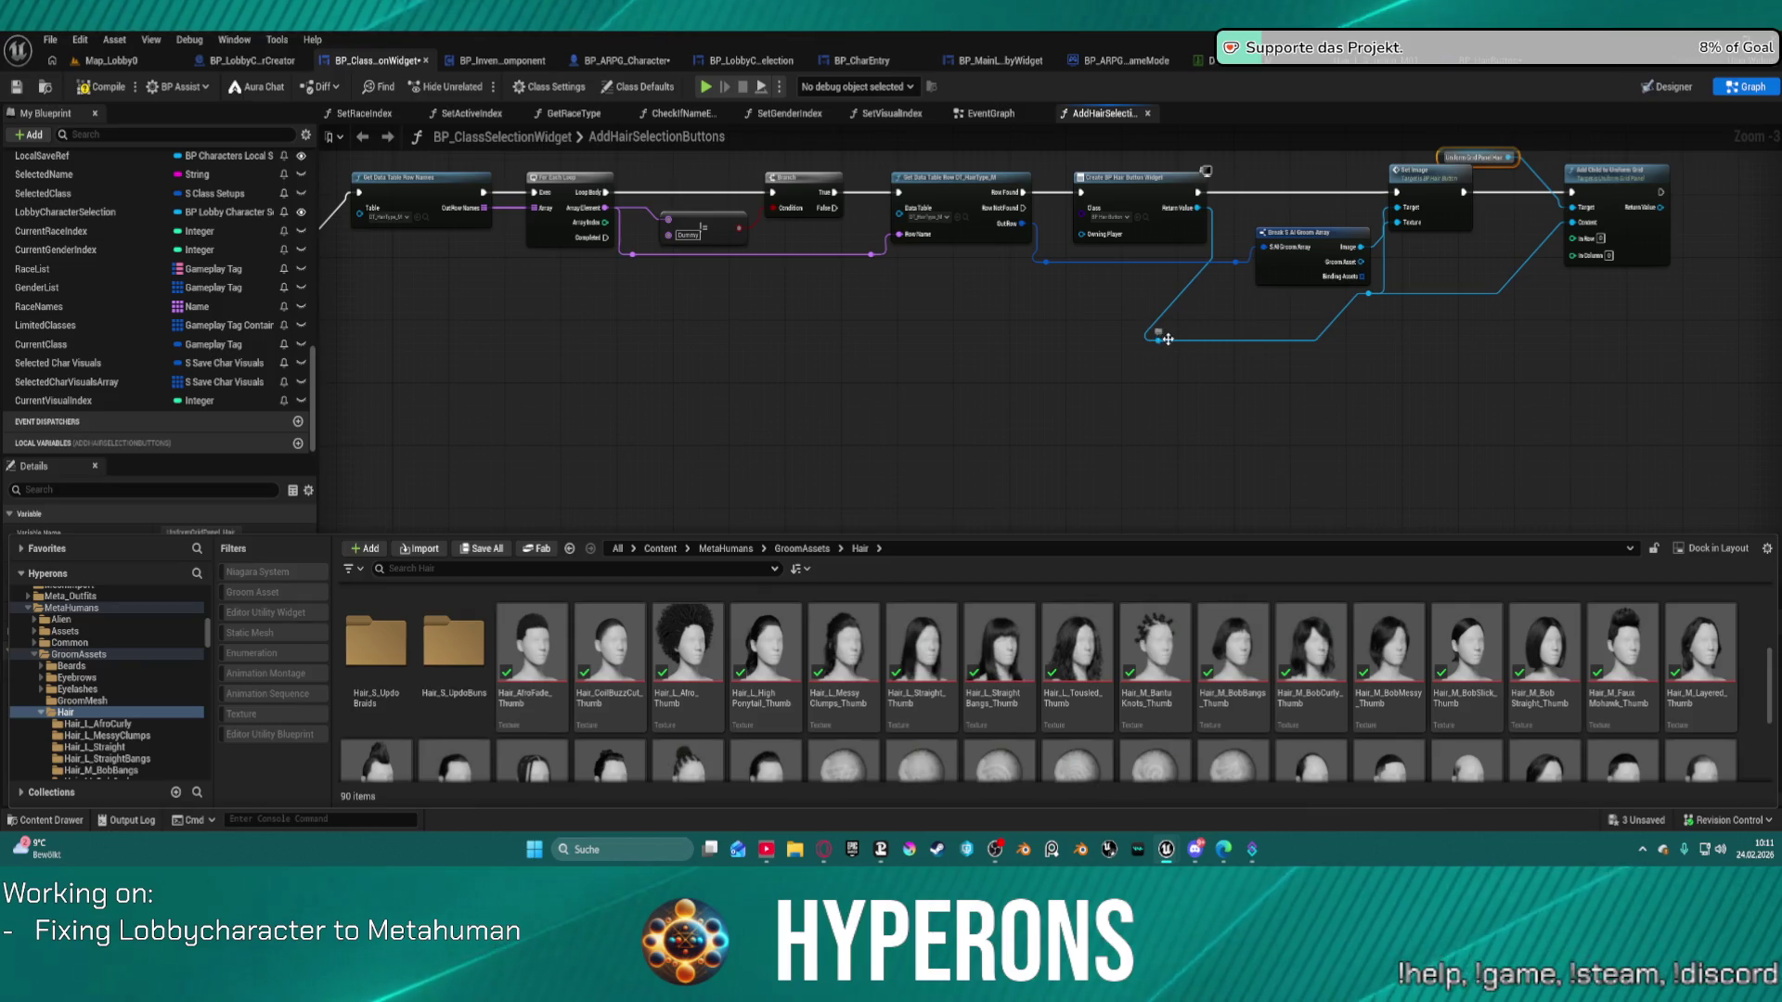
Straighten the nodes around Break S AI Groom Array into one aligned row, then deselect.
{"action": "left_click", "coordinate": [1318, 251]}
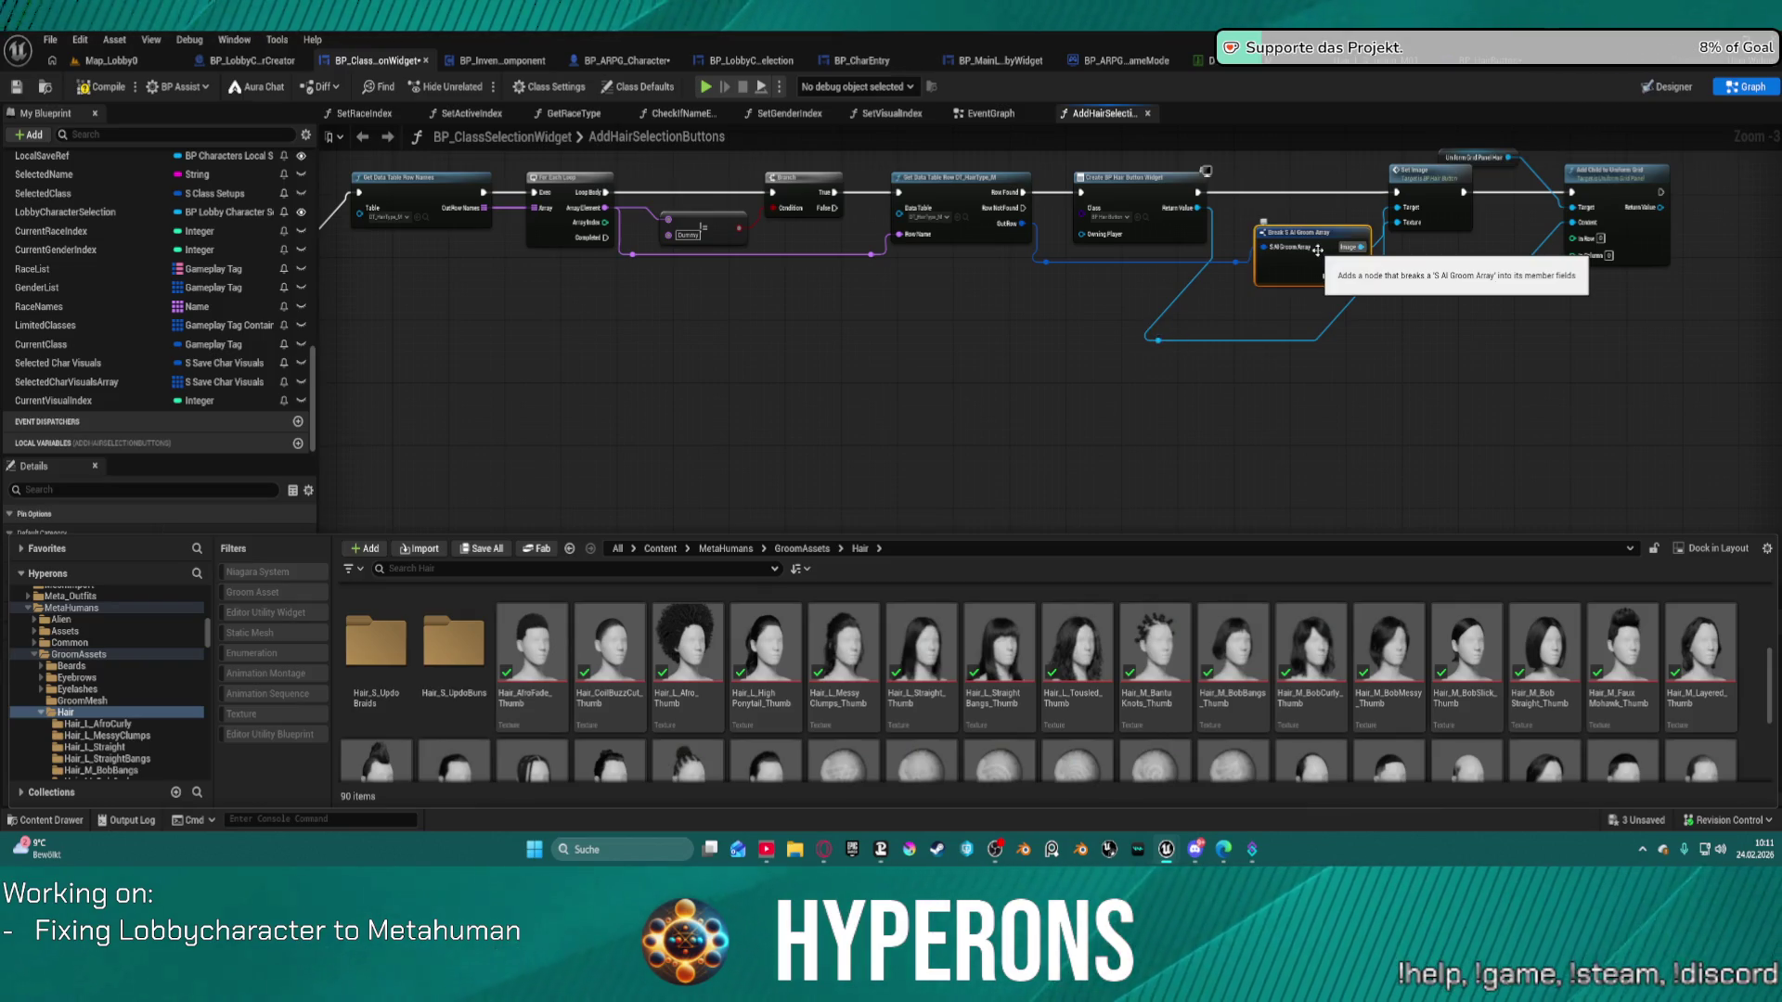
{"action": "key", "text": "ctrl+z"}
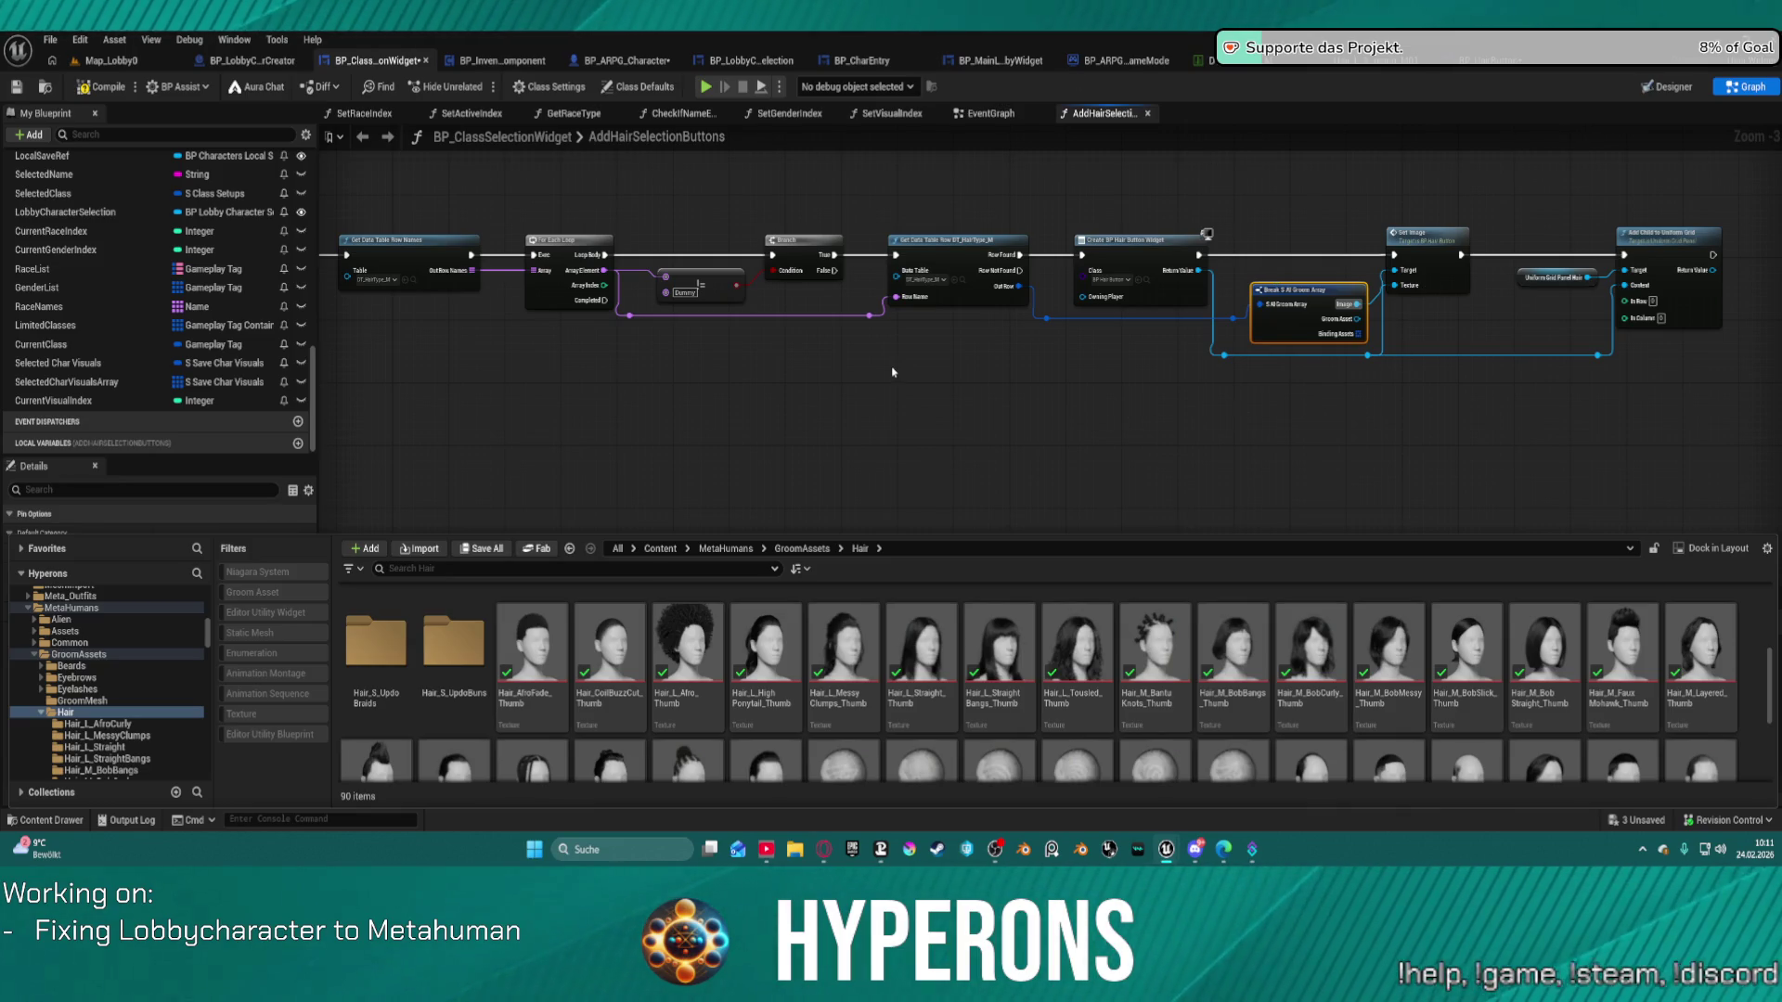
{"action": "left_click", "coordinate": [854, 393]}
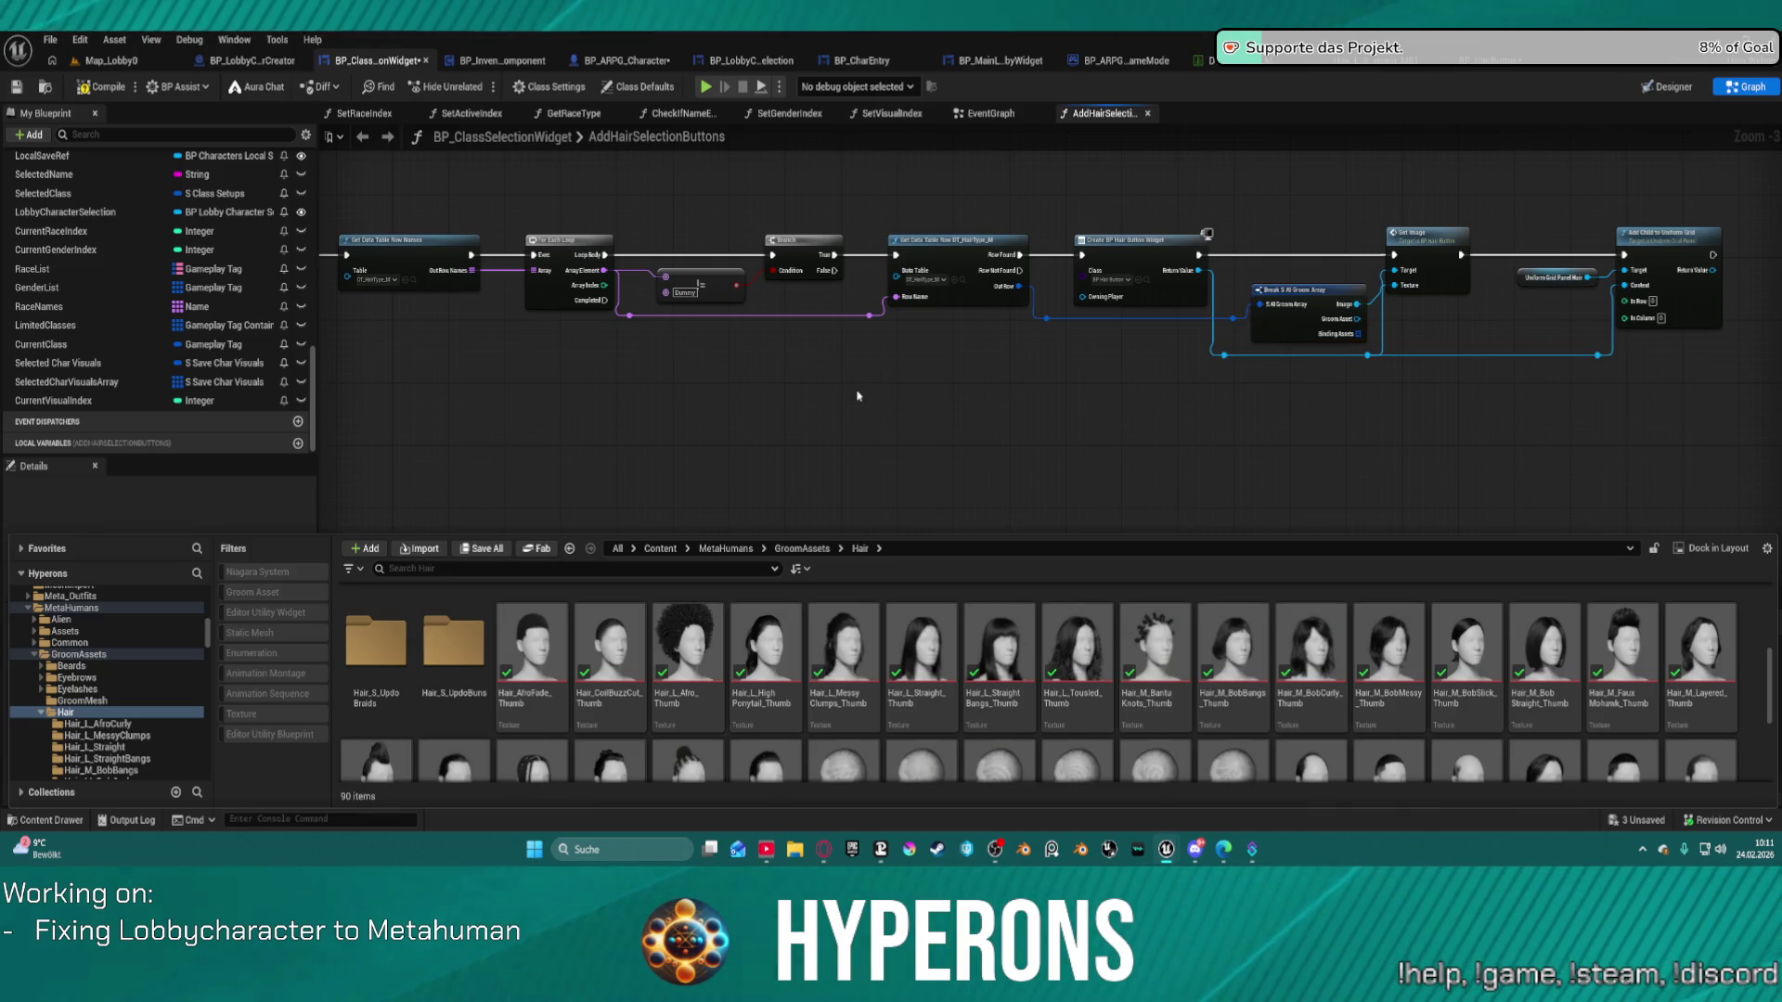
{"action": "key", "text": "ctrl+space"}
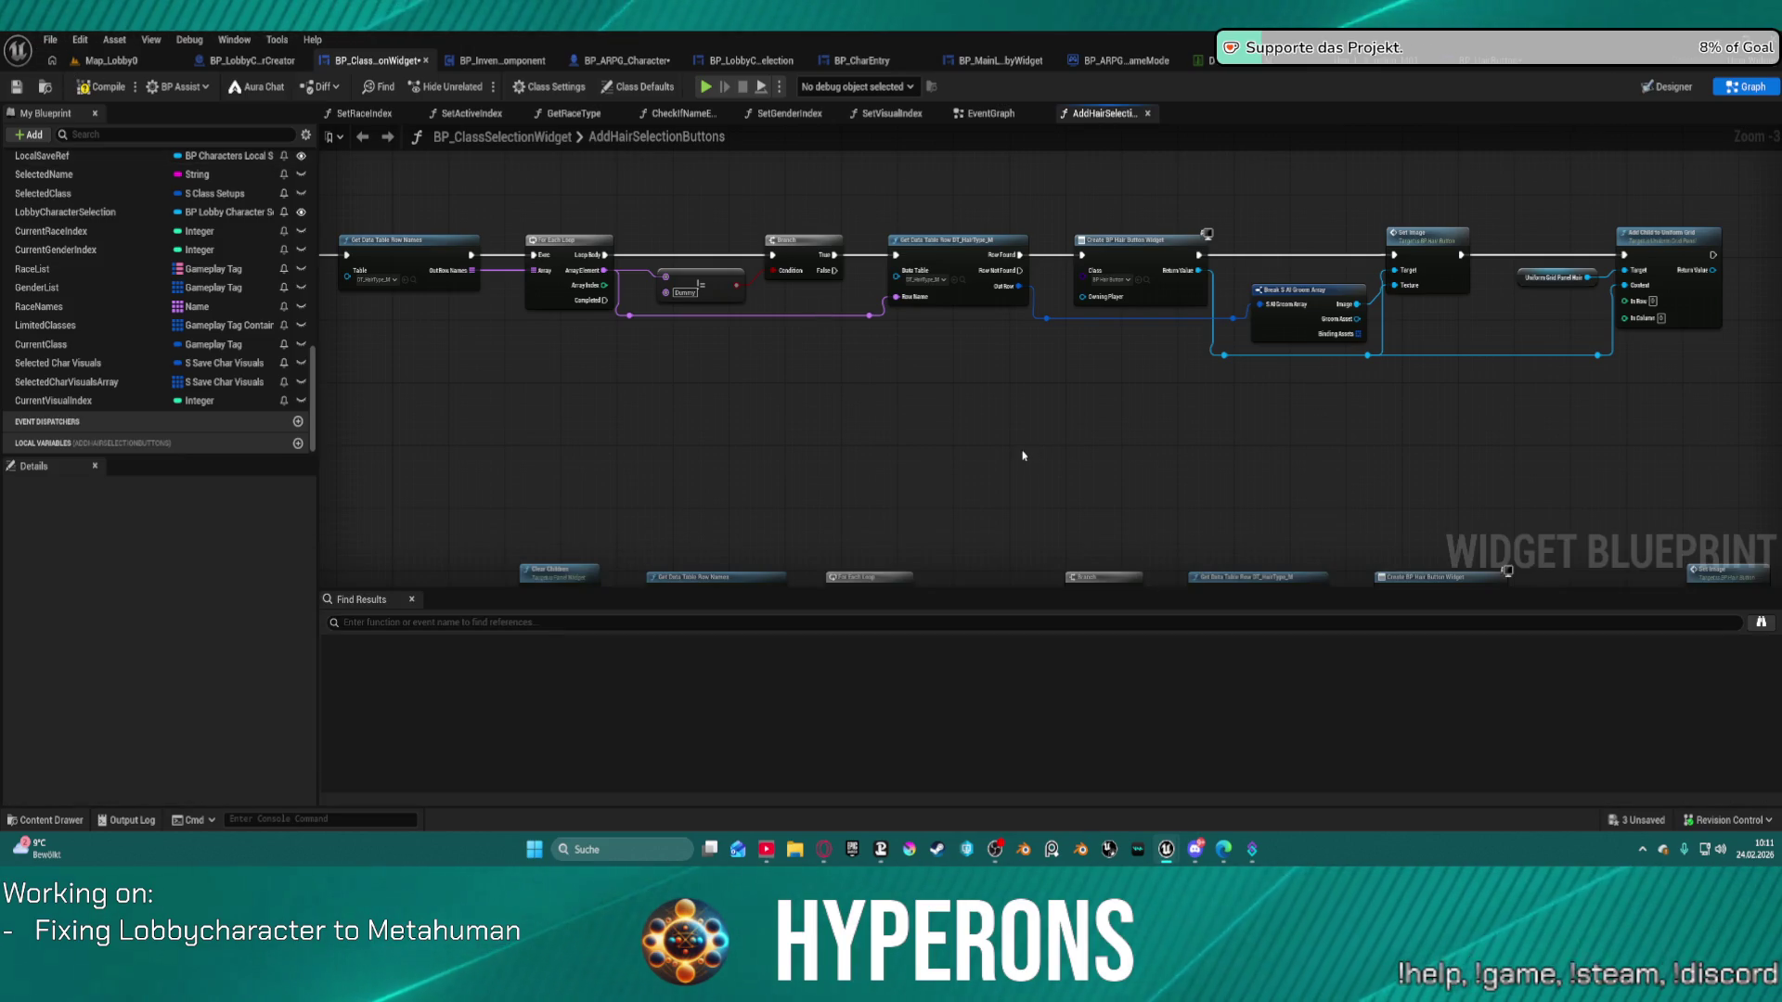
Browse Systems > SurvivalSystem > UI > SubWidgets > States and open MiscStates_DynamicGrid_Widget.
{"action": "key", "text": "ctrl+space"}
{"action": "scroll", "coordinate": [185, 678], "scroll_direction": "up", "scroll_amount": 10}
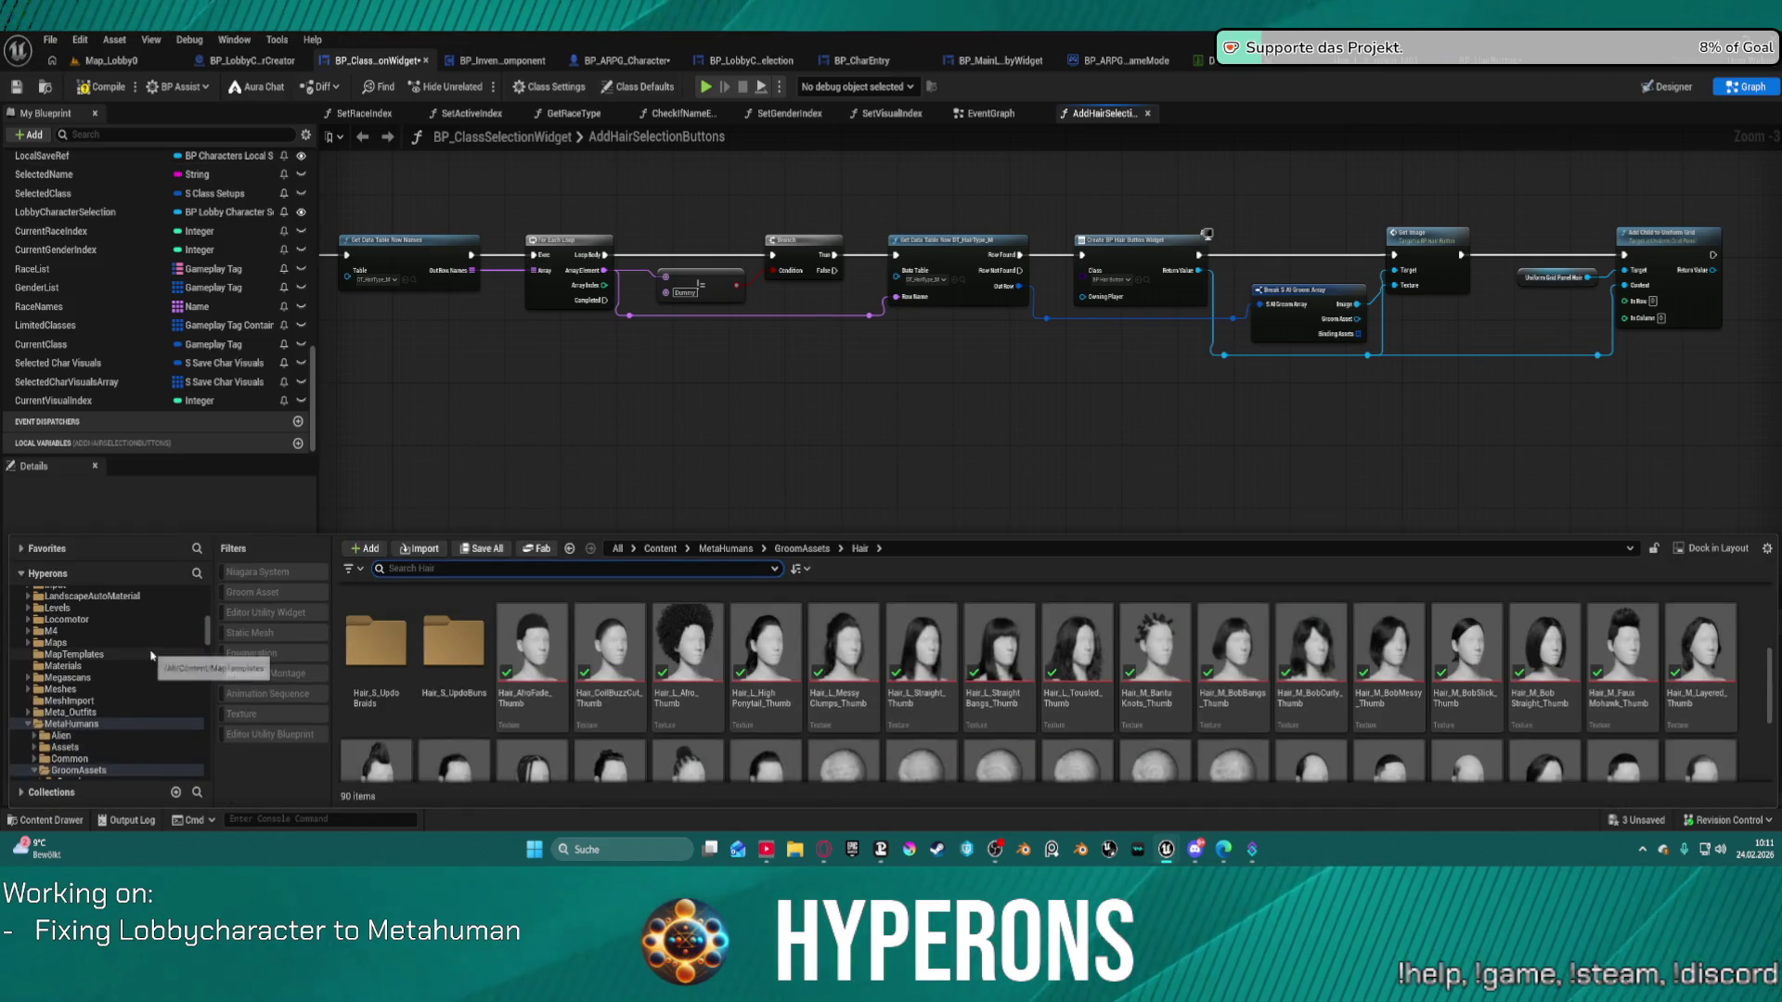
{"action": "scroll", "coordinate": [185, 678], "scroll_direction": "up", "scroll_amount": 3}
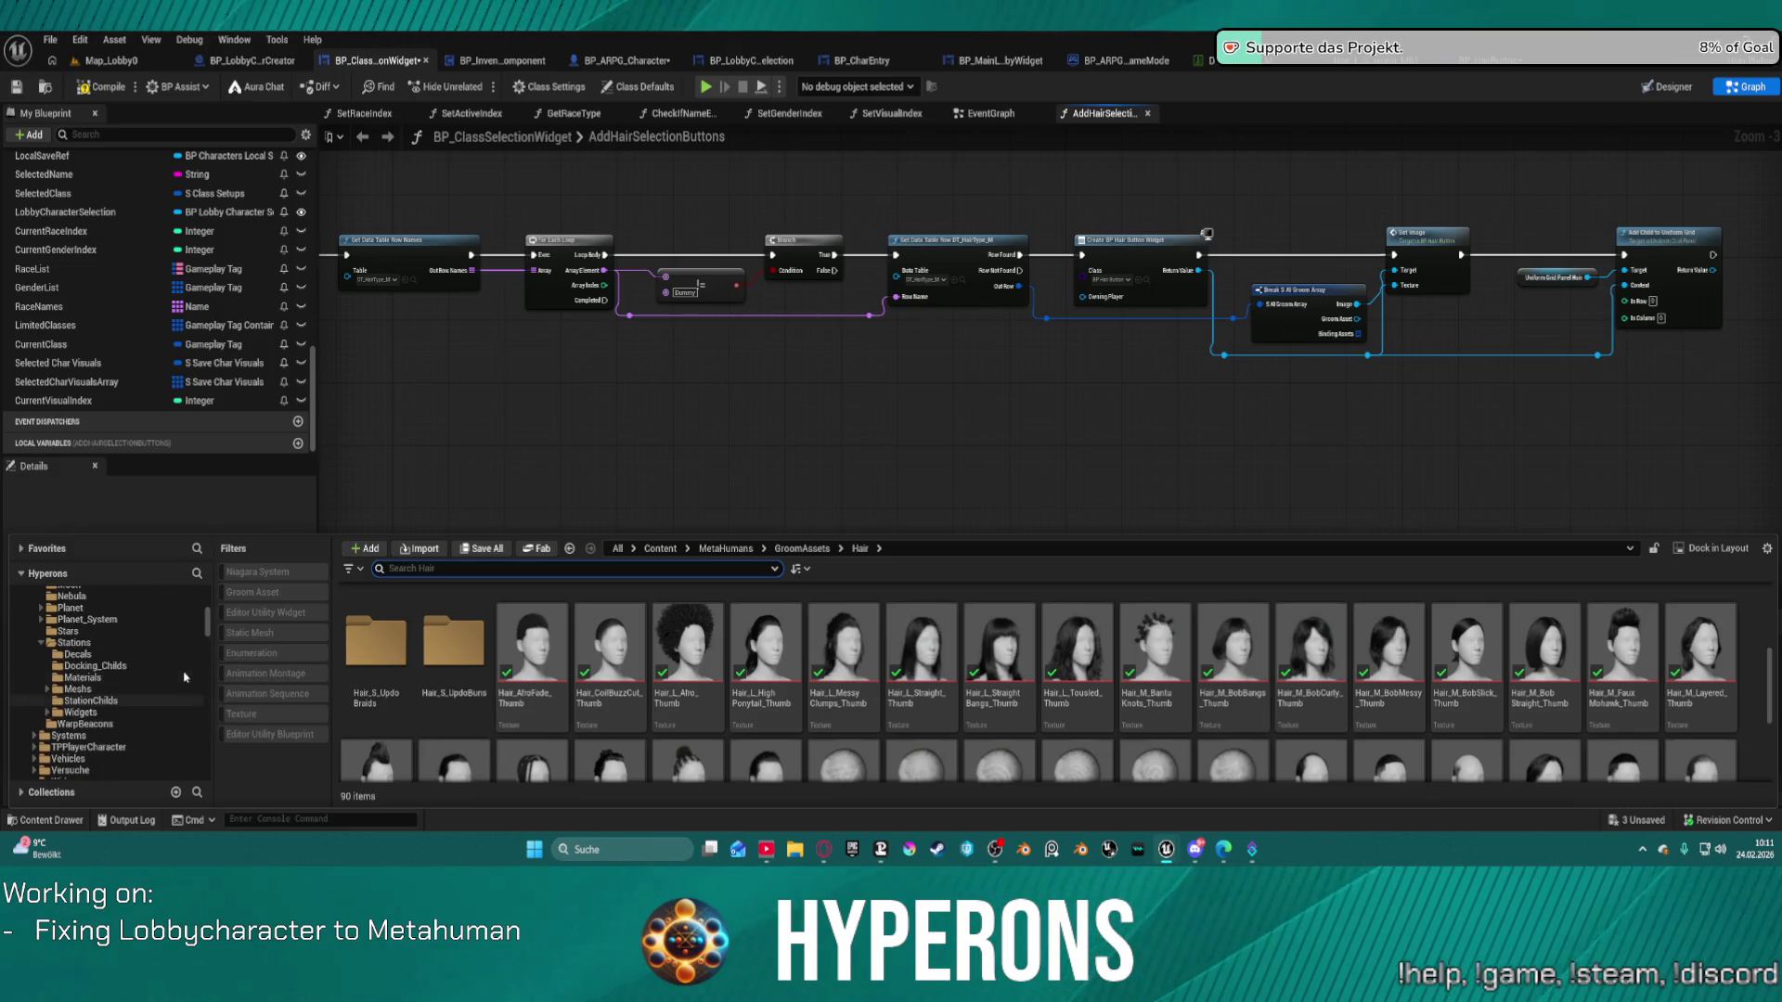
{"action": "left_click", "coordinate": [106, 737]}
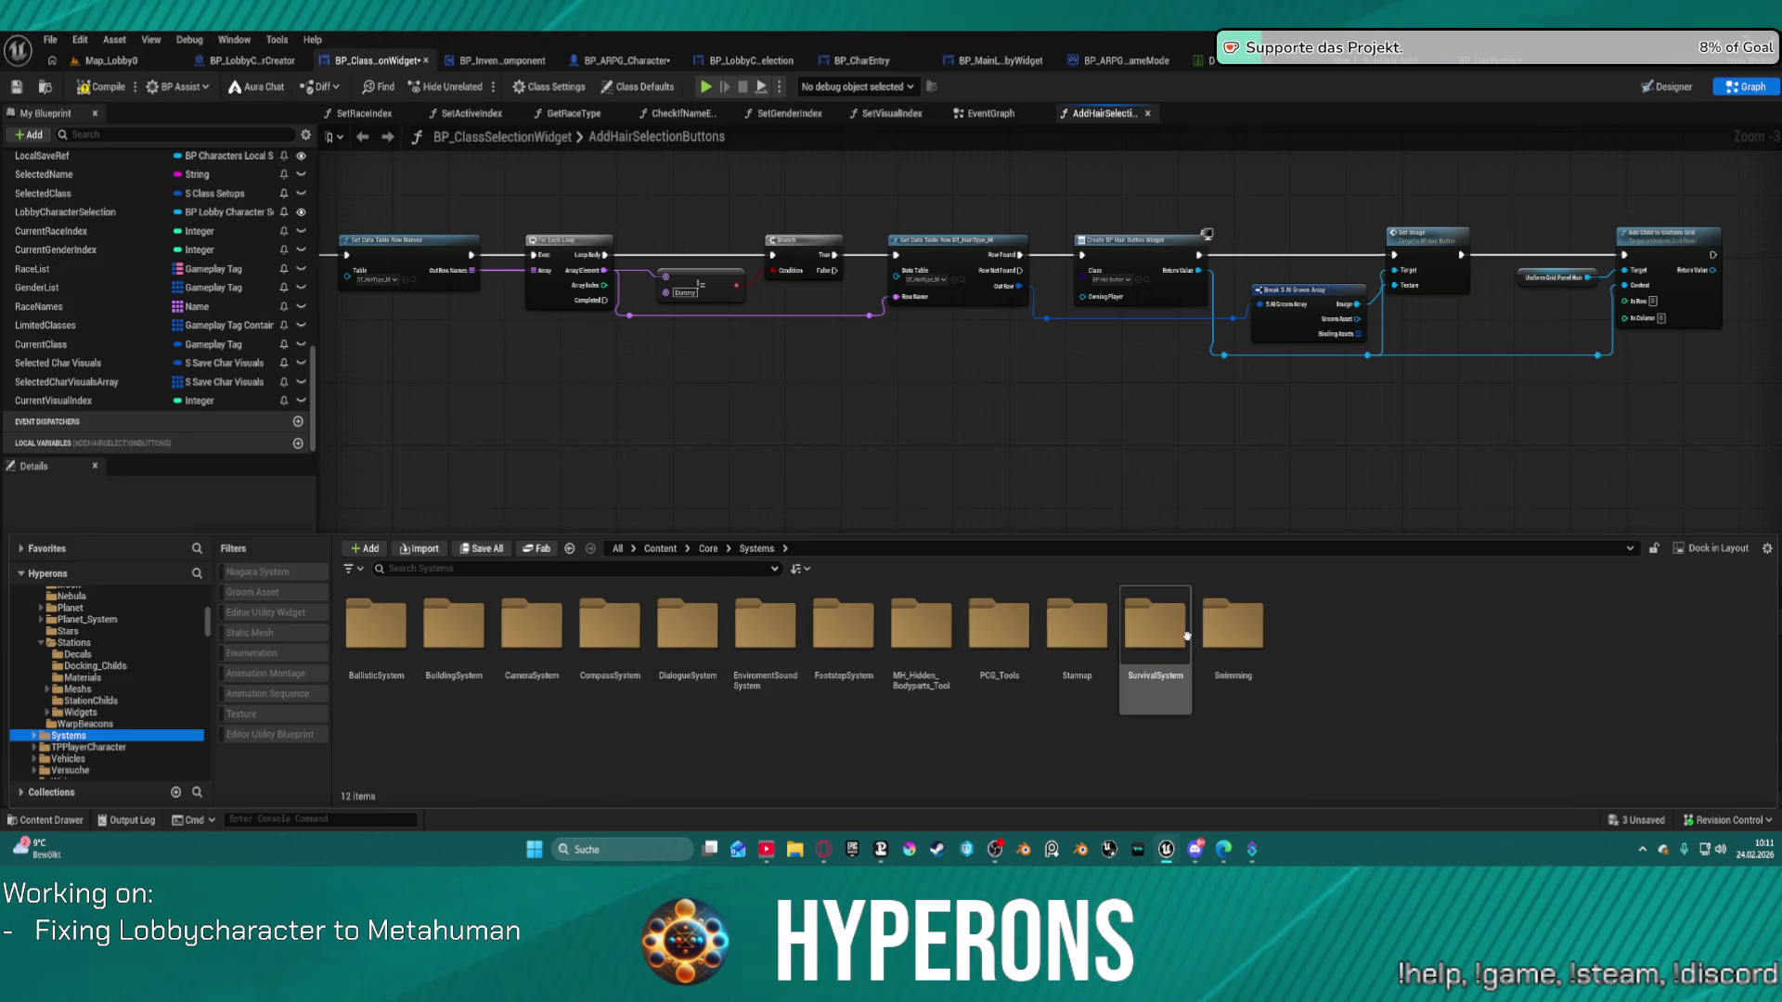
{"action": "double_click", "coordinate": [1152, 627]}
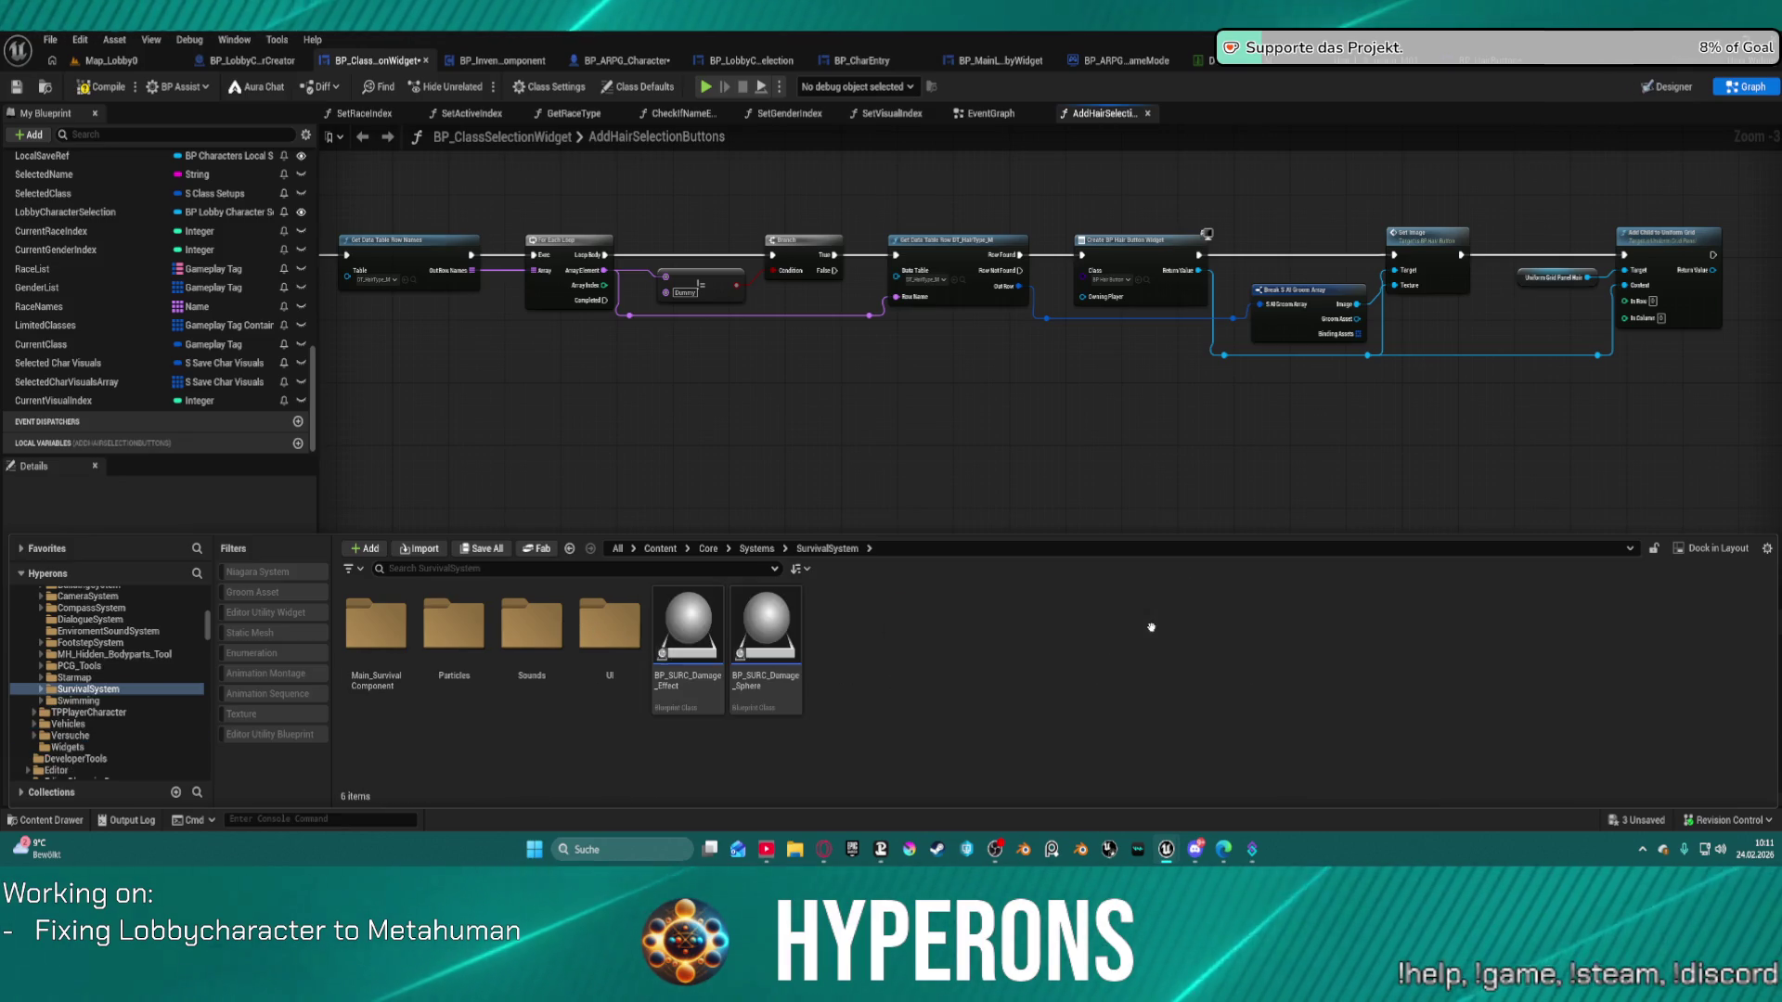
{"action": "left_click", "coordinate": [595, 647]}
{"action": "double_click", "coordinate": [595, 647]}
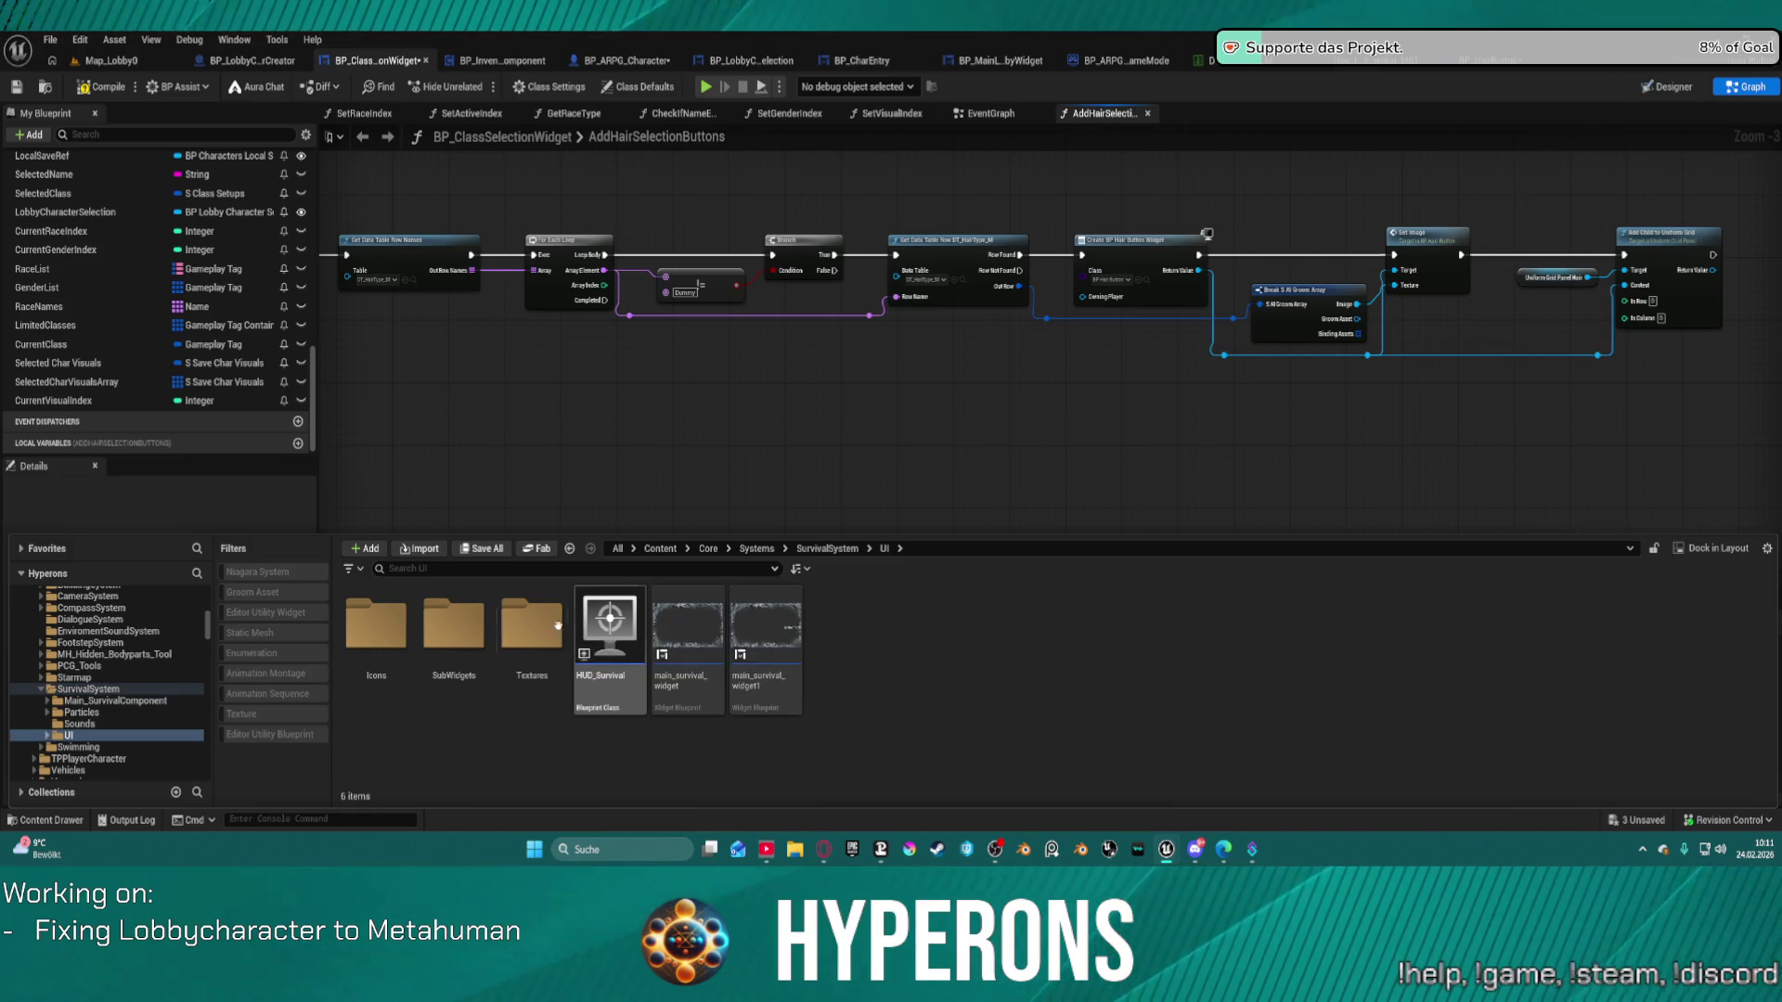
{"action": "double_click", "coordinate": [476, 642]}
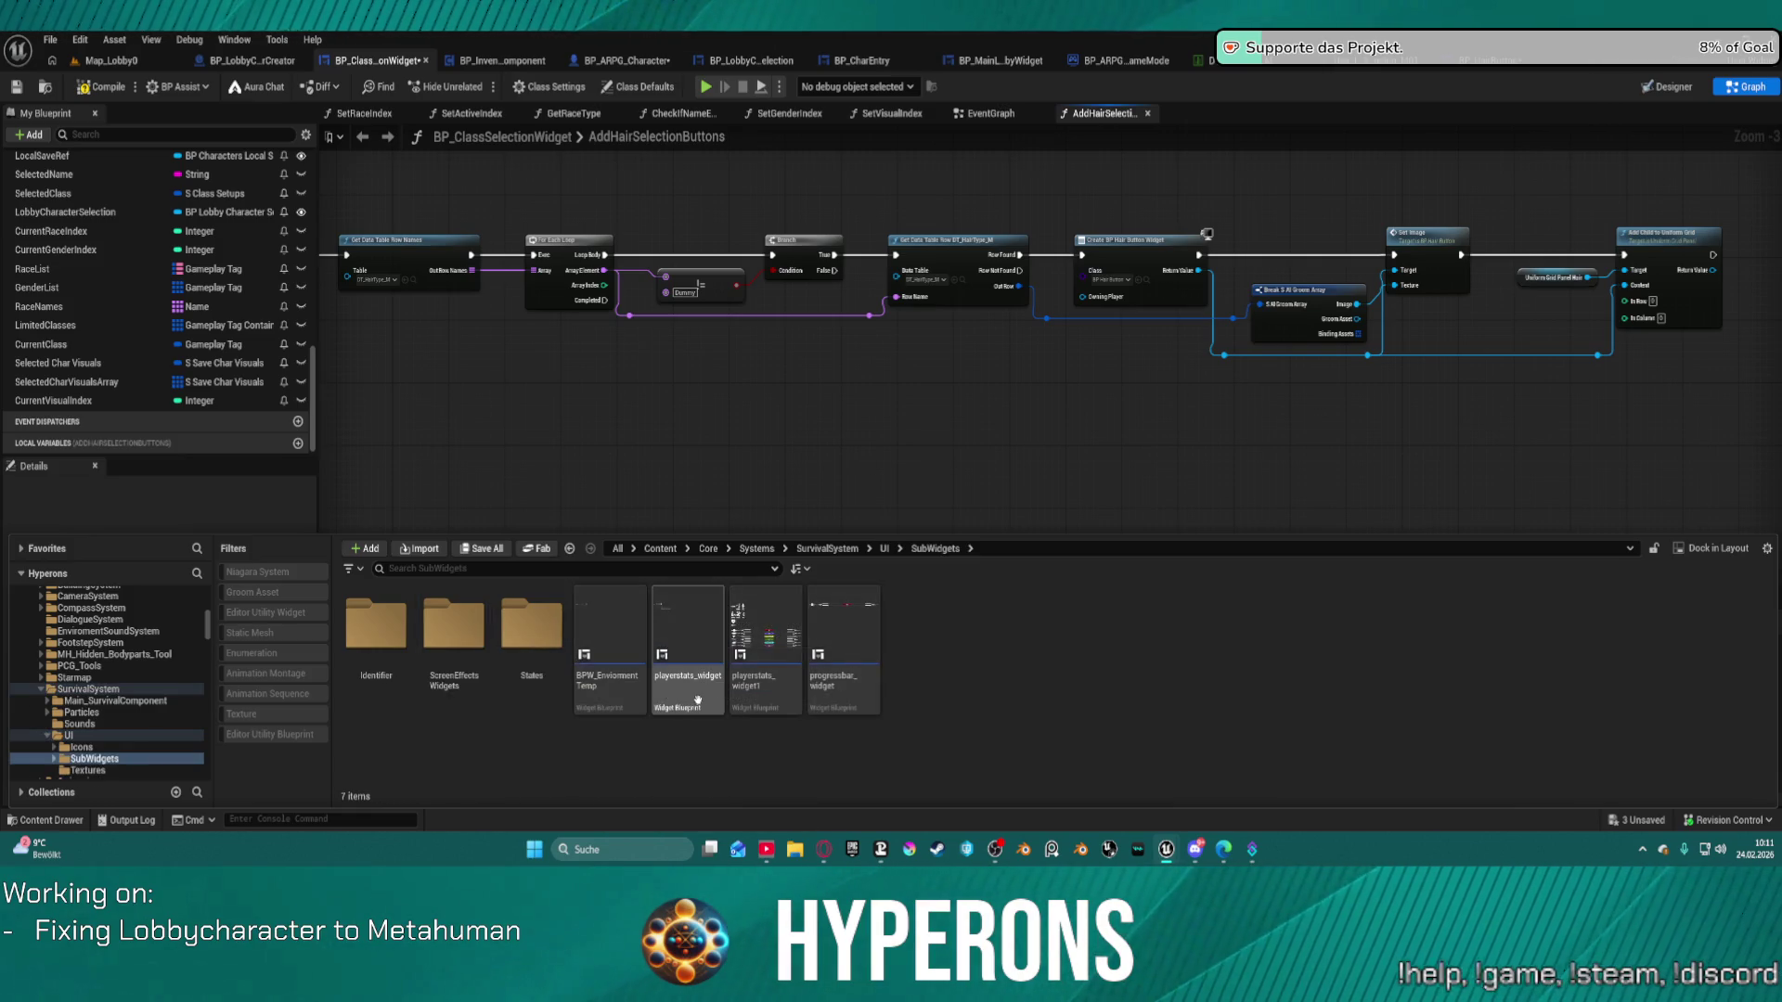
{"action": "double_click", "coordinate": [454, 624]}
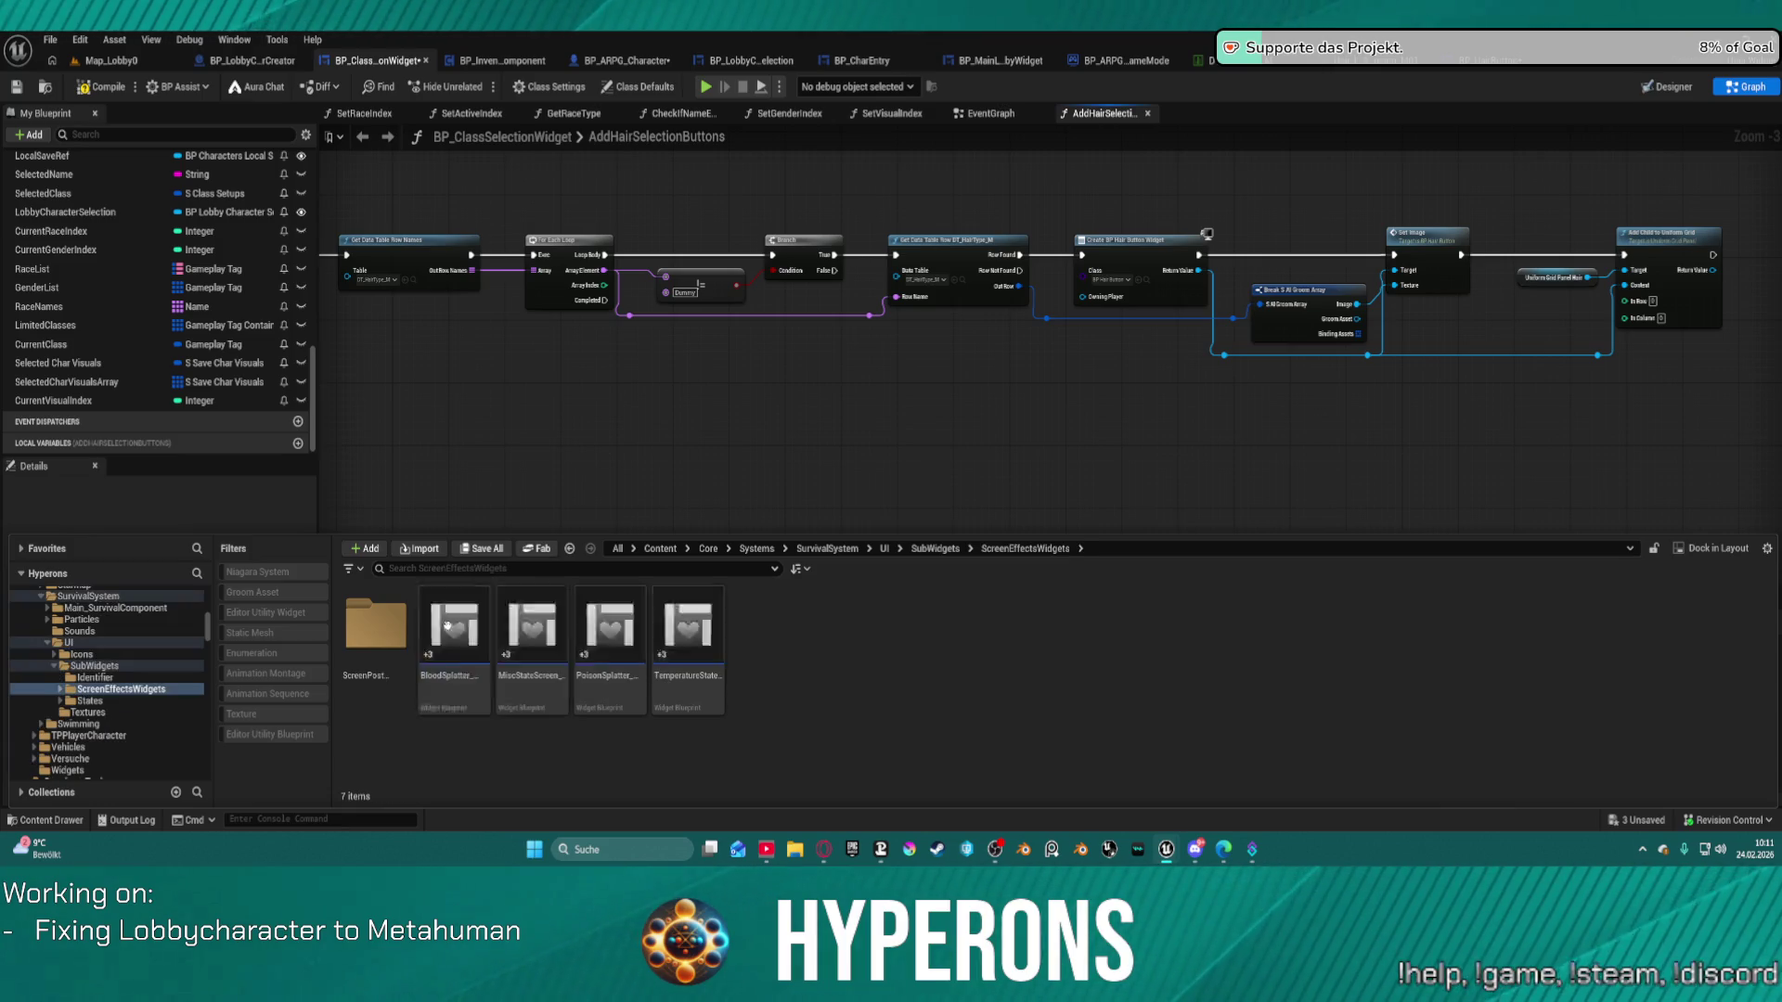
{"action": "left_click", "coordinate": [105, 704]}
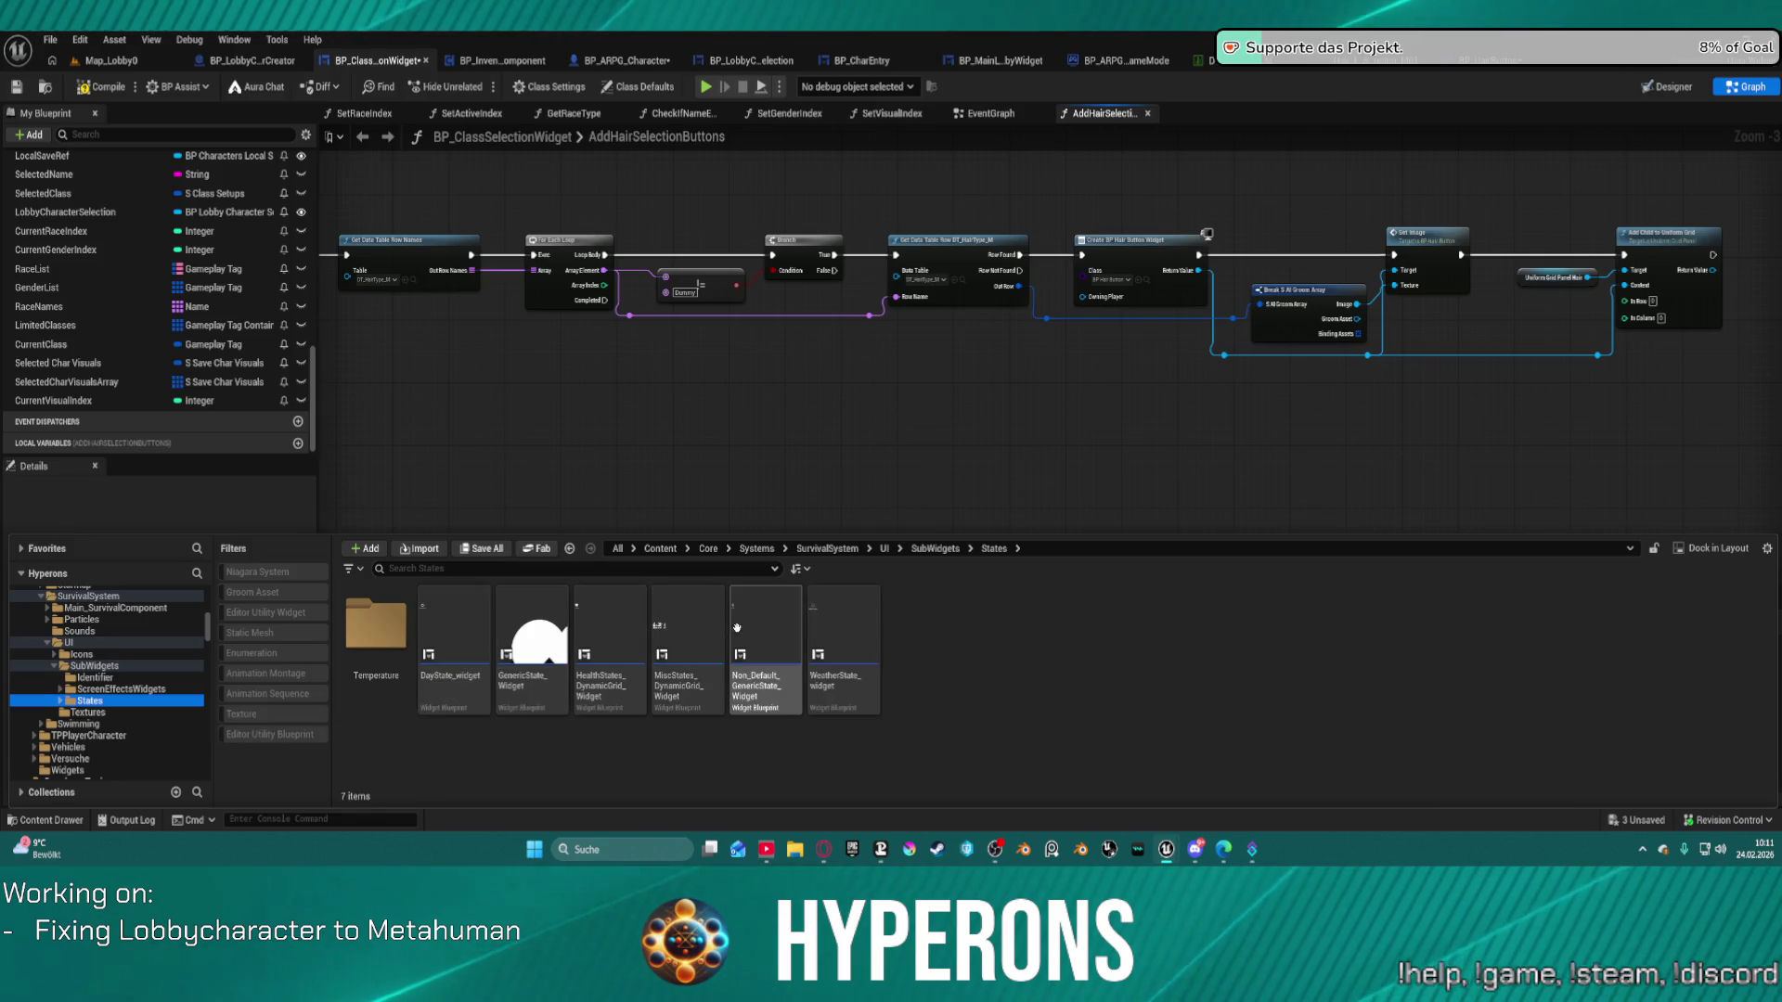
{"action": "left_click", "coordinate": [679, 621]}
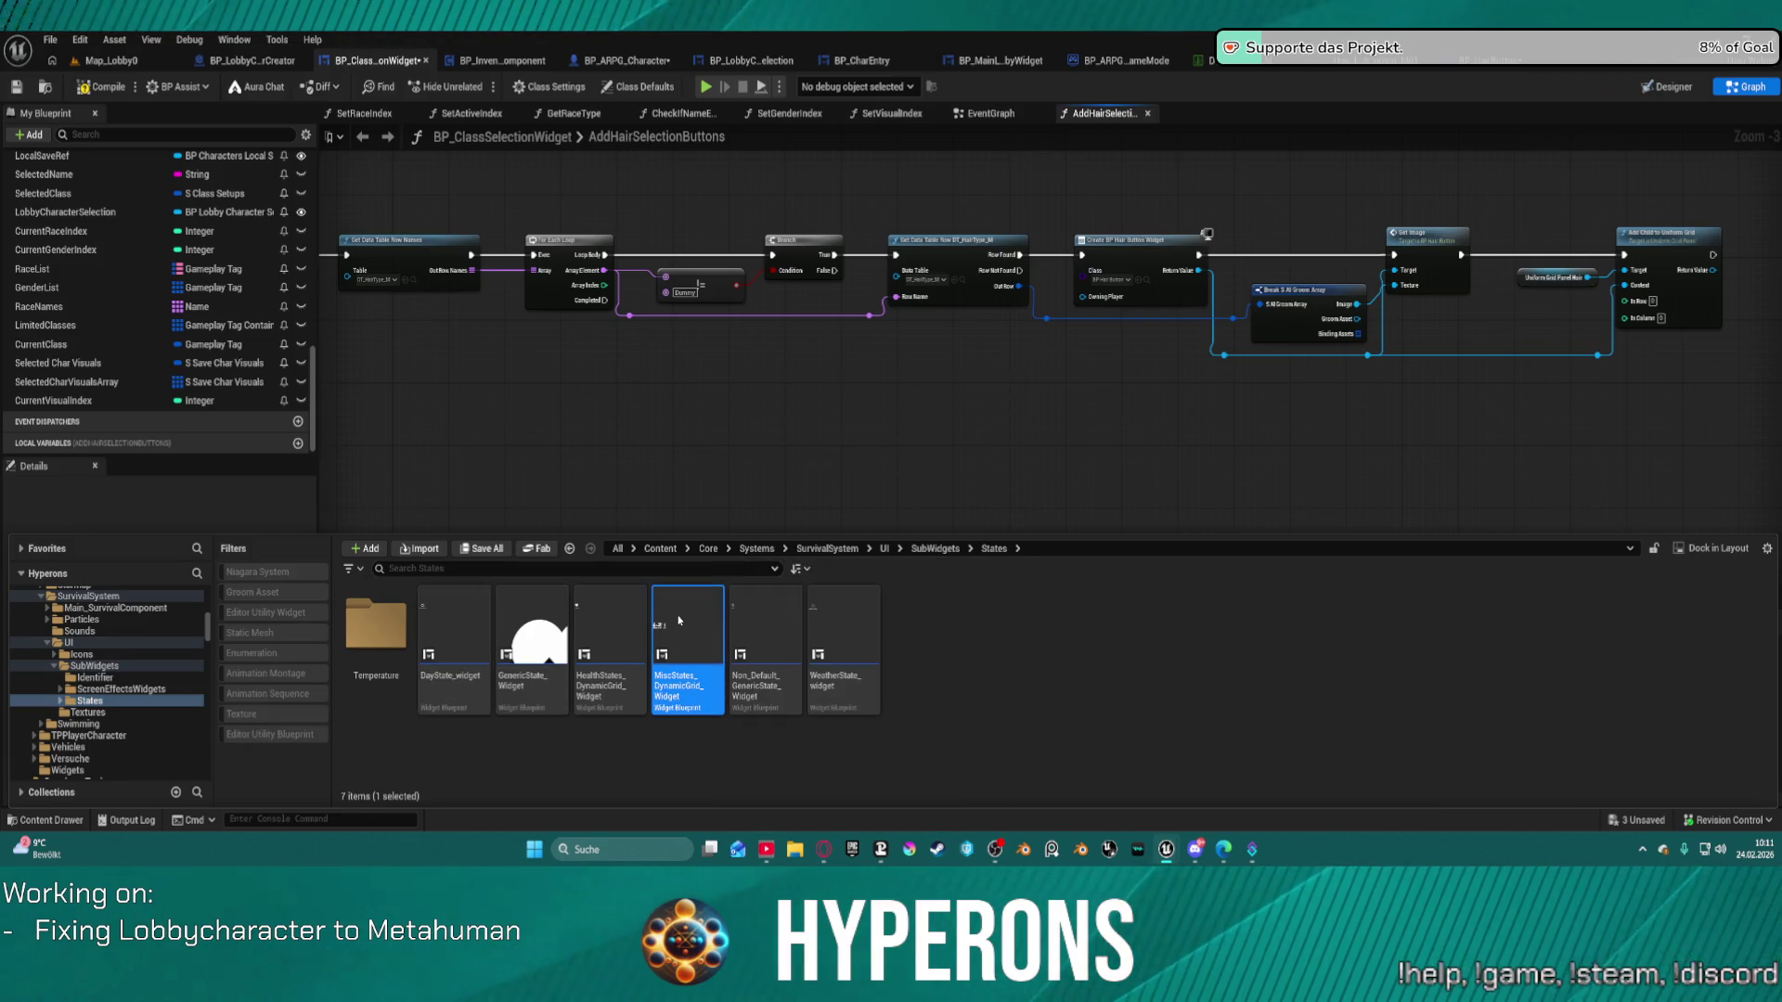
{"action": "double_click", "coordinate": [678, 620]}
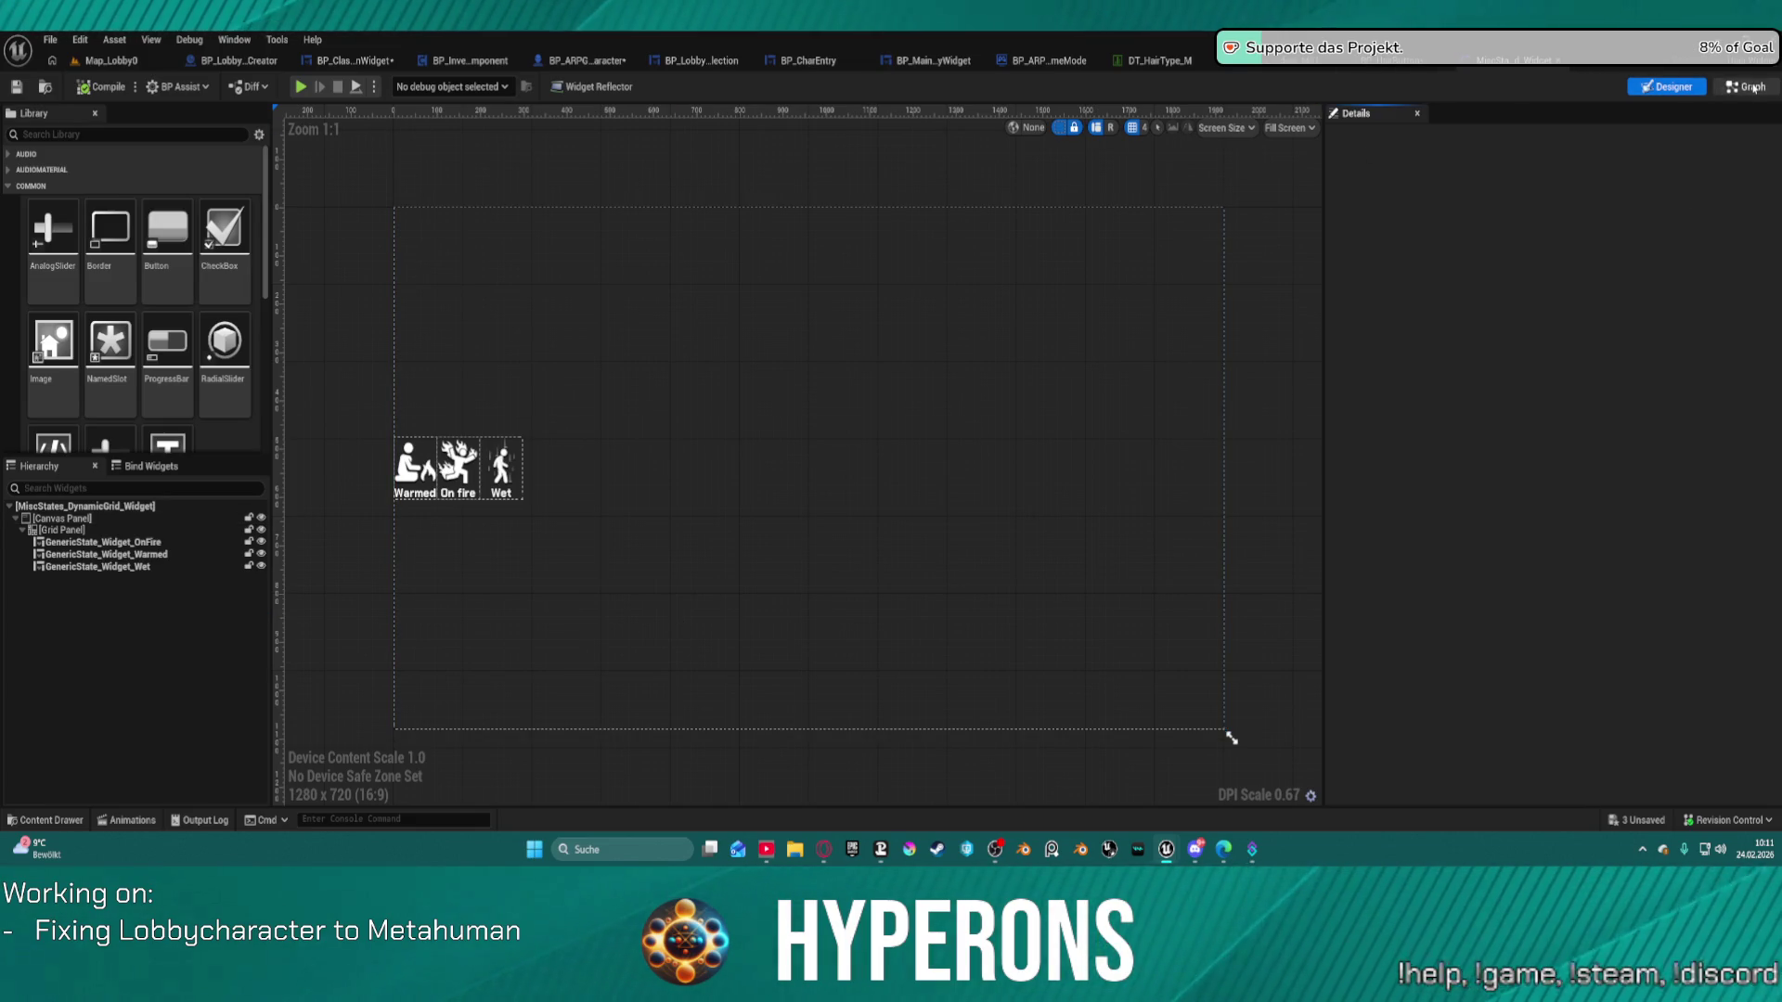
Inspect the MiscStates widget's event graph around the survival component comment, then close it.
{"action": "left_click", "coordinate": [1750, 87]}
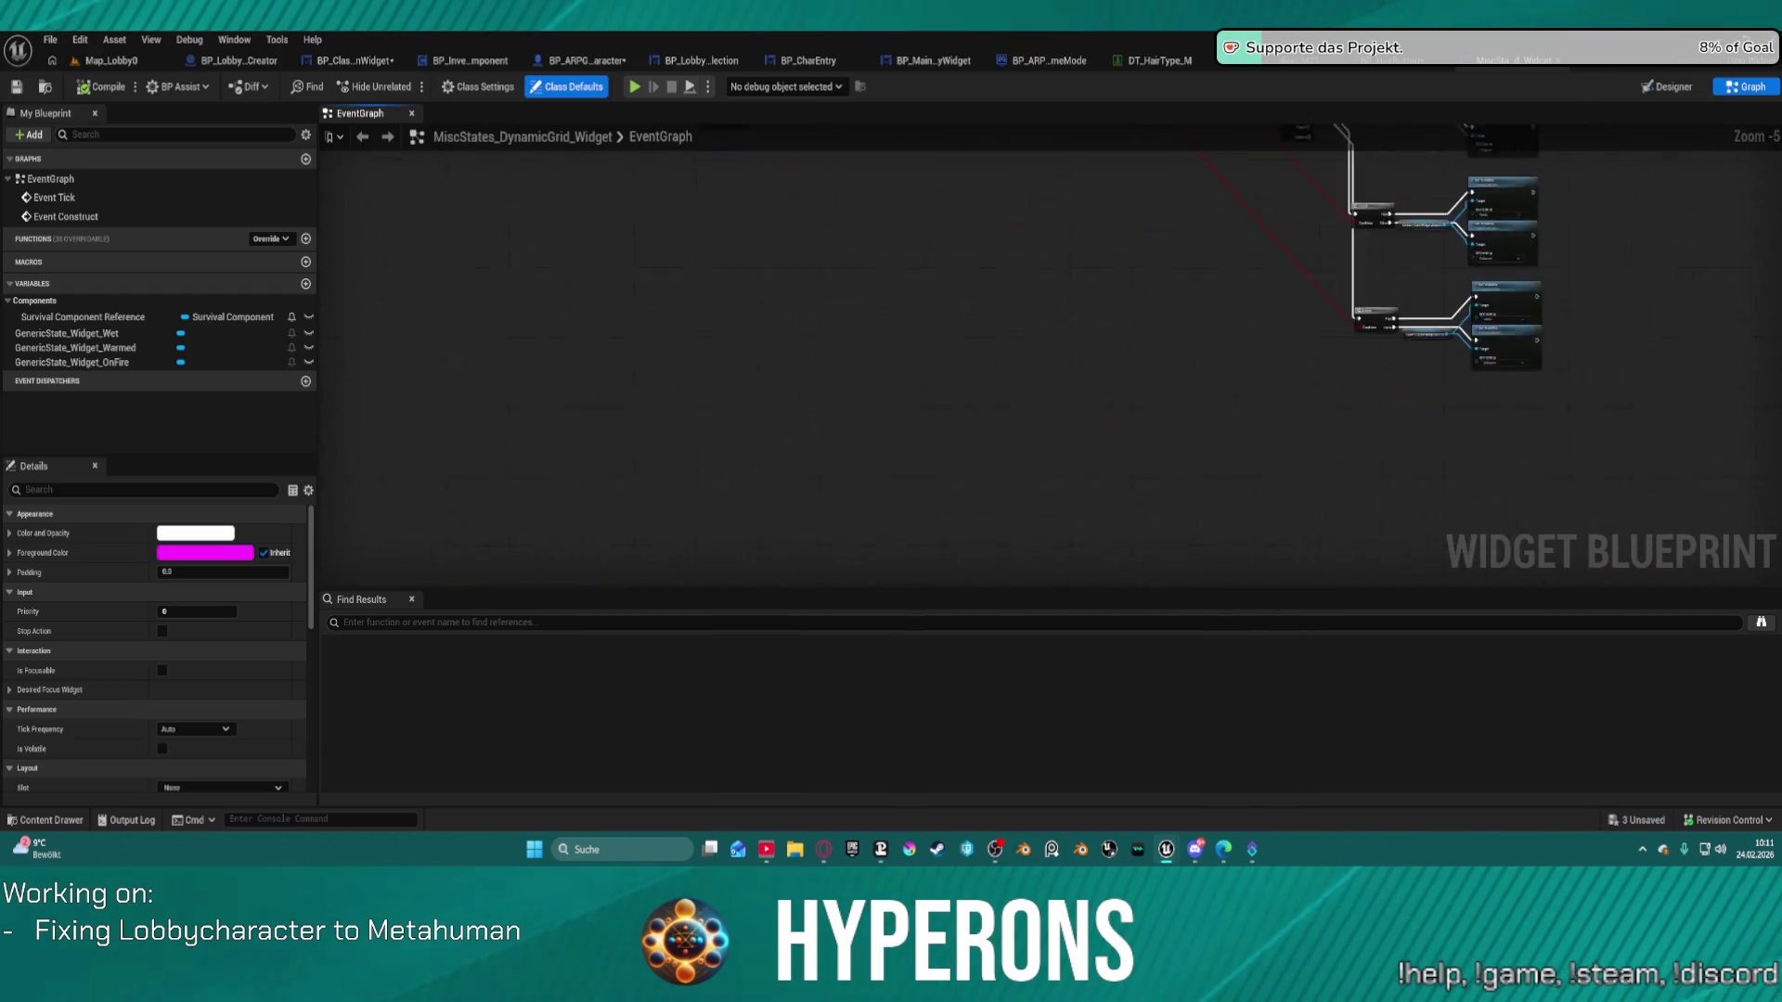
{"action": "left_click_drag", "start_coordinate": [1090, 162], "coordinate": [1025, 403]}
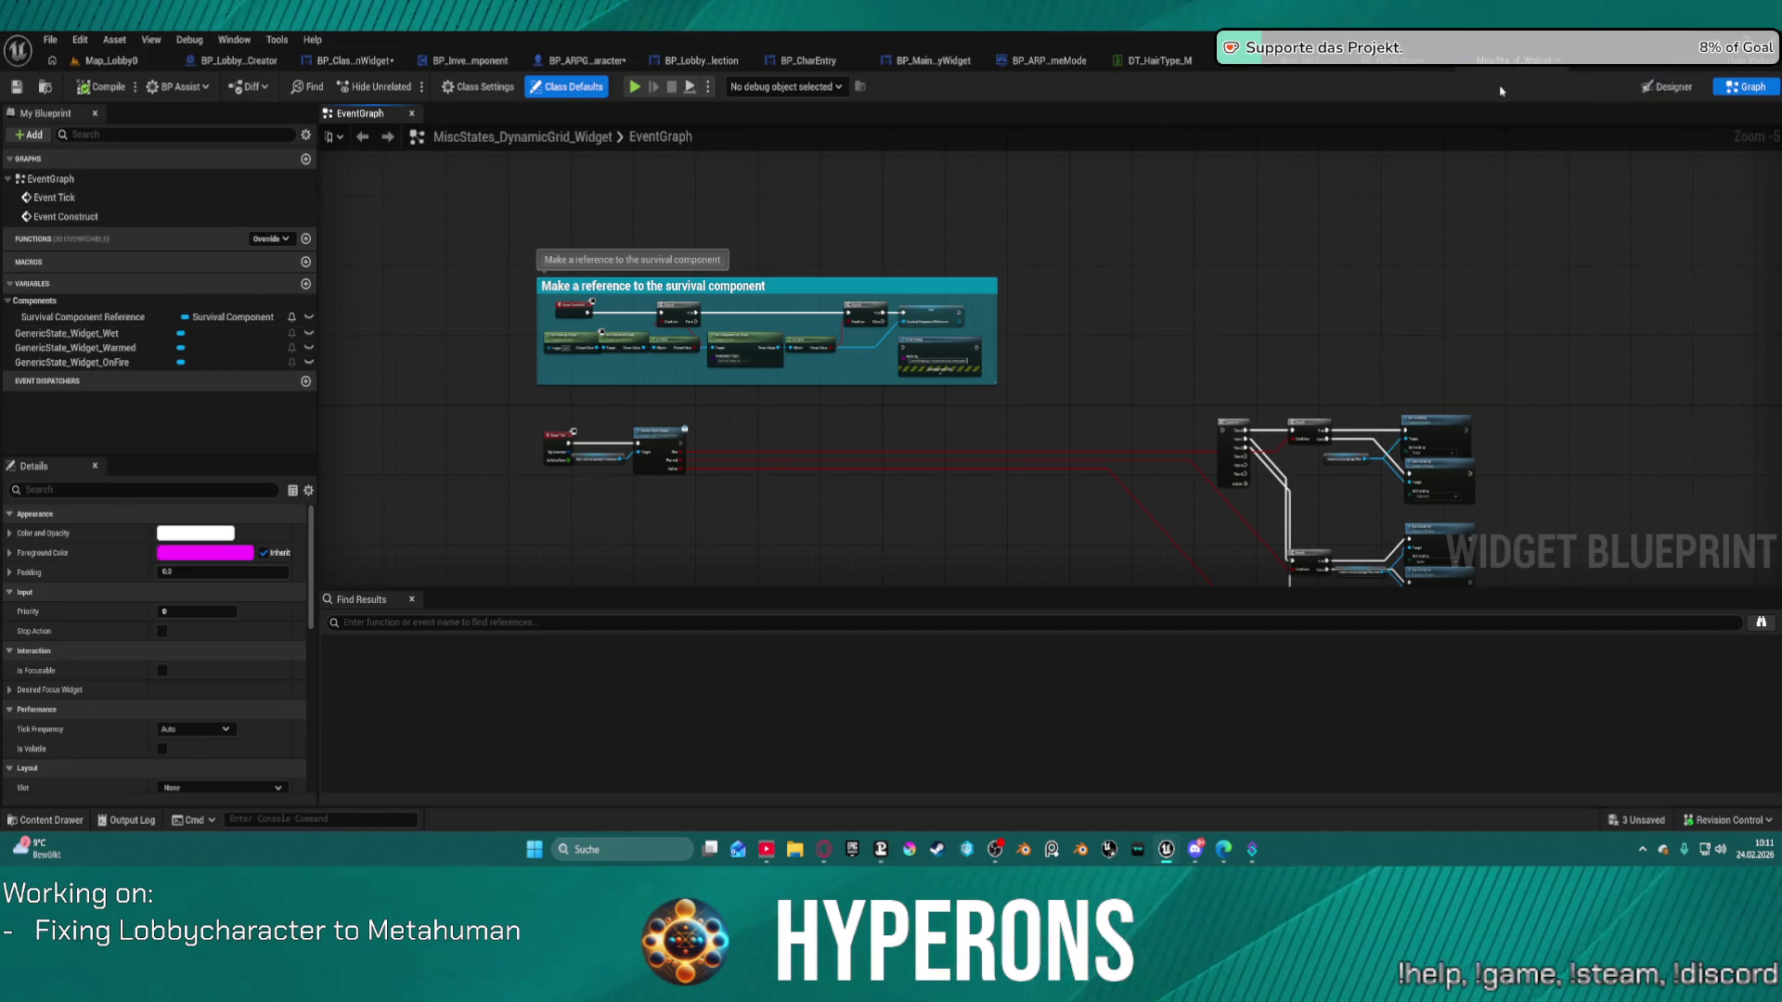
{"action": "left_click", "coordinate": [1560, 60]}
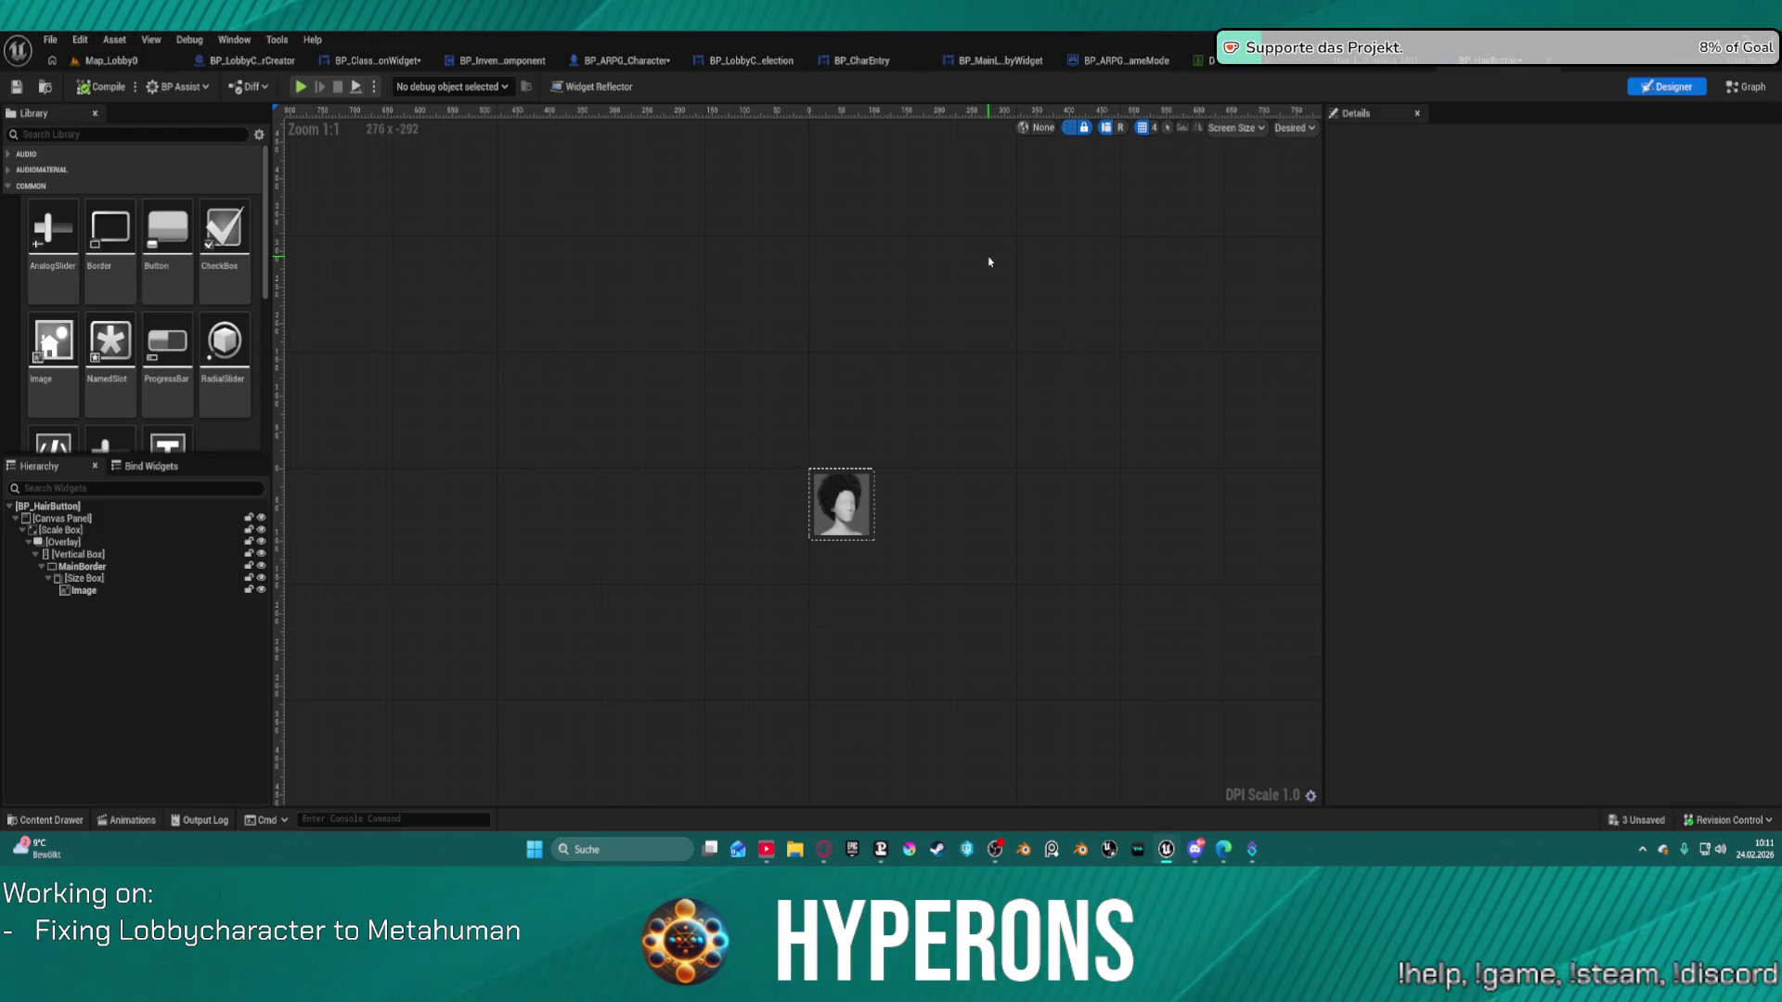
Open HealthStates_DynamicGrid_Widget from the survival UI folders in the Content Drawer.
{"action": "key", "text": "ctrl+space"}
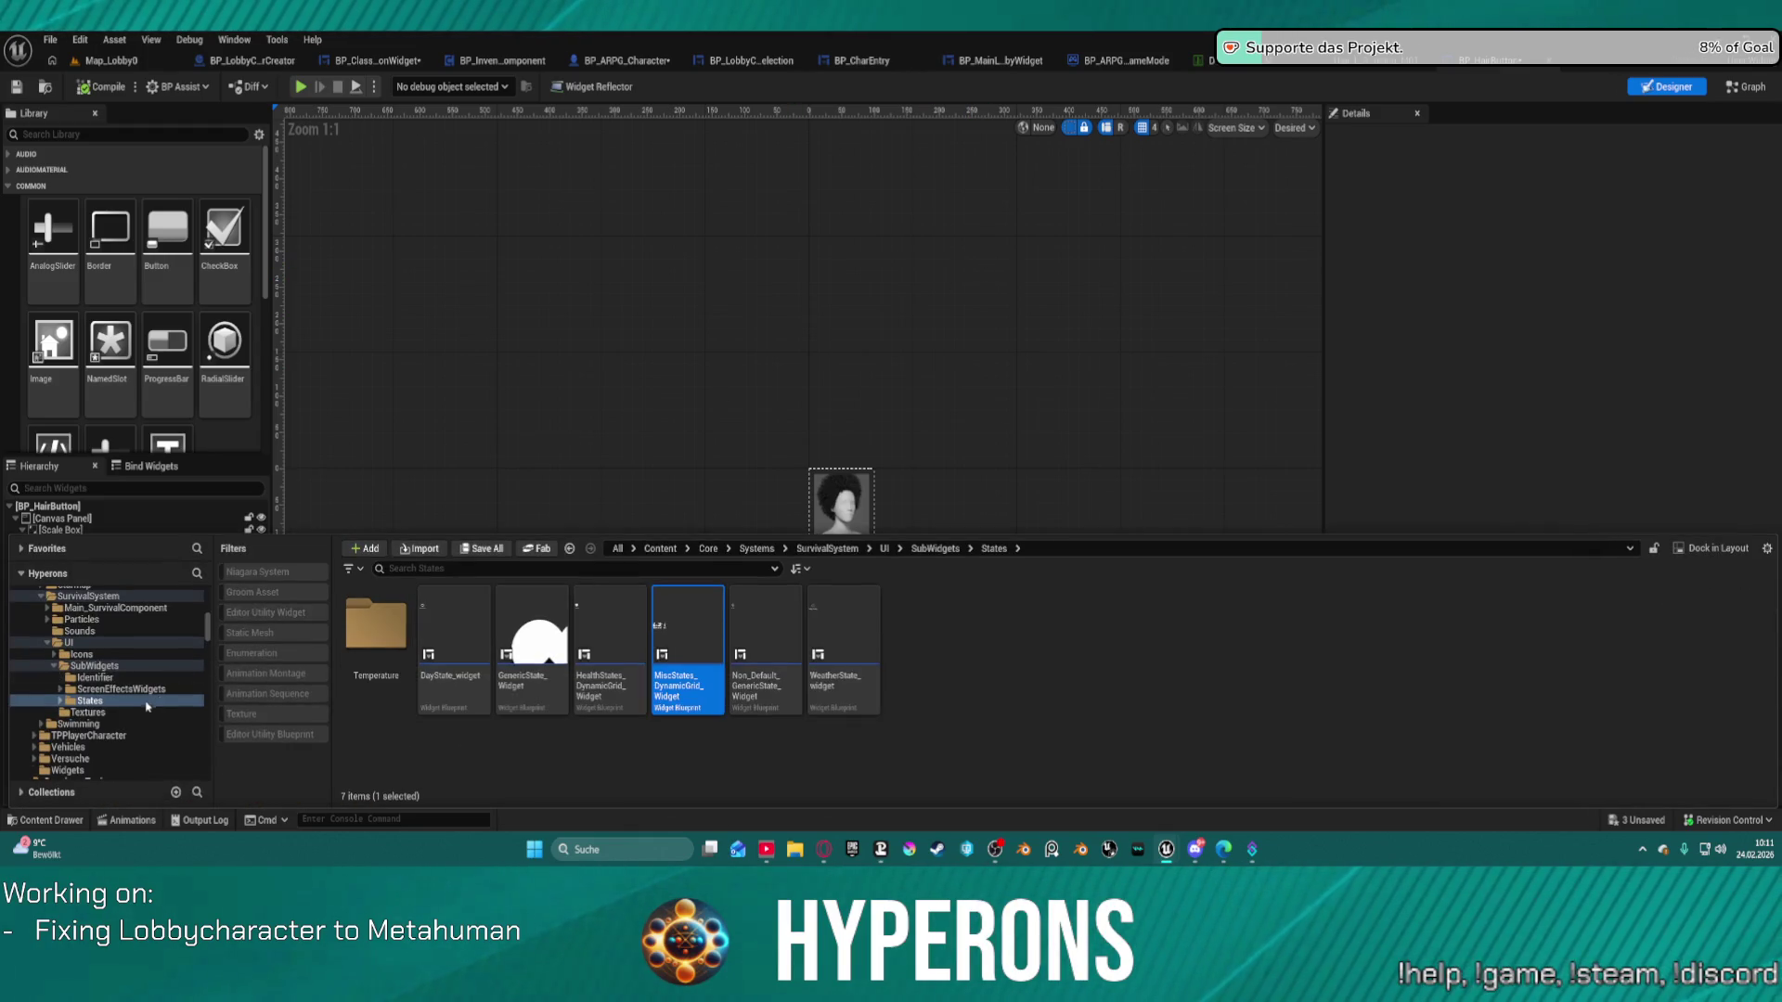
{"action": "left_click", "coordinate": [96, 677]}
{"action": "left_click", "coordinate": [120, 689]}
{"action": "left_click", "coordinate": [88, 712]}
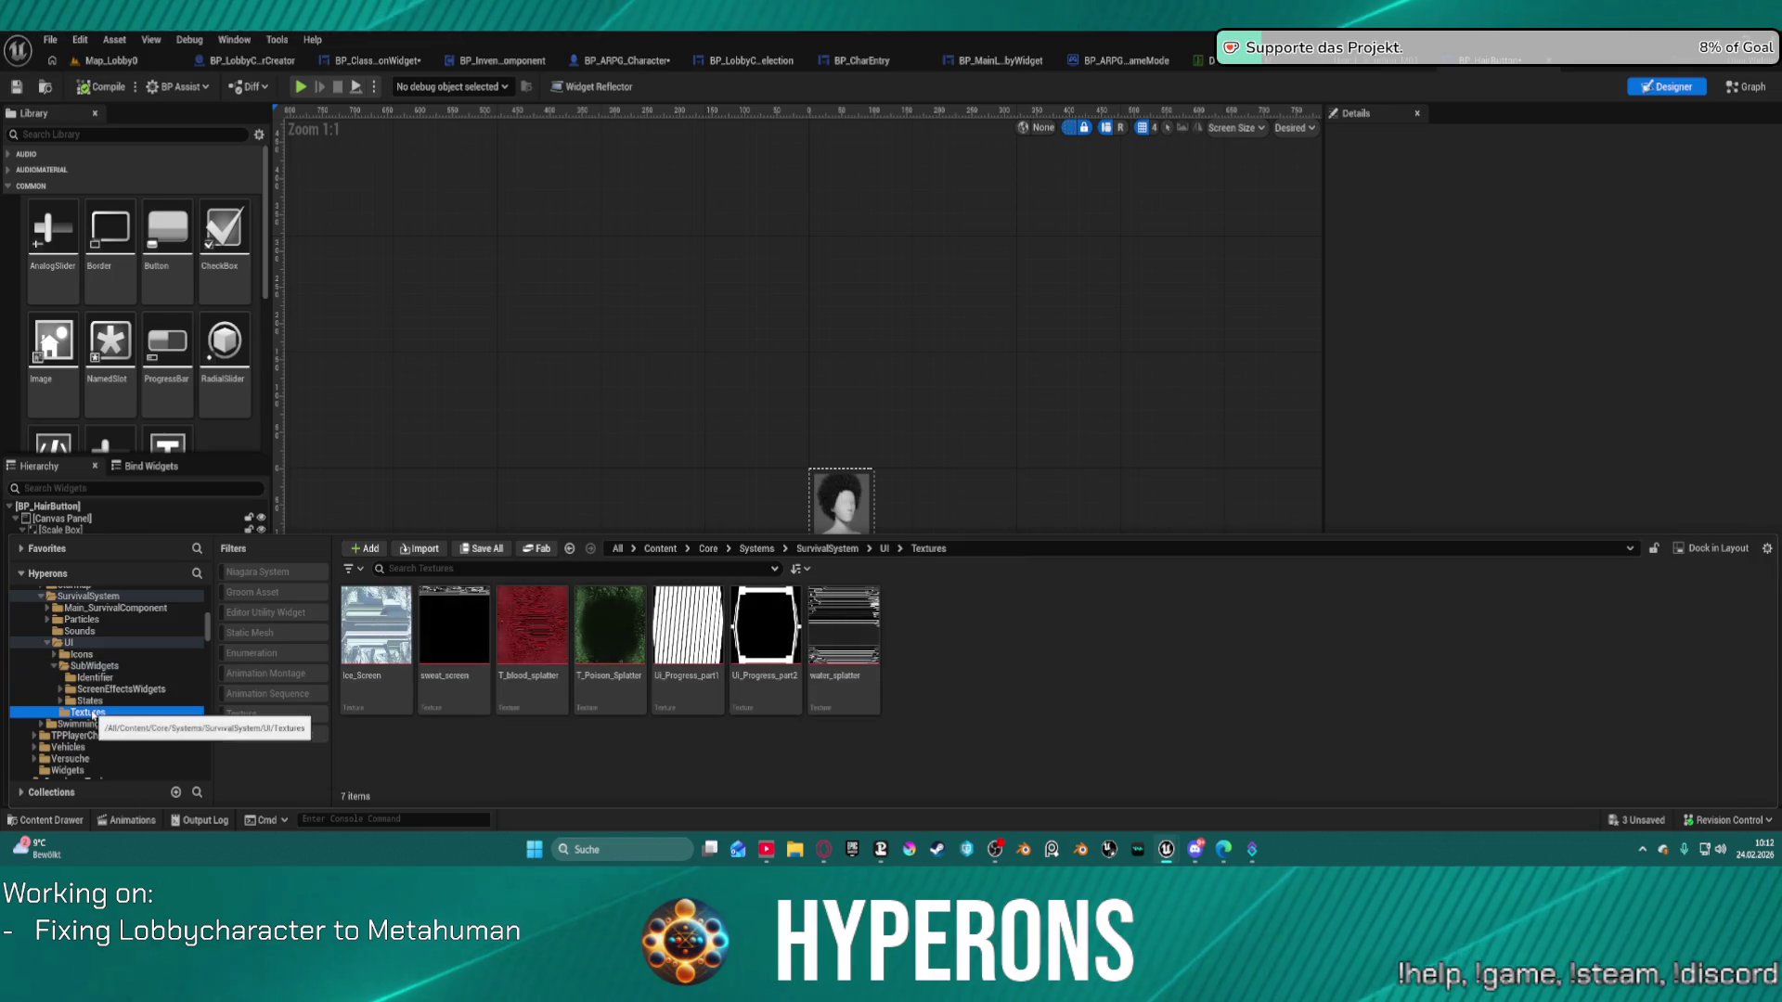
{"action": "left_click", "coordinate": [91, 701]}
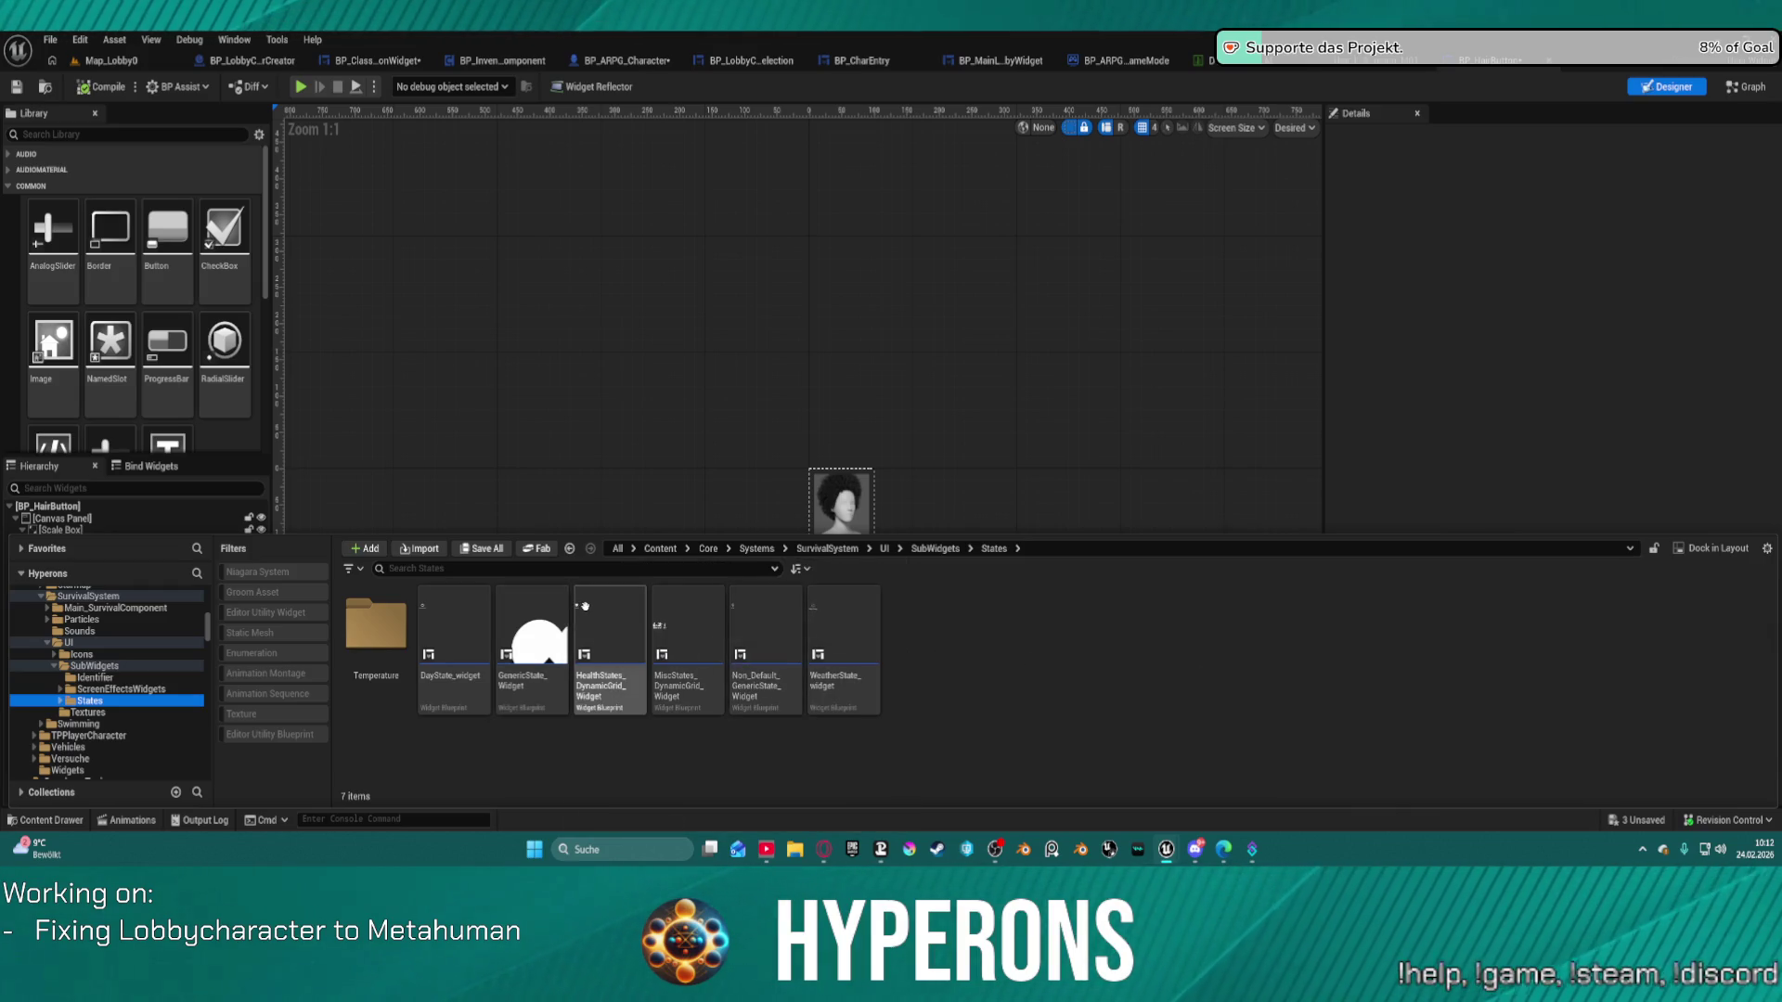
{"action": "mouse_move", "coordinate": [585, 608]}
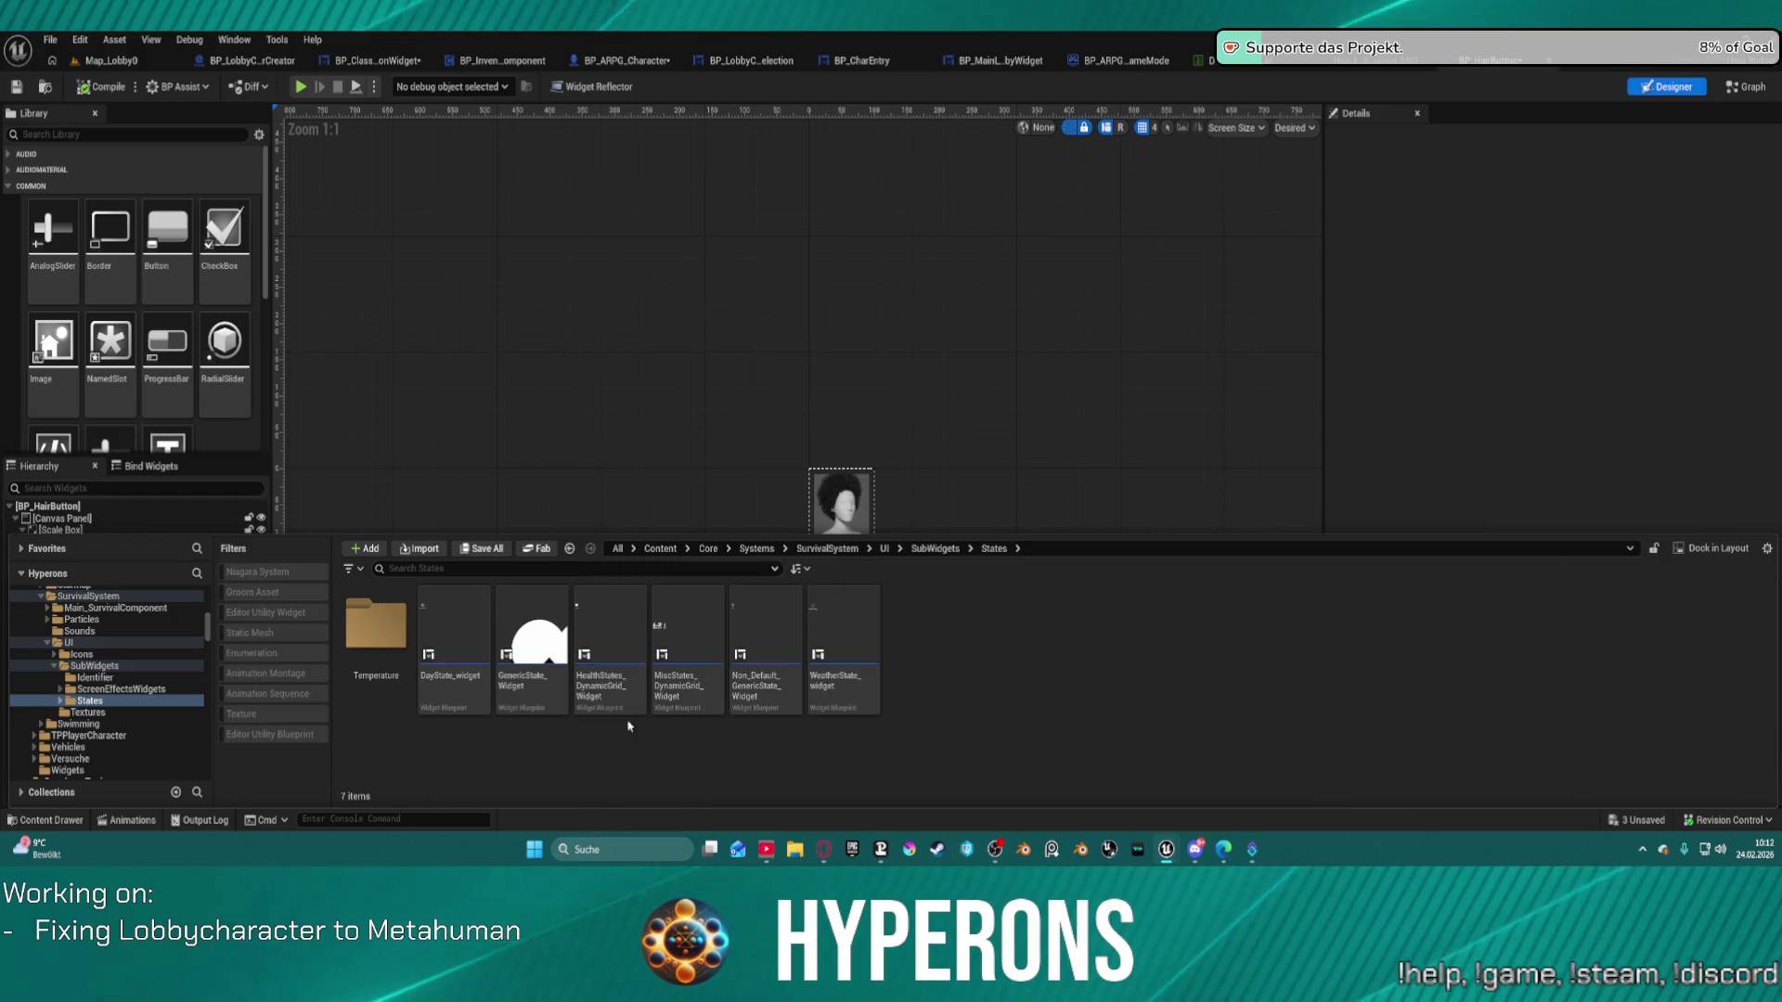
{"action": "double_click", "coordinate": [587, 685]}
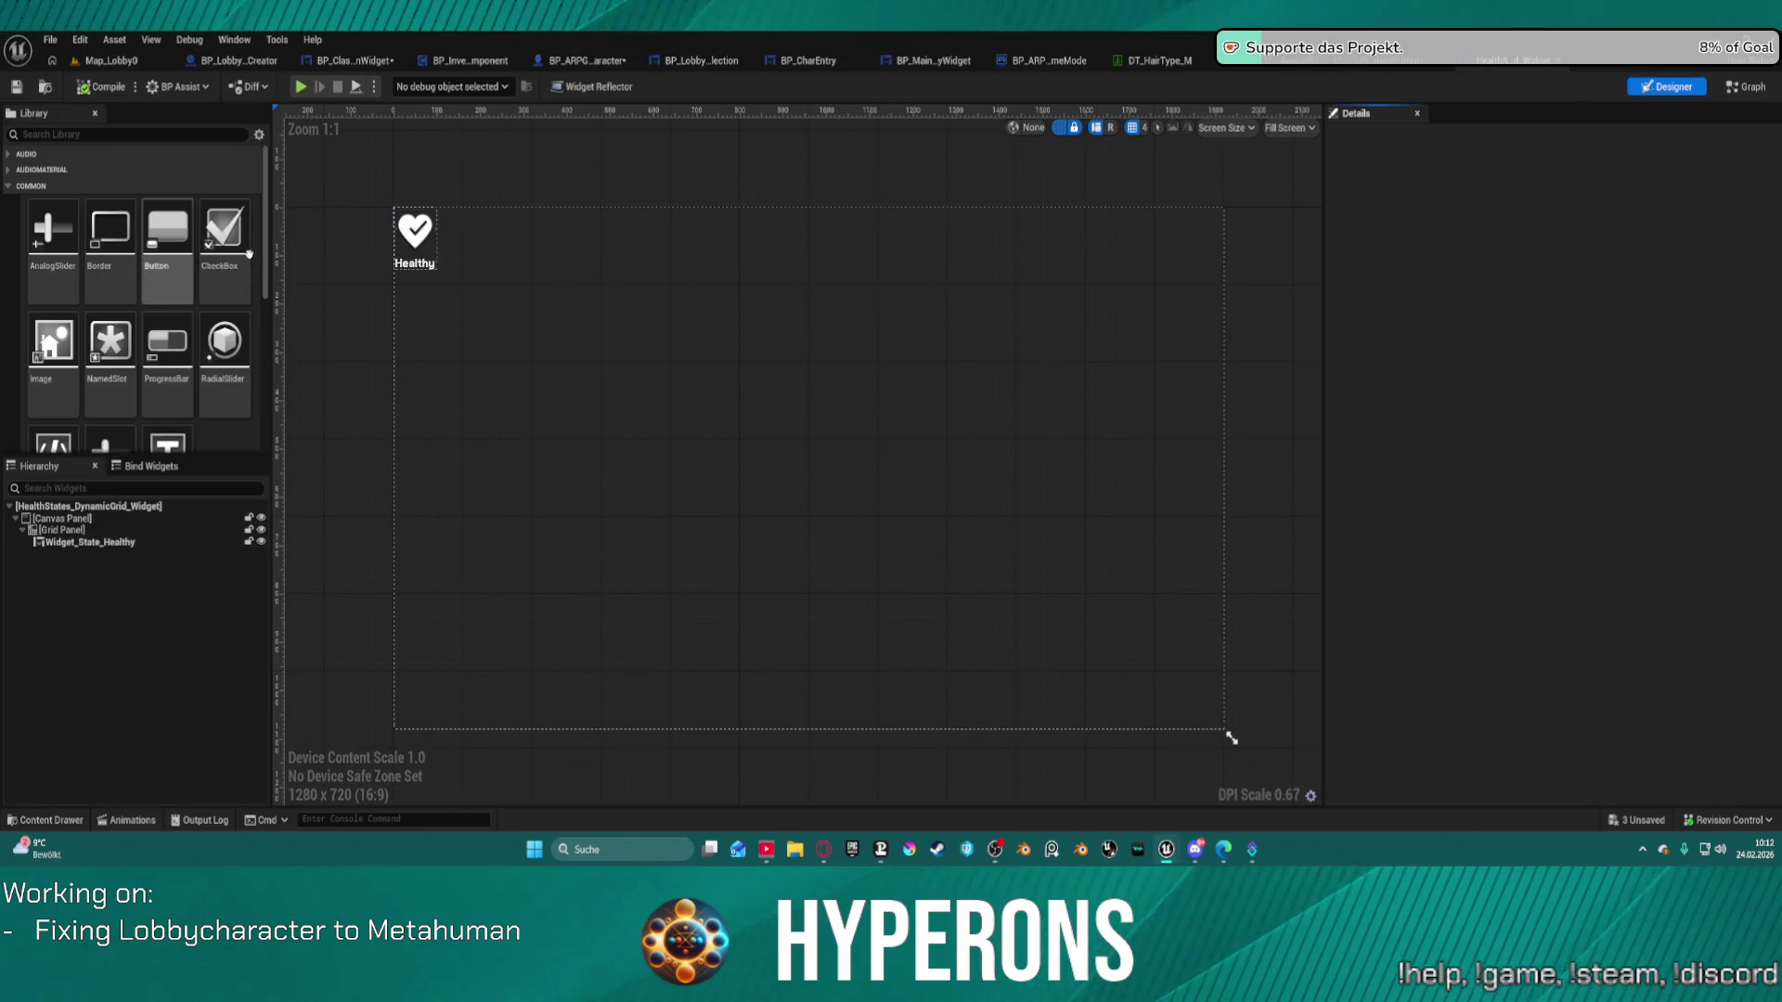
Check the HealthStates event graph, then open GenericState_Widget from the States folder.
{"action": "left_click", "coordinate": [1750, 86]}
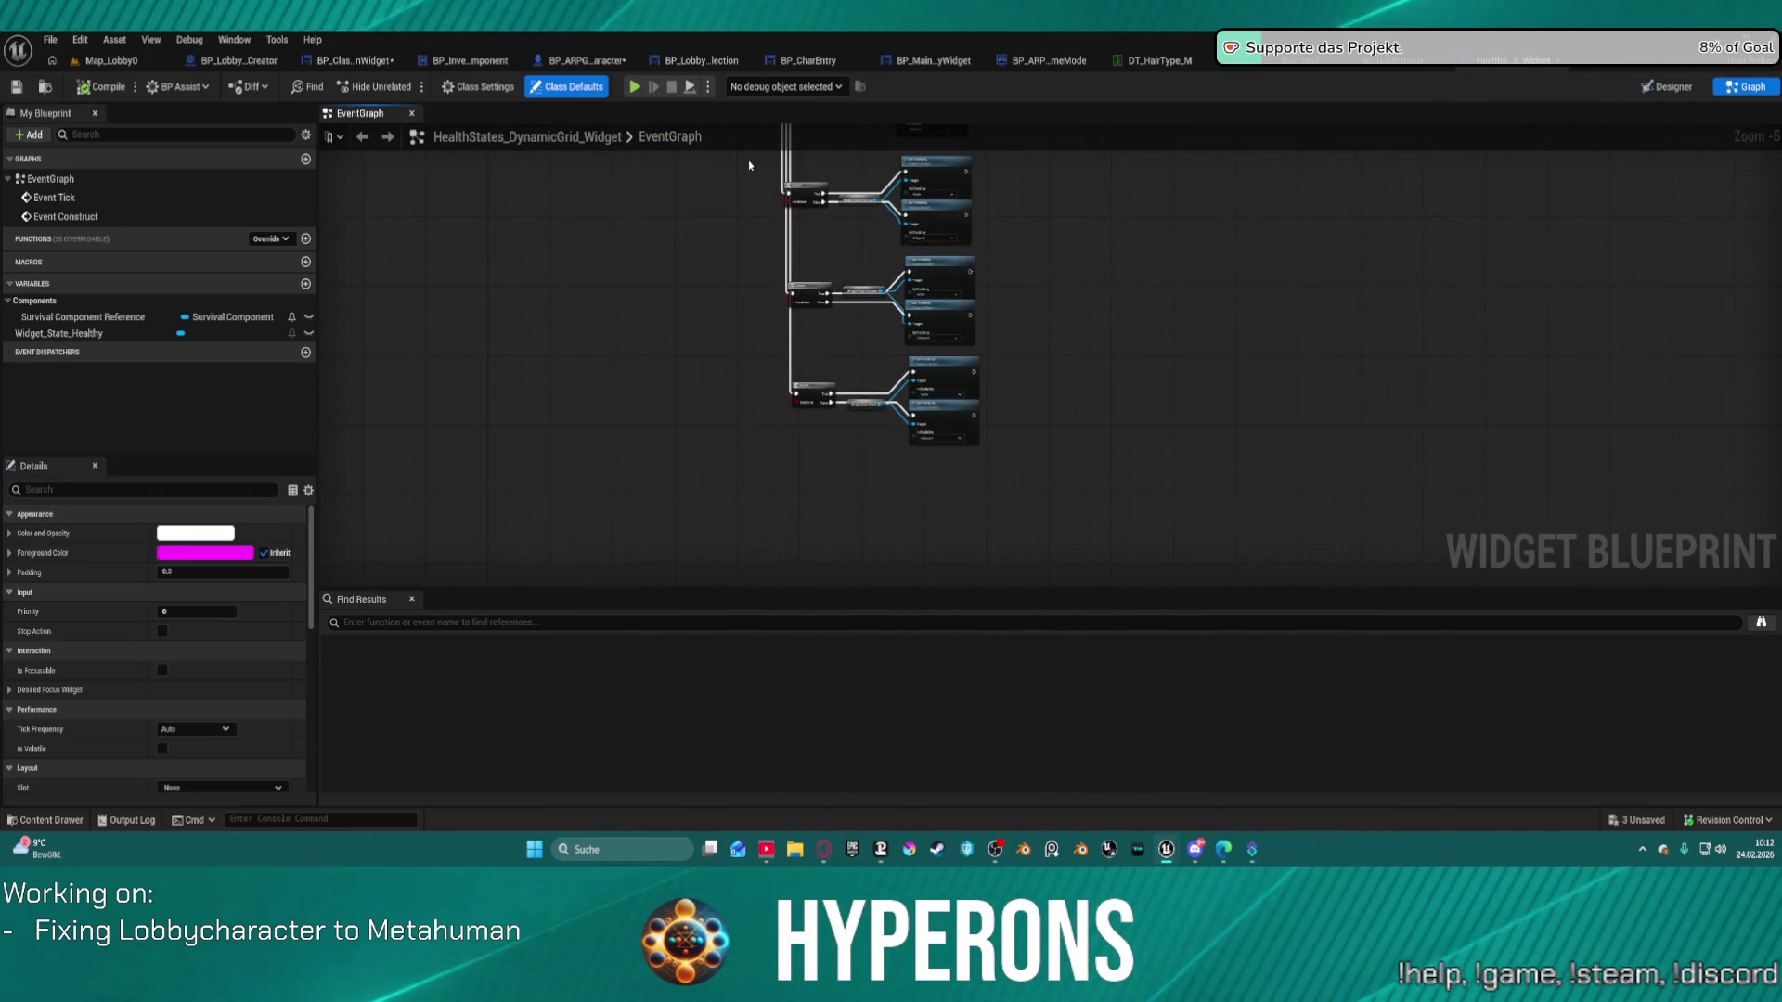
{"action": "left_click", "coordinate": [1513, 61]}
{"action": "left_click", "coordinate": [46, 820]}
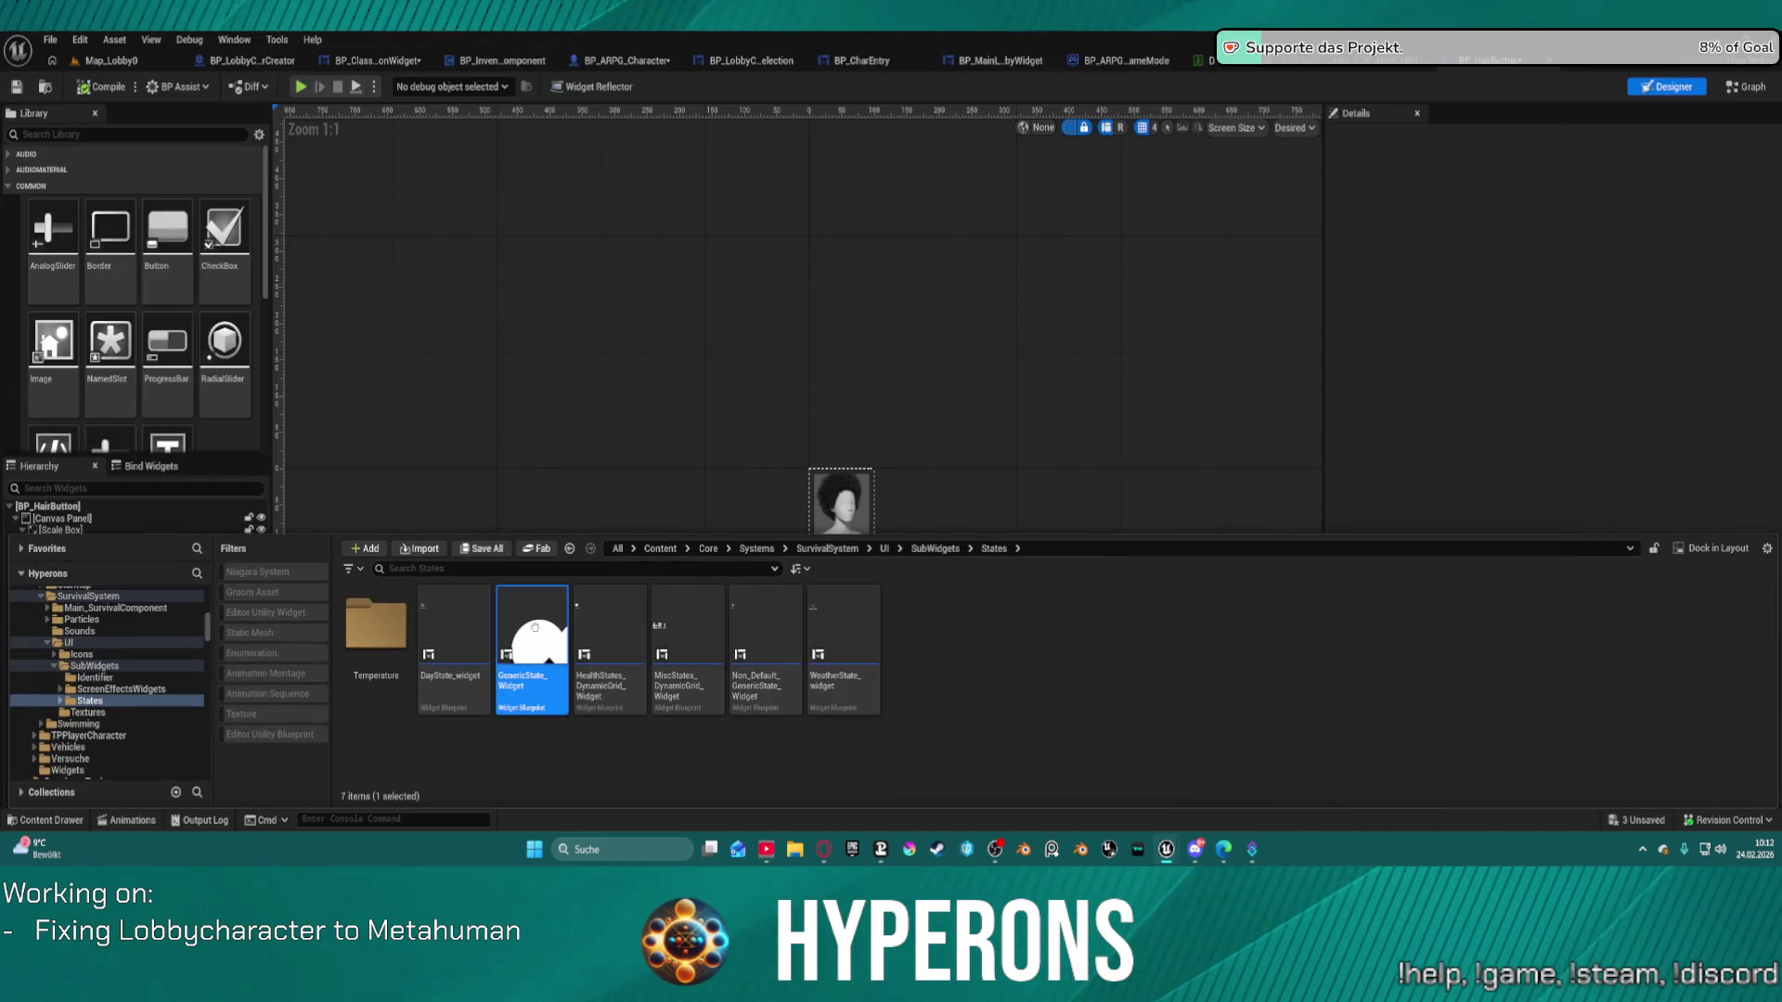
{"action": "double_click", "coordinate": [534, 628]}
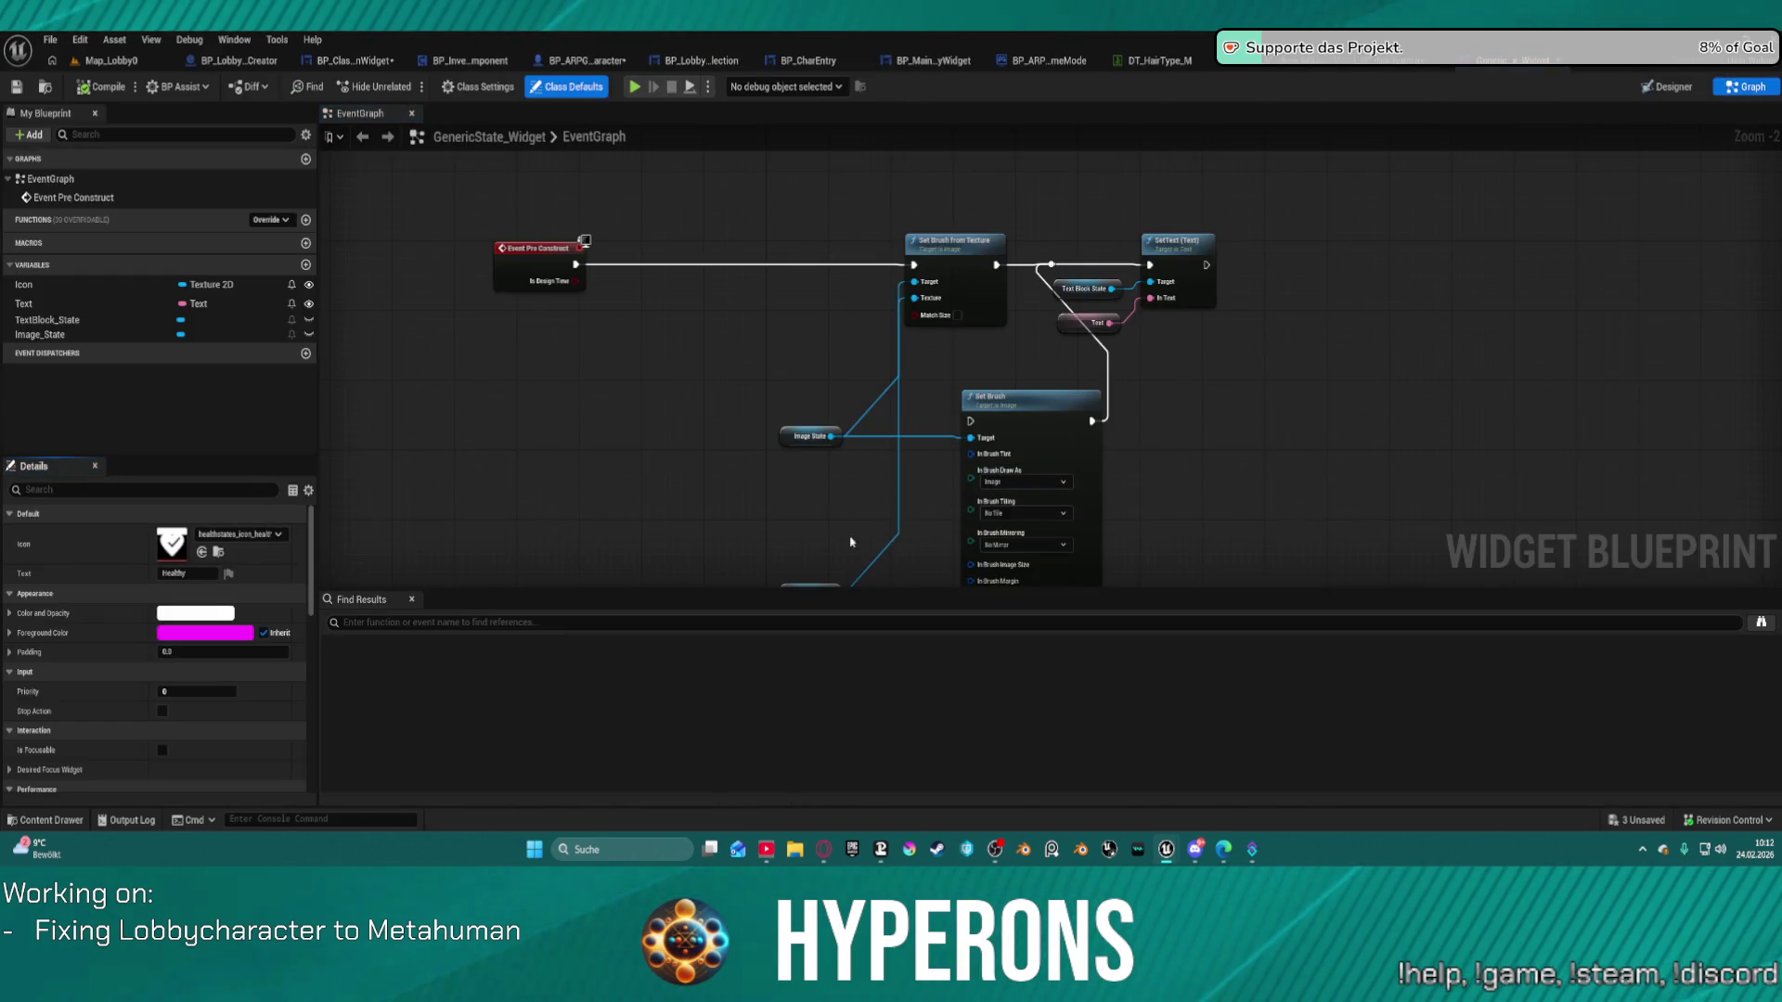
Open Non_Default_GenericState_Widget from the States folder.
{"action": "scroll", "coordinate": [650, 452], "scroll_direction": "down", "scroll_amount": 1}
{"action": "key", "text": "ctrl+space"}
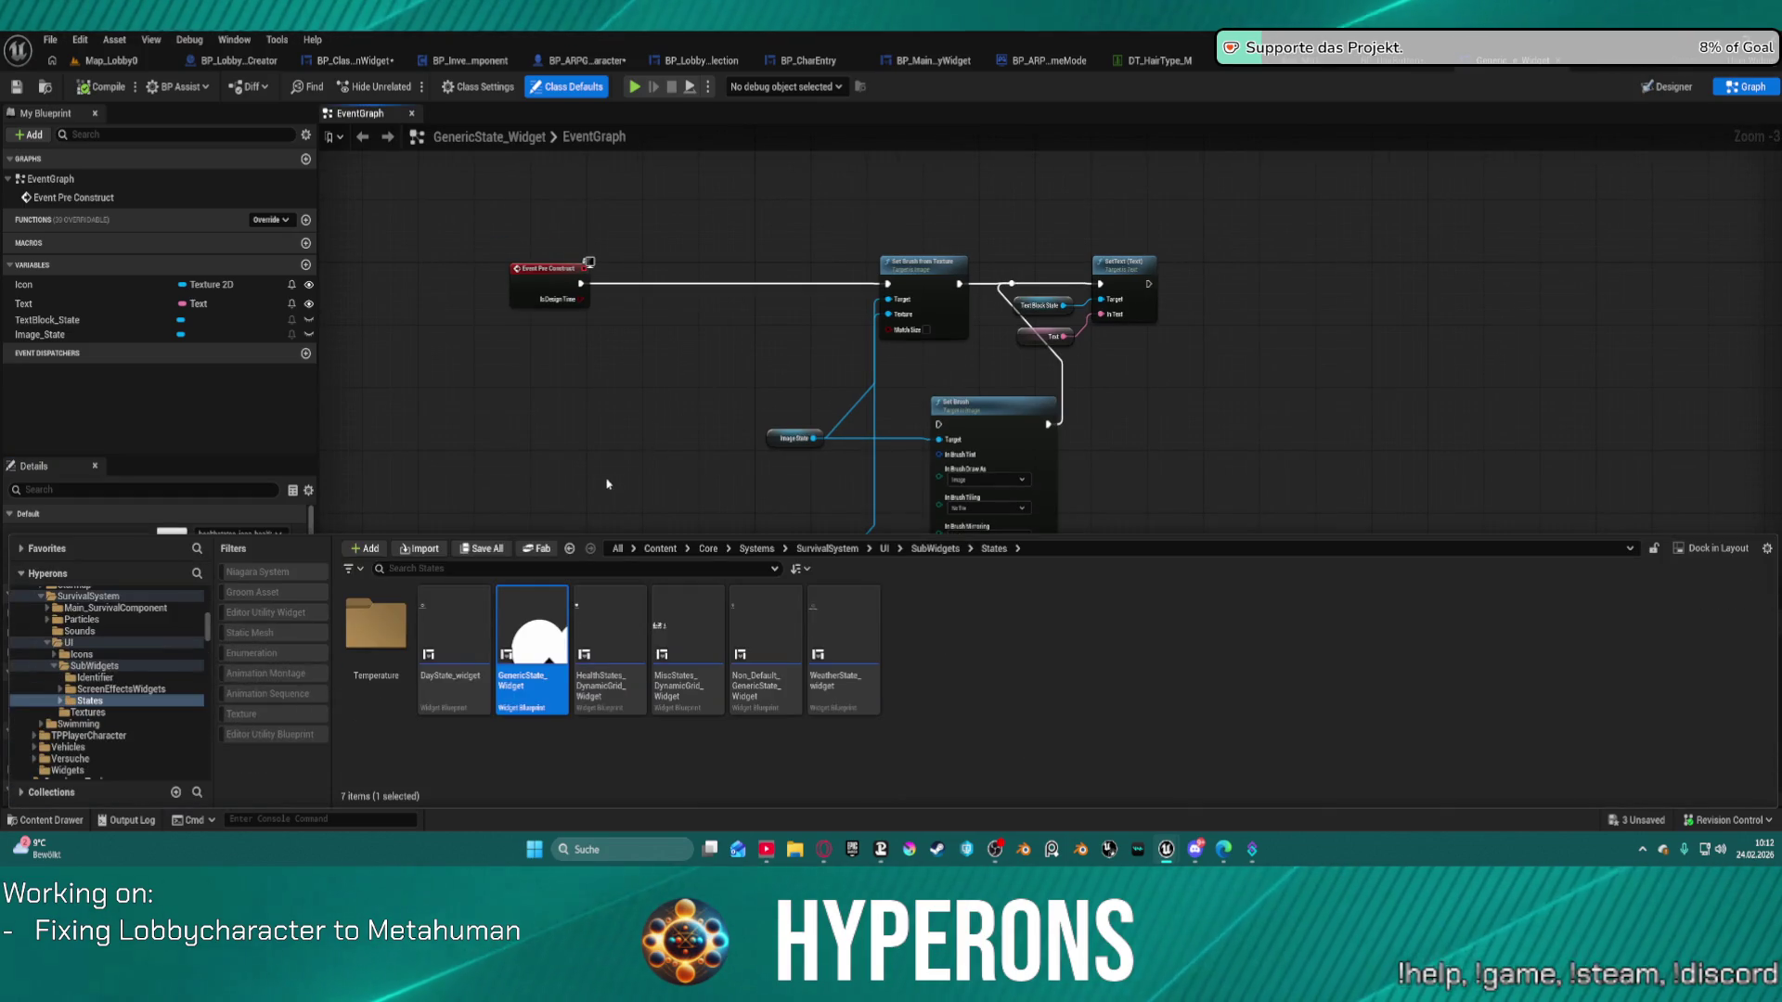
{"action": "left_click", "coordinate": [781, 625]}
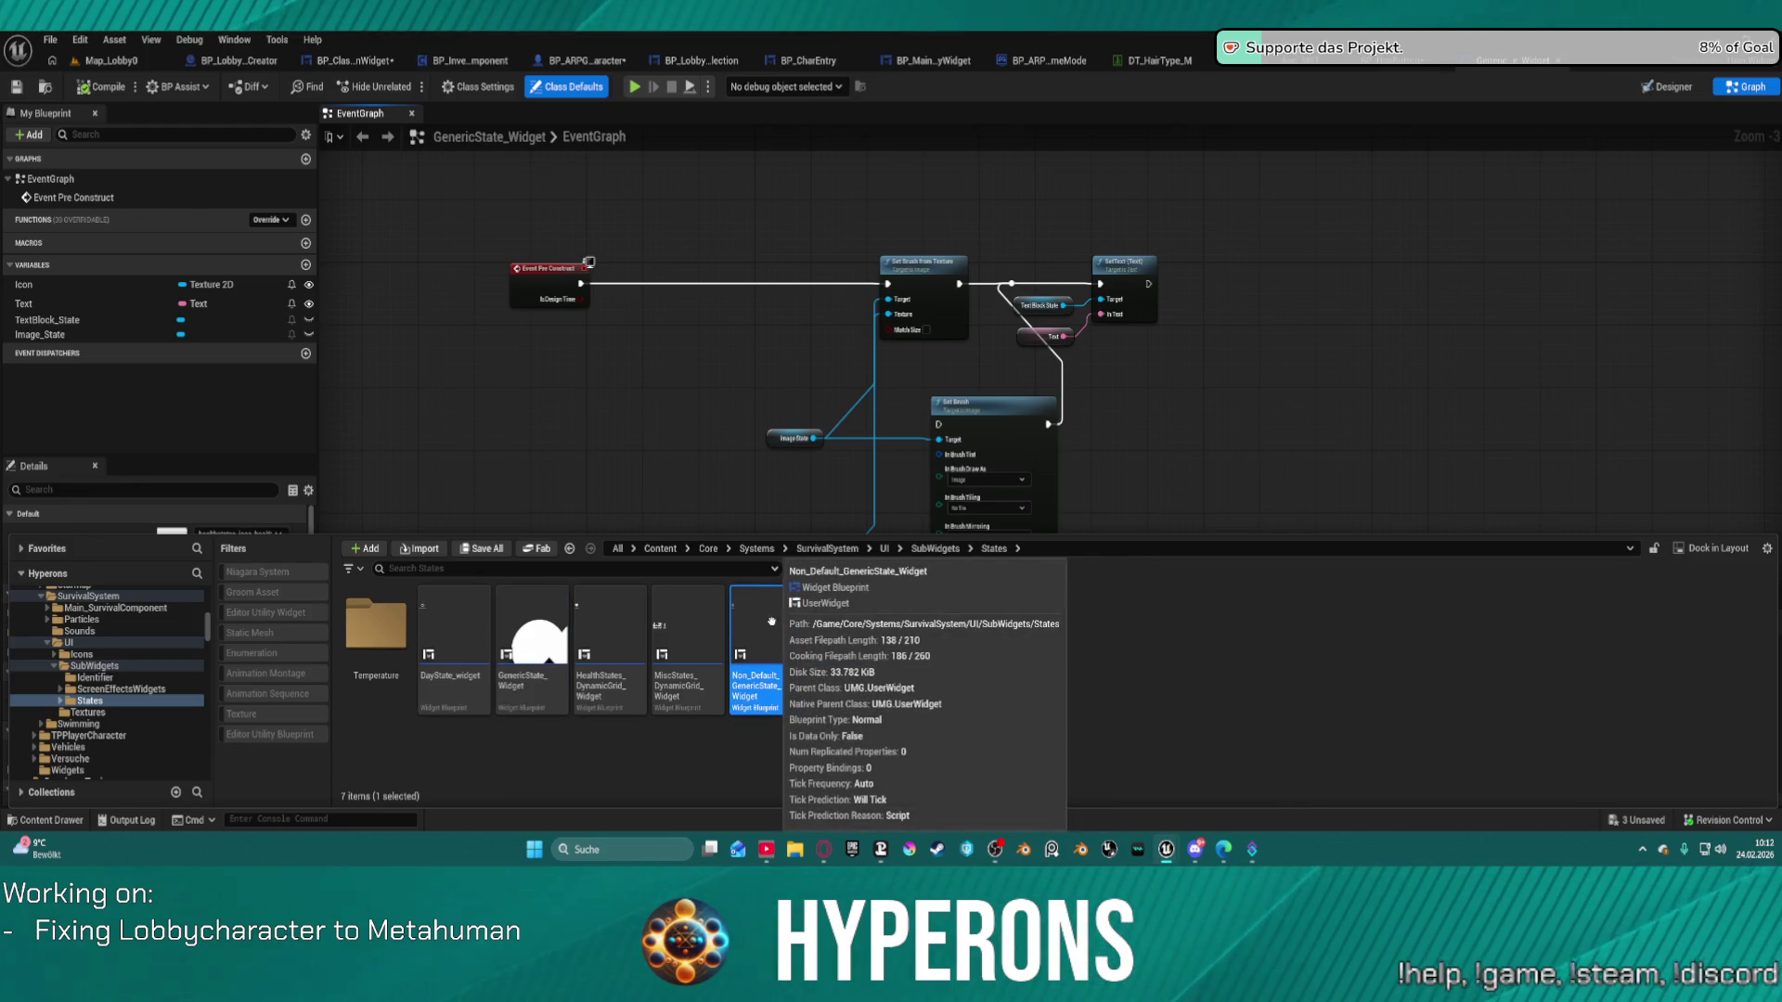
{"action": "double_click", "coordinate": [760, 614]}
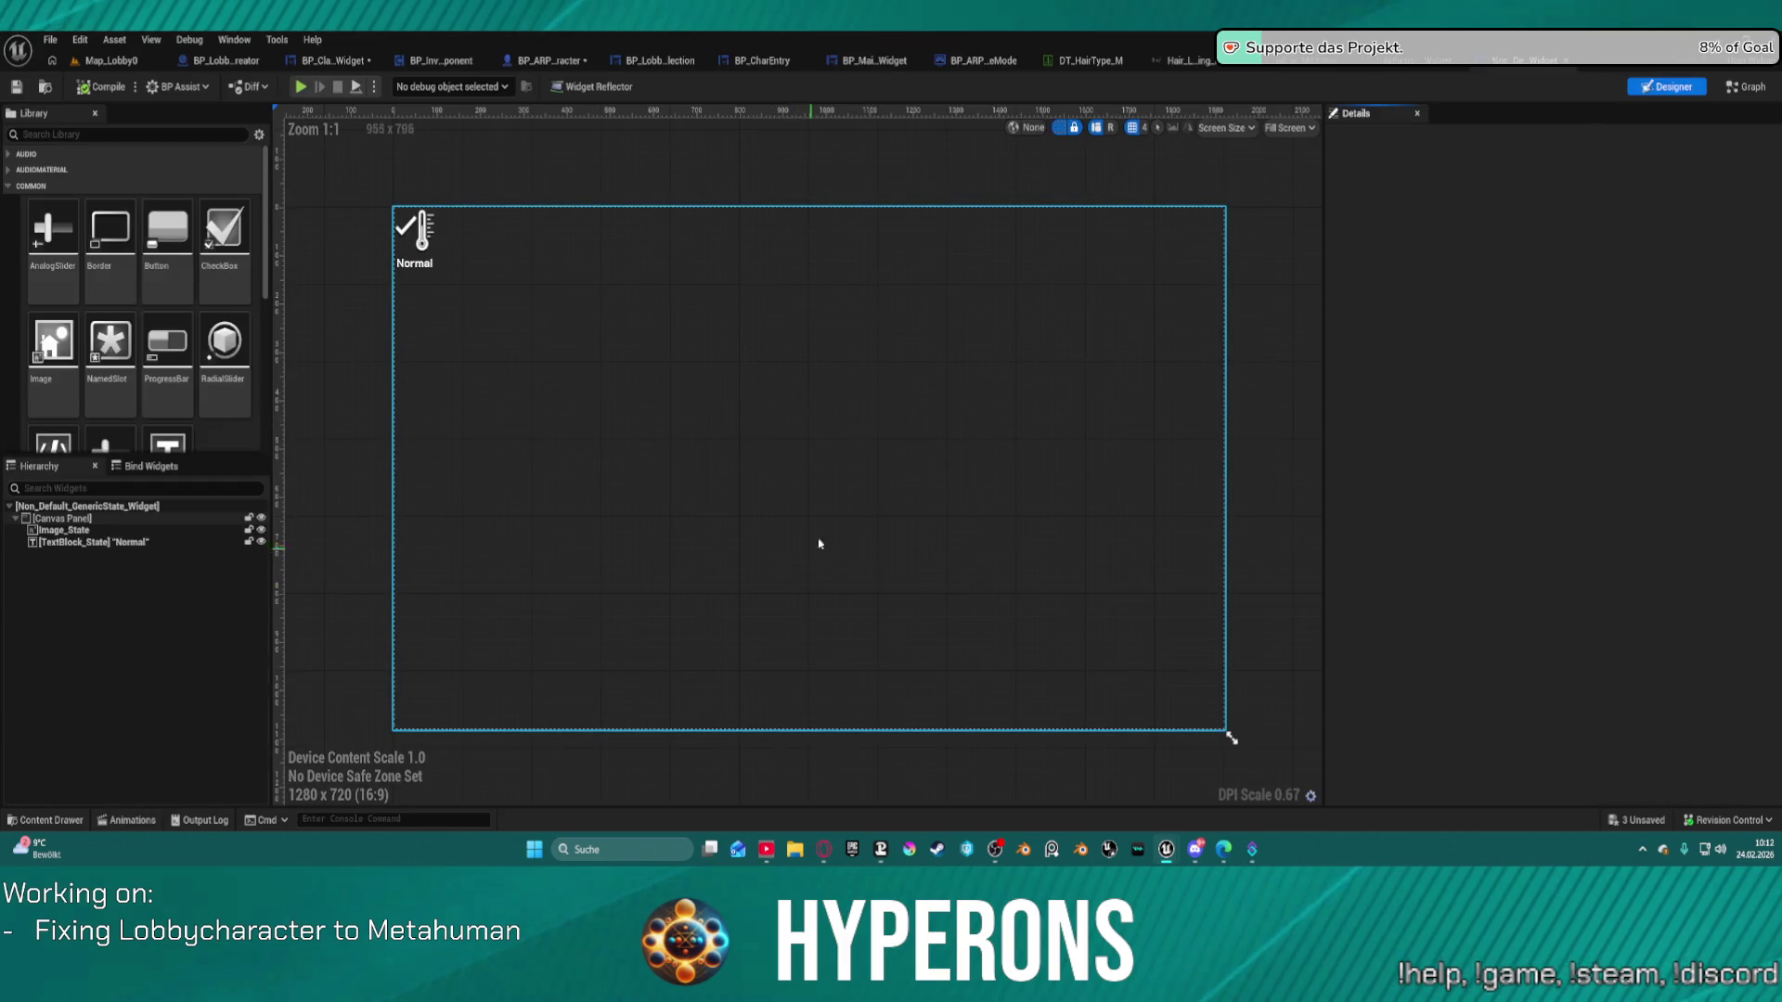
Glance at the Non_Default widget's graph, then open playerstats_widget from the SubWidgets folder.
{"action": "left_click", "coordinate": [1745, 86]}
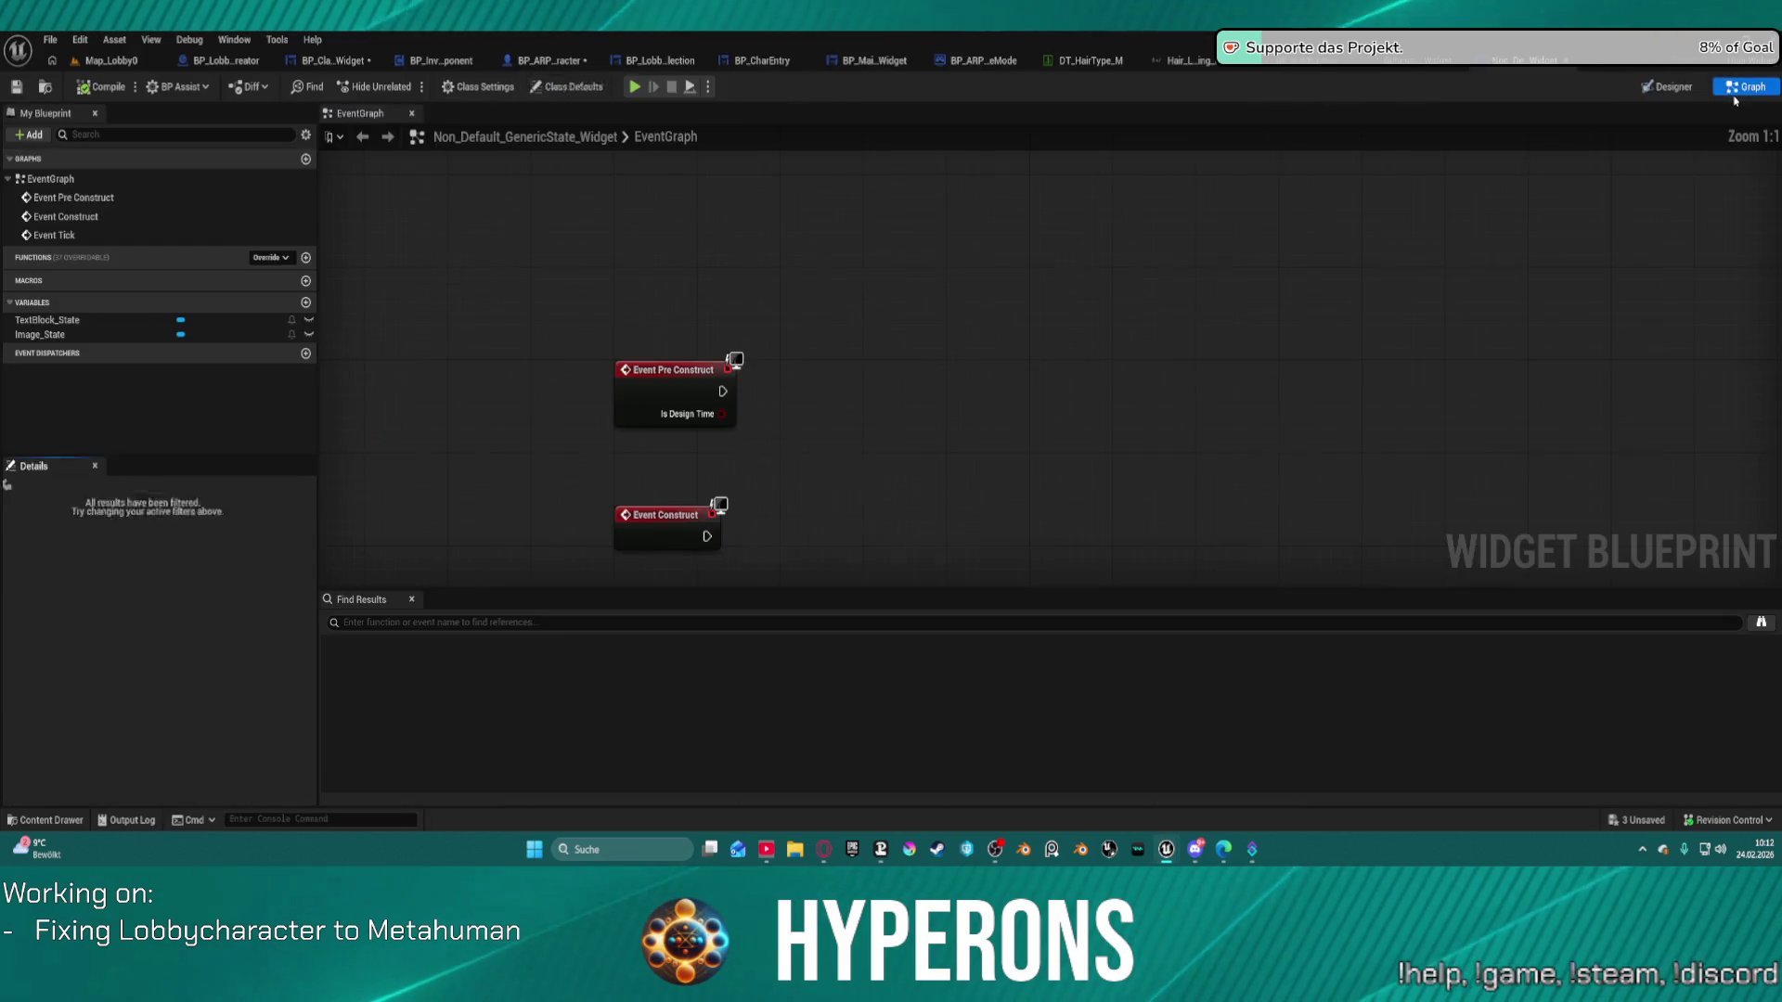
{"action": "key", "text": "ctrl+space"}
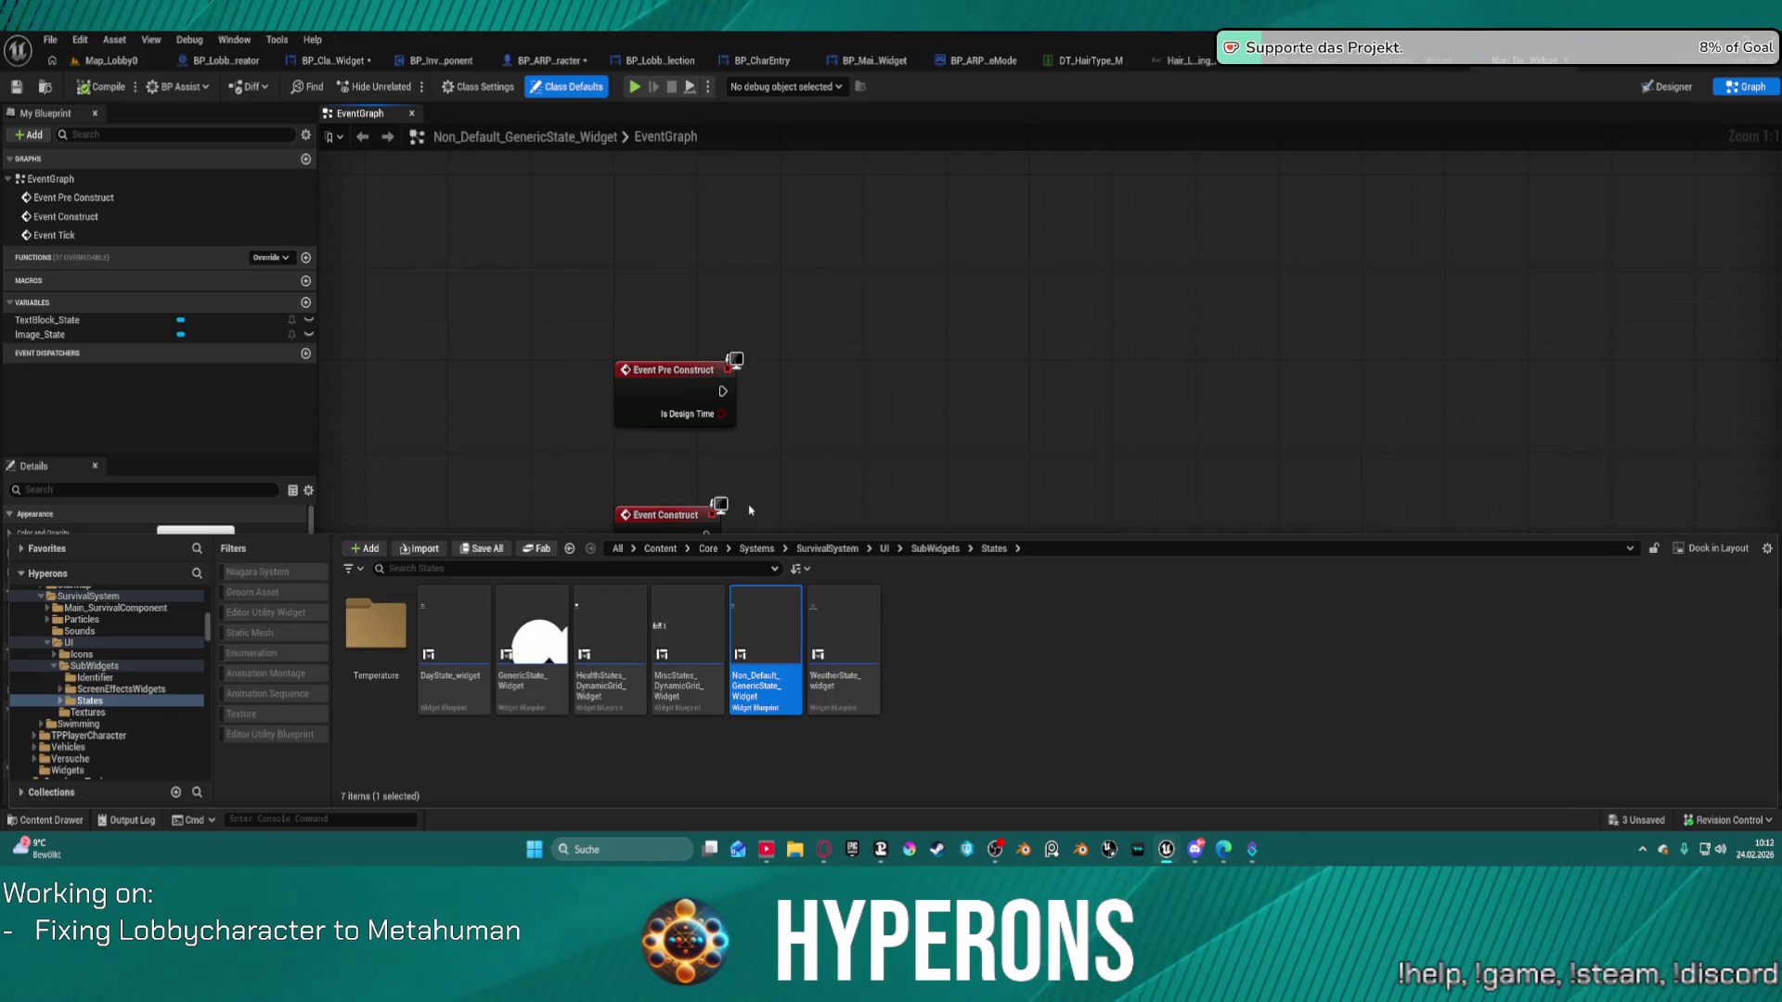
{"action": "mouse_move", "coordinate": [871, 602]}
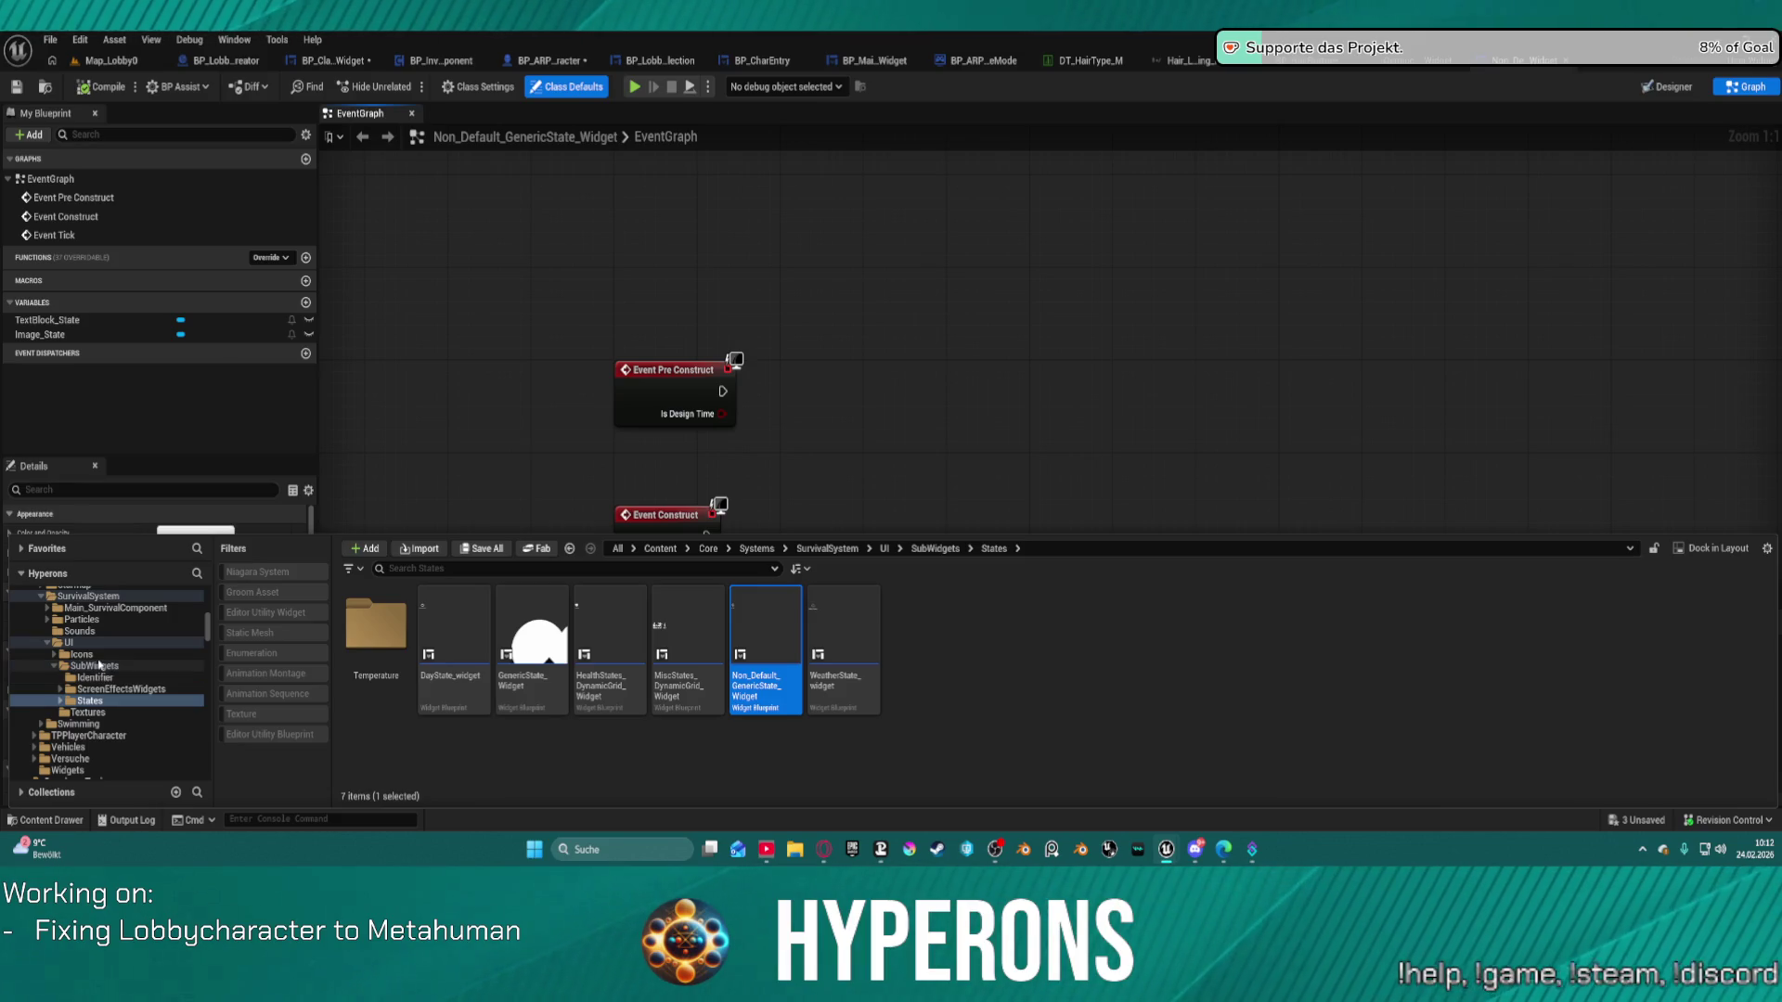
{"action": "left_click", "coordinate": [96, 666]}
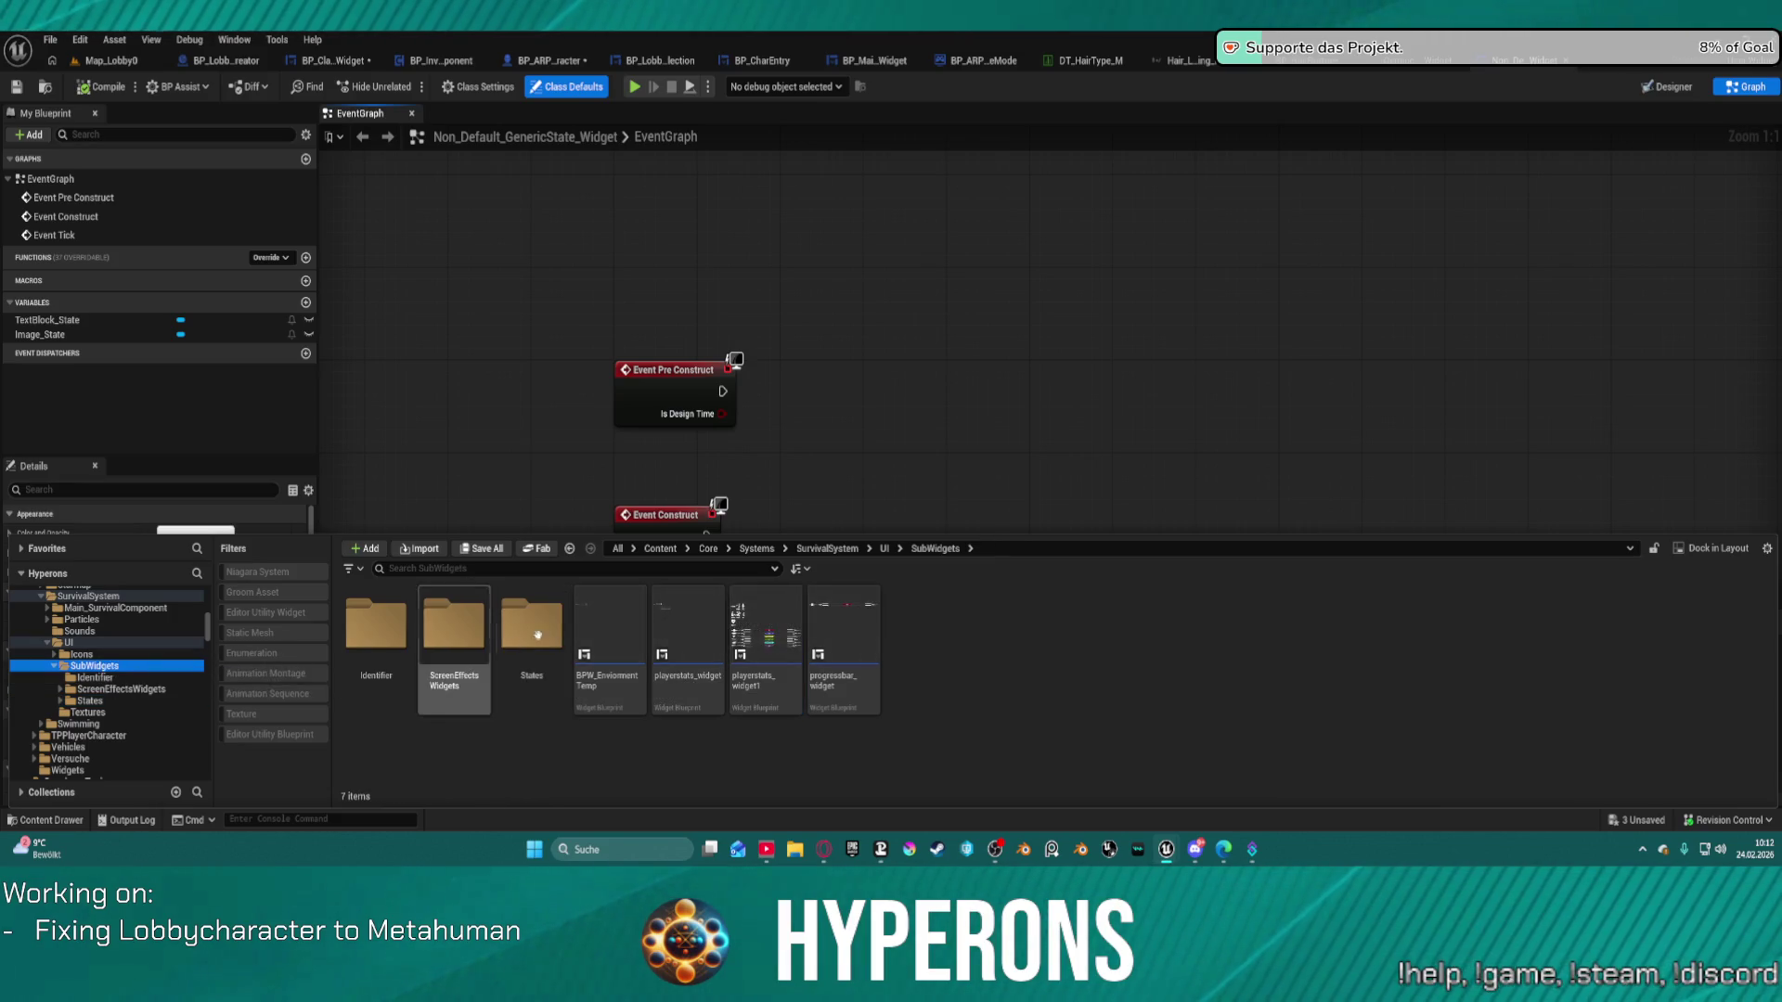
{"action": "left_click", "coordinate": [684, 595]}
{"action": "double_click", "coordinate": [686, 594]}
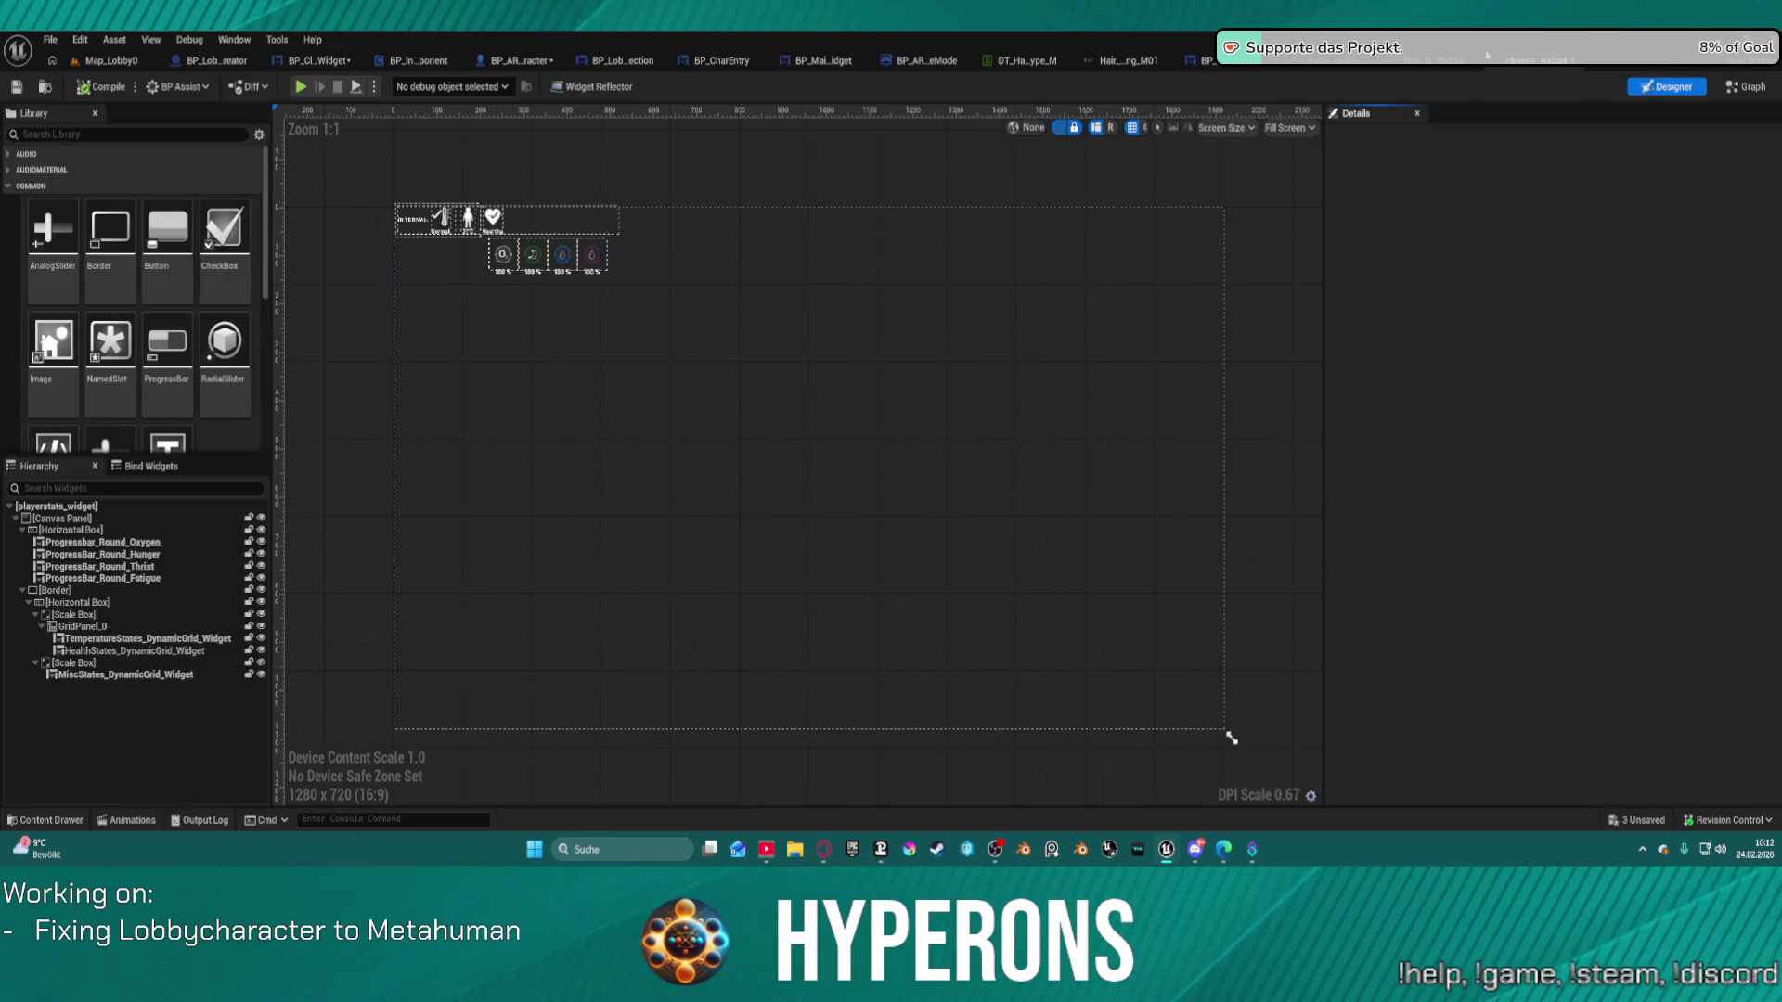
Open playerstats_widget's CalculateGridPlacements function graph.
{"action": "left_click", "coordinate": [1749, 87]}
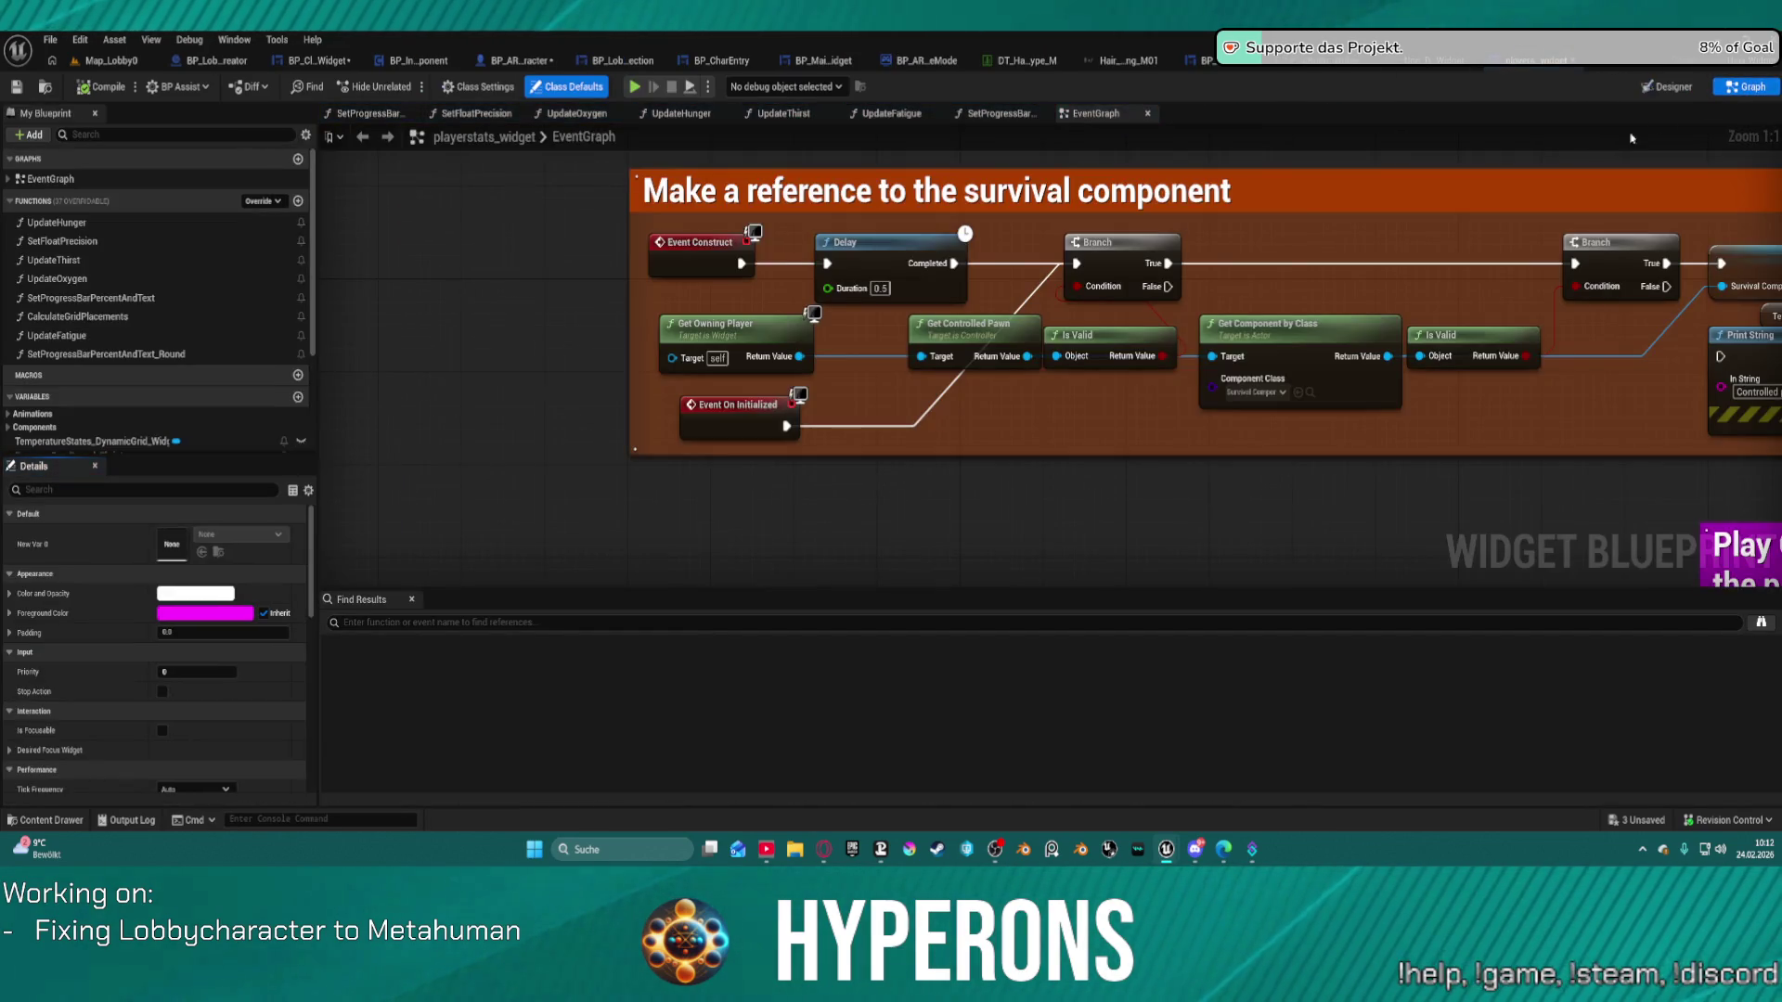
{"action": "left_click", "coordinate": [130, 318]}
{"action": "double_click", "coordinate": [130, 317]}
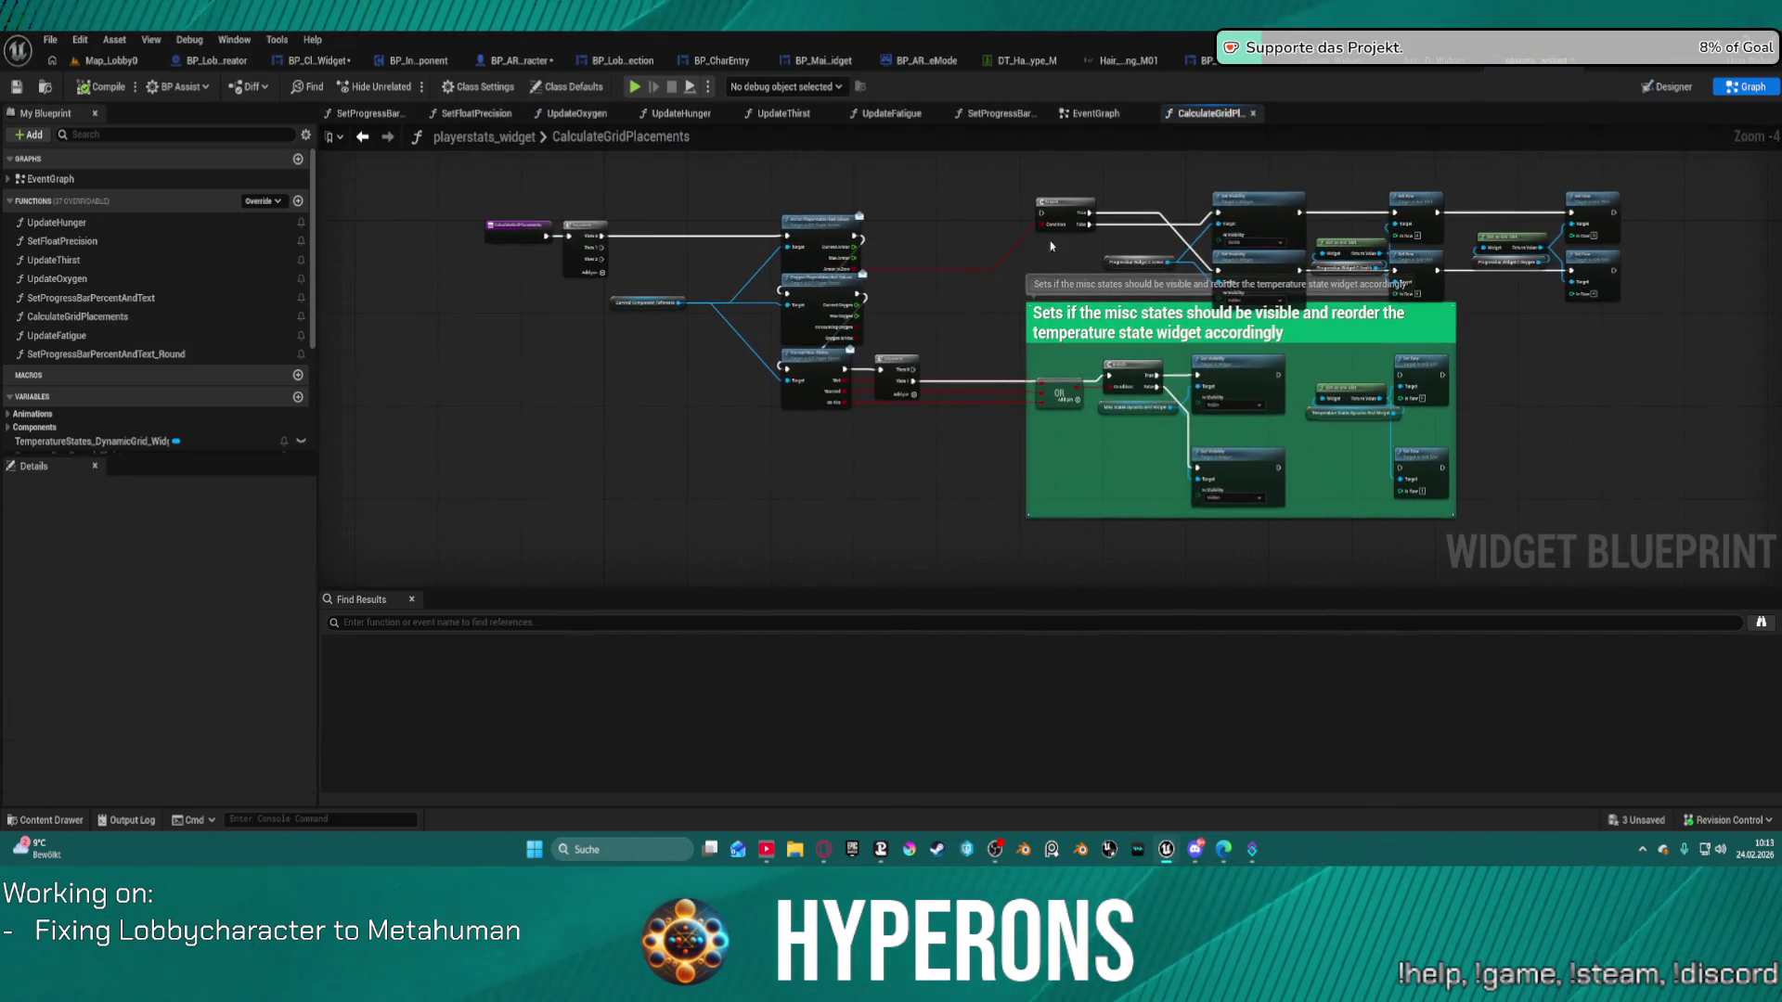
Pan across the CalculateGridPlacements nodes to its entry, then open SetProgressBarPercentAndText.
{"action": "scroll", "coordinate": [975, 270], "scroll_direction": "up", "scroll_amount": 2}
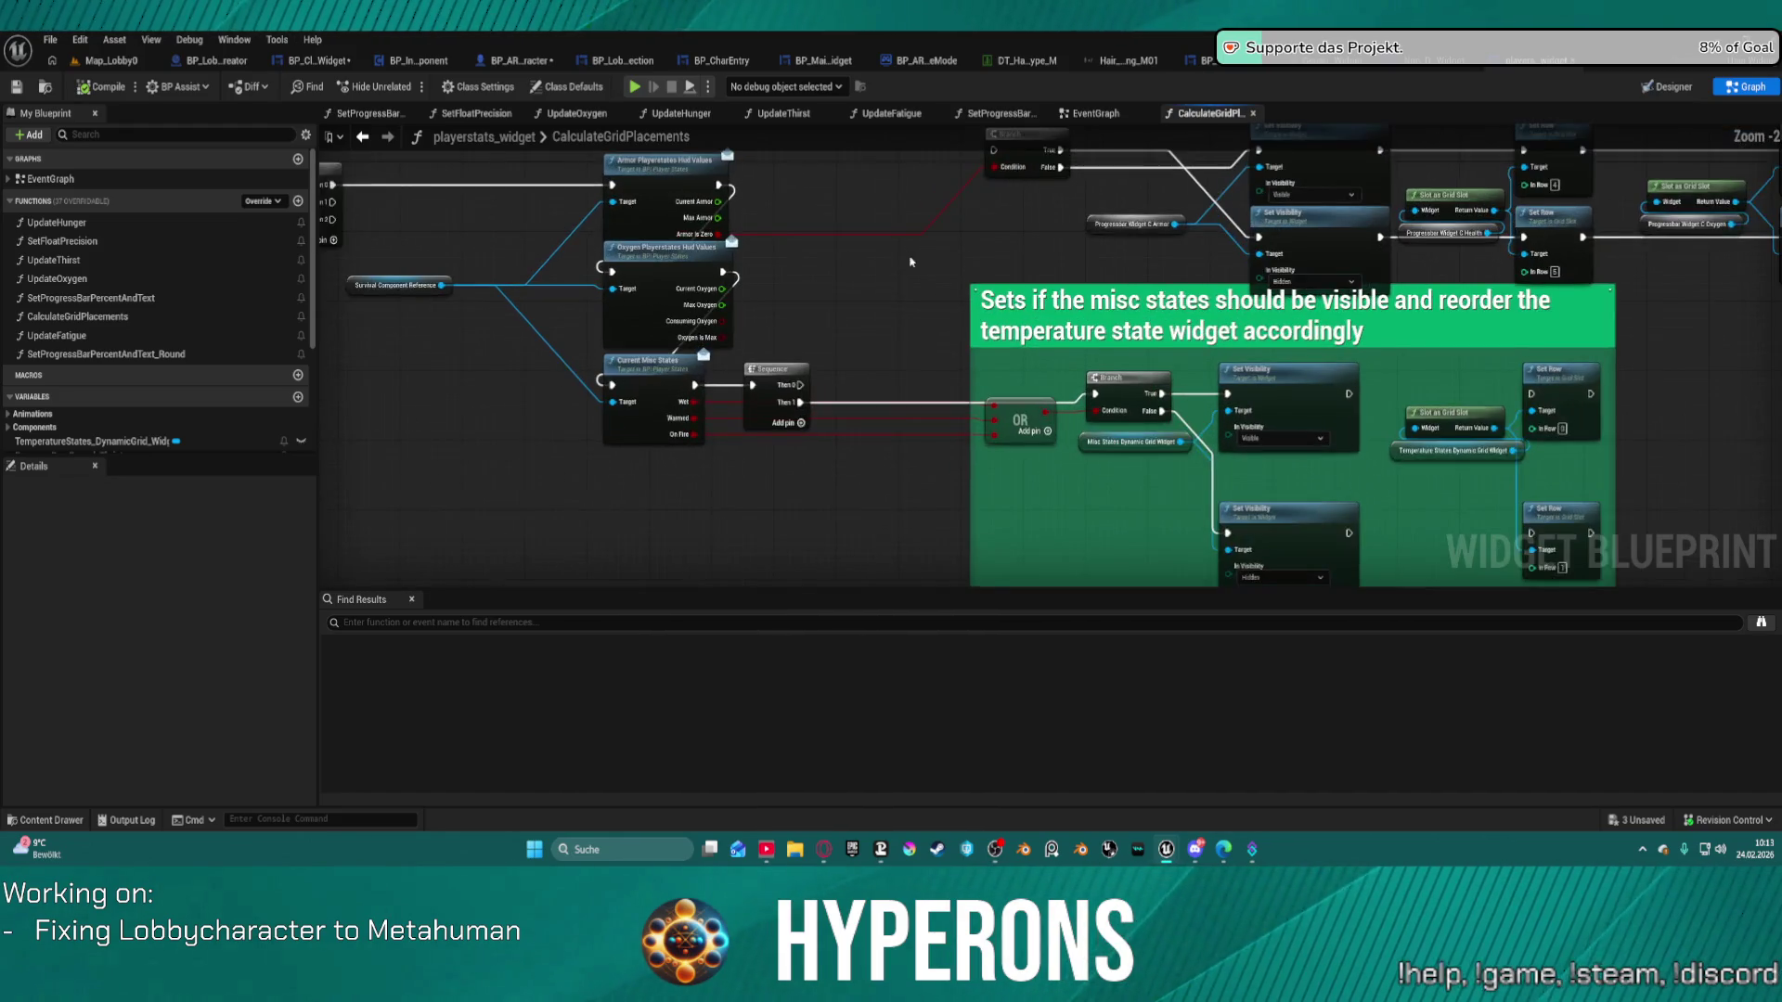
{"action": "left_click_drag", "start_coordinate": [961, 336], "coordinate": [654, 323]}
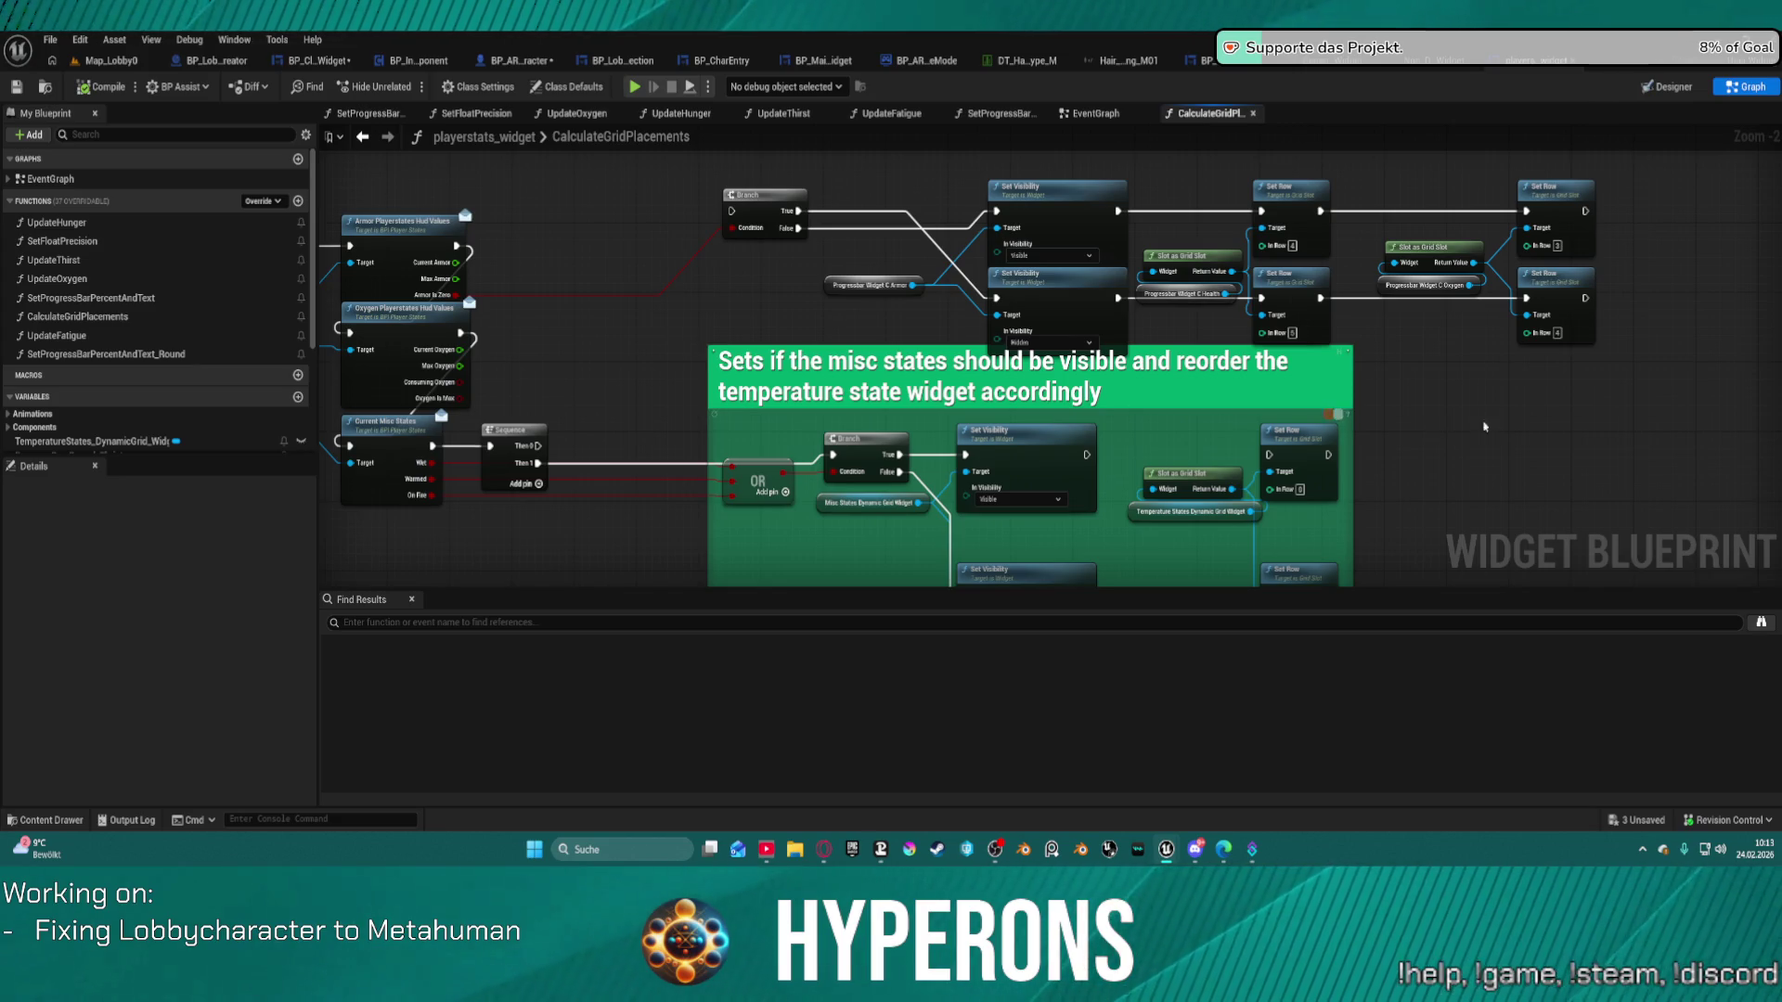
{"action": "left_click_drag", "start_coordinate": [1436, 436], "coordinate": [1370, 373]}
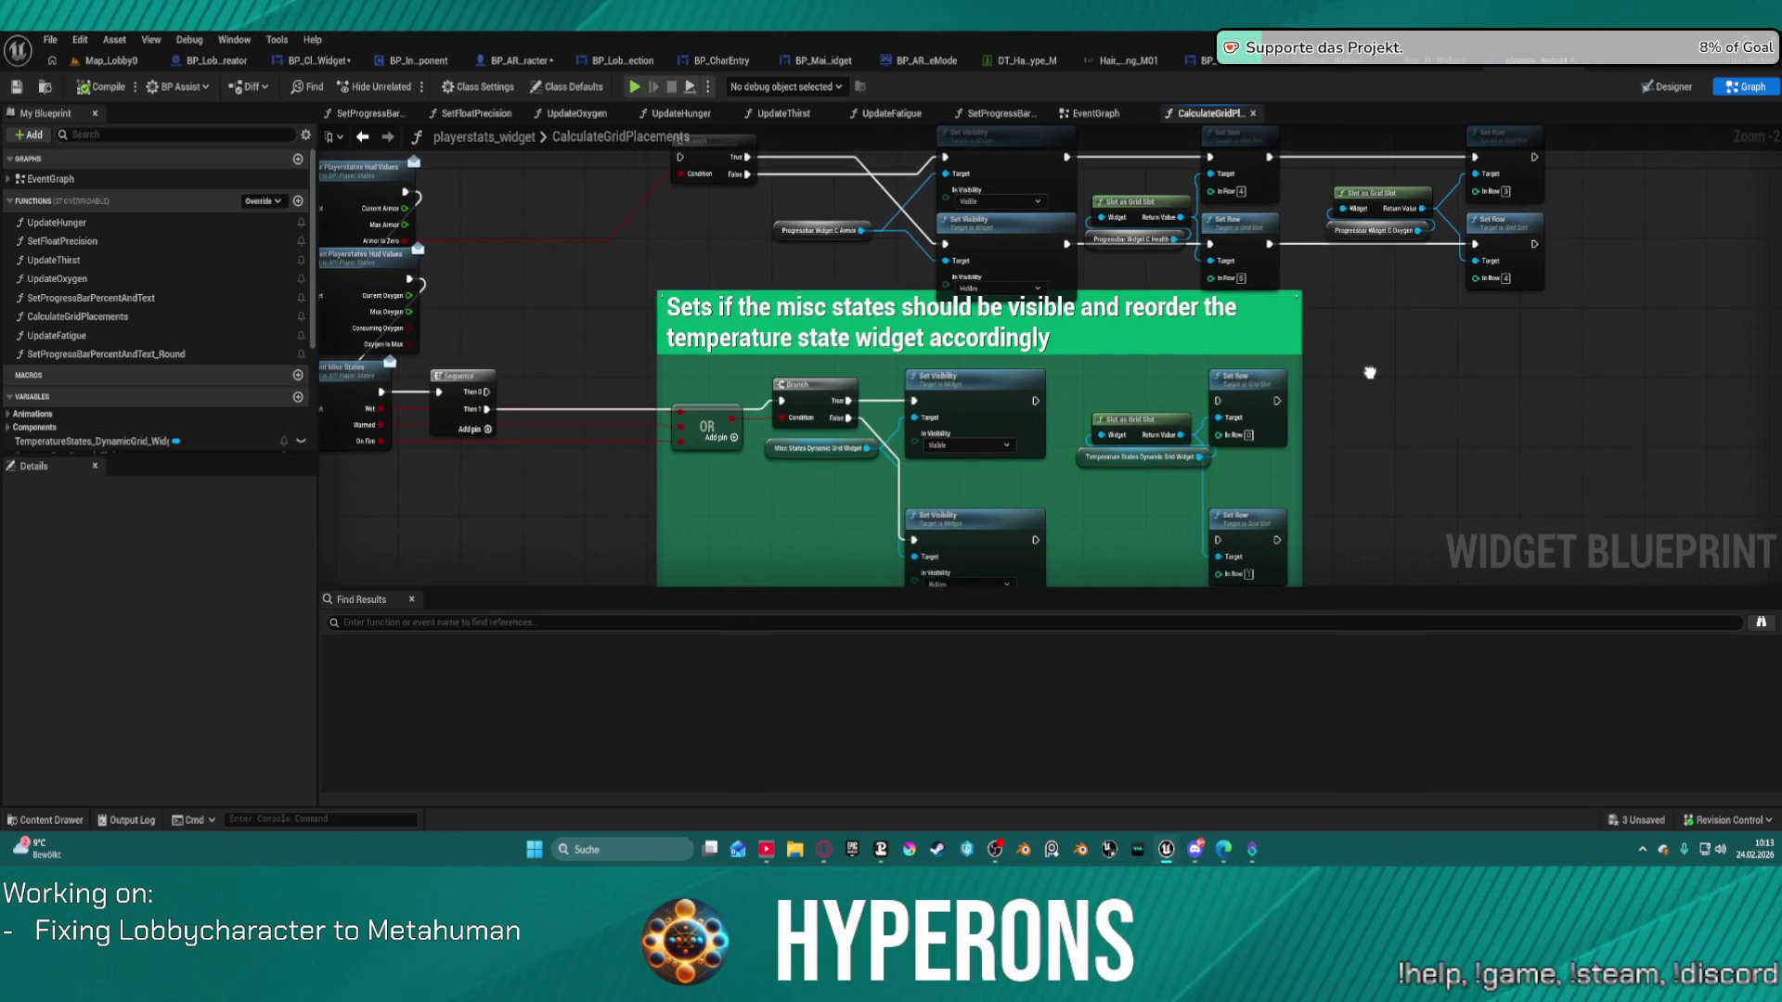
{"action": "left_click_drag", "start_coordinate": [1370, 373], "coordinate": [1392, 217]}
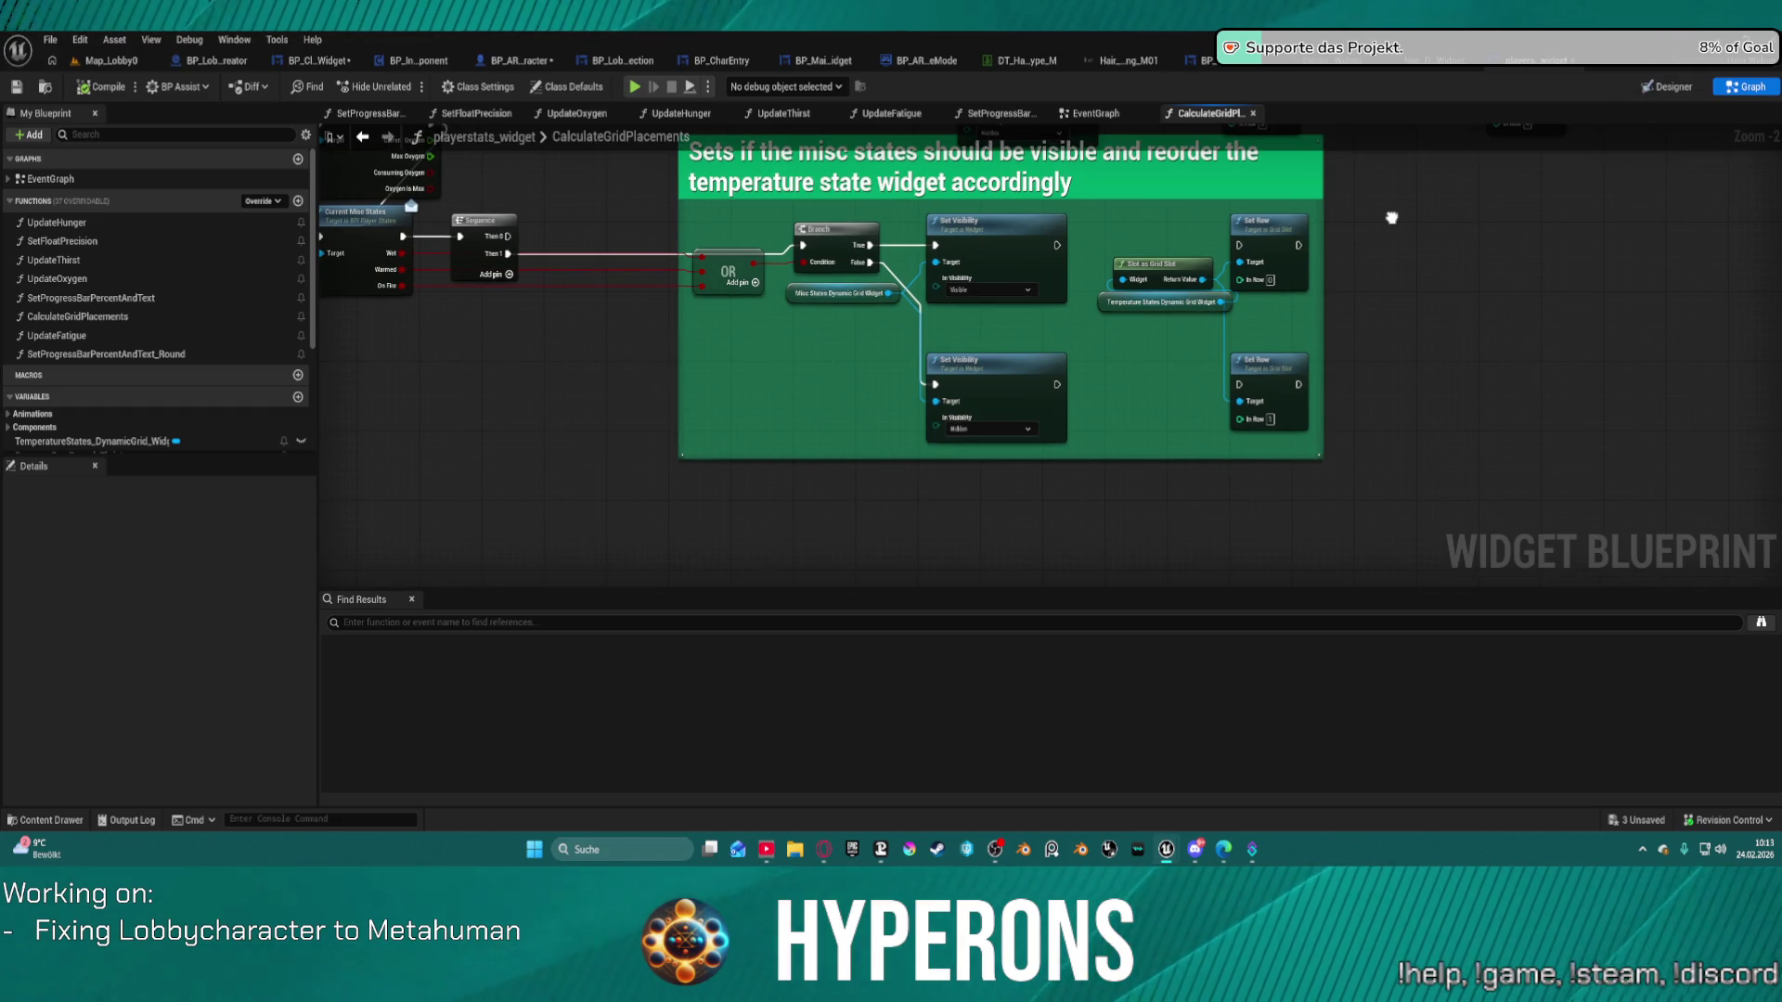
{"action": "mouse_move", "coordinate": [1392, 218]}
{"action": "left_mouse_down"}
{"action": "mouse_move", "coordinate": [1781, 442]}
{"action": "mouse_move", "coordinate": [1781, 503]}
{"action": "left_mouse_up"}
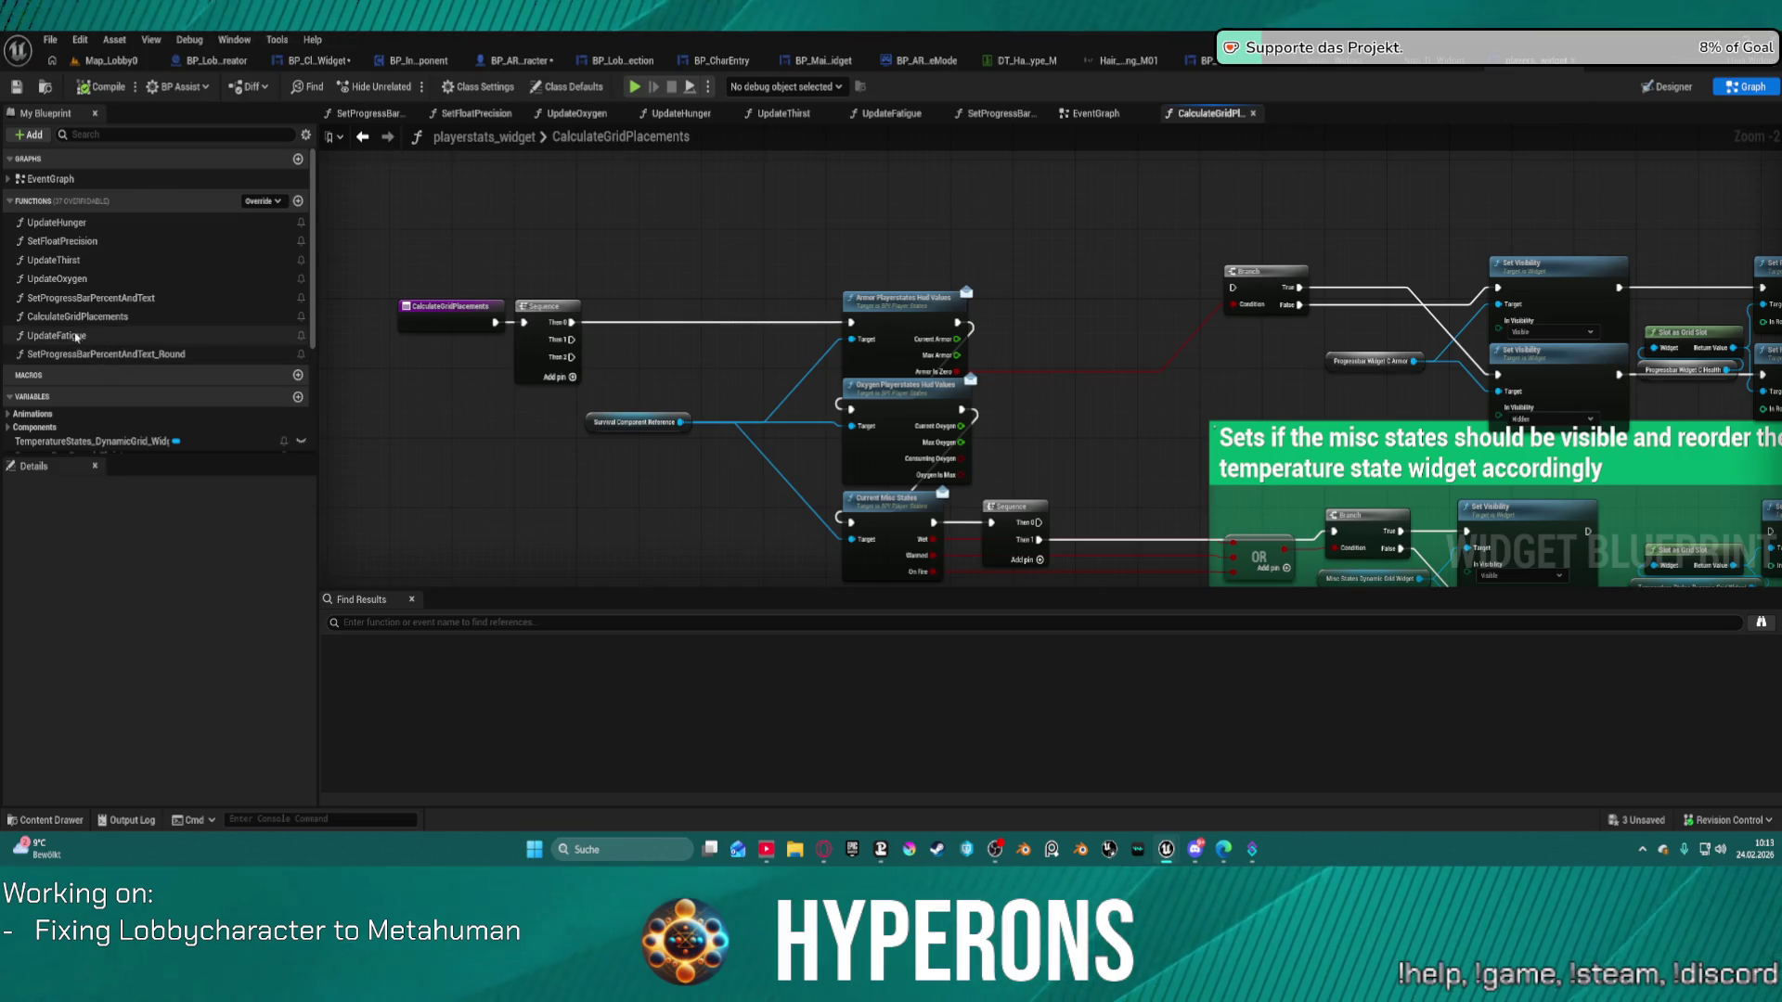
{"action": "double_click", "coordinate": [86, 301]}
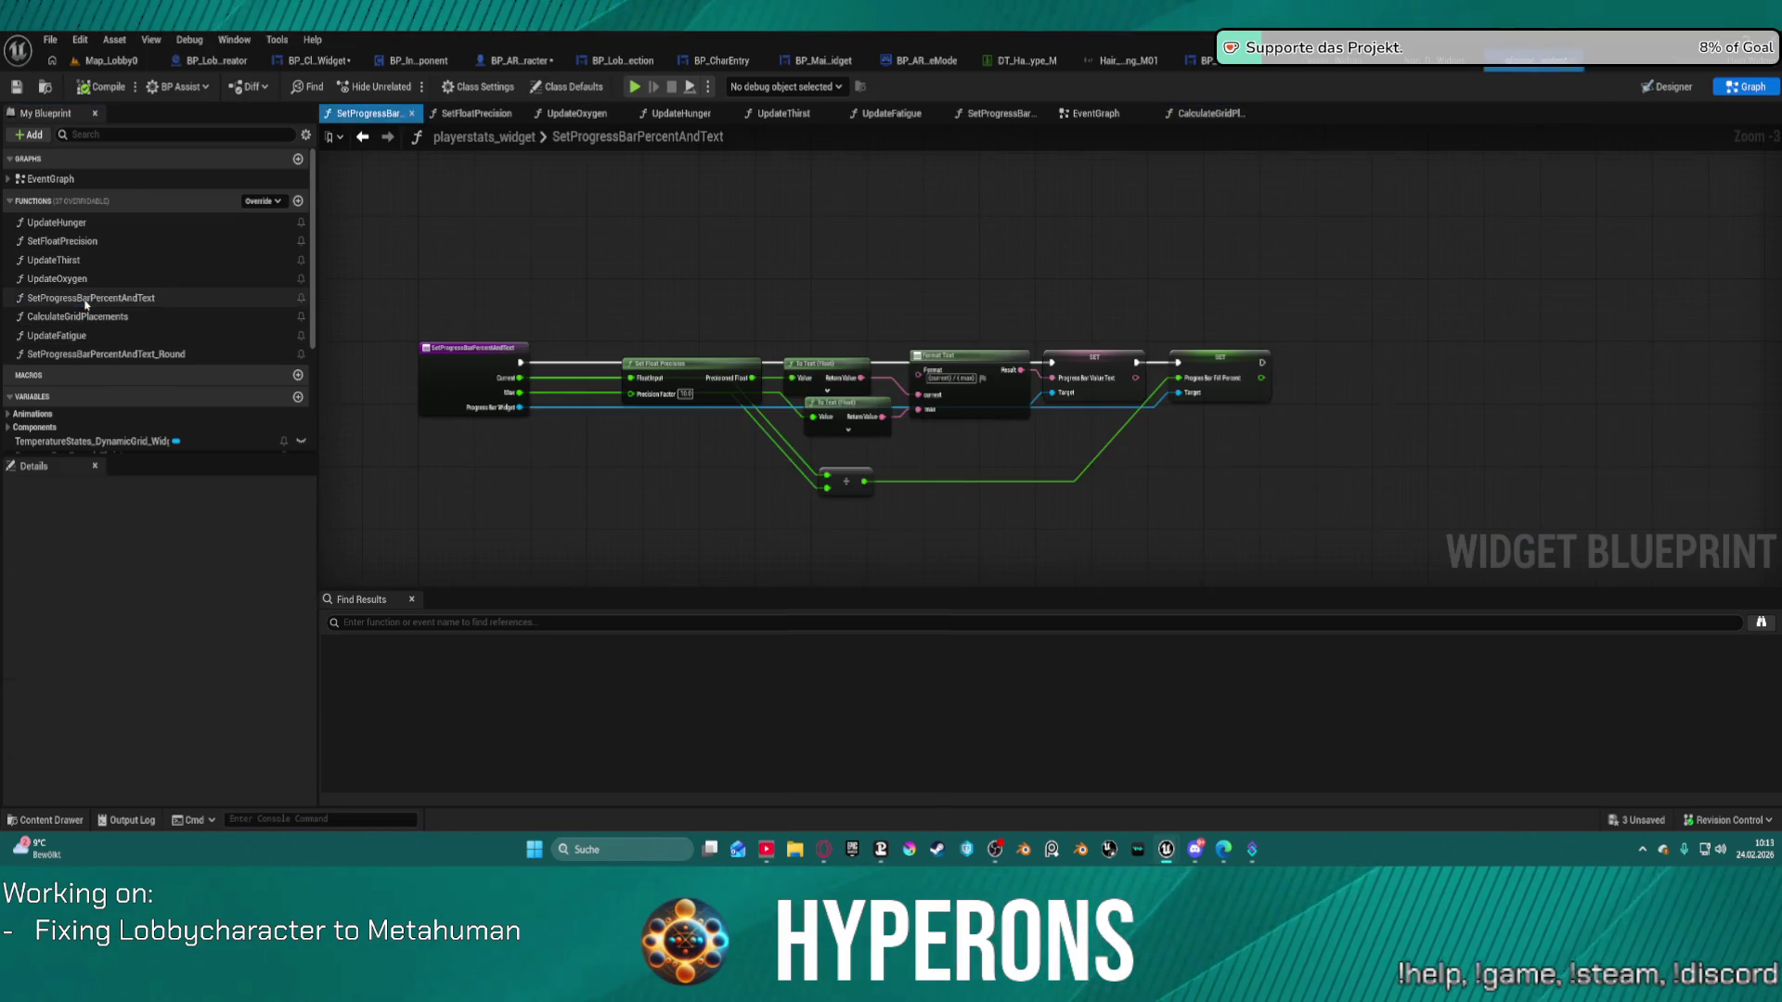
Step through the UpdateOxygen, UpdateThirst, SetFloatPrecision and UpdateHunger graphs, with the Content Drawer shown alongside.
{"action": "double_click", "coordinate": [65, 279]}
{"action": "double_click", "coordinate": [63, 260]}
{"action": "double_click", "coordinate": [65, 240]}
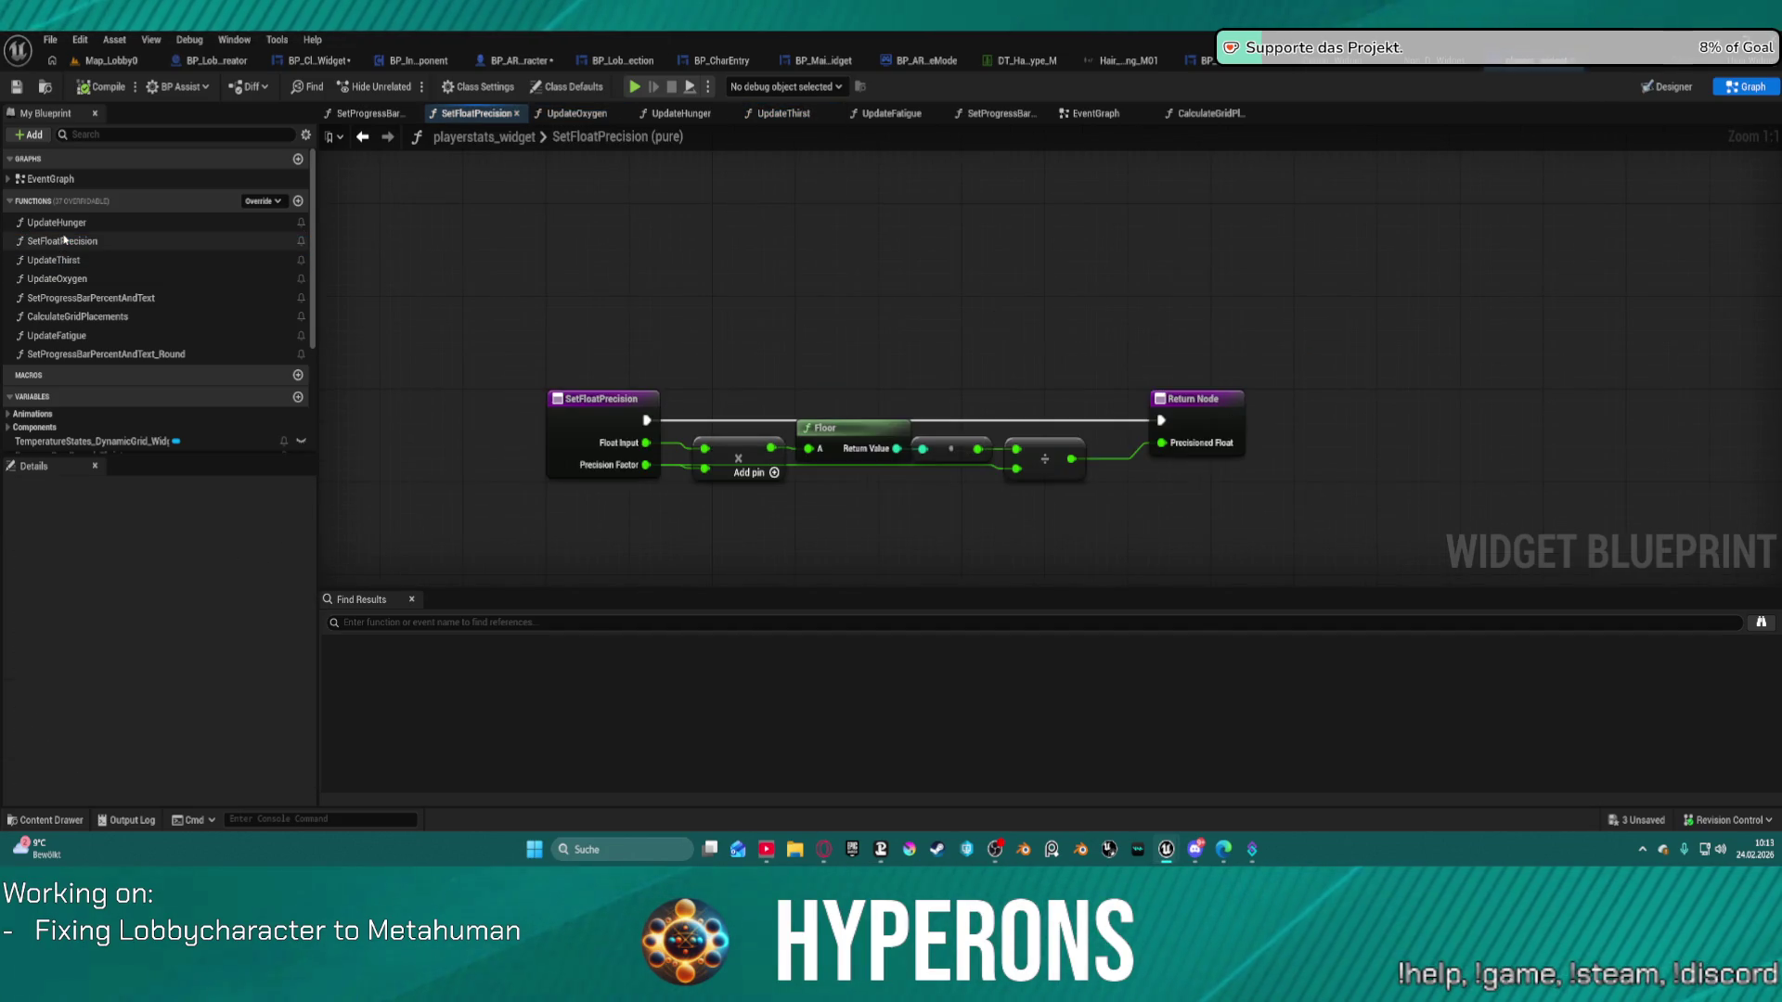
{"action": "double_click", "coordinate": [73, 223]}
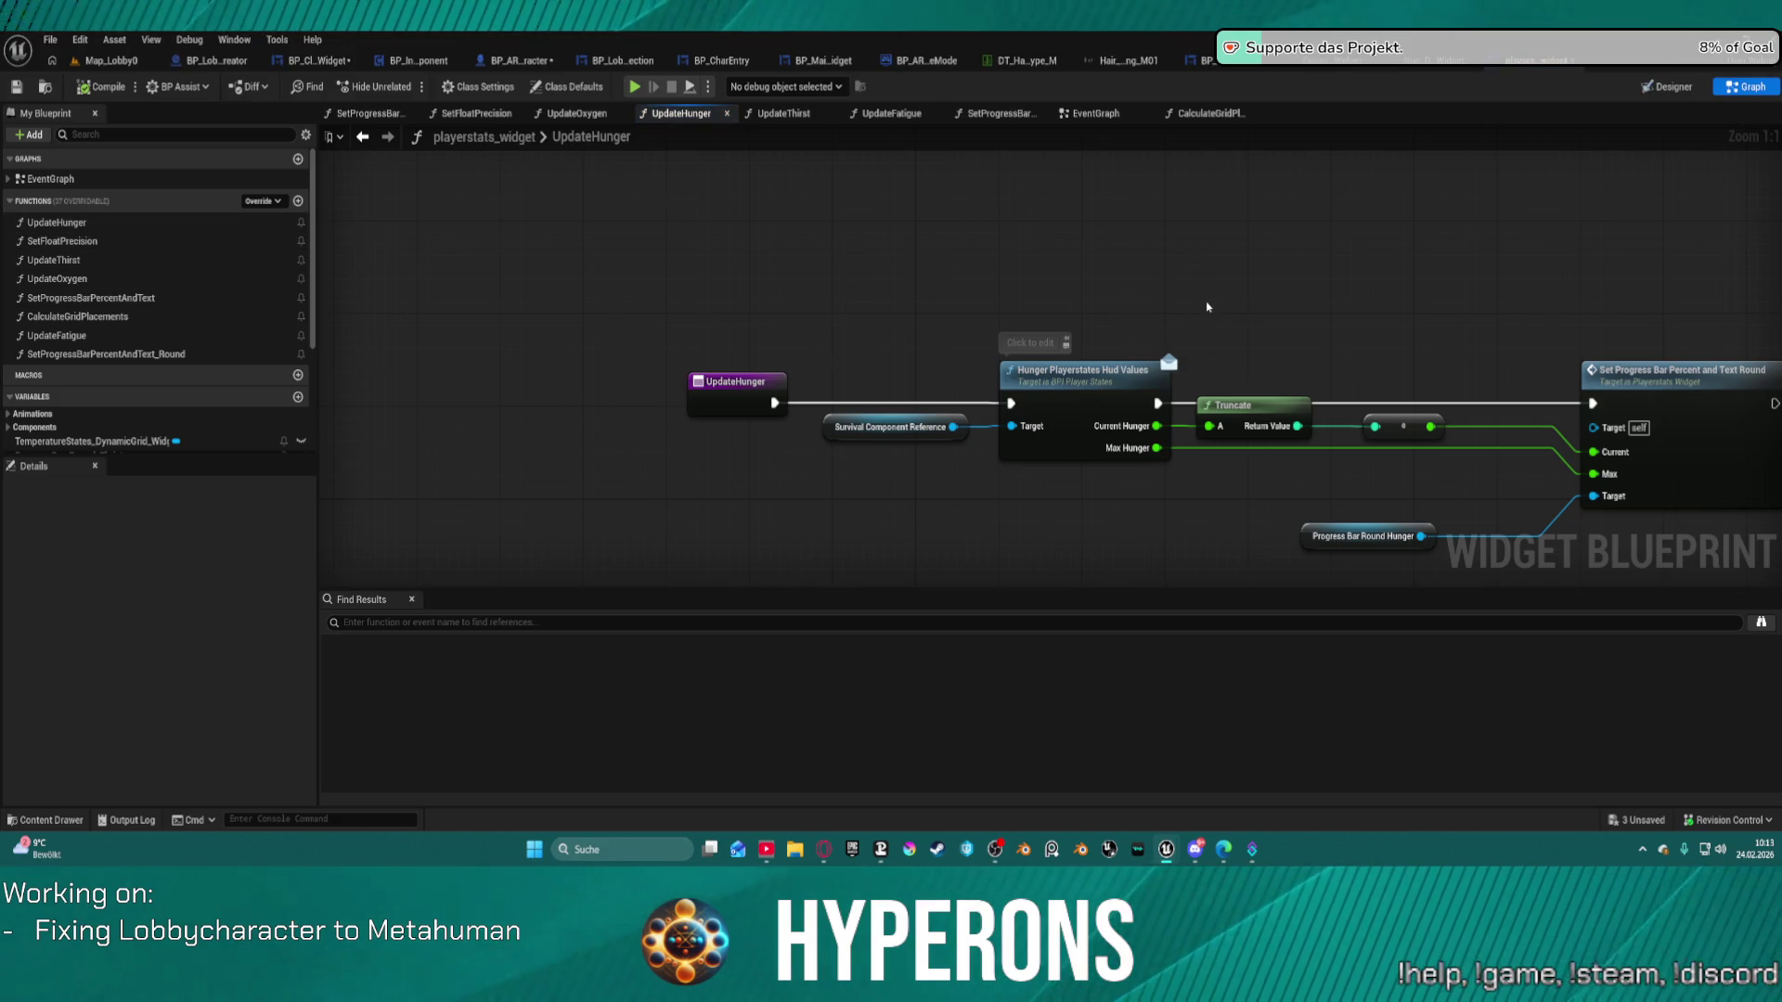
{"action": "key", "text": "ctrl+space"}
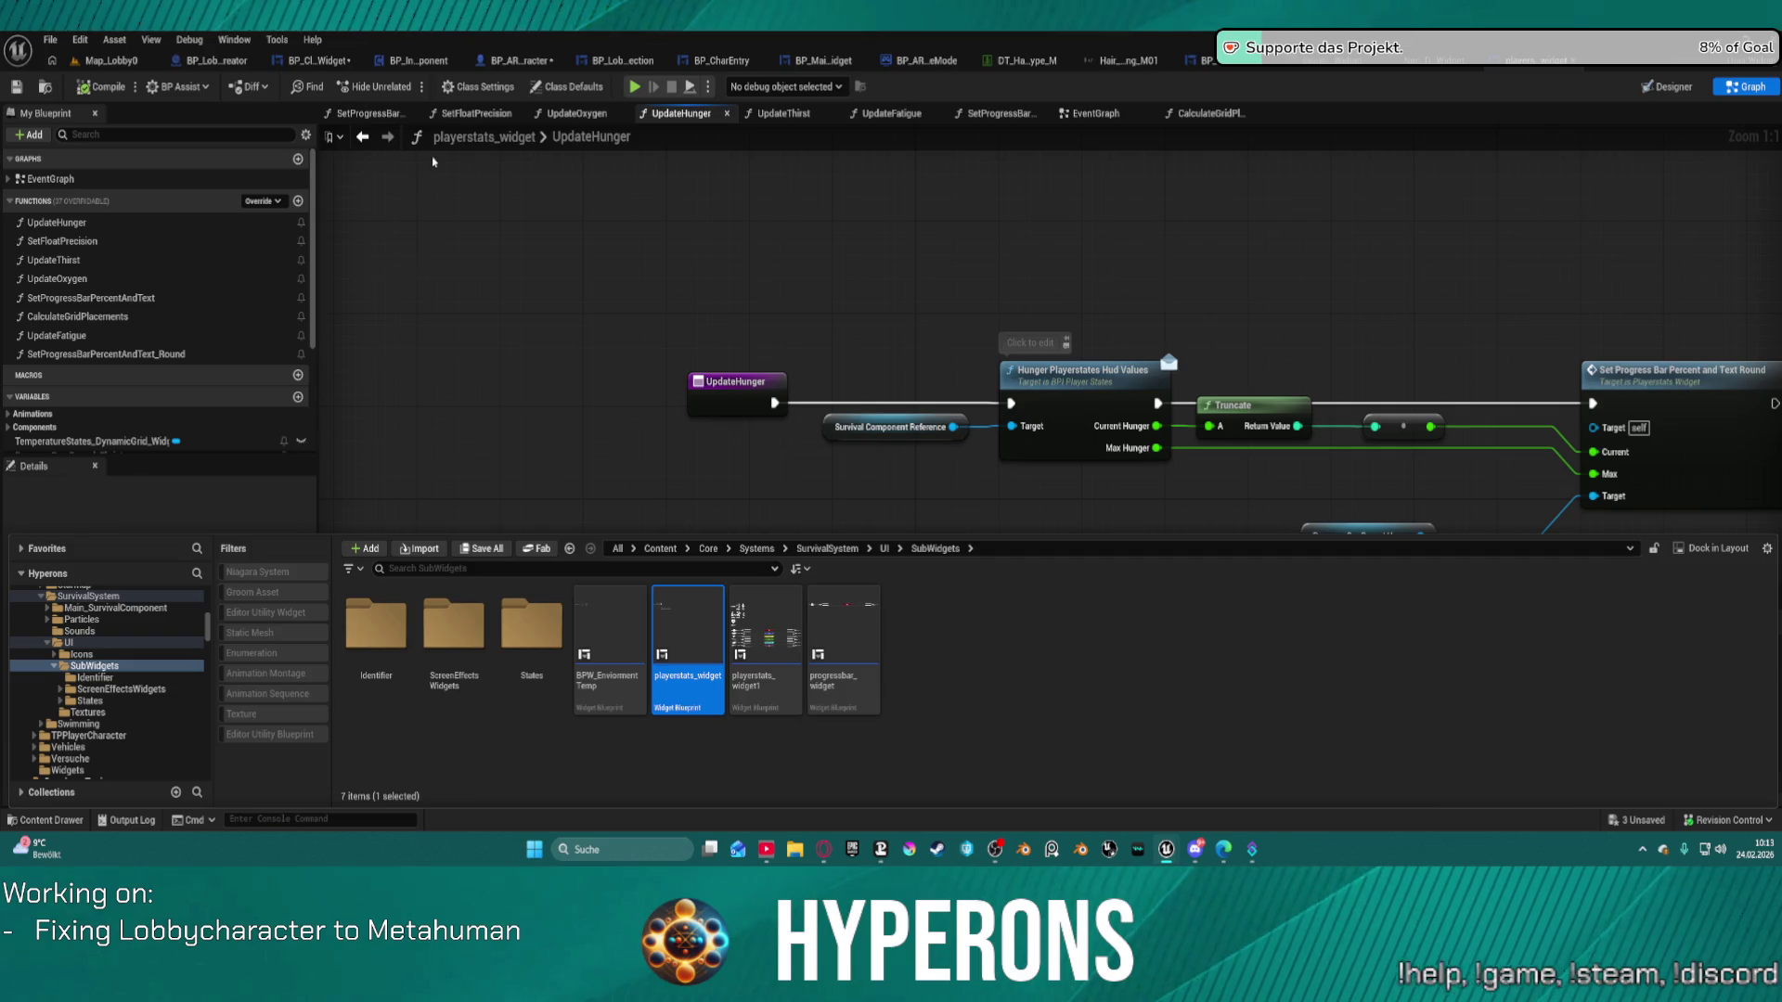
{"action": "scroll", "coordinate": [175, 728], "scroll_direction": "up", "scroll_amount": 5}
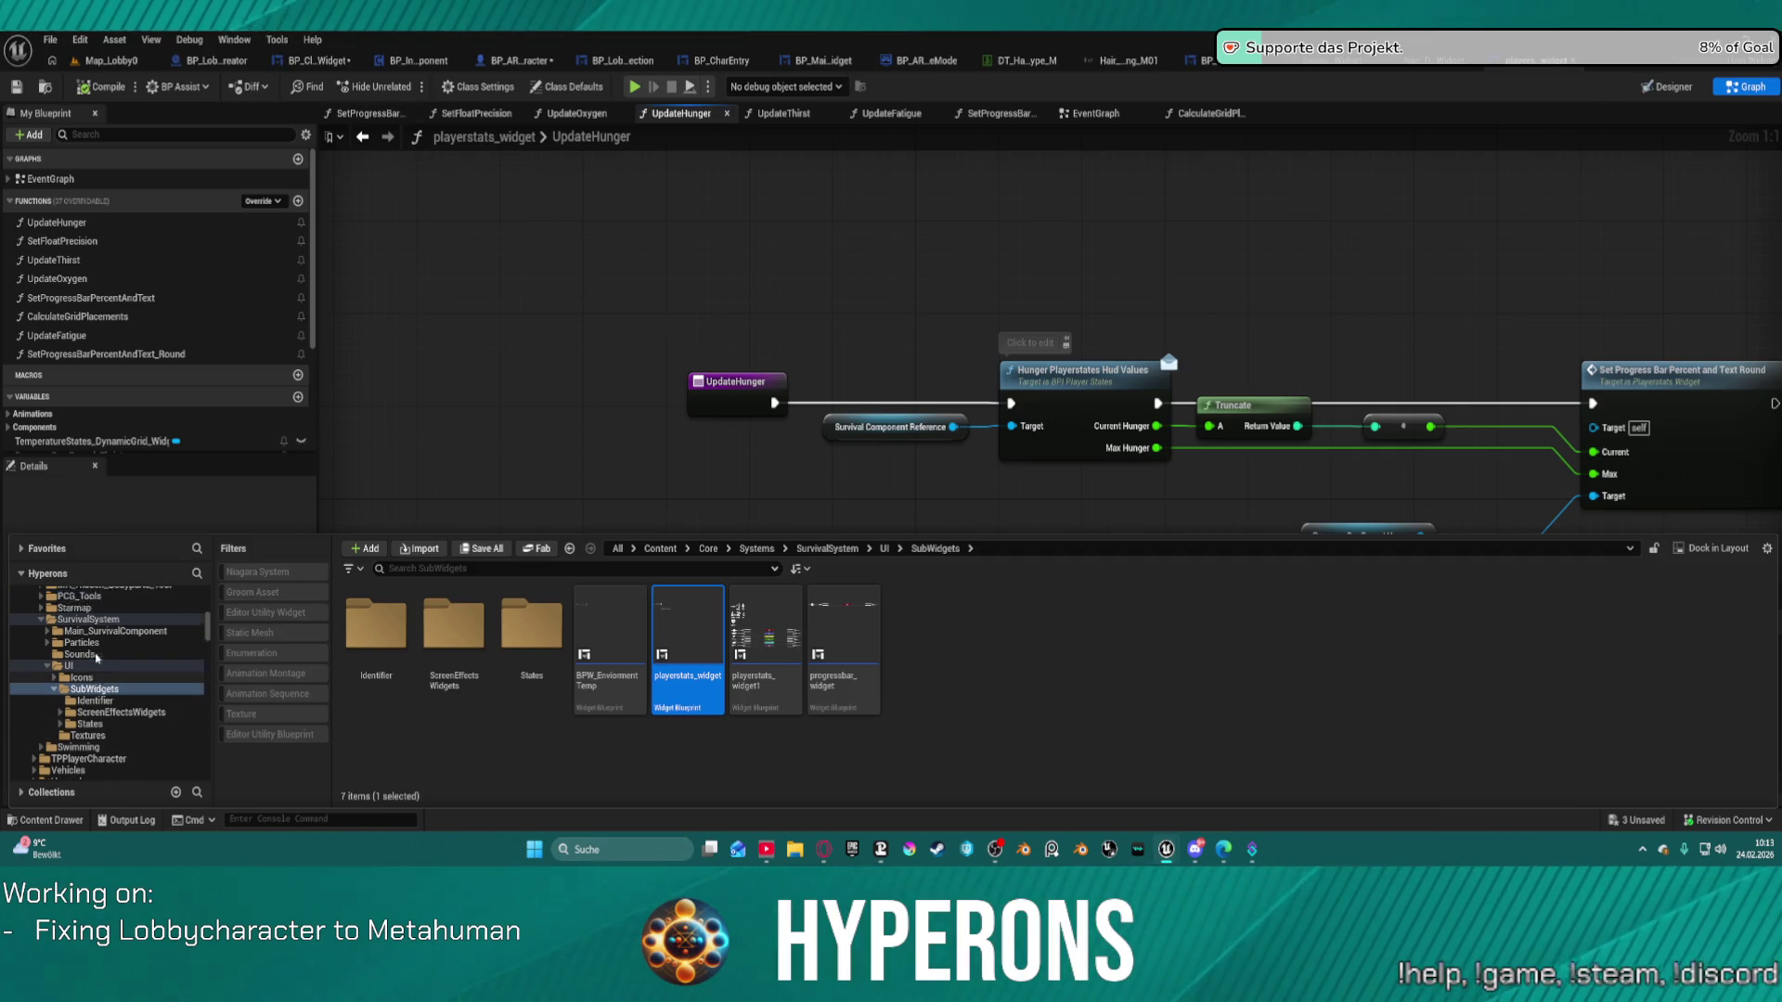
{"action": "scroll", "coordinate": [111, 675], "scroll_direction": "up", "scroll_amount": 2}
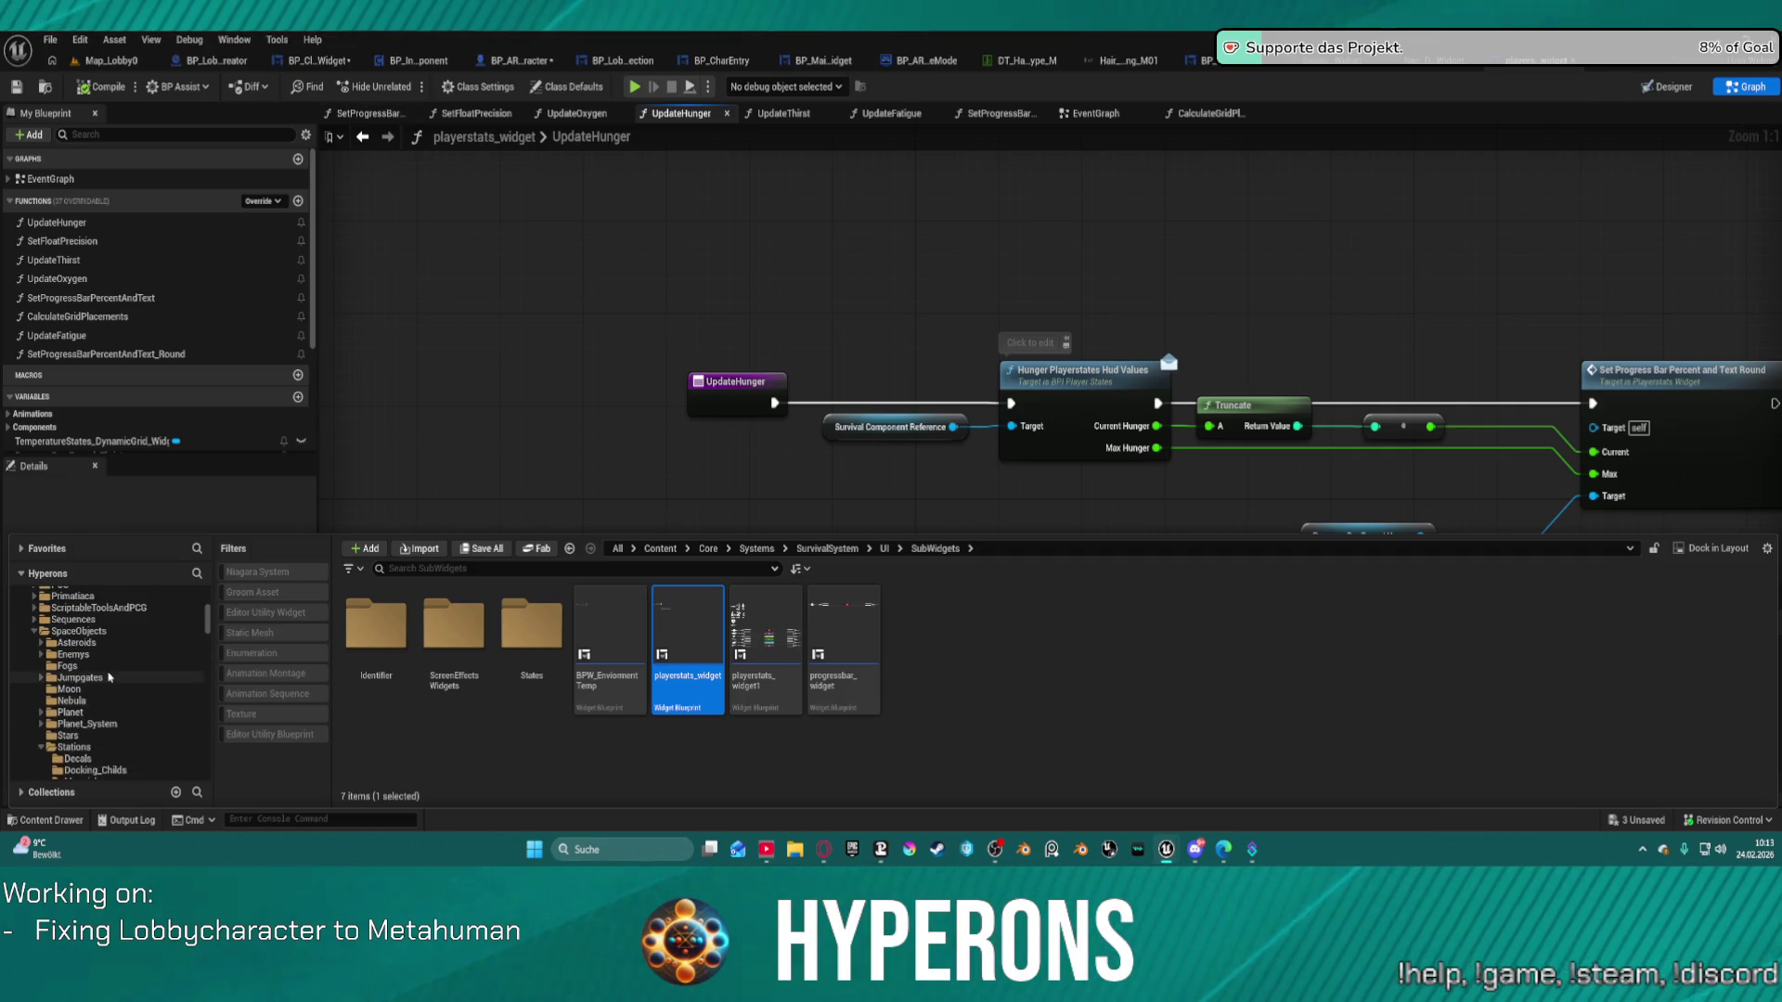
Browse the 14 Stations Widgets assets and open WBP_ShipTradingWidget.
{"action": "left_click", "coordinate": [80, 724]}
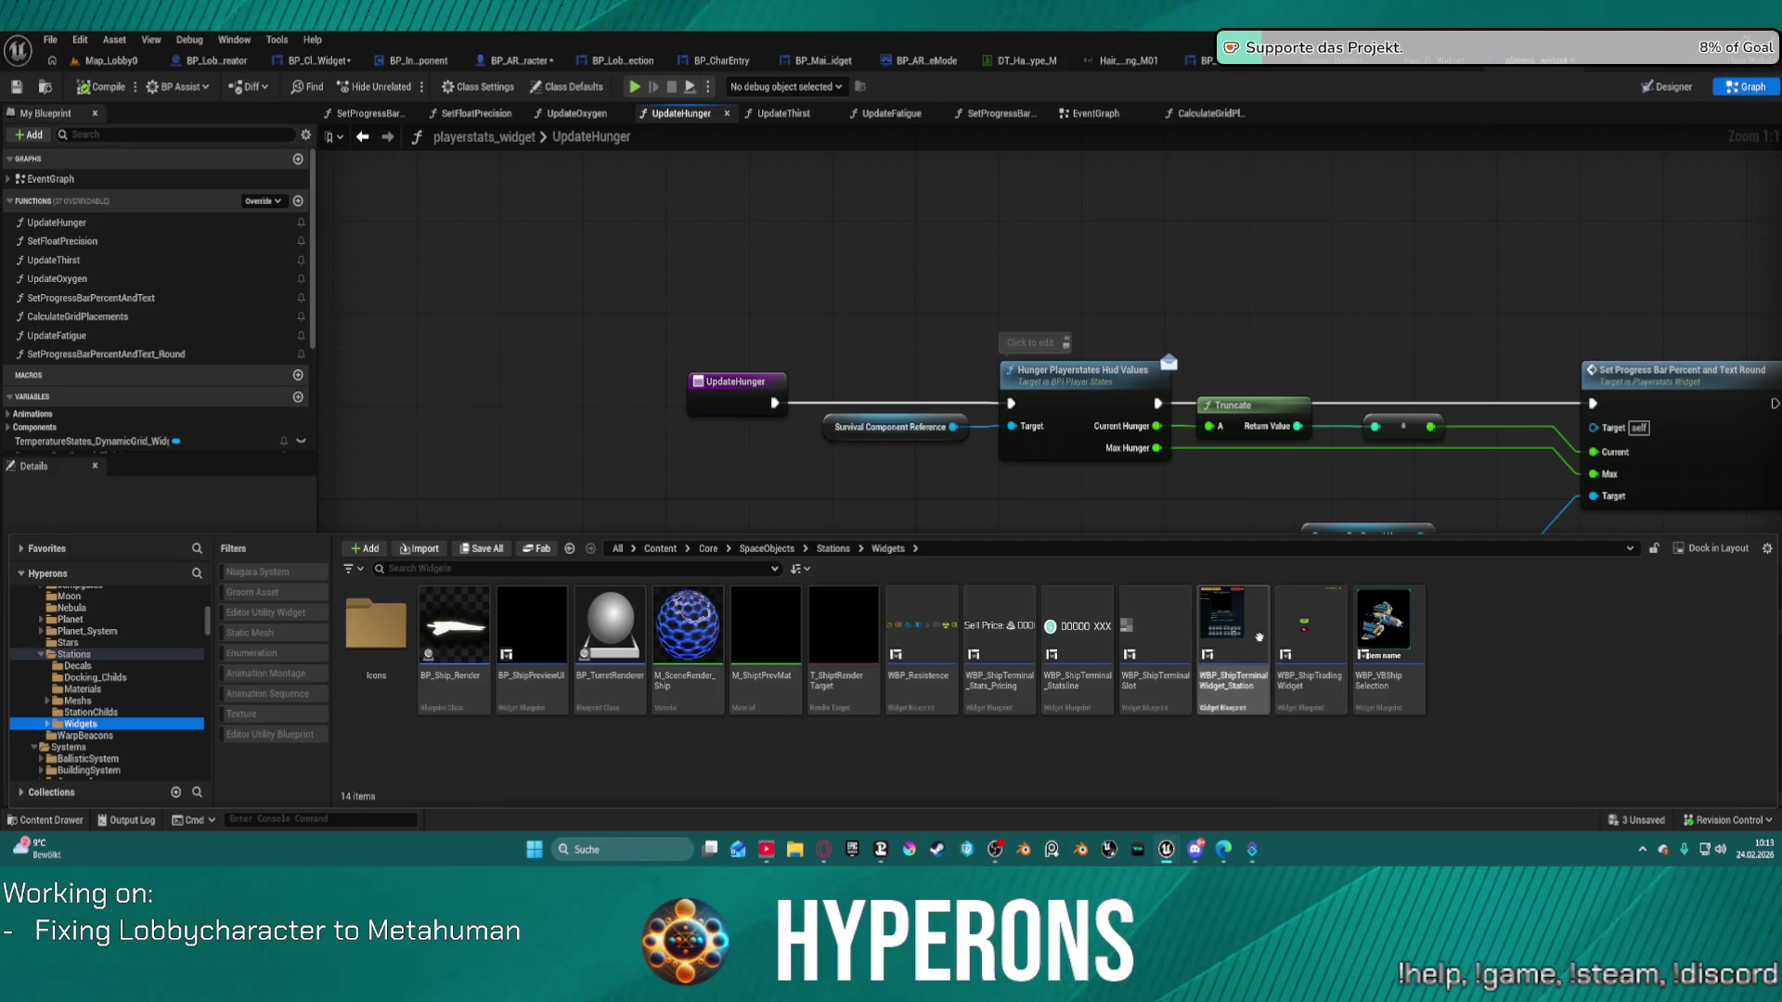
{"action": "mouse_move", "coordinate": [1370, 636]}
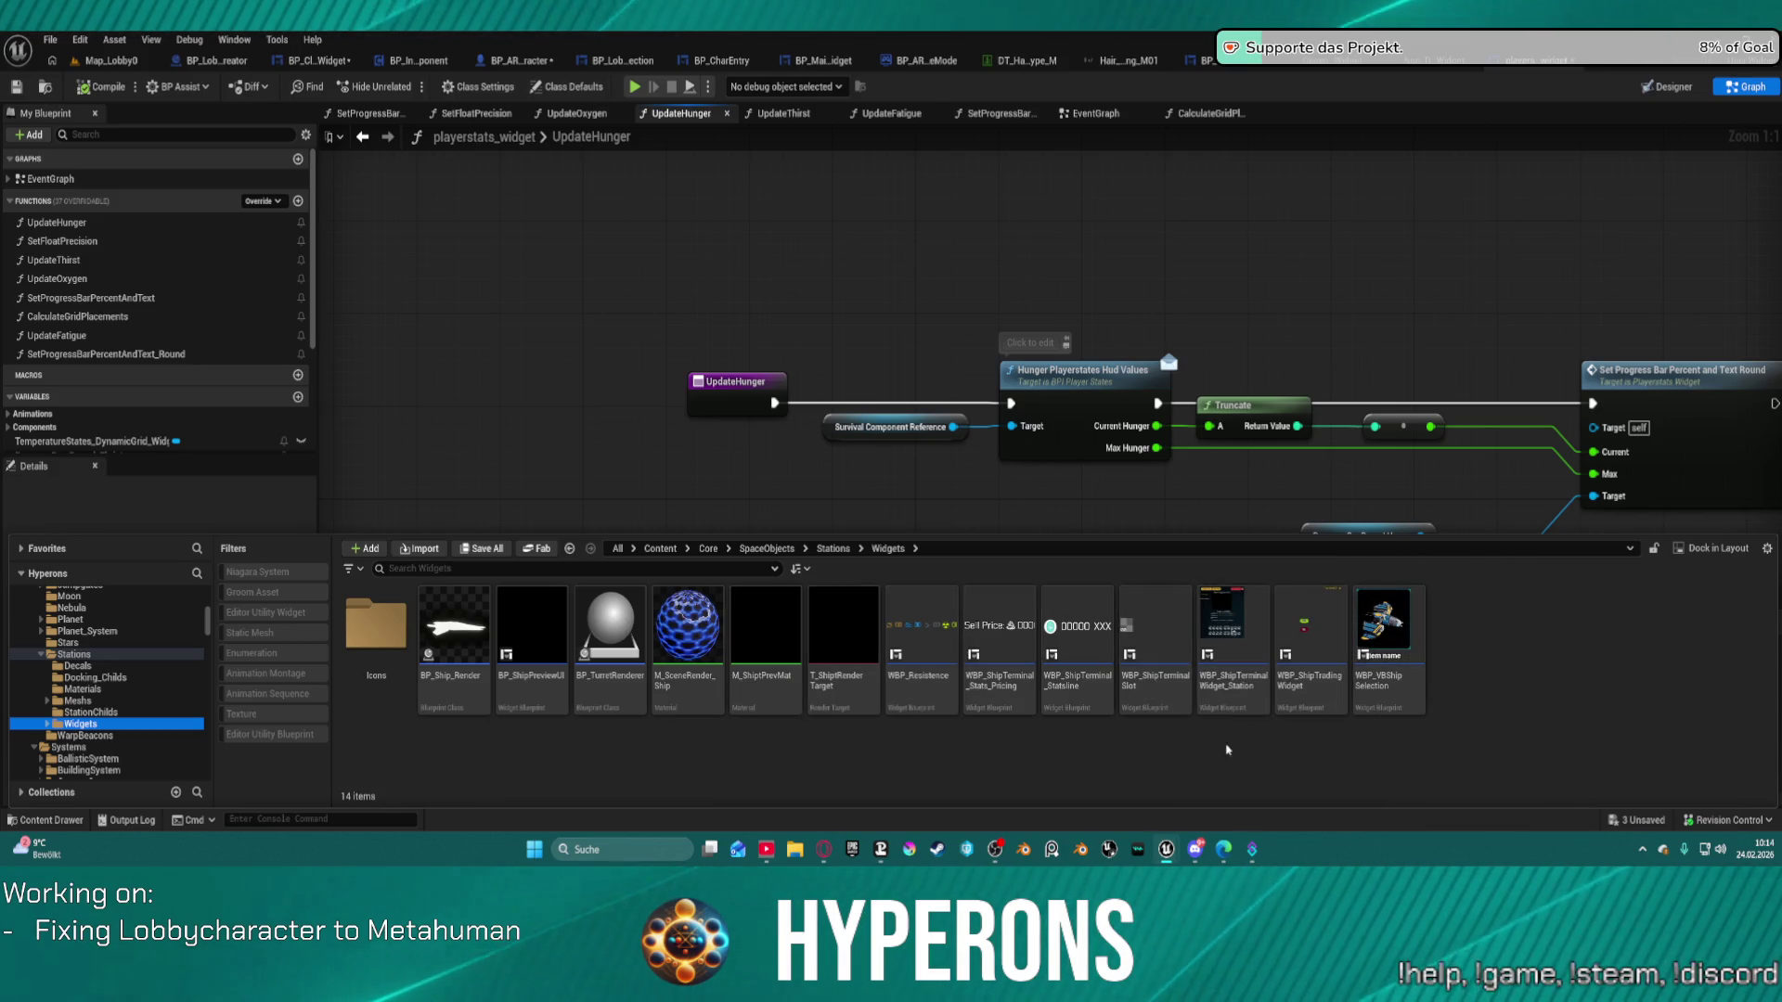
{"action": "mouse_move", "coordinate": [1179, 674]}
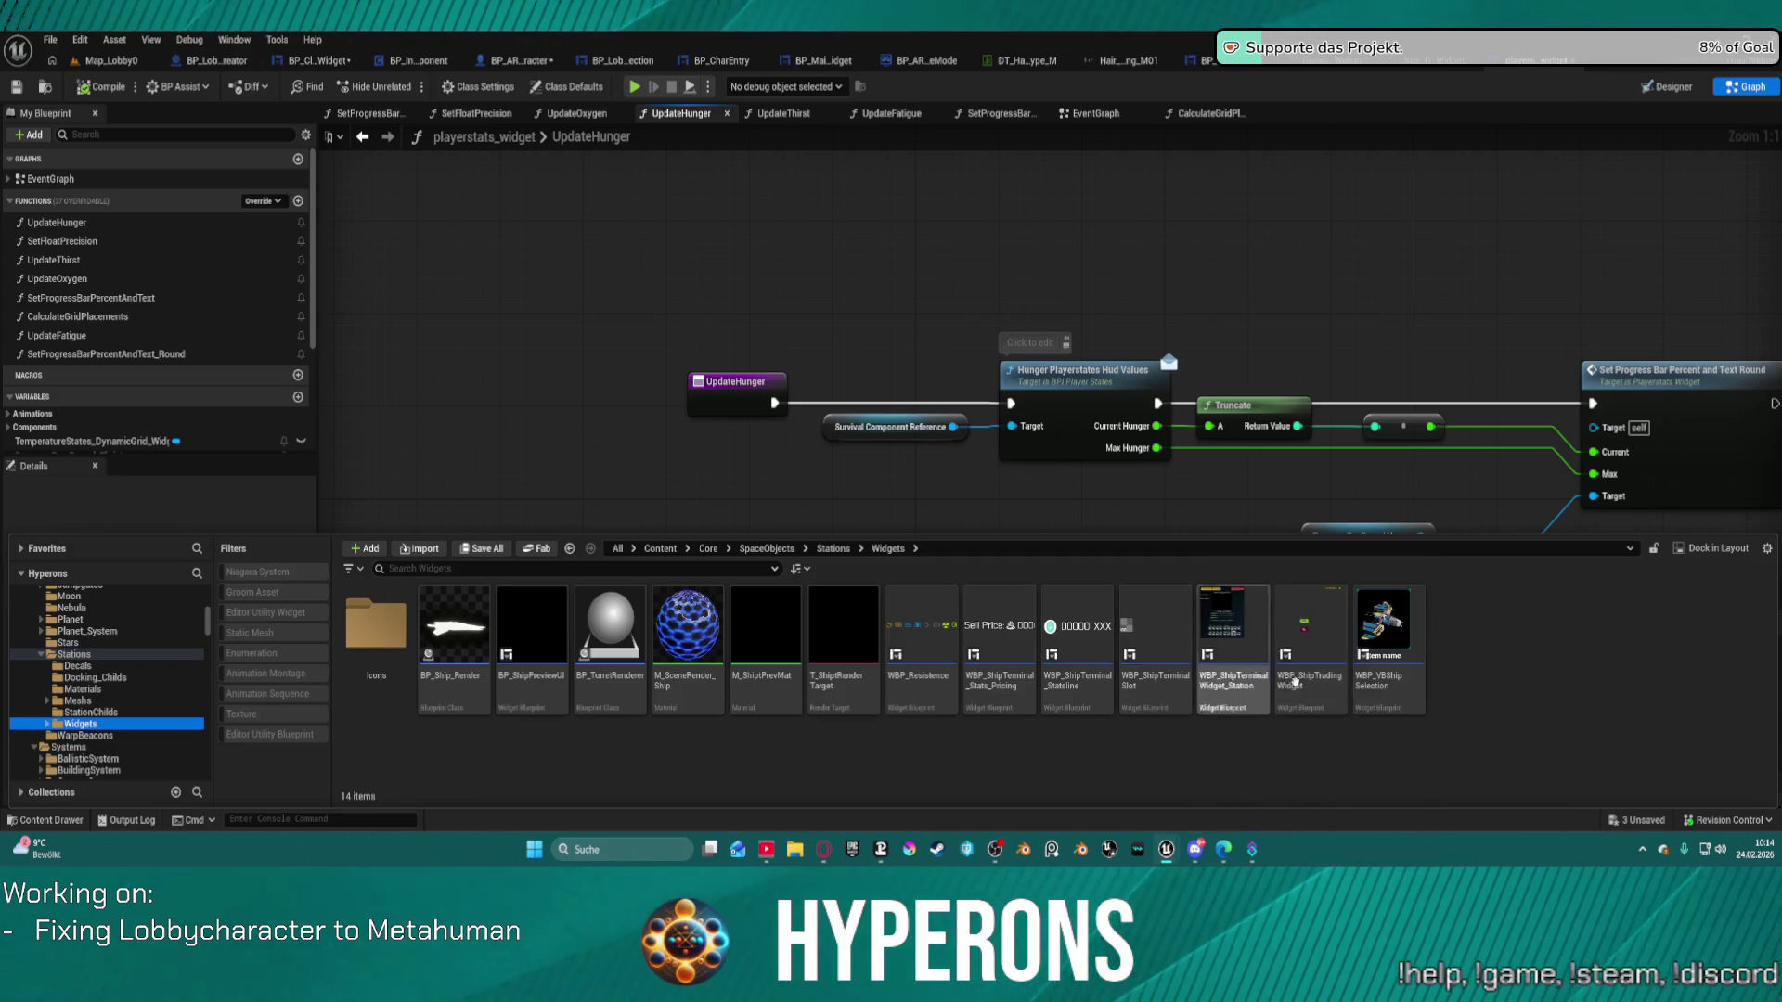
{"action": "mouse_move", "coordinate": [1315, 676]}
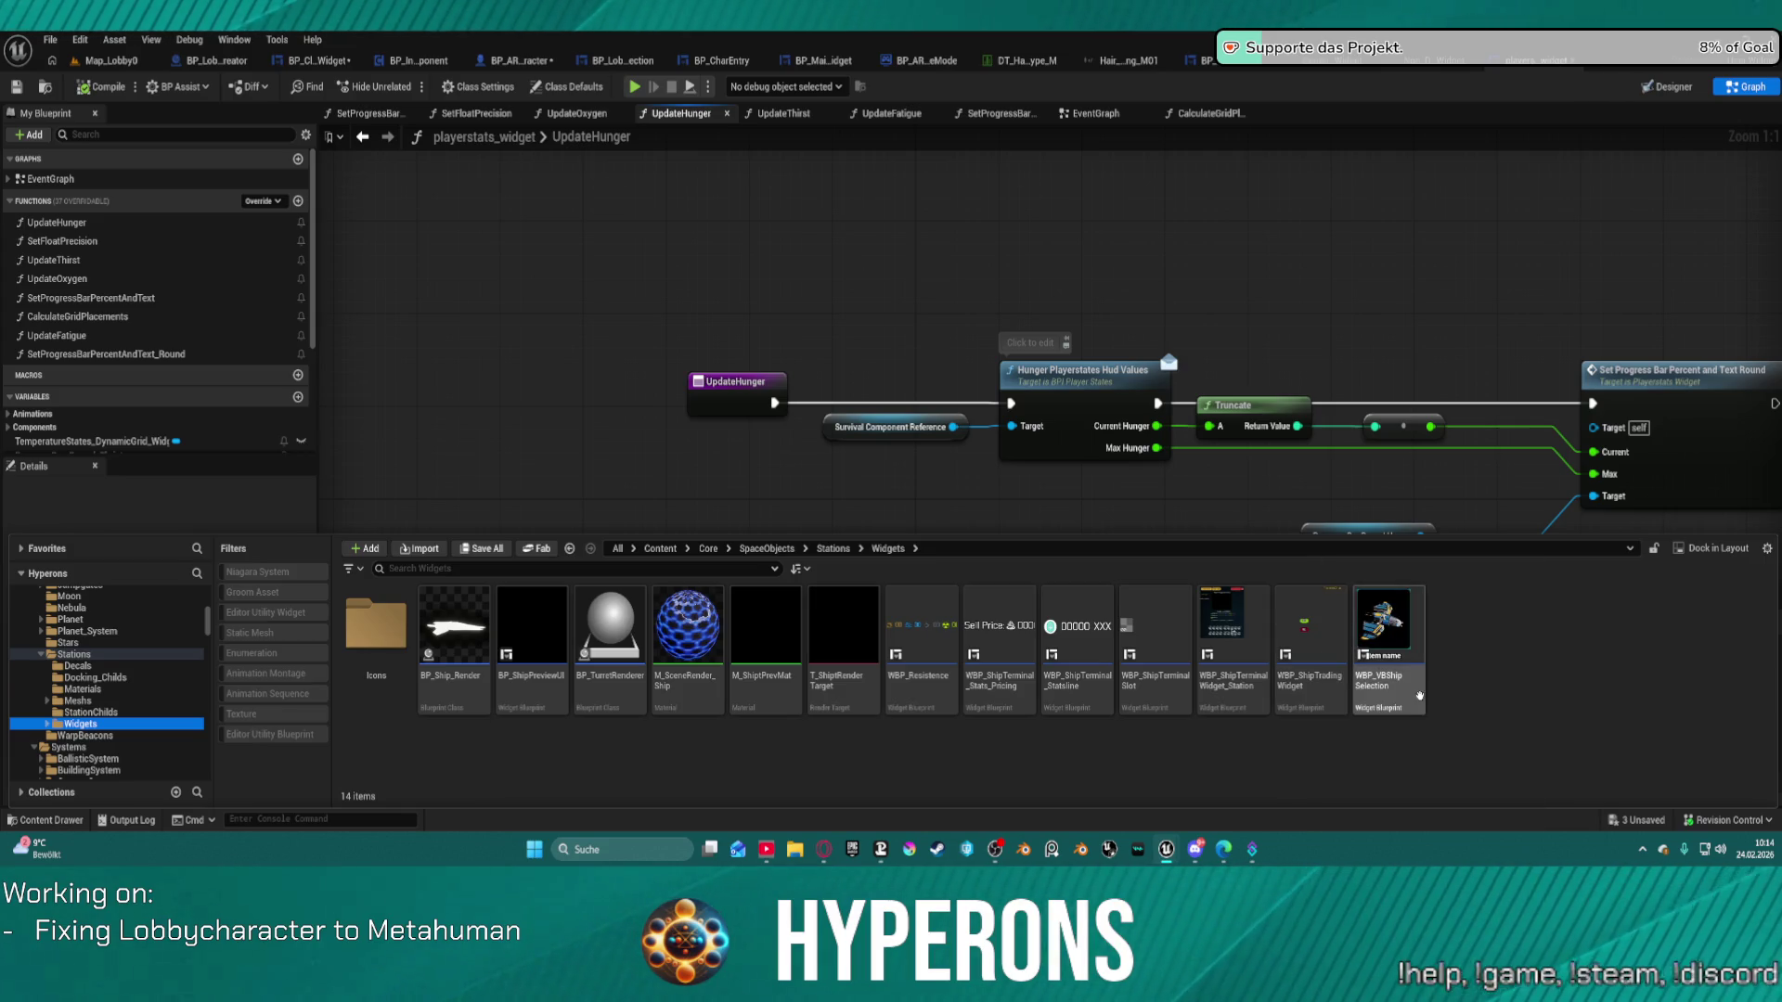
{"action": "mouse_move", "coordinate": [1419, 695]}
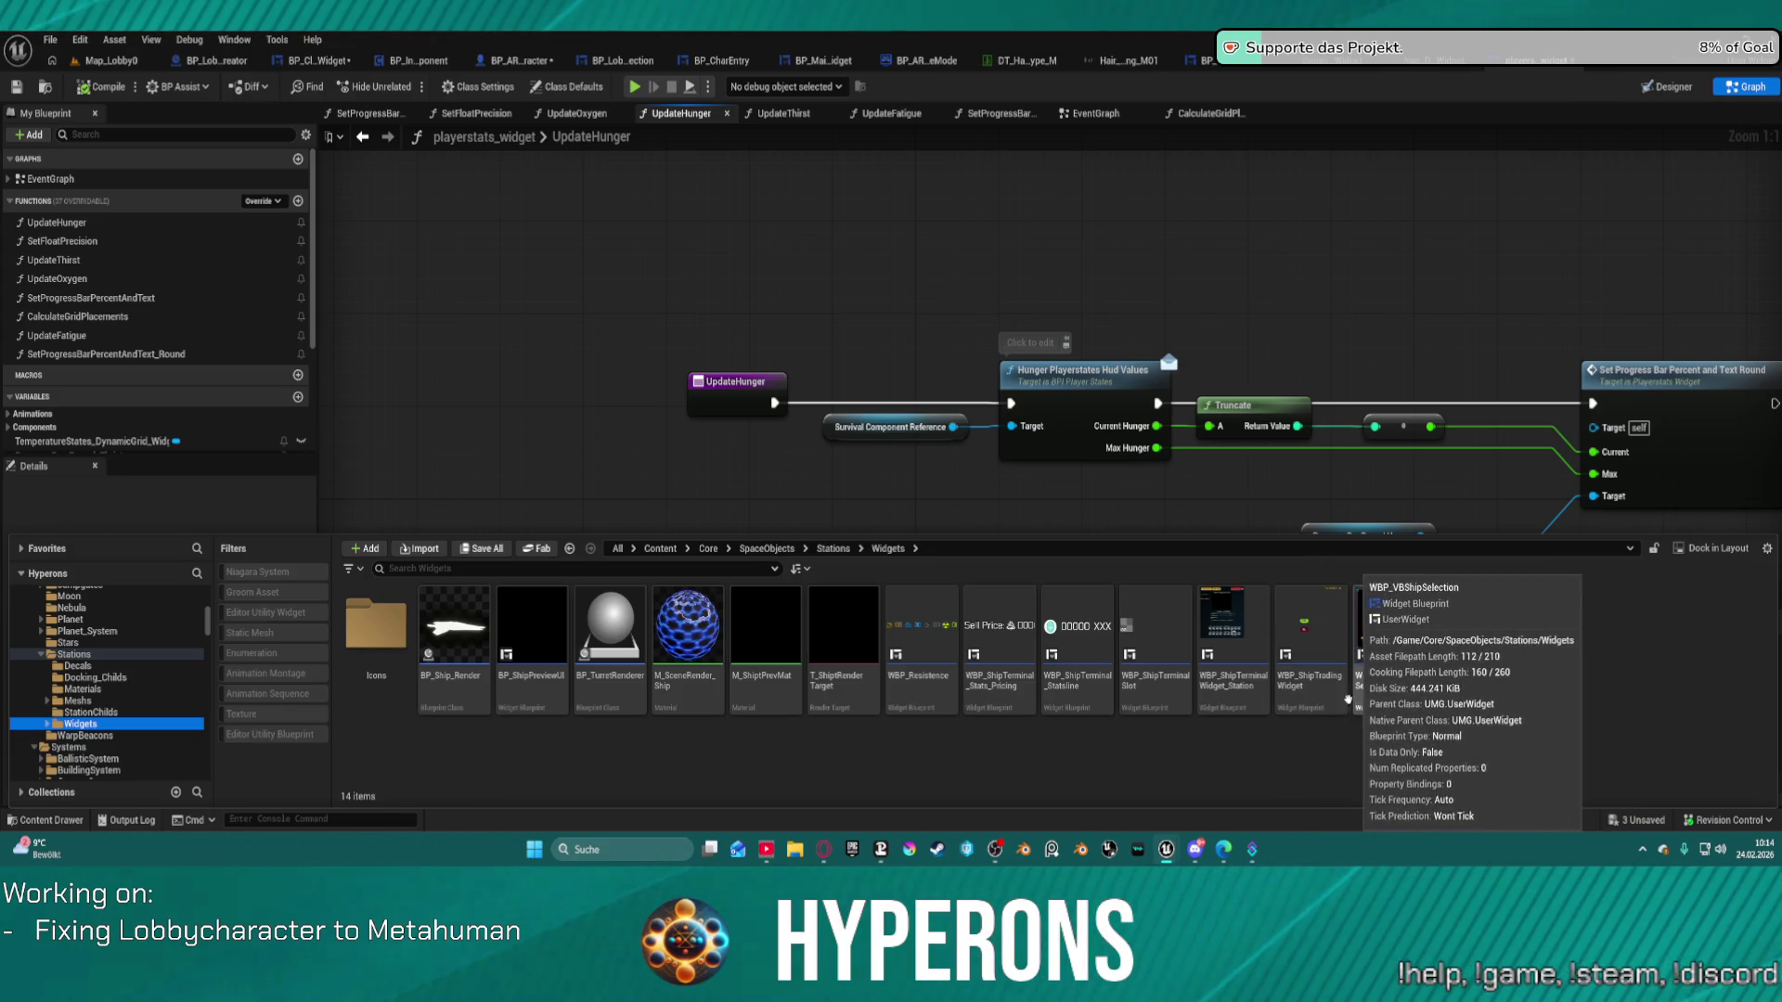
{"action": "left_click", "coordinate": [1314, 647]}
{"action": "double_click", "coordinate": [1317, 641]}
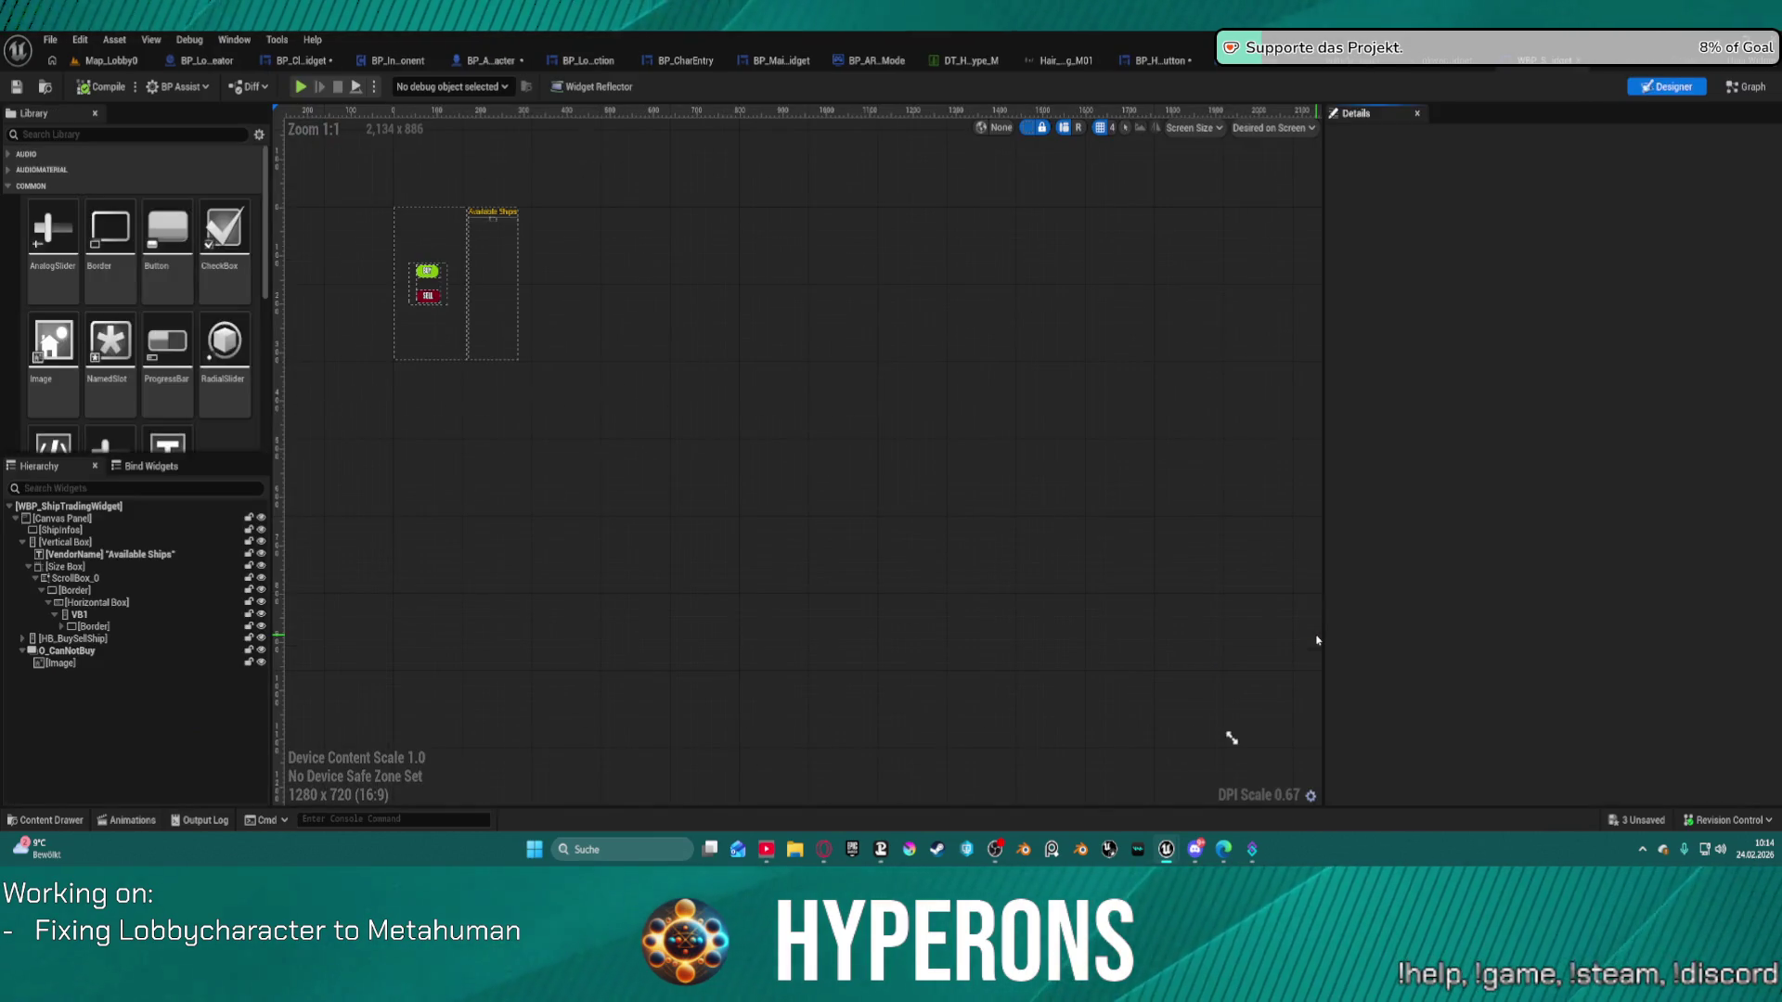
Review WBP_ShipTradingWidget's RemoveCredits, SetupScollbarElements and AddContent function graphs.
{"action": "left_click", "coordinate": [1743, 89]}
{"action": "left_click_drag", "start_coordinate": [920, 458], "coordinate": [1159, 393]}
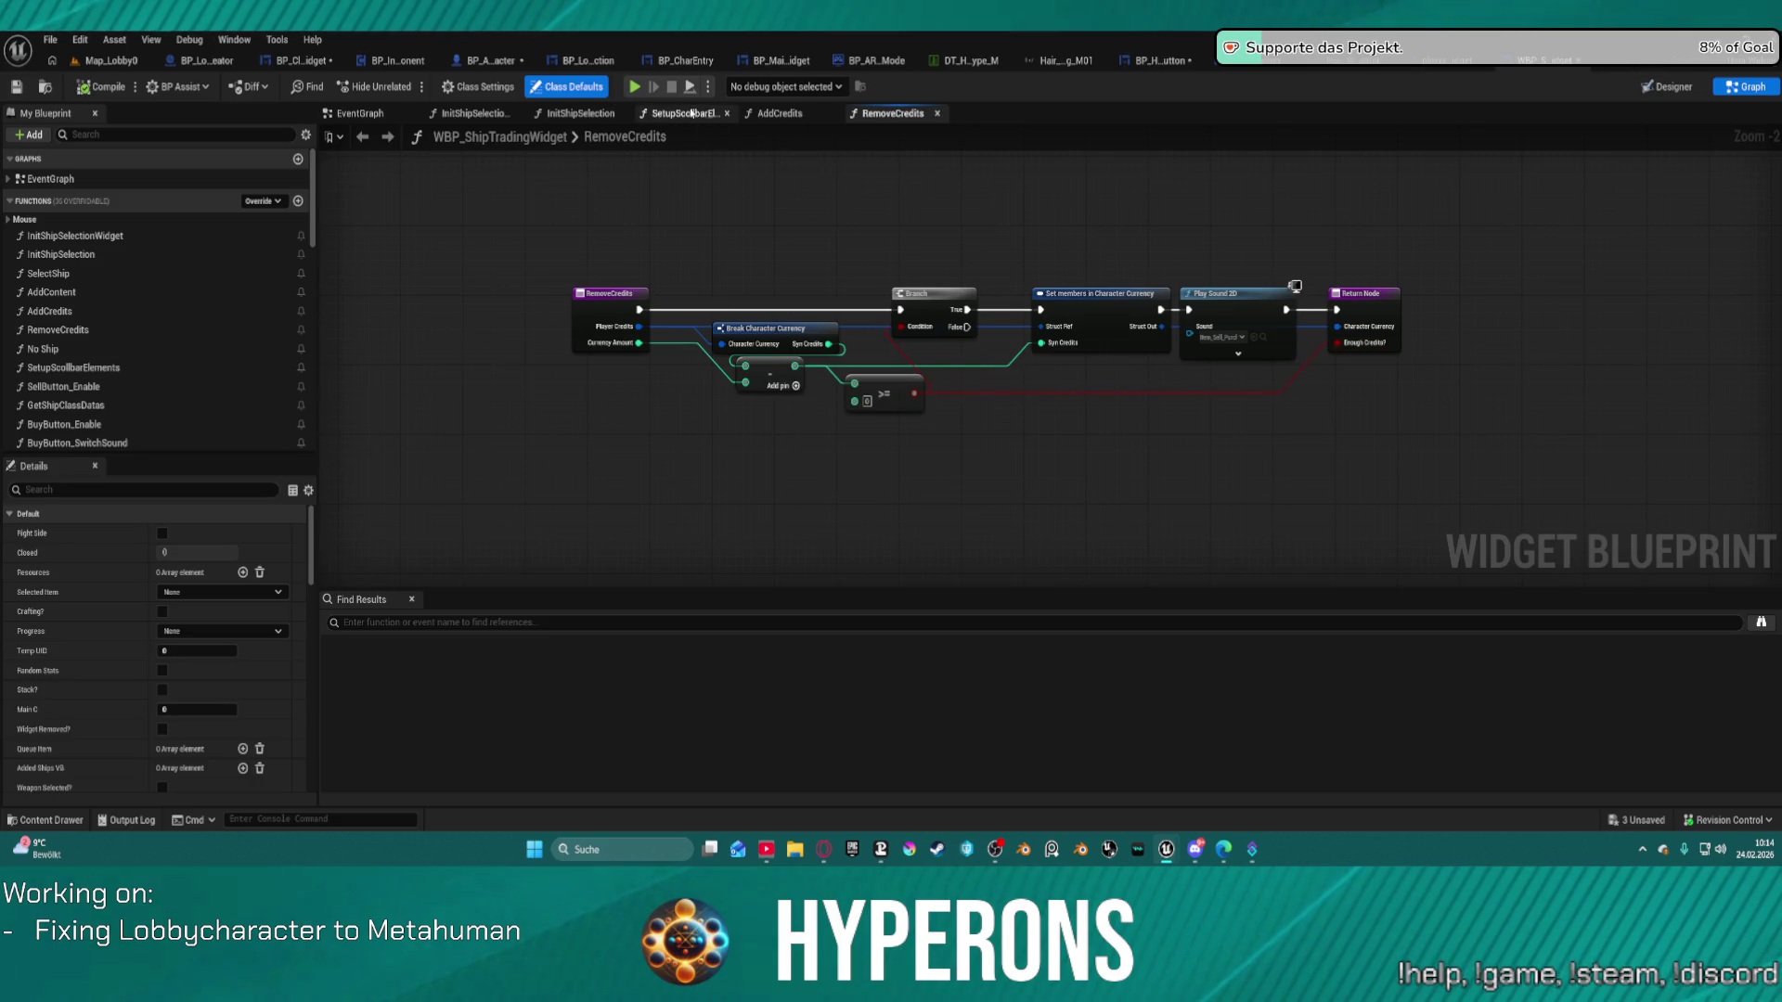
{"action": "left_click", "coordinate": [678, 115]}
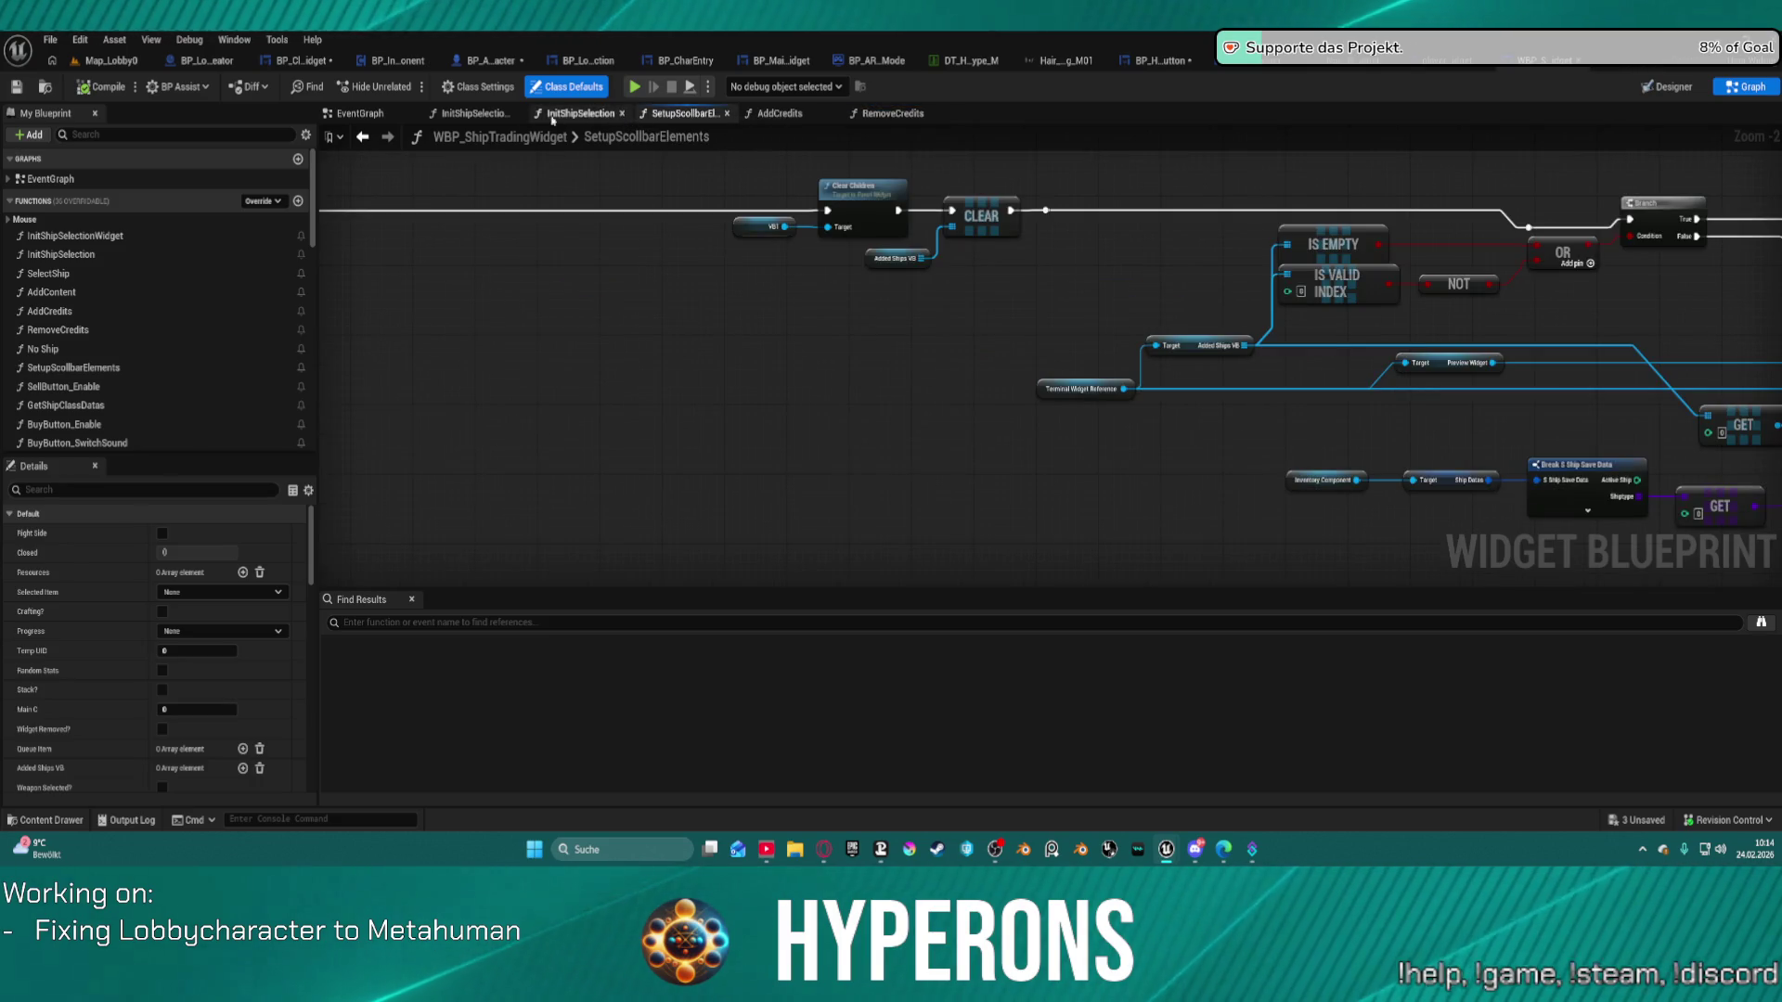
{"action": "double_click", "coordinate": [74, 297]}
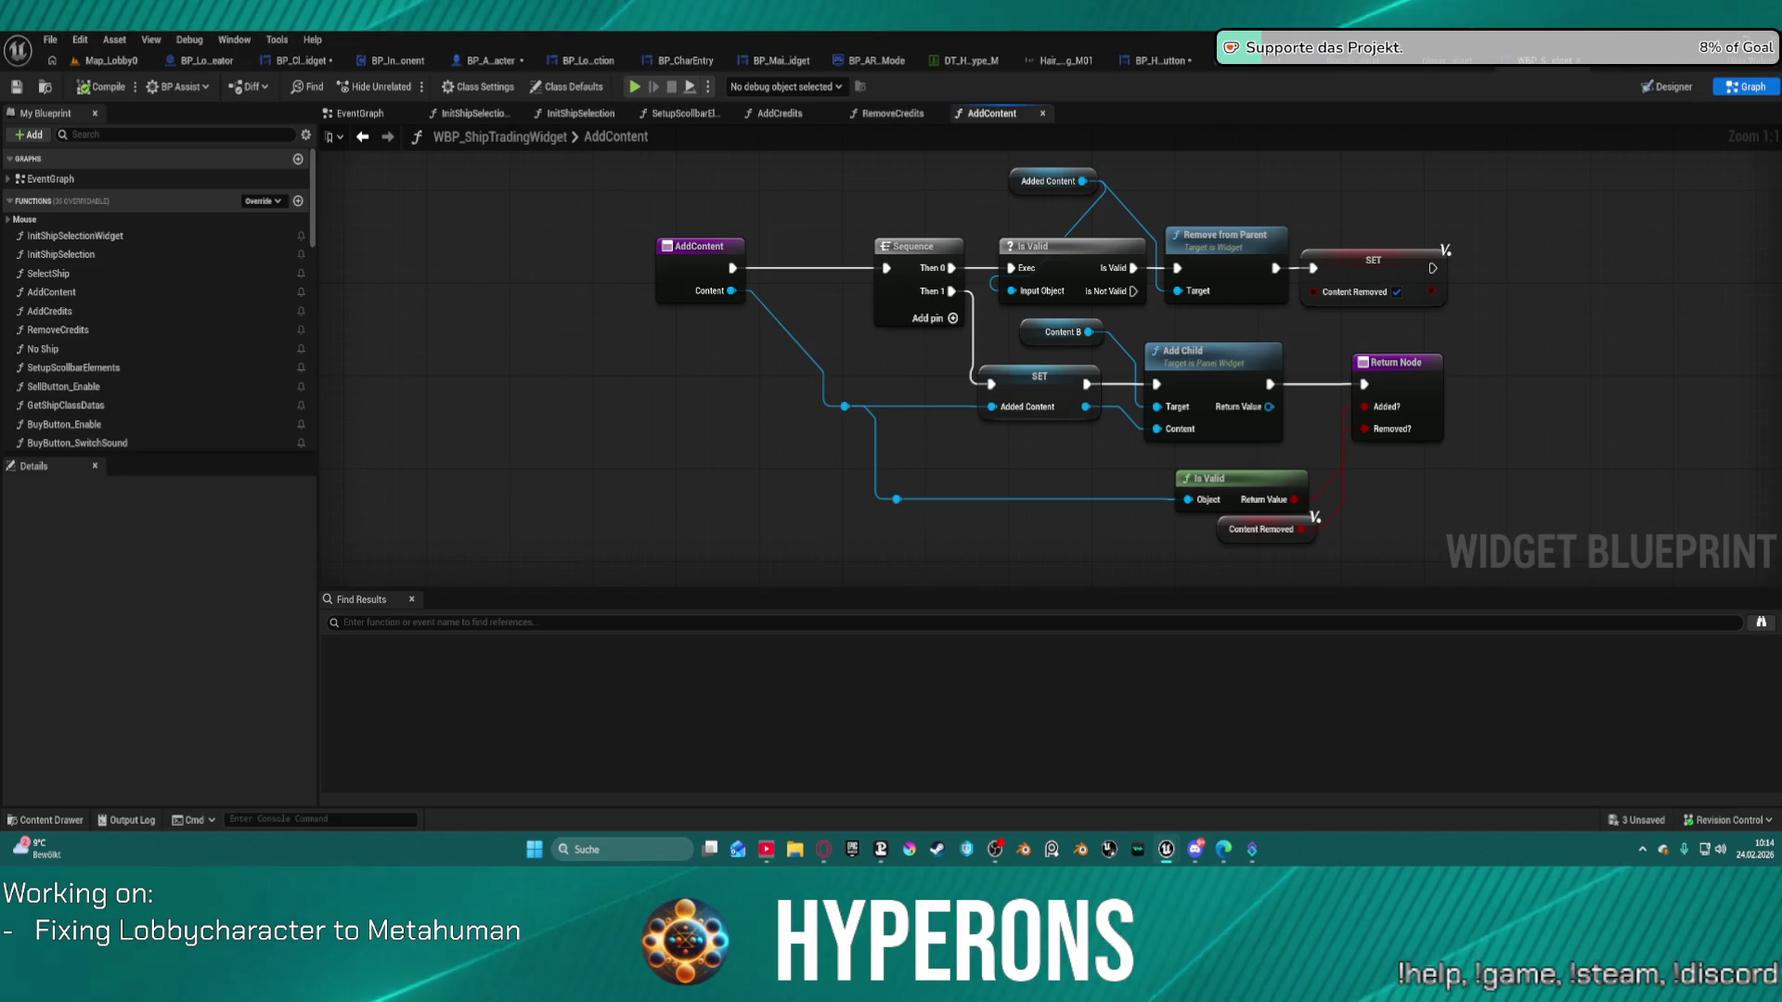
{"action": "key", "text": "ctrl+space"}
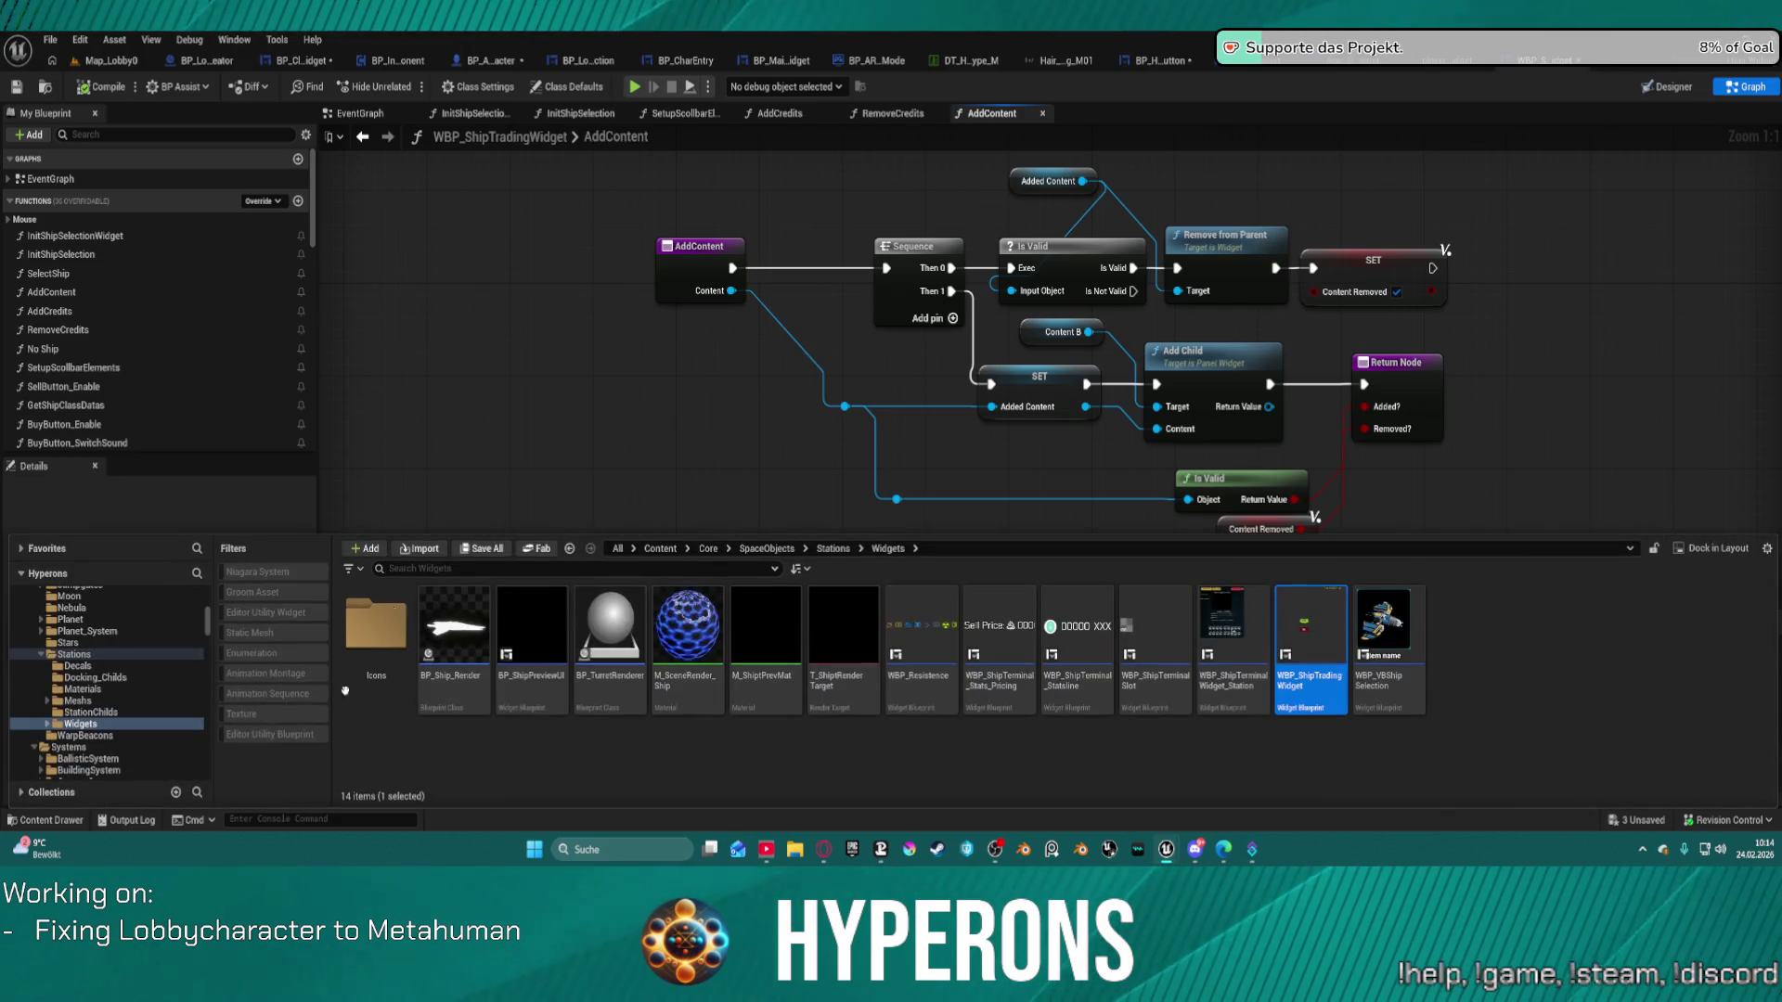
Open BP_JigContainer from InventorySystem > JigSaw > Widgets and view its AddNewInventoryItem graph.
{"action": "scroll", "coordinate": [139, 696], "scroll_direction": "up", "scroll_amount": 10}
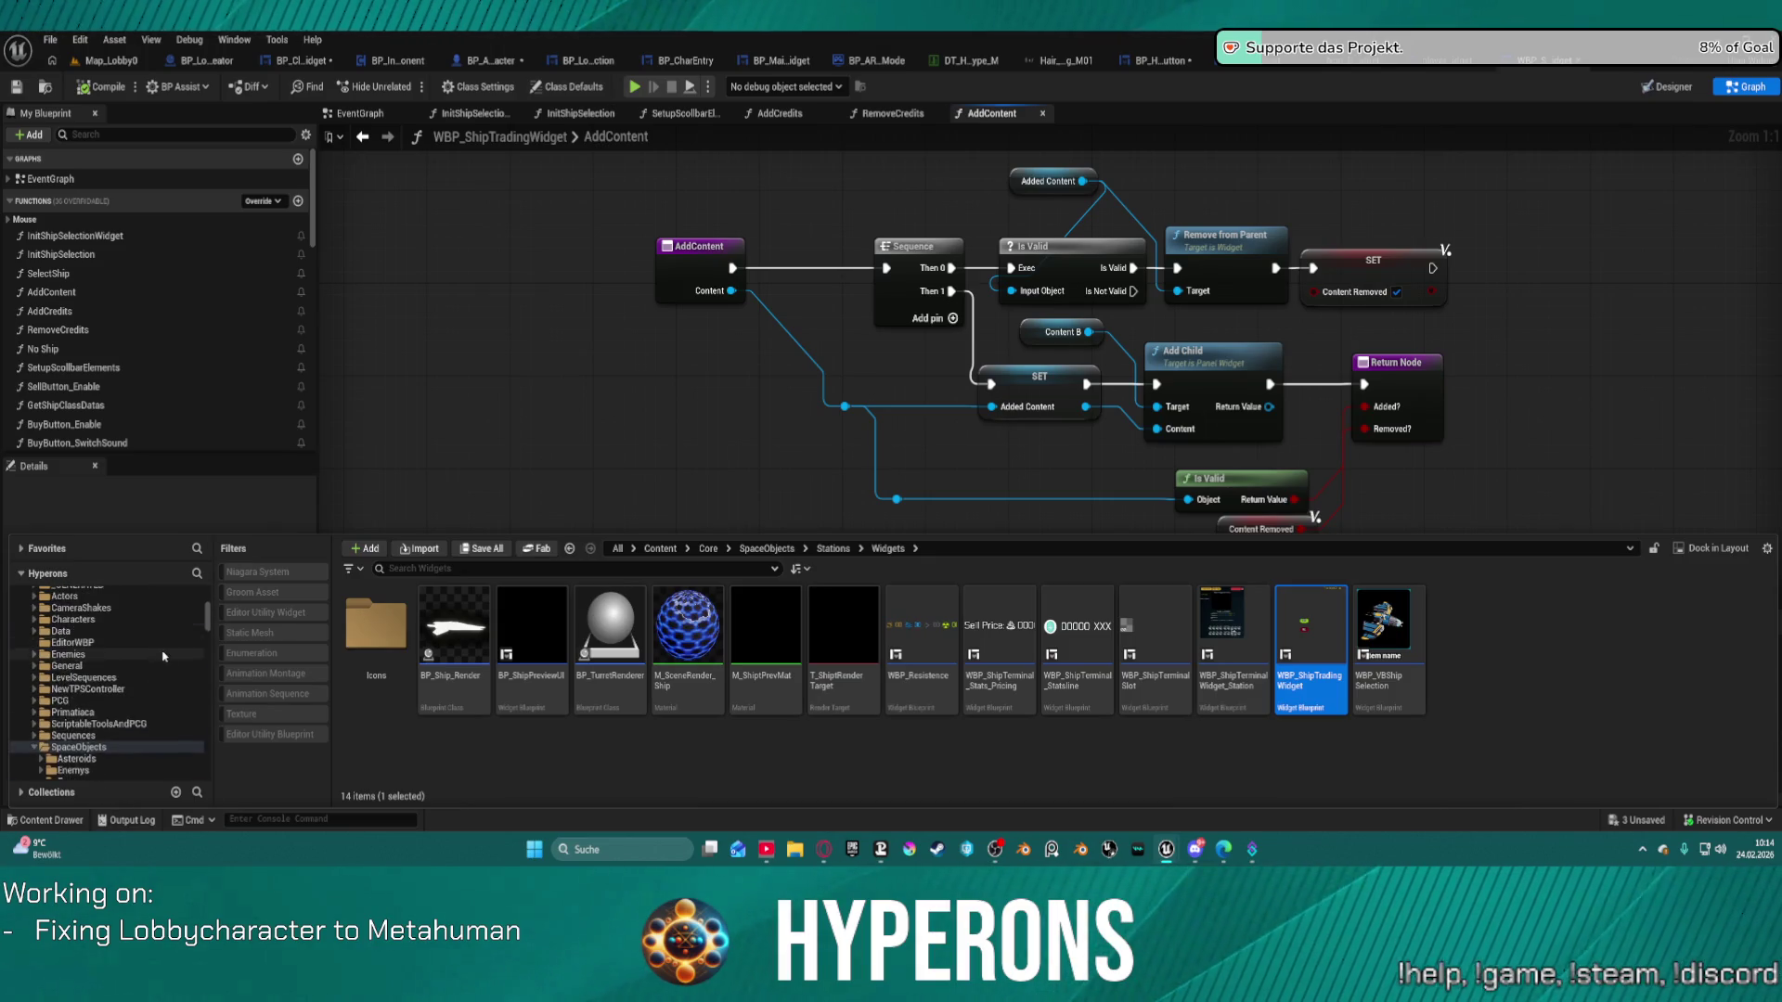
{"action": "scroll", "coordinate": [163, 657], "scroll_direction": "up", "scroll_amount": 5}
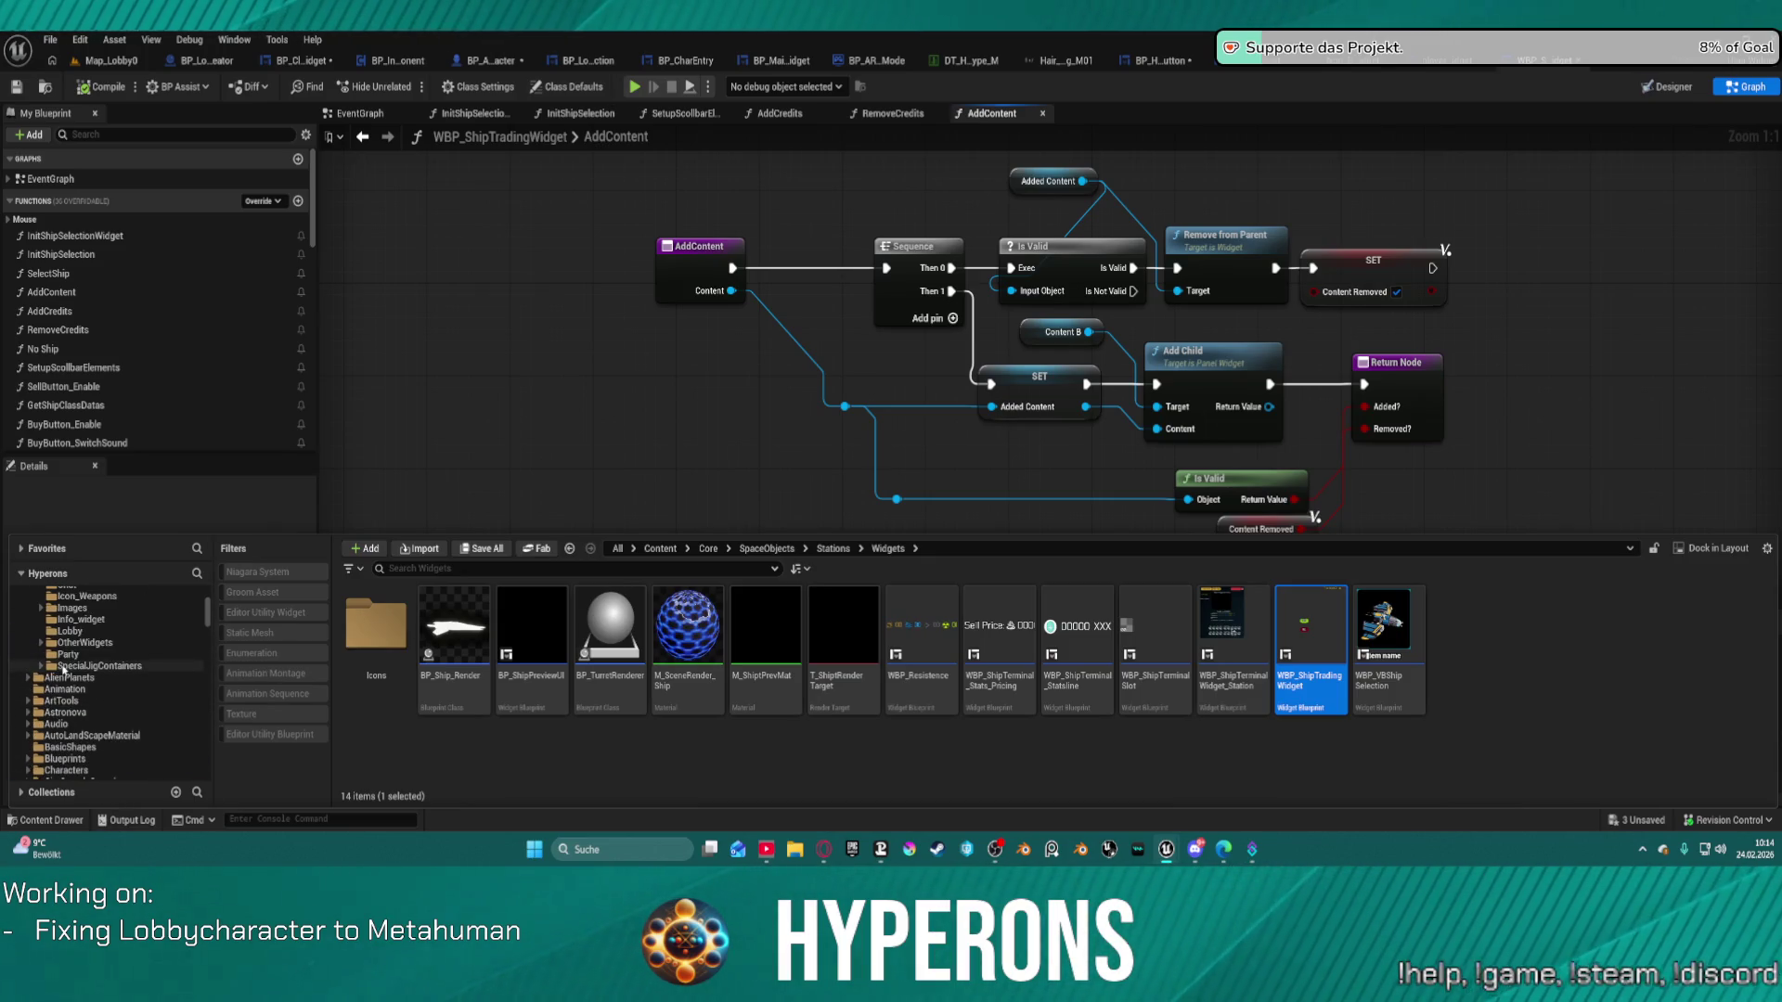
{"action": "scroll", "coordinate": [74, 650], "scroll_direction": "up", "scroll_amount": 5}
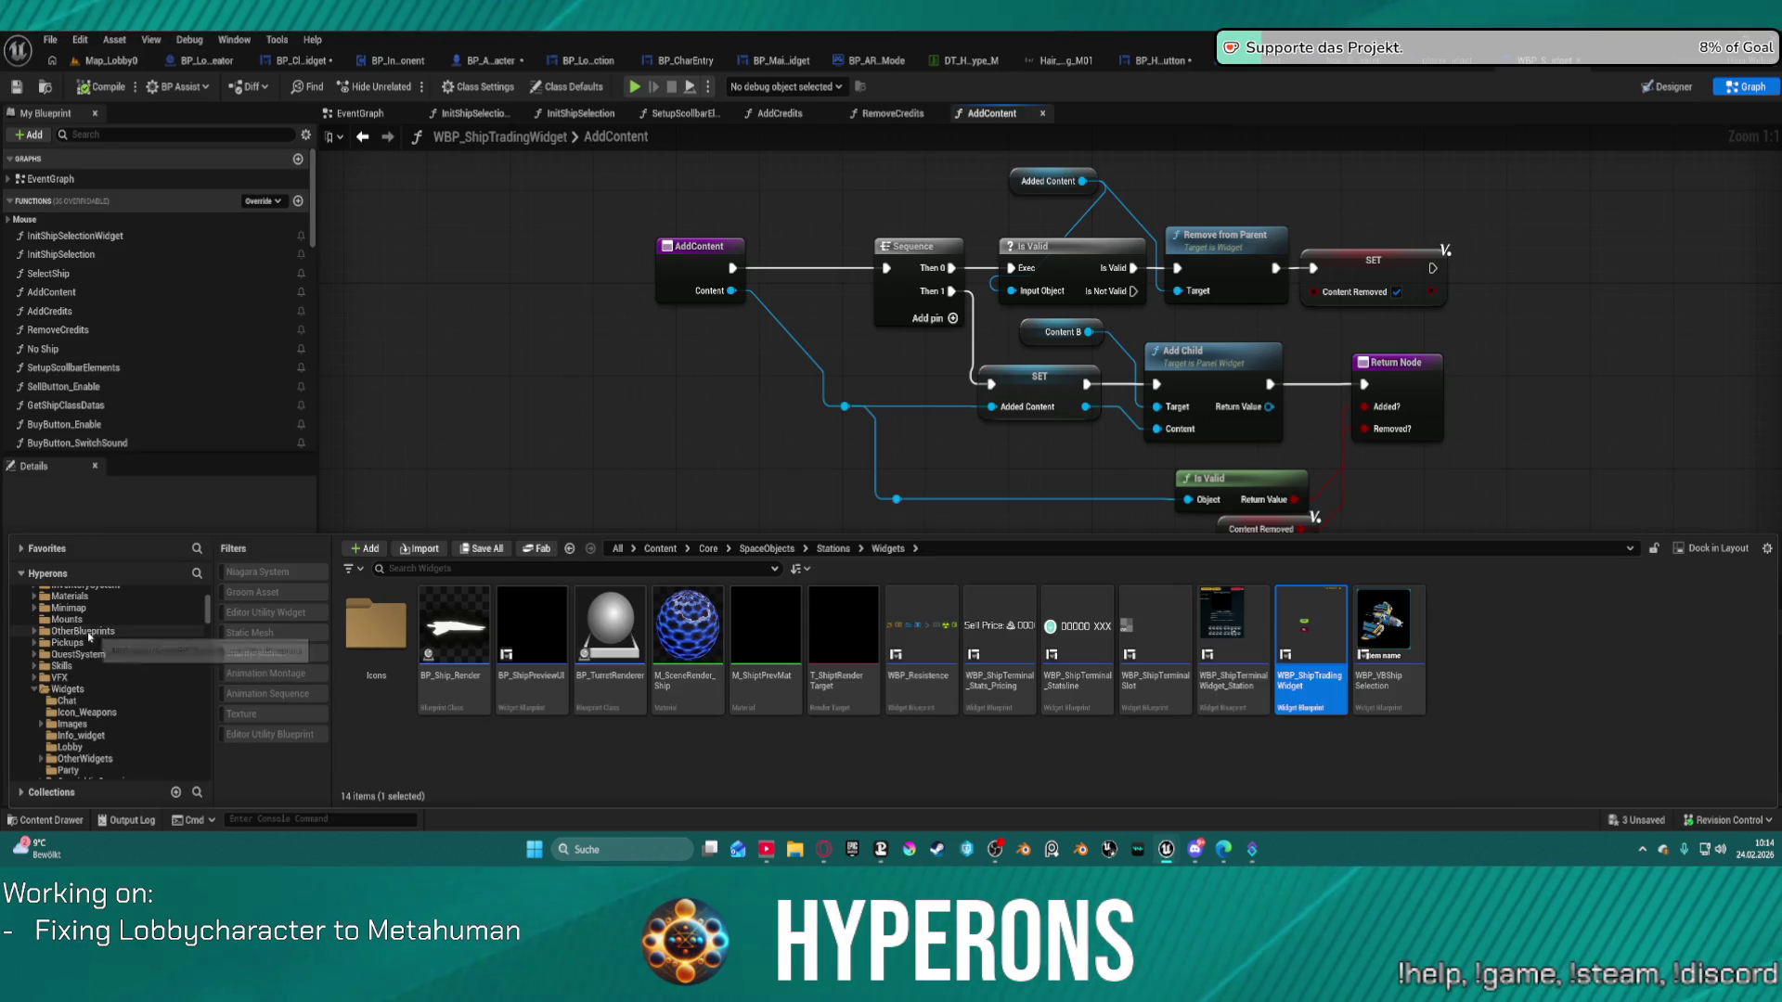
{"action": "left_click", "coordinate": [86, 632]}
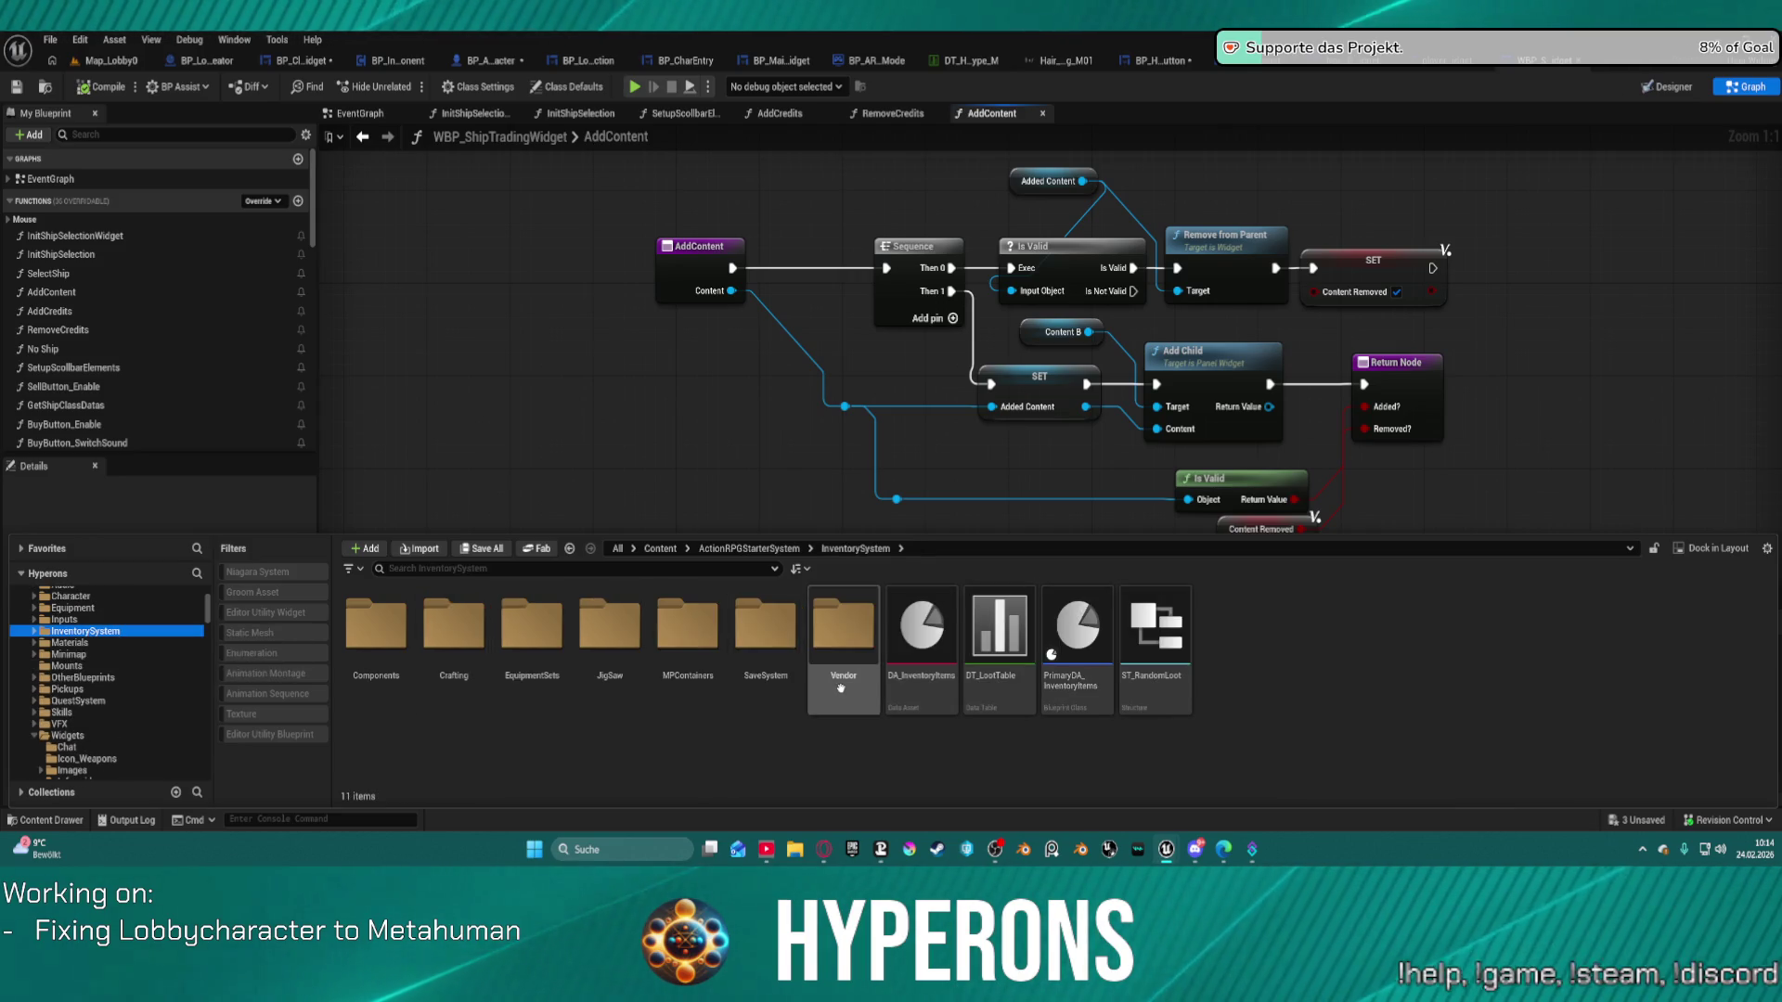
{"action": "double_click", "coordinate": [621, 677]}
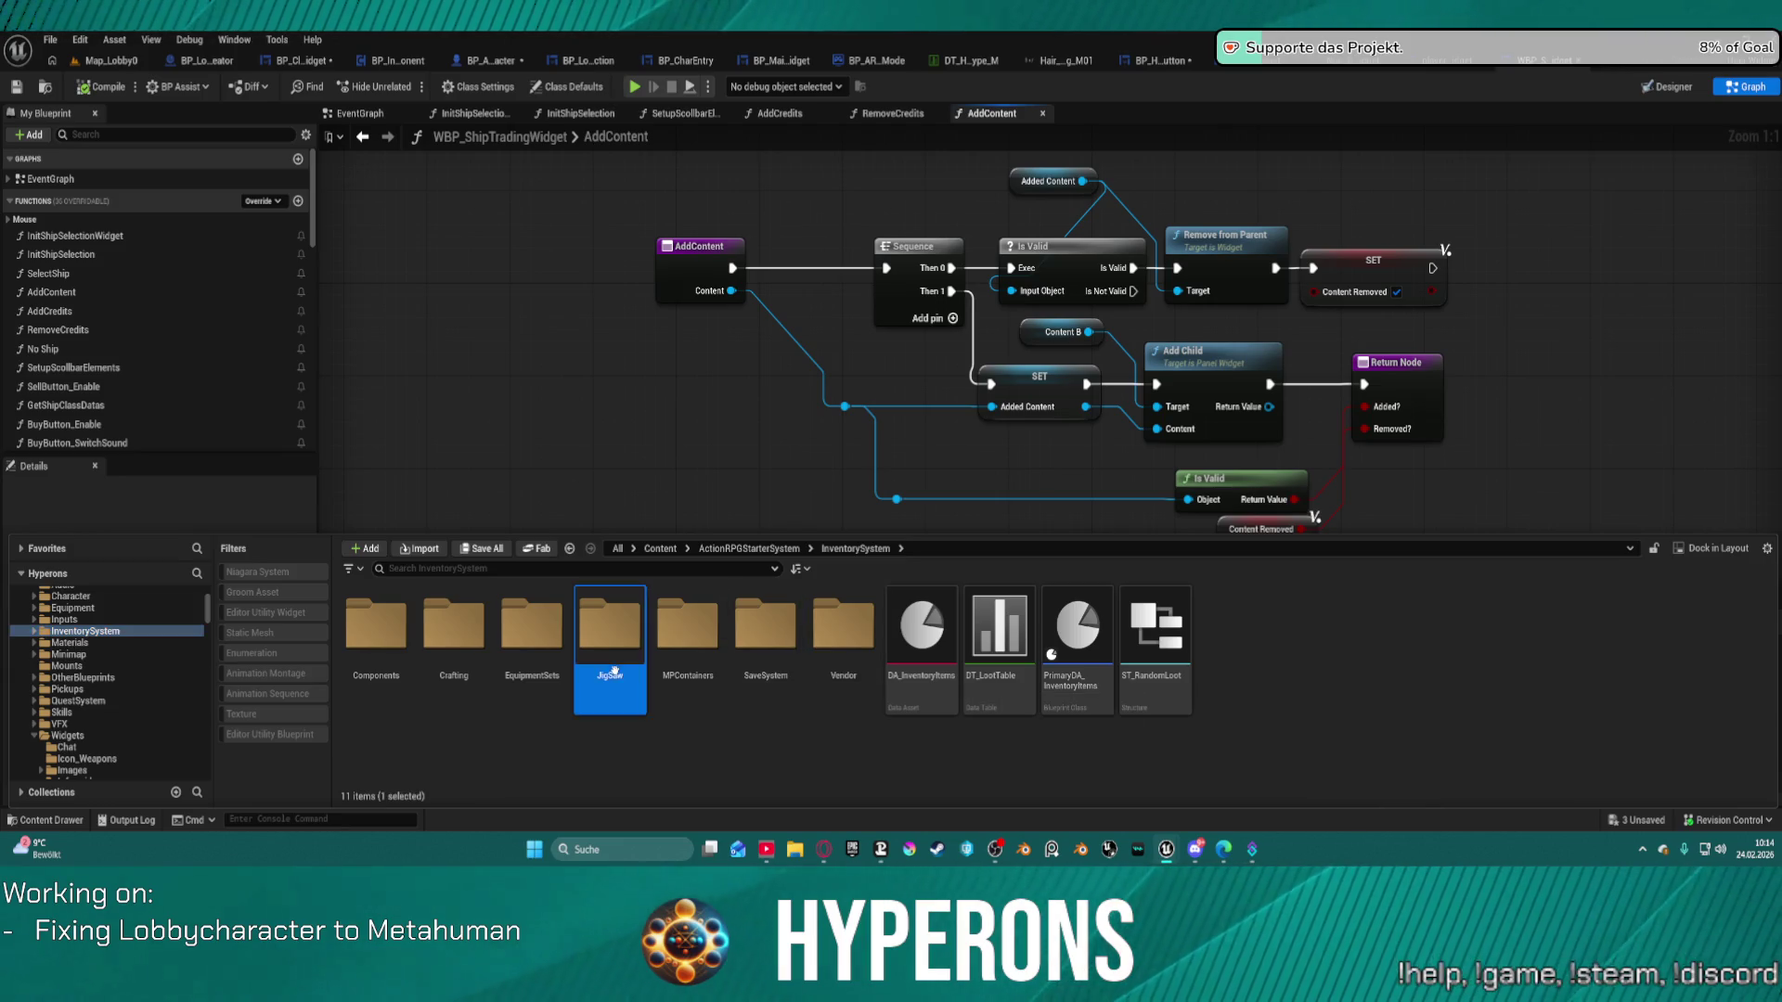
{"action": "double_click", "coordinate": [718, 667]}
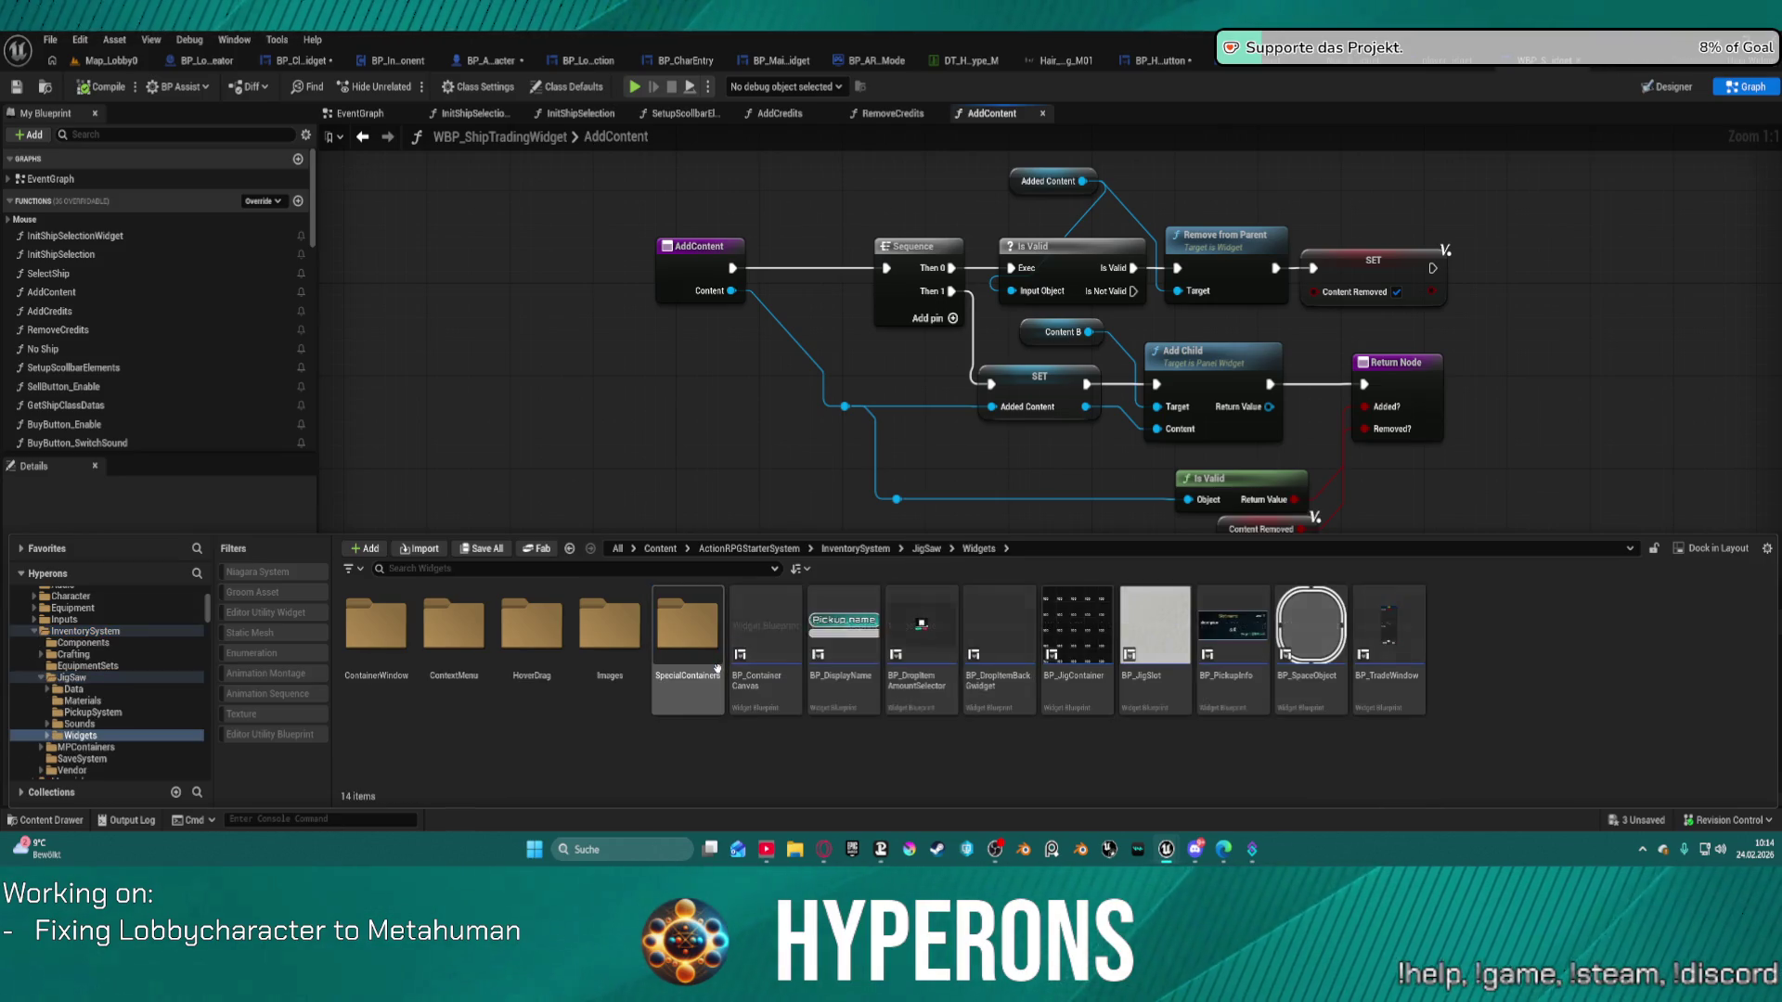
{"action": "left_click", "coordinate": [1099, 690]}
{"action": "double_click", "coordinate": [1098, 690]}
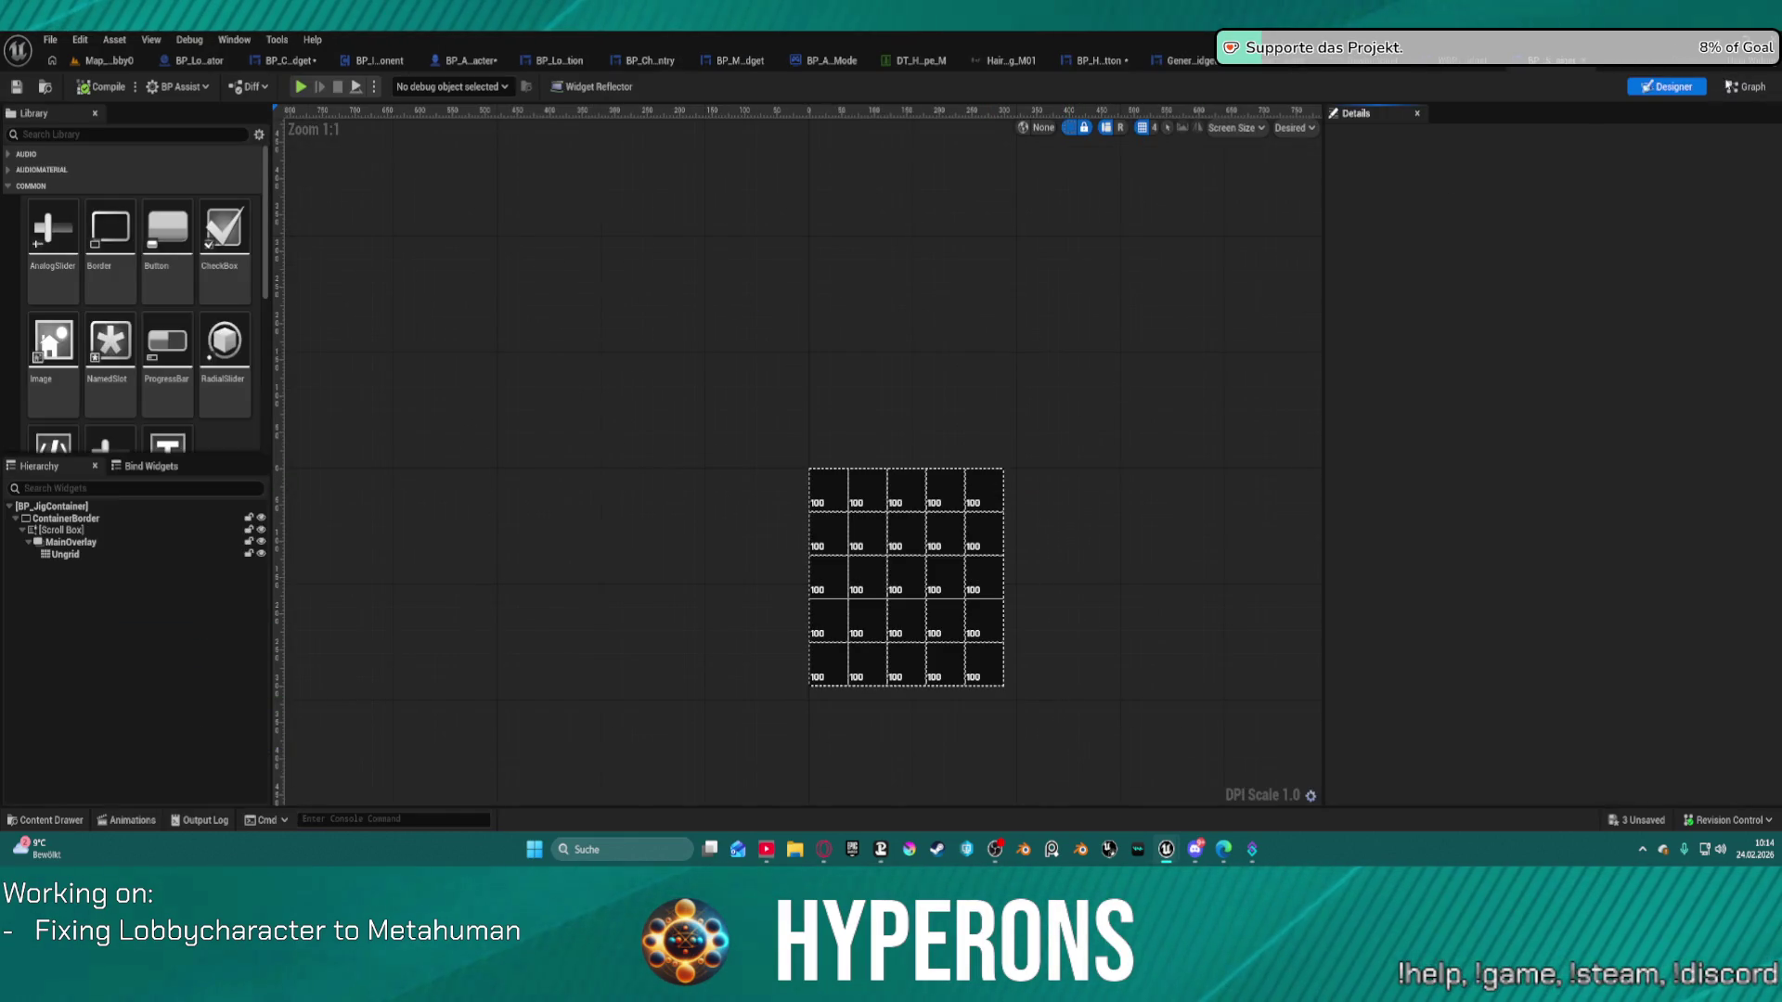
{"action": "double_click", "coordinate": [915, 417]}
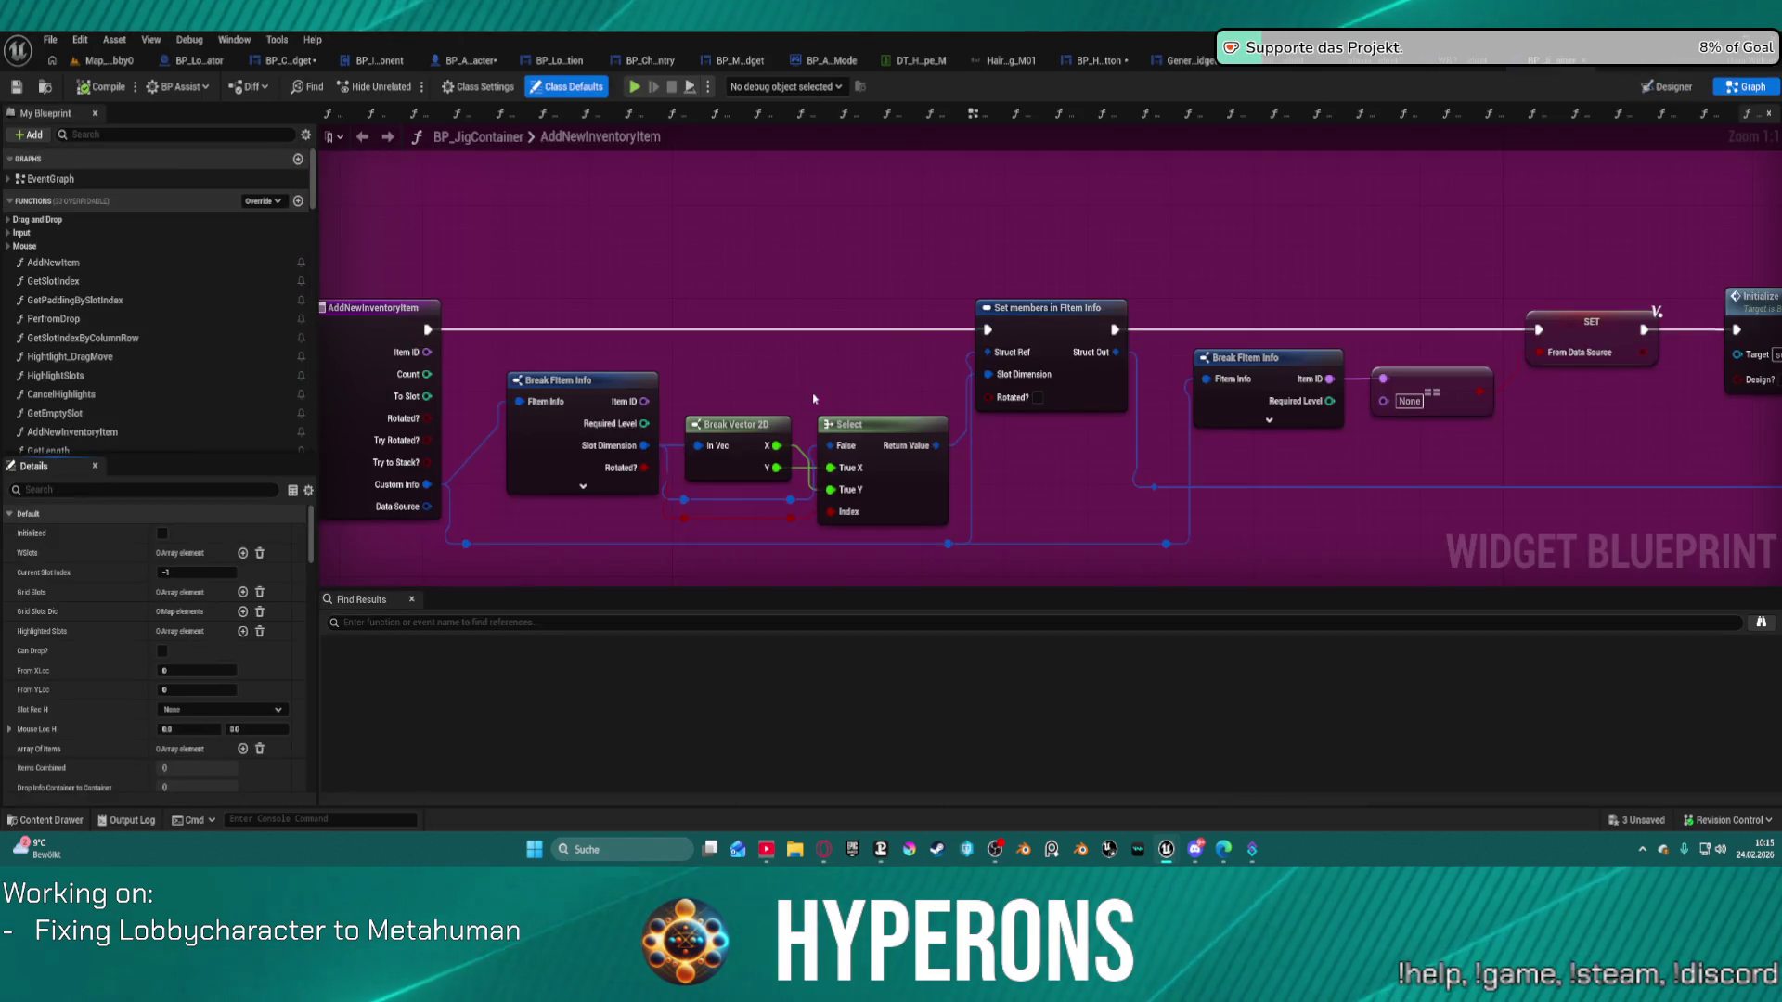
Check the Initialize, Get Inventory Item and Branch nodes, then close the two leftover function graph tabs.
{"action": "scroll", "coordinate": [813, 373], "scroll_direction": "down", "scroll_amount": 1}
{"action": "mouse_move", "coordinate": [813, 368]}
{"action": "left_mouse_down"}
{"action": "mouse_move", "coordinate": [817, 389]}
{"action": "mouse_move", "coordinate": [386, 287]}
{"action": "mouse_move", "coordinate": [280, 336]}
{"action": "left_mouse_up"}
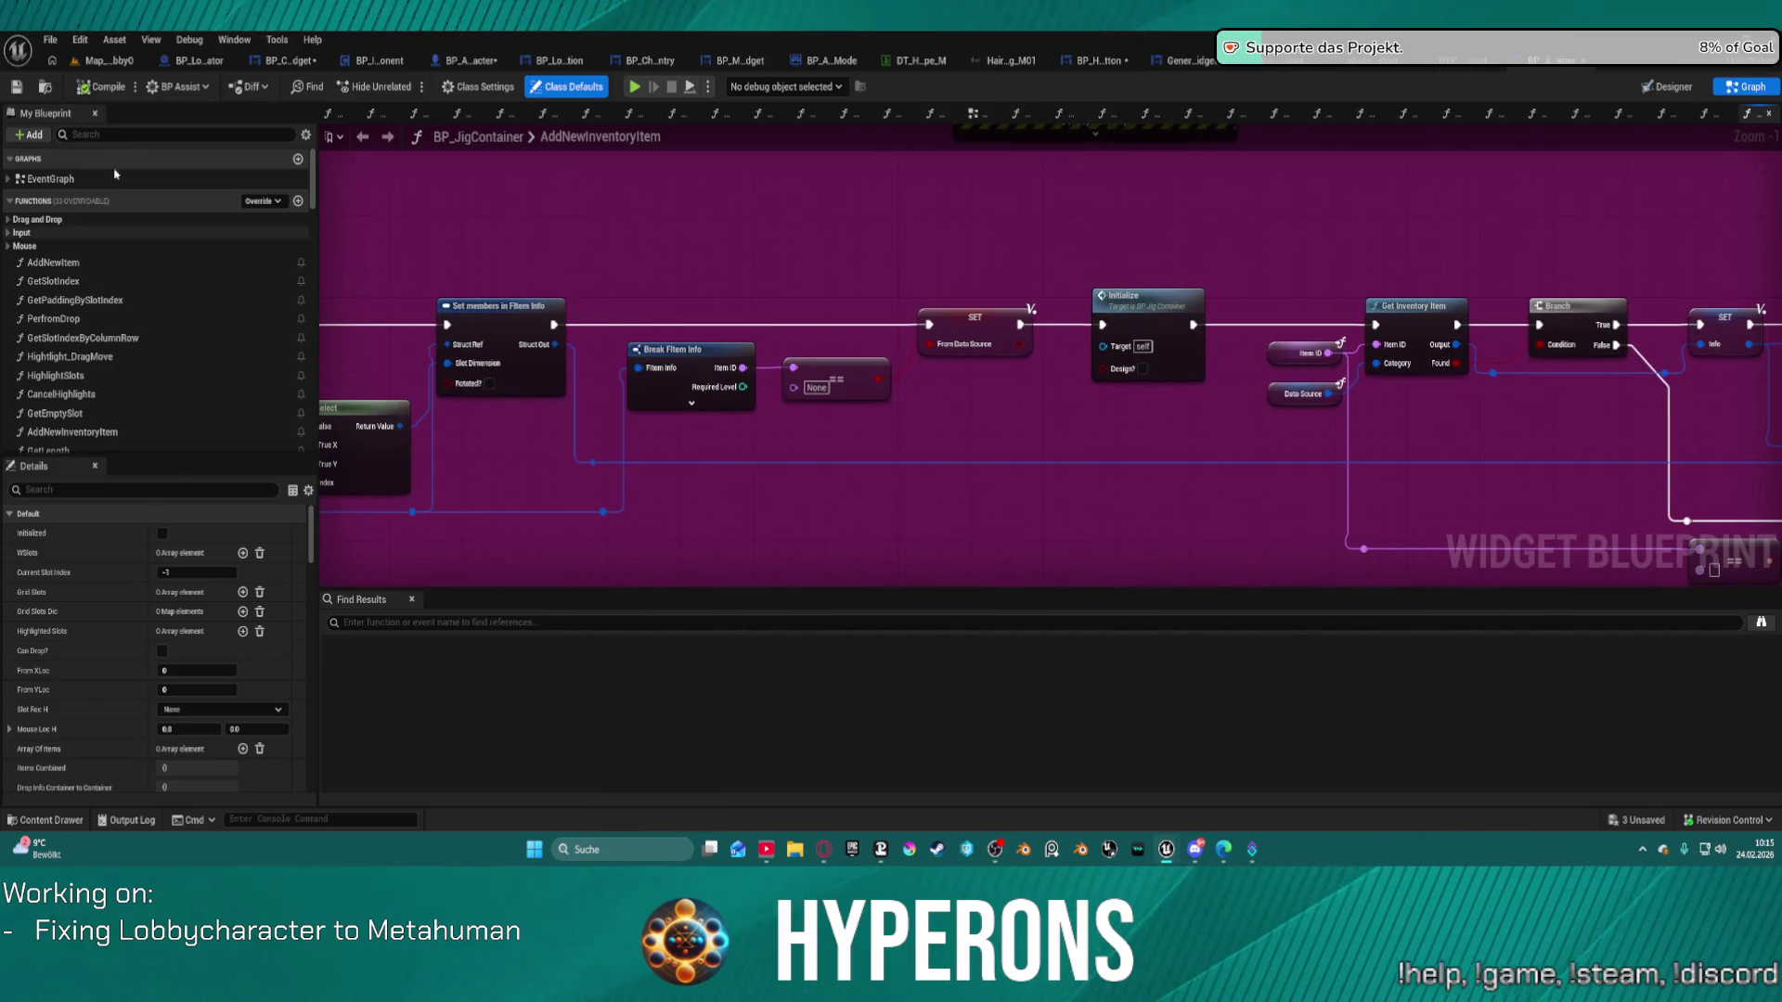
{"action": "middle_click", "coordinate": [380, 113]}
{"action": "middle_click", "coordinate": [380, 113]}
{"action": "middle_click", "coordinate": [381, 113]}
{"action": "middle_click", "coordinate": [381, 113]}
{"action": "middle_click", "coordinate": [378, 113]}
{"action": "middle_click", "coordinate": [379, 113]}
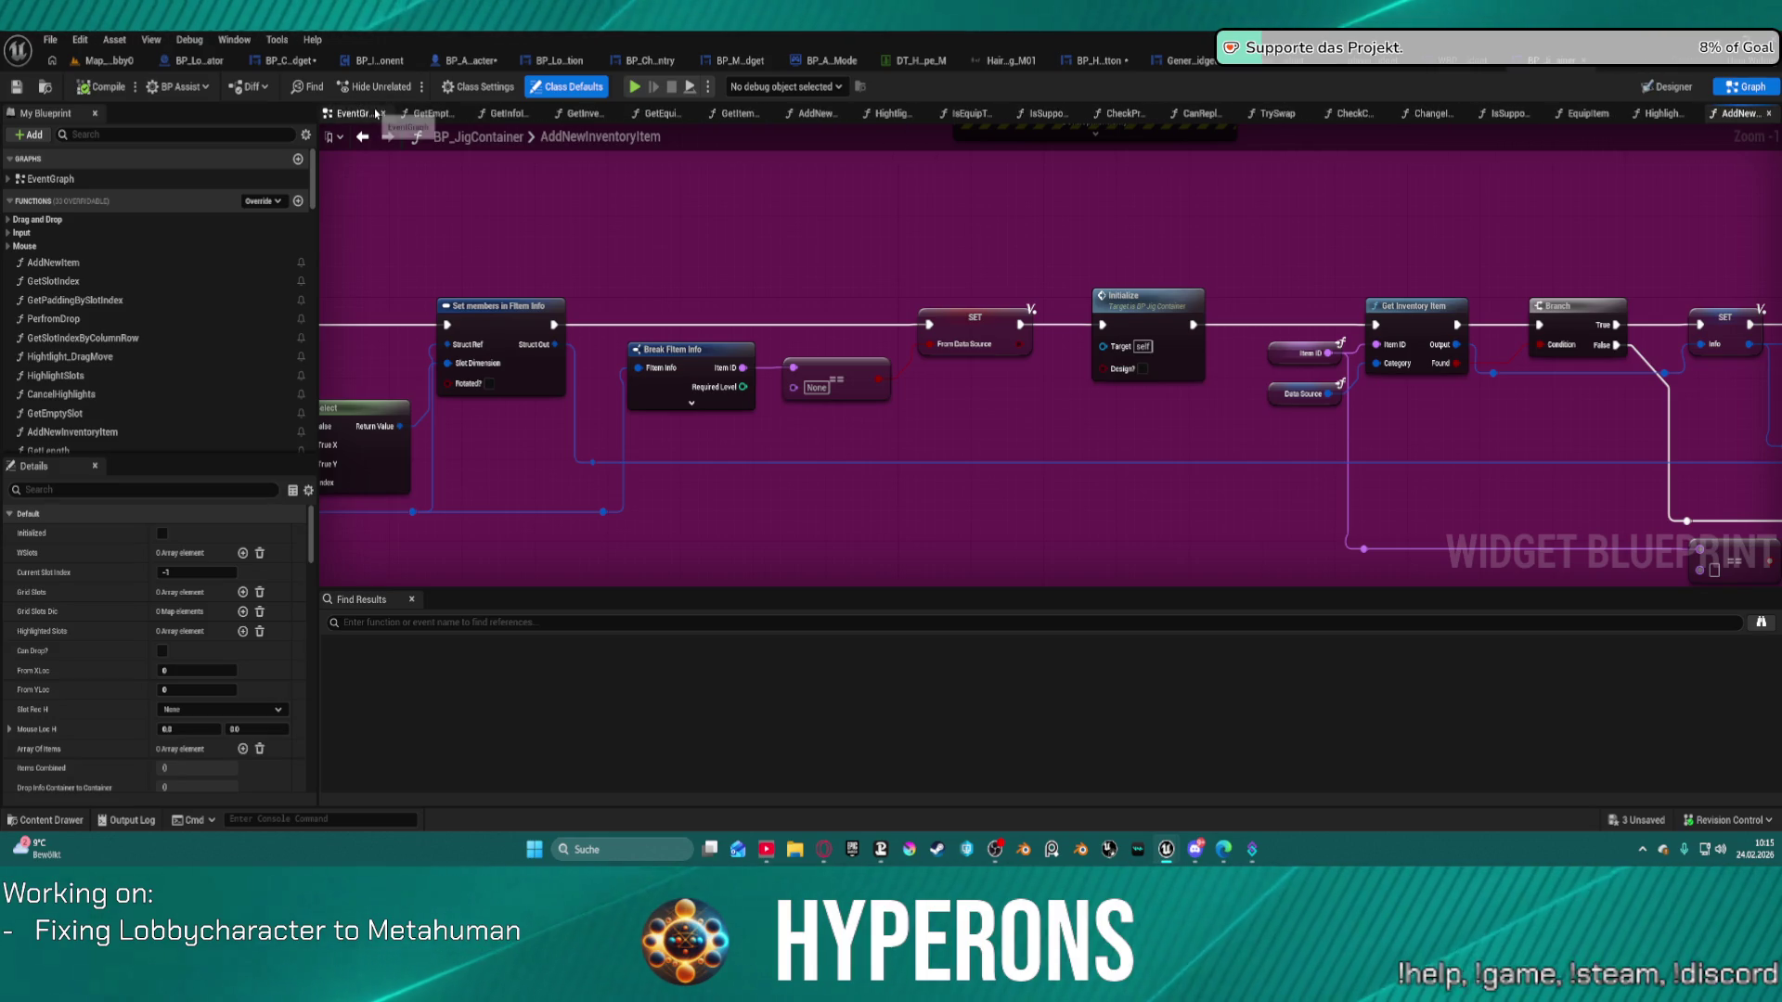
Show BP_JigContainer's EventGraph and navigate to the Initialize section and Re-Init event.
{"action": "left_click", "coordinate": [371, 113]}
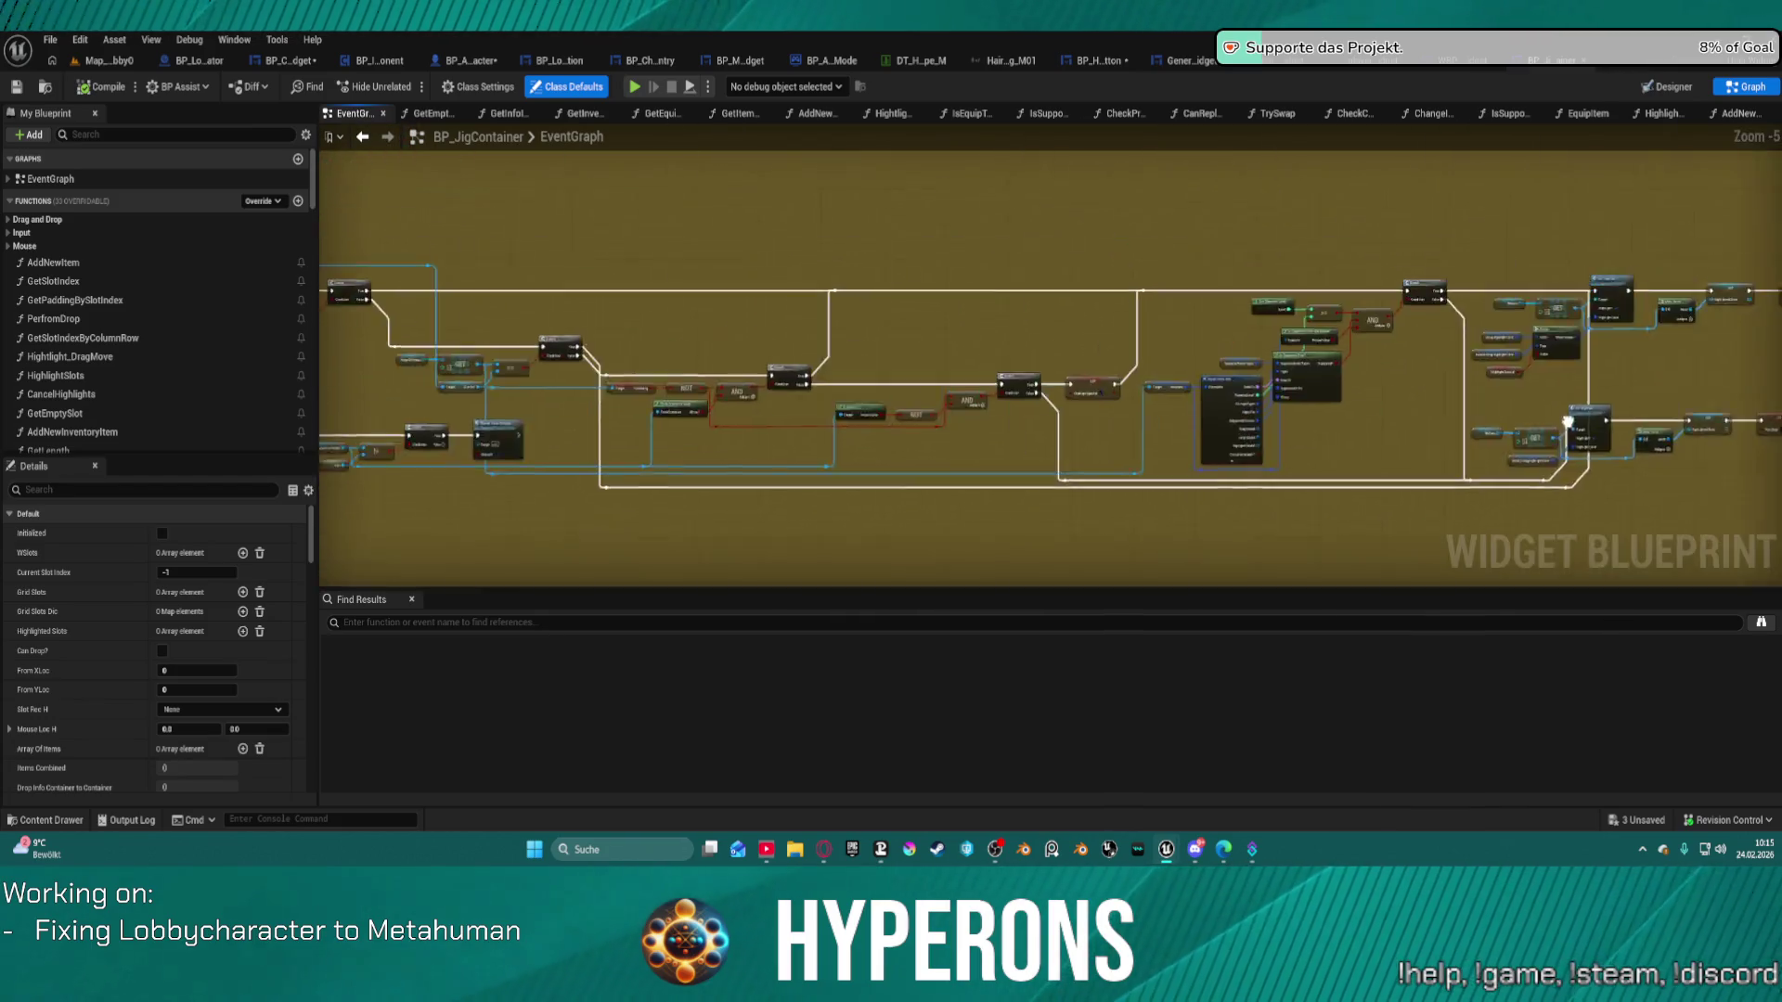
{"action": "left_click_drag", "start_coordinate": [1568, 423], "coordinate": [1775, 472]}
{"action": "mouse_move", "coordinate": [674, 252]}
{"action": "left_mouse_down"}
{"action": "mouse_move", "coordinate": [631, 139]}
{"action": "mouse_move", "coordinate": [569, 573]}
{"action": "left_mouse_up"}
{"action": "scroll", "coordinate": [569, 573], "scroll_direction": "up", "scroll_amount": 1}
{"action": "scroll", "coordinate": [720, 585], "scroll_direction": "down", "scroll_amount": 2}
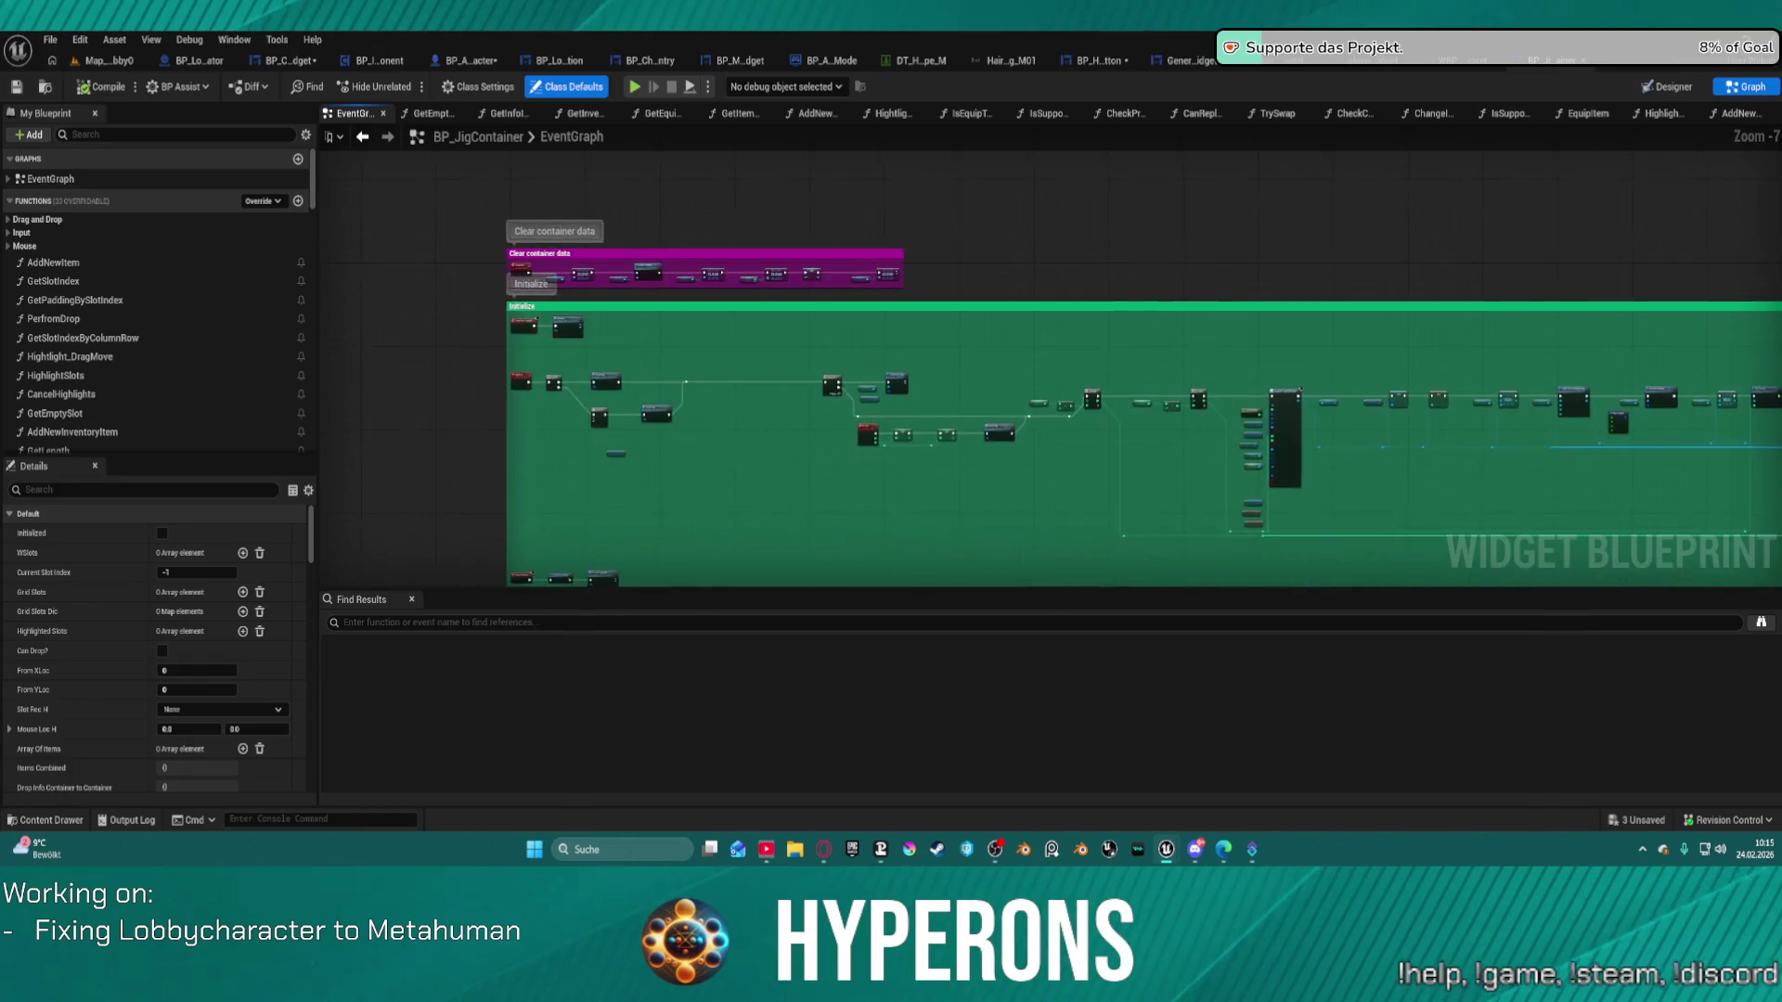
{"action": "scroll", "coordinate": [679, 241], "scroll_direction": "up", "scroll_amount": 1}
{"action": "scroll", "coordinate": [477, 458], "scroll_direction": "up", "scroll_amount": 2}
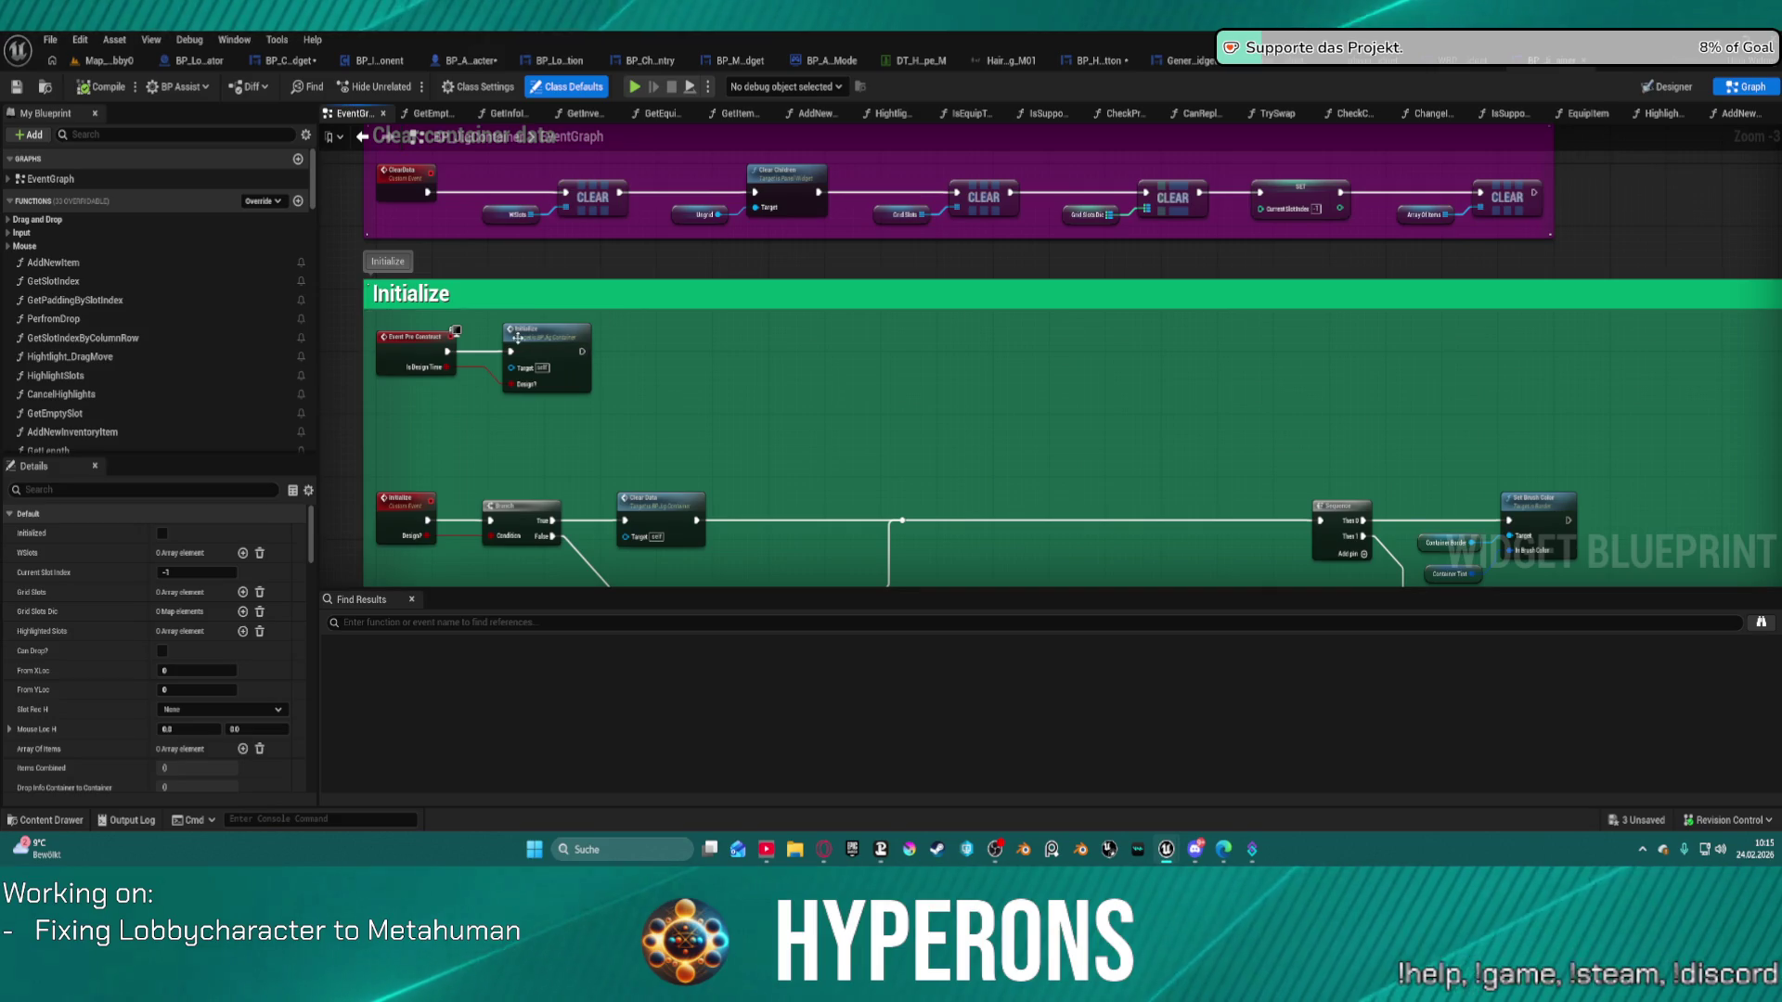
{"action": "scroll", "coordinate": [743, 424], "scroll_direction": "up", "scroll_amount": 1}
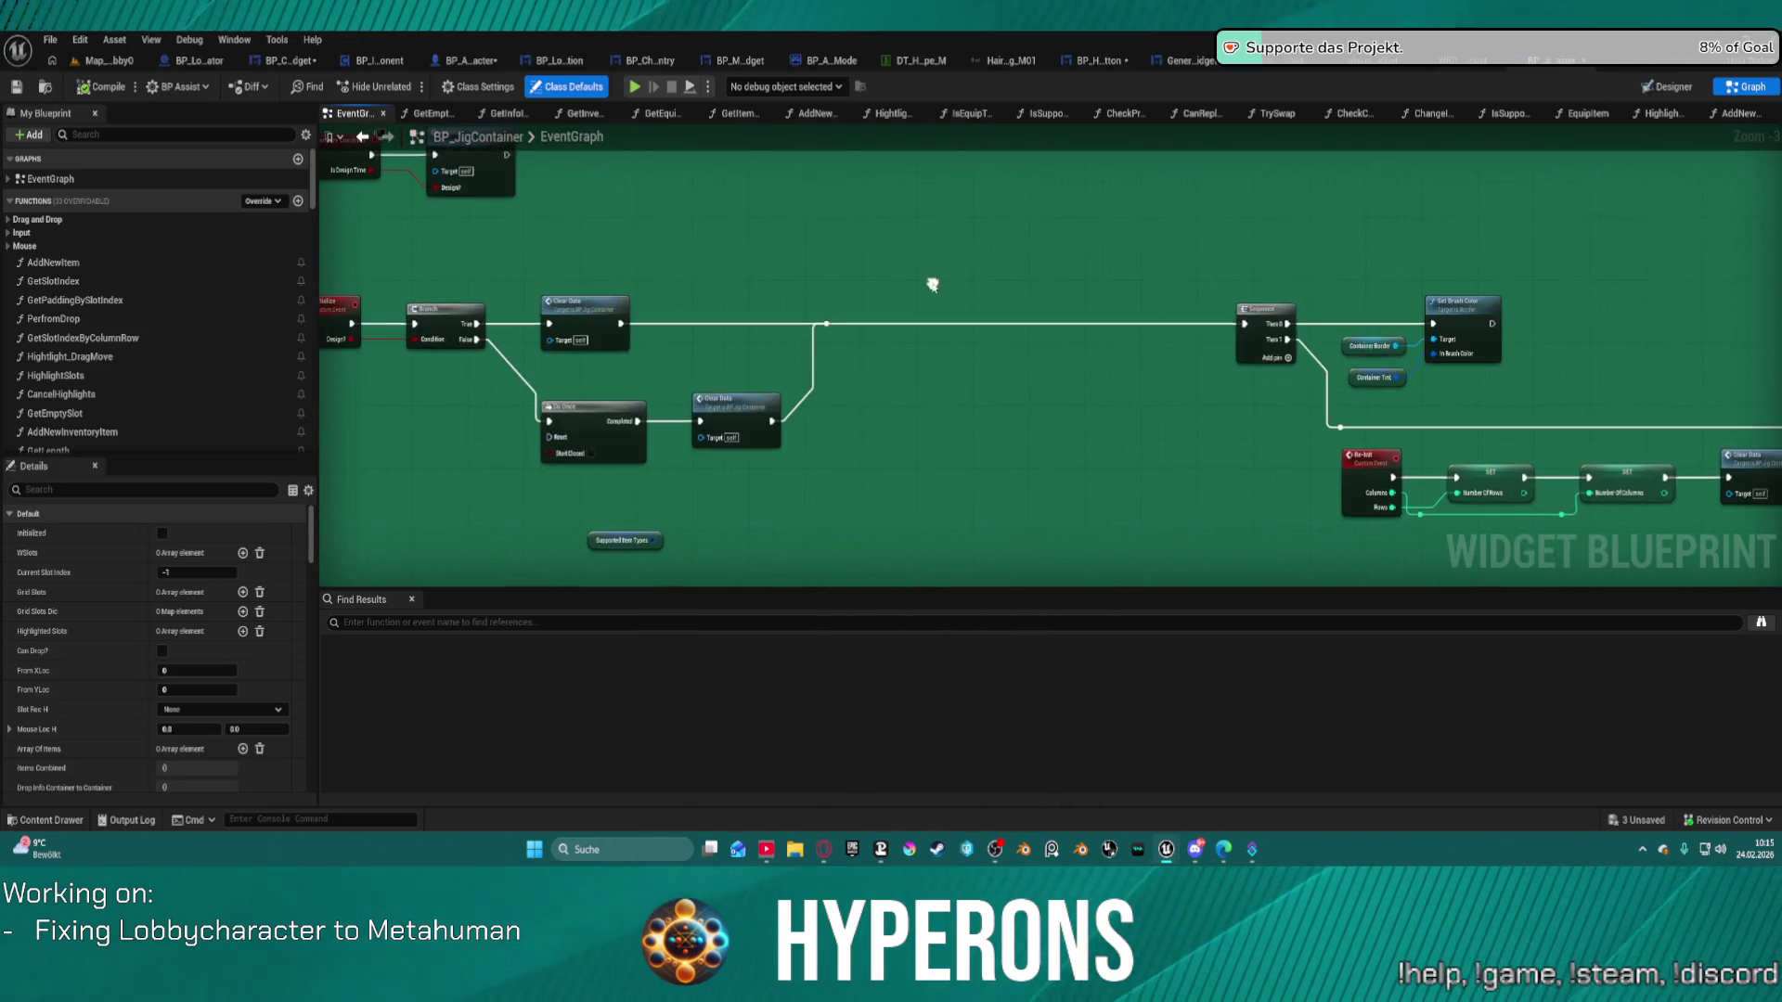
{"action": "mouse_move", "coordinate": [1134, 398]}
{"action": "left_mouse_down"}
{"action": "mouse_move", "coordinate": [882, 325]}
{"action": "mouse_move", "coordinate": [532, 172]}
{"action": "left_mouse_up"}
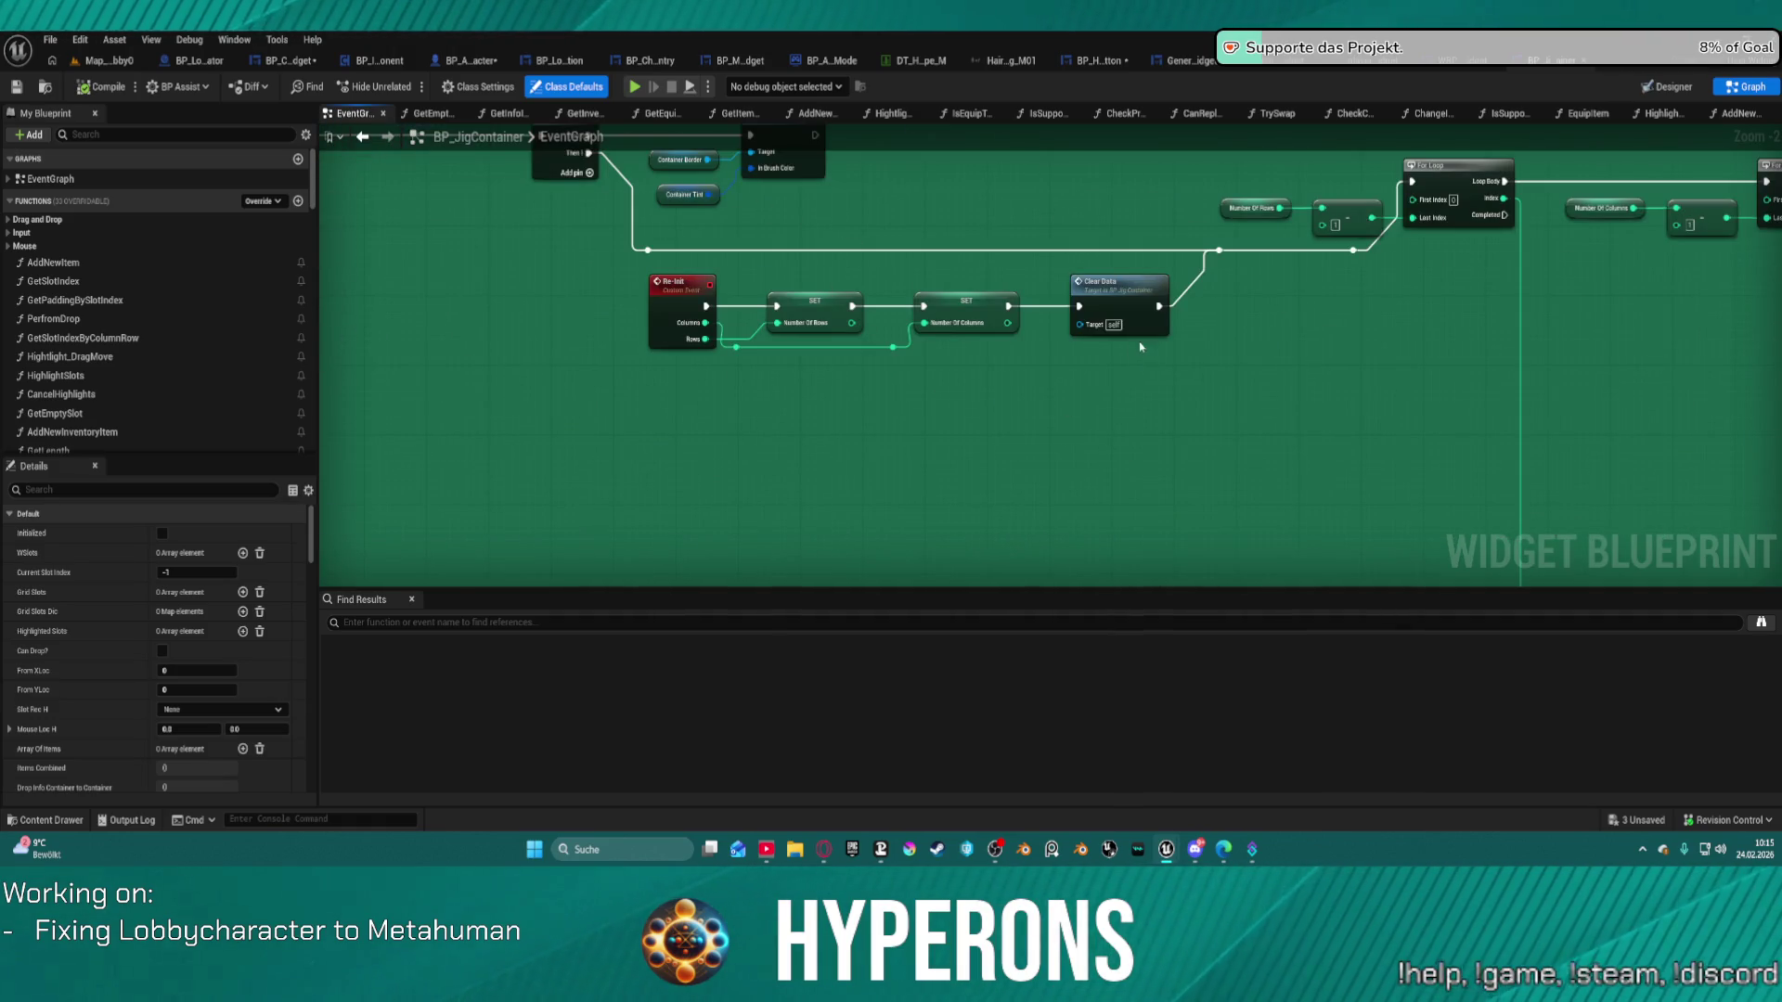
{"action": "mouse_move", "coordinate": [1395, 400]}
{"action": "left_mouse_down"}
{"action": "mouse_move", "coordinate": [685, 394]}
{"action": "mouse_move", "coordinate": [569, 366]}
{"action": "mouse_move", "coordinate": [347, 406]}
{"action": "mouse_move", "coordinate": [723, 417]}
{"action": "left_mouse_up"}
{"action": "left_click_drag", "start_coordinate": [1648, 362], "coordinate": [47, 393]}
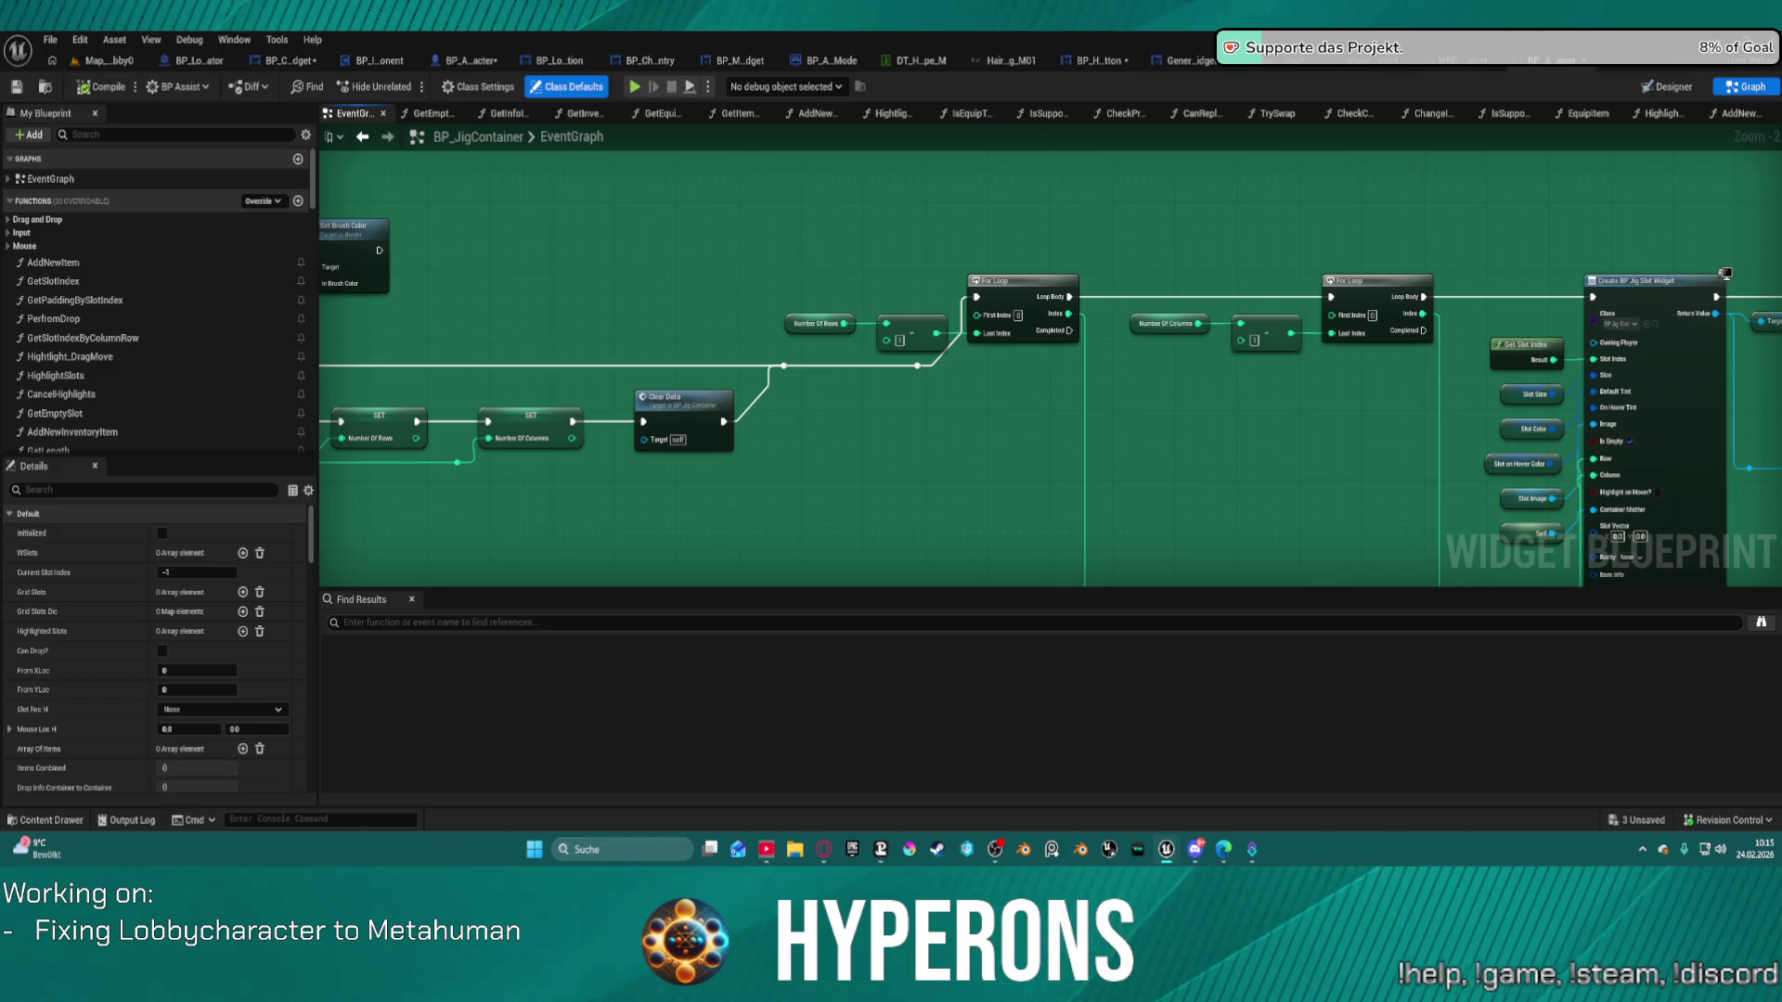
{"action": "mouse_move", "coordinate": [890, 383]}
{"action": "left_mouse_down"}
{"action": "mouse_move", "coordinate": [1074, 430]}
{"action": "mouse_move", "coordinate": [1512, 366]}
{"action": "mouse_move", "coordinate": [1361, 432]}
{"action": "mouse_move", "coordinate": [617, 399]}
{"action": "left_mouse_up"}
{"action": "left_click_drag", "start_coordinate": [535, 183], "coordinate": [1101, 431]}
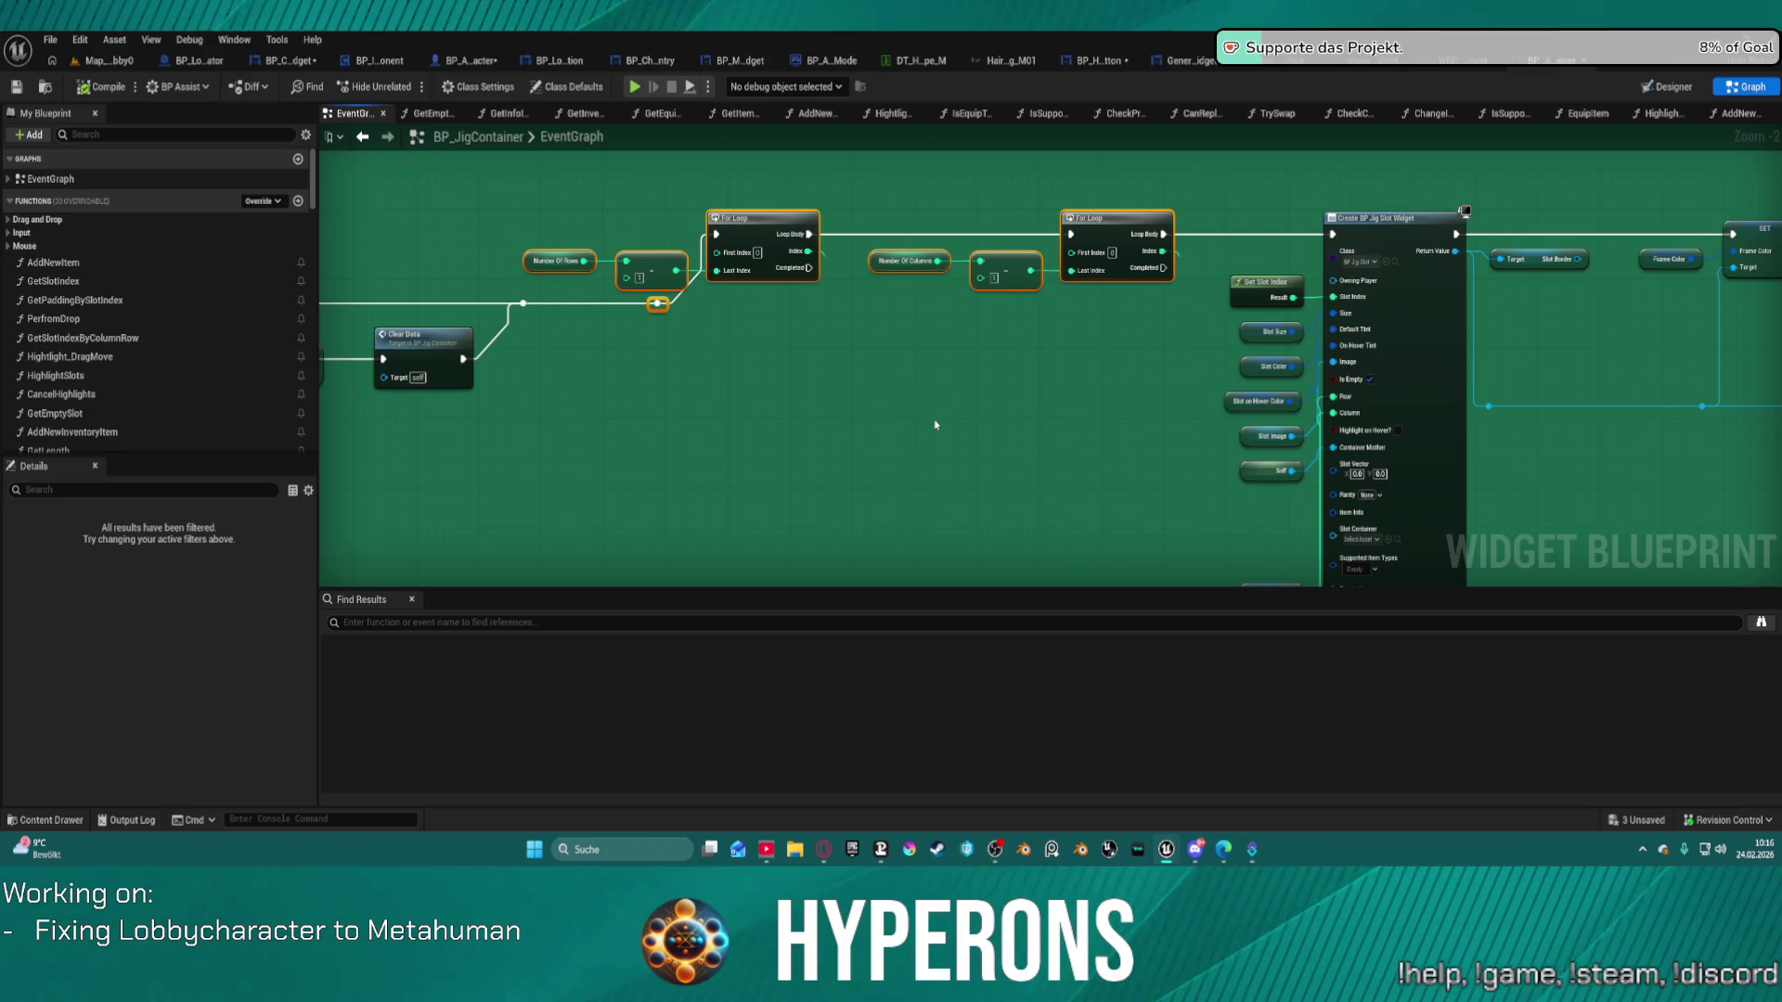
{"action": "mouse_move", "coordinate": [1007, 412]}
{"action": "left_mouse_down"}
{"action": "mouse_move", "coordinate": [390, 413]}
{"action": "mouse_move", "coordinate": [1083, 449]}
{"action": "mouse_move", "coordinate": [1485, 427]}
{"action": "mouse_move", "coordinate": [1144, 437]}
{"action": "left_mouse_up"}
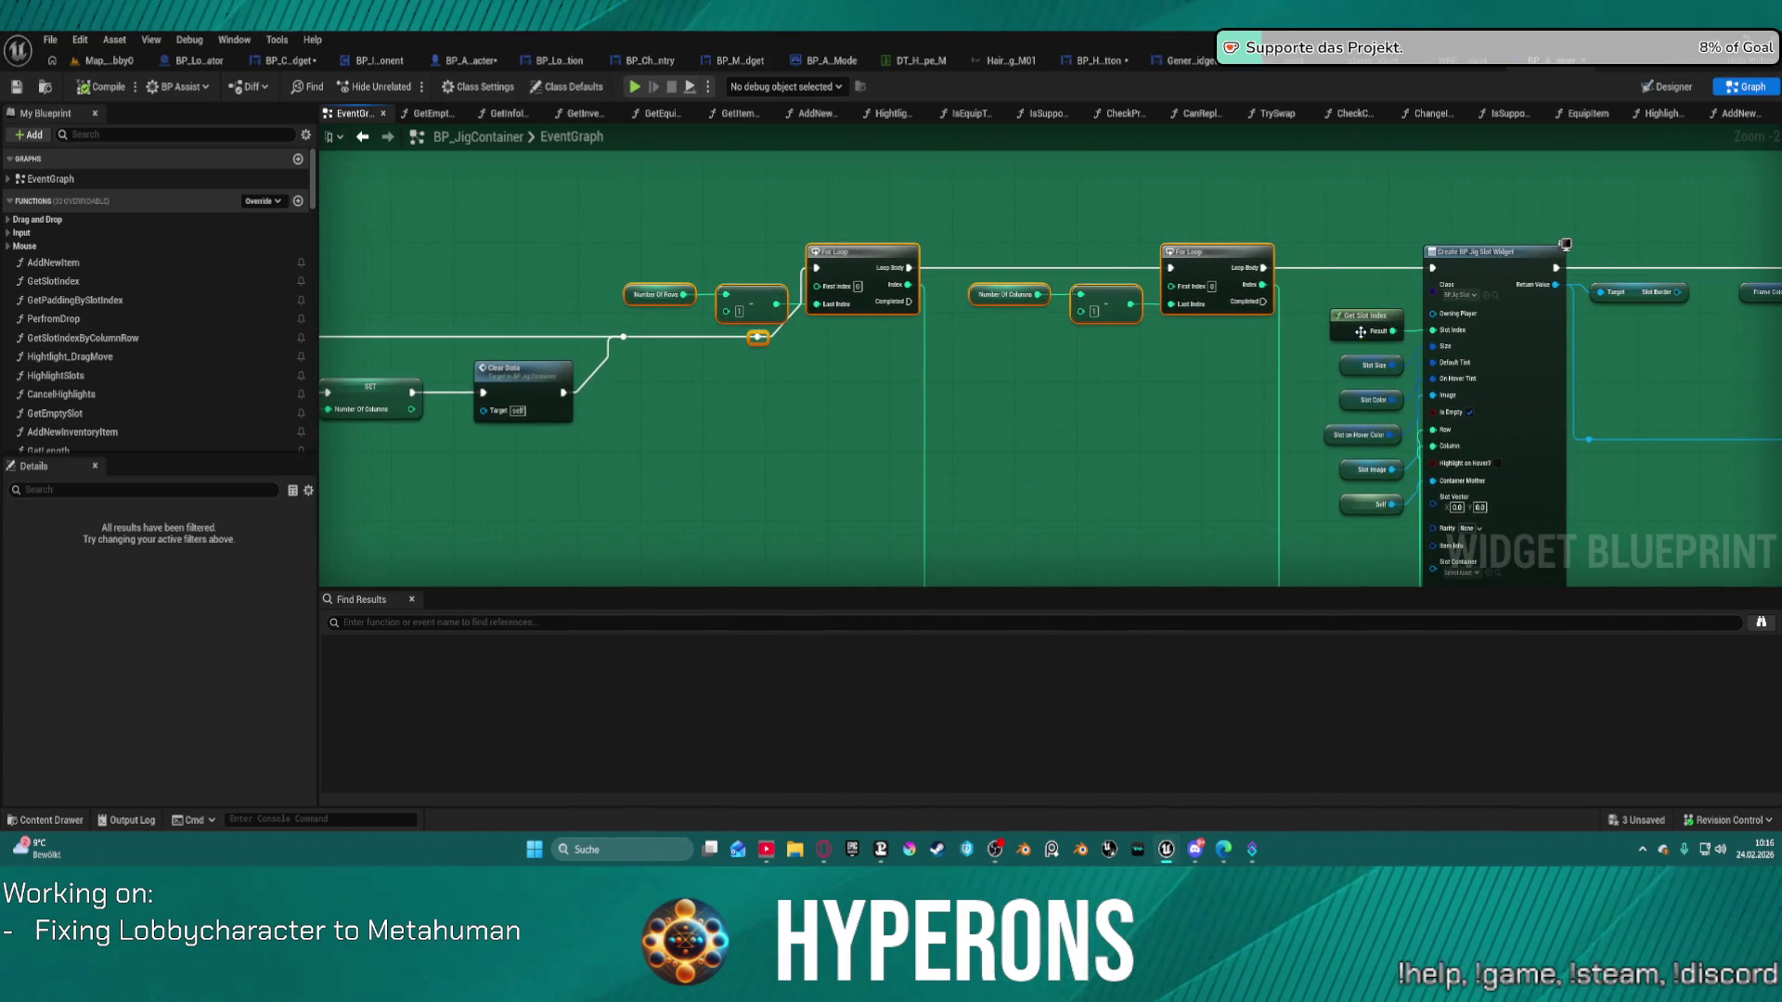
Inspect the GetSlotIndex function, the NumberOfRows variable and the whole Initialize comment block.
{"action": "double_click", "coordinate": [1361, 331]}
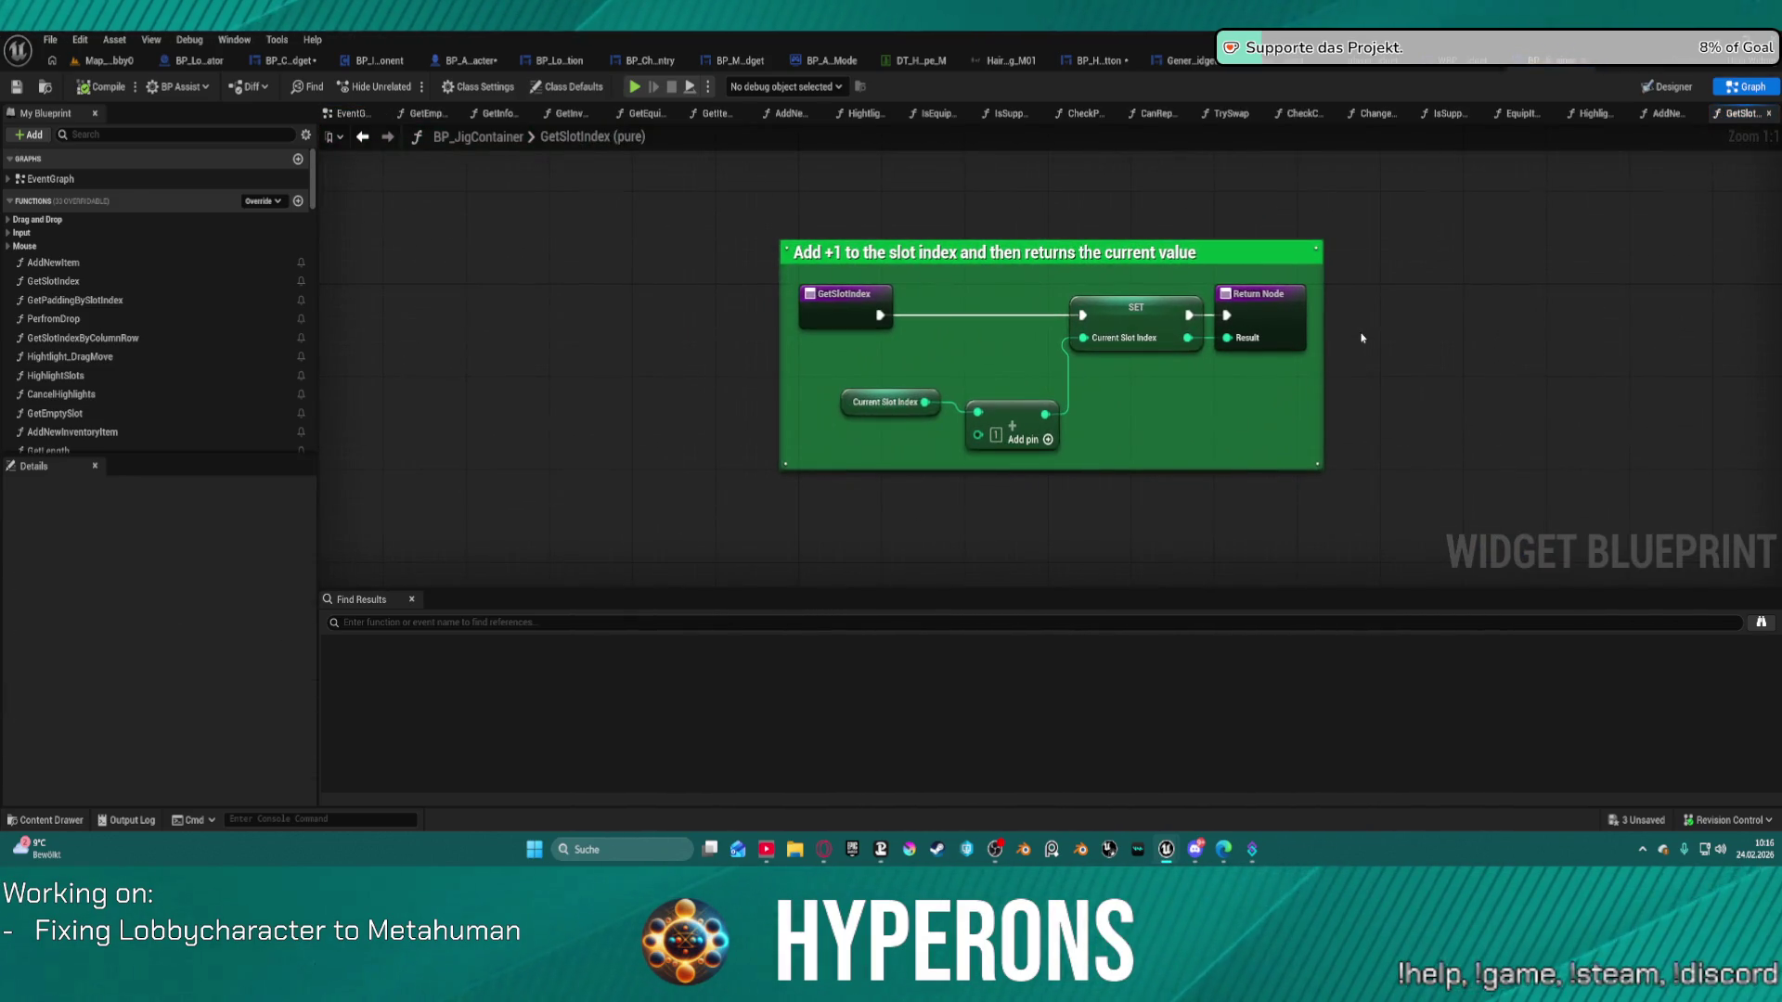
{"action": "left_click", "coordinate": [362, 137]}
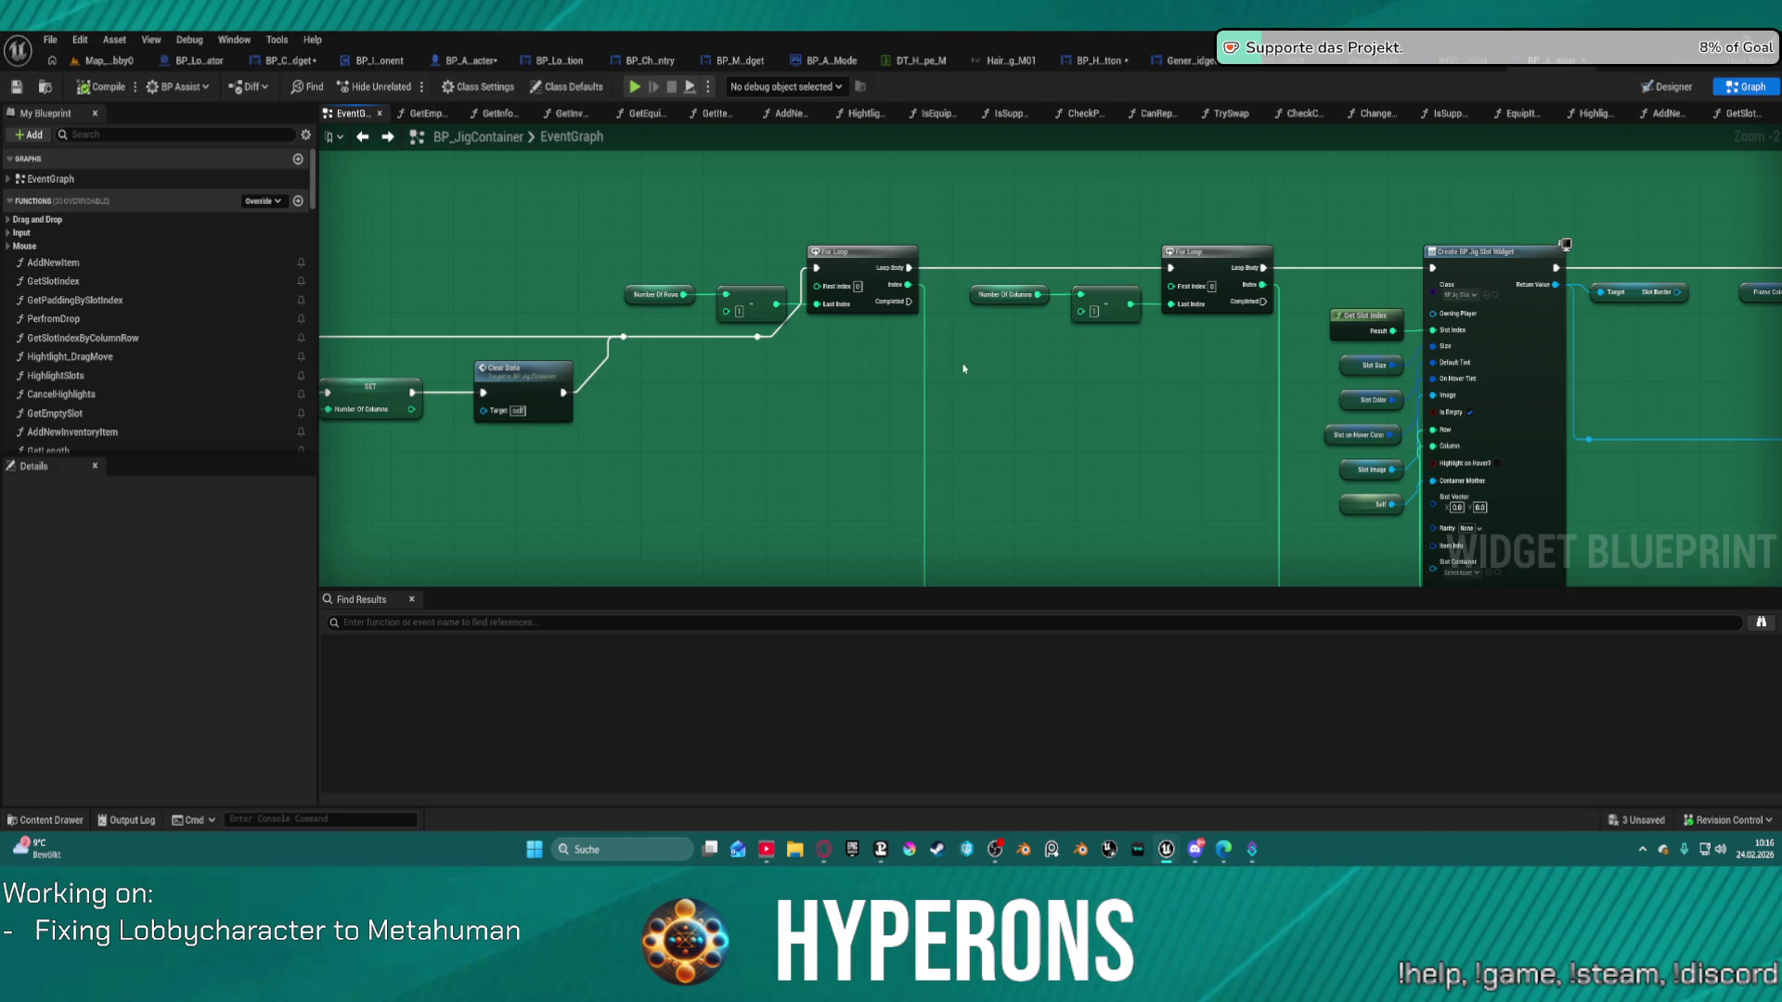
{"action": "left_click", "coordinate": [630, 294]}
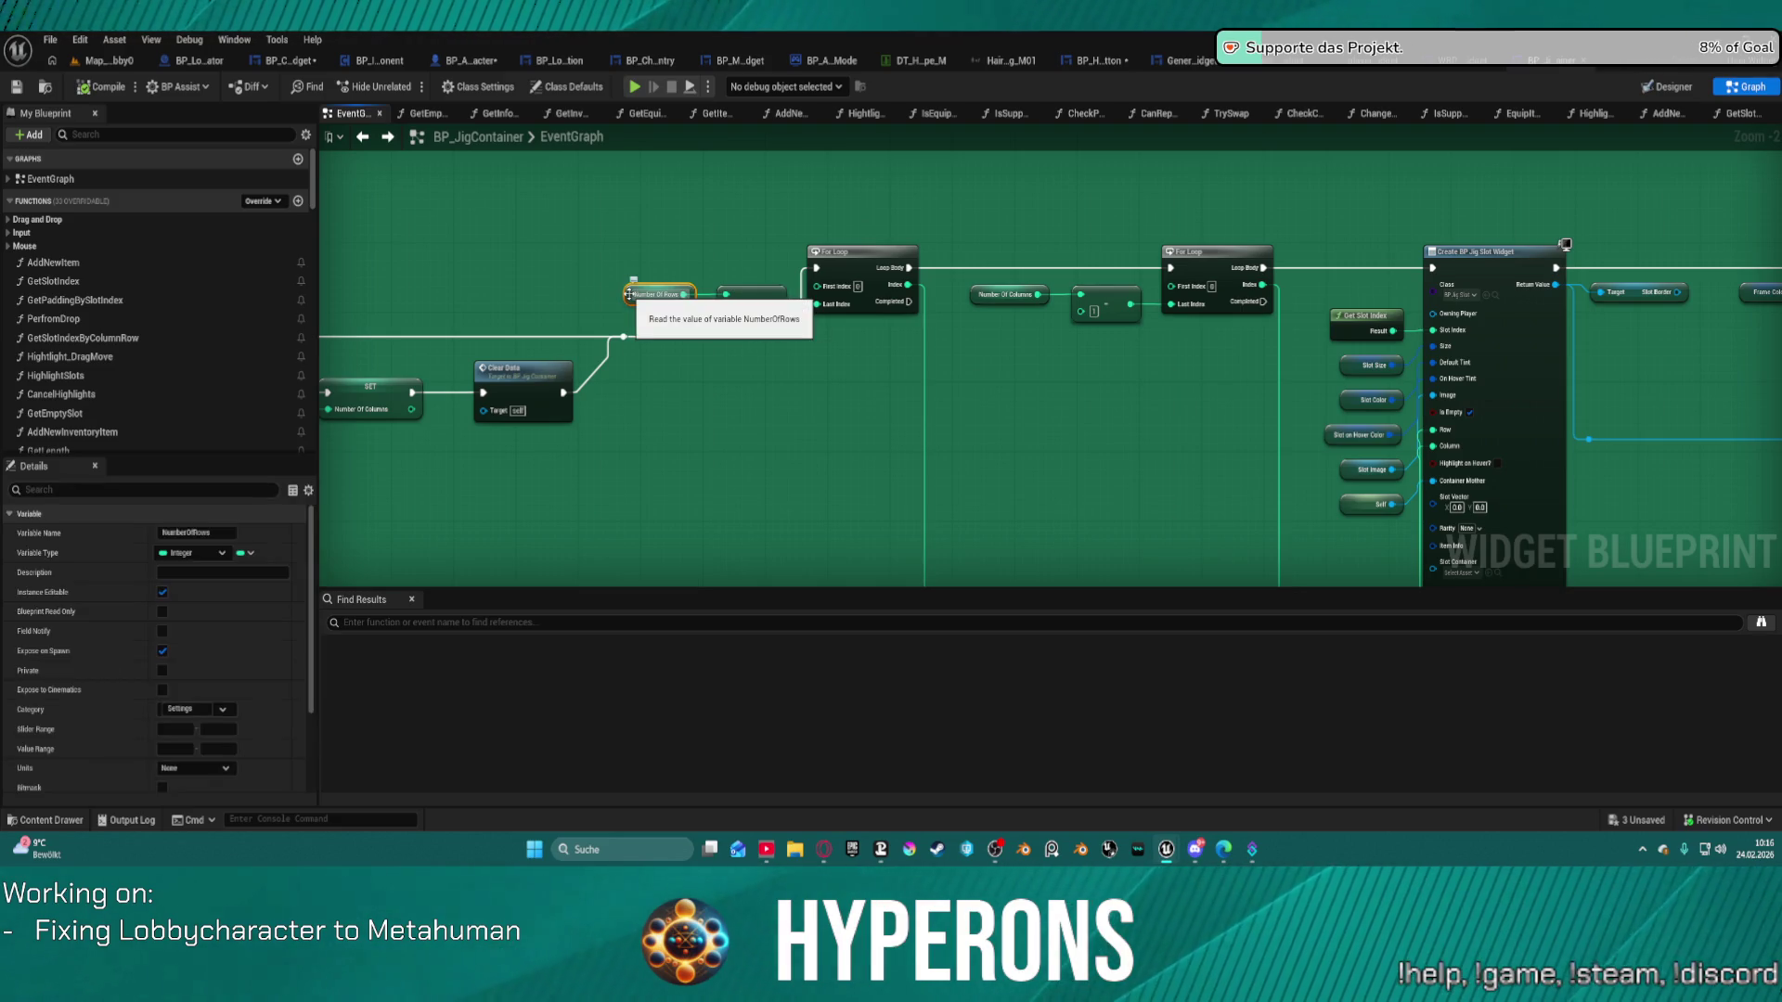
{"action": "scroll", "coordinate": [611, 394], "scroll_direction": "down", "scroll_amount": 3}
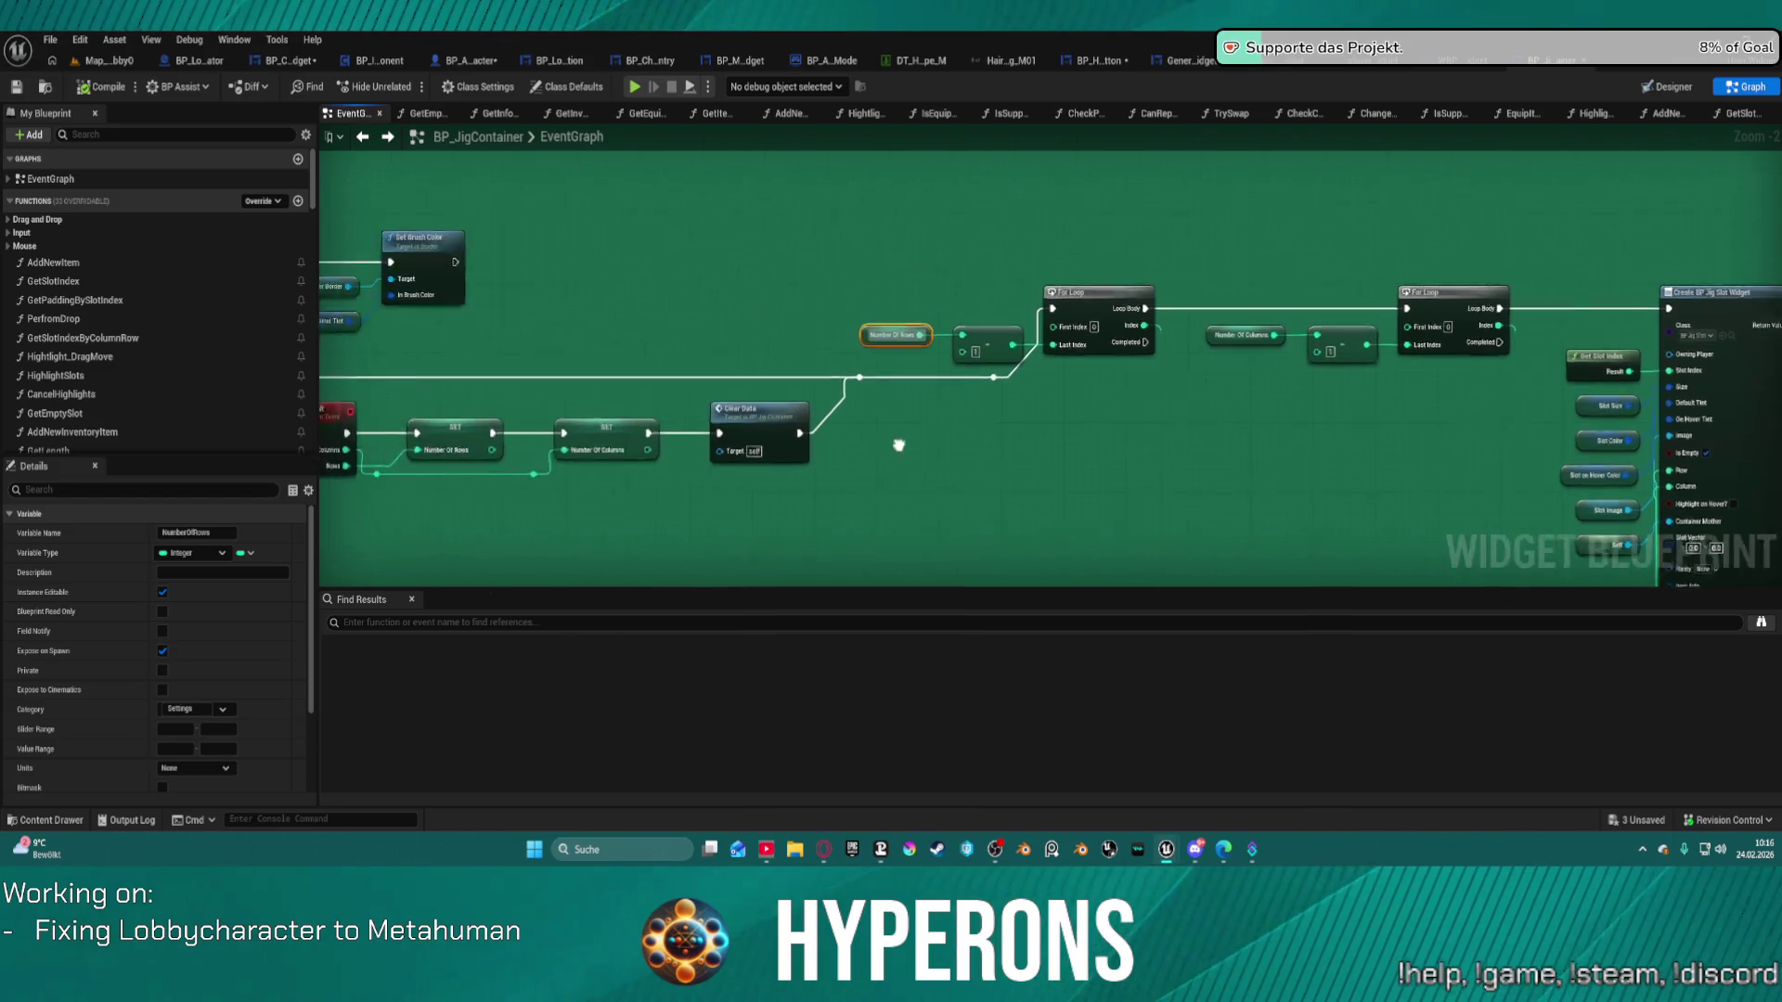
{"action": "left_click_drag", "start_coordinate": [899, 338], "coordinate": [1253, 418]}
{"action": "scroll", "coordinate": [1140, 308], "scroll_direction": "up", "scroll_amount": 3}
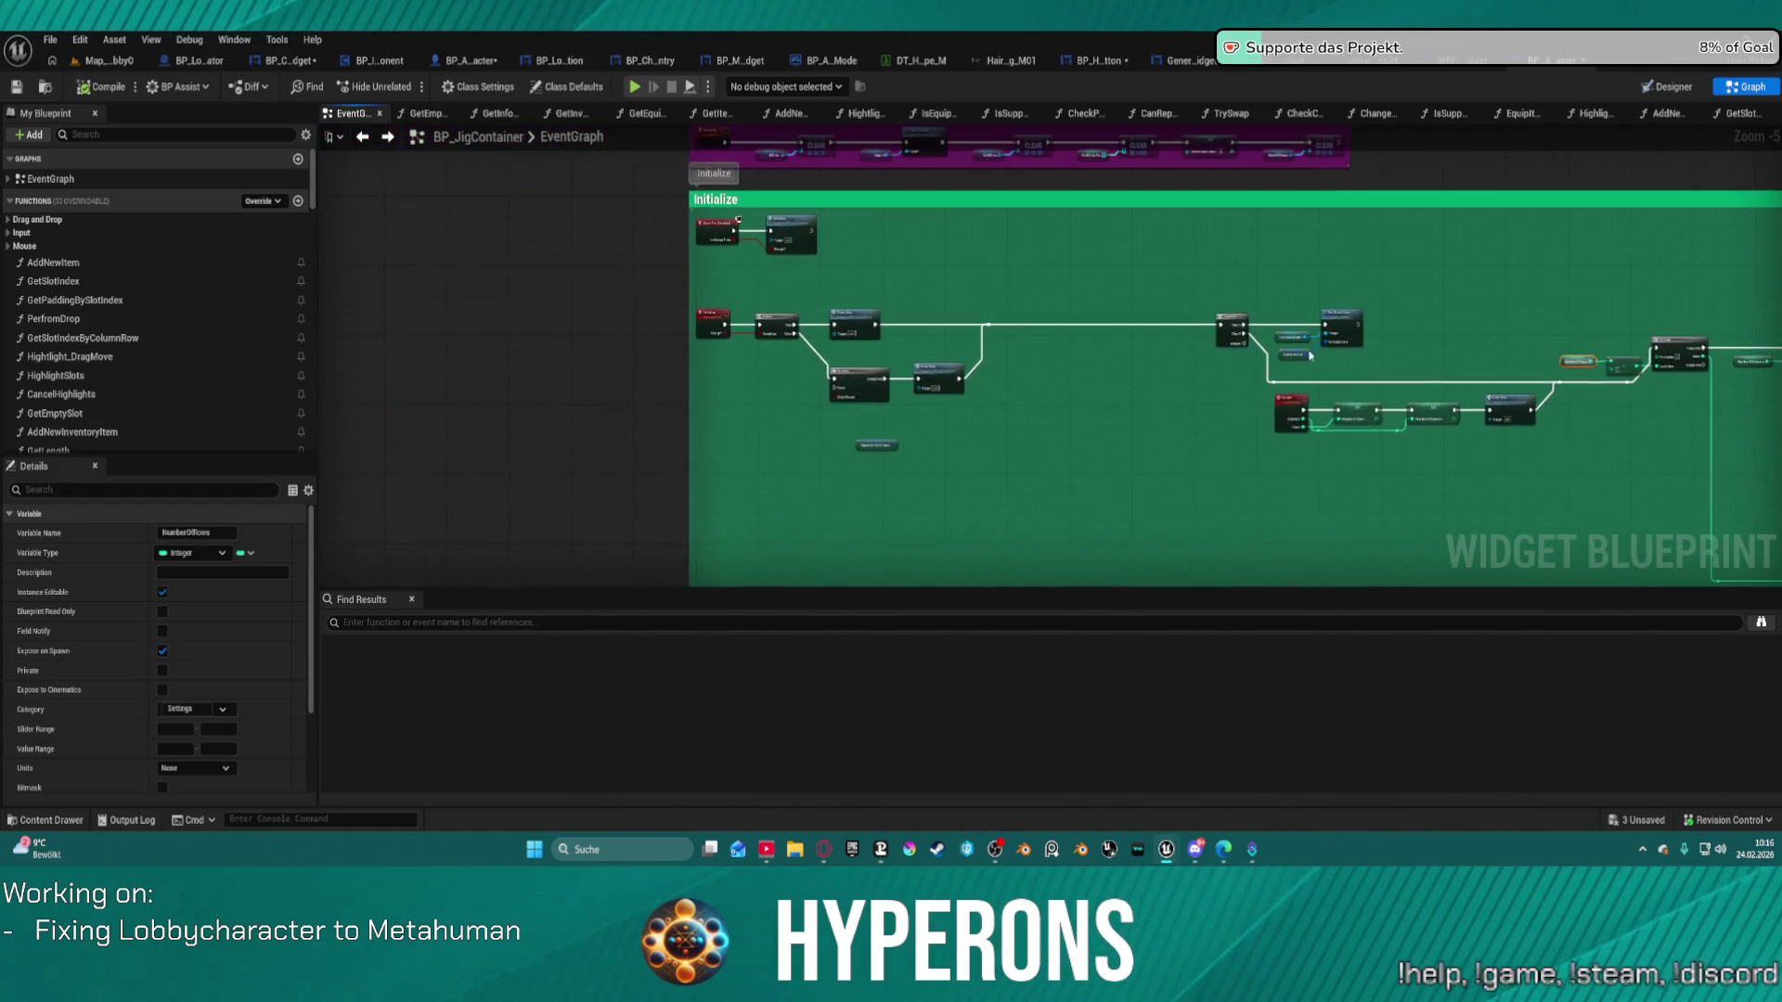
{"action": "left_click_drag", "start_coordinate": [1140, 308], "coordinate": [1354, 291]}
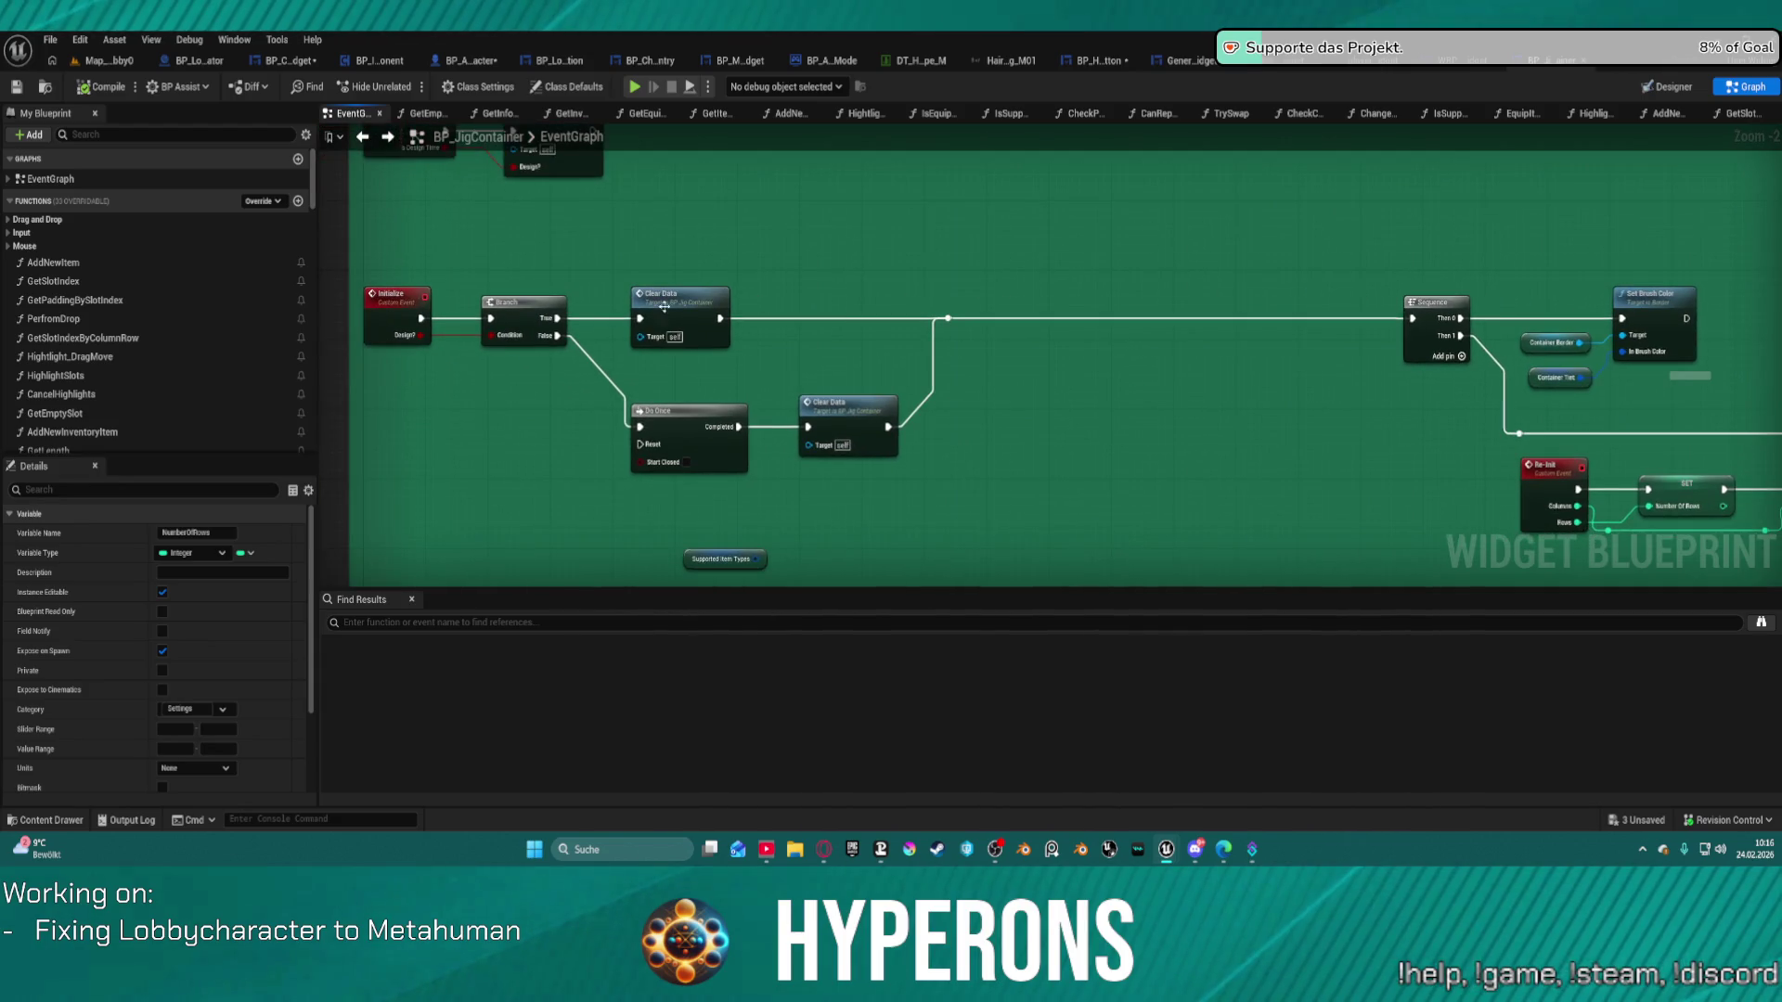
Review the ClearData event and Re-Init For Loops, then go to WBP_ShipTradingWidget's AddContent graph.
{"action": "double_click", "coordinate": [705, 301]}
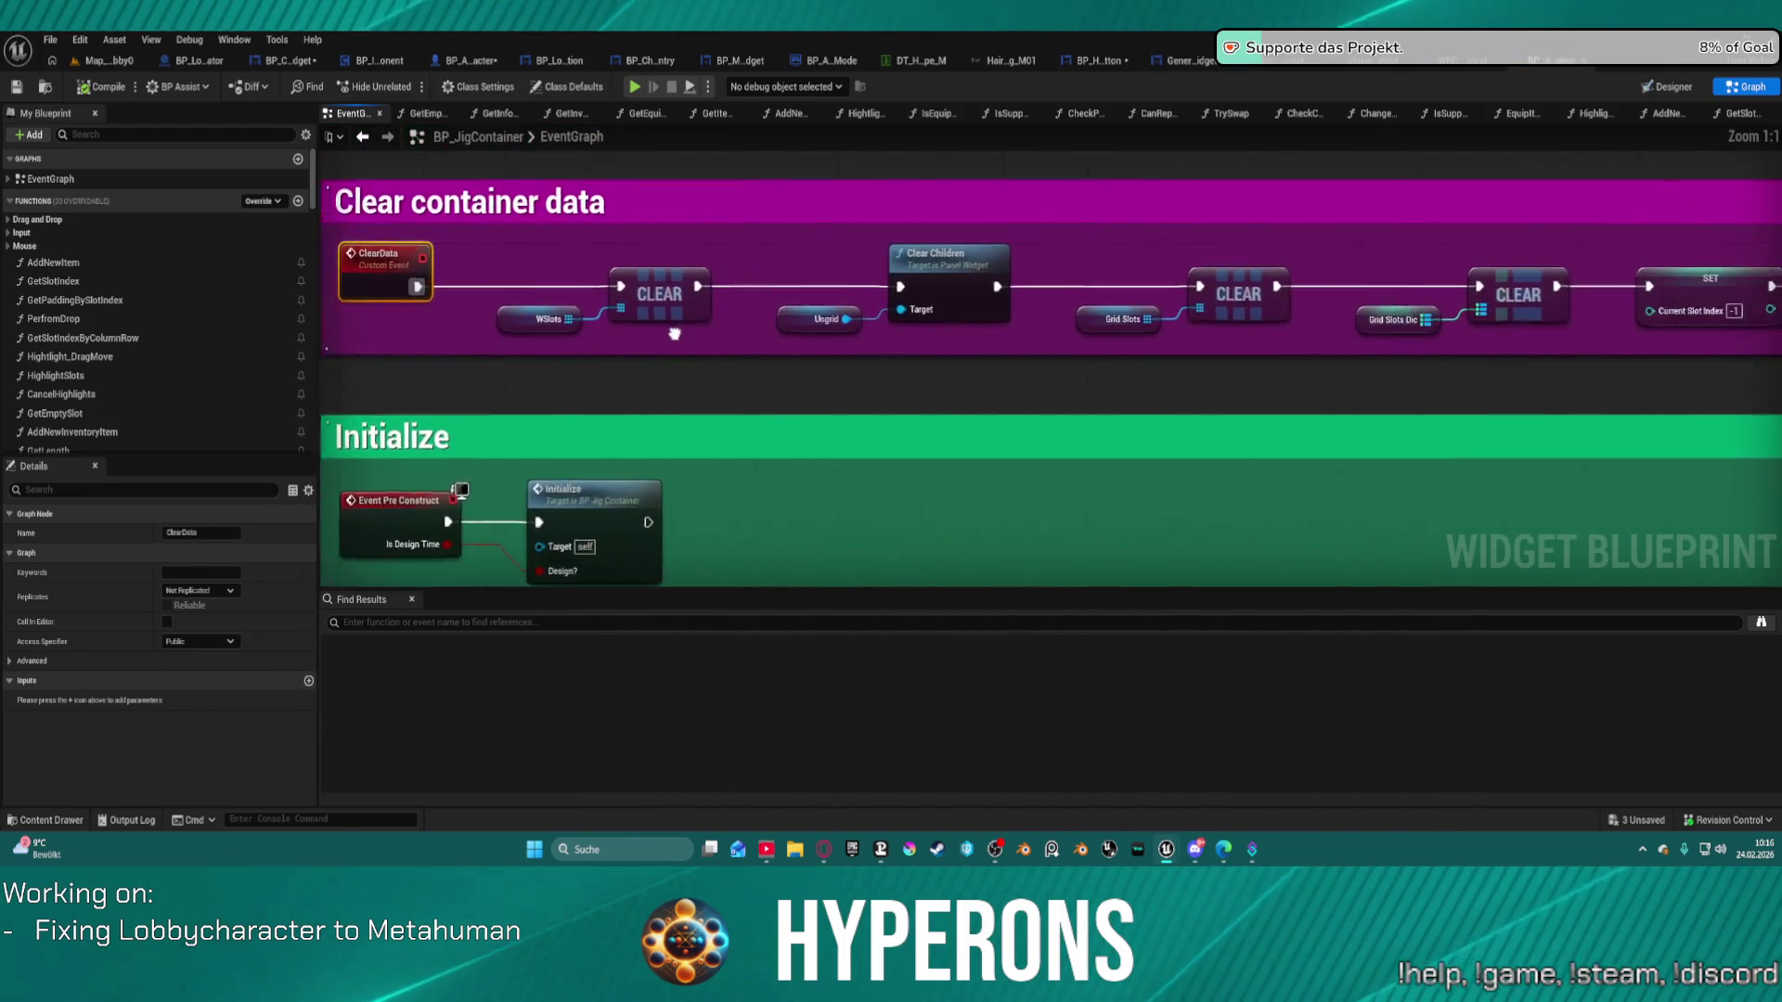
{"action": "left_click_drag", "start_coordinate": [565, 323], "coordinate": [290, 323]}
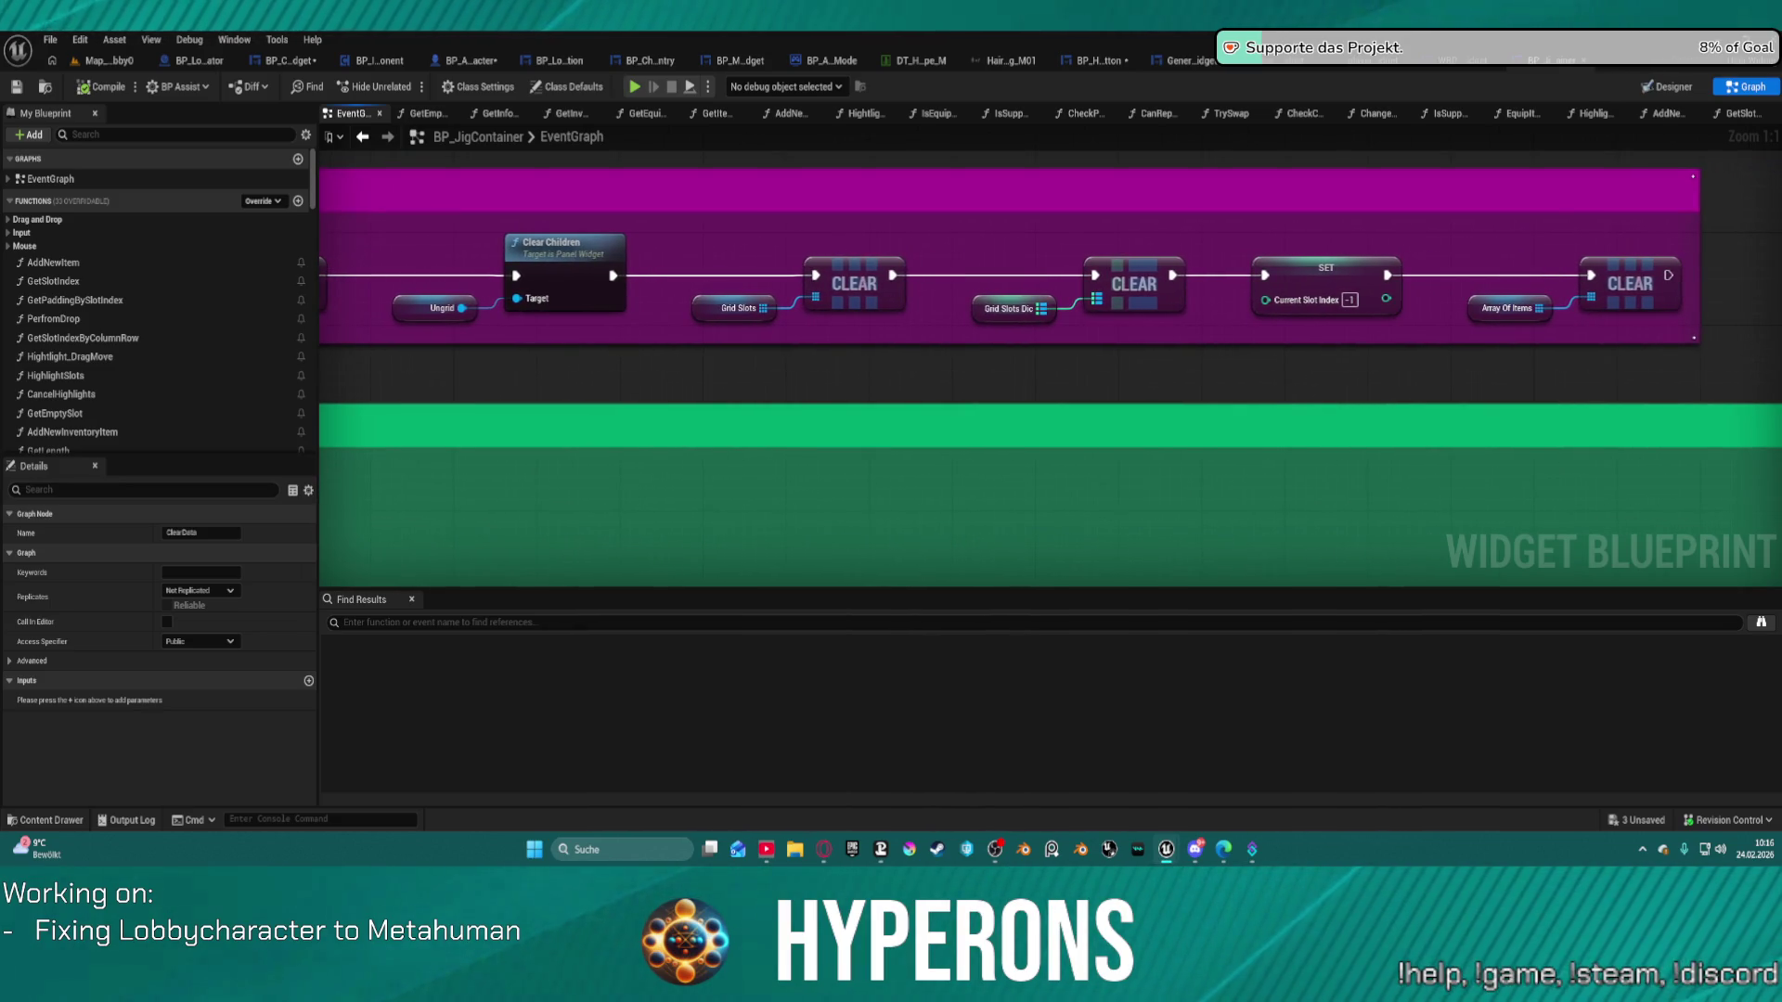
{"action": "scroll", "coordinate": [1050, 369], "scroll_direction": "down", "scroll_amount": 3}
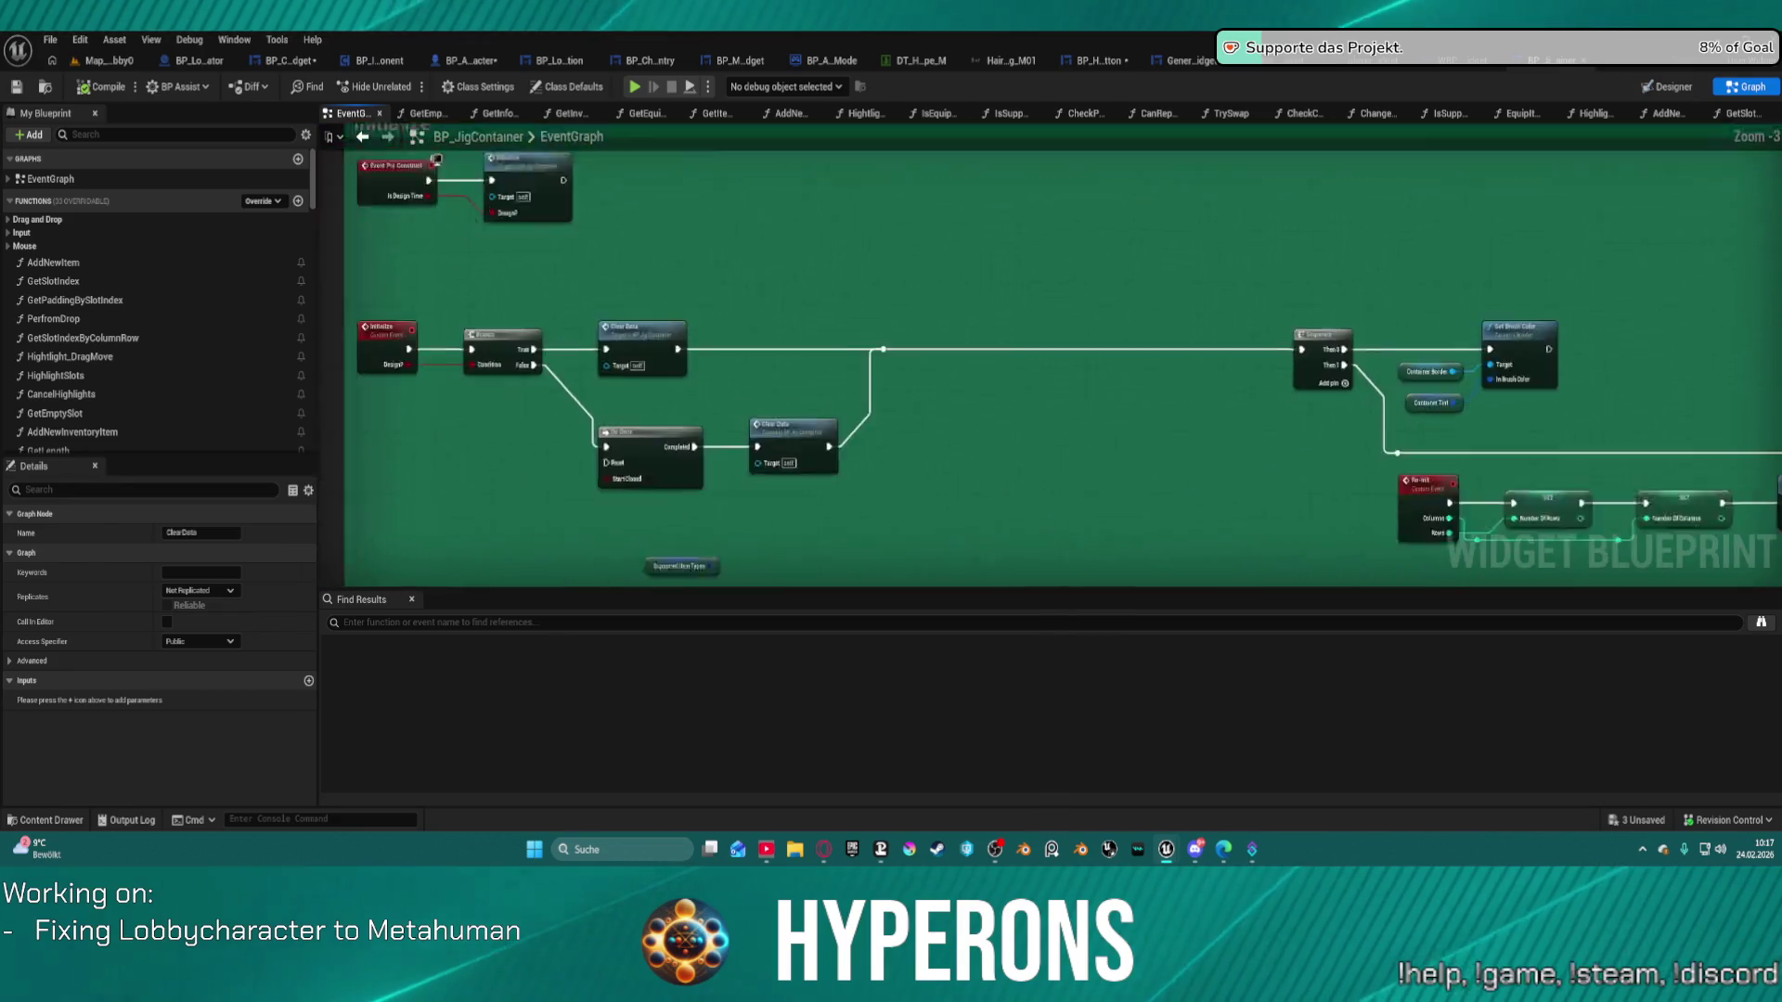
{"action": "left_click_drag", "start_coordinate": [928, 418], "coordinate": [1114, 278]}
{"action": "left_click_drag", "start_coordinate": [1300, 371], "coordinate": [491, 401]}
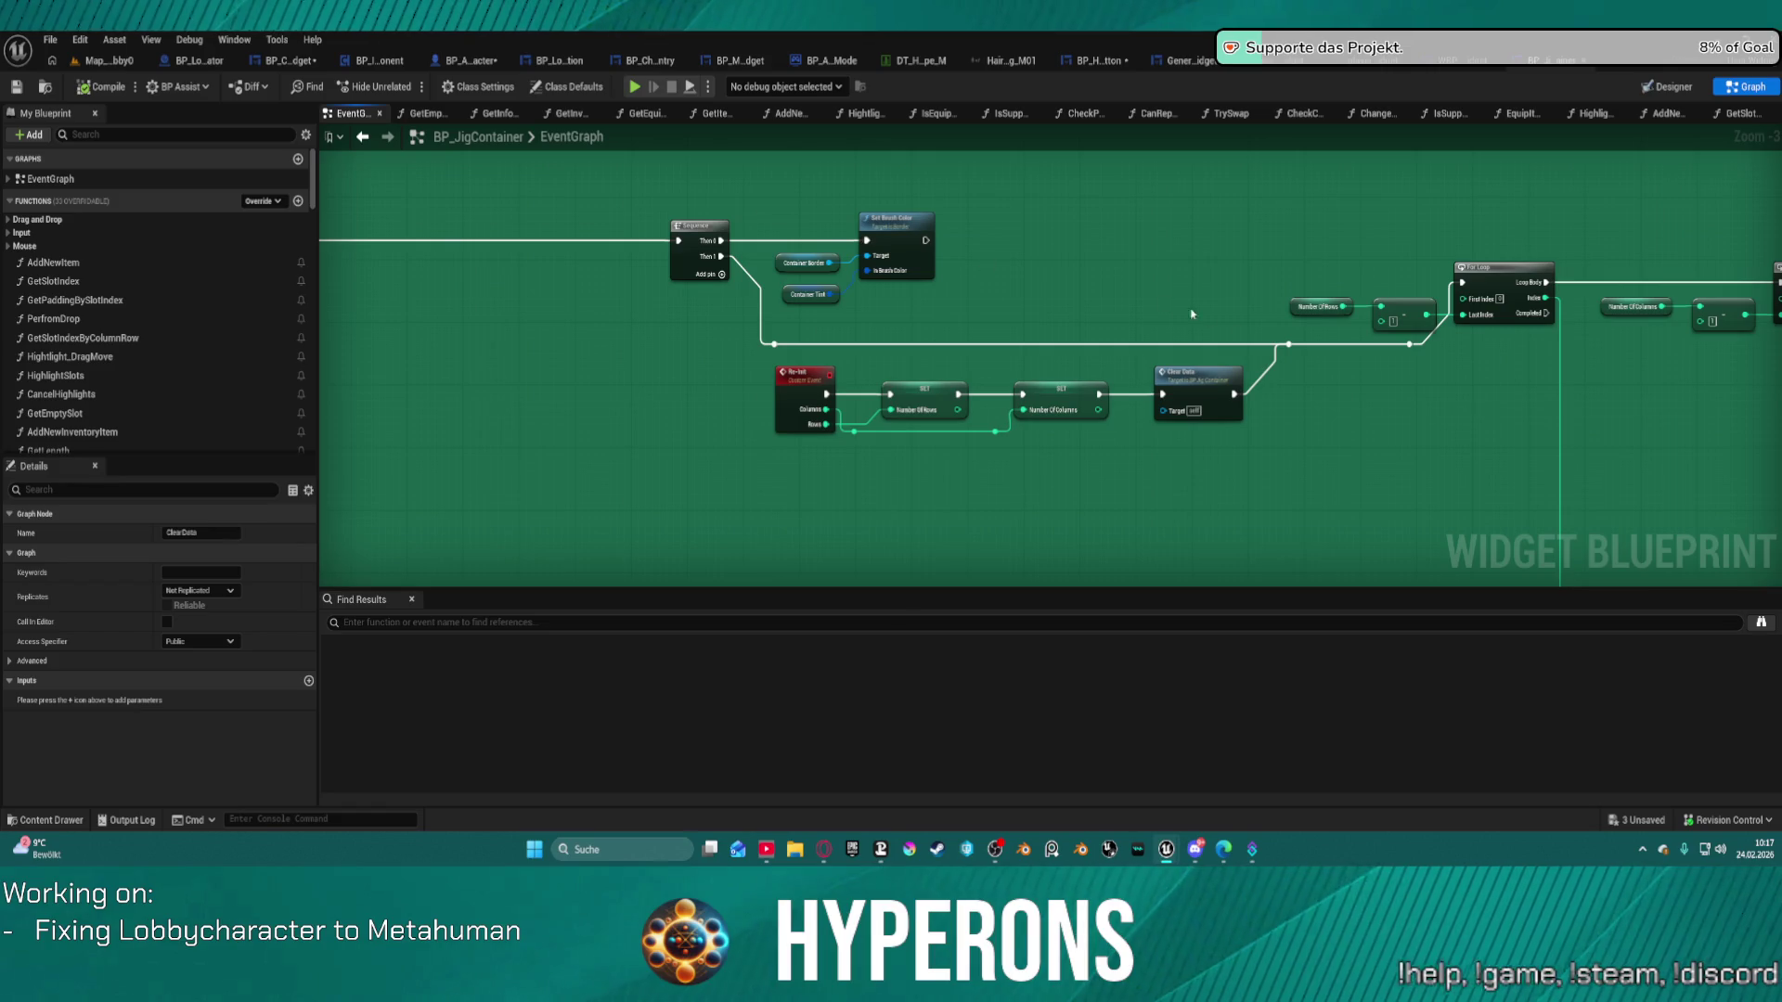
{"action": "left_click_drag", "start_coordinate": [1620, 422], "coordinate": [1011, 386]}
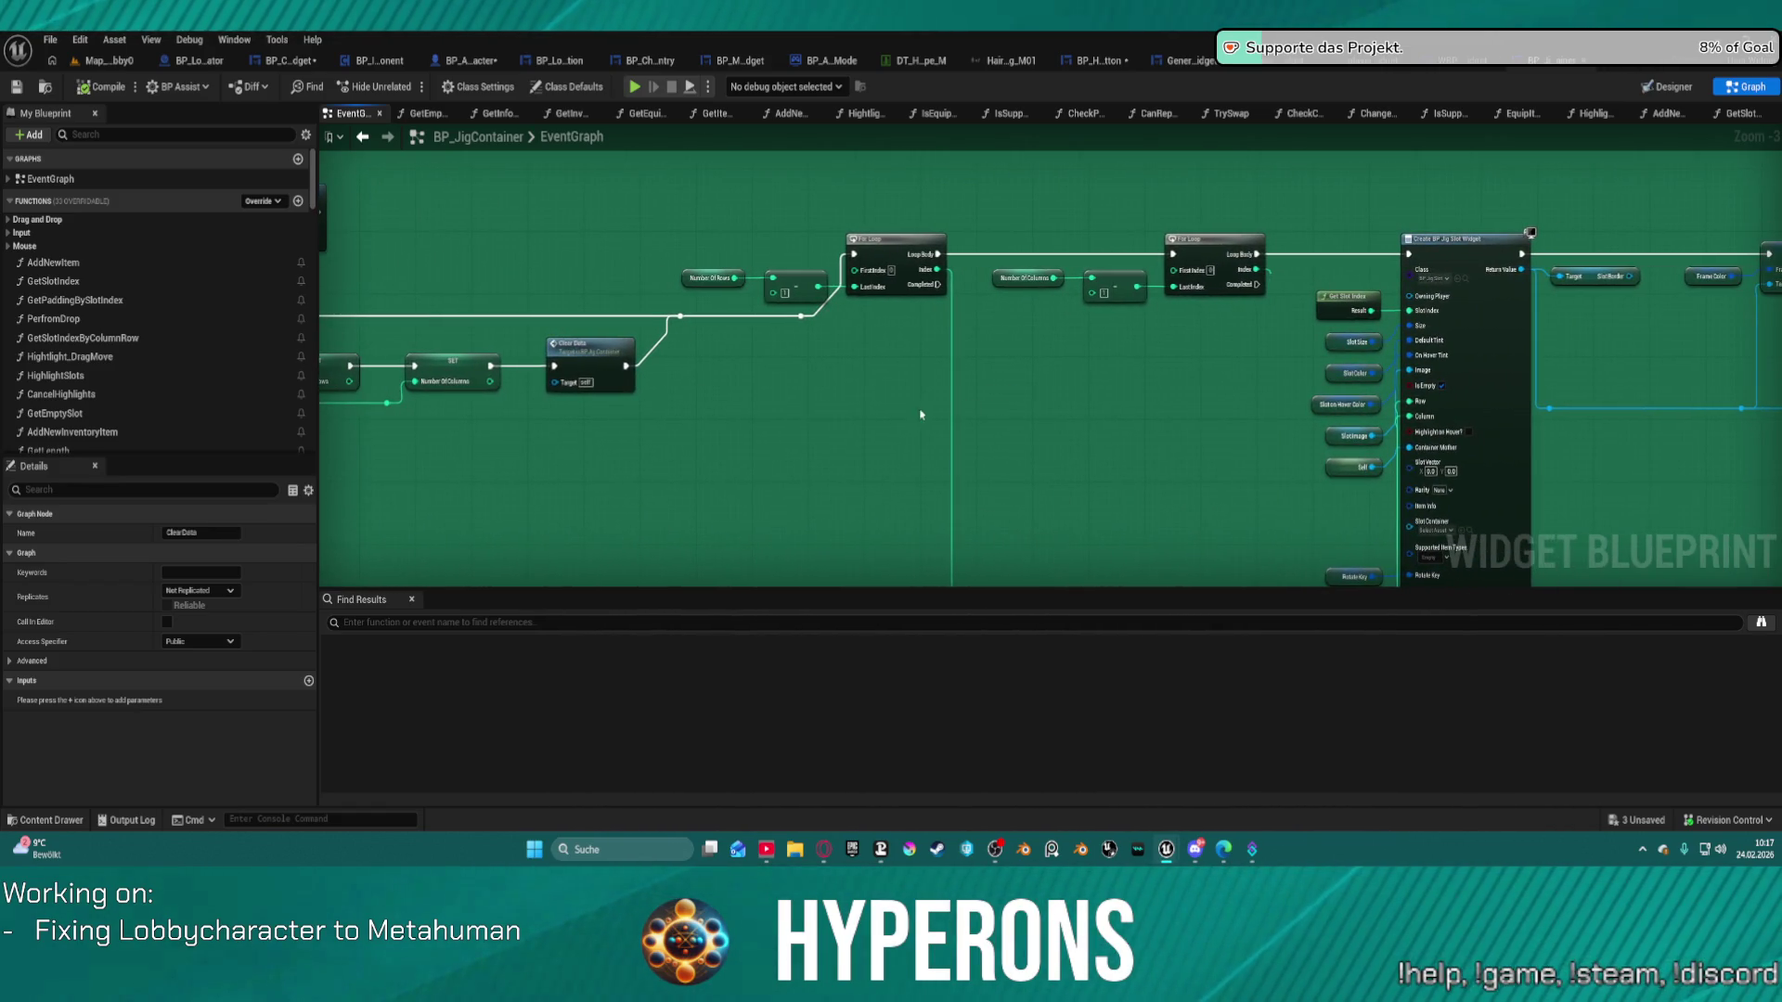
{"action": "left_click", "coordinate": [1533, 61]}
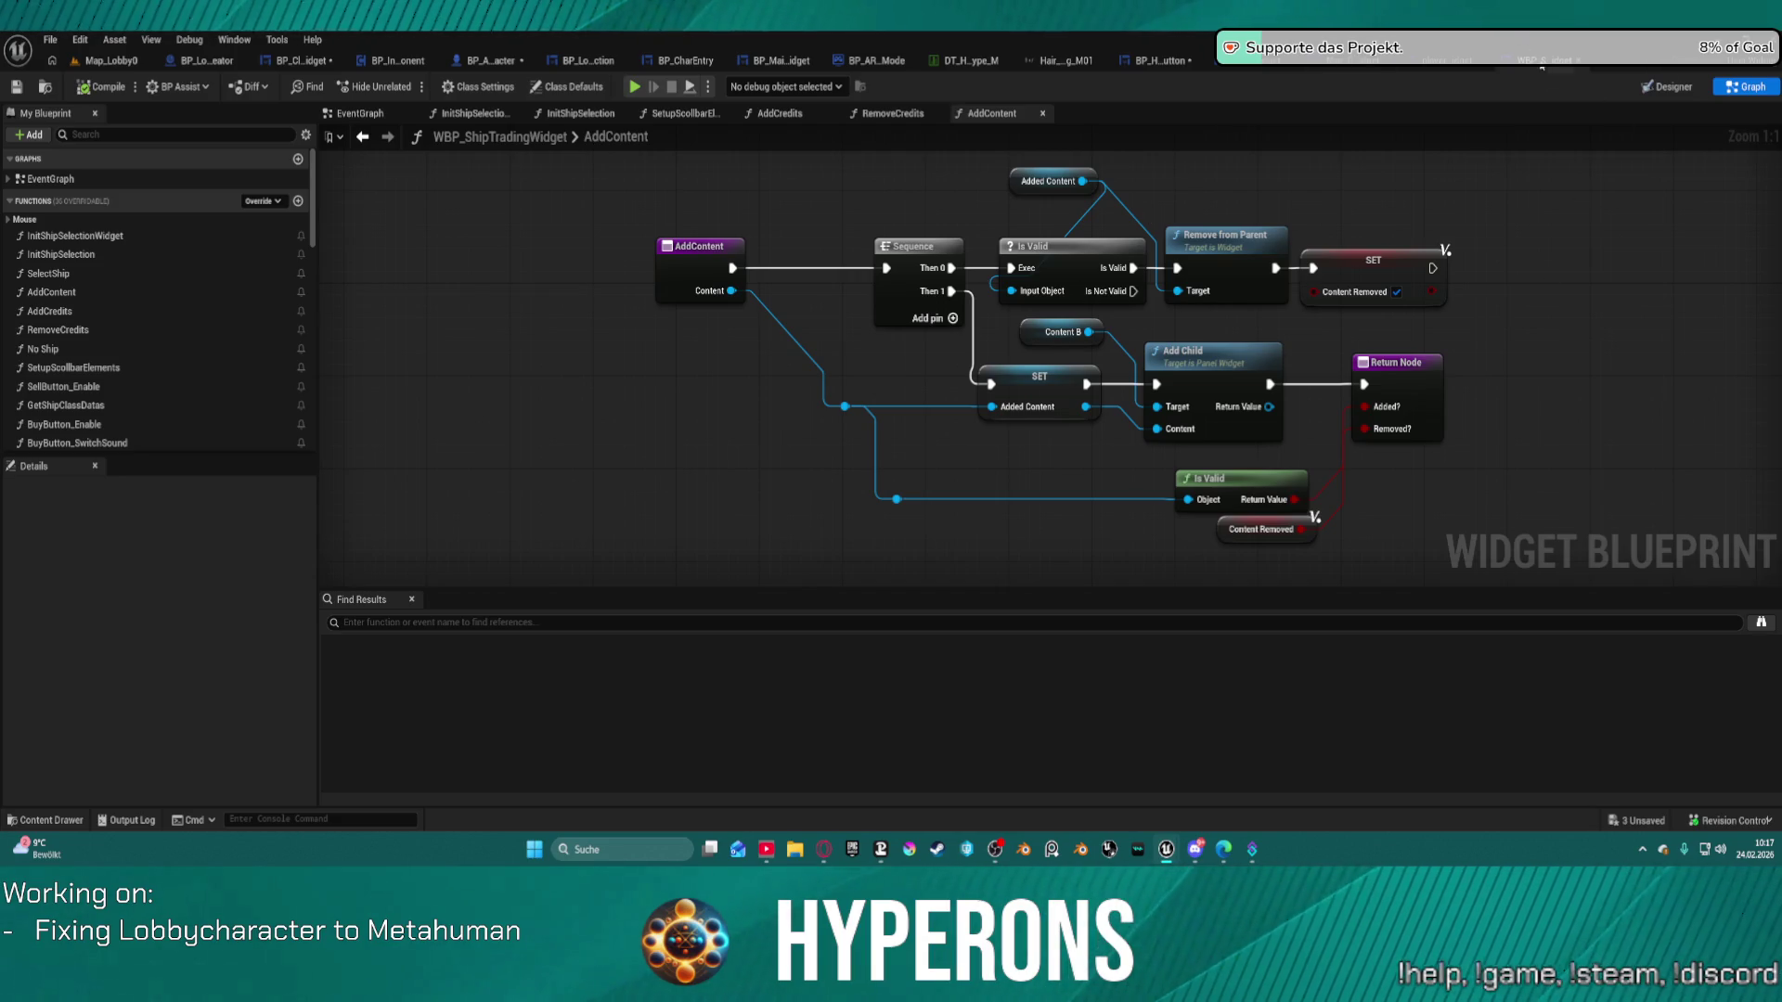
Step through the playerstats and GenericState widget tabs back to BP_ClassSelectionWidget's AddHairSelectionButtons.
{"action": "left_click", "coordinate": [1460, 63]}
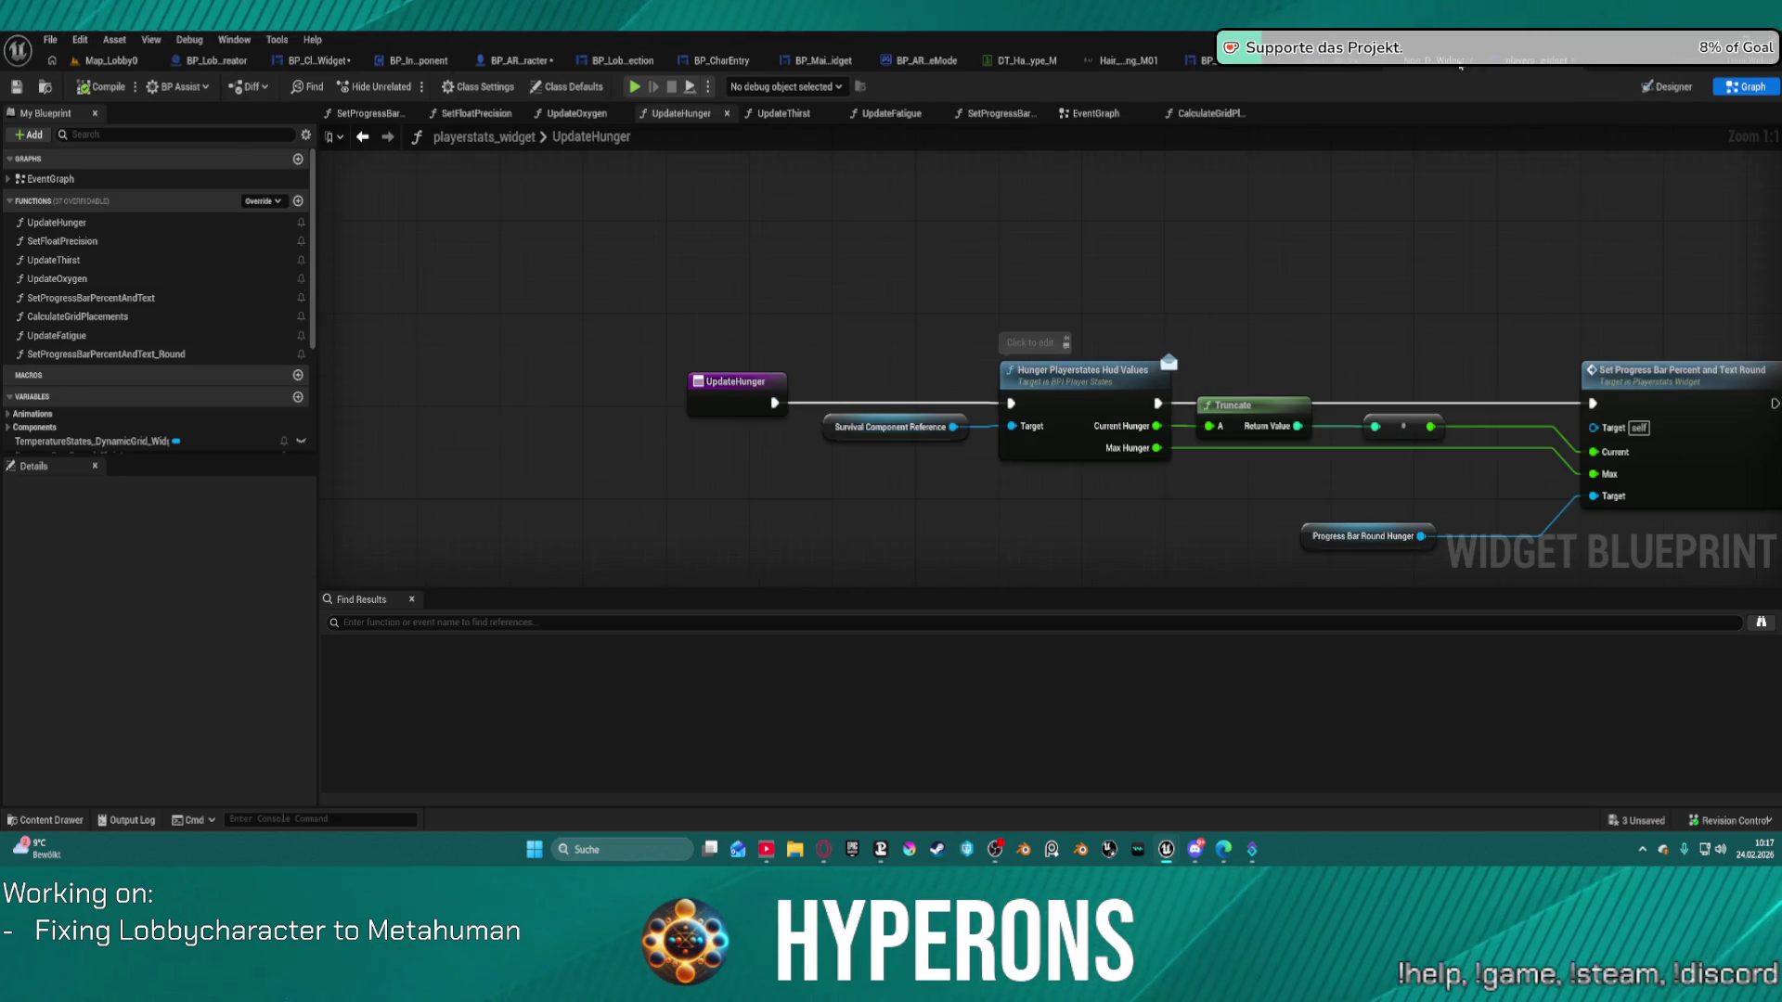
{"action": "left_click", "coordinate": [1522, 63]}
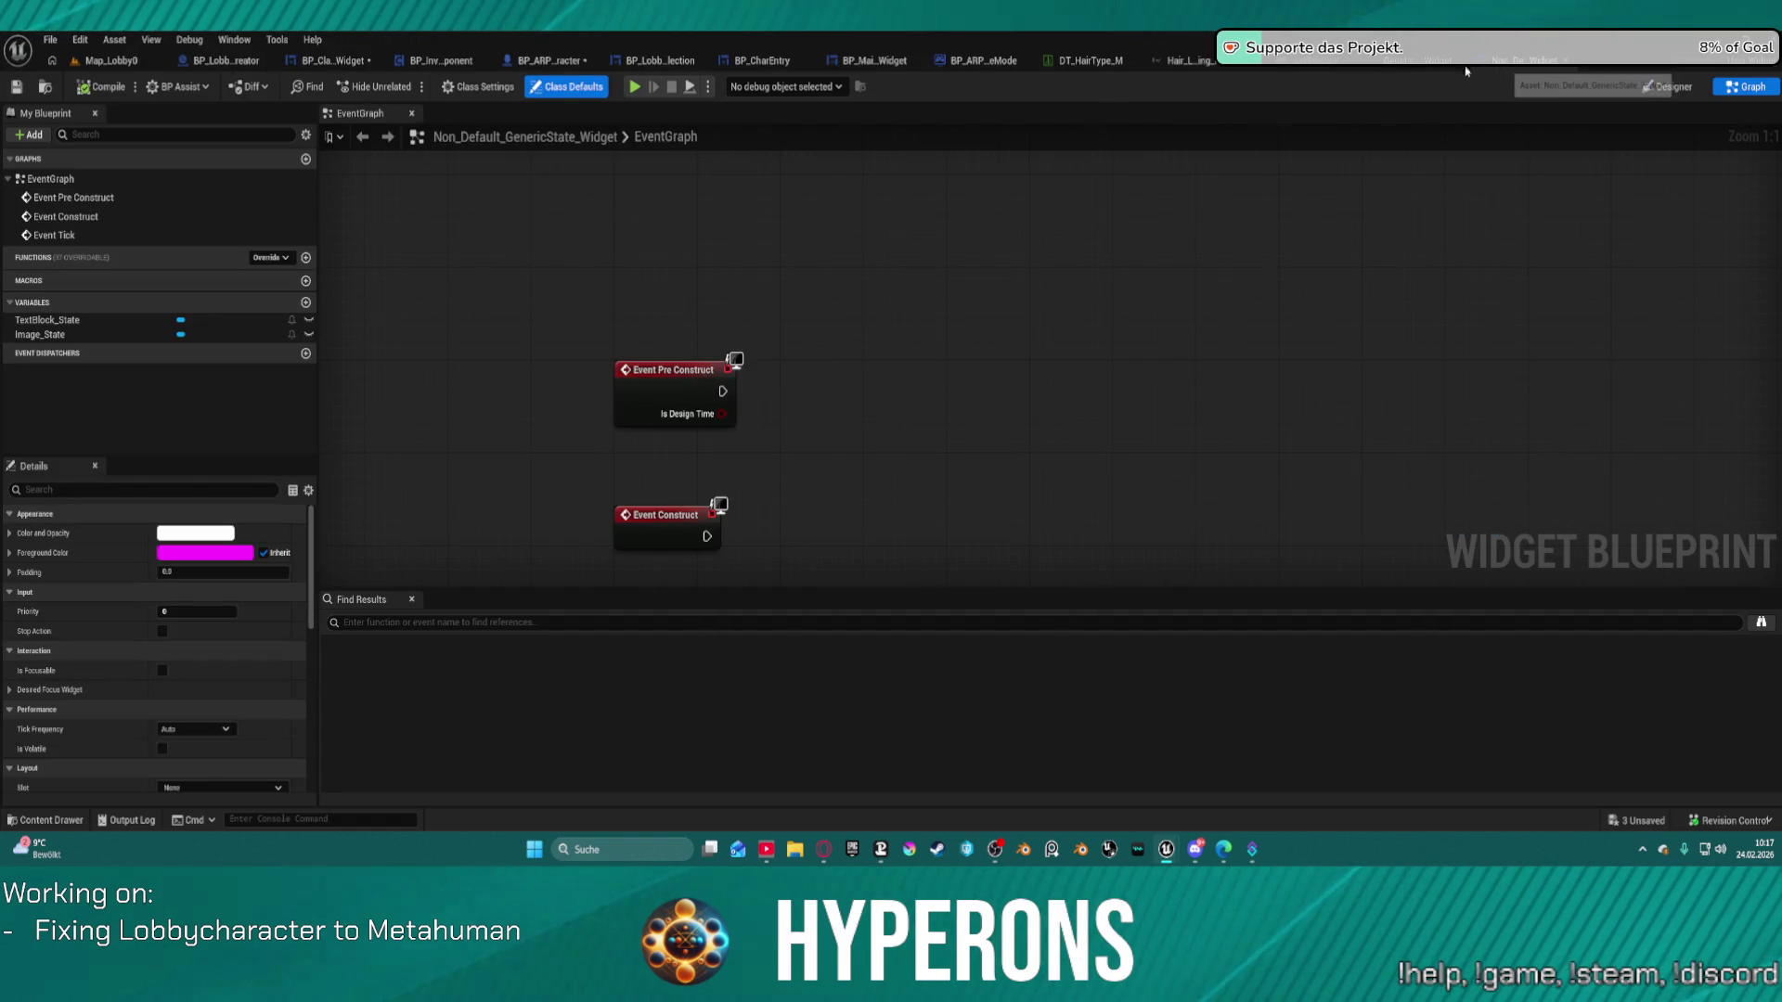
{"action": "left_click", "coordinate": [1523, 65]}
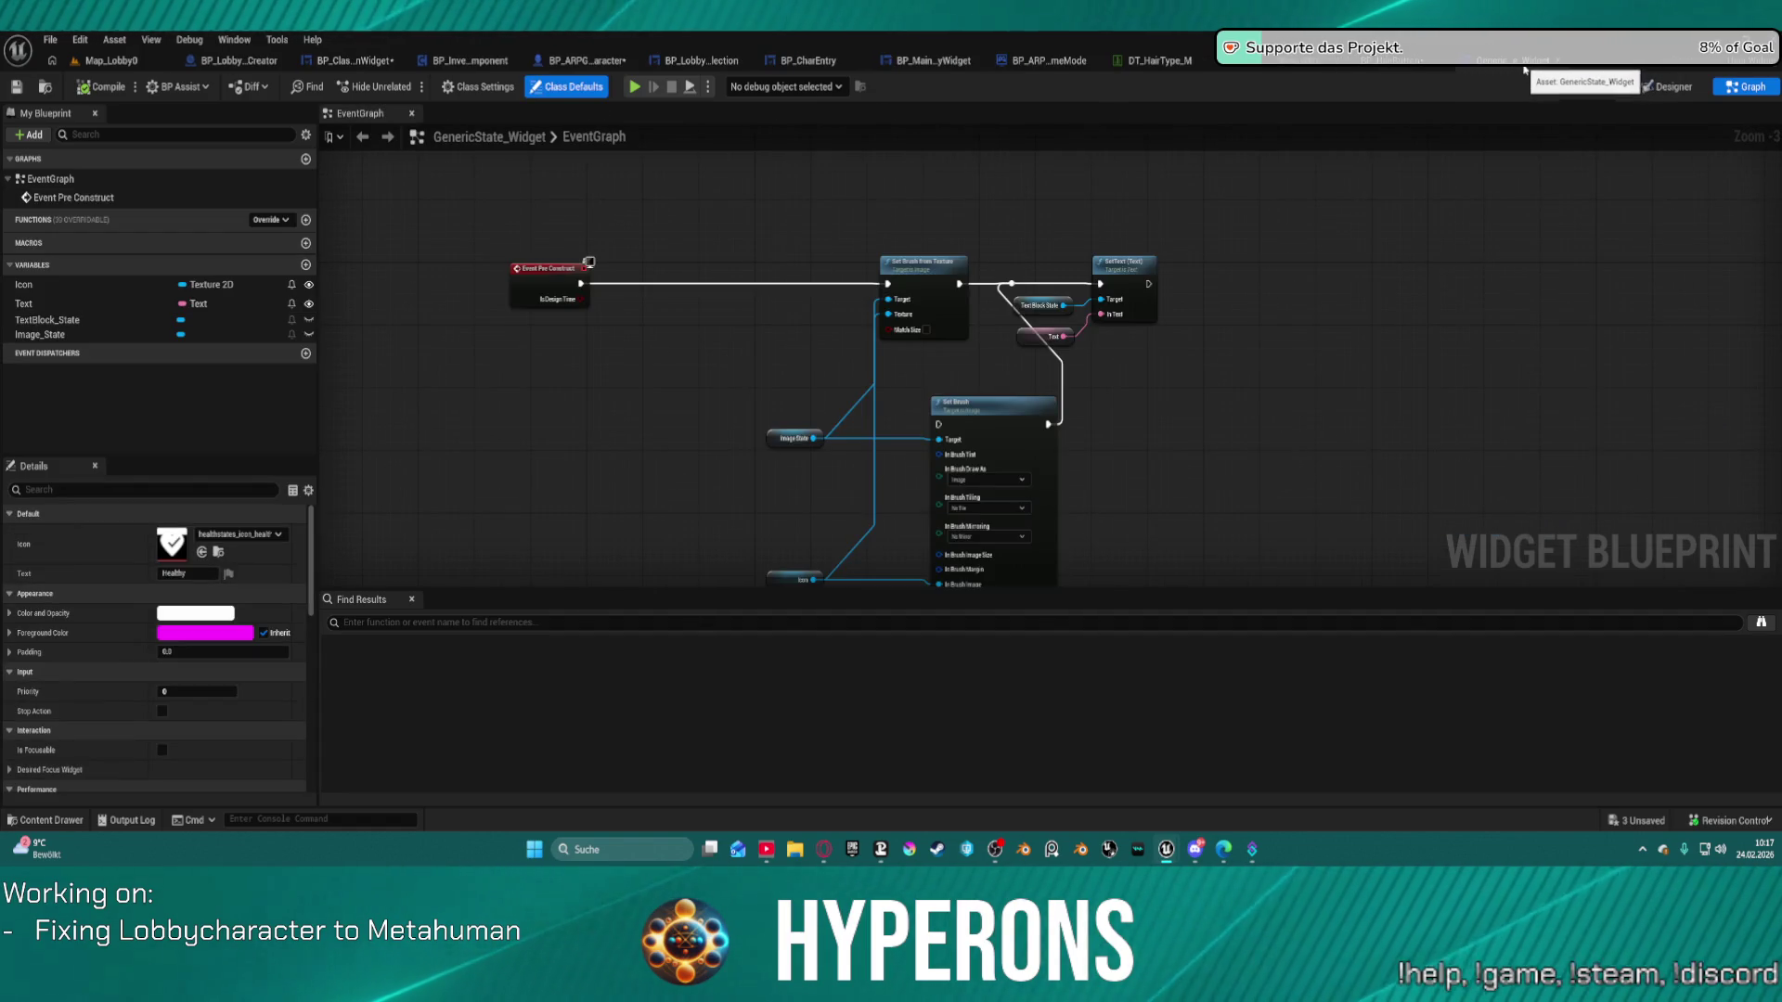
{"action": "left_click", "coordinate": [344, 63]}
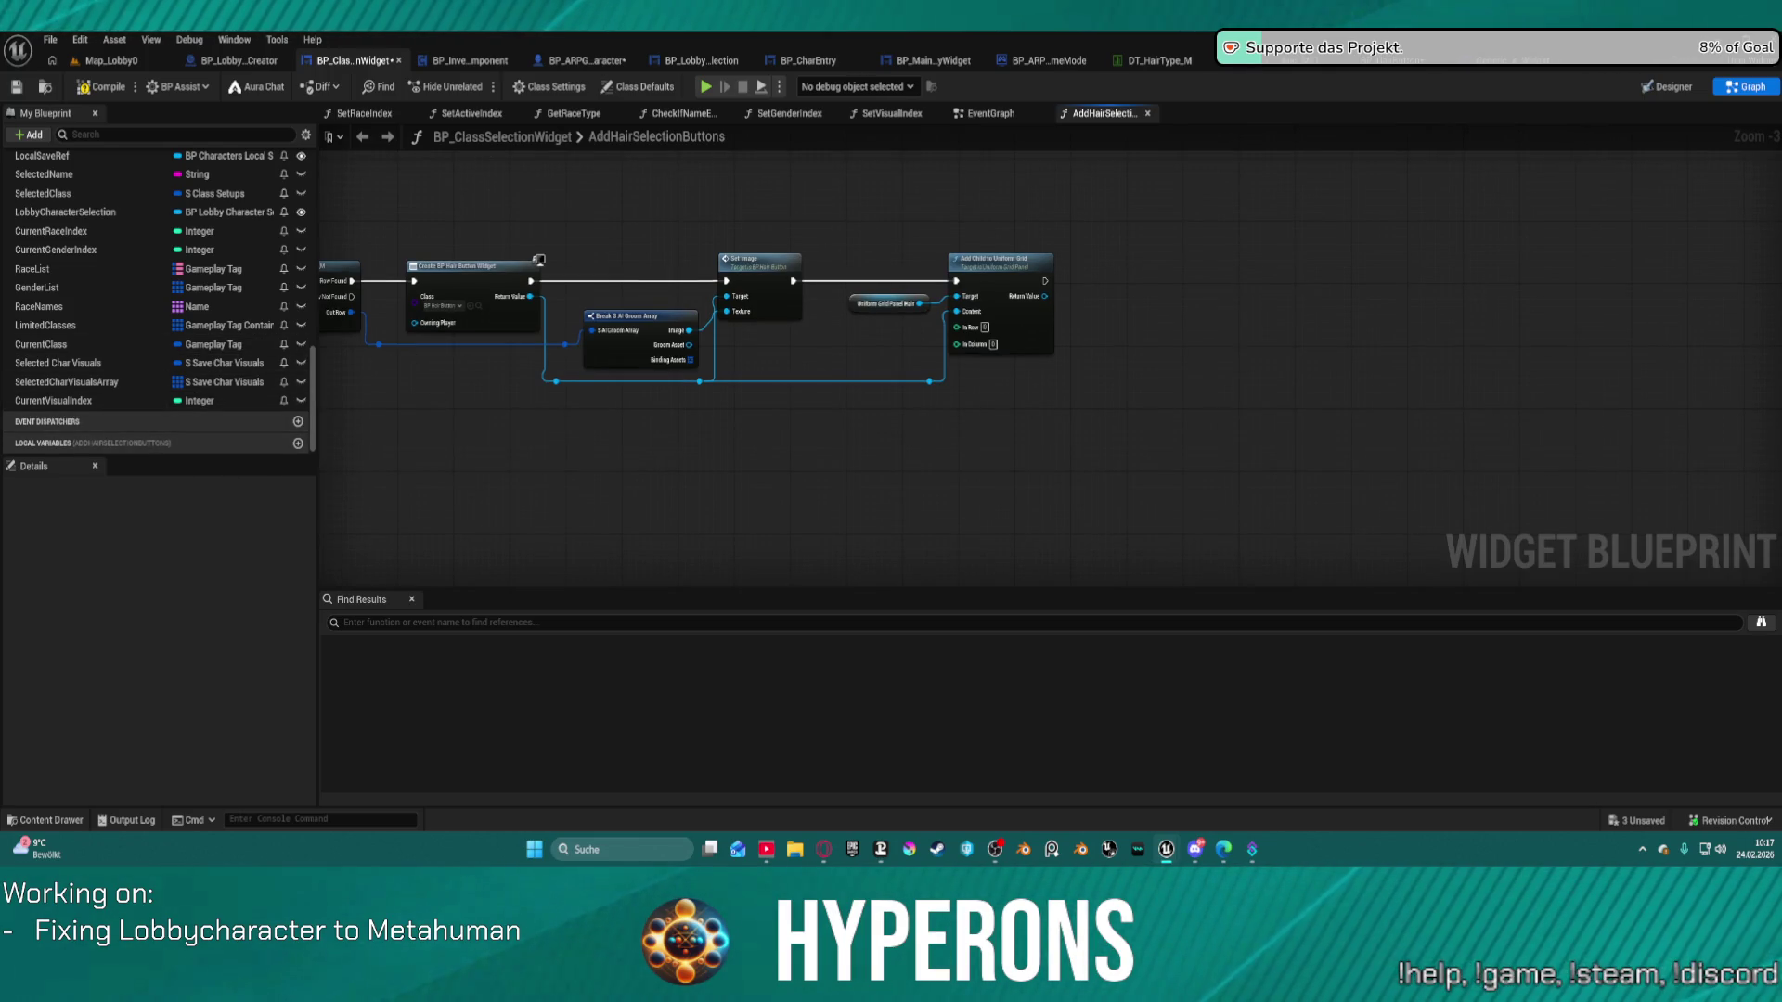
Add a single Integer local variable named Rows.
{"action": "mouse_move", "coordinate": [411, 390]}
{"action": "left_mouse_down"}
{"action": "mouse_move", "coordinate": [1144, 421]}
{"action": "mouse_move", "coordinate": [1599, 402]}
{"action": "mouse_move", "coordinate": [1252, 409]}
{"action": "left_mouse_up"}
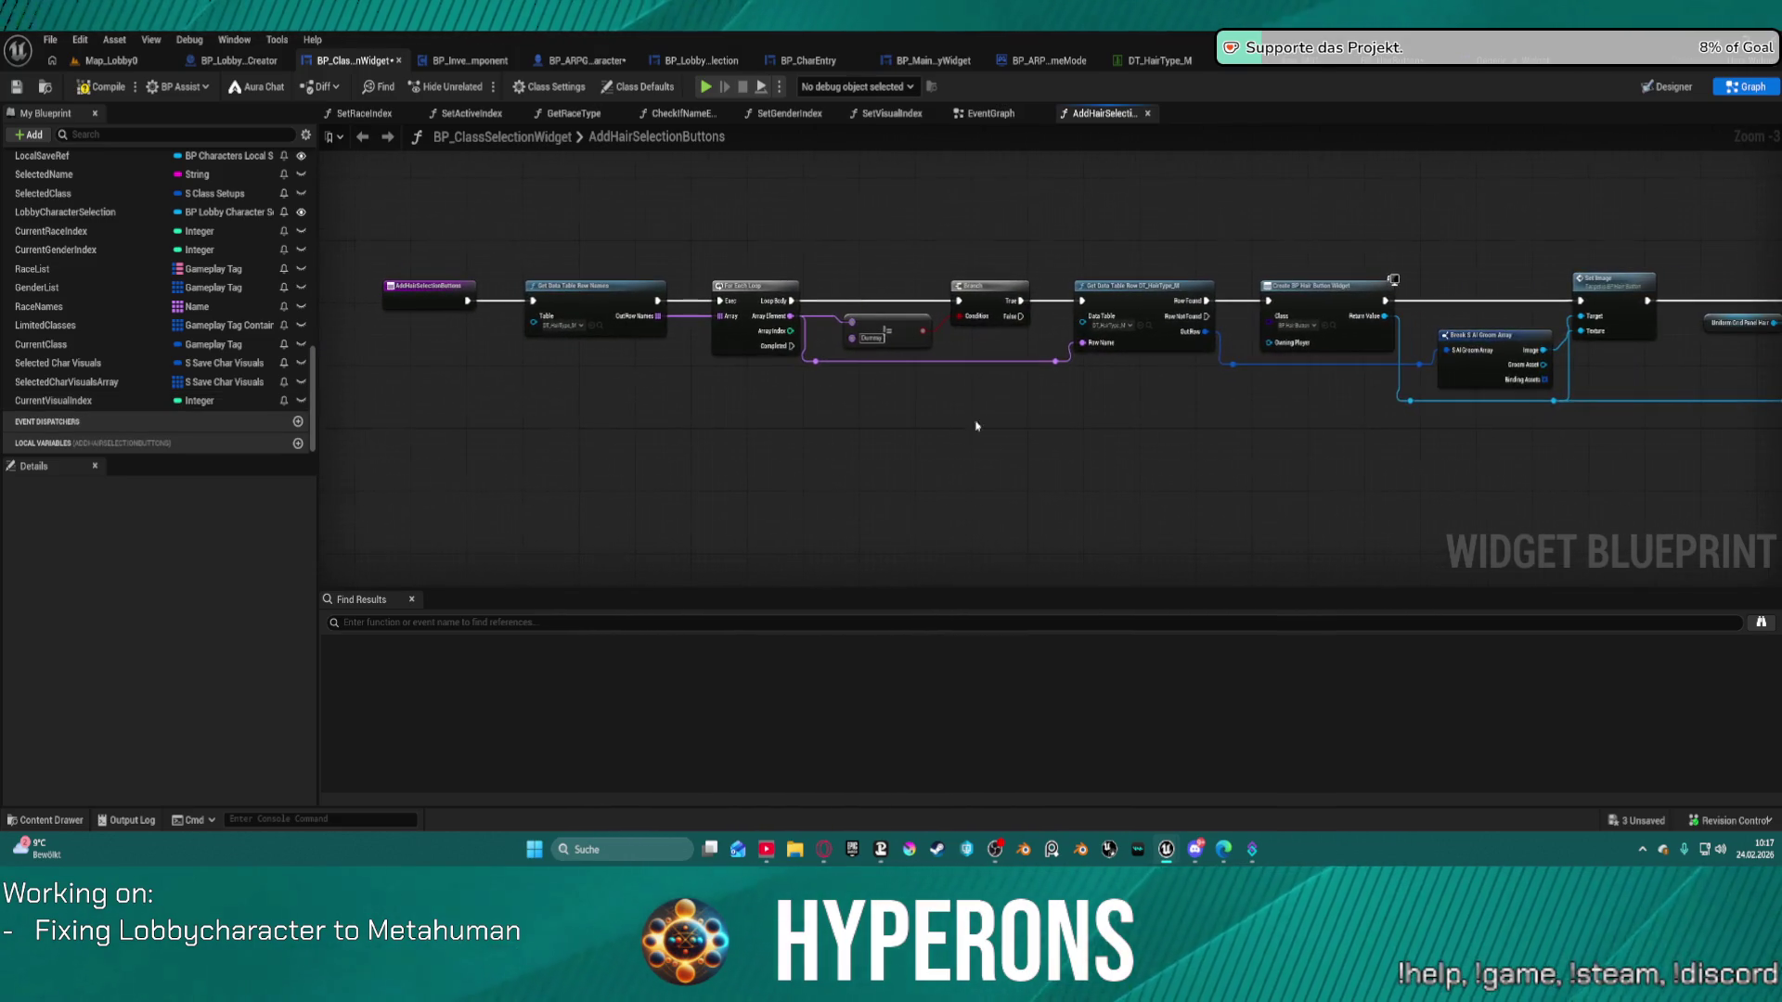
{"action": "left_click", "coordinate": [297, 445]}
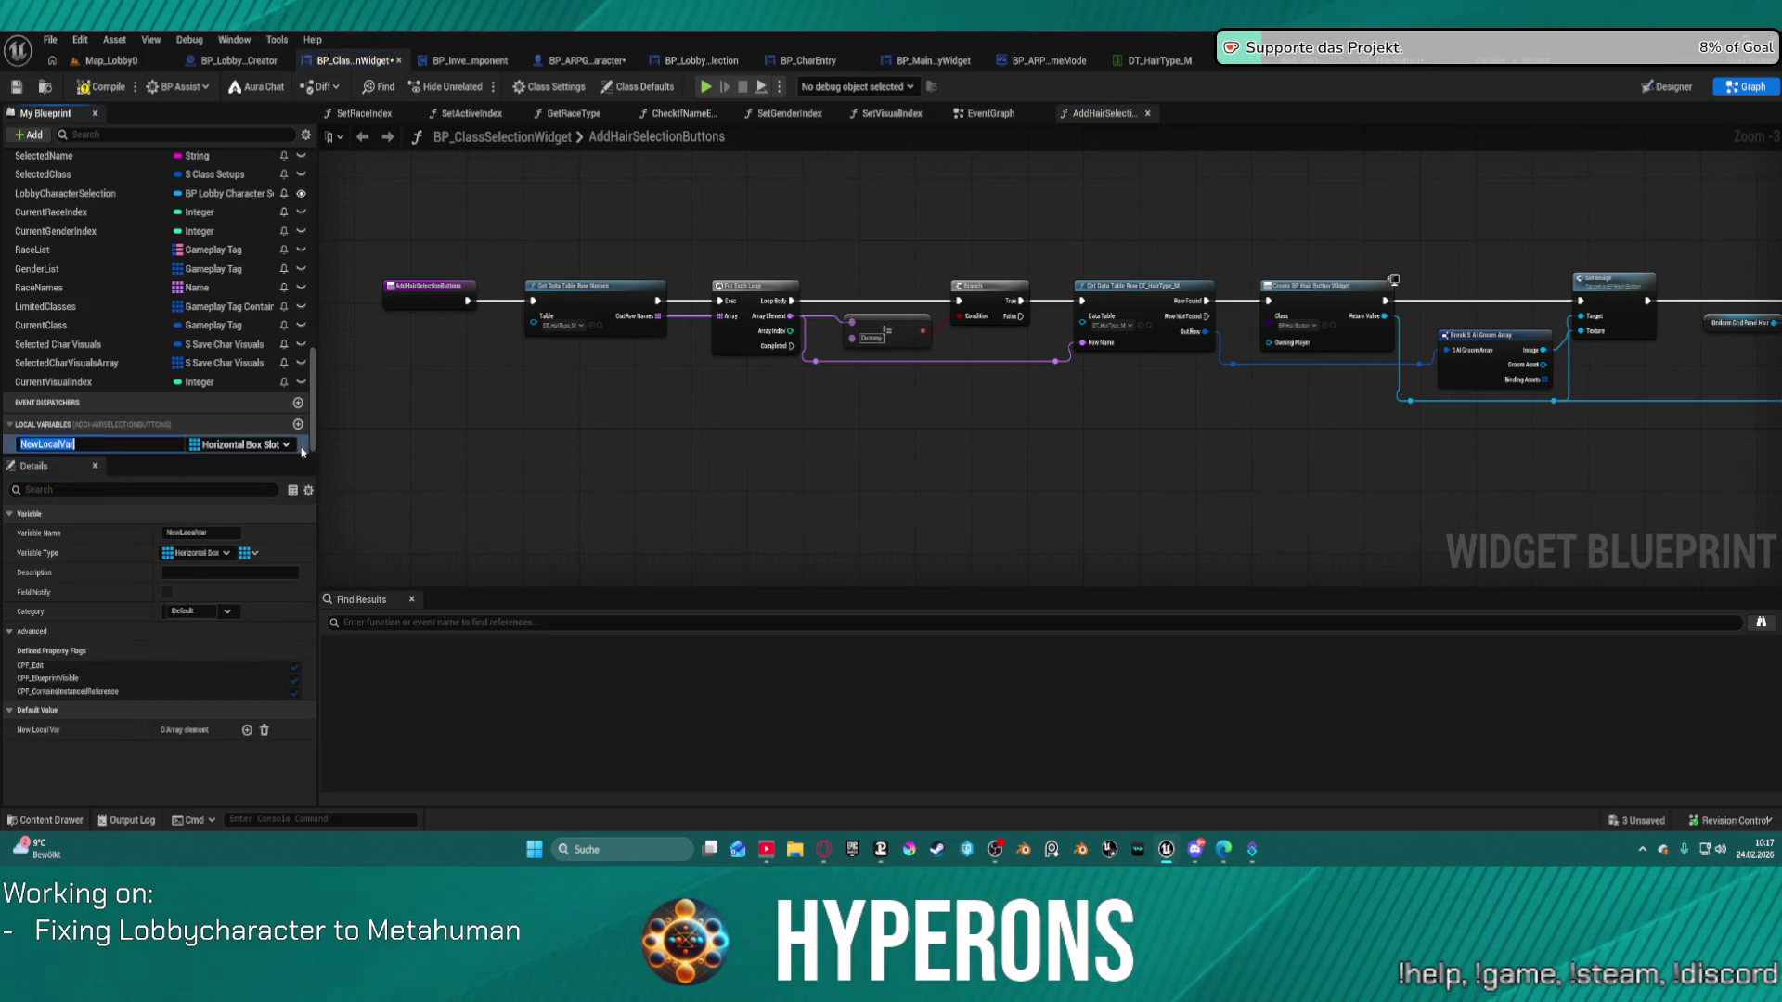
{"action": "left_click", "coordinate": [277, 445]}
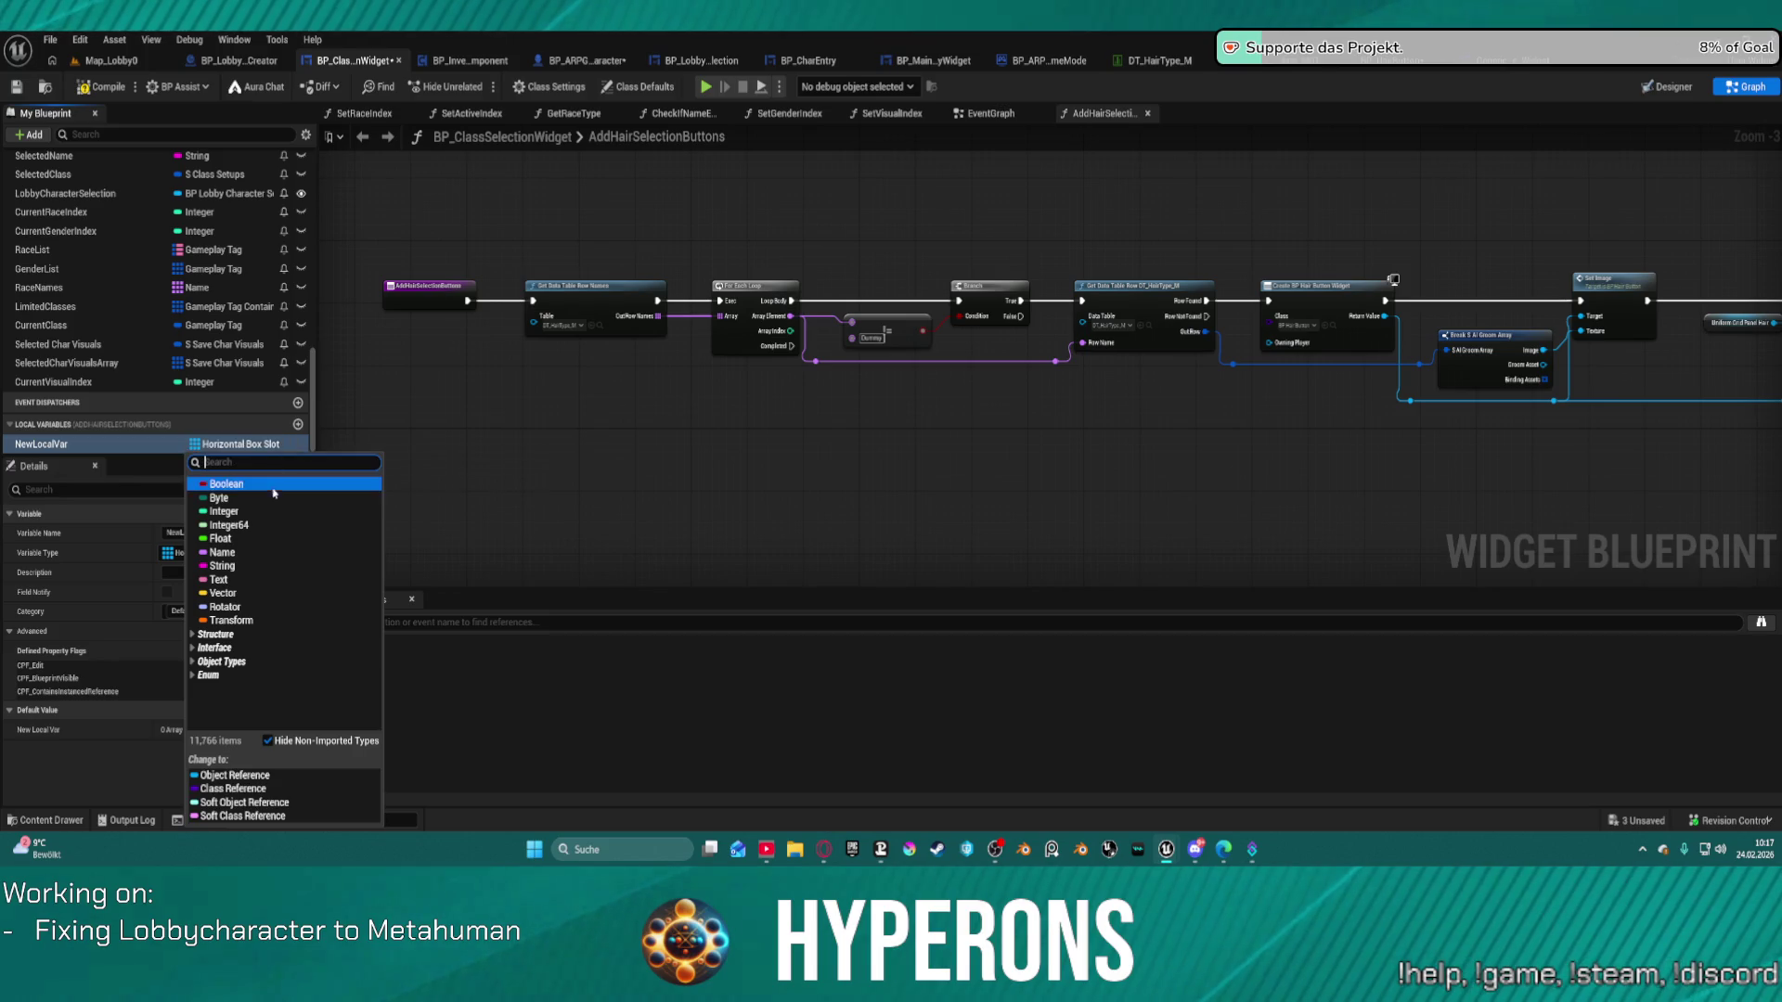
{"action": "left_click", "coordinate": [228, 511]}
{"action": "left_click", "coordinate": [194, 444]}
{"action": "left_click", "coordinate": [213, 455]}
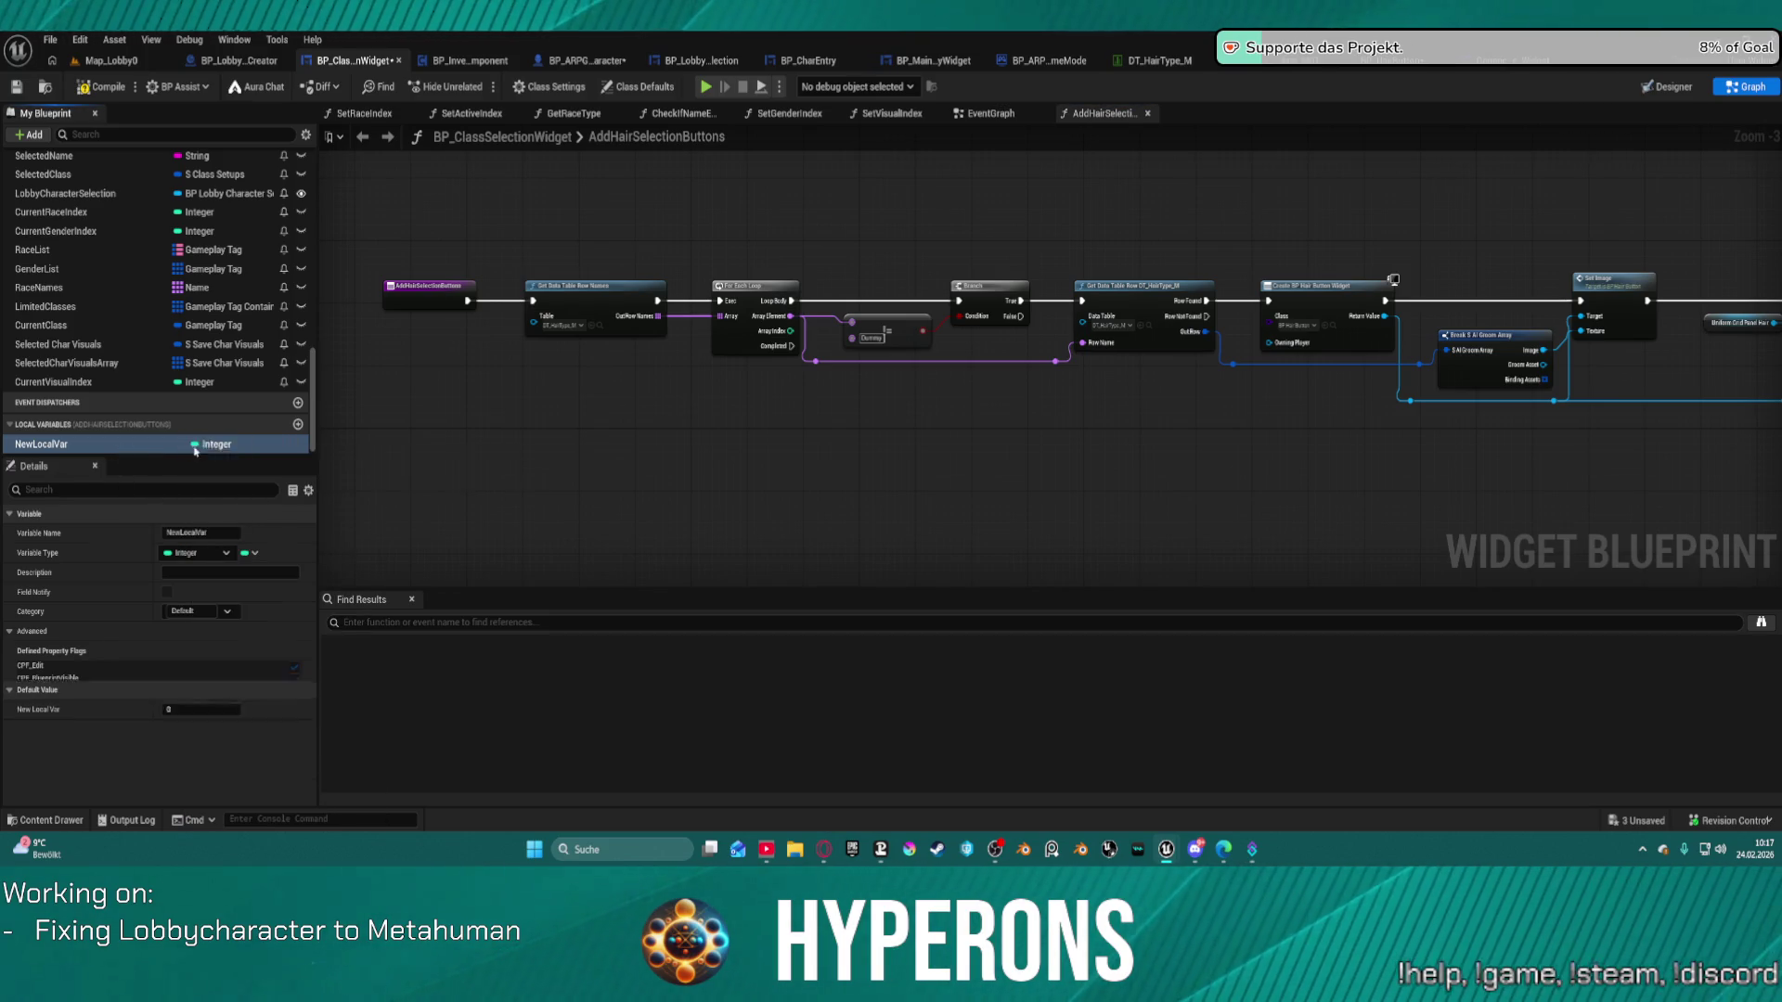
{"action": "left_click", "coordinate": [64, 450]}
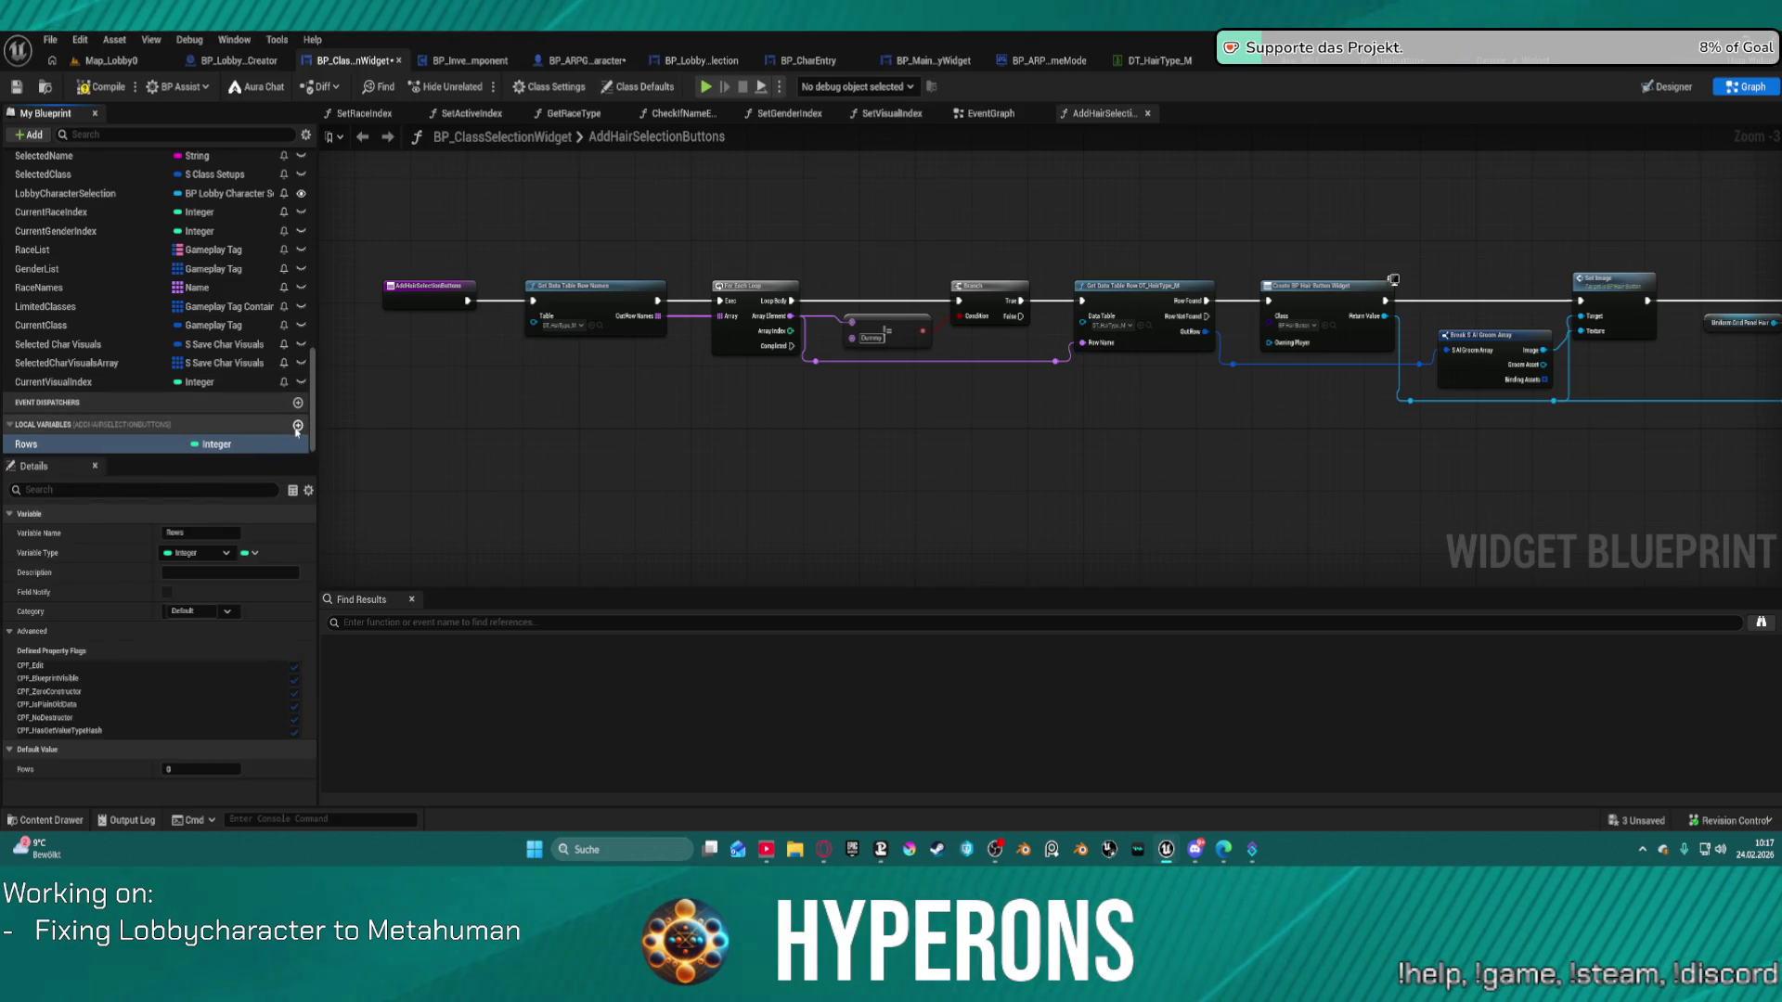
Add an integer local variable Colums with a default value of 5.
{"action": "left_click", "coordinate": [297, 425]}
{"action": "type", "text": "Colums"}
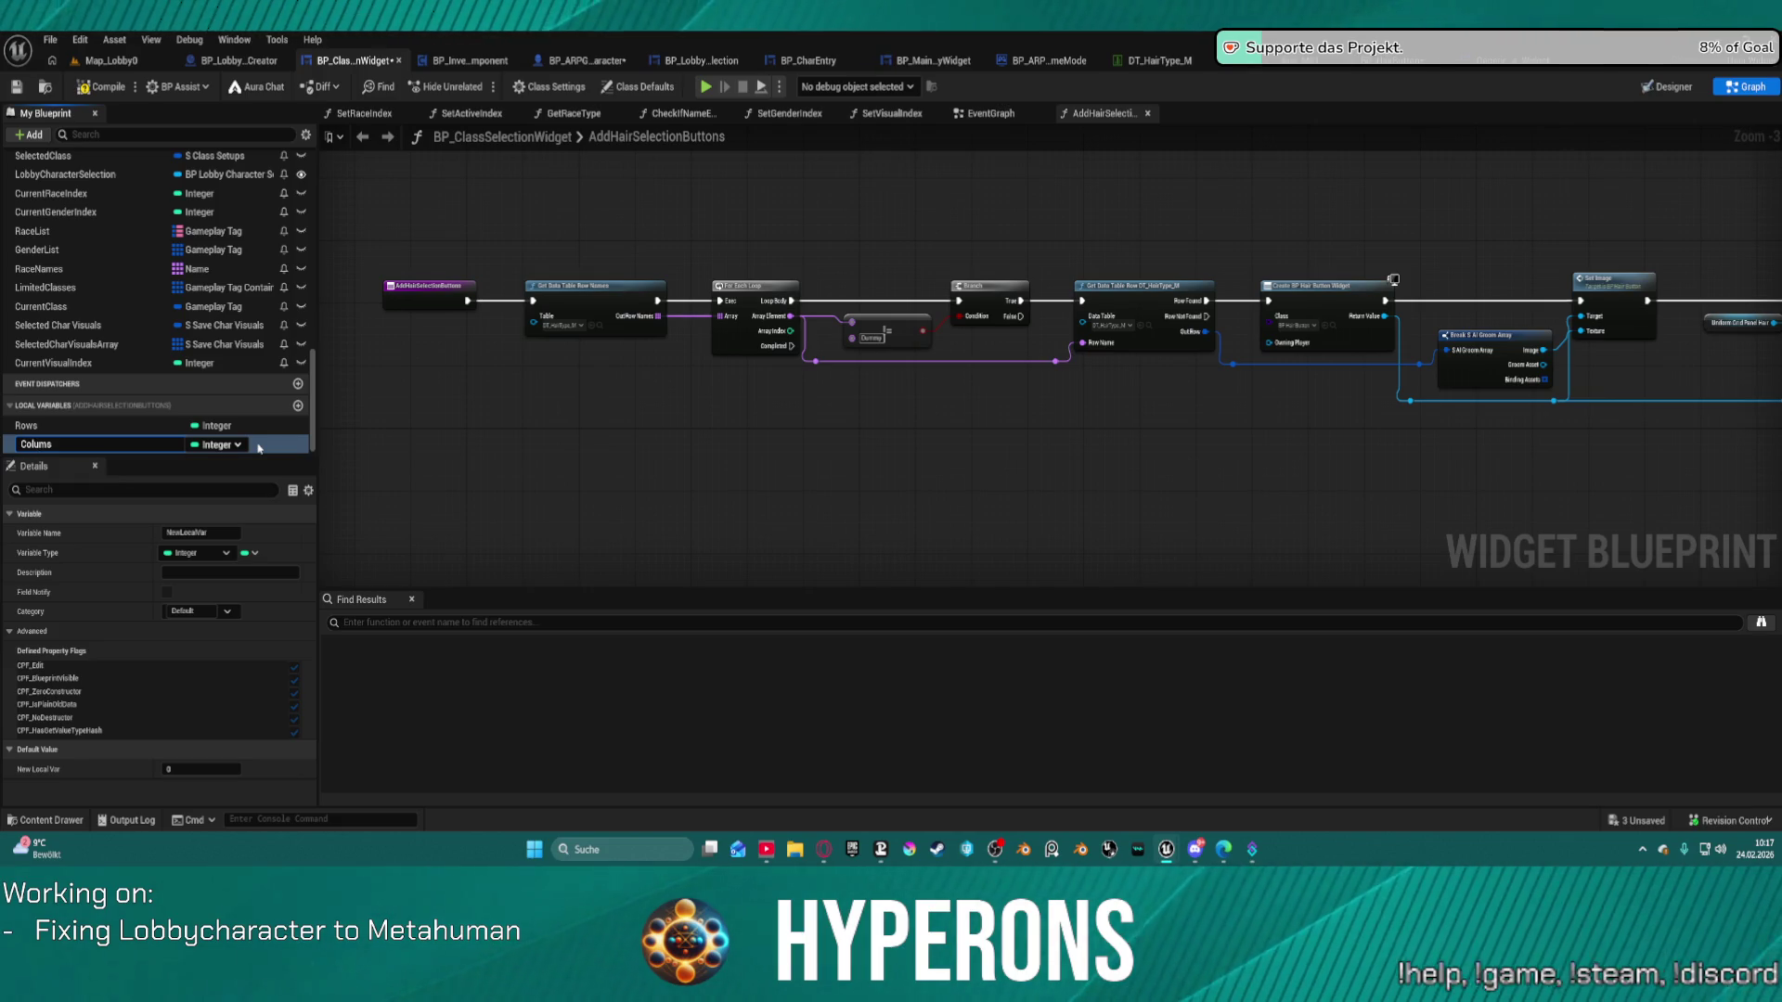
{"action": "key", "text": "Return"}
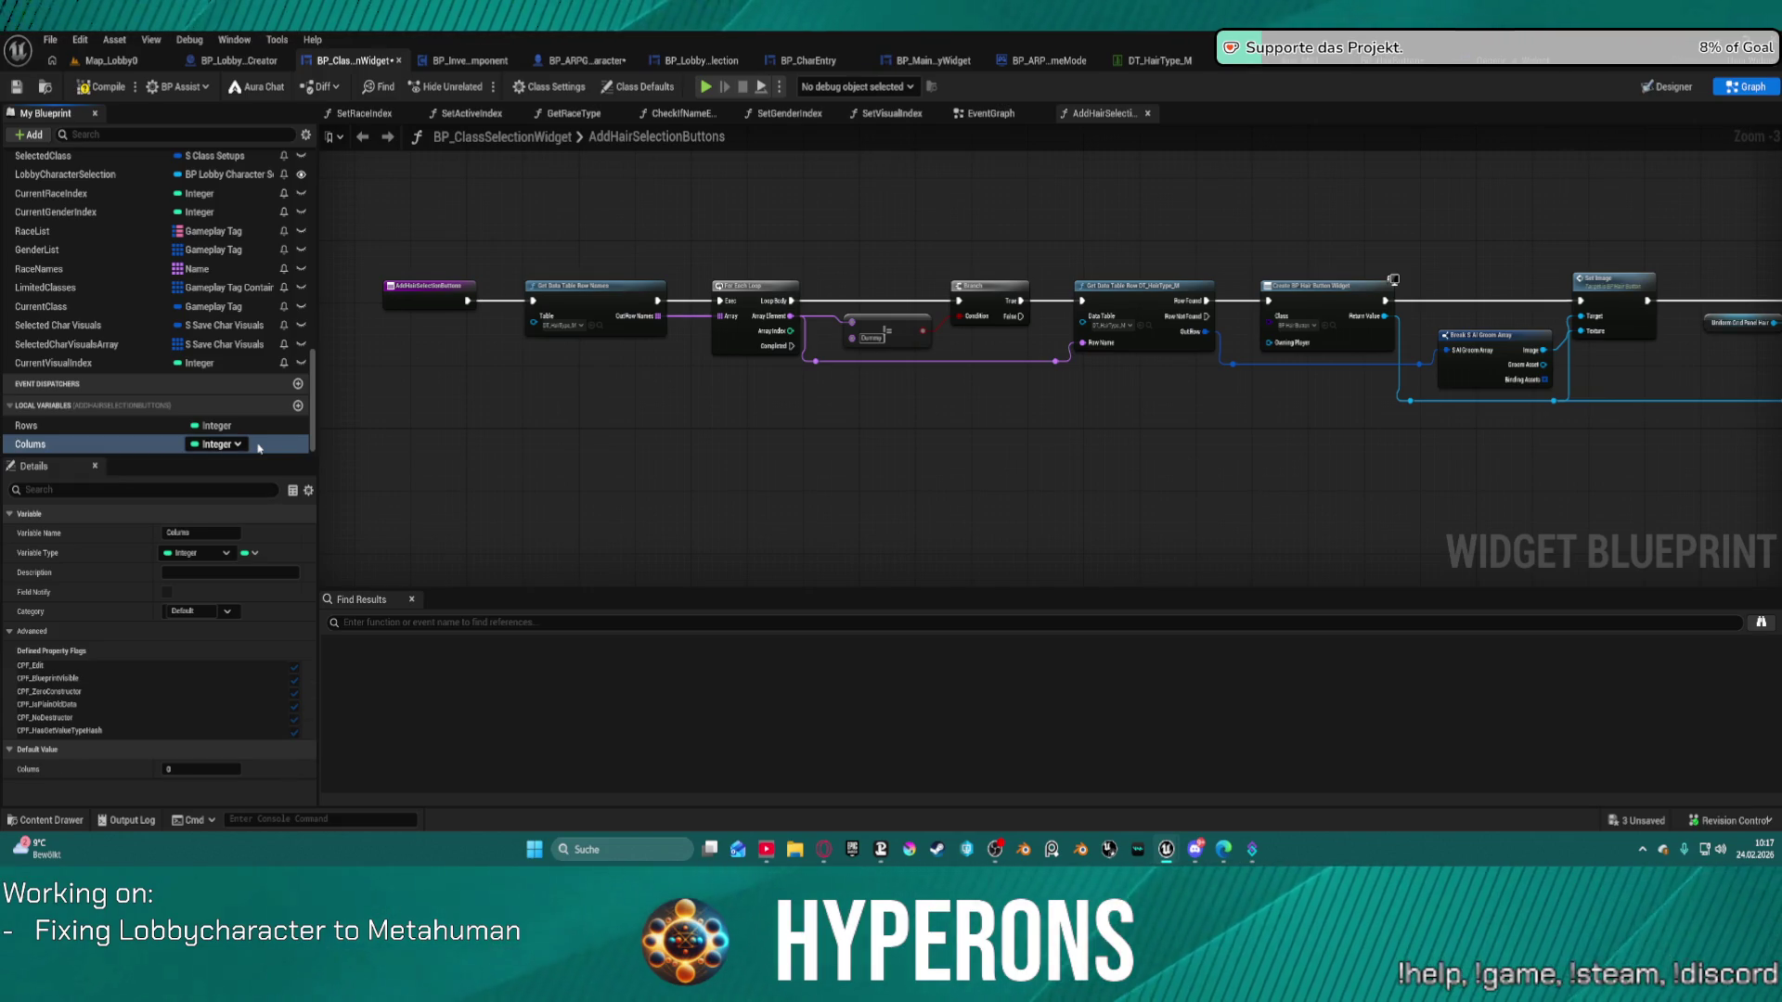
{"action": "left_click", "coordinate": [232, 444]}
{"action": "left_click", "coordinate": [197, 769]}
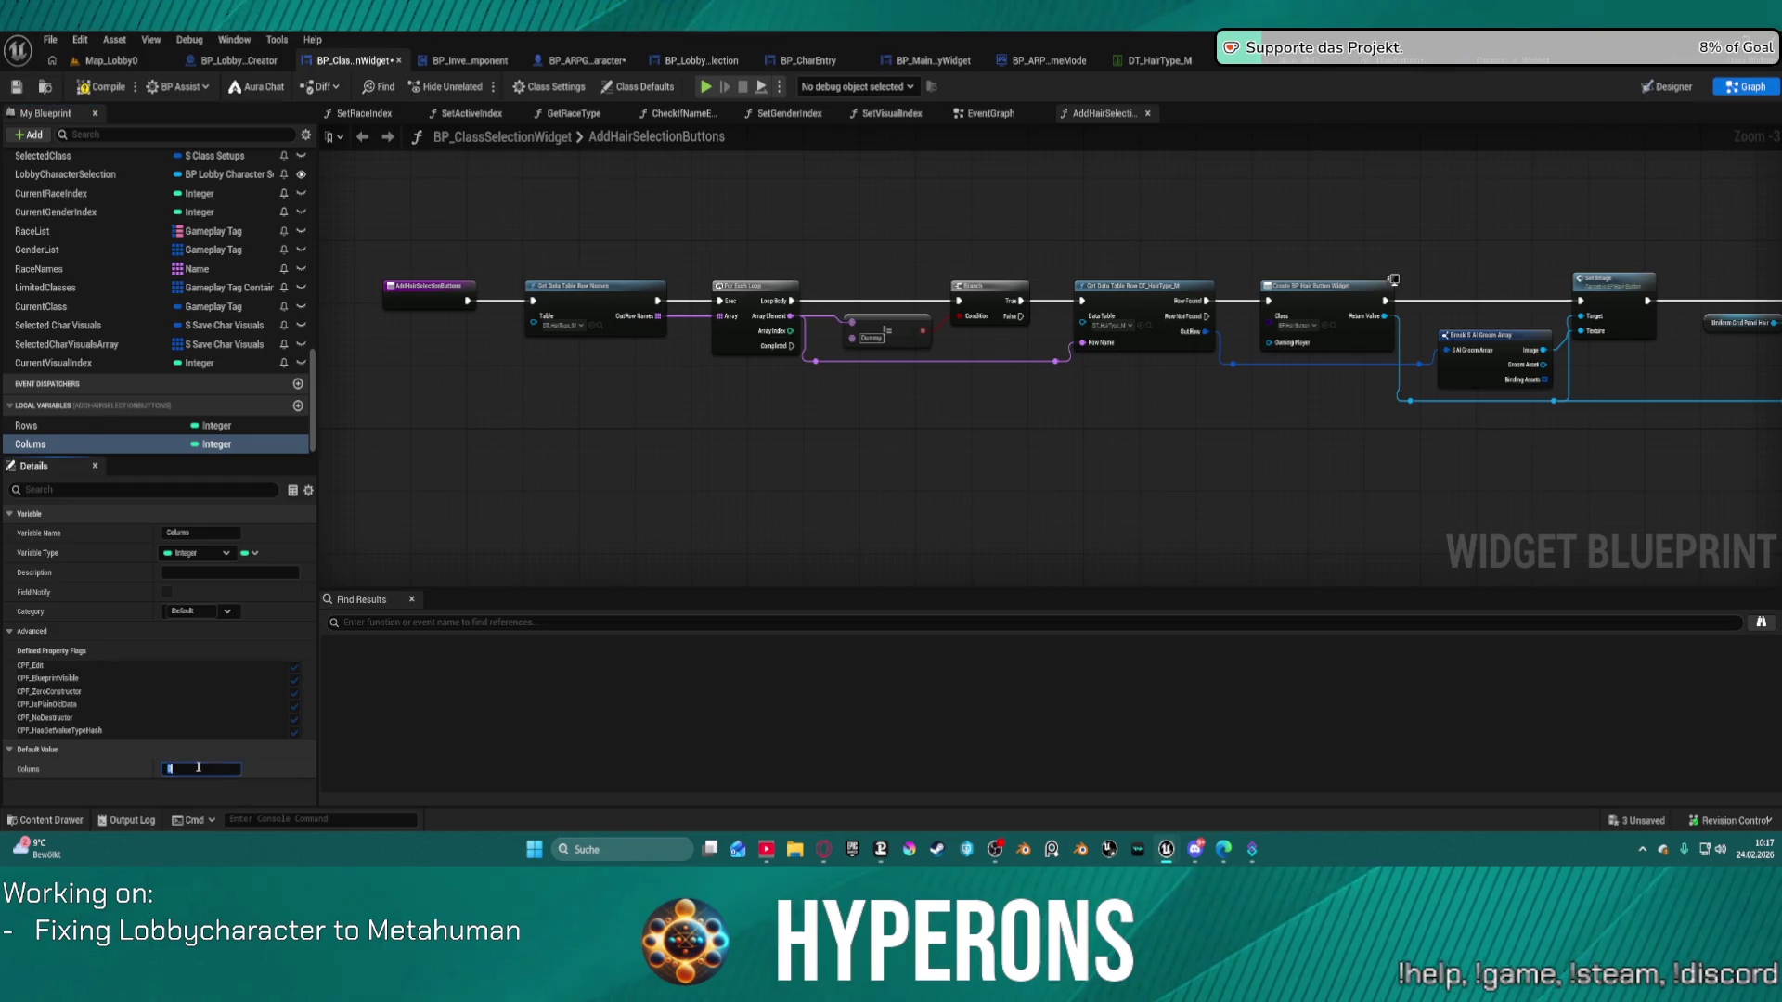
{"action": "type", "text": "5"}
{"action": "key", "text": "Return"}
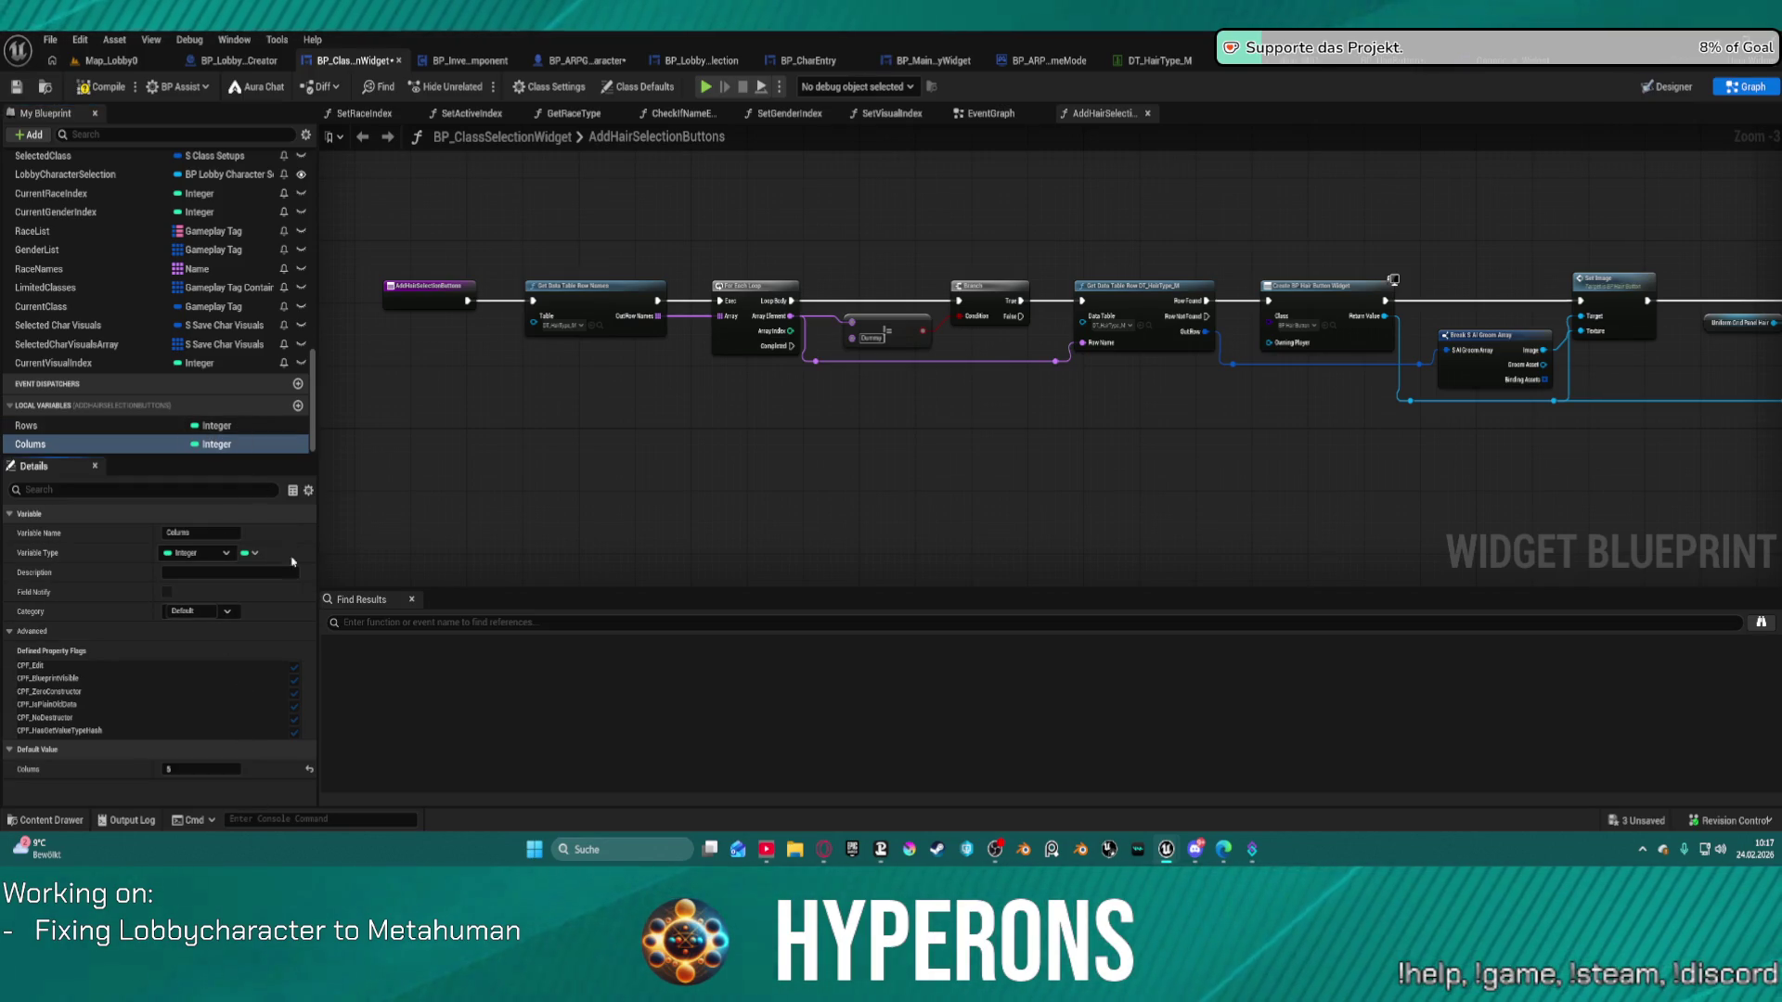
Set the Rows variable's default value to 5.
{"action": "left_click", "coordinate": [106, 431]}
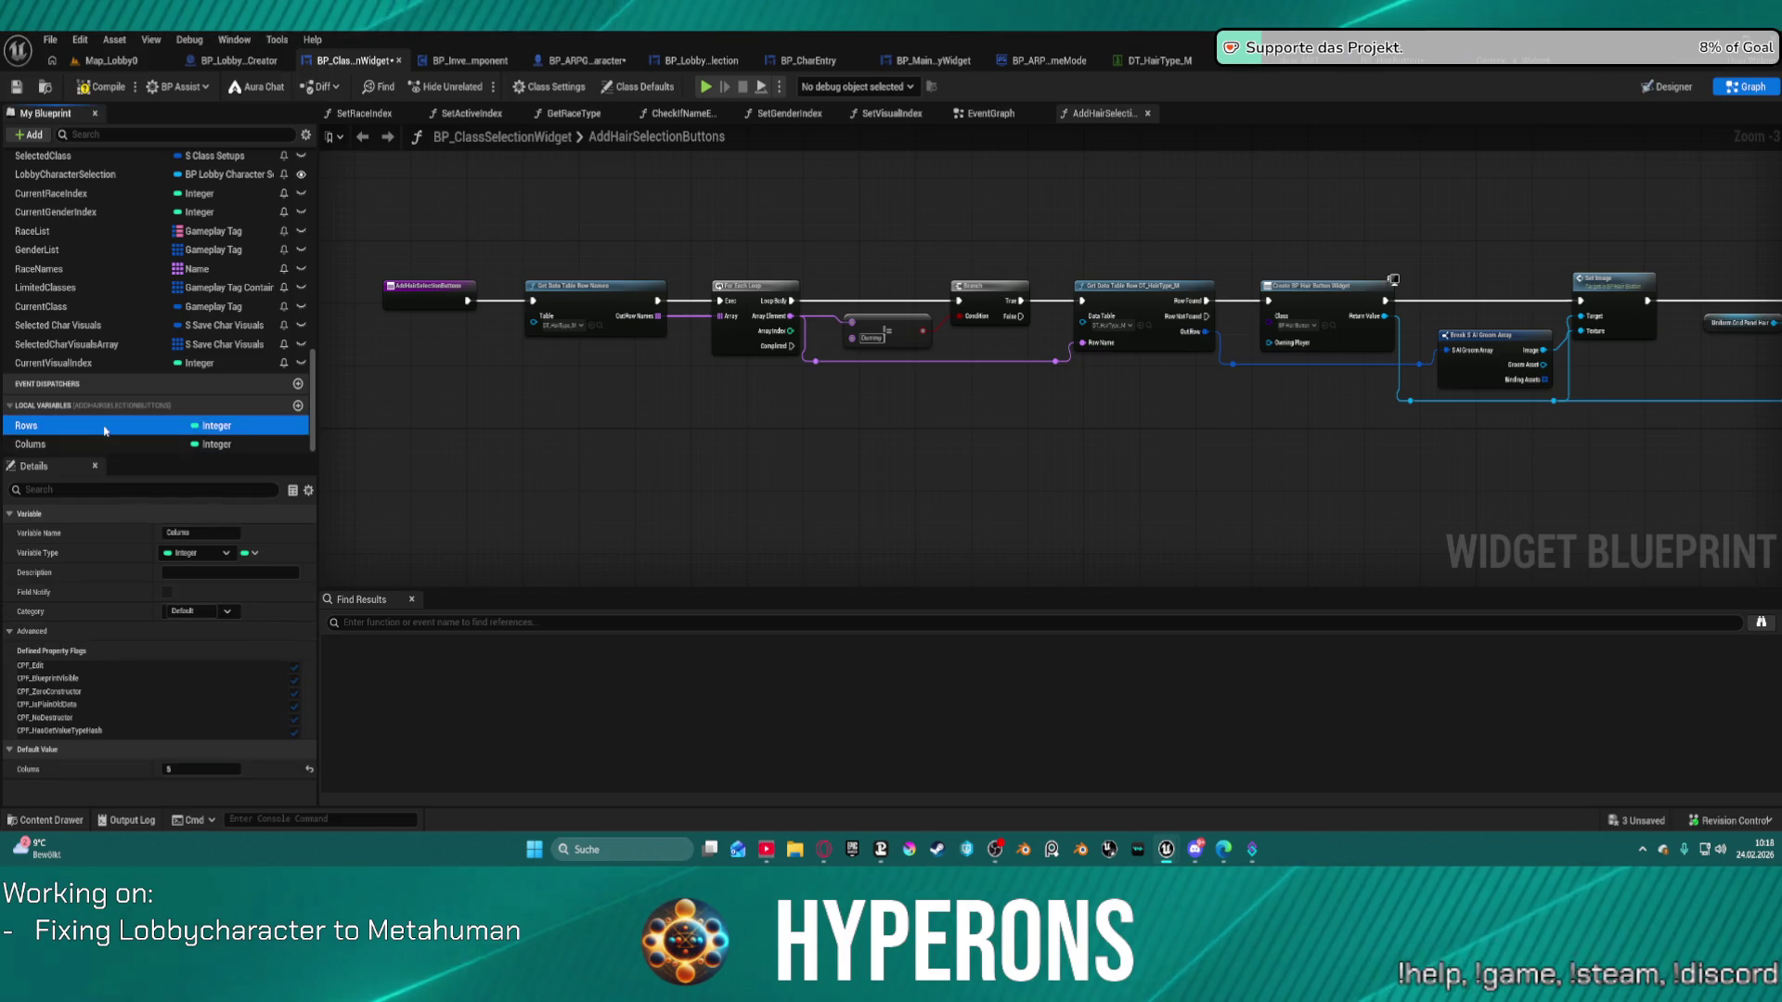
{"action": "left_click", "coordinate": [221, 770]}
{"action": "type", "text": "5"}
{"action": "key", "text": "Return"}
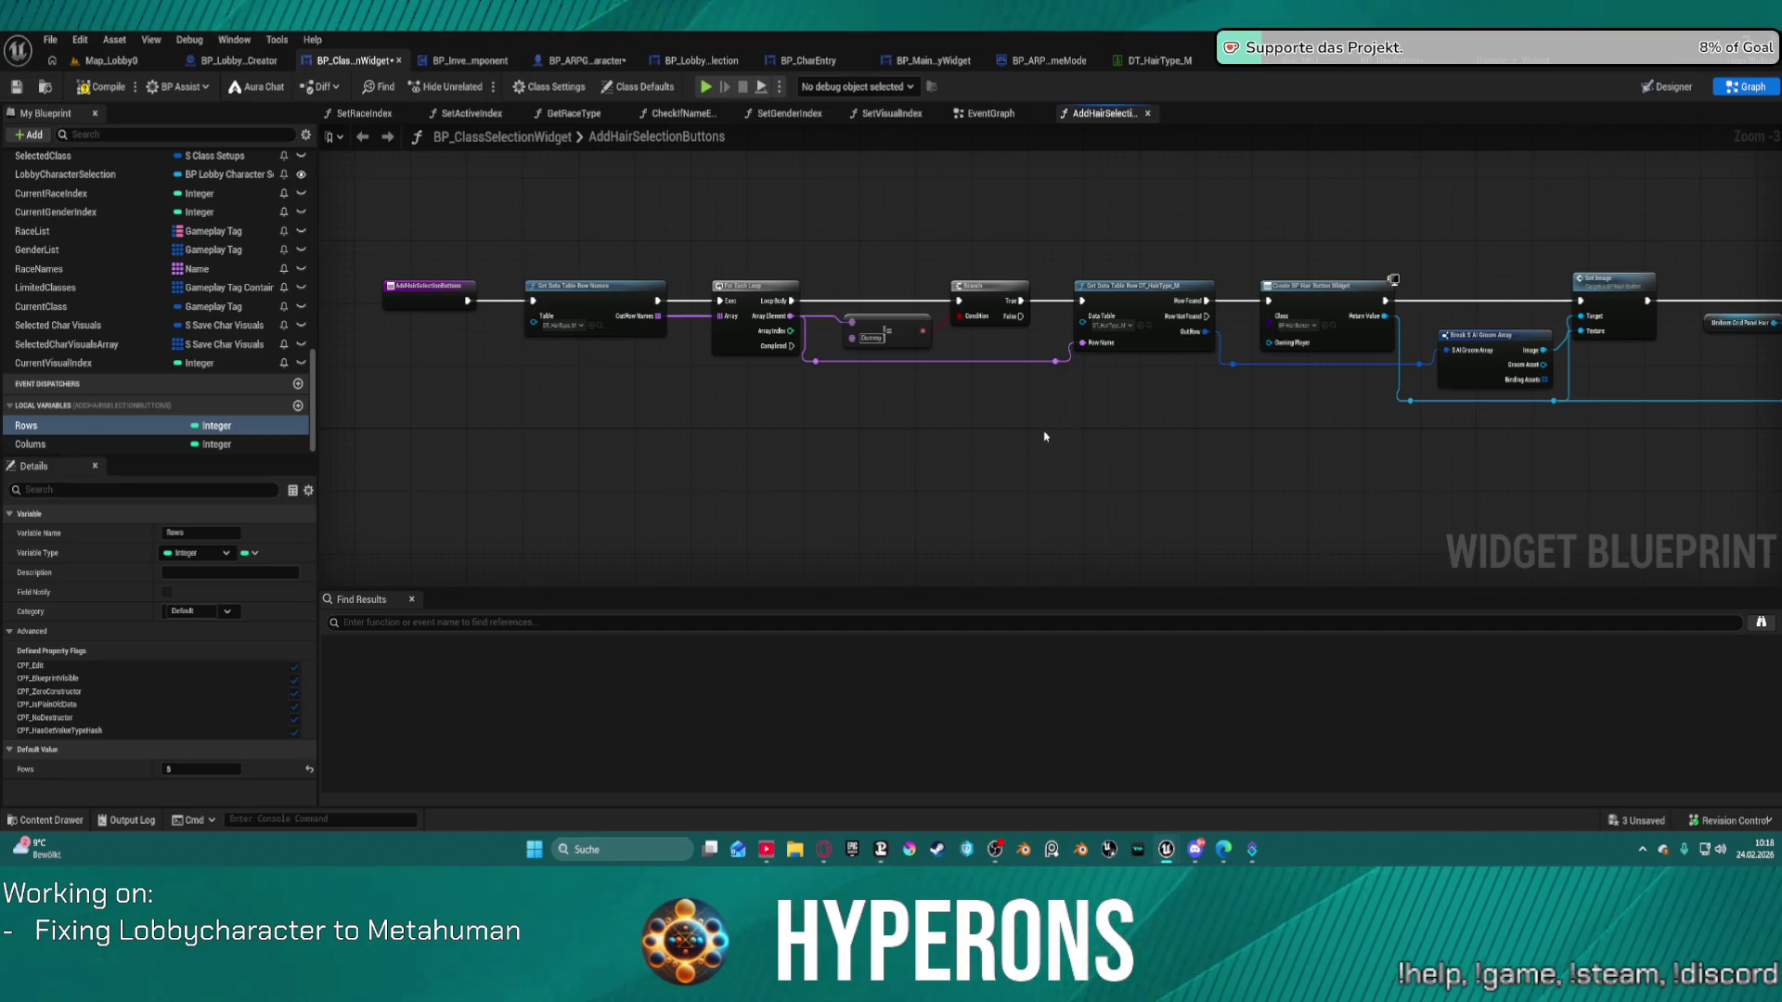
Pan along the AddHairSelectionButtons node chain to reach the grid nodes.
{"action": "scroll", "coordinate": [1045, 436], "scroll_direction": "down", "scroll_amount": 2}
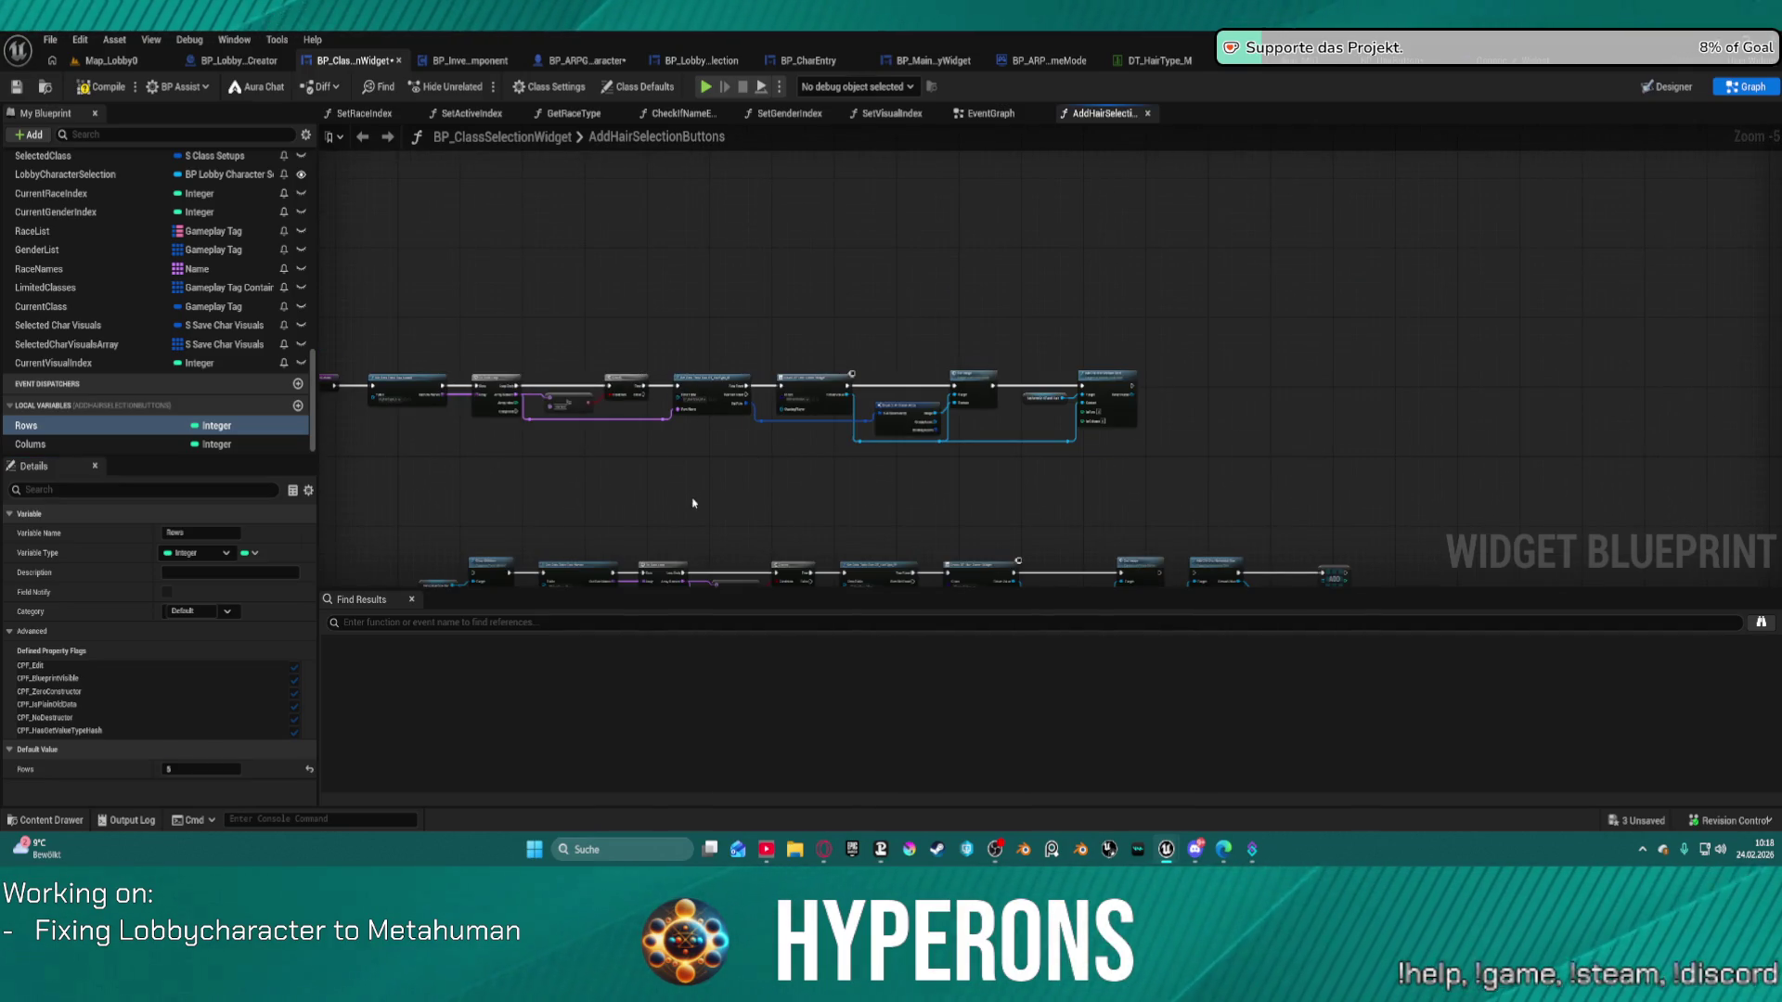
{"action": "mouse_move", "coordinate": [609, 522]}
{"action": "left_mouse_down"}
{"action": "mouse_move", "coordinate": [724, 398]}
{"action": "mouse_move", "coordinate": [1365, 279]}
{"action": "mouse_move", "coordinate": [1101, 350]}
{"action": "left_mouse_up"}
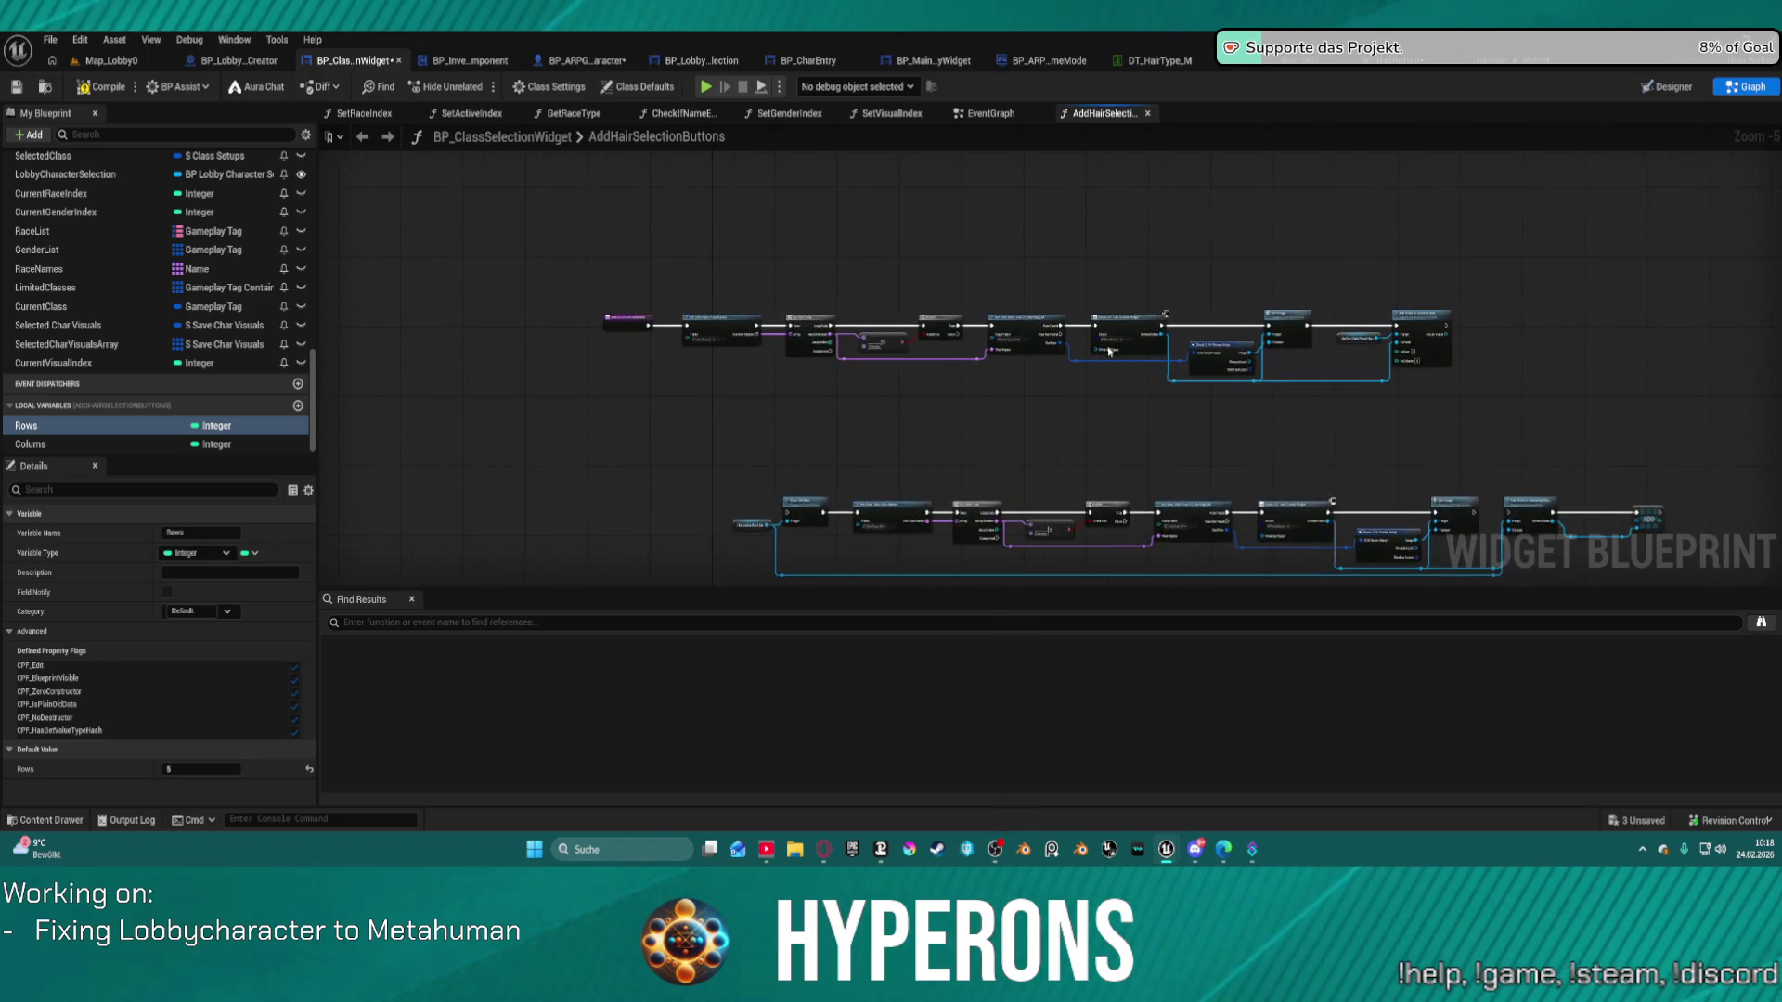
{"action": "scroll", "coordinate": [1164, 401], "scroll_direction": "up", "scroll_amount": 1}
{"action": "left_click_drag", "start_coordinate": [1189, 385], "coordinate": [922, 370]}
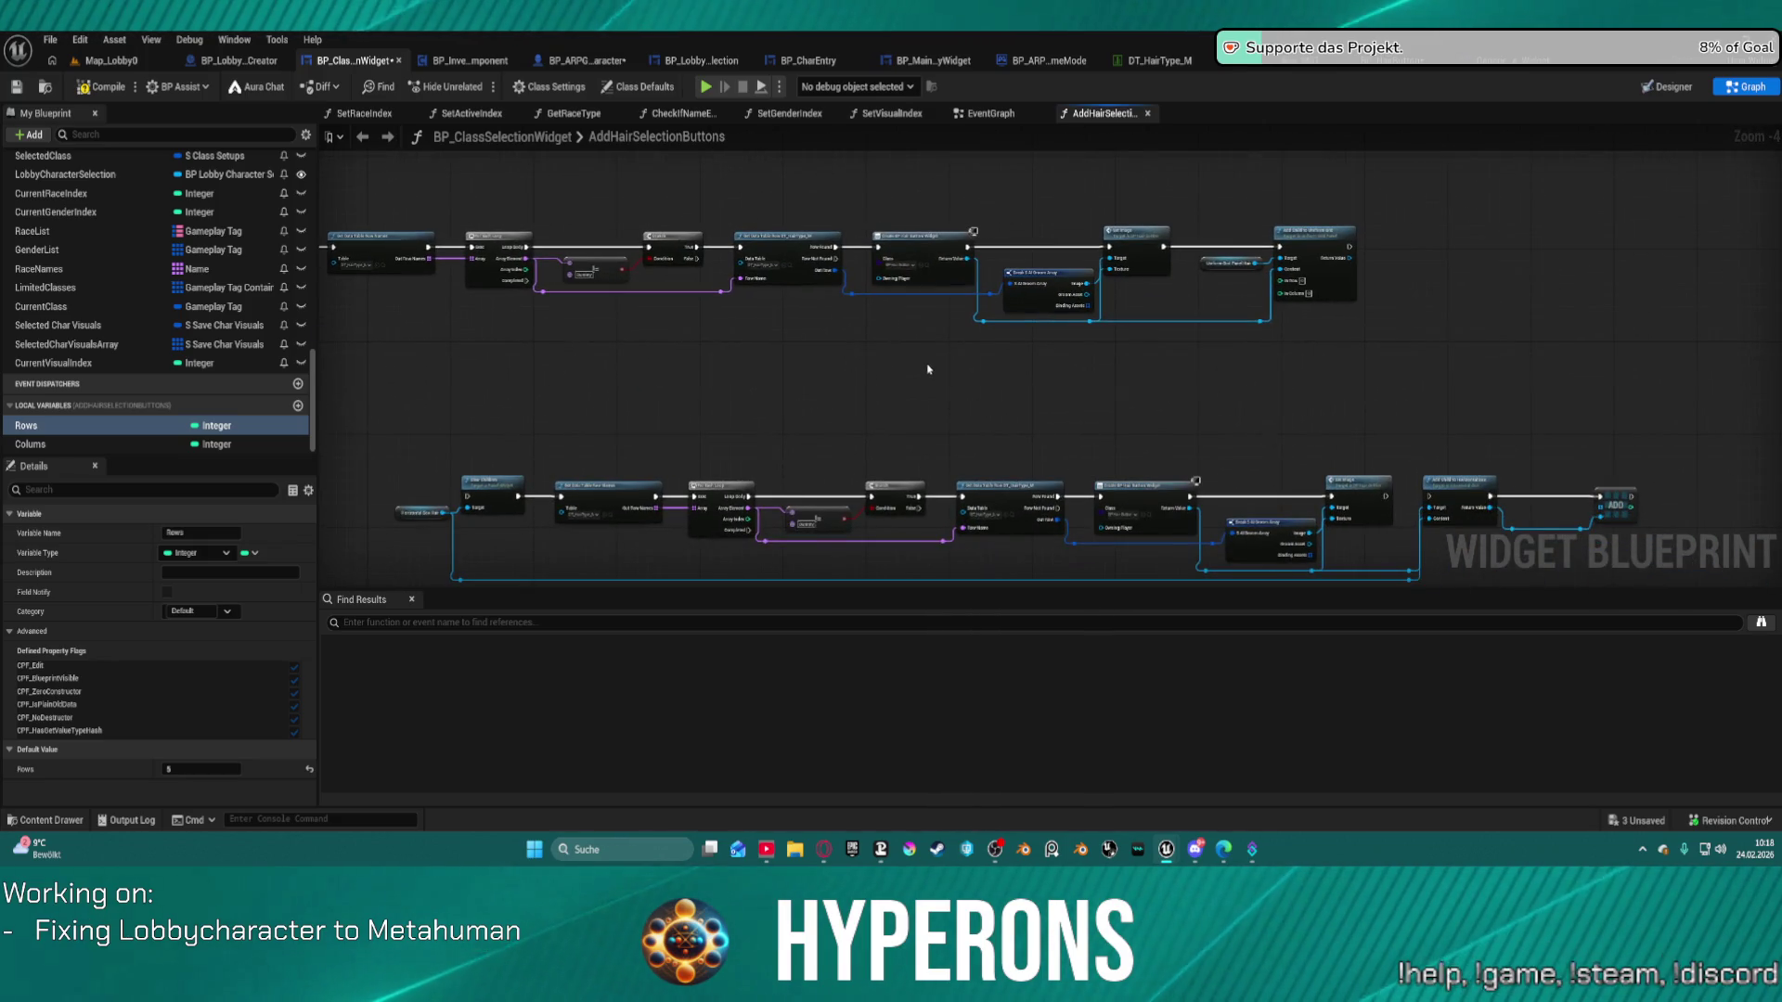
{"action": "scroll", "coordinate": [780, 414], "scroll_direction": "up", "scroll_amount": 1}
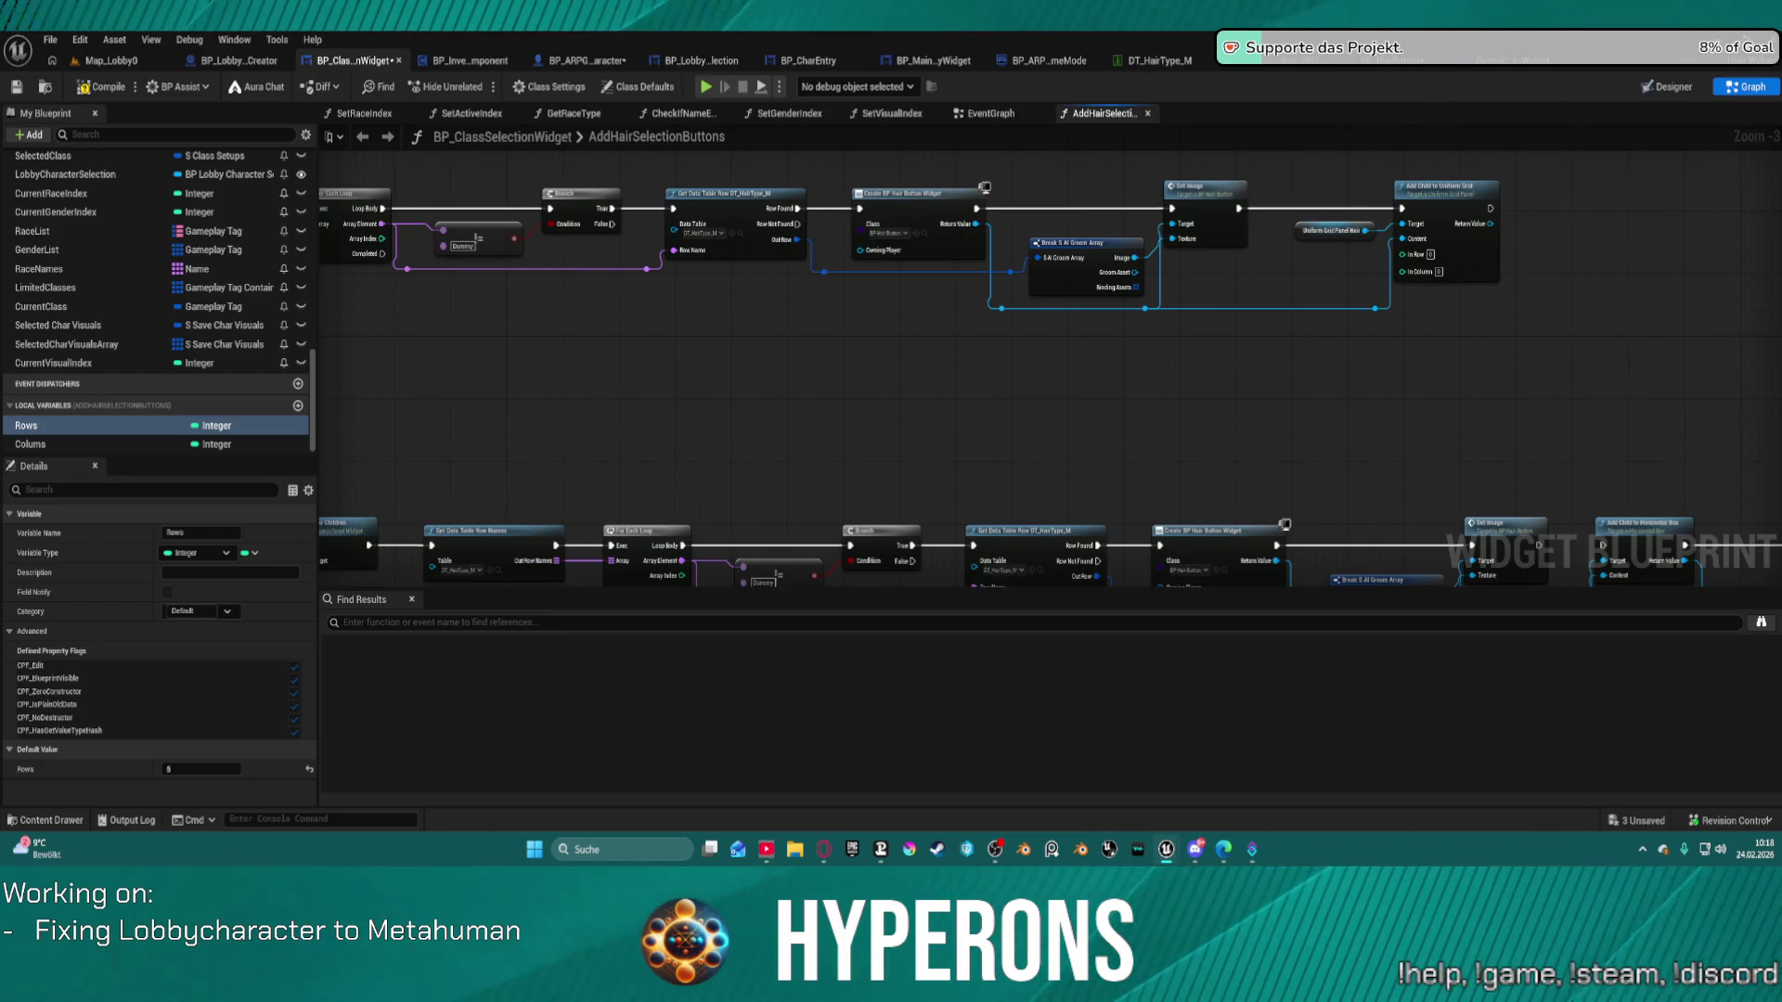
{"action": "mouse_move", "coordinate": [954, 331]}
{"action": "left_mouse_down"}
{"action": "mouse_move", "coordinate": [881, 521]}
{"action": "mouse_move", "coordinate": [905, 502]}
{"action": "left_mouse_up"}
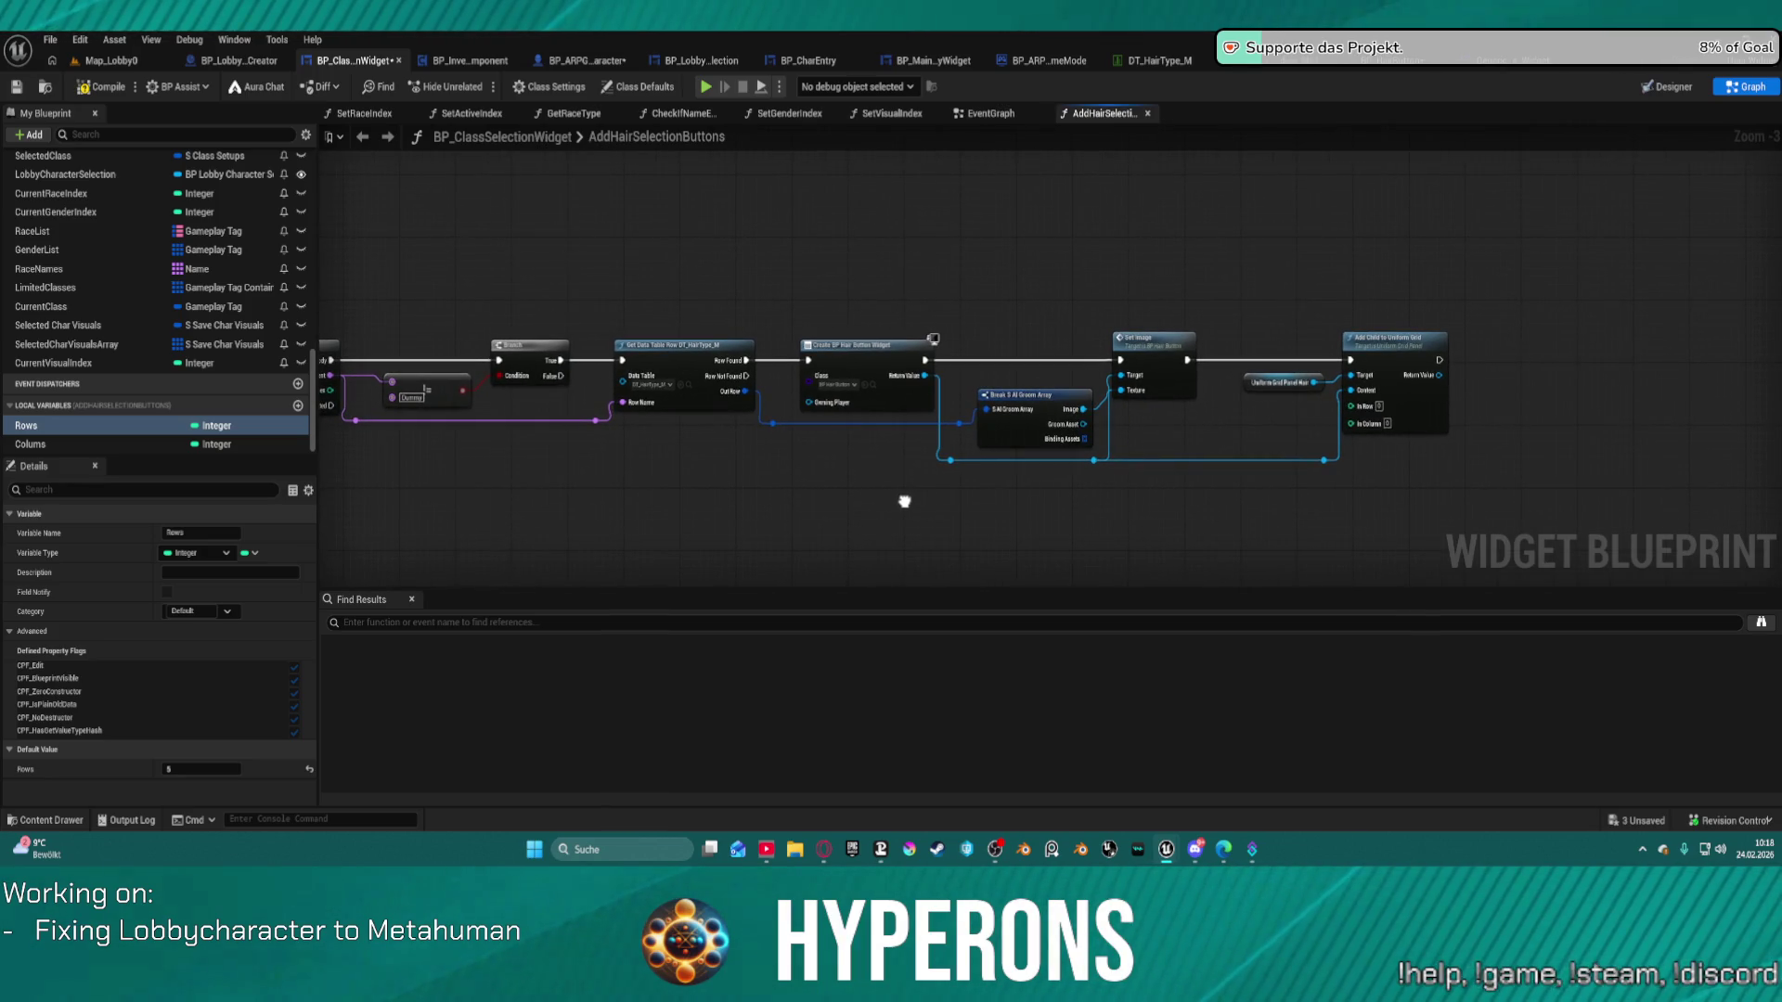
{"action": "mouse_move", "coordinate": [905, 501]}
{"action": "left_mouse_down"}
{"action": "mouse_move", "coordinate": [1058, 461]}
{"action": "mouse_move", "coordinate": [1209, 462]}
{"action": "mouse_move", "coordinate": [929, 399]}
{"action": "mouse_move", "coordinate": [844, 349]}
{"action": "left_mouse_up"}
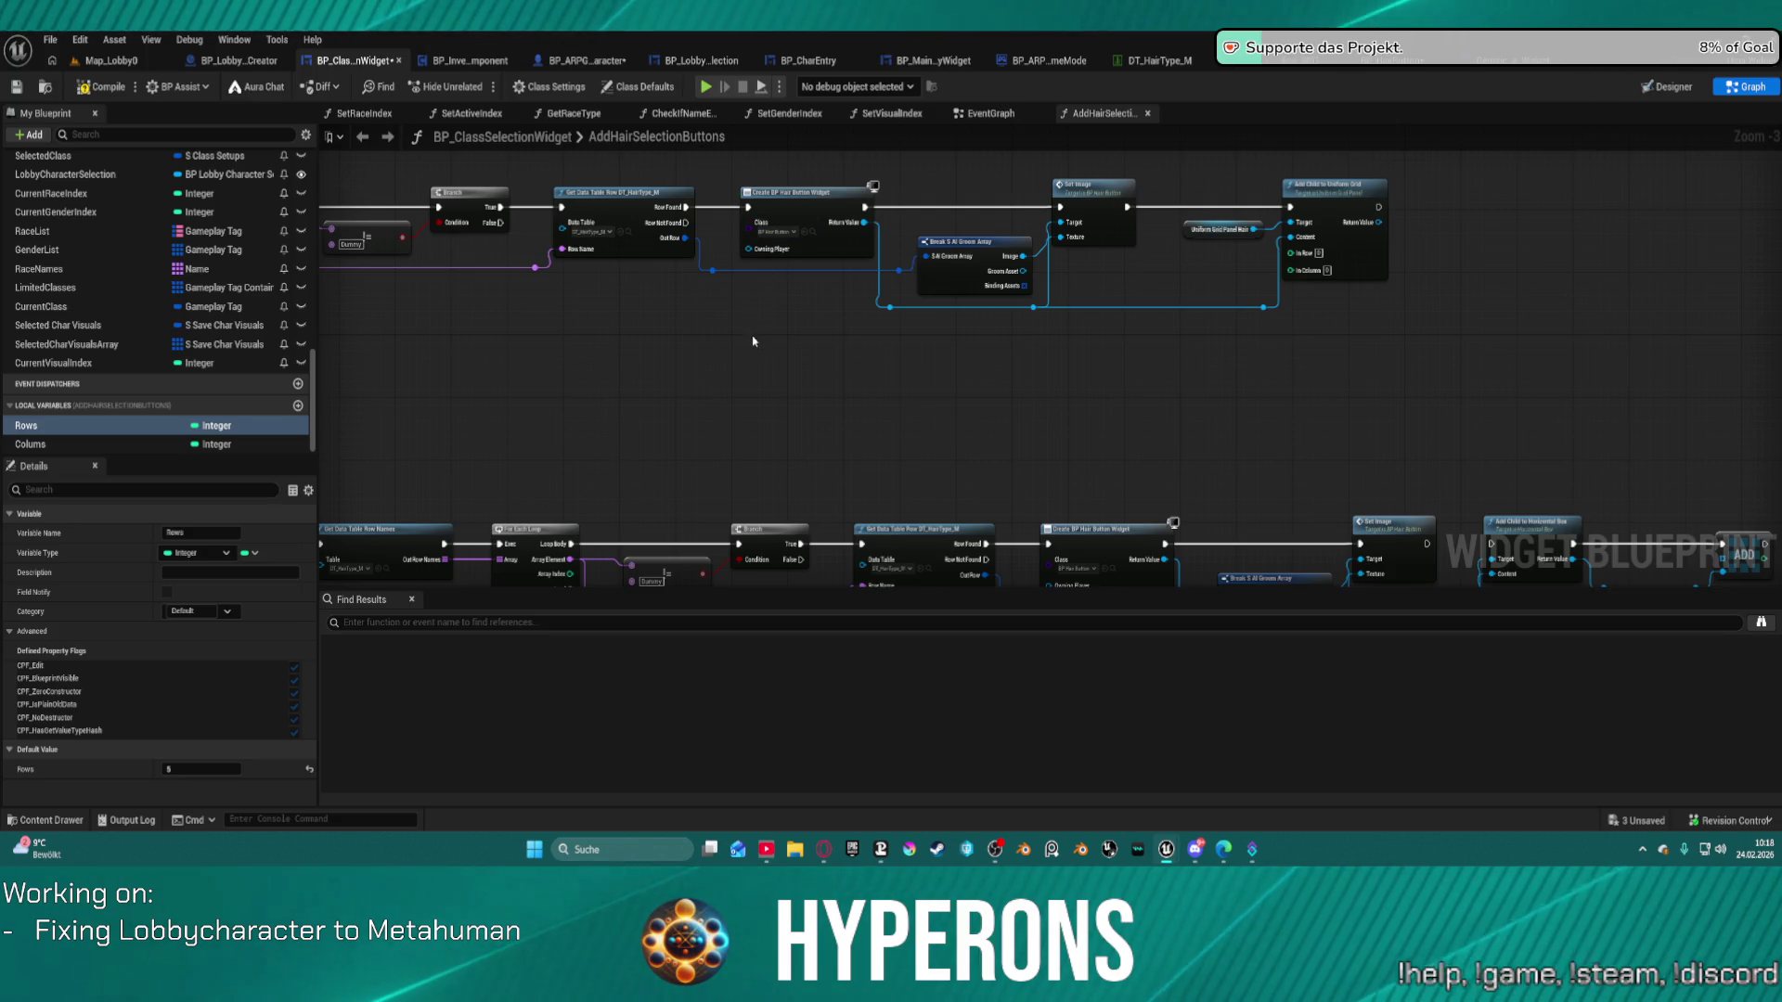
{"action": "mouse_move", "coordinate": [821, 296]}
{"action": "left_mouse_down"}
{"action": "mouse_move", "coordinate": [955, 312]}
{"action": "mouse_move", "coordinate": [448, 307]}
{"action": "left_mouse_up"}
Move Uniform Grid Panel Hair and Add Child to Uniform Grid right, then drag off Array Index.
{"action": "left_click_drag", "start_coordinate": [815, 162], "coordinate": [1045, 295]}
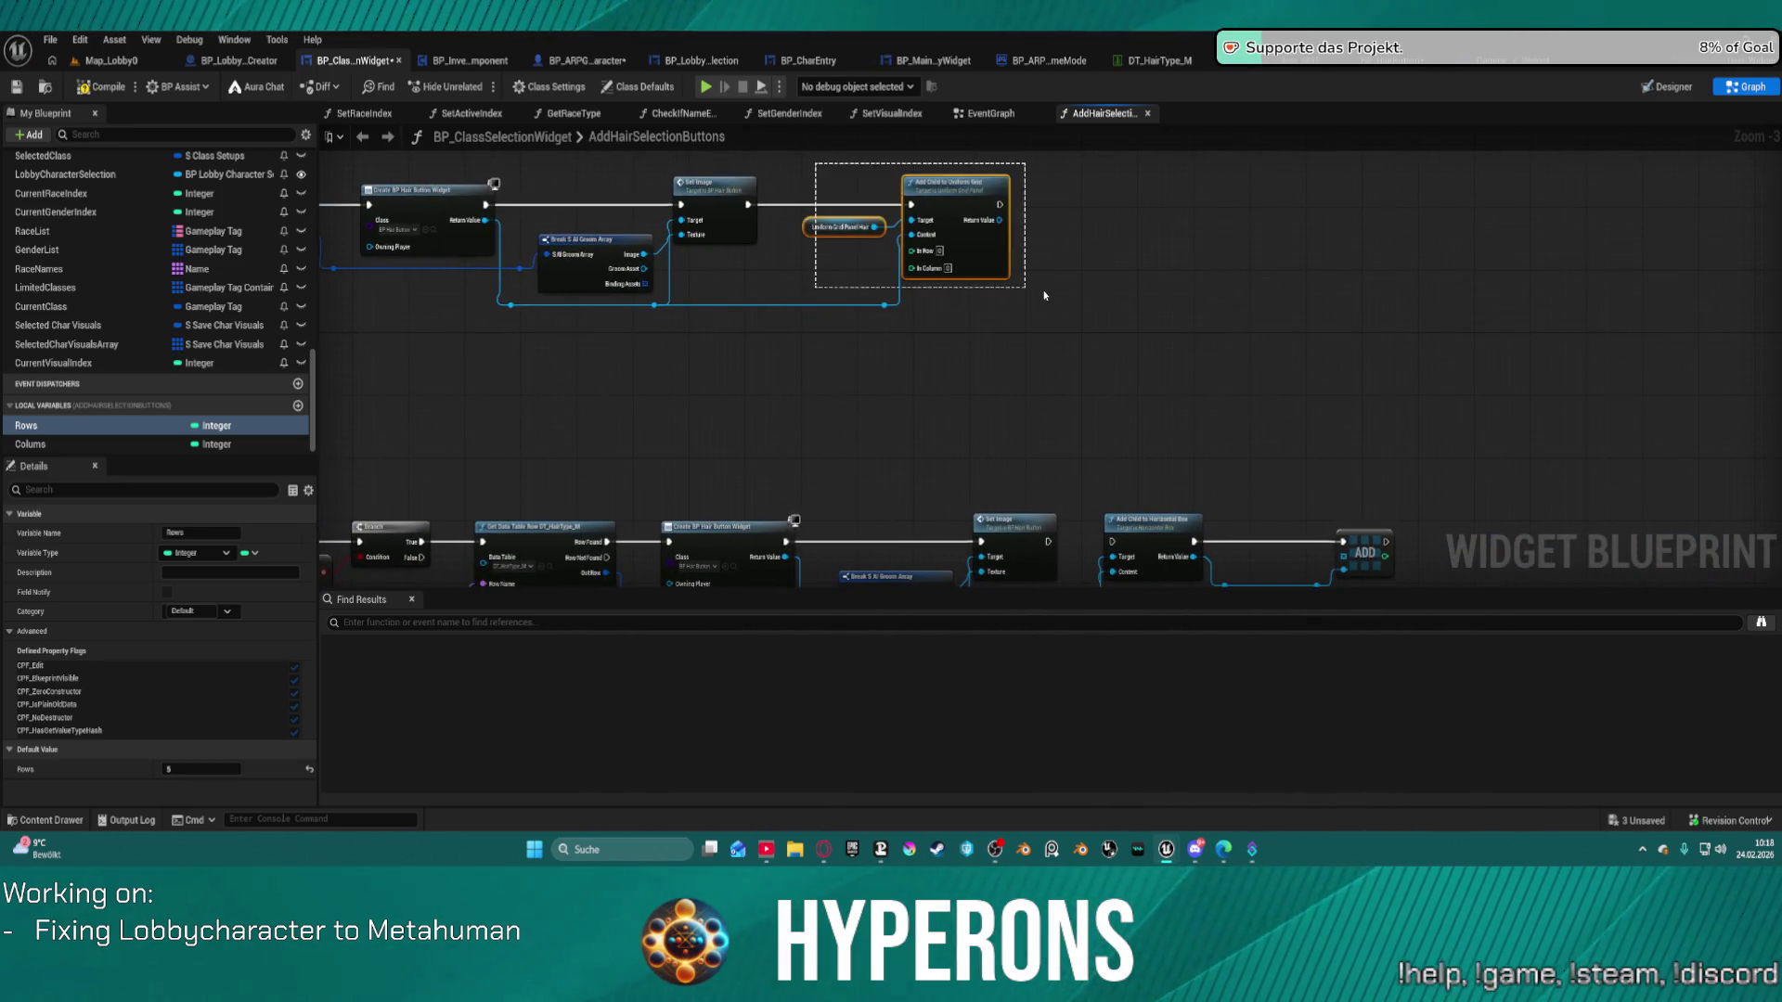
{"action": "left_click_drag", "start_coordinate": [975, 182], "coordinate": [1393, 183]}
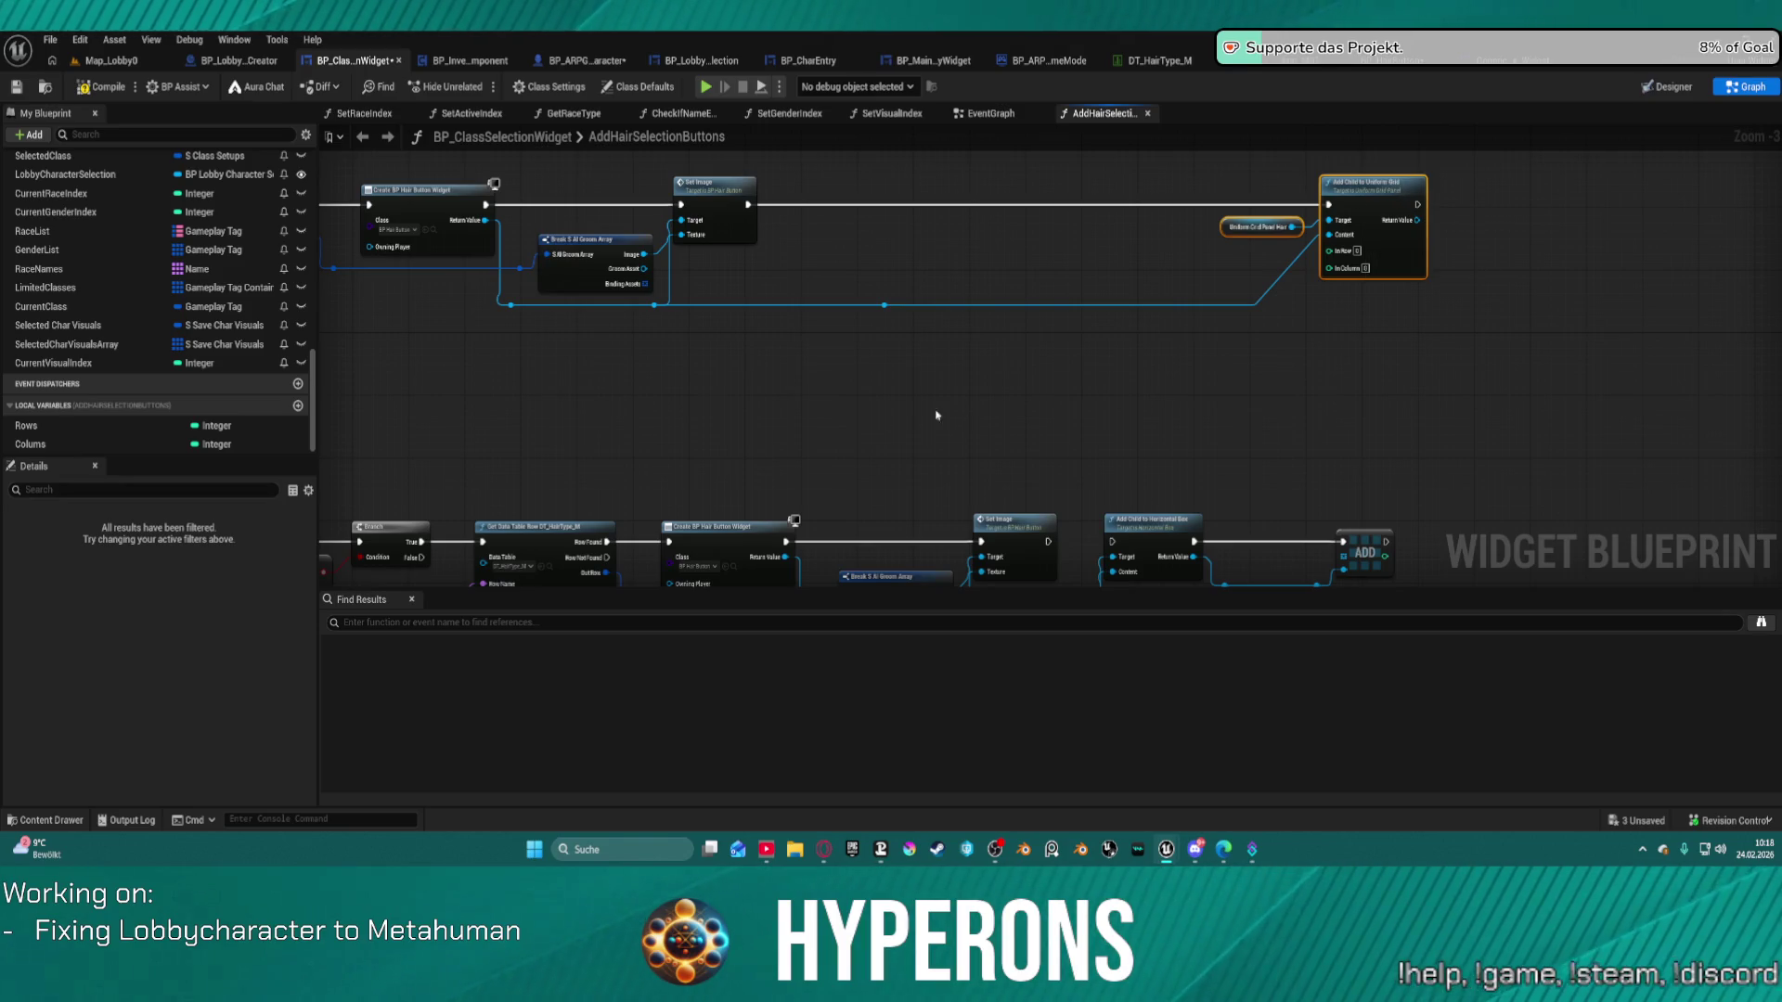
{"action": "left_click_drag", "start_coordinate": [528, 456], "coordinate": [1133, 426]}
{"action": "mouse_move", "coordinate": [449, 243]}
{"action": "left_mouse_down"}
{"action": "mouse_move", "coordinate": [882, 243]}
{"action": "mouse_move", "coordinate": [1484, 279]}
{"action": "mouse_move", "coordinate": [1438, 242]}
{"action": "left_mouse_up"}
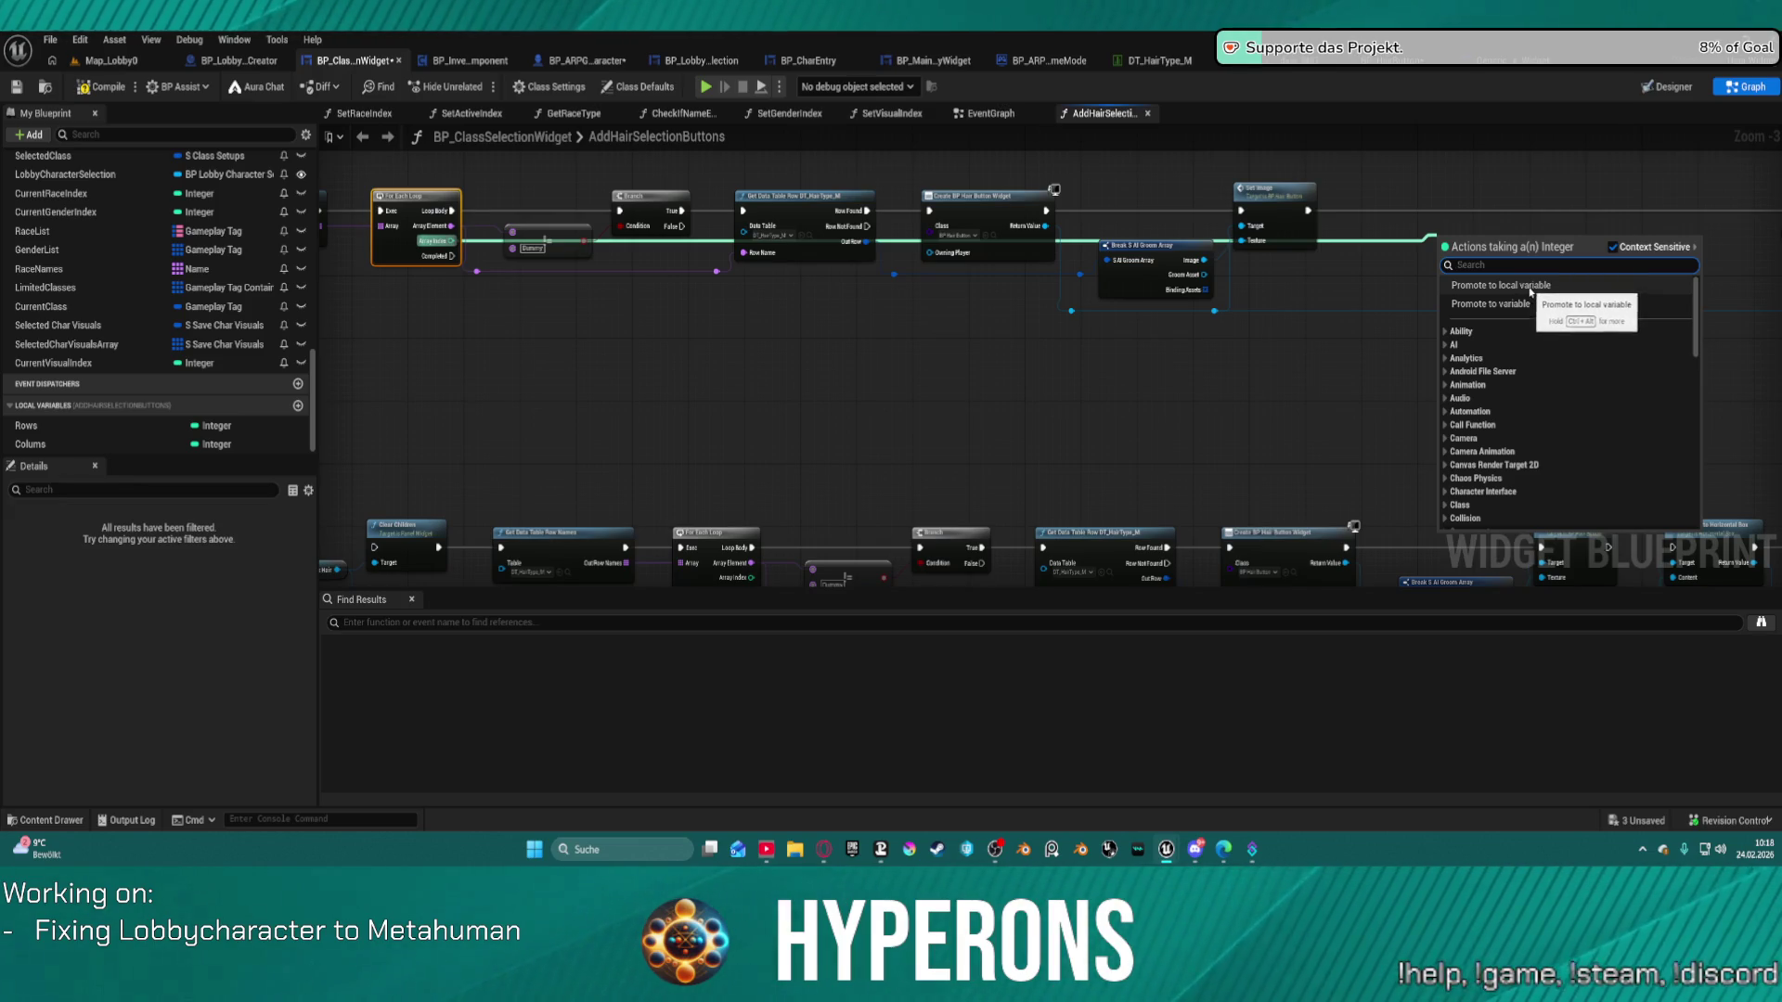
Promote the Array Index to a local variable and insert its SET node after For Each Loop.
{"action": "left_click", "coordinate": [1528, 286]}
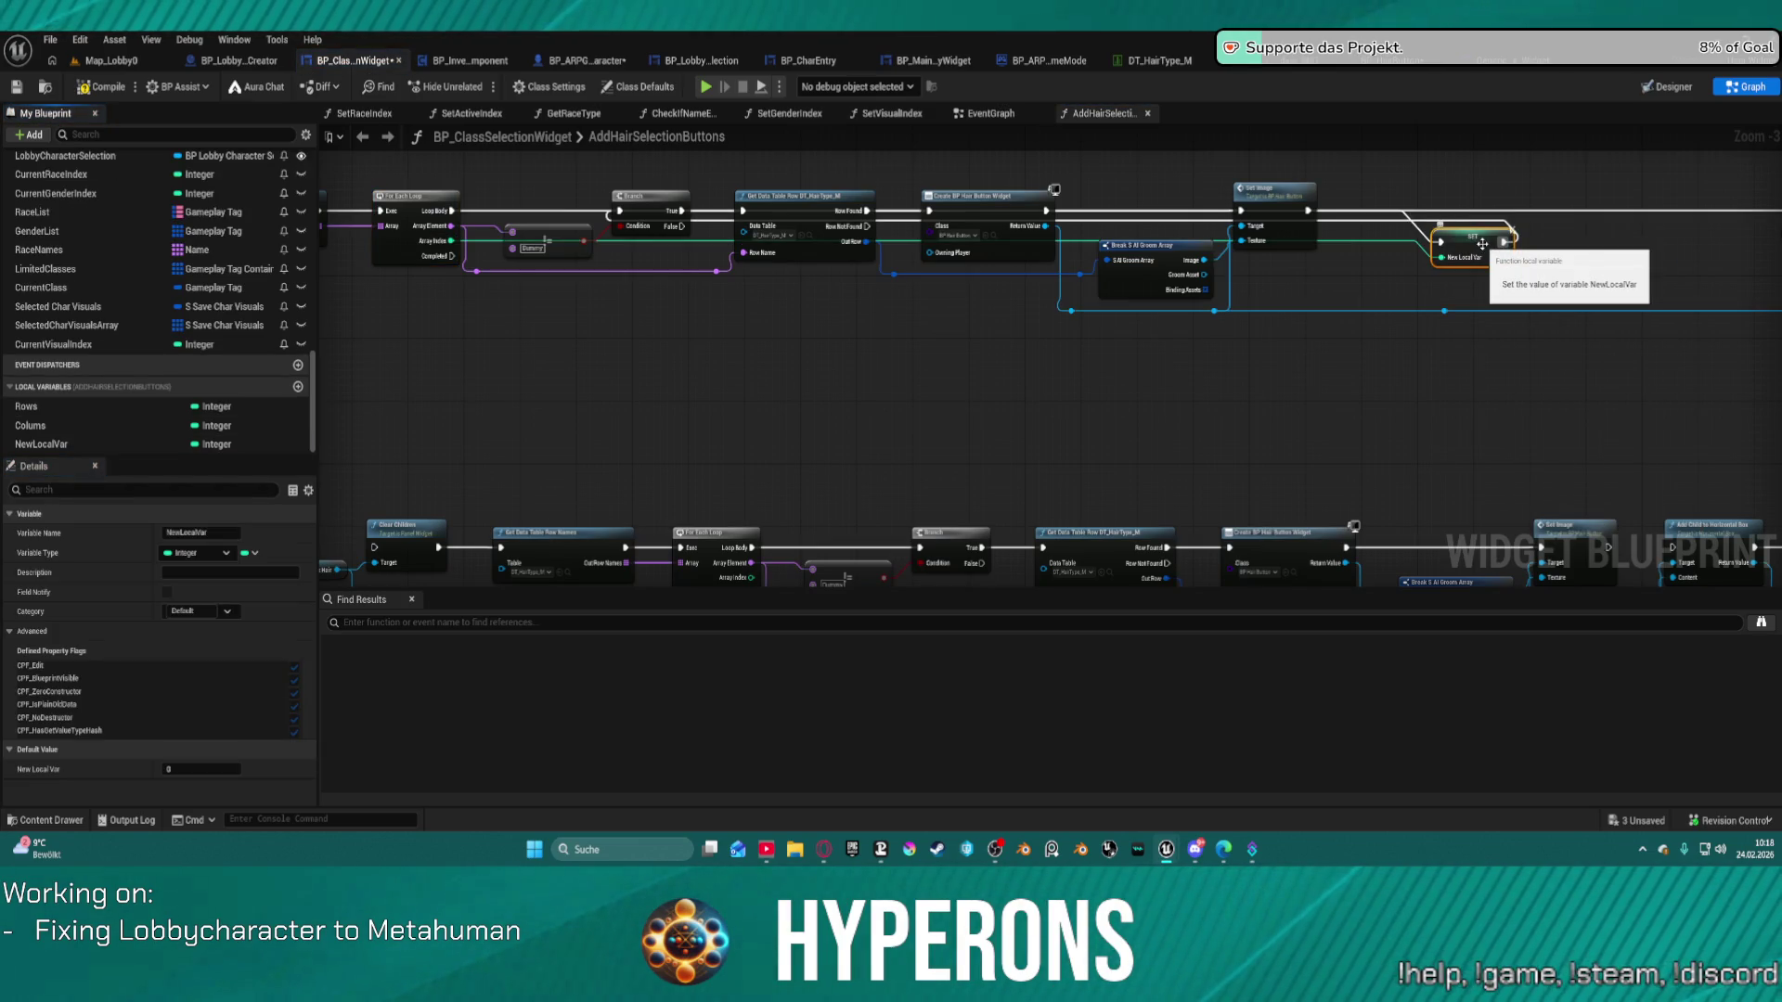
{"action": "mouse_move", "coordinate": [1483, 244]}
{"action": "left_mouse_down"}
{"action": "mouse_move", "coordinate": [520, 232]}
{"action": "mouse_move", "coordinate": [561, 188]}
{"action": "left_mouse_up"}
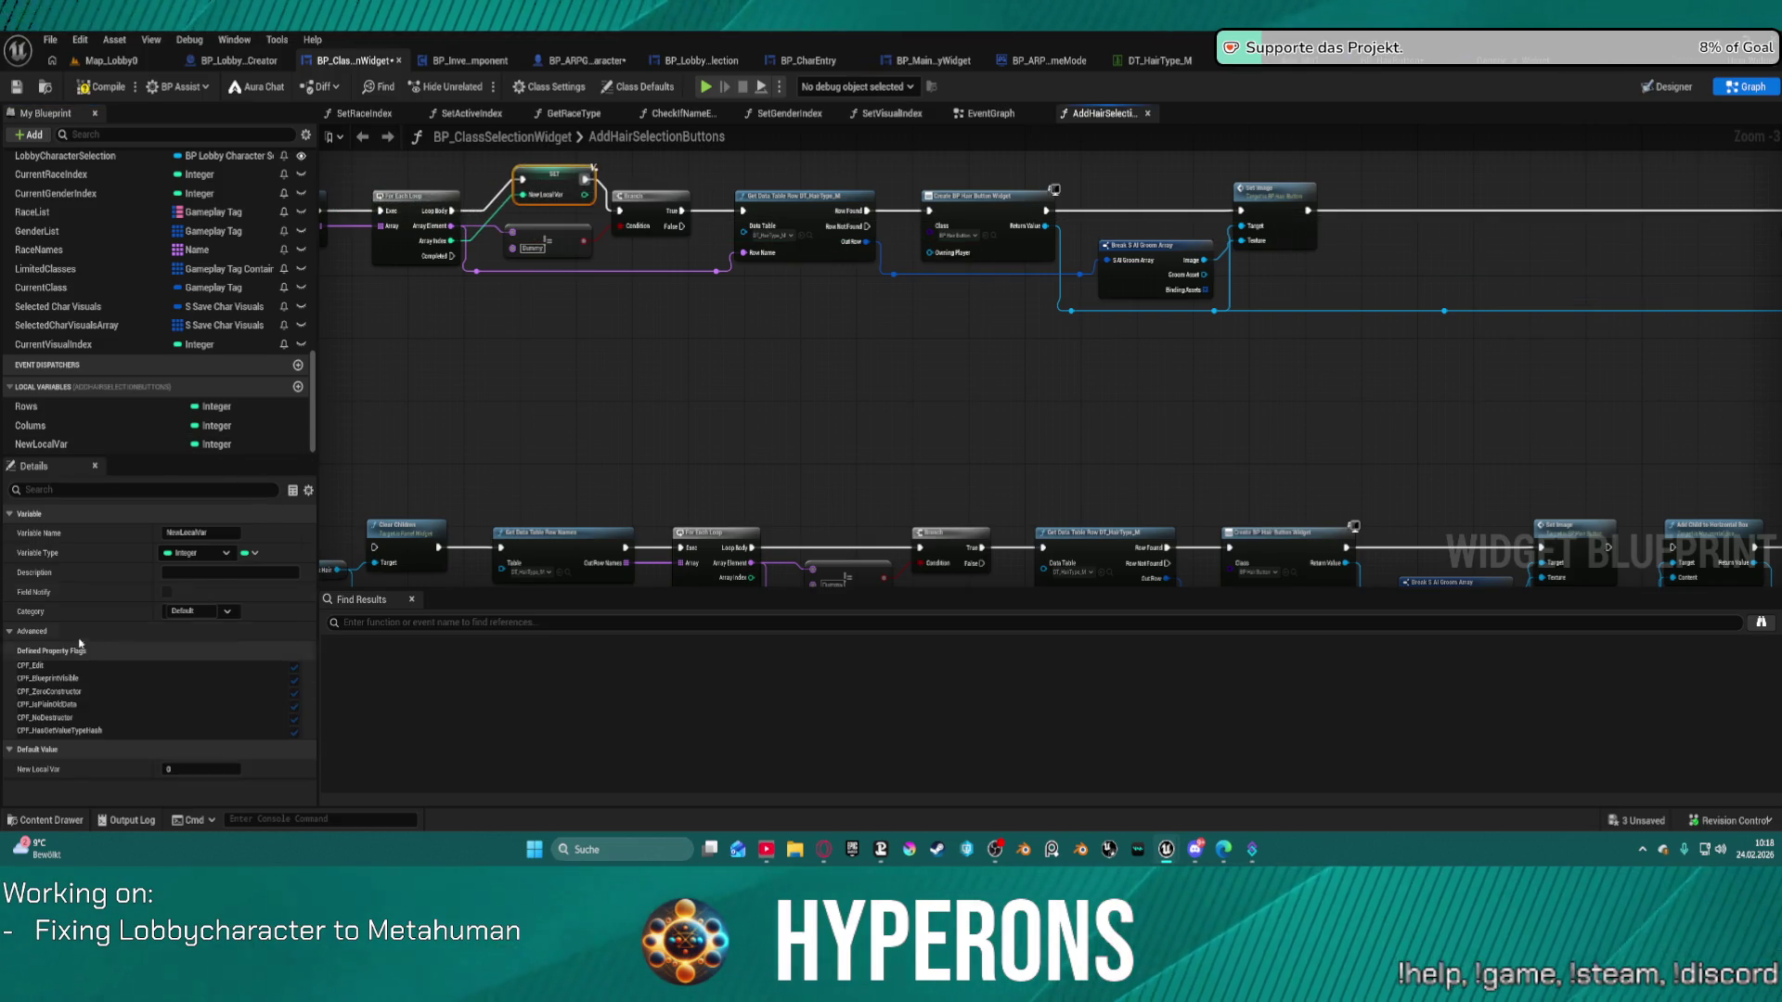
{"action": "left_click", "coordinate": [232, 446]}
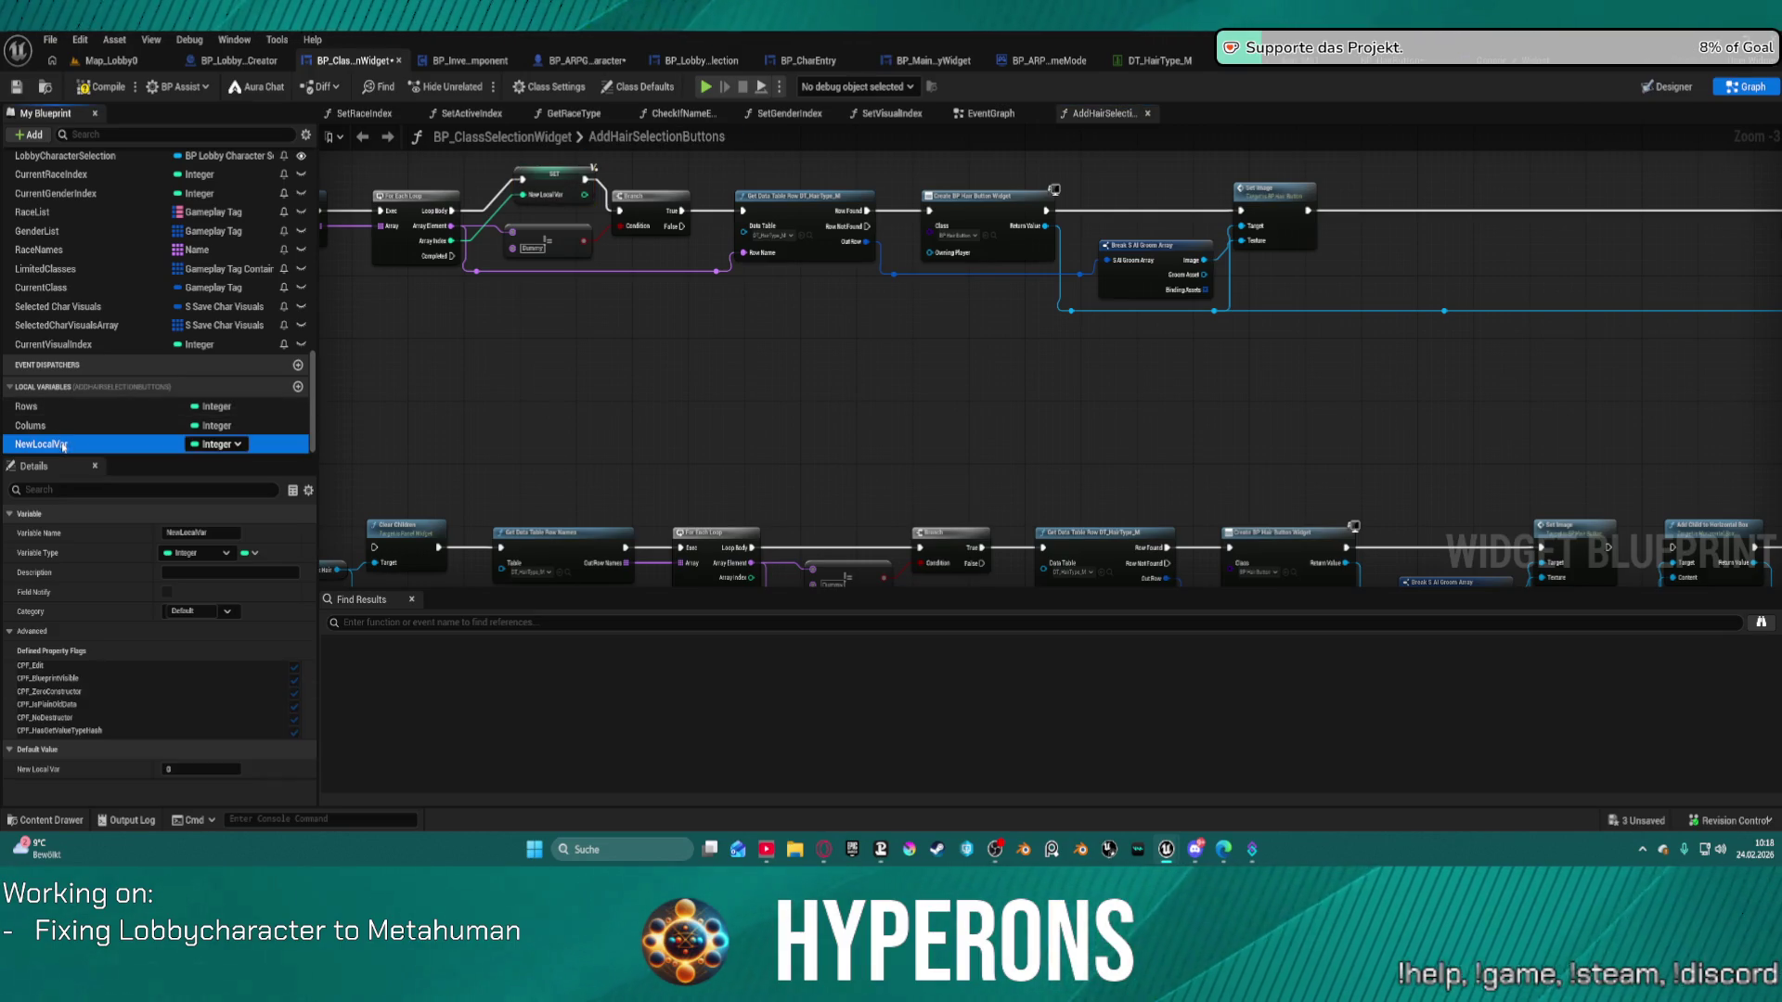
{"action": "type", "text": "CurrentSlot"}
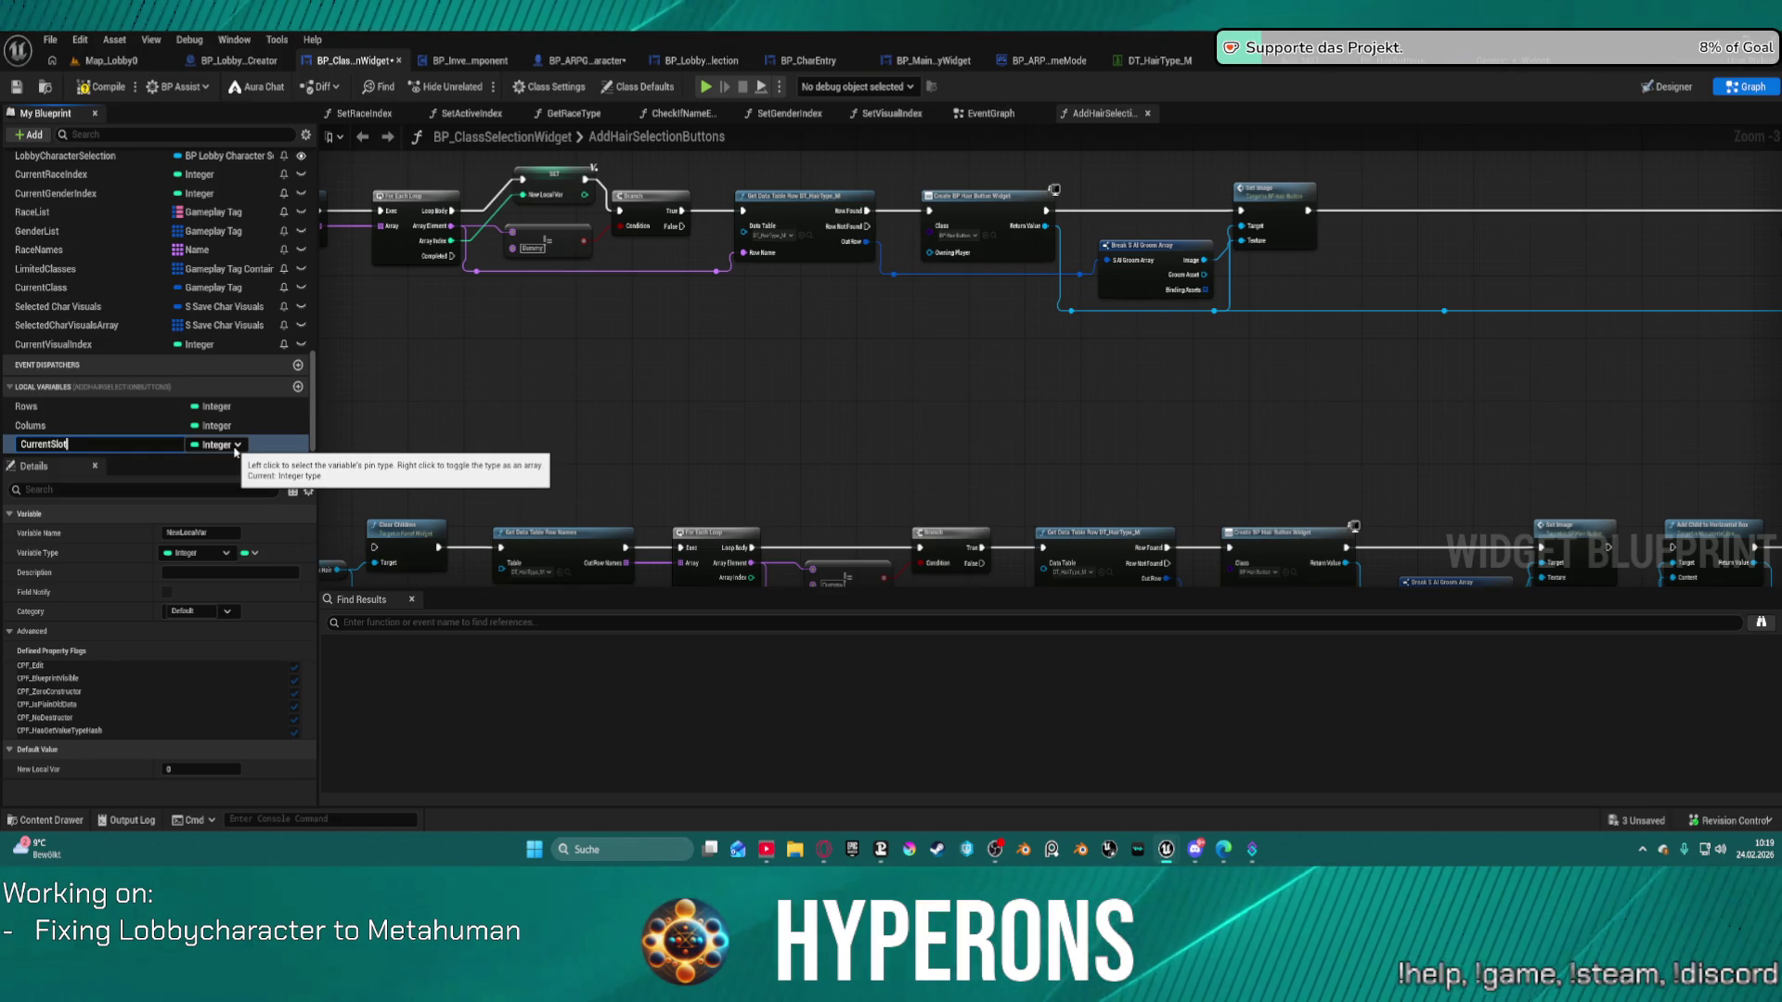
{"action": "key", "text": "Return"}
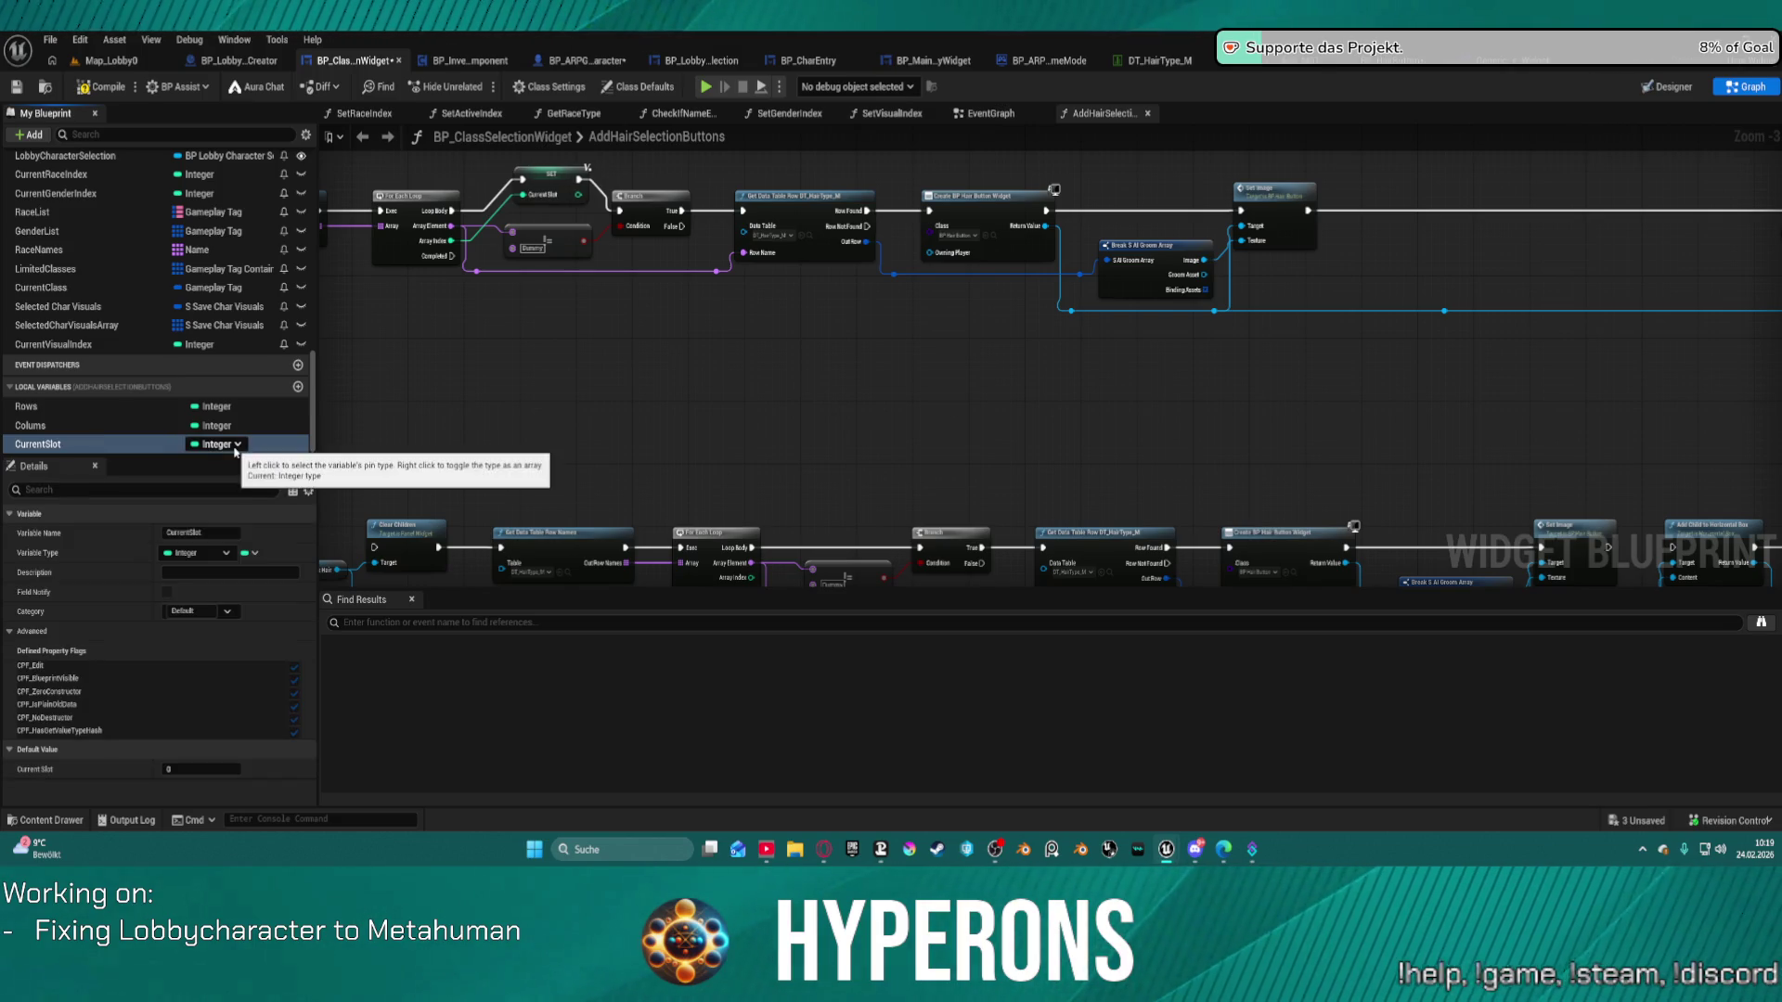
{"action": "left_click_drag", "start_coordinate": [557, 172], "coordinate": [557, 186]}
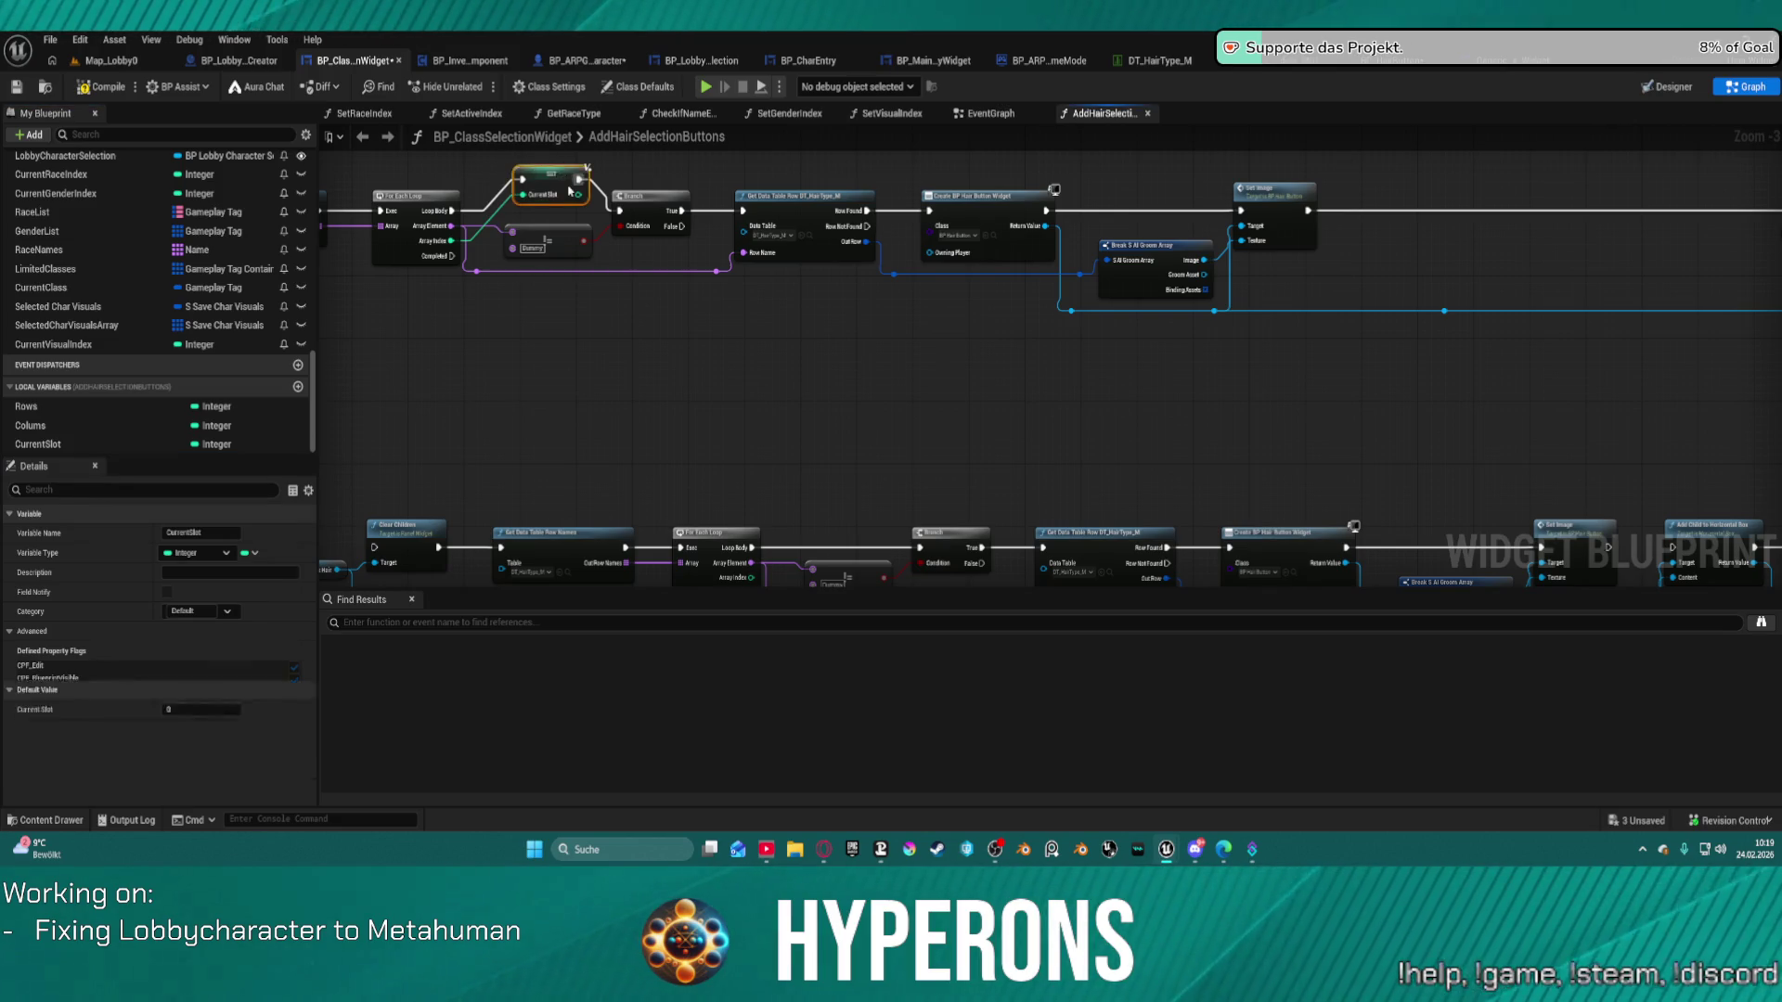
Rename the variable Currentindex and wire it into Add Child's InRow input.
{"action": "left_click", "coordinate": [55, 444]}
{"action": "key", "text": "BackSpace"}
{"action": "key", "text": "BackSpace"}
{"action": "key", "text": "BackSpace"}
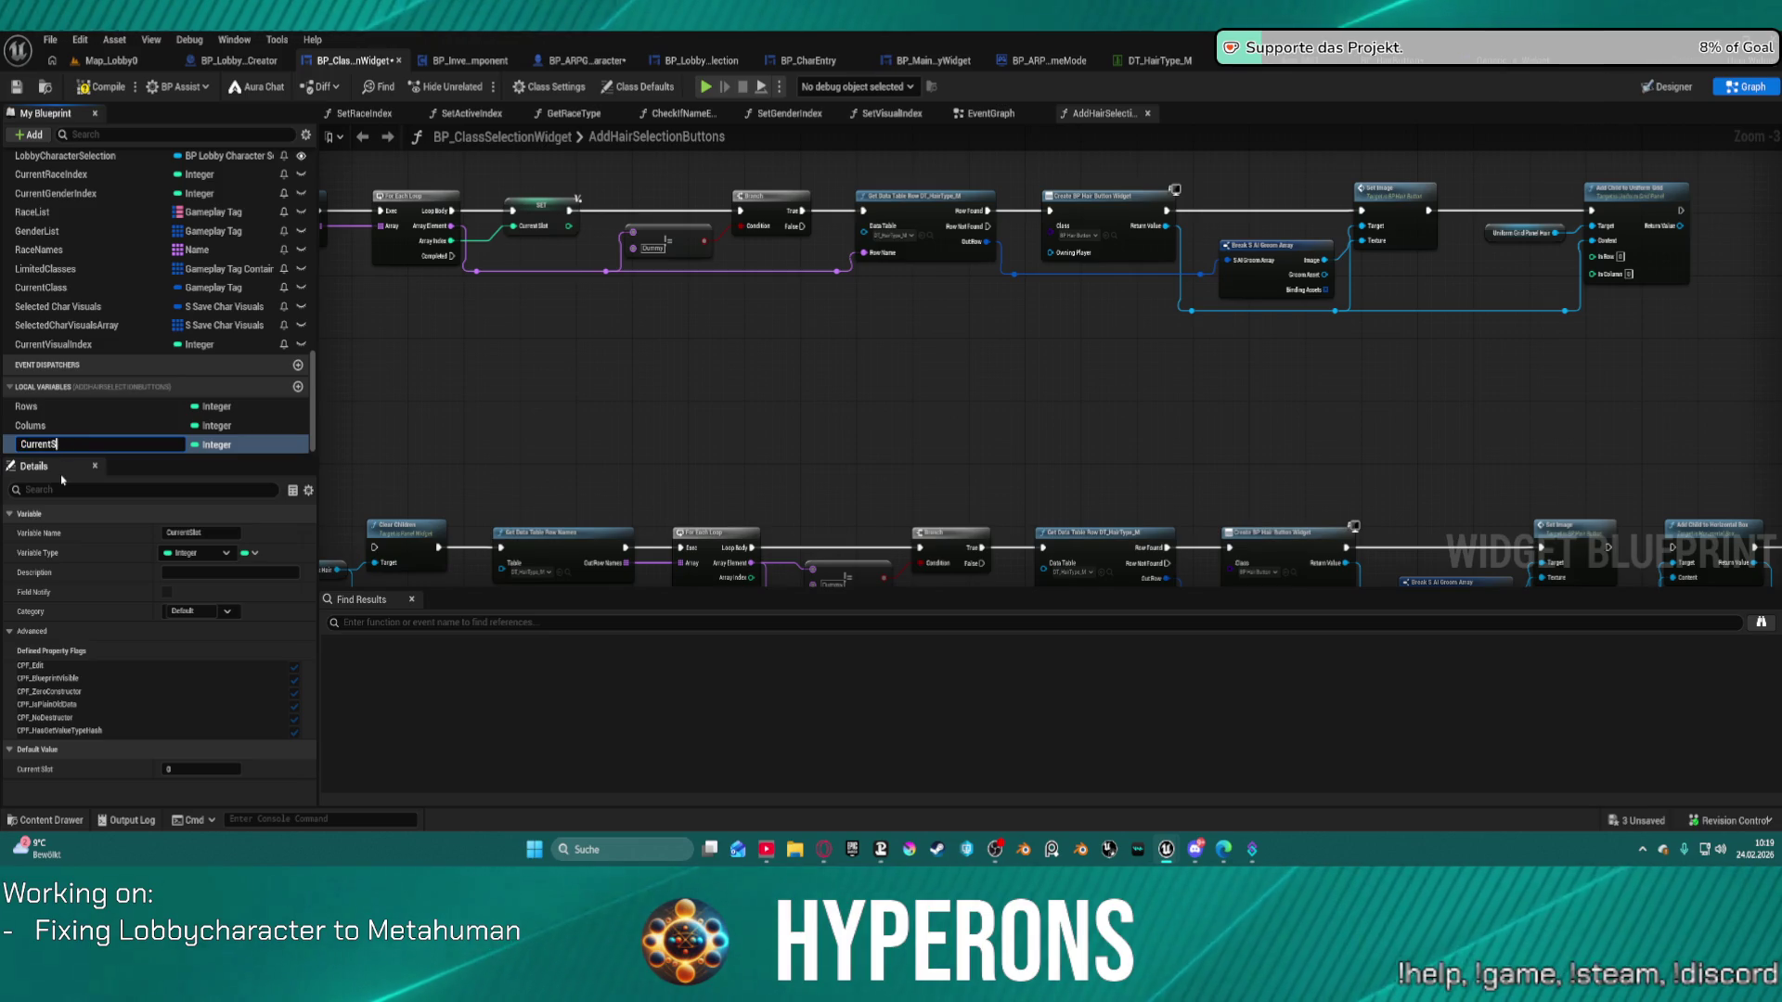
{"action": "type", "text": "Index"}
{"action": "key", "text": "Return"}
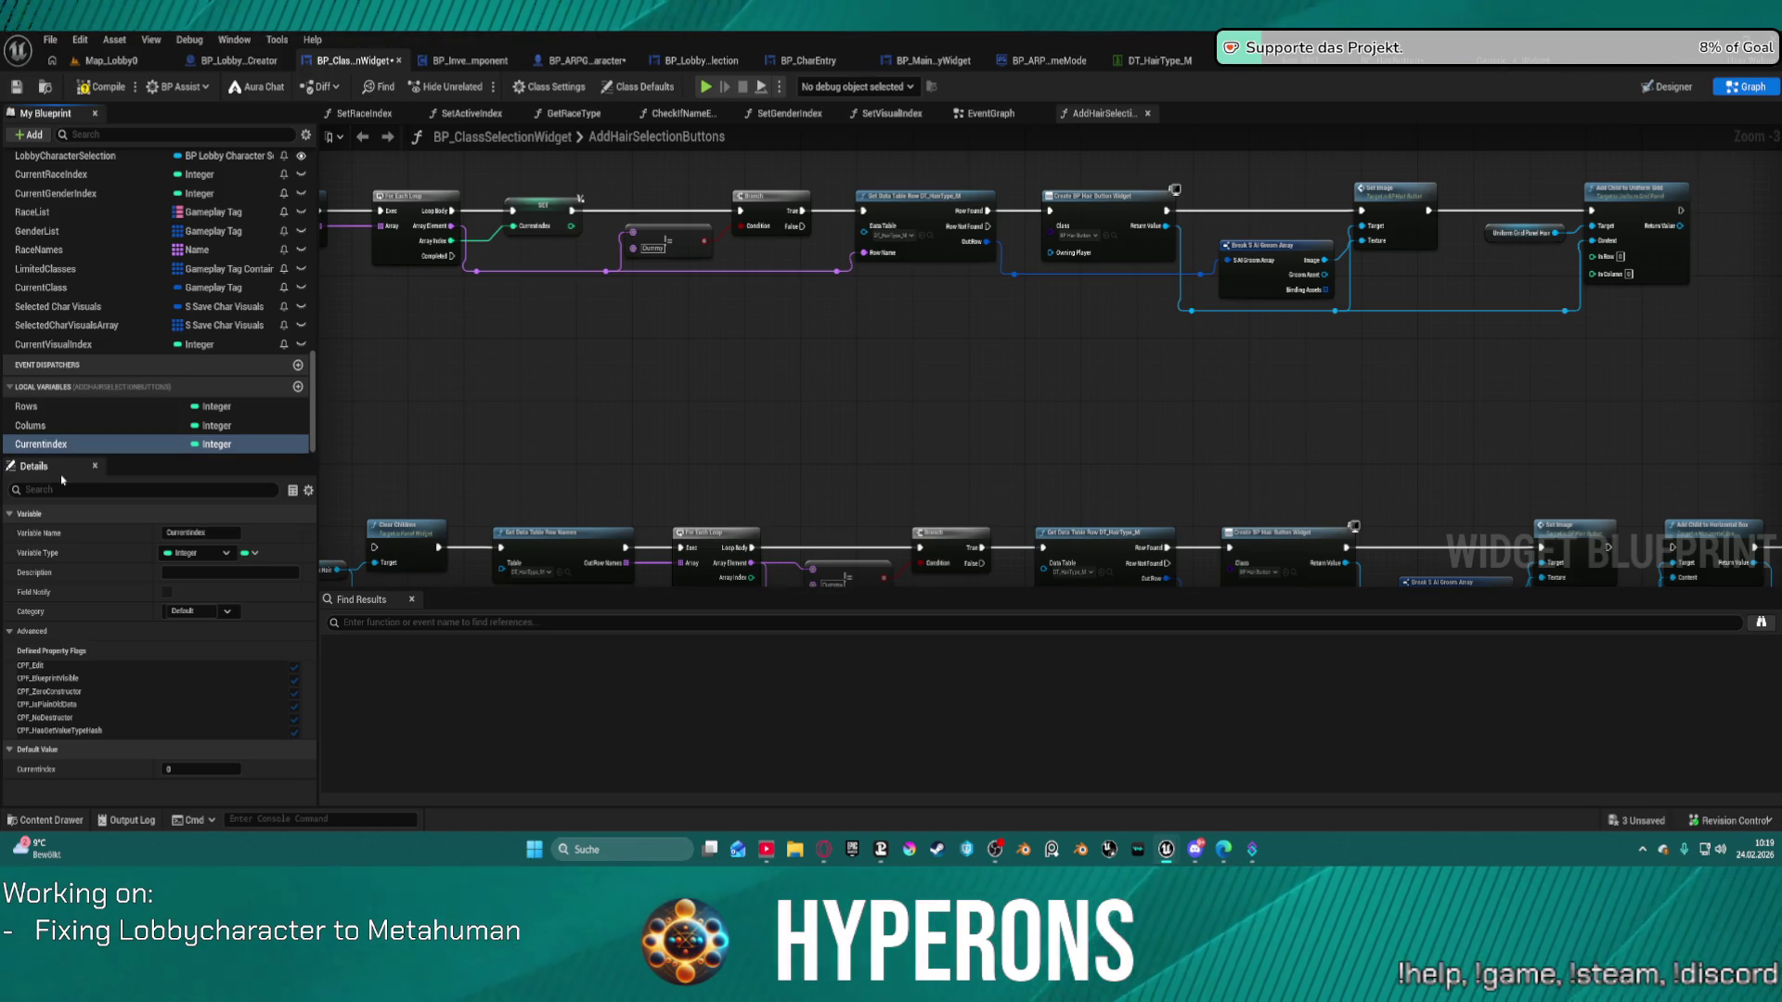
{"action": "left_click", "coordinate": [535, 218]}
{"action": "left_click", "coordinate": [202, 770]}
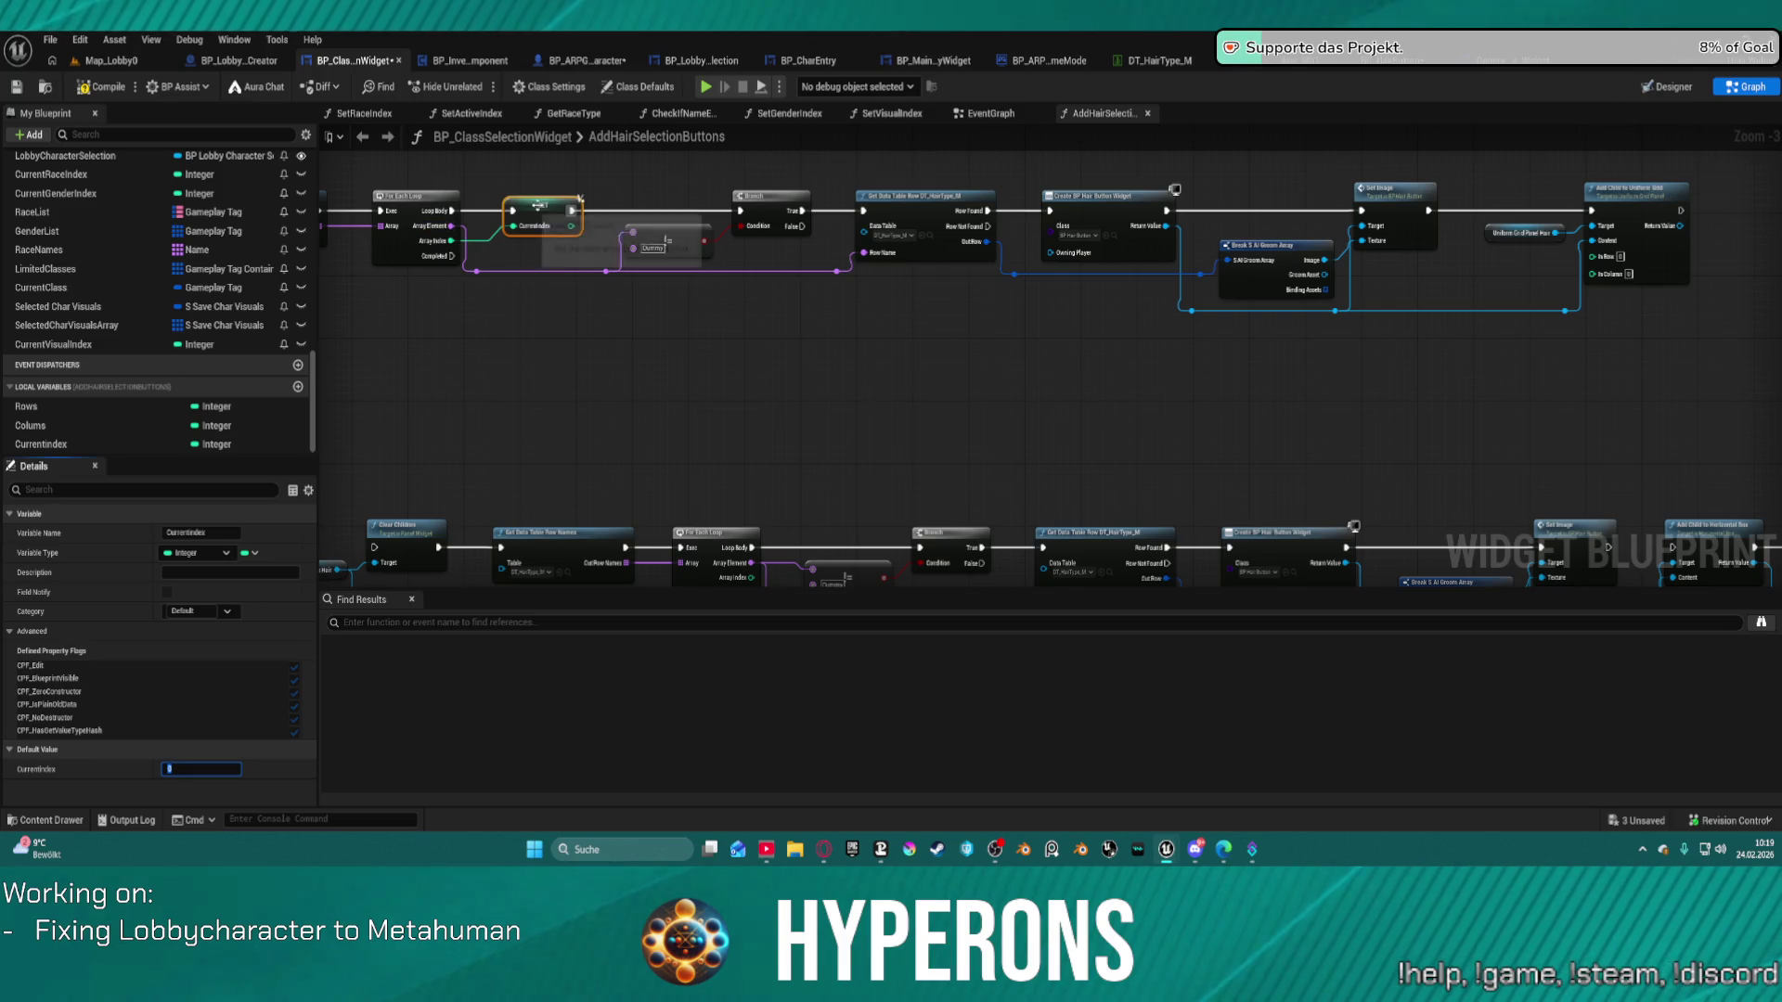
{"action": "mouse_move", "coordinate": [1359, 422]}
{"action": "left_mouse_down"}
{"action": "mouse_move", "coordinate": [744, 404]}
{"action": "mouse_move", "coordinate": [1123, 510]}
{"action": "mouse_move", "coordinate": [760, 341]}
{"action": "left_mouse_up"}
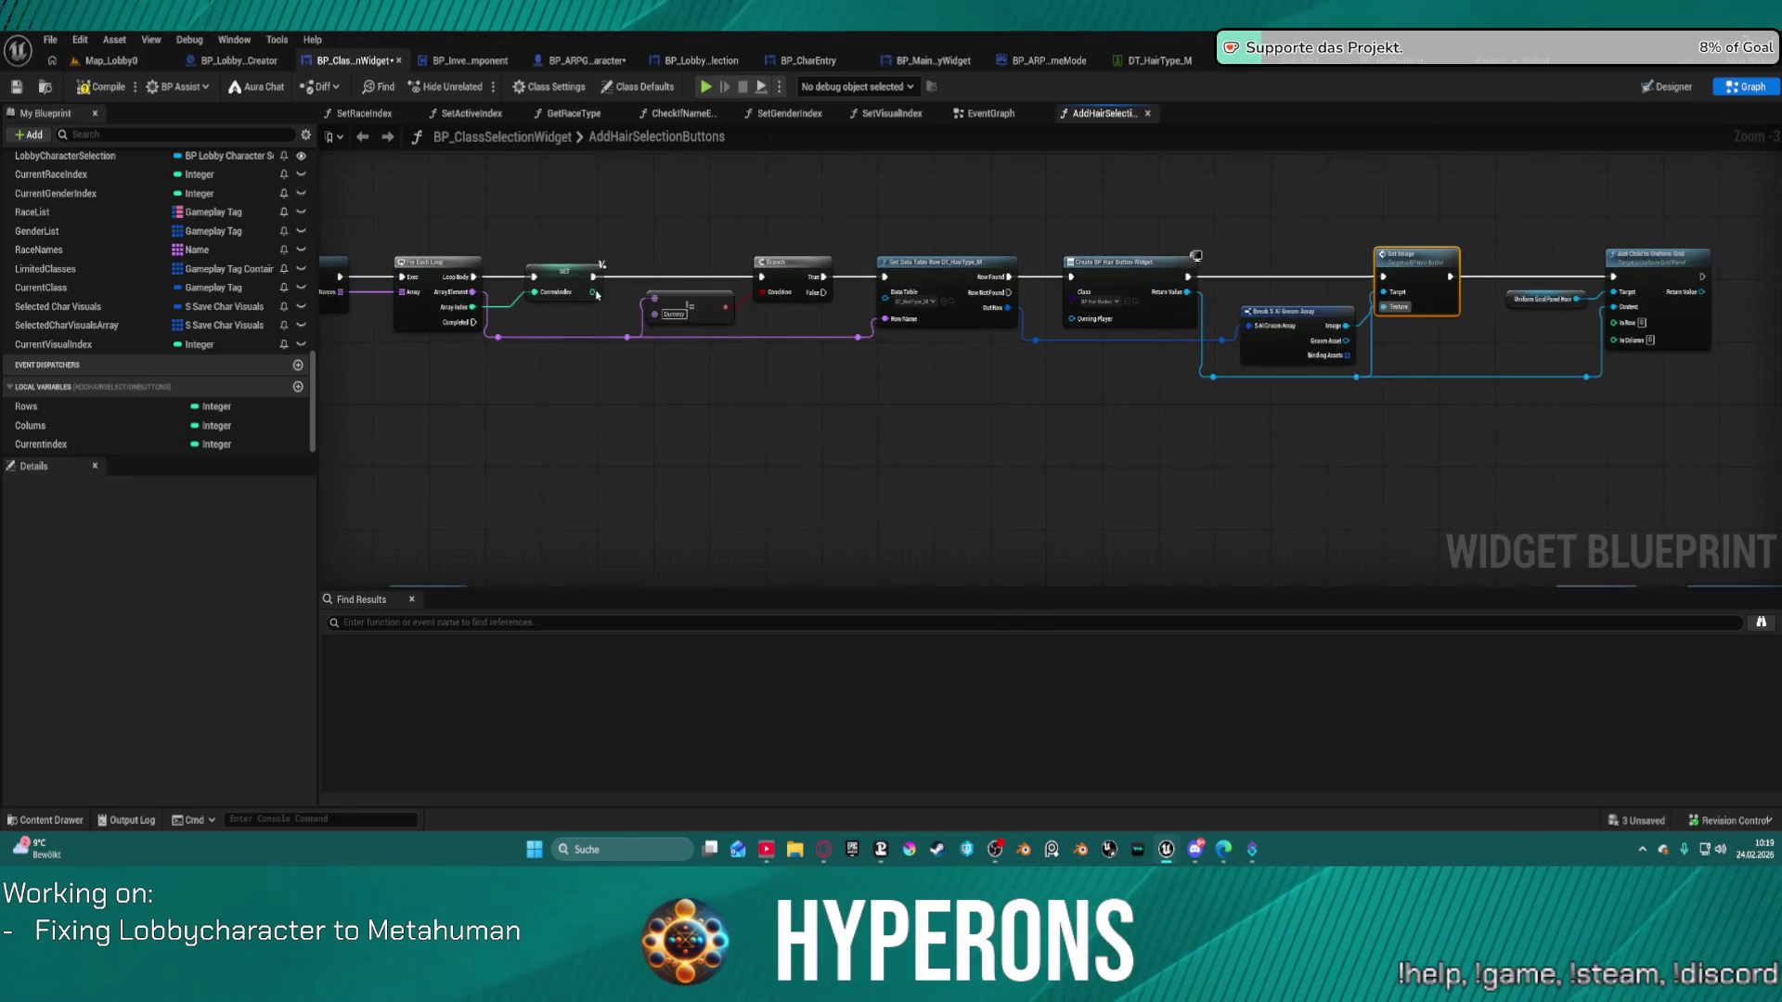
{"action": "mouse_move", "coordinate": [595, 290]}
{"action": "left_mouse_down"}
{"action": "mouse_move", "coordinate": [1355, 296]}
{"action": "mouse_move", "coordinate": [1552, 380]}
{"action": "mouse_move", "coordinate": [1613, 322]}
{"action": "left_mouse_up"}
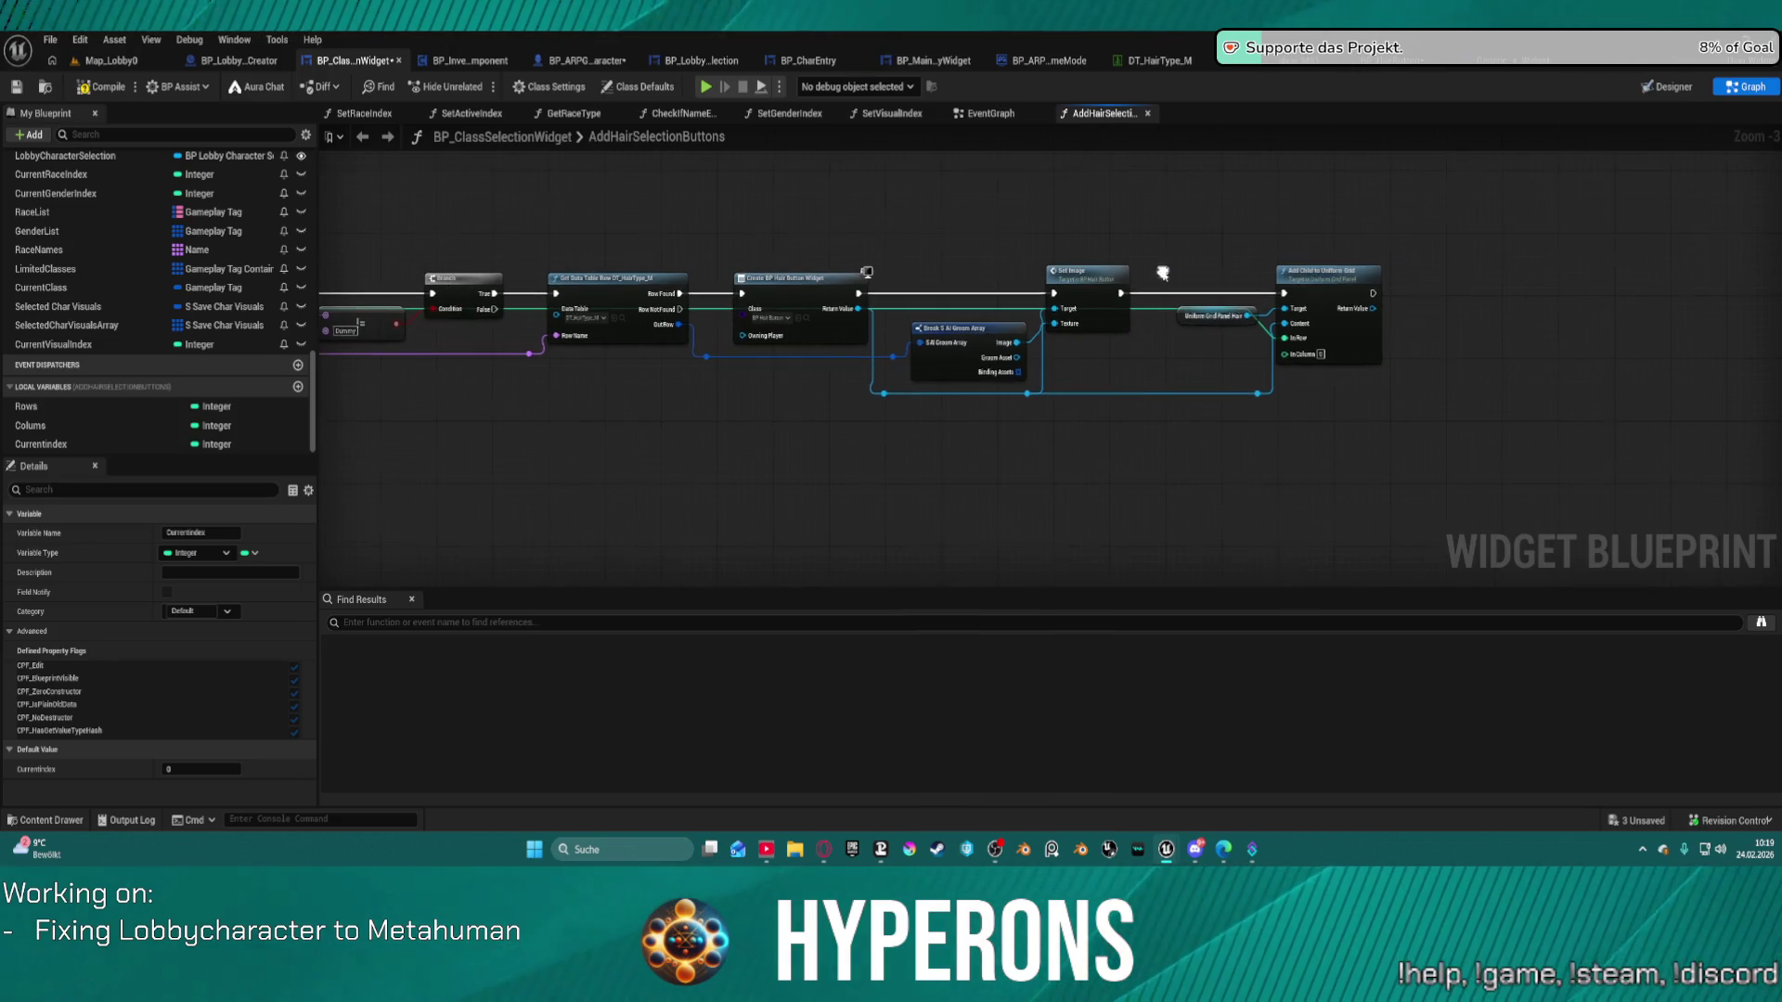
{"action": "left_click_drag", "start_coordinate": [1218, 316], "coordinate": [1177, 368]}
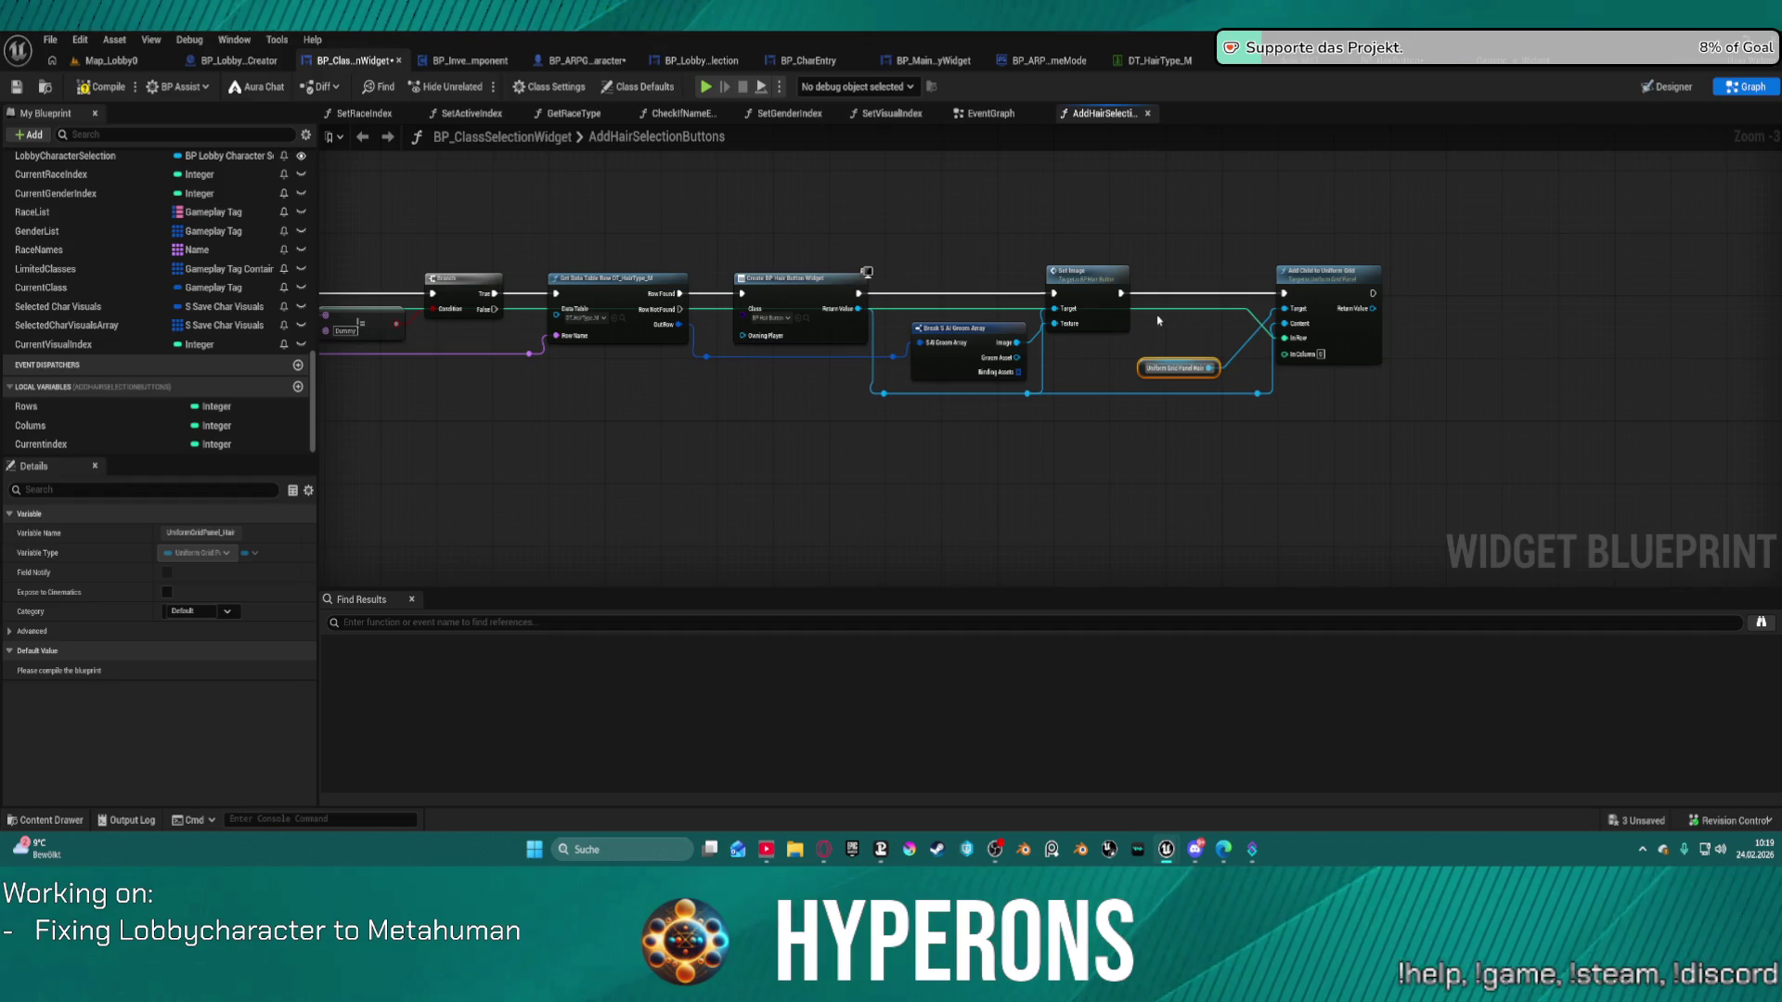
Add an Increment Int node from a reroute point and run it right after Set Image.
{"action": "left_click", "coordinate": [1147, 313]}
{"action": "double_click", "coordinate": [1144, 313]}
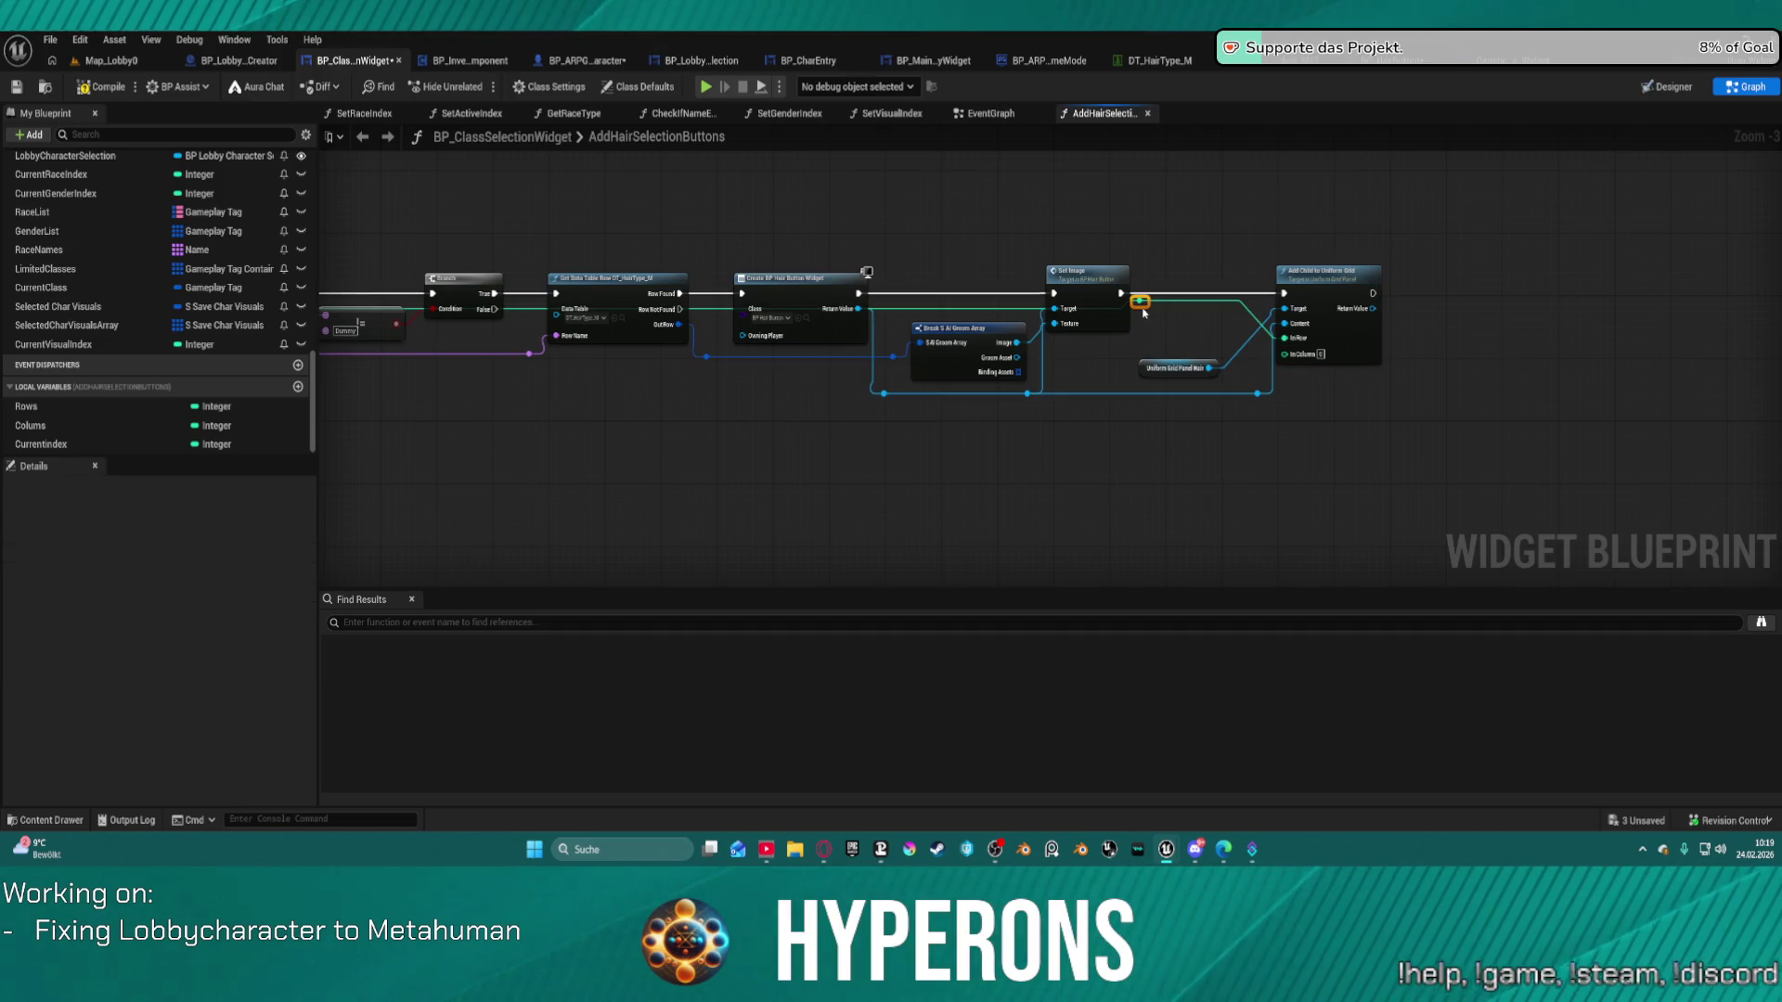
{"action": "left_click_drag", "start_coordinate": [1141, 307], "coordinate": [1157, 266]}
{"action": "type", "text": "i"}
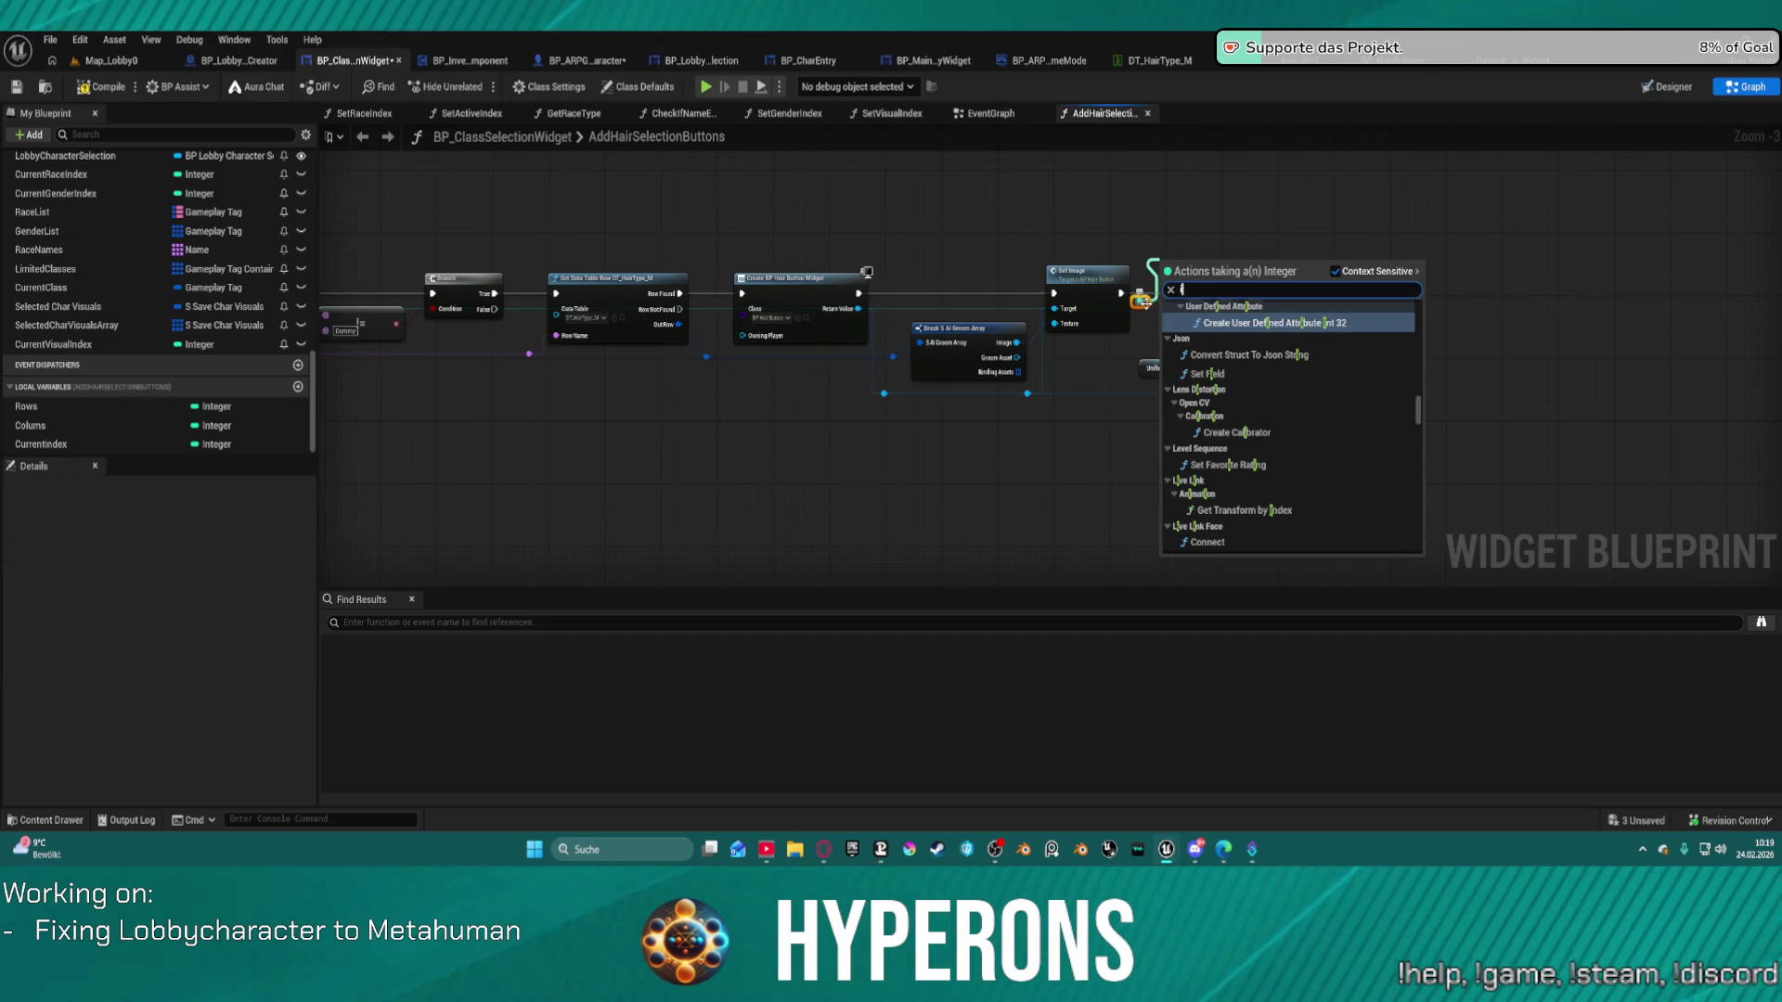
{"action": "type", "text": "nc"}
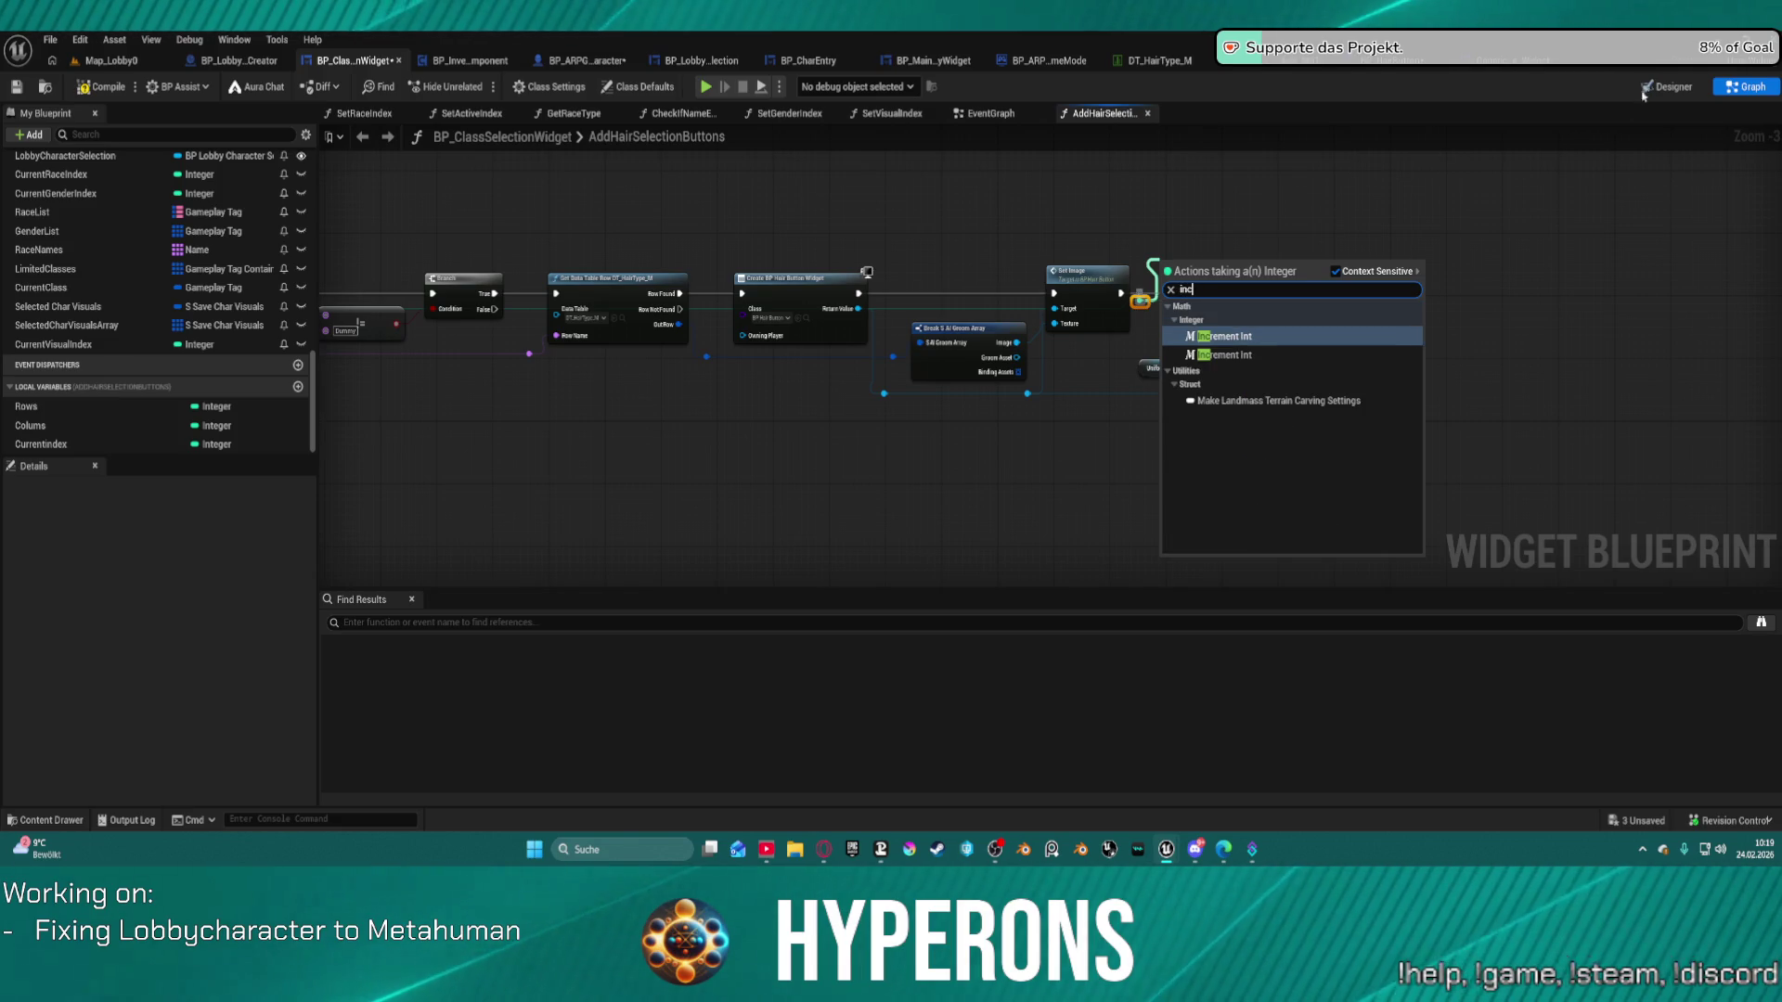
{"action": "left_click", "coordinate": [1241, 340]}
{"action": "left_click_drag", "start_coordinate": [1120, 293], "coordinate": [1168, 270]}
Disconnect Add Child's In Row input and tidy the grid add node and Uniform Grid Panel Hair getter.
{"action": "left_click", "coordinate": [1285, 338], "text": "alt"}
{"action": "left_click", "coordinate": [1327, 275]}
{"action": "mouse_move", "coordinate": [1201, 285]}
{"action": "left_mouse_down"}
{"action": "mouse_move", "coordinate": [1295, 343]}
{"action": "mouse_move", "coordinate": [1174, 271]}
{"action": "mouse_move", "coordinate": [1286, 338]}
{"action": "left_mouse_up"}
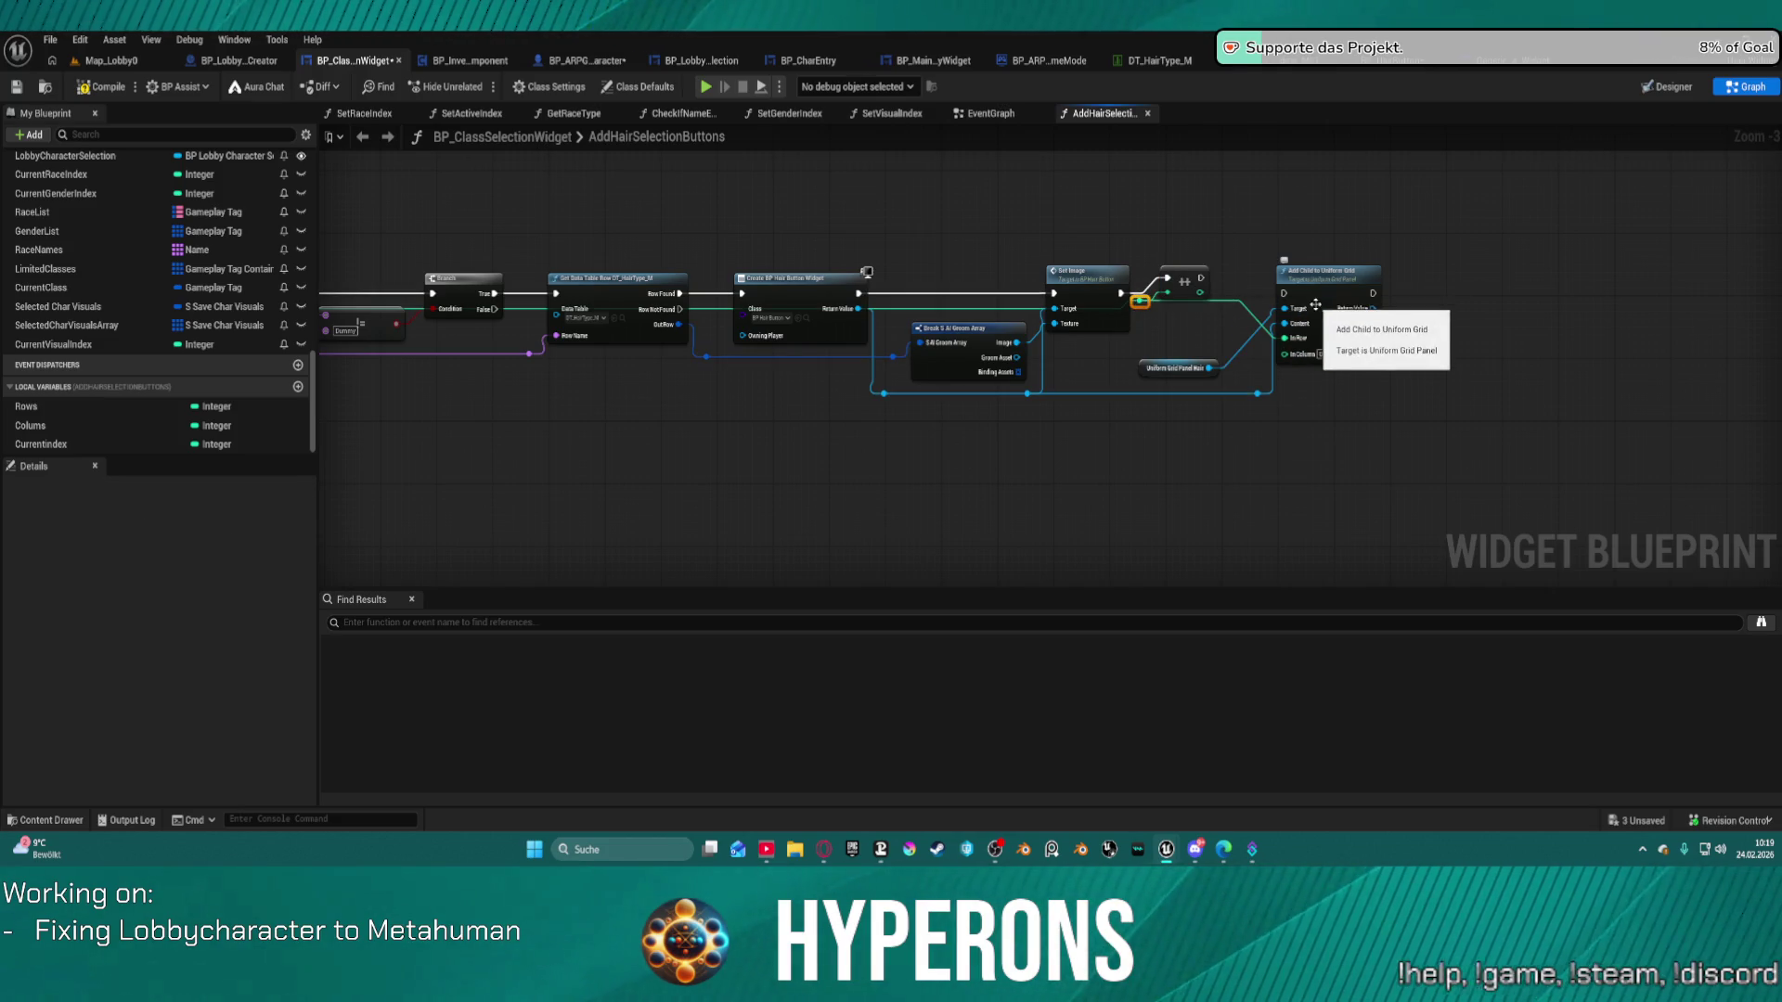
{"action": "mouse_move", "coordinate": [1373, 291]}
{"action": "left_mouse_down"}
{"action": "mouse_move", "coordinate": [1425, 246]}
{"action": "mouse_move", "coordinate": [1435, 304]}
{"action": "mouse_move", "coordinate": [1418, 251]}
{"action": "left_mouse_up"}
{"action": "key", "text": "q"}
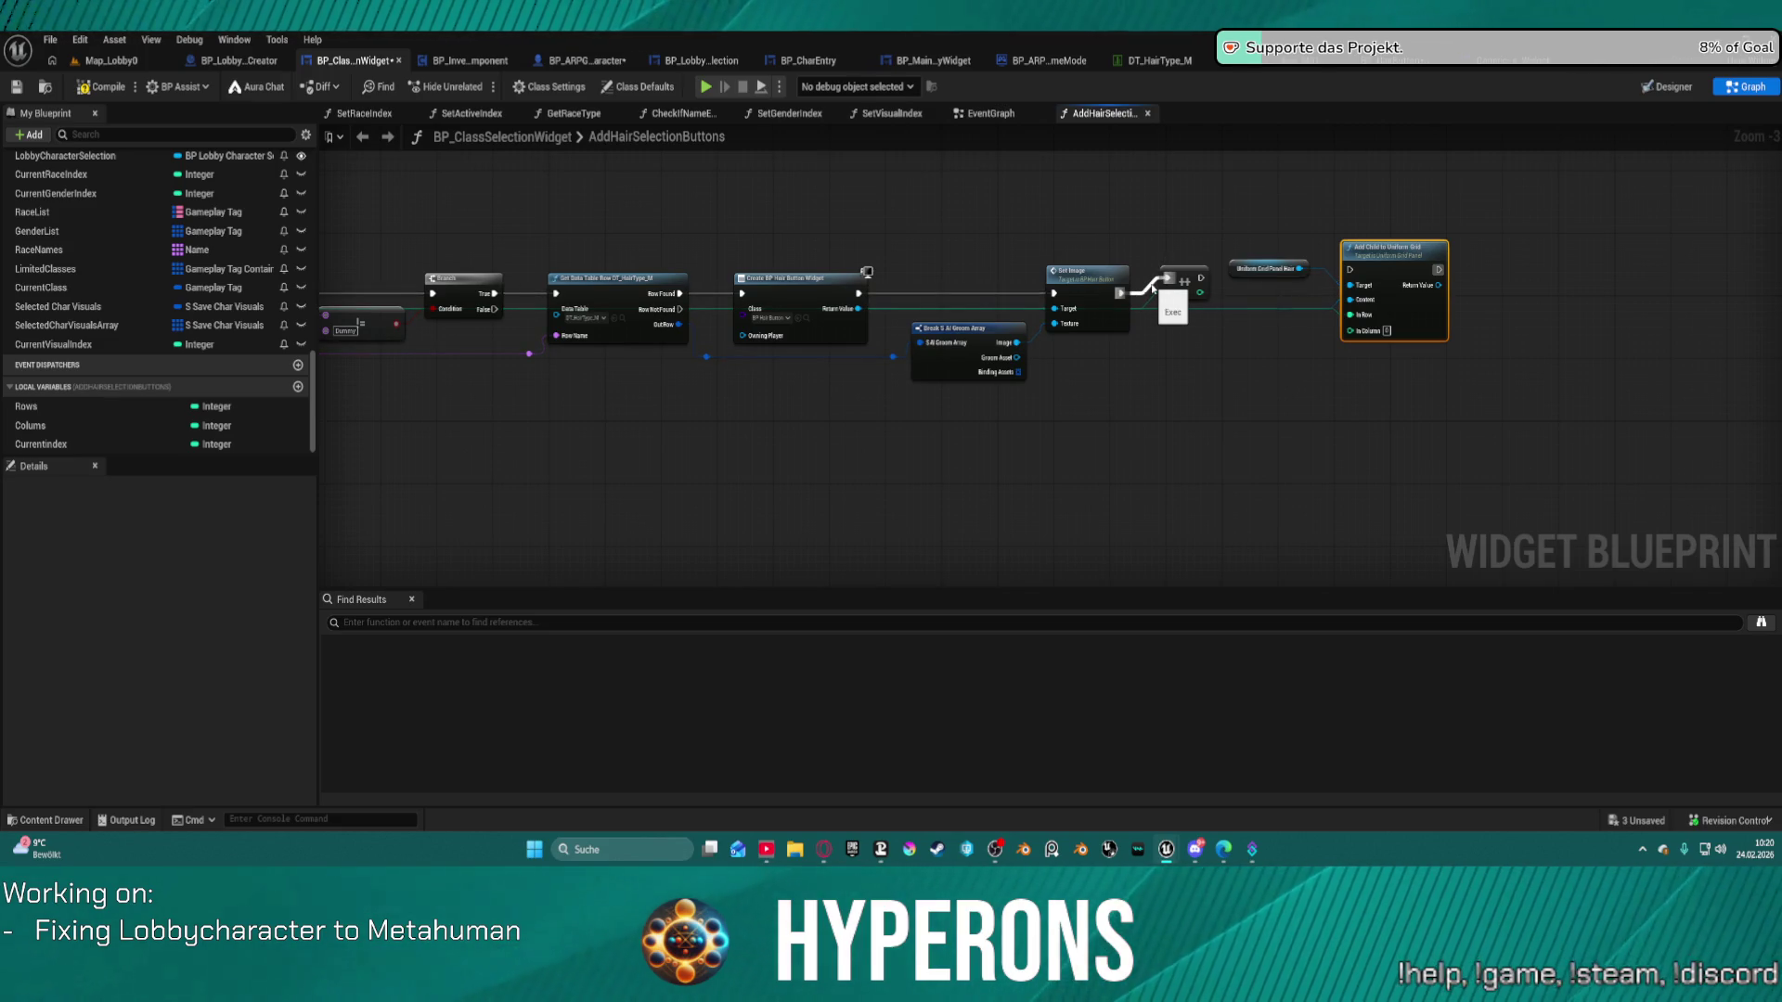
Place a Rows getter, a >= comparison on the increment output, and a Branch node.
{"action": "mouse_move", "coordinate": [28, 407]}
{"action": "left_mouse_down"}
{"action": "mouse_move", "coordinate": [1383, 390]}
{"action": "mouse_move", "coordinate": [1187, 351]}
{"action": "left_mouse_up"}
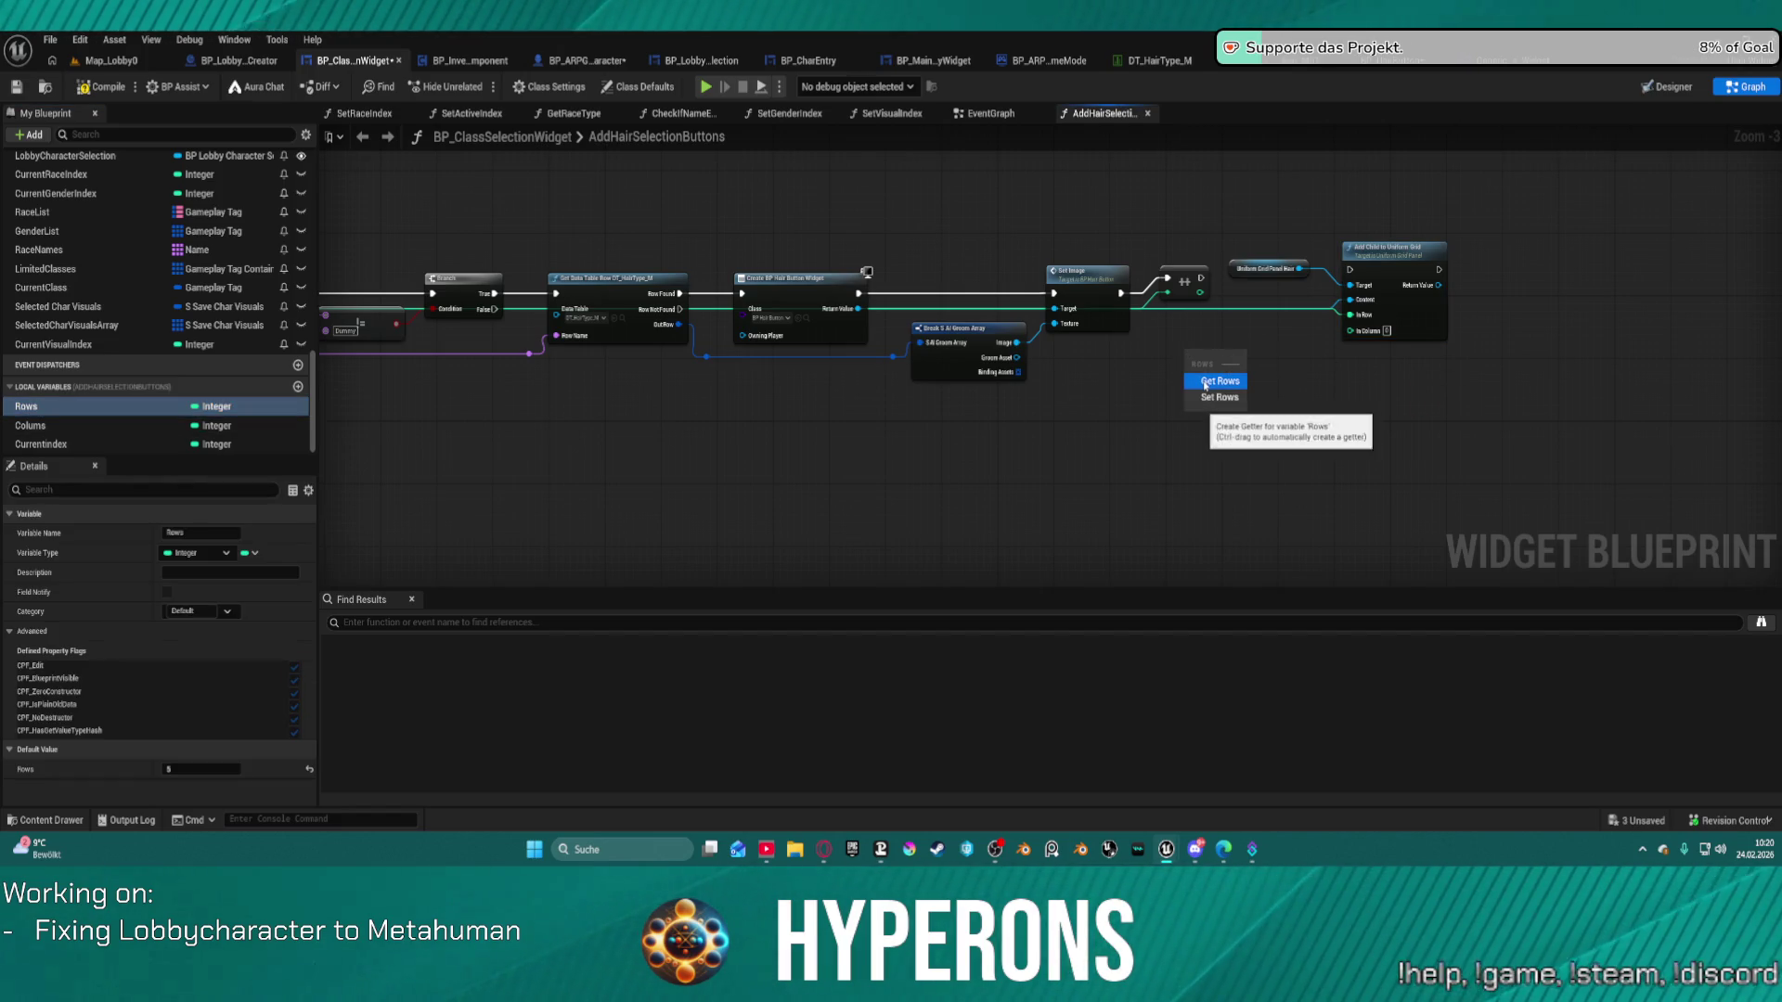
{"action": "left_click", "coordinate": [1205, 383]}
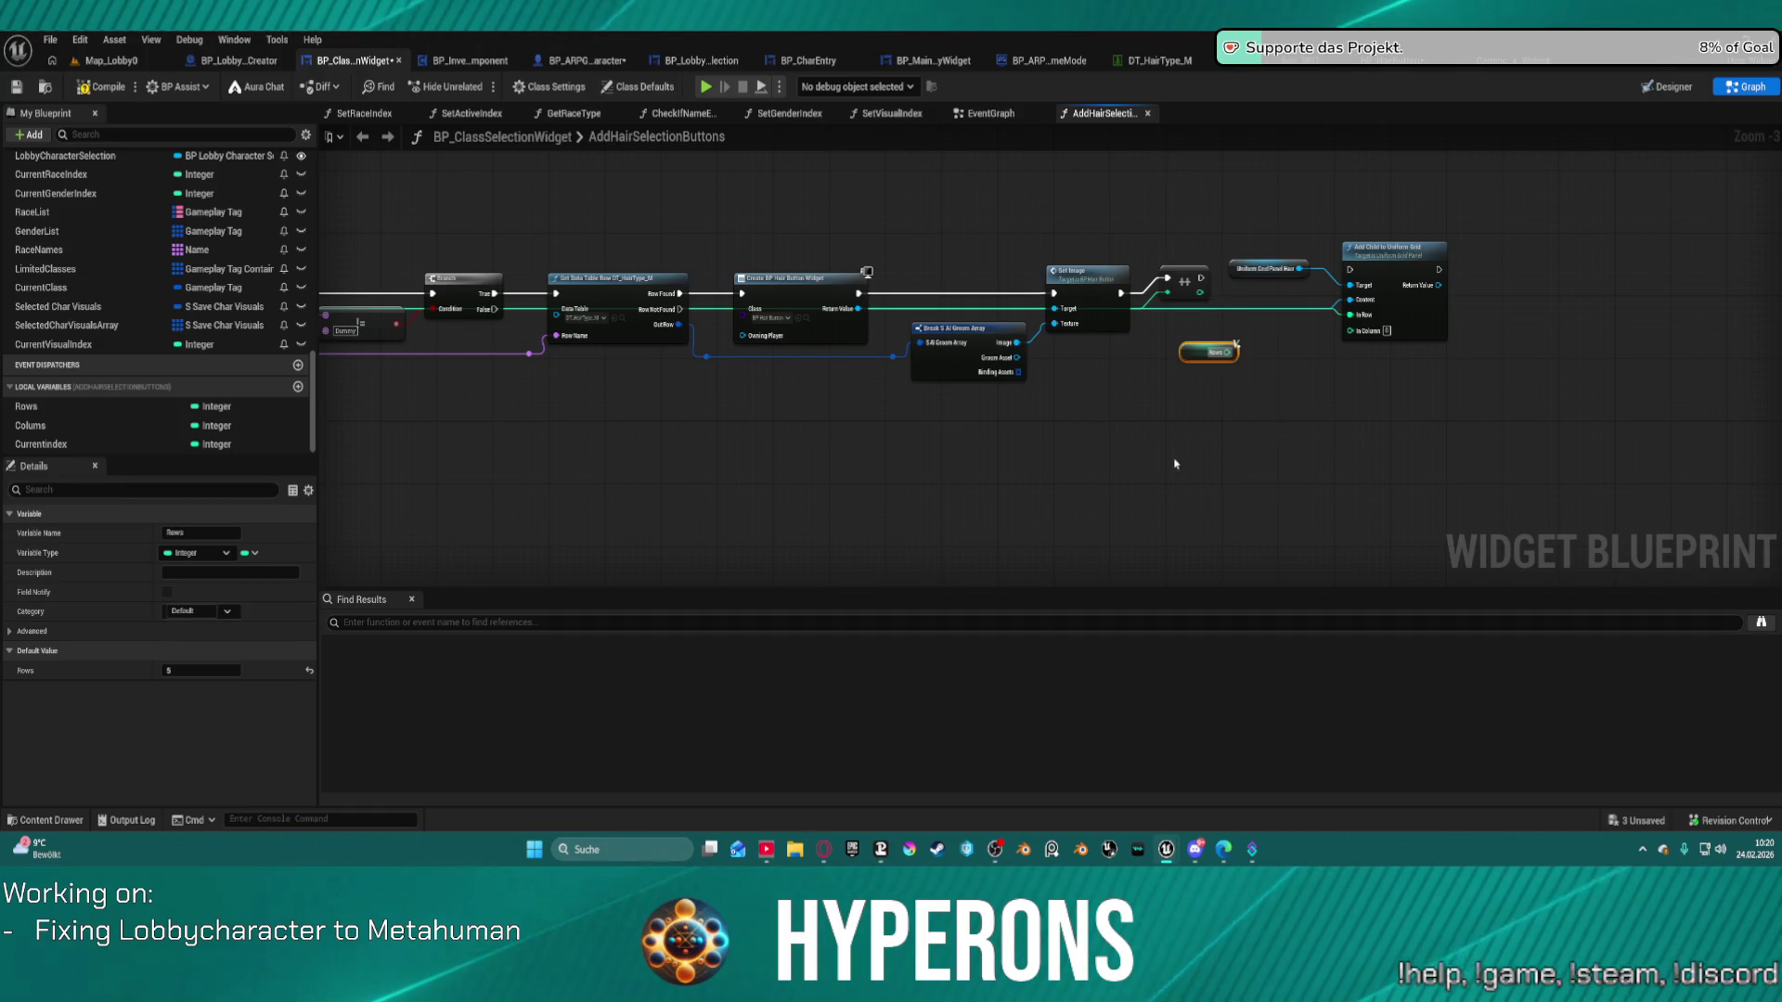
{"action": "left_click", "coordinate": [1203, 291]}
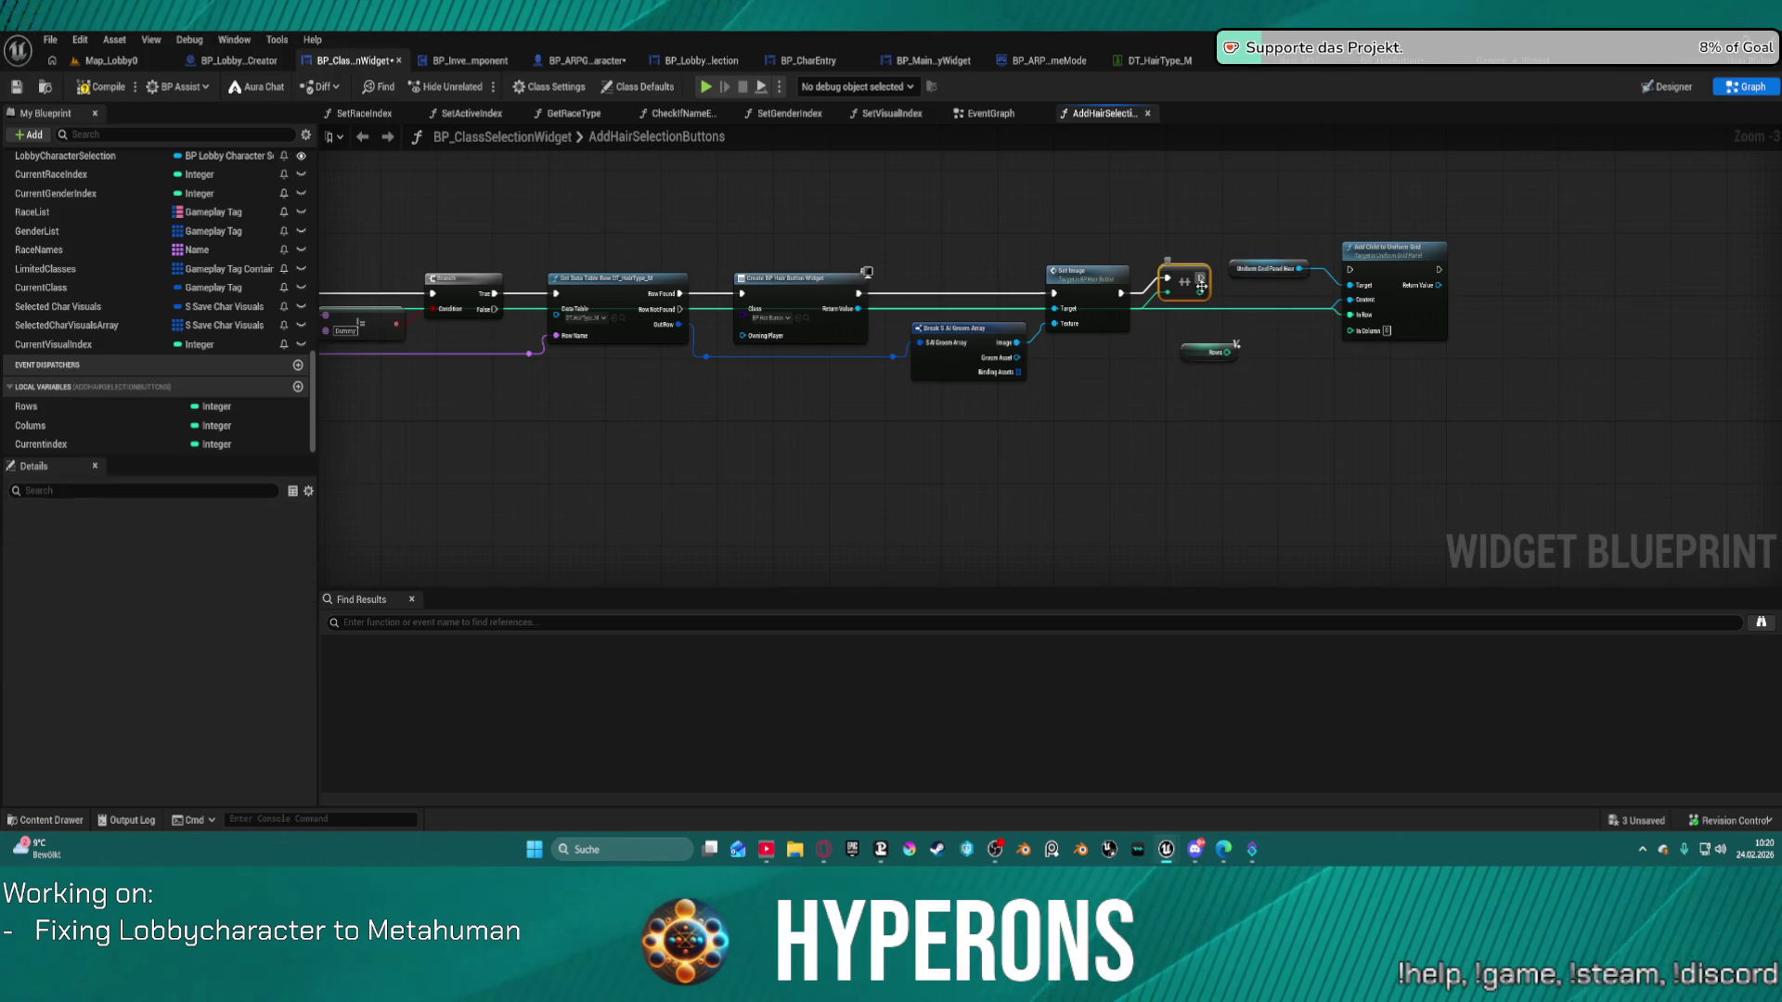
{"action": "left_click_drag", "start_coordinate": [1201, 292], "coordinate": [1243, 326]}
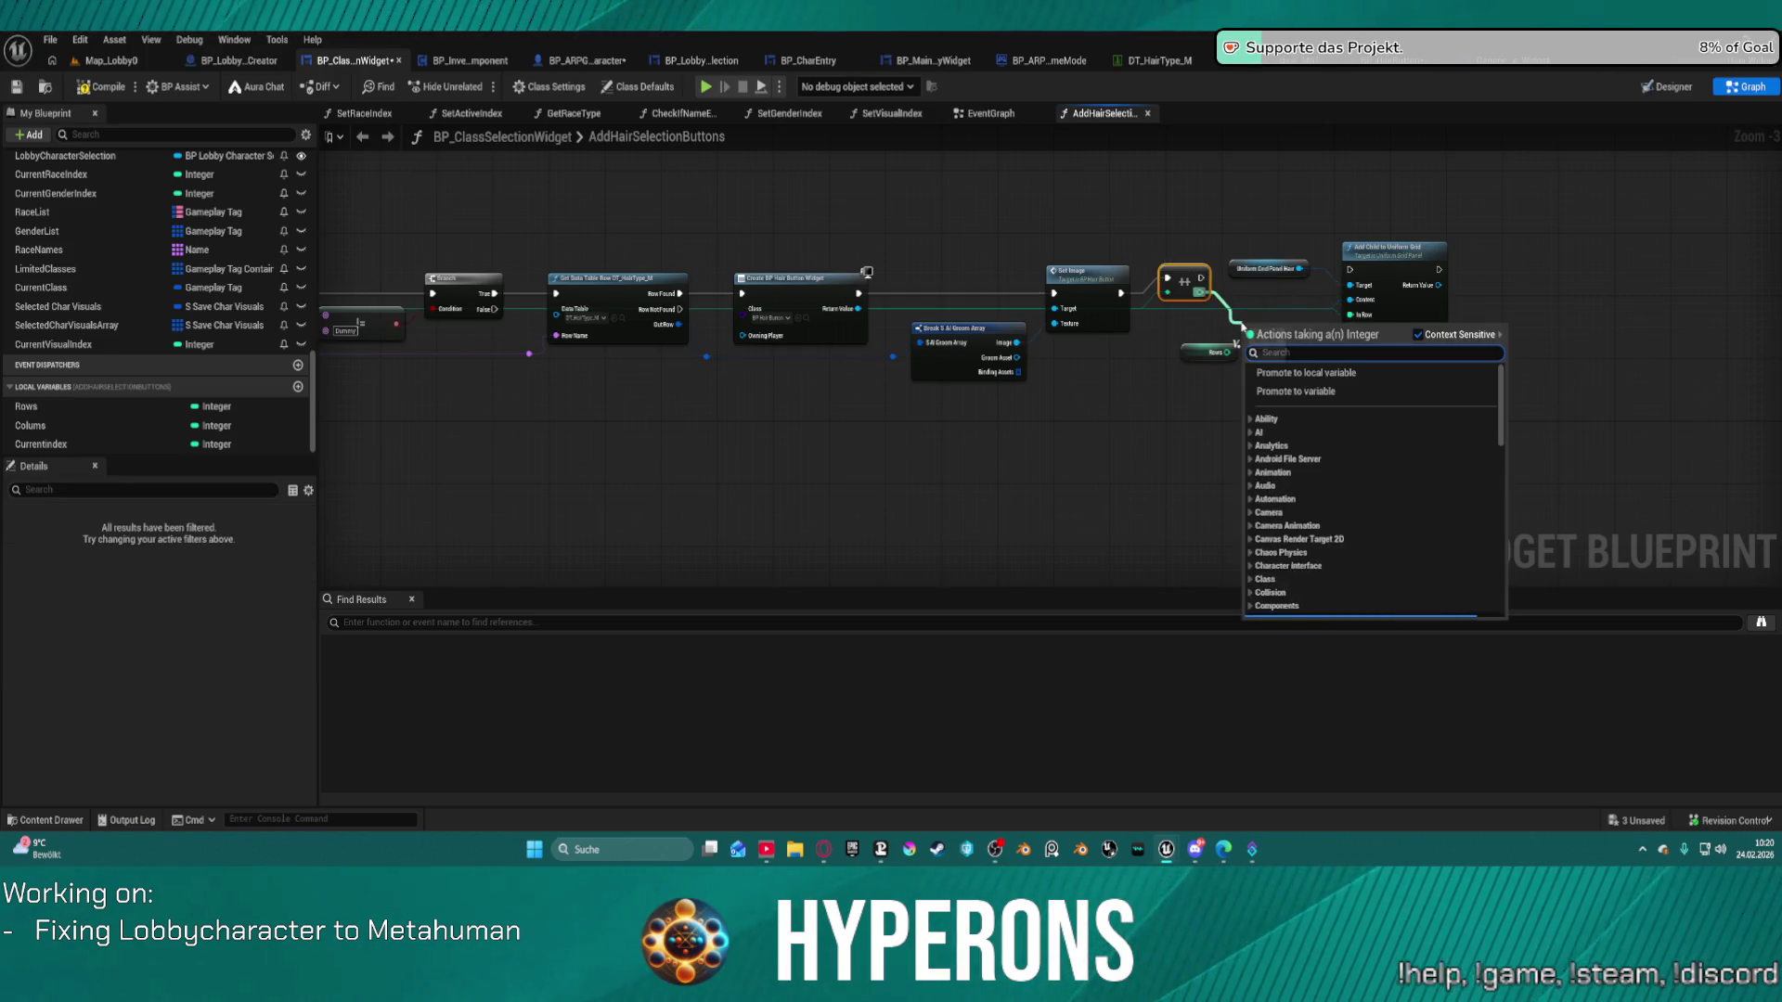
{"action": "type", "text": "equa"}
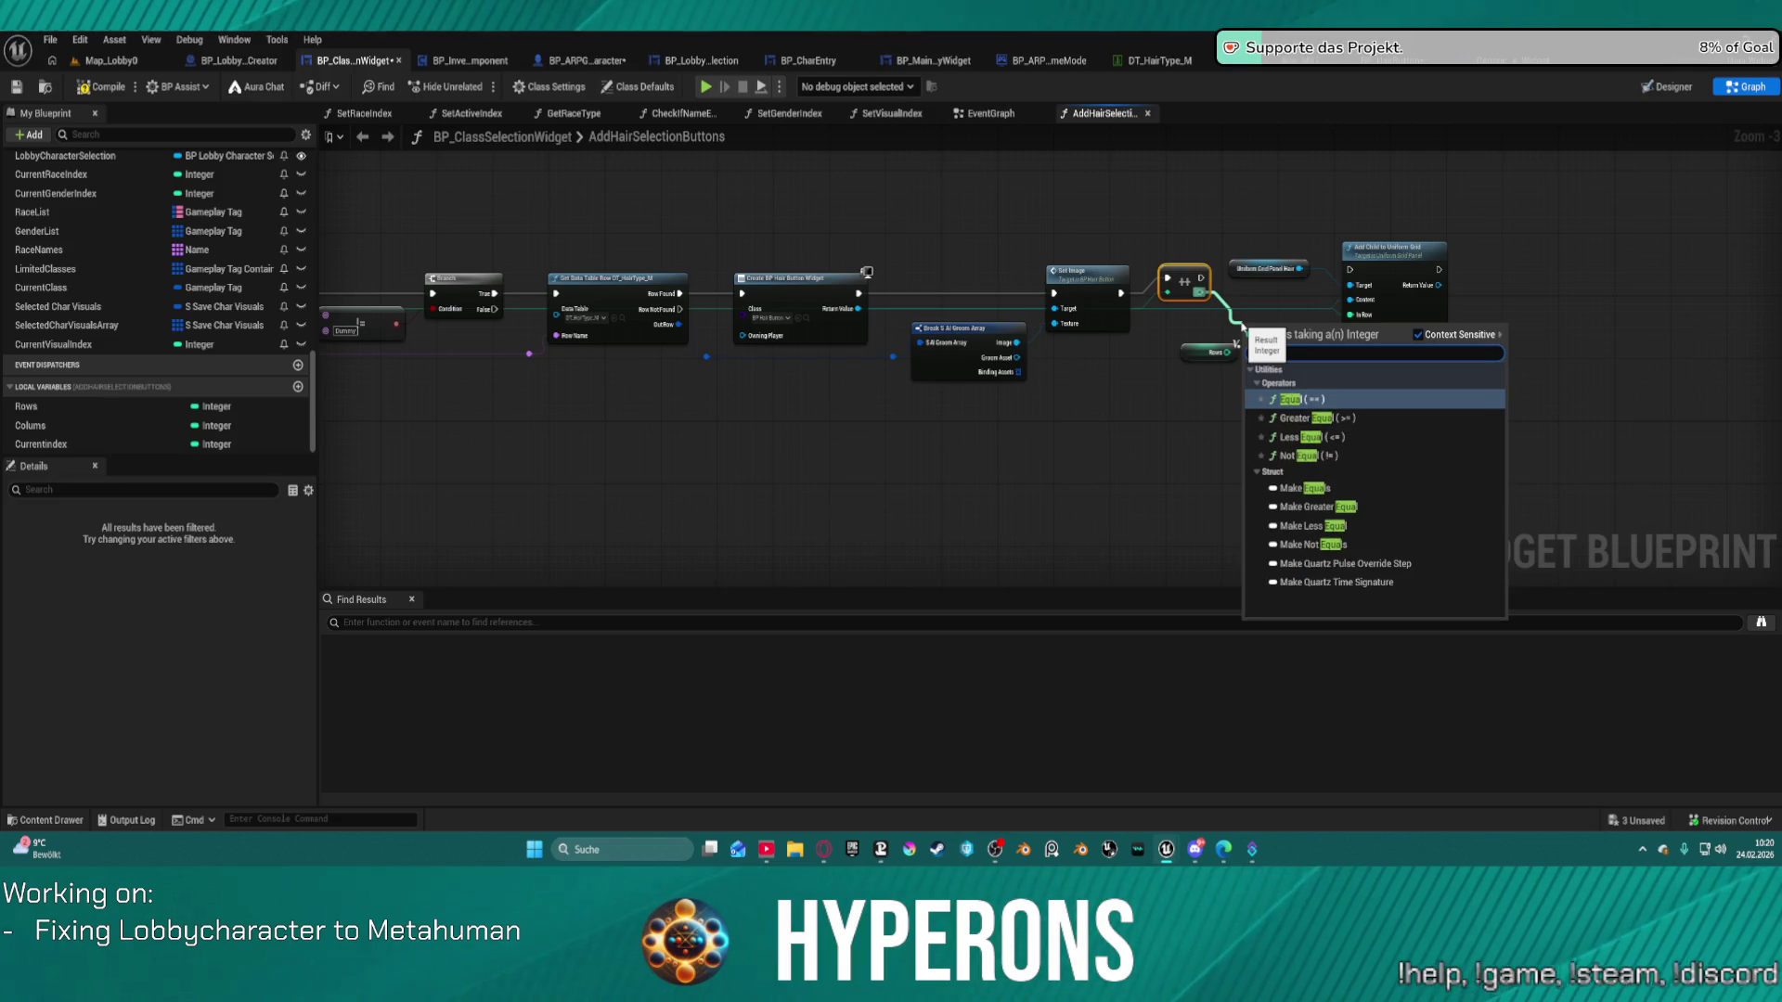
{"action": "key", "text": "Down"}
{"action": "key", "text": "Return"}
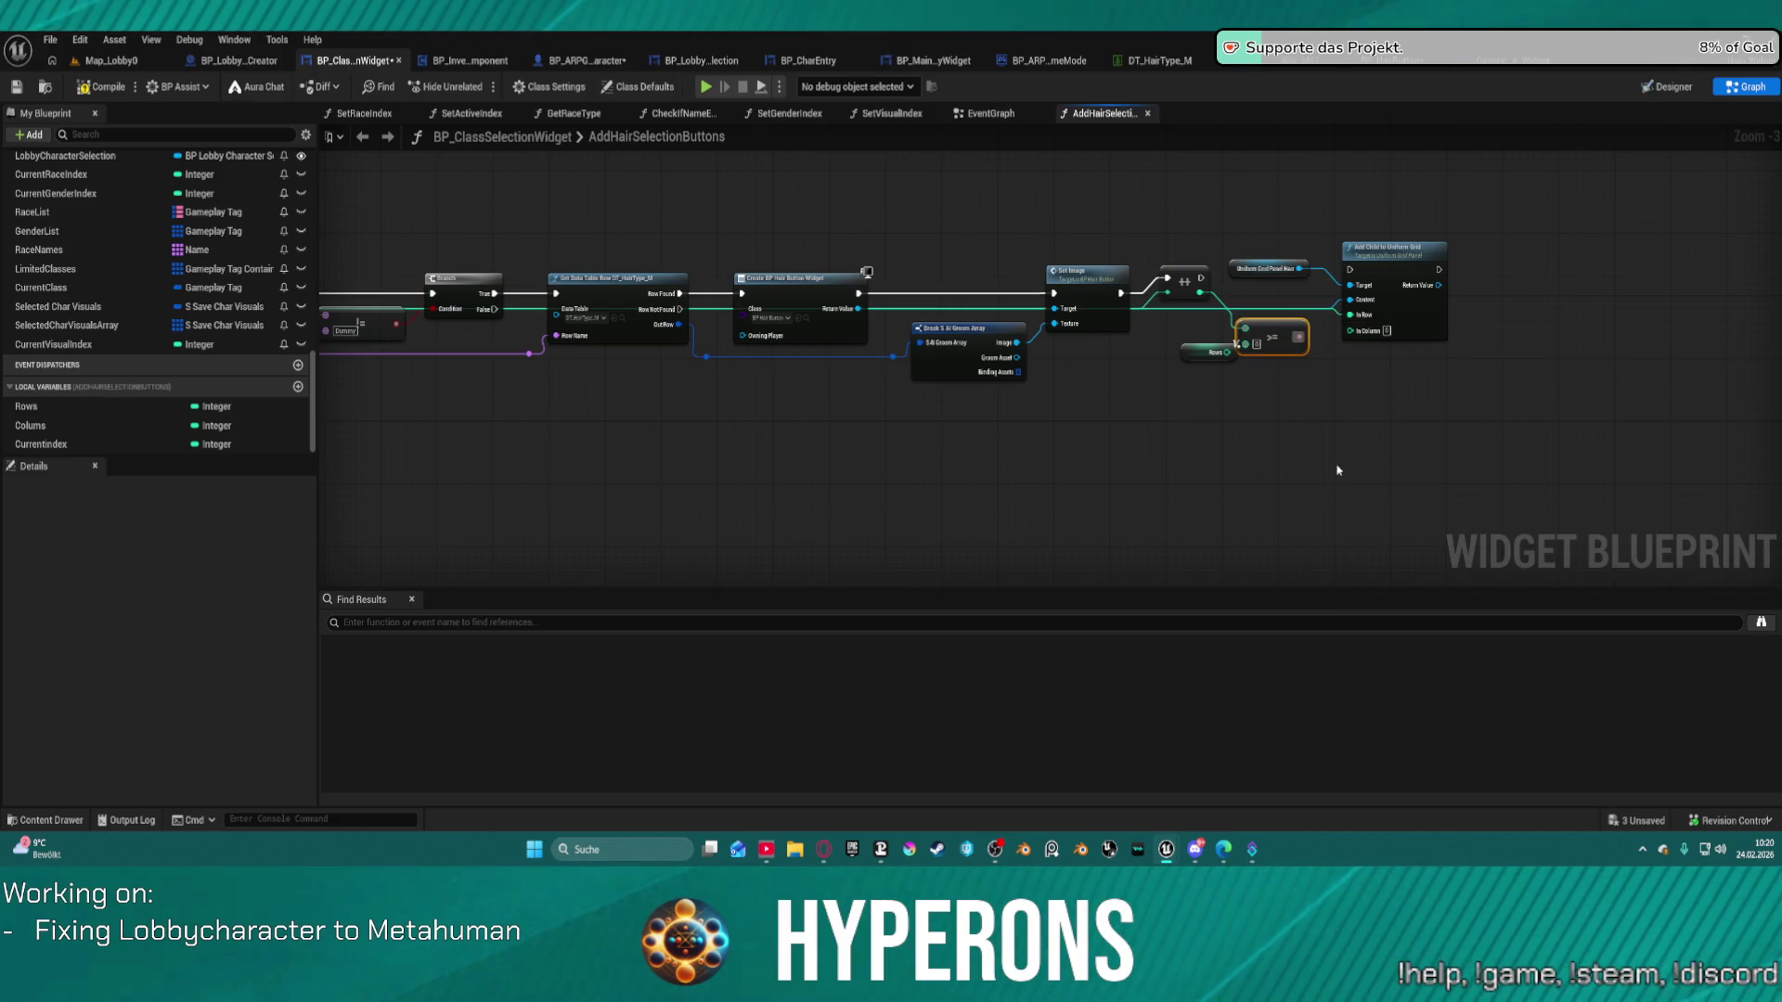
{"action": "left_click", "coordinate": [1272, 418]}
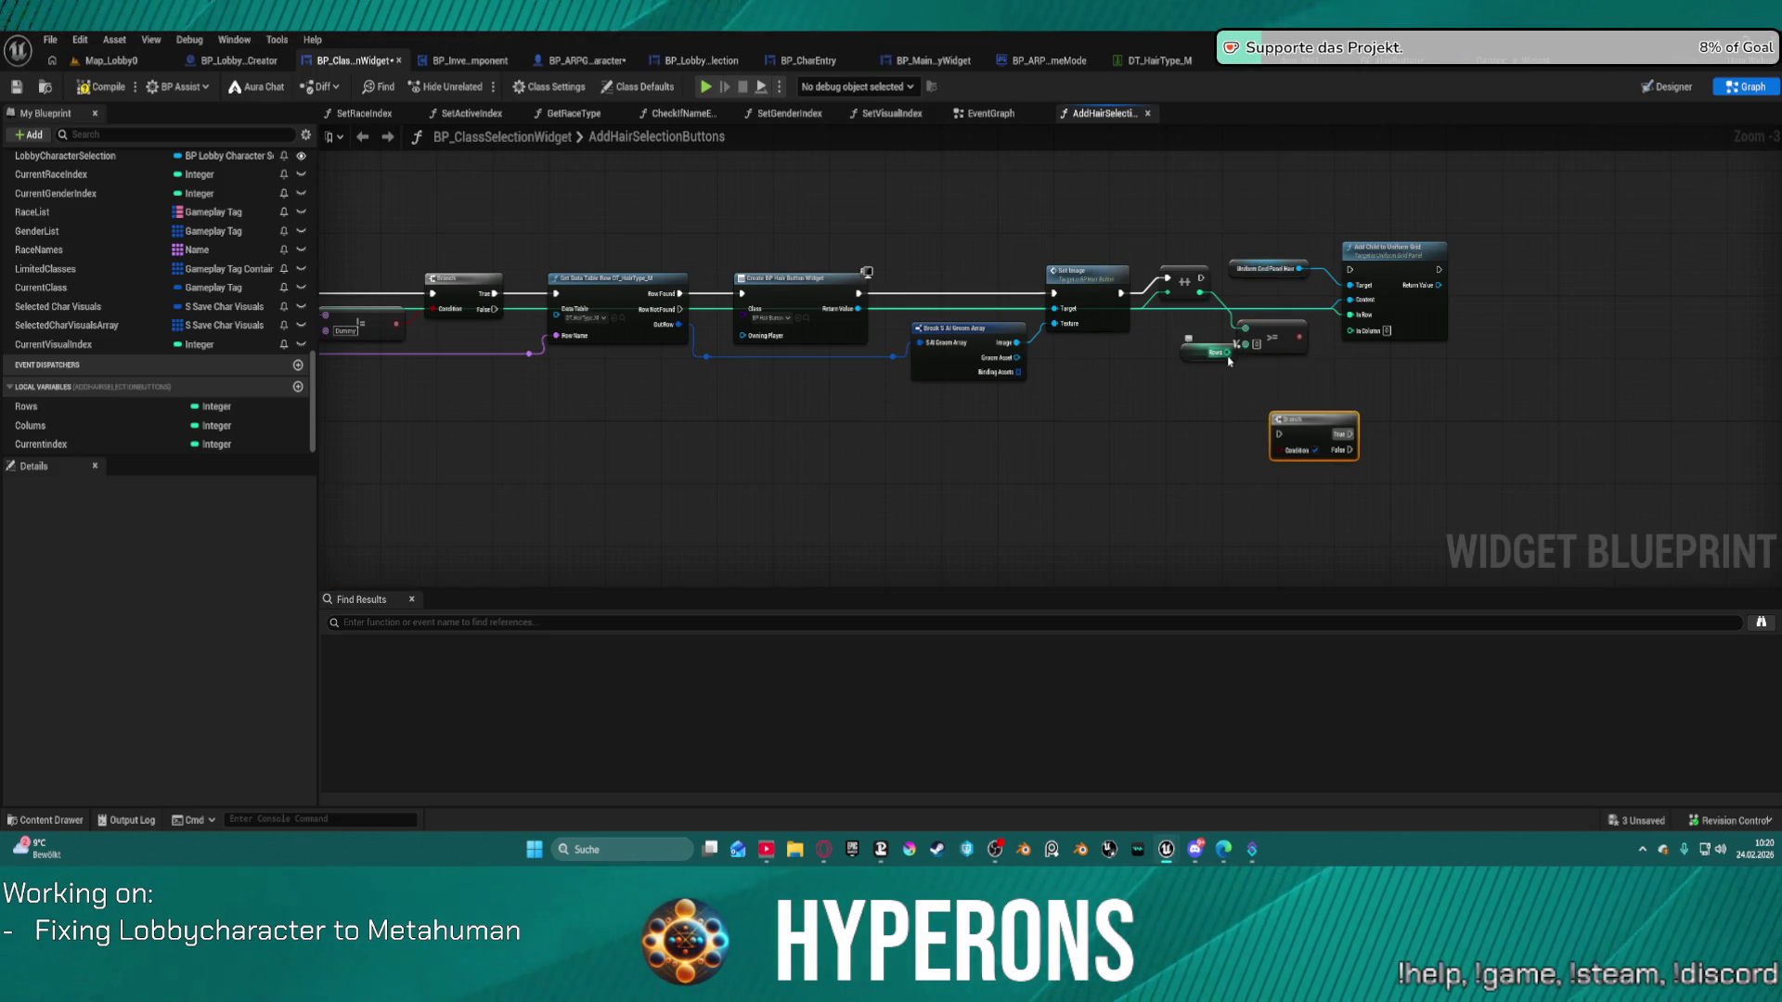
{"action": "left_click", "coordinate": [1216, 353]}
{"action": "left_click_drag", "start_coordinate": [1230, 353], "coordinate": [1124, 396]}
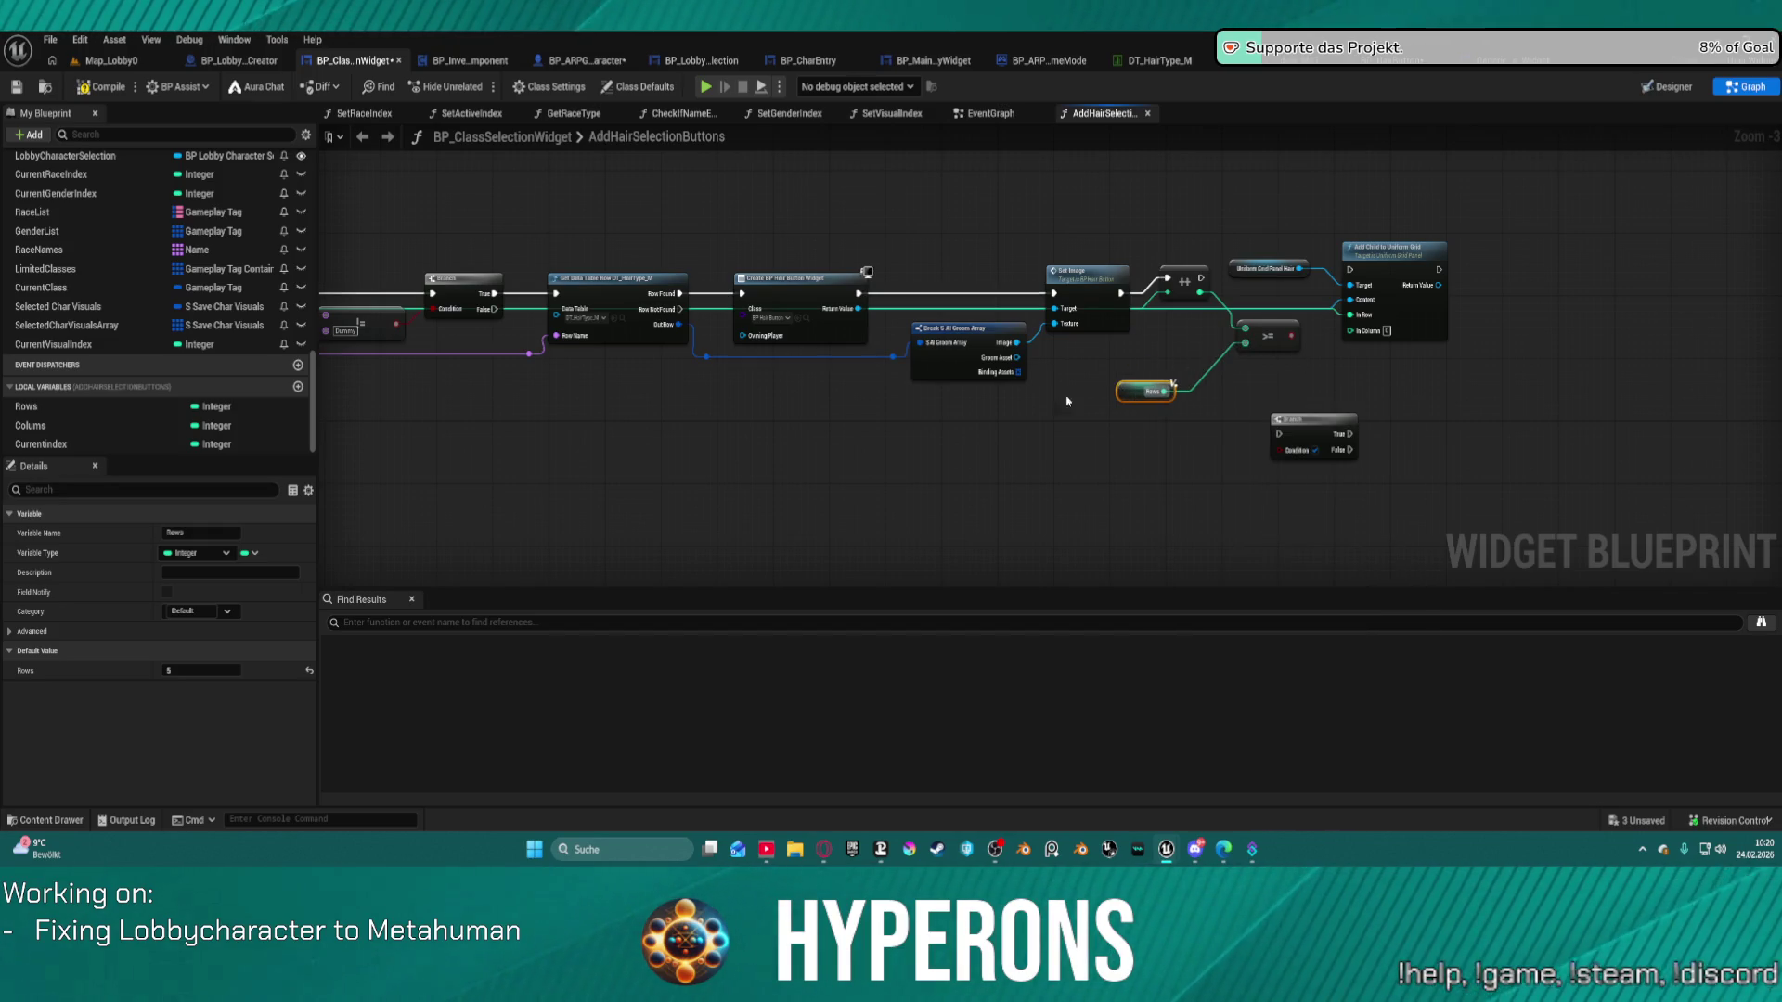
Swap the Rows getter for a Colums getter and reposition the grid add and increment nodes.
{"action": "left_click_drag", "start_coordinate": [37, 425], "coordinate": [1173, 316]}
{"action": "left_click_drag", "start_coordinate": [1148, 408], "coordinate": [1153, 392]}
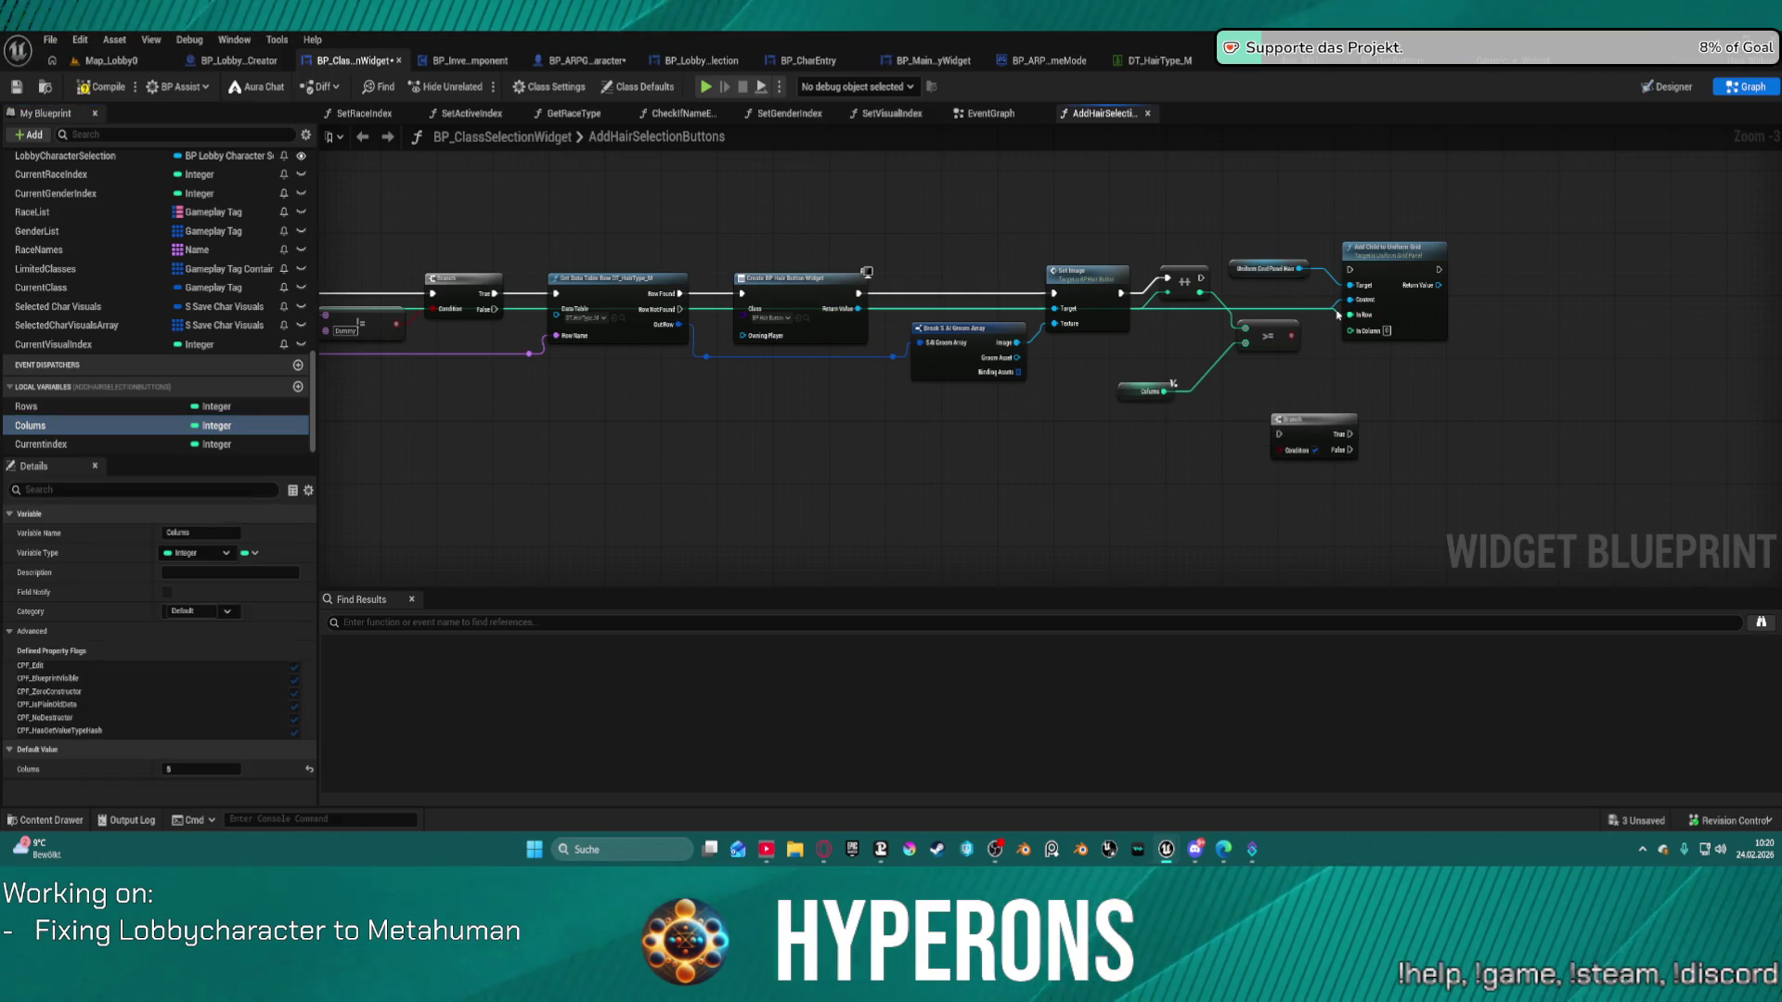
{"action": "left_click", "coordinate": [1393, 249]}
{"action": "left_click_drag", "start_coordinate": [1392, 249], "coordinate": [1557, 250]}
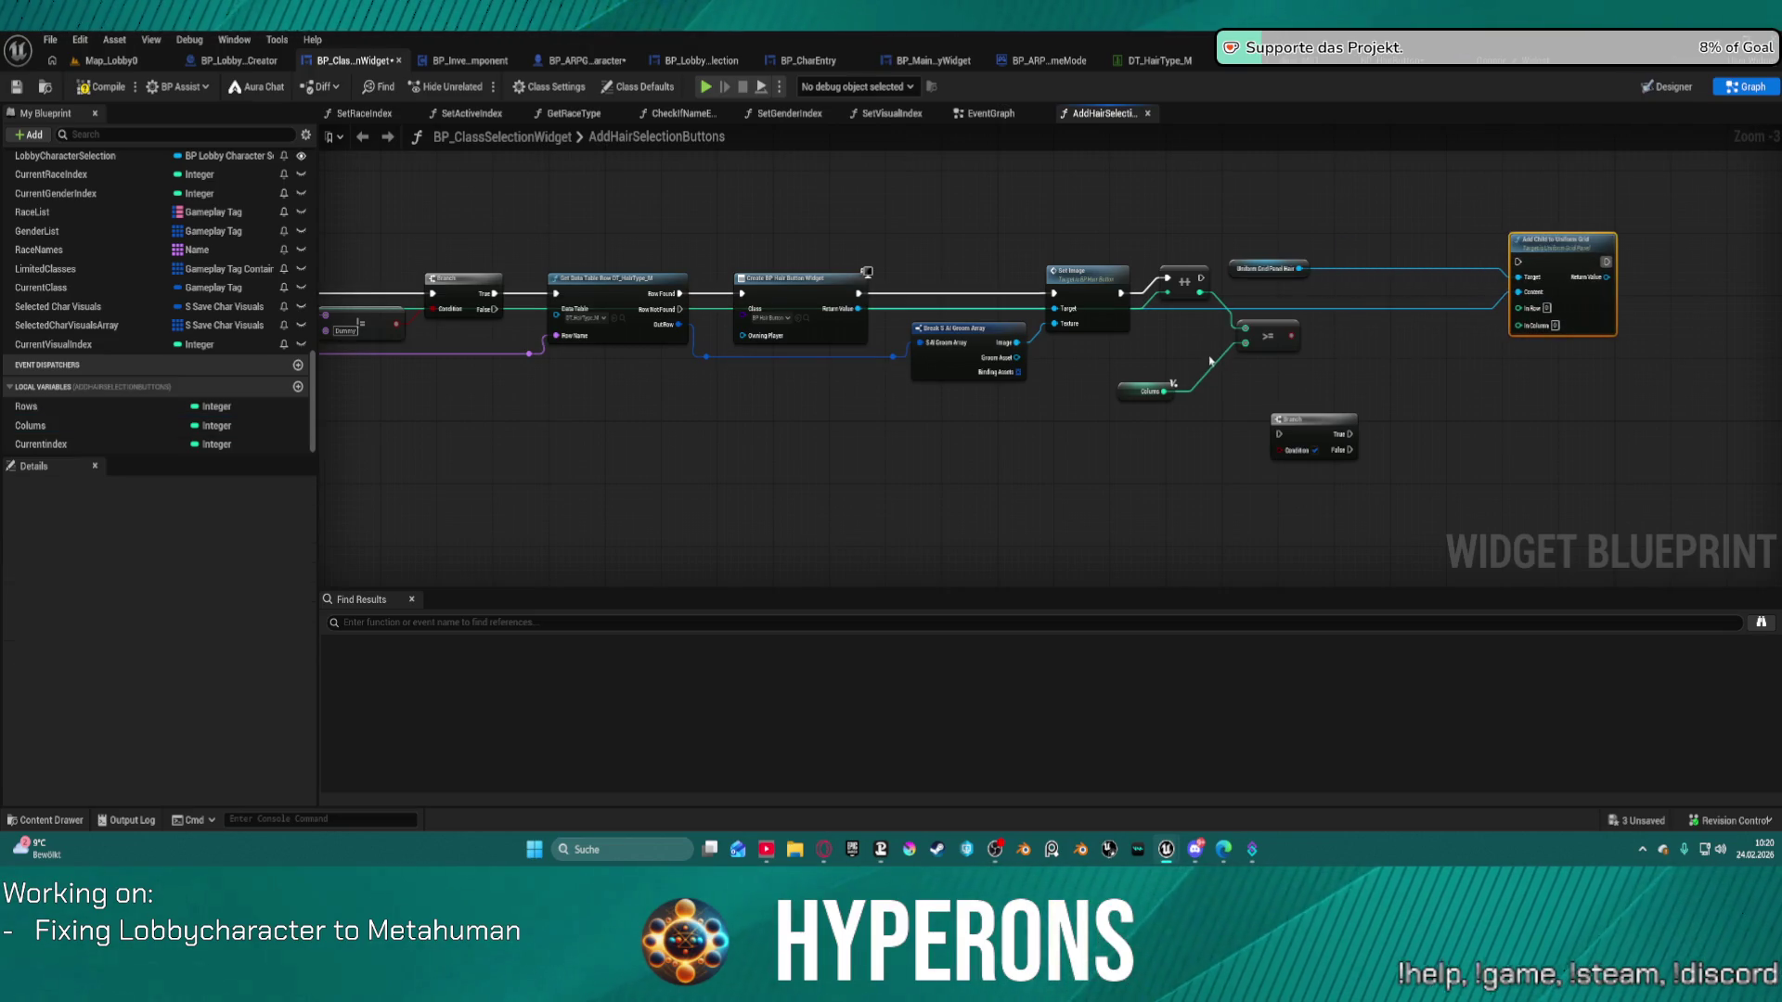
{"action": "mouse_move", "coordinate": [1197, 295]}
{"action": "left_mouse_down"}
{"action": "mouse_move", "coordinate": [1180, 297]}
{"action": "mouse_move", "coordinate": [1229, 291]}
{"action": "left_mouse_up"}
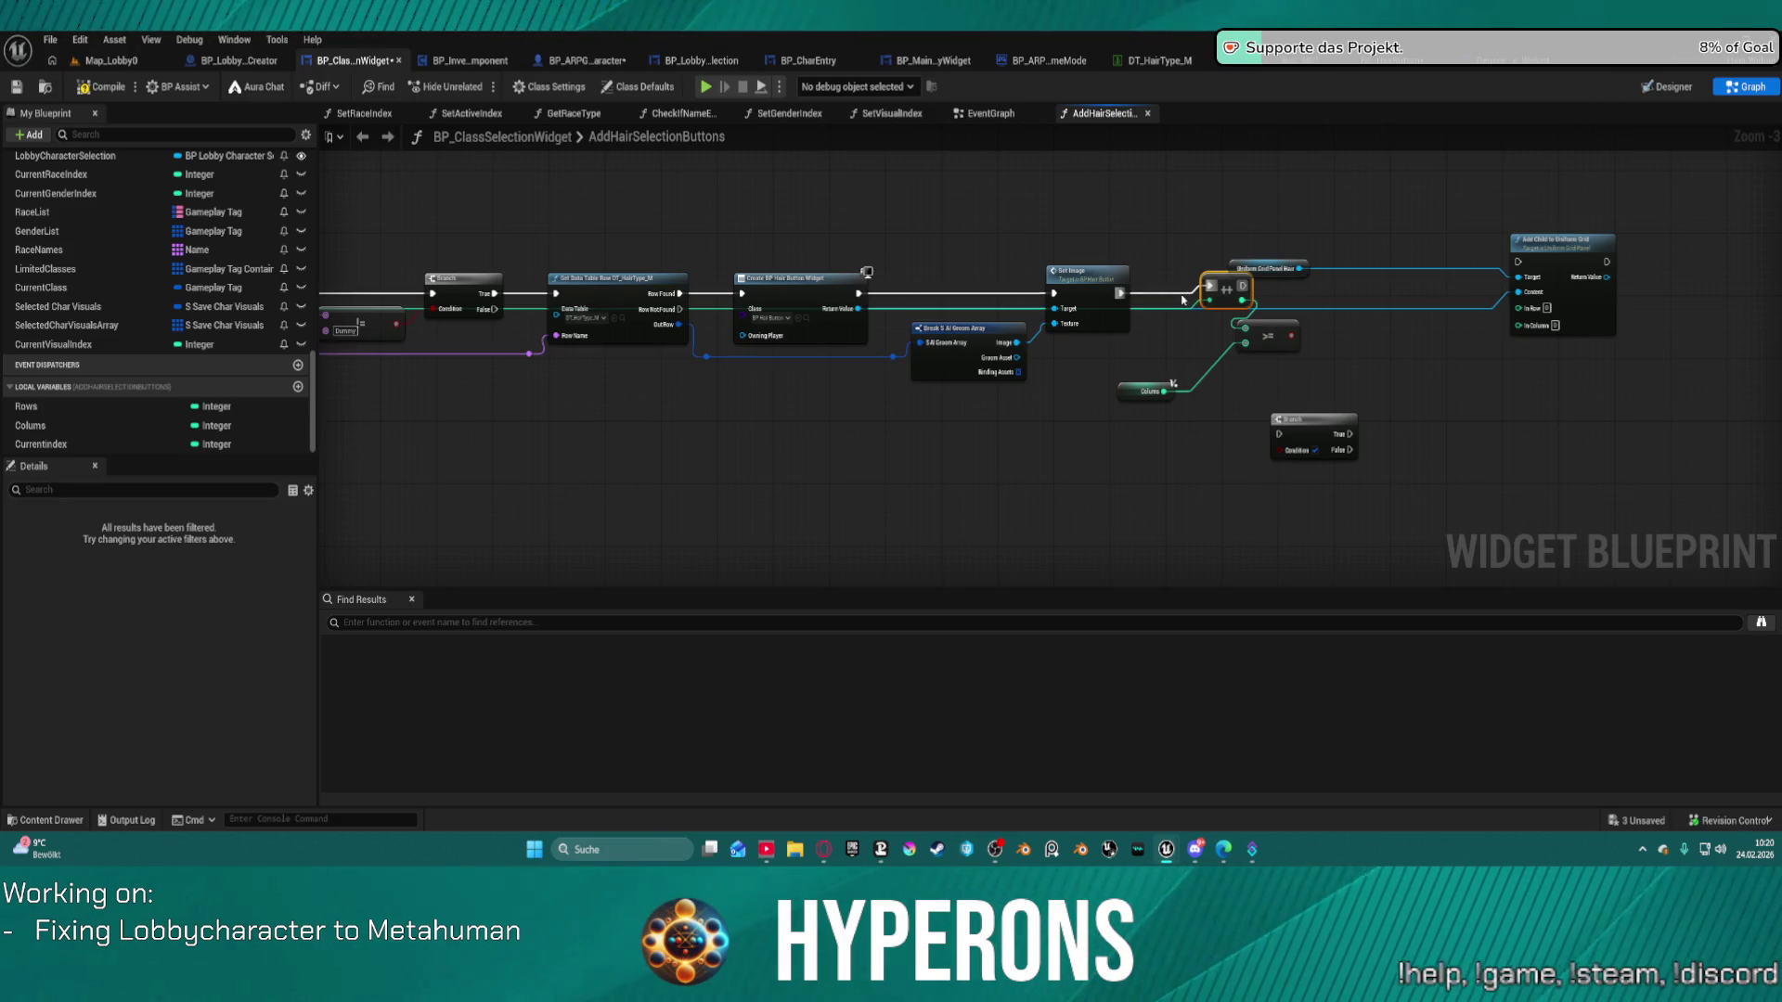
Rewire execution so Set Image runs Add Child to Uniform Grid before the increment.
{"action": "left_click", "coordinate": [1183, 298]}
{"action": "mouse_move", "coordinate": [1190, 297]}
{"action": "left_mouse_down"}
{"action": "mouse_move", "coordinate": [1668, 296]}
{"action": "mouse_move", "coordinate": [1245, 329]}
{"action": "mouse_move", "coordinate": [1638, 346]}
{"action": "mouse_move", "coordinate": [1731, 327]}
{"action": "left_mouse_up"}
{"action": "left_click_drag", "start_coordinate": [1541, 248], "coordinate": [1440, 253]}
{"action": "left_click_drag", "start_coordinate": [1134, 391], "coordinate": [1705, 376]}
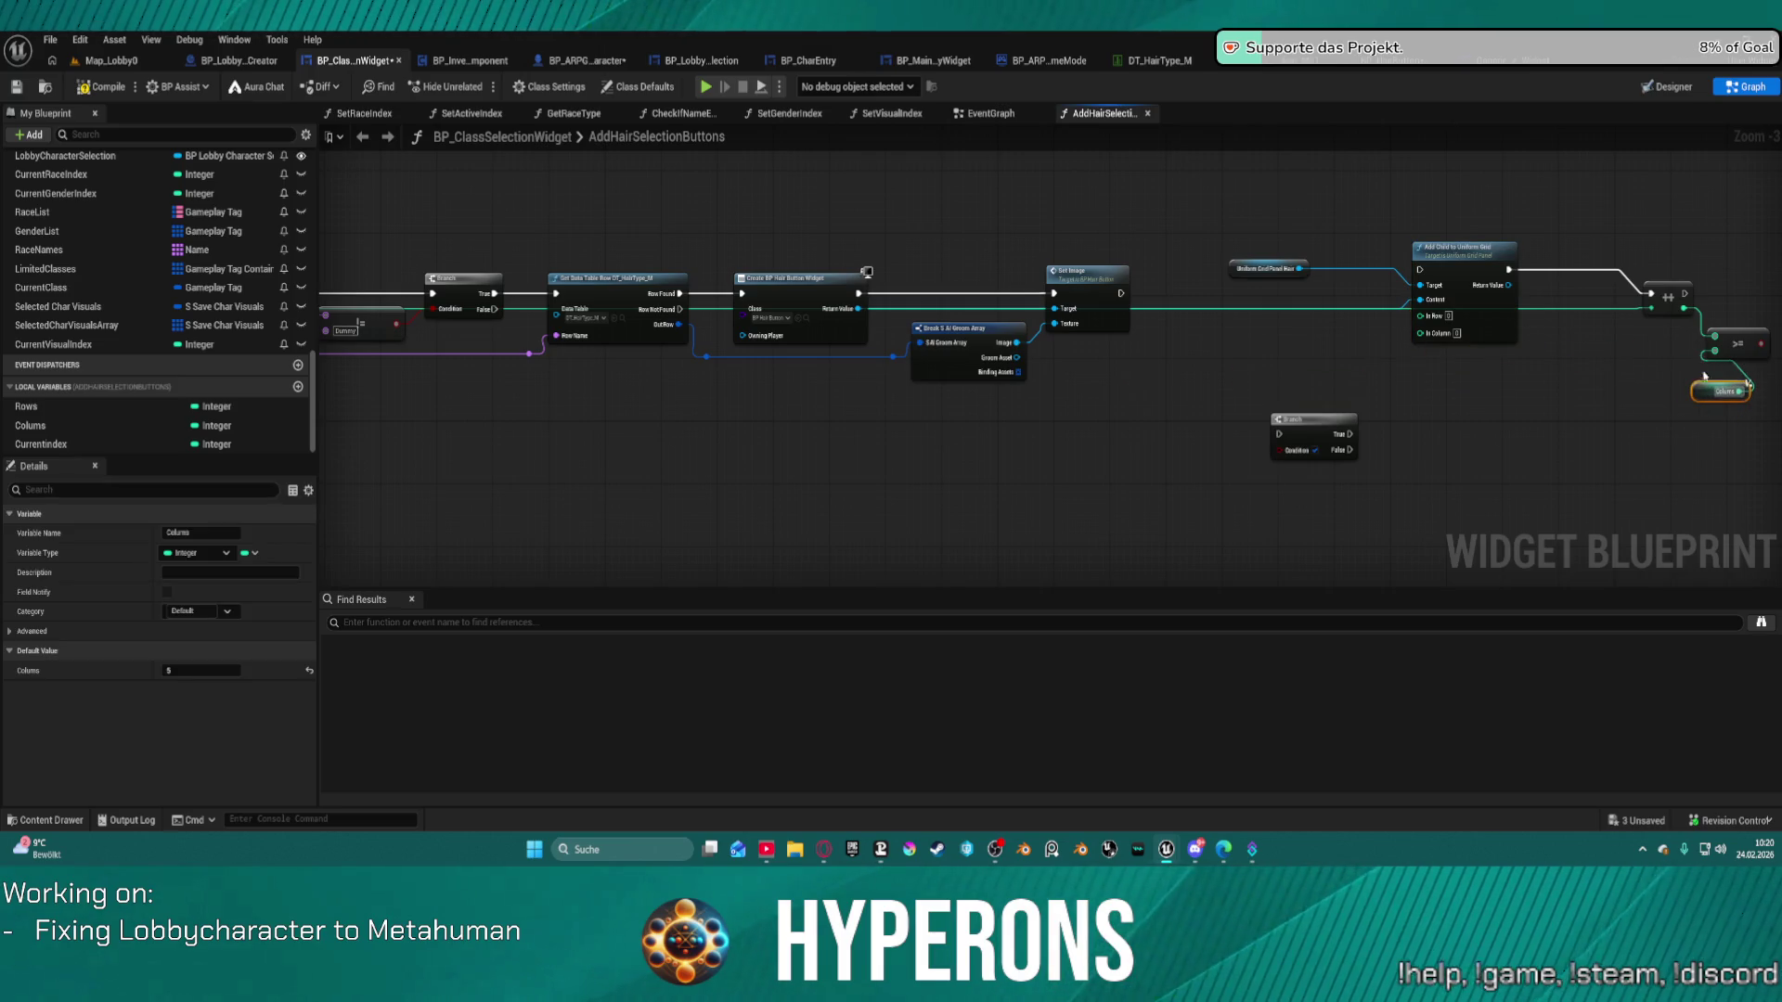
{"action": "mouse_move", "coordinate": [1420, 269]}
{"action": "left_mouse_down"}
{"action": "mouse_move", "coordinate": [1193, 306]}
{"action": "mouse_move", "coordinate": [1118, 299]}
{"action": "mouse_move", "coordinate": [1420, 269]}
{"action": "left_mouse_up"}
{"action": "left_click", "coordinate": [1136, 264]}
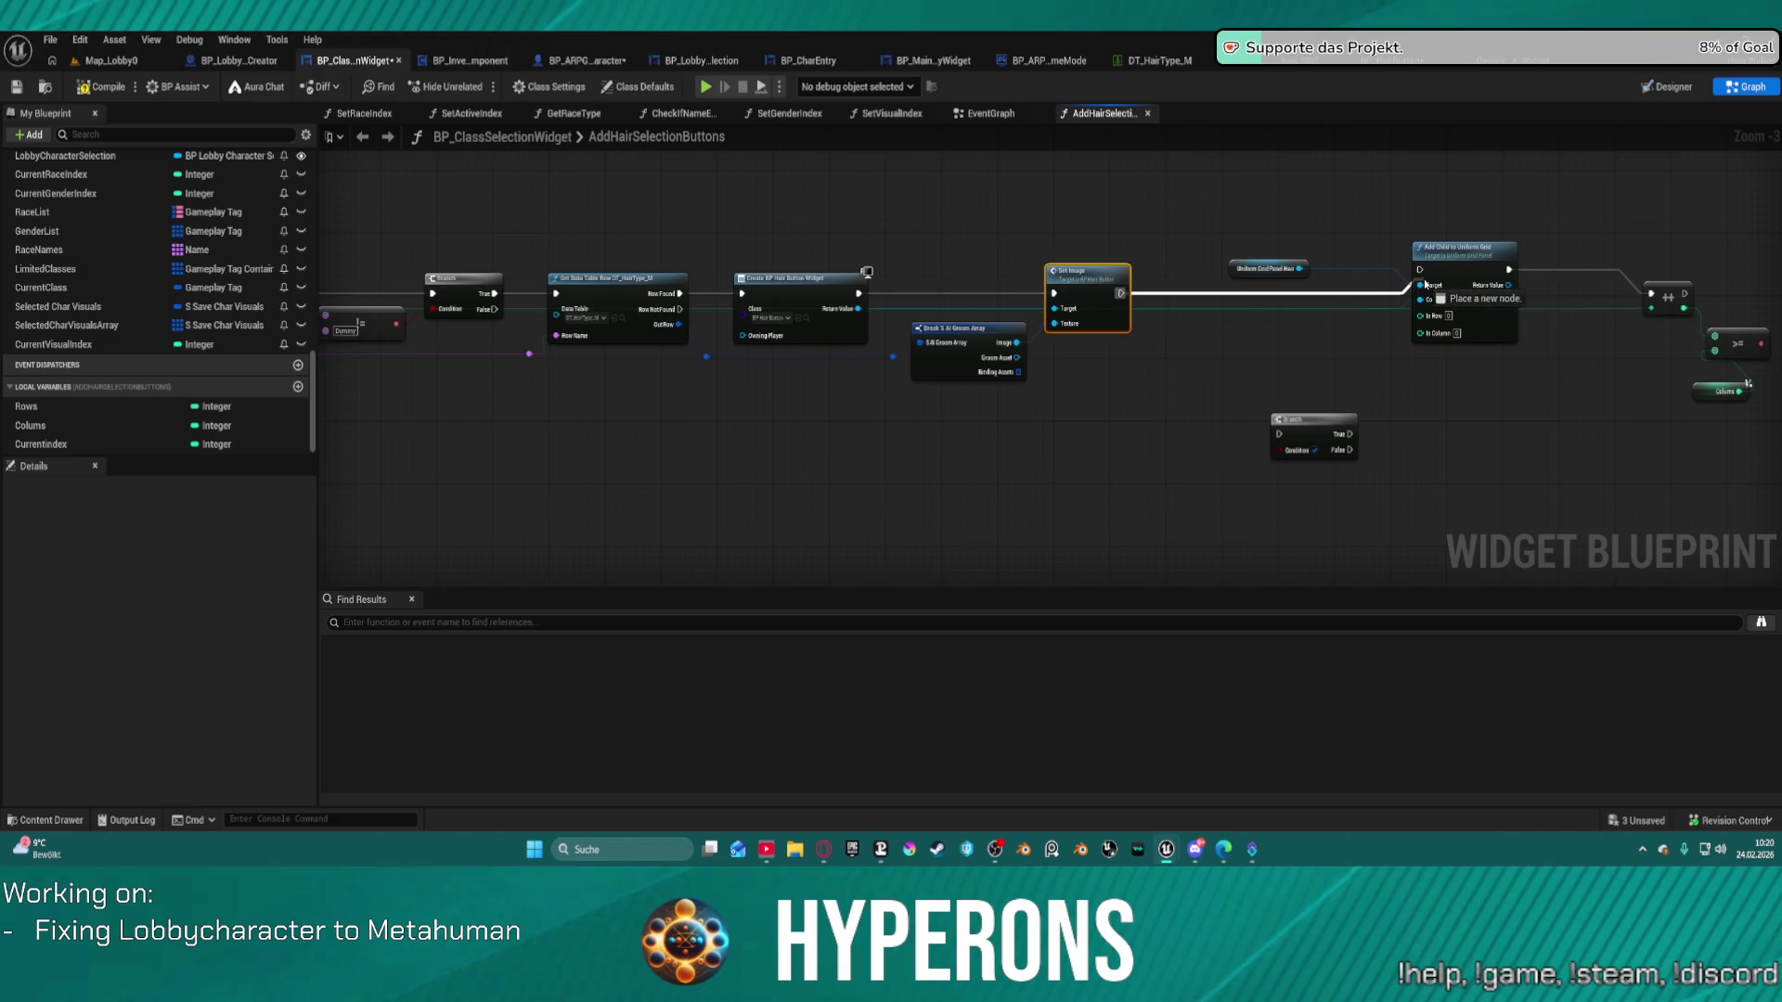
{"action": "double_click", "coordinate": [1209, 309]}
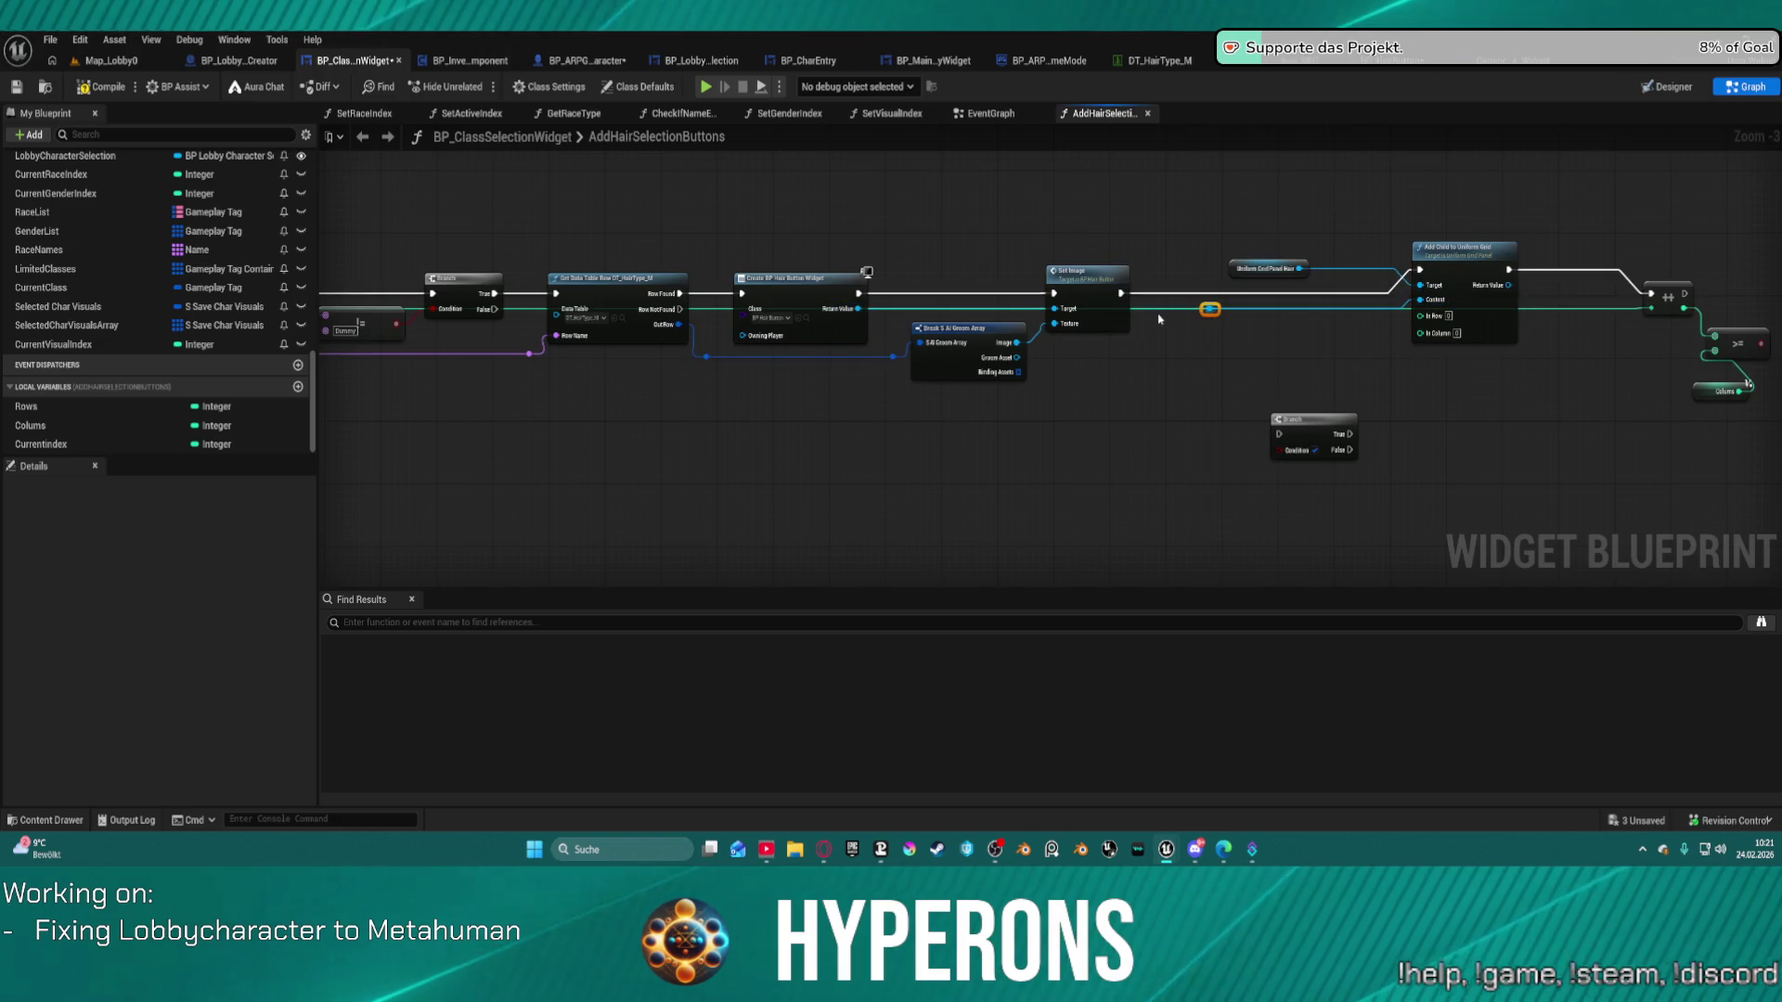
{"action": "left_click", "coordinate": [1662, 297]}
{"action": "left_click_drag", "start_coordinate": [1659, 308], "coordinate": [1422, 317]}
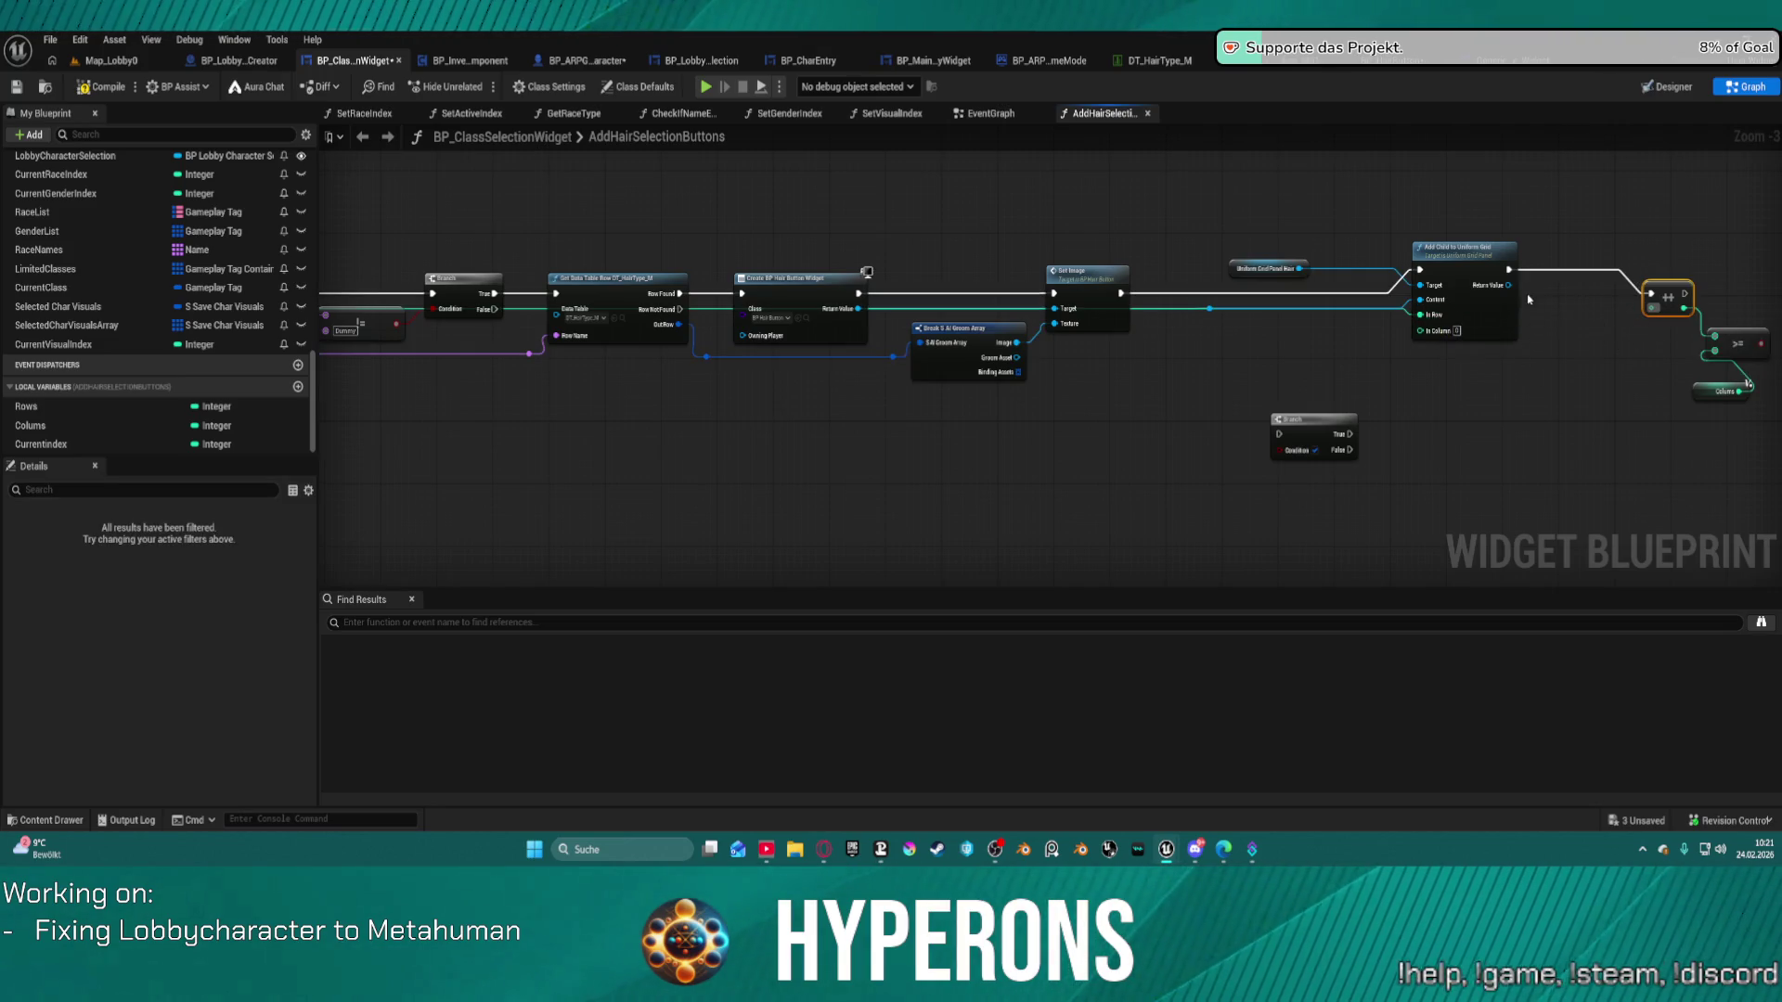
{"action": "scroll", "coordinate": [1312, 337], "scroll_direction": "up", "scroll_amount": 3}
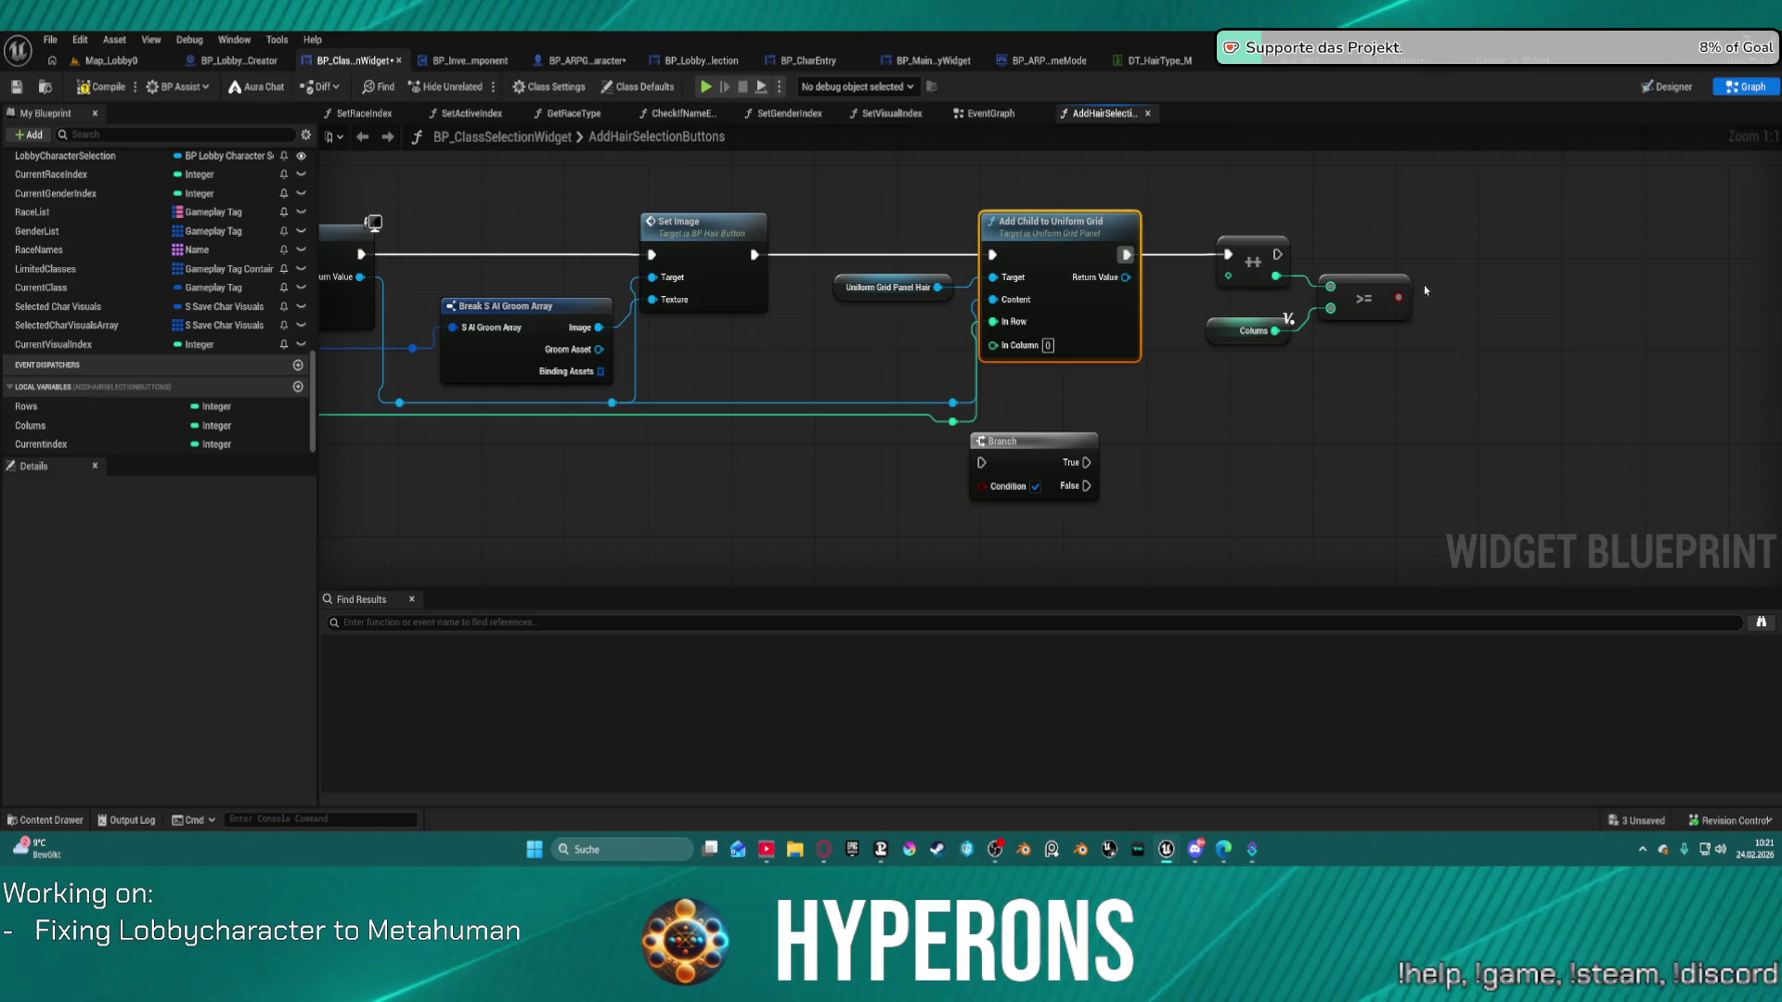
Add a Branch on the >= result with its True output driving a SET Colums node.
{"action": "key", "text": "b"}
{"action": "left_click", "coordinate": [1463, 245]}
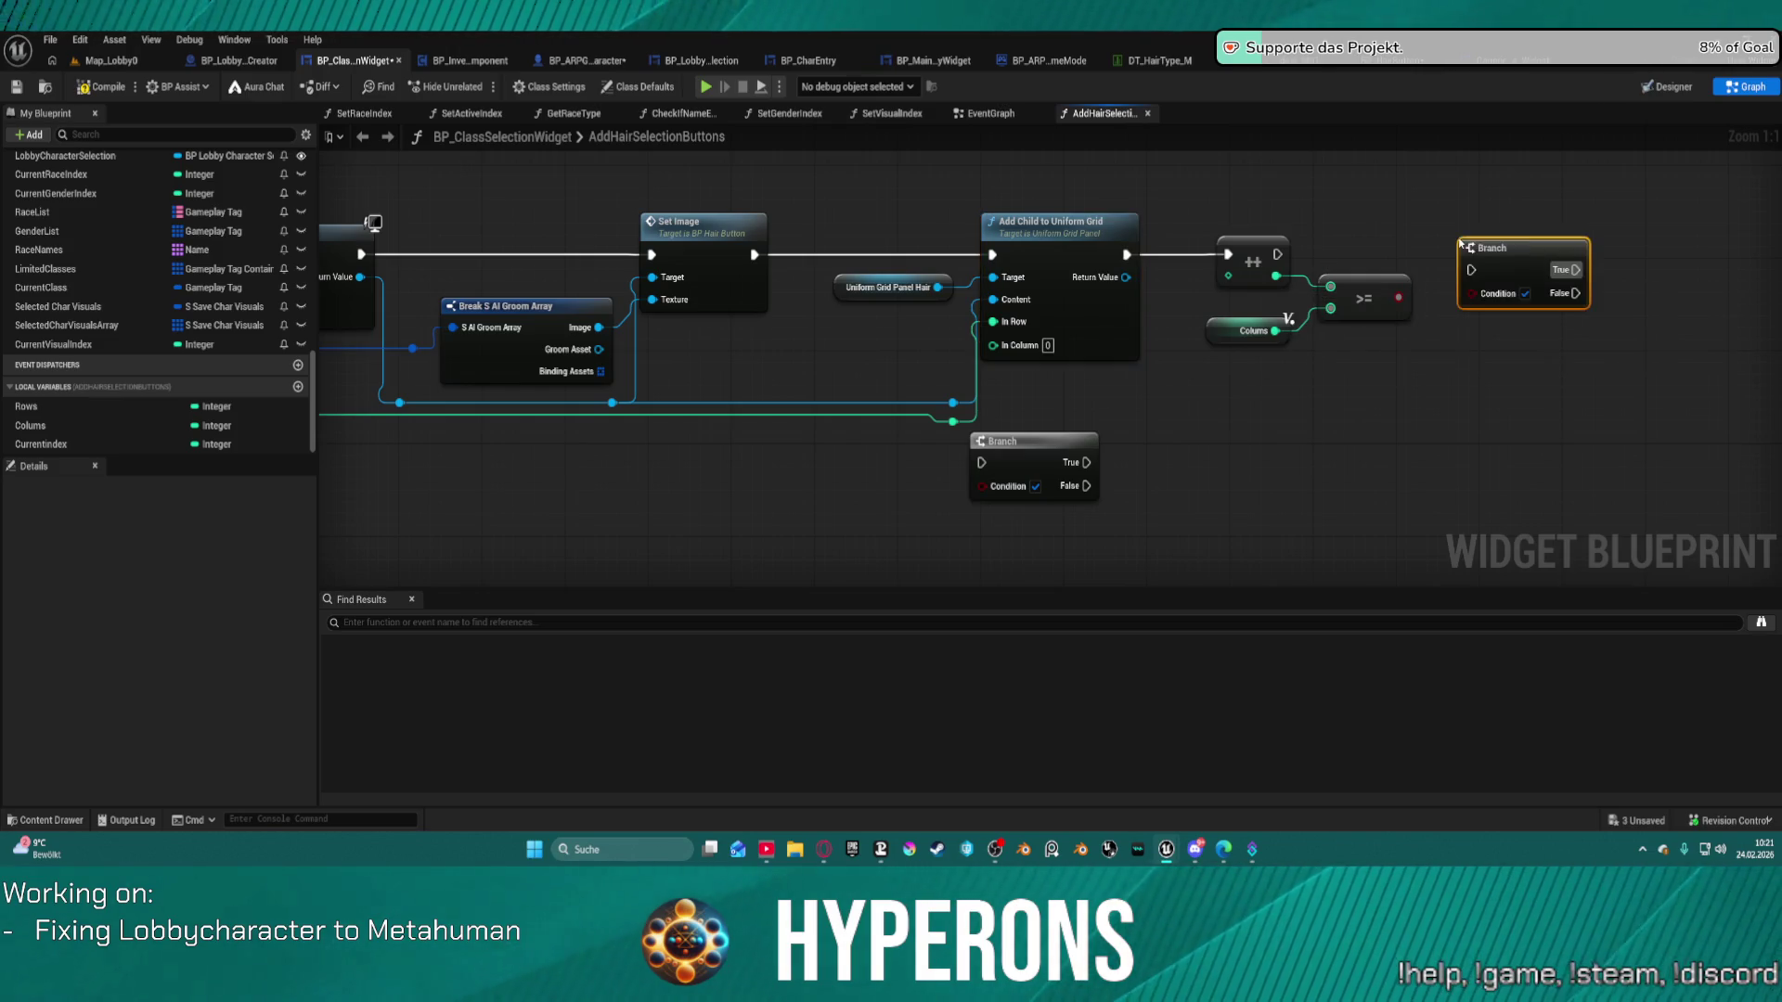
{"action": "mouse_move", "coordinate": [1468, 293]}
{"action": "left_mouse_down"}
{"action": "mouse_move", "coordinate": [1399, 297]}
{"action": "mouse_move", "coordinate": [1278, 253]}
{"action": "left_mouse_up"}
{"action": "left_click_drag", "start_coordinate": [37, 425], "coordinate": [1593, 373]}
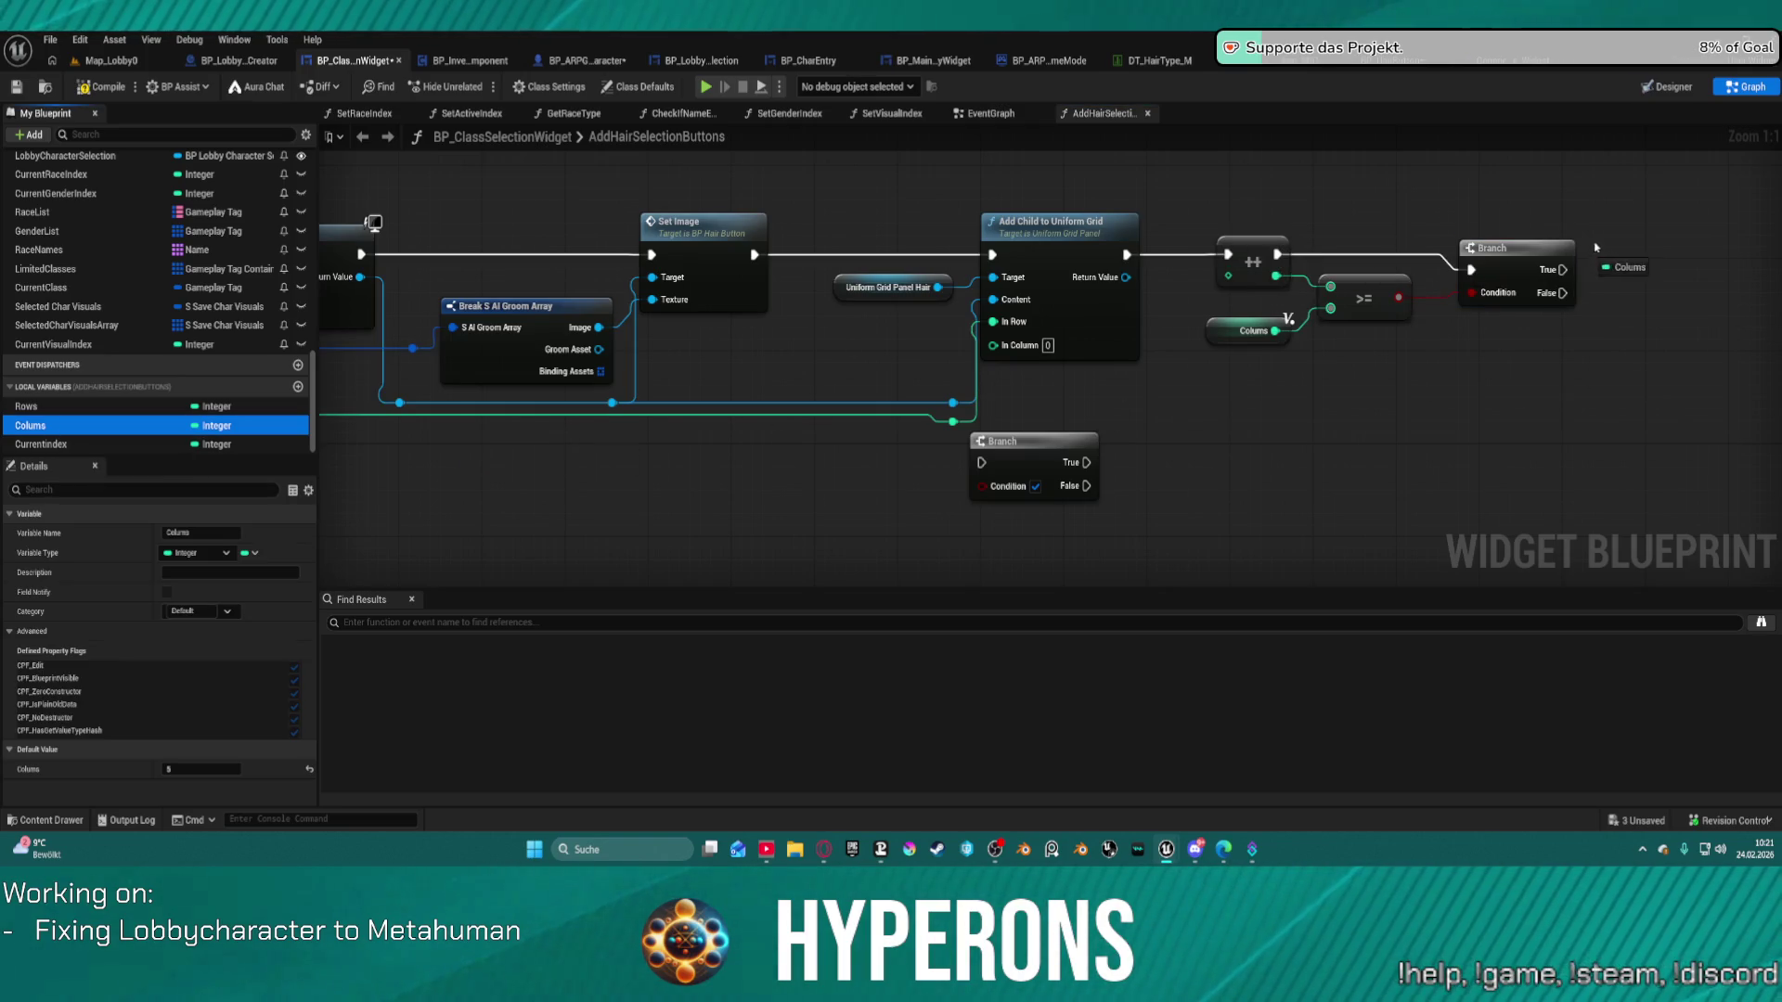
{"action": "left_click_drag", "start_coordinate": [1597, 247], "coordinate": [1598, 249]}
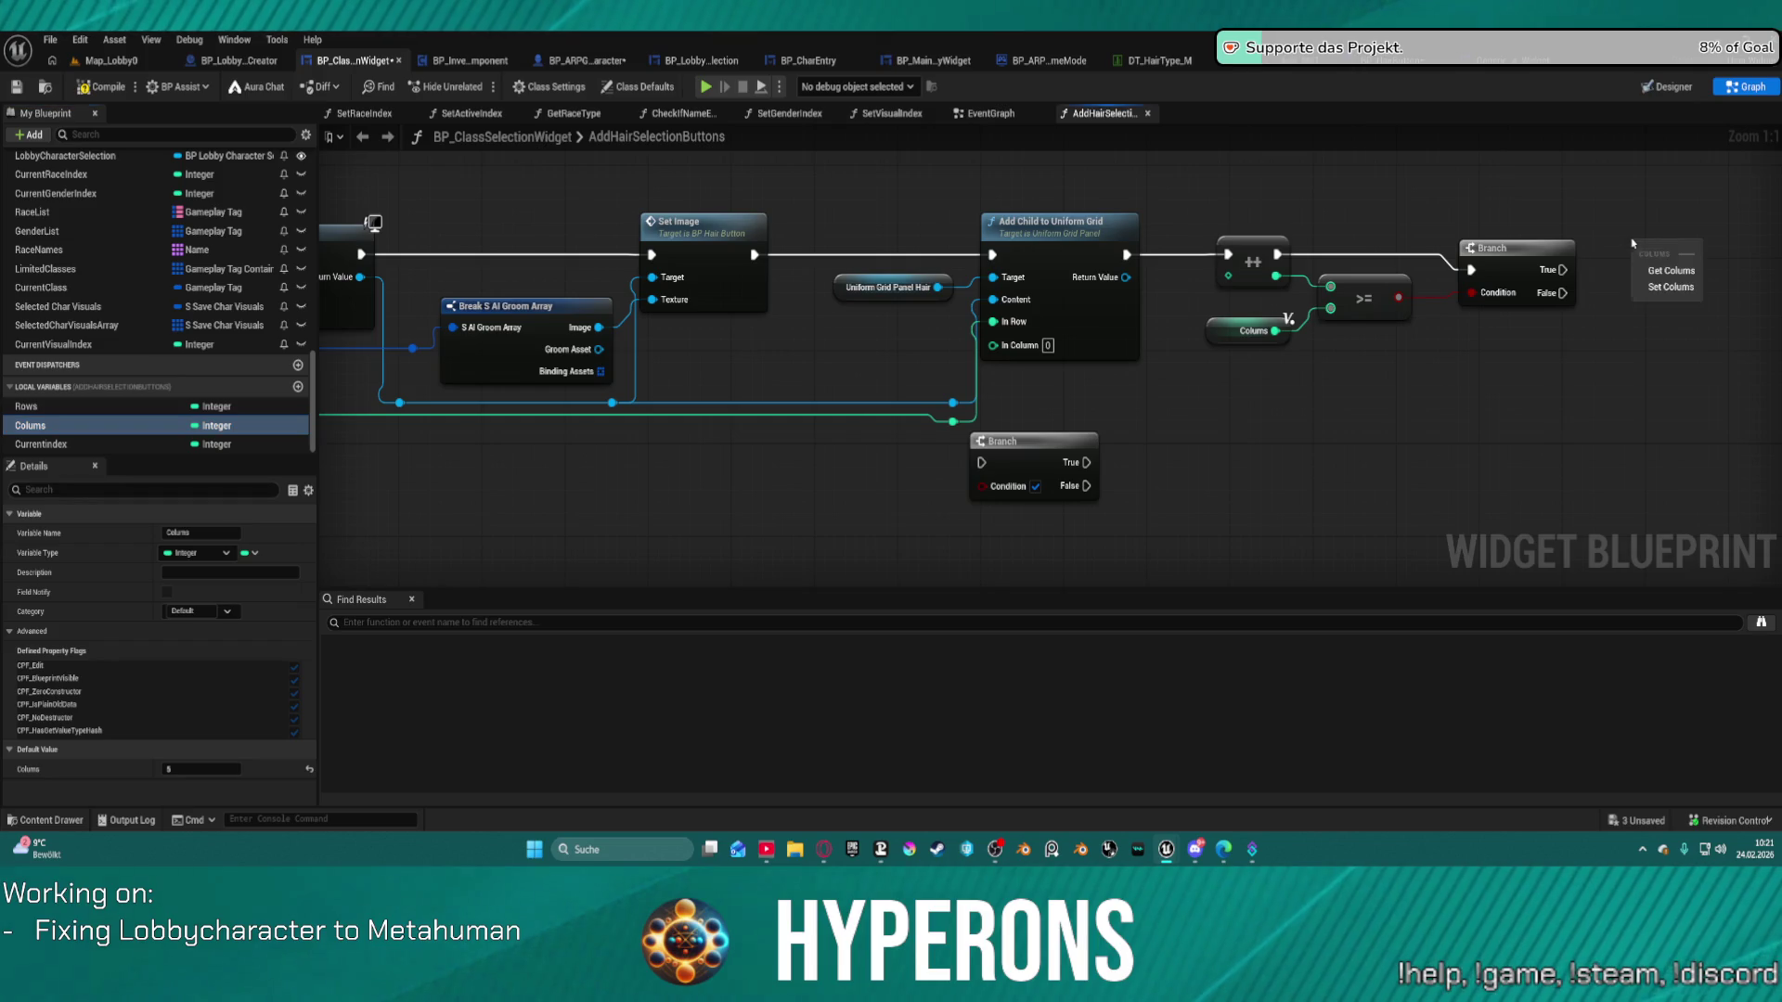
{"action": "left_click", "coordinate": [1672, 288]}
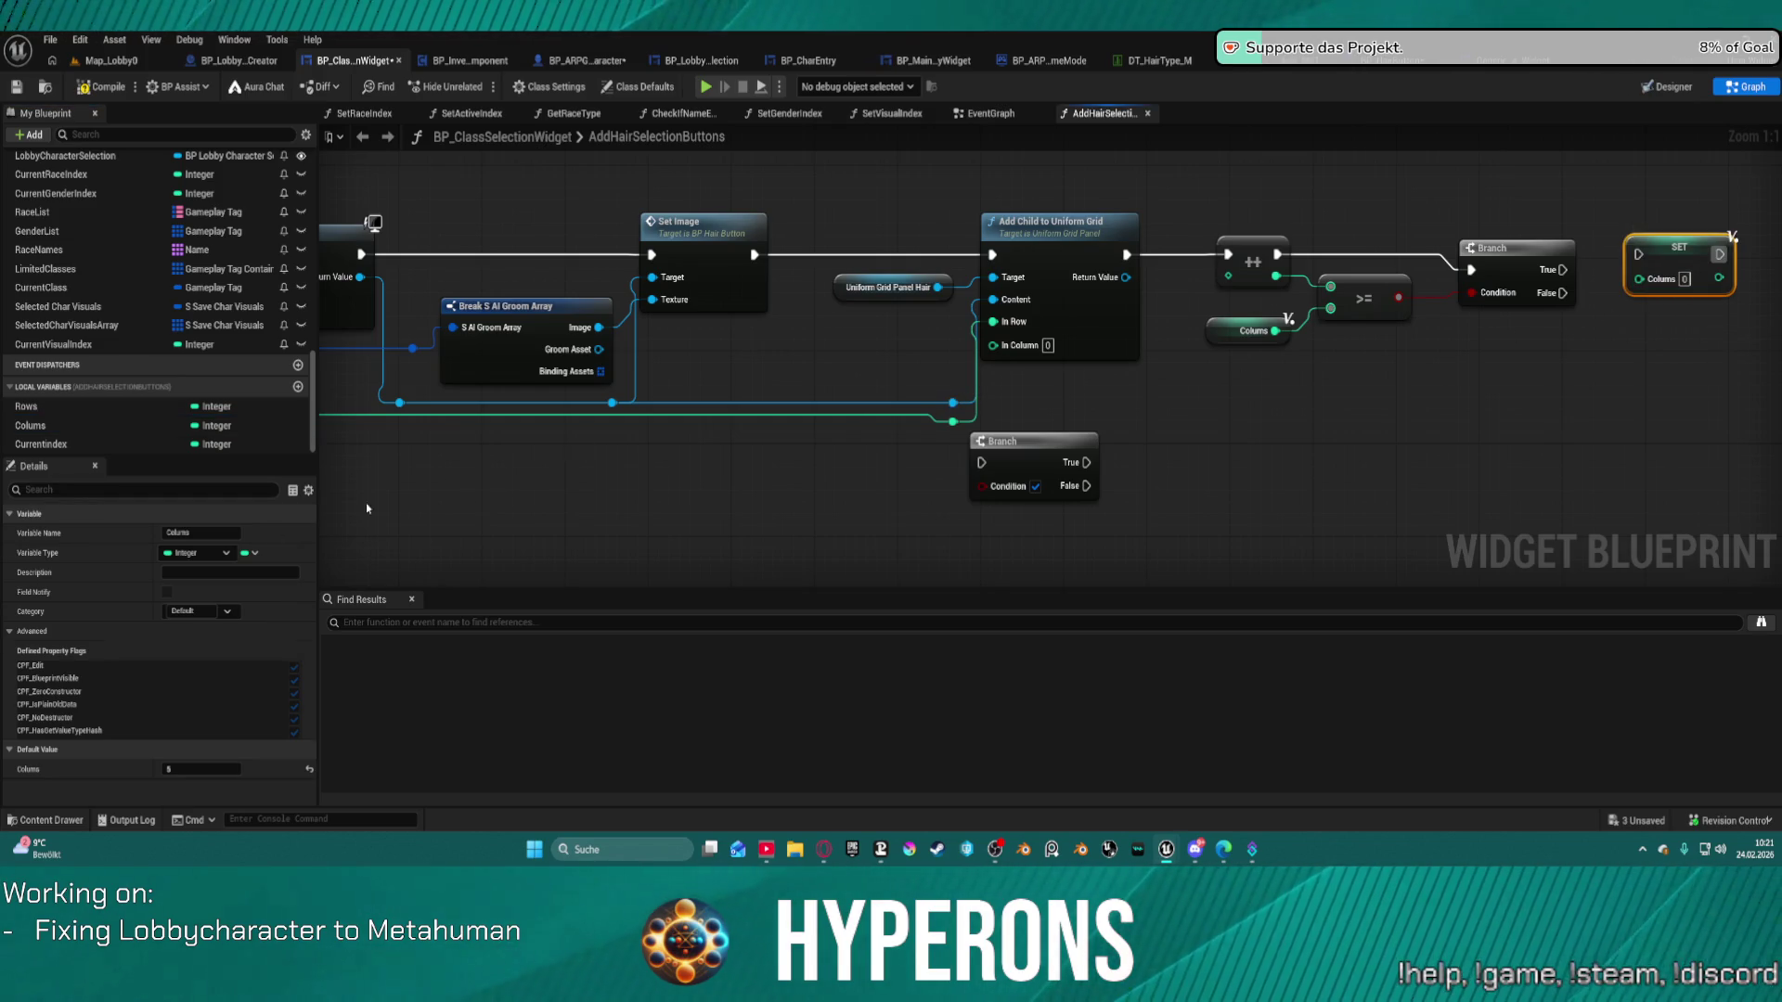
{"action": "mouse_move", "coordinate": [791, 415]}
{"action": "left_mouse_down"}
{"action": "mouse_move", "coordinate": [972, 406]}
{"action": "mouse_move", "coordinate": [940, 381]}
{"action": "left_mouse_up"}
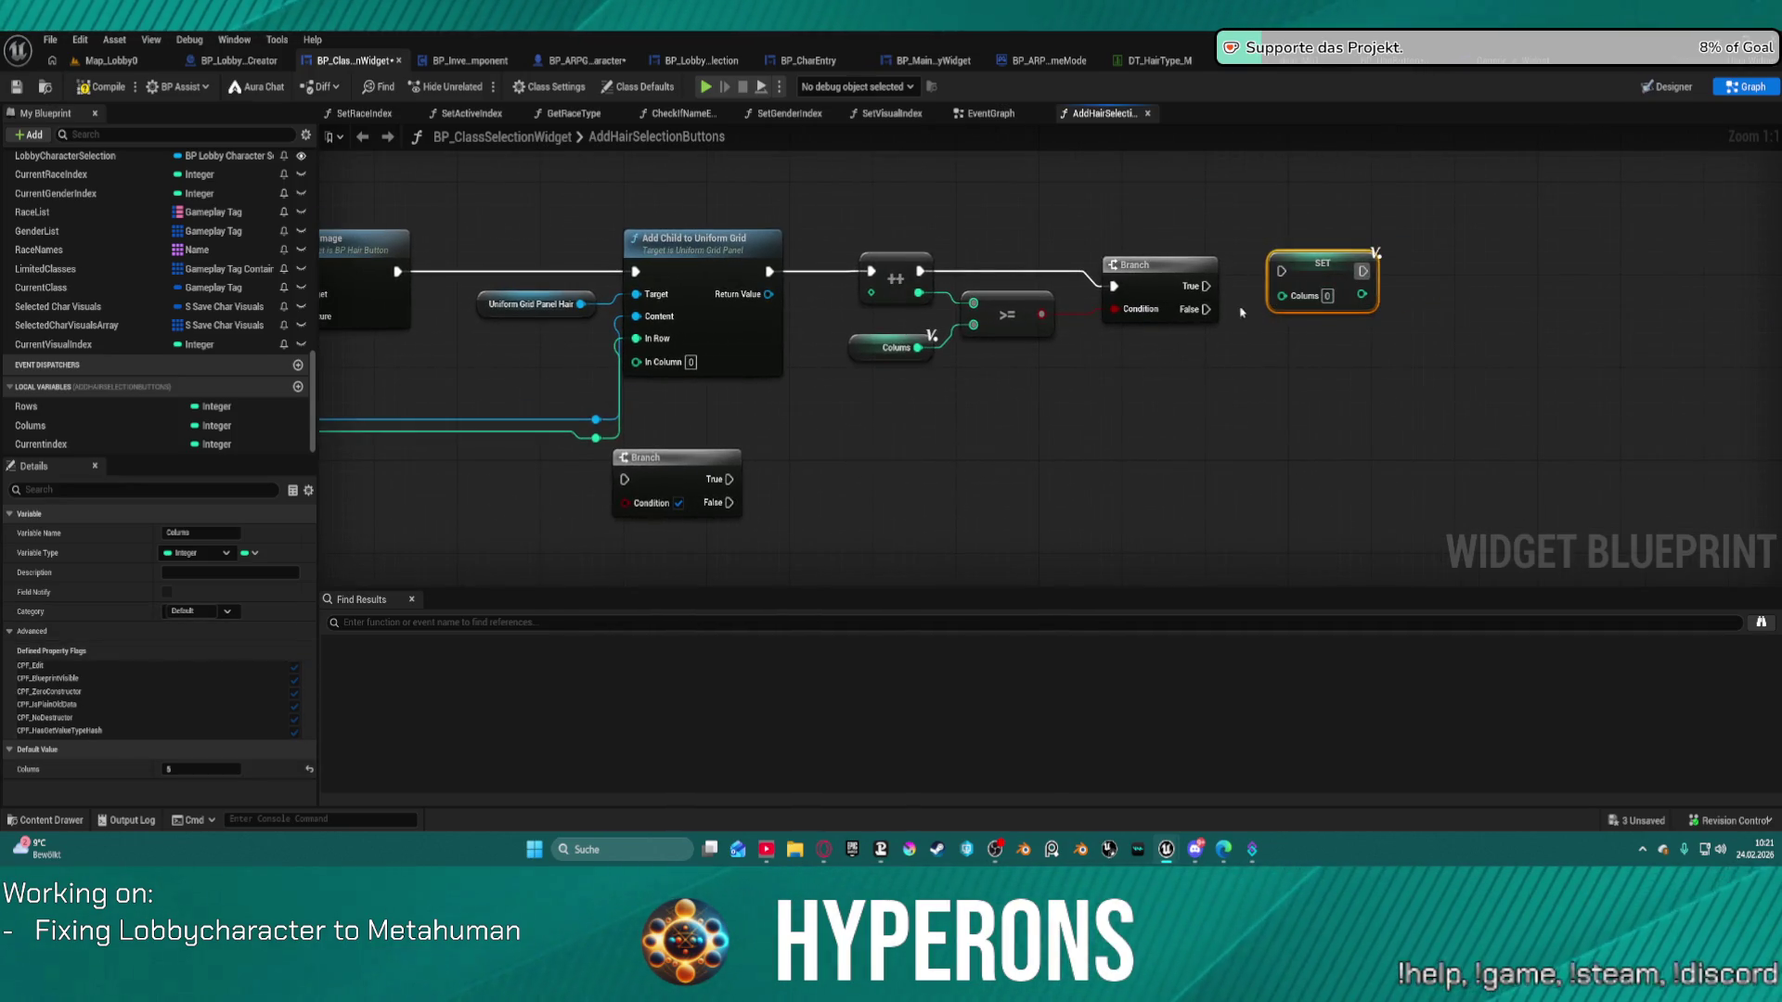
{"action": "mouse_move", "coordinate": [1206, 285]}
{"action": "left_mouse_down"}
{"action": "mouse_move", "coordinate": [1284, 271]}
{"action": "mouse_move", "coordinate": [1182, 260]}
{"action": "left_mouse_up"}
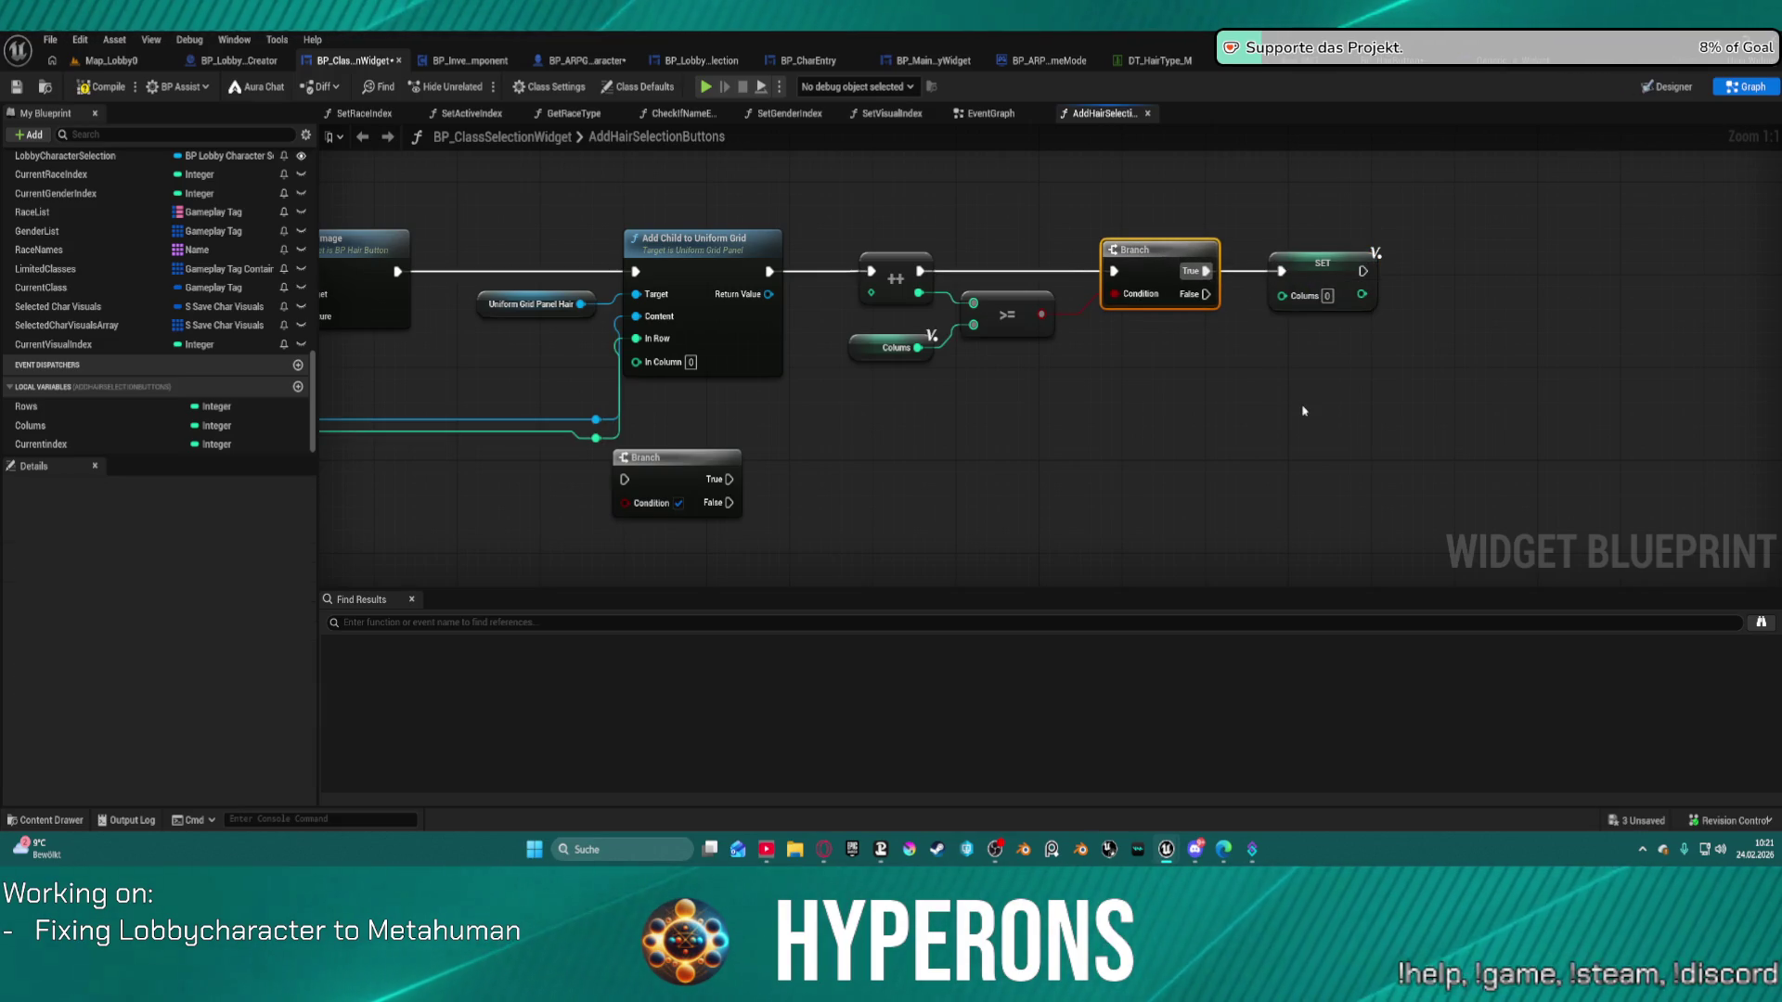
{"action": "scroll", "coordinate": [1084, 419], "scroll_direction": "down", "scroll_amount": 1}
{"action": "mouse_move", "coordinate": [1084, 419]}
{"action": "left_mouse_down"}
{"action": "mouse_move", "coordinate": [1454, 325]}
{"action": "mouse_move", "coordinate": [1061, 321]}
{"action": "mouse_move", "coordinate": [1095, 289]}
{"action": "left_mouse_up"}
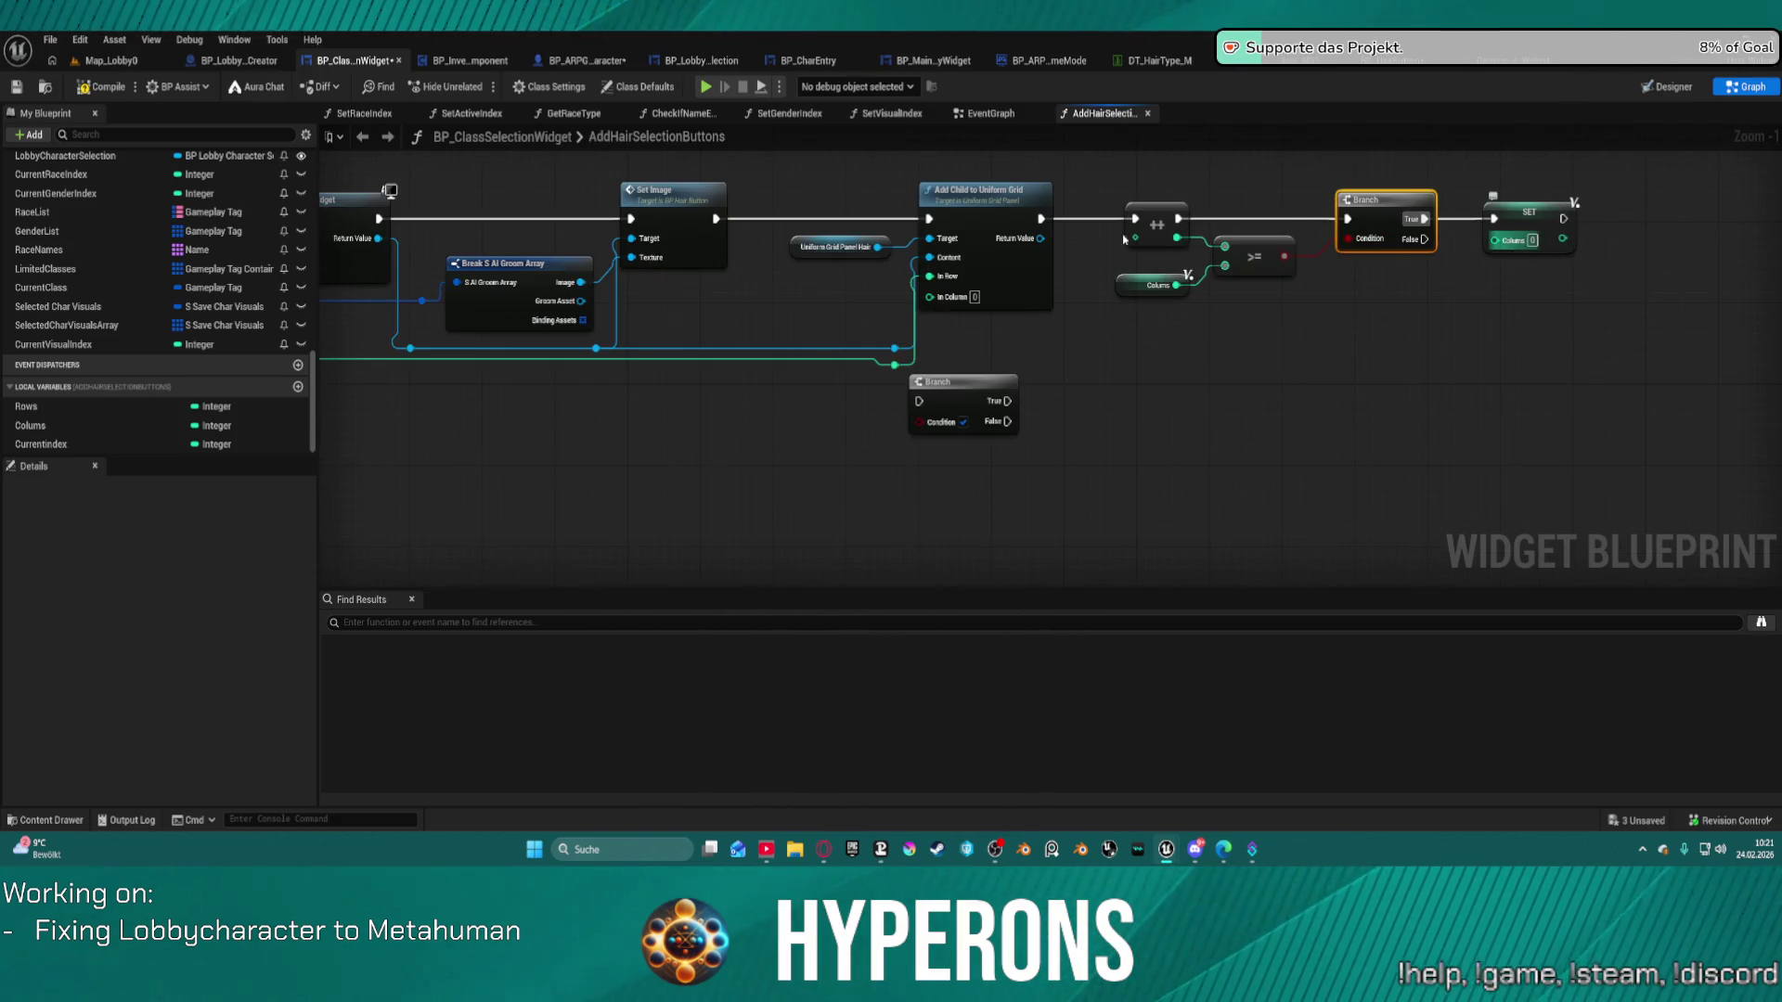
Place a Rows getter below SET Colums and bring up the Rows variable's options.
{"action": "left_click_drag", "start_coordinate": [28, 407], "coordinate": [1496, 311]}
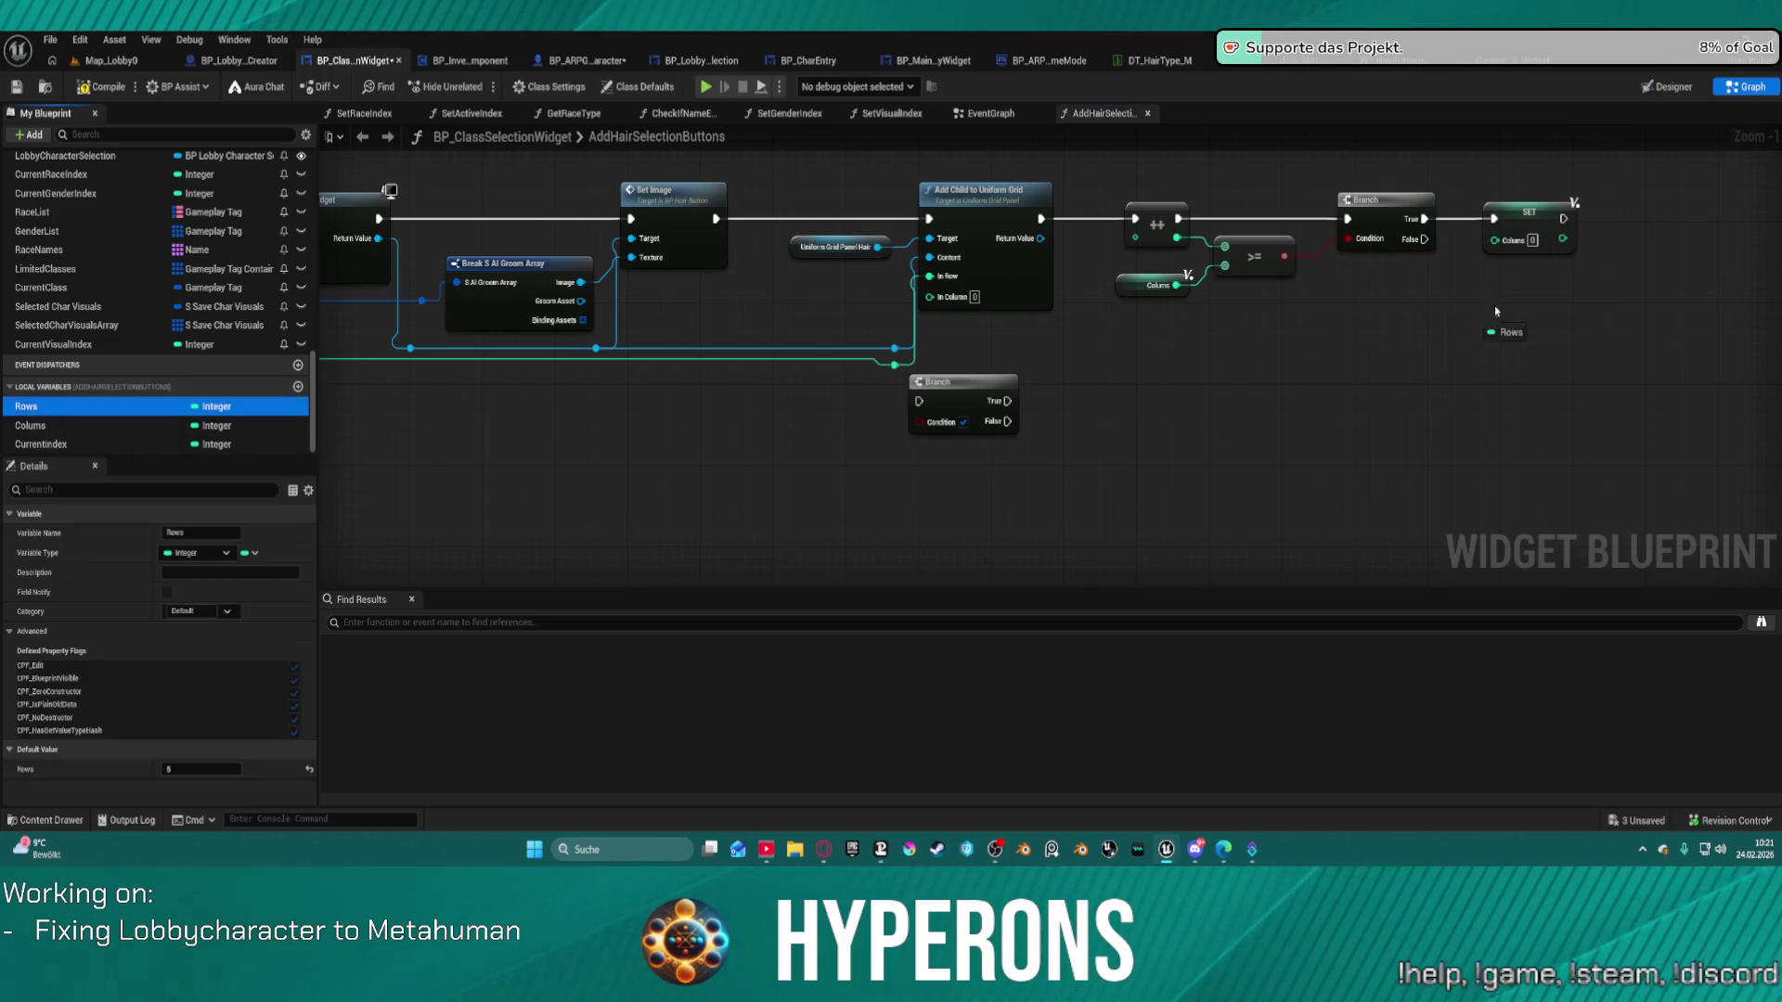
{"action": "mouse_move", "coordinate": [1639, 235]}
{"action": "left_mouse_down"}
{"action": "mouse_move", "coordinate": [1572, 291]}
{"action": "mouse_move", "coordinate": [1455, 335]}
{"action": "left_mouse_up"}
{"action": "left_click", "coordinate": [1661, 258]}
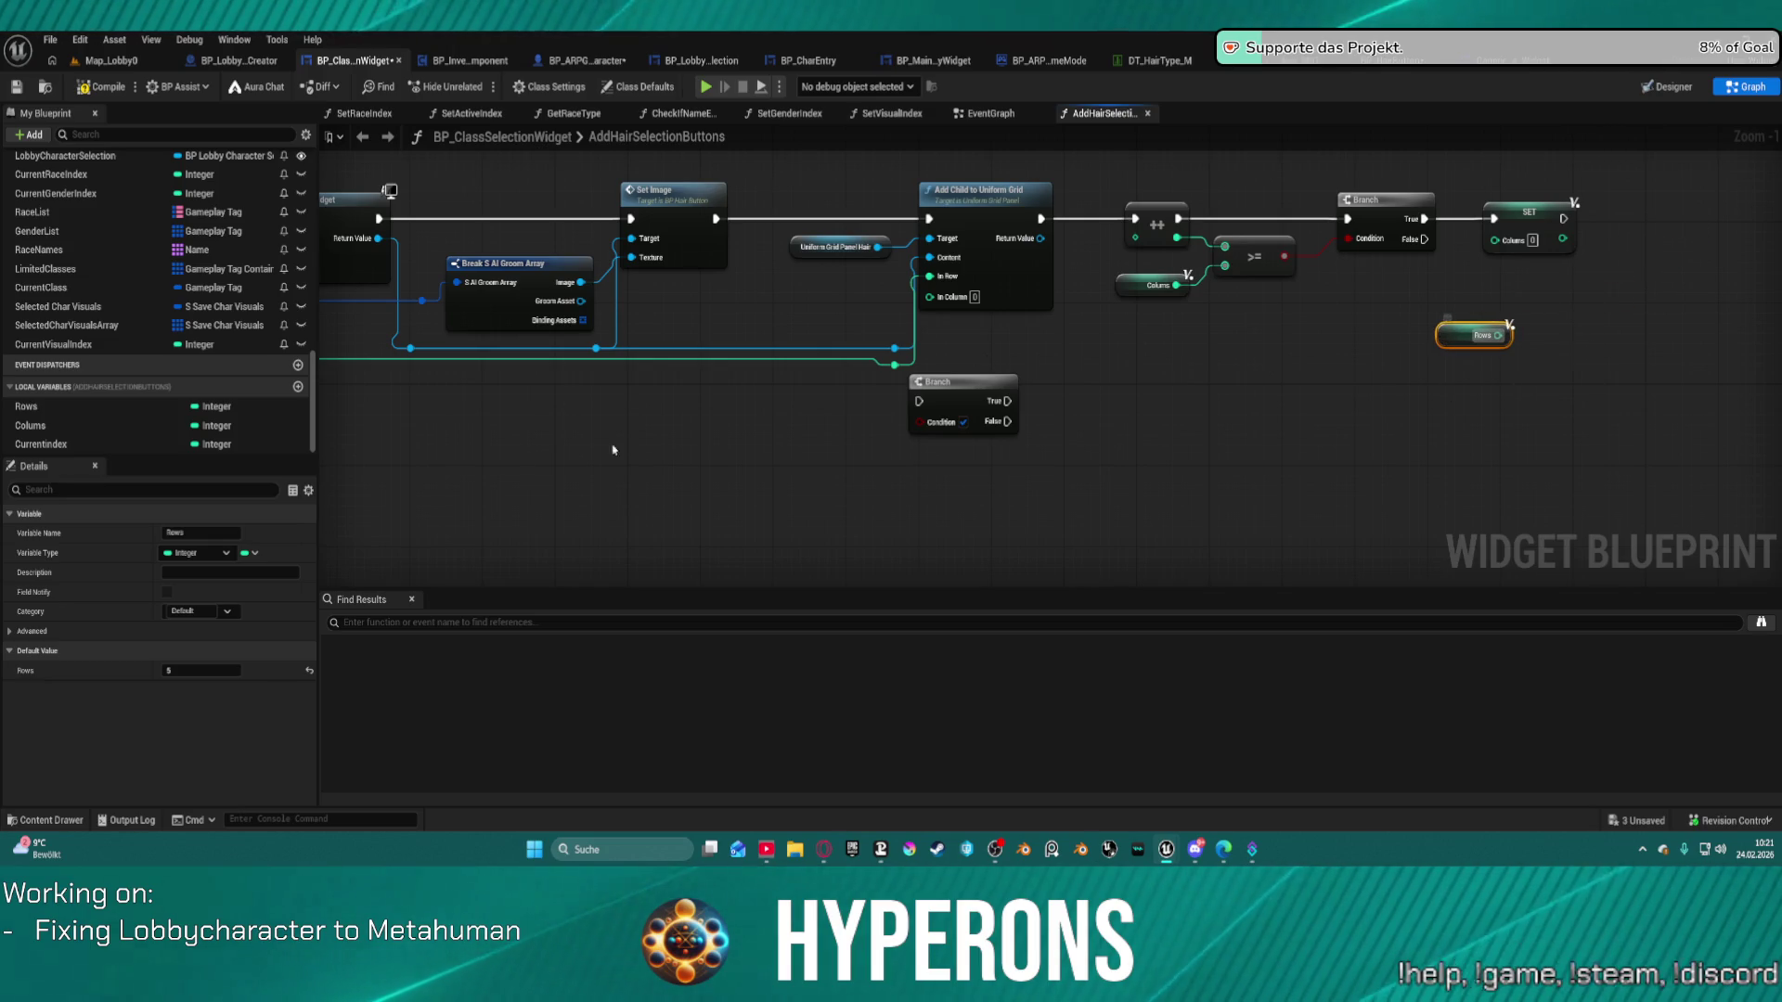
{"action": "left_click", "coordinate": [70, 447]}
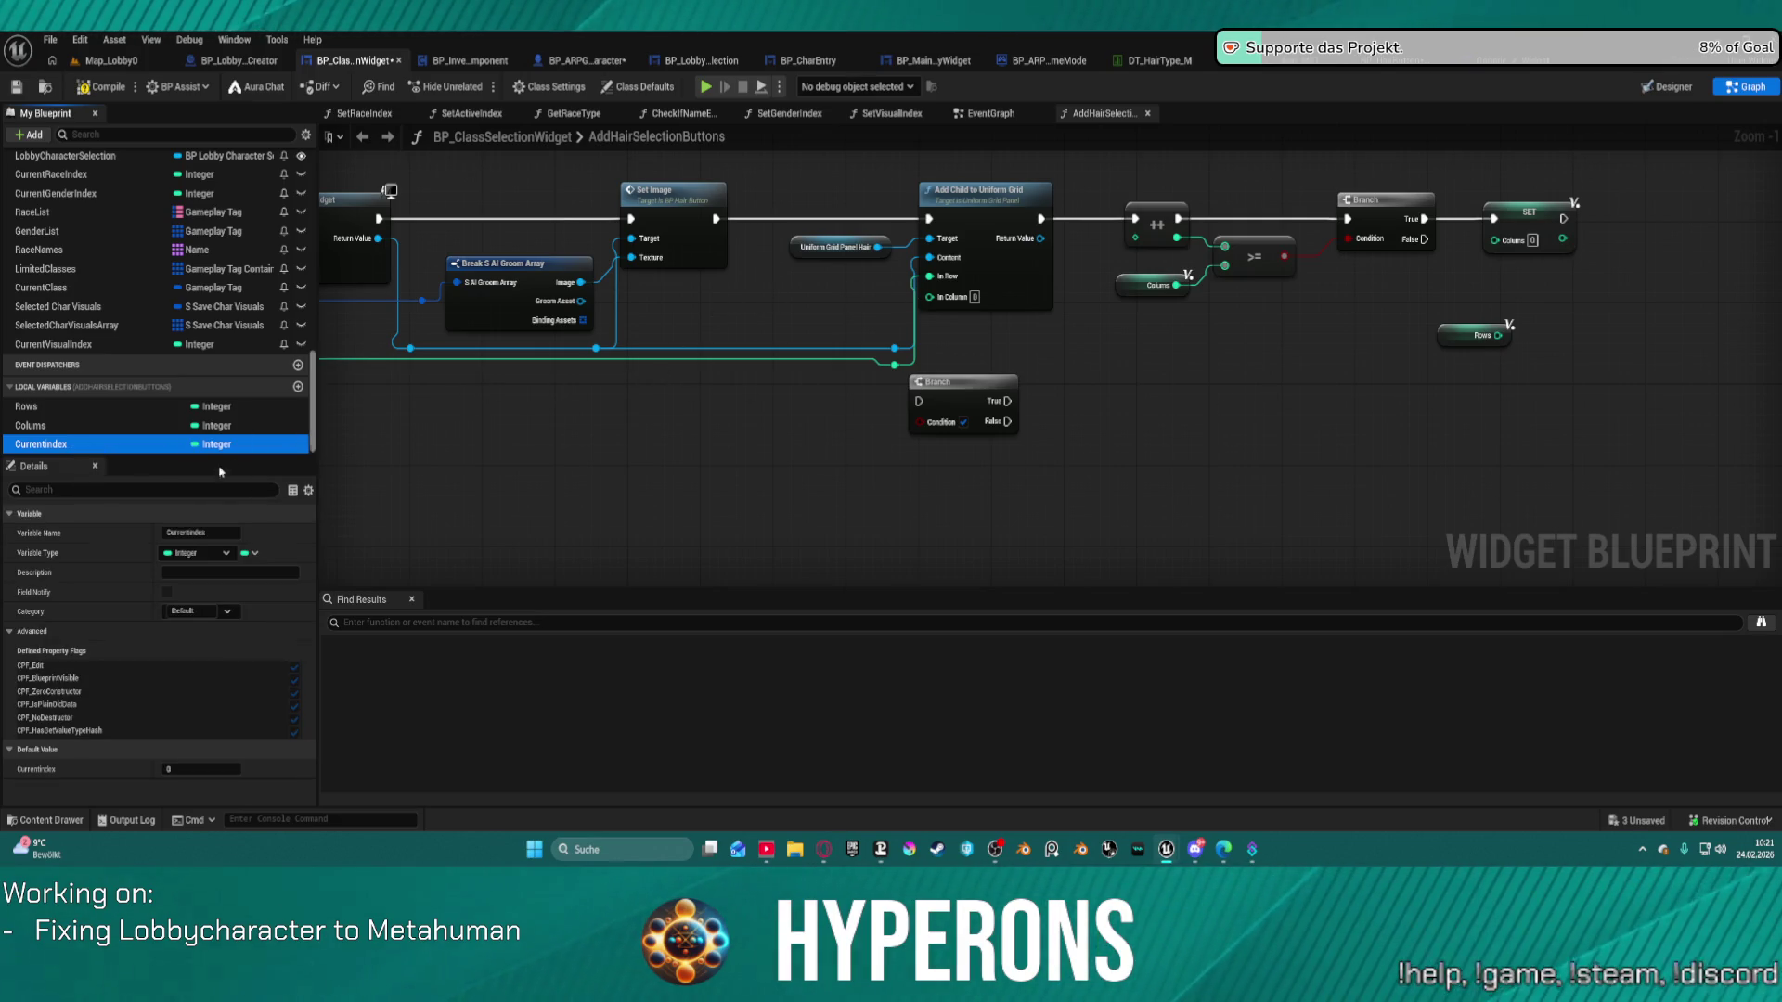
{"action": "mouse_move", "coordinate": [334, 437]}
{"action": "left_mouse_down"}
{"action": "mouse_move", "coordinate": [668, 434]}
{"action": "mouse_move", "coordinate": [602, 438]}
{"action": "left_mouse_up"}
{"action": "left_click", "coordinate": [27, 408]}
{"action": "right_click", "coordinate": [41, 413]}
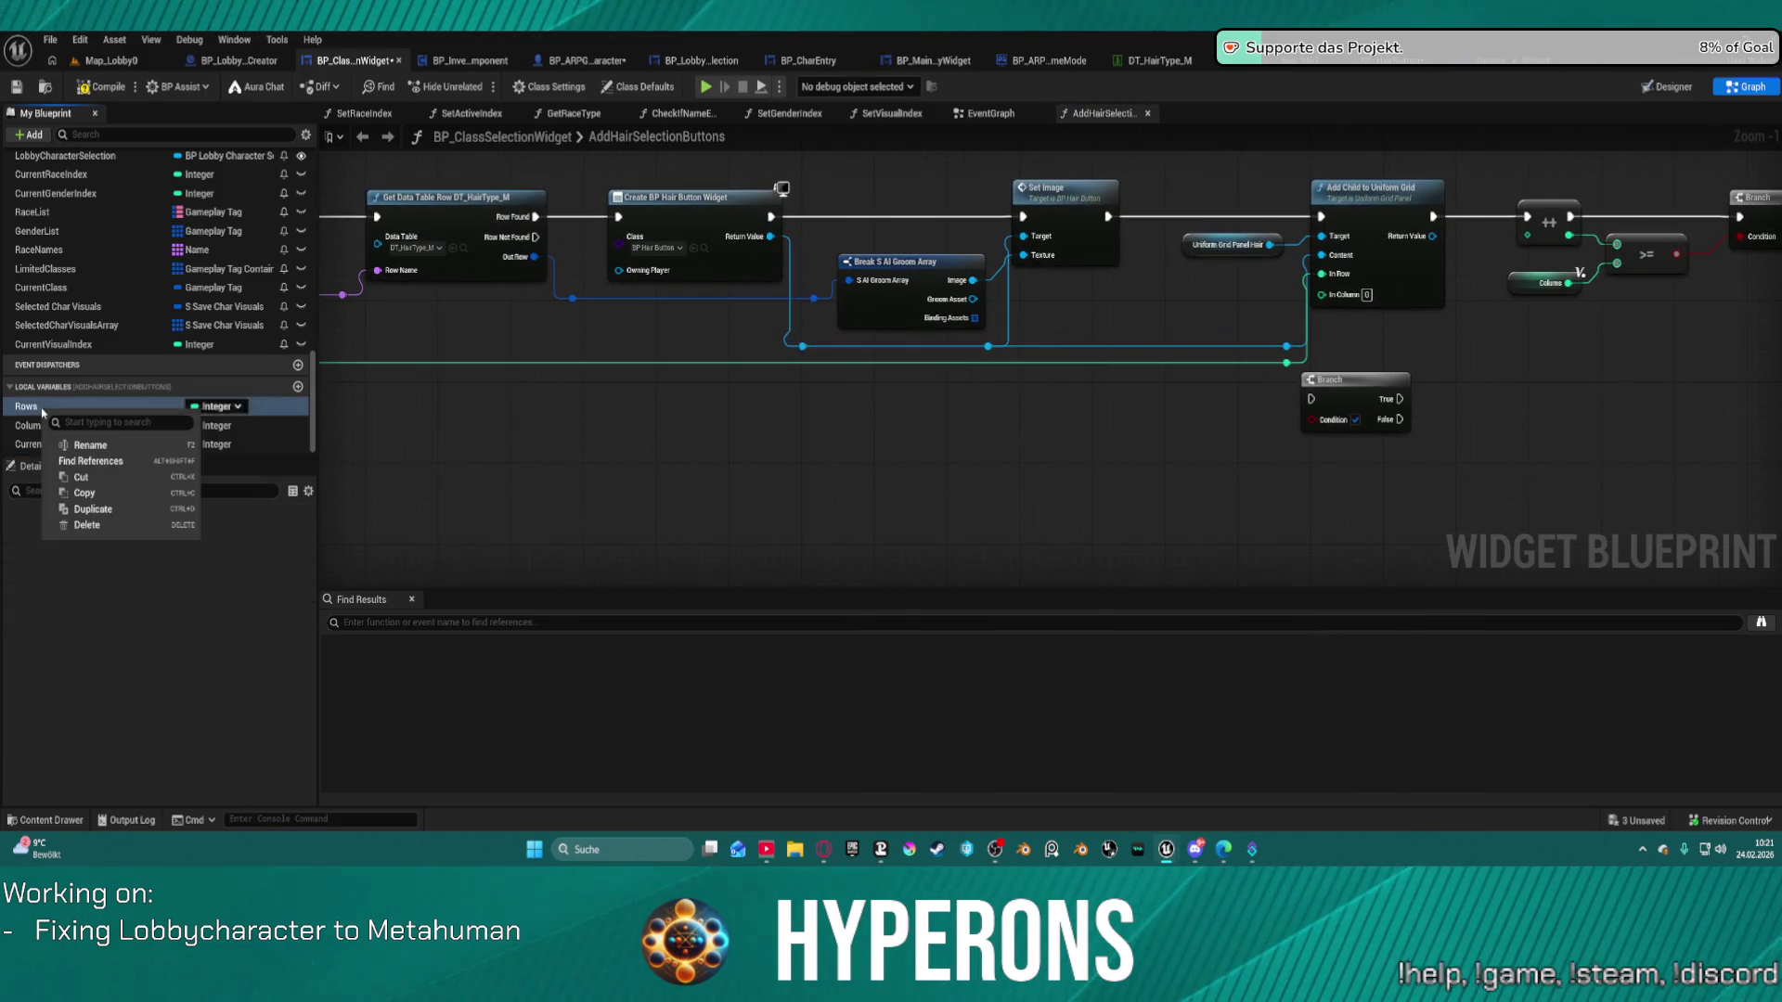
Duplicate the Rows variable and rename the copy CurrentRows.
{"action": "left_click", "coordinate": [93, 510]}
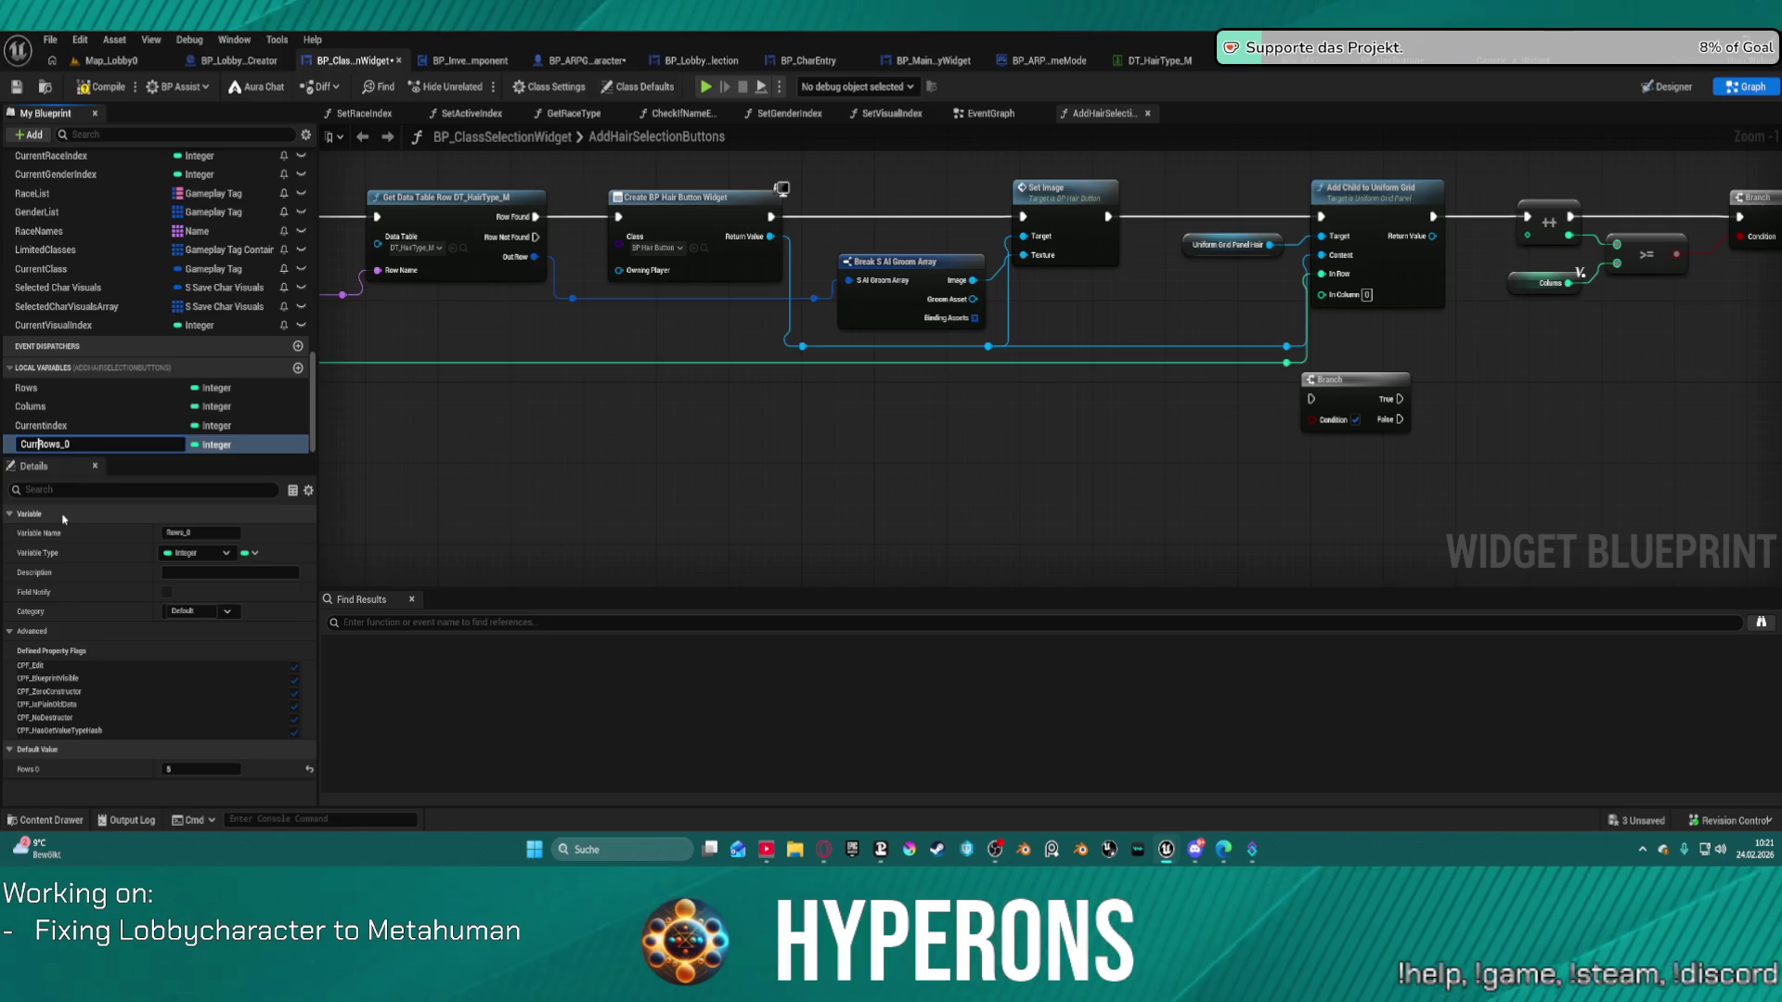
{"action": "type", "text": "ent"}
{"action": "key", "text": "Return"}
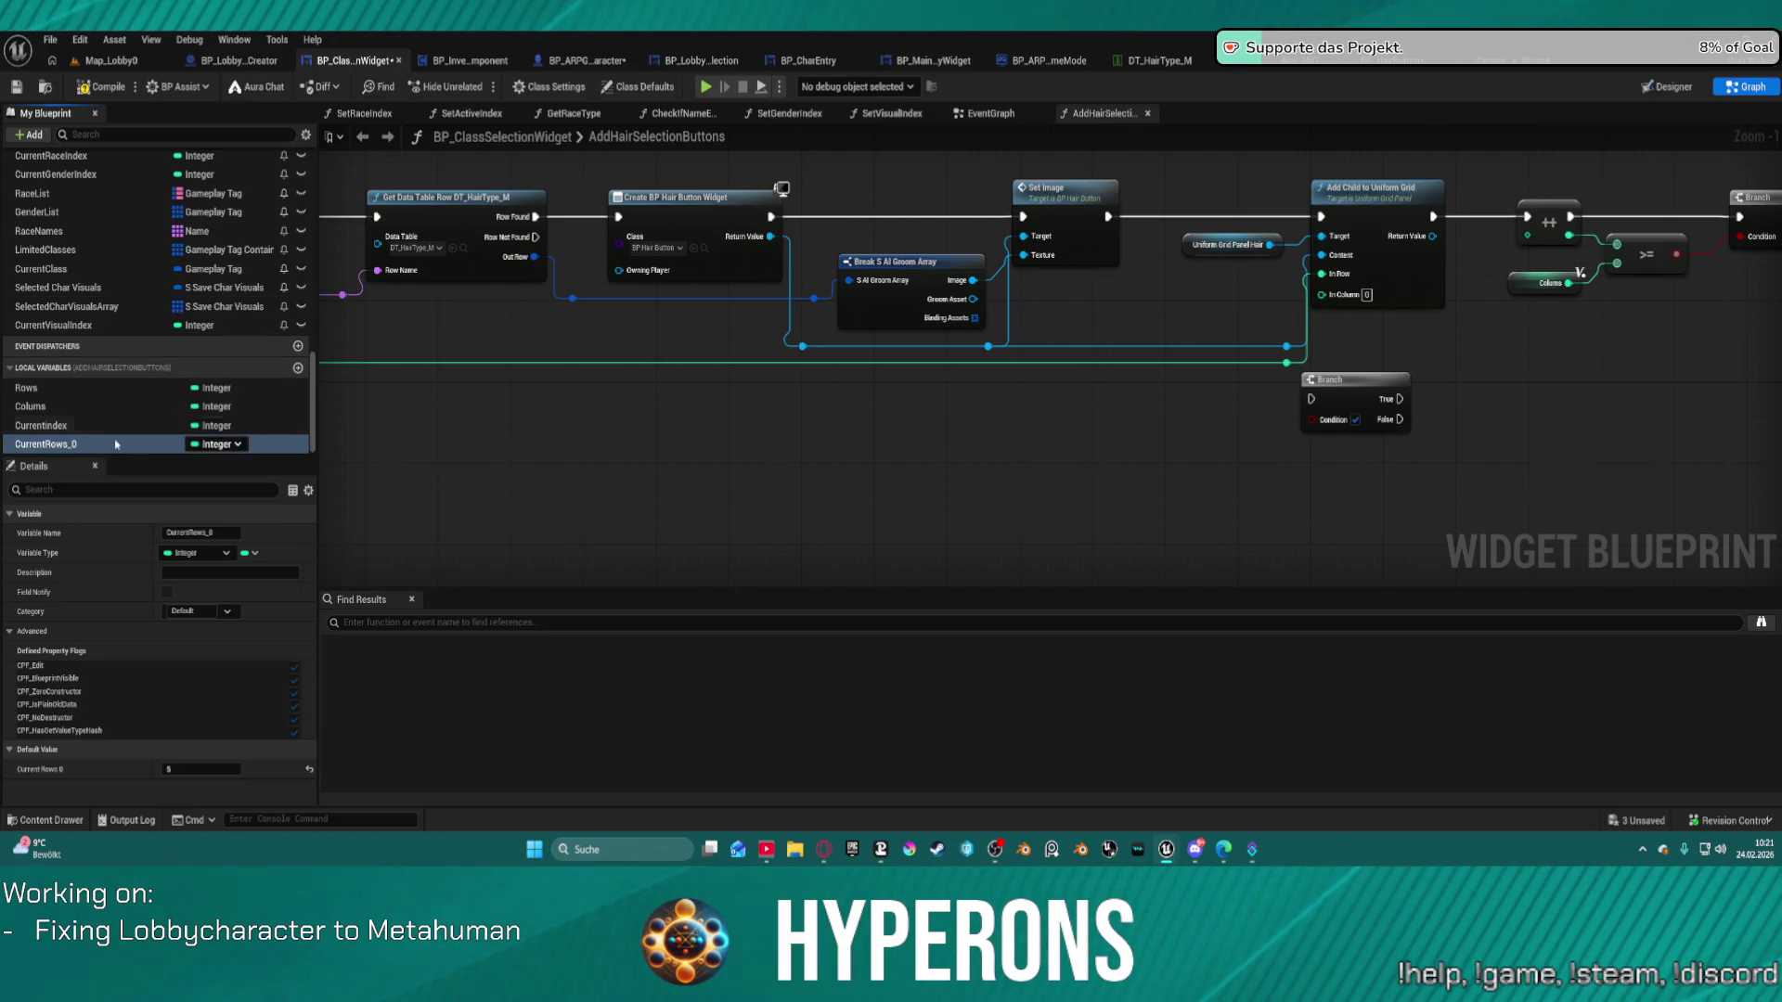
{"action": "double_click", "coordinate": [56, 444]}
{"action": "key", "text": "BackSpace"}
{"action": "key", "text": "BackSpace"}
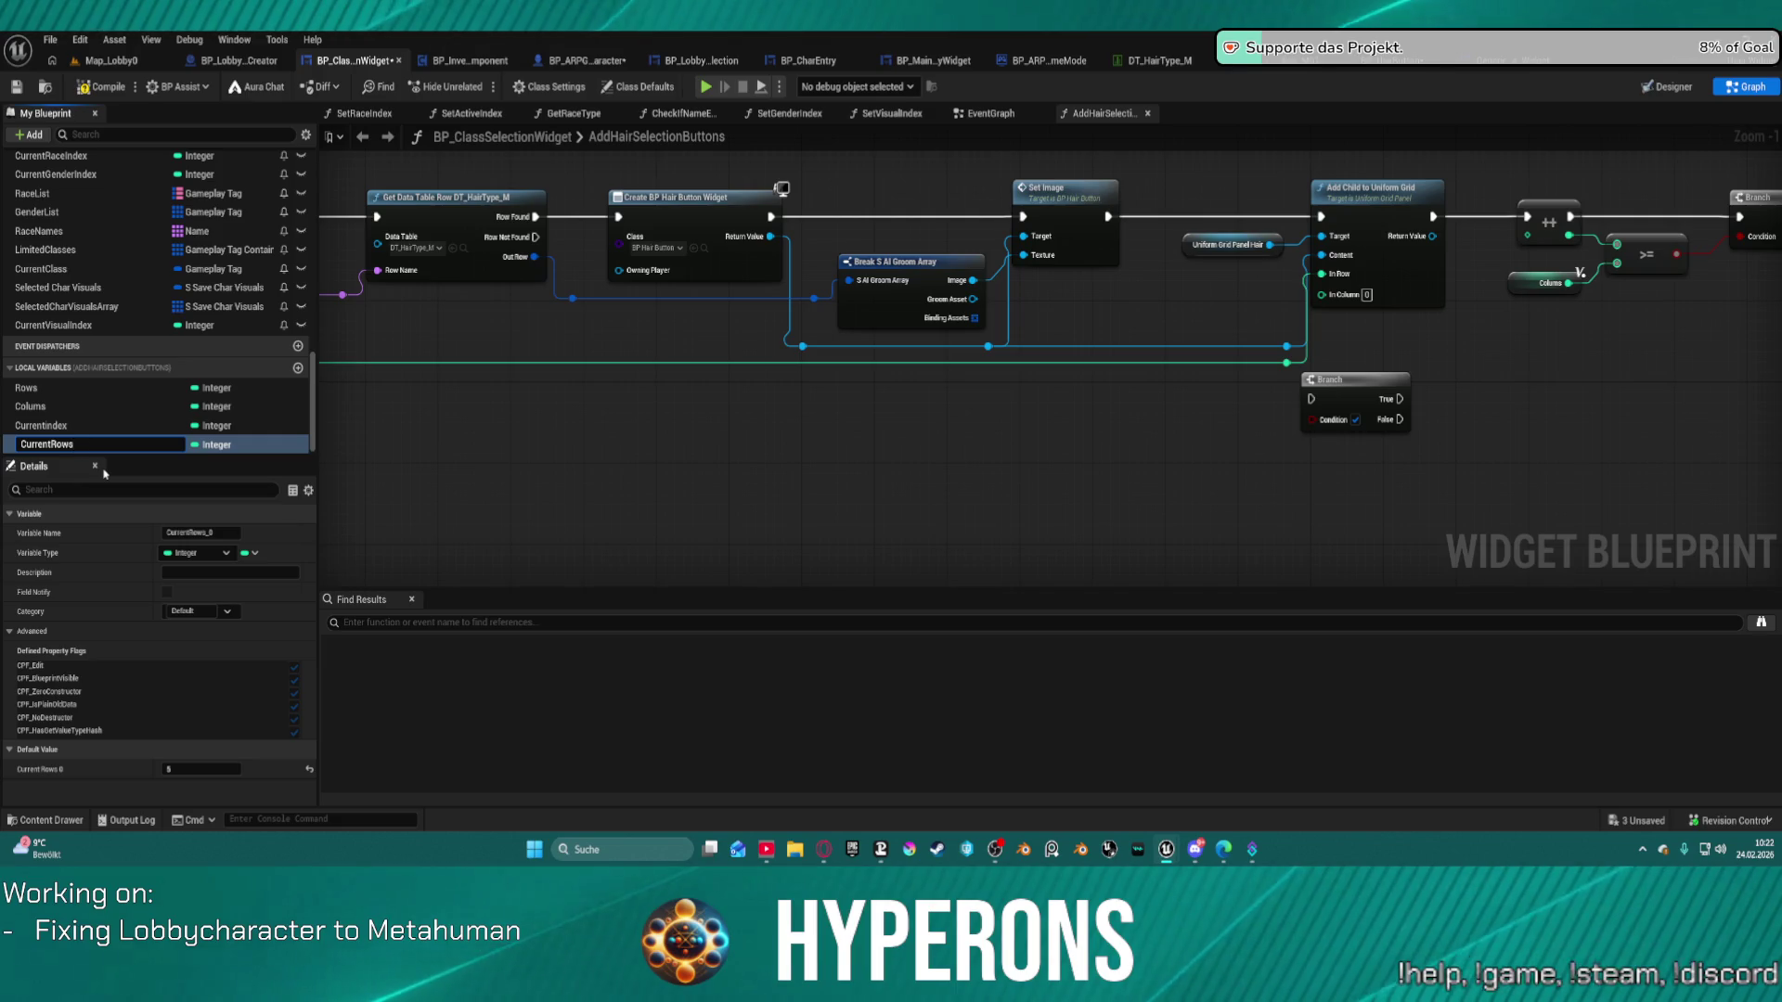
{"action": "key", "text": "Return"}
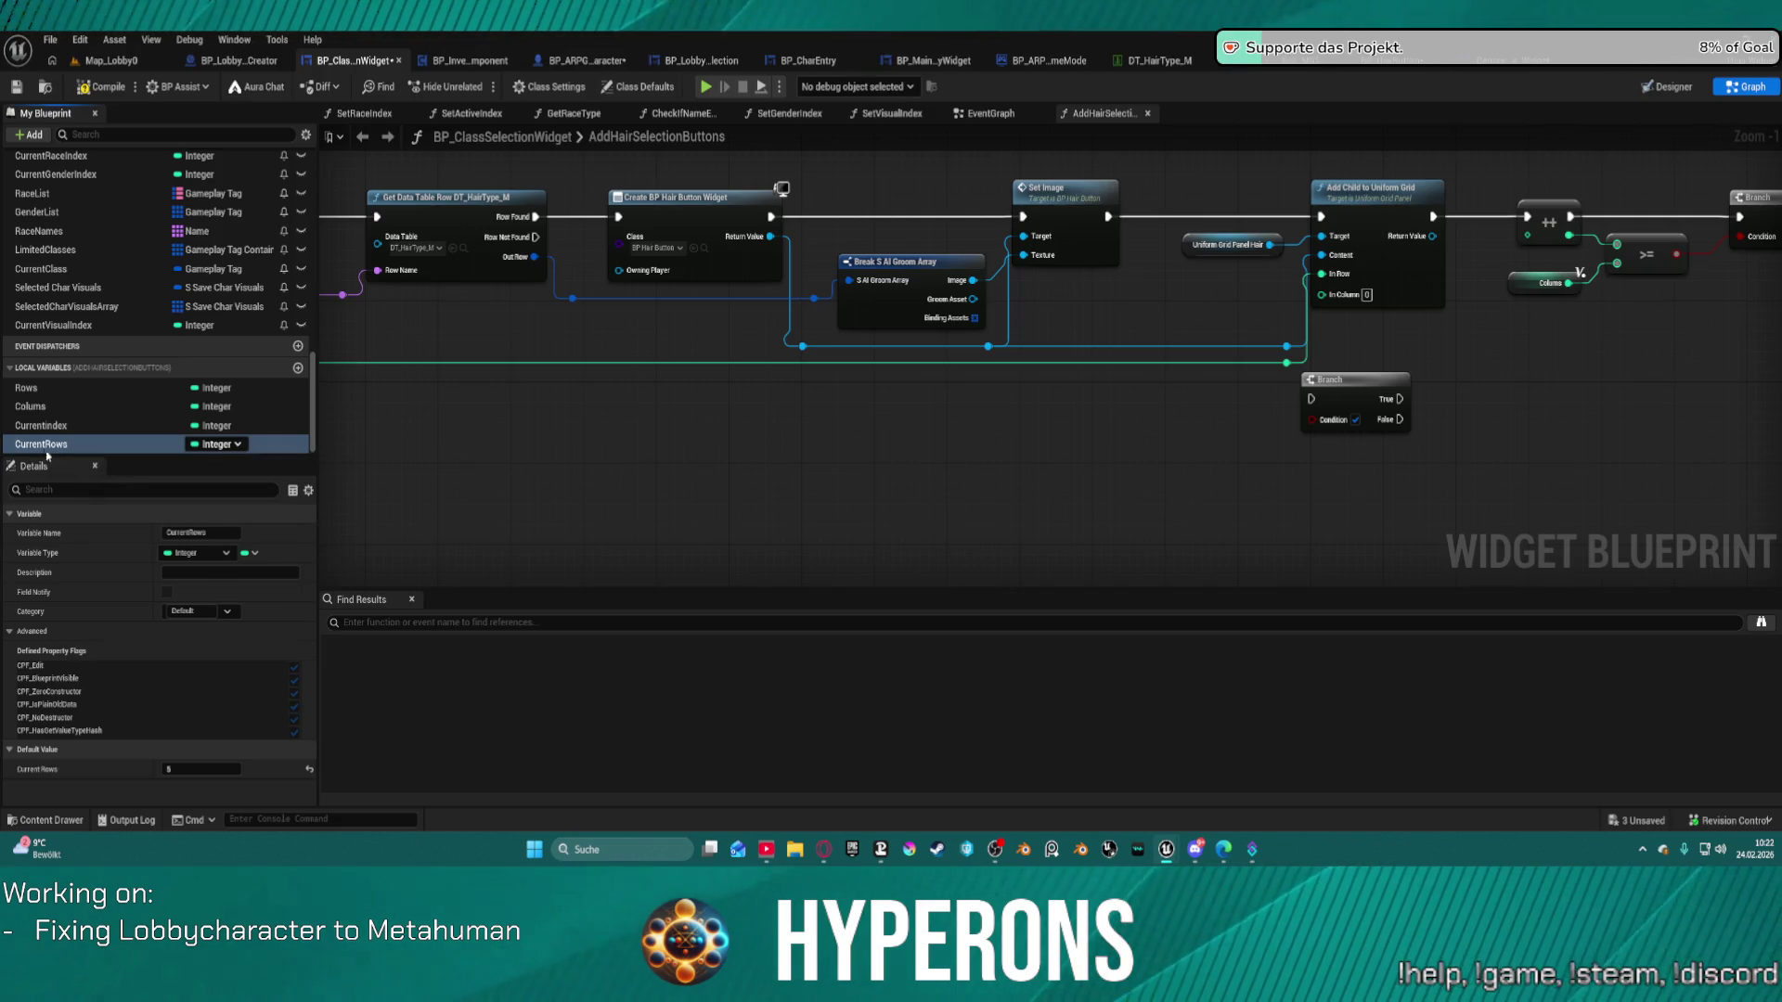
Place a CurrentRows getter beside Rows and drag a new node off its output.
{"action": "left_click", "coordinate": [41, 444]}
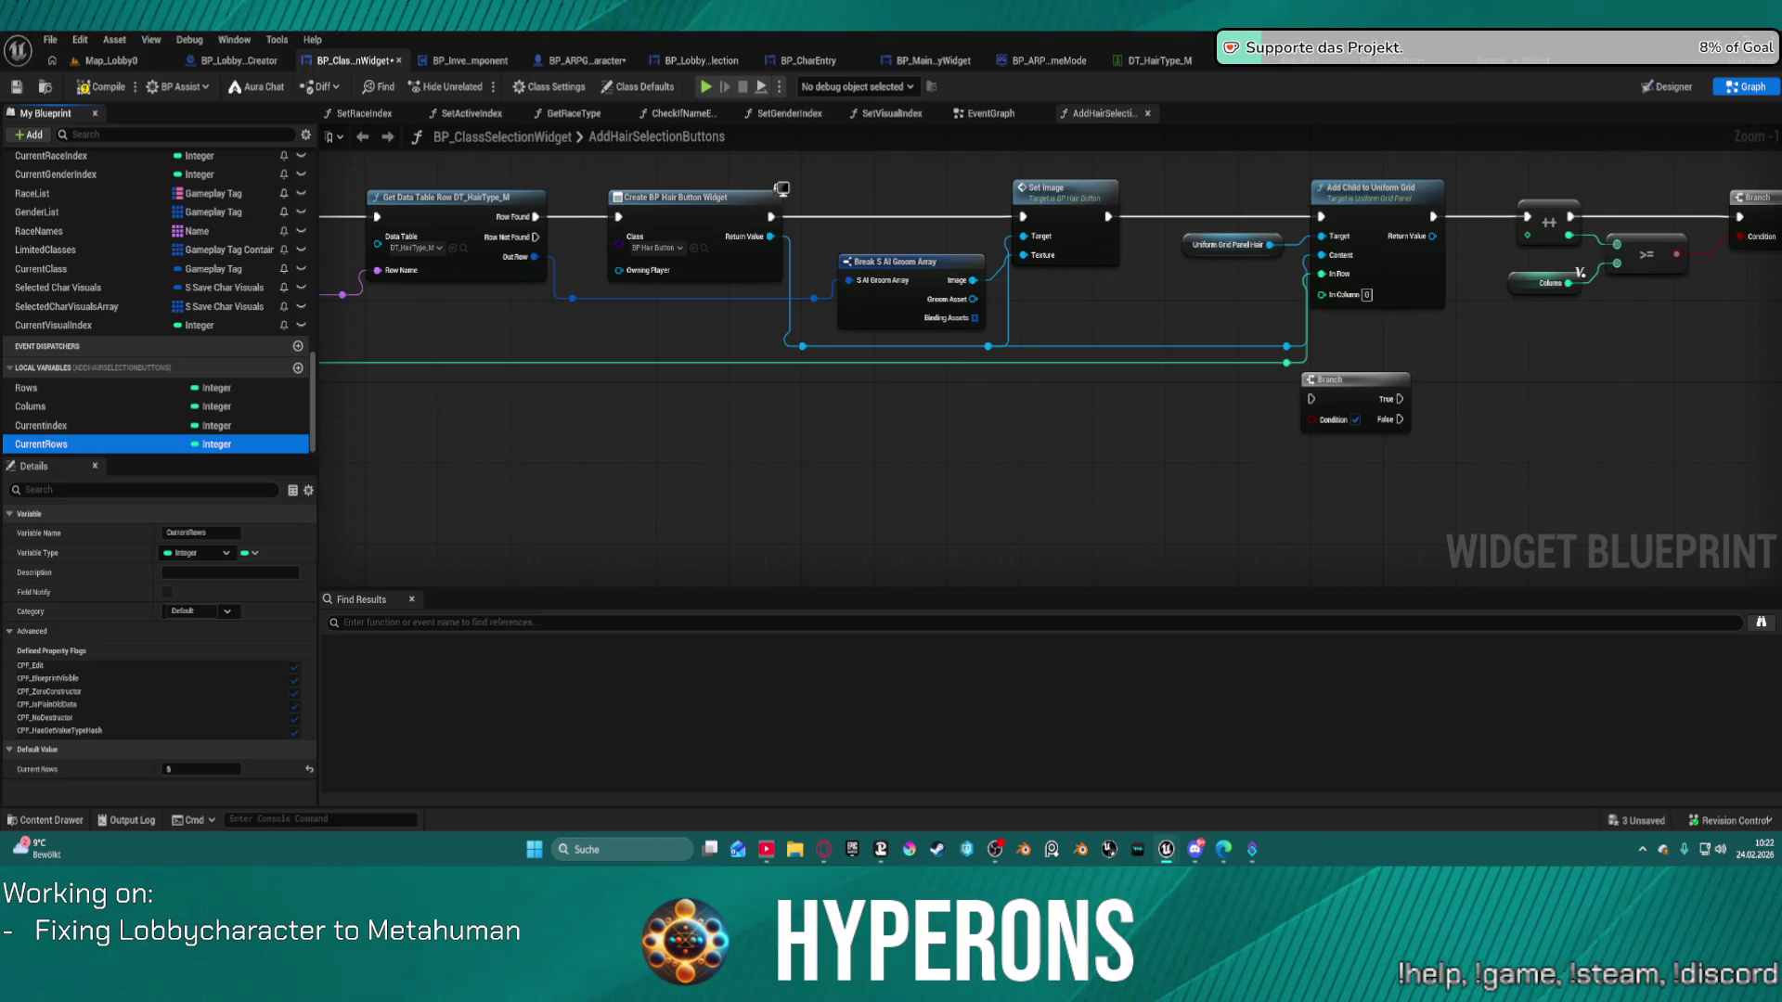
{"action": "left_click_drag", "start_coordinate": [1644, 307], "coordinate": [1685, 323]}
{"action": "left_click", "coordinate": [1717, 350]}
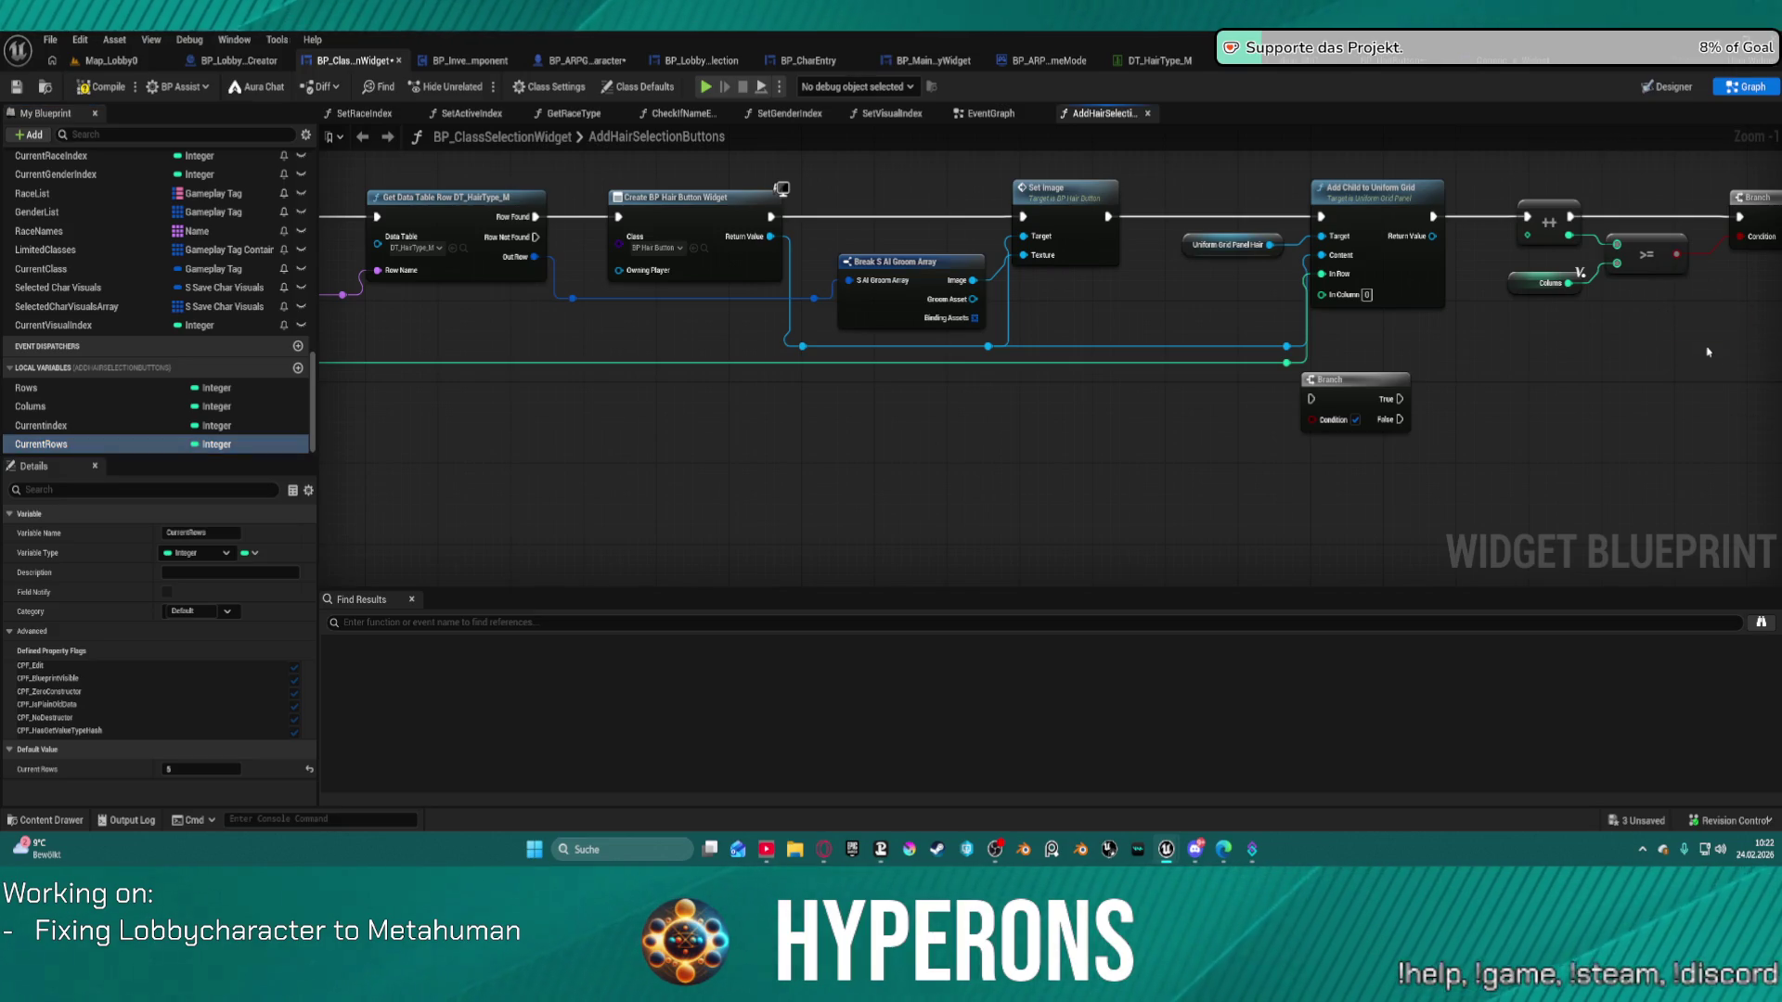
{"action": "left_click_drag", "start_coordinate": [1163, 318], "coordinate": [1244, 271]}
Add an Increment Int on Current Rows that runs right after the Columns set node.
{"action": "type", "text": "in"}
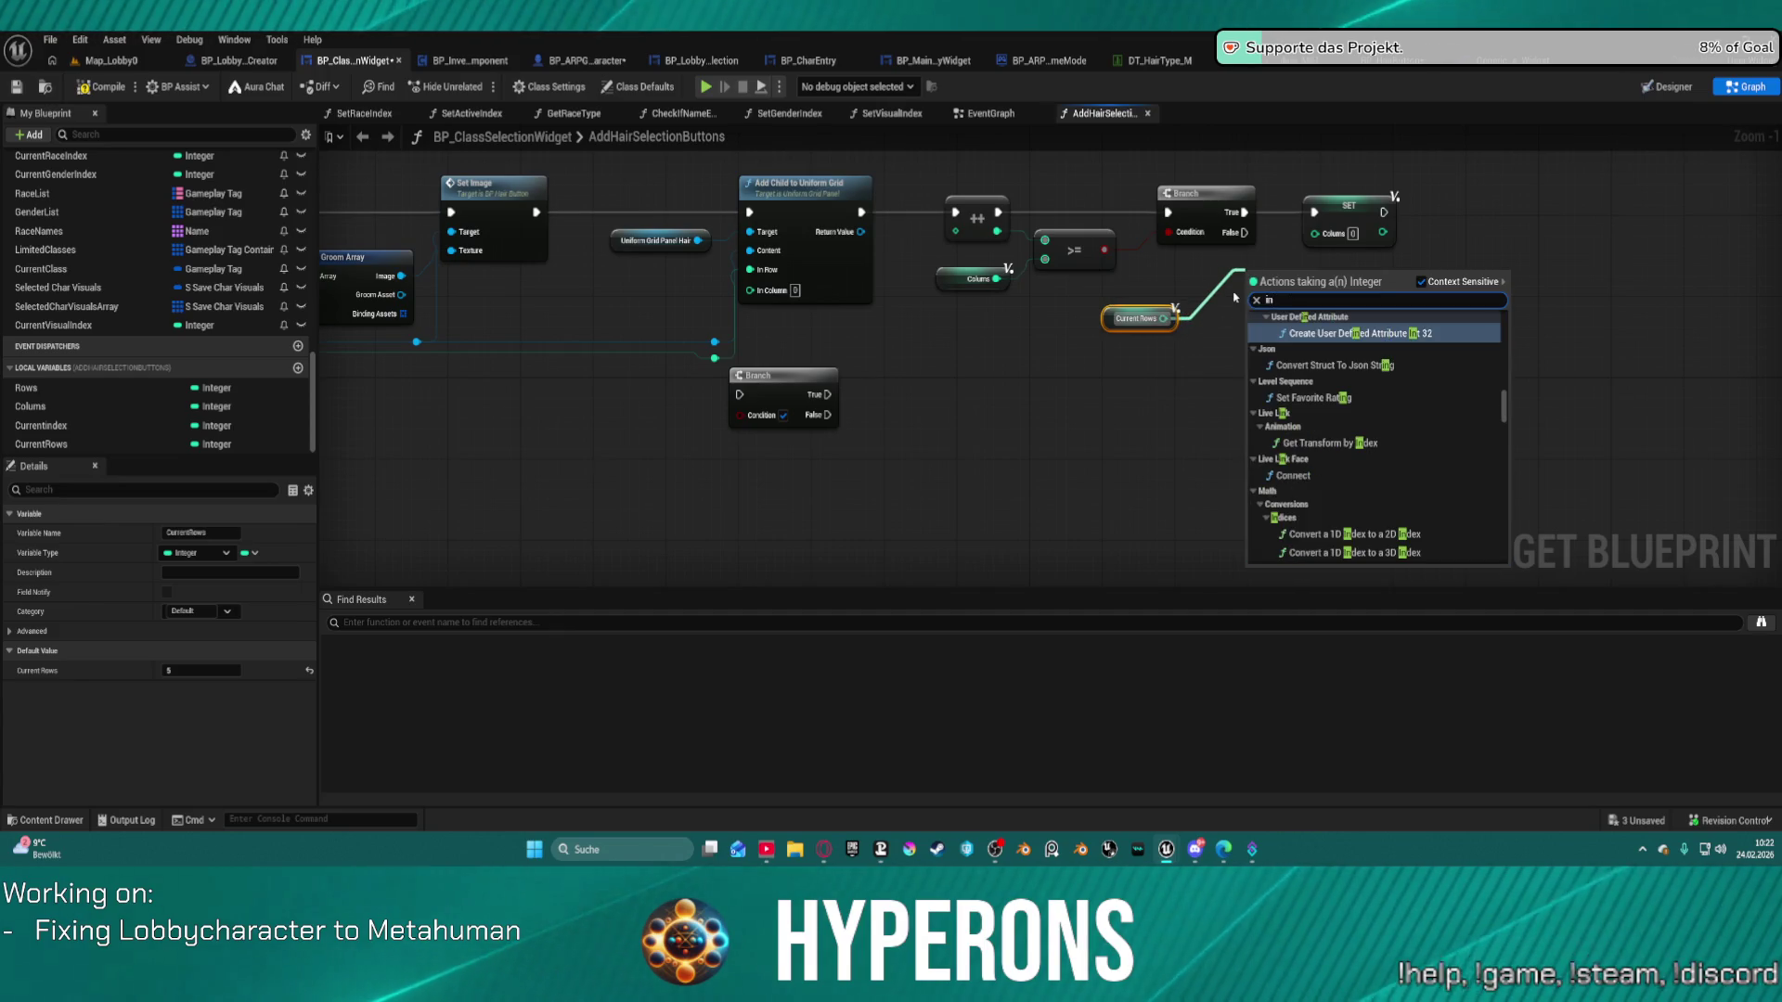
{"action": "type", "text": "cr"}
{"action": "key", "text": "Return"}
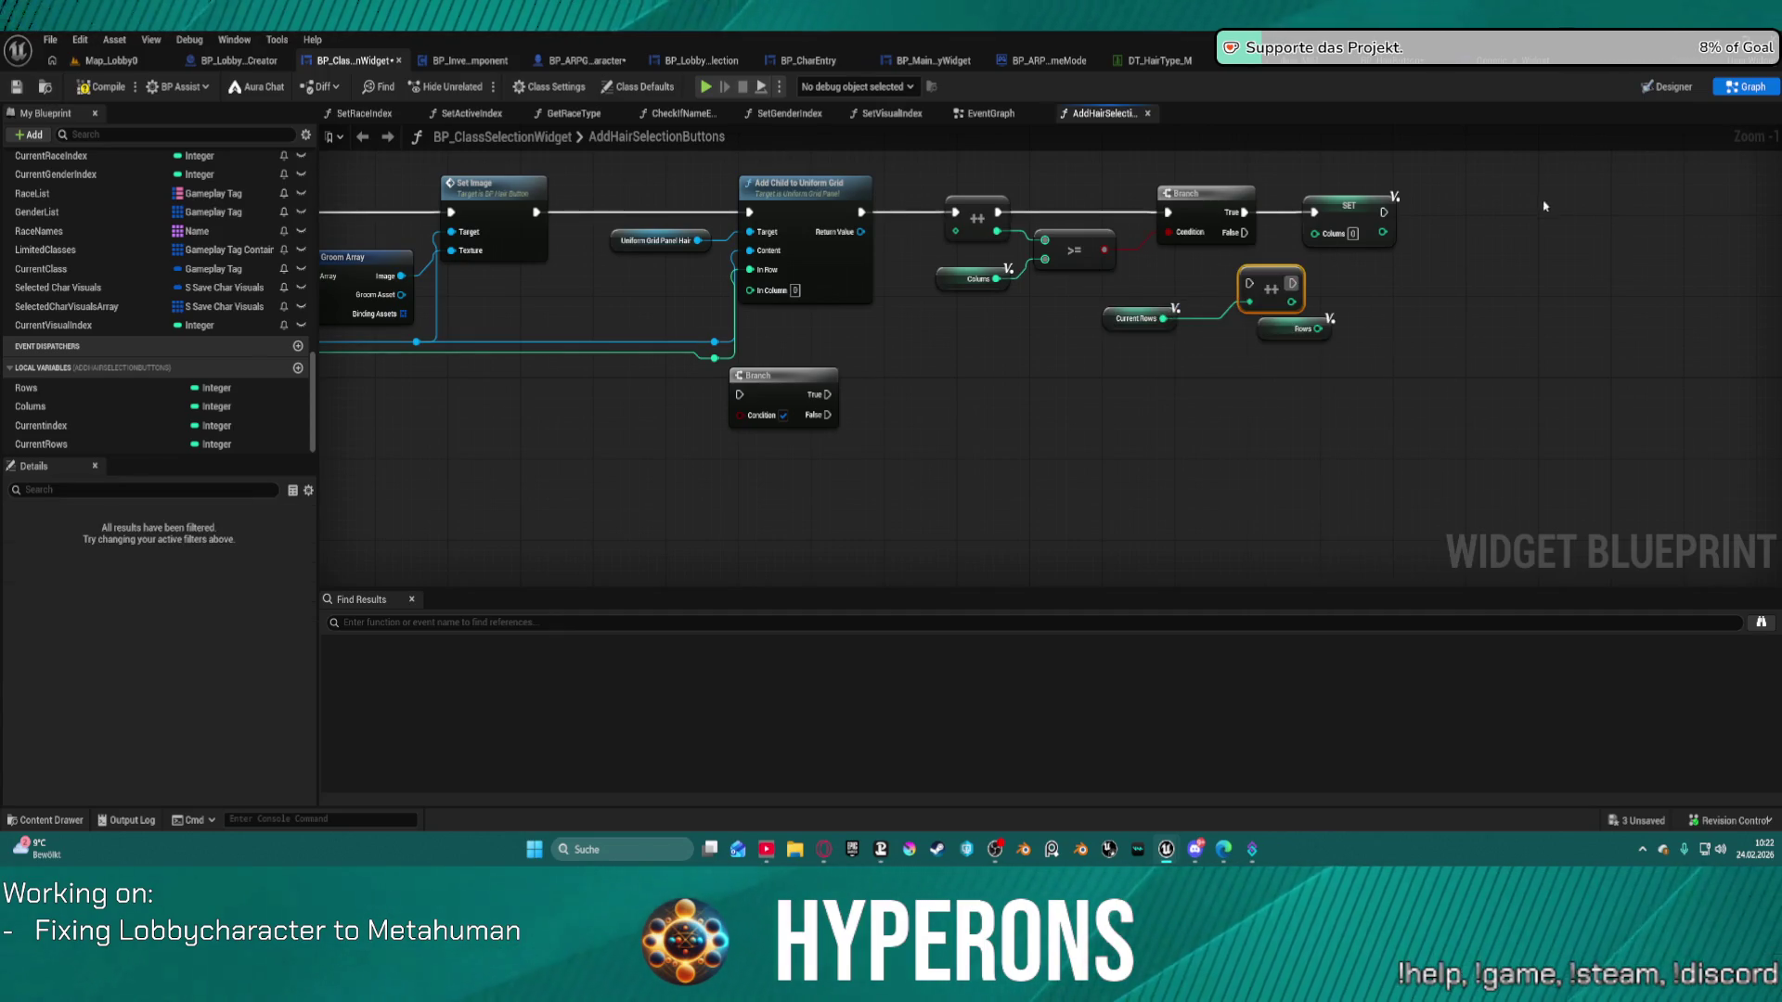
{"action": "mouse_move", "coordinate": [1274, 284]}
{"action": "left_mouse_down"}
{"action": "mouse_move", "coordinate": [1708, 223]}
{"action": "mouse_move", "coordinate": [1518, 215]}
{"action": "left_mouse_up"}
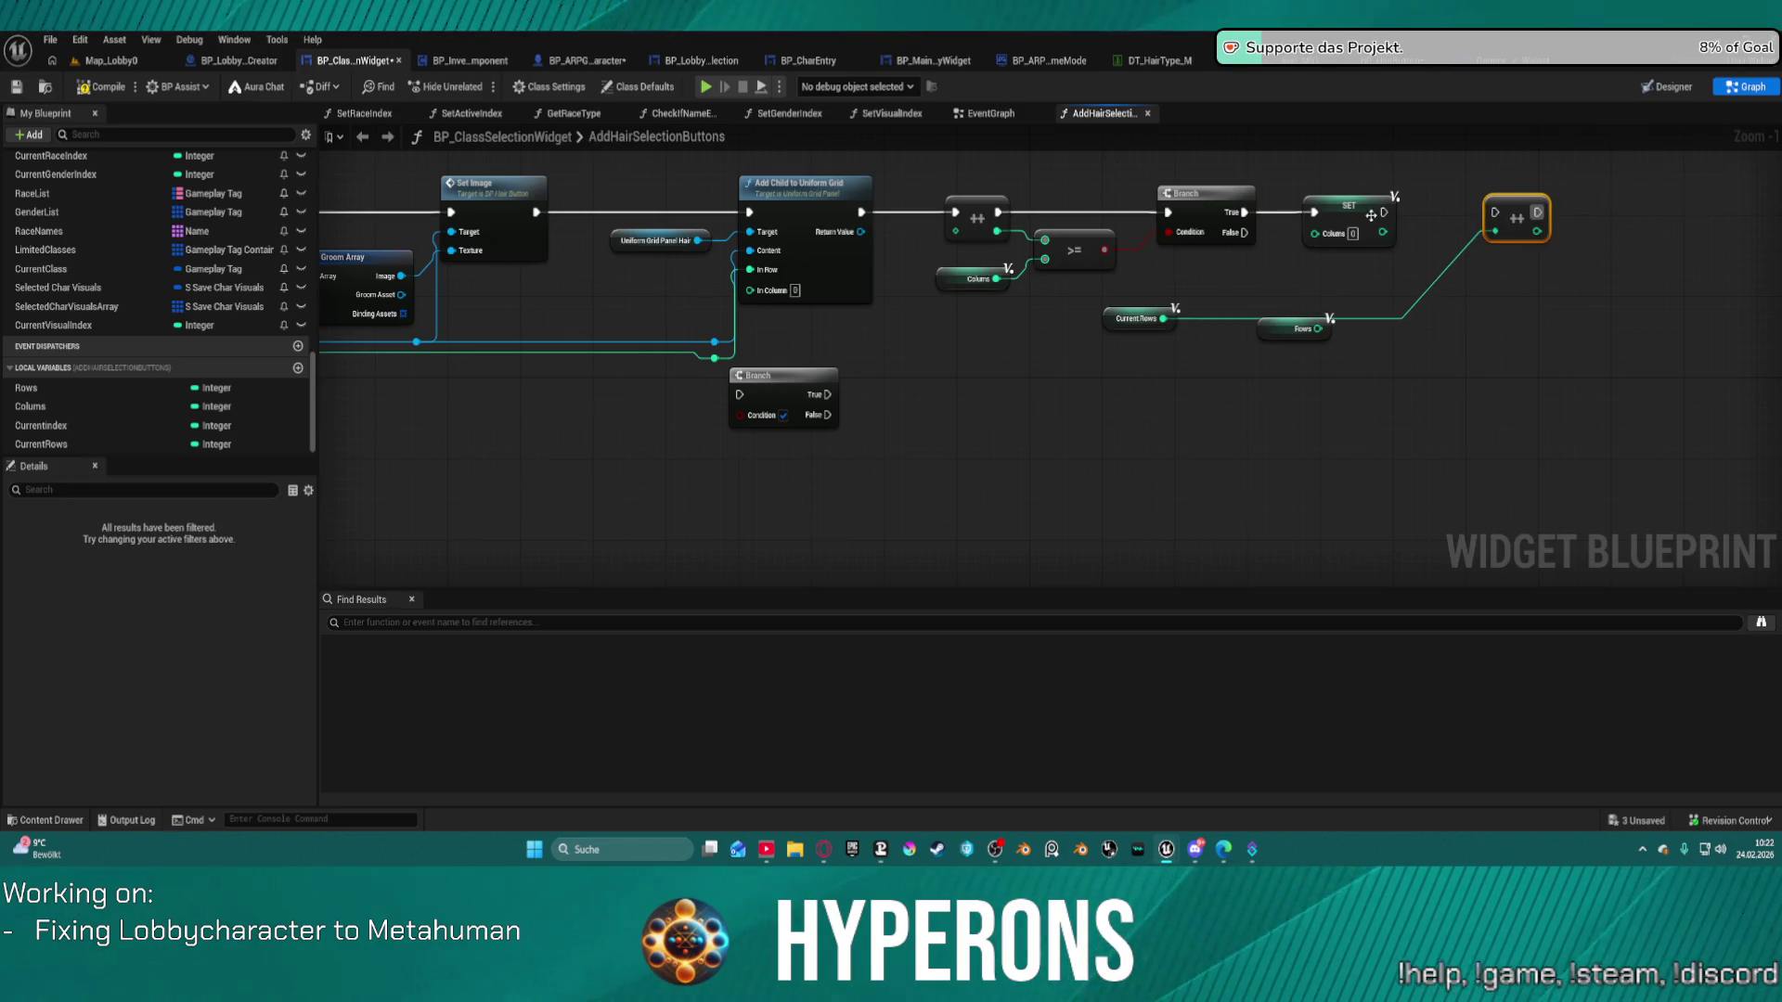
{"action": "left_click", "coordinate": [1371, 215]}
{"action": "left_click_drag", "start_coordinate": [1384, 212], "coordinate": [1494, 212]}
{"action": "left_click_drag", "start_coordinate": [1148, 328], "coordinate": [1442, 300]}
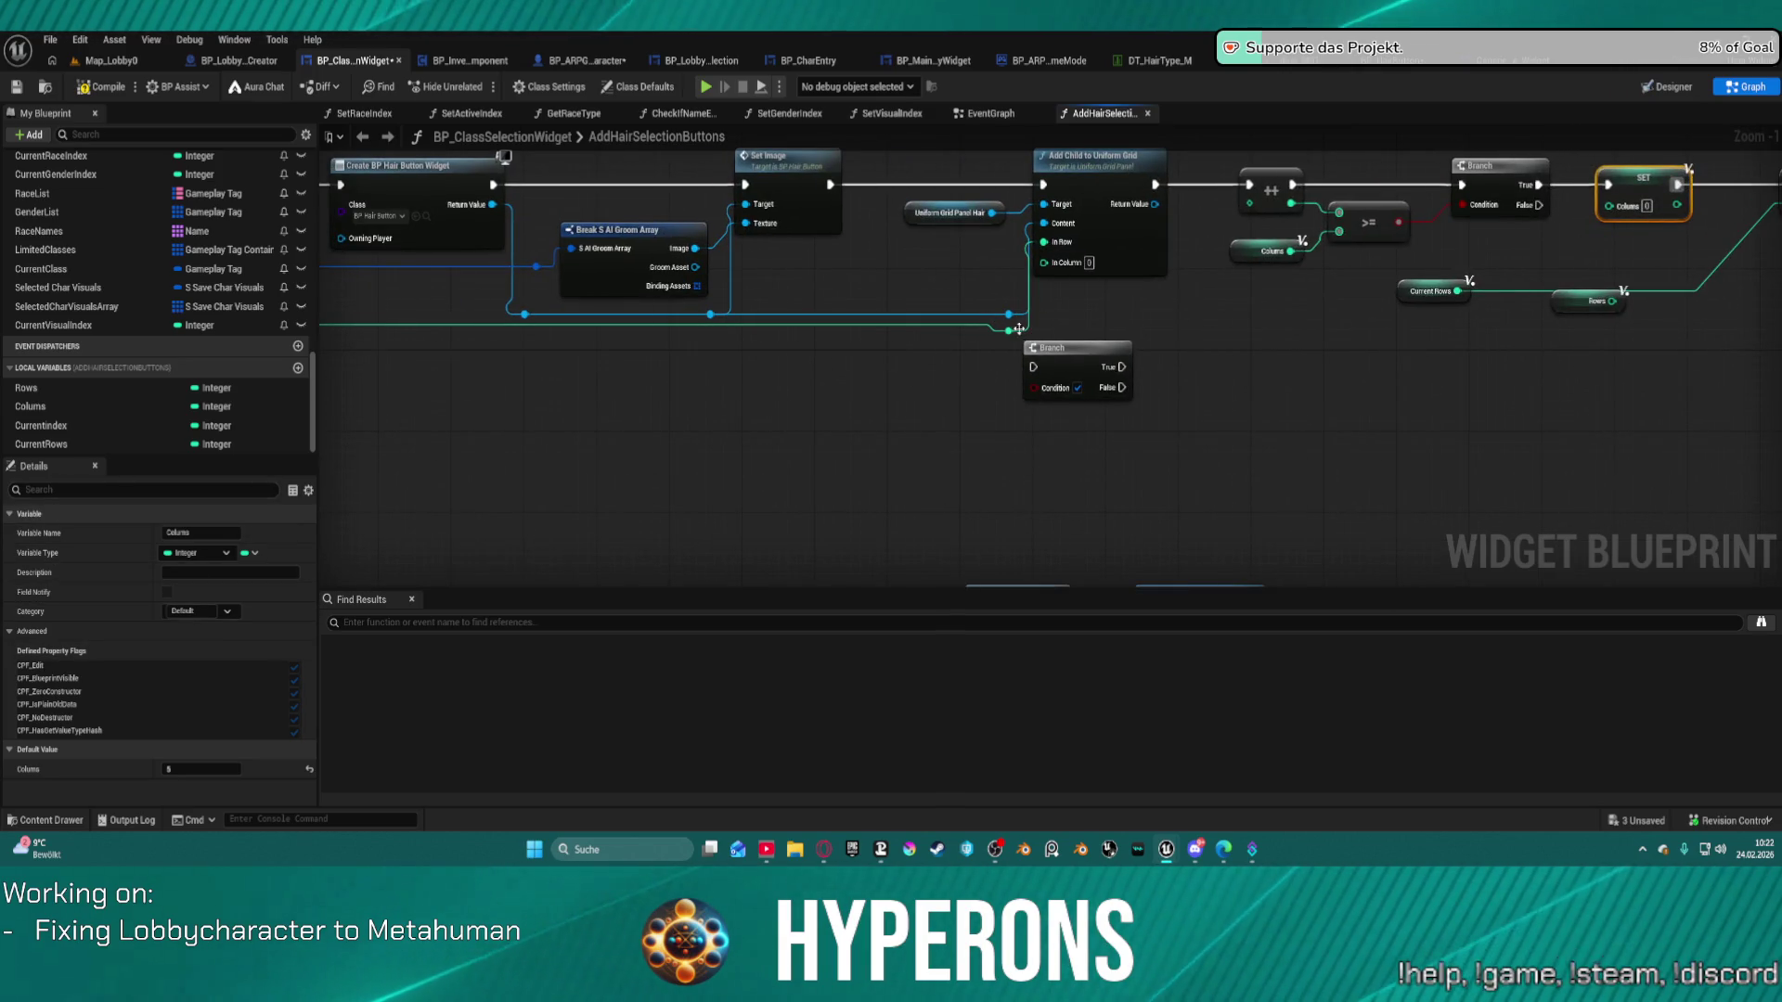
Move the loop value wire from the grid node's In Row to In Column.
{"action": "left_click_drag", "start_coordinate": [1008, 331], "coordinate": [1049, 263]}
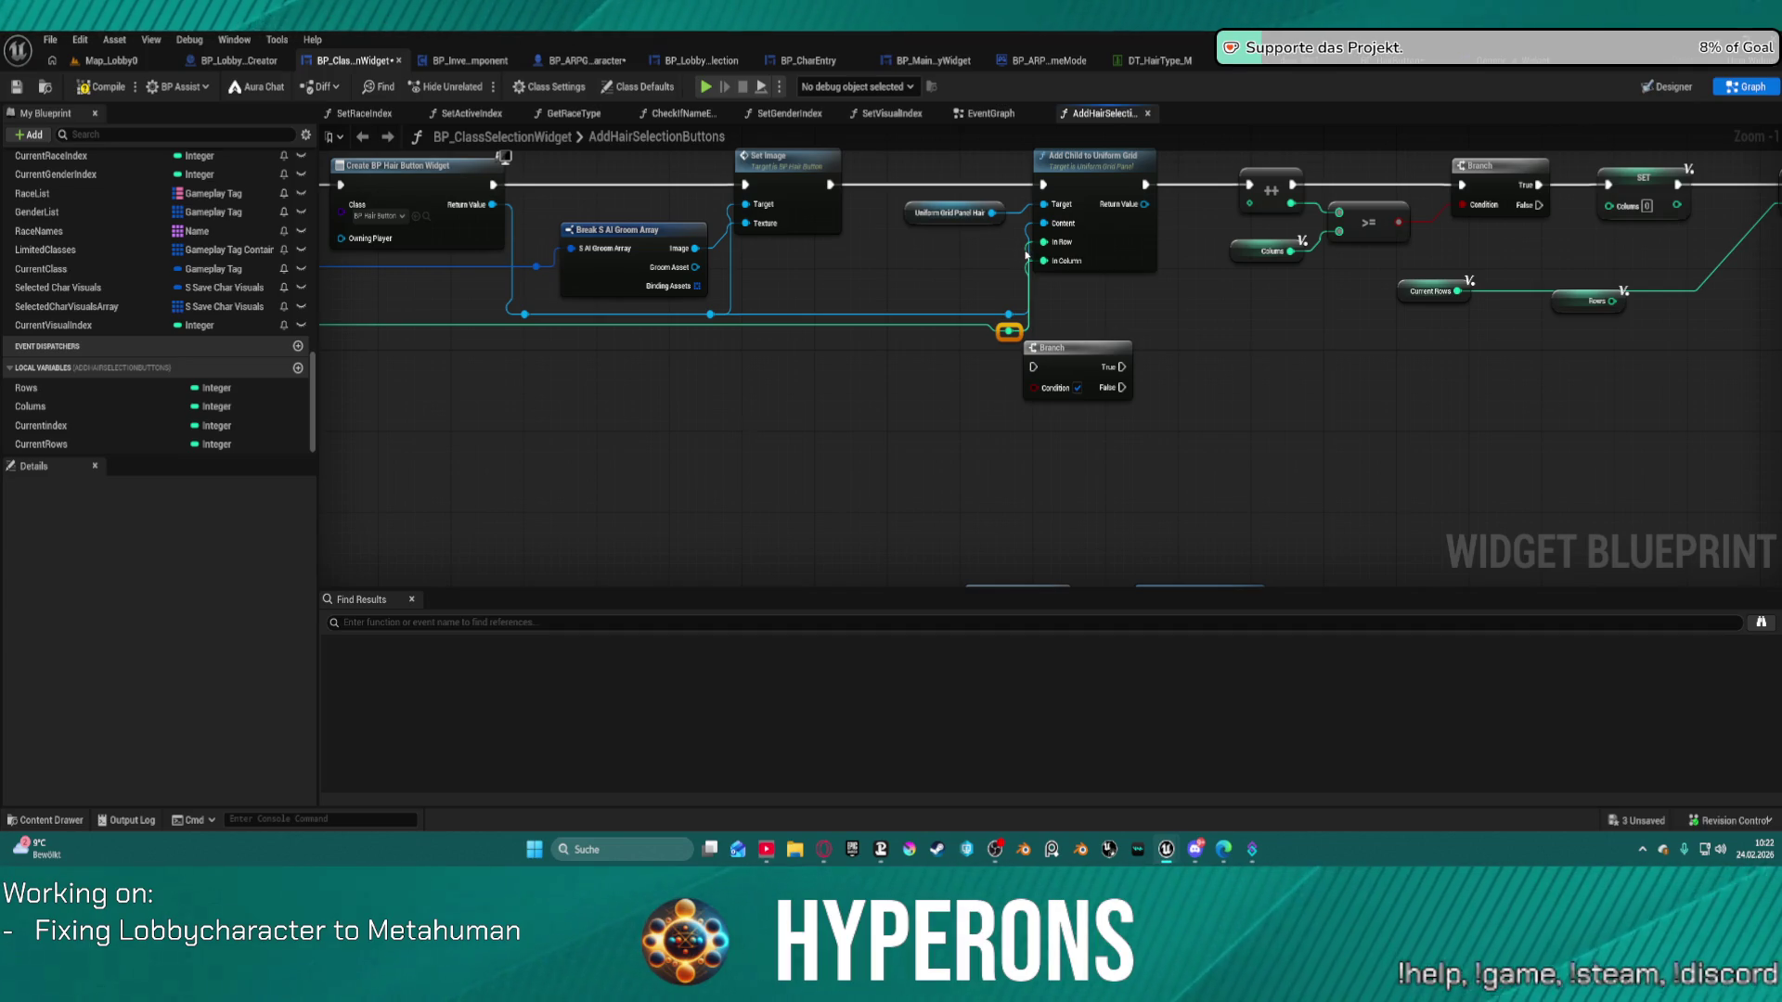
{"action": "left_click", "coordinate": [1028, 255], "text": "alt"}
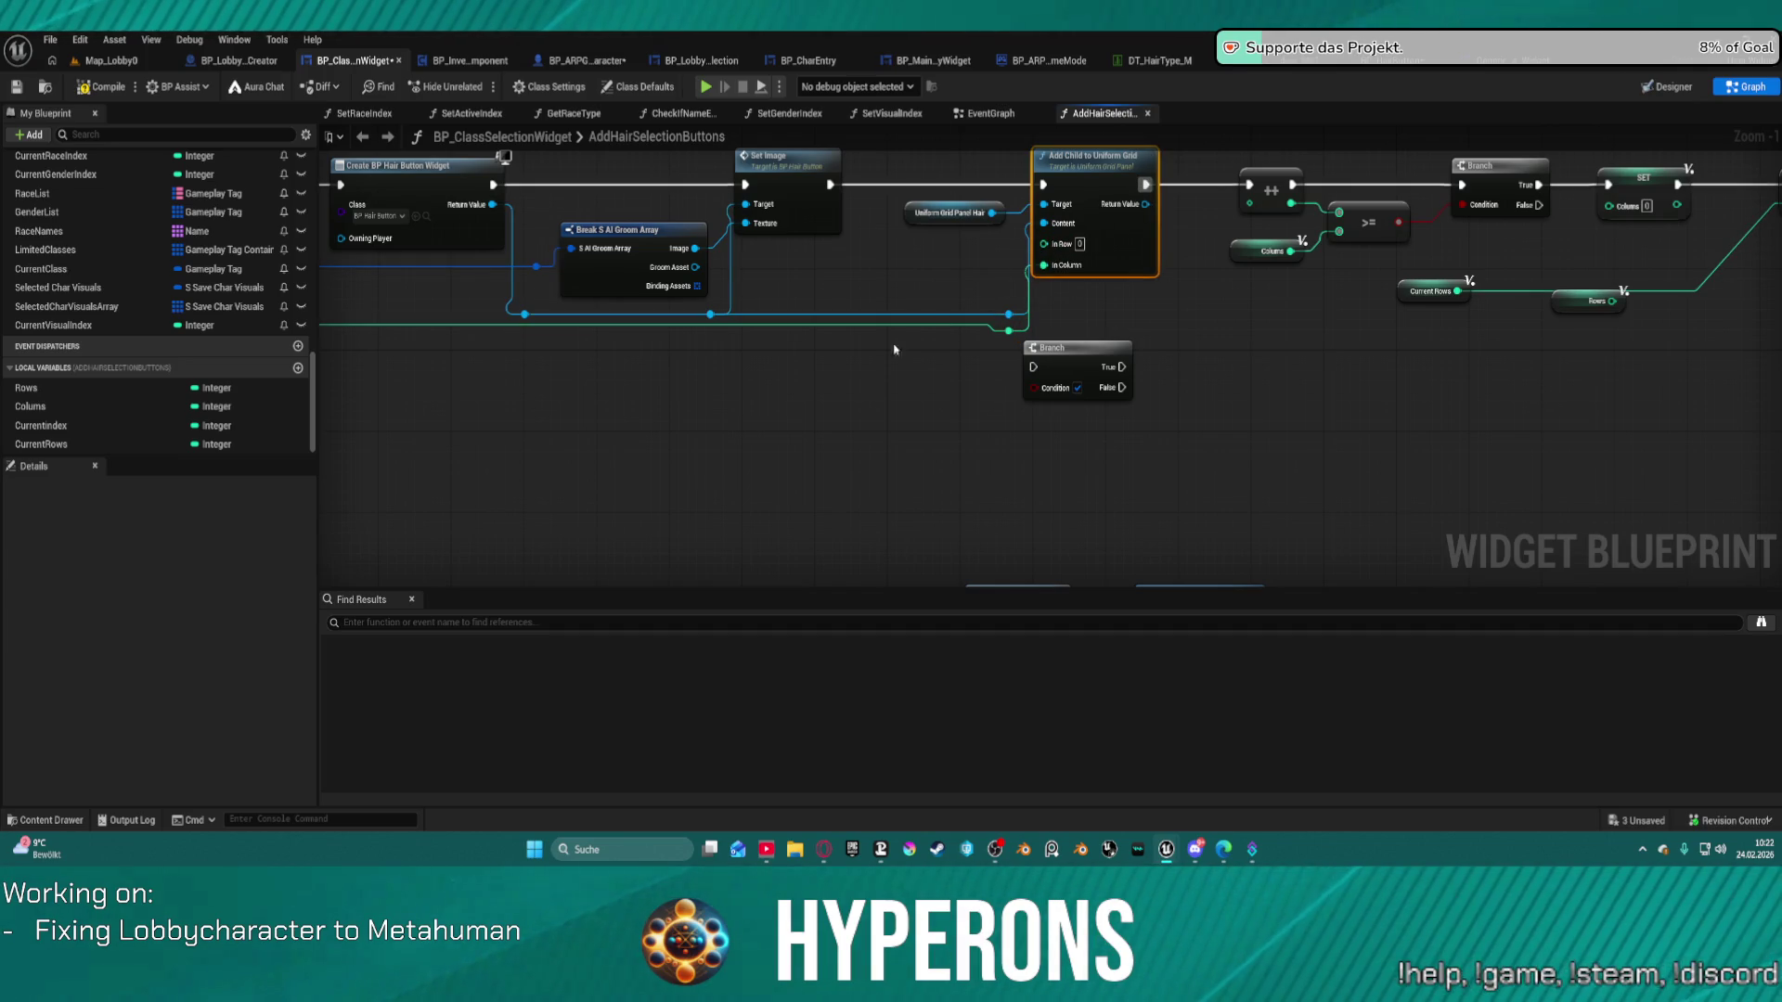
{"action": "mouse_move", "coordinate": [321, 378]}
{"action": "left_mouse_down"}
{"action": "mouse_move", "coordinate": [1593, 289]}
{"action": "mouse_move", "coordinate": [1649, 380]}
{"action": "mouse_move", "coordinate": [669, 366]}
{"action": "mouse_move", "coordinate": [1078, 364]}
{"action": "mouse_move", "coordinate": [935, 366]}
{"action": "mouse_move", "coordinate": [725, 266]}
{"action": "left_mouse_up"}
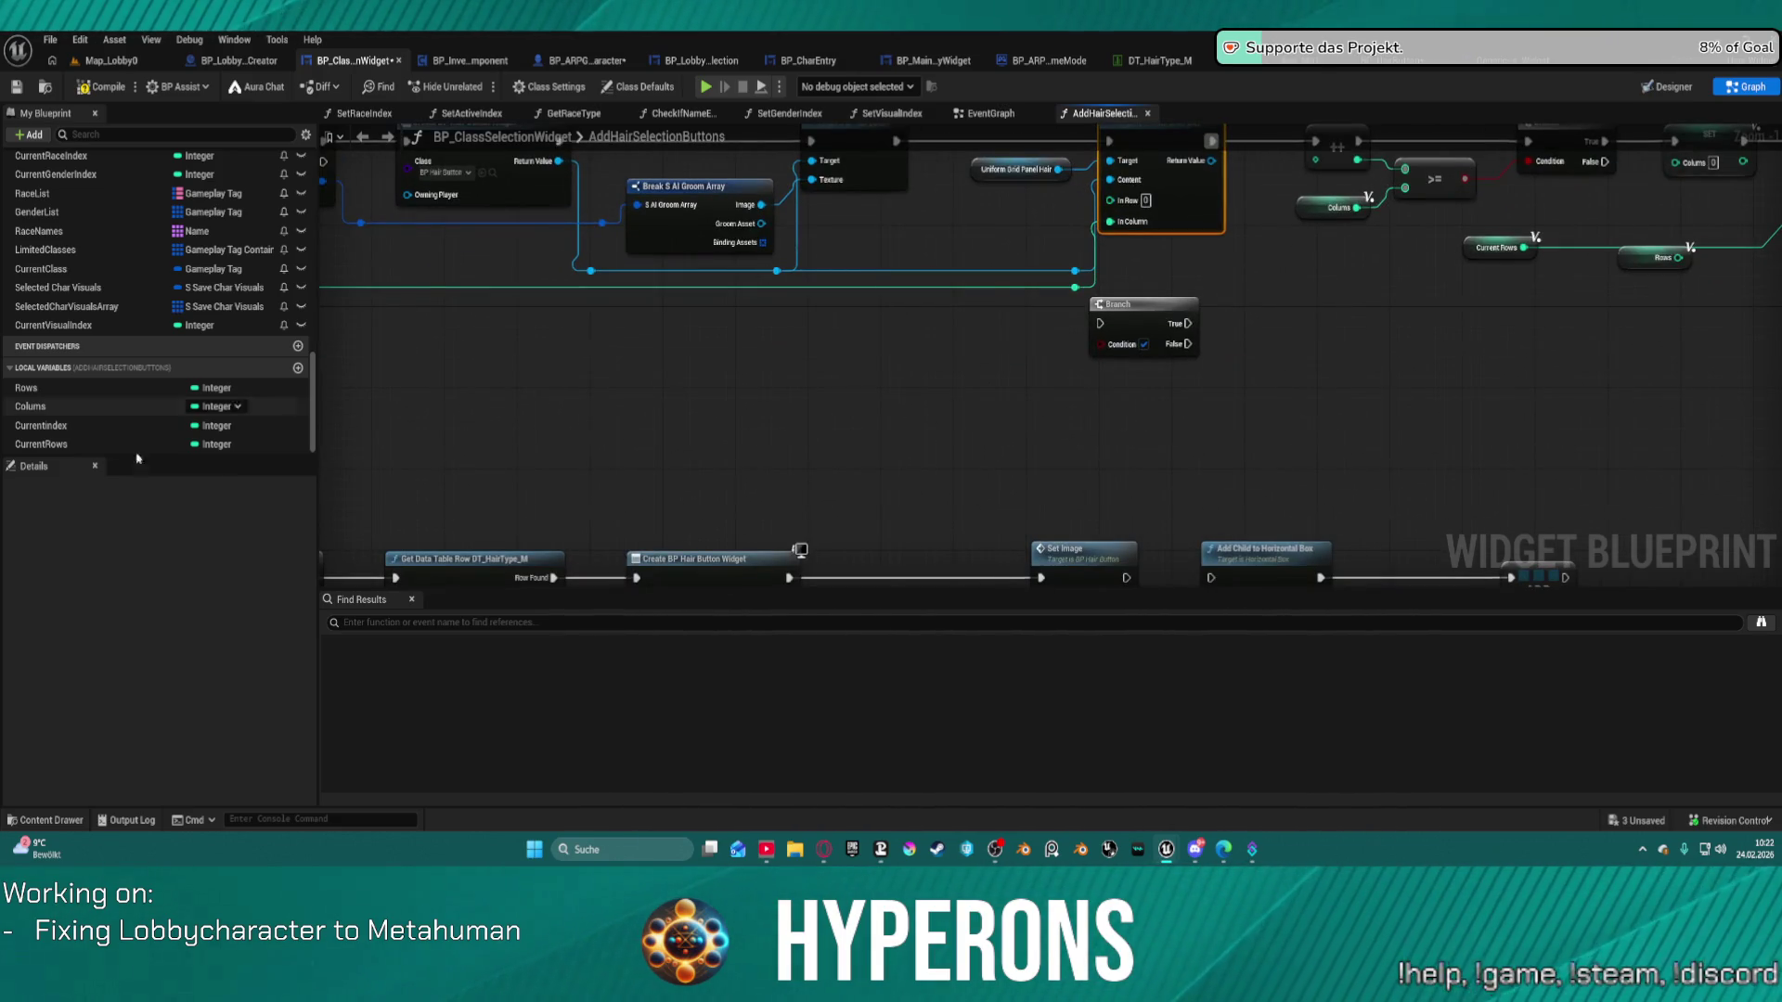
{"action": "mouse_move", "coordinate": [1724, 327]}
{"action": "left_mouse_down"}
{"action": "mouse_move", "coordinate": [1440, 409]}
{"action": "mouse_move", "coordinate": [1053, 426]}
{"action": "left_mouse_up"}
{"action": "left_click_drag", "start_coordinate": [811, 349], "coordinate": [1119, 308]}
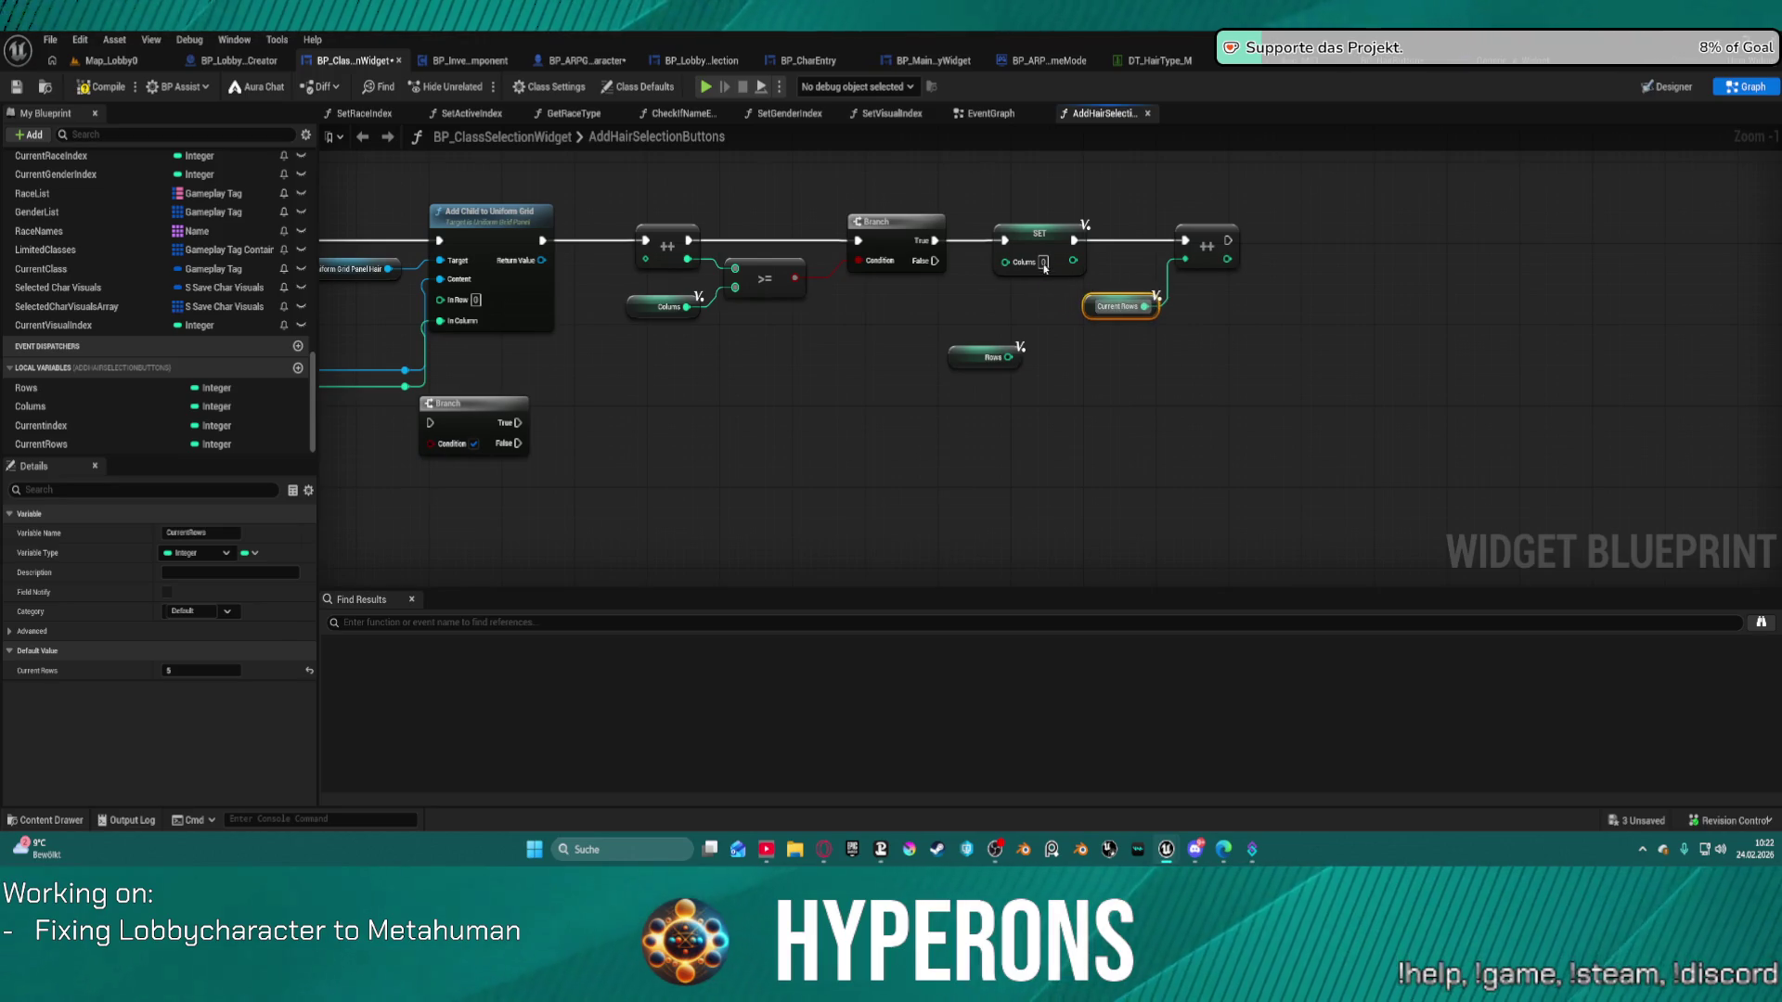
{"action": "left_click", "coordinate": [1038, 231]}
Delete the unused Rows getter from the function graph.
{"action": "left_click_drag", "start_coordinate": [756, 383], "coordinate": [1196, 454]}
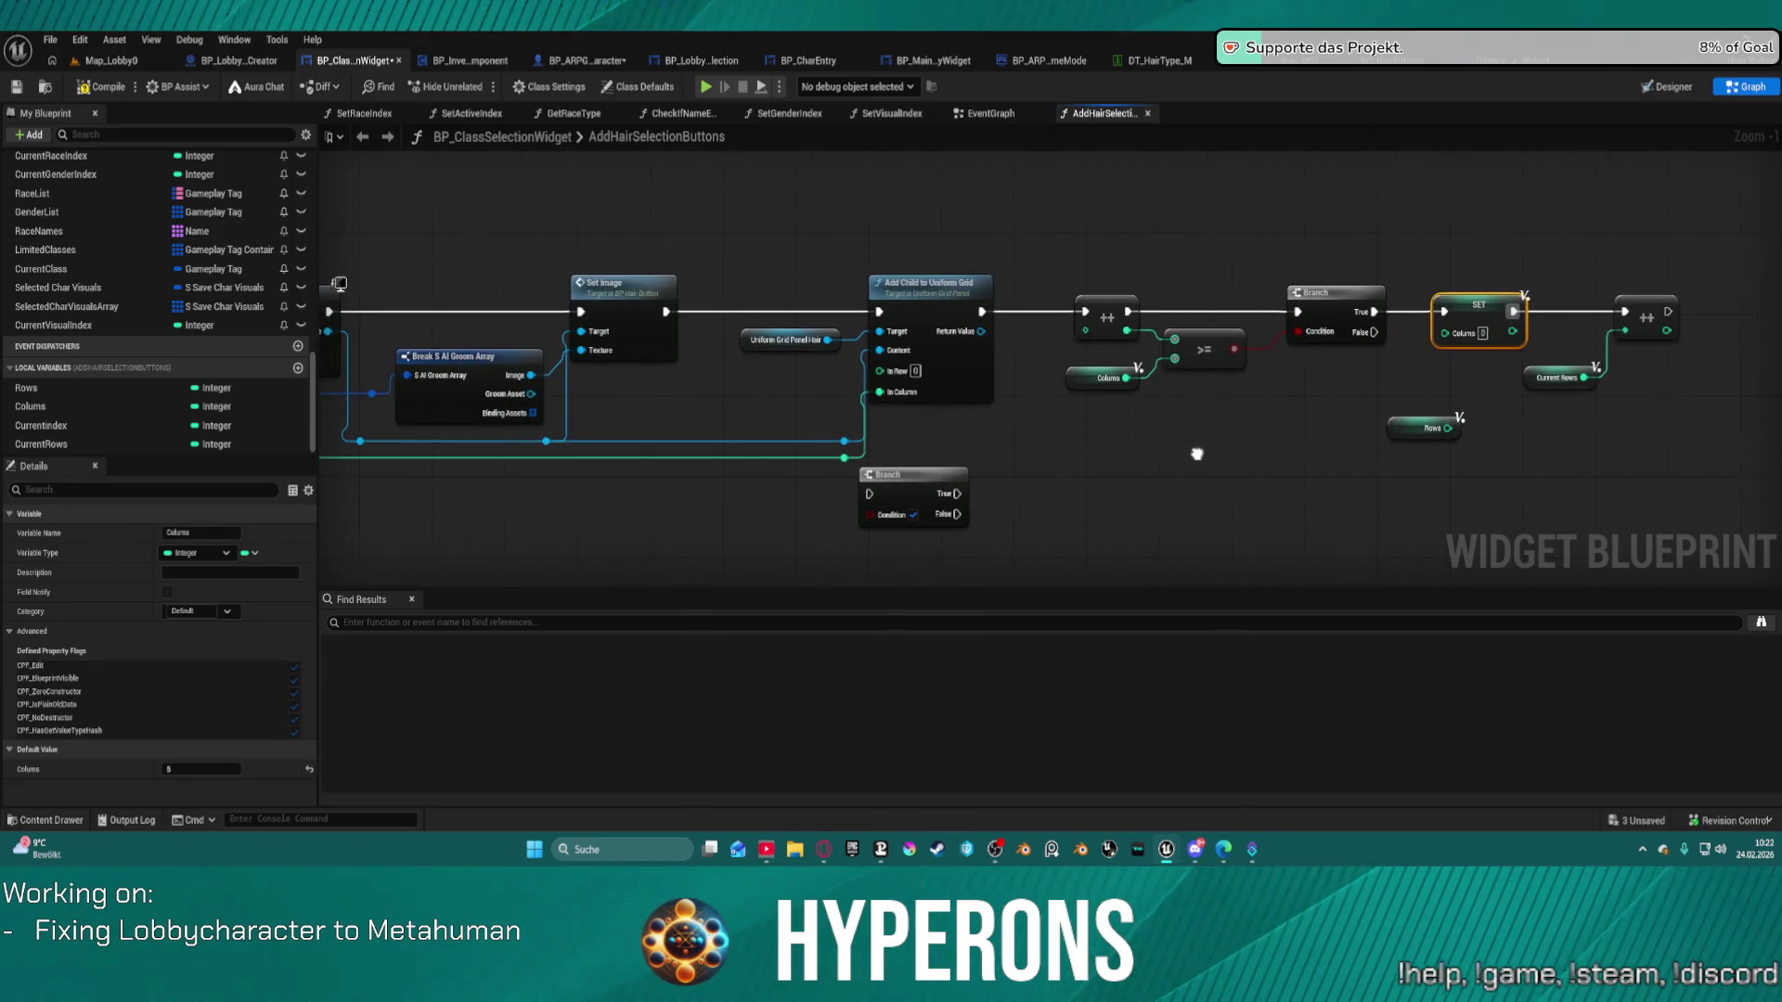
{"action": "mouse_move", "coordinate": [1067, 453]}
{"action": "left_mouse_down"}
{"action": "mouse_move", "coordinate": [1781, 445]}
{"action": "mouse_move", "coordinate": [1633, 409]}
{"action": "mouse_move", "coordinate": [1537, 331]}
{"action": "left_mouse_up"}
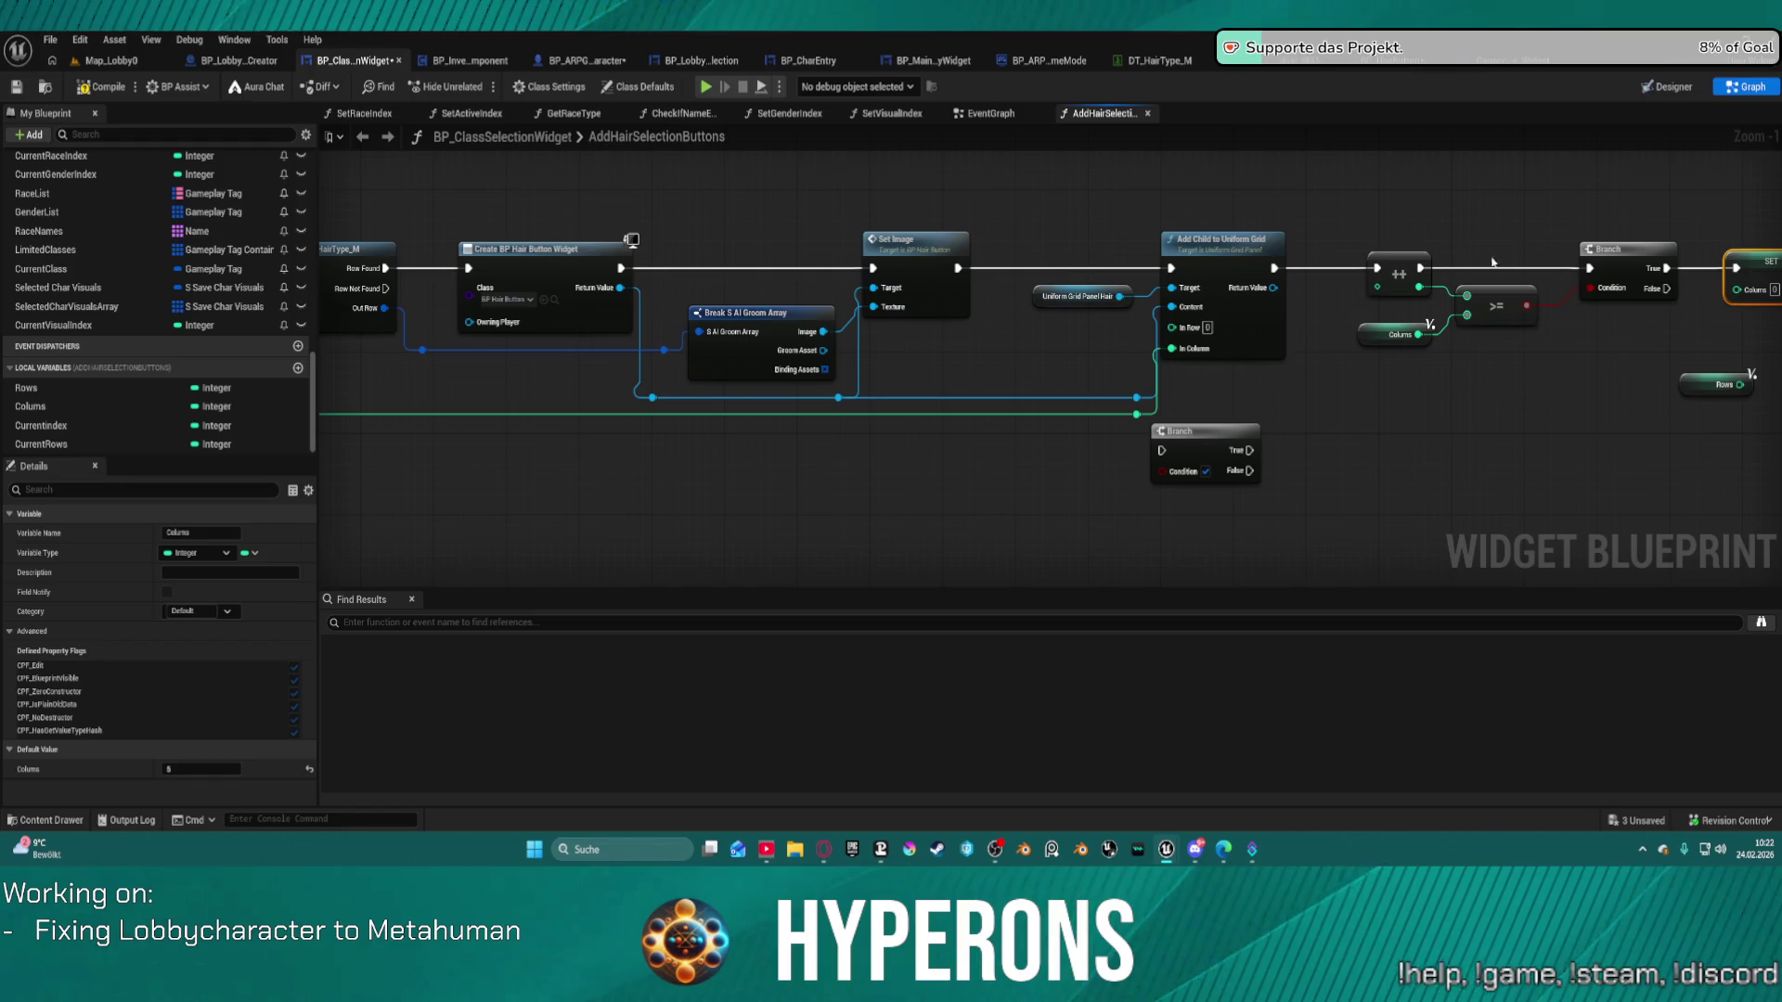
{"action": "left_click_drag", "start_coordinate": [1601, 383], "coordinate": [1263, 368]}
{"action": "left_click", "coordinate": [1385, 373]}
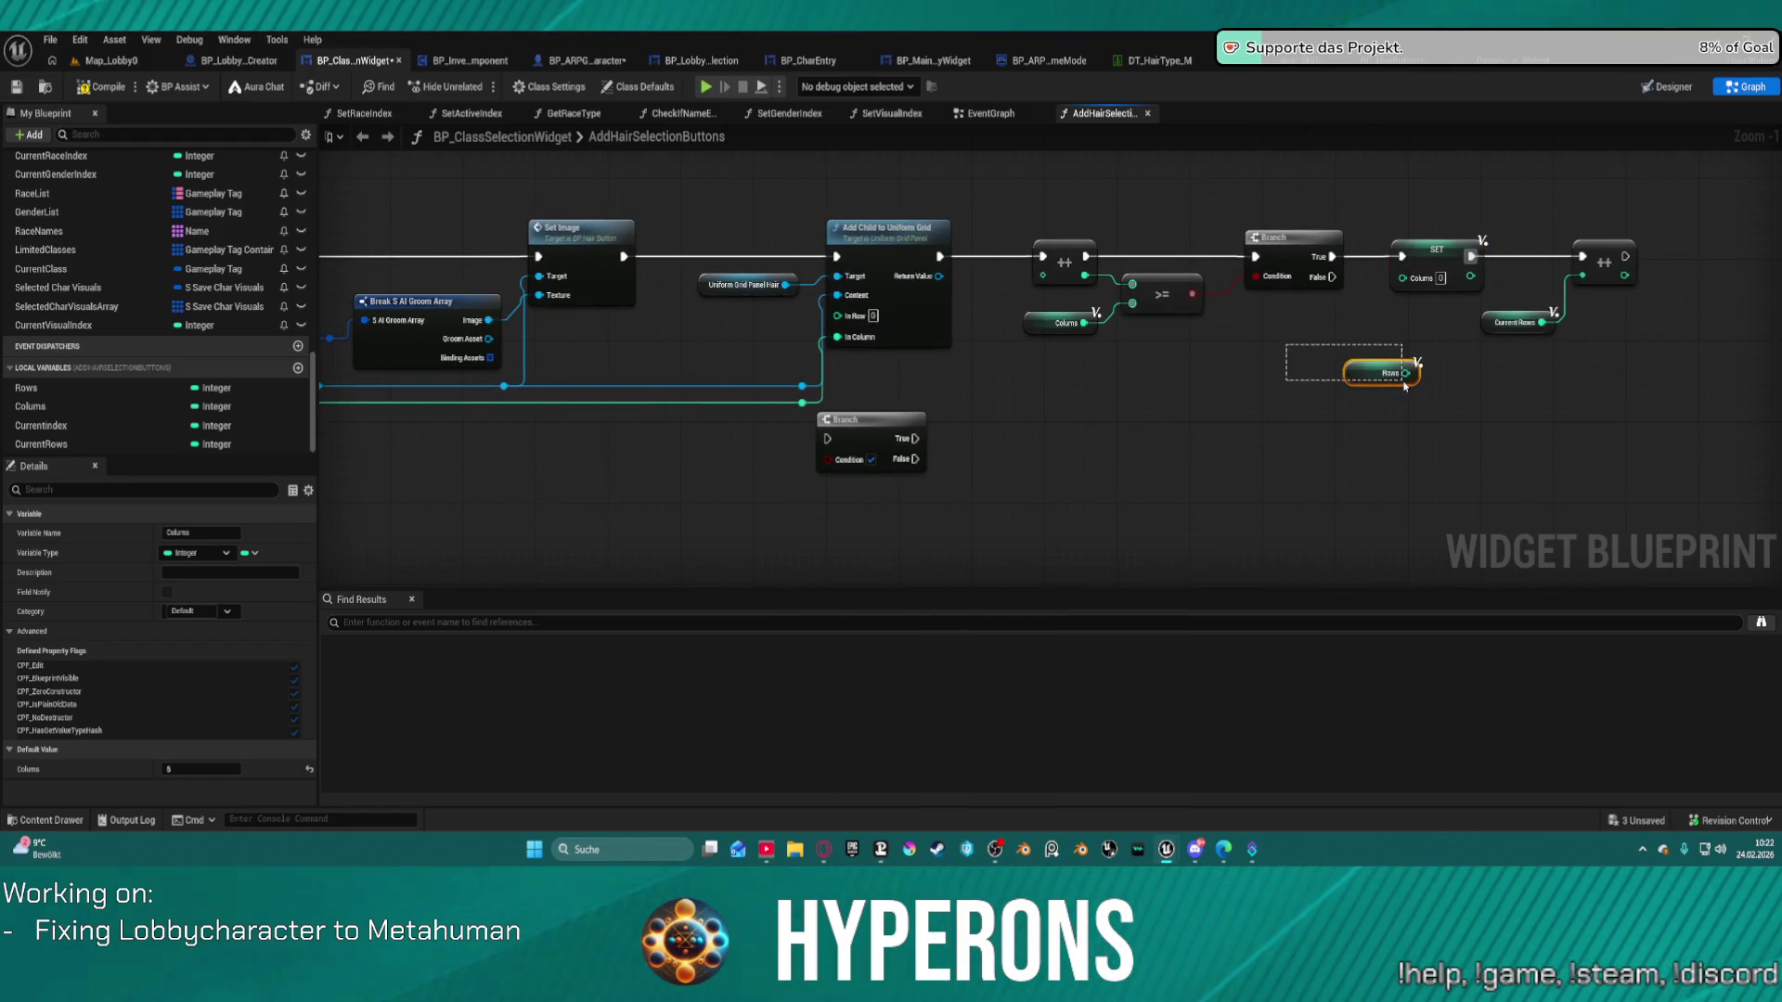
{"action": "key", "text": "Delete"}
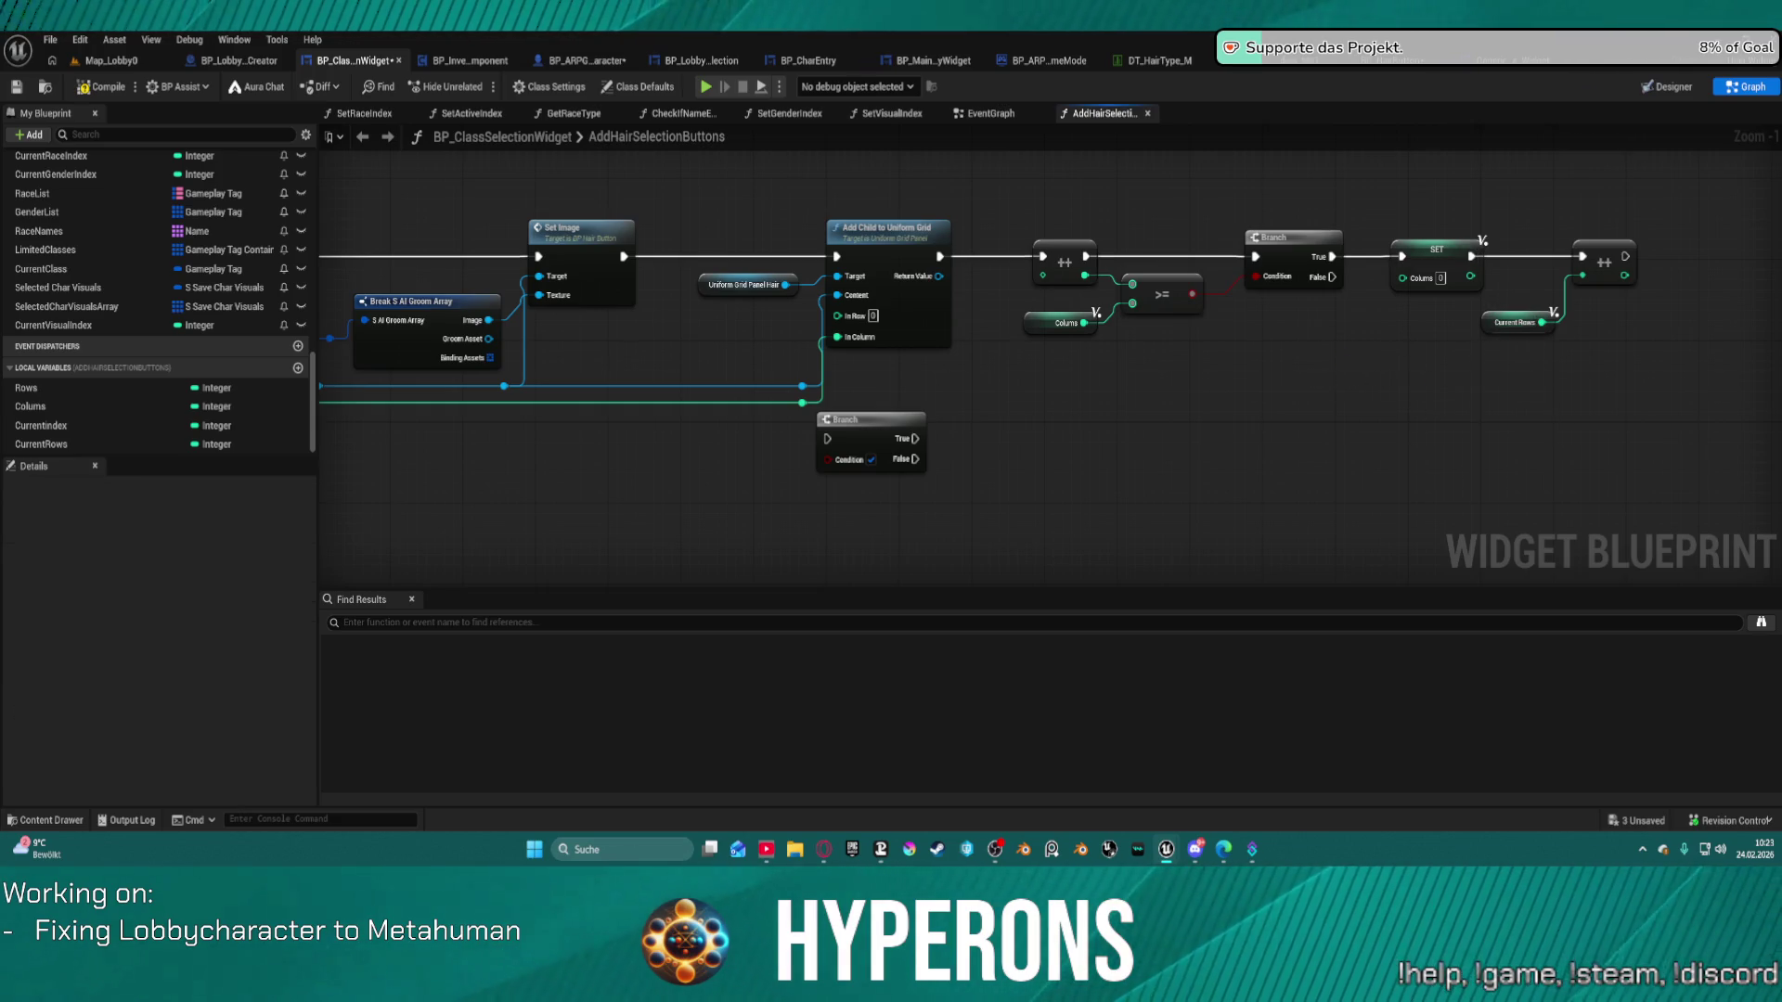
{"action": "left_click_drag", "start_coordinate": [1292, 384], "coordinate": [1694, 388]}
{"action": "left_click_drag", "start_coordinate": [977, 387], "coordinate": [1124, 373]}
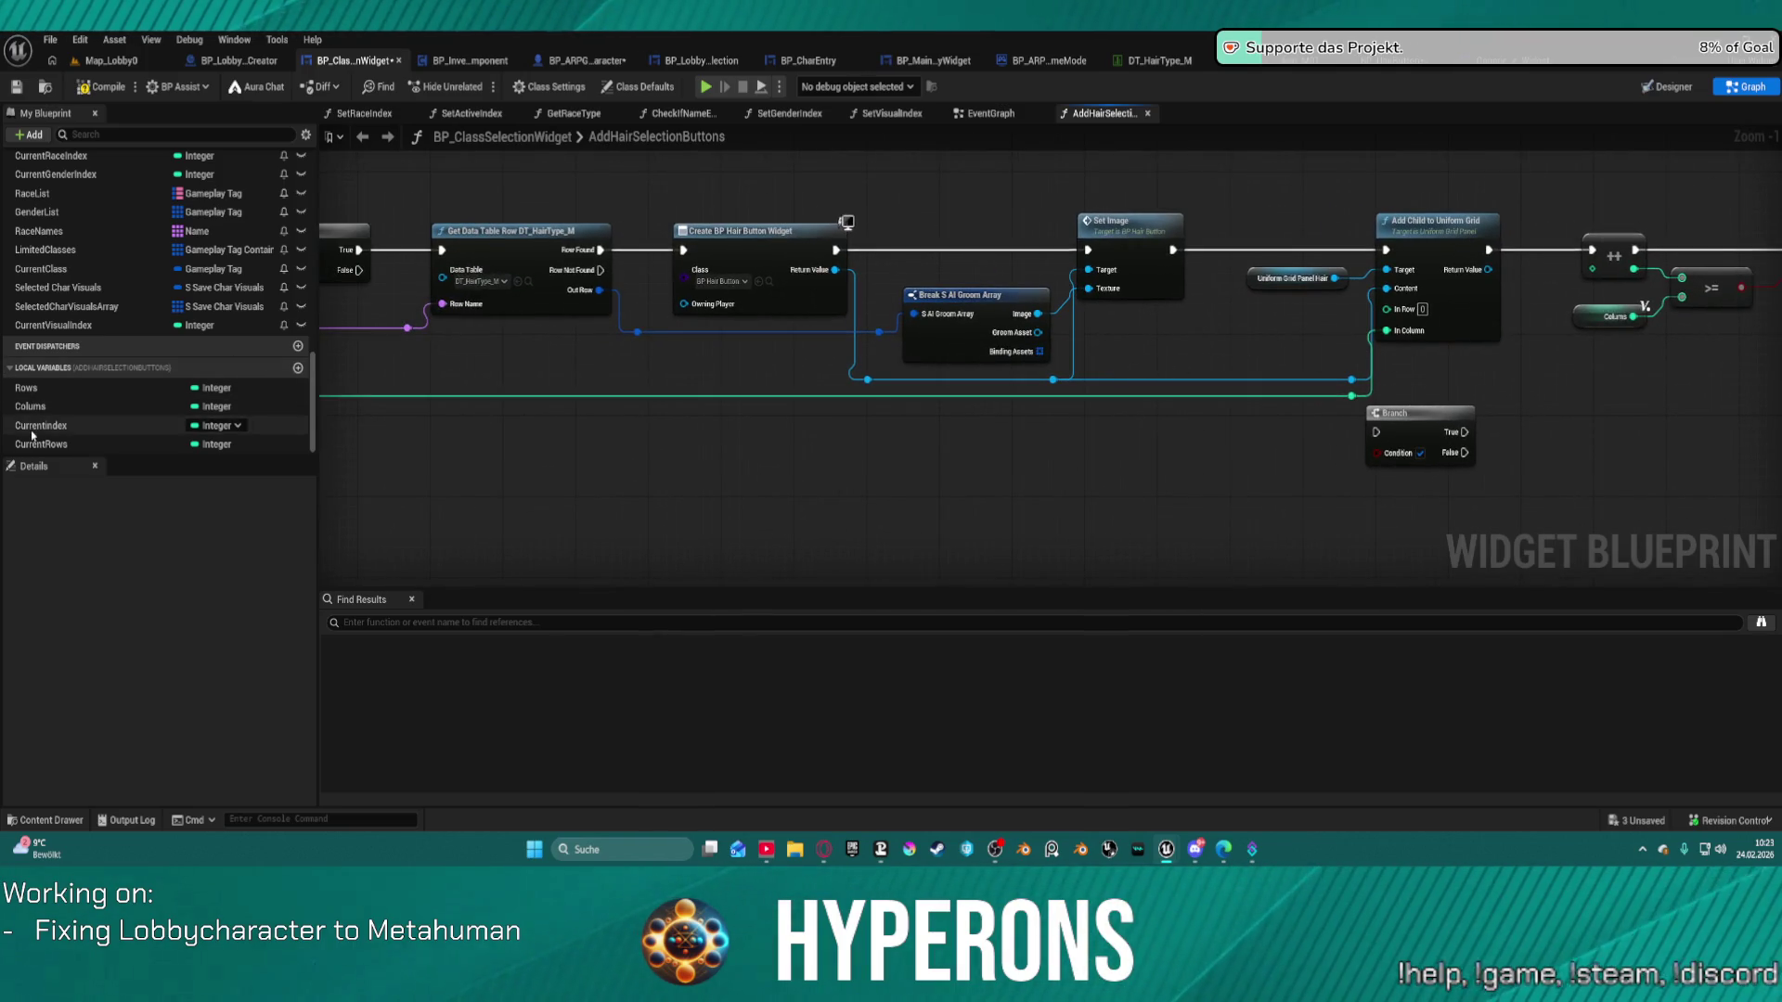
Feed a CurrentRows getter into In Row and place a Colums getter above Add Child to Uniform Grid.
{"action": "mouse_move", "coordinate": [41, 444]}
{"action": "left_mouse_down"}
{"action": "mouse_move", "coordinate": [929, 401]}
{"action": "mouse_move", "coordinate": [1300, 295]}
{"action": "mouse_move", "coordinate": [1387, 307]}
{"action": "mouse_move", "coordinate": [1281, 336]}
{"action": "left_mouse_up"}
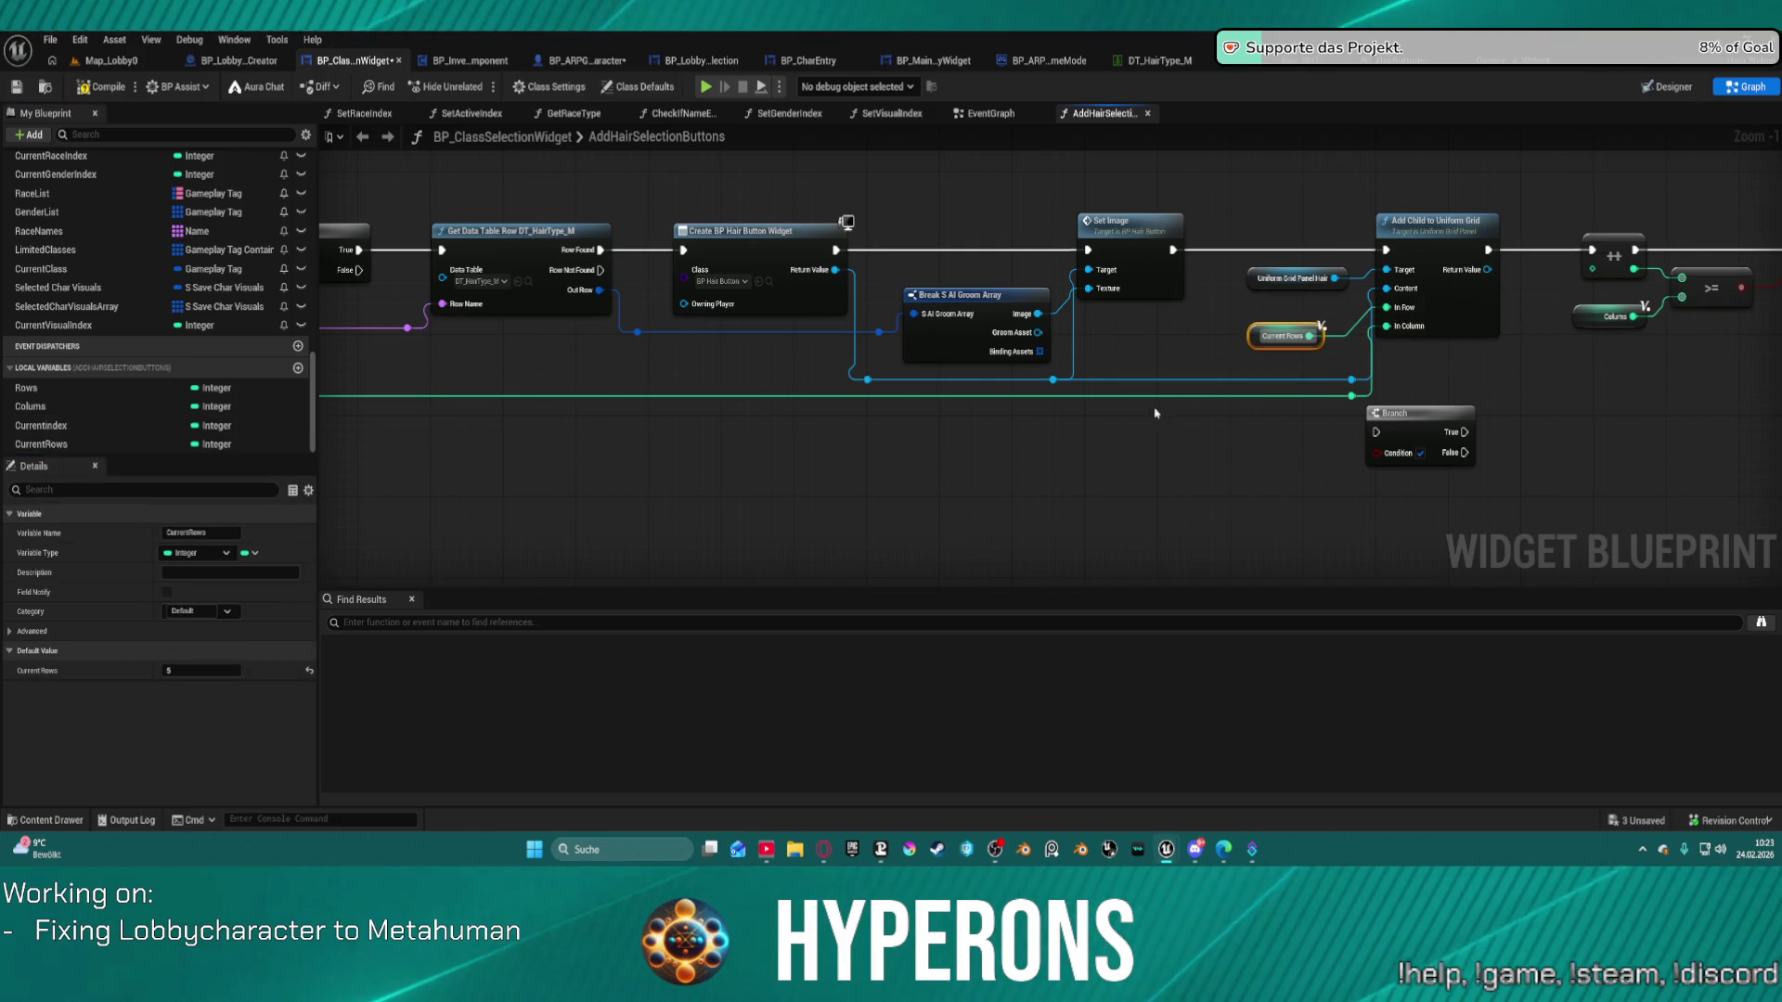
{"action": "mouse_move", "coordinate": [986, 416]}
{"action": "left_mouse_down"}
{"action": "mouse_move", "coordinate": [104, 416]}
{"action": "mouse_move", "coordinate": [759, 470]}
{"action": "mouse_move", "coordinate": [1229, 442]}
{"action": "mouse_move", "coordinate": [1012, 472]}
{"action": "mouse_move", "coordinate": [938, 451]}
{"action": "mouse_move", "coordinate": [722, 457]}
{"action": "left_mouse_up"}
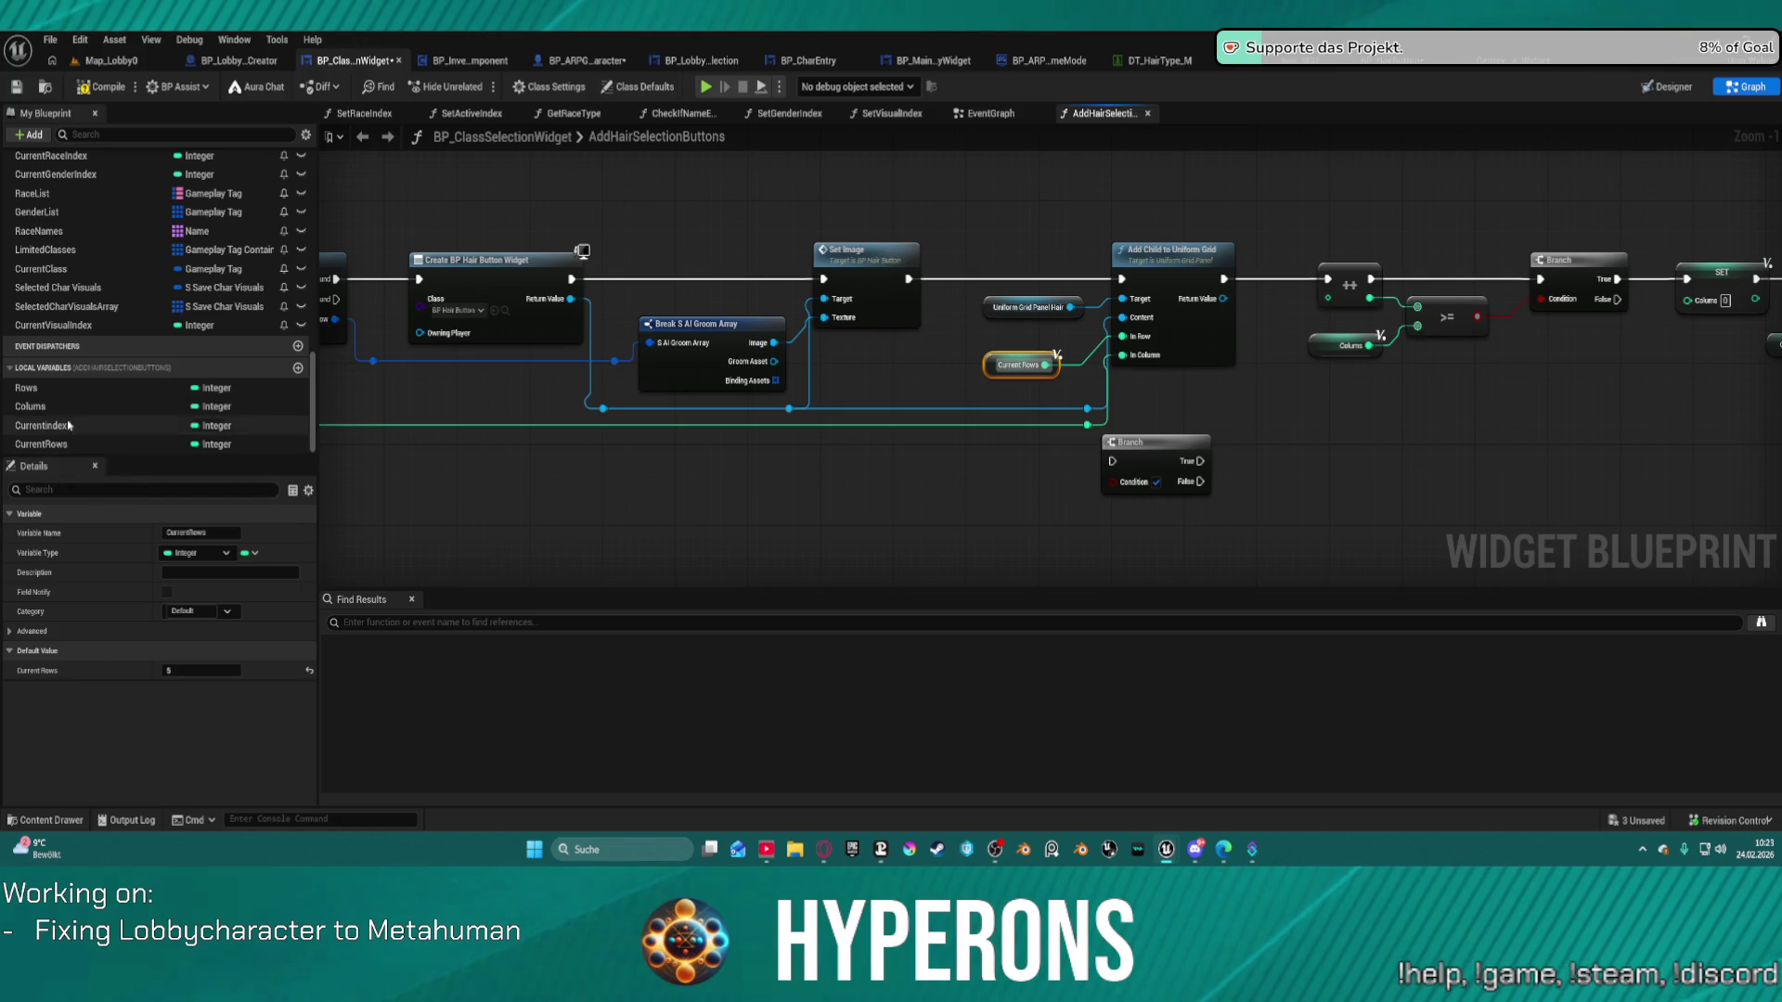
{"action": "left_click", "coordinate": [37, 407]}
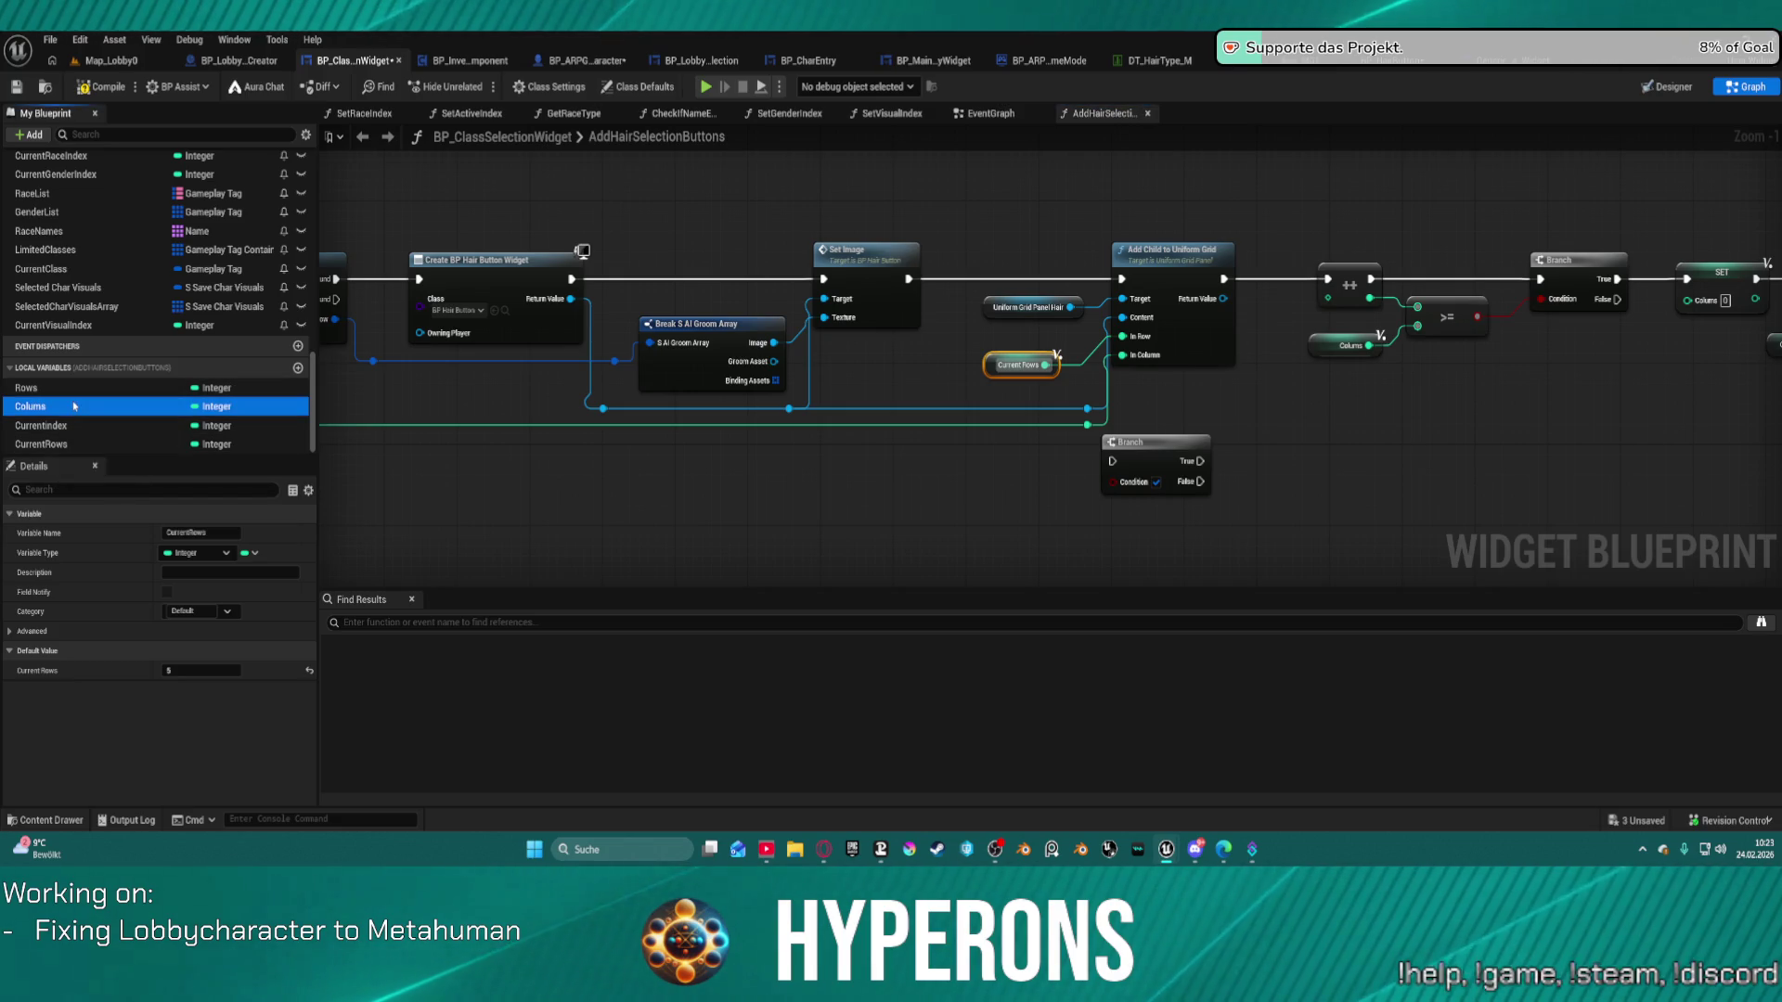
{"action": "mouse_move", "coordinate": [924, 375]}
{"action": "left_mouse_down"}
{"action": "mouse_move", "coordinate": [1327, 297]}
{"action": "mouse_move", "coordinate": [1279, 307]}
{"action": "mouse_move", "coordinate": [1247, 396]}
{"action": "left_mouse_up"}
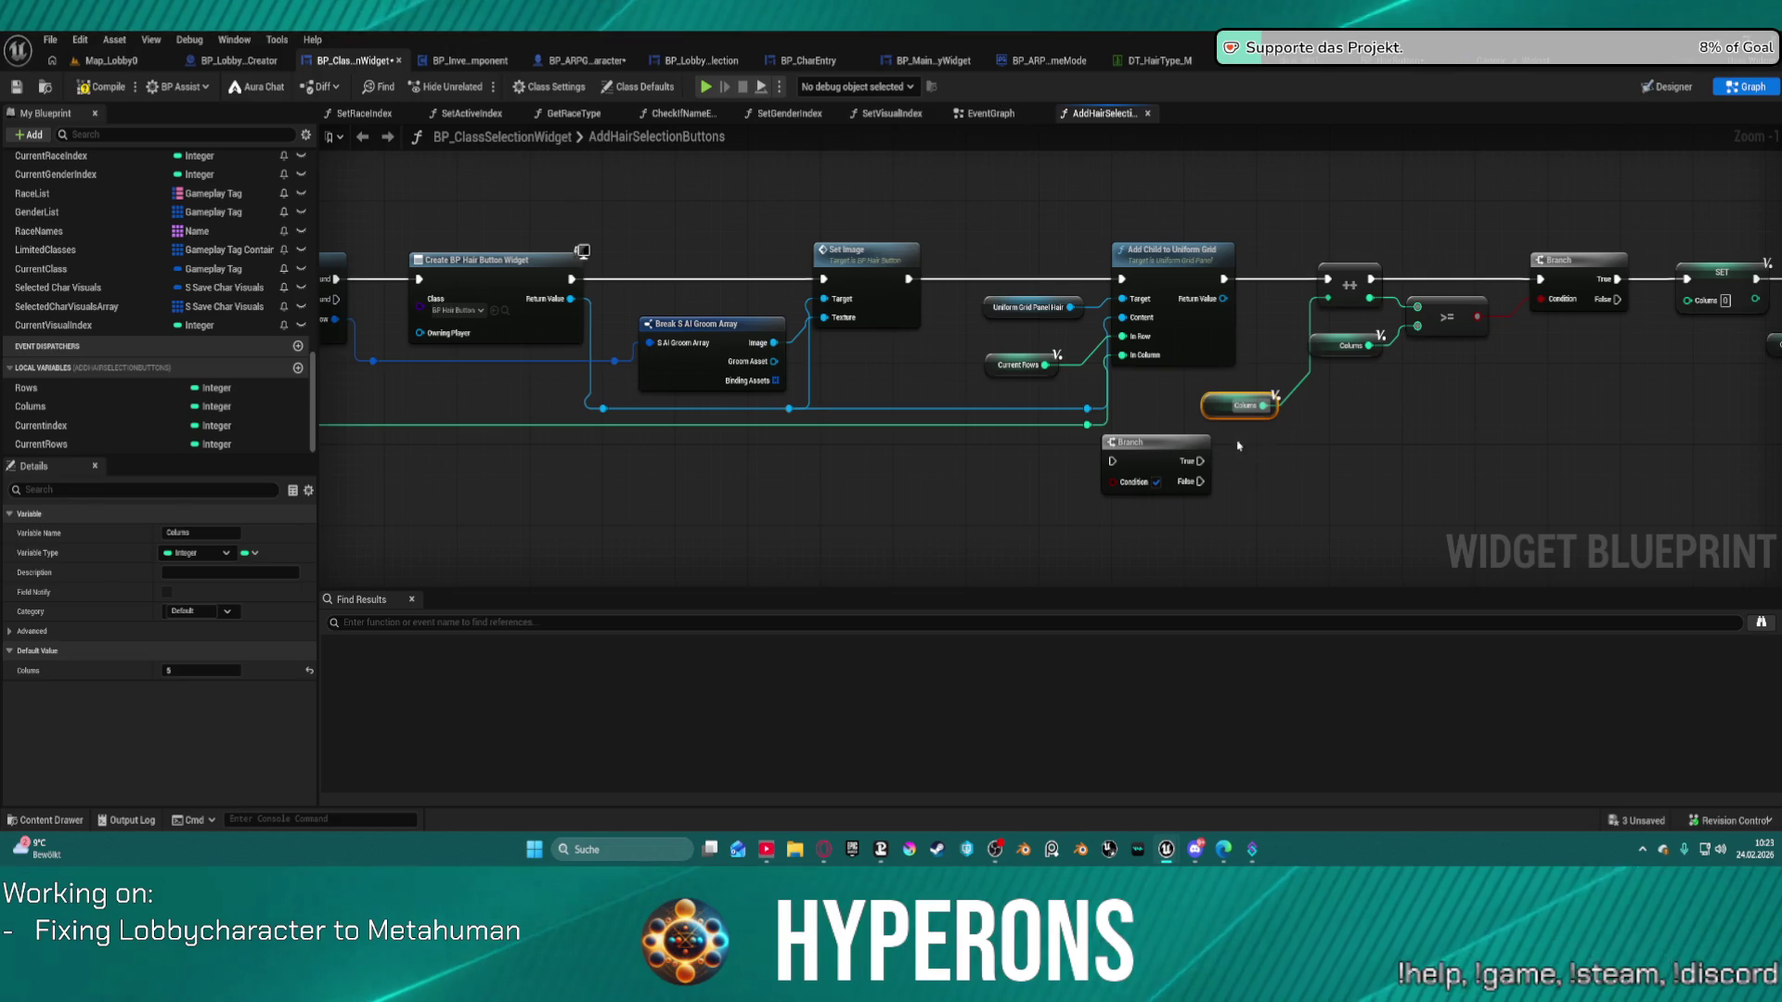
{"action": "left_click_drag", "start_coordinate": [1219, 406], "coordinate": [1222, 189]}
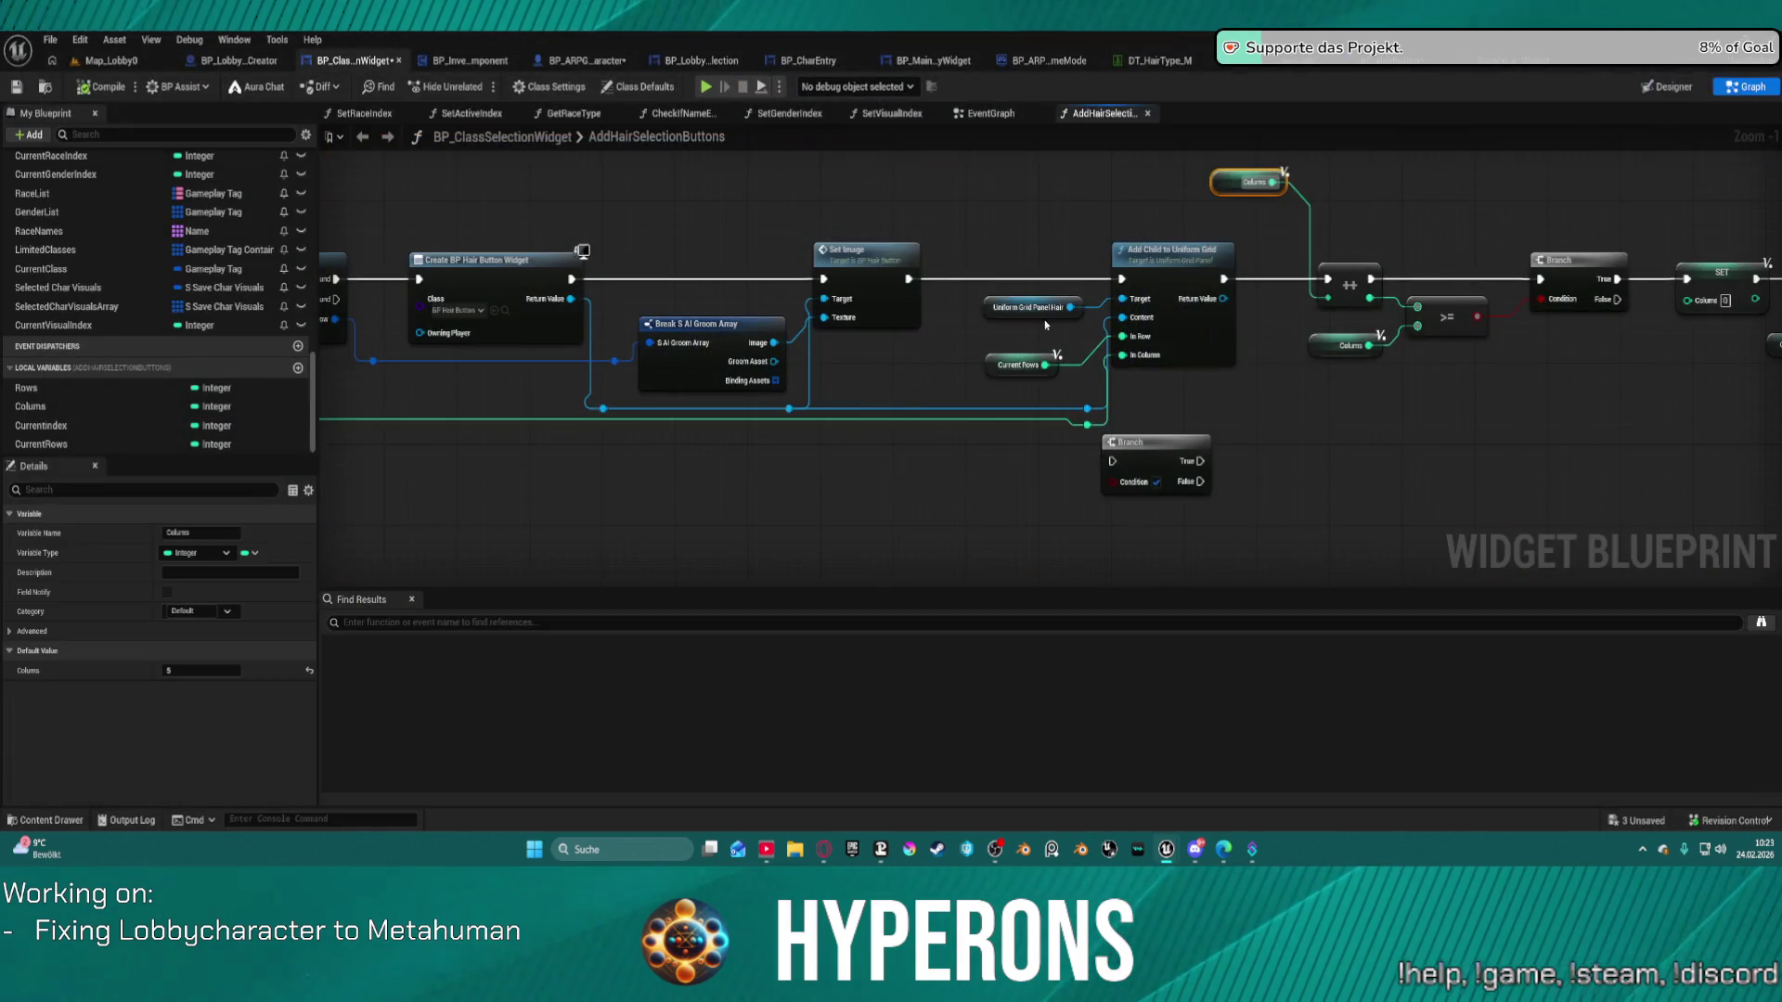
{"action": "mouse_move", "coordinate": [1606, 399]}
{"action": "left_mouse_down"}
{"action": "mouse_move", "coordinate": [1102, 390]}
{"action": "mouse_move", "coordinate": [820, 355]}
{"action": "left_mouse_up"}
{"action": "scroll", "coordinate": [821, 355], "scroll_direction": "down", "scroll_amount": 4}
{"action": "scroll", "coordinate": [1126, 281], "scroll_direction": "up", "scroll_amount": 3}
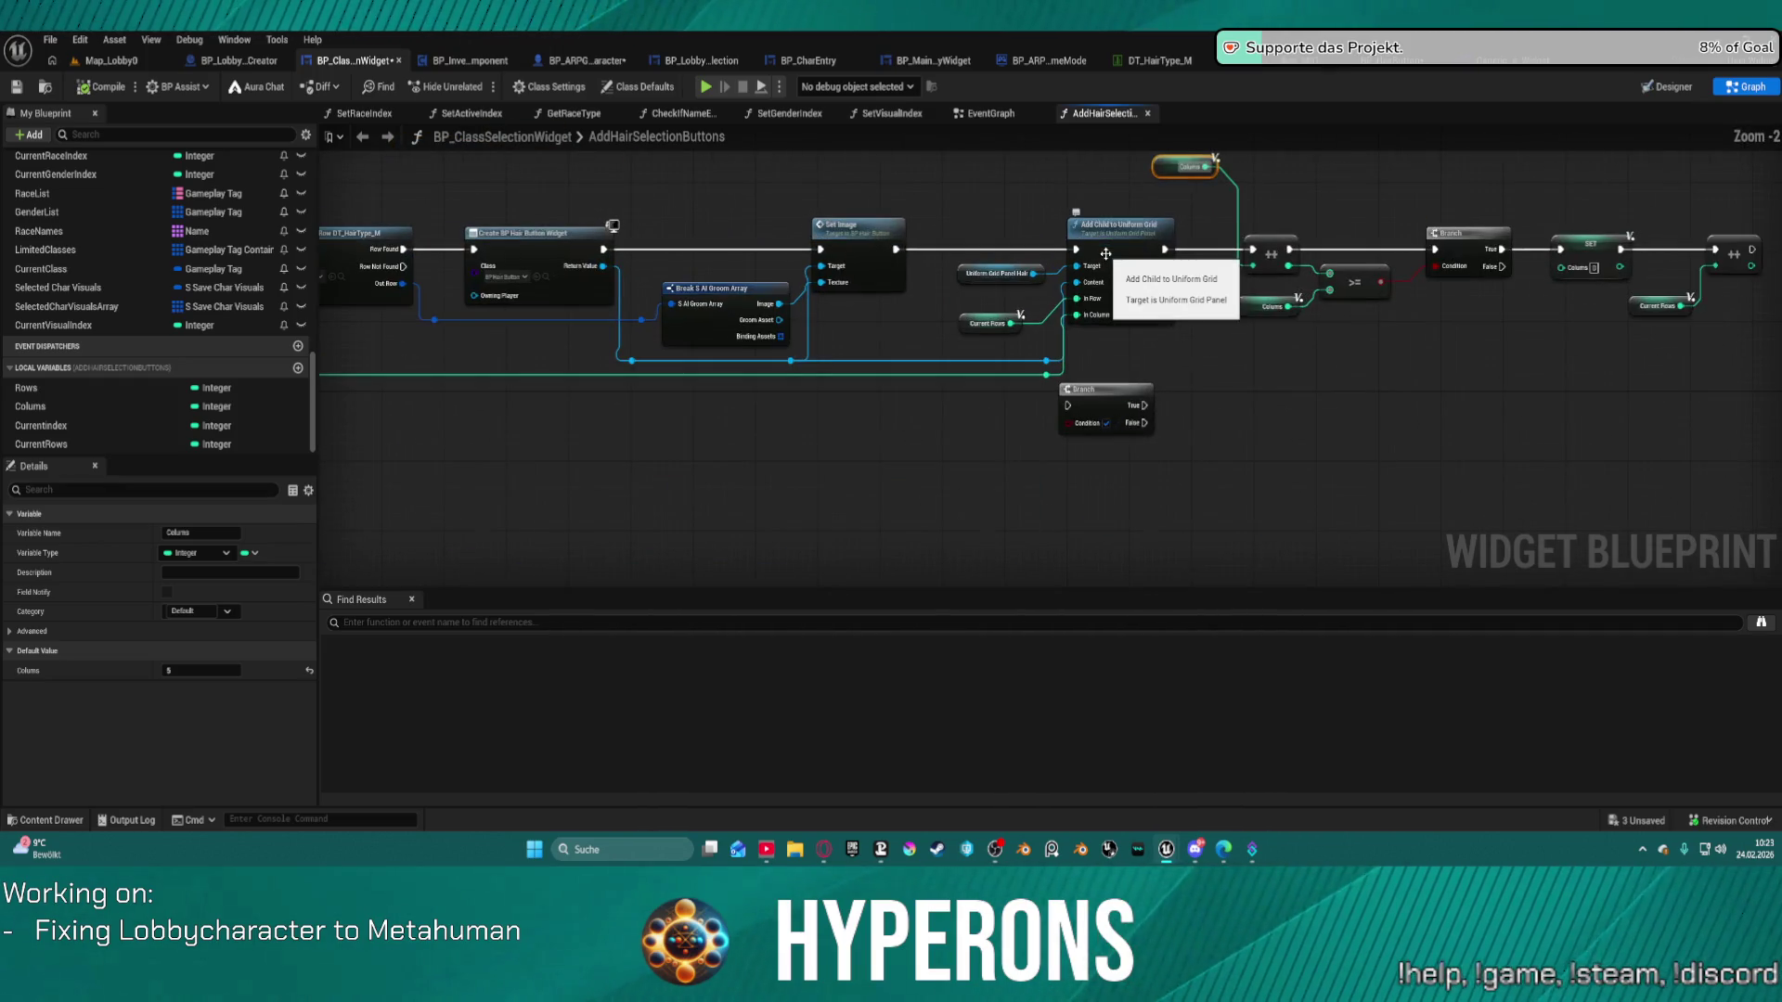
{"action": "right_click", "coordinate": [1161, 268]}
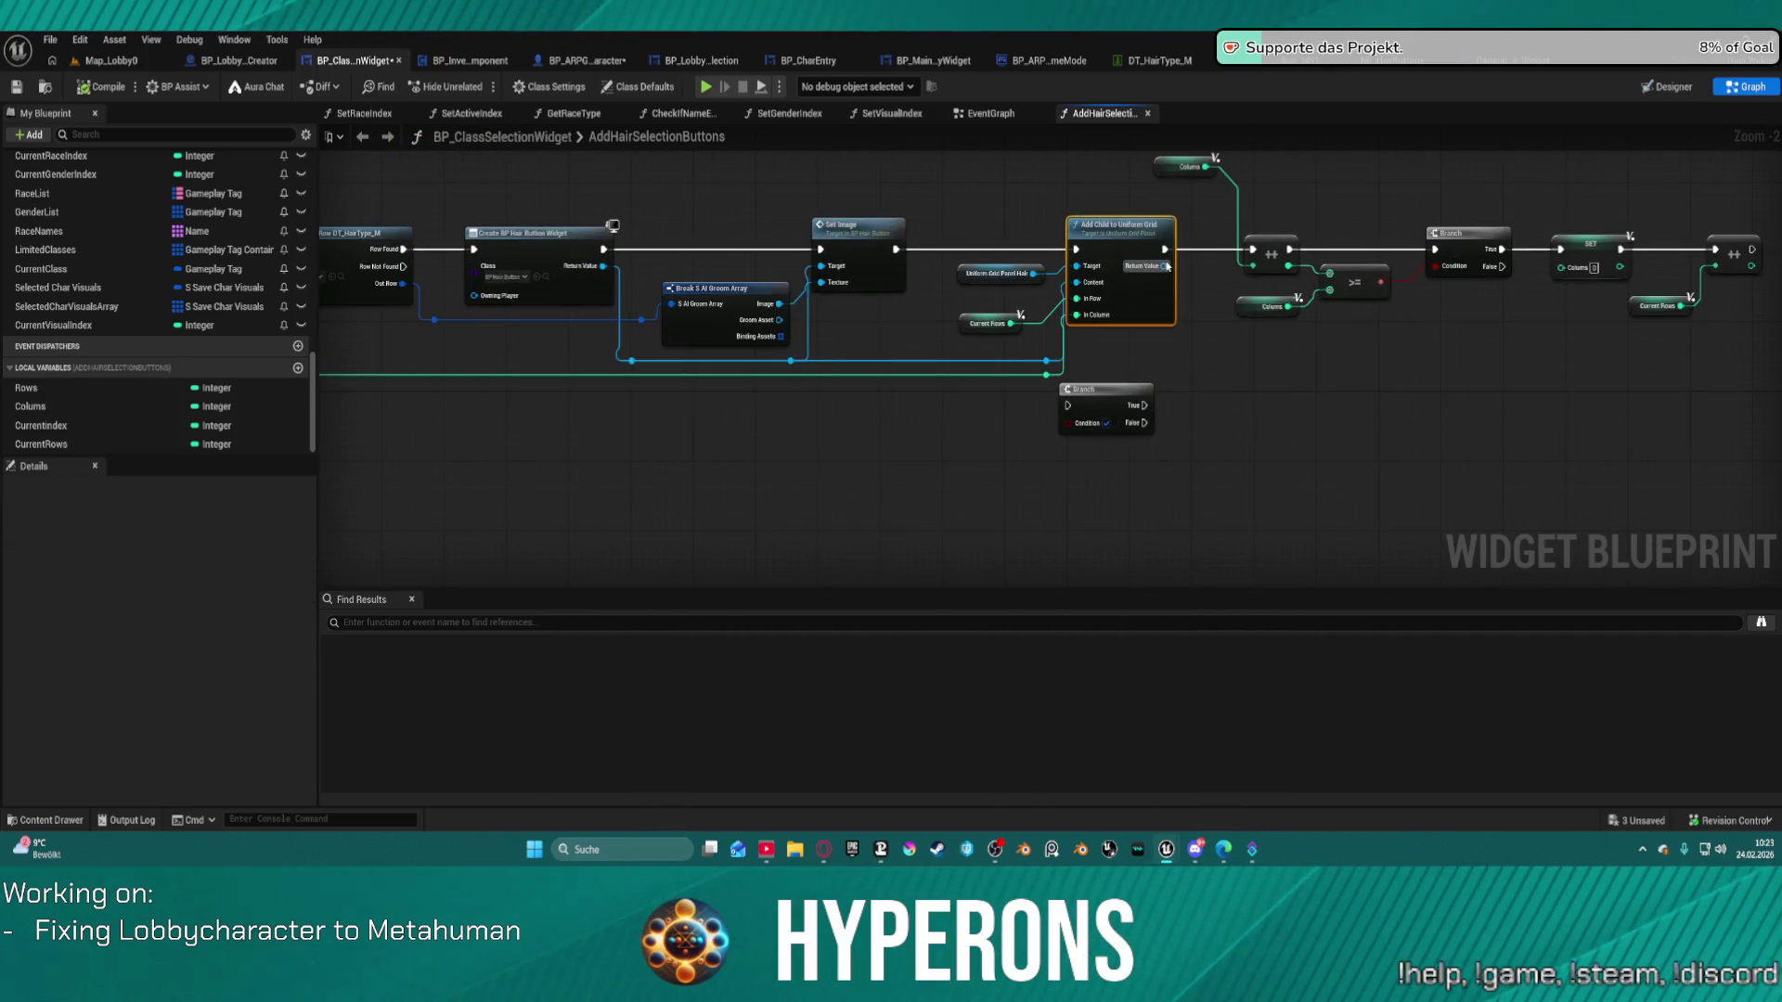
Promote the returned grid slot to NewVar, convert its SET into a getter, and make it an array.
{"action": "left_click", "coordinate": [1200, 311]}
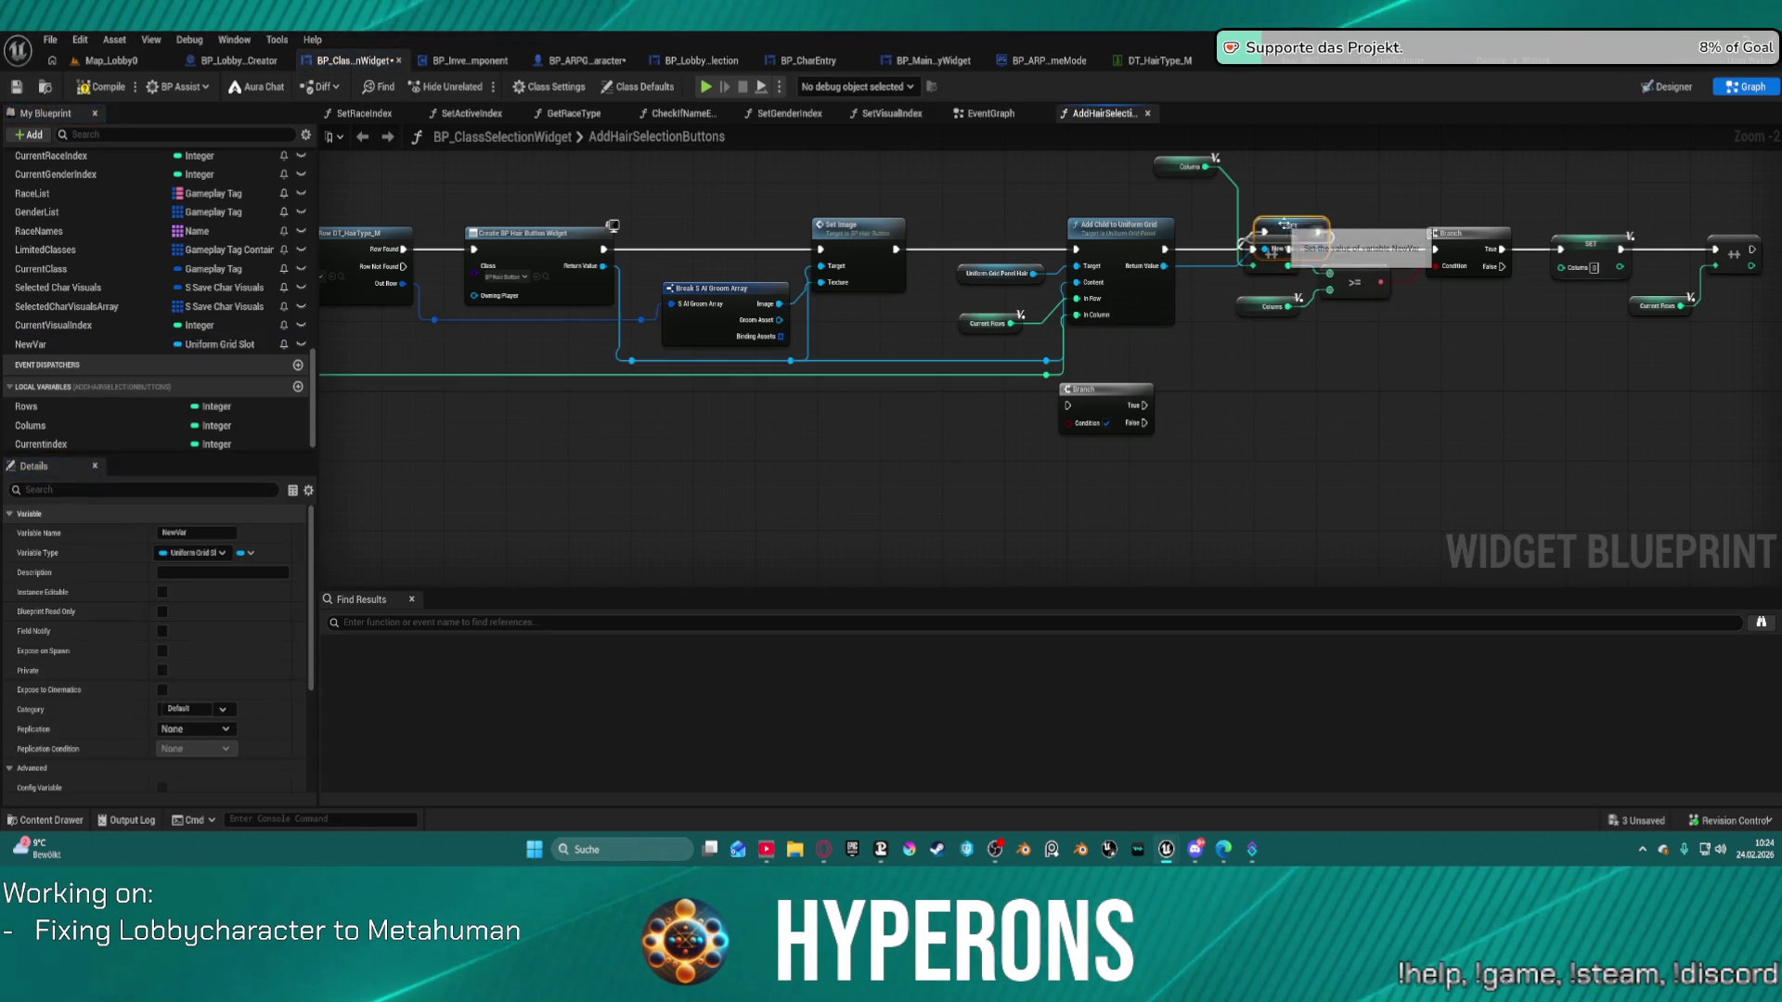
{"action": "right_click", "coordinate": [1304, 227]}
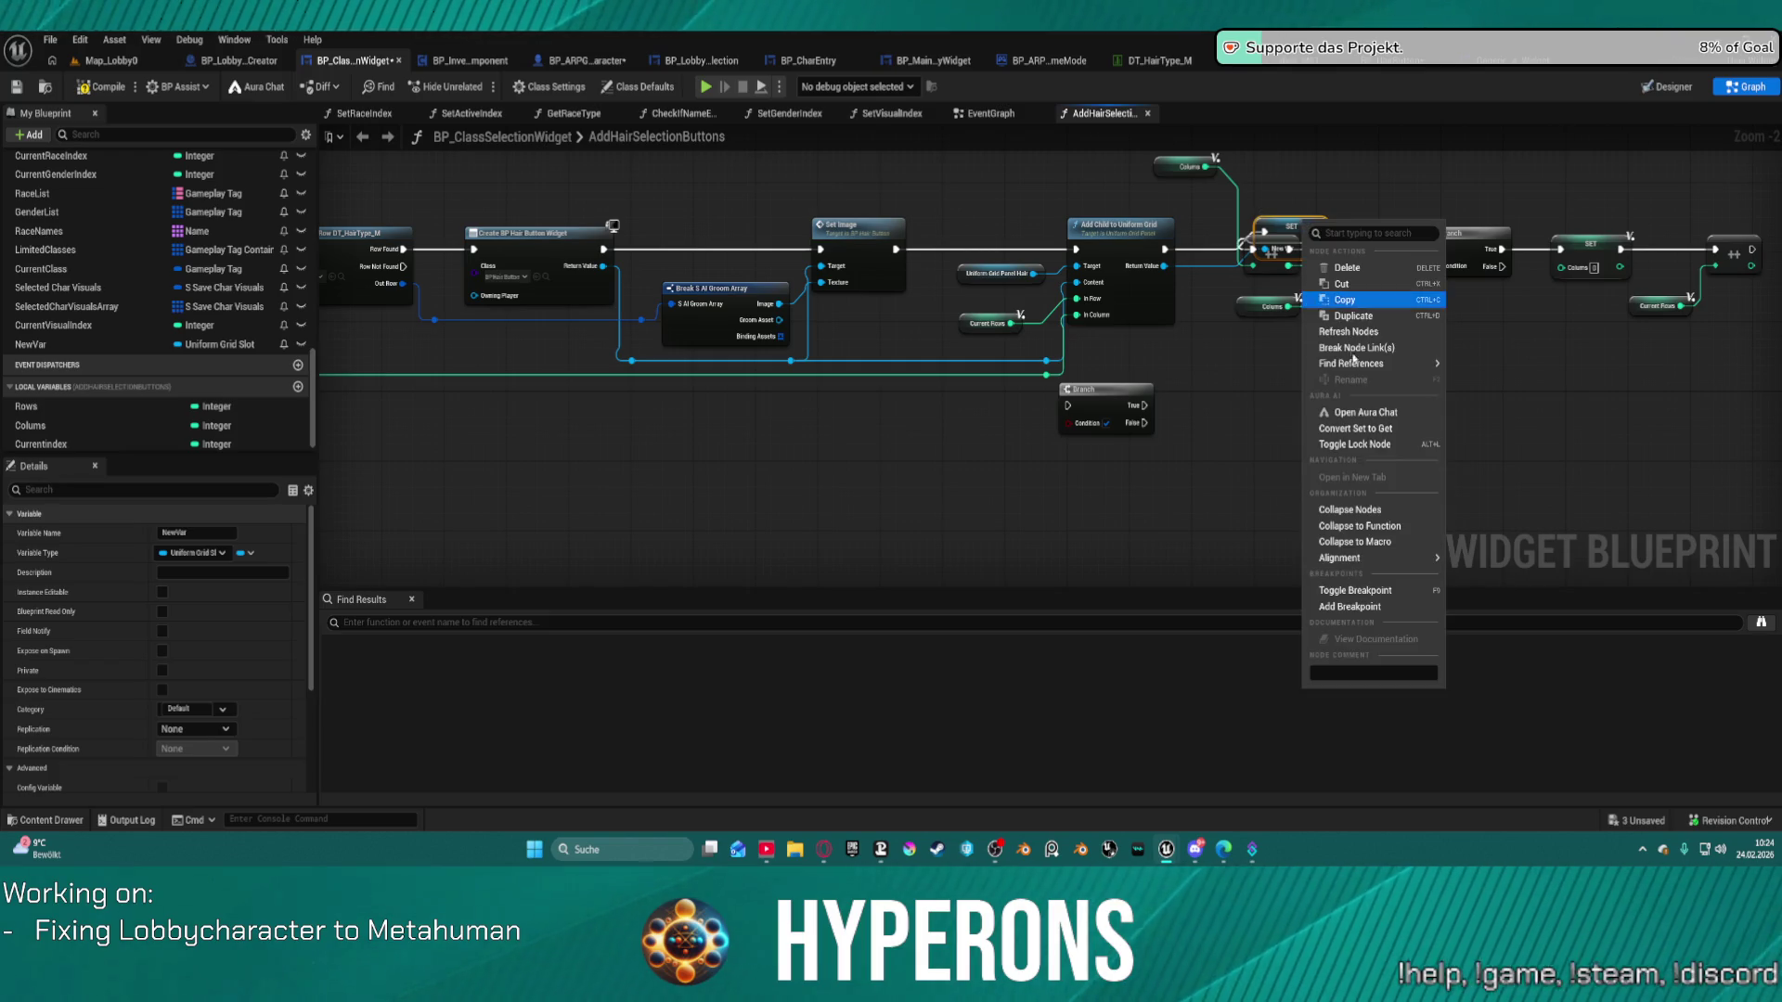
{"action": "left_click", "coordinate": [1355, 428]}
{"action": "left_click_drag", "start_coordinate": [1277, 226], "coordinate": [1160, 183]}
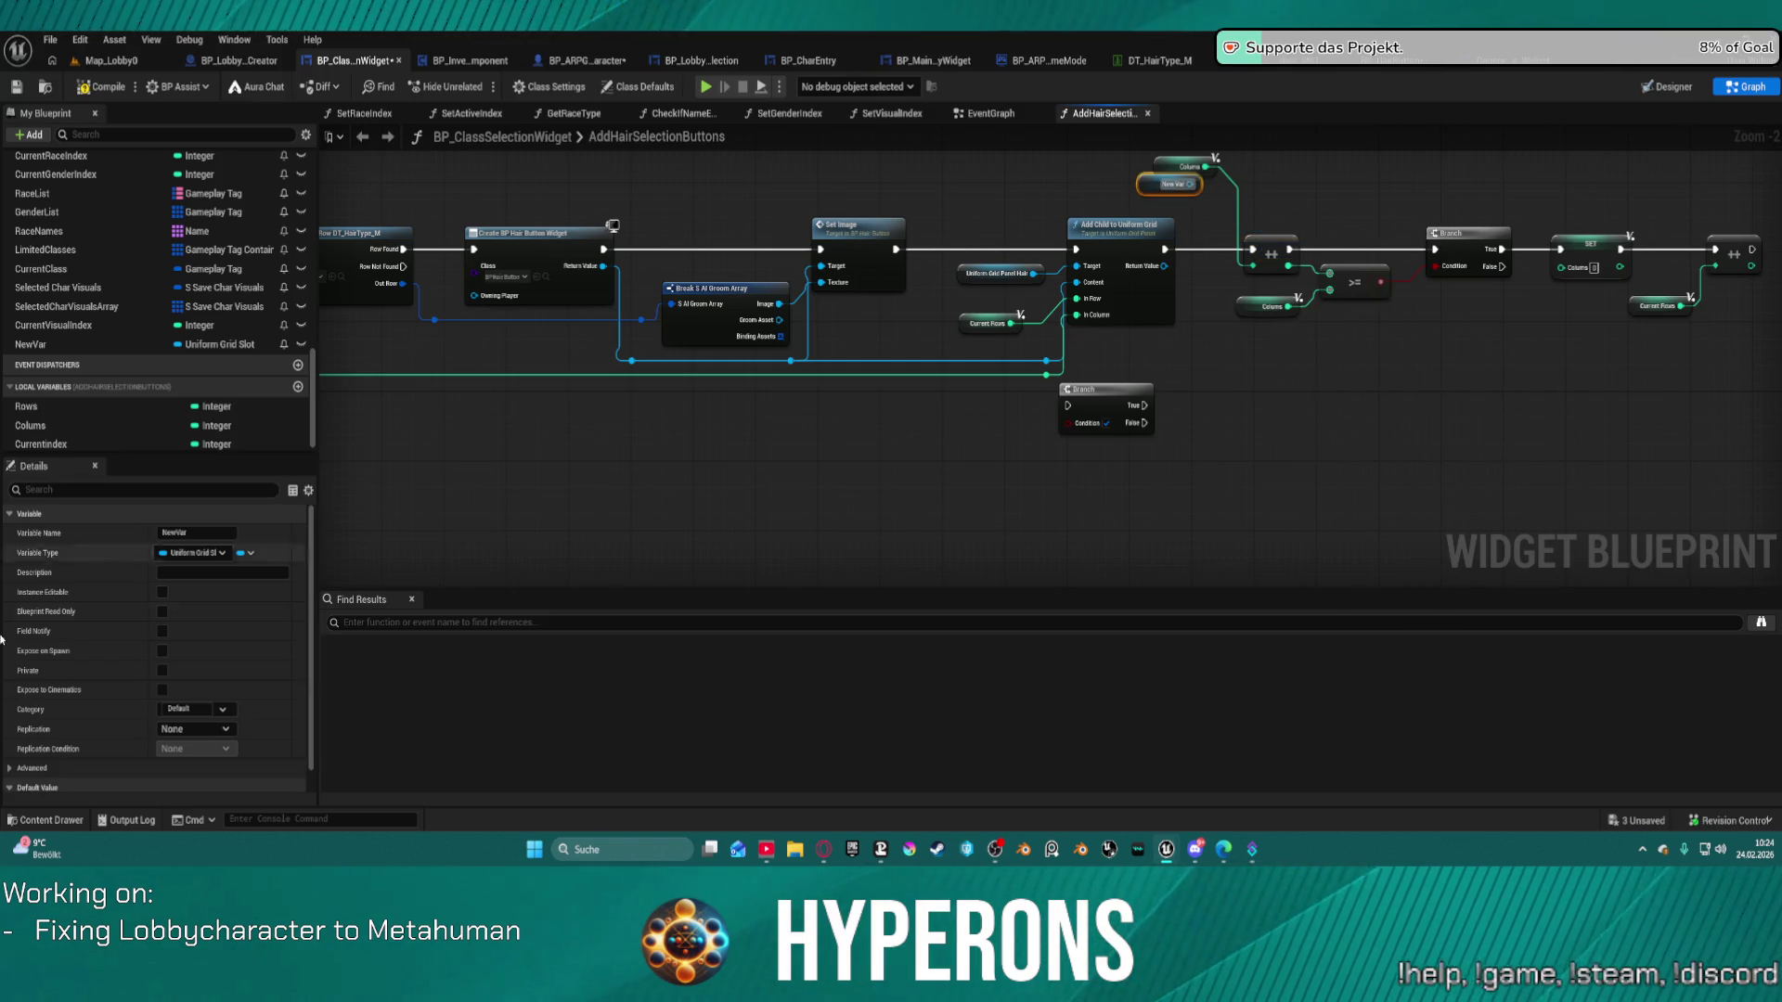
{"action": "left_click", "coordinate": [176, 344]}
{"action": "left_click", "coordinate": [139, 400]}
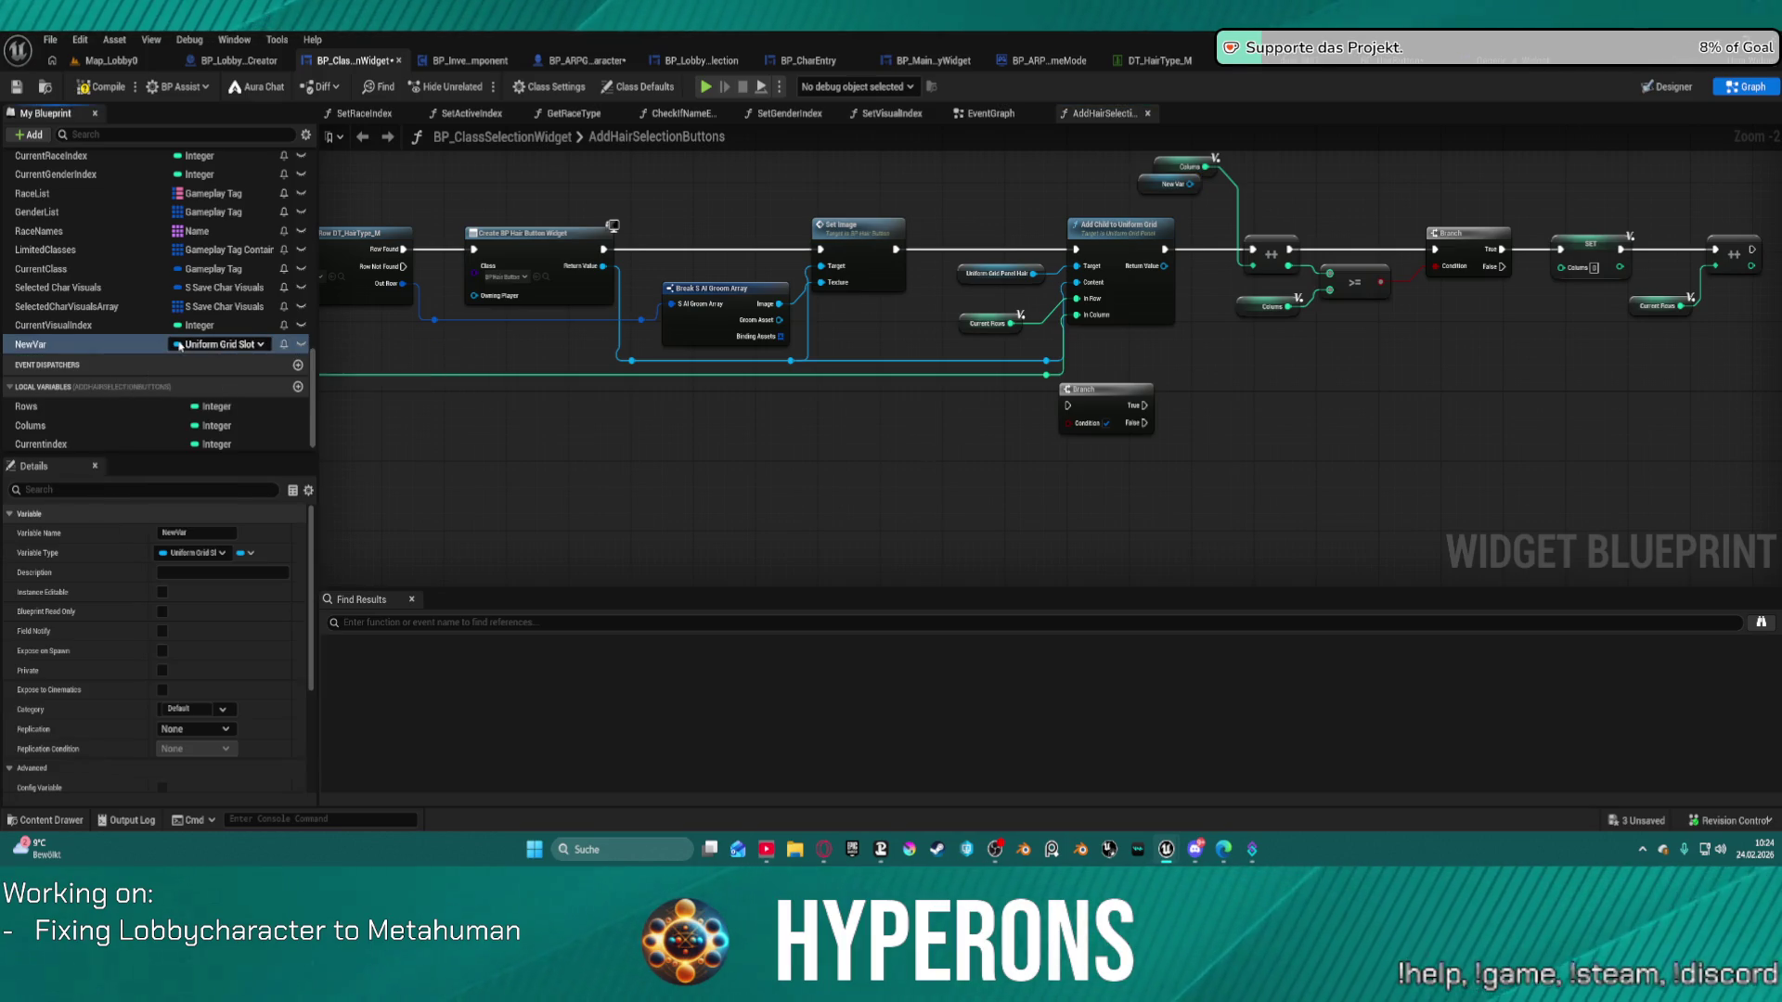
Add an array ADD on New Var, fed by Add Child's exec and Return Value, with nodes aligned.
{"action": "left_click", "coordinate": [926, 469]}
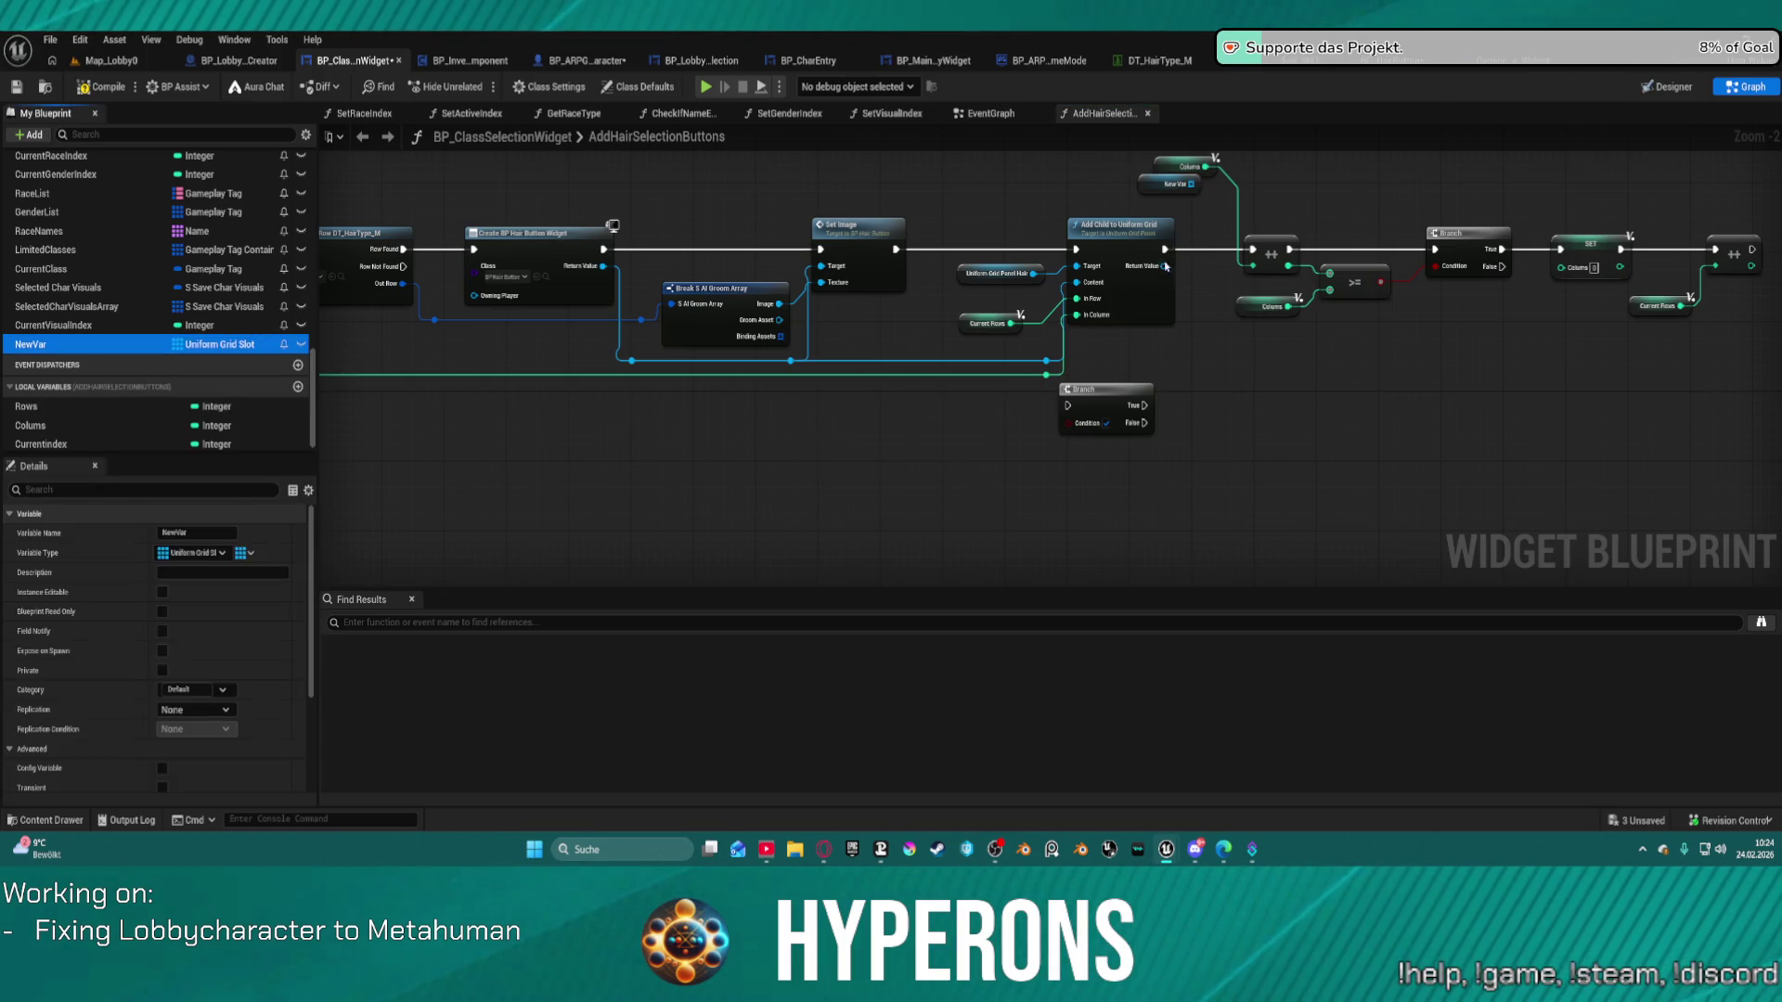
{"action": "left_click_drag", "start_coordinate": [1191, 184], "coordinate": [1205, 193]}
{"action": "type", "text": "add"}
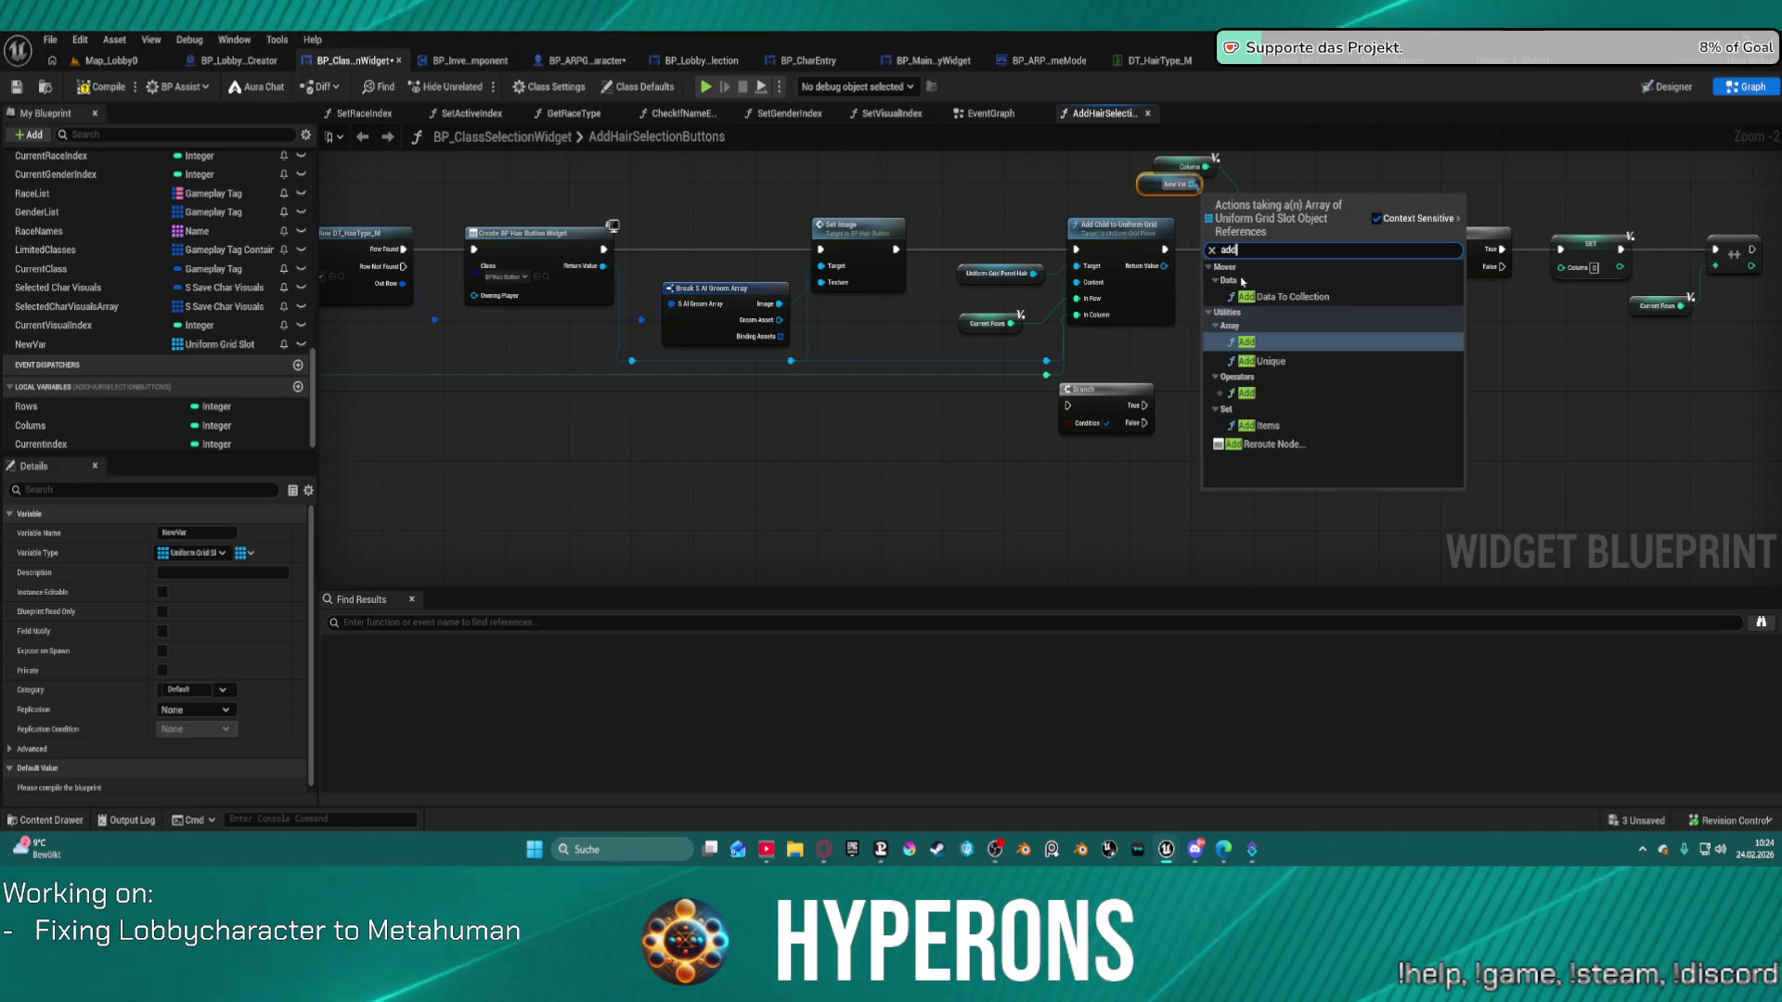
{"action": "left_click", "coordinate": [1246, 344]}
{"action": "mouse_move", "coordinate": [1163, 250]}
{"action": "left_mouse_down"}
{"action": "mouse_move", "coordinate": [1225, 227]}
{"action": "mouse_move", "coordinate": [1208, 206]}
{"action": "mouse_move", "coordinate": [1290, 223]}
{"action": "mouse_move", "coordinate": [1255, 248]}
{"action": "mouse_move", "coordinate": [1257, 168]}
{"action": "mouse_move", "coordinate": [1253, 250]}
{"action": "left_mouse_up"}
{"action": "key", "text": "Escape"}
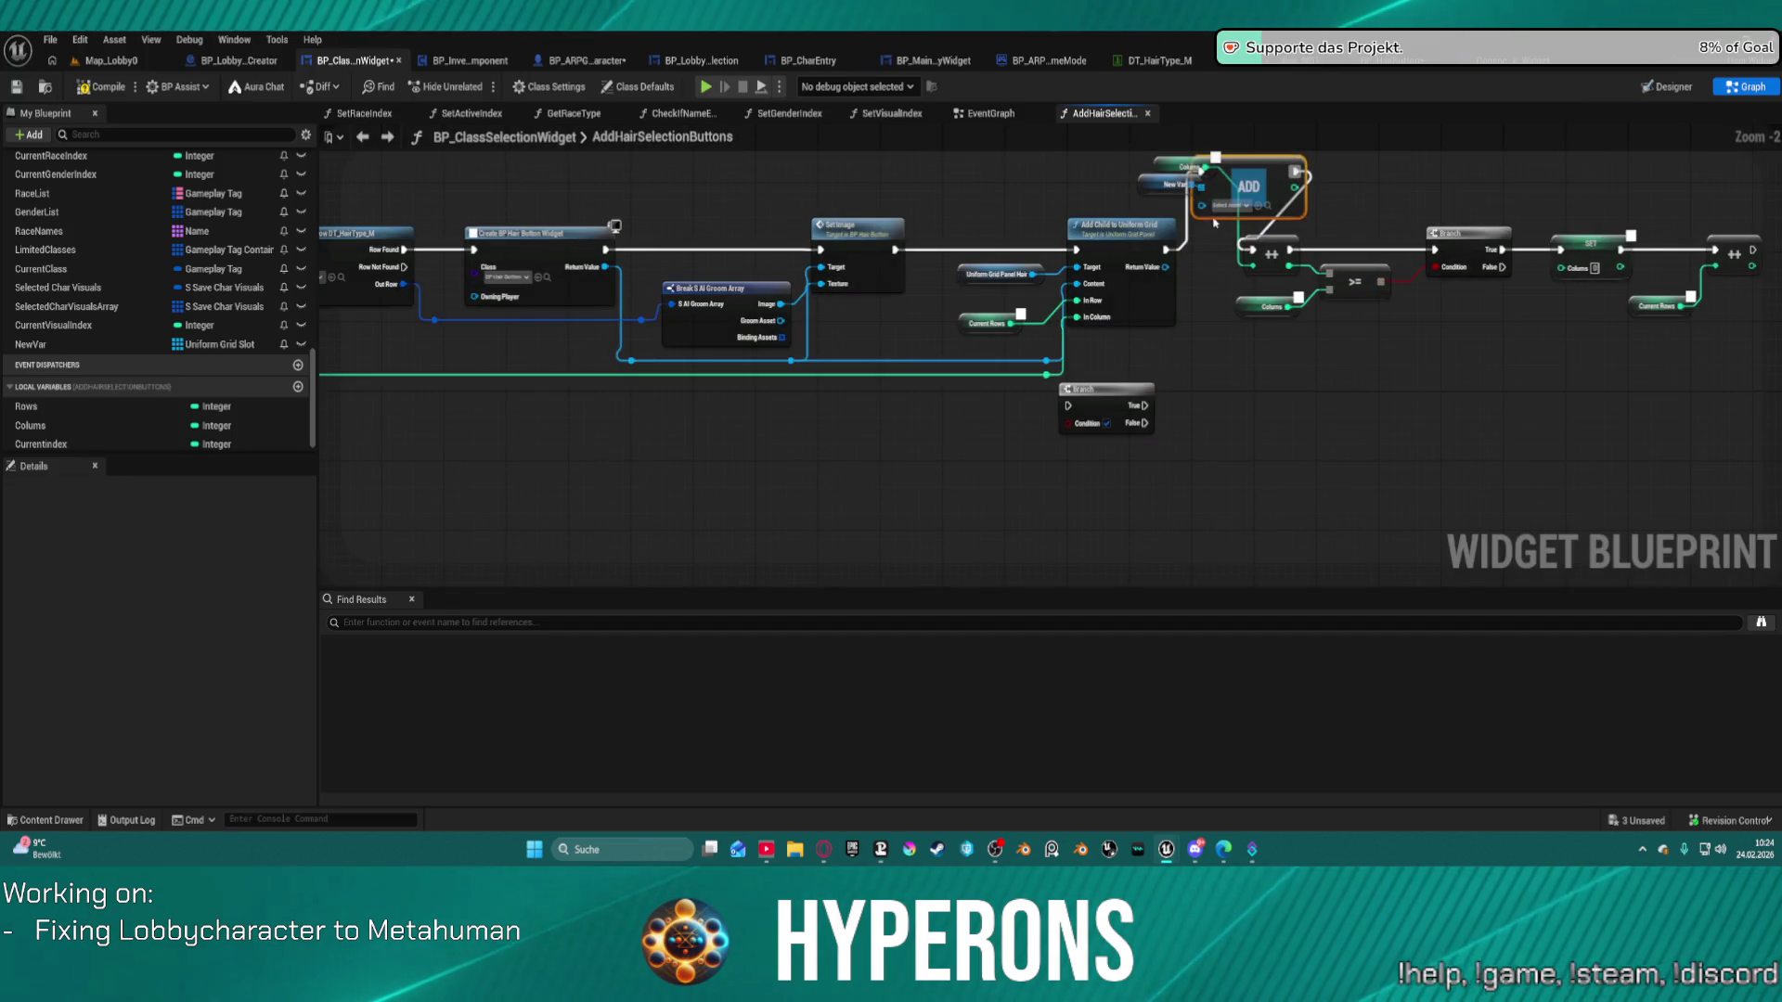
{"action": "key", "text": "f"}
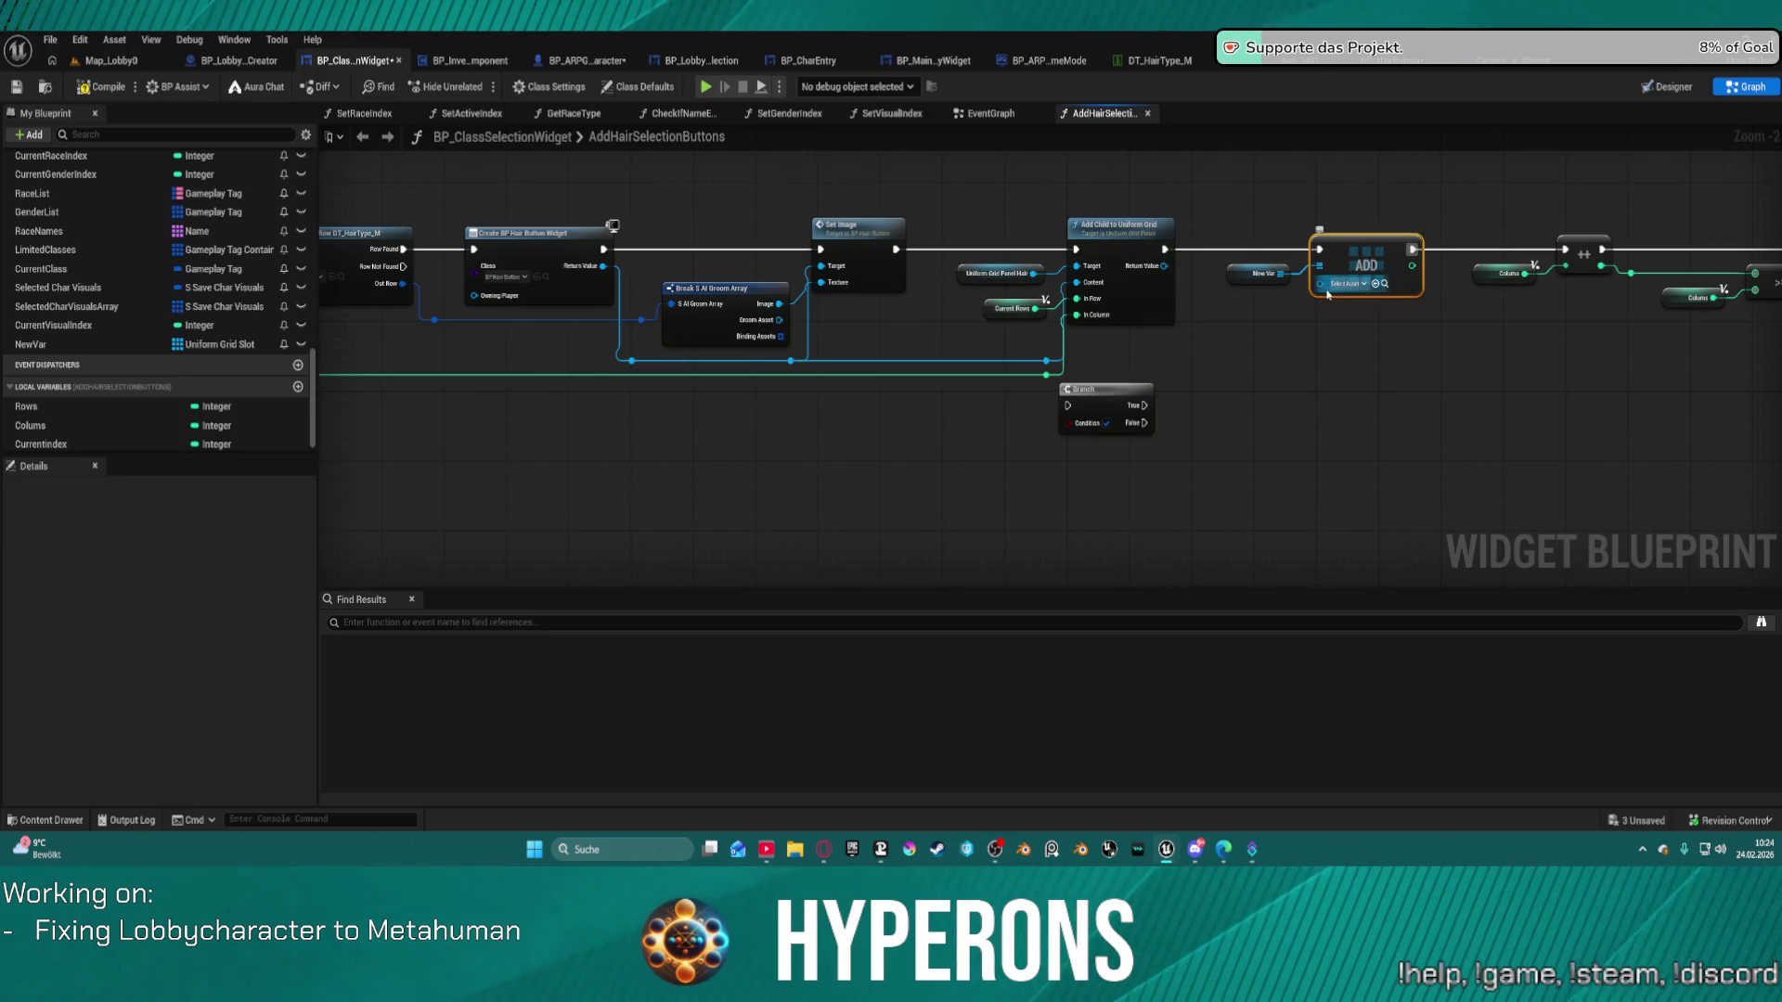
{"action": "mouse_move", "coordinate": [1320, 283]}
{"action": "left_mouse_down"}
{"action": "mouse_move", "coordinate": [1281, 297]}
{"action": "mouse_move", "coordinate": [1162, 269]}
{"action": "left_mouse_up"}
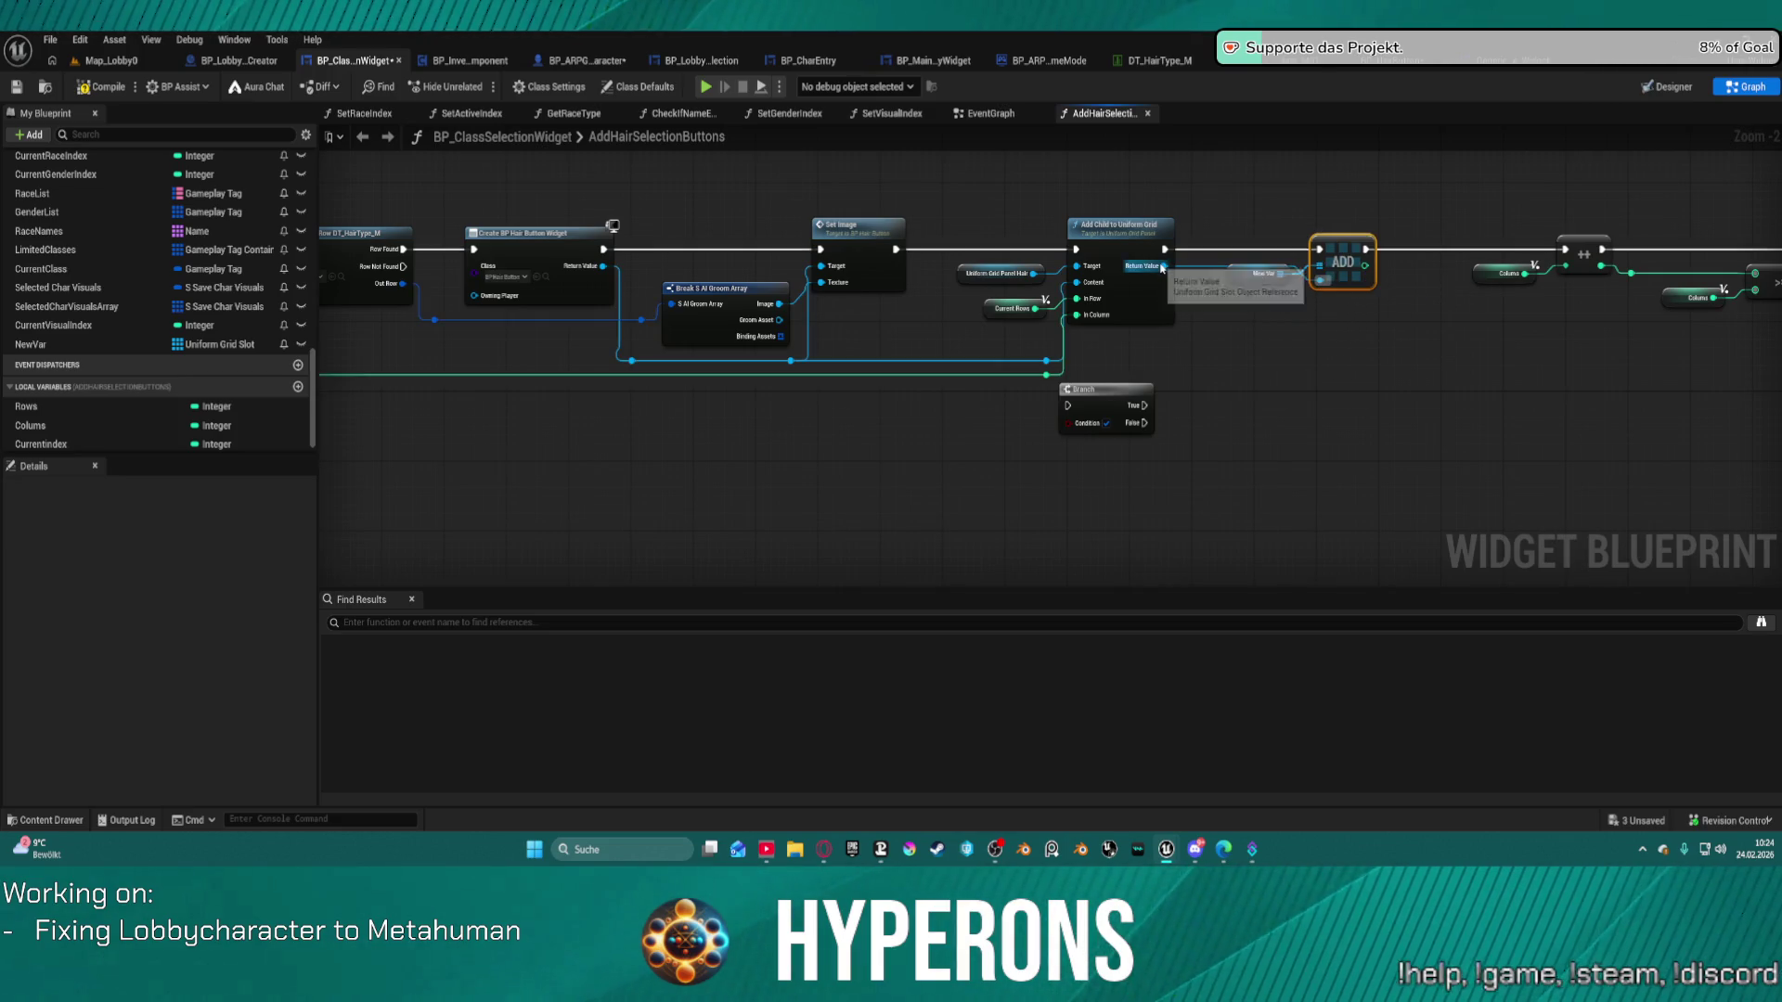
{"action": "left_click_drag", "start_coordinate": [1225, 227], "coordinate": [1218, 192]}
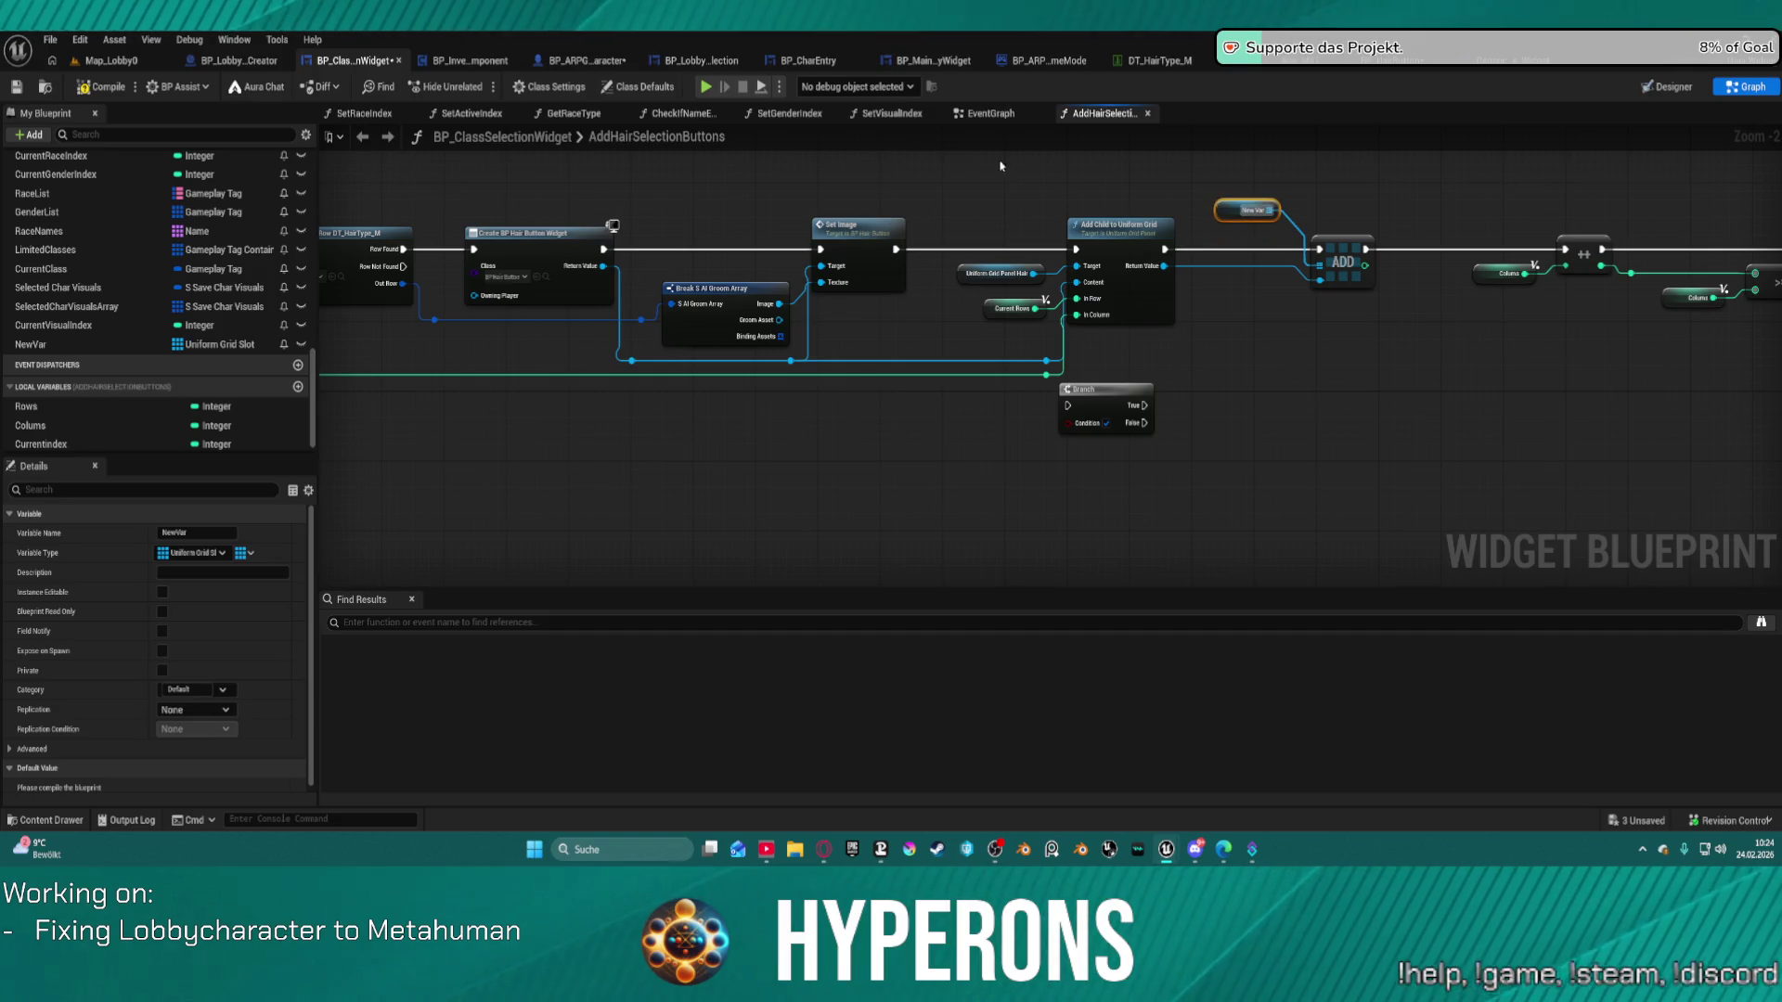
{"action": "left_click", "coordinate": [109, 60]}
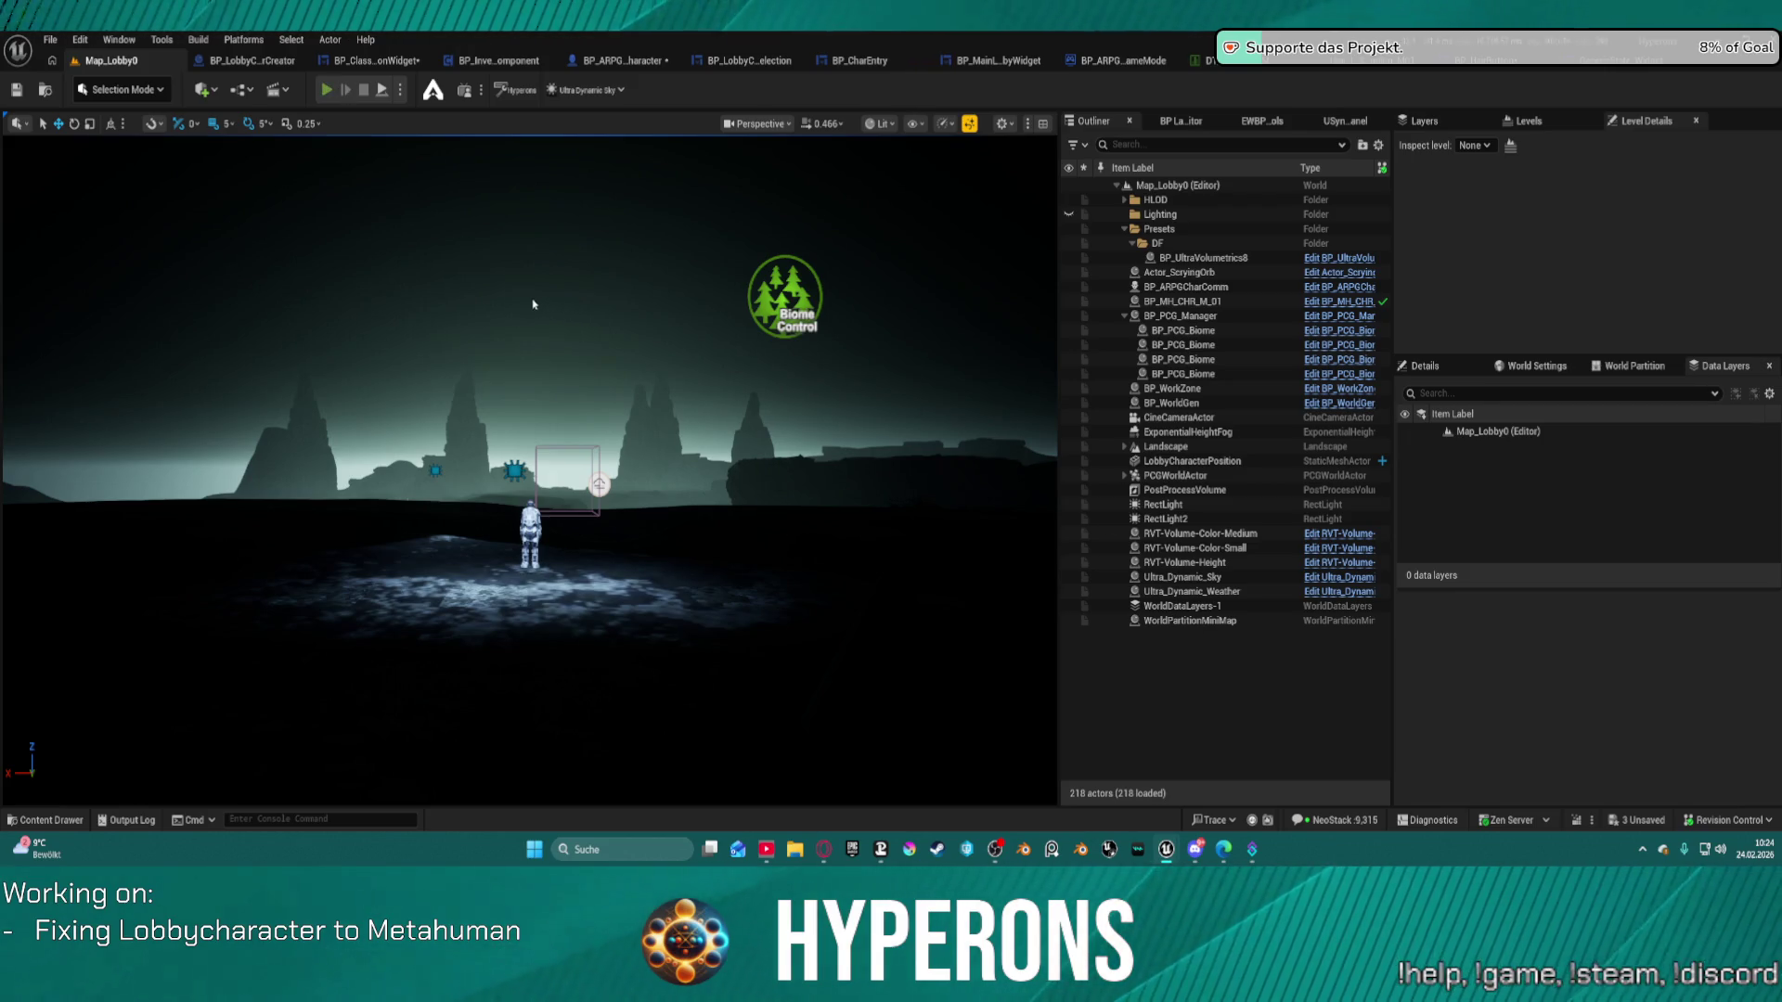
Playtest the lobby through PLAY and New character creation, then stop the session.
{"action": "key", "text": "alt+p"}
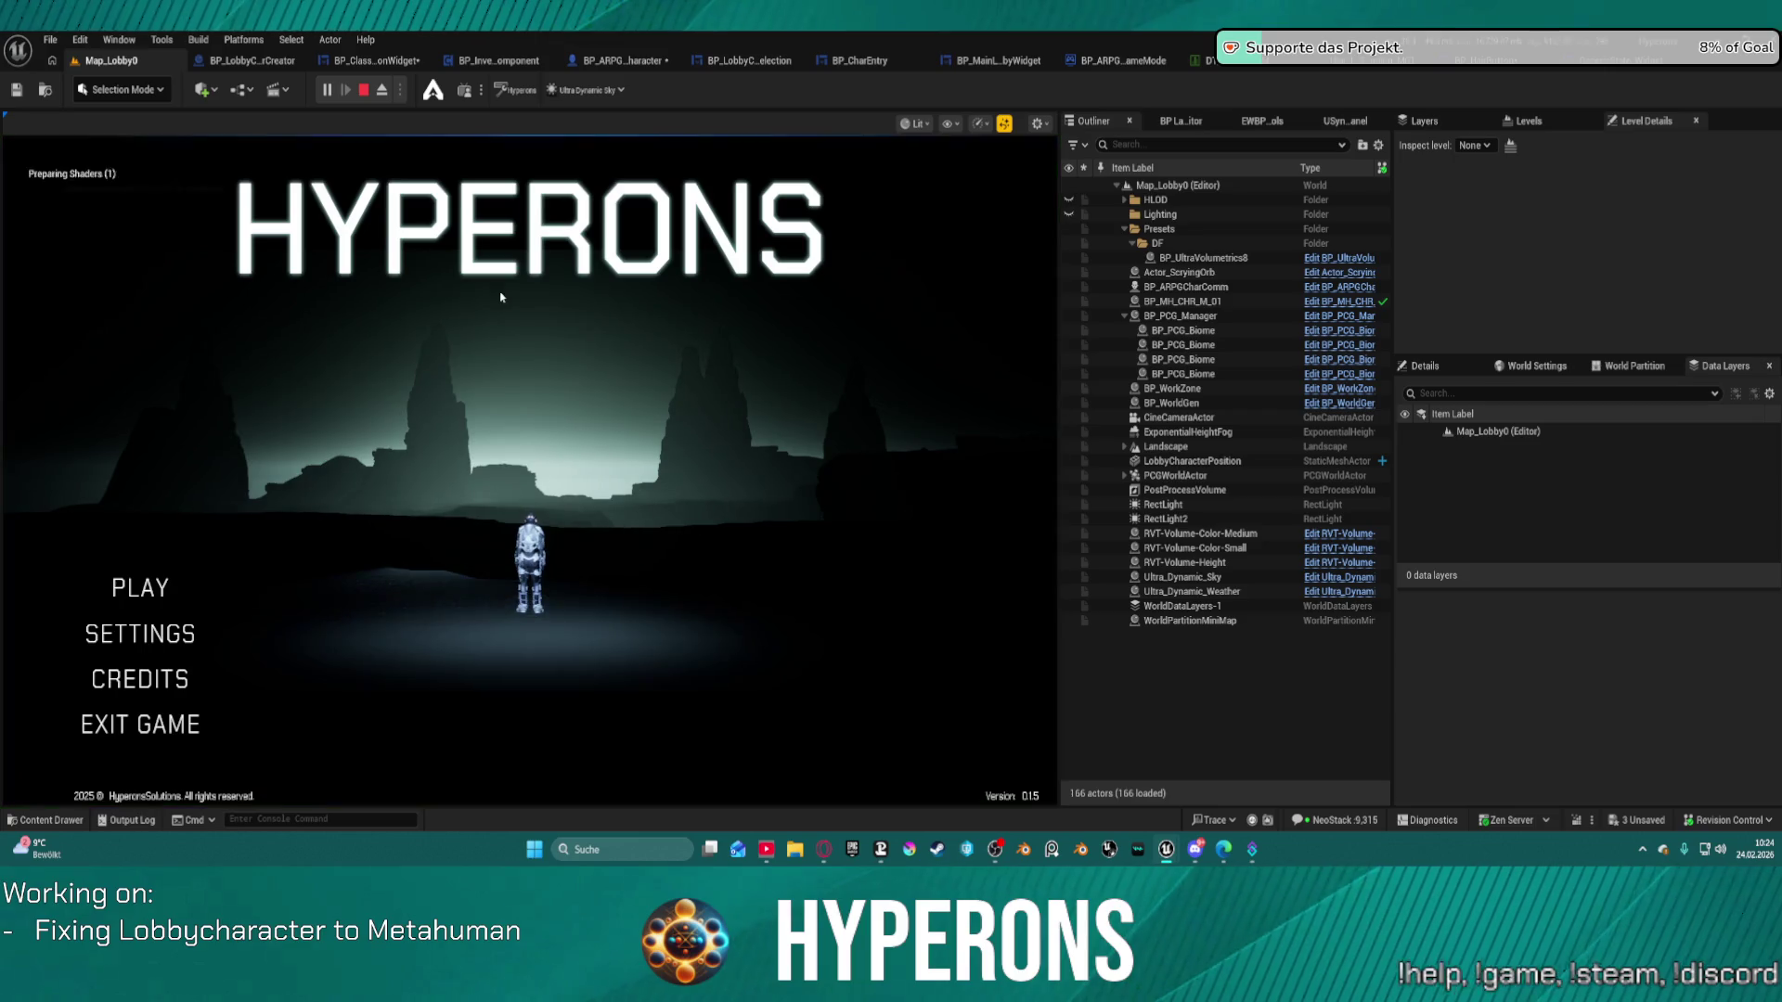
{"action": "left_click", "coordinate": [139, 588]}
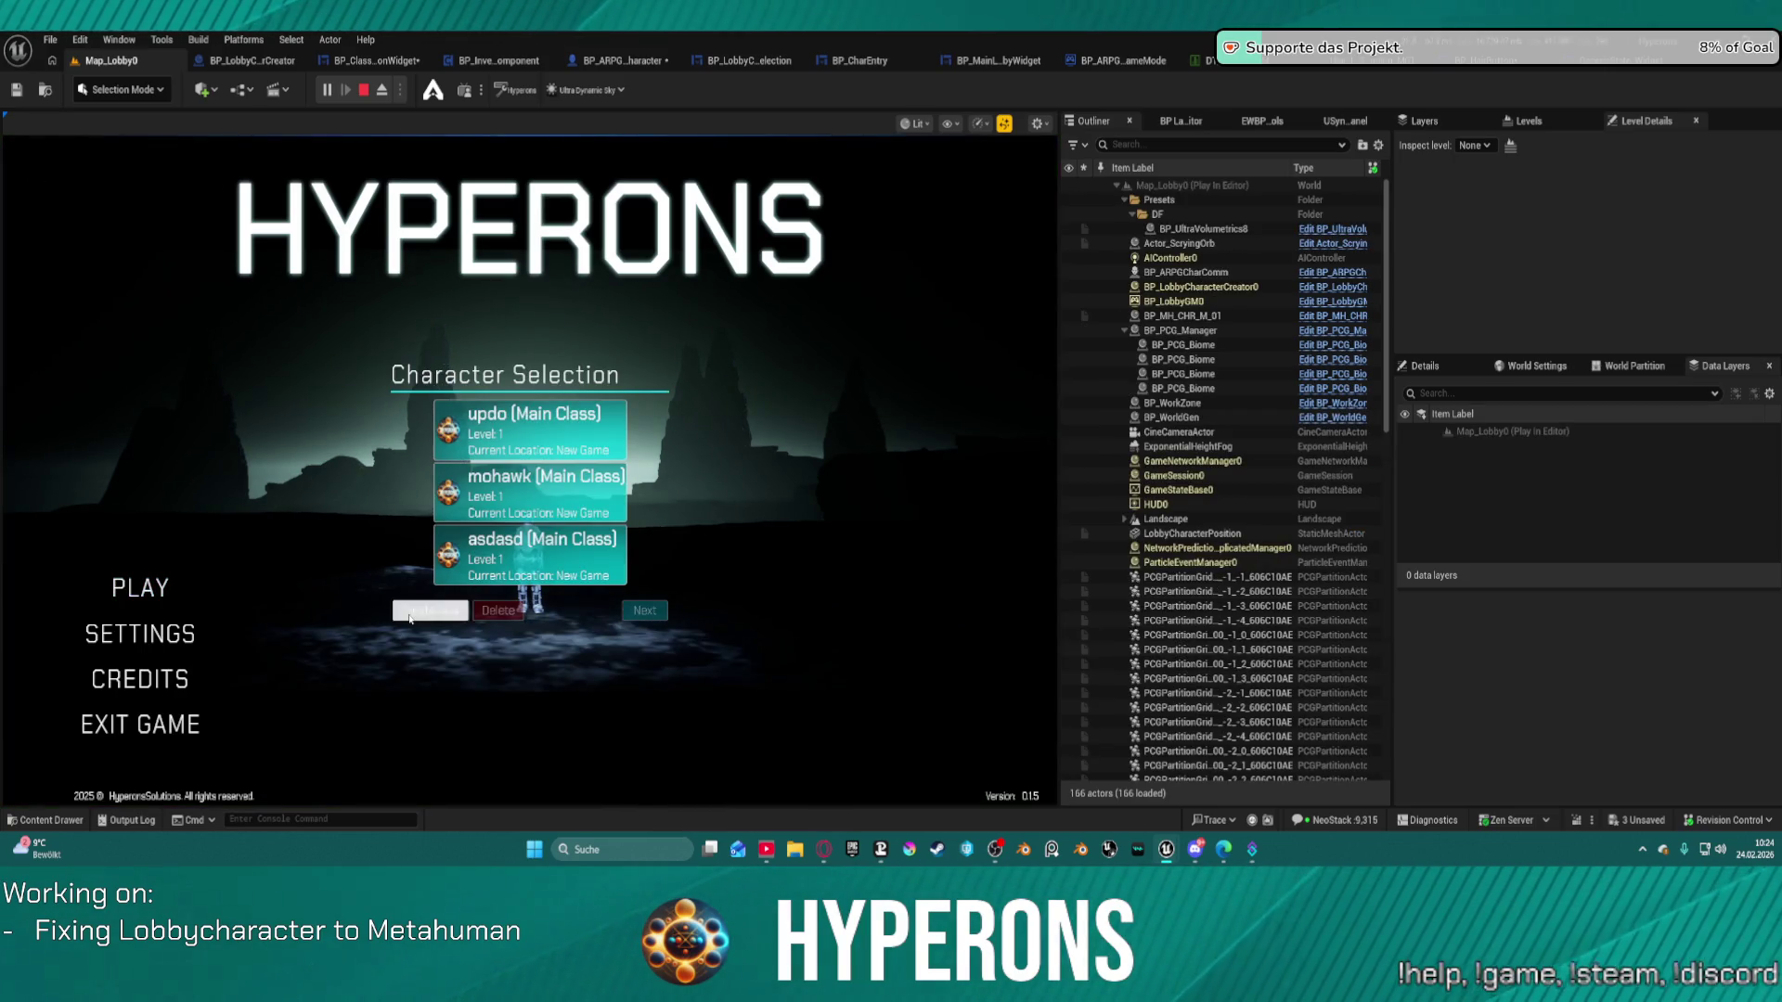
{"action": "left_click", "coordinate": [413, 609]}
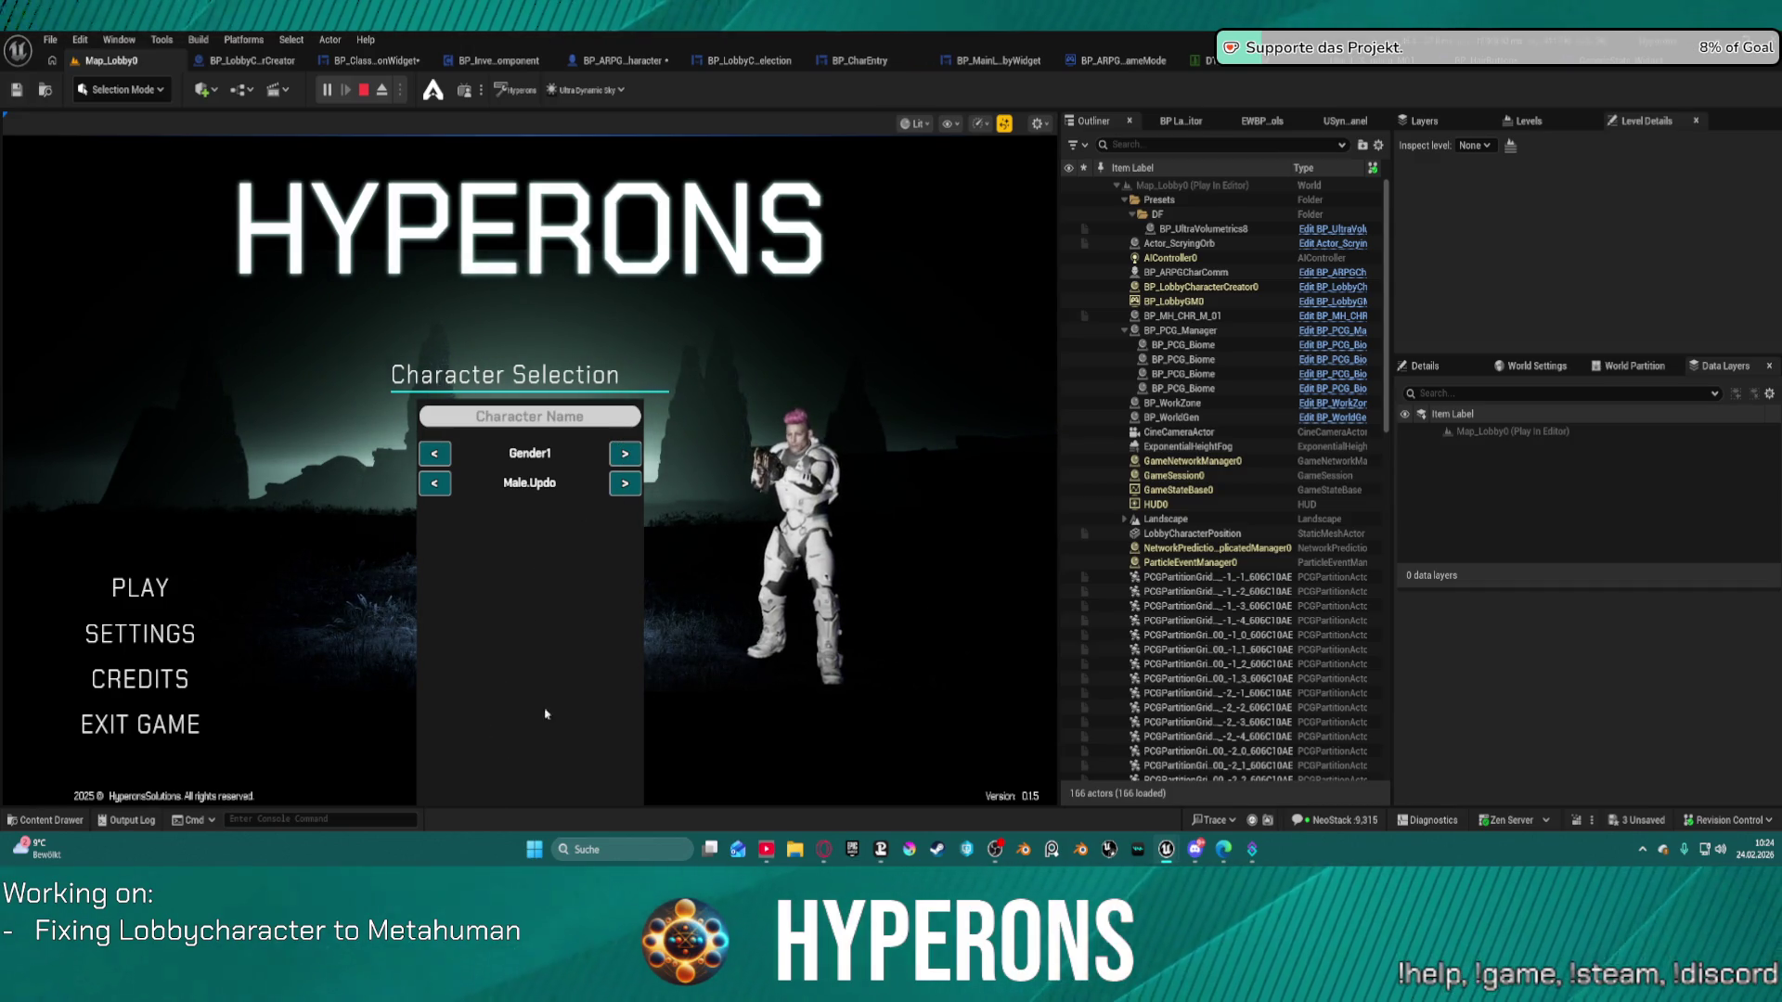
{"action": "key", "text": "Escape"}
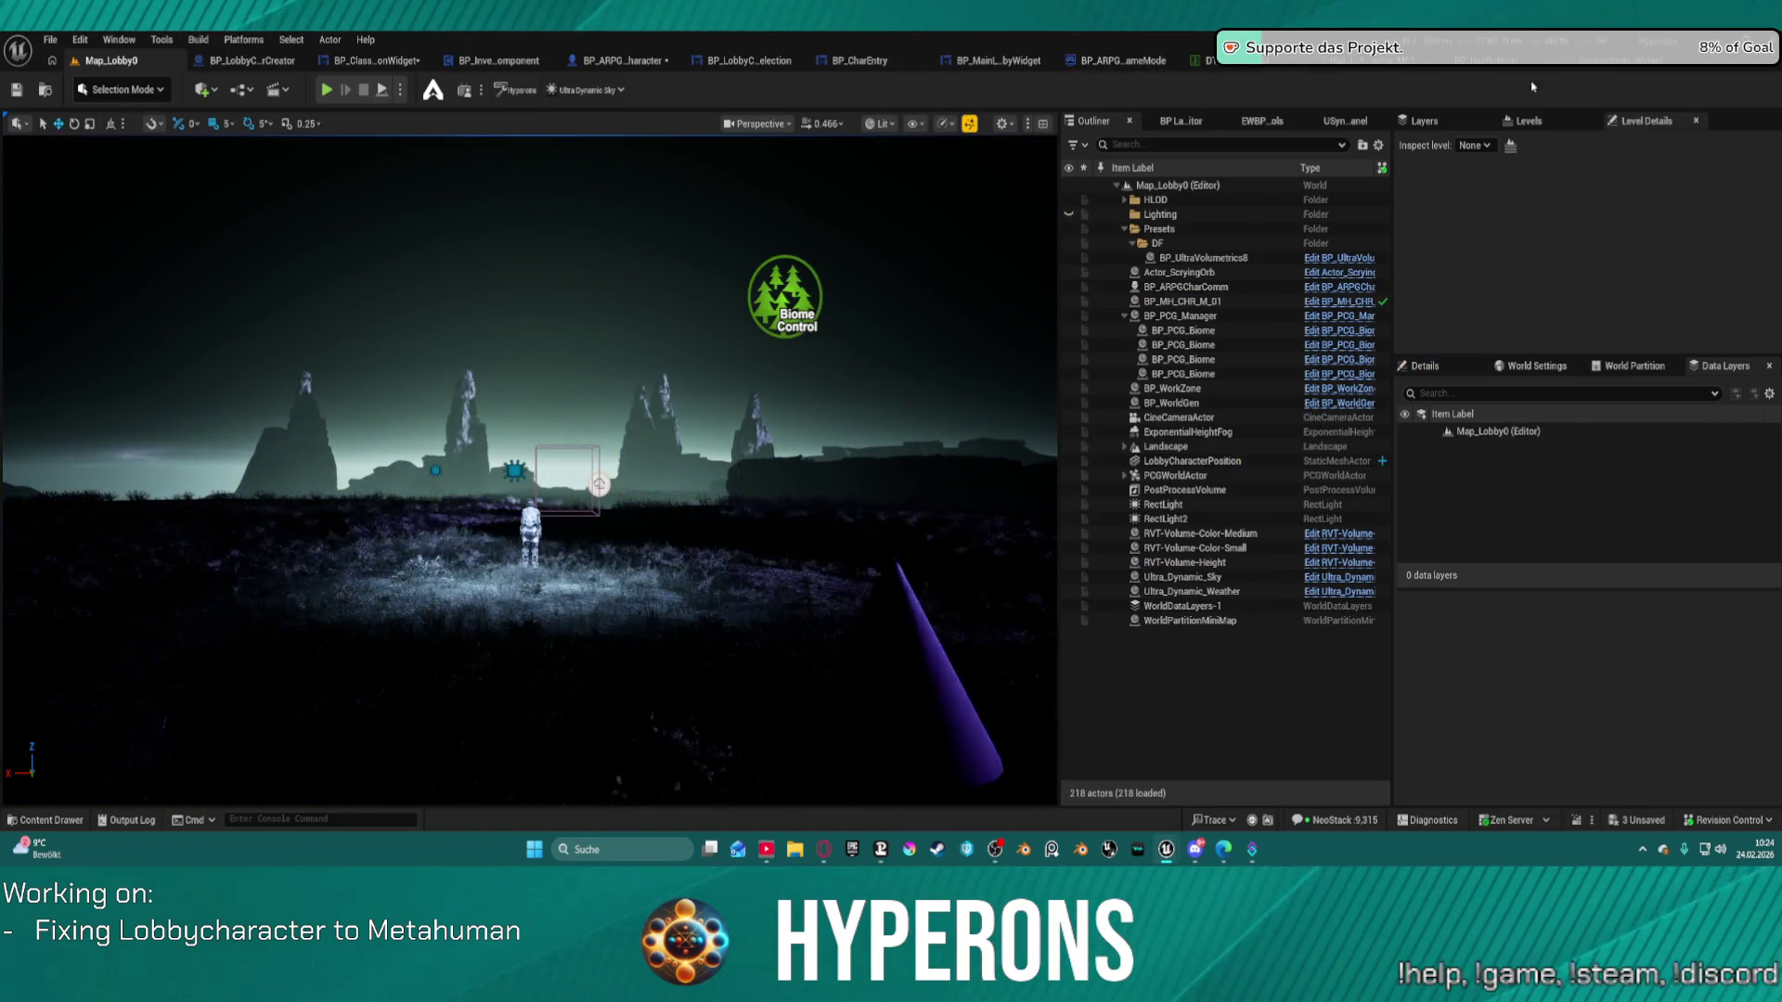
{"action": "left_click", "coordinate": [1478, 64]}
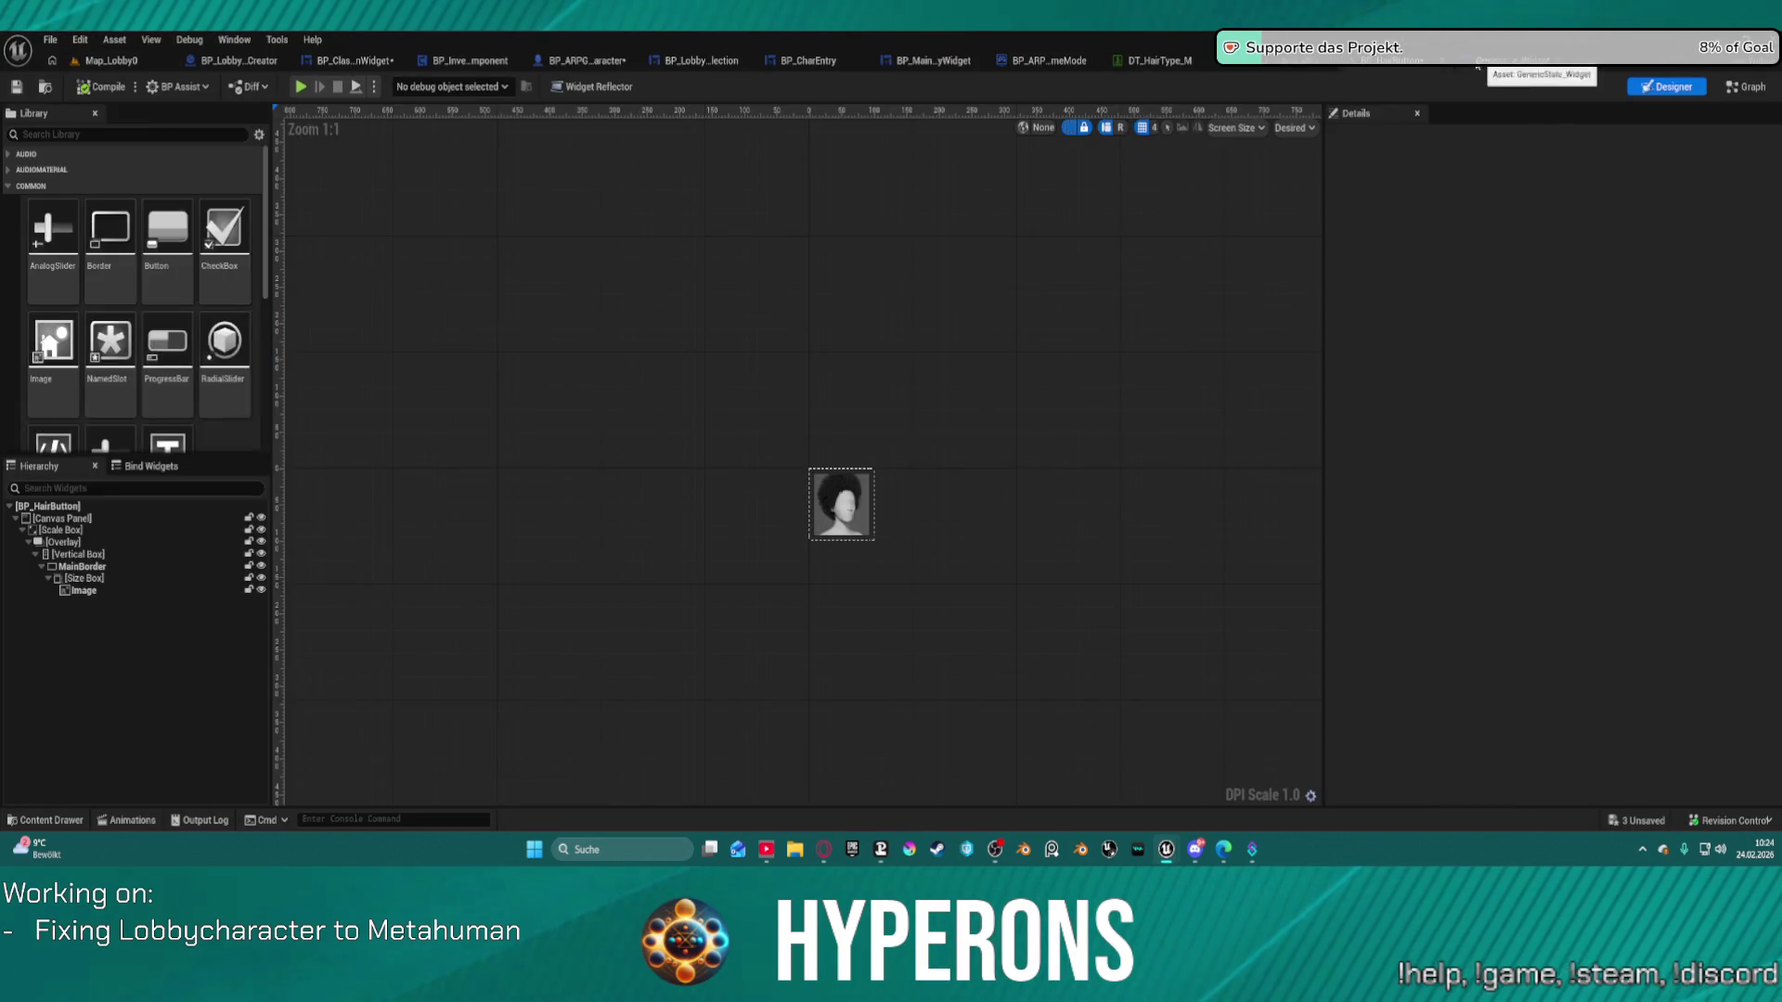
Look through BP_ARPG_Character, the hair button, Map_Lobby0 and BP_CharEntry, then open BP_ClassSelectionWidget's Designer.
{"action": "left_click", "coordinate": [543, 64]}
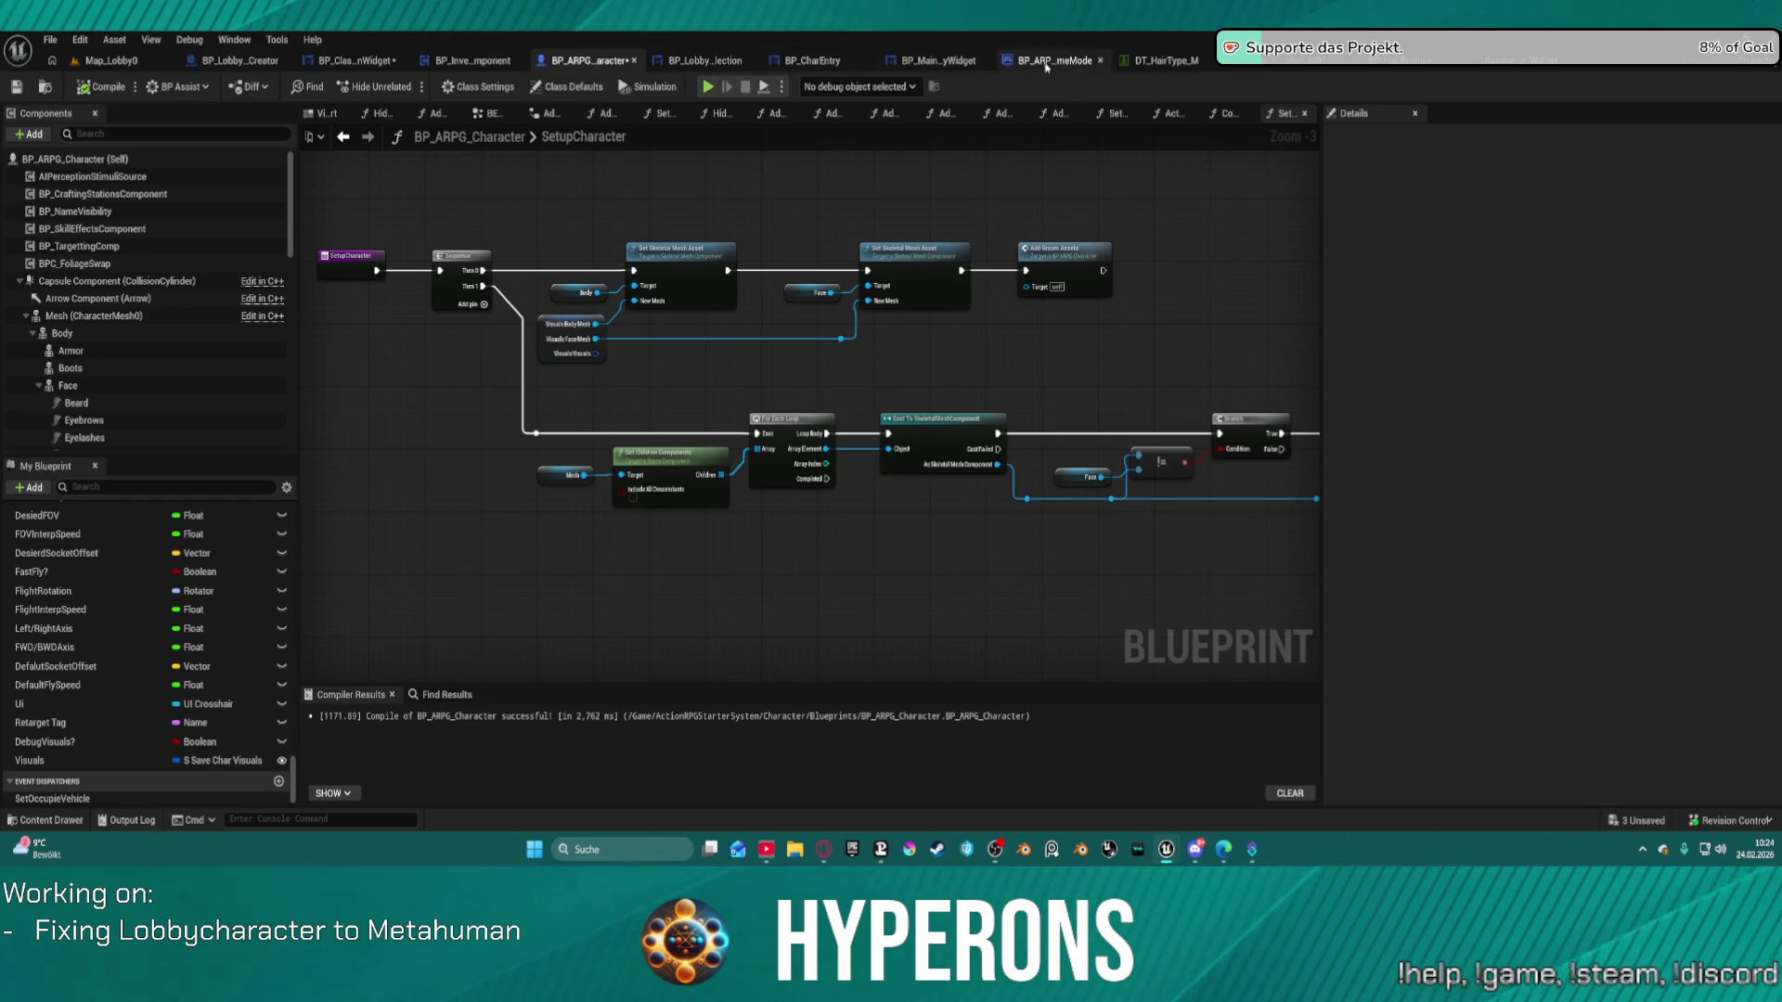
{"action": "left_click", "coordinate": [354, 62]}
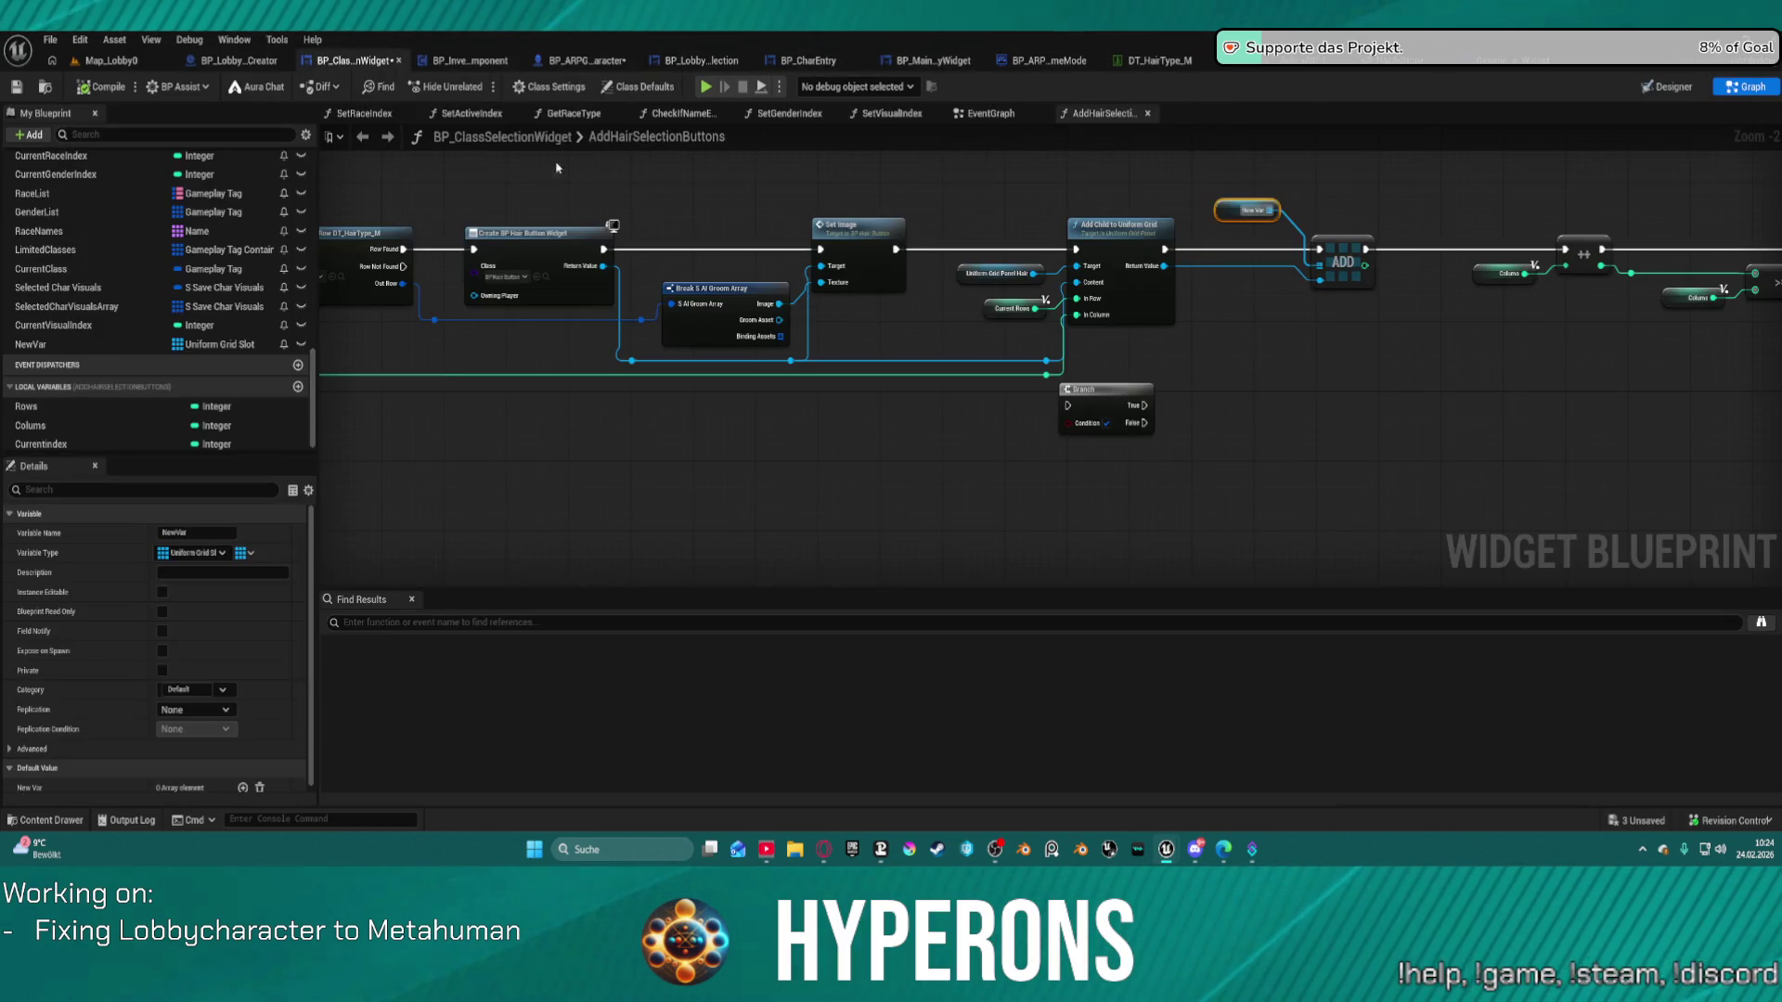
{"action": "mouse_move", "coordinate": [502, 281]}
{"action": "left_mouse_down"}
{"action": "mouse_move", "coordinate": [1128, 241]}
{"action": "mouse_move", "coordinate": [1475, 246]}
{"action": "mouse_move", "coordinate": [393, 206]}
{"action": "left_mouse_up"}
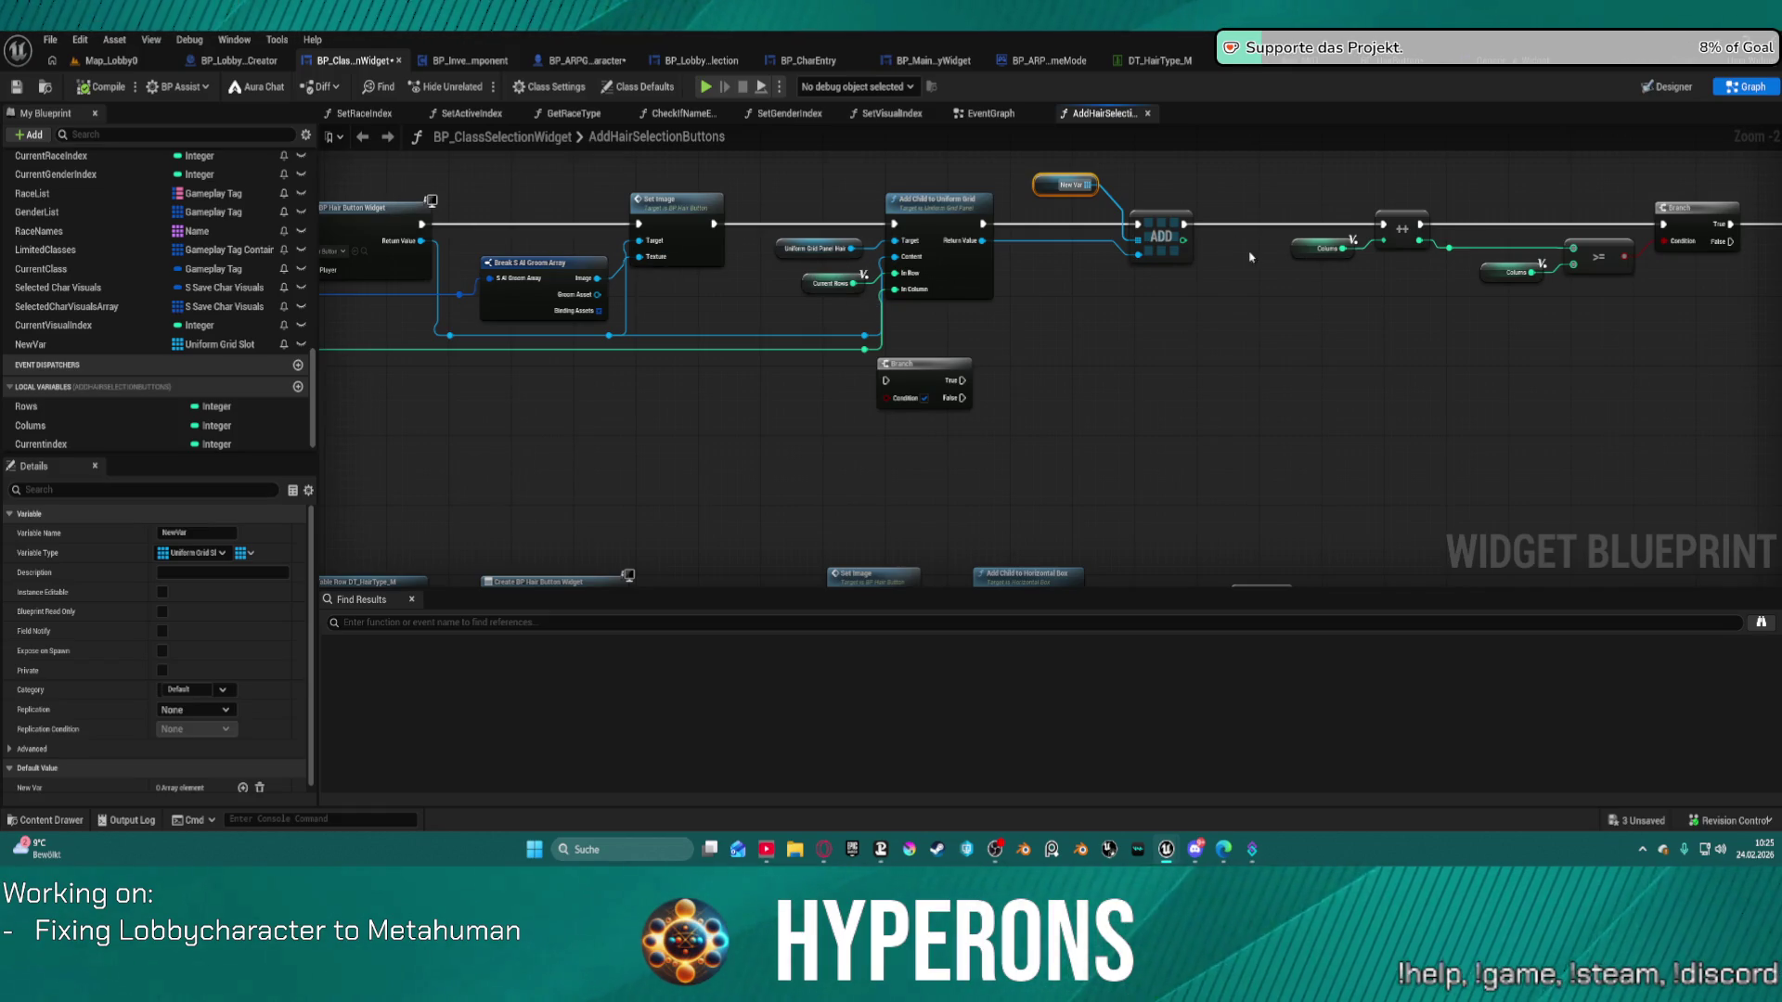
{"action": "left_click_drag", "start_coordinate": [1388, 283], "coordinate": [1264, 325]}
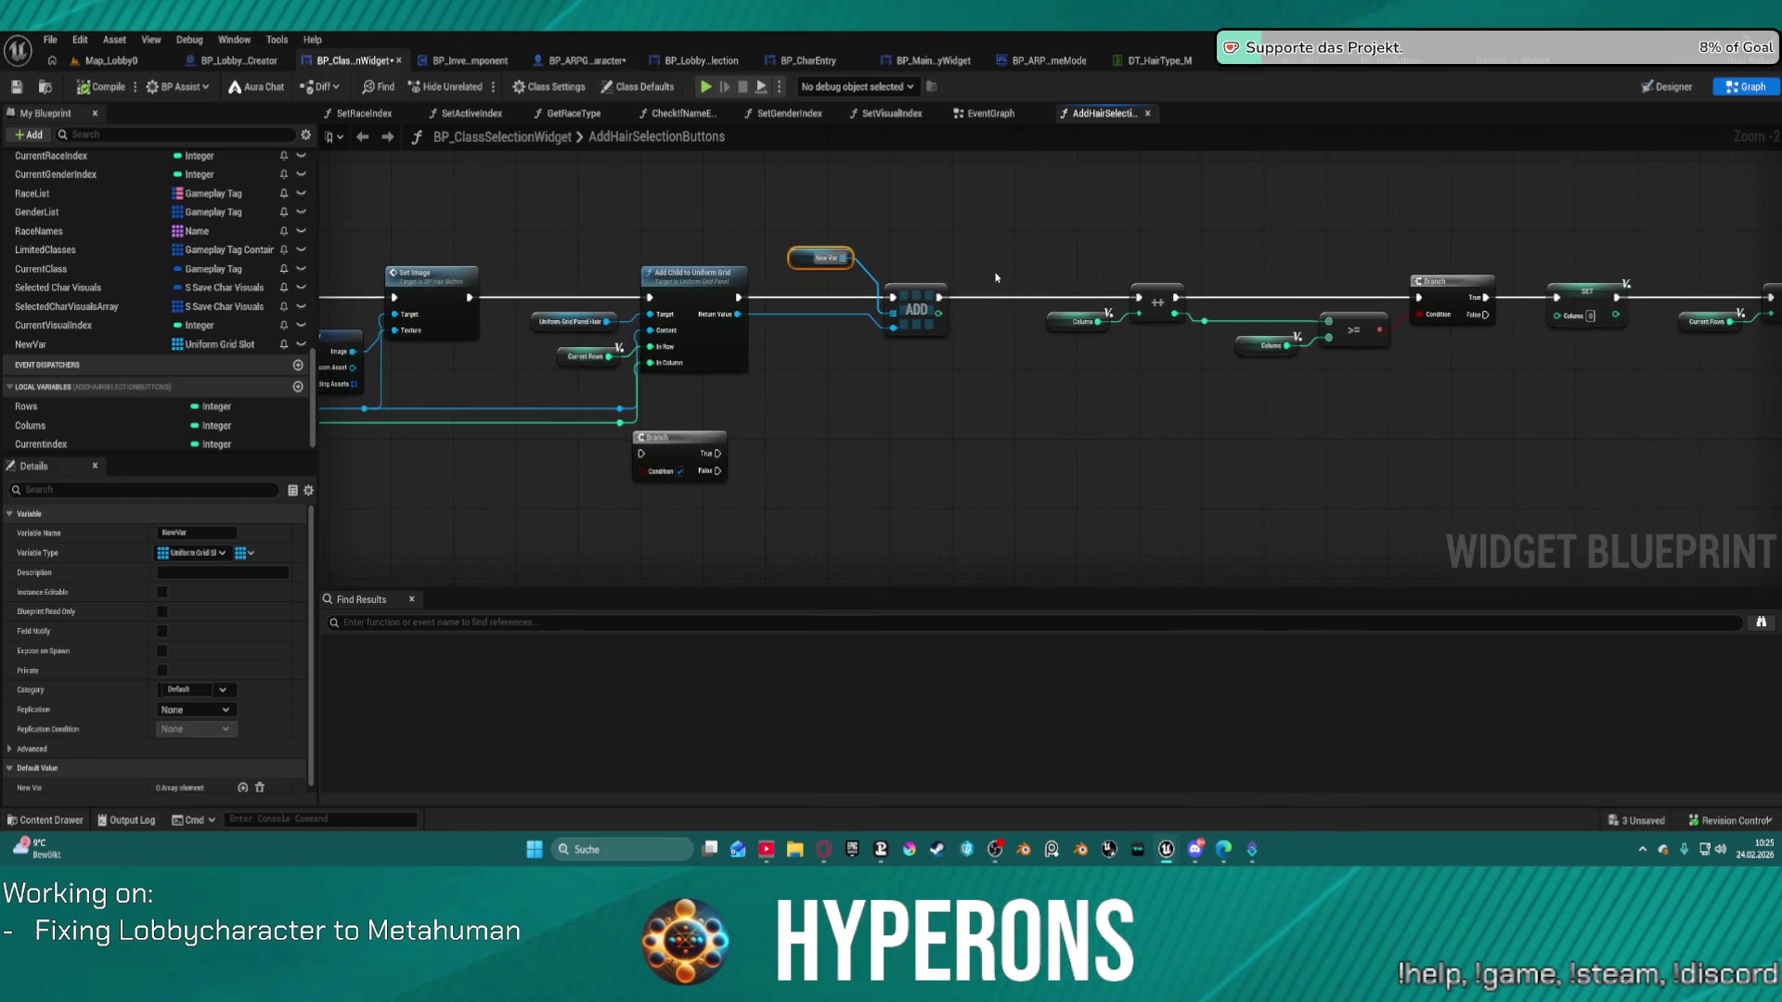
{"action": "mouse_move", "coordinate": [766, 364]}
{"action": "left_mouse_down"}
{"action": "mouse_move", "coordinate": [962, 334]}
{"action": "mouse_move", "coordinate": [1440, 334]}
{"action": "left_mouse_up"}
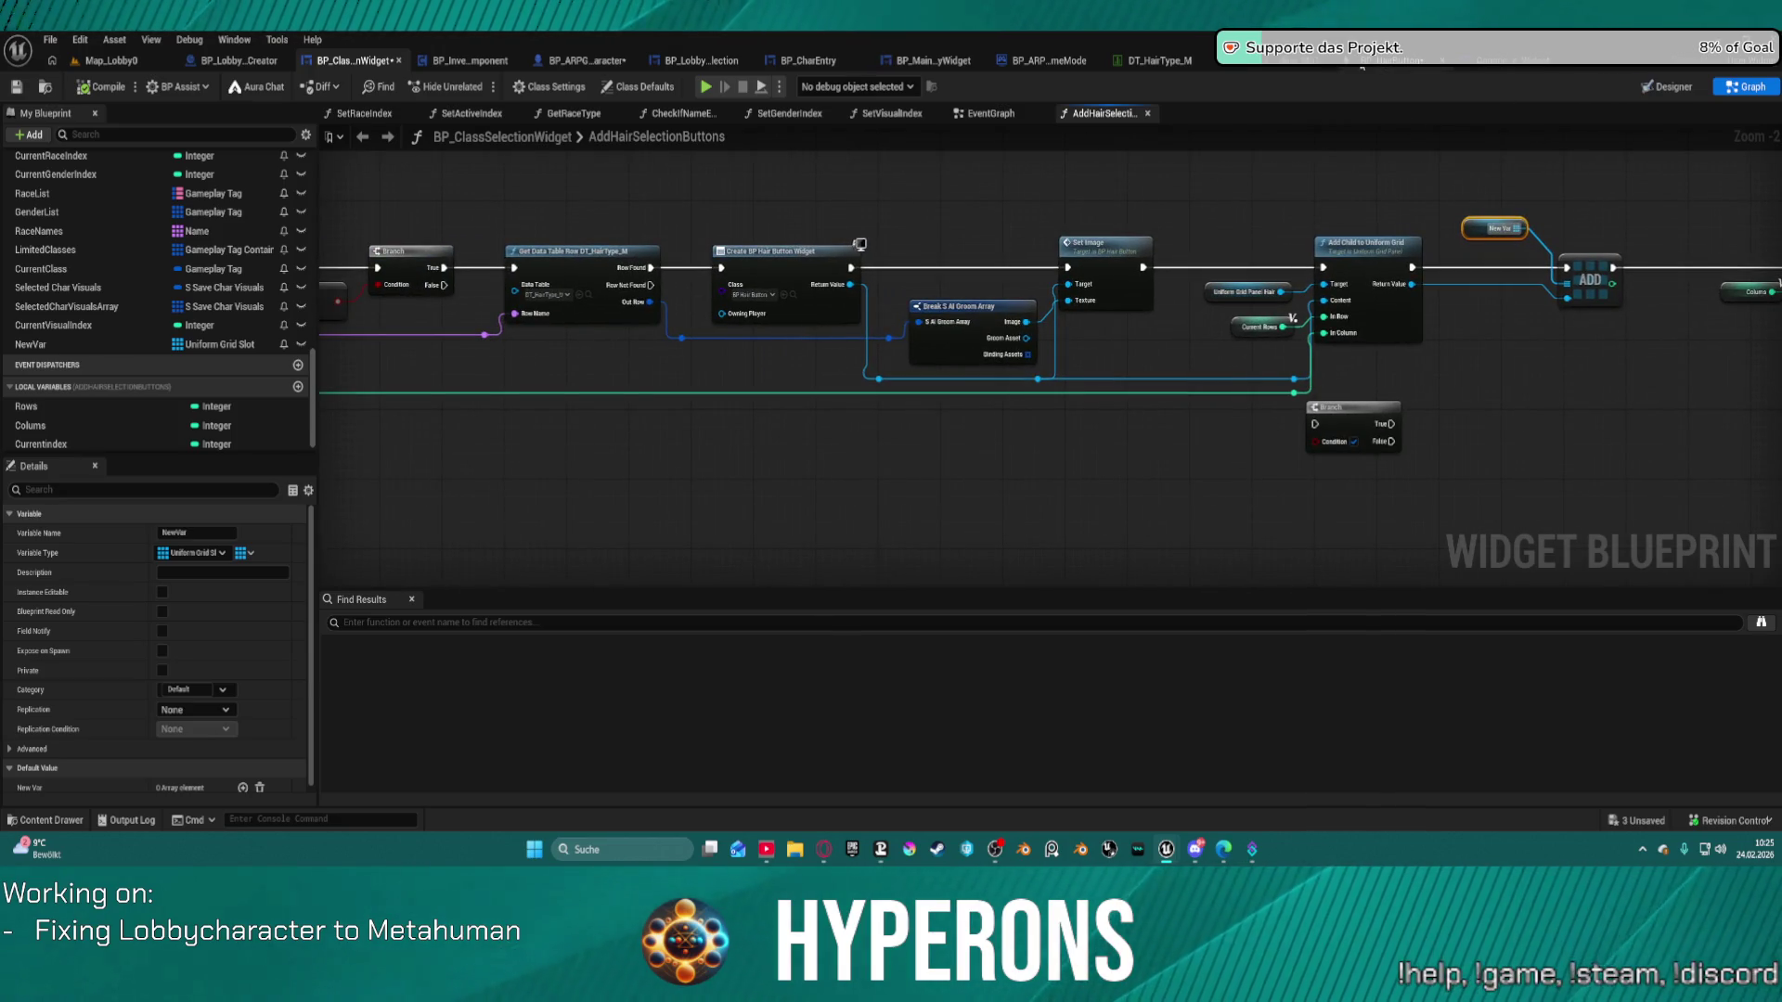
{"action": "double_click", "coordinate": [861, 244]}
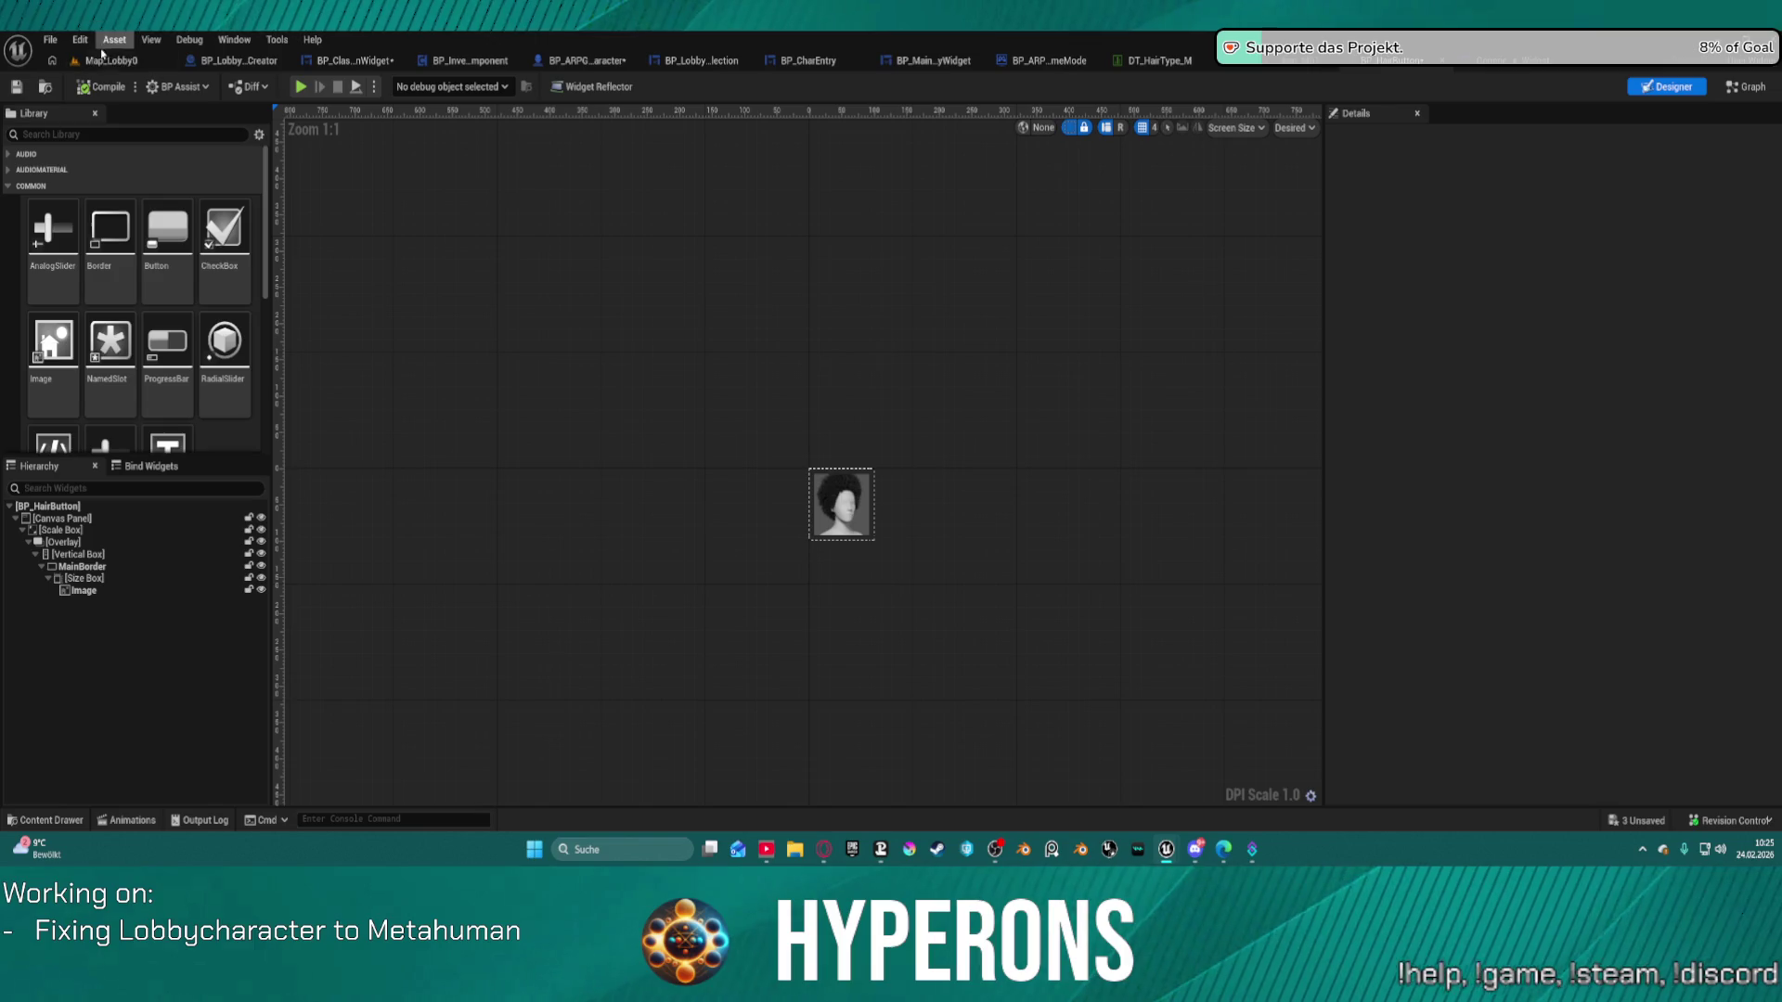
{"action": "left_click", "coordinate": [107, 61]}
{"action": "left_click", "coordinate": [808, 60]}
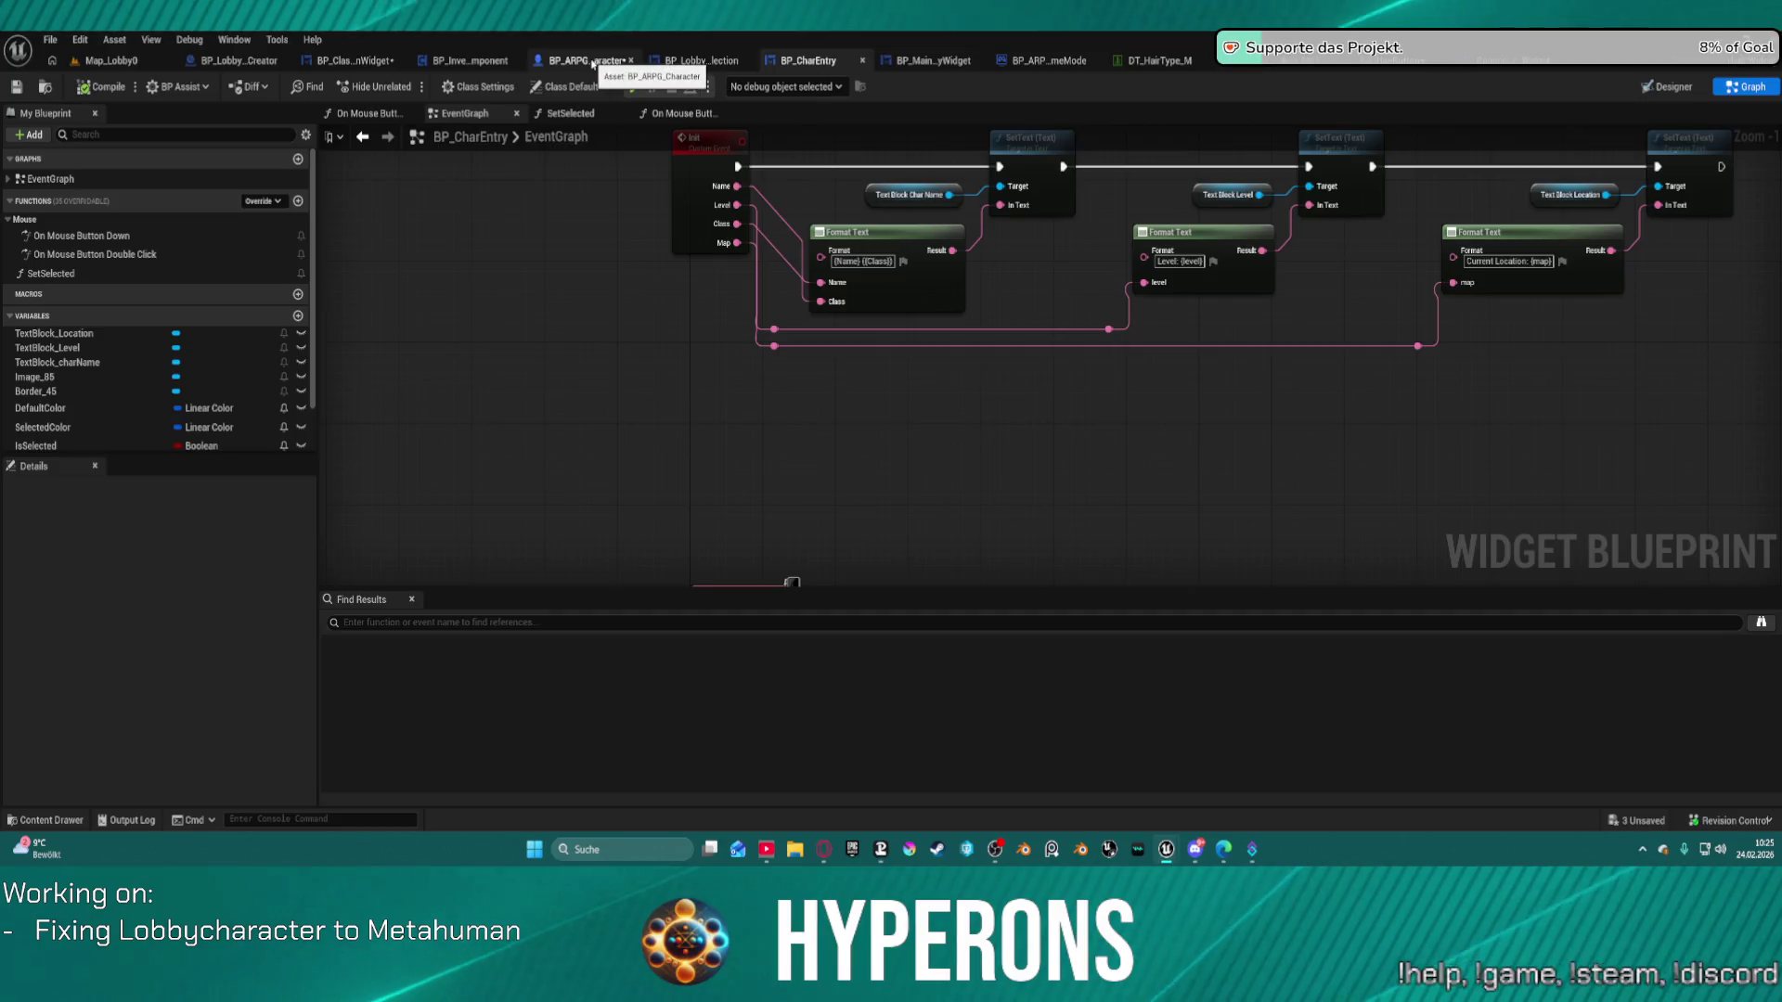
{"action": "left_click", "coordinate": [319, 60]}
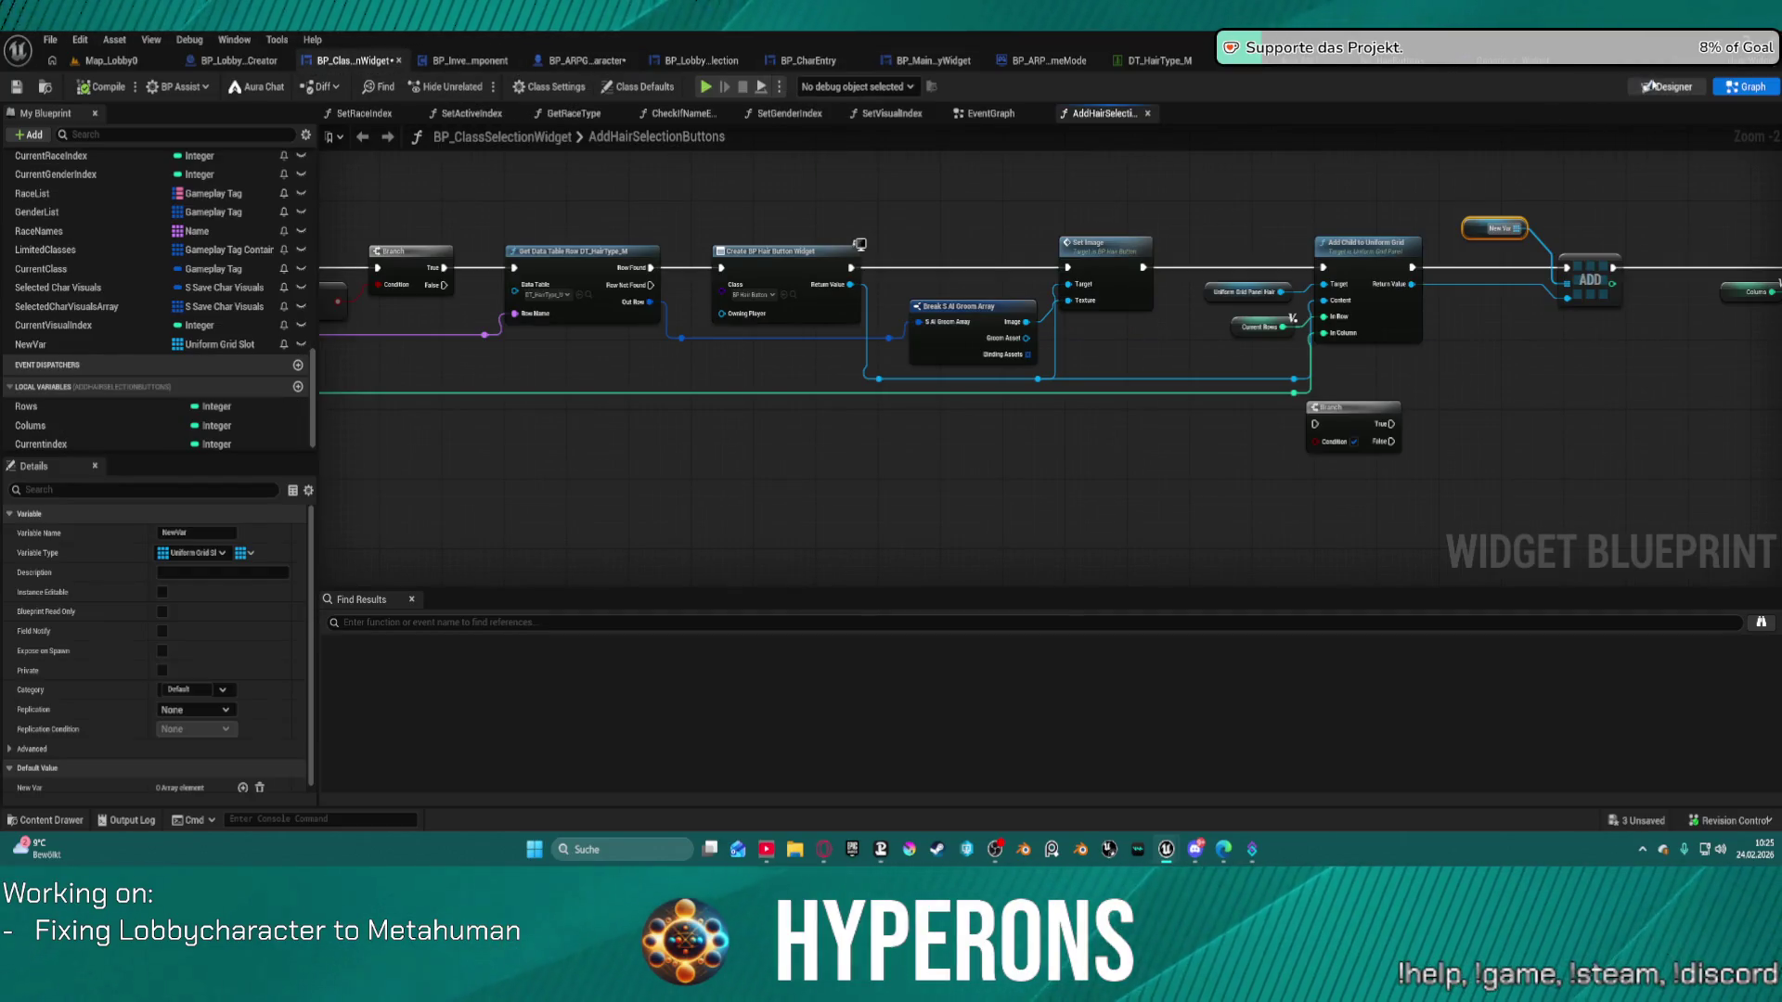
{"action": "left_click", "coordinate": [1651, 85]}
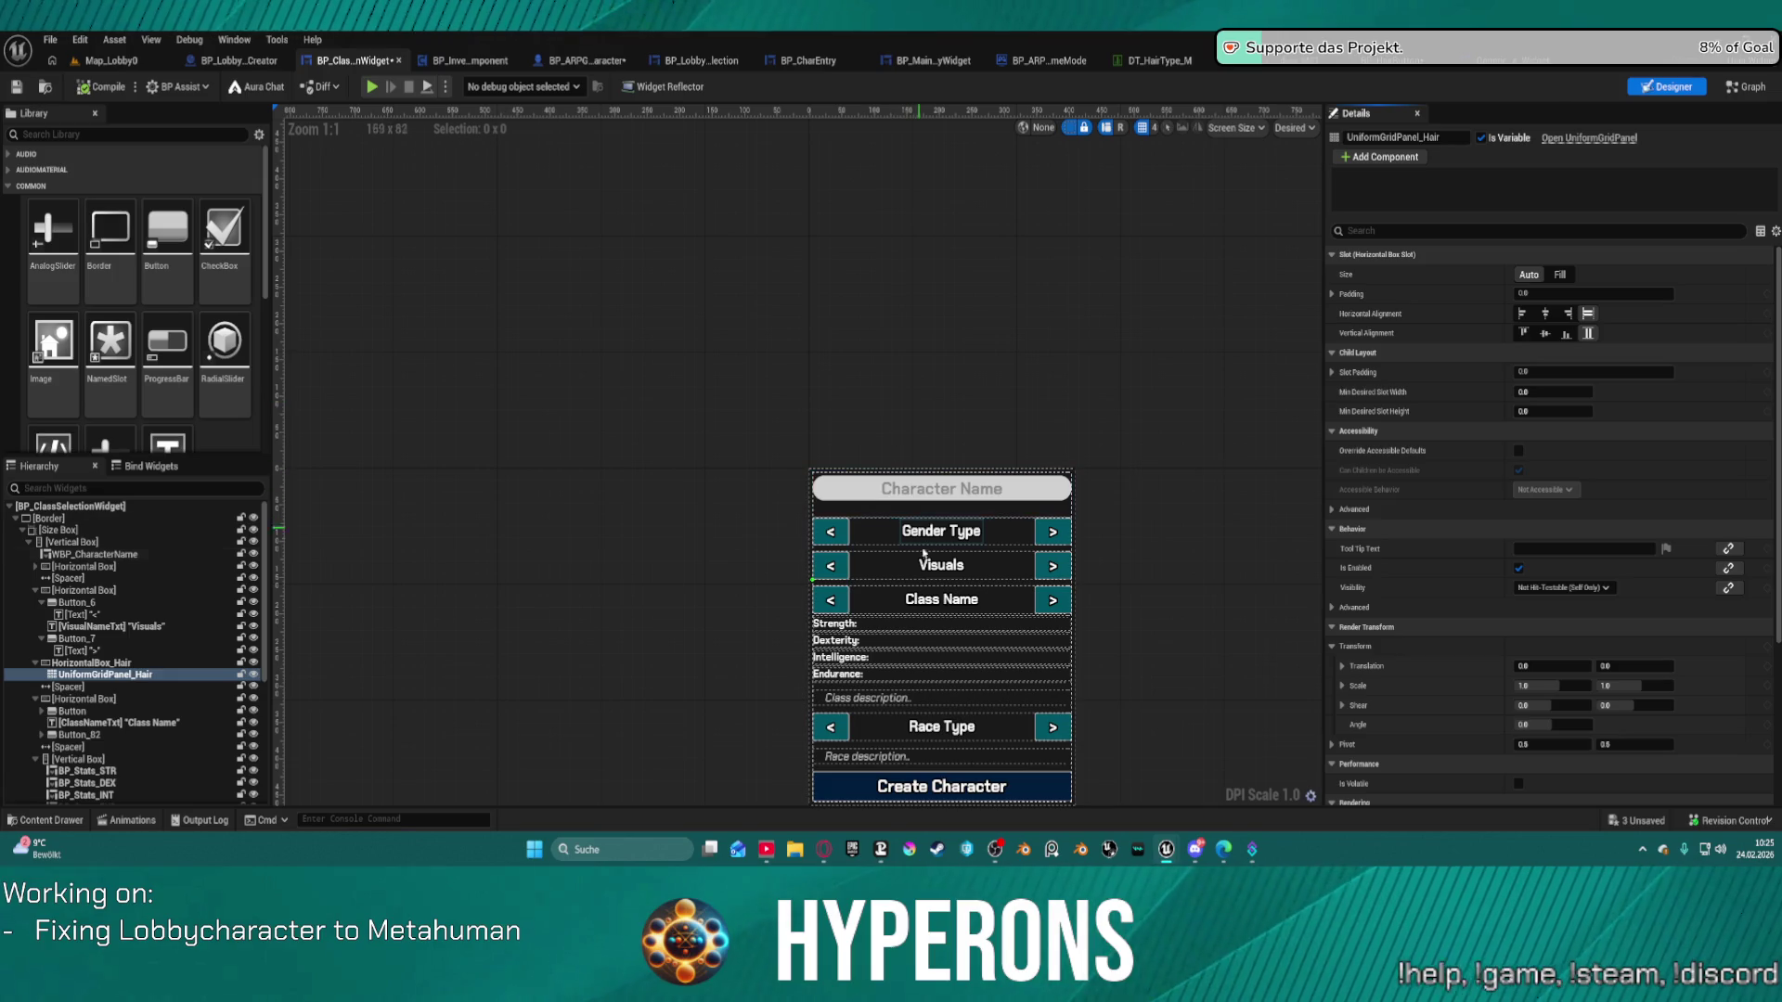
Inspect UniformGridPanel_Hair and its HorizontalBox_Hair container in the Hierarchy.
{"action": "left_click", "coordinate": [88, 676]}
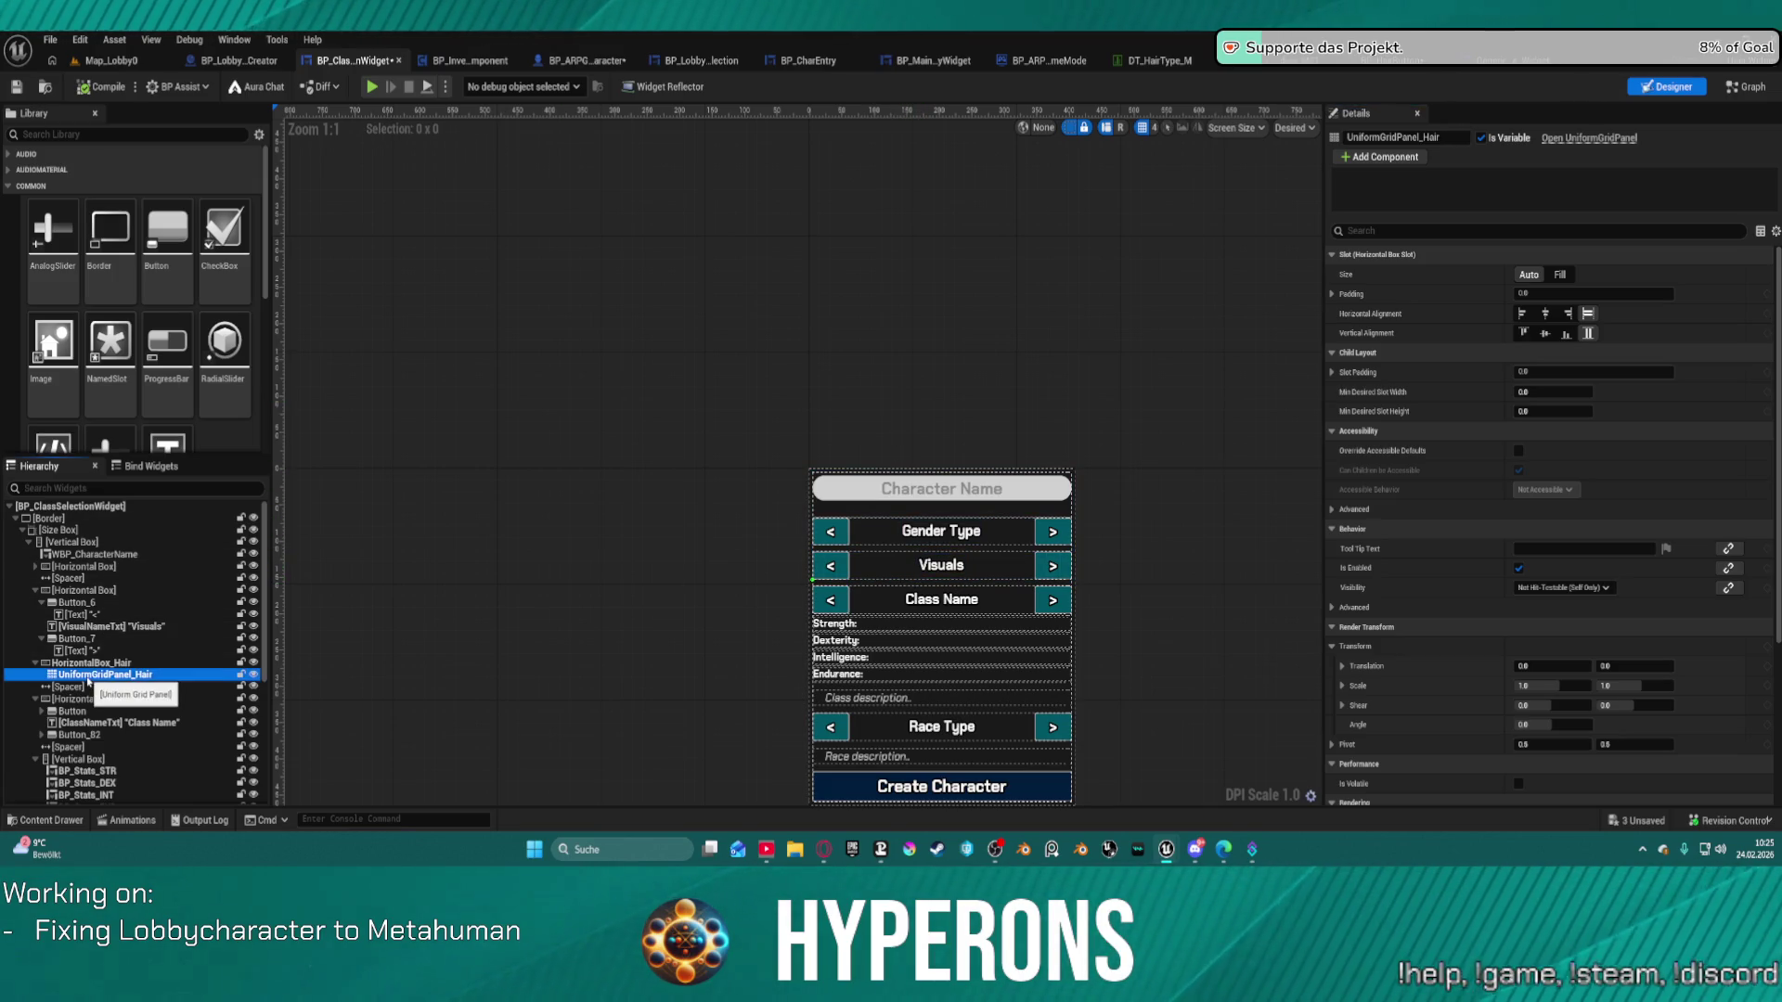
{"action": "right_click", "coordinate": [89, 677]}
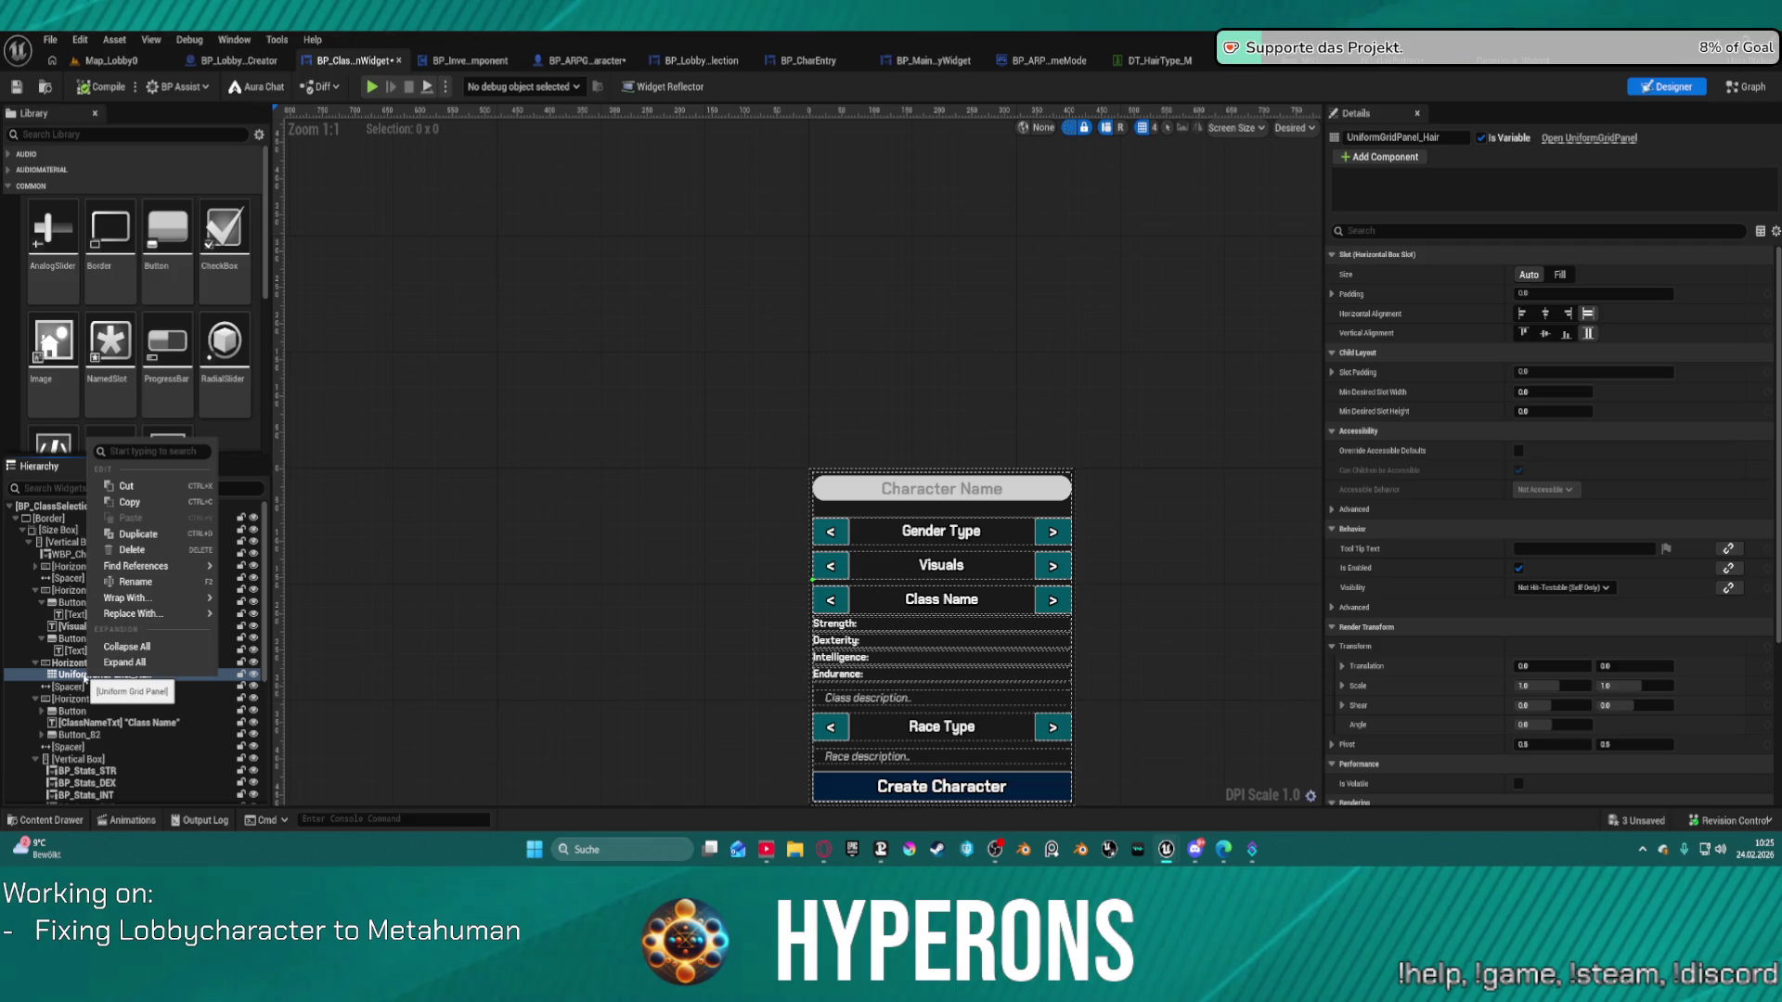
{"action": "mouse_move", "coordinate": [140, 613]}
{"action": "left_click", "coordinate": [74, 675]}
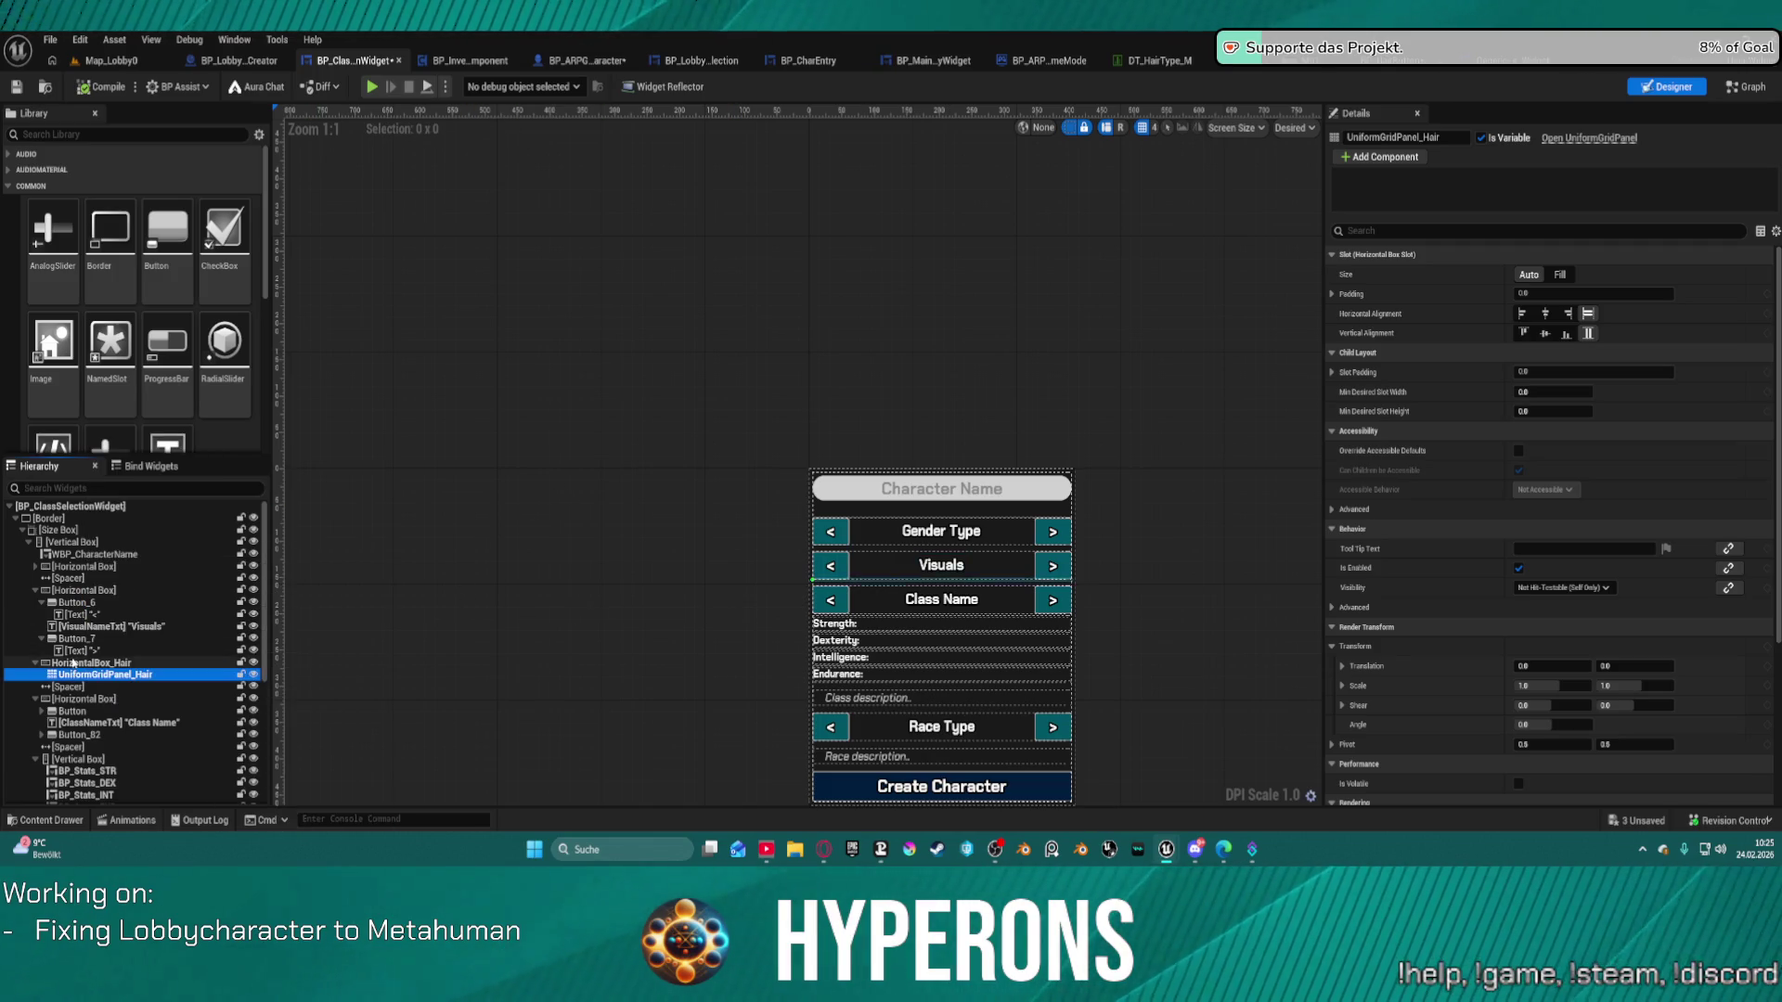
{"action": "left_click", "coordinate": [86, 663]}
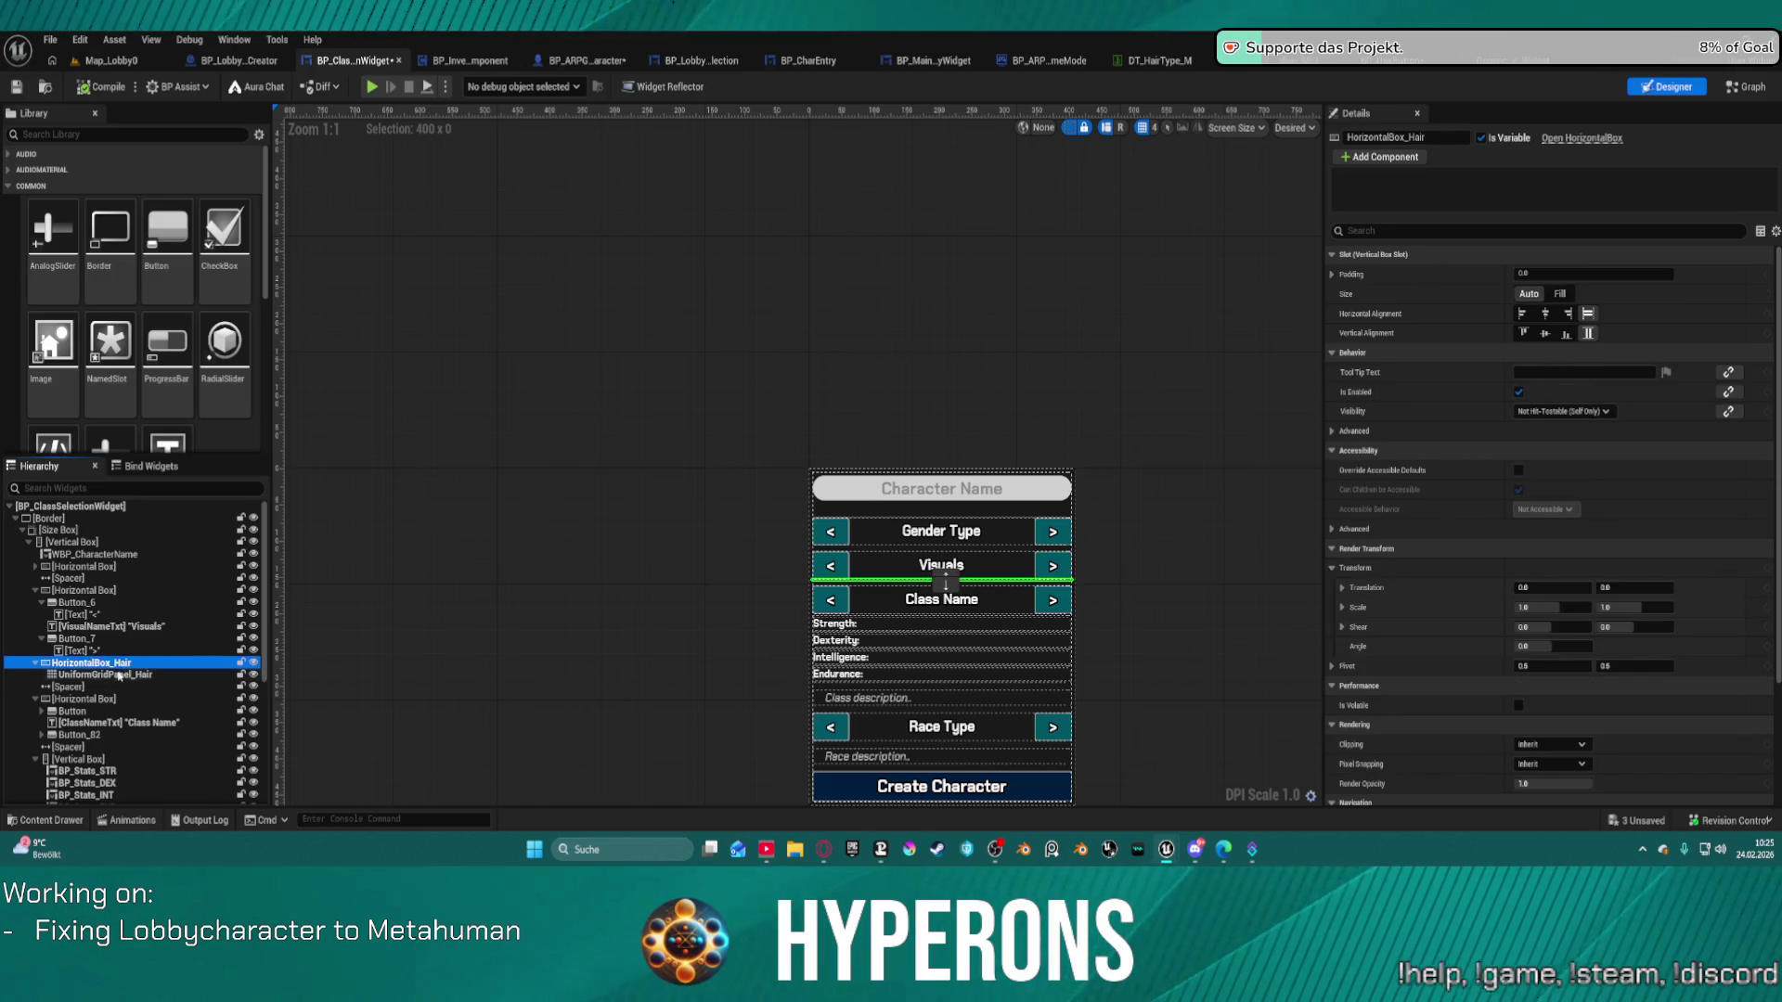
{"action": "left_click", "coordinate": [116, 675]}
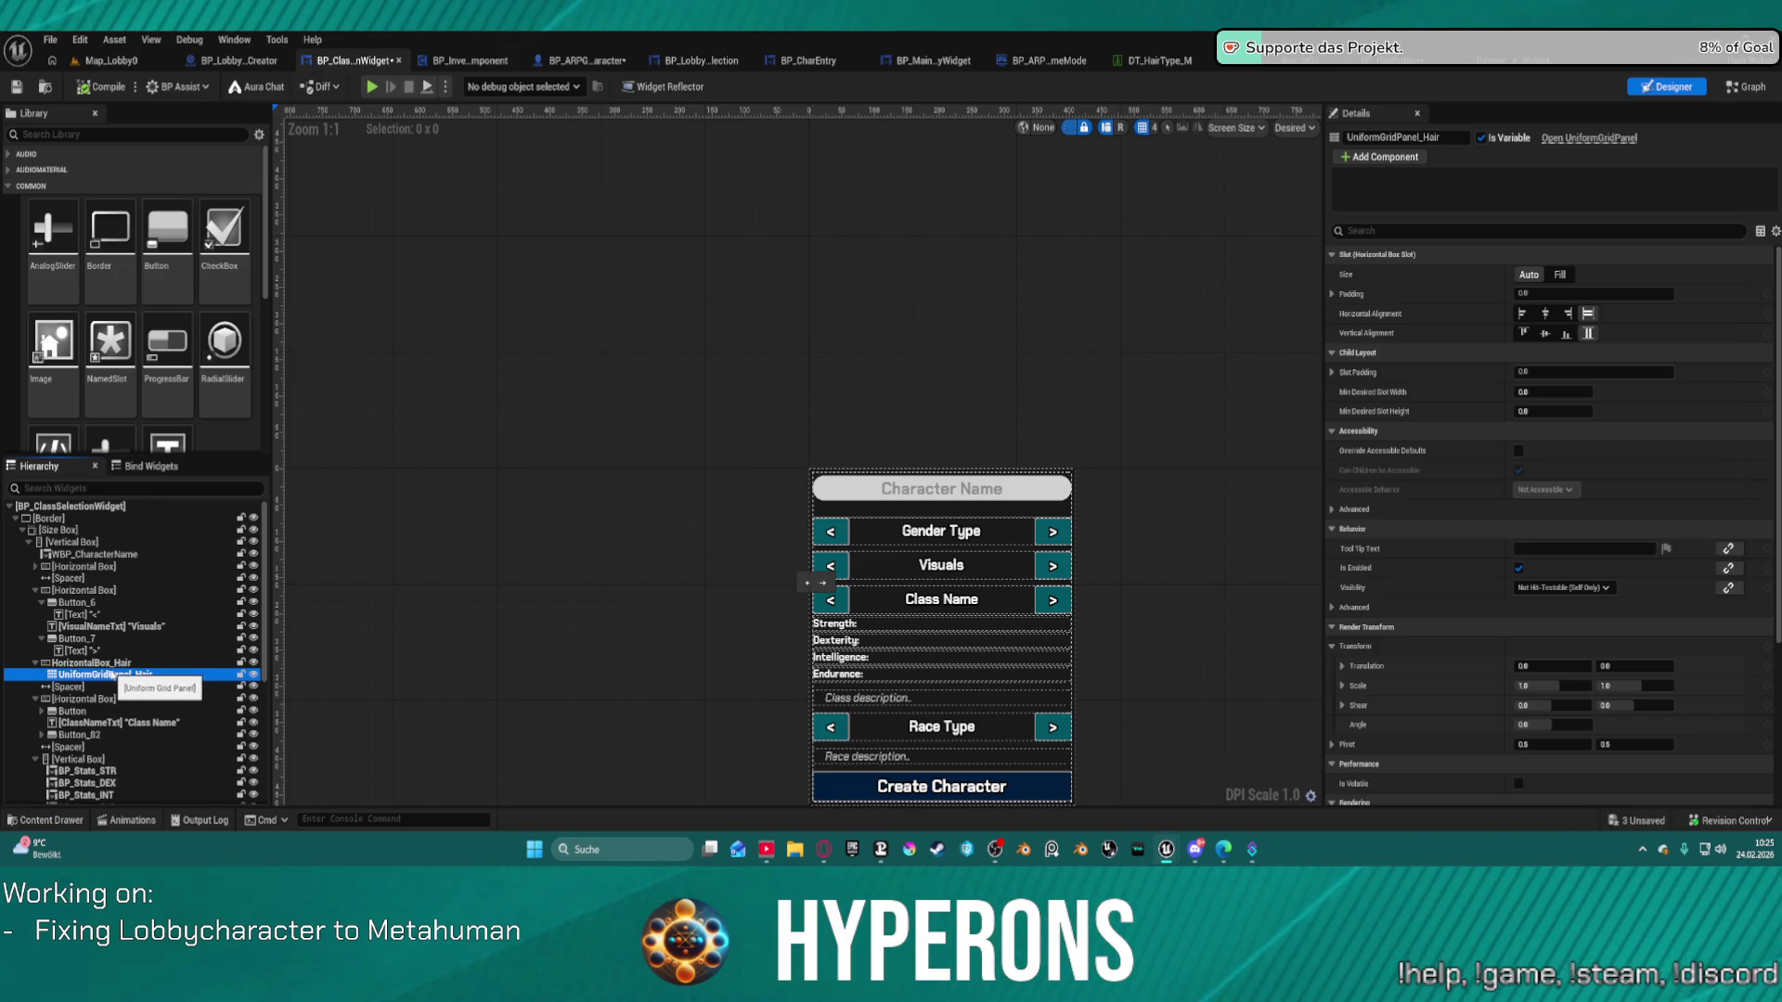
{"action": "left_click", "coordinate": [93, 663]}
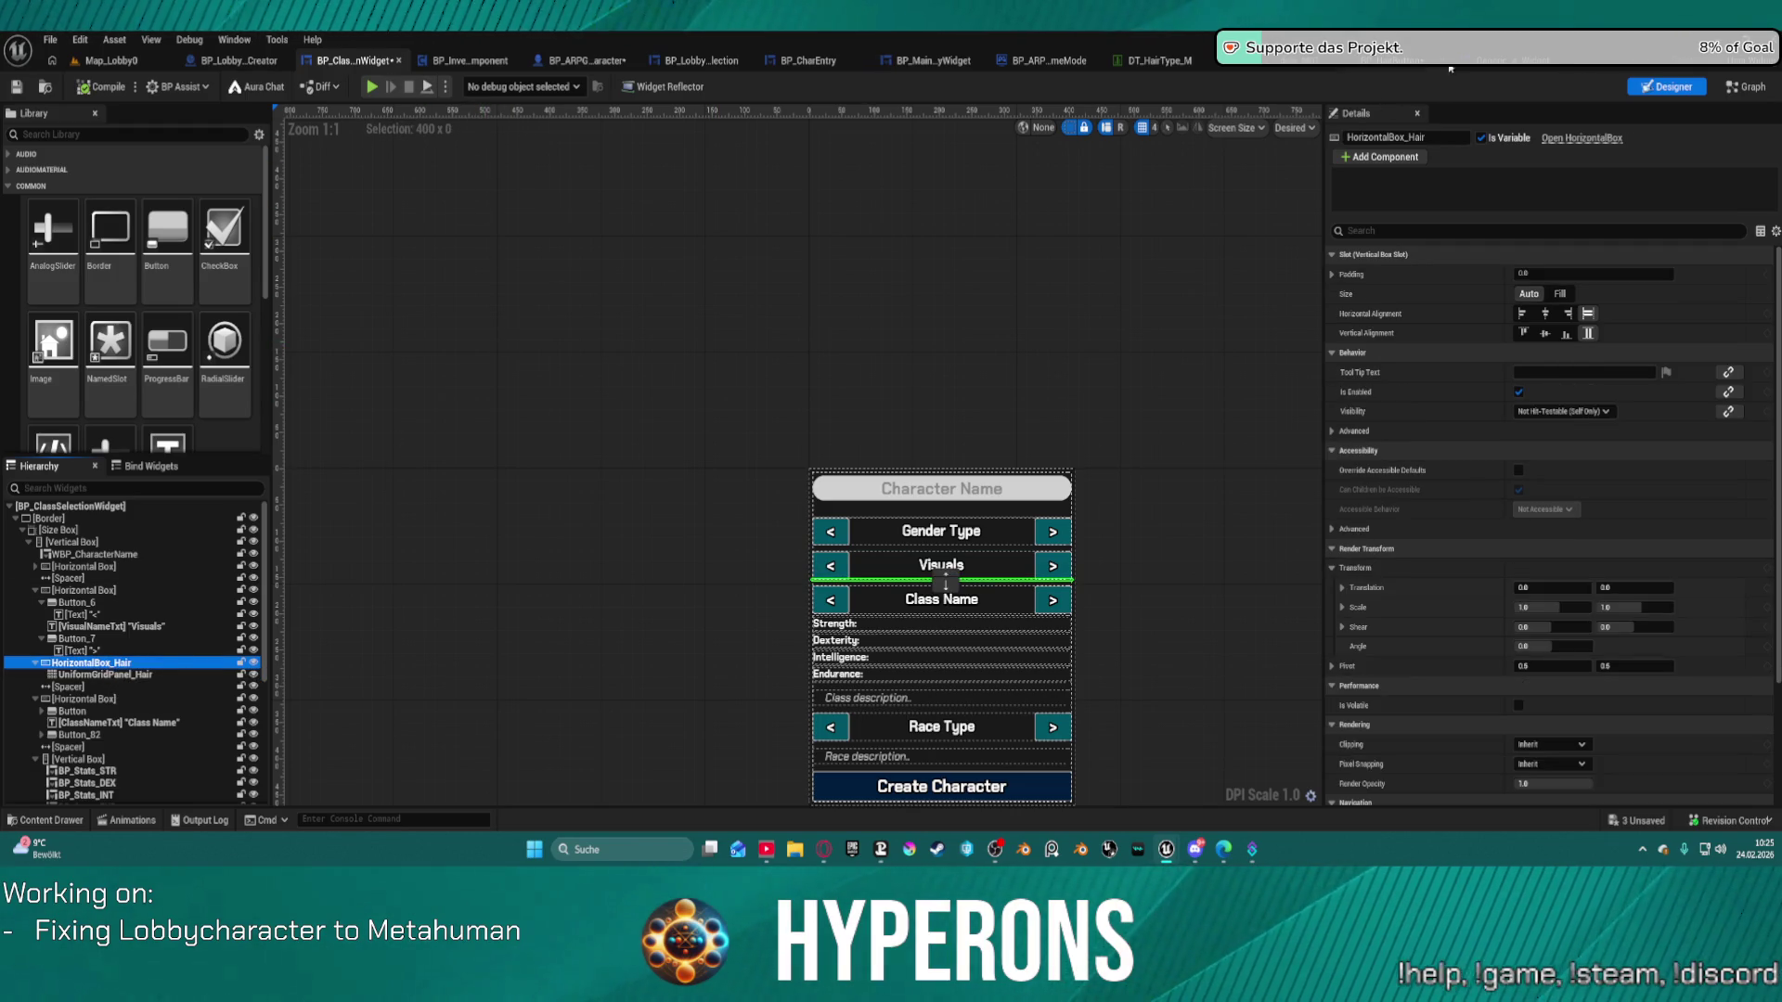
Return from GenericState_Widget to BP_ClassSelectionWidget's AddHairSelectionButtons graph.
{"action": "left_click", "coordinate": [842, 54]}
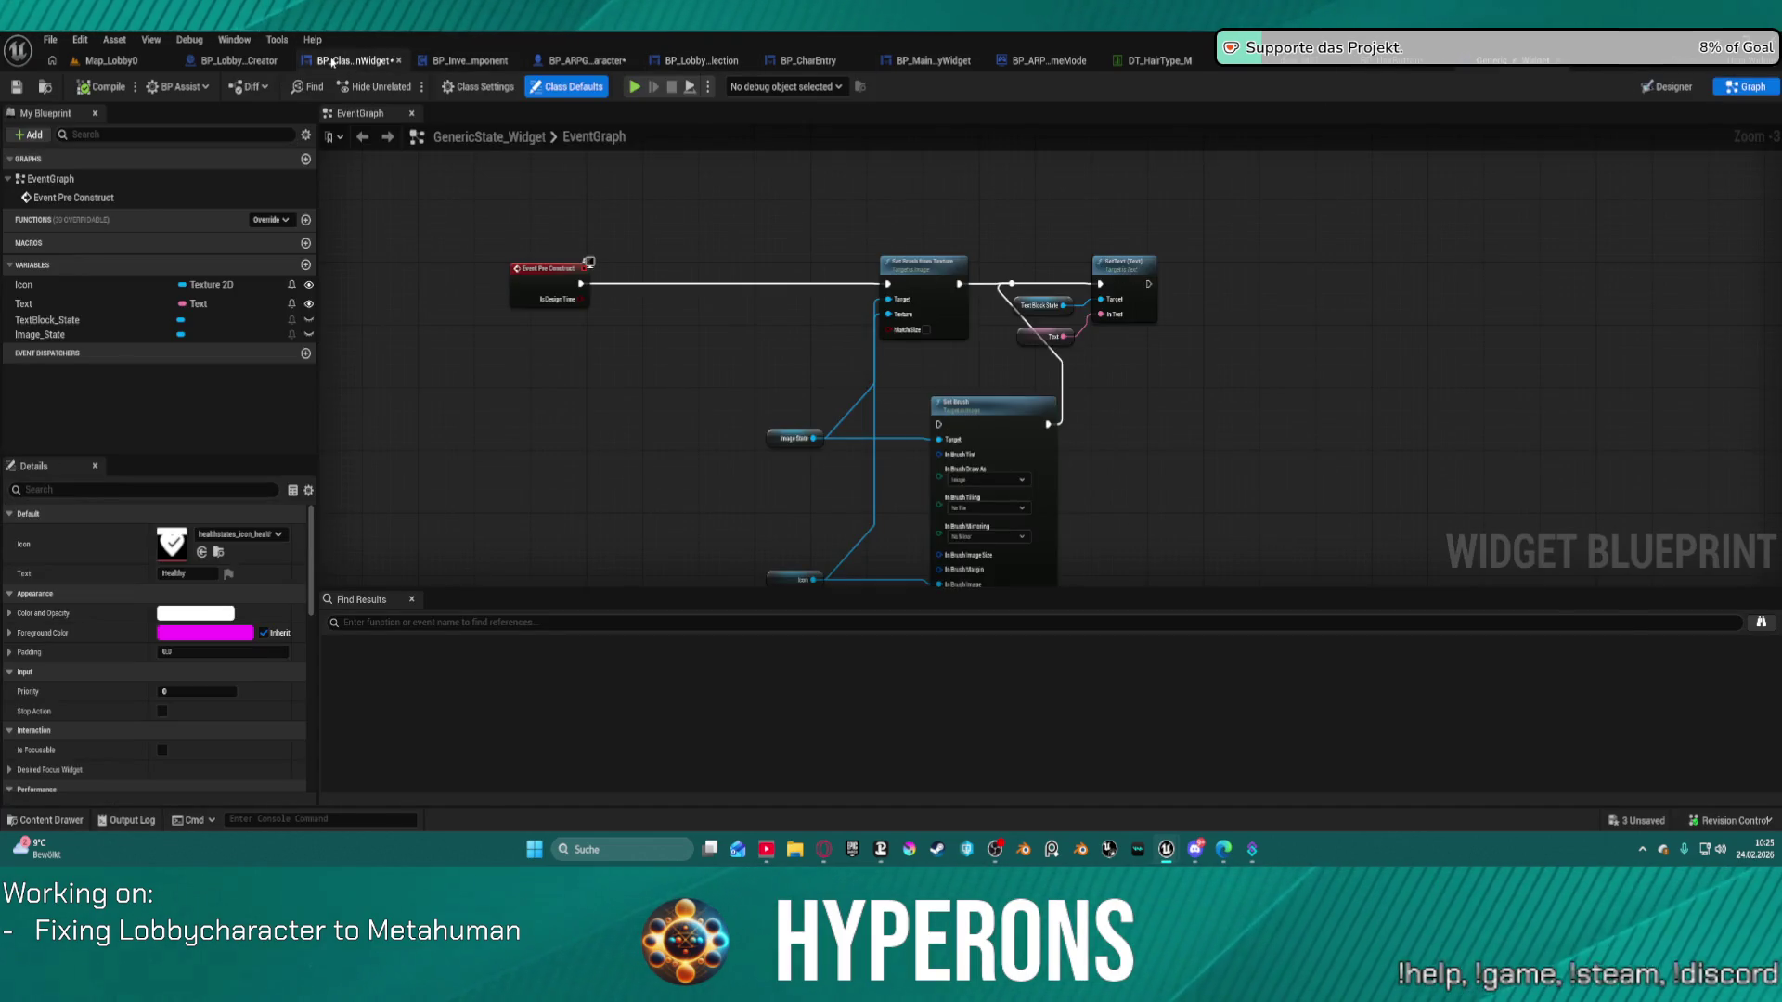
{"action": "left_click", "coordinate": [332, 63]}
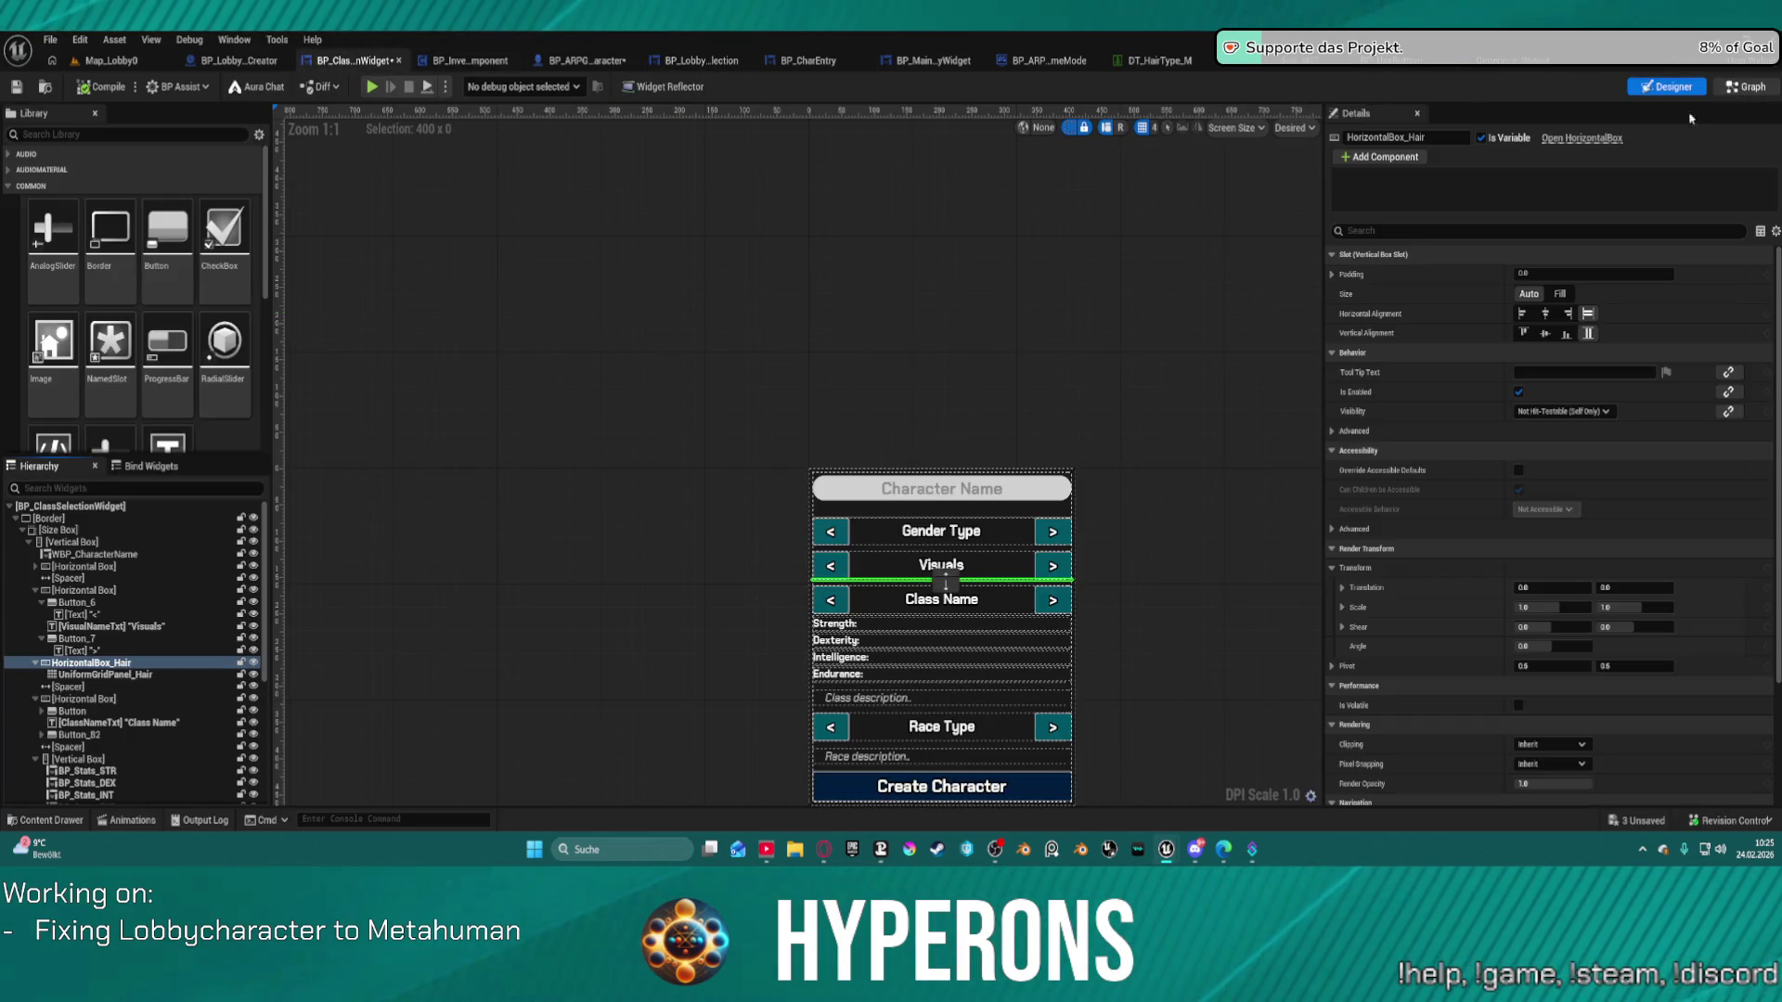
{"action": "left_click", "coordinate": [1745, 86]}
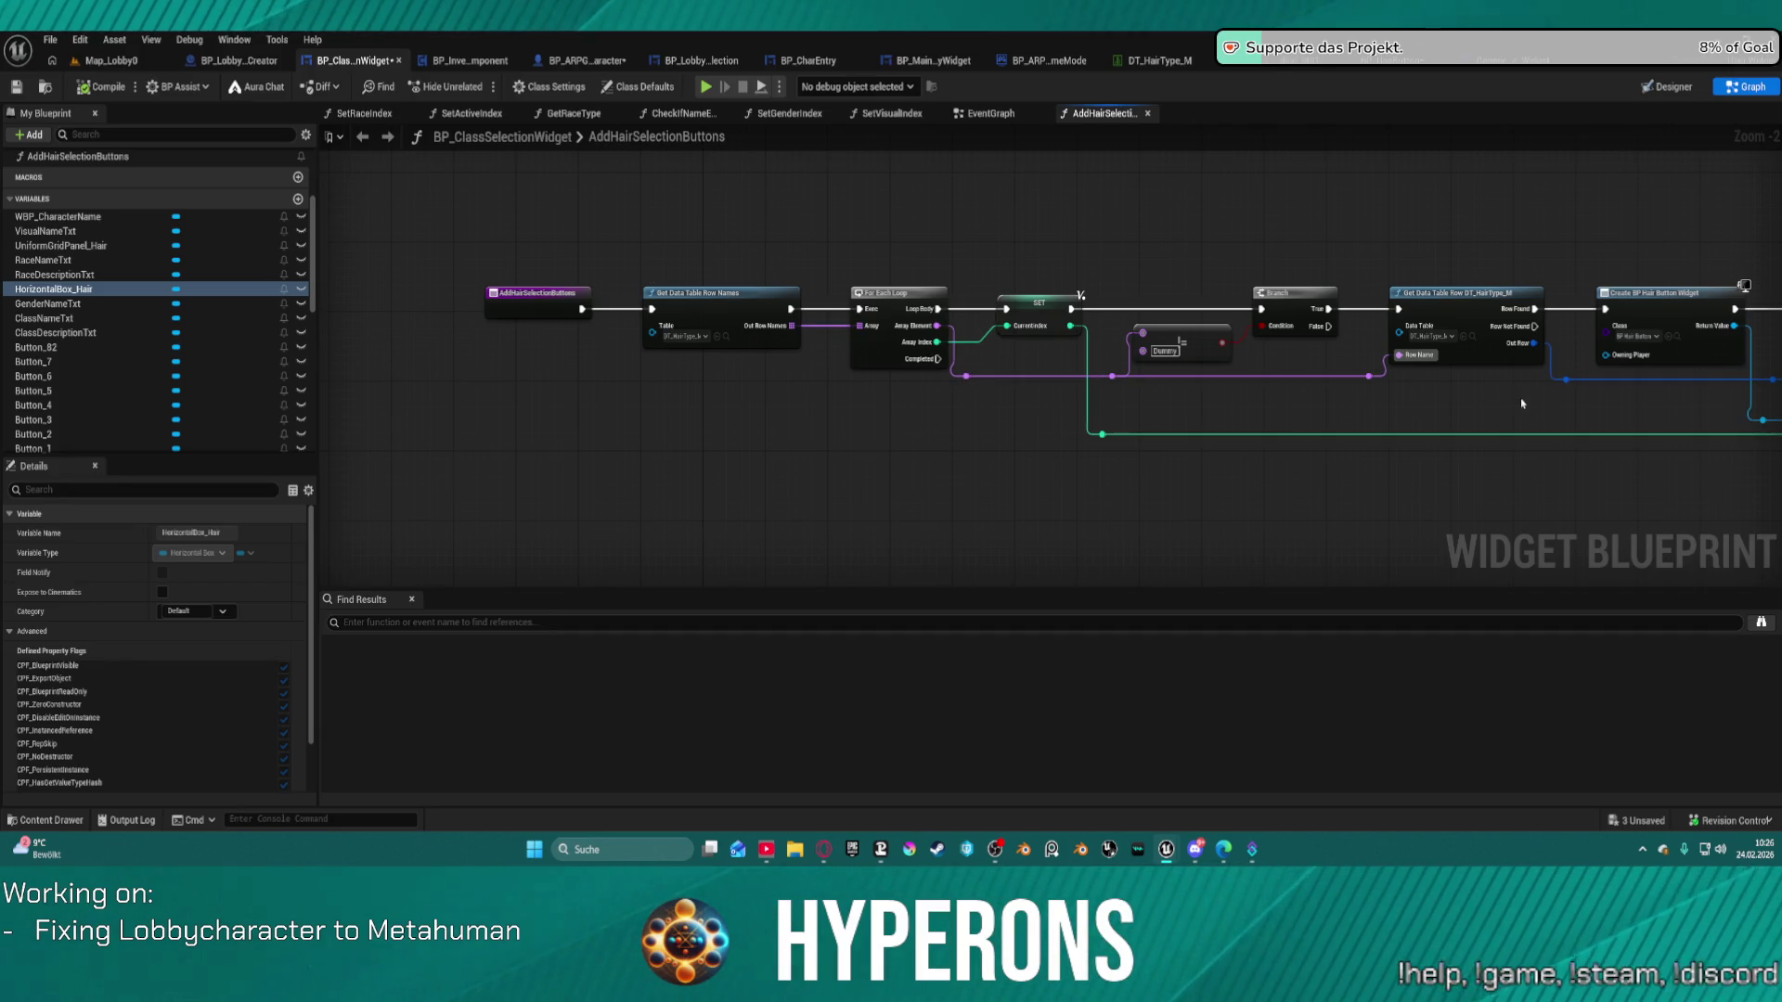
Tidy the chain, nudging Break S AI Groom Array down and the Columns getter down-left.
{"action": "mouse_move", "coordinate": [1081, 295]}
{"action": "left_mouse_down"}
{"action": "mouse_move", "coordinate": [1088, 401]}
{"action": "mouse_move", "coordinate": [569, 398]}
{"action": "left_mouse_up"}
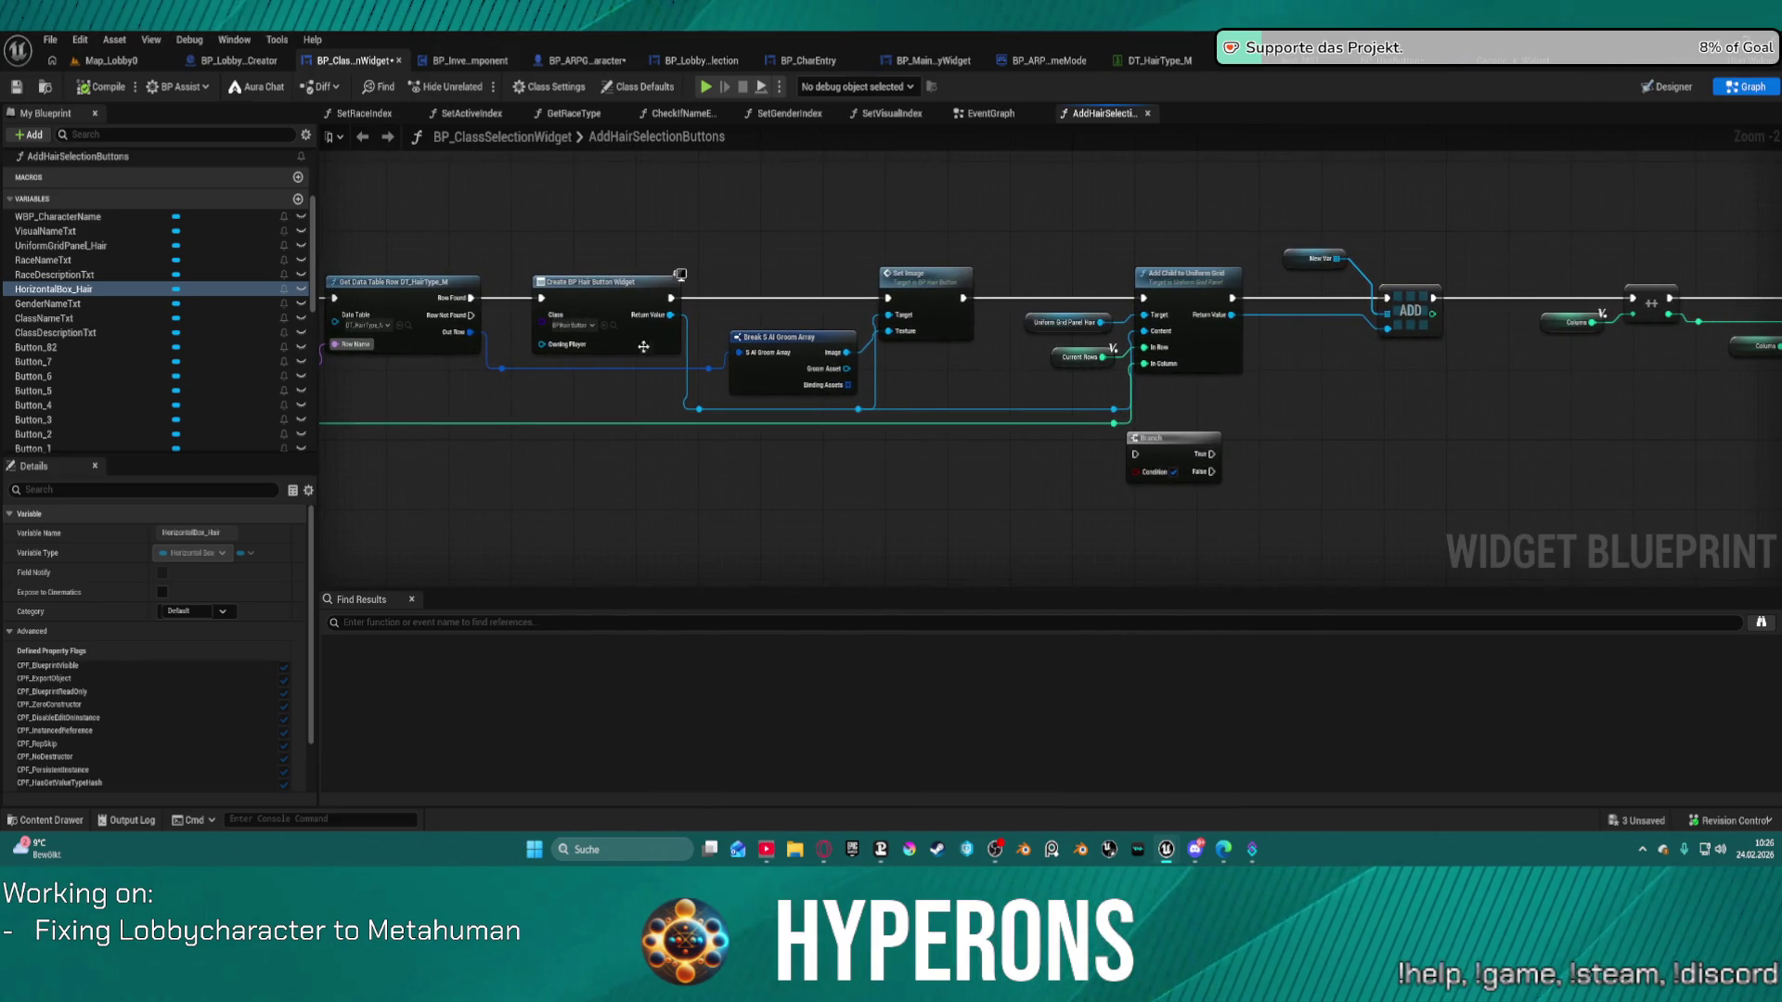
{"action": "left_click_drag", "start_coordinate": [781, 344], "coordinate": [780, 373]}
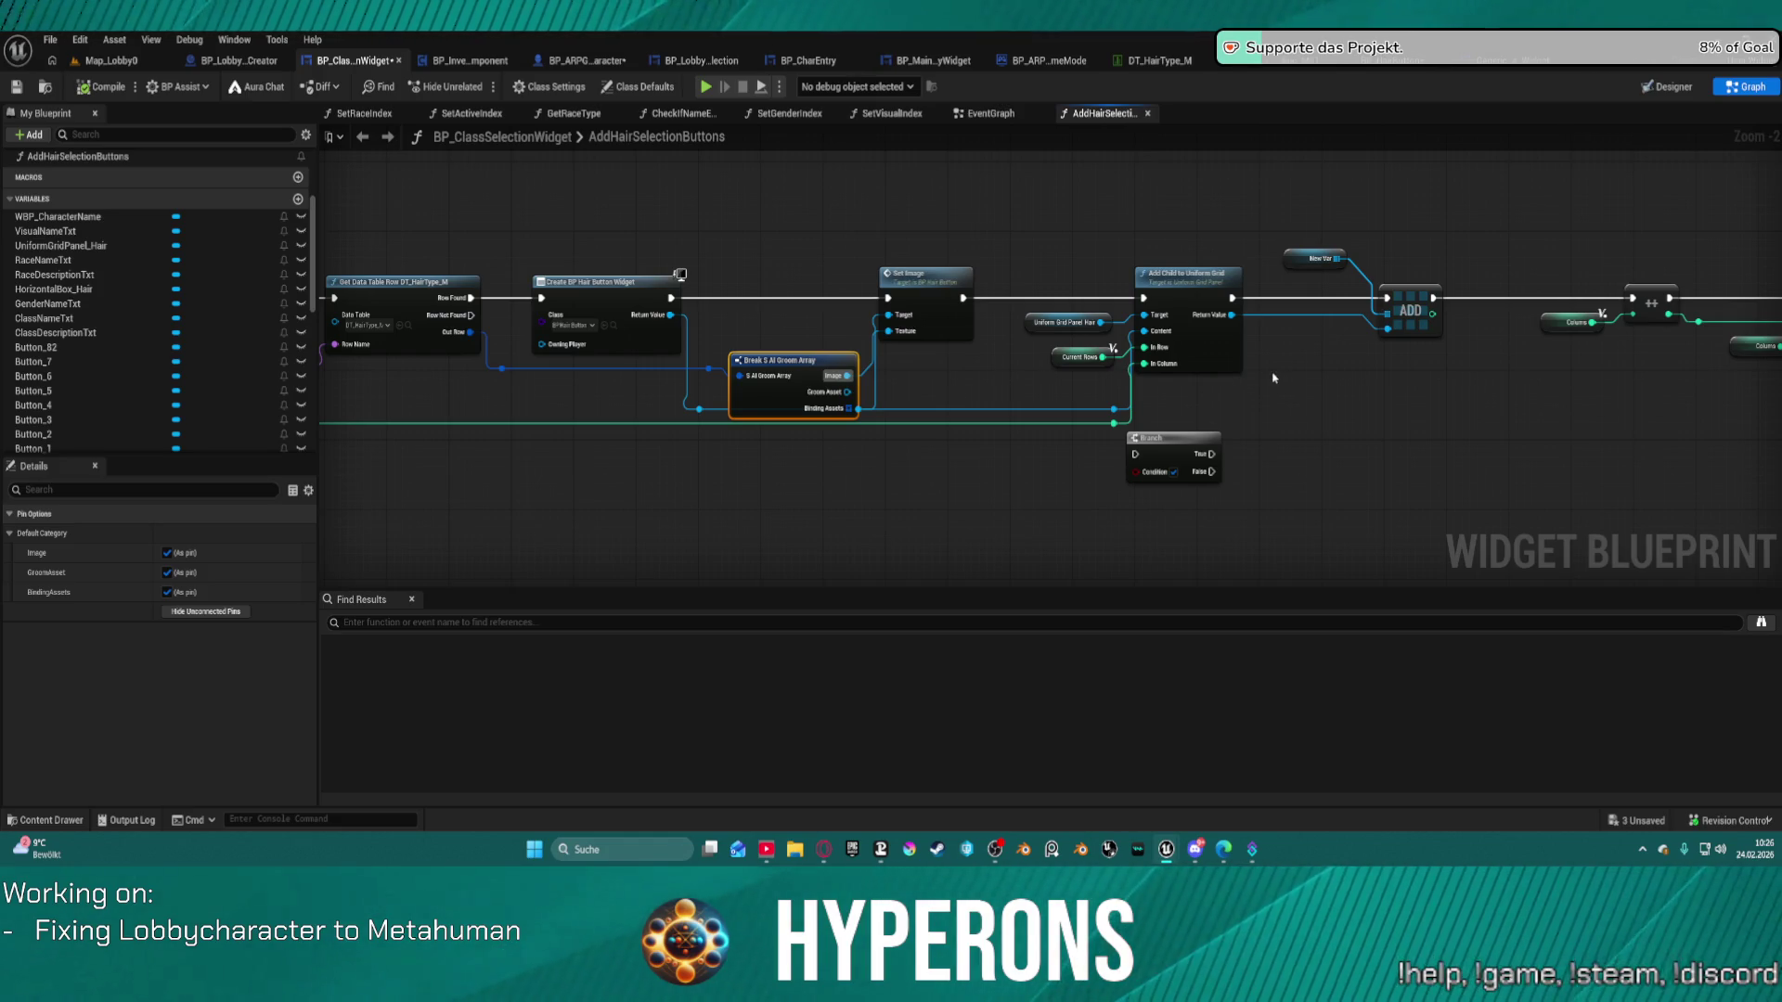
{"action": "left_click_drag", "start_coordinate": [1384, 378], "coordinate": [985, 382]}
{"action": "left_click_drag", "start_coordinate": [1132, 332], "coordinate": [1079, 401]}
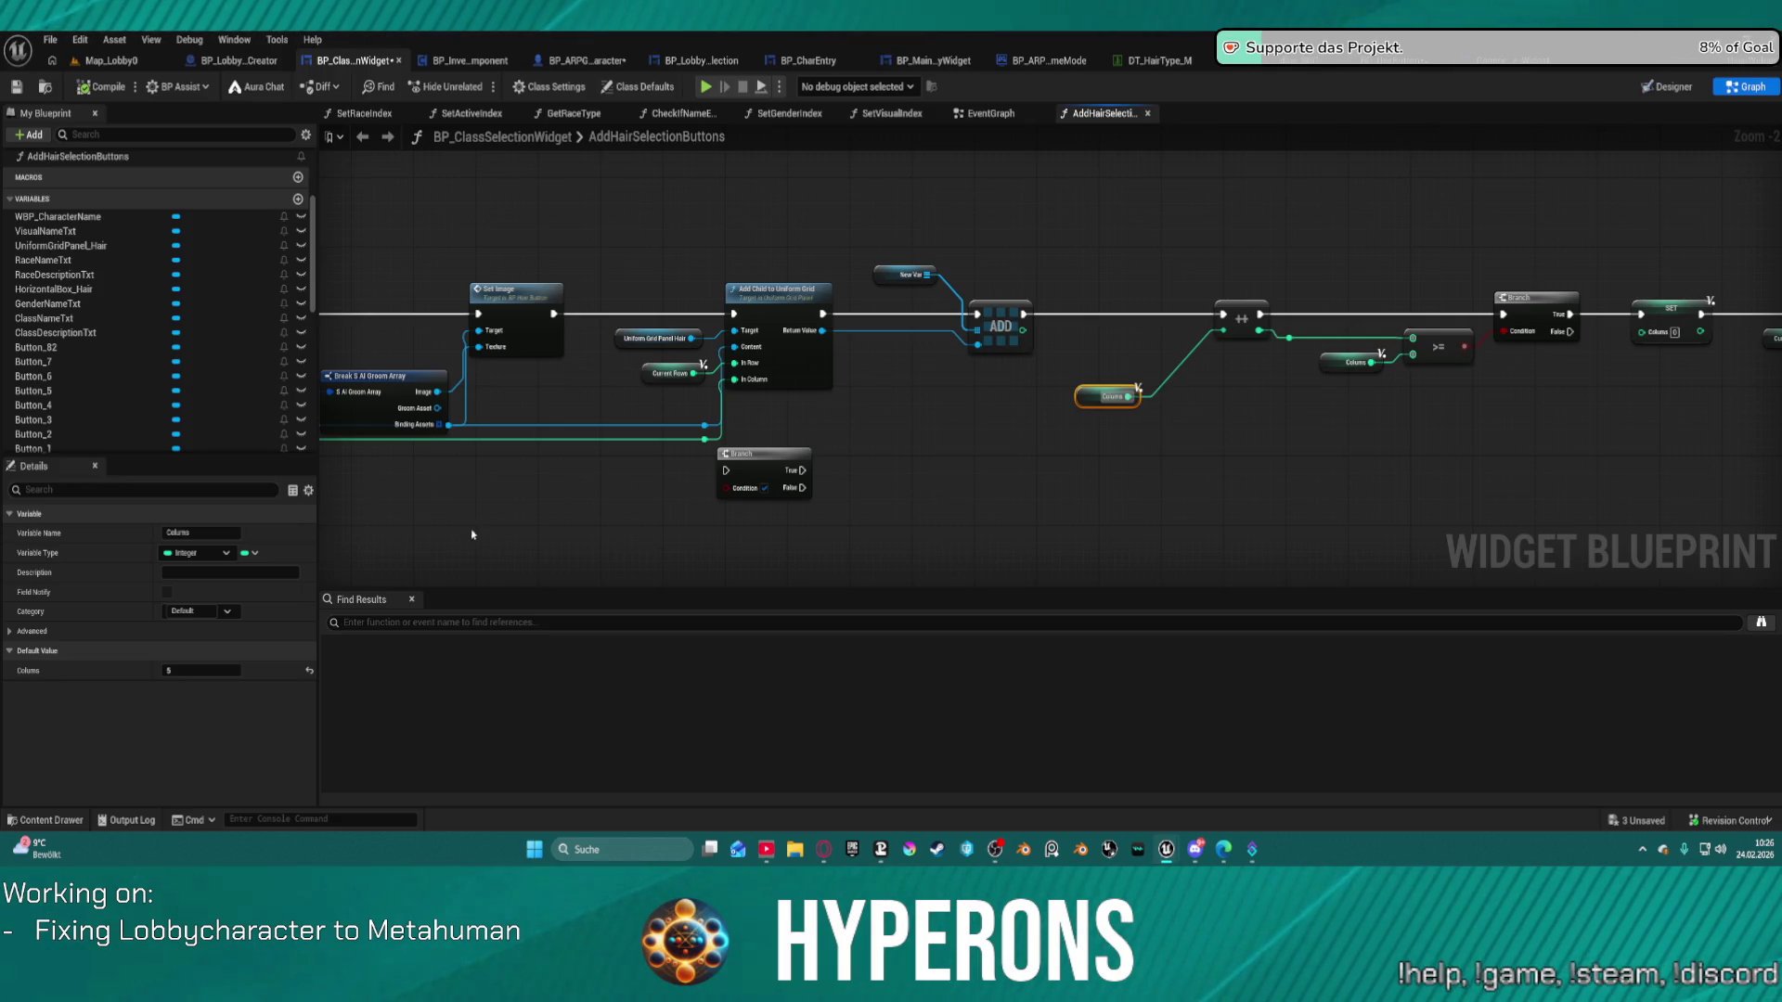
Set the Columns variable's default value to 0.
{"action": "left_click", "coordinate": [223, 671]}
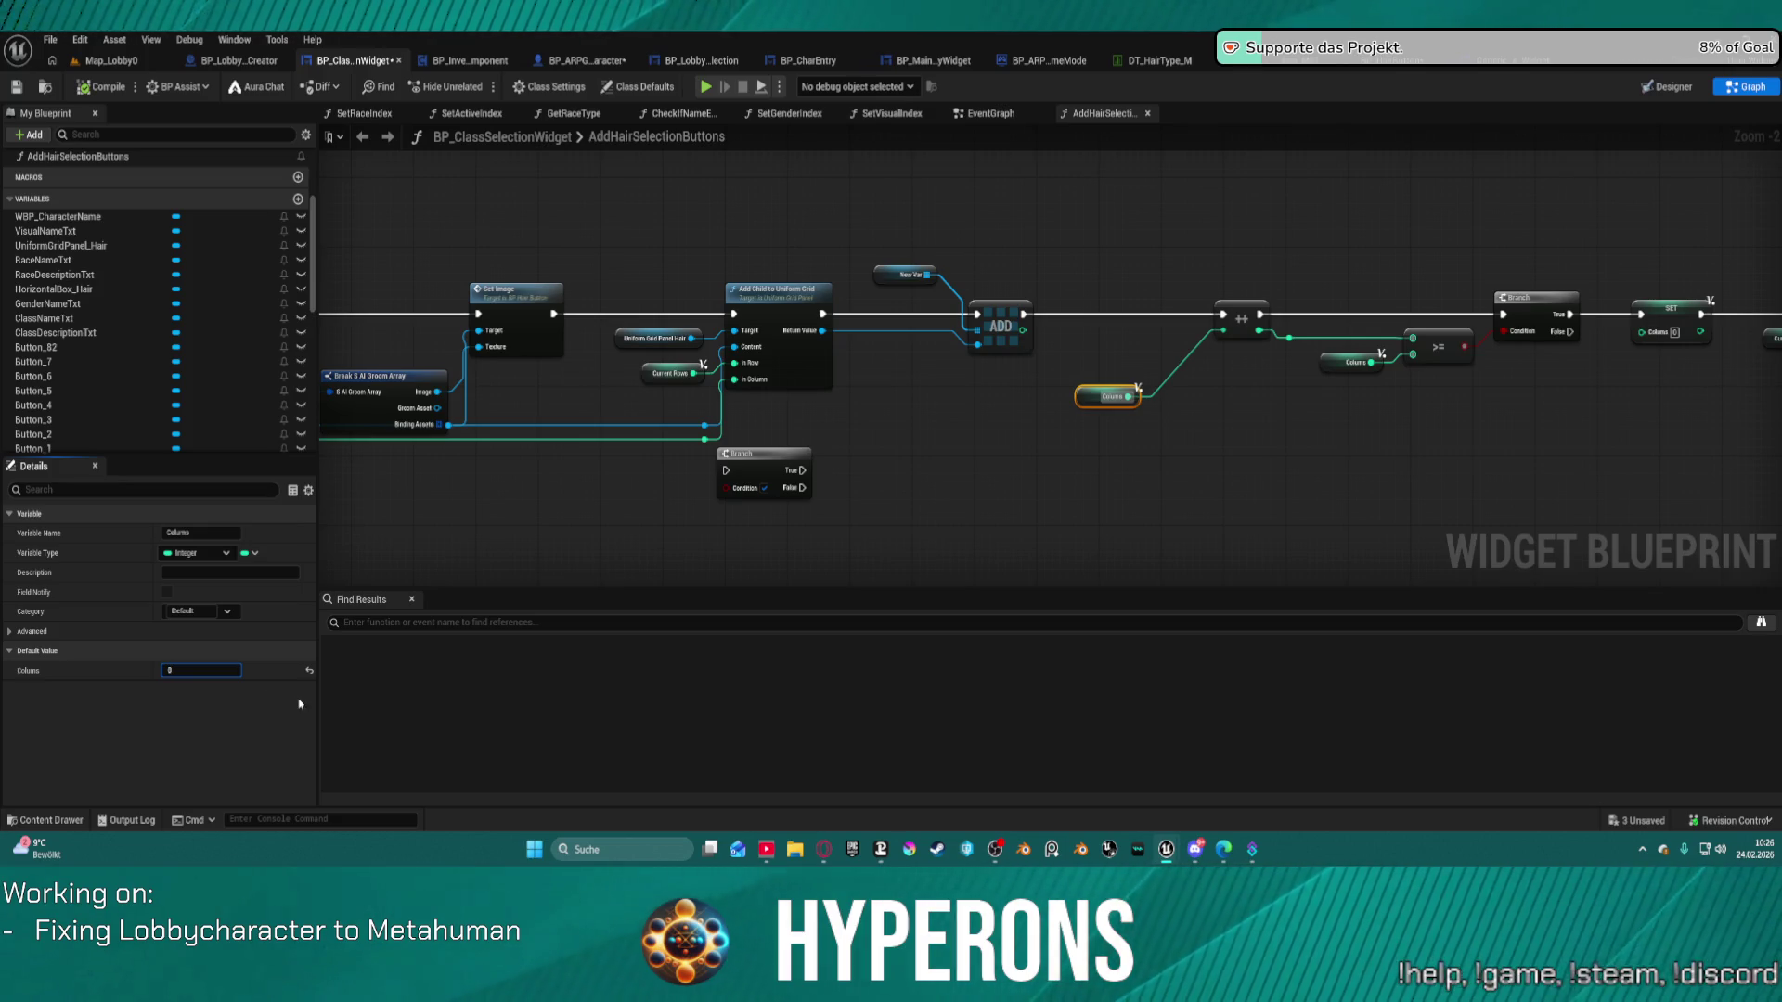
{"action": "type", "text": "0"}
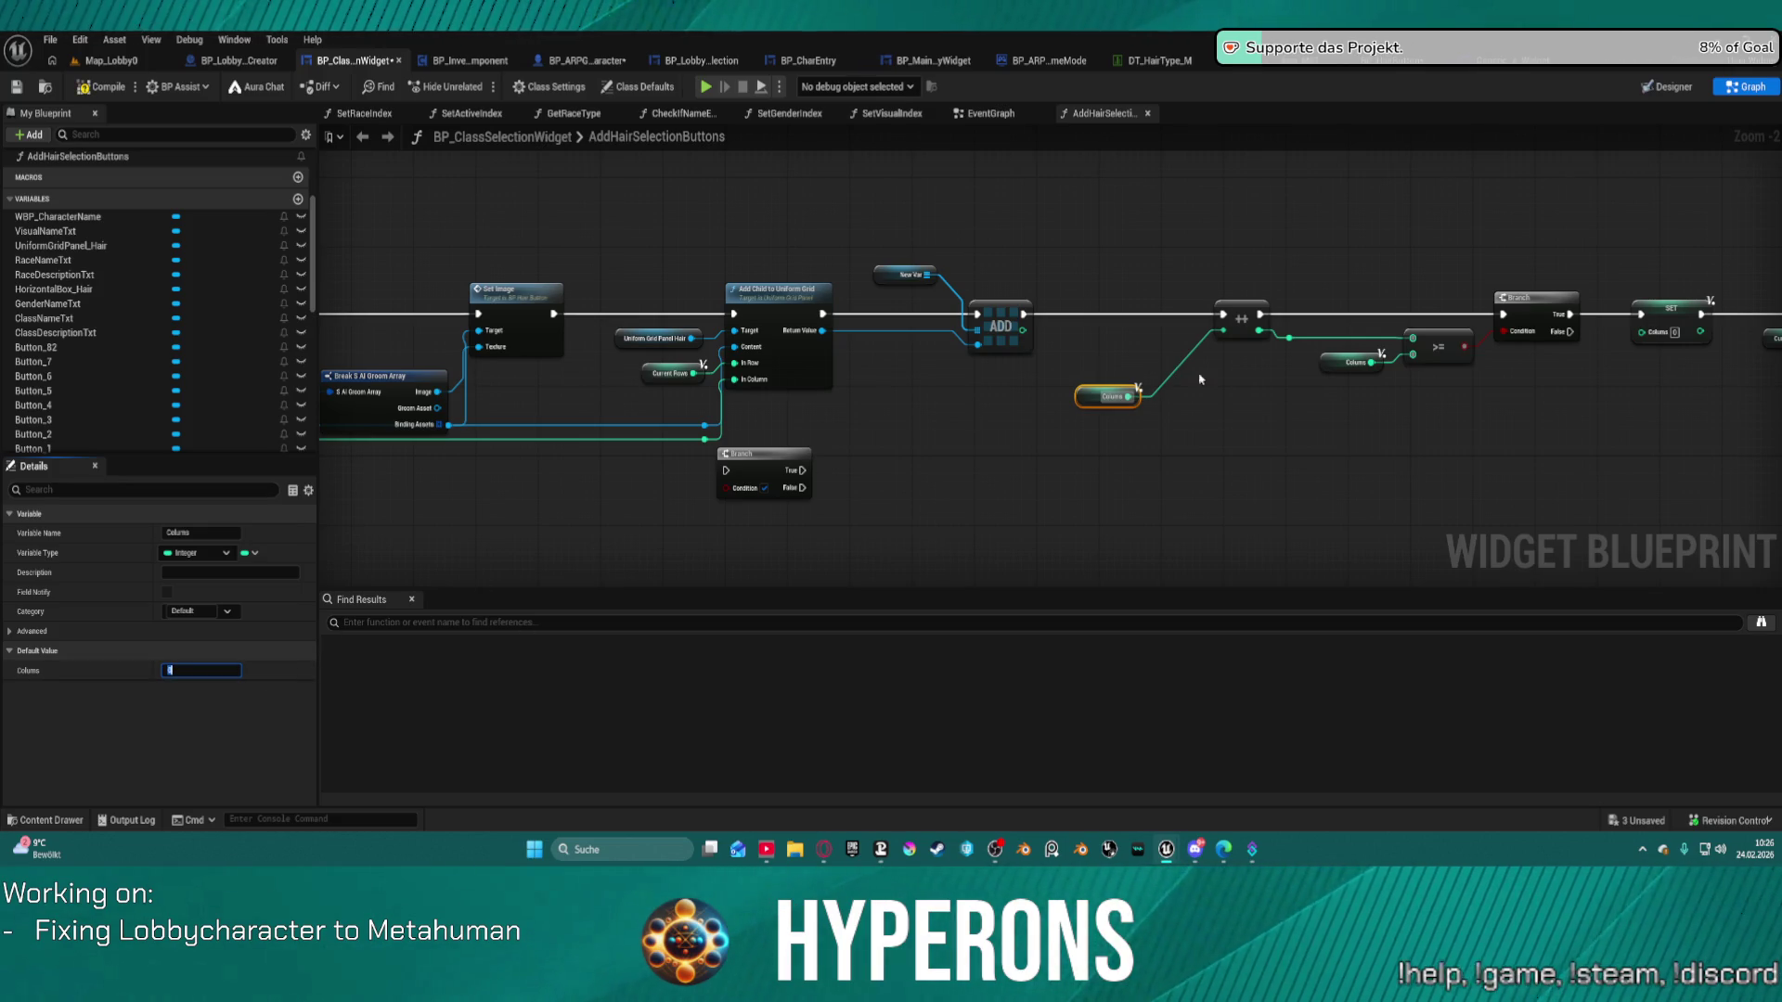
{"action": "left_click", "coordinate": [1201, 380]}
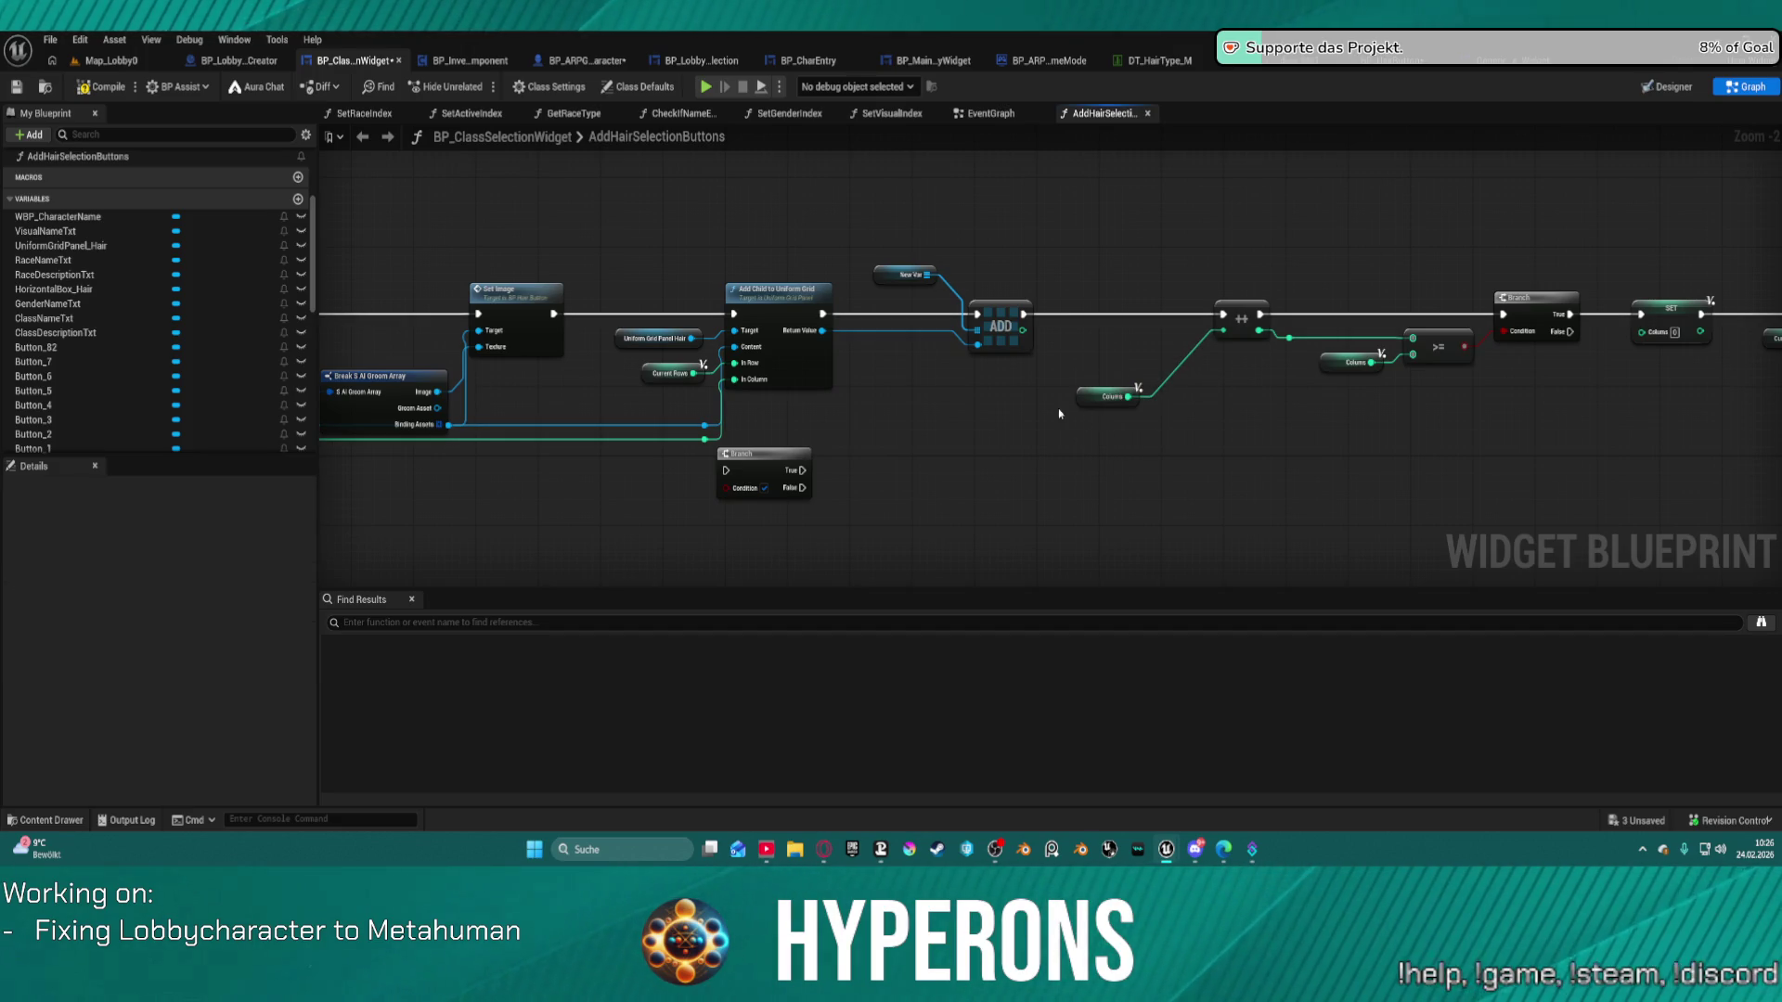
Delete the extra Column getter feeding the >= comparison node.
{"action": "mouse_move", "coordinate": [1151, 444]}
{"action": "left_mouse_down"}
{"action": "mouse_move", "coordinate": [1102, 414]}
{"action": "mouse_move", "coordinate": [863, 463]}
{"action": "left_mouse_up"}
{"action": "left_click_drag", "start_coordinate": [875, 396], "coordinate": [853, 464]}
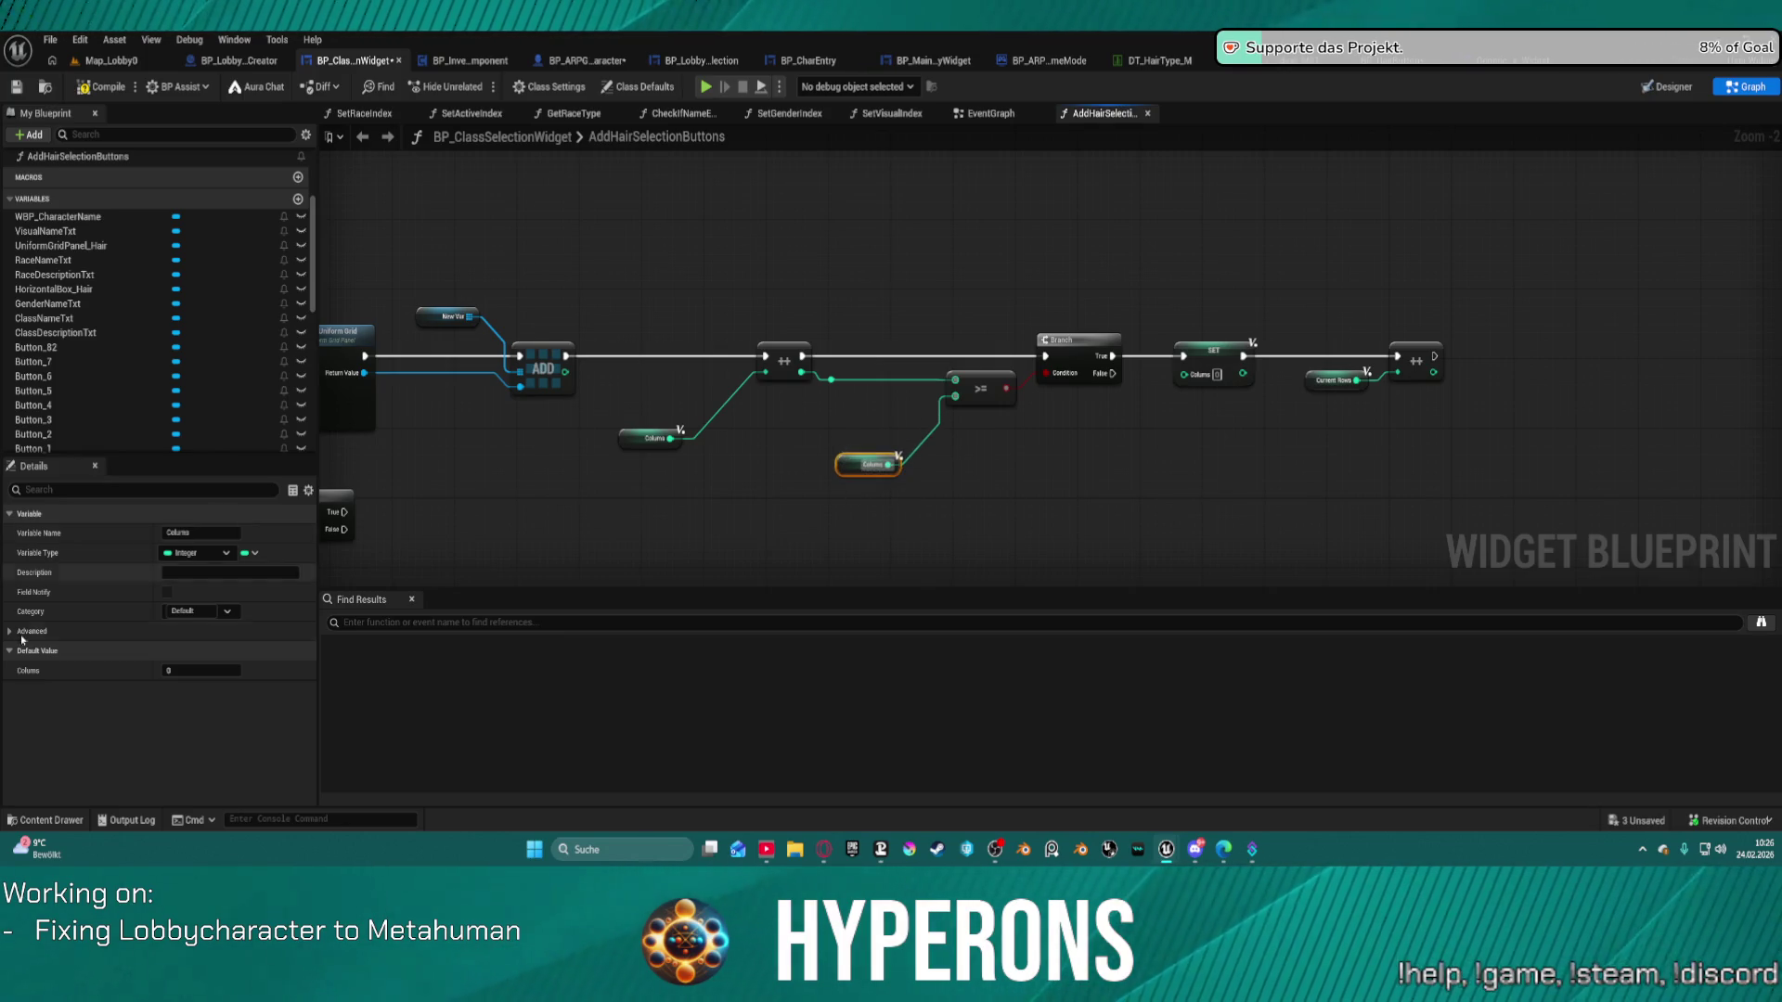
{"action": "left_click", "coordinate": [842, 462]}
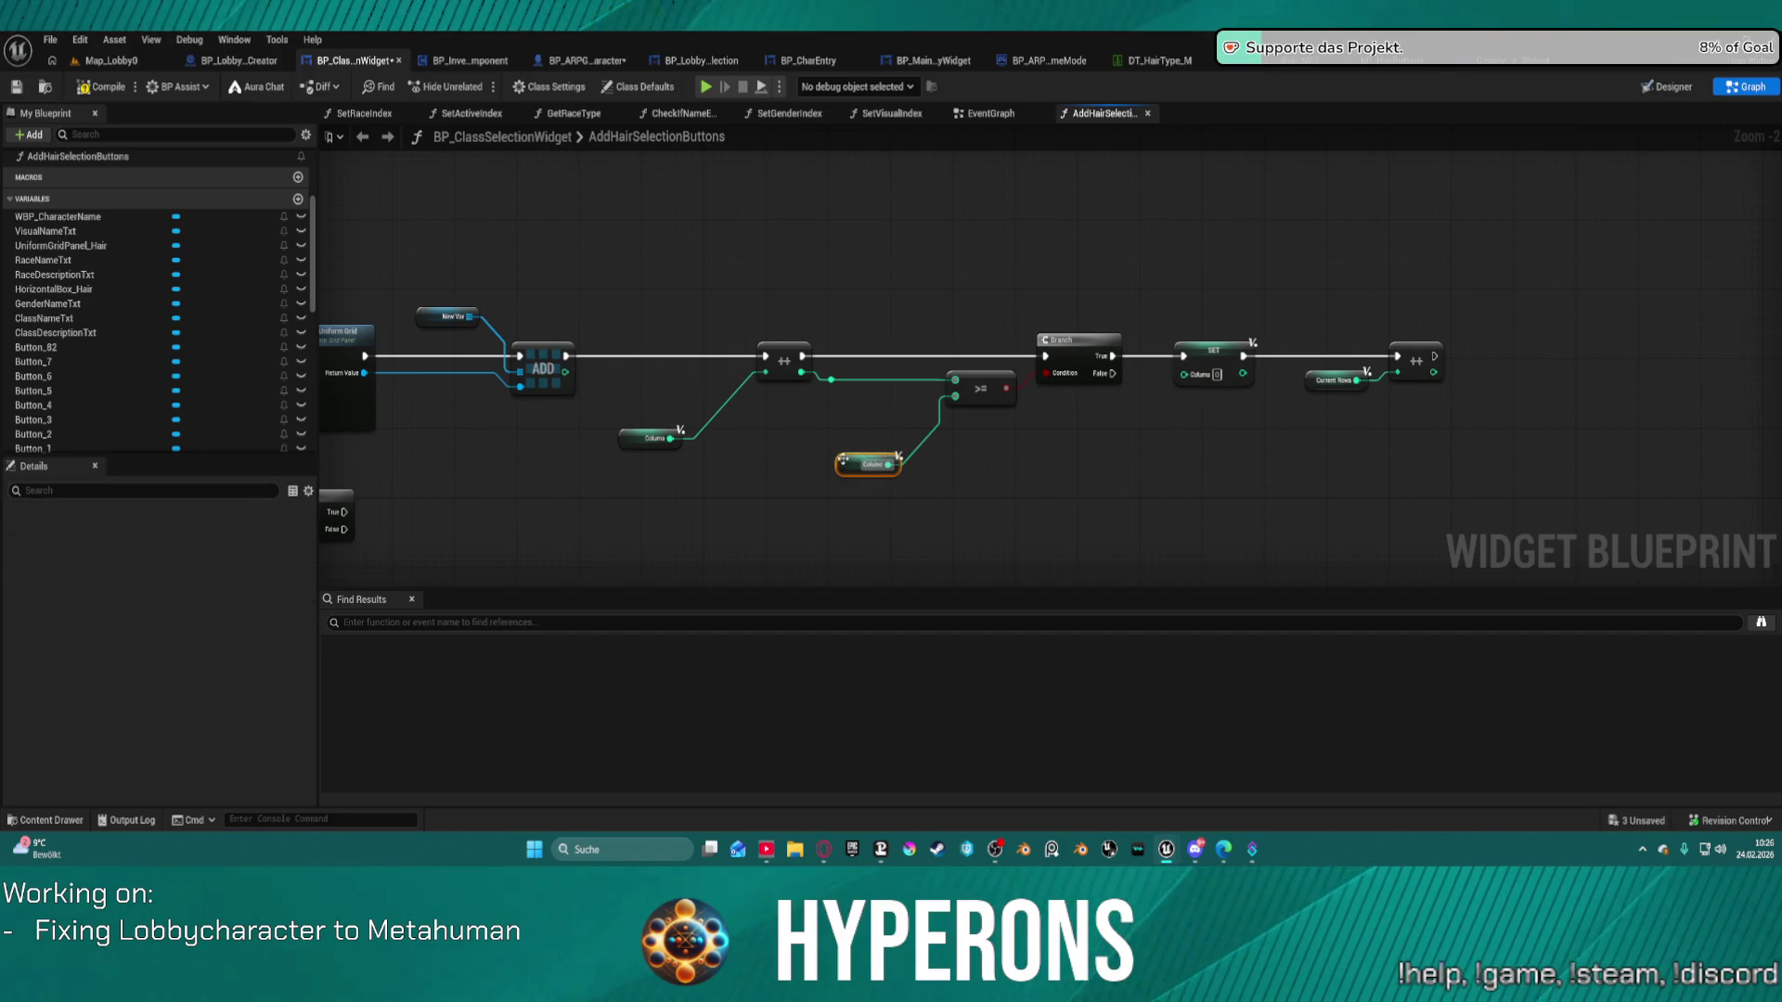
{"action": "key", "text": "Delete"}
{"action": "left_click", "coordinate": [956, 376]}
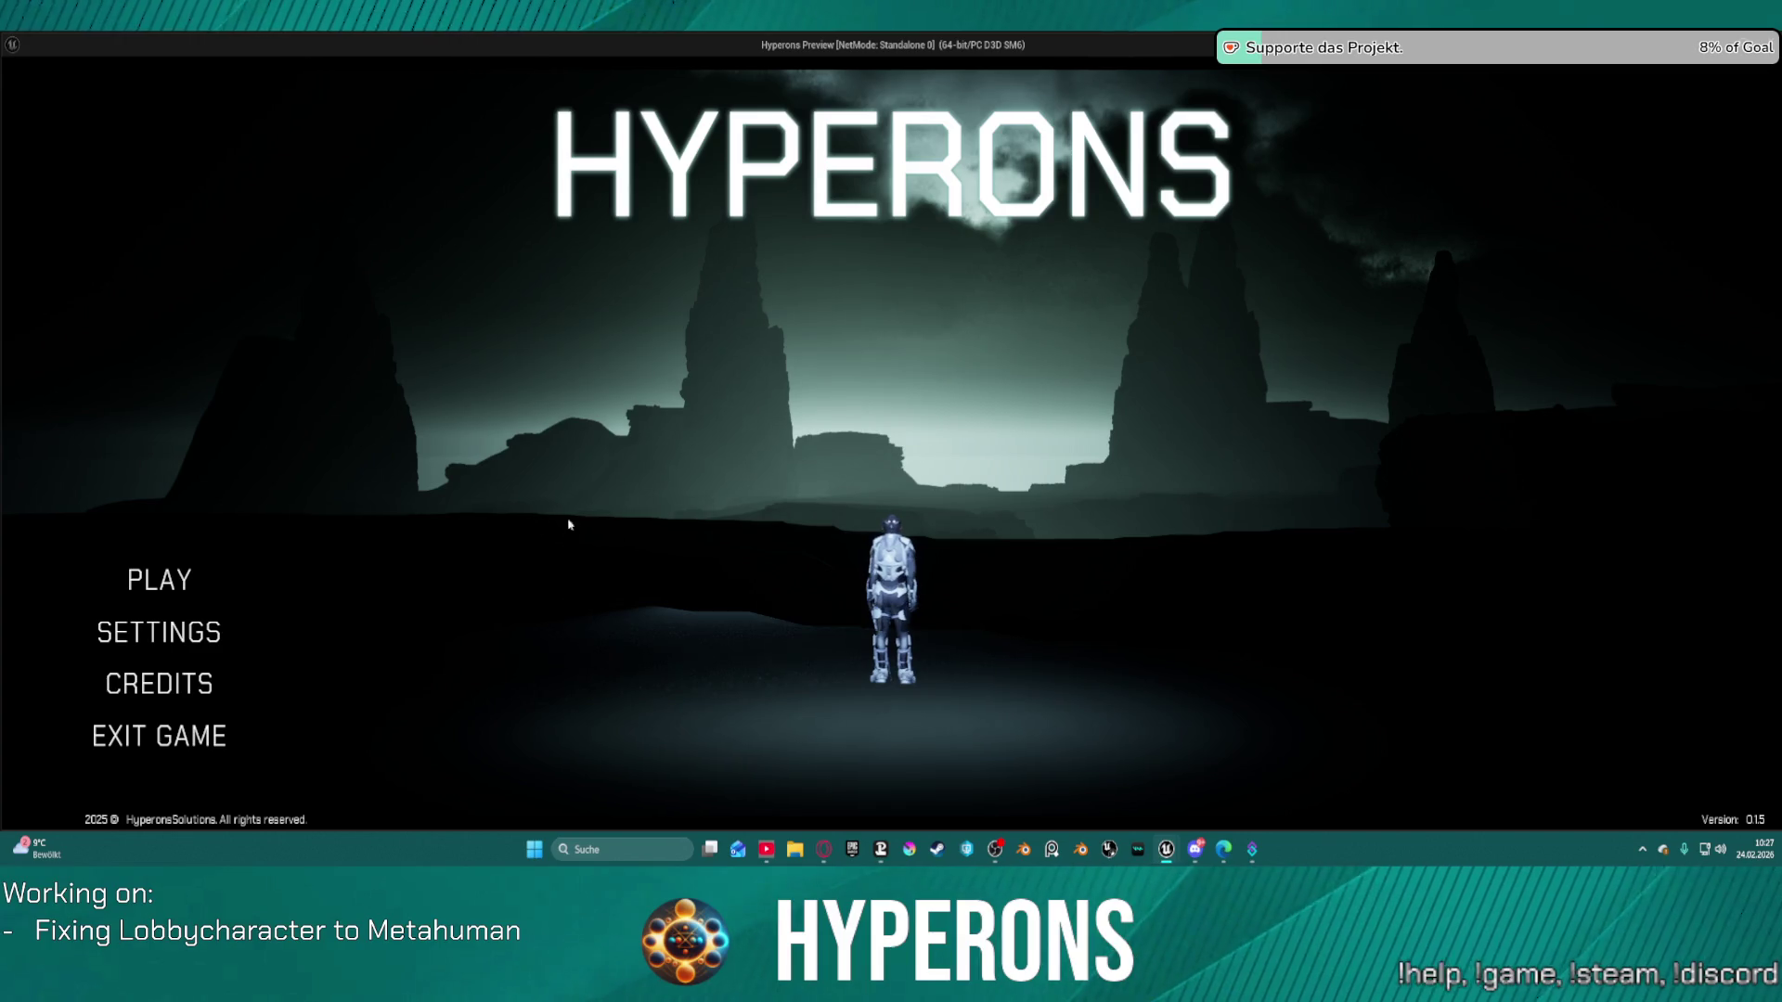
{"action": "left_click", "coordinate": [130, 578]}
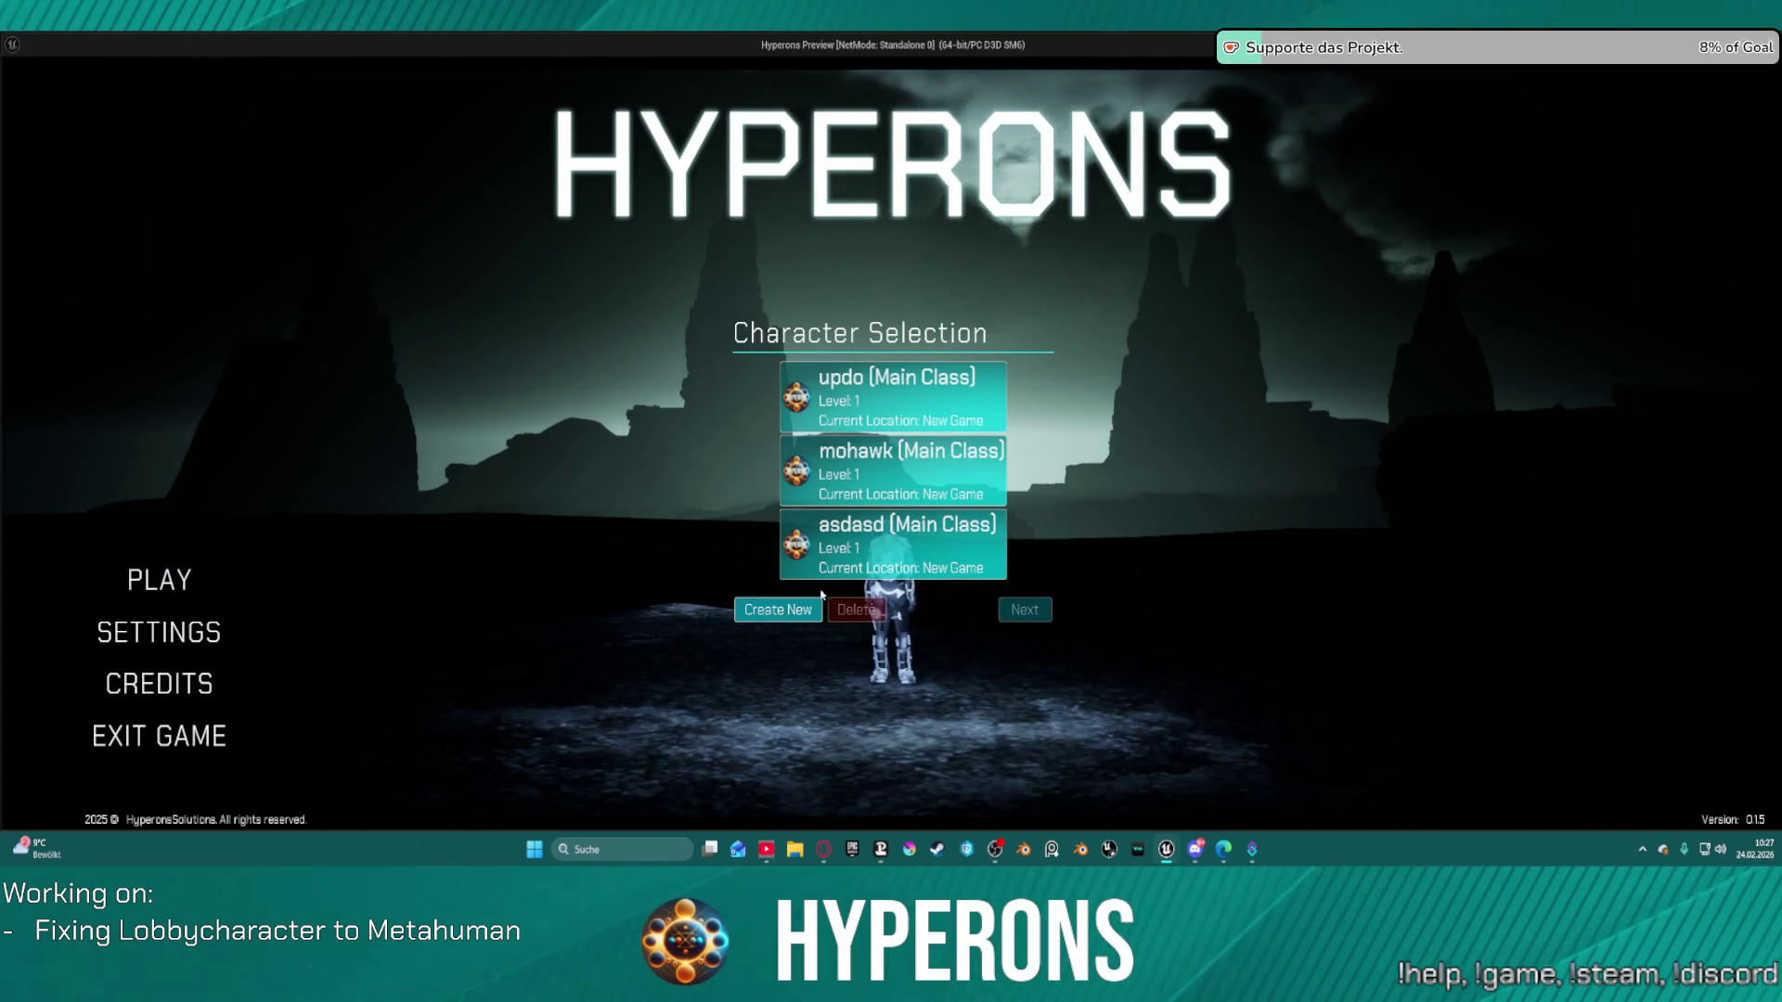
{"action": "left_click", "coordinate": [796, 610]}
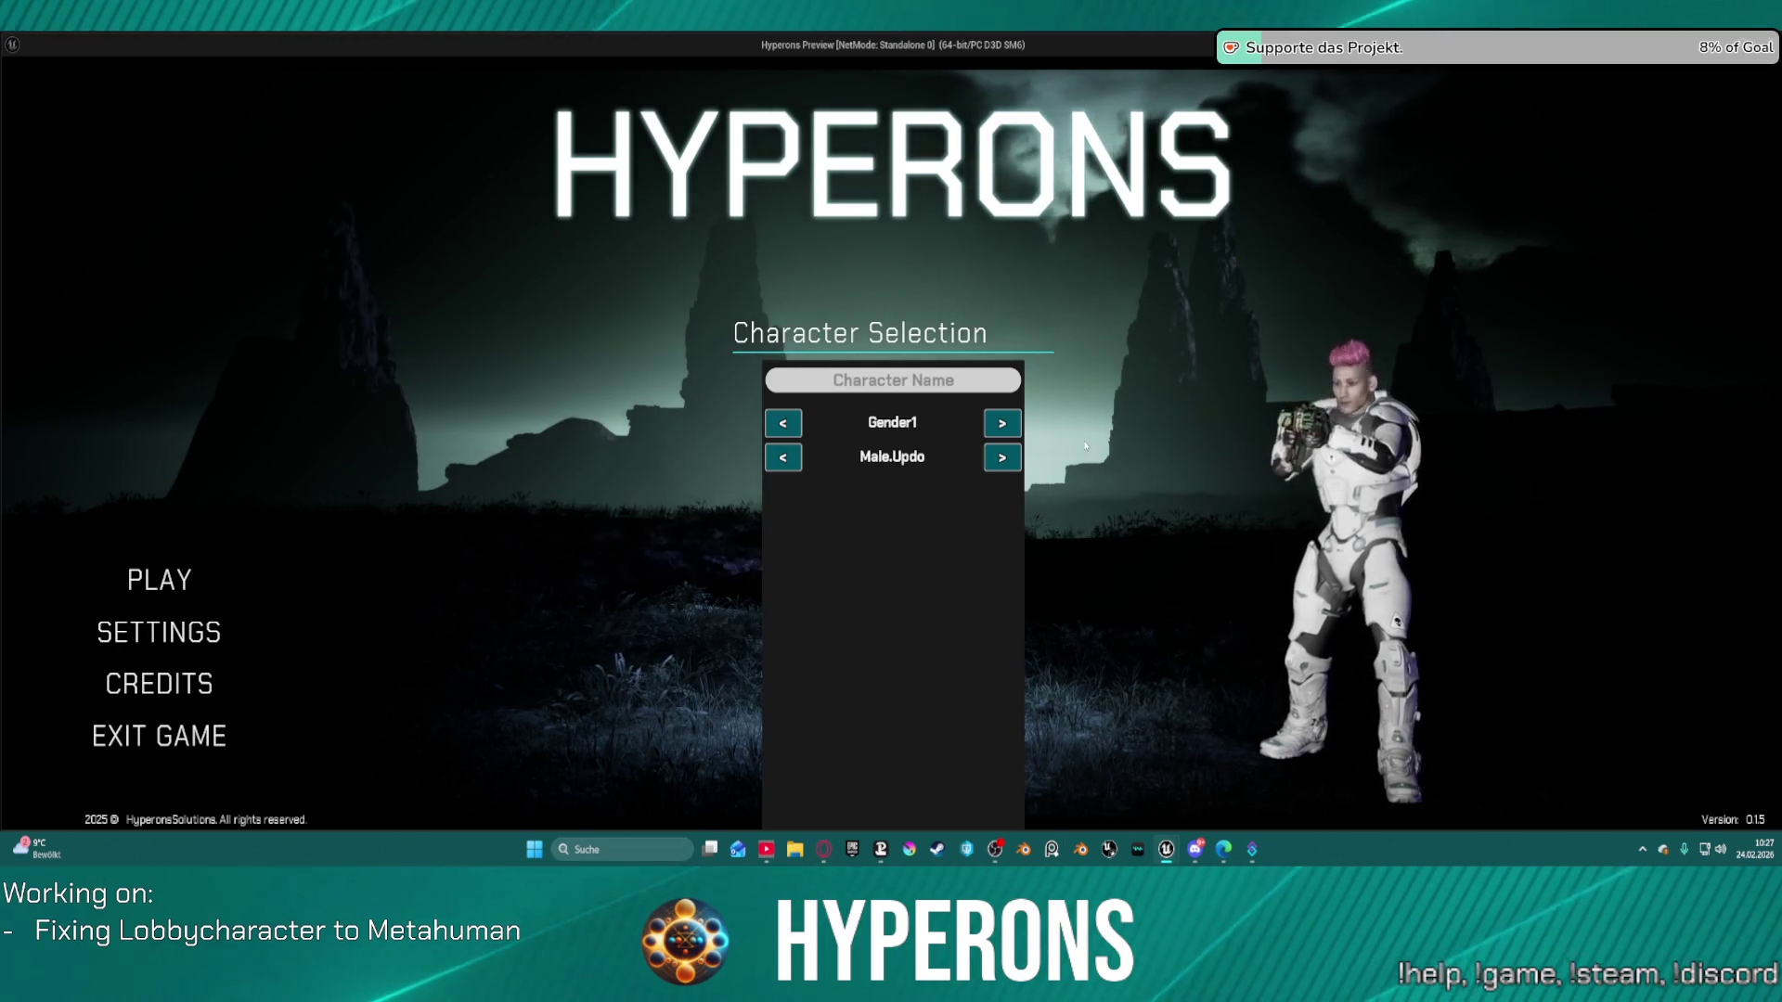
{"action": "key", "text": "Escape"}
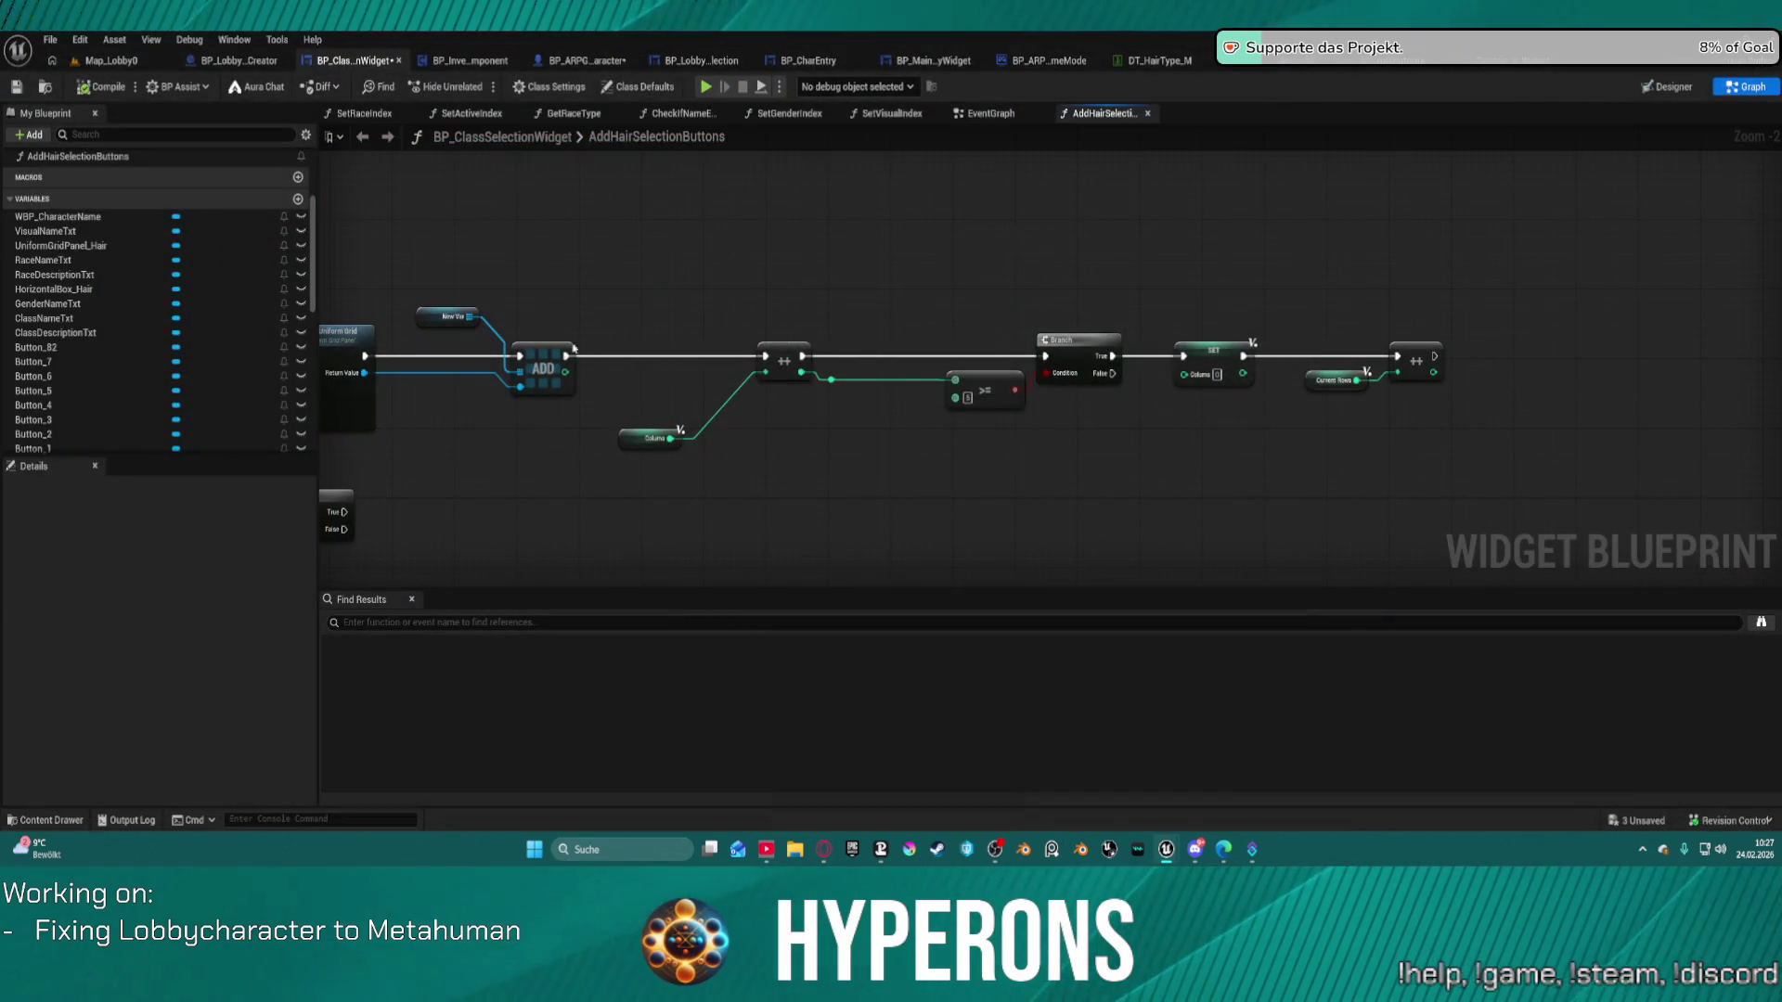
Add a breakpoint on the ++ increment node and play until character selection triggers it.
{"action": "right_click", "coordinate": [769, 355]}
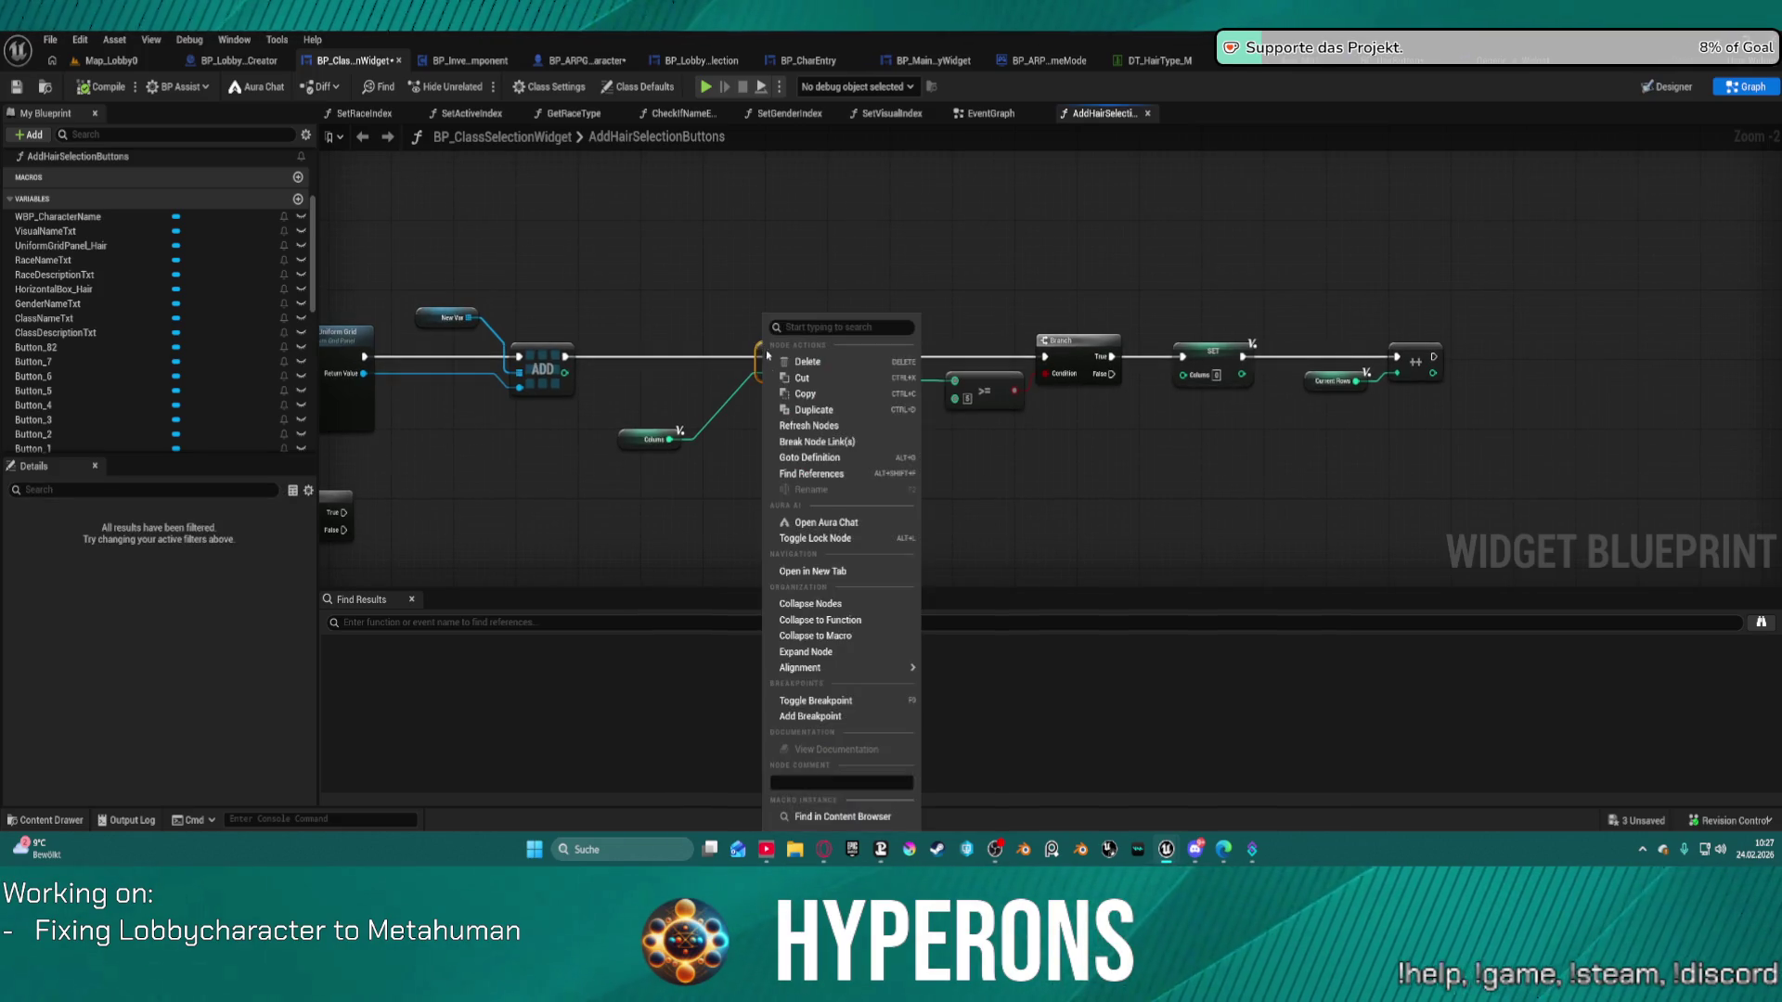
{"action": "left_click", "coordinate": [810, 716]}
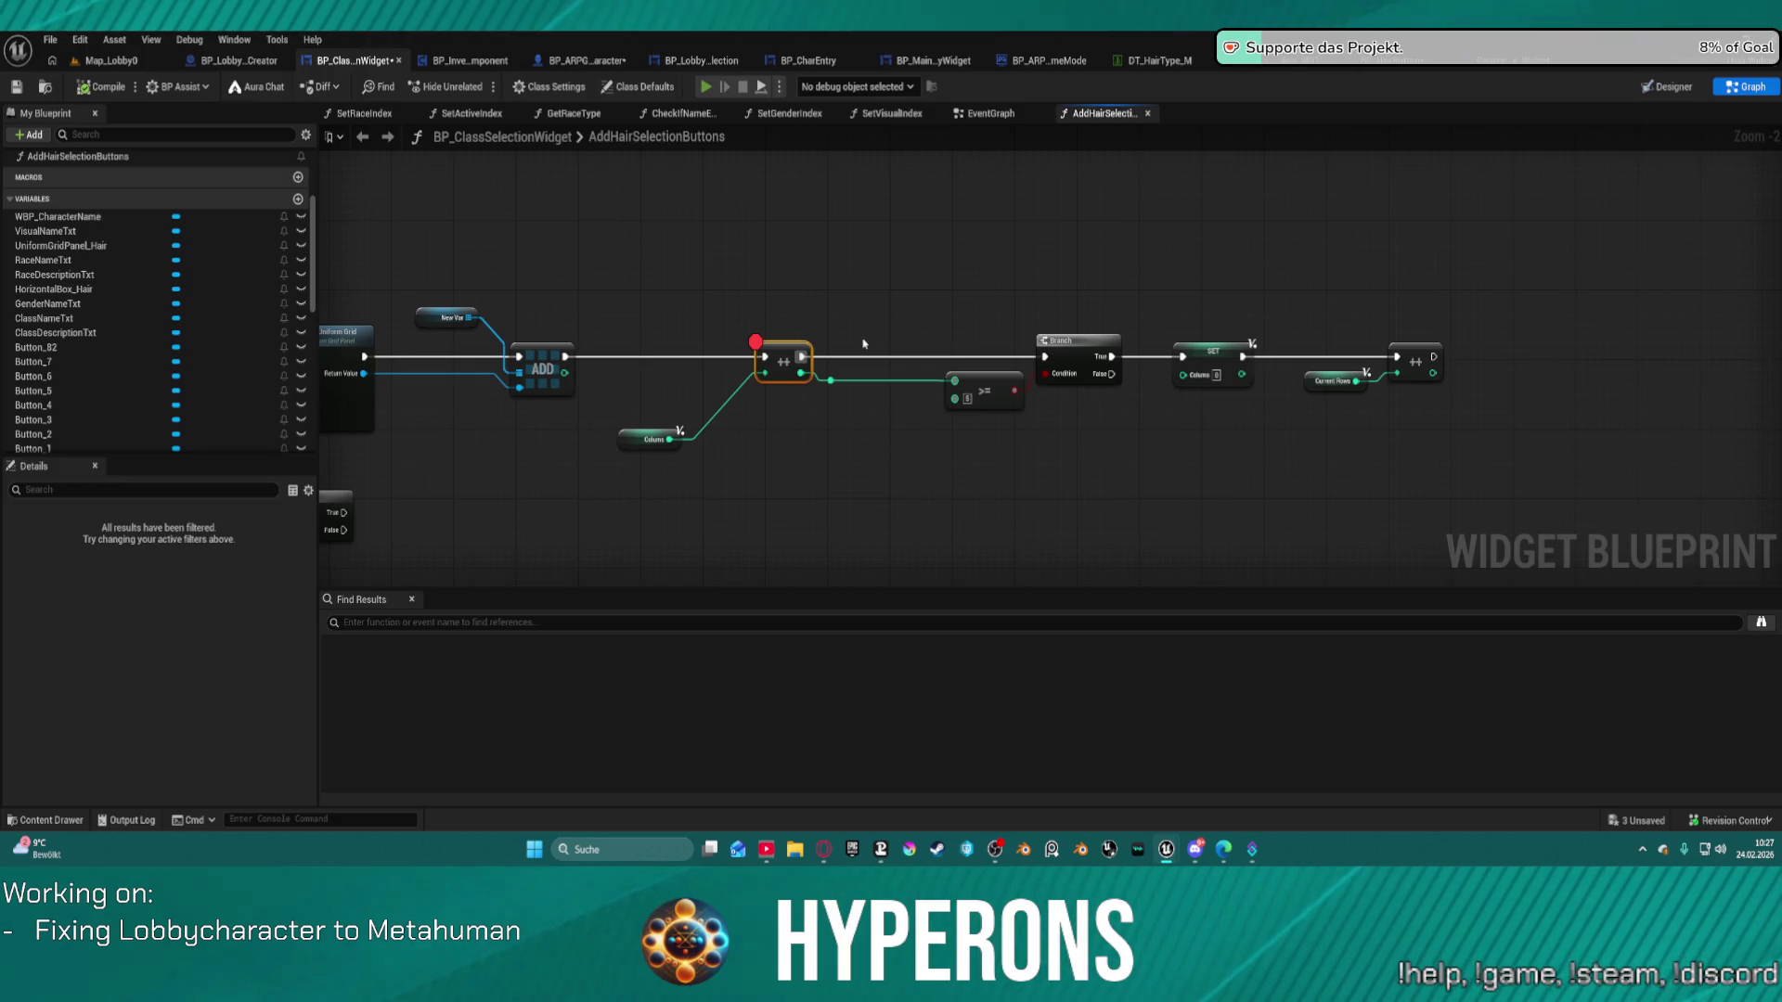
{"action": "key", "text": "alt+p"}
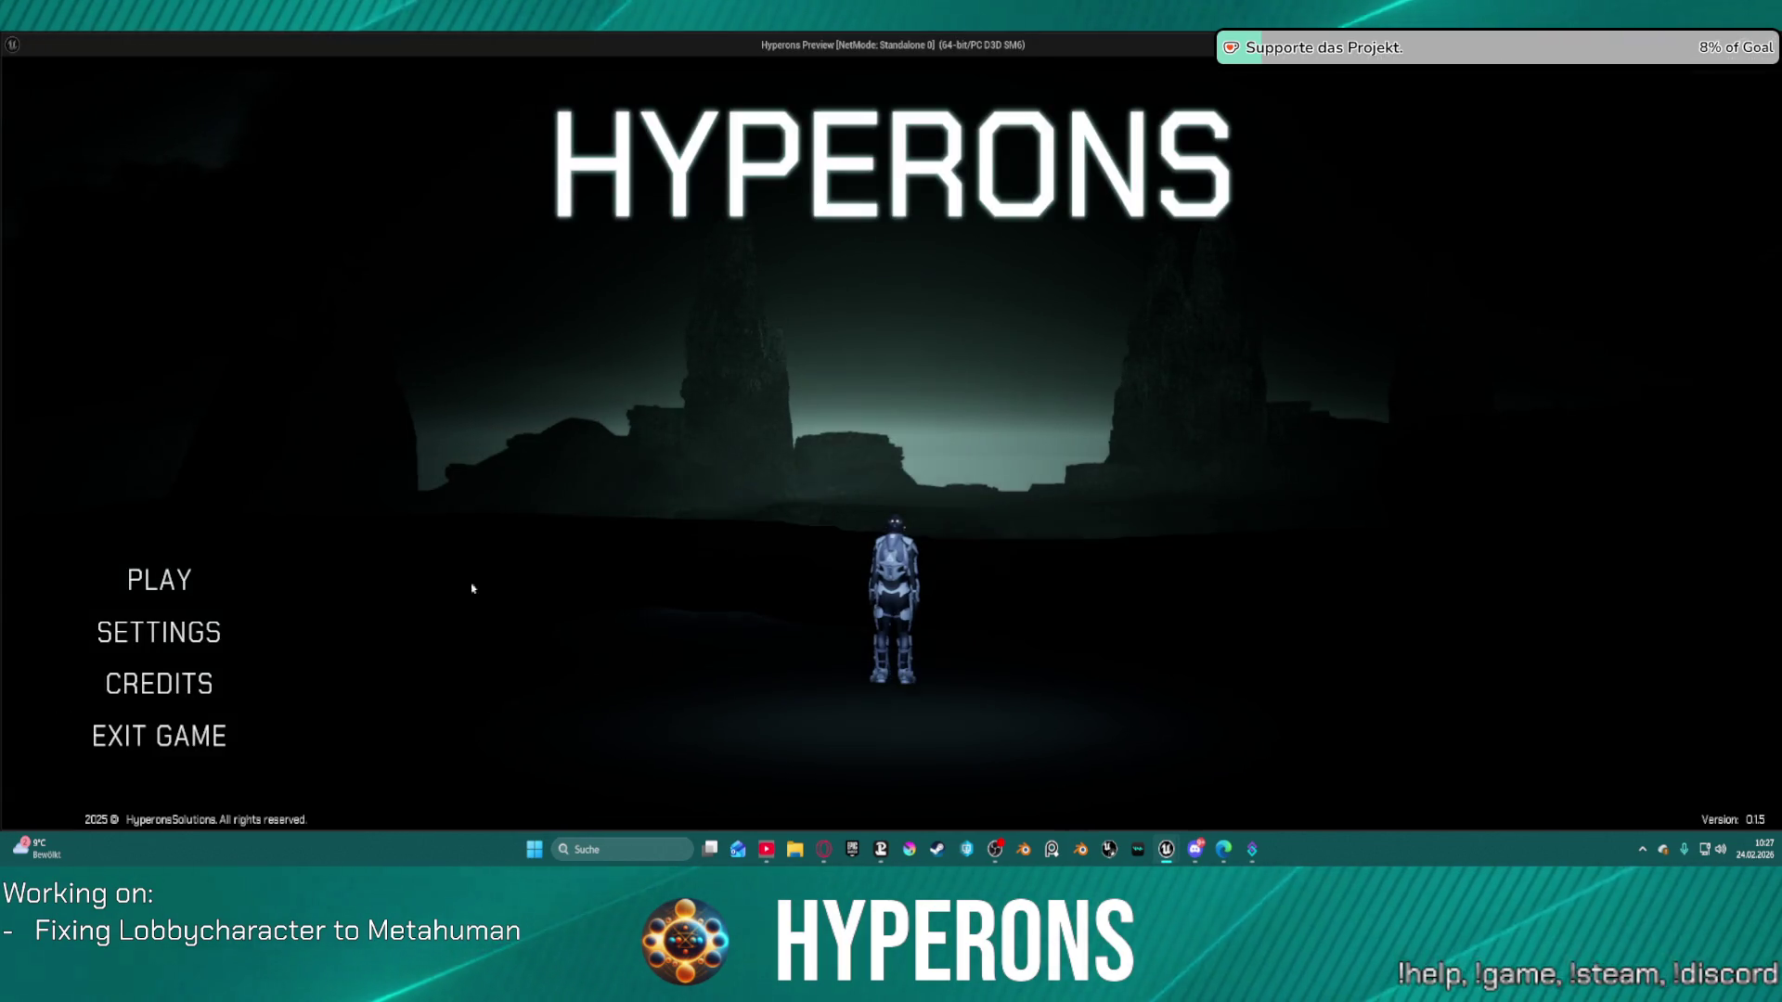
{"action": "left_click", "coordinate": [174, 580]}
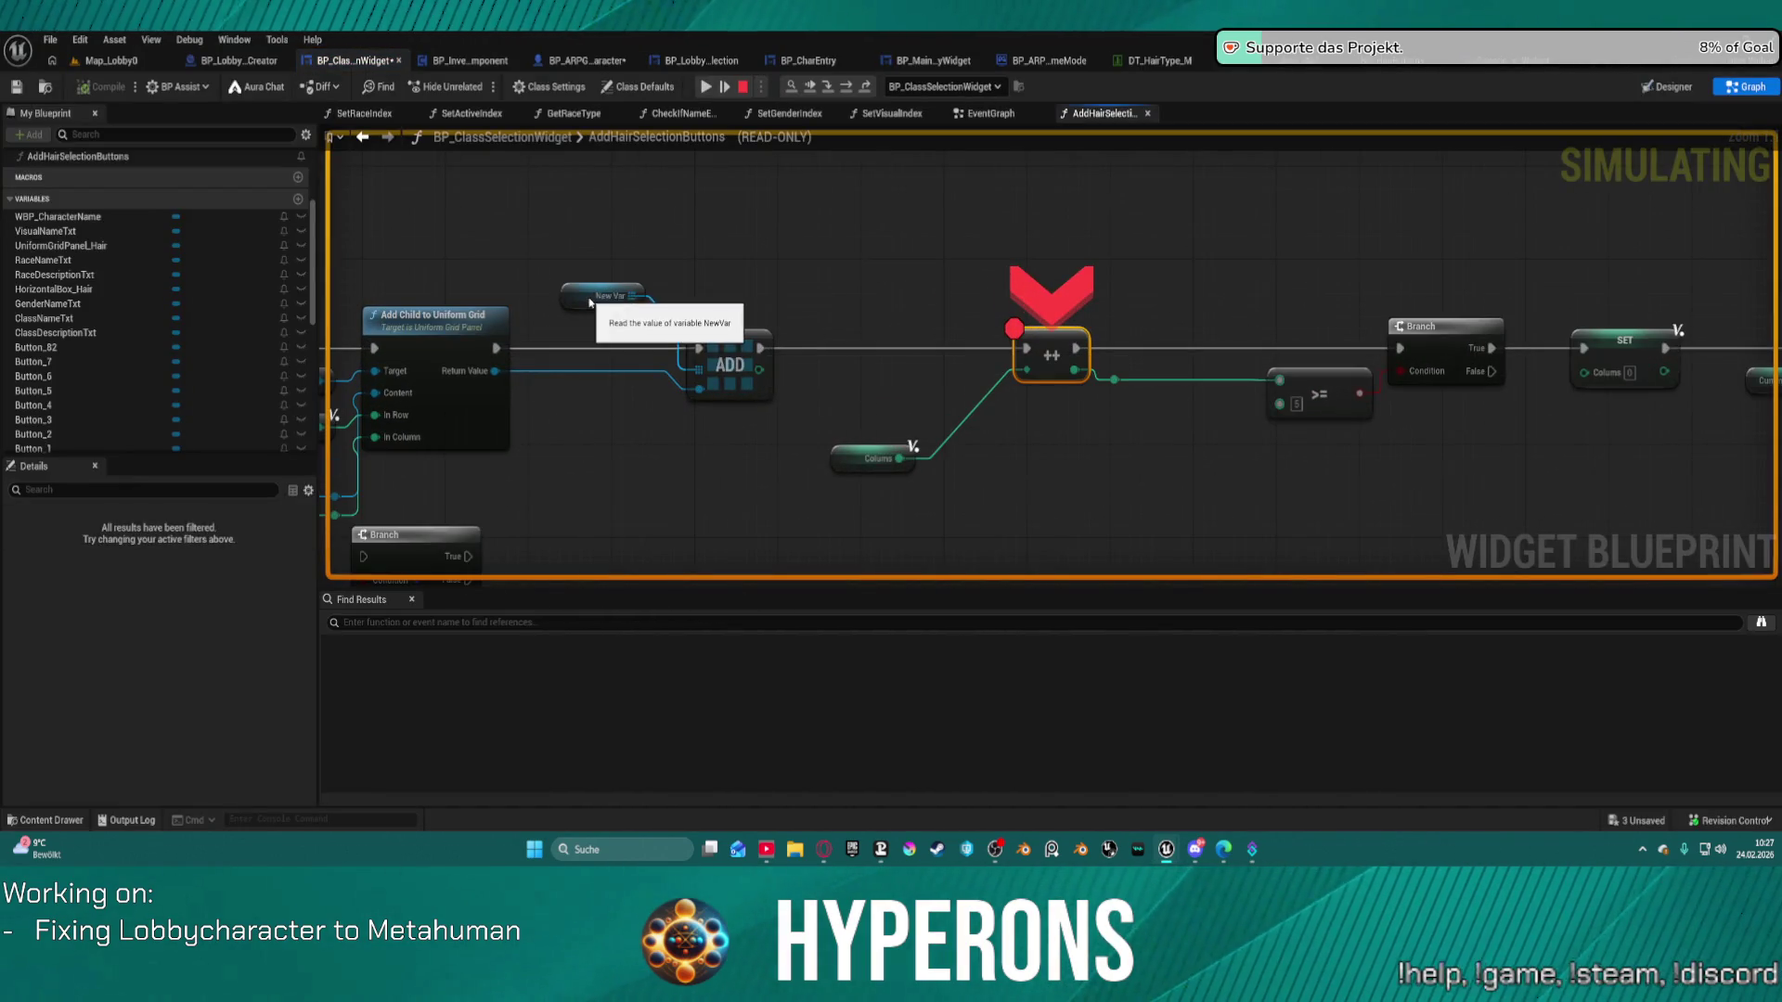
Check New Var's grid slot row and column values, then stop debugging.
{"action": "left_click", "coordinate": [652, 314]}
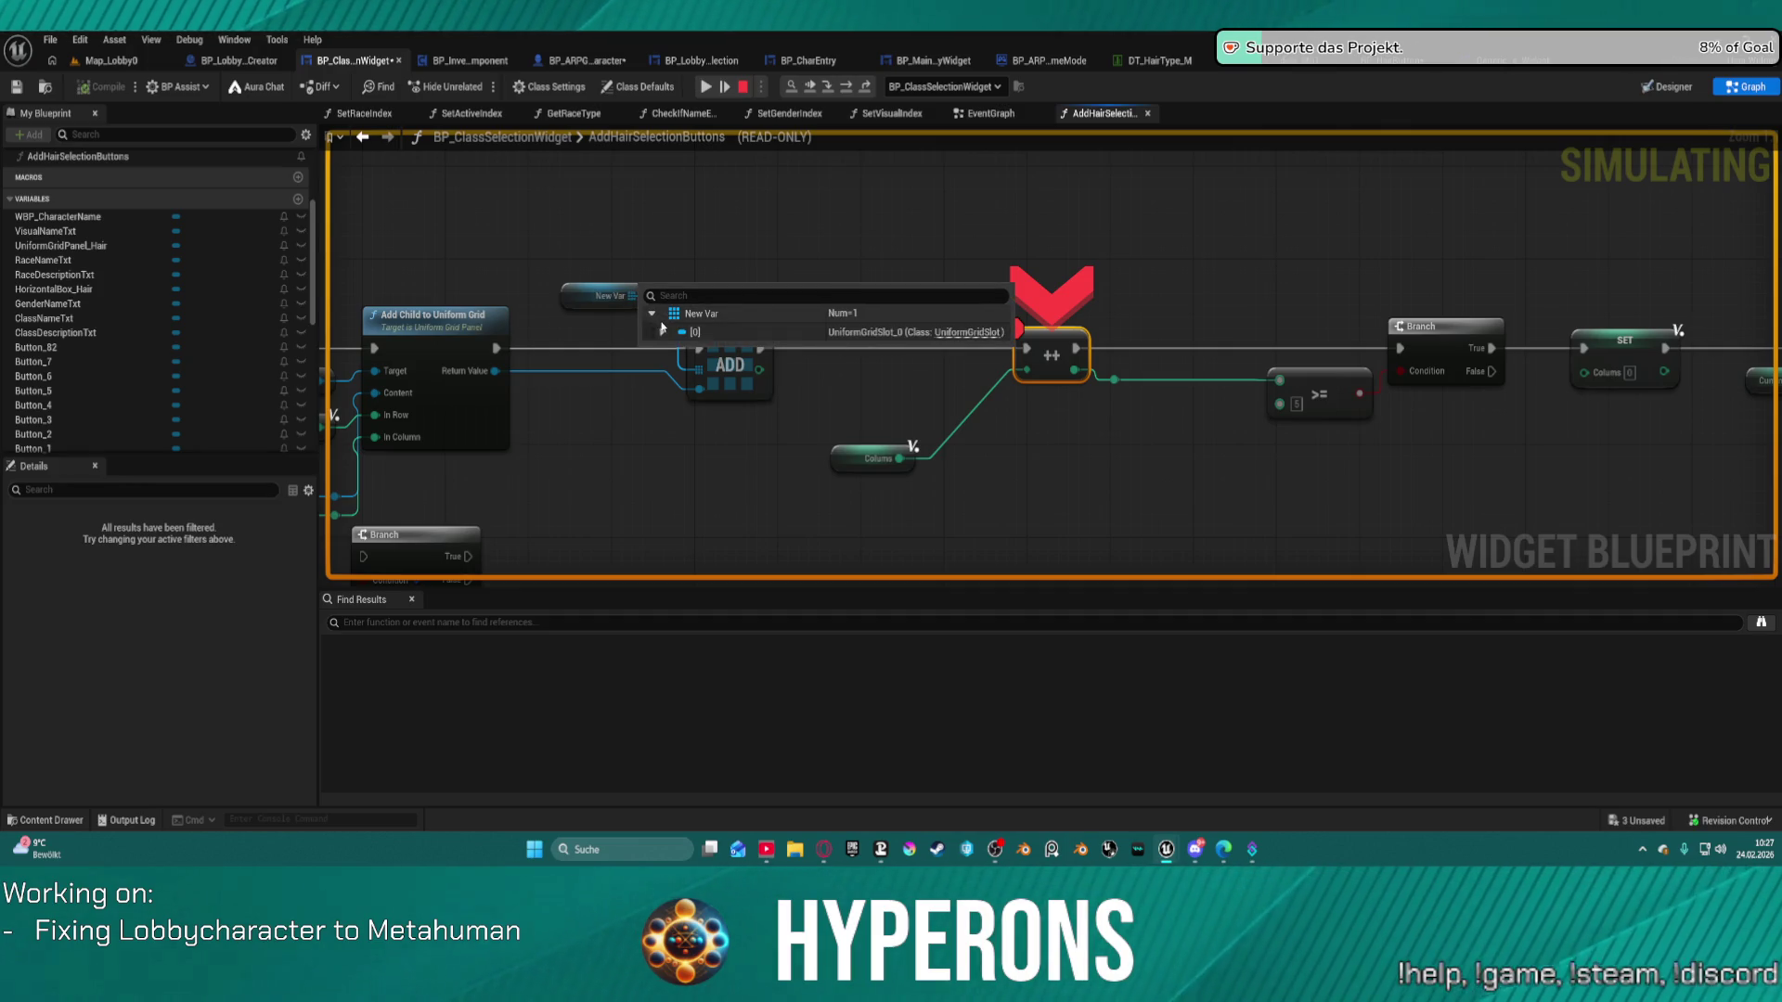
{"action": "left_click", "coordinate": [662, 333]}
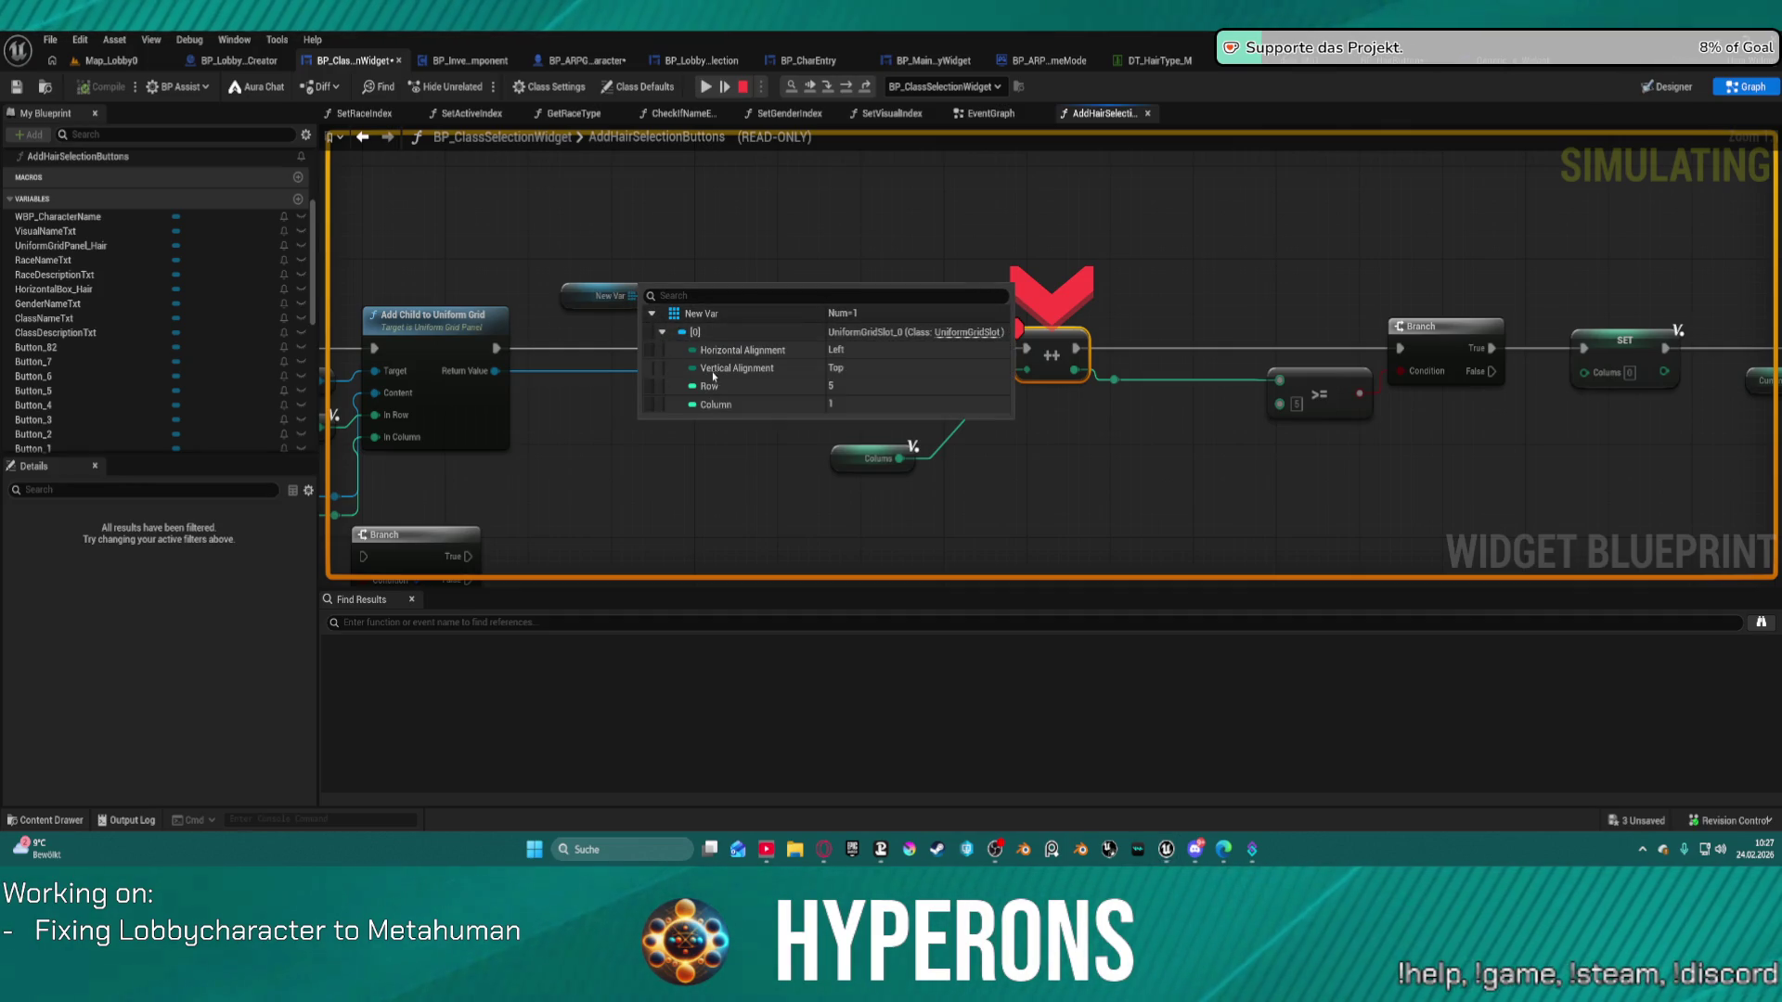
{"action": "left_click", "coordinate": [743, 87]}
{"action": "scroll", "coordinate": [1049, 357], "scroll_direction": "up", "scroll_amount": 3}
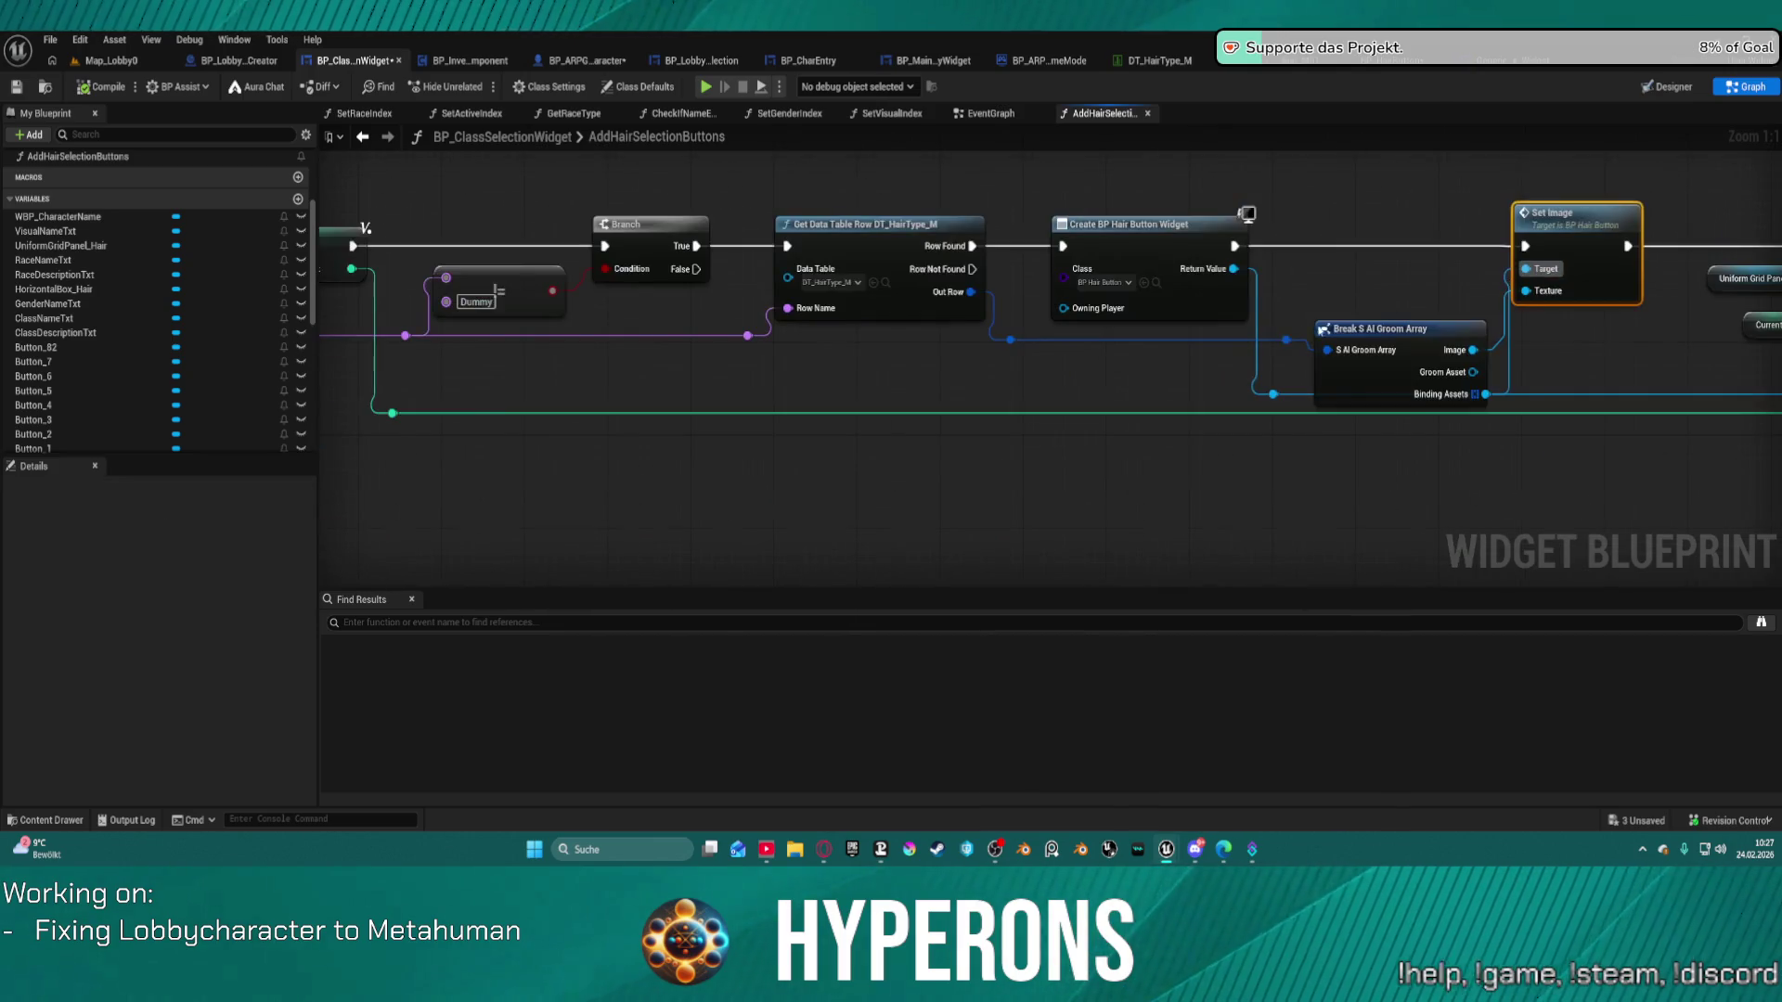
Clear the node selection and collapse the blueprint's Variables list in My Blueprint.
{"action": "scroll", "coordinate": [171, 355], "scroll_direction": "down", "scroll_amount": 3}
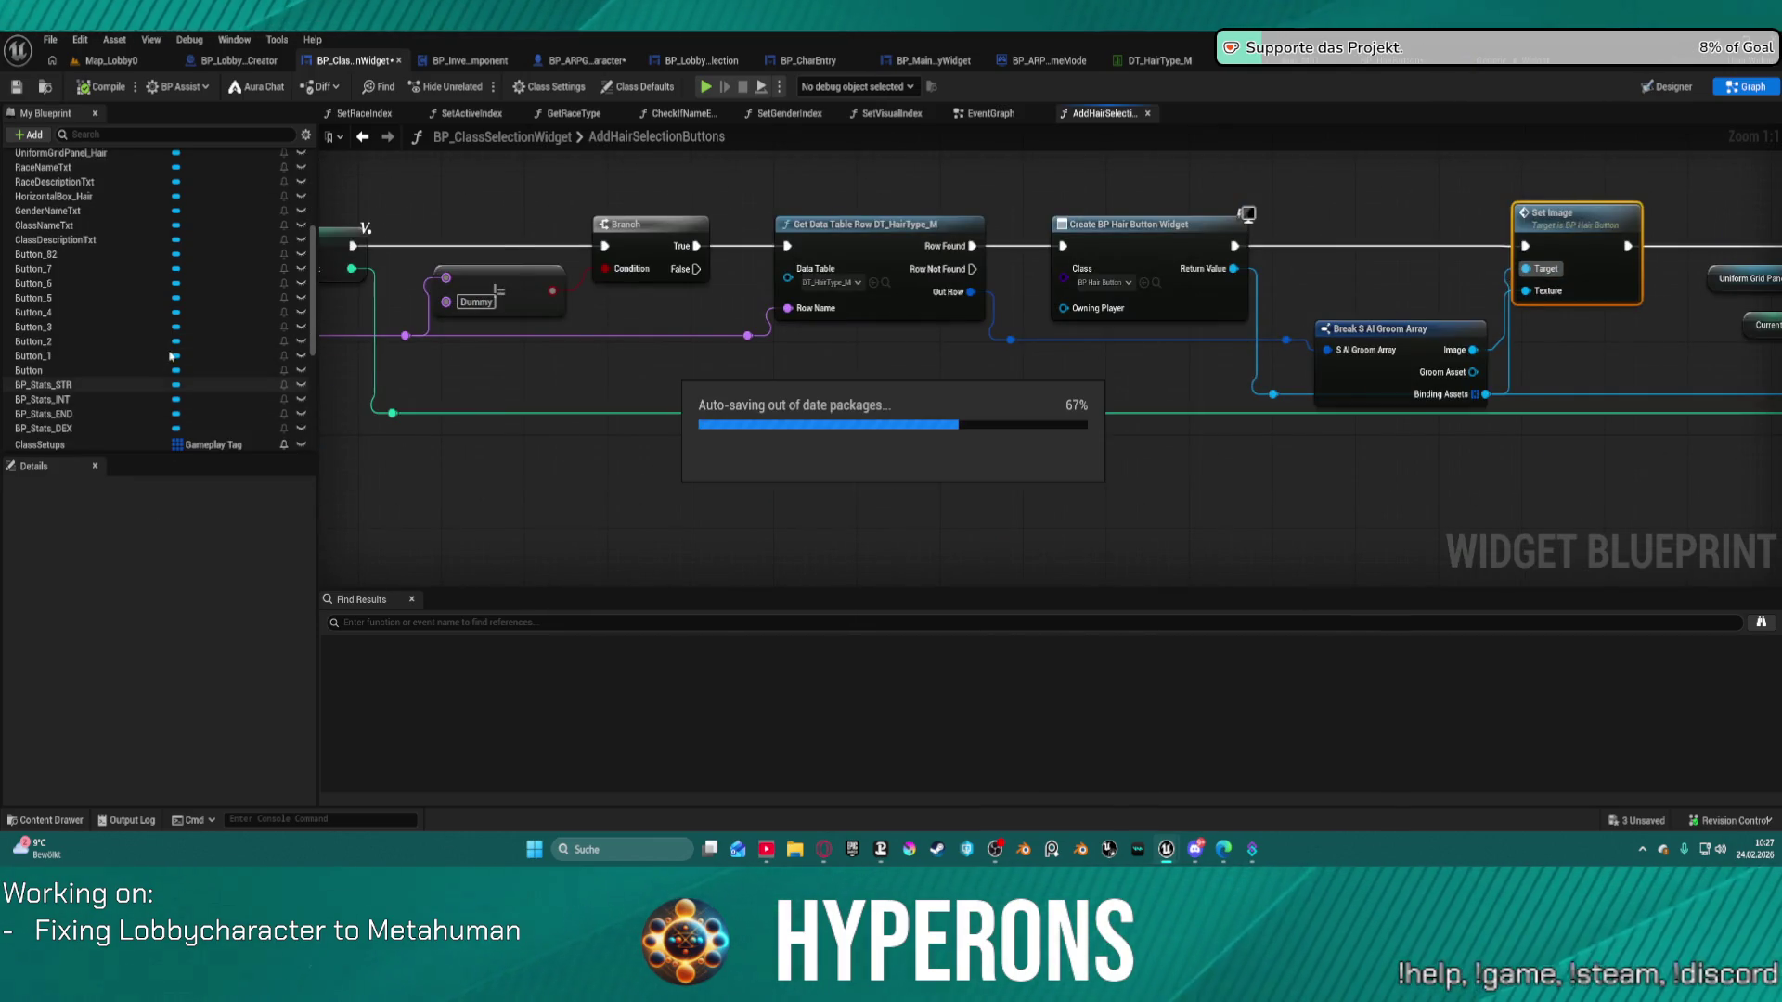
{"action": "scroll", "coordinate": [207, 367], "scroll_direction": "down", "scroll_amount": 8}
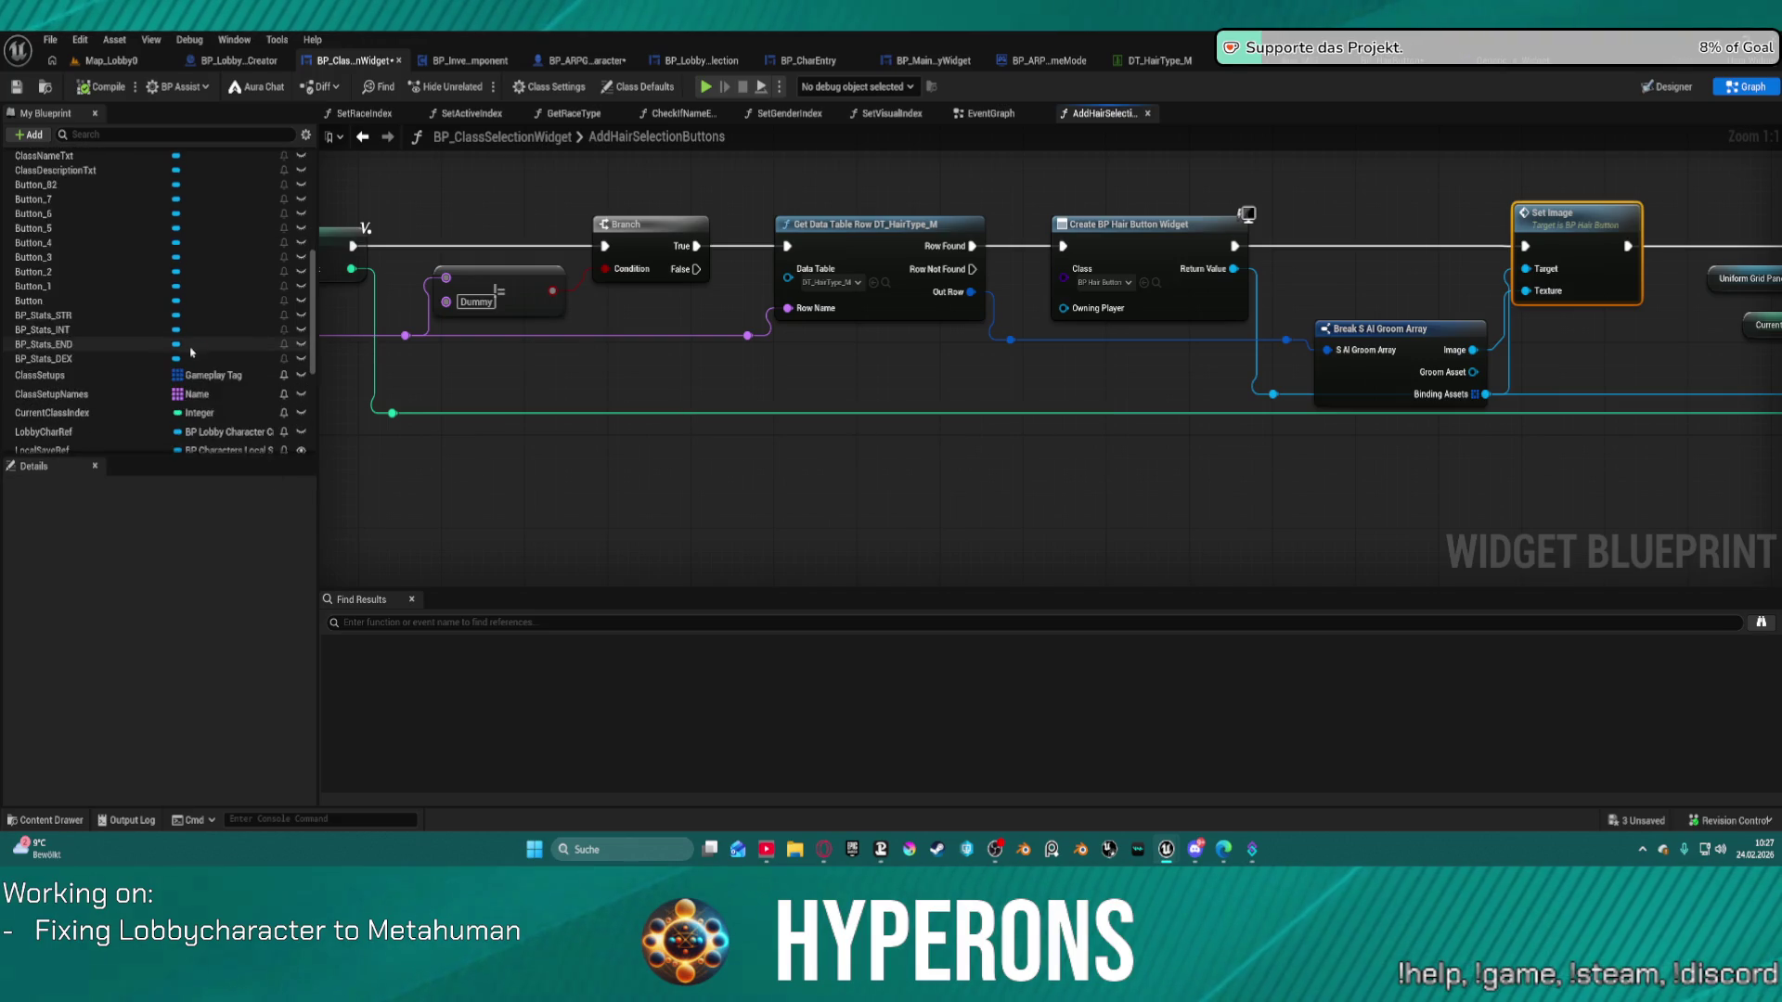
{"action": "scroll", "coordinate": [206, 366], "scroll_direction": "down", "scroll_amount": 3}
{"action": "left_click", "coordinate": [578, 538]}
{"action": "scroll", "coordinate": [334, 446], "scroll_direction": "down", "scroll_amount": 1}
{"action": "scroll", "coordinate": [133, 285], "scroll_direction": "up", "scroll_amount": 10}
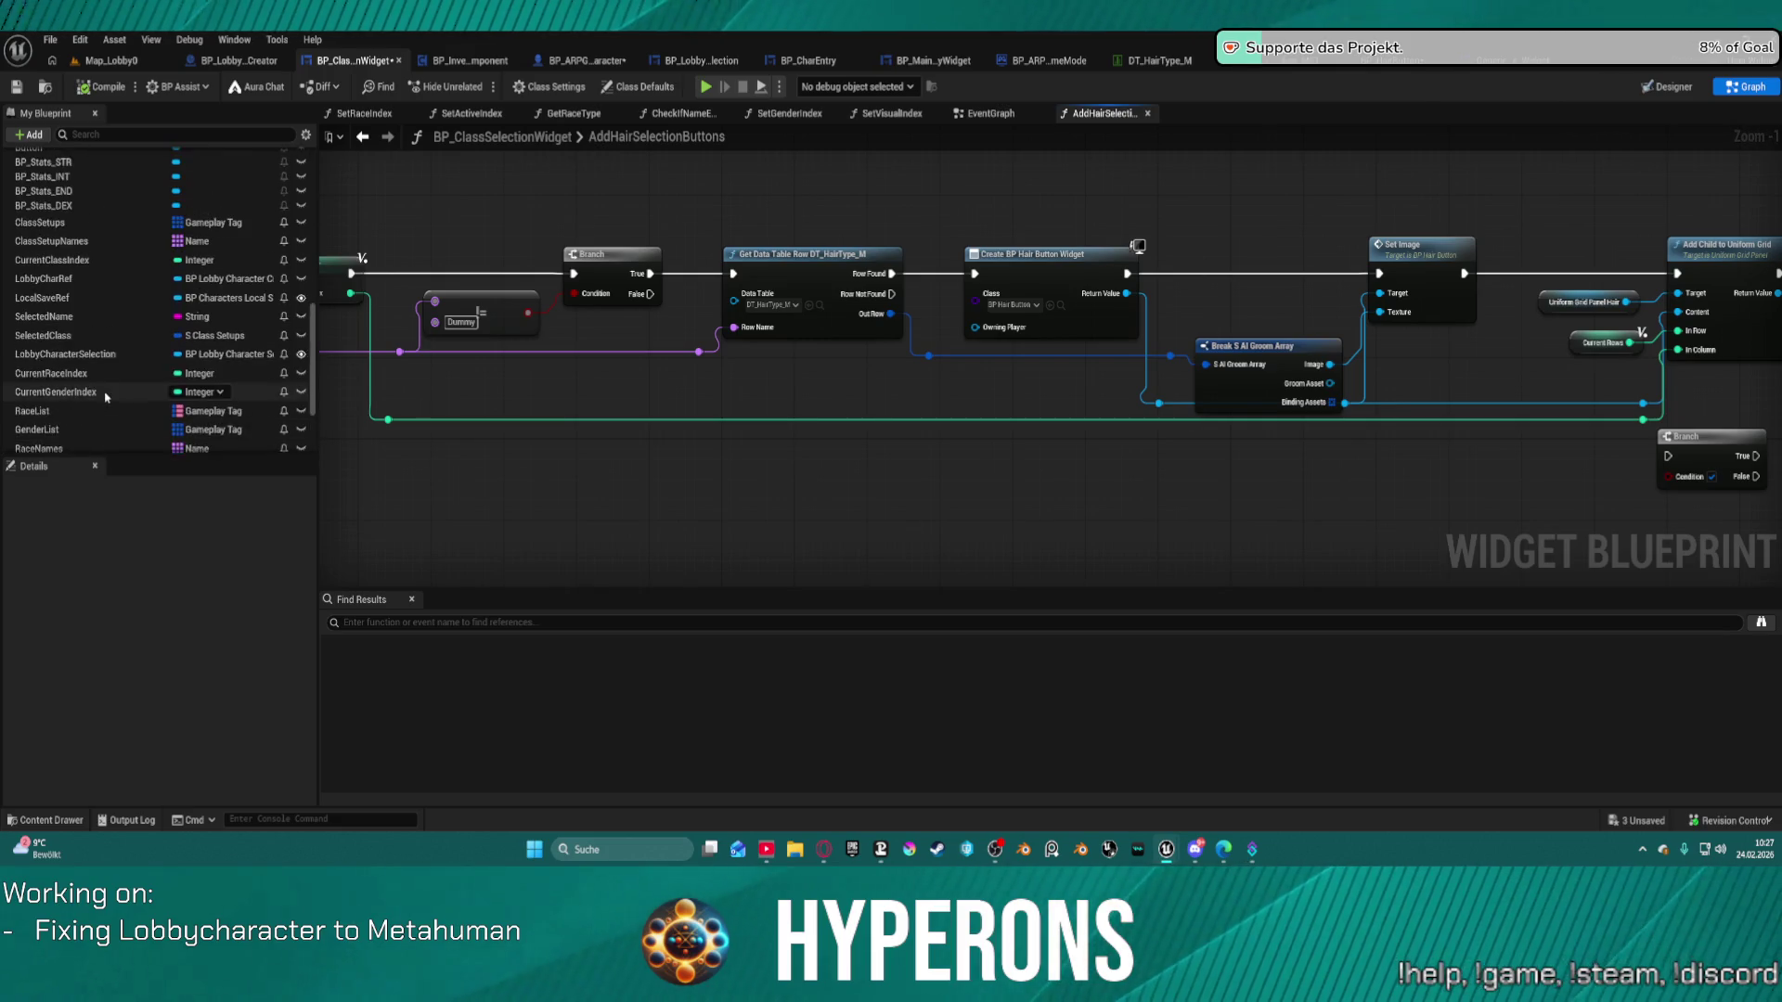
{"action": "scroll", "coordinate": [93, 297], "scroll_direction": "up", "scroll_amount": 2}
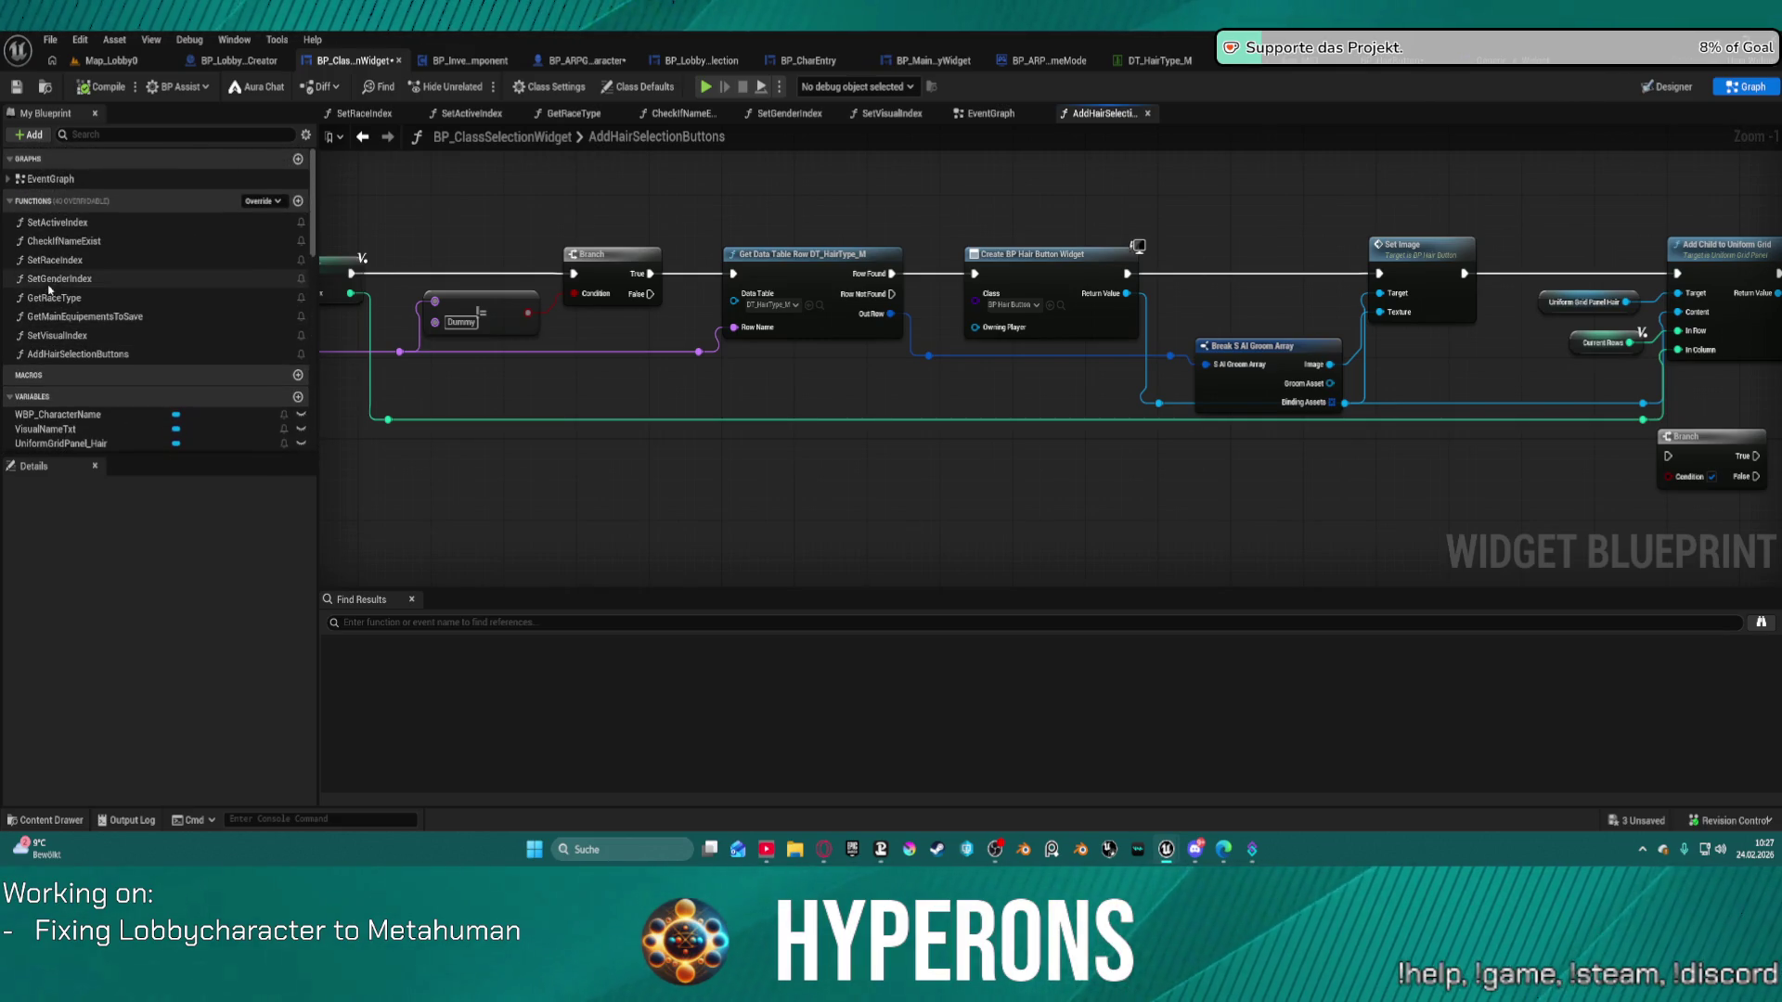
{"action": "left_click", "coordinate": [11, 398]}
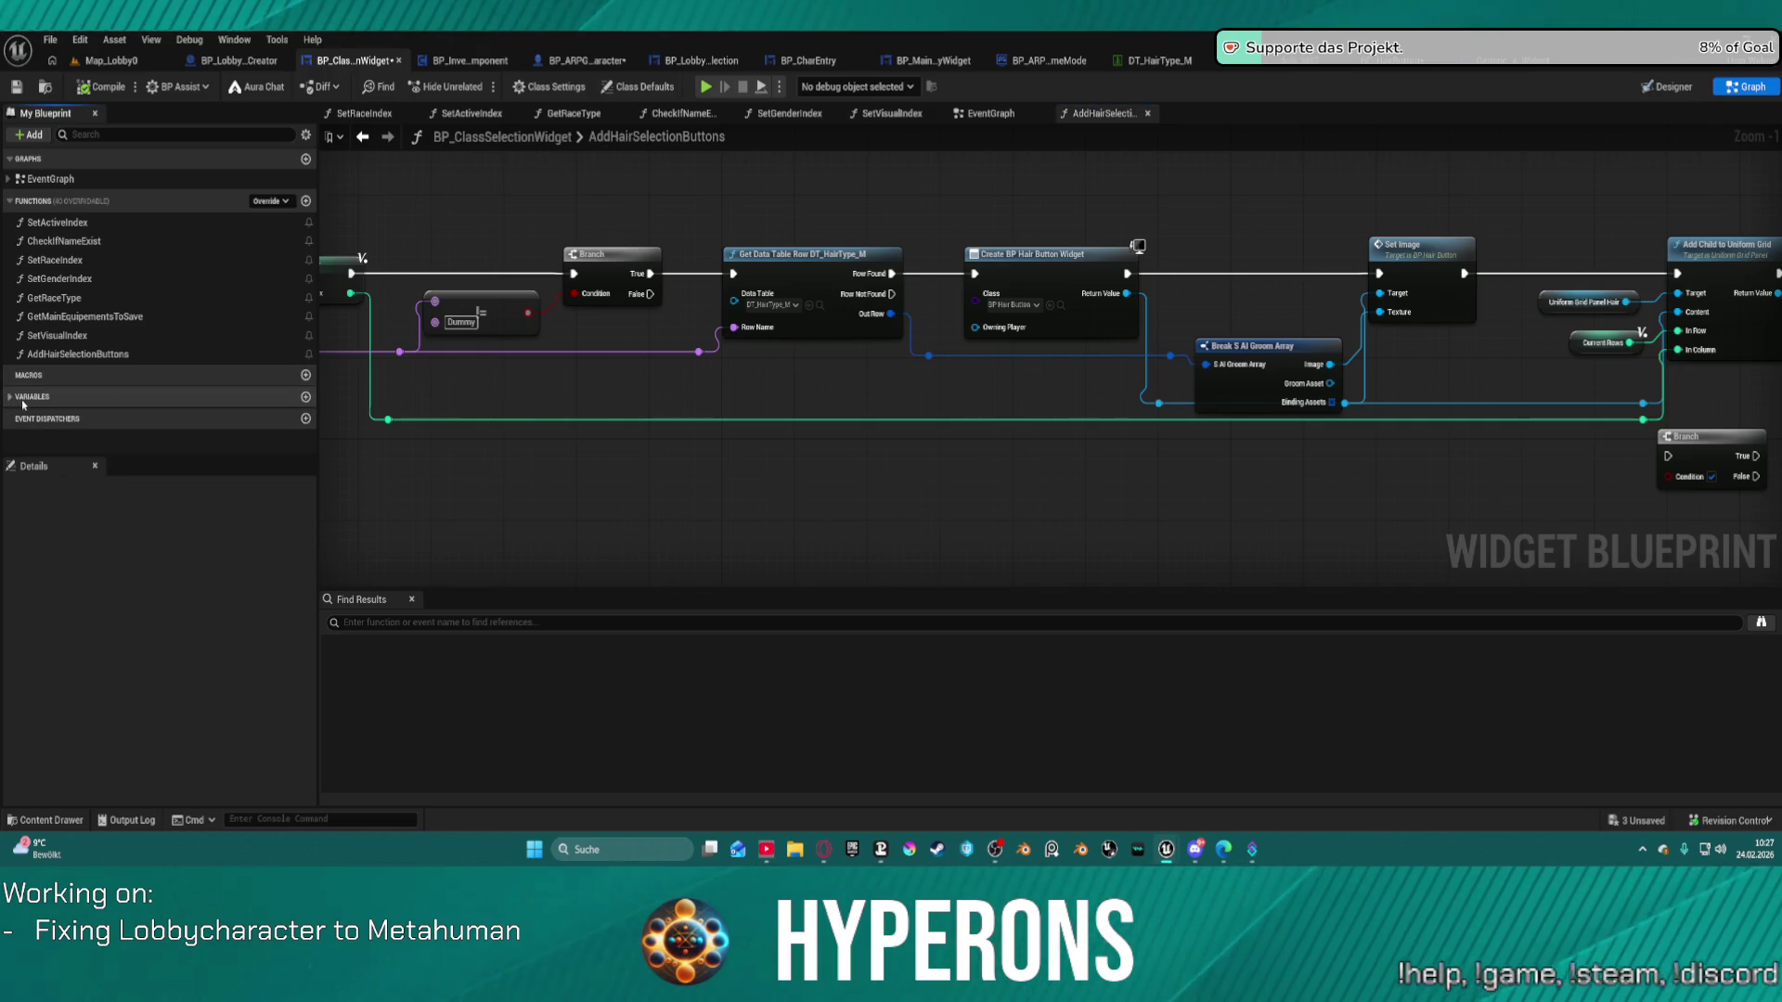
Expand Local Variables and select CurrentRows to show its default of 5 in Details.
{"action": "left_click_drag", "start_coordinate": [970, 550], "coordinate": [0, 531]}
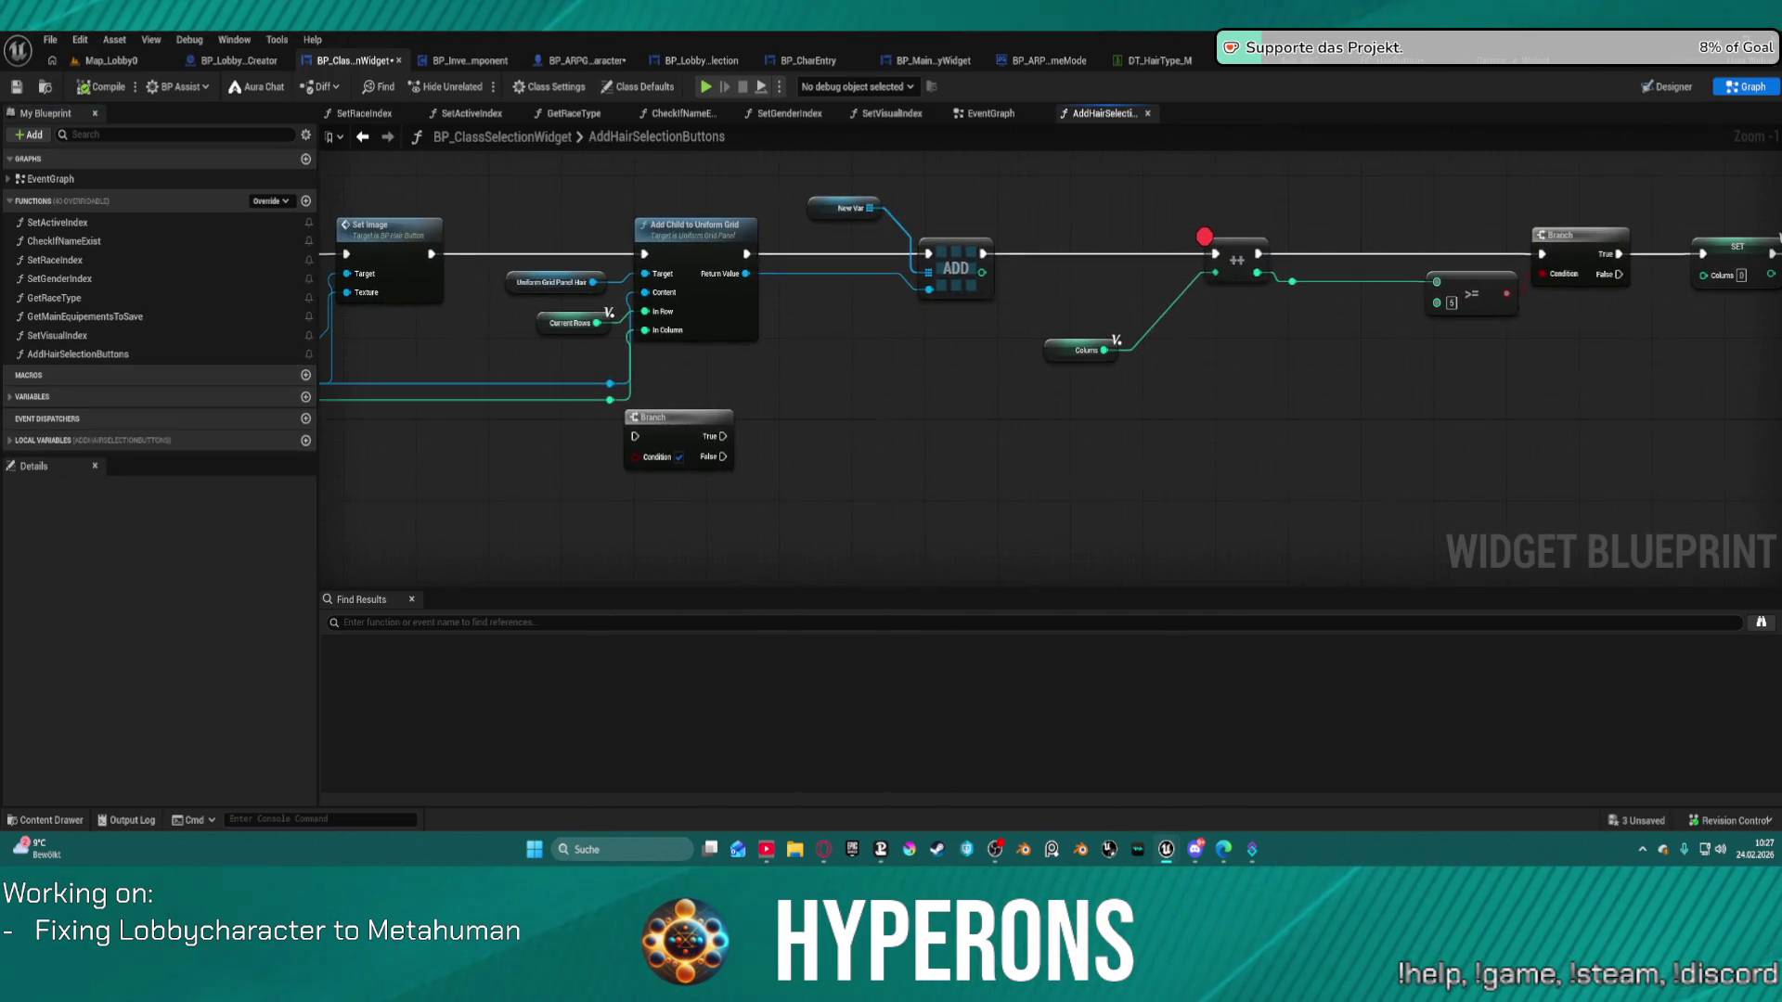
{"action": "left_click", "coordinate": [1086, 352]}
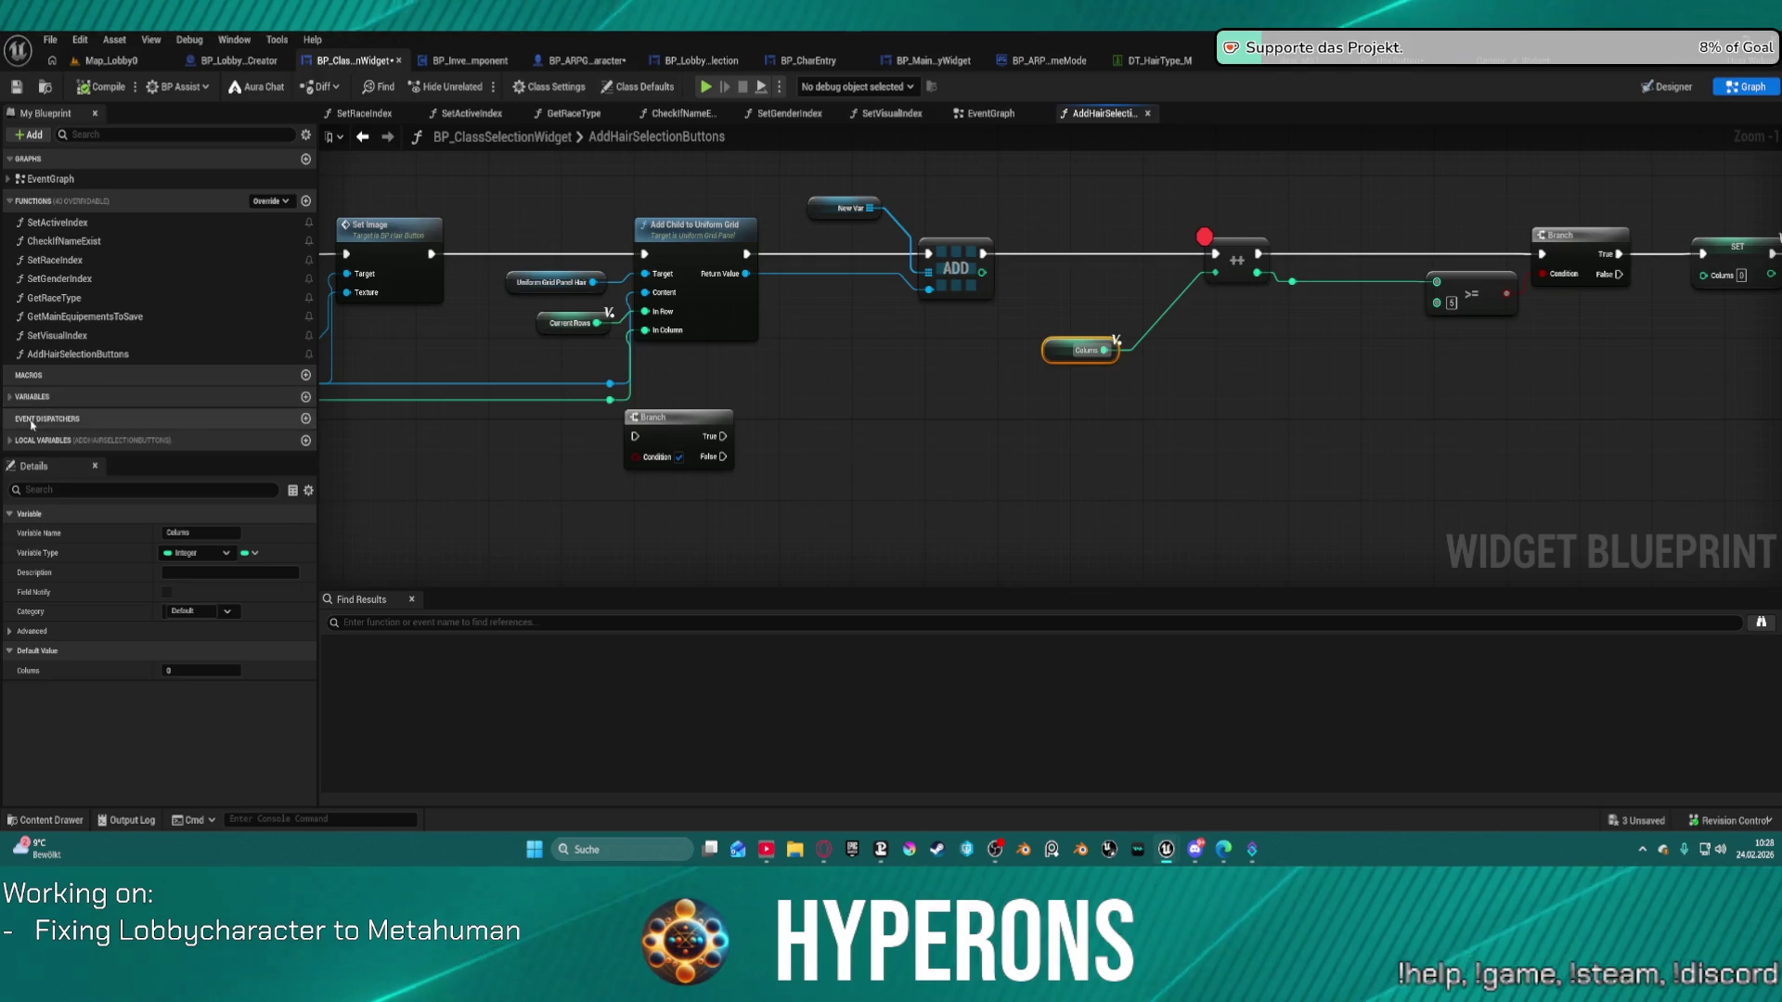
{"action": "left_click", "coordinate": [10, 442]}
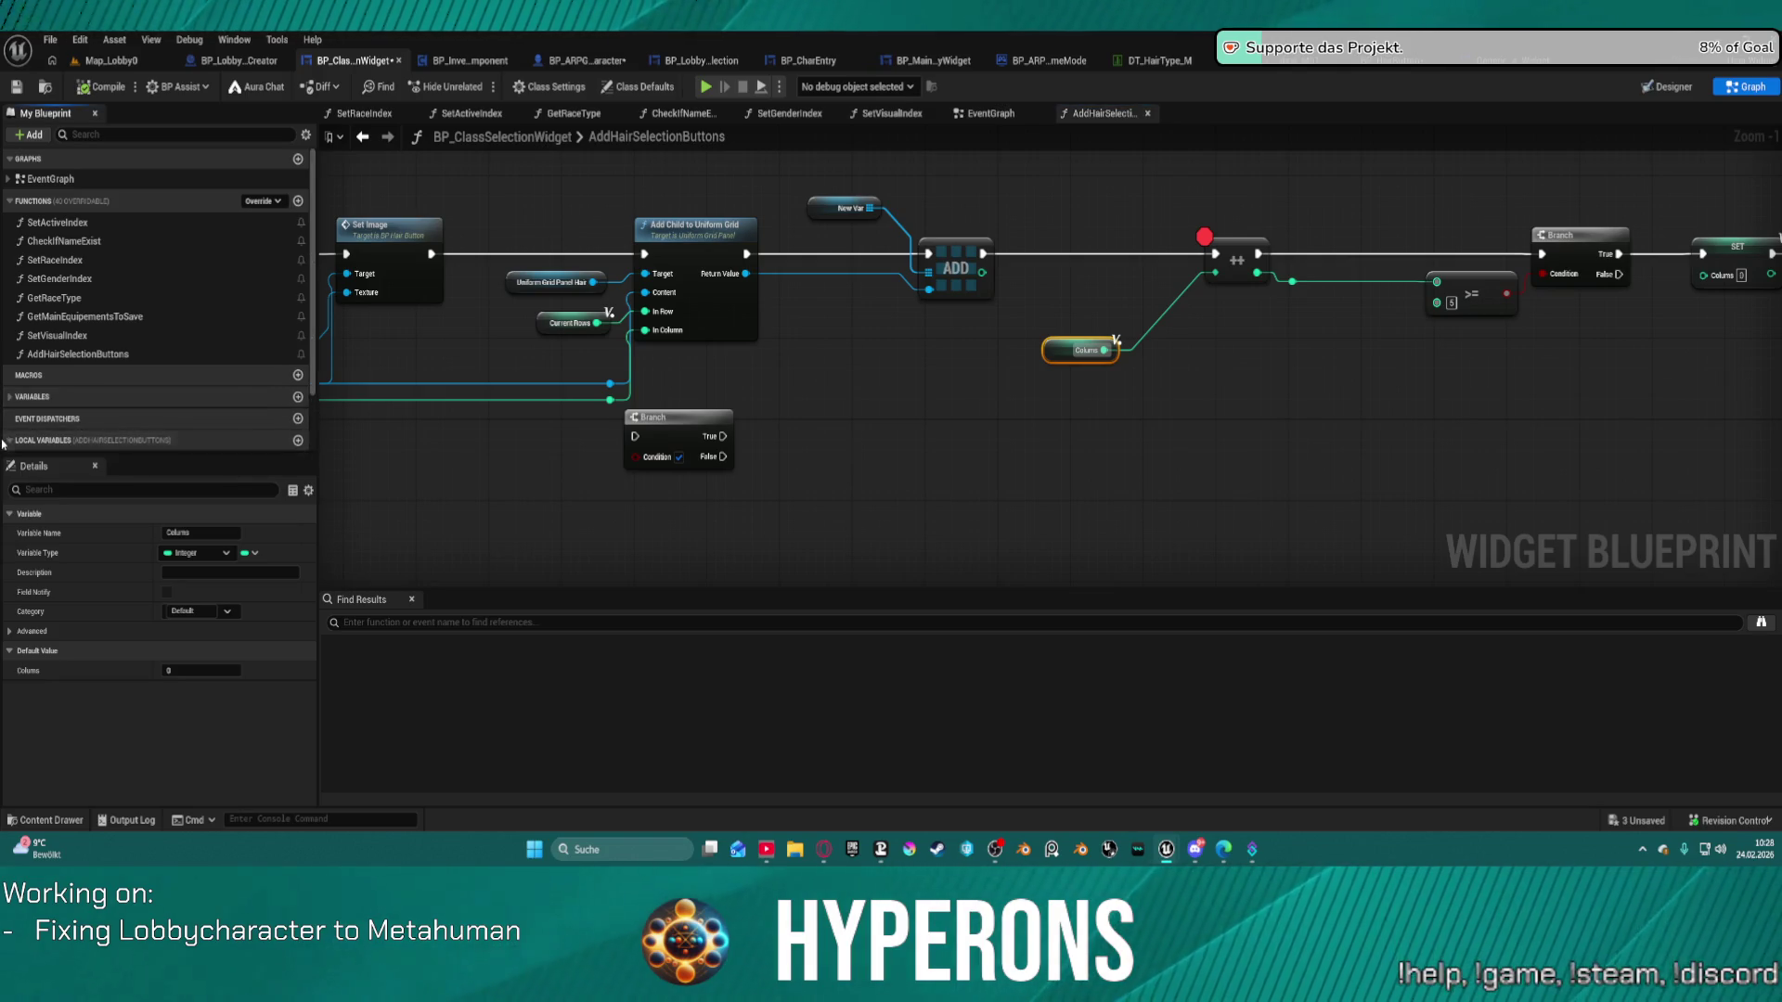
{"action": "scroll", "coordinate": [37, 446], "scroll_direction": "down", "scroll_amount": 2}
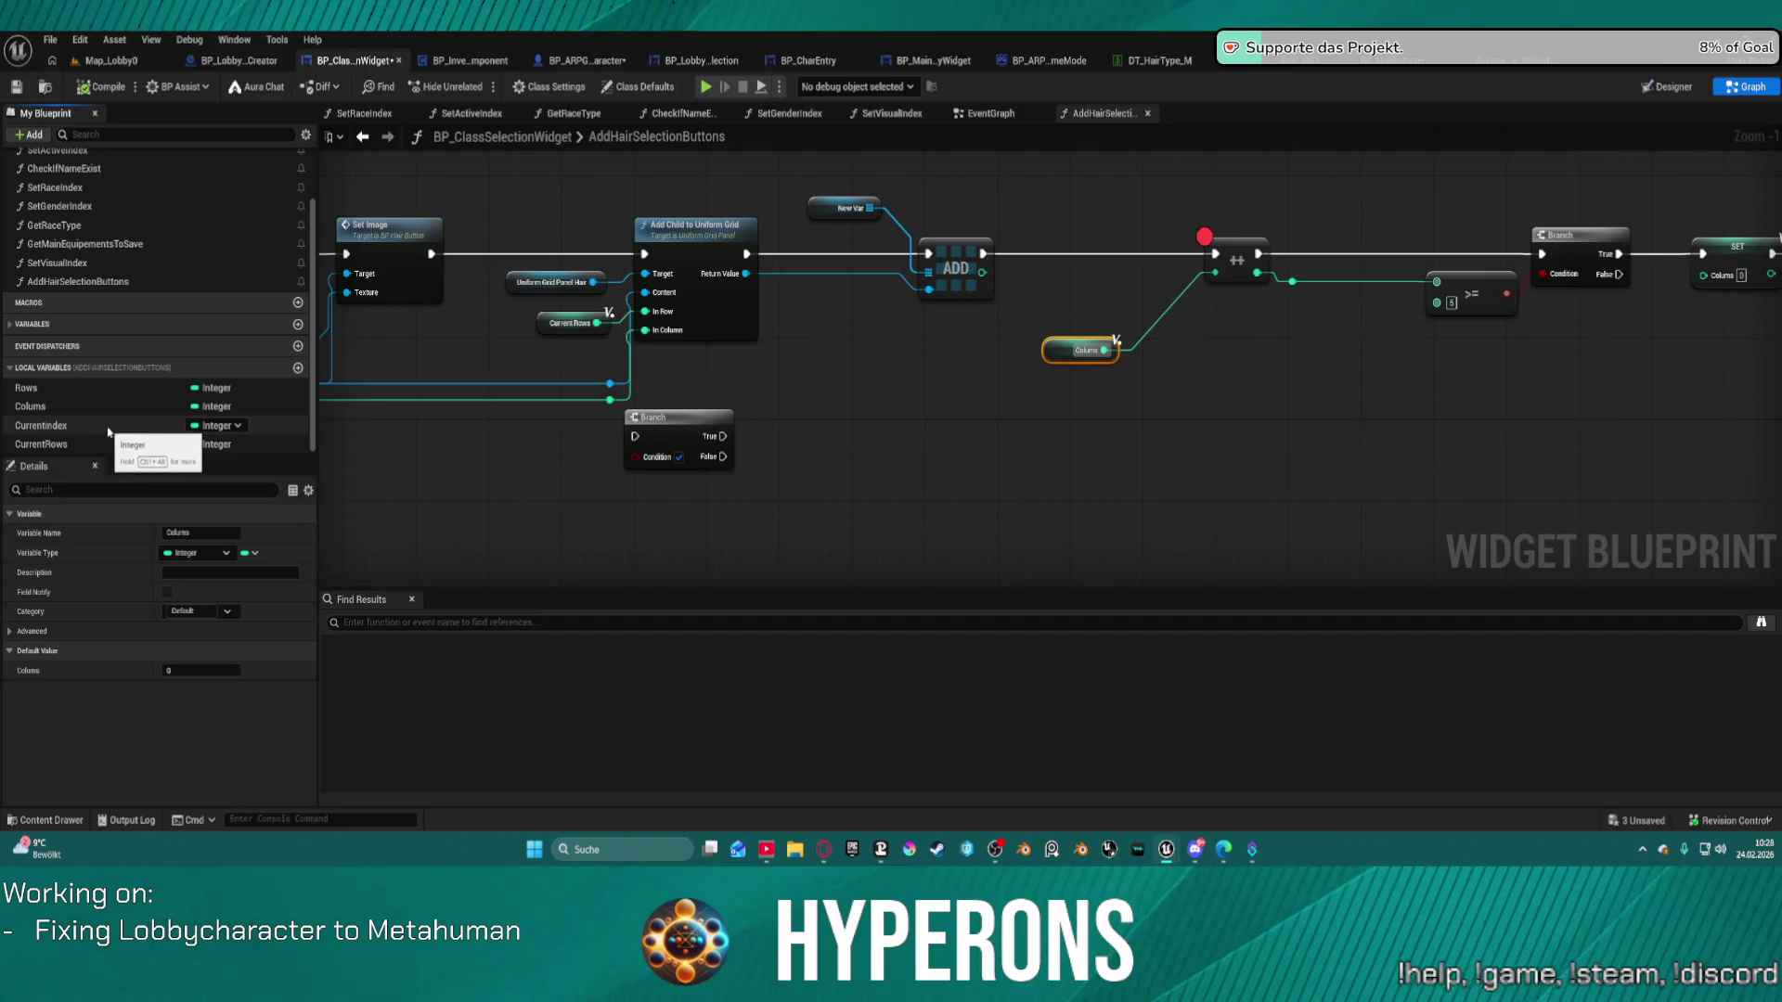
{"action": "left_click", "coordinate": [78, 445]}
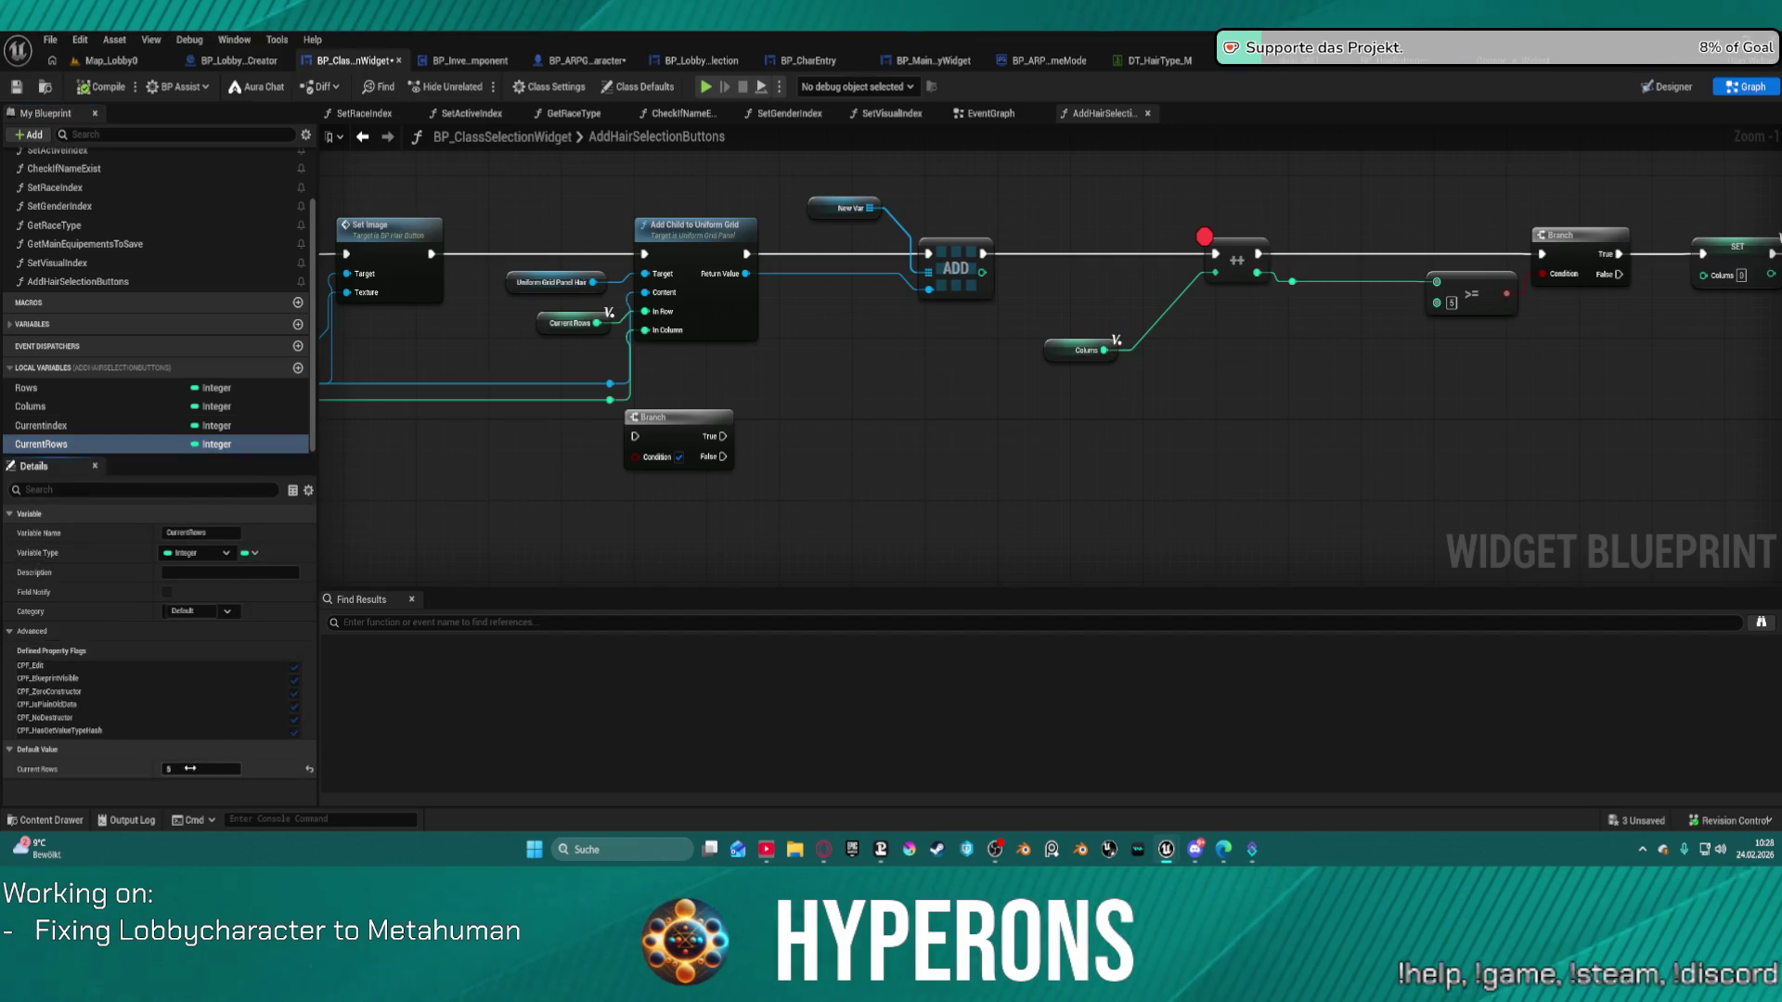
Pan along the grid-adding nodes and shift the Current Rows getter node to the left.
{"action": "mouse_move", "coordinate": [1374, 381]}
{"action": "left_mouse_down"}
{"action": "mouse_move", "coordinate": [1169, 360]}
{"action": "mouse_move", "coordinate": [1156, 342]}
{"action": "left_mouse_up"}
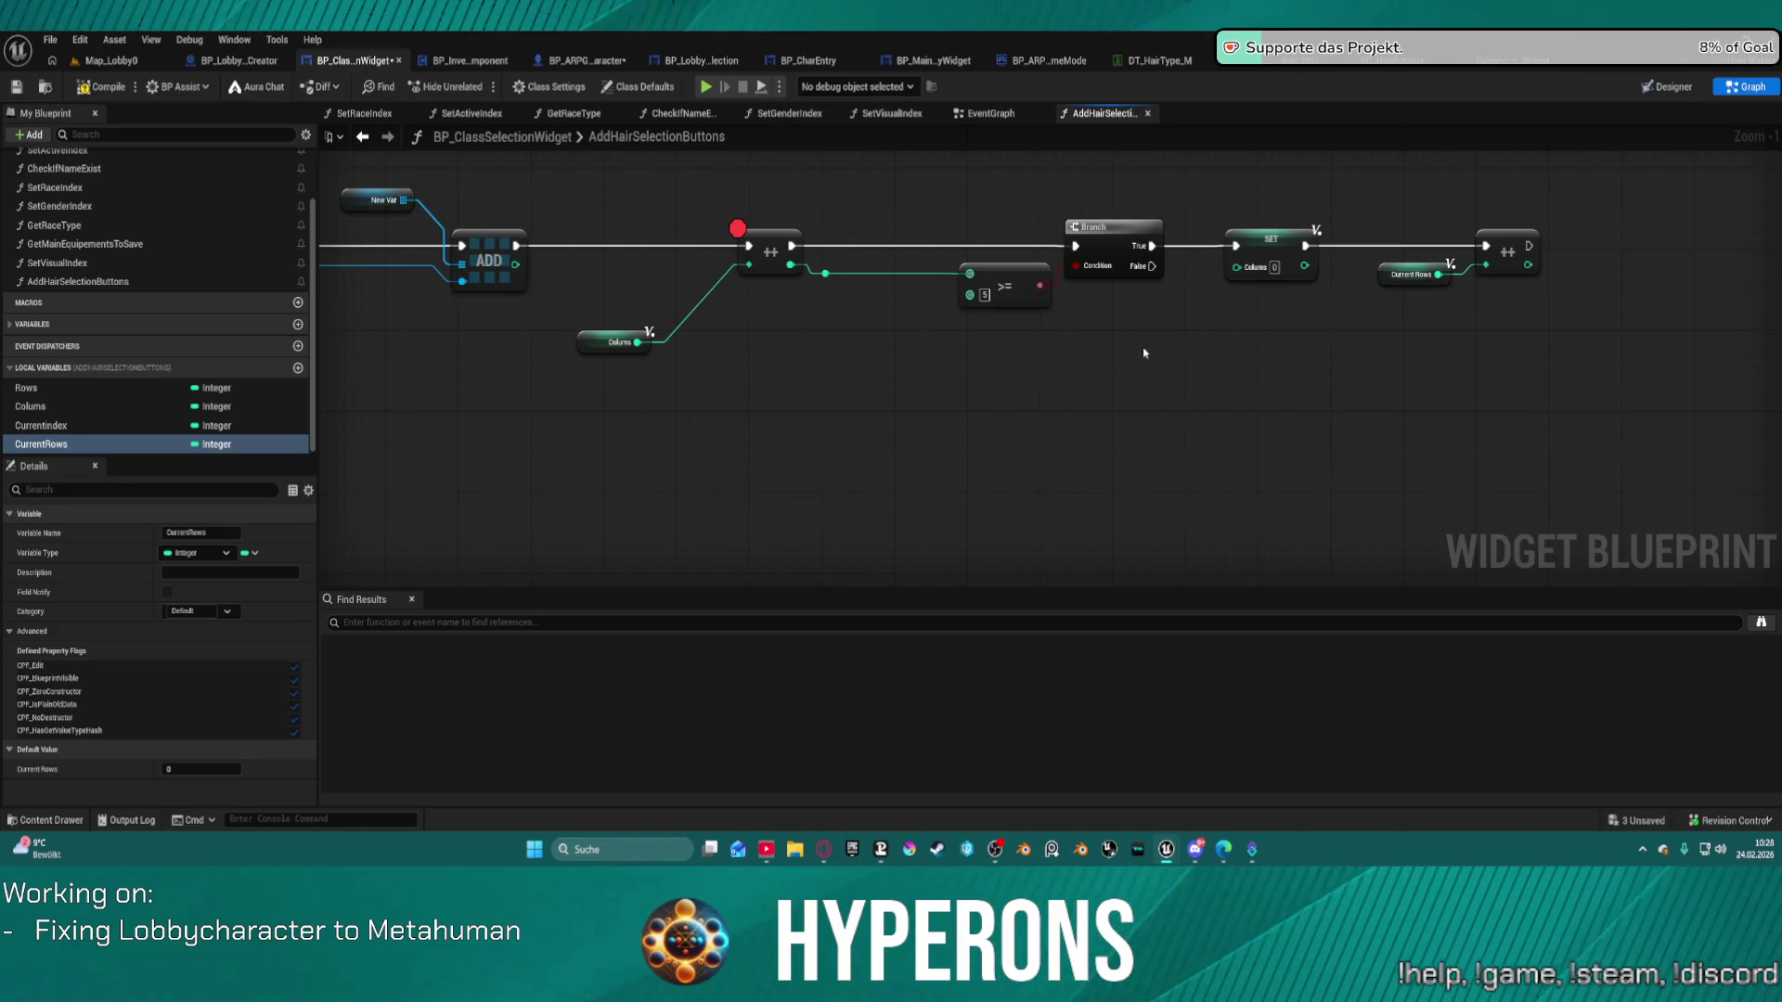
{"action": "mouse_move", "coordinate": [868, 360]}
{"action": "left_mouse_down"}
{"action": "mouse_move", "coordinate": [987, 350]}
{"action": "mouse_move", "coordinate": [1112, 373]}
{"action": "mouse_move", "coordinate": [1568, 350]}
{"action": "left_mouse_up"}
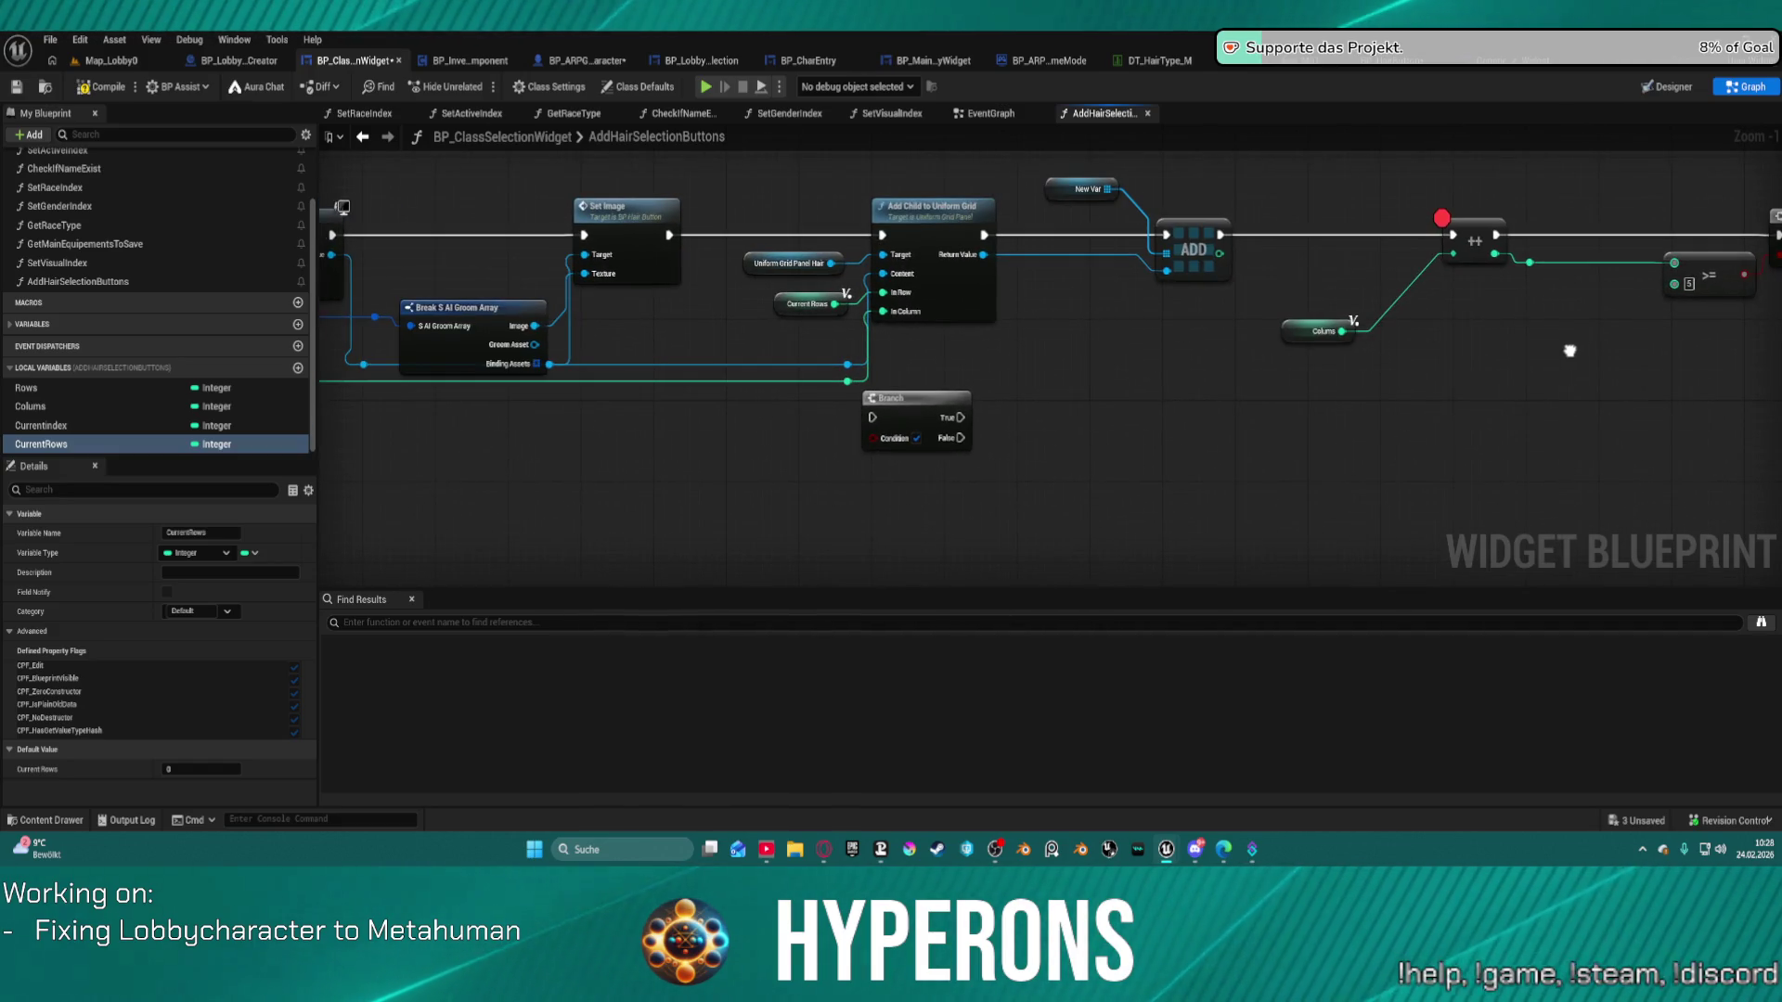
{"action": "left_click_drag", "start_coordinate": [781, 307], "coordinate": [702, 306]}
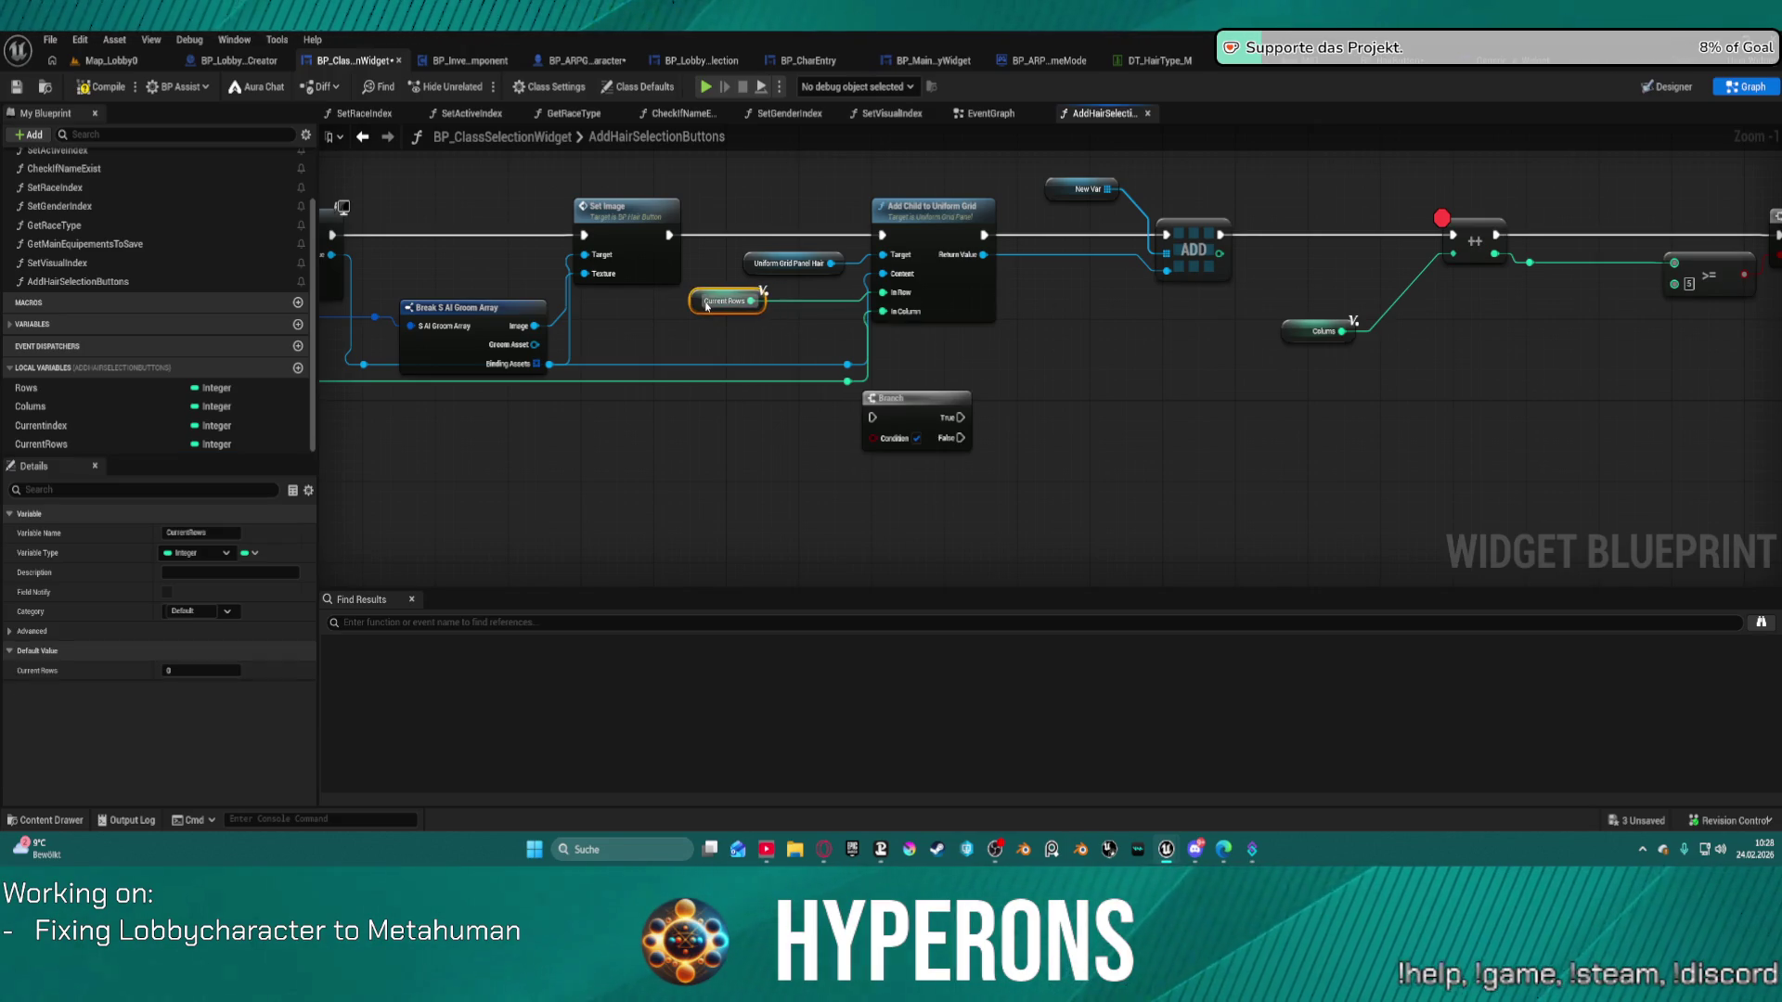
{"action": "mouse_move", "coordinate": [1362, 353]}
{"action": "left_mouse_down"}
{"action": "mouse_move", "coordinate": [319, 340]}
{"action": "mouse_move", "coordinate": [1245, 357]}
{"action": "left_mouse_up"}
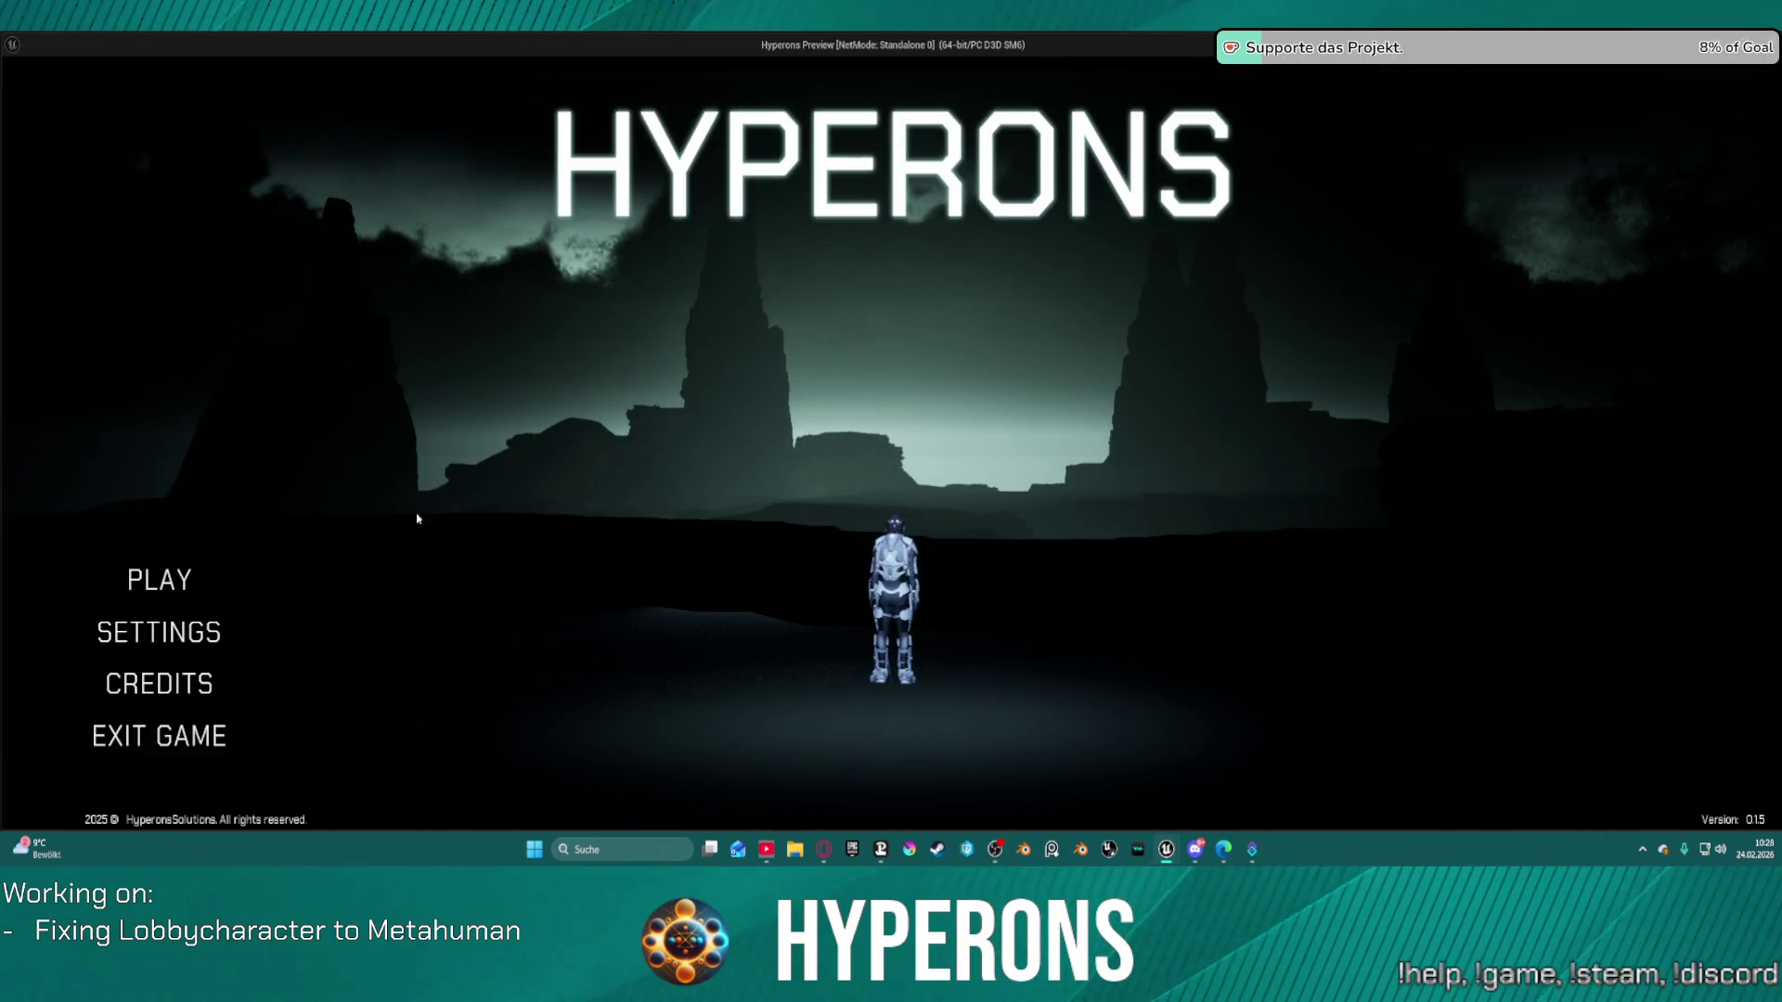
Start a new character to hit the breakpoint, resume past it, then stop the play session.
{"action": "left_click", "coordinate": [155, 577]}
{"action": "left_click", "coordinate": [783, 613]}
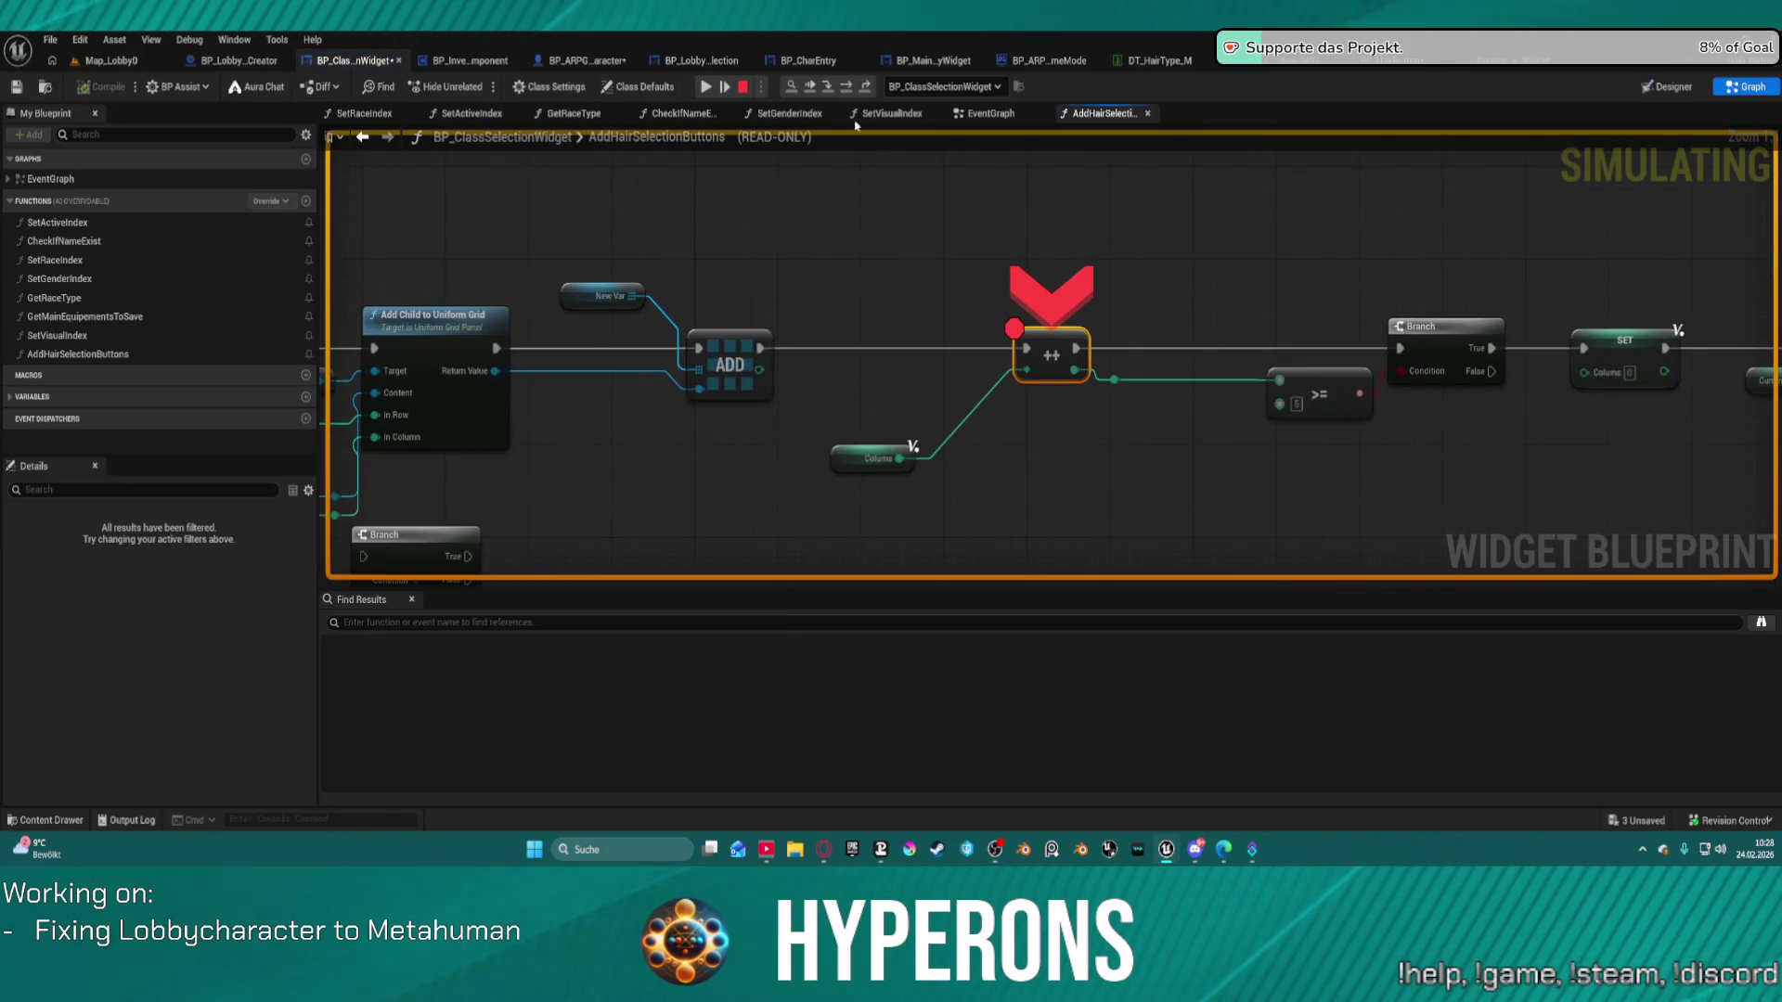
{"action": "left_click", "coordinate": [722, 82]}
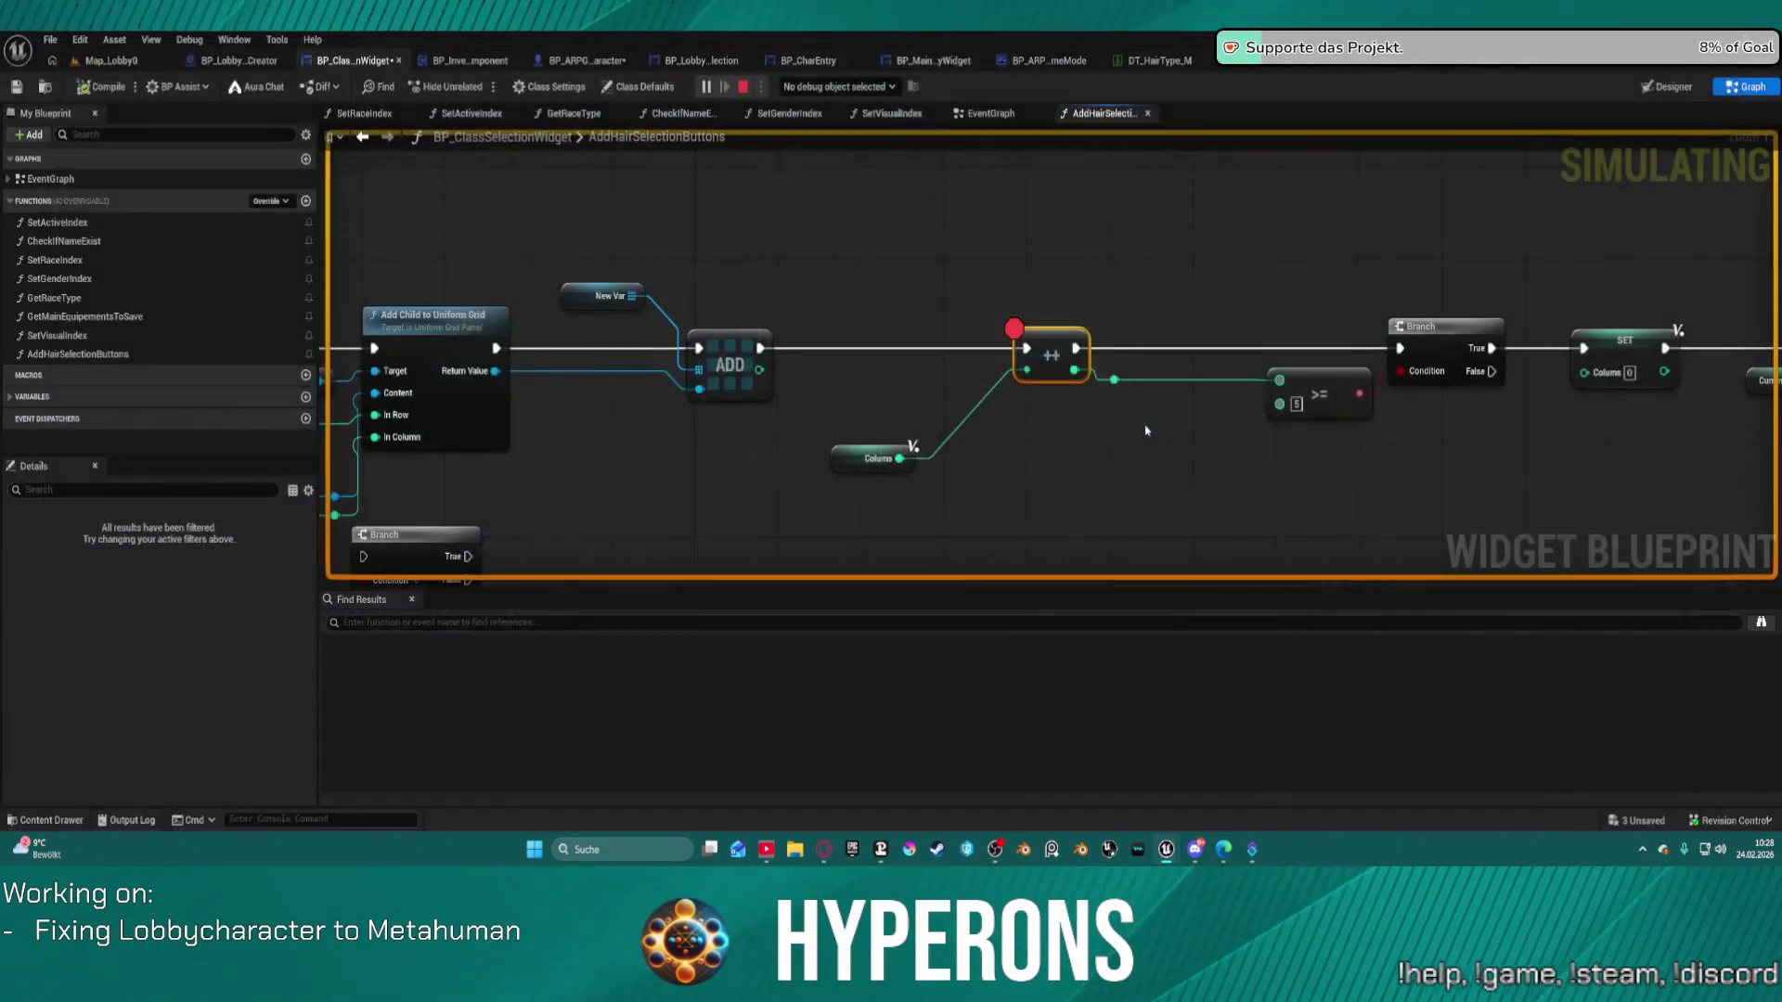
{"action": "key", "text": "Escape"}
{"action": "left_click_drag", "start_coordinate": [1046, 450], "coordinate": [844, 442]}
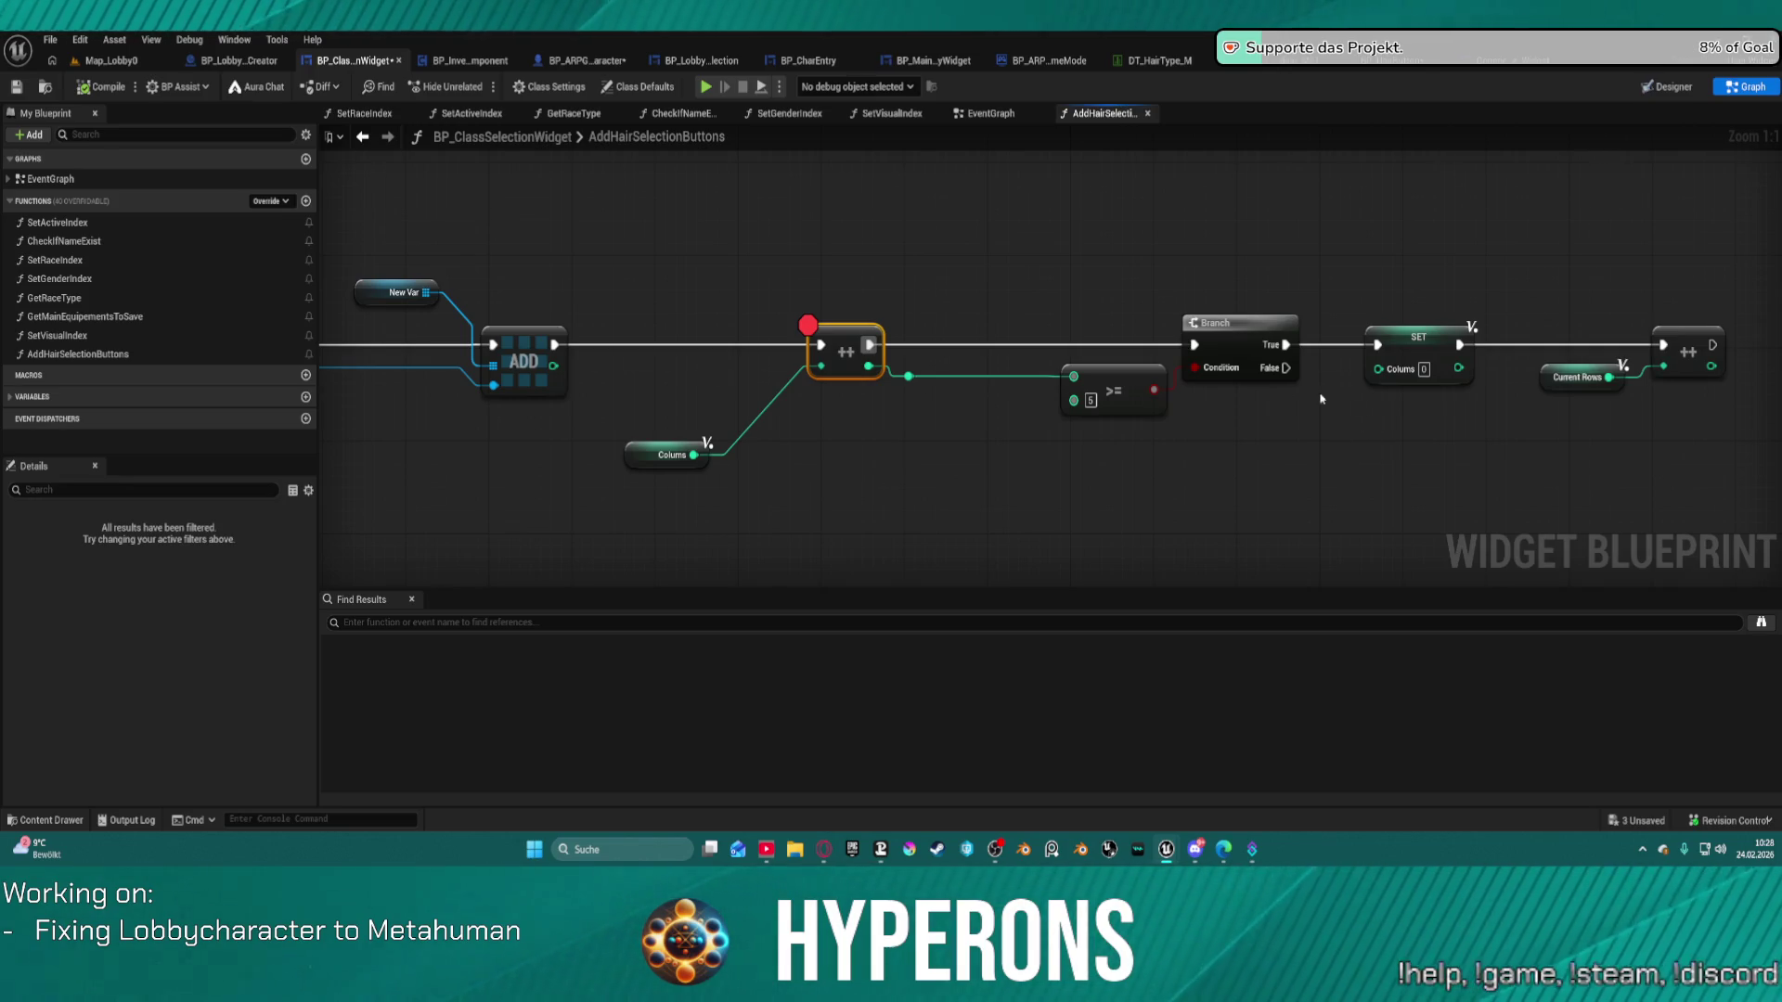
Break the old integer wire feeding Add Child to Uniform Grid's In Column.
{"action": "mouse_move", "coordinate": [803, 425]}
{"action": "left_mouse_down"}
{"action": "mouse_move", "coordinate": [1026, 336]}
{"action": "mouse_move", "coordinate": [1508, 401]}
{"action": "mouse_move", "coordinate": [1600, 261]}
{"action": "left_mouse_up"}
{"action": "left_click_drag", "start_coordinate": [1745, 390], "coordinate": [868, 358]}
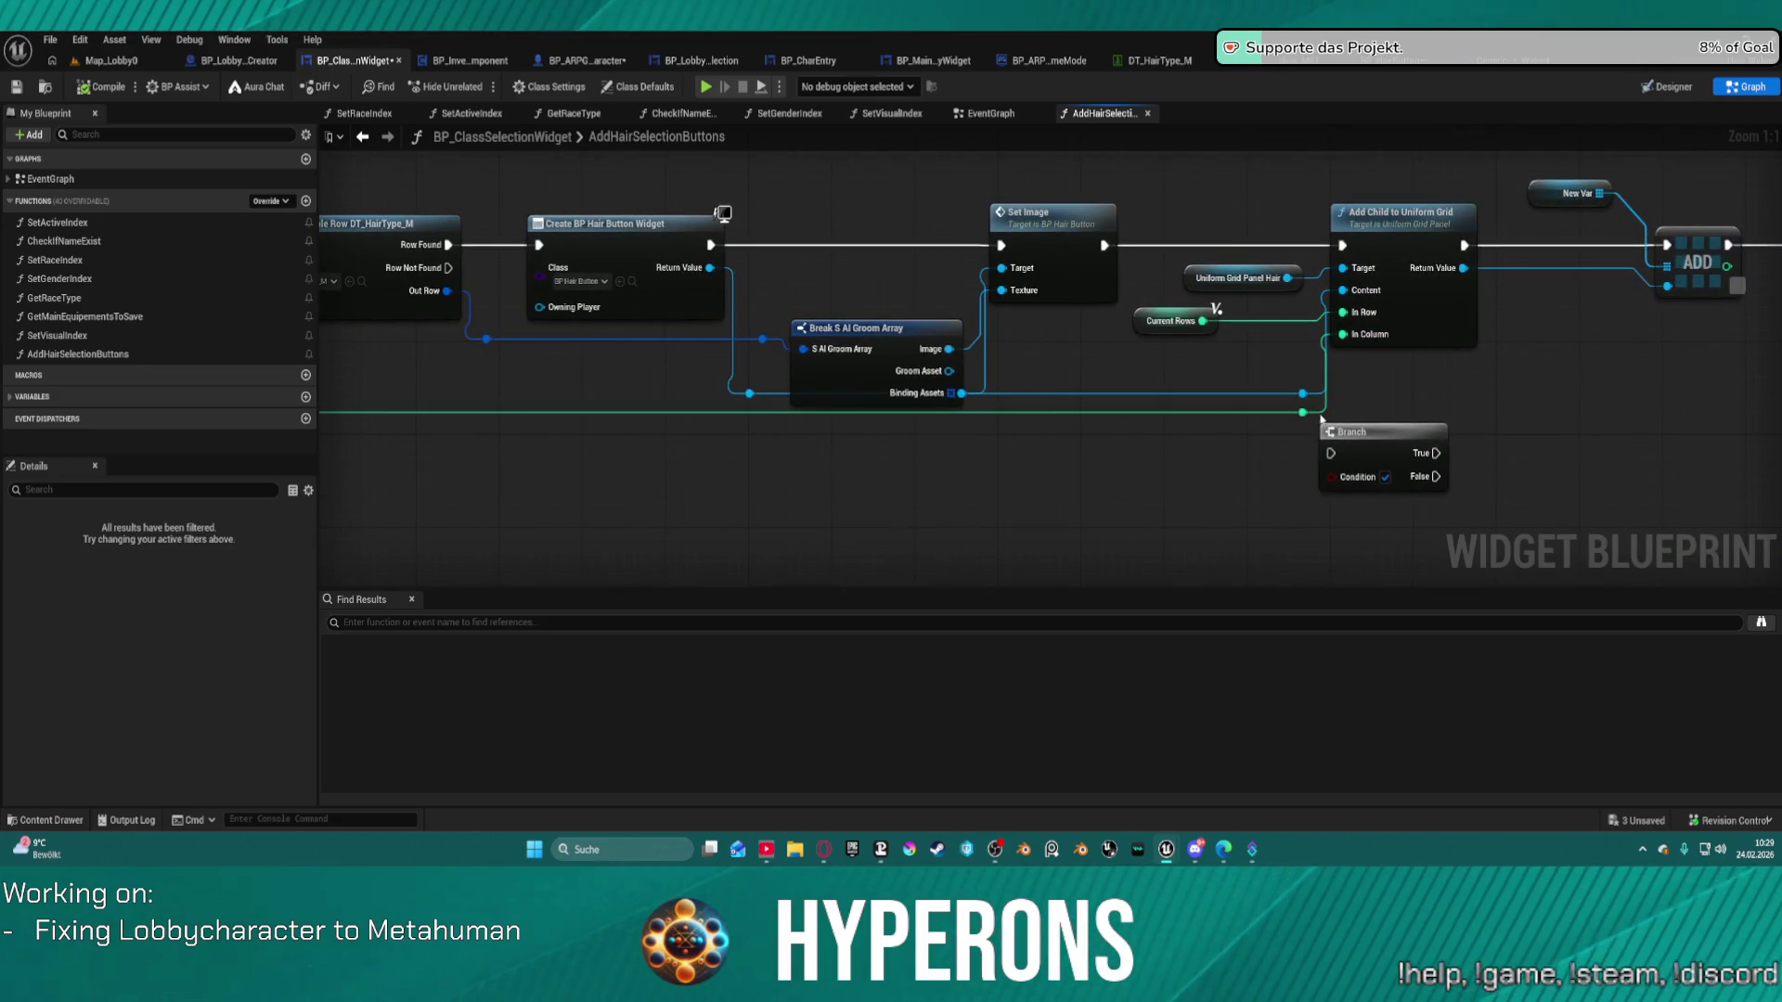
{"action": "left_click", "coordinate": [1258, 414], "text": "alt"}
{"action": "key", "text": "ctrl+space"}
Drag a Colums getter from Local Variables into the graph near the grid node.
{"action": "left_click", "coordinate": [13, 443]}
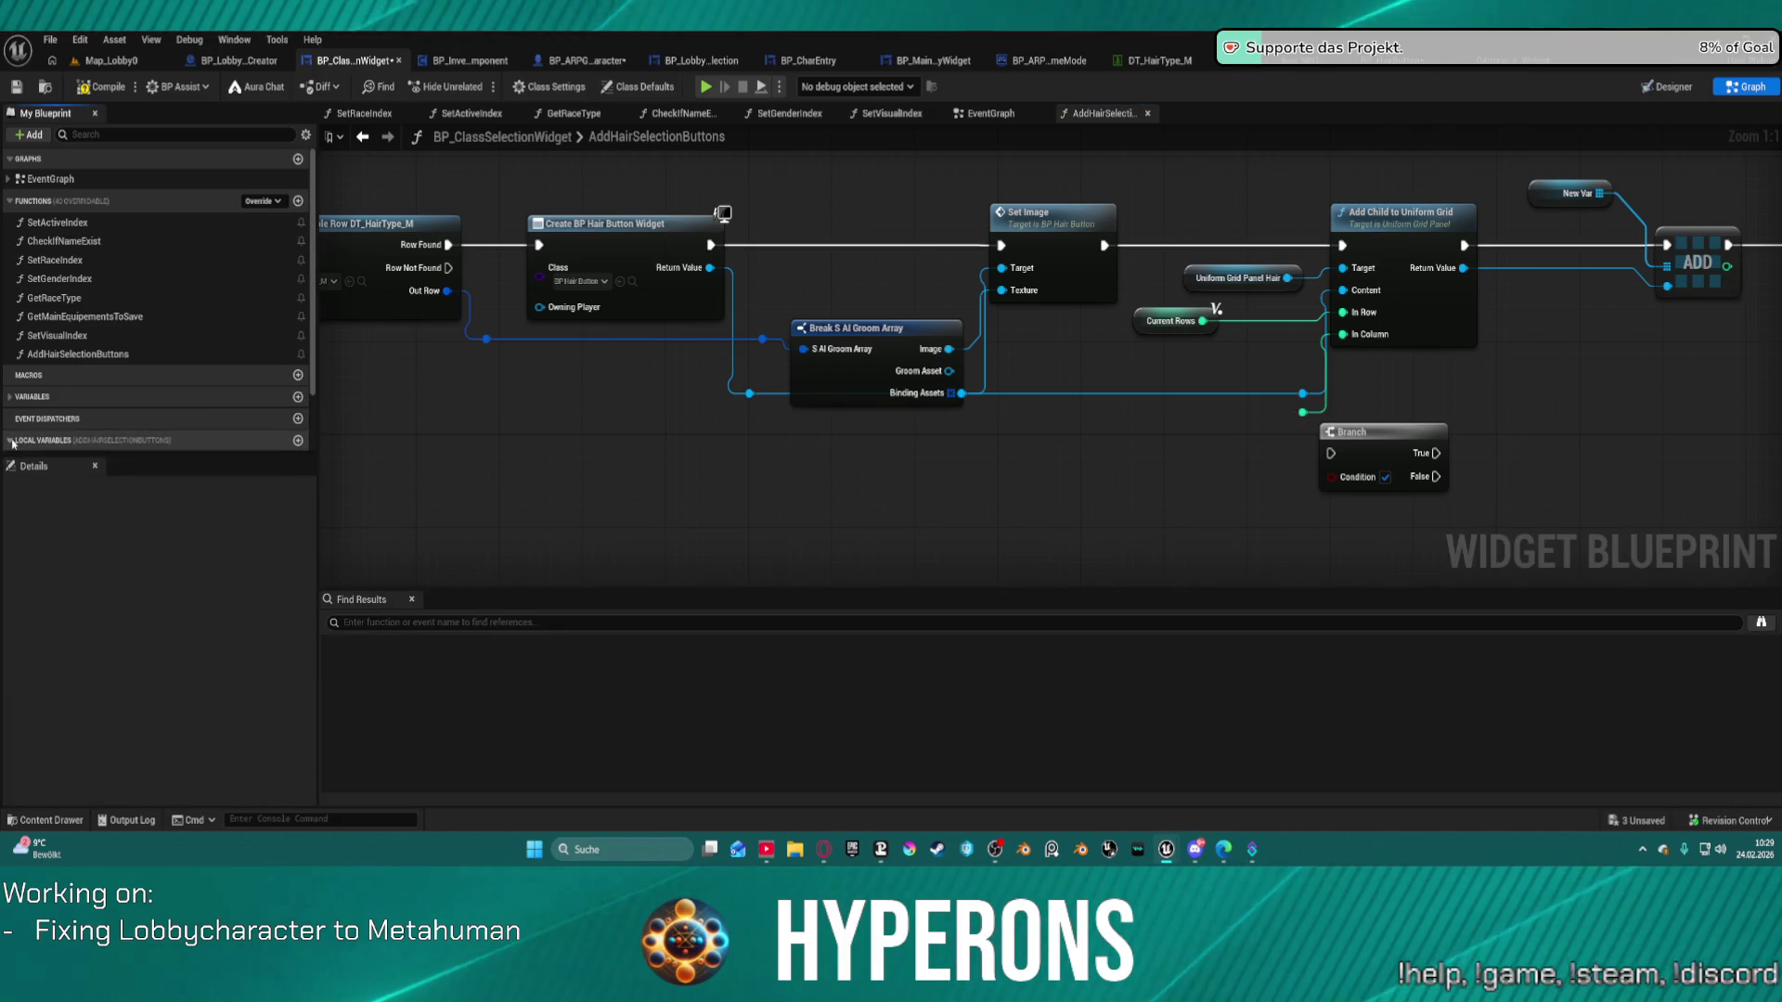
{"action": "scroll", "coordinate": [19, 443], "scroll_direction": "down", "scroll_amount": 2}
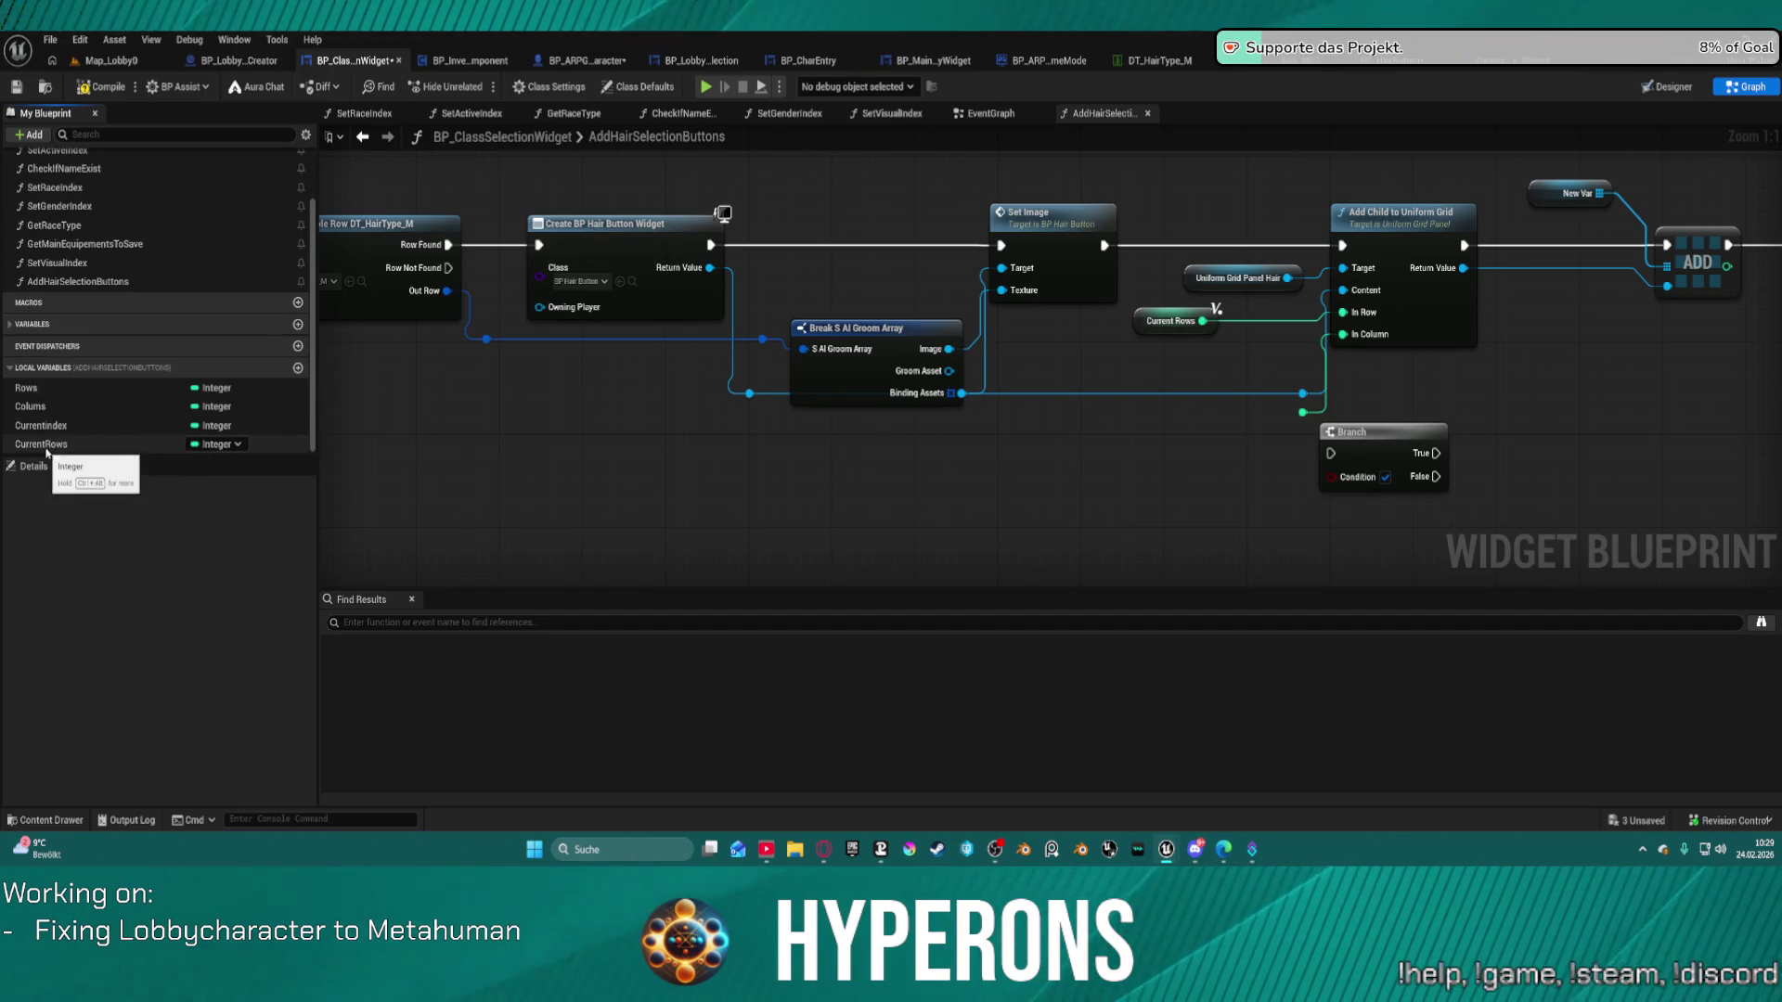
{"action": "mouse_move", "coordinate": [31, 407]}
{"action": "left_mouse_down"}
{"action": "mouse_move", "coordinate": [69, 427]}
{"action": "mouse_move", "coordinate": [673, 436]}
{"action": "mouse_move", "coordinate": [1290, 415]}
{"action": "left_mouse_up"}
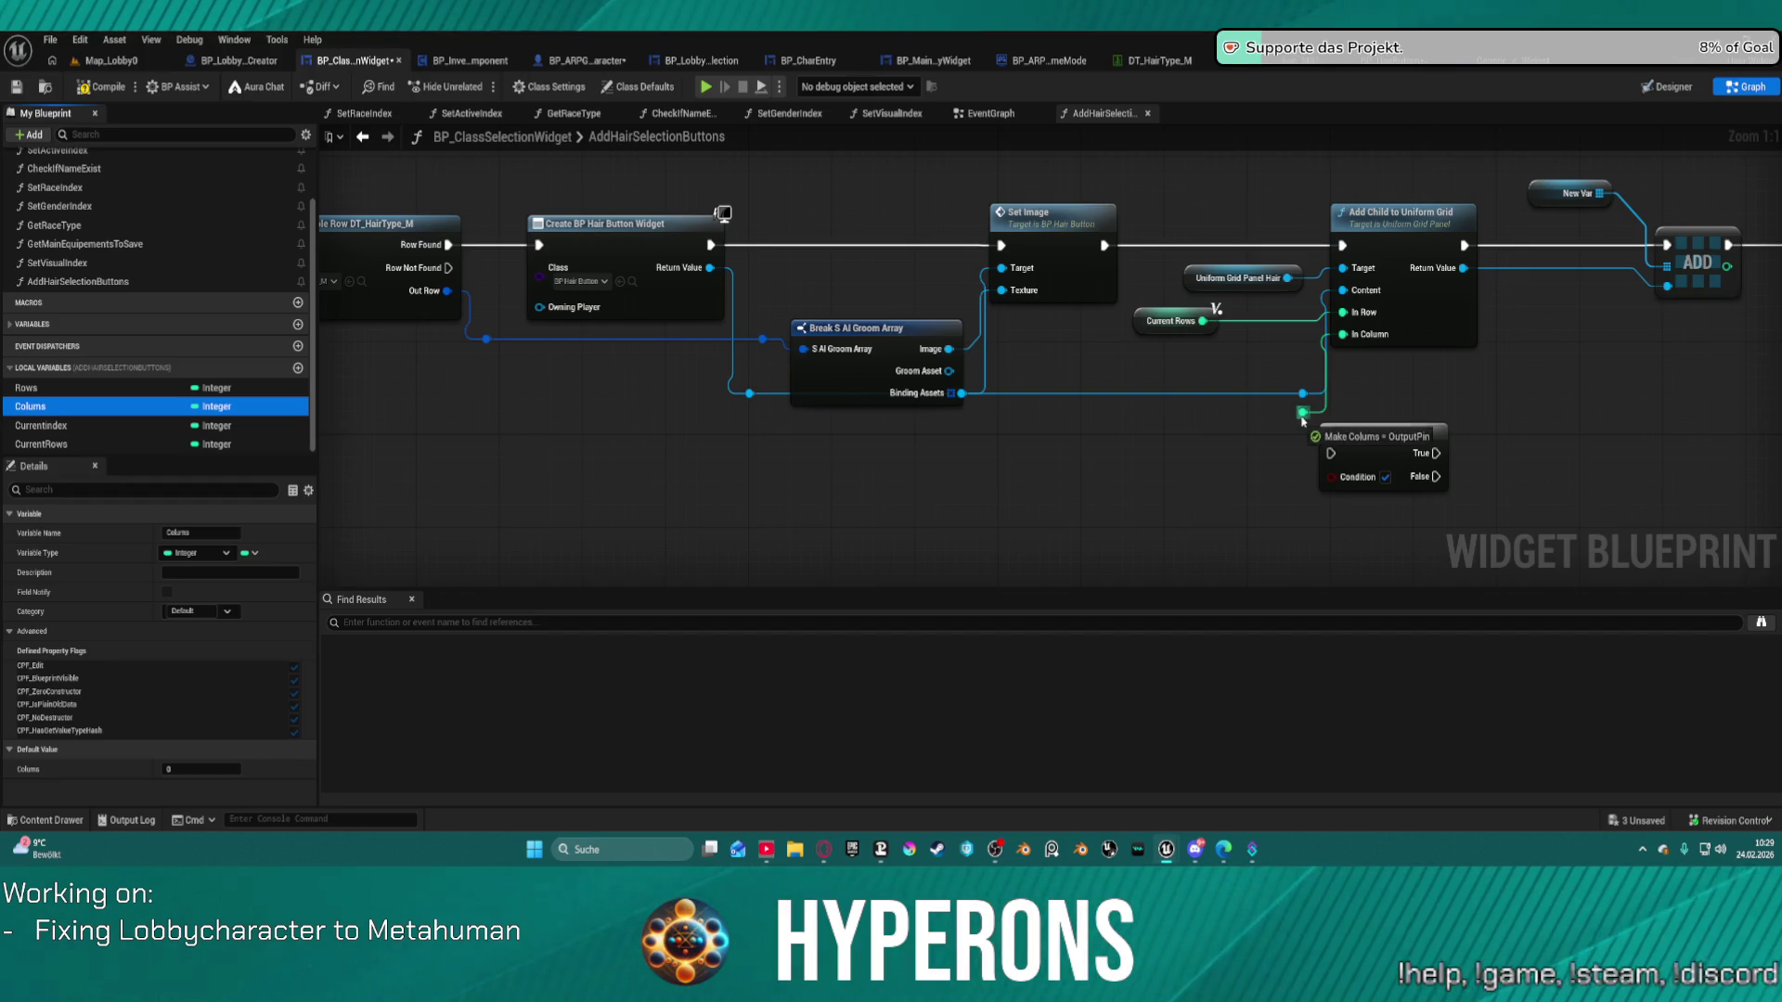
{"action": "left_click_drag", "start_coordinate": [1639, 379], "coordinate": [1546, 385]}
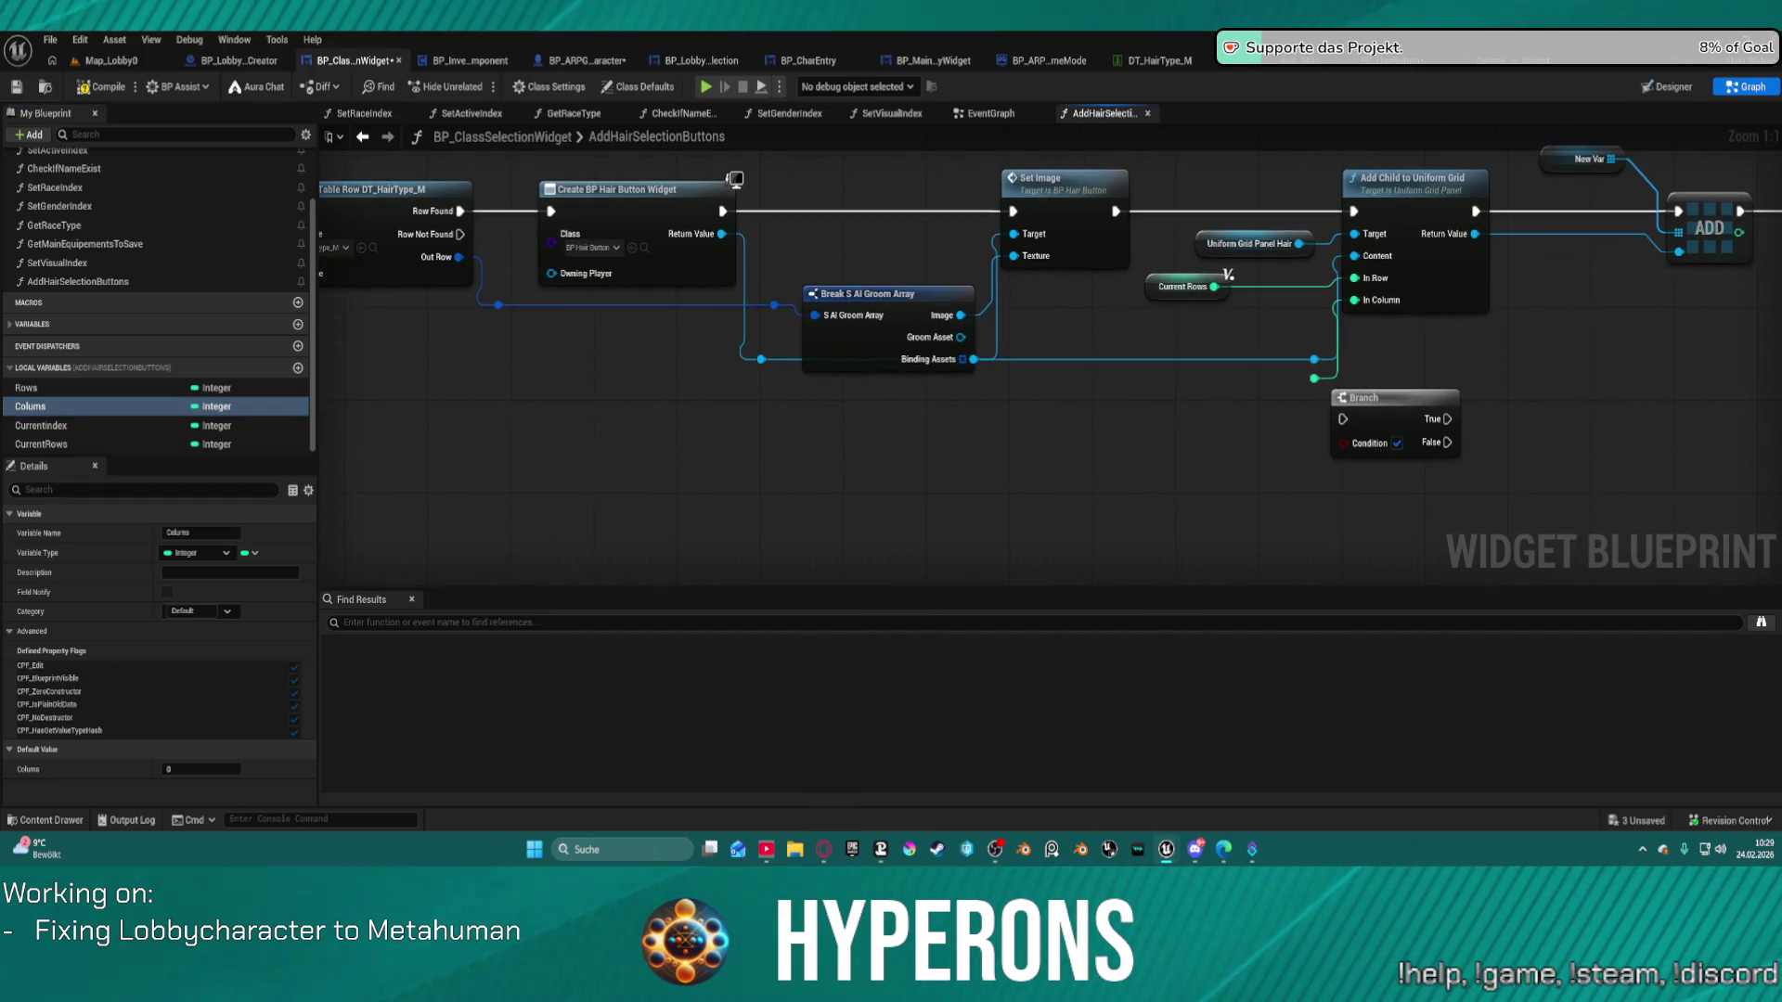
{"action": "left_click_drag", "start_coordinate": [1068, 386], "coordinate": [1386, 415]}
{"action": "left_click", "coordinate": [1327, 386]}
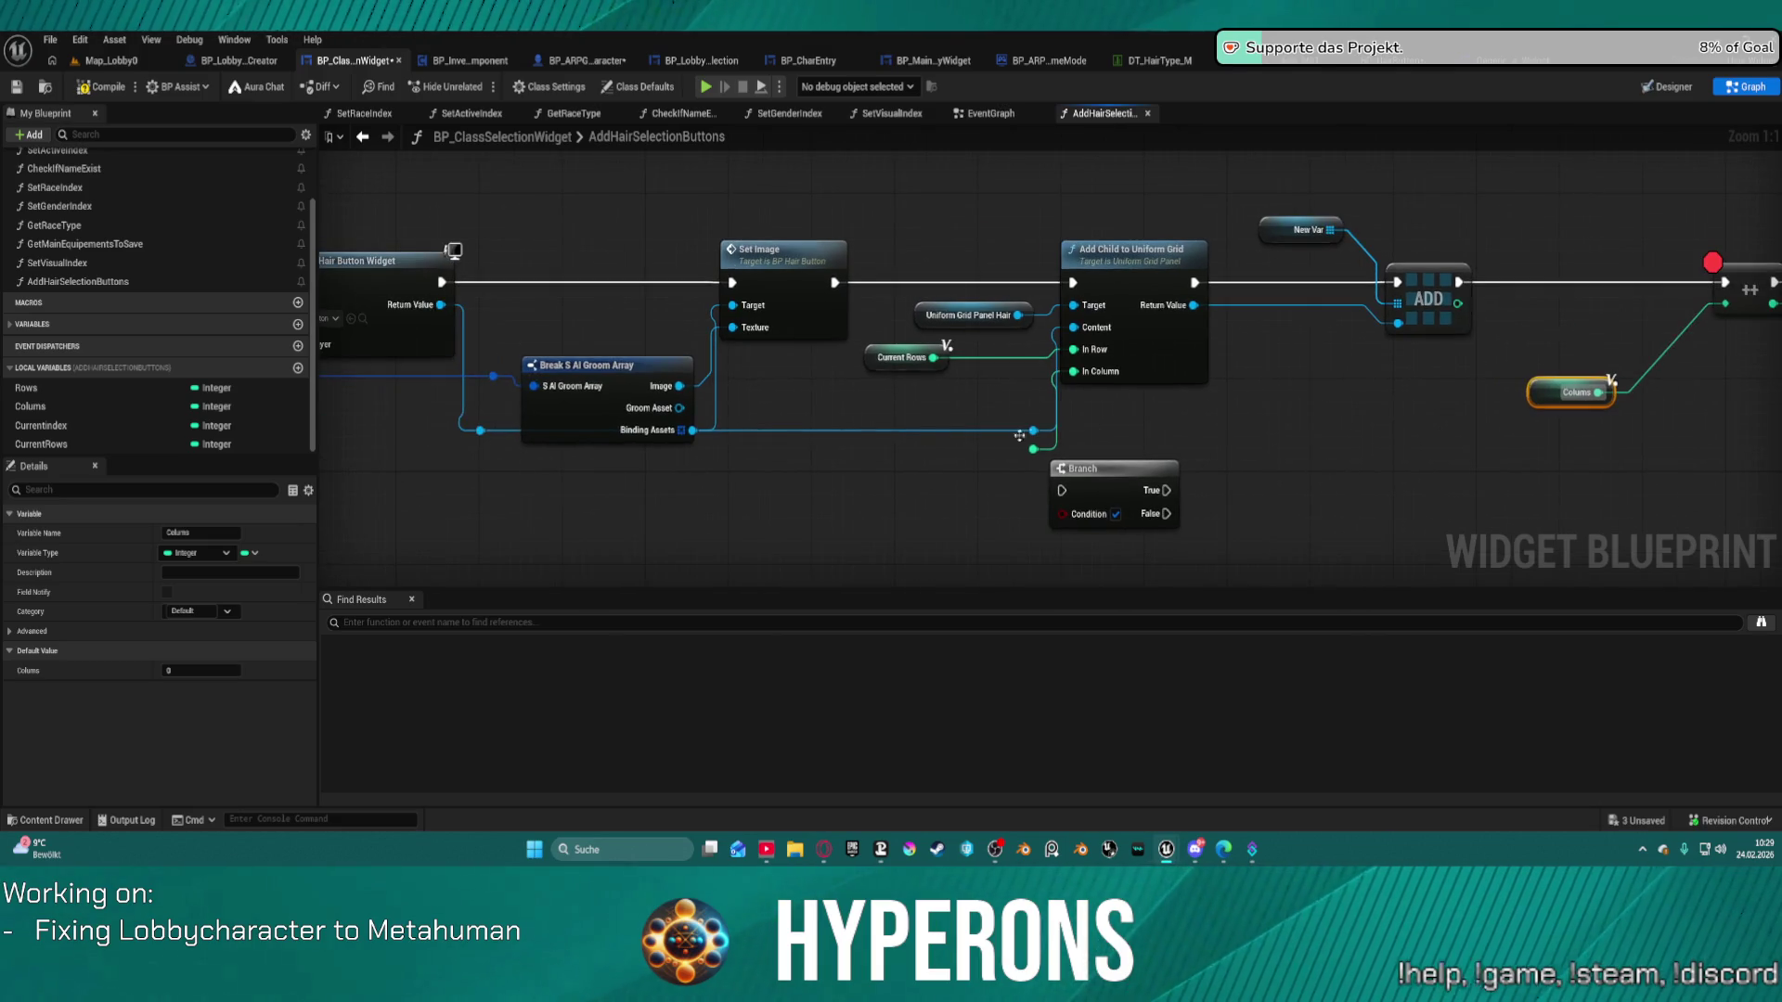
Wire a pasted Colums getter into In Column and rename the variable to CurrentColums.
{"action": "key", "text": "ctrl+v"}
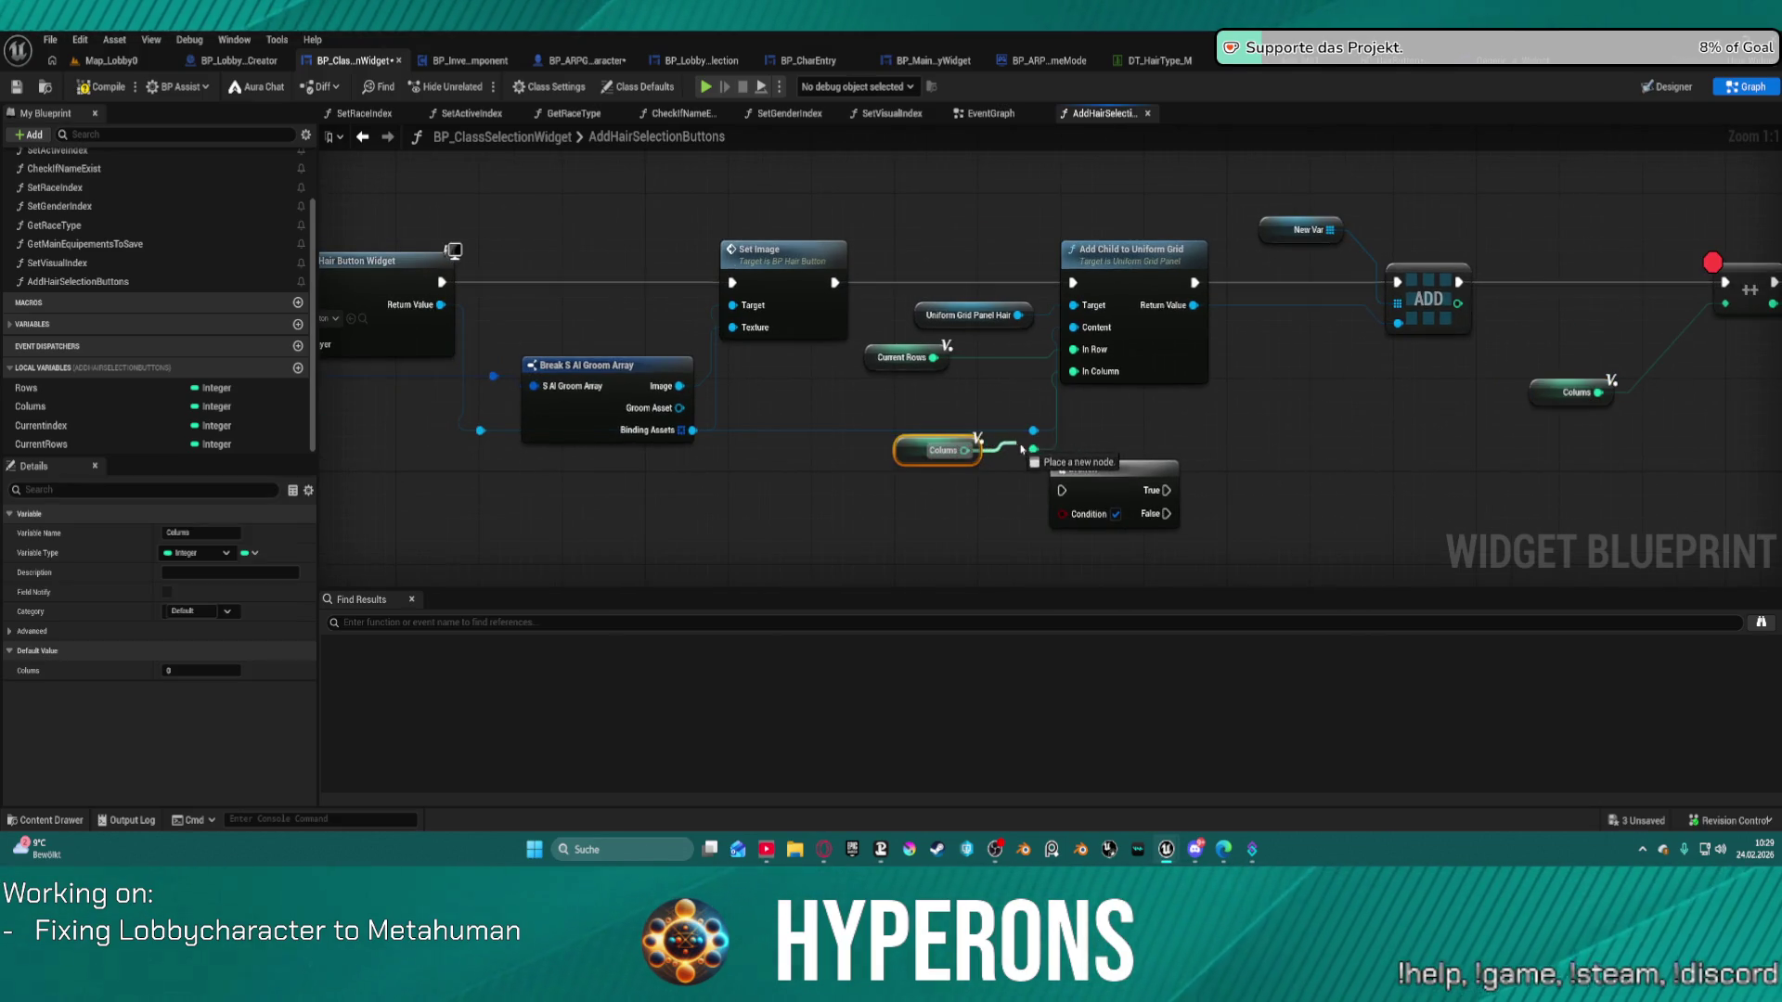
{"action": "left_click_drag", "start_coordinate": [1033, 449], "coordinate": [1033, 448]}
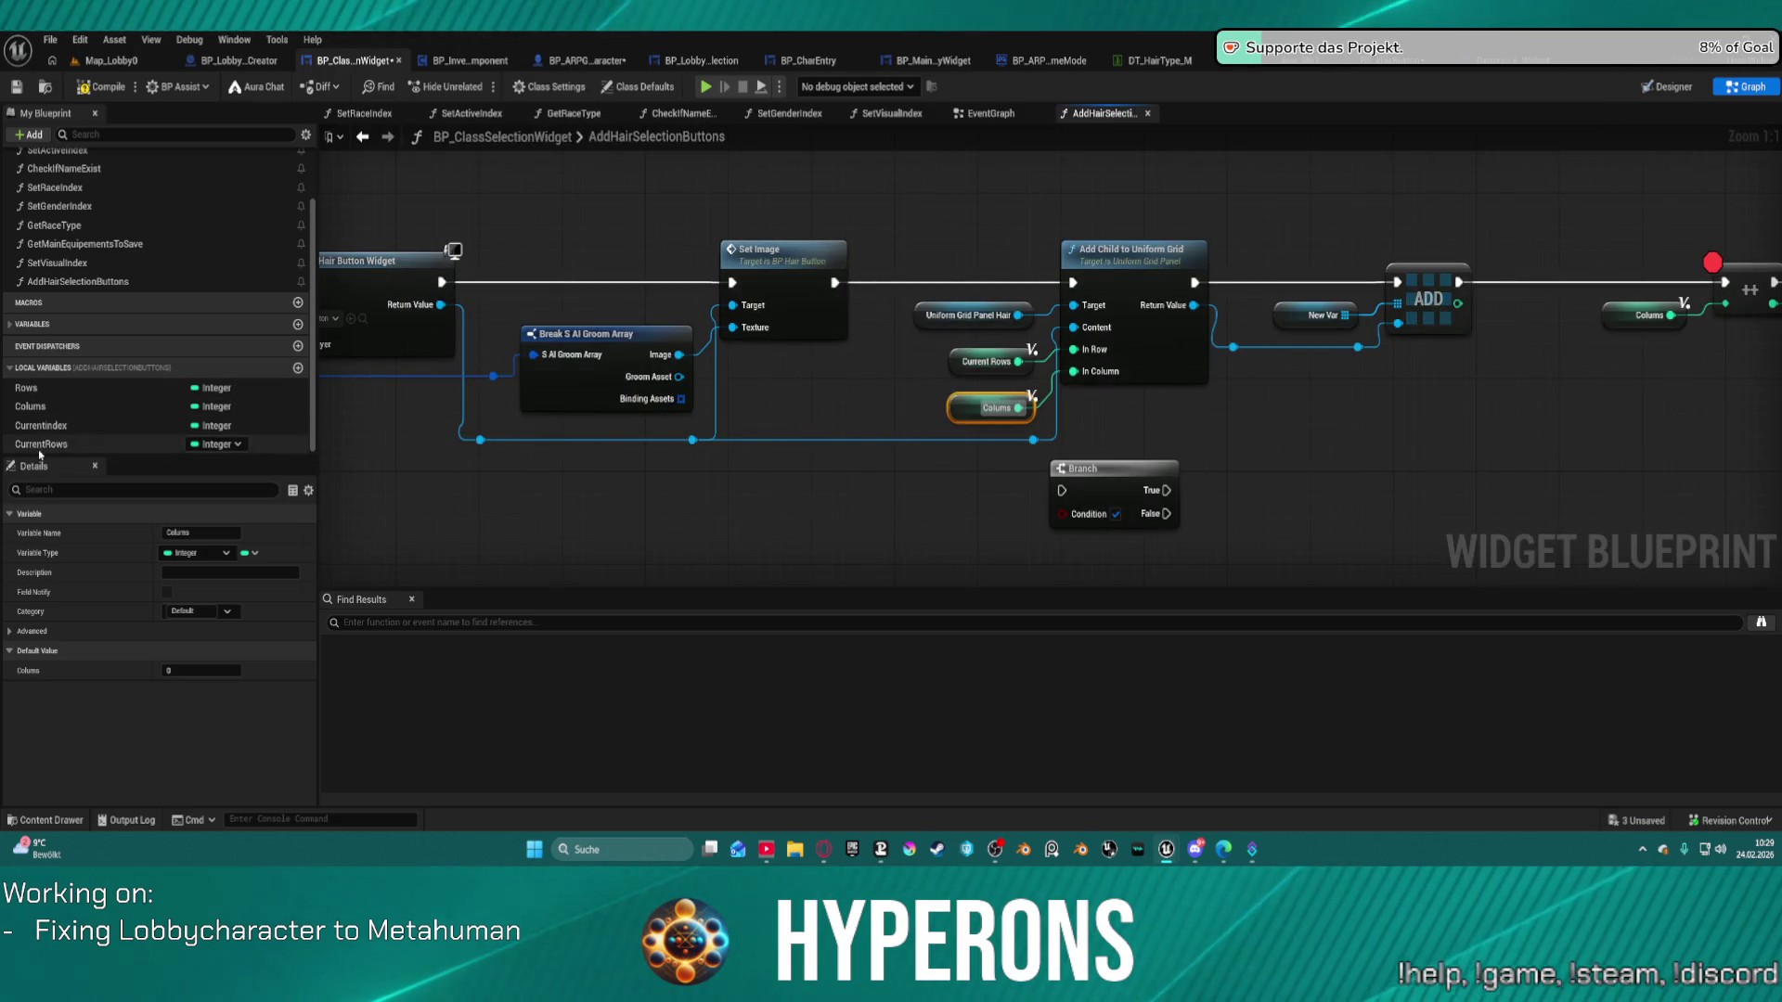
{"action": "double_click", "coordinate": [32, 405]}
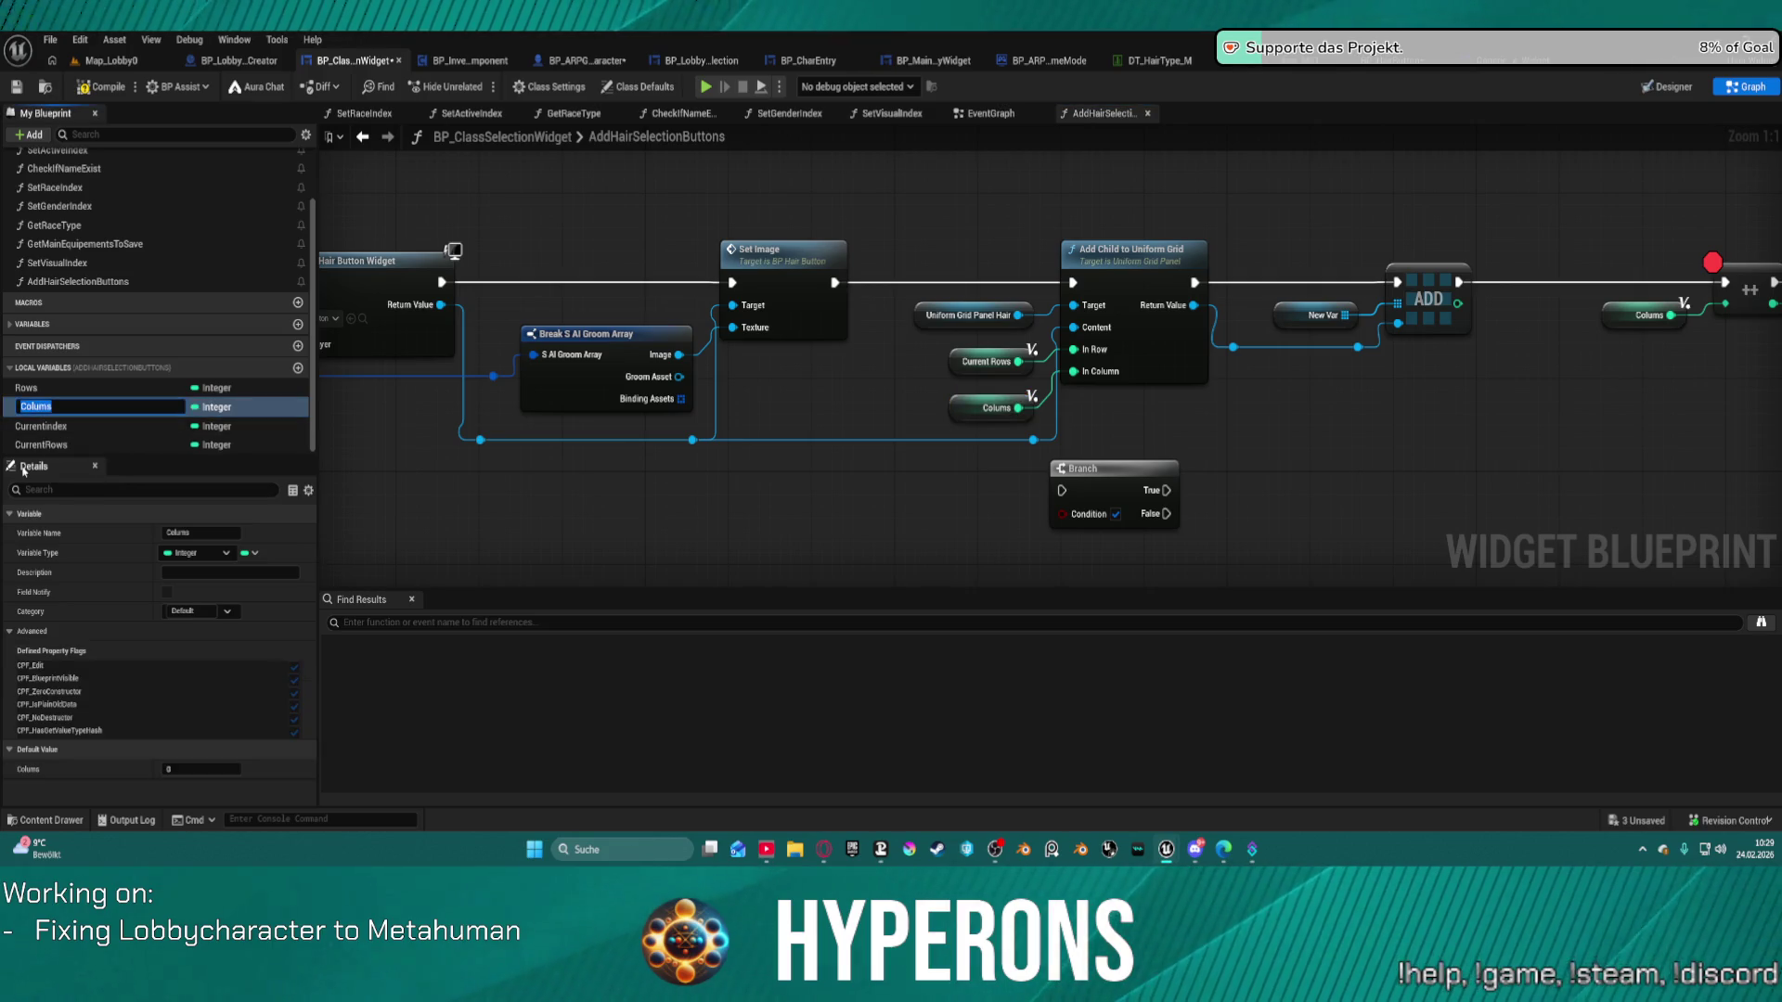
{"action": "key", "text": "Right"}
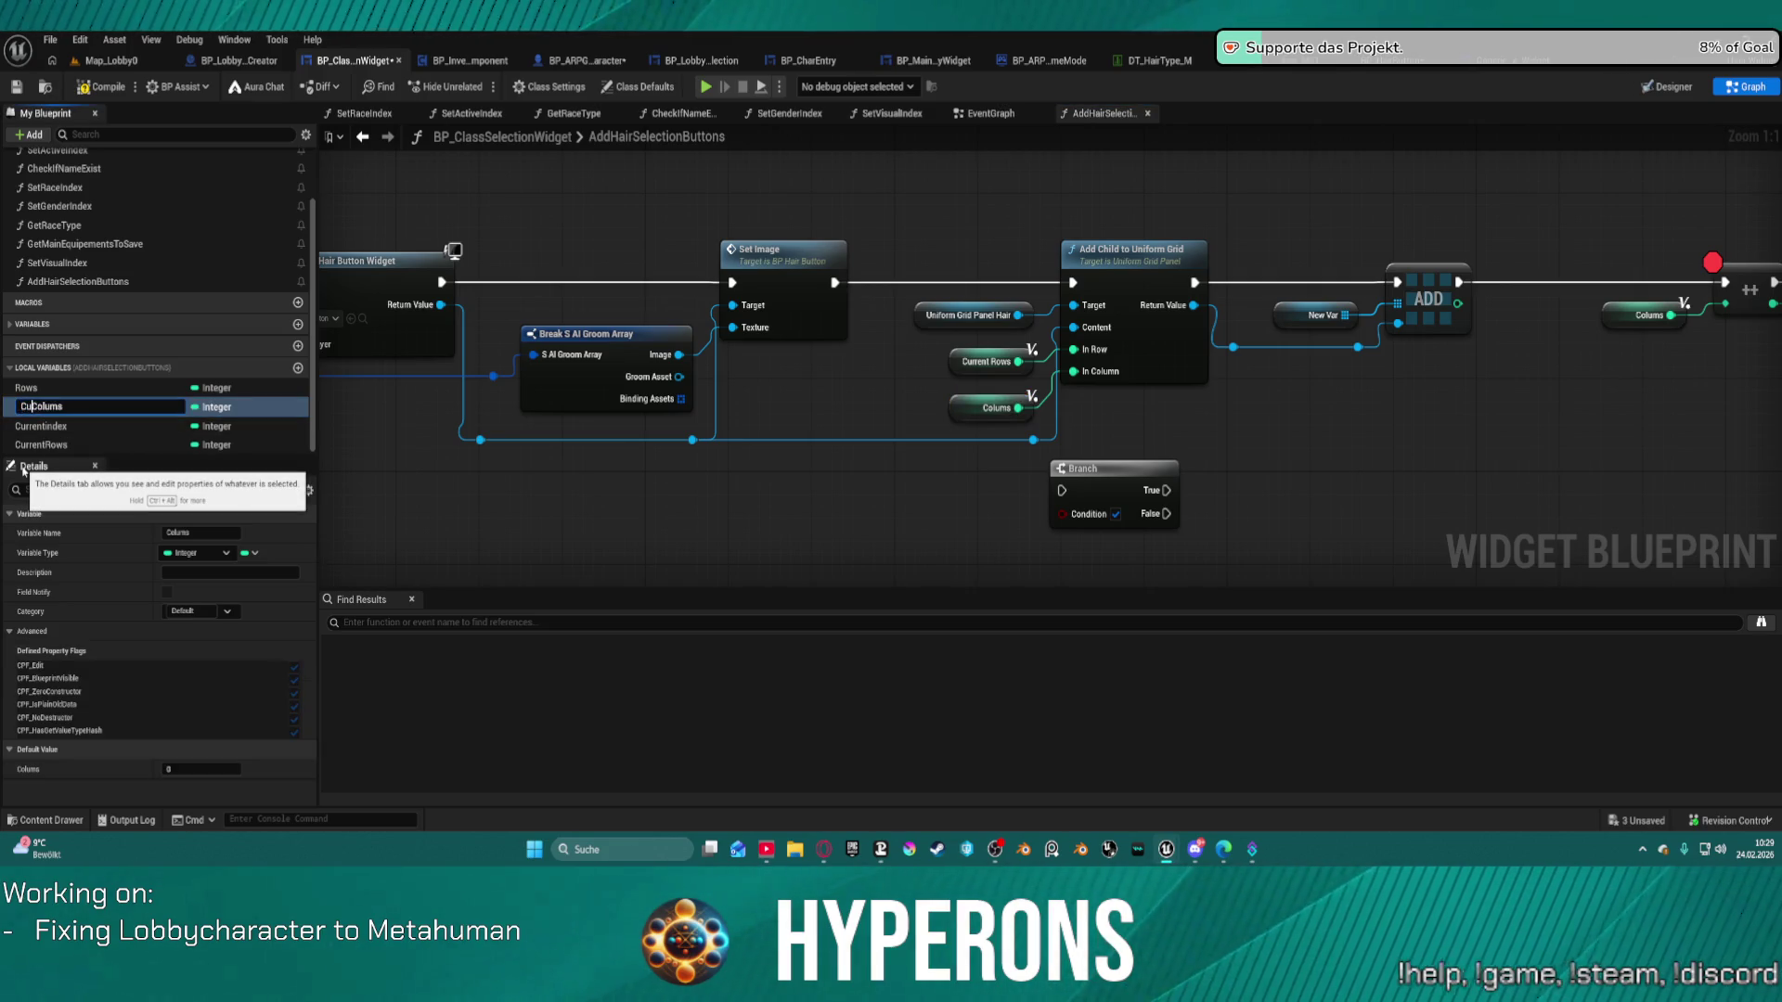
{"action": "key", "text": "Return"}
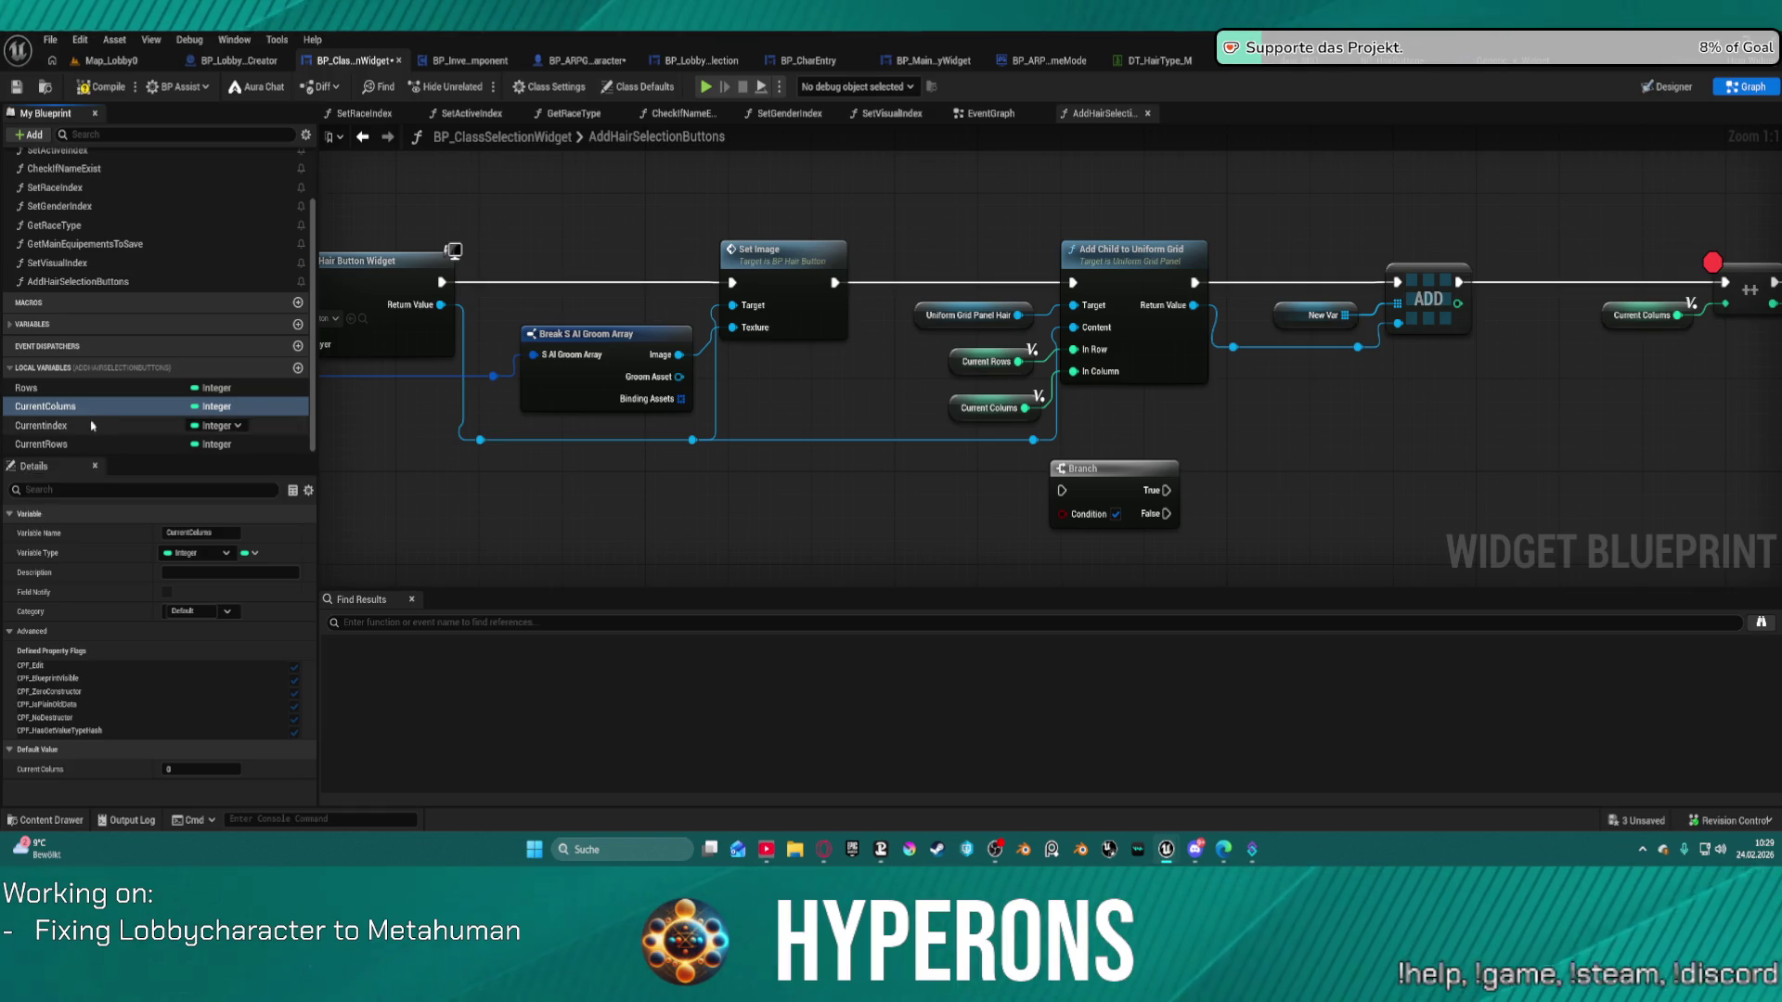
Delete the unused Rows local variable.
{"action": "mouse_move", "coordinate": [1603, 442]}
{"action": "left_mouse_down"}
{"action": "mouse_move", "coordinate": [907, 442]}
{"action": "mouse_move", "coordinate": [489, 354]}
{"action": "mouse_move", "coordinate": [1346, 333]}
{"action": "mouse_move", "coordinate": [1624, 279]}
{"action": "mouse_move", "coordinate": [1485, 260]}
{"action": "mouse_move", "coordinate": [1717, 232]}
{"action": "mouse_move", "coordinate": [1681, 195]}
{"action": "left_mouse_up"}
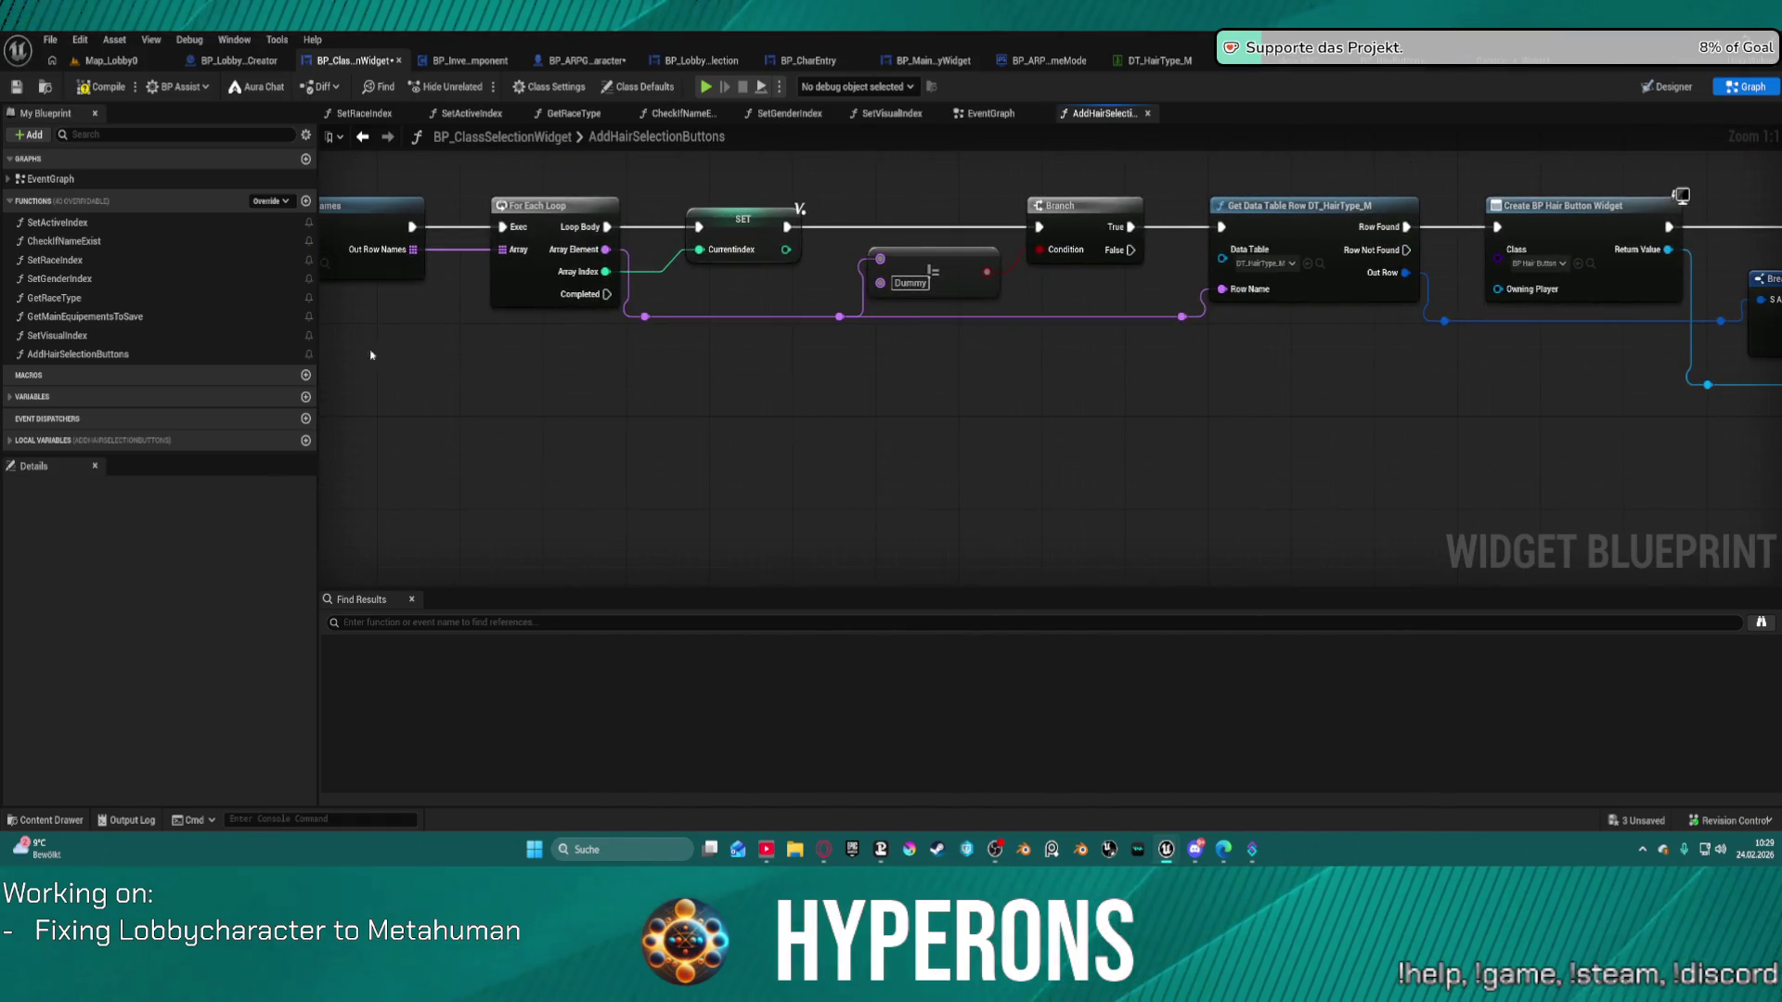
{"action": "left_click", "coordinate": [42, 440]}
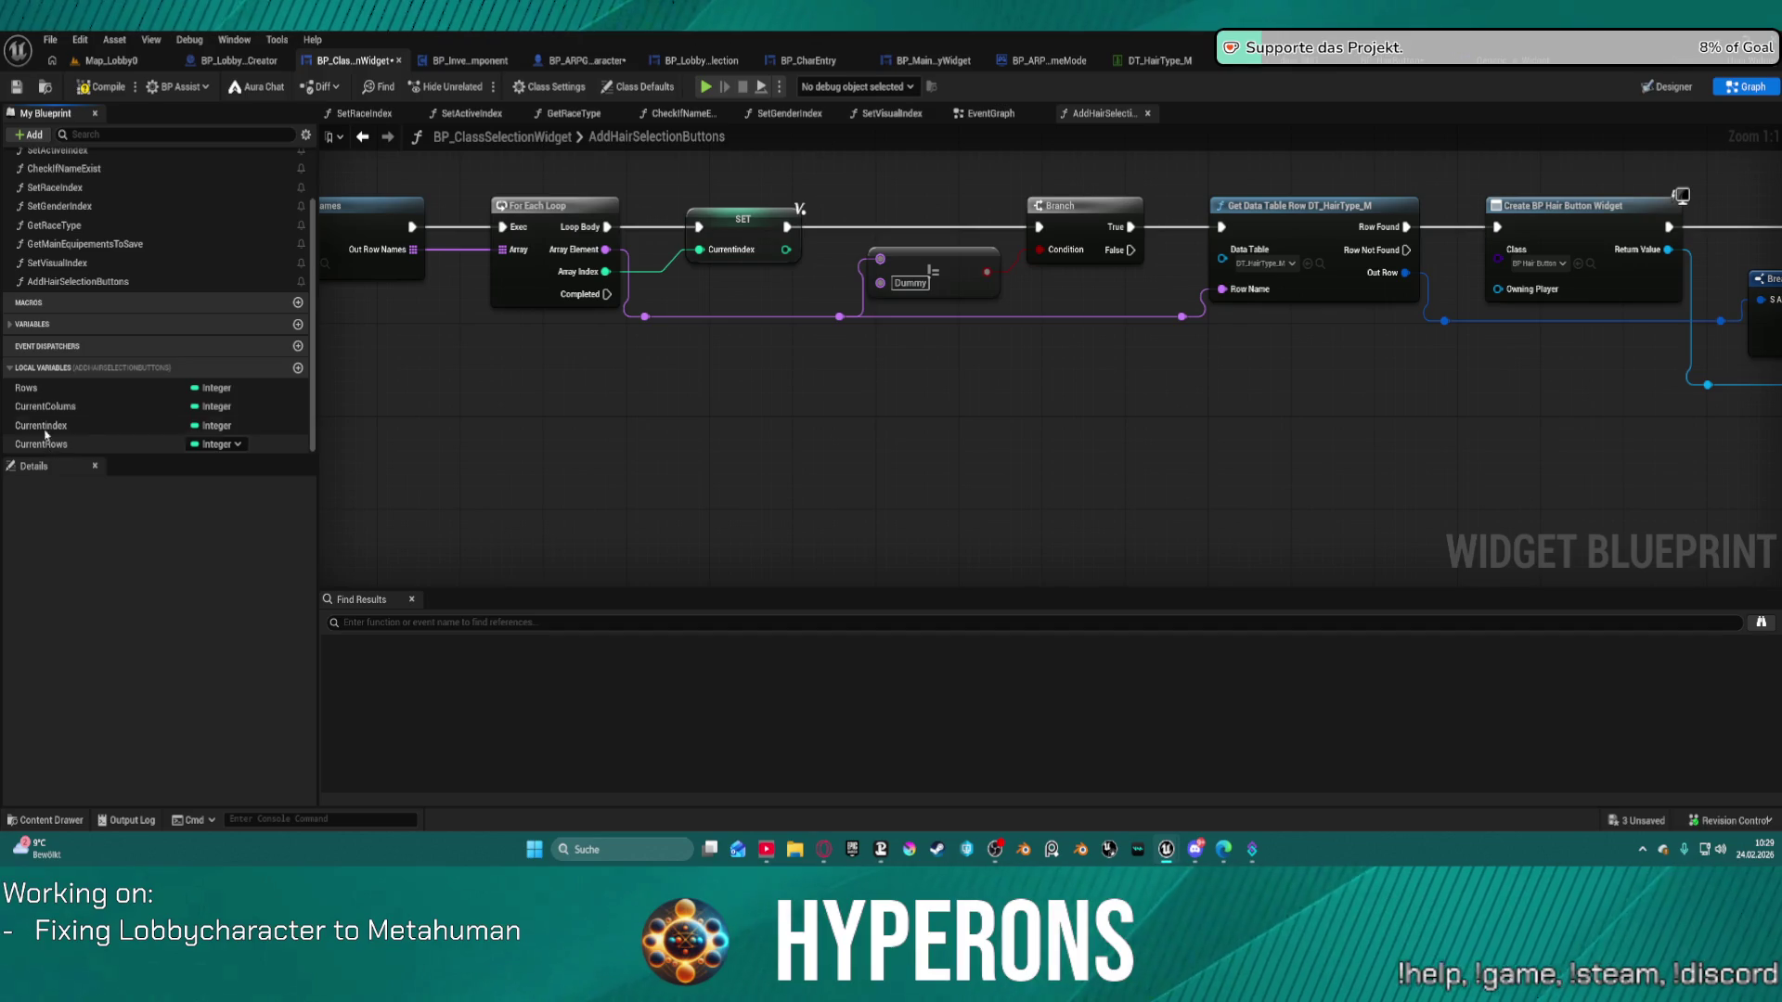
{"action": "left_click", "coordinate": [26, 388]}
{"action": "key", "text": "Delete"}
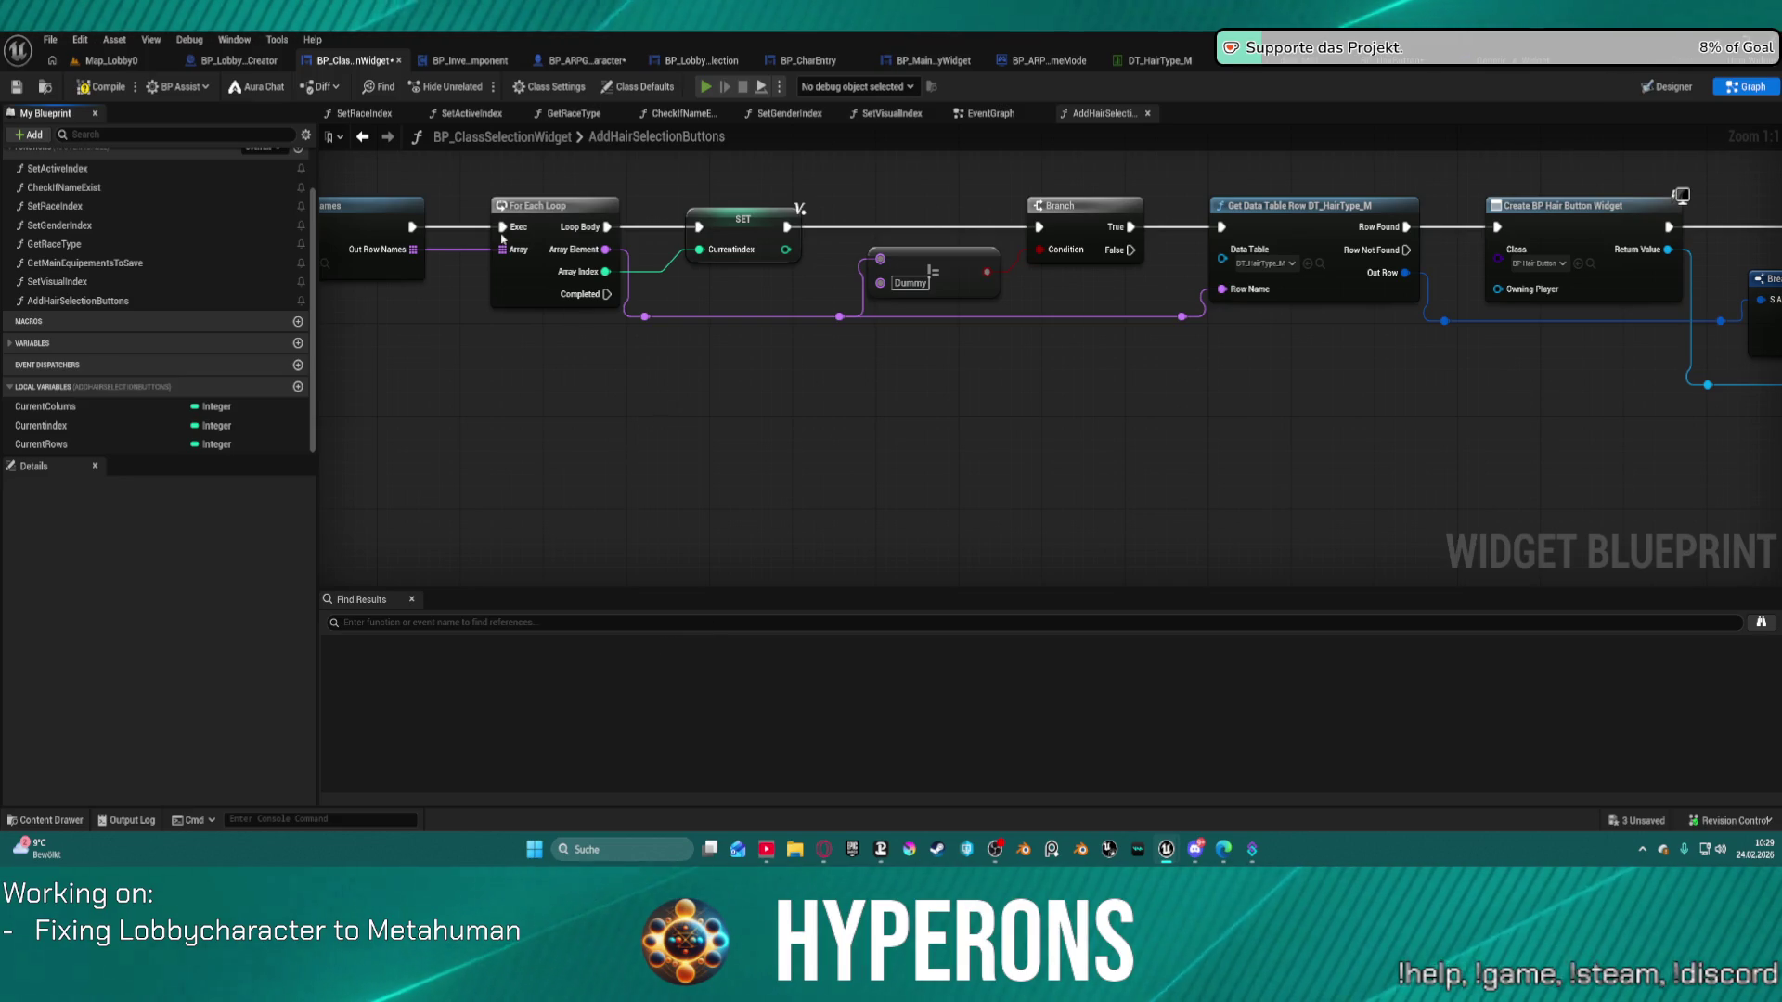
Launch the preview, create a new character past the breakpoint, and check the >= 4 column comparison.
{"action": "key", "text": "alt+p"}
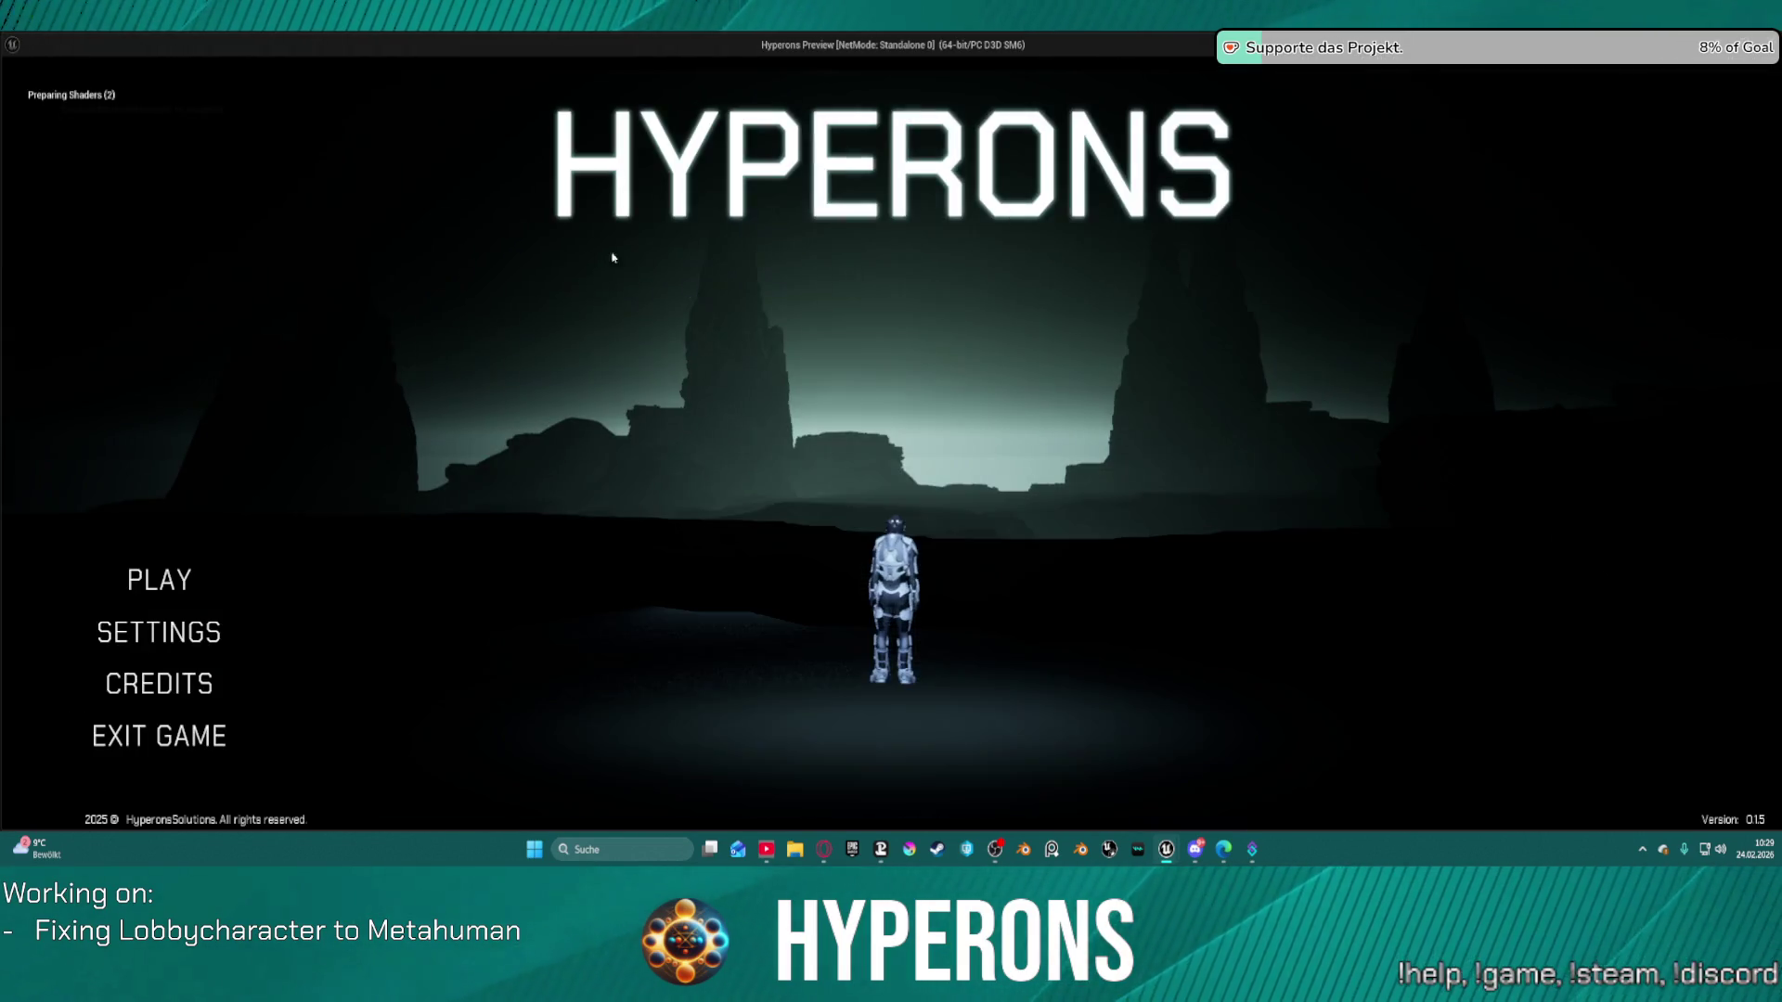
{"action": "left_click", "coordinate": [157, 578]}
{"action": "left_click", "coordinate": [868, 551]}
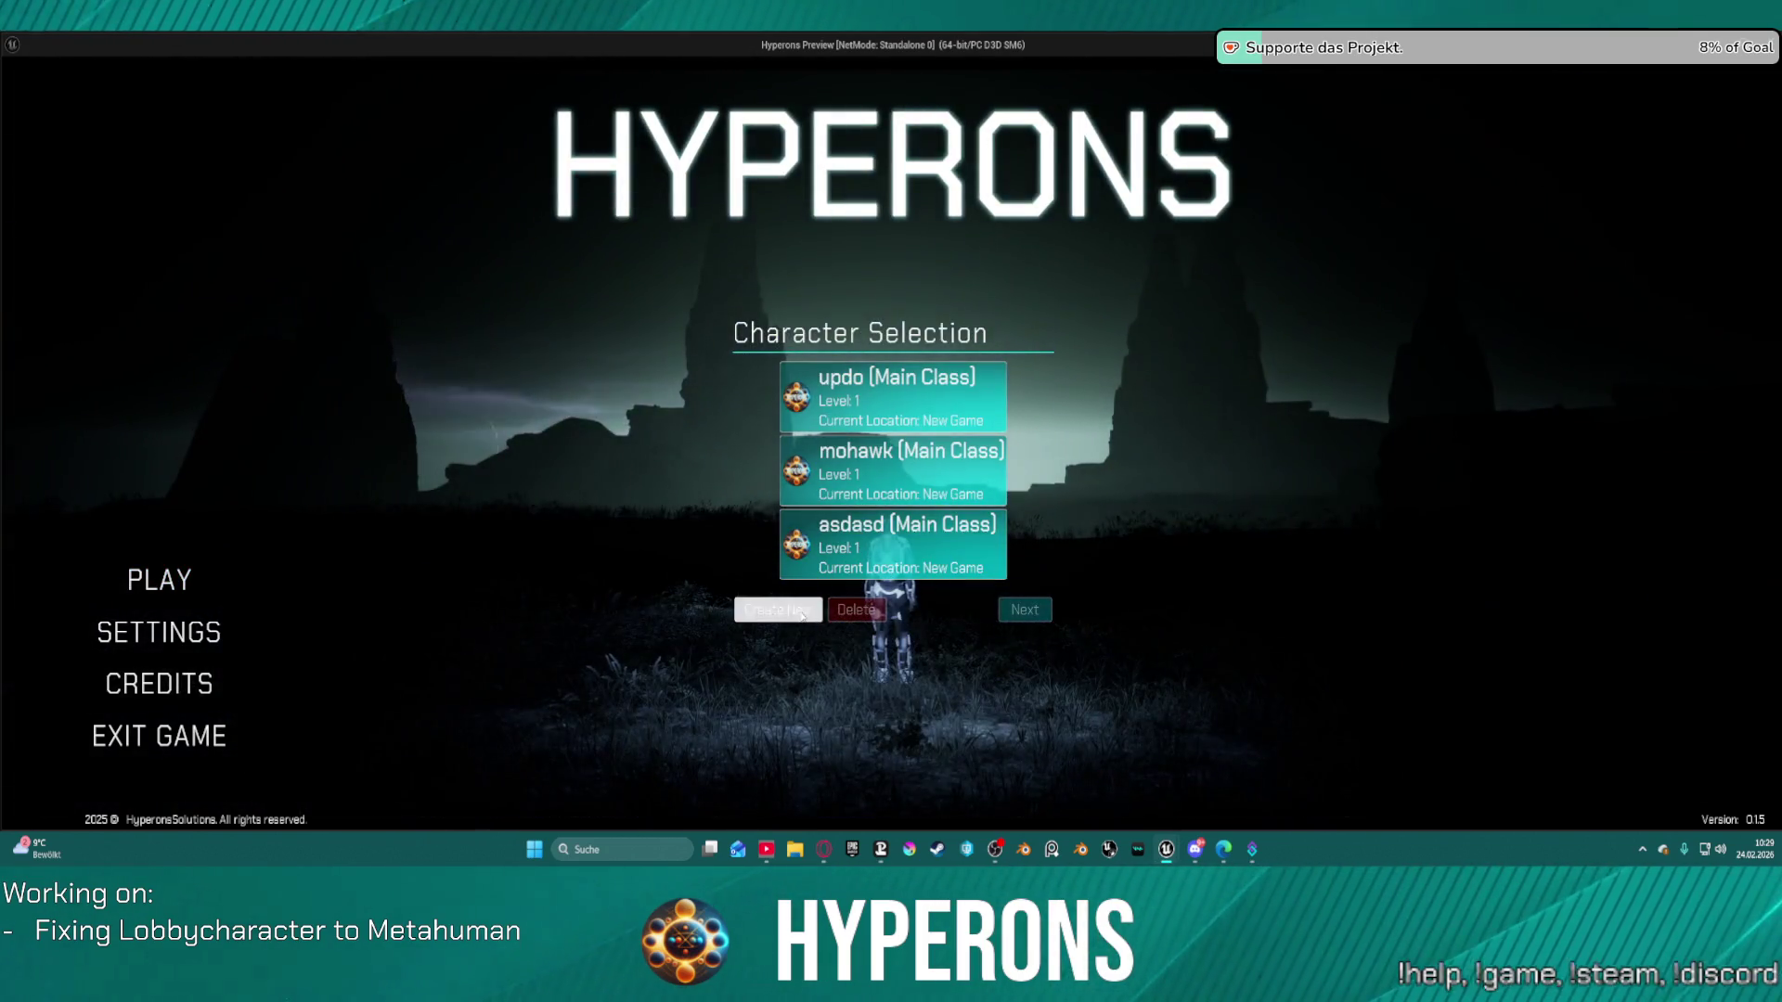
{"action": "left_click", "coordinate": [778, 610]}
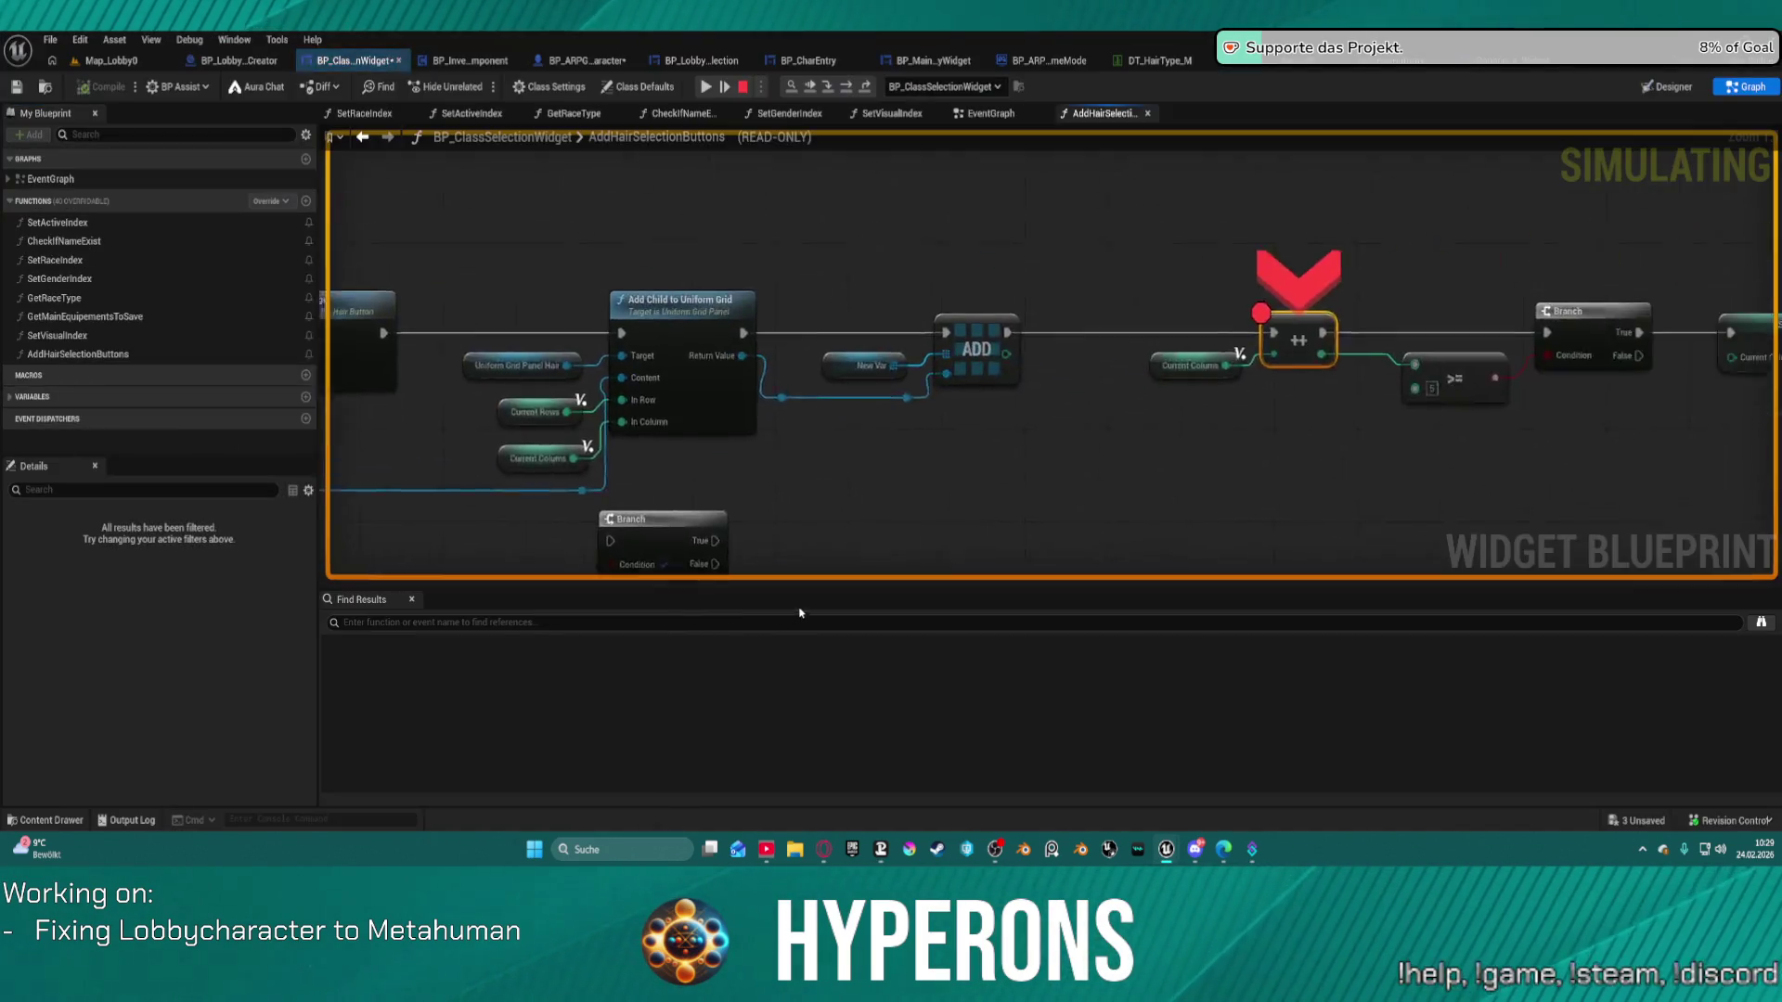
{"action": "left_click", "coordinate": [718, 88]}
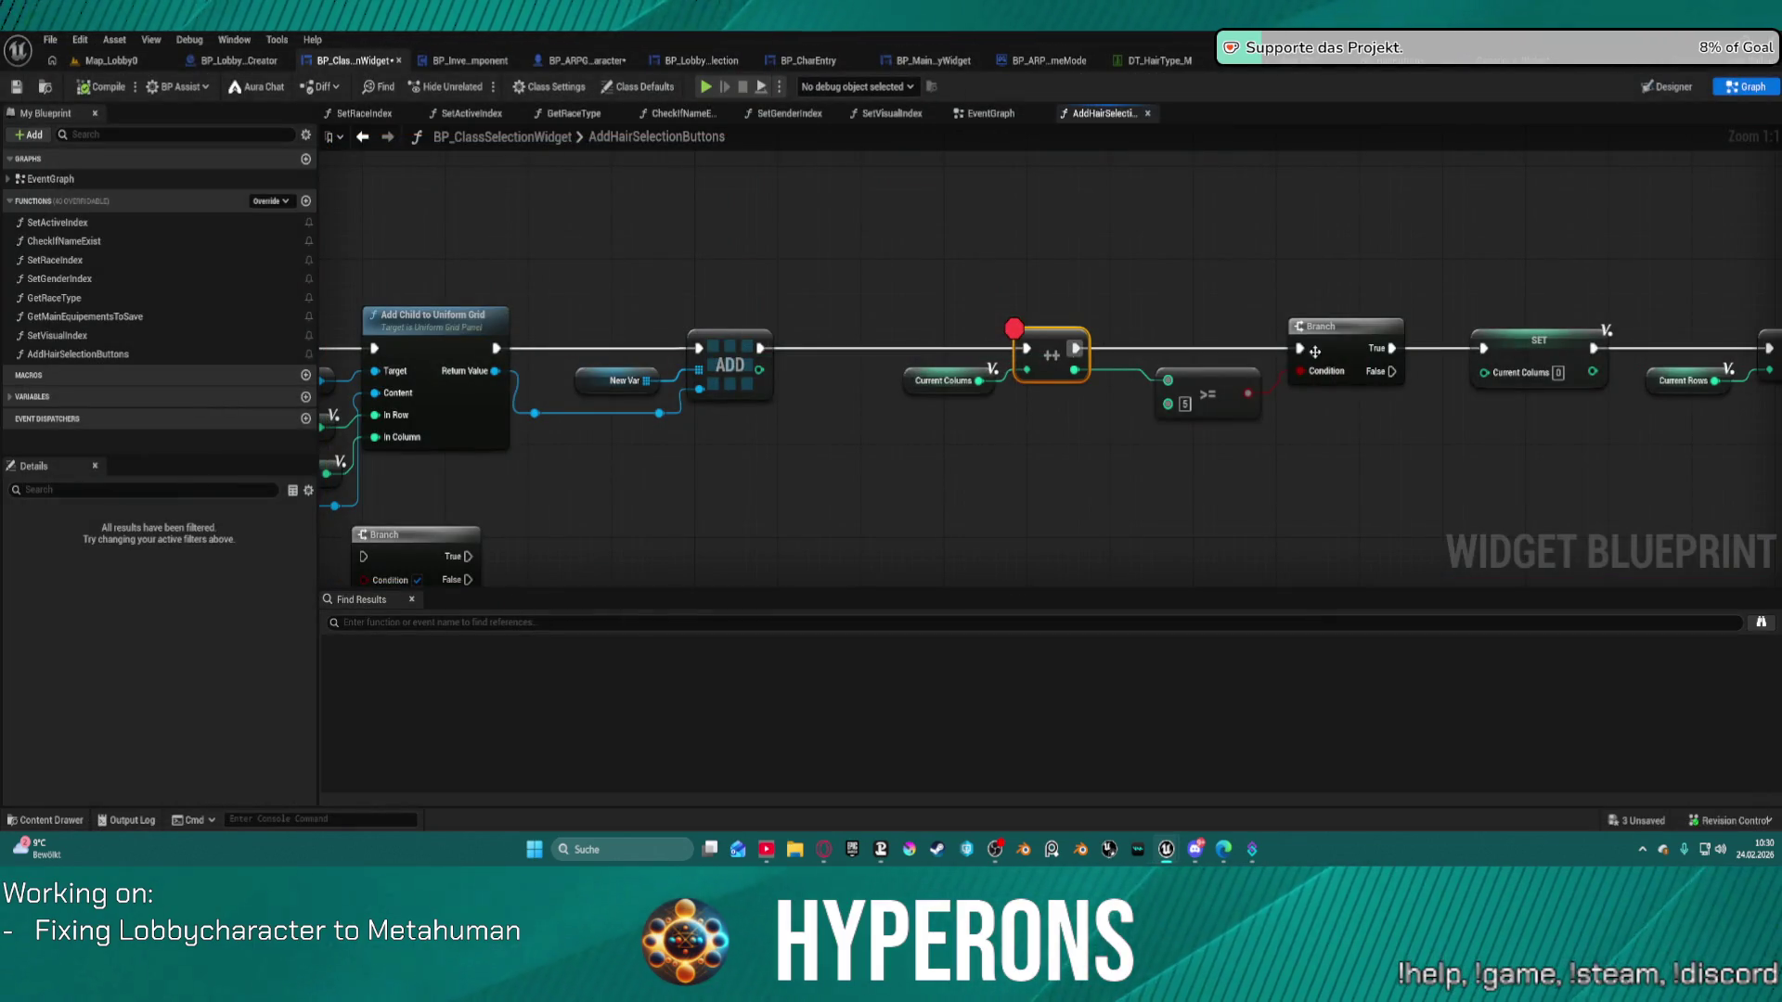
{"action": "left_click_drag", "start_coordinate": [1237, 408], "coordinate": [939, 396]}
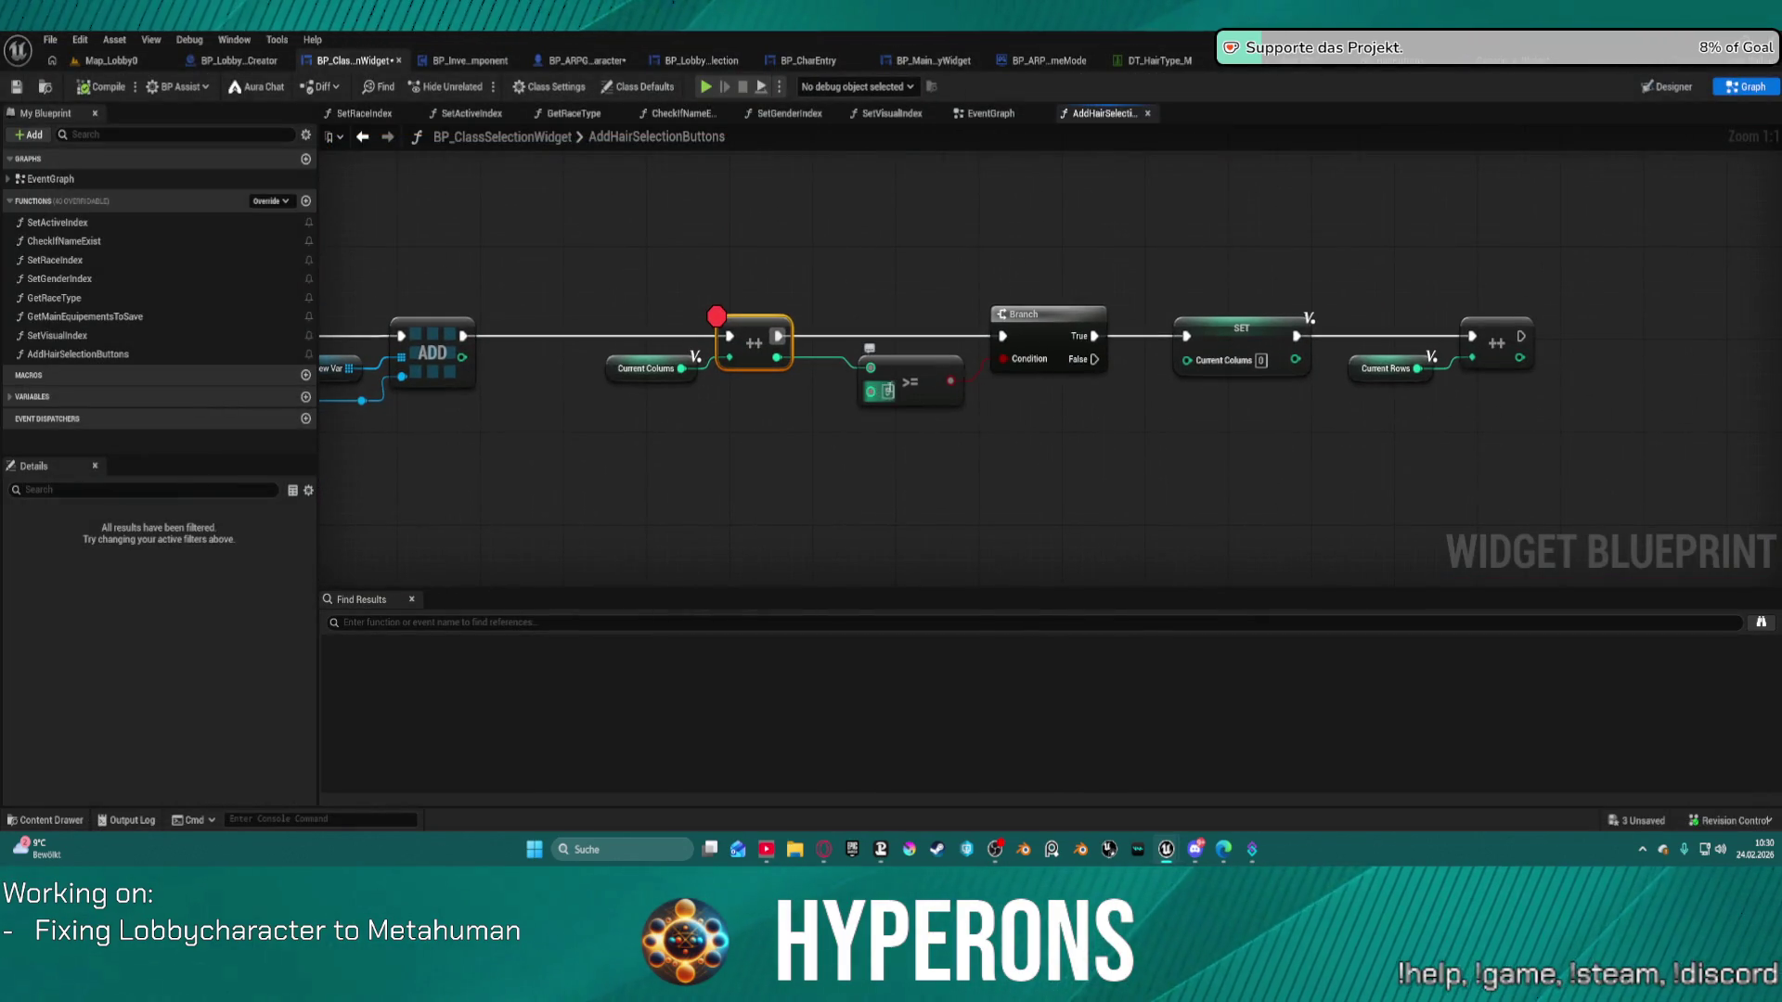
{"action": "left_click", "coordinate": [894, 388]}
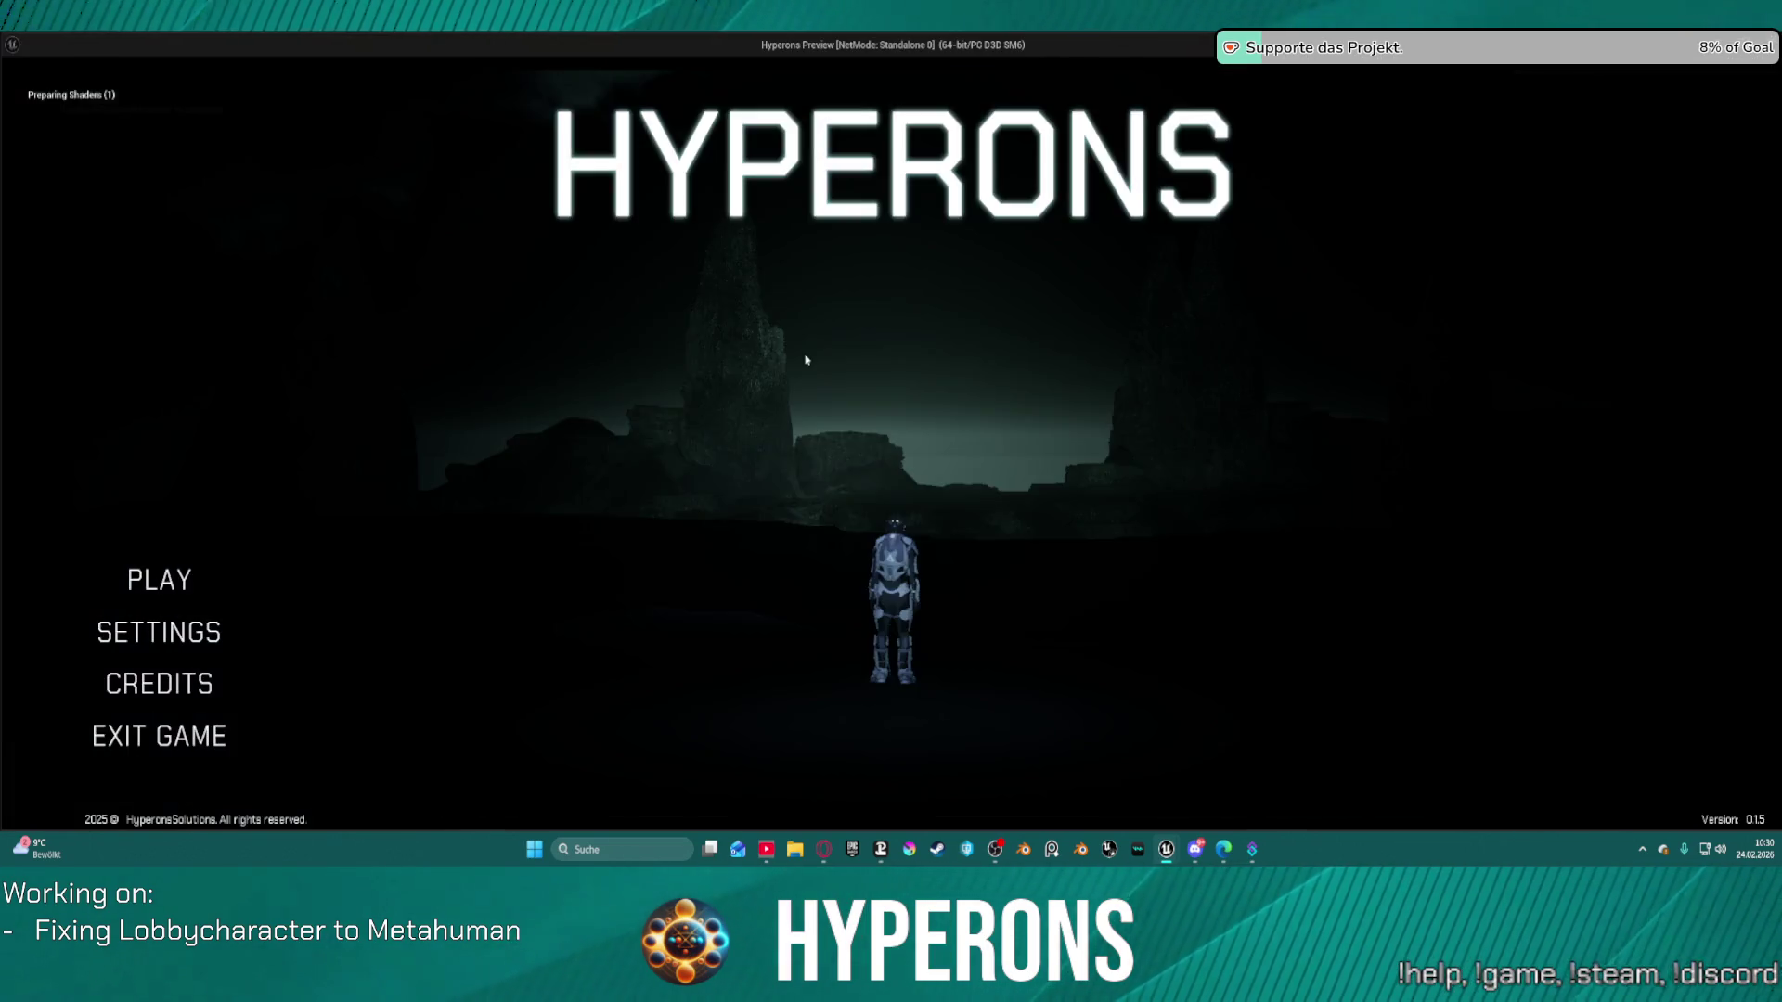
Remove the breakpoint from the ++ increment node and resume to see four-column hair rows.
{"action": "left_click", "coordinate": [162, 579]}
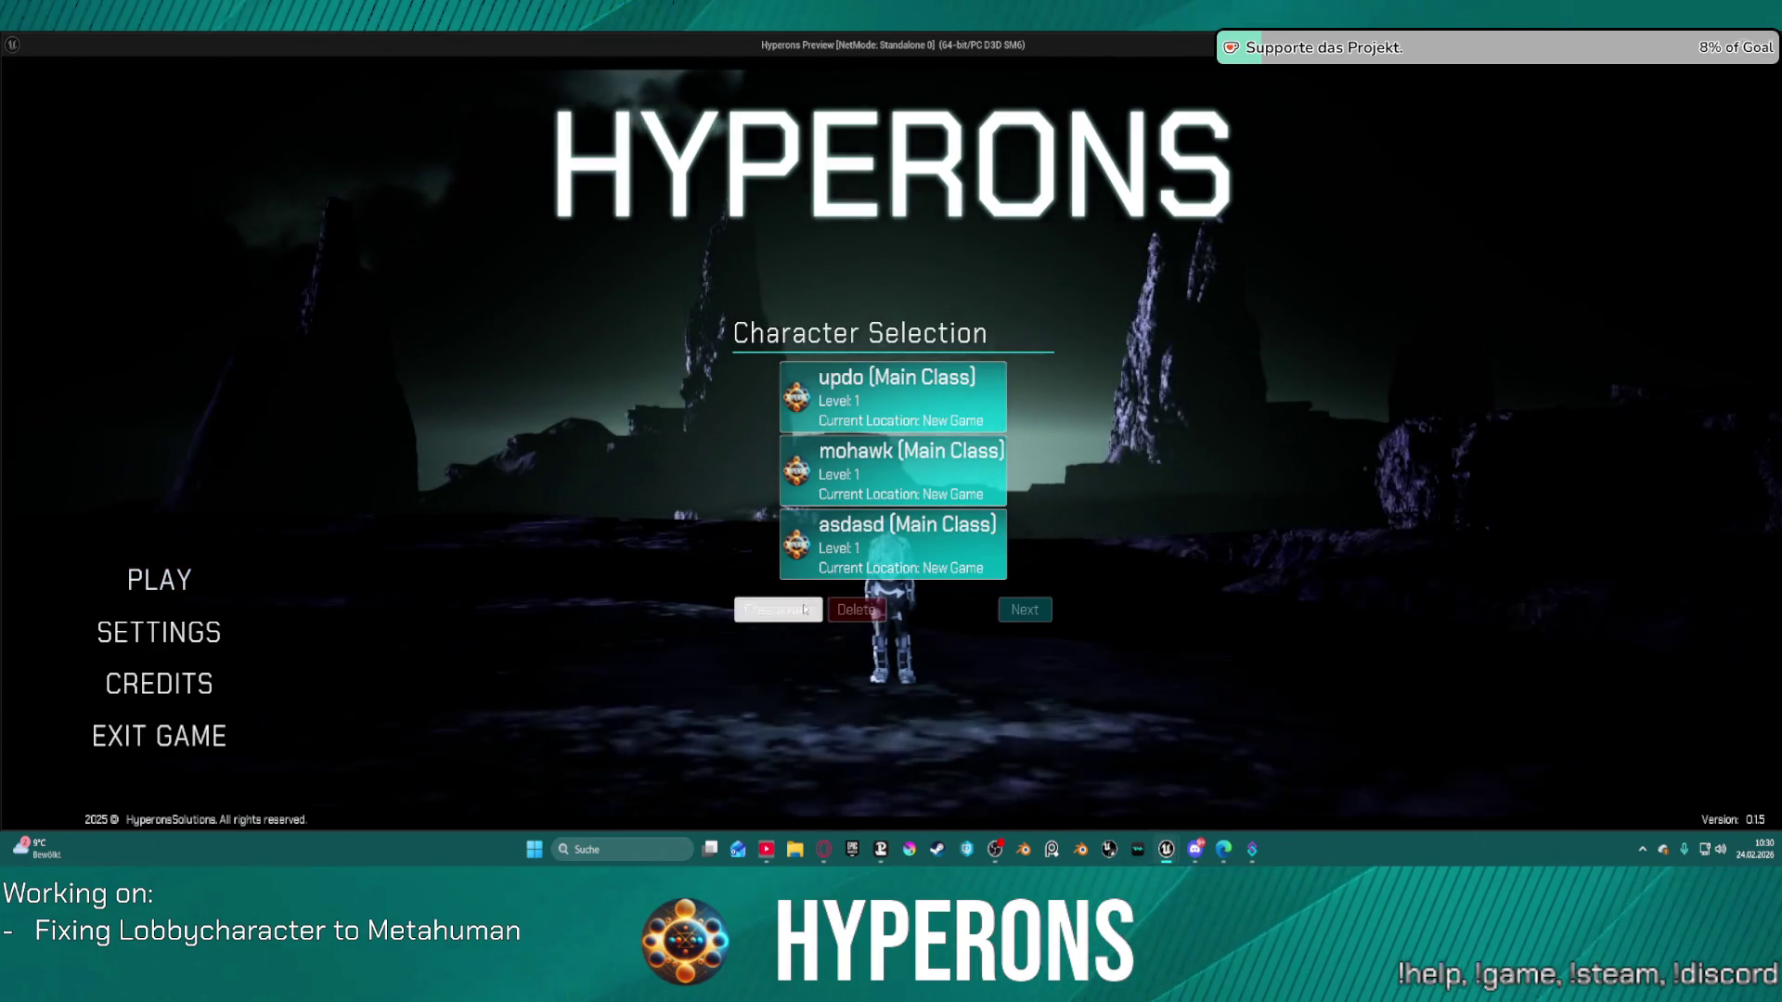
{"action": "left_click", "coordinate": [779, 609]}
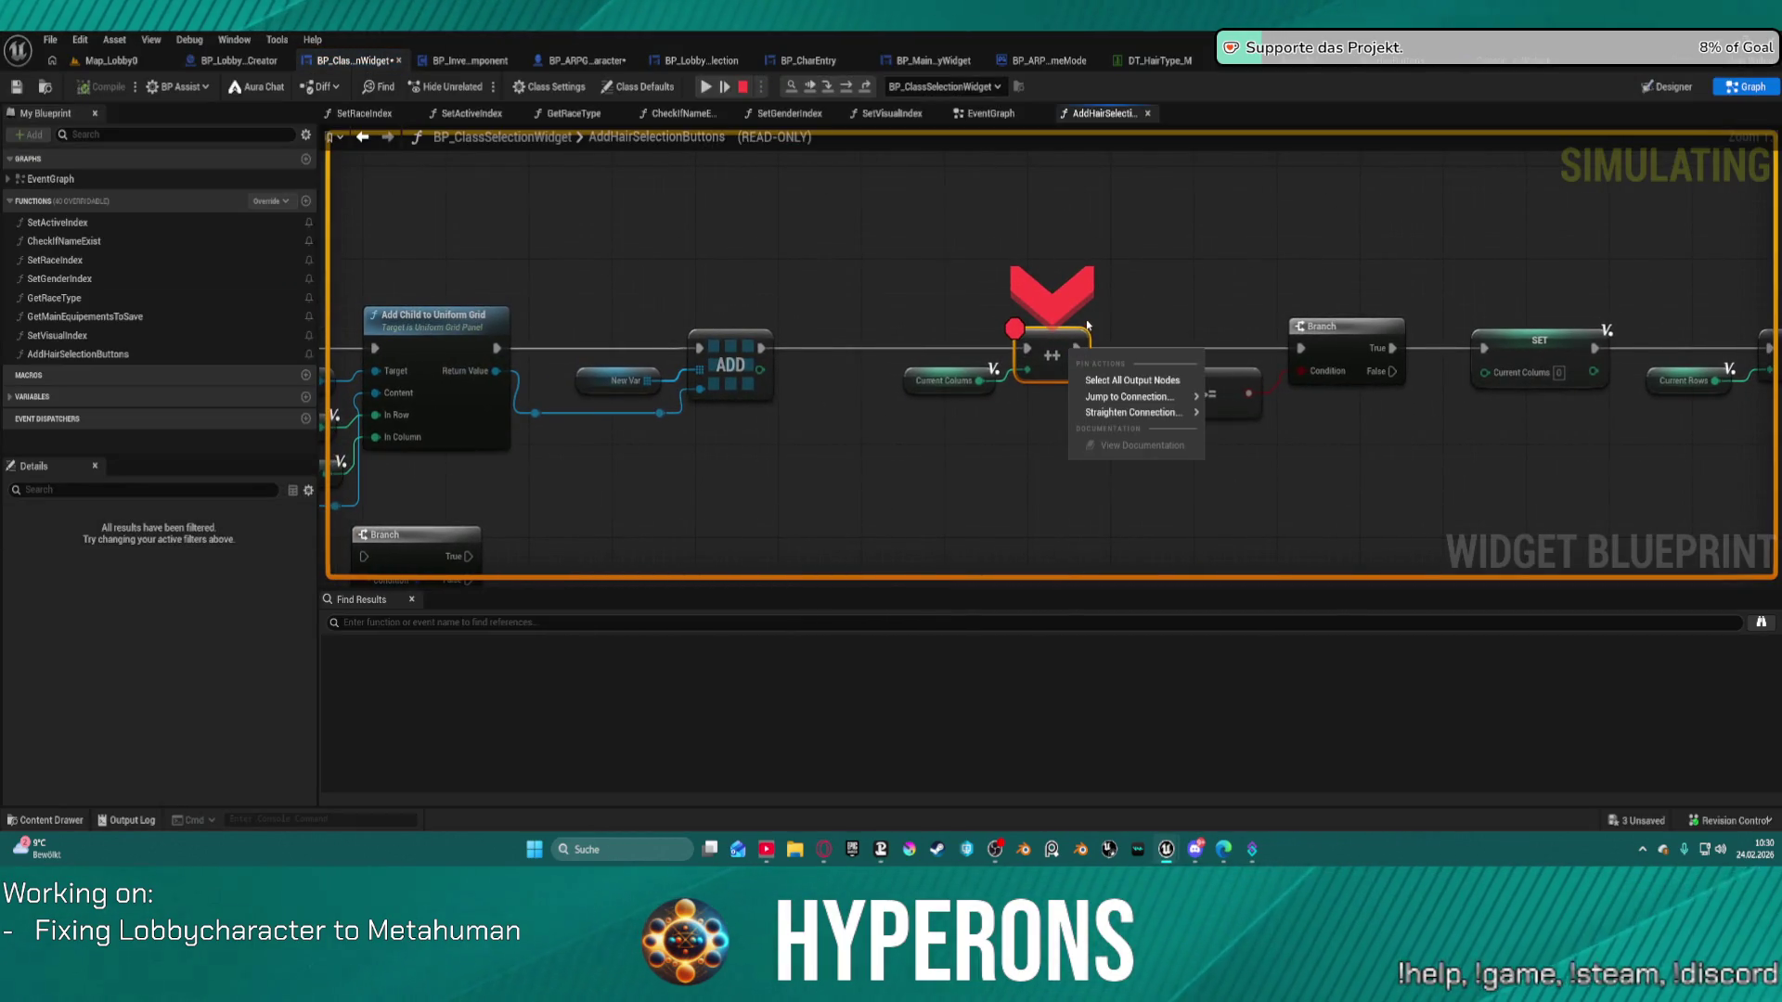
{"action": "right_click", "coordinate": [1050, 344]}
{"action": "left_click", "coordinate": [1108, 513]}
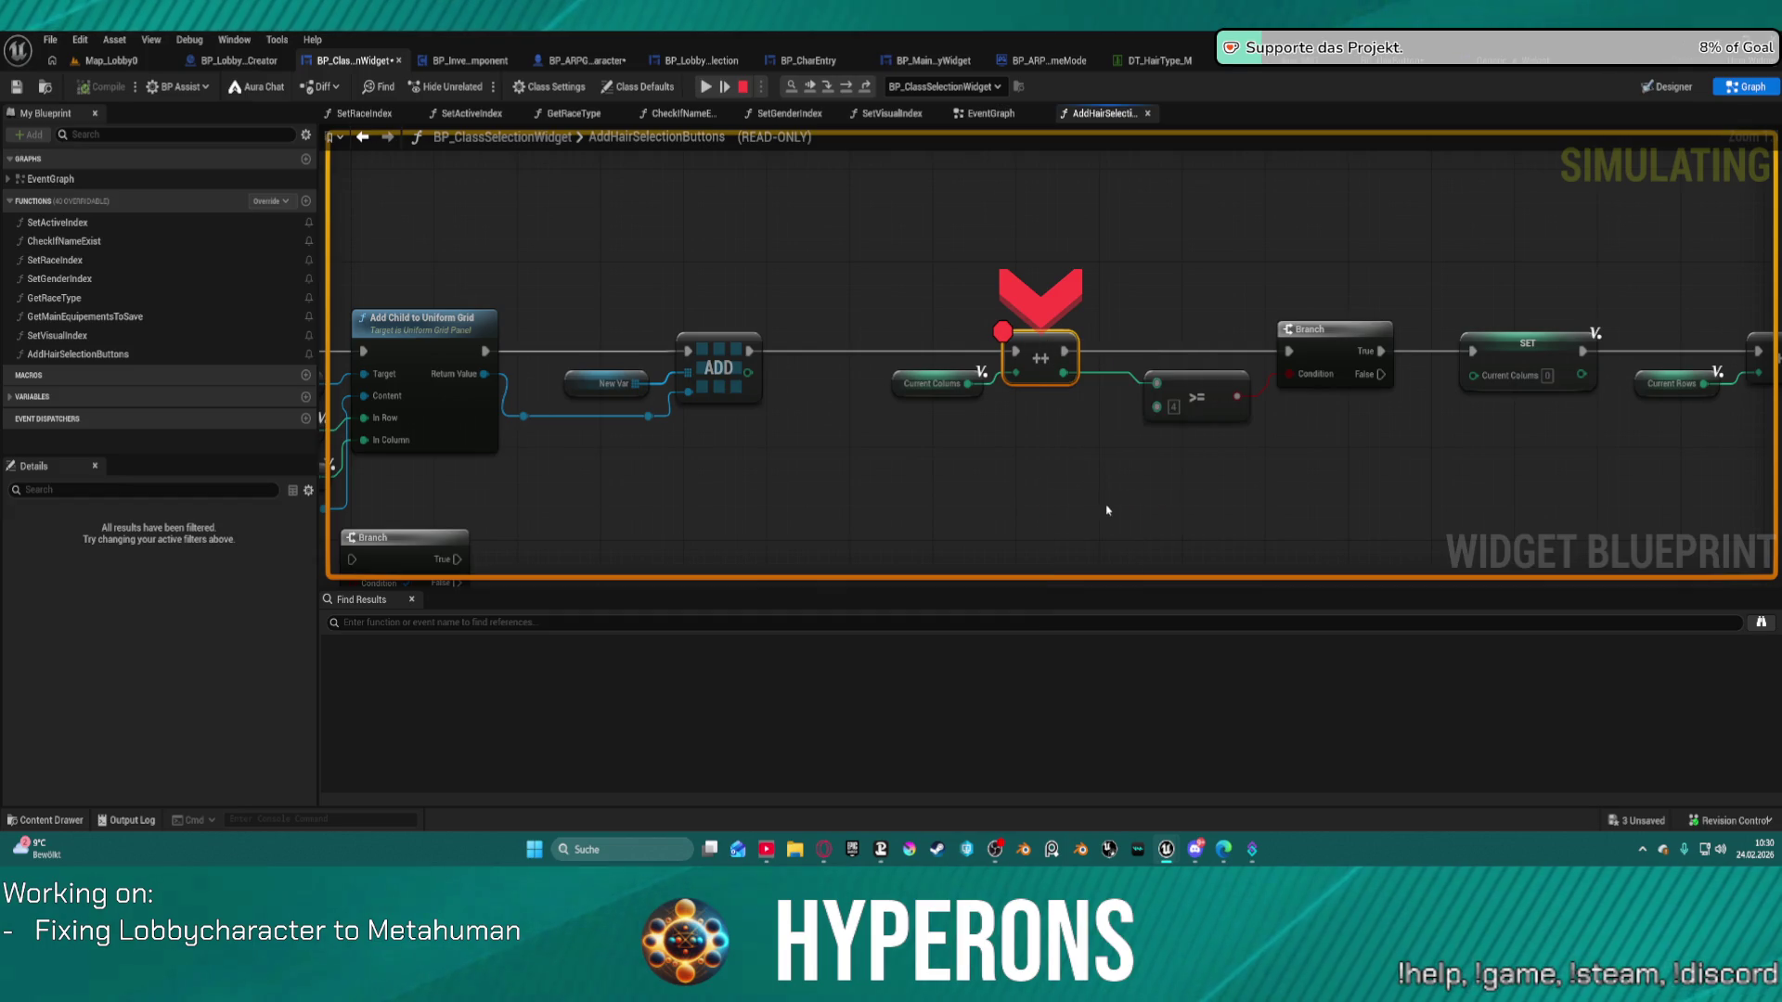
{"action": "left_click", "coordinate": [724, 85]}
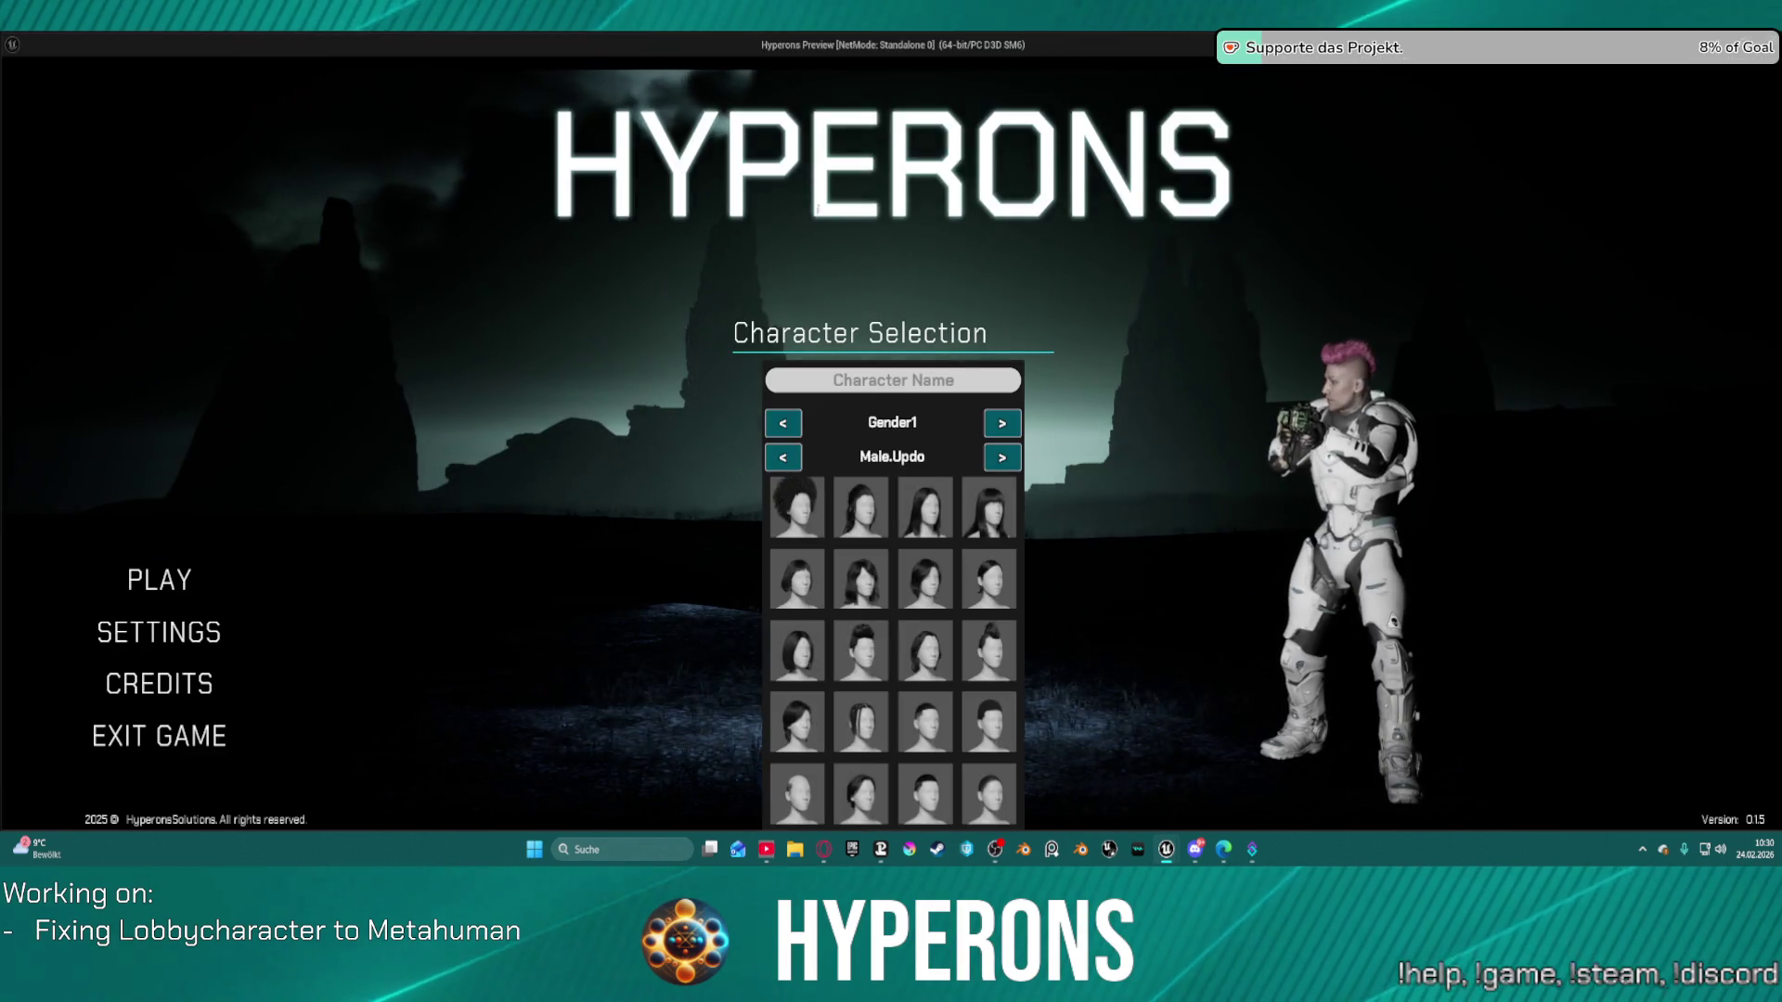
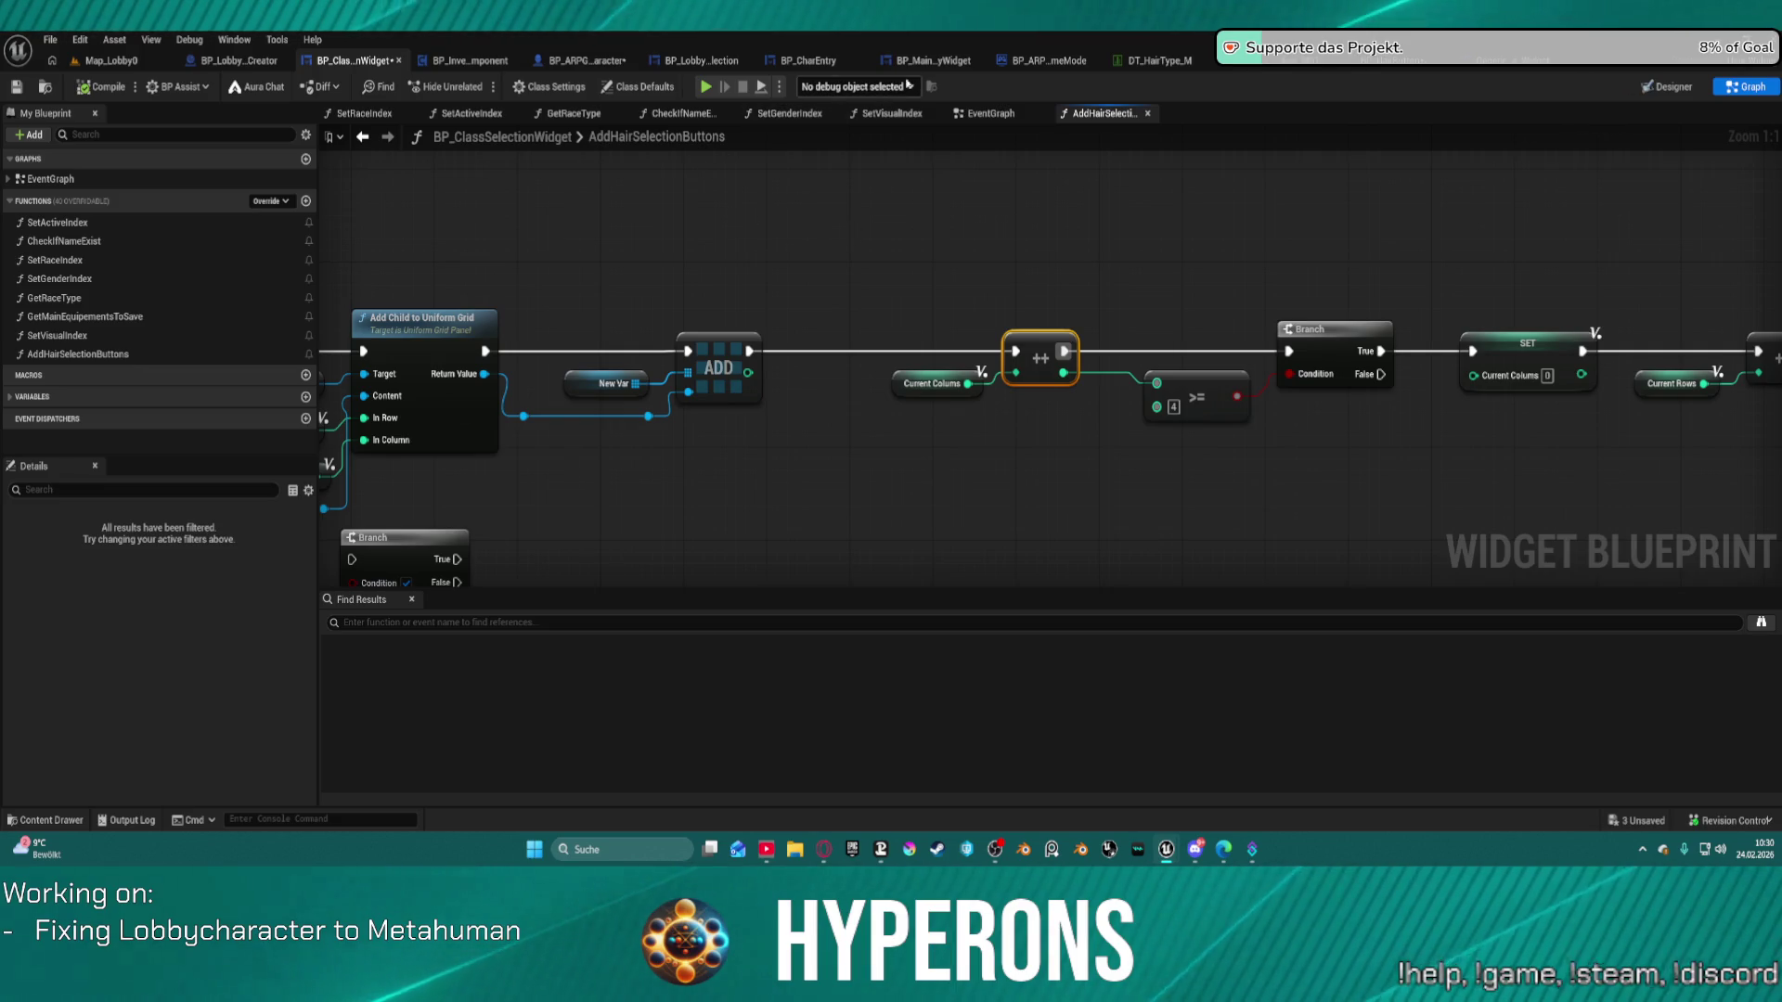
Set the BP_HairButton Size Box Width and Height Overrides to 25, then return to BP_ClassSelectionWidget.
{"action": "left_click", "coordinate": [1392, 61]}
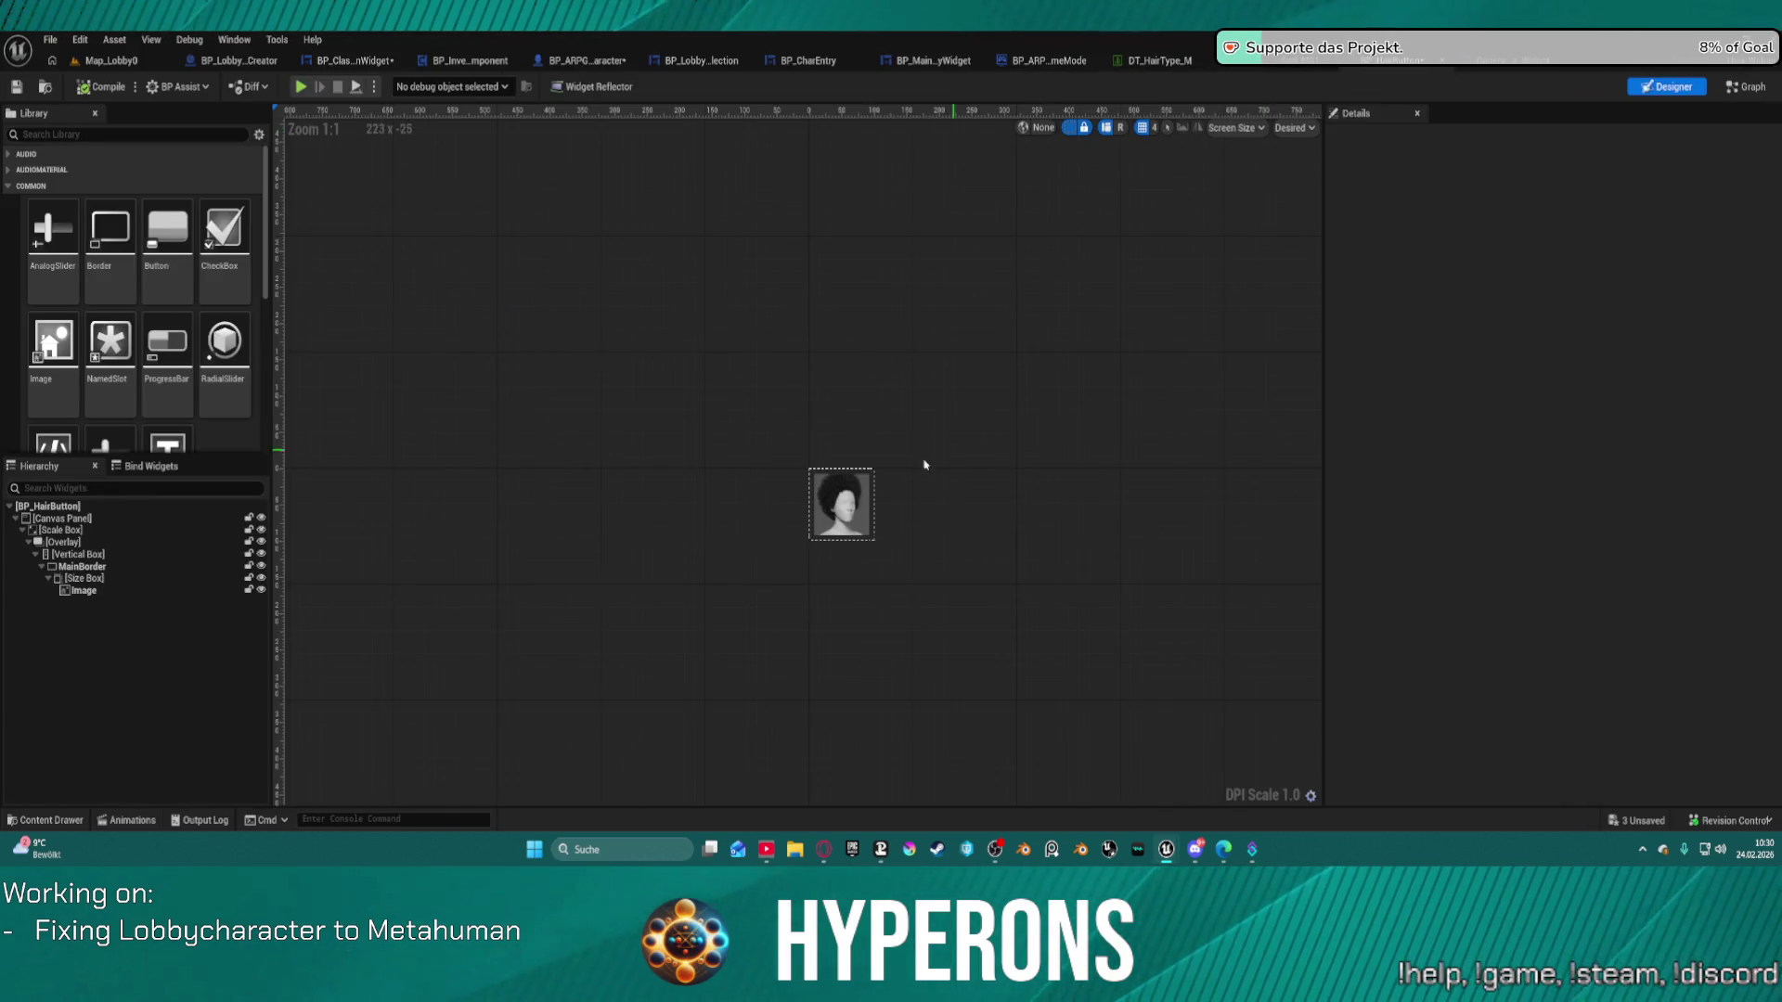
{"action": "left_click", "coordinate": [866, 498]}
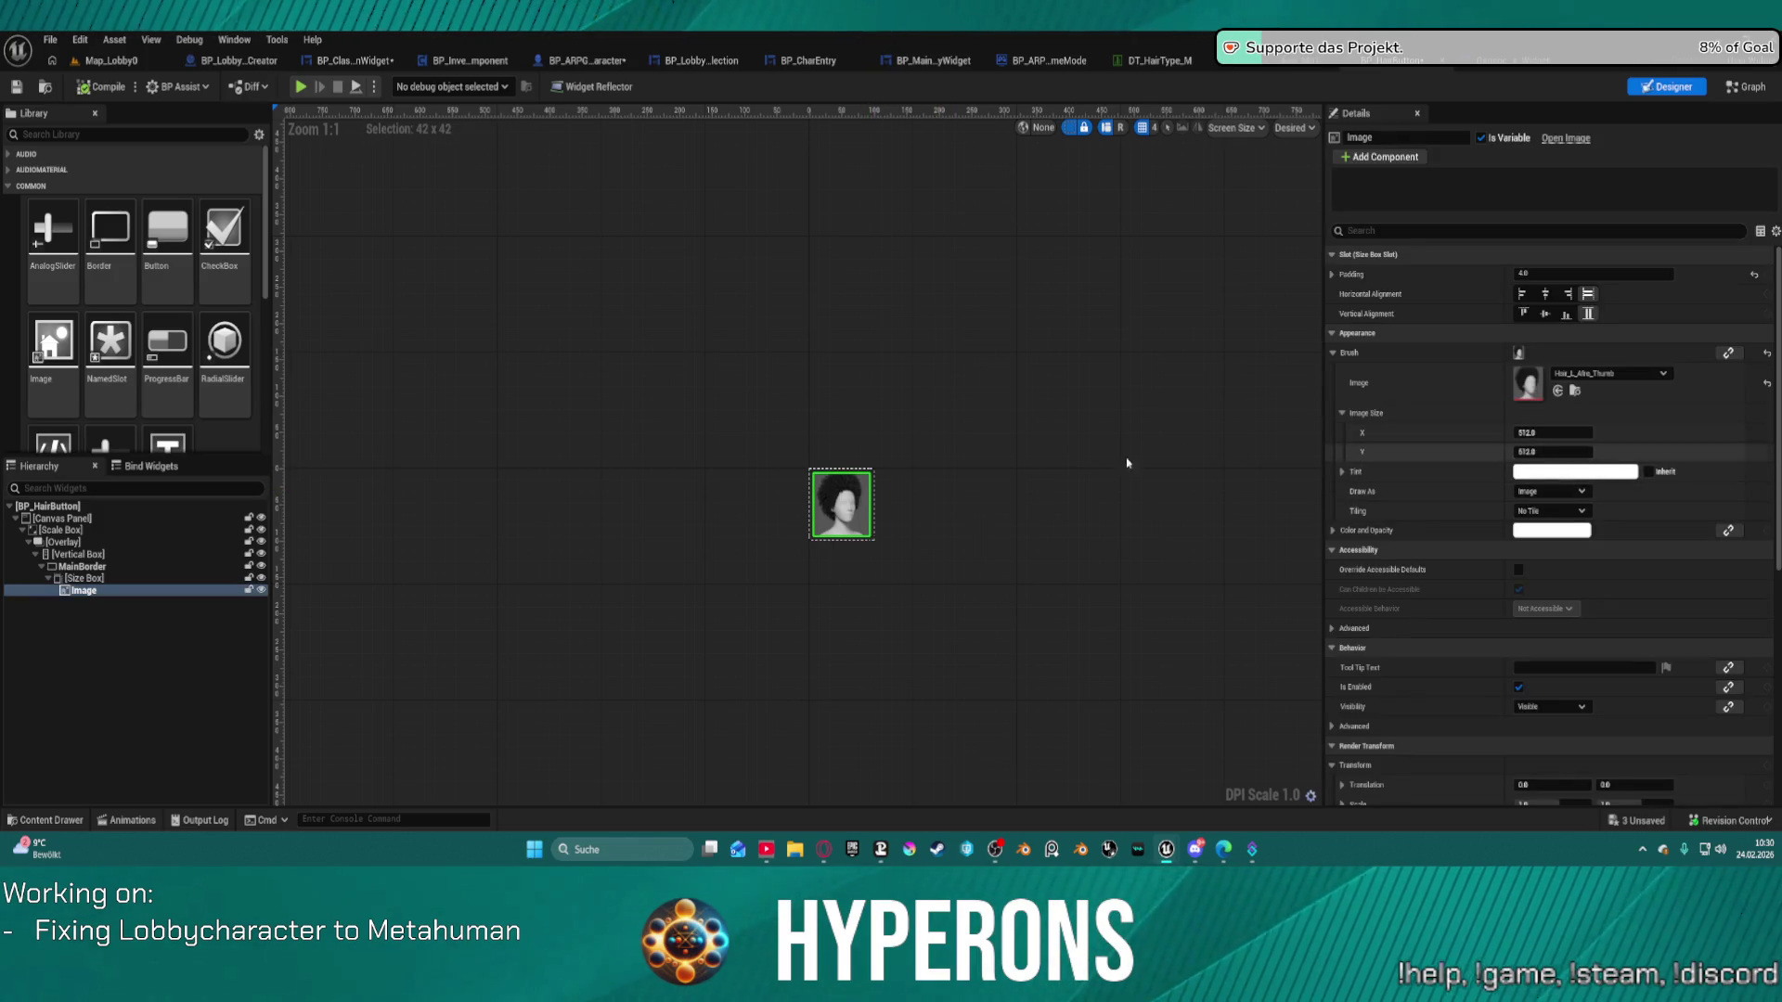
{"action": "left_click", "coordinate": [85, 578]}
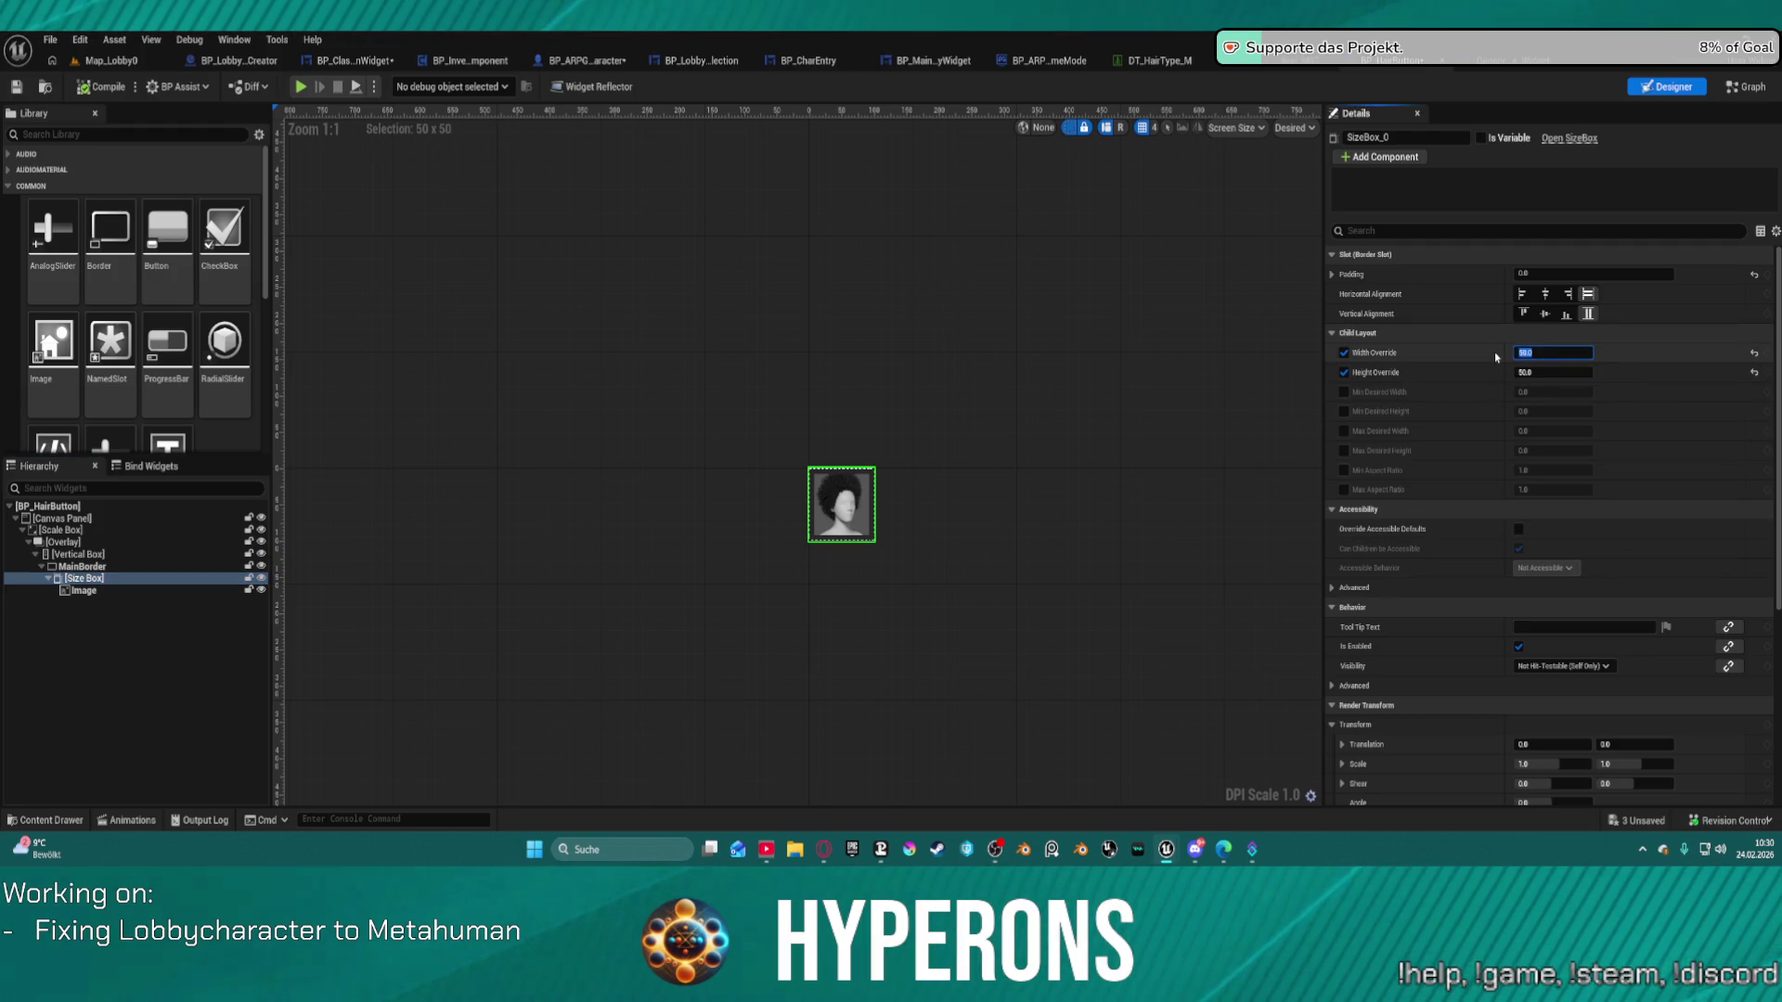
{"action": "type", "text": "25"}
{"action": "key", "text": "Tab"}
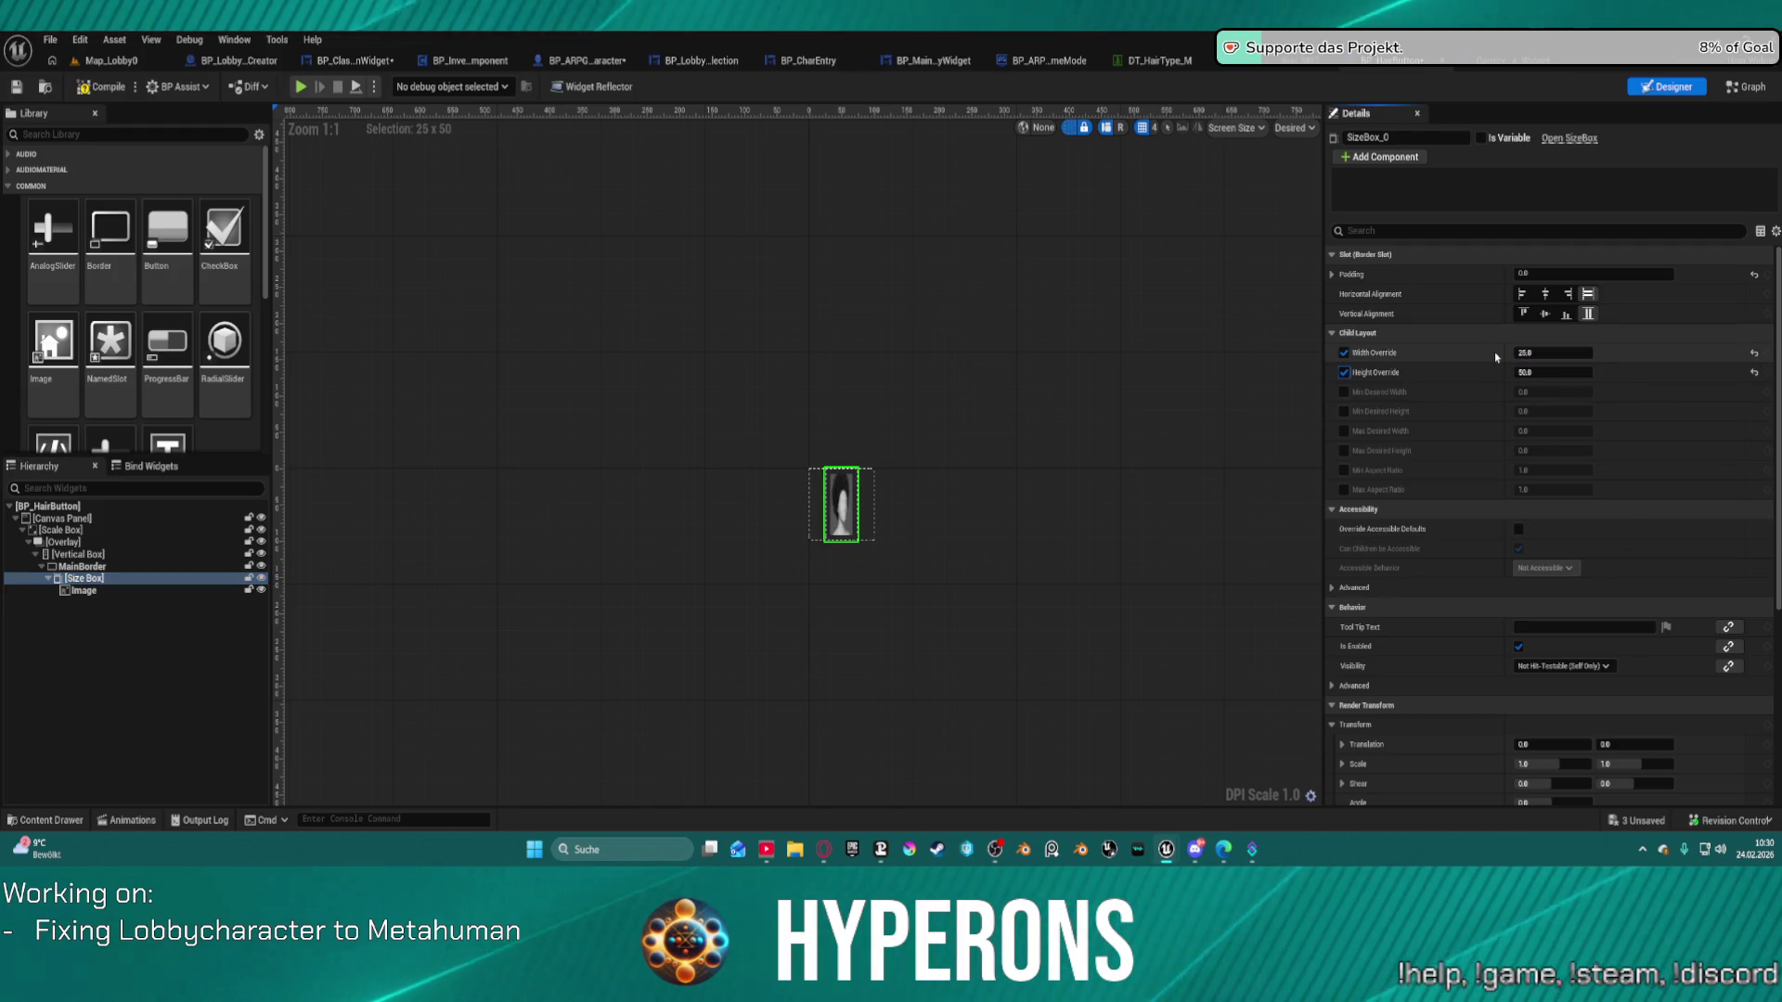
{"action": "type", "text": "25"}
{"action": "key", "text": "Return"}
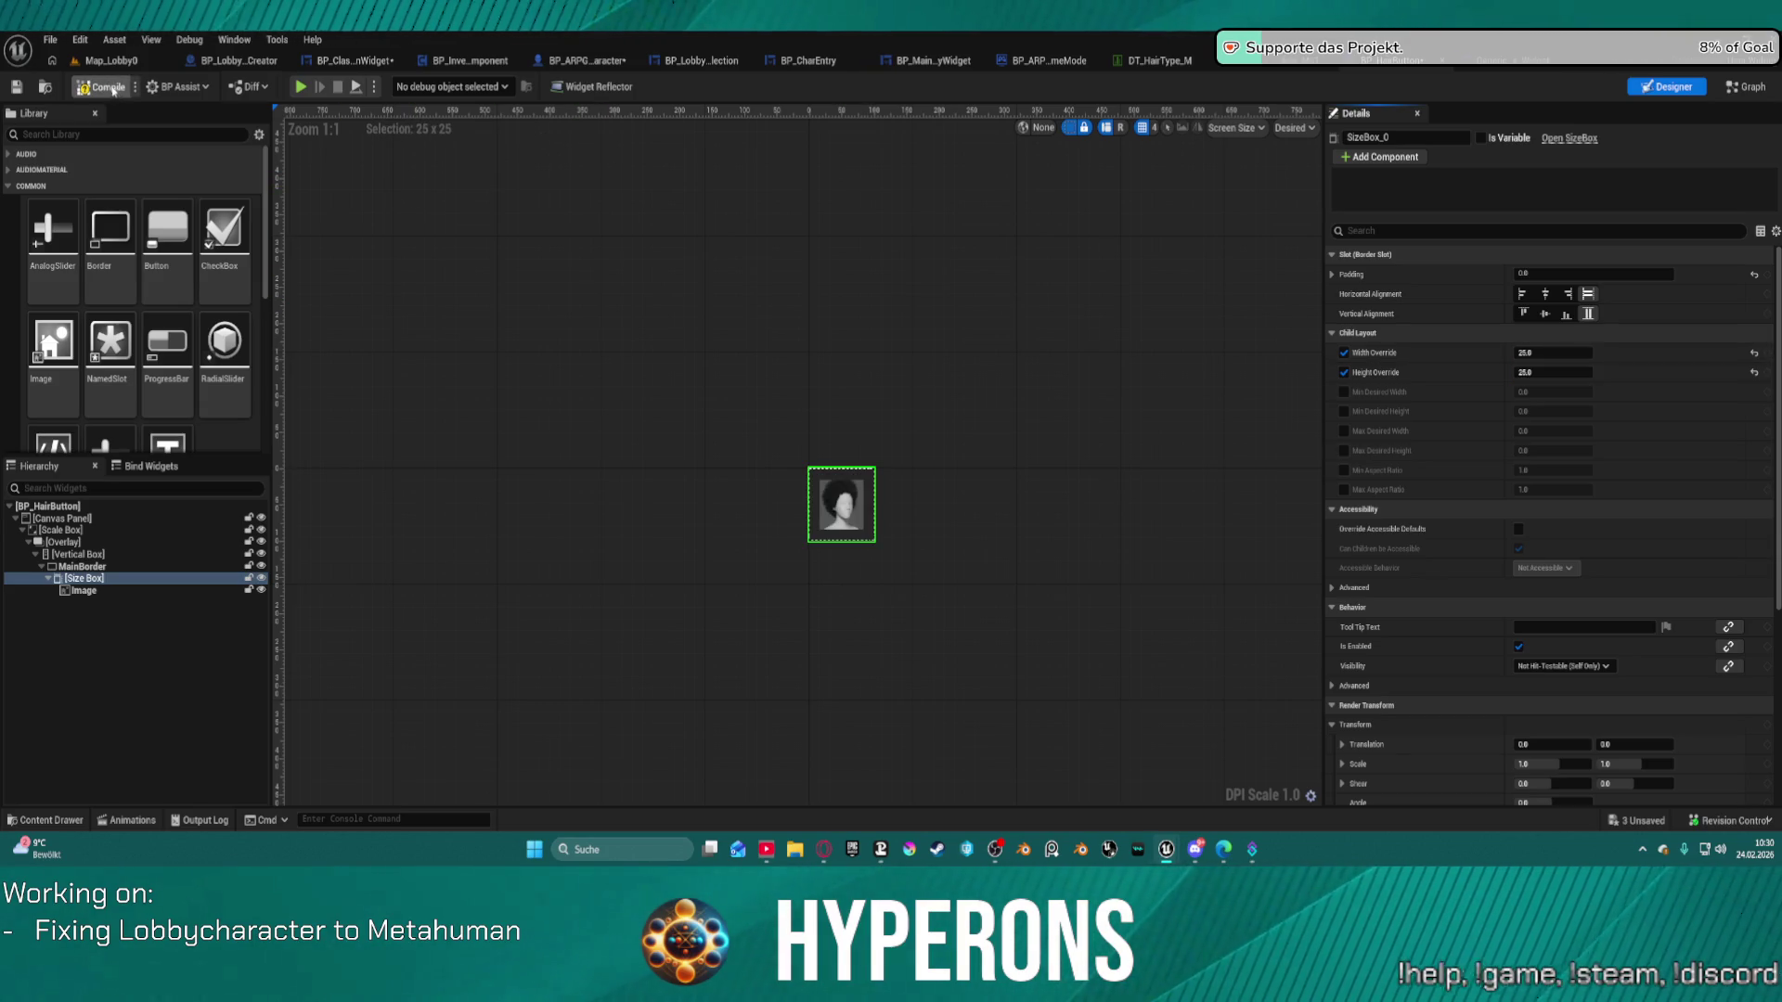
{"action": "left_click", "coordinate": [355, 60]}
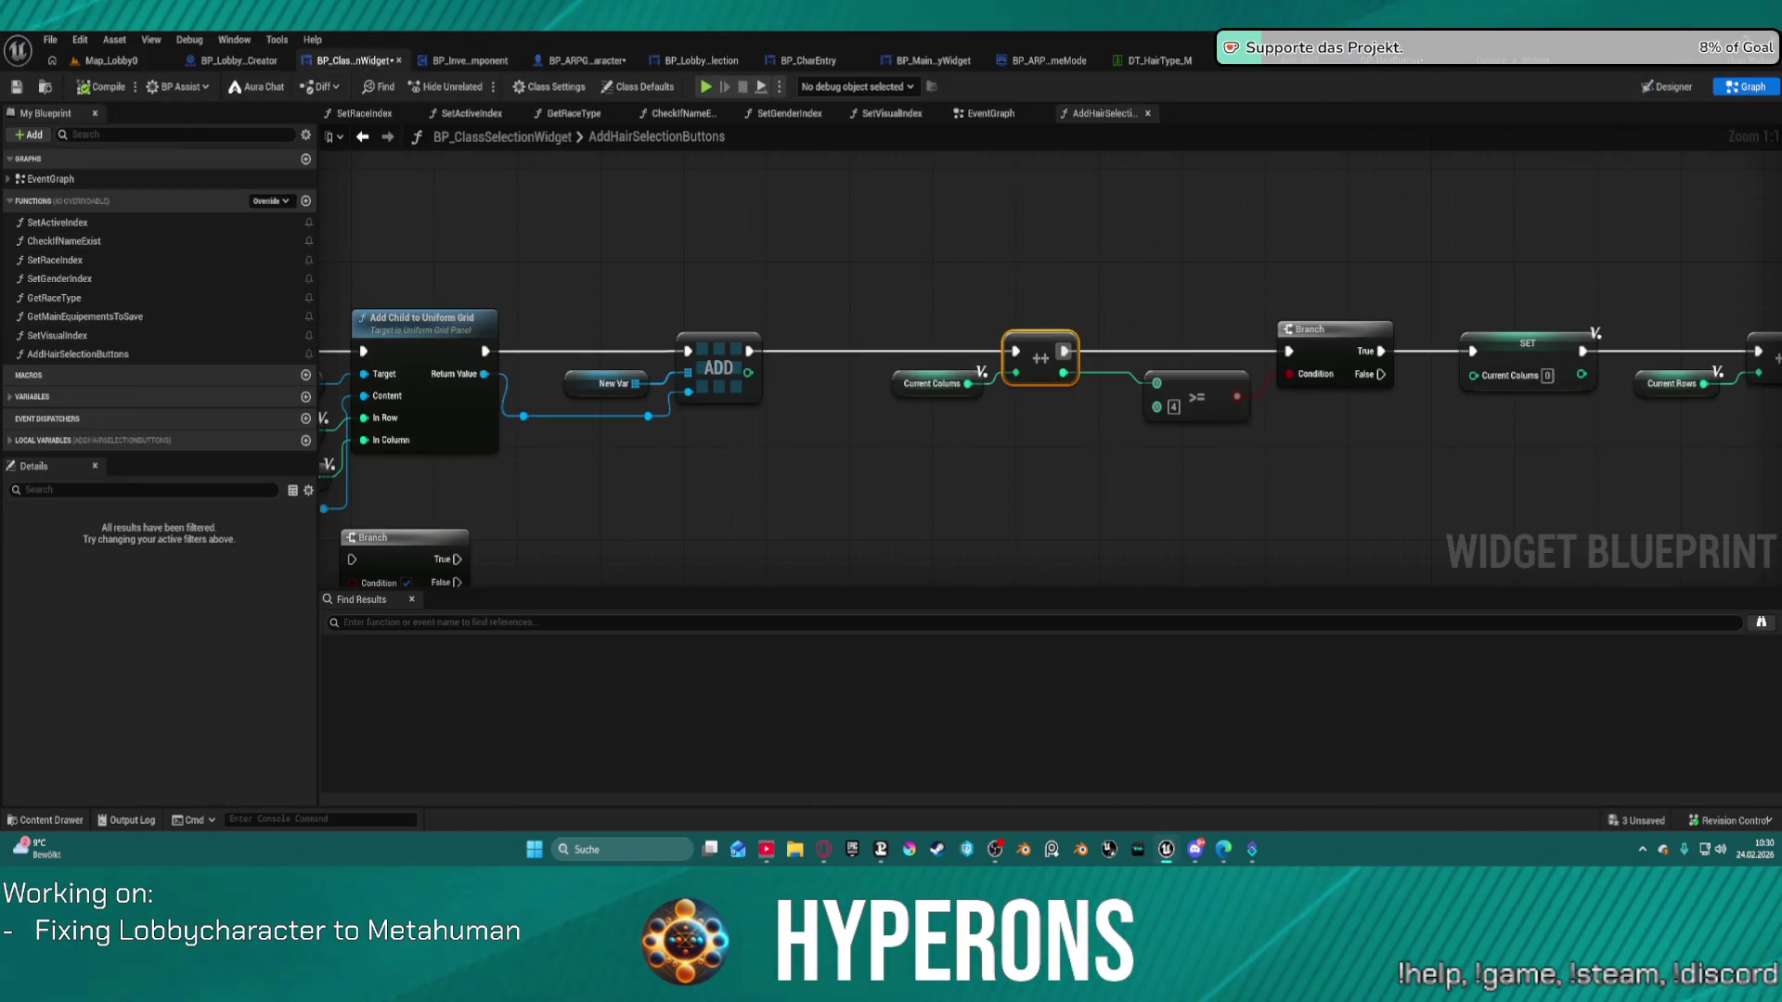
Wrap UniformGridPanel_Hair with a Scroll Box in the Hierarchy and press Play to test.
{"action": "left_click", "coordinate": [1666, 87]}
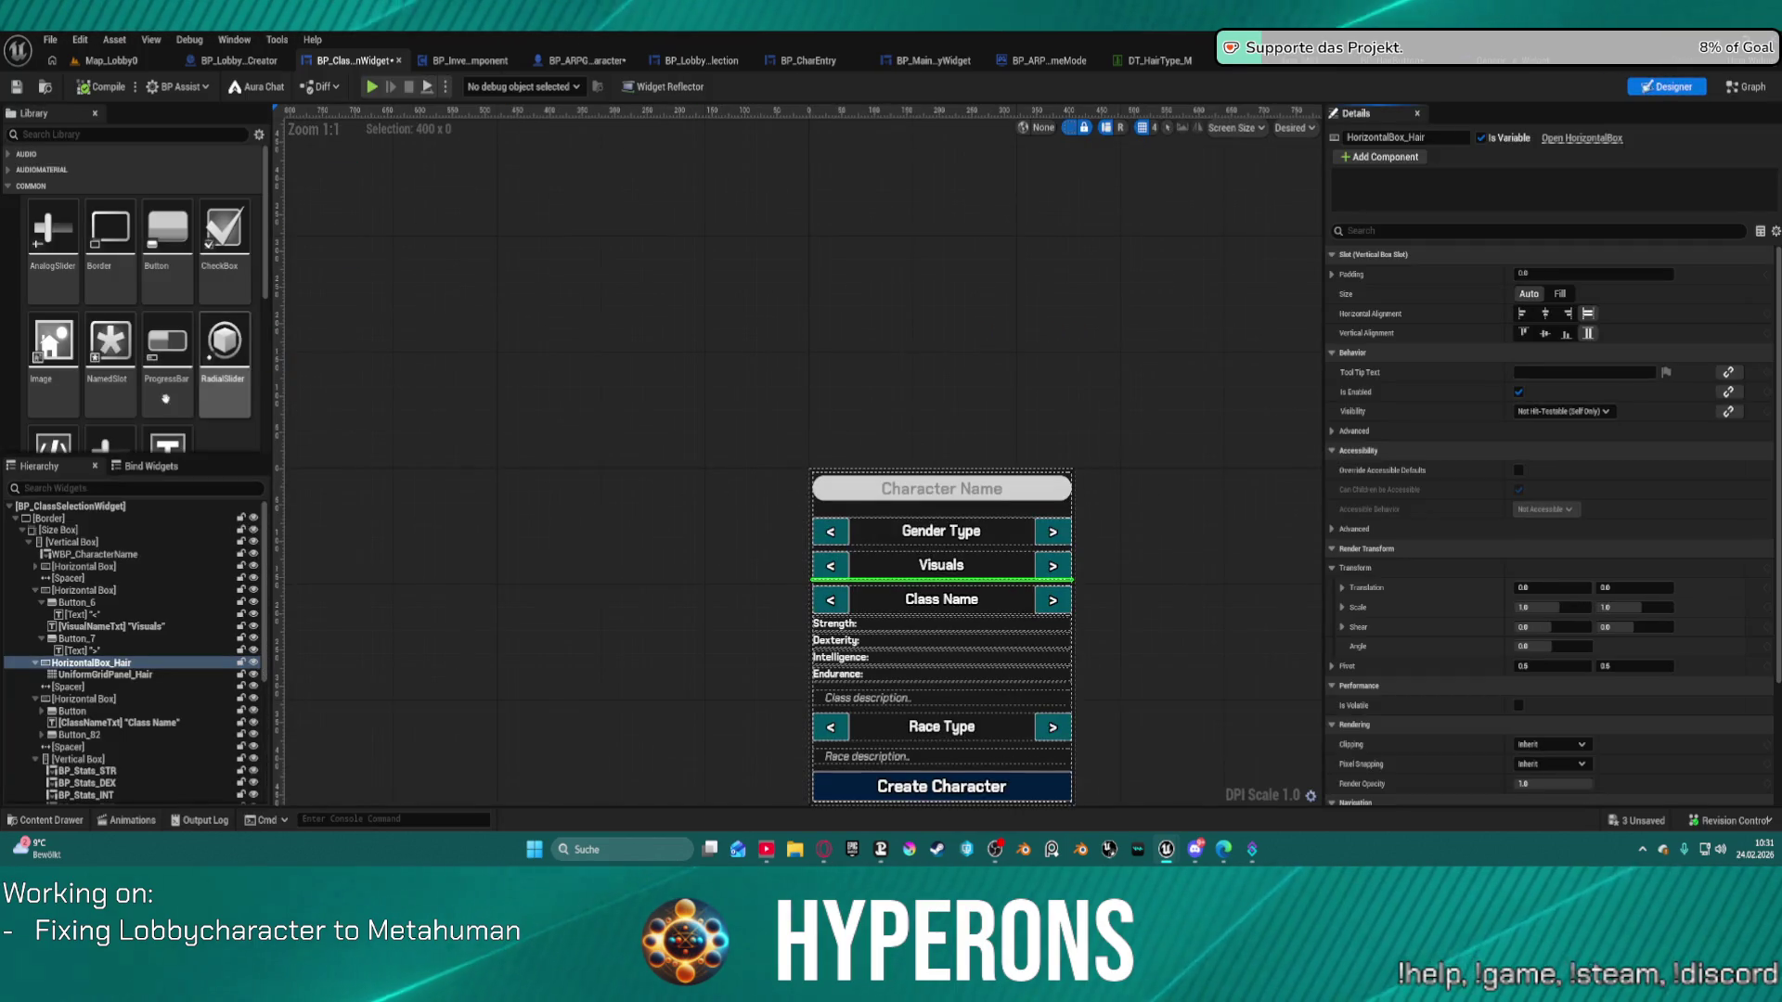
{"action": "right_click", "coordinate": [108, 664]}
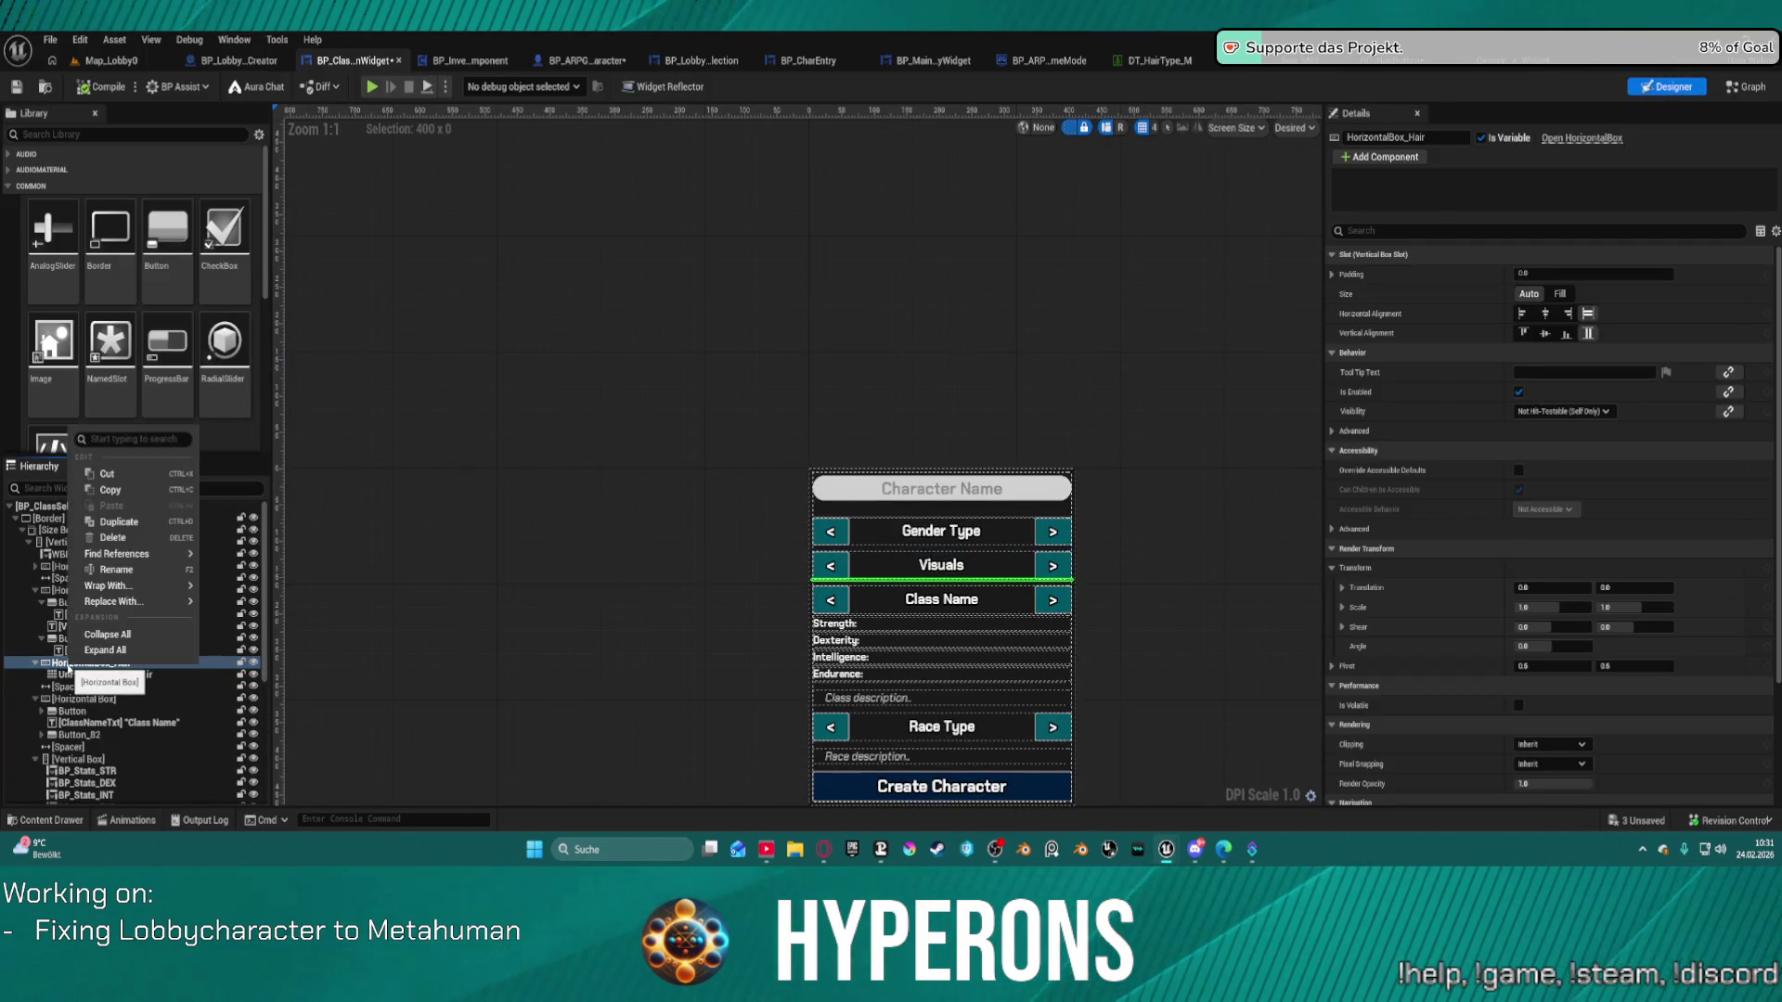
{"action": "left_click", "coordinate": [83, 675]}
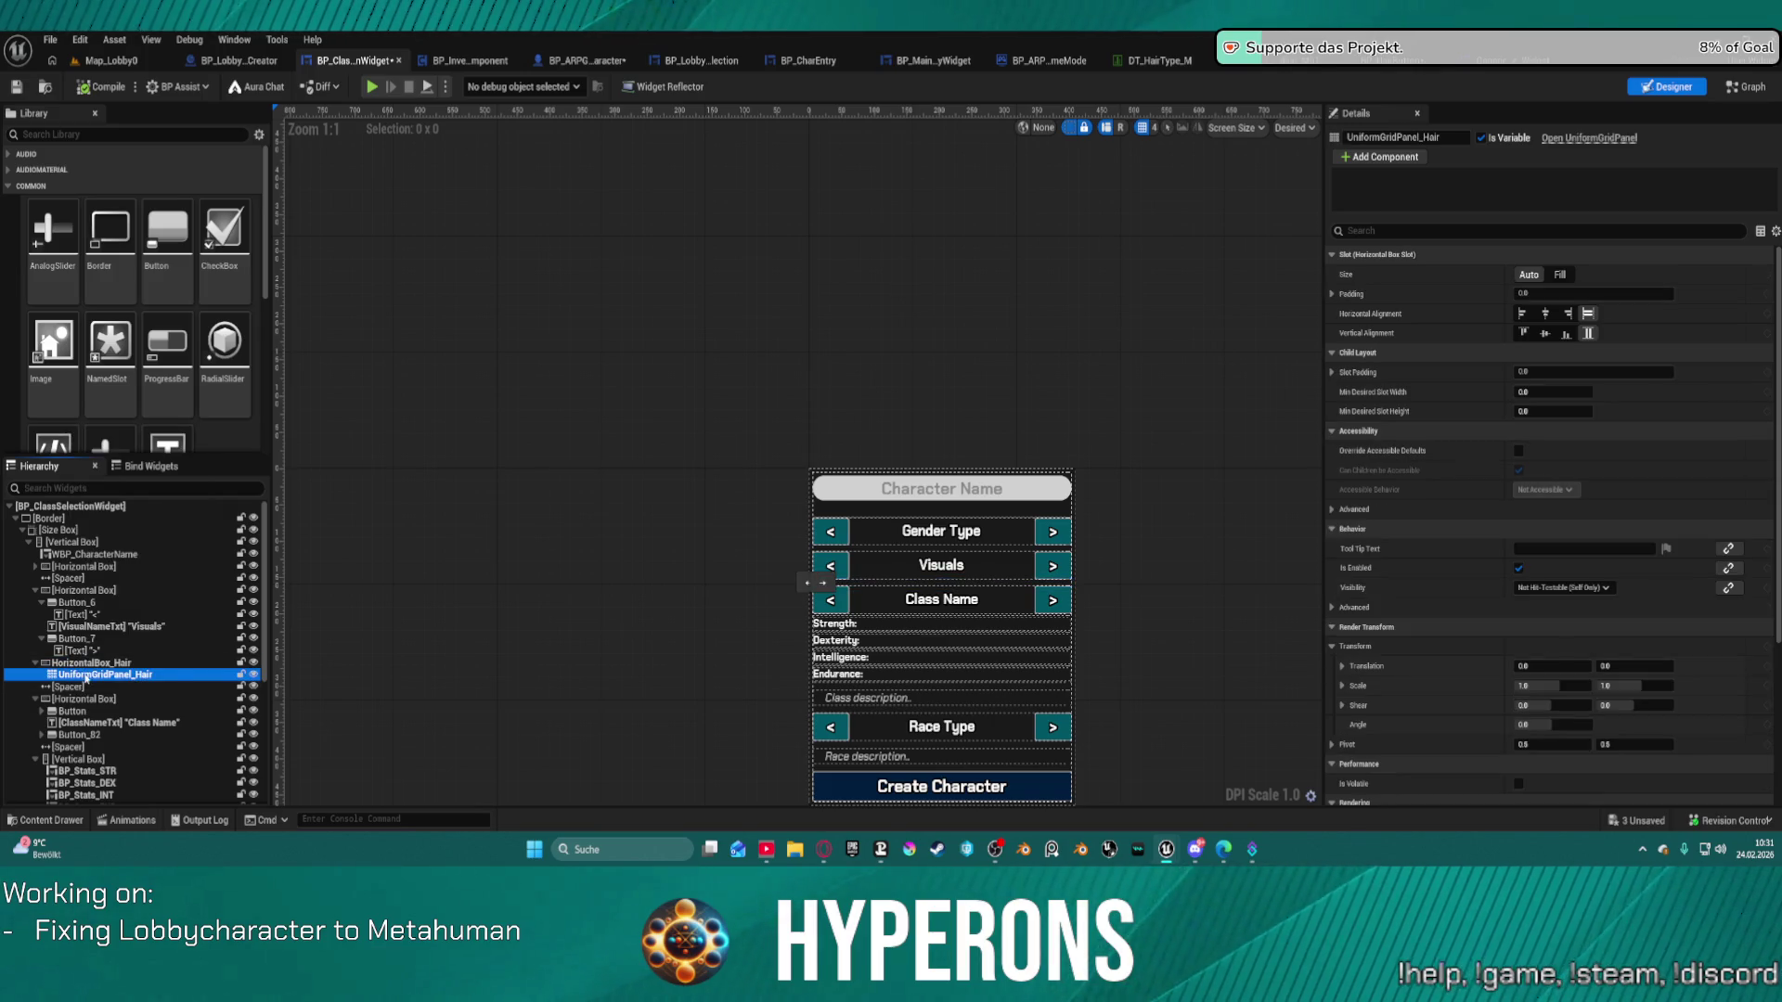
{"action": "right_click", "coordinate": [87, 679]}
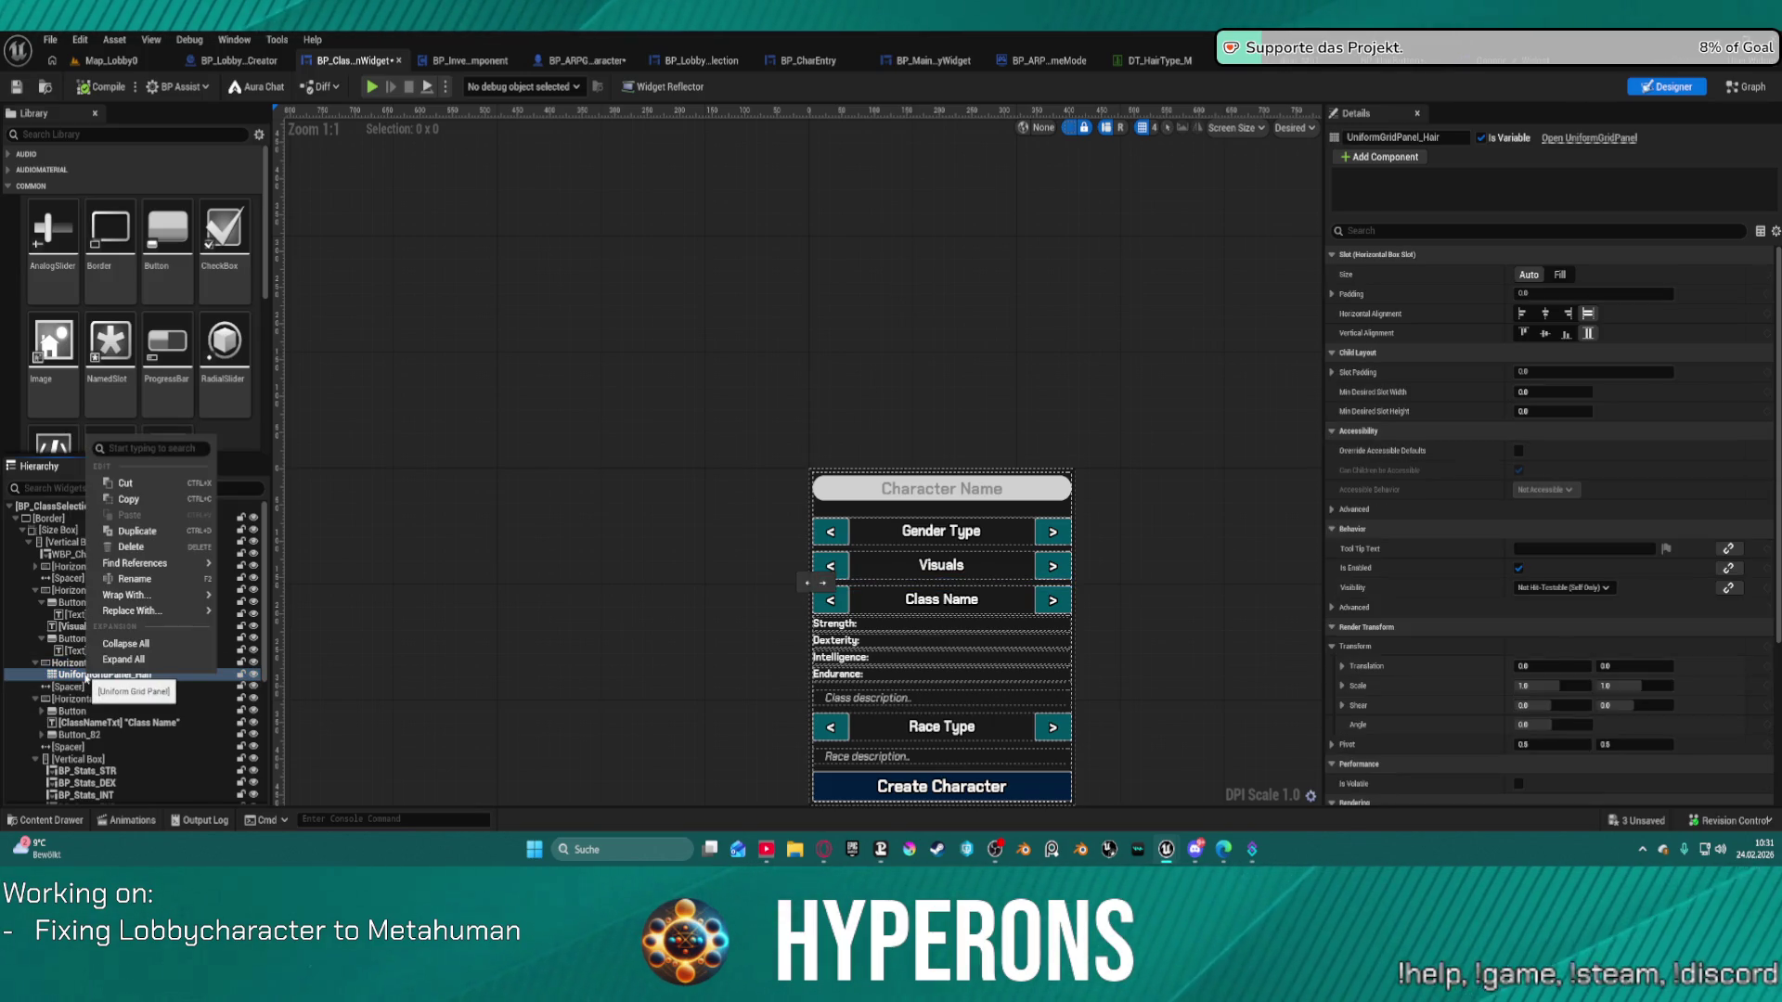
{"action": "mouse_move", "coordinate": [147, 595]}
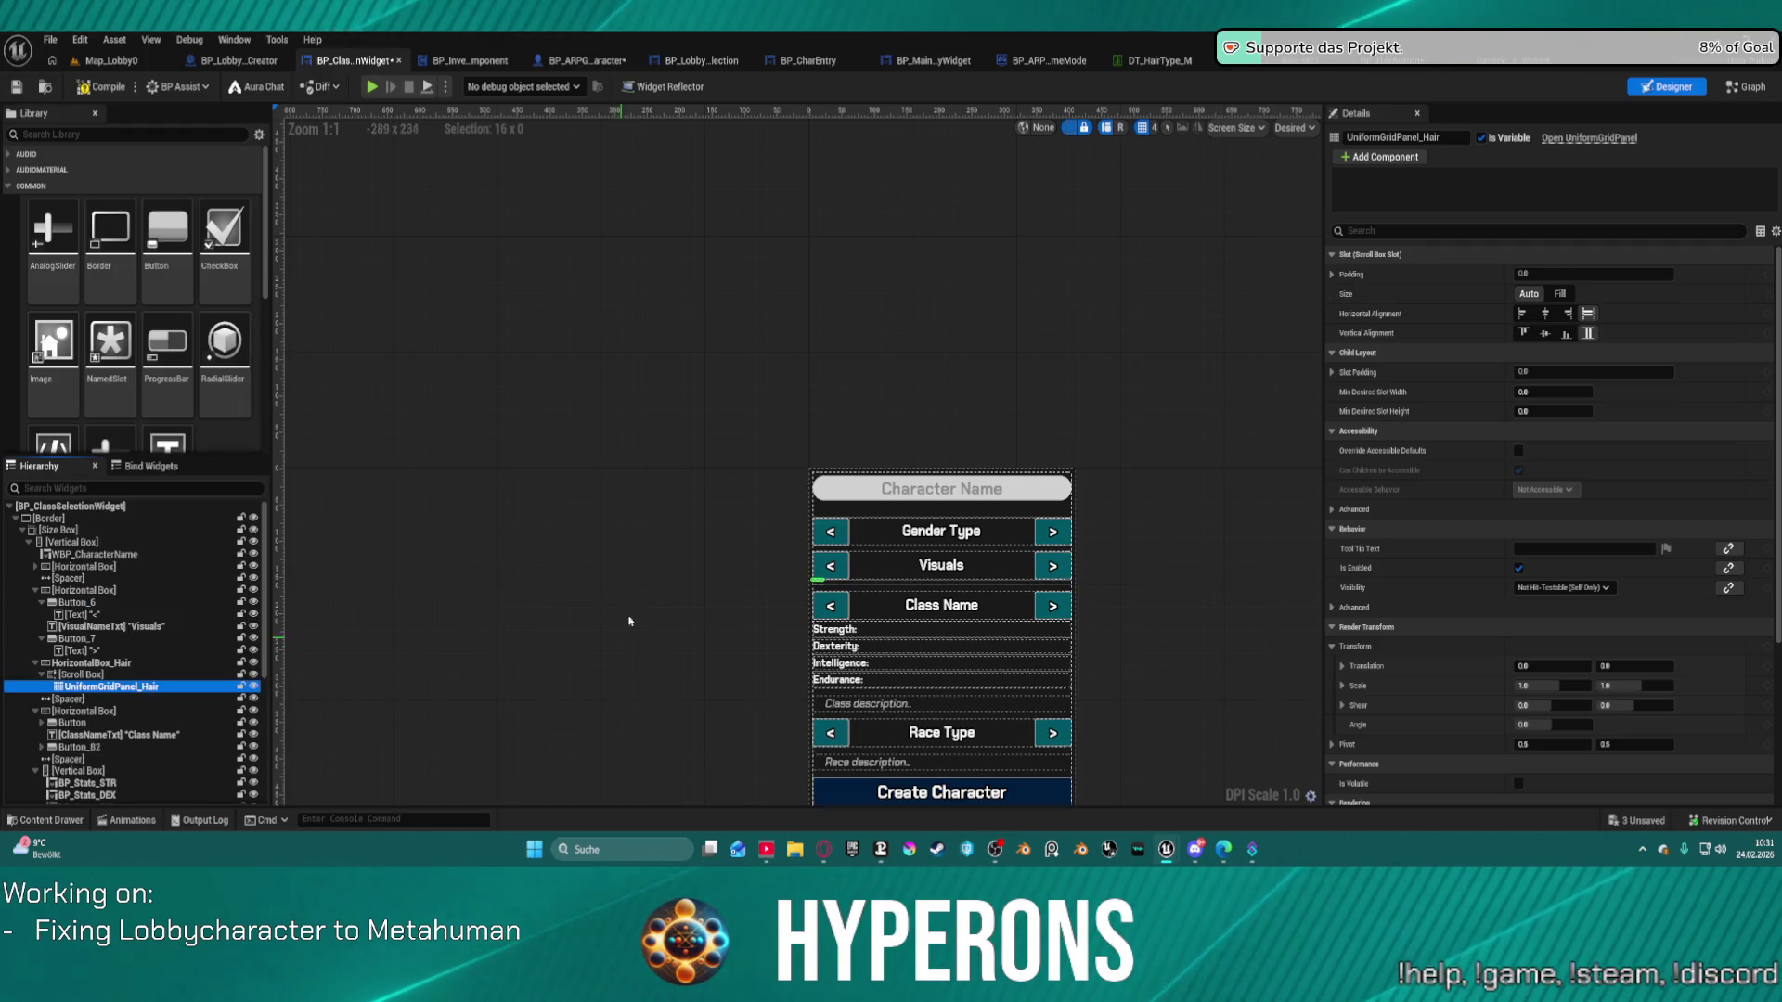
{"action": "left_click", "coordinate": [629, 203]}
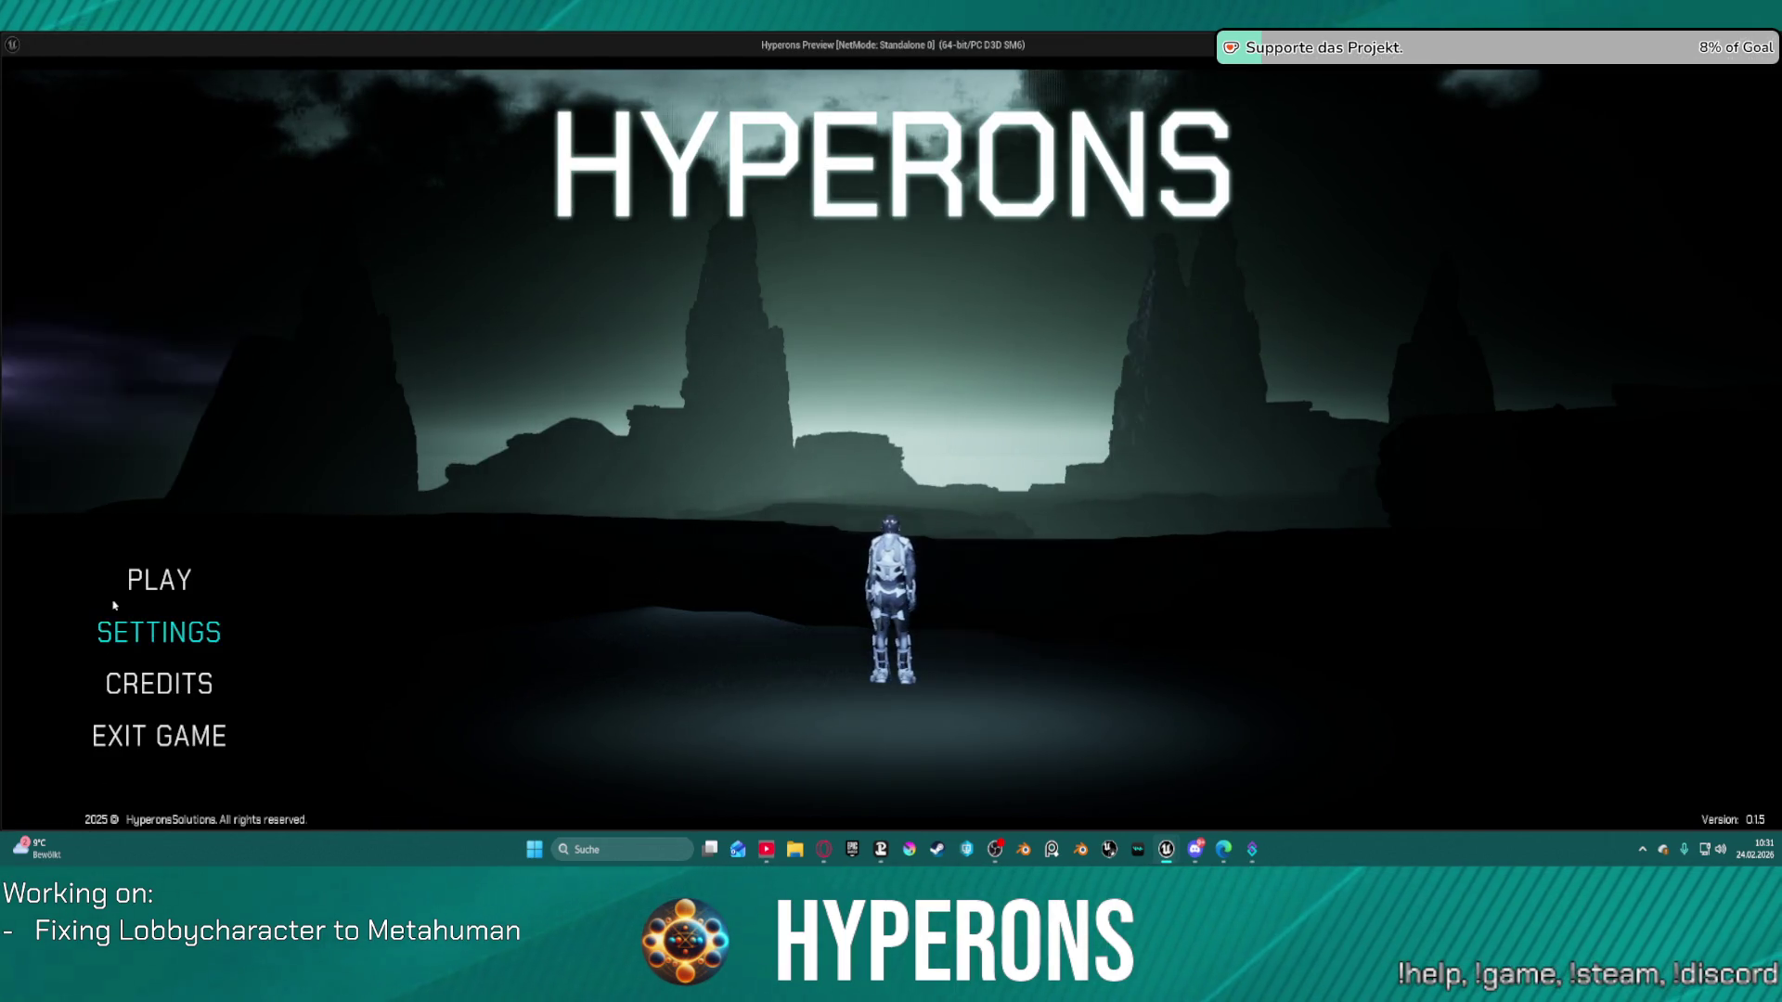
{"action": "left_click", "coordinate": [139, 580]}
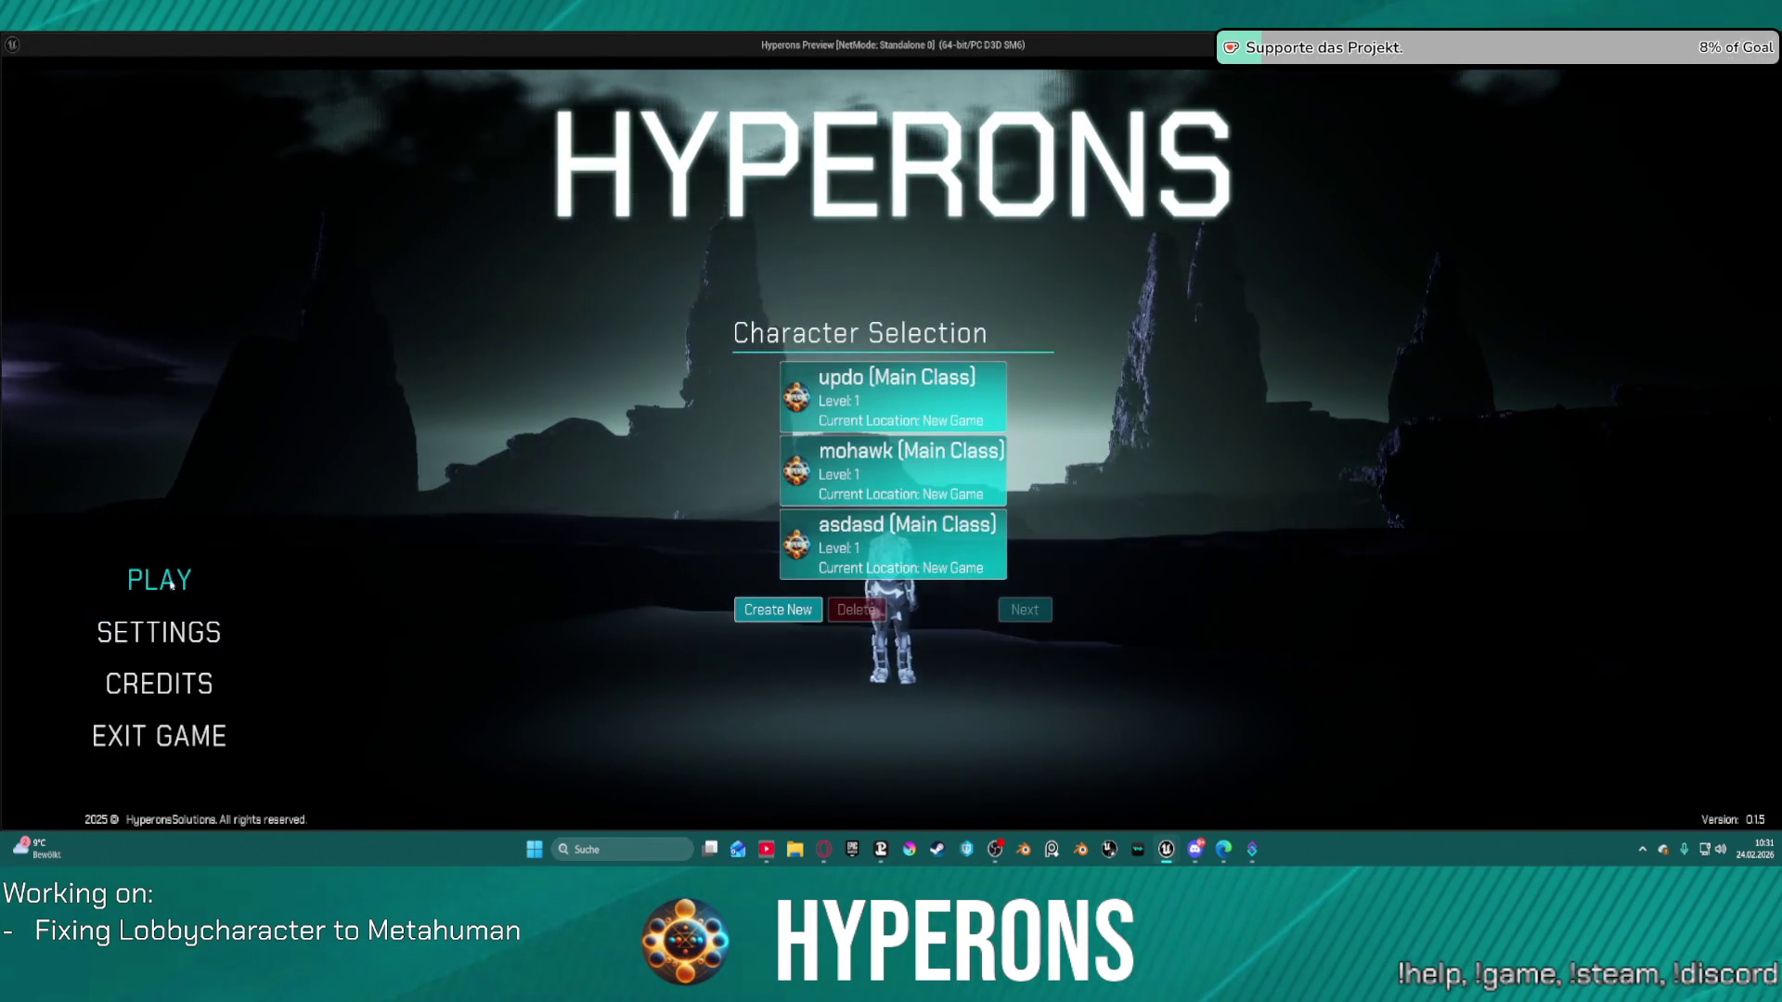
Open Create New to view the hair grid, exit the preview, and reselect the grid panel.
{"action": "left_click", "coordinate": [778, 610]}
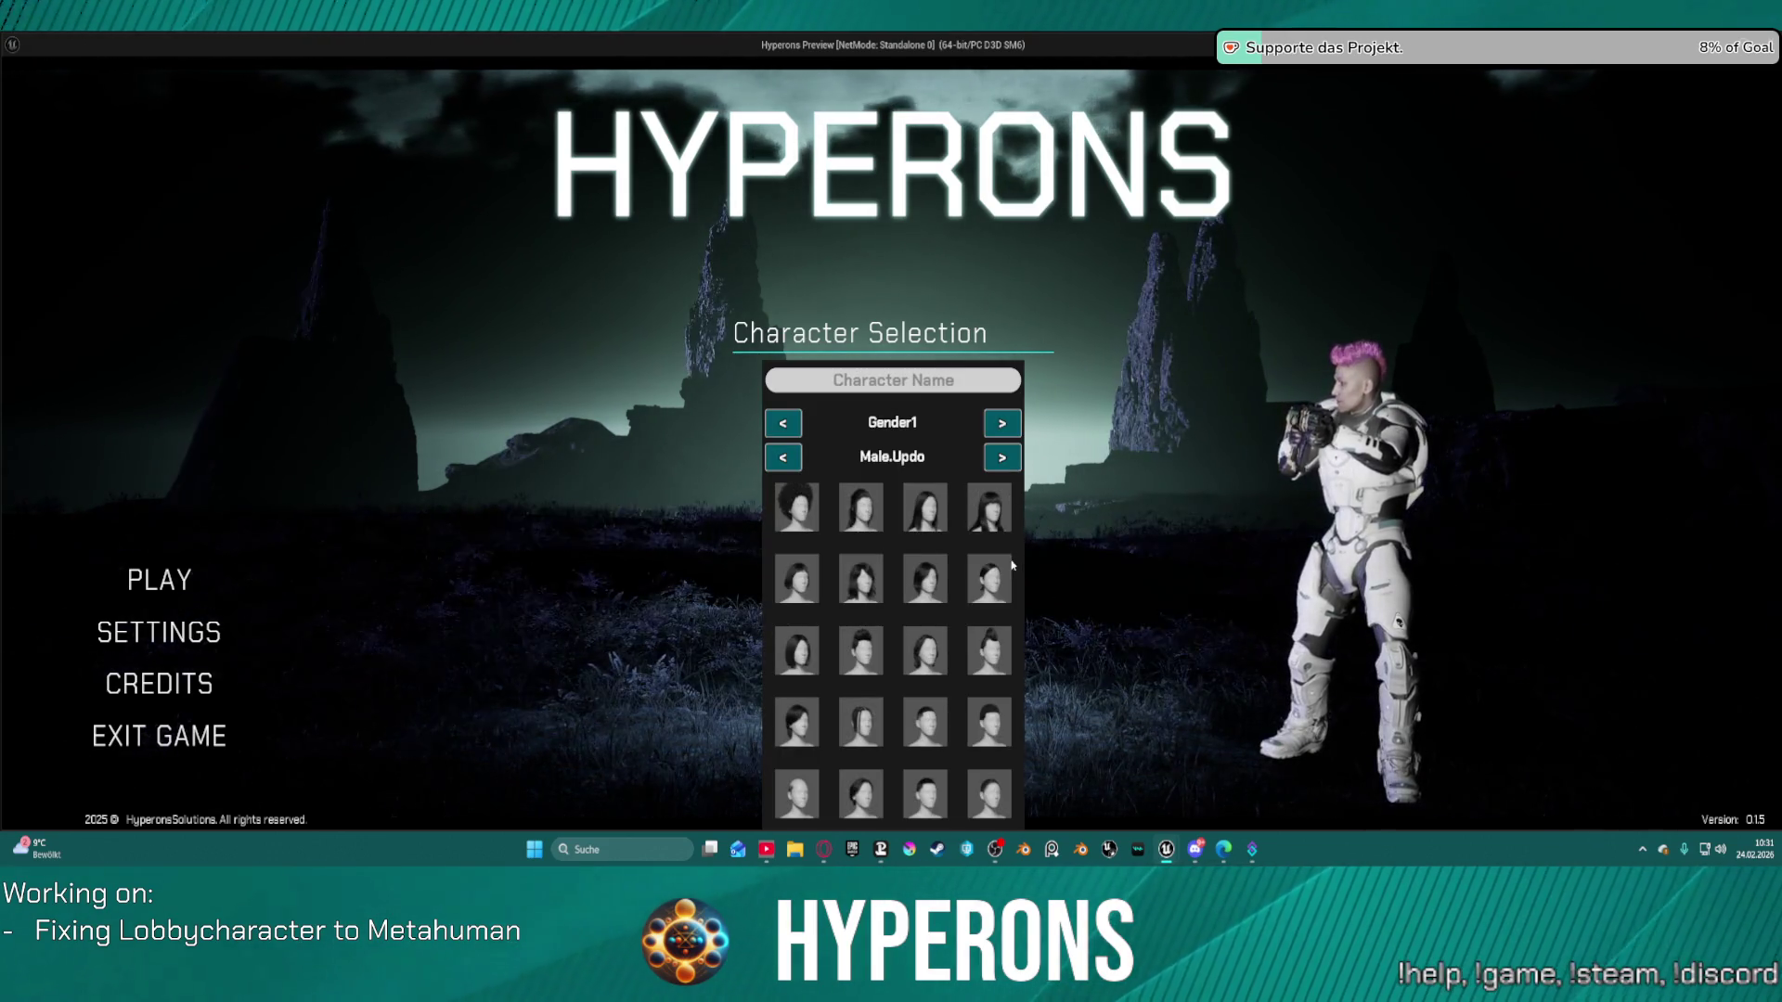
{"action": "key", "text": "Escape"}
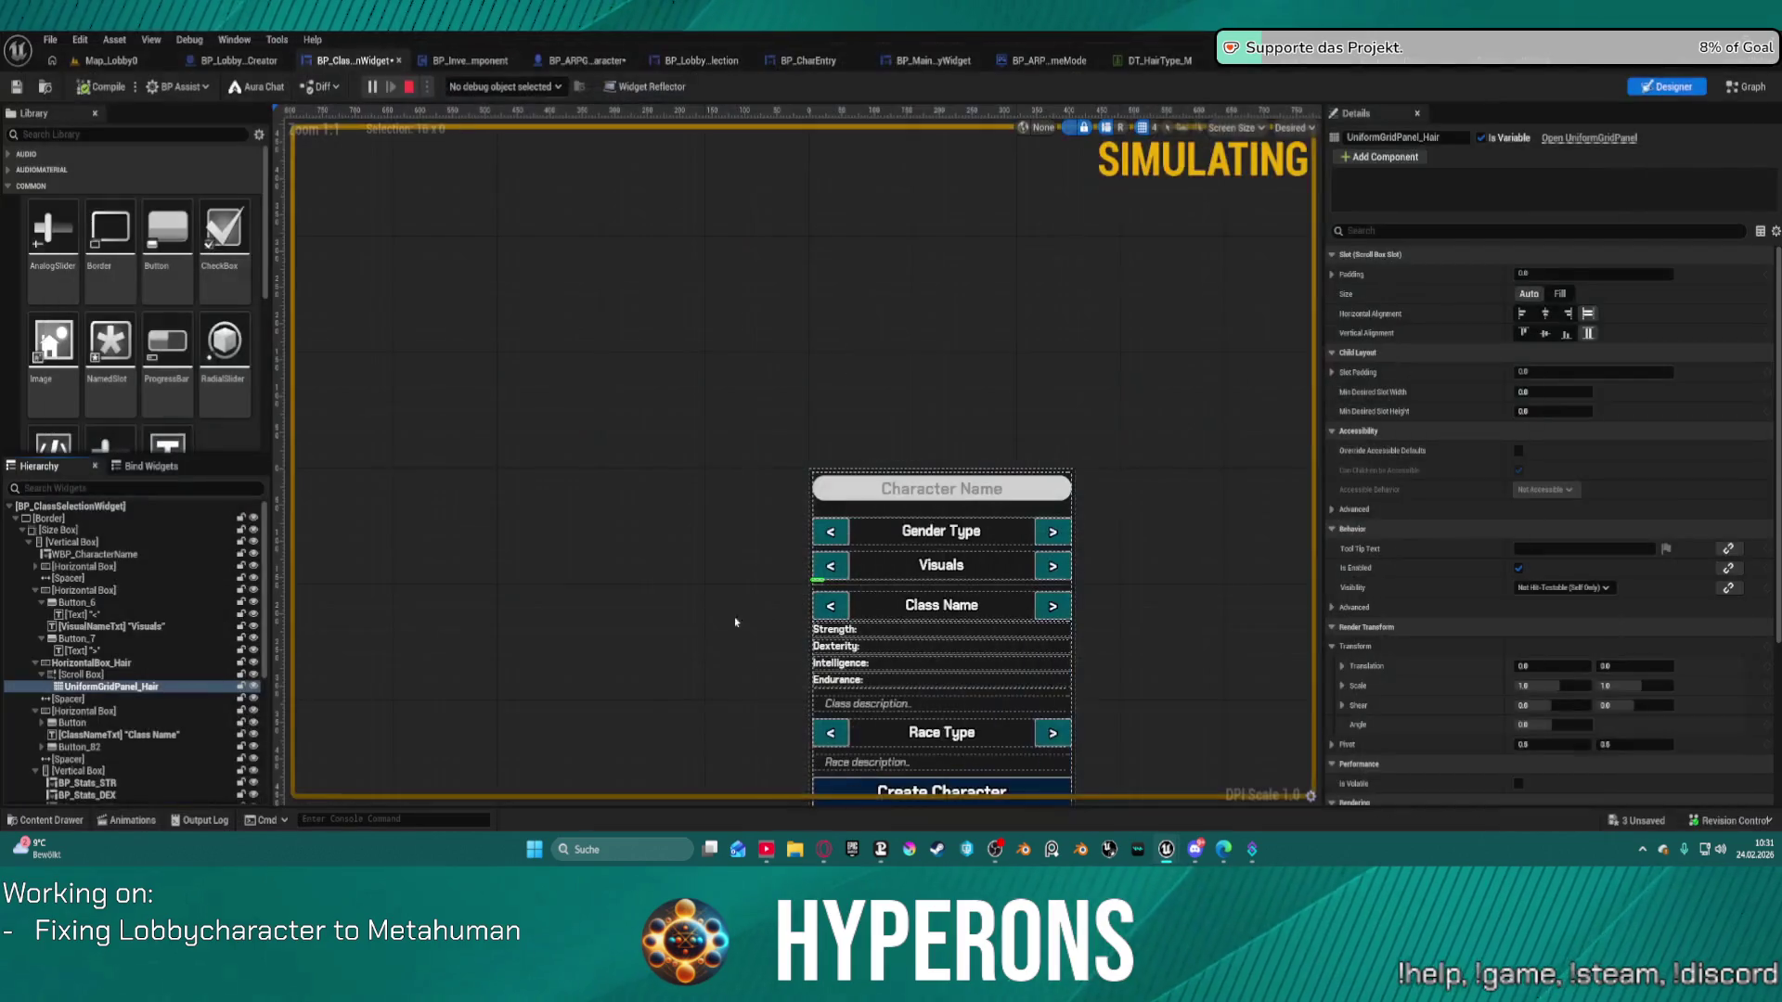
{"action": "left_click", "coordinate": [84, 689]}
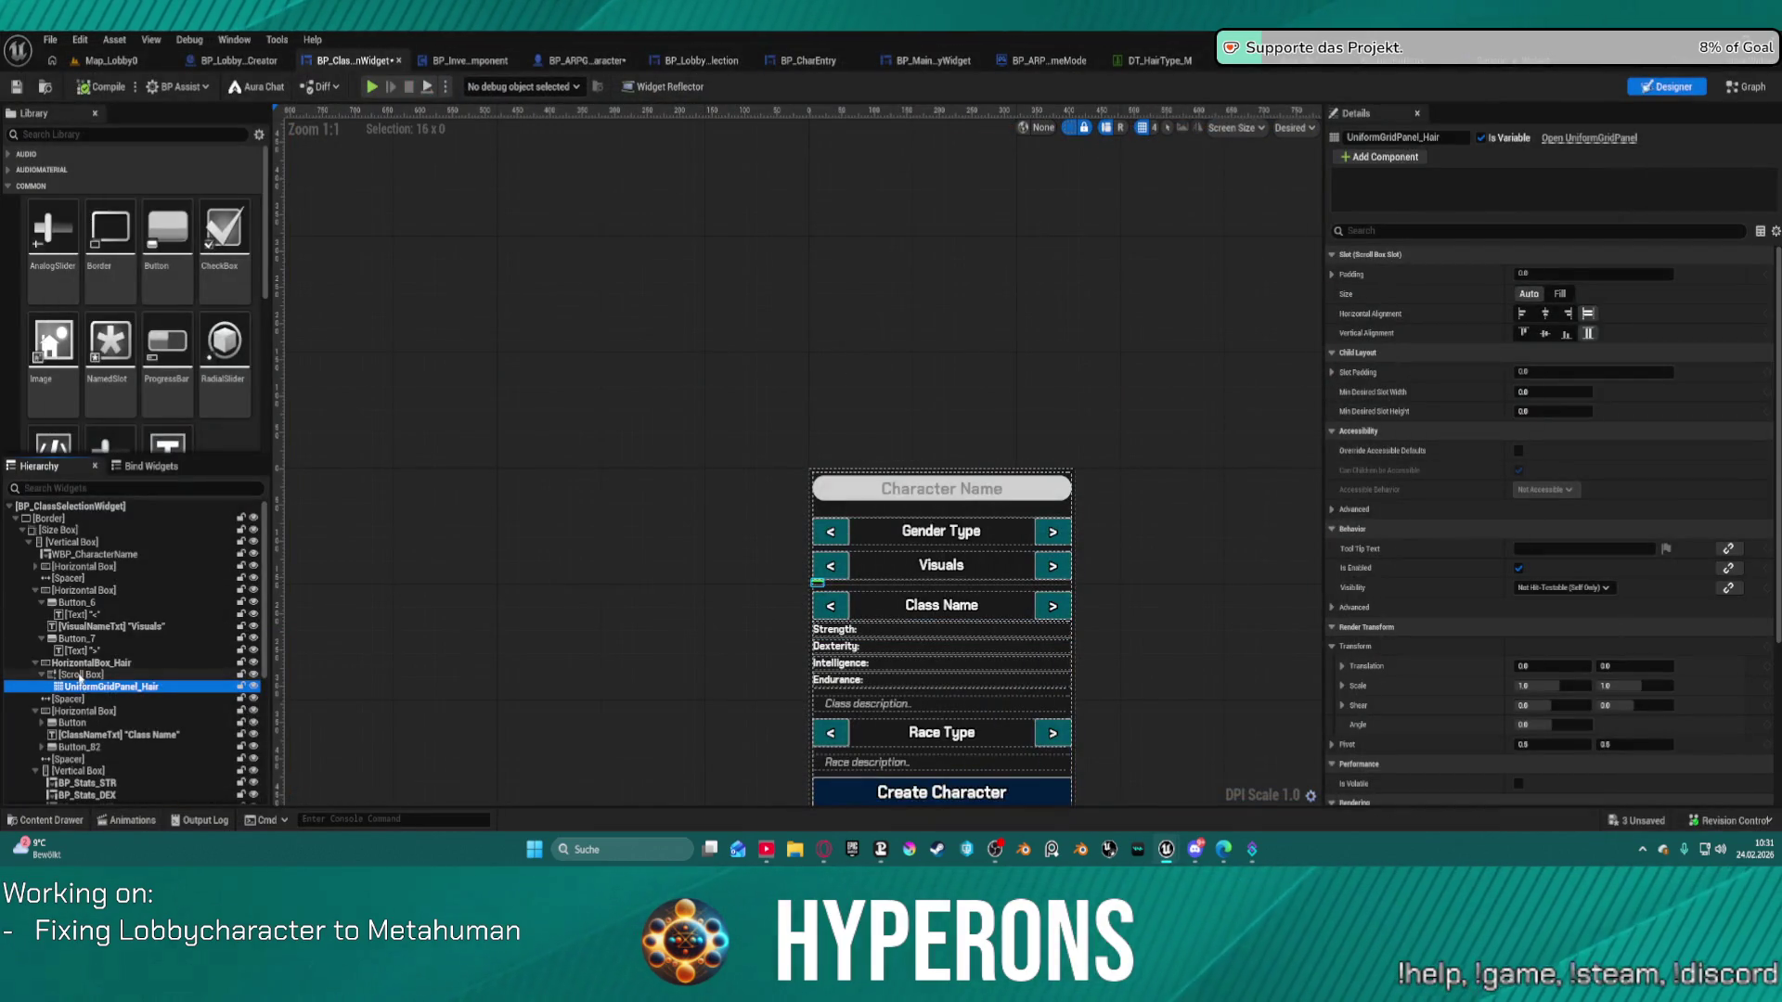
{"action": "left_click", "coordinate": [80, 676]}
{"action": "left_click", "coordinate": [1571, 371]}
{"action": "left_click", "coordinate": [1584, 386]}
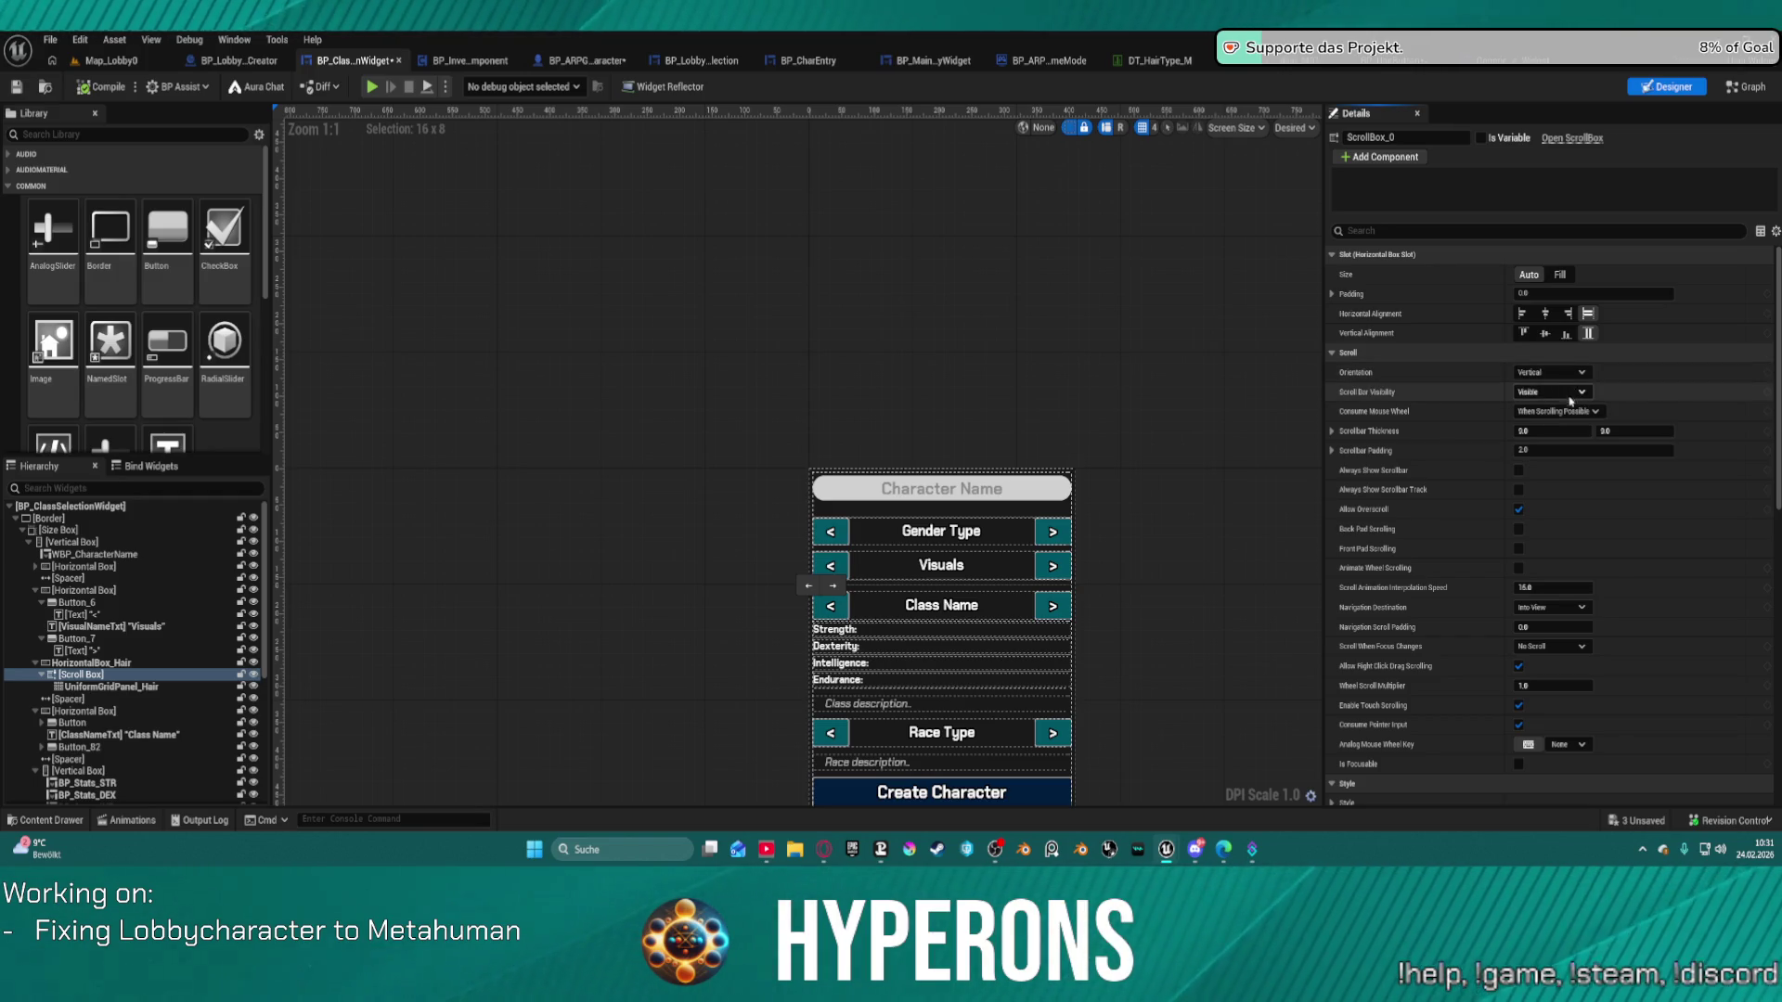
{"action": "left_click", "coordinate": [1518, 471]}
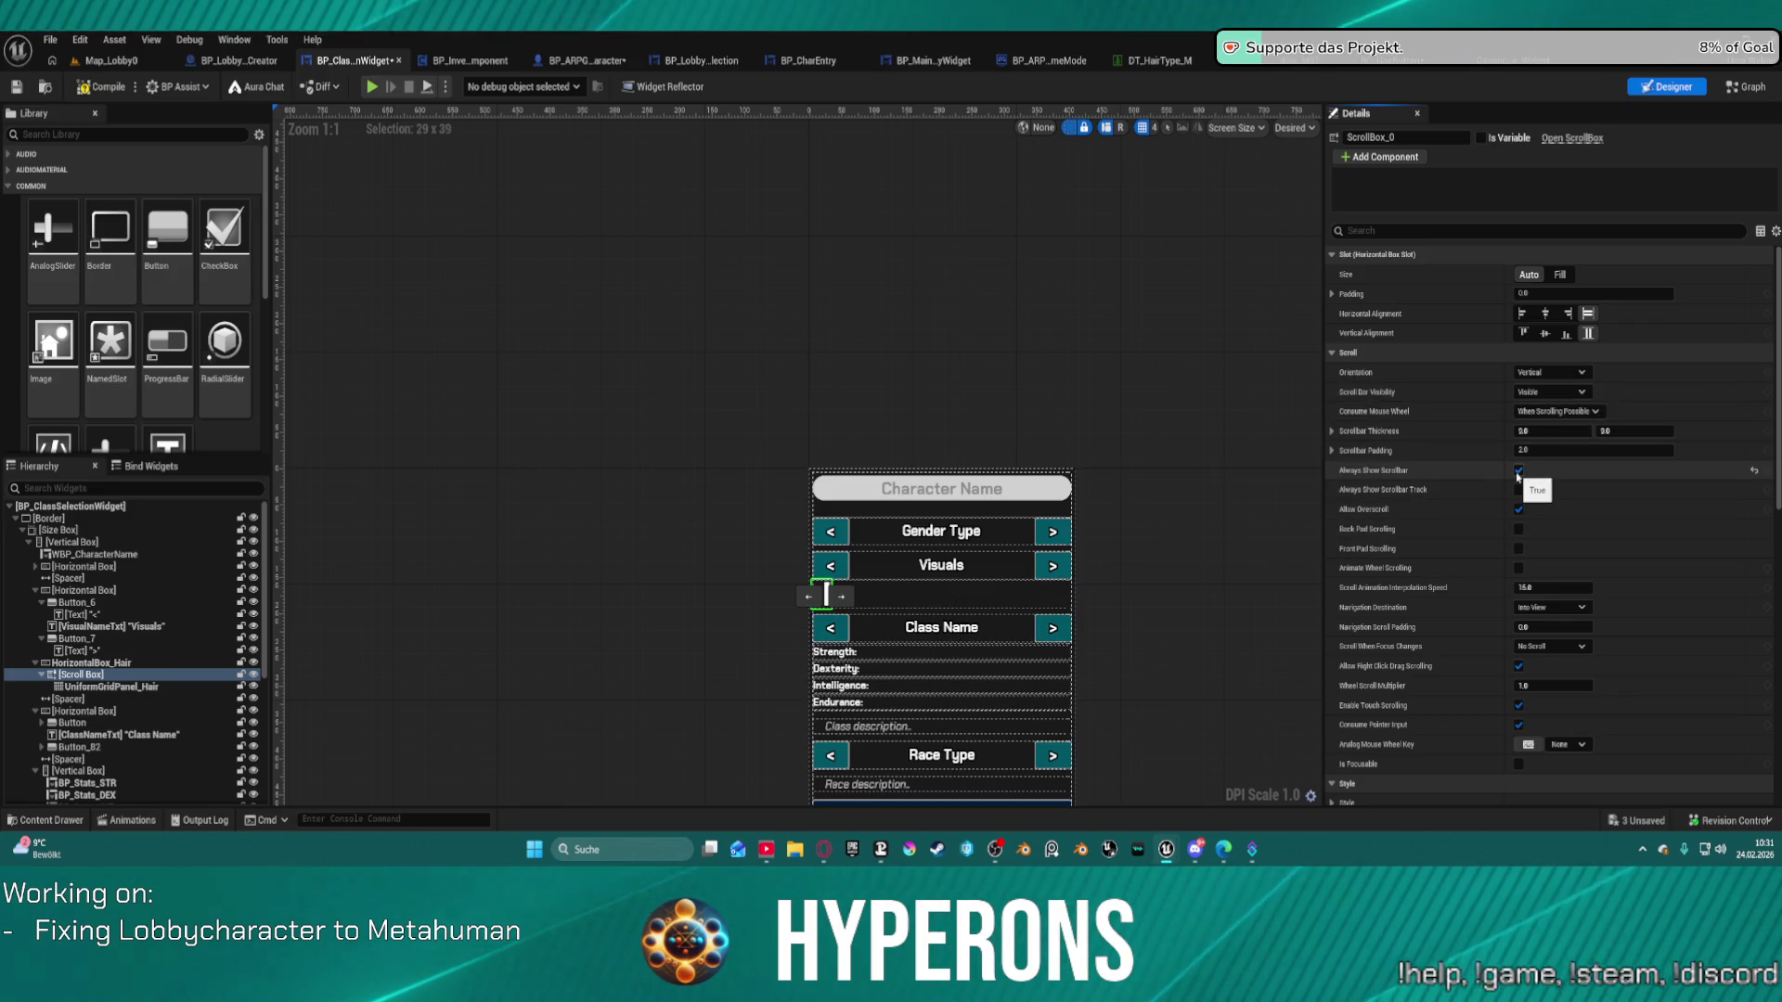
{"action": "left_click", "coordinate": [1518, 471]}
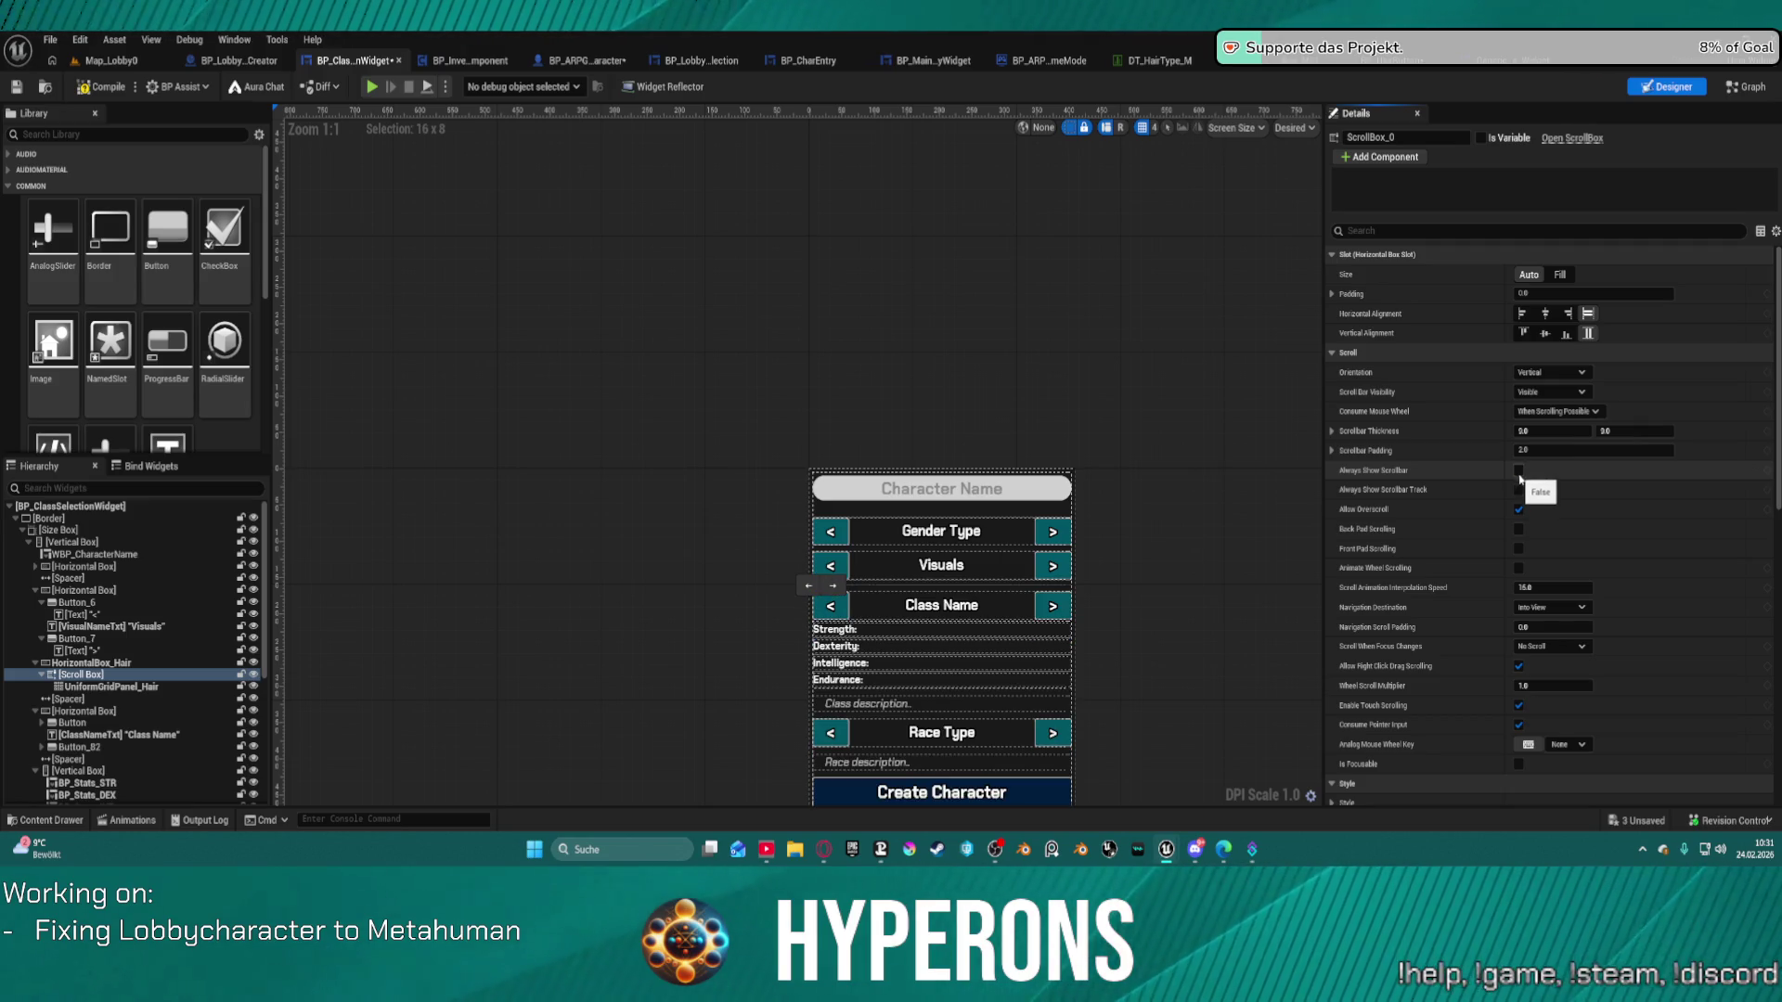
{"action": "left_click", "coordinate": [1519, 471]}
{"action": "left_click", "coordinate": [1519, 471]}
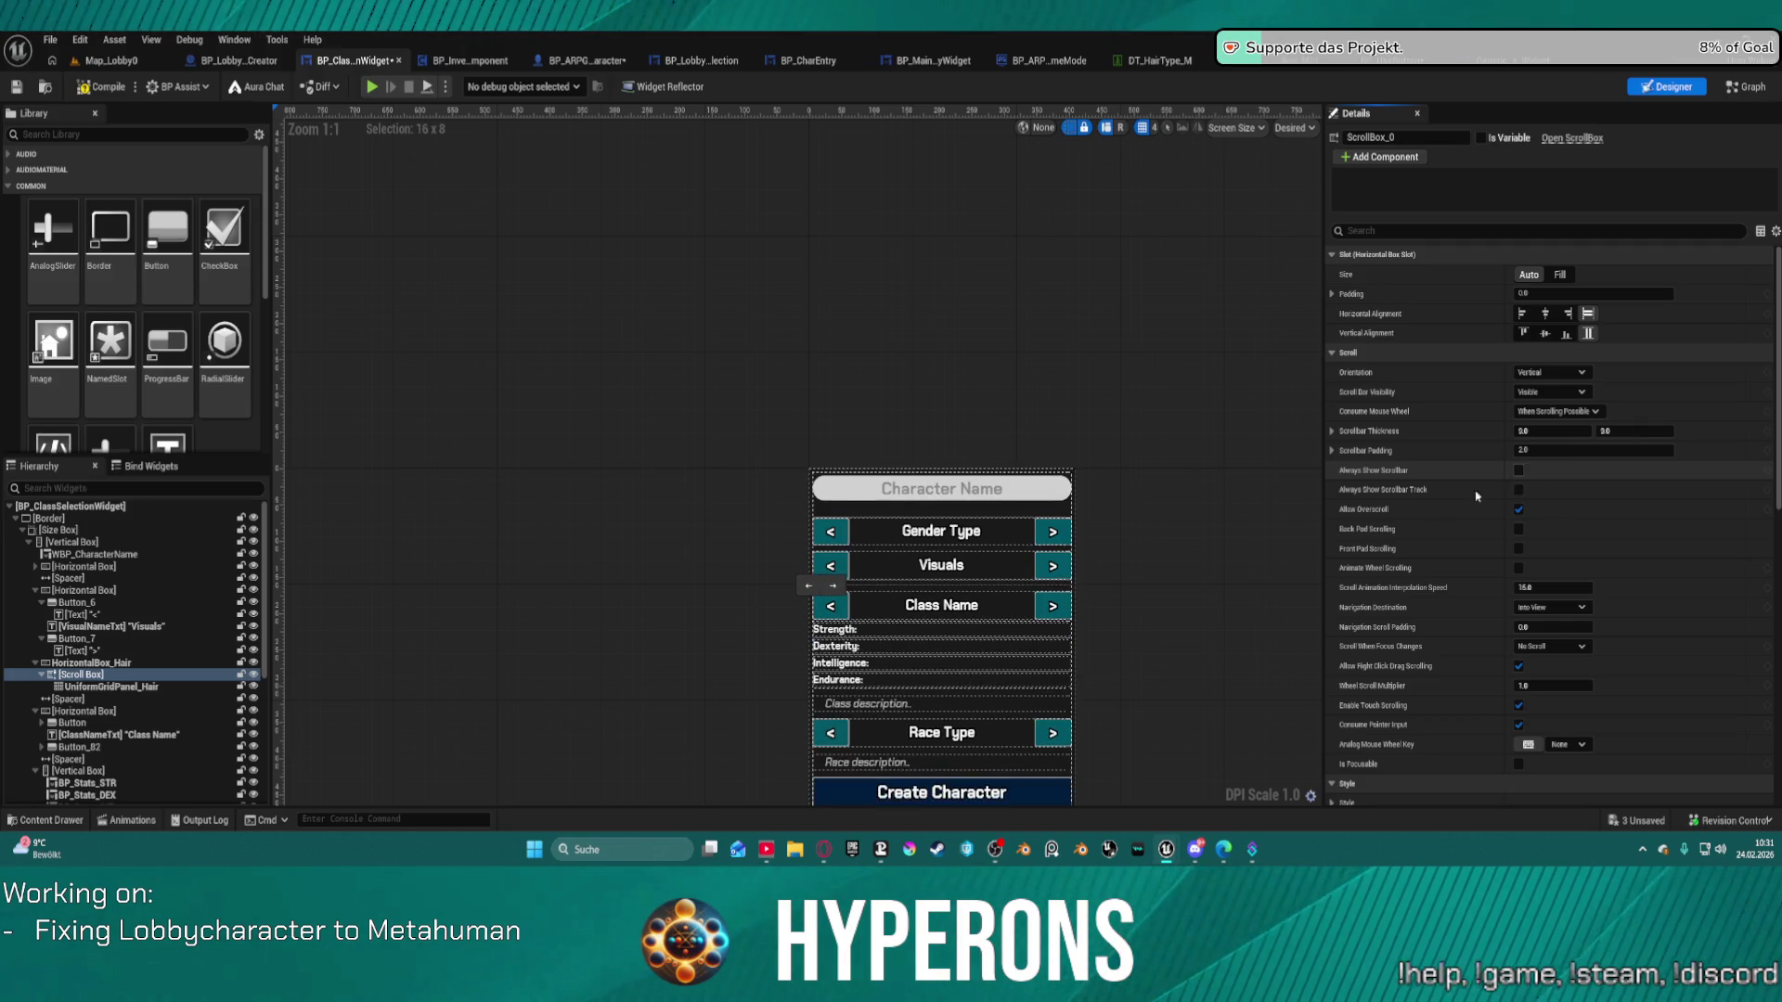
{"action": "left_click", "coordinate": [77, 679]}
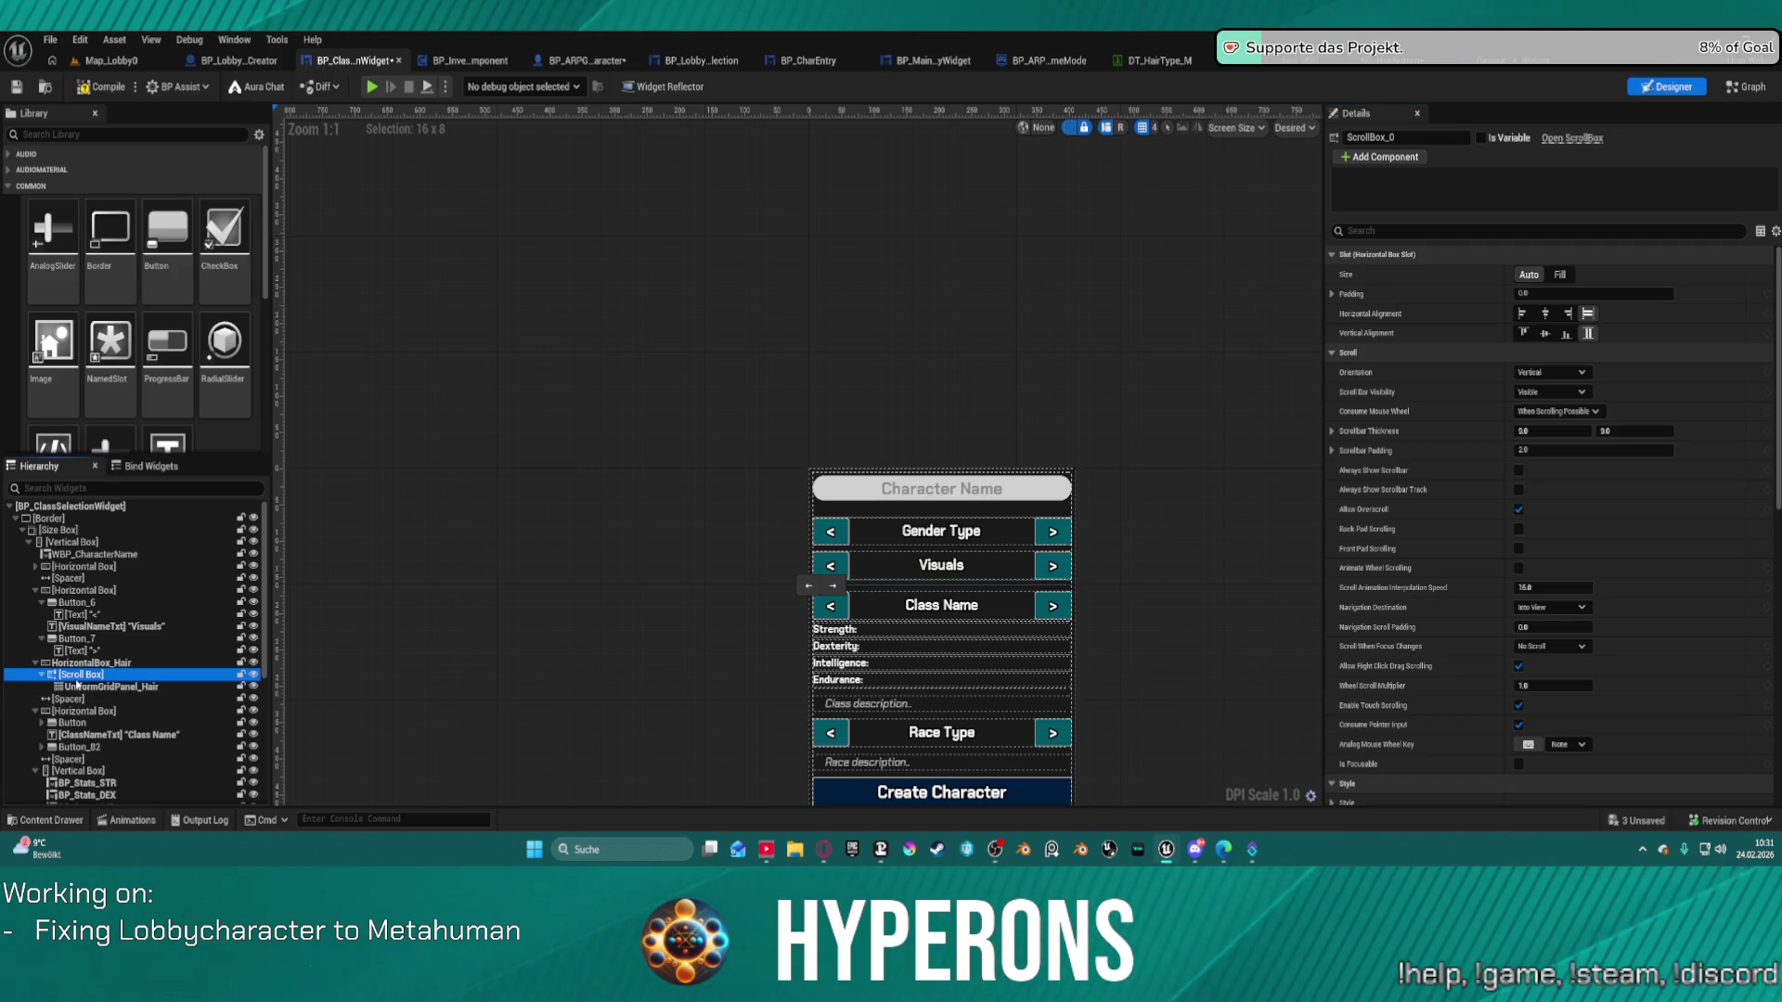
{"action": "right_click", "coordinate": [80, 679]}
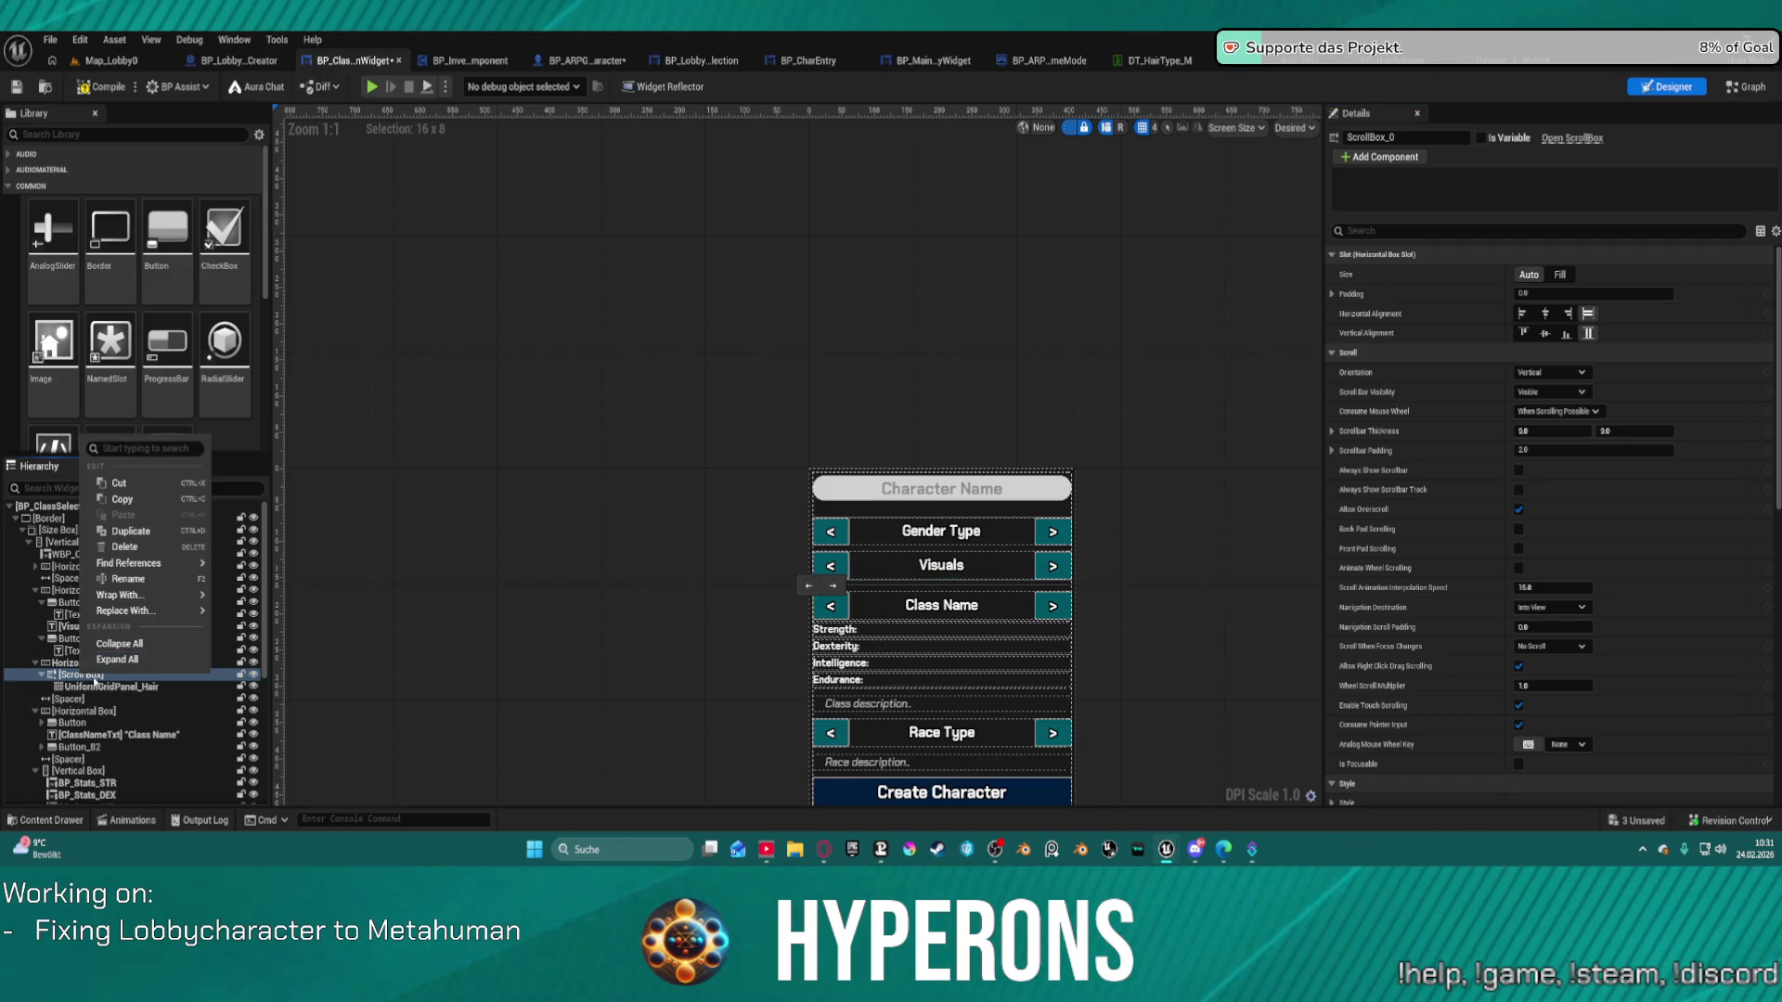
{"action": "mouse_move", "coordinate": [148, 611]}
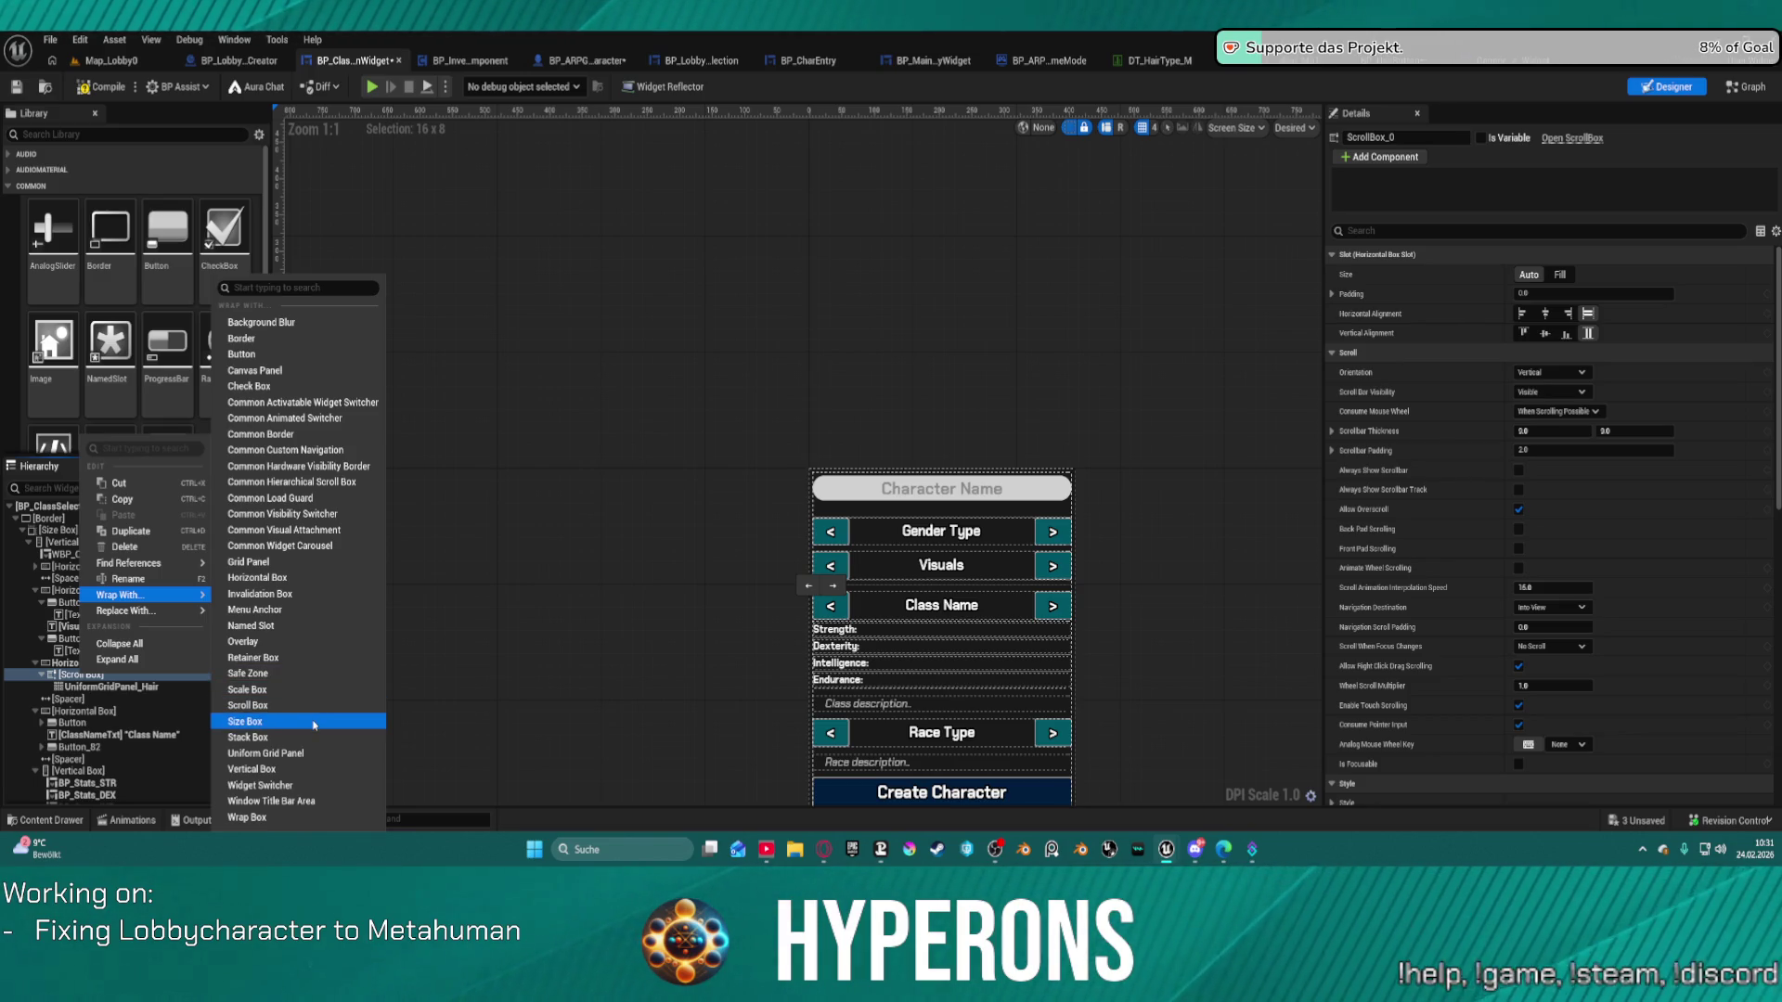
{"action": "left_click", "coordinate": [112, 687]}
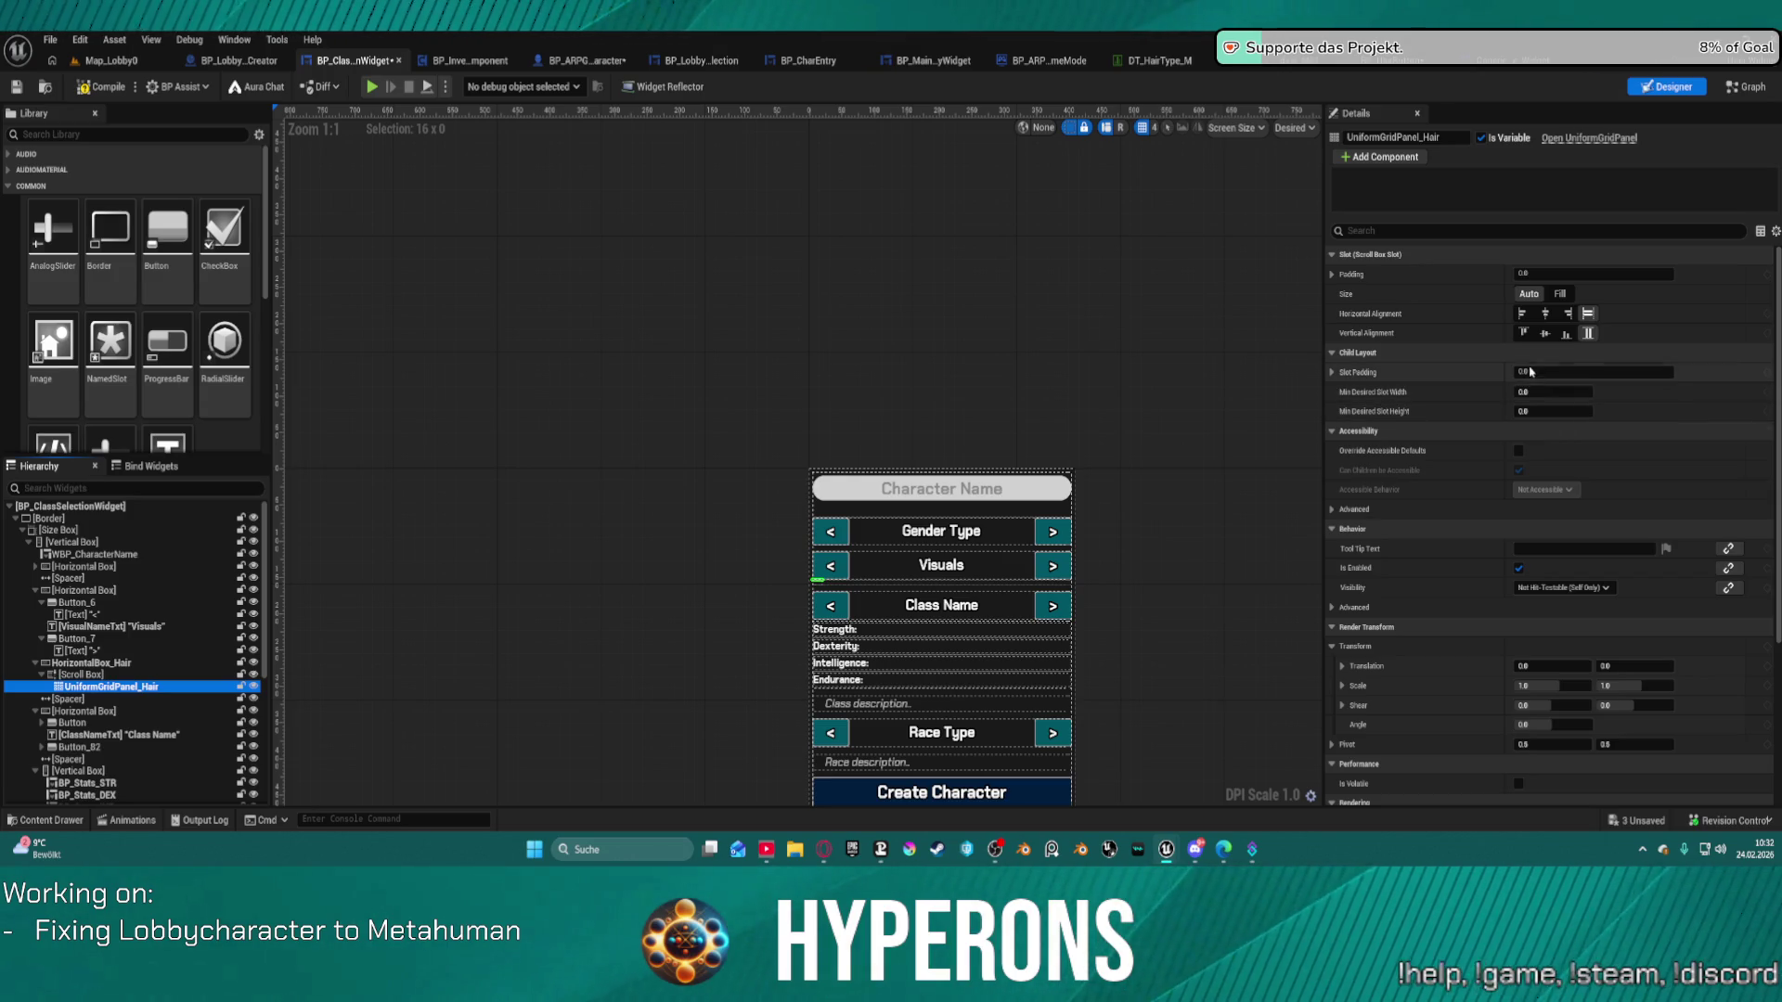
Dismiss the component picker and drag UniformGridPanel_Hair into ScrollBox_0 in the Hierarchy.
{"action": "left_click", "coordinate": [1332, 372]}
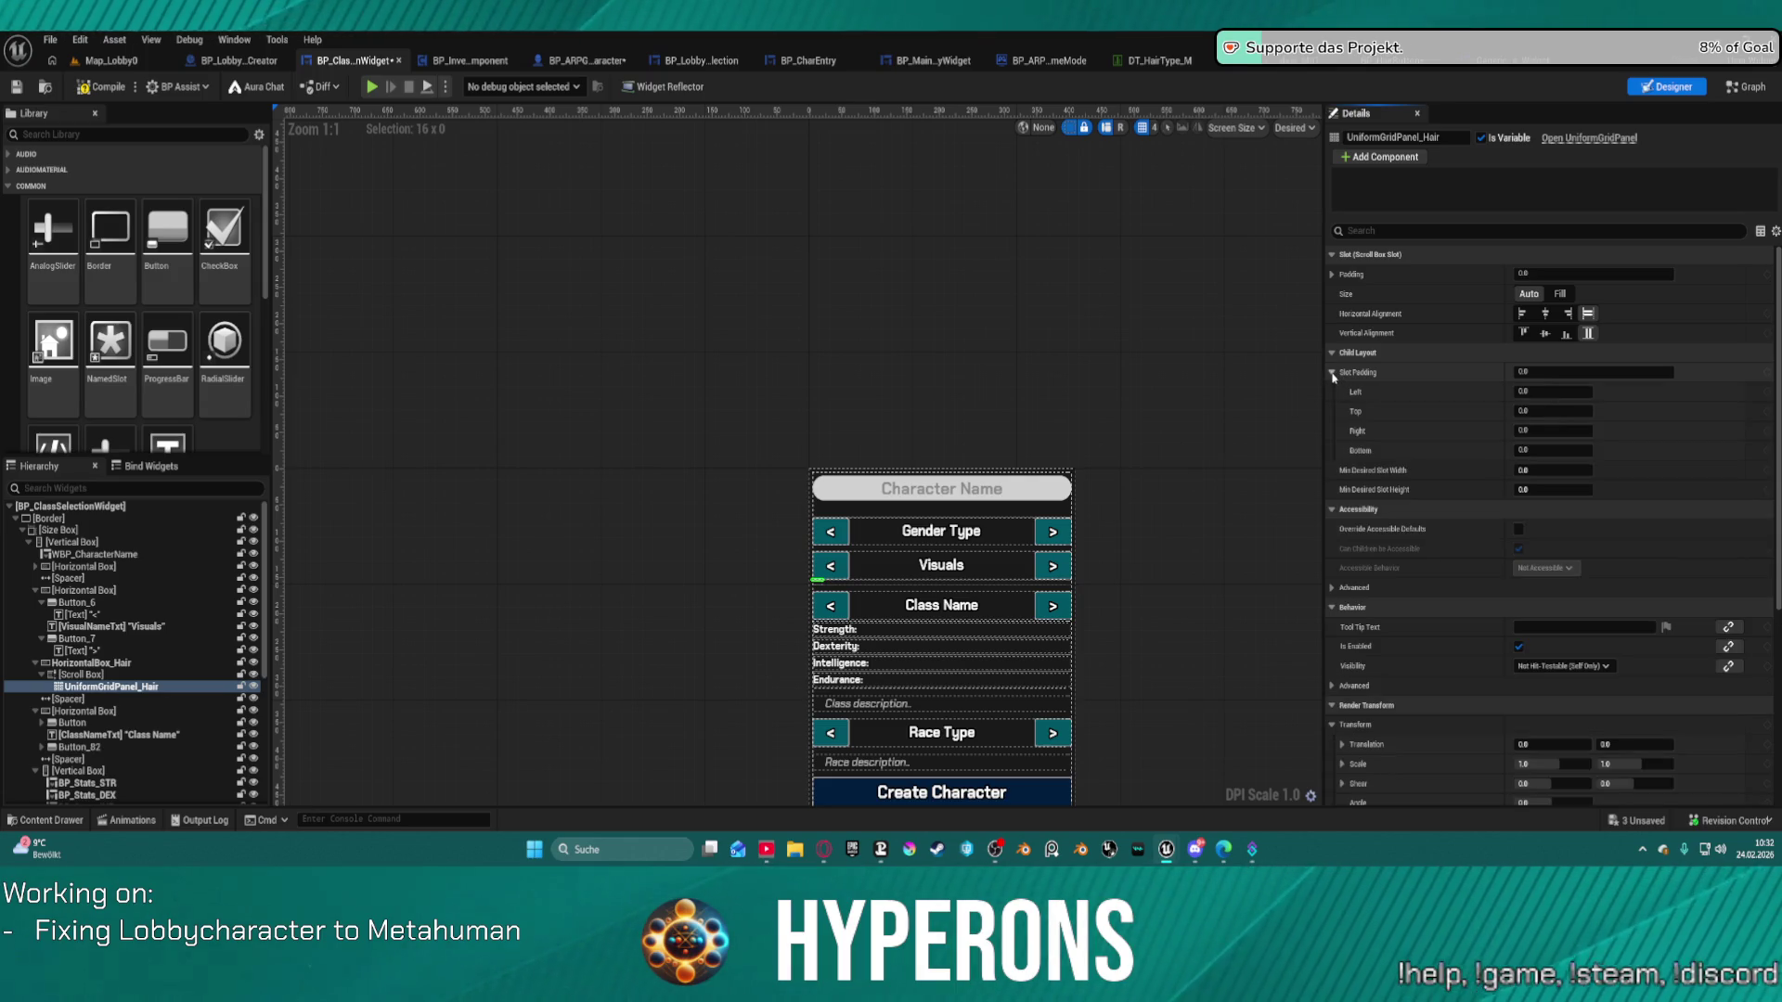
{"action": "left_click", "coordinate": [1332, 372]}
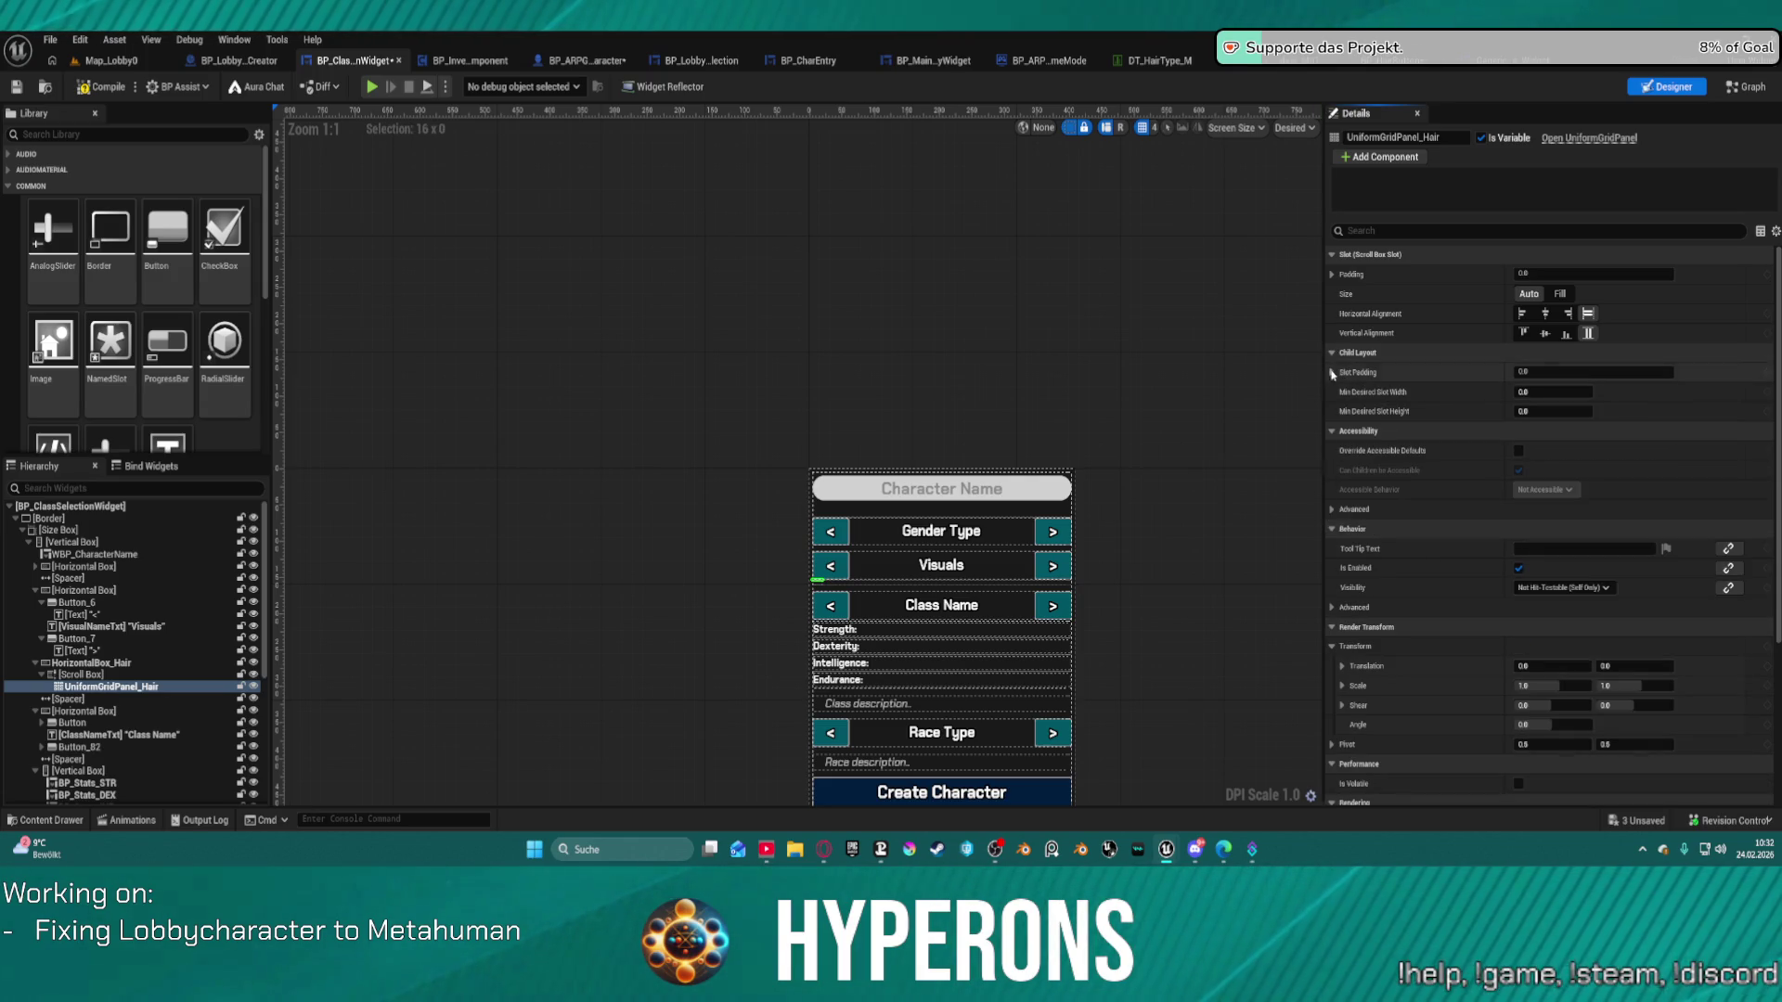
{"action": "scroll", "coordinate": [1442, 412], "scroll_direction": "down", "scroll_amount": 1}
{"action": "scroll", "coordinate": [1442, 412], "scroll_direction": "up", "scroll_amount": 1}
{"action": "scroll", "coordinate": [1441, 391], "scroll_direction": "down", "scroll_amount": 5}
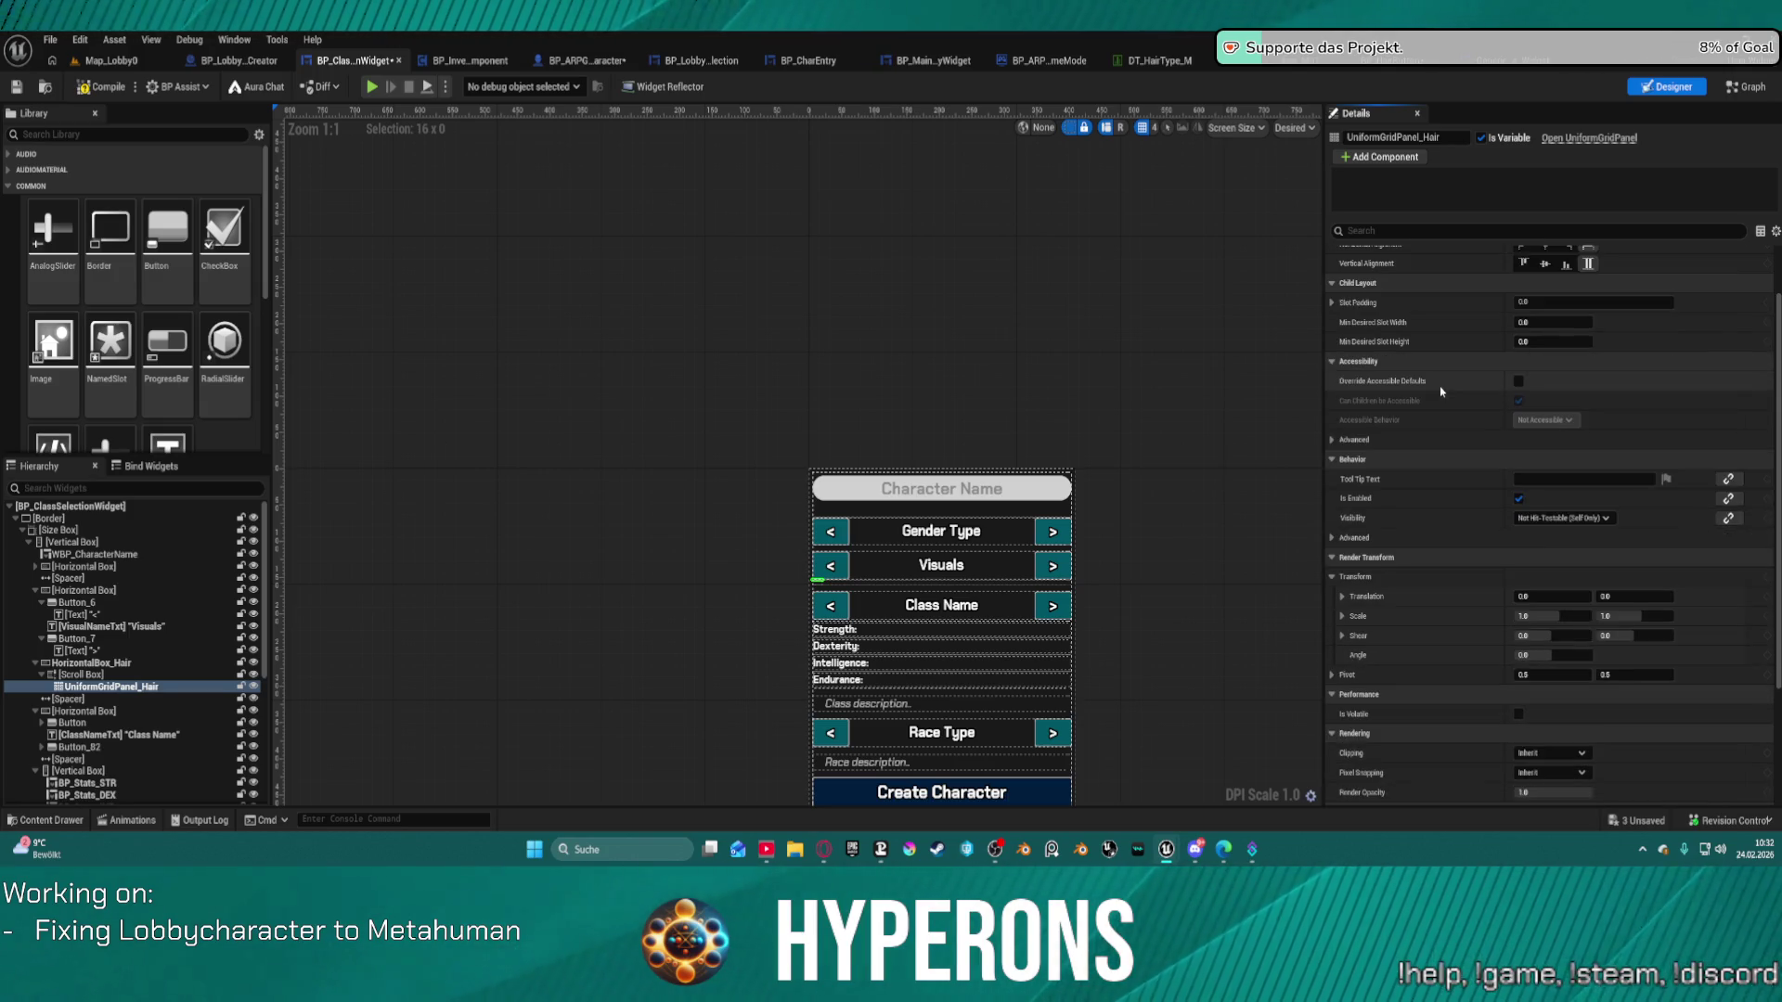
{"action": "scroll", "coordinate": [1444, 339], "scroll_direction": "up", "scroll_amount": 5}
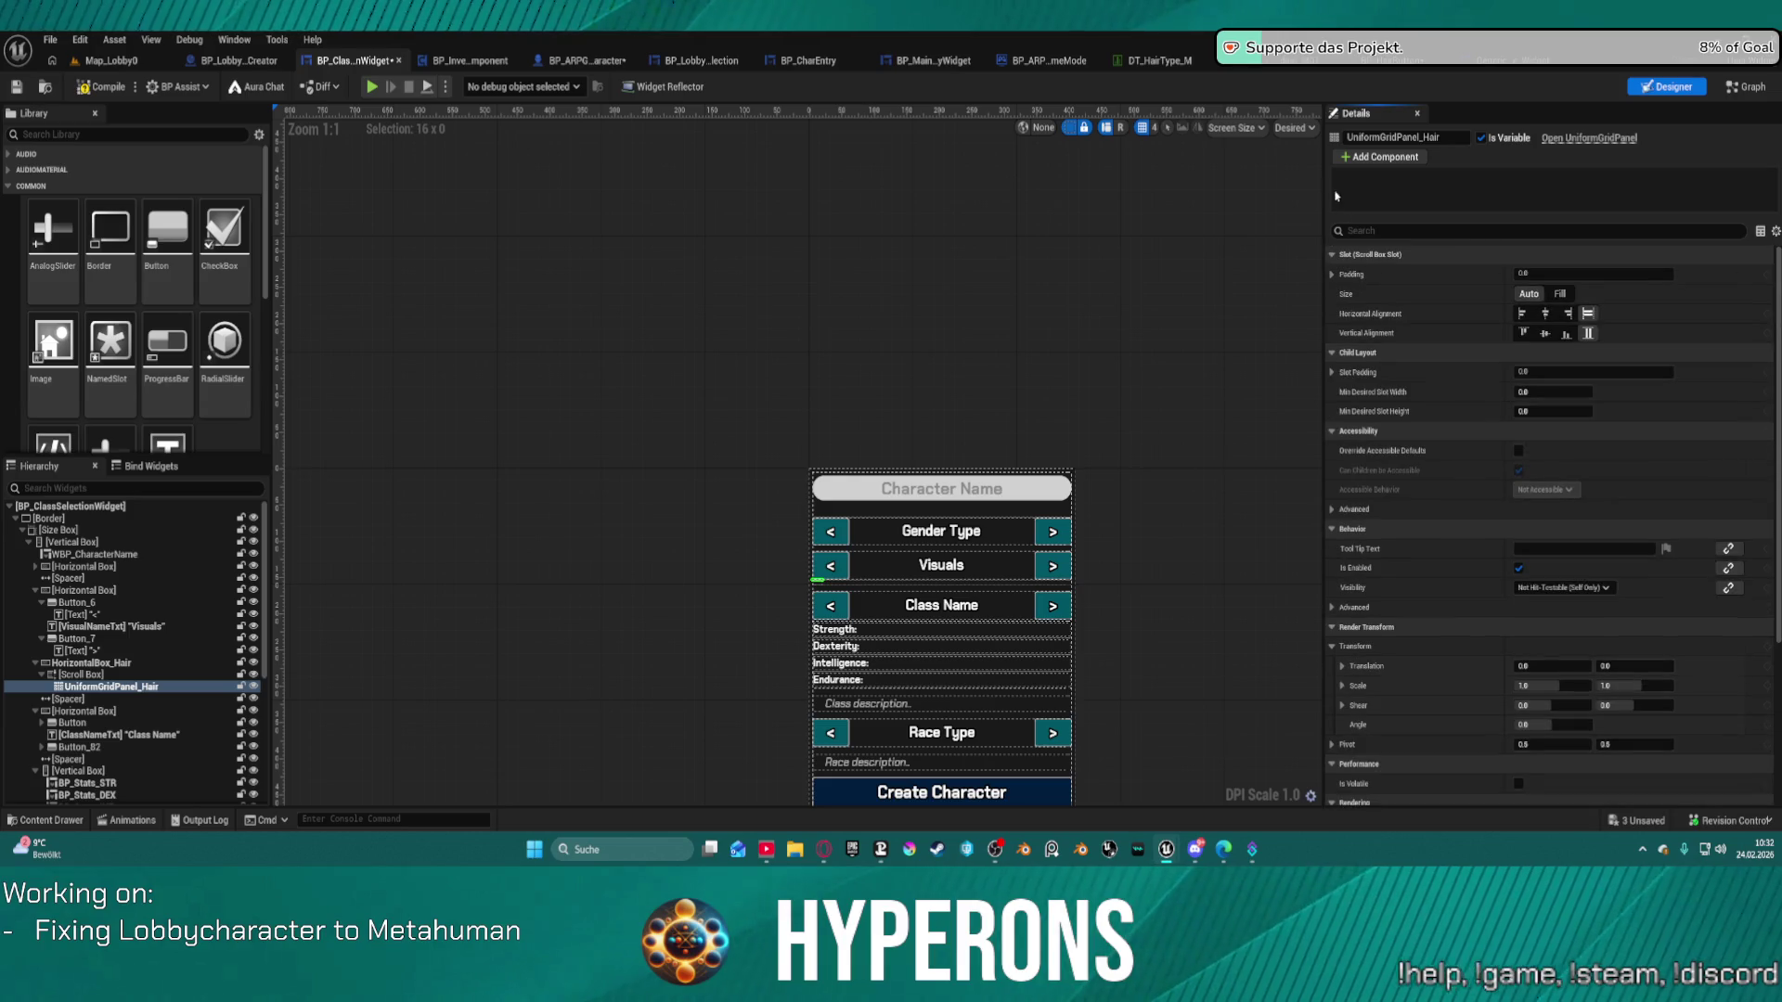
{"action": "left_click", "coordinate": [1358, 159]}
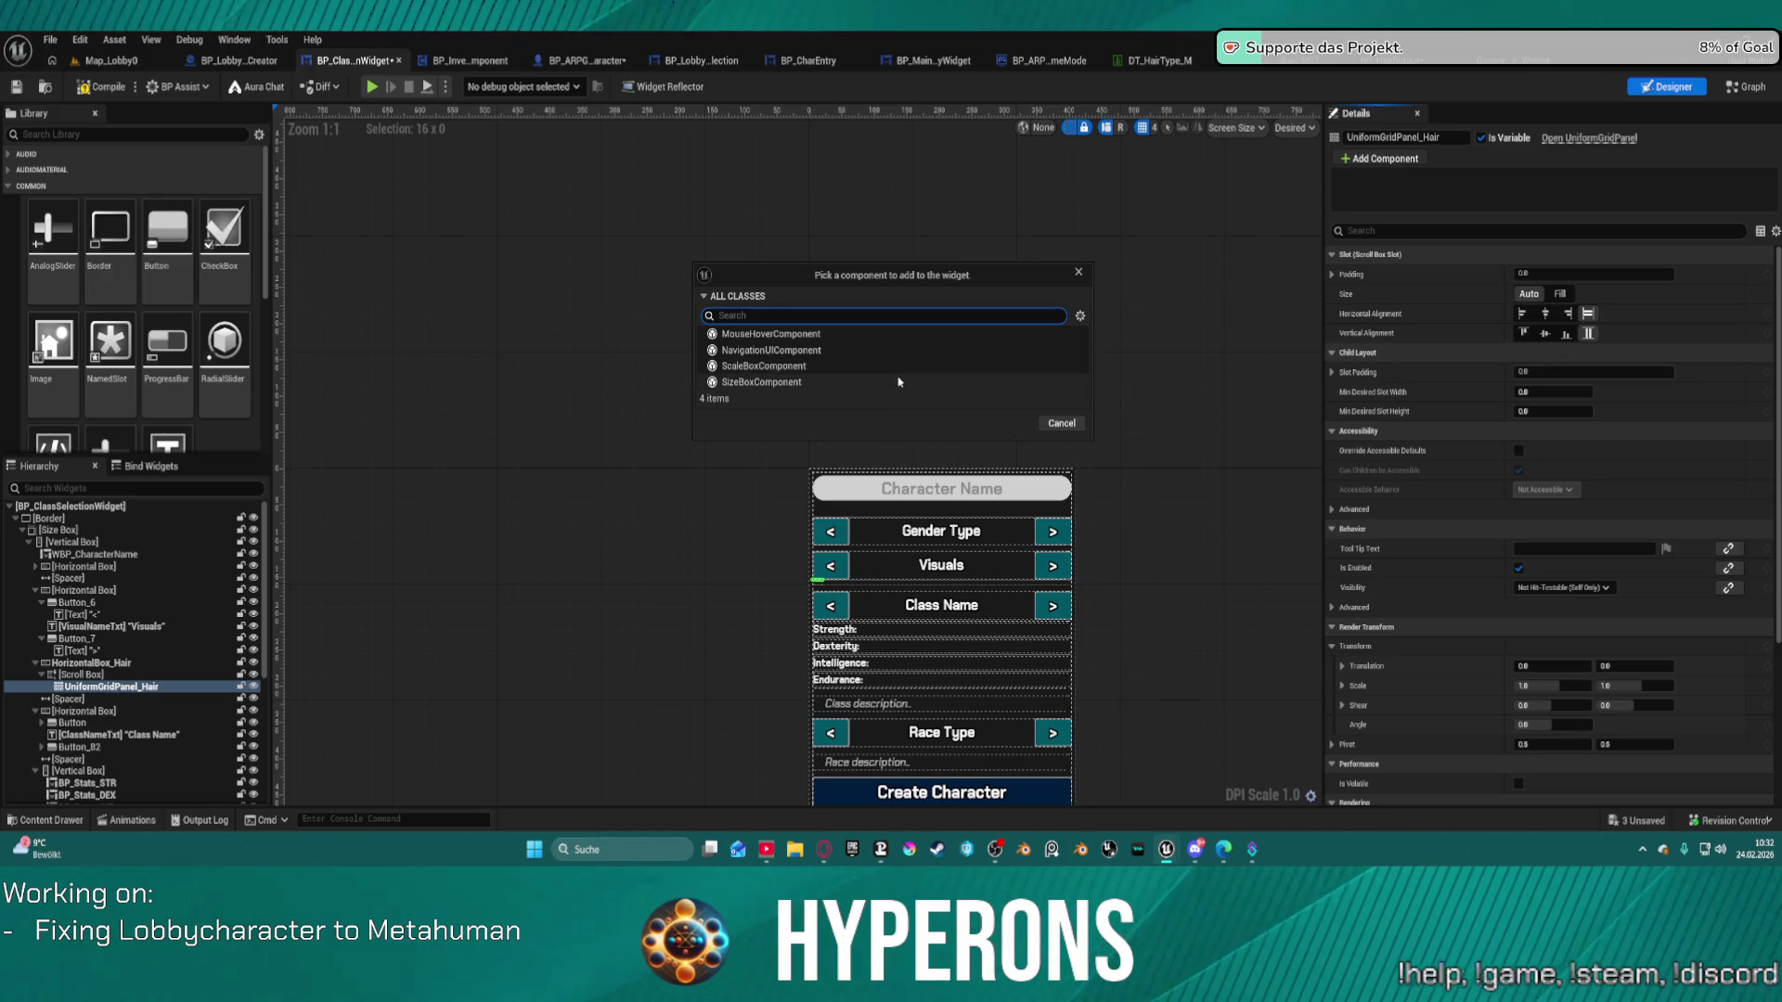
{"action": "left_click", "coordinate": [1079, 272]}
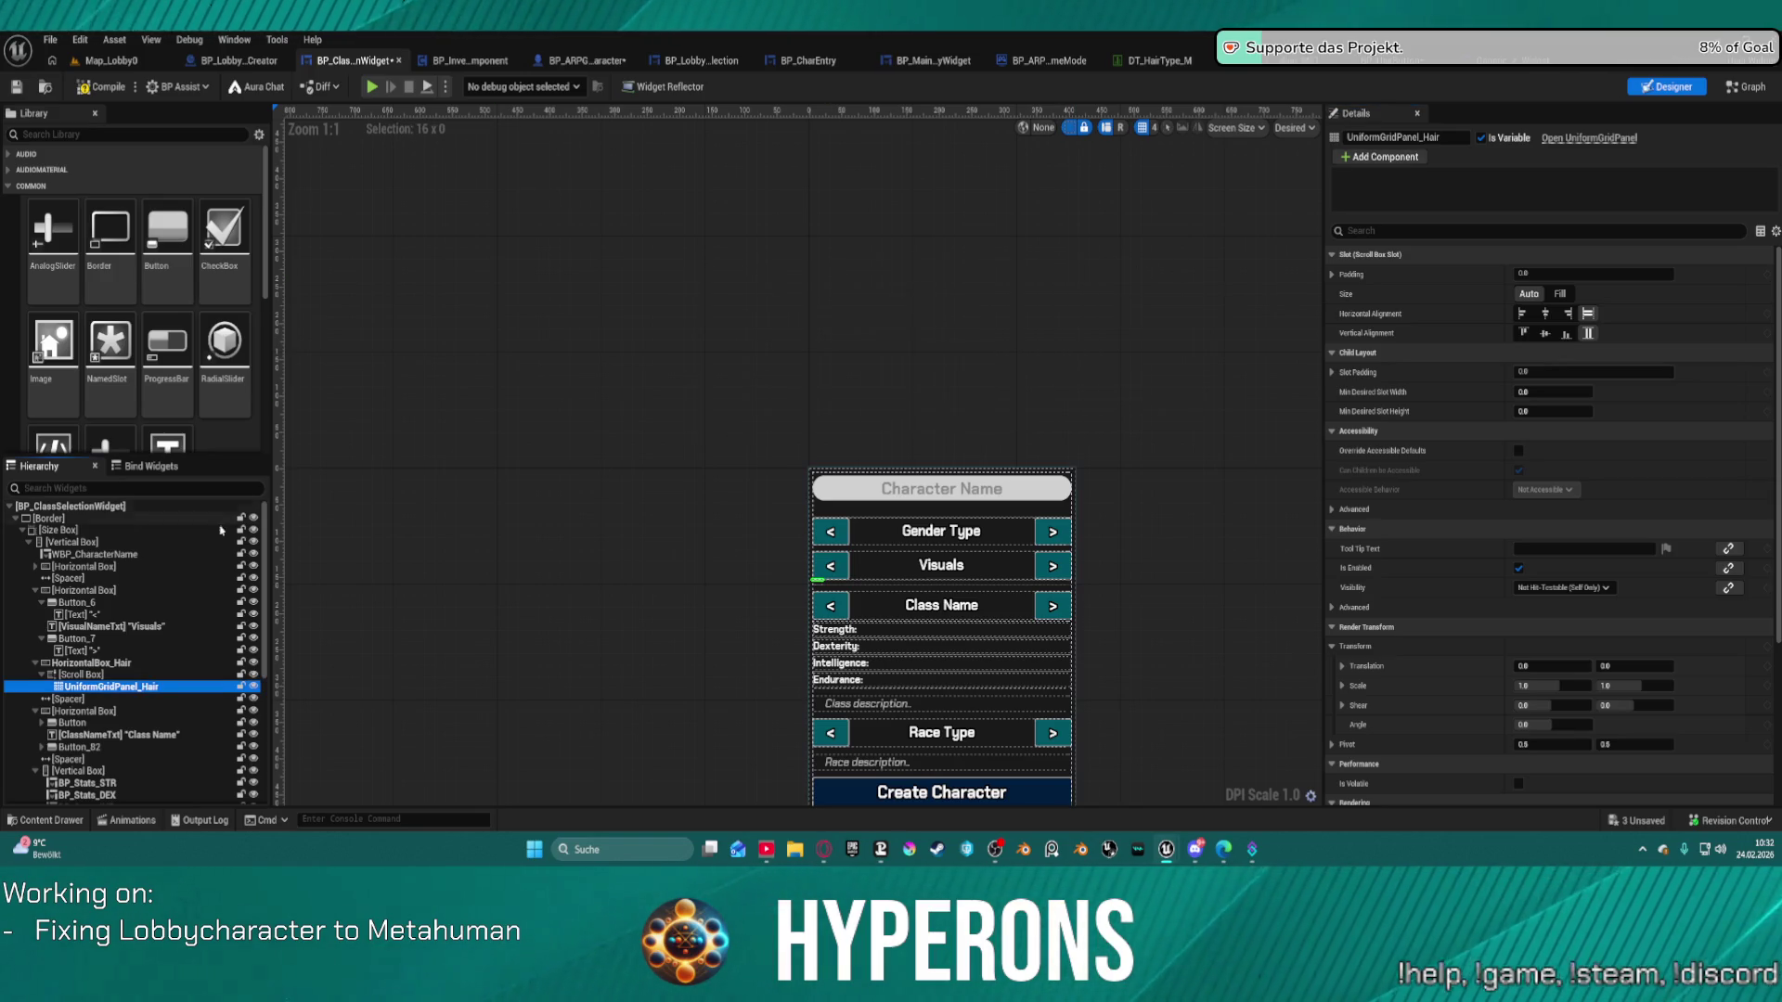
{"action": "left_click_drag", "start_coordinate": [84, 692], "coordinate": [86, 679]}
{"action": "left_click", "coordinate": [86, 676]}
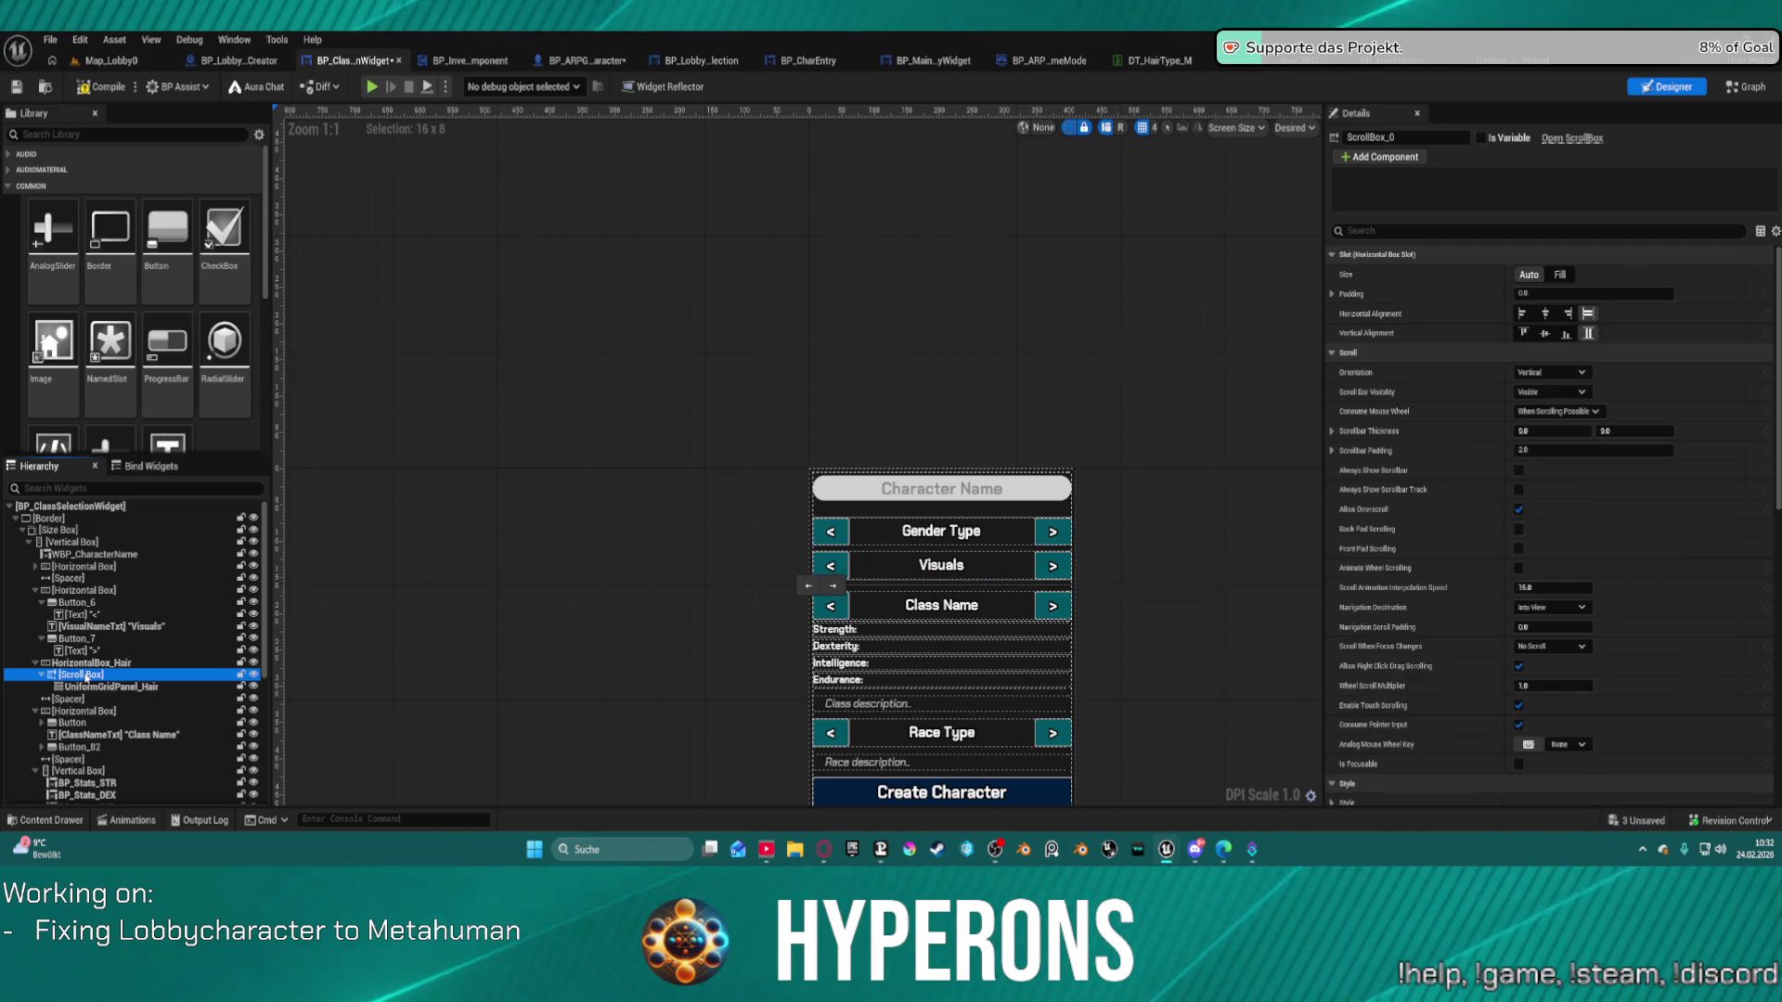
Wrap the hair Scroll Box with a Size Box and set its Height Override to 60.
{"action": "right_click", "coordinate": [86, 676]}
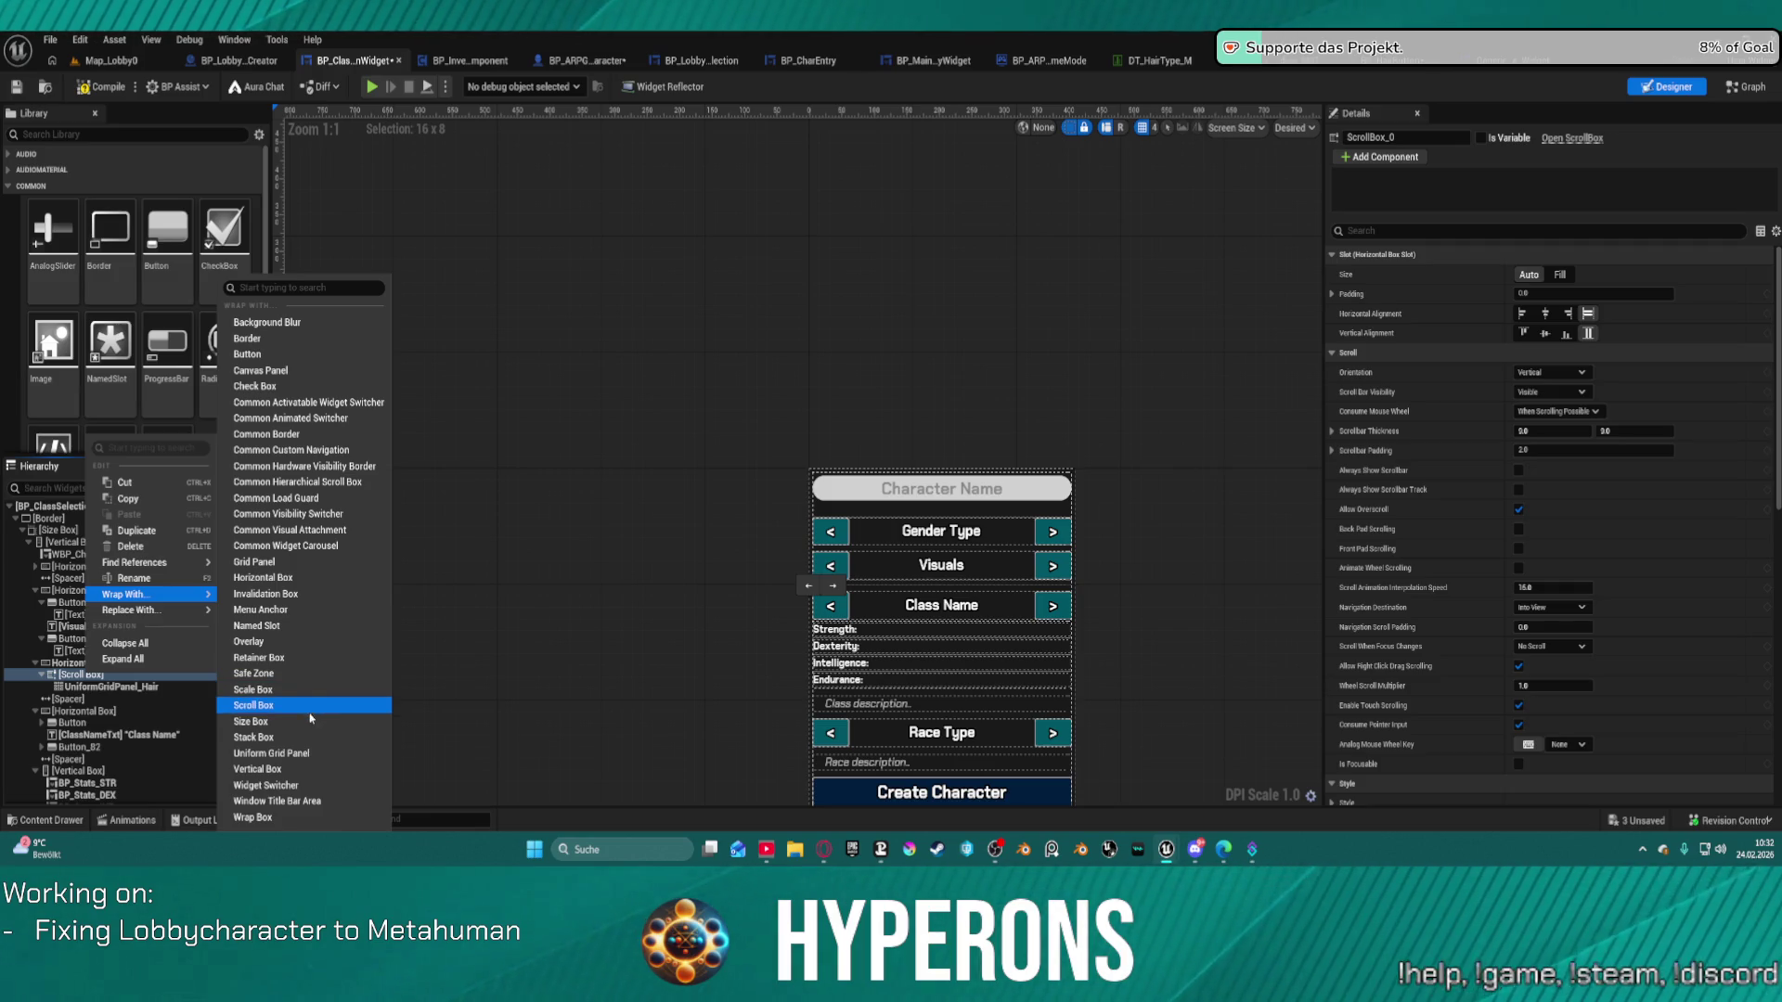
{"action": "left_click", "coordinate": [308, 723]}
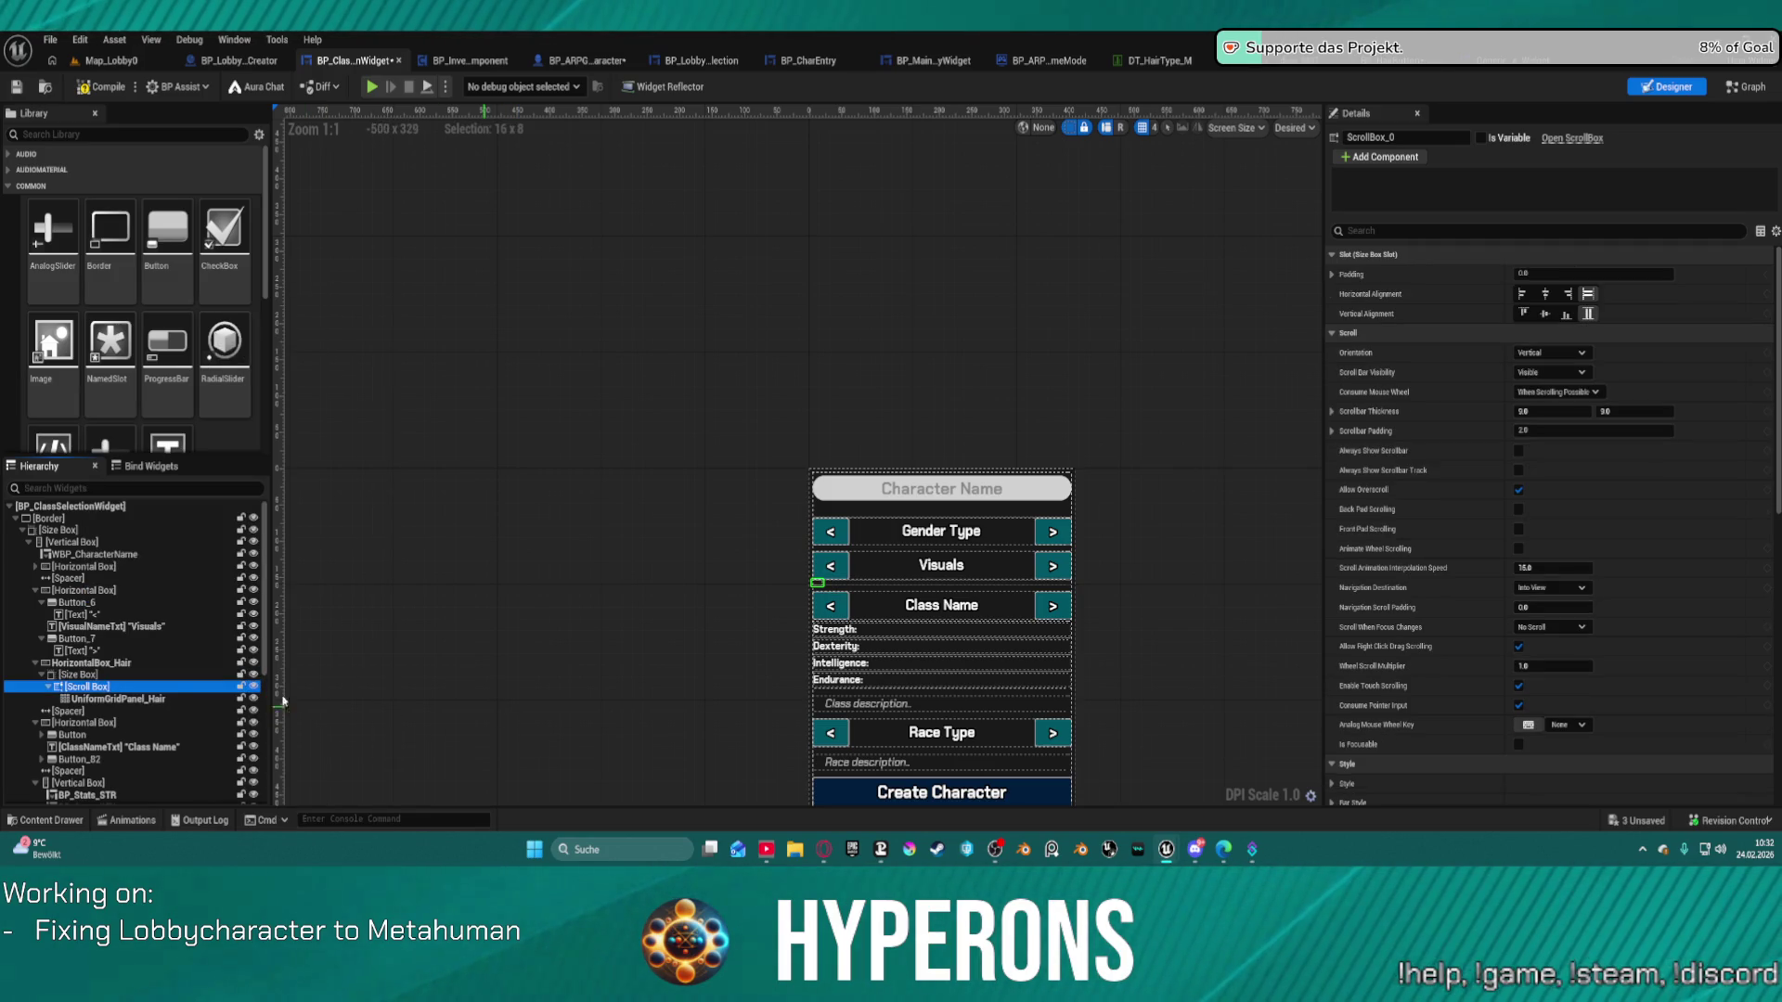
{"action": "left_click", "coordinate": [123, 675]}
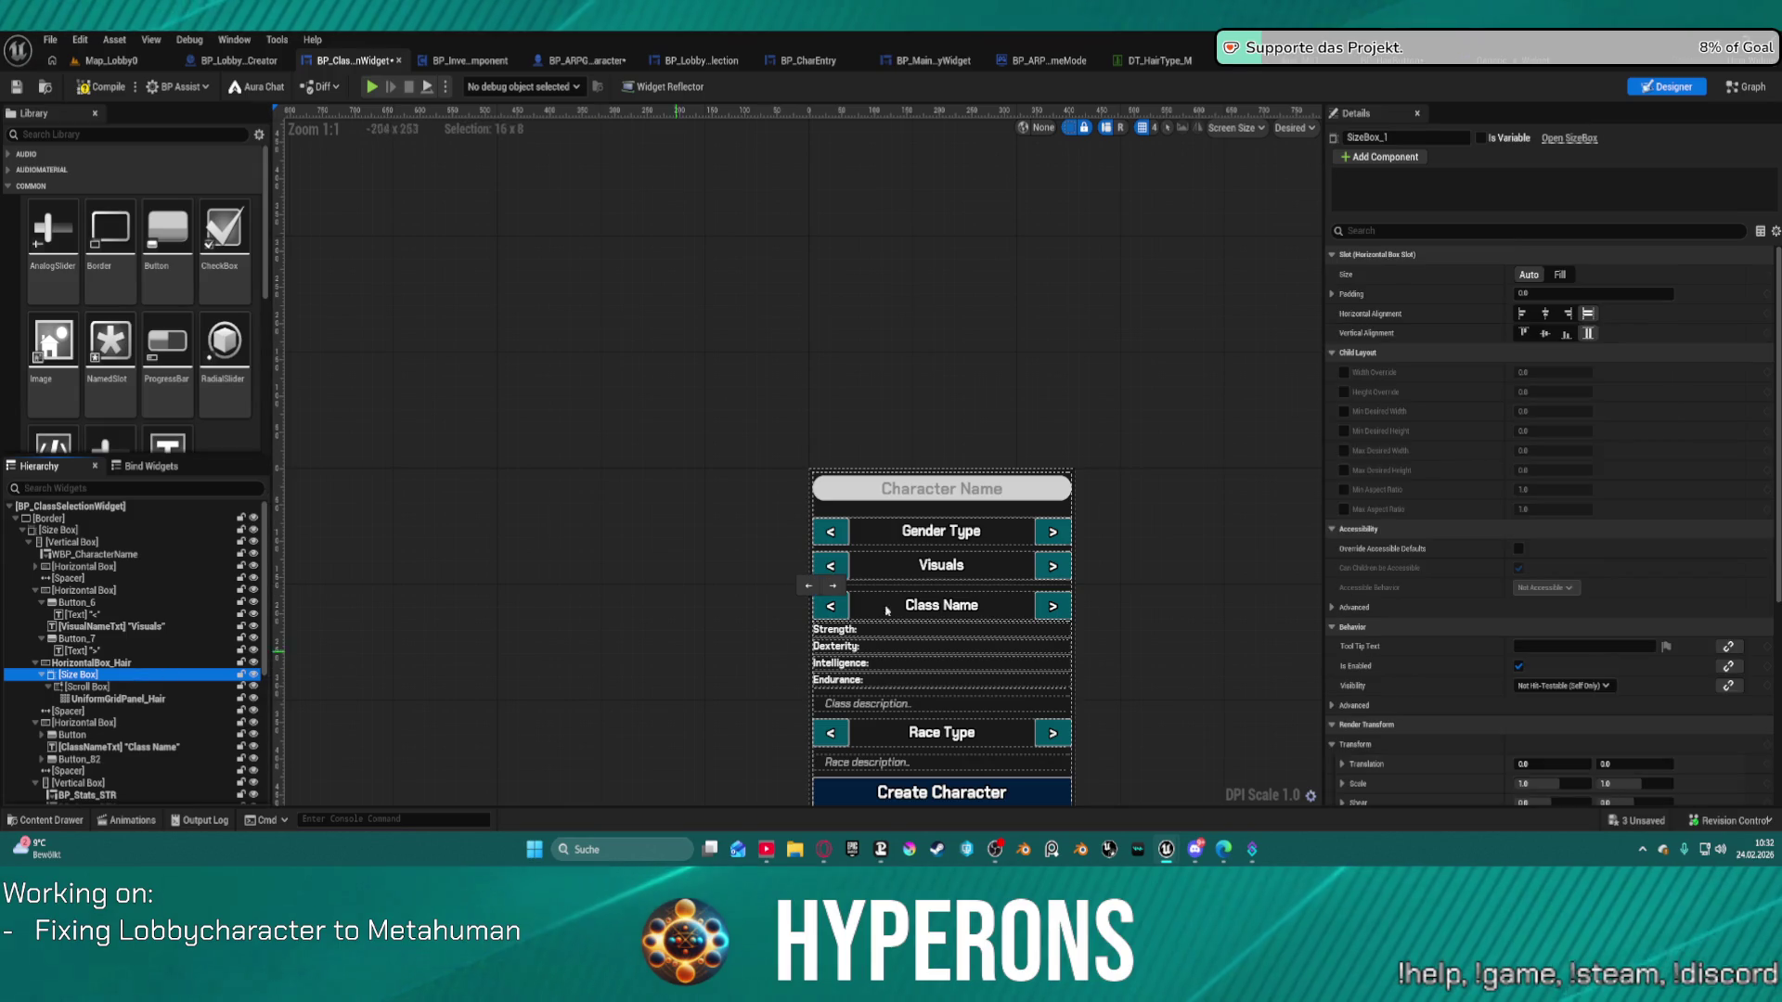
{"action": "left_click", "coordinate": [1347, 405]}
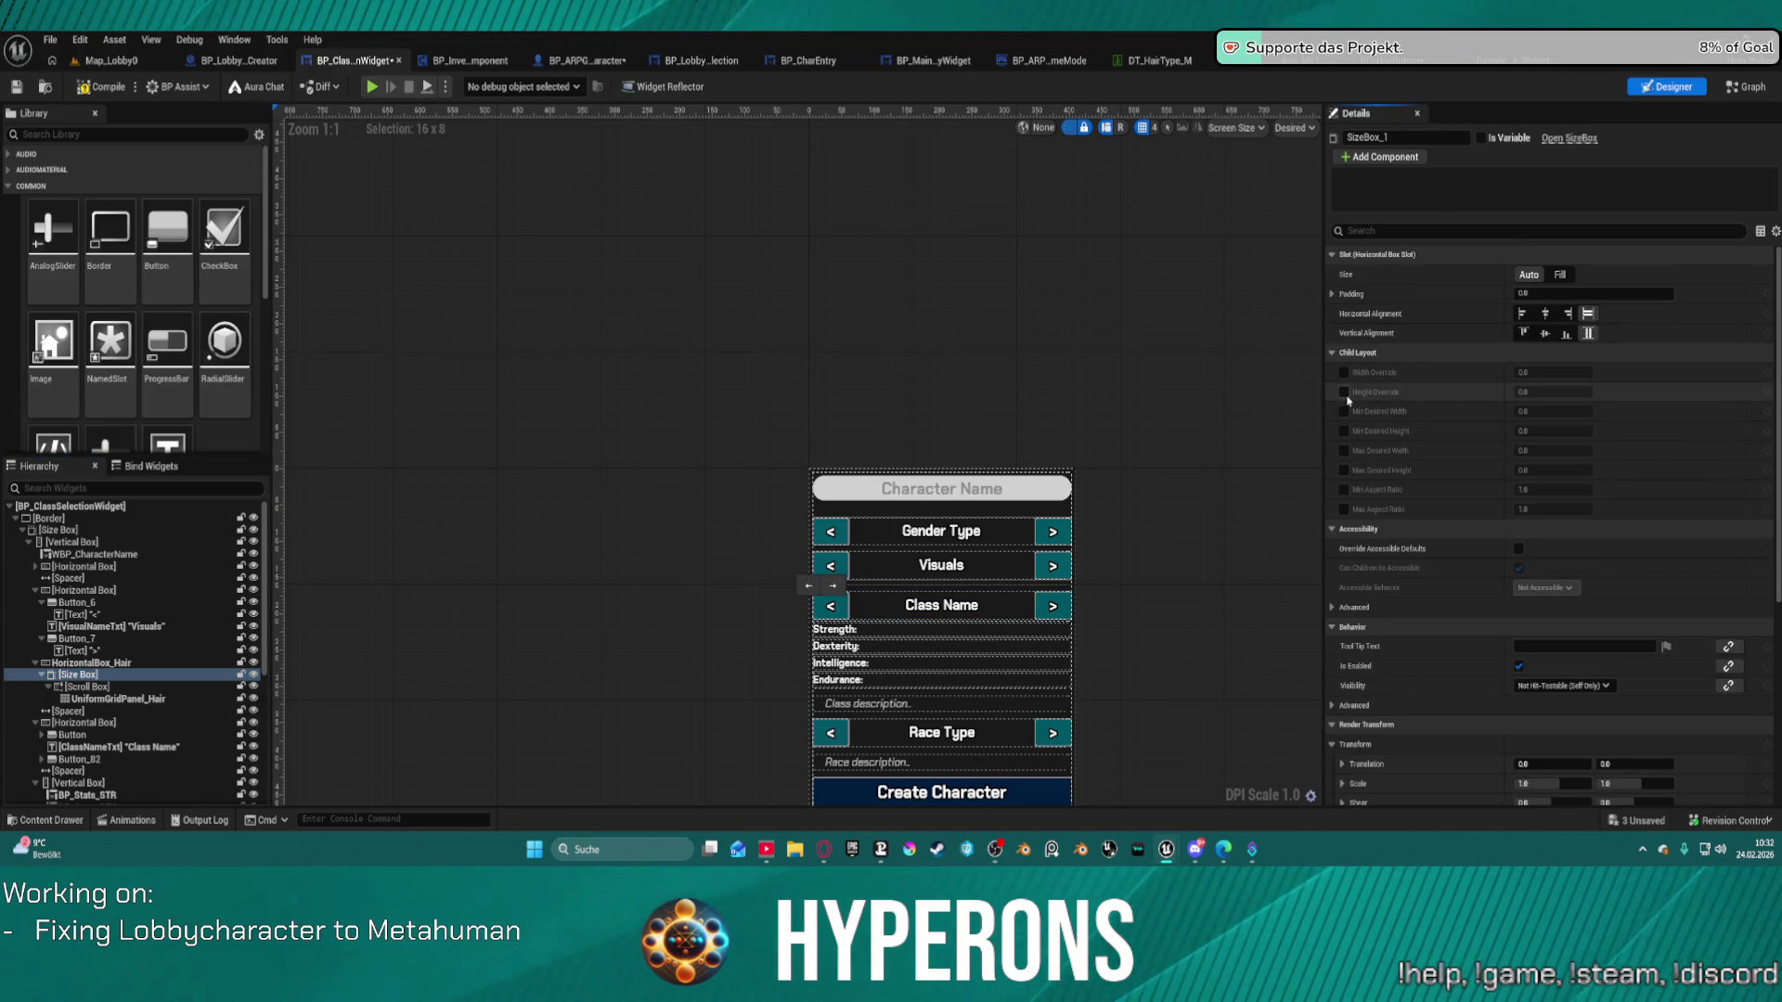
{"action": "left_click", "coordinate": [1344, 392]}
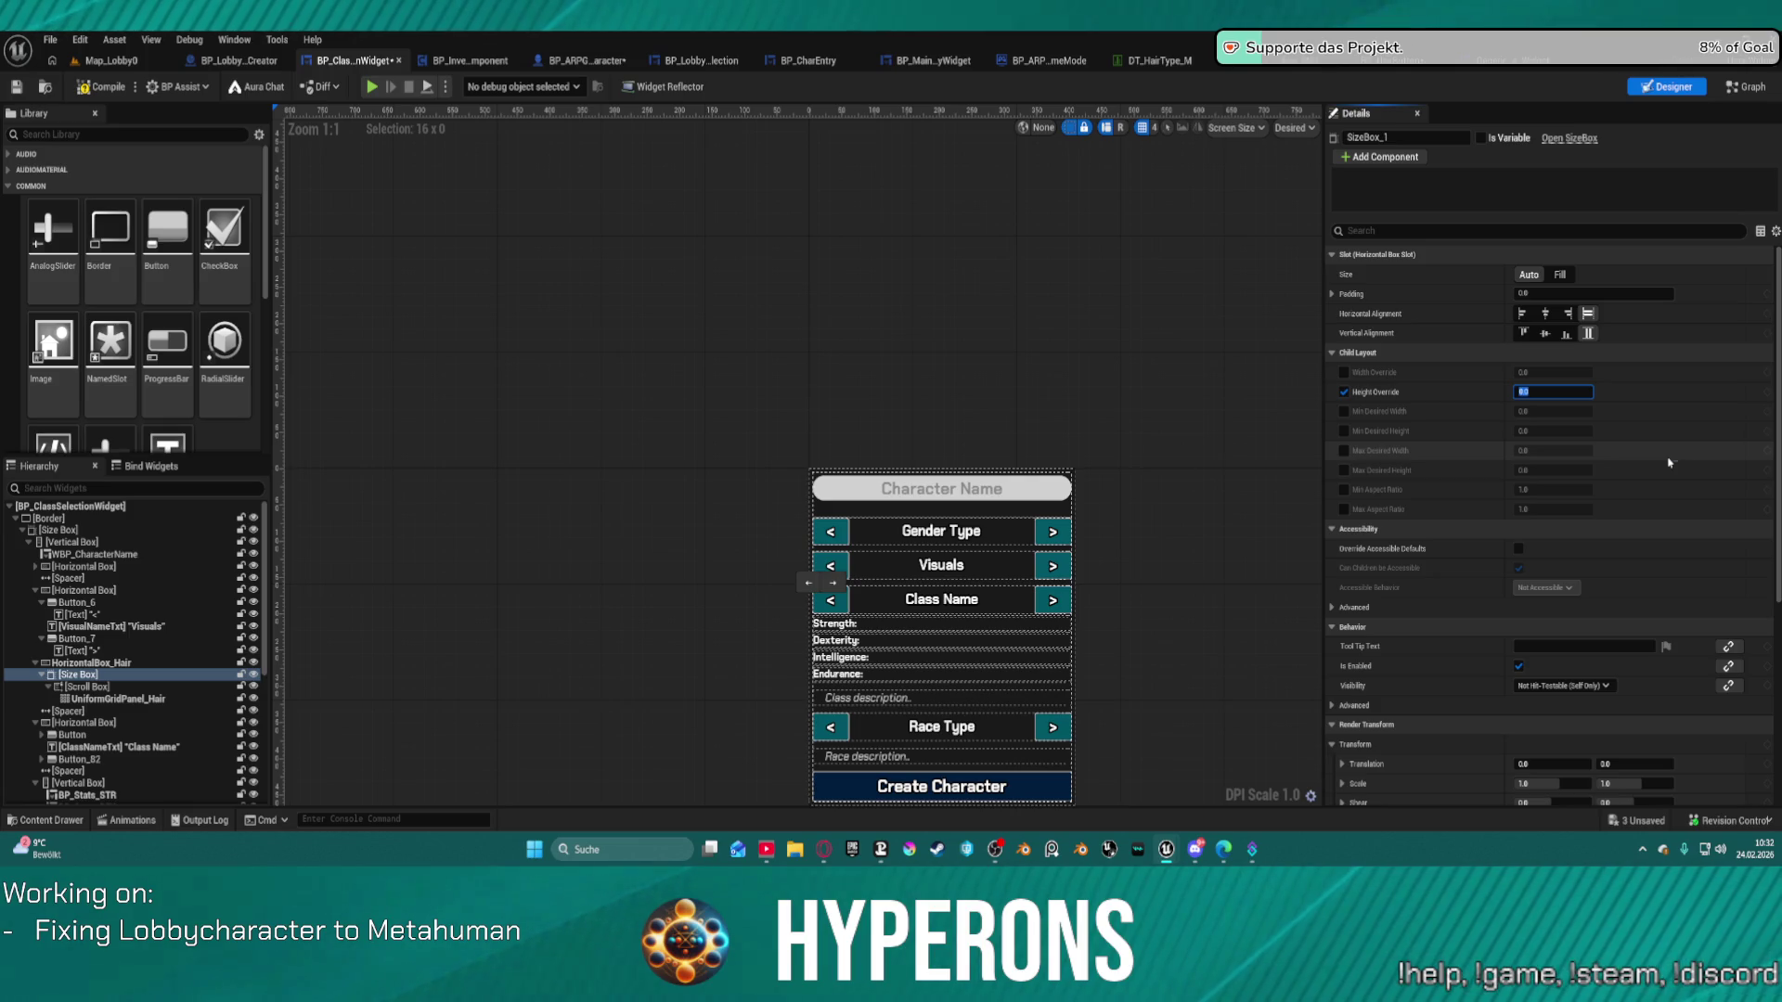
{"action": "type", "text": "0"}
{"action": "key", "text": "Return"}
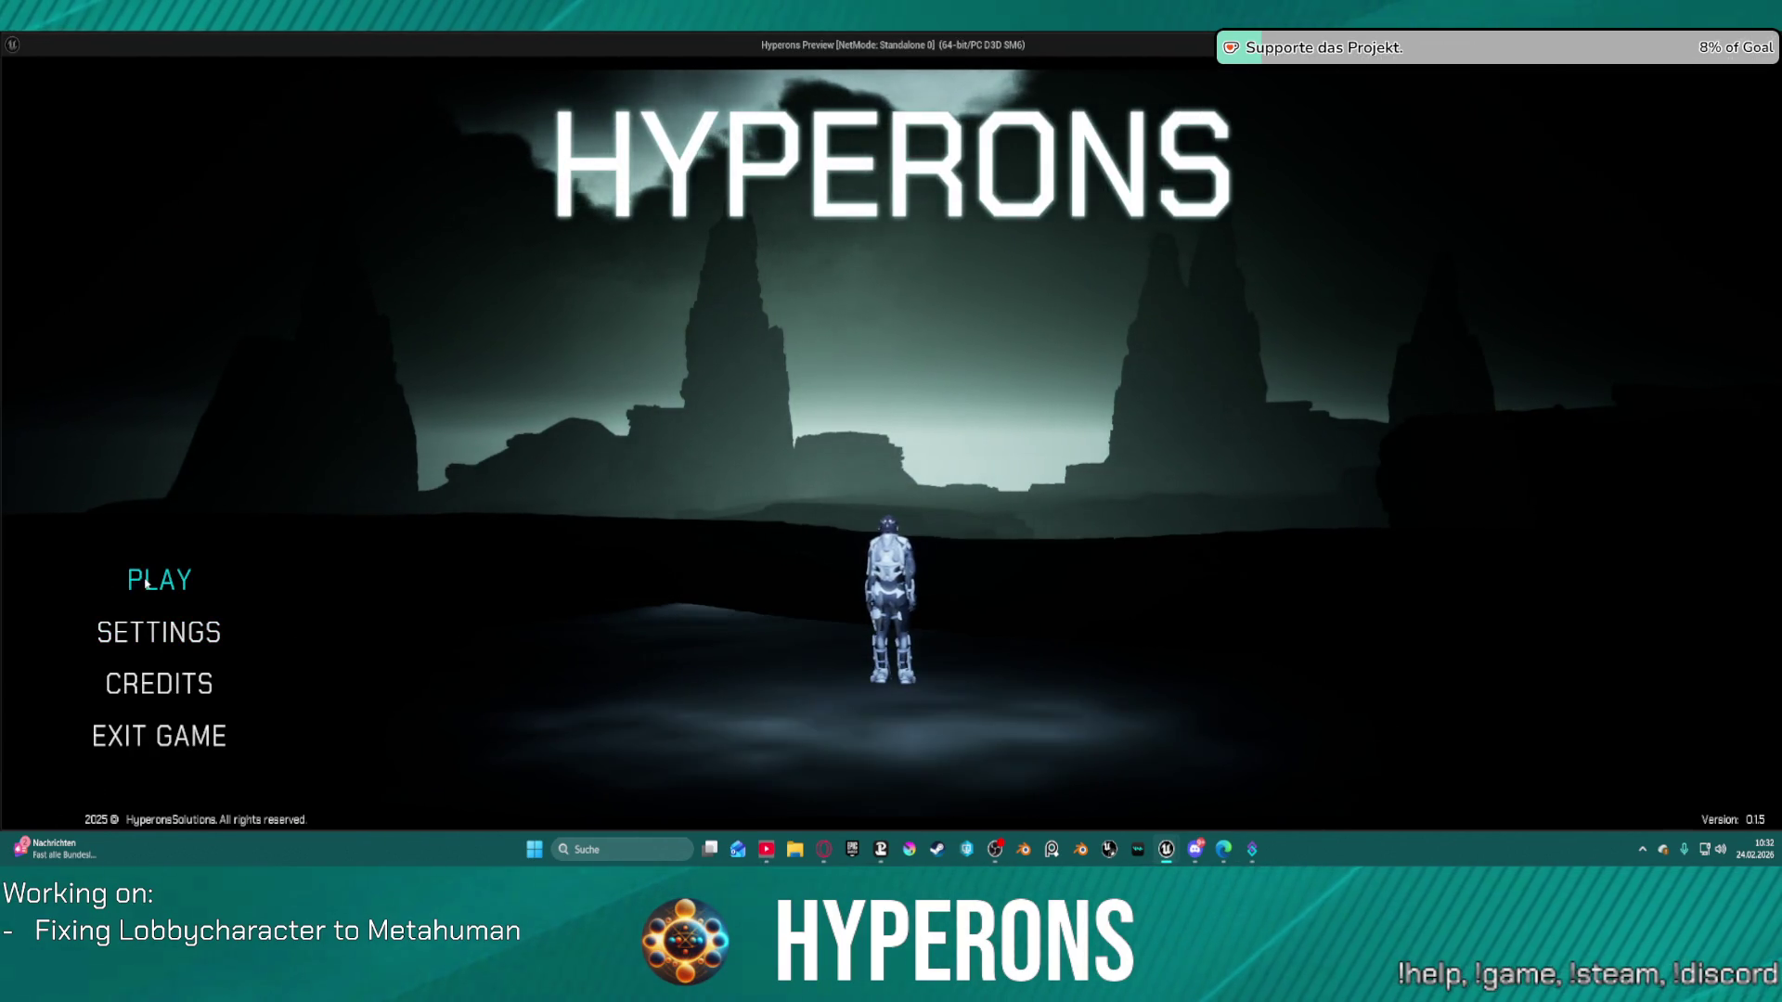
In the game preview choose PLAY, then Create New, scroll the hair thumbnails, and exit.
{"action": "left_click", "coordinate": [141, 583]}
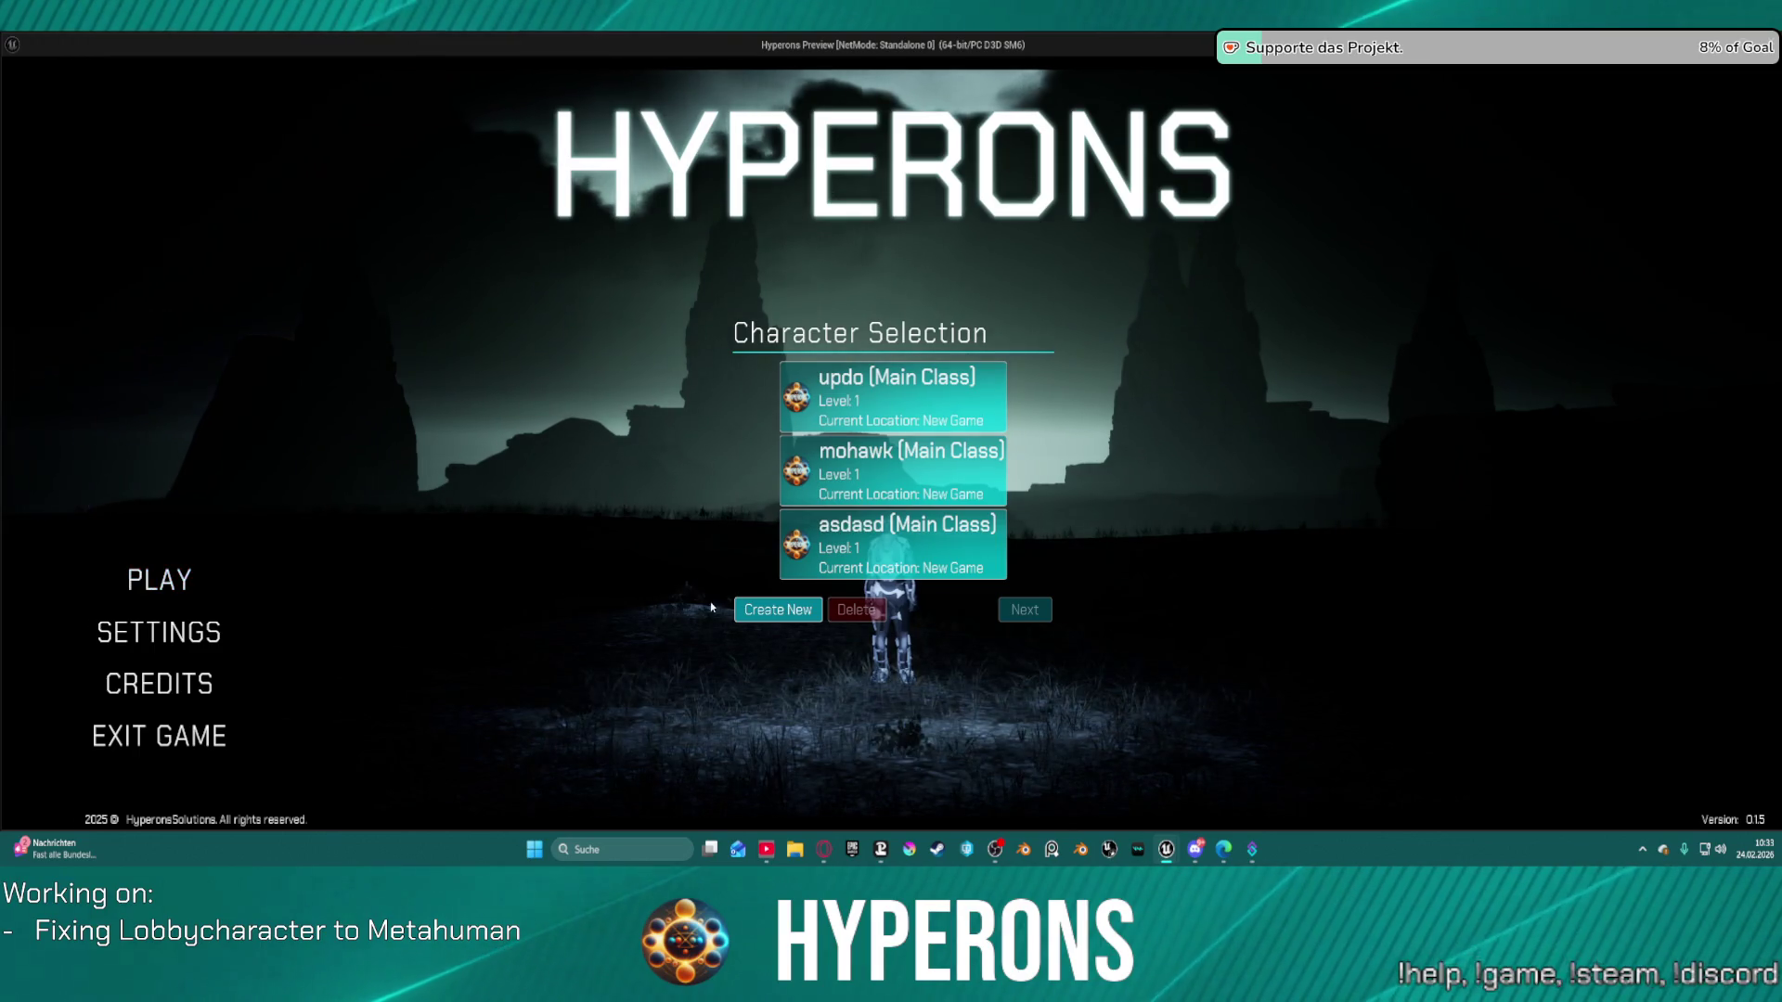
{"action": "left_click", "coordinate": [802, 612]}
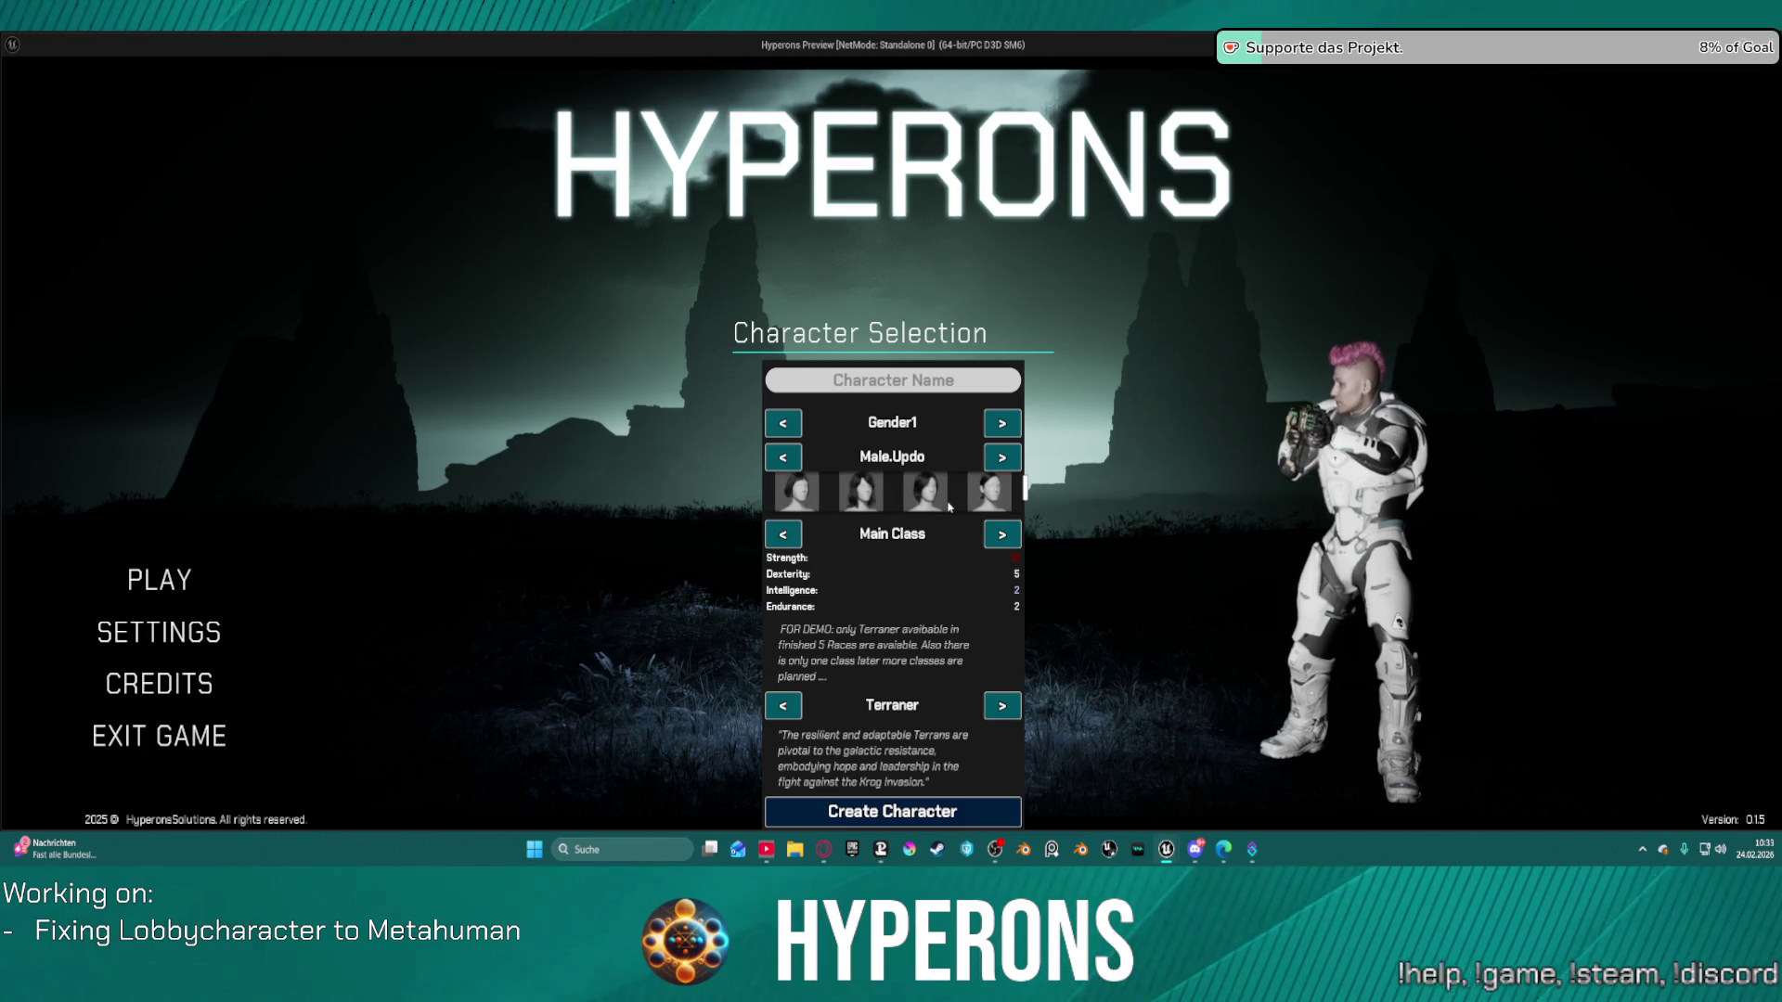
{"action": "scroll", "coordinate": [948, 506], "scroll_direction": "down", "scroll_amount": 1}
{"action": "scroll", "coordinate": [948, 506], "scroll_direction": "up", "scroll_amount": 1}
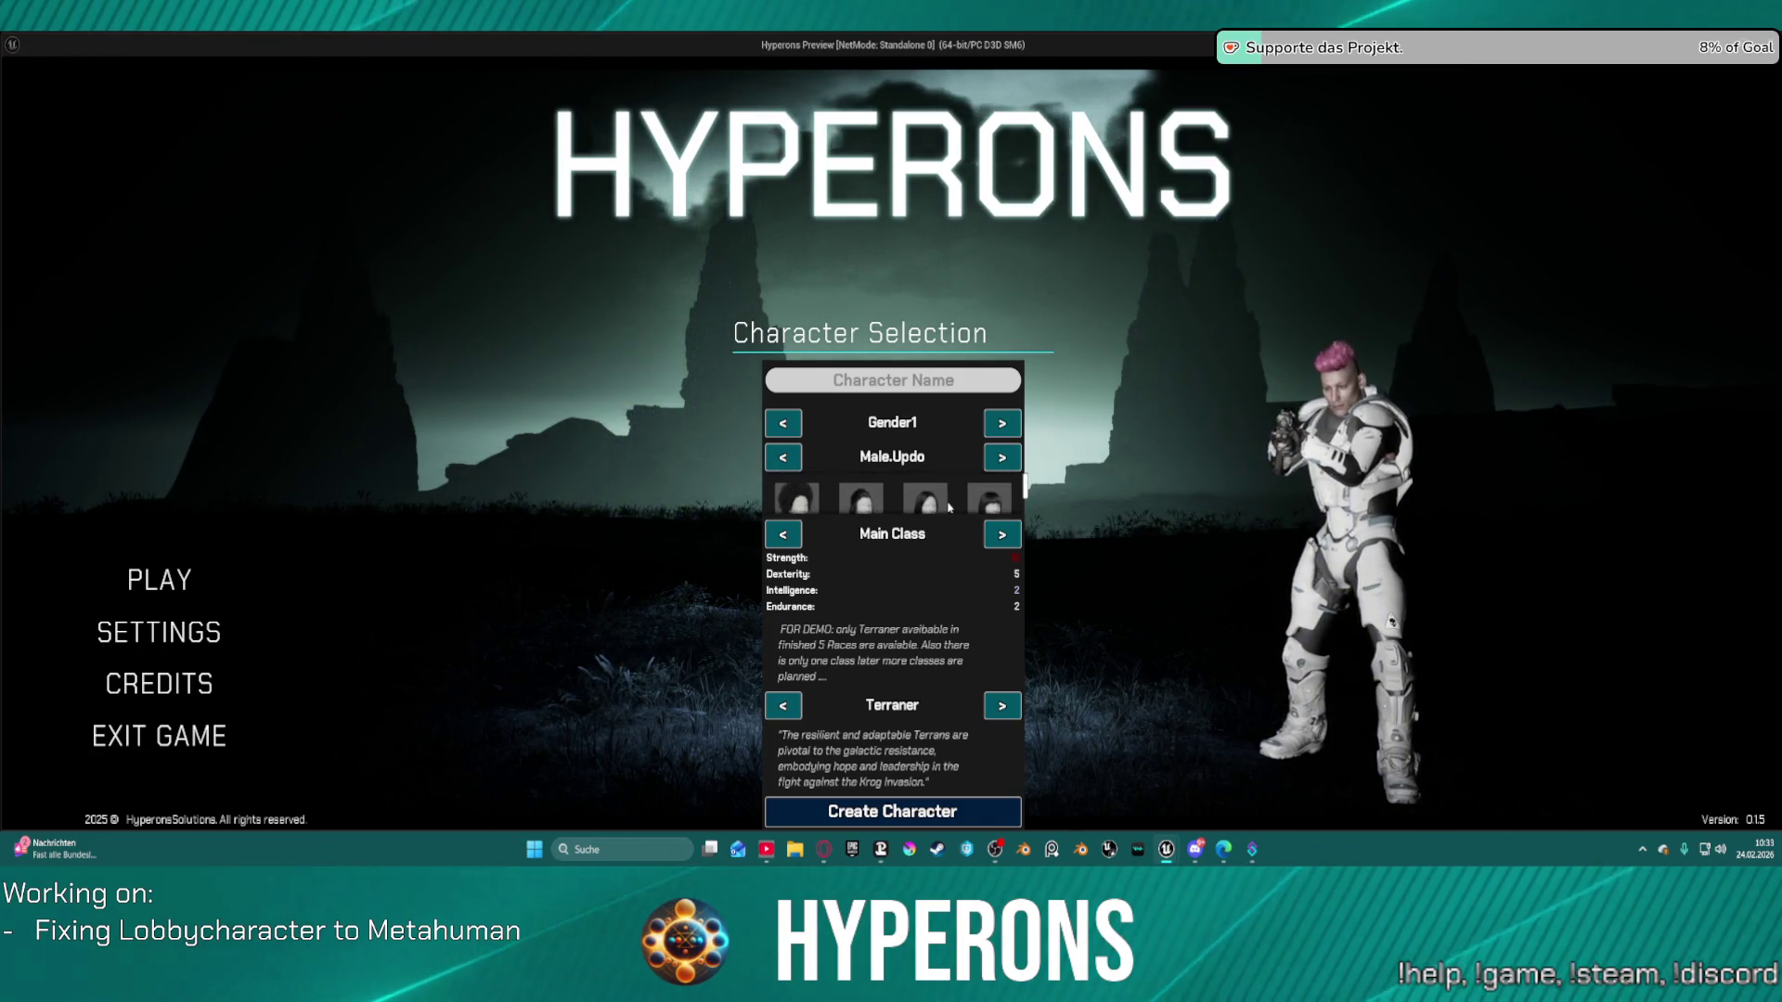
{"action": "key", "text": "Escape"}
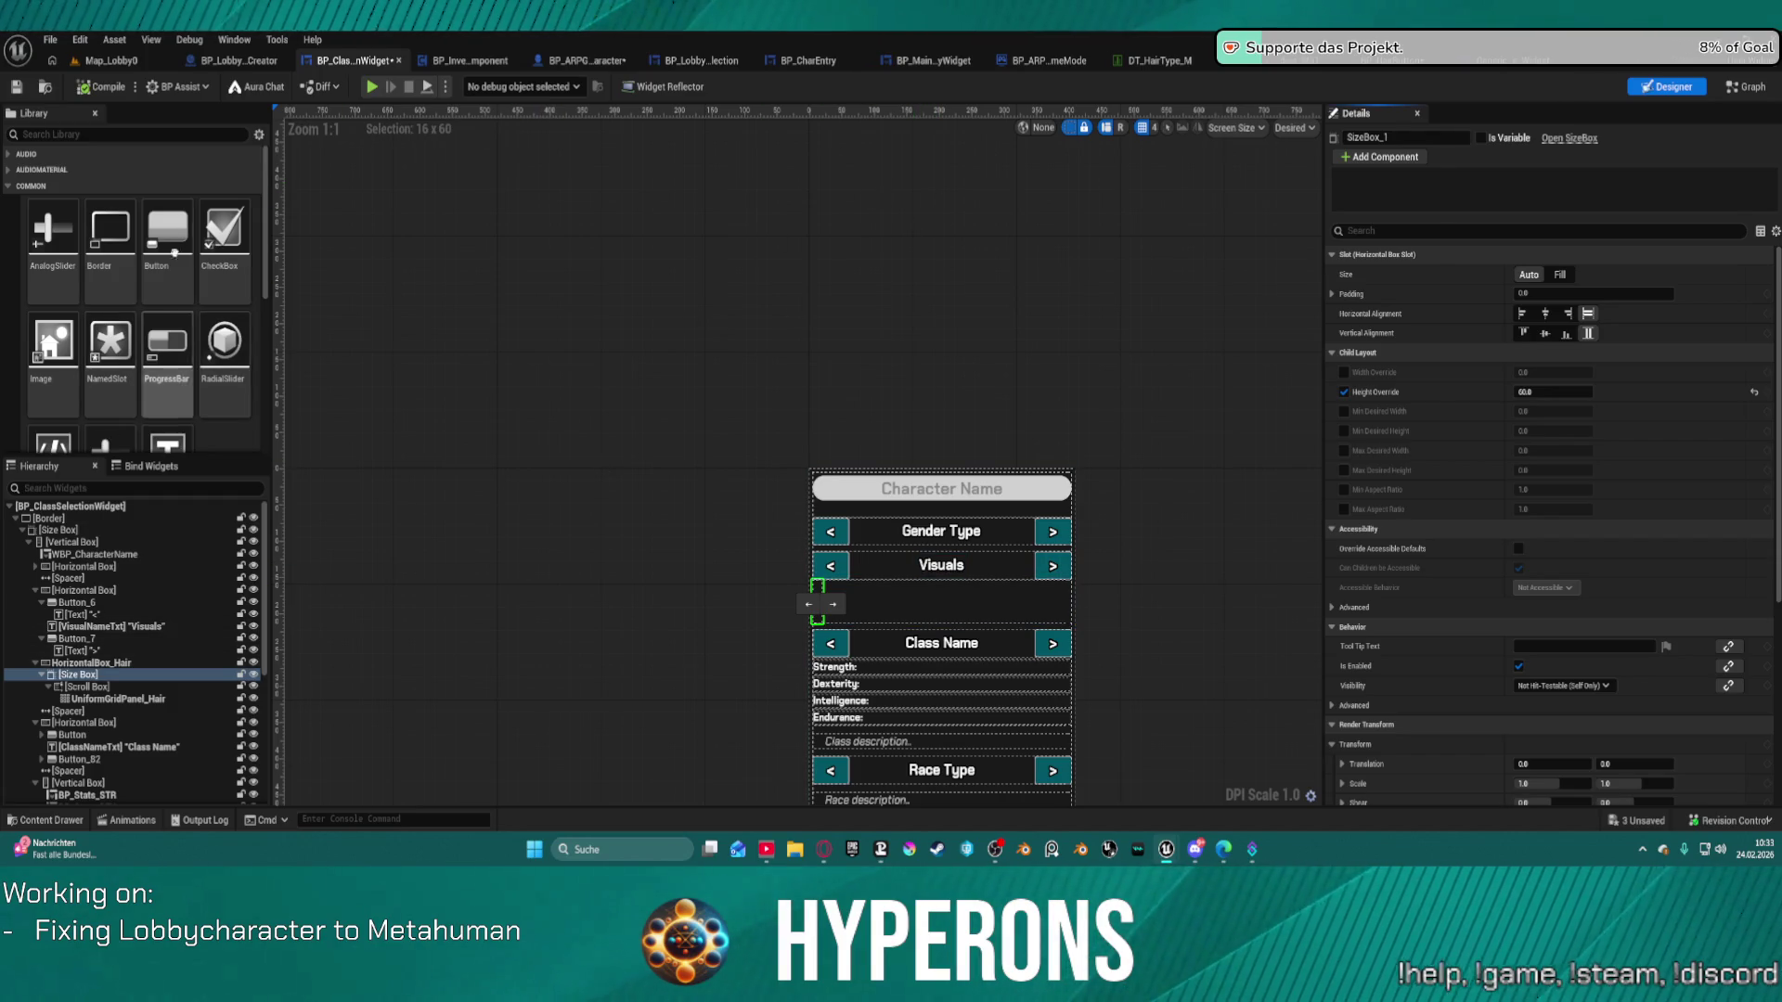
Clear the Library search, expand PANEL, and drag a Common Hierarchical Scroll Box into HorizontalBox_Hair.
{"action": "type", "text": "drop"}
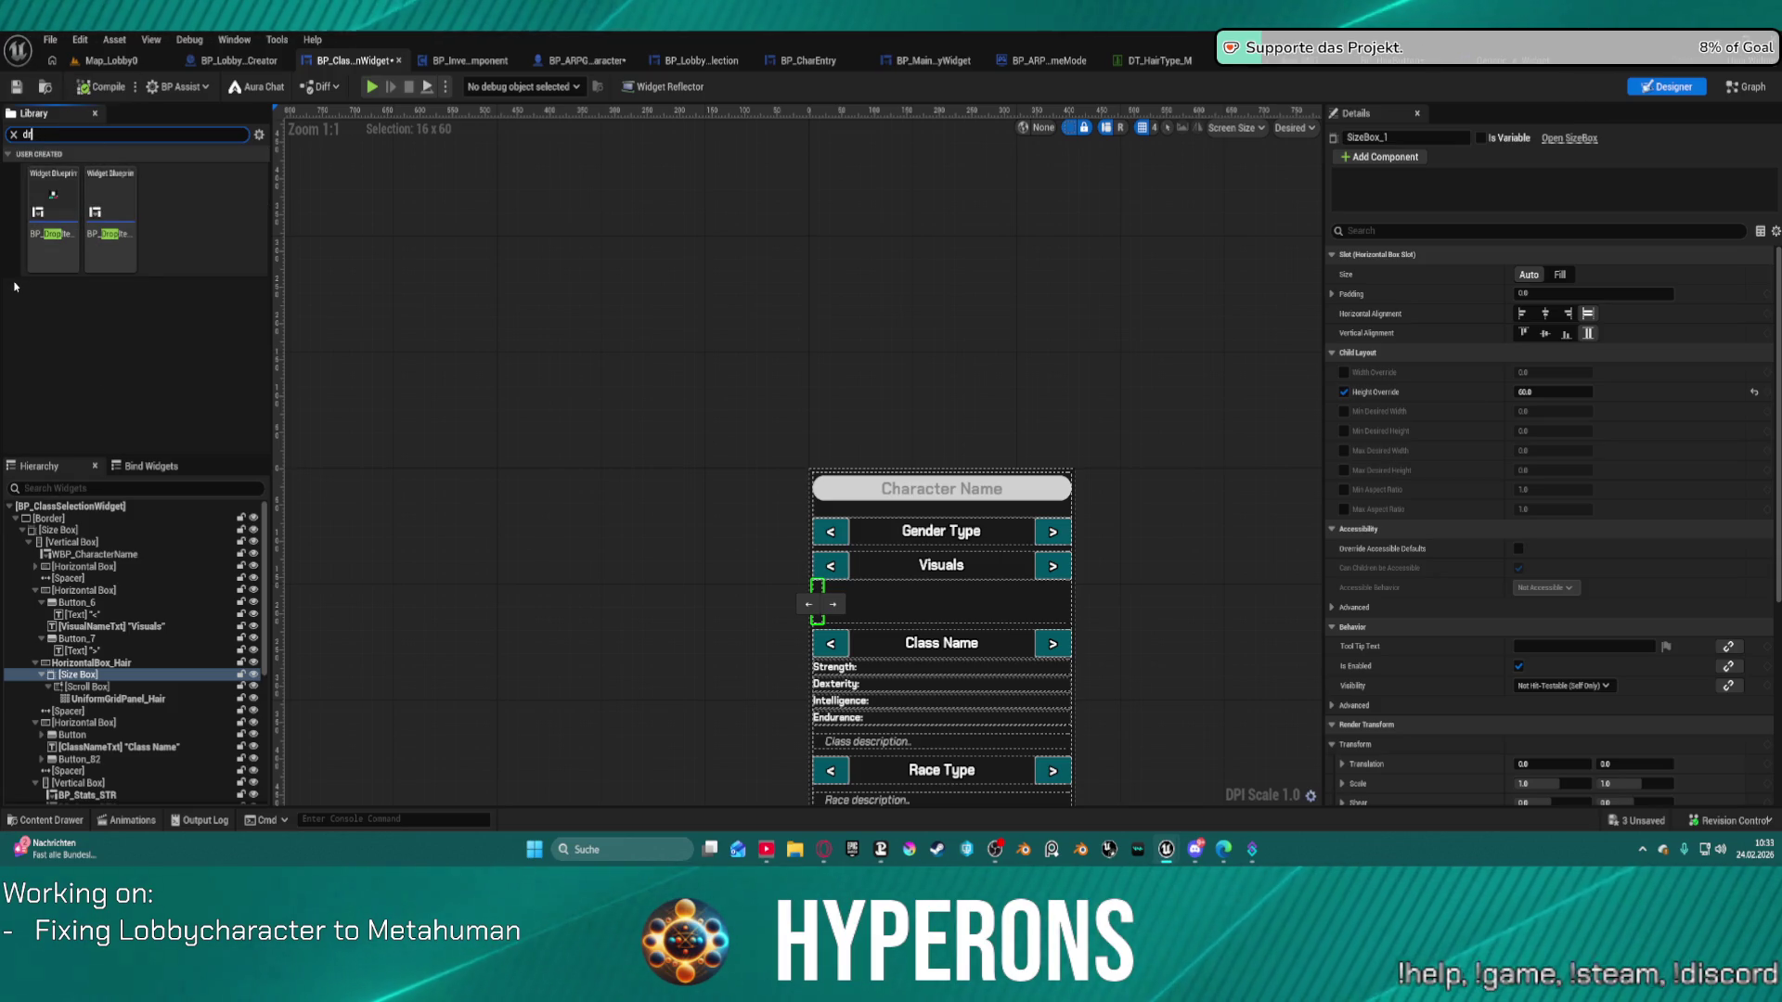
{"action": "key", "text": "BackSpace"}
{"action": "key", "text": "BackSpace"}
{"action": "key", "text": "BackSpace"}
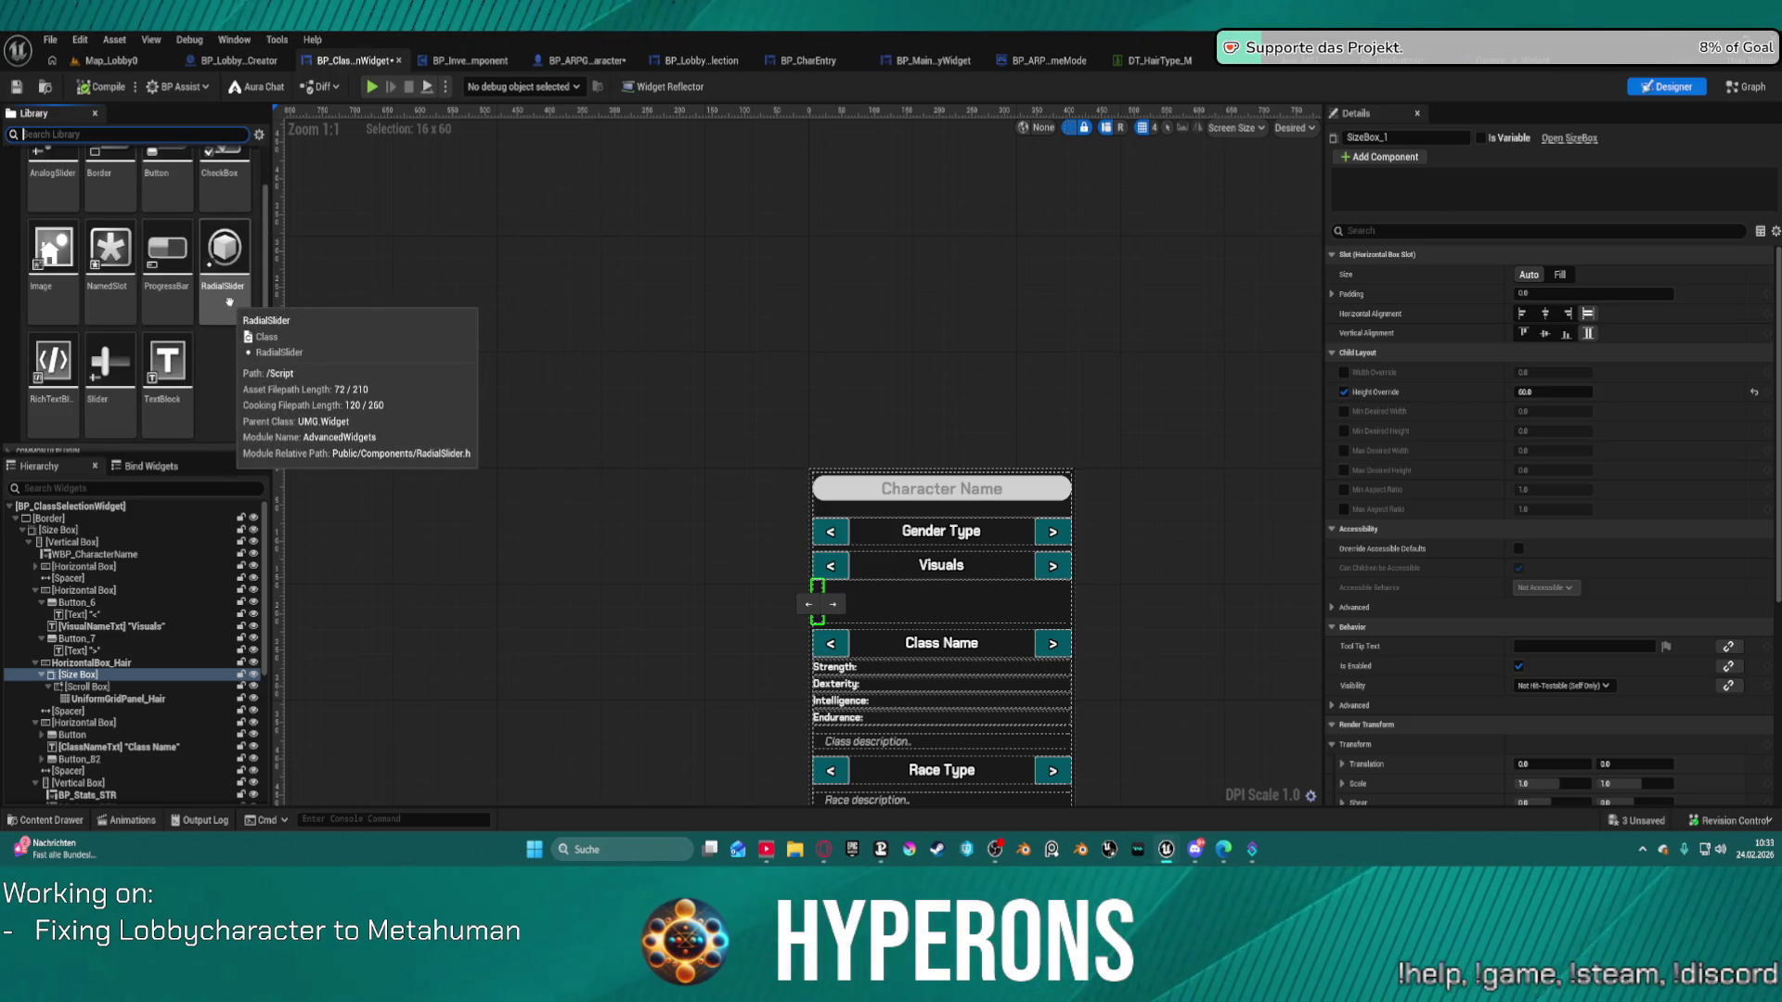
{"action": "scroll", "coordinate": [38, 191], "scroll_direction": "up", "scroll_amount": 2}
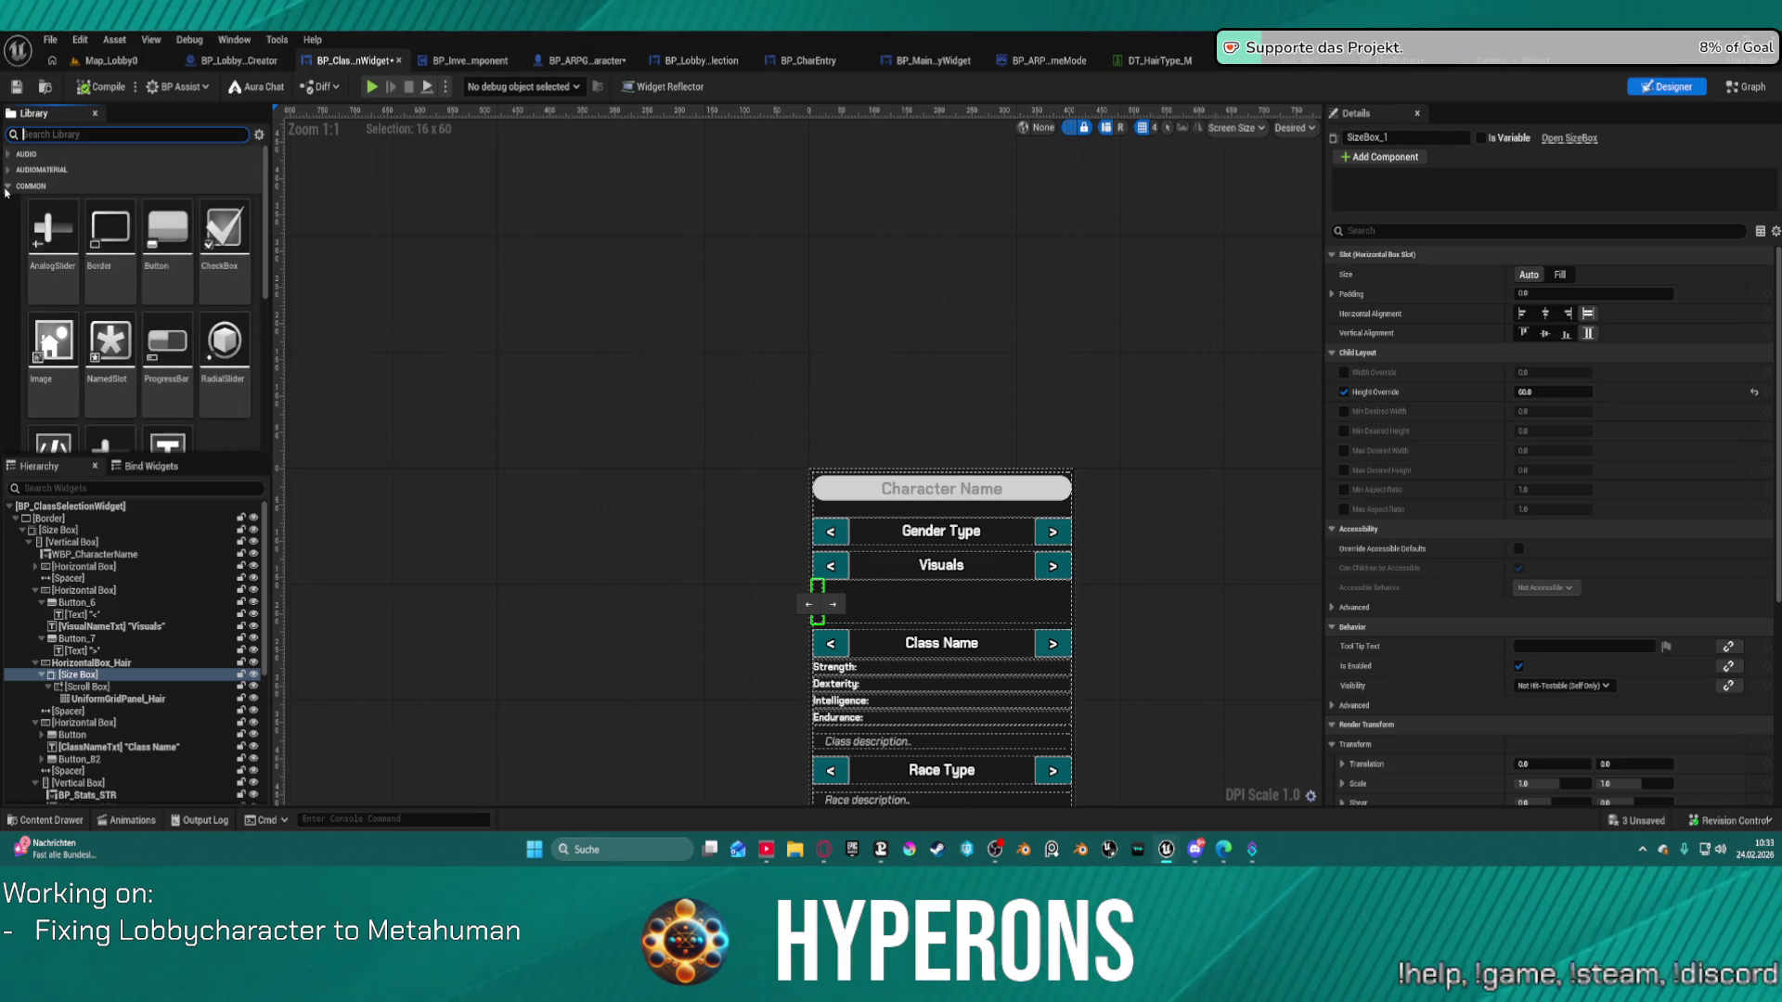
{"action": "left_click", "coordinate": [7, 186]}
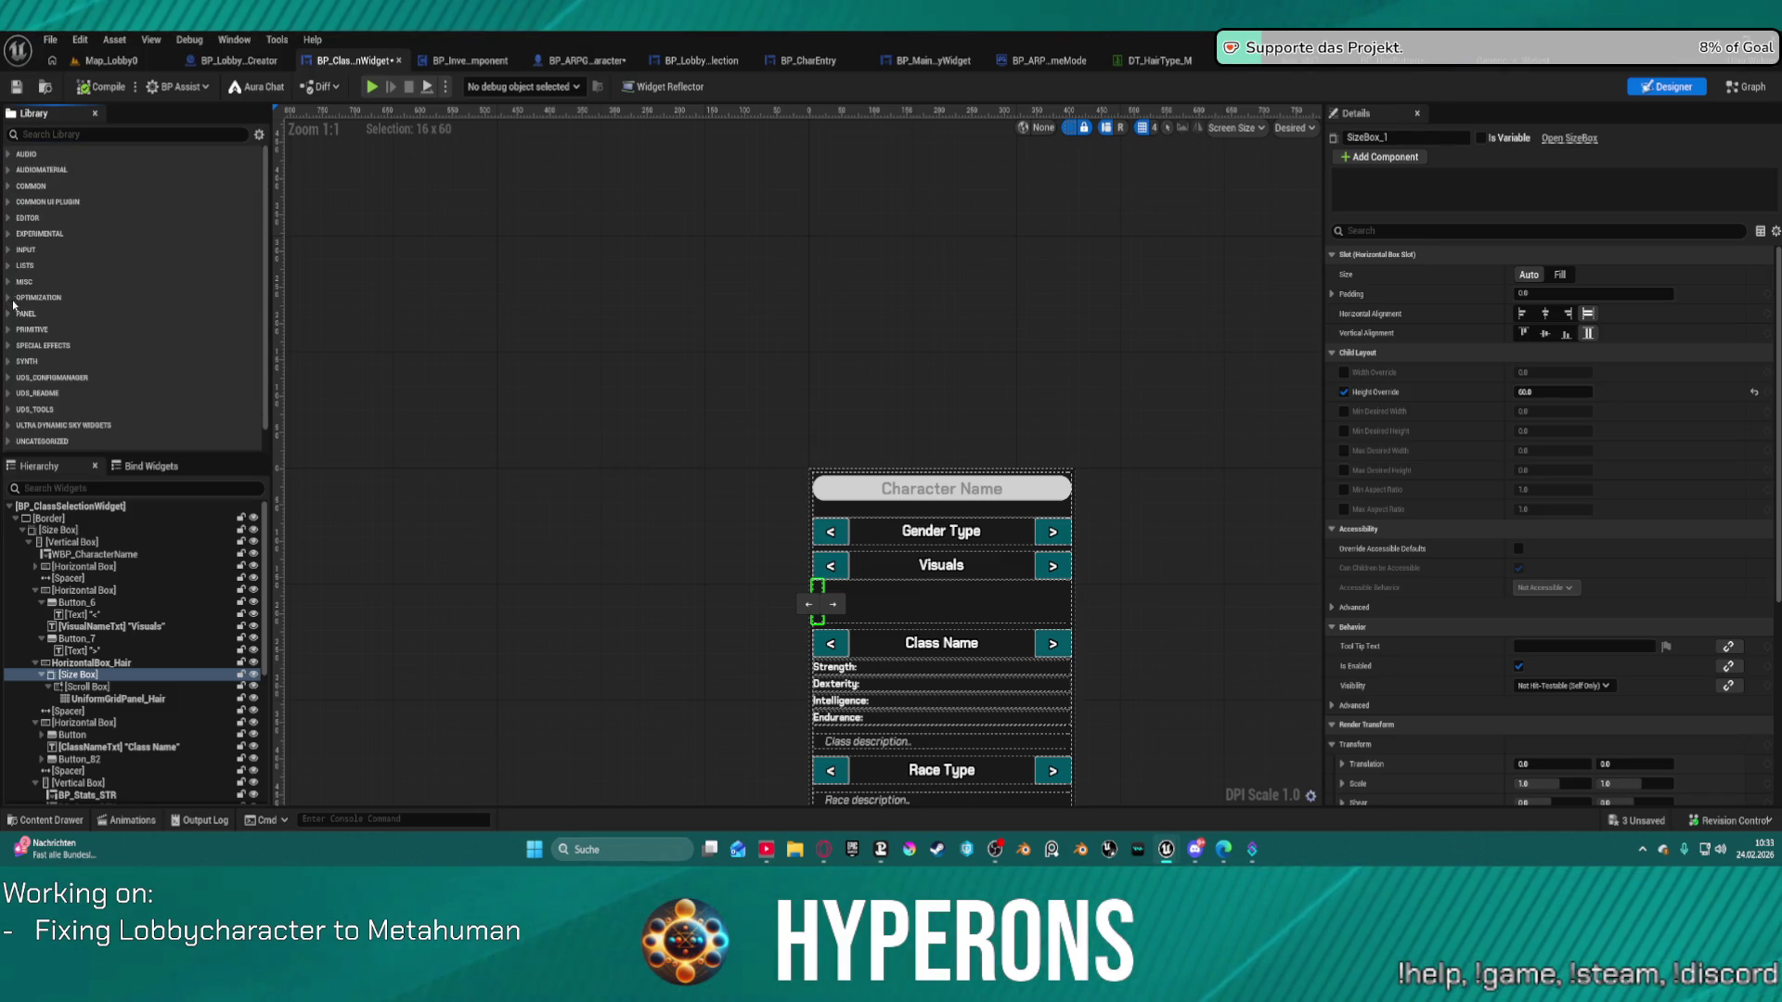
{"action": "left_click", "coordinate": [11, 315]}
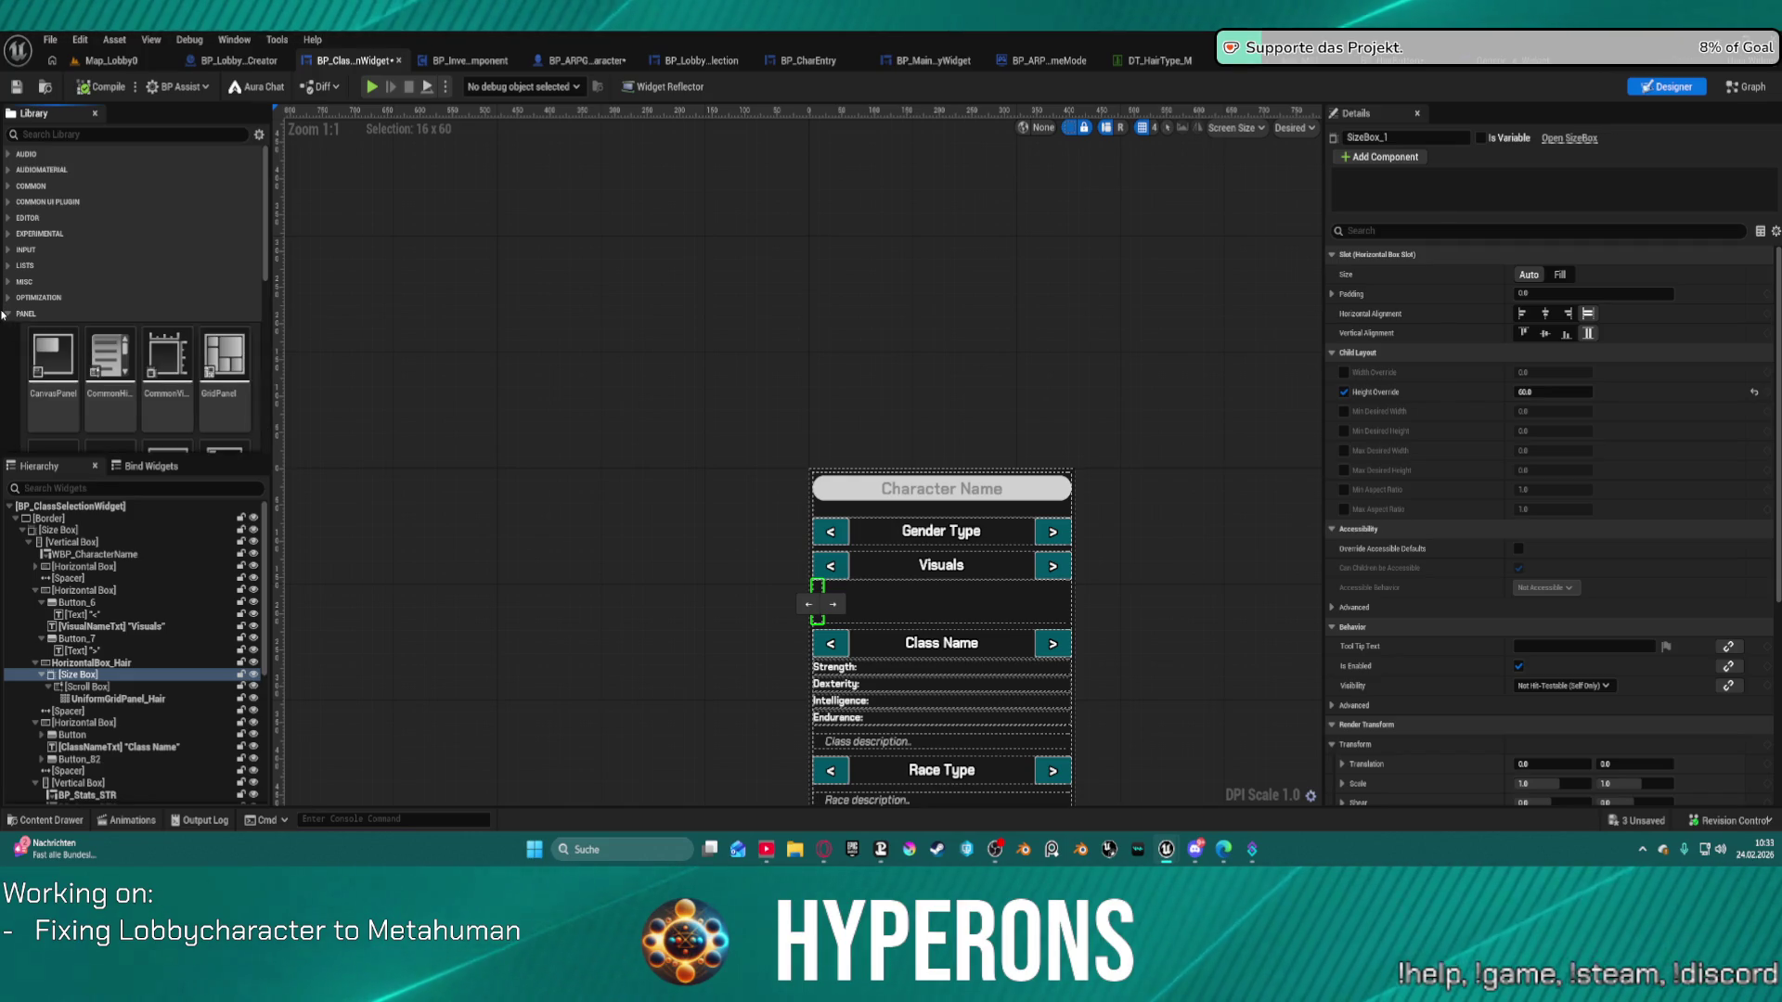
{"action": "scroll", "coordinate": [111, 352], "scroll_direction": "down", "scroll_amount": 5}
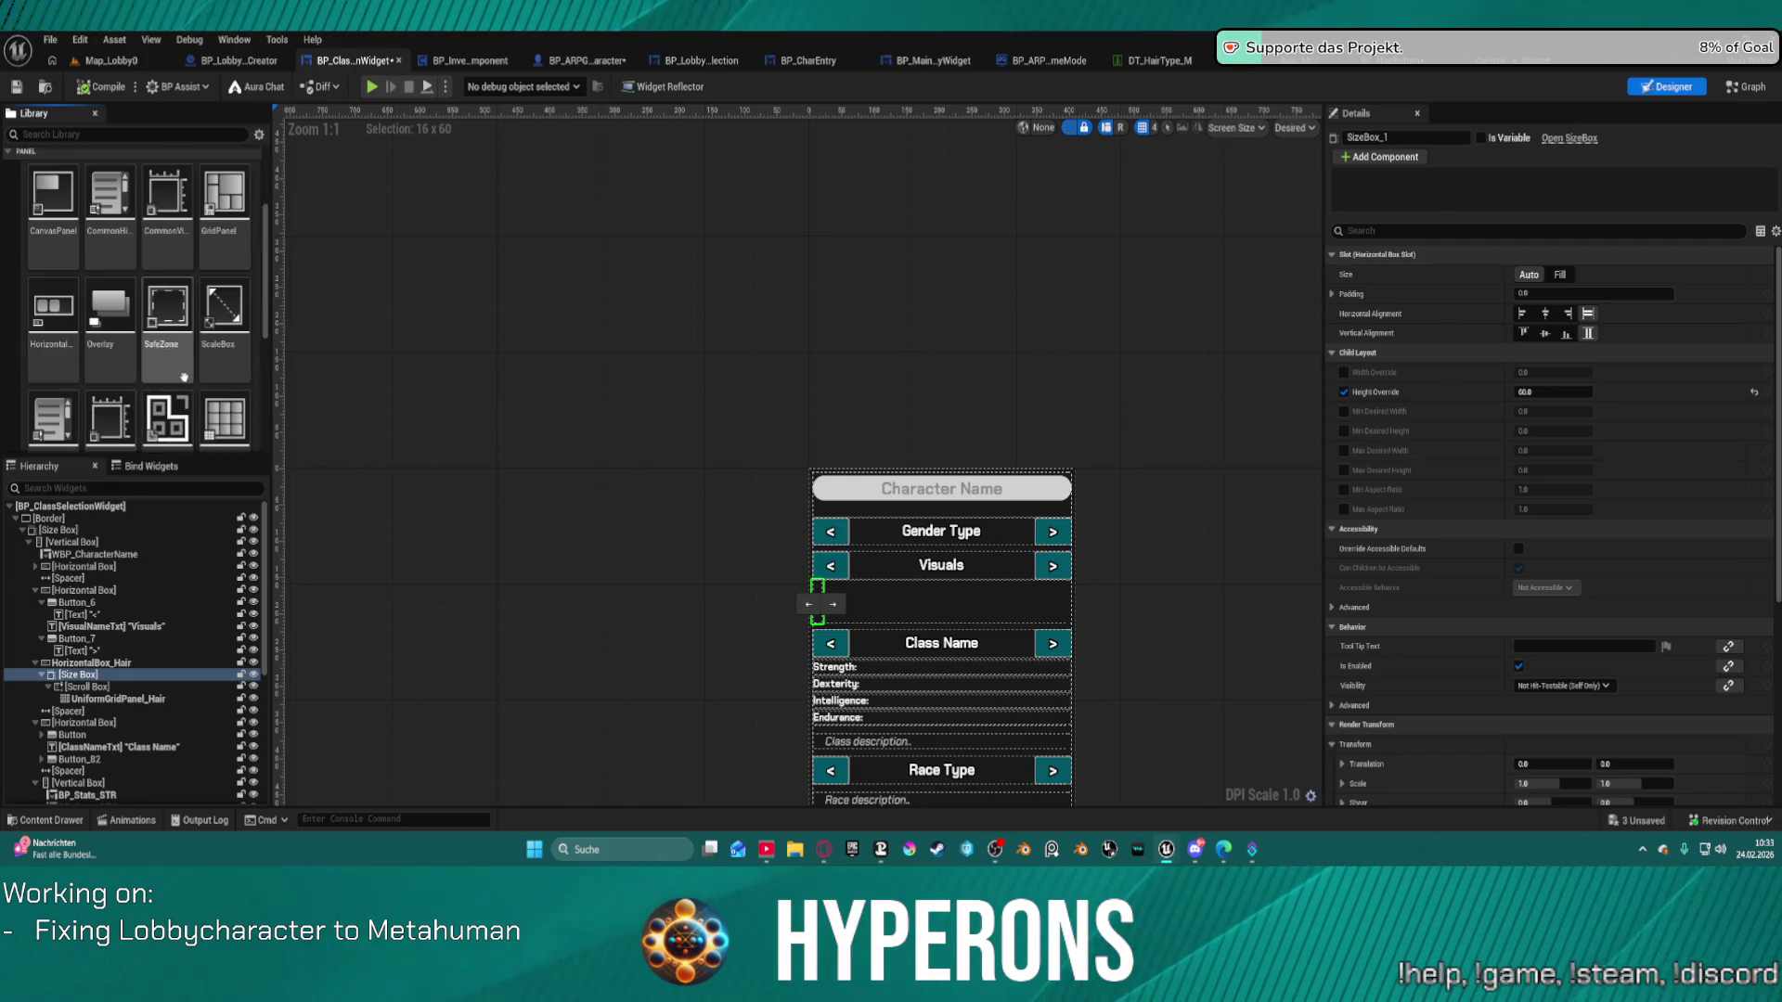
{"action": "scroll", "coordinate": [195, 390], "scroll_direction": "down", "scroll_amount": 1}
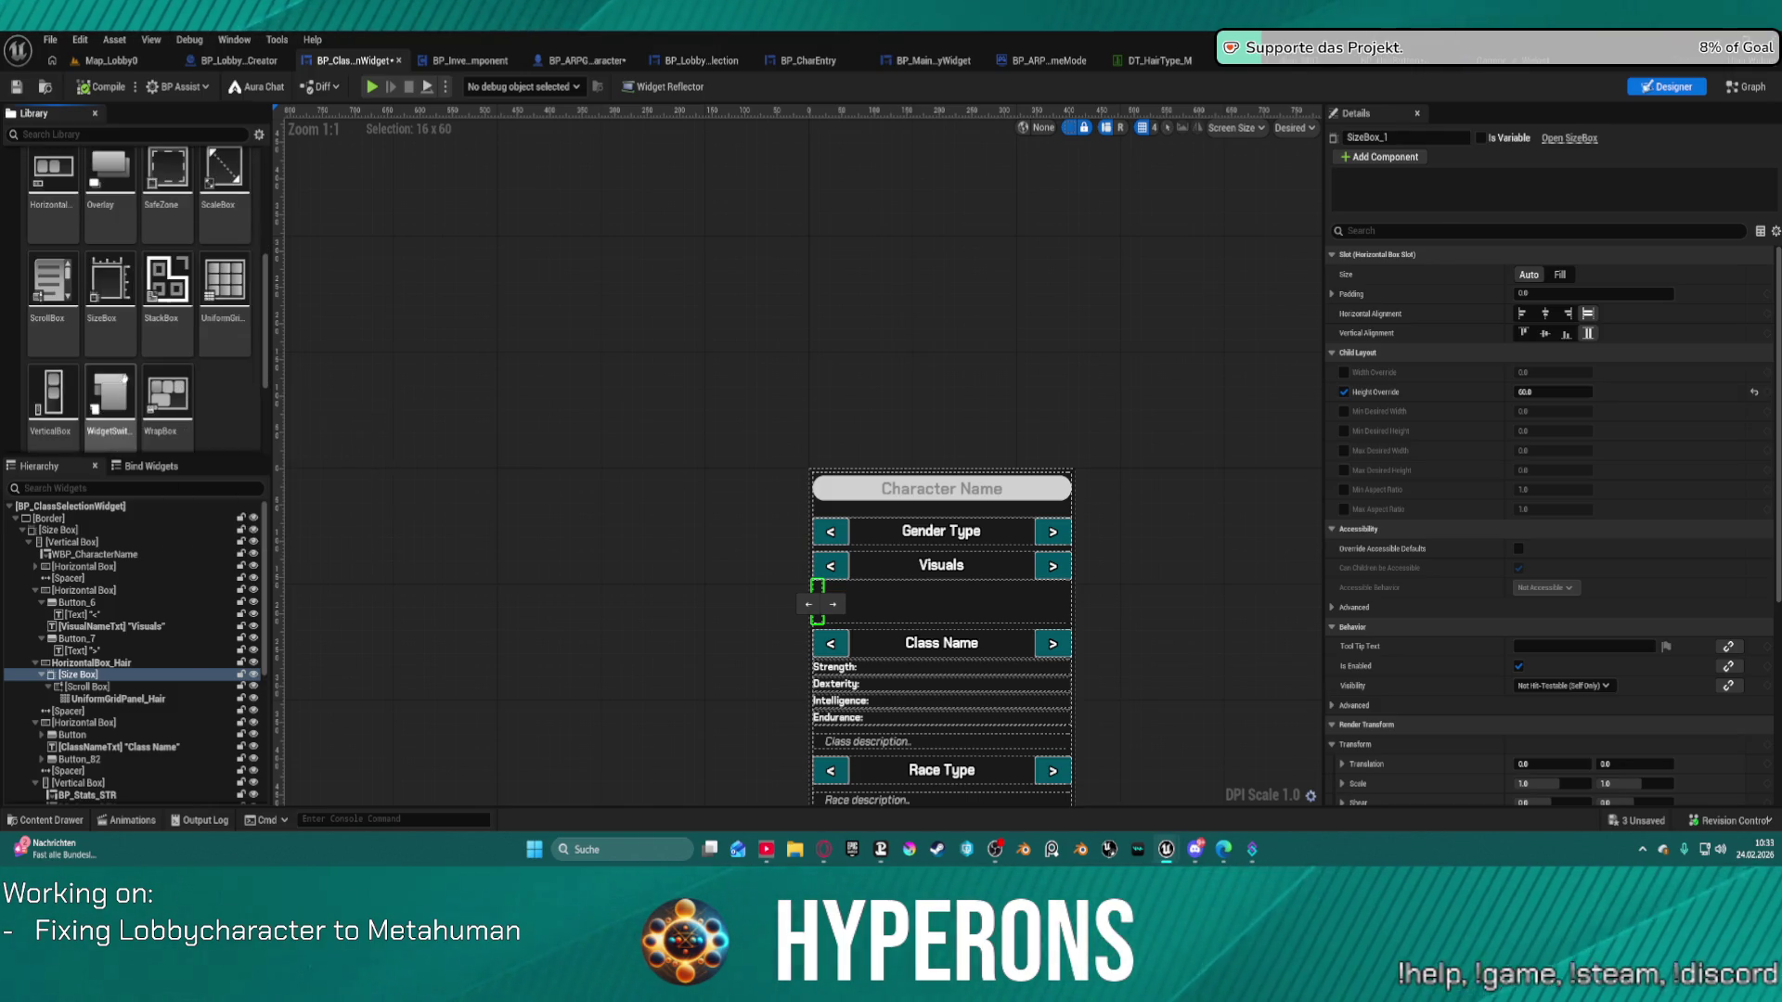
{"action": "mouse_move", "coordinate": [54, 272]}
{"action": "left_mouse_down"}
{"action": "mouse_move", "coordinate": [135, 661]}
{"action": "mouse_move", "coordinate": [112, 675]}
{"action": "mouse_move", "coordinate": [130, 691]}
{"action": "mouse_move", "coordinate": [97, 311]}
{"action": "left_mouse_up"}
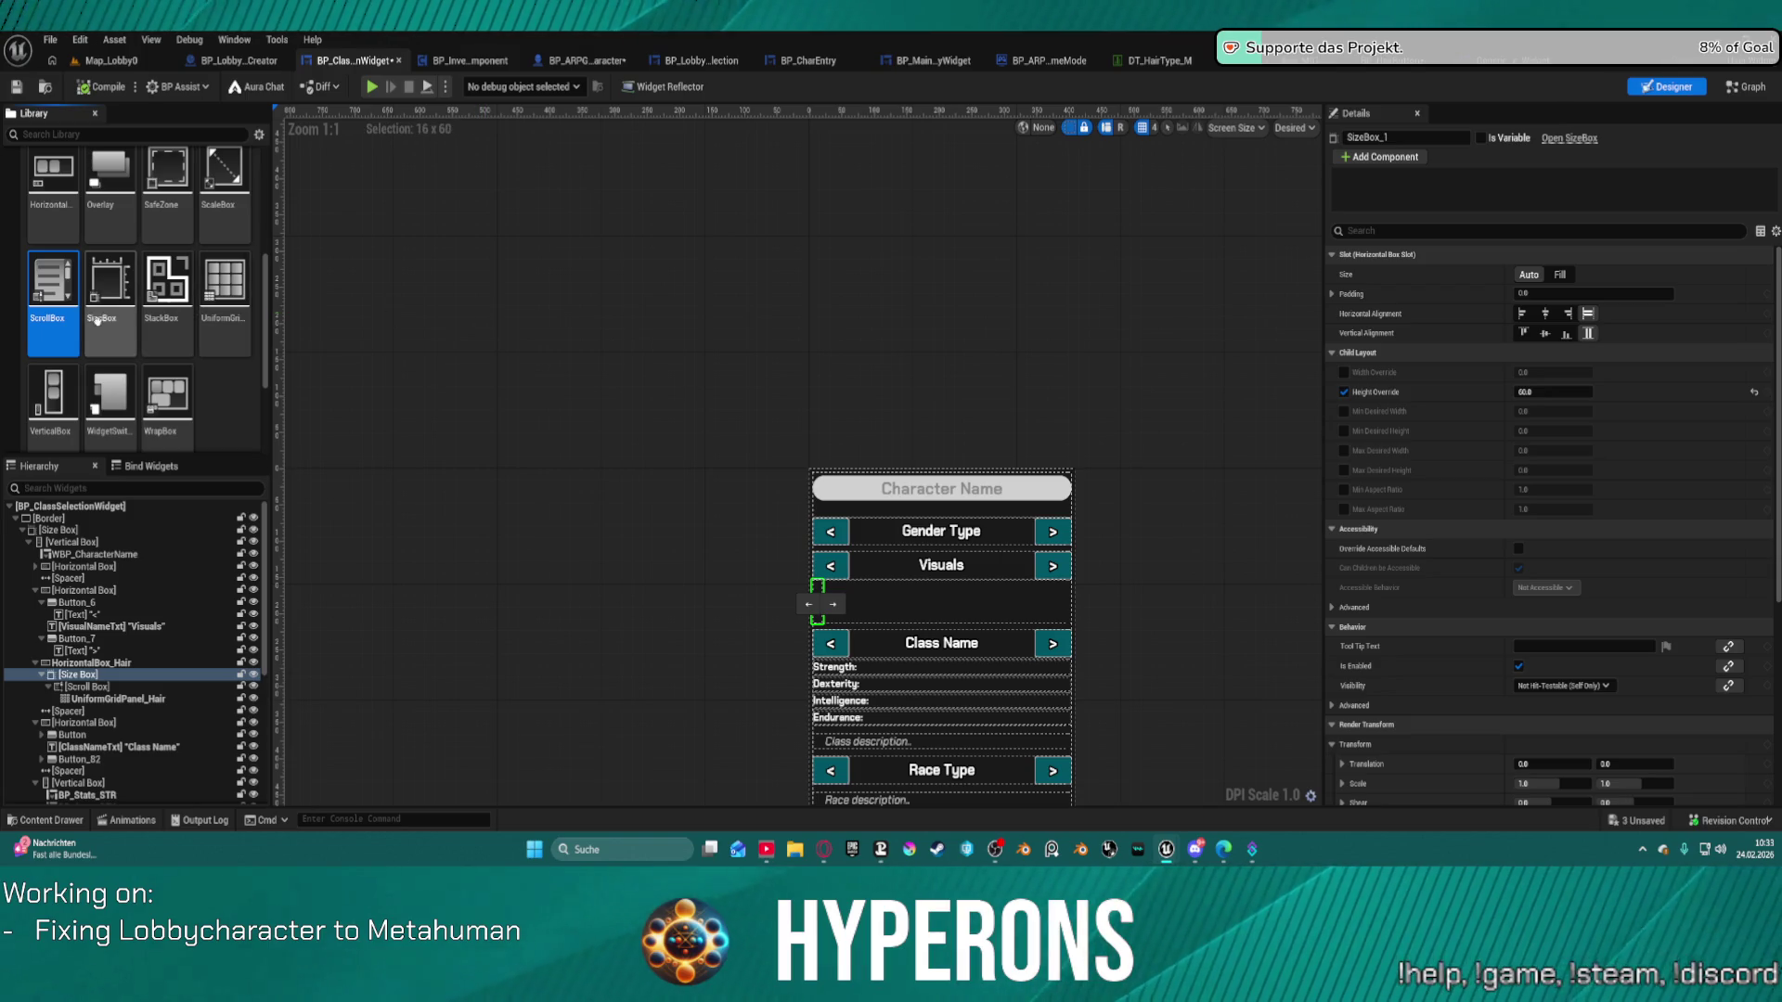
{"action": "scroll", "coordinate": [182, 330], "scroll_direction": "up", "scroll_amount": 1}
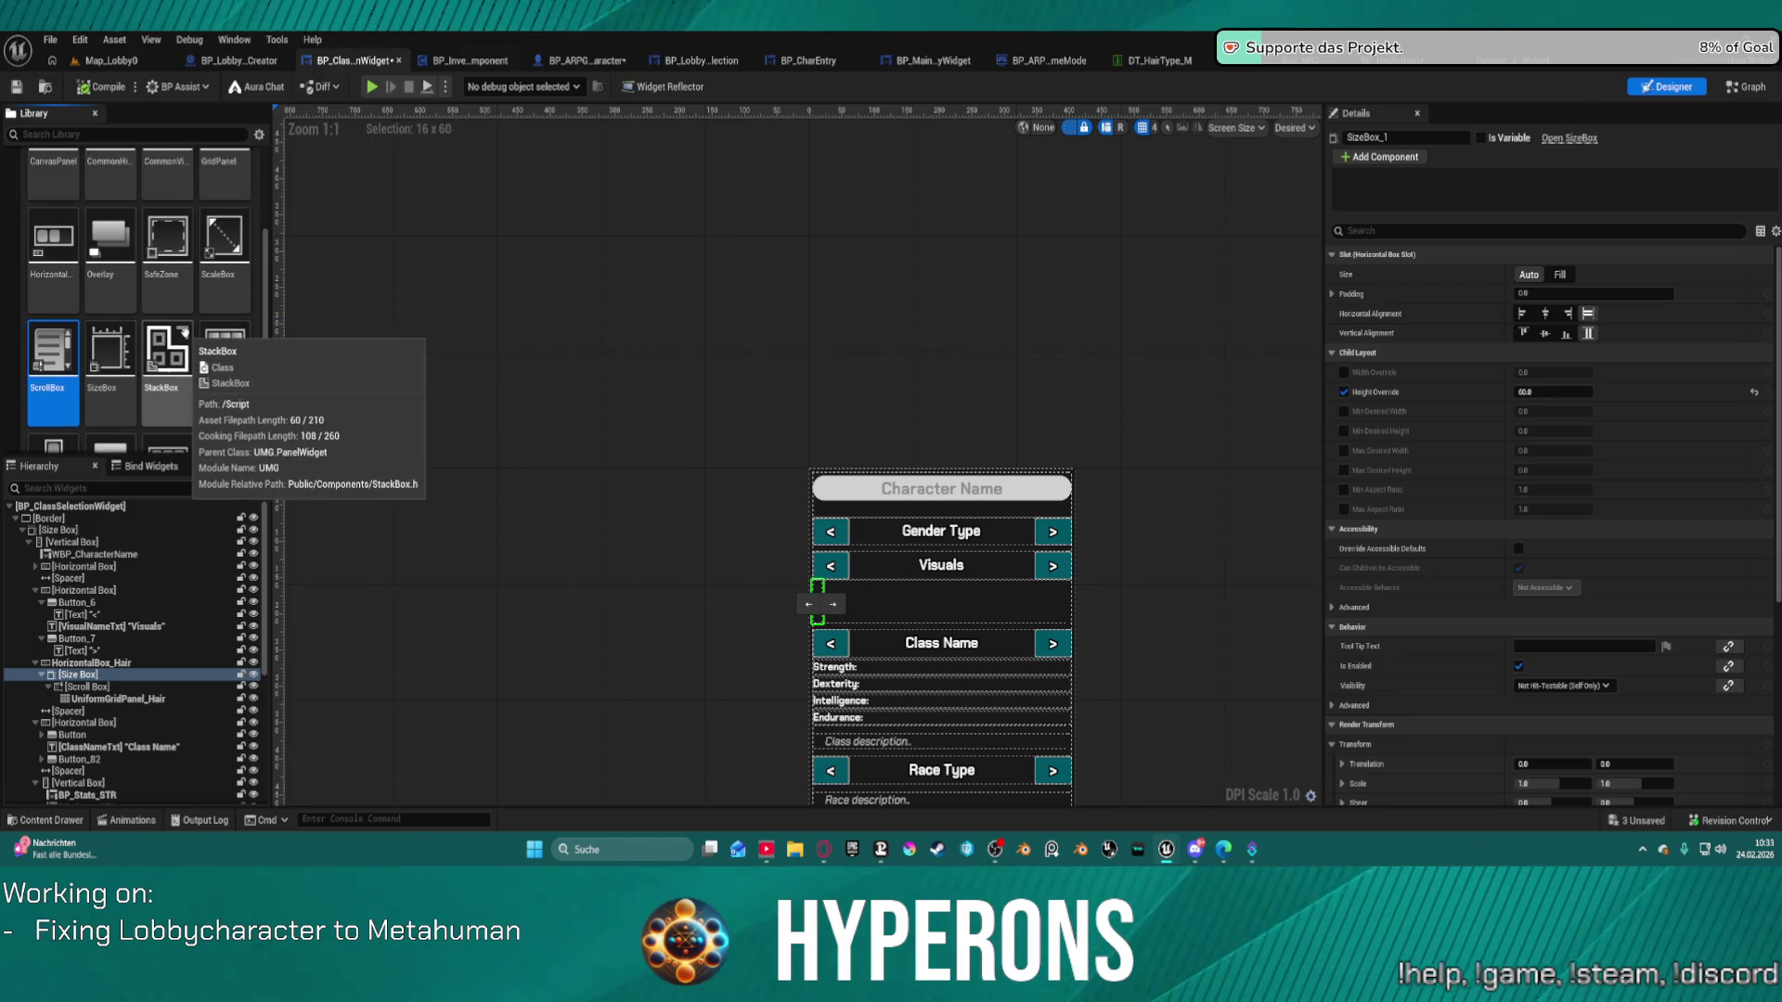
{"action": "scroll", "coordinate": [149, 302], "scroll_direction": "up", "scroll_amount": 3}
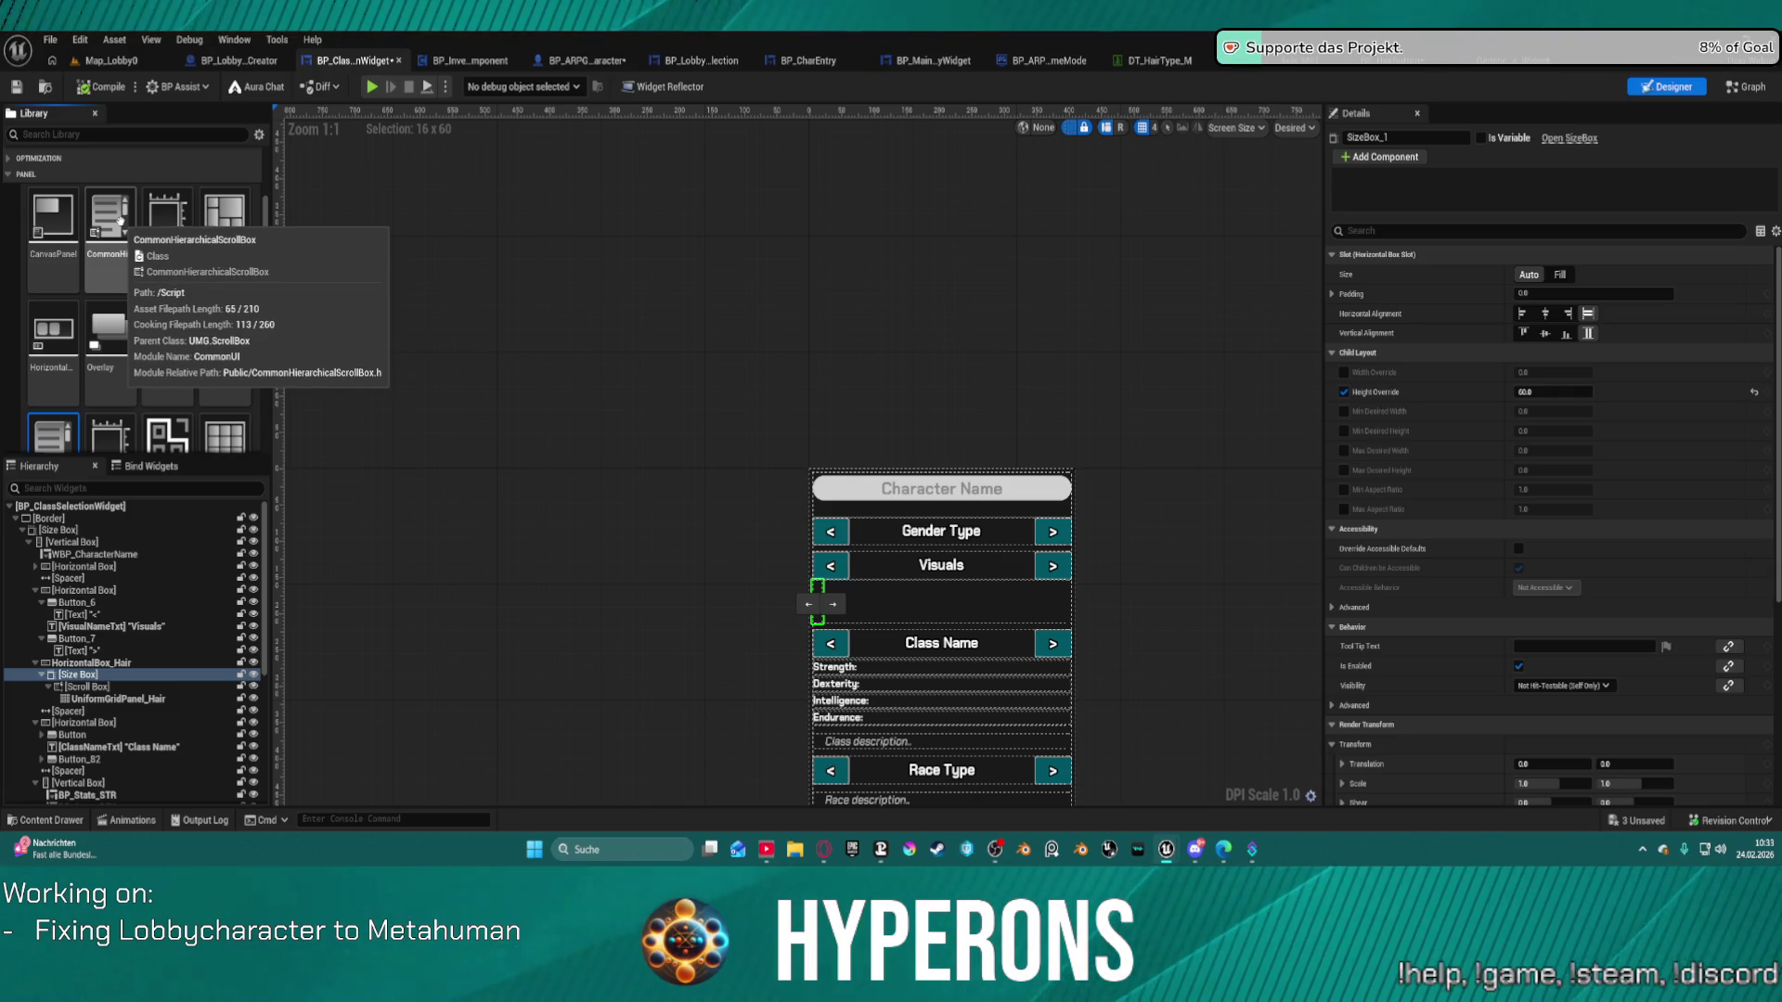
{"action": "mouse_move", "coordinate": [119, 221]}
{"action": "left_mouse_down"}
{"action": "mouse_move", "coordinate": [143, 460]}
{"action": "mouse_move", "coordinate": [119, 676]}
{"action": "mouse_move", "coordinate": [104, 675]}
{"action": "mouse_move", "coordinate": [119, 710]}
{"action": "mouse_move", "coordinate": [107, 700]}
{"action": "left_mouse_up"}
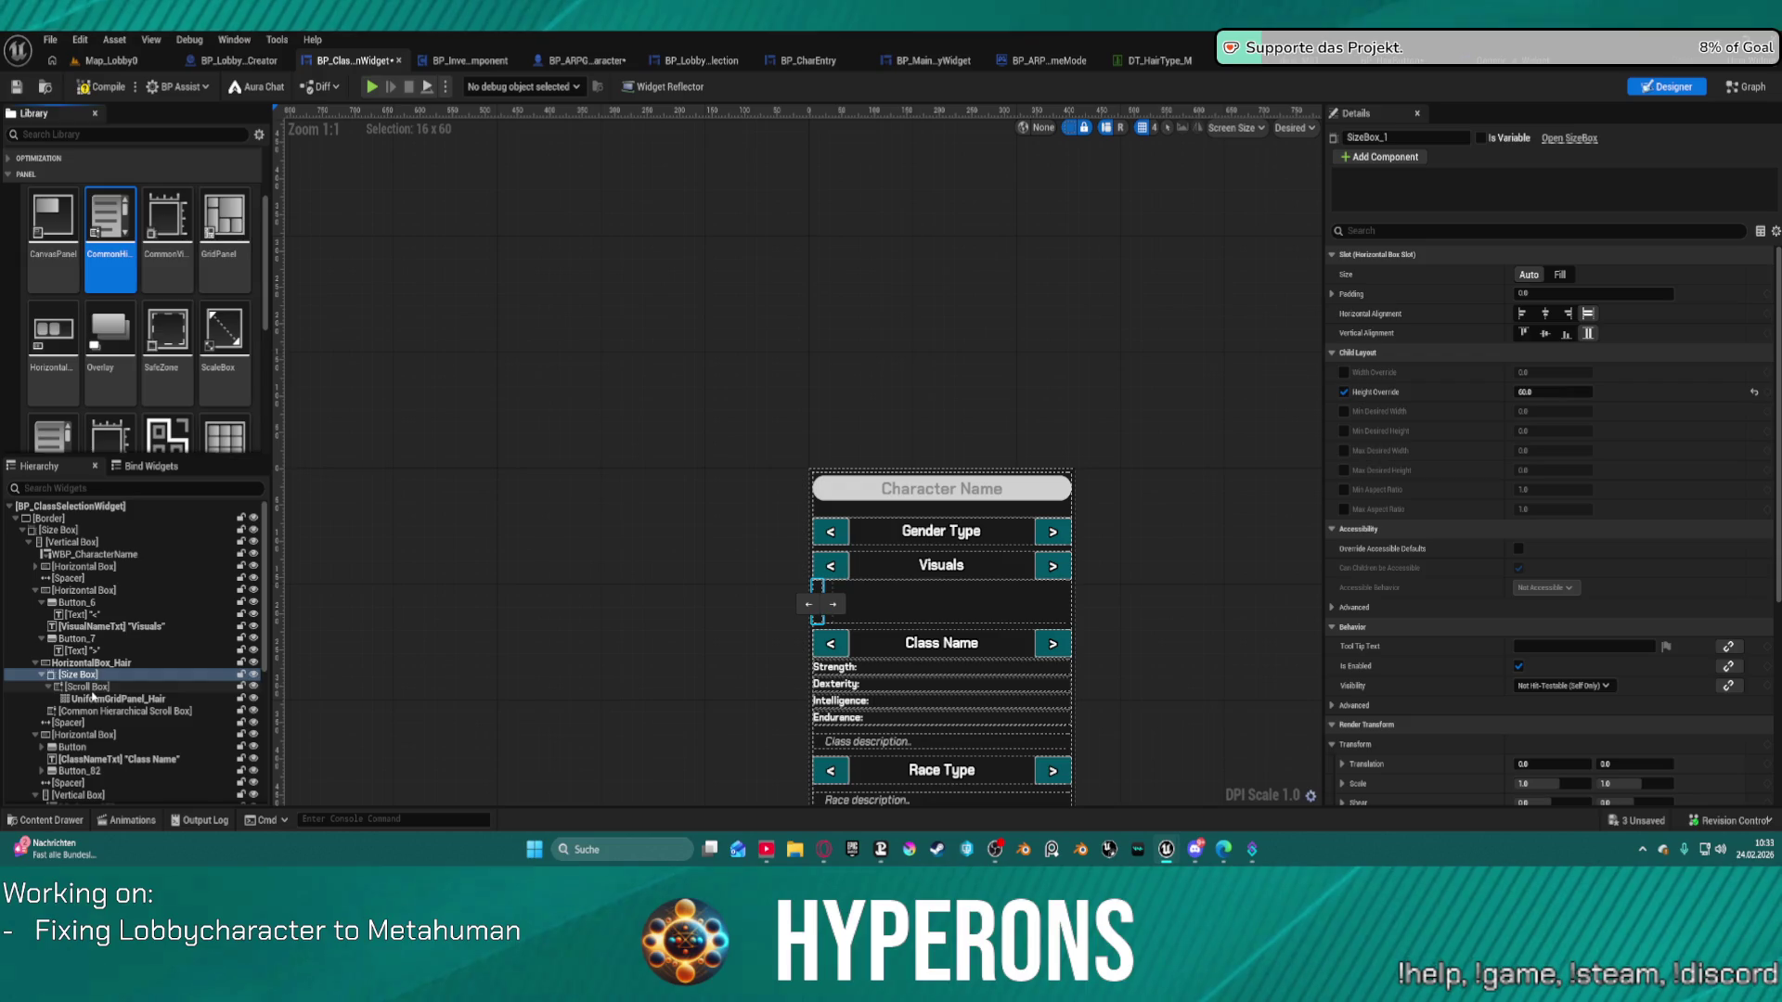
{"action": "left_click", "coordinate": [93, 692]}
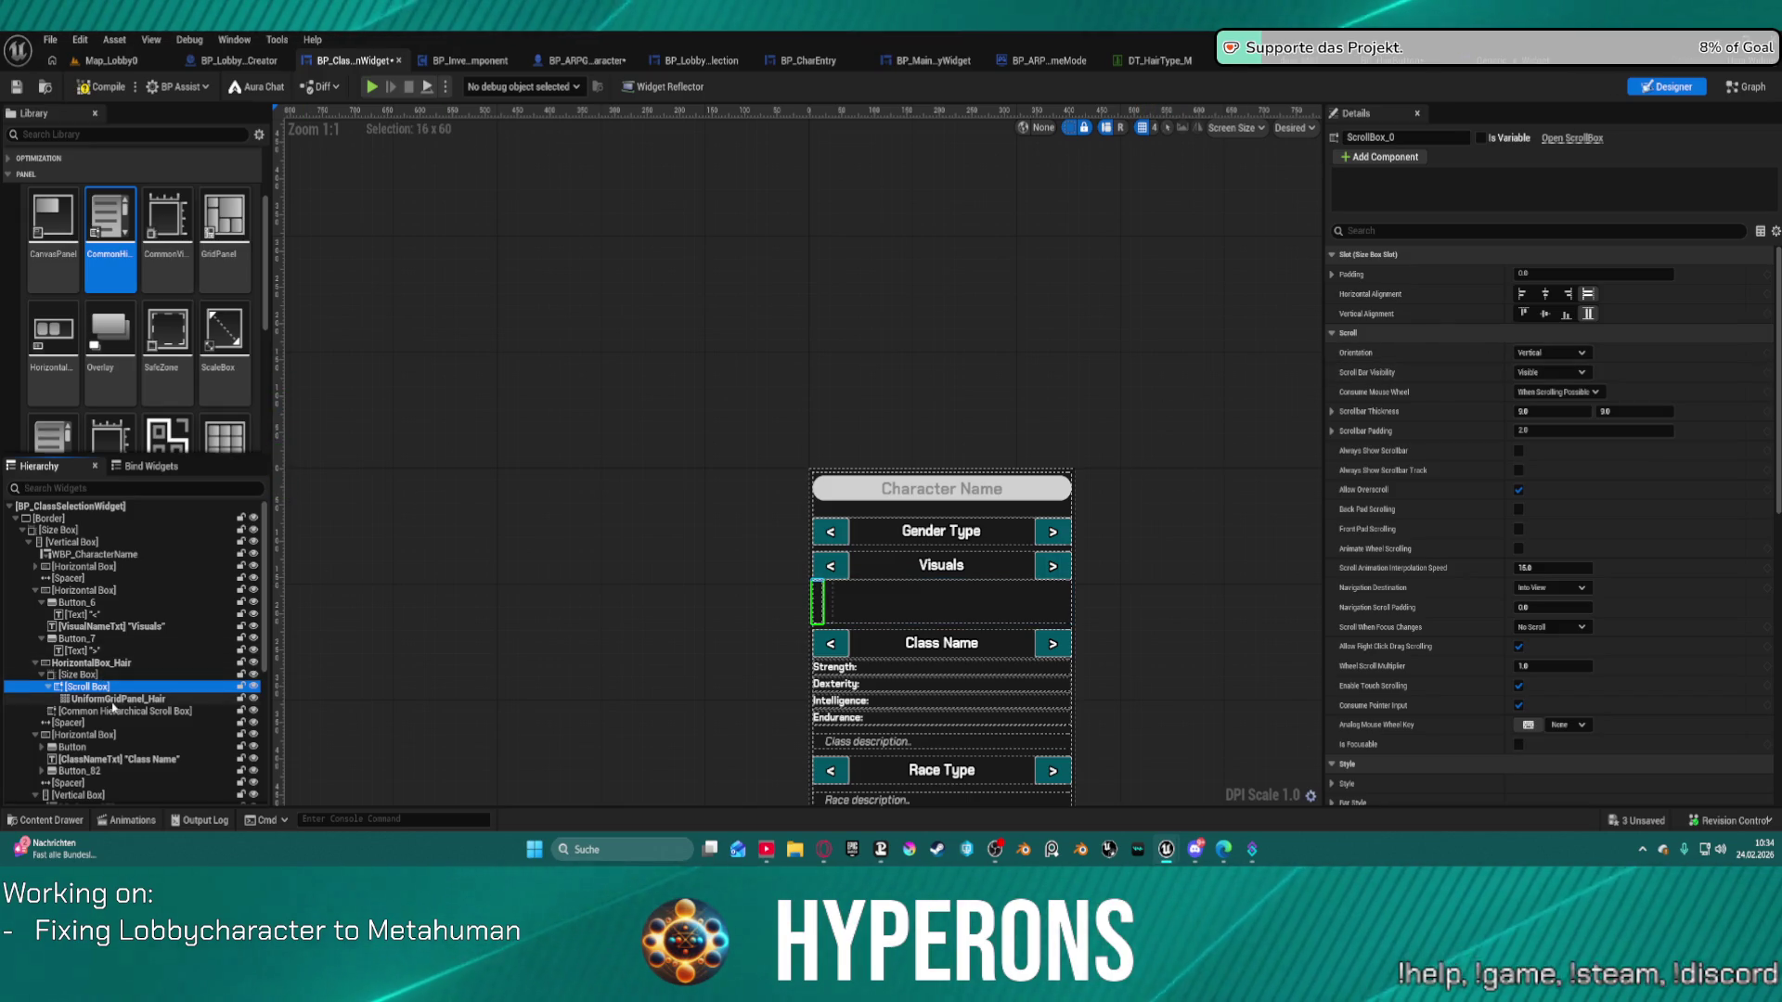
{"action": "left_click", "coordinate": [130, 711]}
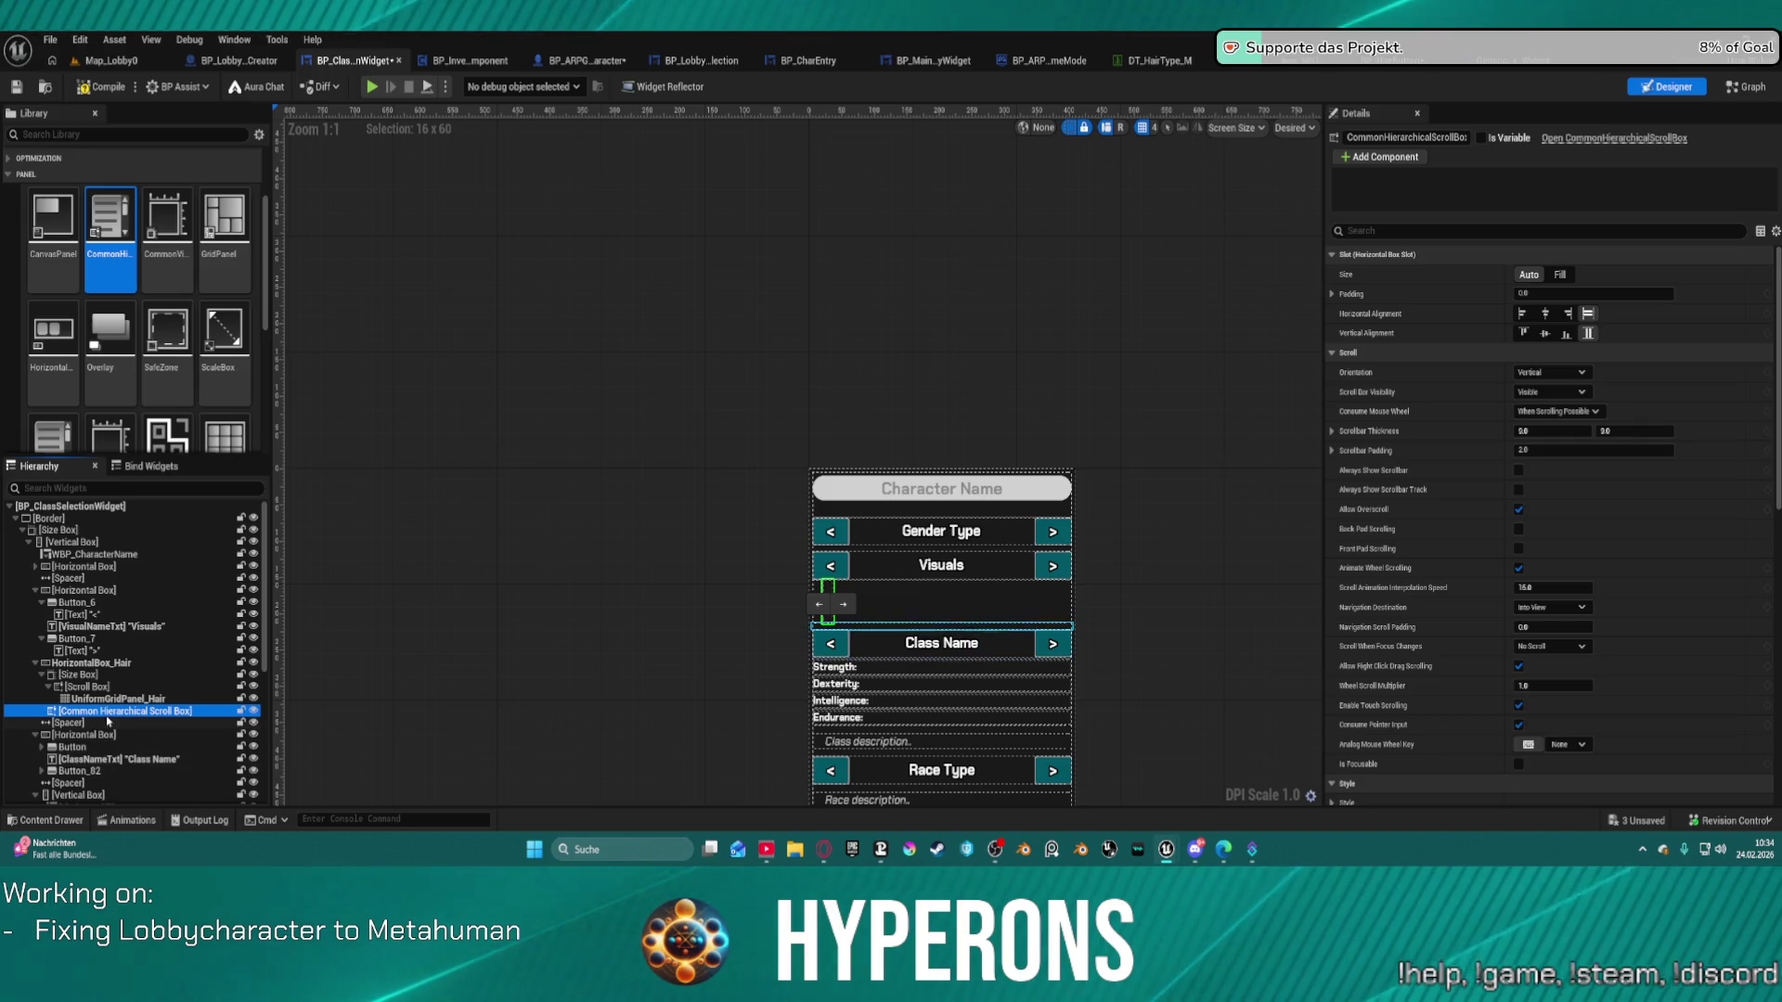
{"action": "left_click", "coordinate": [93, 688]}
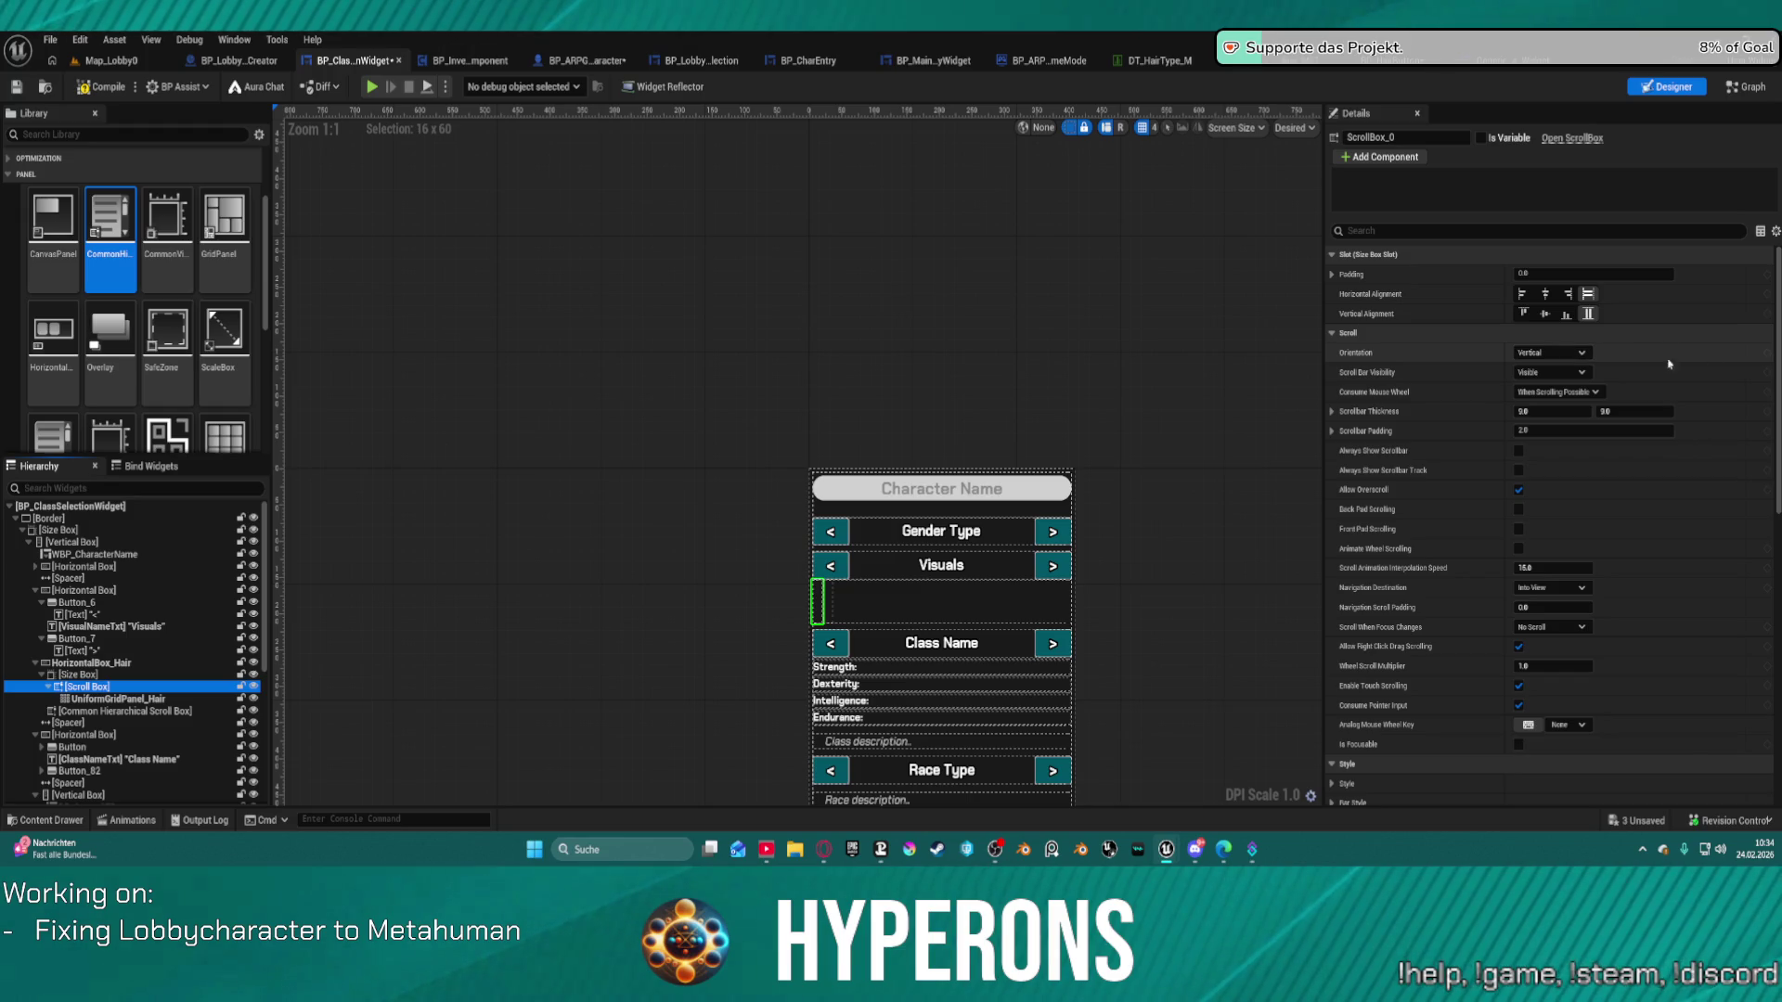
{"action": "left_click", "coordinate": [83, 698]}
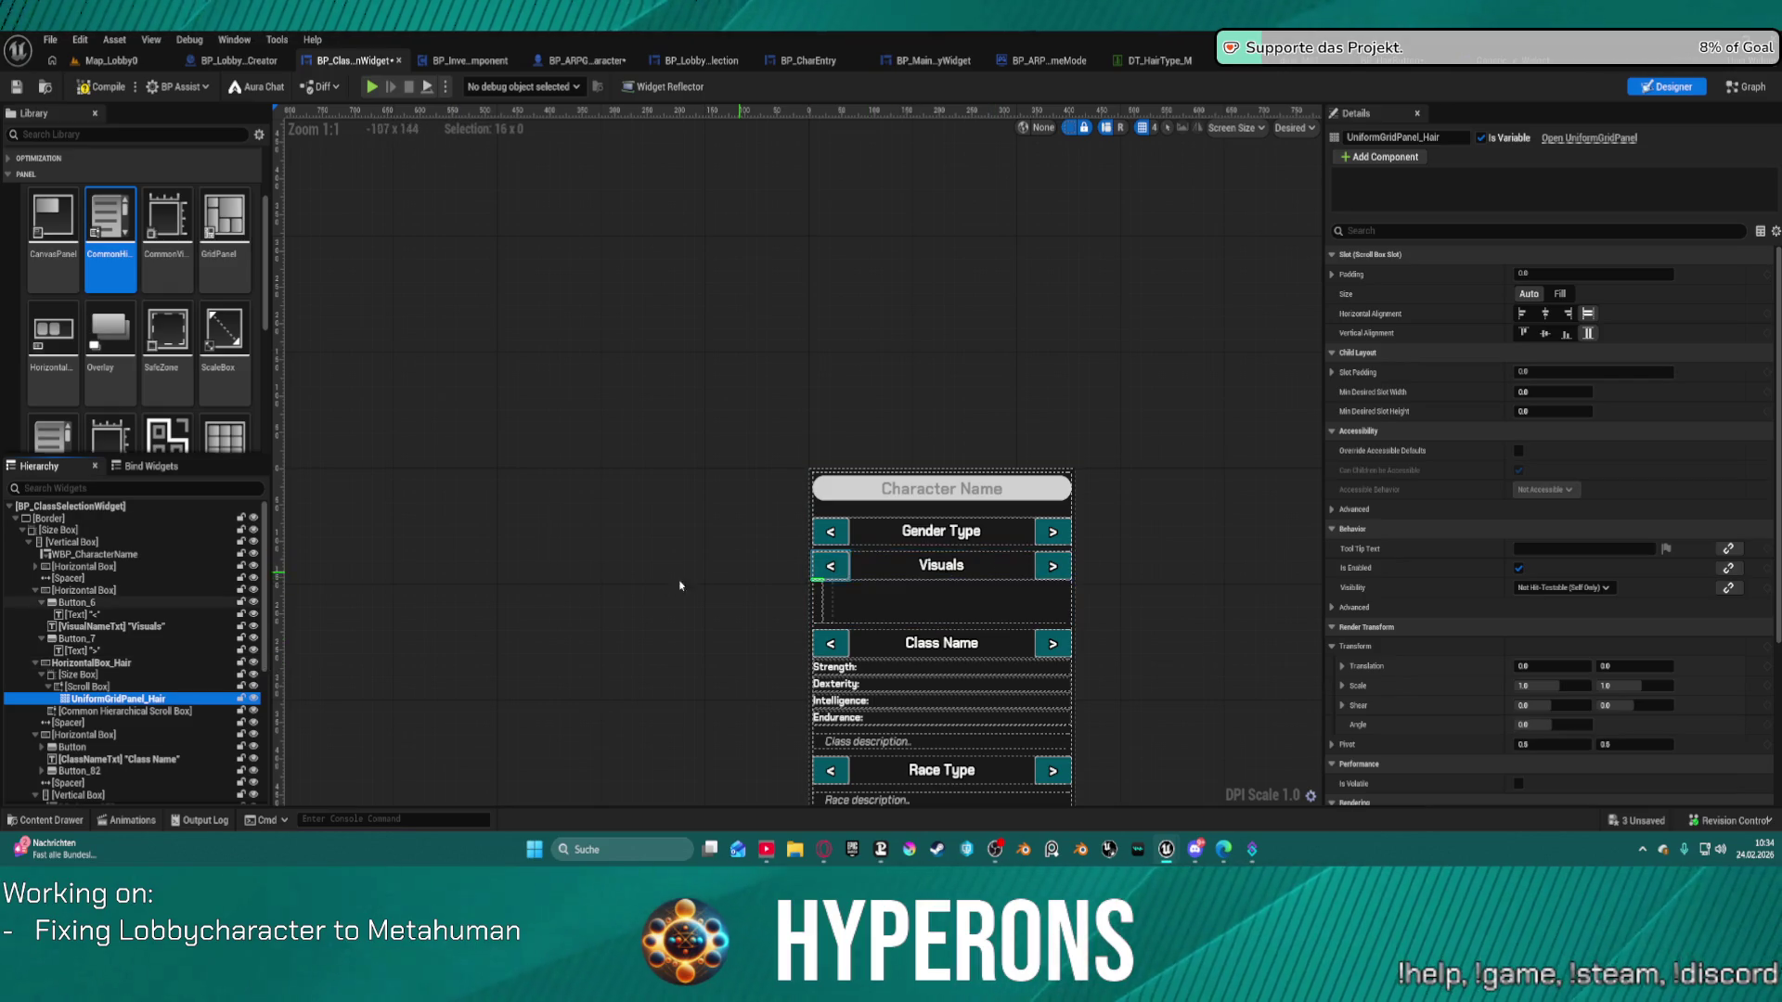
{"action": "left_click", "coordinate": [183, 711]}
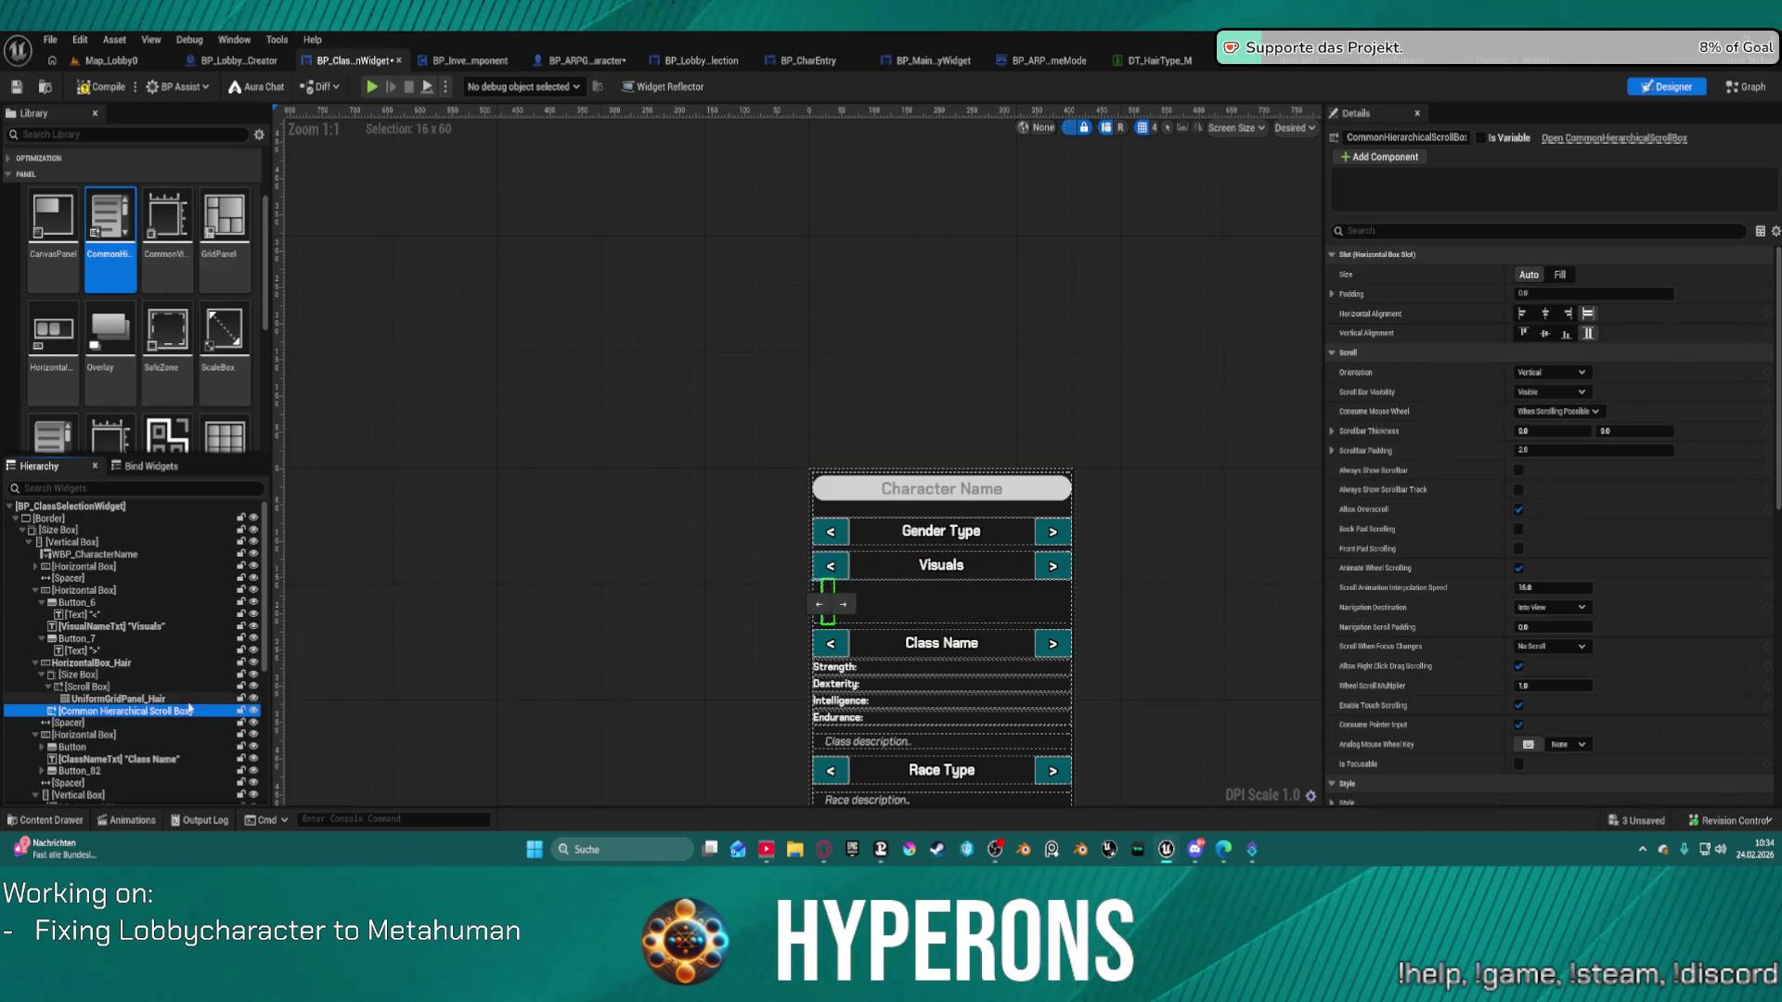
Delete the Common Hierarchical Scroll Box and browse the Palette widget categories.
{"action": "key", "text": "Delete"}
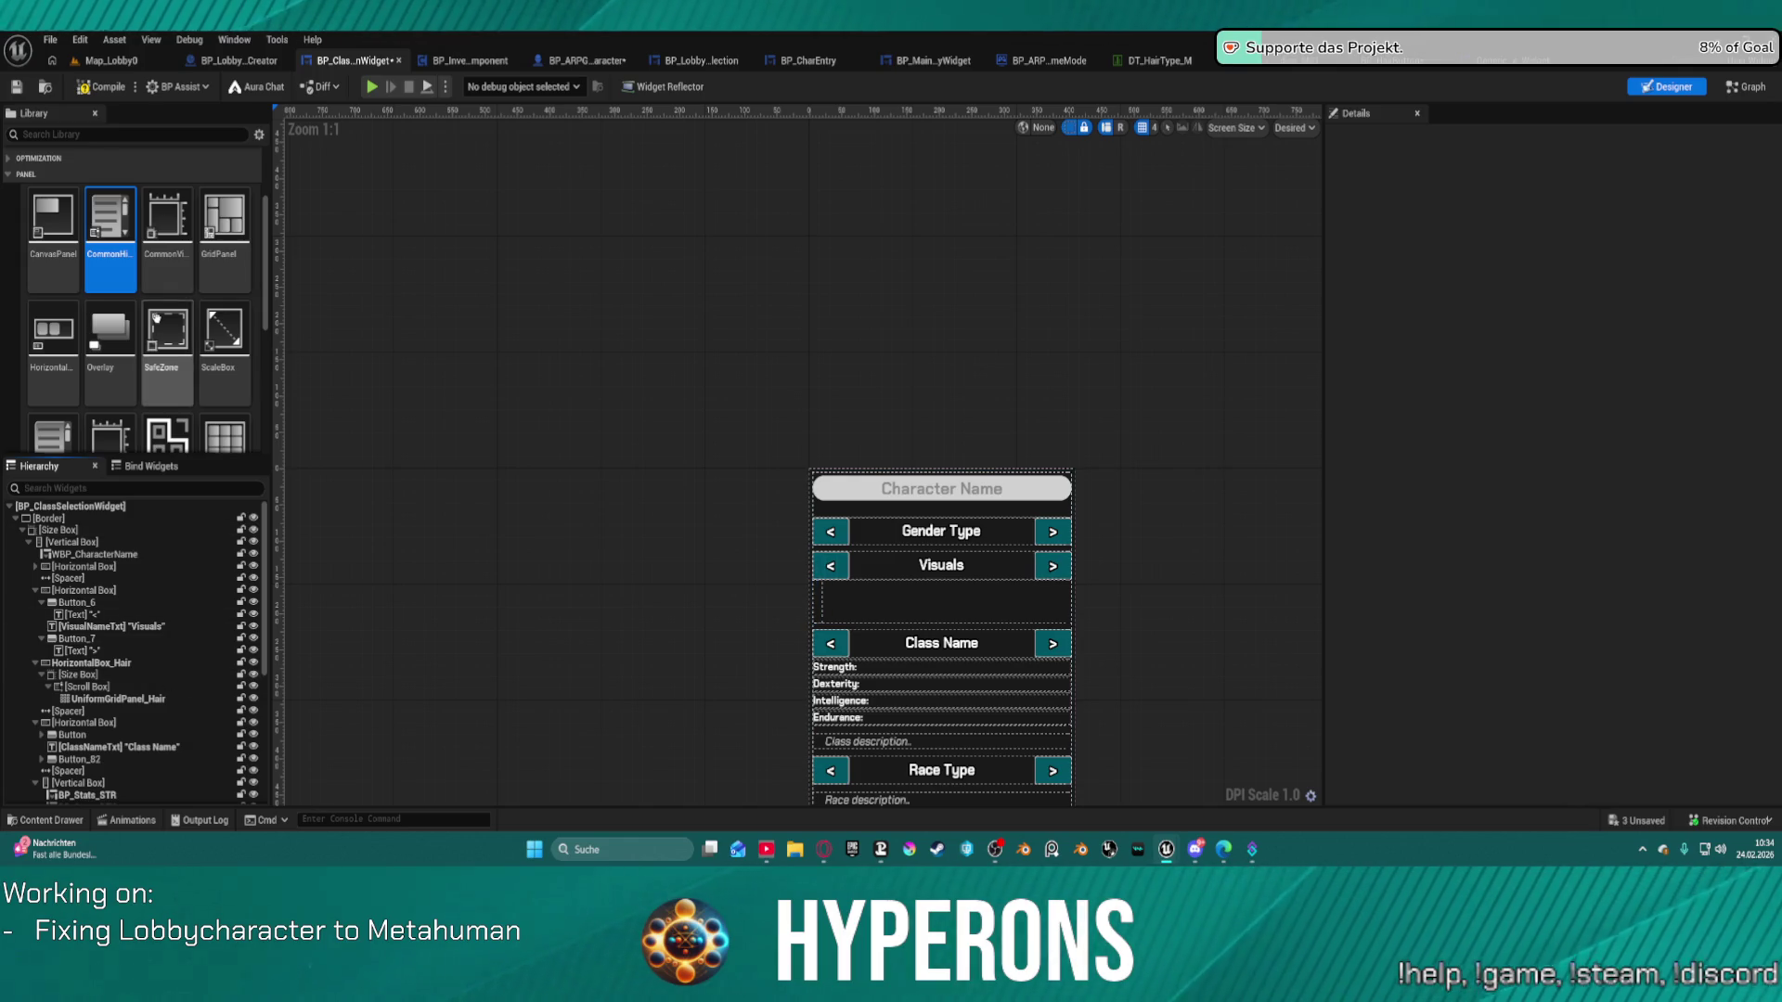
{"action": "scroll", "coordinate": [156, 318], "scroll_direction": "up", "scroll_amount": 1}
{"action": "scroll", "coordinate": [156, 317], "scroll_direction": "up", "scroll_amount": 2}
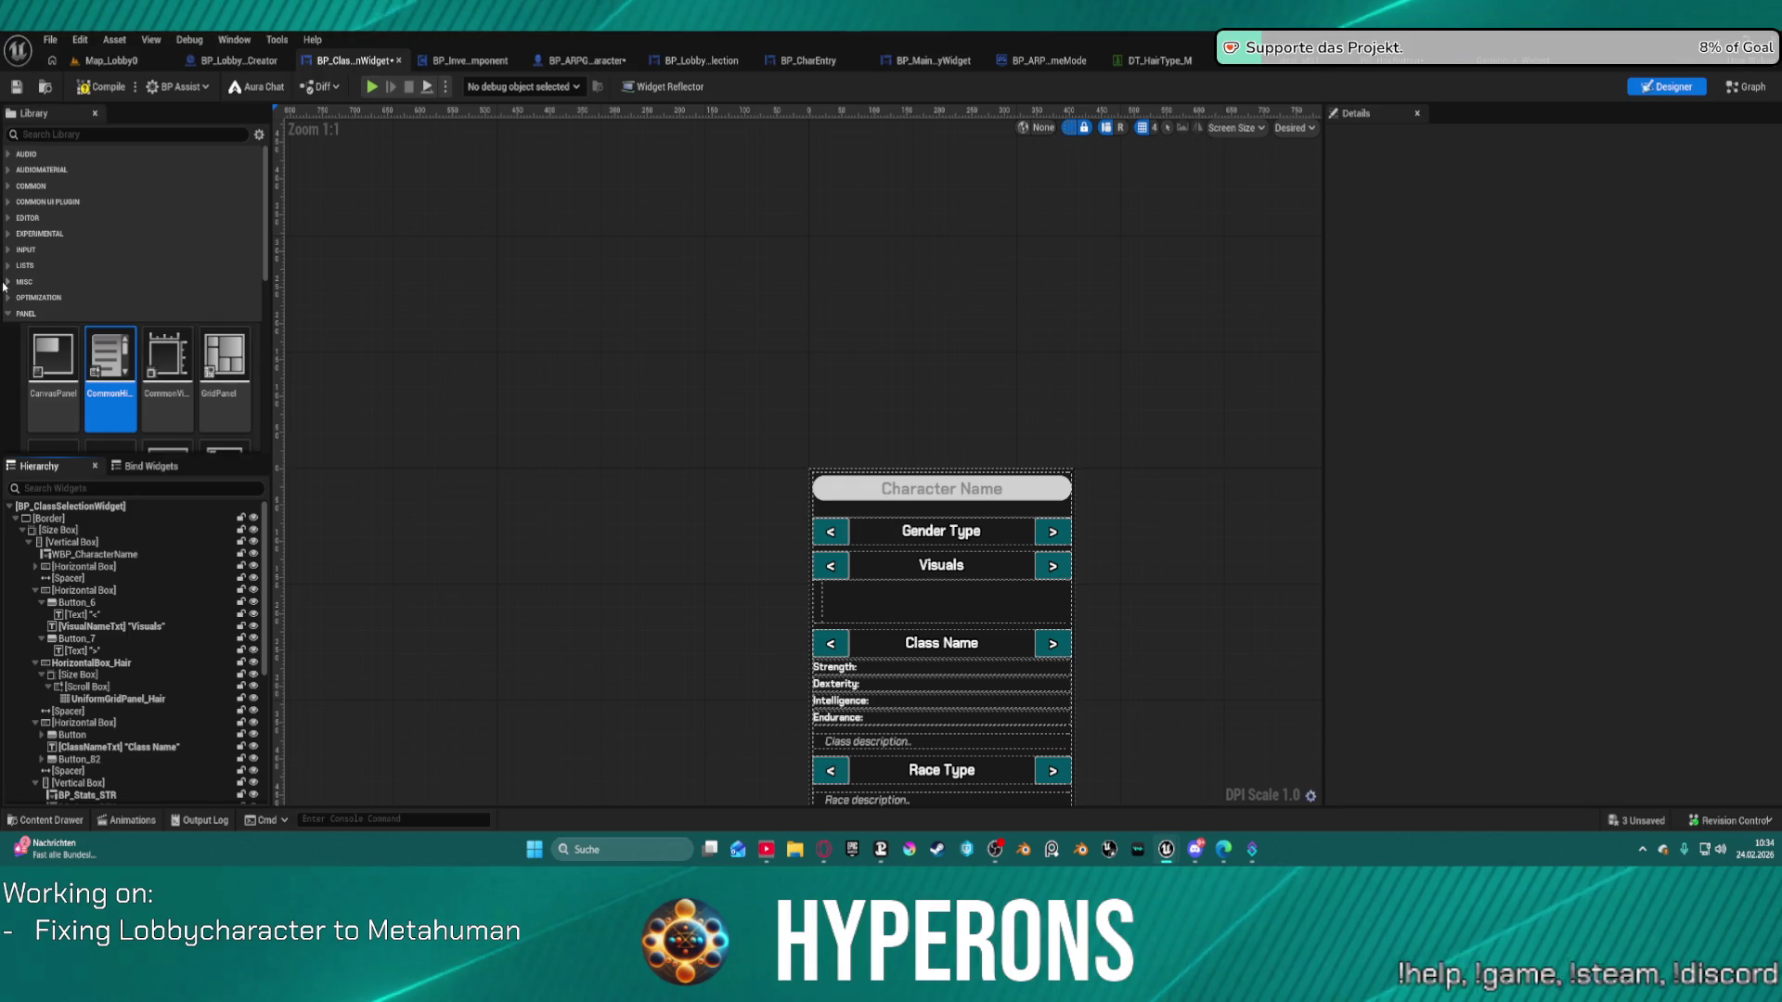
{"action": "left_click", "coordinate": [9, 298]}
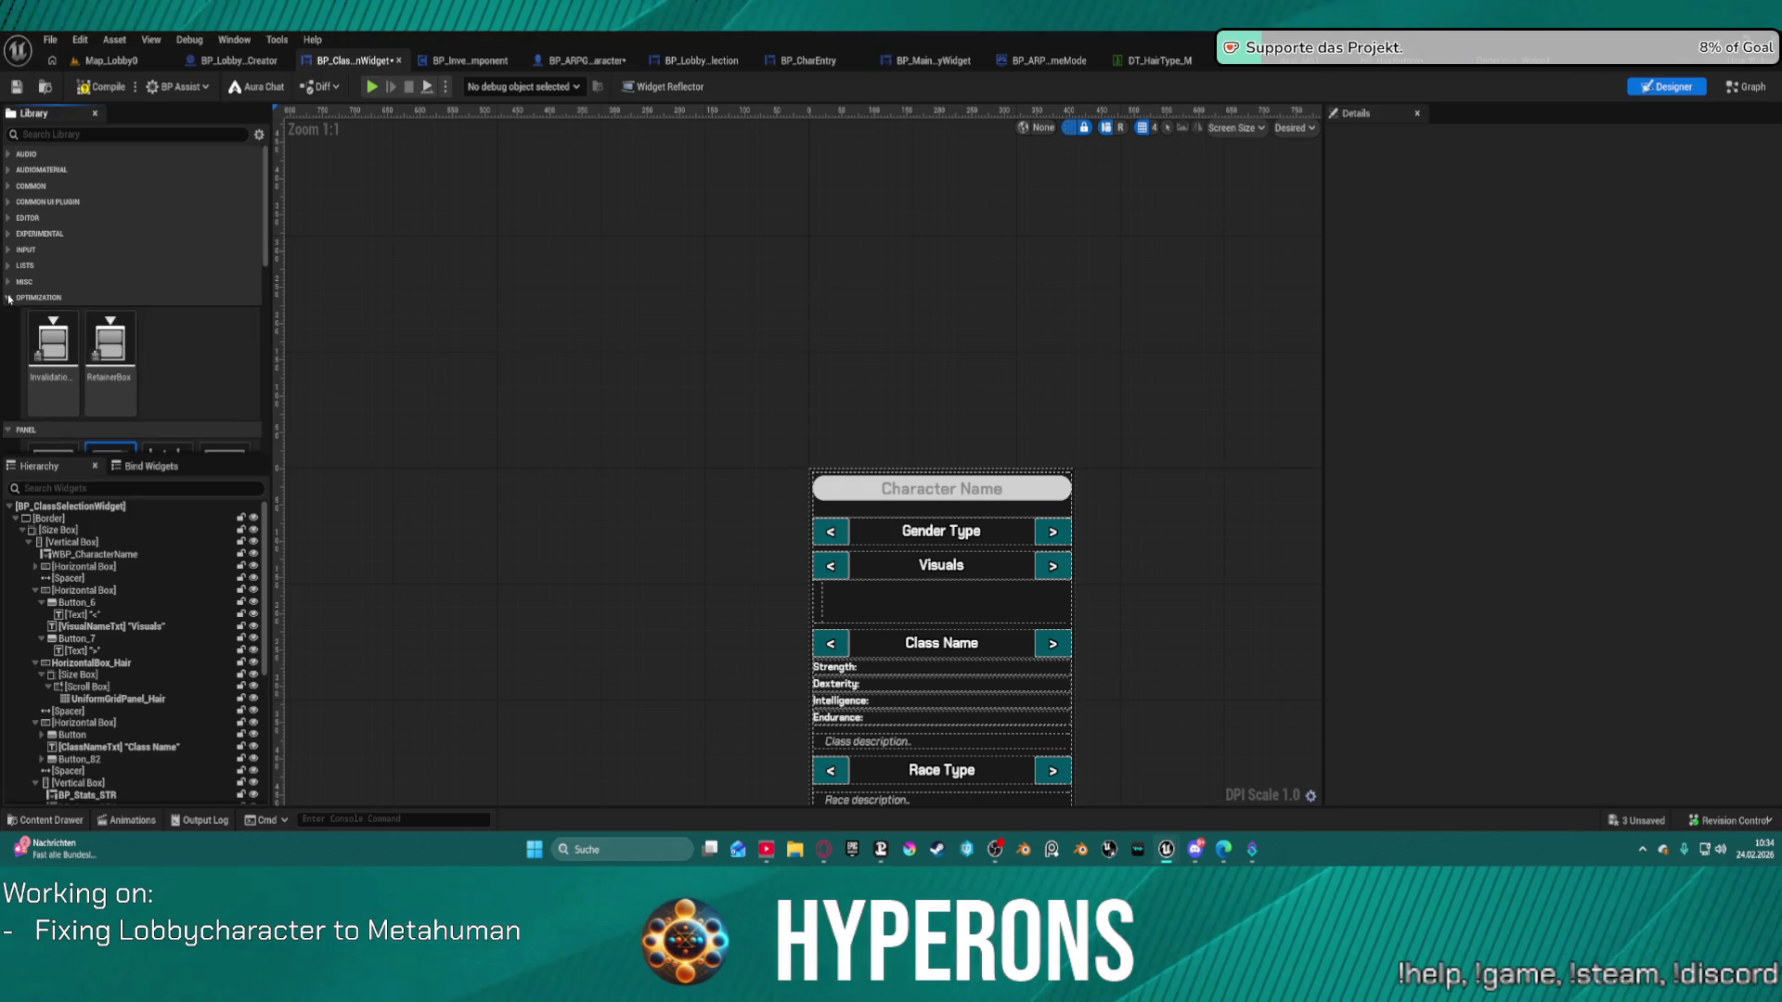
{"action": "left_click", "coordinate": [8, 298]}
{"action": "left_click", "coordinate": [7, 282]}
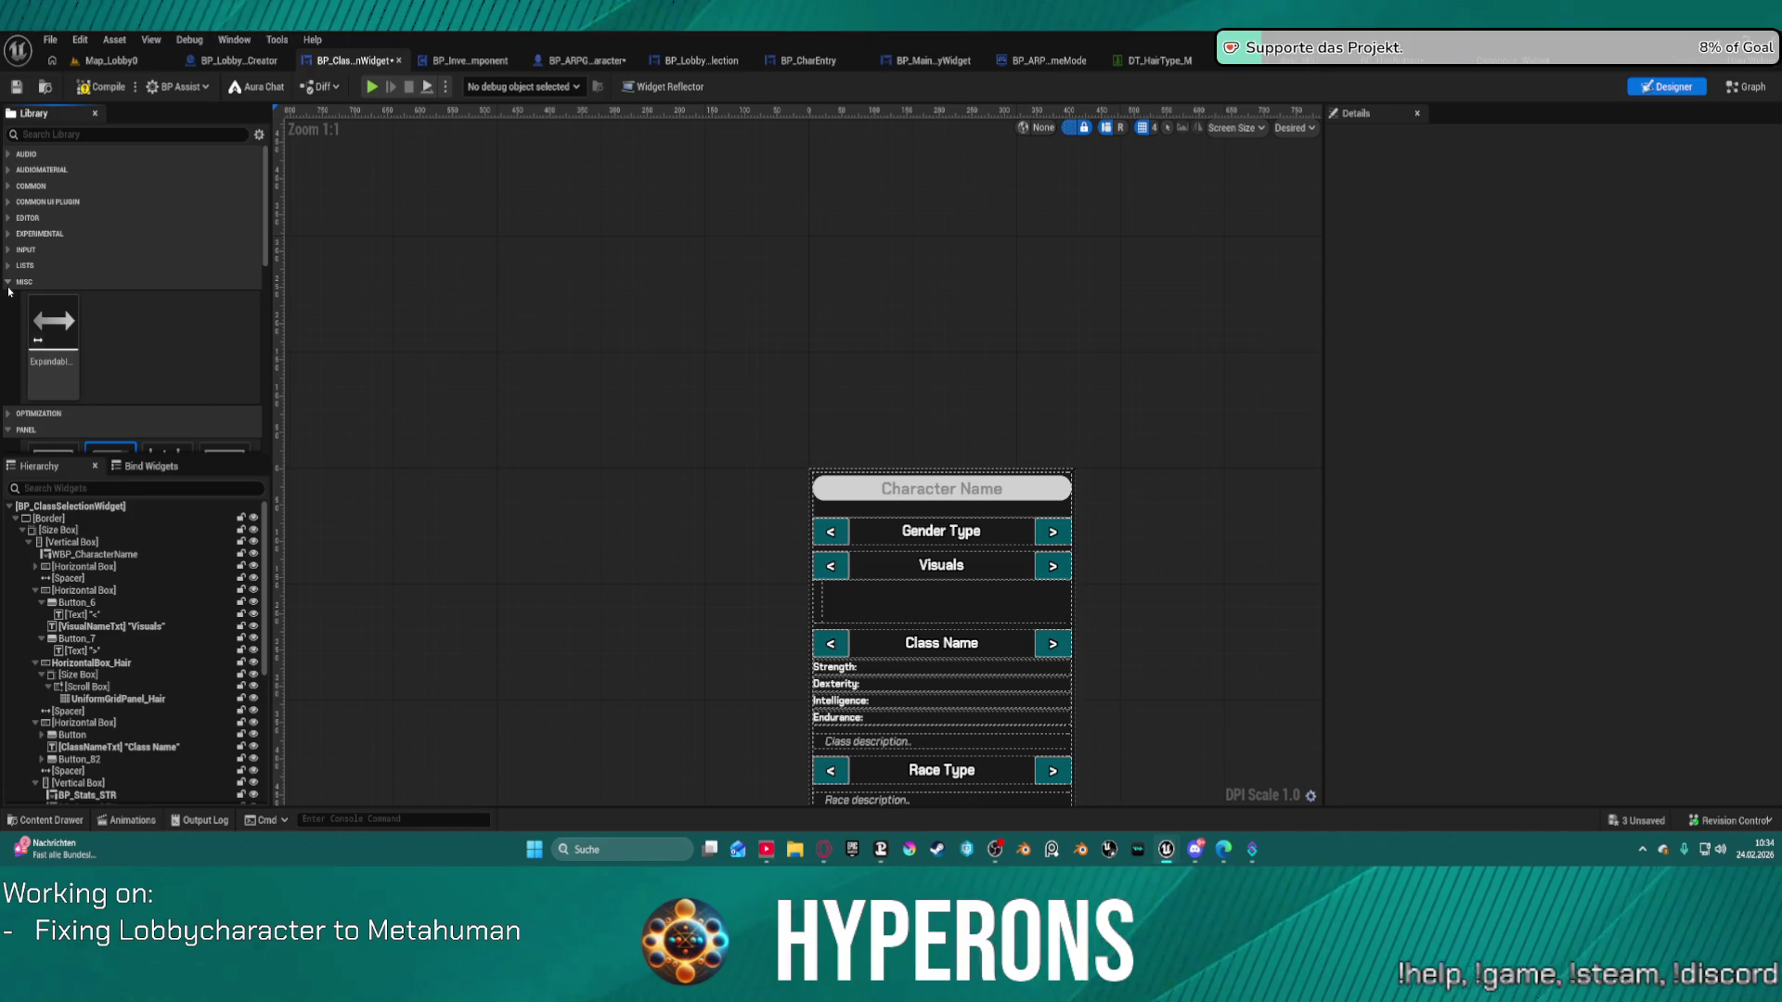
{"action": "left_click", "coordinate": [8, 288]}
{"action": "left_click", "coordinate": [7, 266]}
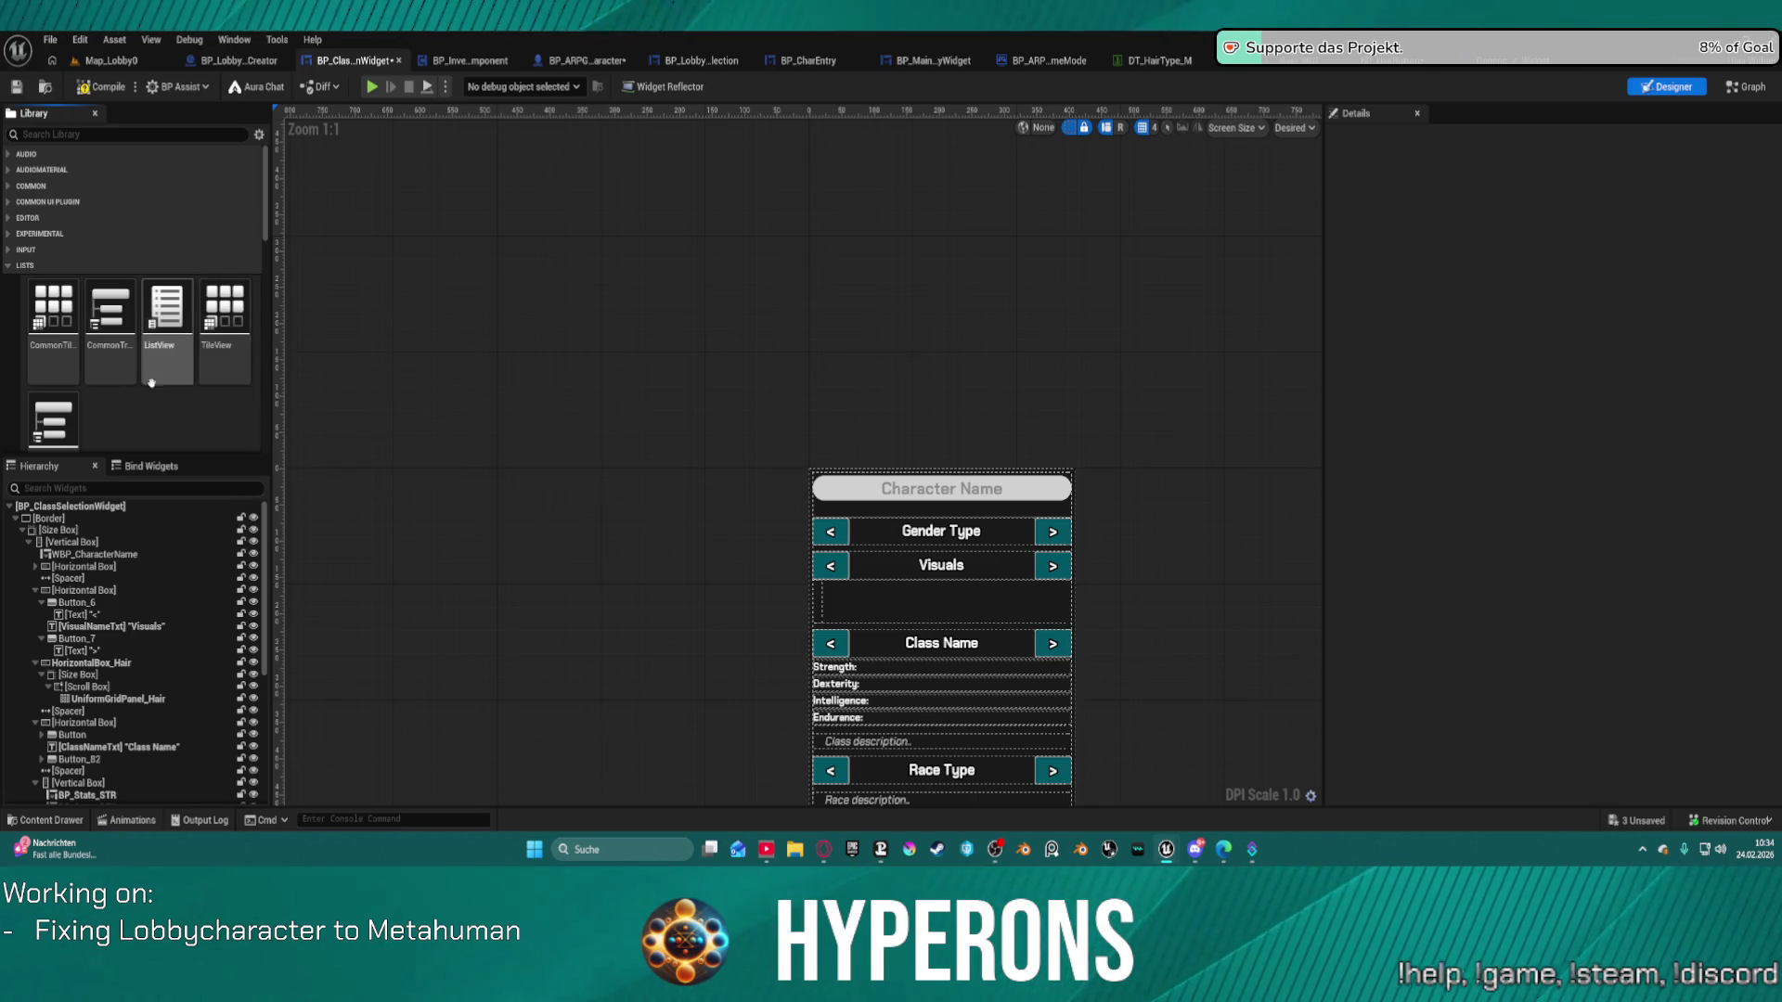
{"action": "scroll", "coordinate": [111, 368], "scroll_direction": "down", "scroll_amount": 2}
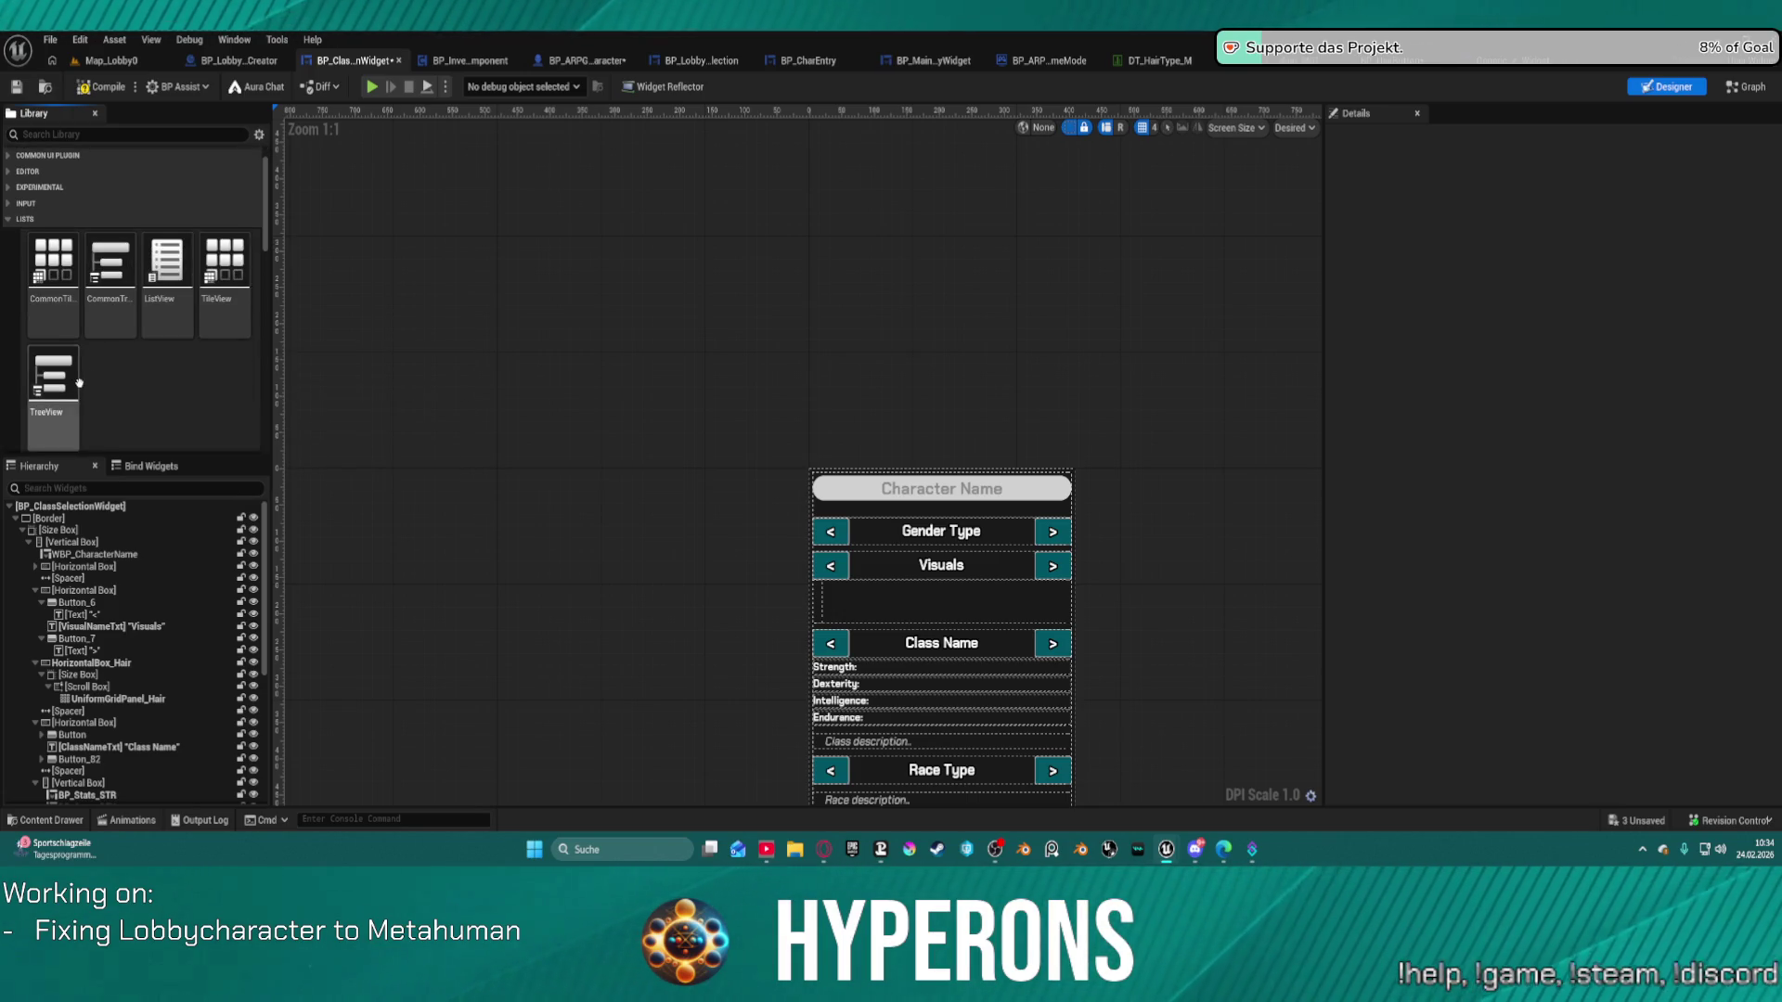
{"action": "scroll", "coordinate": [112, 371], "scroll_direction": "up", "scroll_amount": 2}
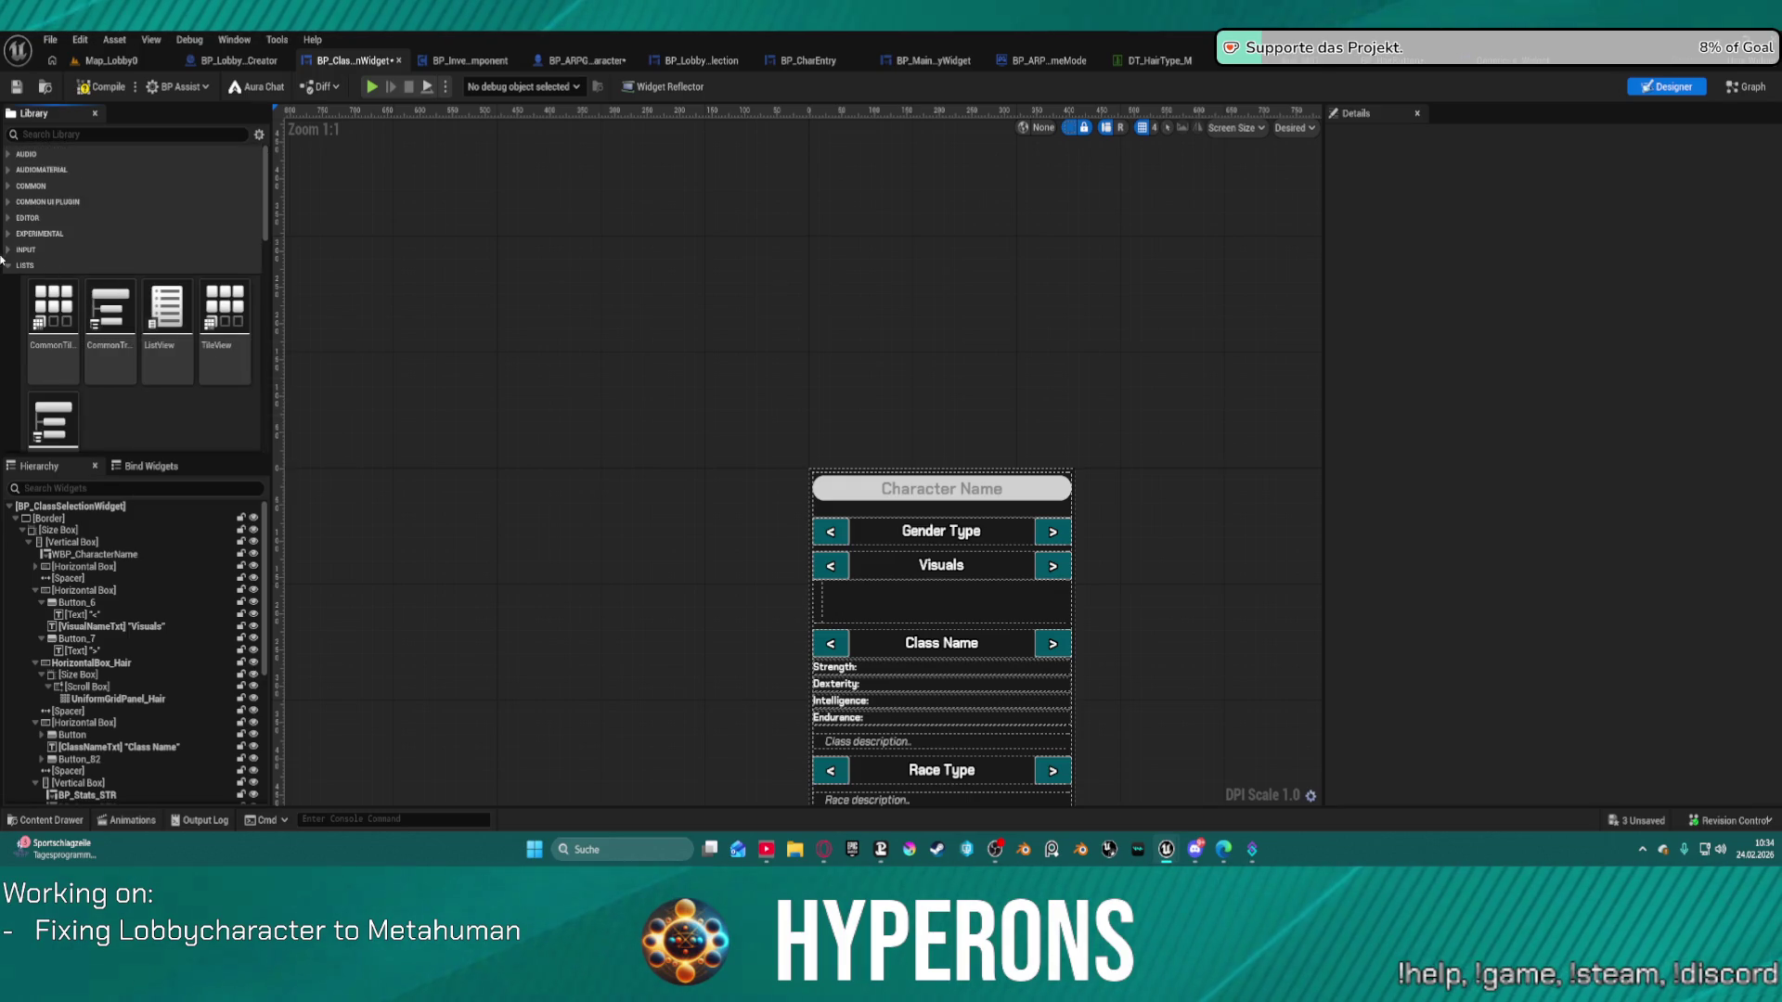
Expand INPUT and drag a ComboBox (Key) onto the hair row's Scroll Box.
{"action": "left_click", "coordinate": [9, 250]}
{"action": "left_click", "coordinate": [9, 249]}
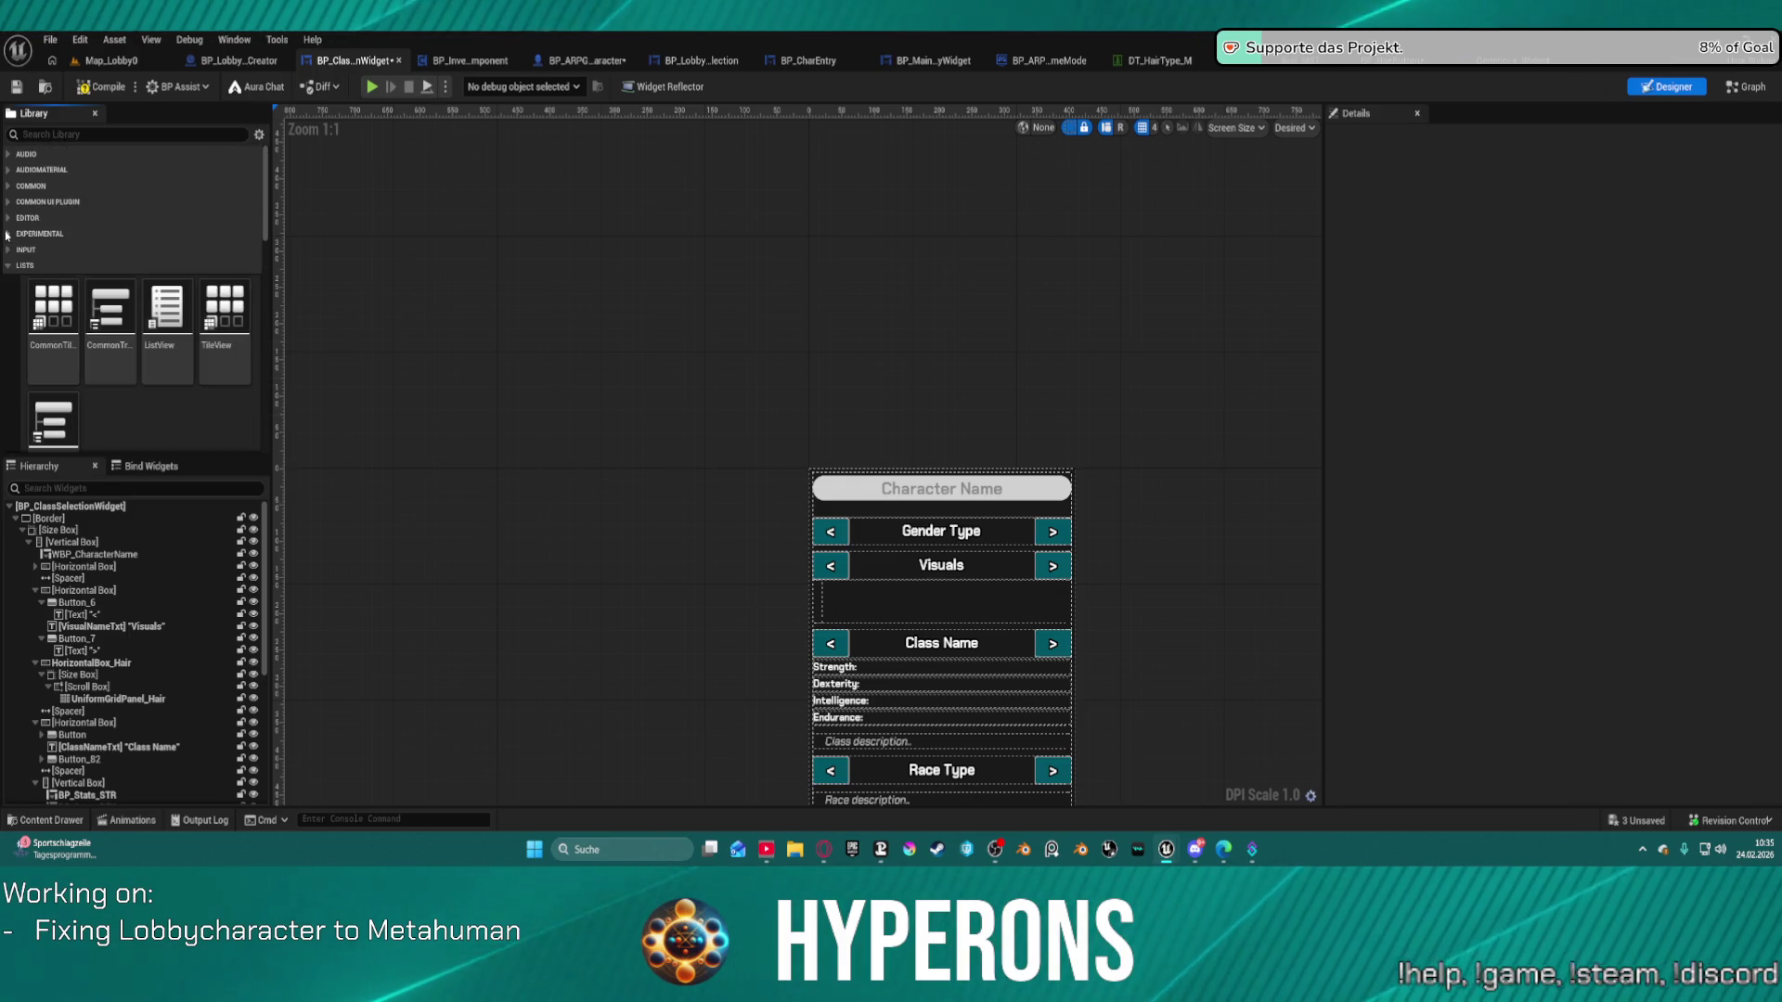
{"action": "left_click", "coordinate": [9, 250]}
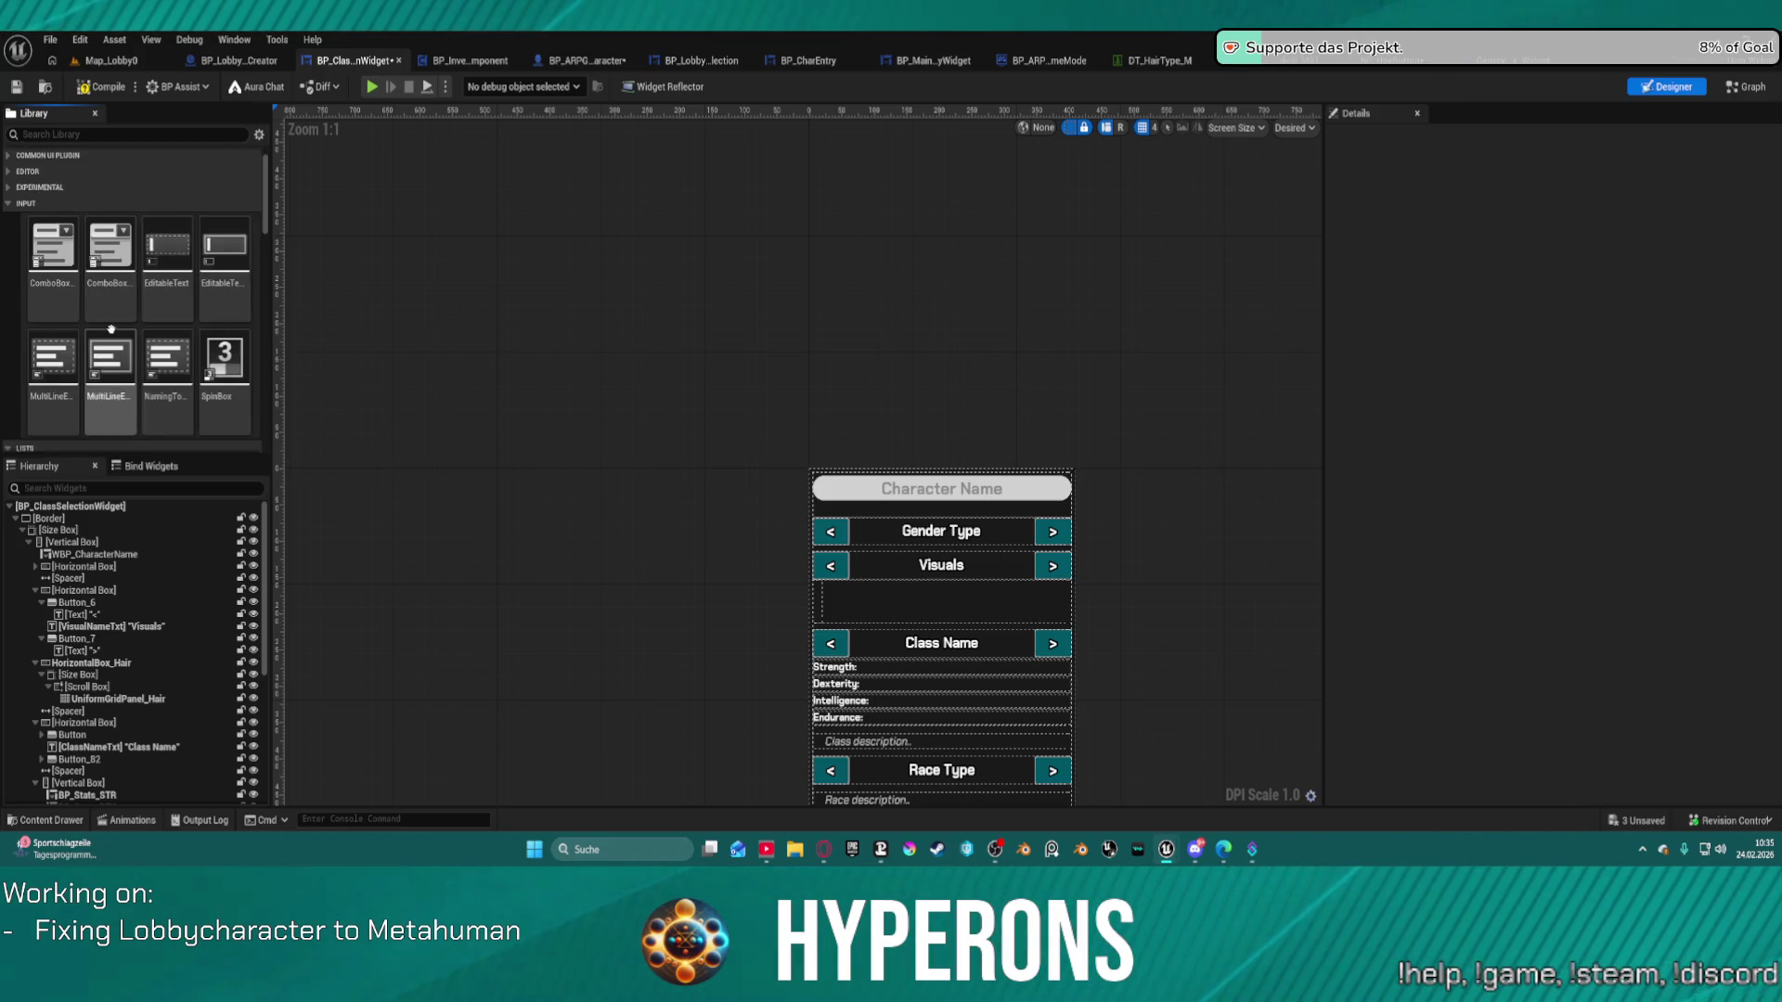
{"action": "scroll", "coordinate": [206, 343], "scroll_direction": "down", "scroll_amount": 2}
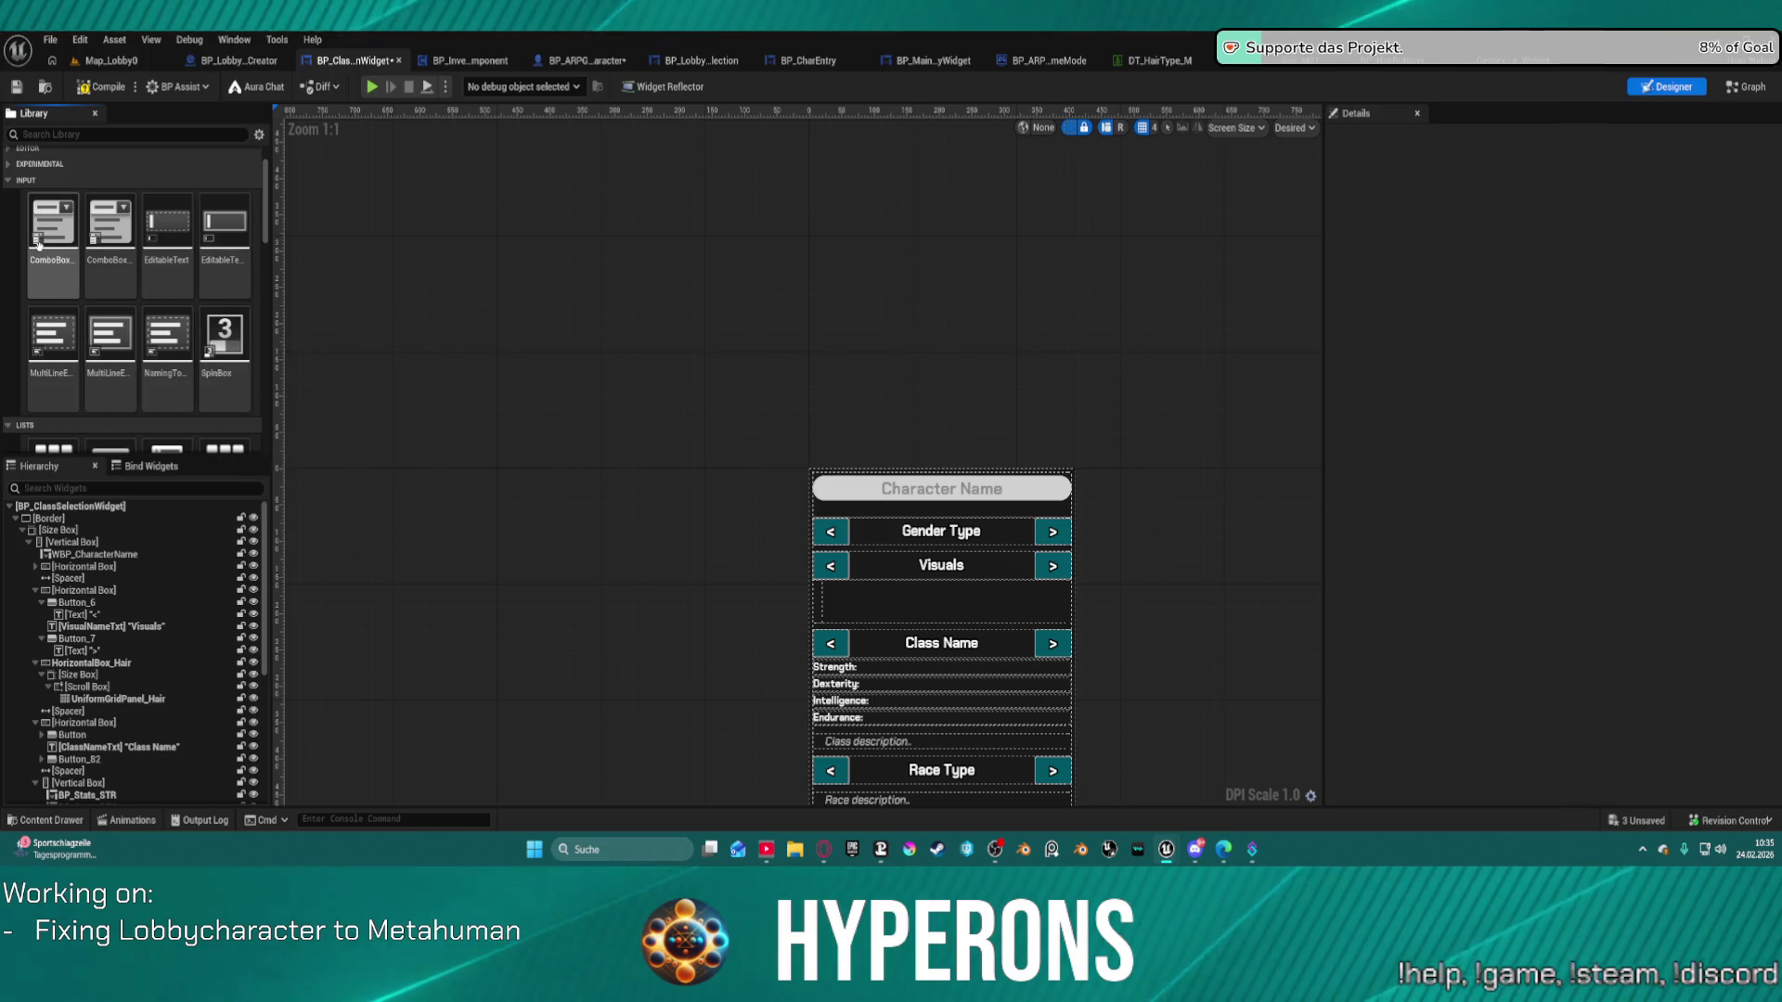
{"action": "mouse_move", "coordinate": [53, 232]}
{"action": "left_mouse_down"}
{"action": "mouse_move", "coordinate": [778, 536]}
{"action": "mouse_move", "coordinate": [376, 631]}
{"action": "mouse_move", "coordinate": [116, 596]}
{"action": "mouse_move", "coordinate": [151, 697]}
{"action": "left_mouse_up"}
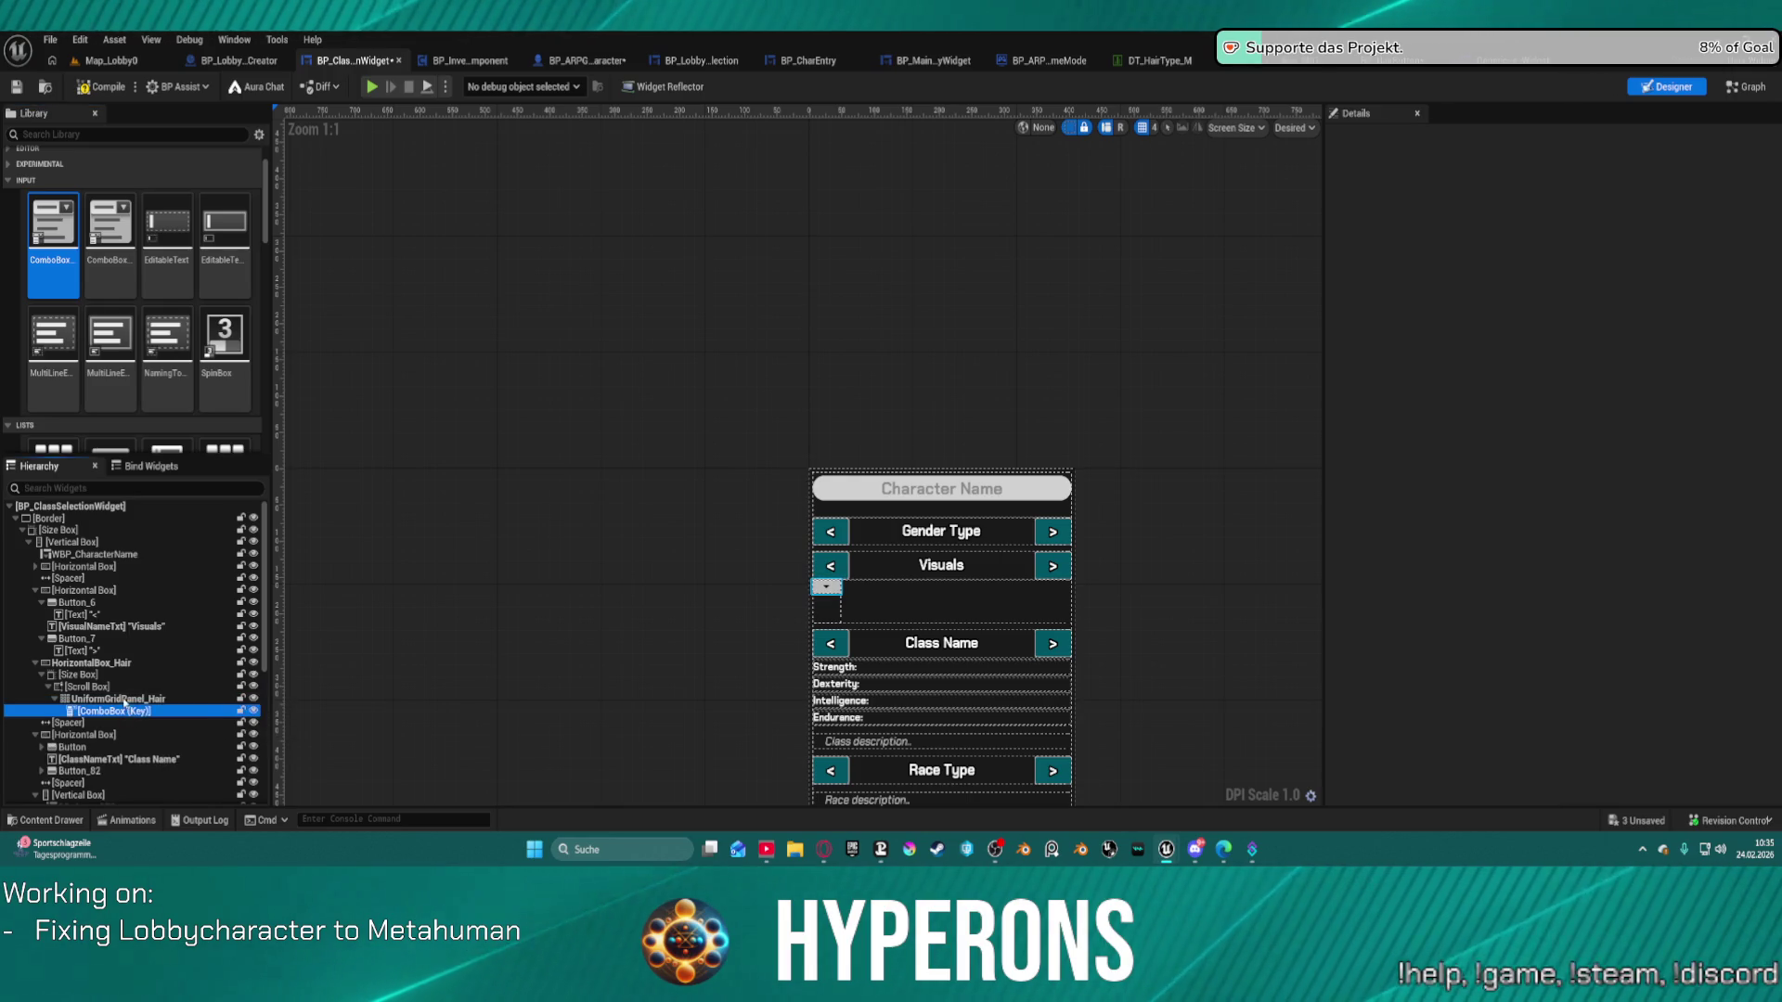
Drop the ComboBox (Key) into the hair grid, tick Is Variable, and switch to Graph mode.
{"action": "left_click_drag", "start_coordinate": [131, 691], "coordinate": [132, 691]}
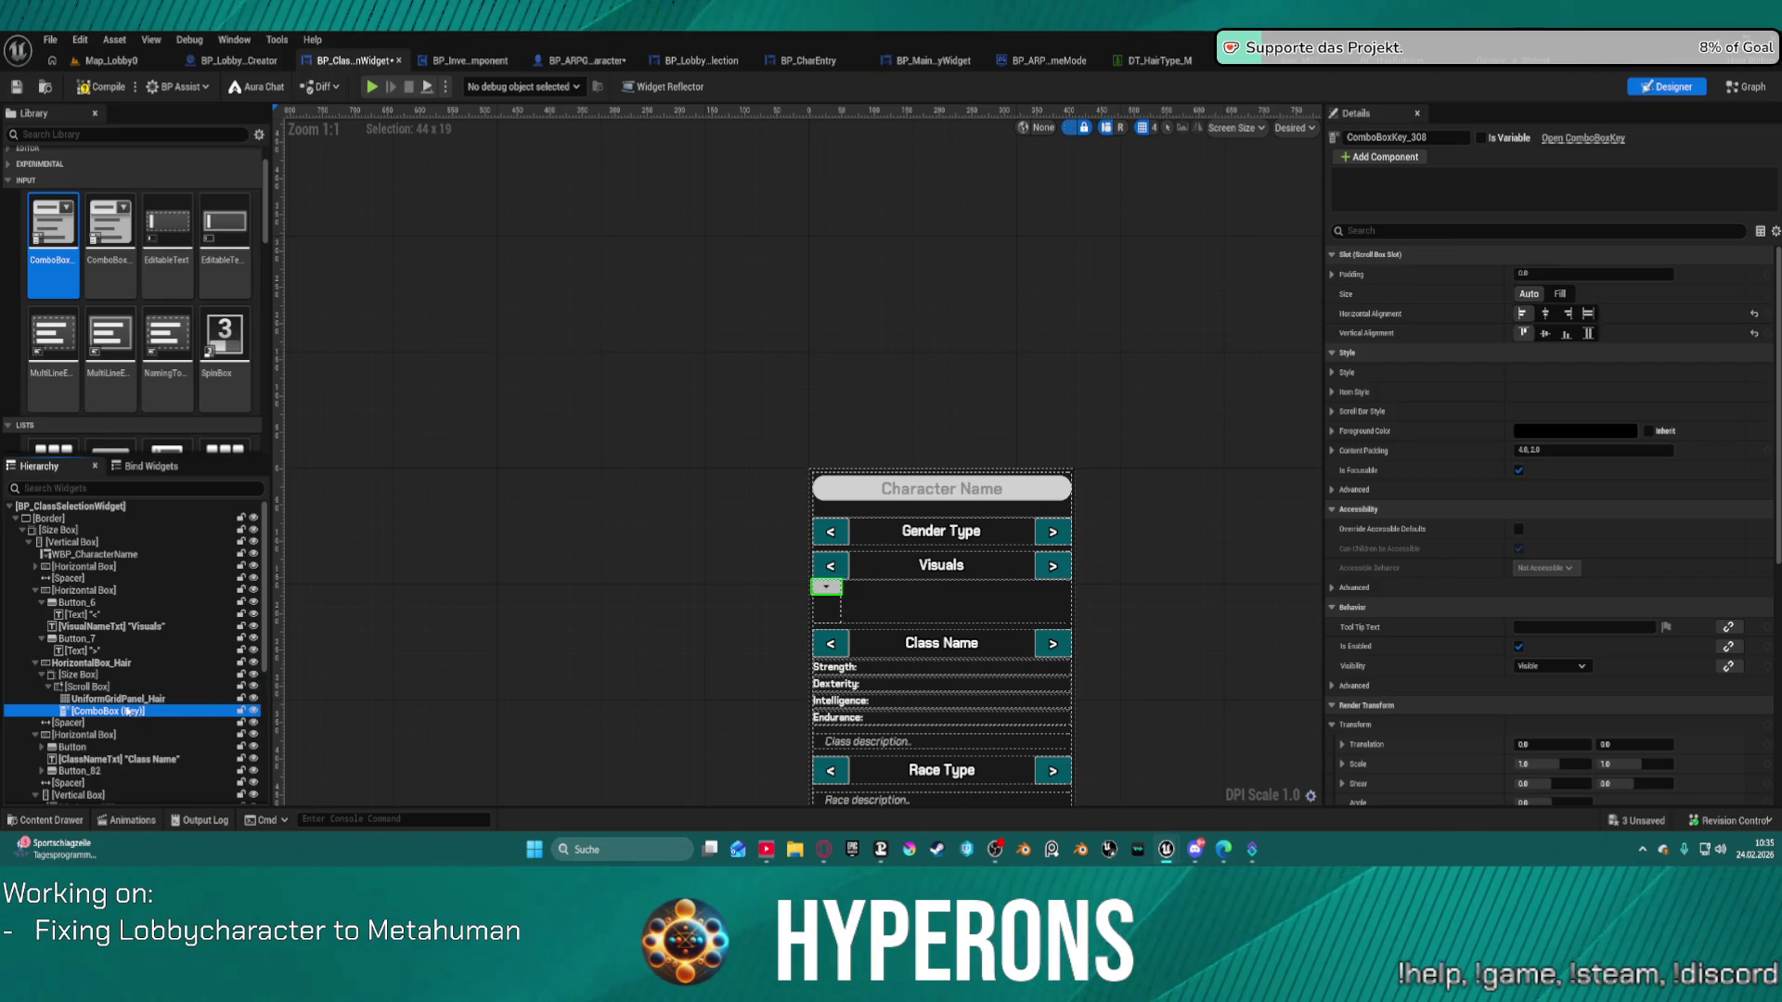
{"action": "left_click", "coordinate": [826, 598]}
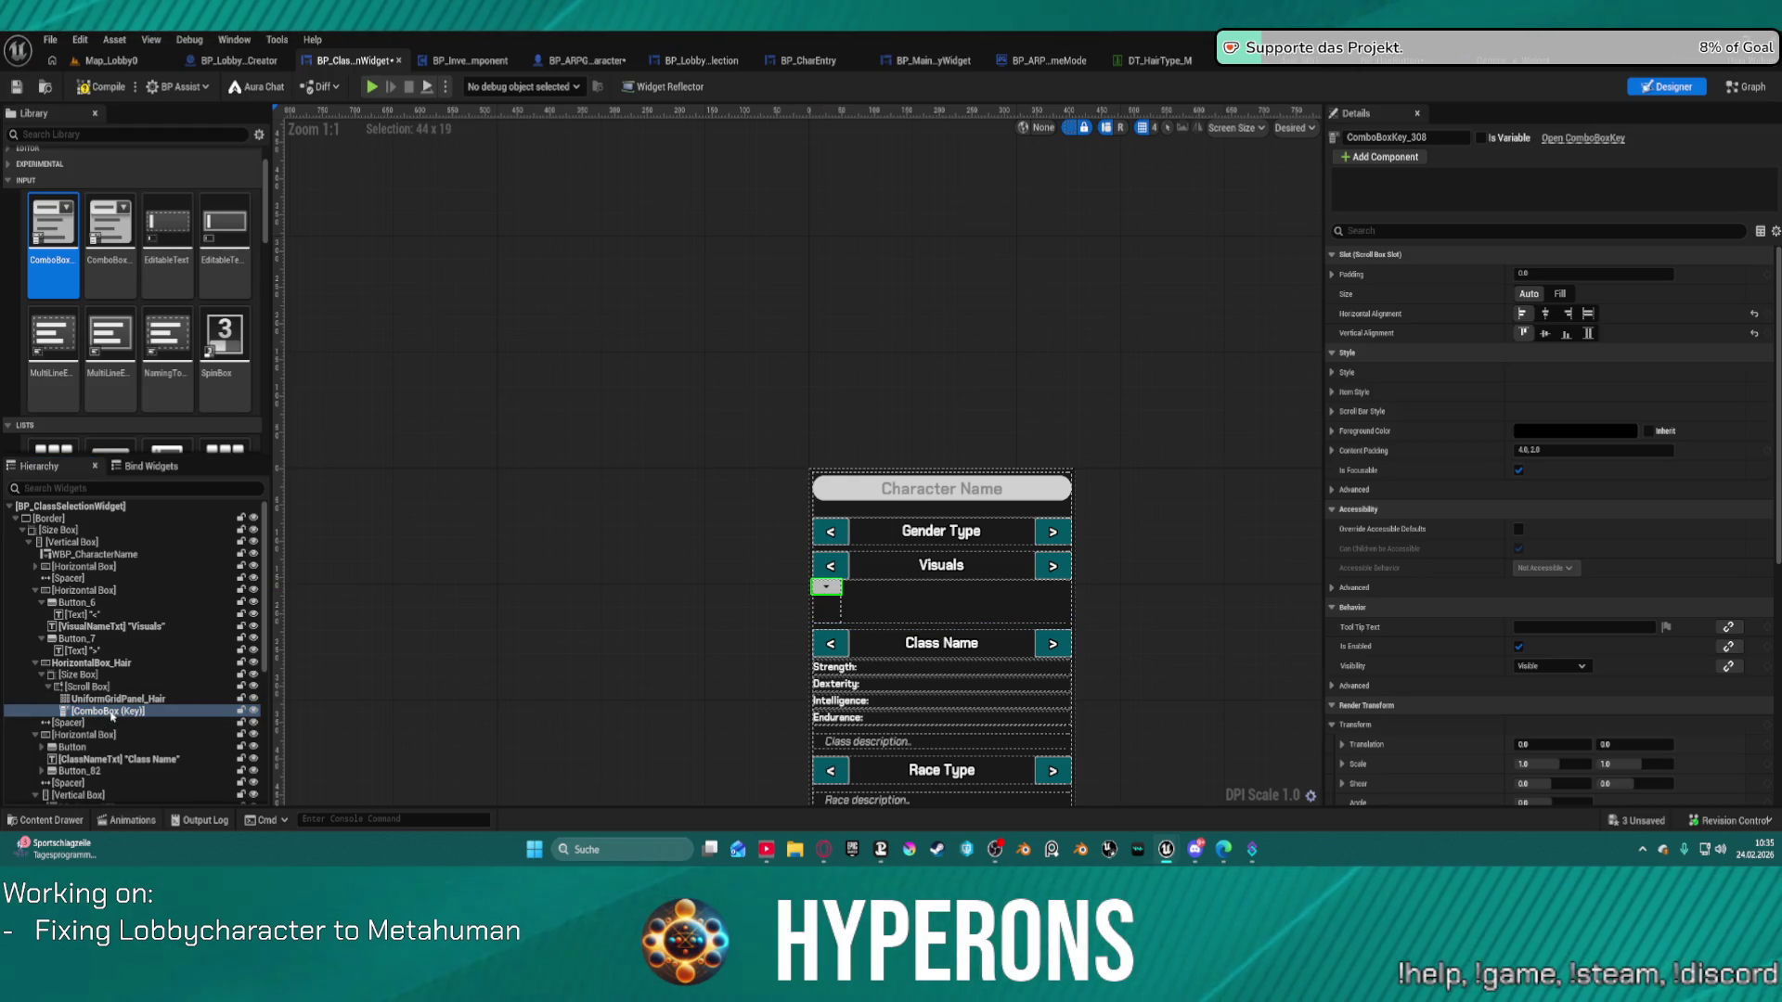
{"action": "left_click", "coordinate": [1332, 374]}
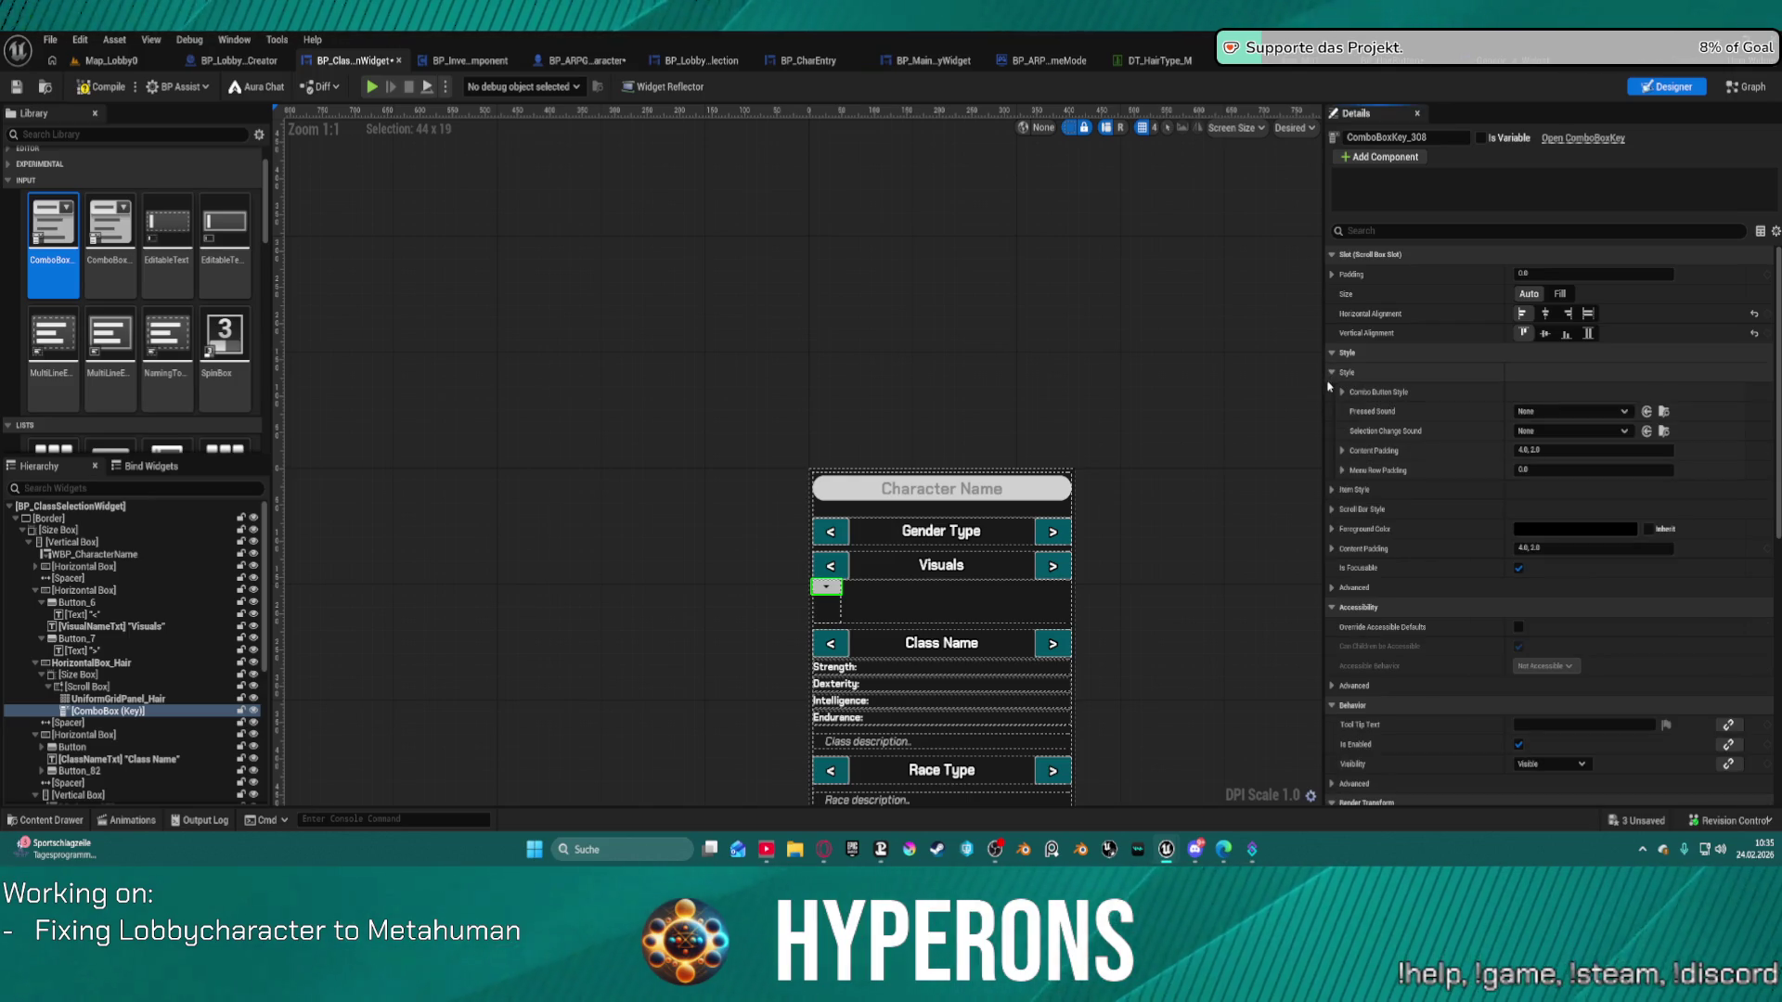
{"action": "left_click", "coordinate": [120, 713]}
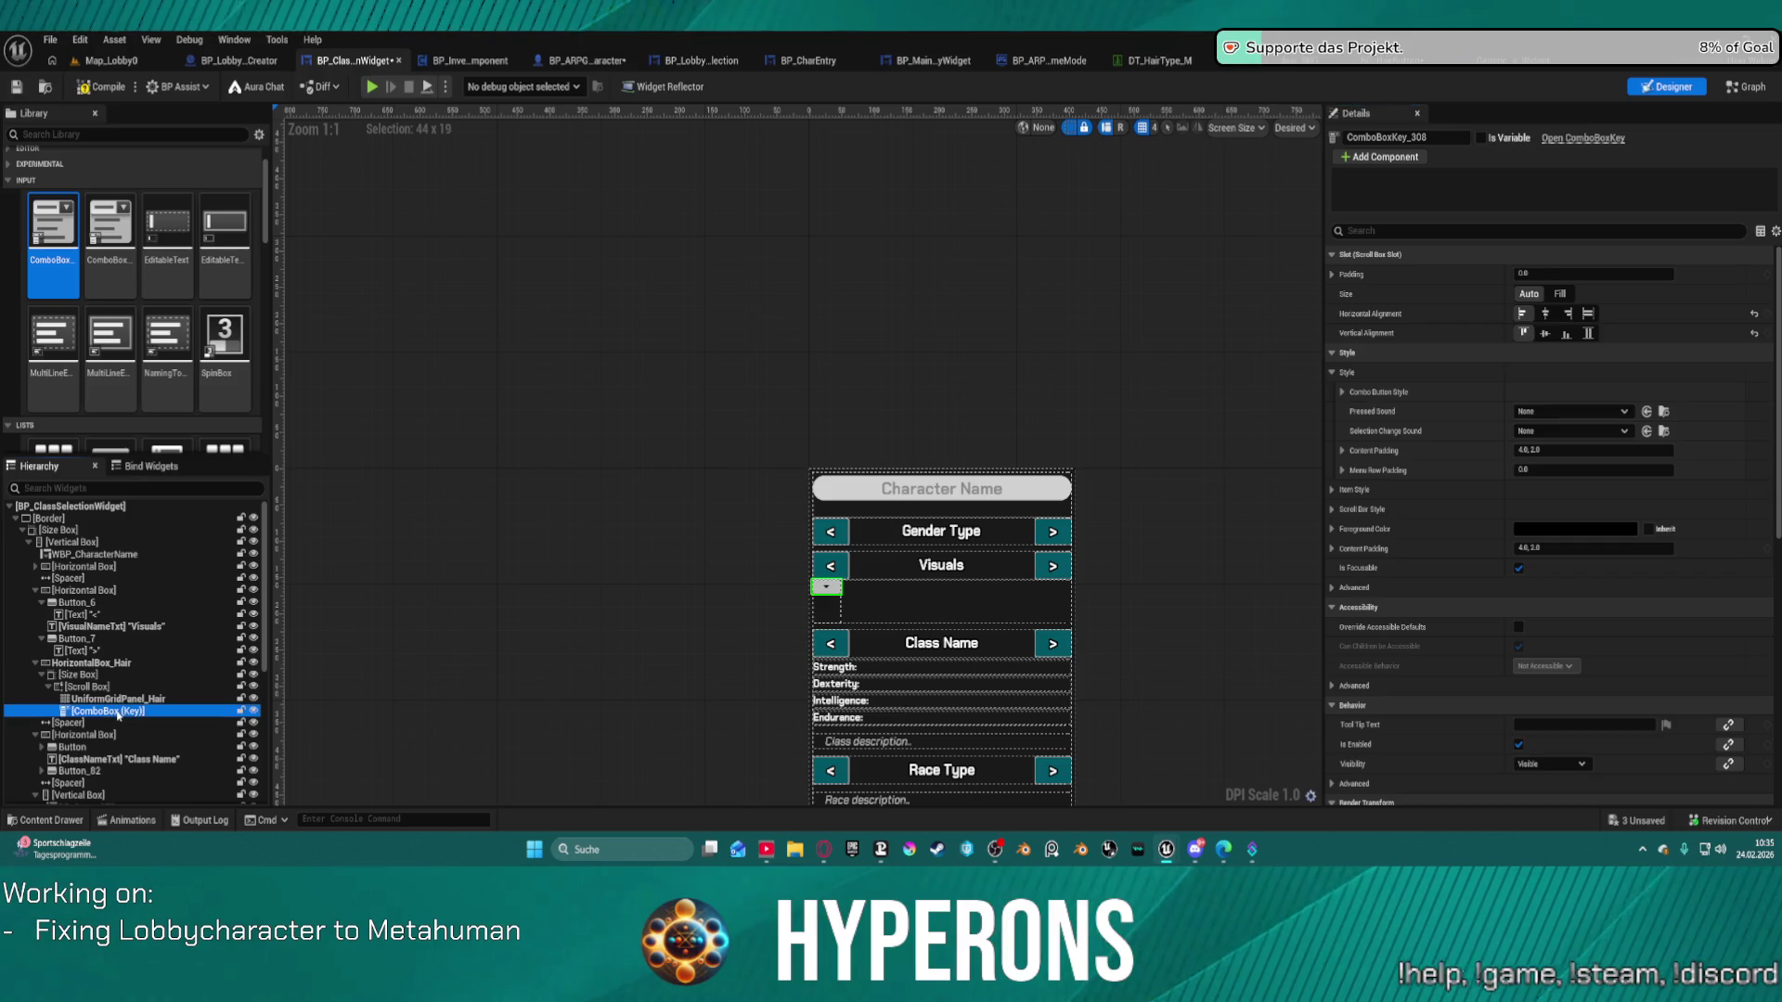
{"action": "left_click_drag", "start_coordinate": [116, 699], "coordinate": [111, 718]}
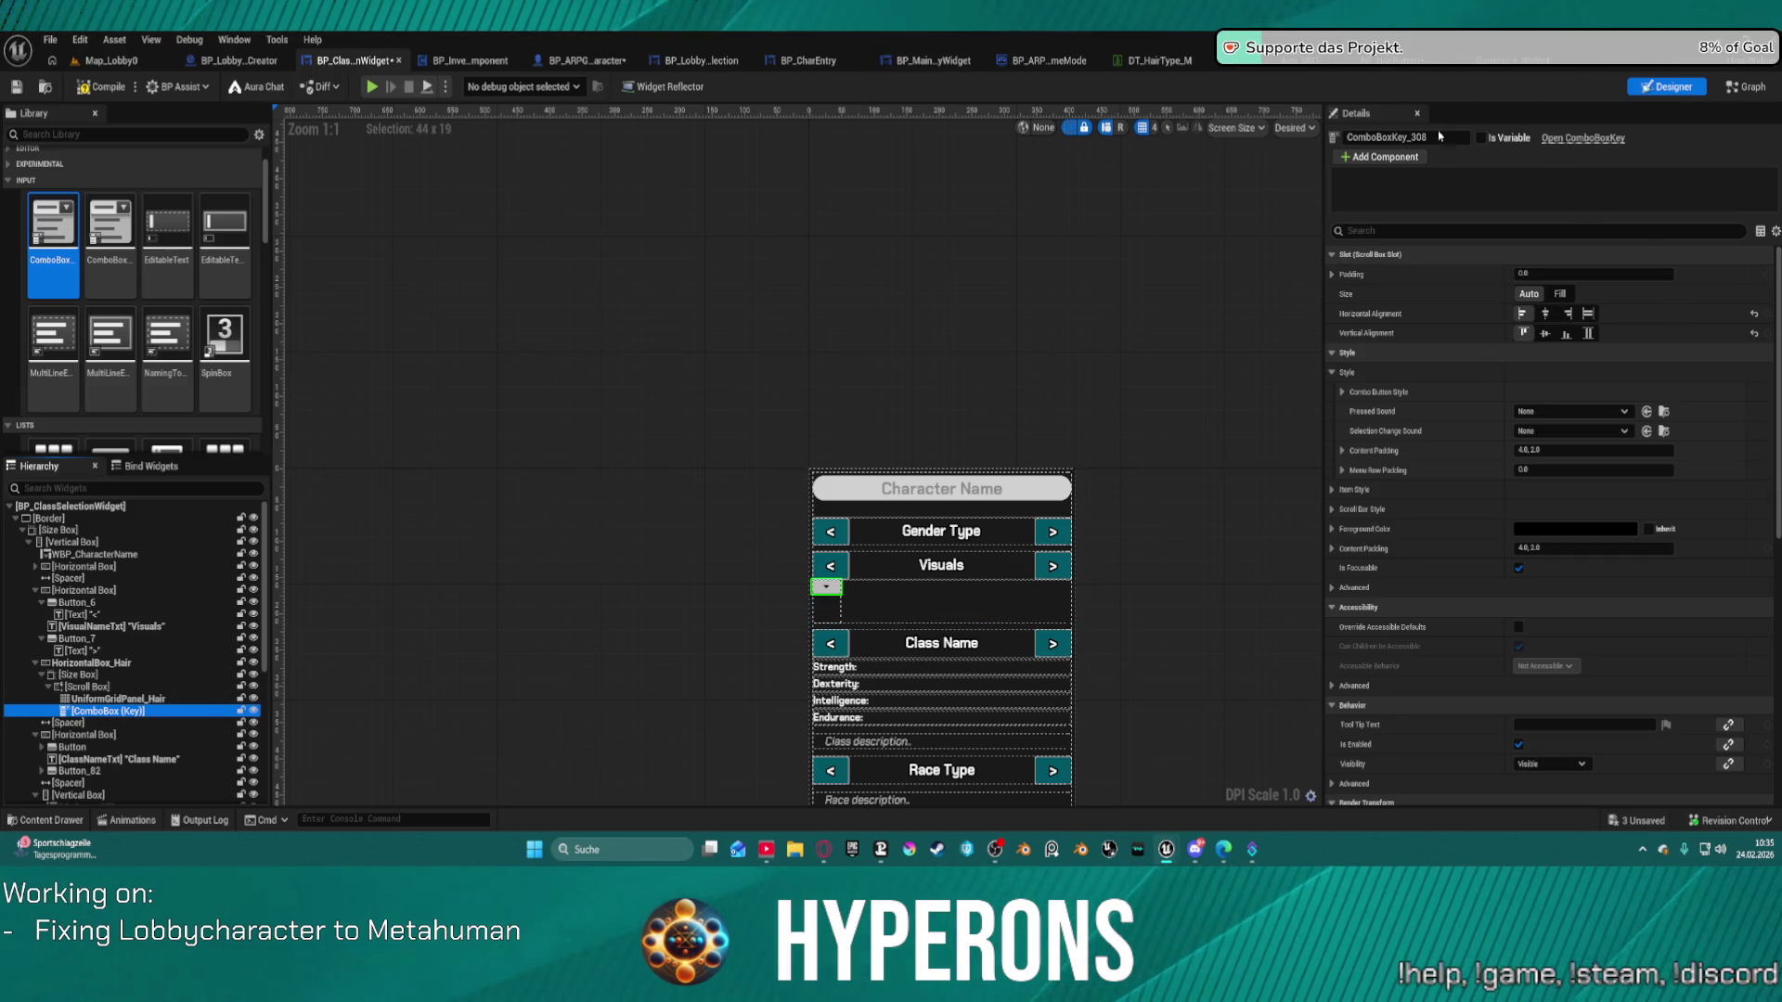
{"action": "left_click", "coordinate": [1481, 141]}
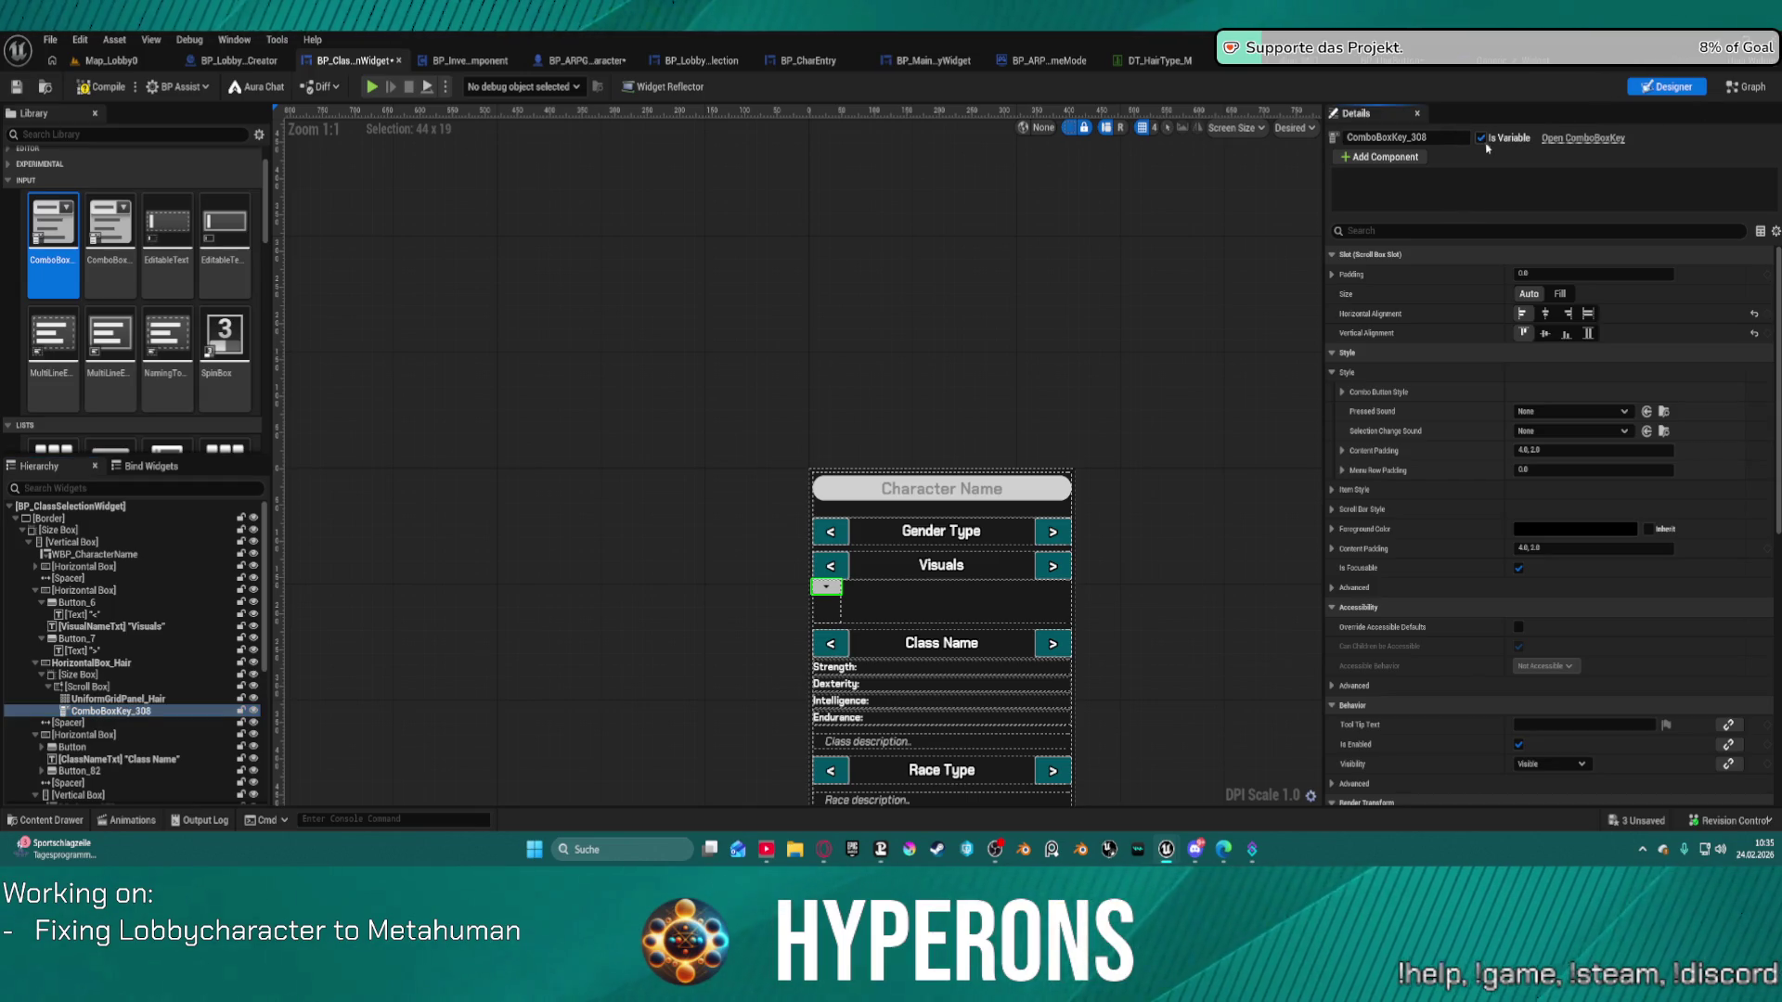
{"action": "key", "text": "ctrl+shift+g"}
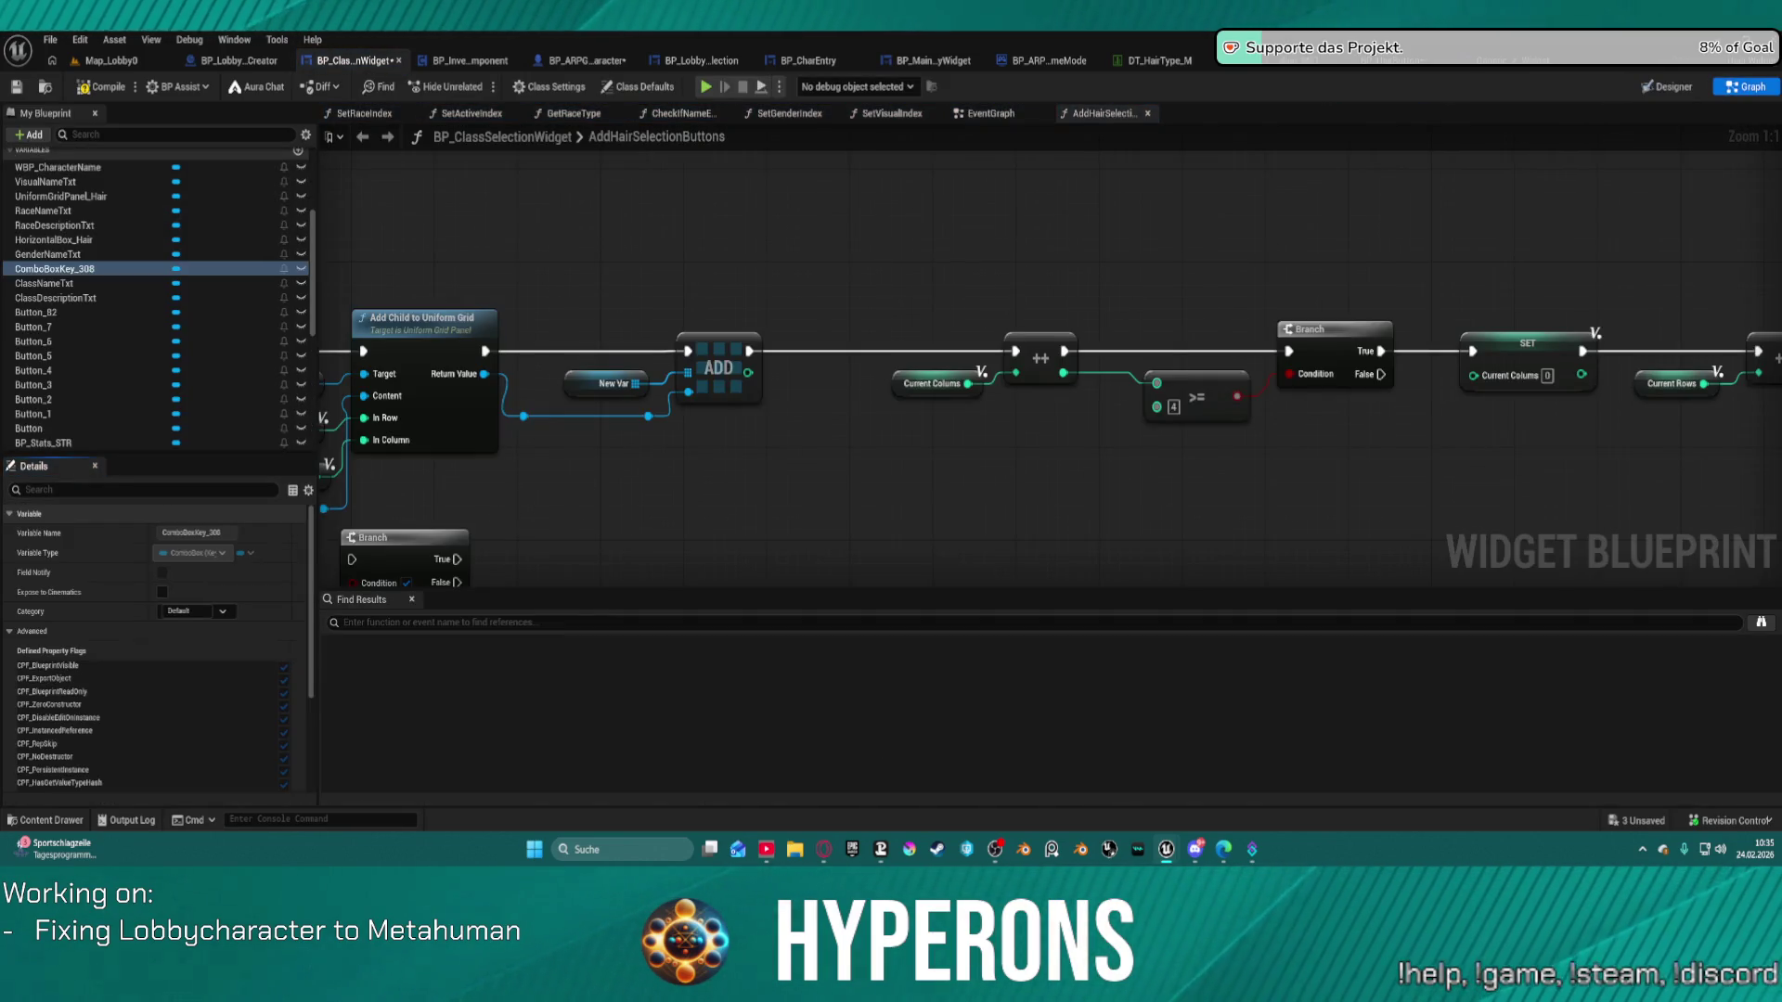
Place a ComboBoxKey_308 getter in the graph, search for Add Child, and move it lower left.
{"action": "mouse_move", "coordinate": [82, 269]}
{"action": "left_mouse_down"}
{"action": "mouse_move", "coordinate": [597, 528]}
{"action": "mouse_move", "coordinate": [817, 534]}
{"action": "mouse_move", "coordinate": [844, 510]}
{"action": "left_mouse_up"}
{"action": "left_click", "coordinate": [682, 530]}
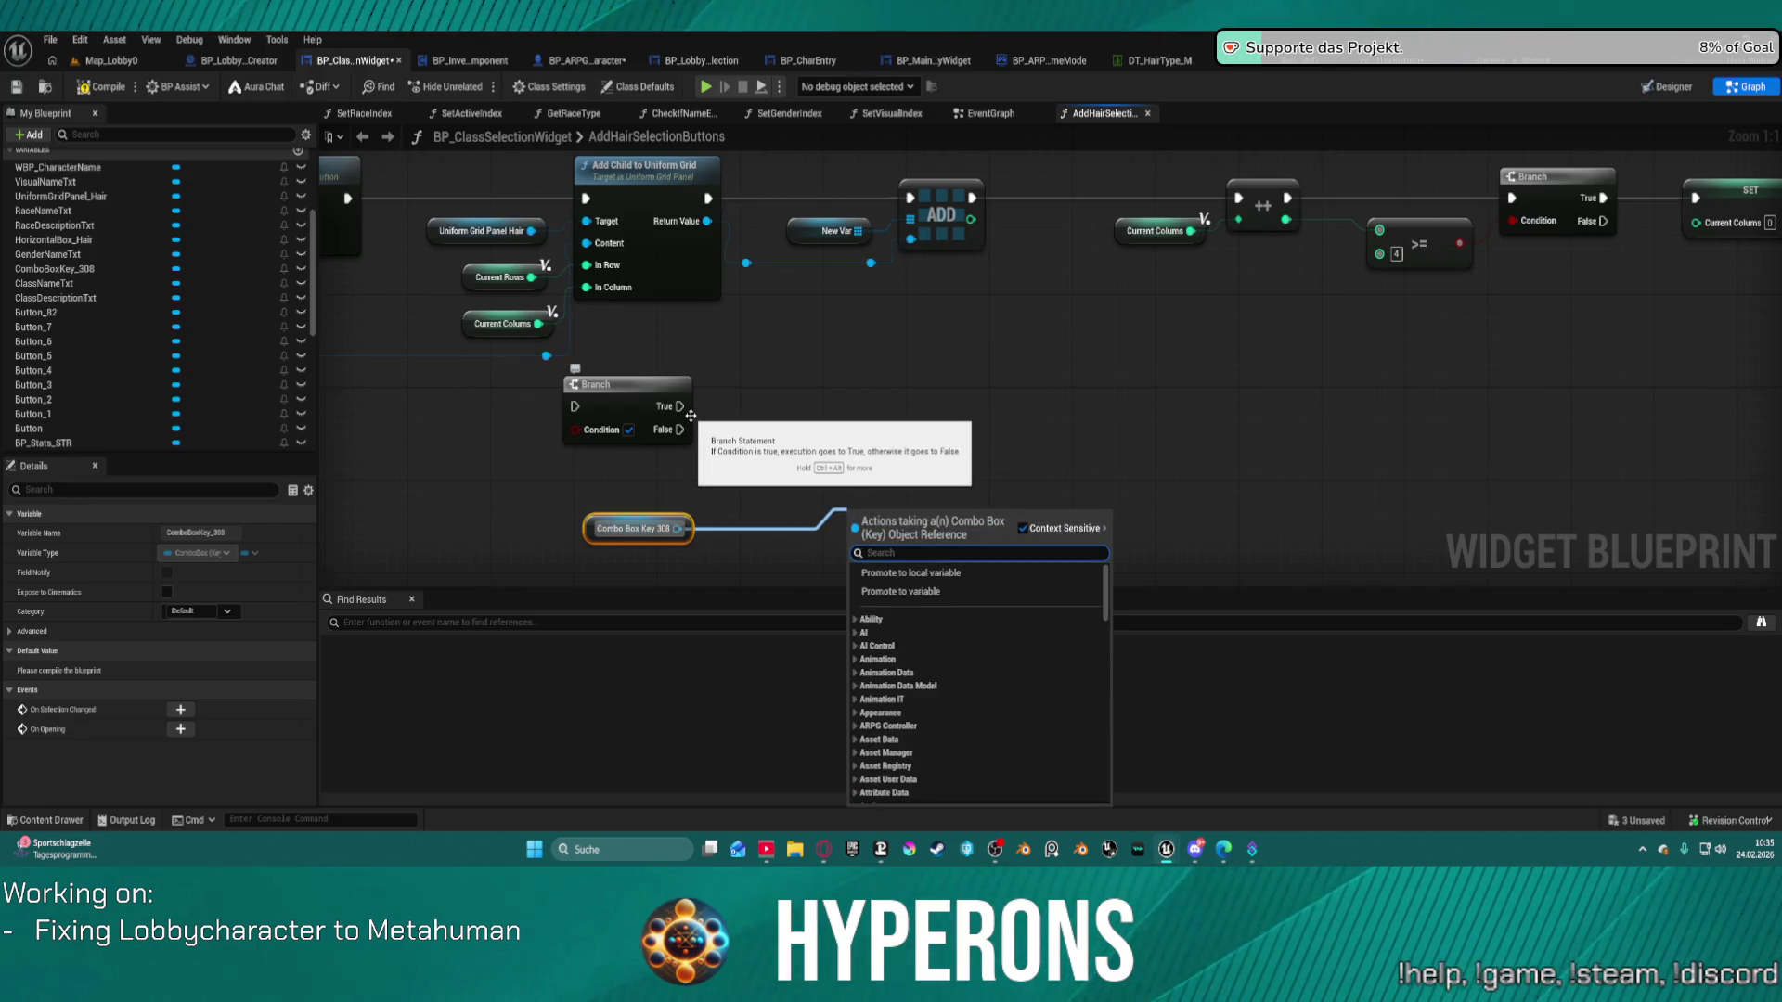
{"action": "type", "text": "add c"}
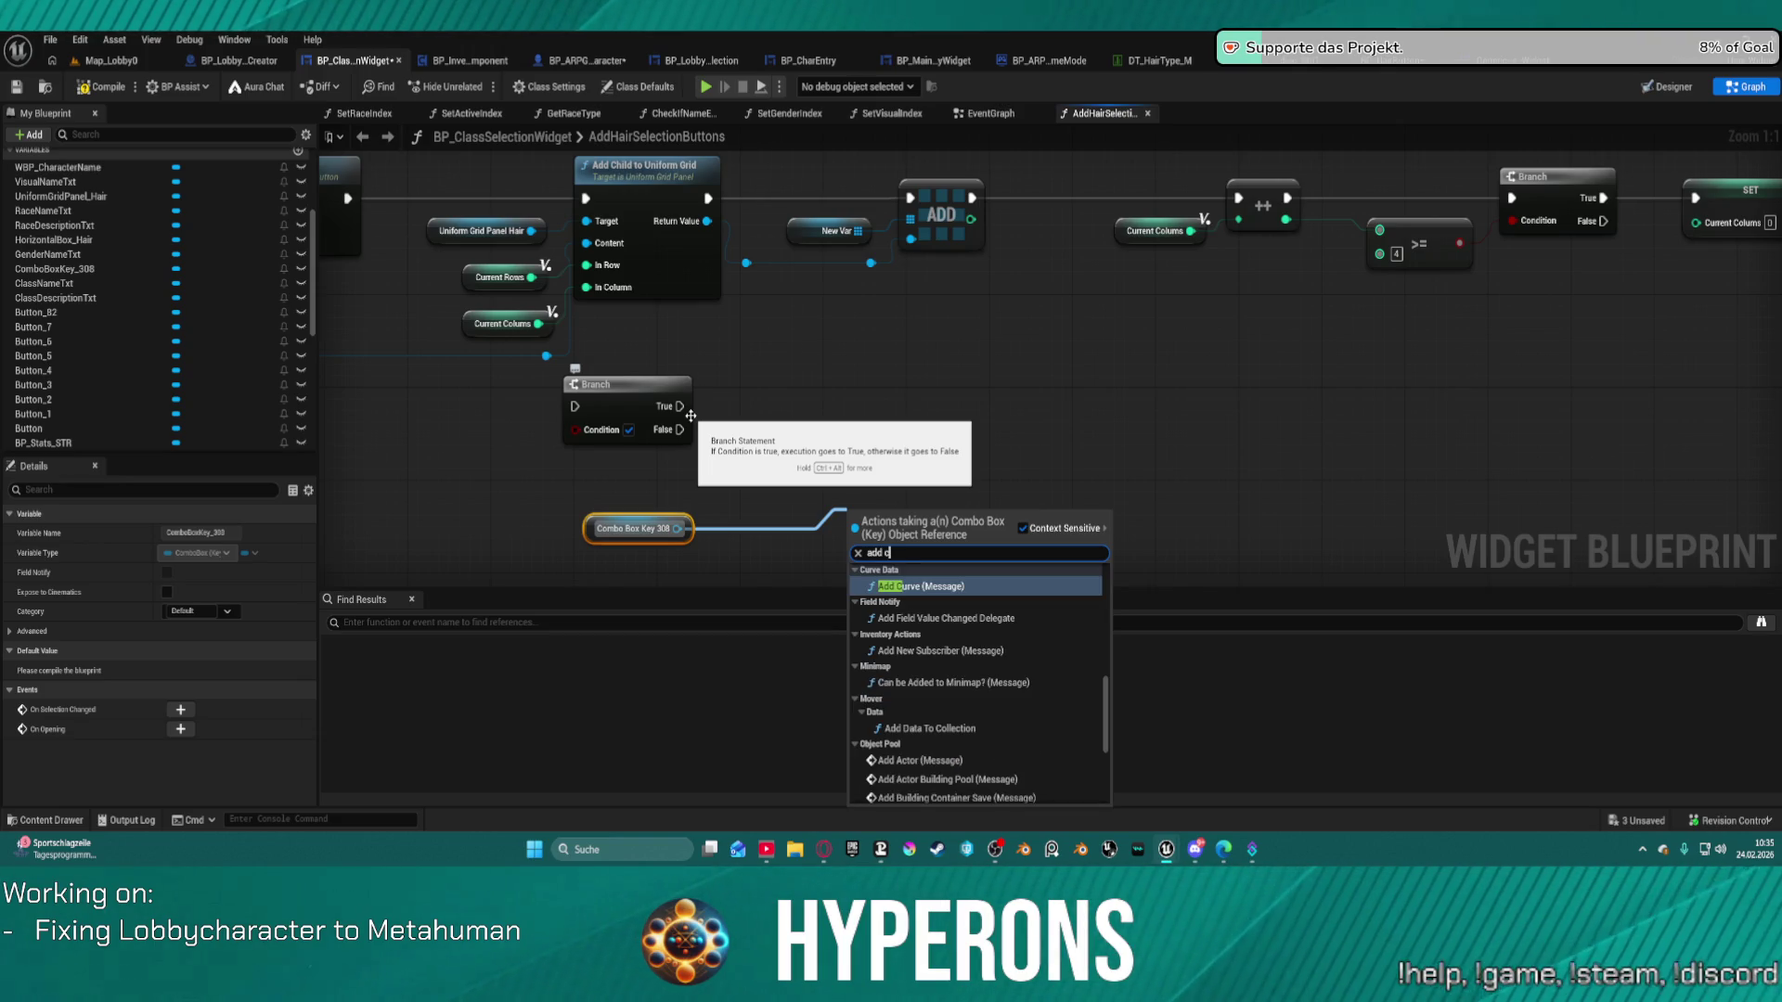
{"action": "type", "text": "hil"}
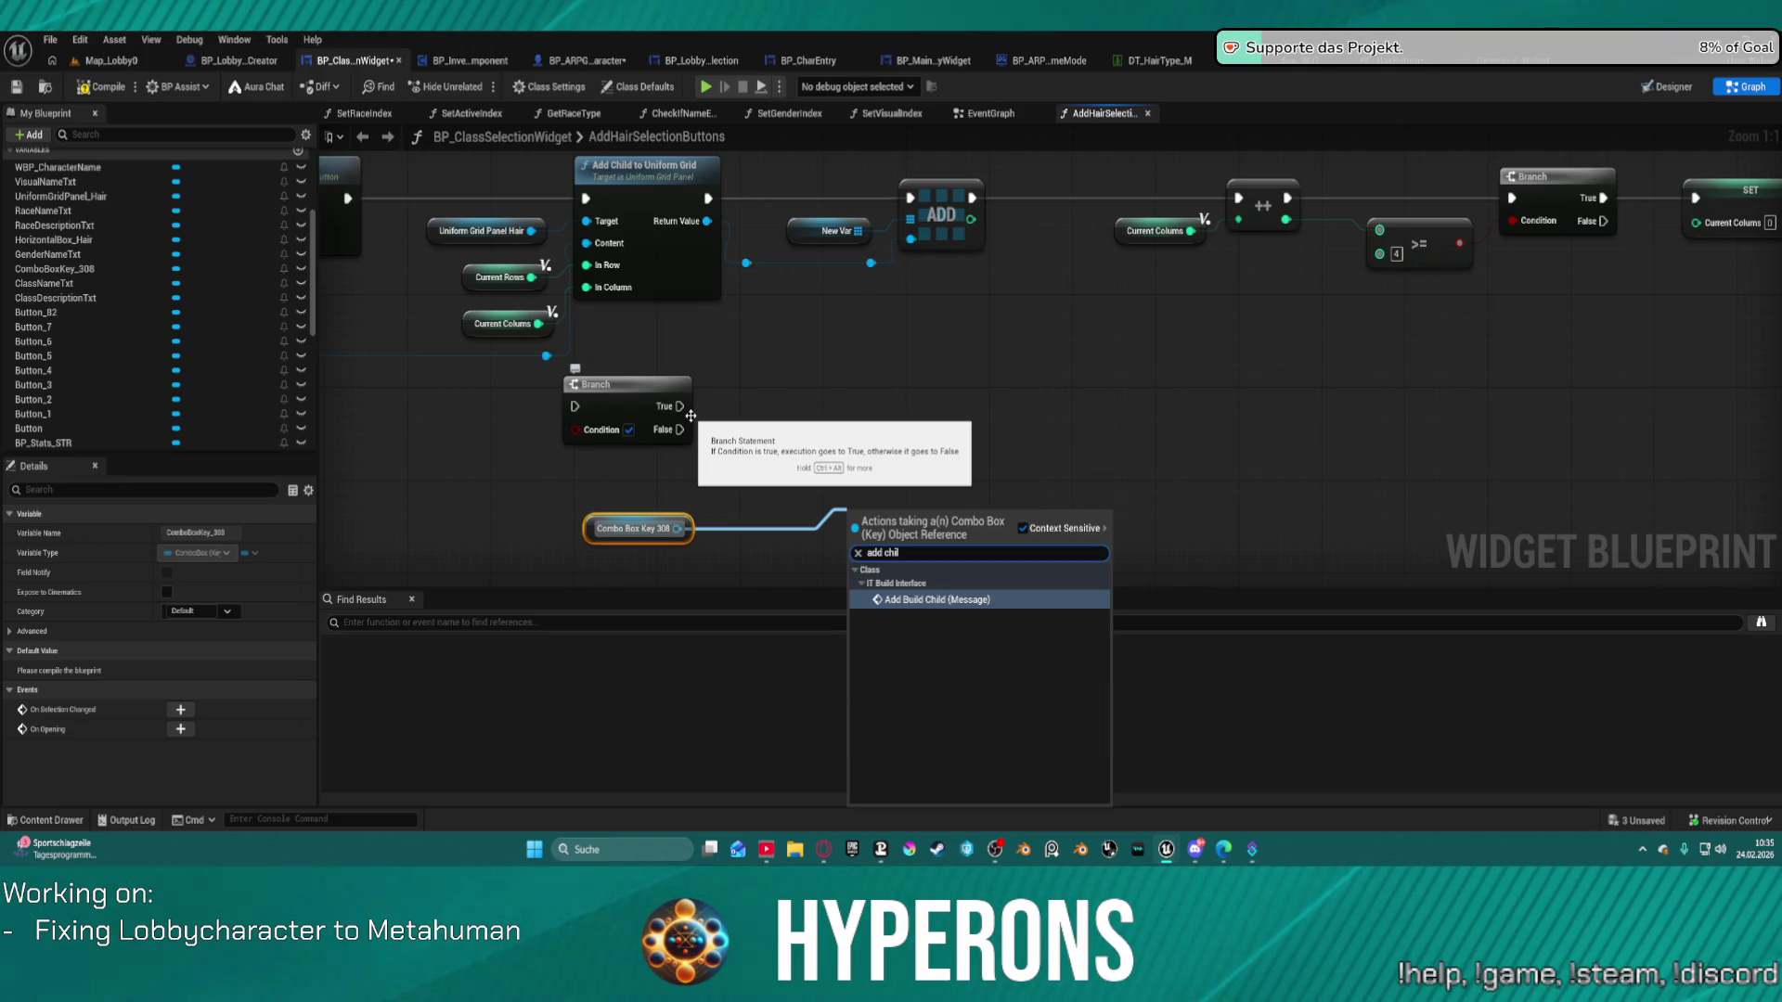
{"action": "key", "text": "Escape"}
{"action": "left_click_drag", "start_coordinate": [641, 518], "coordinate": [1057, 581]}
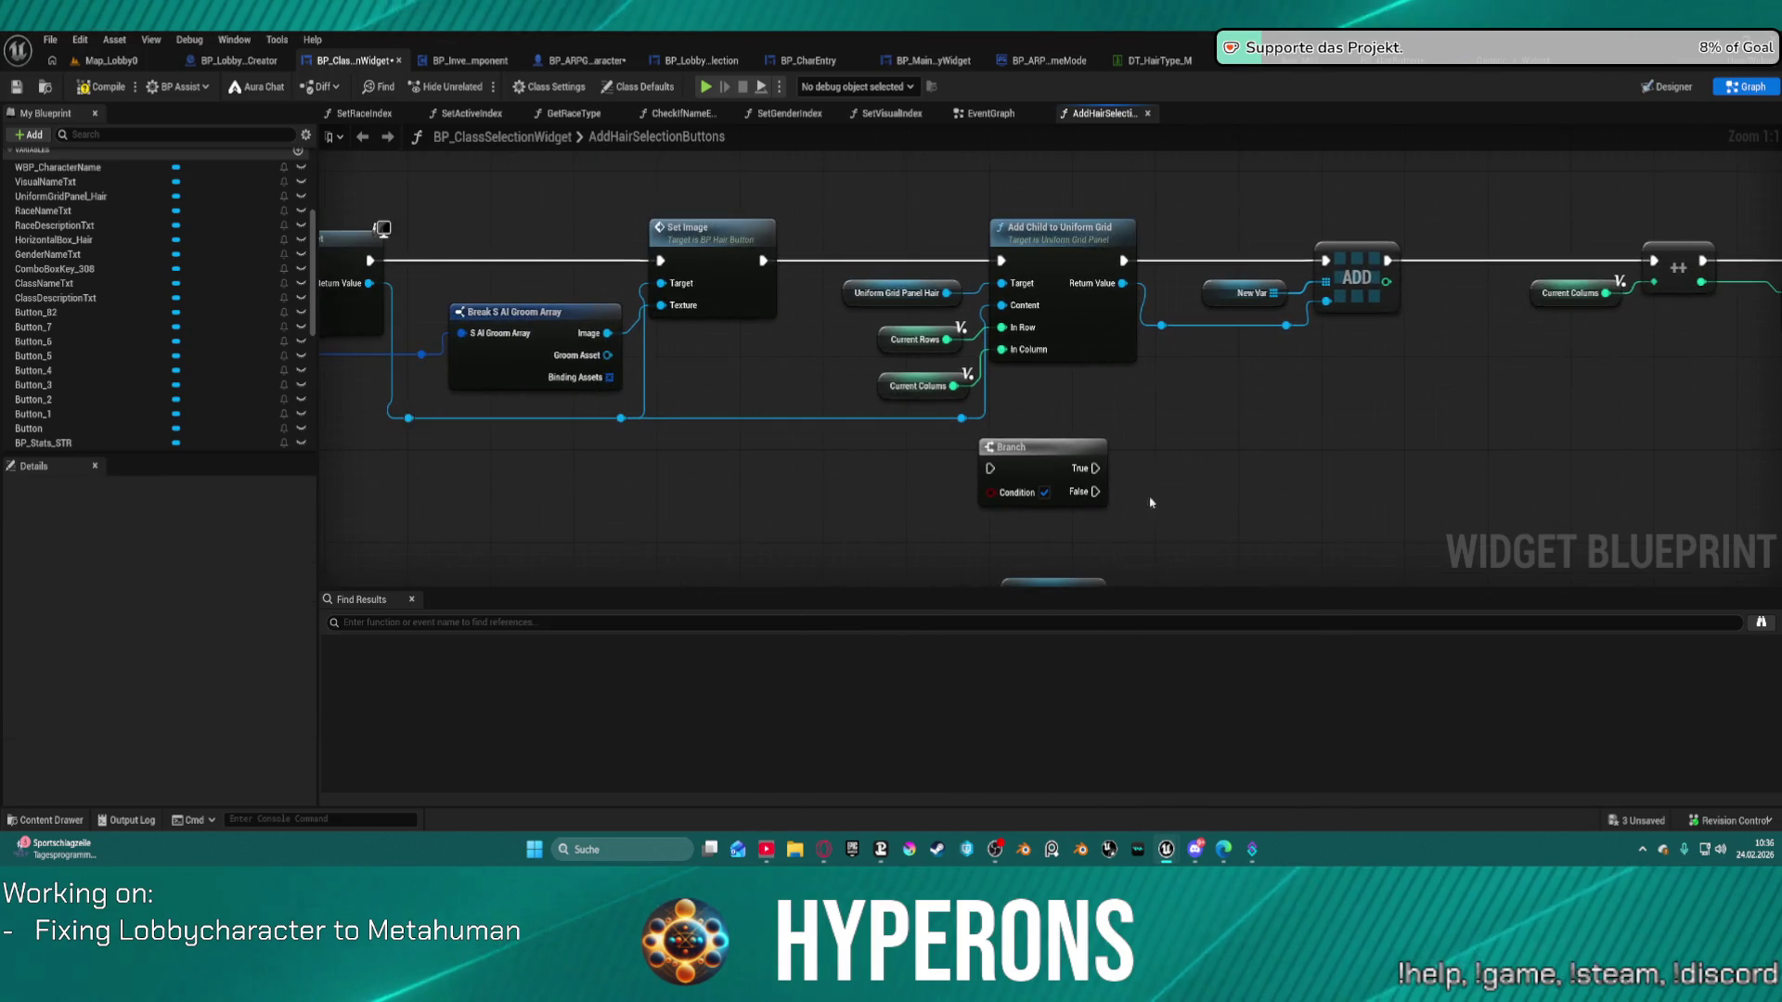
{"action": "mouse_move", "coordinate": [53, 268]}
{"action": "left_mouse_down"}
{"action": "mouse_move", "coordinate": [650, 441]}
{"action": "mouse_move", "coordinate": [439, 497]}
{"action": "mouse_move", "coordinate": [696, 588]}
{"action": "mouse_move", "coordinate": [685, 568]}
{"action": "left_mouse_up"}
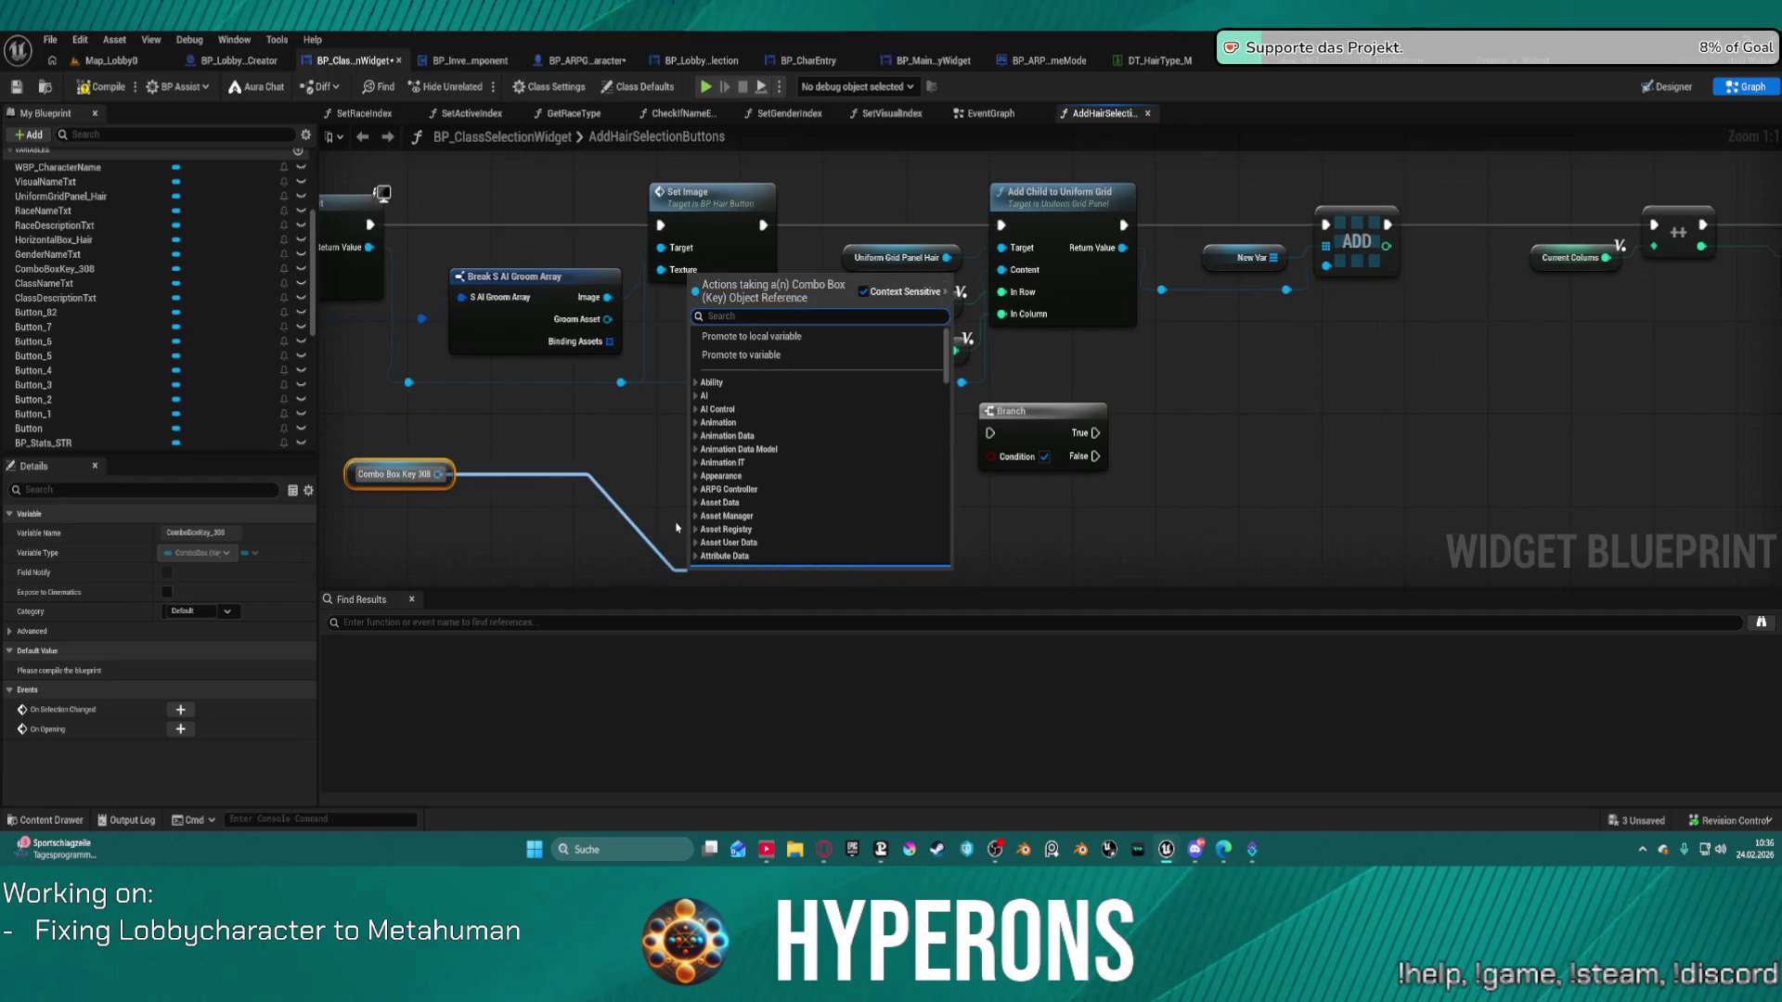
Search the action list for 'add' without choosing one, then open the Content Drawer.
{"action": "scroll", "coordinate": [763, 434], "scroll_direction": "down", "scroll_amount": 5}
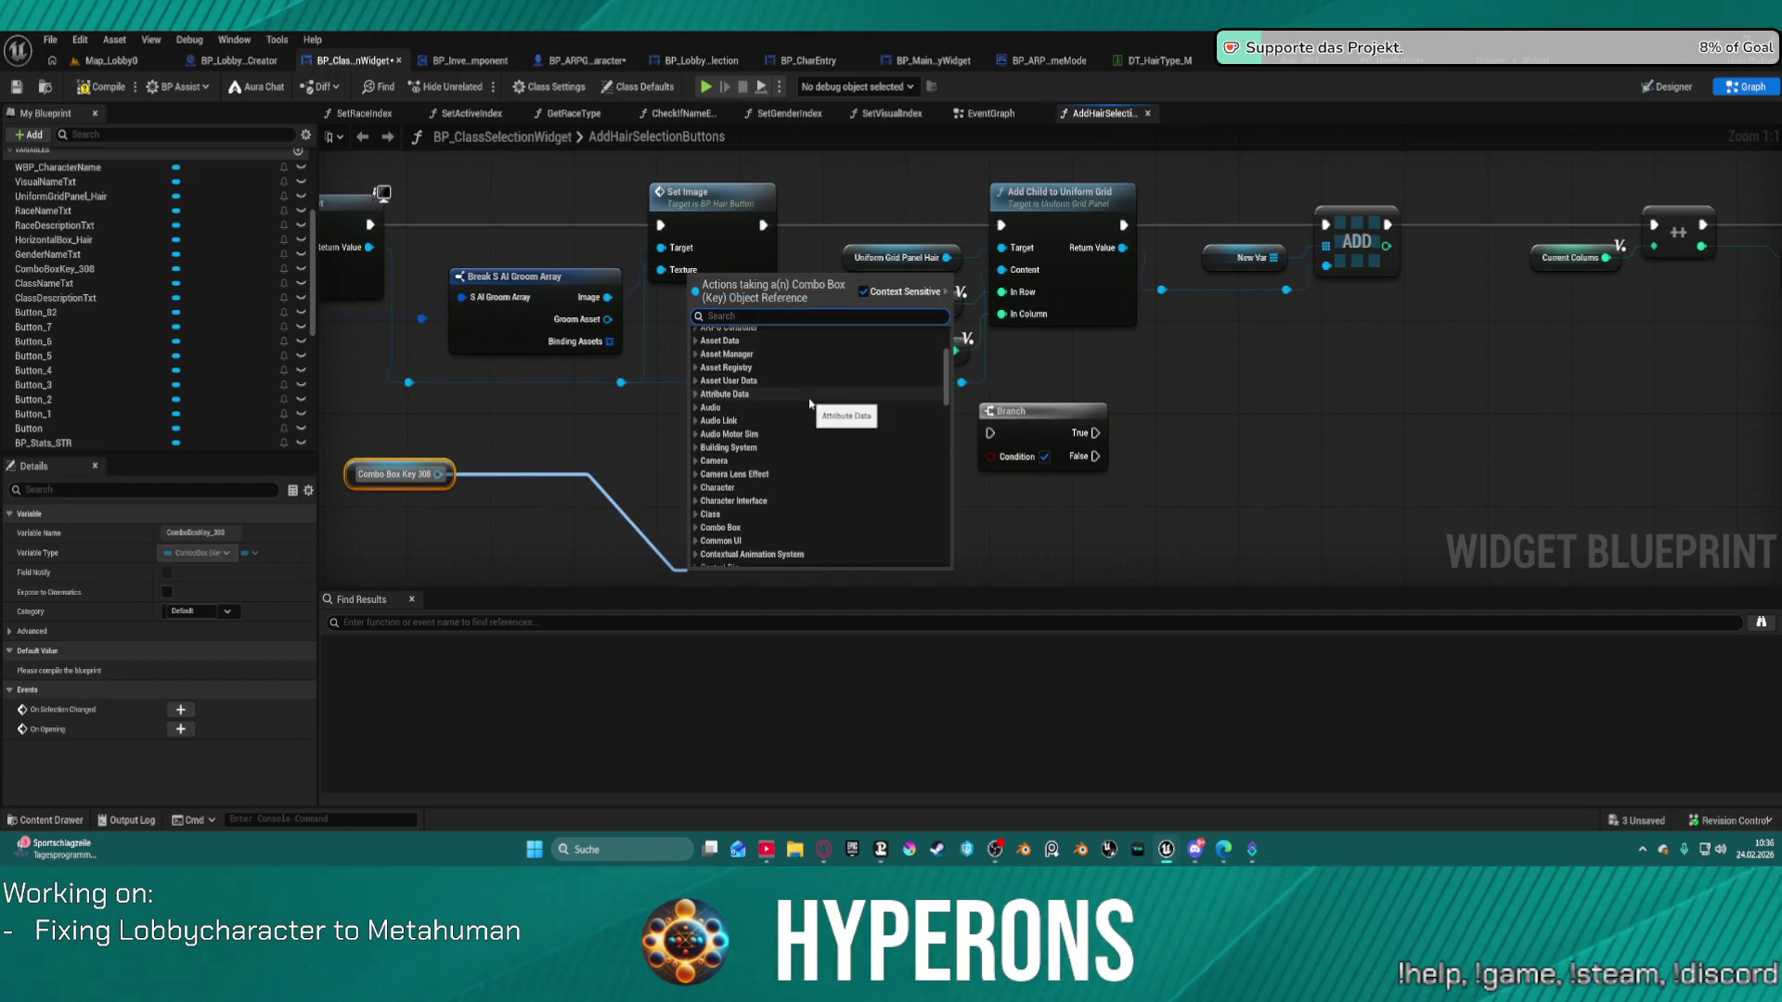
{"action": "scroll", "coordinate": [808, 399], "scroll_direction": "down", "scroll_amount": 3}
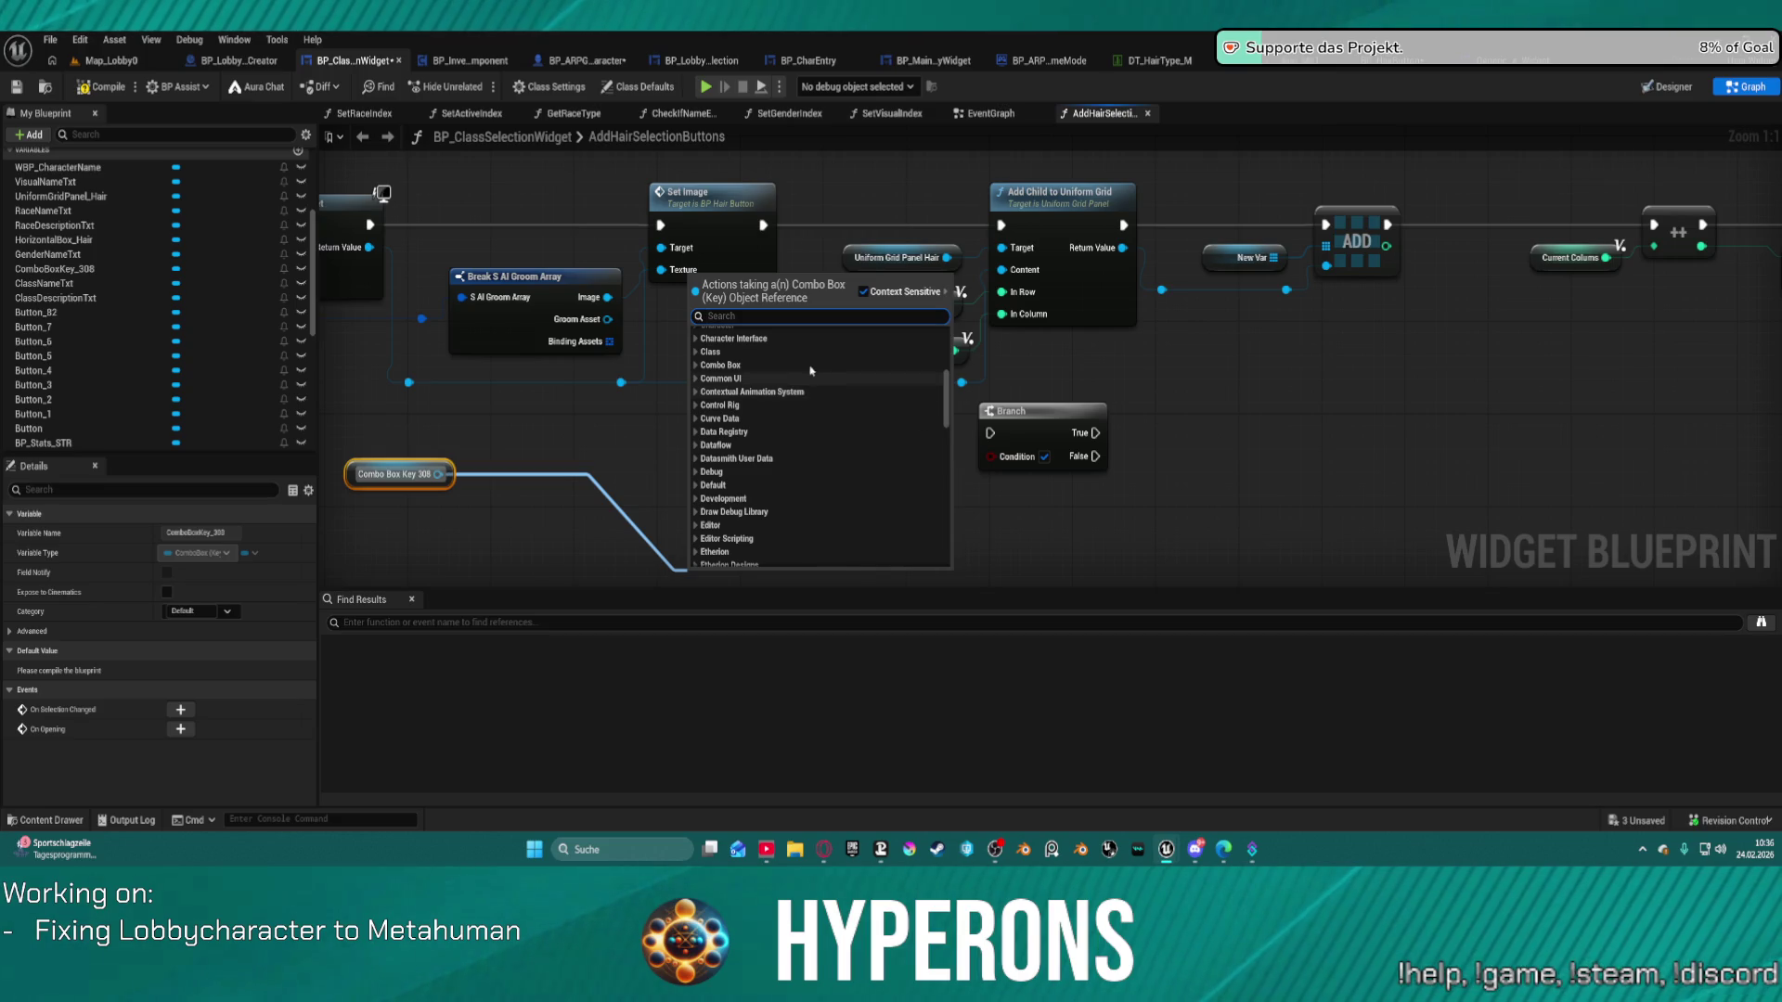
{"action": "type", "text": "add"}
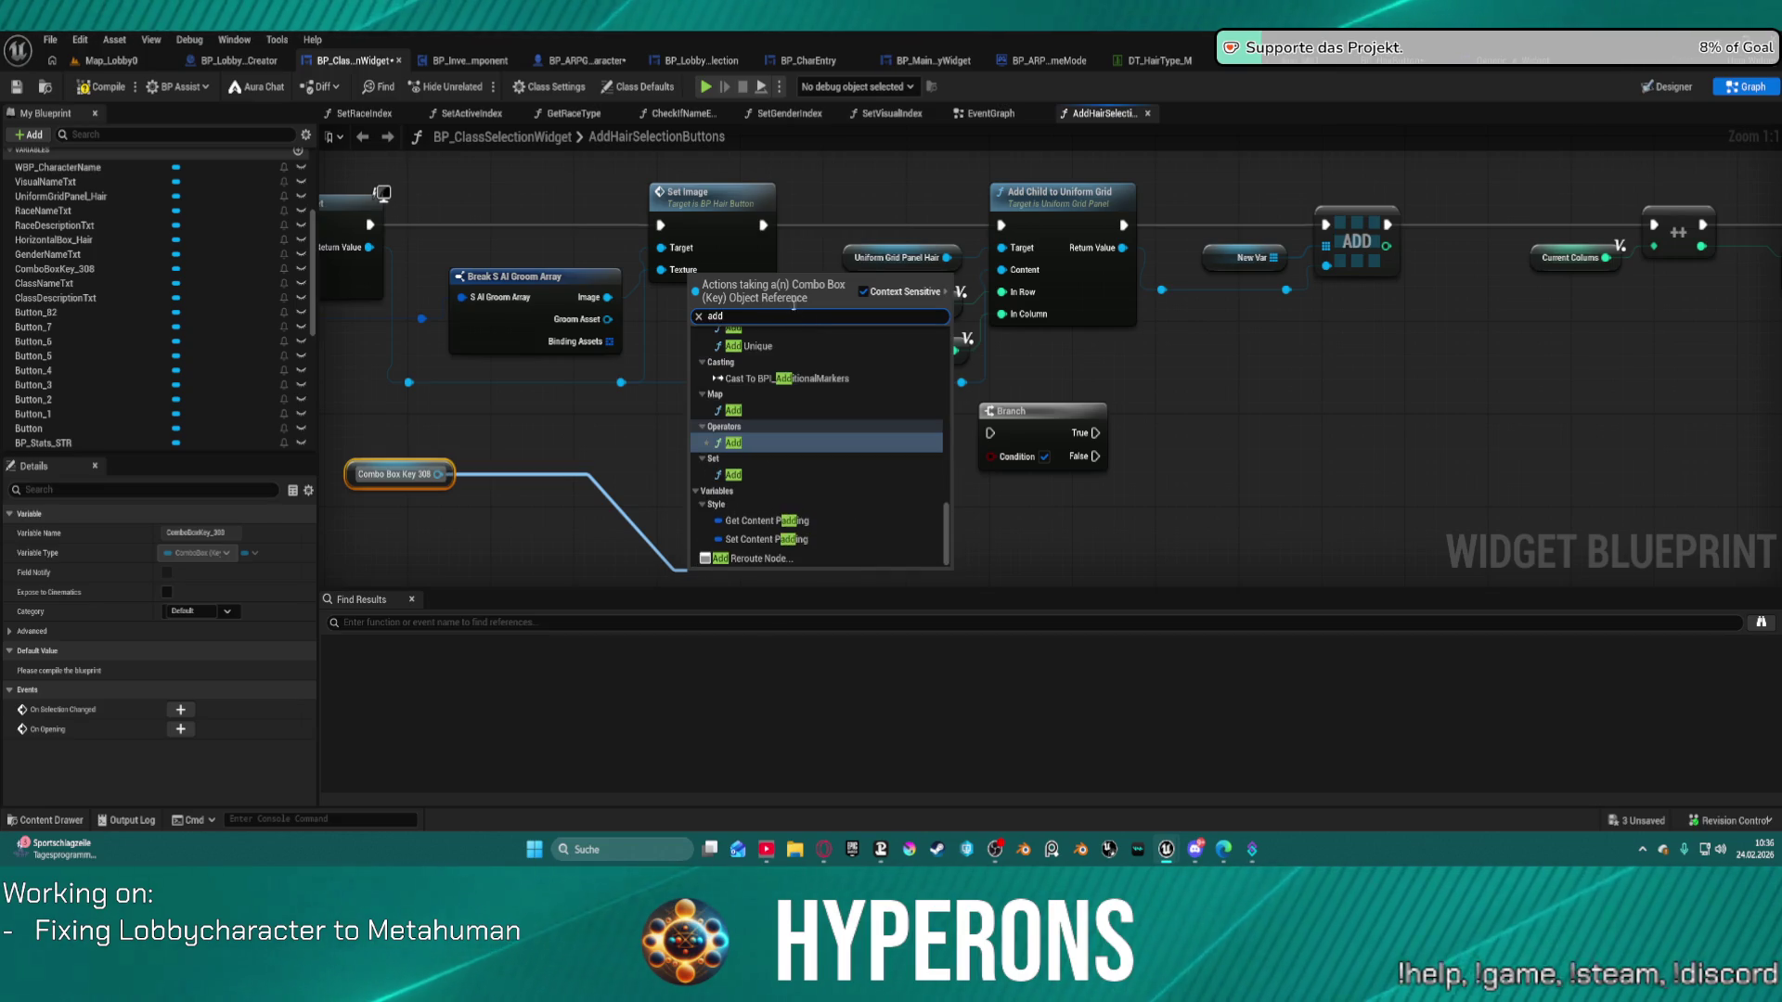
{"action": "scroll", "coordinate": [836, 445], "scroll_direction": "up", "scroll_amount": 5}
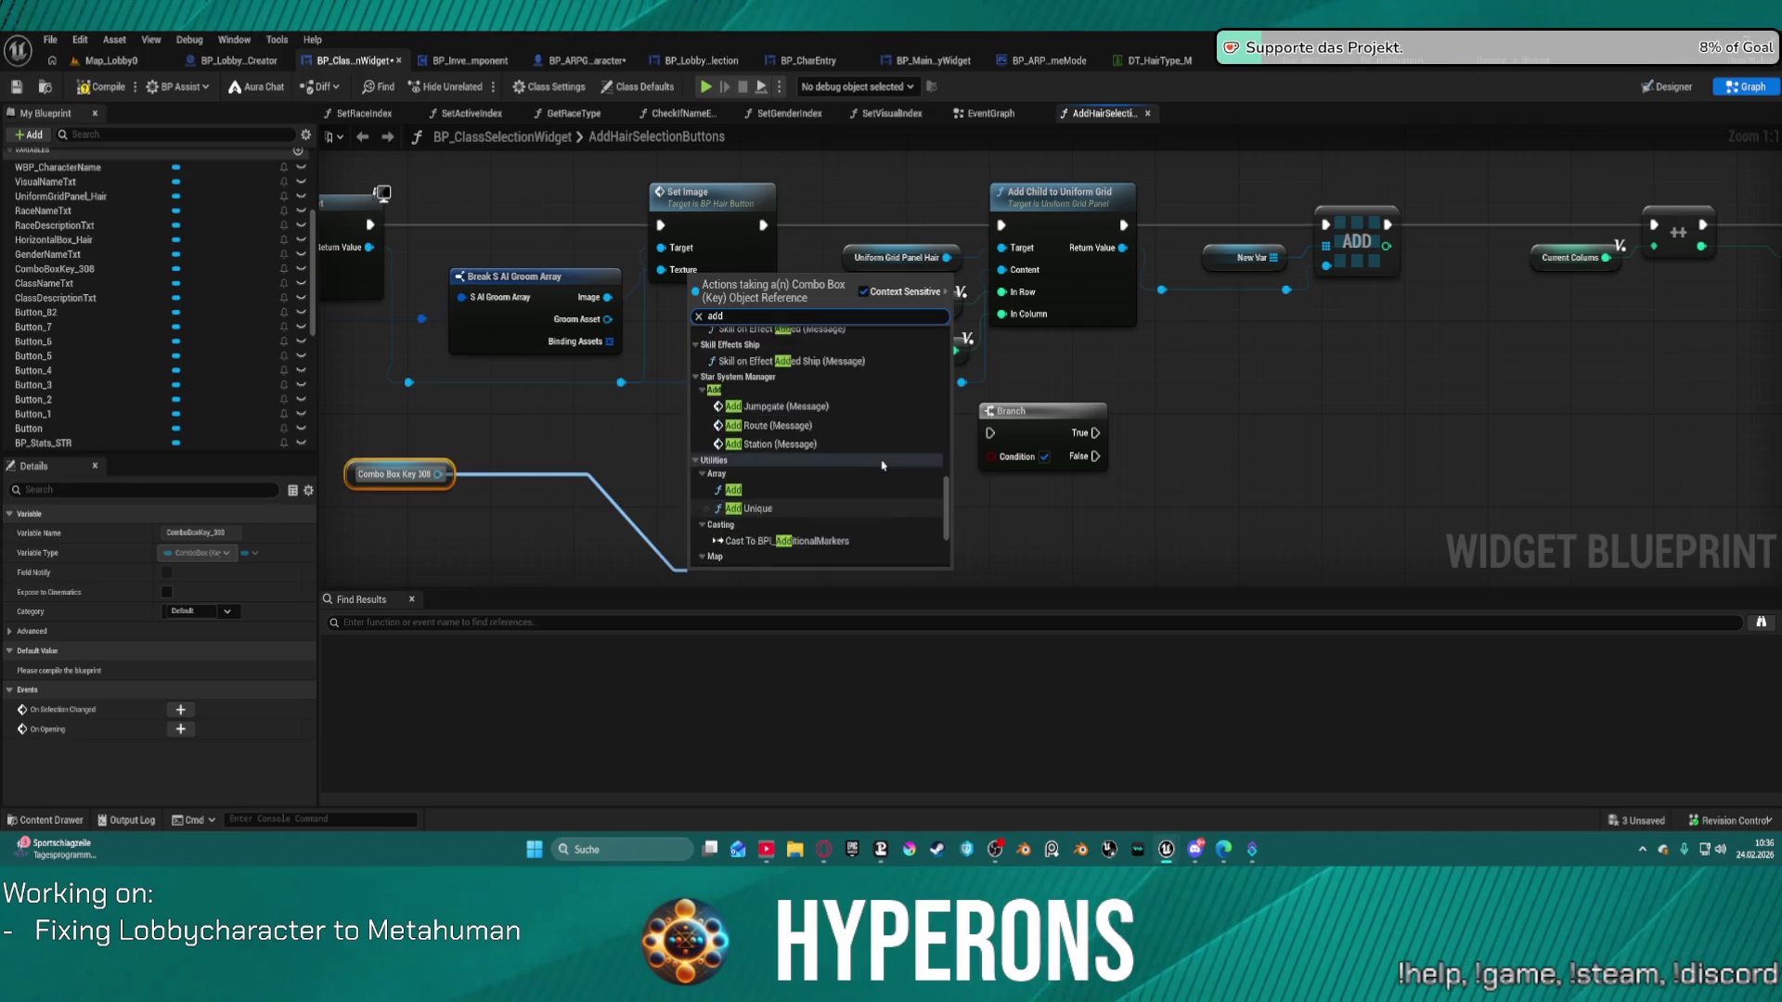
{"action": "scroll", "coordinate": [883, 461], "scroll_direction": "up", "scroll_amount": 3}
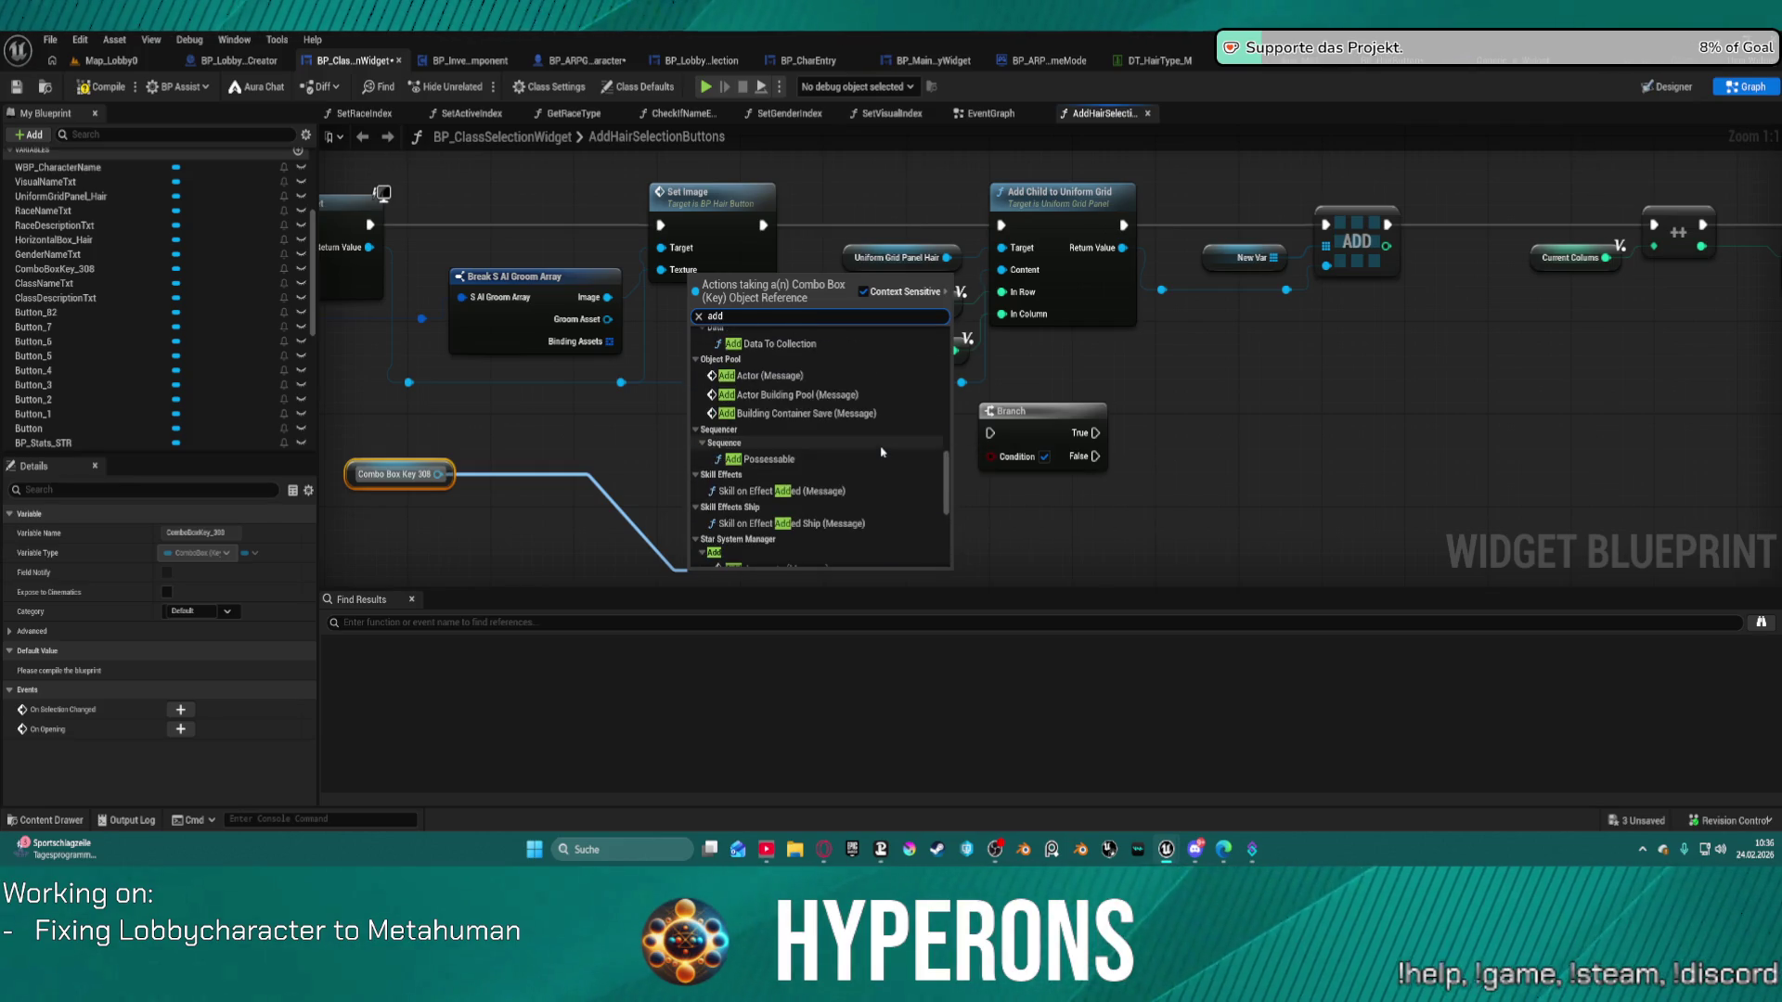
{"action": "scroll", "coordinate": [882, 451], "scroll_direction": "up", "scroll_amount": 3}
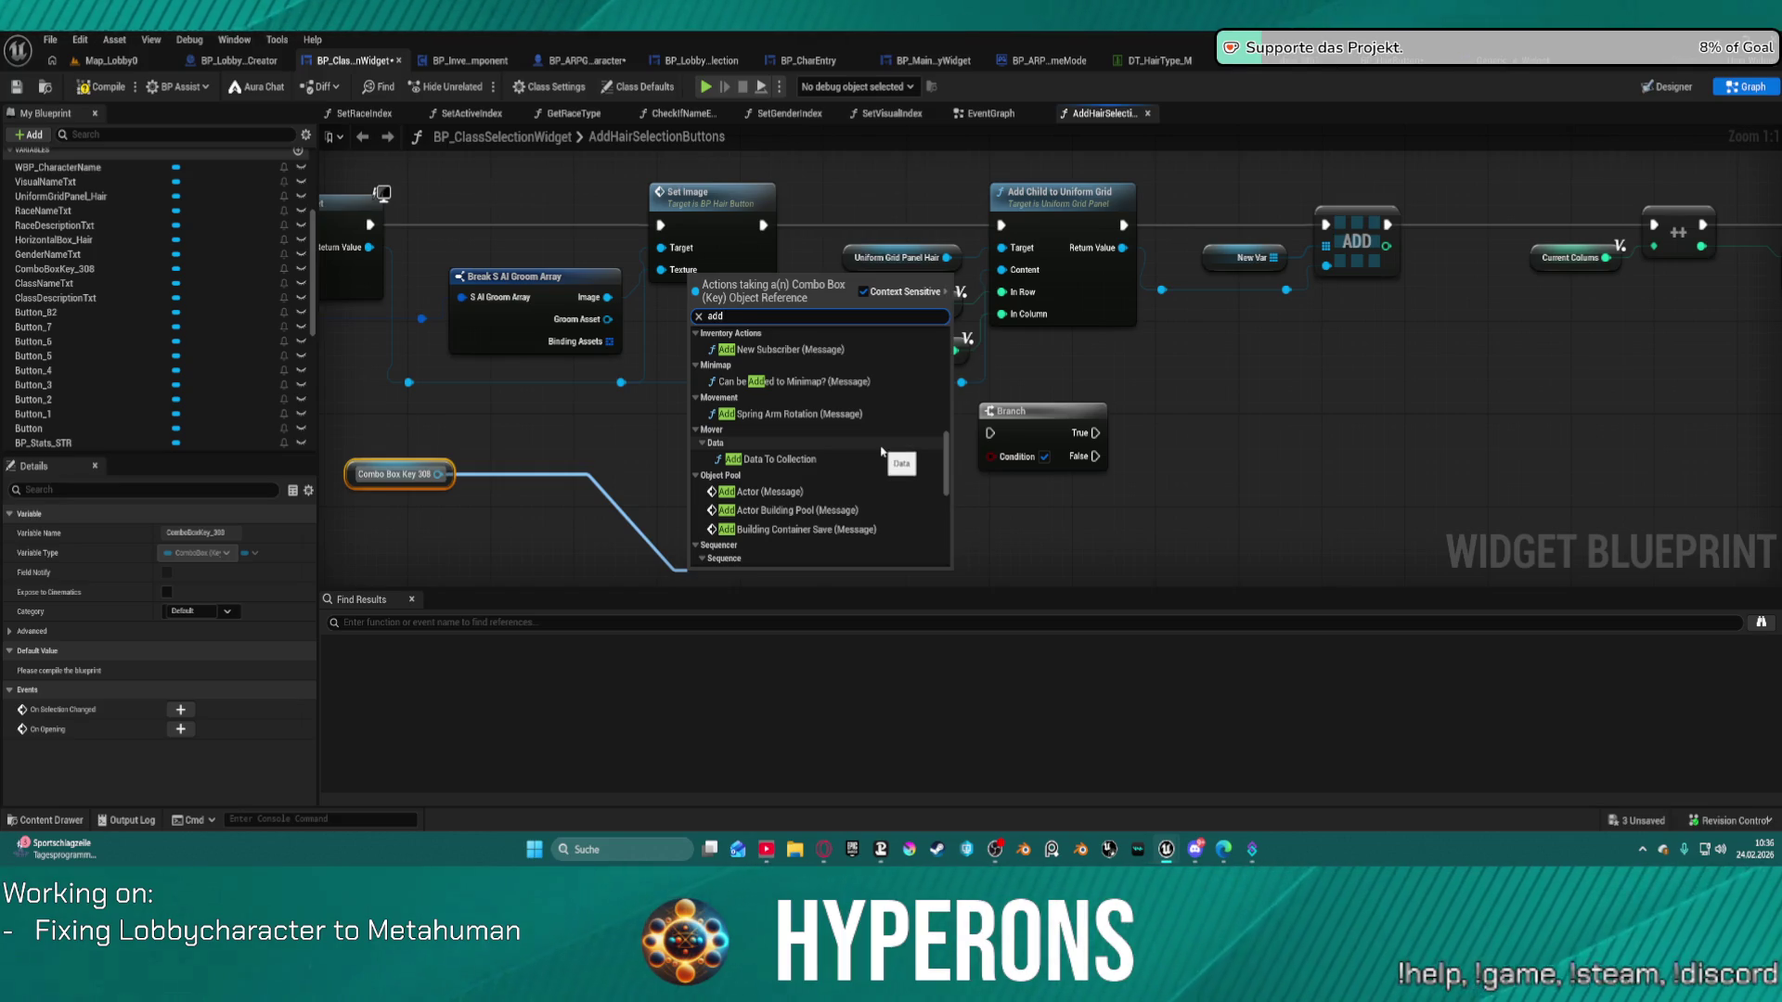
{"action": "scroll", "coordinate": [883, 449], "scroll_direction": "up", "scroll_amount": 2}
{"action": "scroll", "coordinate": [882, 446], "scroll_direction": "up", "scroll_amount": 6}
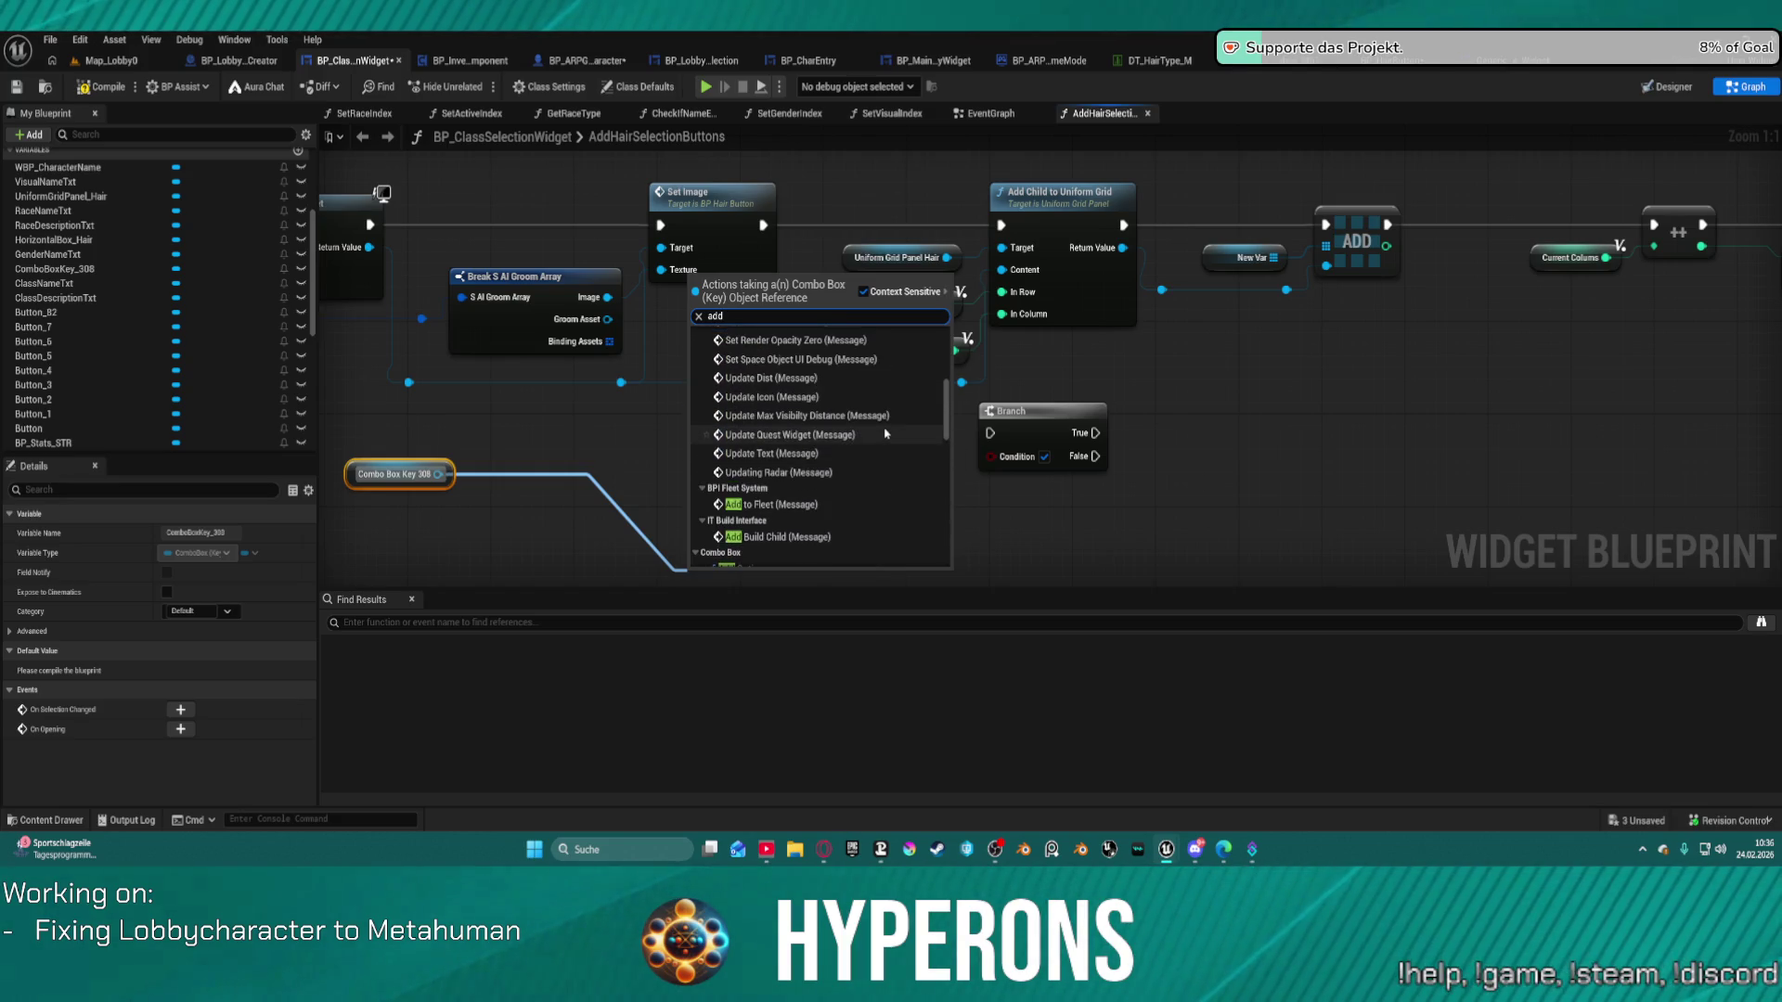
{"action": "scroll", "coordinate": [885, 433], "scroll_direction": "up", "scroll_amount": 5}
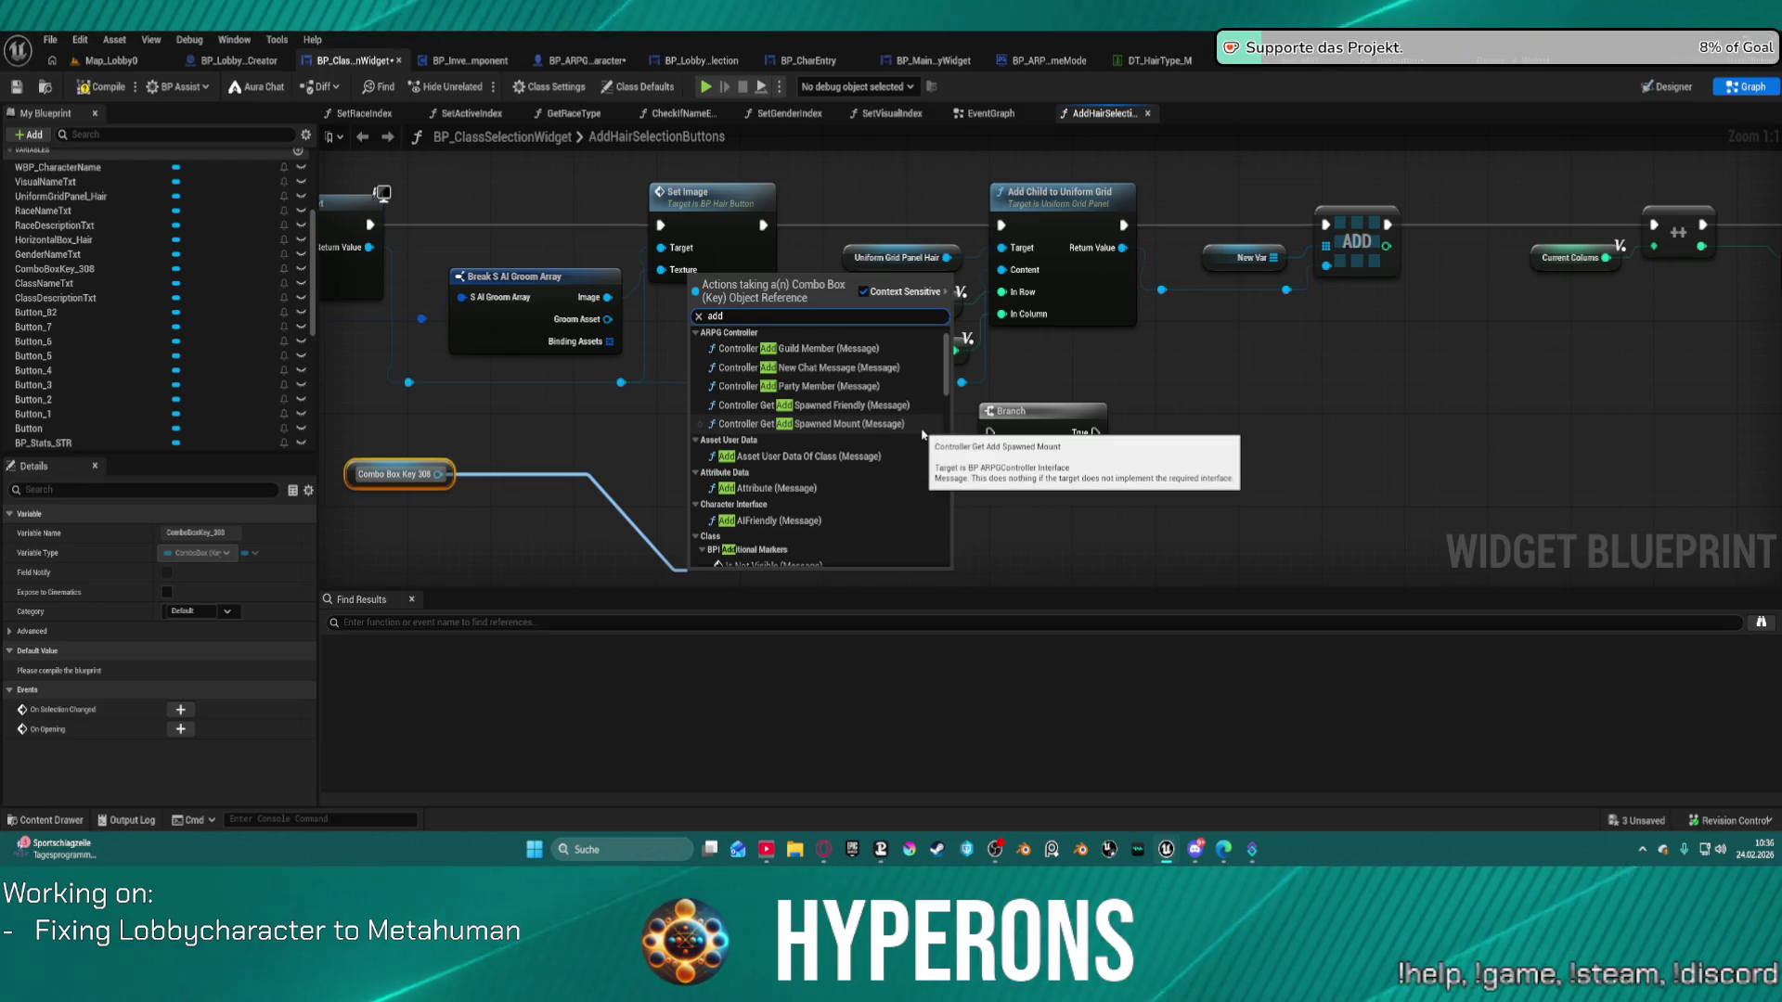
{"action": "key", "text": "Escape"}
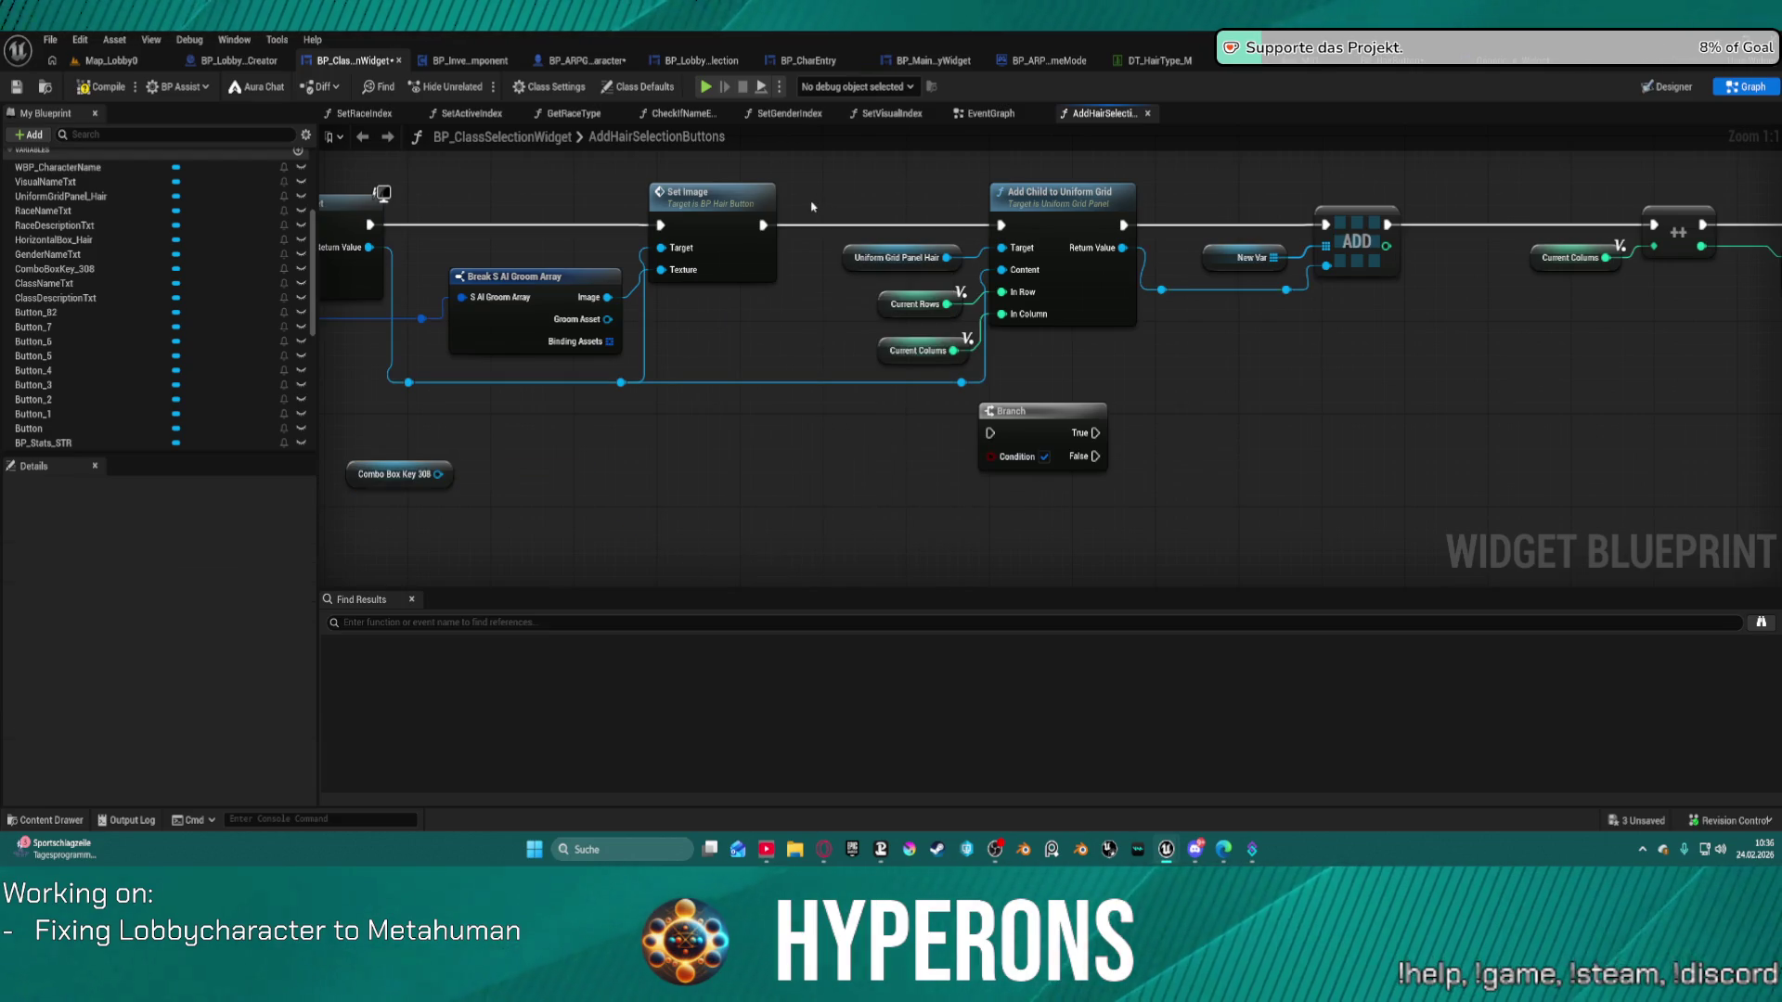
{"action": "key", "text": "ctrl+space"}
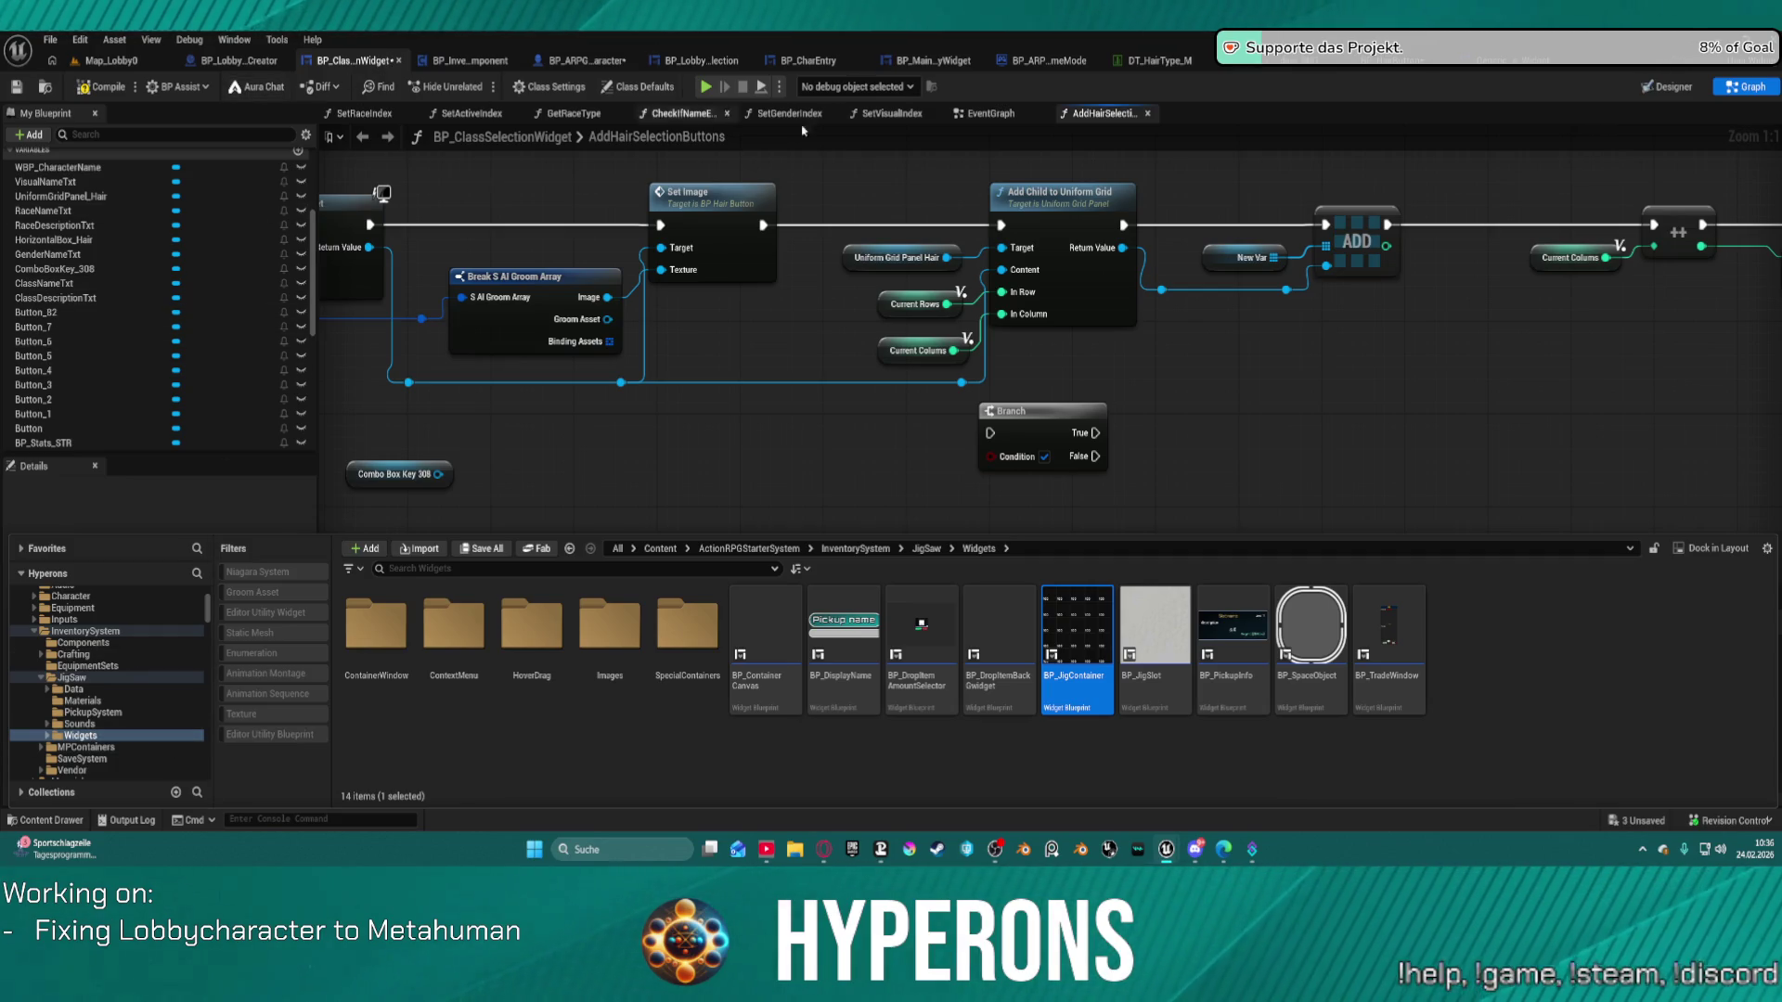
Switch BP_ClassSelectionWidget back to its Designer layout view.
{"action": "left_click", "coordinate": [1694, 90]}
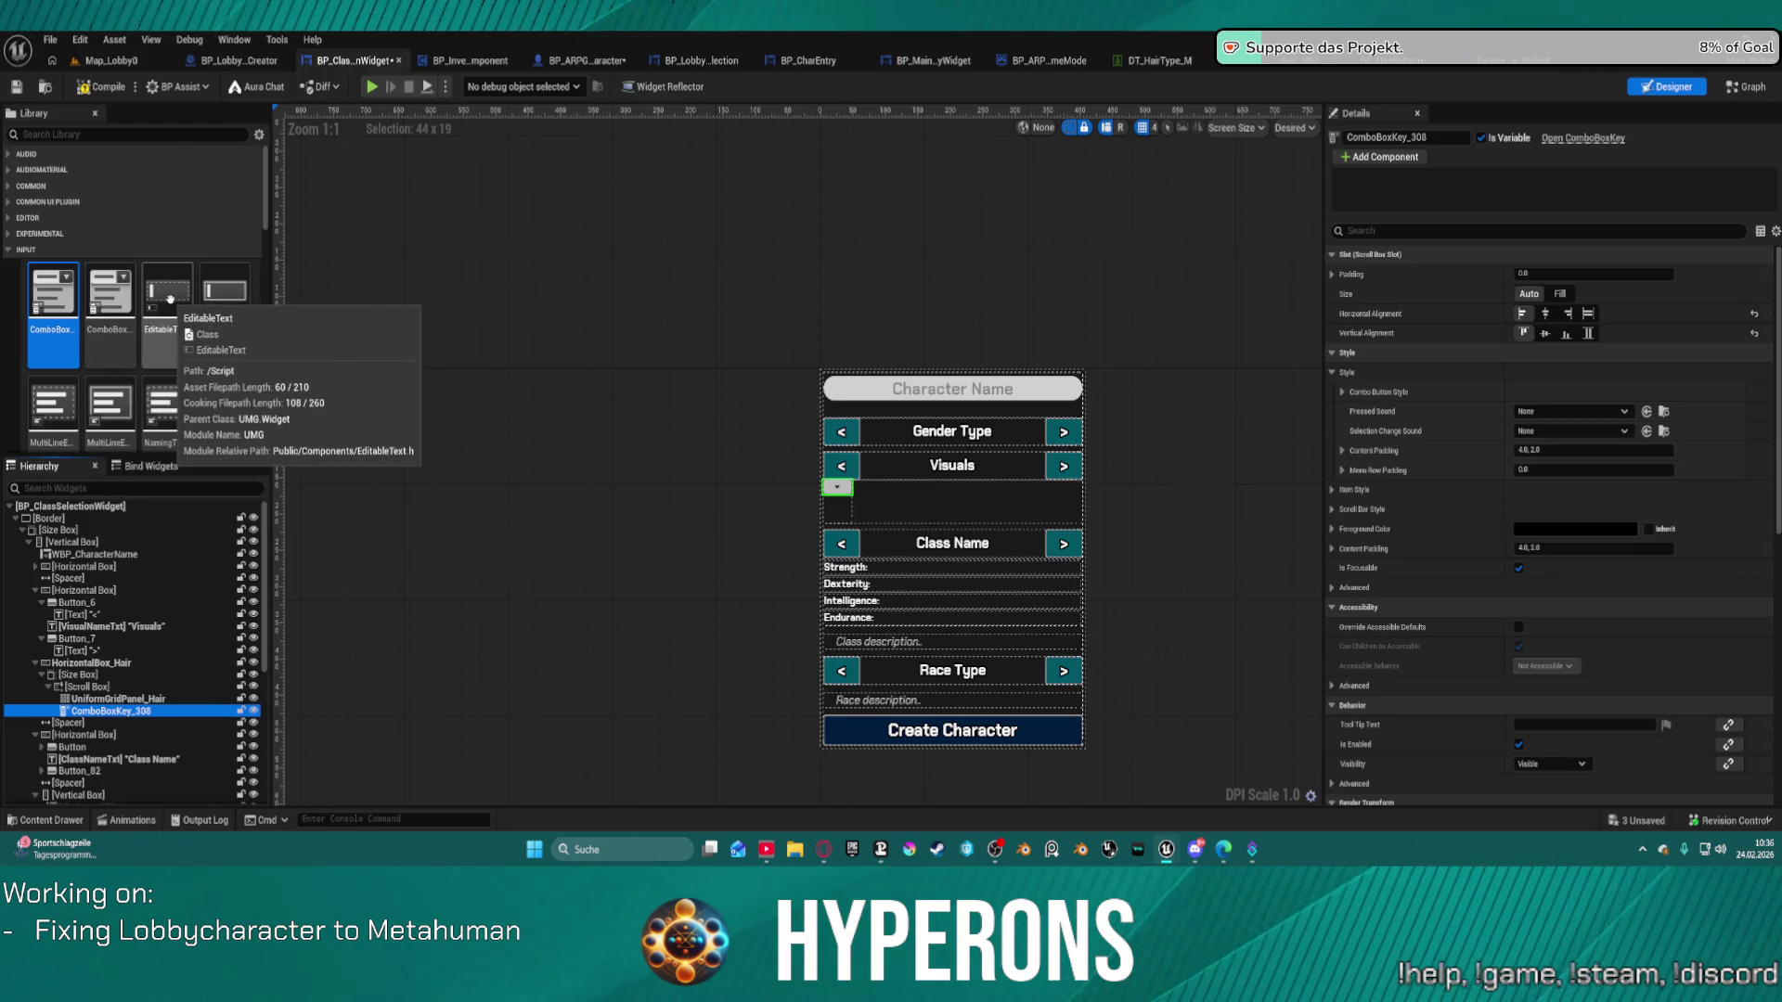
Browse the Palette's EDITOR and COMMON categories and drop a Common Tile View into the hair Scroll Box.
{"action": "scroll", "coordinate": [239, 345], "scroll_direction": "down", "scroll_amount": 3}
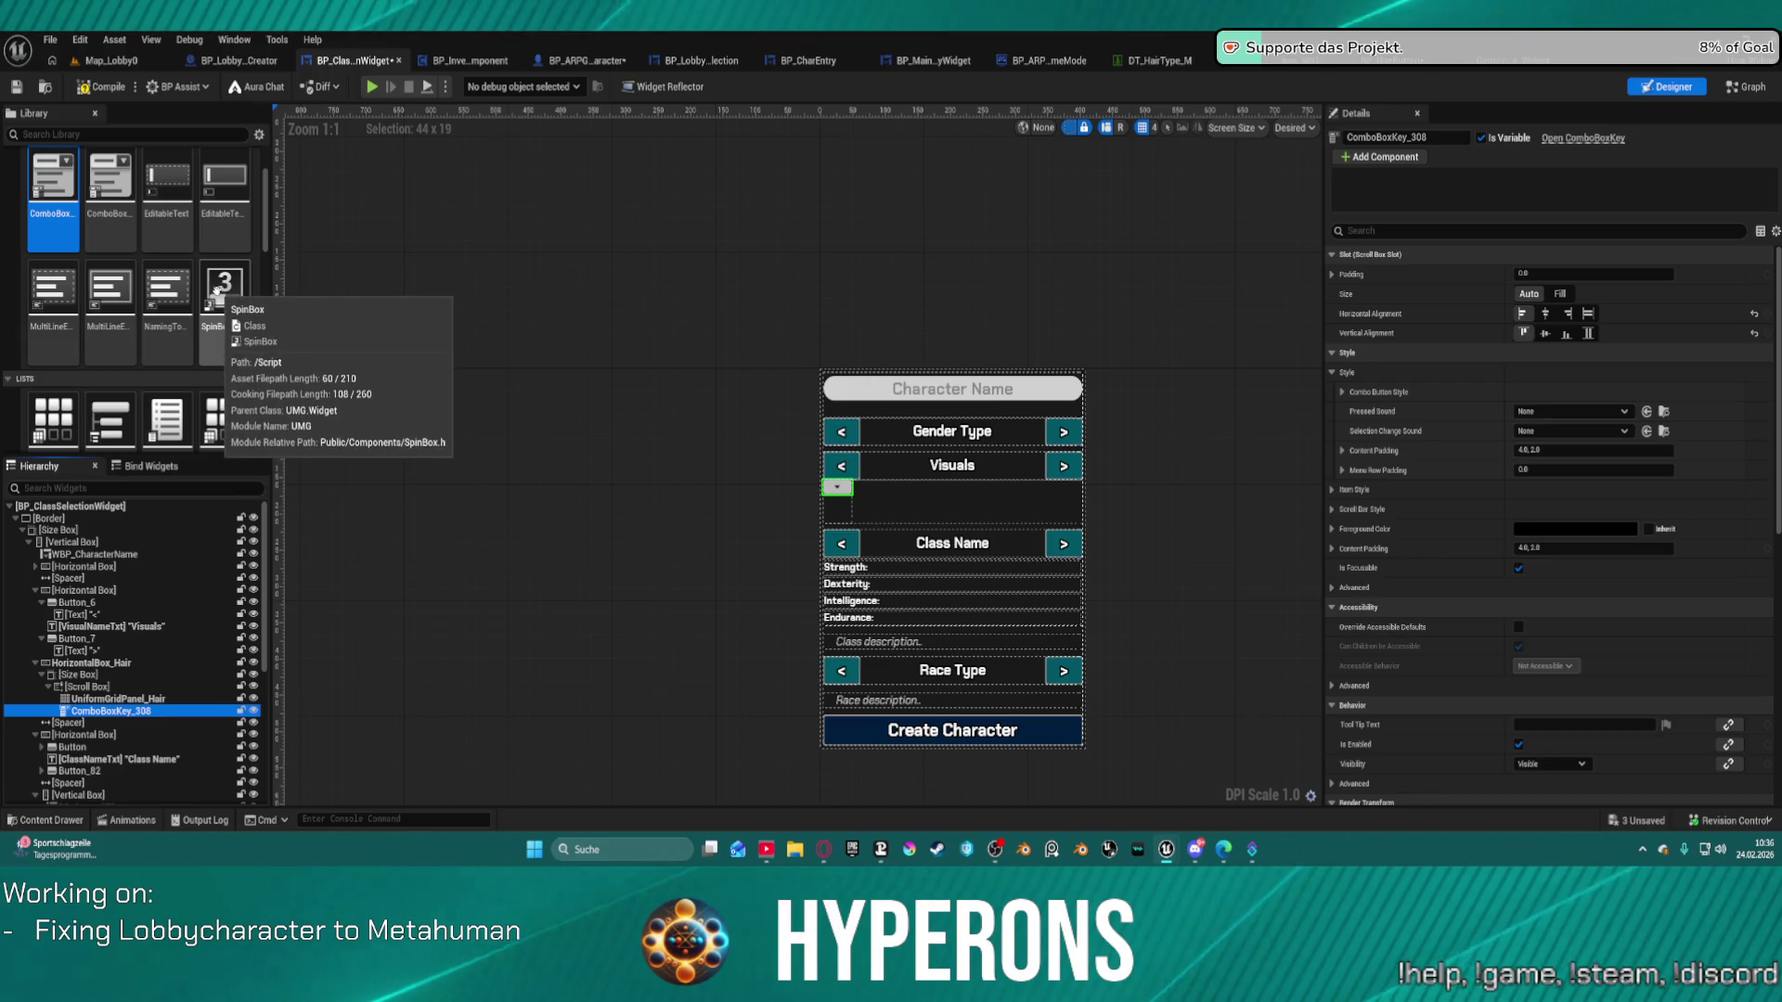
{"action": "scroll", "coordinate": [81, 235], "scroll_direction": "up", "scroll_amount": 3}
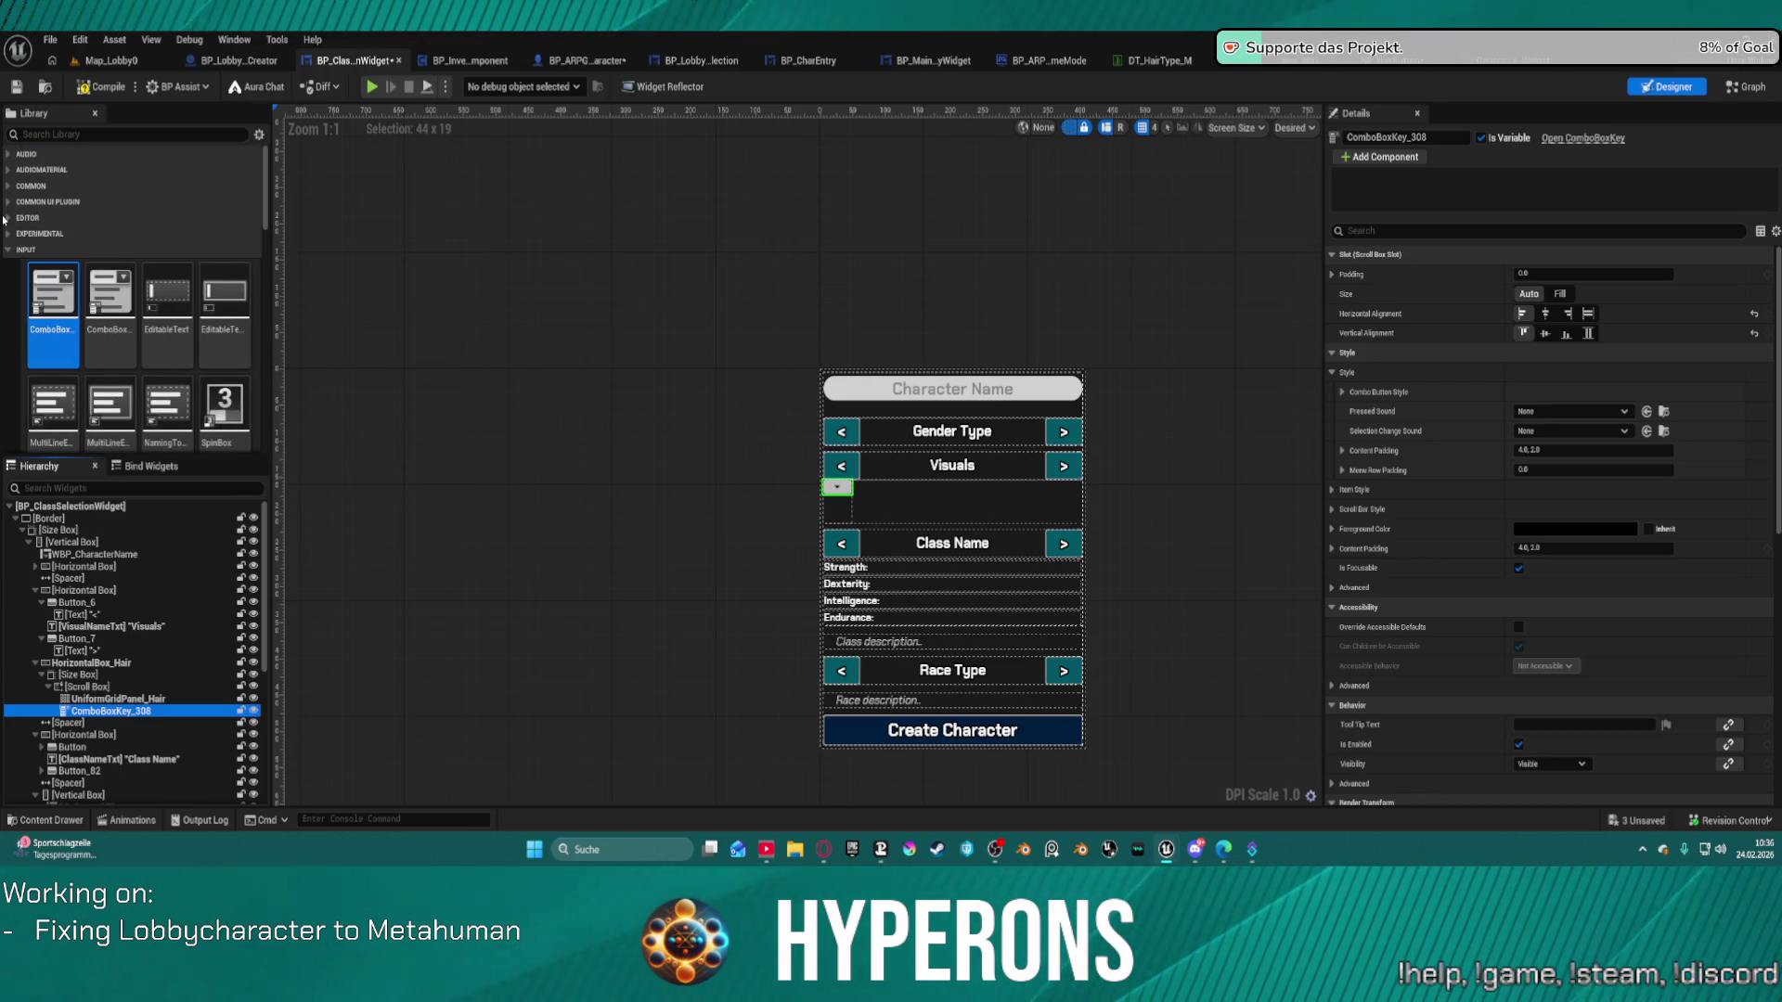
{"action": "left_click", "coordinate": [10, 217]}
{"action": "left_click", "coordinate": [9, 217]}
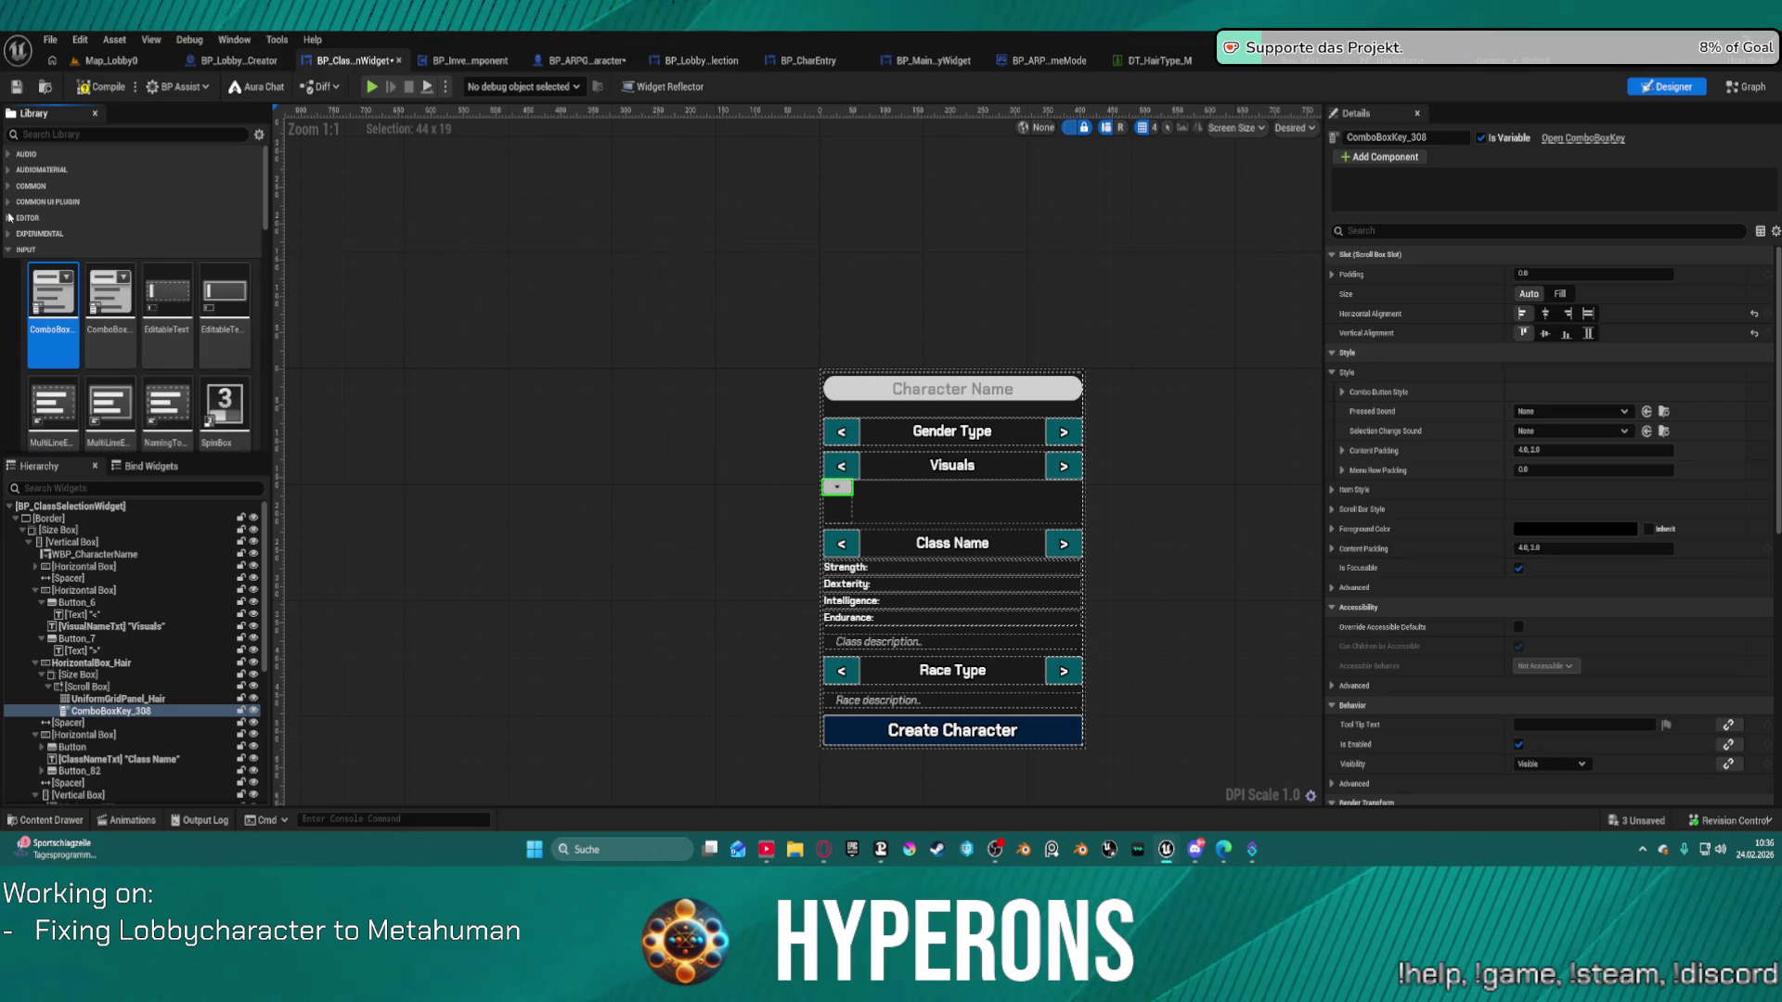
{"action": "left_click", "coordinate": [6, 186]}
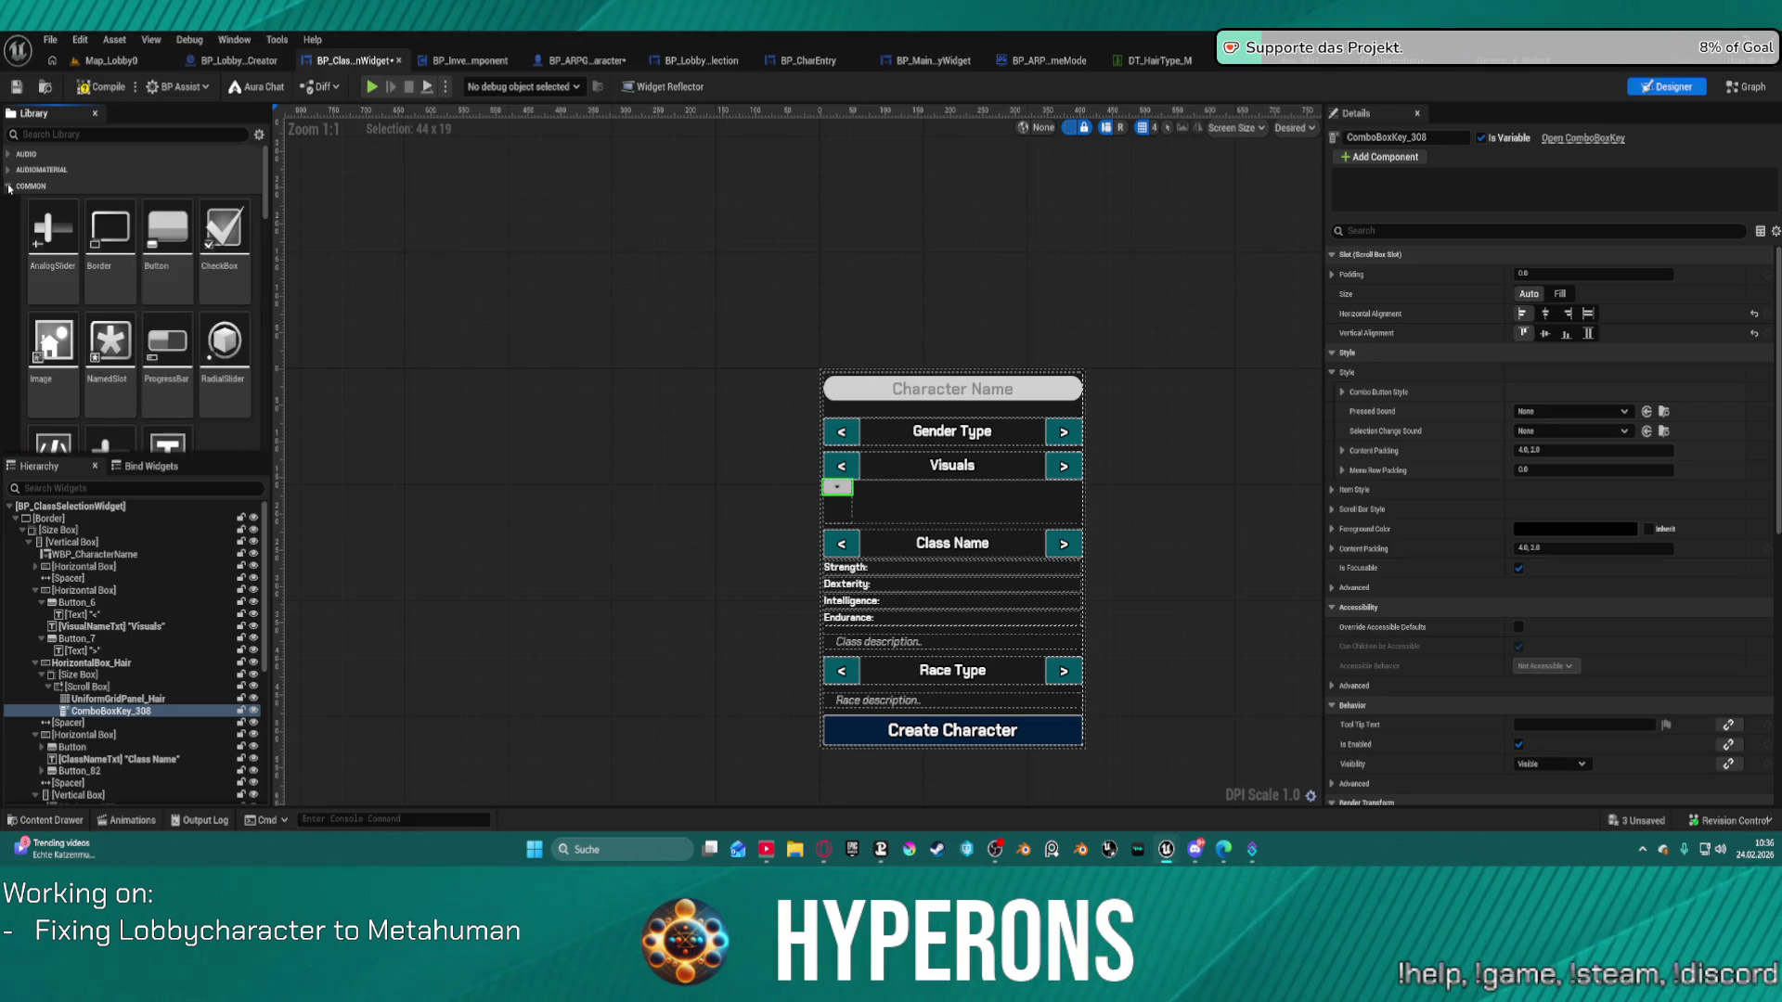
{"action": "scroll", "coordinate": [233, 329], "scroll_direction": "down", "scroll_amount": 2}
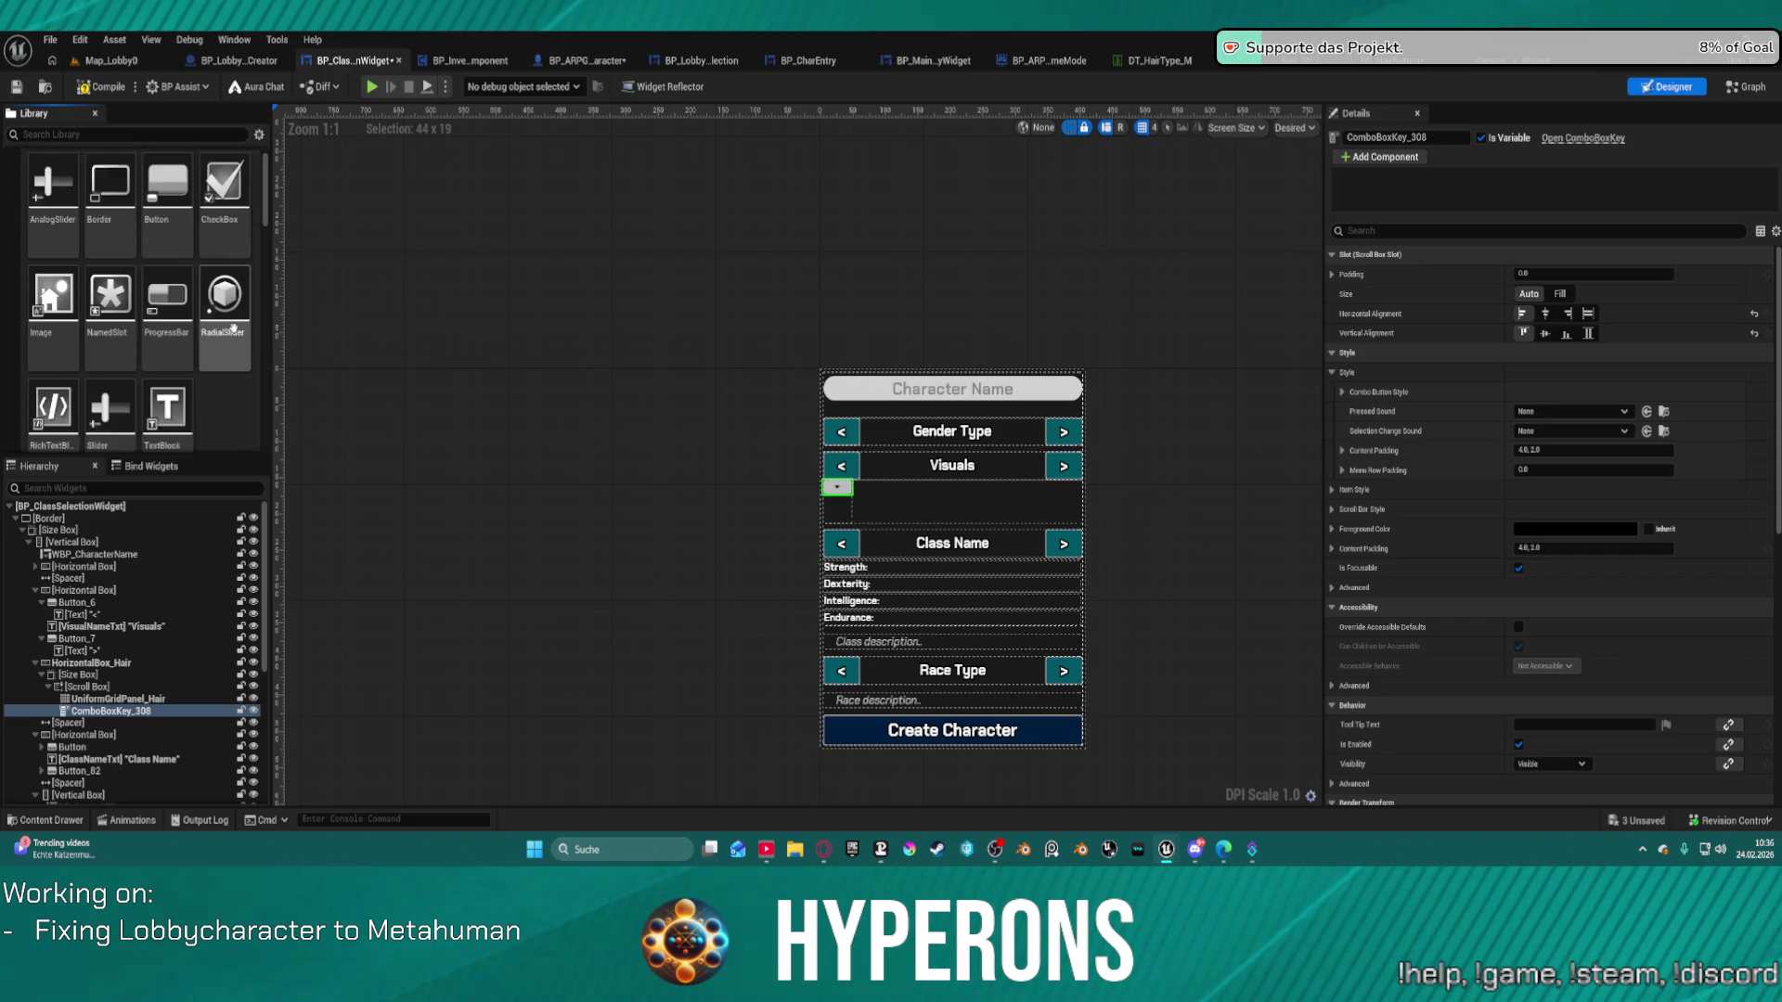
{"action": "scroll", "coordinate": [203, 368], "scroll_direction": "down", "scroll_amount": 3}
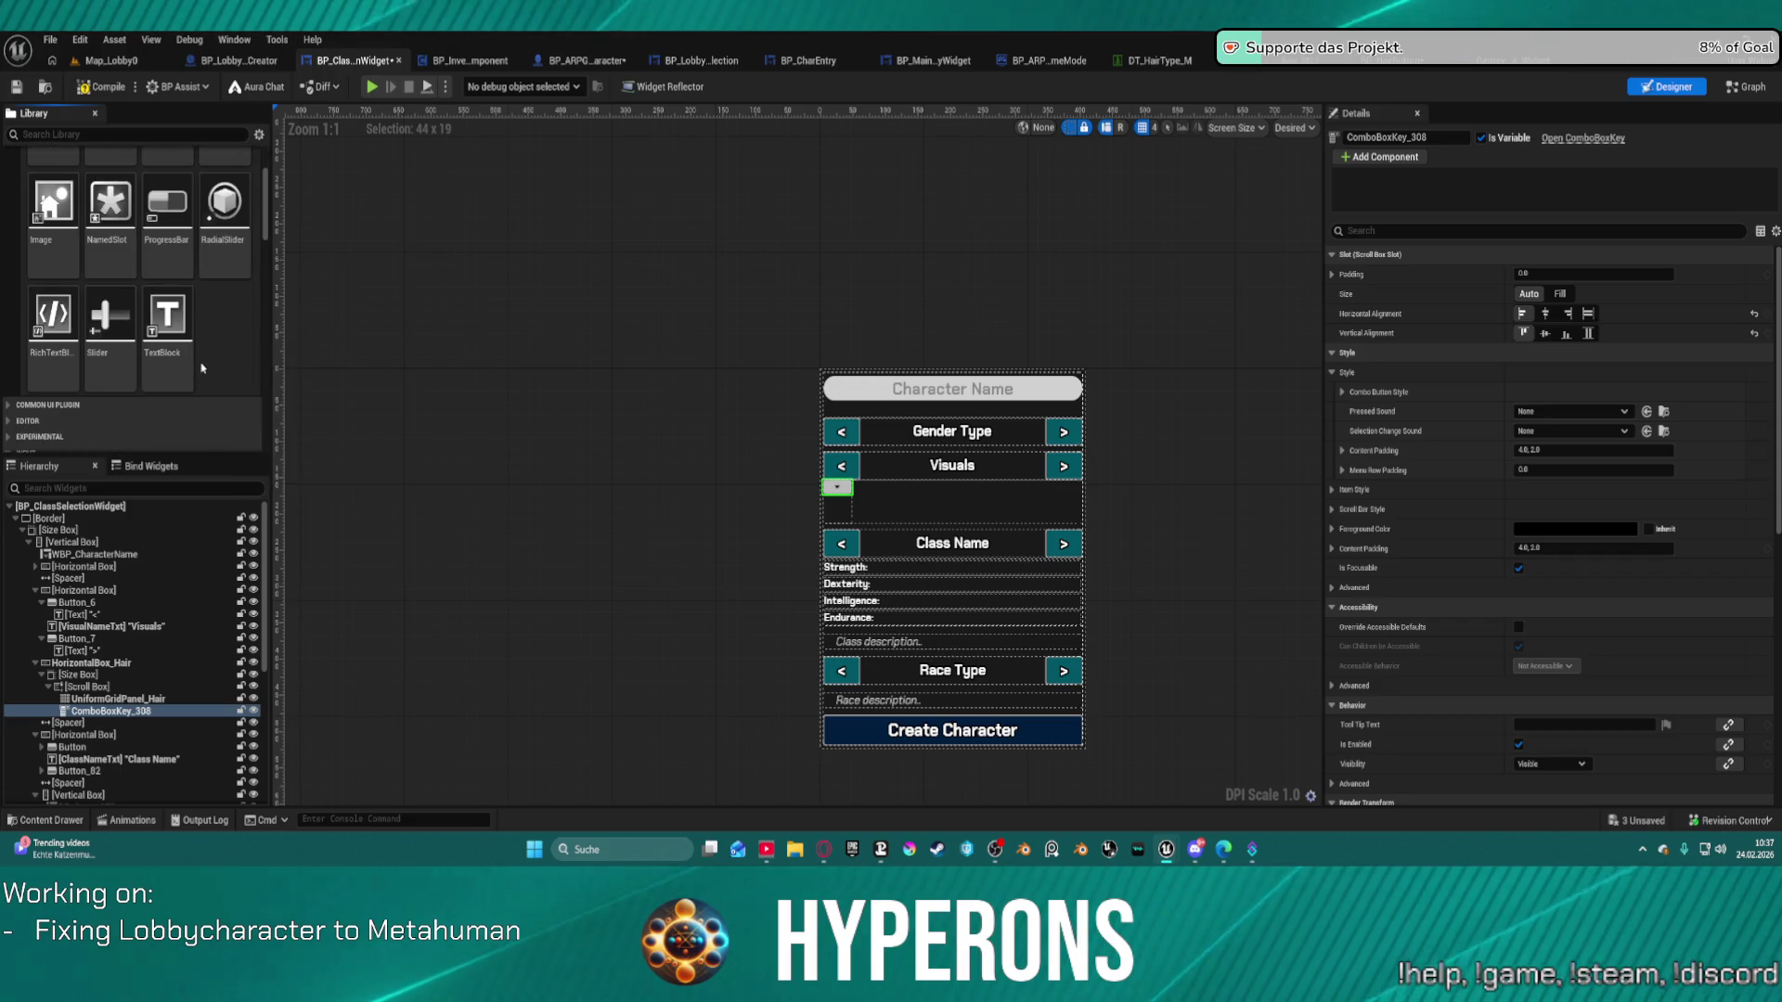
{"action": "scroll", "coordinate": [202, 369], "scroll_direction": "up", "scroll_amount": 3}
{"action": "scroll", "coordinate": [6, 194], "scroll_direction": "up", "scroll_amount": 2}
{"action": "scroll", "coordinate": [35, 295], "scroll_direction": "down", "scroll_amount": 10}
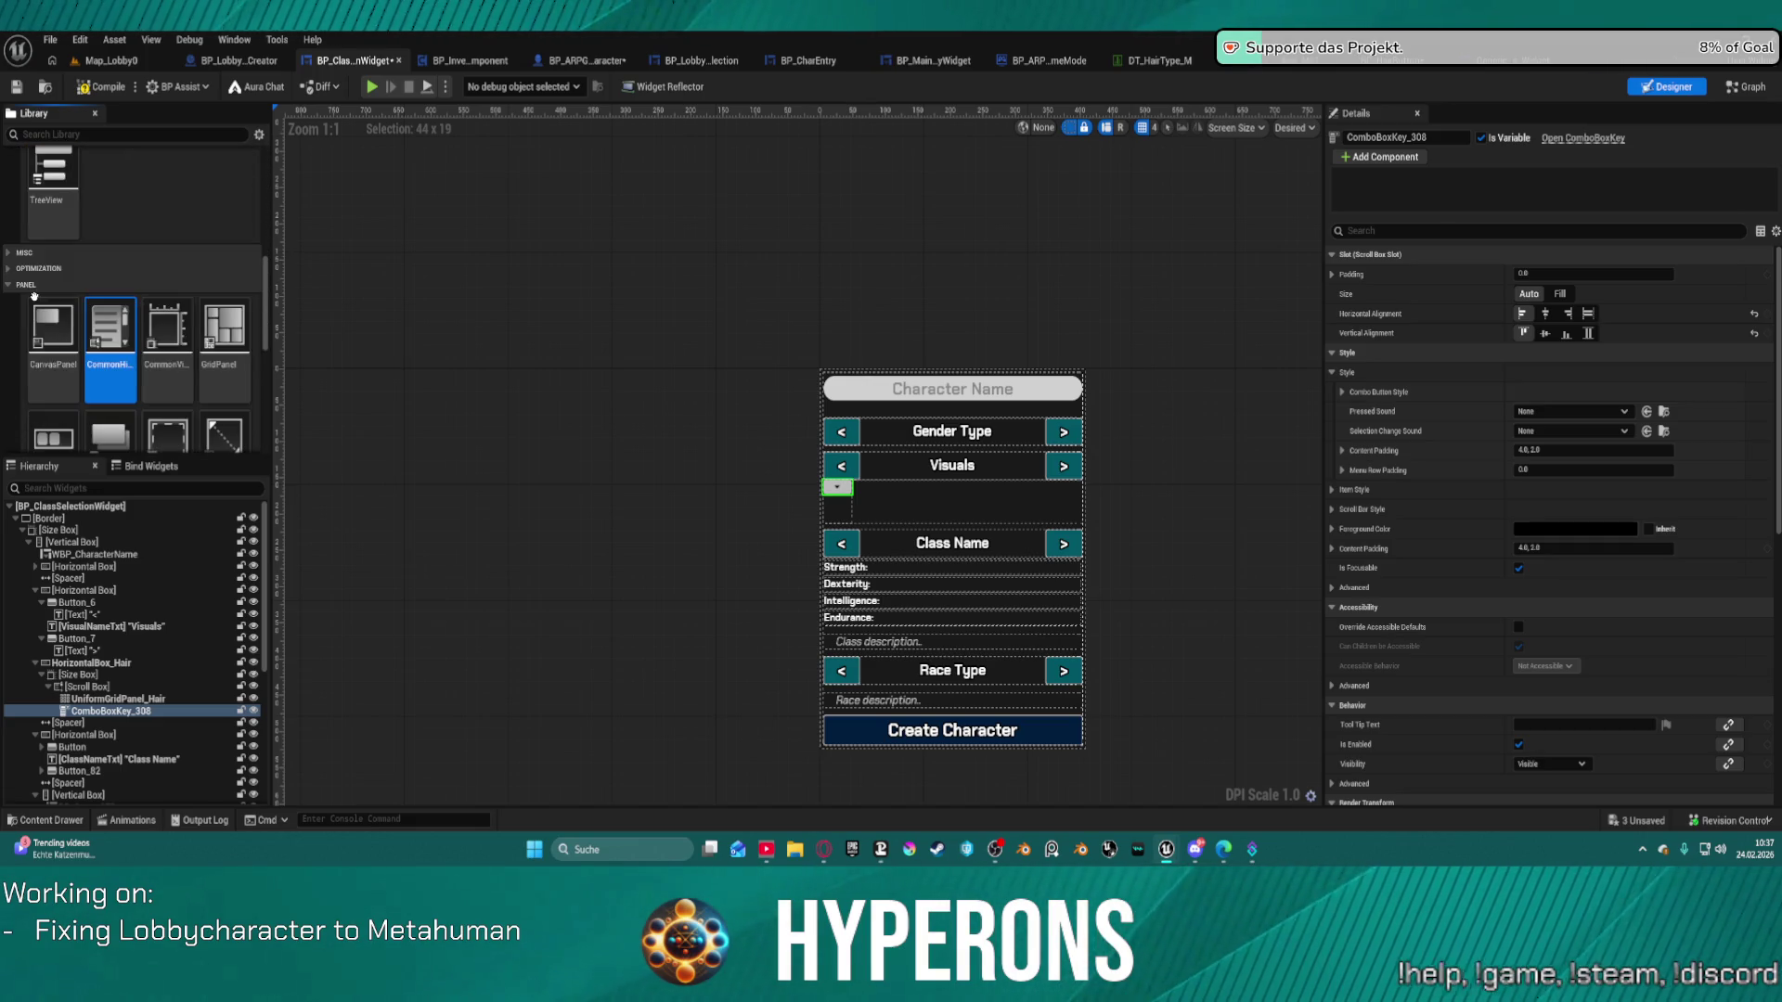
{"action": "scroll", "coordinate": [38, 295], "scroll_direction": "up", "scroll_amount": 4}
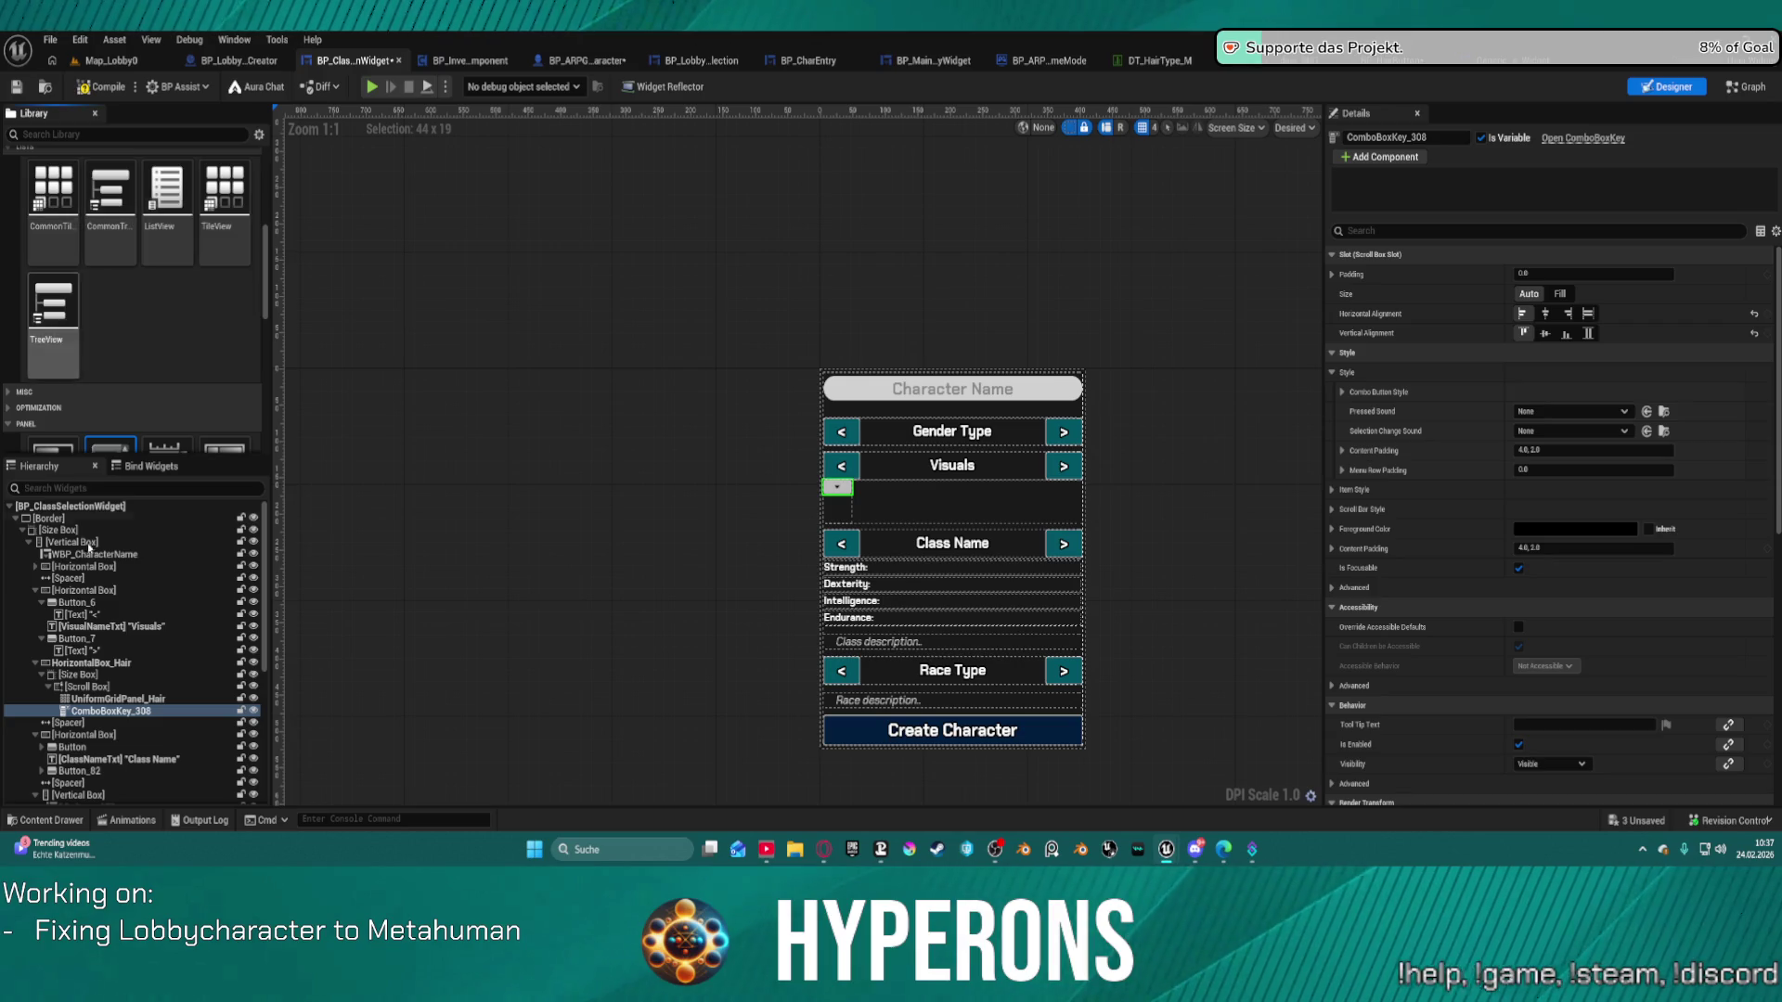
{"action": "mouse_move", "coordinate": [45, 177]}
{"action": "left_mouse_down"}
{"action": "mouse_move", "coordinate": [560, 367]}
{"action": "mouse_move", "coordinate": [223, 213]}
{"action": "mouse_move", "coordinate": [52, 197]}
{"action": "mouse_move", "coordinate": [186, 432]}
{"action": "mouse_move", "coordinate": [133, 698]}
{"action": "left_mouse_up"}
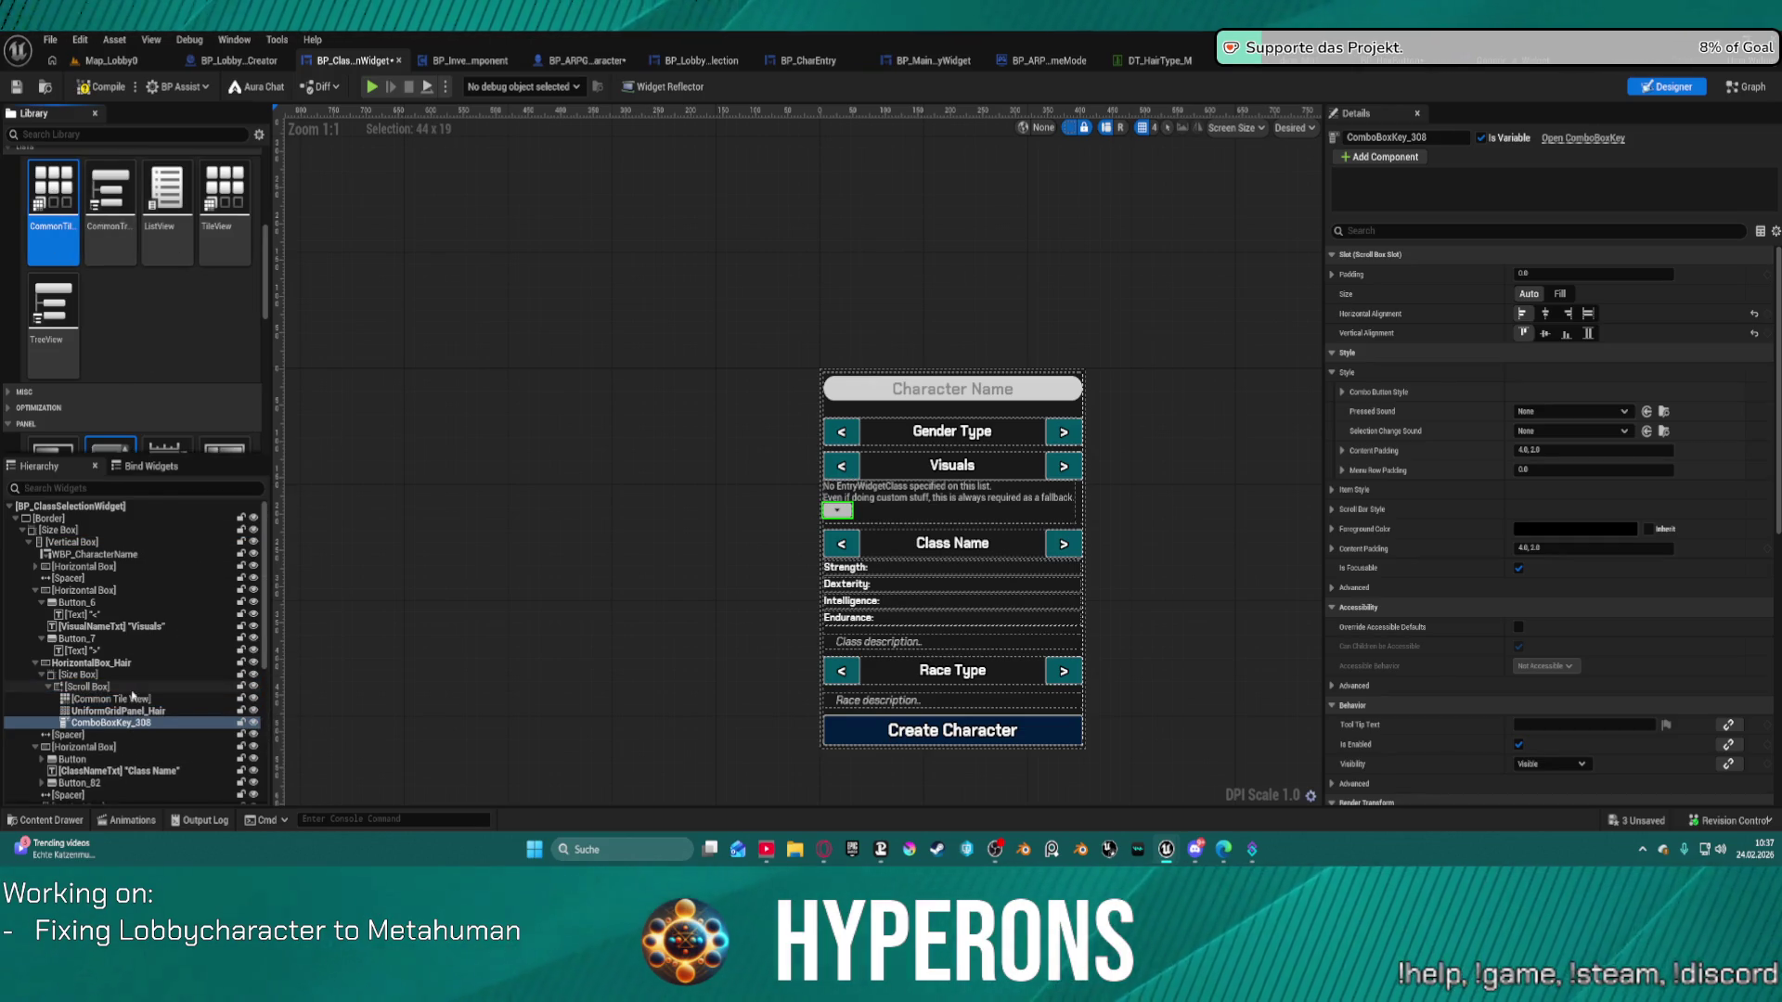
{"action": "left_click", "coordinate": [136, 698]}
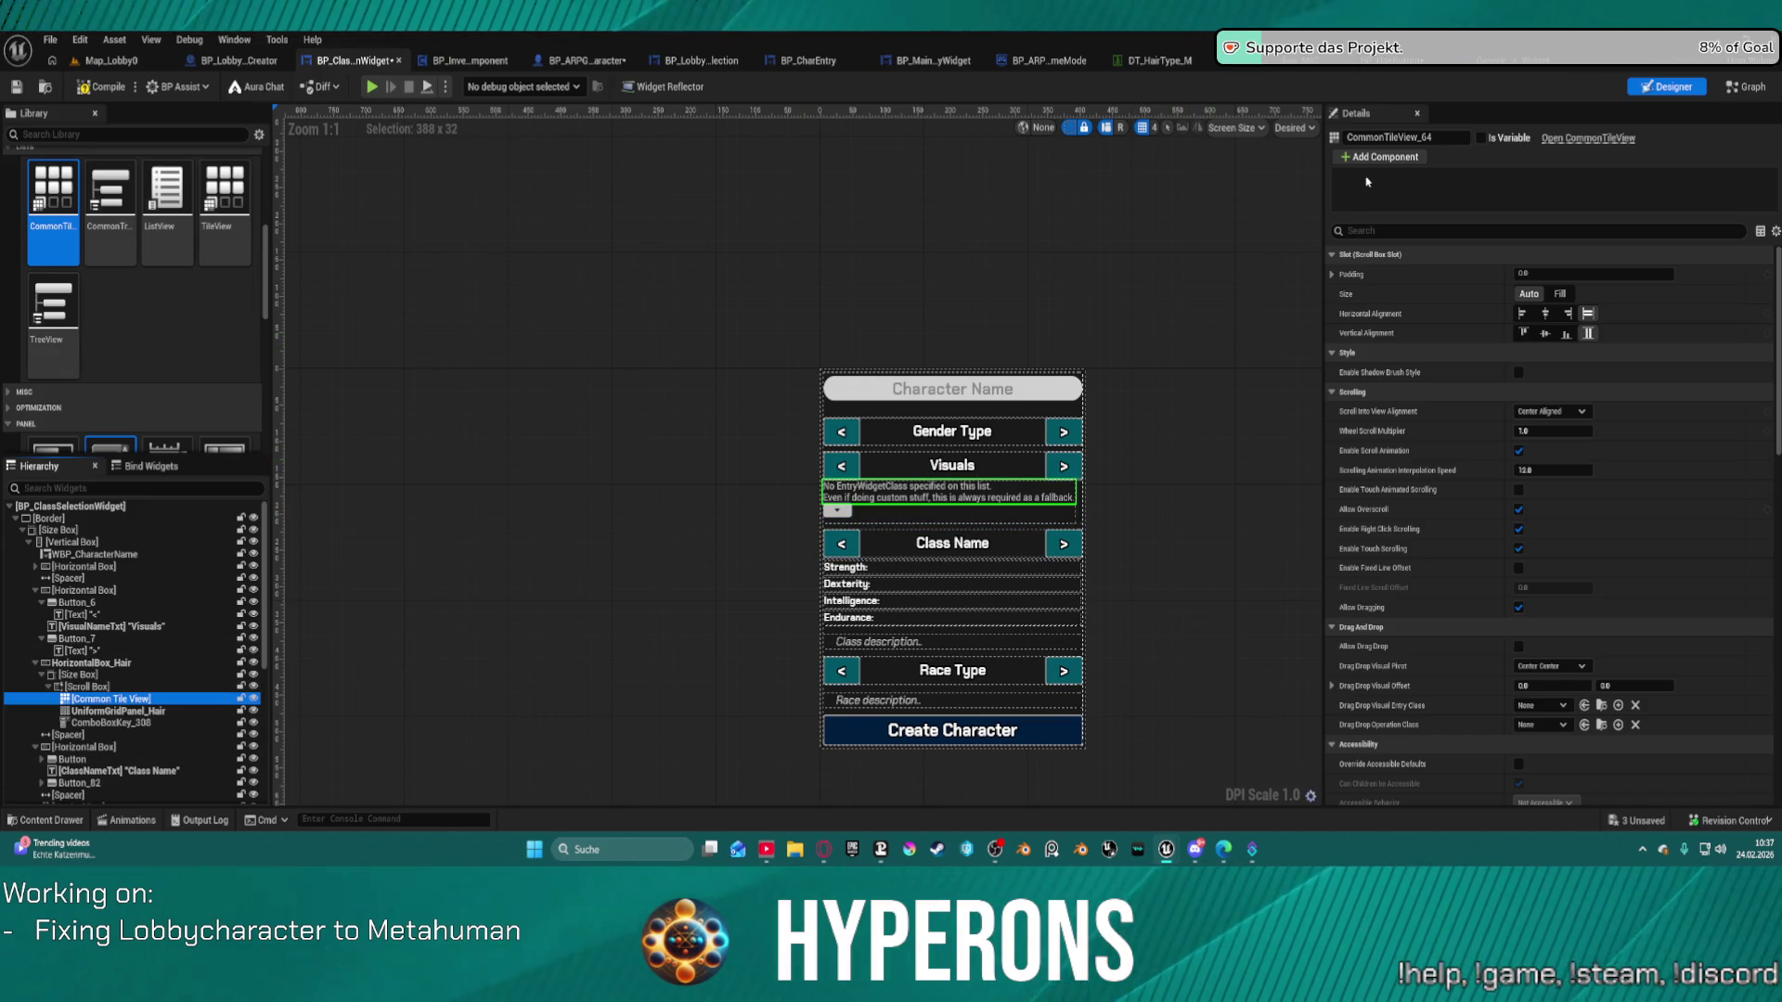
{"action": "mouse_move", "coordinate": [225, 195]}
{"action": "left_mouse_down"}
{"action": "mouse_move", "coordinate": [571, 418]}
{"action": "mouse_move", "coordinate": [915, 534]}
{"action": "mouse_move", "coordinate": [283, 607]}
{"action": "mouse_move", "coordinate": [70, 715]}
{"action": "mouse_move", "coordinate": [130, 710]}
{"action": "left_mouse_up"}
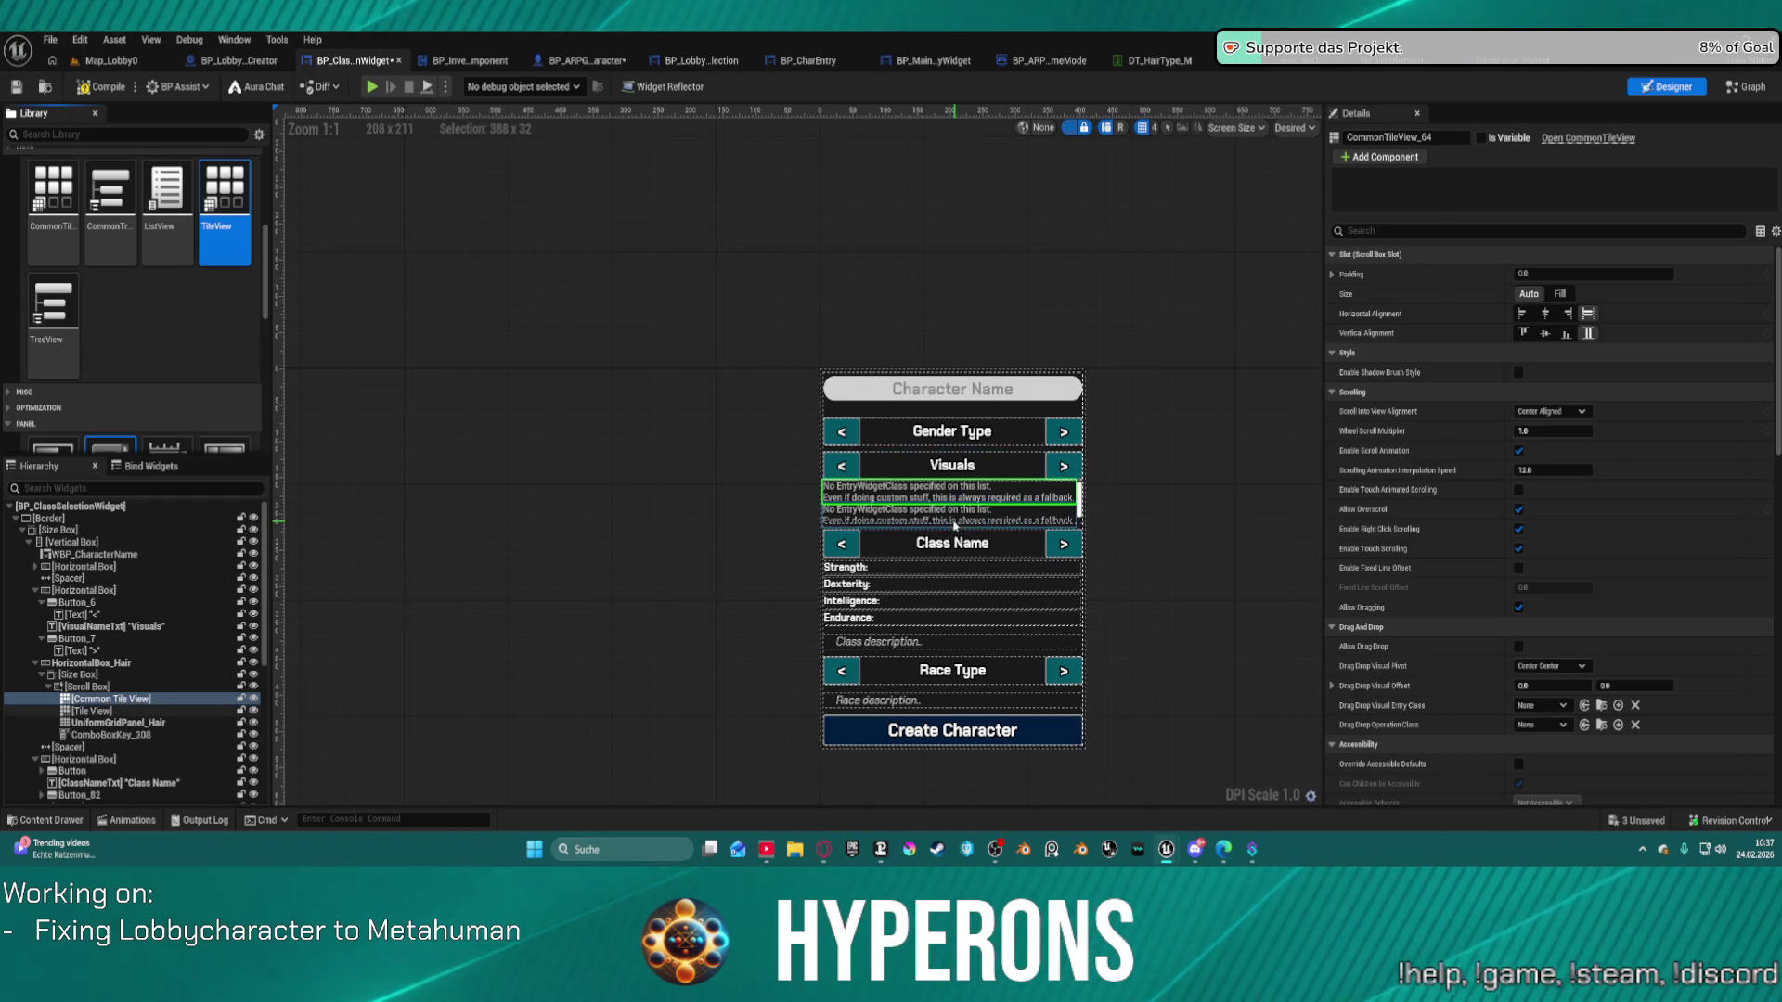
{"action": "left_click", "coordinate": [949, 518]}
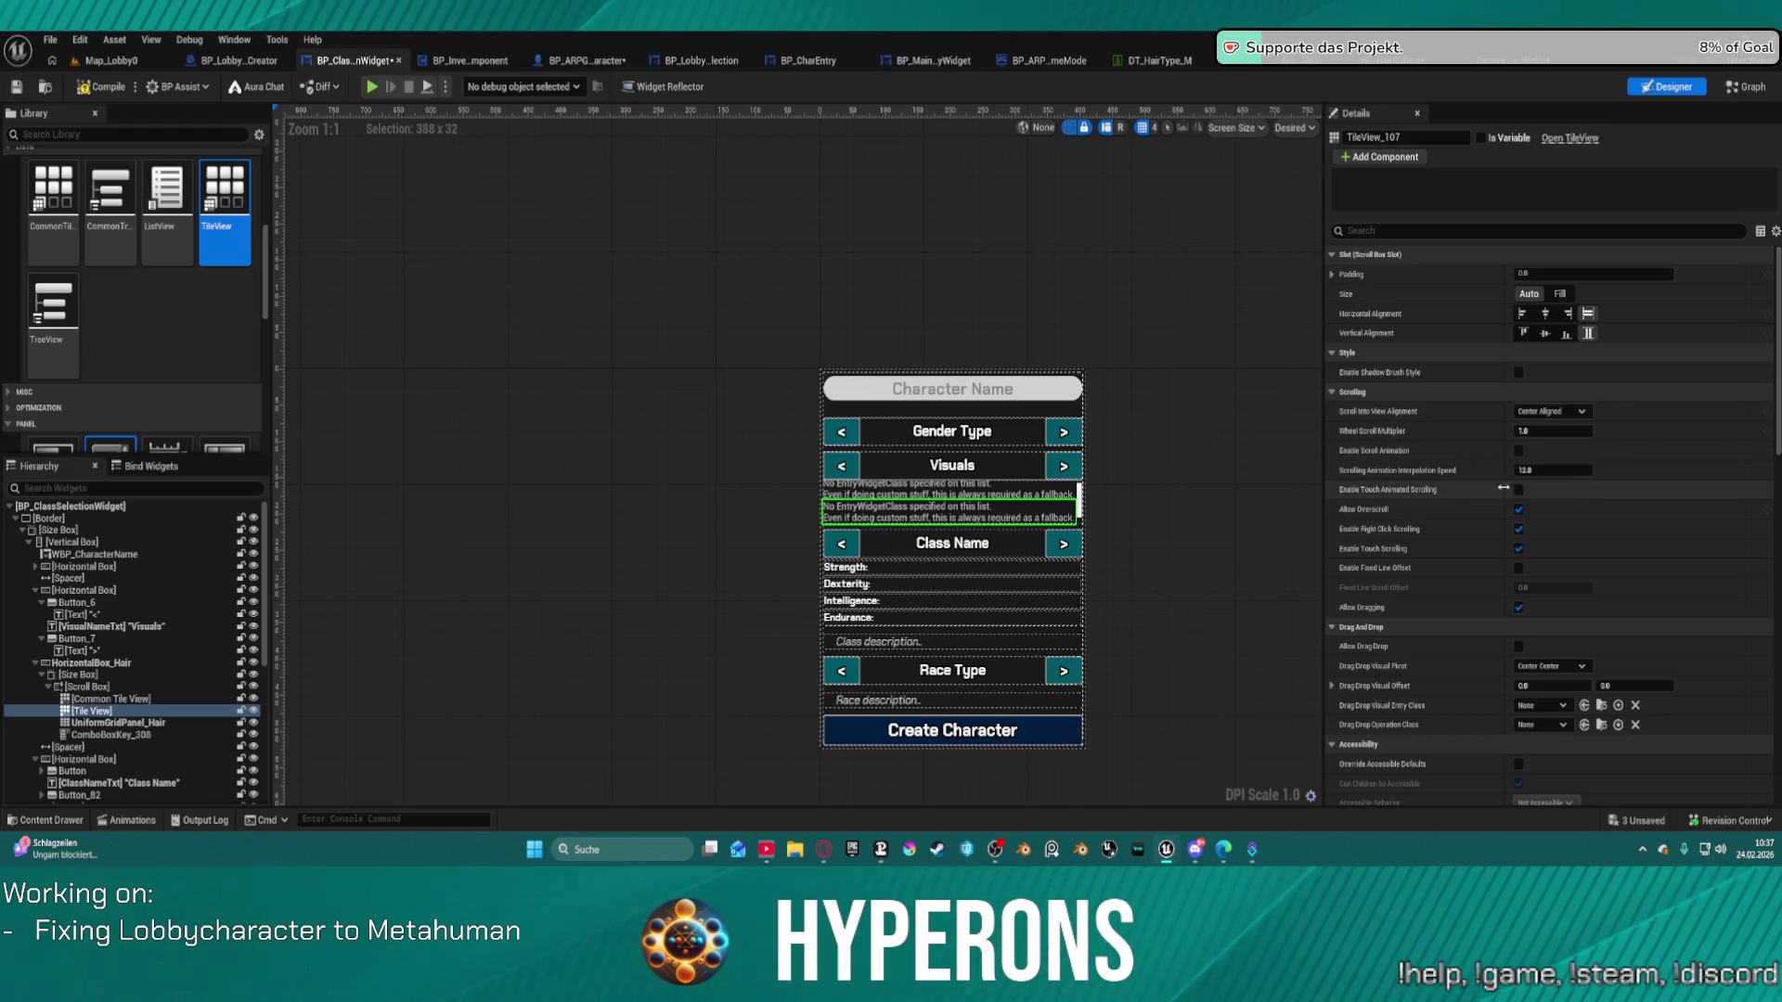
{"action": "scroll", "coordinate": [1485, 492], "scroll_direction": "down", "scroll_amount": 2}
{"action": "scroll", "coordinate": [1486, 520], "scroll_direction": "down", "scroll_amount": 3}
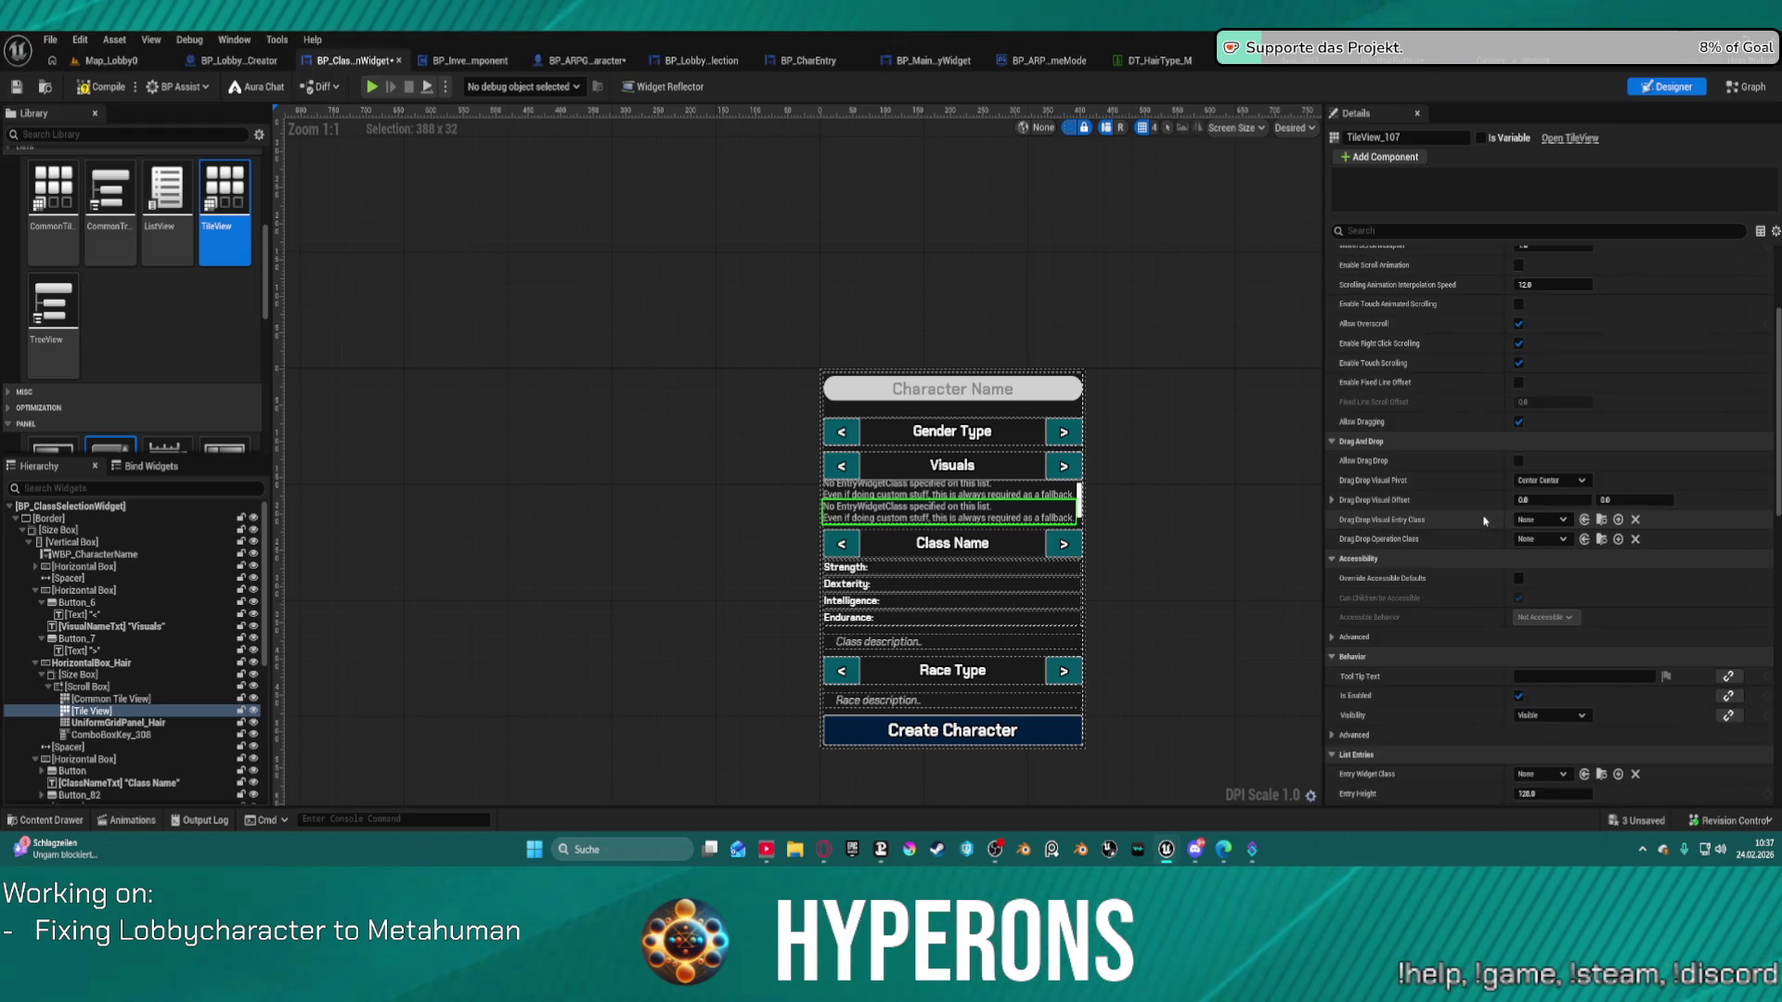
{"action": "scroll", "coordinate": [1420, 482], "scroll_direction": "down", "scroll_amount": 4}
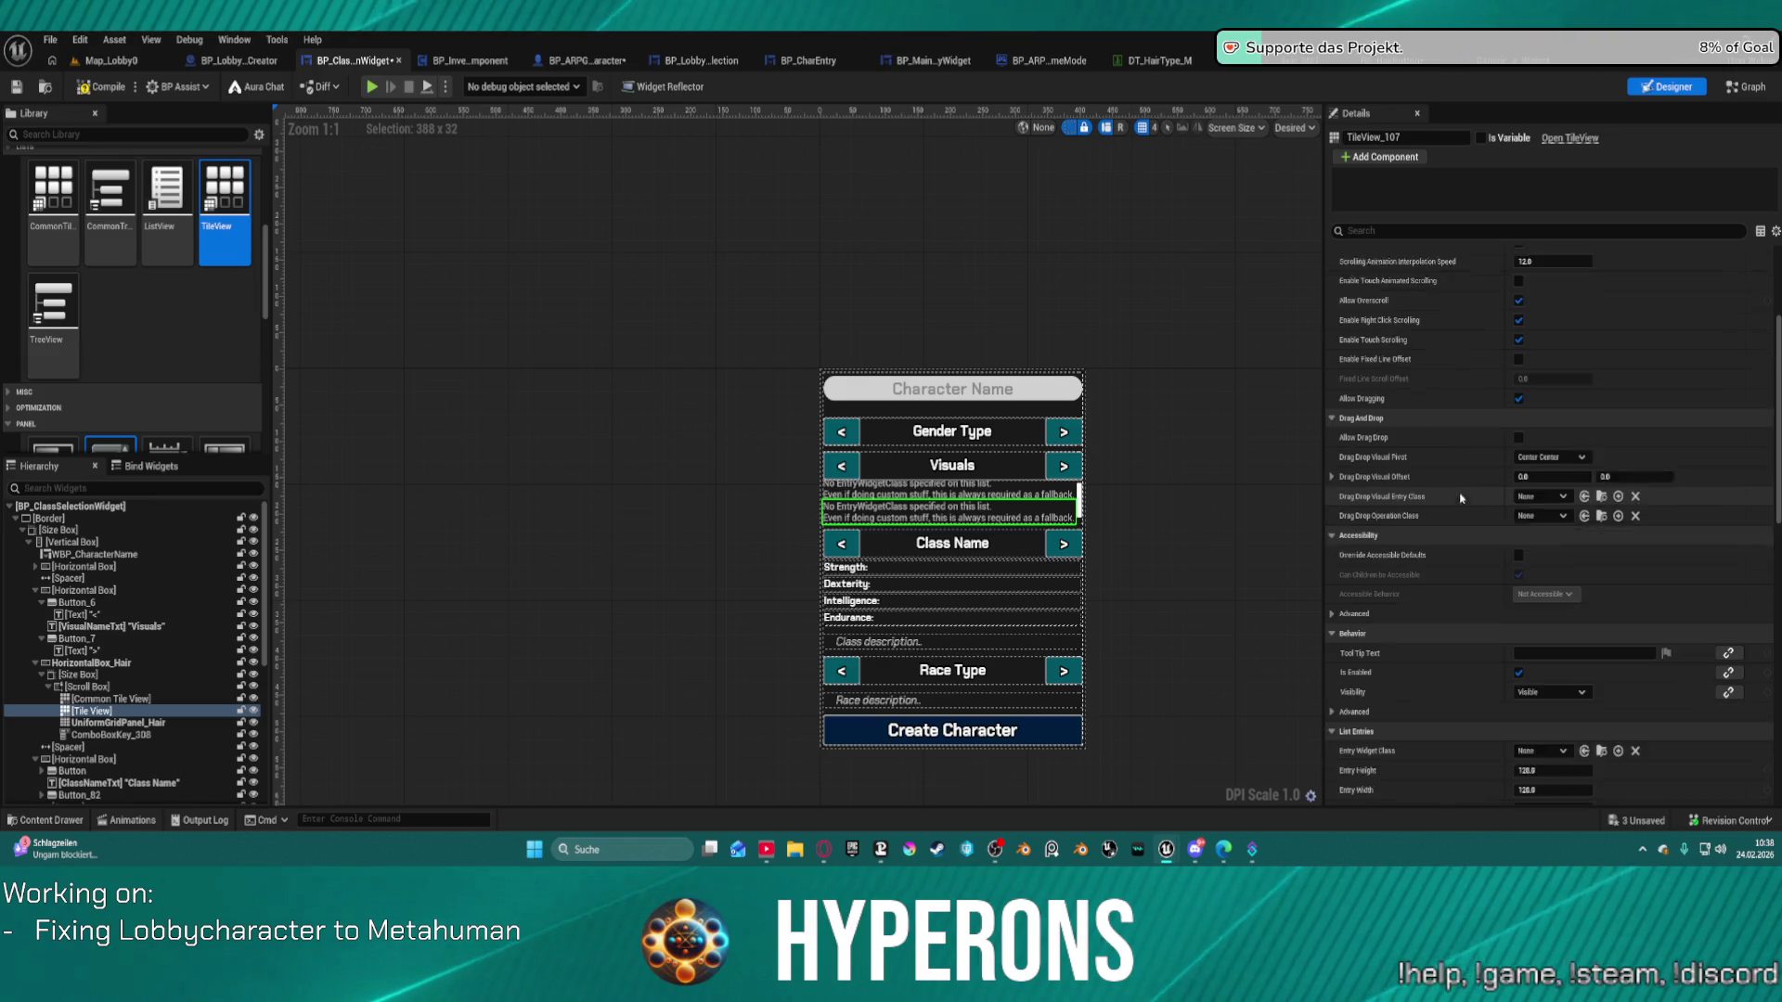
{"action": "scroll", "coordinate": [1452, 504], "scroll_direction": "down", "scroll_amount": 3}
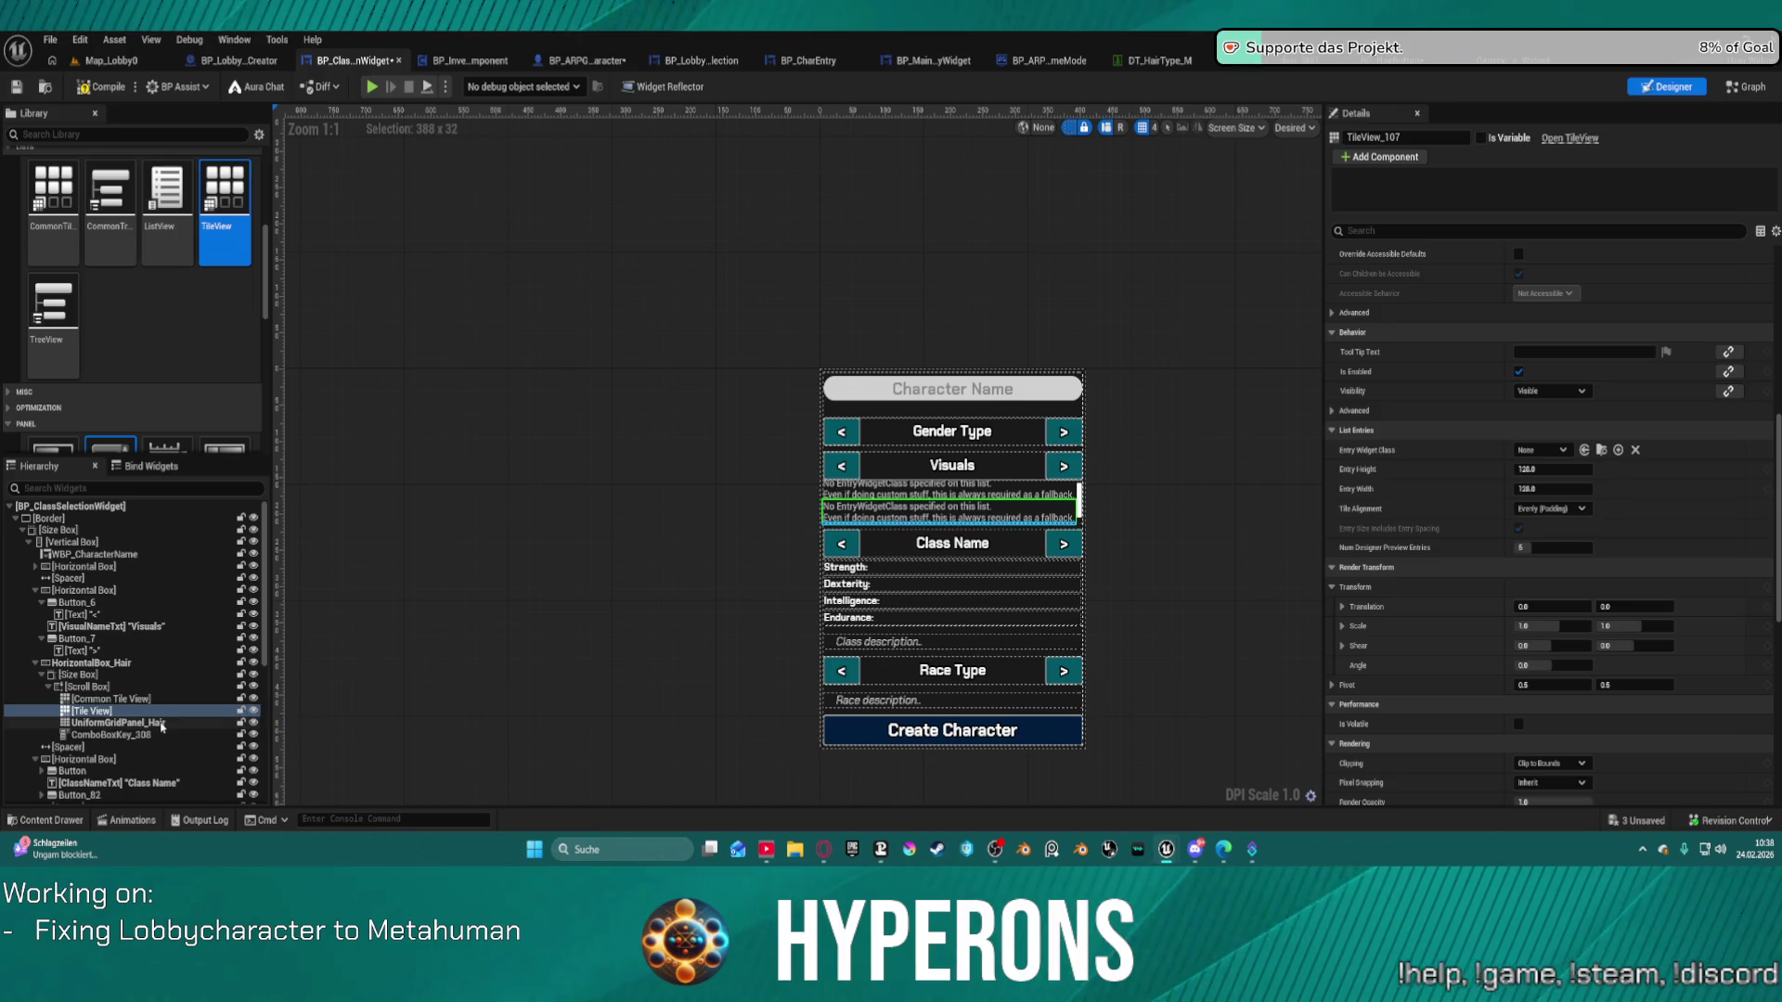
{"action": "key", "text": "Delete"}
{"action": "left_click", "coordinate": [130, 698]}
{"action": "key", "text": "Delete"}
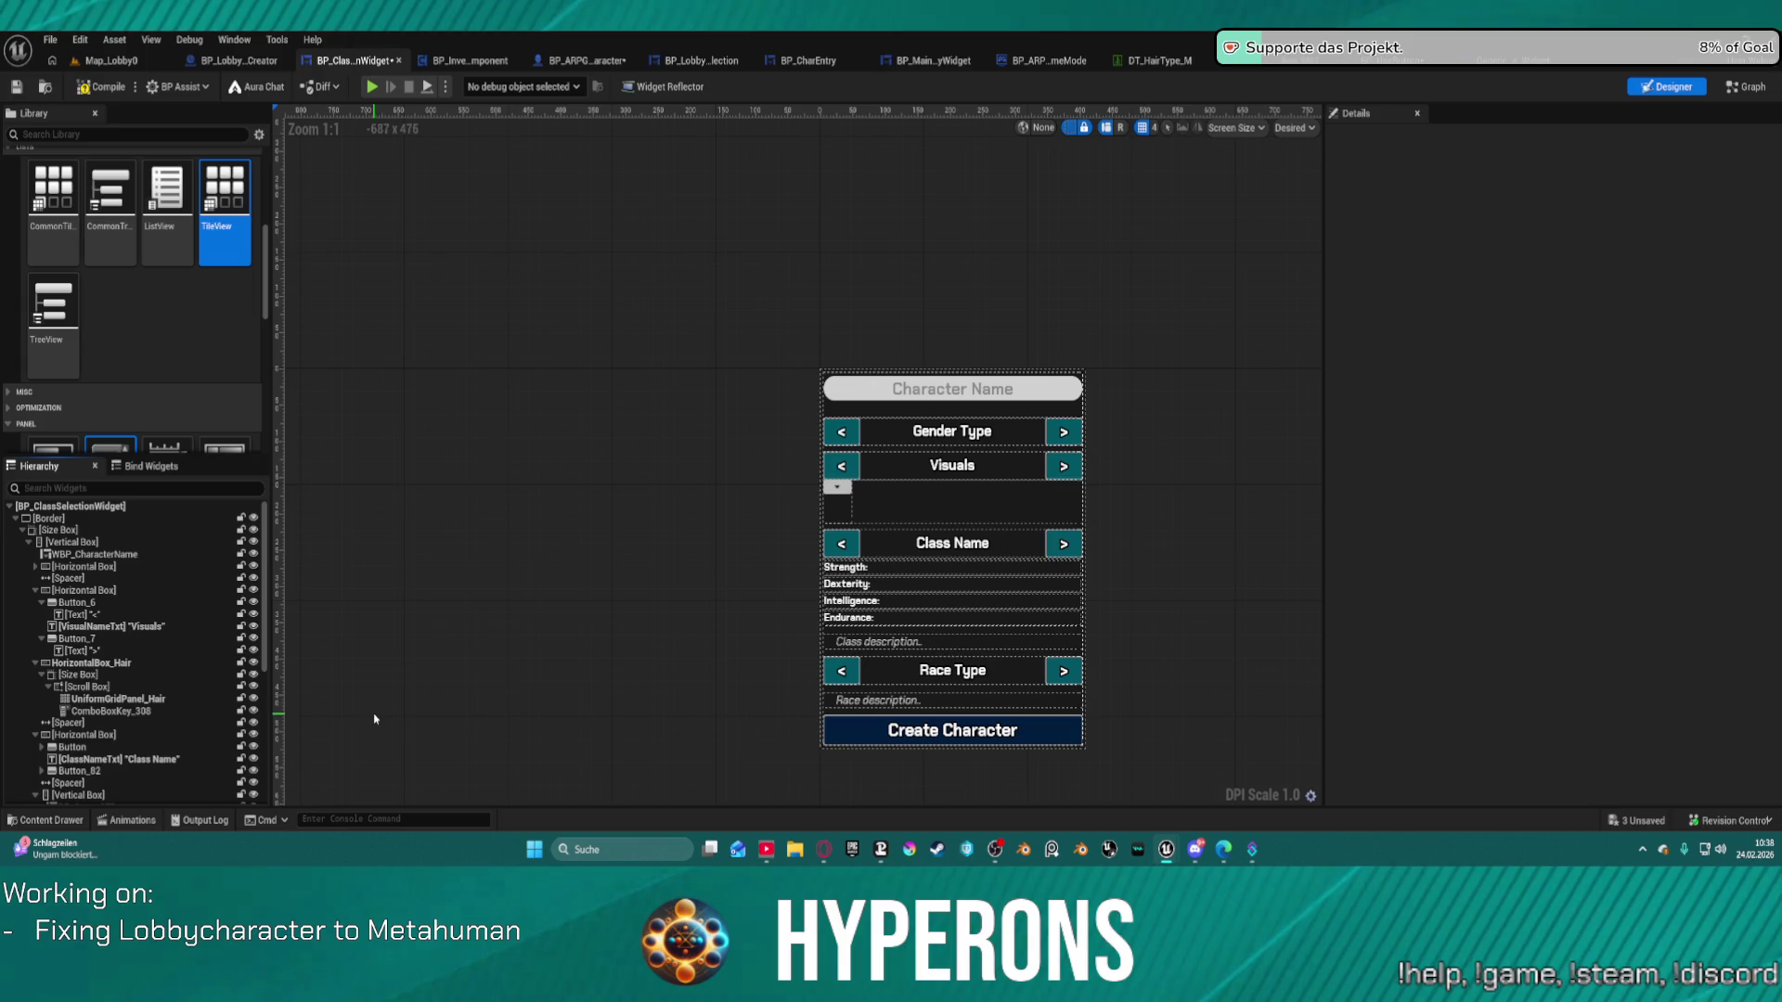
Delete the leftover ComboBoxKey_308 widget from the hair row.
{"action": "left_click", "coordinate": [130, 699]}
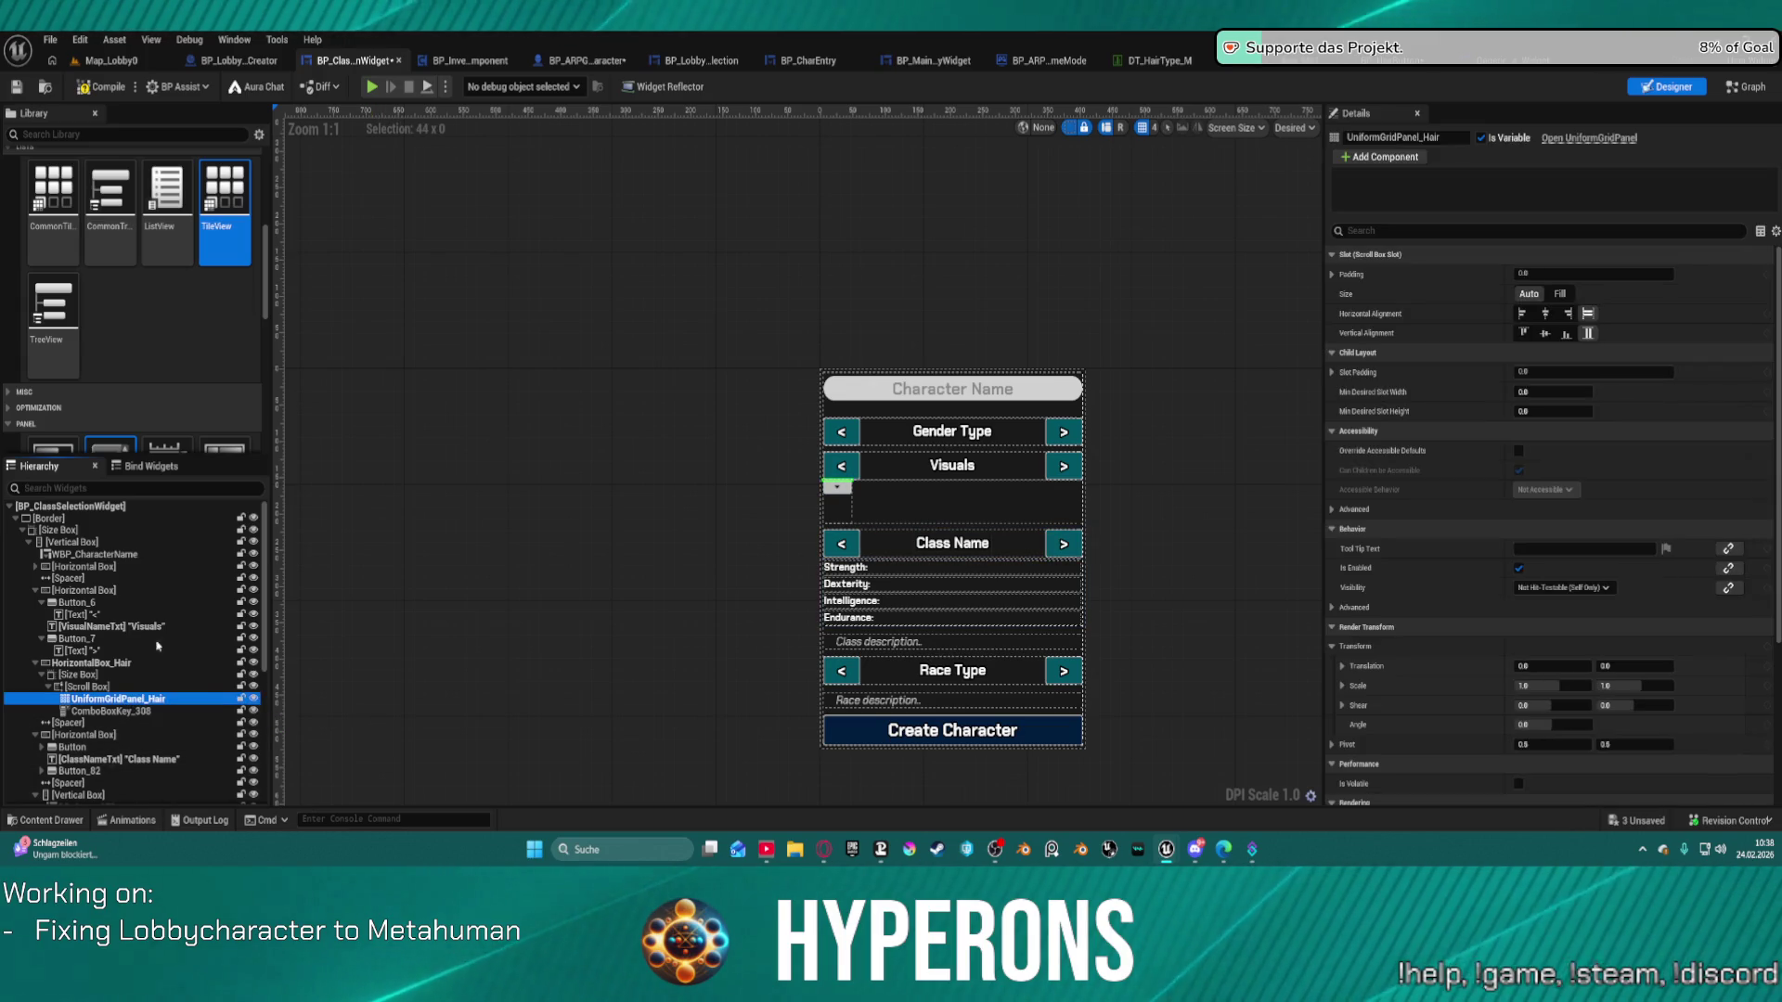
{"action": "left_click", "coordinate": [178, 712]}
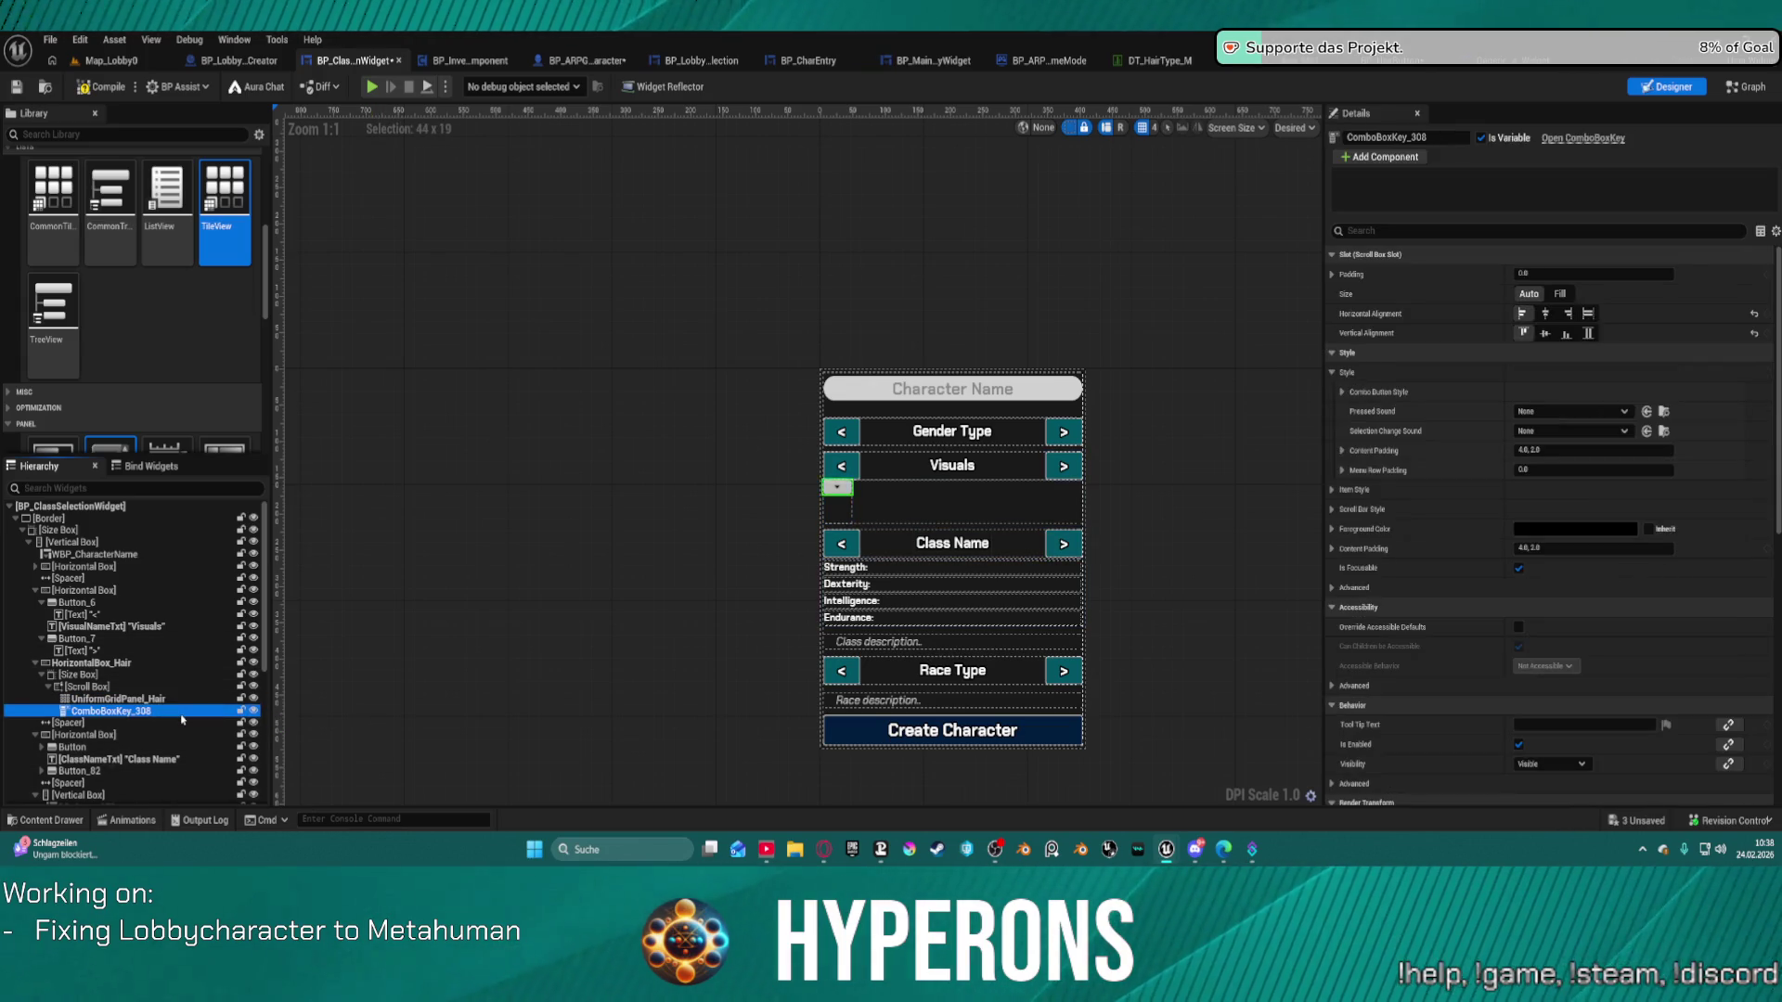
{"action": "key", "text": "Delete"}
{"action": "left_click", "coordinate": [1014, 473]}
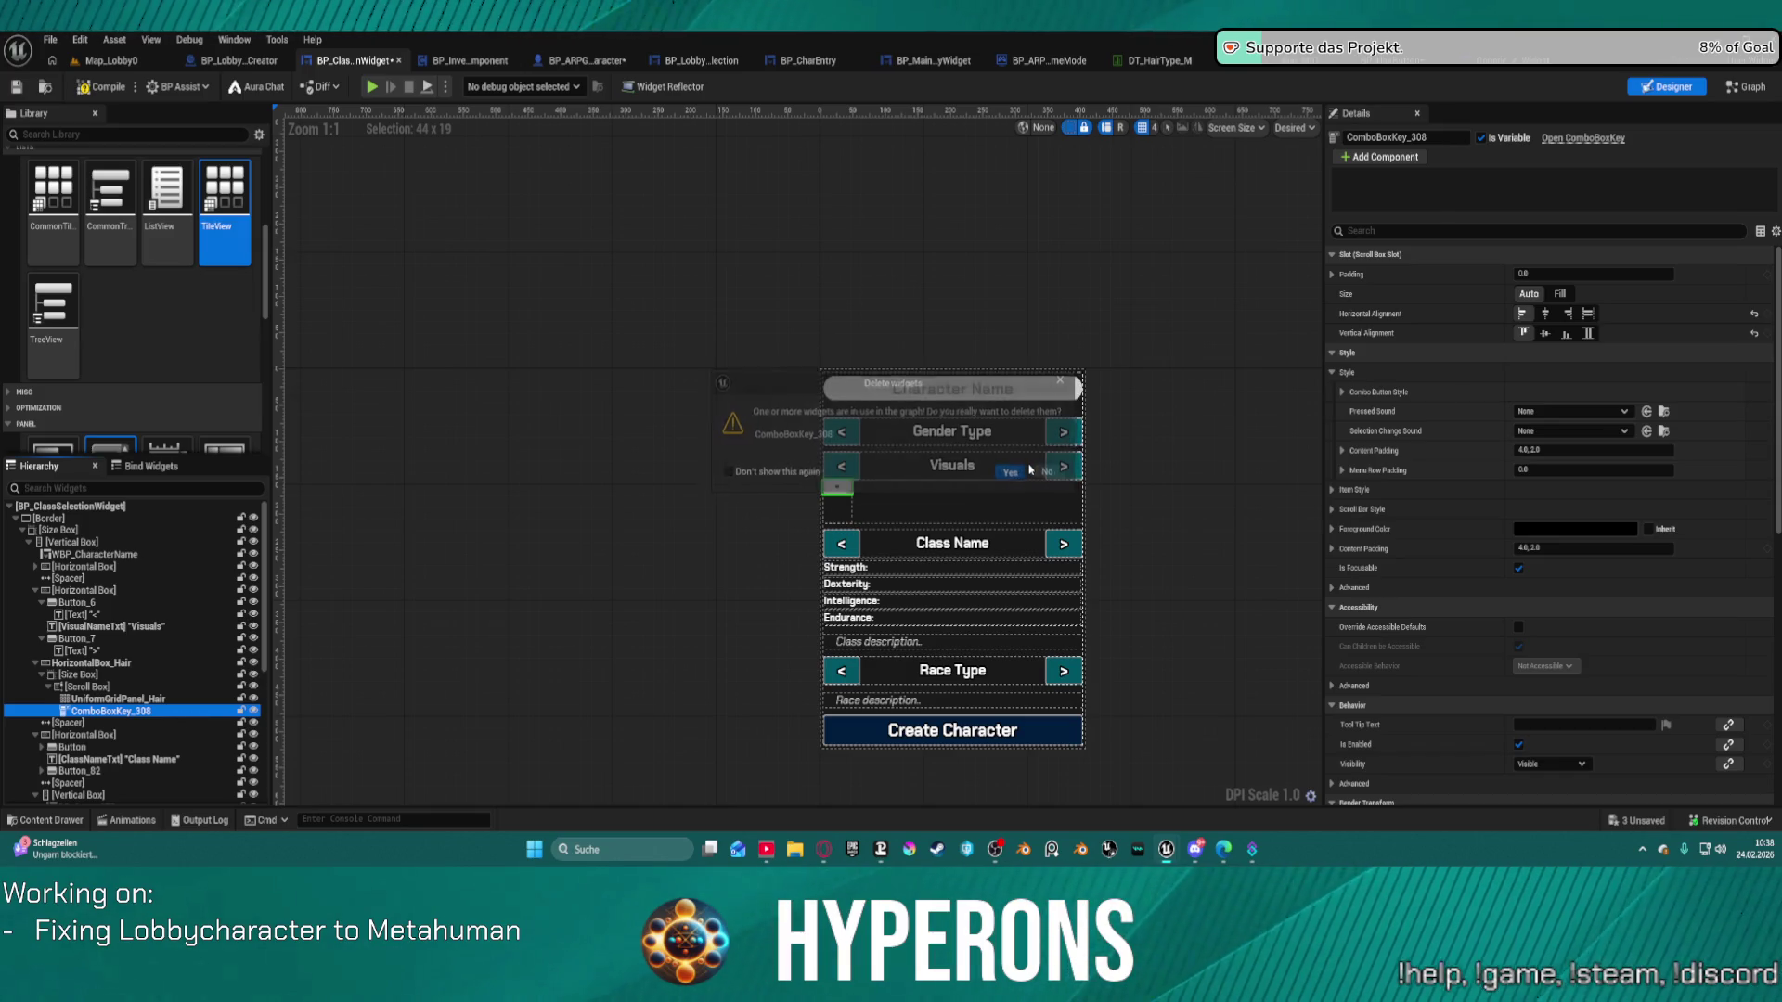
Set the hair Scroll Box's Orientation to Horizontal.
{"action": "left_click", "coordinate": [881, 519]}
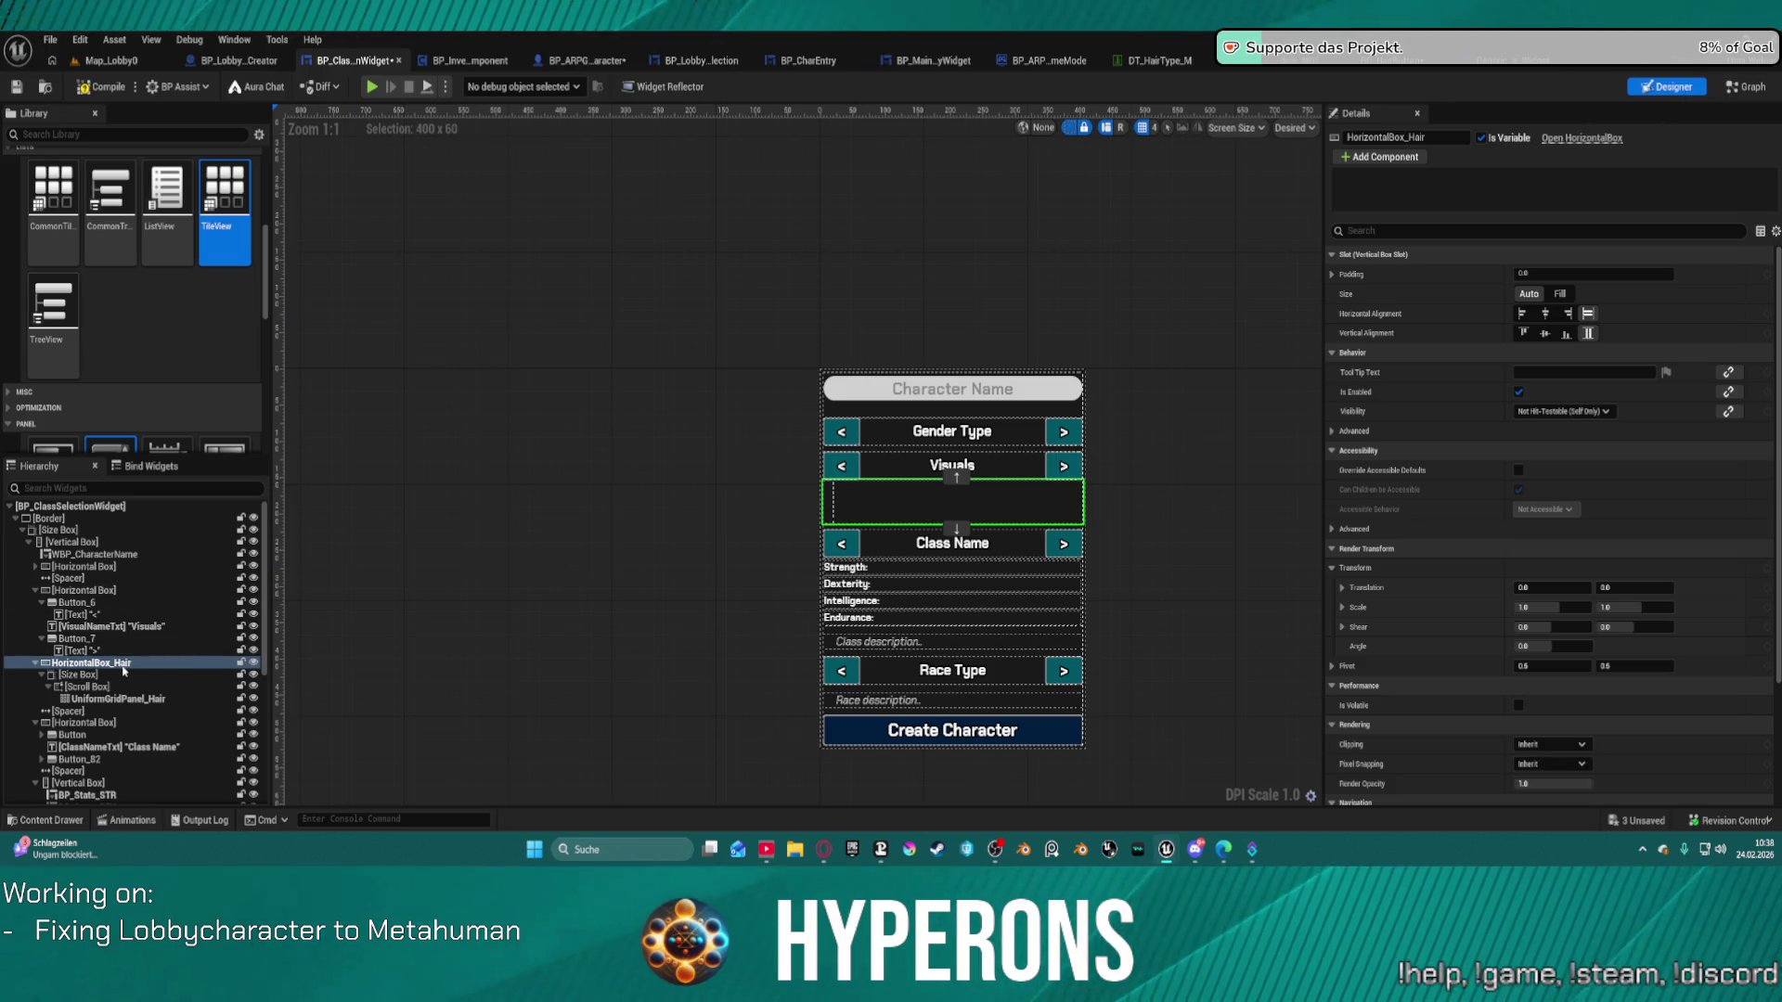
{"action": "left_click", "coordinate": [85, 687]}
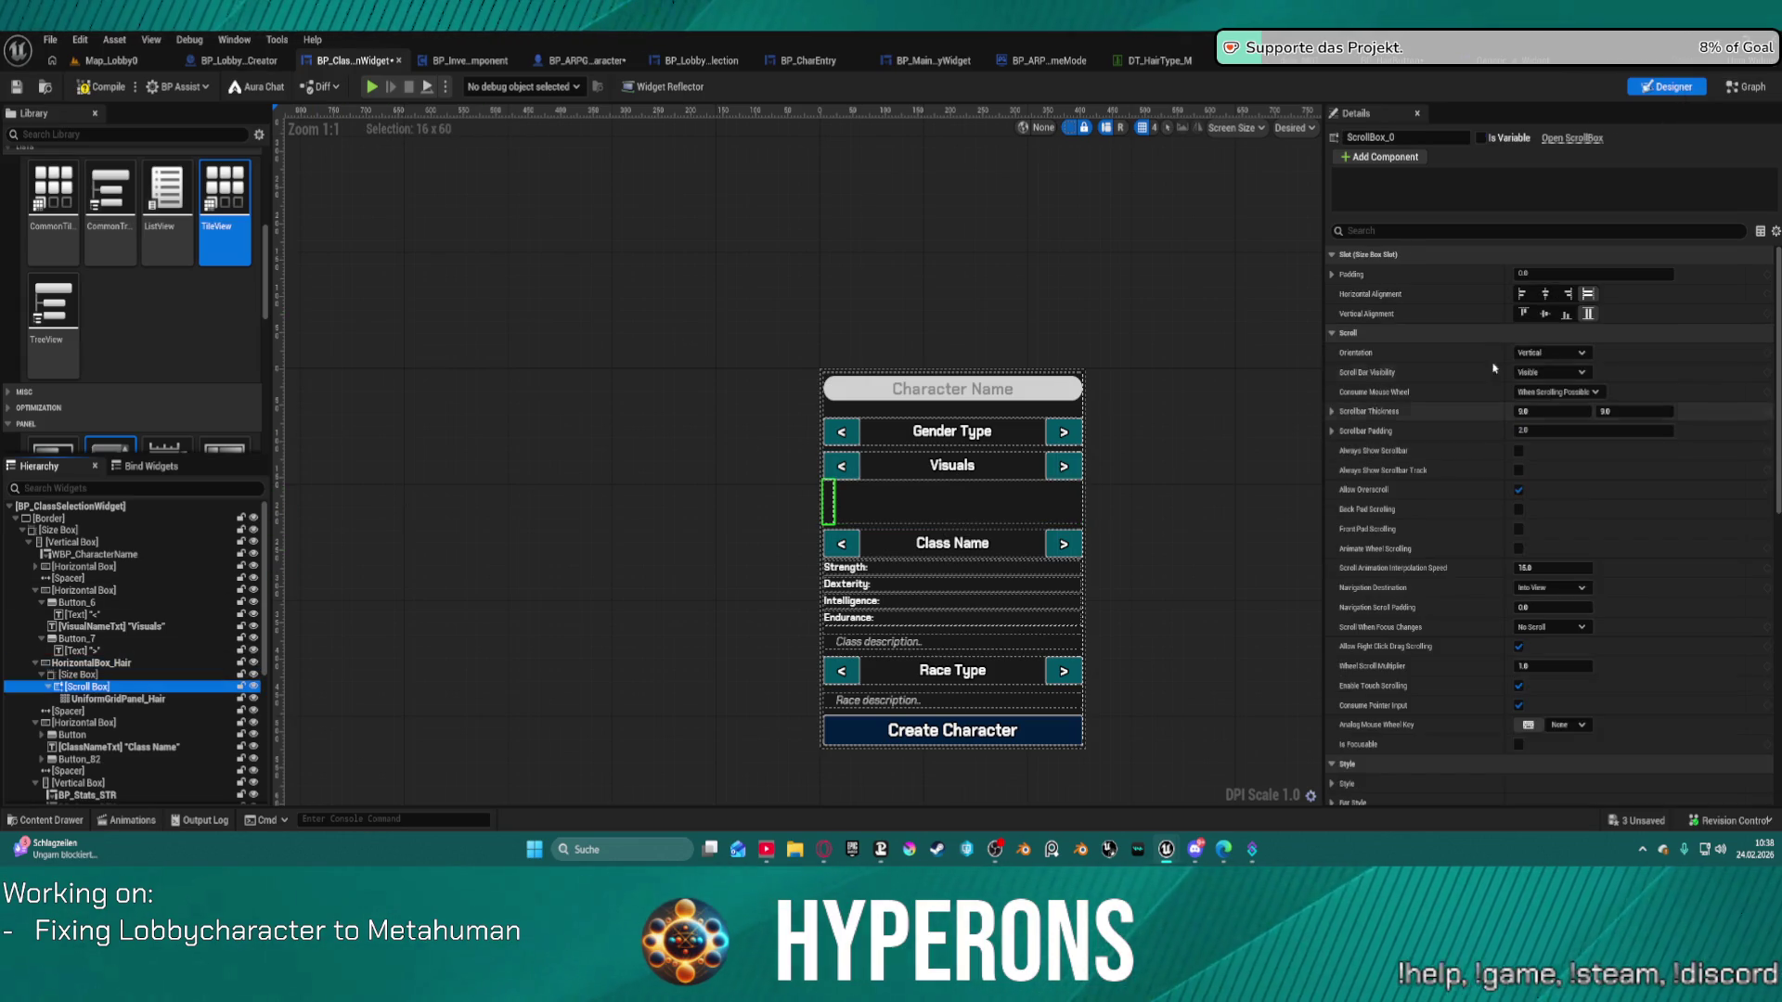
{"action": "left_click", "coordinate": [1564, 353]}
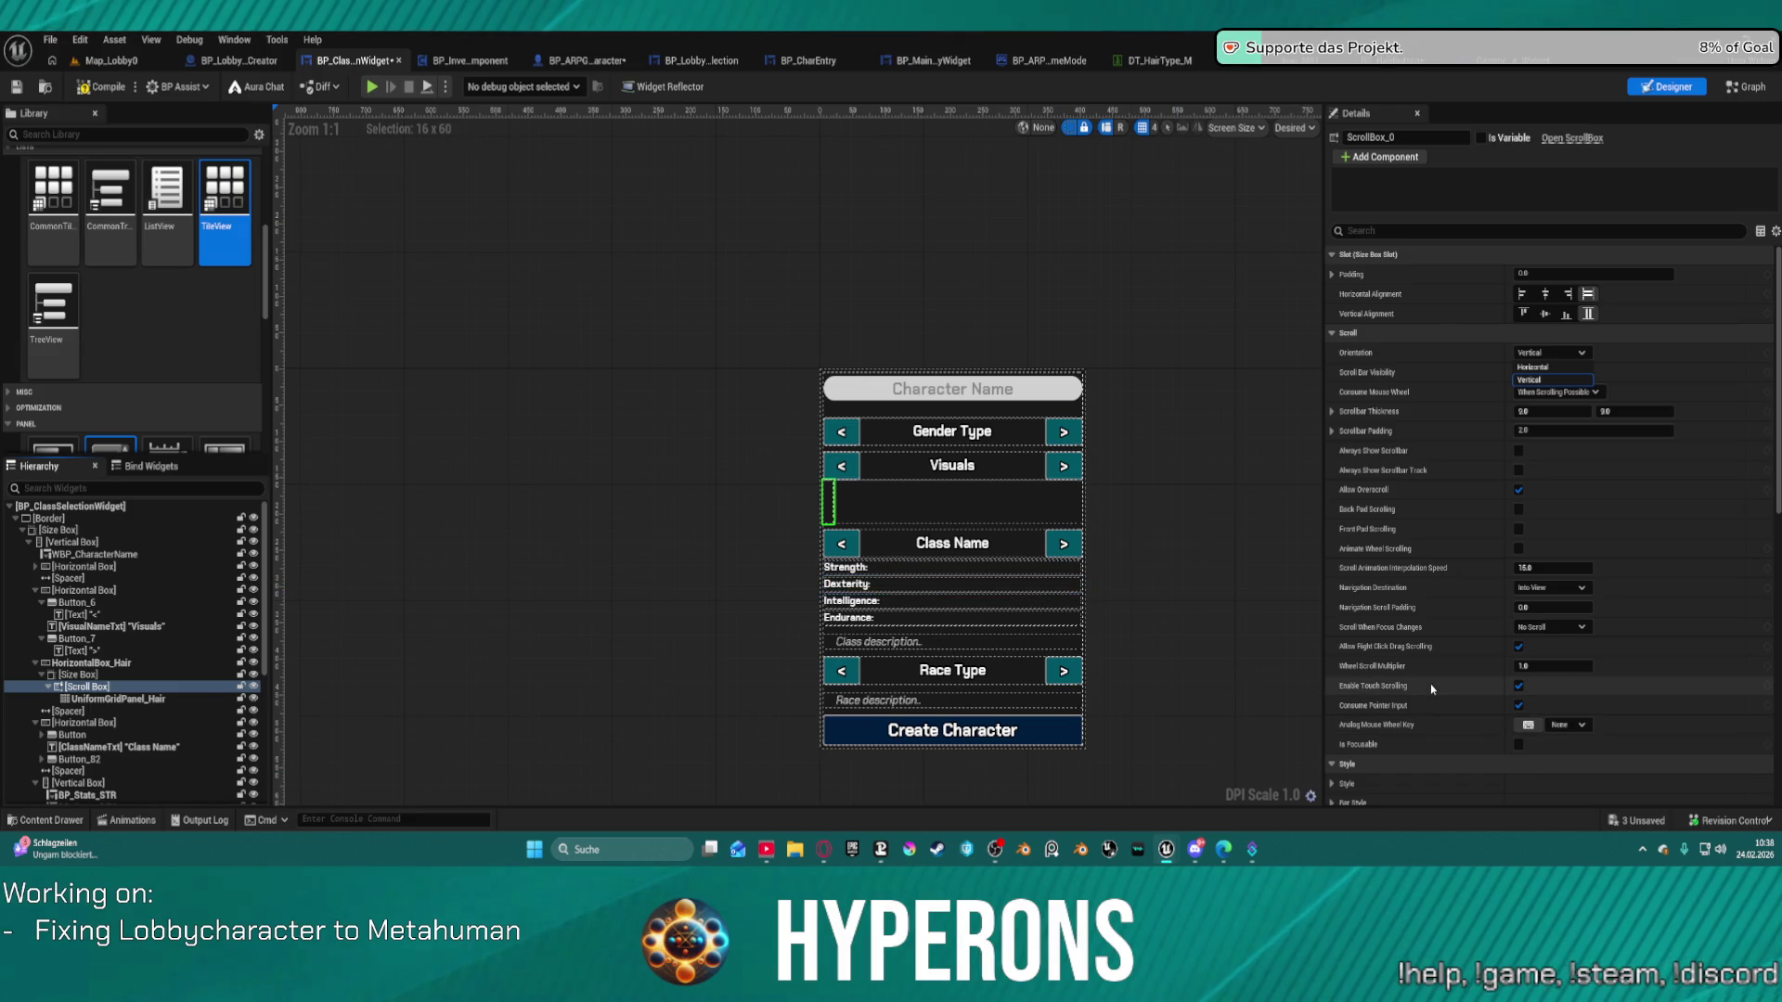
{"action": "left_click", "coordinate": [1557, 367]}
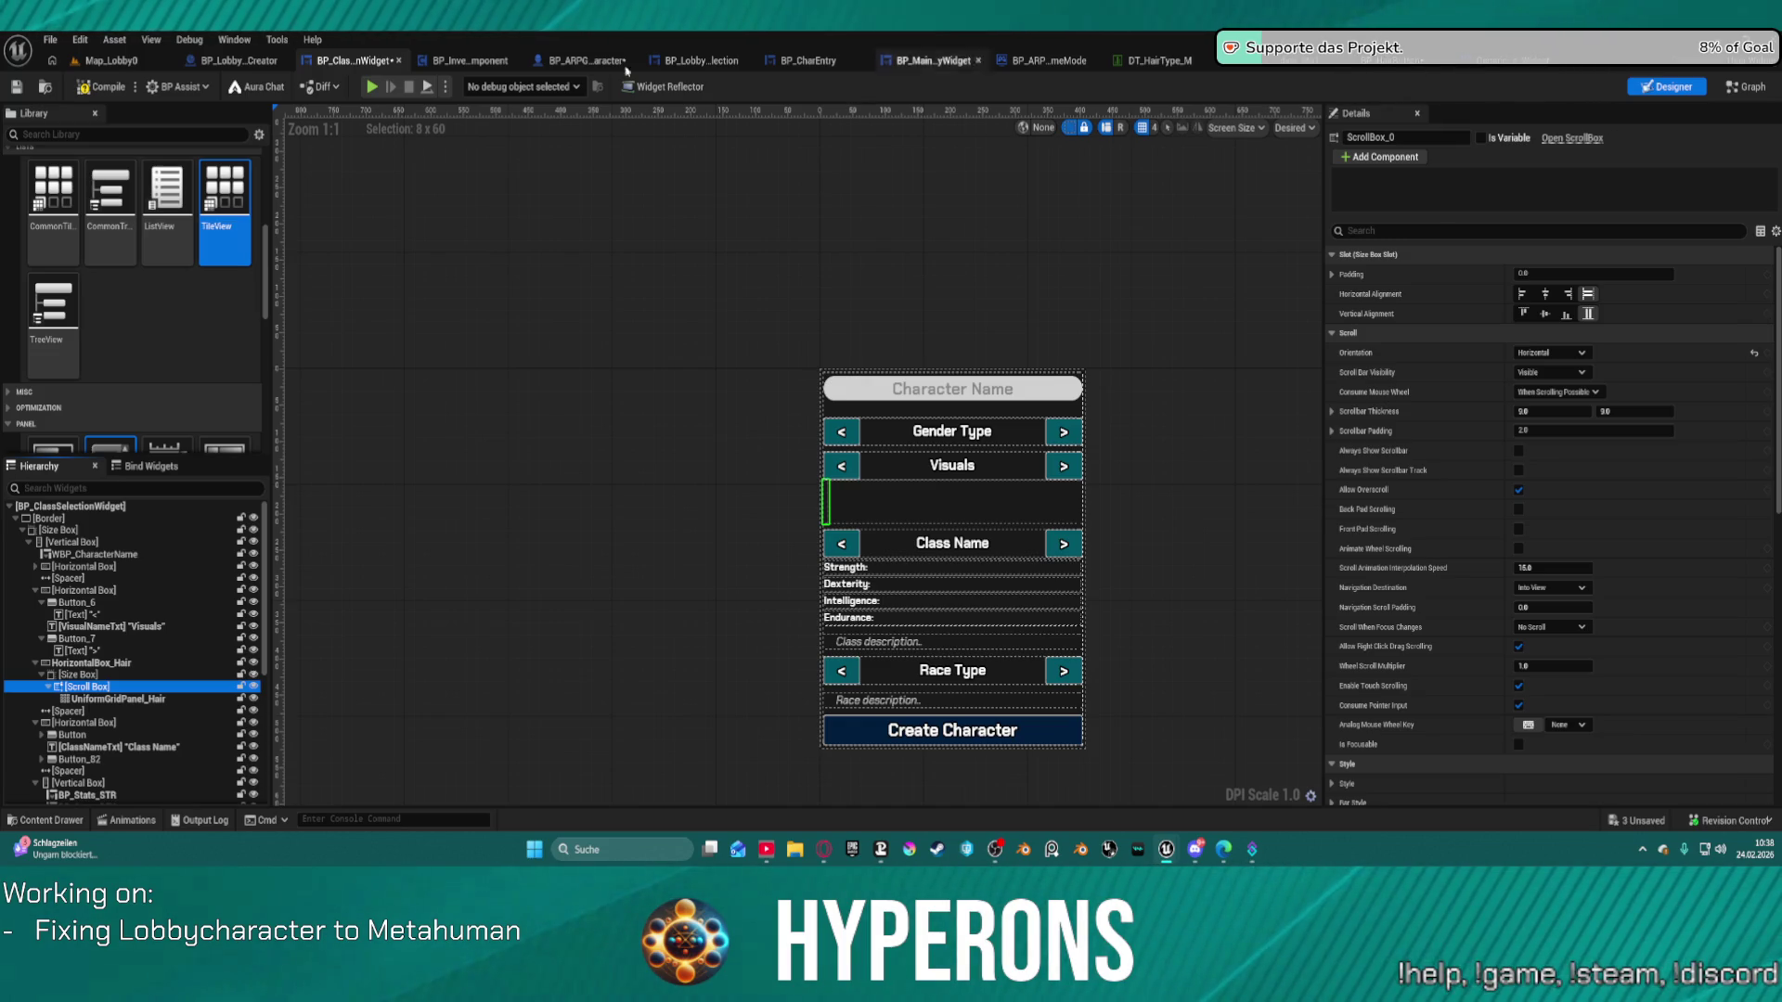
{"action": "left_click", "coordinate": [1749, 90]}
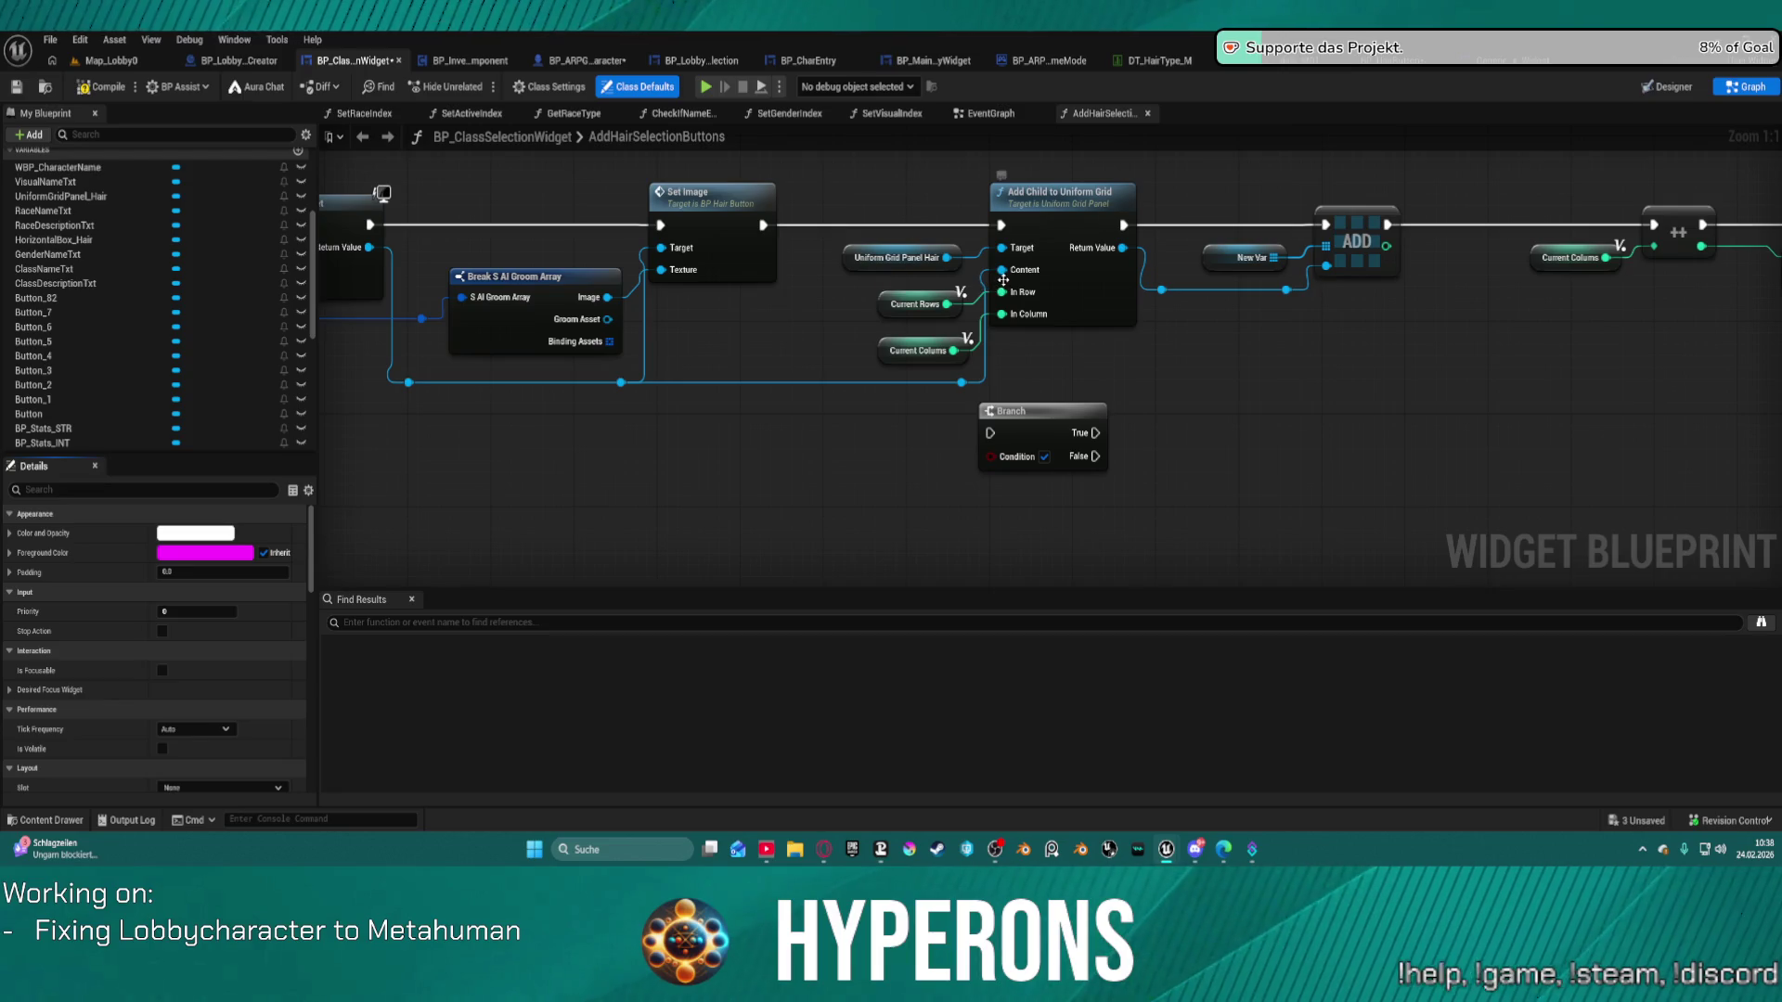
Disconnect Current Rows from the In Row input of Add Child to Uniform Grid.
{"action": "mouse_move", "coordinate": [1002, 292]}
{"action": "left_mouse_down"}
{"action": "mouse_move", "coordinate": [372, 297]}
{"action": "mouse_move", "coordinate": [730, 301]}
{"action": "mouse_move", "coordinate": [670, 339]}
{"action": "mouse_move", "coordinate": [483, 342]}
{"action": "mouse_move", "coordinate": [809, 296]}
{"action": "mouse_move", "coordinate": [850, 249]}
{"action": "left_mouse_up"}
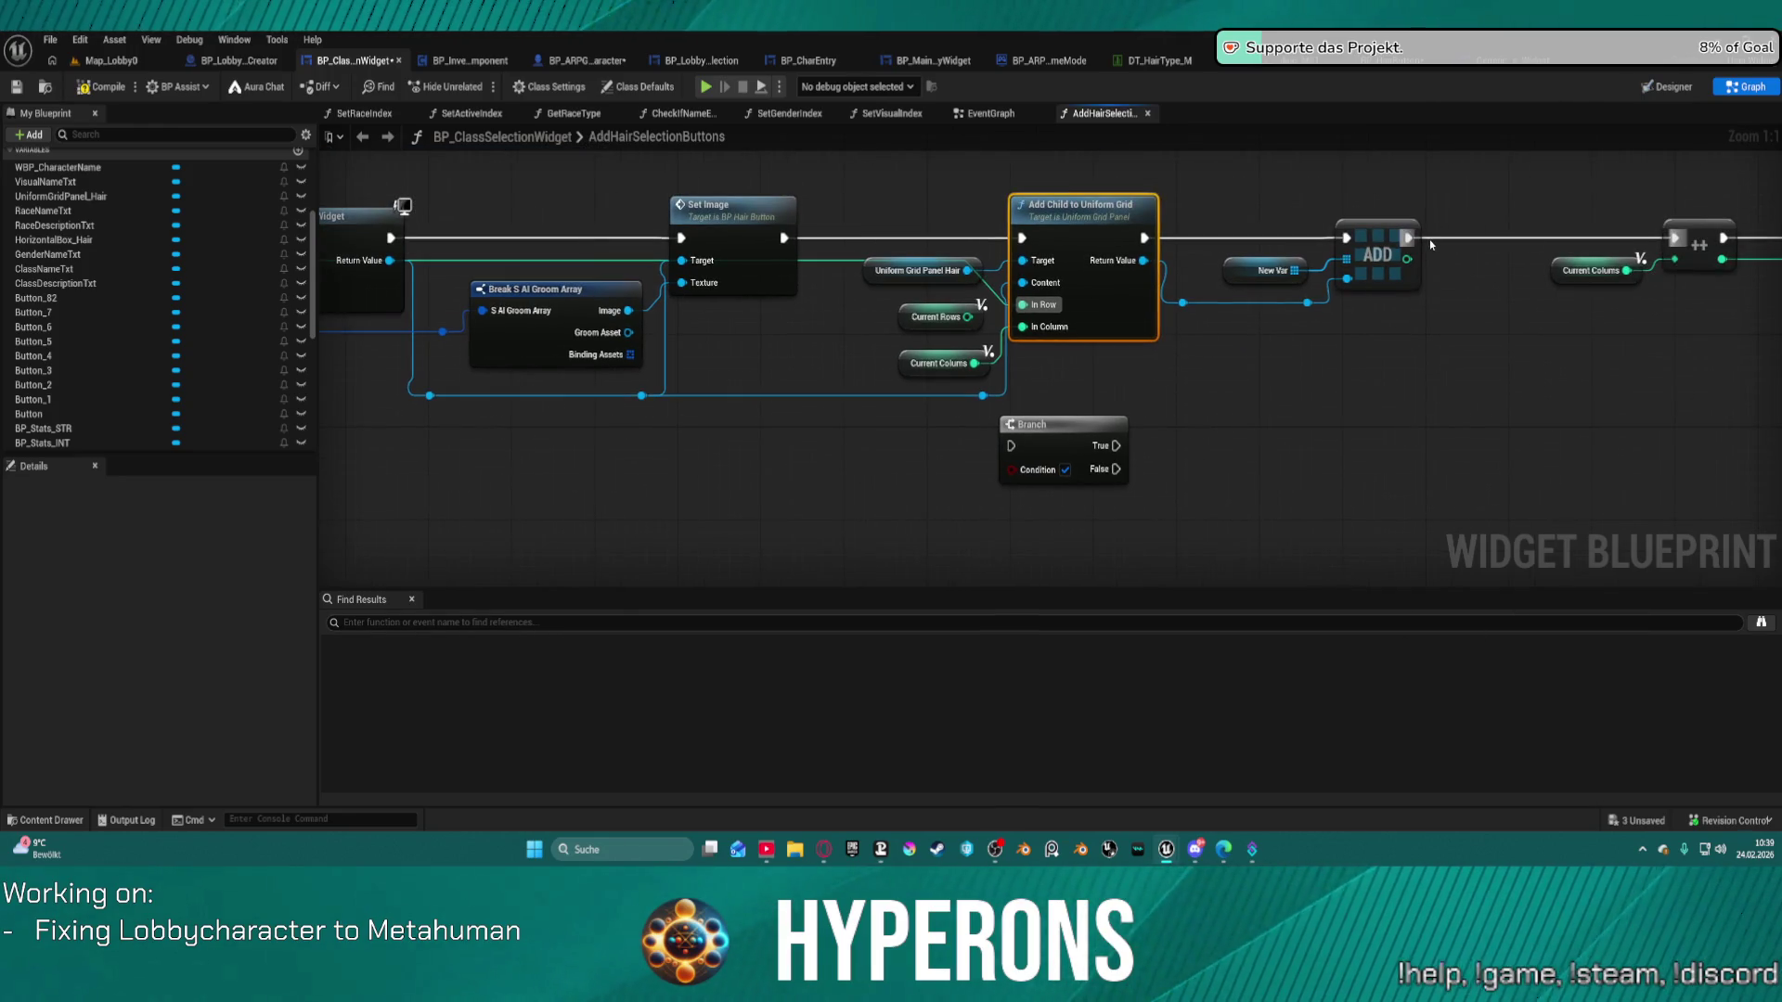
{"action": "left_click", "coordinate": [1430, 239], "text": "alt"}
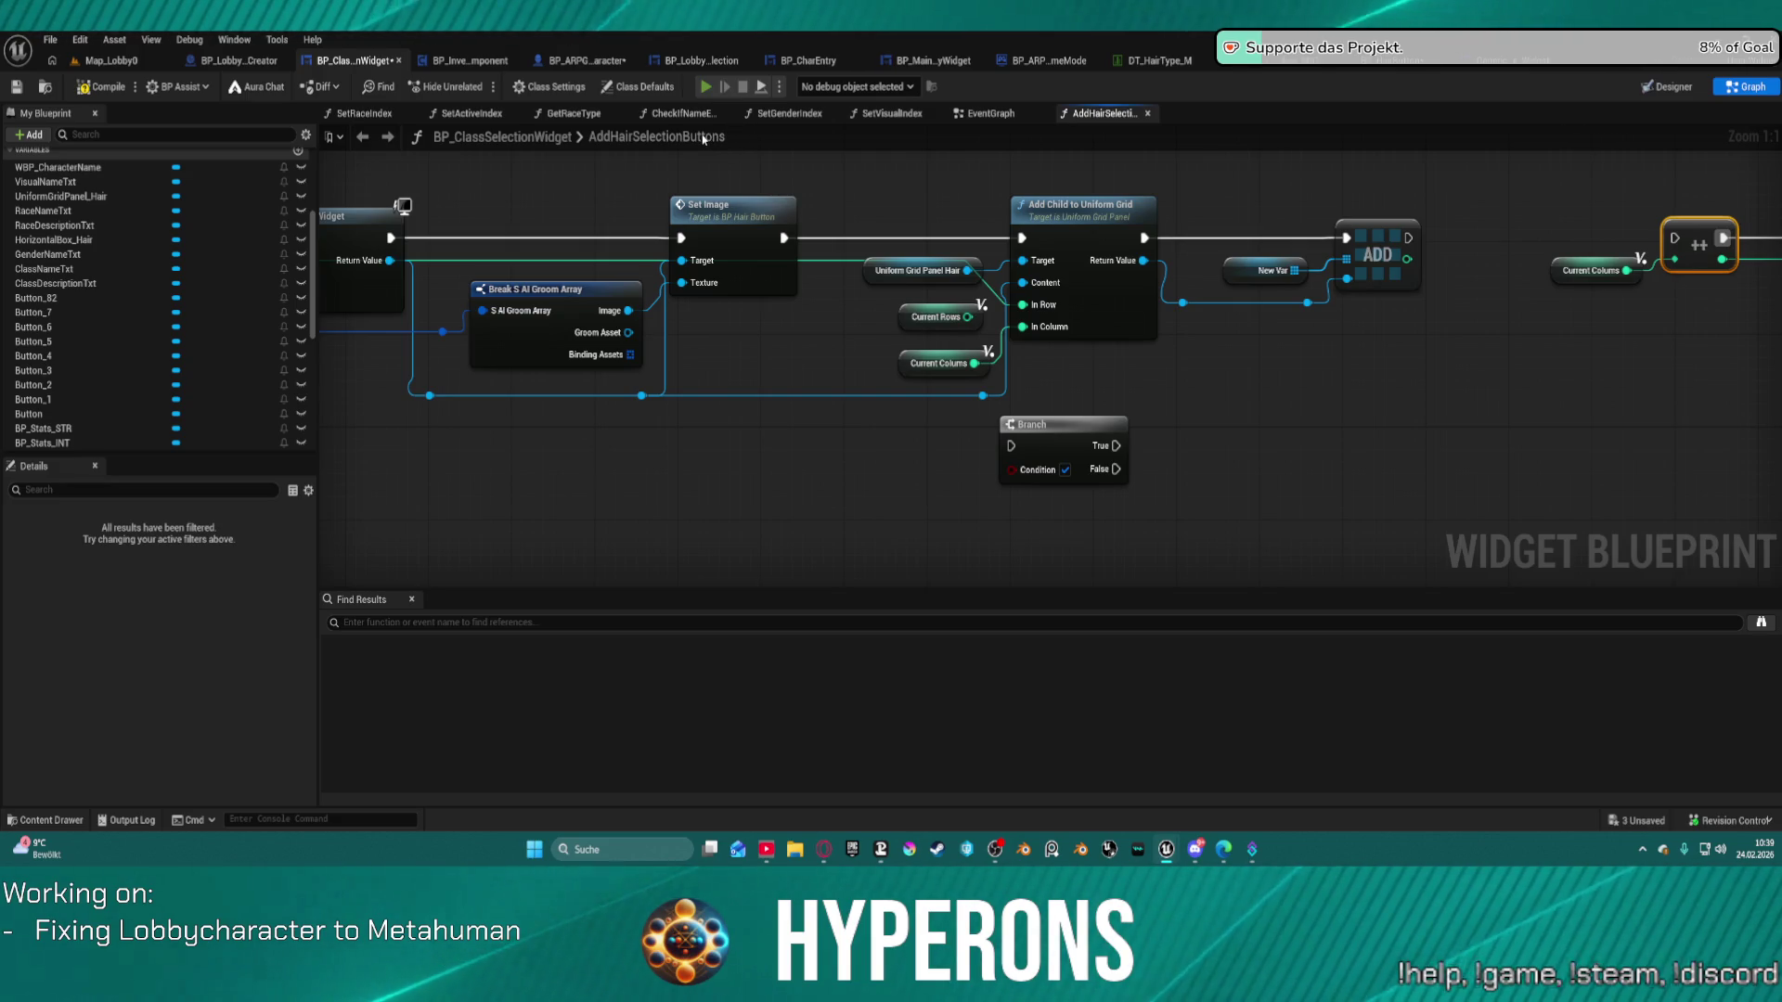
{"action": "key", "text": "Escape"}
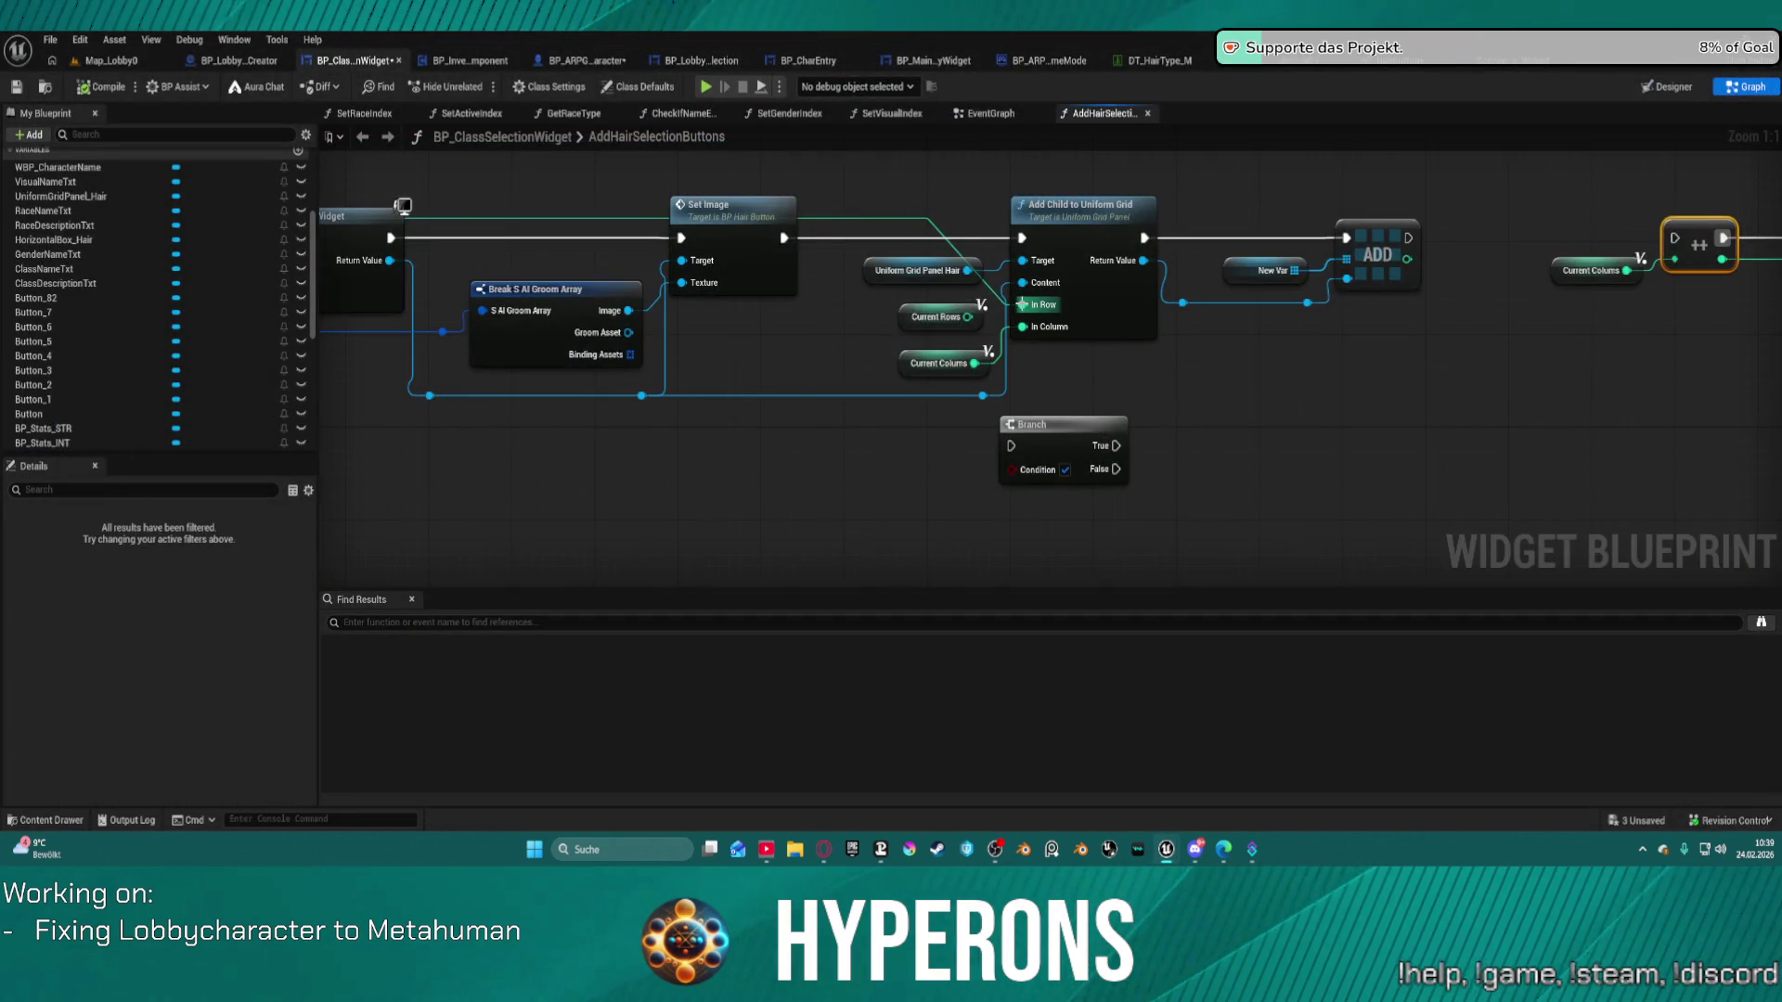
{"action": "left_click", "coordinate": [1023, 306], "text": "alt"}
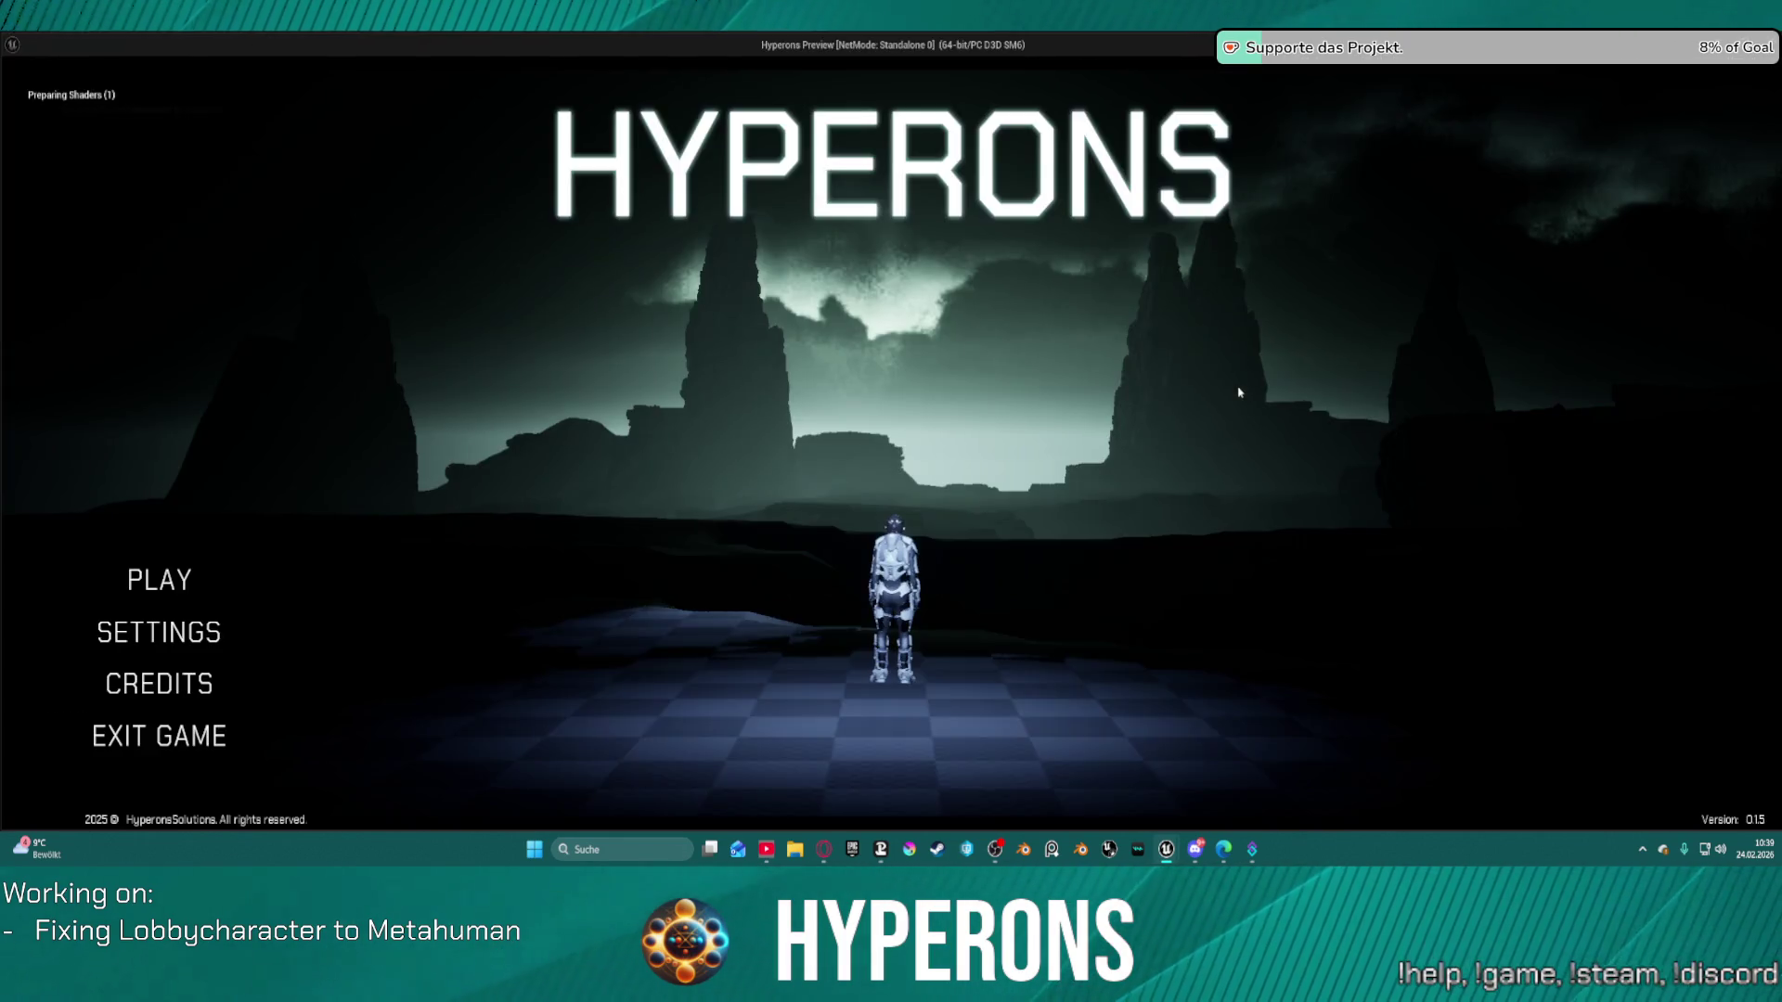
{"action": "left_click", "coordinate": [178, 579]}
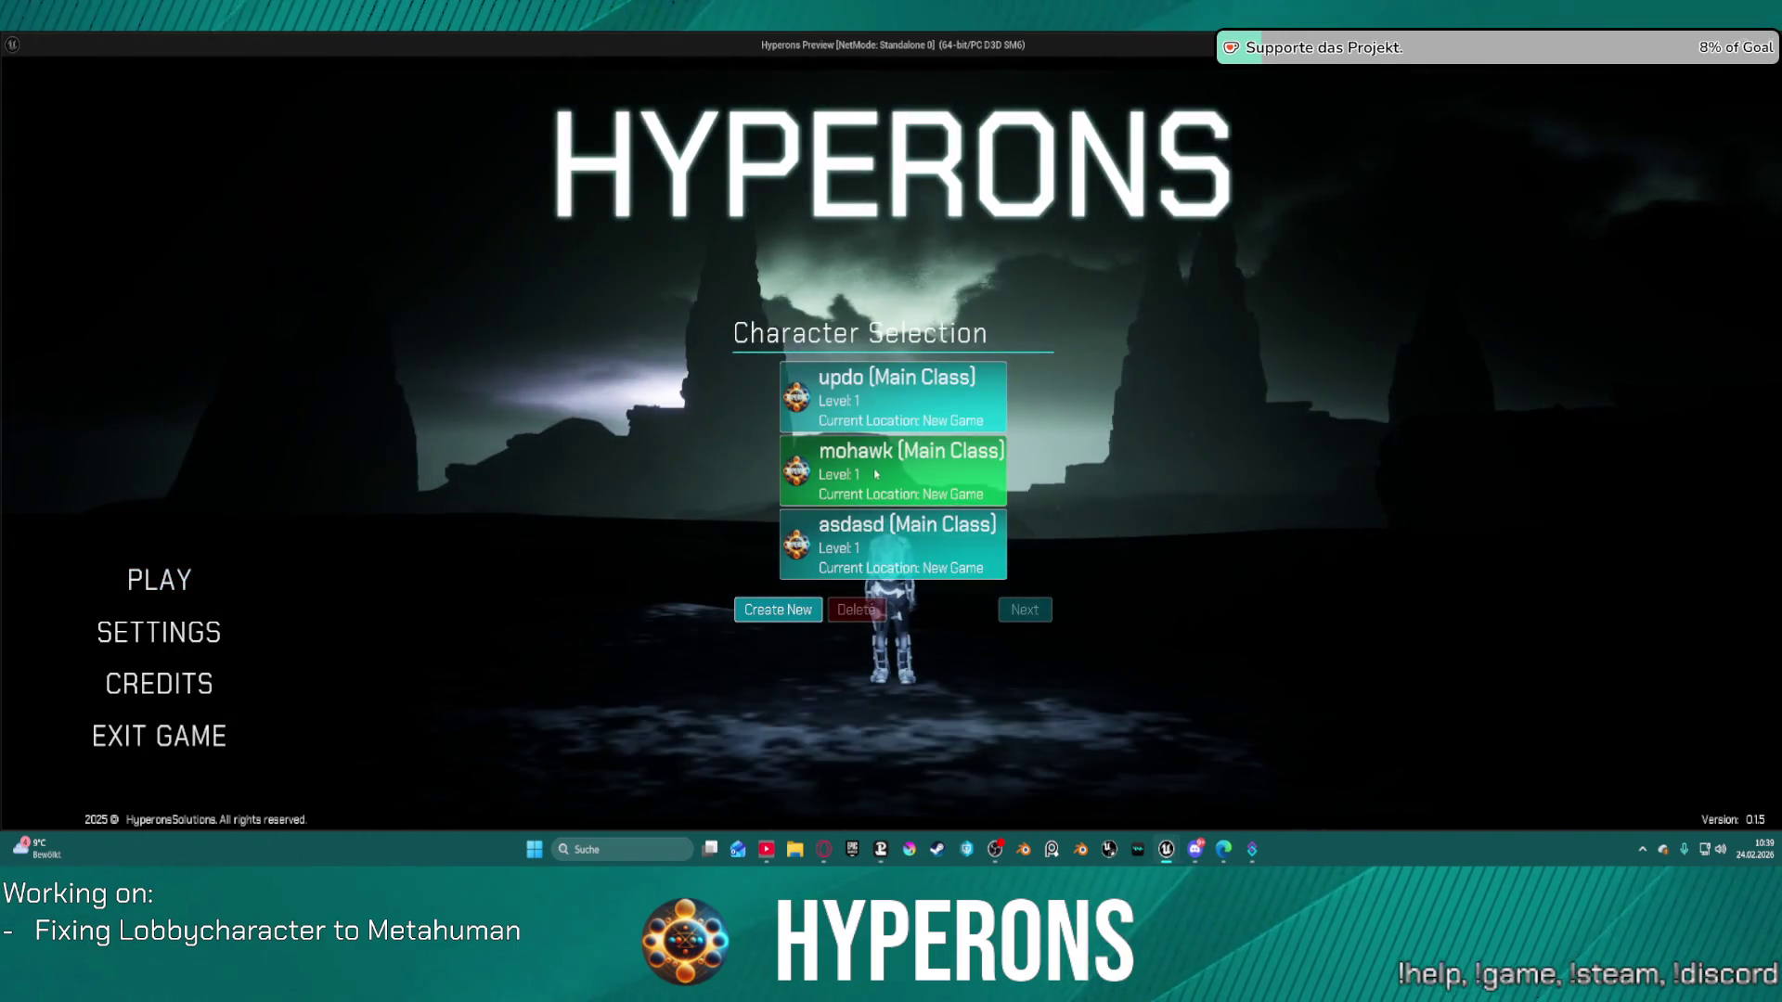
{"action": "left_click", "coordinate": [778, 610]}
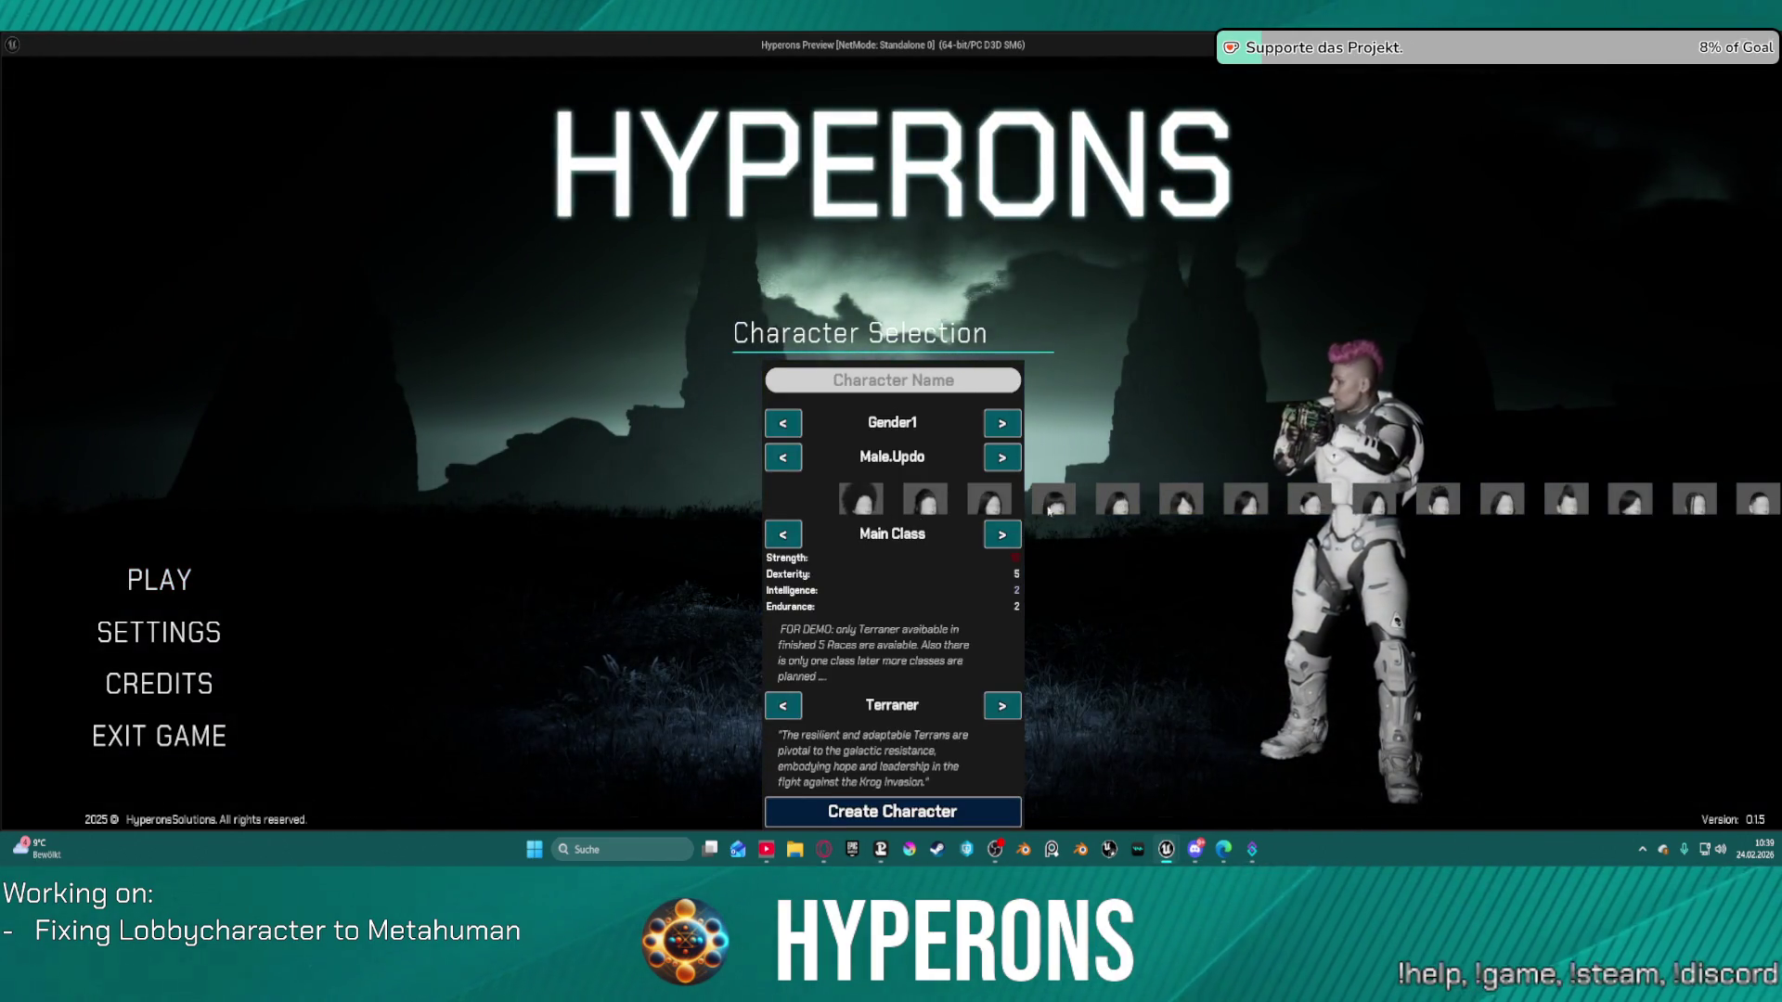
{"action": "key", "text": "alt+Tab"}
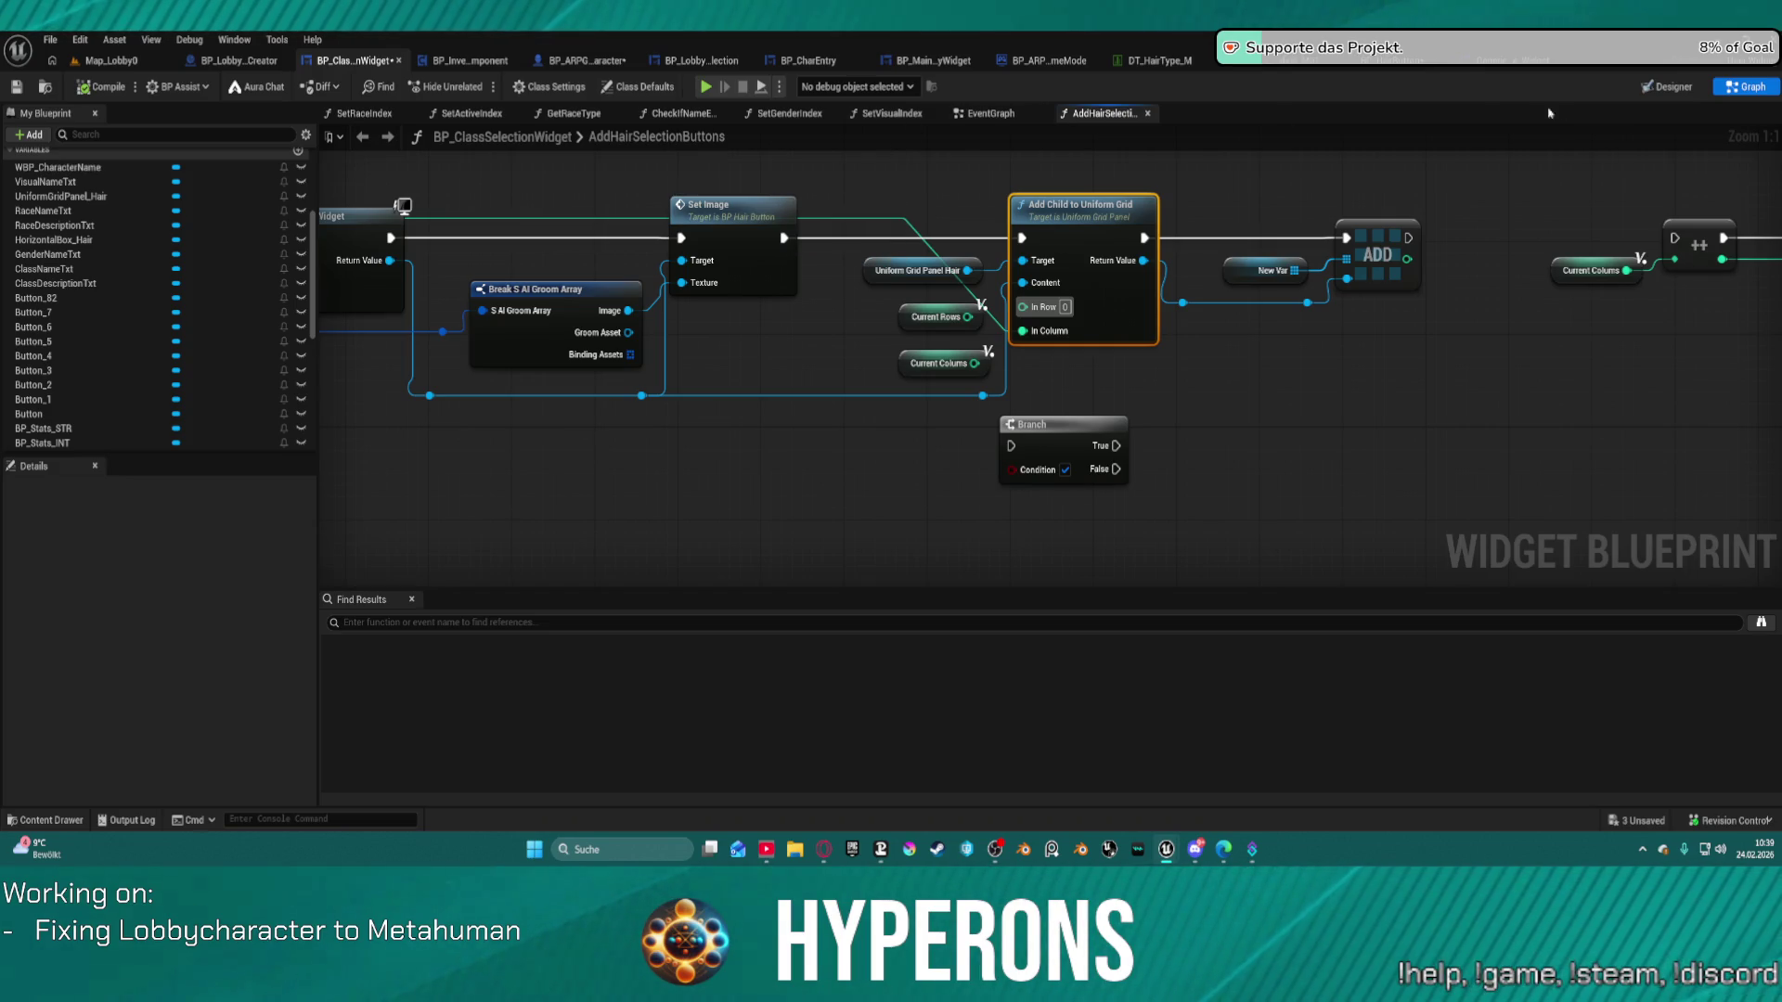
Keep the hair Scroll Box's scroll bar visibility set to visible.
{"action": "left_click", "coordinate": [1648, 88]}
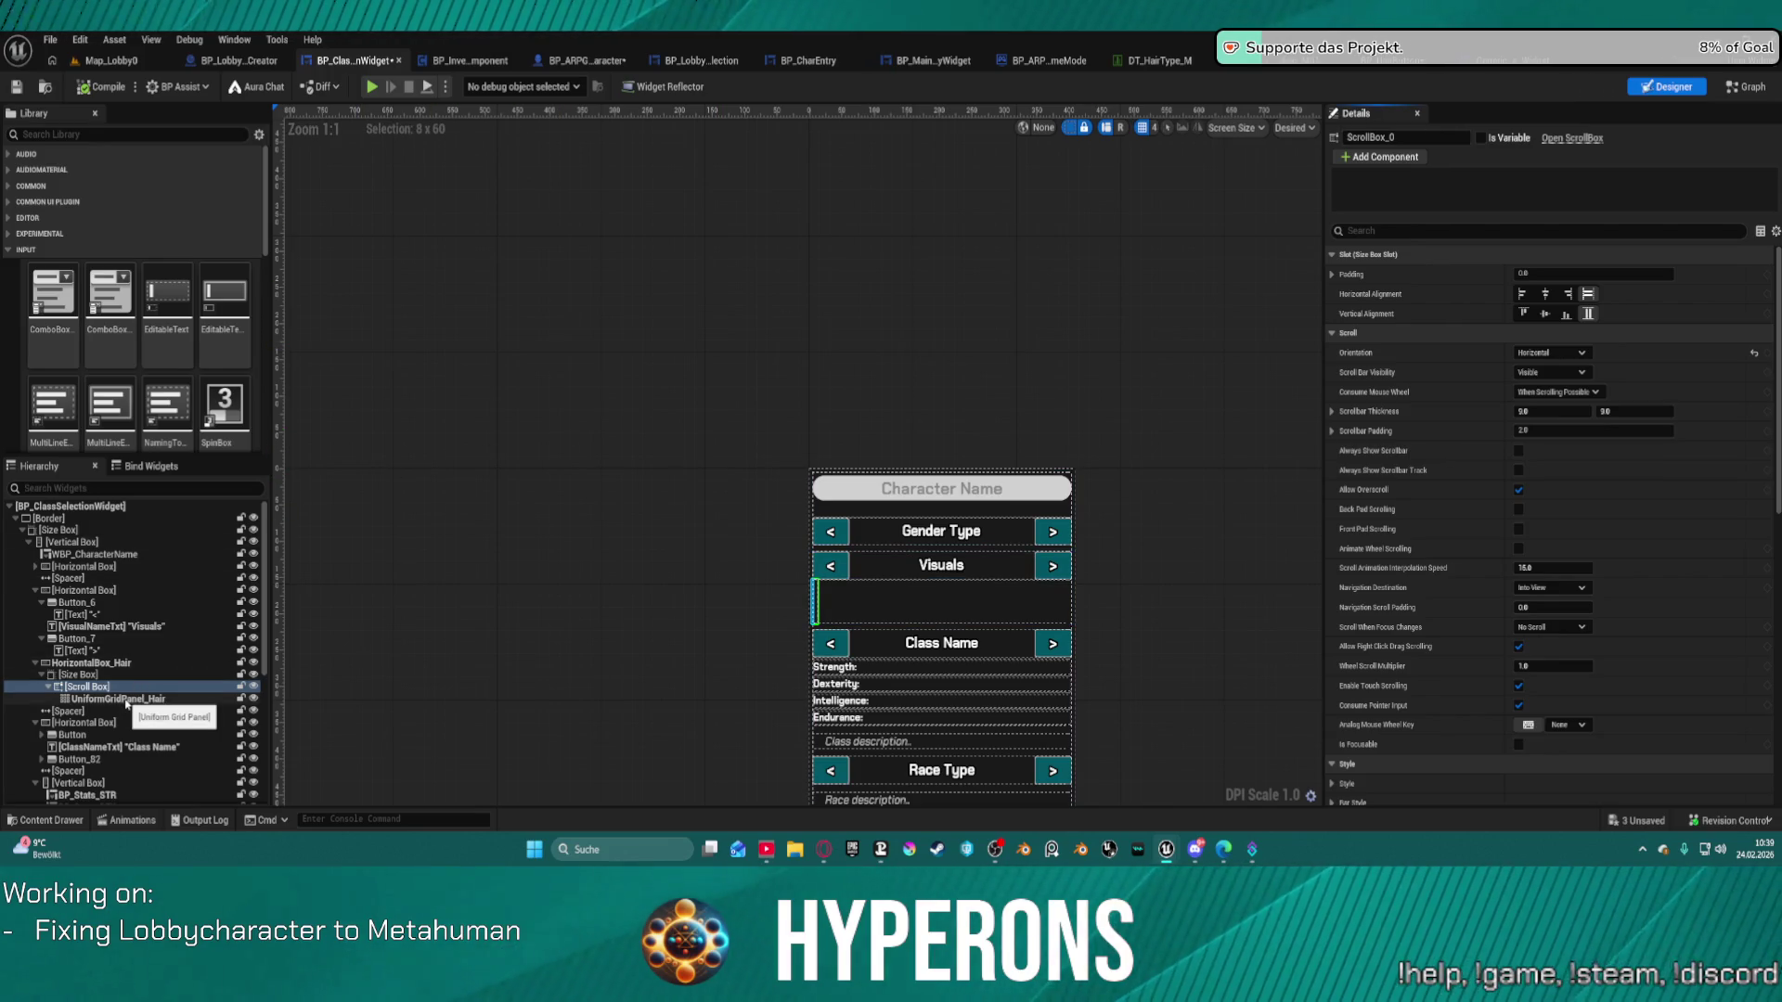
{"action": "left_click", "coordinate": [1587, 372]}
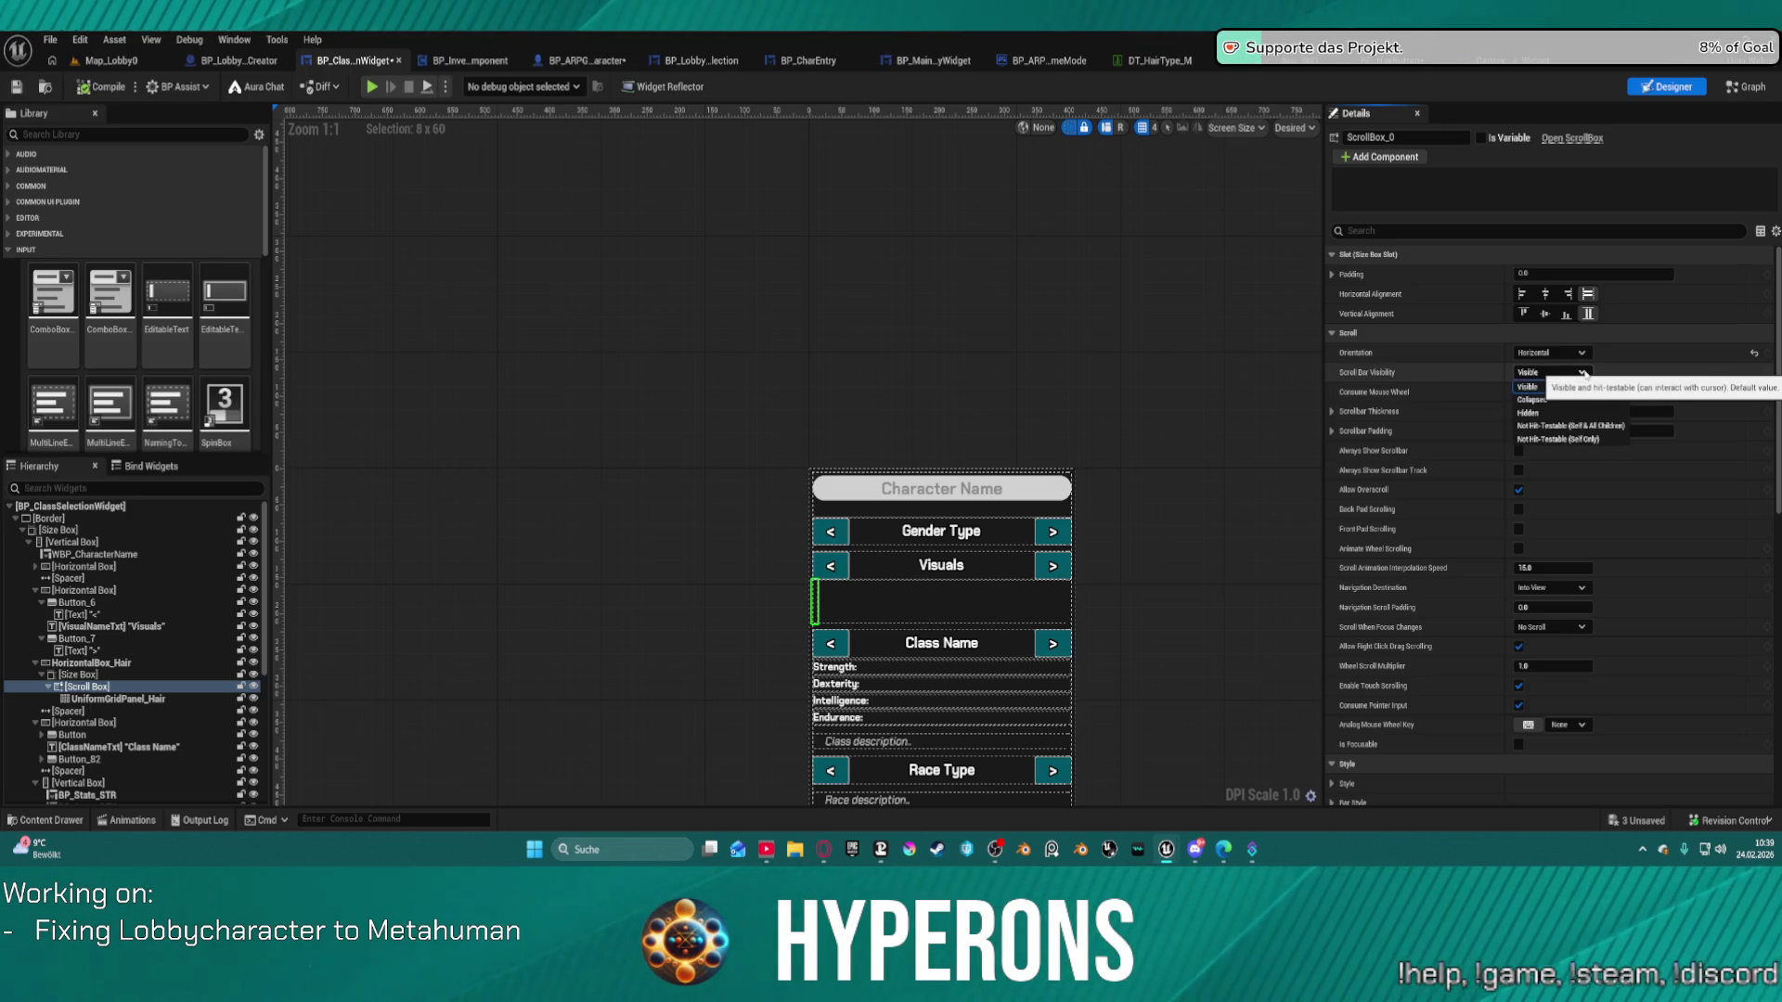
{"action": "left_click", "coordinate": [1582, 374]}
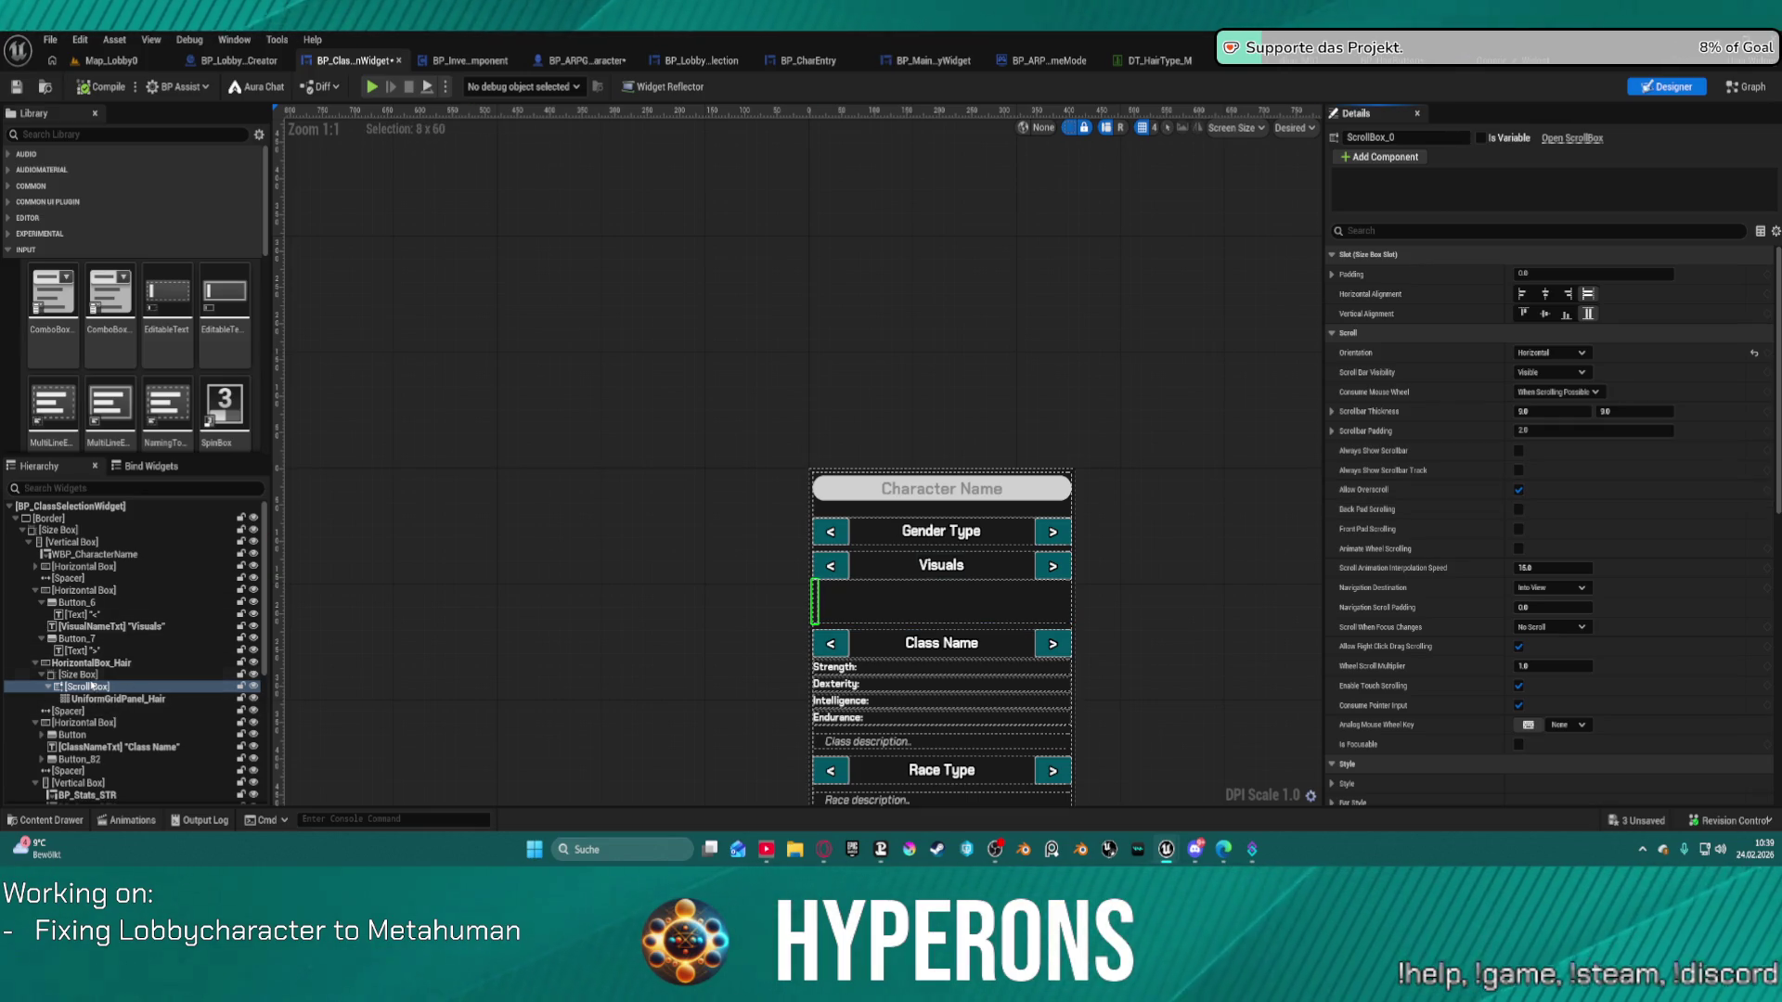
Switch the hair Size Box from Height Override to Width Override, set to 400.
{"action": "left_click", "coordinate": [79, 674]}
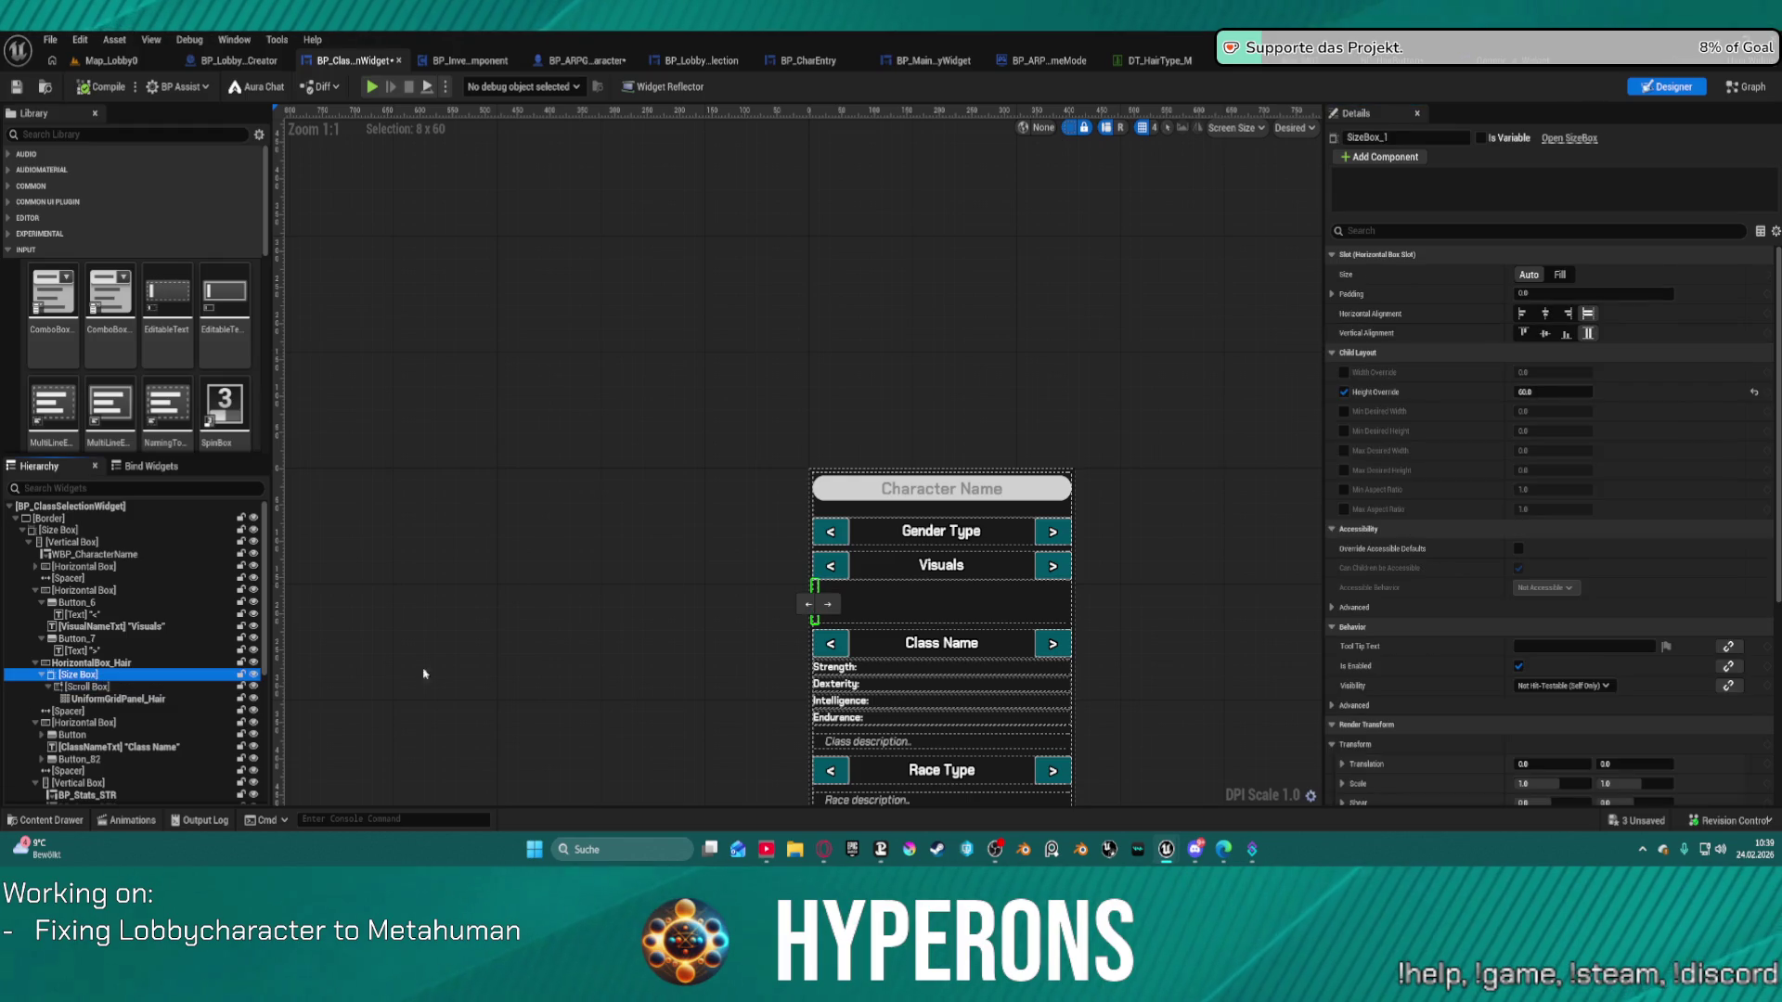
{"action": "left_click", "coordinate": [1345, 392]}
{"action": "left_click", "coordinate": [1344, 372]}
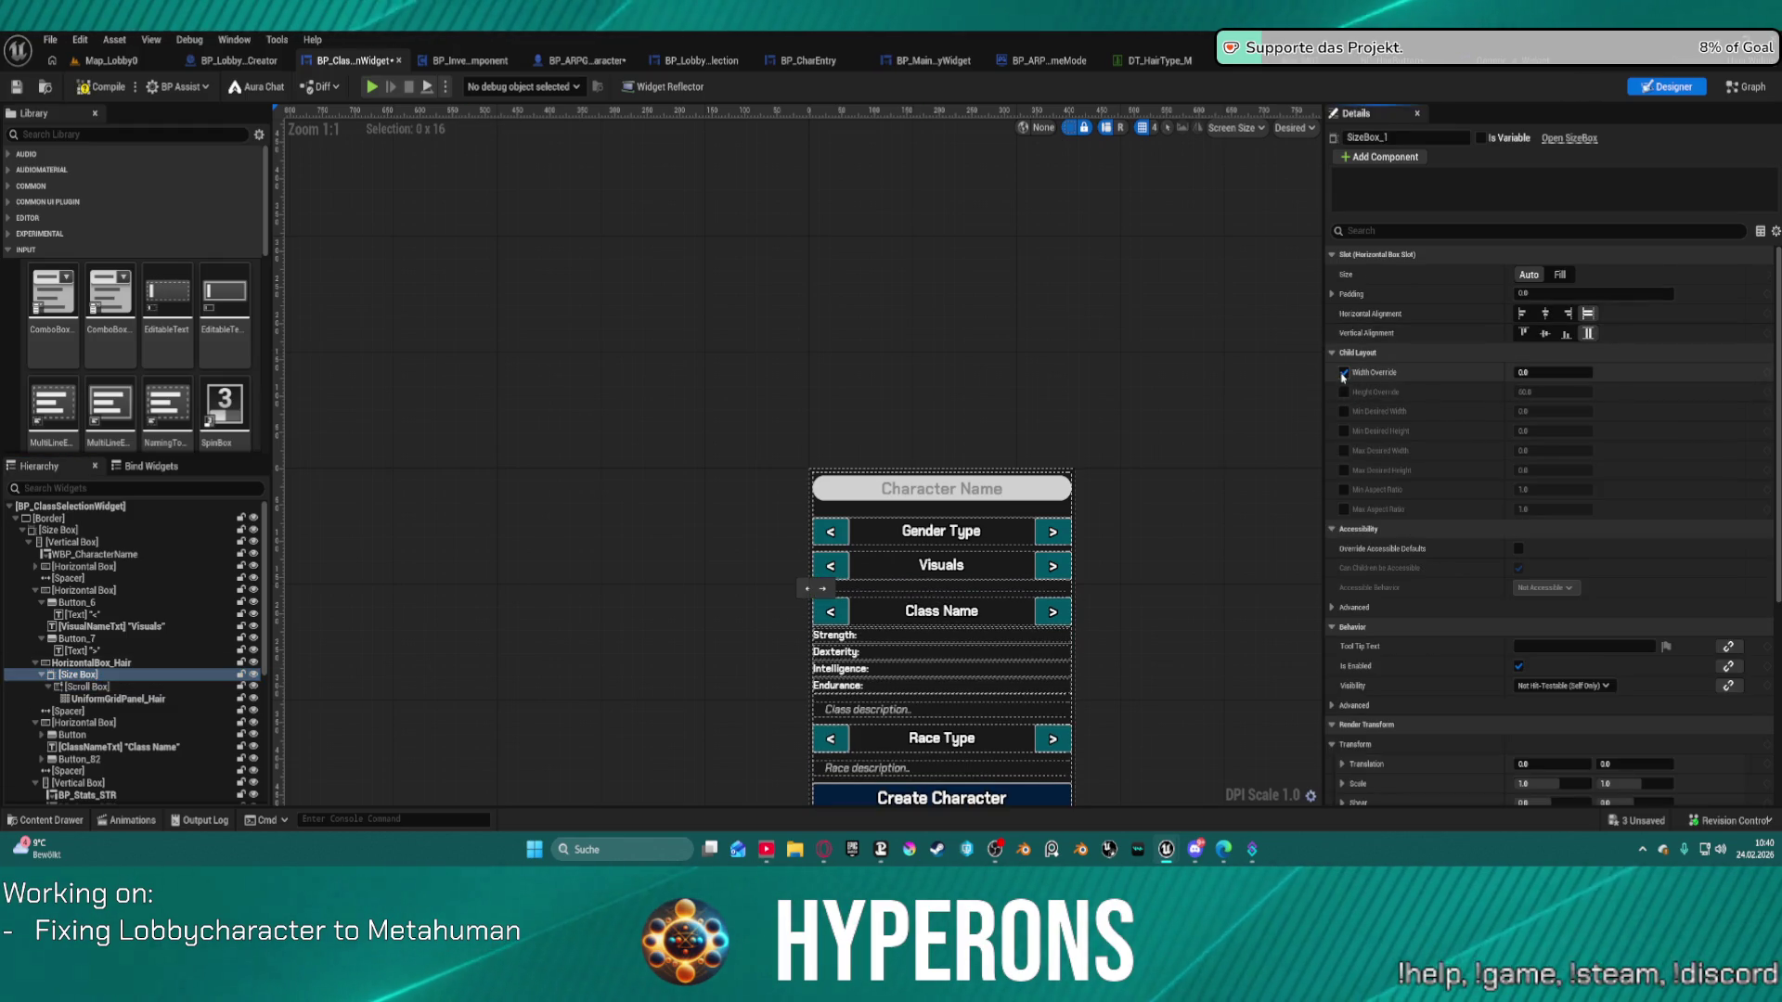
{"action": "left_click", "coordinate": [65, 531]}
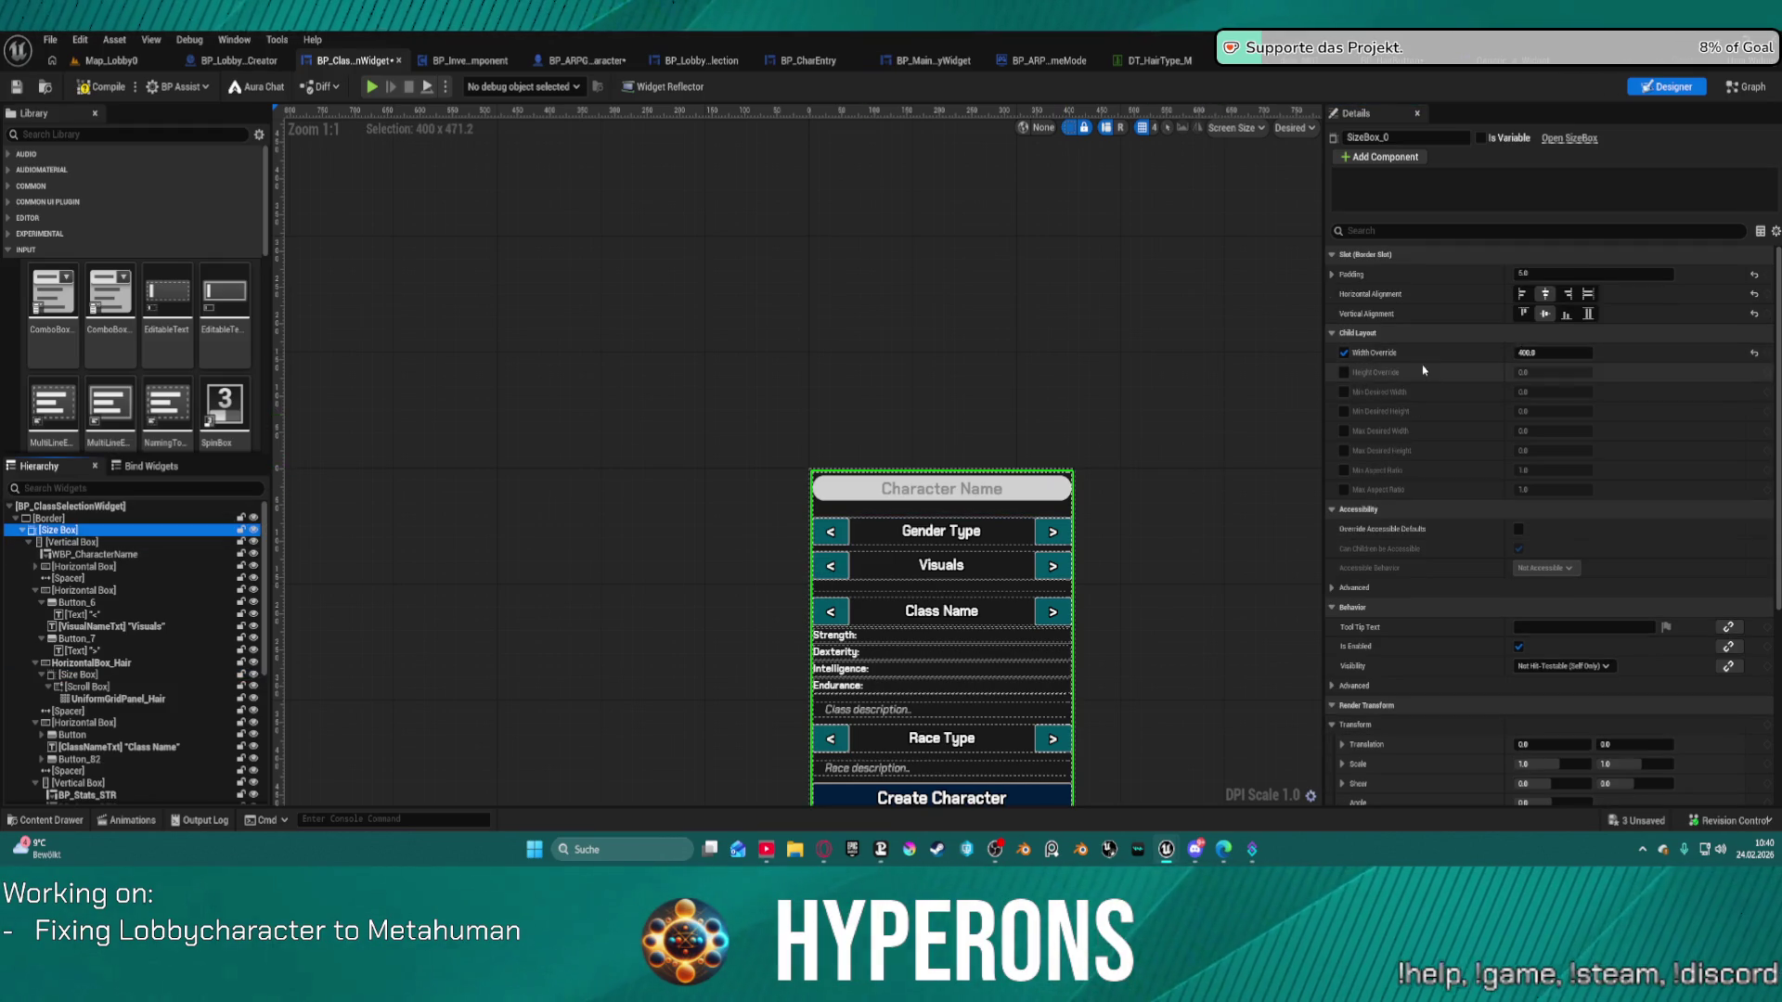
{"action": "left_click", "coordinate": [1550, 353]}
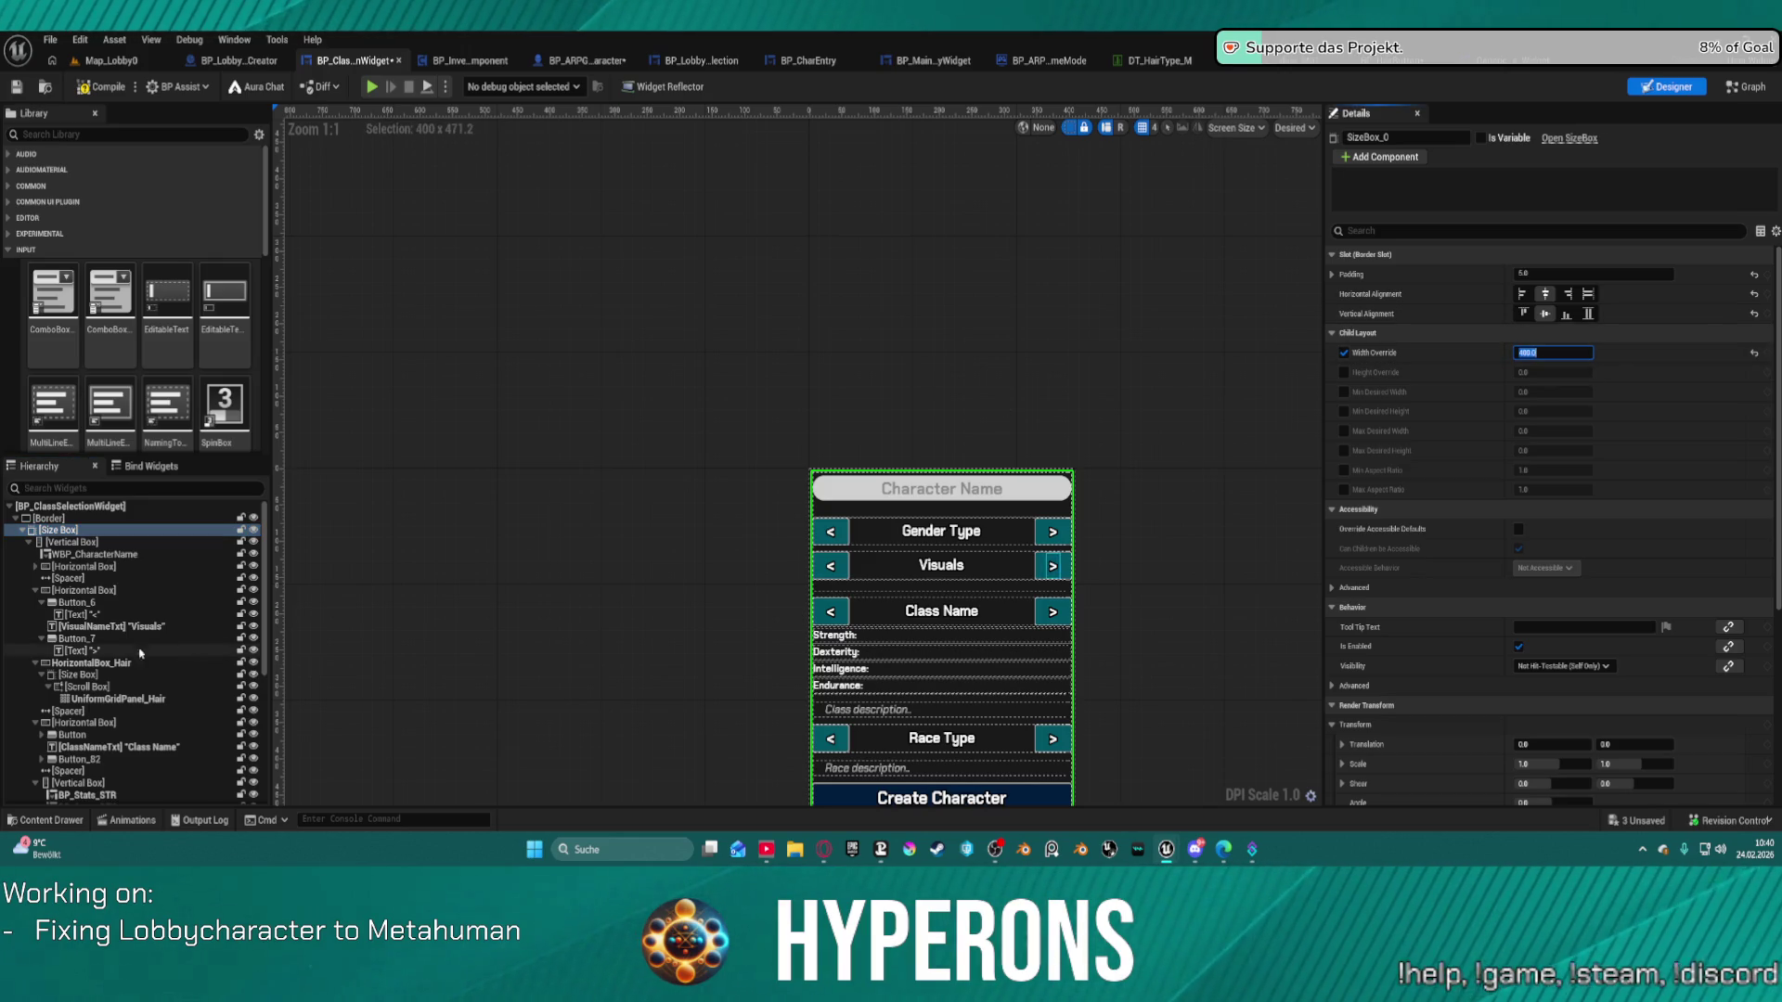
{"action": "left_click", "coordinate": [102, 674]}
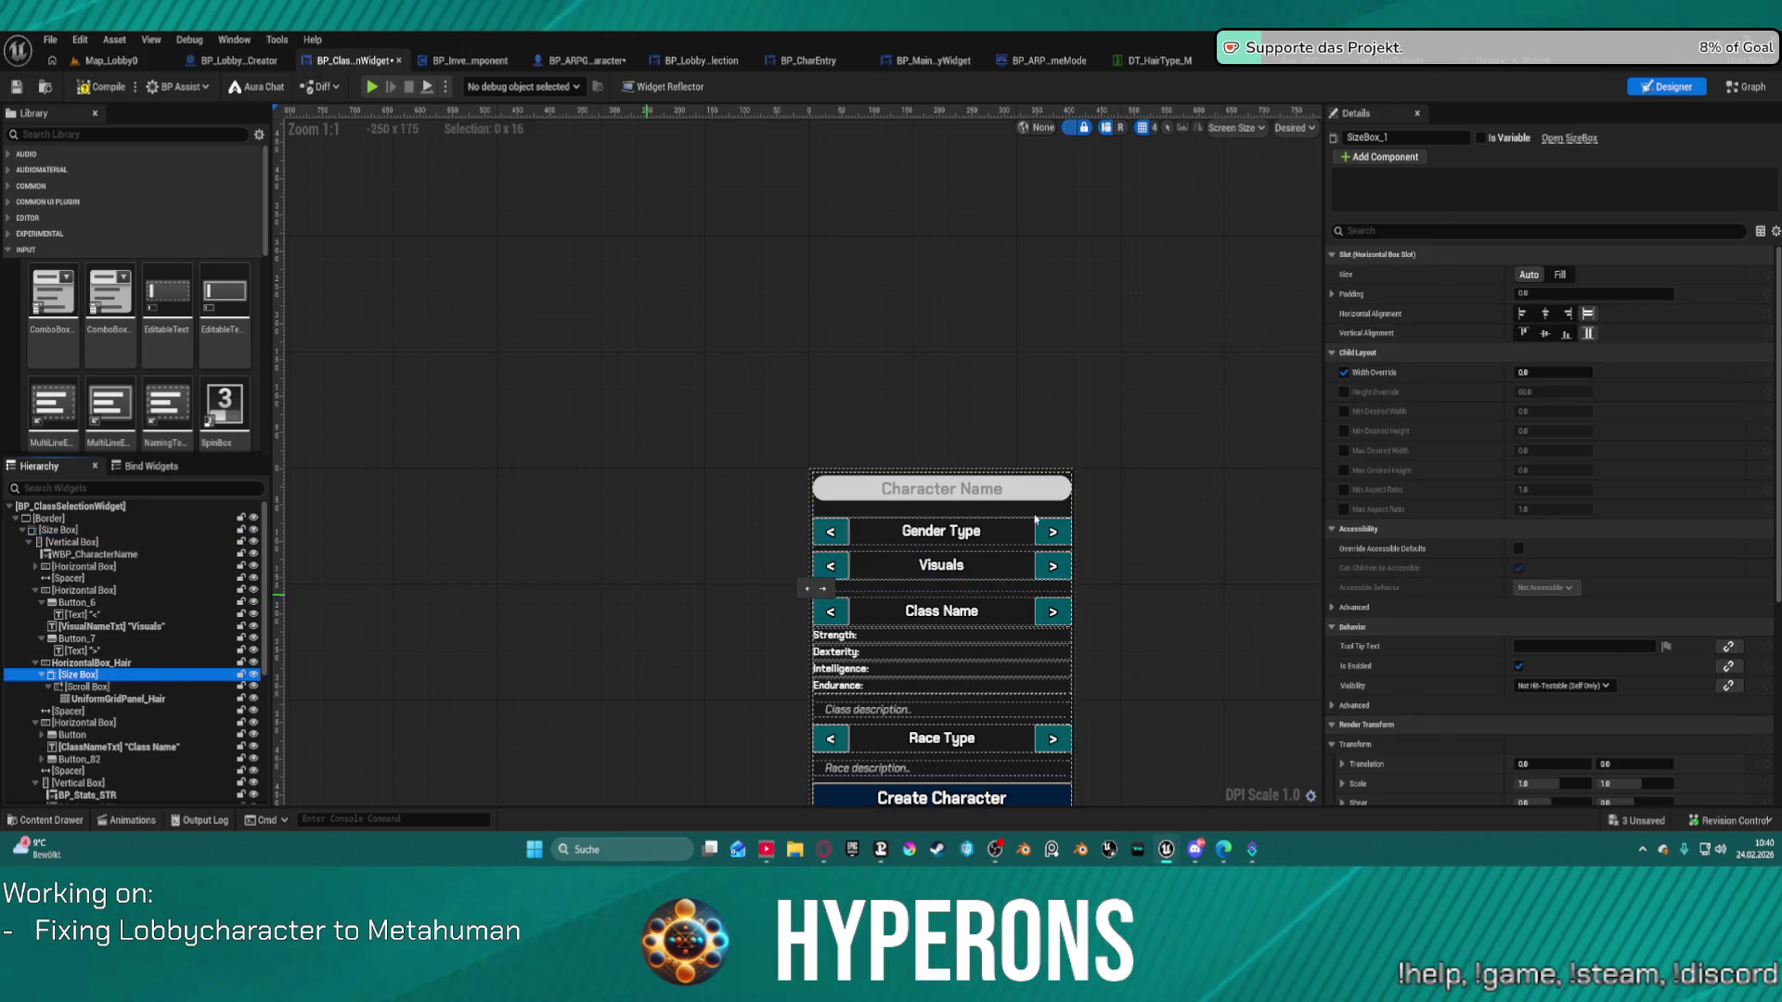
{"action": "left_click", "coordinate": [1552, 373]}
{"action": "key", "text": "ctrl+v"}
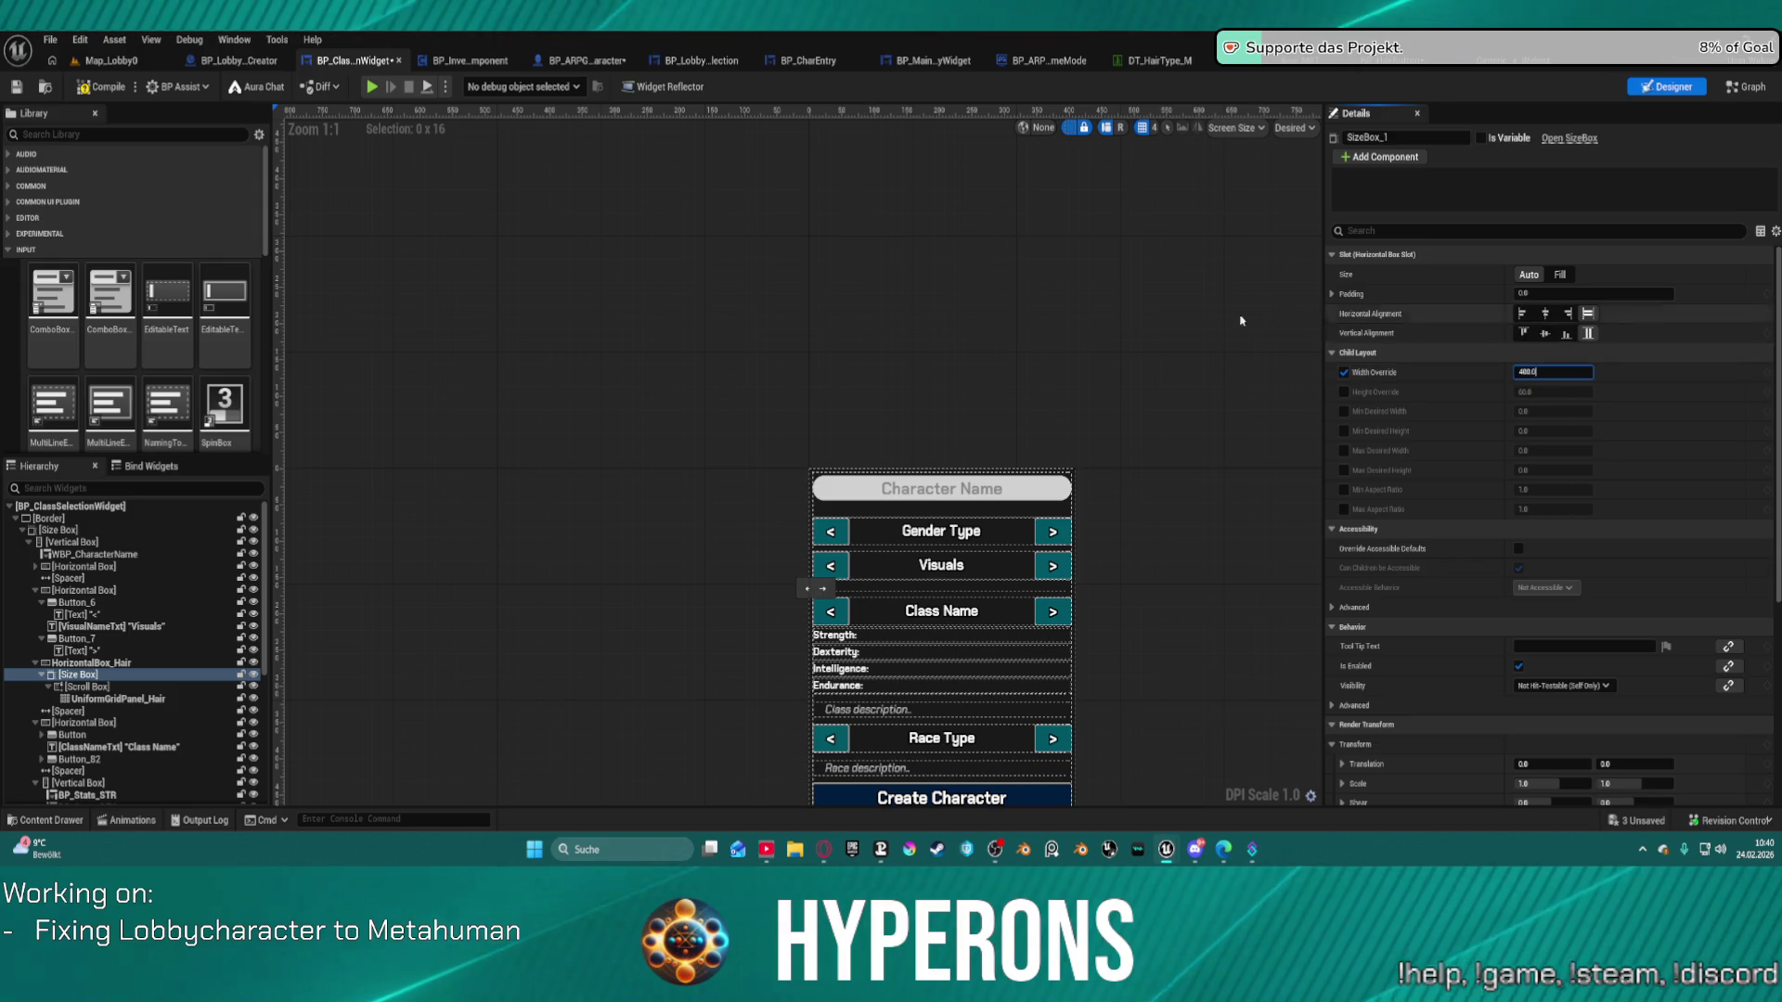
{"action": "left_click", "coordinate": [1241, 320]}
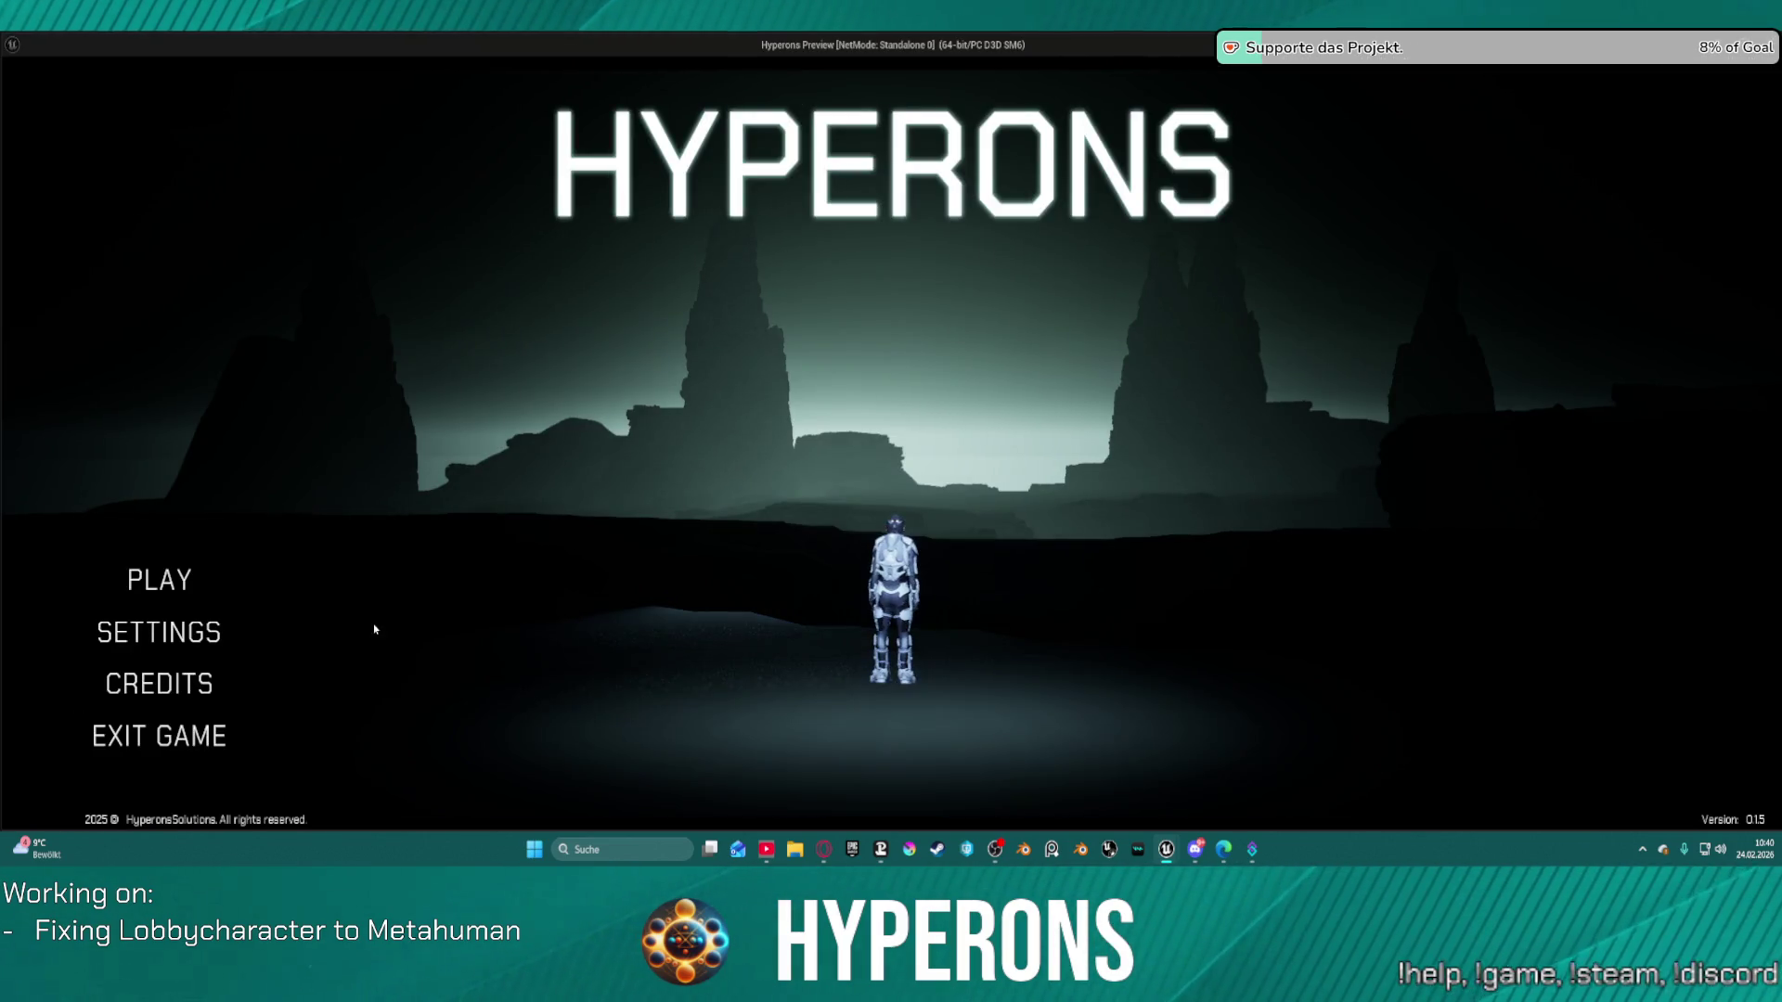
In the game preview, open character creation and scroll the hair thumbnail row sideways, then exit.
{"action": "left_click", "coordinate": [159, 581]}
{"action": "left_click", "coordinate": [892, 548]}
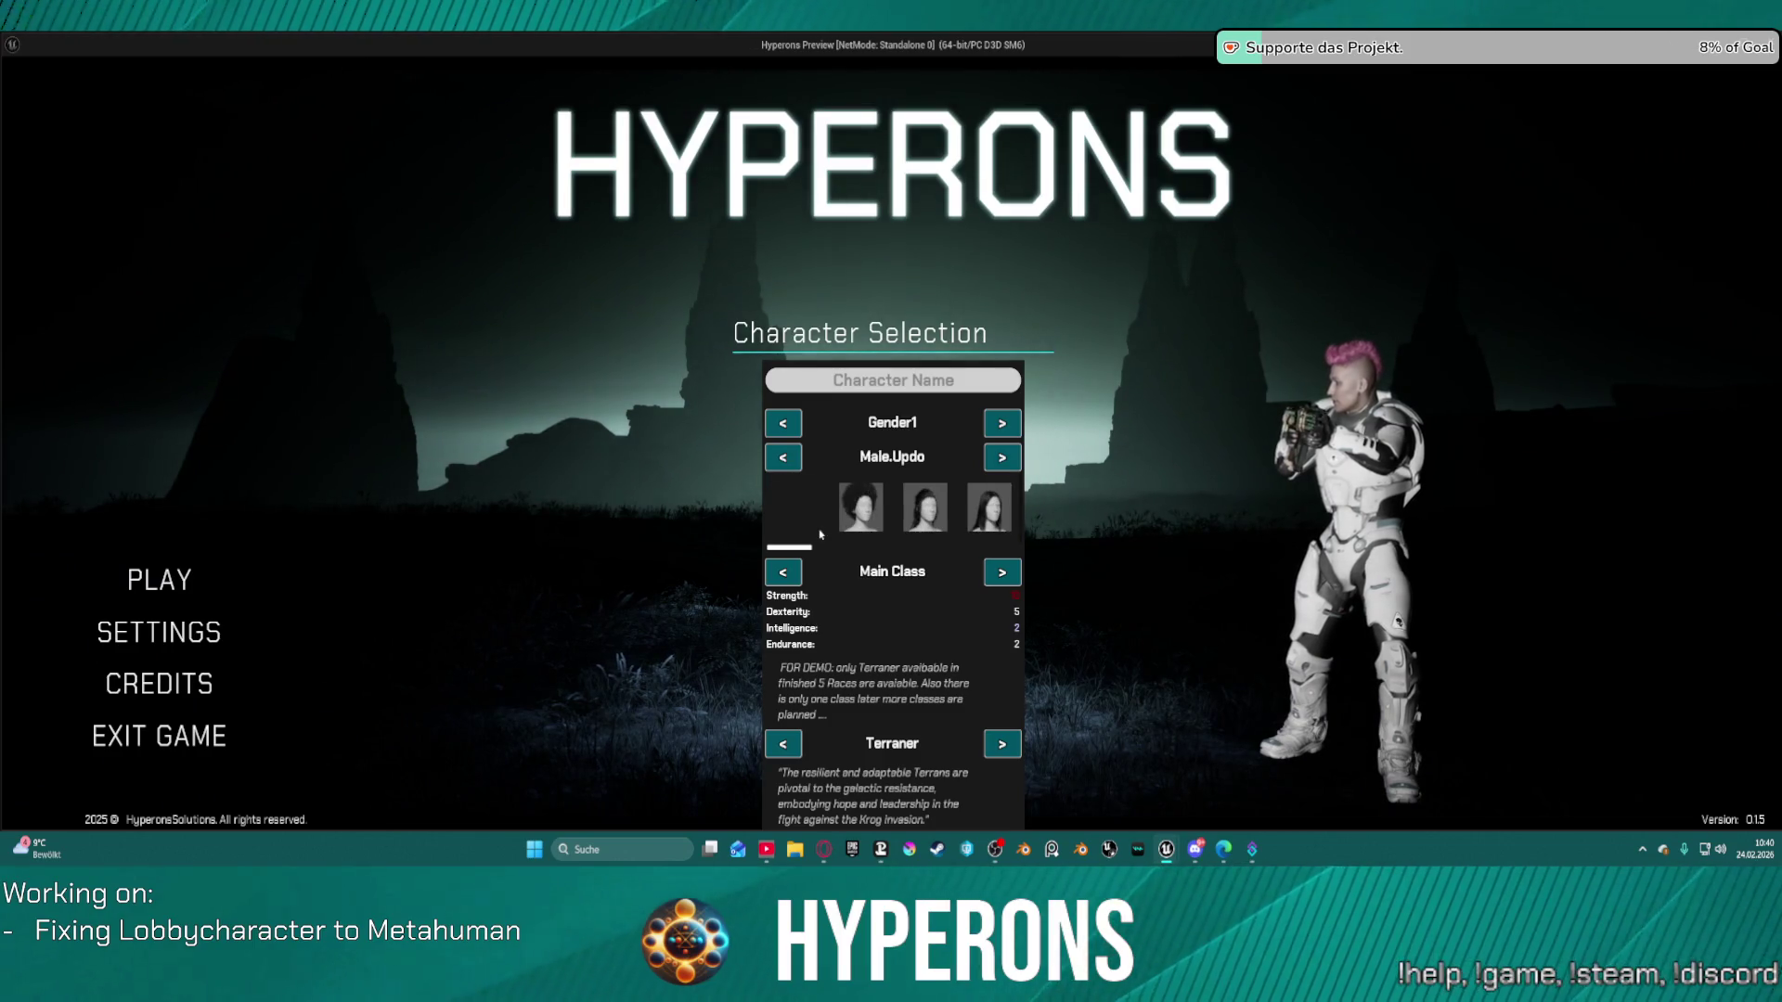
{"action": "scroll", "coordinate": [796, 511], "scroll_direction": "down", "scroll_amount": 2}
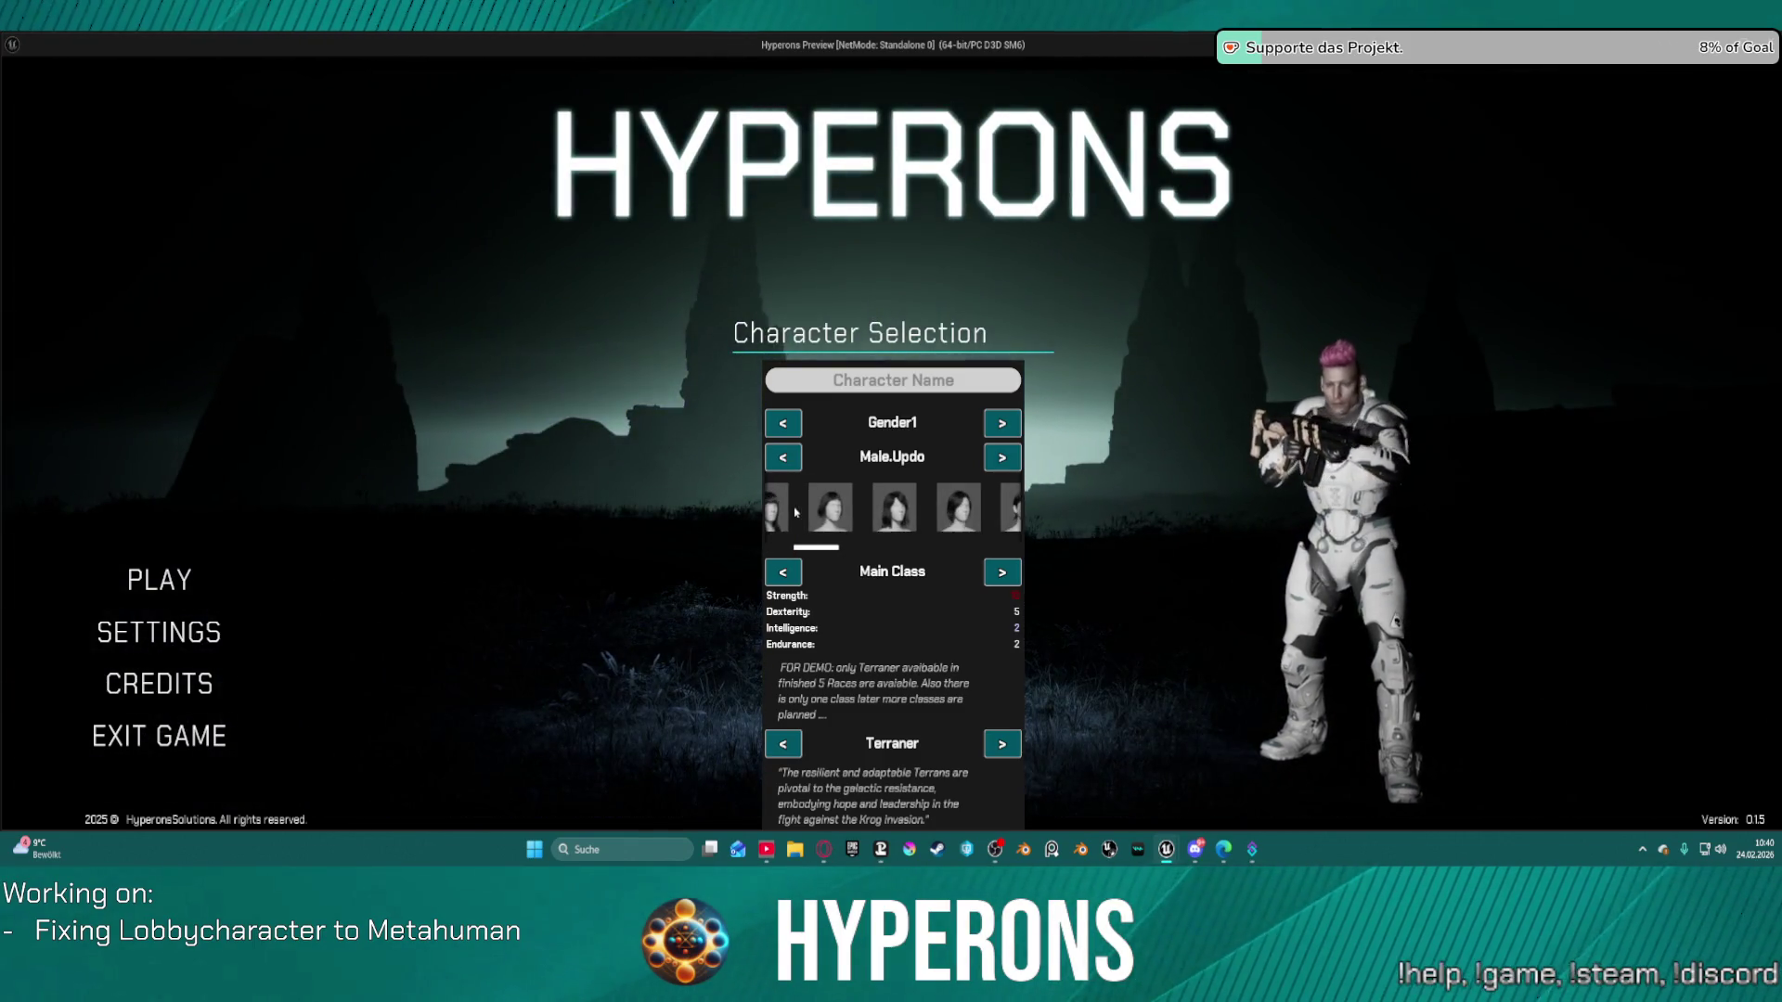
{"action": "scroll", "coordinate": [795, 512], "scroll_direction": "down", "scroll_amount": 3}
{"action": "scroll", "coordinate": [914, 502], "scroll_direction": "down", "scroll_amount": 3}
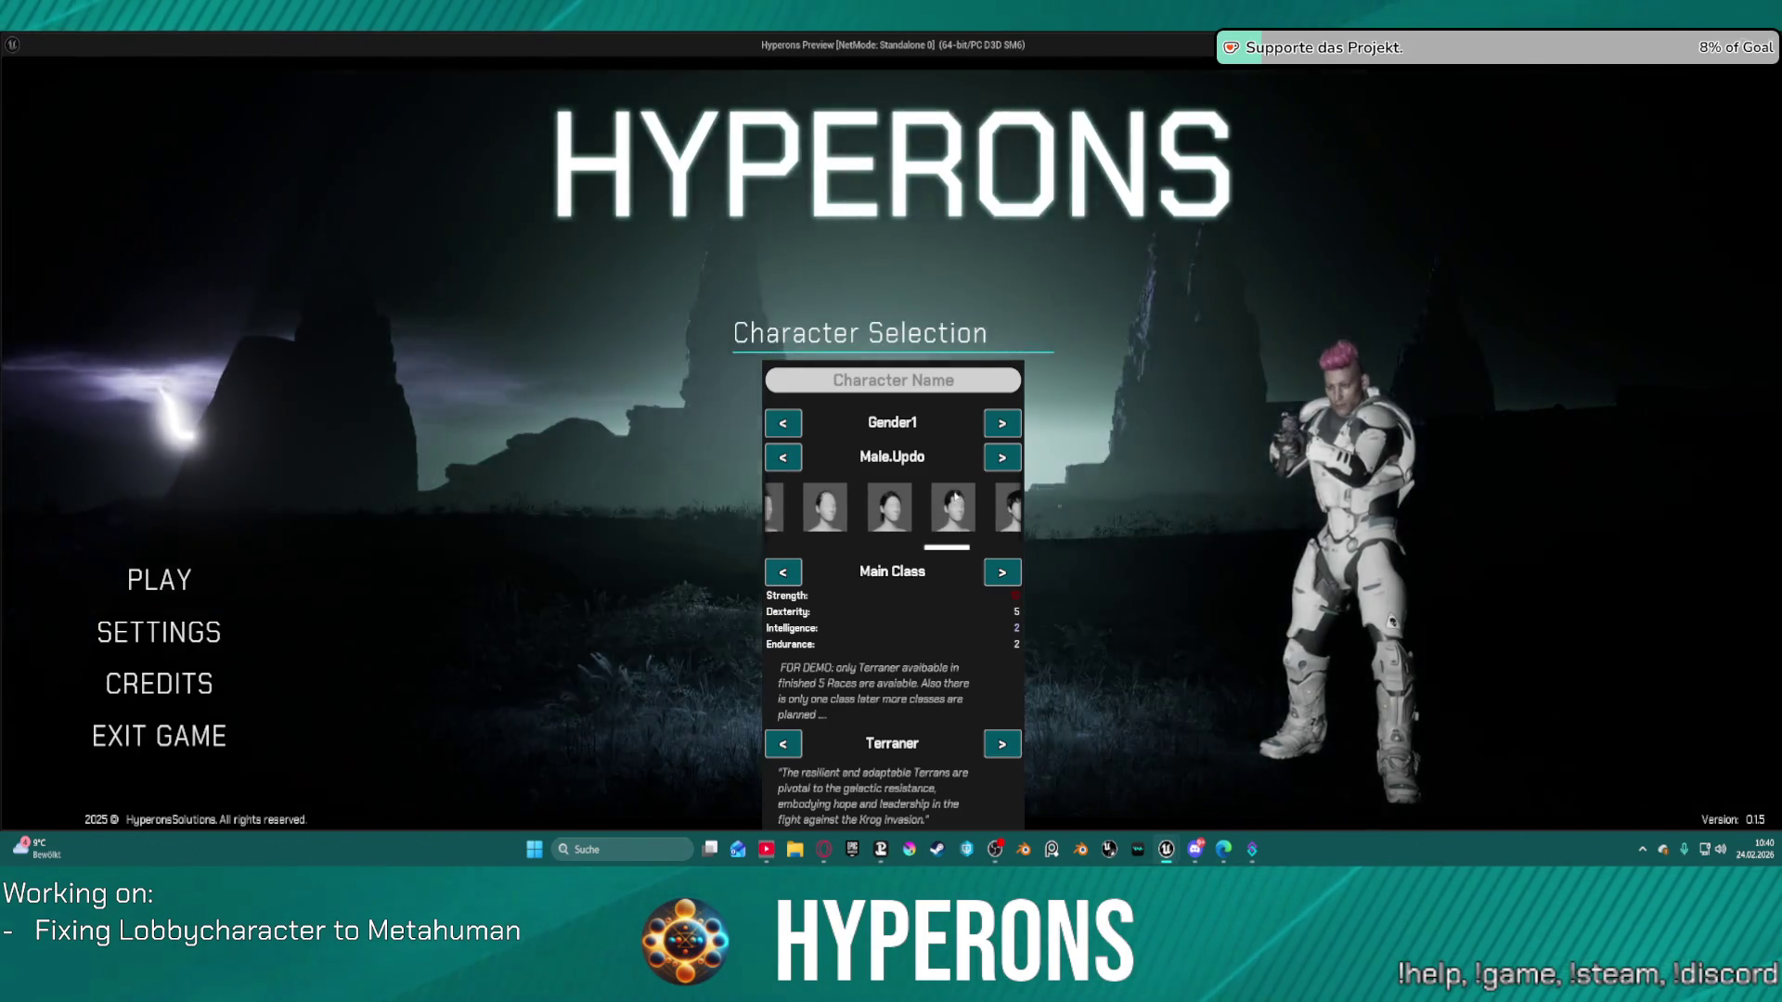
{"action": "scroll", "coordinate": [955, 497], "scroll_direction": "down", "scroll_amount": 3}
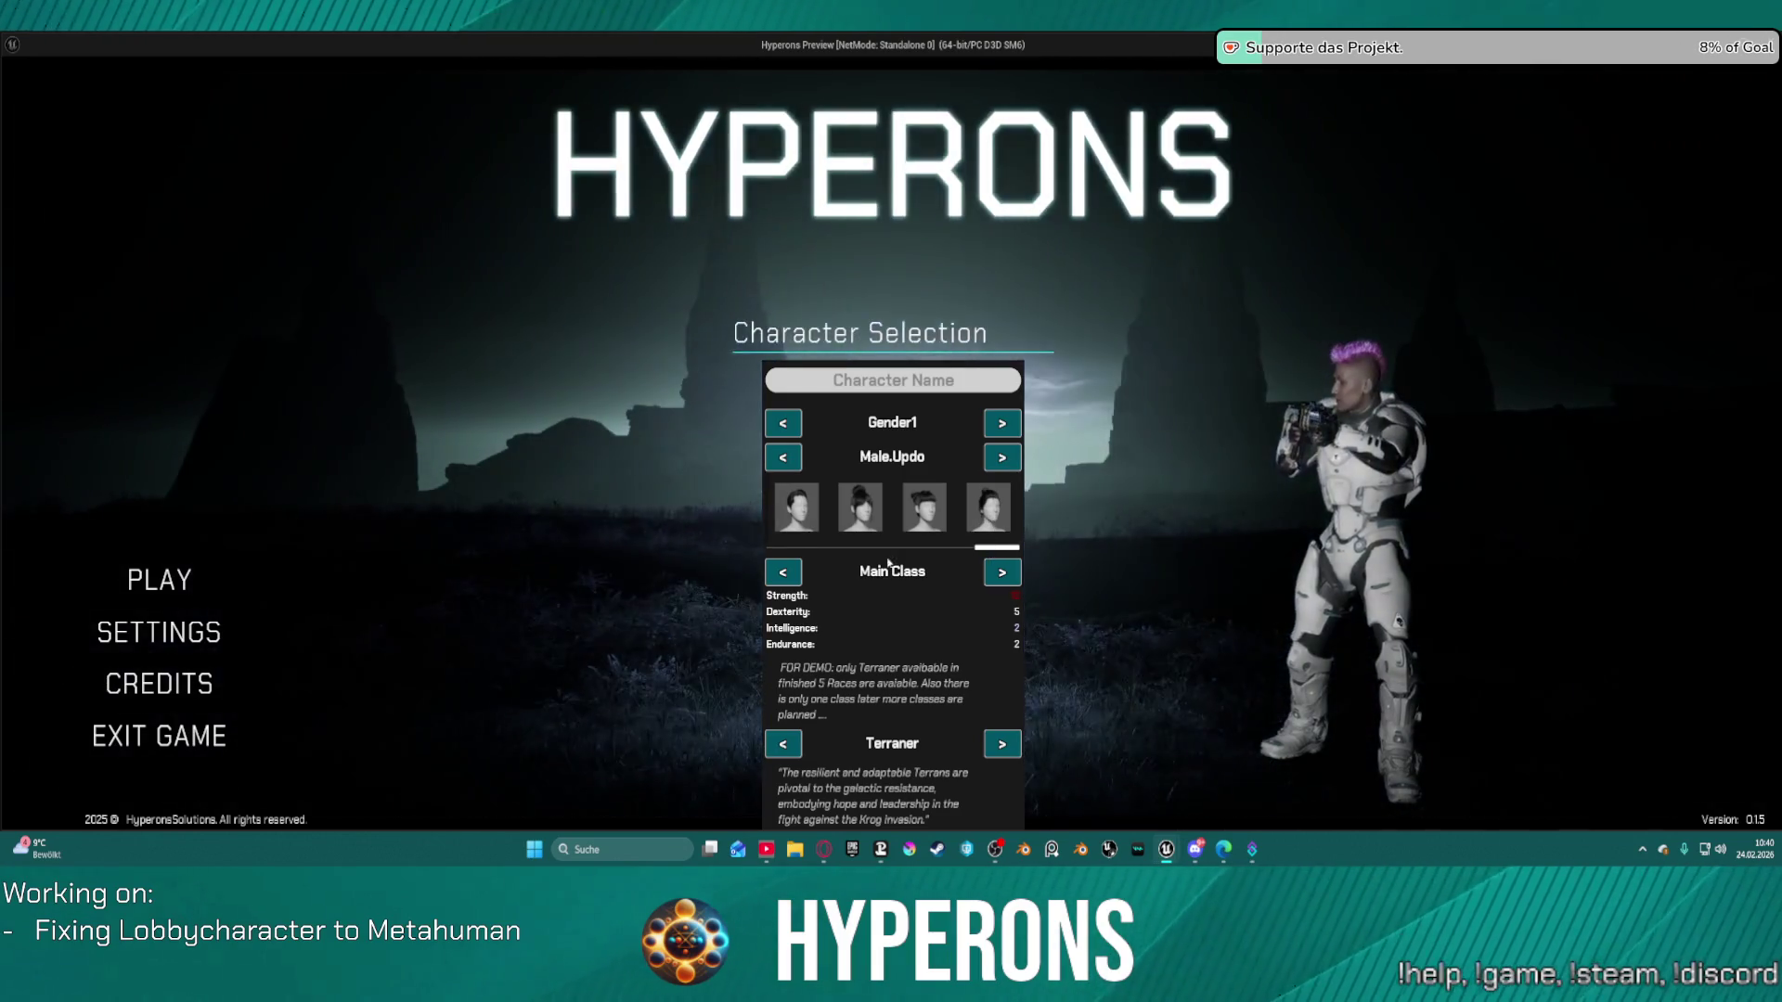
{"action": "left_click_drag", "start_coordinate": [997, 548], "coordinate": [839, 550]}
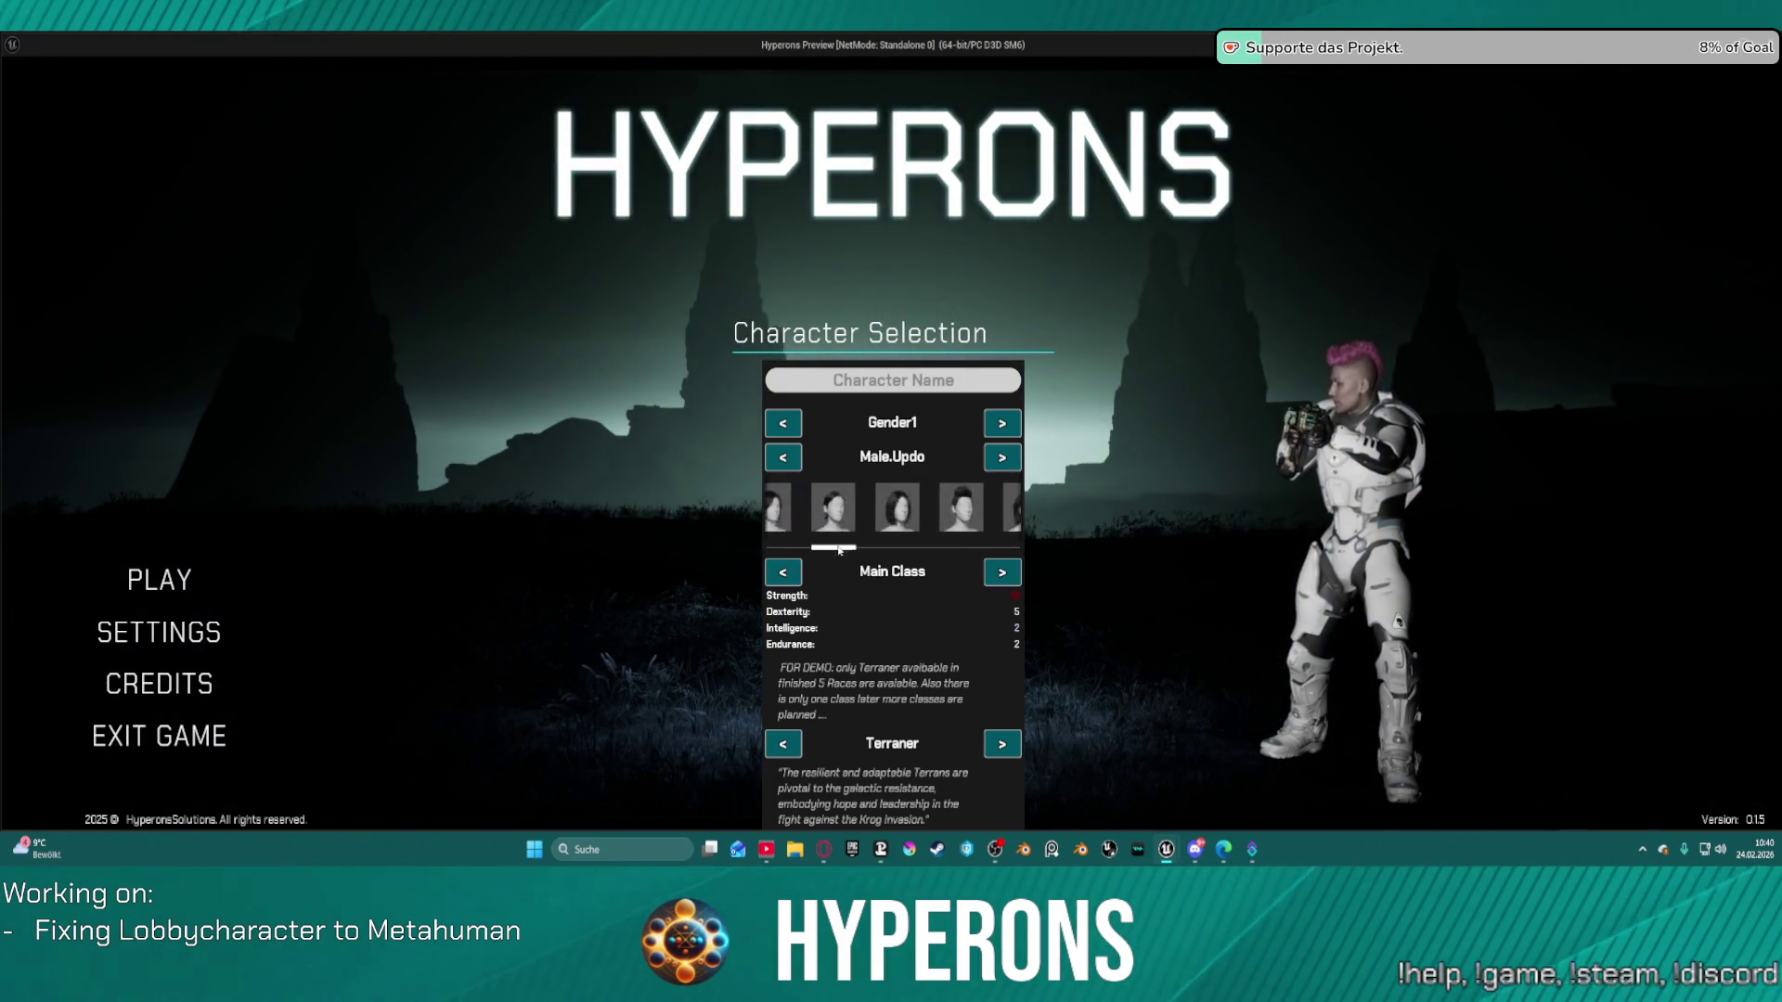
{"action": "key", "text": "Escape"}
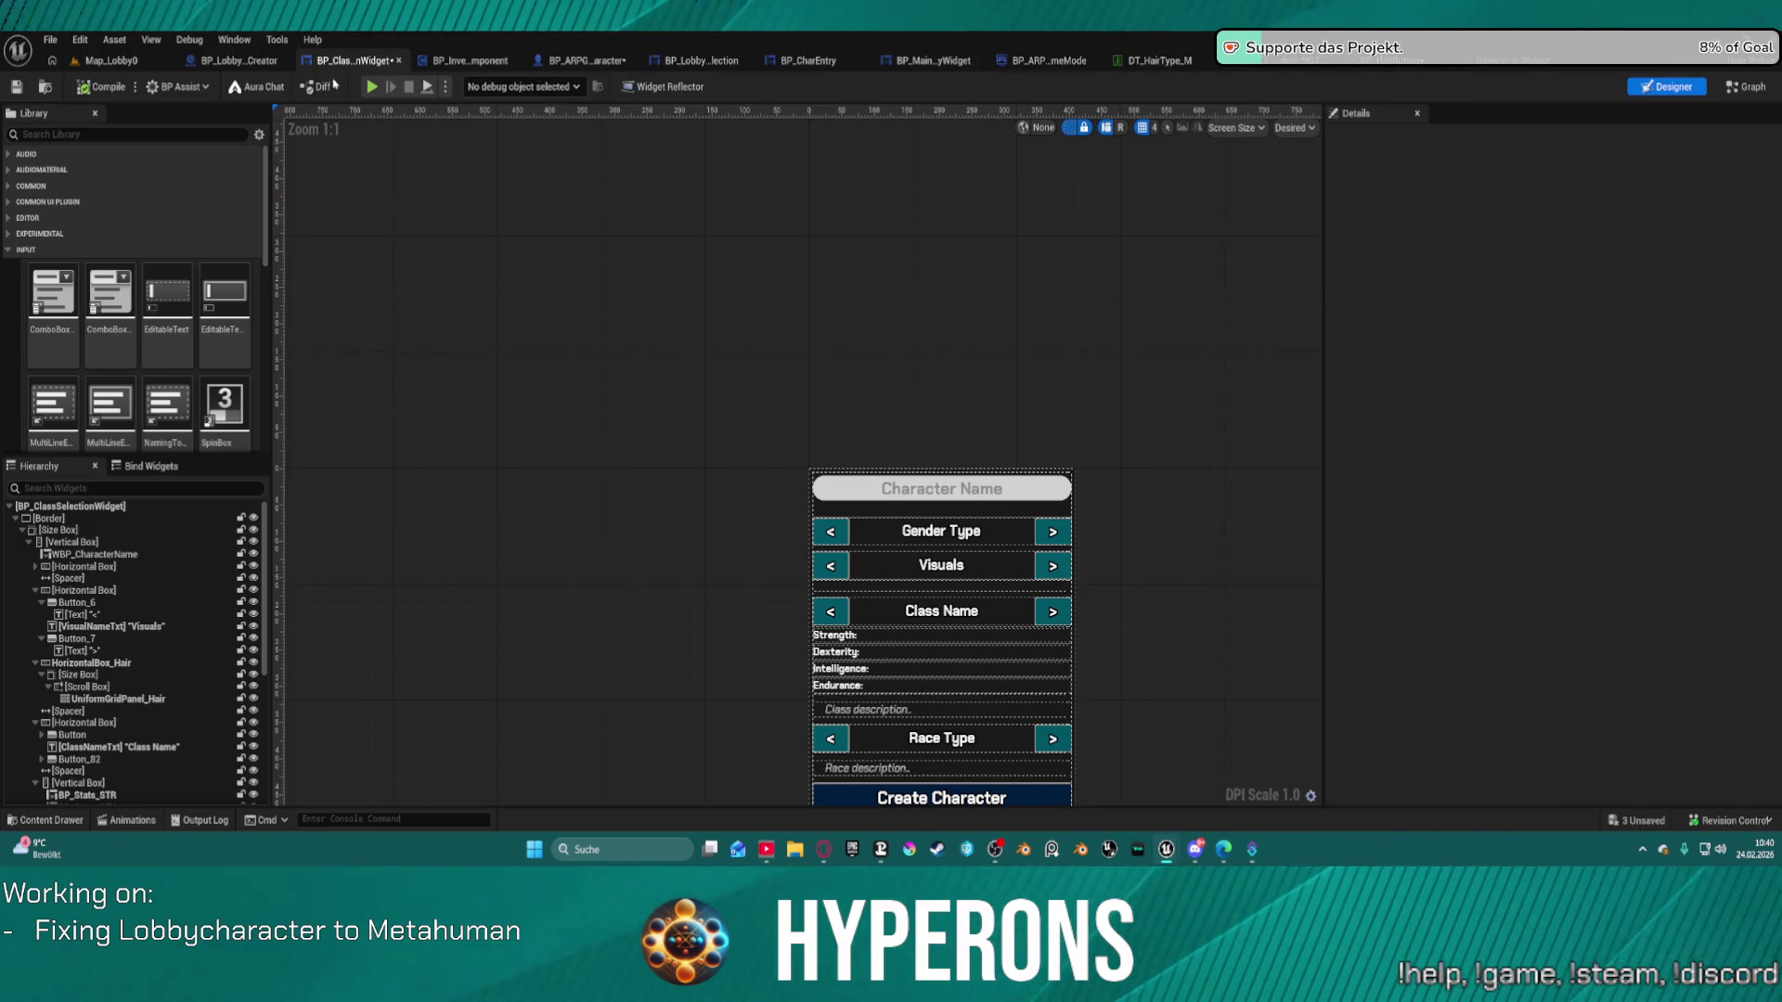
Glance at the inventory and lobby character creator blueprints, then locate the hair loop in the widget graph.
{"action": "left_click", "coordinate": [447, 62]}
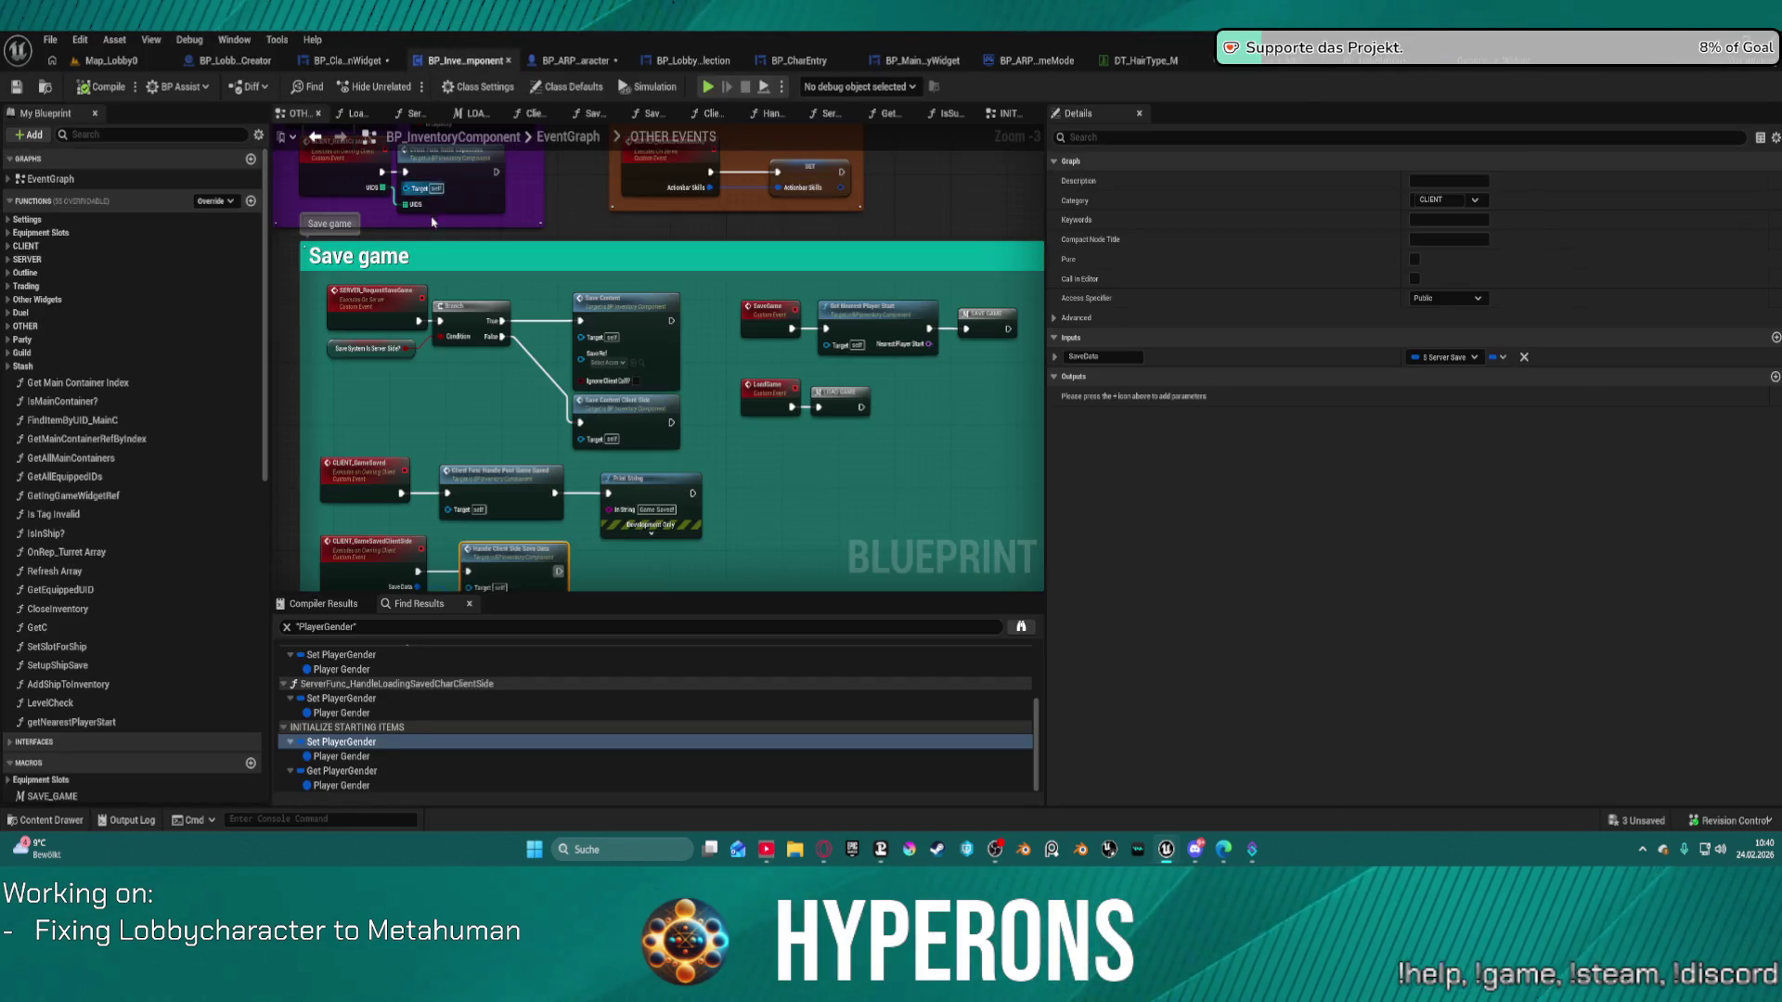
{"action": "left_click", "coordinate": [316, 70]}
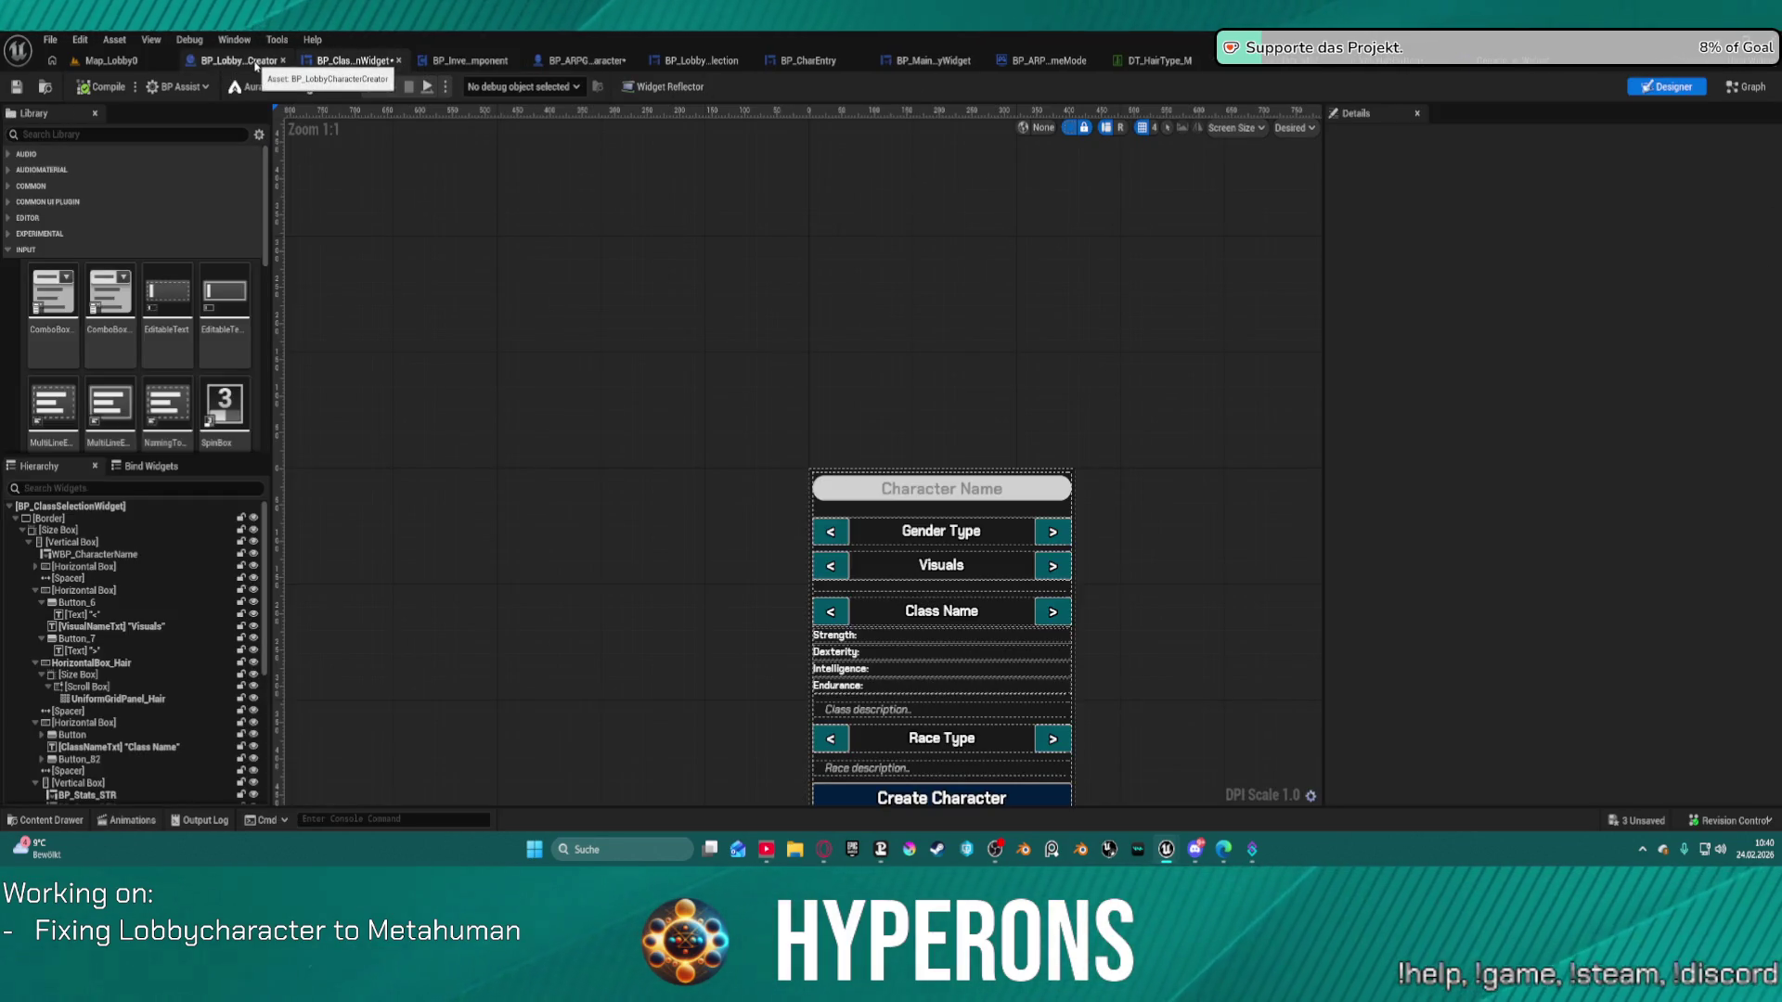
{"action": "left_click", "coordinate": [255, 65]}
{"action": "left_click", "coordinate": [353, 65]}
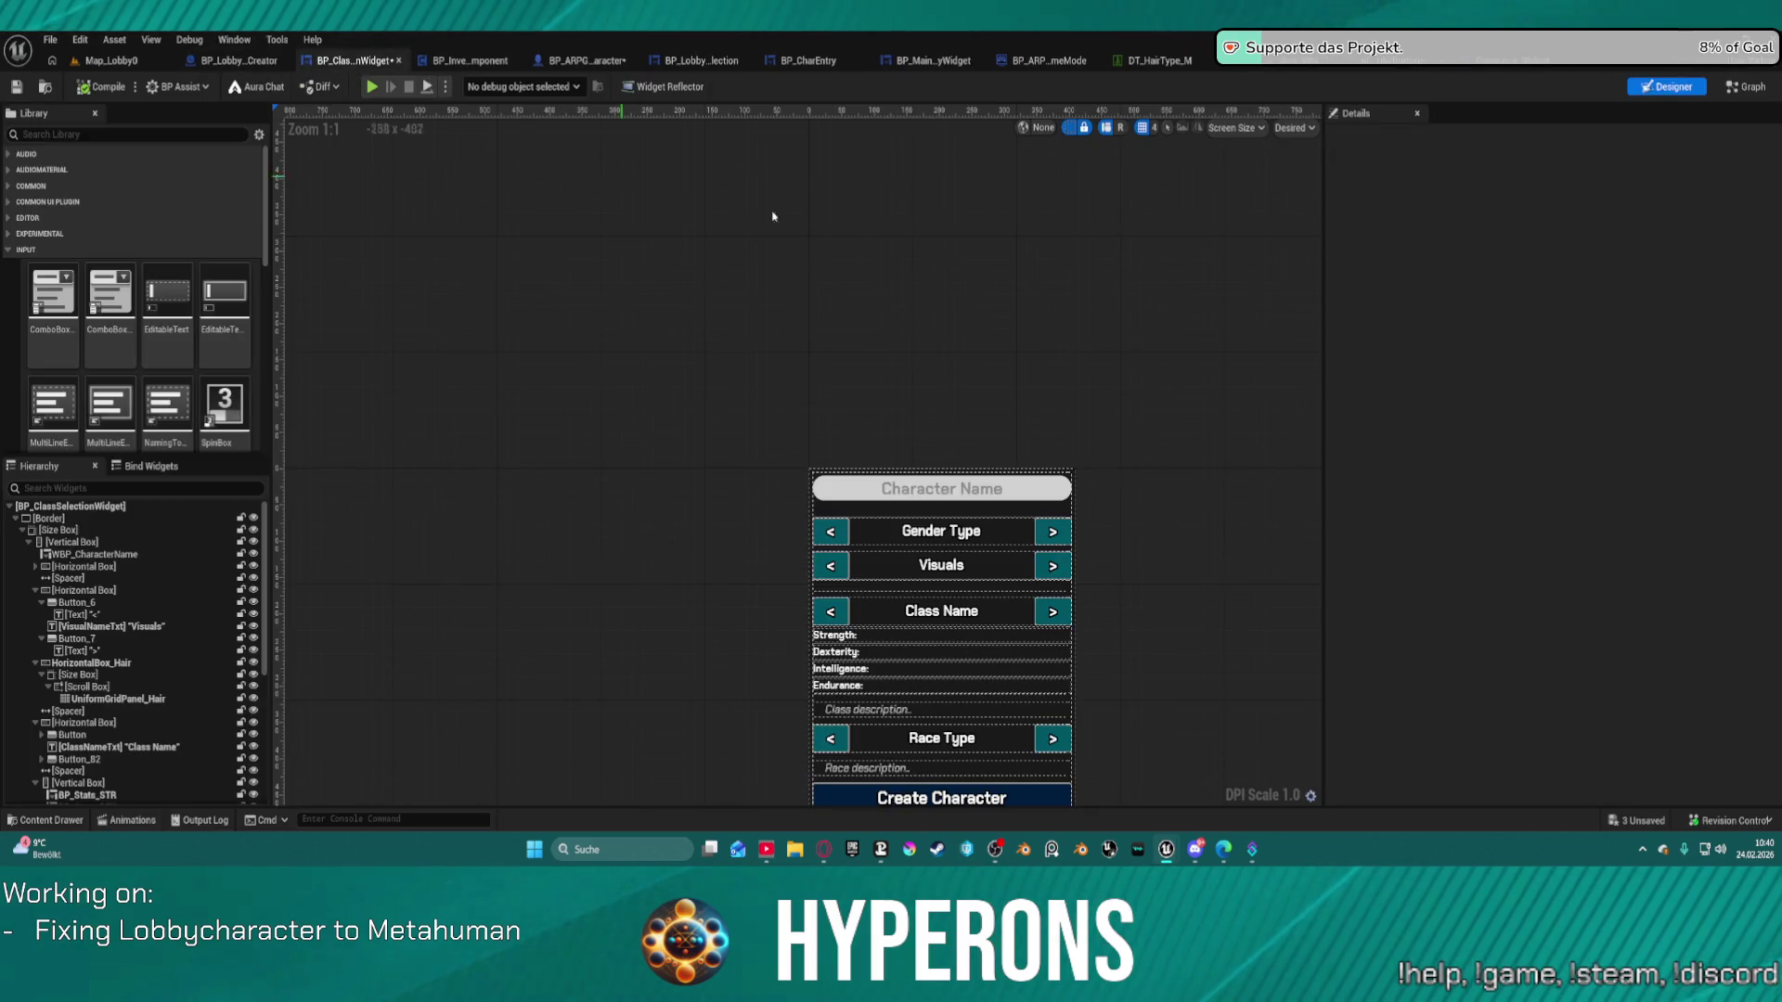
{"action": "left_click", "coordinate": [1767, 84]}
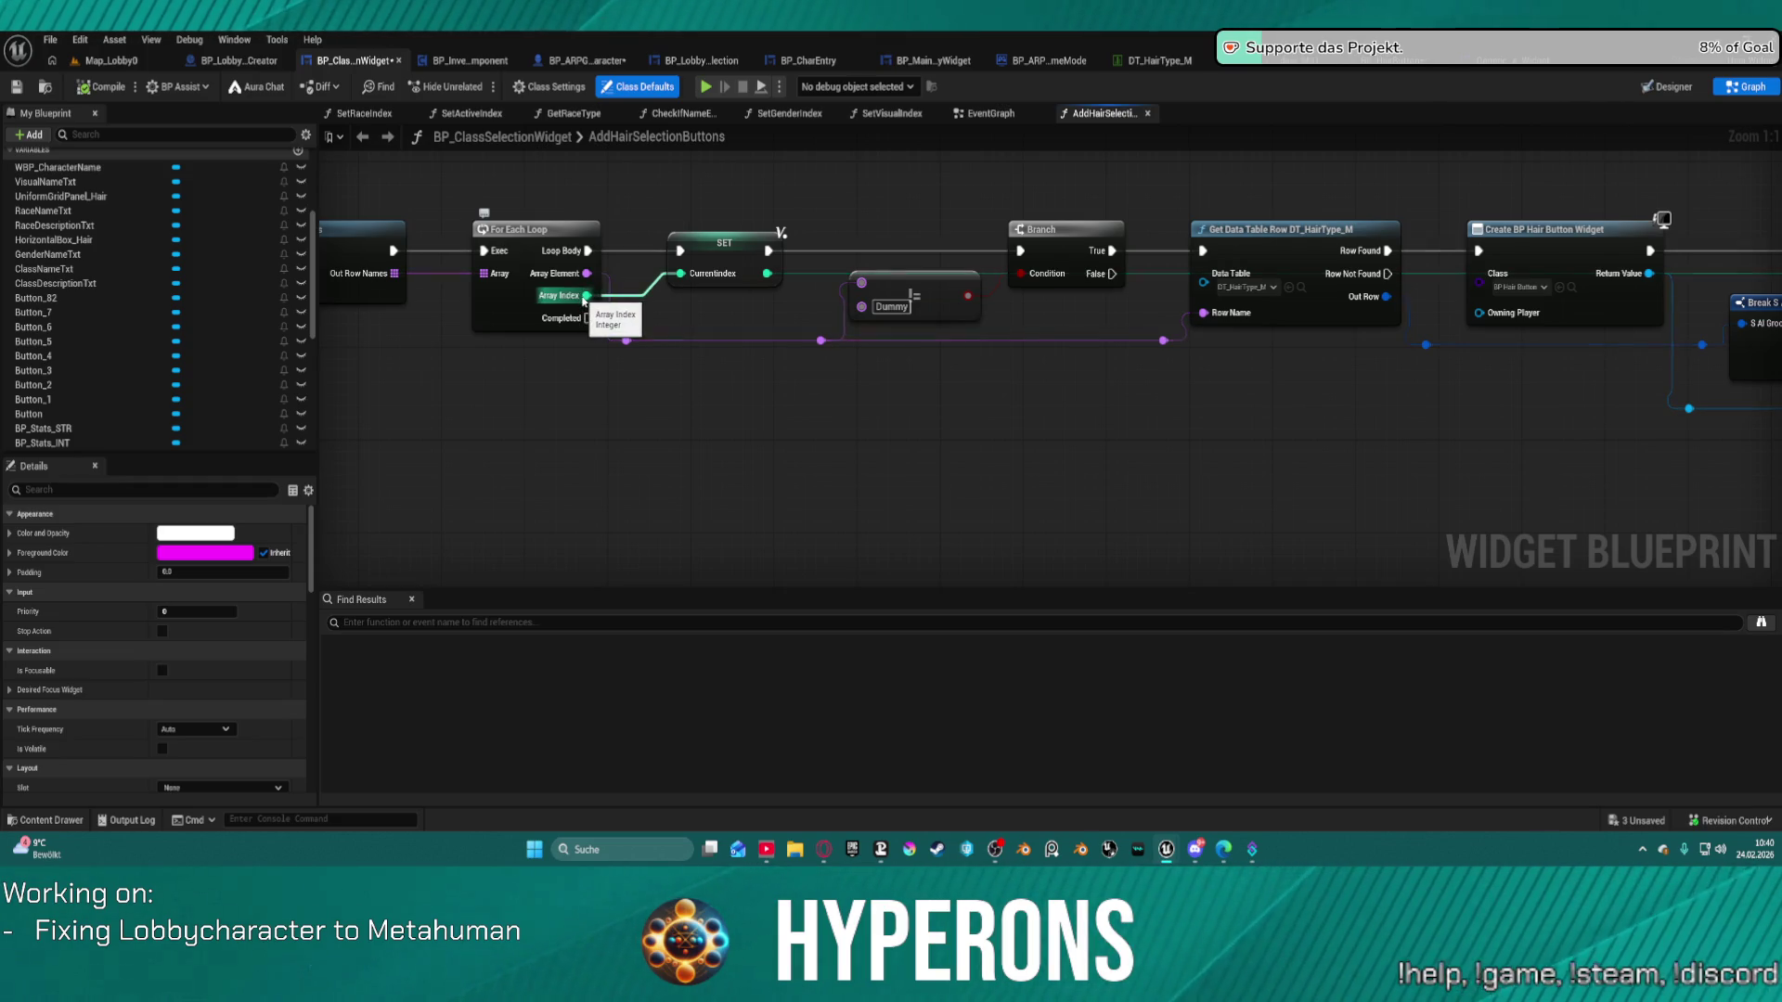
{"action": "left_click_drag", "start_coordinate": [586, 299], "coordinate": [885, 346]}
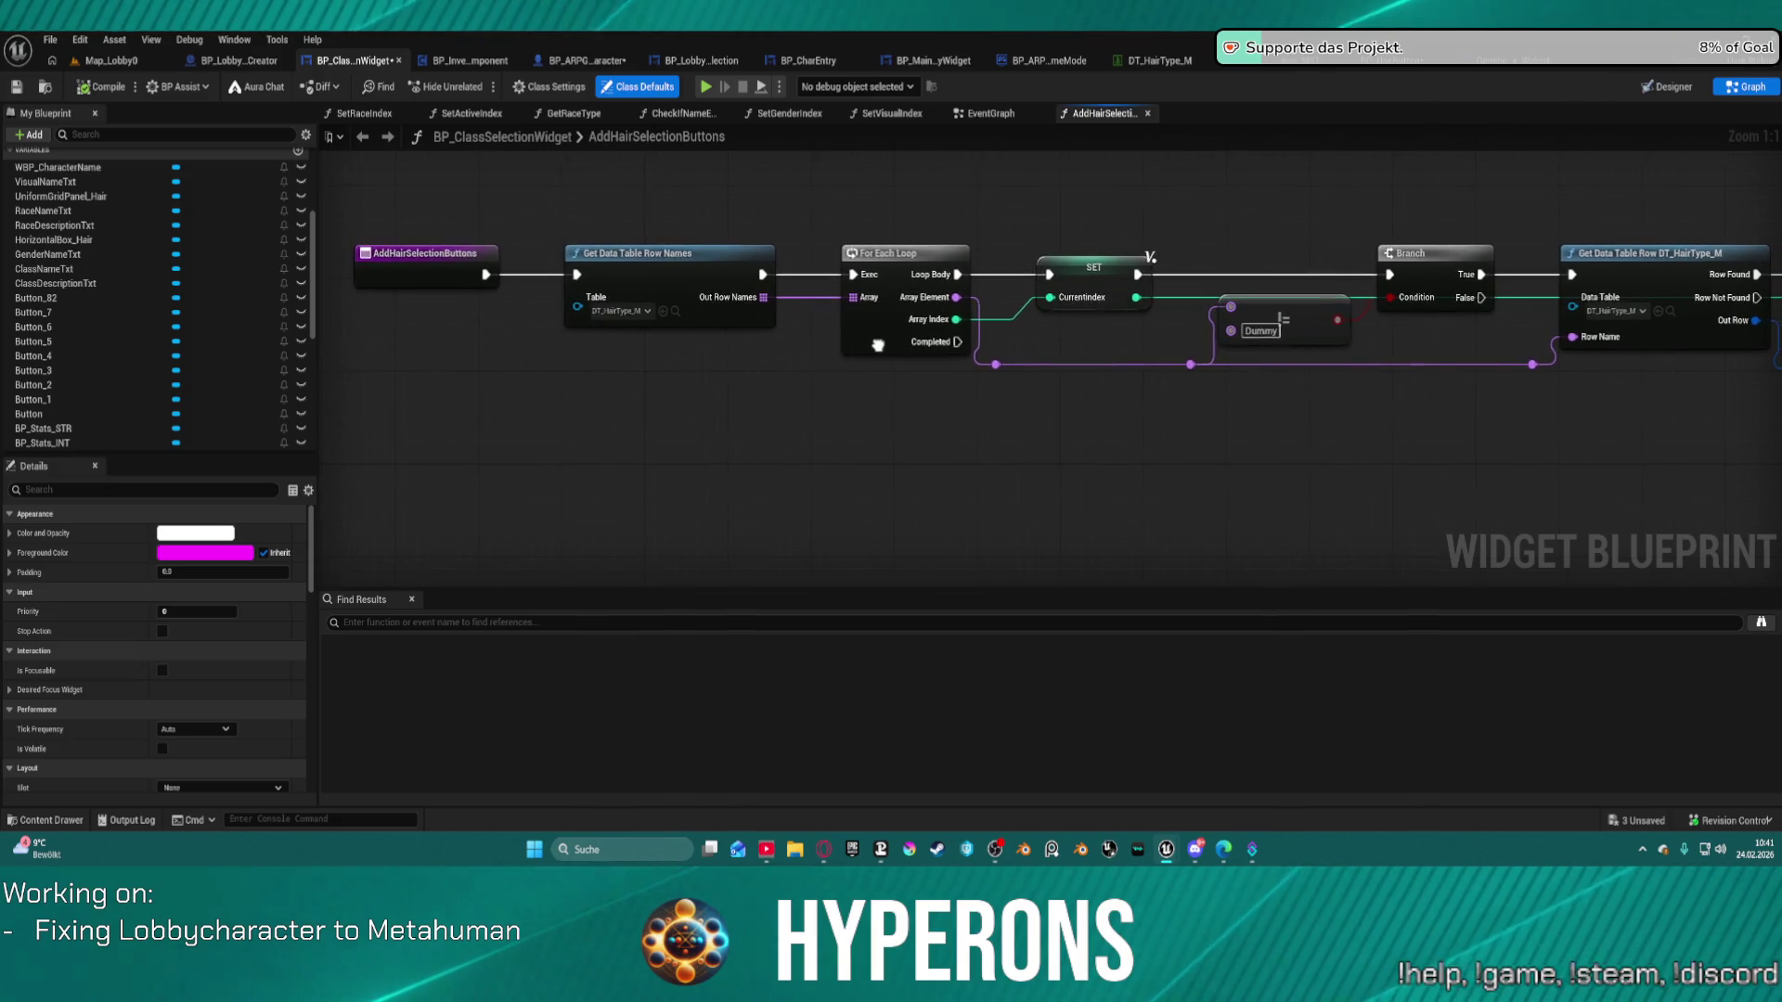
{"action": "scroll", "coordinate": [736, 327], "scroll_direction": "down", "scroll_amount": 3}
{"action": "scroll", "coordinate": [736, 327], "scroll_direction": "up", "scroll_amount": 2}
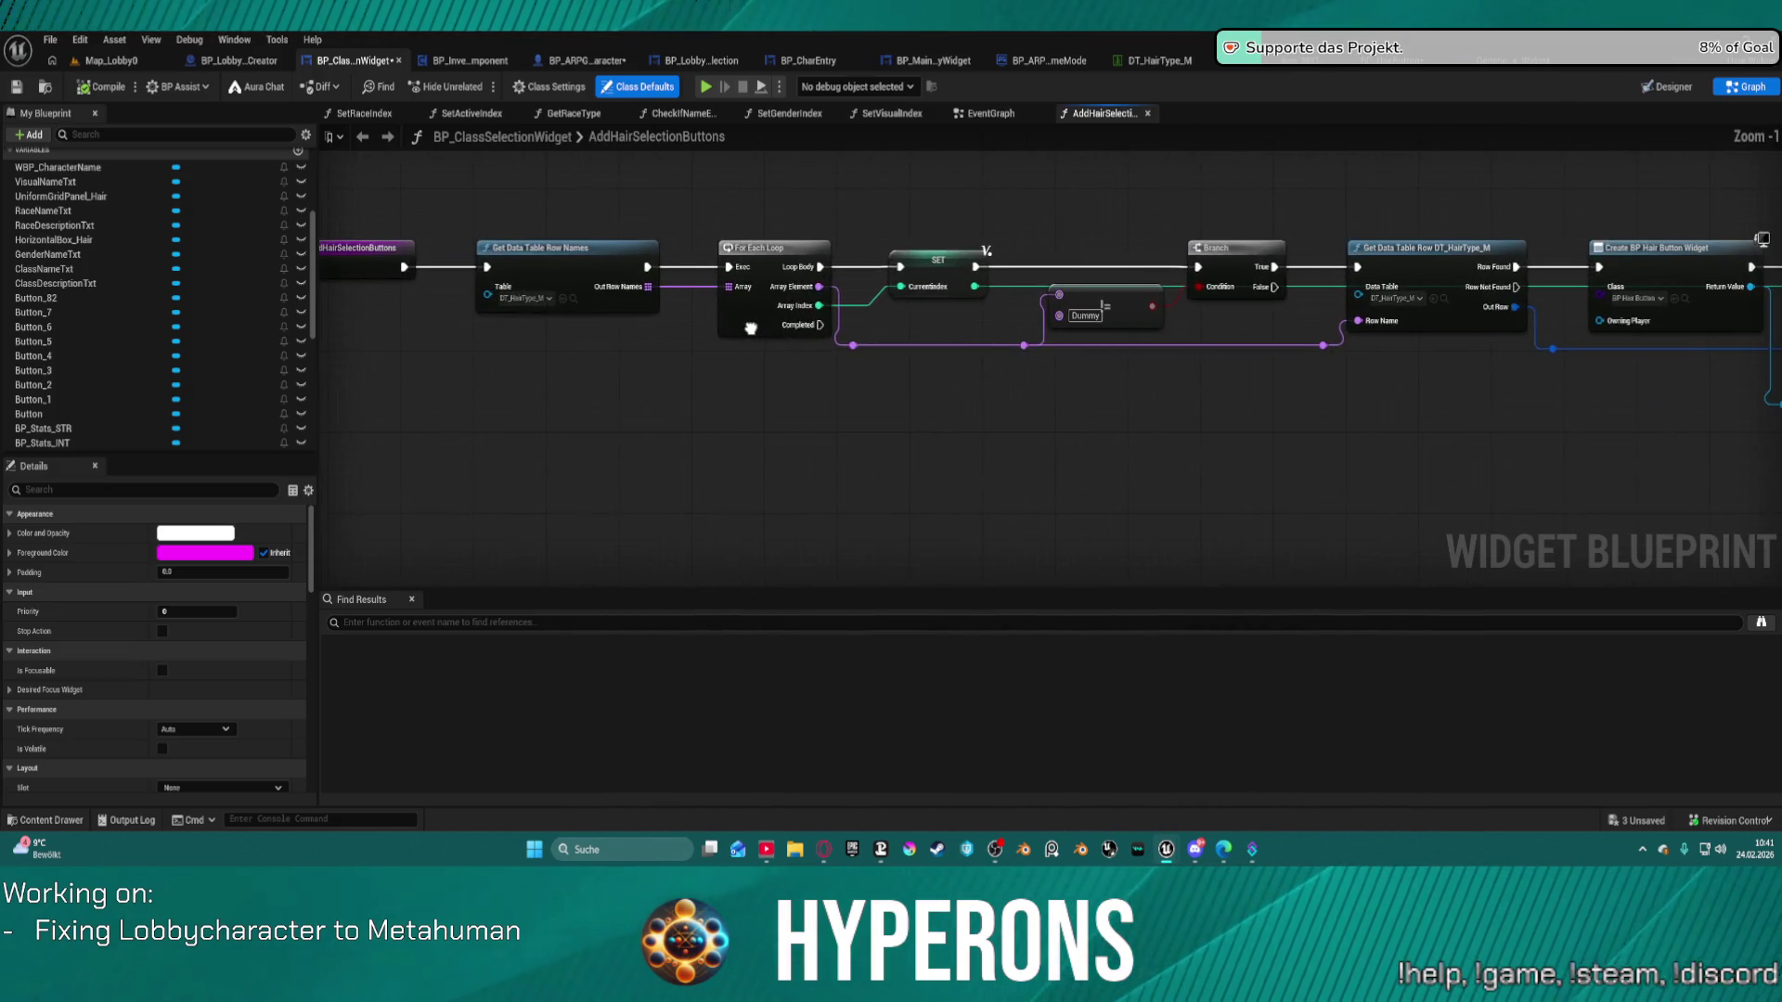
{"action": "left_click_drag", "start_coordinate": [862, 309], "coordinate": [666, 305]}
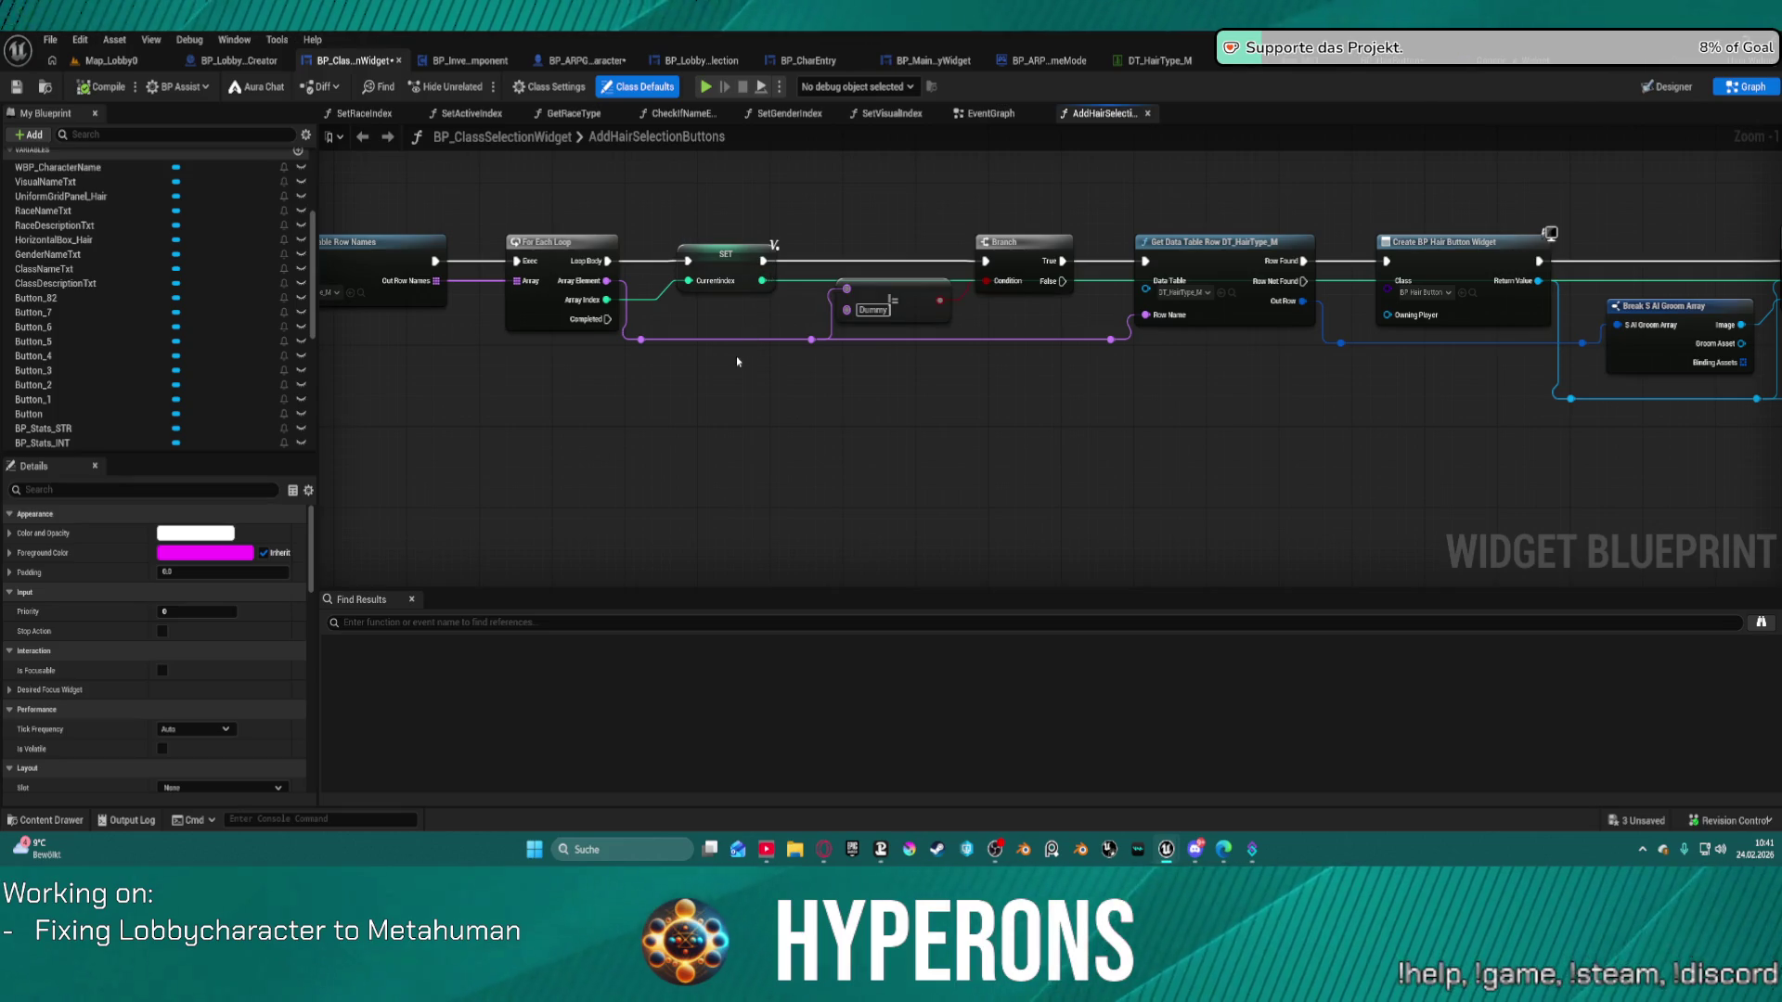
{"action": "left_click_drag", "start_coordinate": [1151, 357], "coordinate": [714, 358]}
{"action": "left_click_drag", "start_coordinate": [265, 265], "coordinate": [687, 290]}
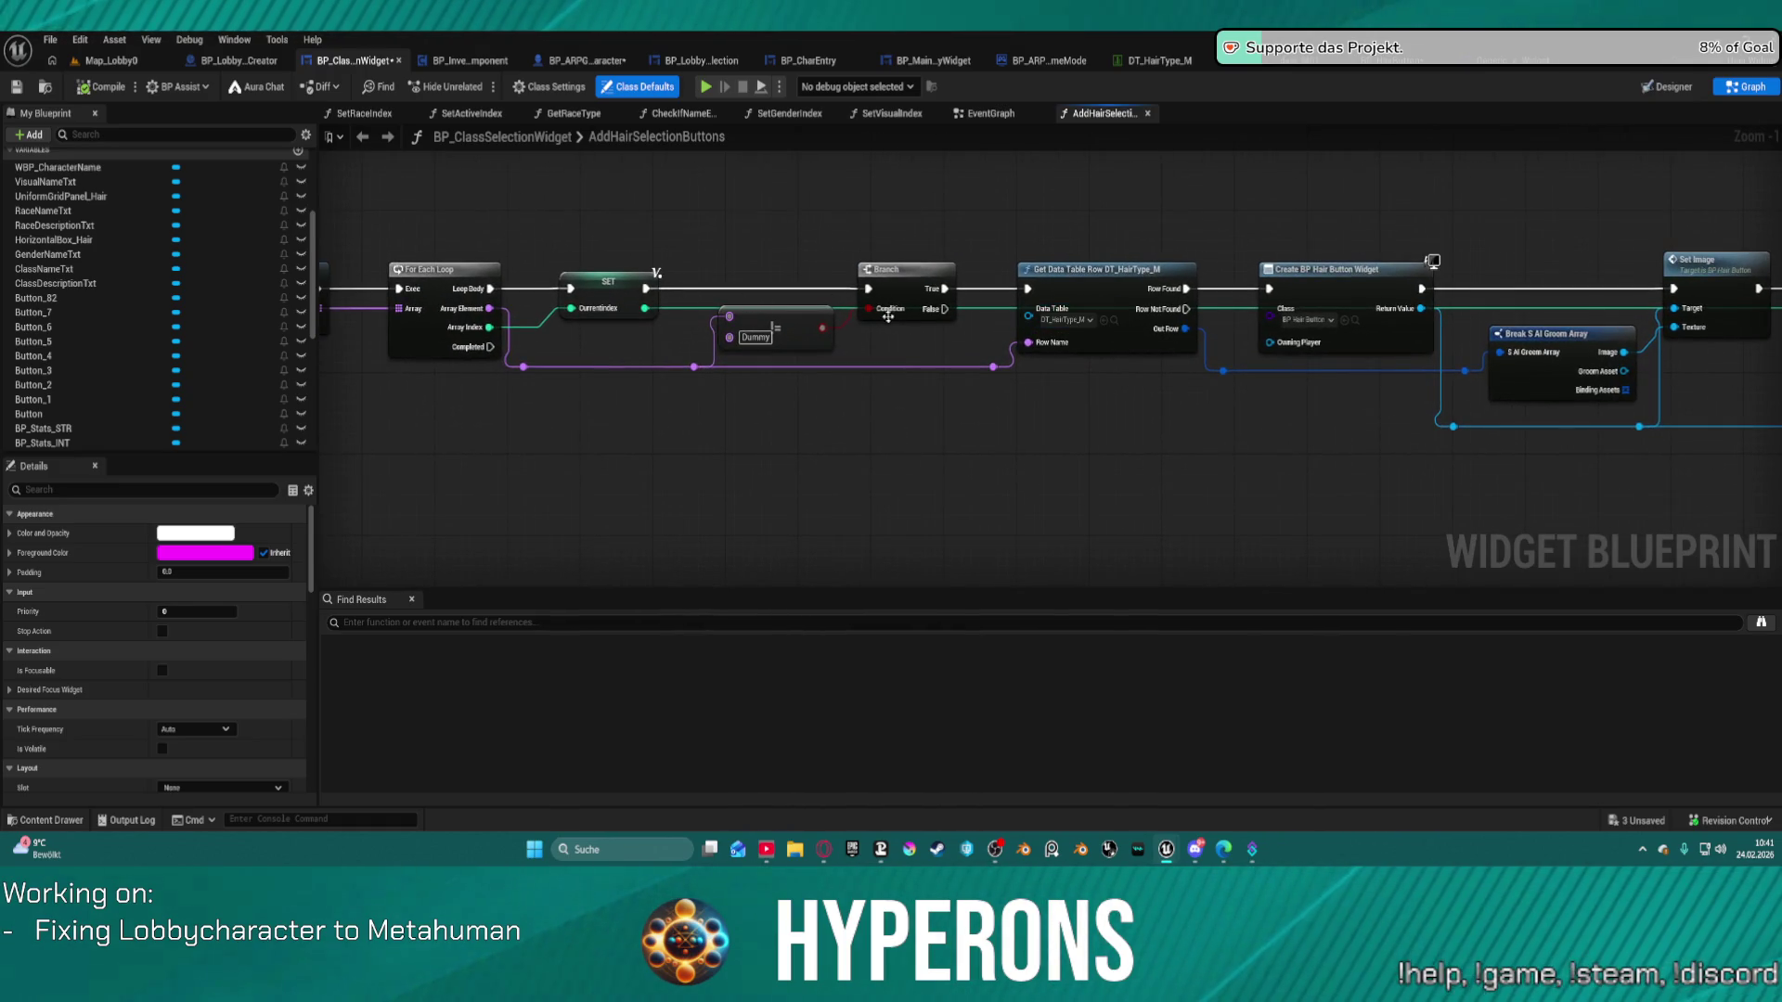
Add a Subtract node off the SET node's CurrentIndex pin using the 'sub' search.
{"action": "mouse_move", "coordinate": [644, 308]}
{"action": "left_mouse_down"}
{"action": "mouse_move", "coordinate": [664, 417]}
{"action": "mouse_move", "coordinate": [725, 443]}
{"action": "left_mouse_up"}
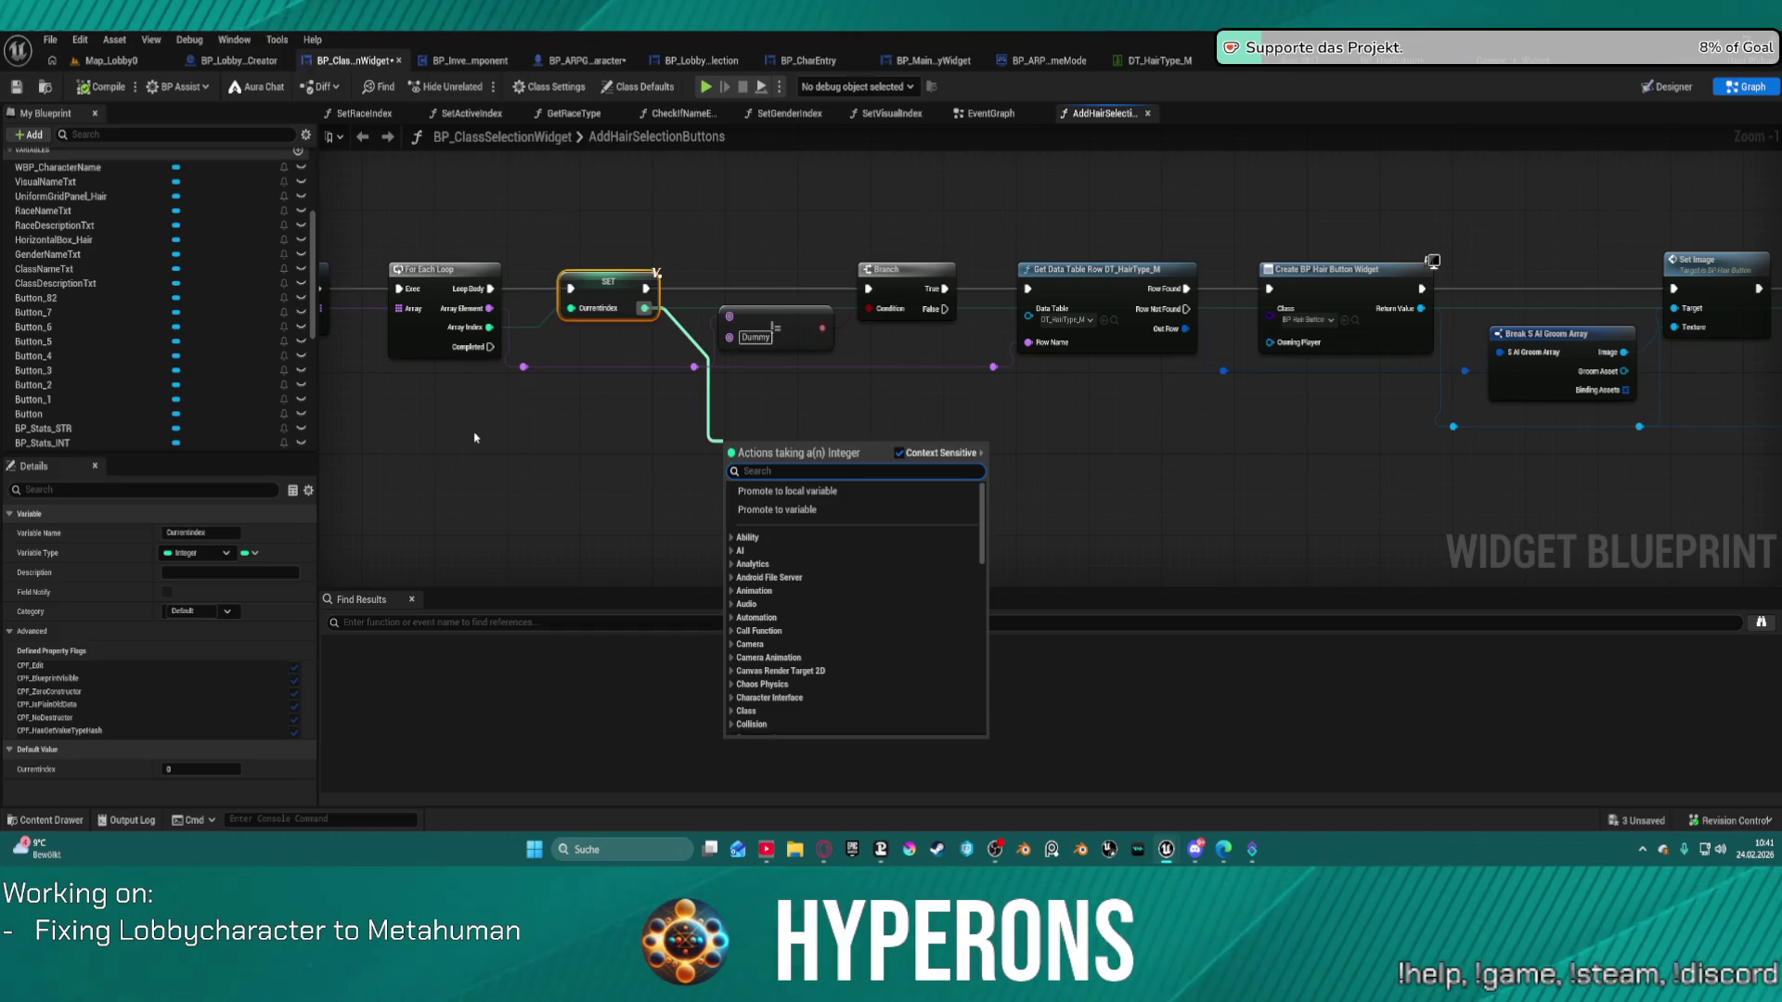
{"action": "type", "text": "sub"}
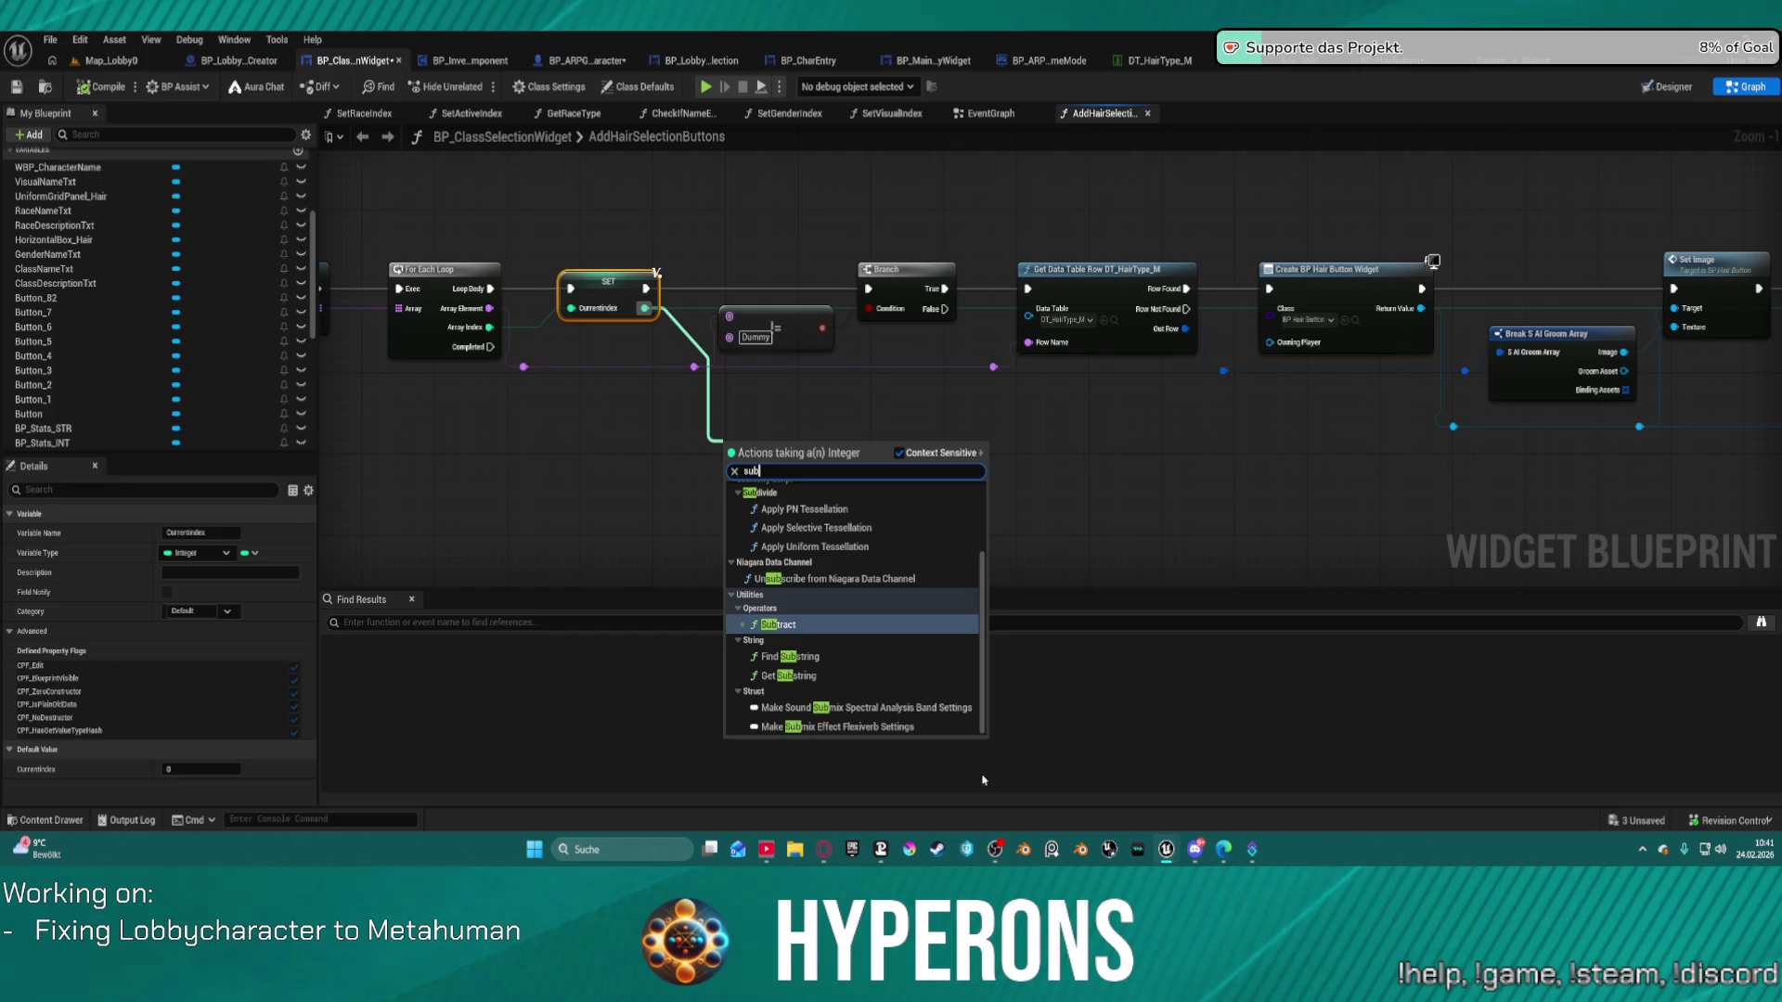
{"action": "left_click", "coordinate": [767, 624]}
{"action": "mouse_move", "coordinate": [789, 450]}
{"action": "left_mouse_down"}
{"action": "mouse_move", "coordinate": [1313, 358]}
{"action": "mouse_move", "coordinate": [1720, 326]}
{"action": "mouse_move", "coordinate": [1030, 395]}
{"action": "mouse_move", "coordinate": [1025, 422]}
{"action": "mouse_move", "coordinate": [1063, 371]}
{"action": "left_mouse_up"}
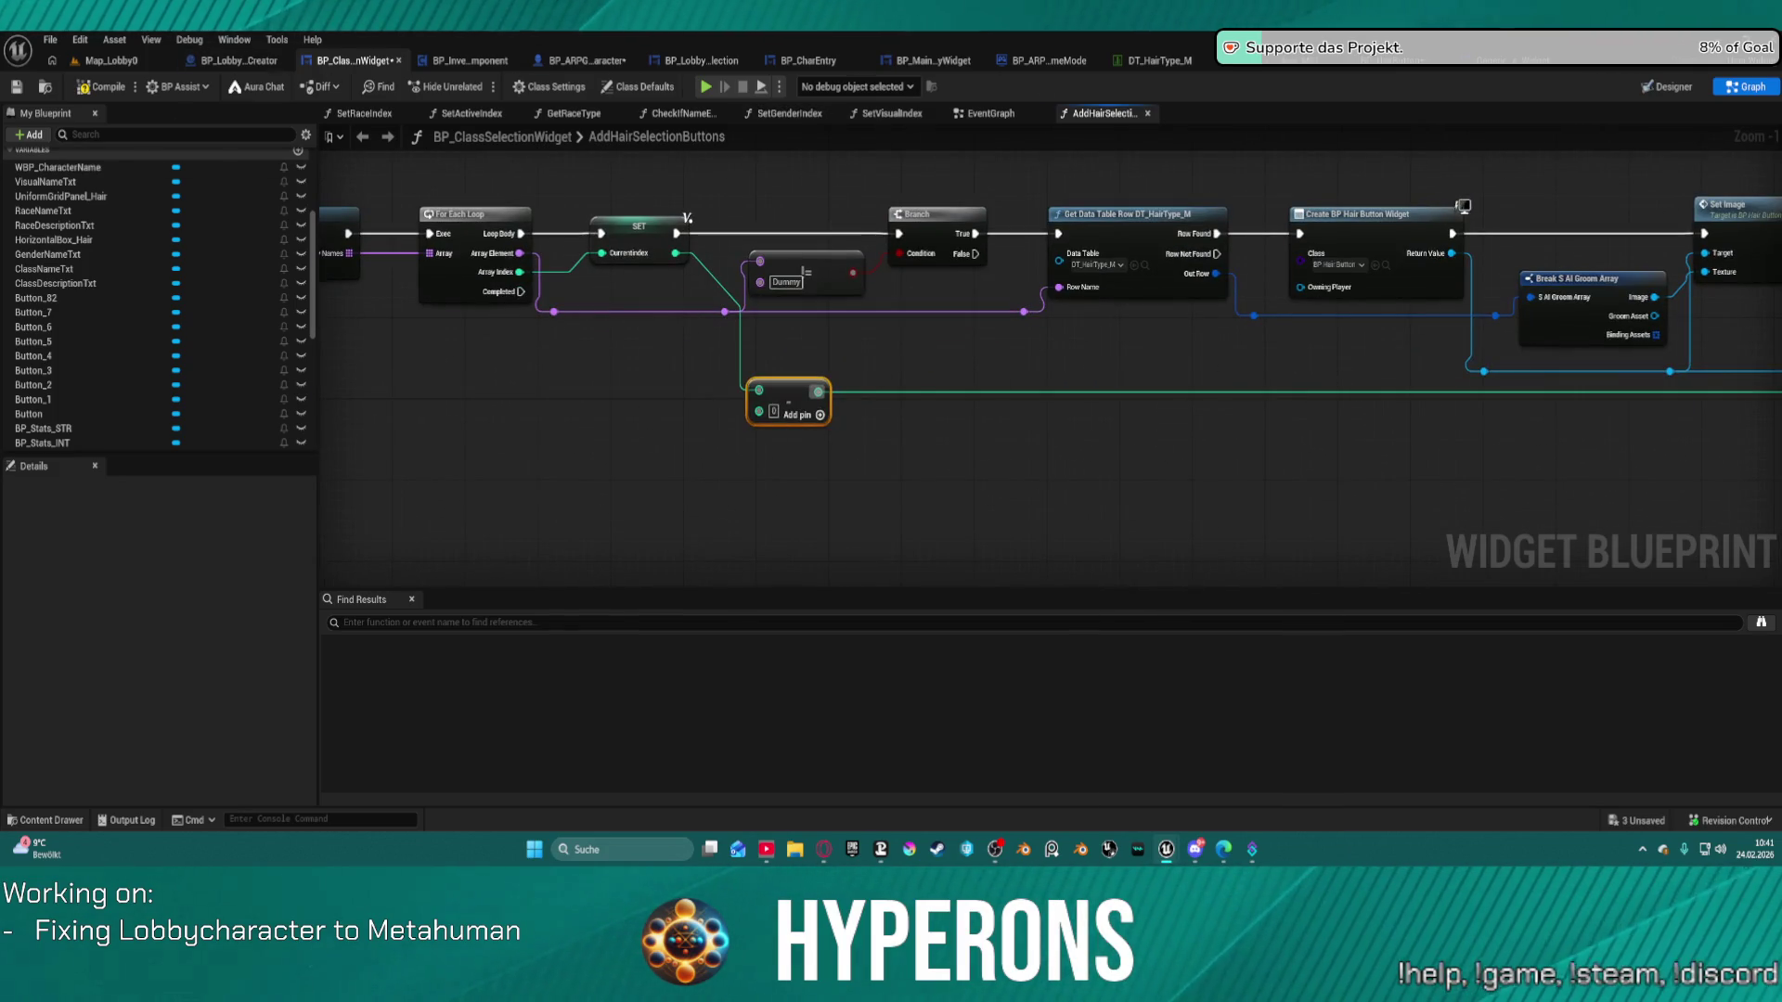
{"action": "left_click", "coordinate": [1153, 61]}
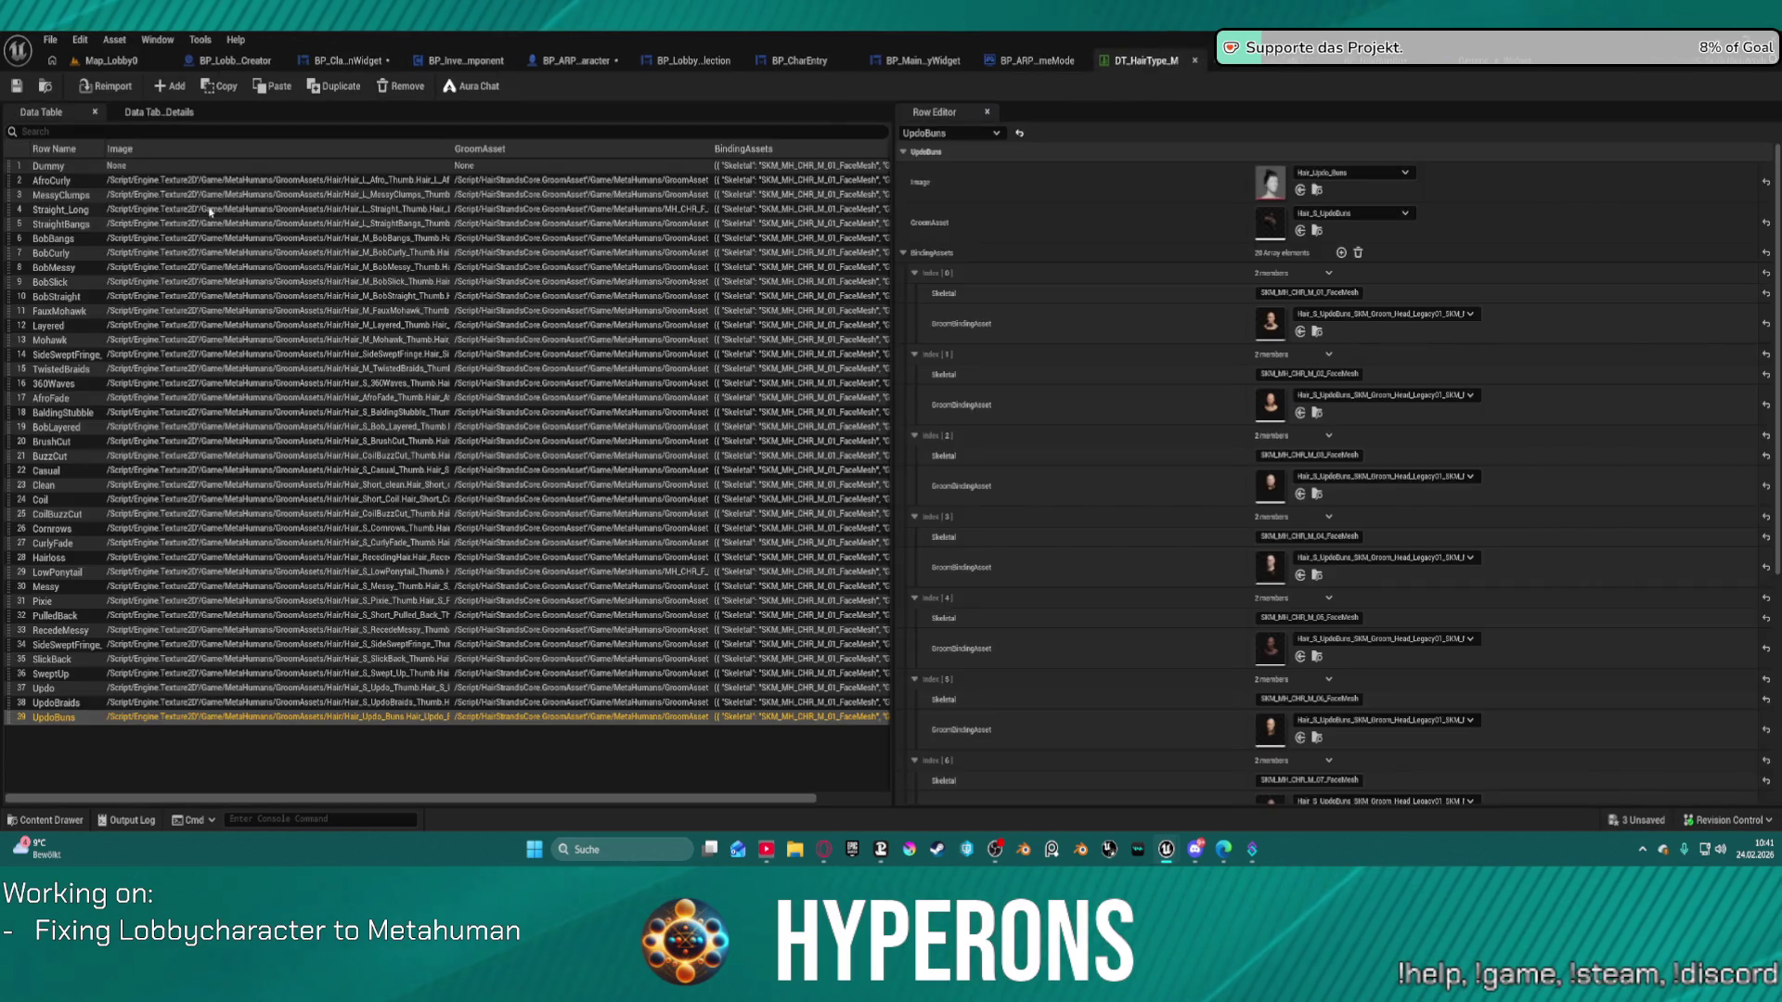
Inspect the empty Dummy row in DT_HairType_M, then return to Map_Lobby0.
{"action": "left_click", "coordinate": [99, 168]}
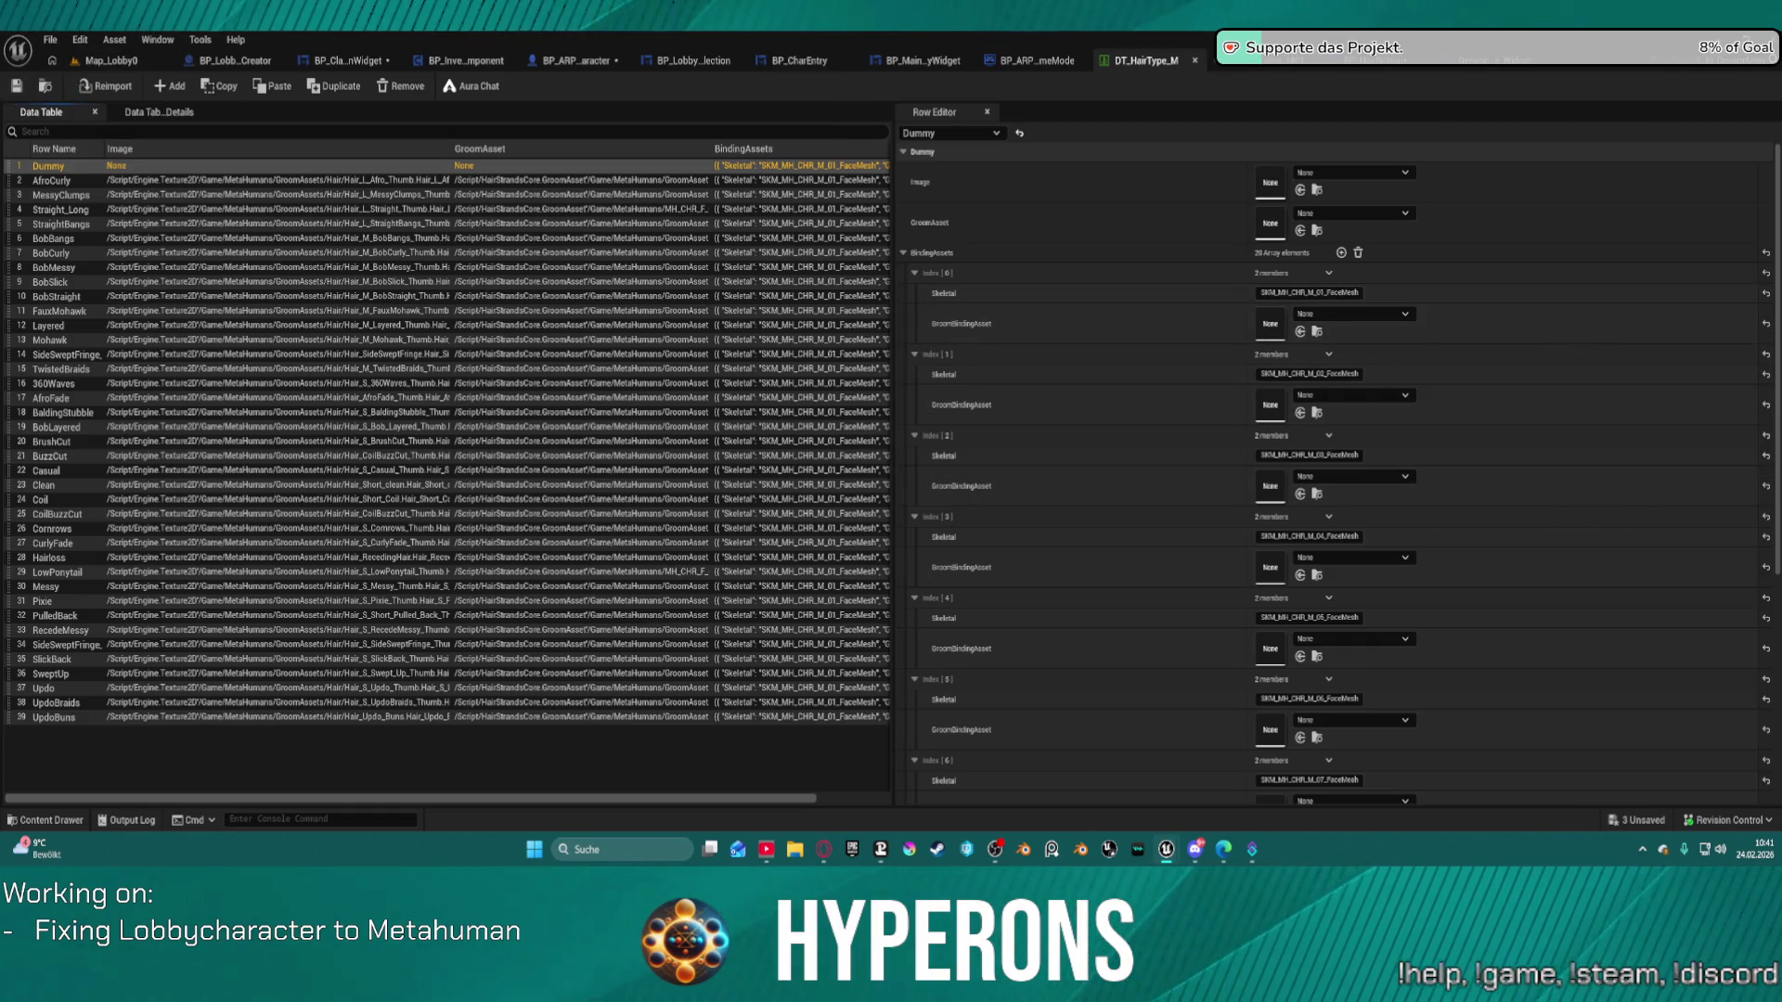
{"action": "left_click", "coordinate": [107, 69]}
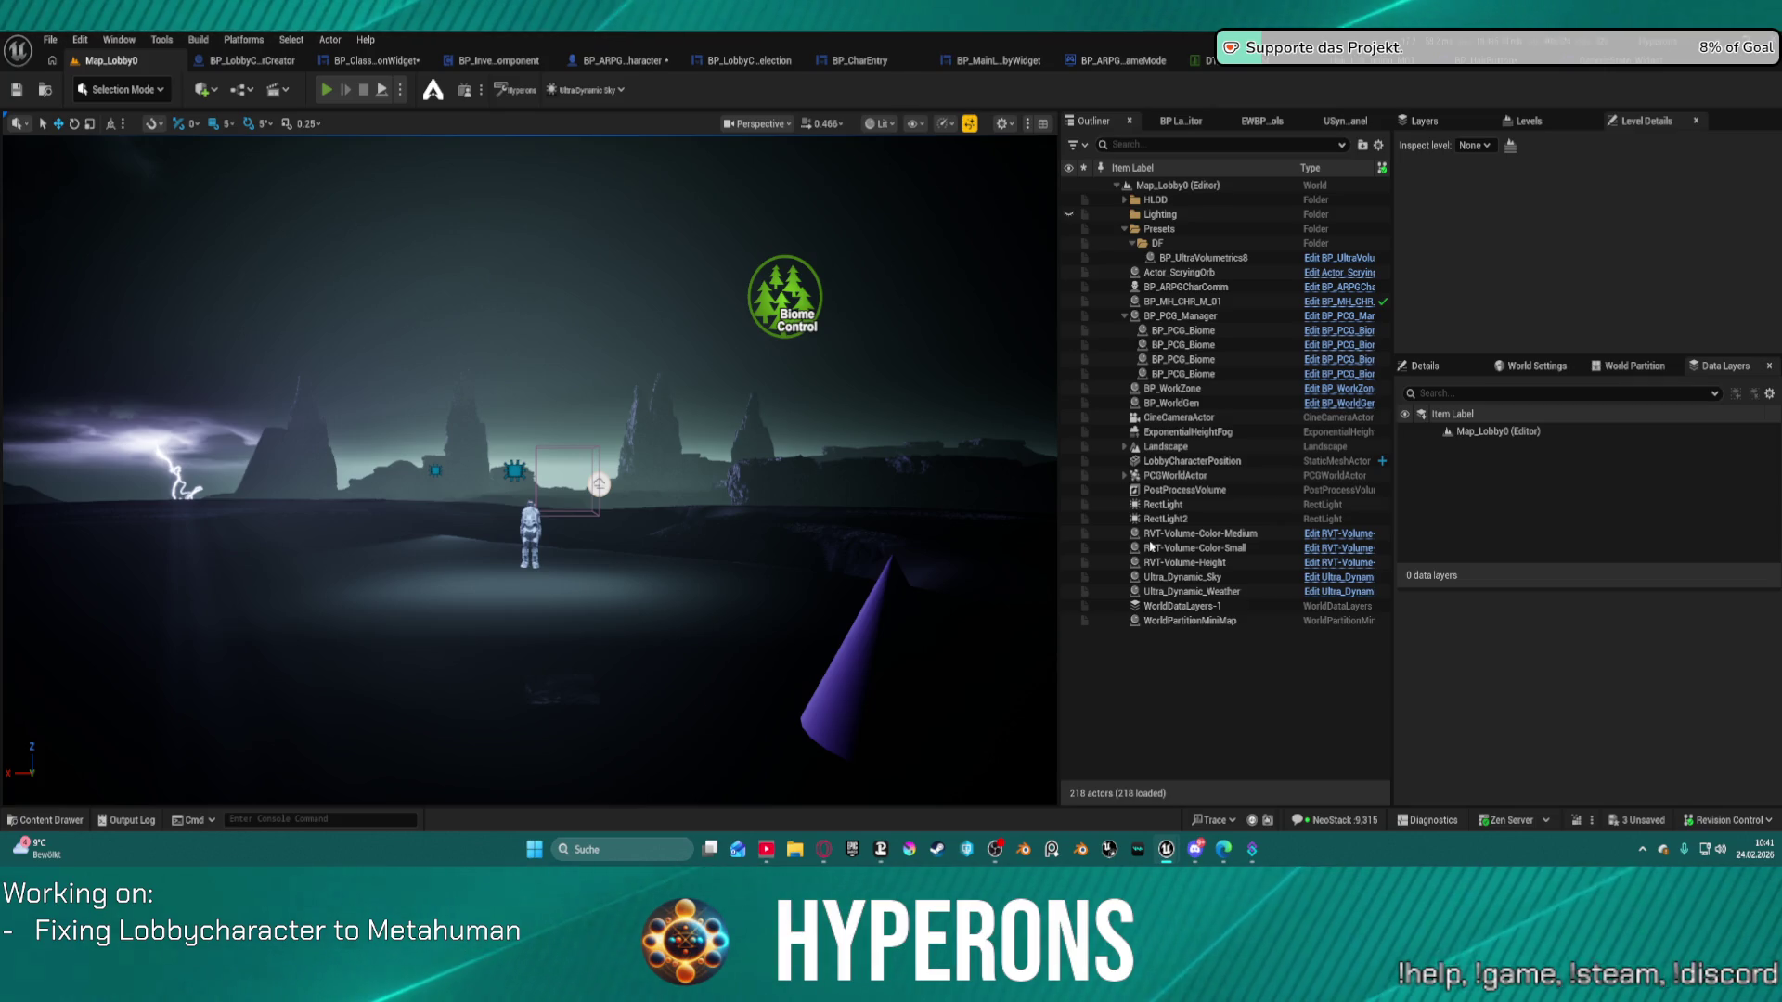
Play the lobby in the editor, go through PLAY to Create New, then stop.
{"action": "key", "text": "alt+p"}
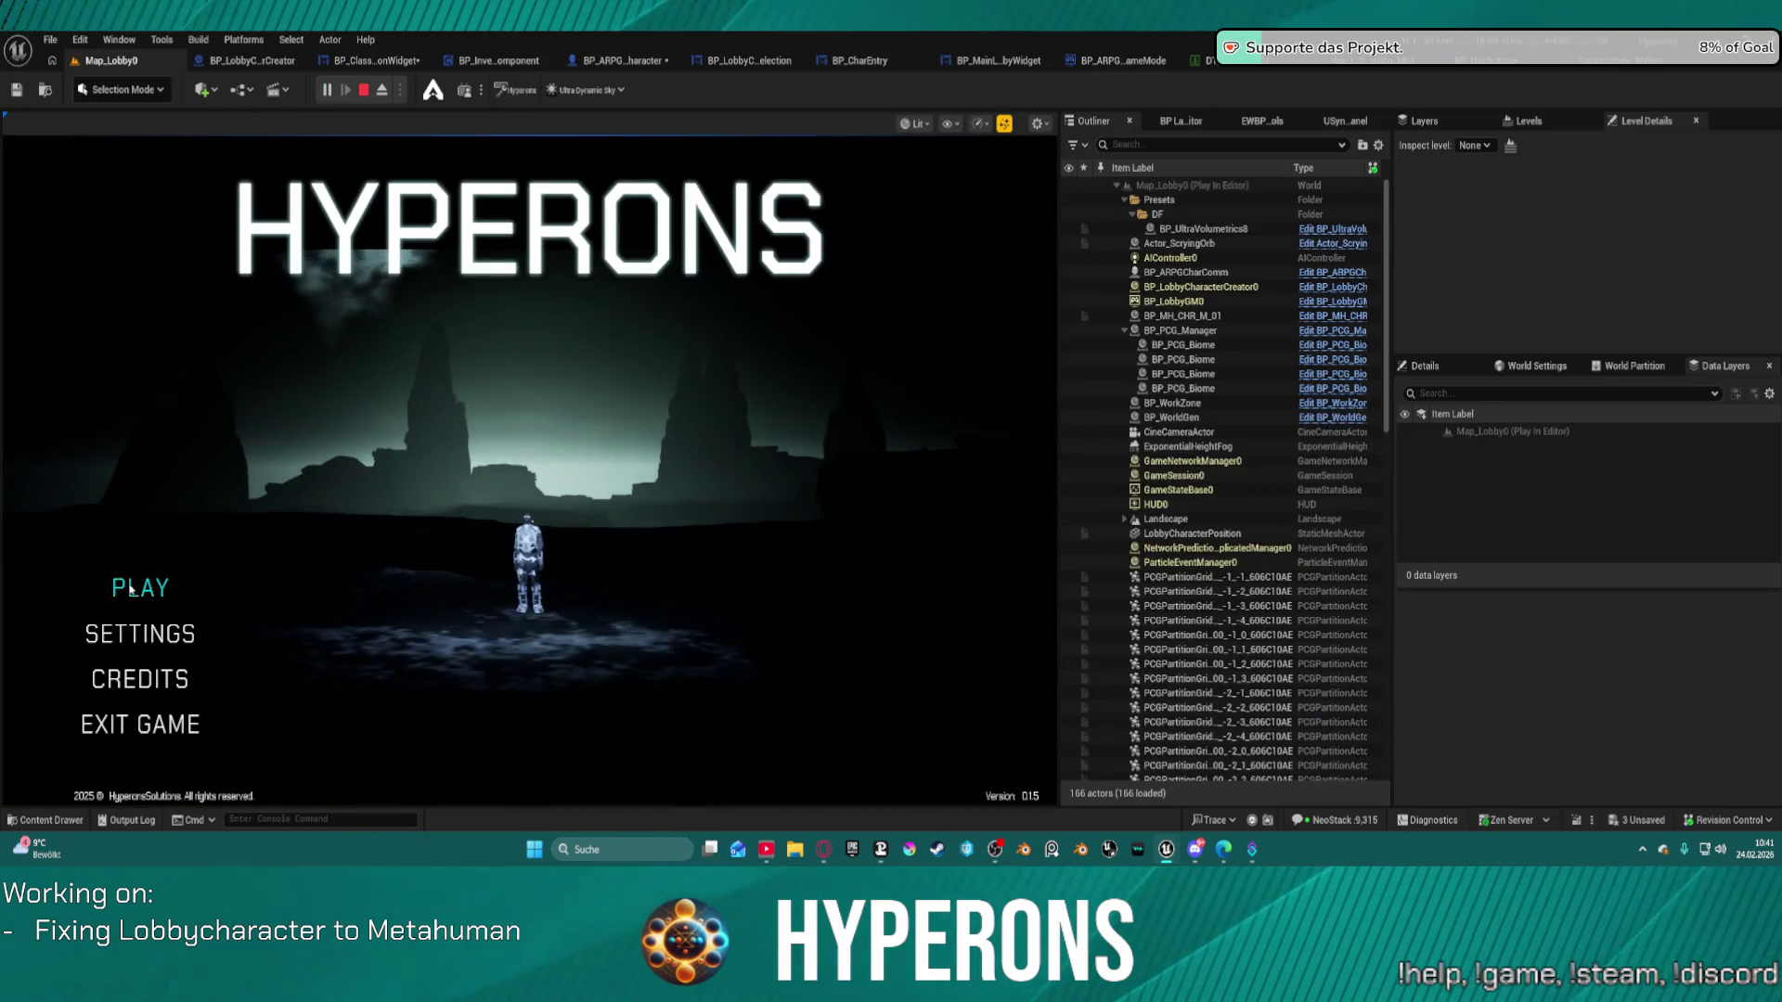
{"action": "left_click", "coordinate": [131, 588]}
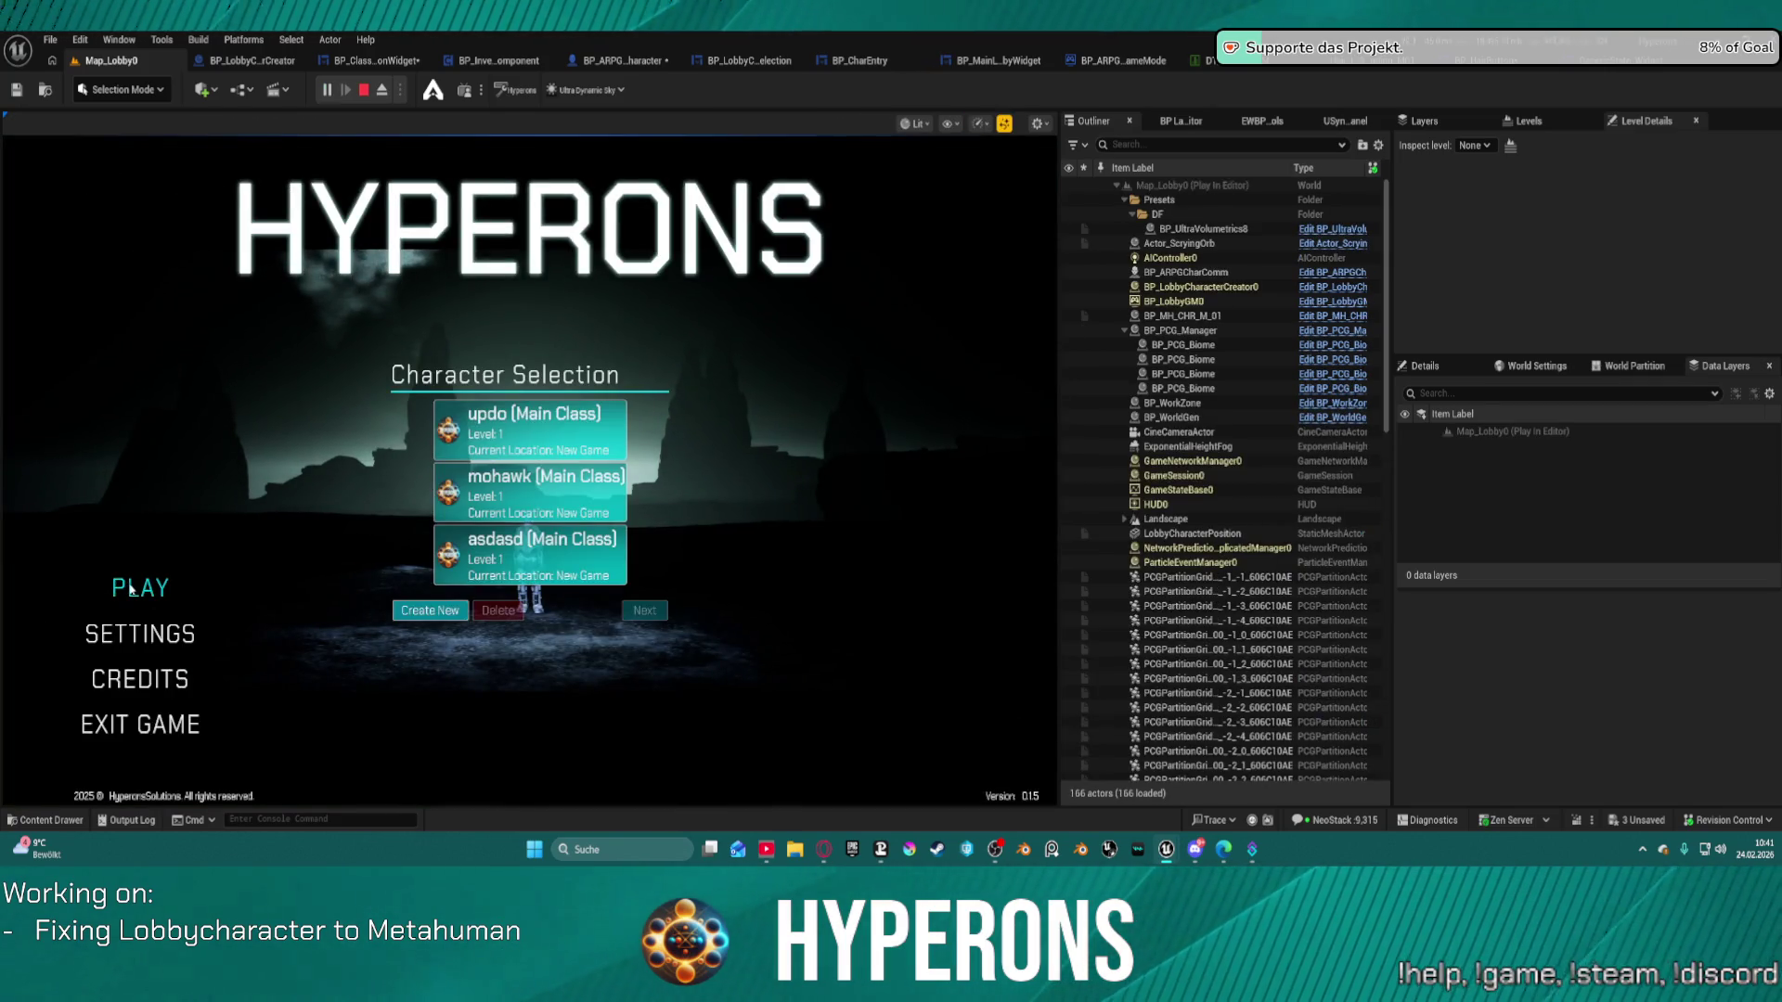
{"action": "left_click", "coordinate": [430, 612]}
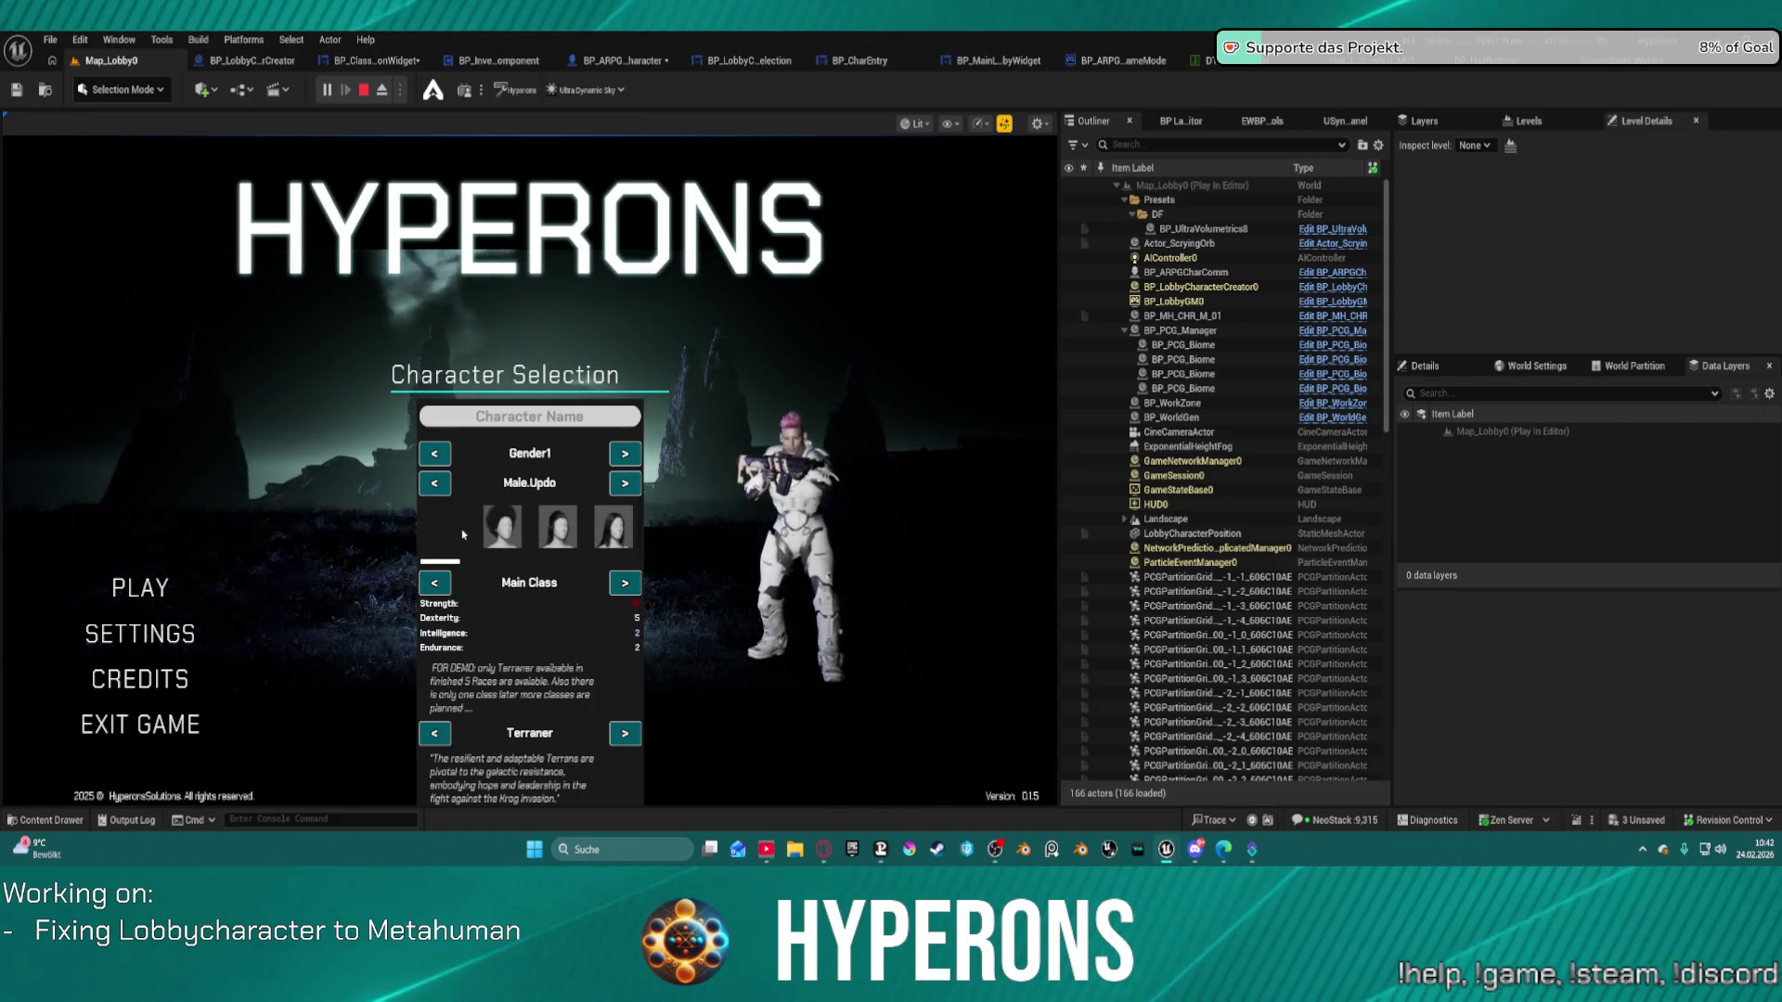
{"action": "key", "text": "Escape"}
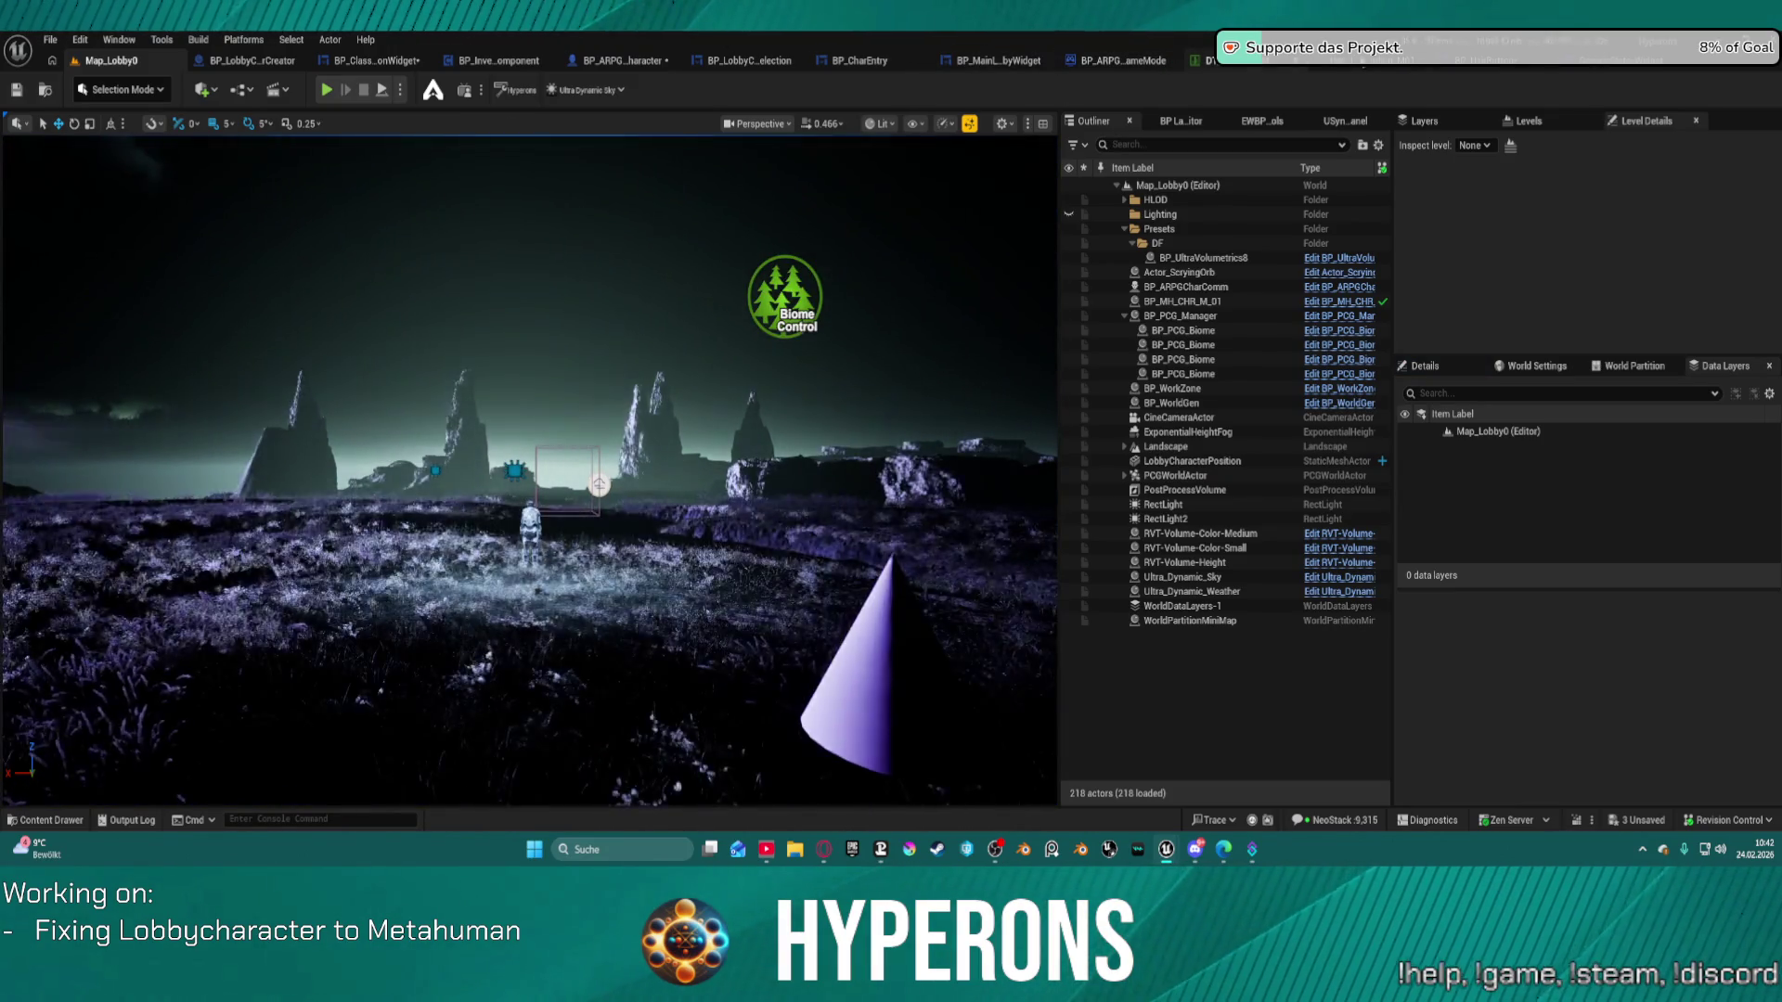
In a new game preview, create a character, pick the second hair thumbnail, and scroll the row.
{"action": "left_click", "coordinate": [393, 62]}
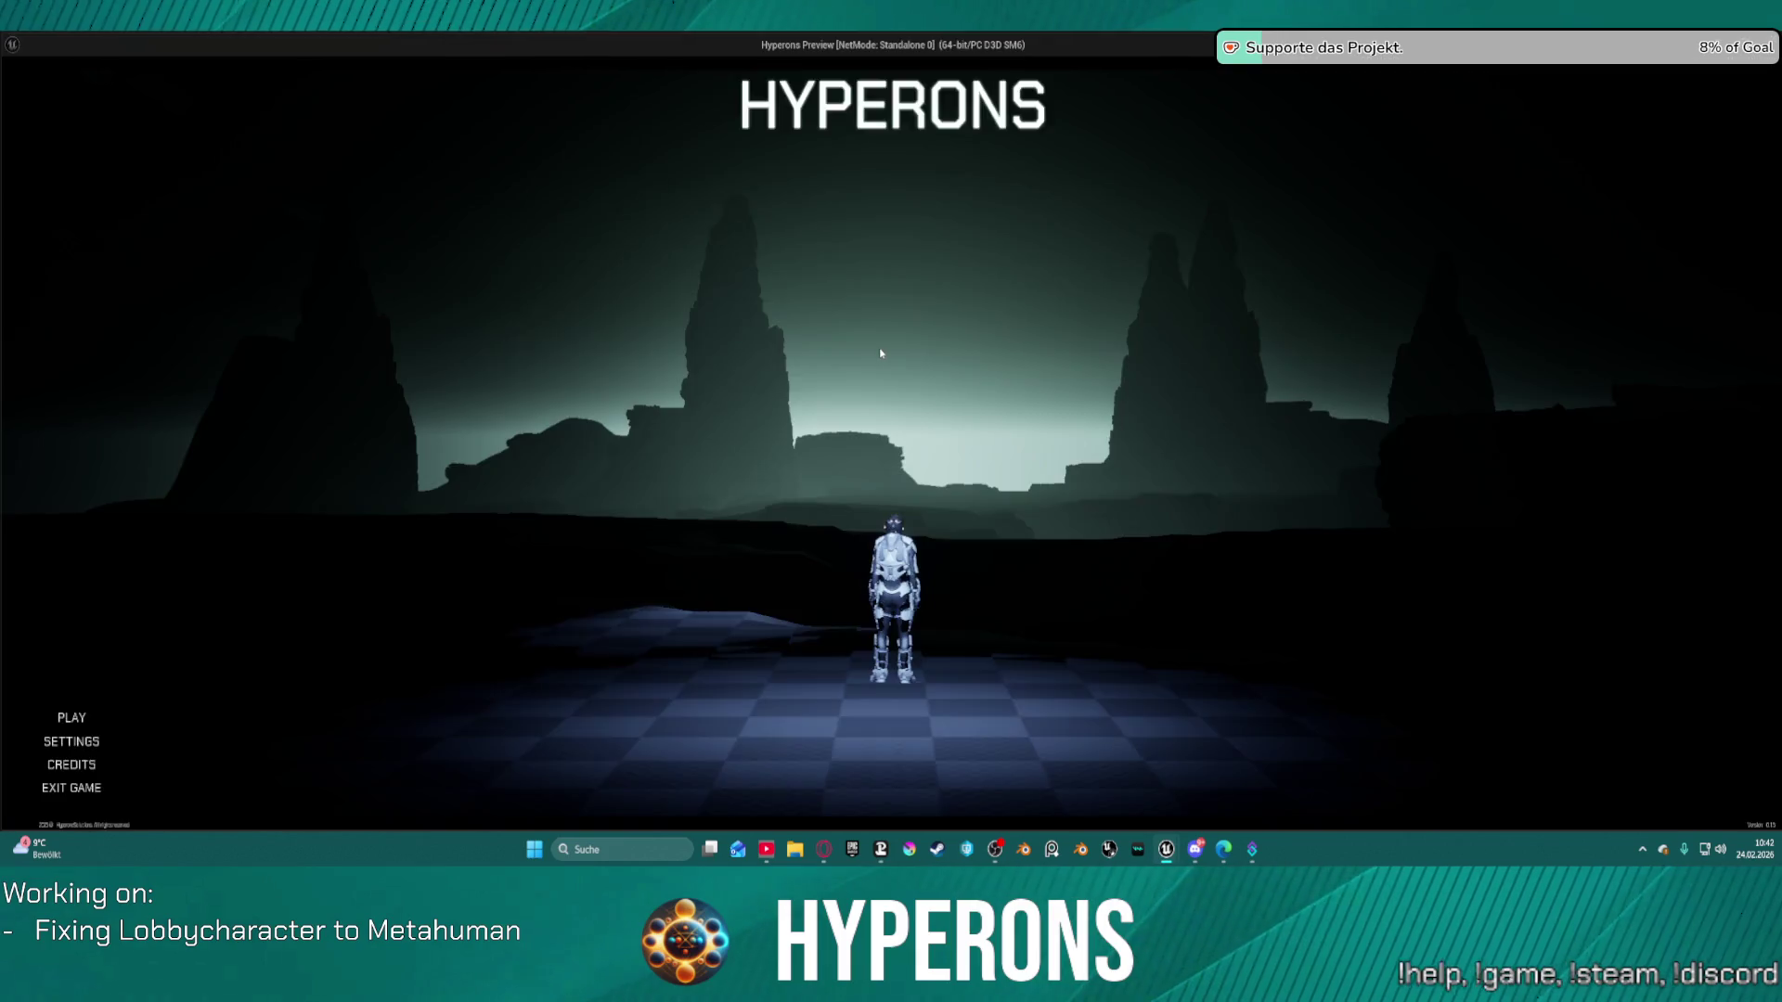
{"action": "left_click", "coordinate": [139, 577]}
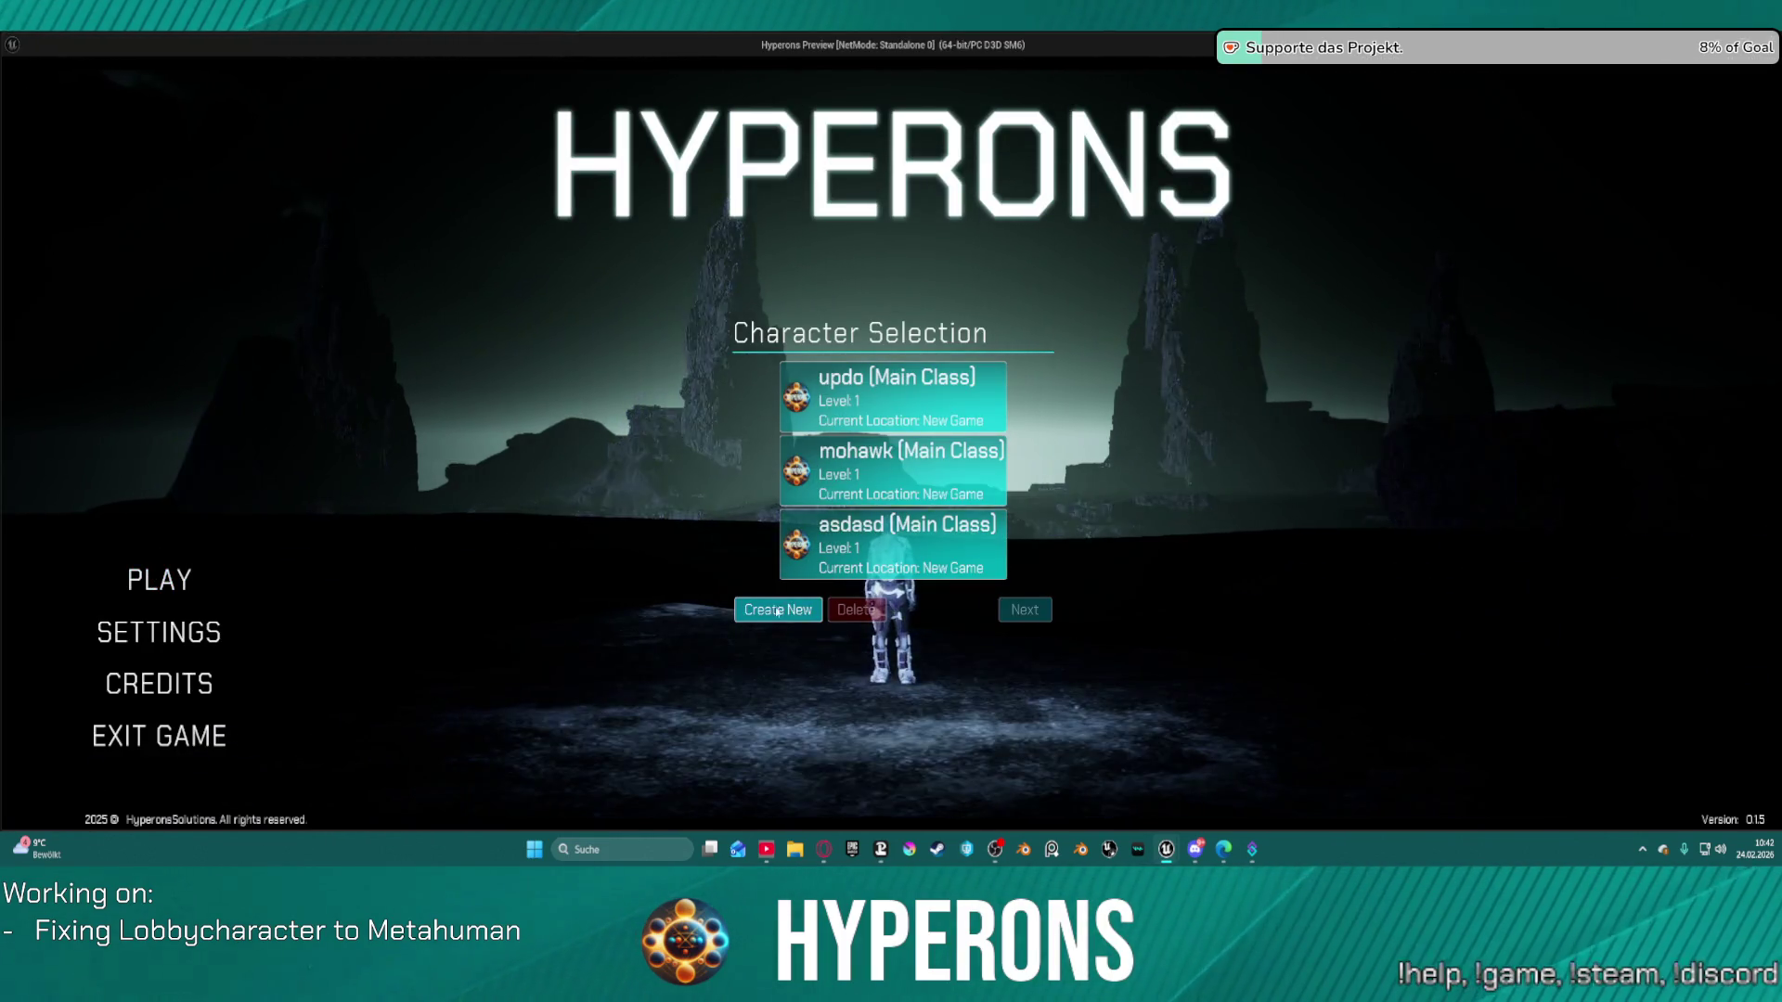
{"action": "left_click", "coordinate": [778, 610]}
{"action": "left_click", "coordinate": [886, 507]}
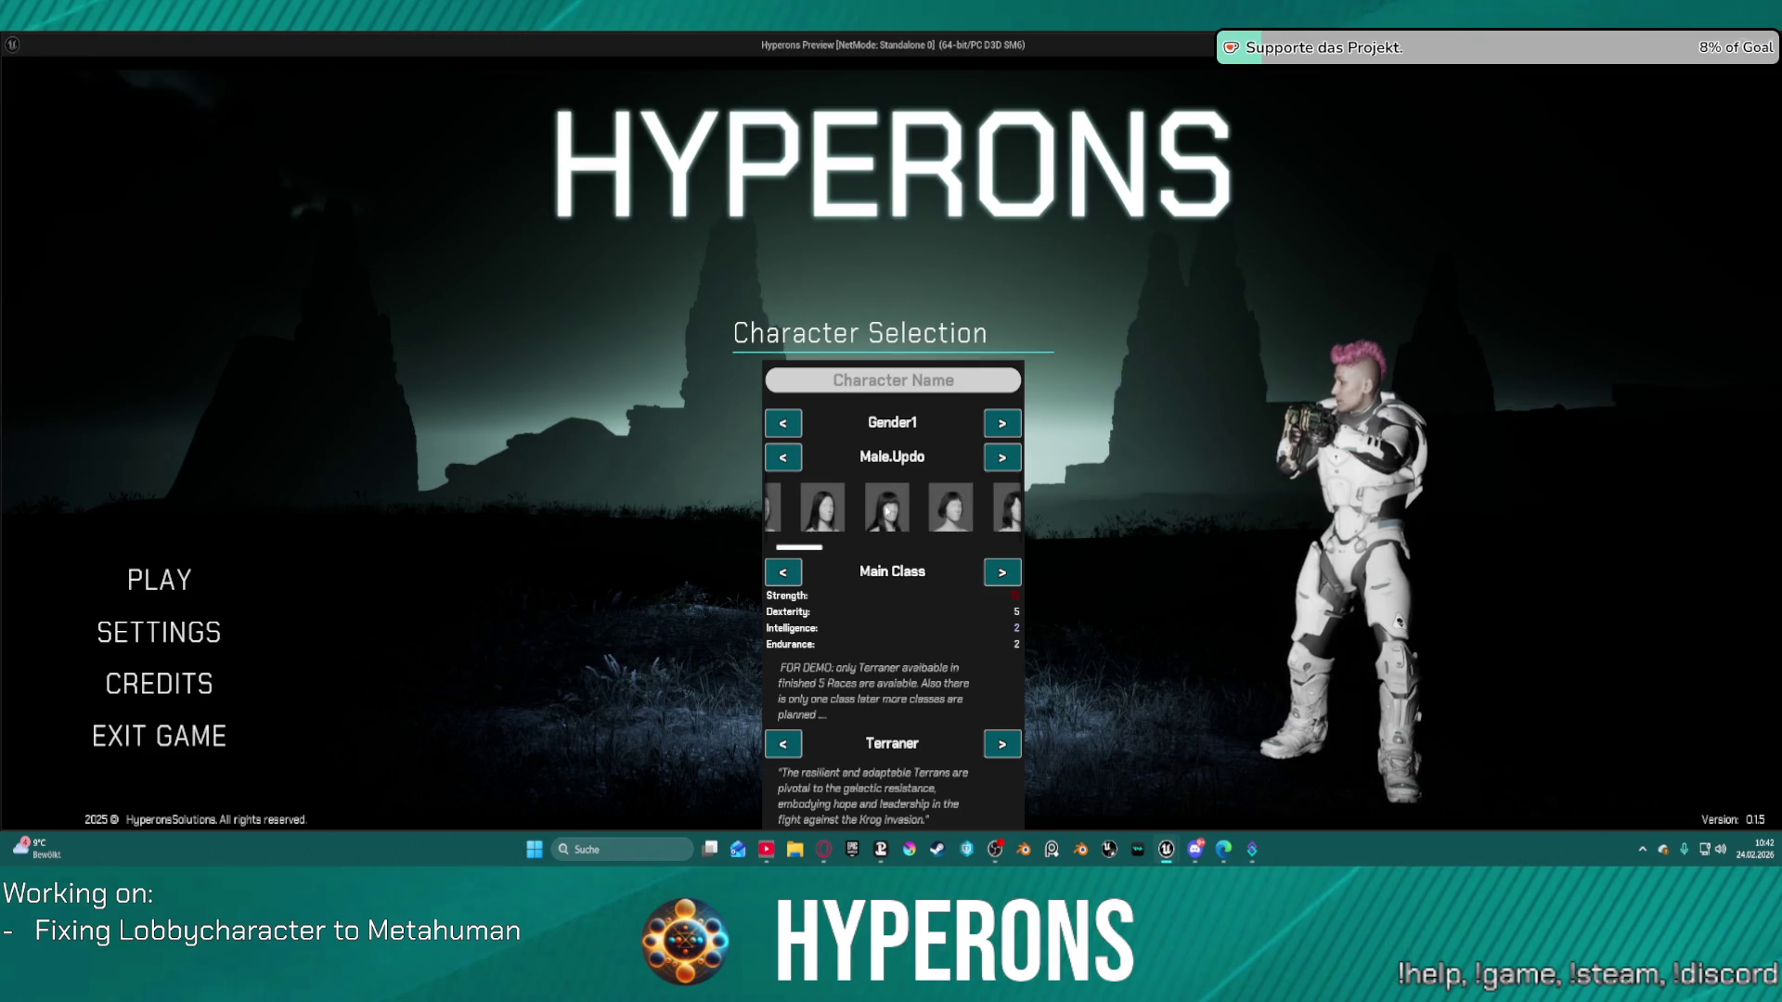
{"action": "scroll", "coordinate": [892, 507], "scroll_direction": "down", "scroll_amount": 1}
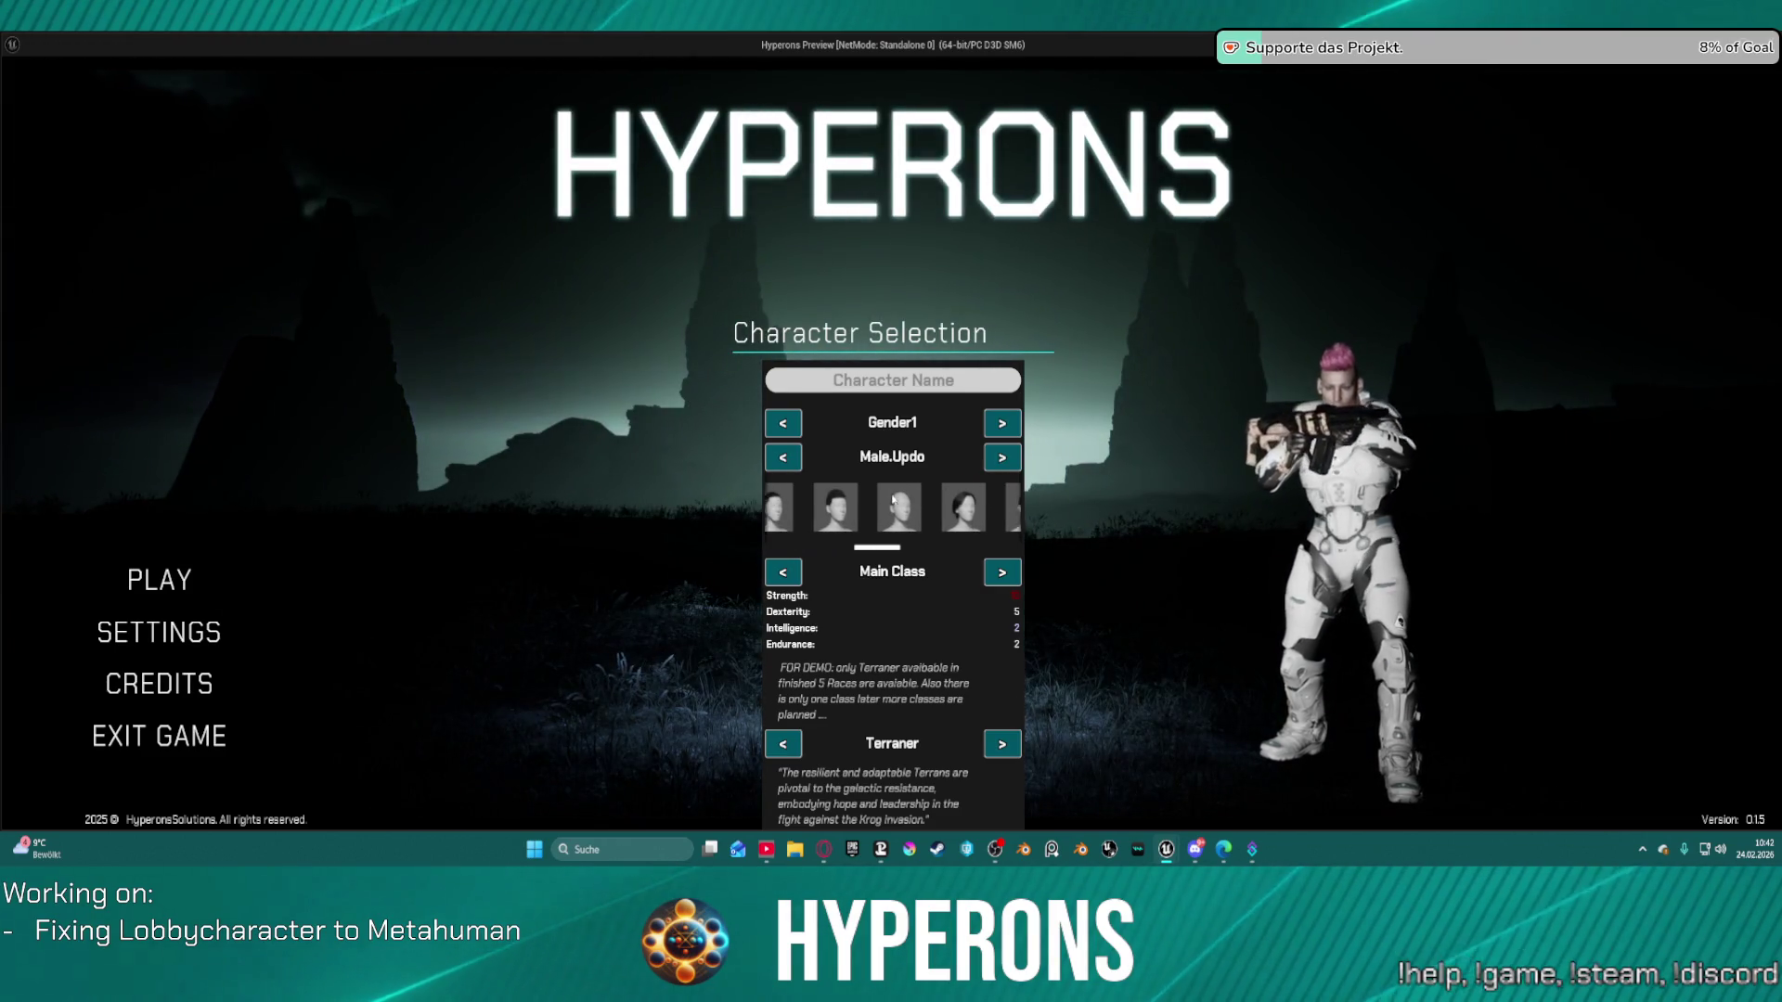
{"action": "scroll", "coordinate": [922, 512], "scroll_direction": "up", "scroll_amount": 2}
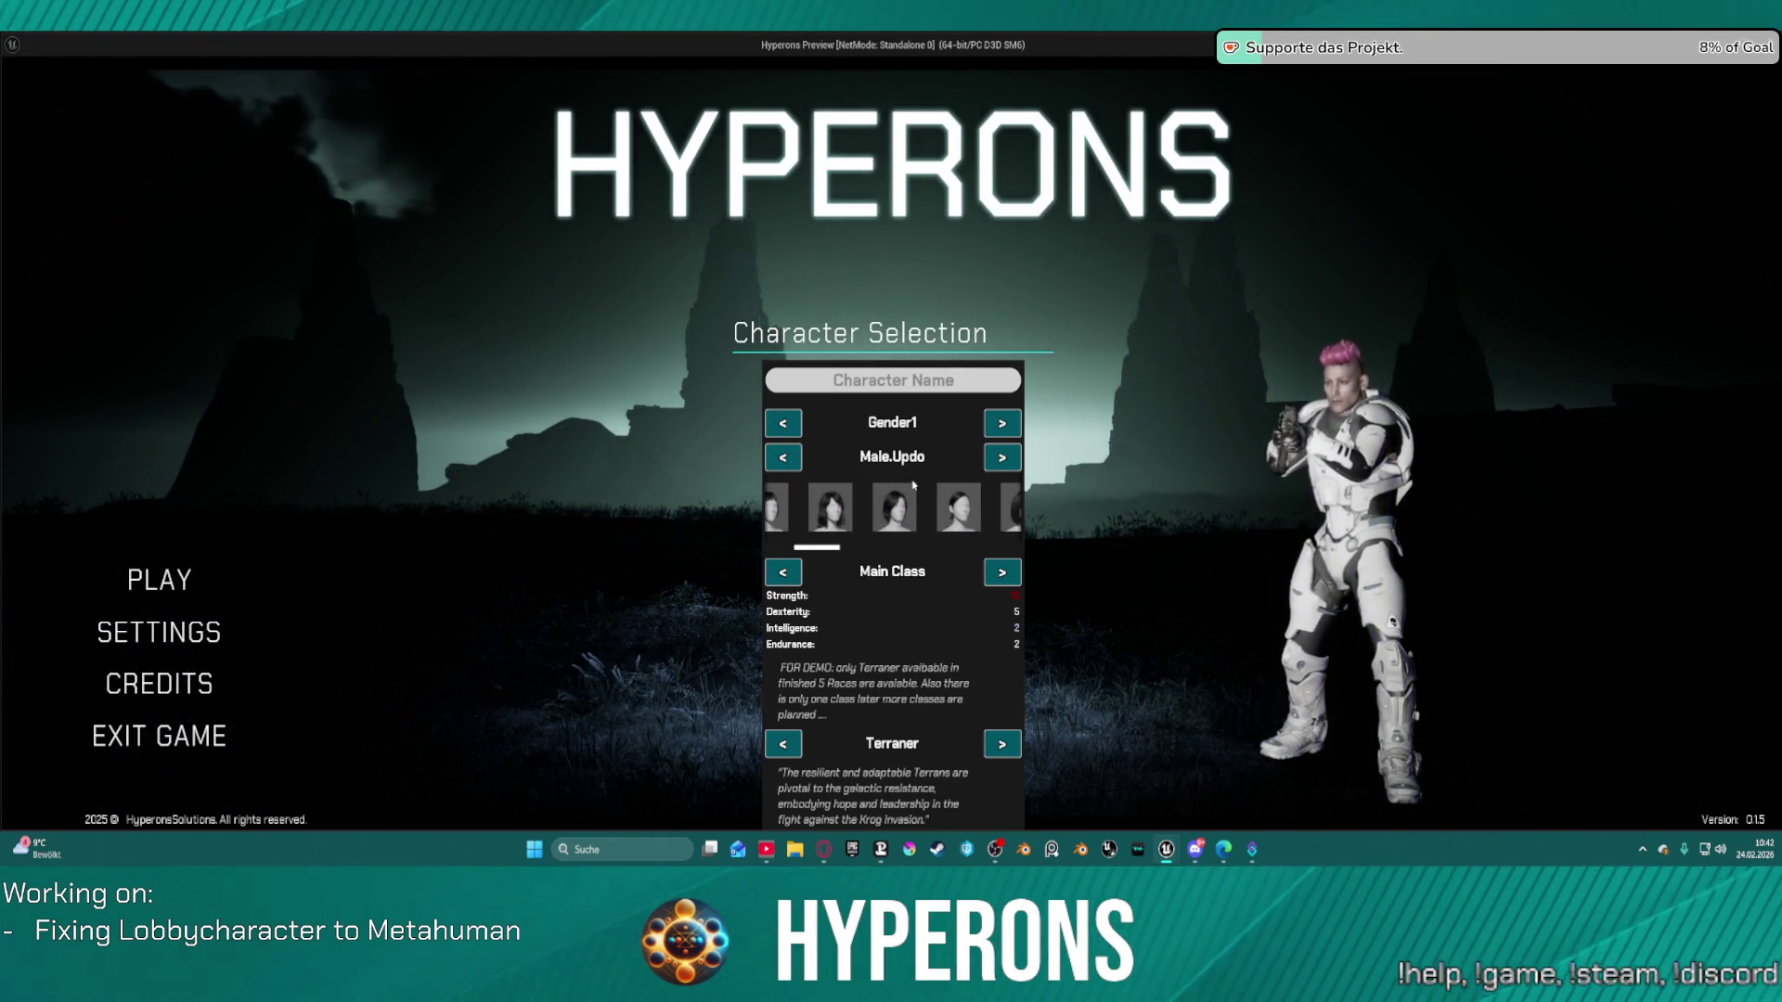
{"action": "key", "text": "Escape"}
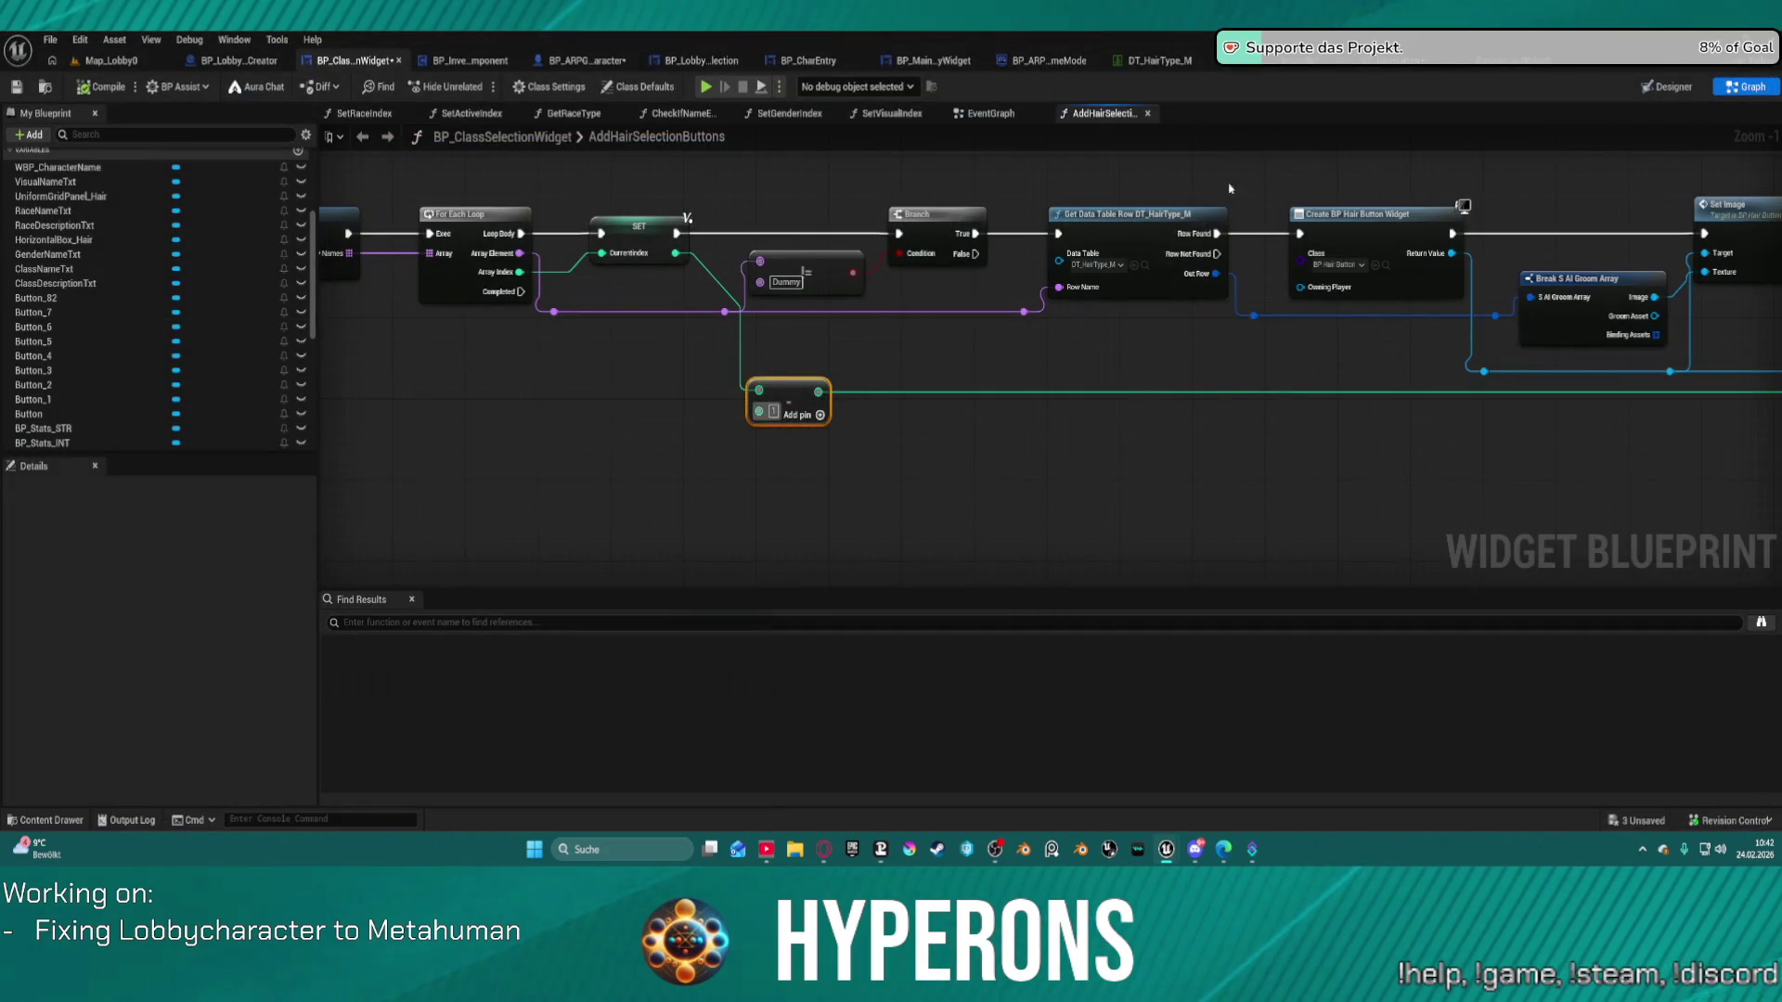
On the hair Scroll Box, keep Navigation Destination as Into View and set Wheel Scroll Multiplier to -1.0.
{"action": "left_click", "coordinate": [1661, 88]}
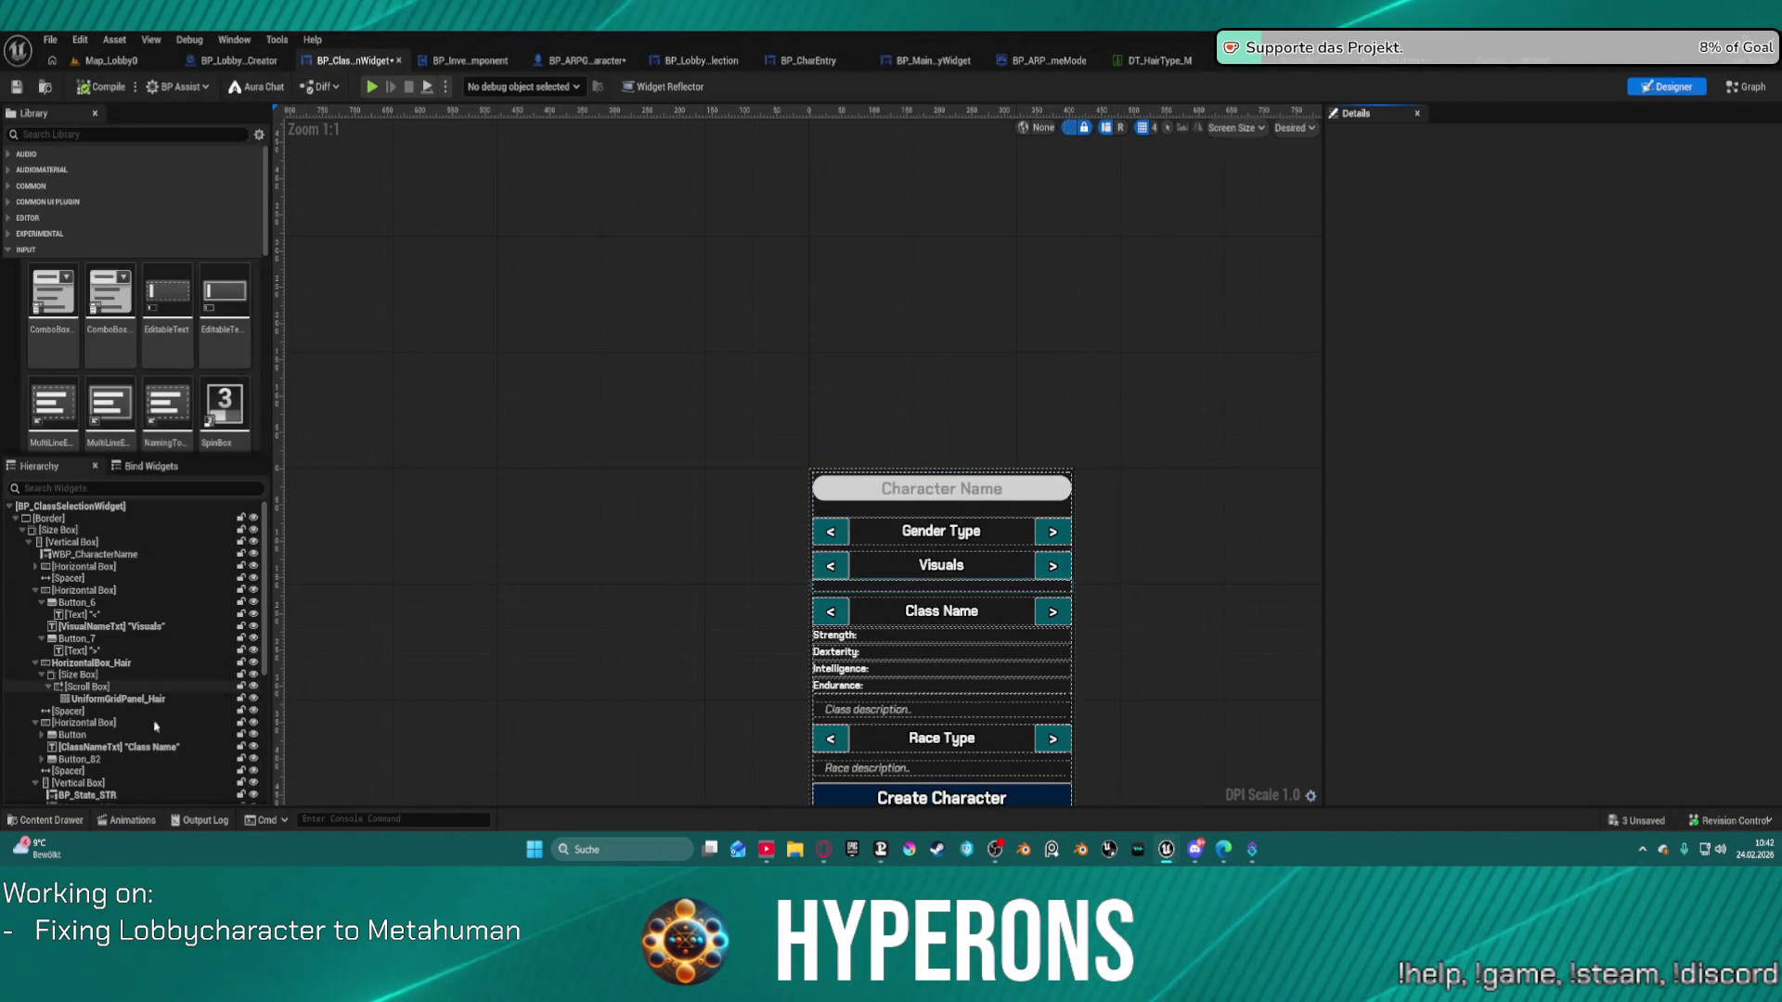
{"action": "left_click", "coordinate": [108, 680]}
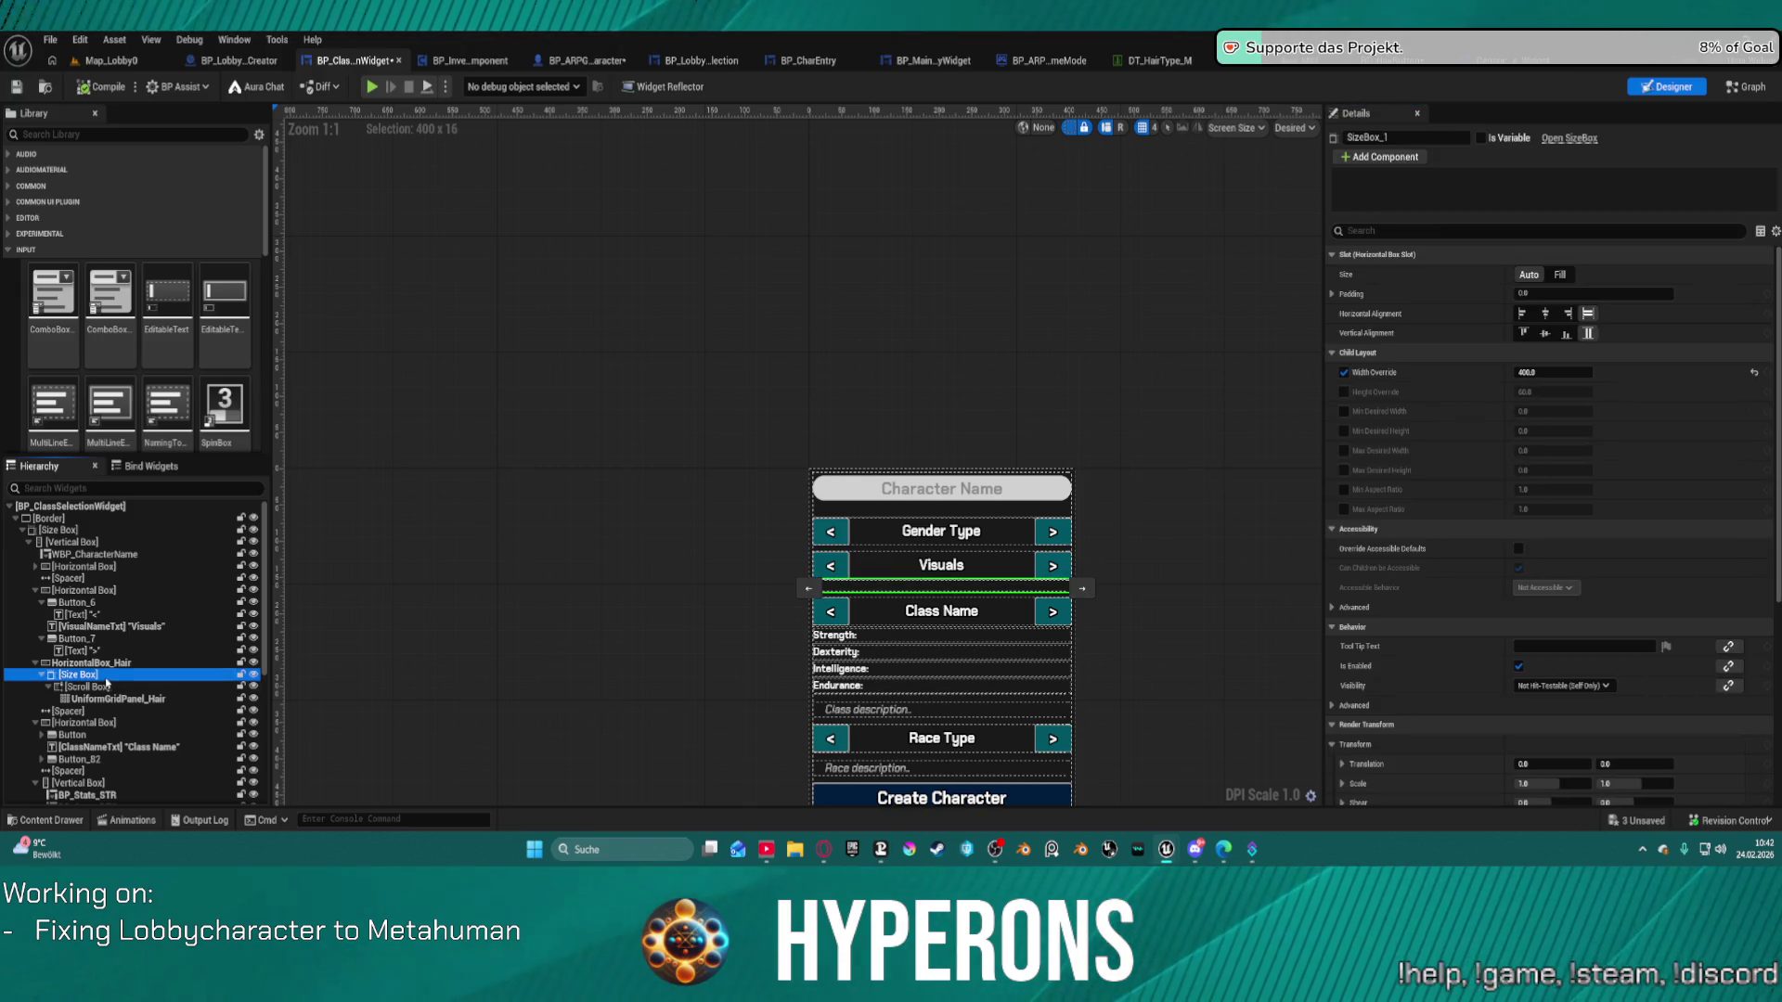
{"action": "left_click", "coordinate": [92, 687]}
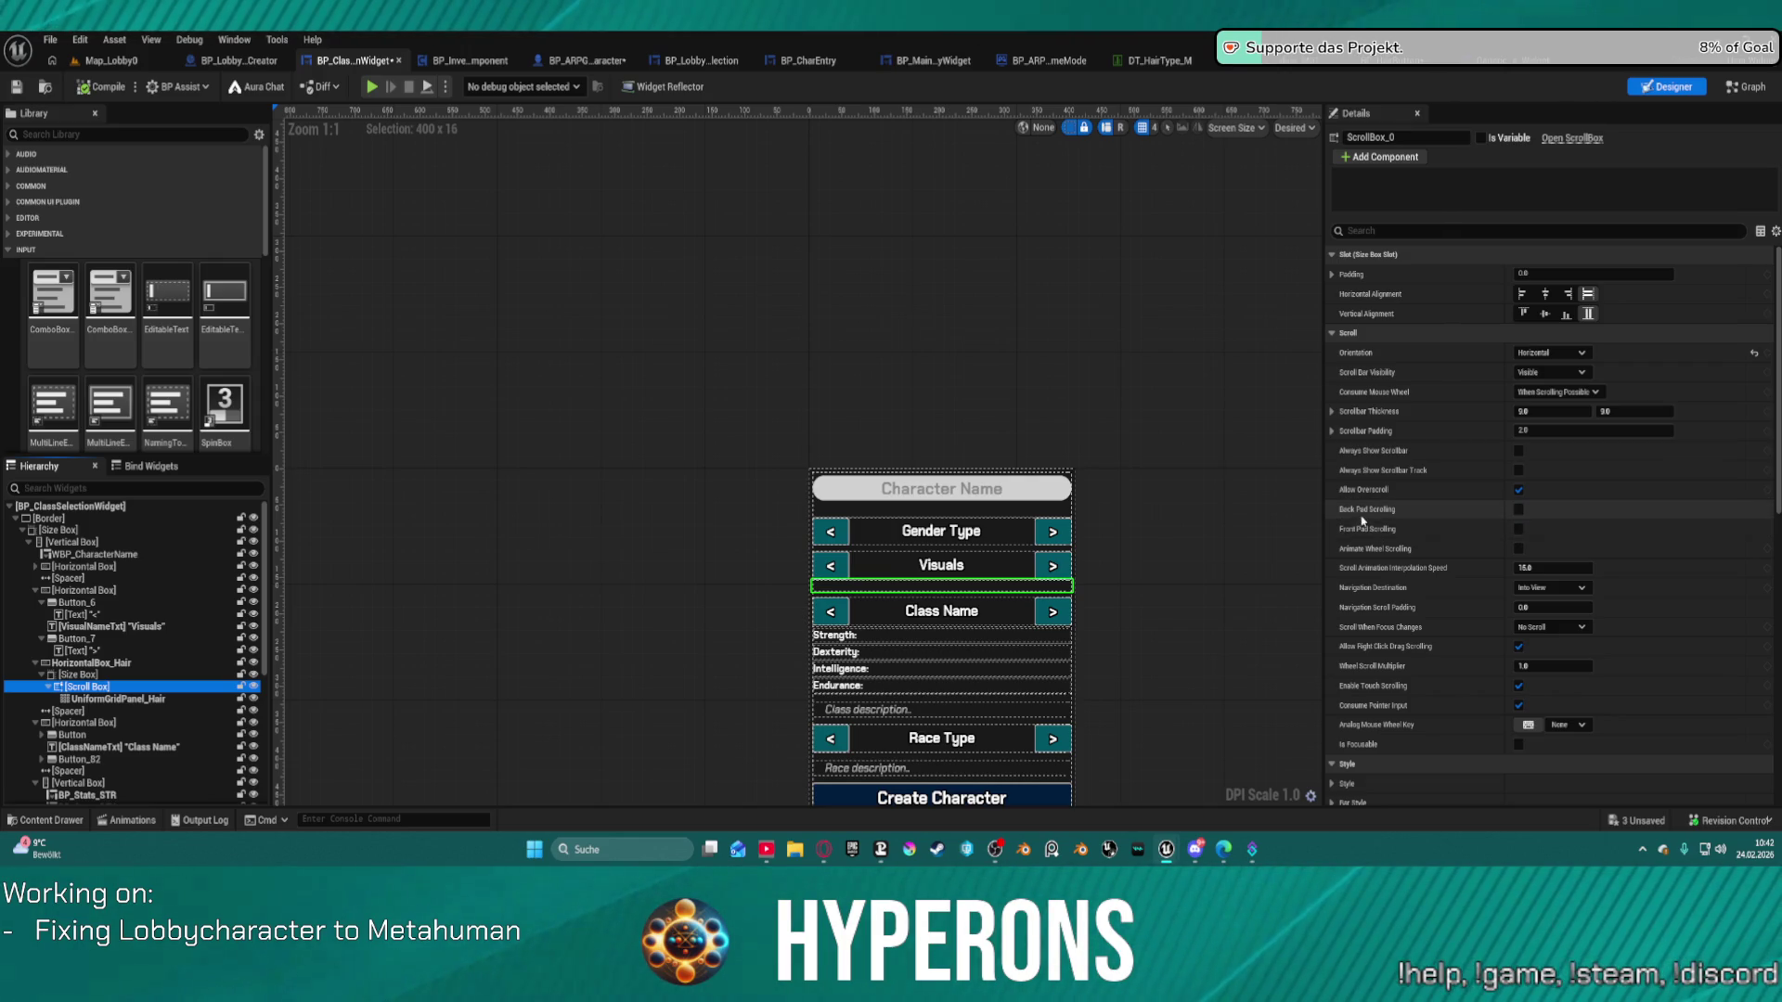
{"action": "mouse_move", "coordinate": [1358, 517]}
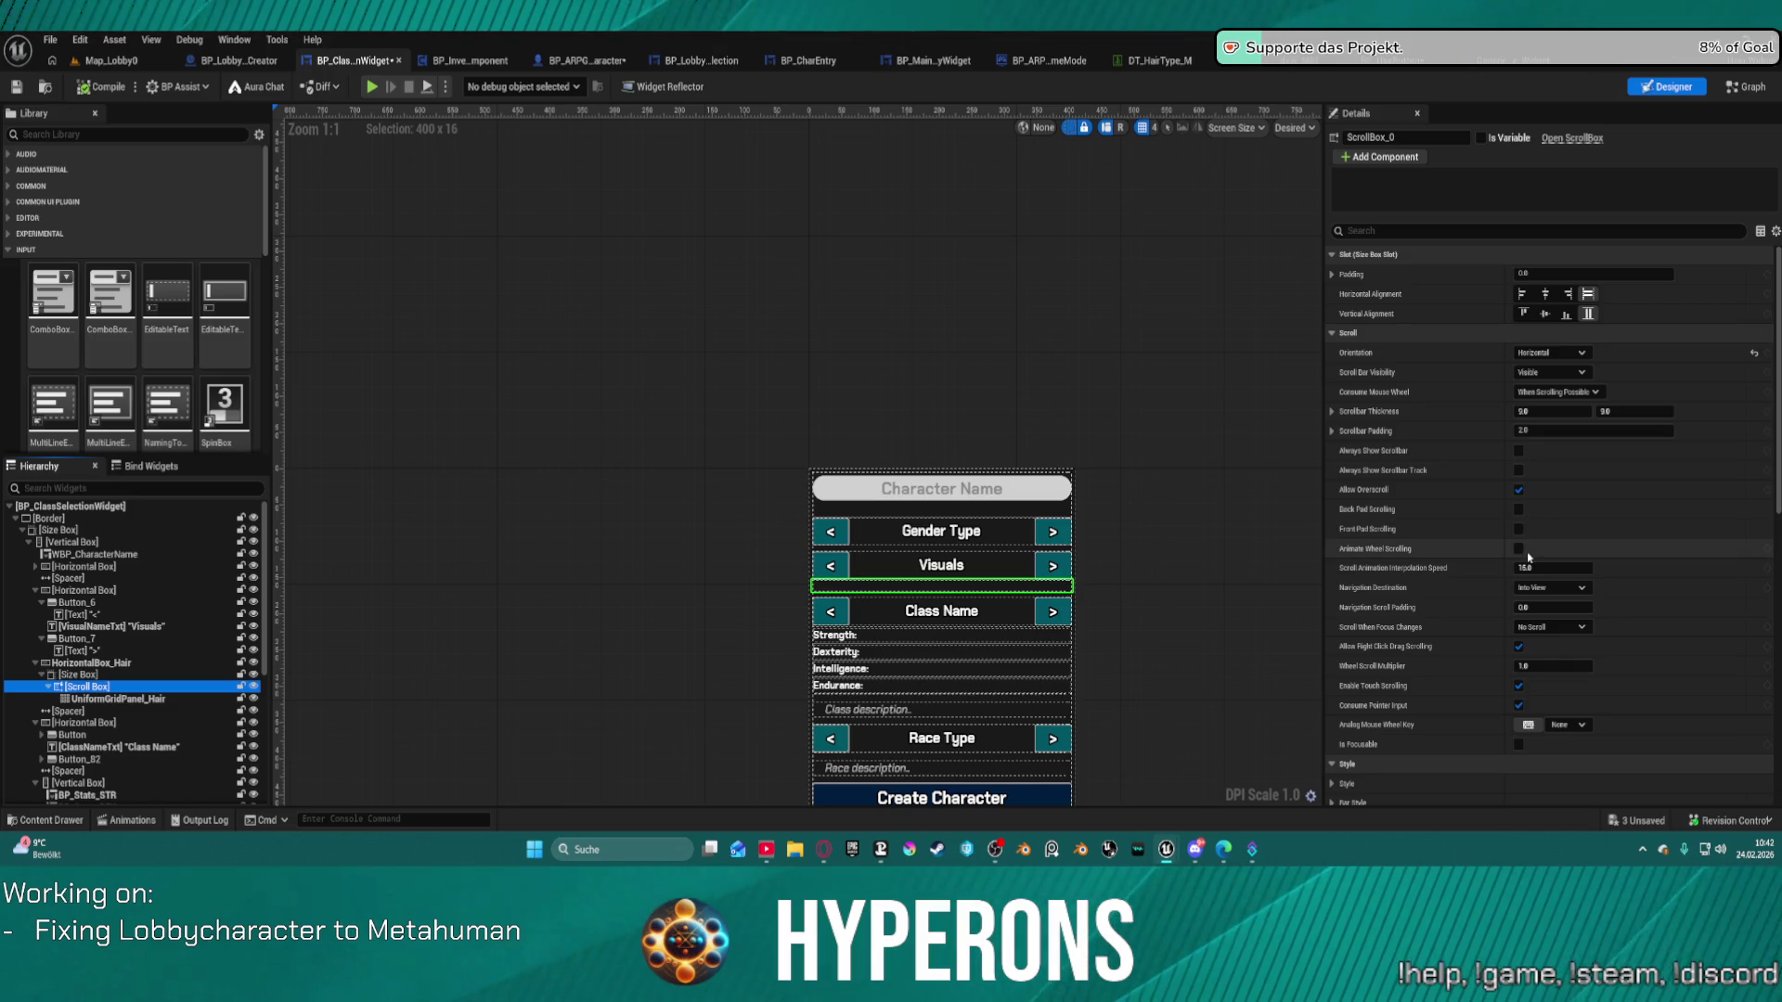
{"action": "left_click", "coordinate": [1560, 587]}
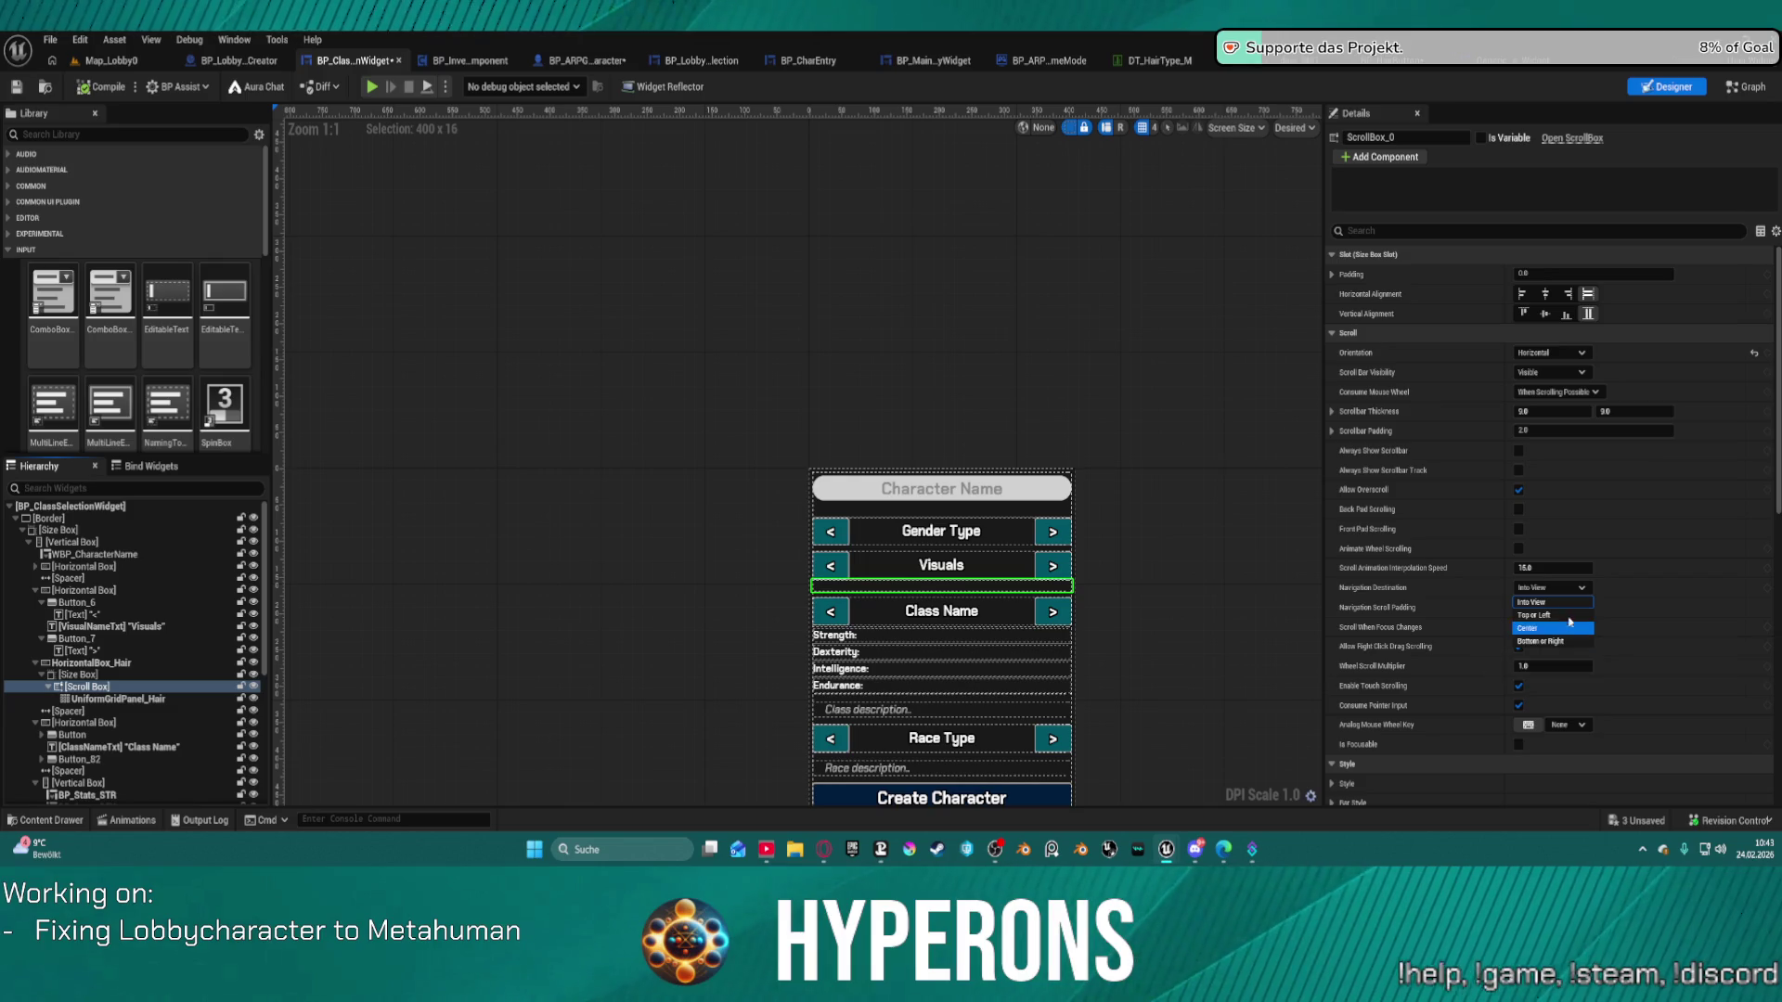
{"action": "left_click", "coordinate": [1552, 603]}
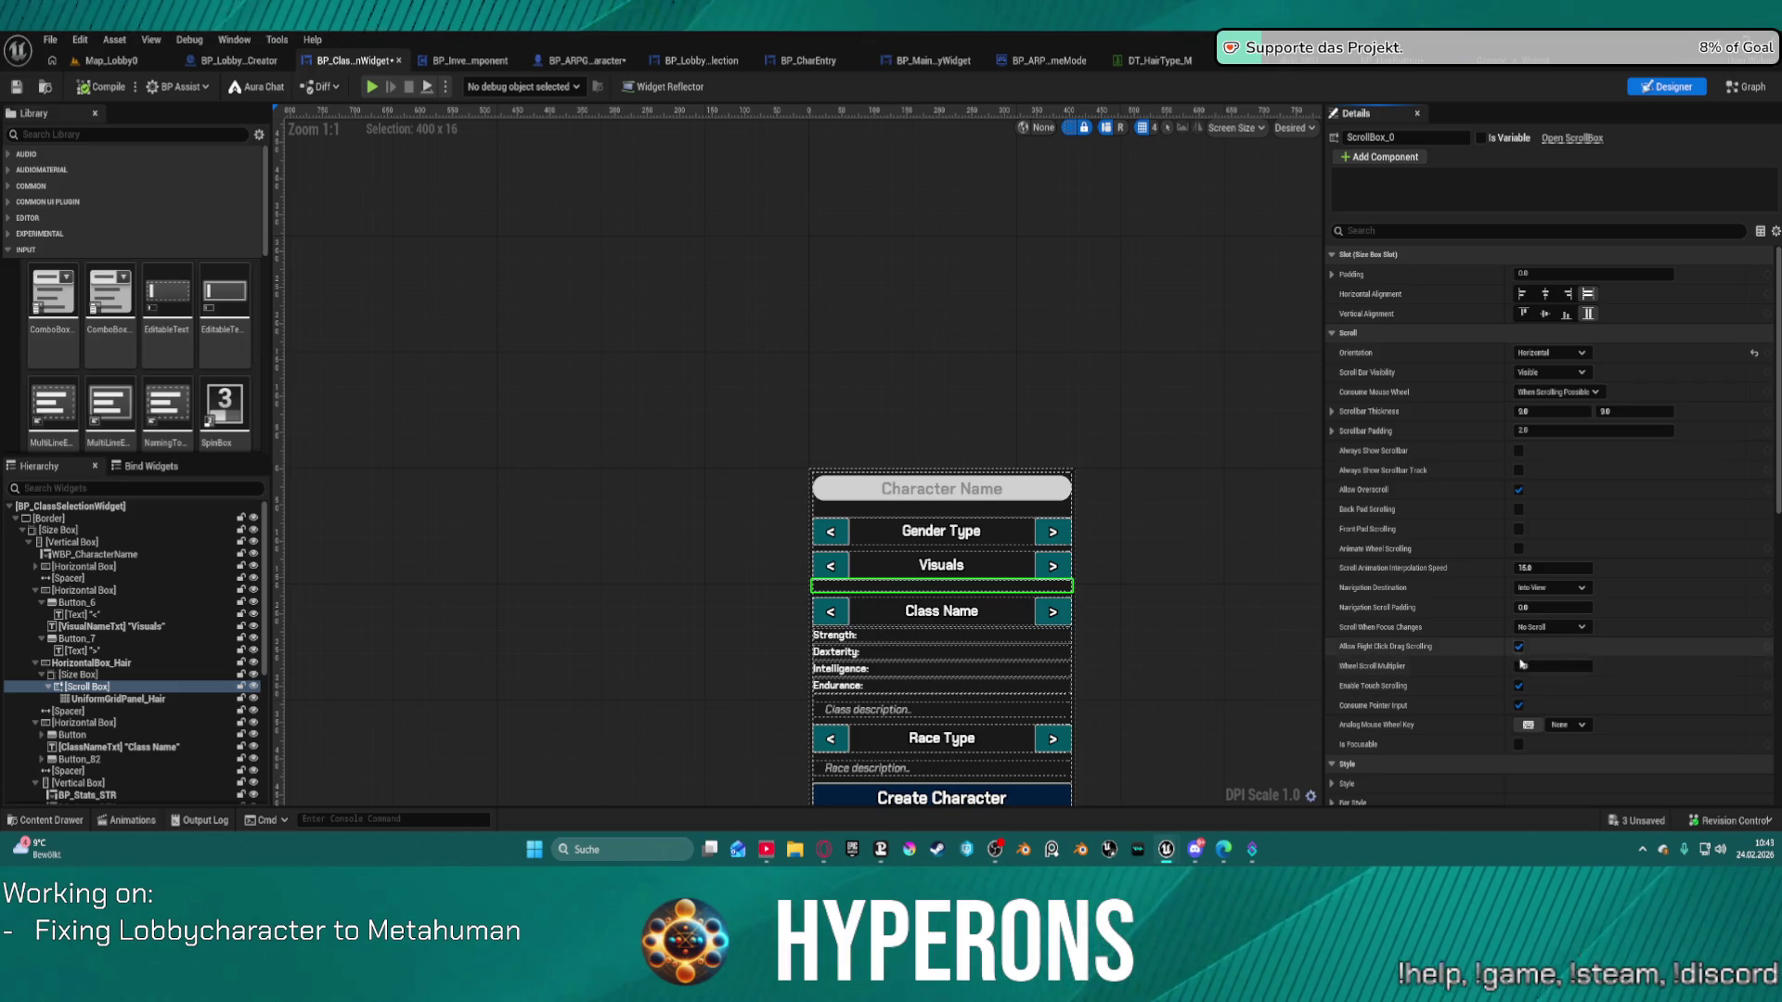
{"action": "left_click", "coordinate": [1546, 665]}
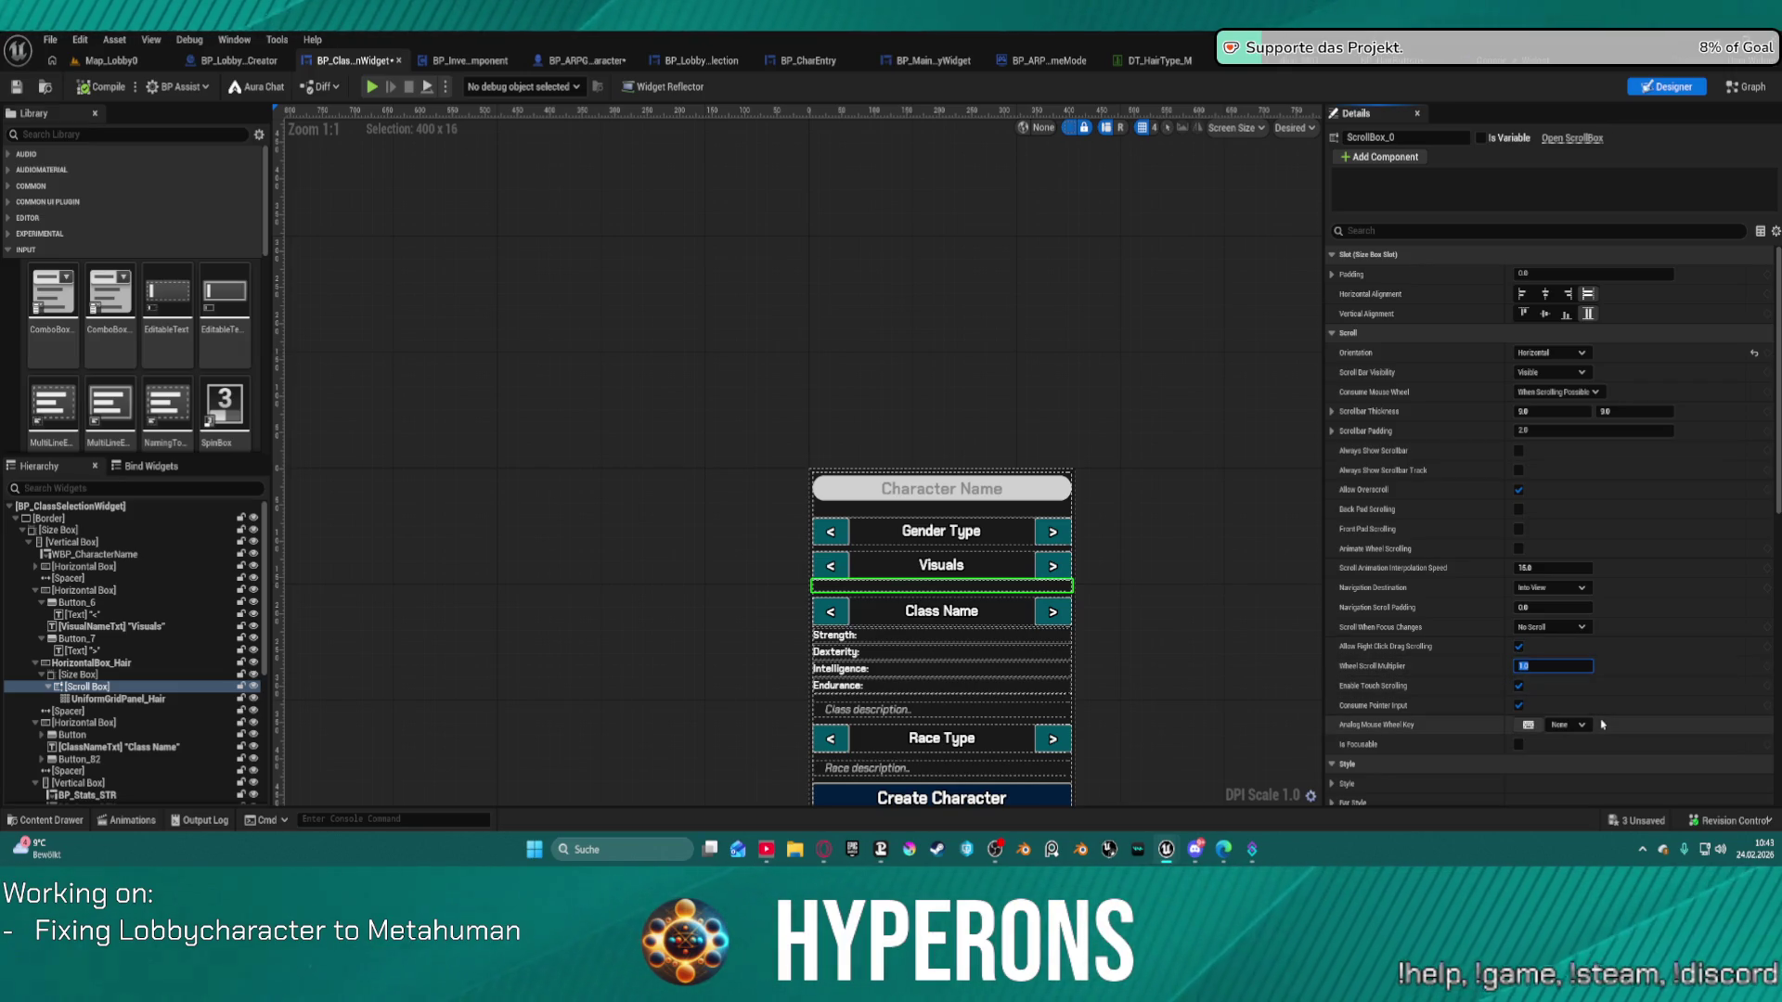
{"action": "key", "text": "Return"}
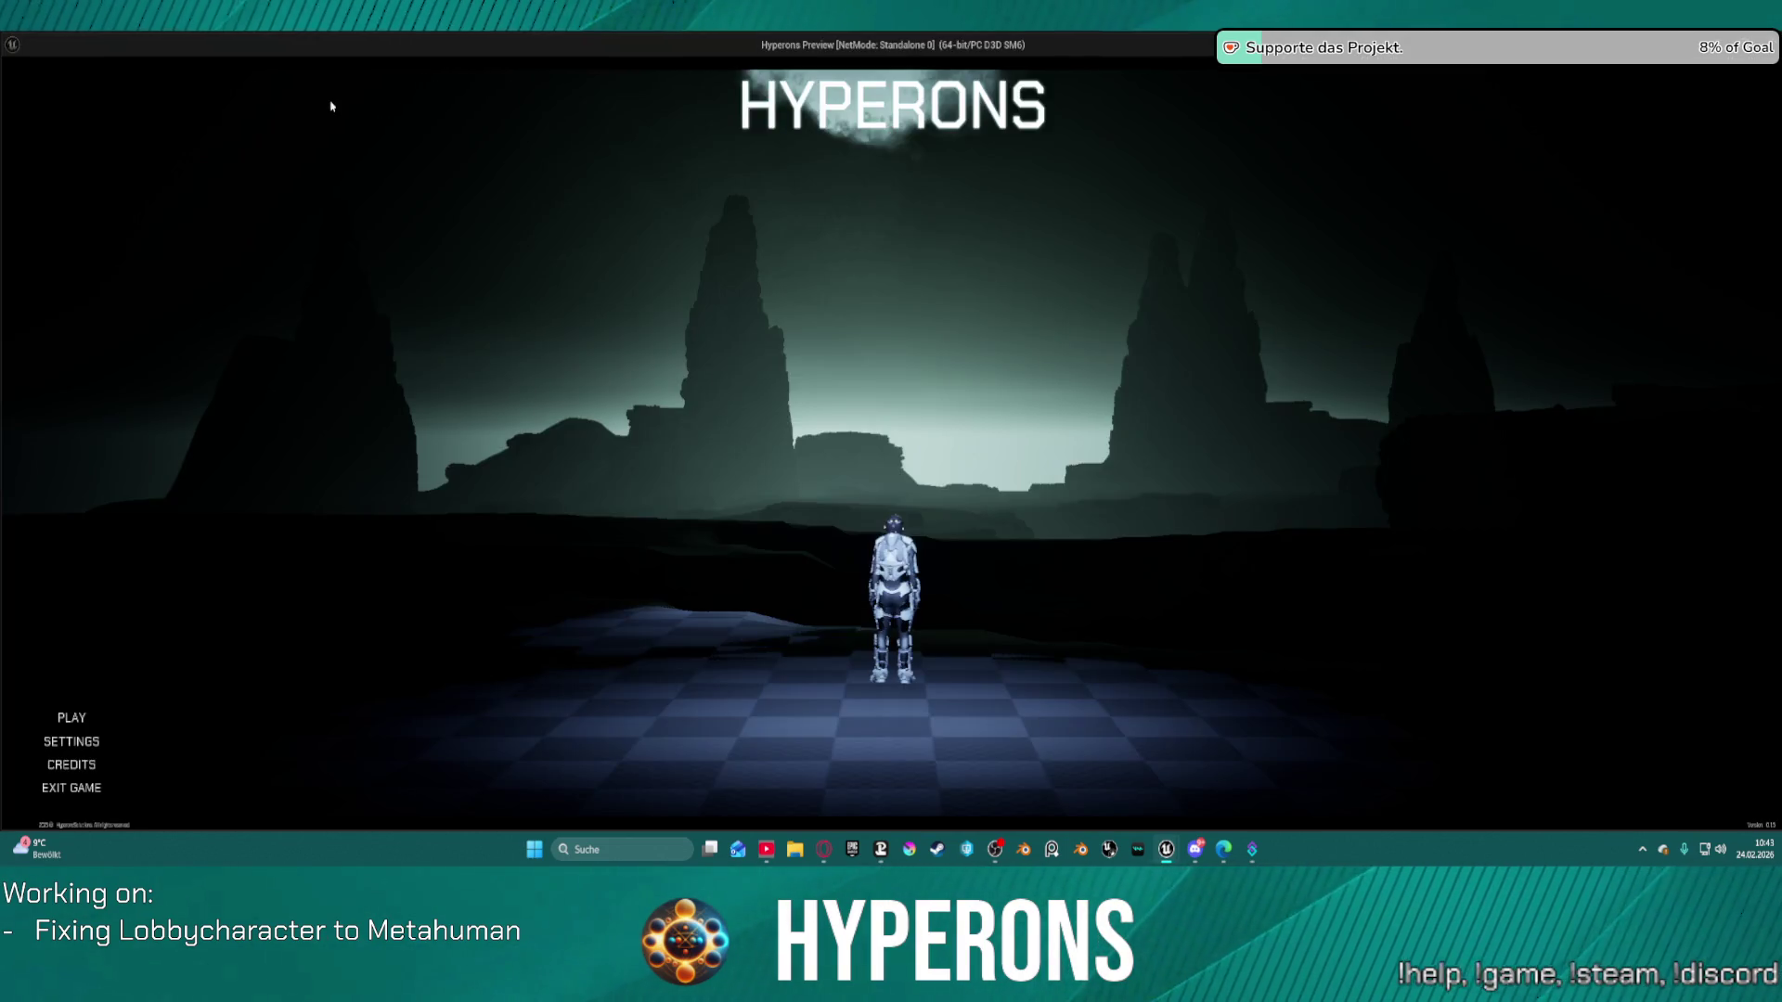
Start a new character in the game preview, scroll the hair thumbnail row down and up, then exit.
{"action": "left_click", "coordinate": [177, 579]}
{"action": "left_click", "coordinate": [778, 610]}
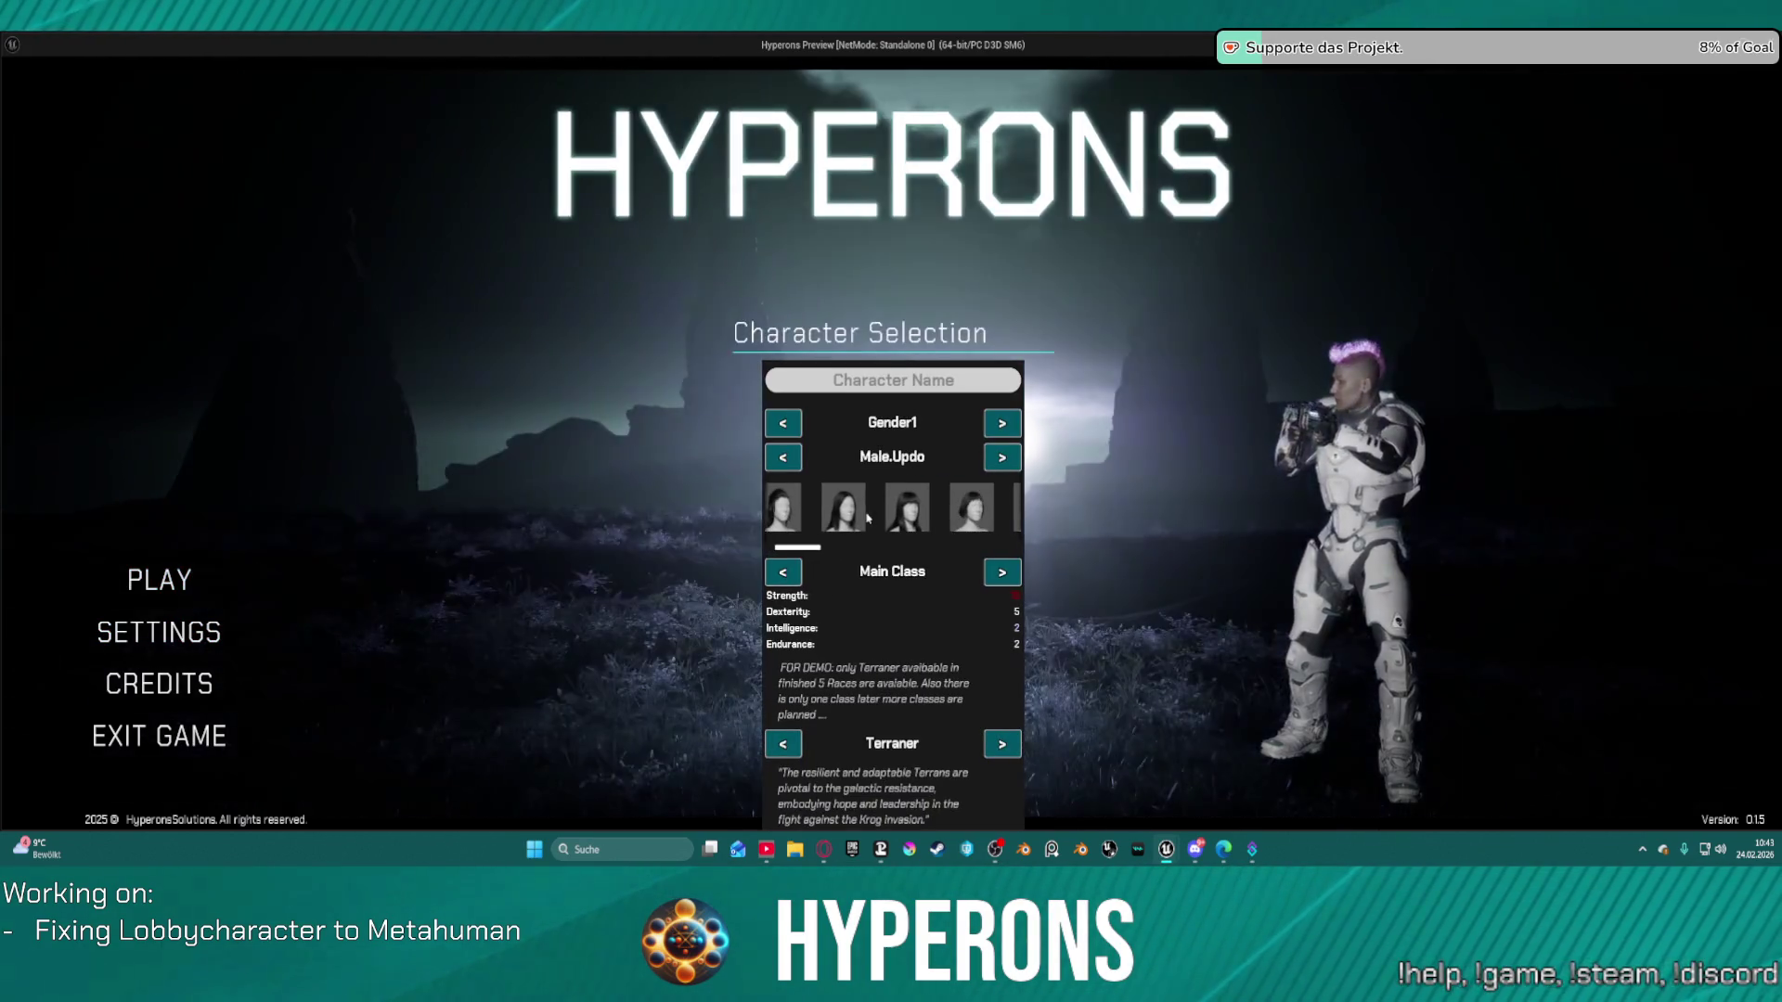
{"action": "scroll", "coordinate": [873, 520], "scroll_direction": "down", "scroll_amount": 3}
{"action": "scroll", "coordinate": [886, 520], "scroll_direction": "up", "scroll_amount": 3}
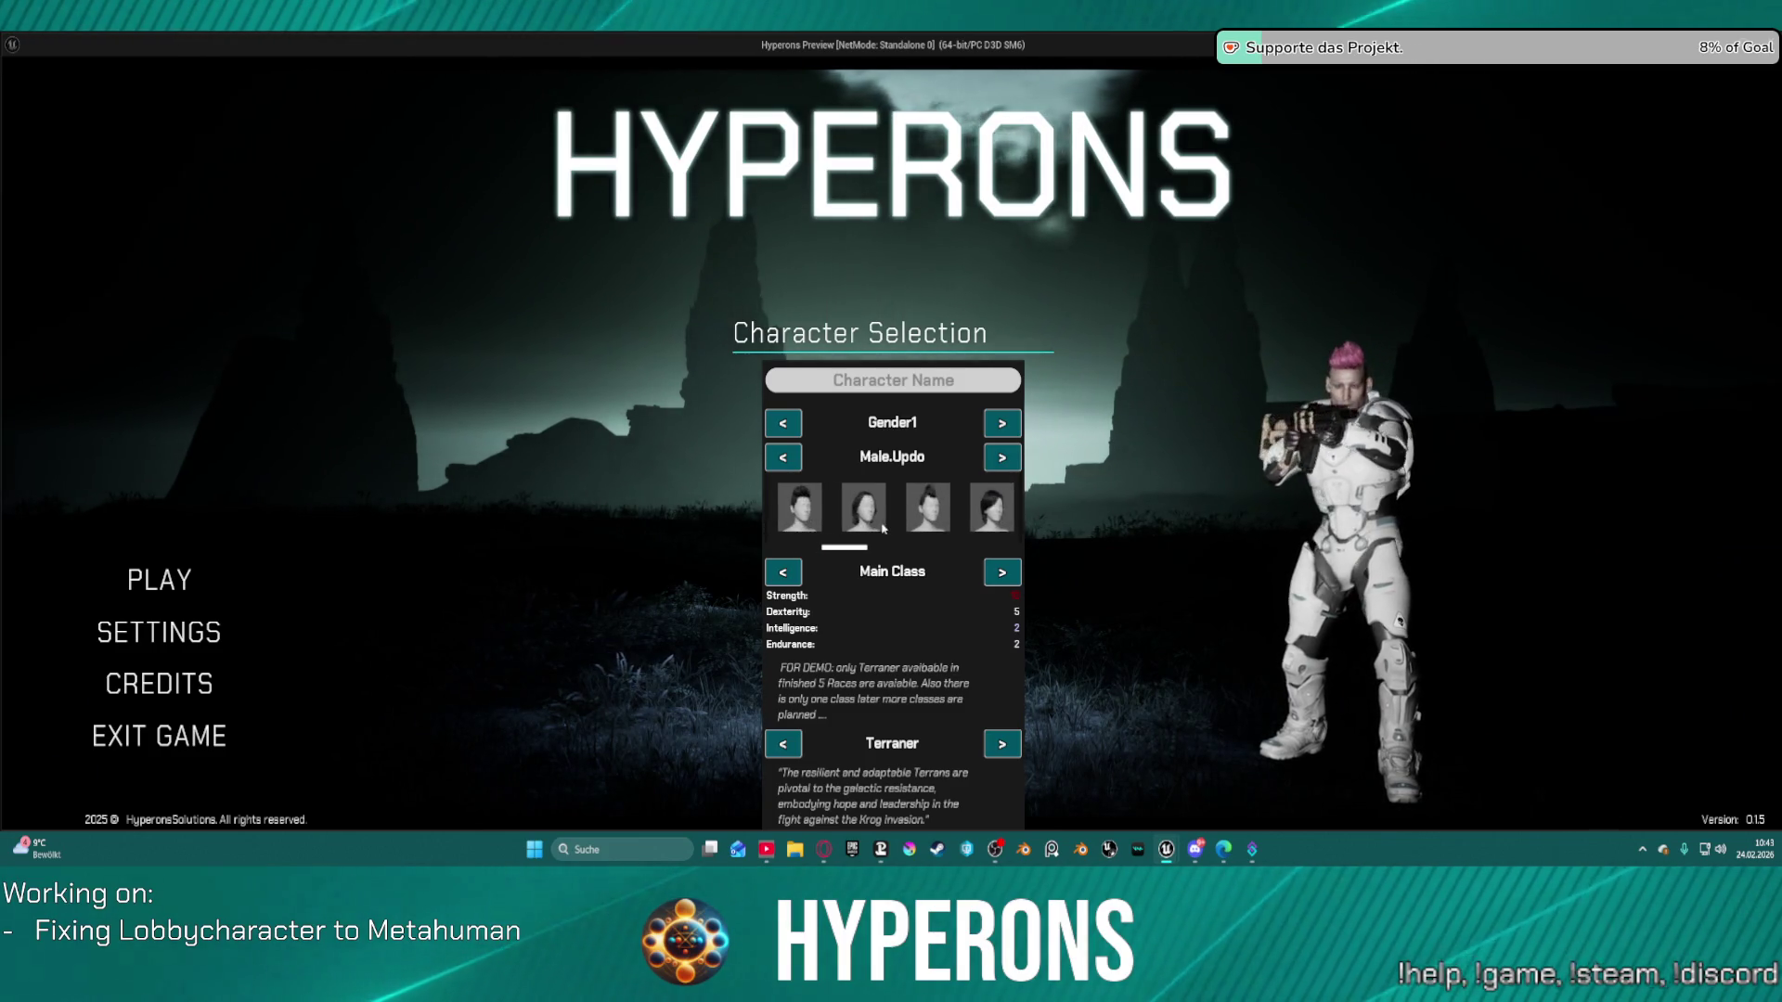
{"action": "scroll", "coordinate": [897, 528], "scroll_direction": "down", "scroll_amount": 4}
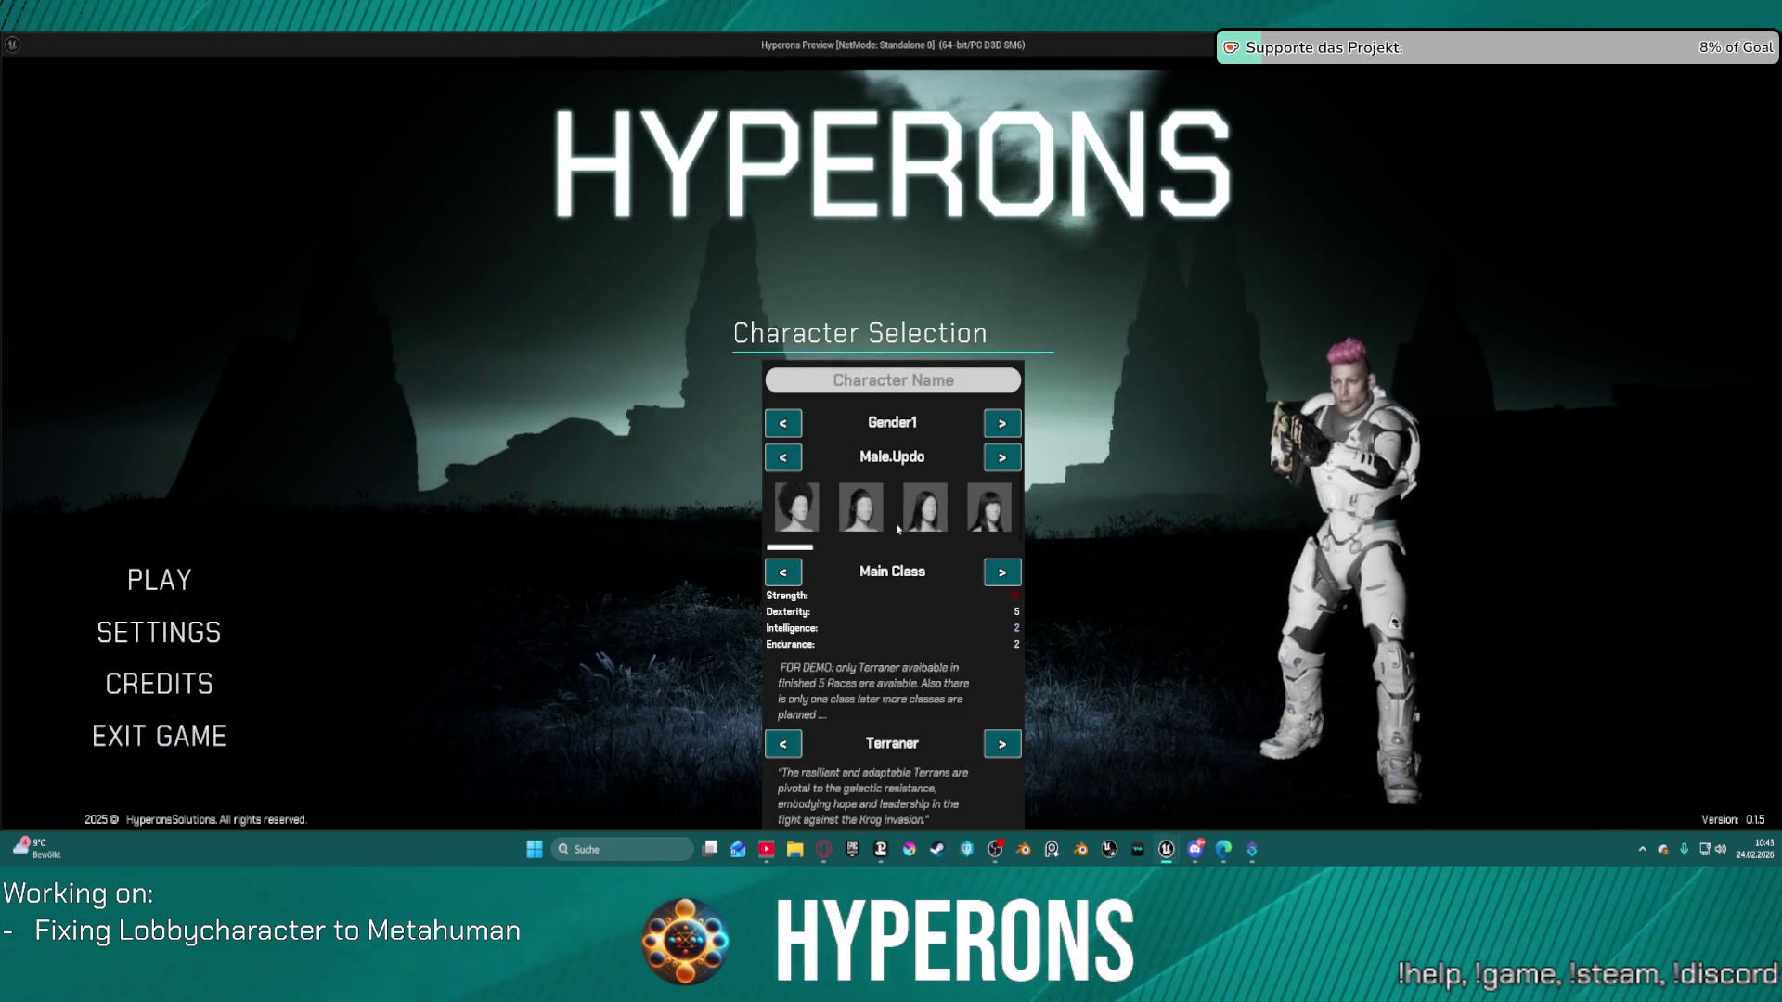
{"action": "scroll", "coordinate": [928, 522], "scroll_direction": "down", "scroll_amount": 4}
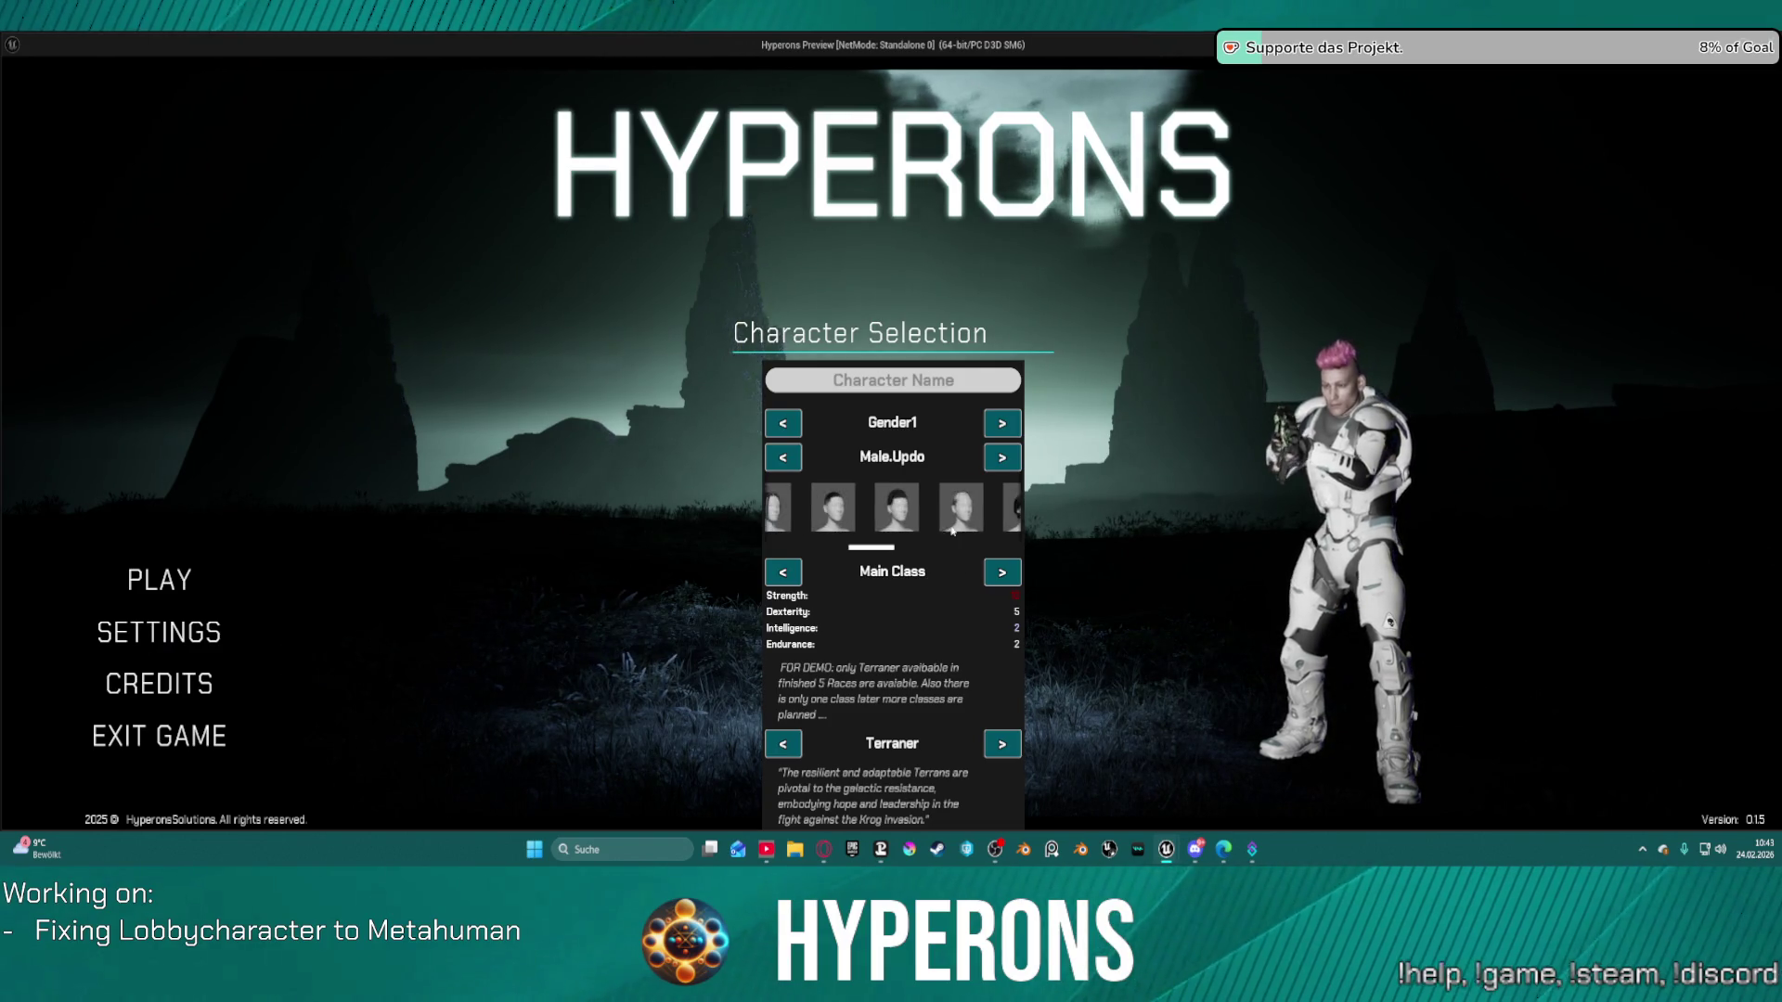
{"action": "scroll", "coordinate": [965, 529], "scroll_direction": "down", "scroll_amount": 4}
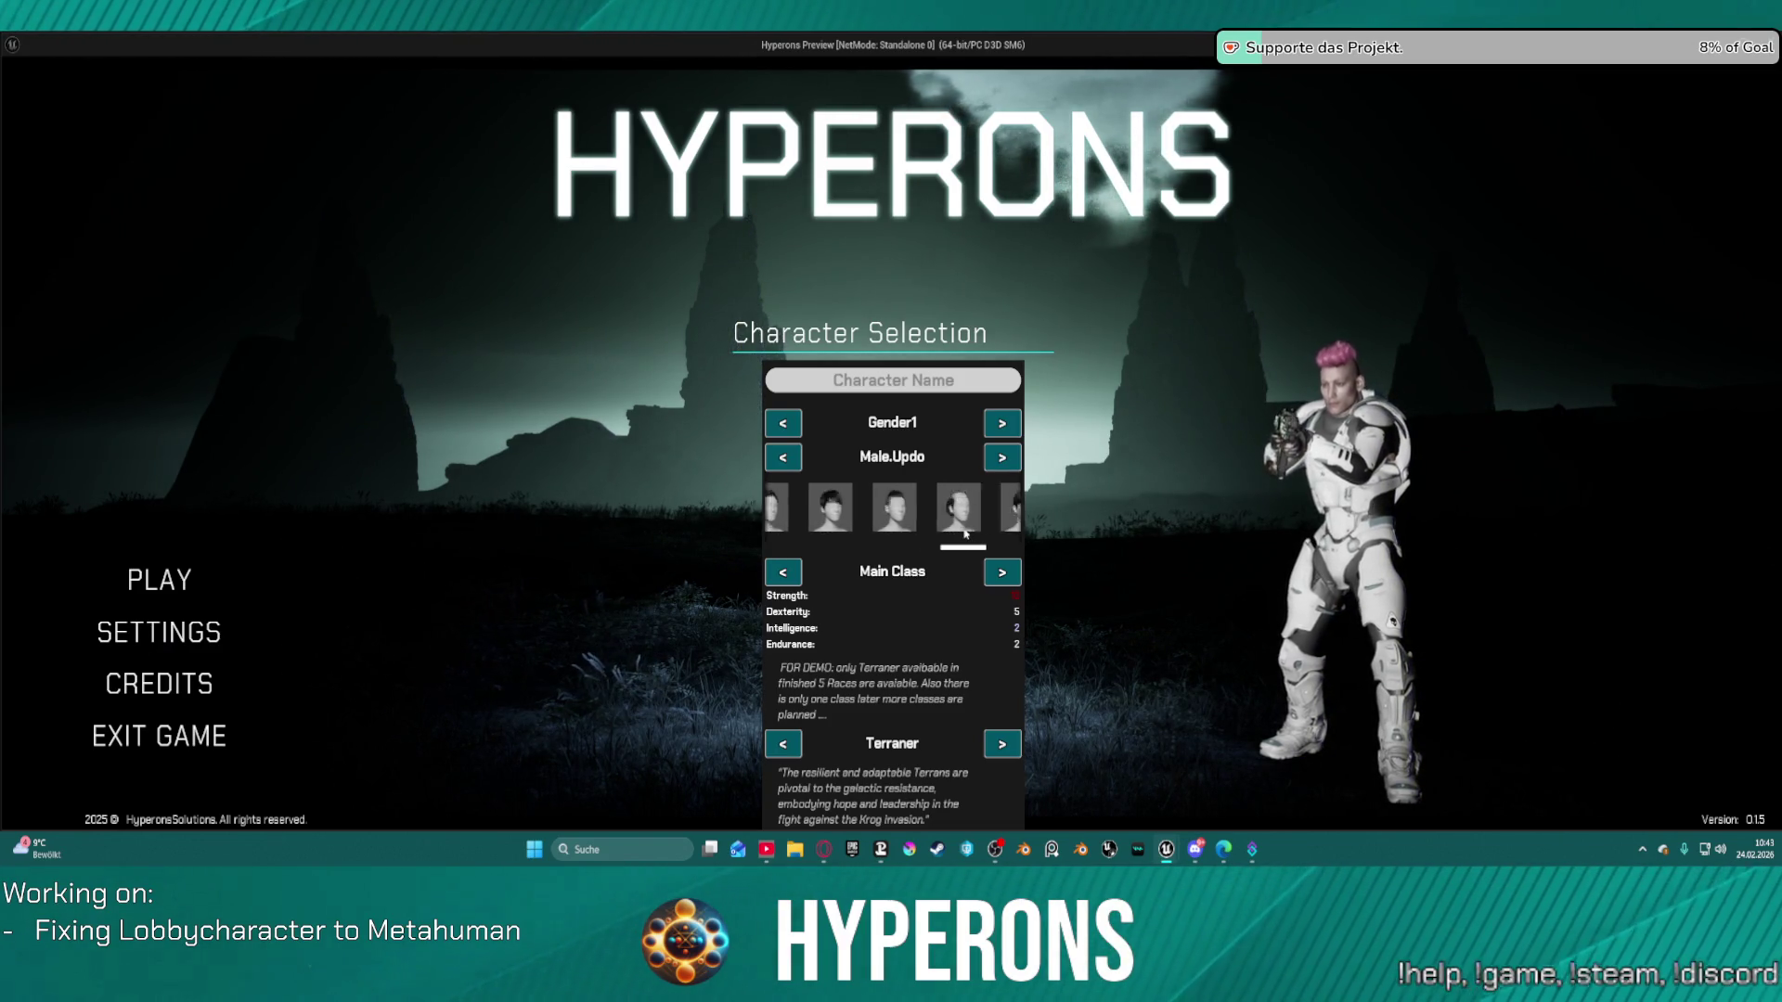
{"action": "key", "text": "Escape"}
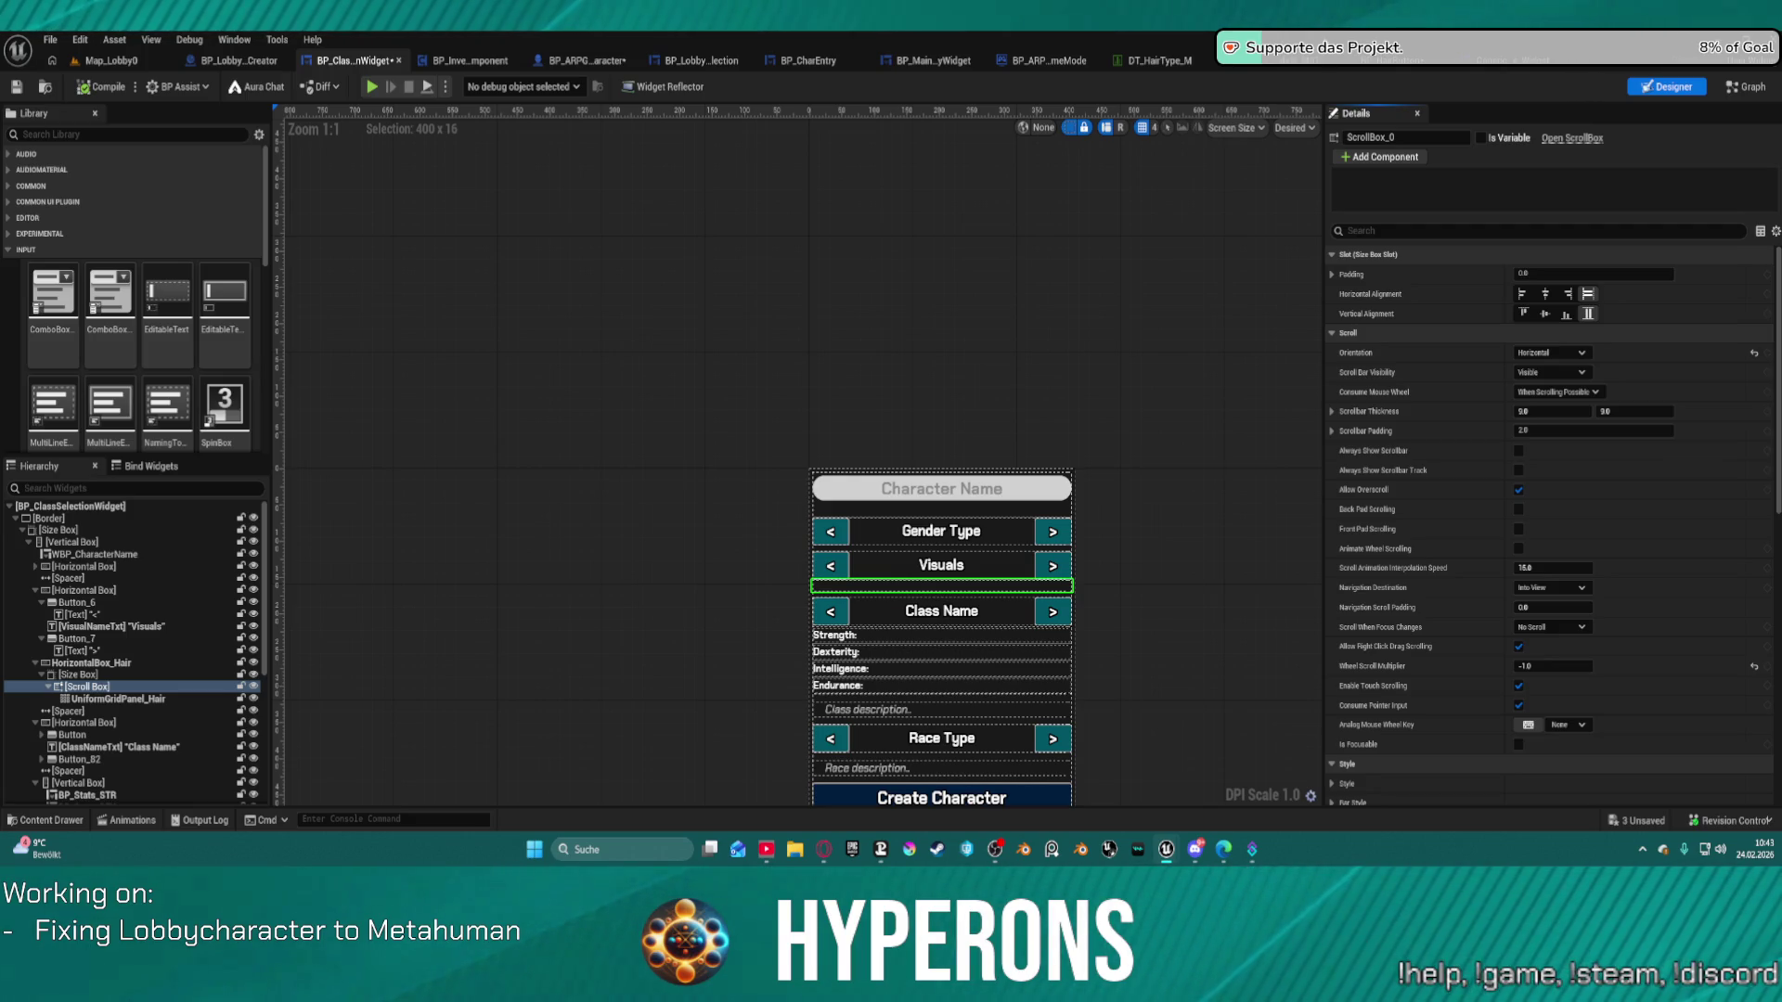
{"action": "left_click", "coordinate": [1053, 564]}
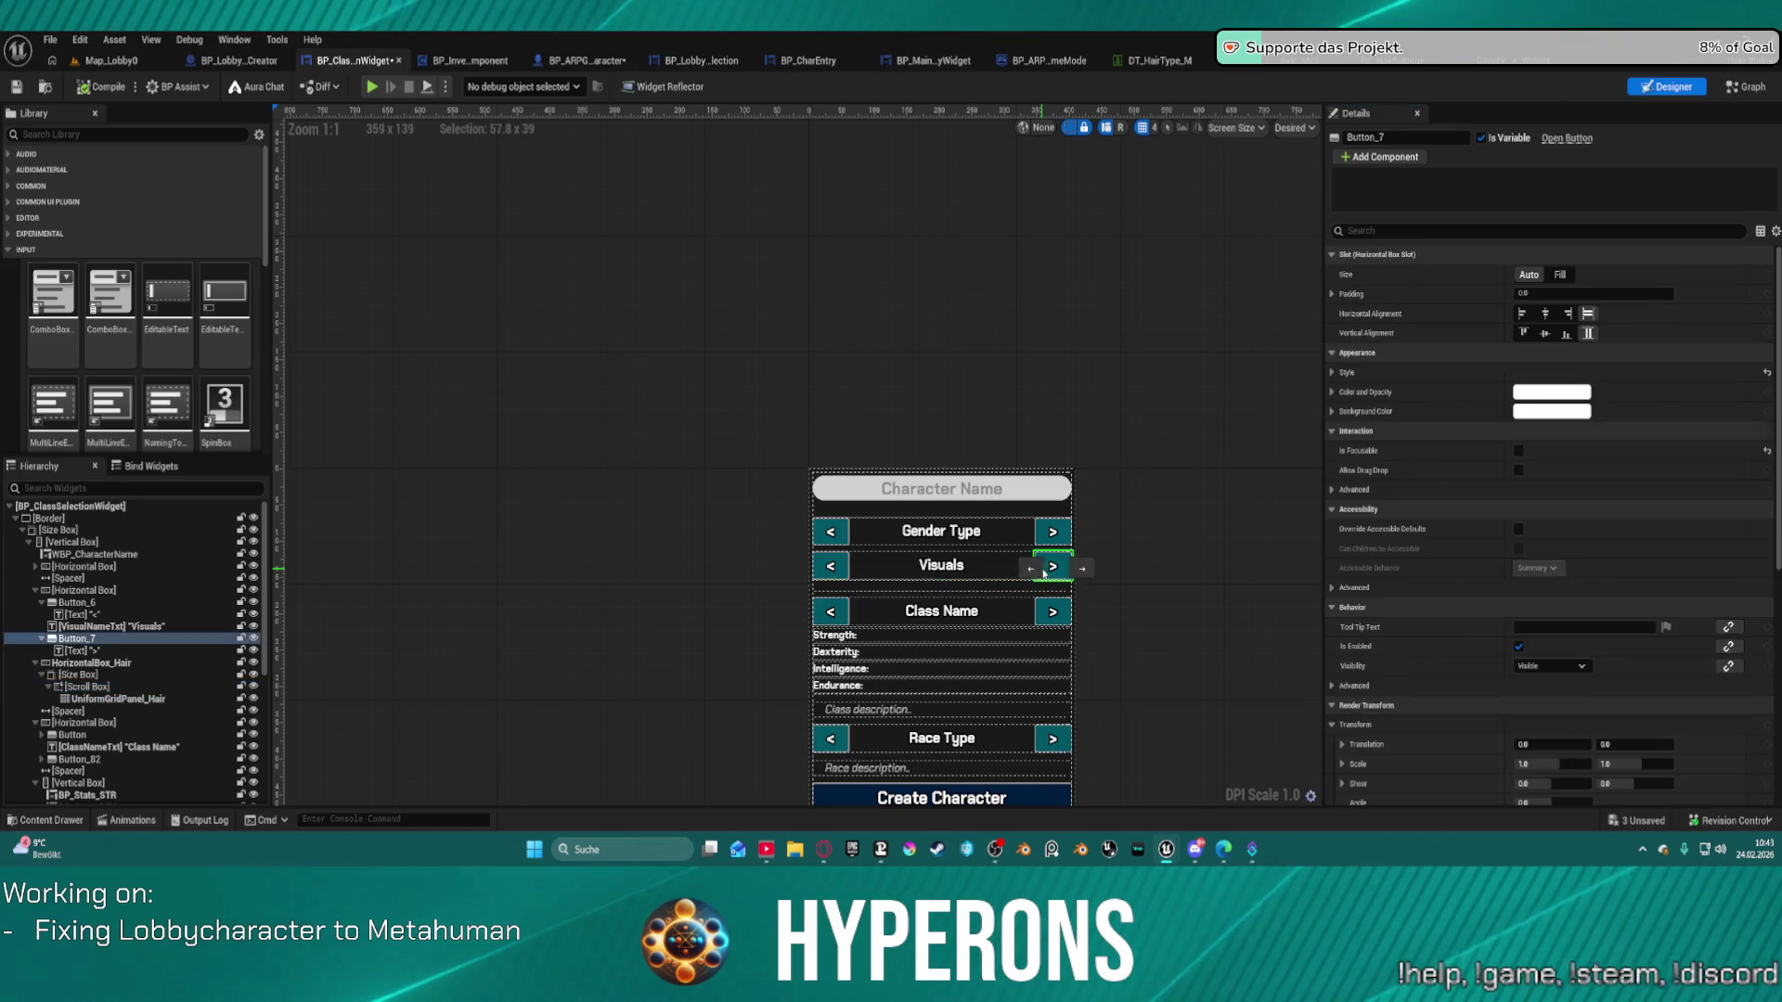
{"action": "left_click", "coordinate": [830, 565], "text": "ctrl"}
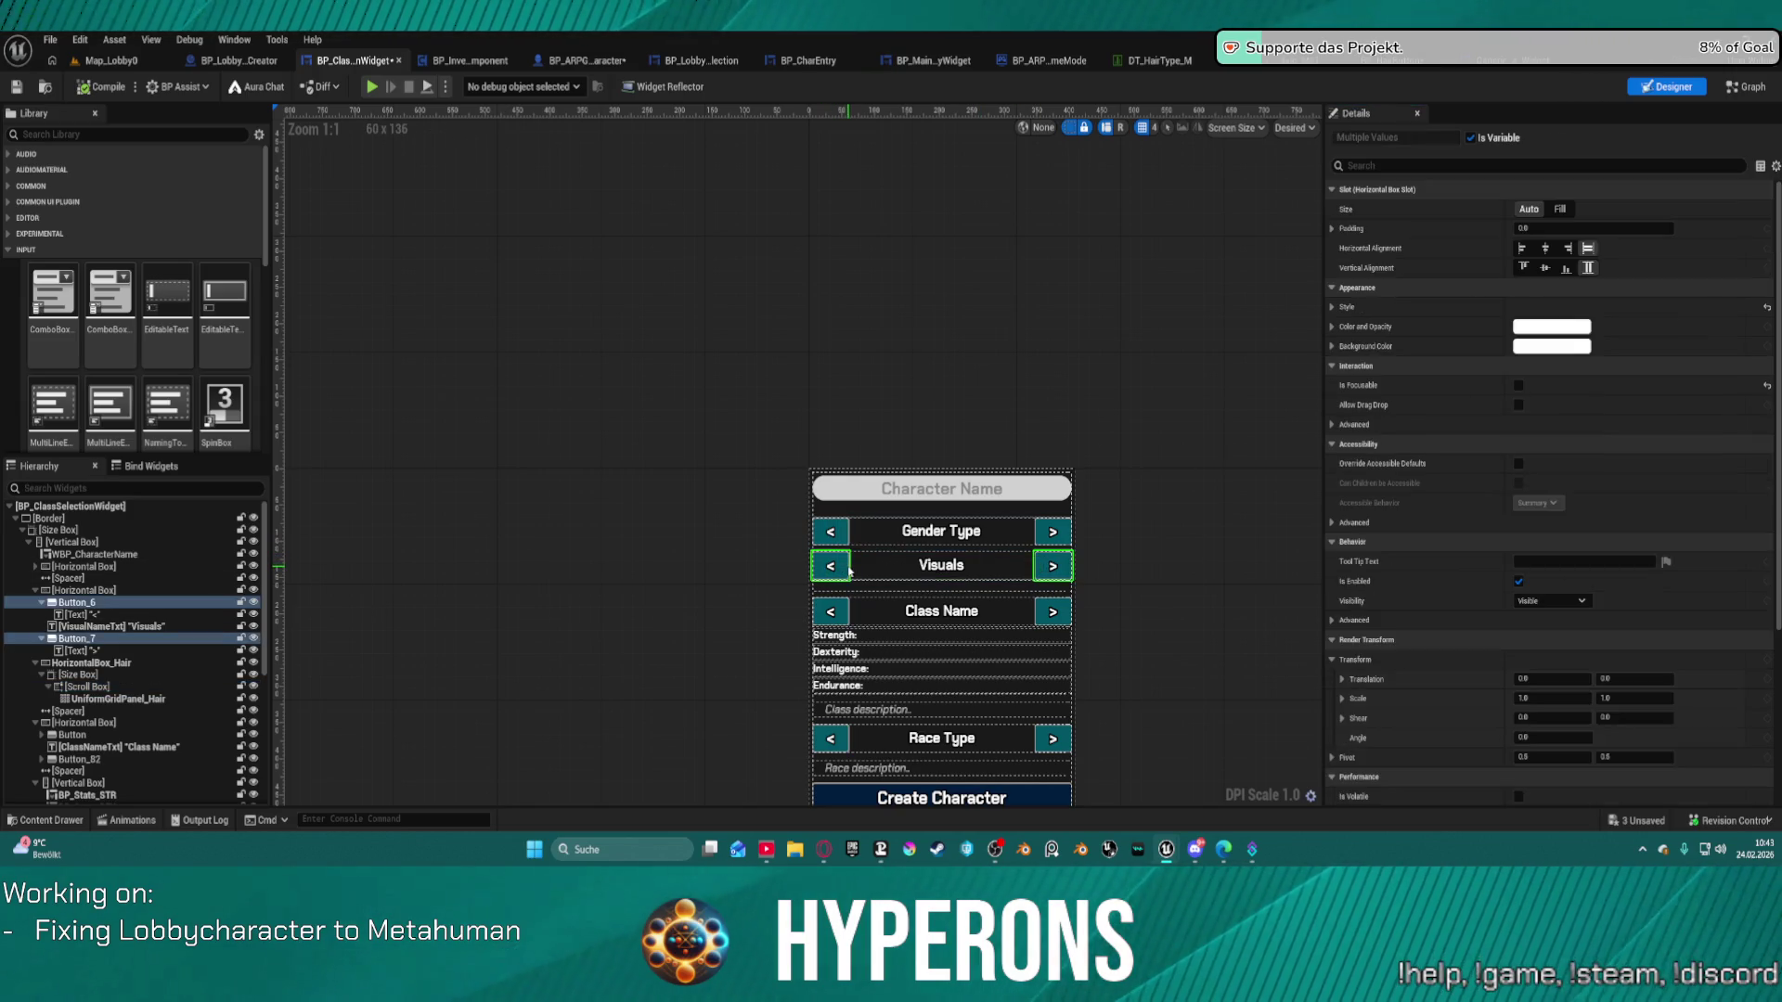
{"action": "left_click", "coordinate": [1569, 601]}
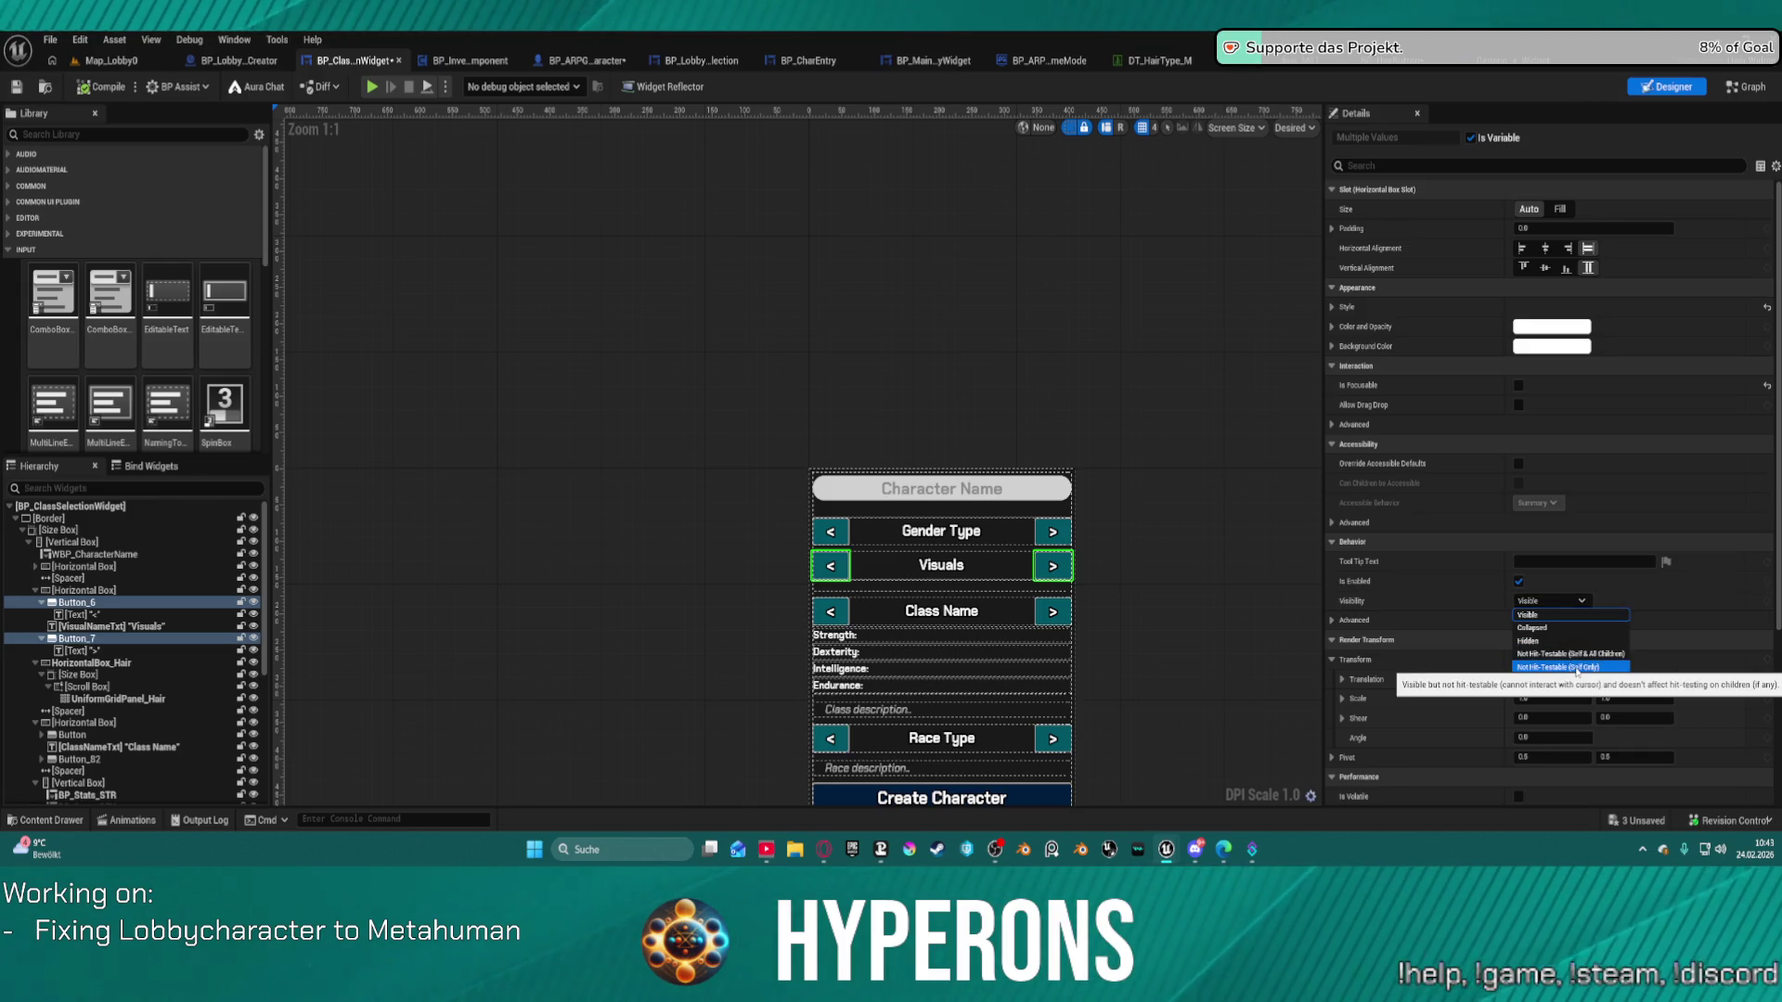
{"action": "left_click", "coordinate": [1544, 641]}
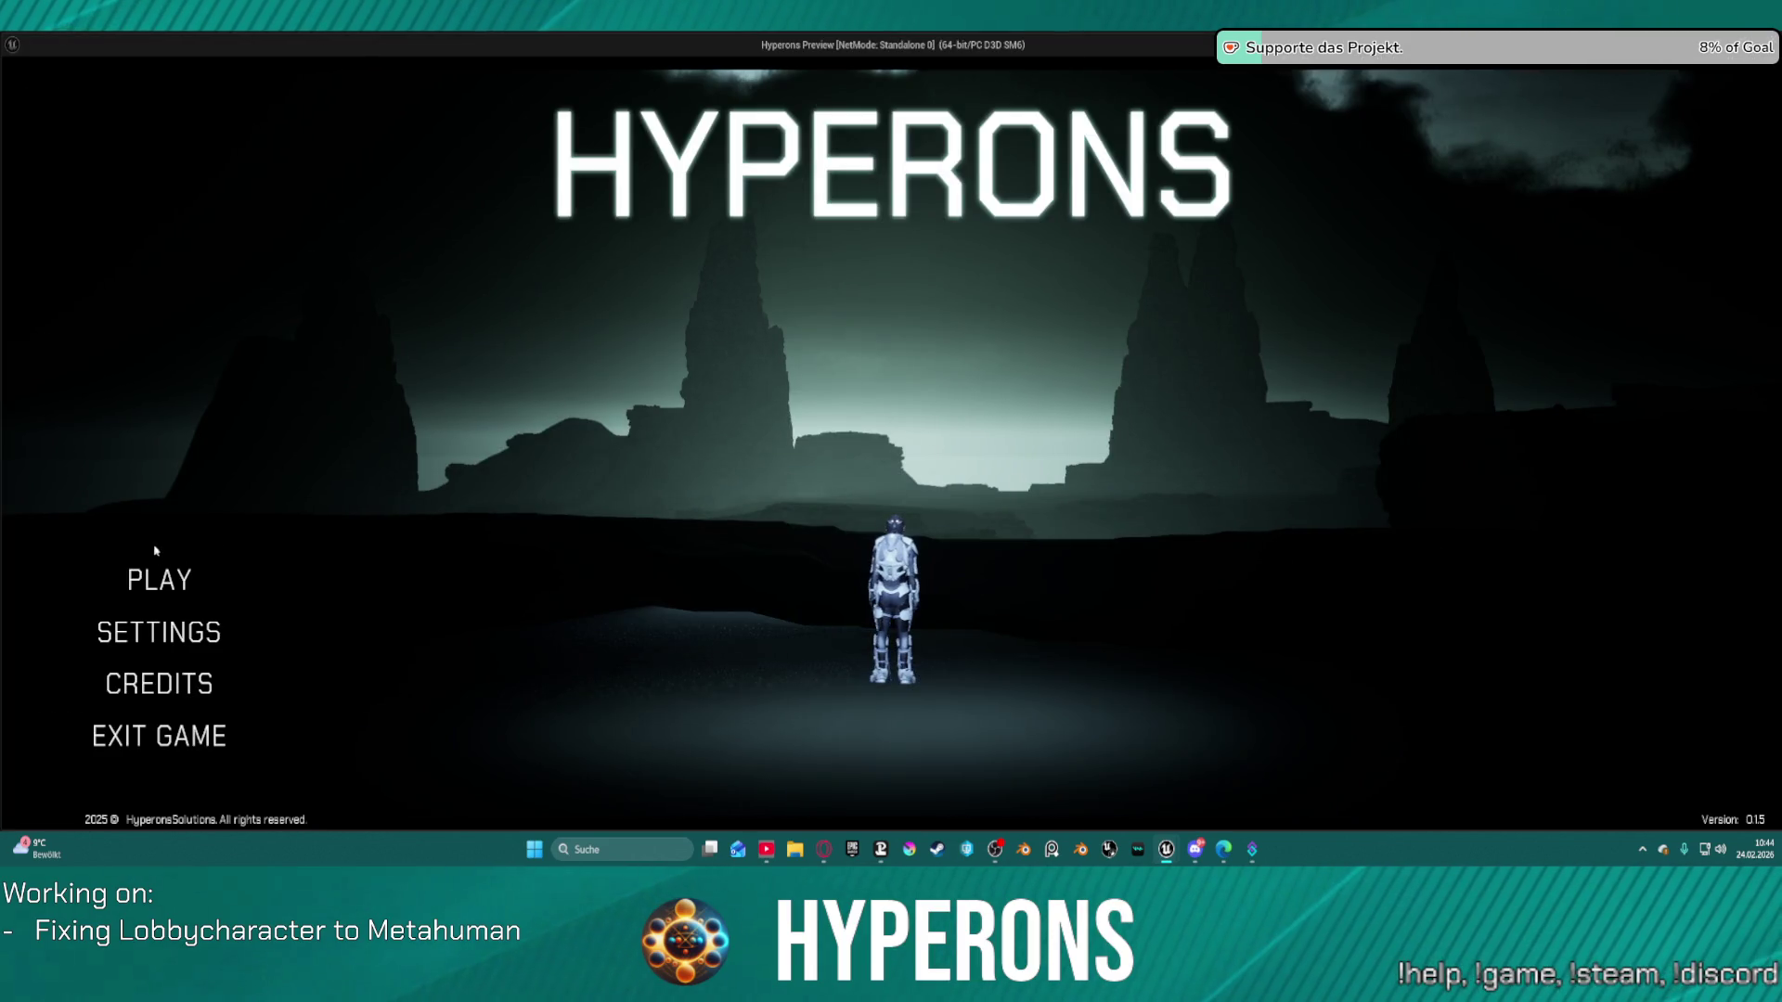
{"action": "left_click", "coordinate": [159, 580]}
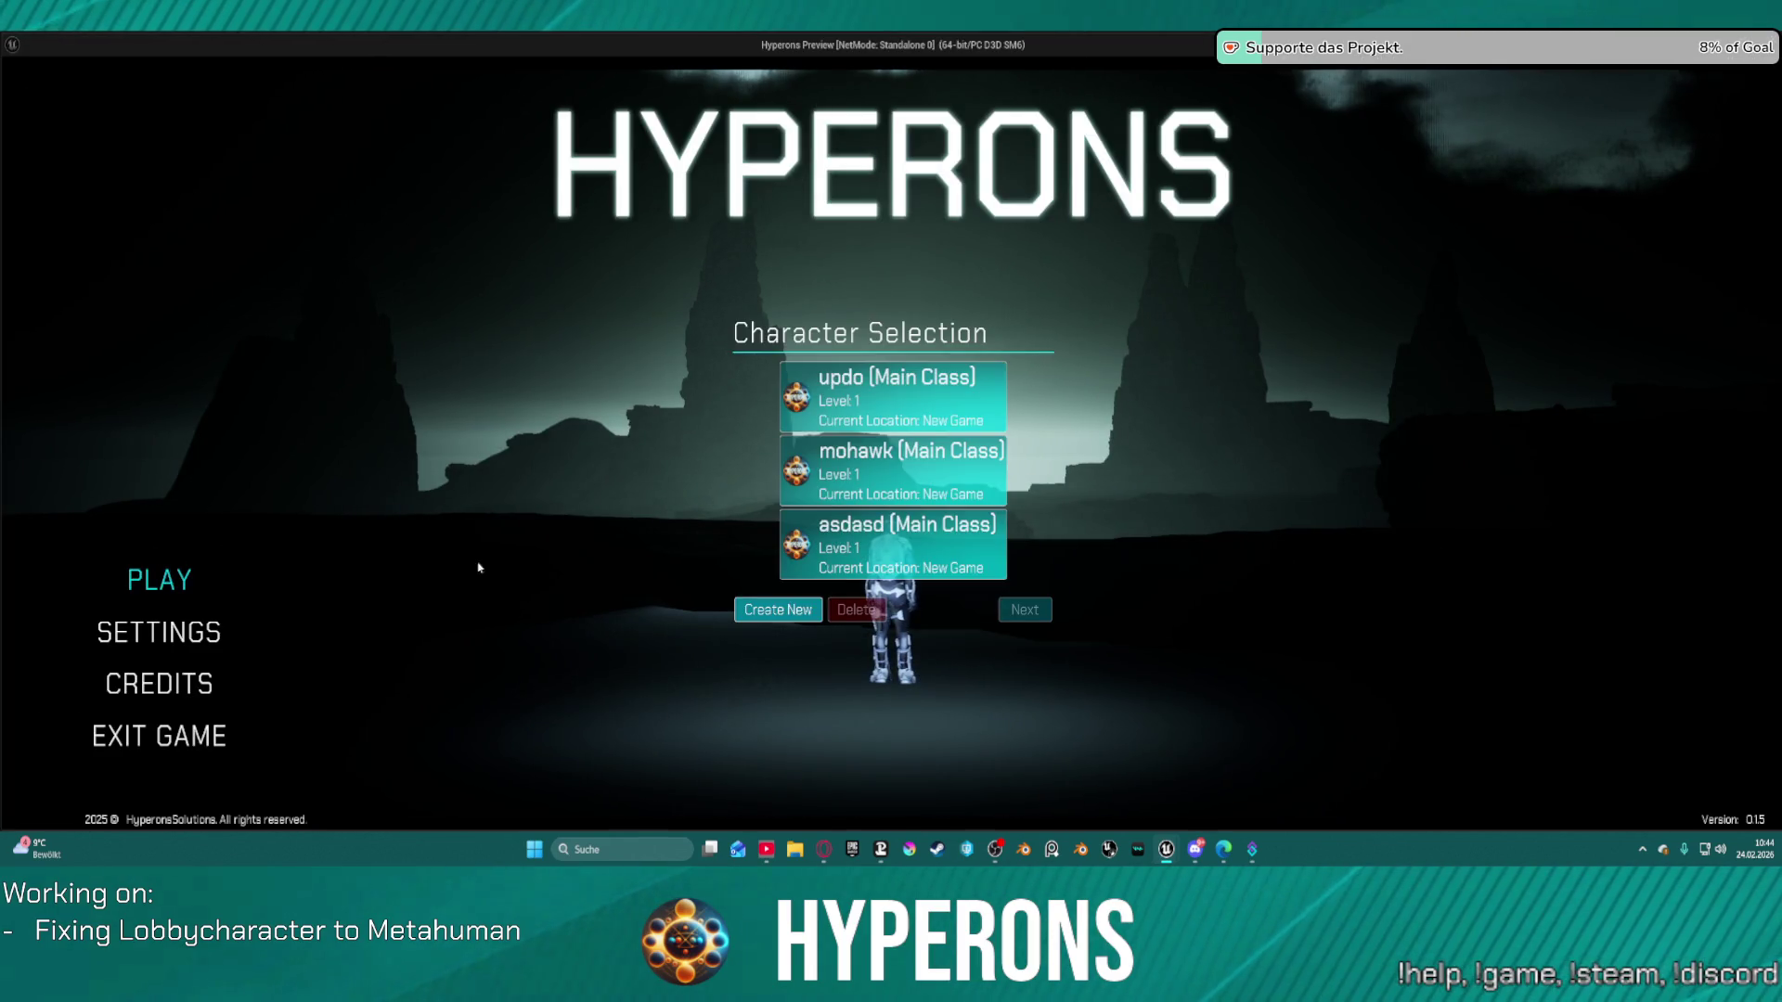
{"action": "left_click", "coordinate": [762, 613]}
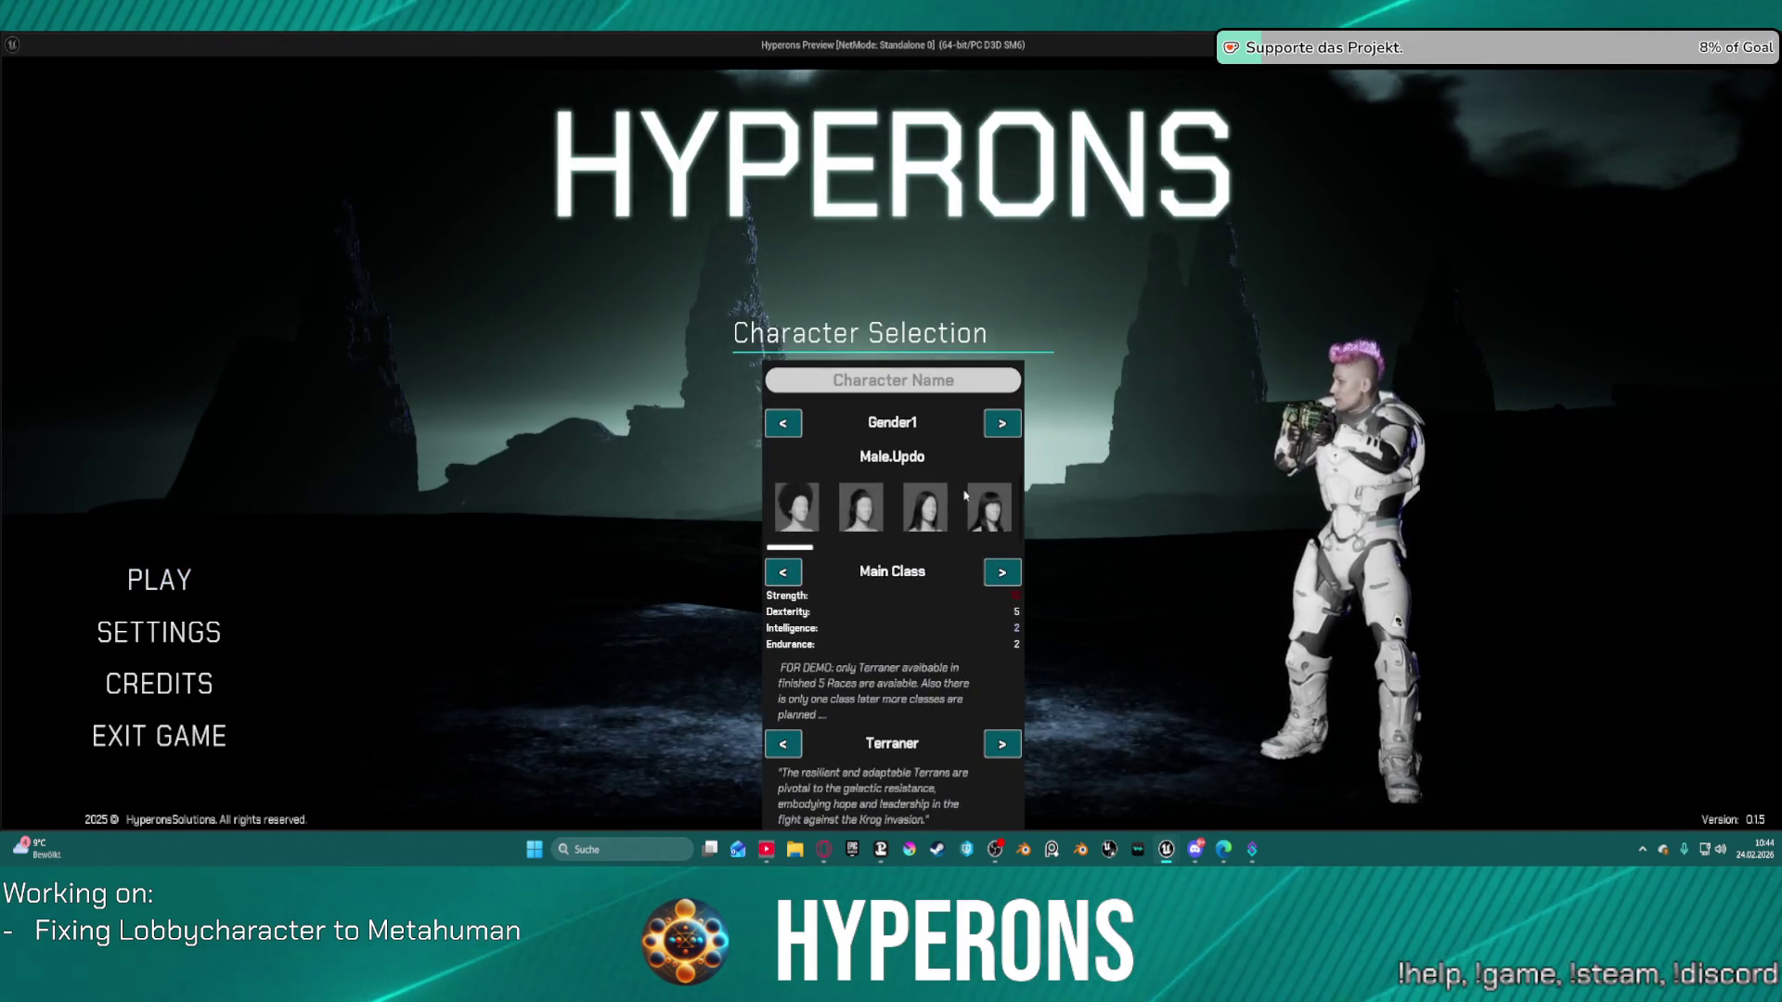
{"action": "key", "text": "alt+Tab"}
{"action": "key", "text": "Escape"}
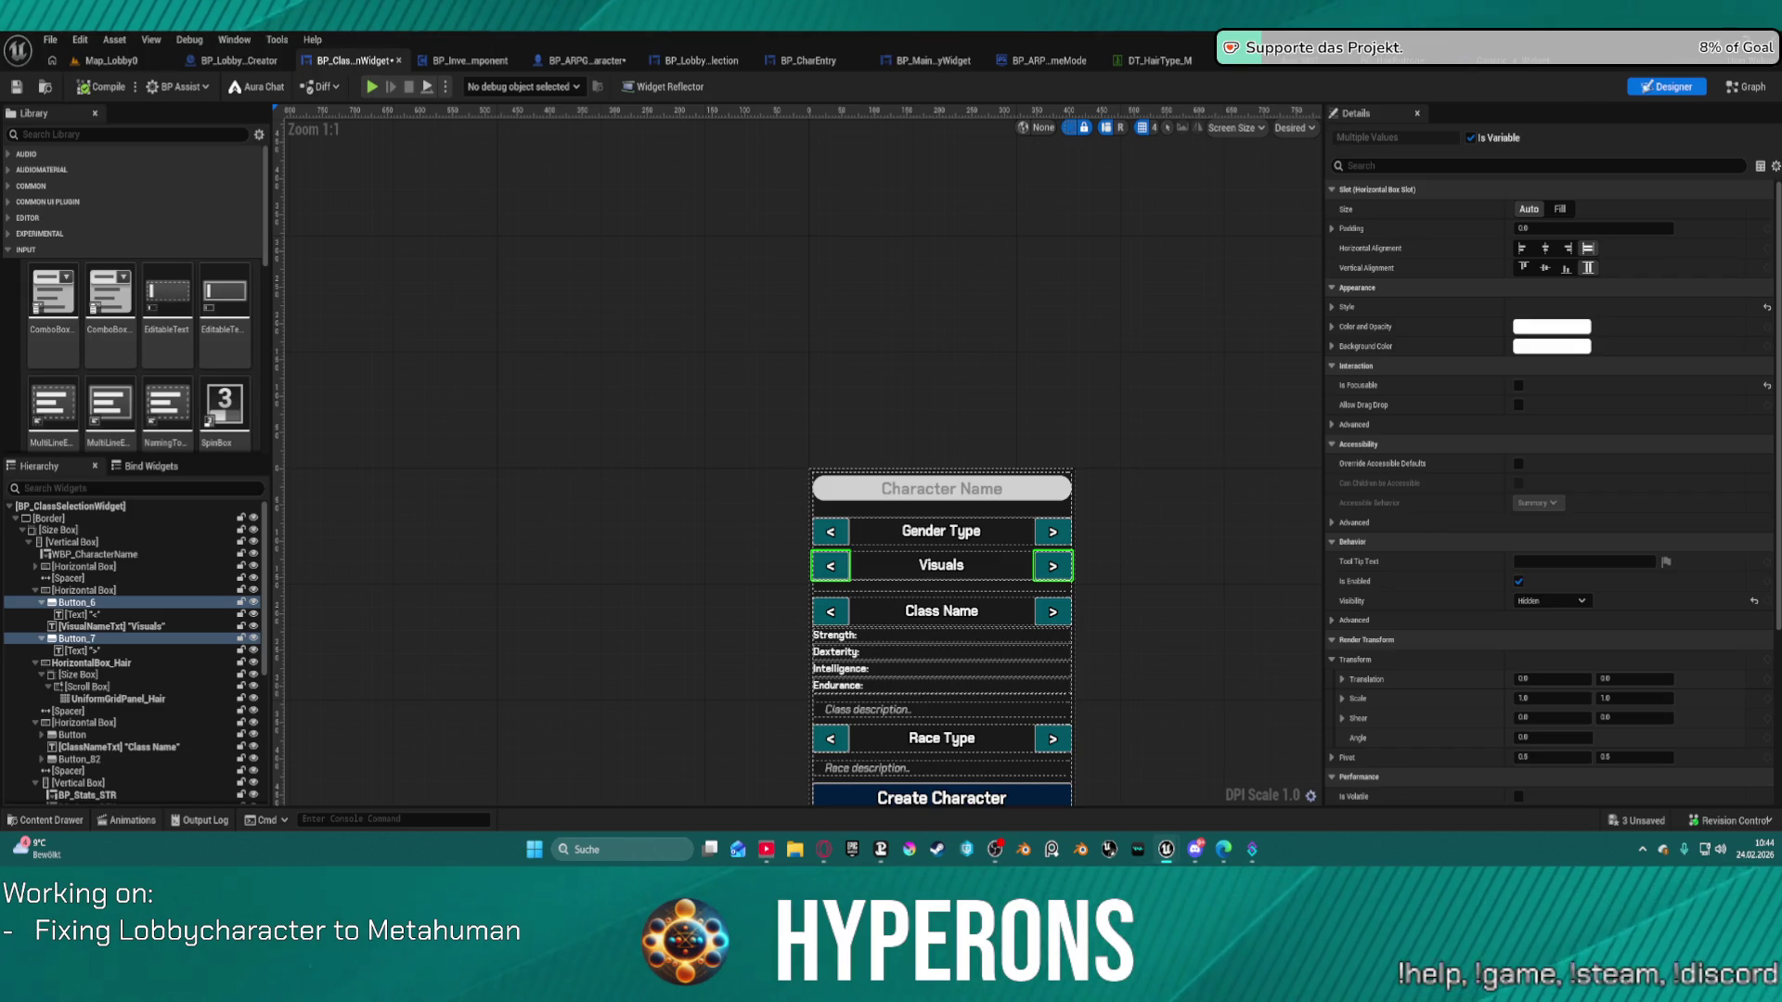
Review the BP_HairButton, BP_LobbyCharacterSelection and BP_CharEntry blueprints alongside the class selection widget.
{"action": "left_click", "coordinate": [1362, 65]}
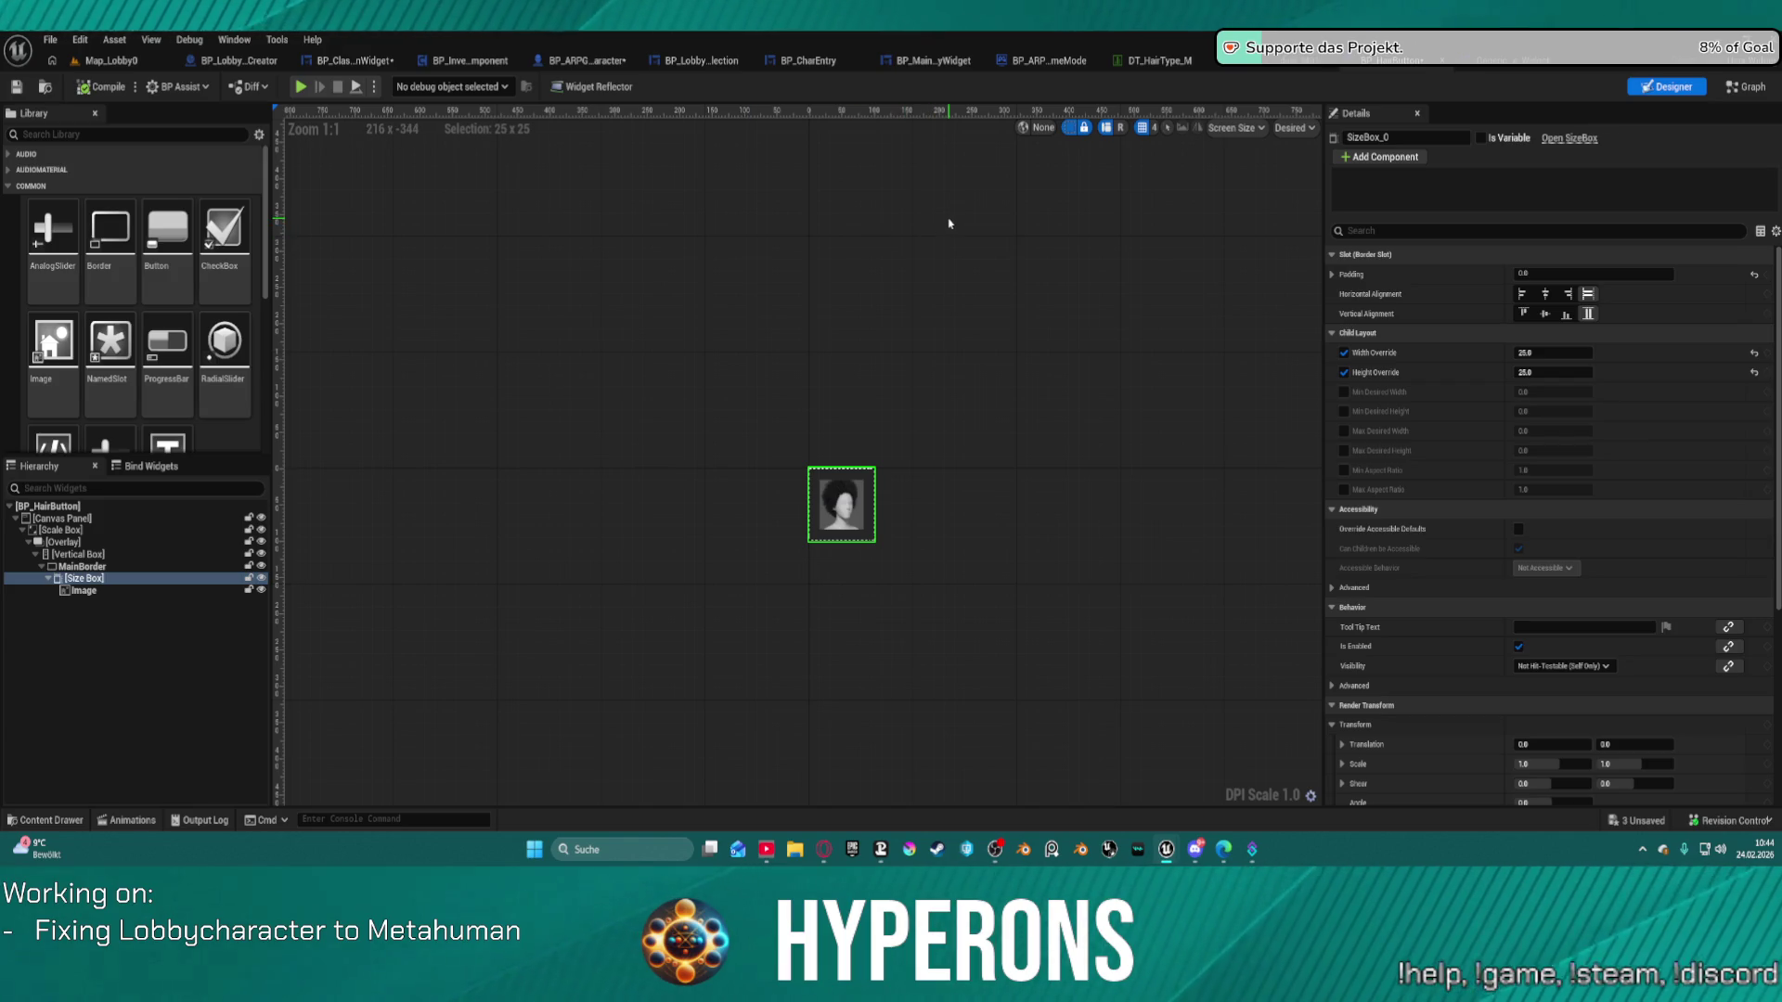
{"action": "left_click", "coordinate": [321, 67]}
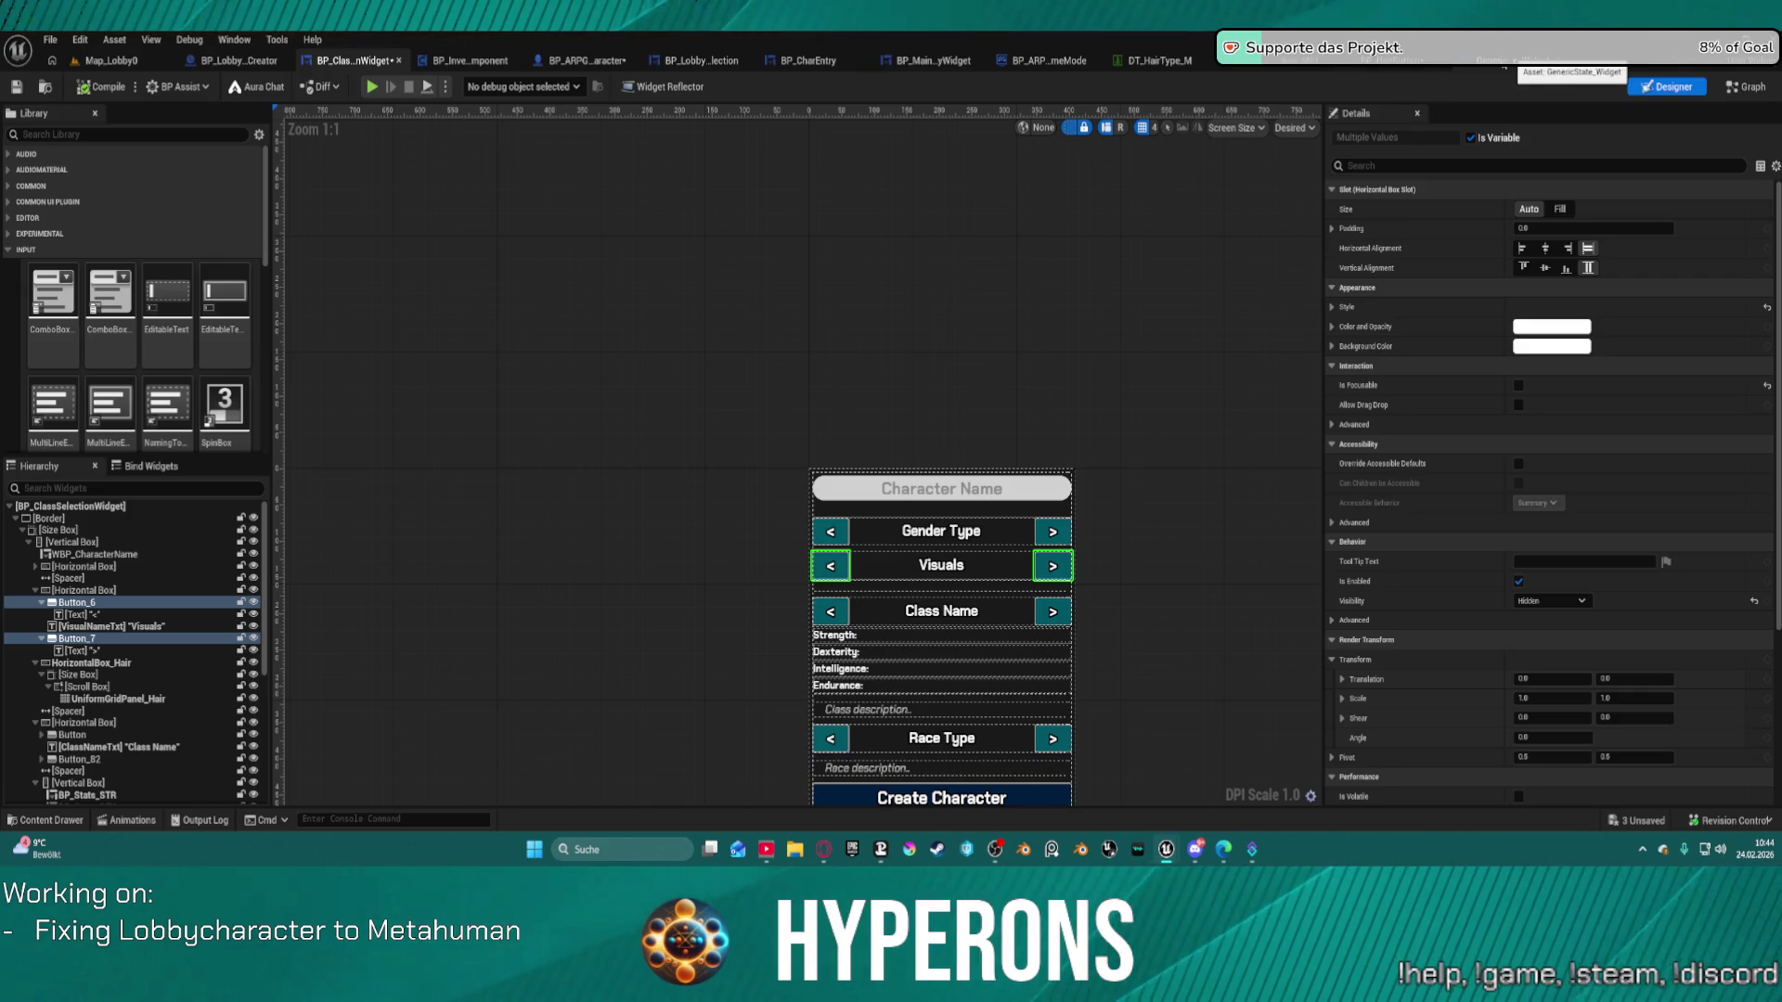
{"action": "left_click", "coordinate": [1743, 87]}
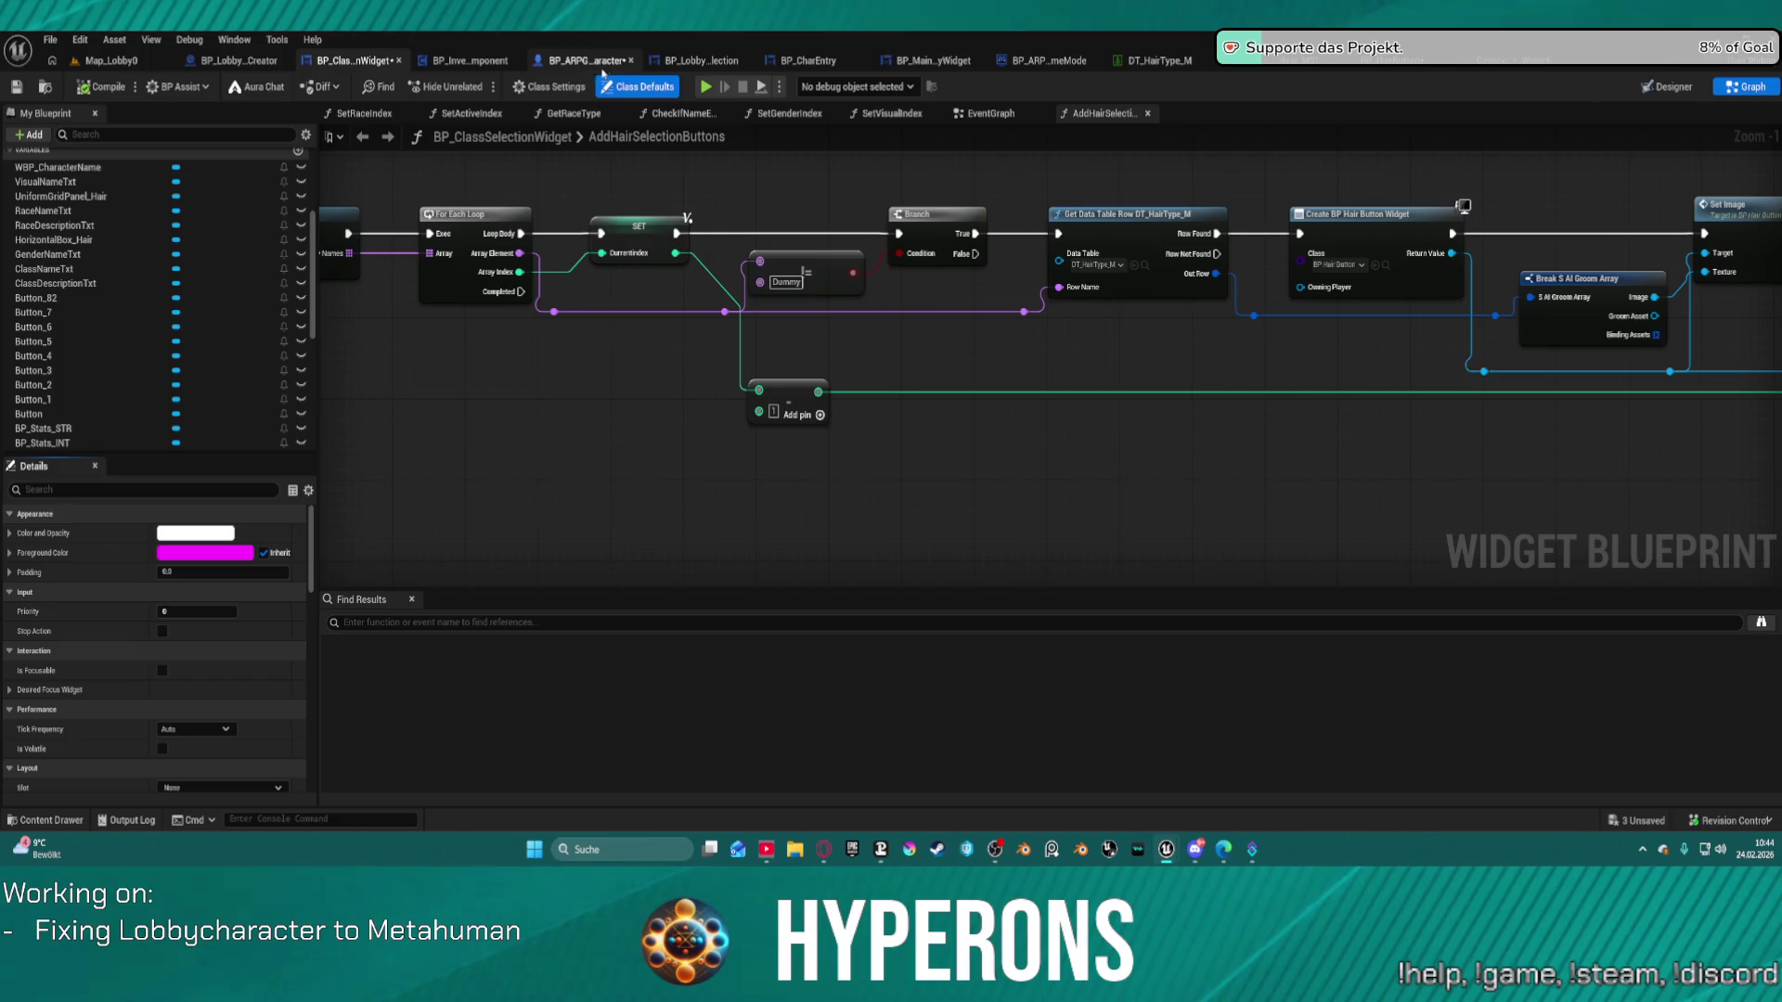
{"action": "left_click", "coordinate": [672, 62]}
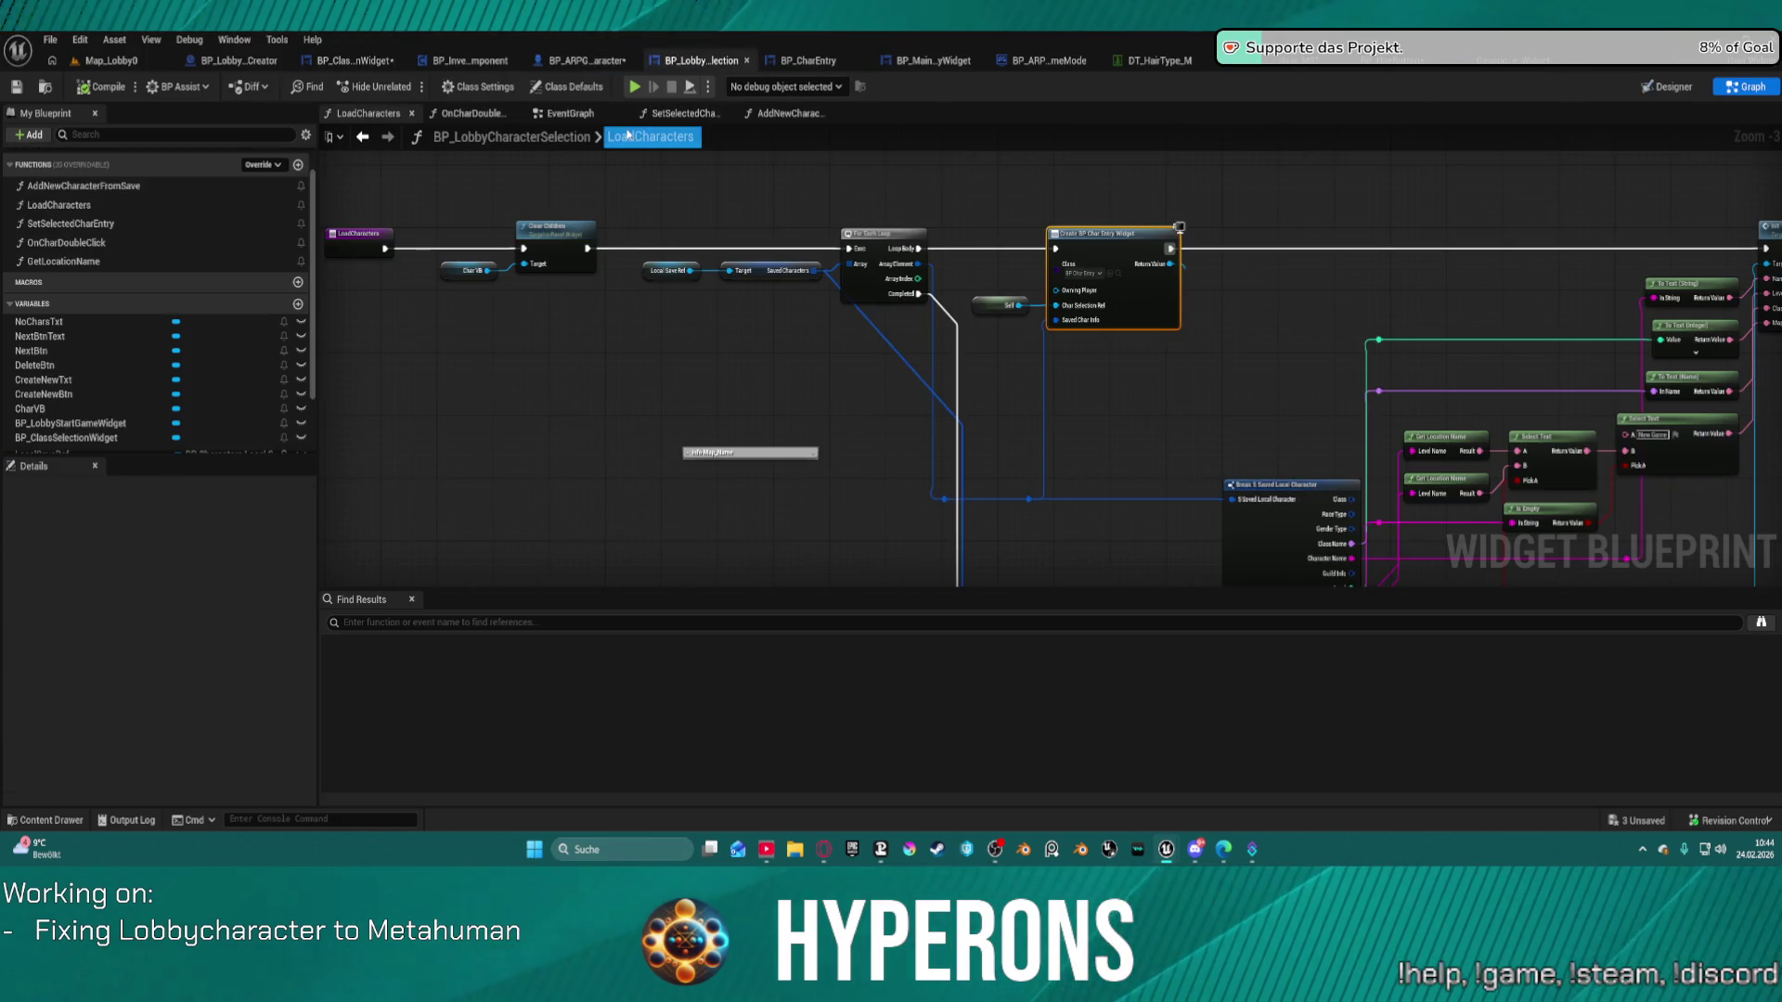
{"action": "left_click", "coordinate": [821, 65]}
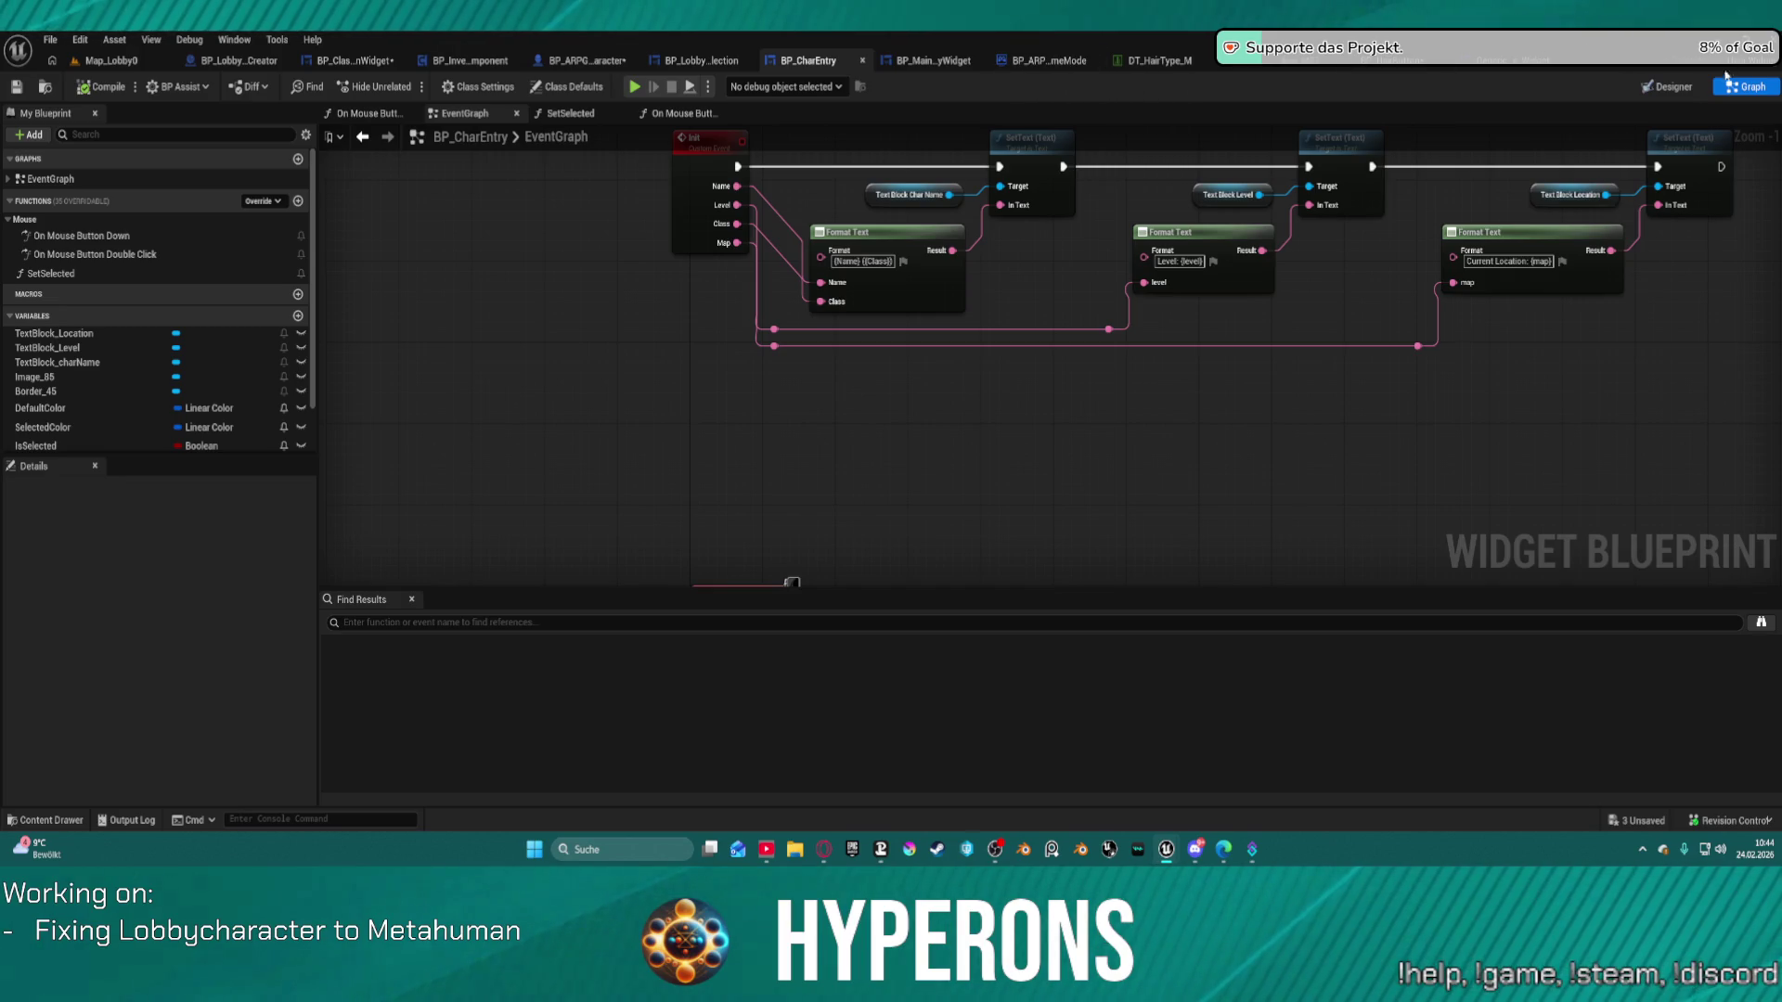
{"action": "left_click", "coordinate": [1675, 87]}
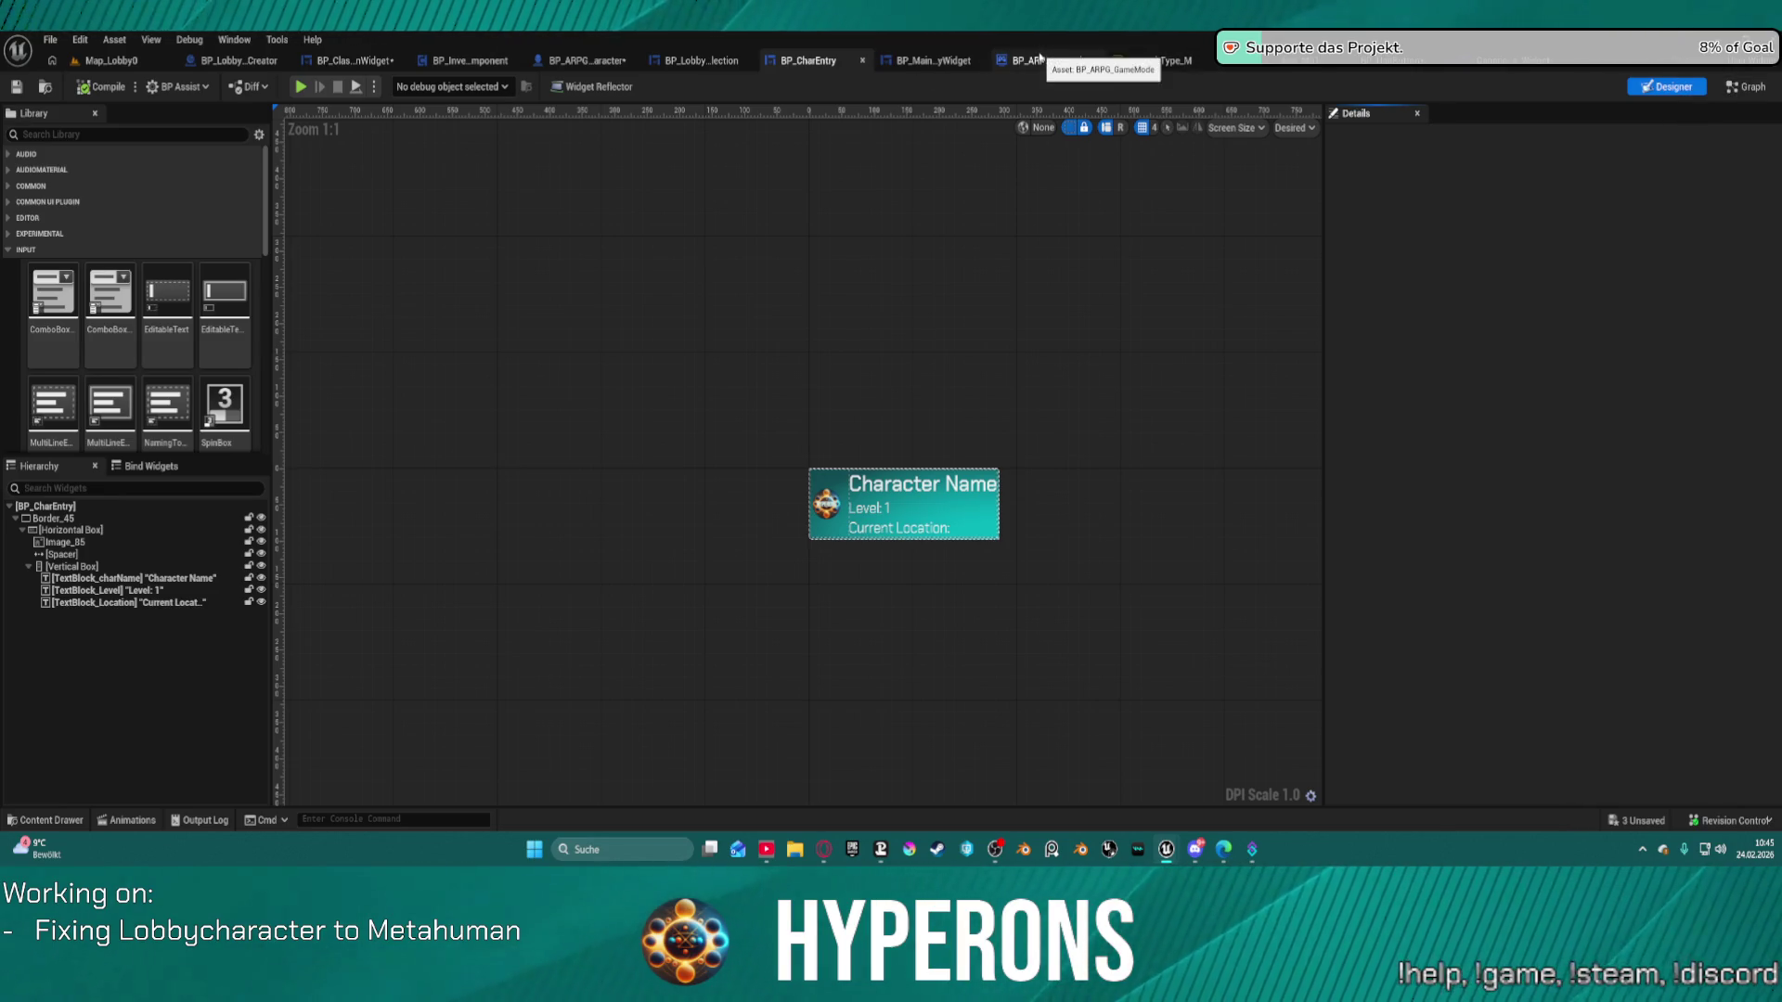
Check the lobby character selection layout and EventGraph, then return to the AddHairSelectionButtons graph.
{"action": "left_click", "coordinate": [340, 62]}
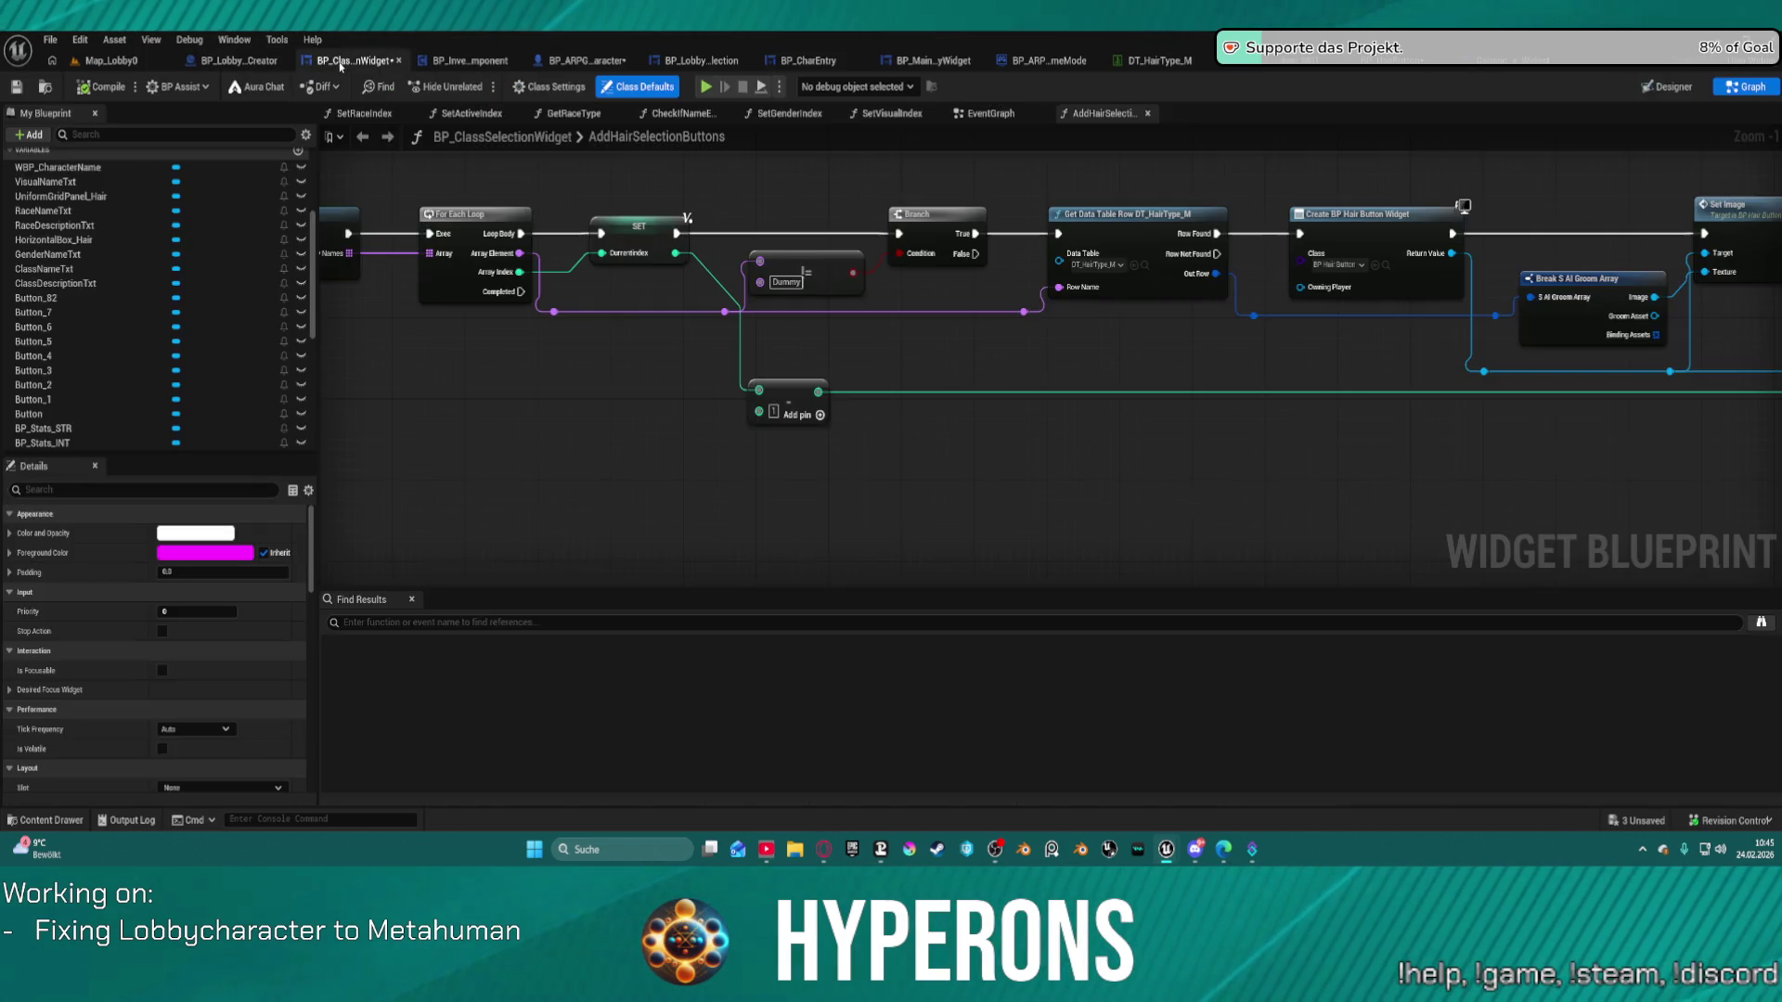
{"action": "left_click", "coordinate": [1667, 86]}
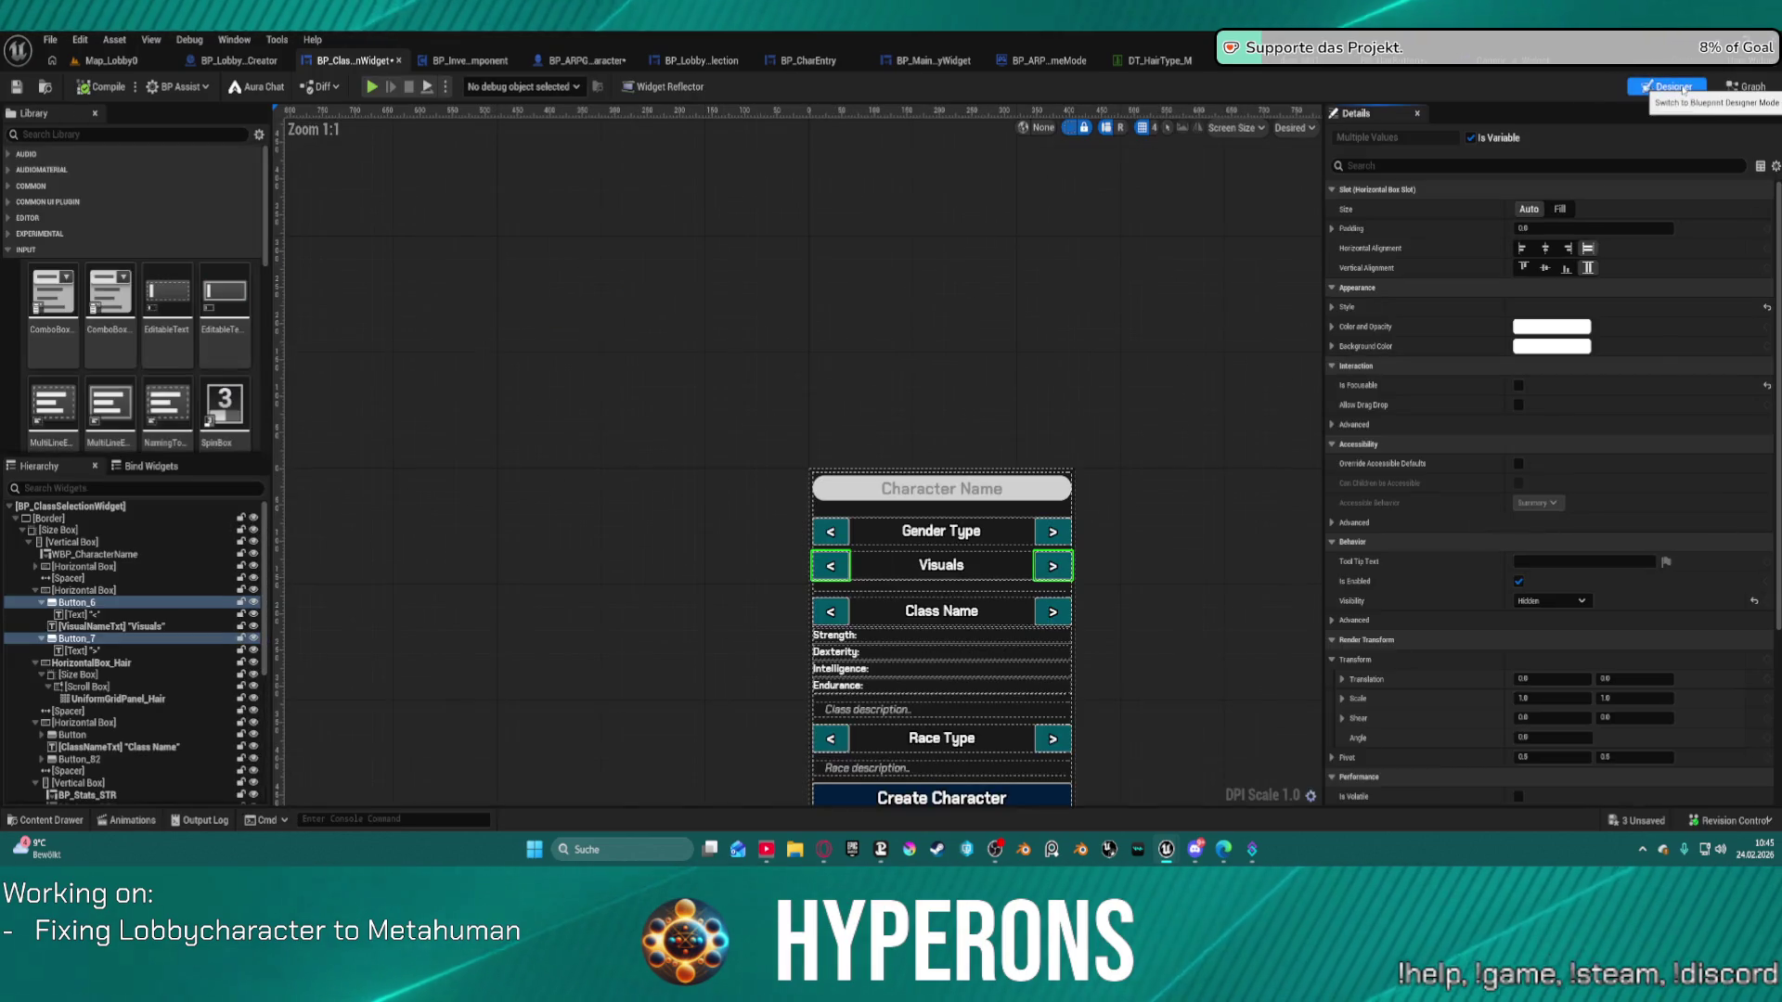
{"action": "left_click", "coordinate": [702, 60]}
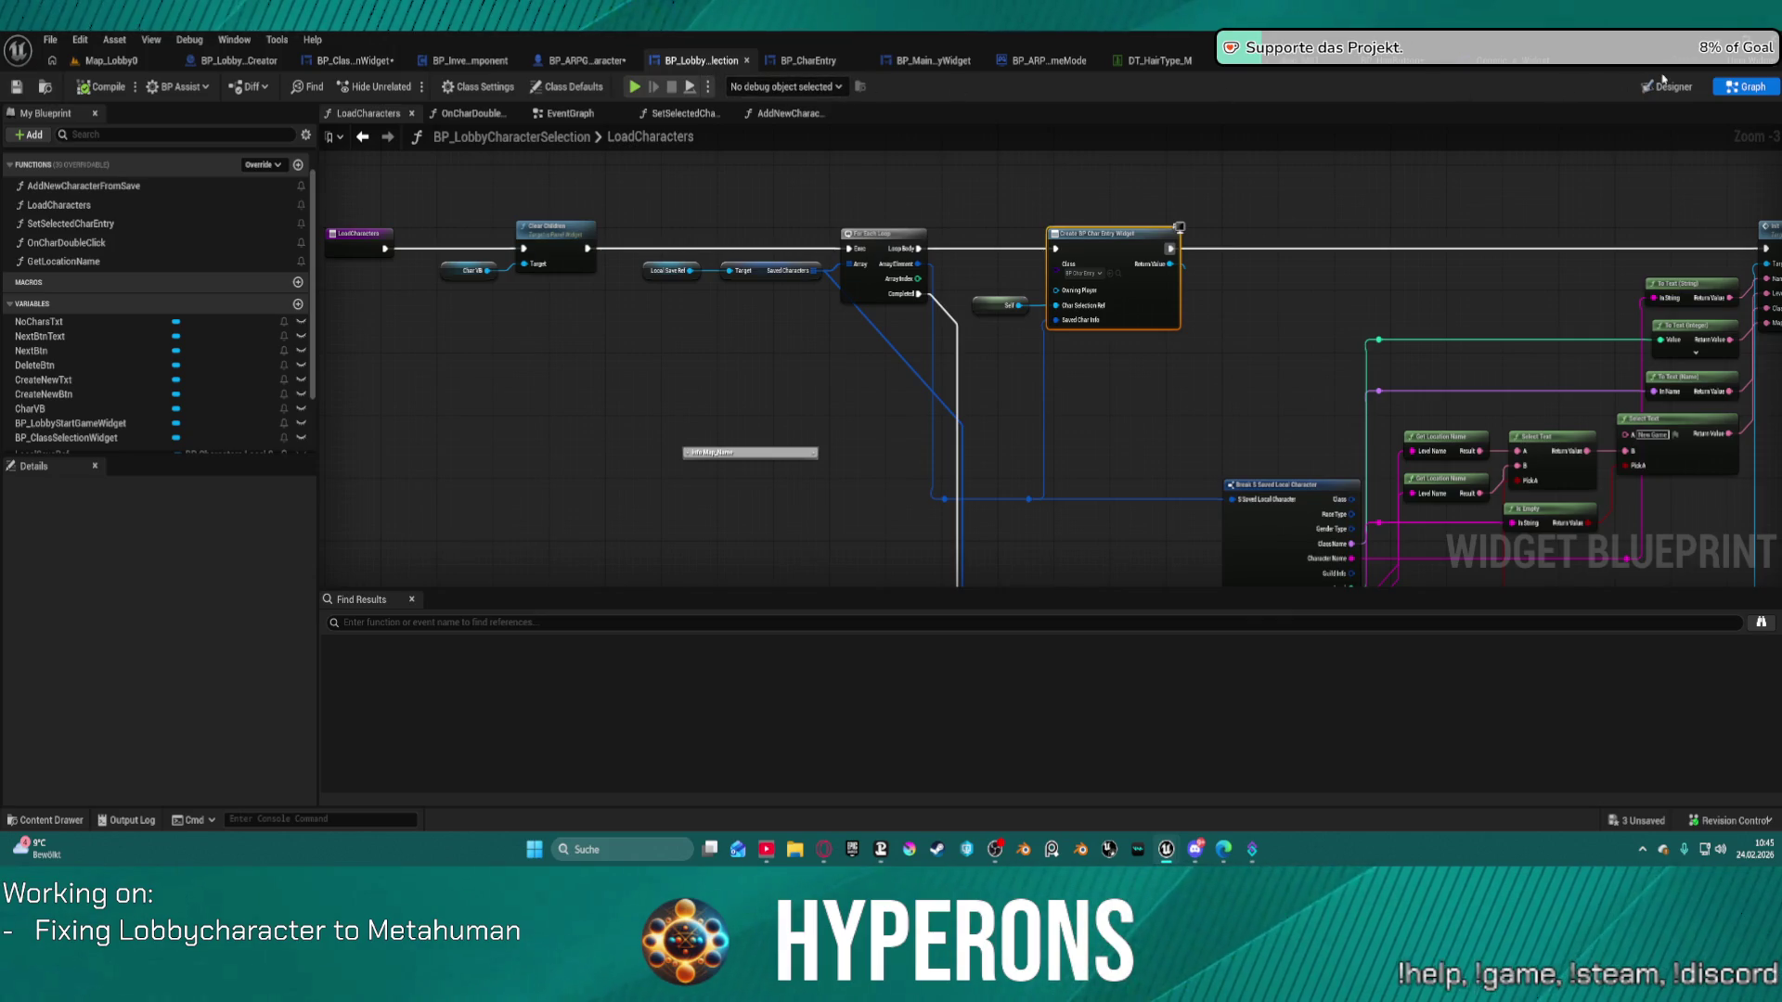
{"action": "left_click", "coordinate": [1699, 88]}
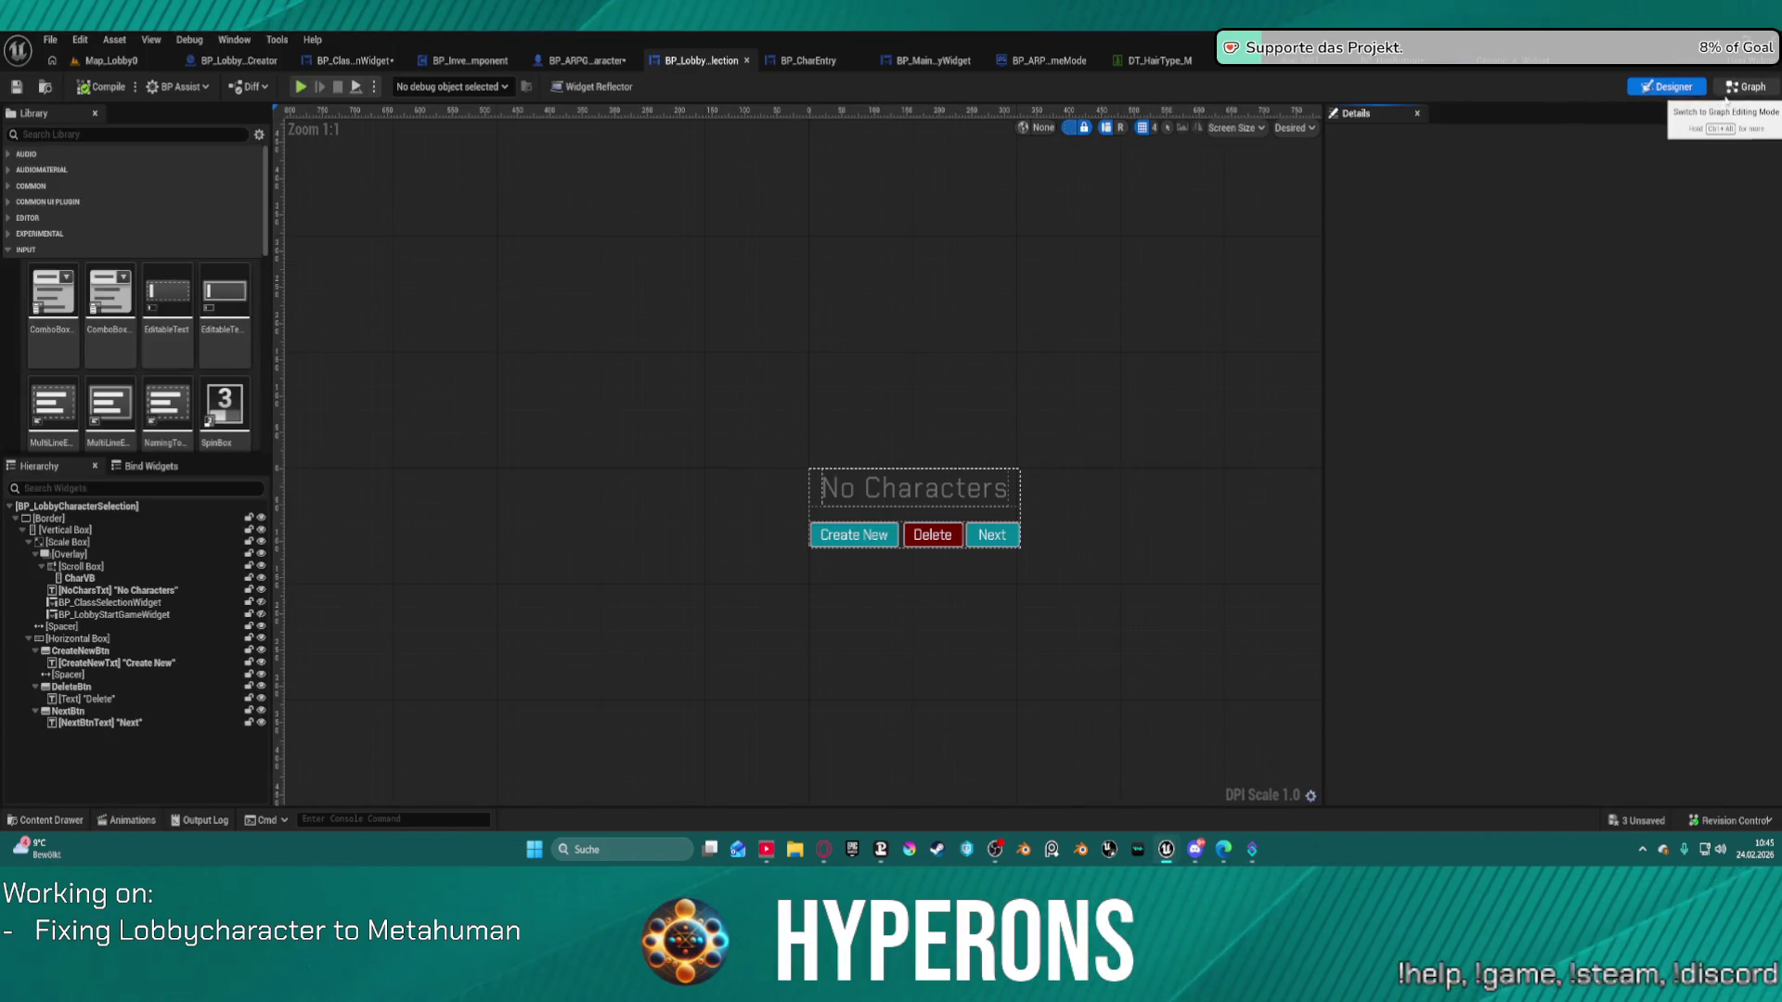
{"action": "left_click", "coordinate": [1747, 86]}
{"action": "scroll", "coordinate": [680, 159], "scroll_direction": "down", "scroll_amount": 10}
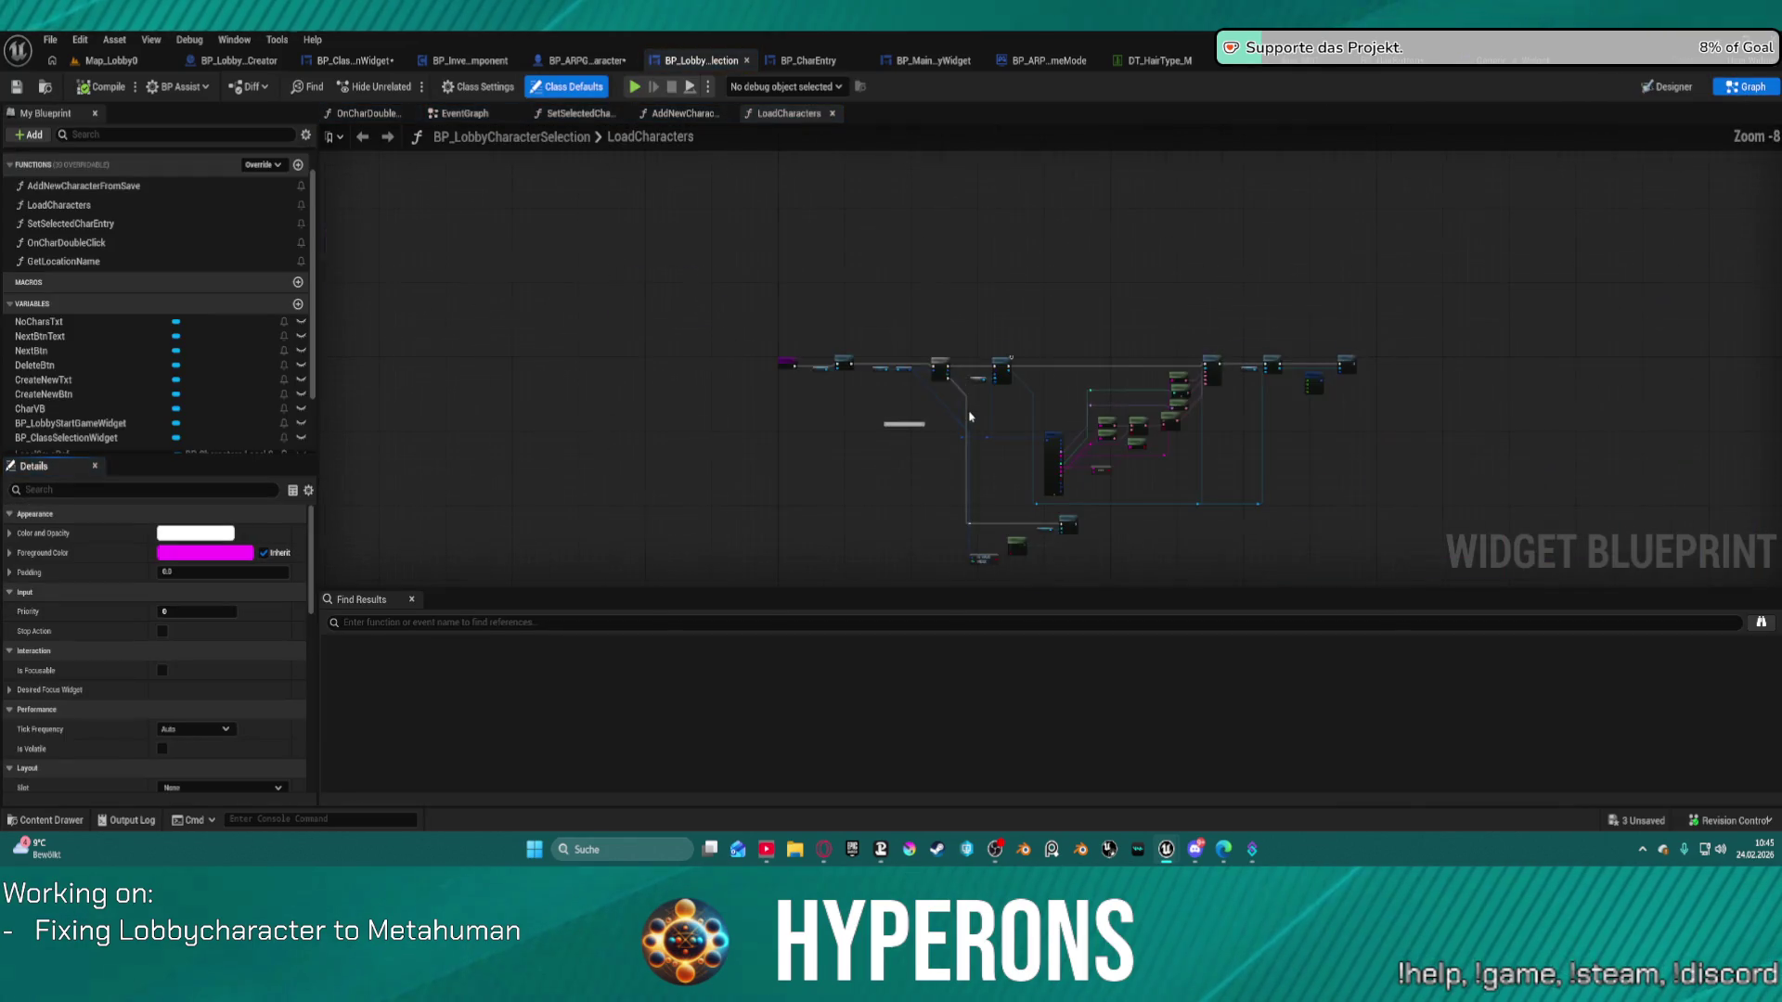
{"action": "left_click", "coordinate": [464, 113]}
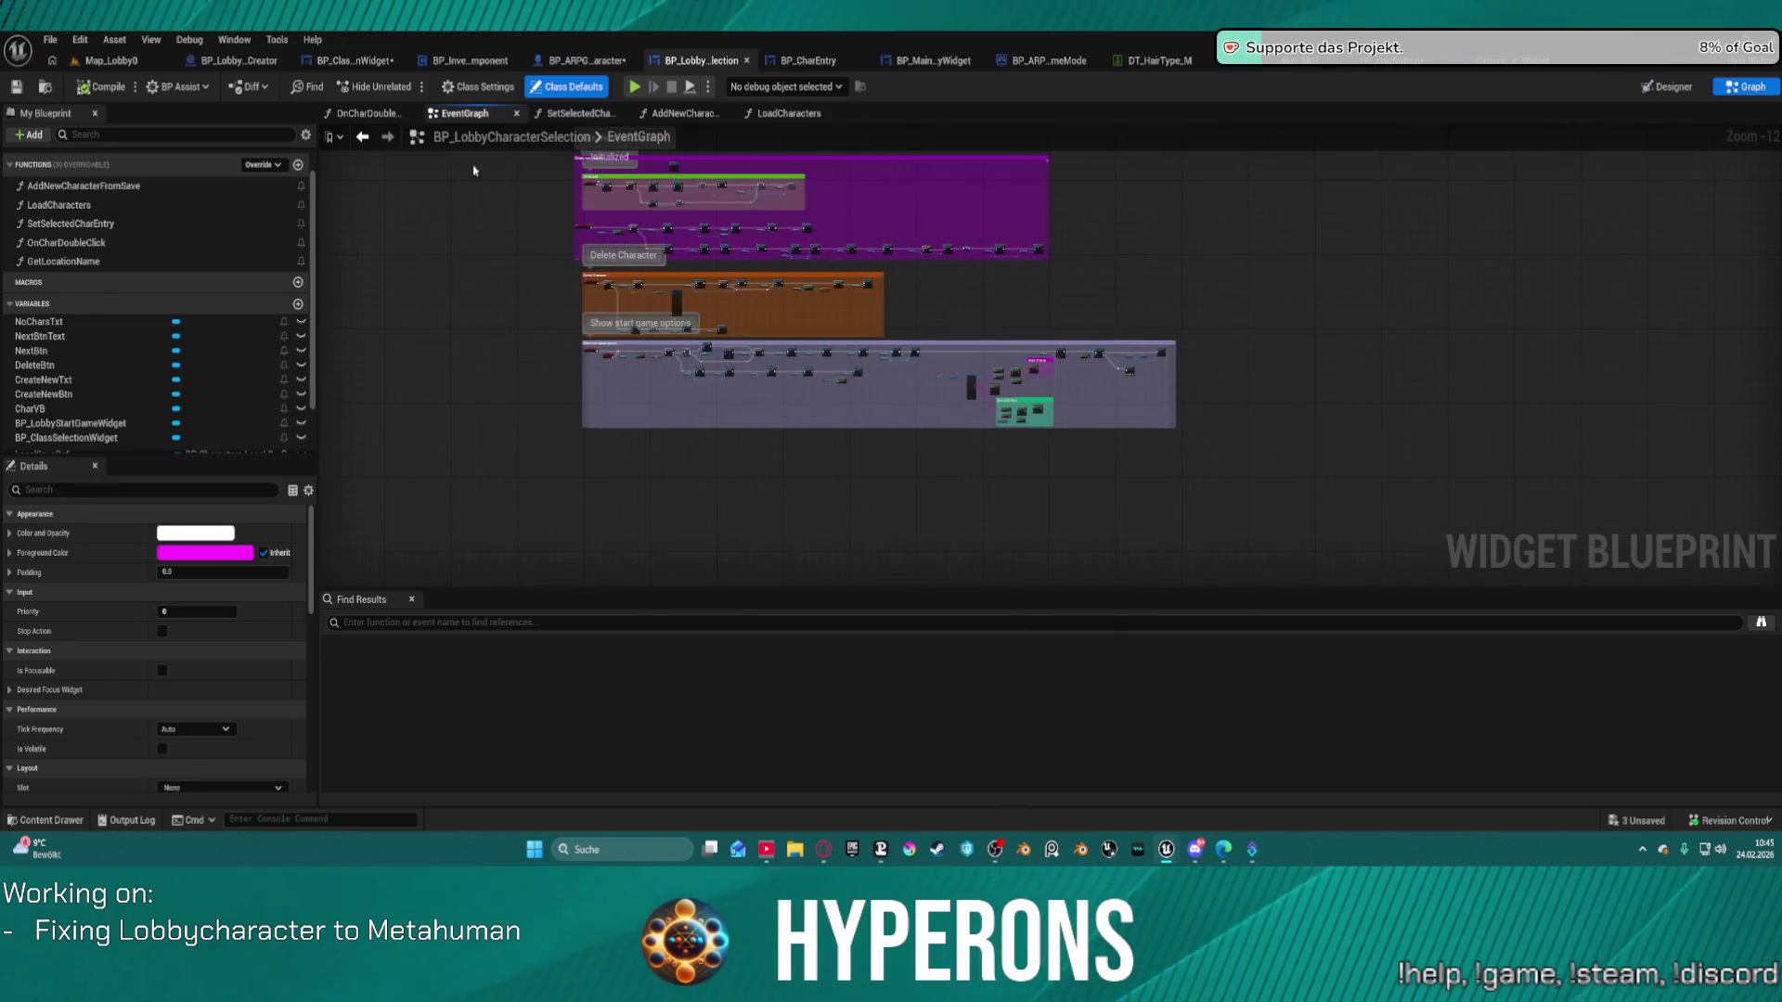
{"action": "left_click", "coordinate": [375, 61]}
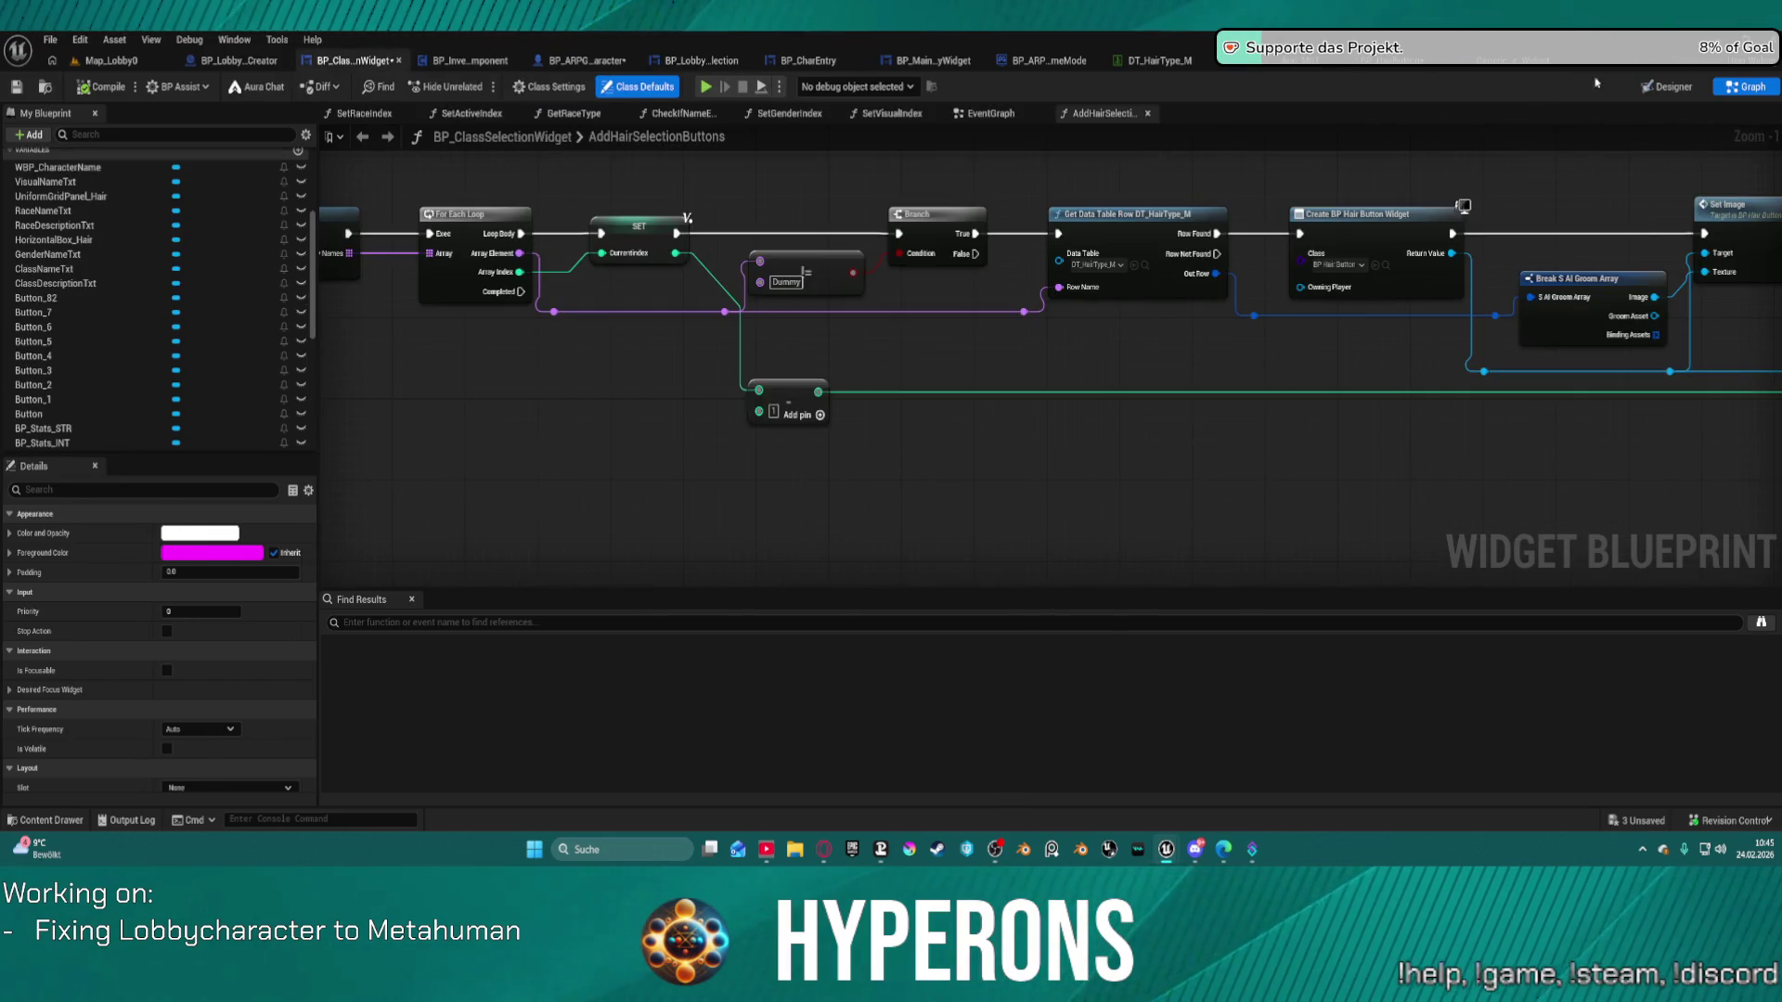
{"action": "left_click", "coordinate": [1667, 86]}
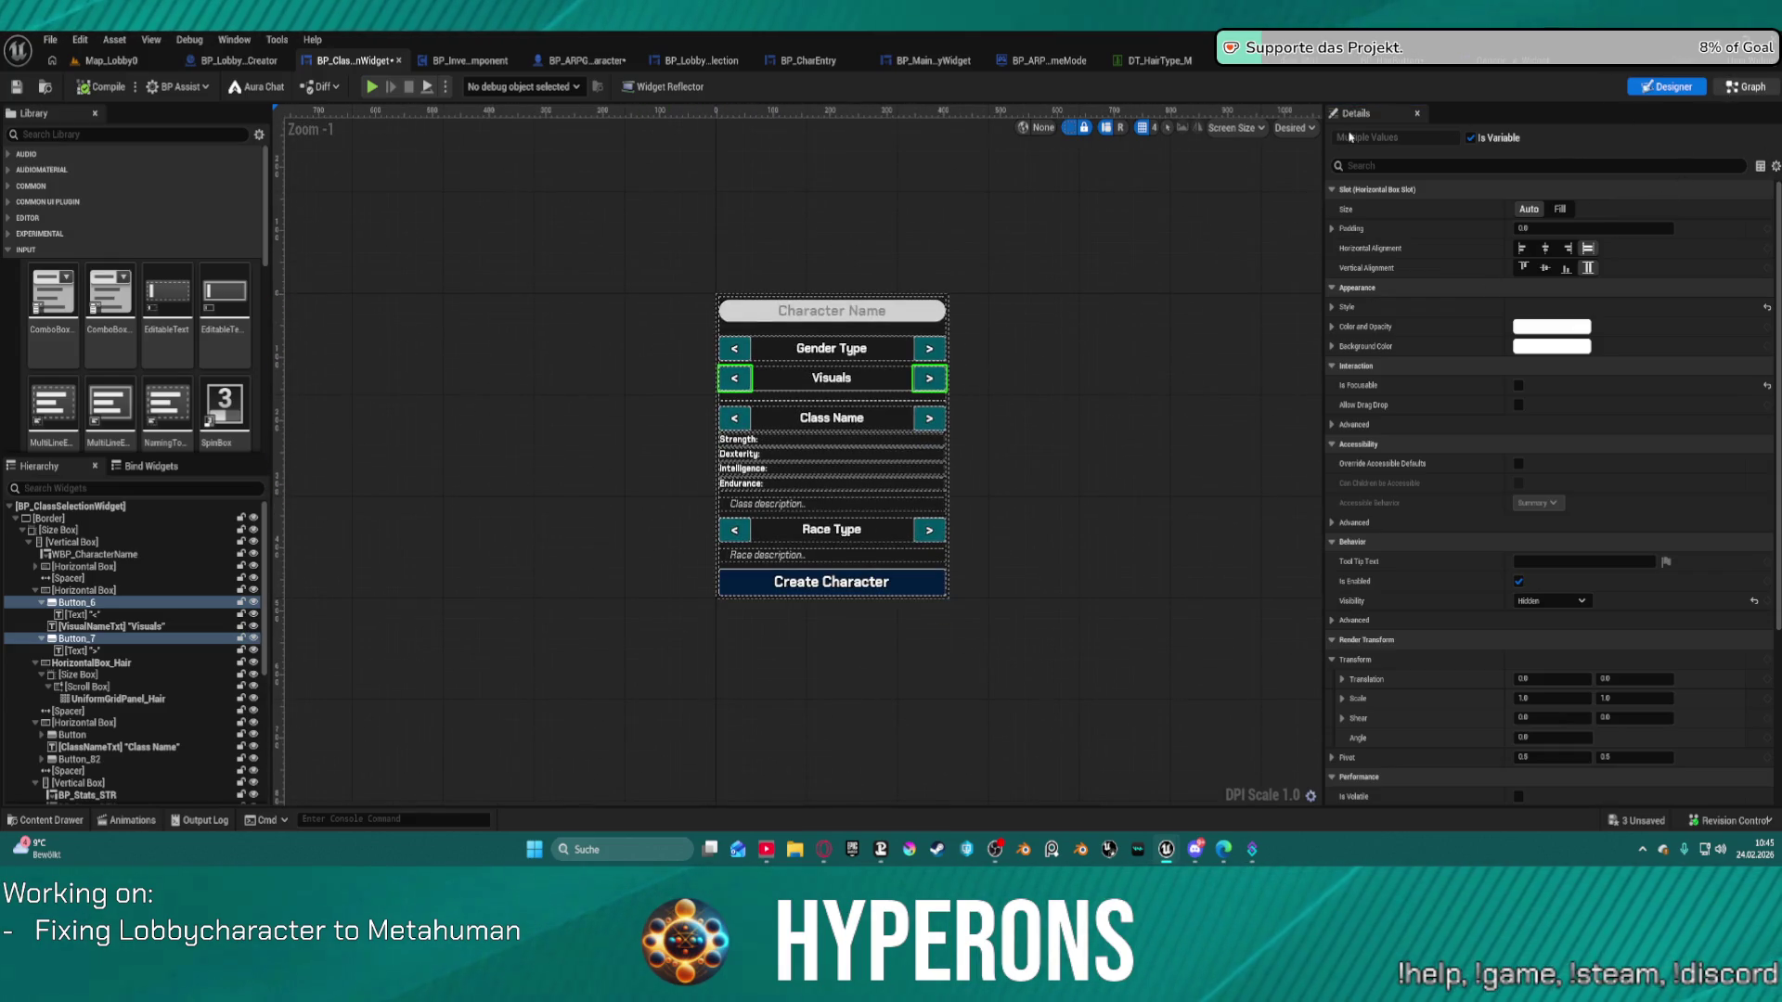
{"action": "key", "text": "ctrl+shift+g"}
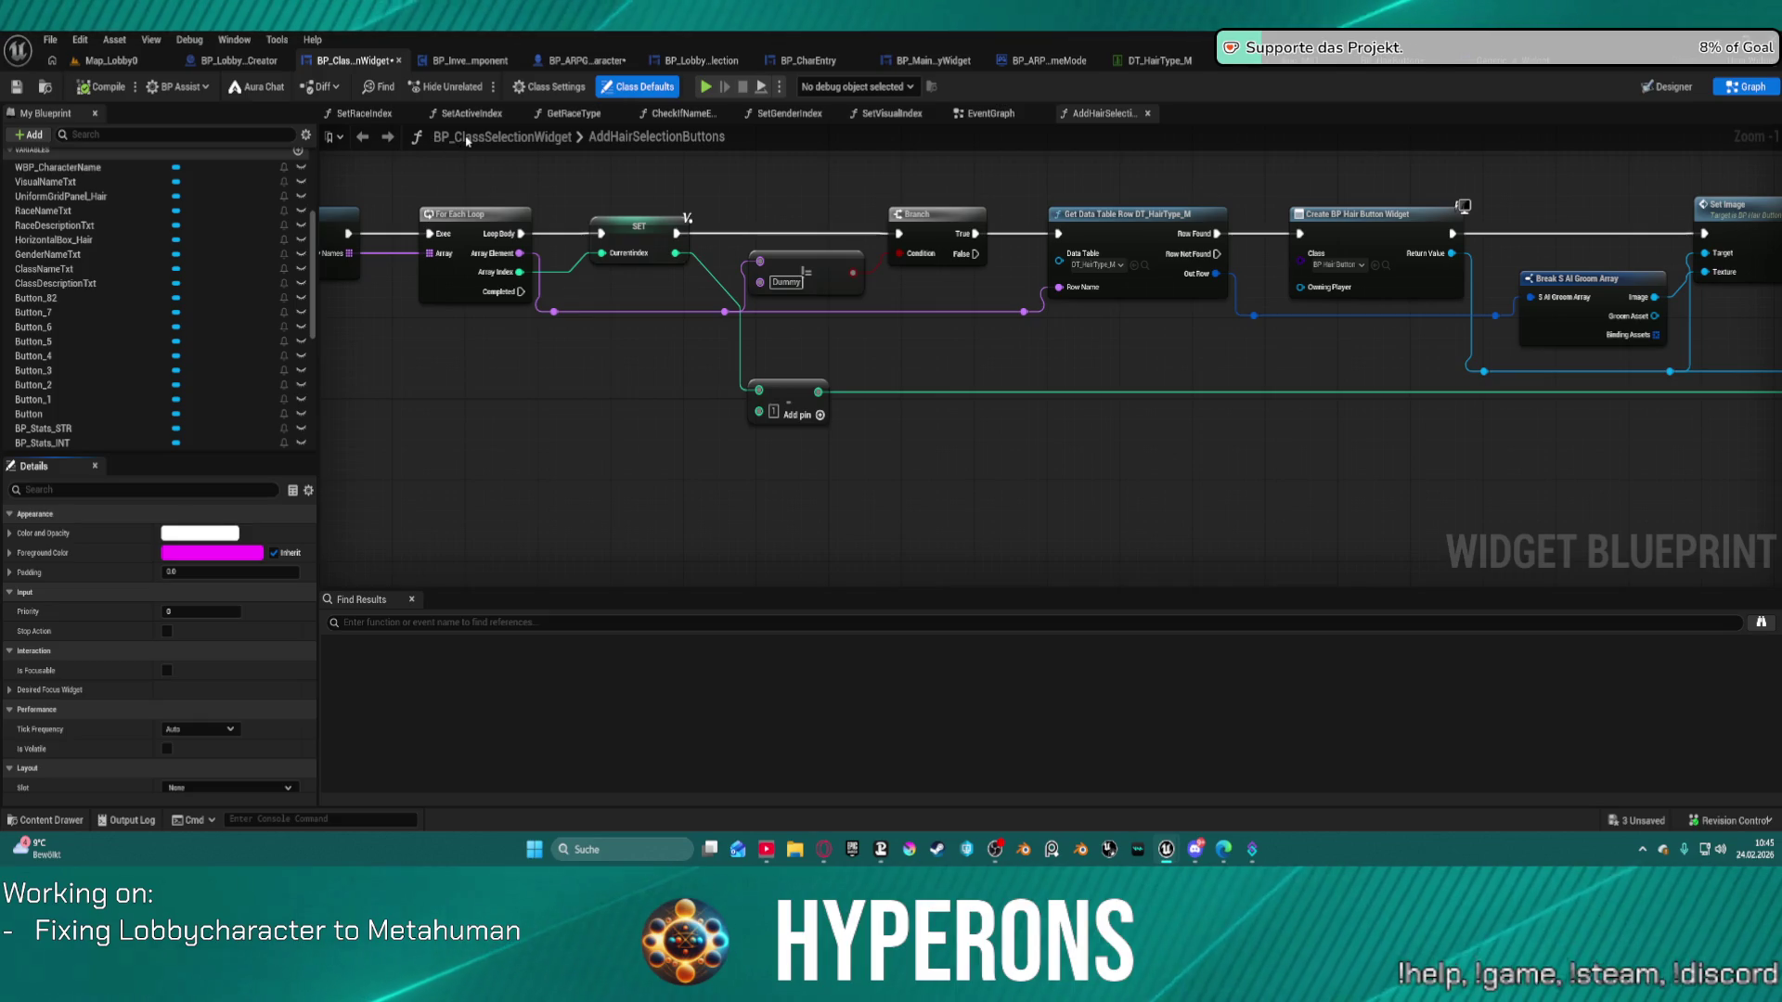
Pan the class selection EventGraph's comment groups to reach the Next and Previous gender groups.
{"action": "left_click", "coordinate": [988, 114]}
{"action": "scroll", "coordinate": [935, 395], "scroll_direction": "down", "scroll_amount": 5}
{"action": "left_click_drag", "start_coordinate": [934, 394], "coordinate": [872, 112]}
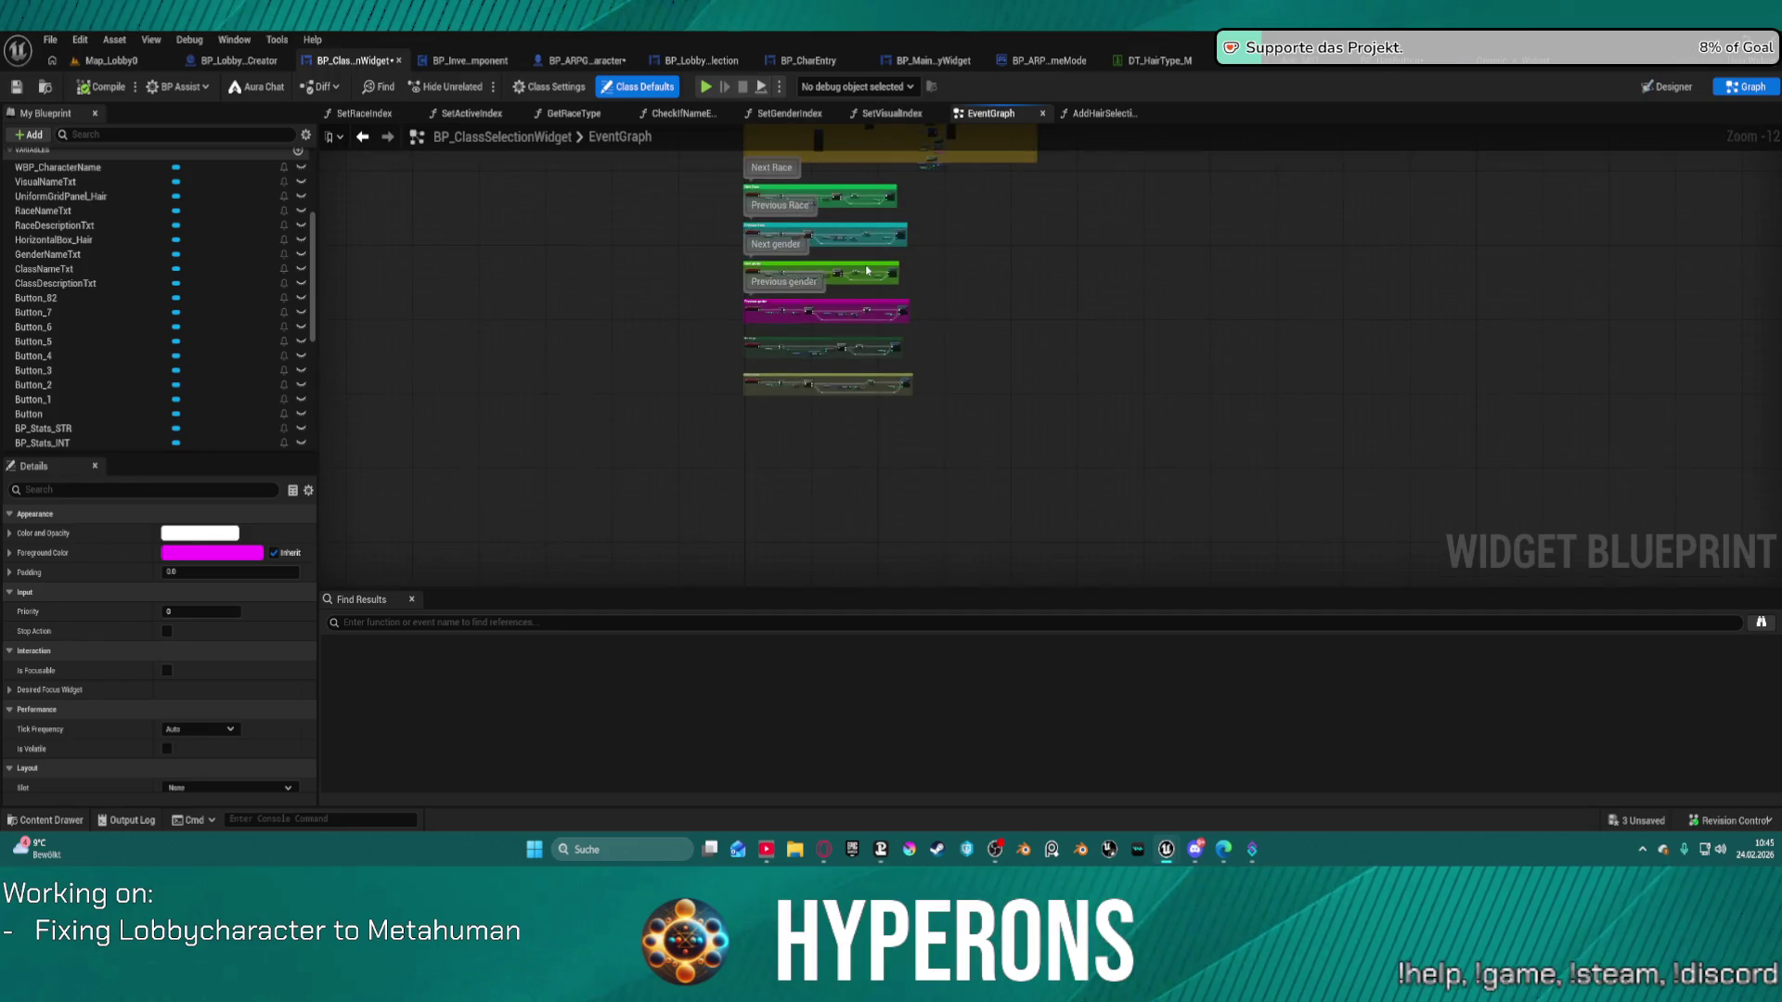
{"action": "scroll", "coordinate": [878, 187], "scroll_direction": "up", "scroll_amount": 9}
{"action": "scroll", "coordinate": [878, 187], "scroll_direction": "up", "scroll_amount": 1}
{"action": "mouse_move", "coordinate": [878, 186]}
{"action": "left_mouse_down"}
{"action": "mouse_move", "coordinate": [983, 445]}
{"action": "mouse_move", "coordinate": [1177, 497]}
{"action": "mouse_move", "coordinate": [1012, 537]}
{"action": "left_mouse_up"}
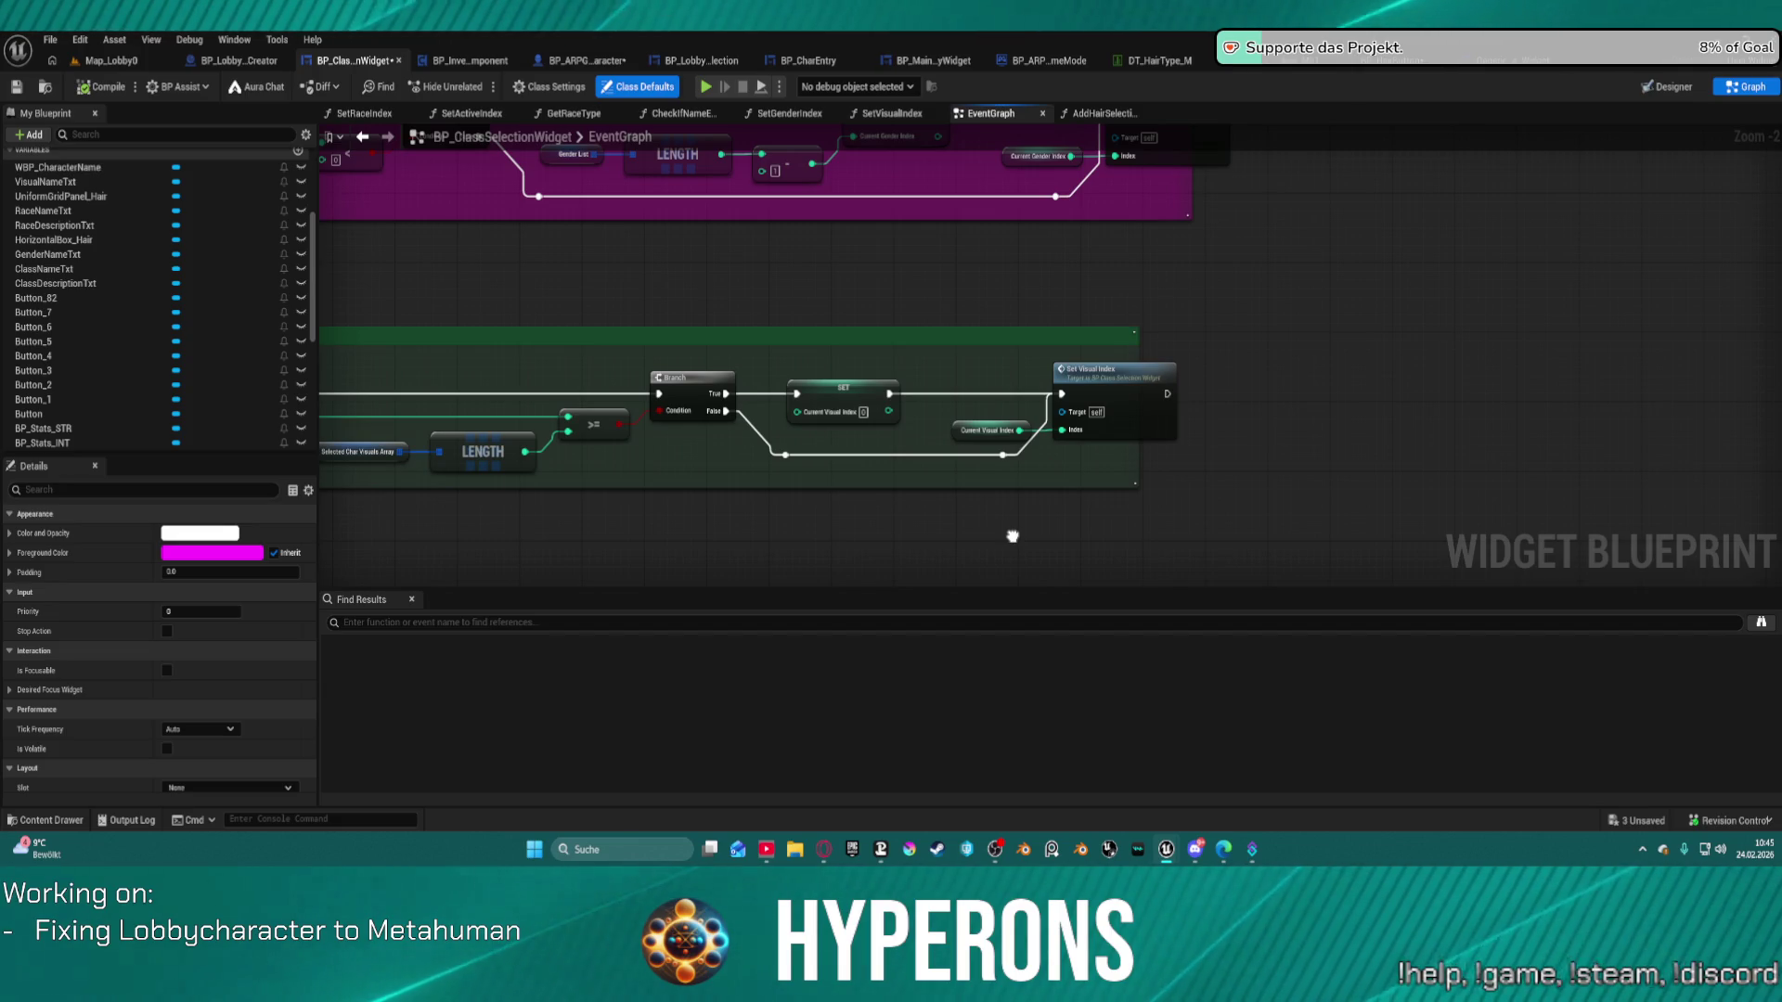
{"action": "scroll", "coordinate": [1234, 408], "scroll_direction": "down", "scroll_amount": 3}
{"action": "mouse_move", "coordinate": [1295, 385]}
{"action": "left_mouse_down"}
{"action": "mouse_move", "coordinate": [1377, 328]}
{"action": "mouse_move", "coordinate": [1062, 300]}
{"action": "left_mouse_up"}
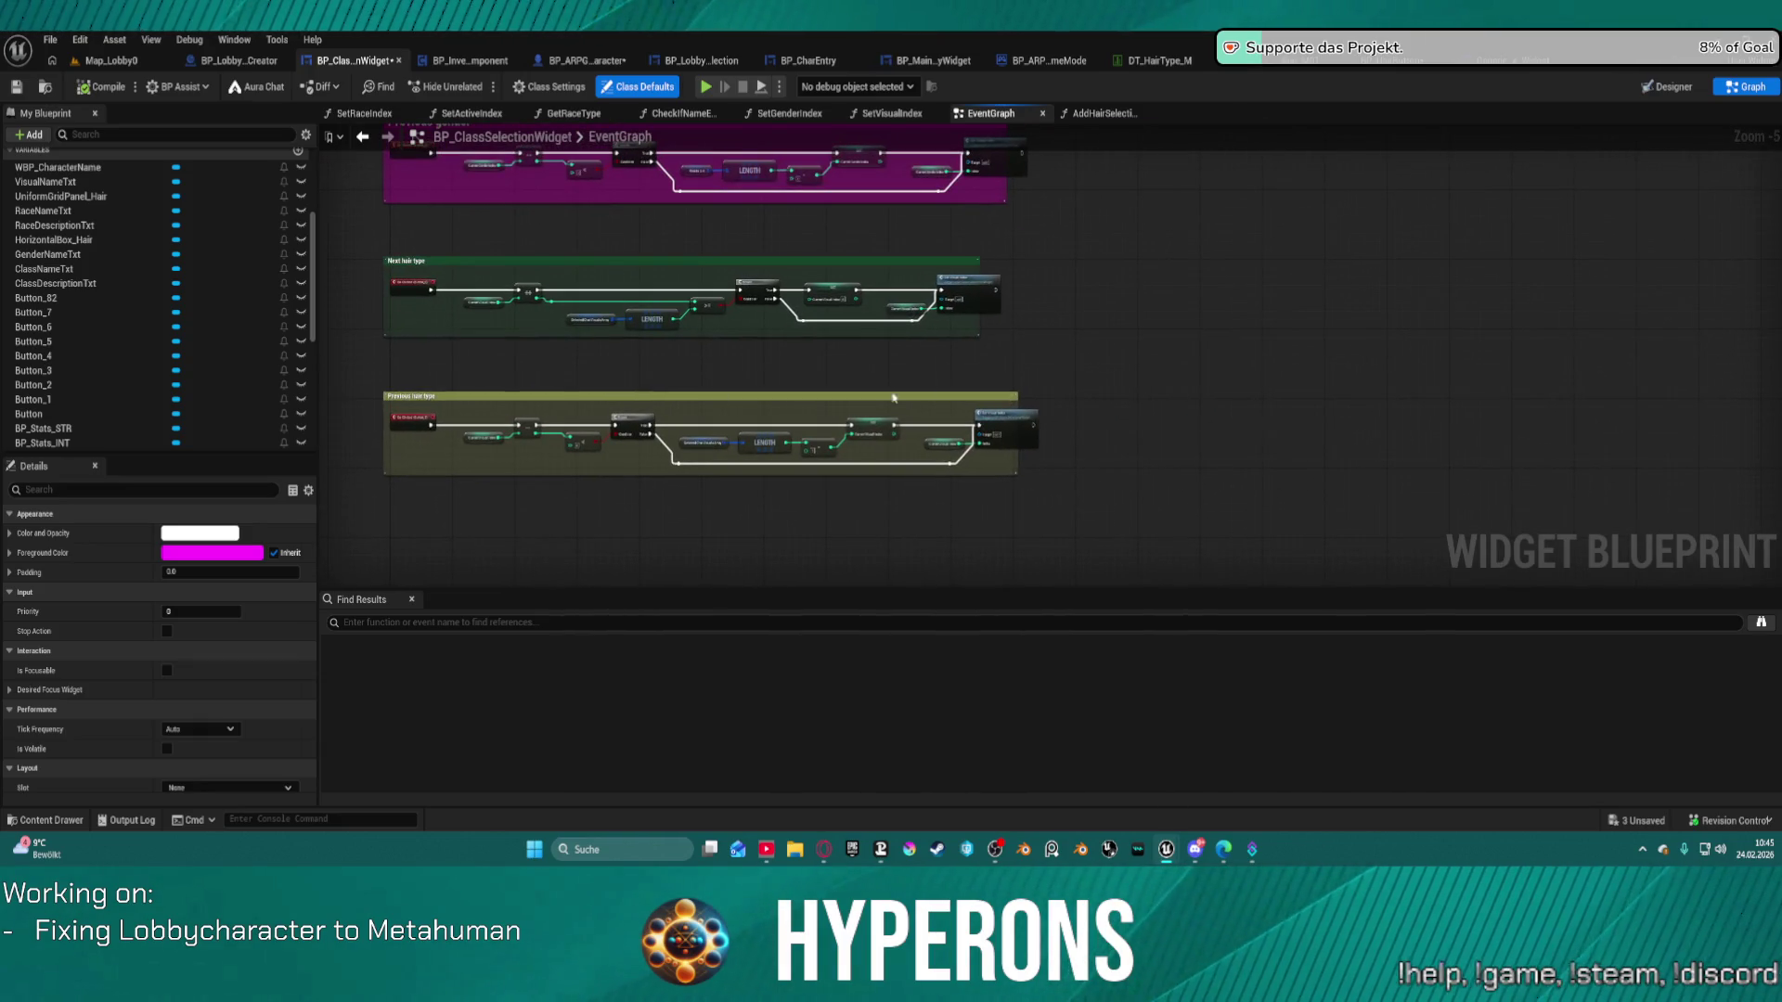
{"action": "scroll", "coordinate": [1172, 303], "scroll_direction": "up", "scroll_amount": 15}
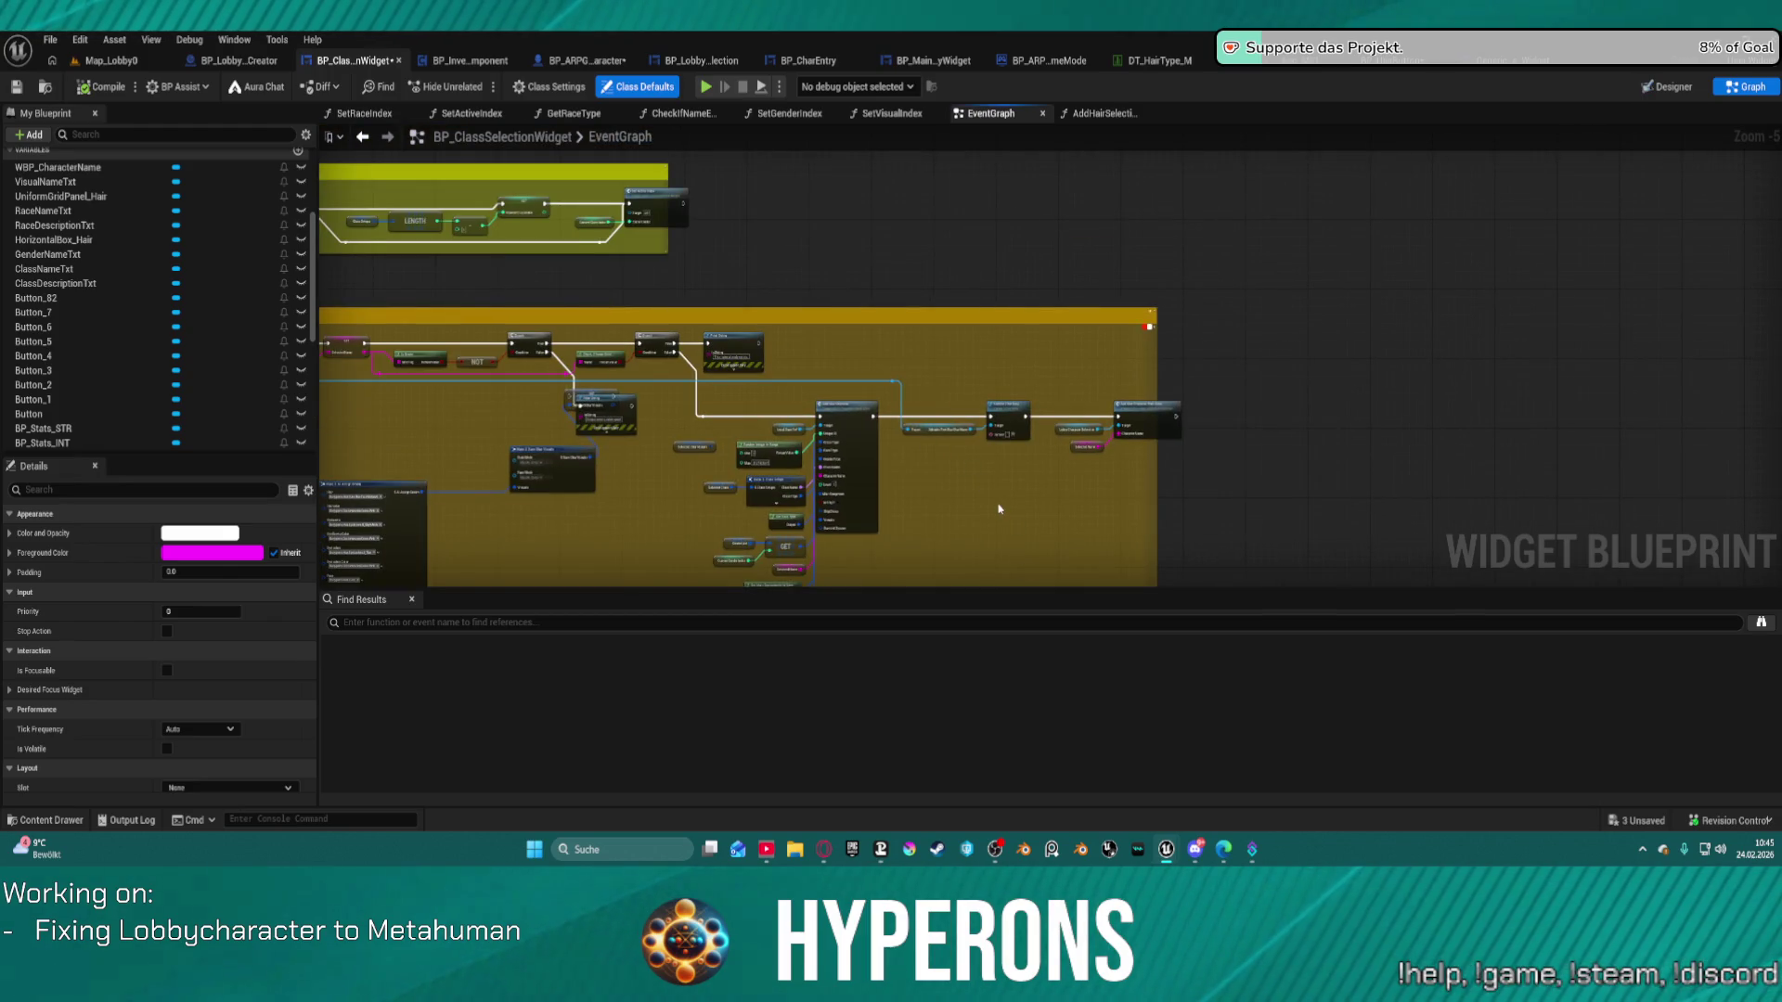
{"action": "scroll", "coordinate": [998, 509], "scroll_direction": "up", "scroll_amount": 1}
{"action": "scroll", "coordinate": [999, 509], "scroll_direction": "down", "scroll_amount": 5}
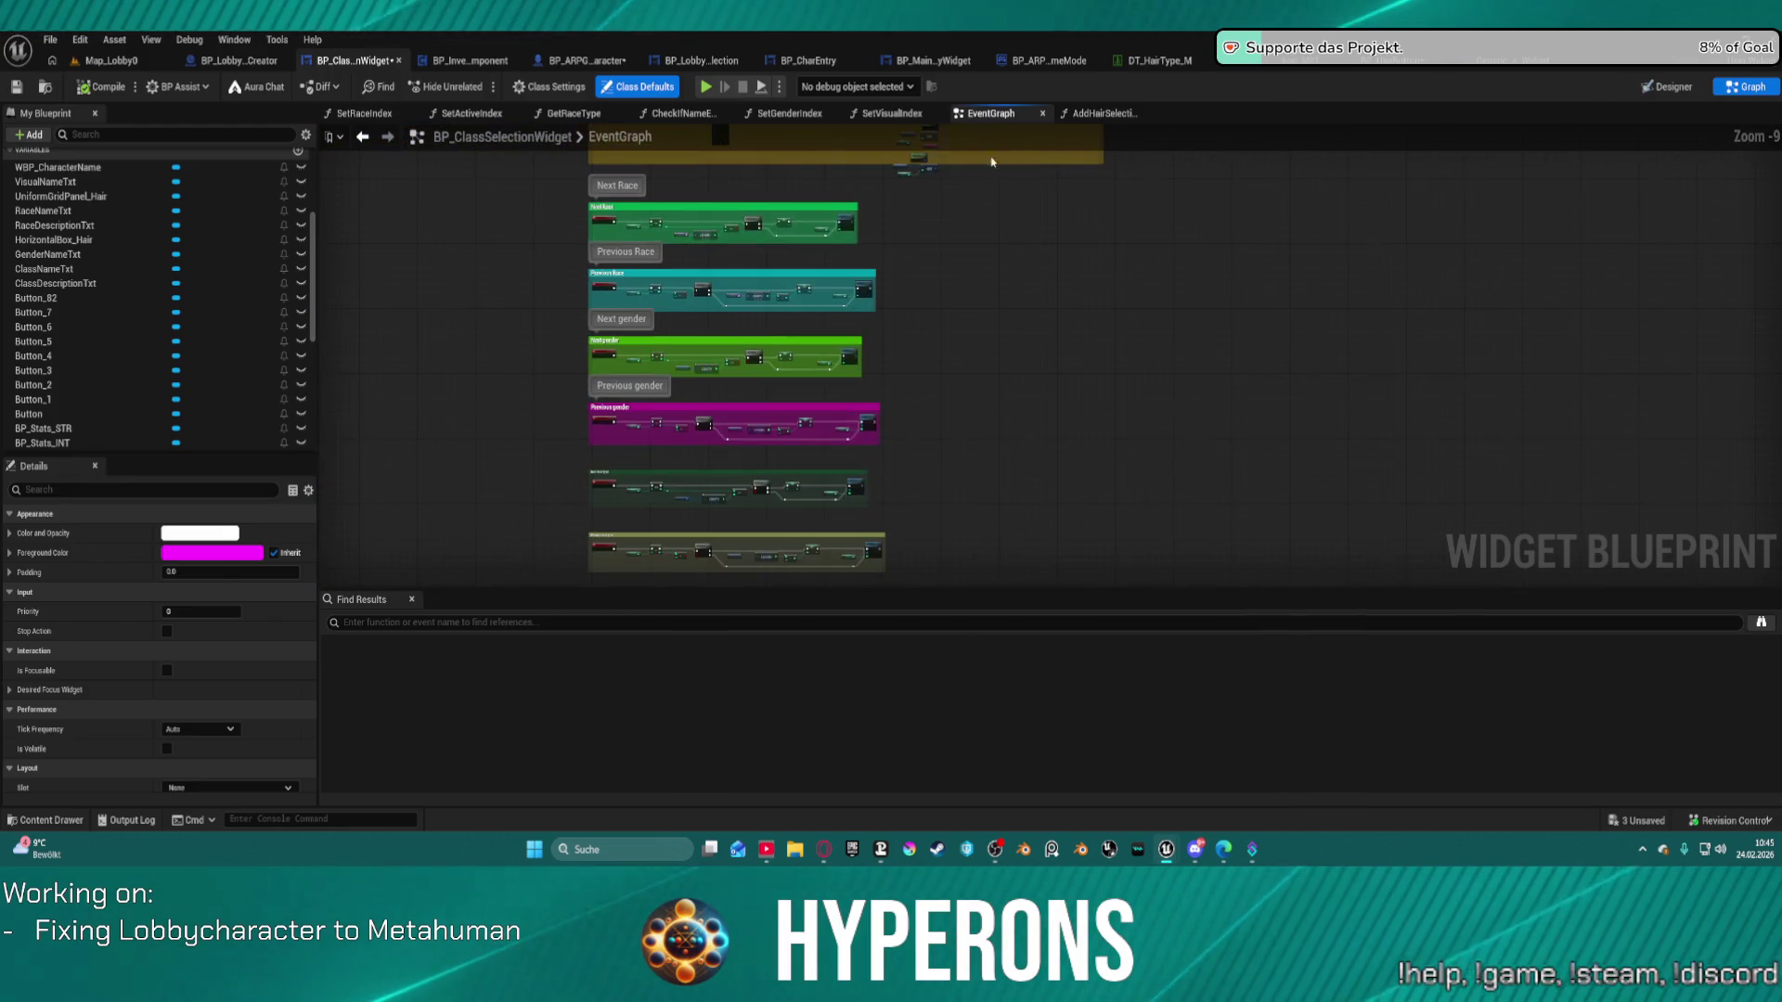
{"action": "left_click_drag", "start_coordinate": [895, 438], "coordinate": [878, 282]}
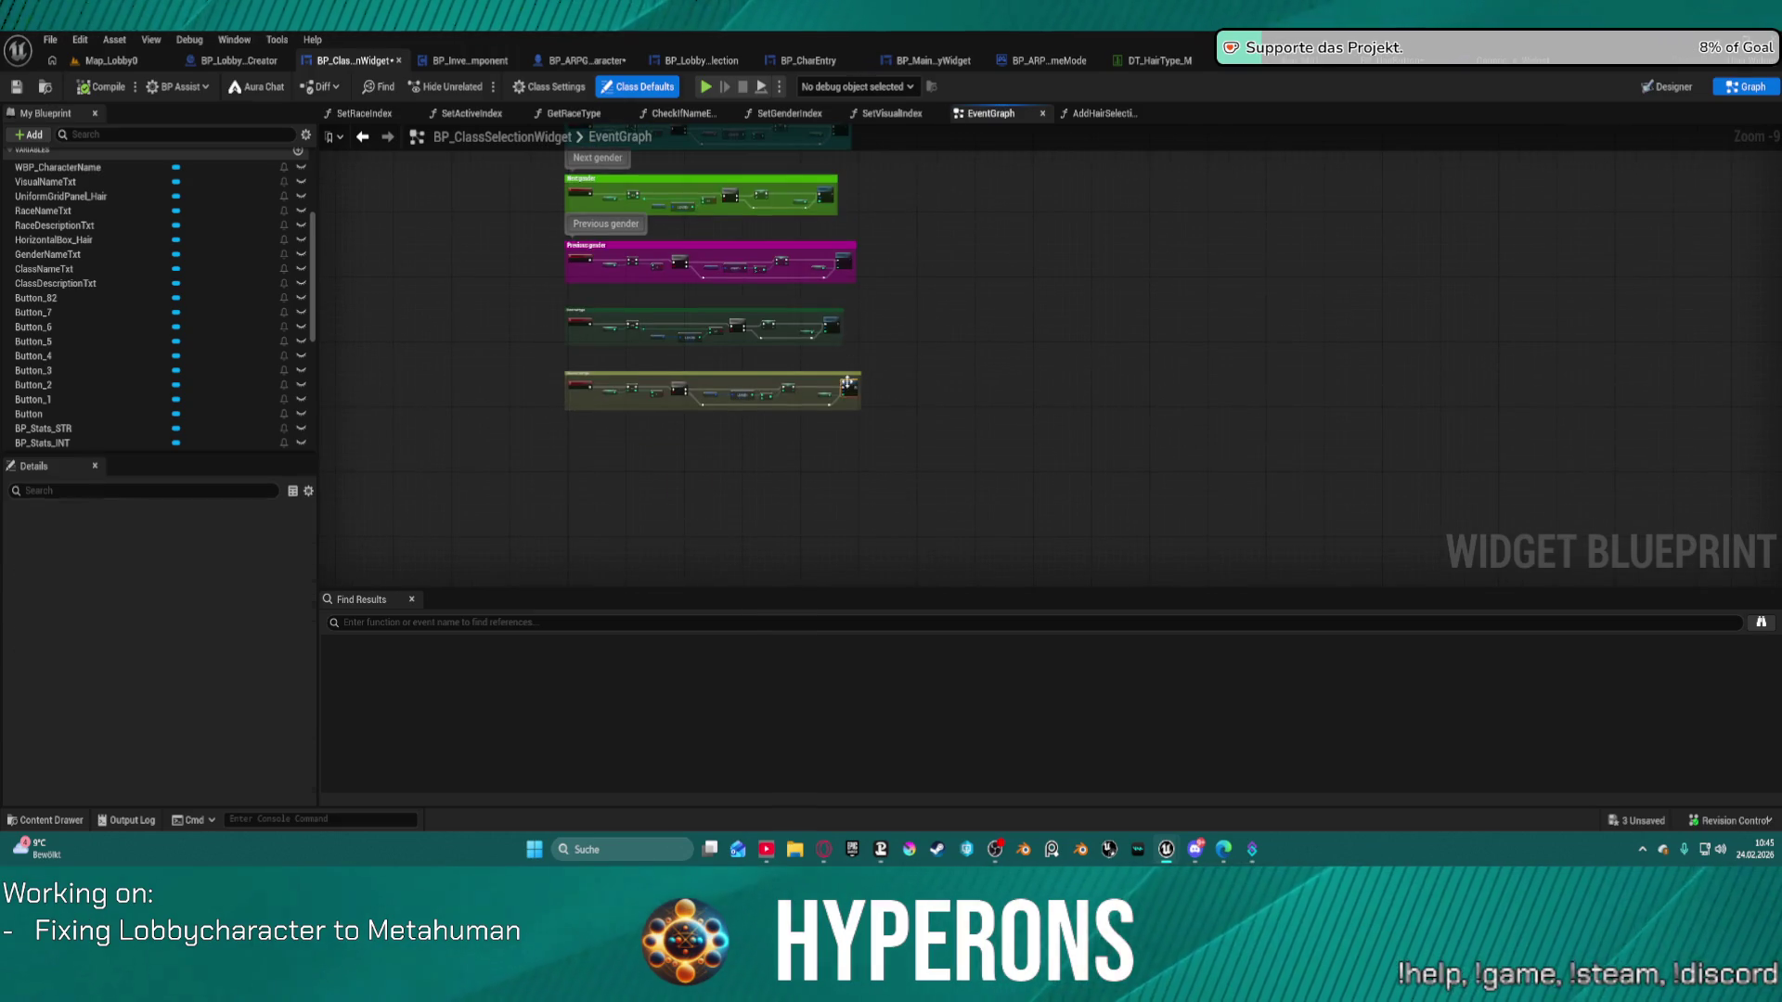
Open the SetVisualIndex function graph and pan to show its entry and SET nodes.
{"action": "double_click", "coordinate": [848, 381]}
{"action": "scroll", "coordinate": [1026, 382], "scroll_direction": "down", "scroll_amount": 4}
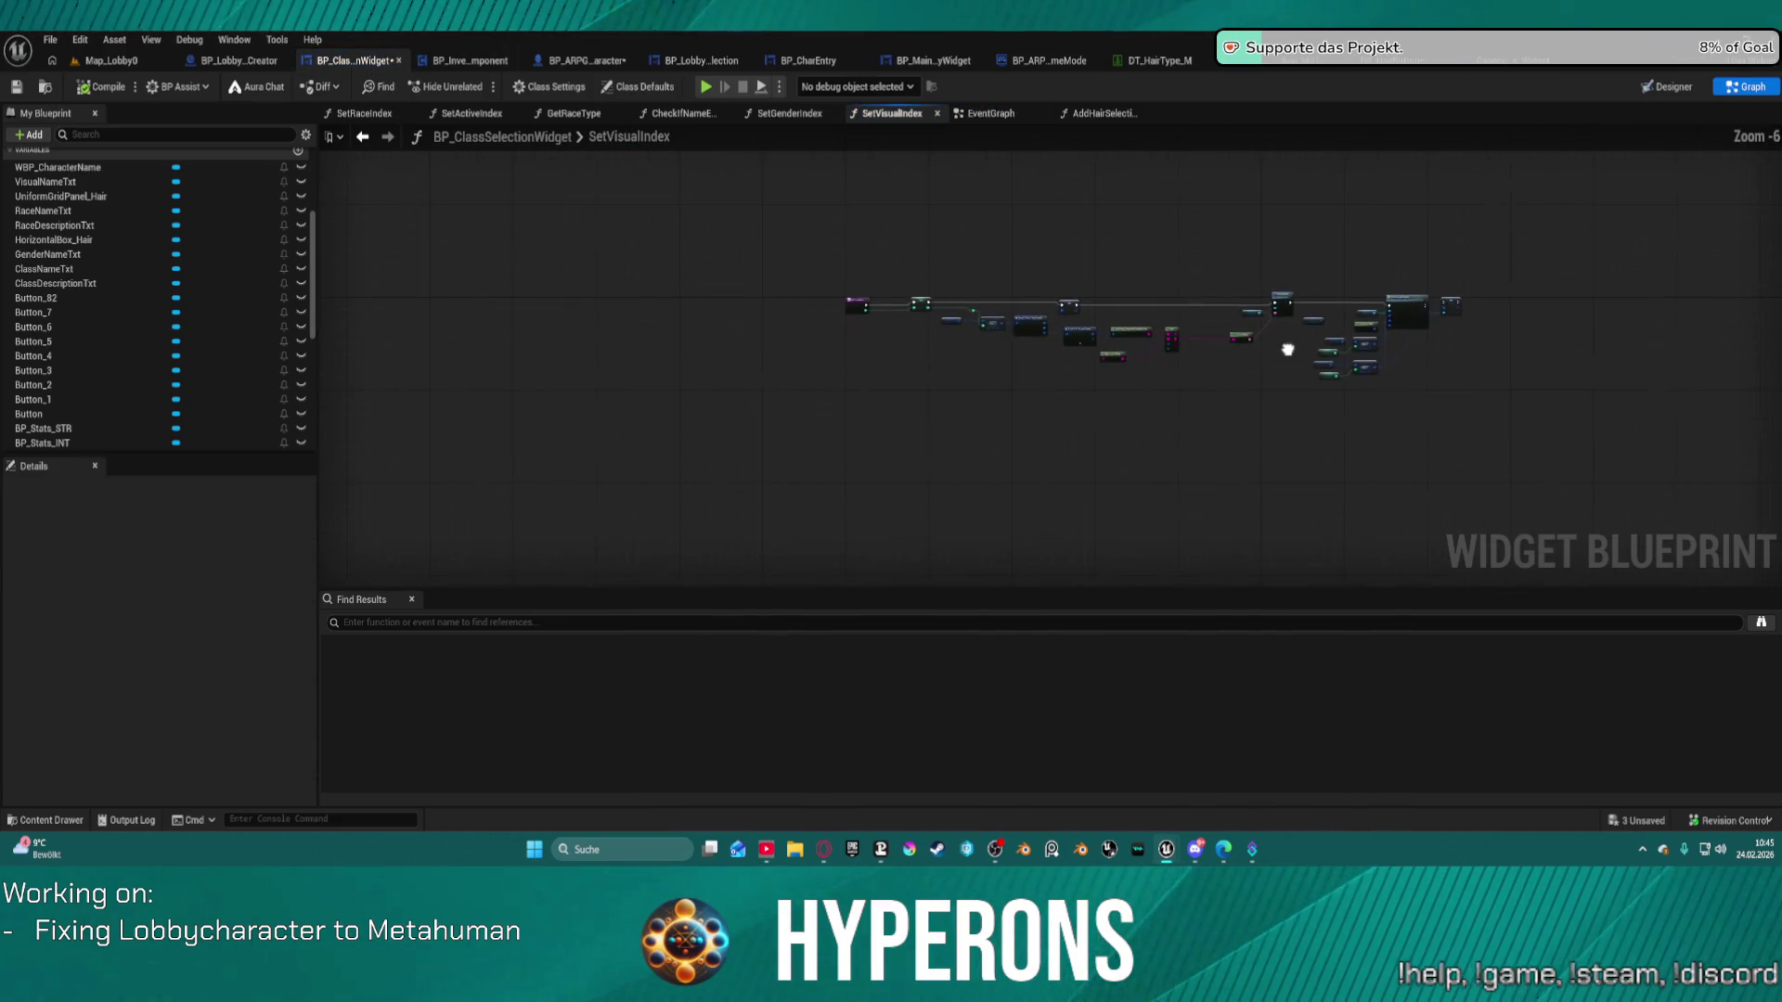
{"action": "scroll", "coordinate": [1286, 349], "scroll_direction": "up", "scroll_amount": 4}
{"action": "left_click_drag", "start_coordinate": [1316, 386], "coordinate": [1549, 395]}
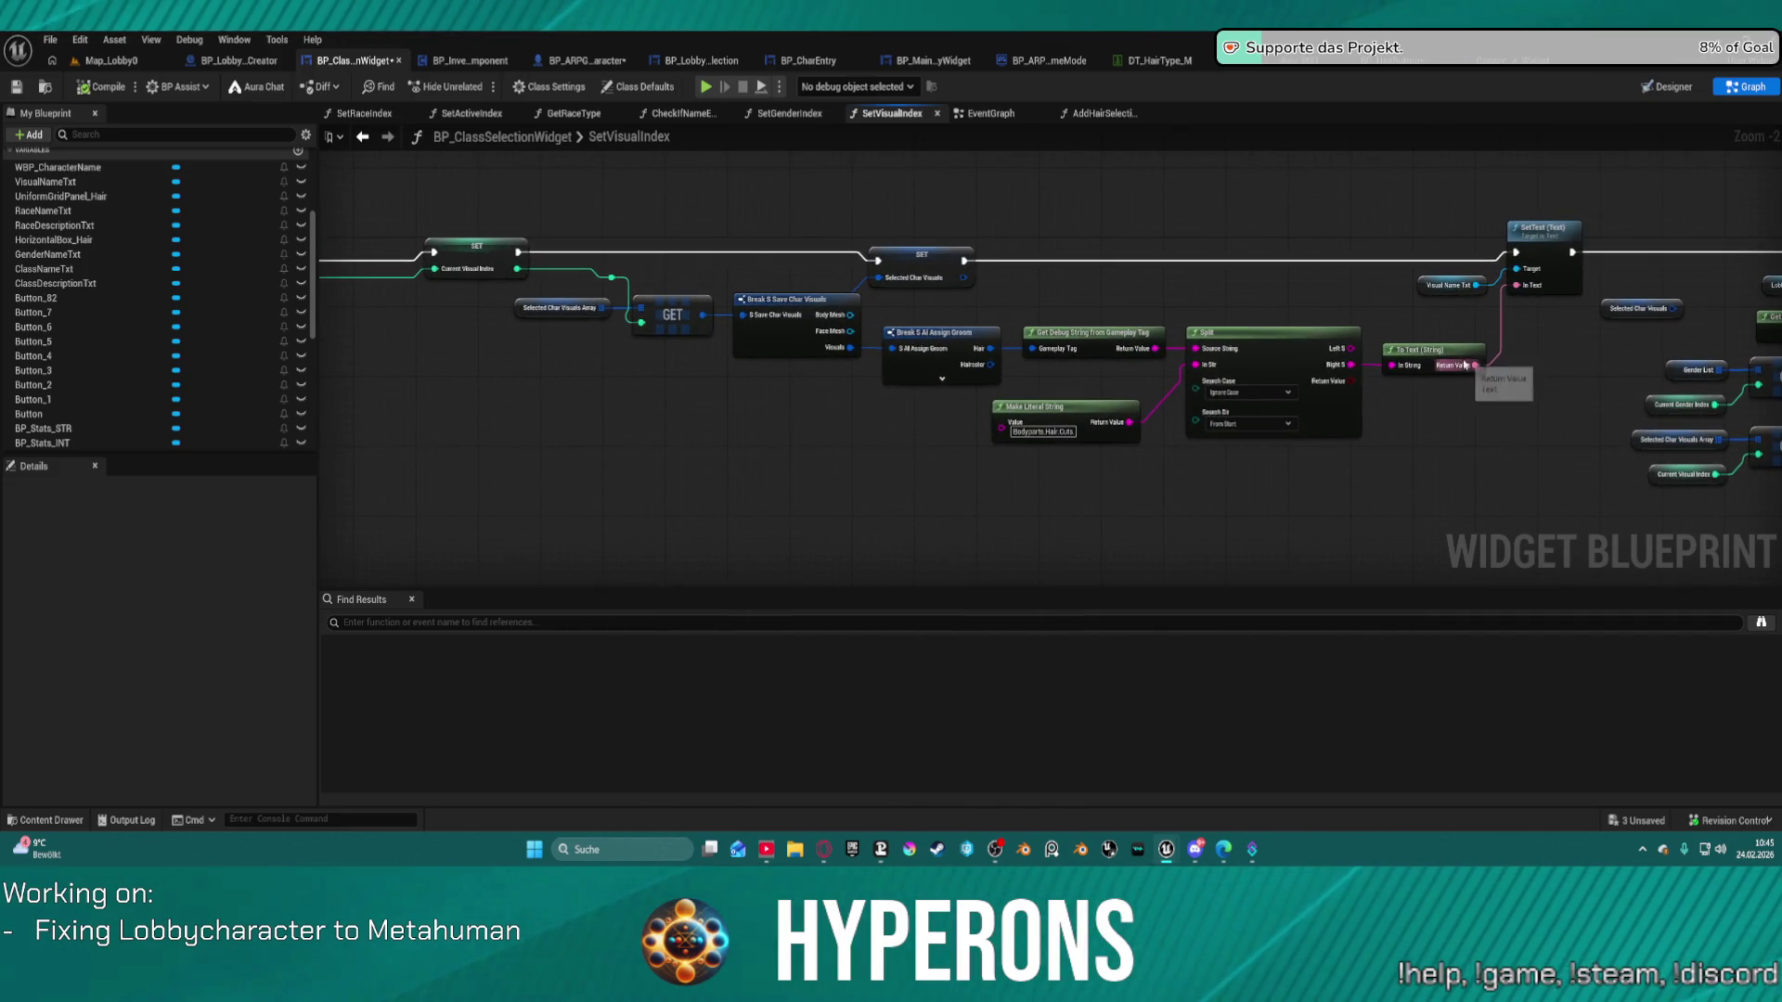
{"action": "left_click_drag", "start_coordinate": [1062, 304], "coordinate": [1297, 307]}
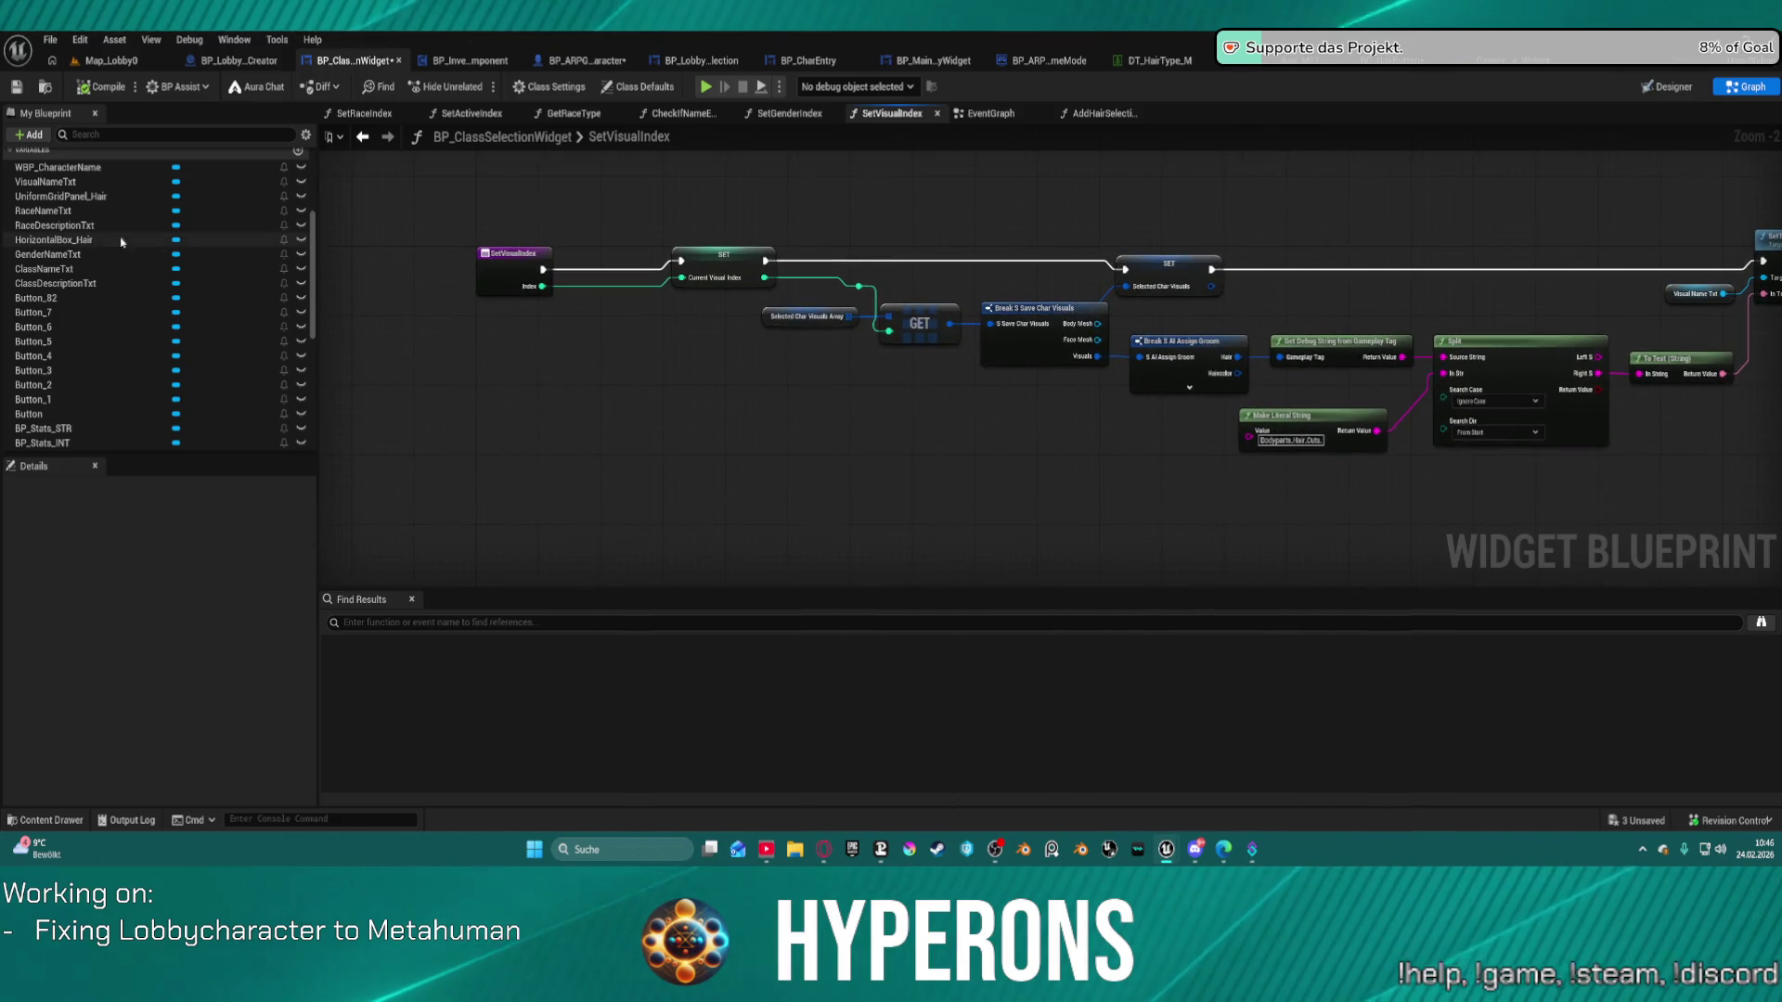
{"action": "left_click_drag", "start_coordinate": [312, 240], "coordinate": [307, 163]}
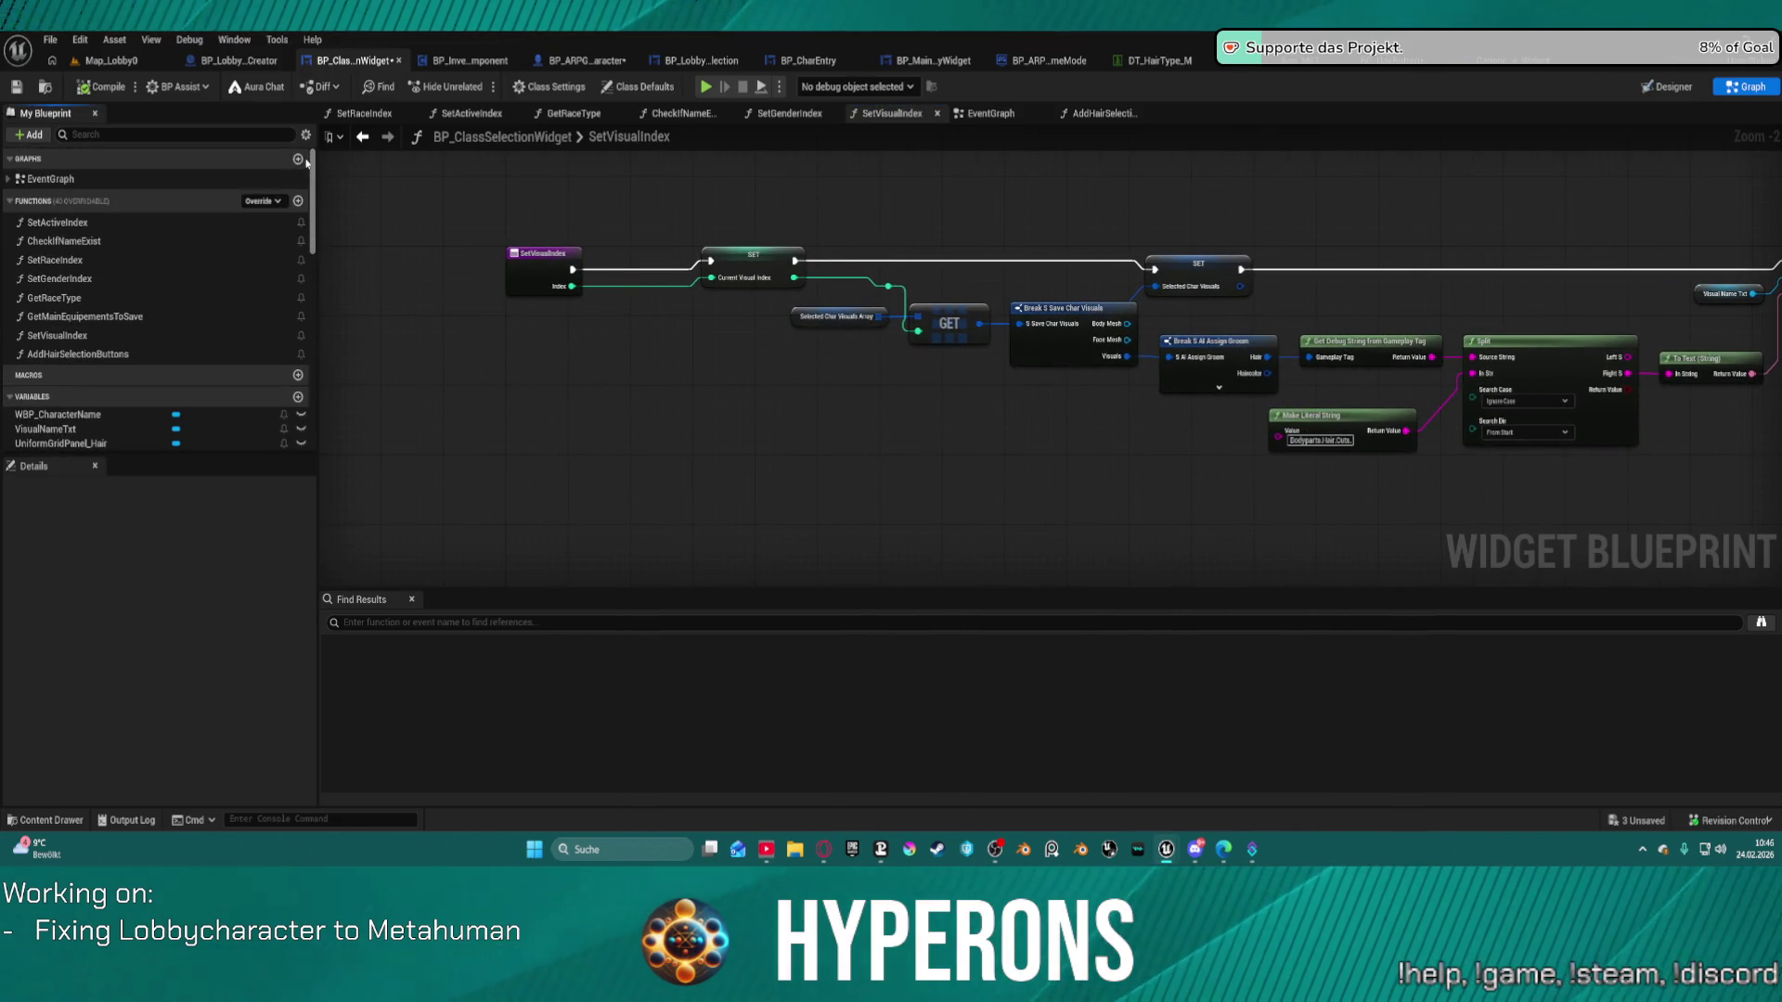
{"action": "scroll", "coordinate": [314, 185], "scroll_direction": "down", "scroll_amount": 2}
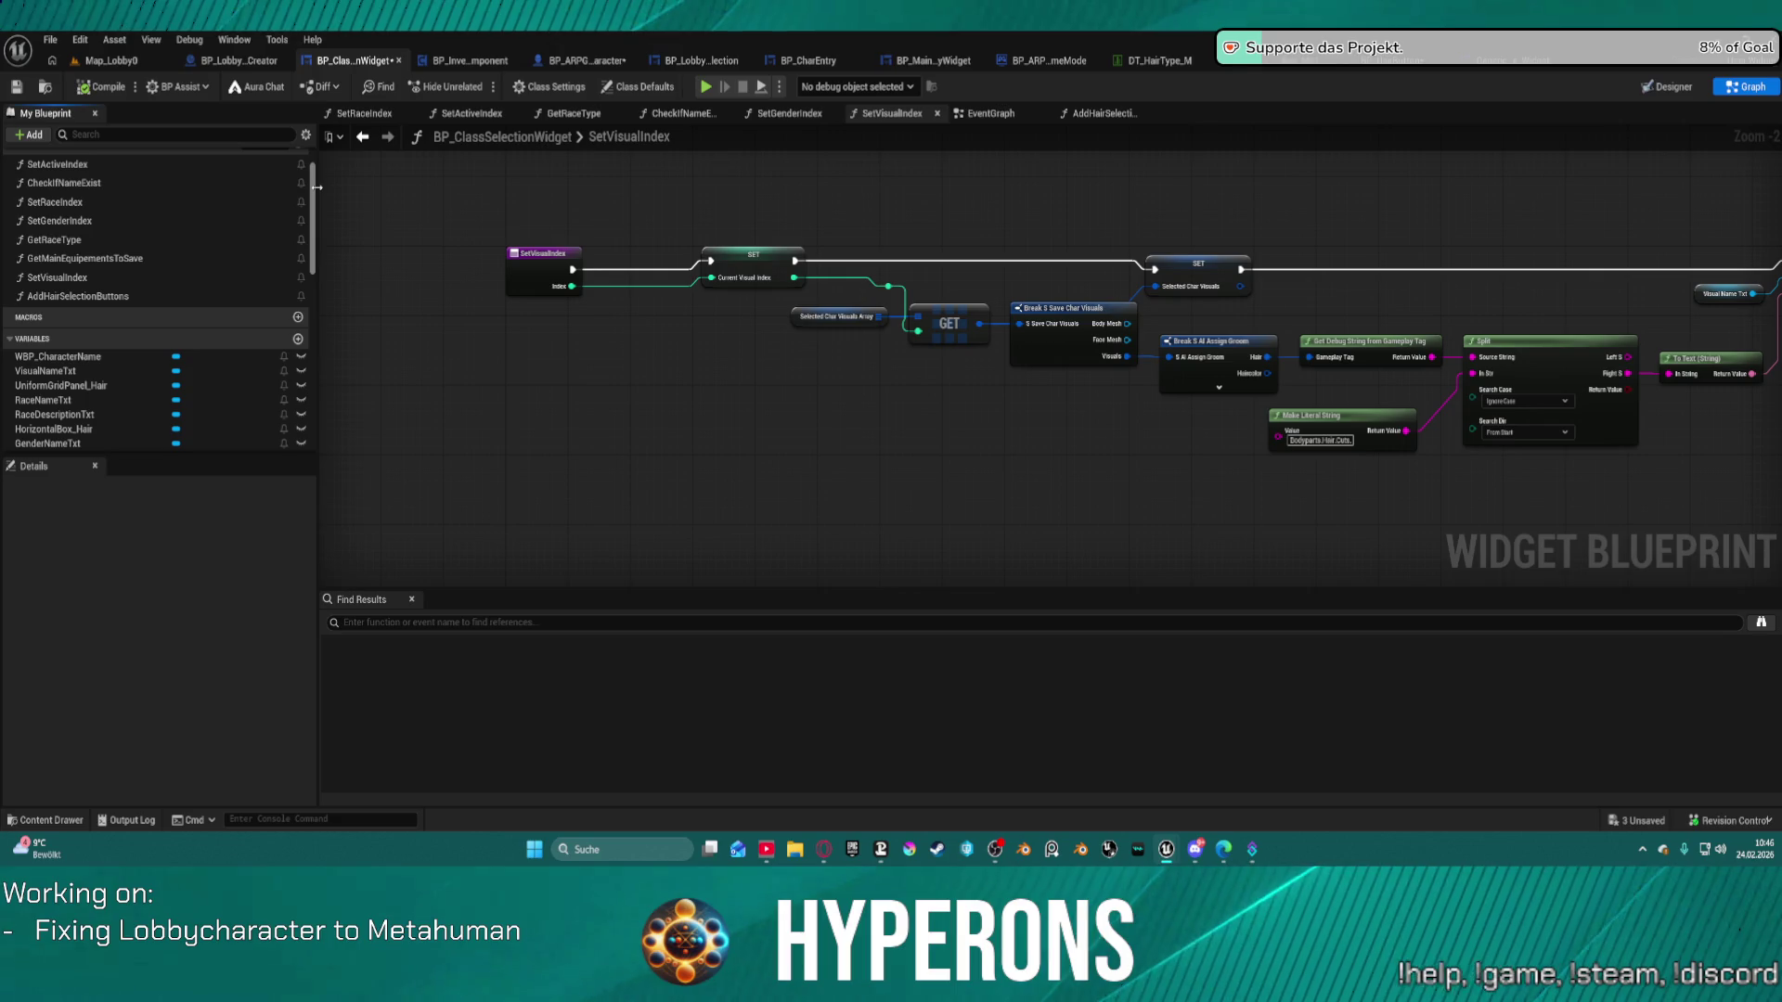
Duplicate the SetVisualIndex function and rename the copy to SetVisualsHair.
{"action": "left_click", "coordinate": [58, 280]}
{"action": "key", "text": "ctrl+d"}
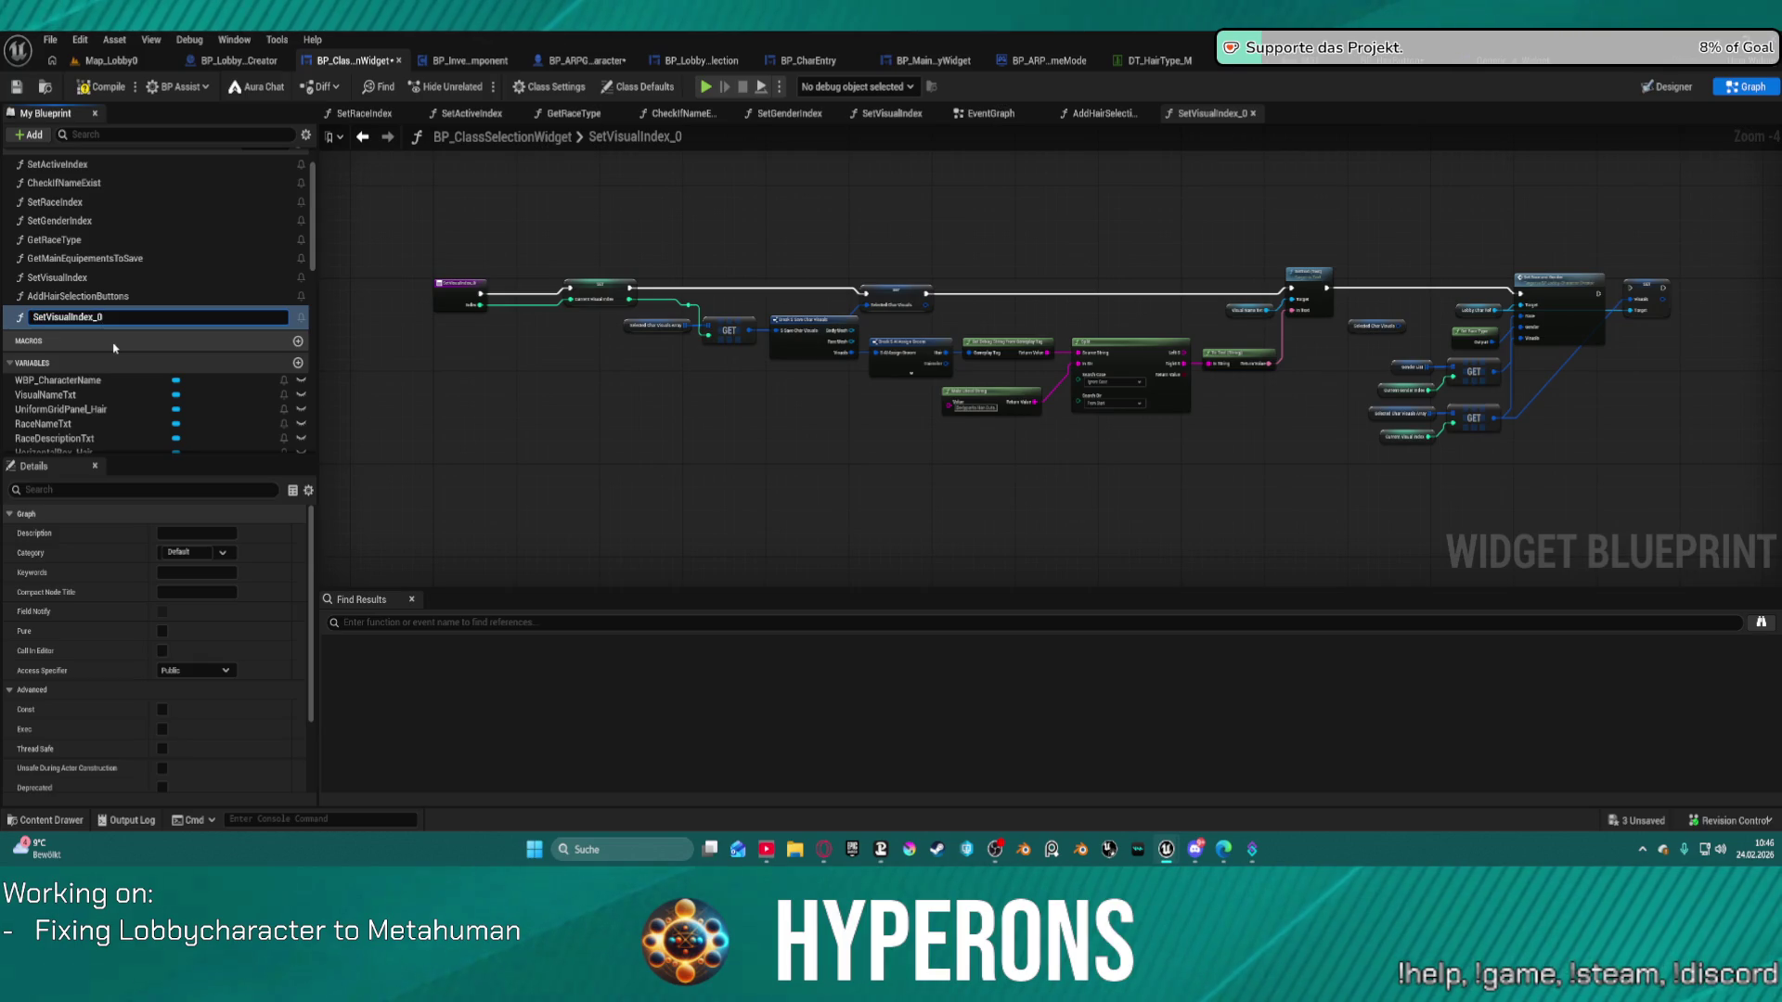
{"action": "key", "text": "BackSpace"}
{"action": "key", "text": "BackSpace"}
{"action": "key", "text": "BackSpace"}
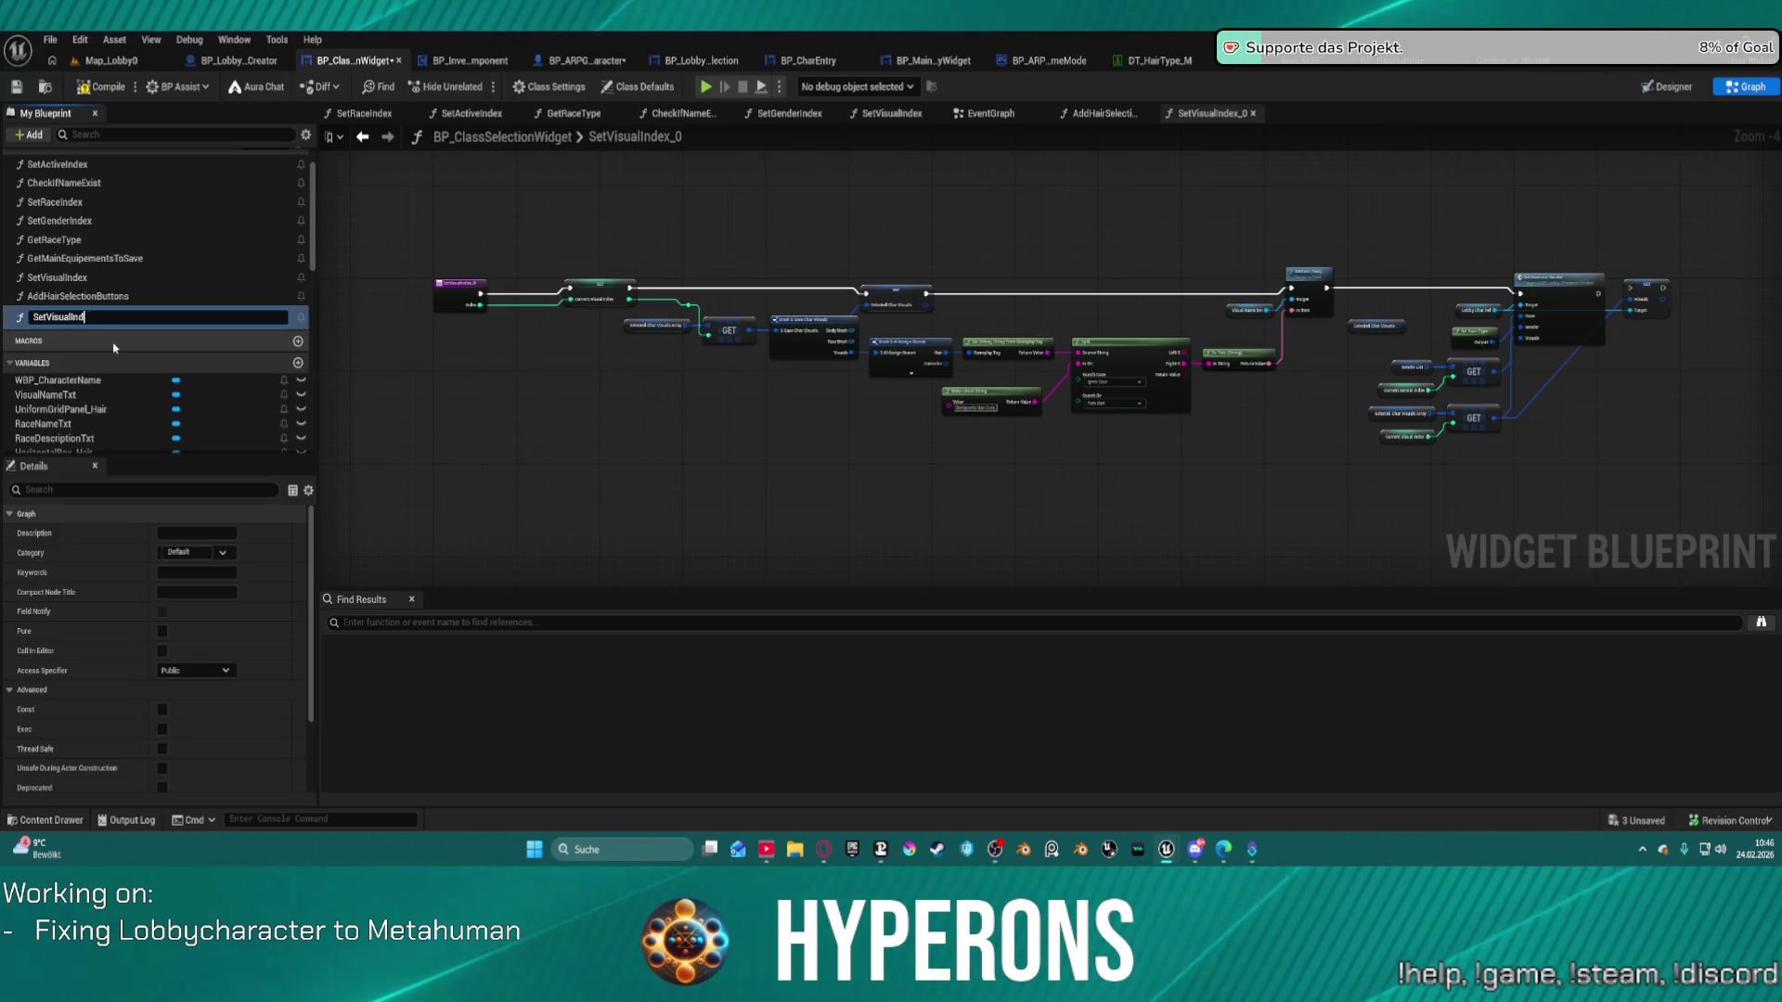
{"action": "type", "text": "air"}
{"action": "key", "text": "Return"}
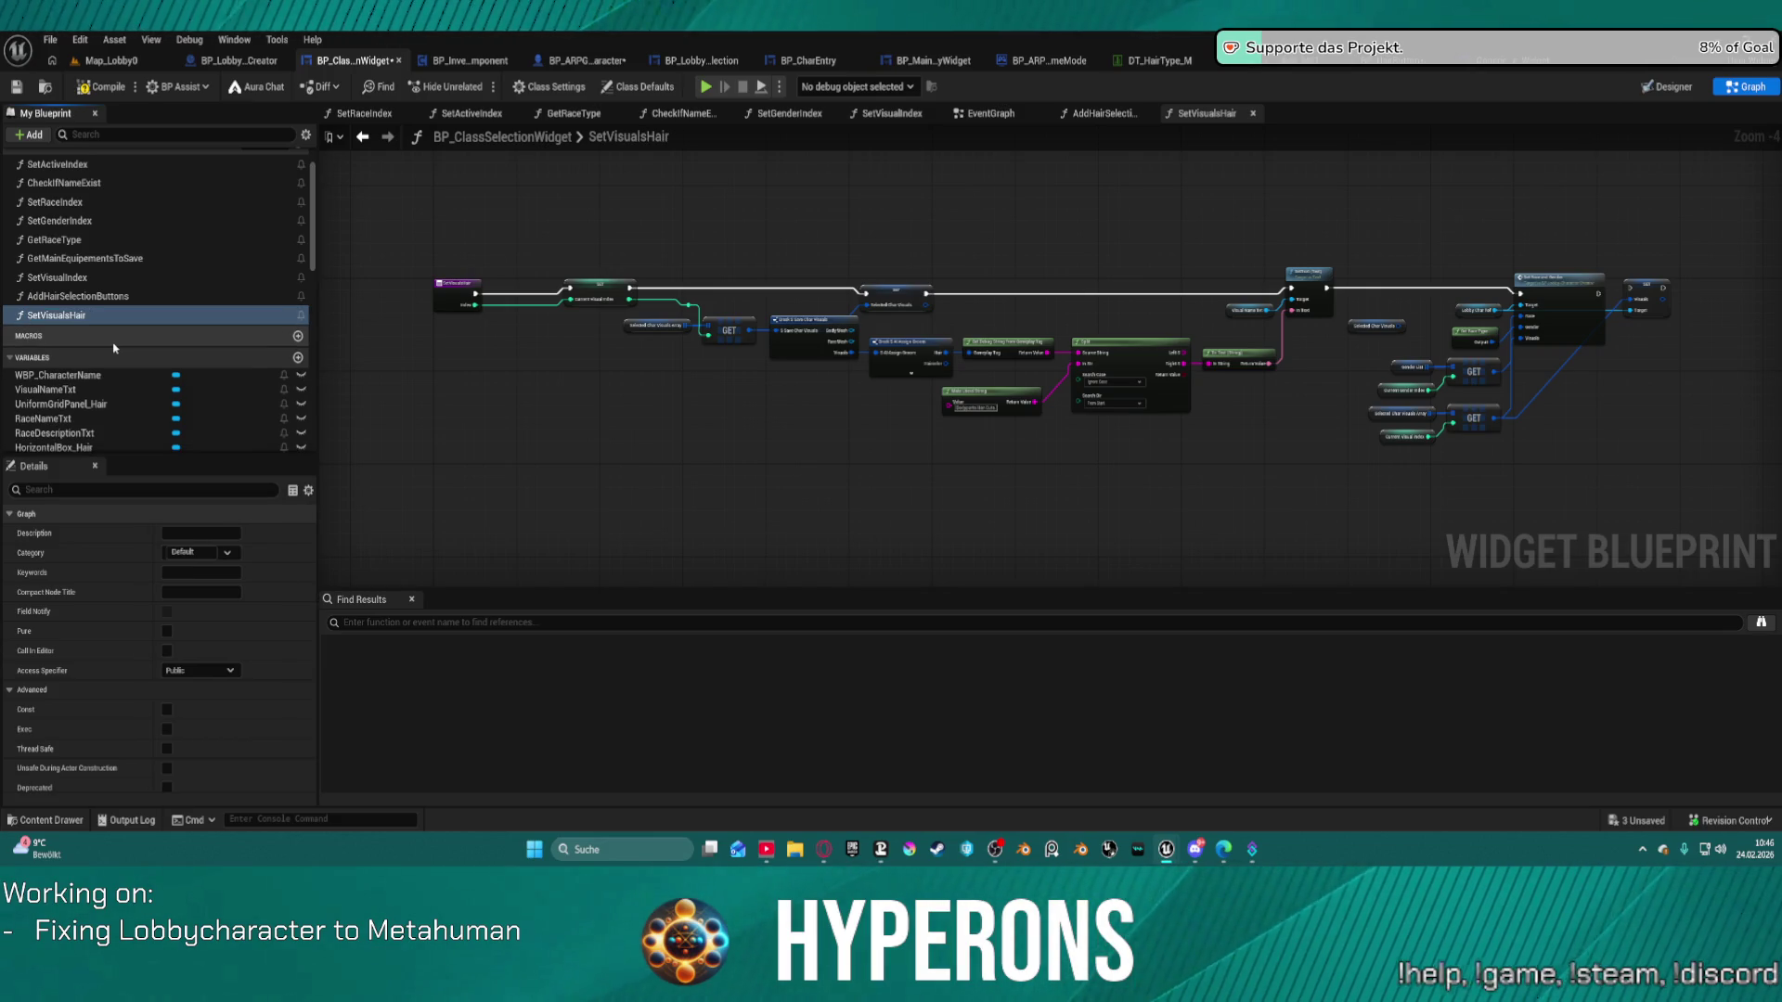
Delete the SET Current Visual Index node from SetVisualsHair.
{"action": "scroll", "coordinate": [501, 260], "scroll_direction": "up", "scroll_amount": 3}
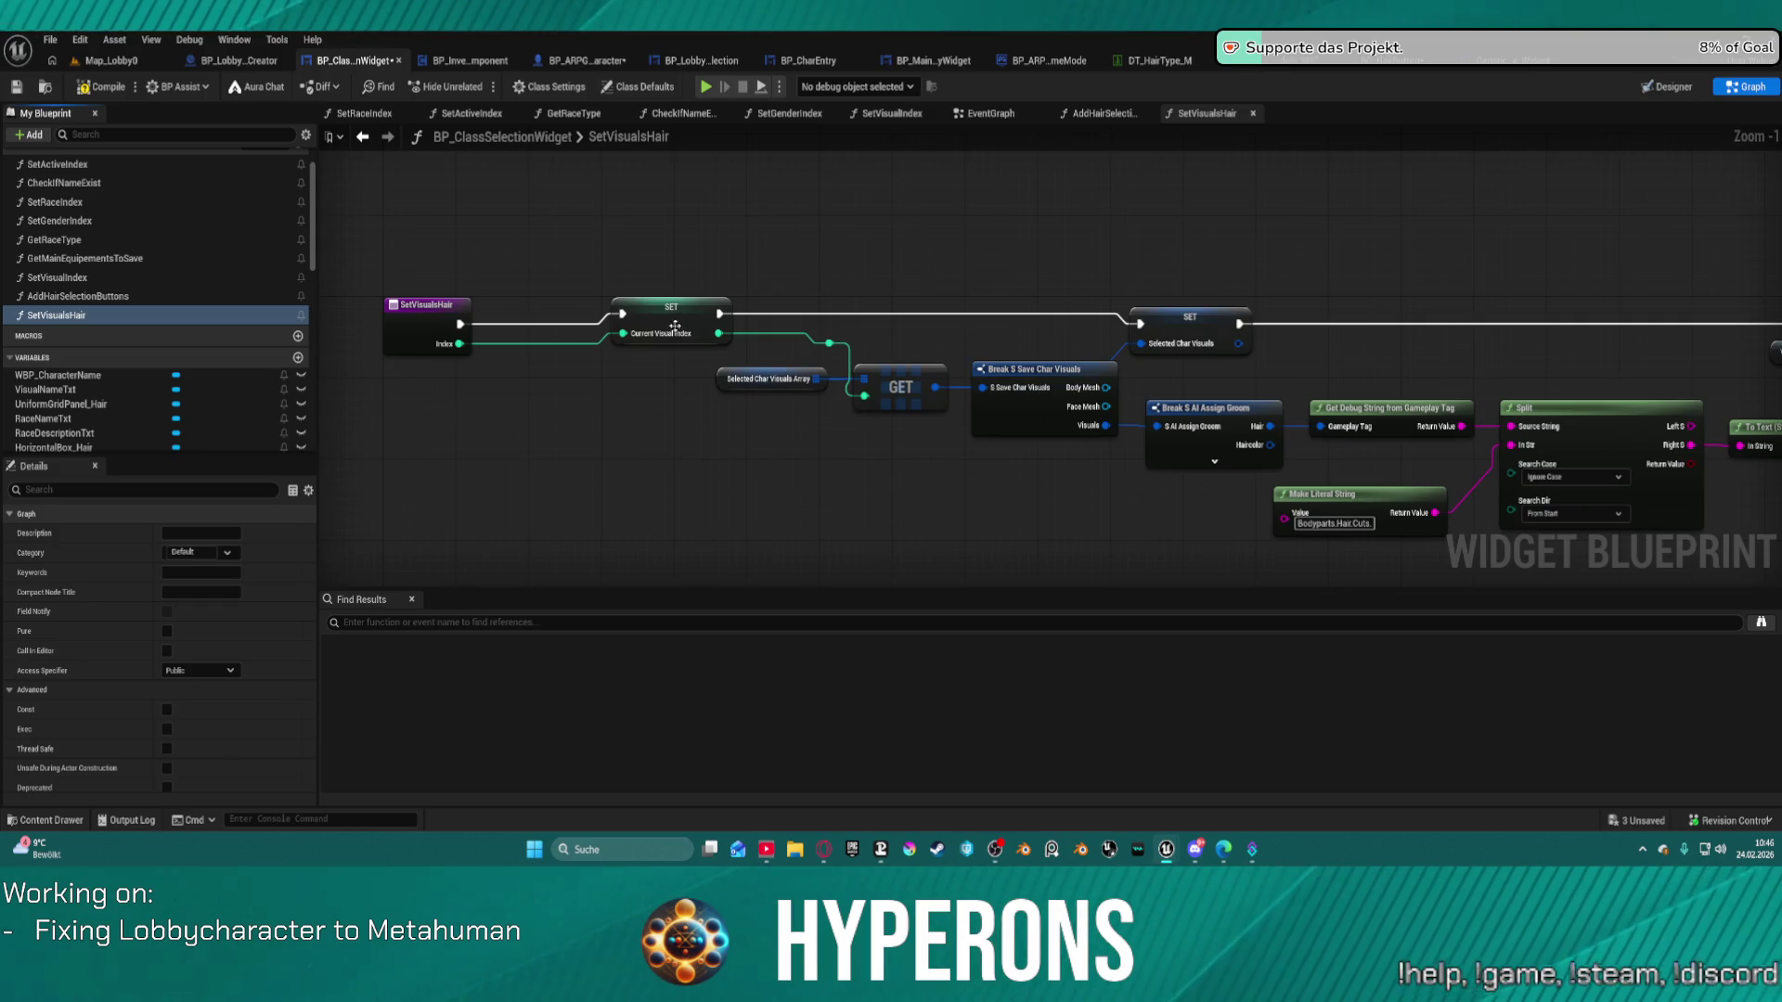
{"action": "left_click", "coordinate": [657, 340]}
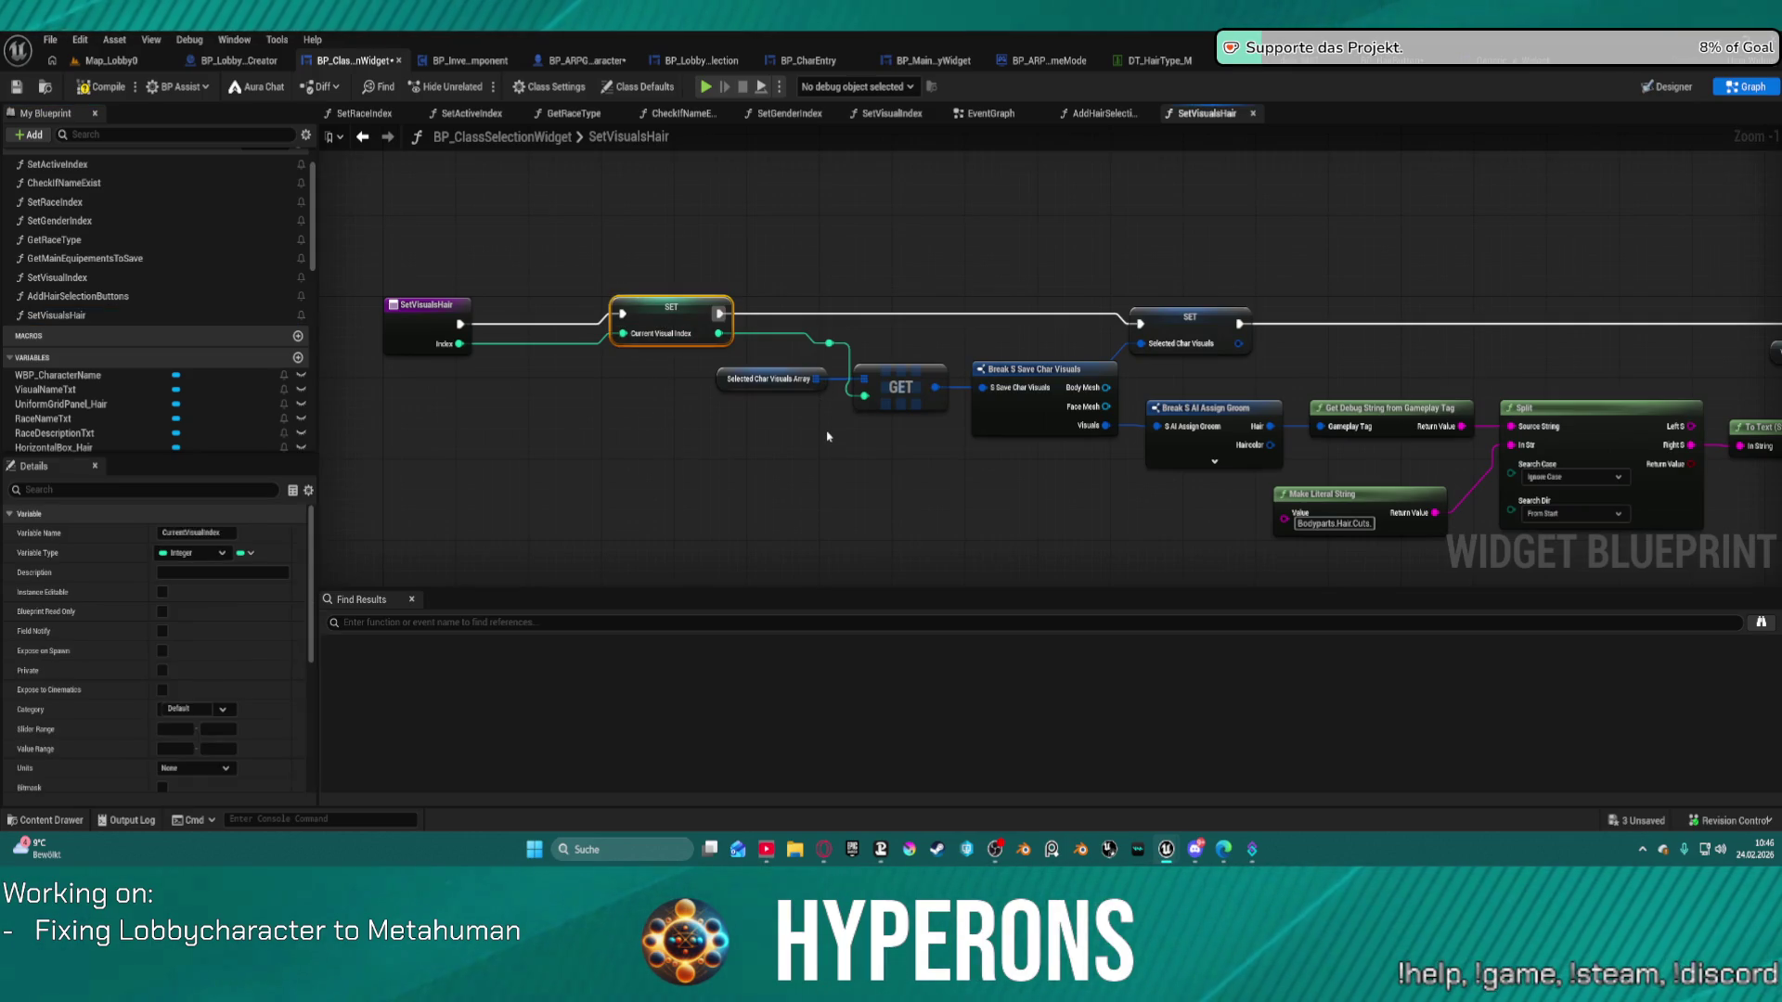
{"action": "key", "text": "Delete"}
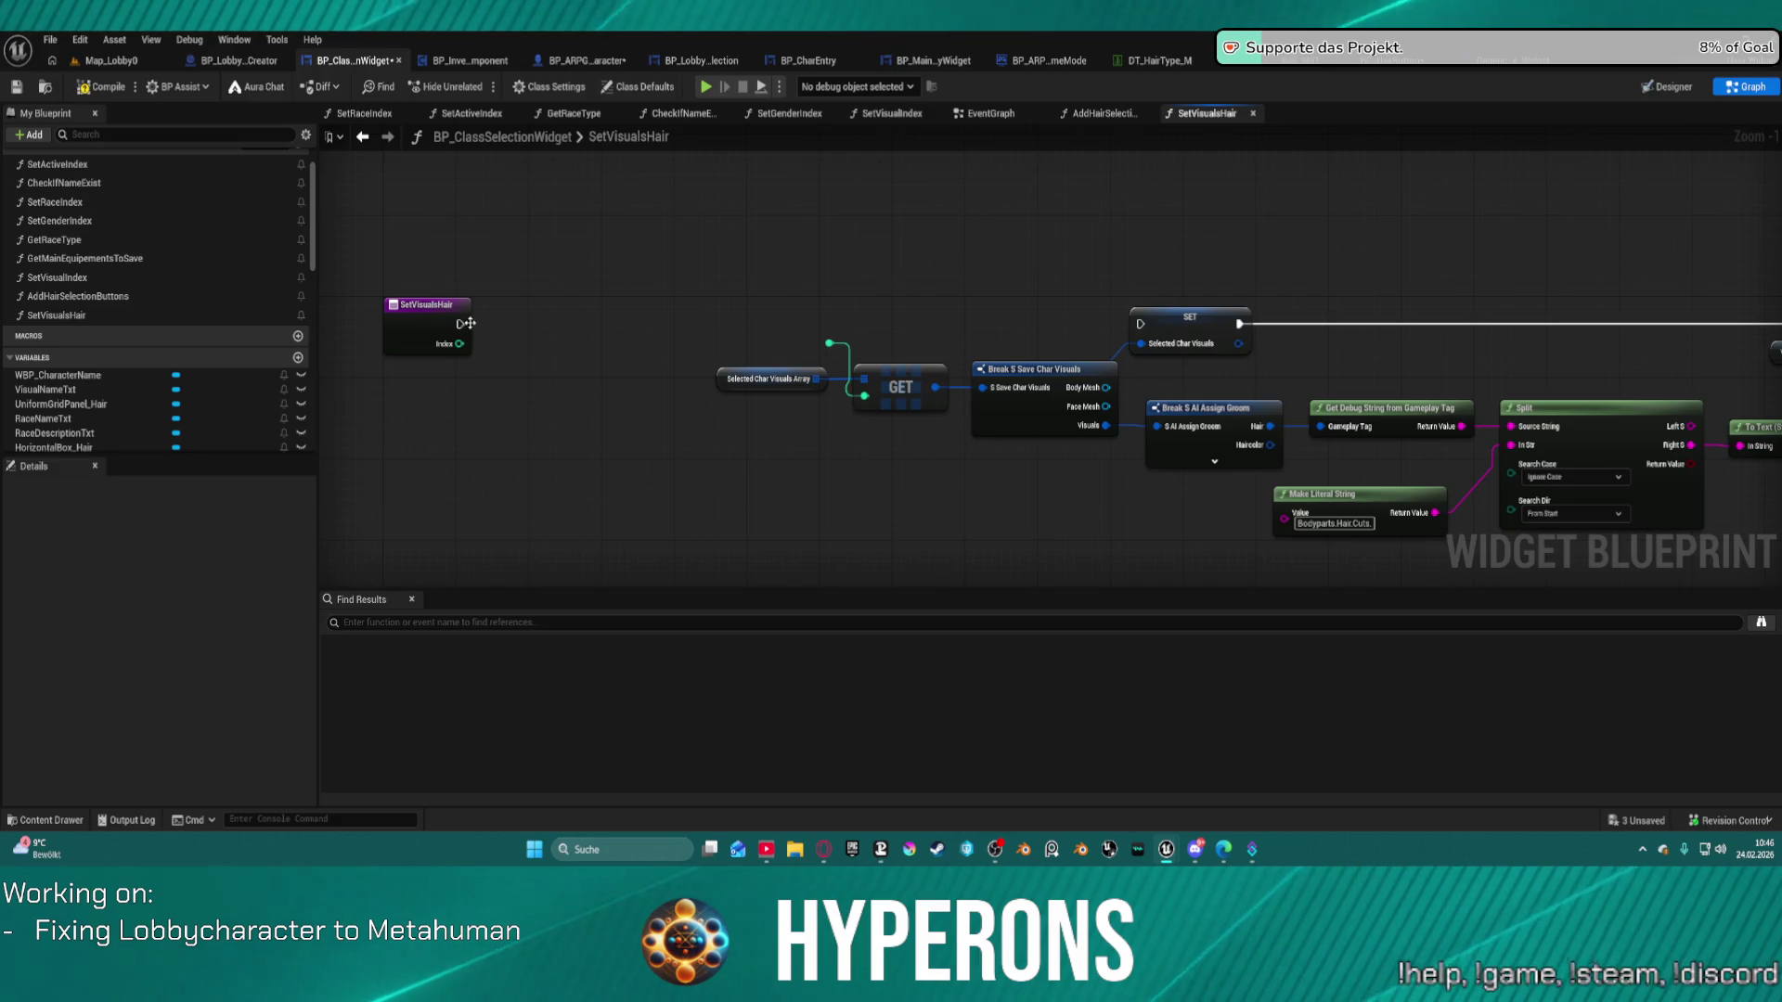
Give SetVisualsHair an S AI Assign Groom input feeding the groom break node, and remove Index.
{"action": "left_click", "coordinate": [438, 319]}
{"action": "left_click_drag", "start_coordinate": [460, 324], "coordinate": [1144, 324]}
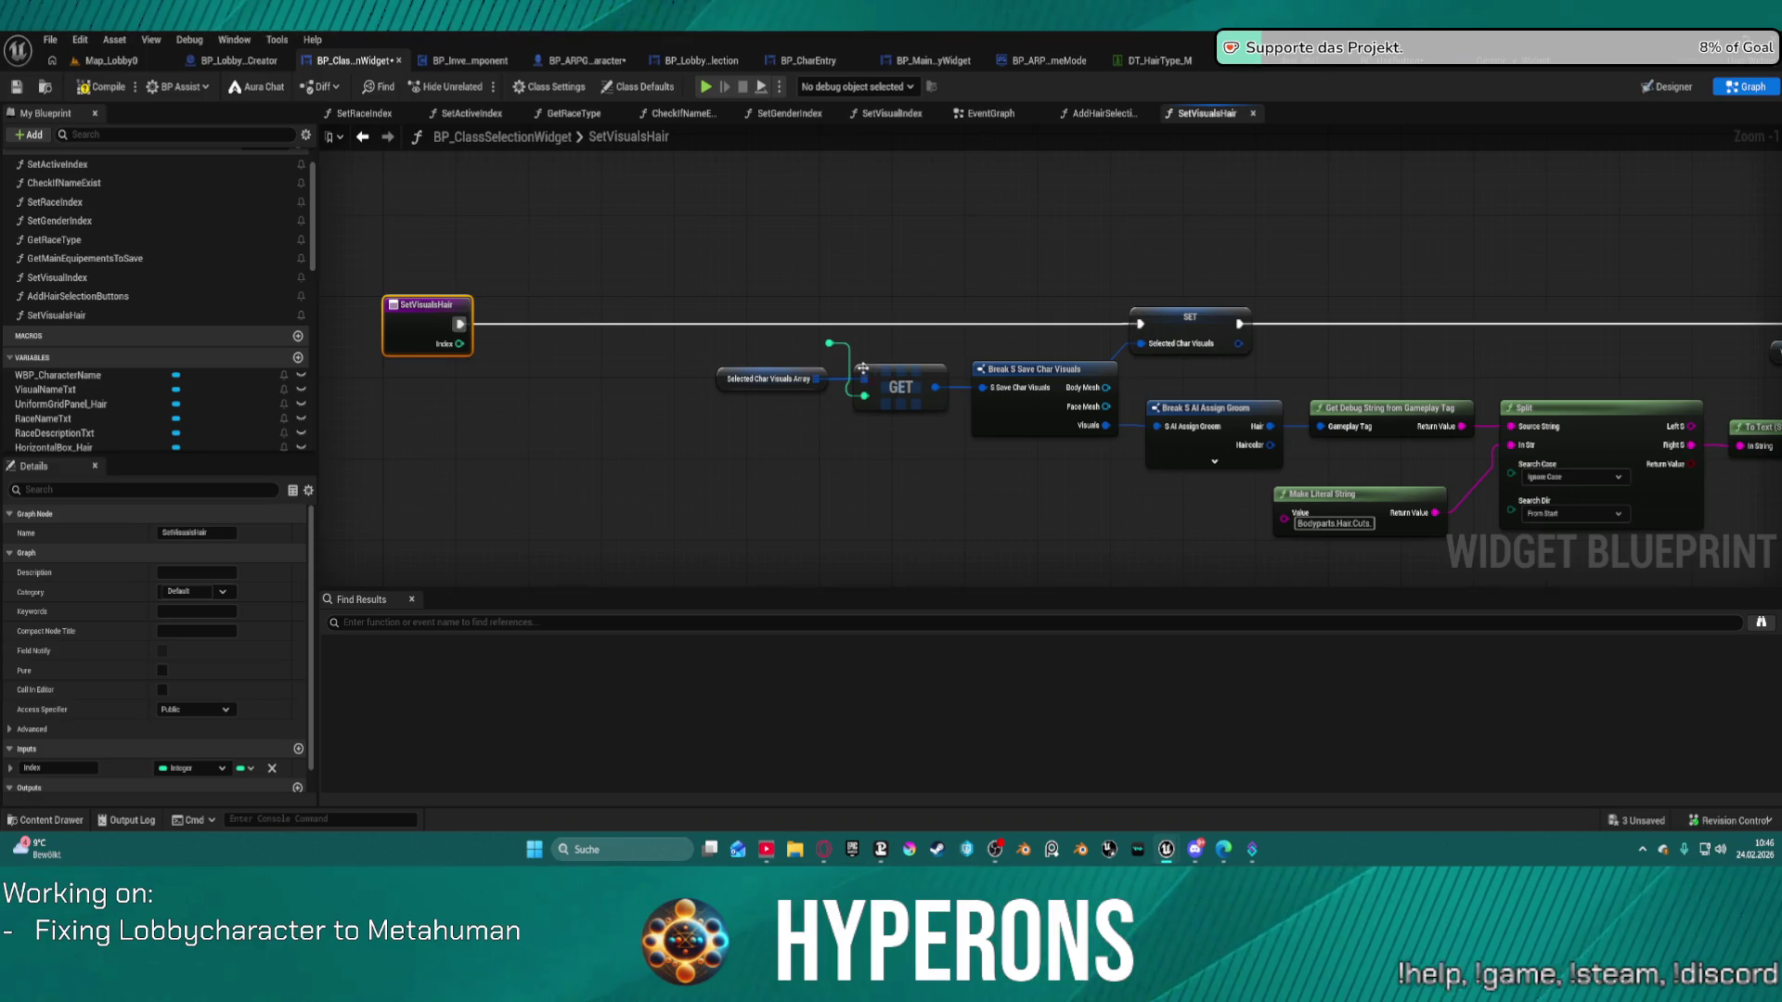
{"action": "mouse_move", "coordinate": [982, 388]}
{"action": "left_mouse_down"}
{"action": "mouse_move", "coordinate": [928, 404]}
{"action": "mouse_move", "coordinate": [478, 378]}
{"action": "mouse_move", "coordinate": [467, 358]}
{"action": "mouse_move", "coordinate": [795, 498]}
{"action": "mouse_move", "coordinate": [803, 478]}
{"action": "left_mouse_up"}
{"action": "left_click", "coordinate": [1180, 455]}
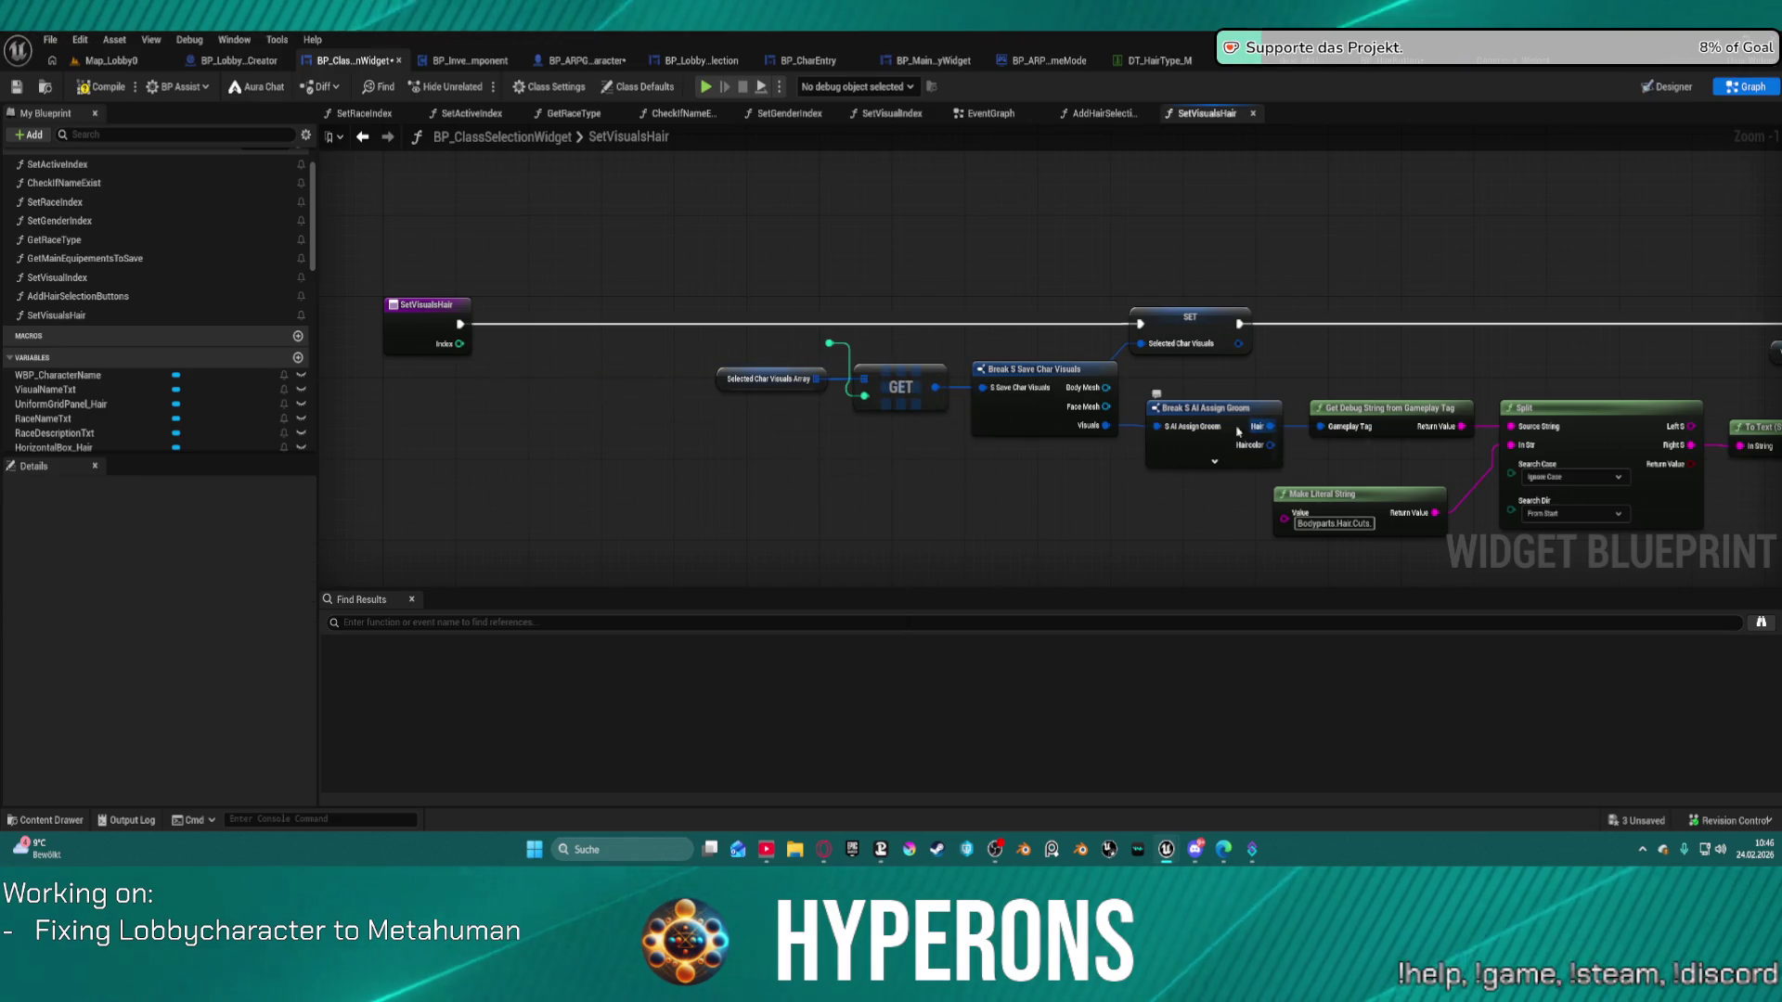
{"action": "mouse_move", "coordinate": [1193, 426]}
{"action": "left_mouse_down"}
{"action": "mouse_move", "coordinate": [985, 496]}
{"action": "mouse_move", "coordinate": [1019, 496]}
{"action": "left_mouse_up"}
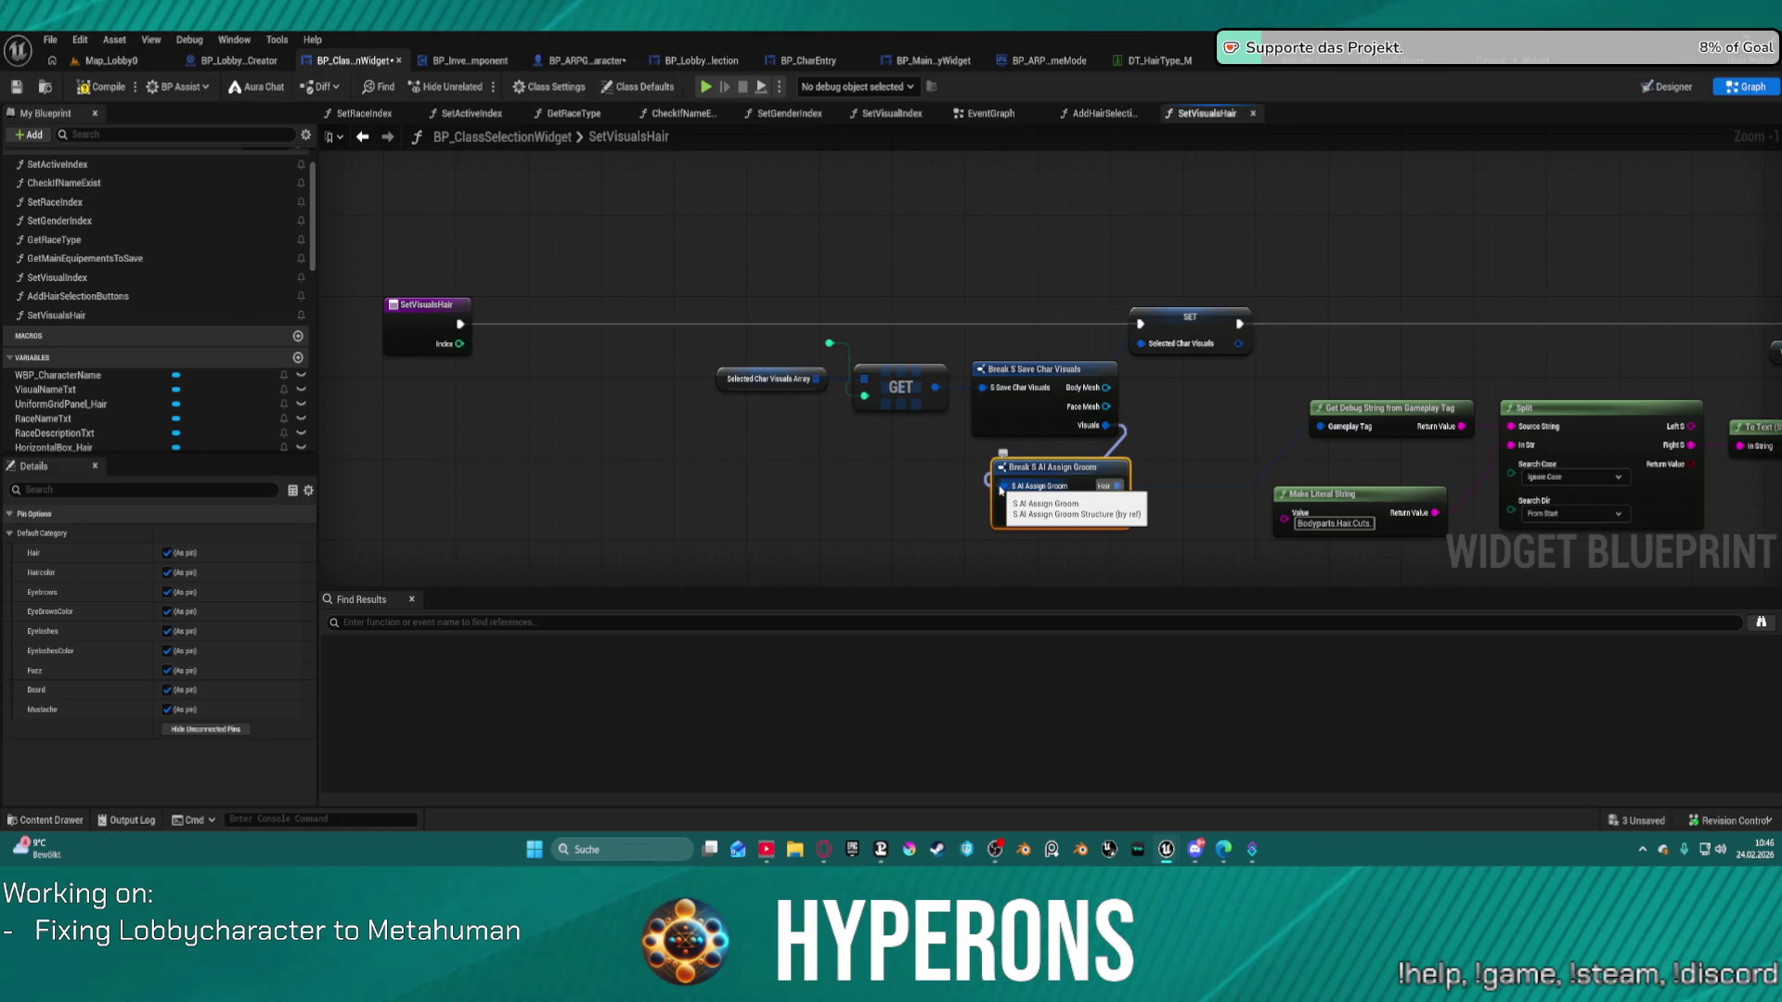
{"action": "mouse_move", "coordinate": [1007, 486]}
{"action": "left_mouse_down"}
{"action": "mouse_move", "coordinate": [568, 454]}
{"action": "mouse_move", "coordinate": [499, 364]}
{"action": "mouse_move", "coordinate": [467, 353]}
{"action": "left_mouse_up"}
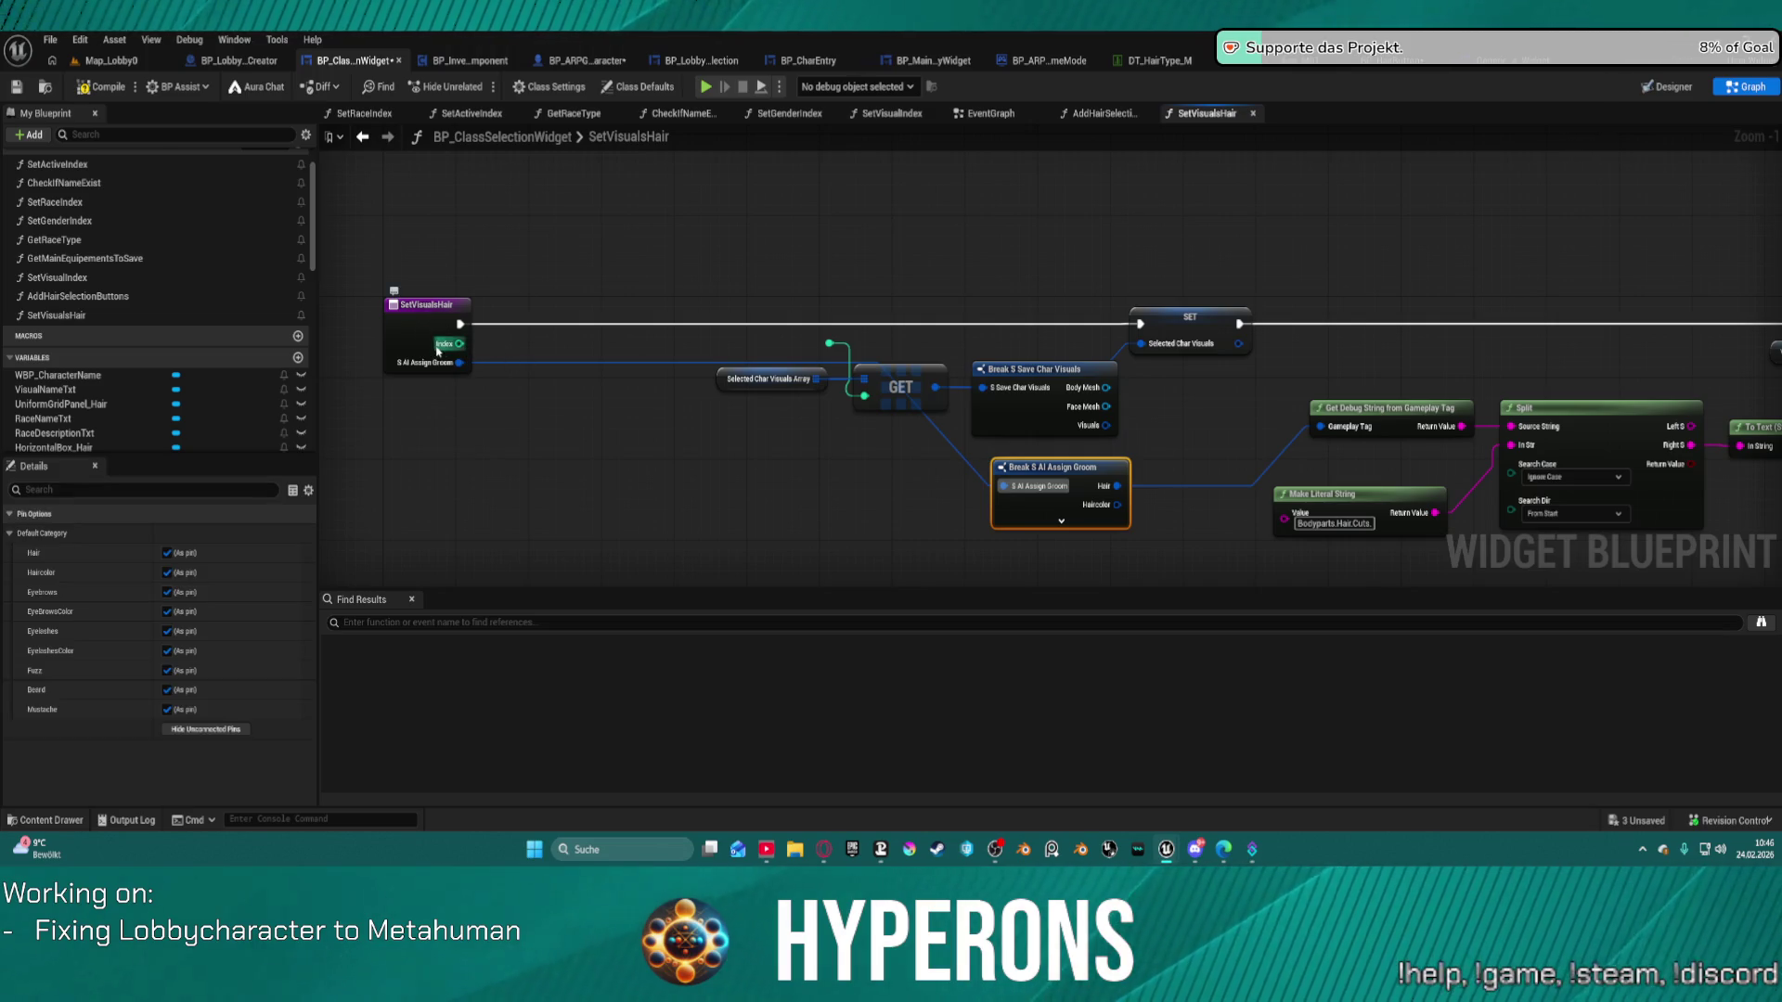
{"action": "left_click", "coordinate": [438, 351]}
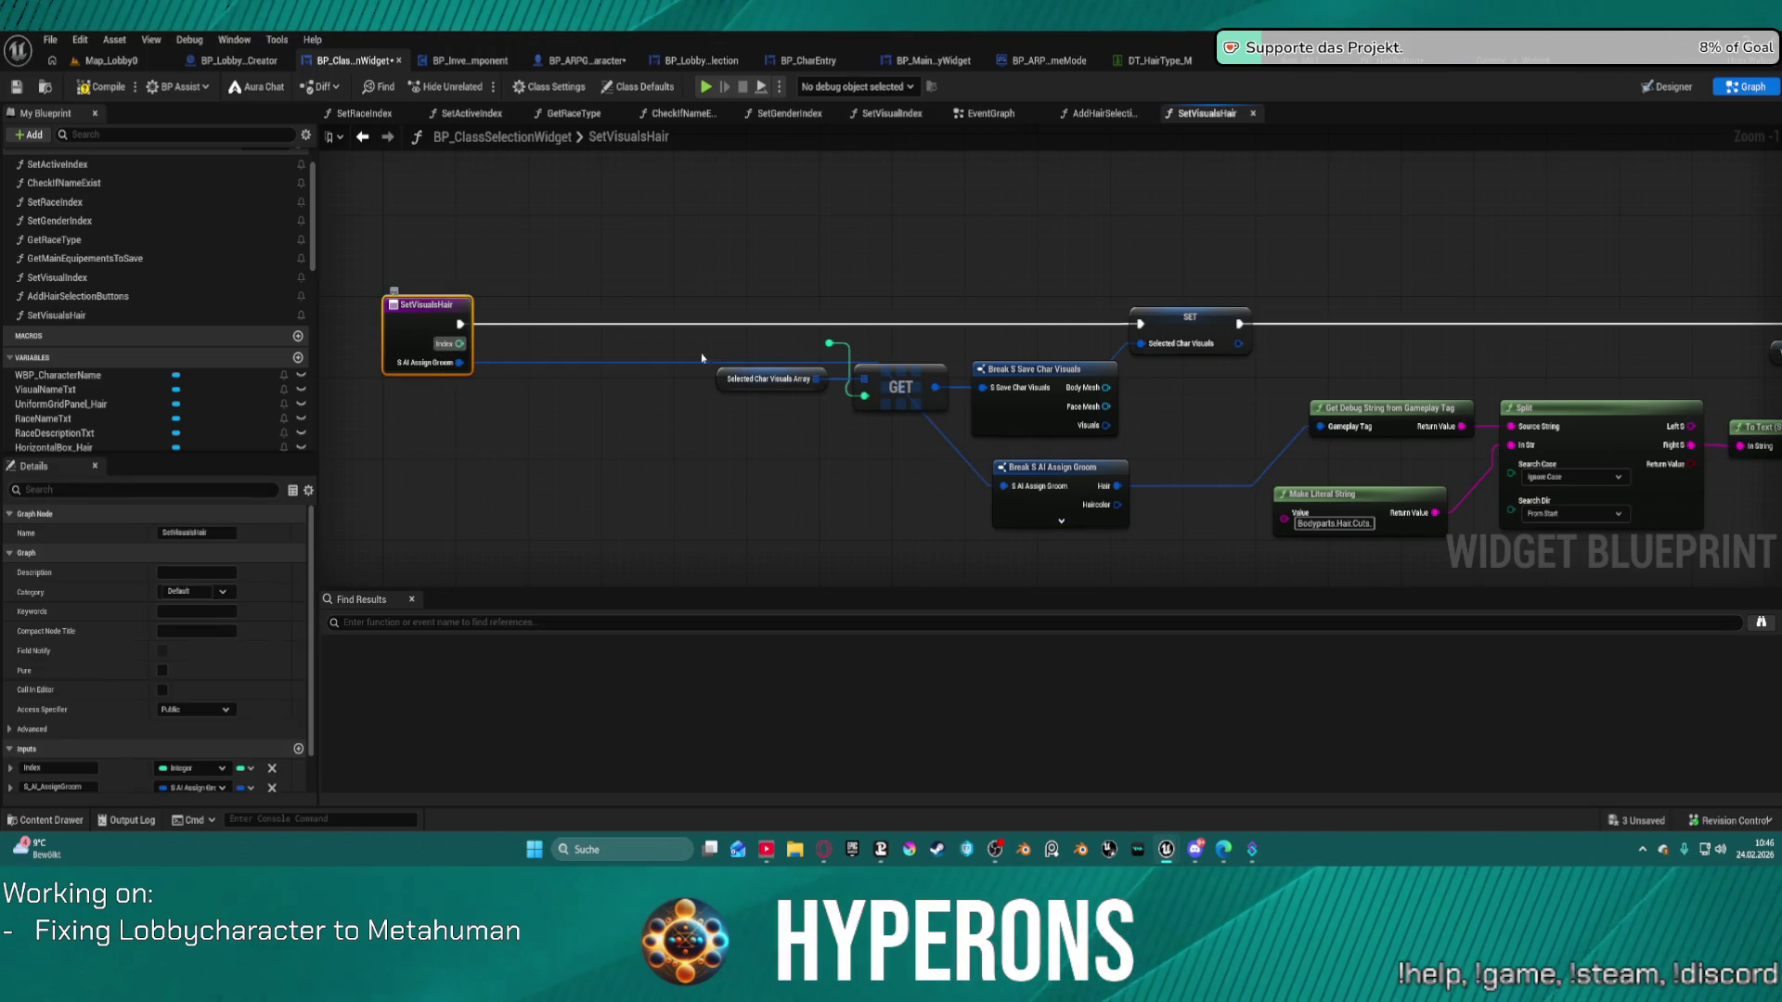
{"action": "left_click", "coordinate": [272, 768]}
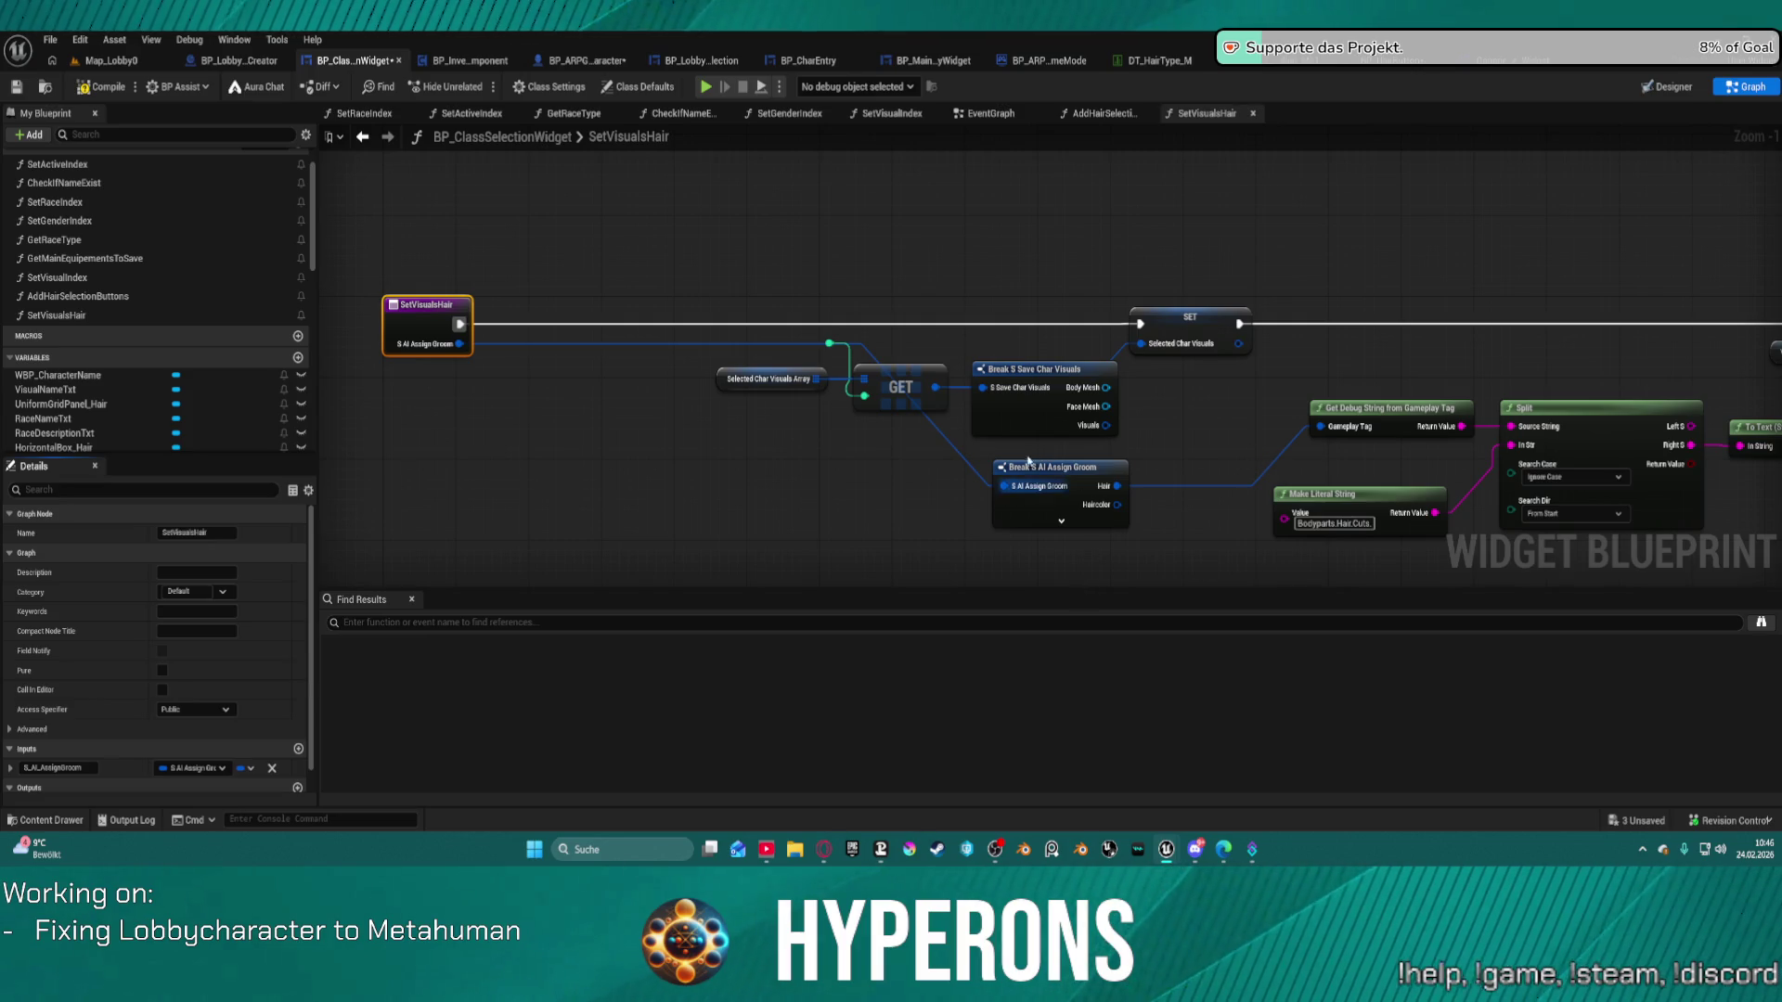
Delete the Selected Char Visuals getter and SET Visuals node, and tidy the remaining nodes.
{"action": "mouse_move", "coordinate": [1040, 467]}
{"action": "left_mouse_down"}
{"action": "mouse_move", "coordinate": [755, 473]}
{"action": "mouse_move", "coordinate": [684, 438]}
{"action": "left_mouse_up"}
{"action": "left_click_drag", "start_coordinate": [1203, 487], "coordinate": [907, 464]}
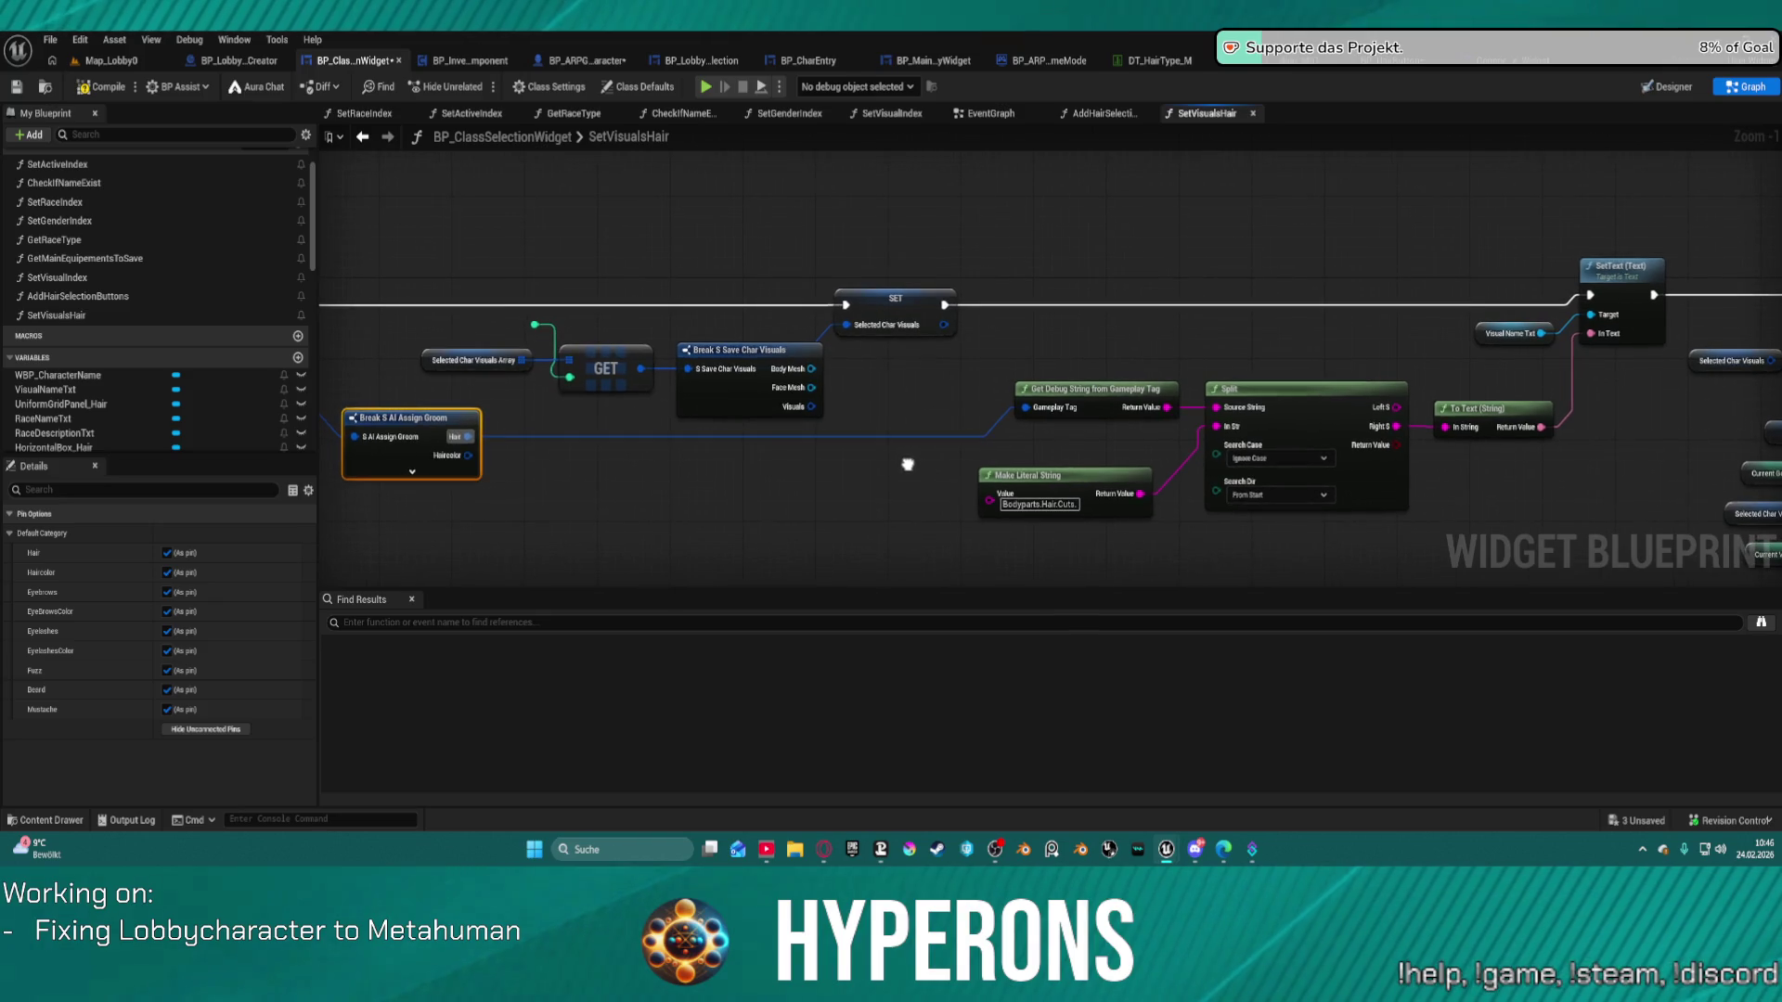
{"action": "mouse_move", "coordinate": [1466, 388]}
{"action": "left_mouse_down"}
{"action": "mouse_move", "coordinate": [1171, 360]}
{"action": "mouse_move", "coordinate": [683, 354]}
{"action": "left_mouse_up"}
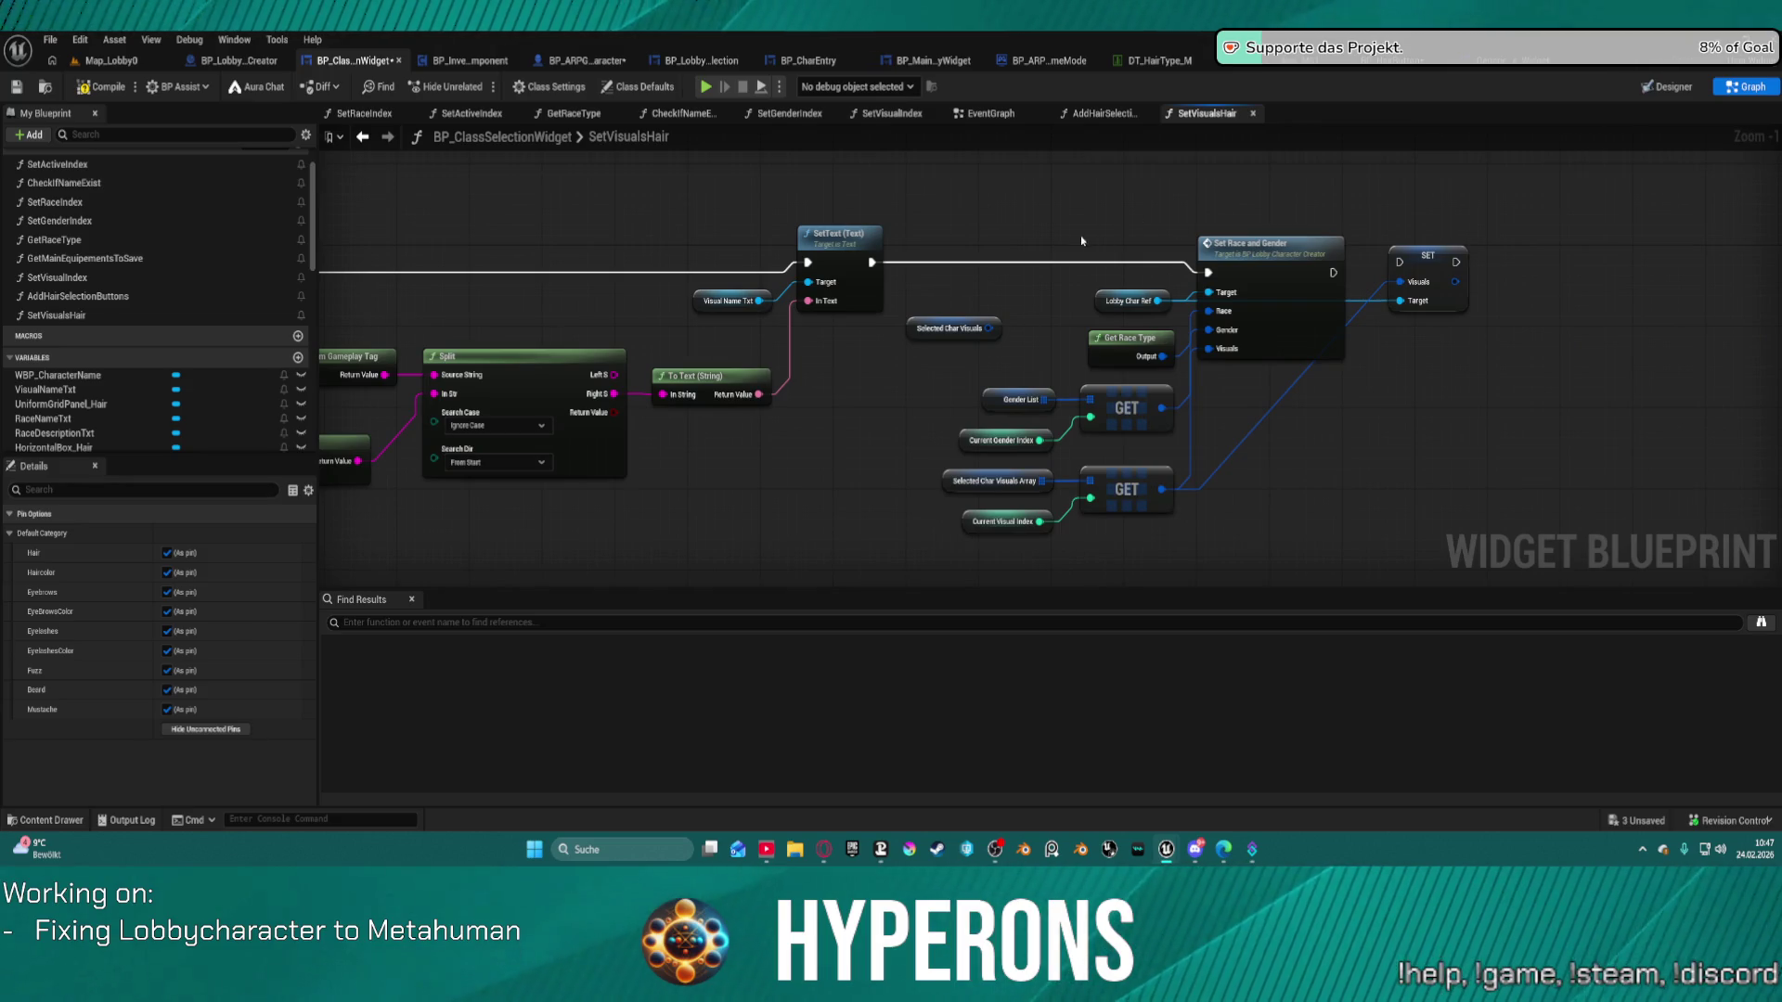
{"action": "key", "text": "Delete"}
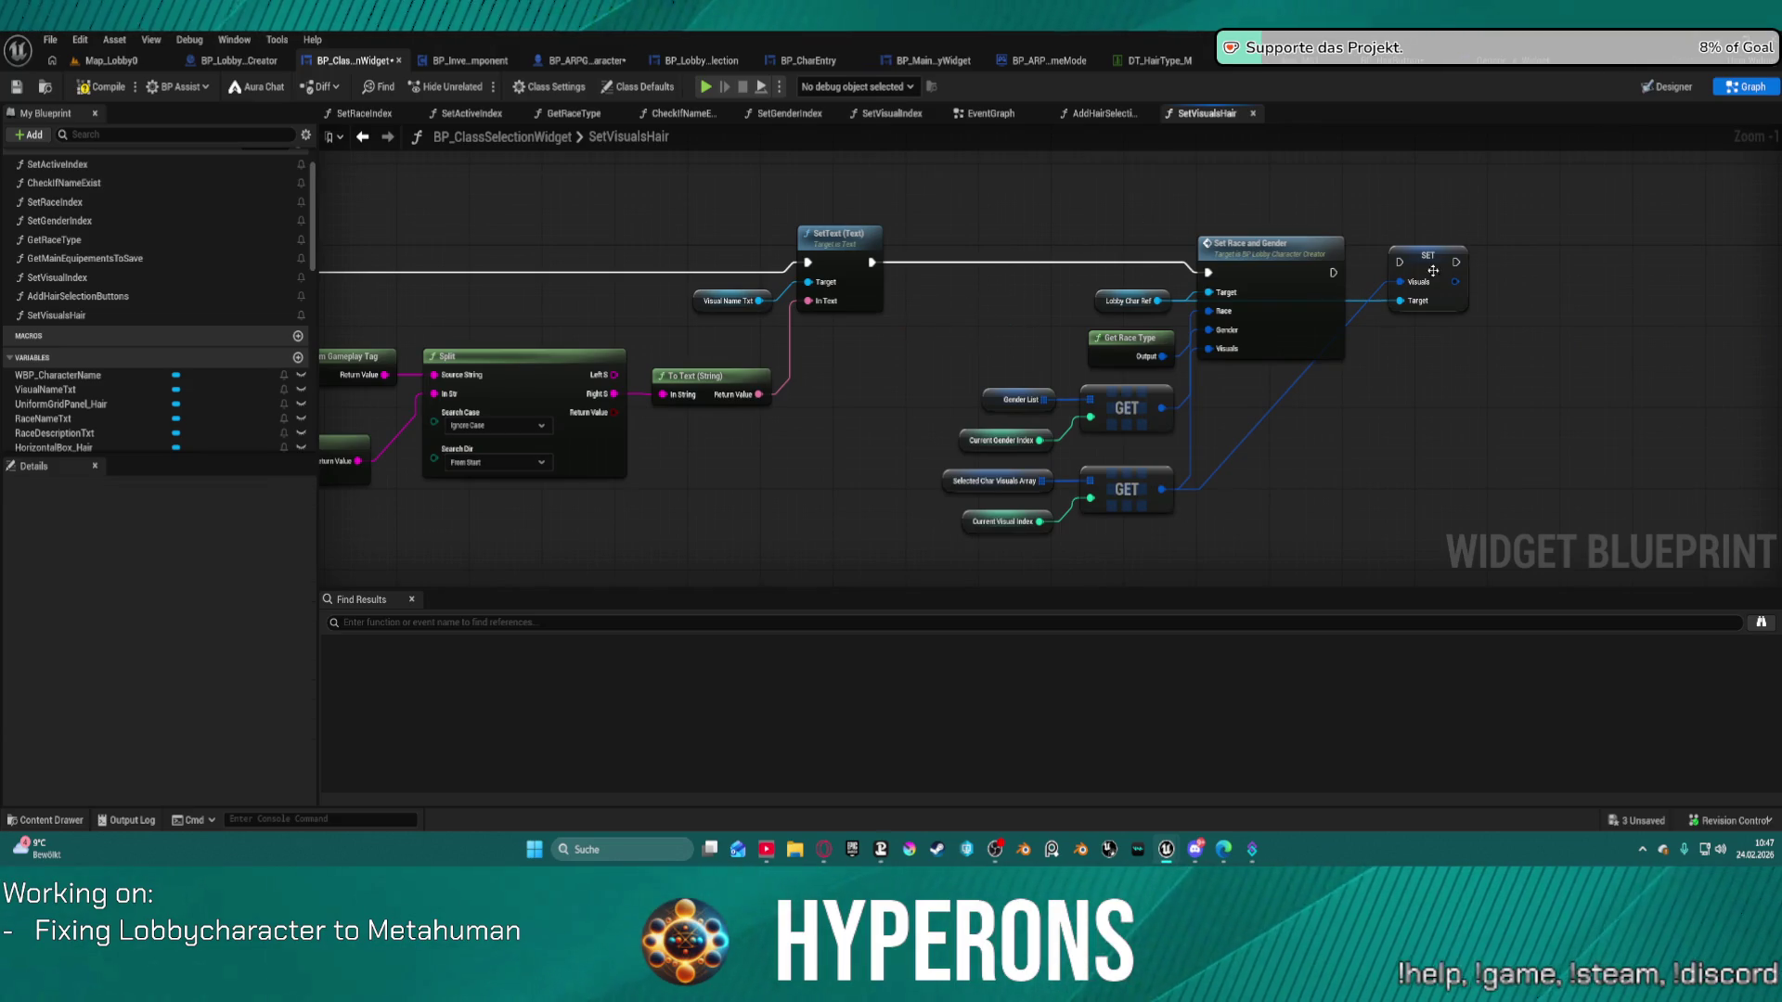
{"action": "left_click", "coordinate": [1440, 274]}
{"action": "key", "text": "Delete"}
{"action": "left_click_drag", "start_coordinate": [570, 293], "coordinate": [1123, 297]}
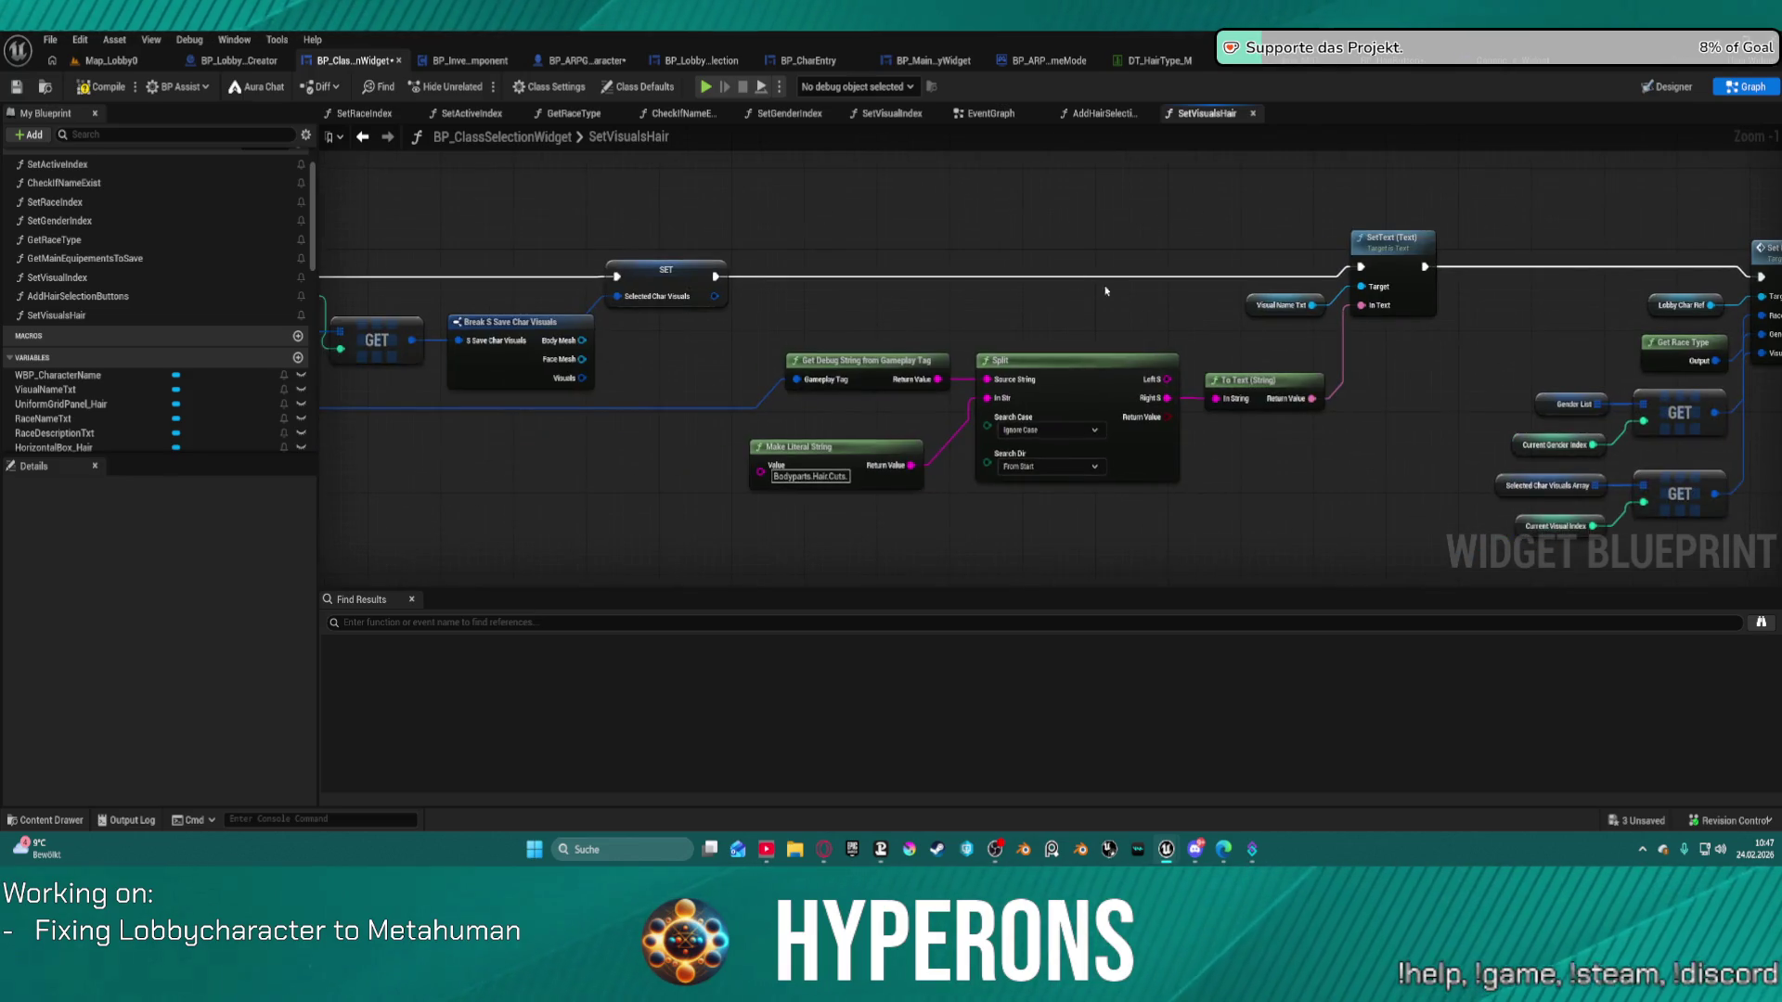
{"action": "left_click_drag", "start_coordinate": [807, 305], "coordinate": [1008, 301]}
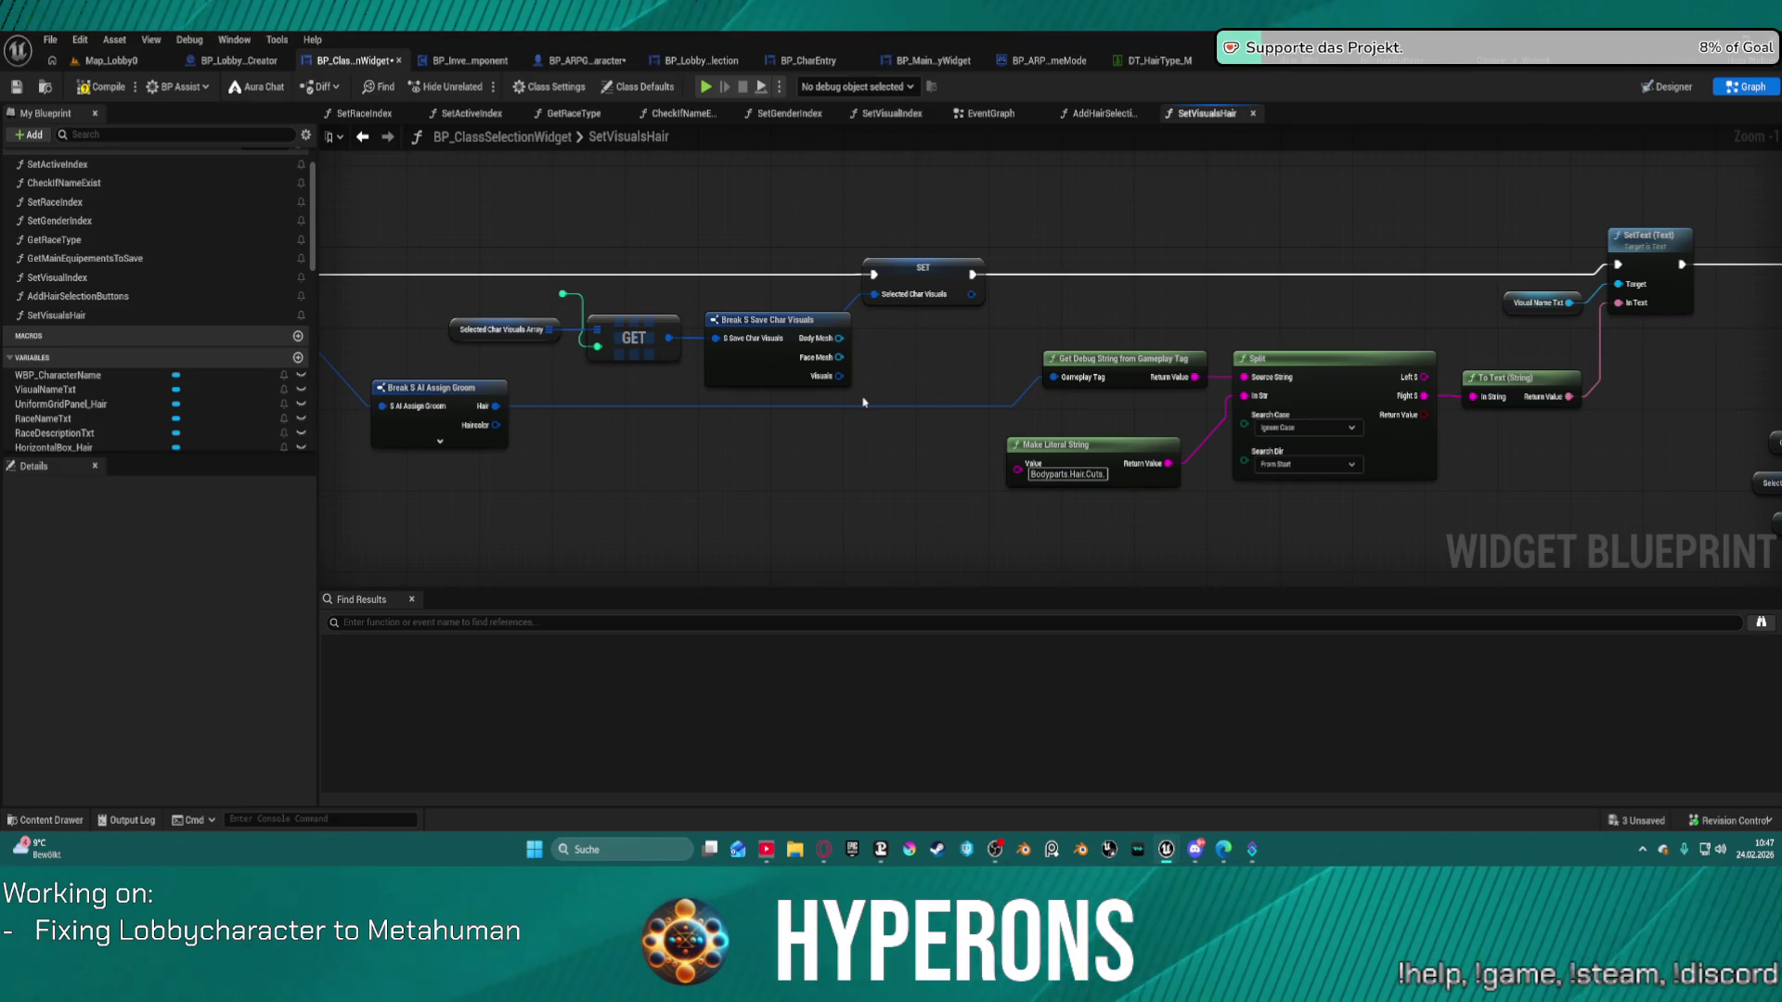
{"action": "mouse_move", "coordinate": [723, 346]}
{"action": "left_mouse_down"}
{"action": "mouse_move", "coordinate": [718, 391]}
{"action": "mouse_move", "coordinate": [664, 464]}
{"action": "mouse_move", "coordinate": [795, 432]}
{"action": "mouse_move", "coordinate": [754, 412]}
{"action": "left_mouse_up"}
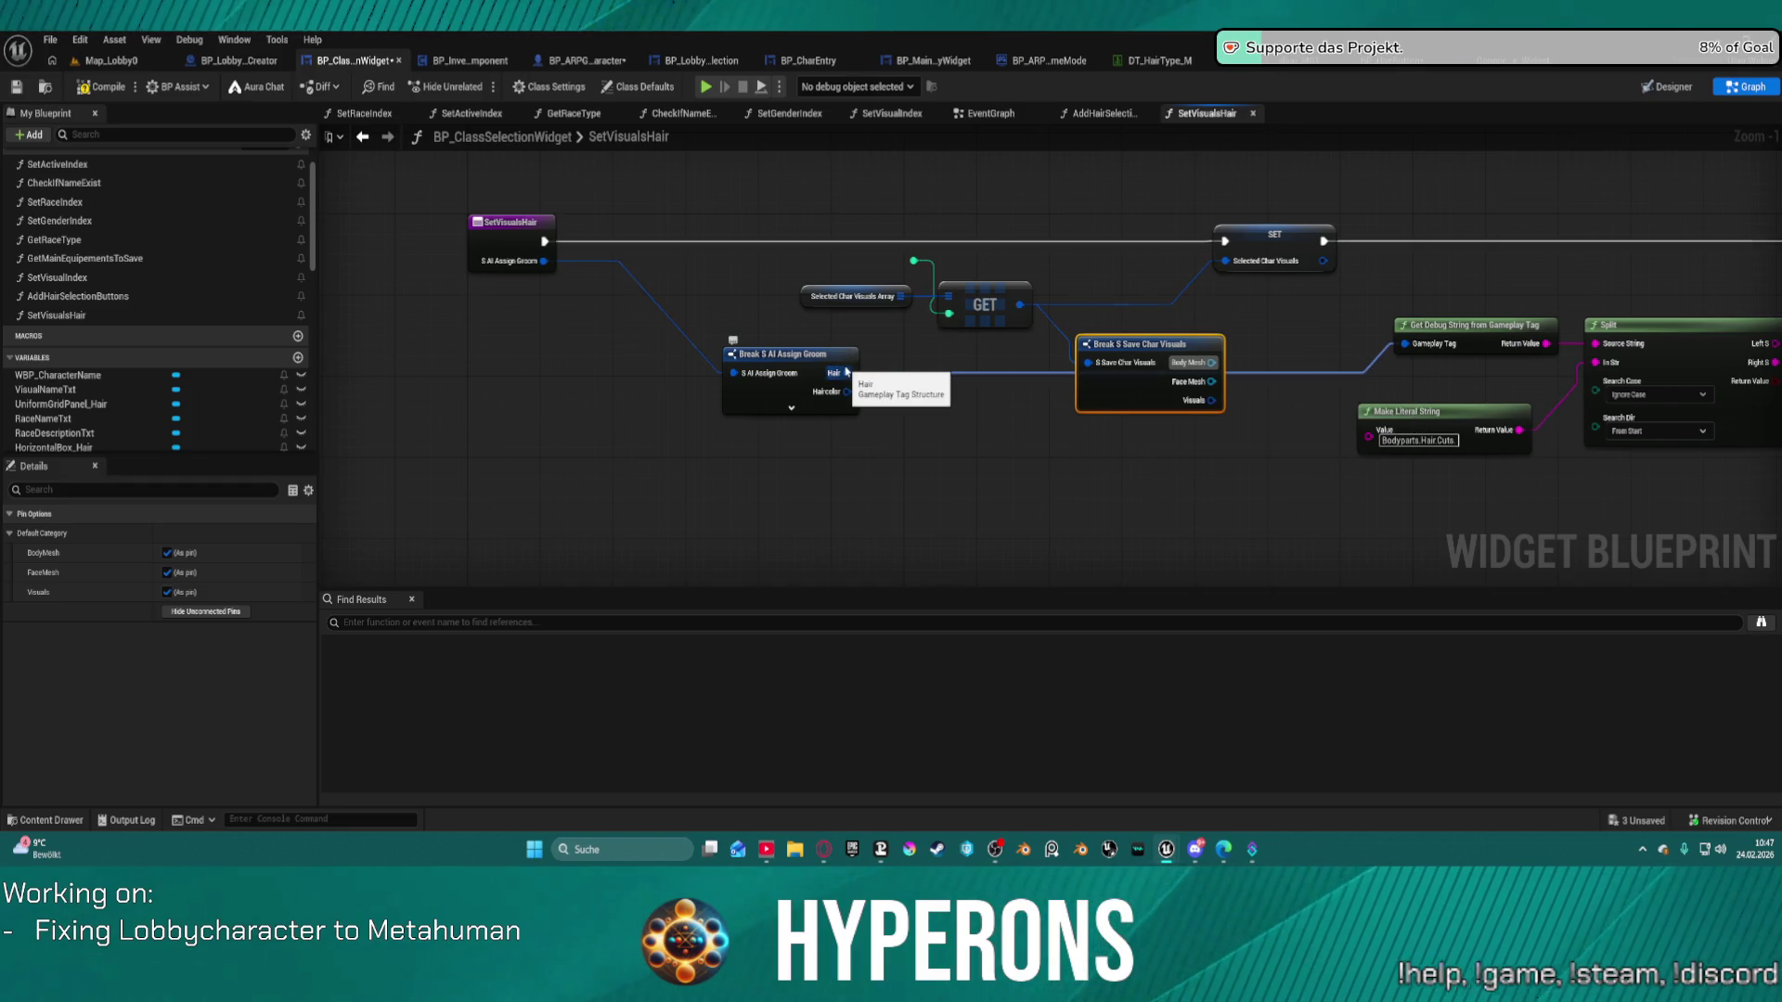
{"action": "right_click", "coordinate": [847, 372]}
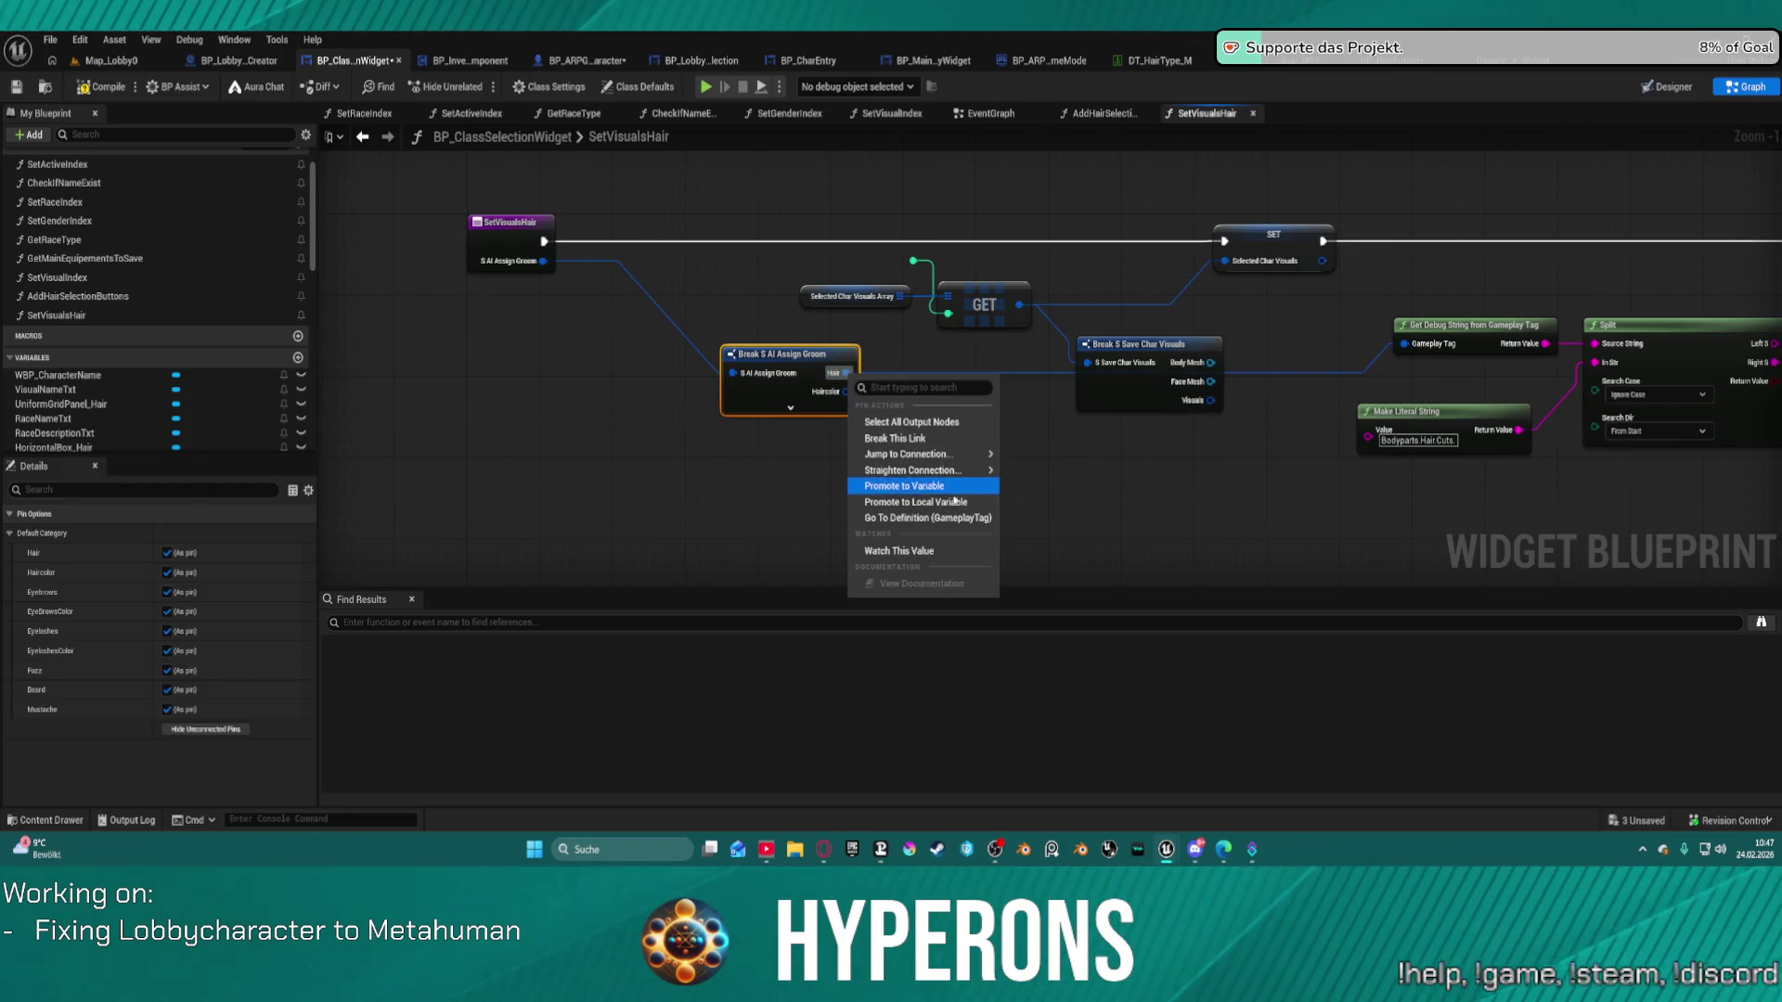
Promote the groom's Hair pin to a Hair variable wired after the entry, replacing SET Selected Char Visuals.
{"action": "left_click", "coordinate": [933, 487]}
{"action": "key", "text": "Return"}
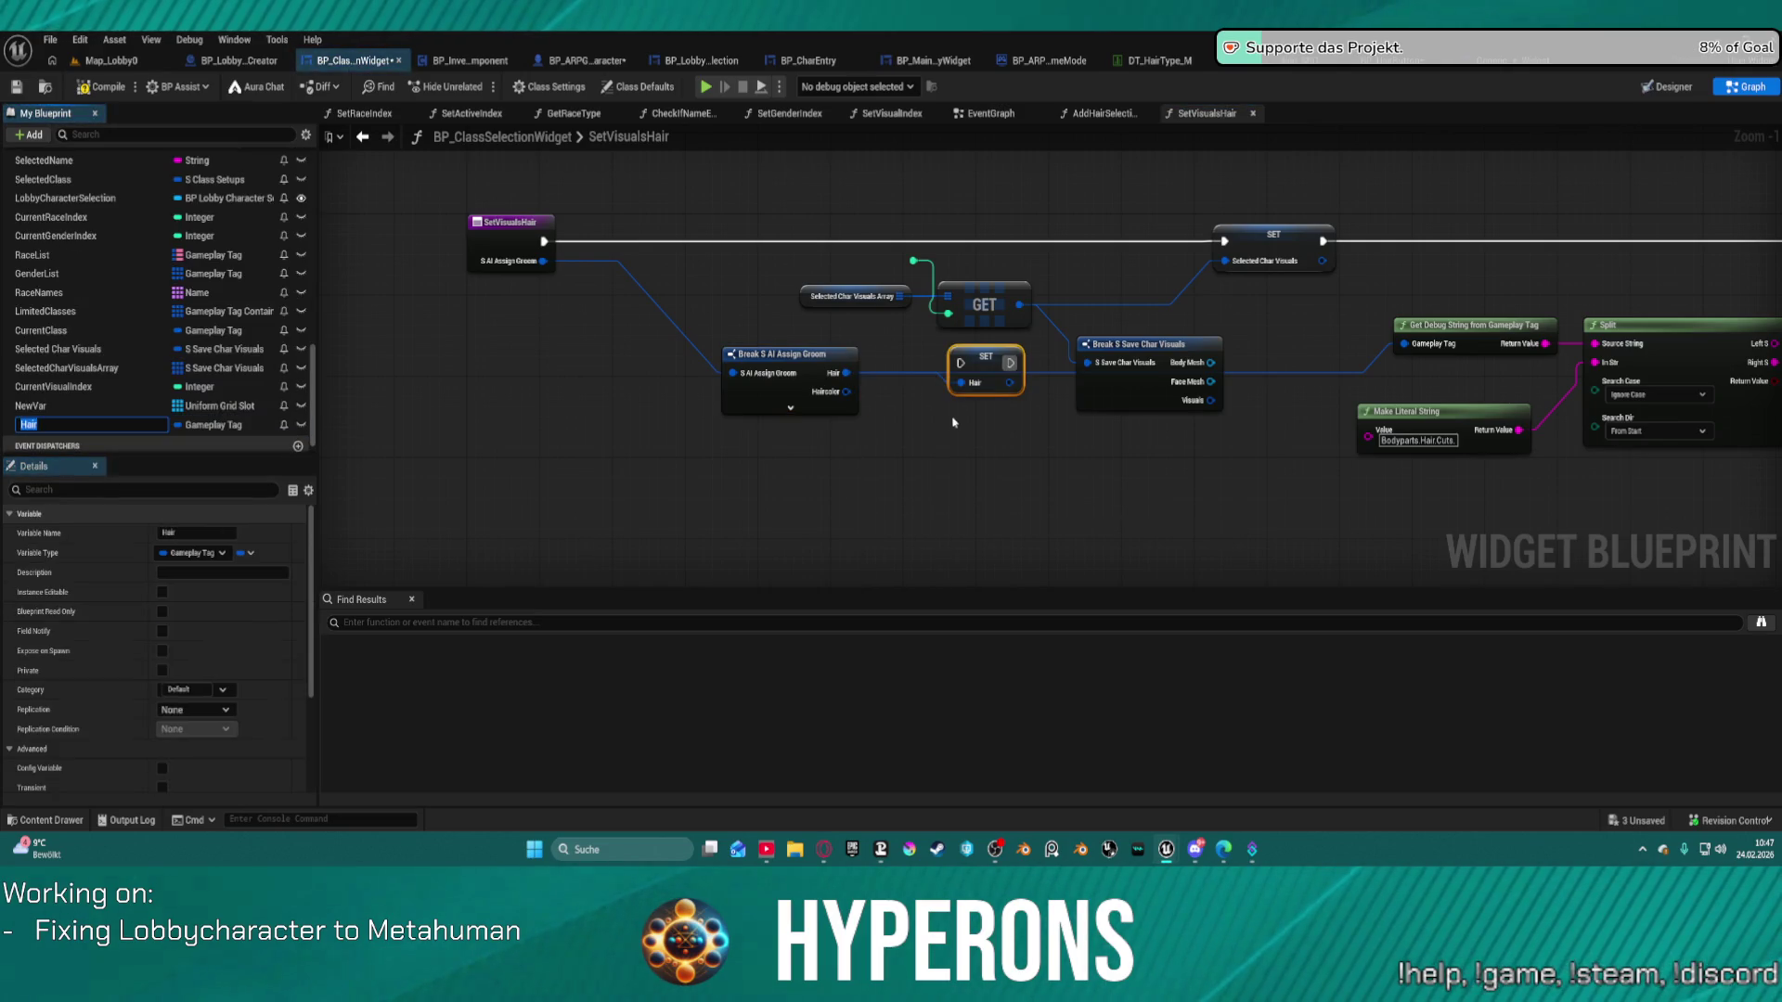
{"action": "mouse_move", "coordinate": [970, 356]}
{"action": "left_mouse_down"}
{"action": "mouse_move", "coordinate": [1239, 240]}
{"action": "mouse_move", "coordinate": [1125, 236]}
{"action": "left_mouse_up"}
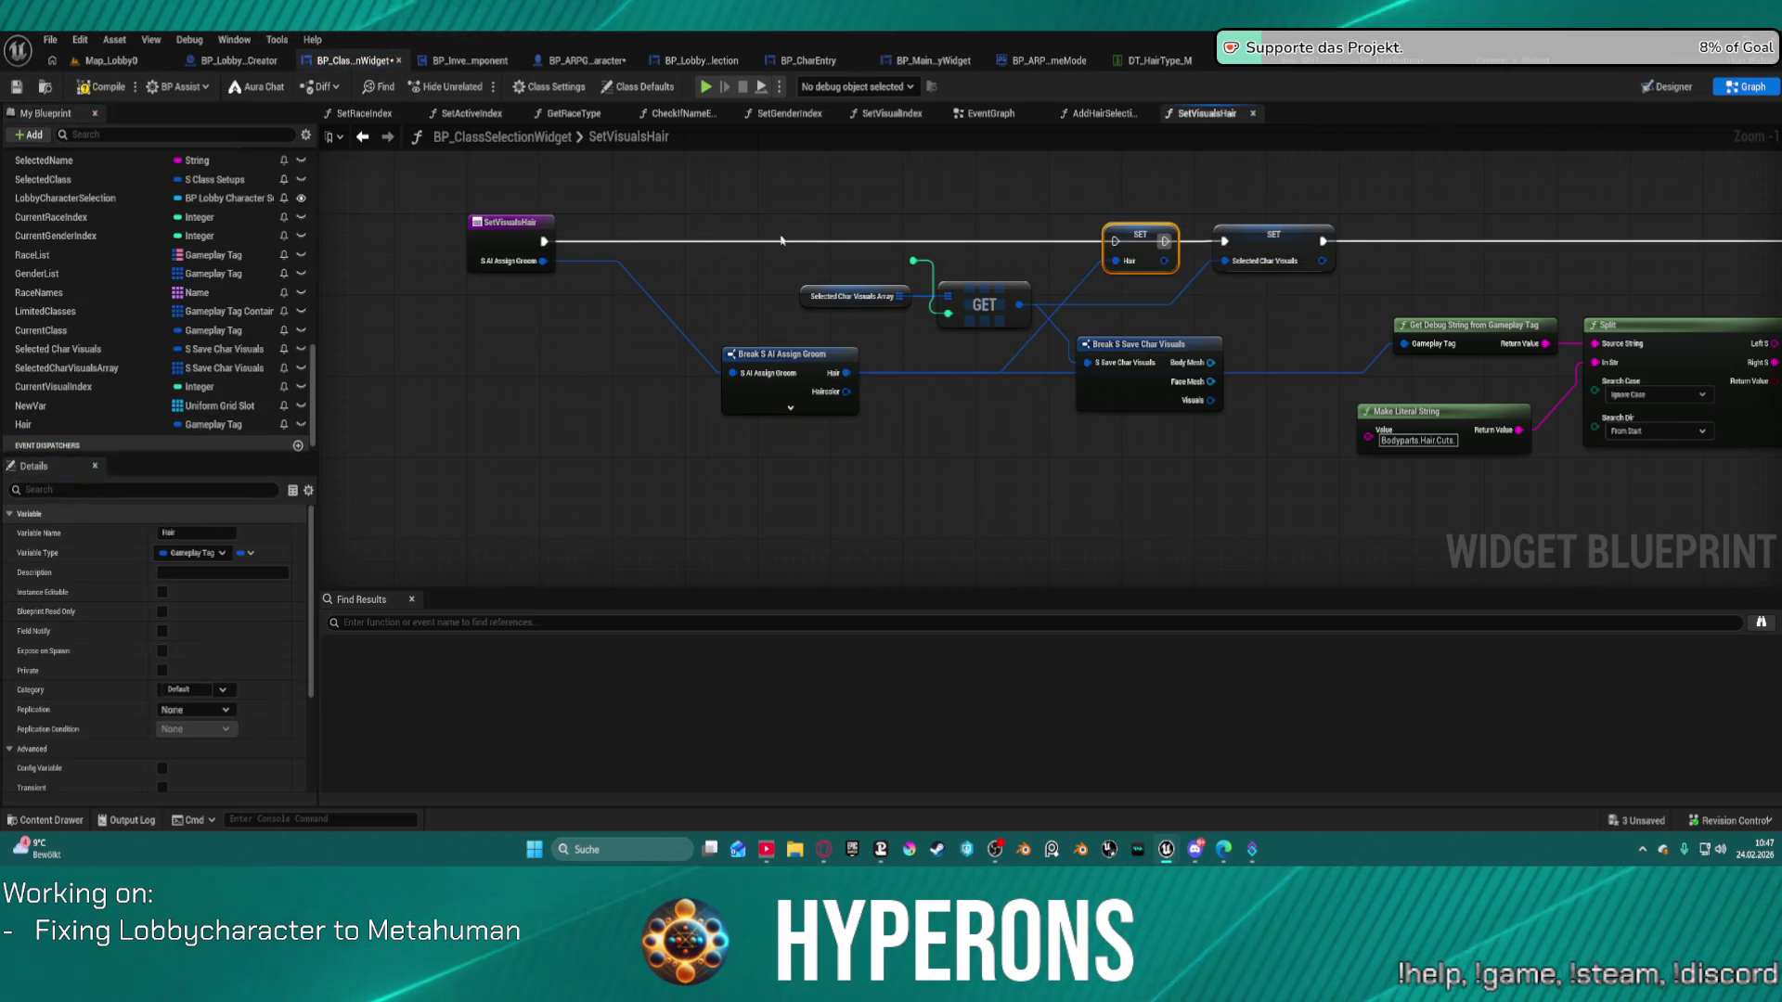
{"action": "mouse_move", "coordinate": [543, 243]}
{"action": "left_mouse_down"}
{"action": "mouse_move", "coordinate": [1712, 232]}
{"action": "mouse_move", "coordinate": [1383, 243]}
{"action": "mouse_move", "coordinate": [1420, 260]}
{"action": "mouse_move", "coordinate": [1559, 231]}
{"action": "left_mouse_up"}
{"action": "left_click", "coordinate": [889, 253]}
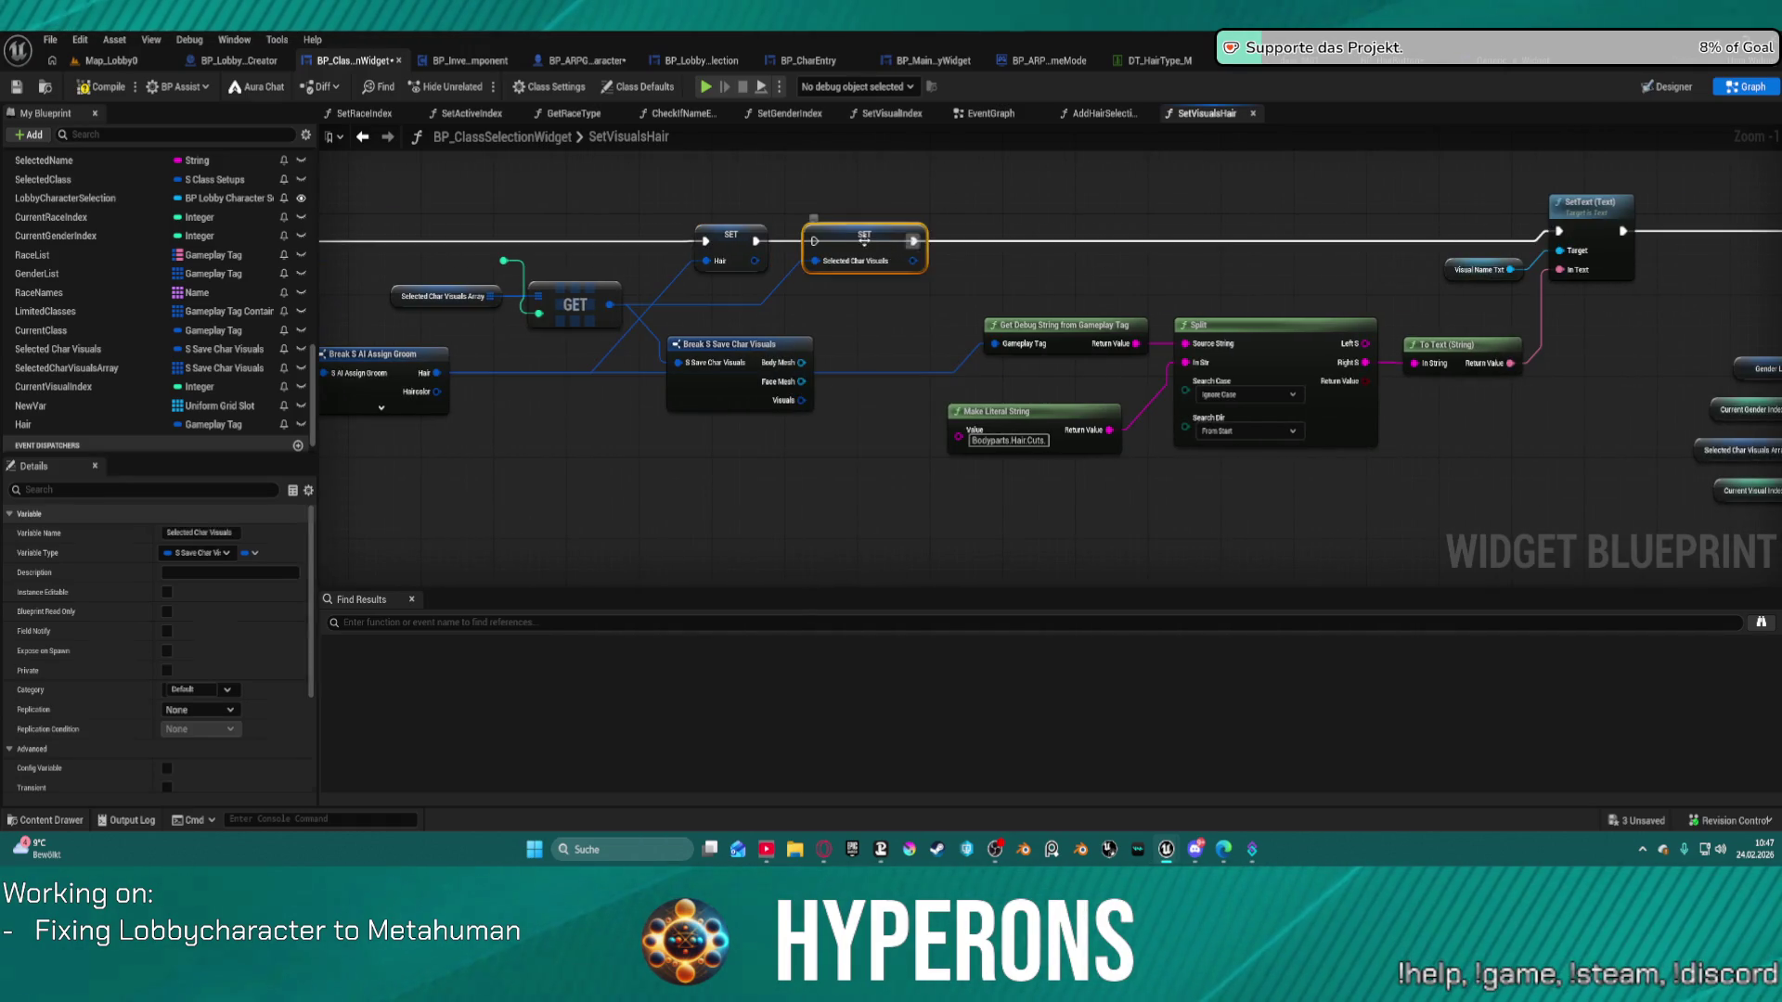
{"action": "key", "text": "Delete"}
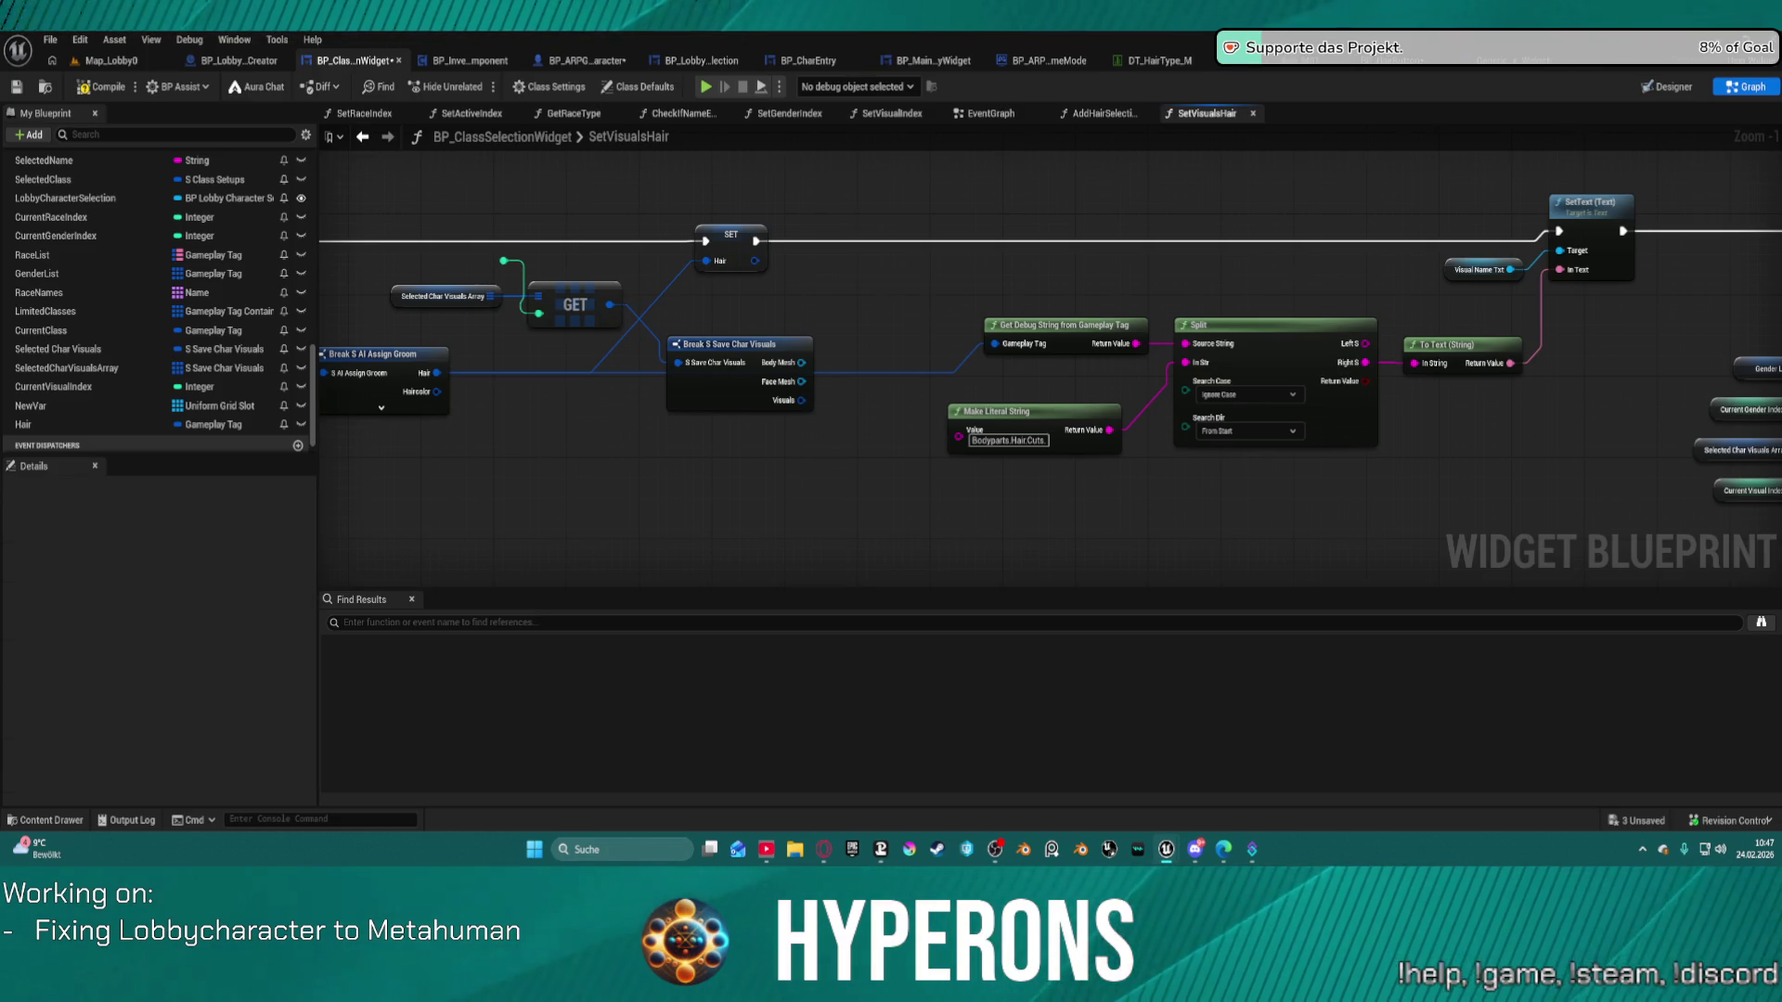
Link the debug string's Gameplay Tag to Hair and delete the leftover GET and Break Save Char Visuals nodes.
{"action": "left_click_drag", "start_coordinate": [934, 332], "coordinate": [697, 249]}
{"action": "left_click", "coordinate": [743, 371]}
{"action": "left_click_drag", "start_coordinate": [818, 371], "coordinate": [921, 370]}
{"action": "left_click_drag", "start_coordinate": [485, 288], "coordinate": [670, 315]}
{"action": "mouse_move", "coordinate": [556, 258]}
{"action": "left_mouse_down"}
{"action": "mouse_move", "coordinate": [763, 399]}
{"action": "mouse_move", "coordinate": [892, 436]}
{"action": "left_mouse_up"}
{"action": "key", "text": "Delete"}
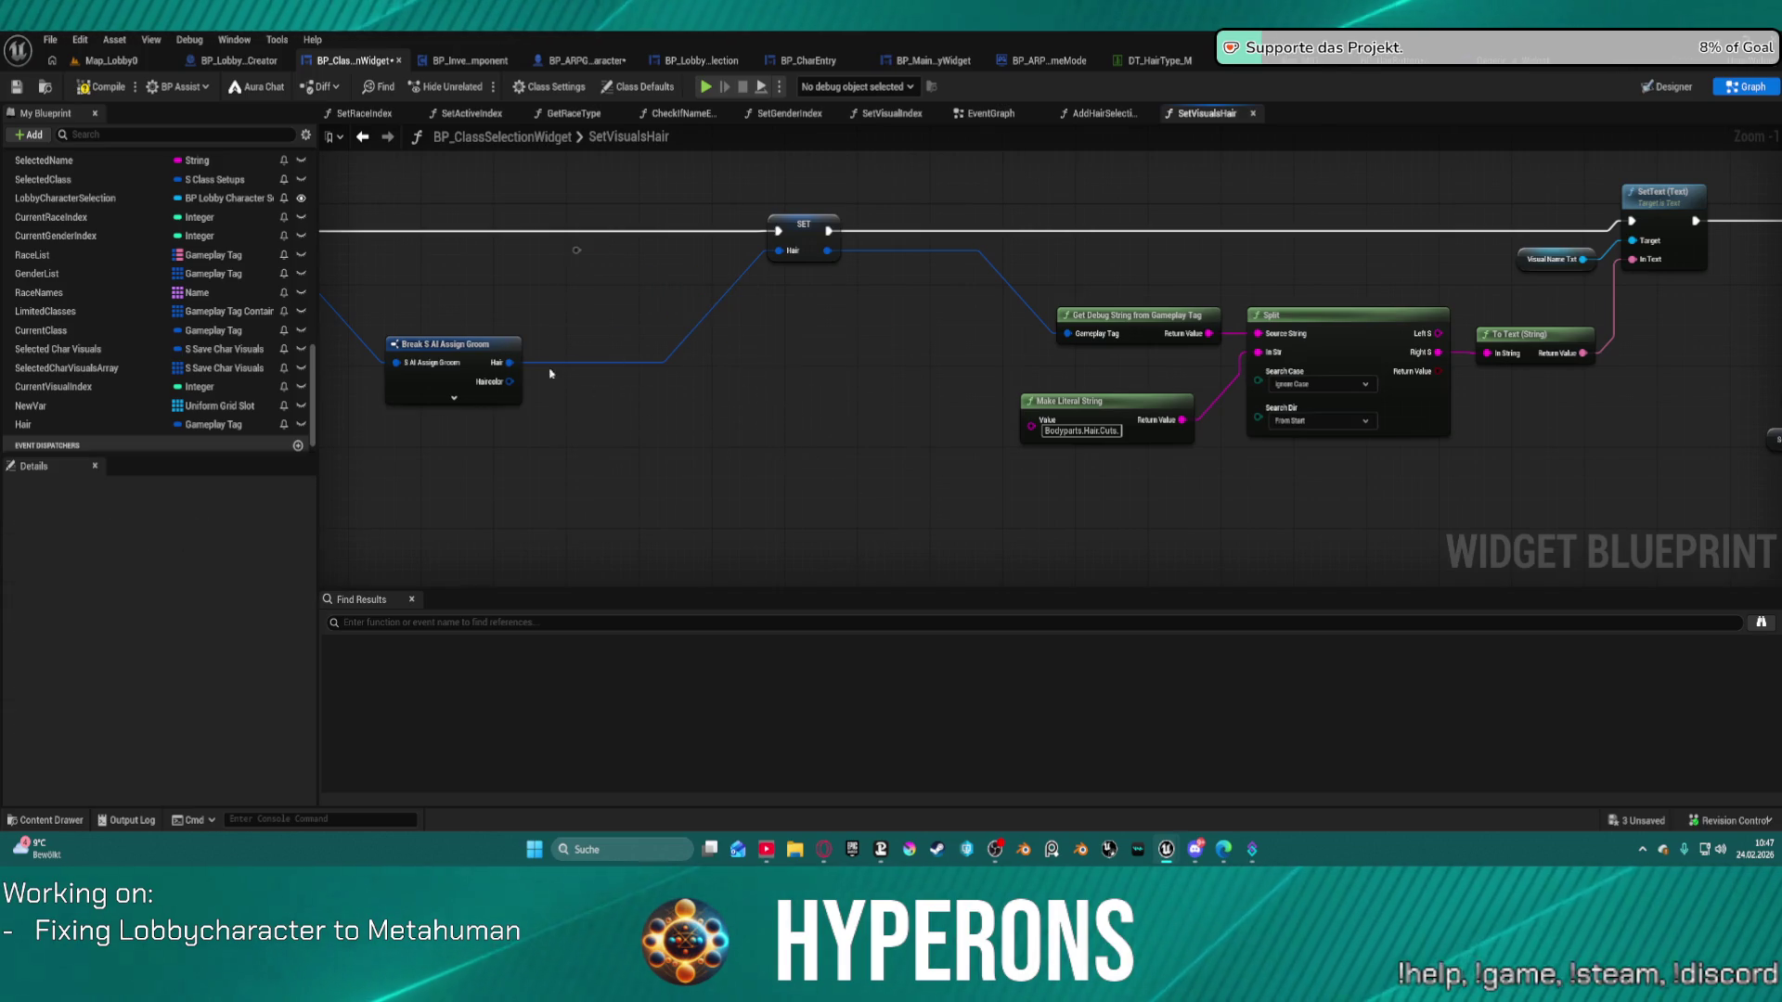
Review the cleaned-up SetVisualsHair graph's SetText, Set Race and Gender, and debug string nodes.
{"action": "left_click", "coordinate": [464, 382]}
{"action": "scroll", "coordinate": [728, 394], "scroll_direction": "down", "scroll_amount": 2}
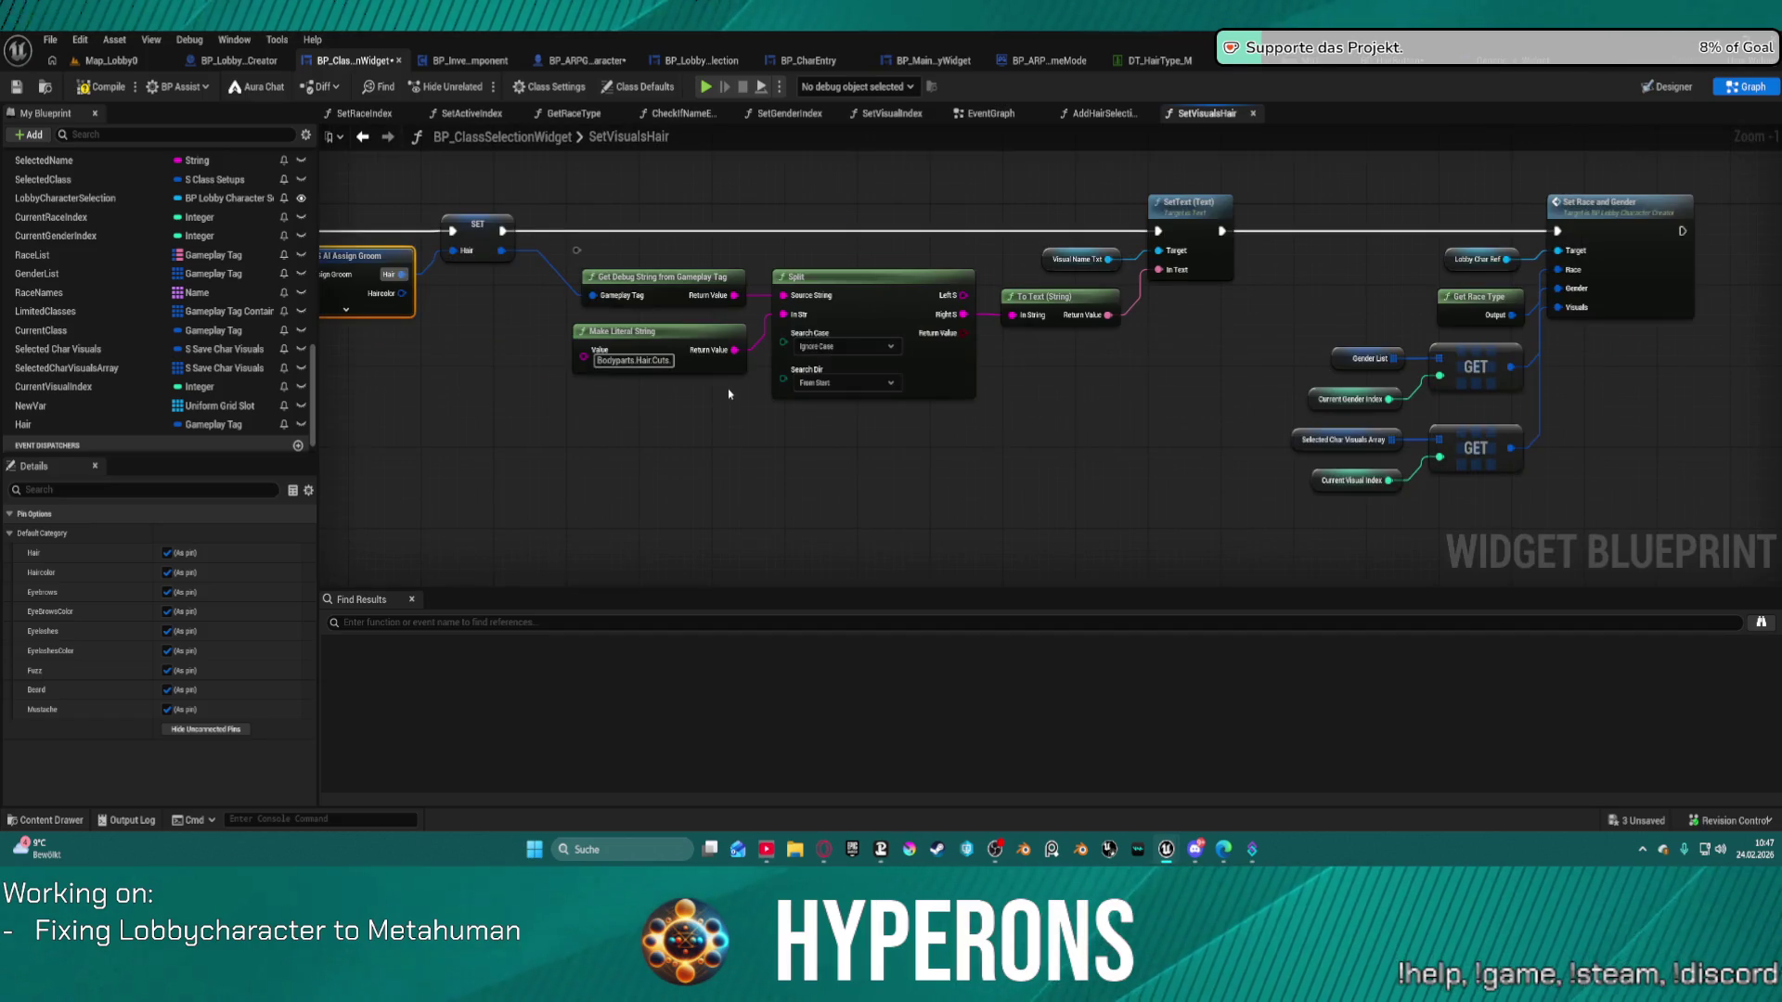
{"action": "mouse_move", "coordinate": [1197, 437]}
{"action": "left_mouse_down"}
{"action": "mouse_move", "coordinate": [928, 353]}
{"action": "mouse_move", "coordinate": [648, 447]}
{"action": "mouse_move", "coordinate": [915, 398]}
{"action": "mouse_move", "coordinate": [996, 347]}
{"action": "left_mouse_up"}
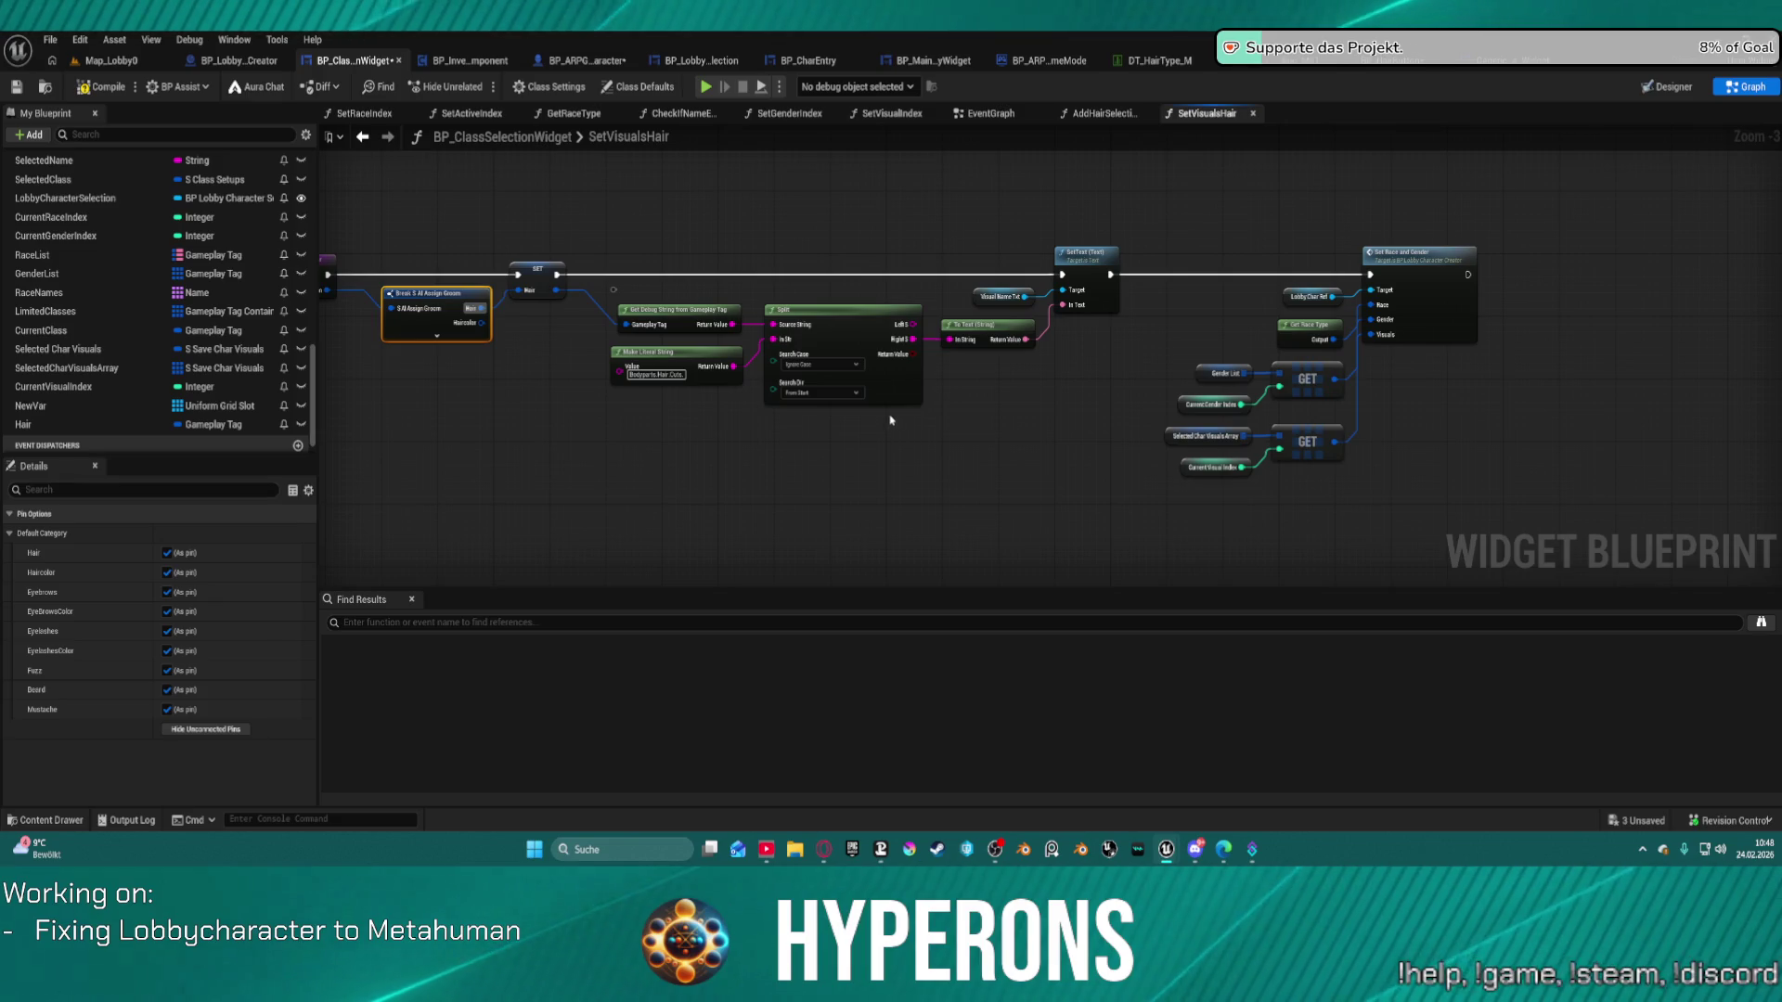
{"action": "scroll", "coordinate": [1453, 346], "scroll_direction": "up", "scroll_amount": 3}
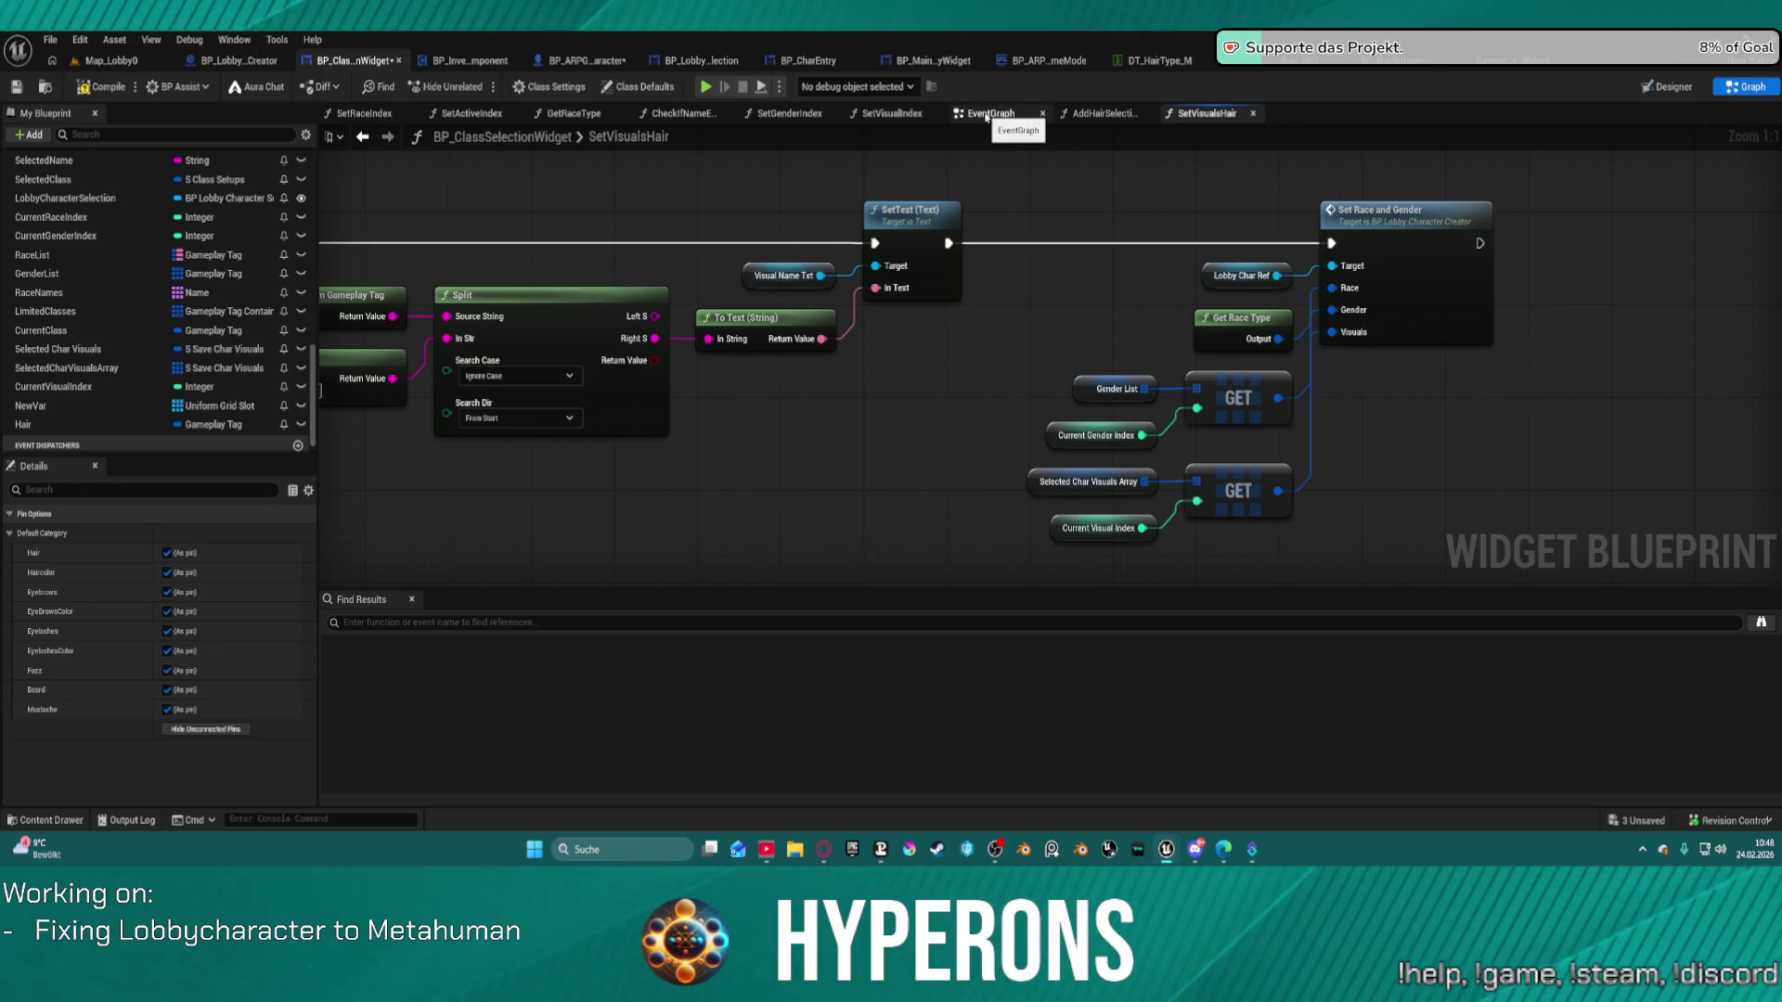
{"action": "left_click", "coordinate": [985, 115]}
{"action": "left_click", "coordinate": [1223, 114]}
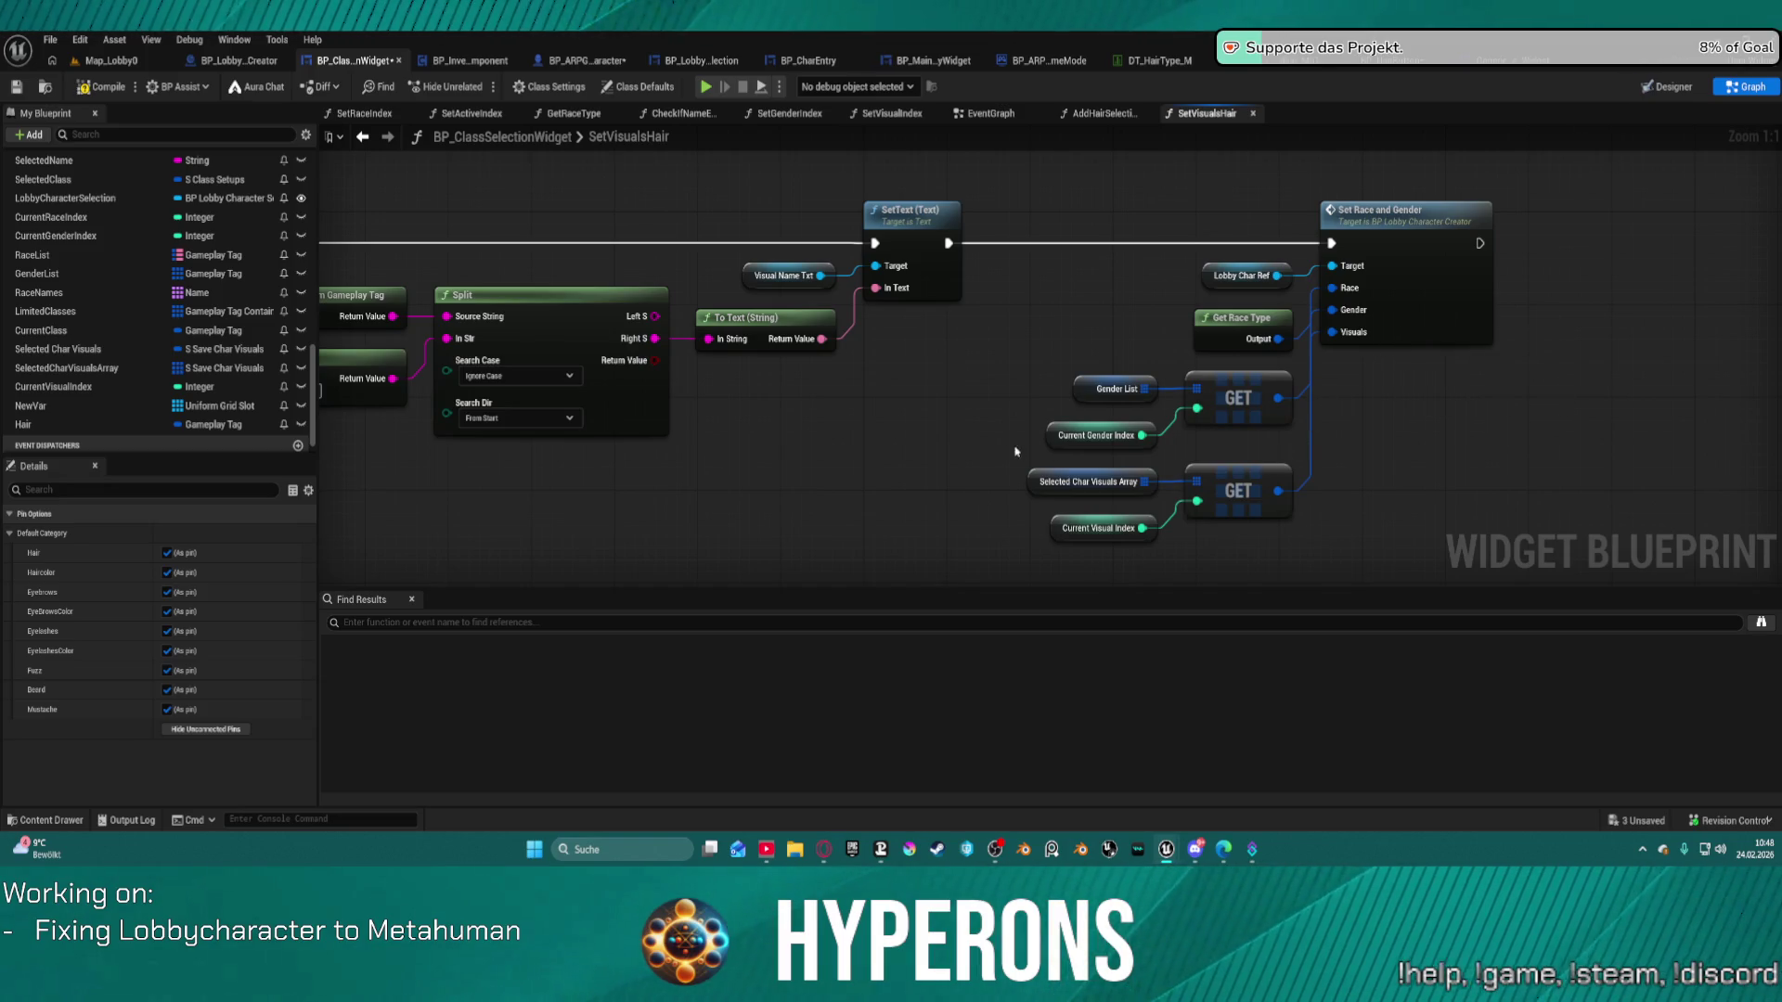
{"action": "mouse_move", "coordinate": [880, 455]}
{"action": "left_mouse_down"}
{"action": "mouse_move", "coordinate": [911, 325]}
{"action": "mouse_move", "coordinate": [1180, 356]}
{"action": "mouse_move", "coordinate": [1053, 395]}
{"action": "left_mouse_up"}
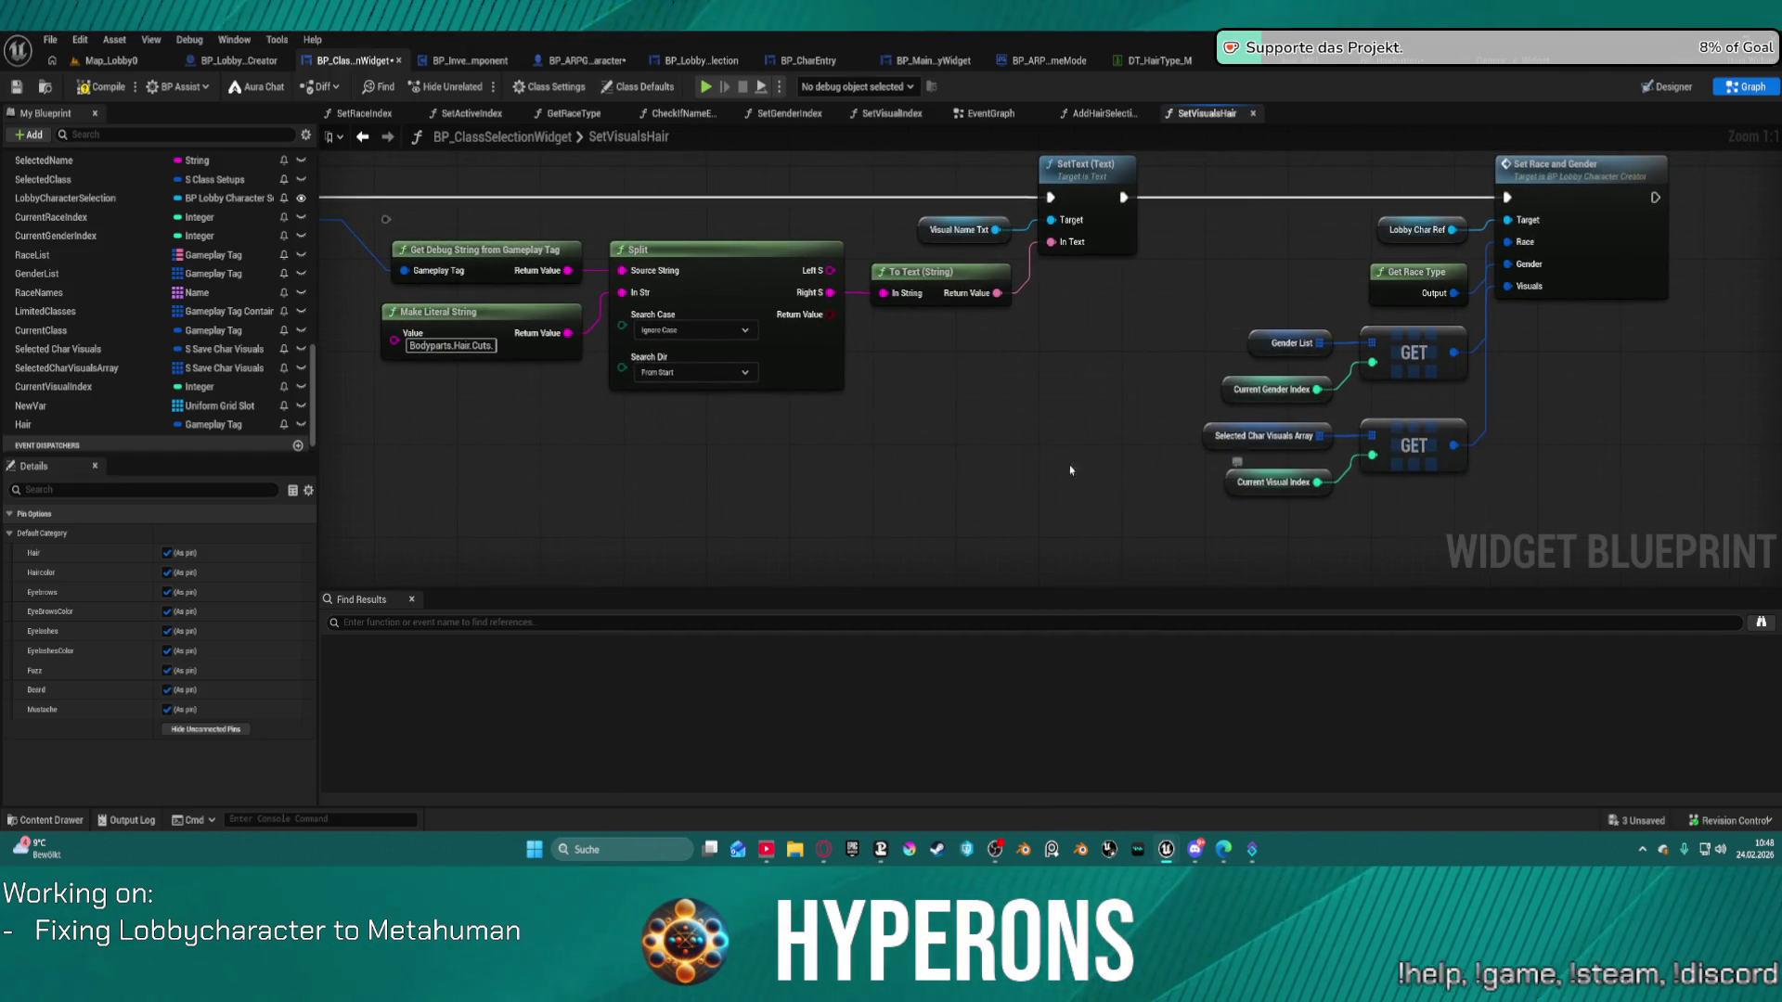
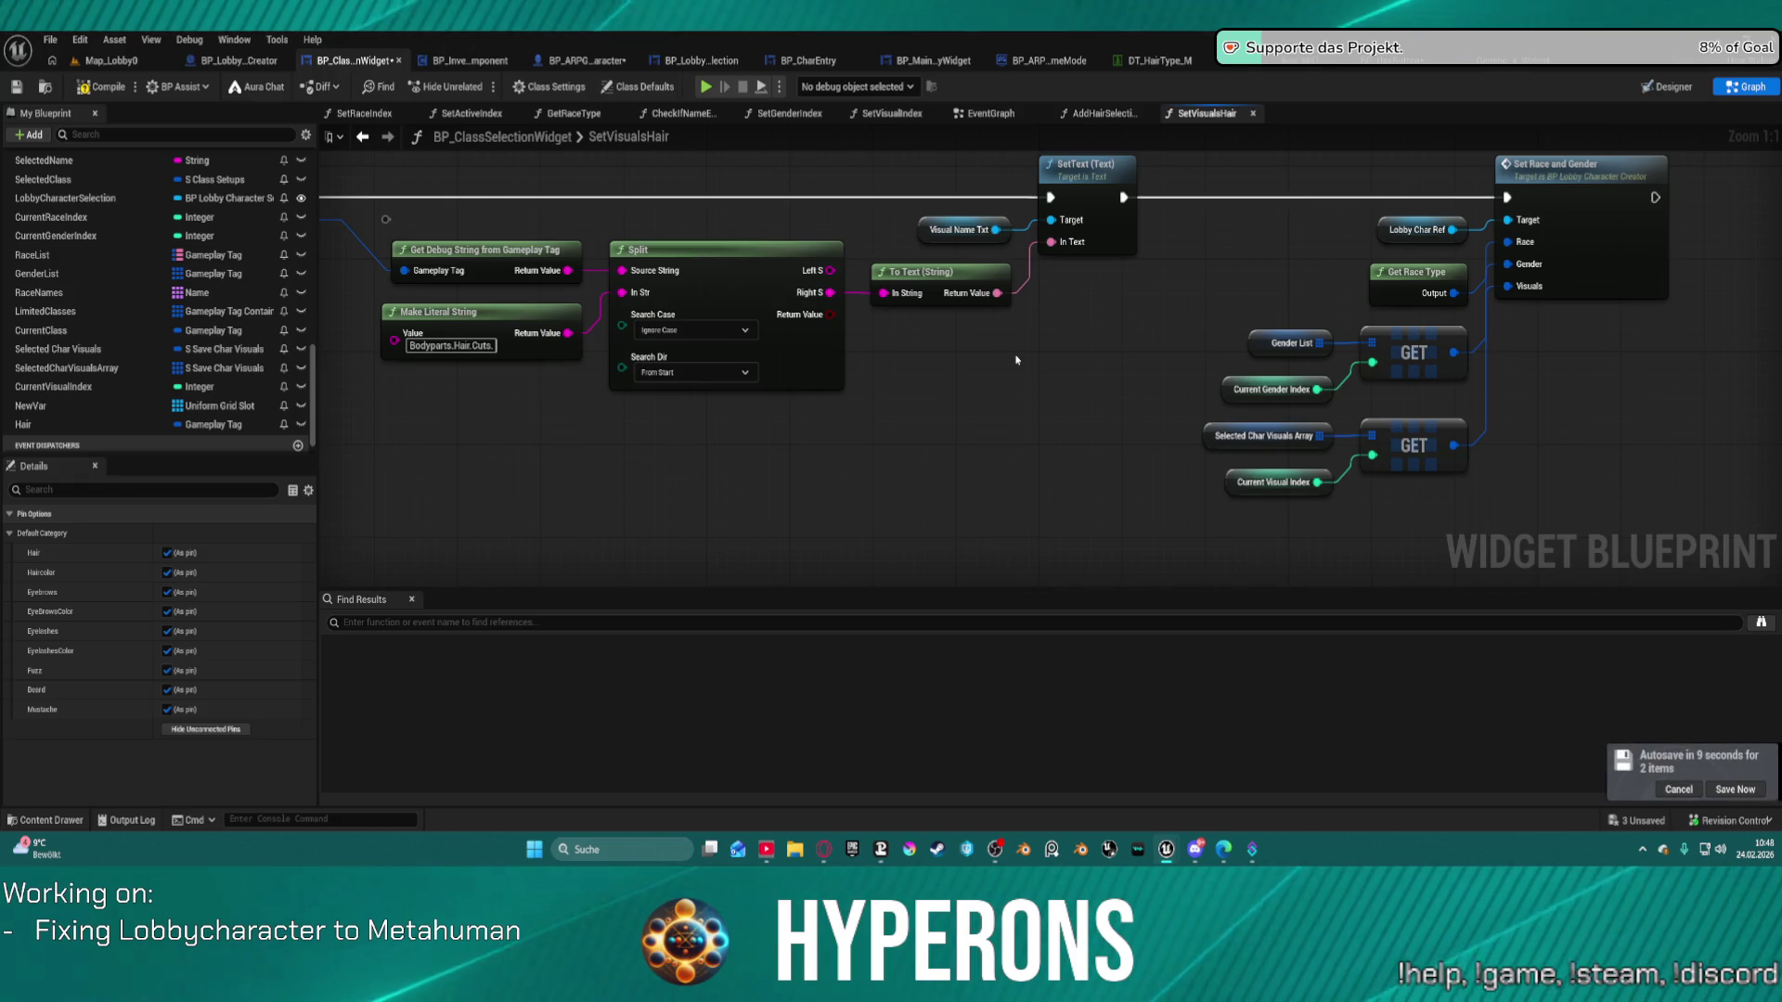
Add a Set Array Elem node on a Selected Char Visuals Array getter, placed after SetText.
{"action": "left_click_drag", "start_coordinate": [65, 368], "coordinate": [618, 433]}
{"action": "left_click", "coordinate": [691, 461]}
{"action": "left_click_drag", "start_coordinate": [731, 435], "coordinate": [813, 455]}
{"action": "type", "text": "set"}
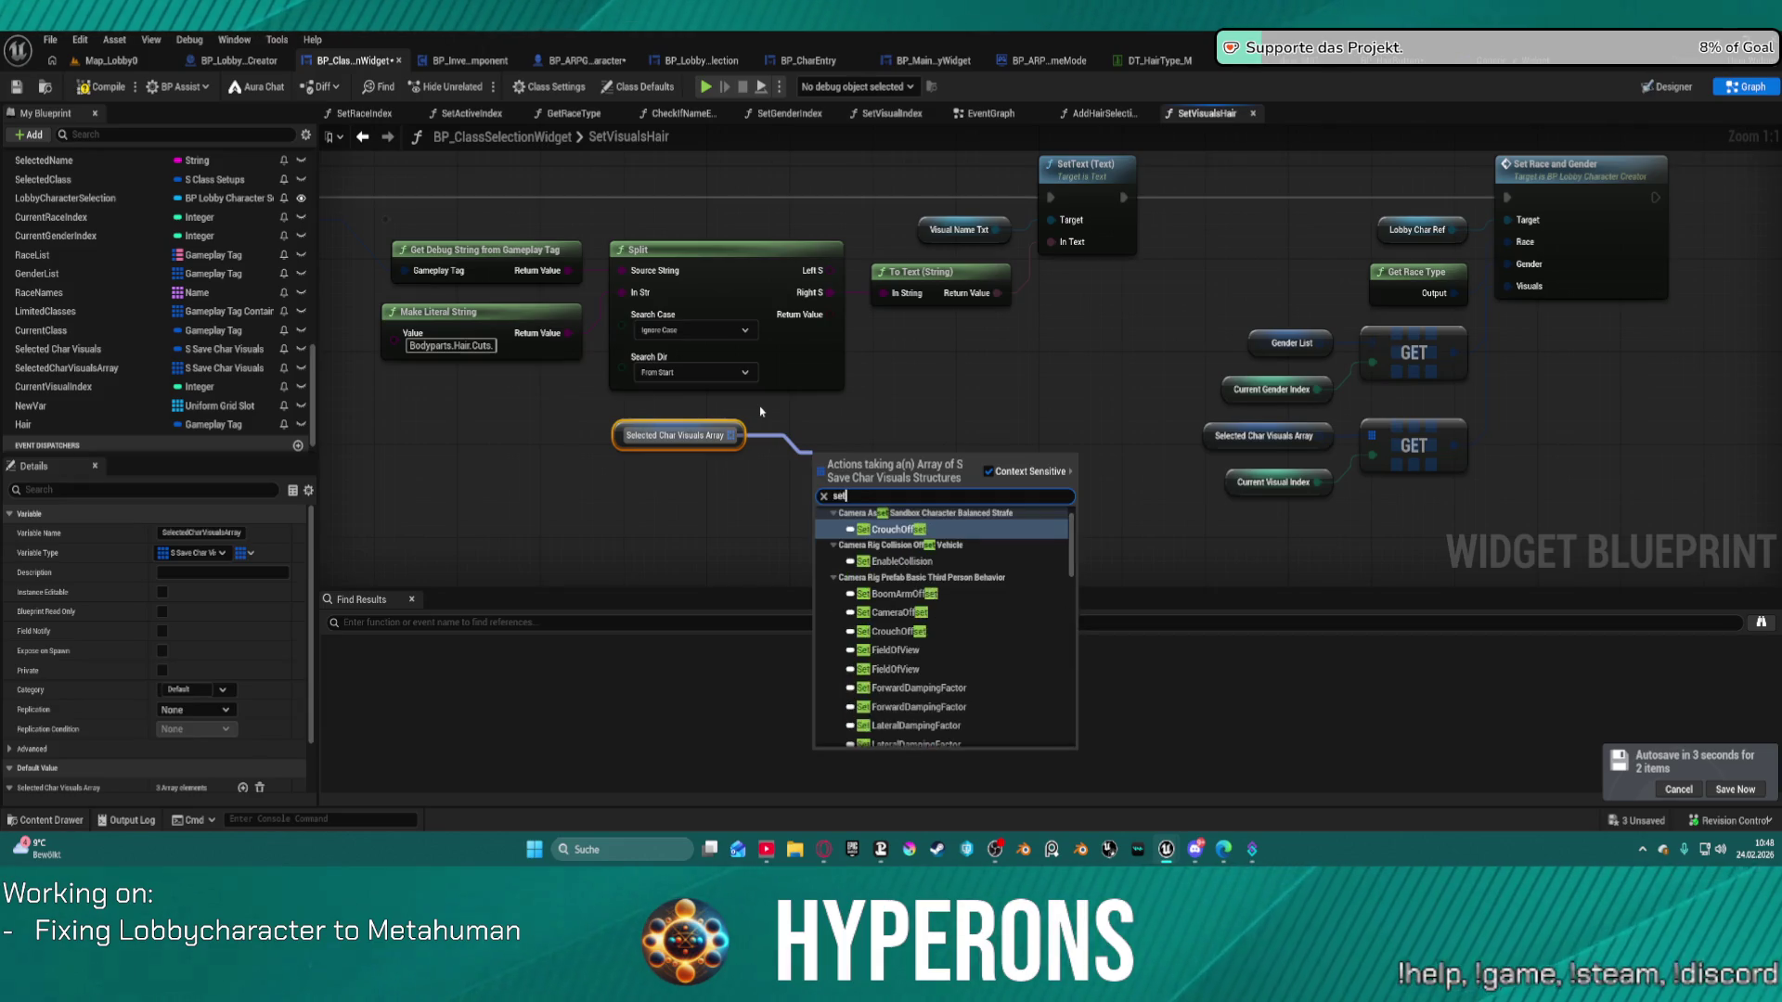
{"action": "type", "text": " arra"}
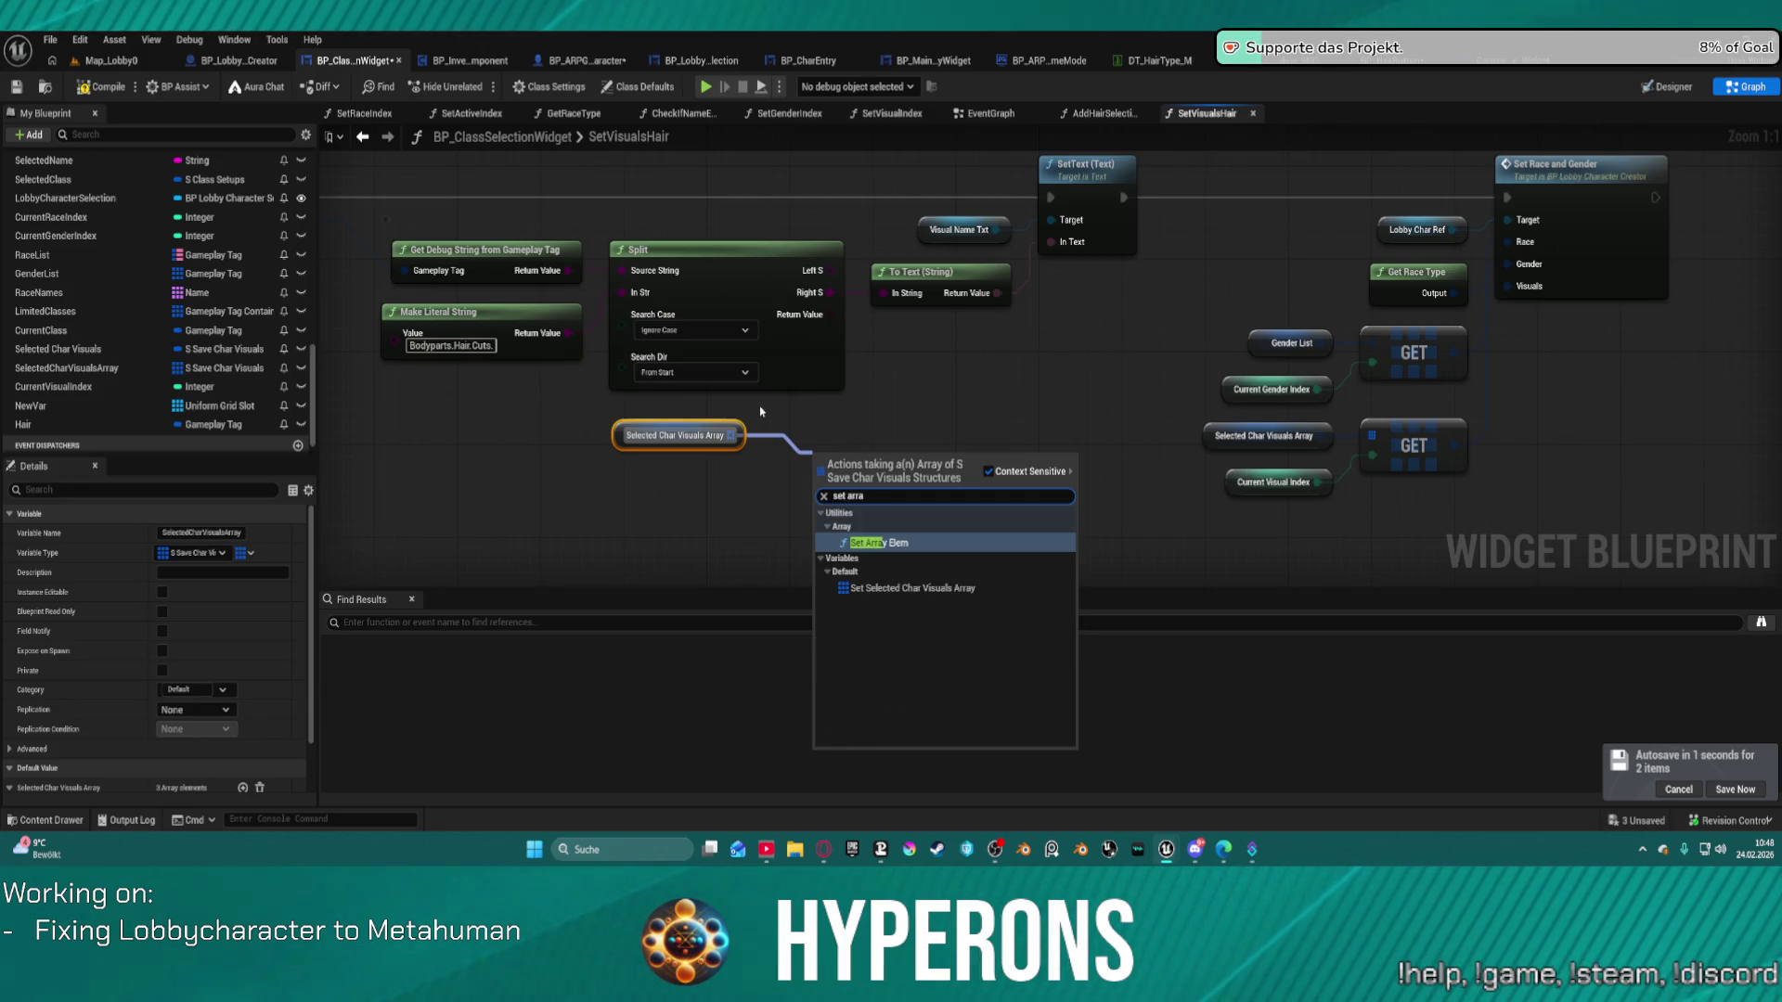
{"action": "left_click", "coordinate": [879, 543]}
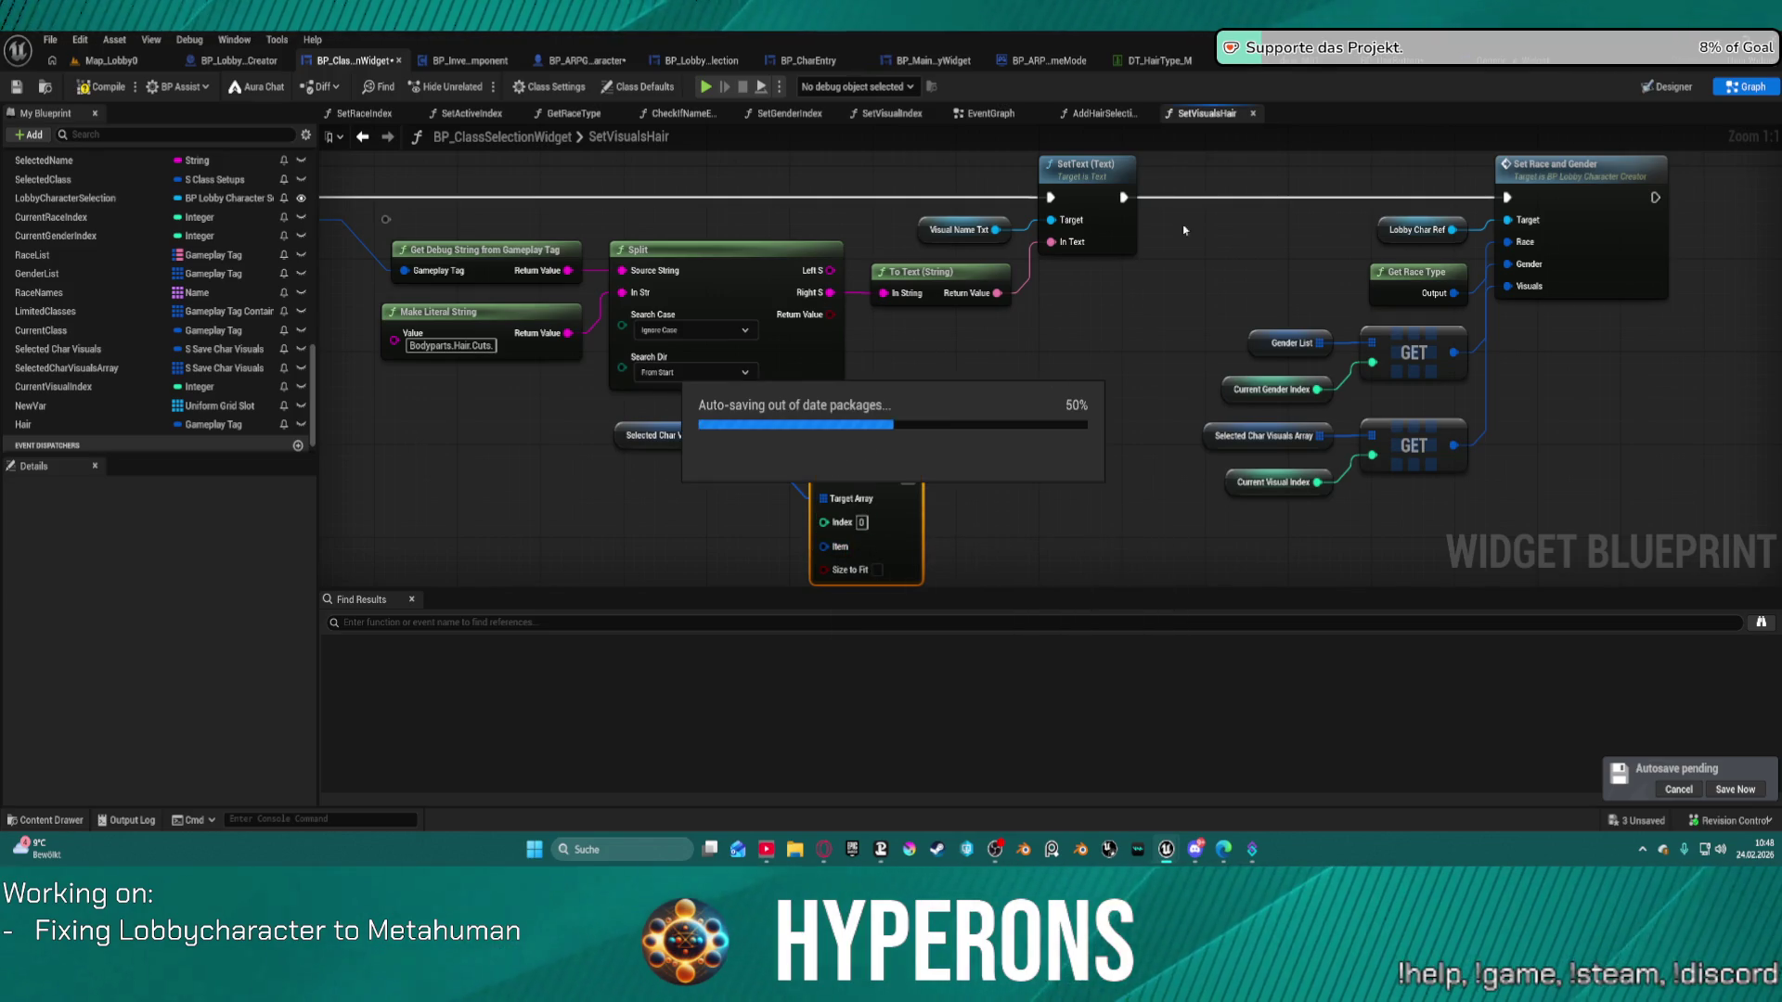
{"action": "mouse_move", "coordinate": [858, 453]}
{"action": "left_mouse_down"}
{"action": "mouse_move", "coordinate": [1129, 336]}
{"action": "mouse_move", "coordinate": [1210, 175]}
{"action": "left_mouse_up"}
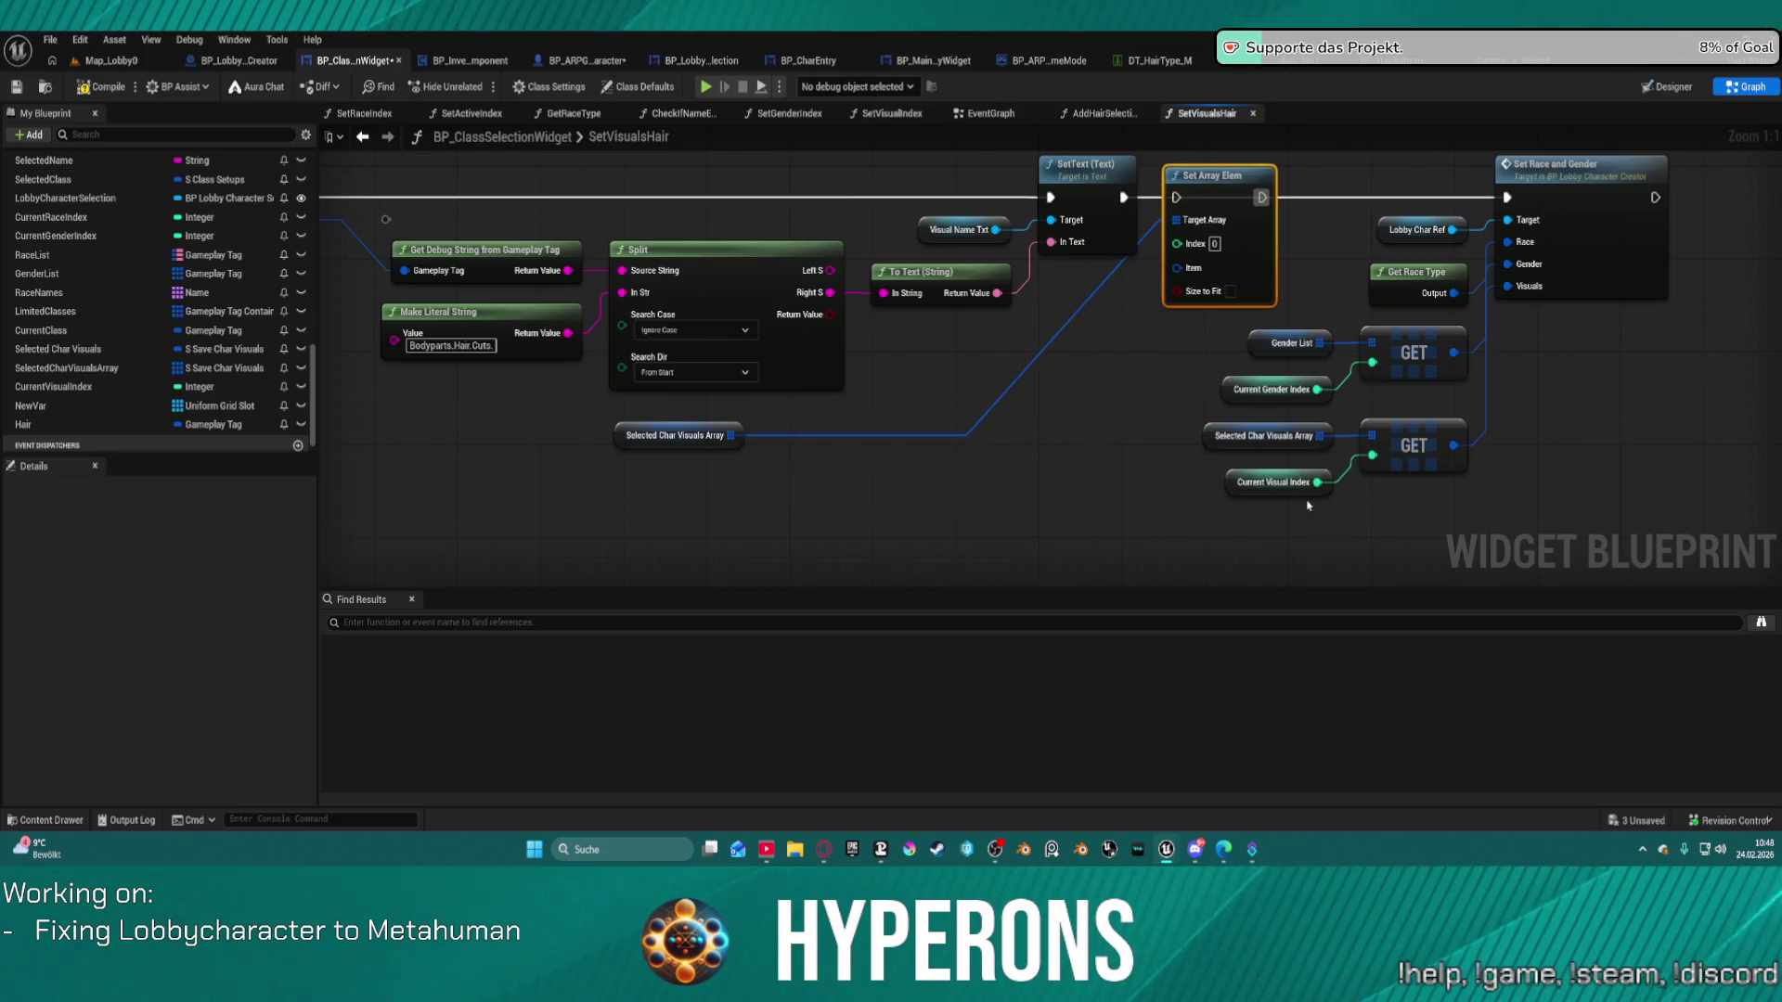
Delete the Current Visual Index node and begin wiring Set Array Elem's execution output.
{"action": "left_click", "coordinate": [1237, 487]}
{"action": "key", "text": "Delete"}
{"action": "left_click_drag", "start_coordinate": [1322, 292], "coordinate": [1238, 364]}
{"action": "left_click", "coordinate": [1093, 270]}
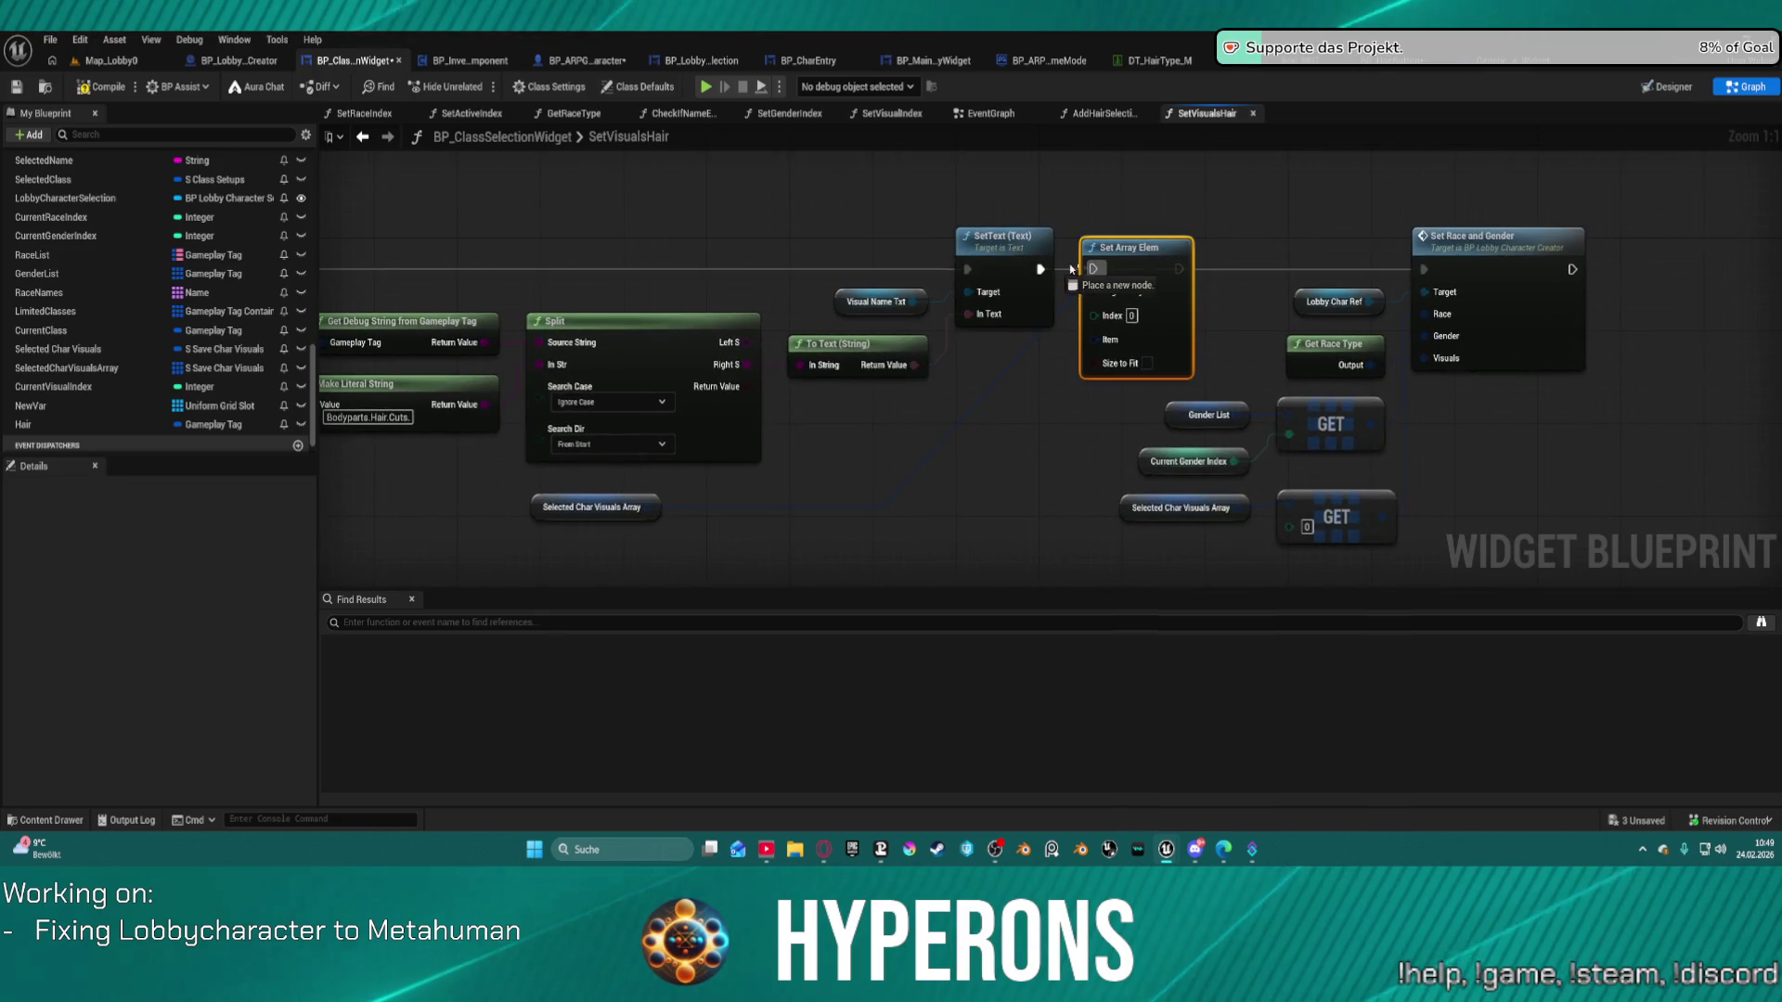
Chain Set Array Elem's execution into Set Race and Gender, discarding a trial Break Save Data node.
{"action": "left_click_drag", "start_coordinate": [1179, 270], "coordinate": [1423, 270]}
{"action": "mouse_move", "coordinate": [1124, 285]}
{"action": "left_mouse_down"}
{"action": "mouse_move", "coordinate": [1175, 285]}
{"action": "mouse_move", "coordinate": [840, 468]}
{"action": "mouse_move", "coordinate": [926, 476]}
{"action": "left_mouse_up"}
{"action": "type", "text": "brea"}
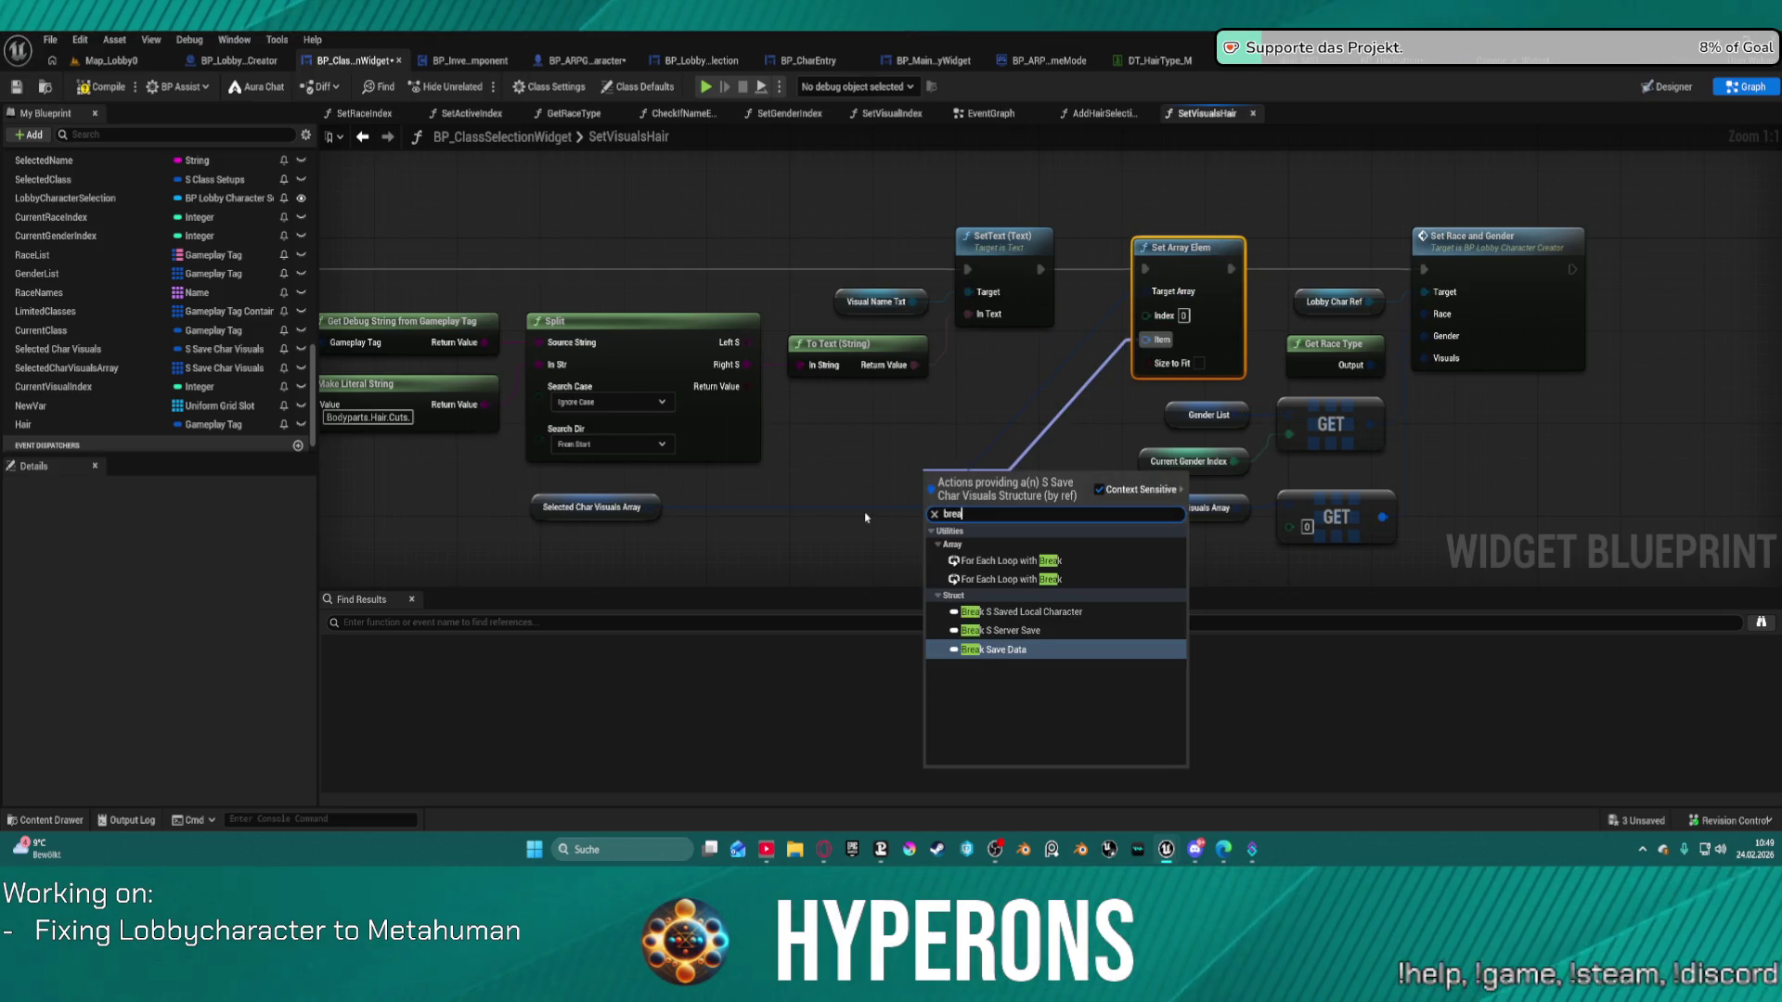
{"action": "key", "text": "Return"}
{"action": "mouse_move", "coordinate": [1072, 384]}
{"action": "left_mouse_down"}
{"action": "mouse_move", "coordinate": [1191, 431]}
{"action": "mouse_move", "coordinate": [1107, 454]}
{"action": "left_mouse_up"}
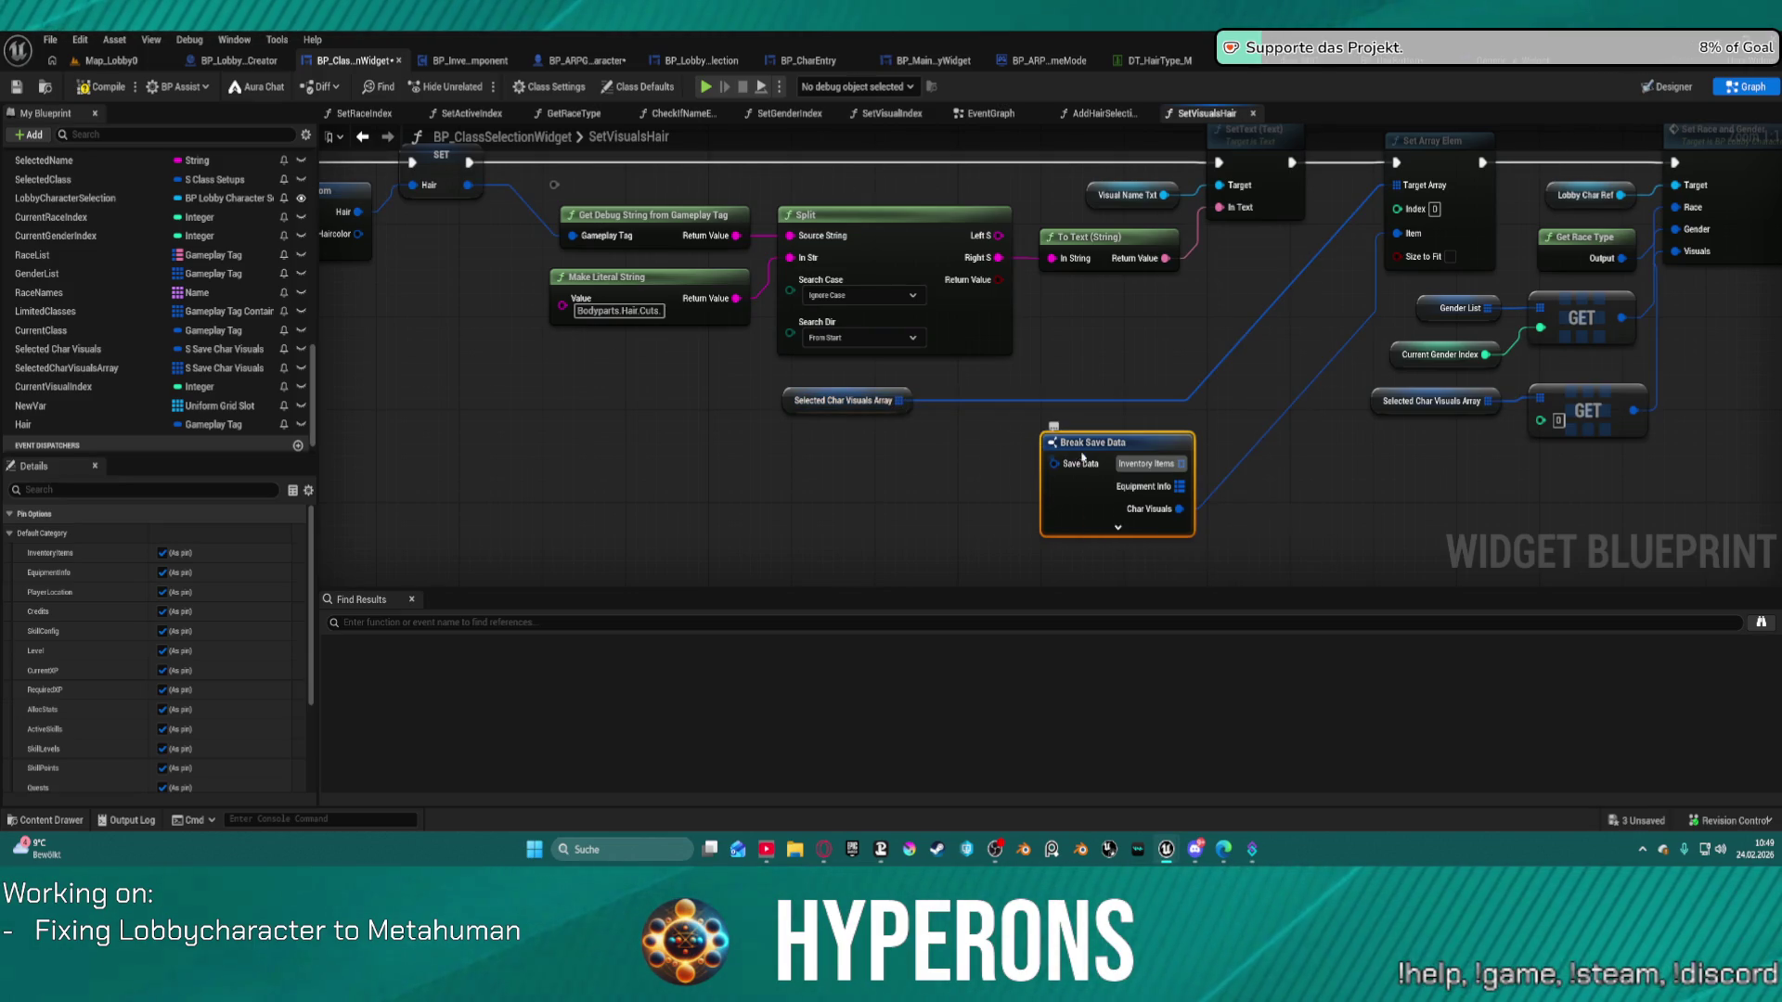
{"action": "key", "text": "Delete"}
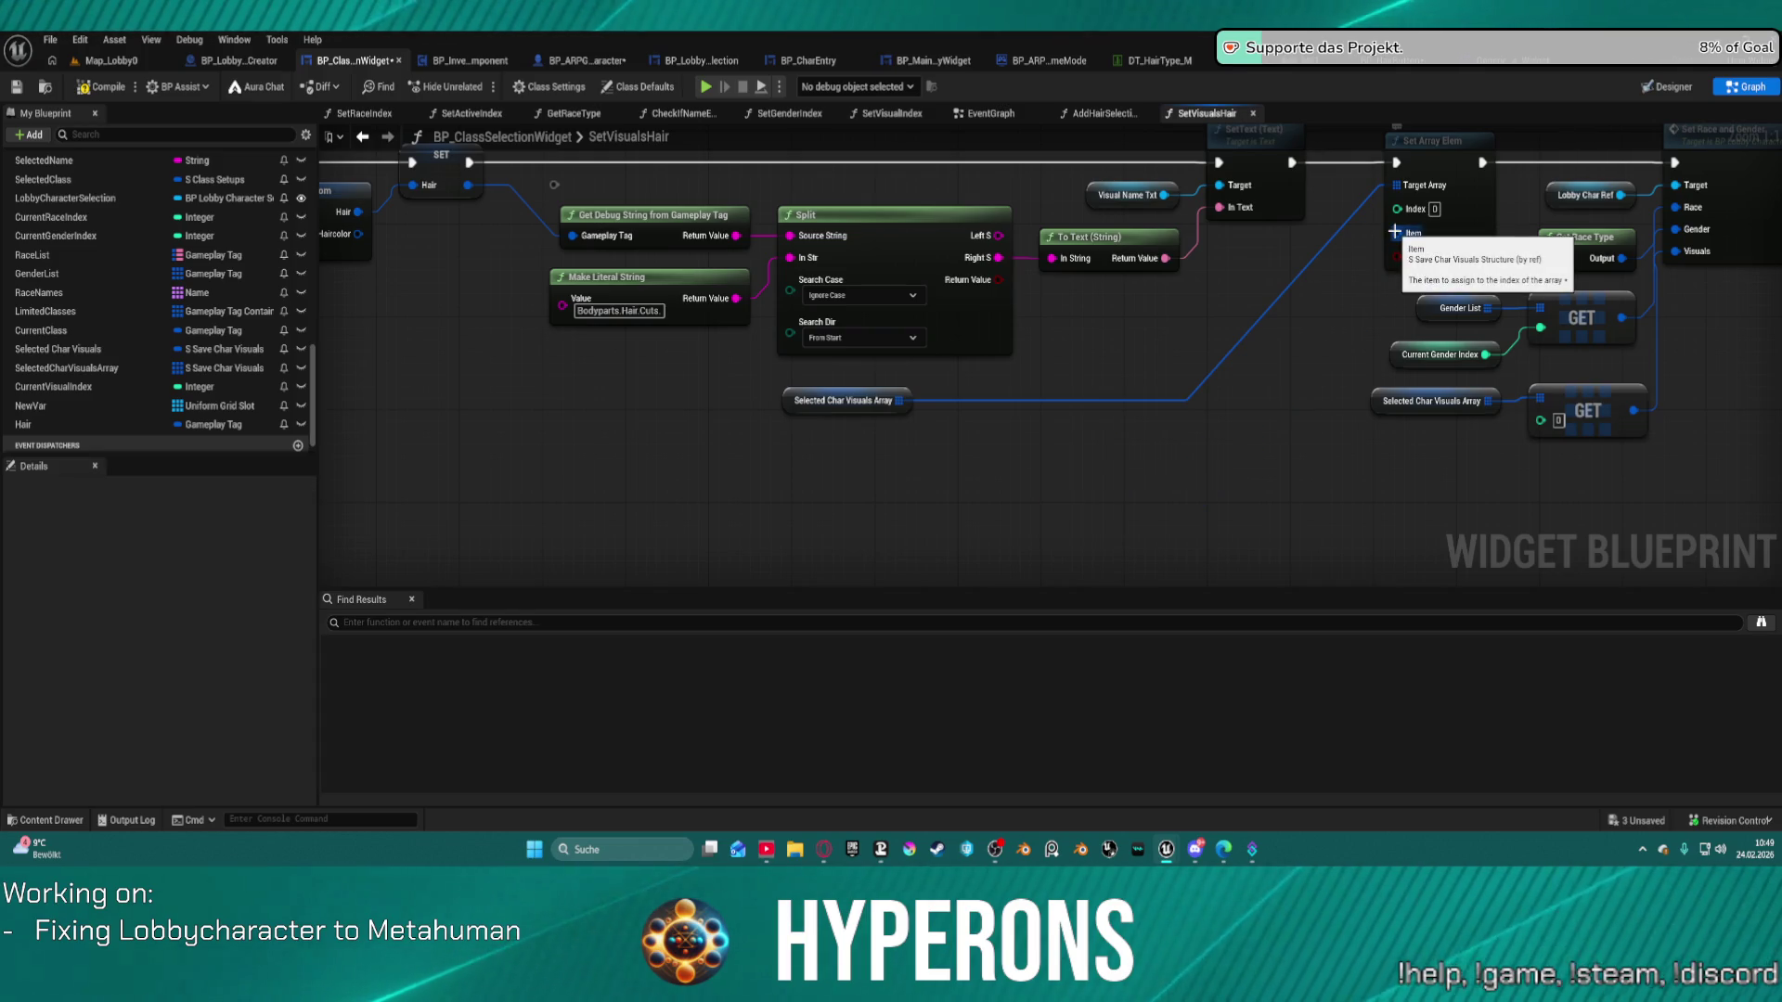
Try a Break Save Data node wired to Item and test its connections, then delete it.
{"action": "mouse_move", "coordinate": [1395, 232]}
{"action": "left_mouse_down"}
{"action": "mouse_move", "coordinate": [1264, 342]}
{"action": "mouse_move", "coordinate": [884, 552]}
{"action": "left_mouse_up"}
{"action": "type", "text": "brea"}
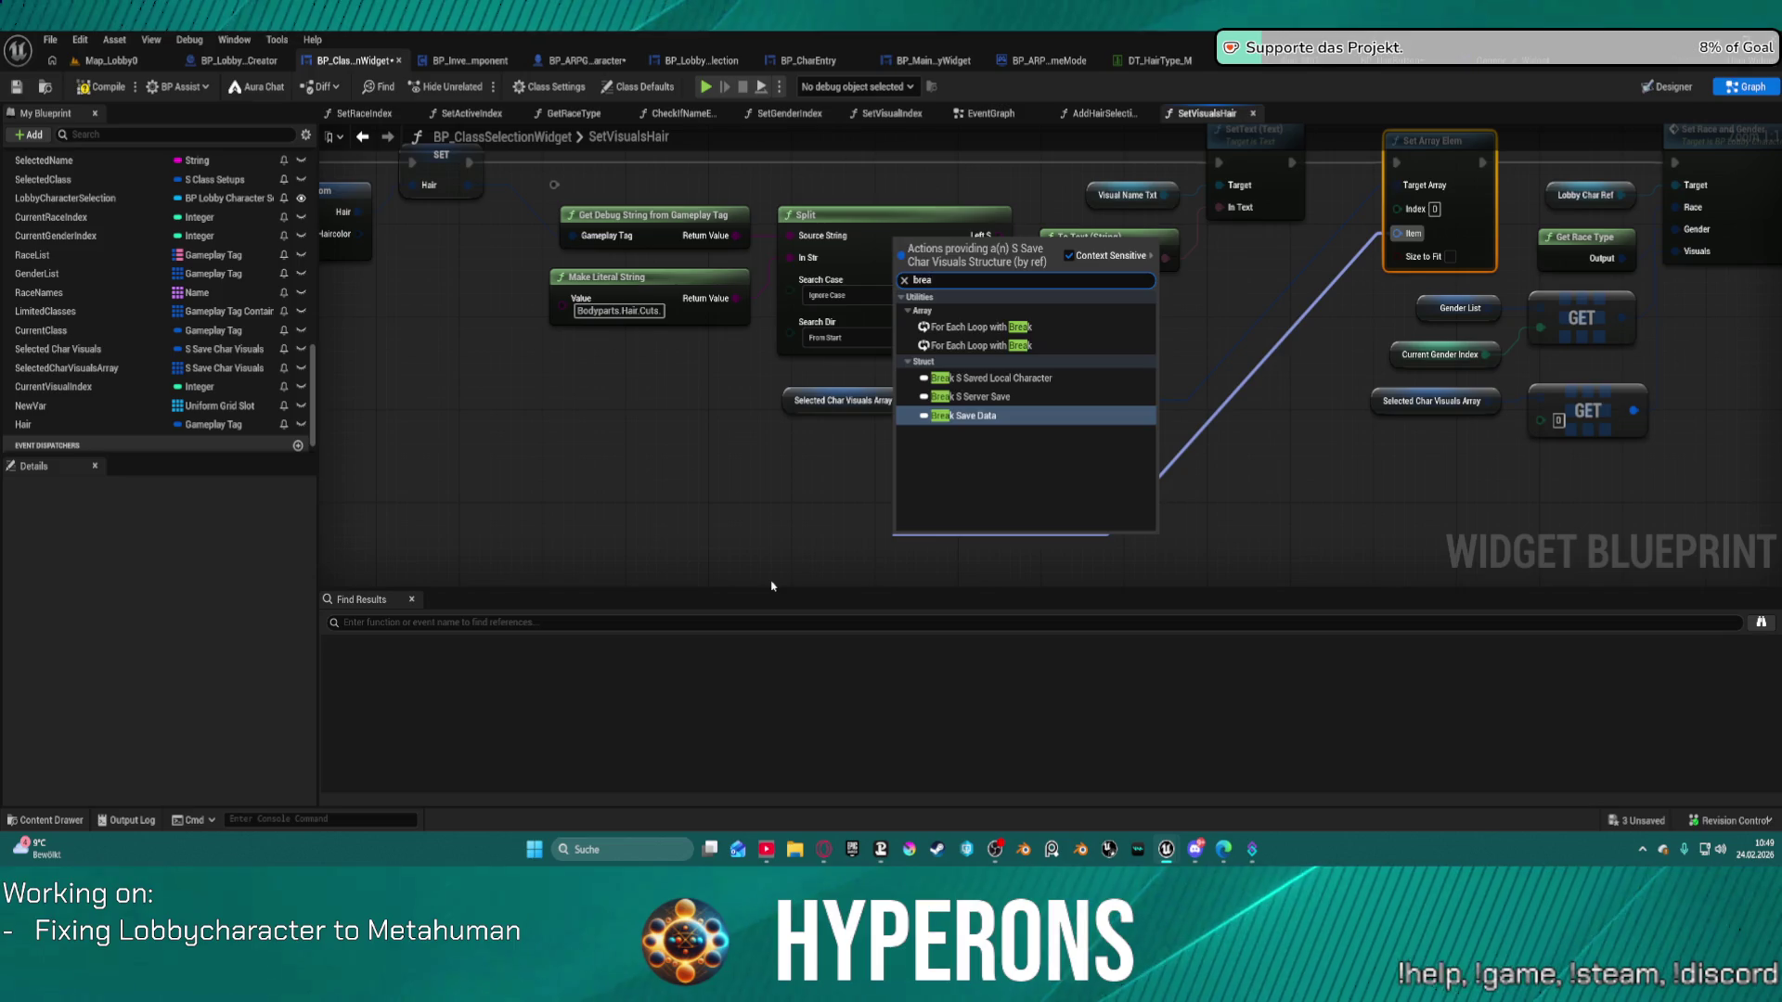
{"action": "key", "text": "Return"}
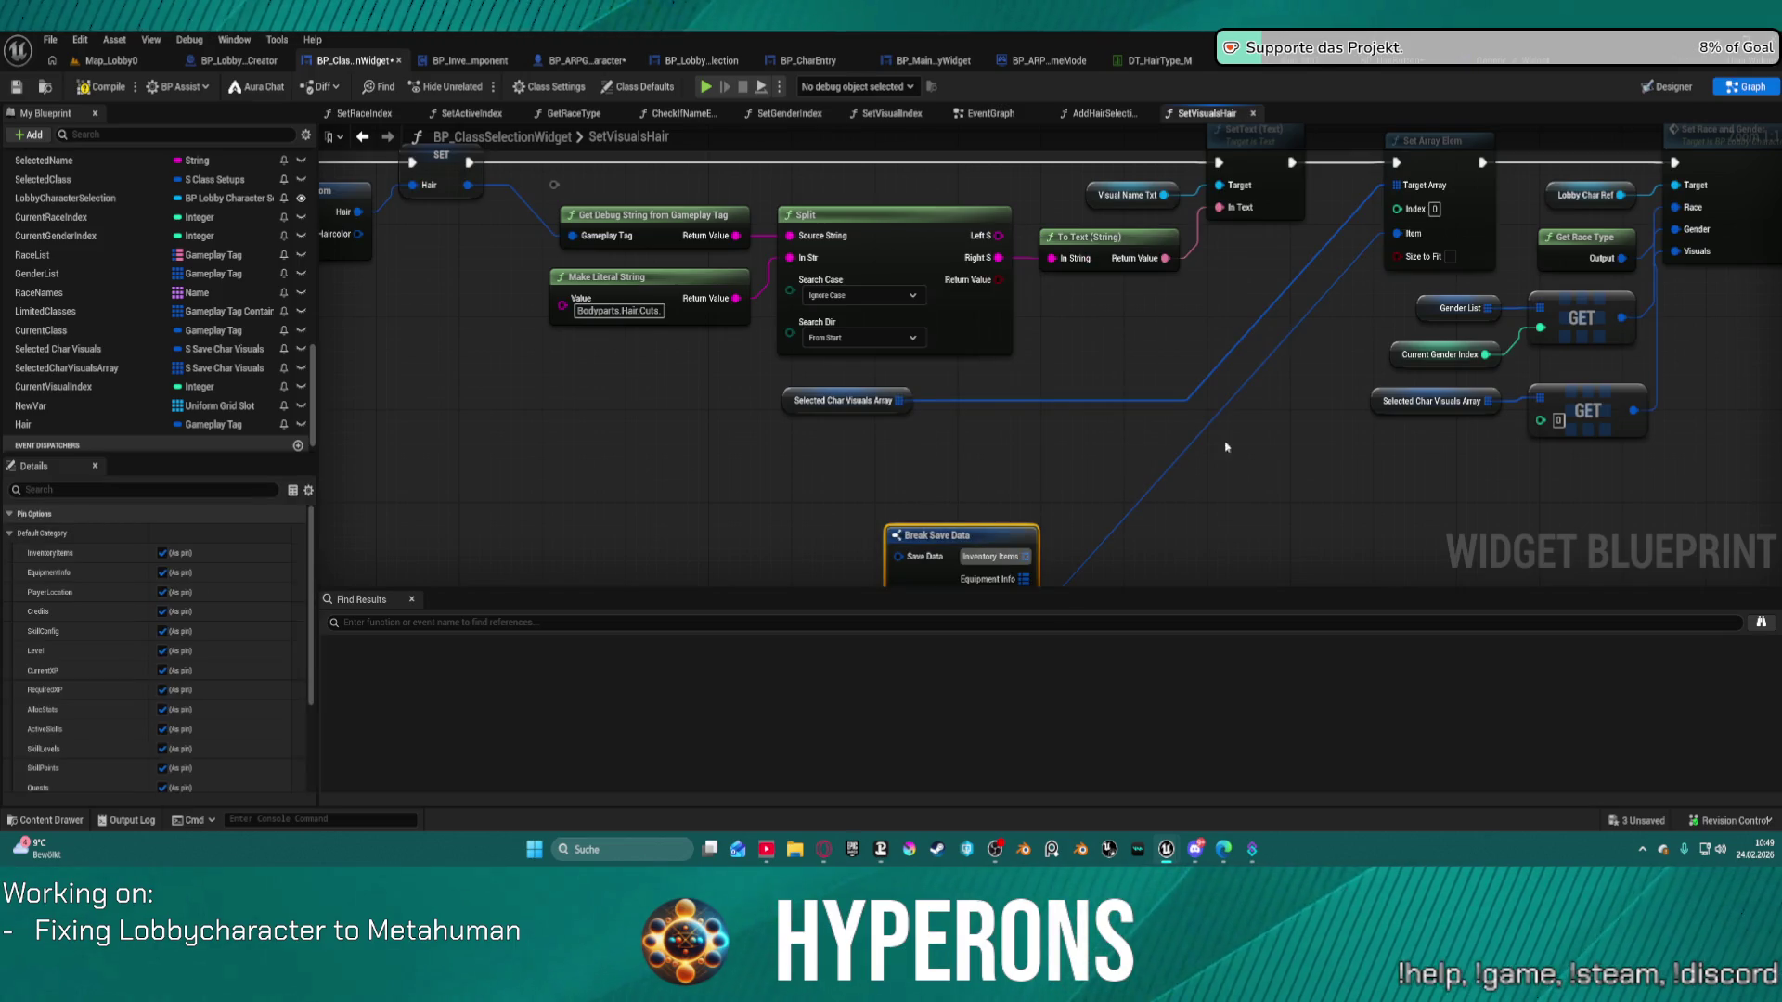
{"action": "mouse_move", "coordinate": [965, 536]}
{"action": "left_mouse_down"}
{"action": "mouse_move", "coordinate": [1039, 389]}
{"action": "mouse_move", "coordinate": [1223, 439]}
{"action": "left_mouse_up"}
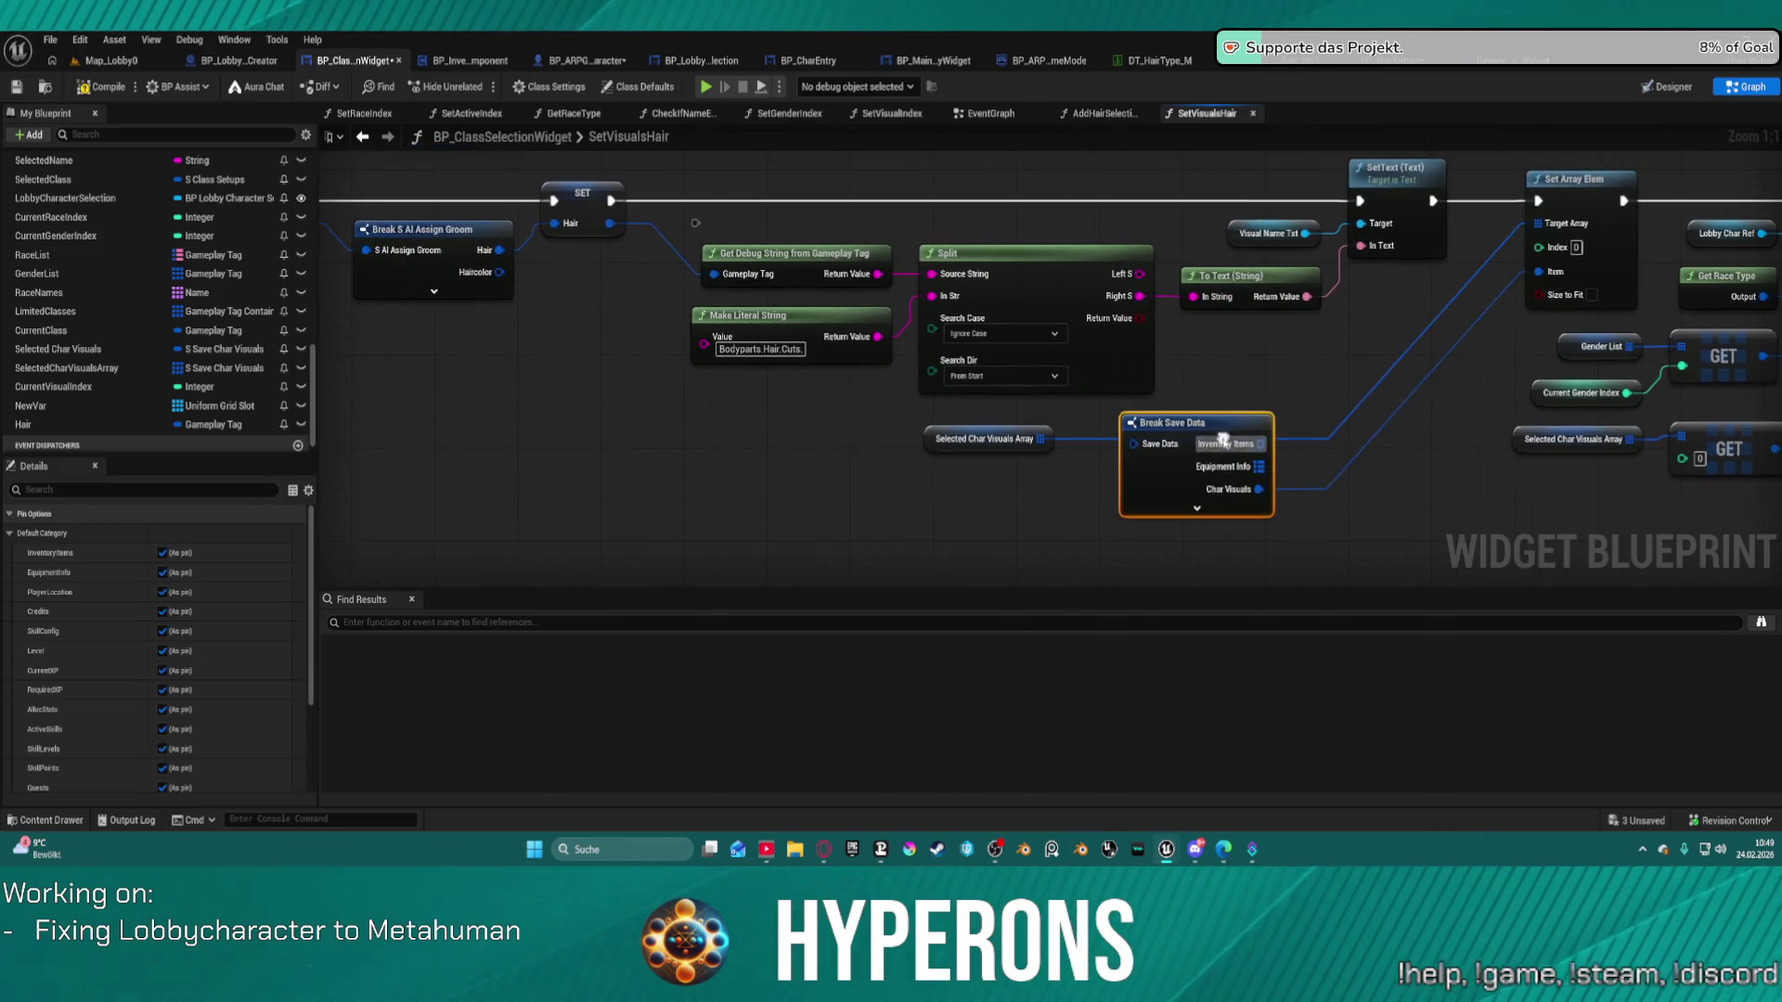
{"action": "mouse_move", "coordinate": [764, 384]}
{"action": "left_mouse_down"}
{"action": "mouse_move", "coordinate": [1217, 386]}
{"action": "mouse_move", "coordinate": [1269, 413]}
{"action": "mouse_move", "coordinate": [1265, 442]}
{"action": "mouse_move", "coordinate": [1178, 351]}
{"action": "left_mouse_up"}
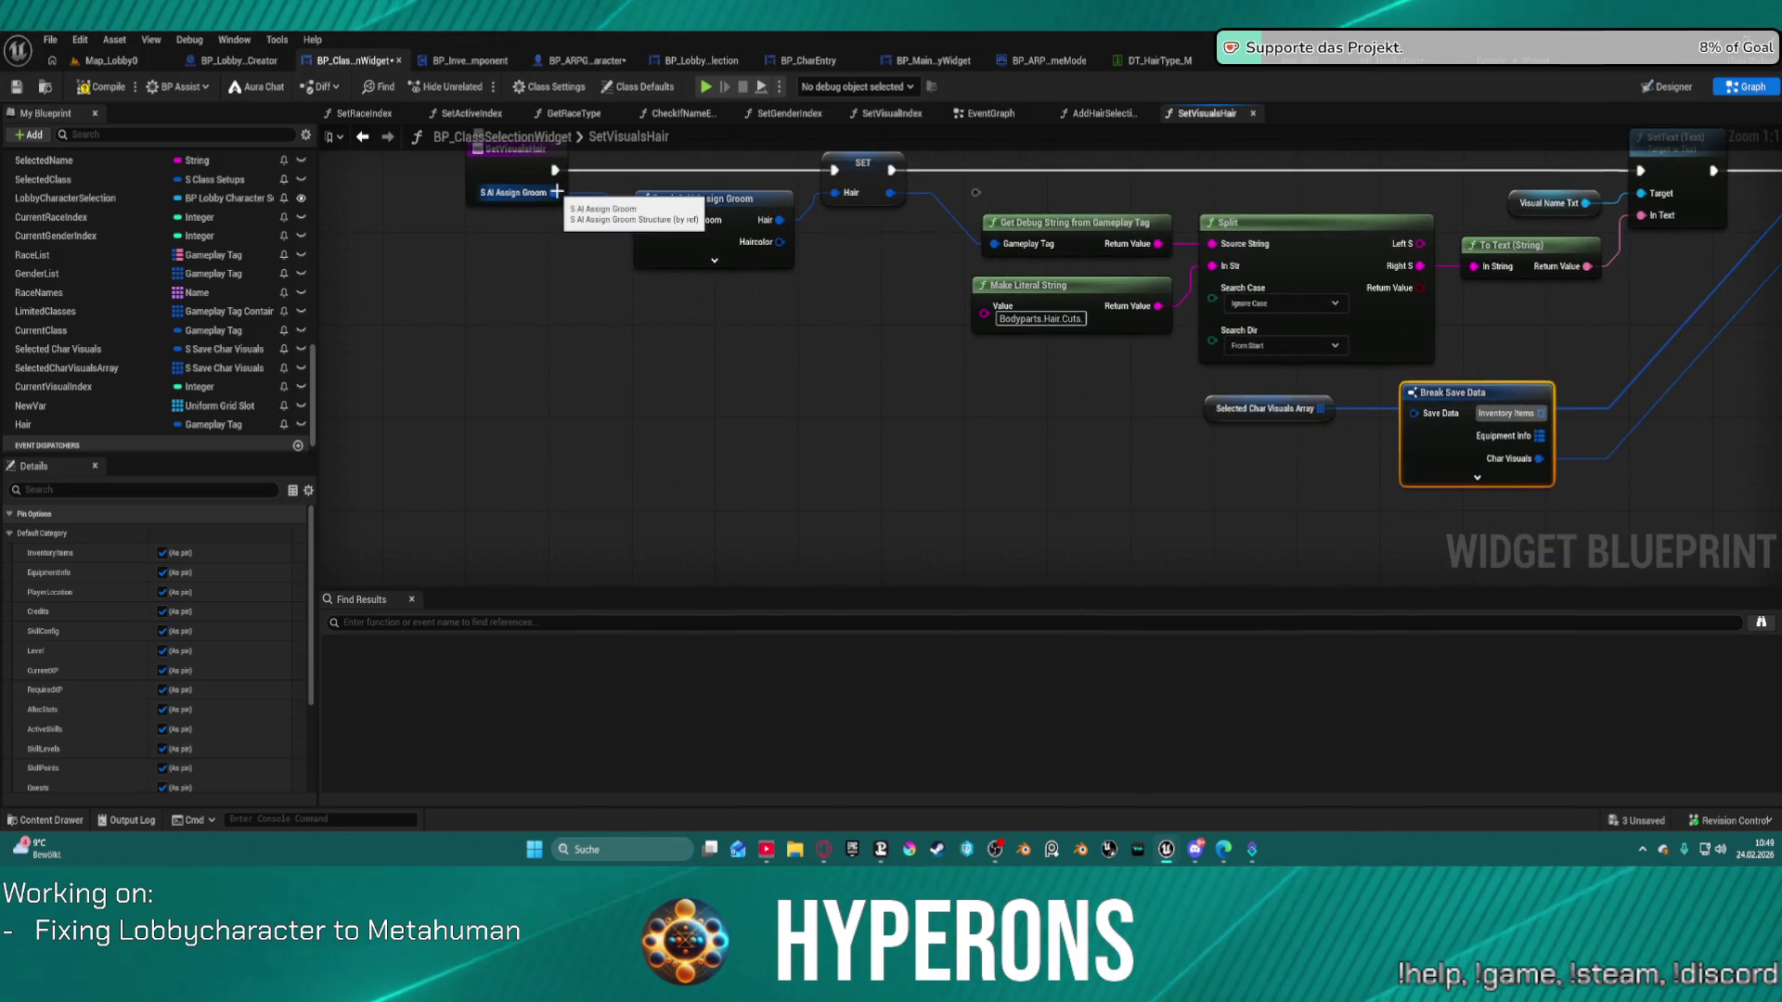
{"action": "mouse_move", "coordinate": [557, 192]}
{"action": "left_mouse_down"}
{"action": "mouse_move", "coordinate": [641, 255]}
{"action": "mouse_move", "coordinate": [1388, 491]}
{"action": "mouse_move", "coordinate": [1383, 432]}
{"action": "mouse_move", "coordinate": [1418, 416]}
{"action": "mouse_move", "coordinate": [1067, 501]}
{"action": "left_mouse_up"}
{"action": "mouse_move", "coordinate": [1444, 454]}
{"action": "left_mouse_down"}
{"action": "mouse_move", "coordinate": [1303, 491]}
{"action": "mouse_move", "coordinate": [863, 402]}
{"action": "mouse_move", "coordinate": [1143, 375]}
{"action": "left_mouse_up"}
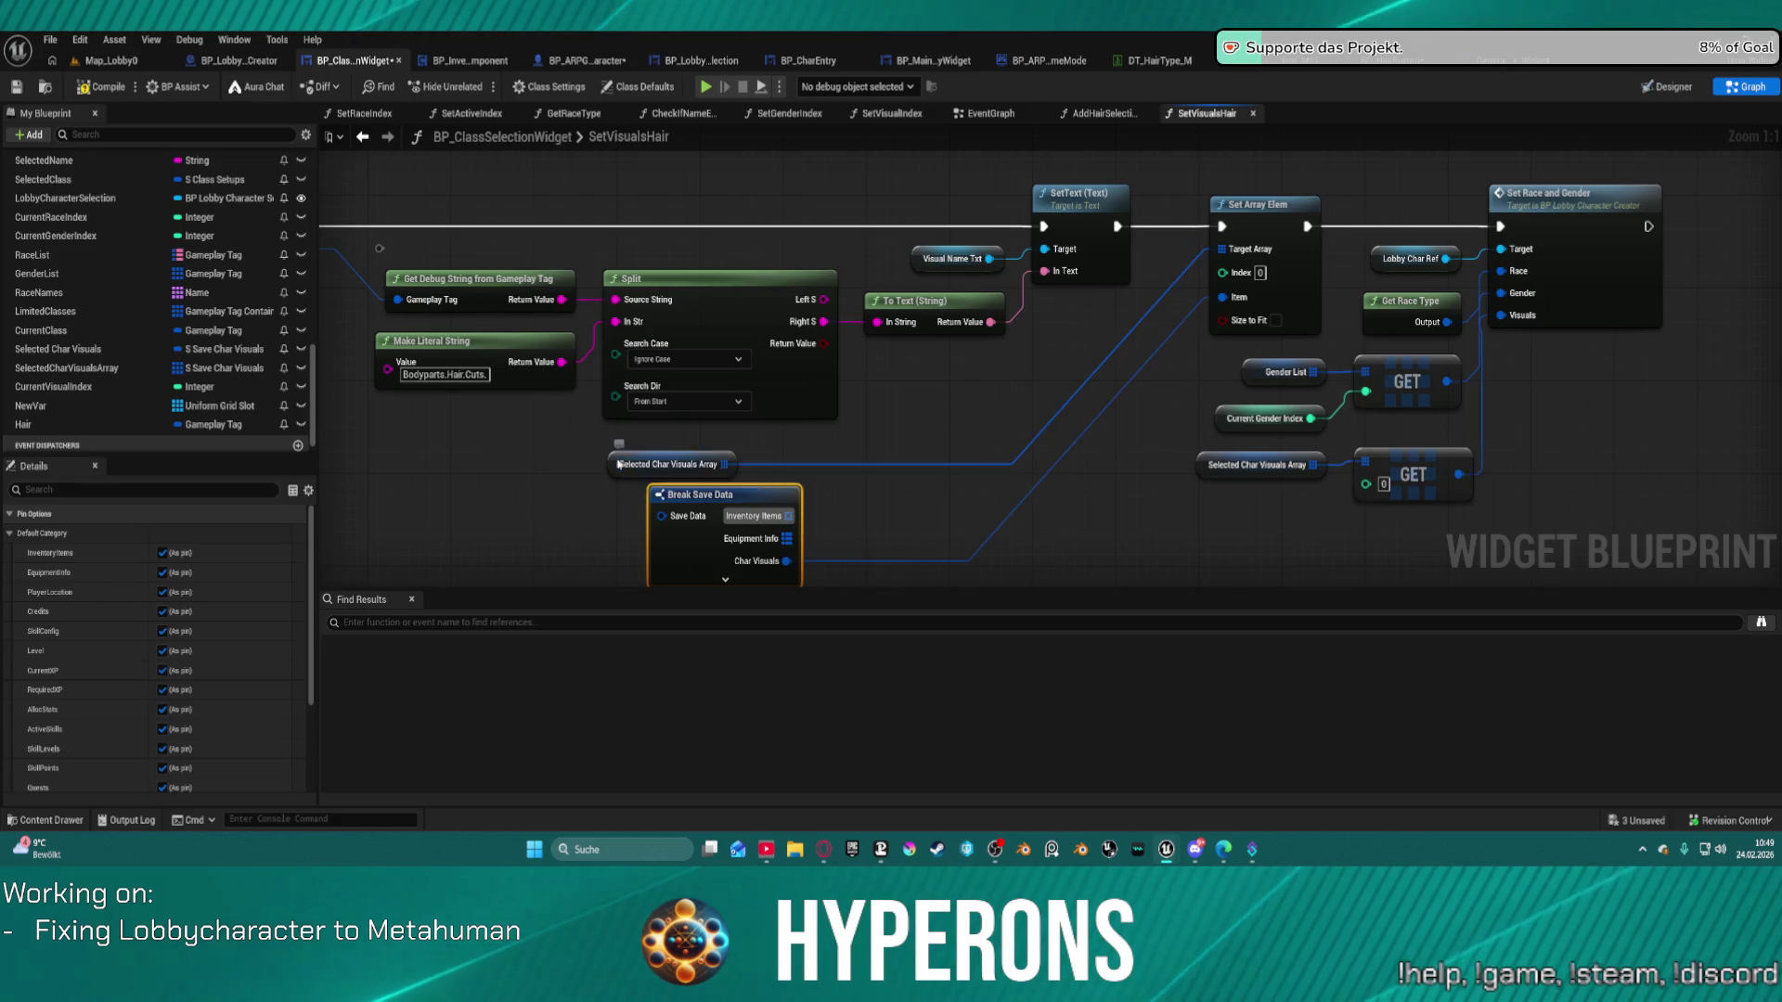
{"action": "left_click", "coordinate": [622, 464]}
{"action": "scroll", "coordinate": [42, 754], "scroll_direction": "down", "scroll_amount": 2}
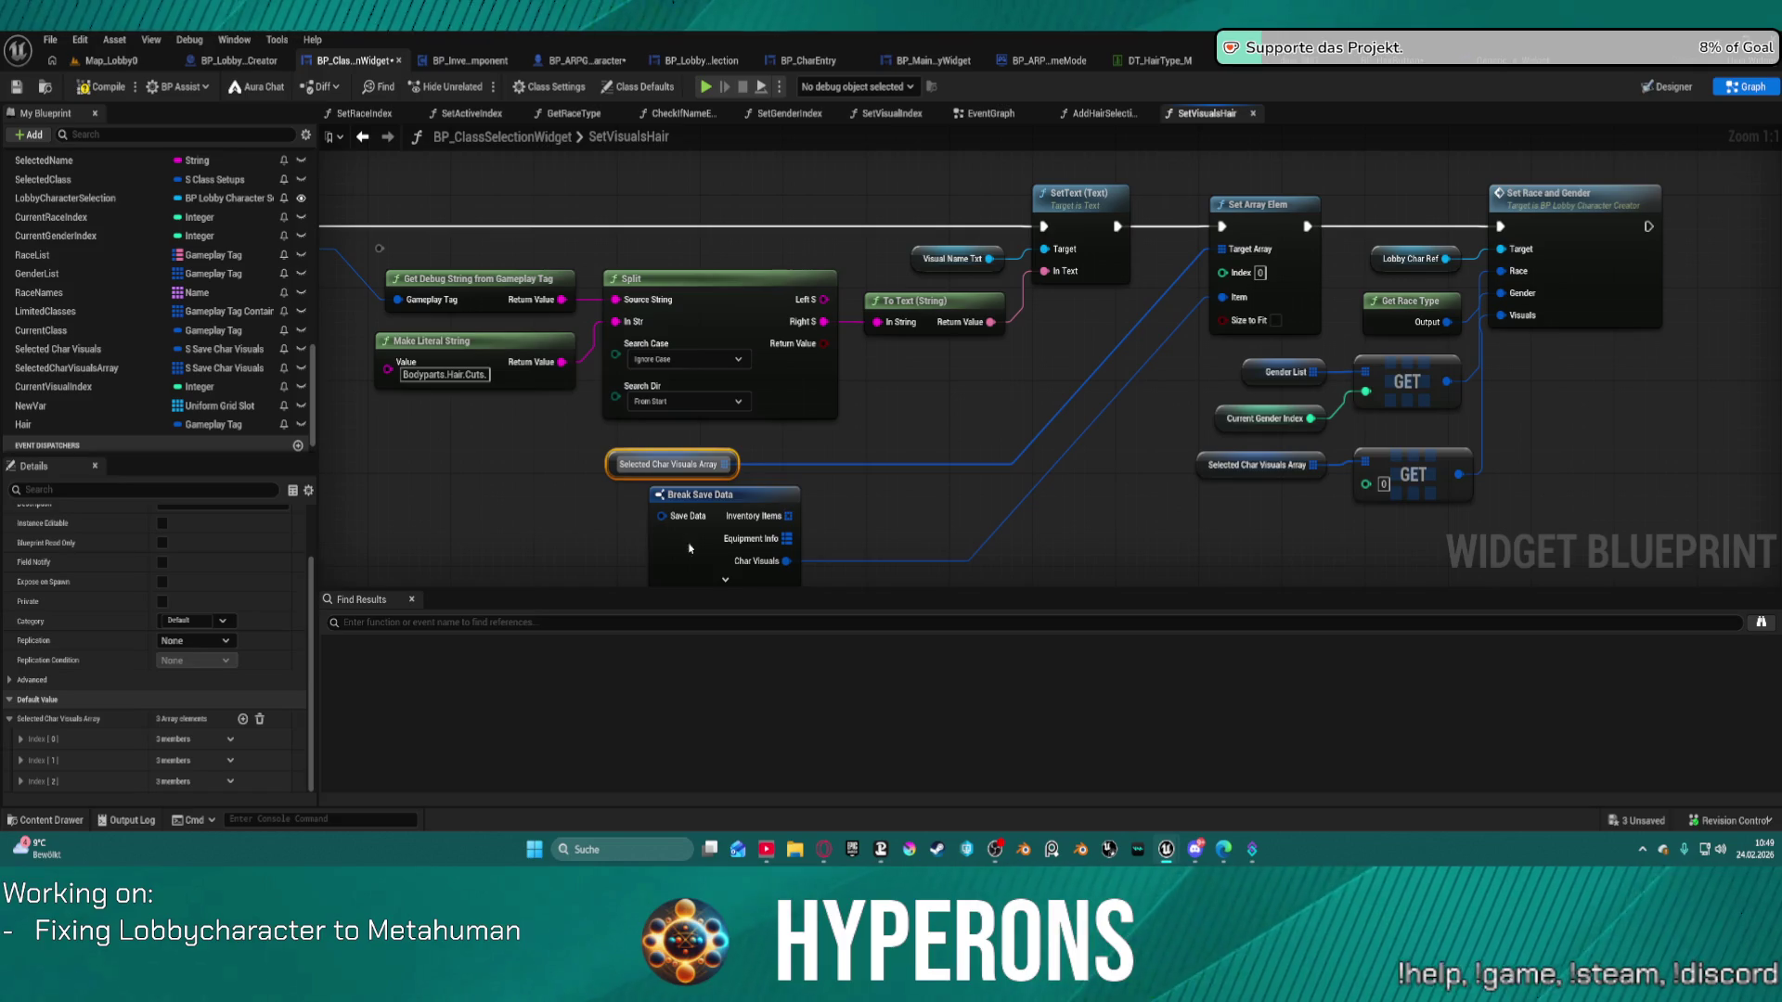
{"action": "left_click", "coordinate": [689, 543]}
{"action": "key", "text": "Delete"}
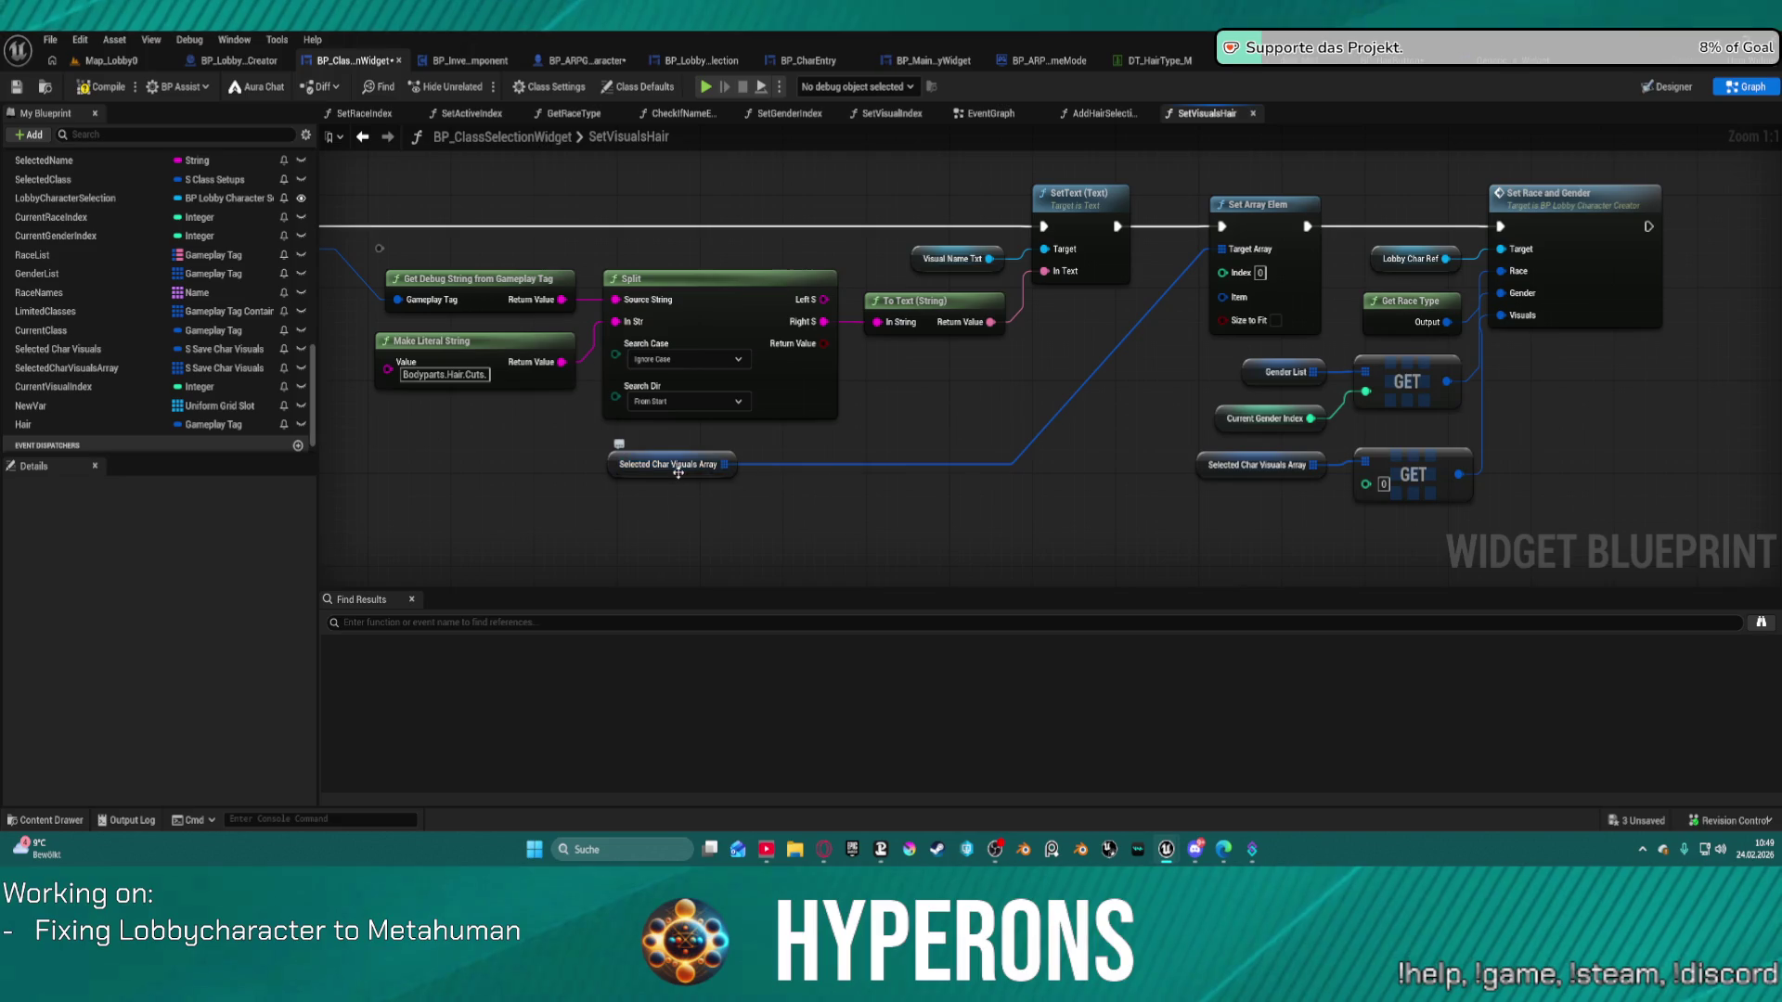
{"action": "scroll", "coordinate": [213, 390], "scroll_direction": "down", "scroll_amount": 1}
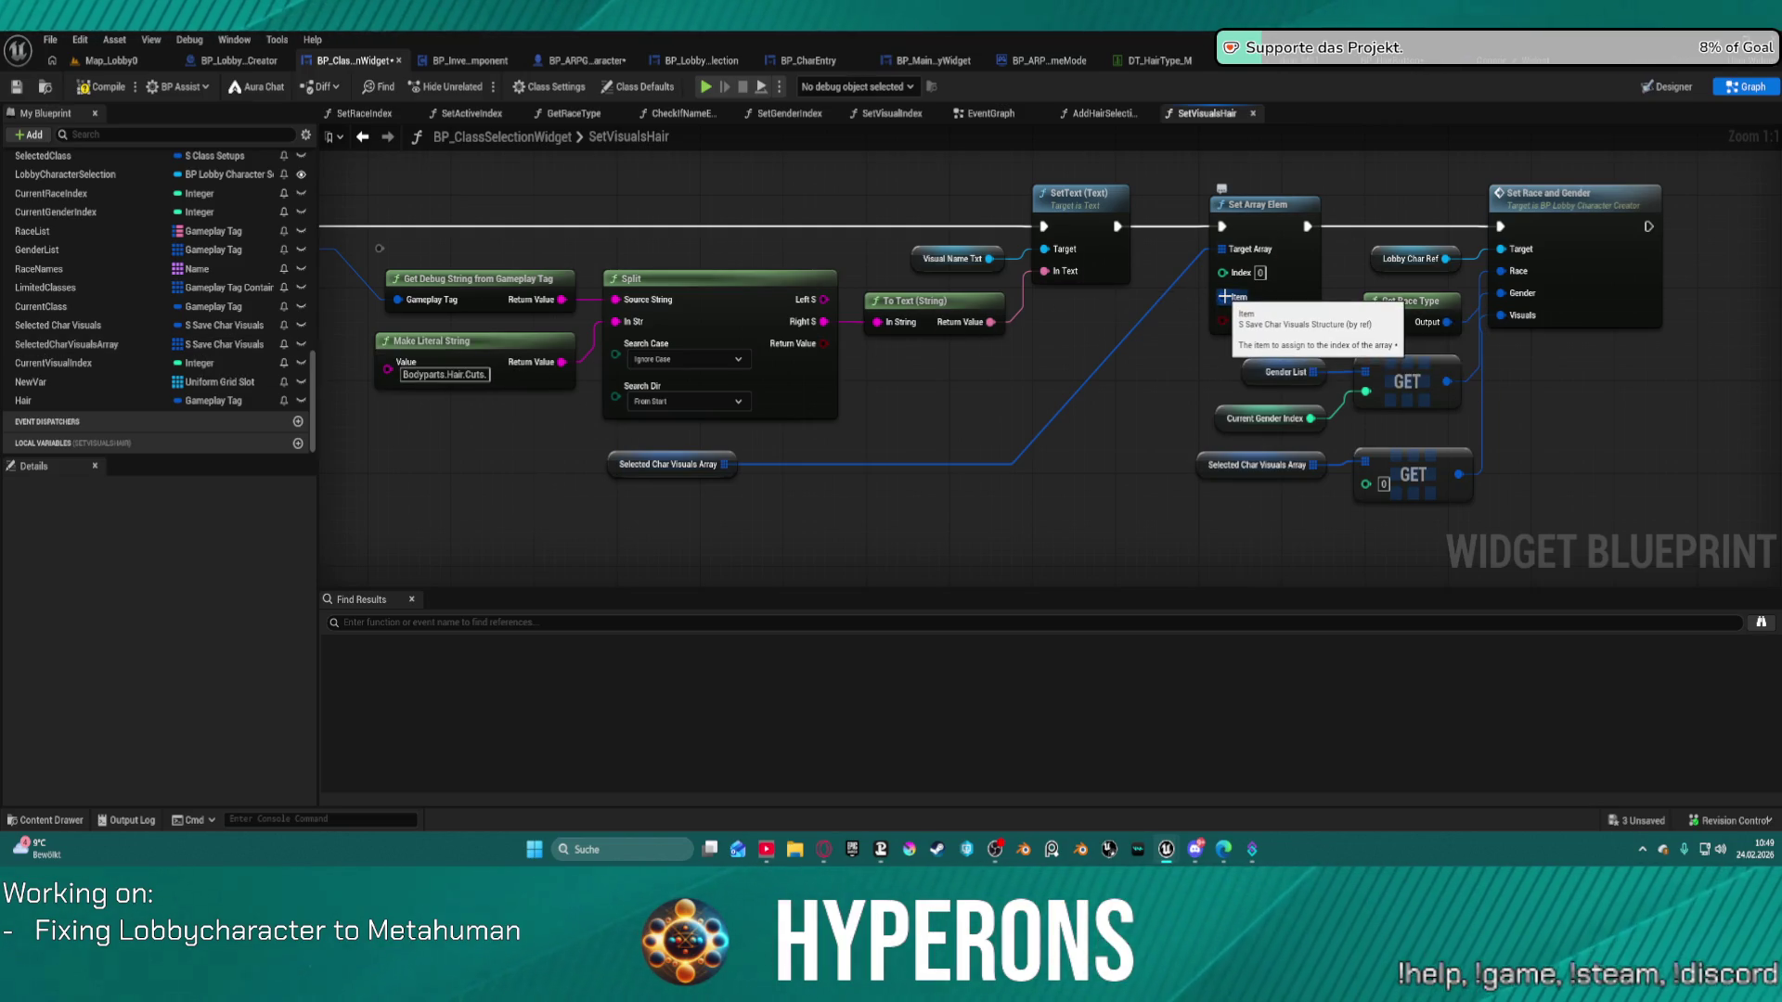
Feed Set Array Elem's Item from a new Make S Save Char Visuals node, moved left.
{"action": "left_click_drag", "start_coordinate": [1225, 296], "coordinate": [1006, 443]}
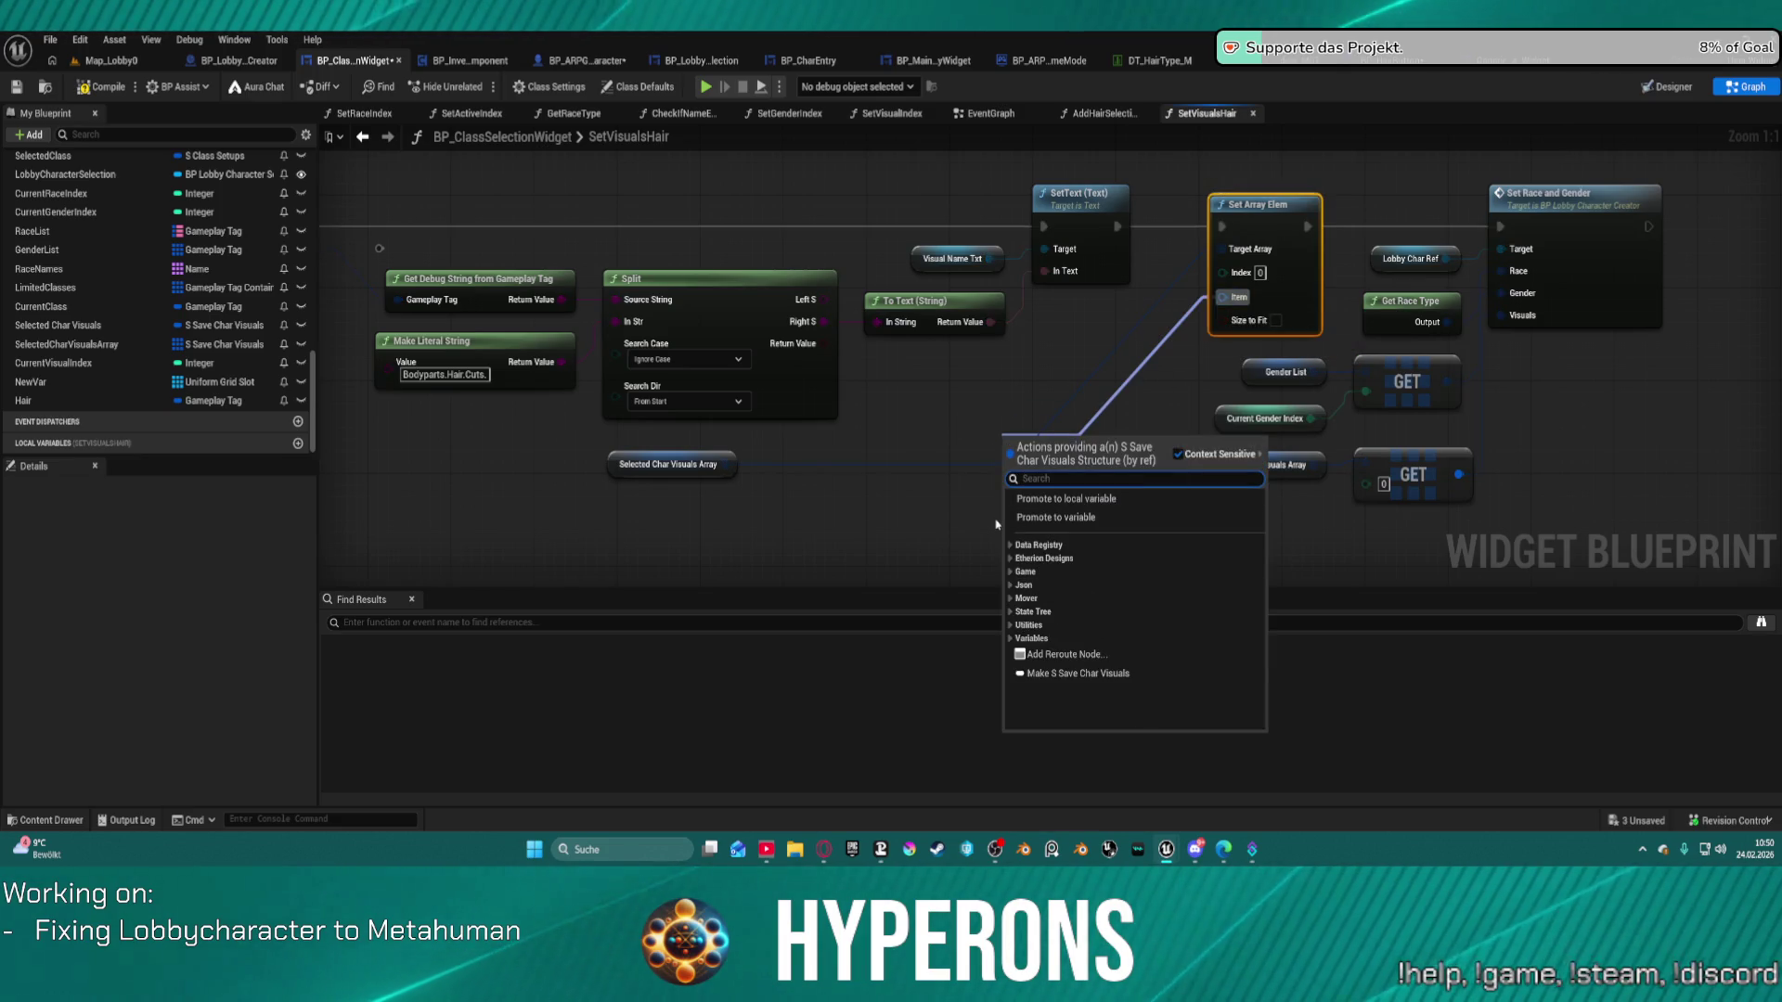
{"action": "type", "text": "mak"}
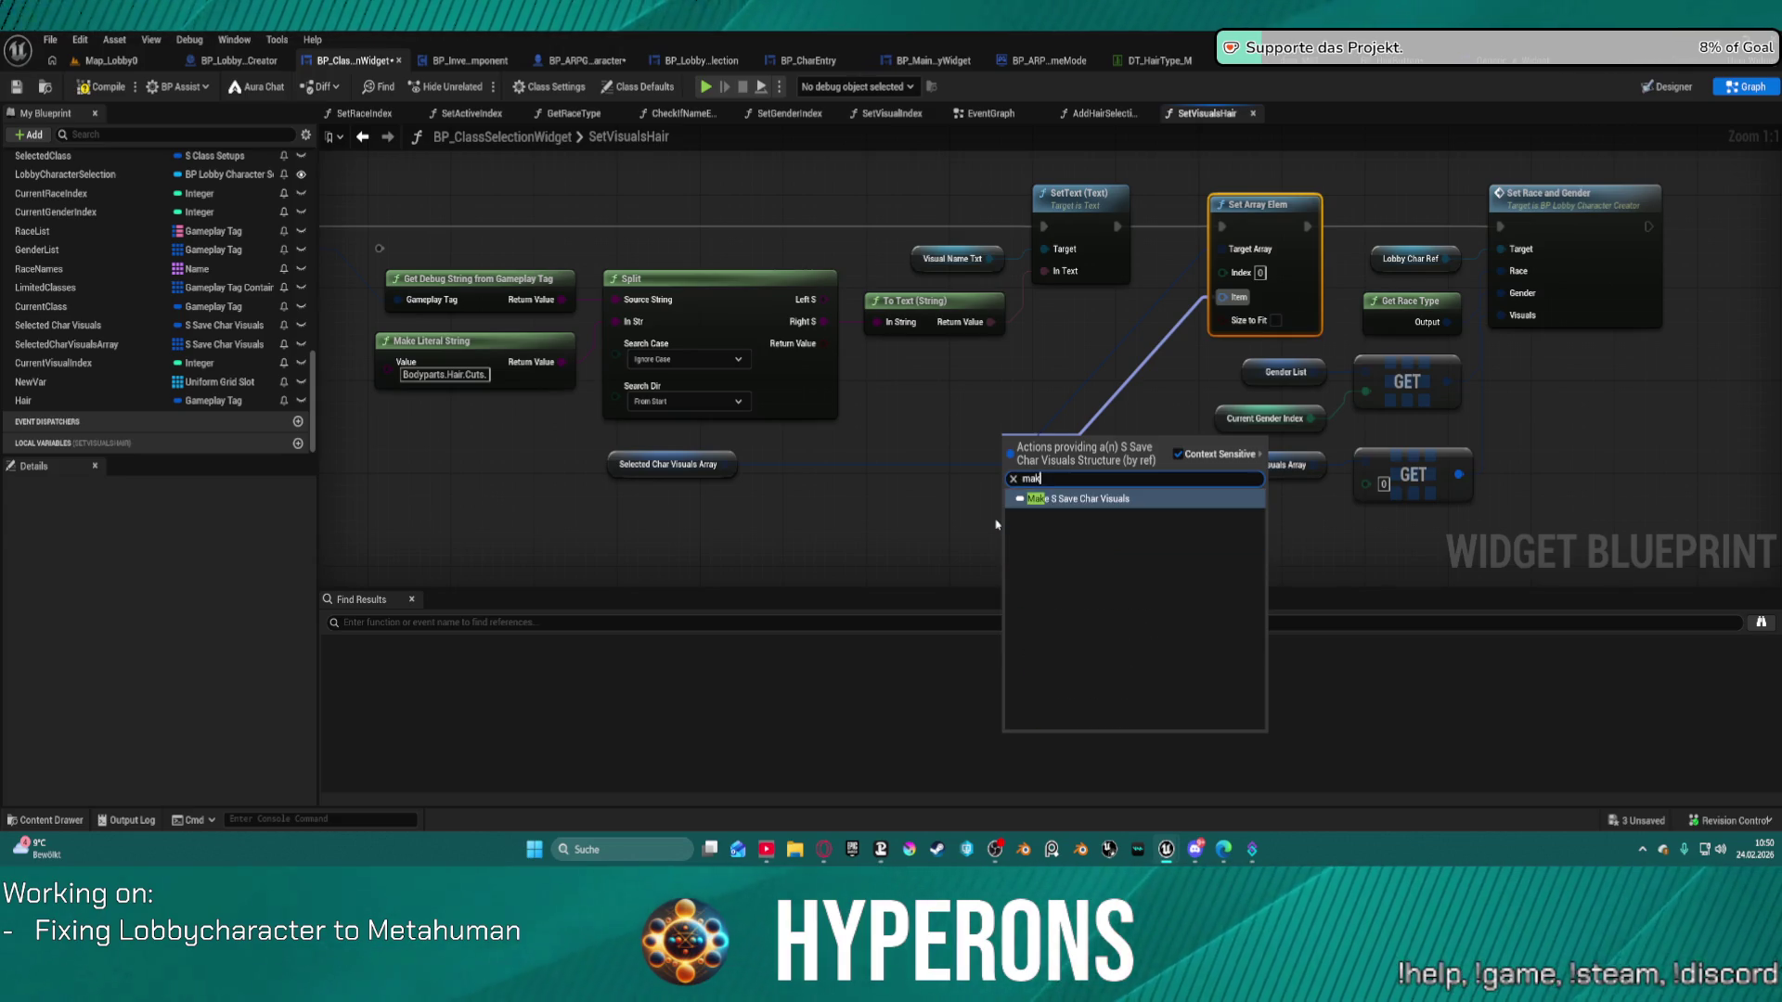
{"action": "key", "text": "Return"}
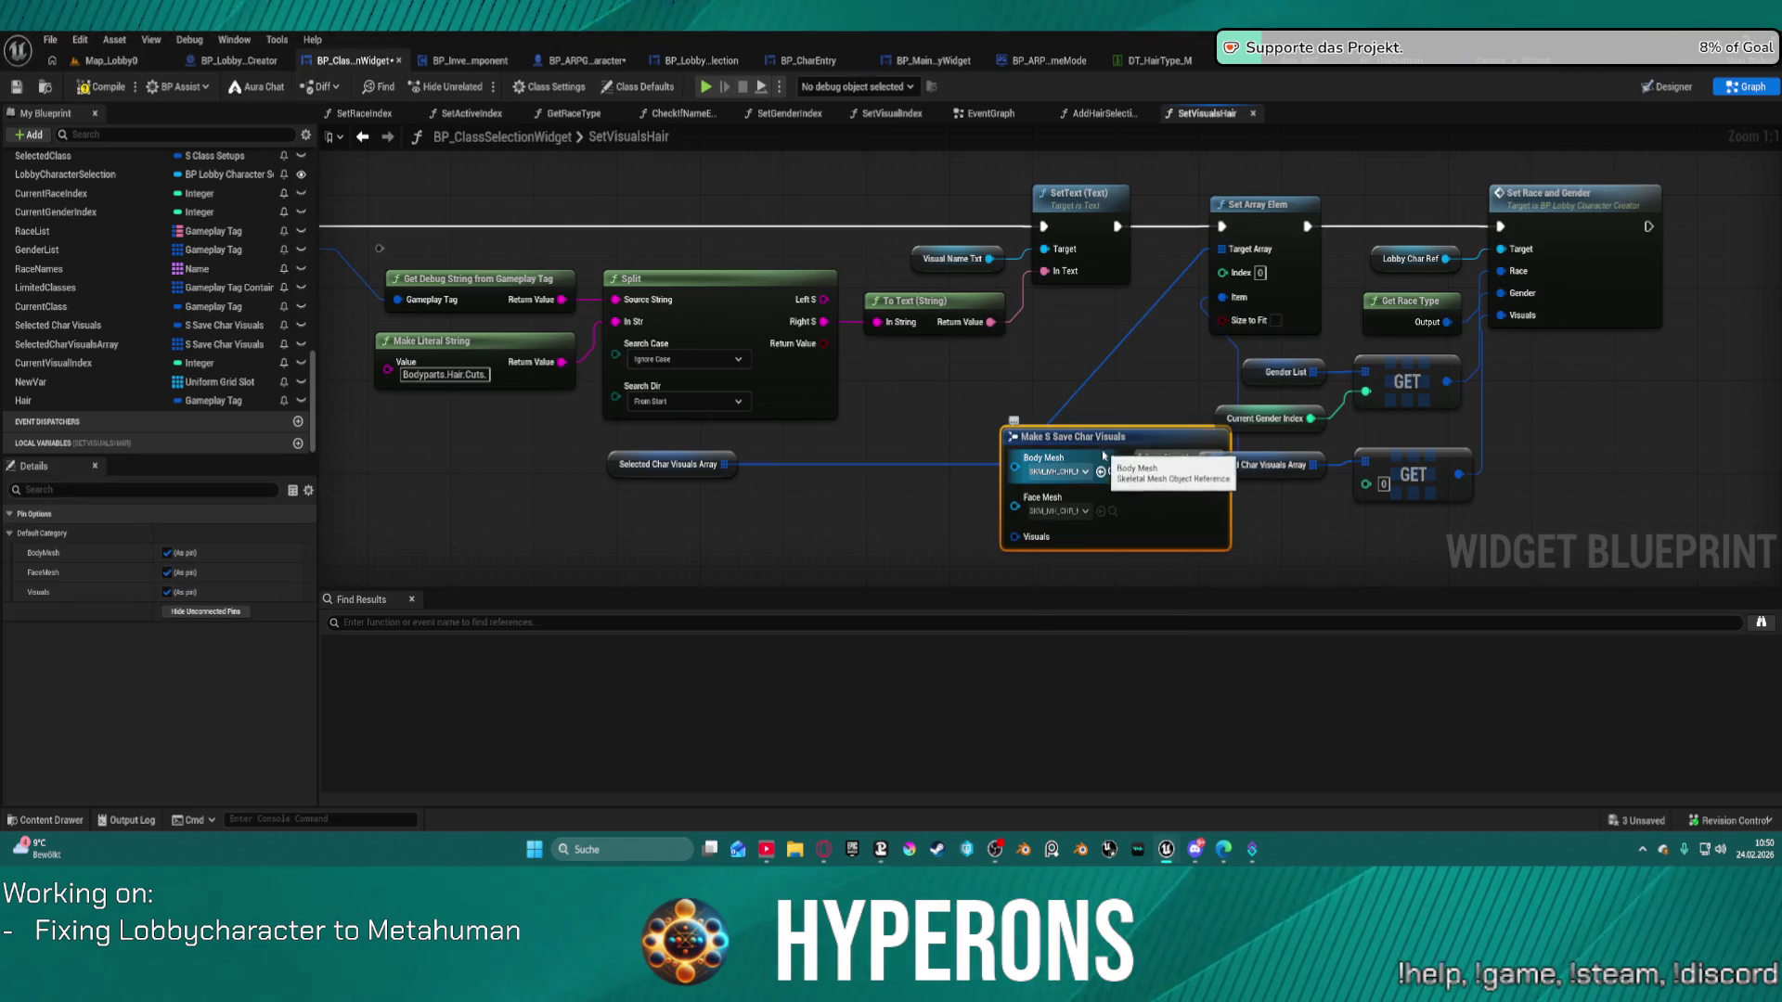
{"action": "left_click", "coordinate": [1059, 471]}
{"action": "left_click_drag", "start_coordinate": [1065, 450], "coordinate": [877, 473]}
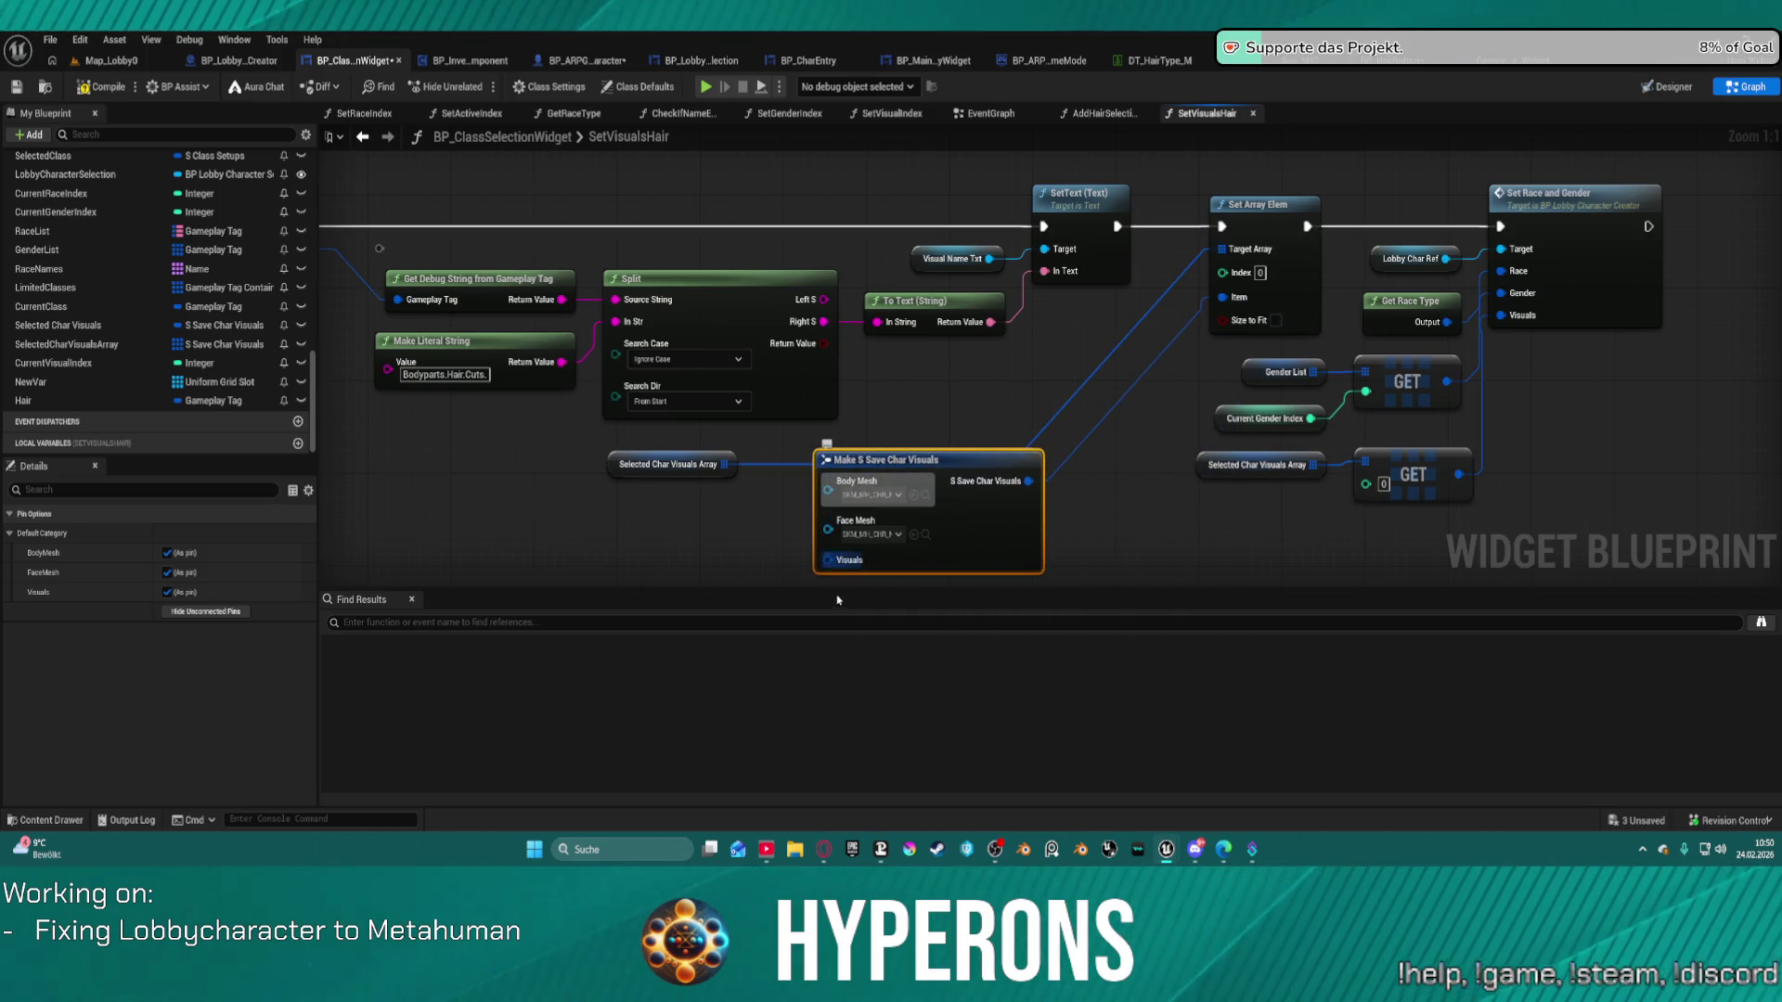
Add a Make S AI Assign Groom node into the Visuals input and position it.
{"action": "mouse_move", "coordinate": [829, 558]}
{"action": "left_mouse_down"}
{"action": "mouse_move", "coordinate": [897, 414]}
{"action": "mouse_move", "coordinate": [715, 479]}
{"action": "left_mouse_up"}
{"action": "type", "text": "make"}
{"action": "key", "text": "Return"}
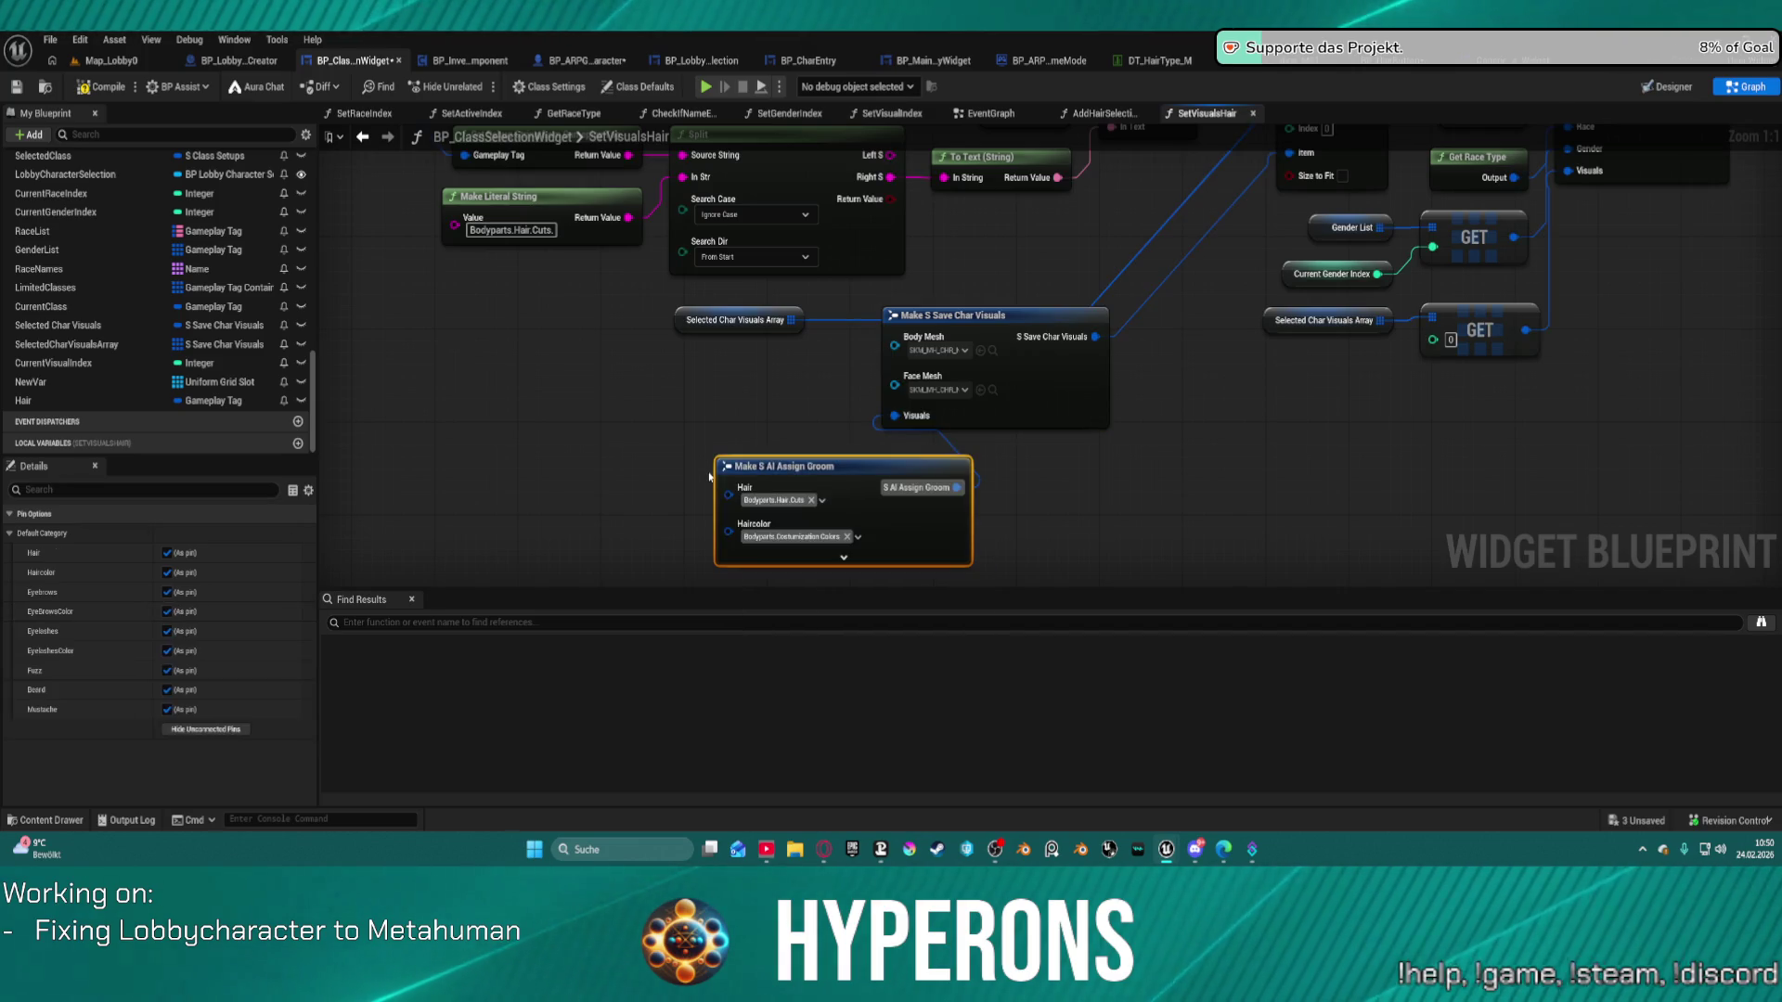
{"action": "right_click", "coordinate": [817, 504]}
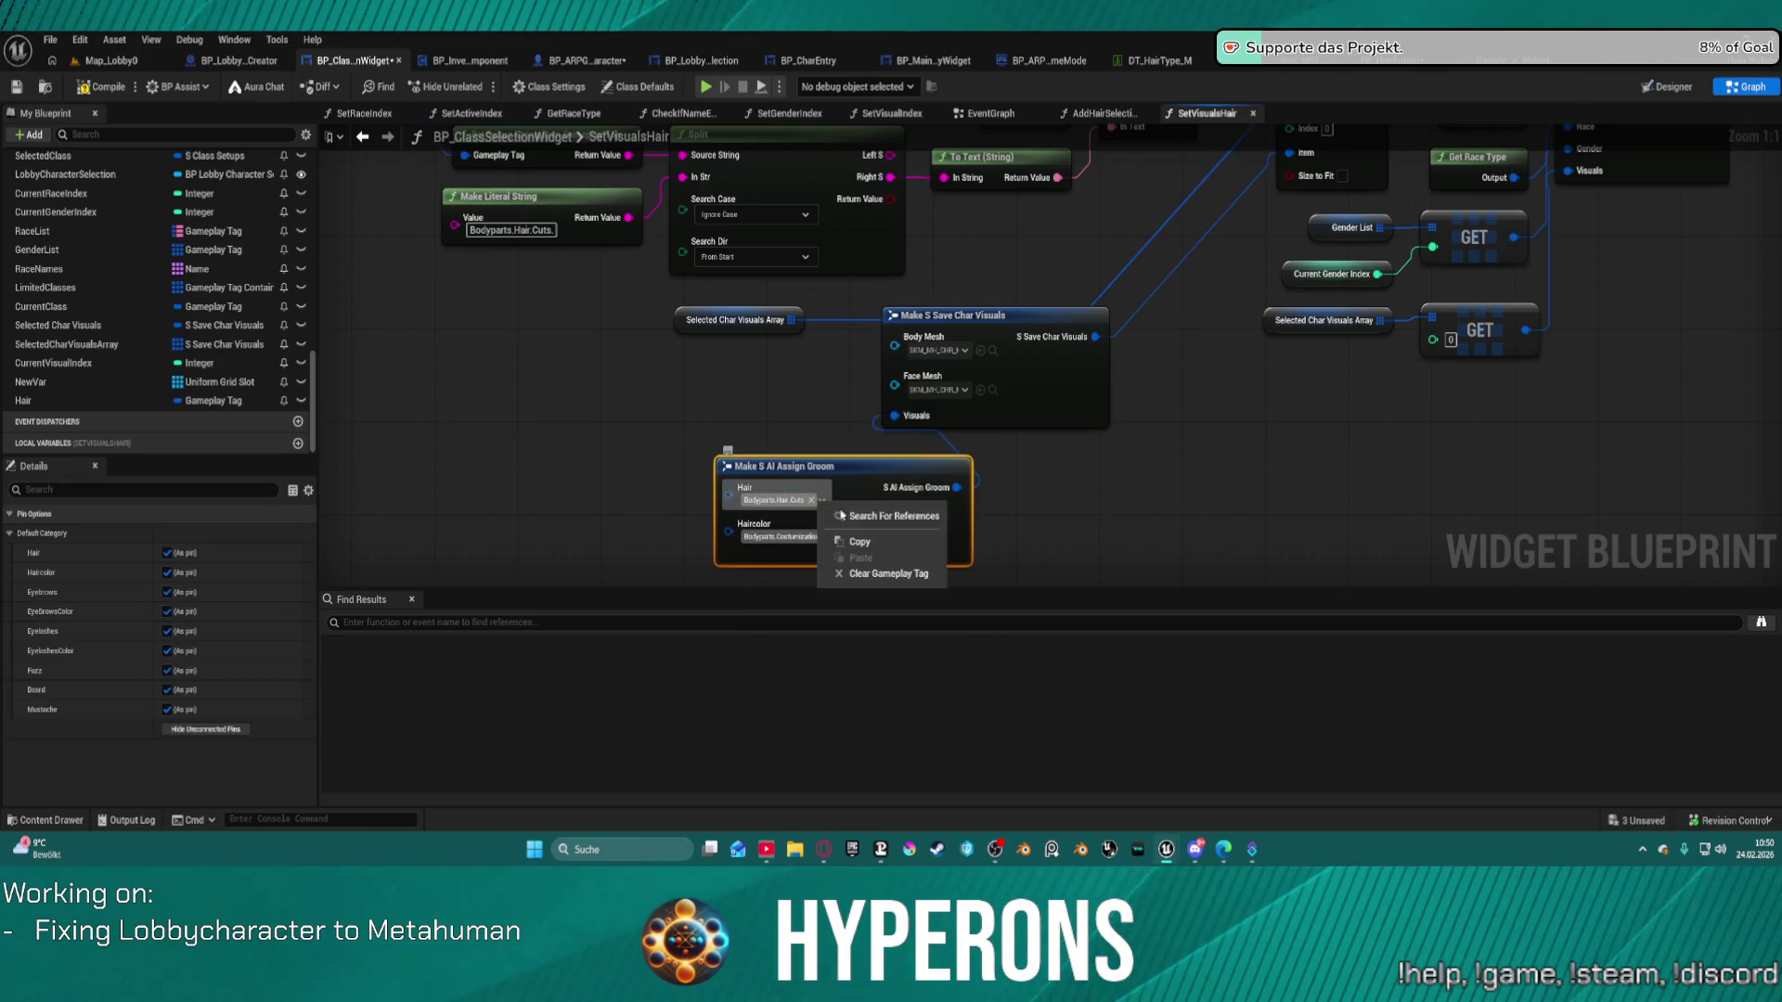
{"action": "left_click_drag", "start_coordinate": [850, 474], "coordinate": [537, 392]}
{"action": "mouse_move", "coordinate": [609, 466]}
{"action": "left_mouse_down"}
{"action": "mouse_move", "coordinate": [879, 442]}
{"action": "mouse_move", "coordinate": [1061, 529]}
{"action": "mouse_move", "coordinate": [1055, 557]}
{"action": "mouse_move", "coordinate": [1072, 478]}
{"action": "mouse_move", "coordinate": [1003, 537]}
{"action": "left_mouse_up"}
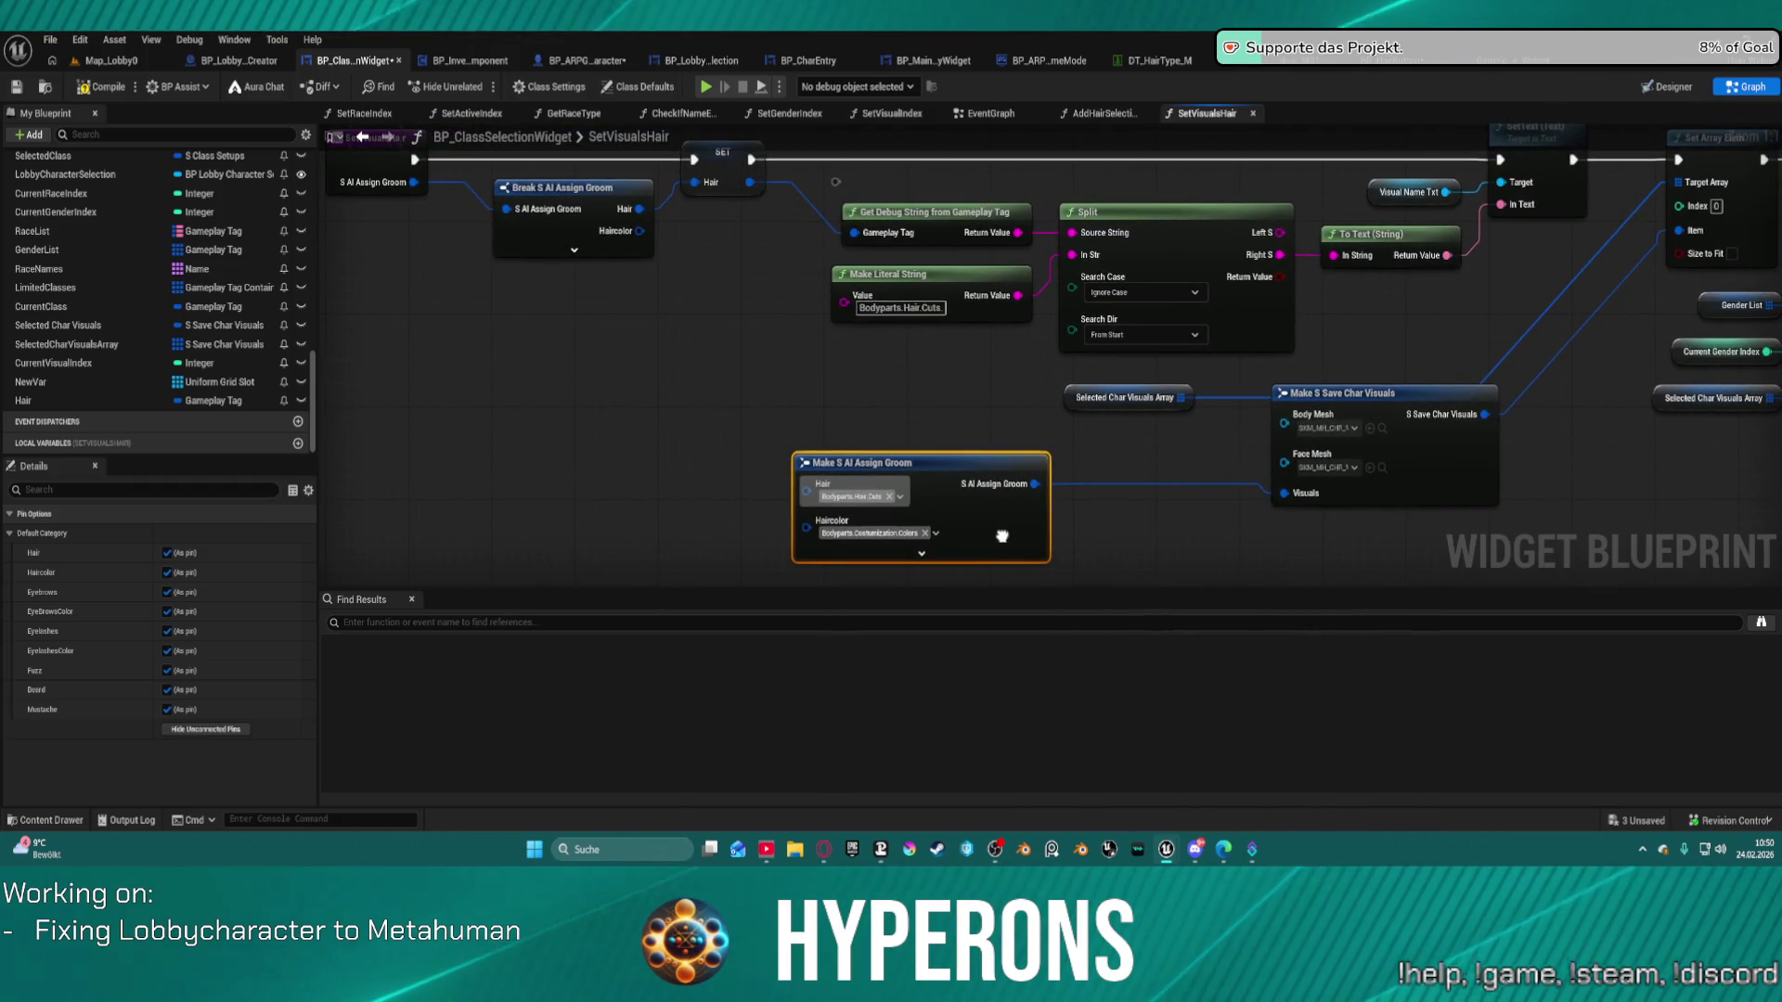
{"action": "mouse_move", "coordinate": [1002, 536]}
{"action": "left_mouse_down"}
{"action": "mouse_move", "coordinate": [968, 481]}
{"action": "mouse_move", "coordinate": [1007, 587]}
{"action": "mouse_move", "coordinate": [1017, 526]}
{"action": "mouse_move", "coordinate": [988, 552]}
{"action": "left_mouse_up"}
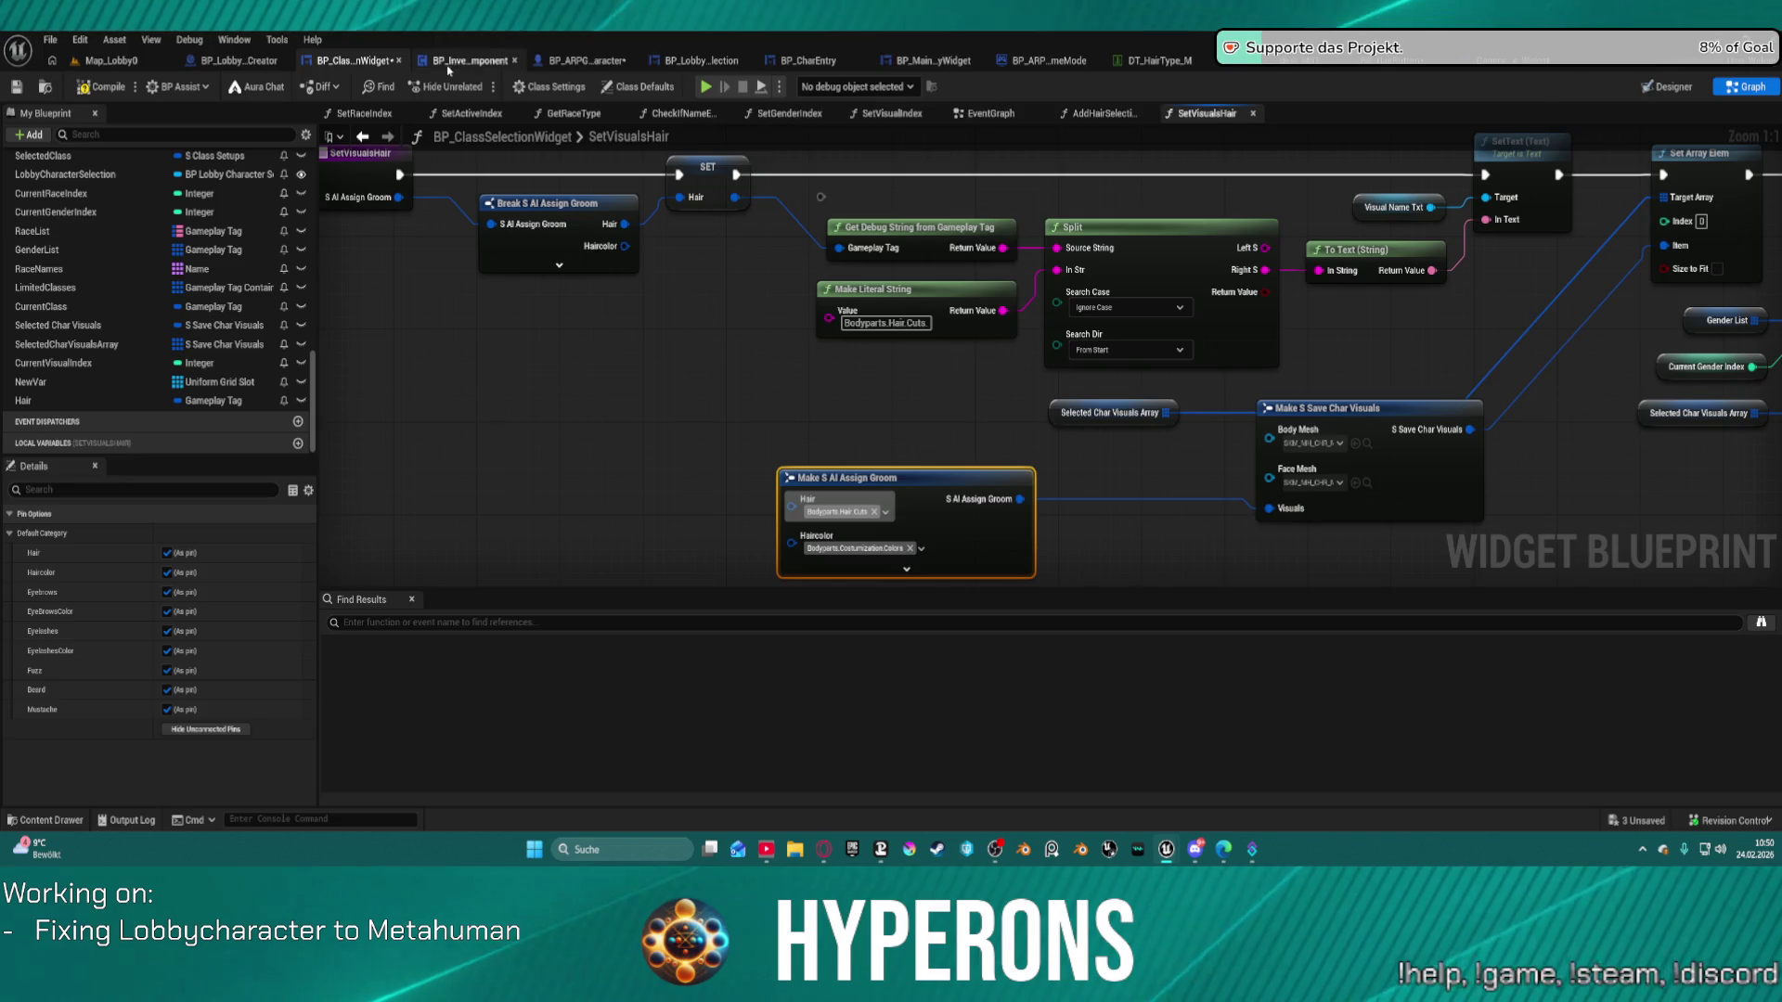
Review the BP_ARPG_Character, BP_LobbyCharacterSelection and BP_ARPG_GameMode SpawnNewPlayer graphs.
{"action": "left_click", "coordinate": [554, 67]}
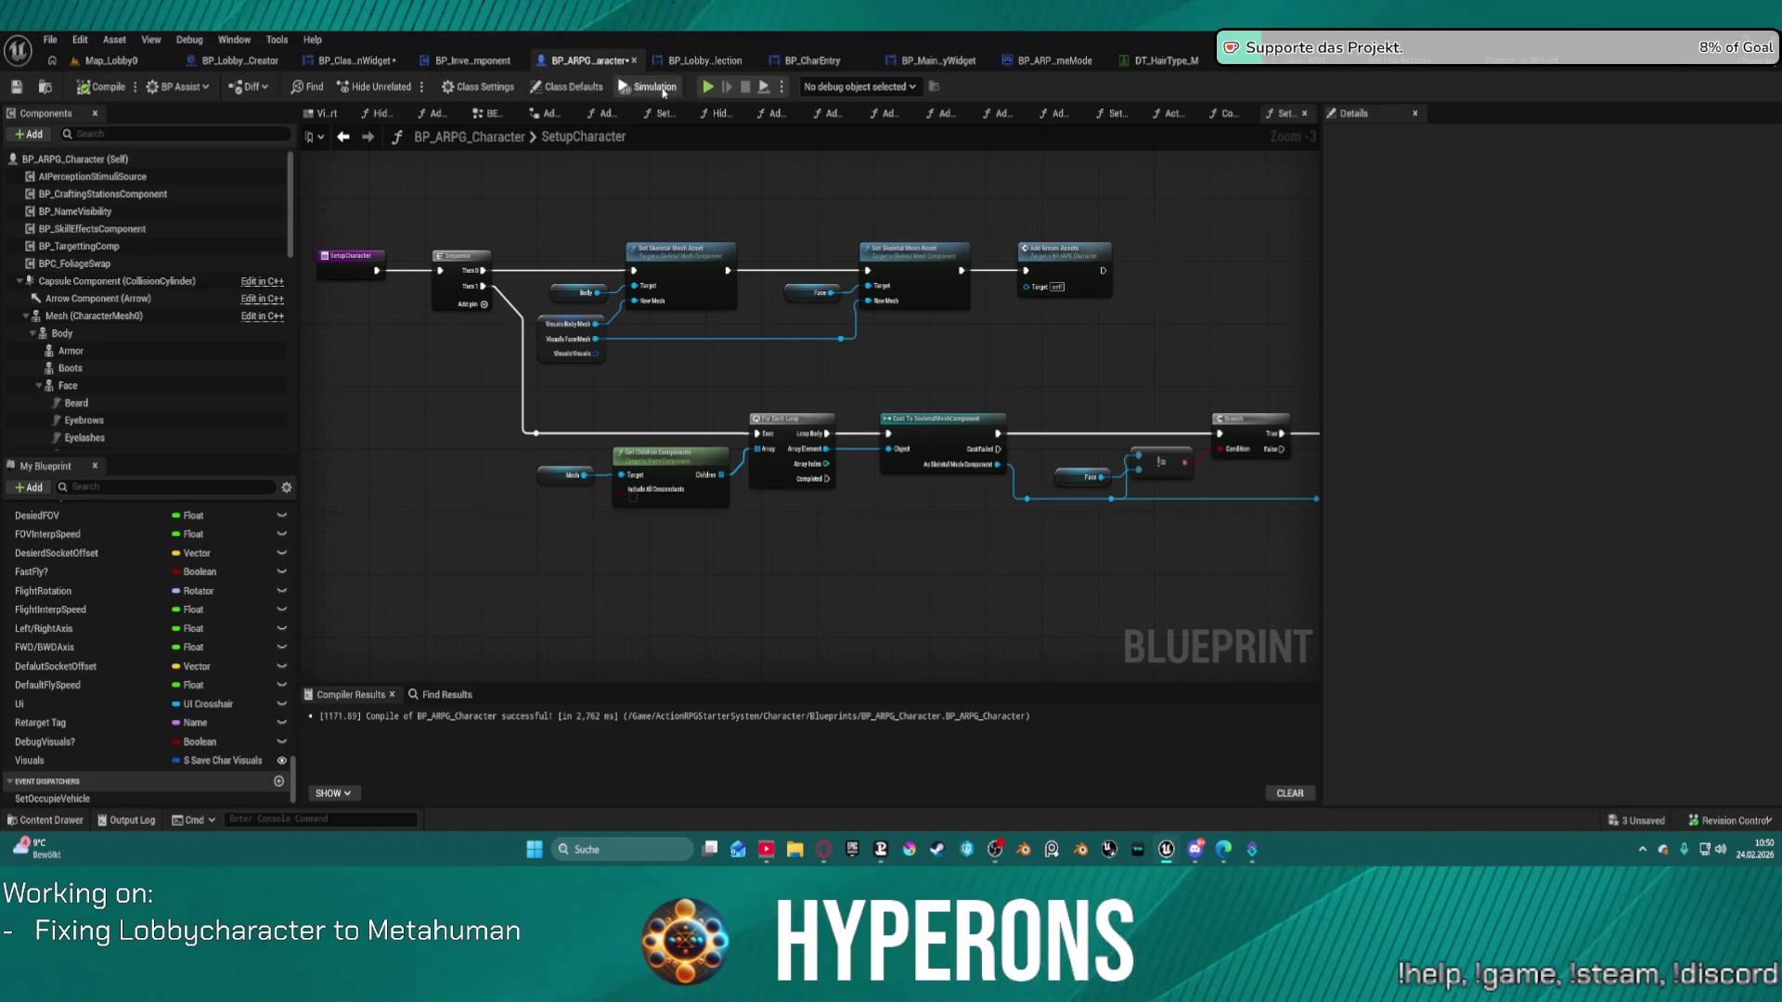
{"action": "left_click", "coordinate": [711, 65]}
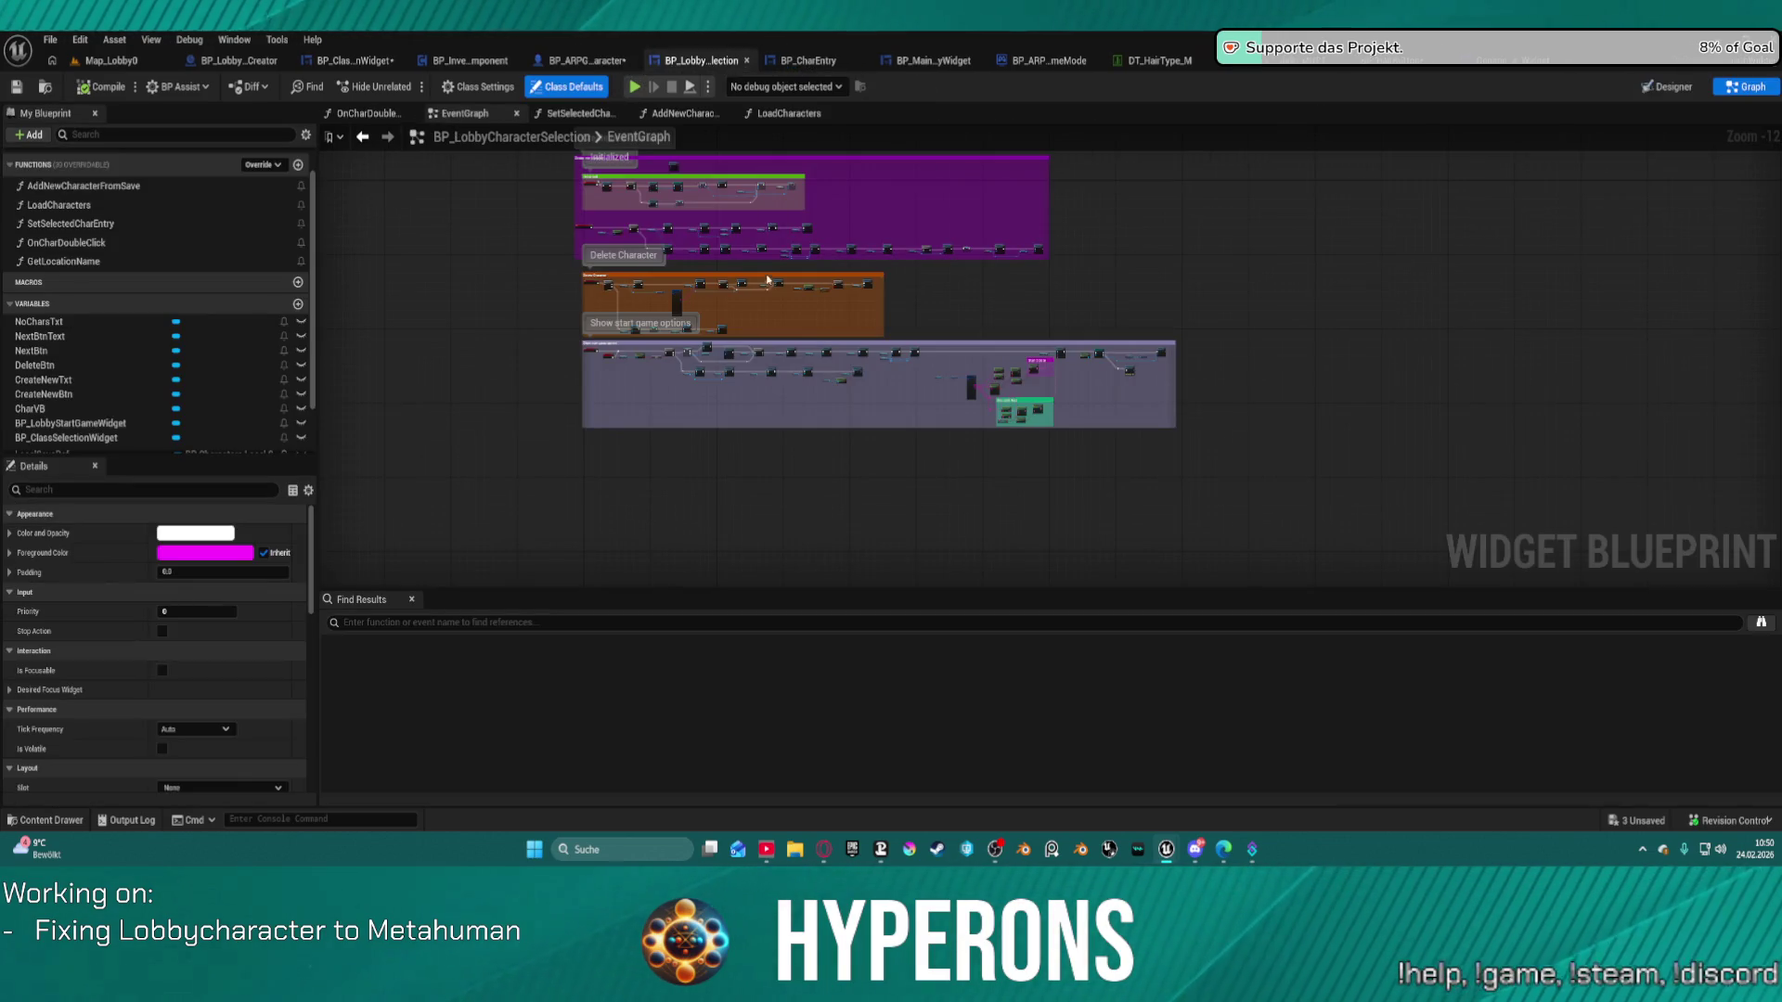
{"action": "scroll", "coordinate": [662, 344], "scroll_direction": "up", "scroll_amount": 4}
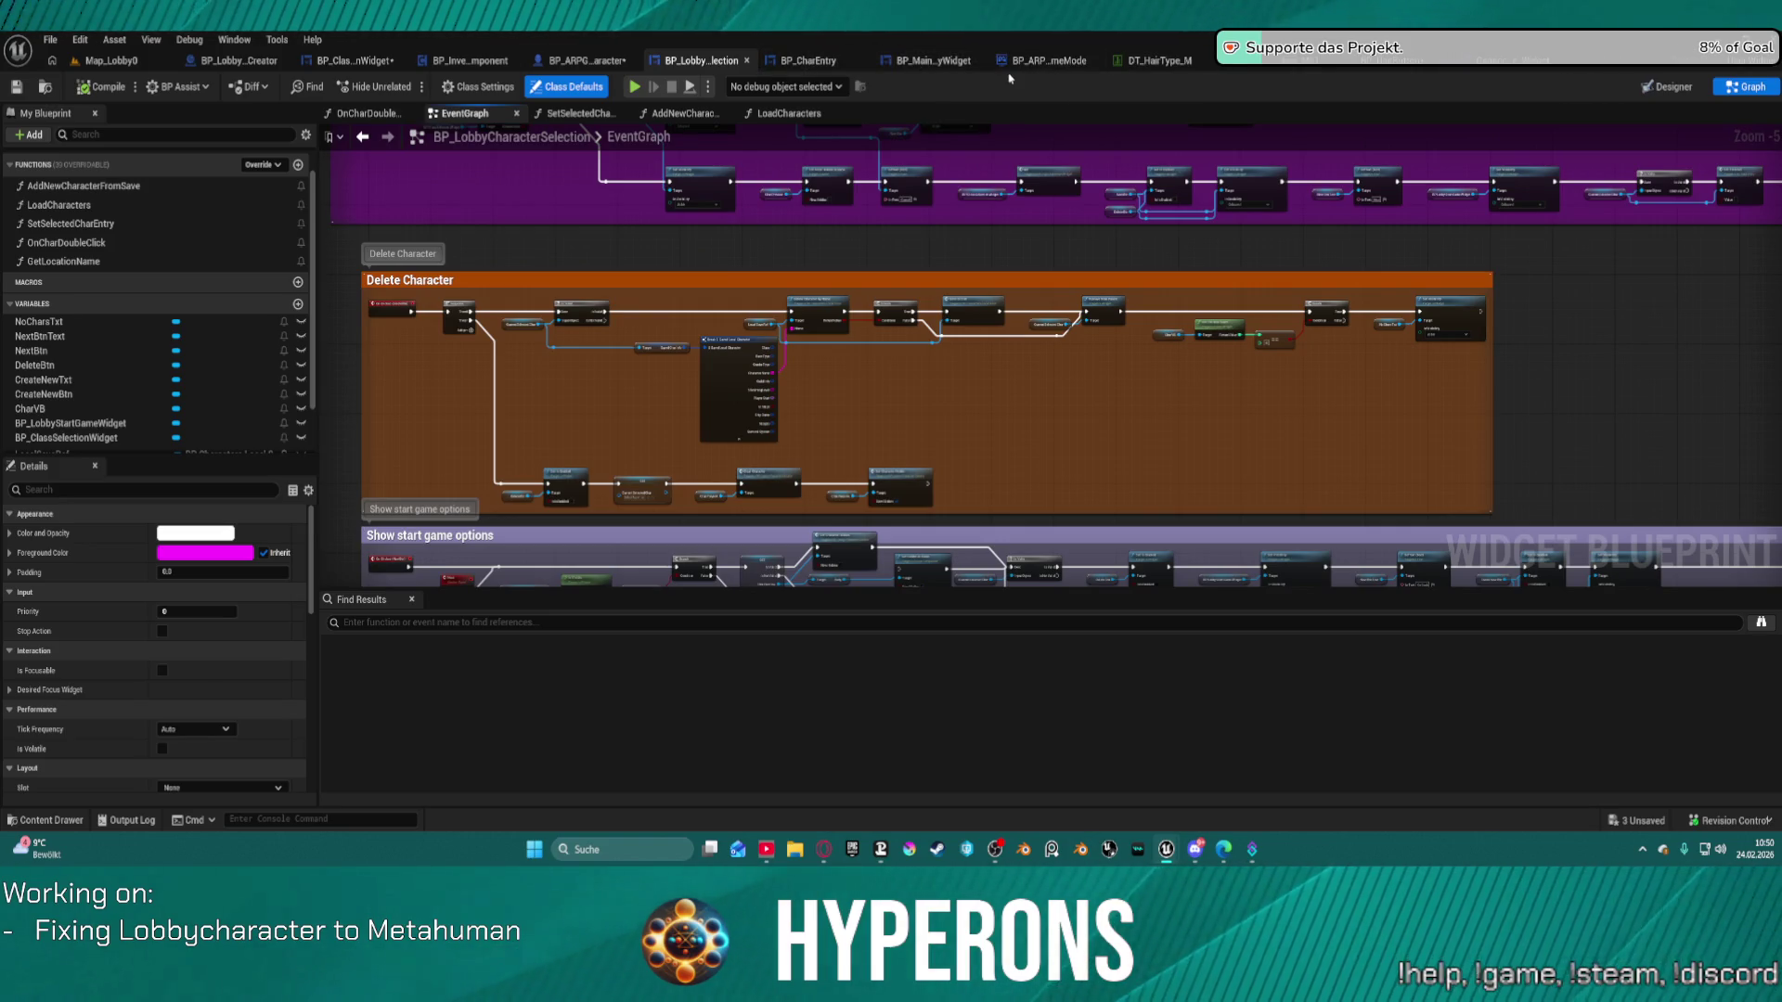
{"action": "left_click", "coordinate": [1033, 63]}
{"action": "scroll", "coordinate": [601, 588], "scroll_direction": "down", "scroll_amount": 3}
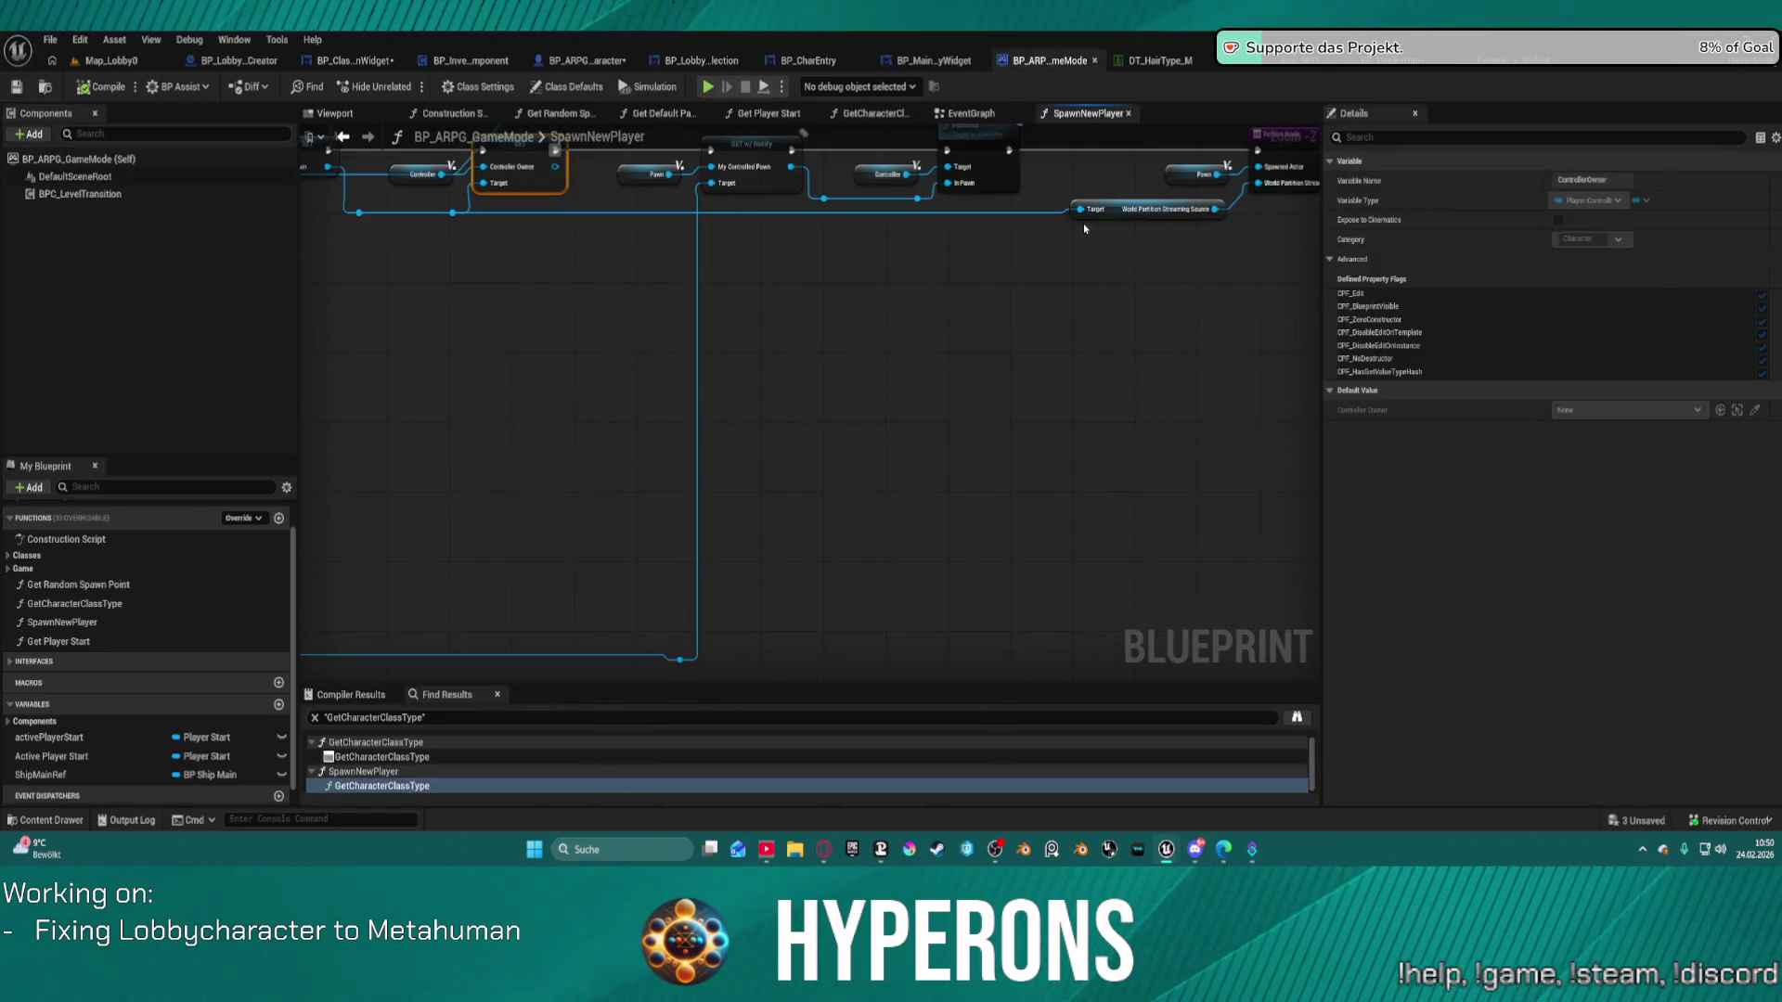
{"action": "scroll", "coordinate": [794, 358], "scroll_direction": "up", "scroll_amount": 6}
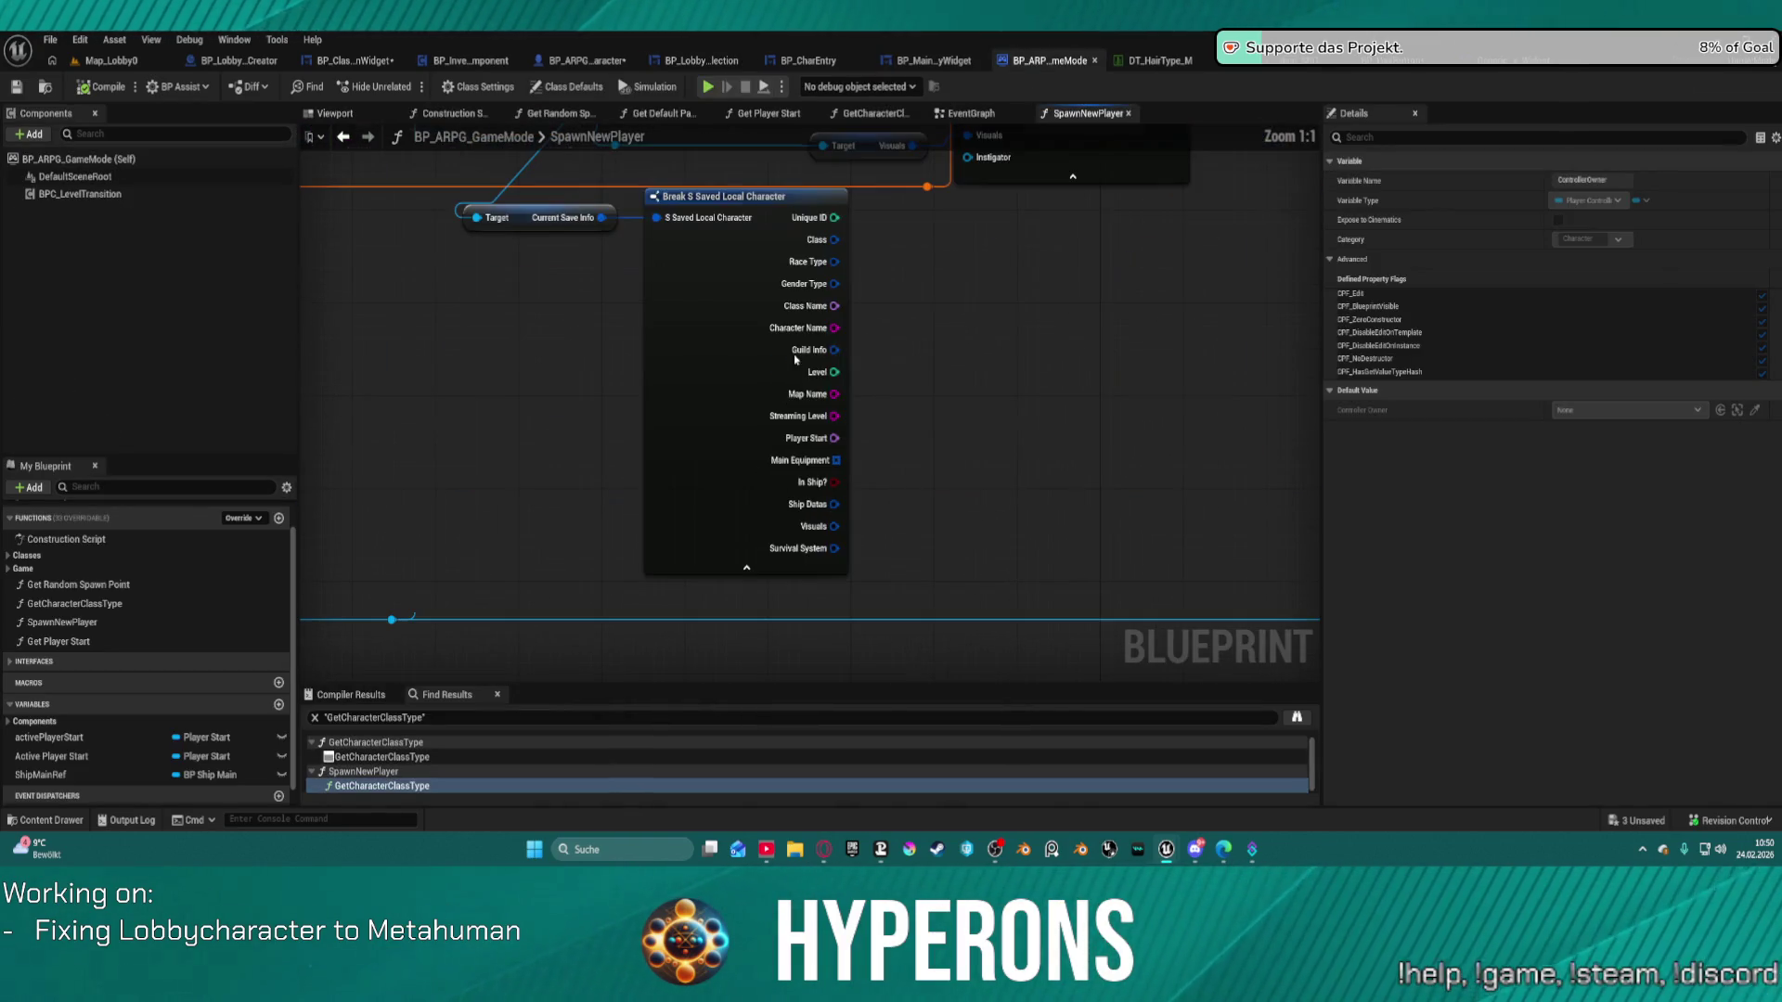
{"action": "scroll", "coordinate": [708, 311], "scroll_direction": "down", "scroll_amount": 5}
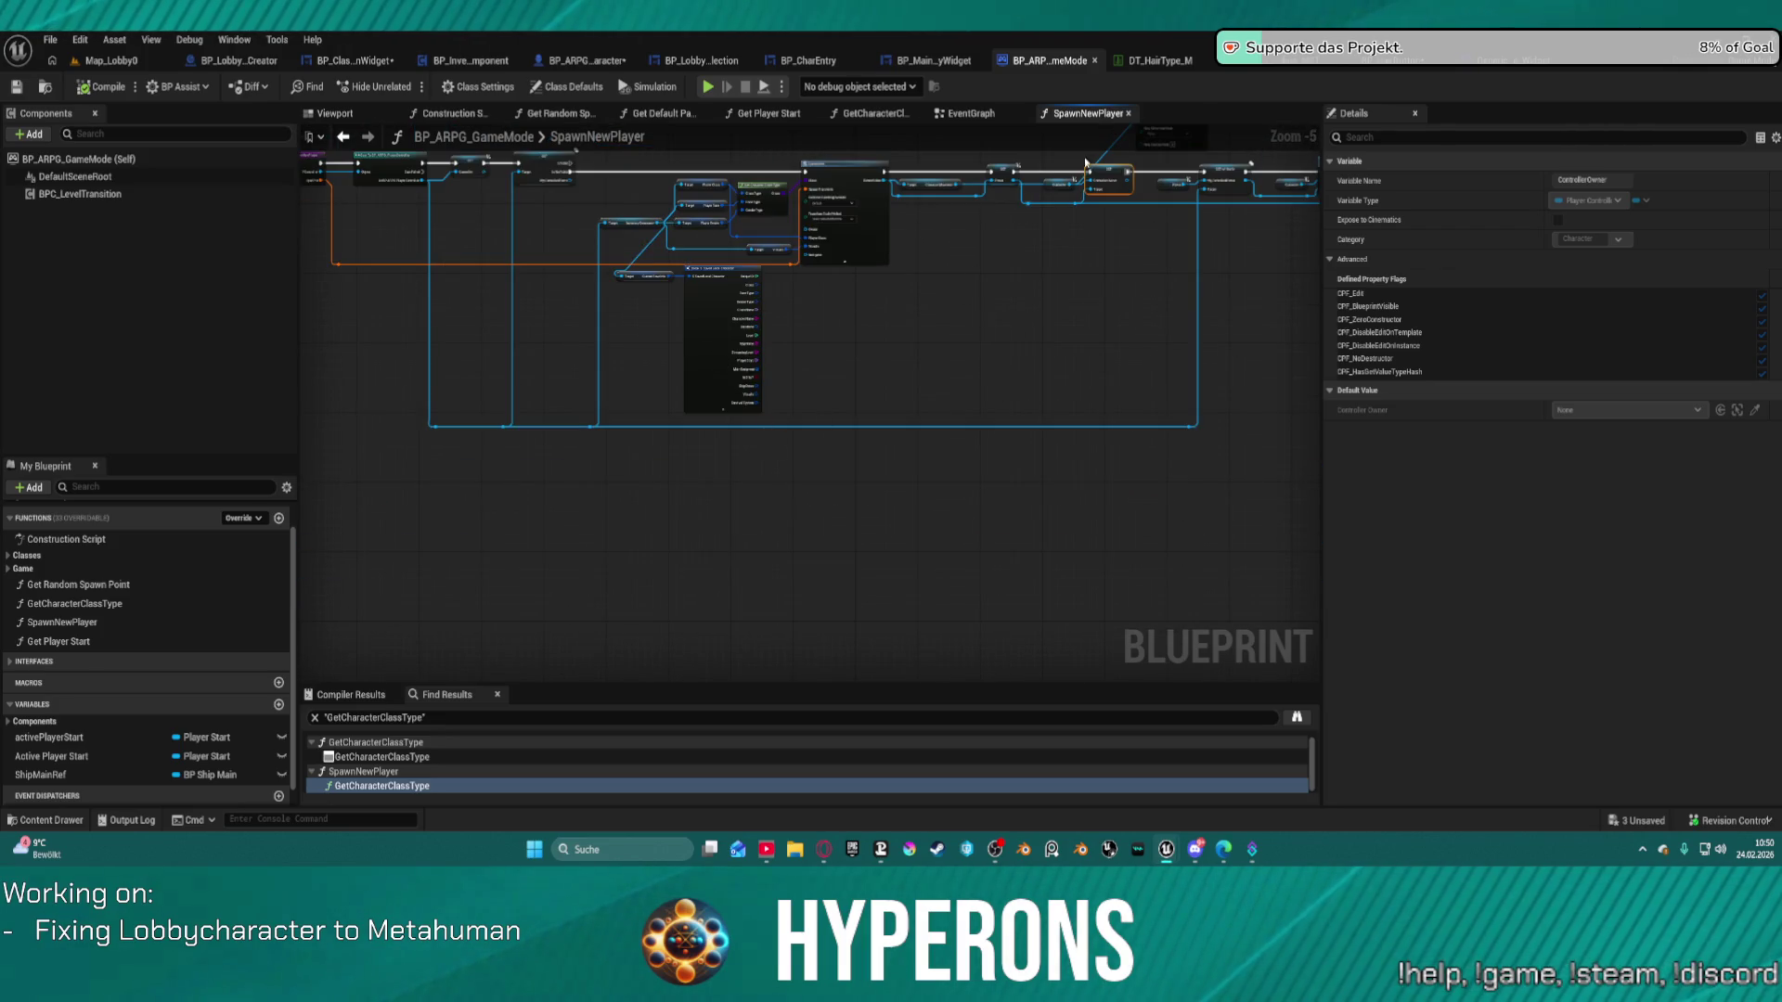
{"action": "left_click", "coordinate": [971, 114]}
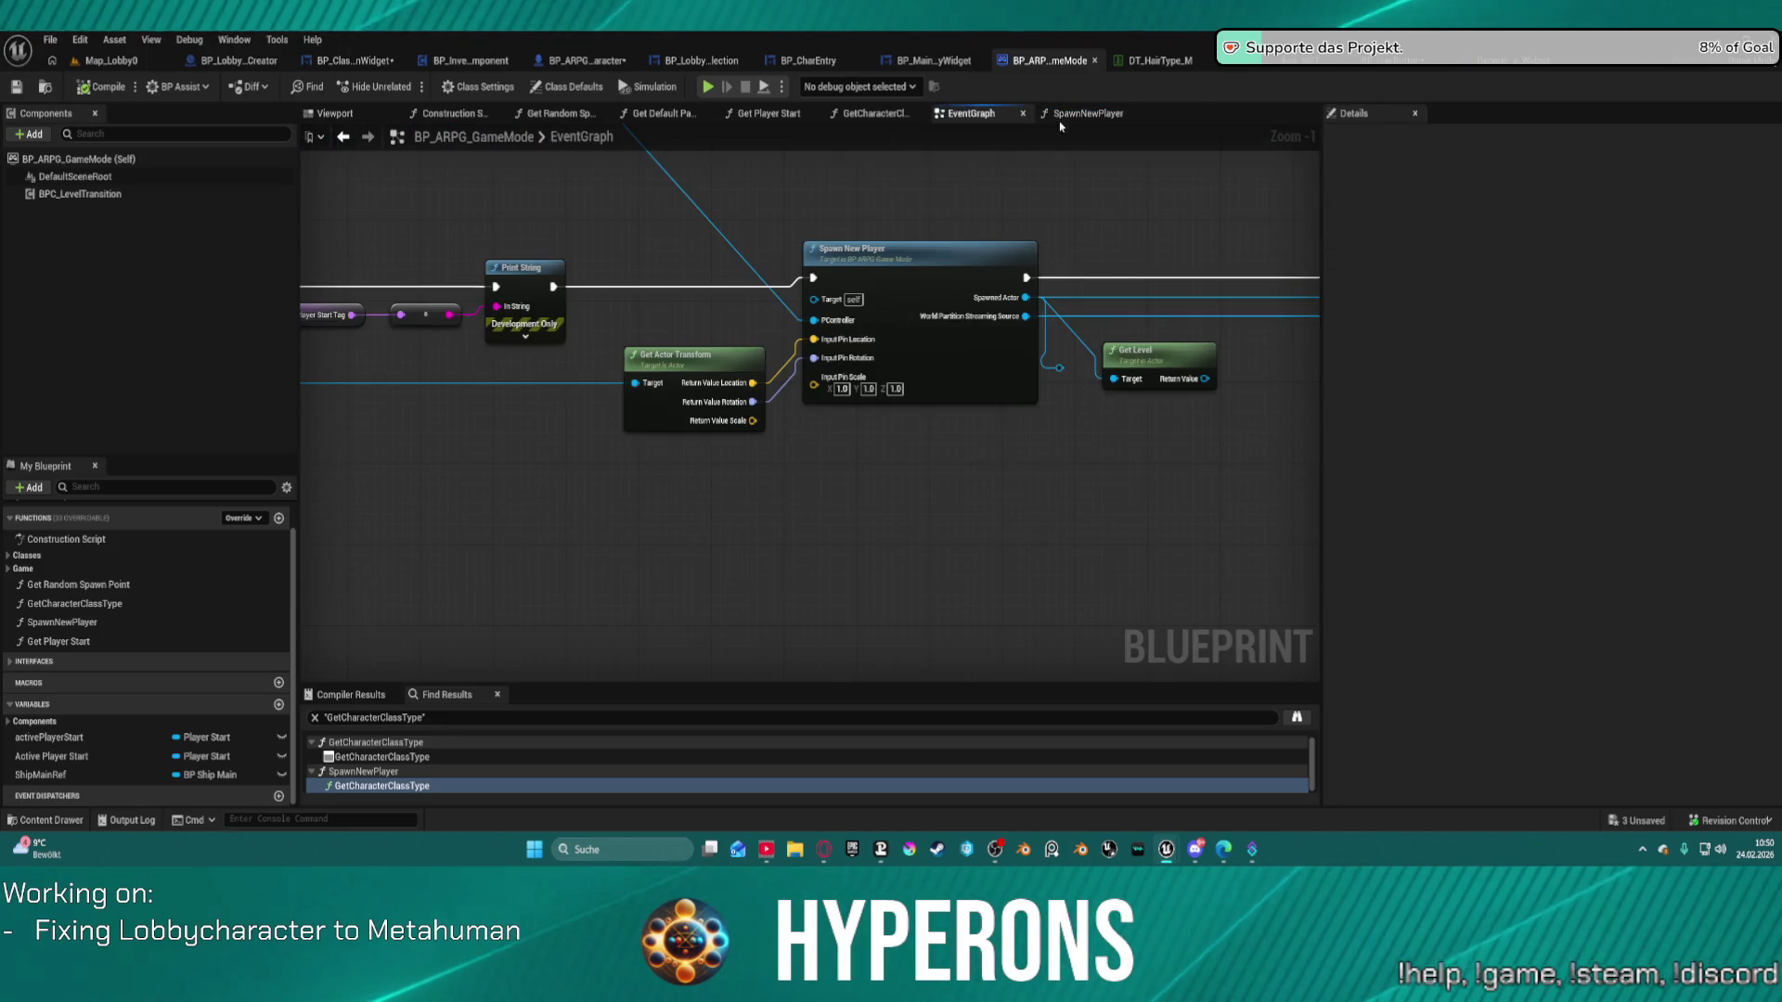
{"action": "left_click", "coordinate": [1075, 117]}
Check BP_CharEntry's node graph, then switch to the BP_InventoryComponent event graph.
{"action": "left_click", "coordinate": [808, 61]}
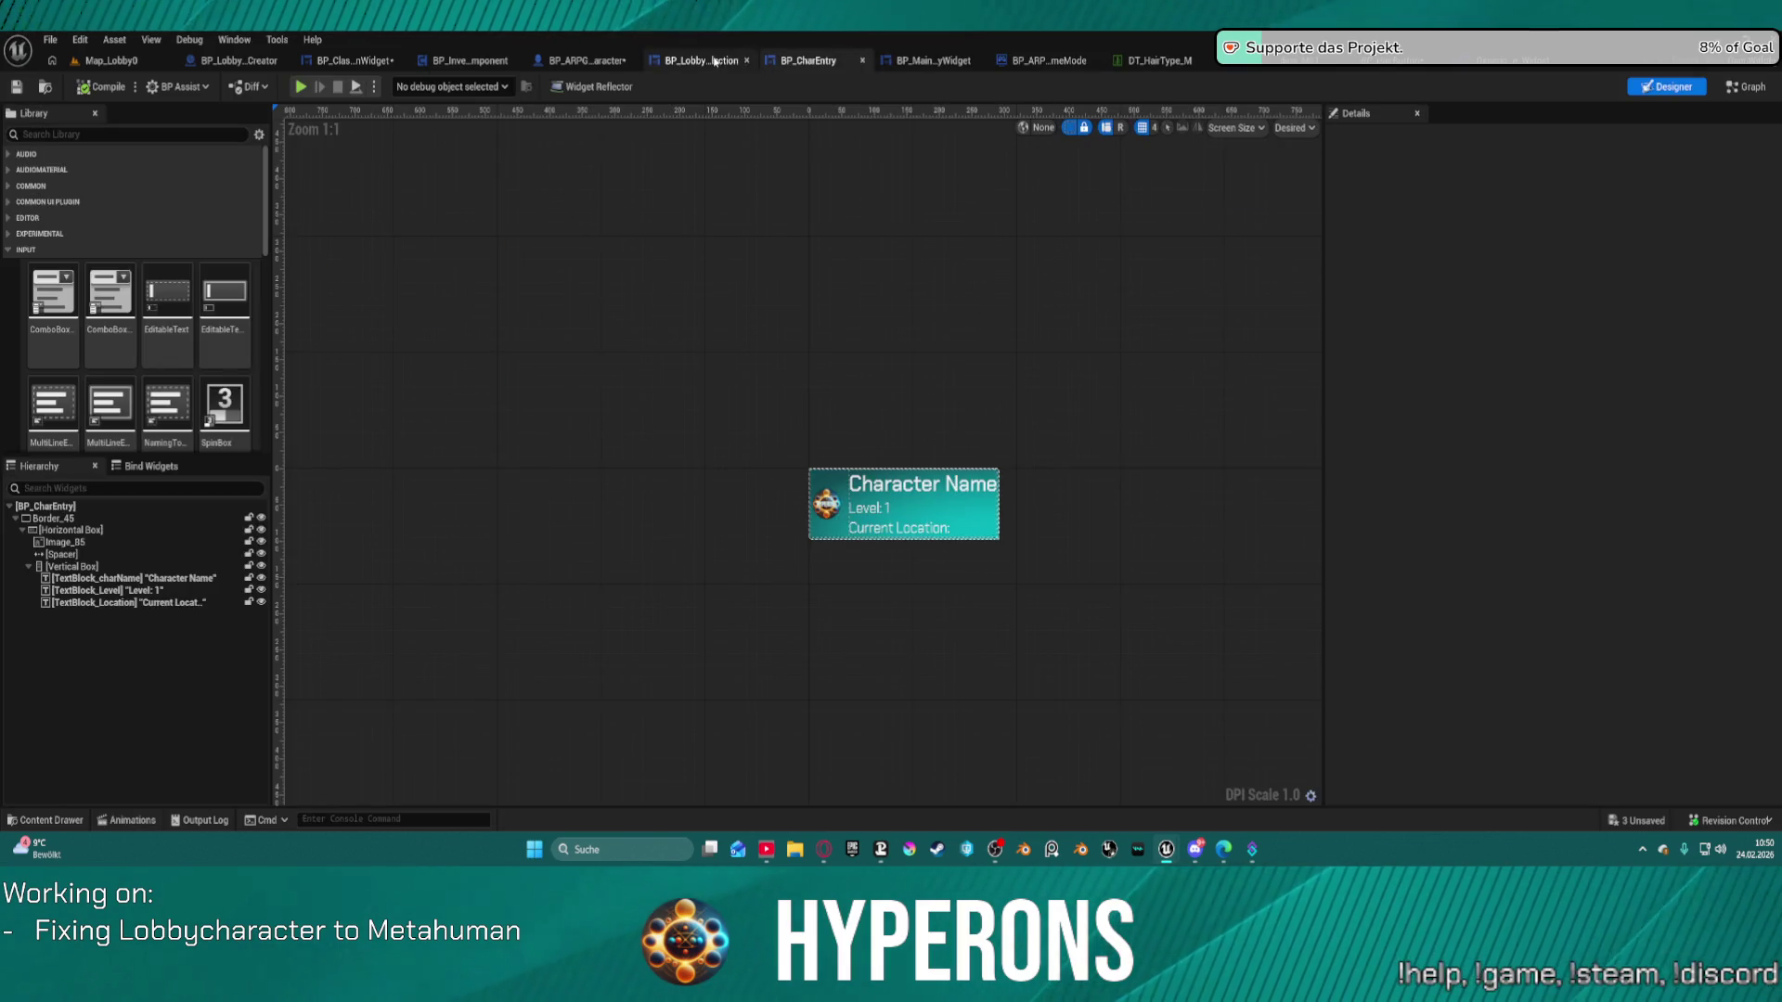
{"action": "left_click", "coordinate": [1743, 85]}
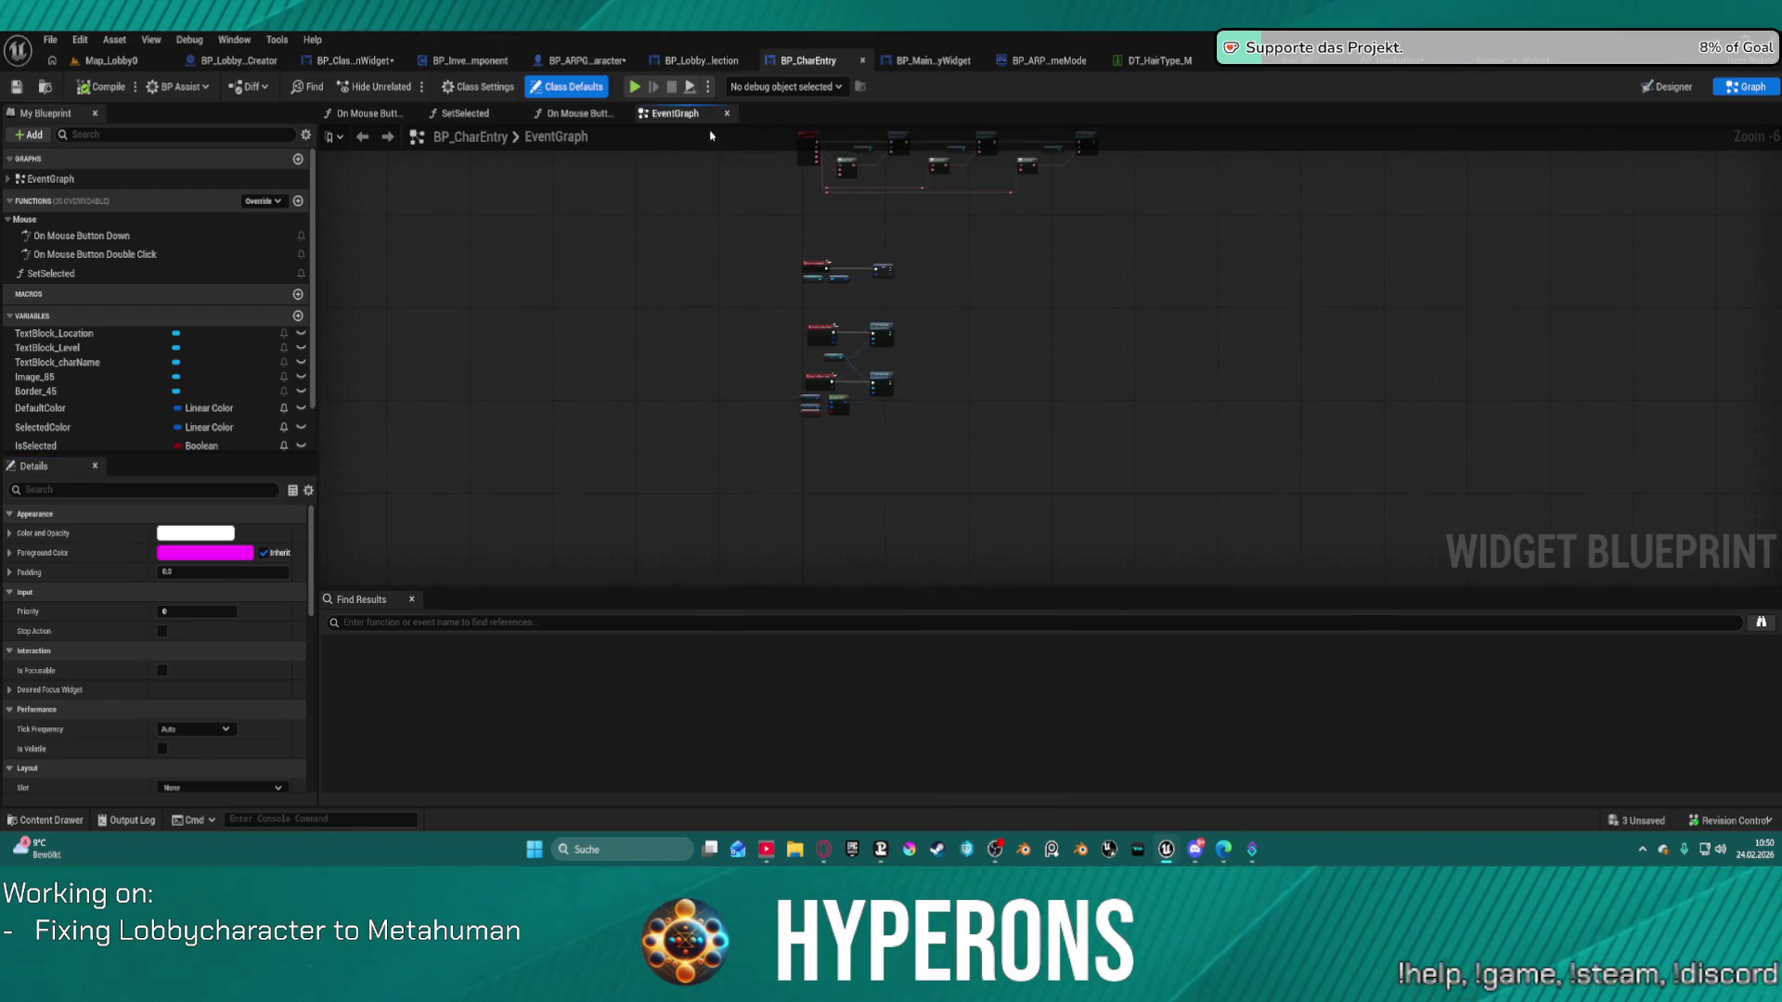
{"action": "left_click", "coordinate": [460, 61]}
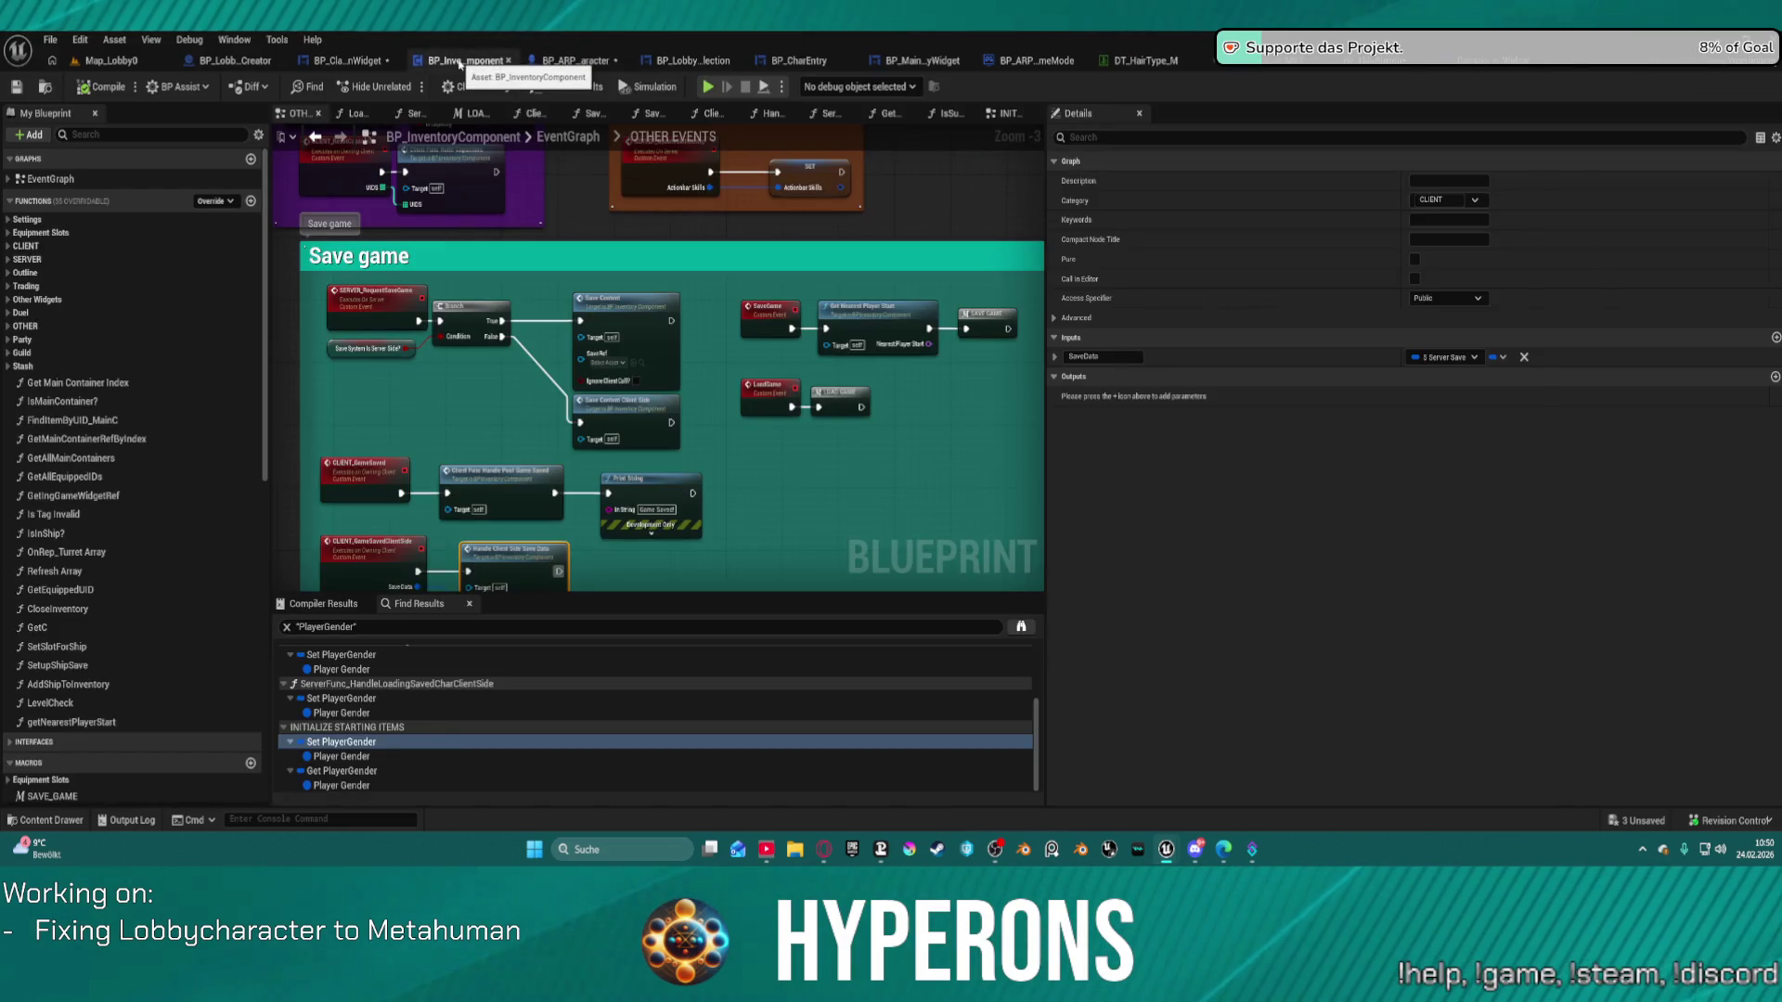
Scroll the inventory event graph and inspect the Break S Server Save node in LOAD_GAME.
{"action": "scroll", "coordinate": [415, 358], "scroll_direction": "down", "scroll_amount": 5}
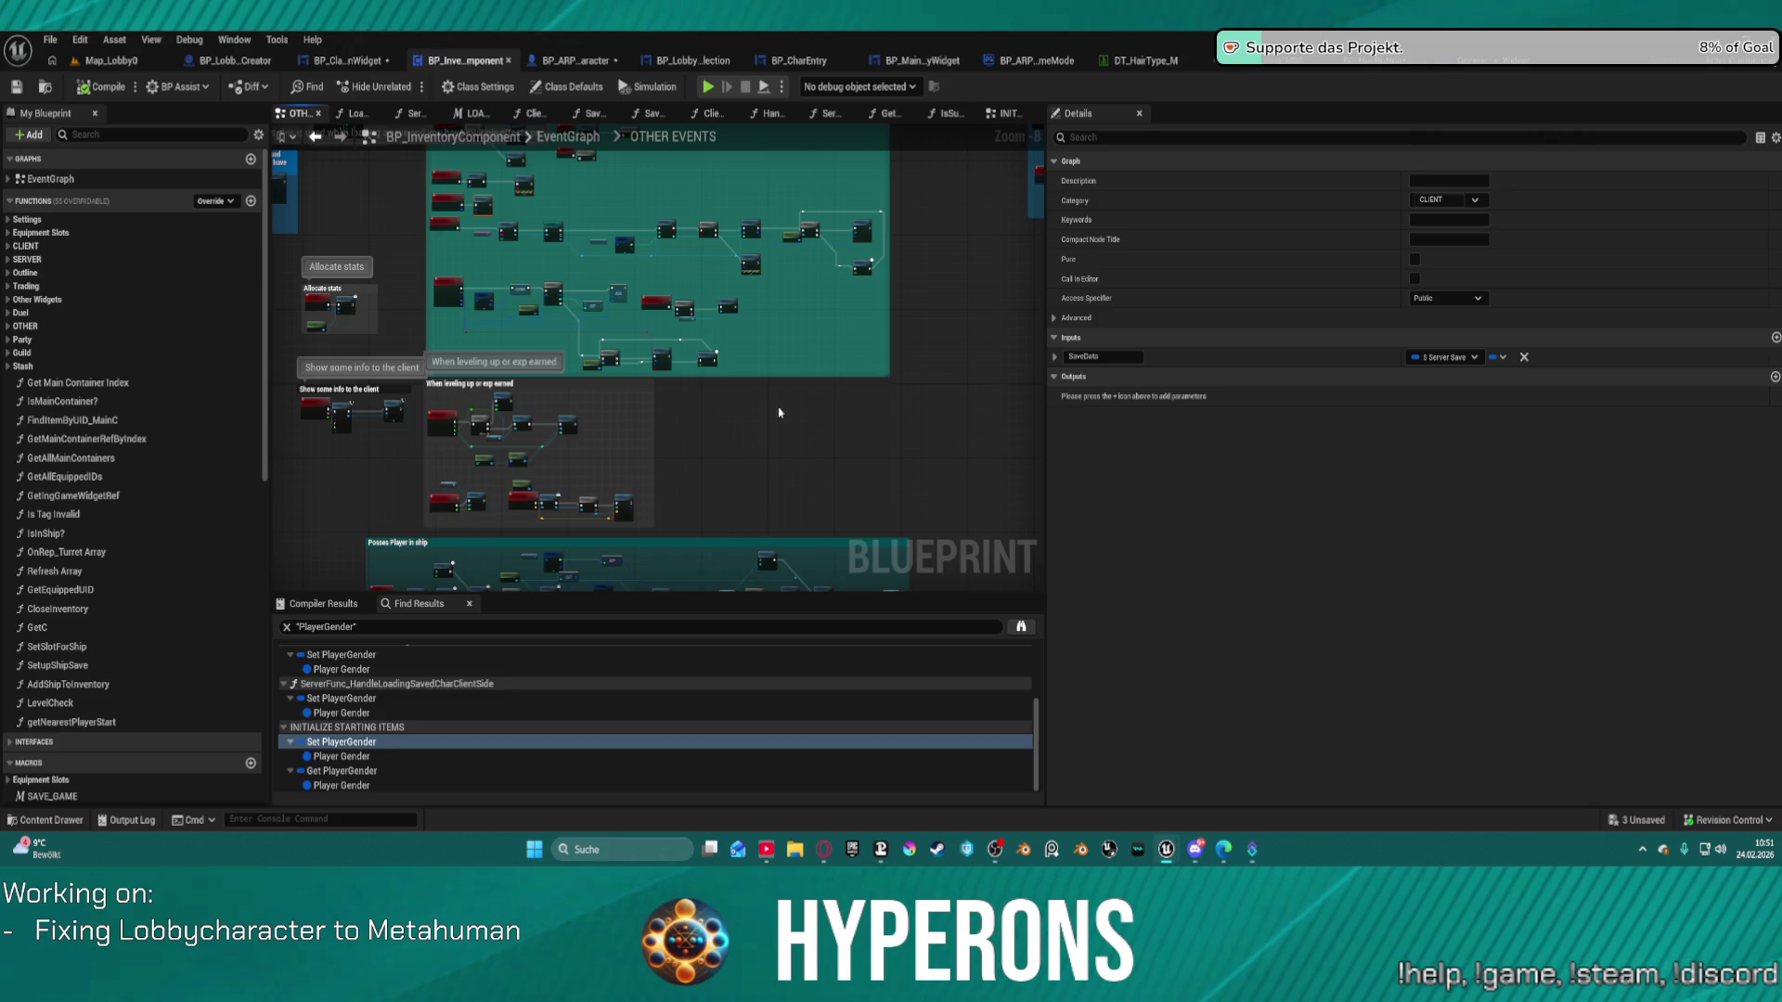
{"action": "scroll", "coordinate": [883, 182], "scroll_direction": "down", "scroll_amount": 3}
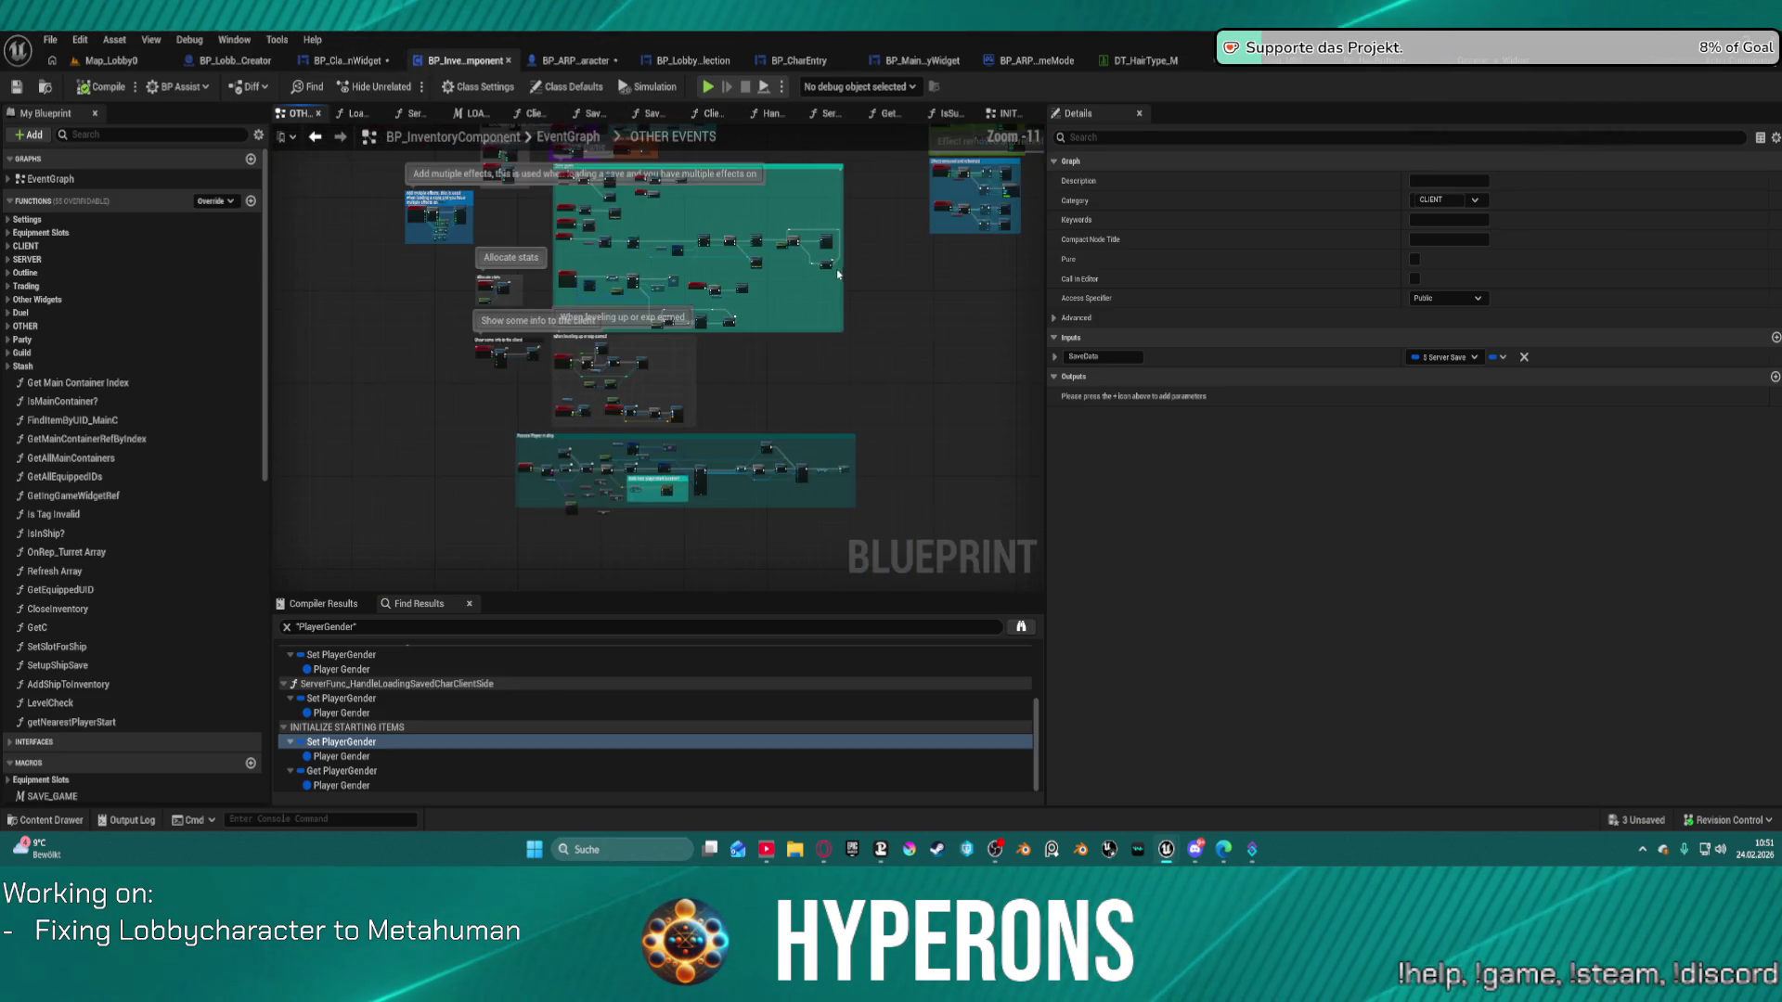
{"action": "scroll", "coordinate": [889, 160], "scroll_direction": "up", "scroll_amount": 2}
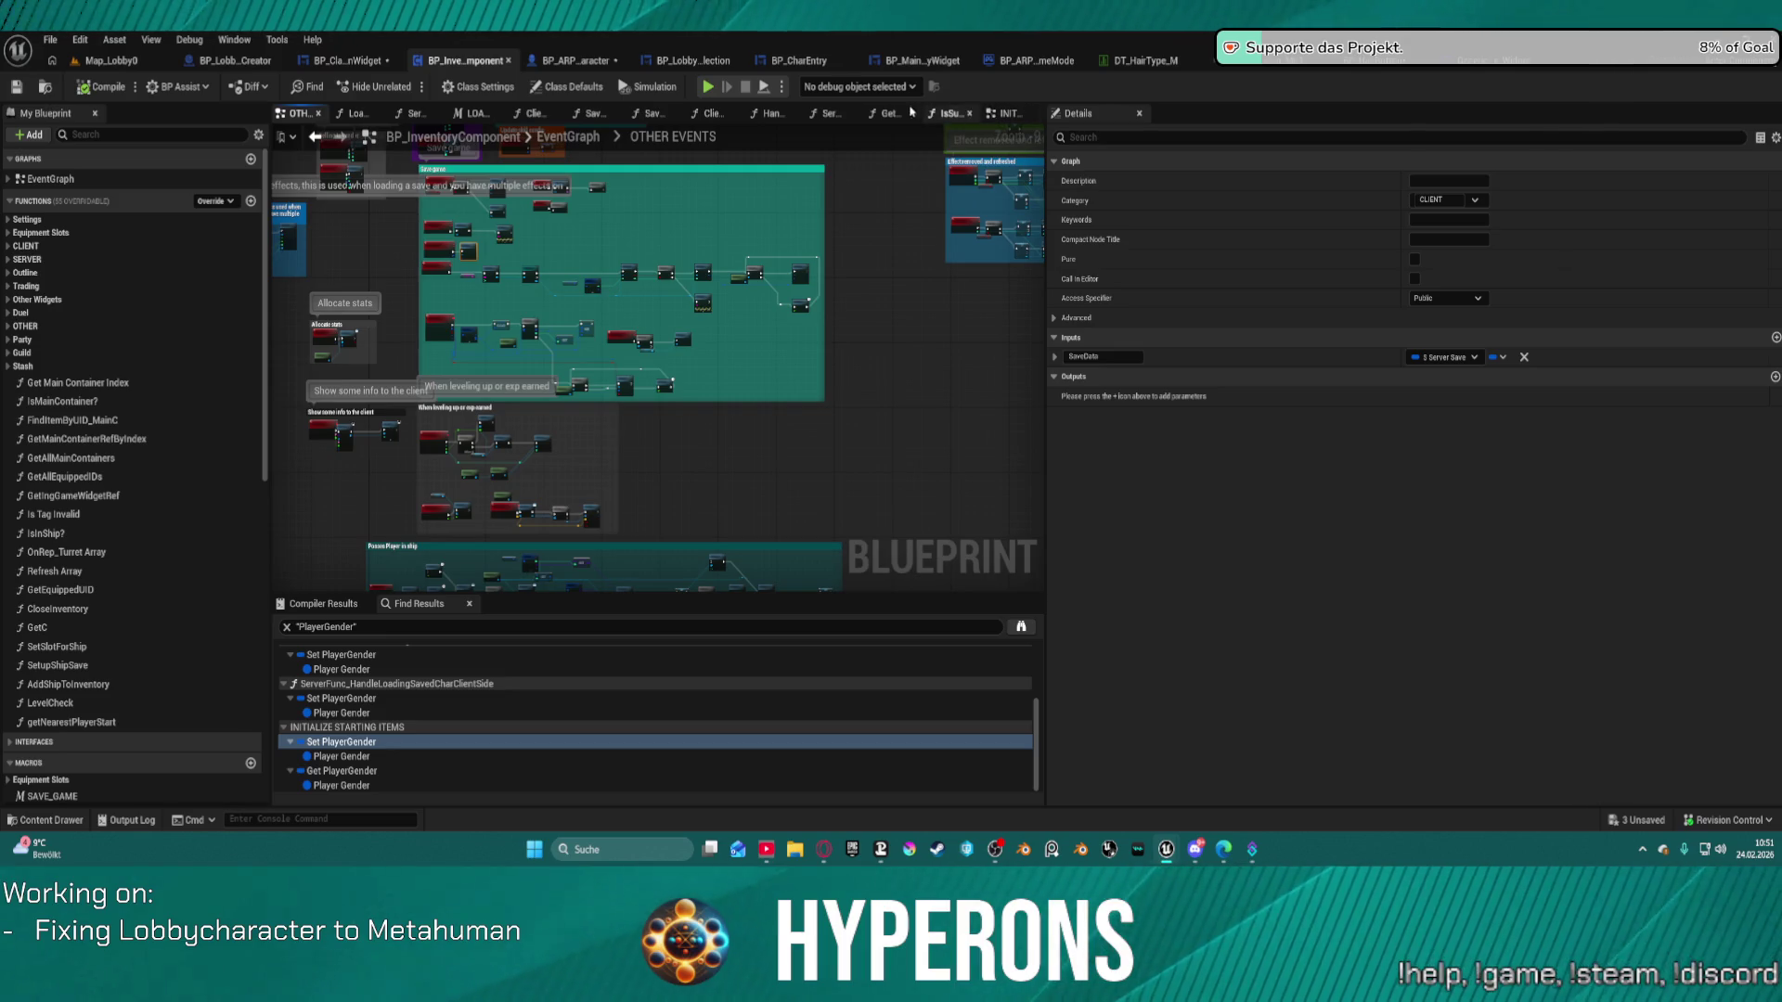
{"action": "left_click", "coordinate": [467, 113]}
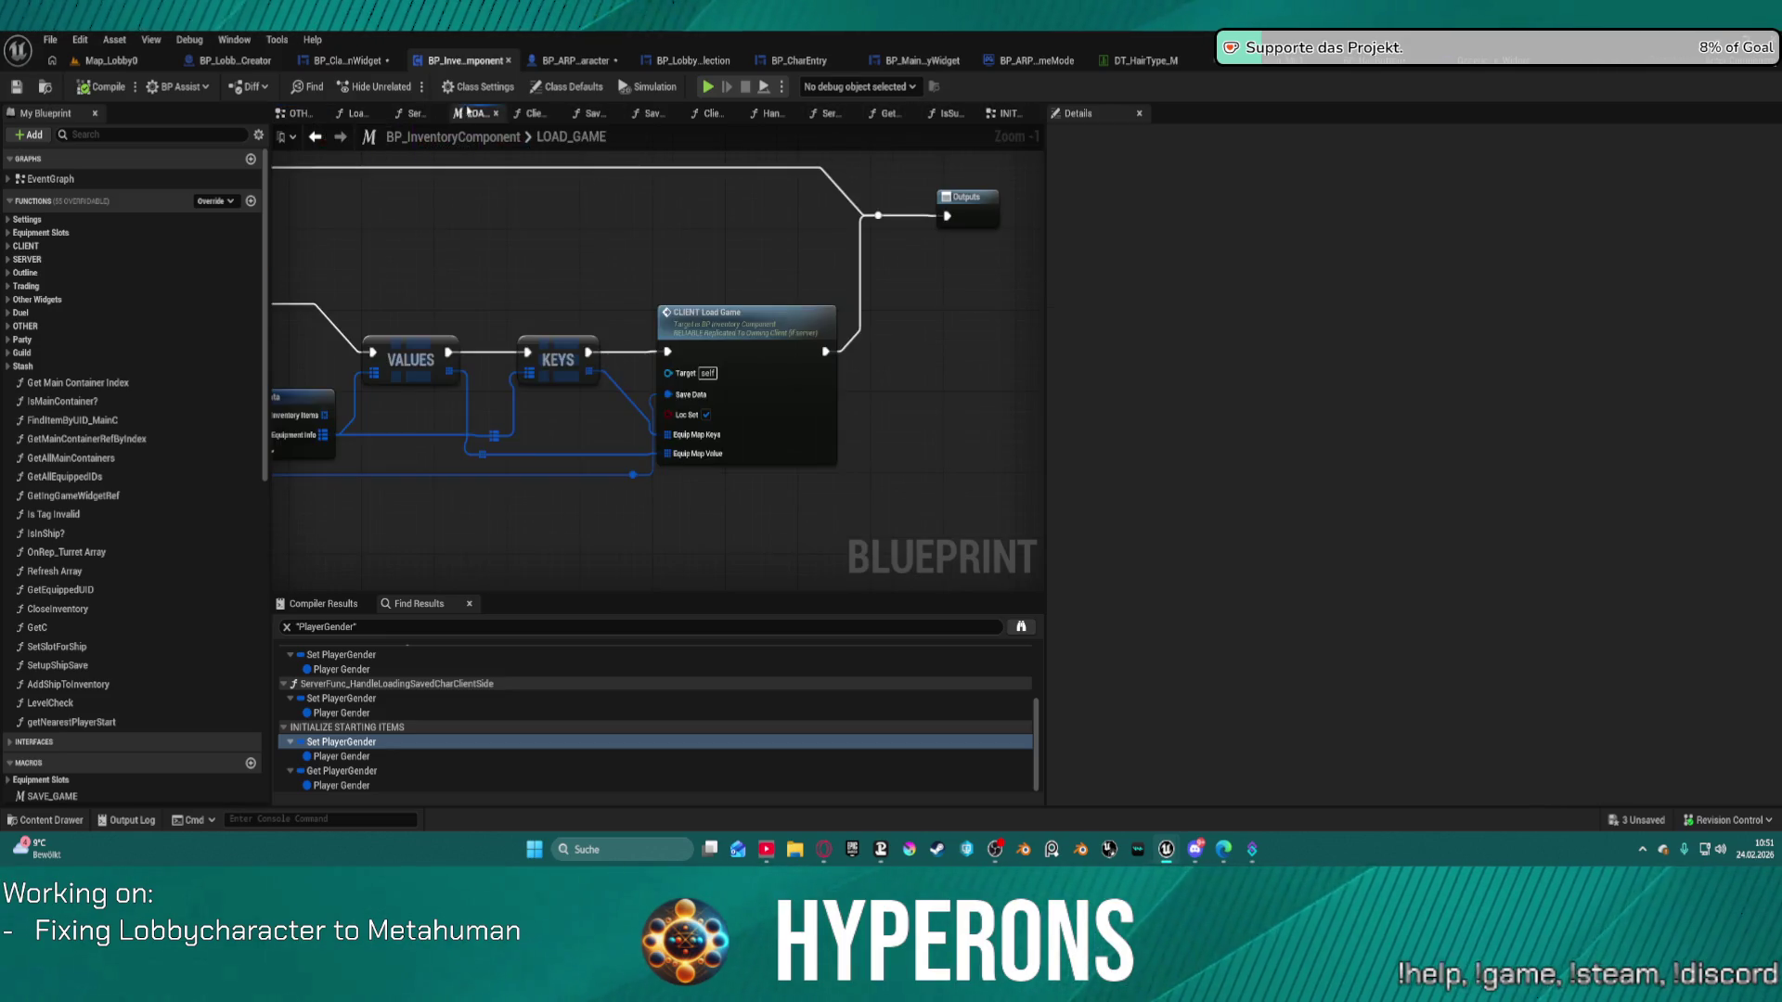
{"action": "scroll", "coordinate": [919, 362], "scroll_direction": "down", "scroll_amount": 4}
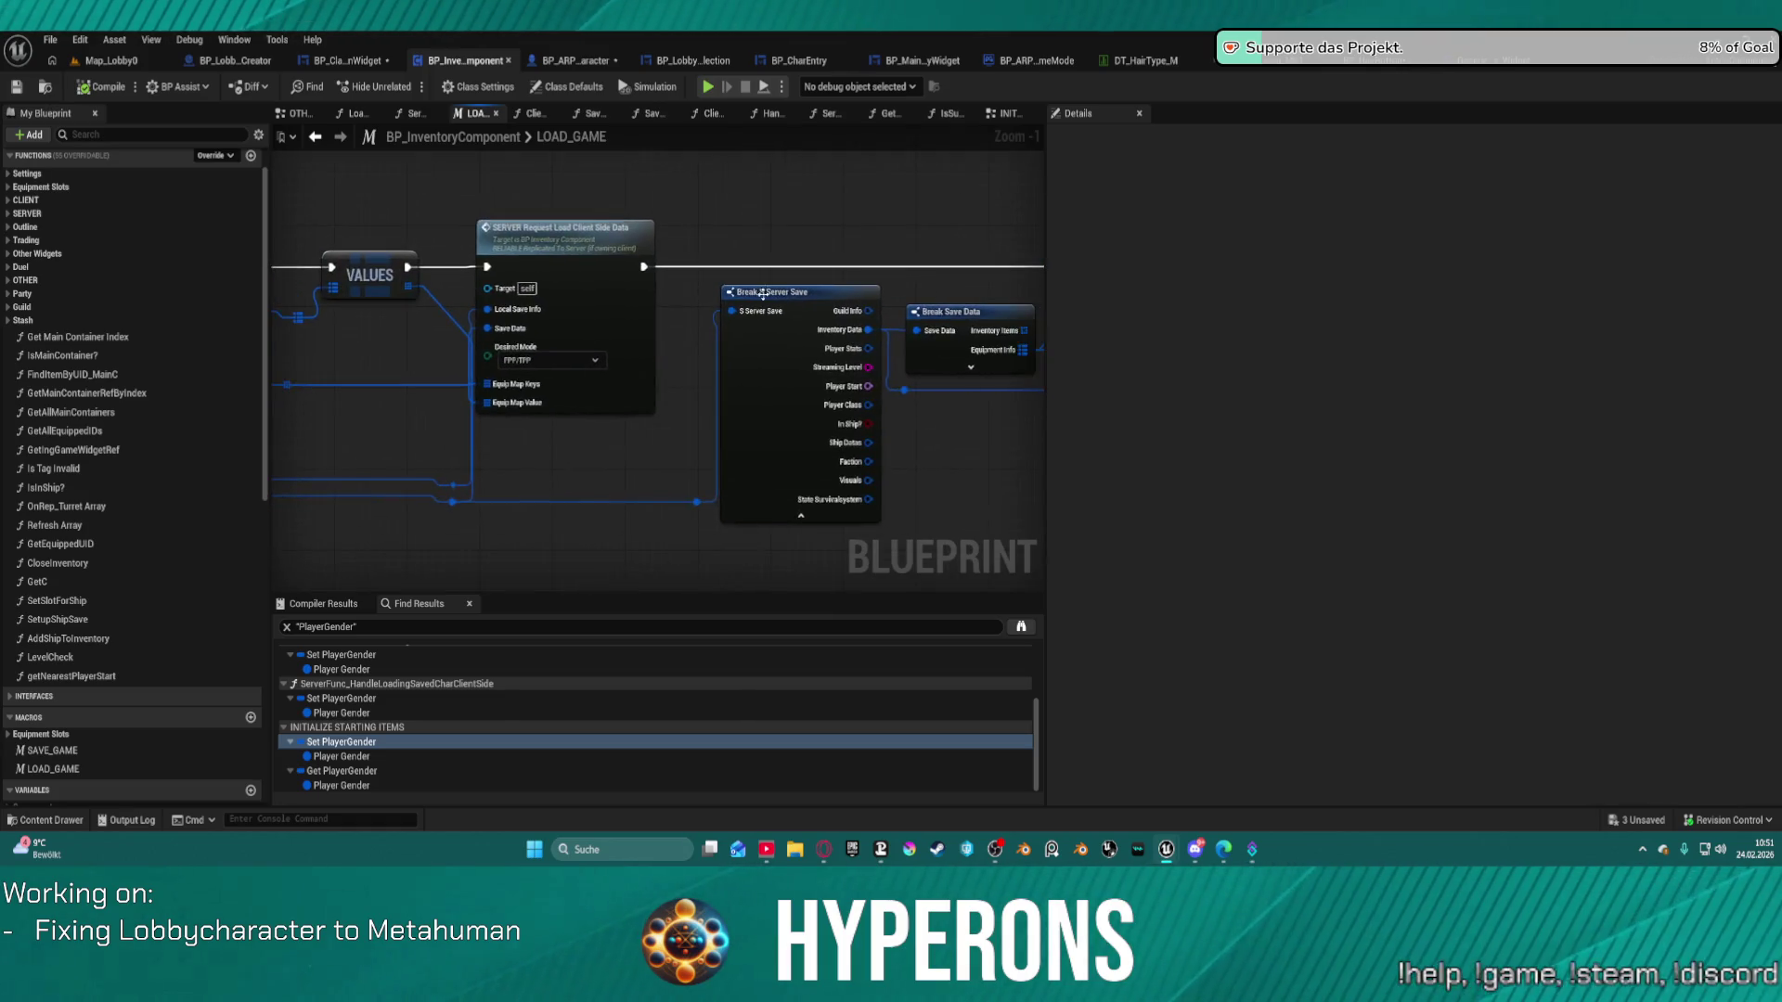
{"action": "left_click", "coordinate": [789, 291]}
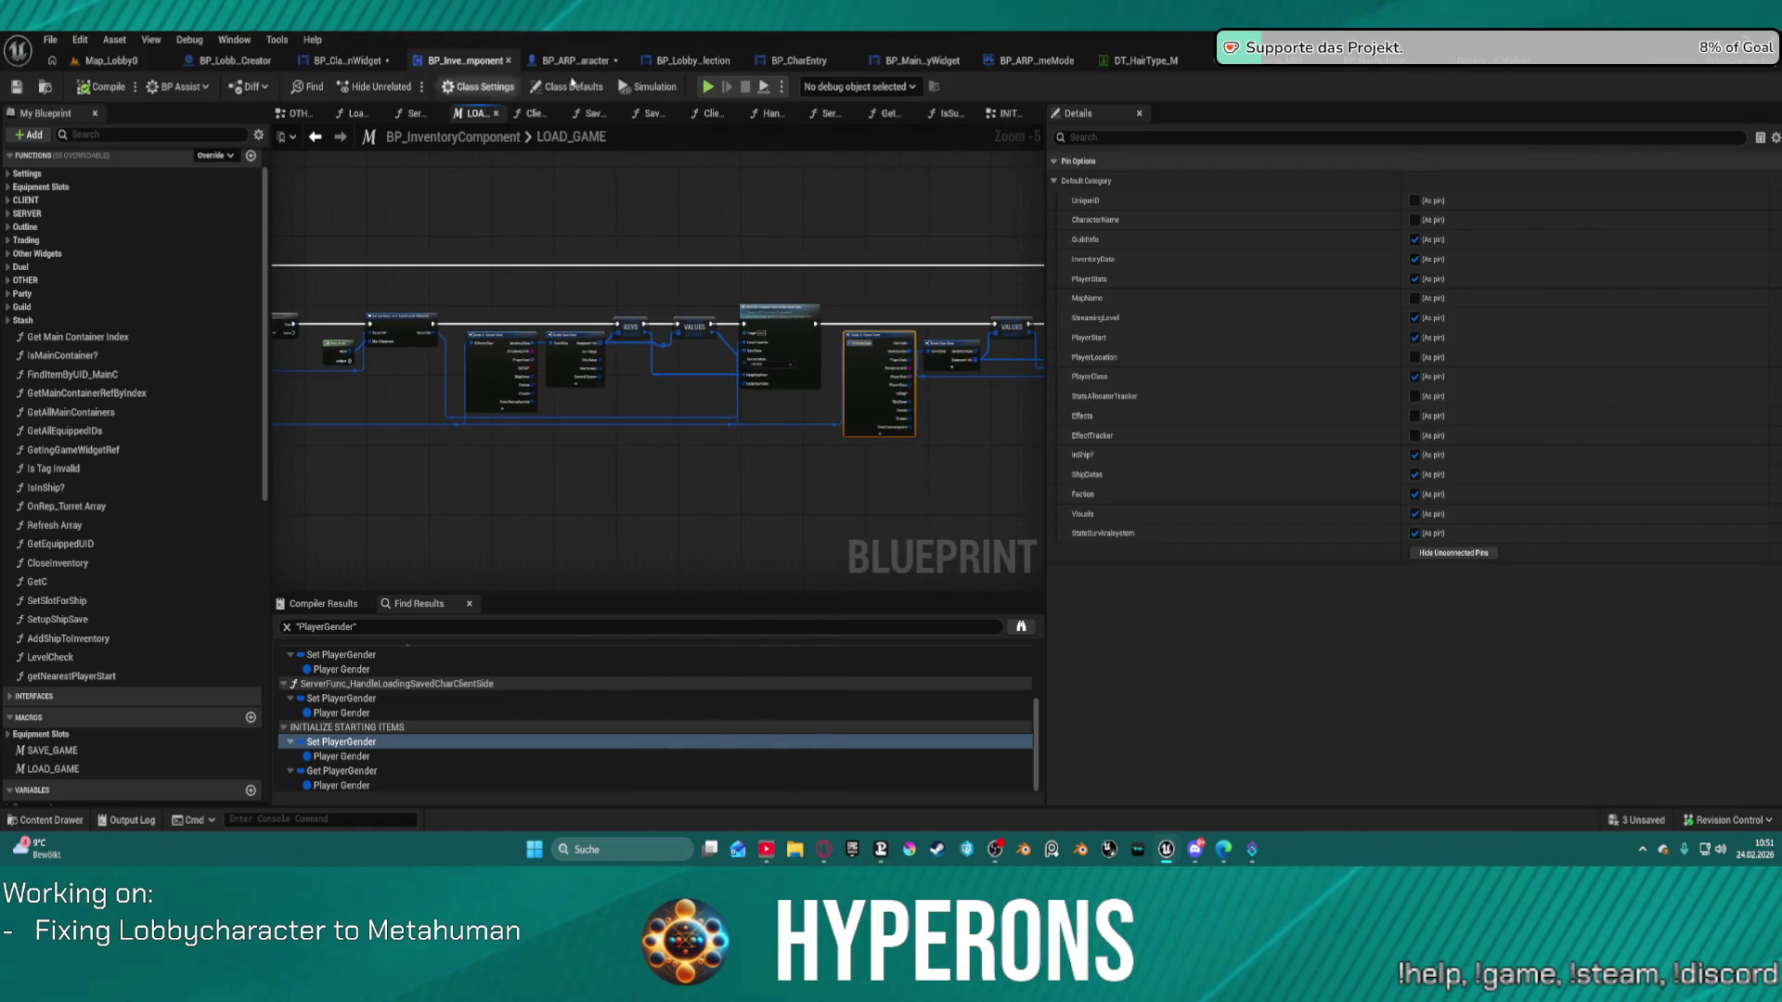
Review ClientFunc_HandleSaveData, SaveContent and SaveContentClientSide, then go to BP_LobbyCharacterSelection's event graph.
{"action": "left_click", "coordinate": [532, 113]}
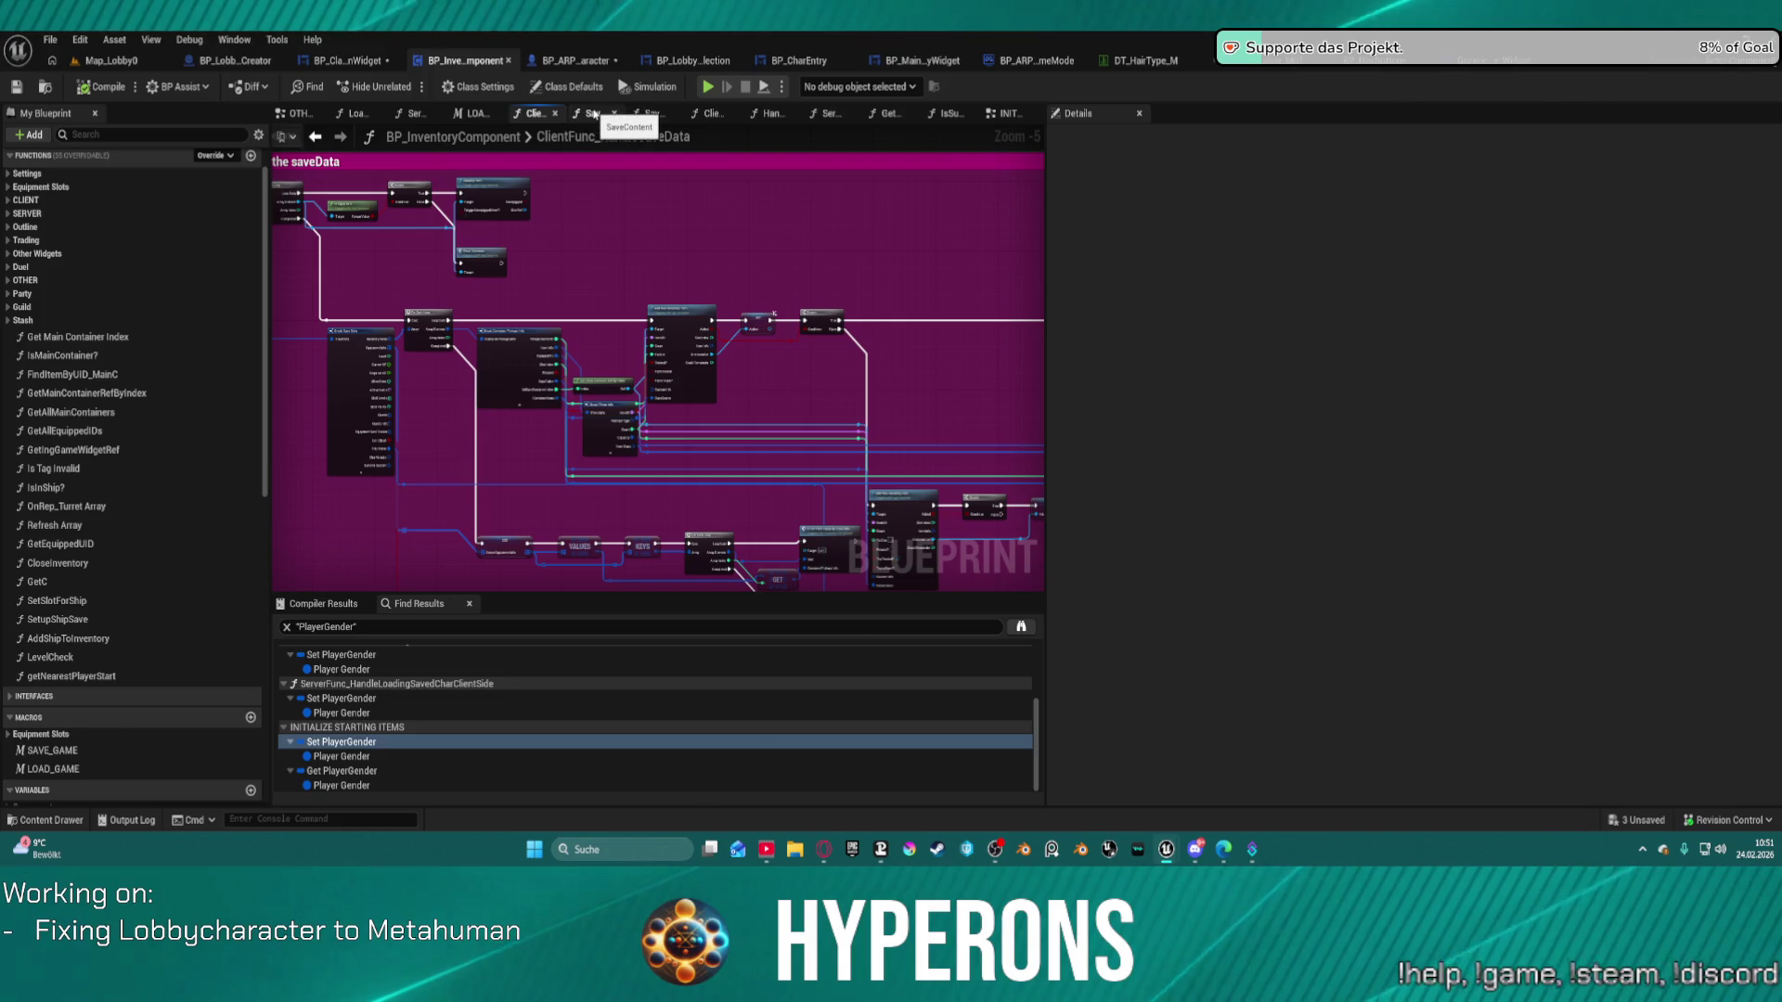
{"action": "scroll", "coordinate": [547, 252], "scroll_direction": "down", "scroll_amount": 5}
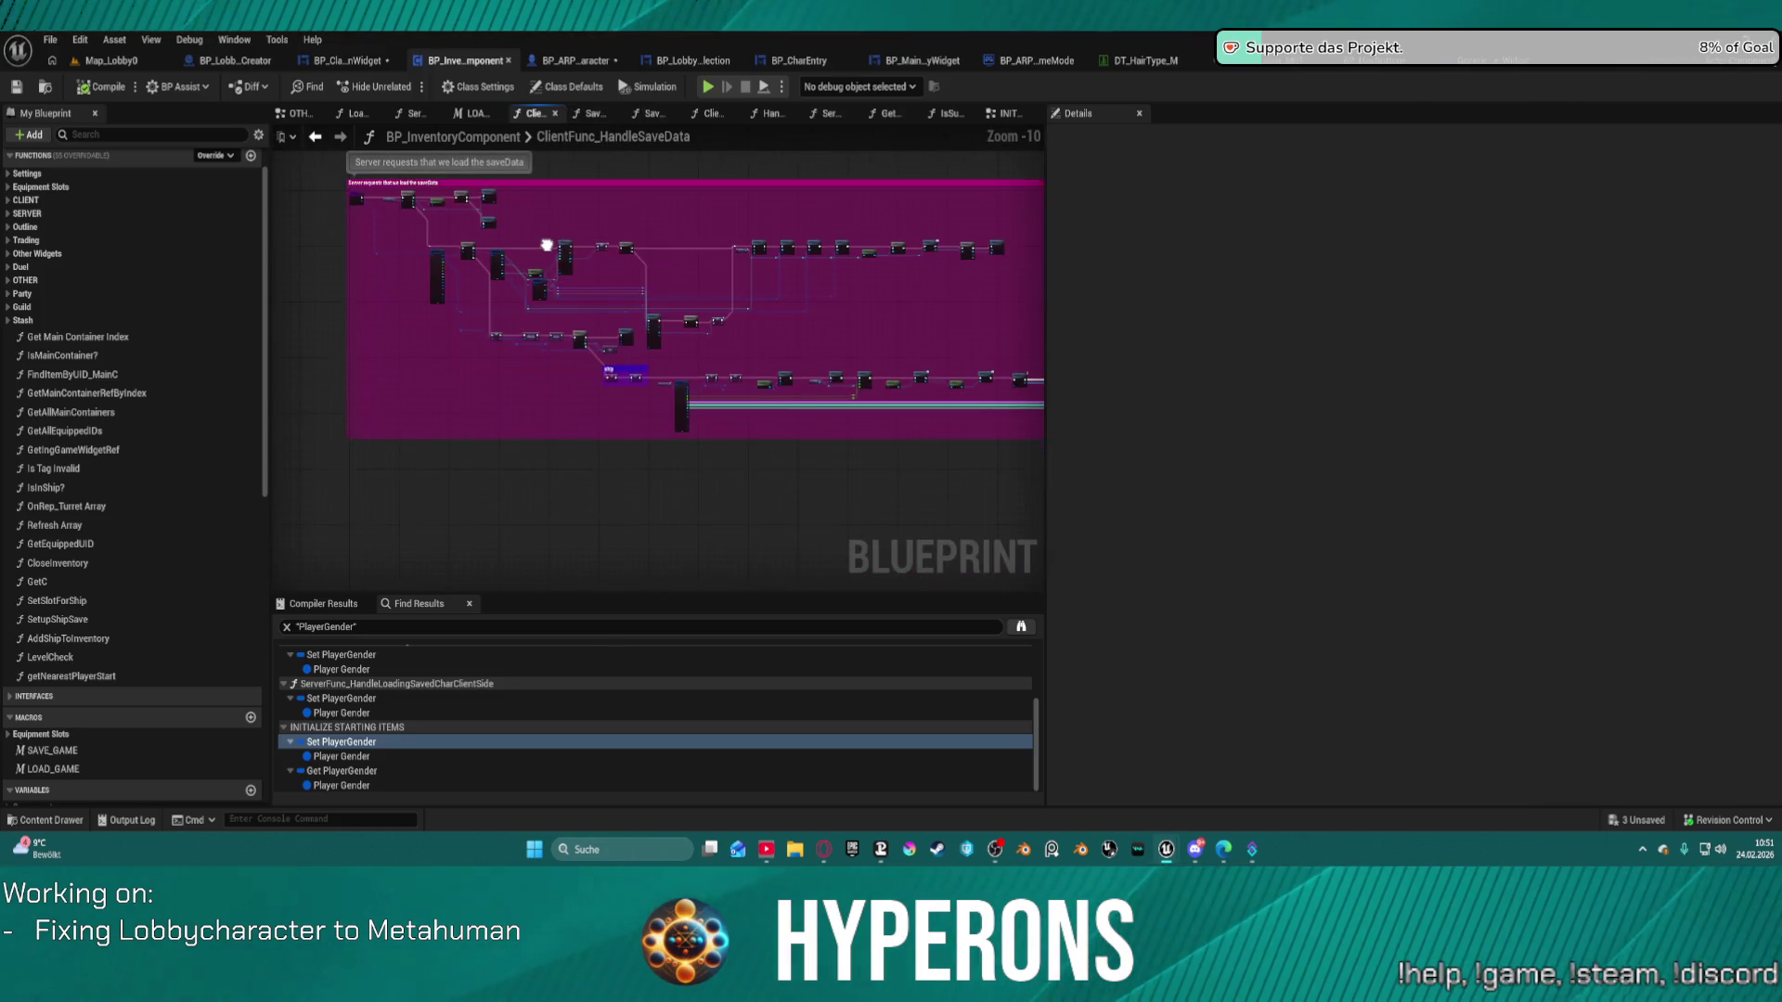
{"action": "left_click", "coordinate": [594, 113]}
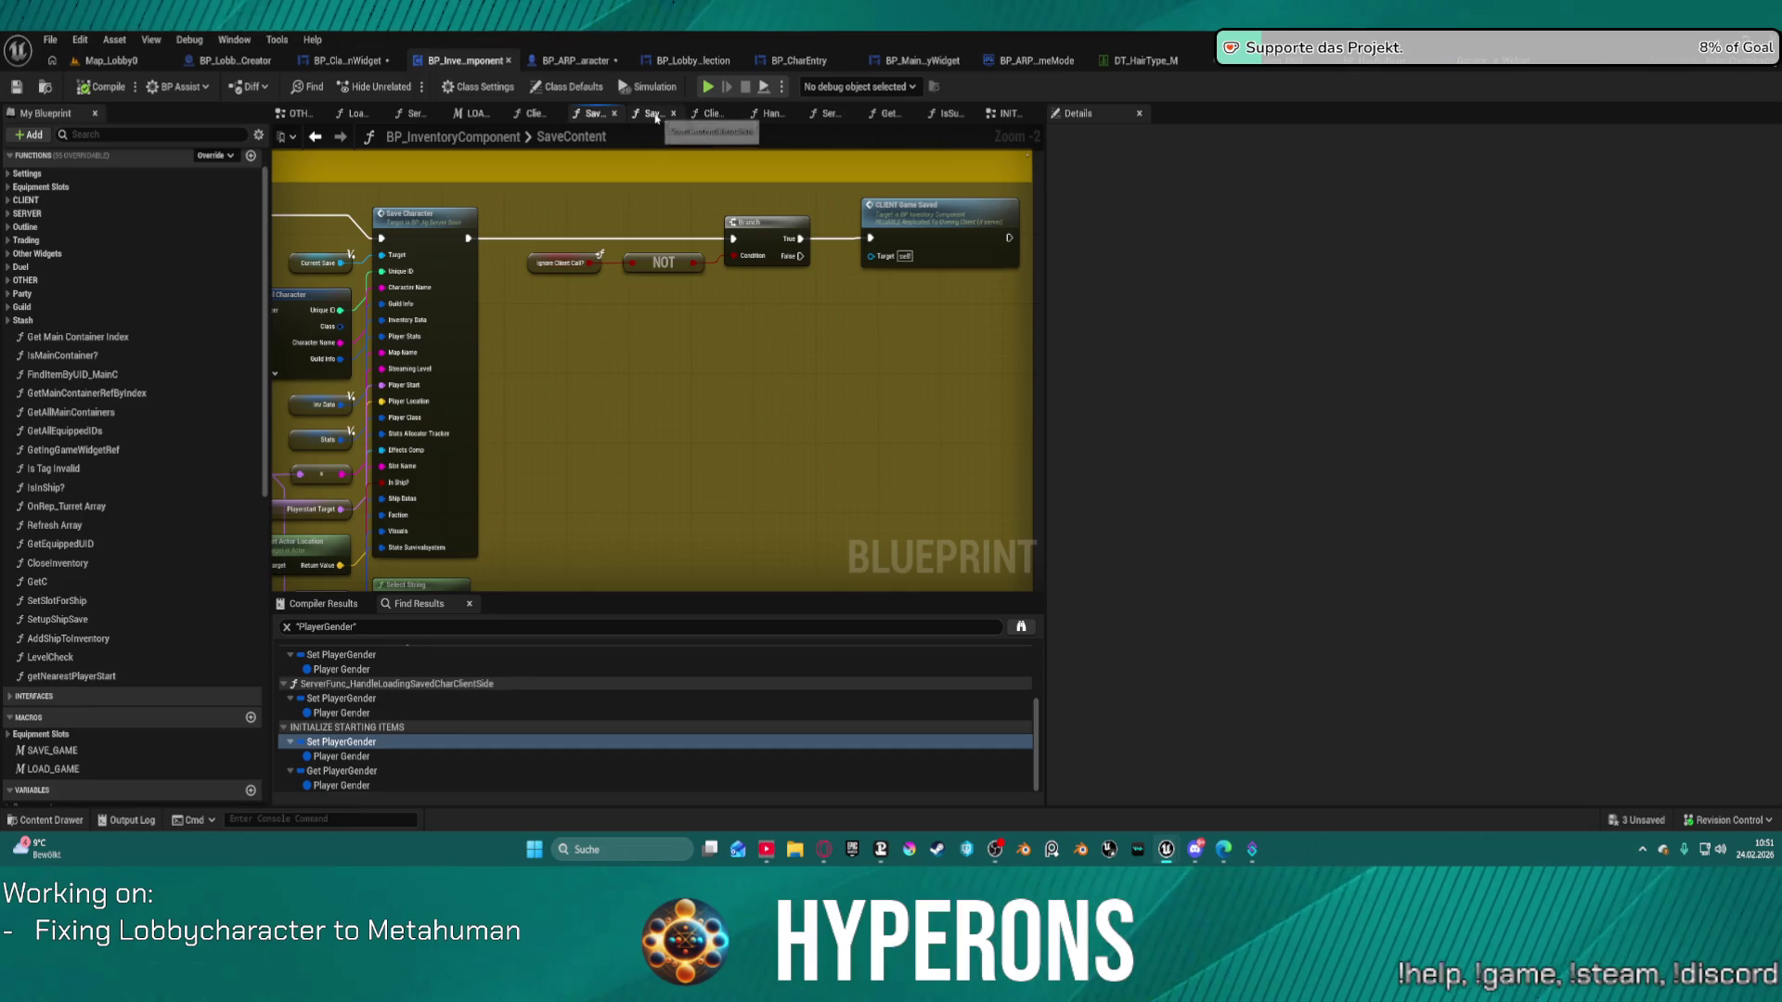
{"action": "scroll", "coordinate": [575, 390], "scroll_direction": "down", "scroll_amount": 5}
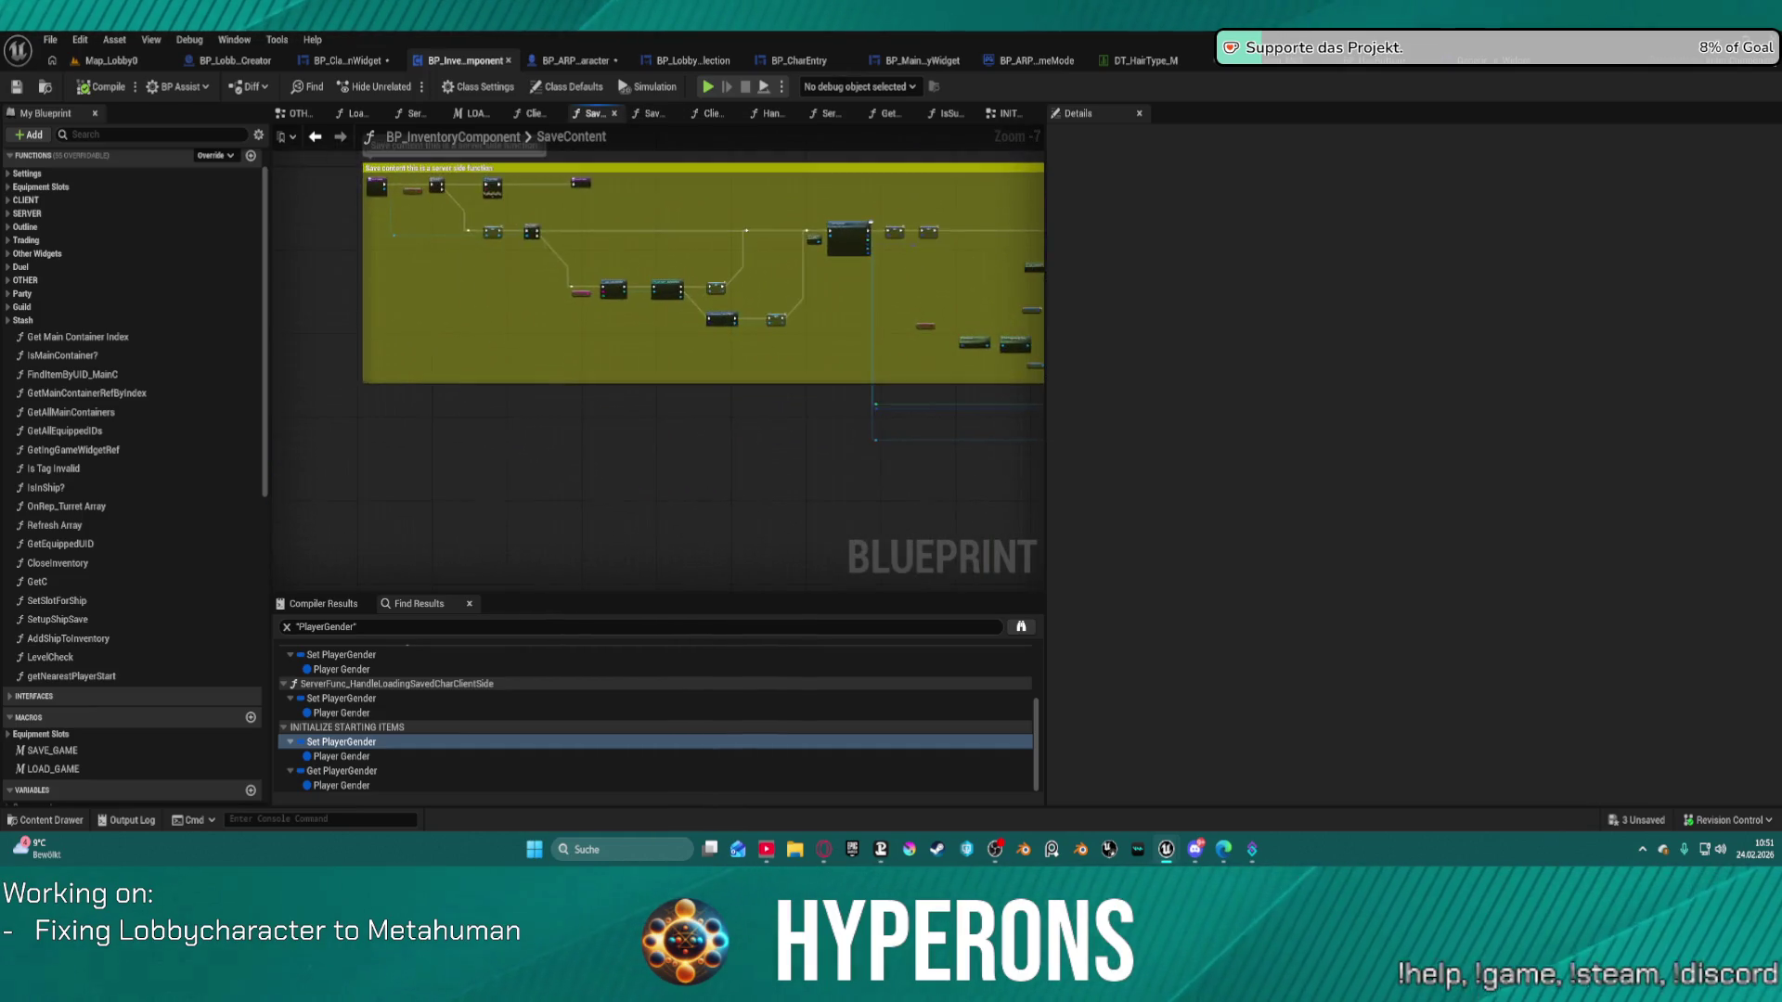
{"action": "left_click_drag", "start_coordinate": [1392, 288], "coordinate": [894, 296]}
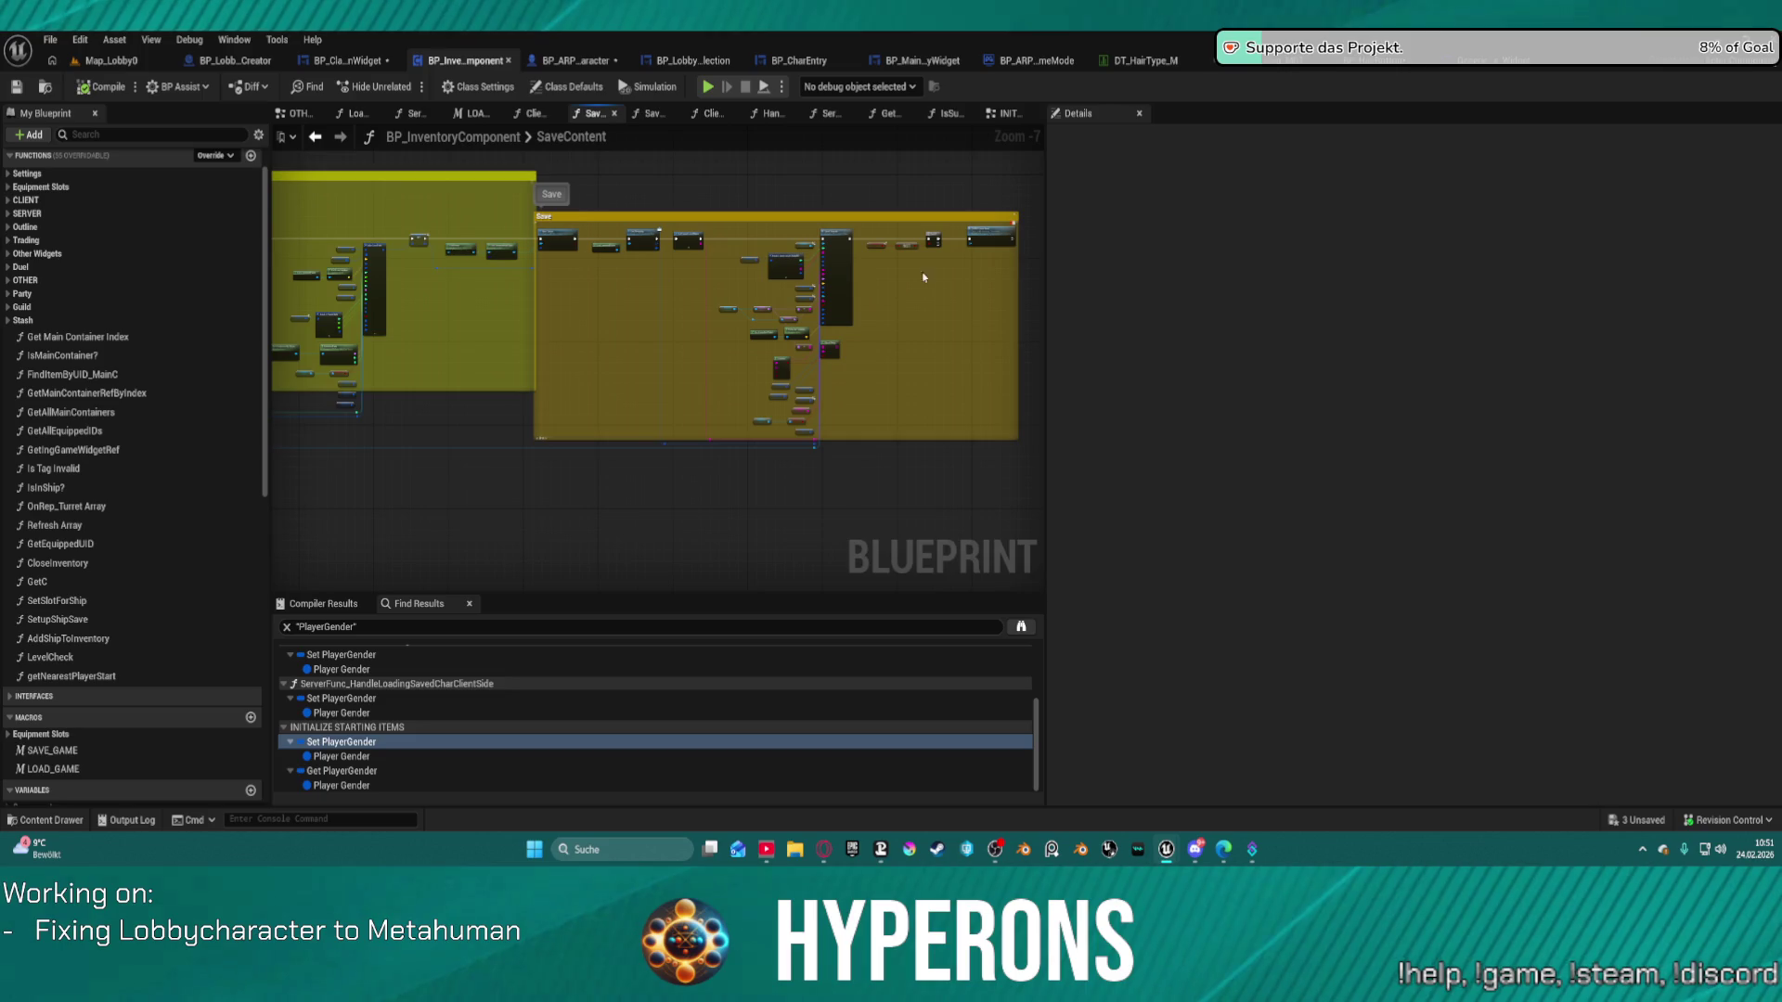
{"action": "left_click", "coordinate": [653, 114]}
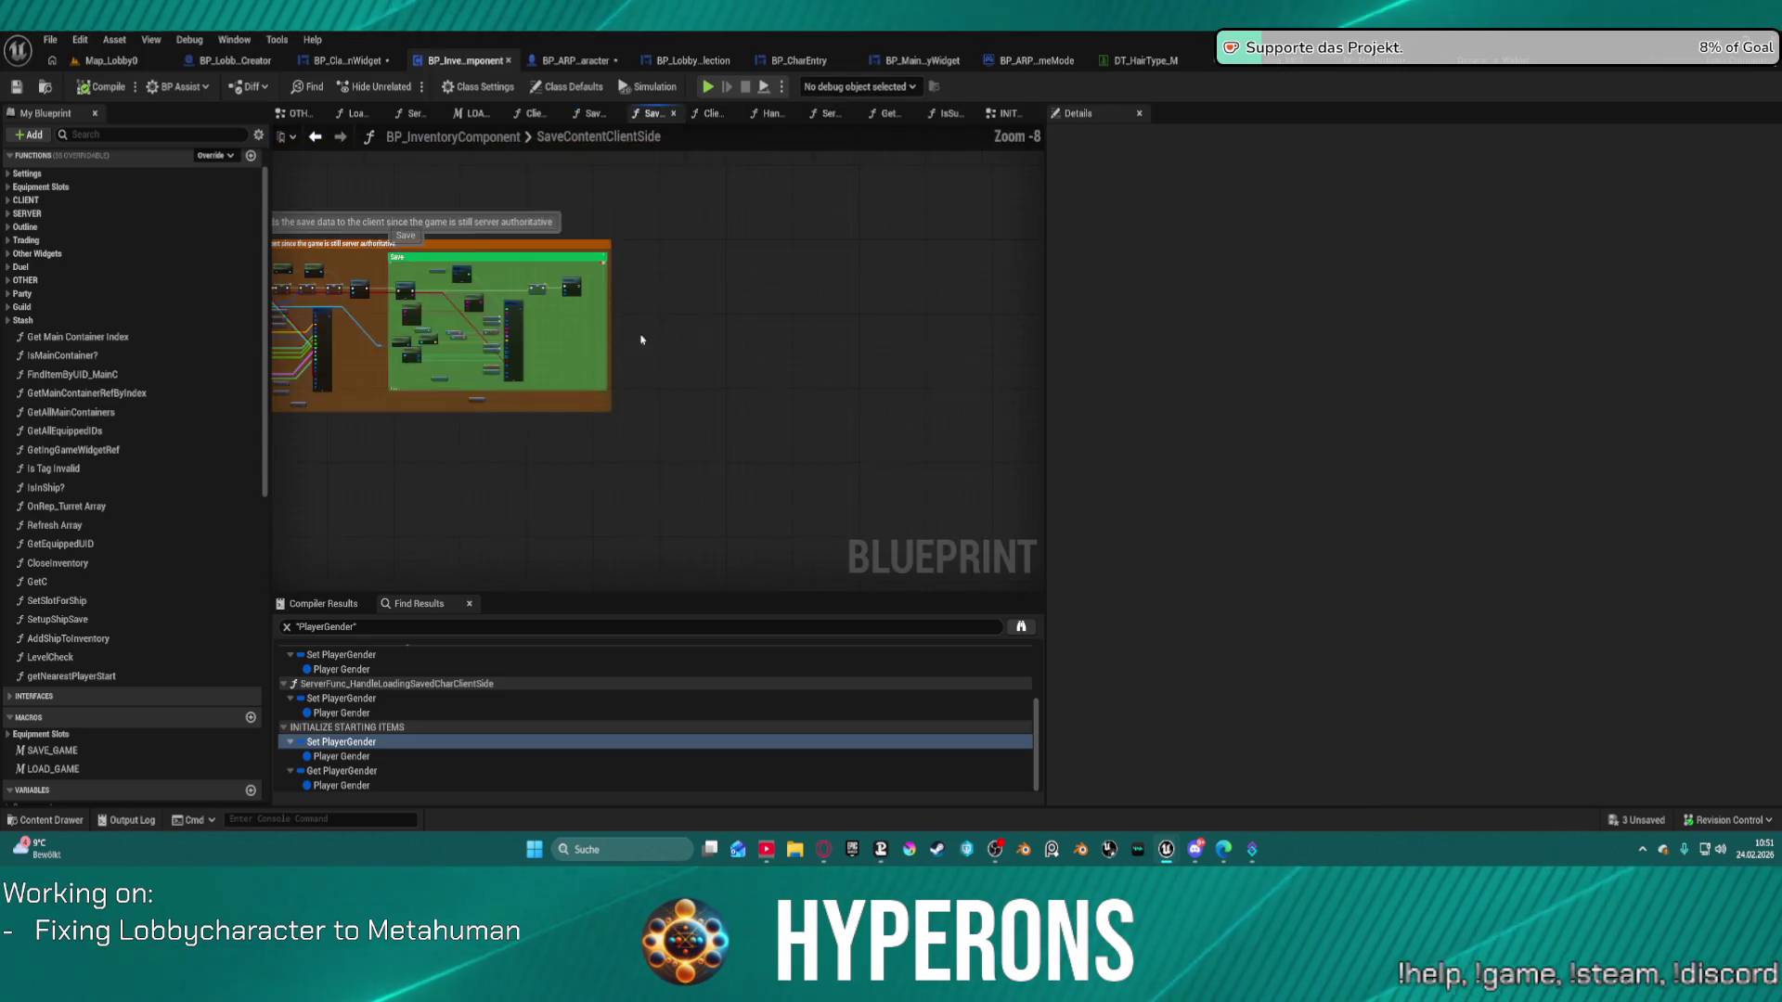
{"action": "scroll", "coordinate": [747, 258], "scroll_direction": "up", "scroll_amount": 5}
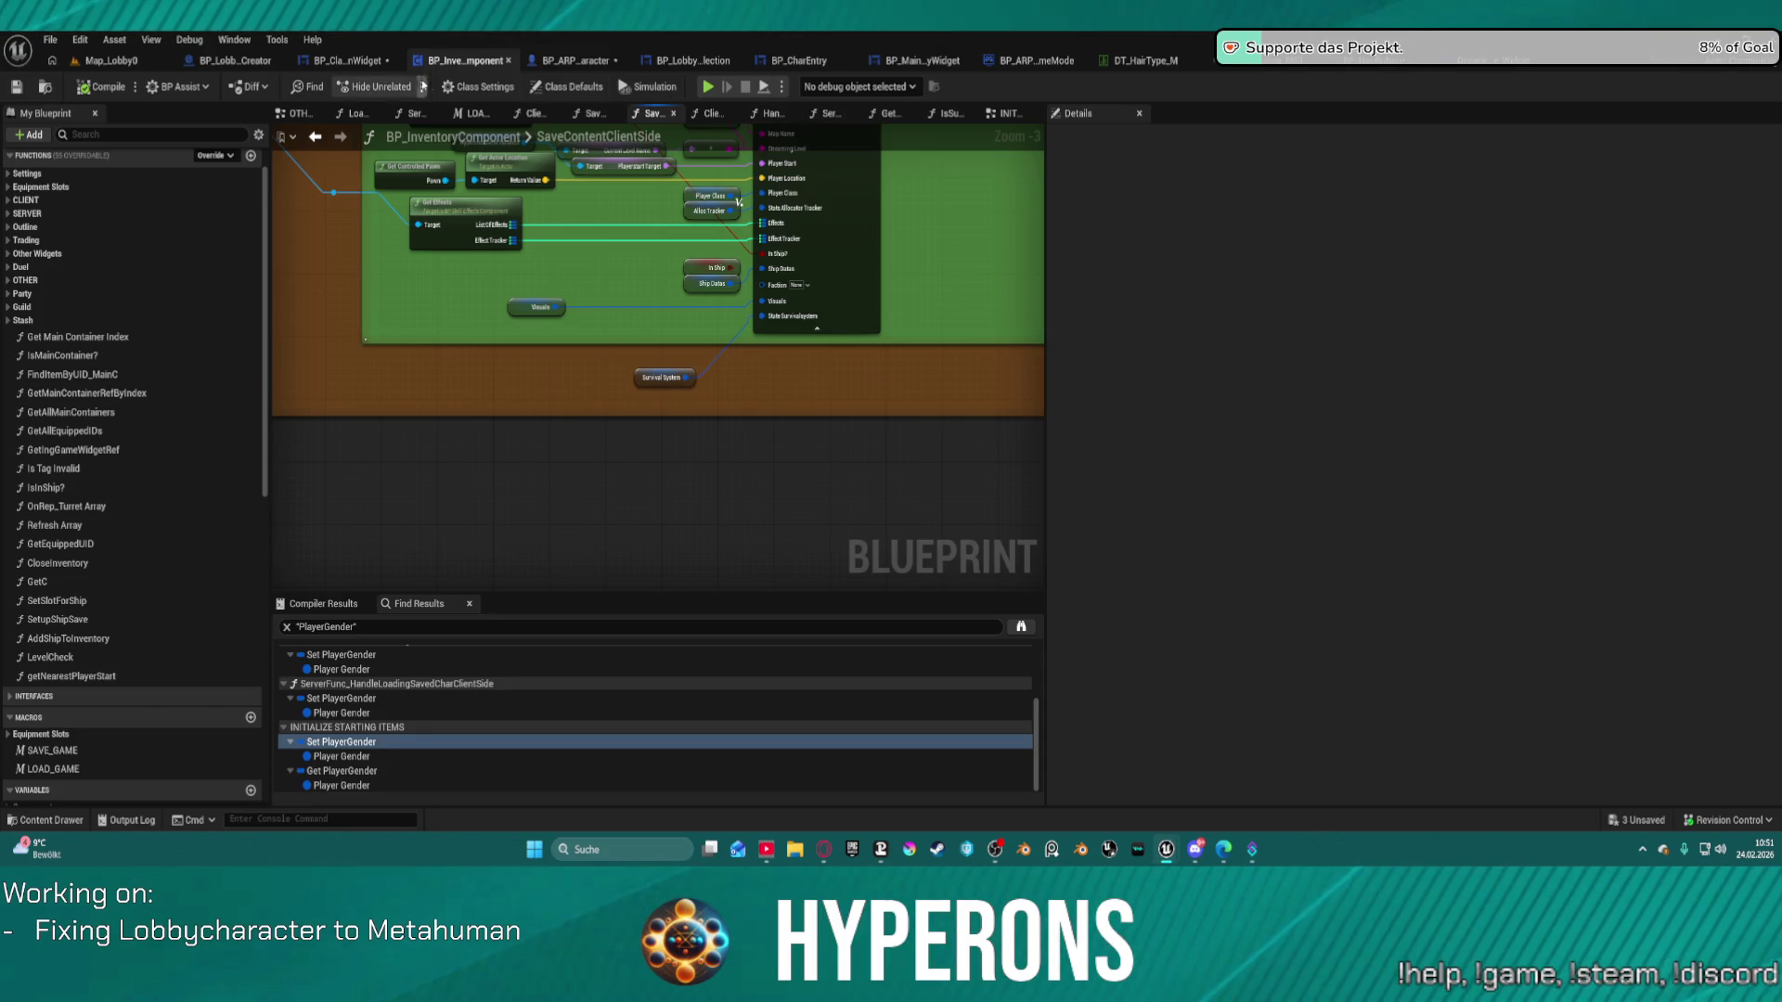
{"action": "left_click", "coordinate": [696, 61]}
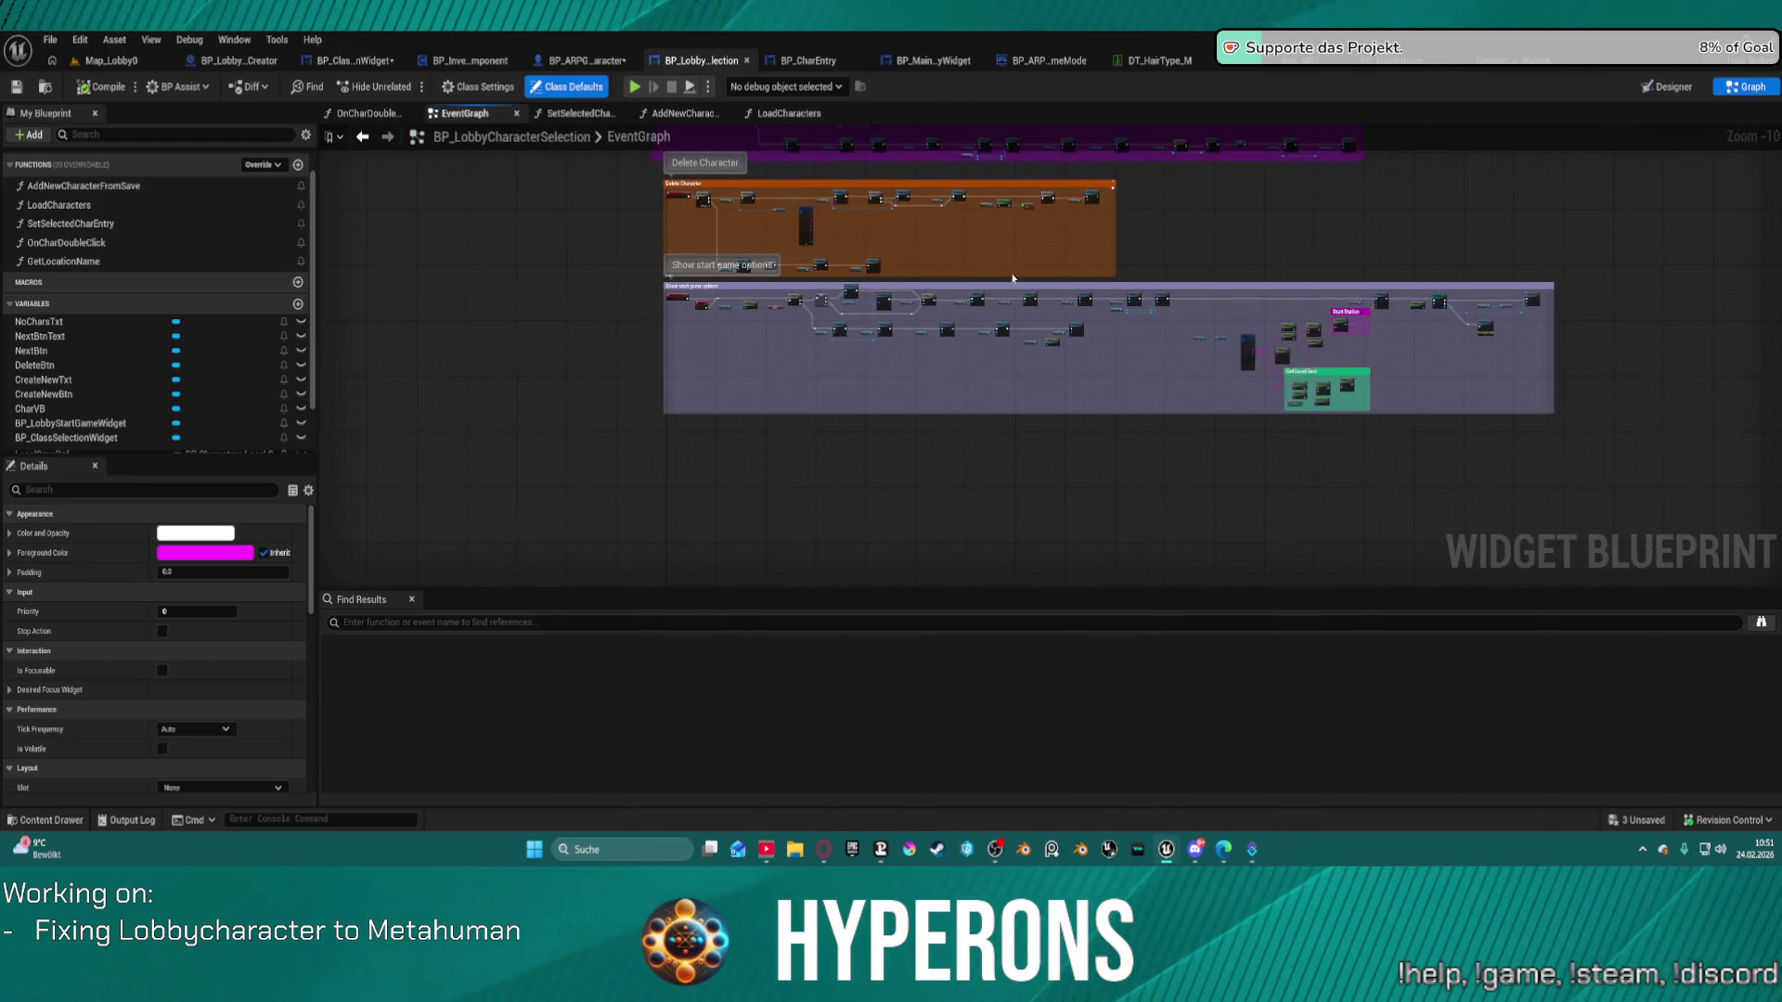
Zoom to the Break S Saved Local Character node, then switch to BP_LobbyCharacterCreator's SetupCharacter graph.
{"action": "scroll", "coordinate": [1235, 329], "scroll_direction": "up", "scroll_amount": 3}
{"action": "scroll", "coordinate": [1234, 329], "scroll_direction": "up", "scroll_amount": 5}
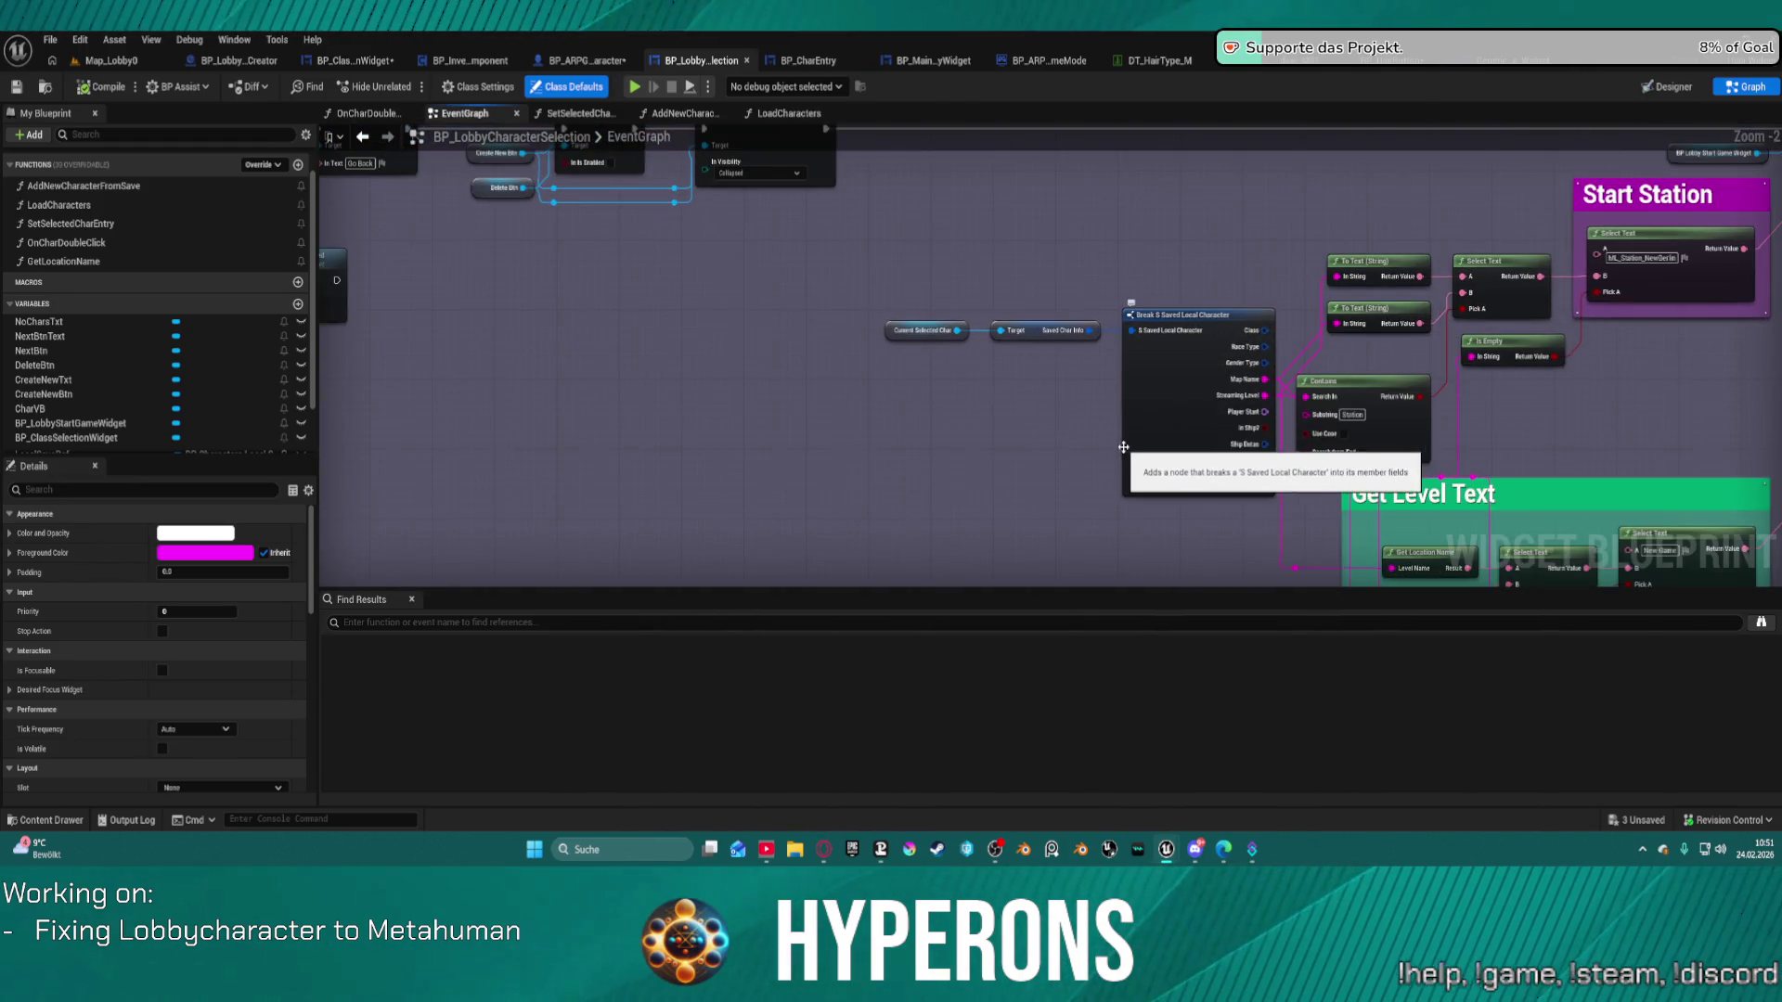
{"action": "left_click_drag", "start_coordinate": [1124, 444], "coordinate": [961, 331]}
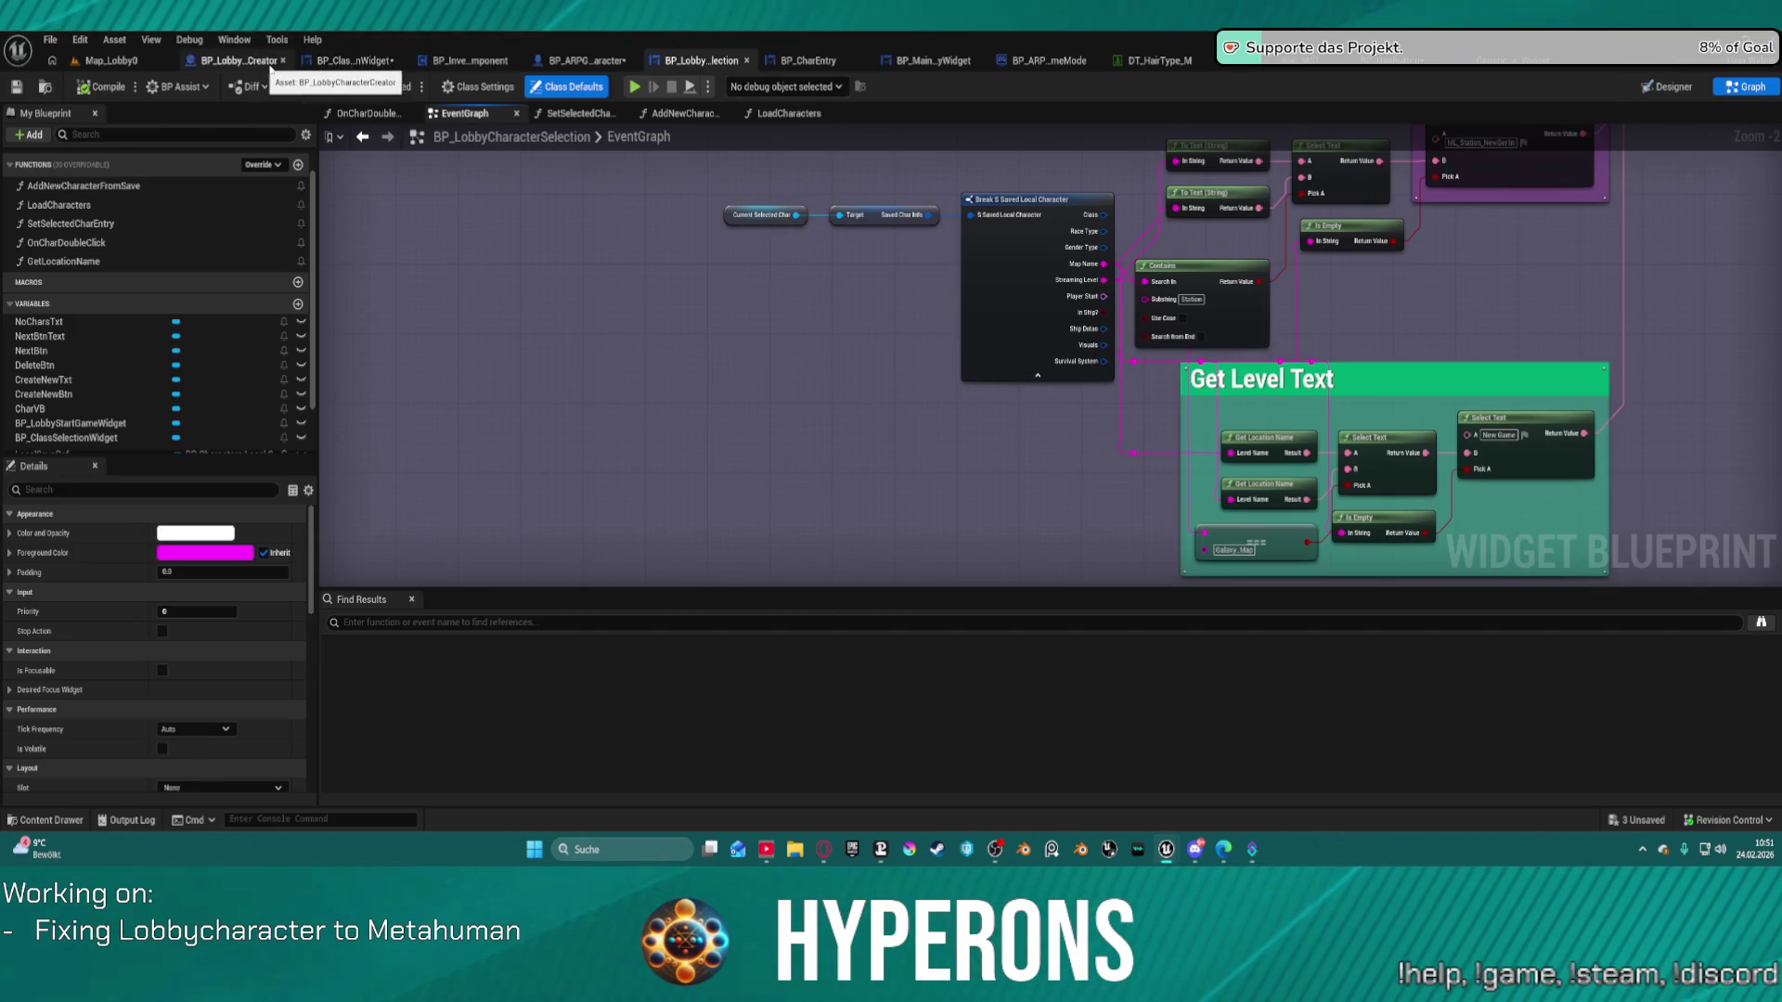
{"action": "left_click", "coordinate": [240, 60]}
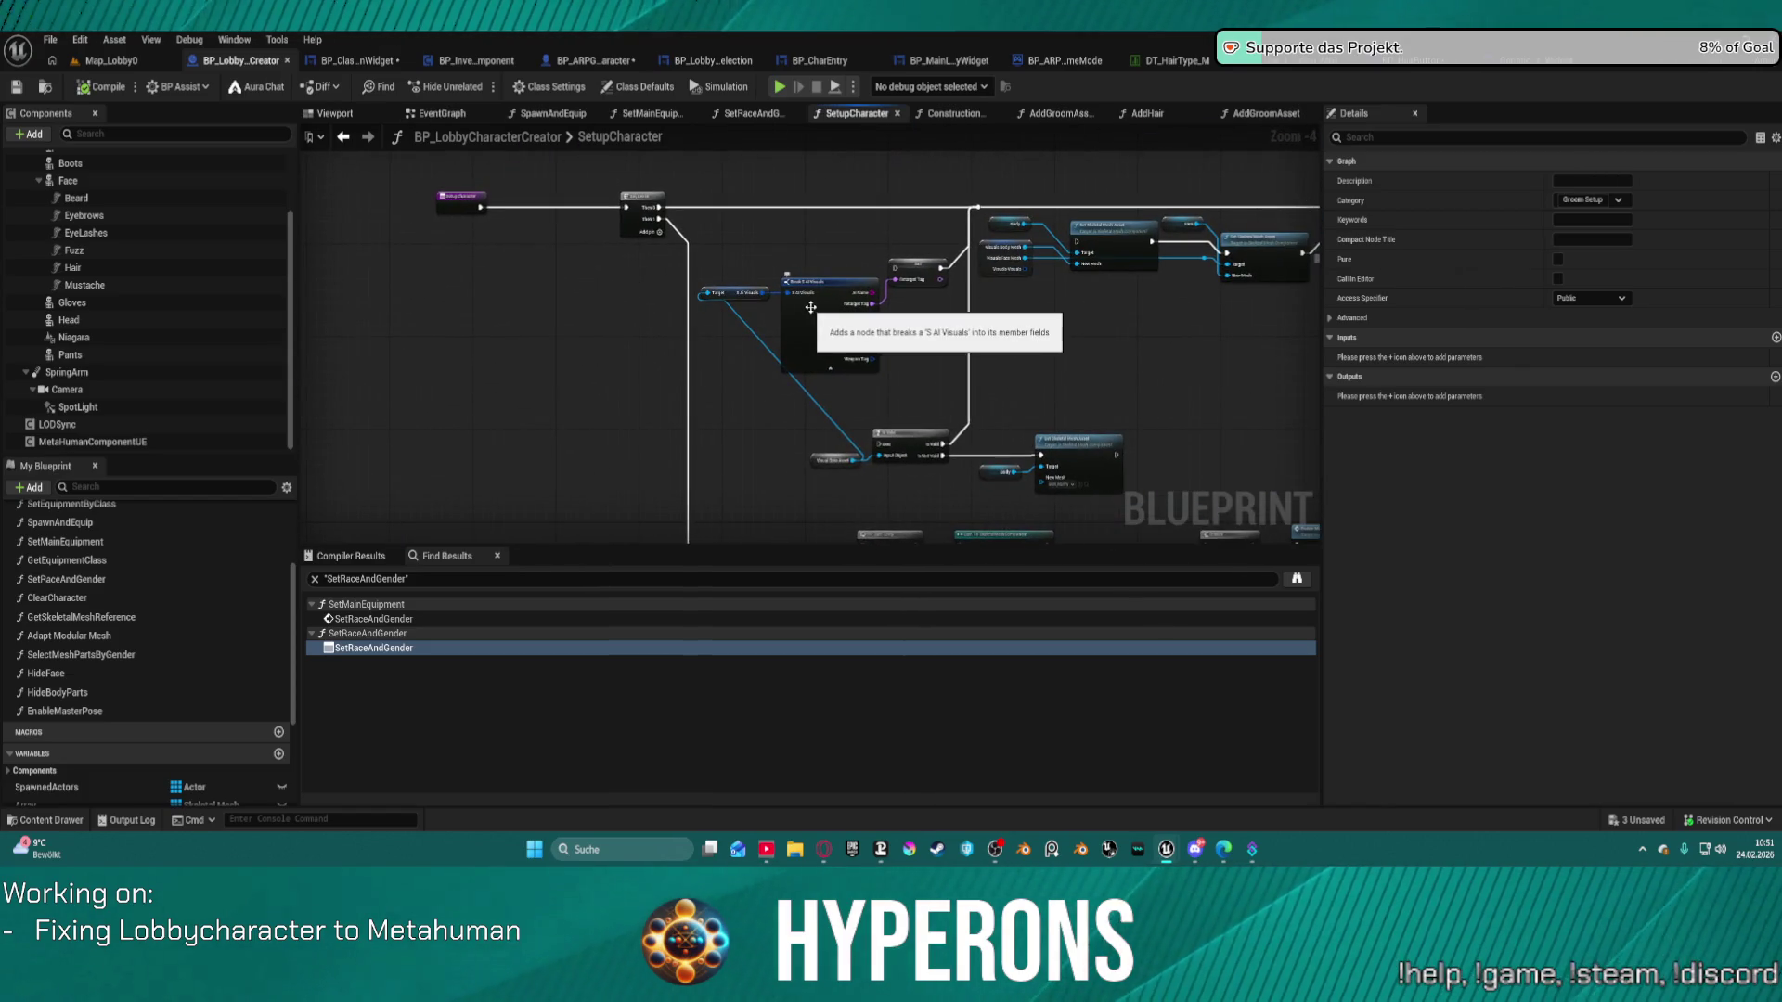
Delete the Break S AI Visuals/IsValid nodes and the Set Skeletal Mesh Asset node from SetupCharacter.
{"action": "scroll", "coordinate": [848, 303], "scroll_direction": "up", "scroll_amount": 4}
{"action": "scroll", "coordinate": [818, 266], "scroll_direction": "down", "scroll_amount": 4}
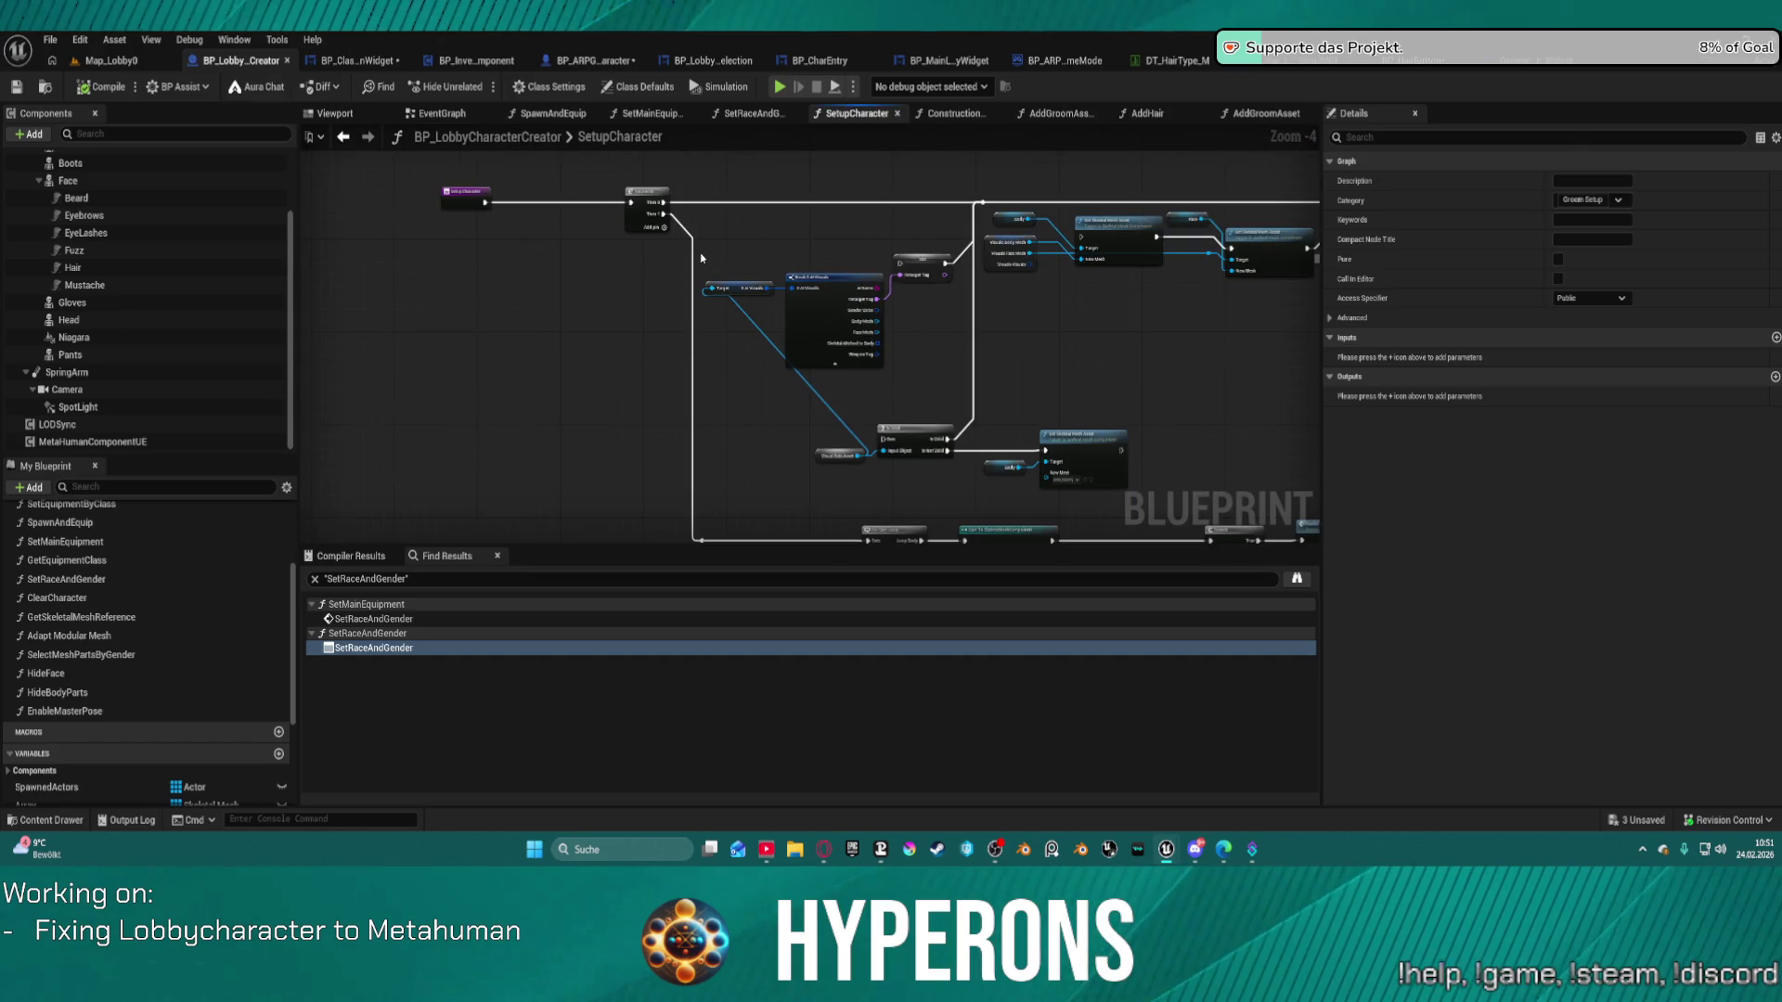
{"action": "left_click_drag", "start_coordinate": [733, 276], "coordinate": [958, 477]}
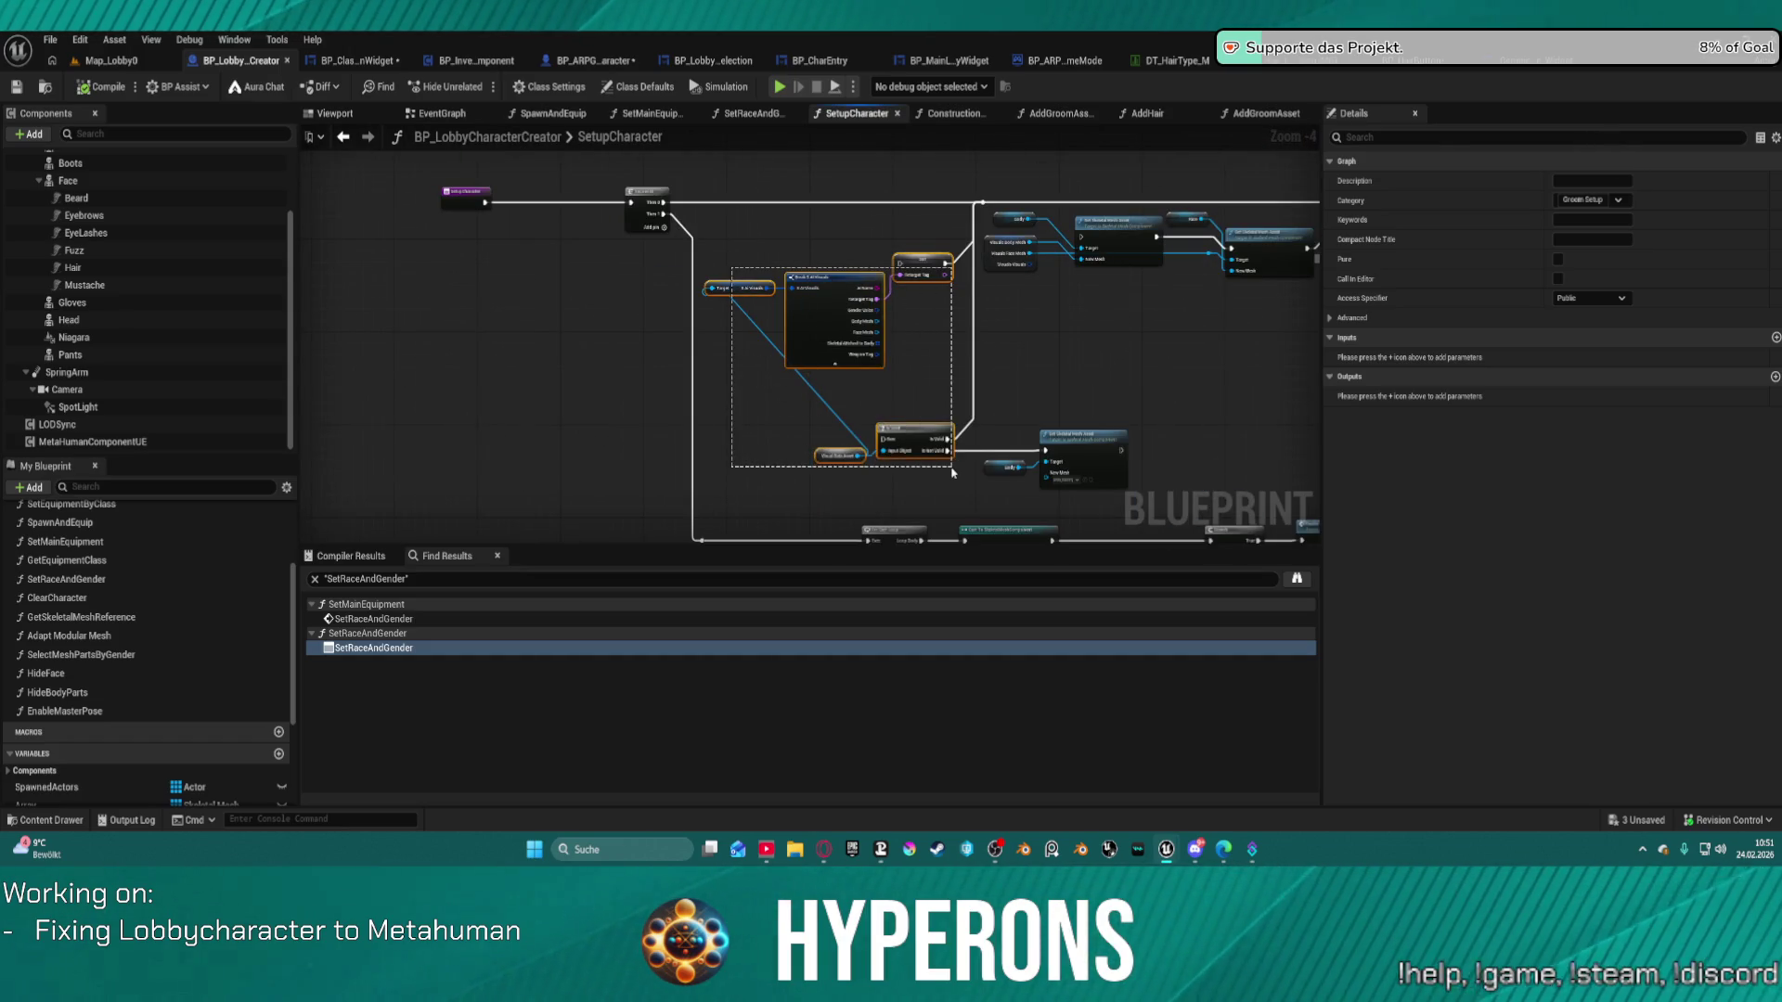
{"action": "key", "text": "Delete"}
{"action": "left_click_drag", "start_coordinate": [1113, 466], "coordinate": [1014, 411]}
{"action": "key", "text": "Delete"}
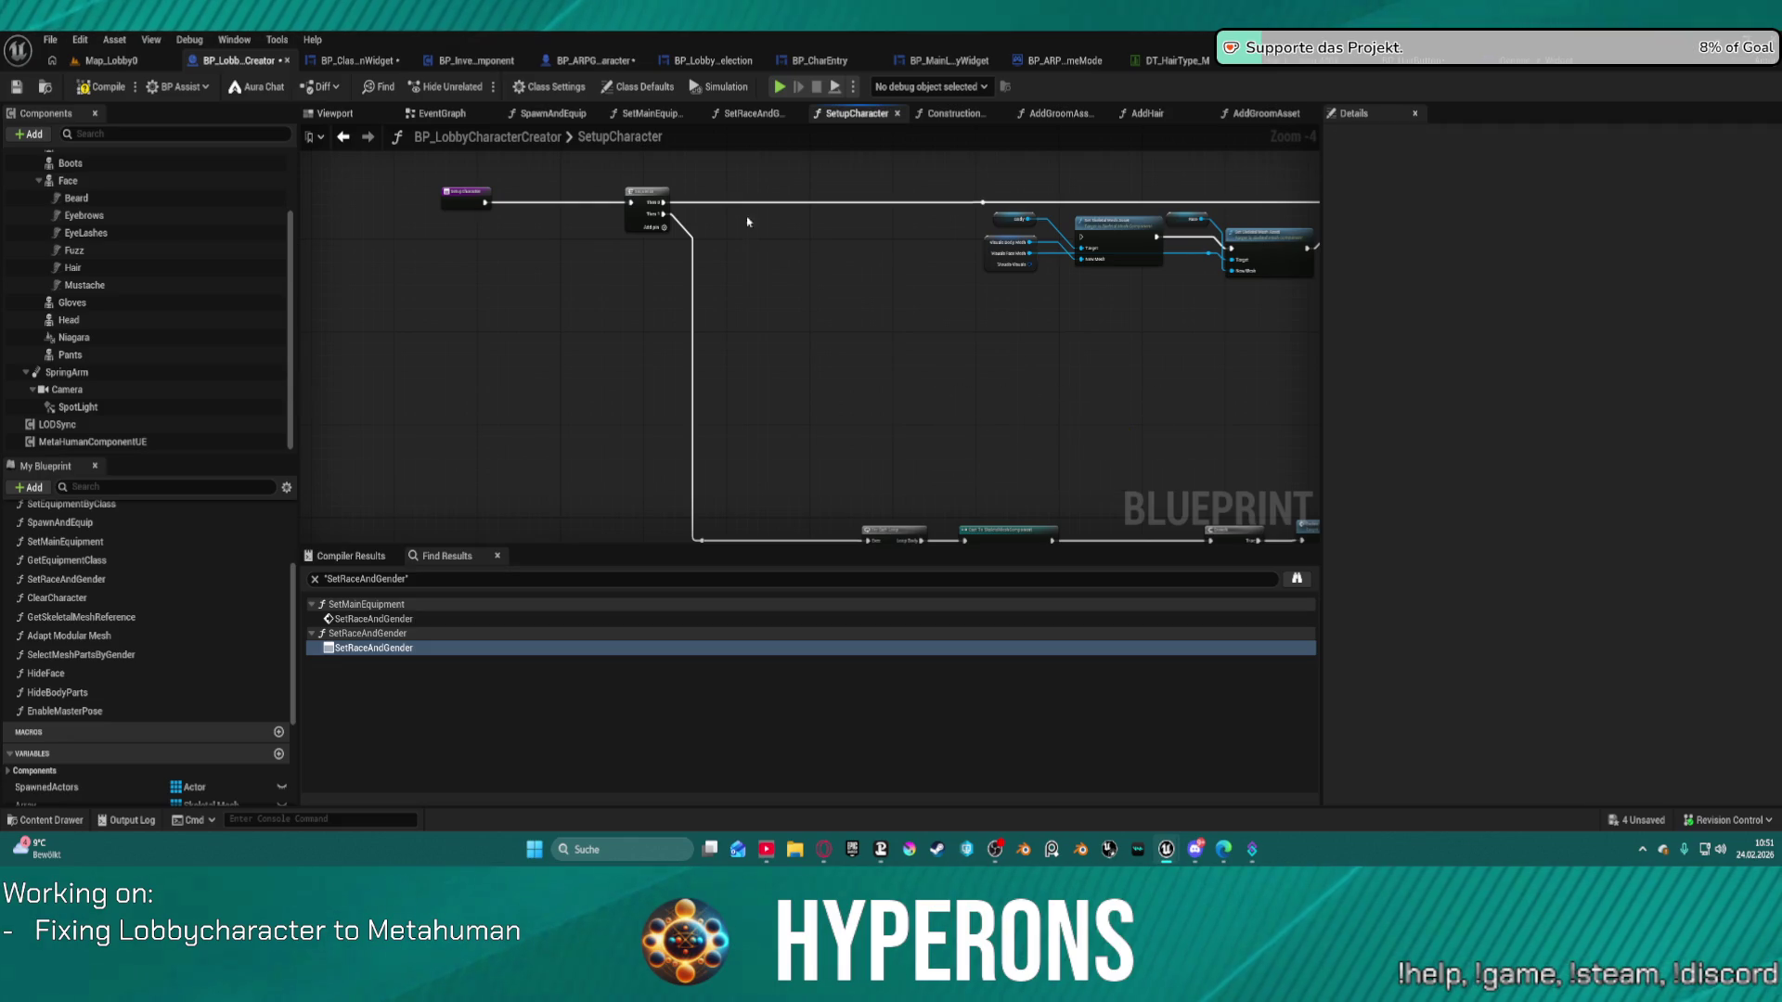
Auto-arrange the remaining graph and switch to BP_ClassSelectionWidget's SetVisualsHair graph.
{"action": "left_click", "coordinate": [1123, 233]}
{"action": "key", "text": "f"}
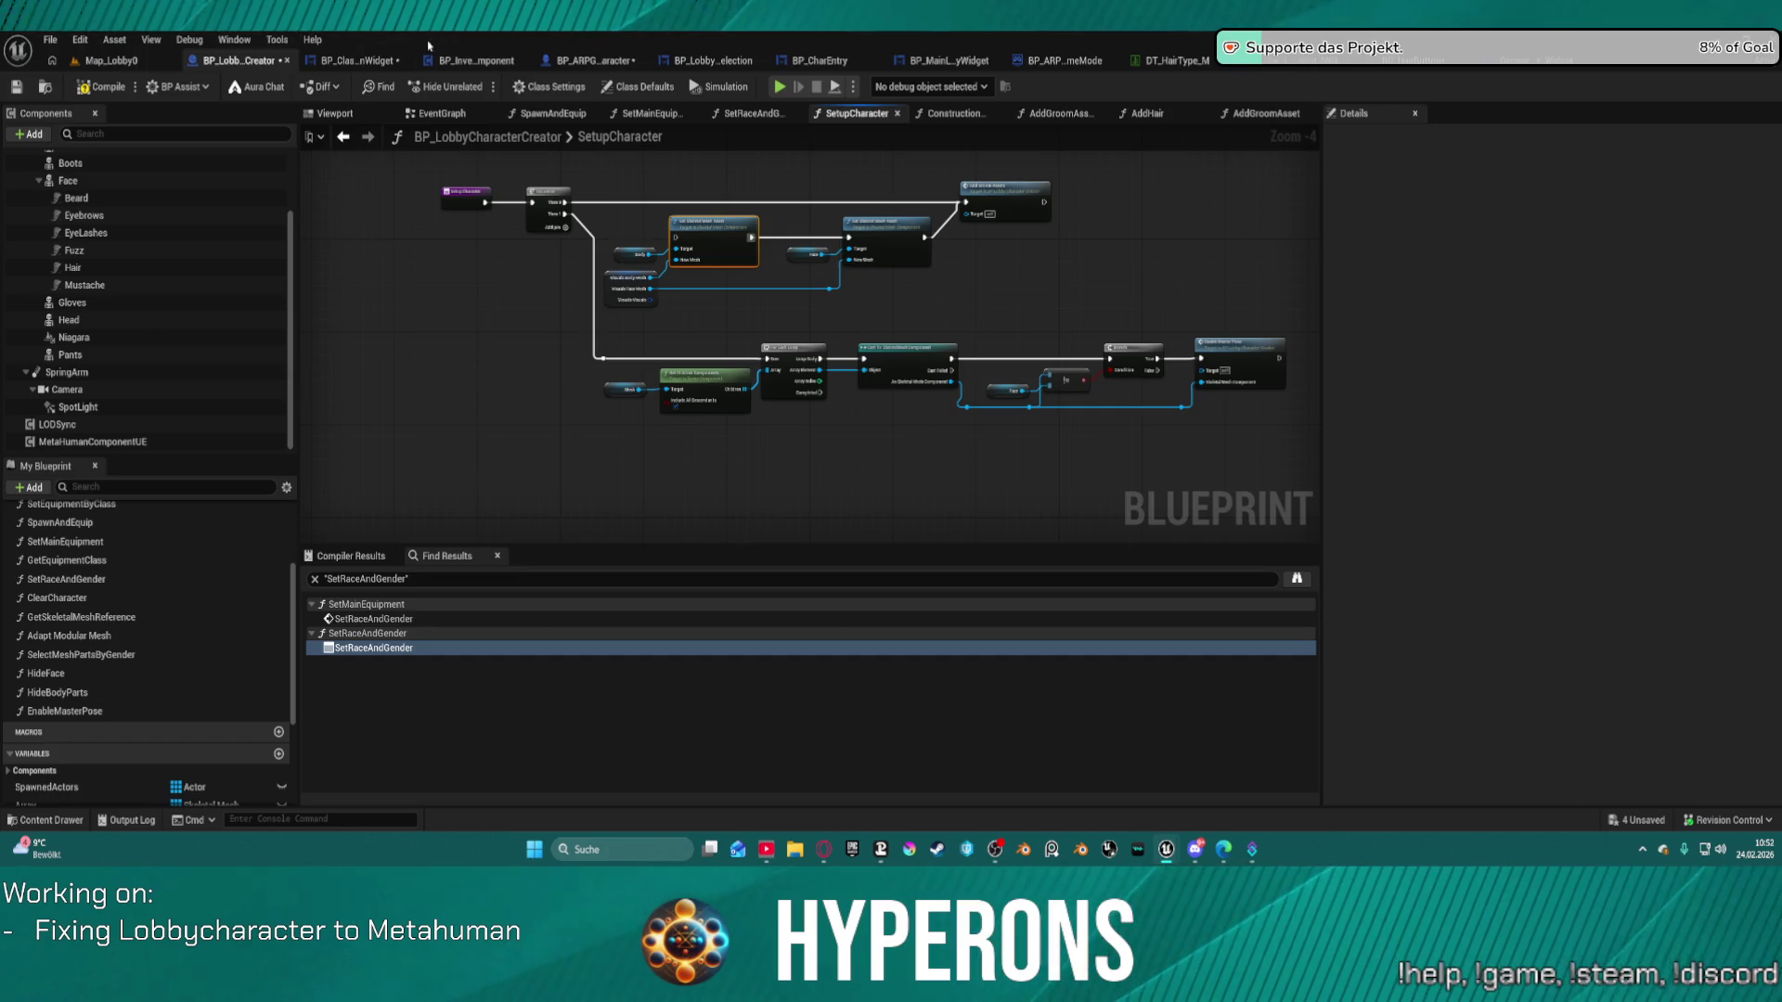
{"action": "left_click", "coordinate": [360, 60]}
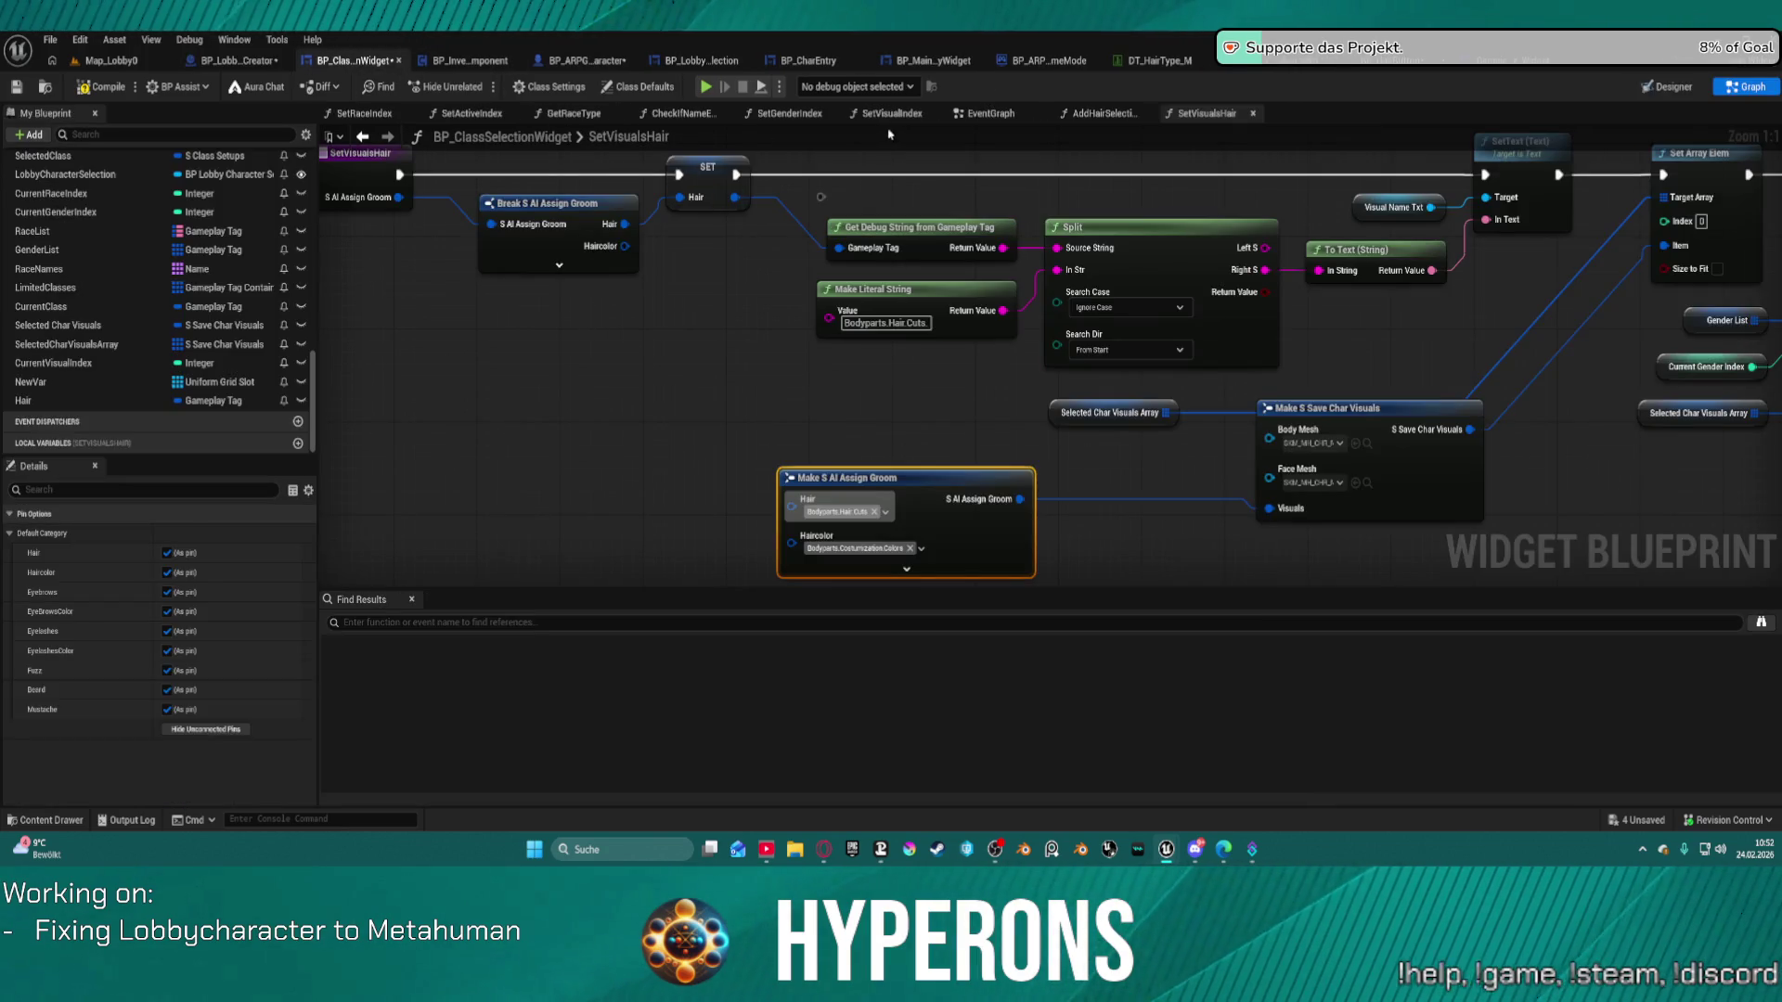
Select the Make S AI Assign Groom node in the widget's event graph for copying.
{"action": "left_click", "coordinate": [988, 113]}
{"action": "scroll", "coordinate": [800, 300], "scroll_direction": "up", "scroll_amount": 10}
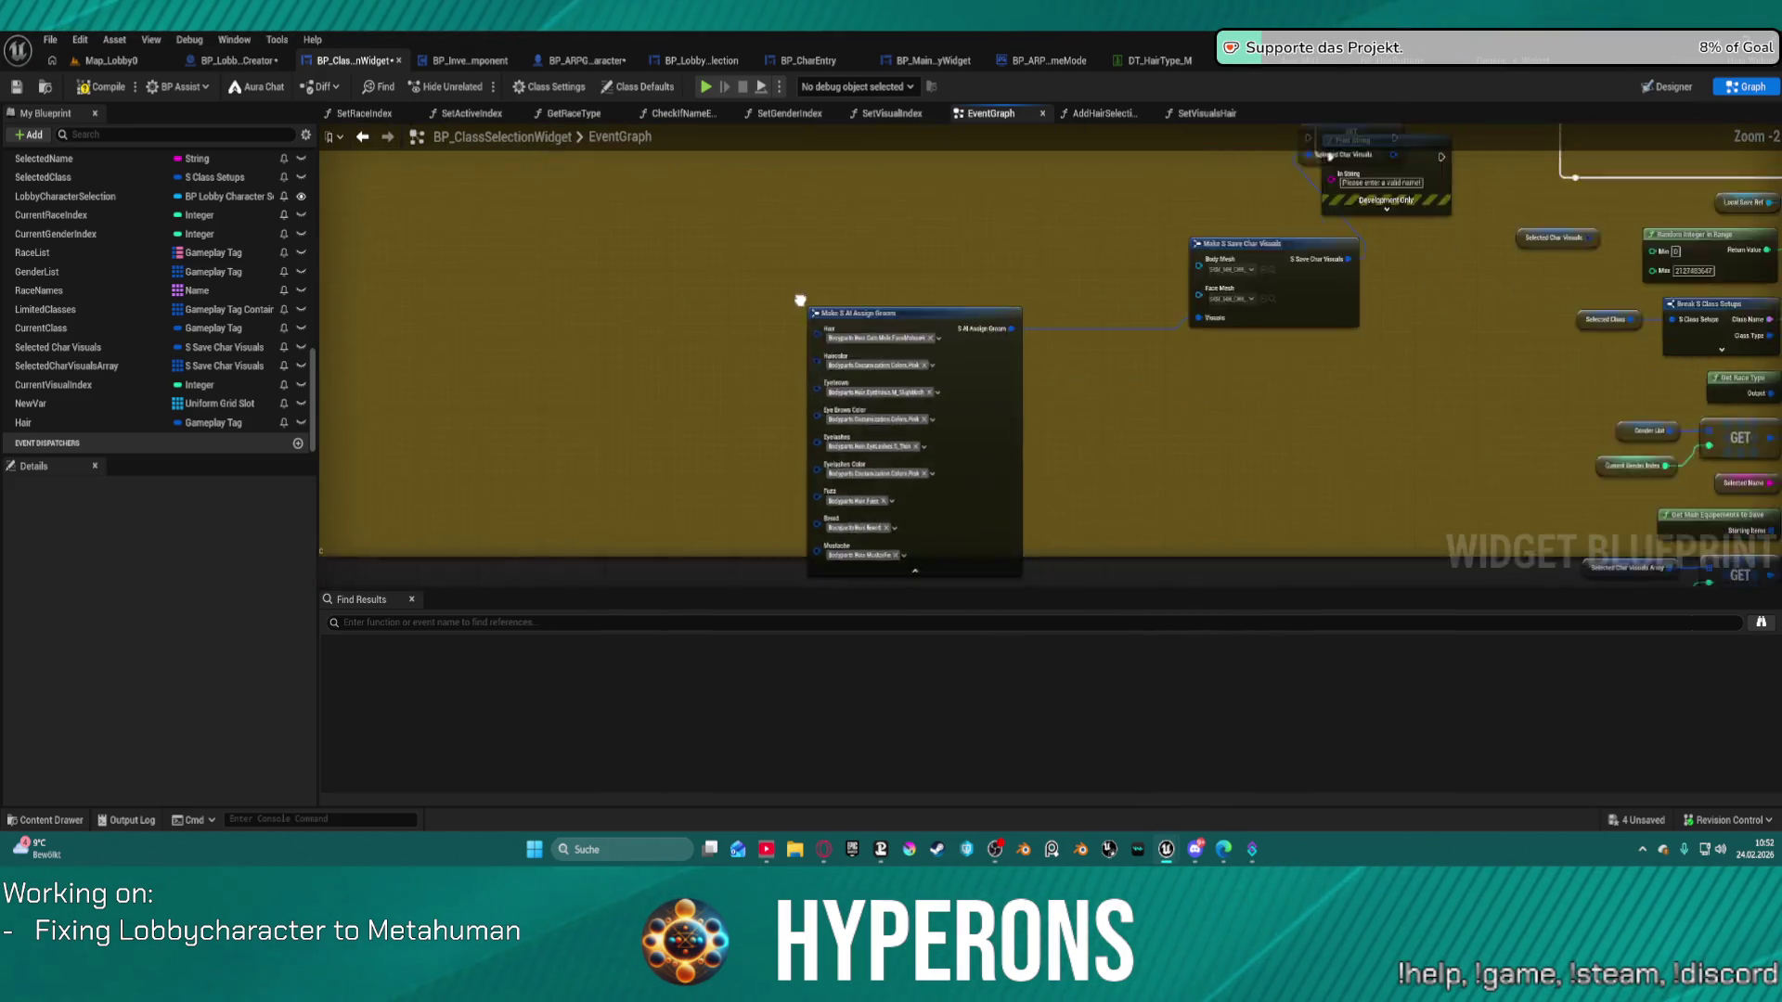
{"action": "left_click_drag", "start_coordinate": [800, 300], "coordinate": [777, 124]}
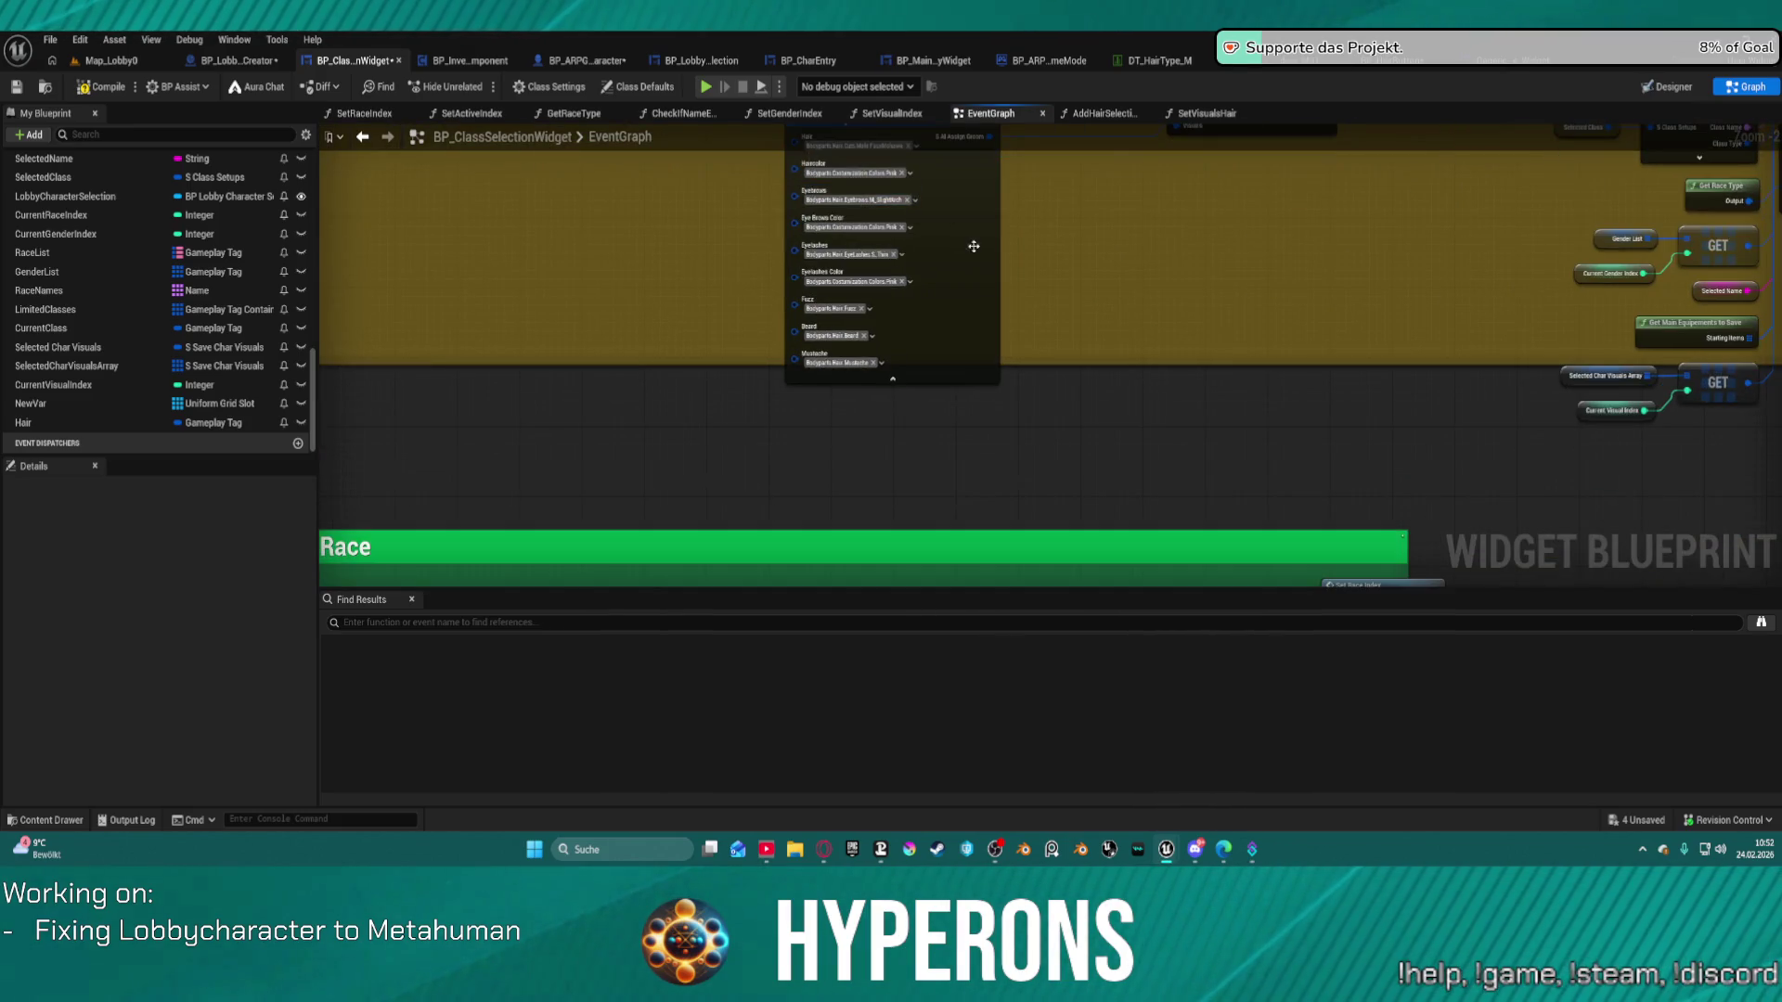
{"action": "left_click", "coordinate": [835, 137]}
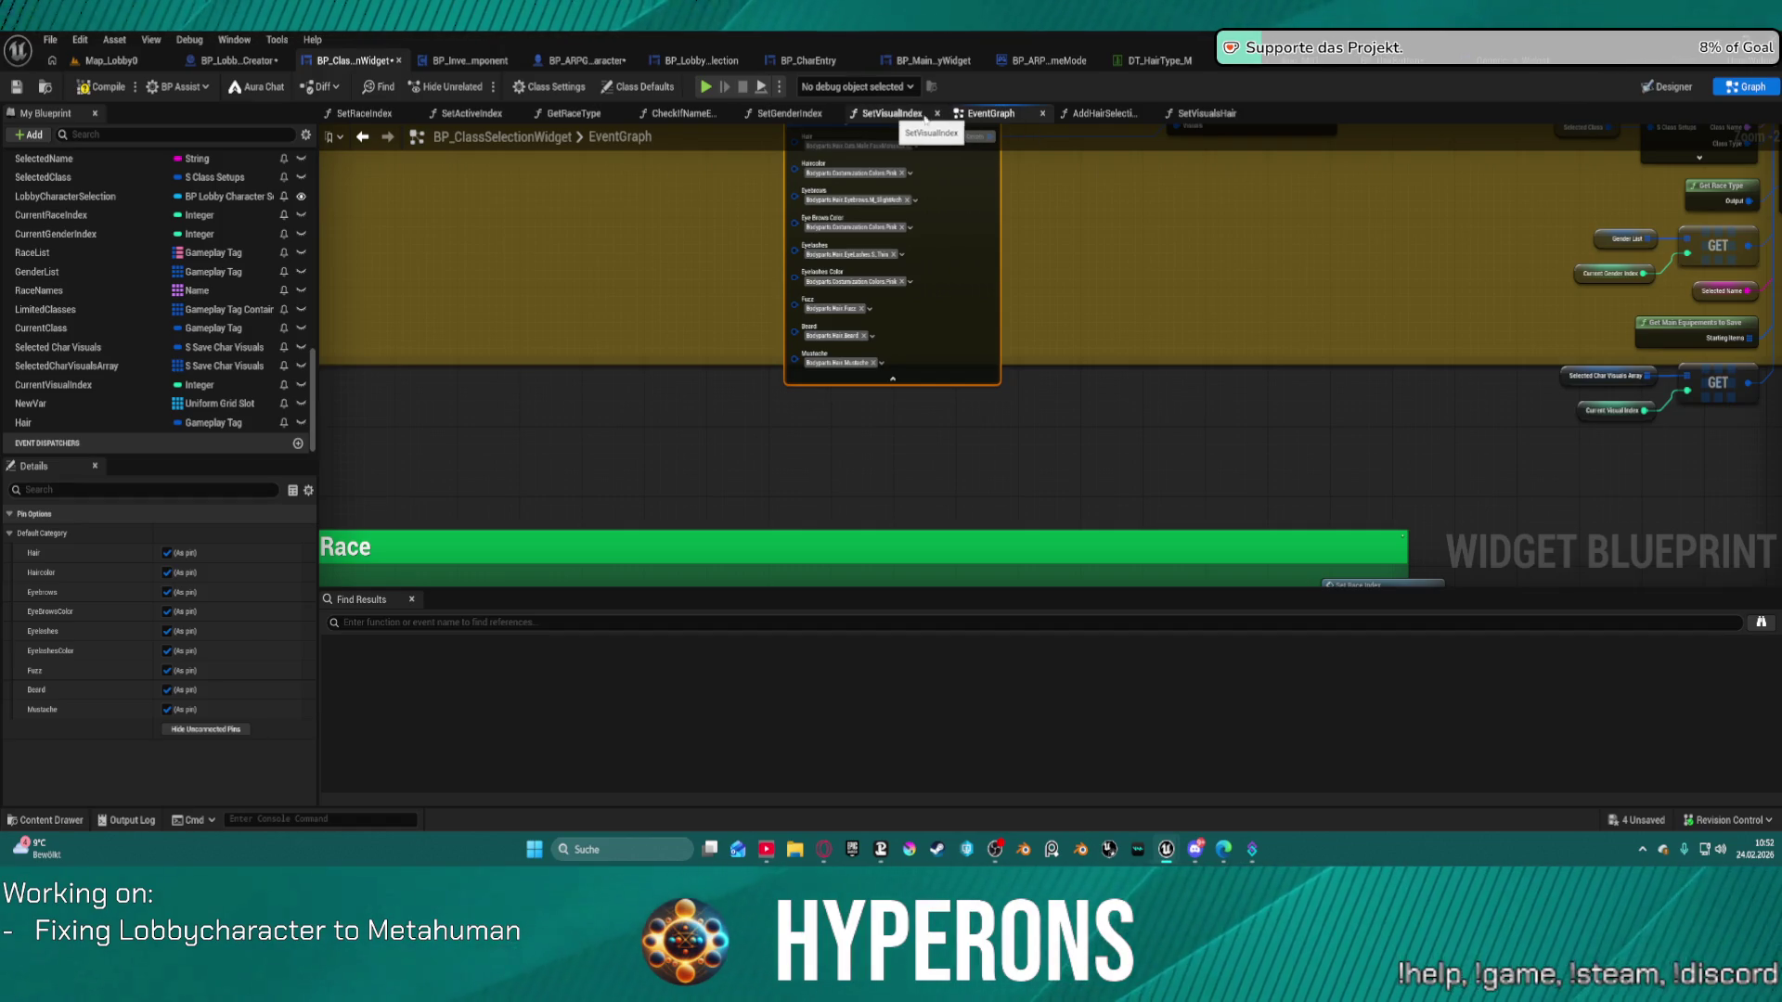
Paste a copy of Make S AI Assign Groom into SetVisualsHair and wire it to Visuals.
{"action": "left_click", "coordinate": [1206, 113]}
{"action": "left_click_drag", "start_coordinate": [571, 450], "coordinate": [742, 246]}
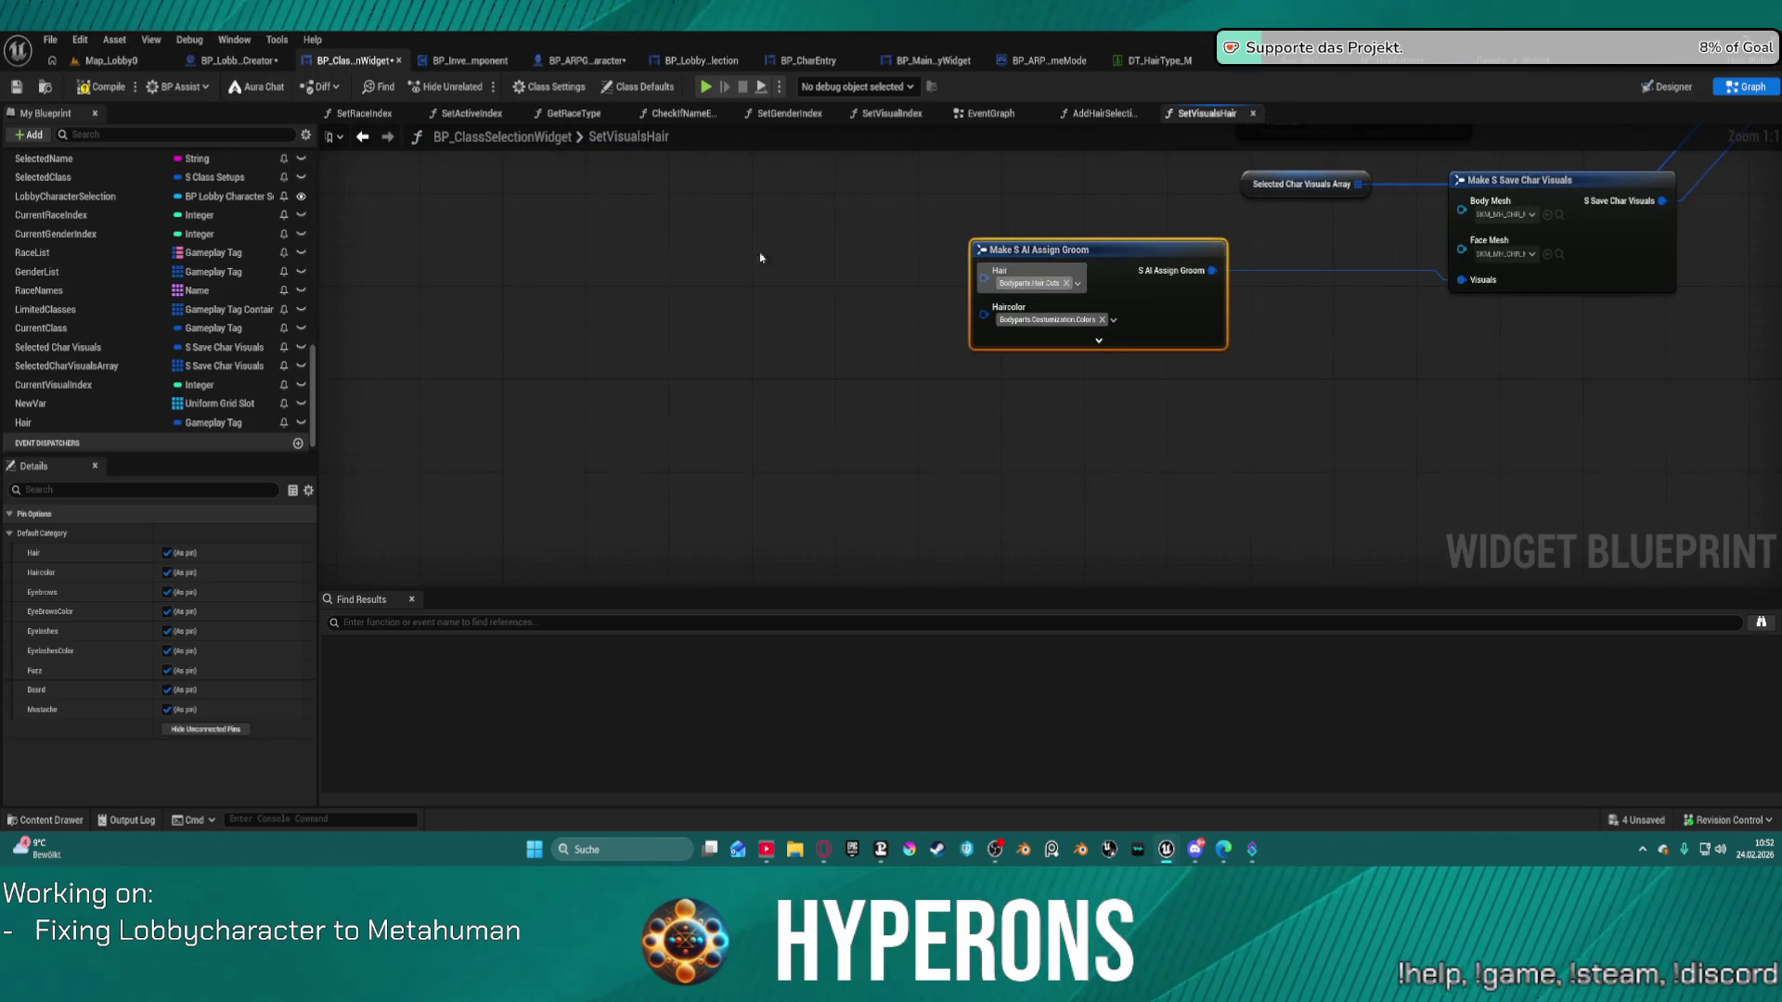
{"action": "left_click", "coordinate": [978, 397]}
{"action": "key", "text": "ctrl+v"}
{"action": "mouse_move", "coordinate": [1117, 399]}
{"action": "left_mouse_down"}
{"action": "mouse_move", "coordinate": [912, 399]}
{"action": "mouse_move", "coordinate": [778, 368]}
{"action": "mouse_move", "coordinate": [873, 368]}
{"action": "left_mouse_up"}
{"action": "mouse_move", "coordinate": [957, 326]}
{"action": "left_mouse_down"}
{"action": "mouse_move", "coordinate": [902, 271]}
{"action": "mouse_move", "coordinate": [633, 278]}
{"action": "mouse_move", "coordinate": [664, 329]}
{"action": "left_mouse_up"}
{"action": "mouse_move", "coordinate": [990, 388]}
{"action": "left_mouse_down"}
{"action": "mouse_move", "coordinate": [1170, 296]}
{"action": "mouse_move", "coordinate": [1273, 284]}
{"action": "left_mouse_up"}
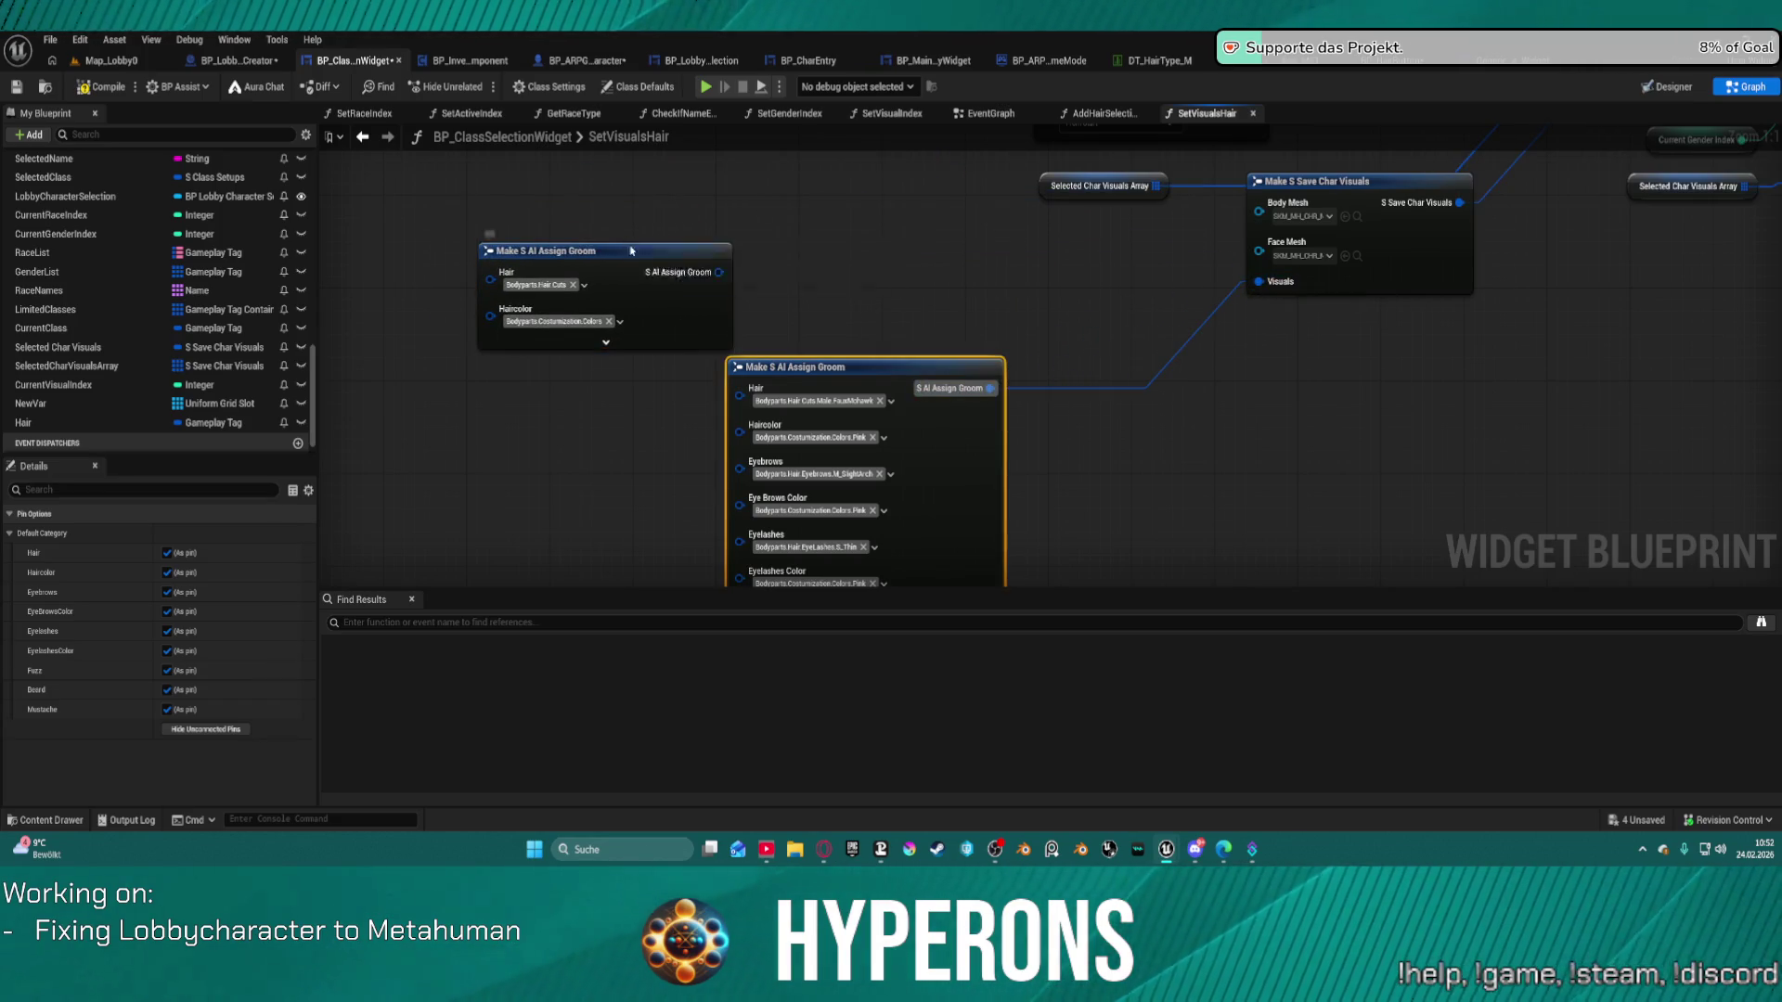
Delete the original Assign Groom node and connect a wire into the copy's Hair pin.
{"action": "left_click", "coordinate": [612, 251]}
{"action": "key", "text": "Delete"}
{"action": "left_click", "coordinate": [743, 367]}
{"action": "mouse_move", "coordinate": [740, 395]}
{"action": "left_mouse_down"}
{"action": "mouse_move", "coordinate": [743, 294]}
{"action": "mouse_move", "coordinate": [802, 390]}
{"action": "mouse_move", "coordinate": [727, 216]}
{"action": "left_mouse_up"}
{"action": "mouse_move", "coordinate": [891, 576]}
{"action": "left_mouse_down"}
{"action": "mouse_move", "coordinate": [806, 320]}
{"action": "mouse_move", "coordinate": [848, 216]}
{"action": "mouse_move", "coordinate": [892, 197]}
{"action": "mouse_move", "coordinate": [917, 227]}
{"action": "left_mouse_up"}
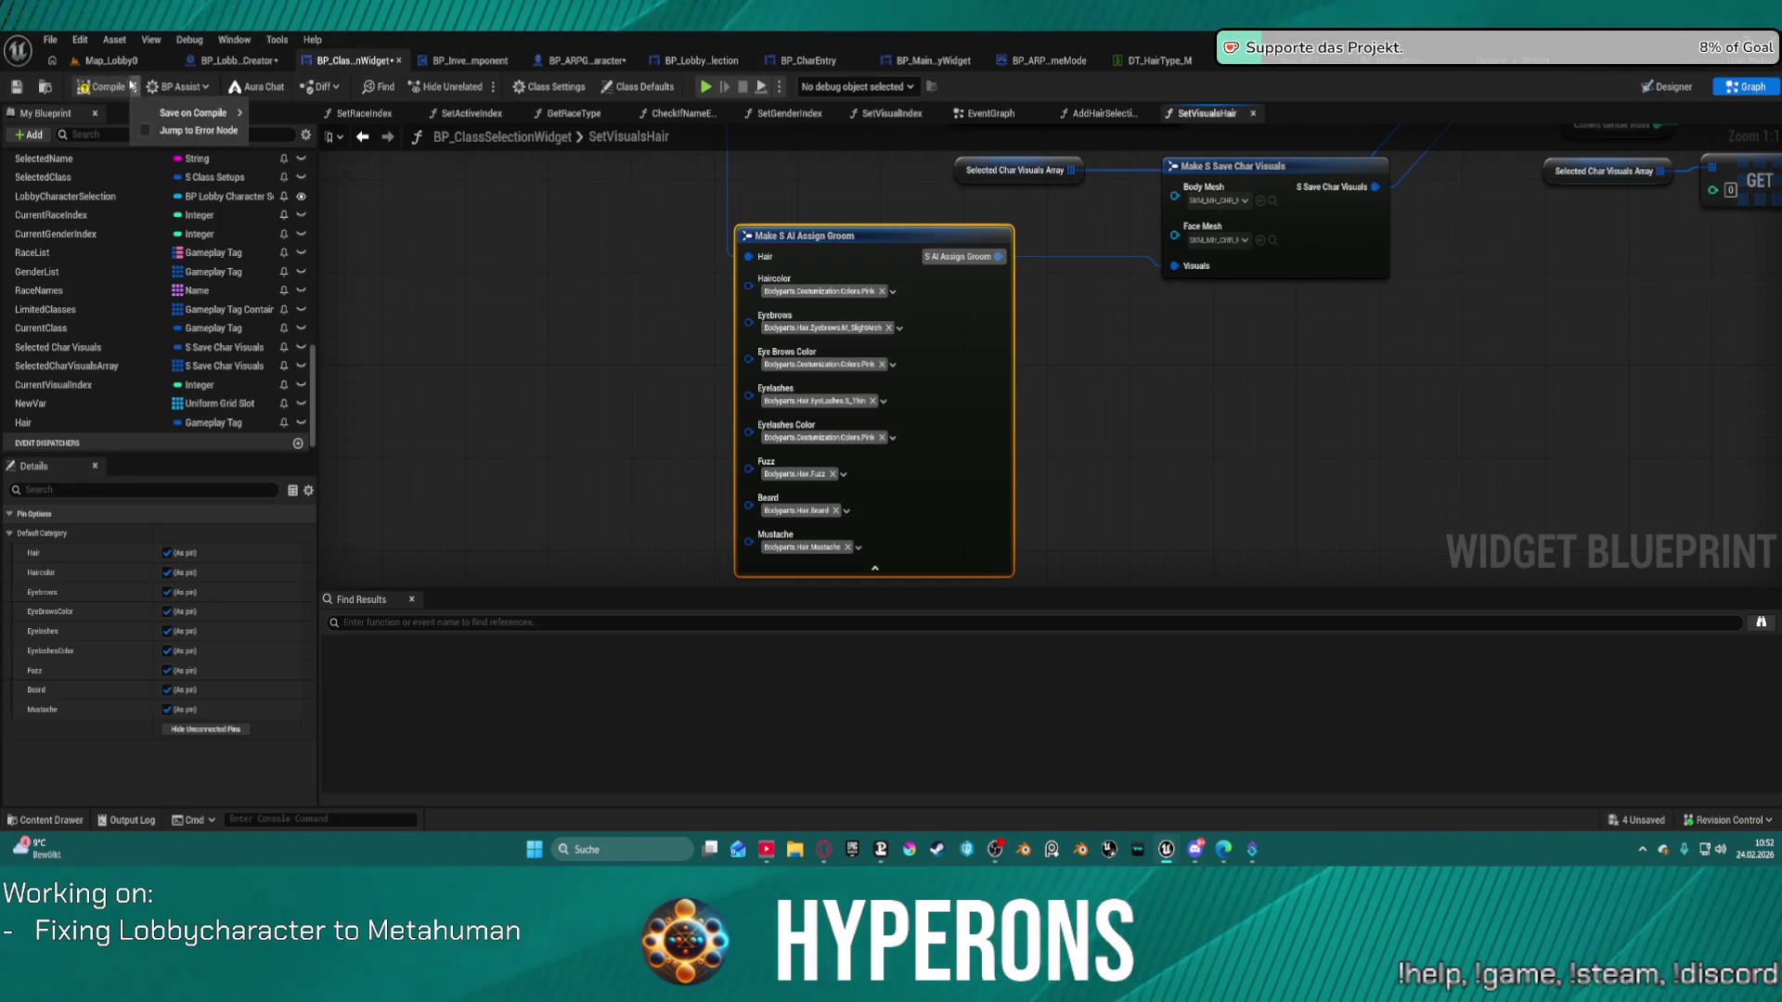
Compile the blueprint and enable Size to Fit on Set Array Elem.
{"action": "left_click", "coordinate": [107, 90]}
{"action": "mouse_move", "coordinate": [998, 256]}
{"action": "left_mouse_down"}
{"action": "mouse_move", "coordinate": [1165, 271]}
{"action": "mouse_move", "coordinate": [881, 546]}
{"action": "mouse_move", "coordinate": [787, 586]}
{"action": "left_mouse_up"}
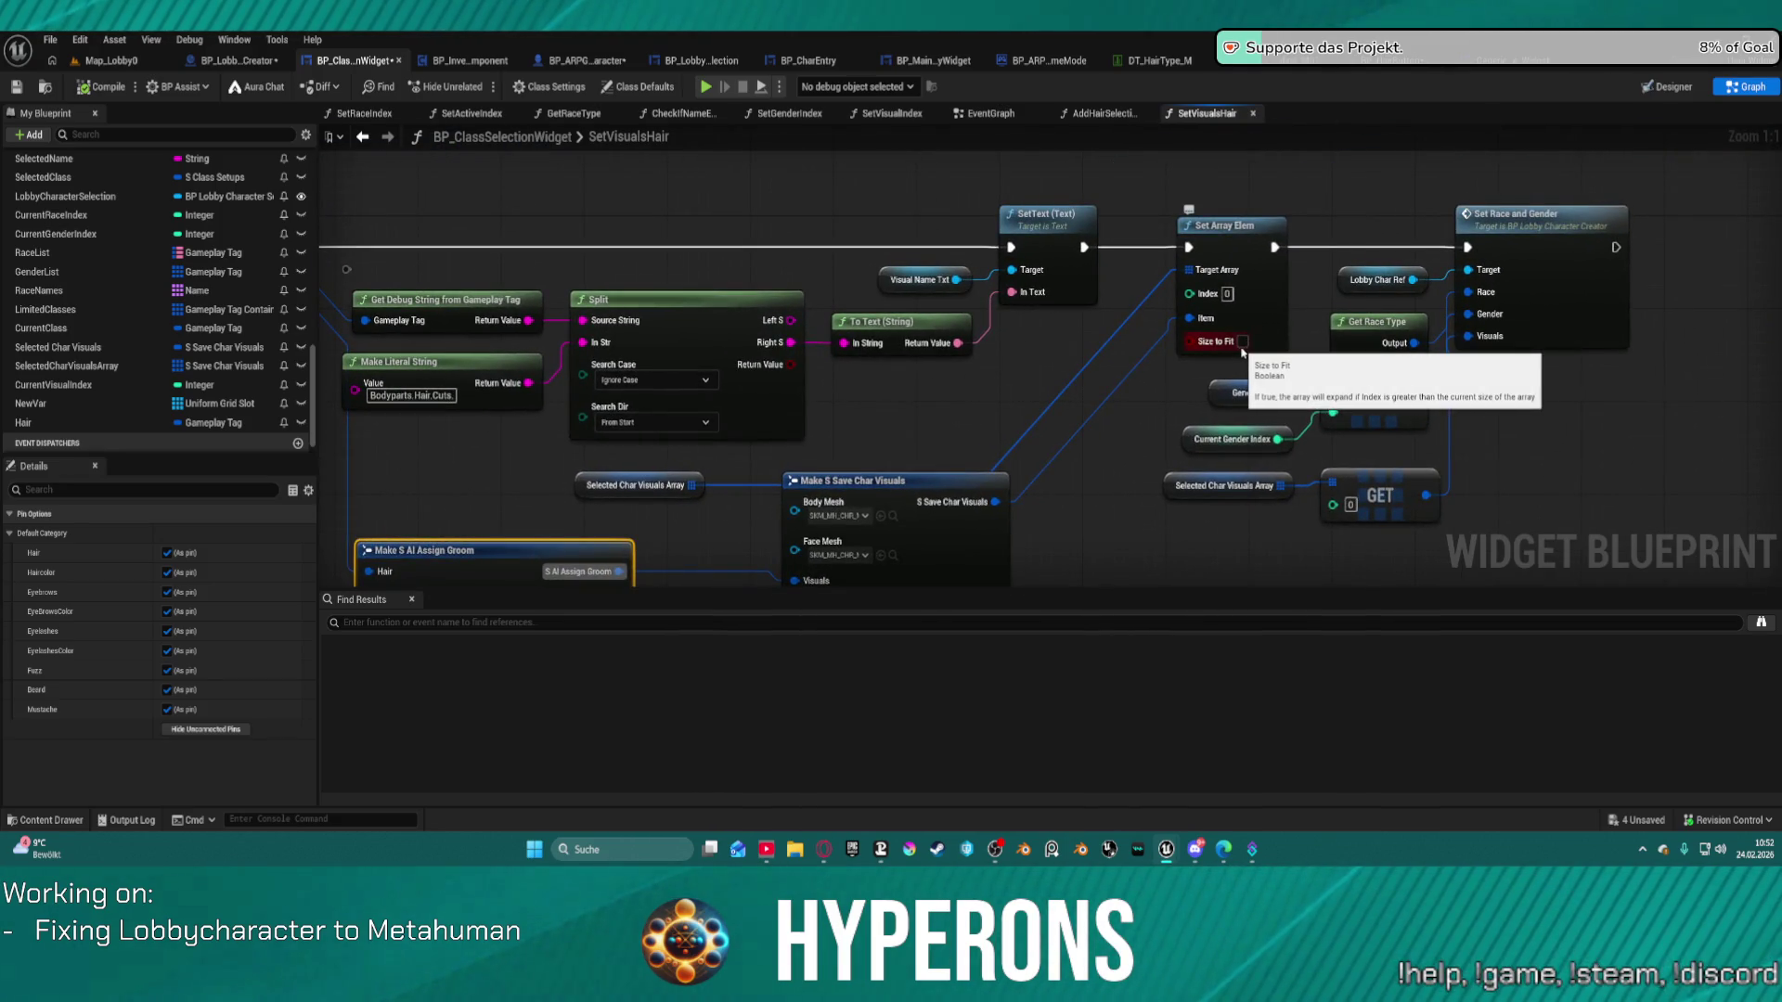
{"action": "left_click", "coordinate": [1242, 342]}
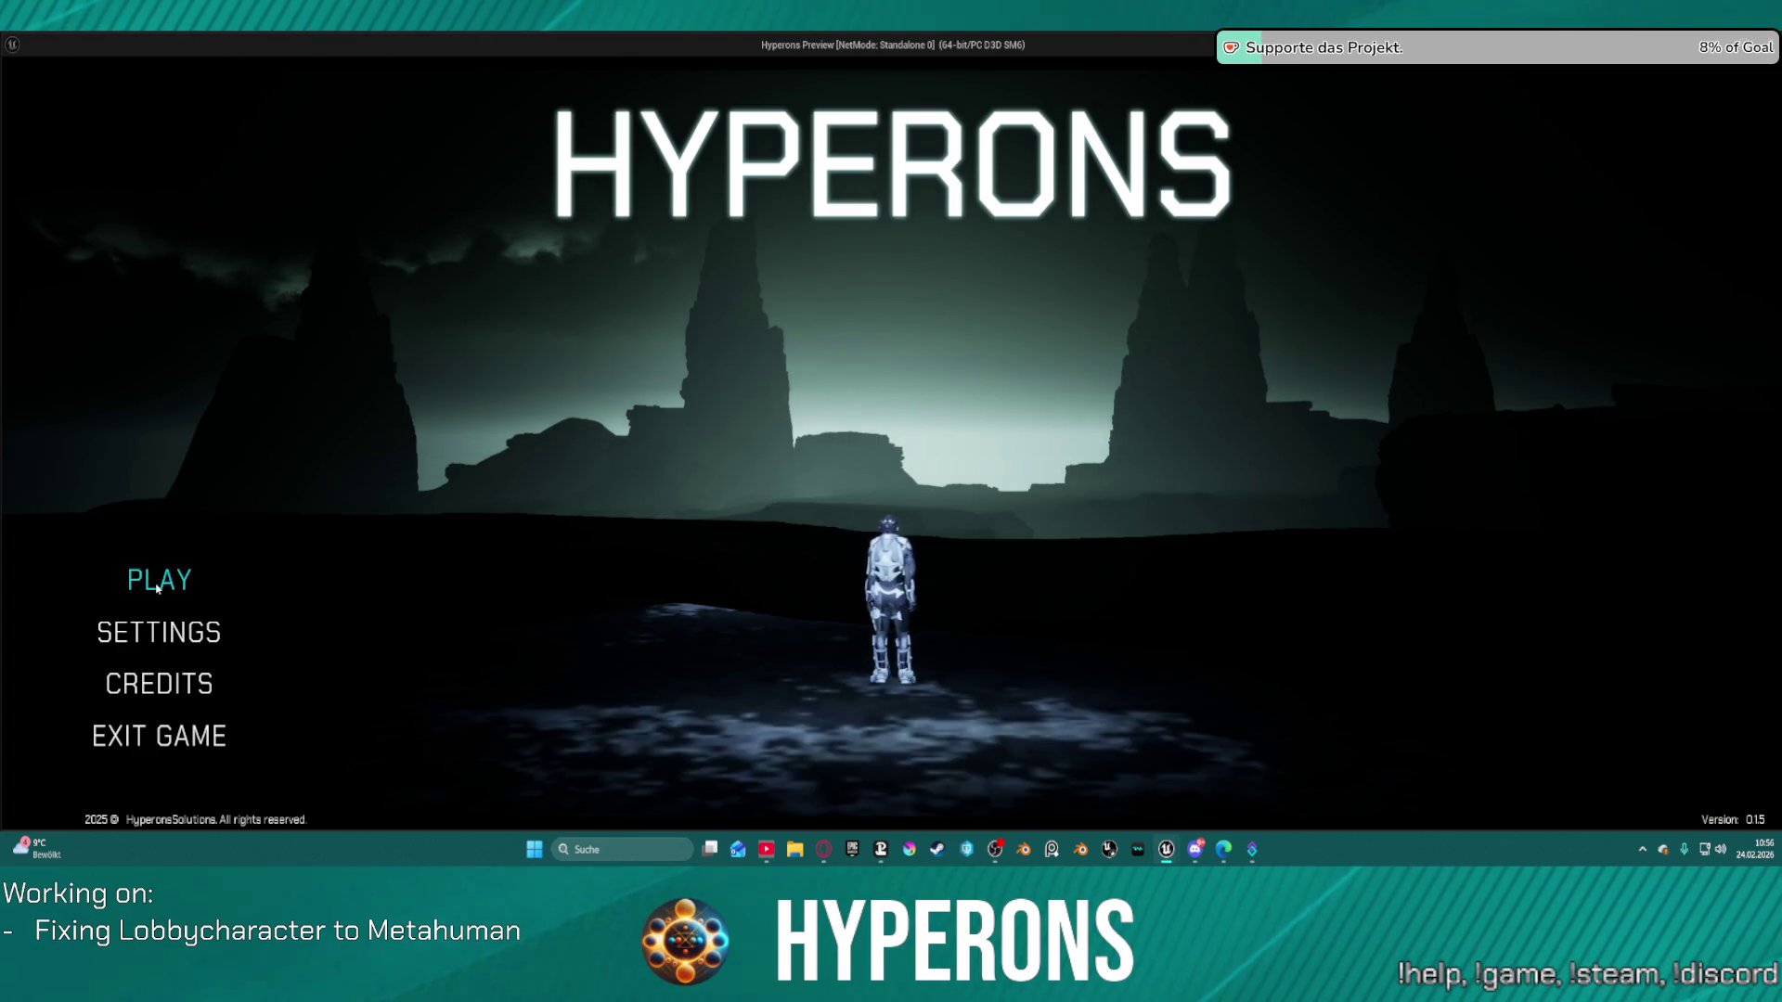
Test PLAY, preview an existing character and Create New, then stop the play session.
{"action": "left_click", "coordinate": [158, 581]}
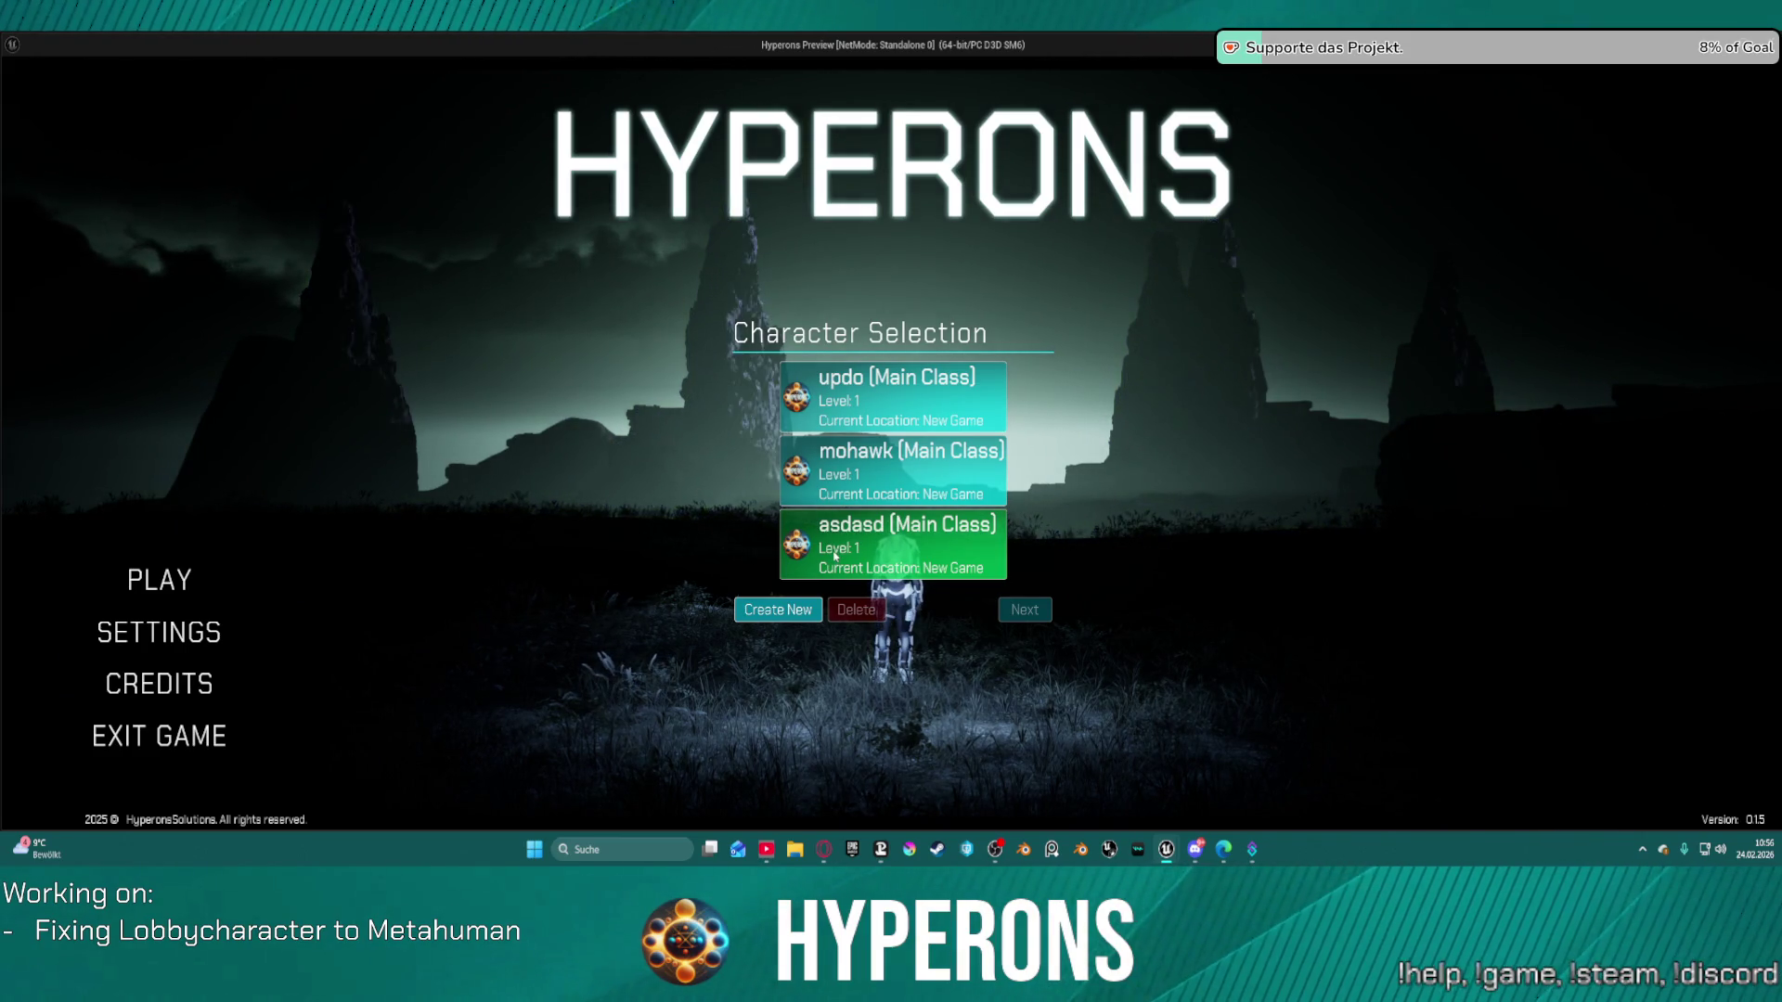
{"action": "left_click", "coordinate": [835, 555]}
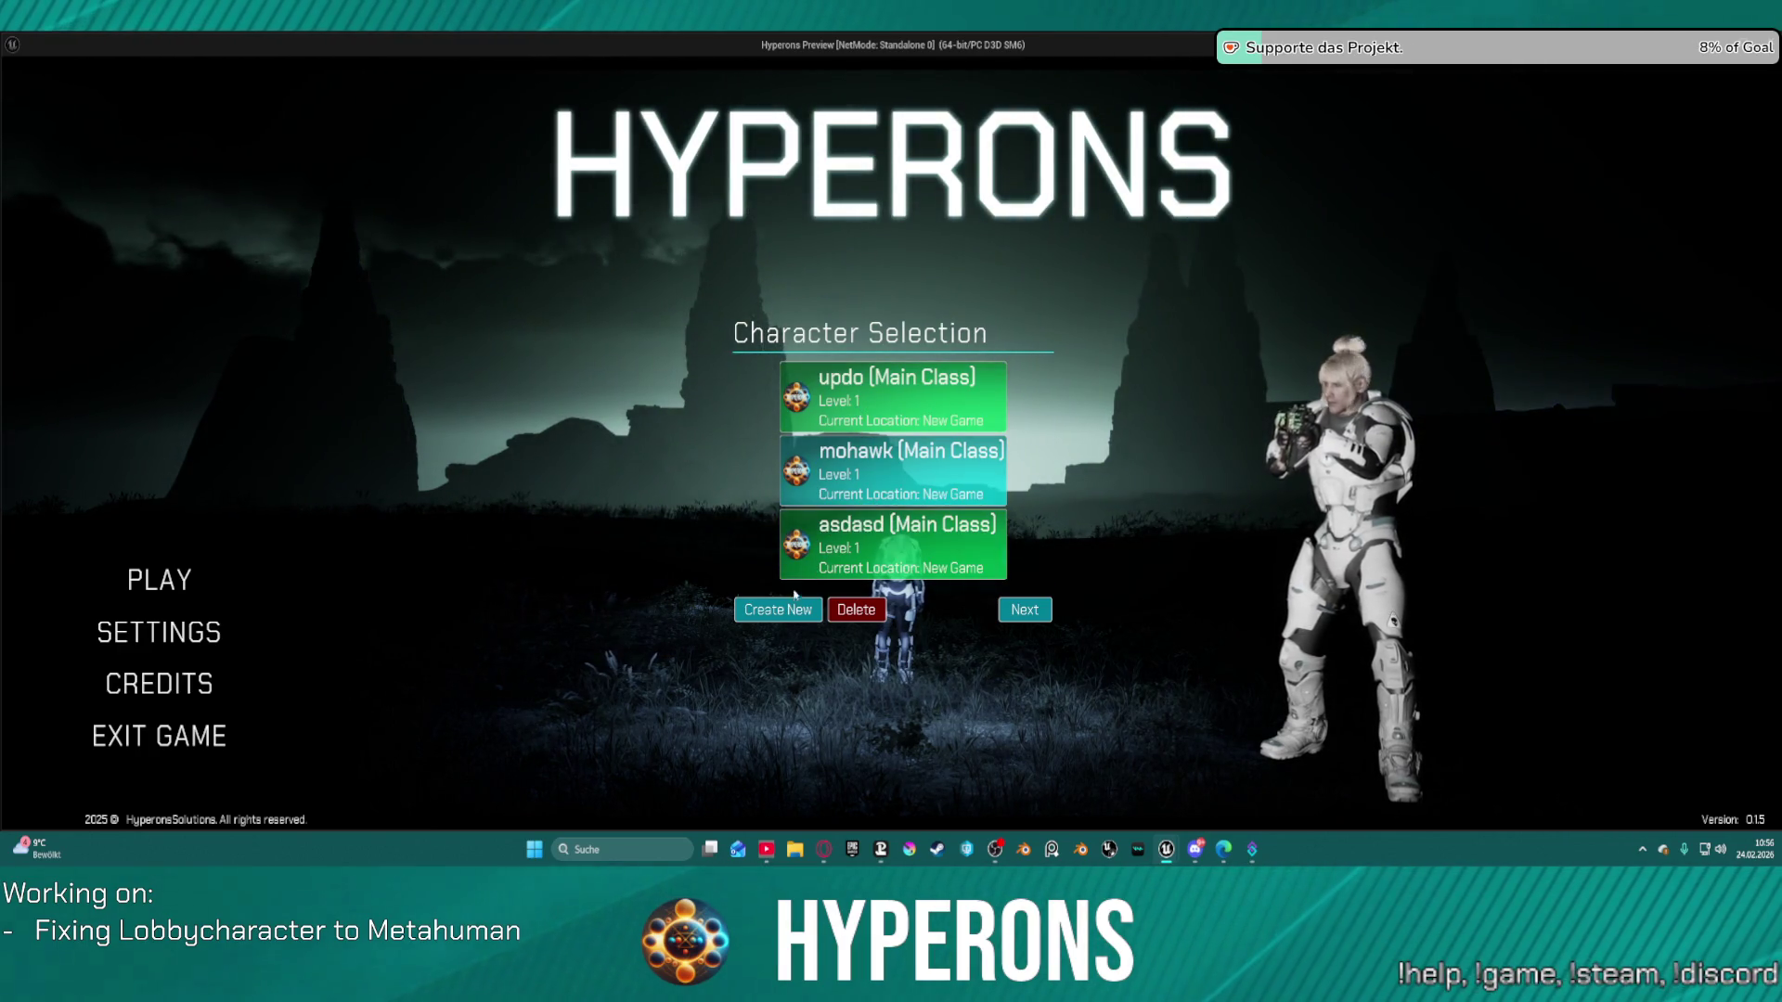
{"action": "left_click", "coordinate": [788, 610]}
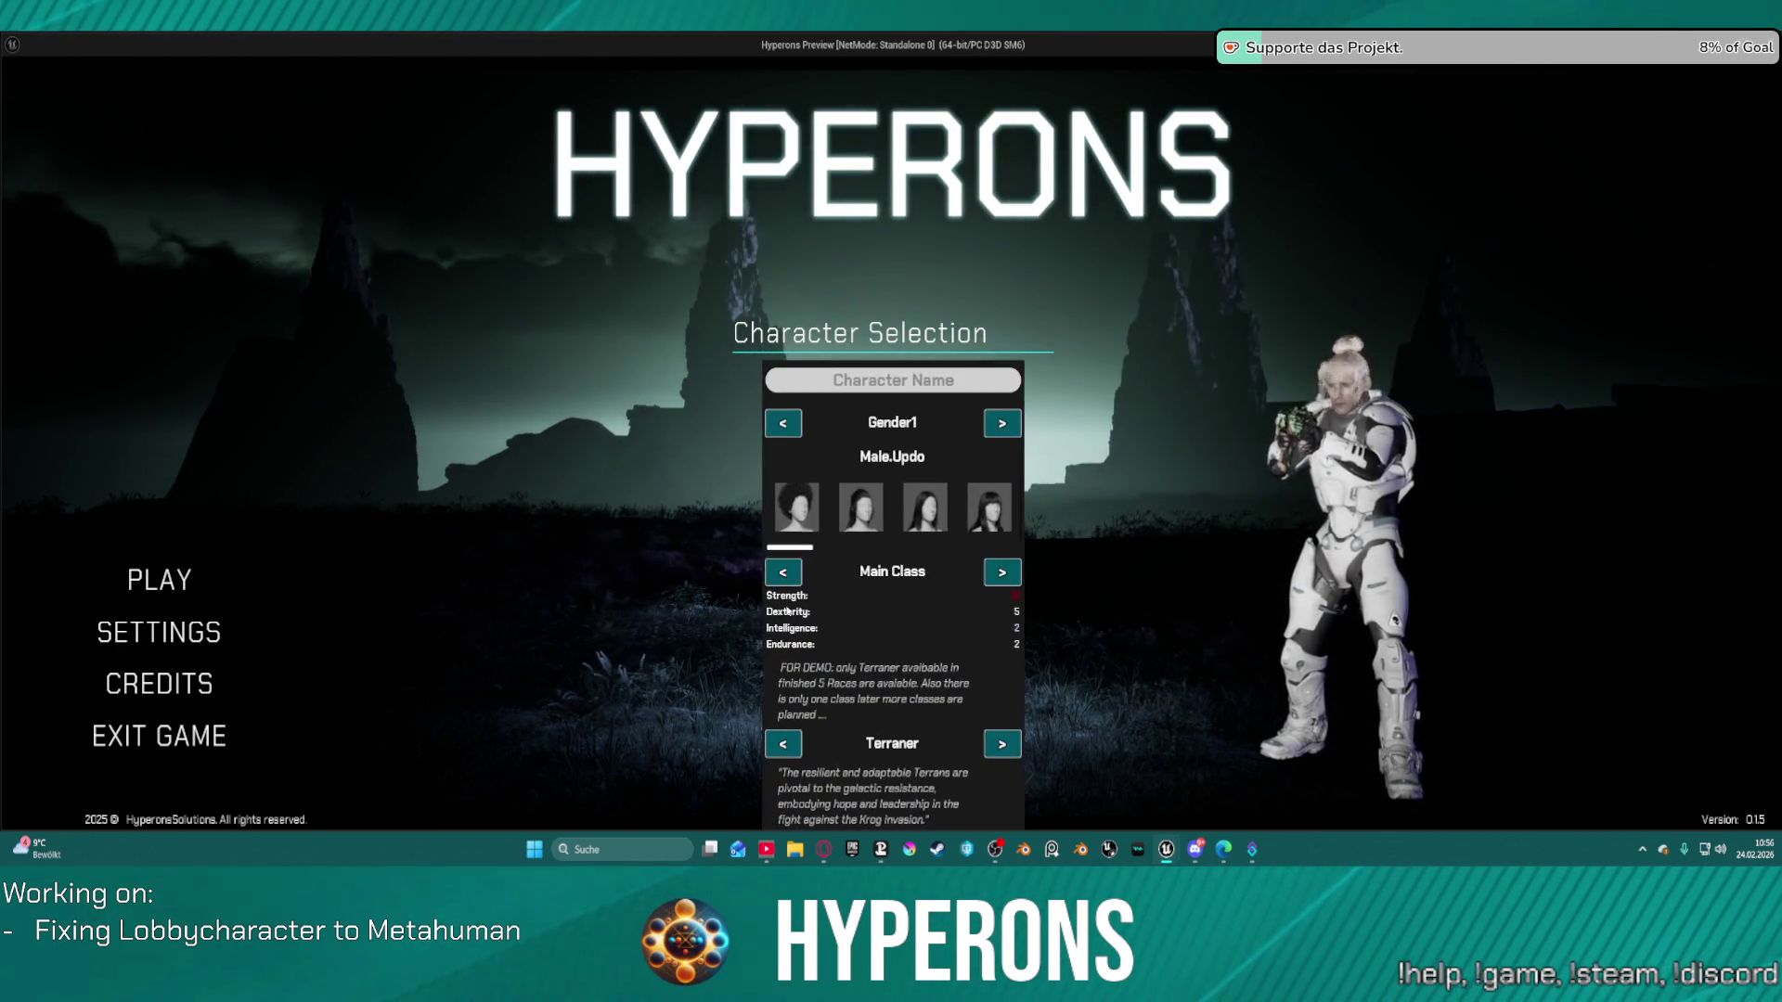
{"action": "key", "text": "alt+Tab"}
{"action": "key", "text": "Escape"}
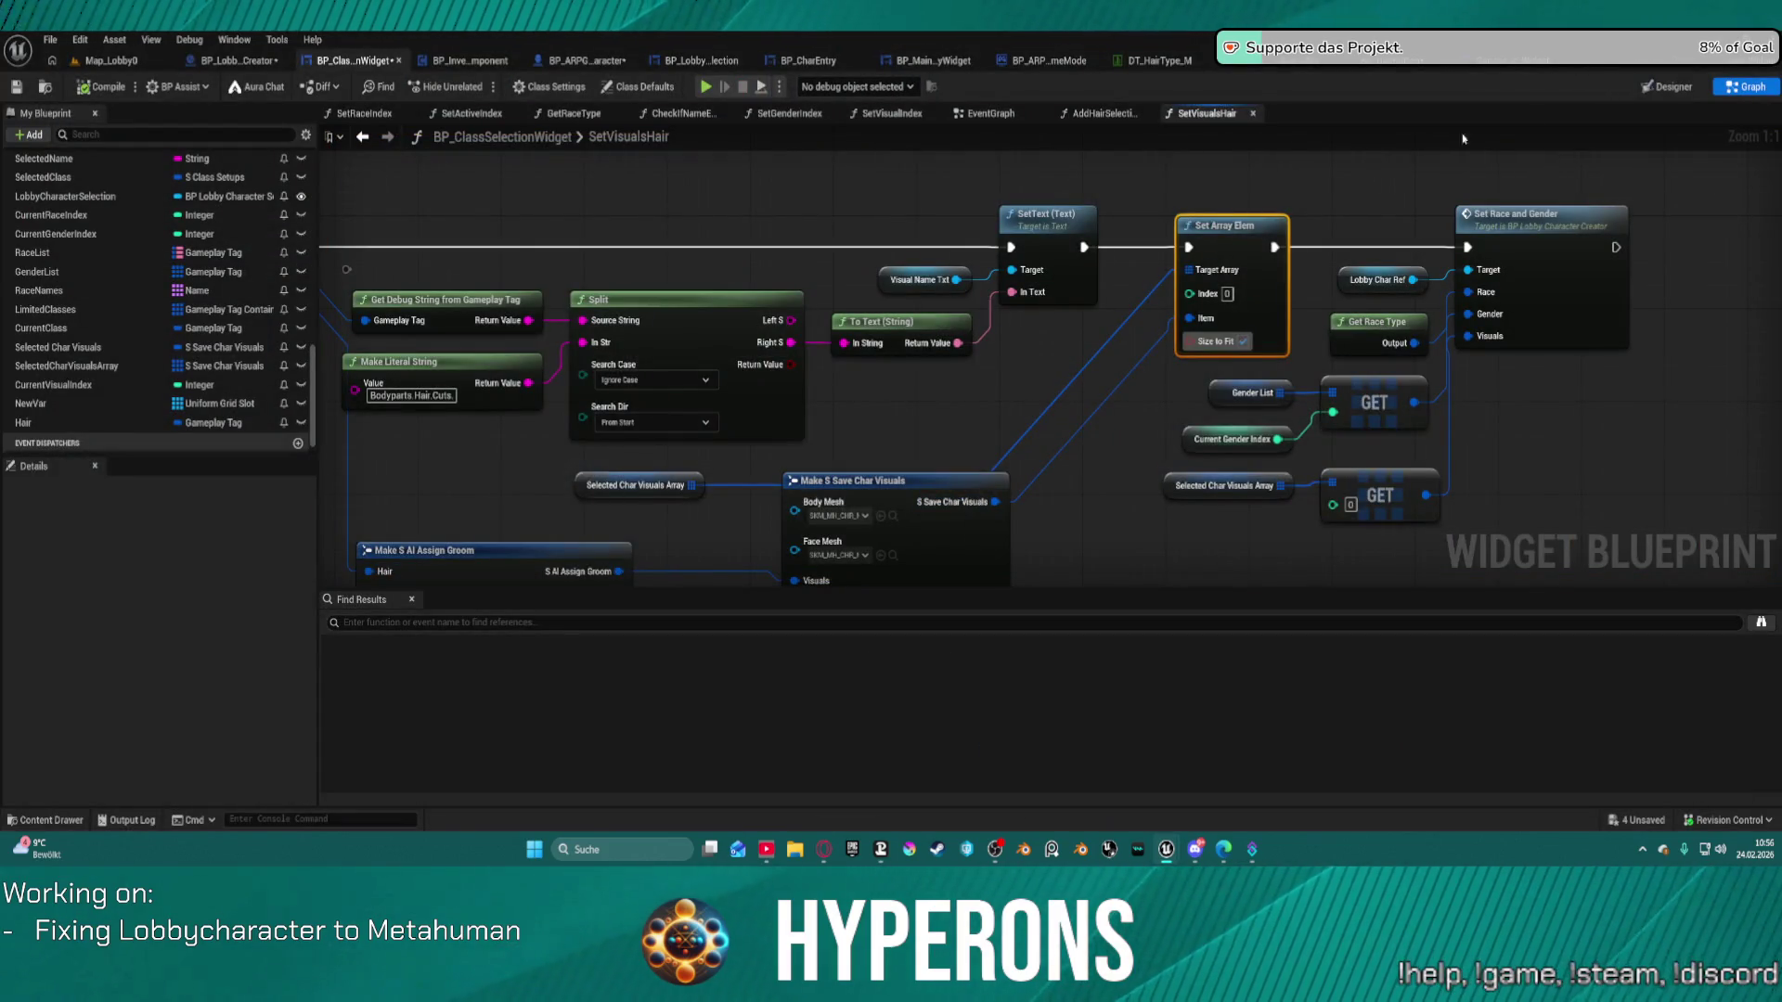
In BP_HairButton's Designer, bind the Image widget's On Mouse Button Down to a new function.
{"action": "left_click", "coordinate": [1373, 63]}
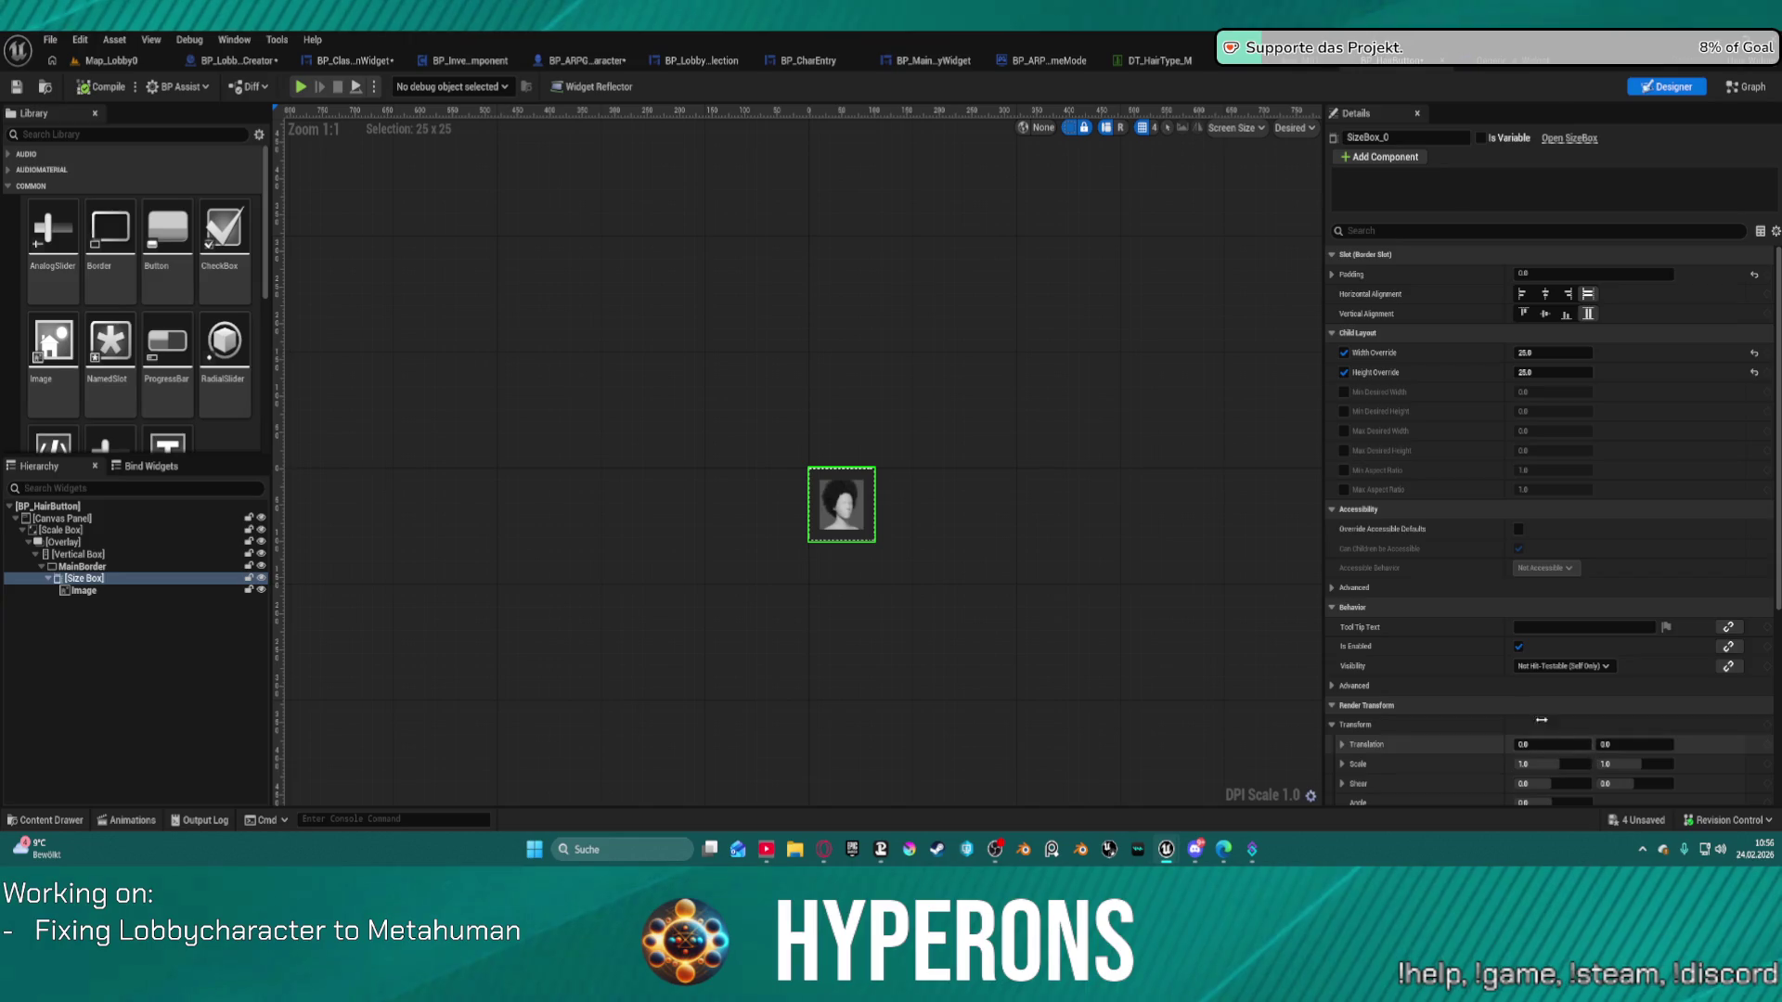
{"action": "scroll", "coordinate": [1485, 724], "scroll_direction": "down", "scroll_amount": 5}
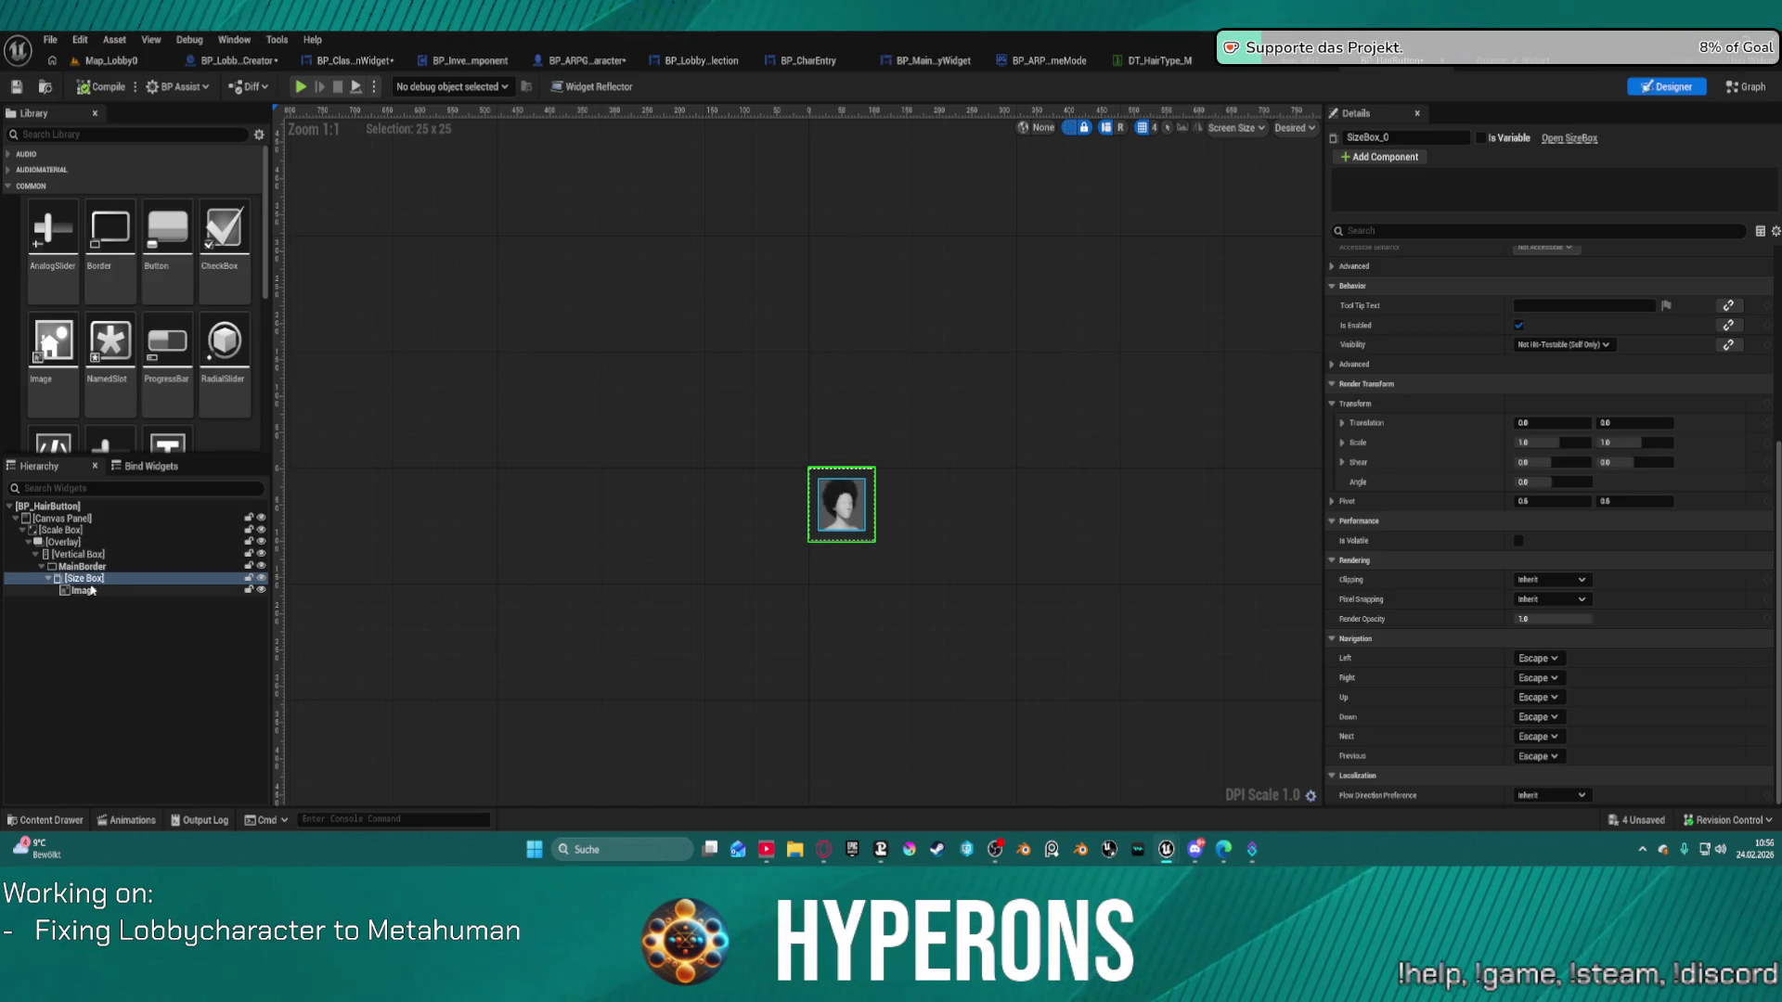
{"action": "left_click", "coordinate": [86, 590]}
{"action": "scroll", "coordinate": [1651, 692], "scroll_direction": "down", "scroll_amount": 3}
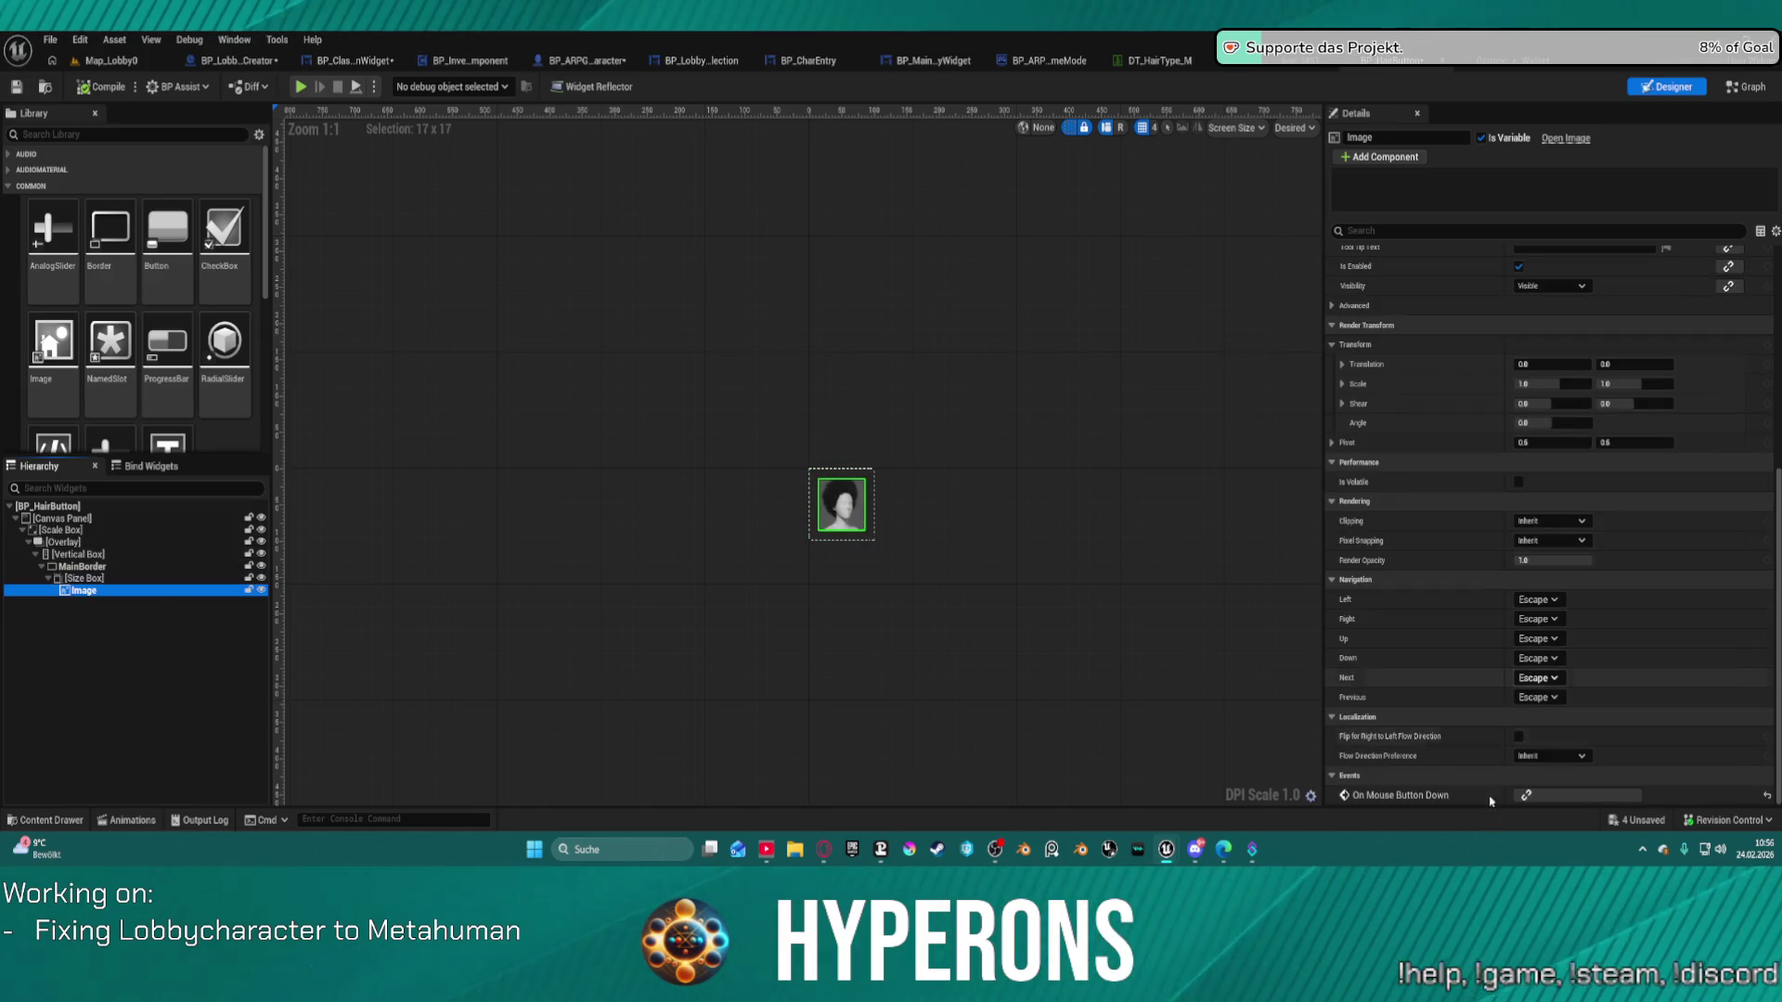
{"action": "left_click", "coordinate": [1525, 795]}
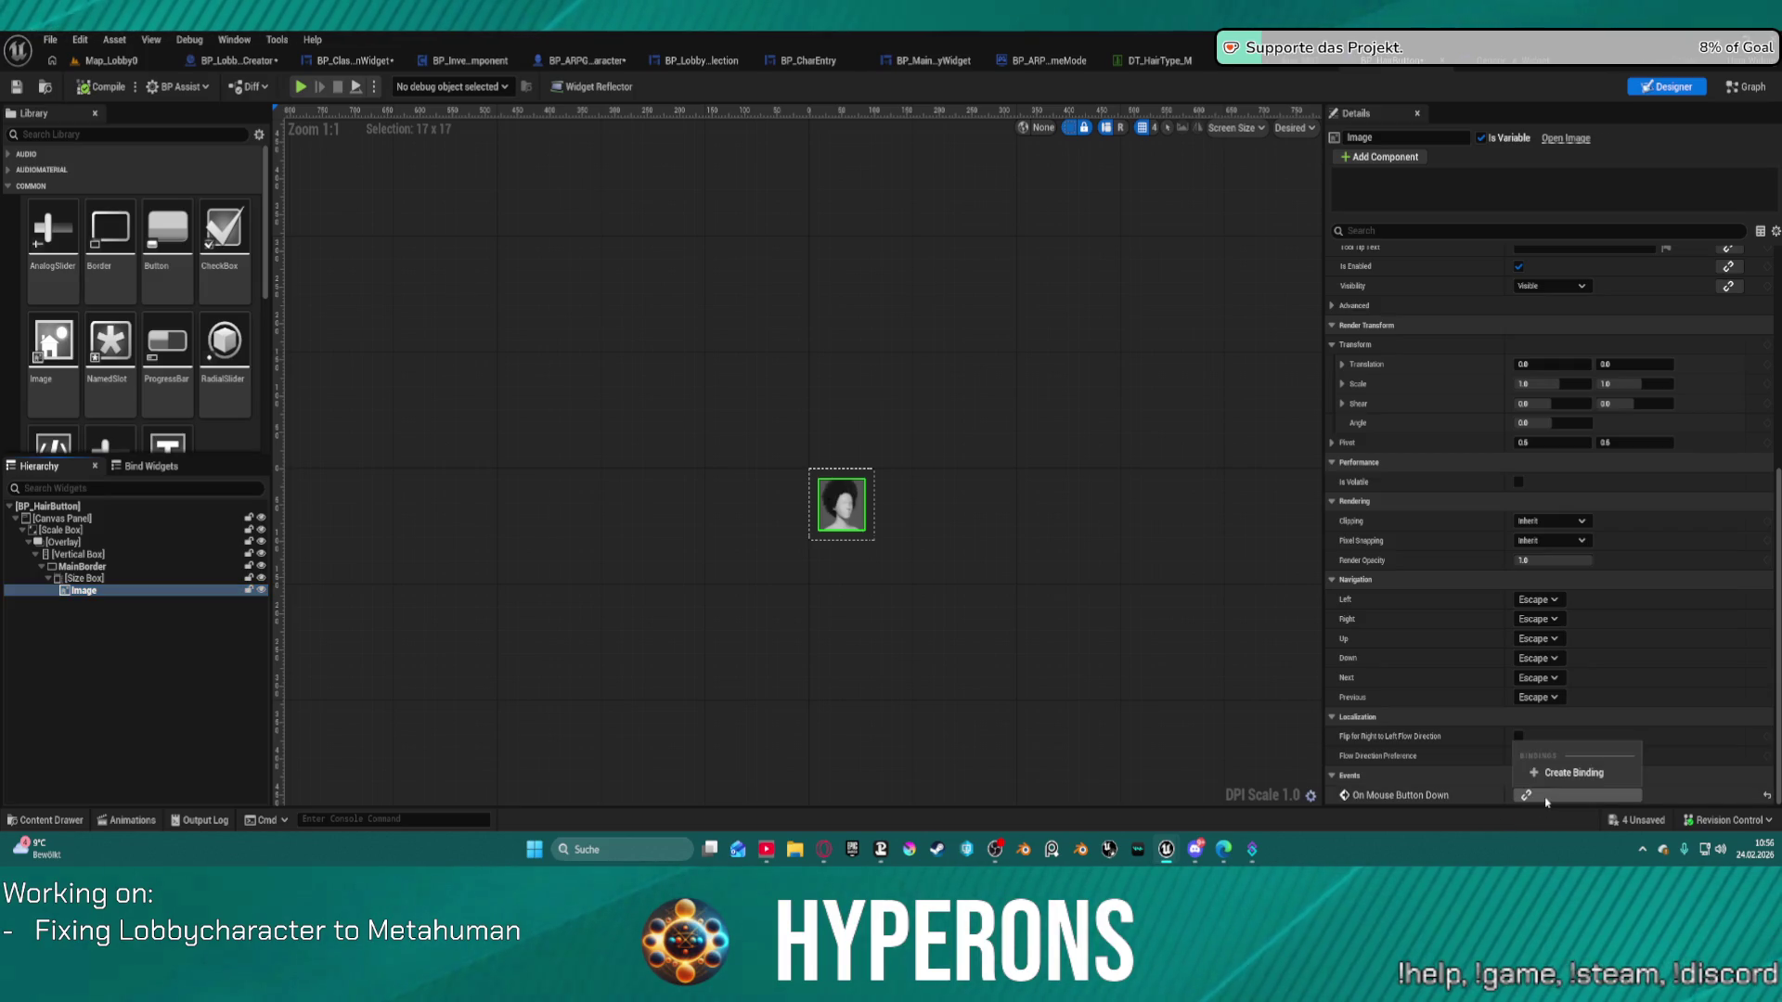
{"action": "left_click", "coordinate": [1542, 782]}
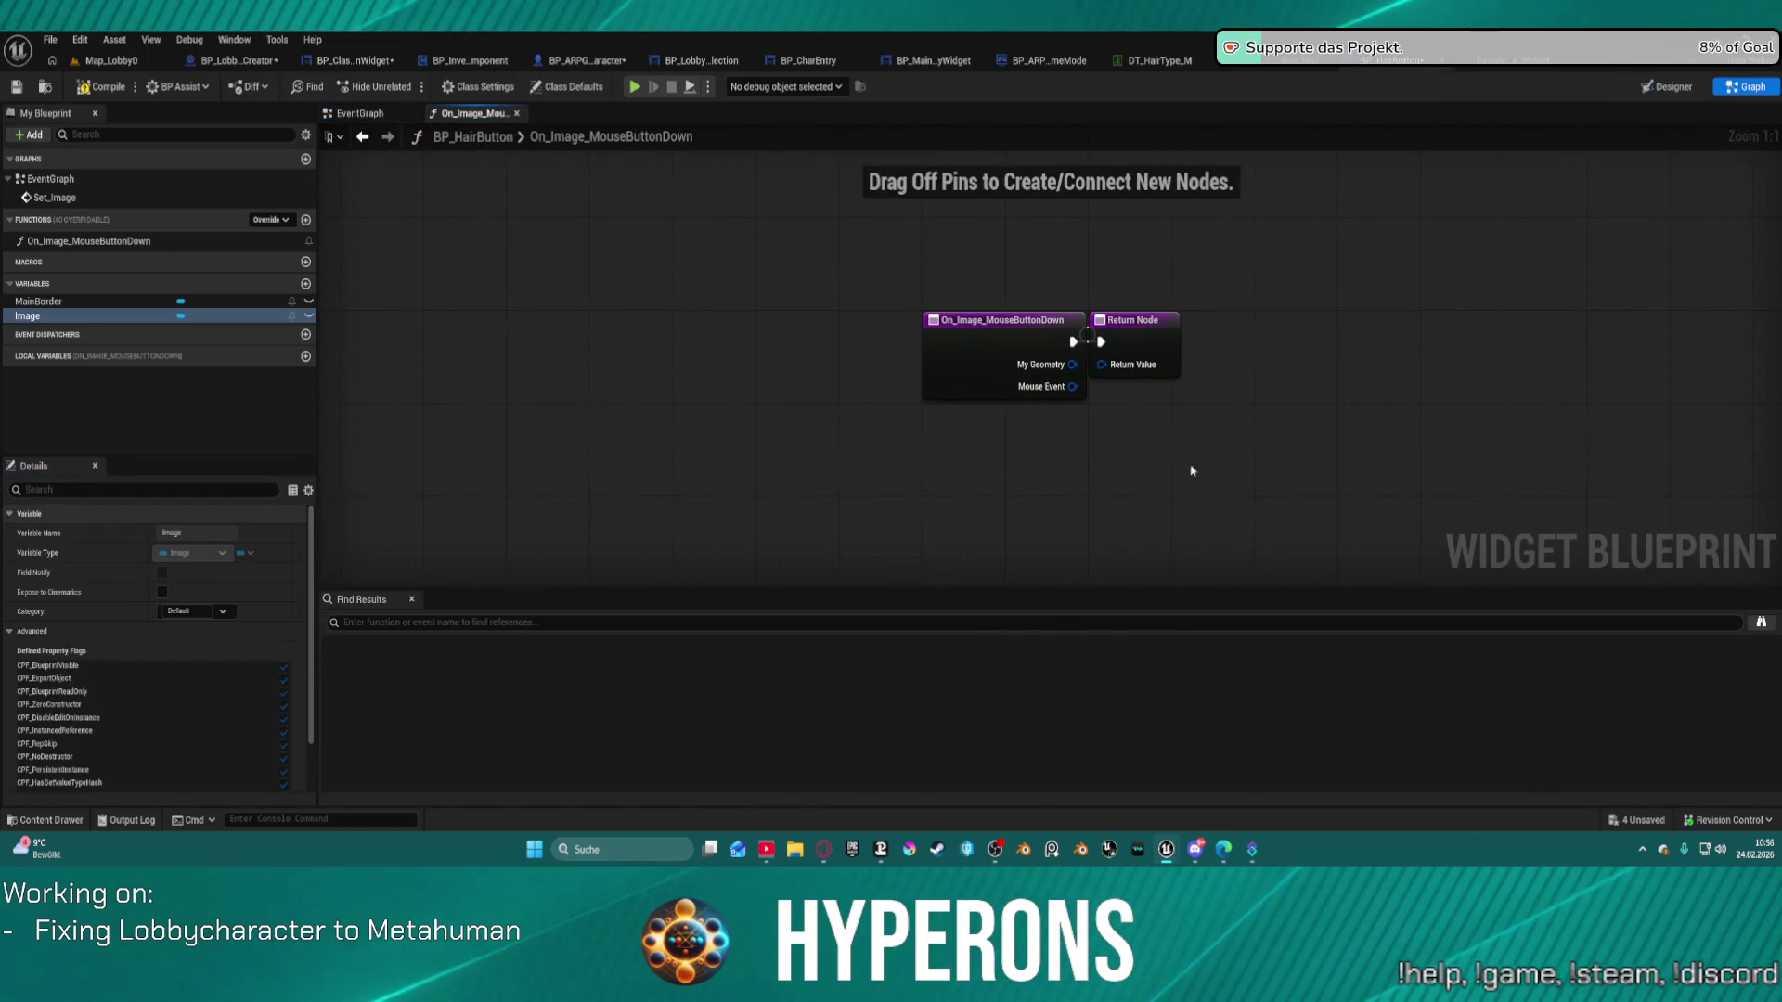
Add a Handled reply node from the Return Node's return value.
{"action": "left_click_drag", "start_coordinate": [1010, 375], "coordinate": [613, 386]}
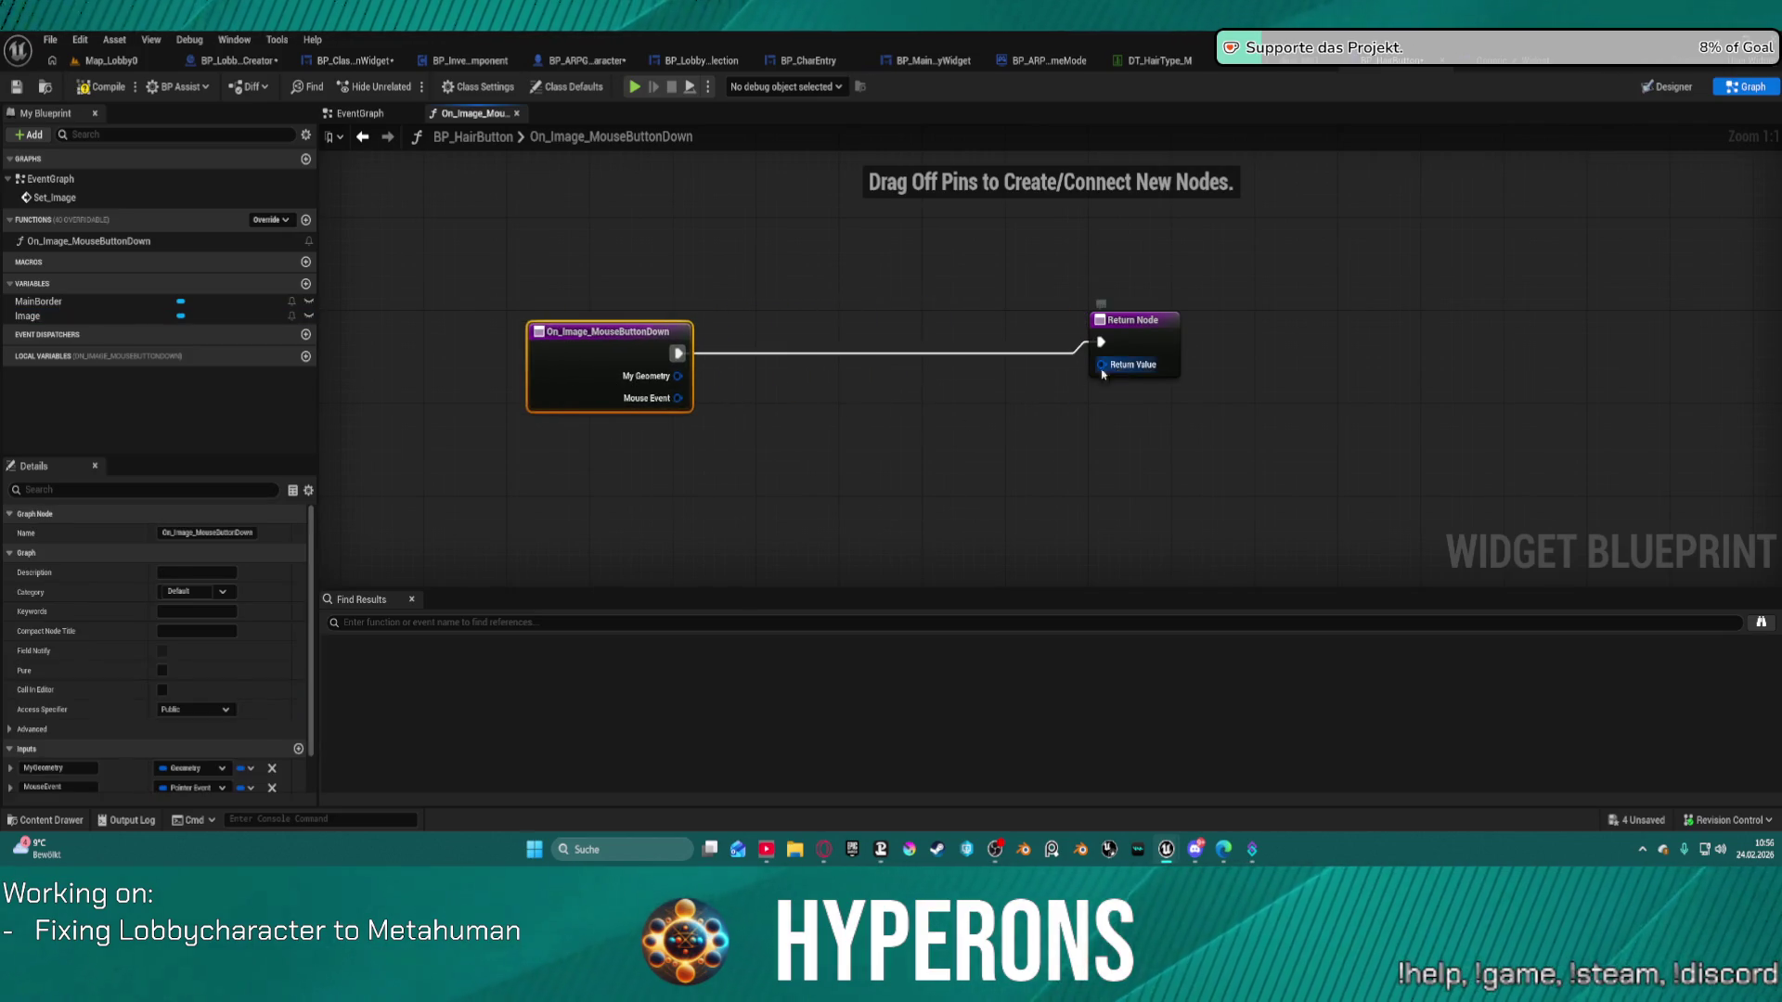
{"action": "left_click_drag", "start_coordinate": [1102, 364], "coordinate": [1012, 435]}
{"action": "type", "text": "hand"}
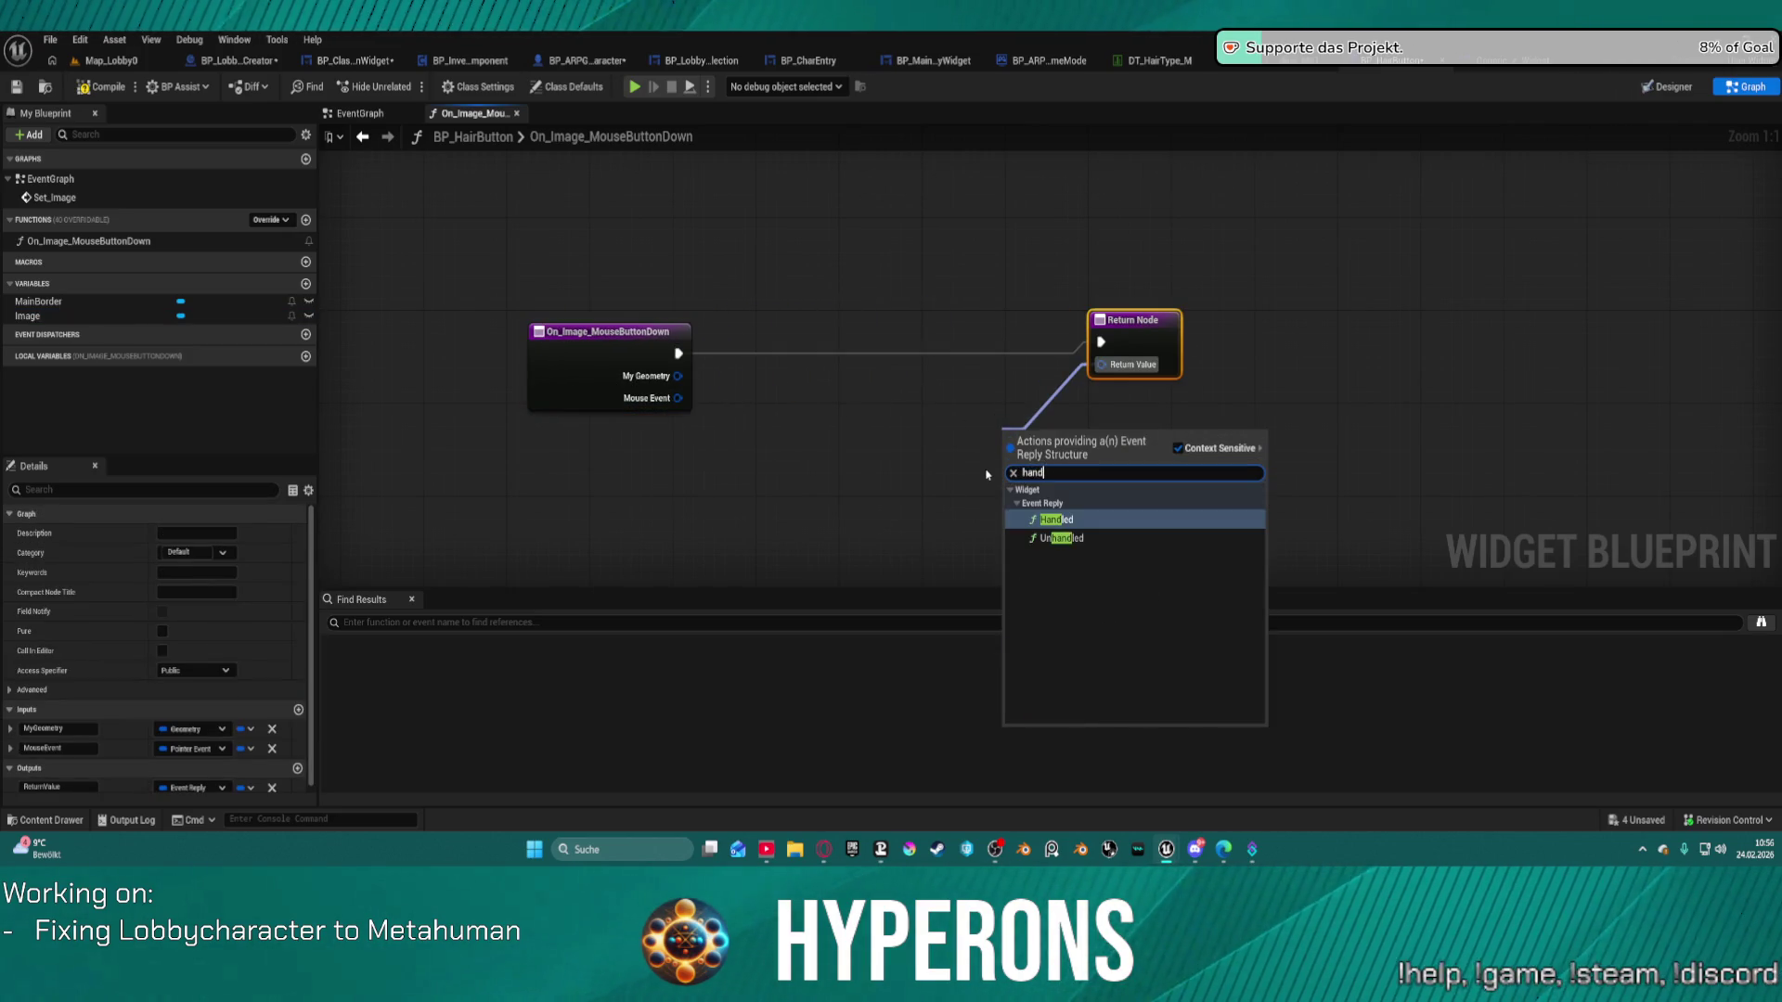
{"action": "key", "text": "Return"}
Add Is Mouse Button Down from Mouse Event and a Branch beside it, aligned in a row.
{"action": "left_click_drag", "start_coordinate": [613, 343], "coordinate": [538, 329]}
{"action": "left_click_drag", "start_coordinate": [605, 386], "coordinate": [676, 427]}
{"action": "type", "text": "bu"}
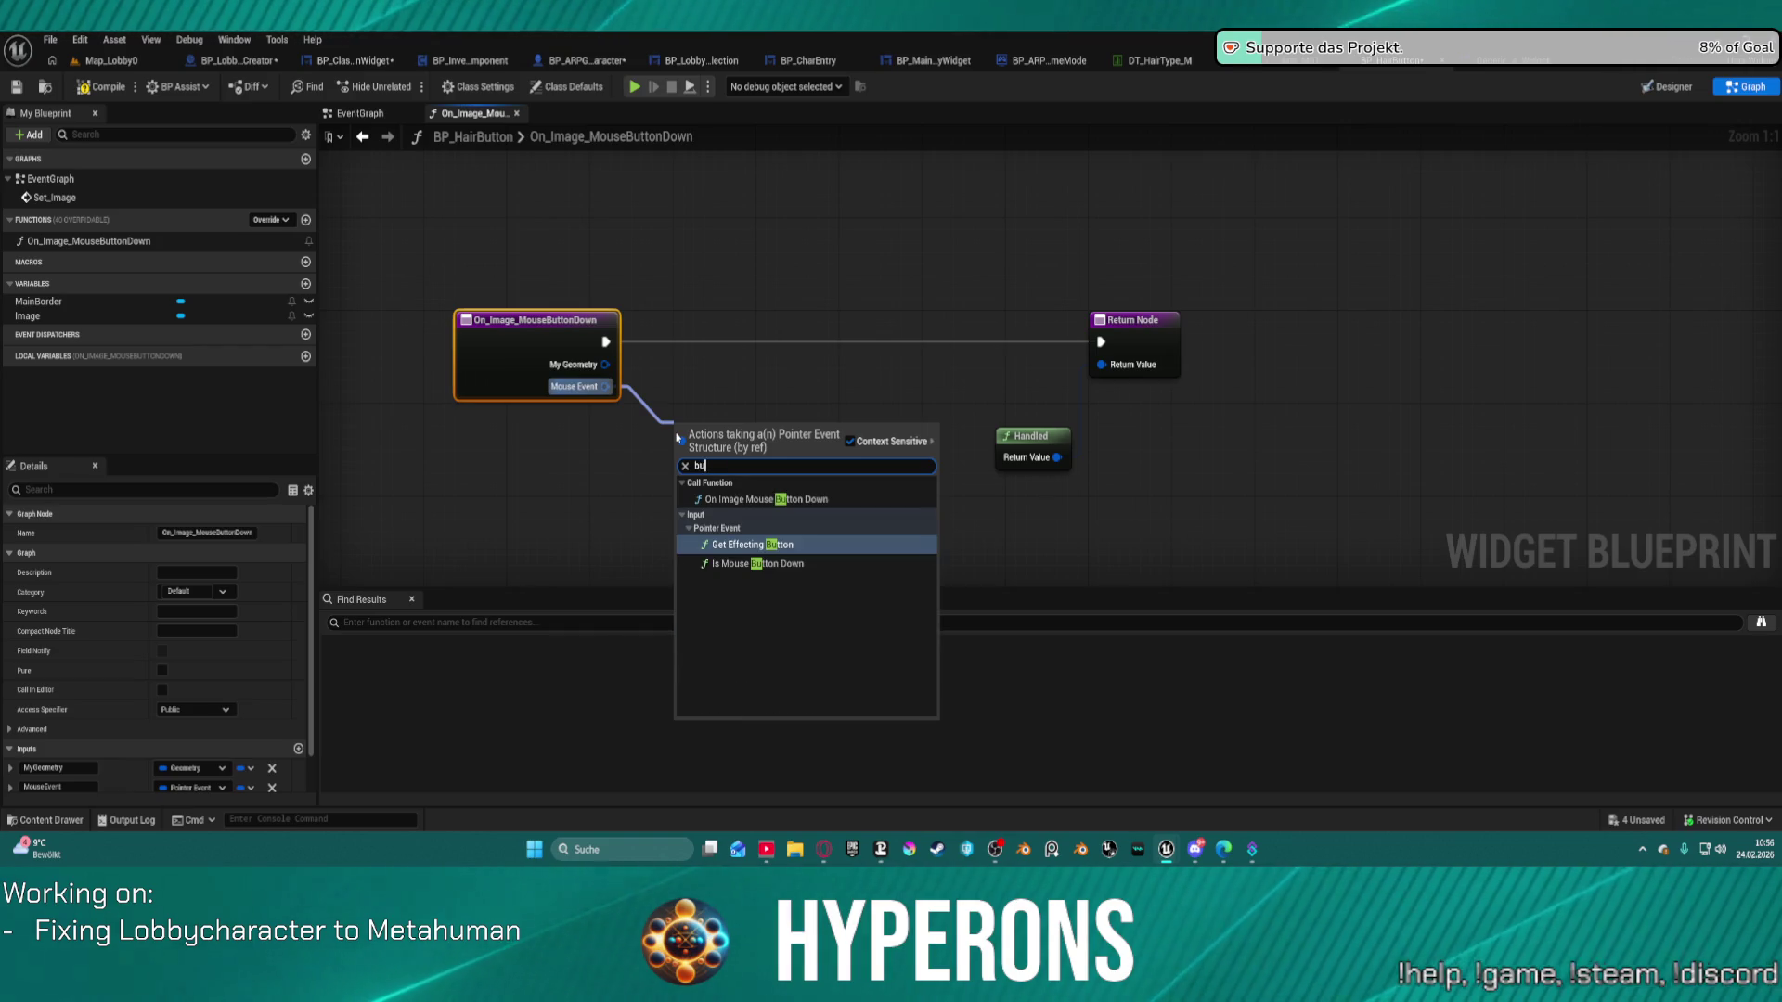
{"action": "key", "text": "Down"}
{"action": "key", "text": "Return"}
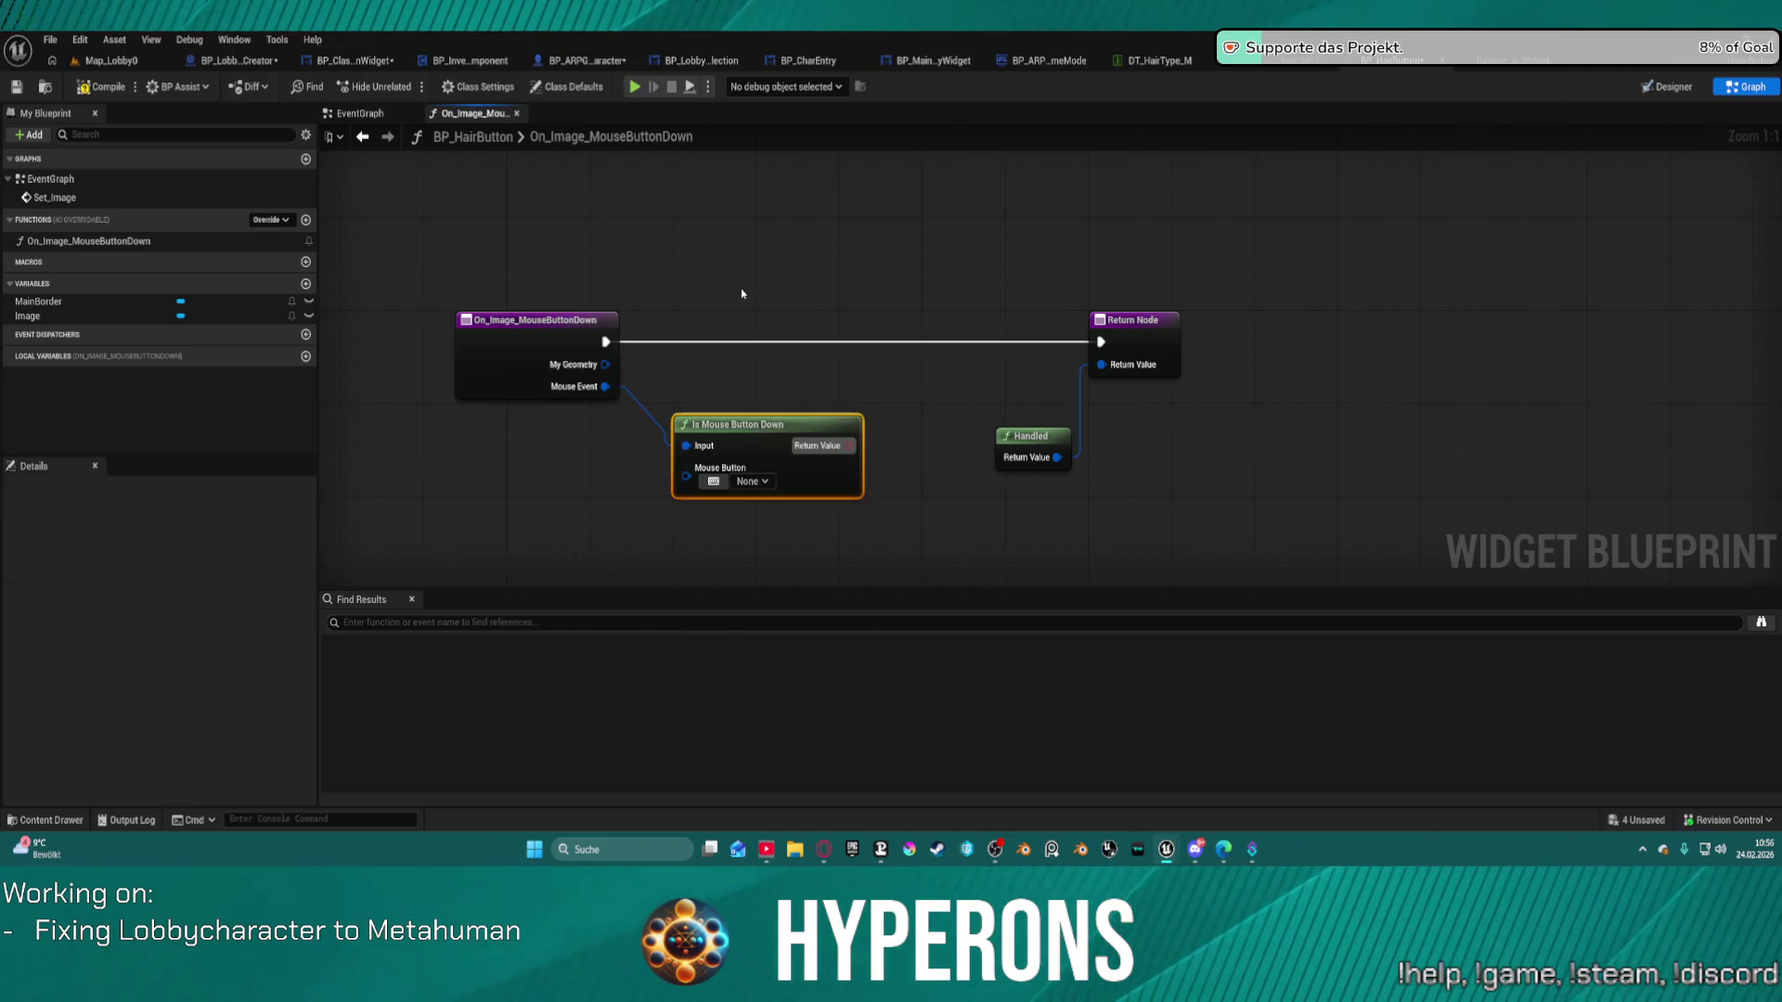
{"action": "left_click", "coordinate": [740, 293]}
{"action": "mouse_move", "coordinate": [817, 304]}
{"action": "left_mouse_down"}
{"action": "mouse_move", "coordinate": [922, 384]}
{"action": "mouse_move", "coordinate": [851, 446]}
{"action": "mouse_move", "coordinate": [870, 380]}
{"action": "mouse_move", "coordinate": [1076, 399]}
{"action": "mouse_move", "coordinate": [1102, 341]}
{"action": "left_mouse_up"}
{"action": "key", "text": "f"}
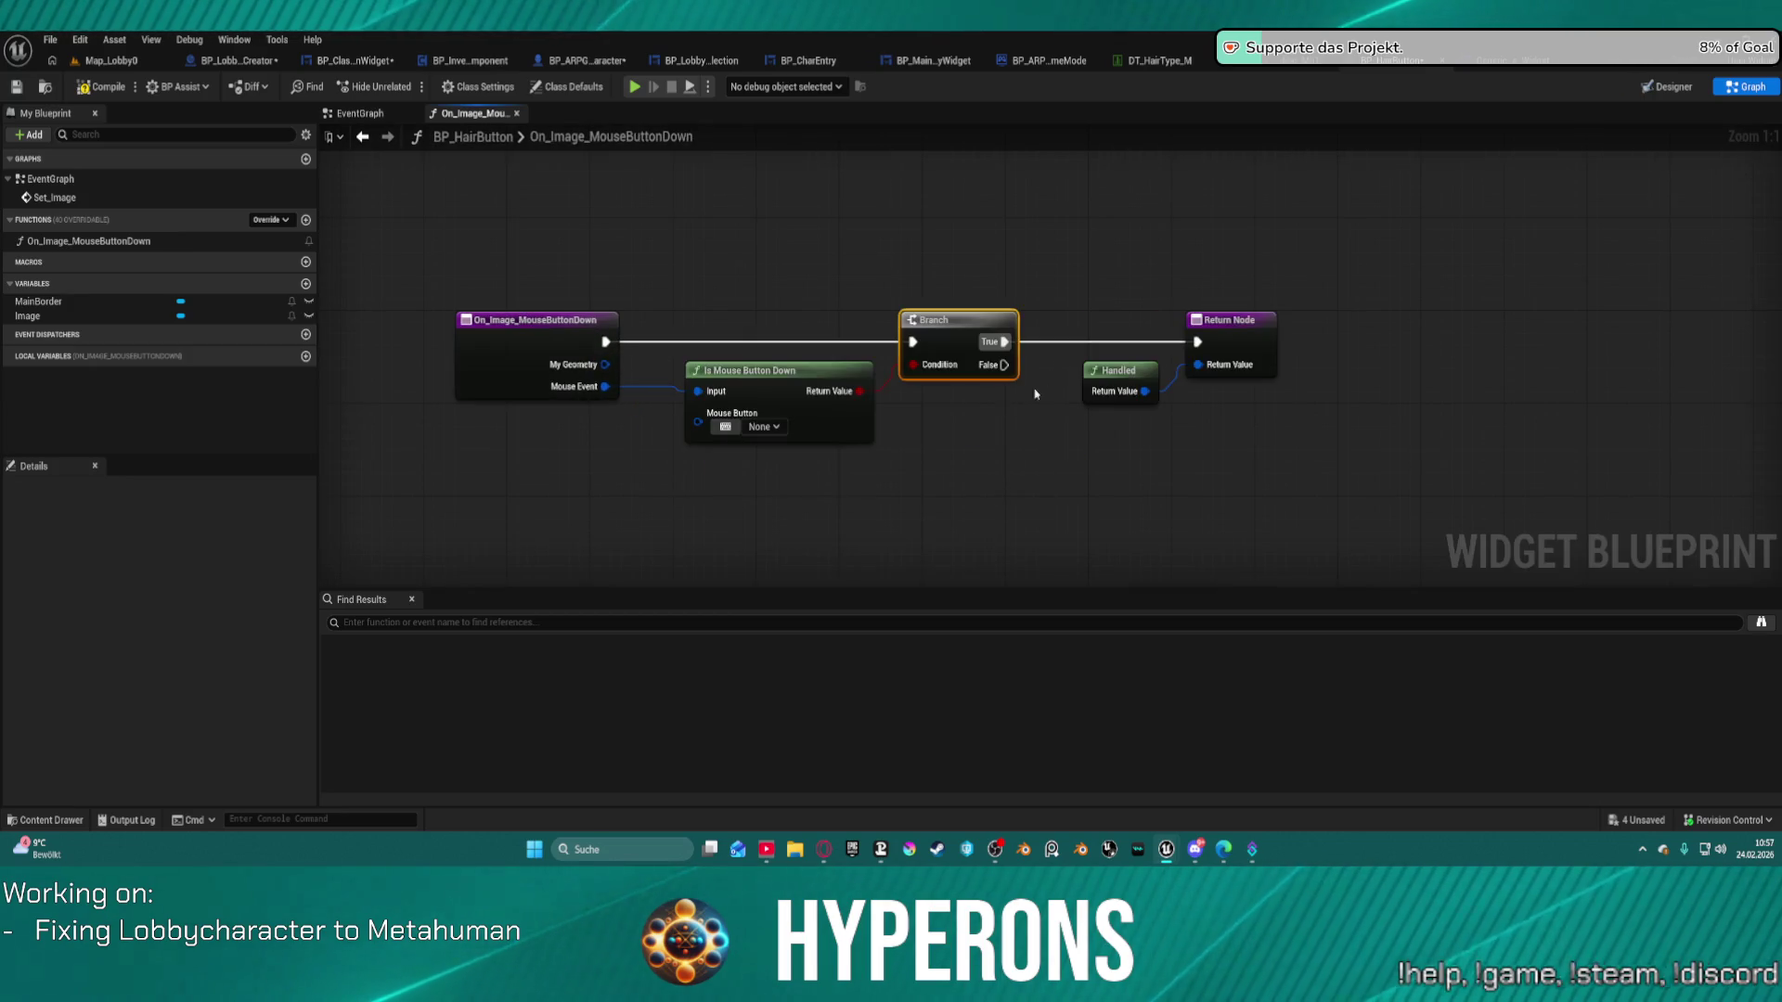
Move Handled and the Return Node right, then go to the EventGraph.
{"action": "left_click_drag", "start_coordinate": [1133, 274], "coordinate": [1290, 413]}
{"action": "left_click_drag", "start_coordinate": [1230, 320], "coordinate": [1705, 332]}
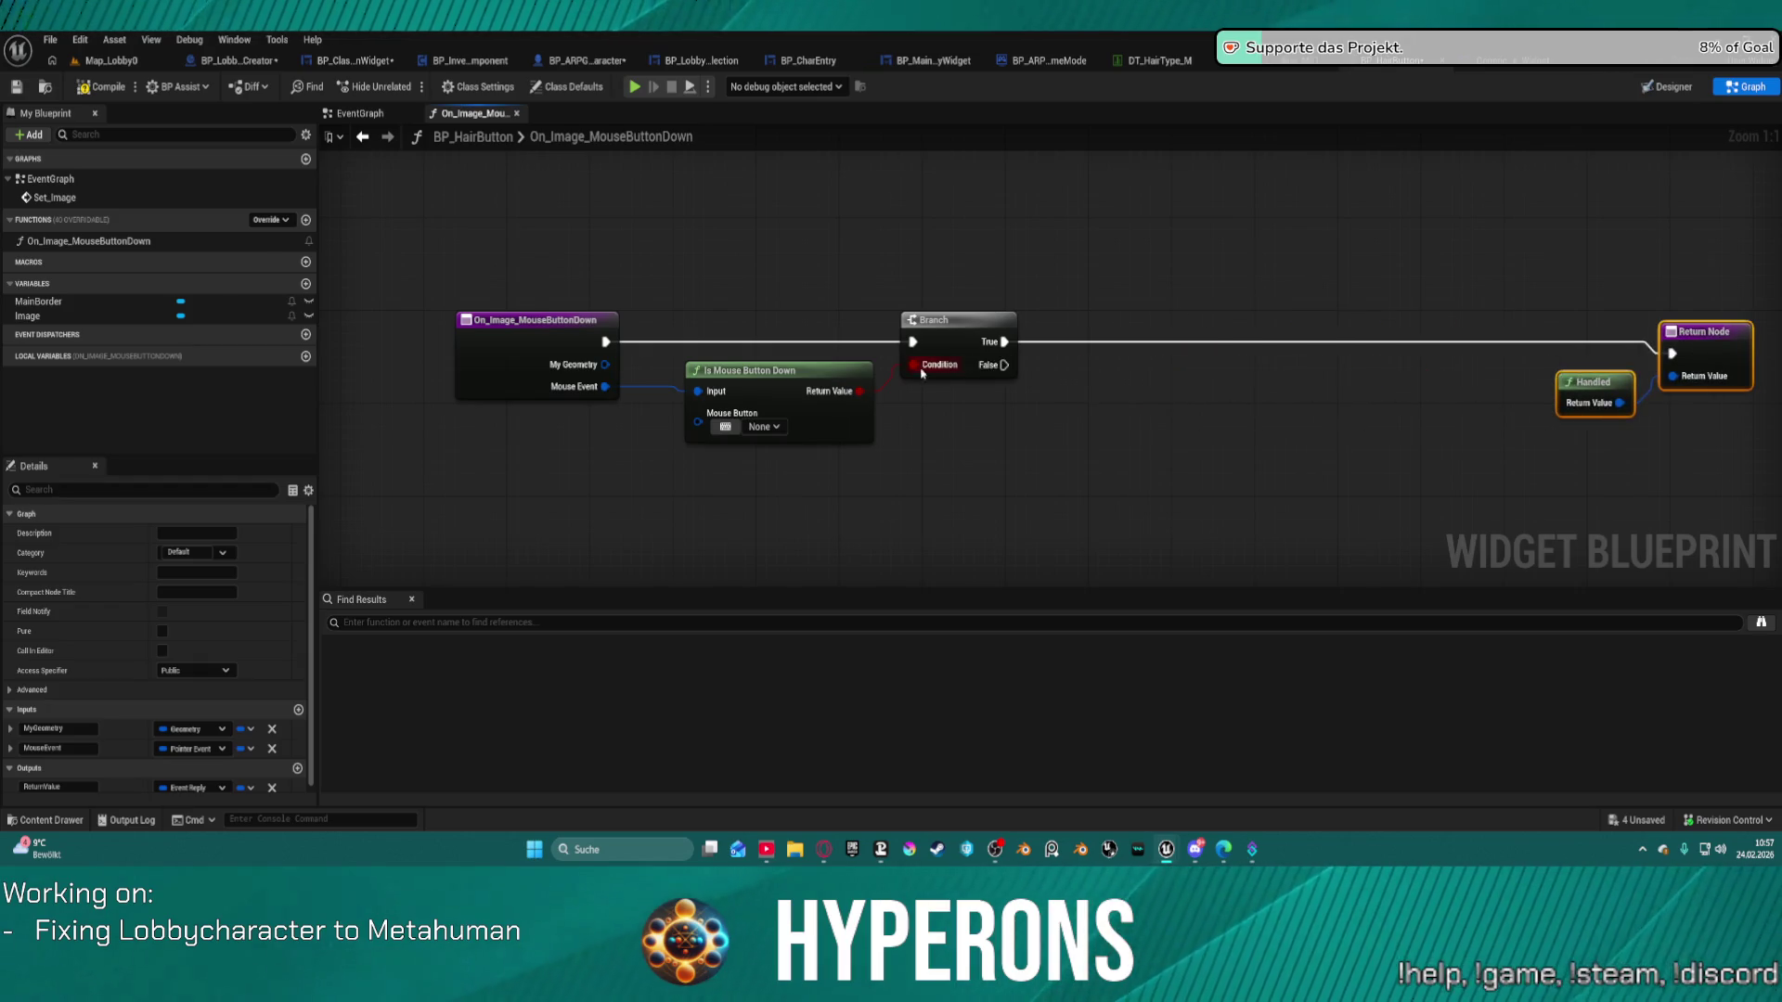
{"action": "left_click", "coordinate": [355, 113]}
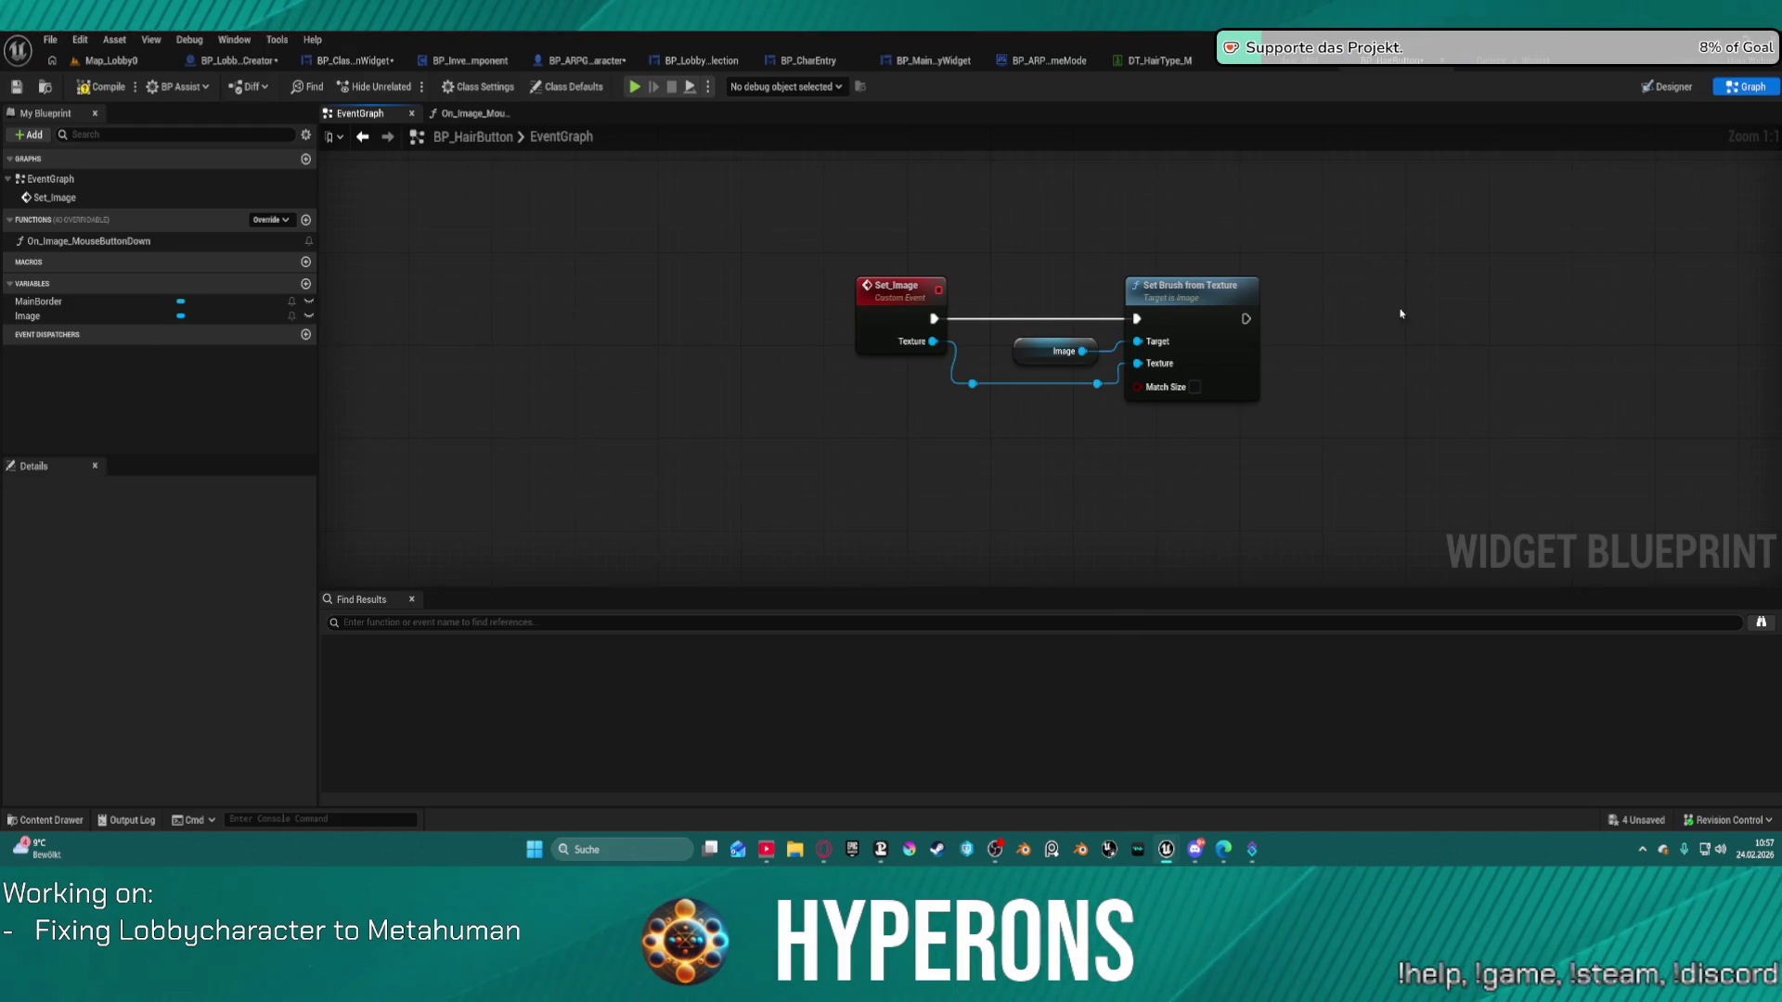
{"action": "left_click_drag", "start_coordinate": [1420, 312], "coordinate": [770, 322]}
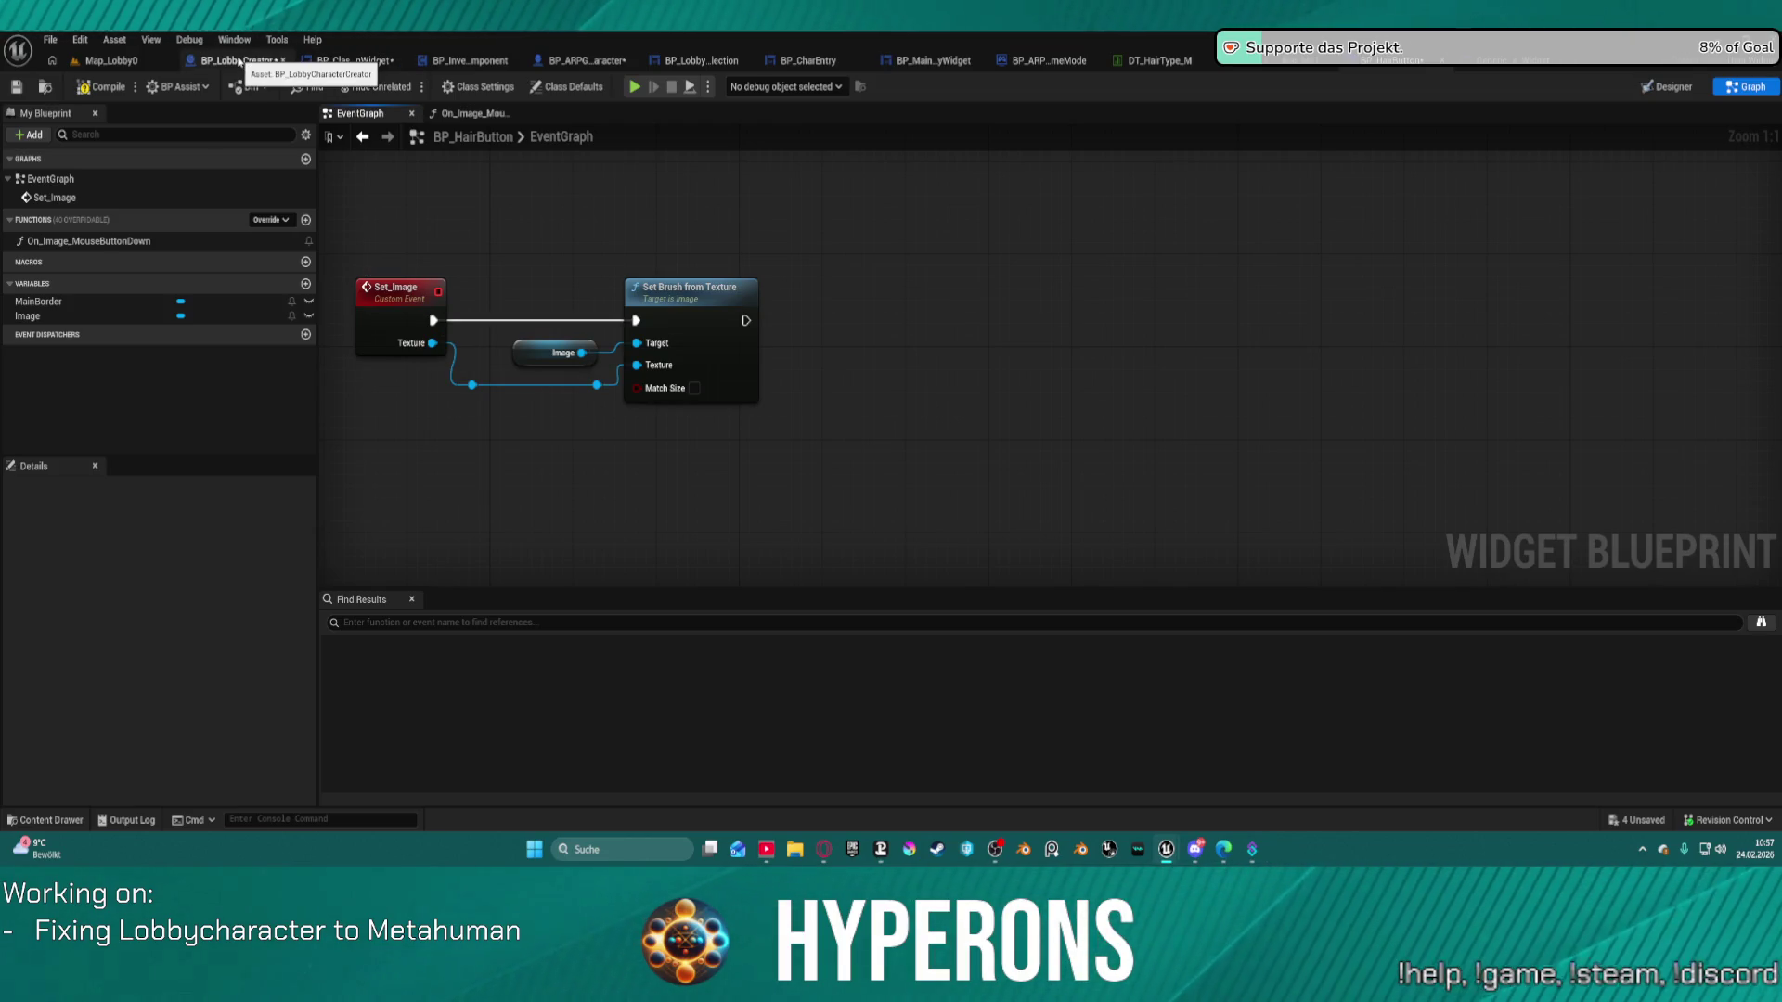
{"action": "left_click", "coordinate": [340, 63]}
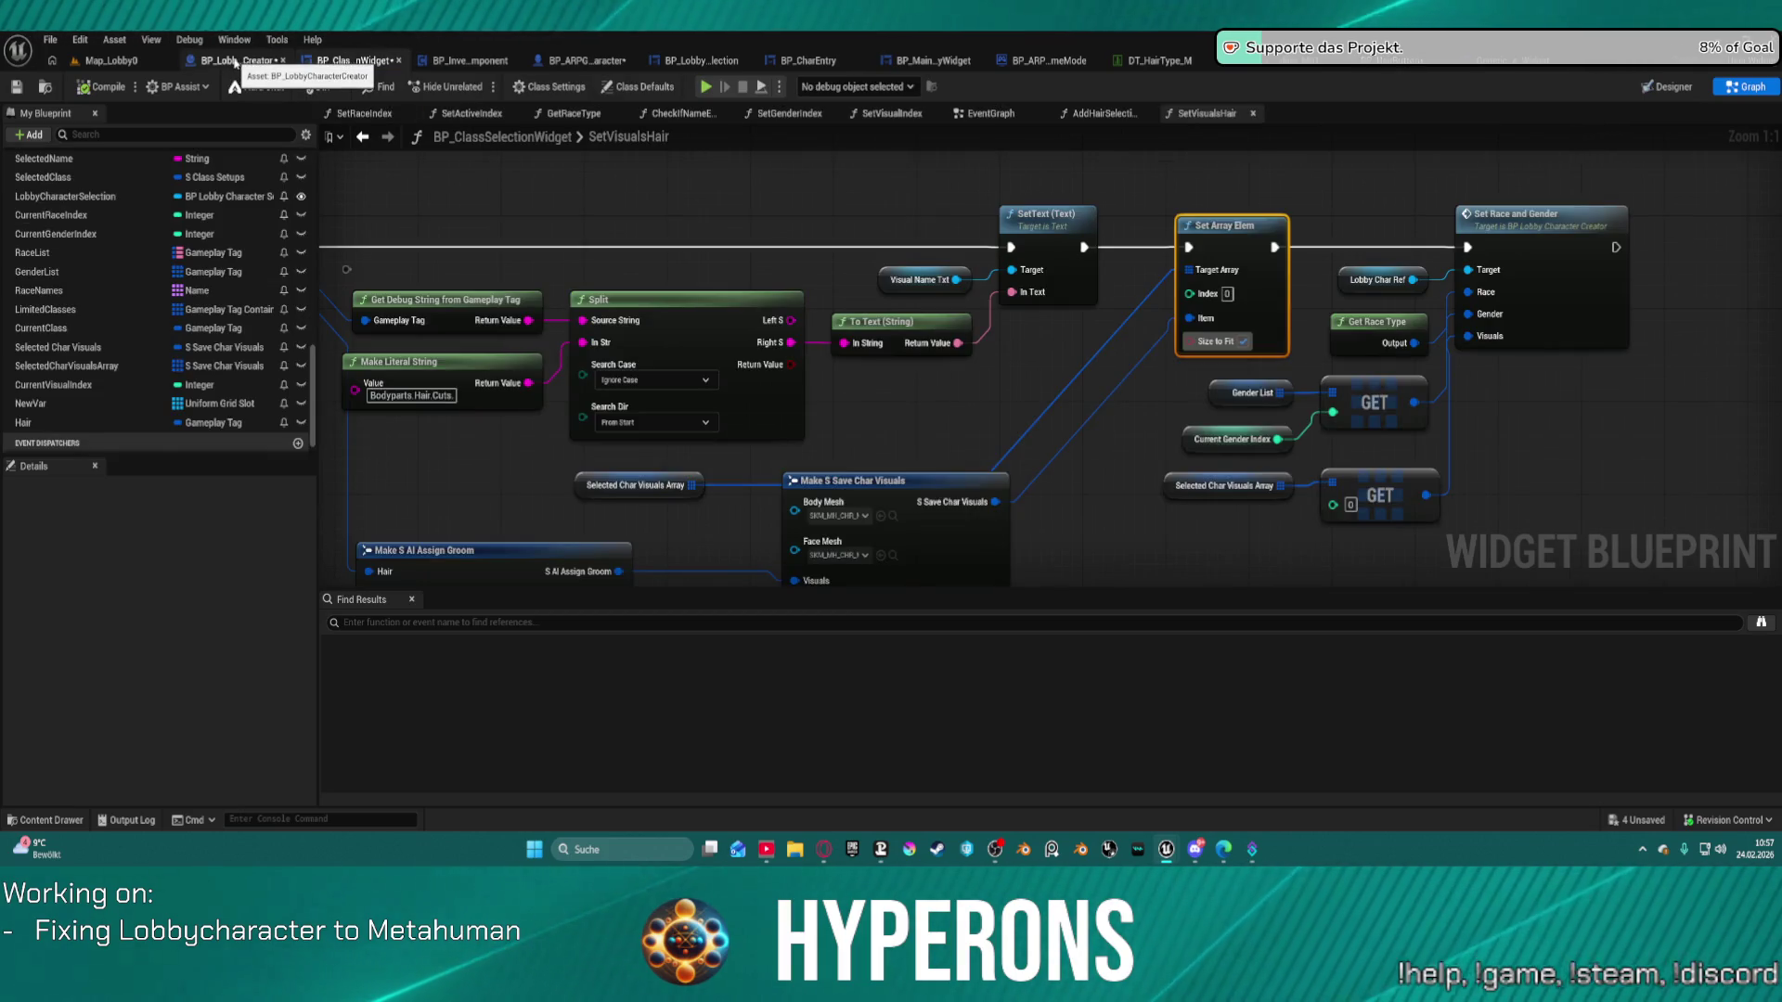
{"action": "left_click", "coordinate": [260, 62]}
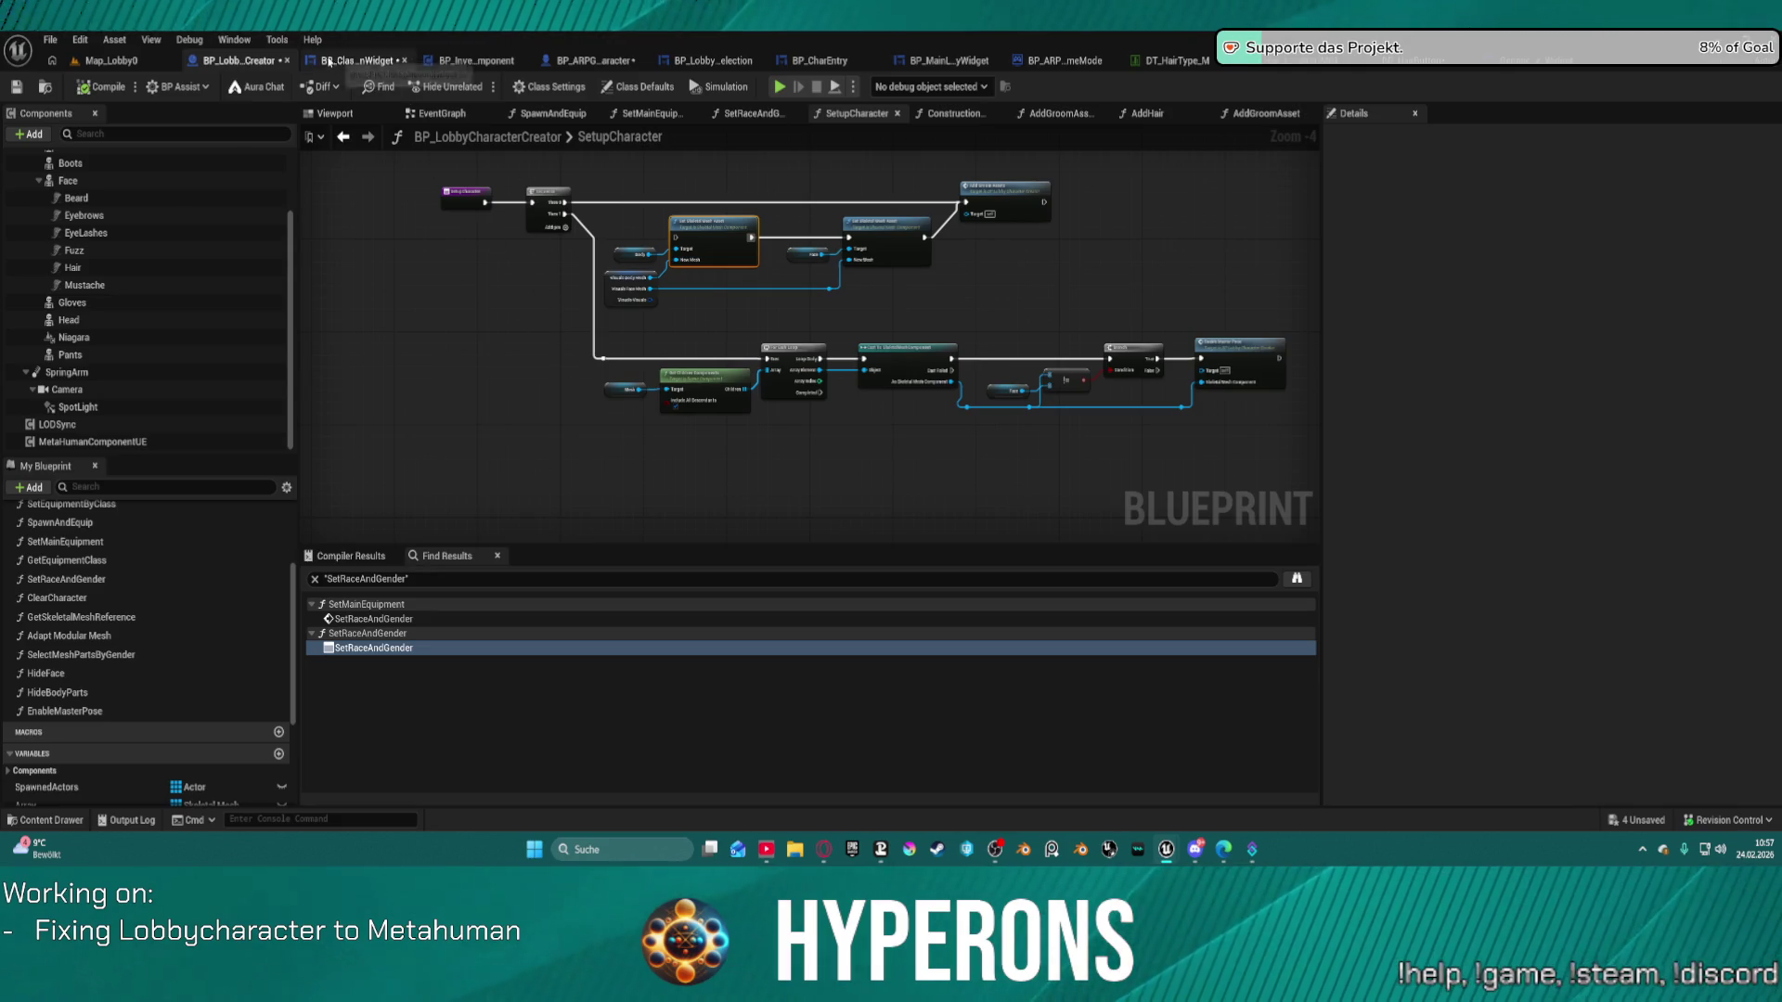
{"action": "left_click", "coordinate": [336, 61]}
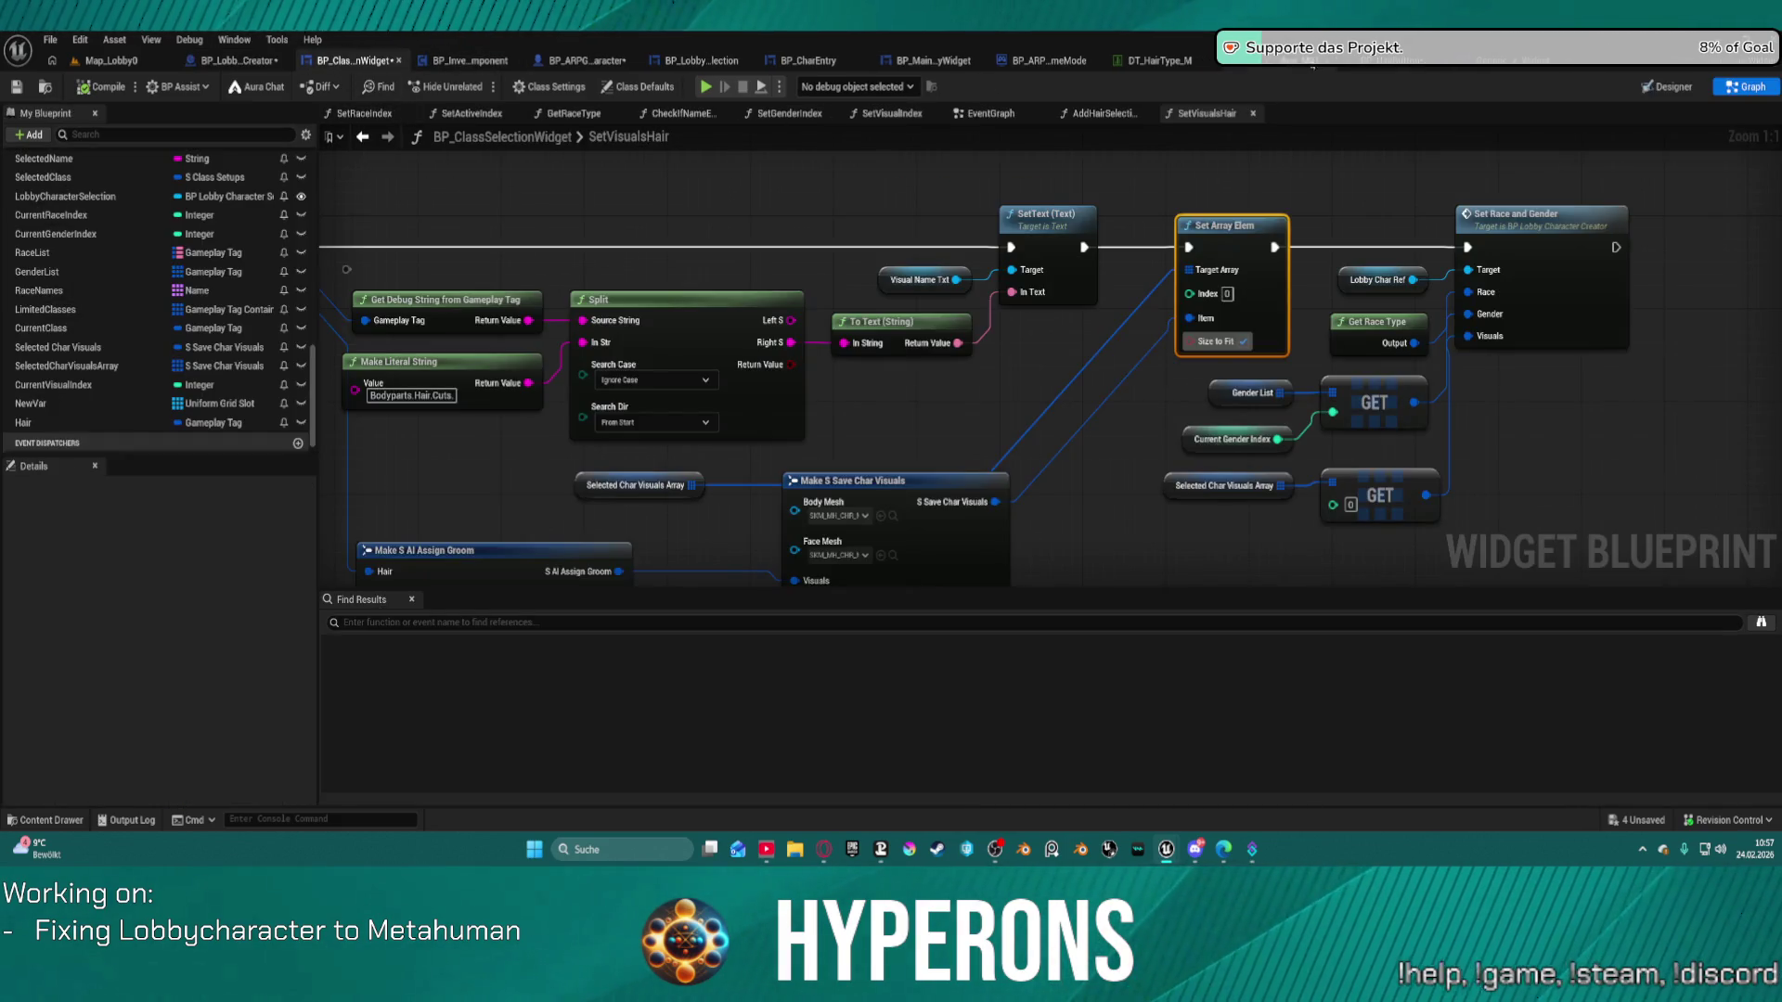
{"action": "left_click", "coordinate": [1361, 63]}
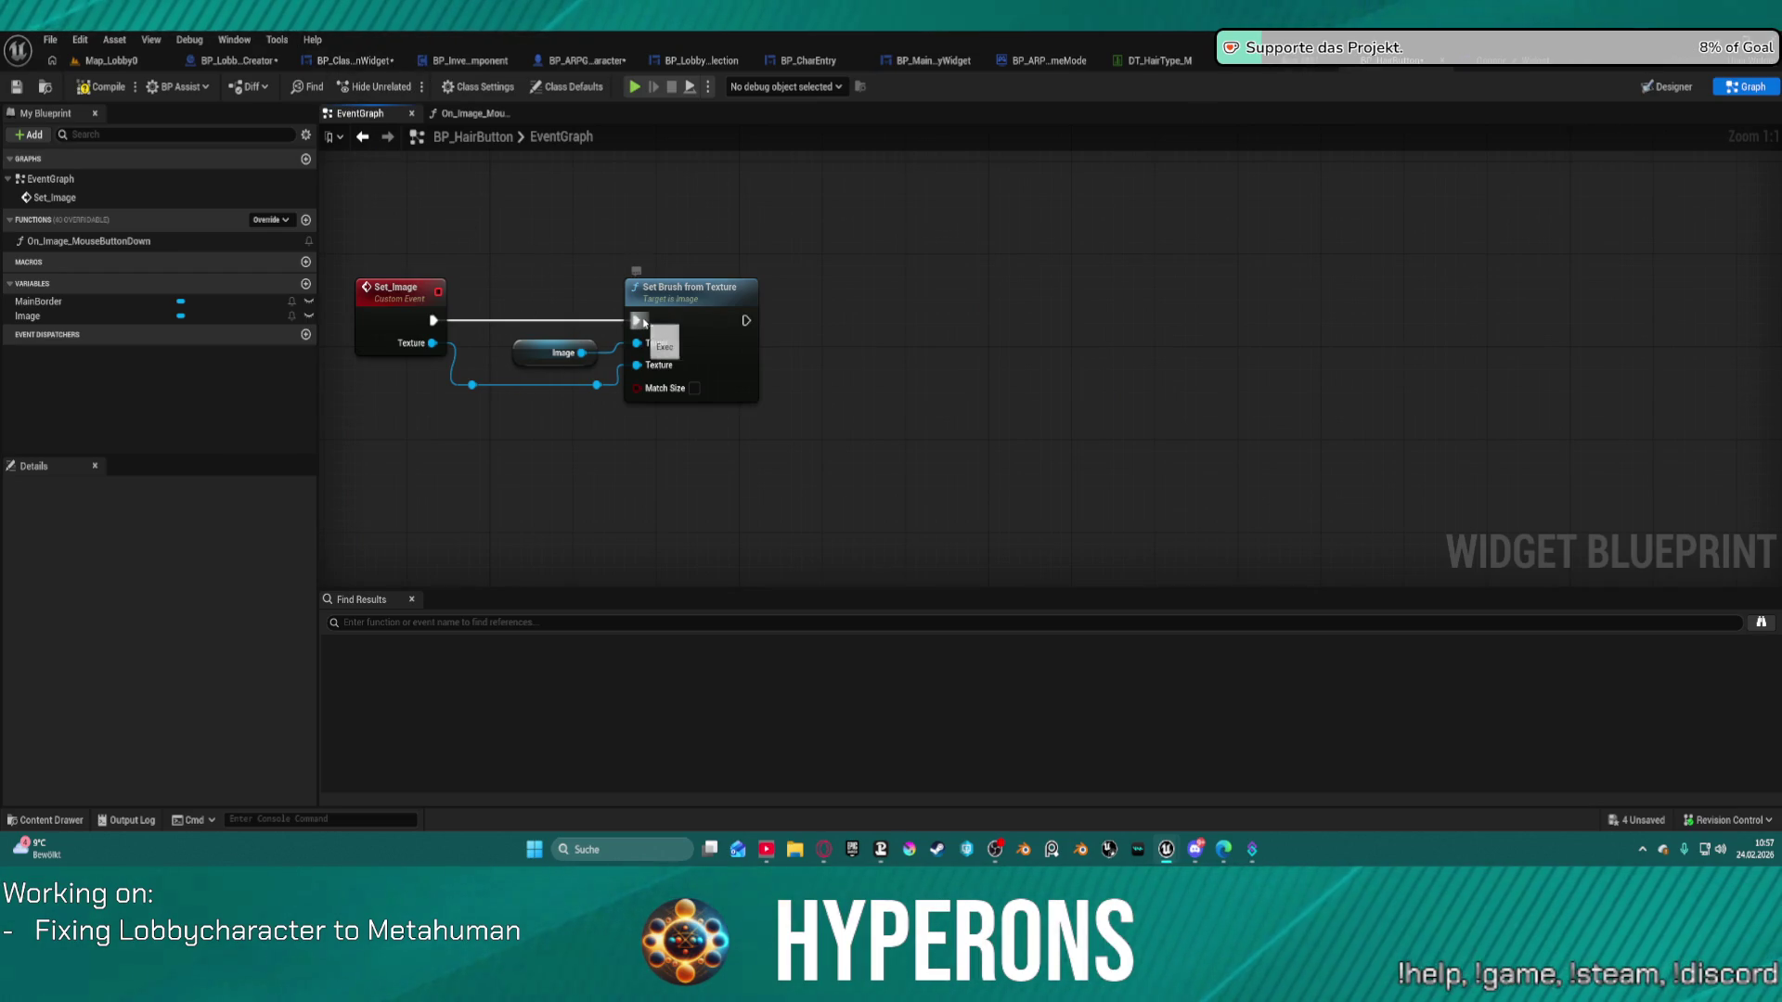
{"action": "left_click", "coordinate": [394, 339]}
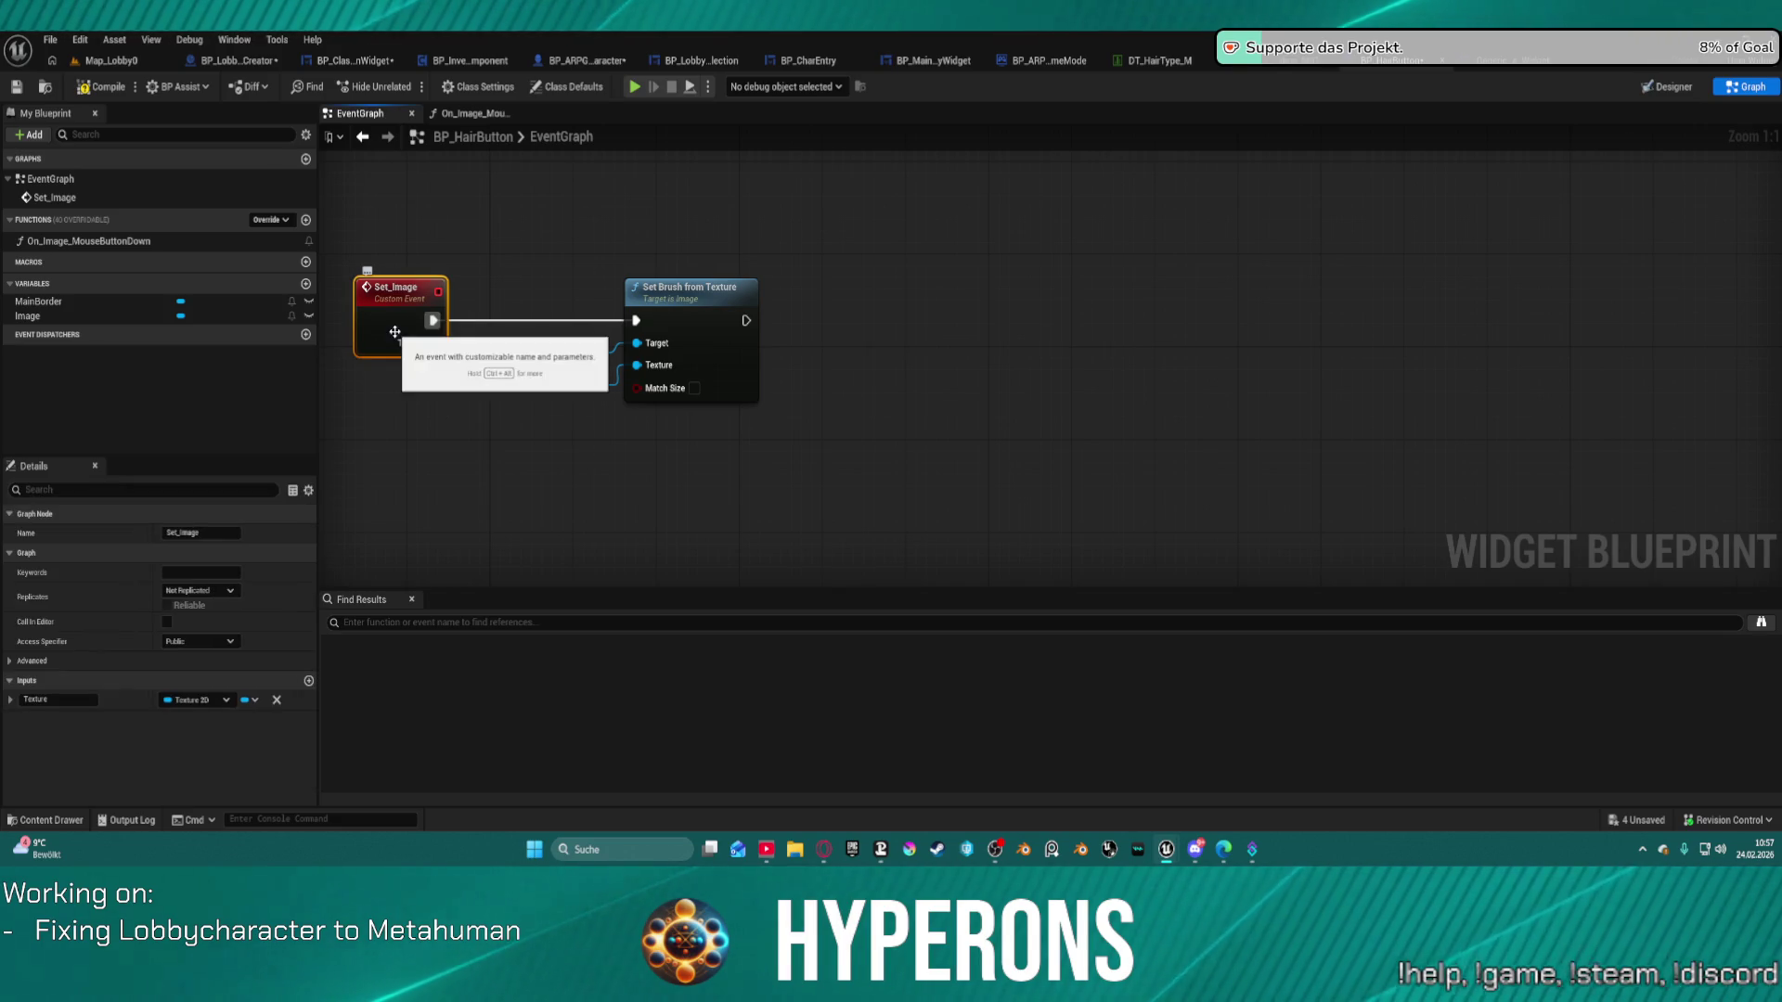
Give Set_Image a new input typed as a BP Class Selection Widget reference.
{"action": "left_click", "coordinate": [309, 680]}
{"action": "left_click", "coordinate": [193, 720]}
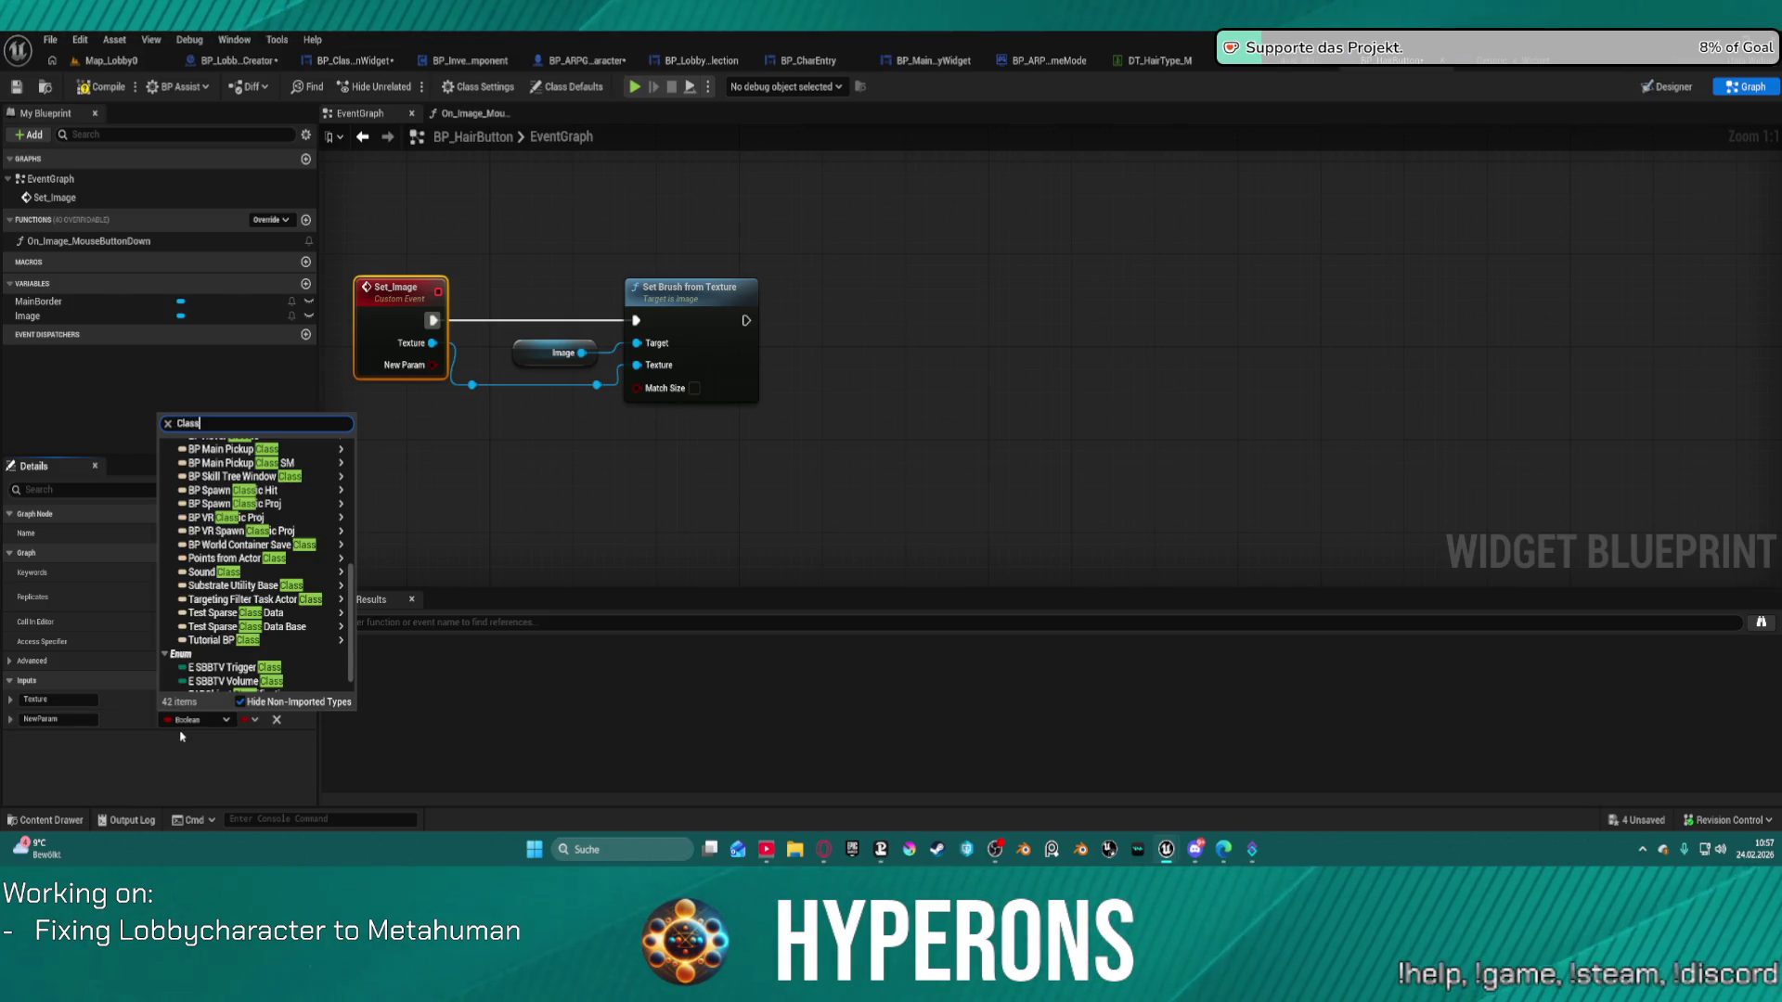
{"action": "type", "text": "sele"}
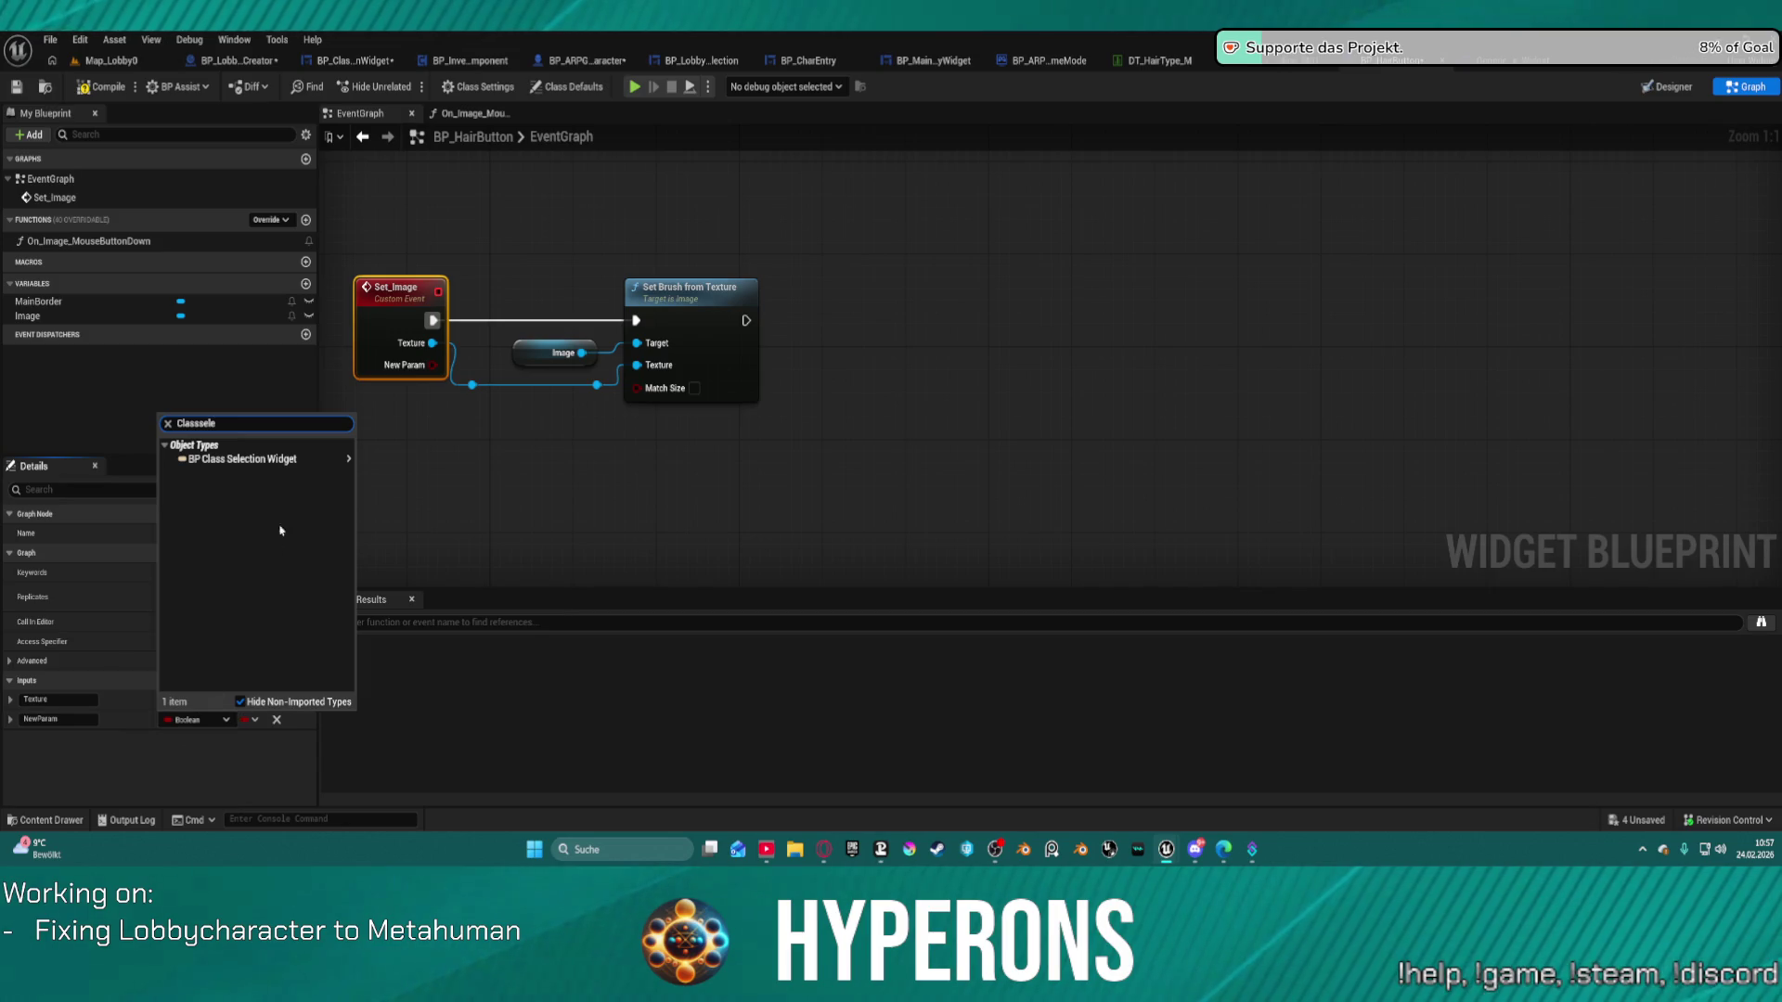
{"action": "mouse_move", "coordinate": [278, 459]}
{"action": "left_click", "coordinate": [390, 463]}
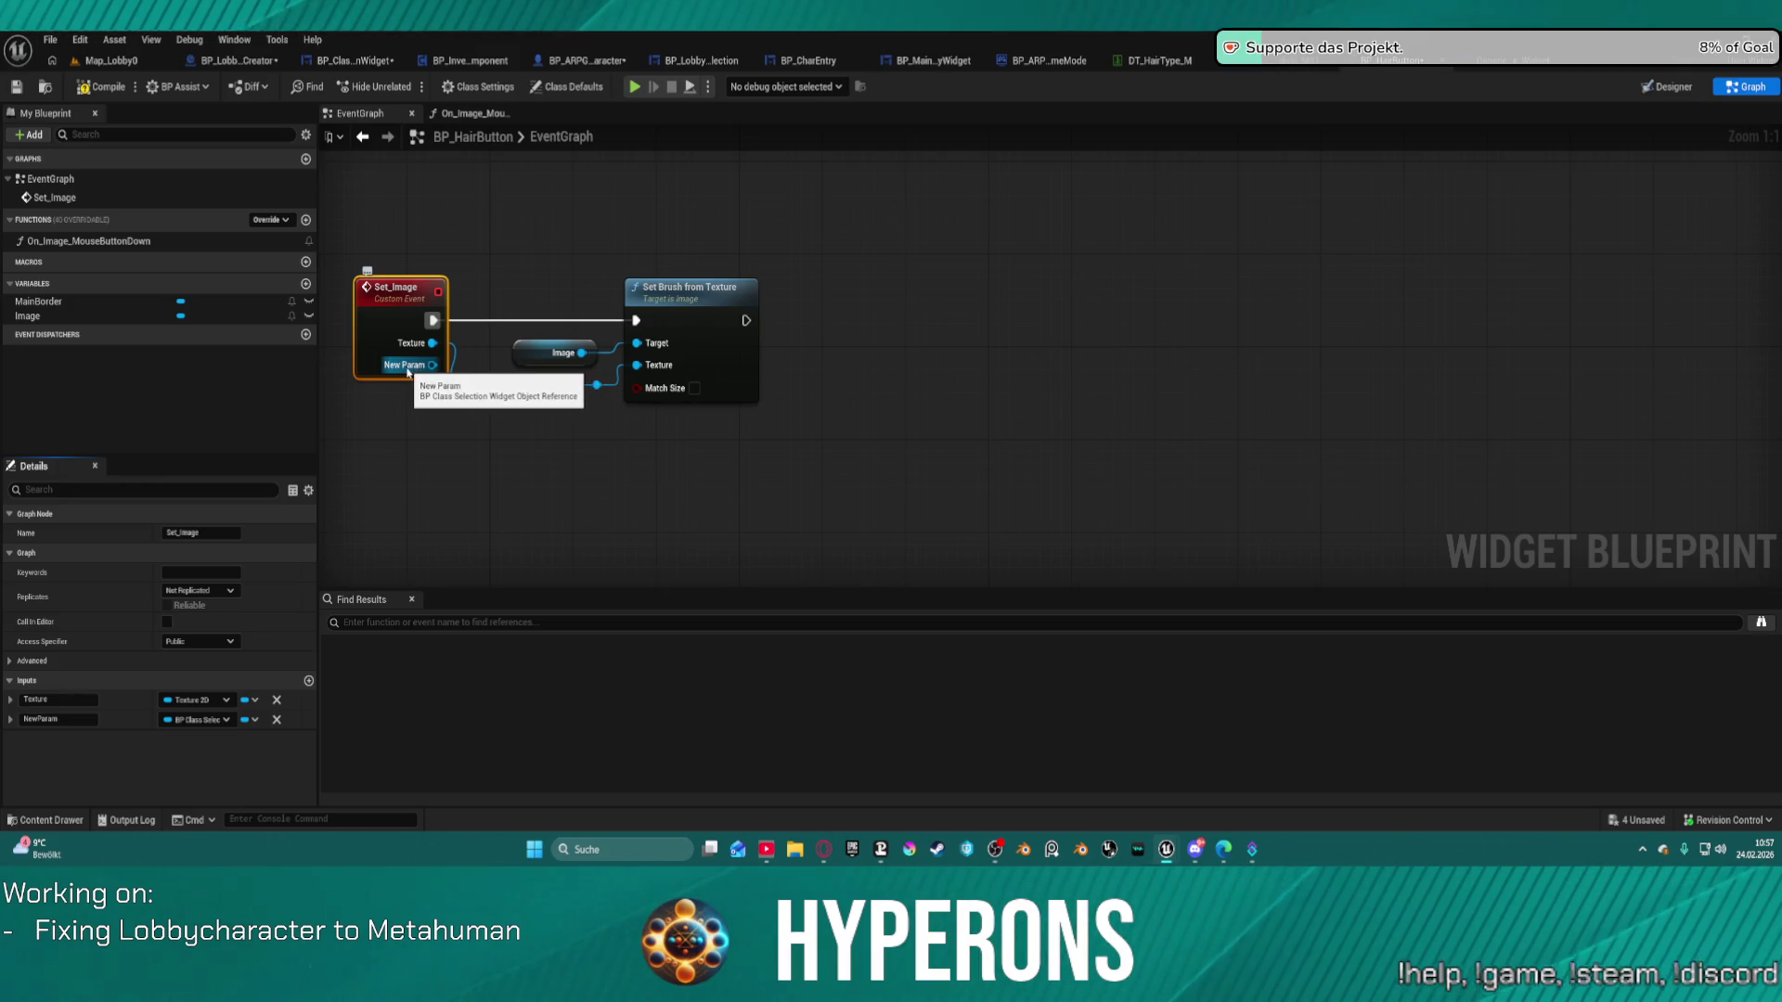
Undo the parameter changes so Set_Image has no extra input.
{"action": "key", "text": "Delete"}
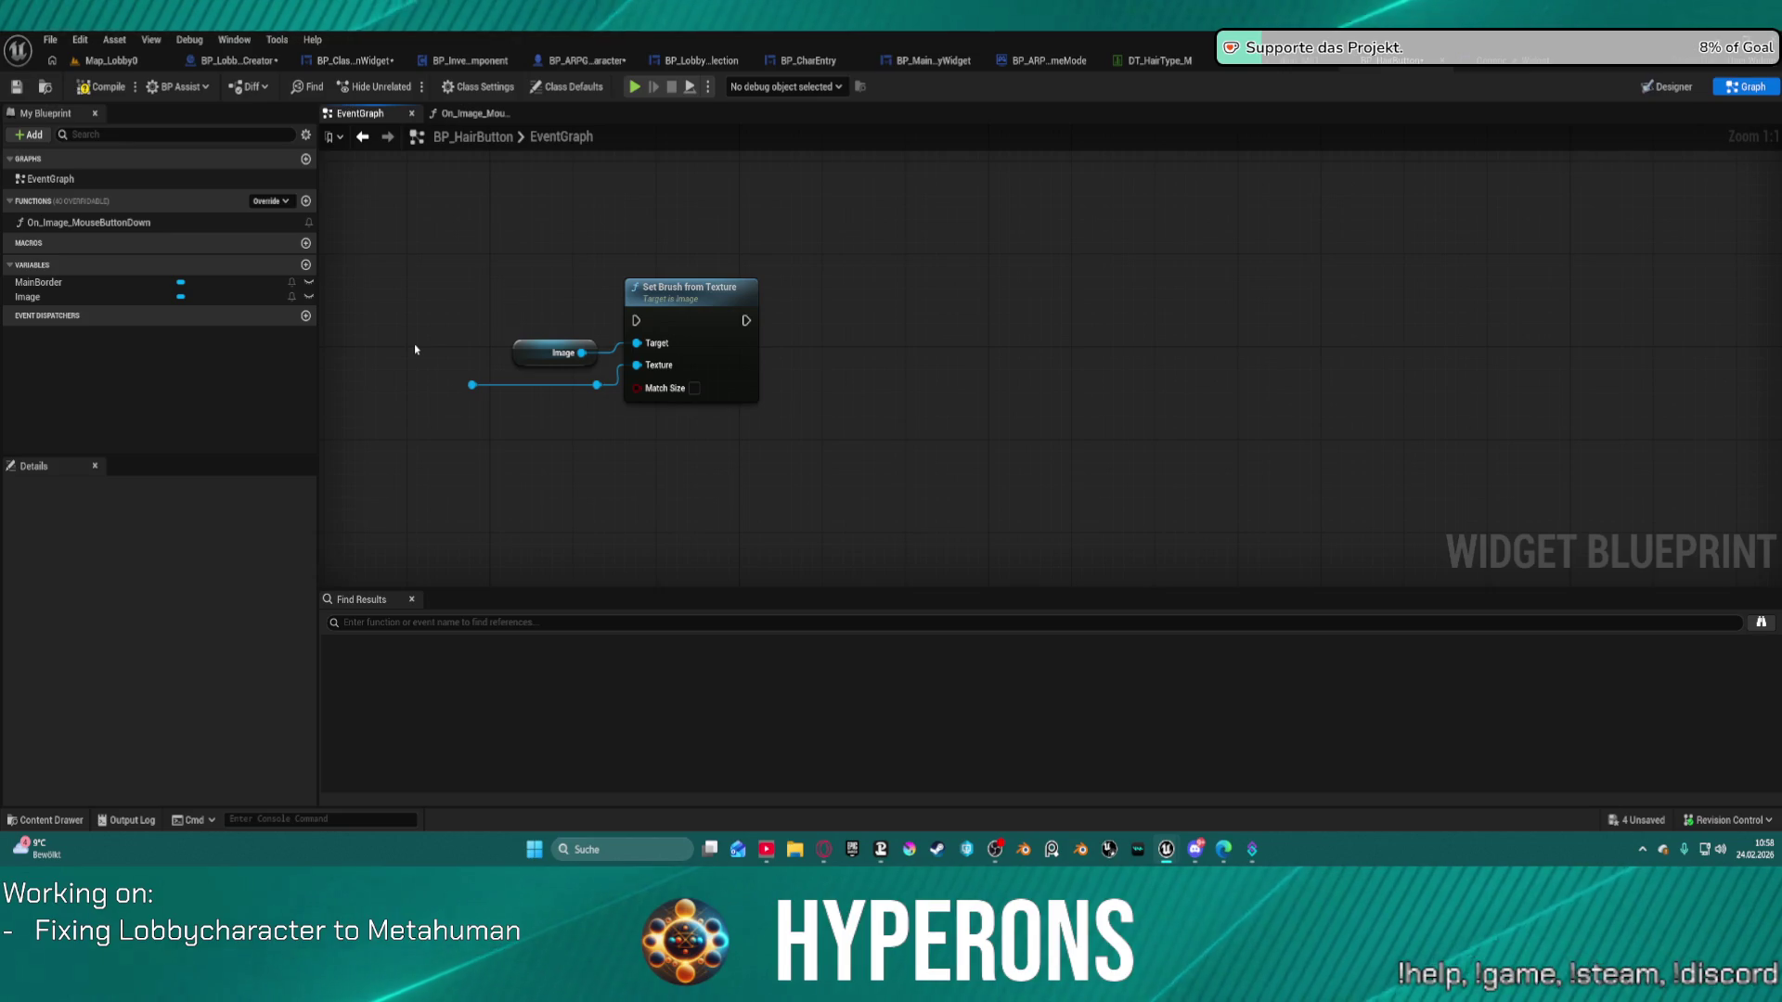
{"action": "key", "text": "ctrl+z"}
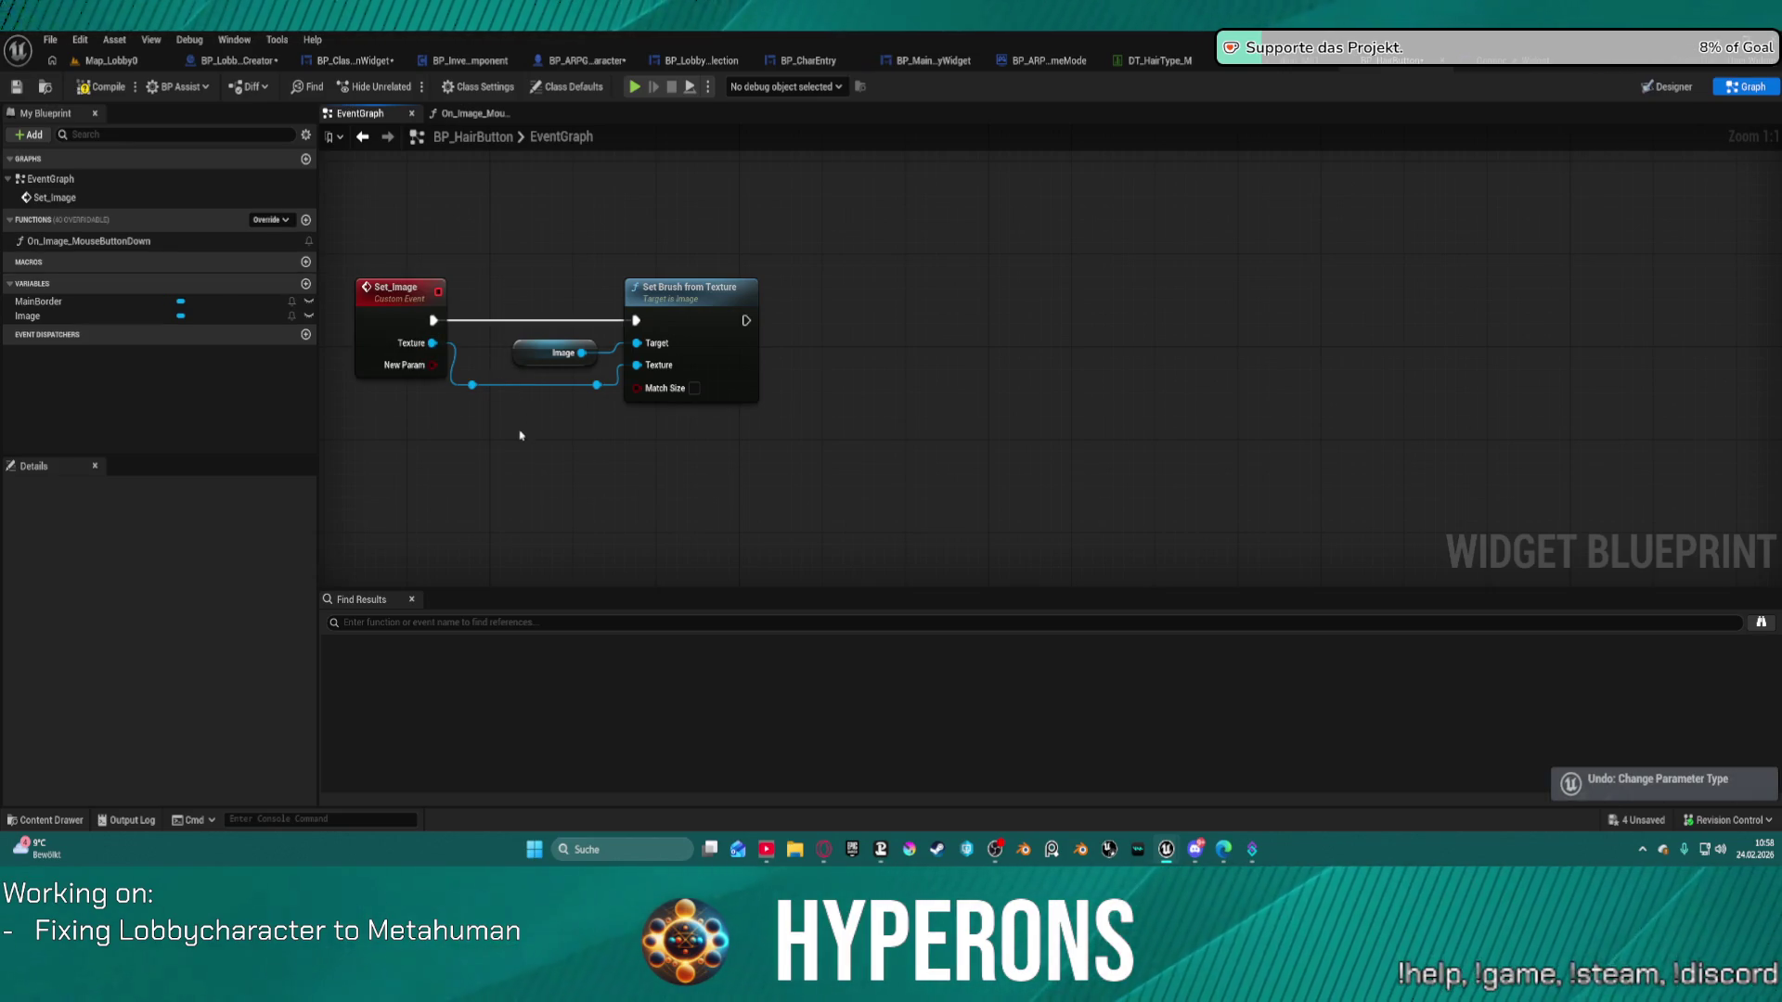
{"action": "key", "text": "ctrl+z"}
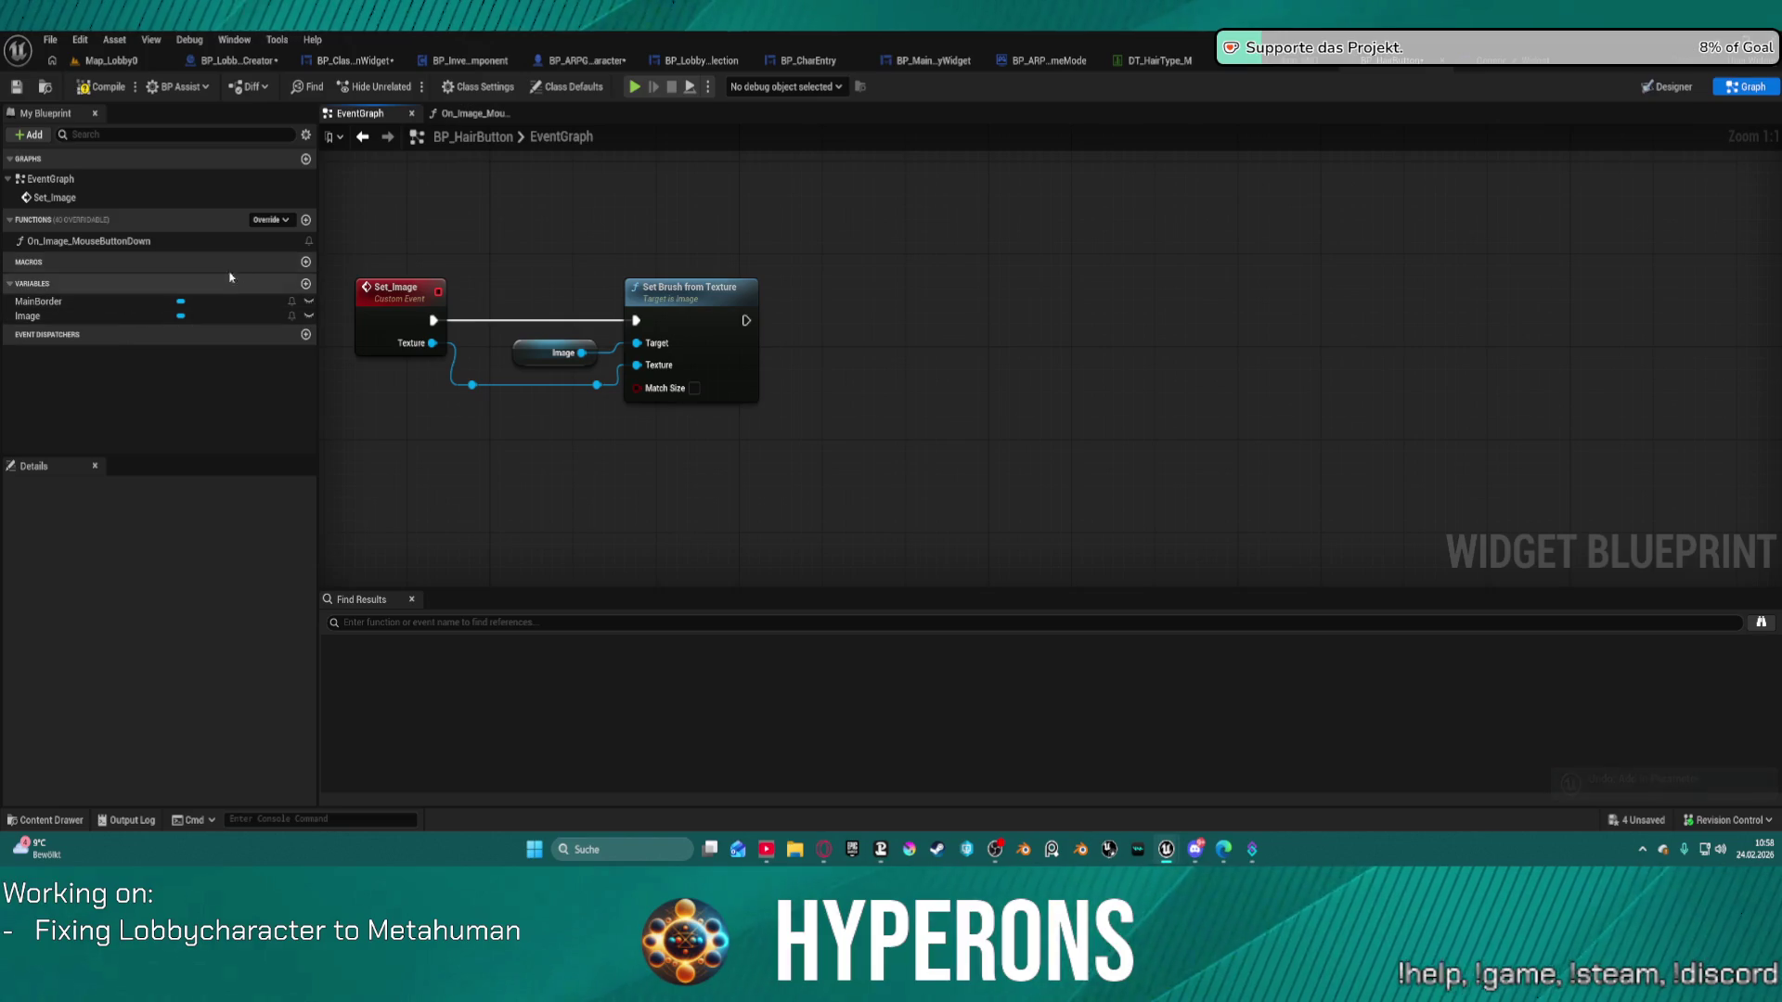
Add a new blueprint variable named Widget ref.
{"action": "left_click", "coordinate": [306, 283]}
{"action": "type", "text": "W"}
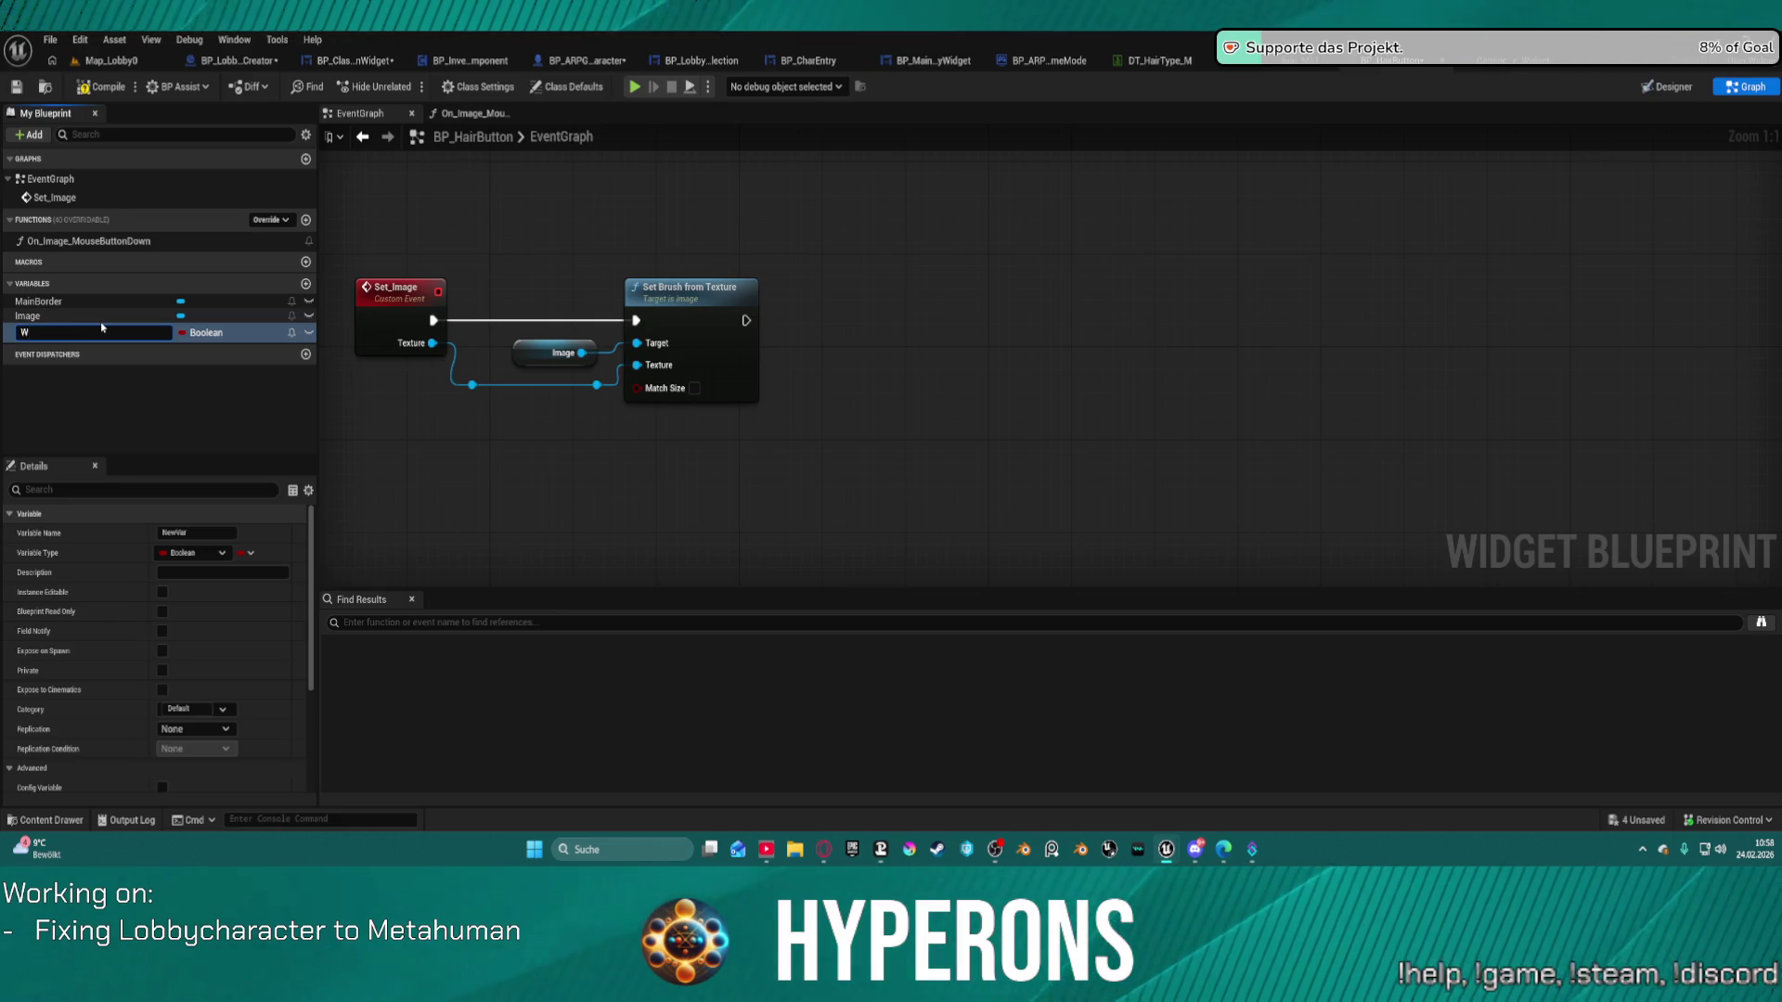
{"action": "key", "text": "BackSpace"}
{"action": "type", "text": "Clas"}
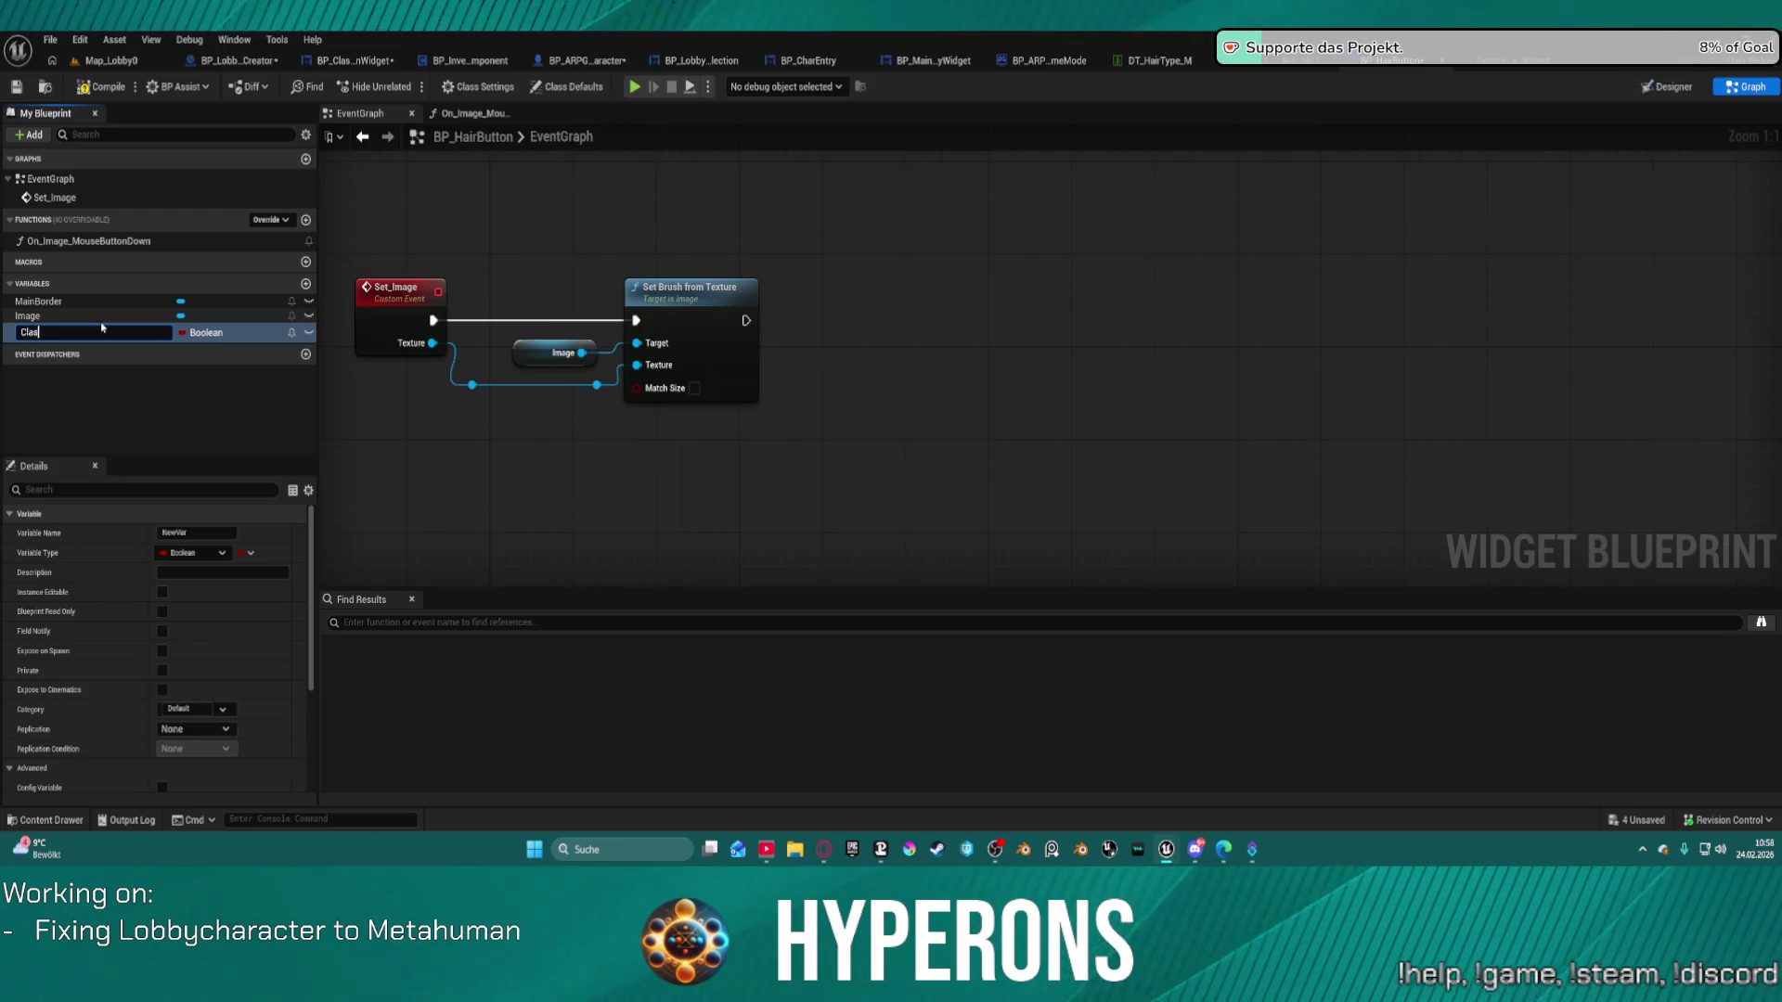
{"action": "key", "text": "BackSpace"}
{"action": "type", "text": "Widget ref"}
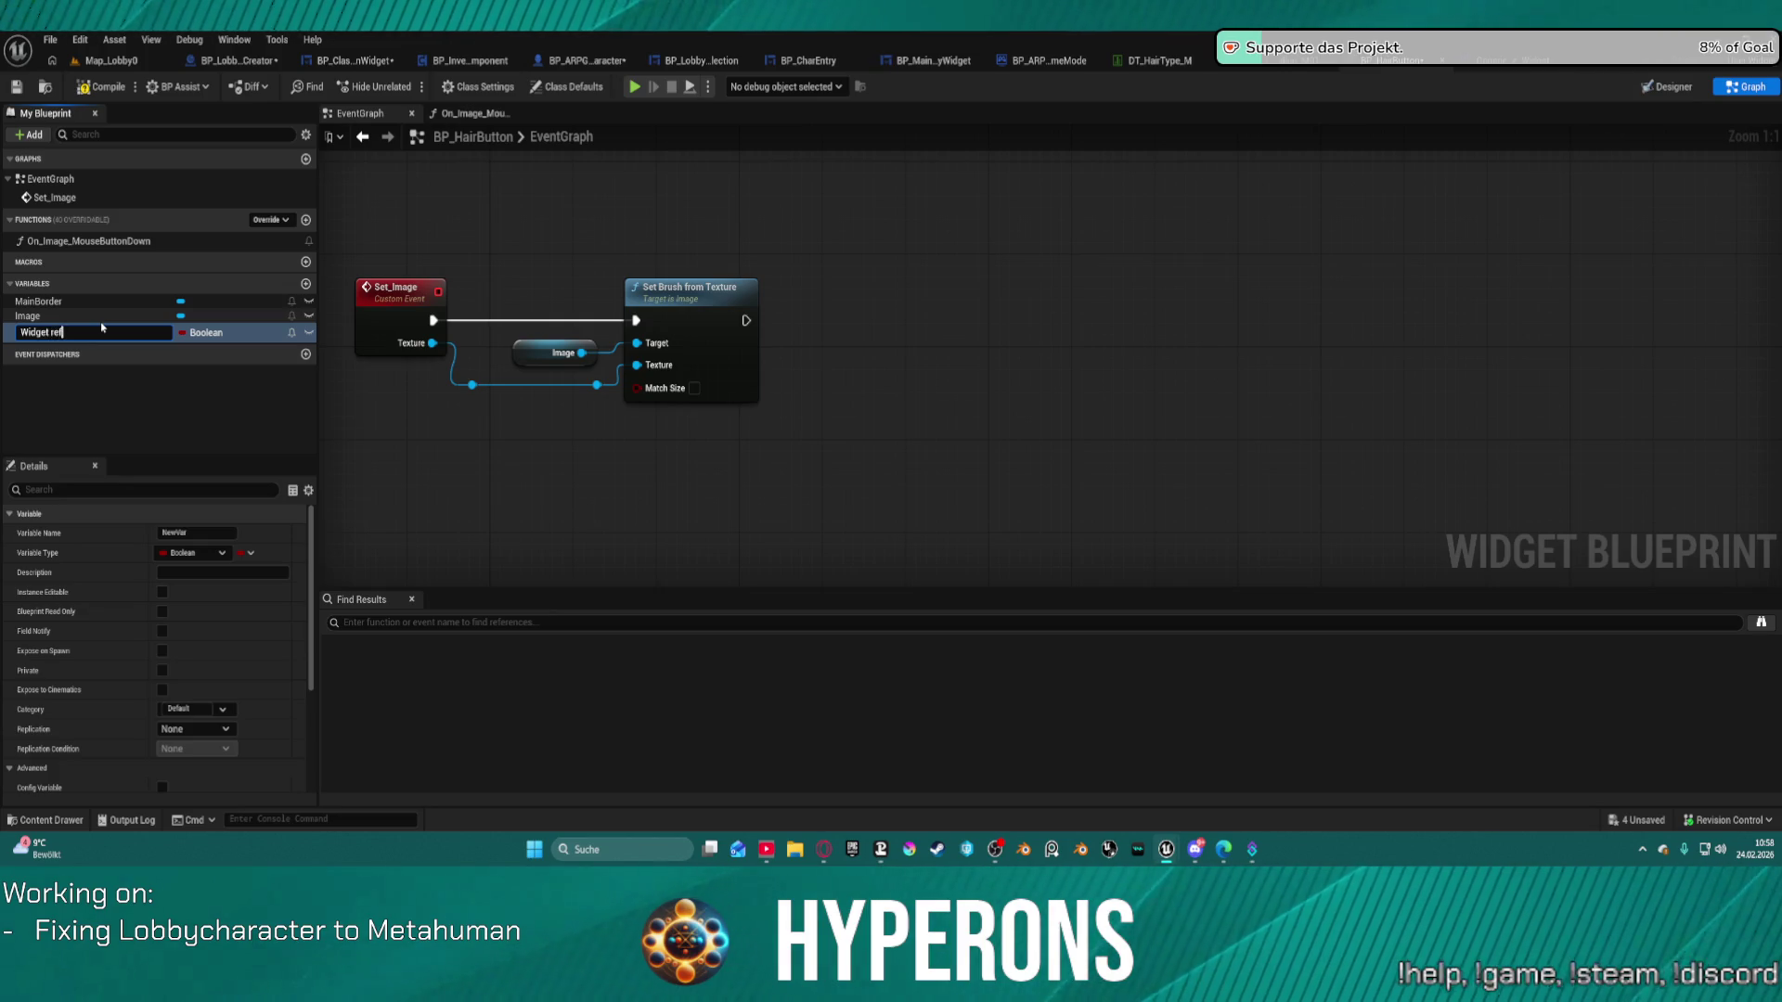
{"action": "key", "text": "Return"}
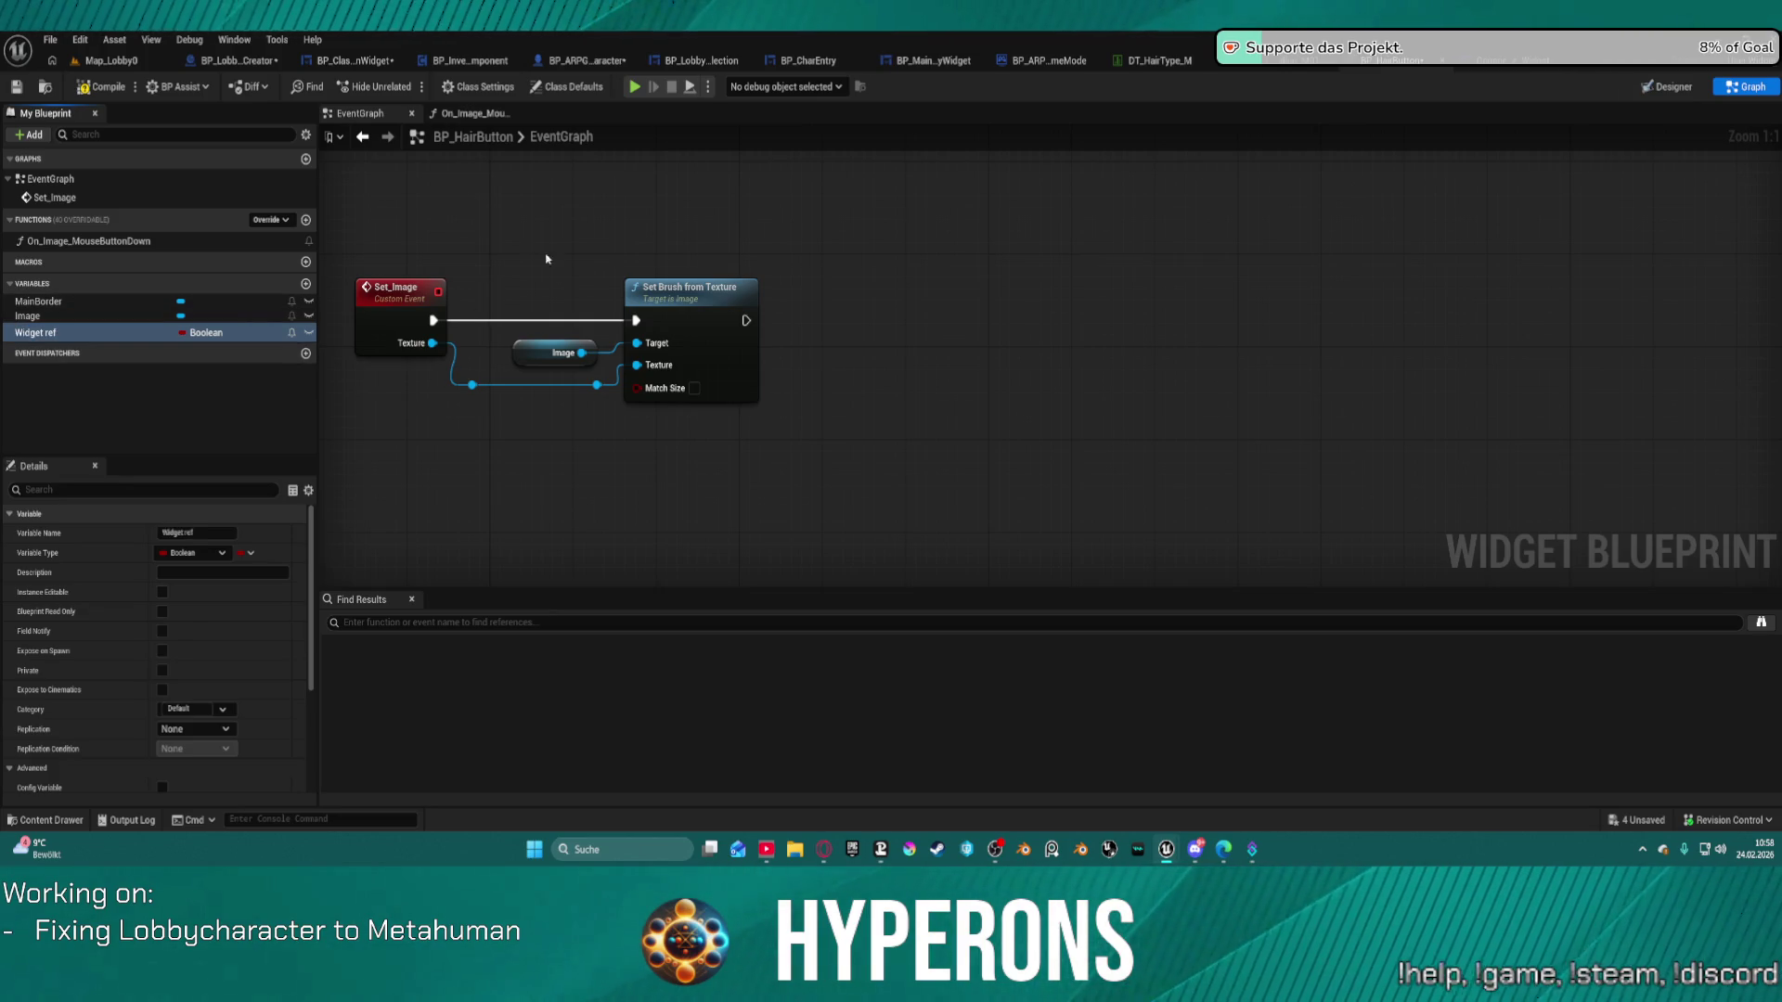
Set Widget ref's type to a BP Class Selection Widget reference.
{"action": "left_click", "coordinate": [209, 332]}
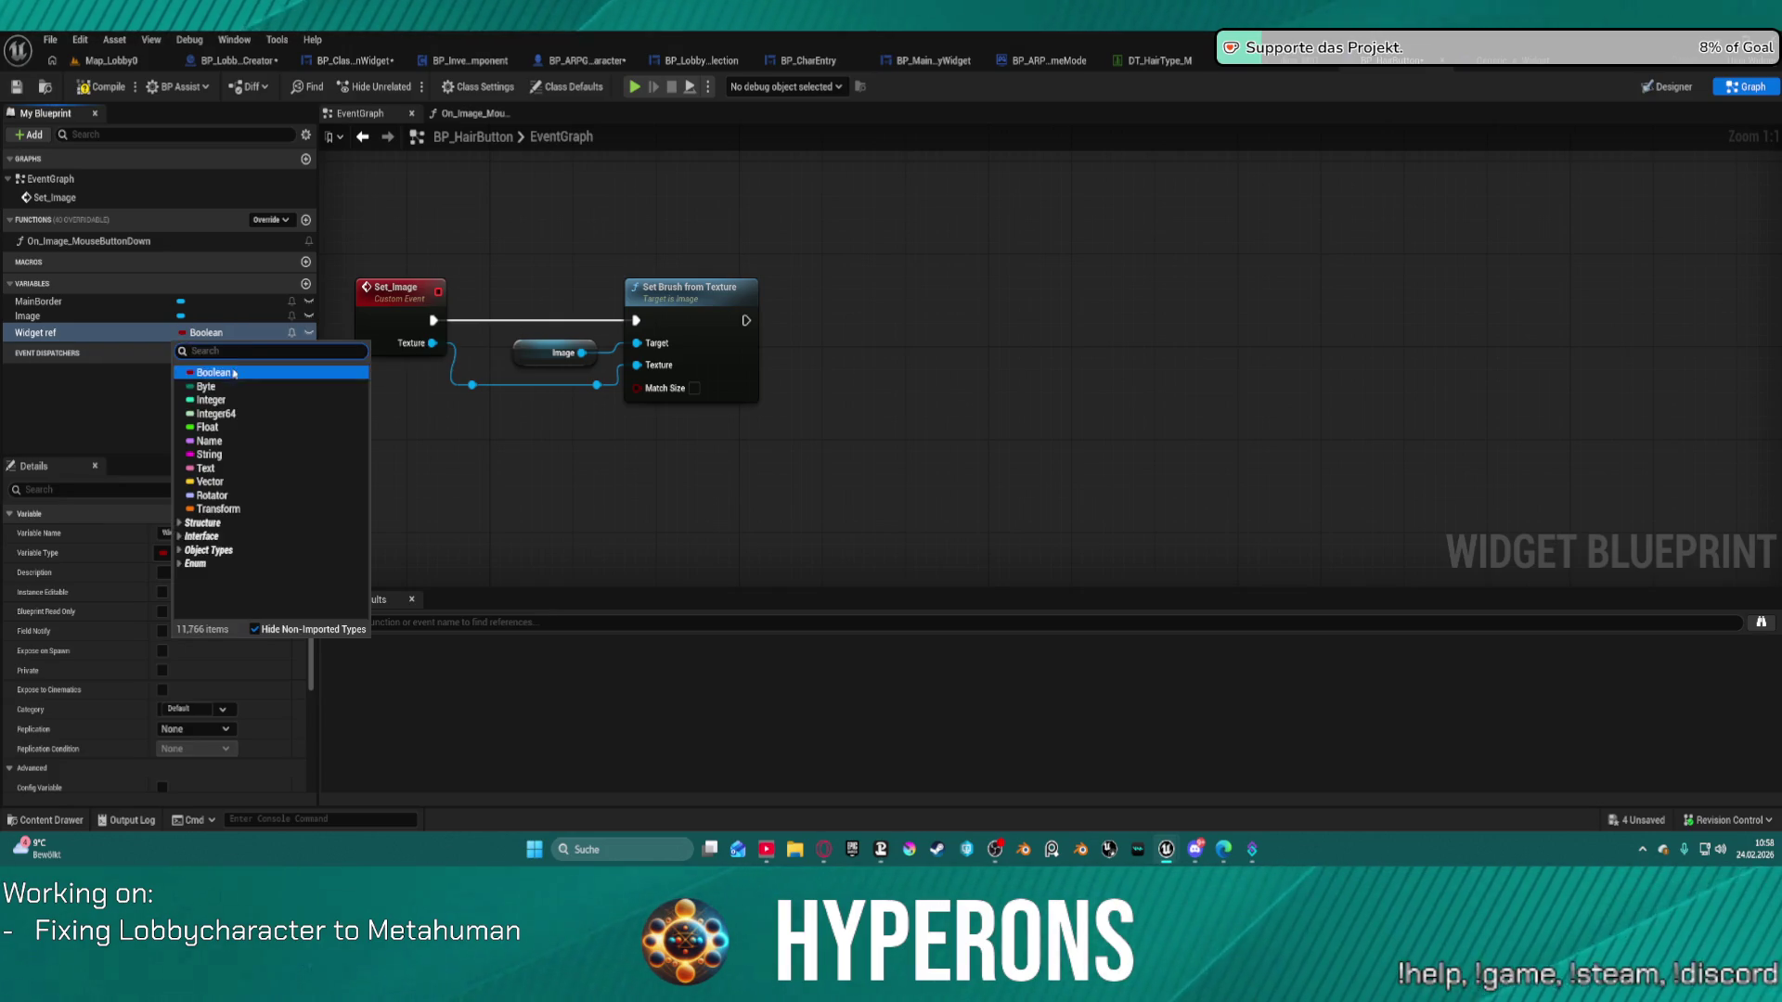
{"action": "type", "text": "clas"}
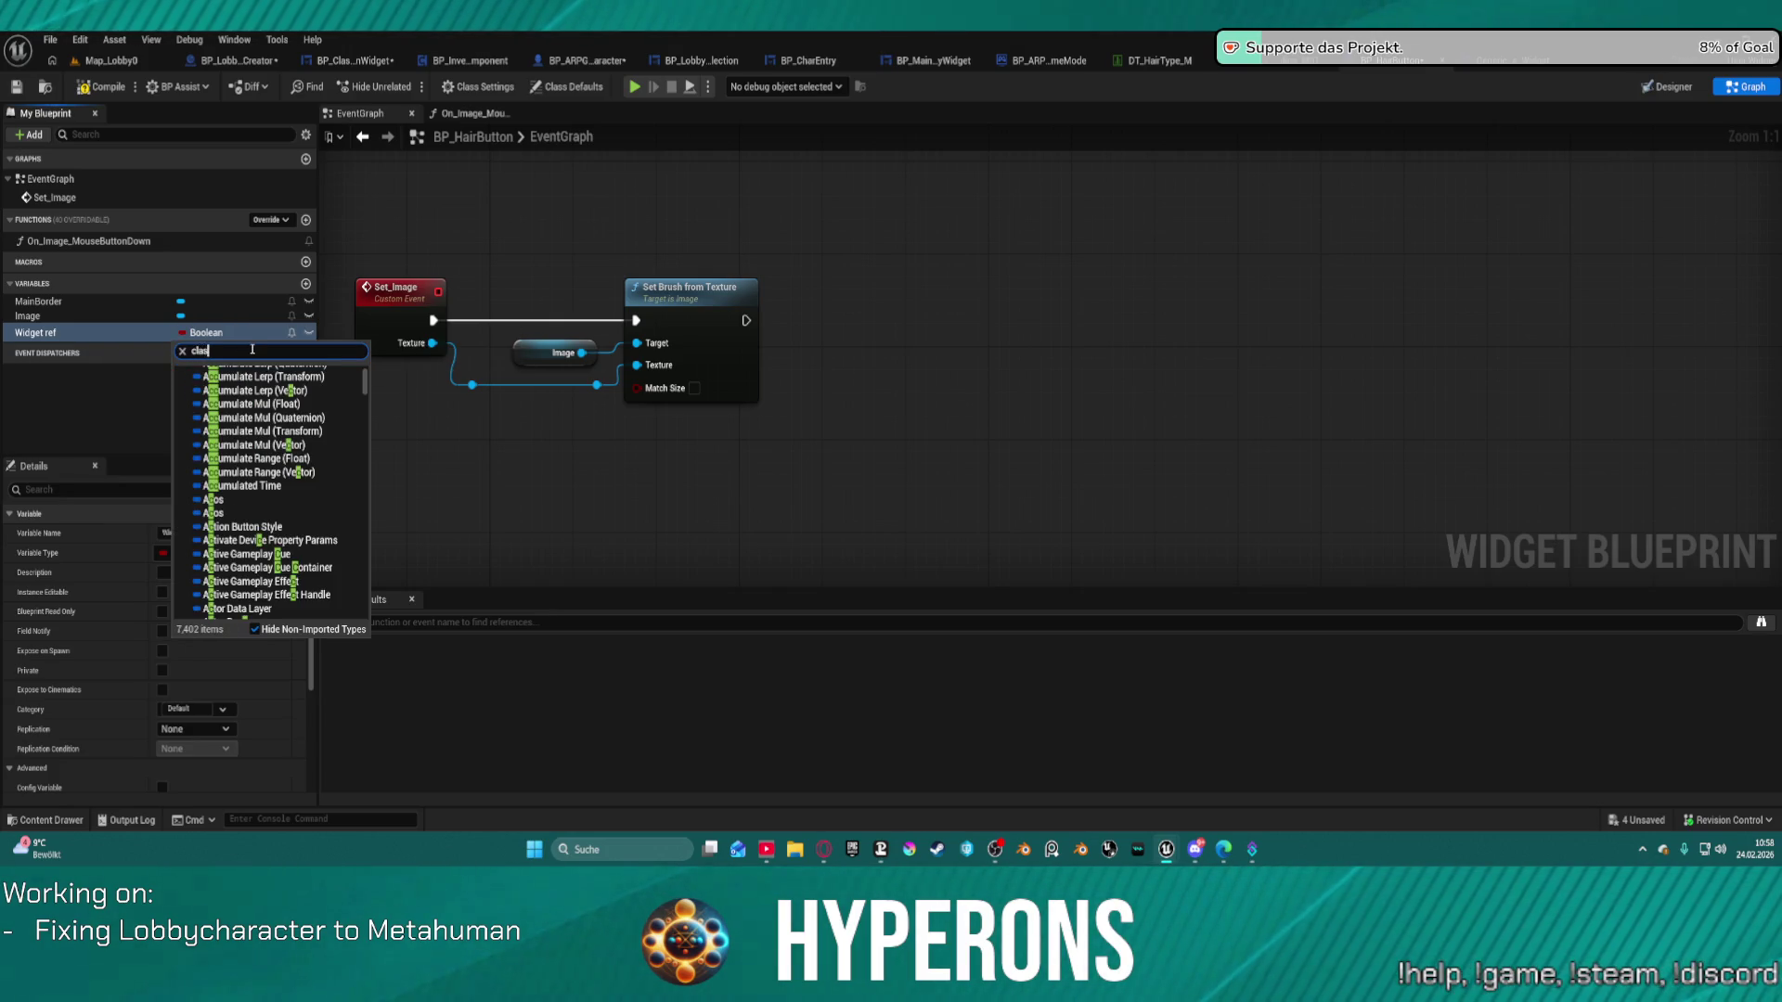
{"action": "type", "text": "s seln"}
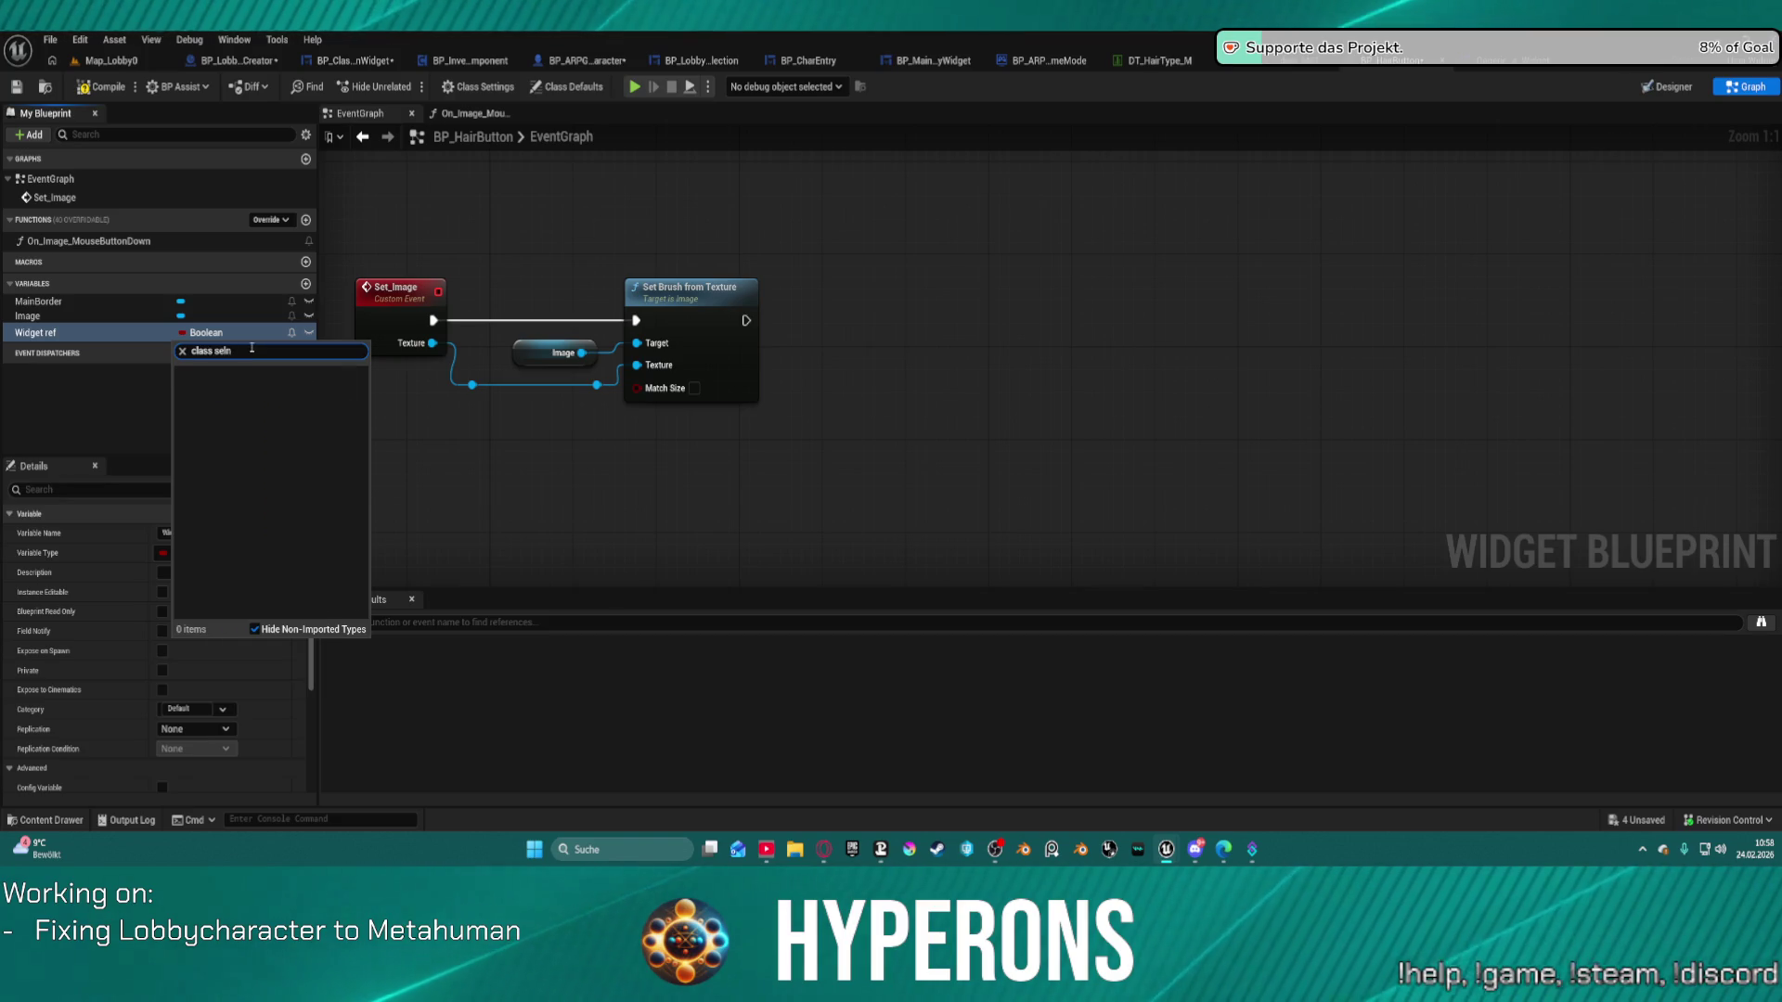
{"action": "mouse_move", "coordinate": [306, 387]}
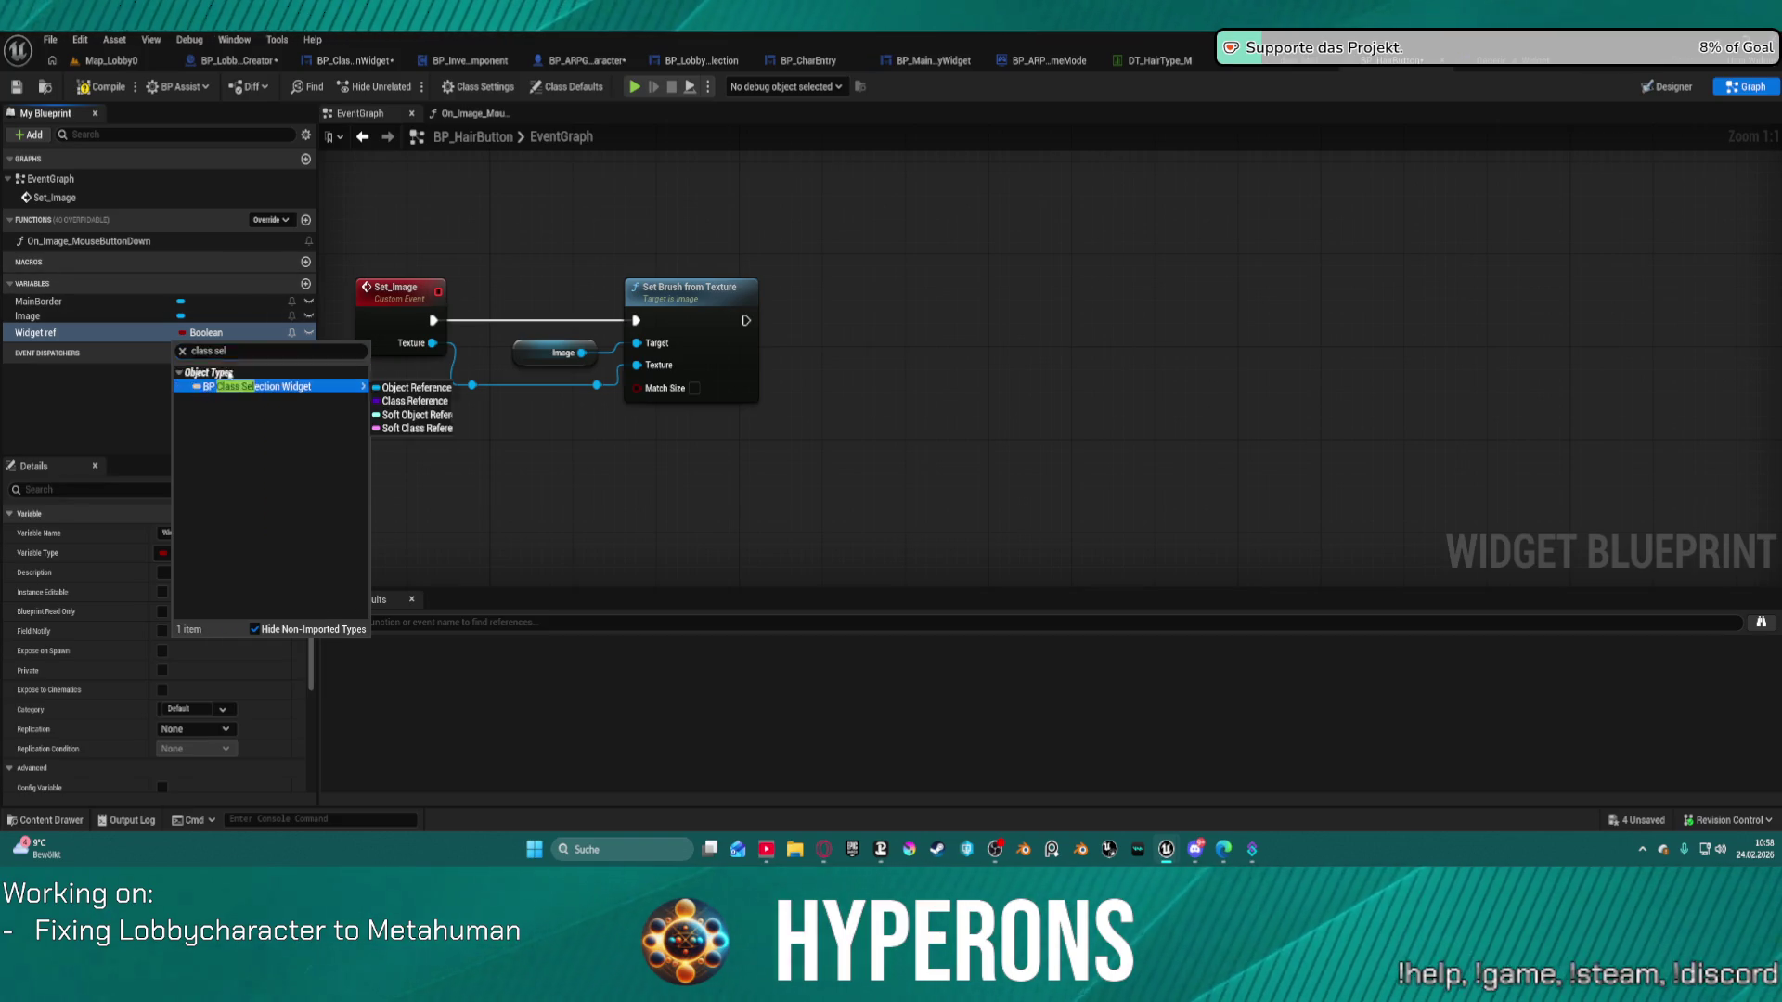
{"action": "left_click", "coordinate": [395, 397]}
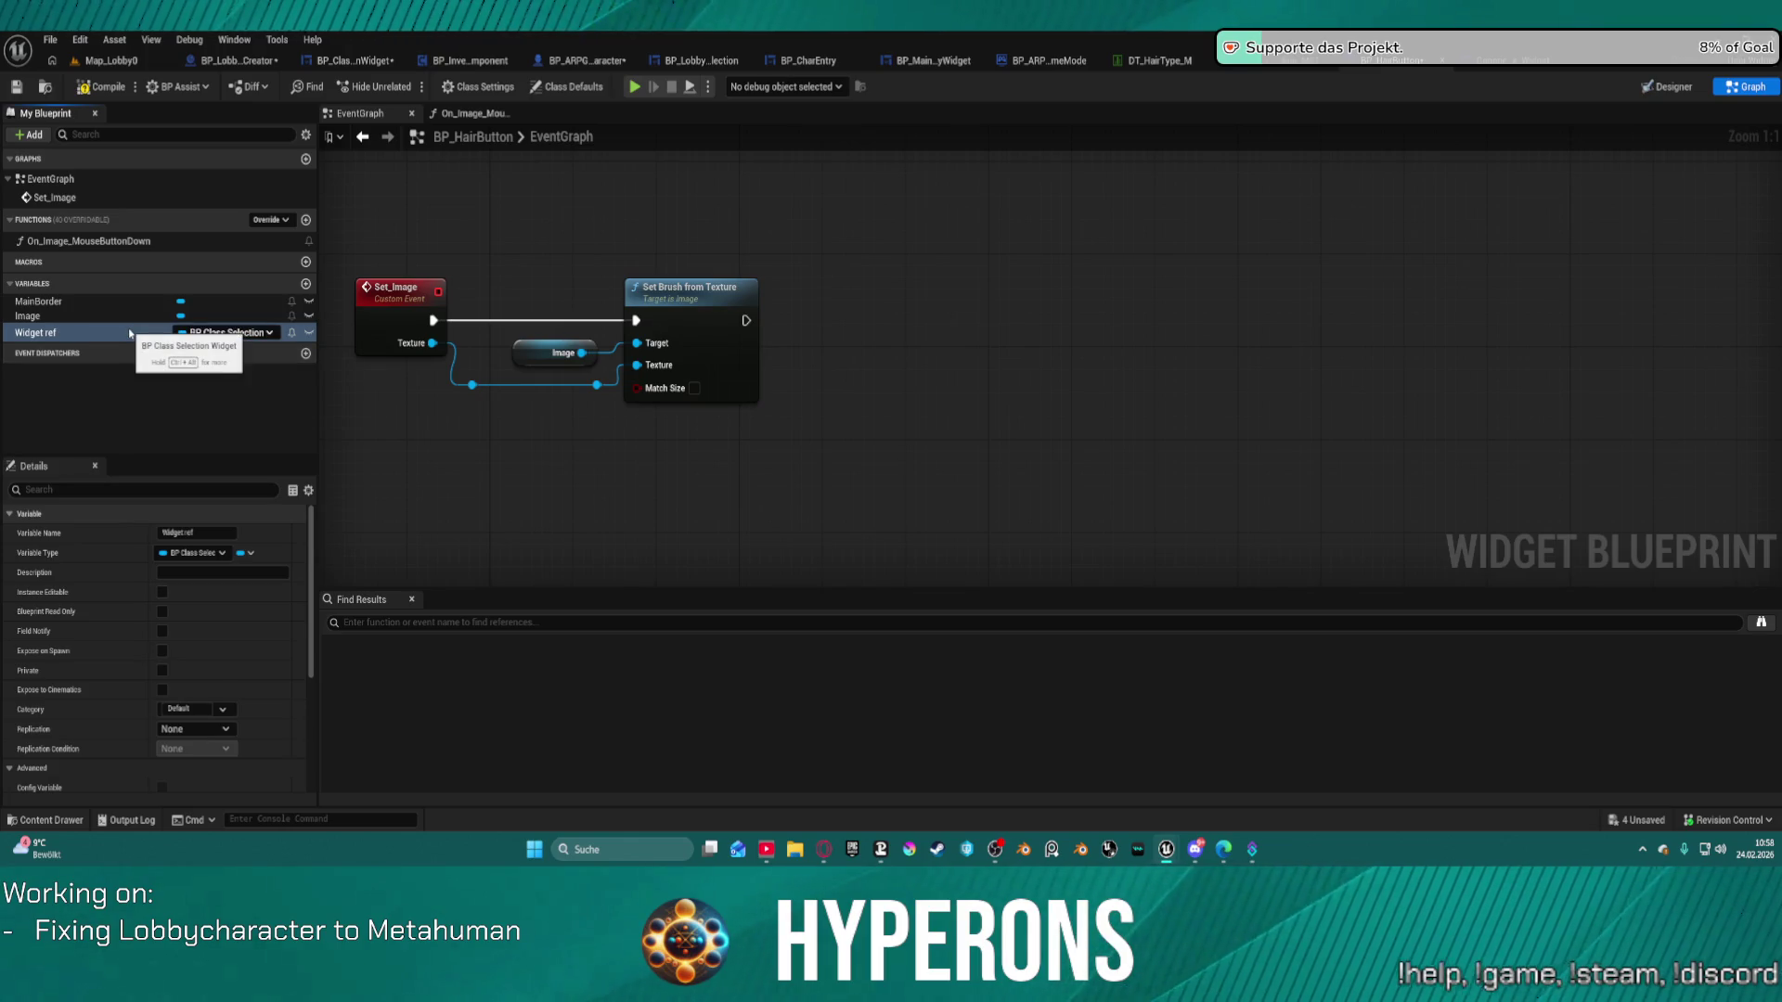
Add a Widget ref getter in the On_Image_MouseButtonDown graph and move Current Rows and Current Column lower.
{"action": "left_click", "coordinate": [472, 113]}
{"action": "mouse_move", "coordinate": [75, 335]}
{"action": "left_mouse_down"}
{"action": "mouse_move", "coordinate": [1031, 432]}
{"action": "mouse_move", "coordinate": [1233, 413]}
{"action": "left_mouse_up"}
{"action": "left_click", "coordinate": [1079, 456]}
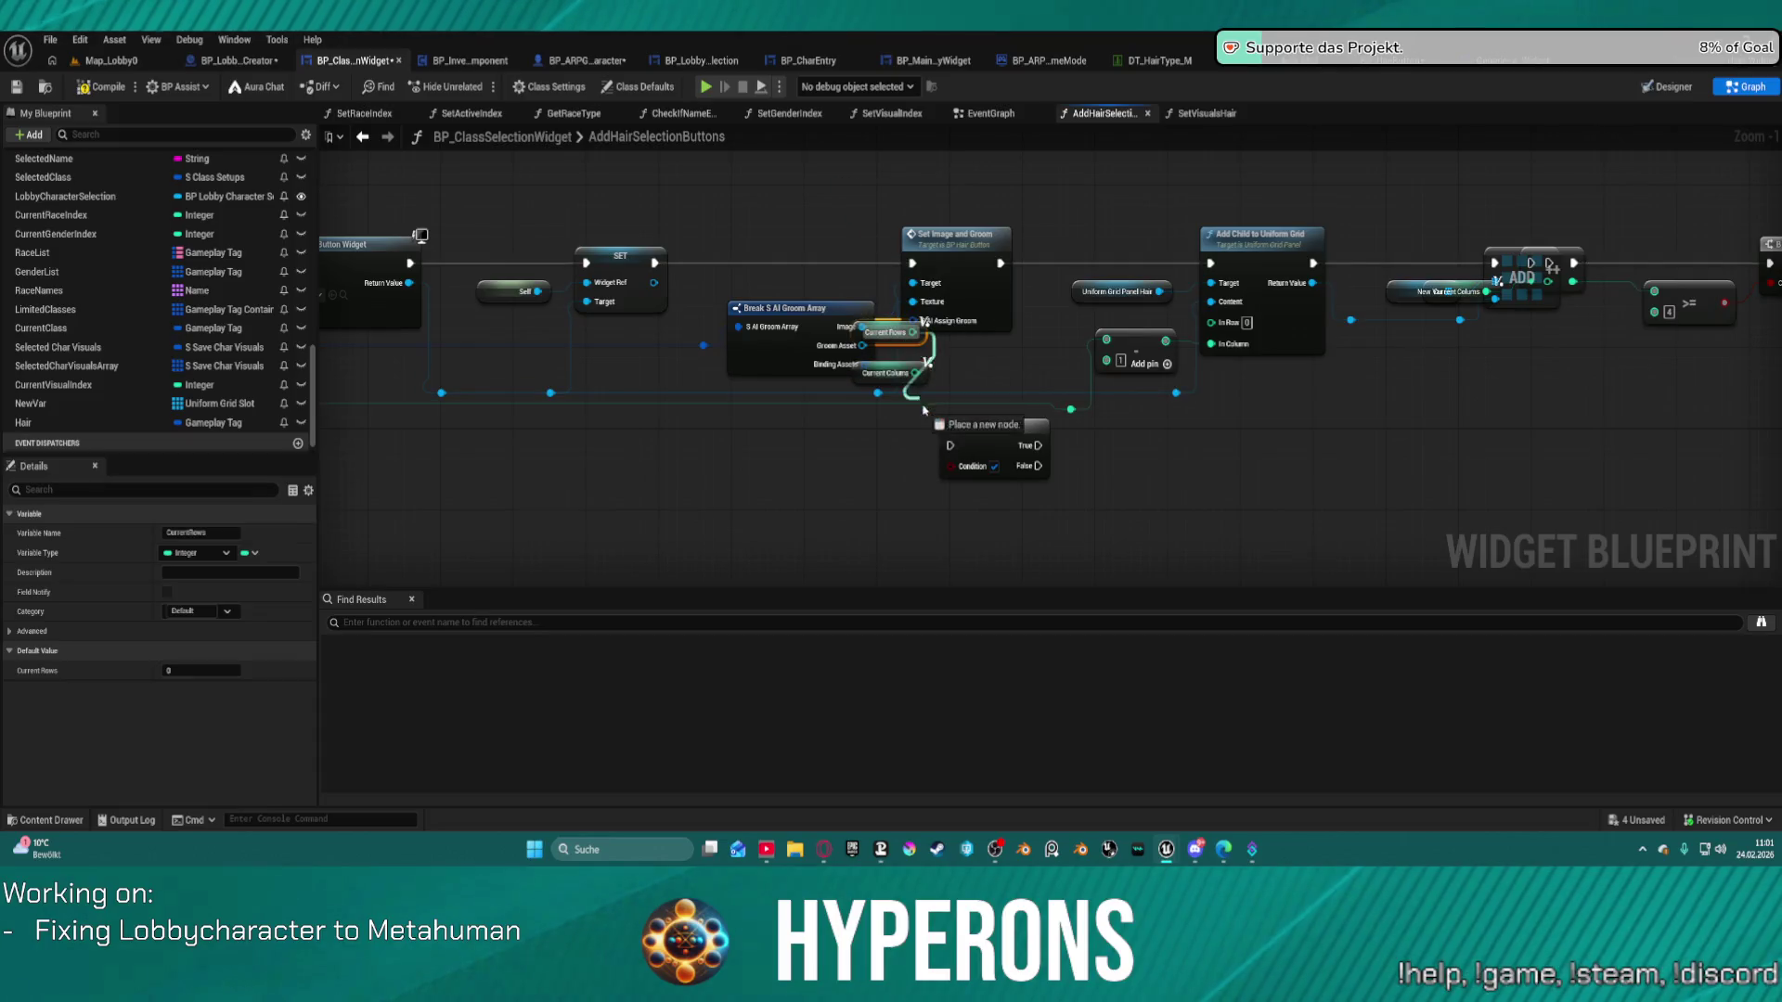
{"action": "left_click_drag", "start_coordinate": [919, 376], "coordinate": [929, 365]}
{"action": "left_click", "coordinate": [926, 372], "text": "shift"}
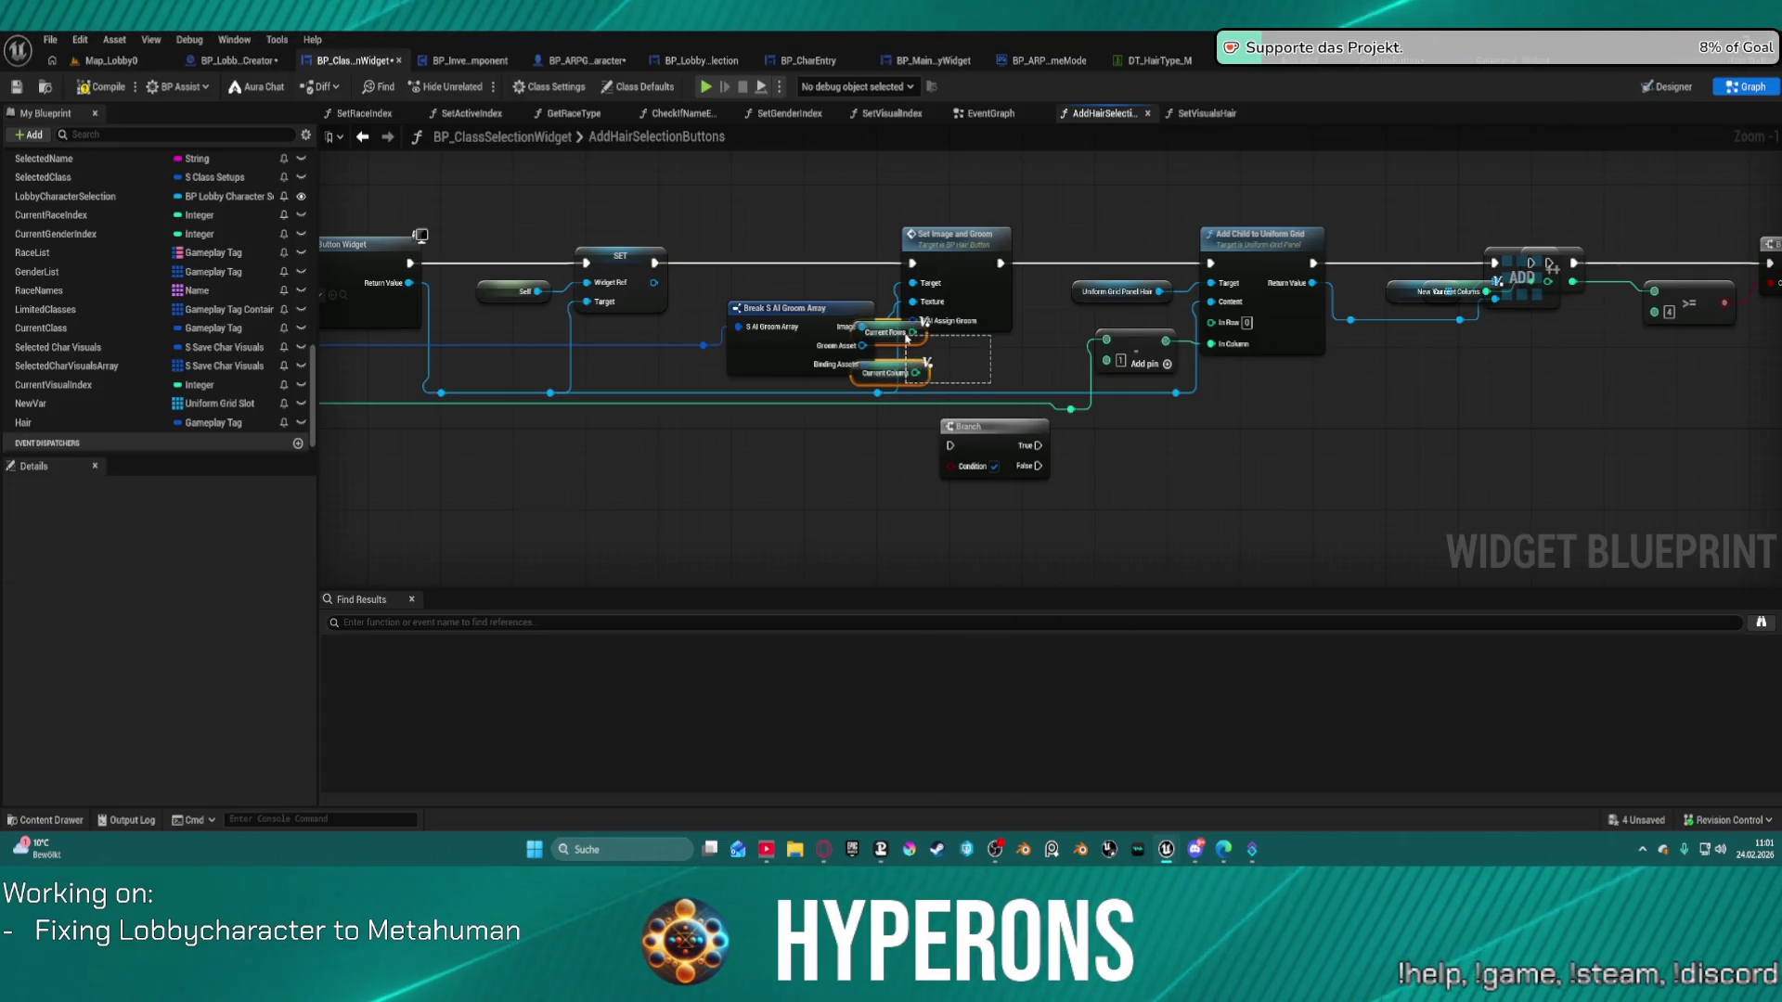
{"action": "mouse_move", "coordinate": [933, 376]}
{"action": "left_mouse_down"}
{"action": "mouse_move", "coordinate": [1169, 457]}
{"action": "mouse_move", "coordinate": [1178, 434]}
{"action": "left_mouse_up"}
Delete the unused Branch node and wire the groom array into Break S AI Groom Array.
{"action": "left_click", "coordinate": [968, 427]}
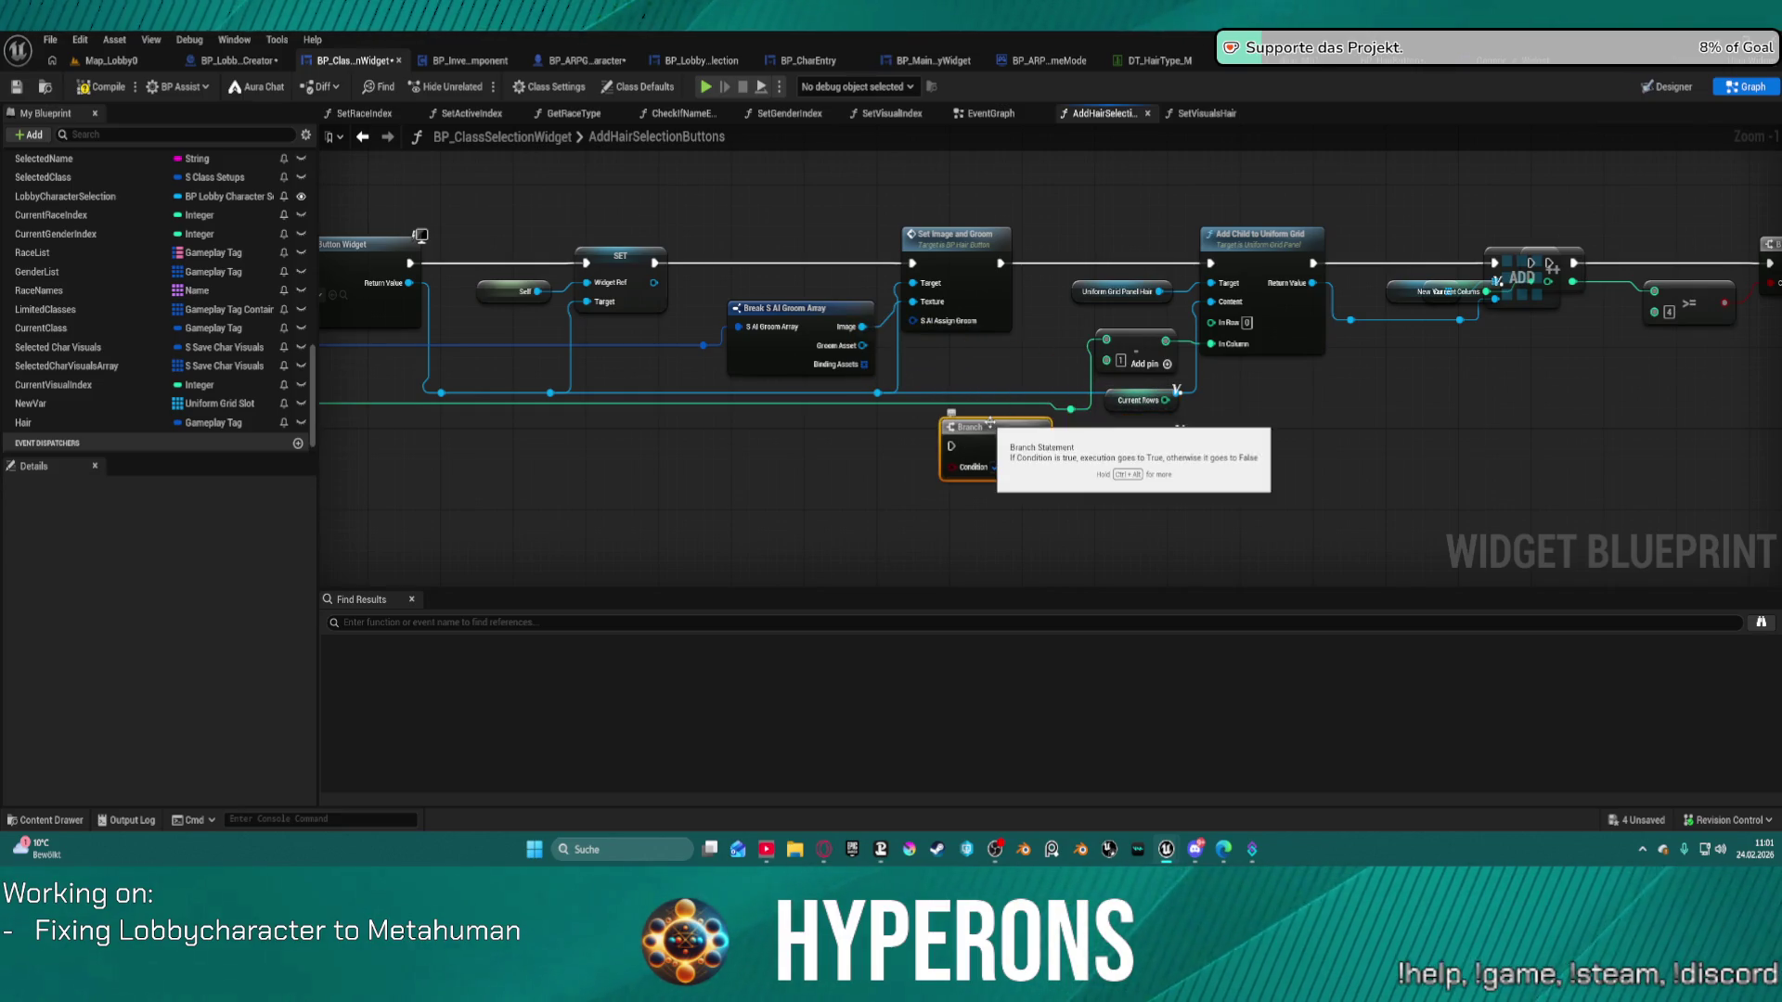
{"action": "key", "text": "Delete"}
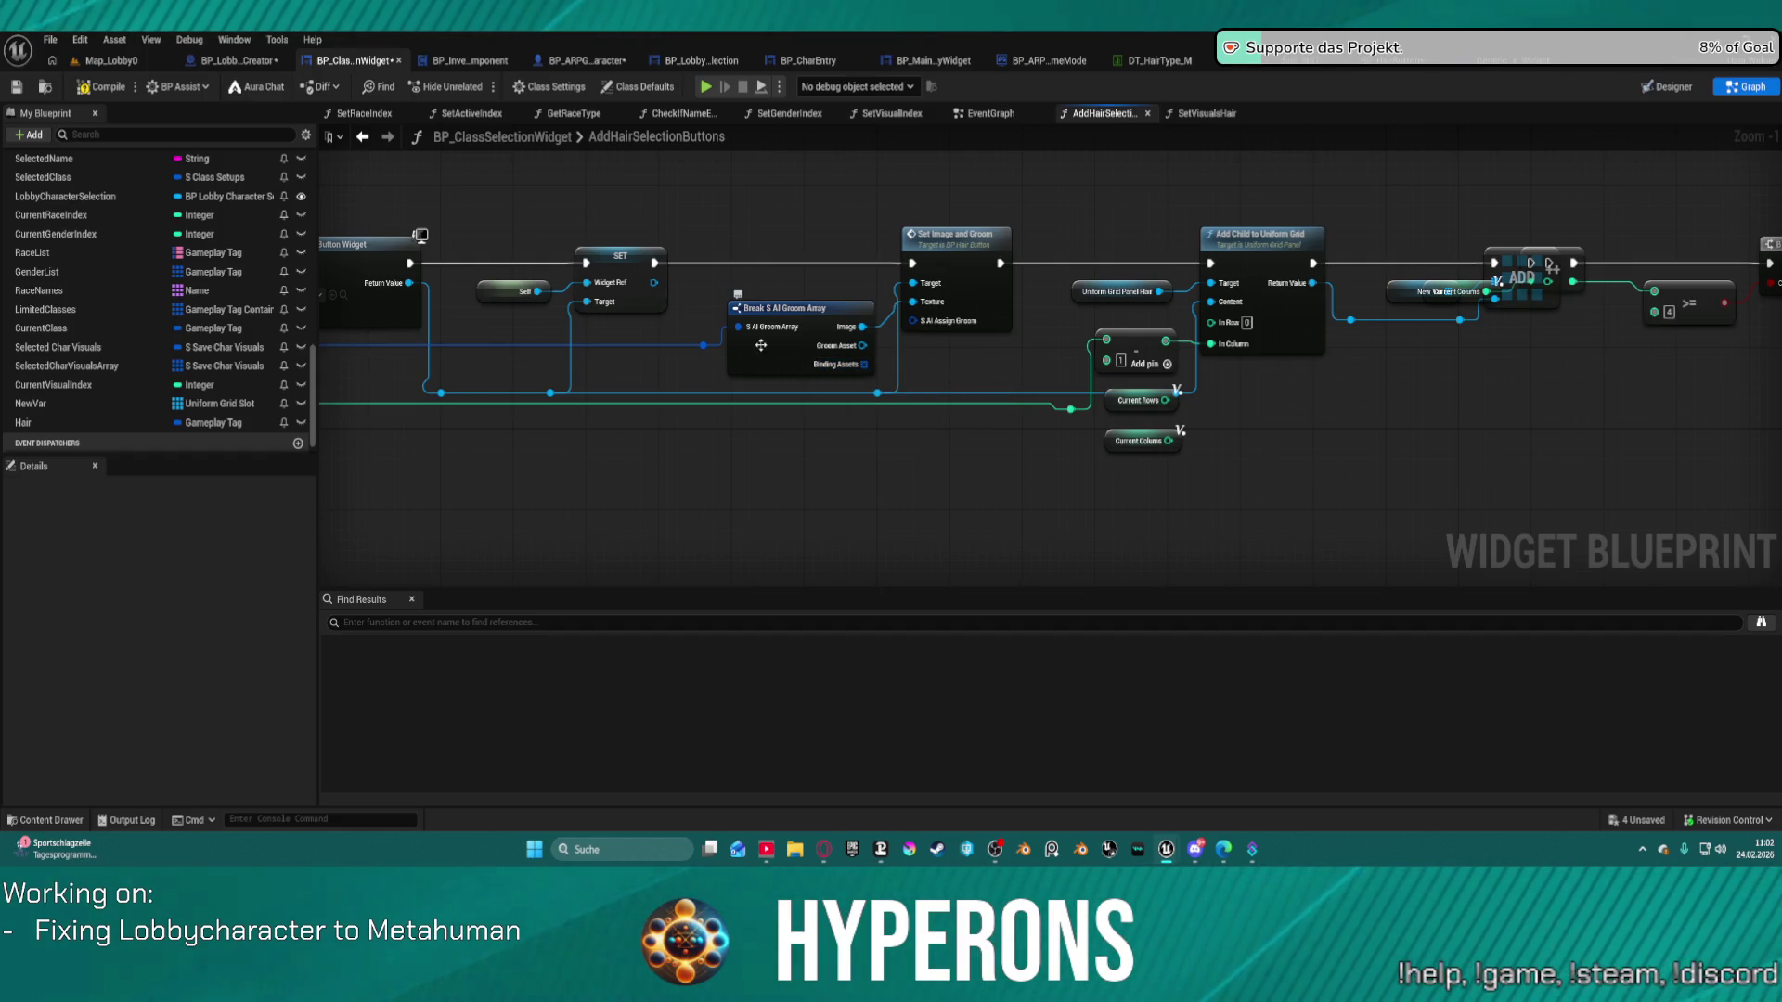
{"action": "left_click_drag", "start_coordinate": [713, 344], "coordinate": [708, 349]}
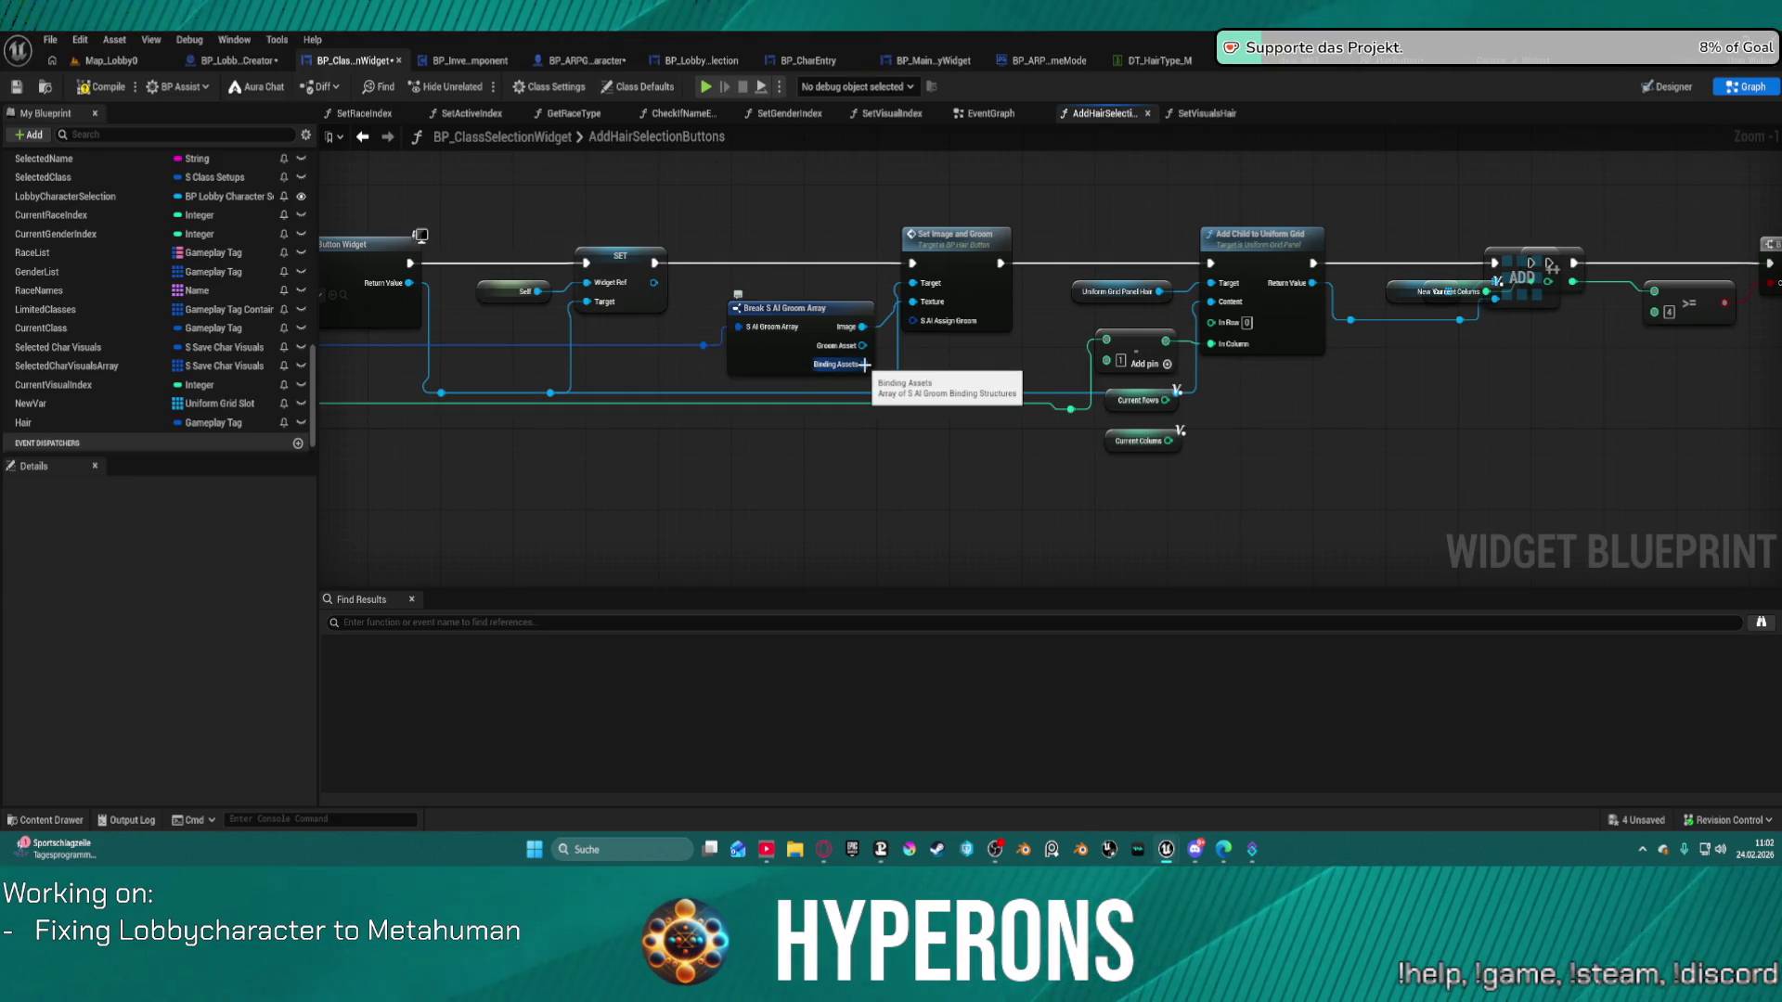
{"action": "left_click", "coordinate": [737, 333]}
{"action": "mouse_move", "coordinate": [736, 333]}
{"action": "left_mouse_down"}
{"action": "mouse_move", "coordinate": [1002, 342]}
{"action": "mouse_move", "coordinate": [1145, 282]}
{"action": "mouse_move", "coordinate": [1196, 288]}
{"action": "left_mouse_up"}
{"action": "mouse_move", "coordinate": [648, 299]}
{"action": "left_mouse_down"}
{"action": "mouse_move", "coordinate": [838, 303]}
{"action": "mouse_move", "coordinate": [658, 271]}
{"action": "mouse_move", "coordinate": [918, 295]}
{"action": "mouse_move", "coordinate": [1671, 283]}
{"action": "mouse_move", "coordinate": [1013, 310]}
{"action": "left_mouse_up"}
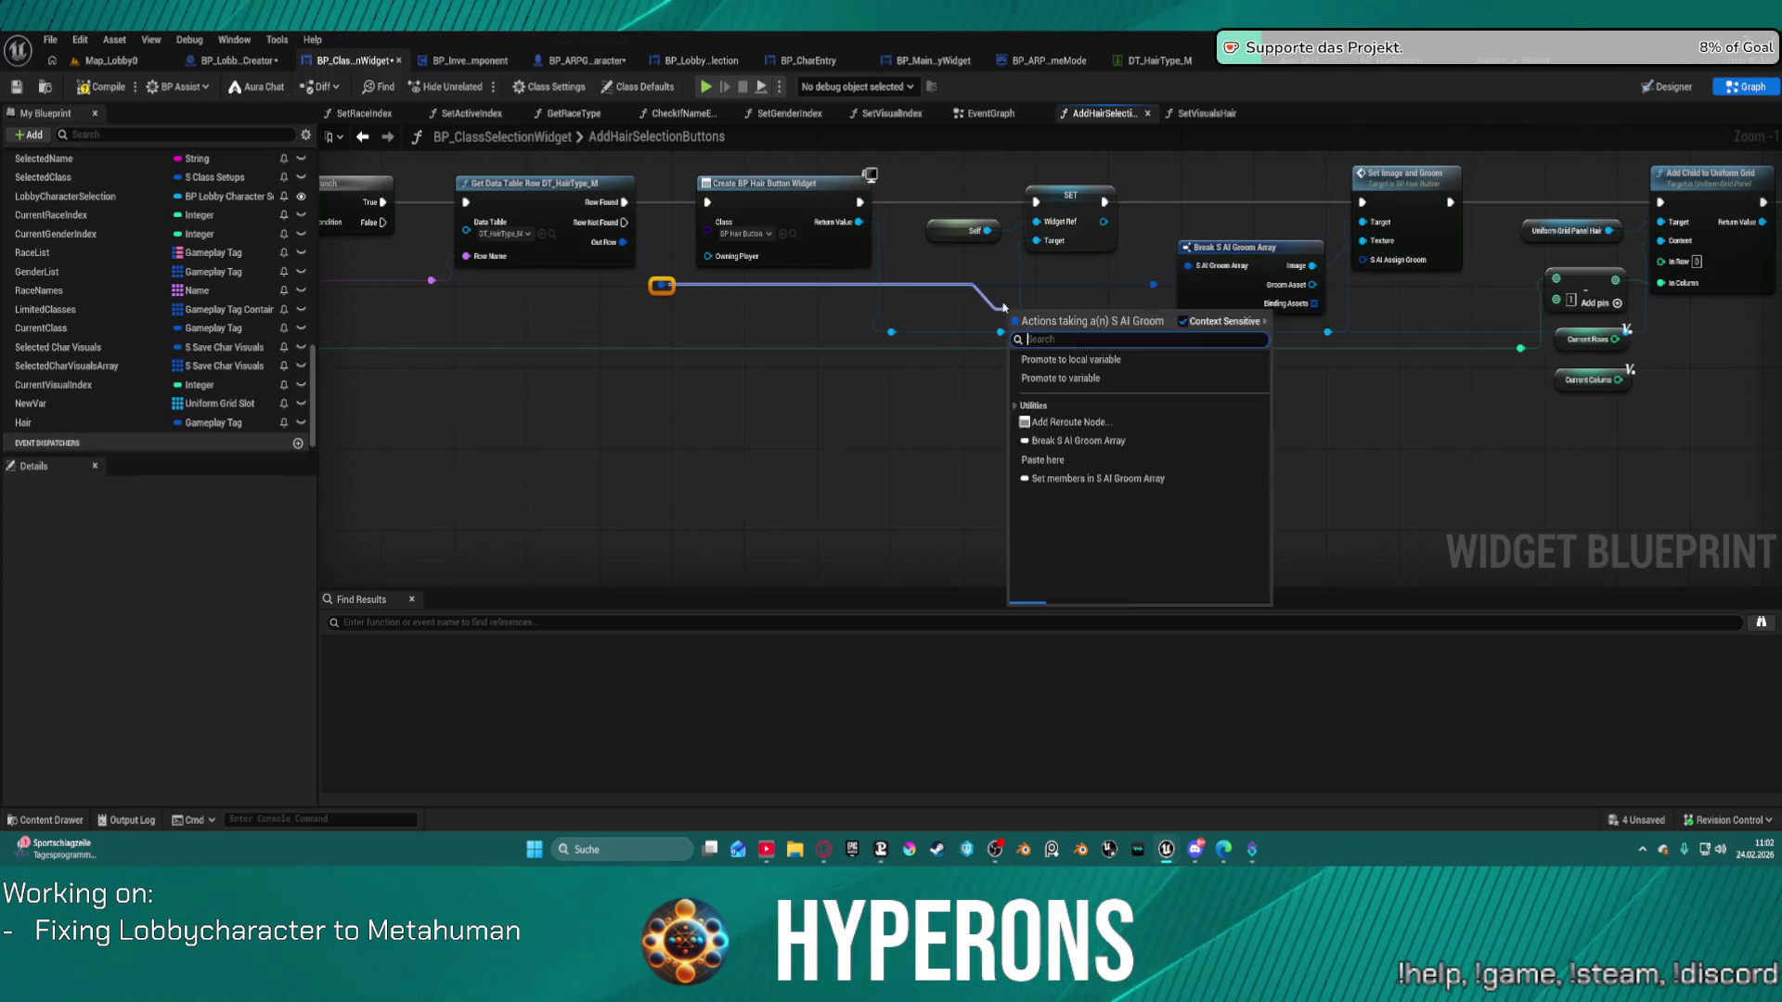
{"action": "left_click", "coordinate": [829, 335]}
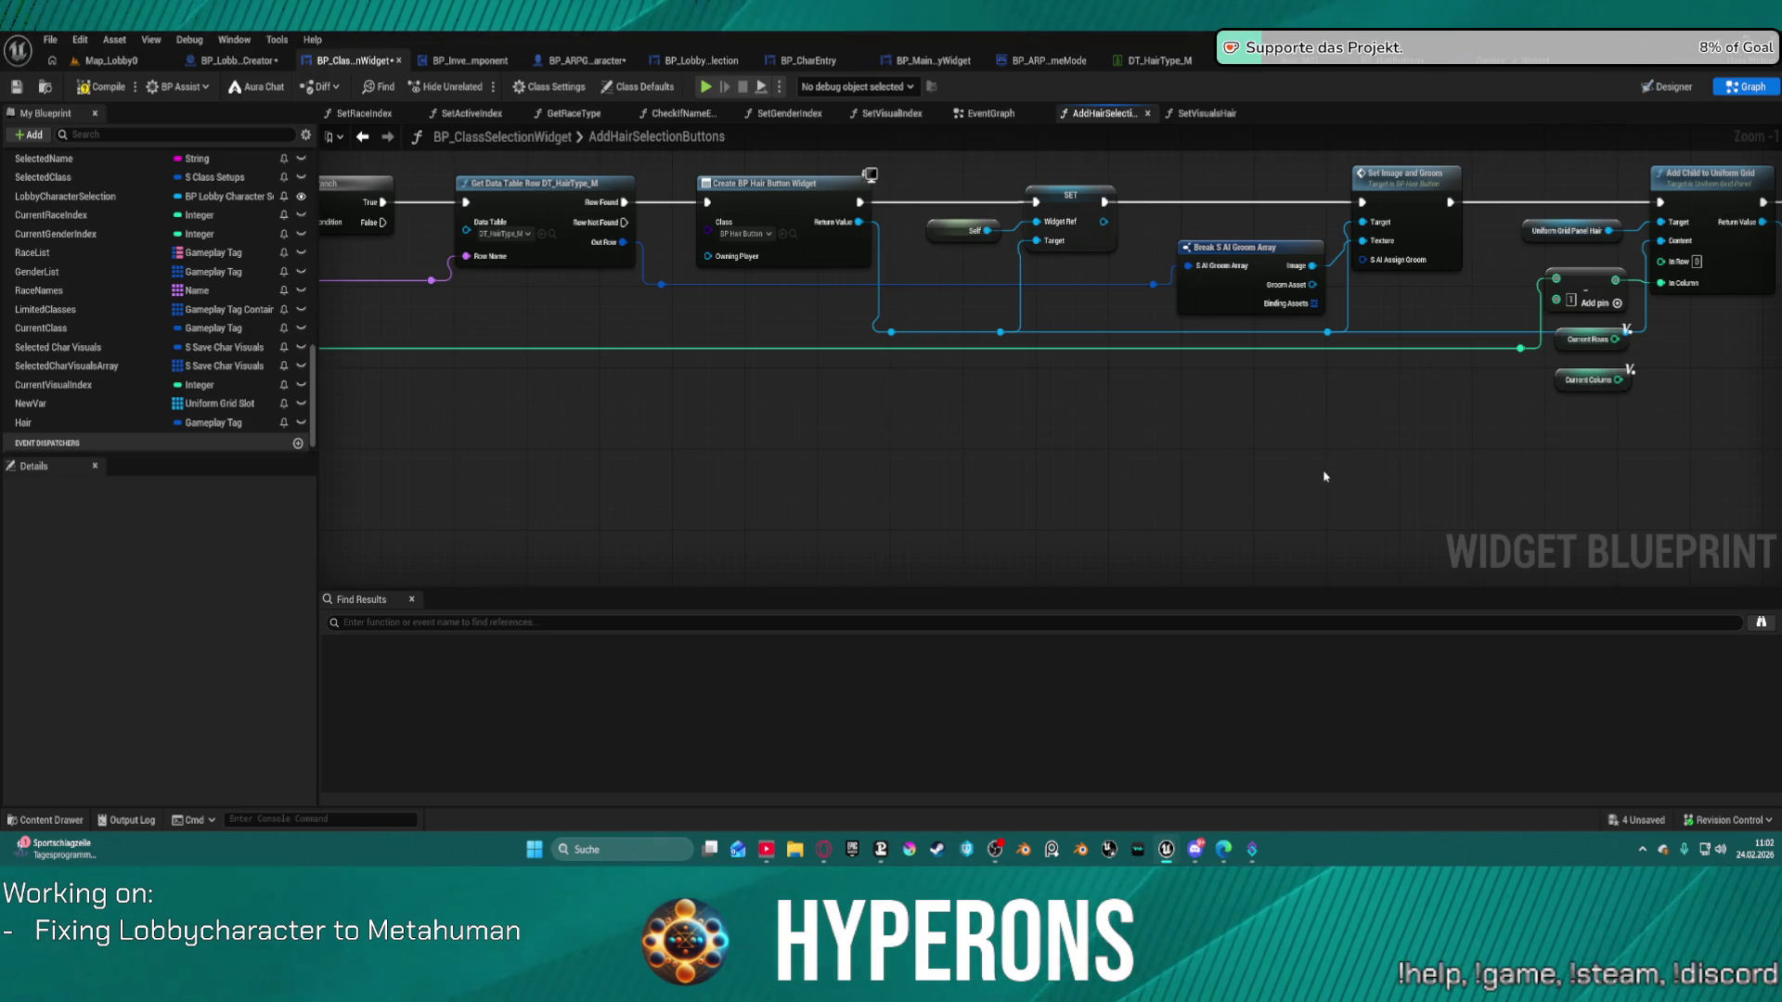
{"action": "left_click_drag", "start_coordinate": [1392, 423], "coordinate": [972, 358]}
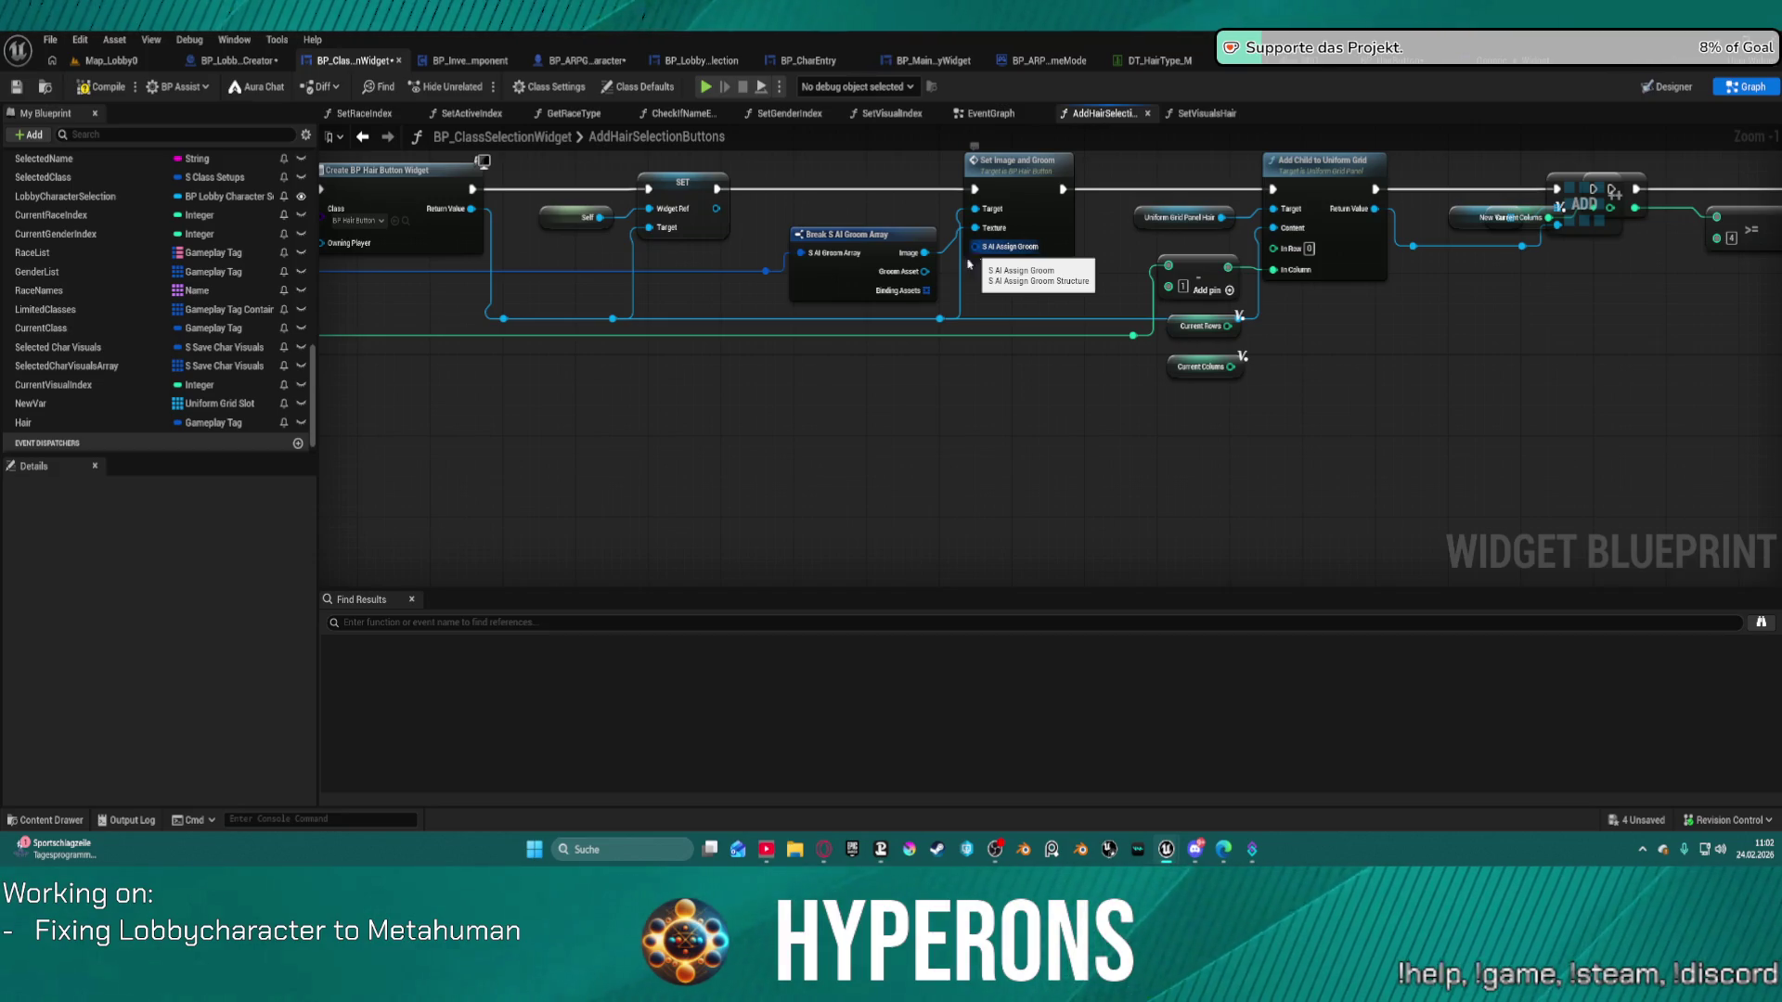
{"action": "mouse_move", "coordinate": [907, 381]}
{"action": "left_mouse_down"}
{"action": "mouse_move", "coordinate": [1204, 480]}
{"action": "mouse_move", "coordinate": [1297, 454]}
{"action": "mouse_move", "coordinate": [1276, 461]}
{"action": "mouse_move", "coordinate": [1699, 475]}
{"action": "mouse_move", "coordinate": [1380, 293]}
{"action": "left_mouse_up"}
{"action": "left_click_drag", "start_coordinate": [1425, 472], "coordinate": [1110, 453]}
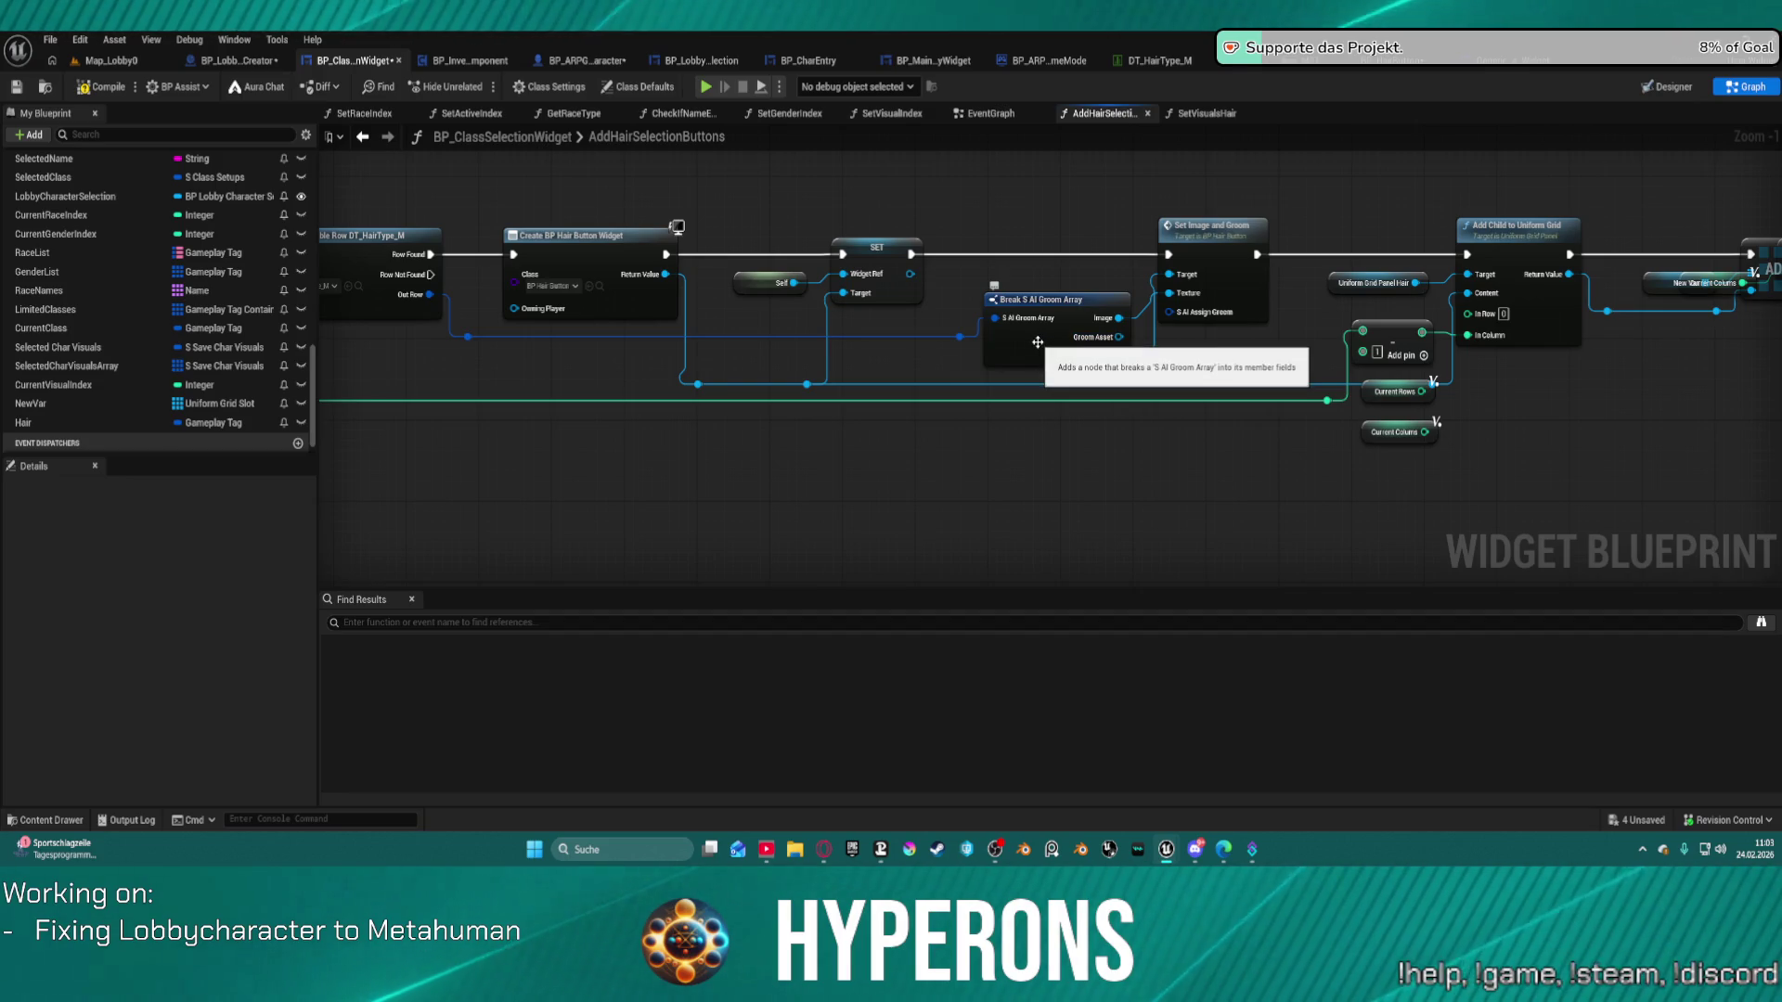
{"action": "mouse_move", "coordinate": [1035, 349]}
{"action": "left_mouse_down"}
{"action": "mouse_move", "coordinate": [1662, 387]}
{"action": "mouse_move", "coordinate": [989, 364]}
{"action": "left_mouse_up"}
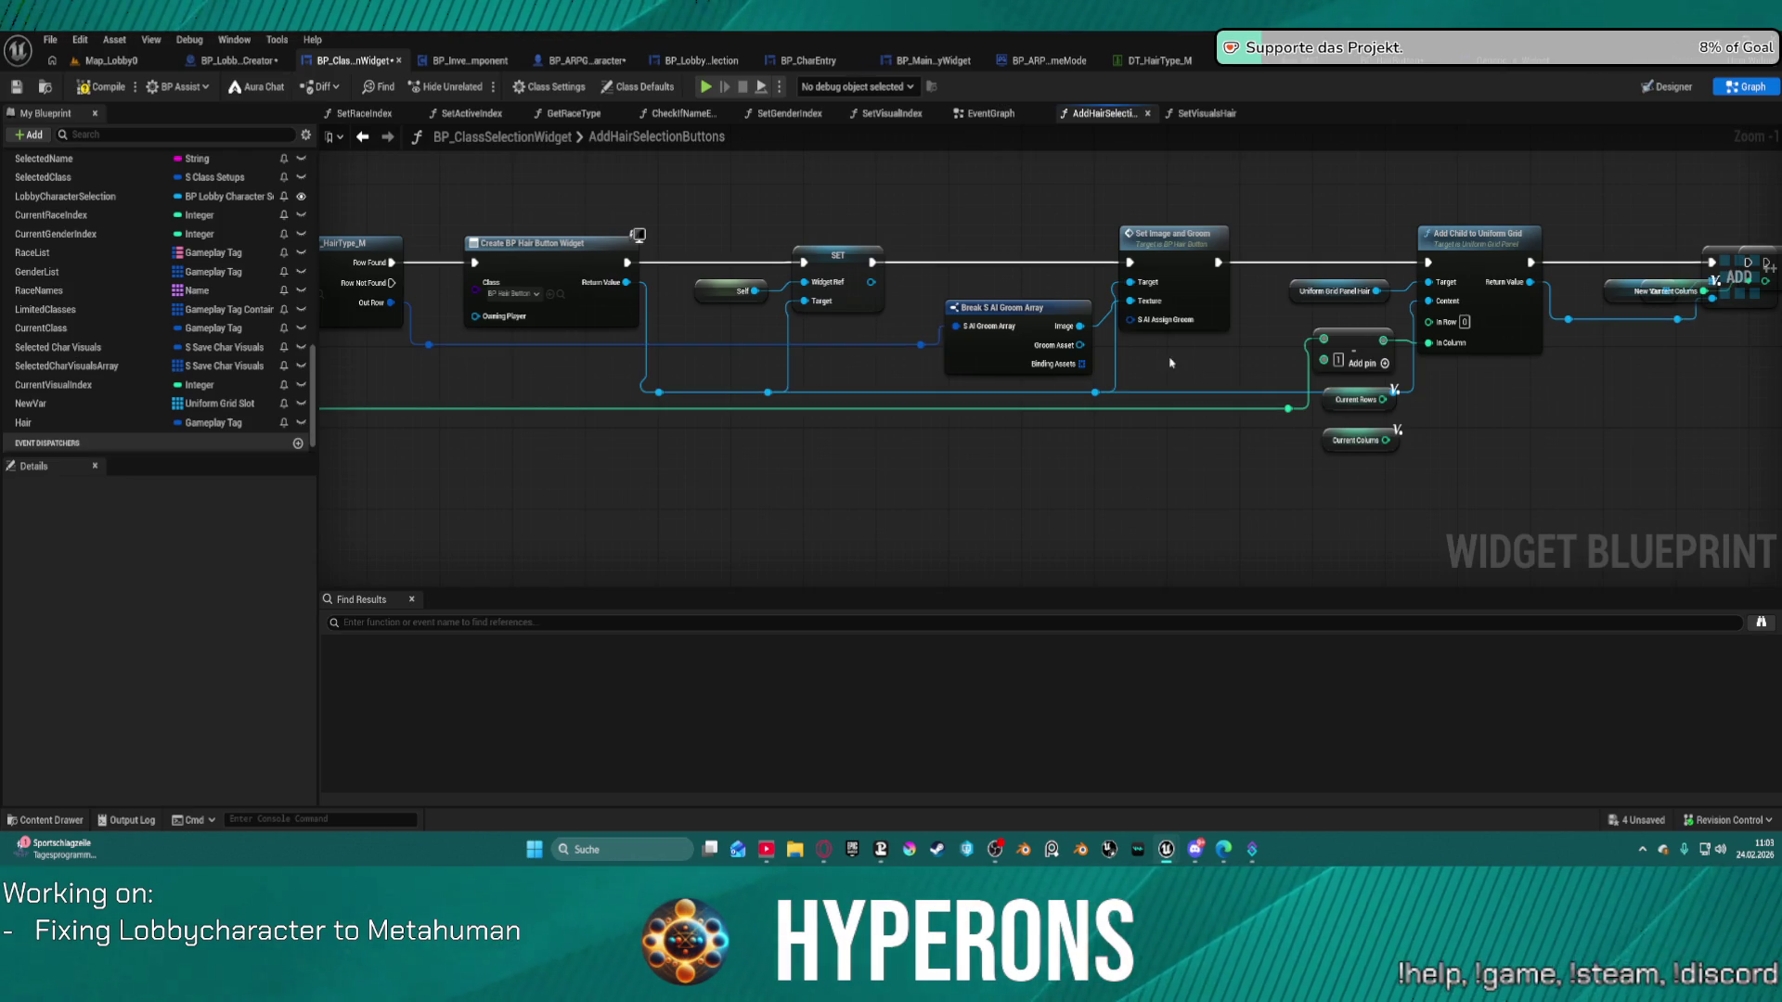
{"action": "double_click", "coordinate": [1162, 254]}
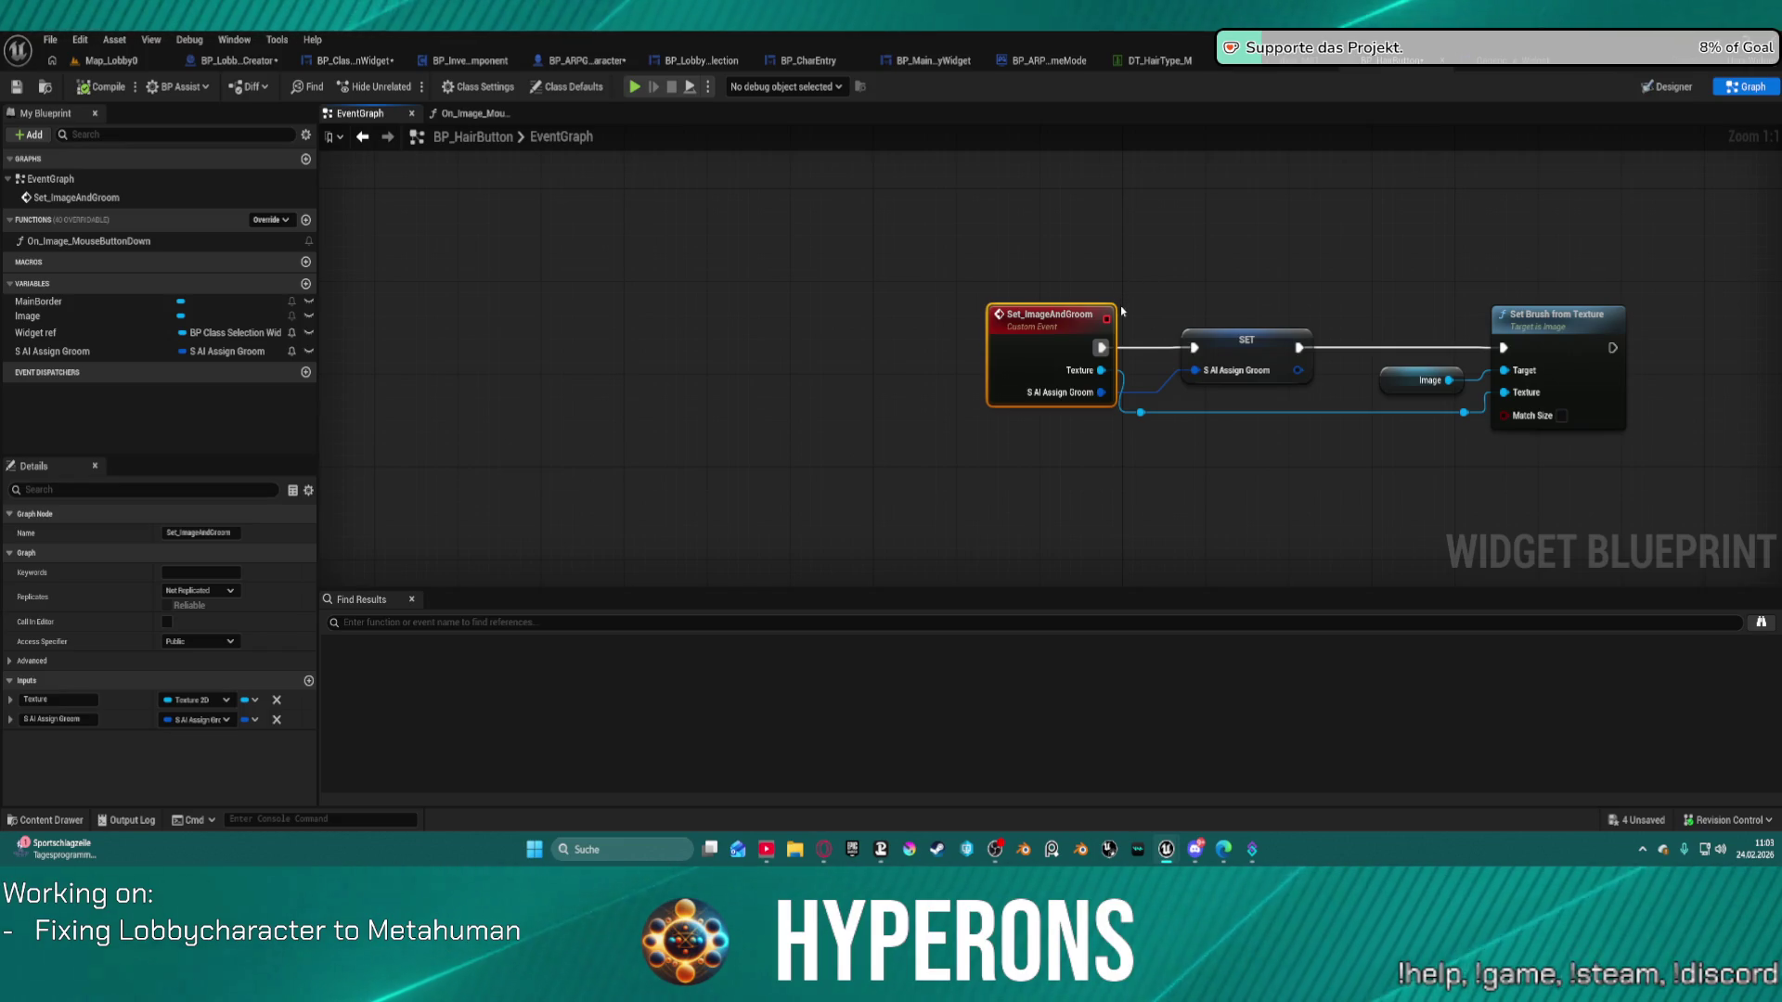
Pull an execution wire from Set_ImageAndGroom, then view the DT_HairType_M data table.
{"action": "mouse_move", "coordinate": [1100, 349]}
{"action": "left_mouse_down"}
{"action": "mouse_move", "coordinate": [1550, 360]}
{"action": "mouse_move", "coordinate": [1506, 347]}
{"action": "left_mouse_up"}
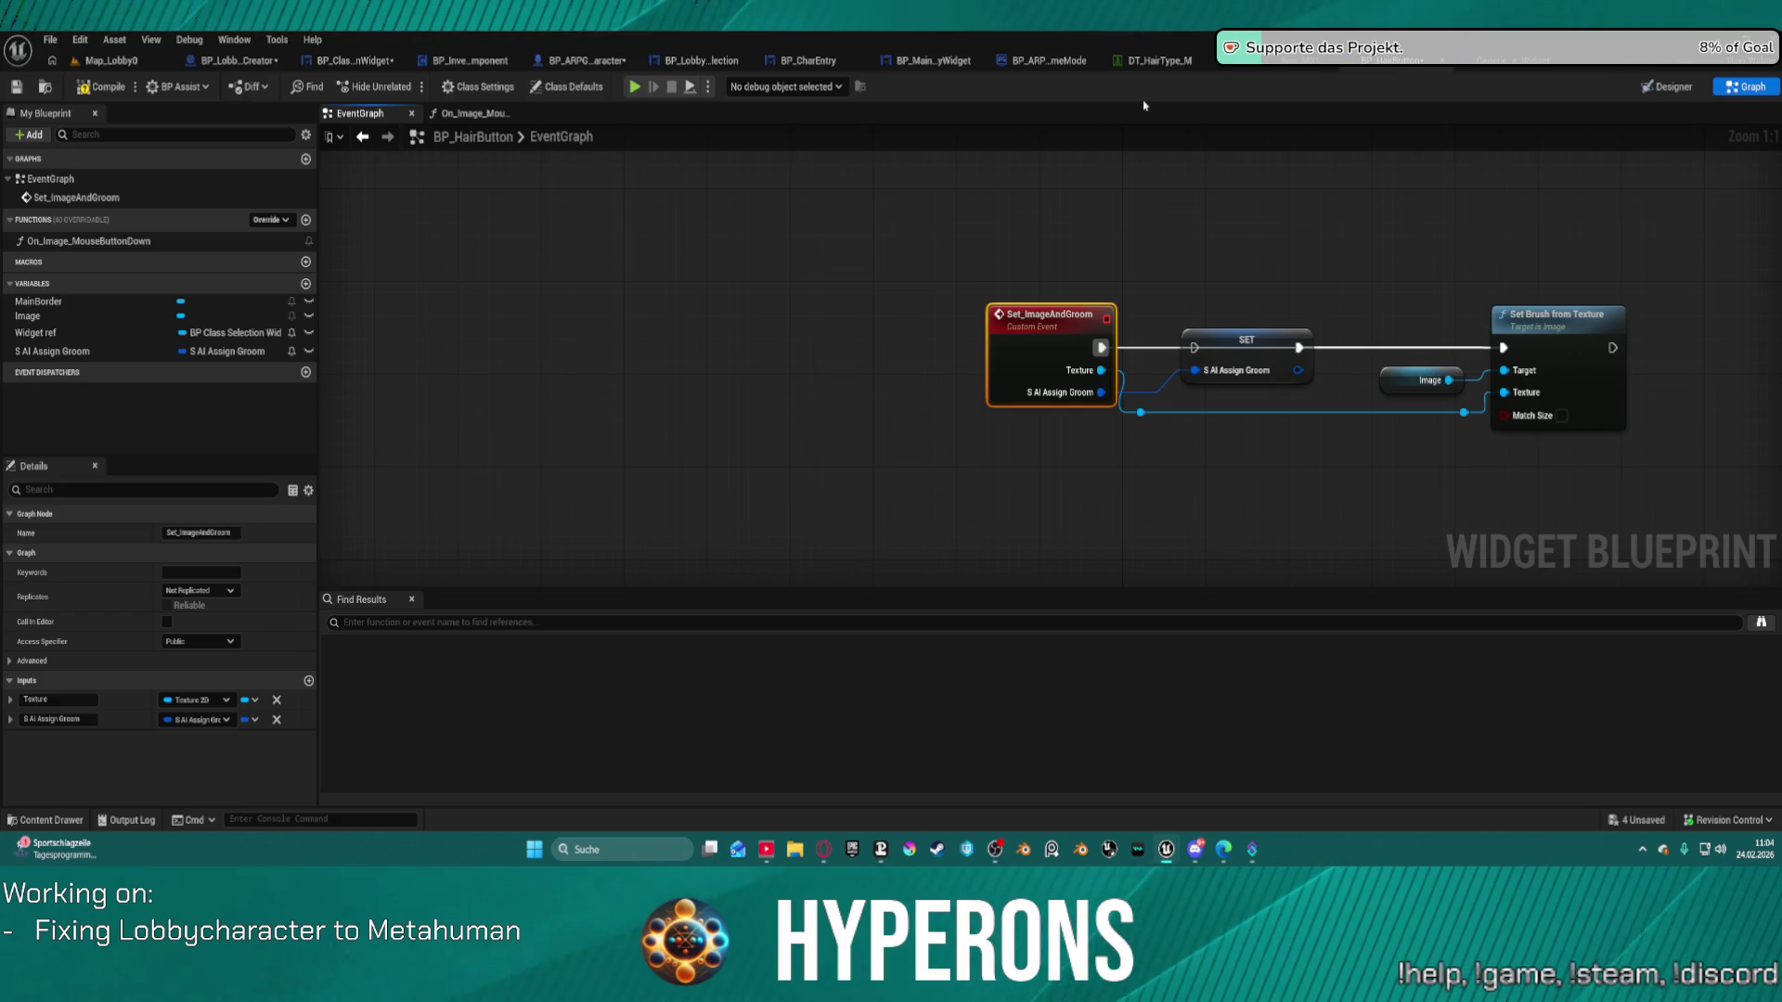
{"action": "left_click", "coordinate": [1156, 60]}
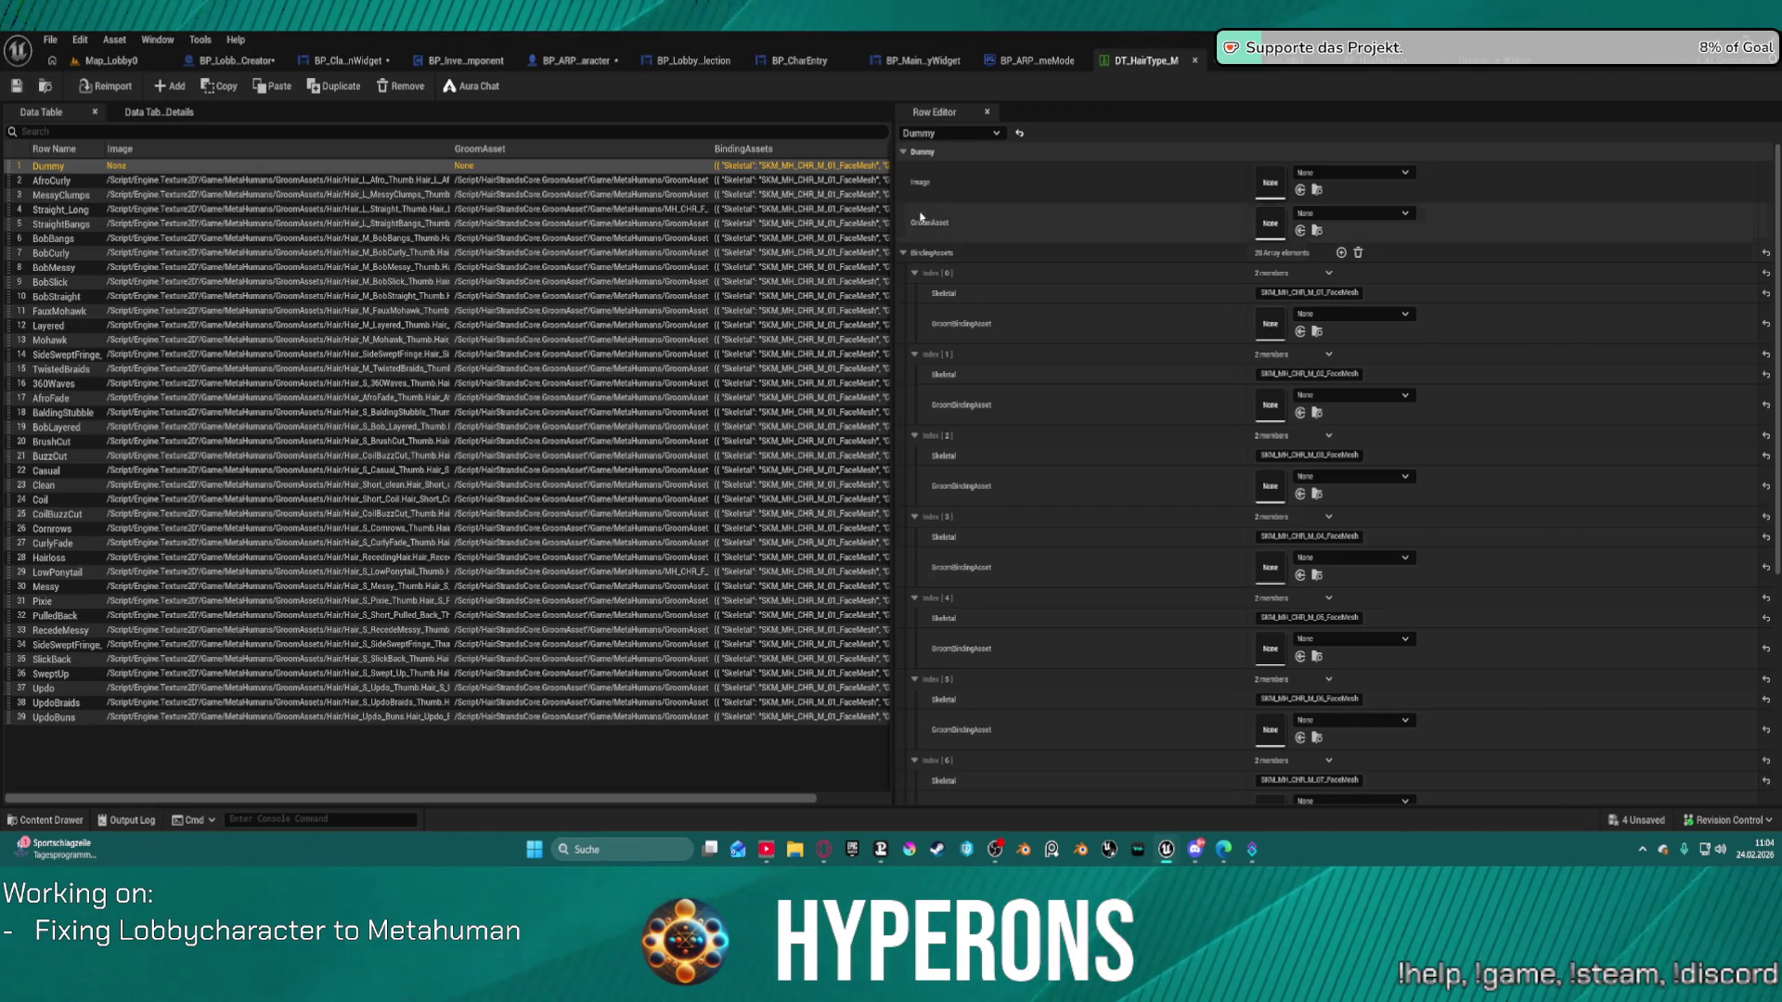
Inspect BP_ARPG_GameMode's SpawnNewPlayer and EventGraph, then return to BP_ClassSelectionWidget.
{"action": "left_click", "coordinate": [1049, 61]}
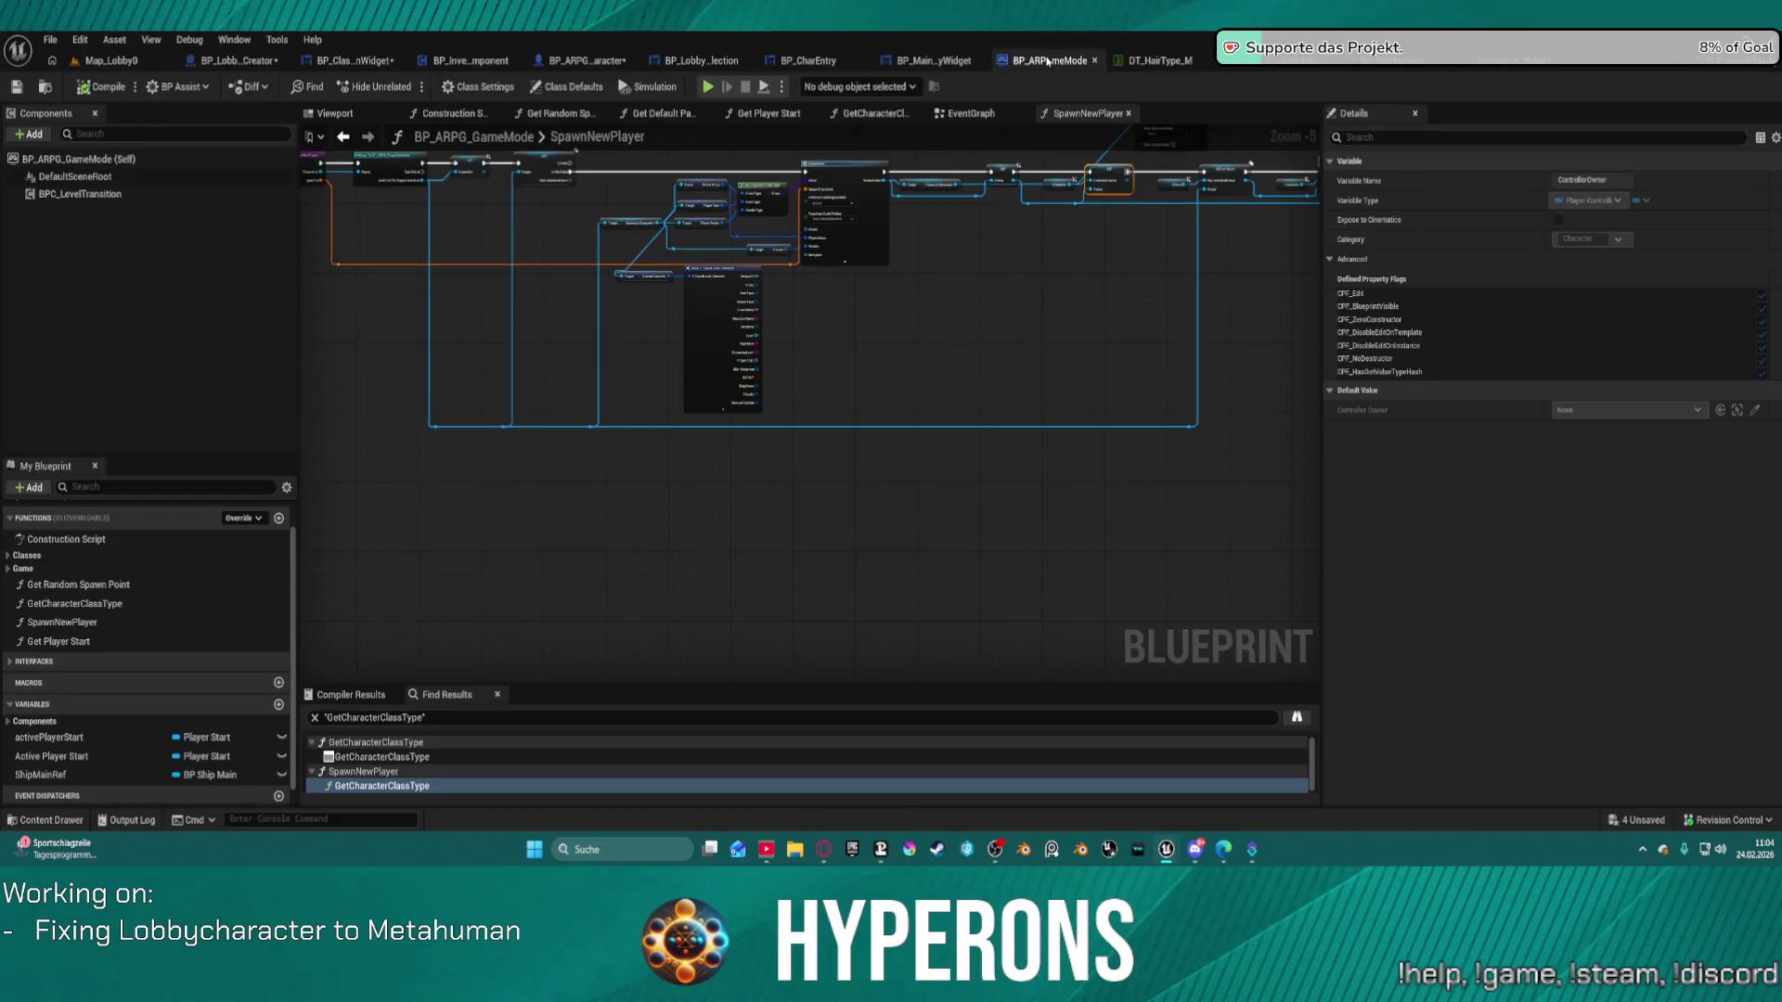
{"action": "left_click", "coordinate": [1134, 61]}
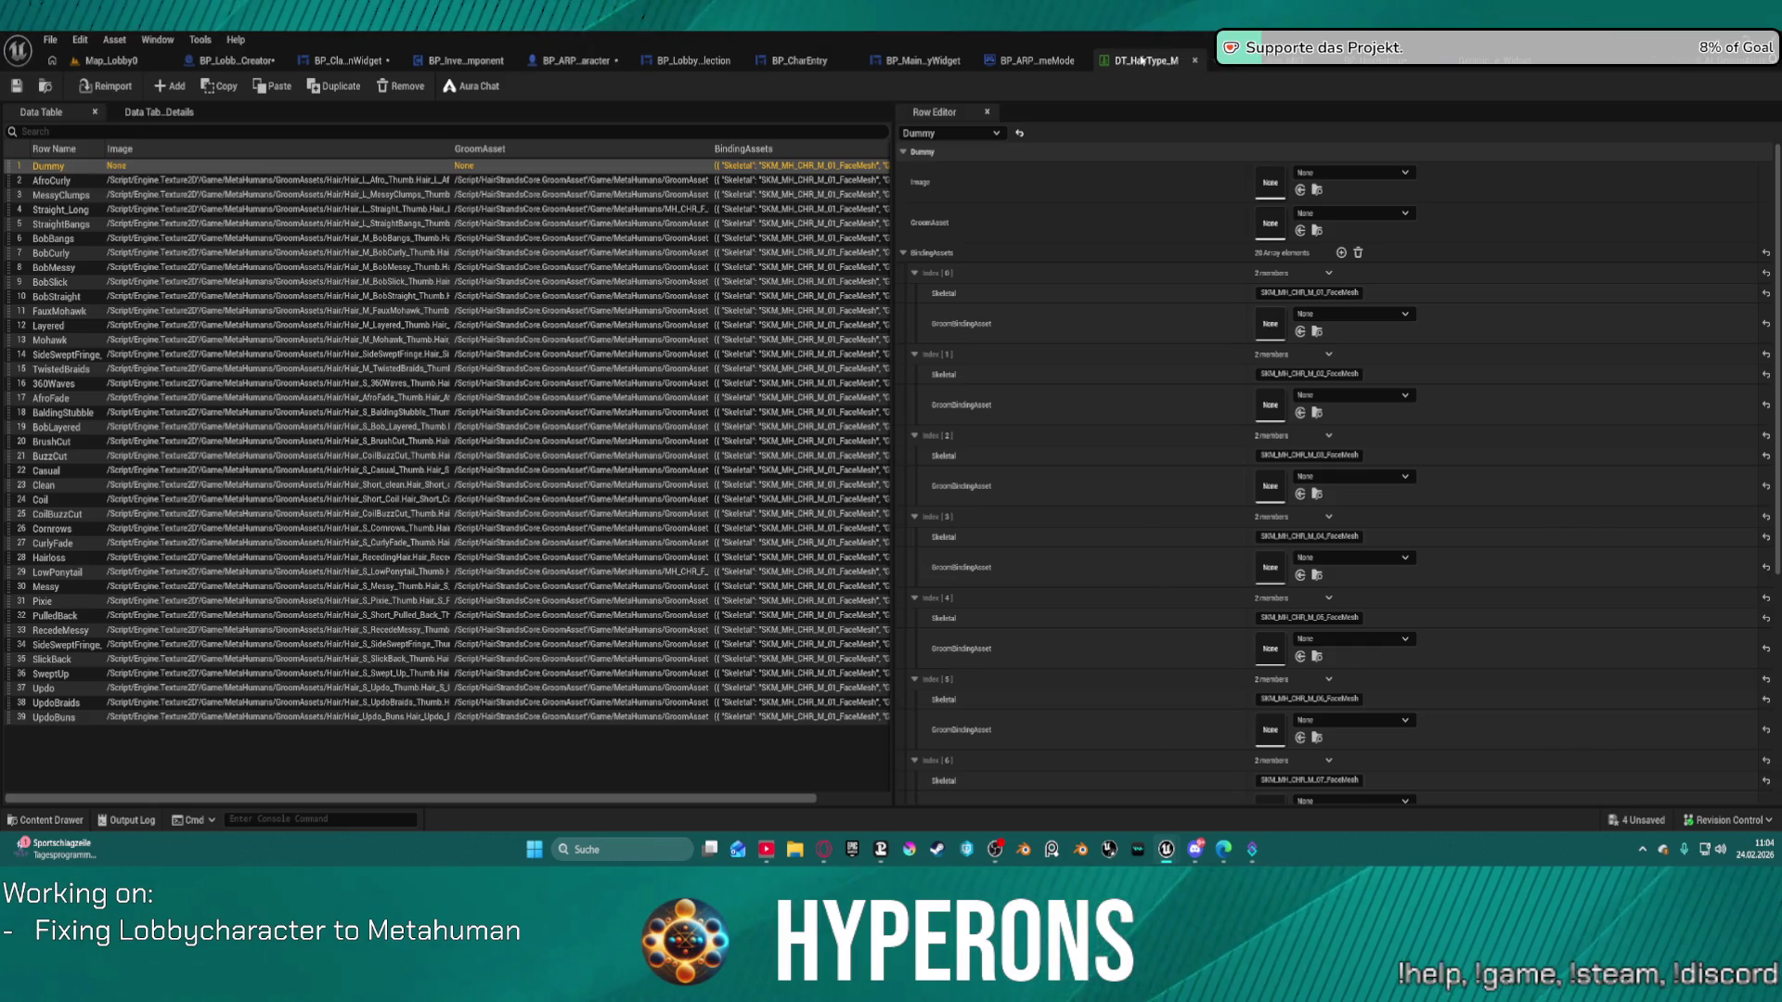
{"action": "left_click", "coordinate": [1037, 60]}
{"action": "scroll", "coordinate": [1154, 254], "scroll_direction": "up", "scroll_amount": 2}
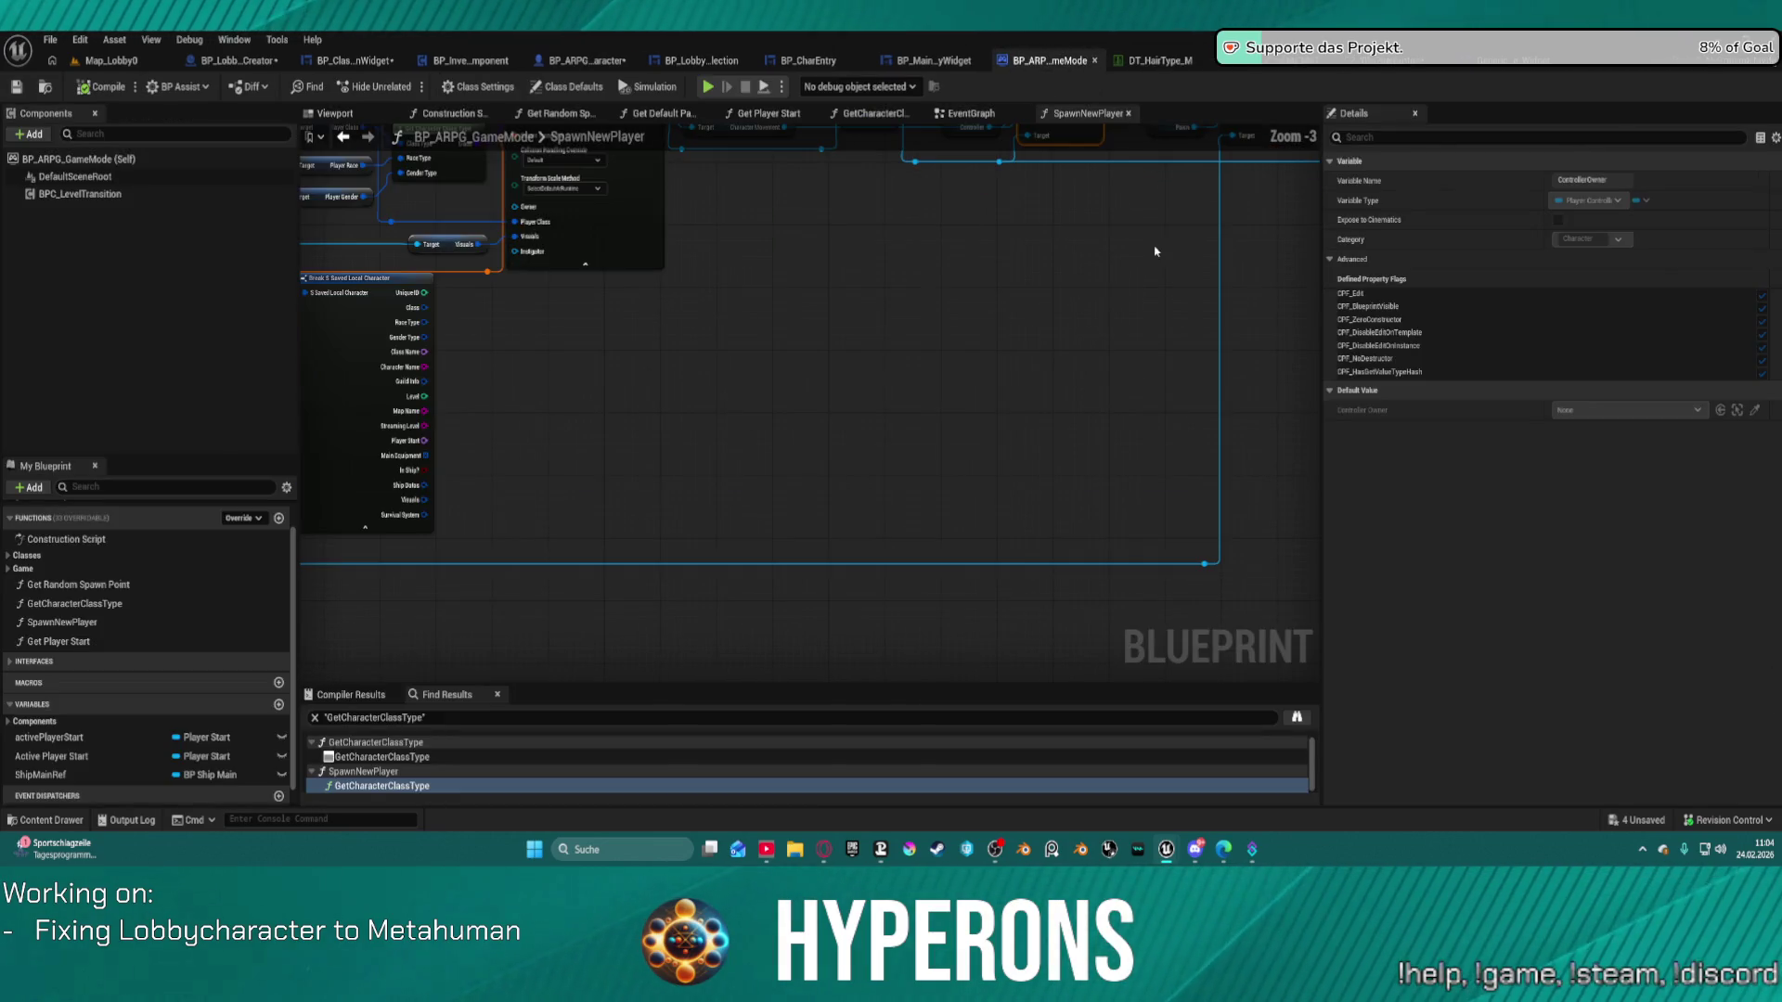
{"action": "mouse_move", "coordinate": [985, 466]}
{"action": "left_mouse_down"}
{"action": "mouse_move", "coordinate": [402, 422]}
{"action": "mouse_move", "coordinate": [450, 398]}
{"action": "mouse_move", "coordinate": [791, 353]}
{"action": "mouse_move", "coordinate": [1071, 366]}
{"action": "mouse_move", "coordinate": [1239, 256]}
{"action": "left_mouse_up"}
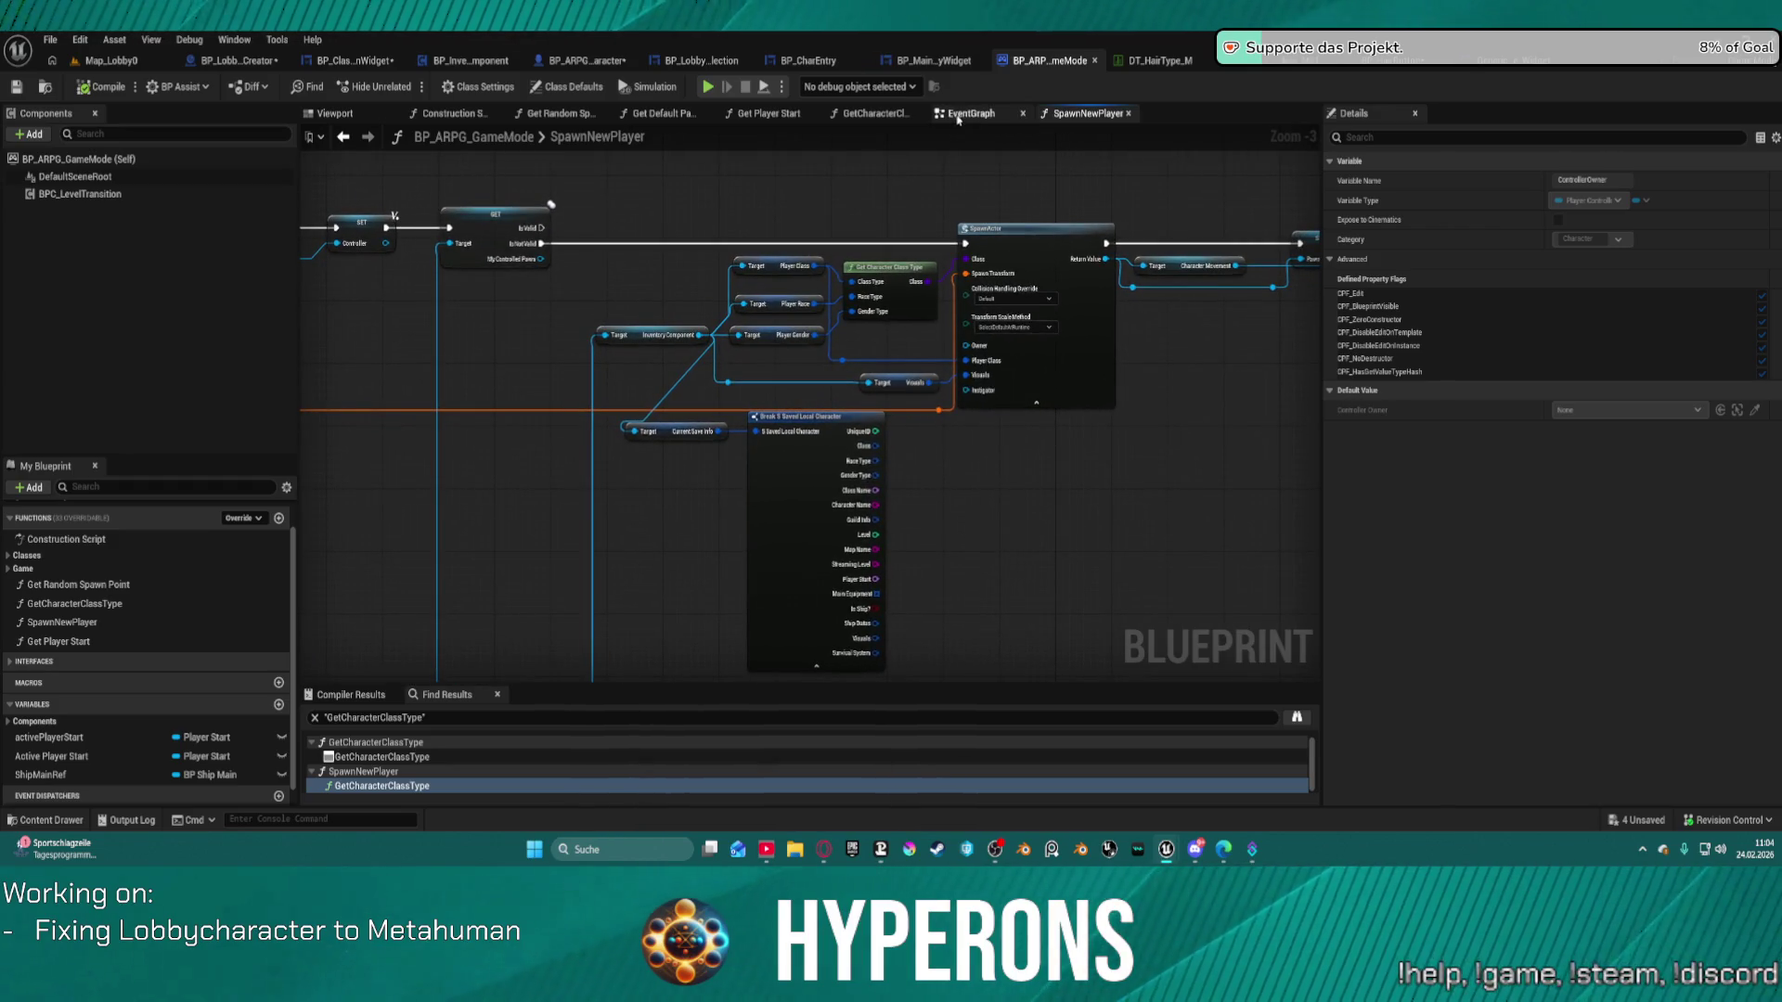
{"action": "left_click", "coordinate": [971, 113]}
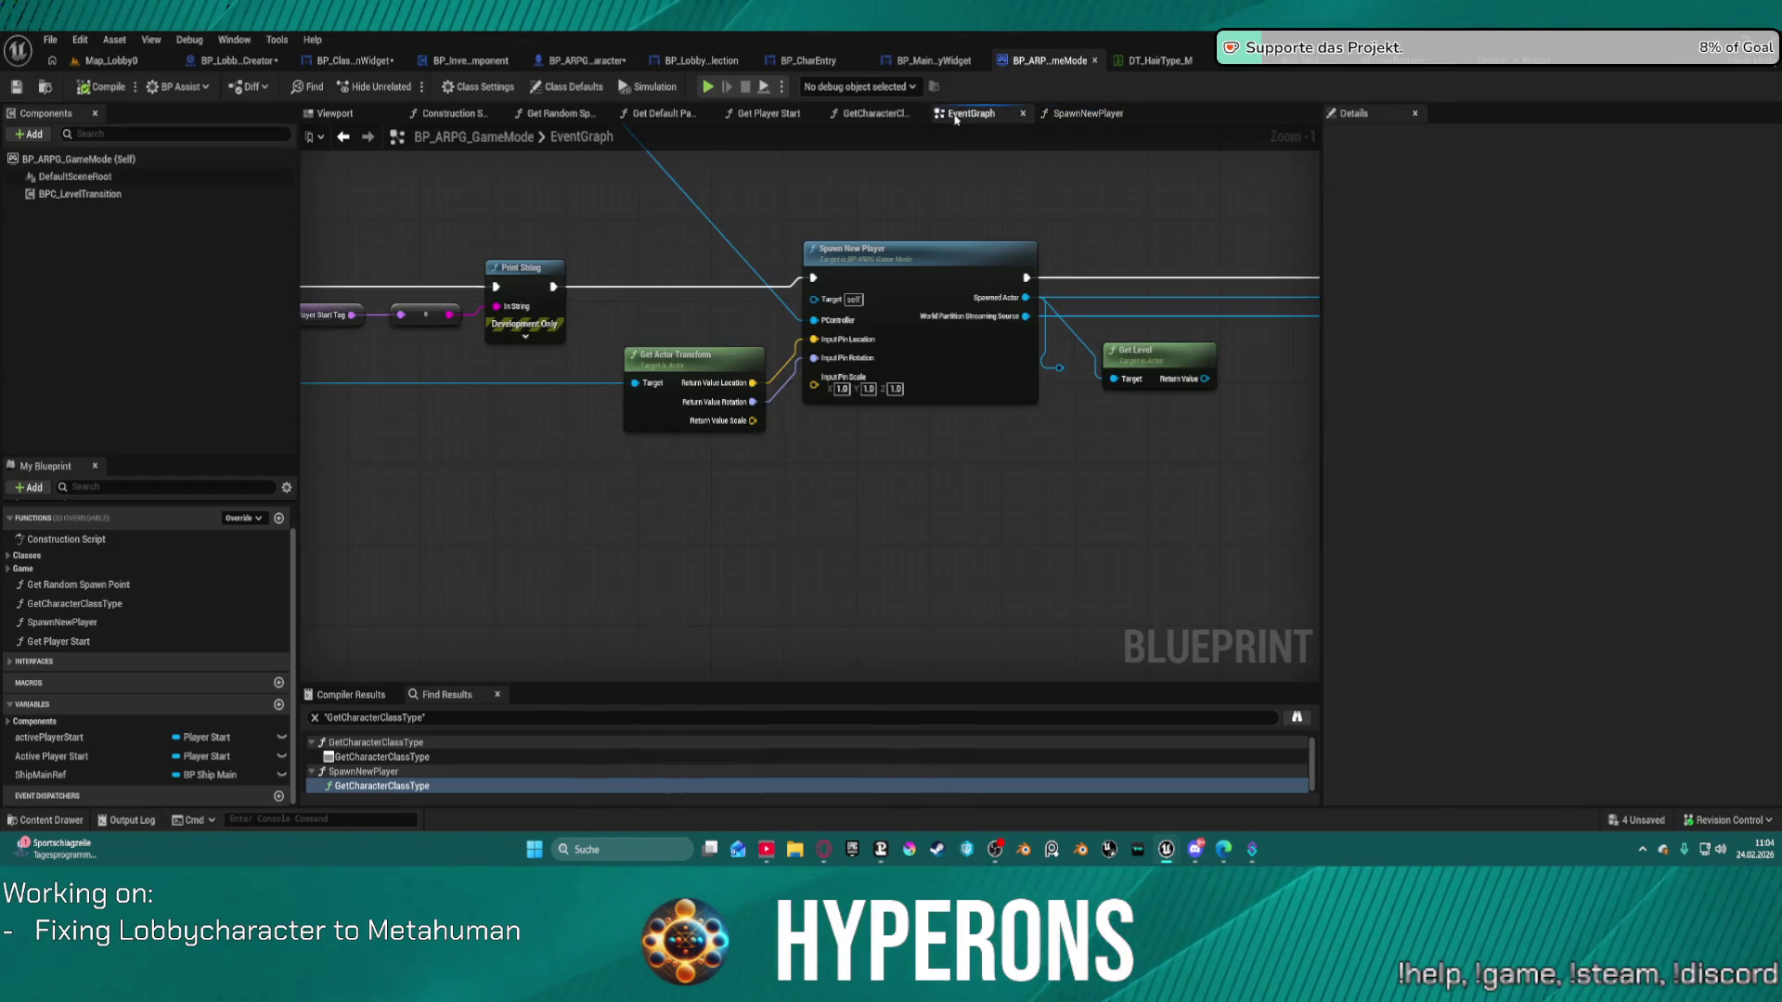
{"action": "left_click", "coordinate": [338, 61]}
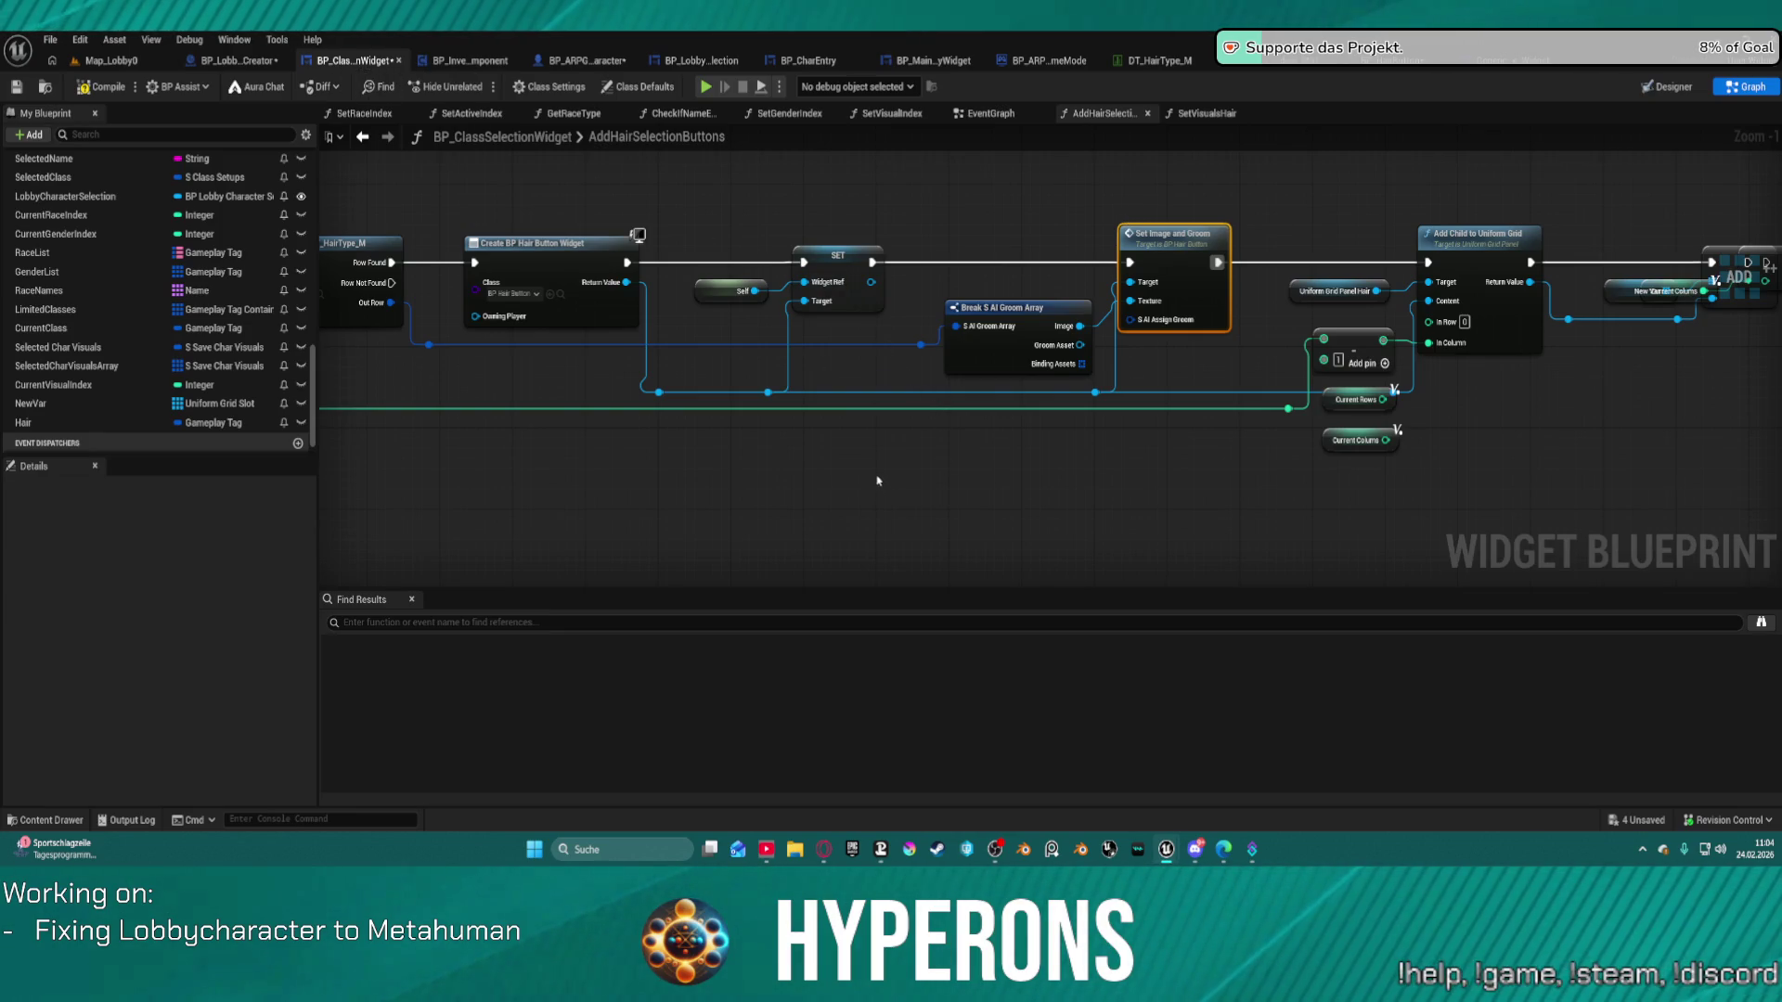
Move Break S AI Groom Array down-left and add a CurrentGenderIndex getter.
{"action": "left_click_drag", "start_coordinate": [1012, 316], "coordinate": [895, 443]}
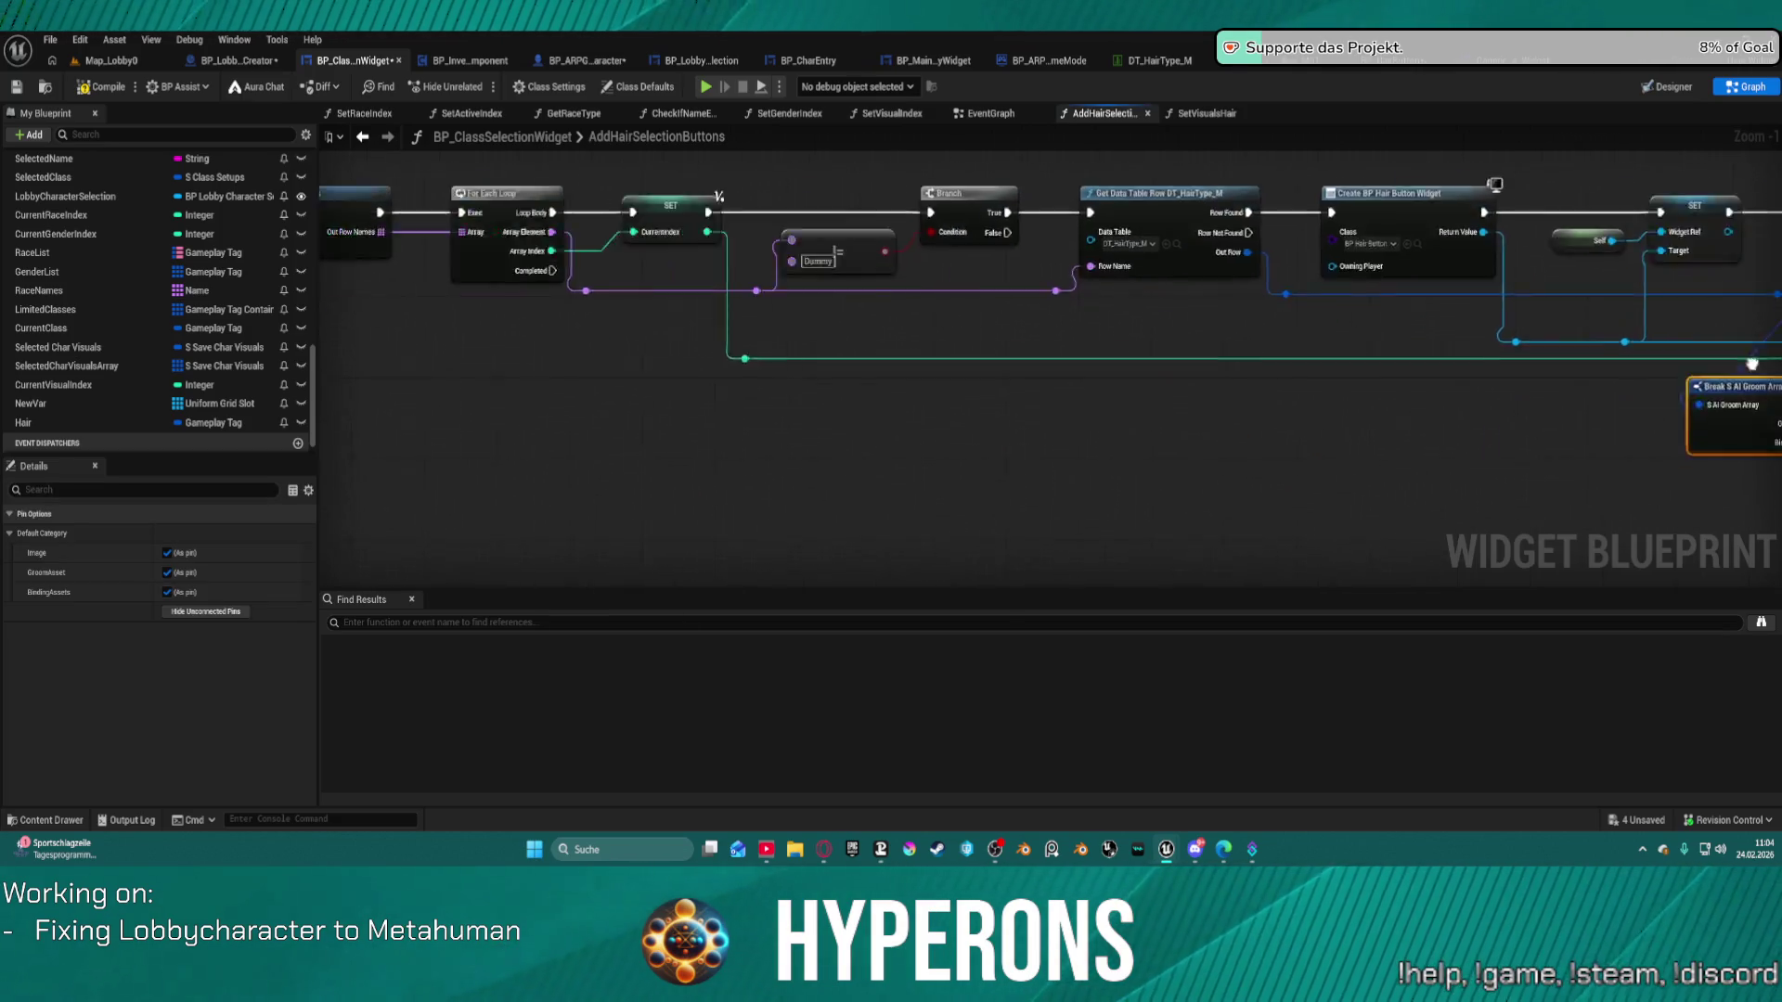
{"action": "mouse_move", "coordinate": [1126, 312]}
{"action": "left_mouse_down"}
{"action": "mouse_move", "coordinate": [978, 298]}
{"action": "mouse_move", "coordinate": [1659, 368]}
{"action": "mouse_move", "coordinate": [1607, 223]}
{"action": "mouse_move", "coordinate": [1631, 167]}
{"action": "mouse_move", "coordinate": [1589, 160]}
{"action": "left_mouse_up"}
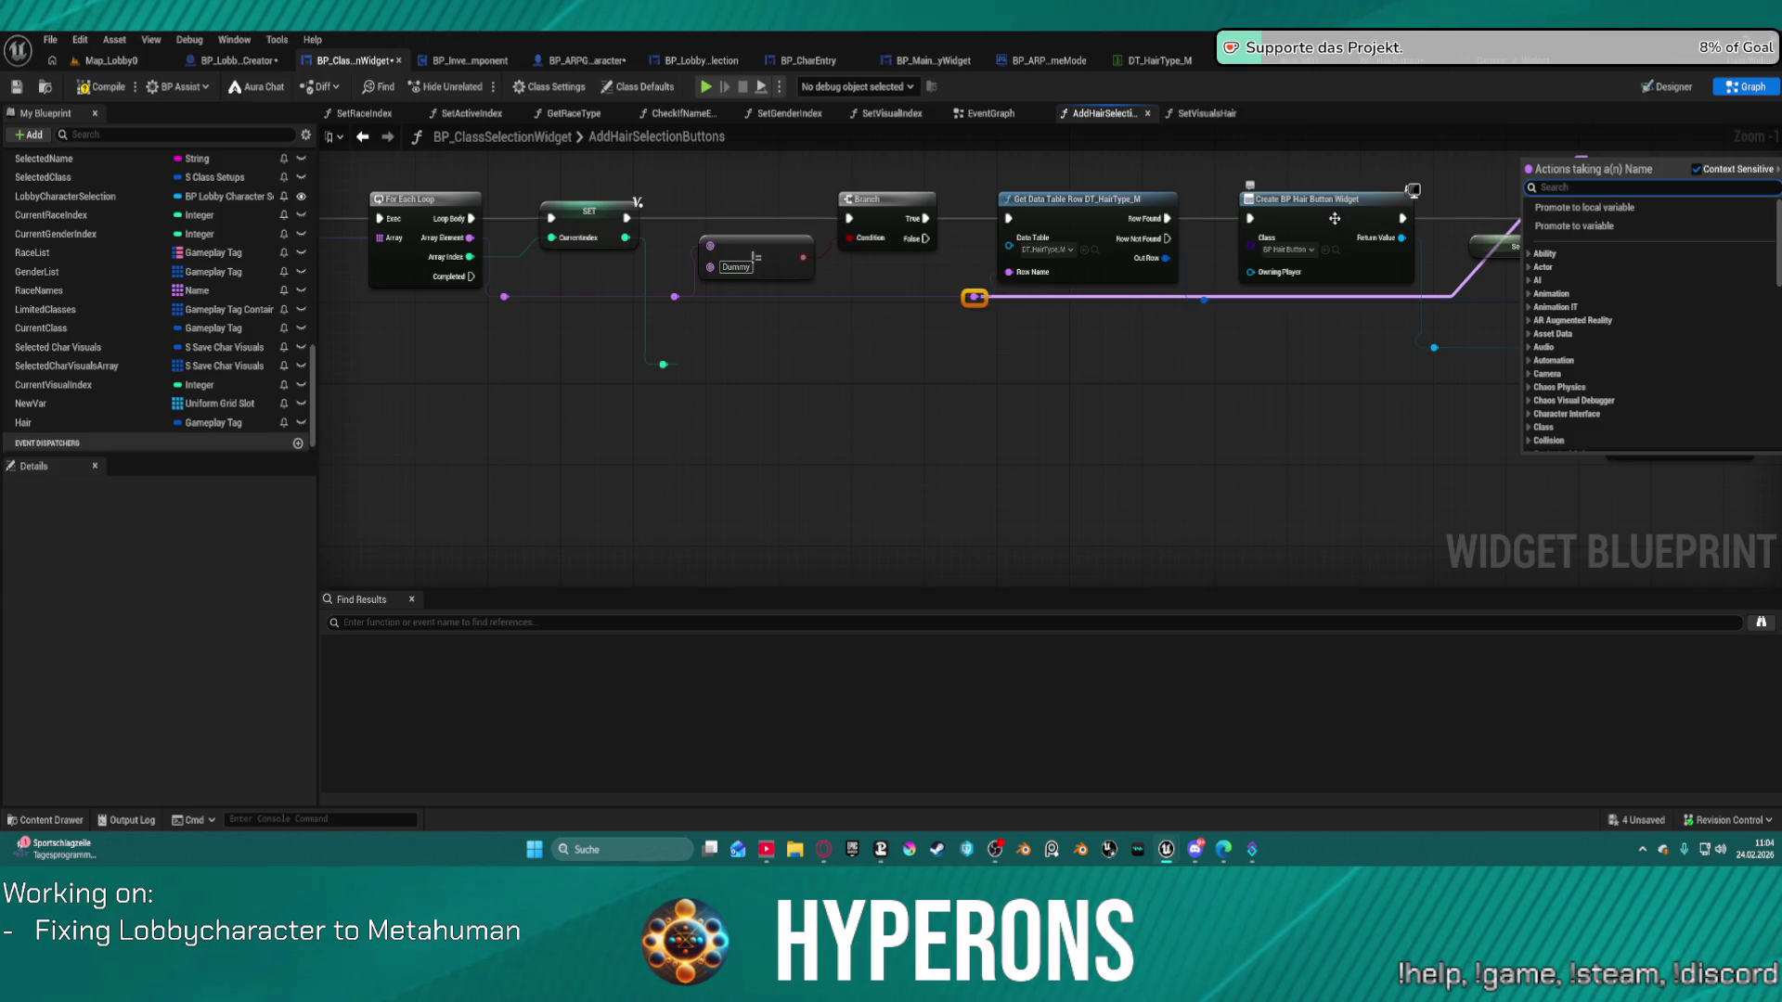
{"action": "mouse_move", "coordinate": [1434, 167]}
{"action": "left_mouse_down"}
{"action": "mouse_move", "coordinate": [1088, 166]}
{"action": "mouse_move", "coordinate": [737, 215]}
{"action": "mouse_move", "coordinate": [937, 139]}
{"action": "mouse_move", "coordinate": [897, 127]}
{"action": "left_mouse_up"}
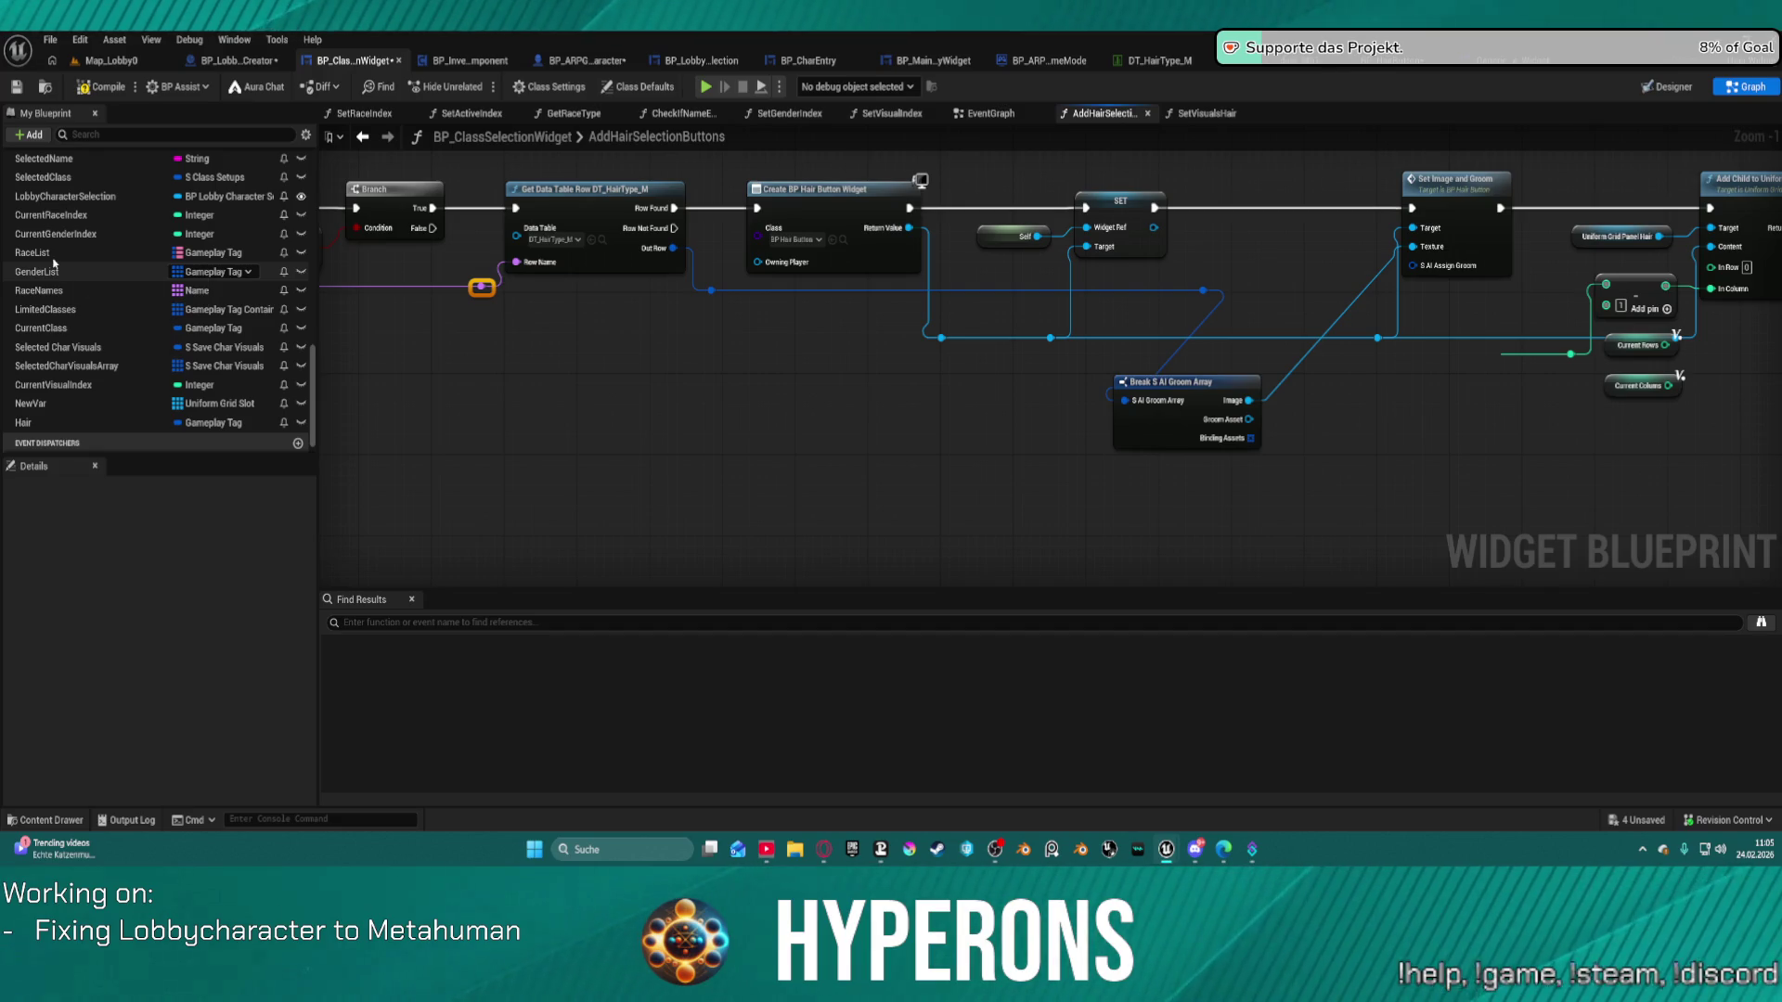
{"action": "scroll", "coordinate": [120, 278], "scroll_direction": "up", "scroll_amount": 3}
{"action": "scroll", "coordinate": [105, 246], "scroll_direction": "up", "scroll_amount": 3}
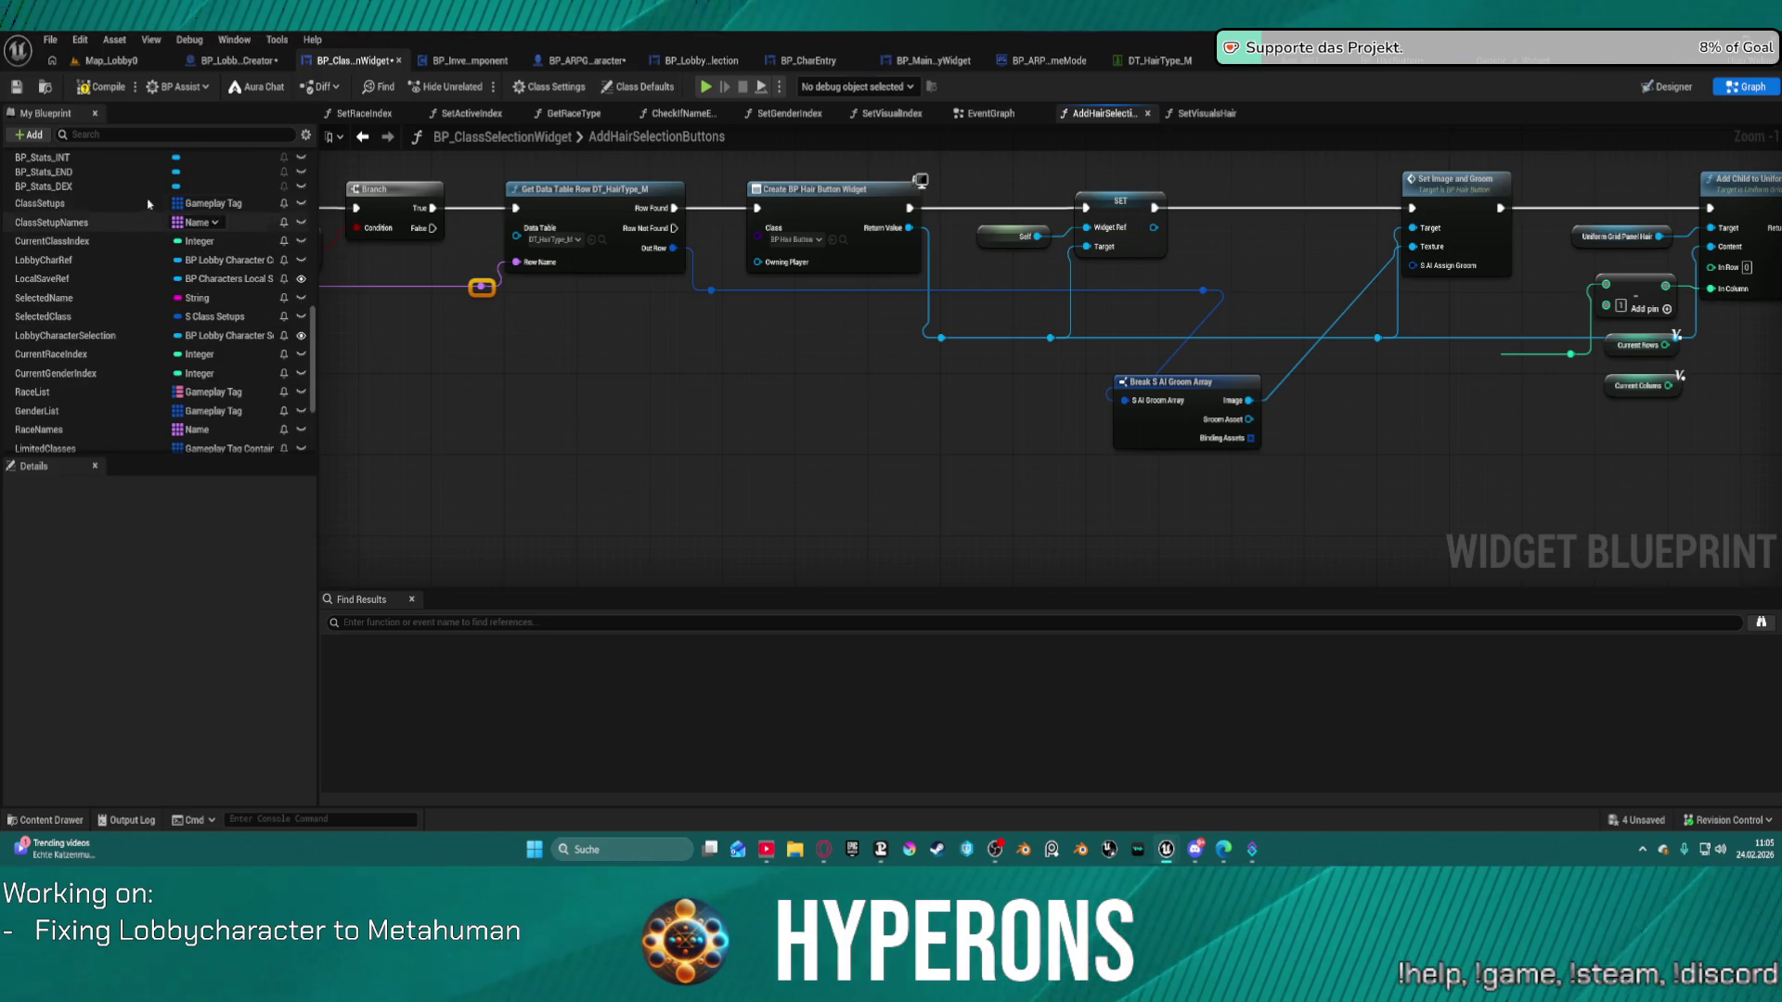
{"action": "scroll", "coordinate": [148, 205], "scroll_direction": "up", "scroll_amount": 3}
{"action": "scroll", "coordinate": [151, 203], "scroll_direction": "down", "scroll_amount": 3}
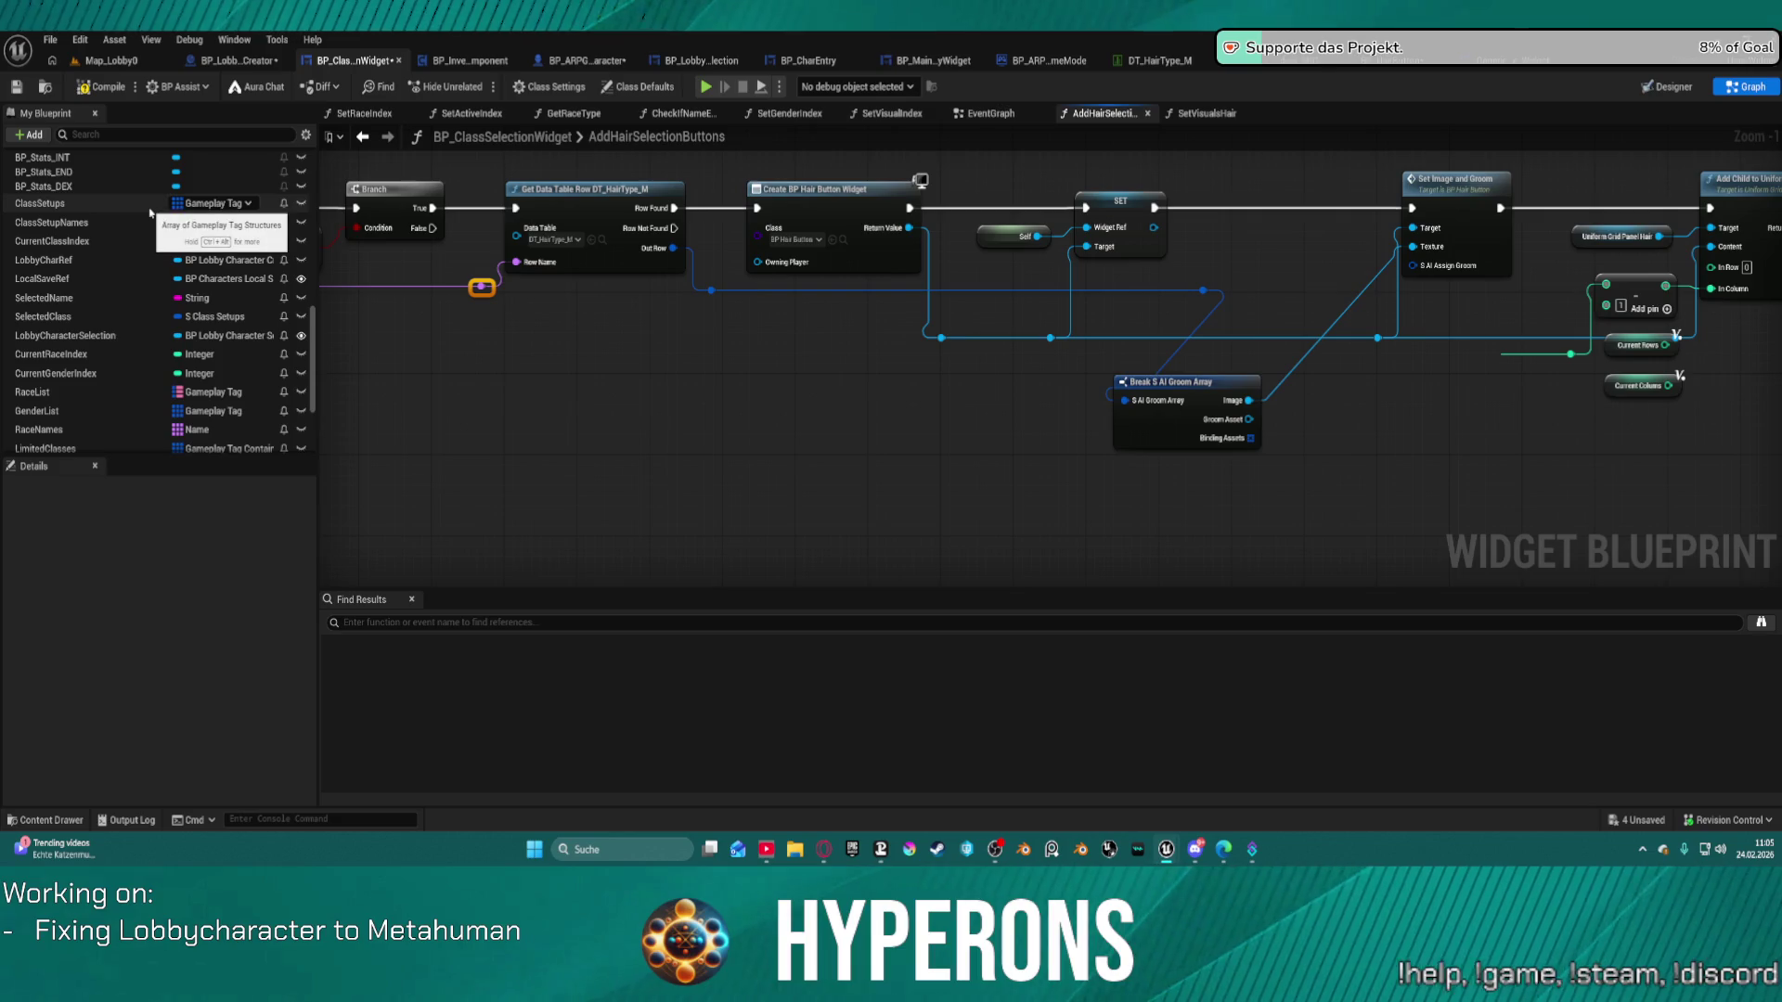
{"action": "scroll", "coordinate": [151, 213], "scroll_direction": "down", "scroll_amount": 2}
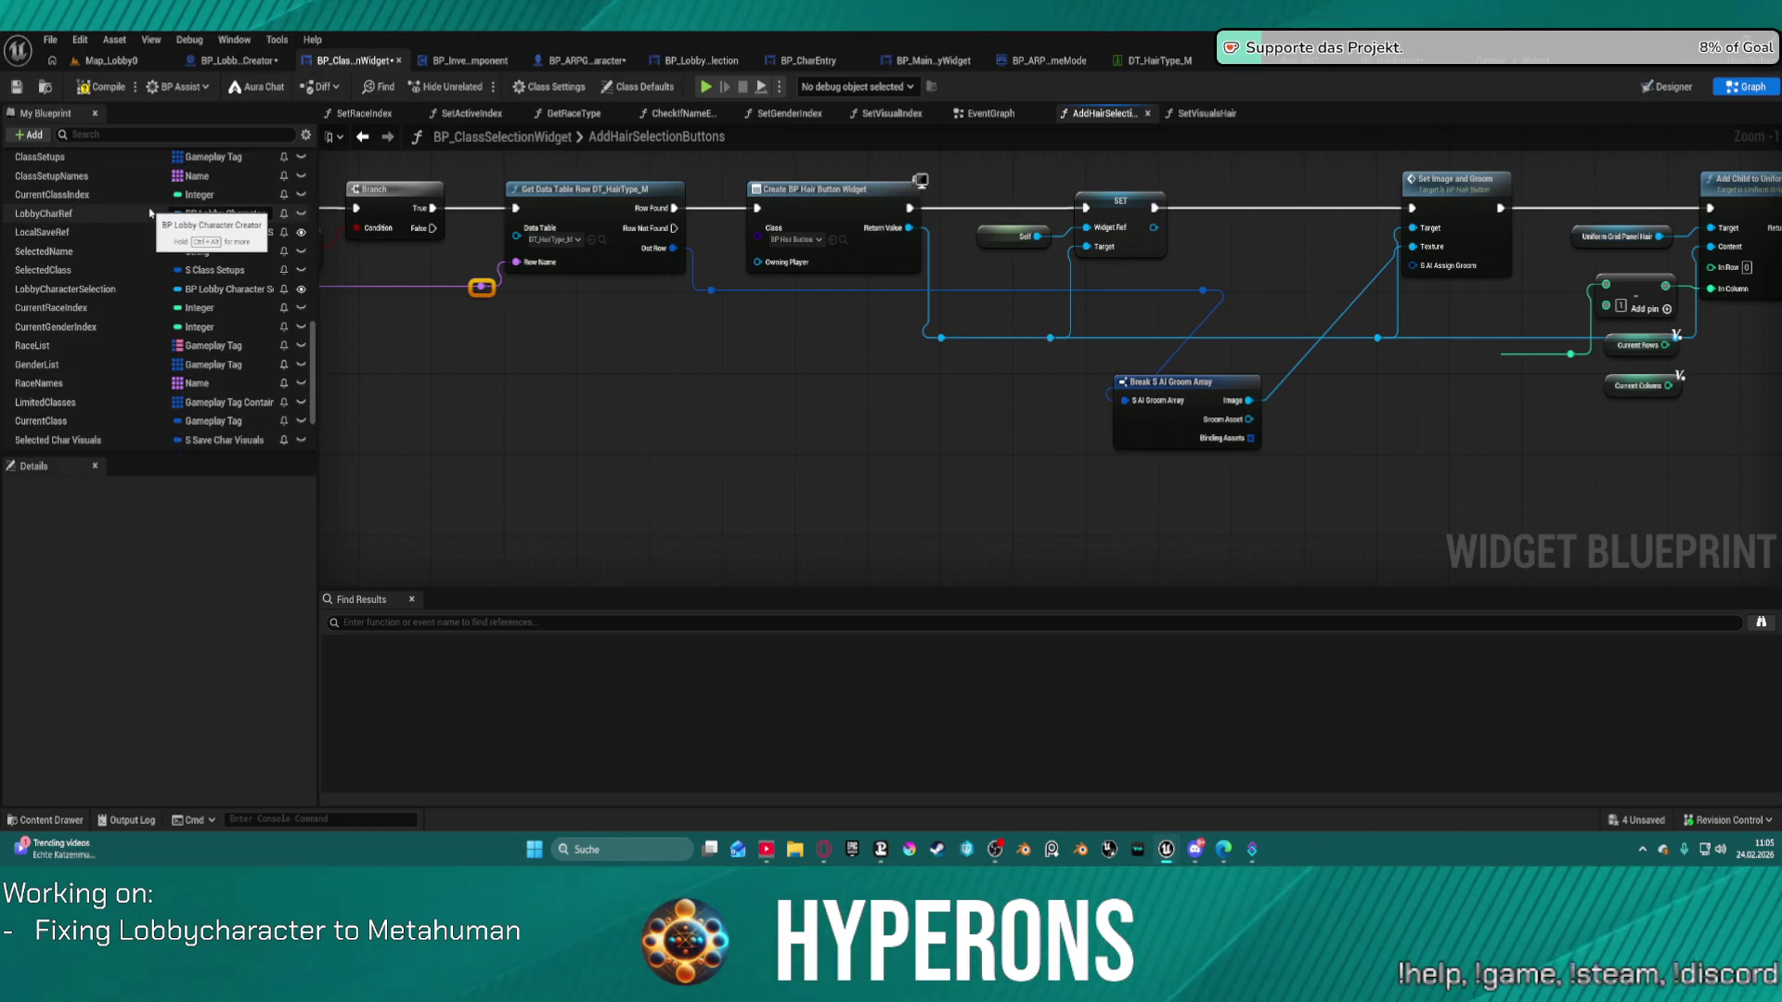
{"action": "left_click", "coordinate": [77, 330]}
{"action": "mouse_move", "coordinate": [77, 340]}
{"action": "left_mouse_down"}
{"action": "mouse_move", "coordinate": [715, 481]}
{"action": "mouse_move", "coordinate": [808, 416]}
{"action": "left_mouse_up"}
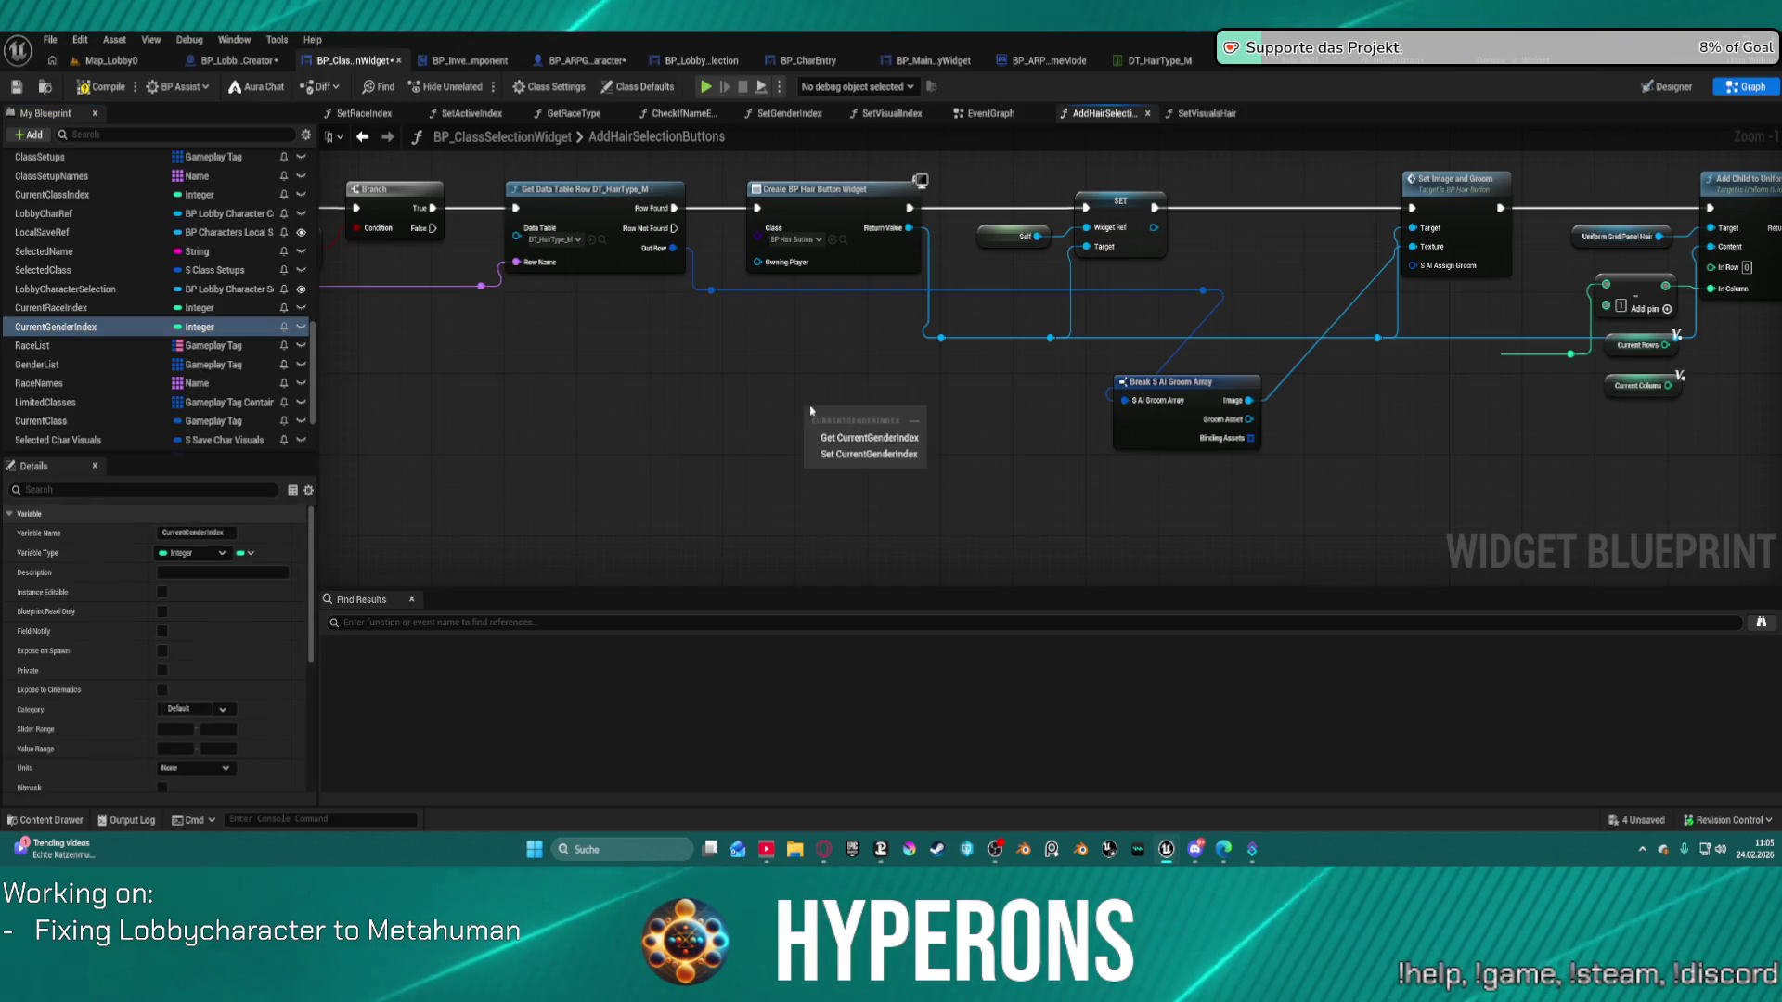
{"action": "left_click", "coordinate": [857, 439]}
Add a GenderList getter with a GET (a copy) node indexed by Current Gender Index.
{"action": "mouse_move", "coordinate": [56, 368]}
{"action": "left_mouse_down"}
{"action": "mouse_move", "coordinate": [956, 382]}
{"action": "mouse_move", "coordinate": [1019, 420]}
{"action": "left_mouse_up"}
{"action": "left_click", "coordinate": [989, 399]}
{"action": "type", "text": "copy"}
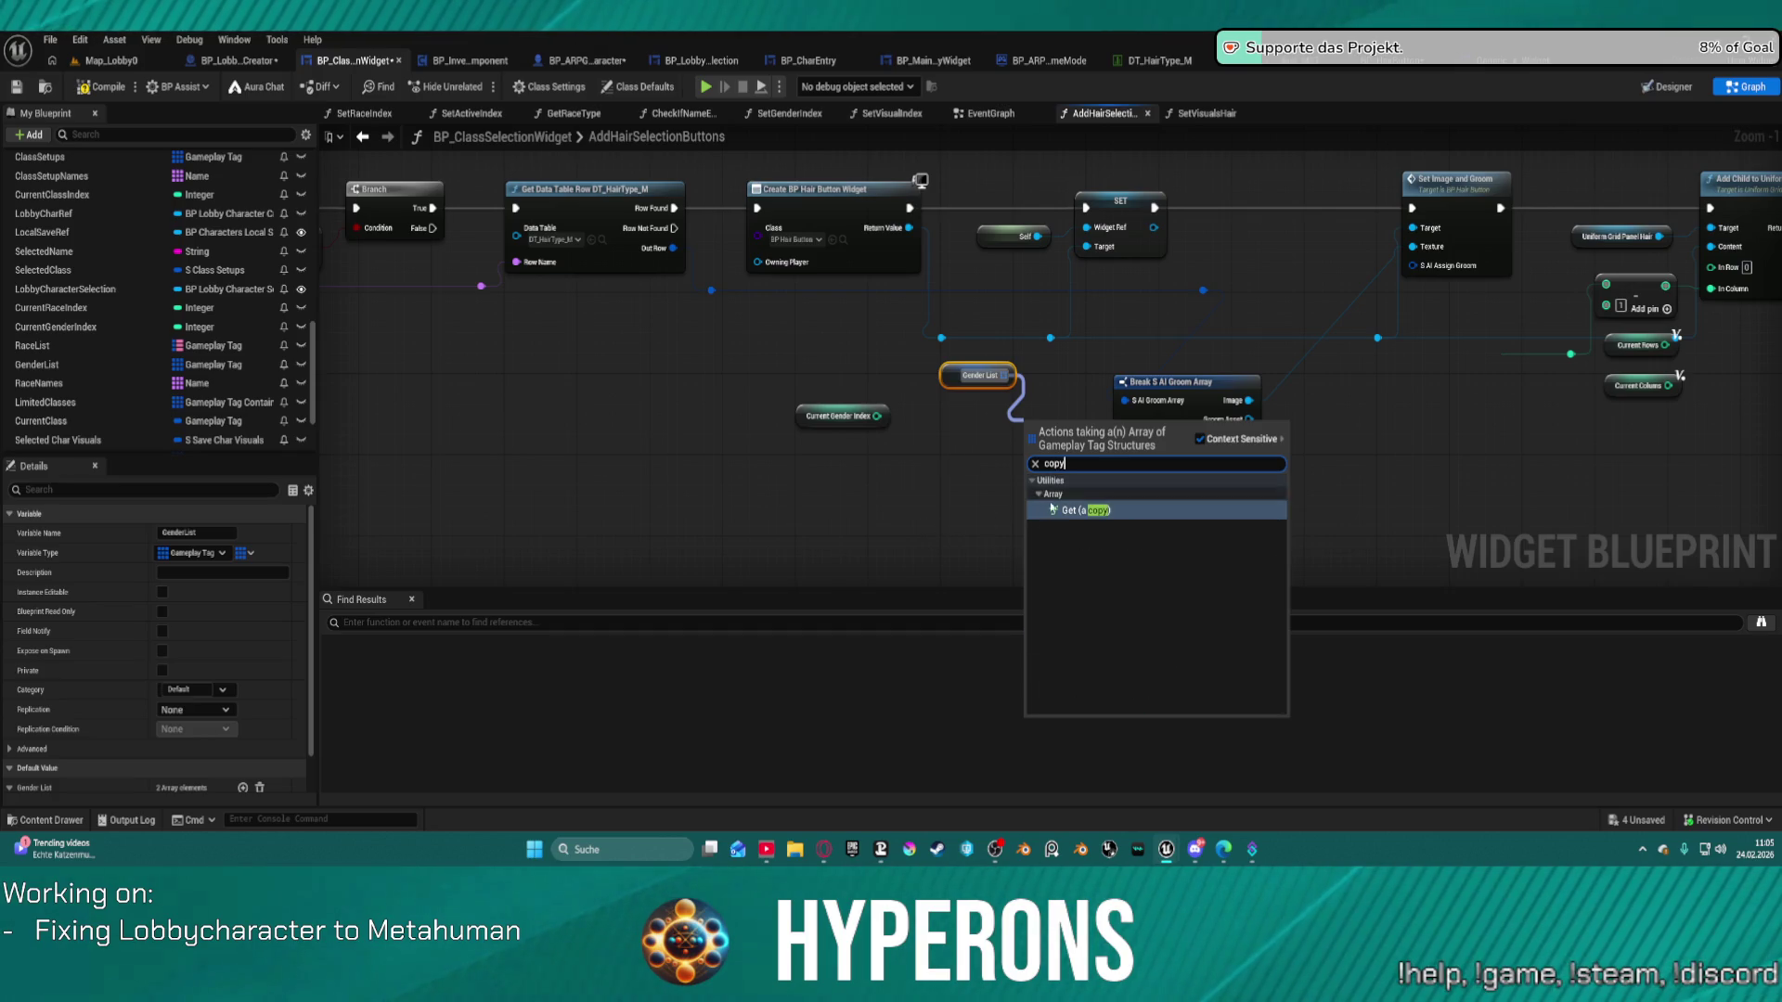
{"action": "key", "text": "Return"}
{"action": "mouse_move", "coordinate": [945, 452]}
{"action": "left_mouse_down"}
{"action": "mouse_move", "coordinate": [955, 432]}
{"action": "mouse_move", "coordinate": [876, 417]}
{"action": "left_mouse_up"}
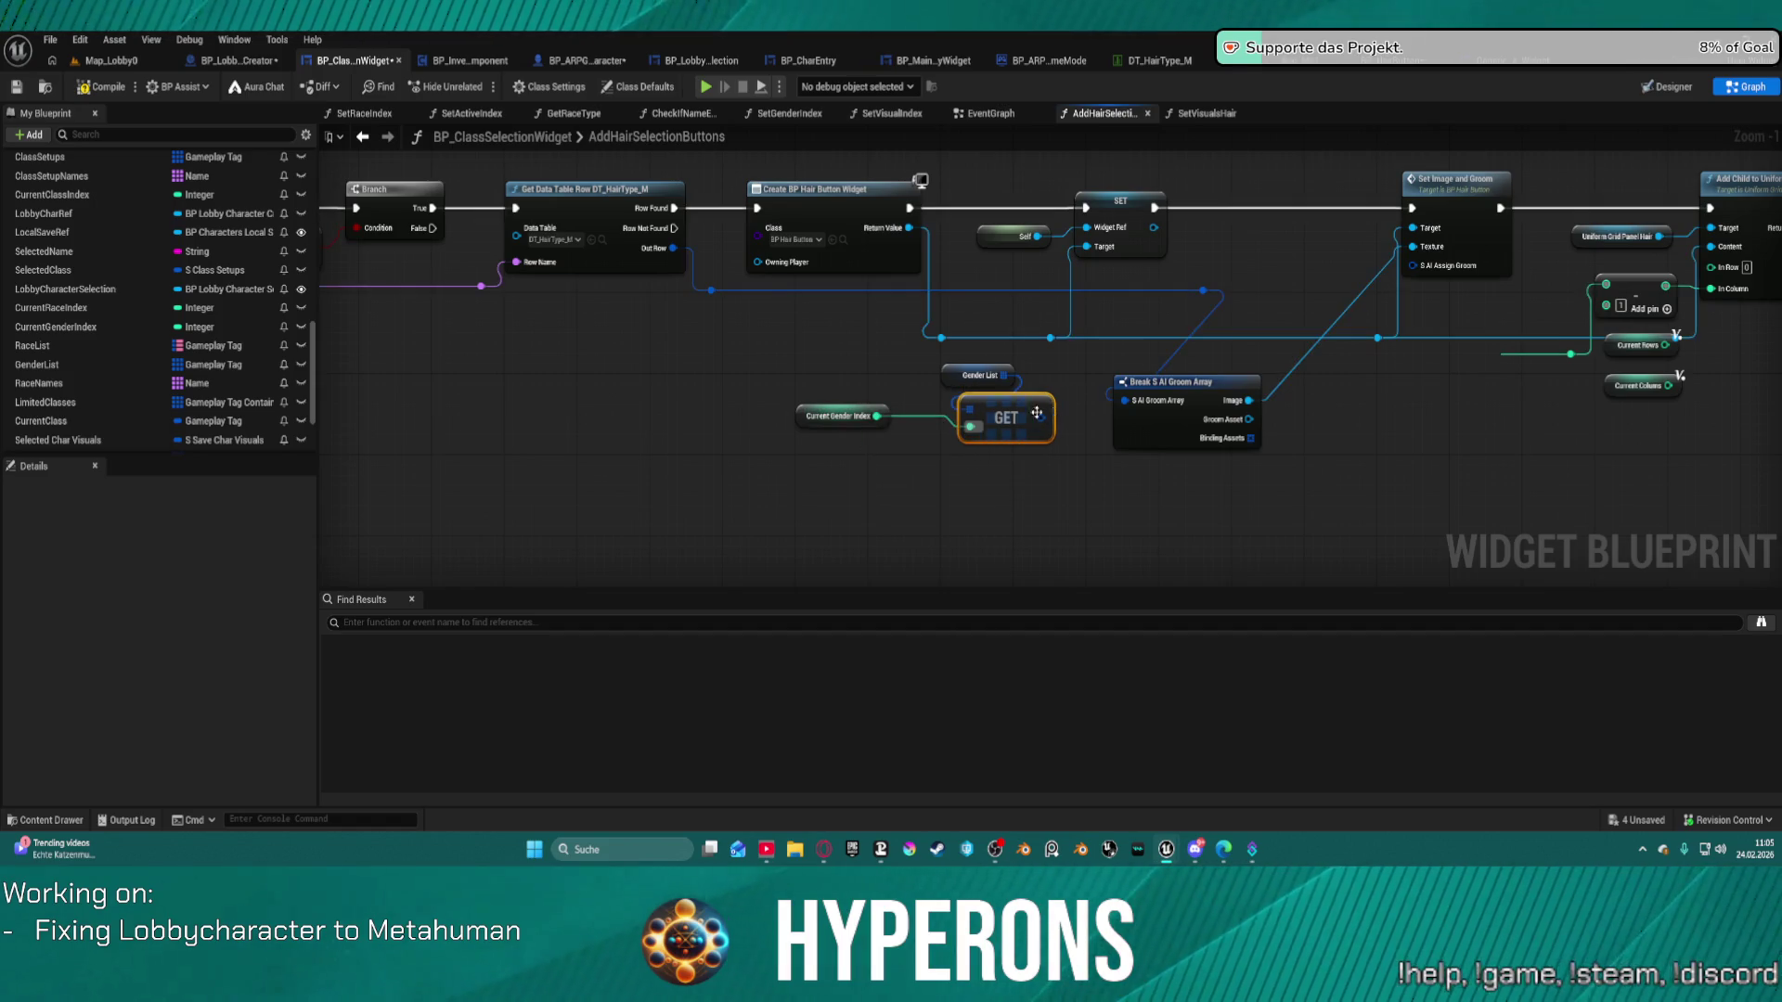
{"action": "key", "text": "f"}
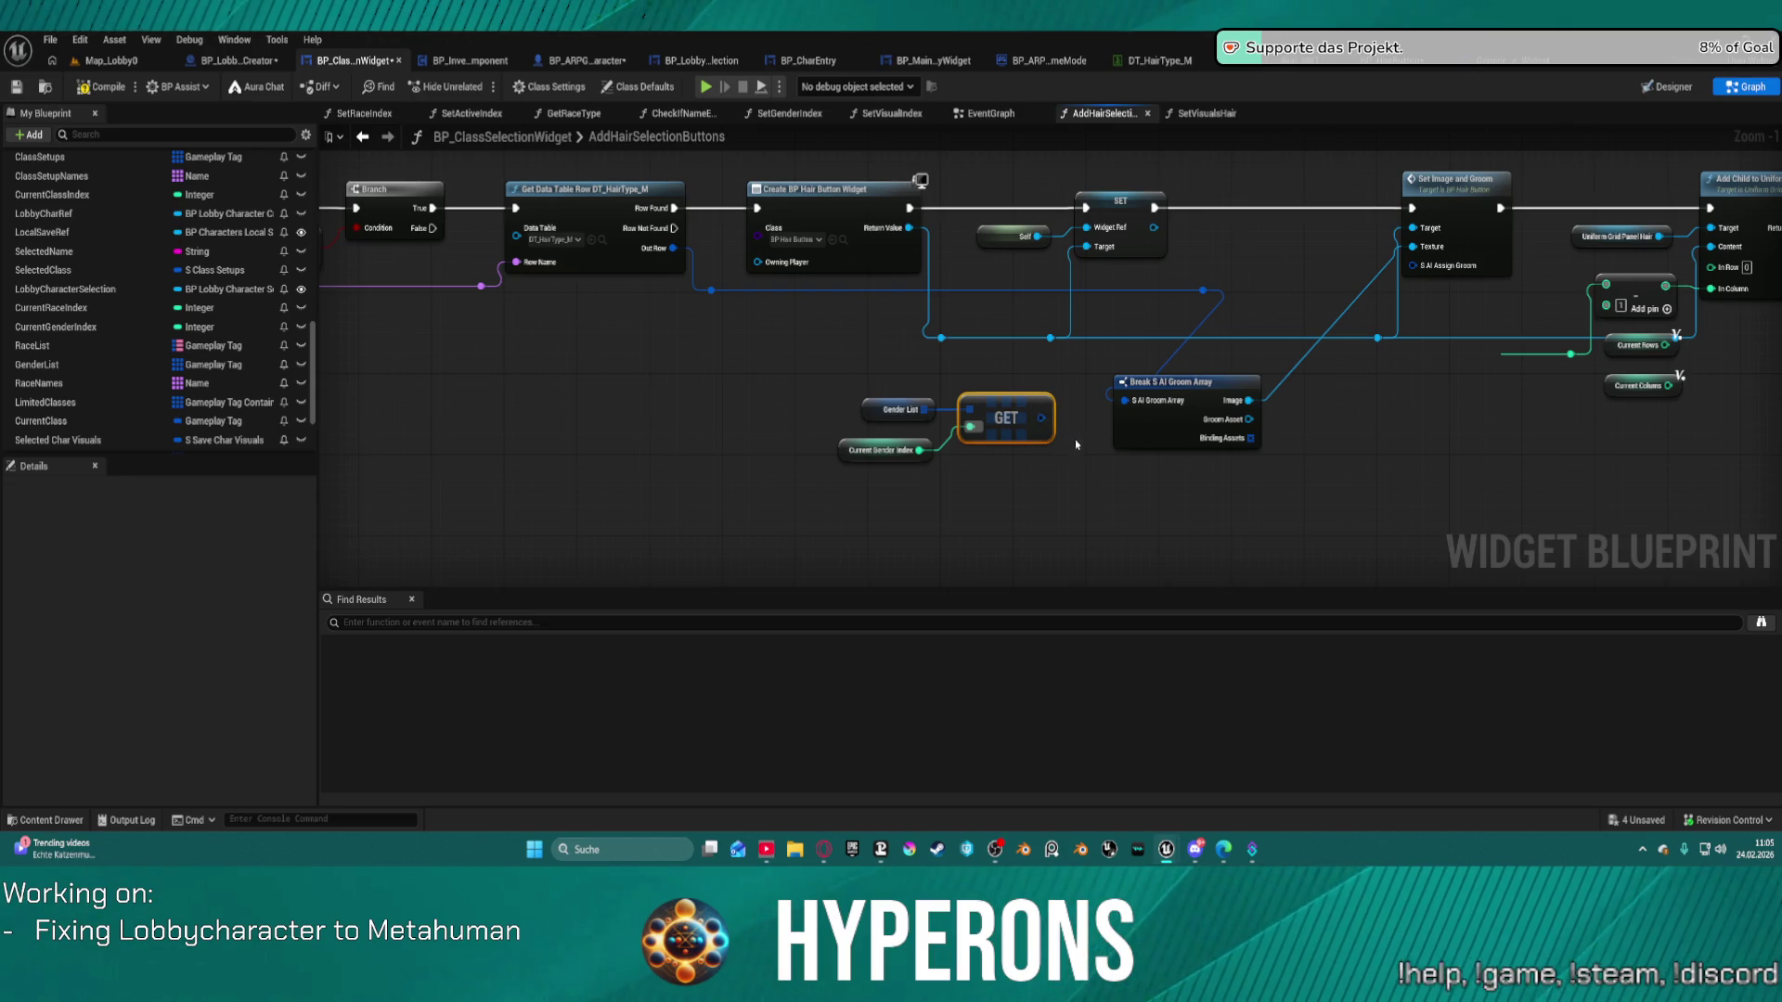
Create Make S AI Assign Groom from the S AI Assign Groom input, placed below Break S AI Groom Array.
{"action": "left_click_drag", "start_coordinate": [1422, 272], "coordinate": [1324, 517]}
{"action": "type", "text": "make"}
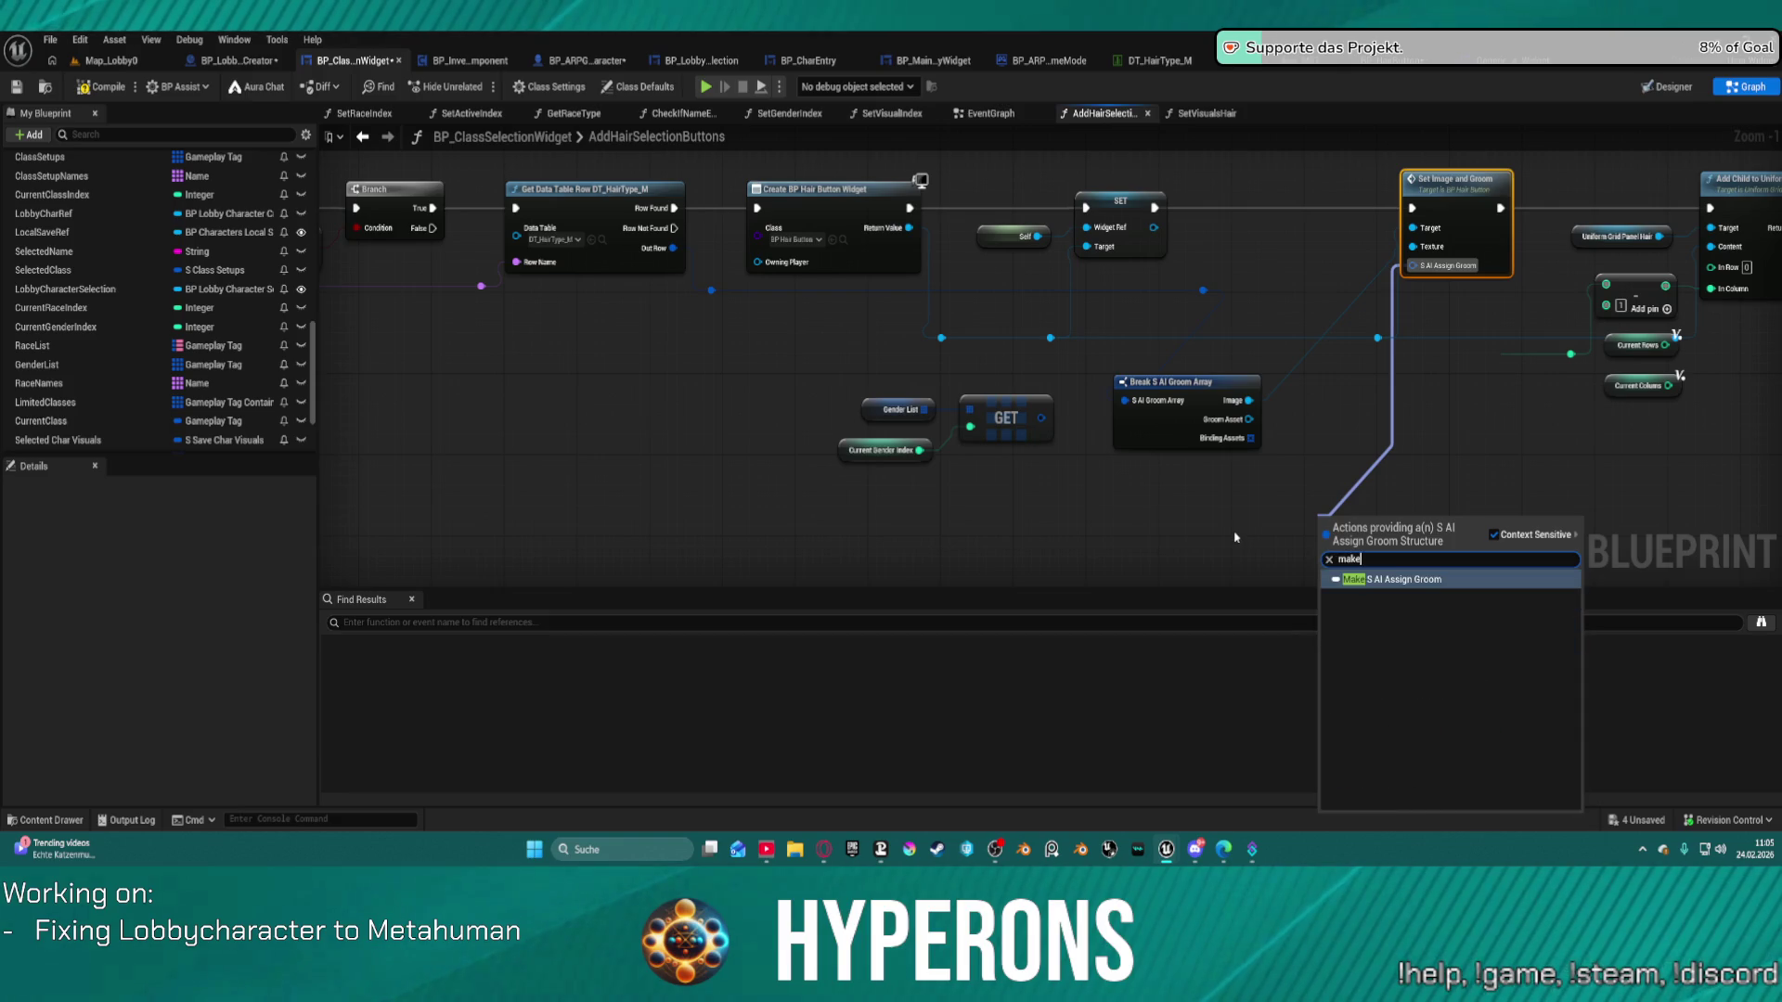
{"action": "key", "text": "Return"}
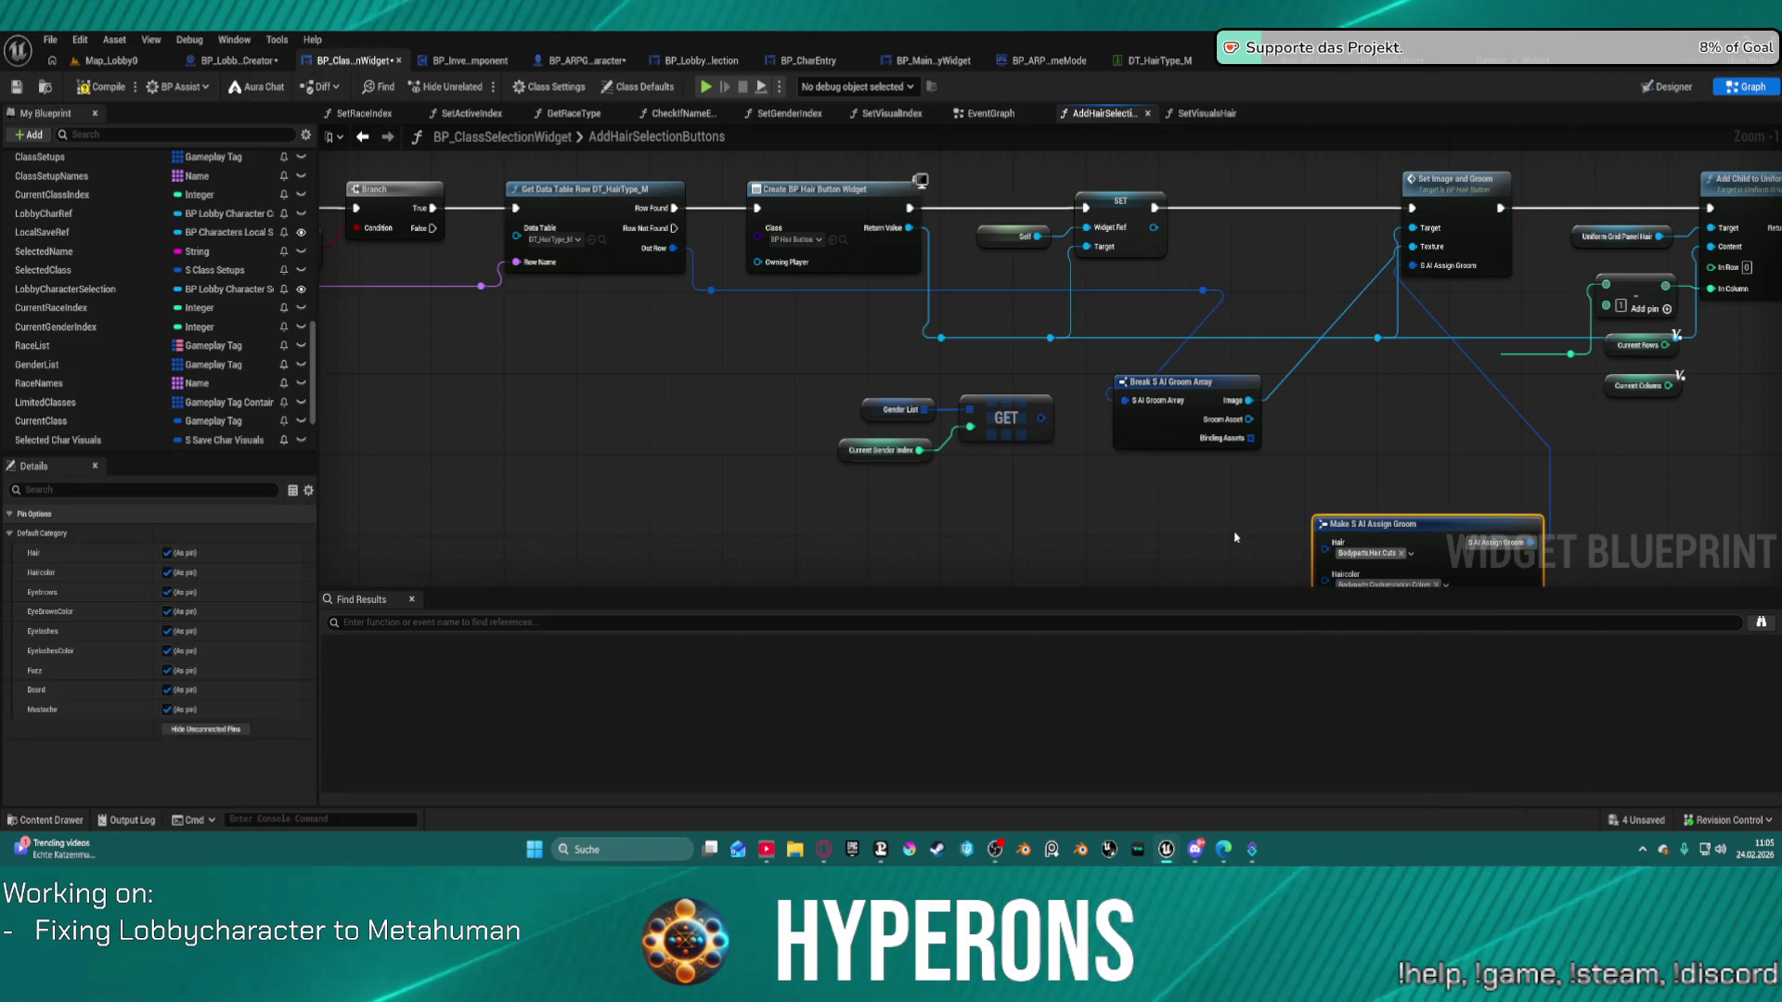
{"action": "mouse_move", "coordinate": [1460, 539]}
{"action": "left_mouse_down"}
{"action": "mouse_move", "coordinate": [1411, 433]}
{"action": "mouse_move", "coordinate": [1412, 473]}
{"action": "mouse_move", "coordinate": [1366, 507]}
{"action": "left_mouse_up"}
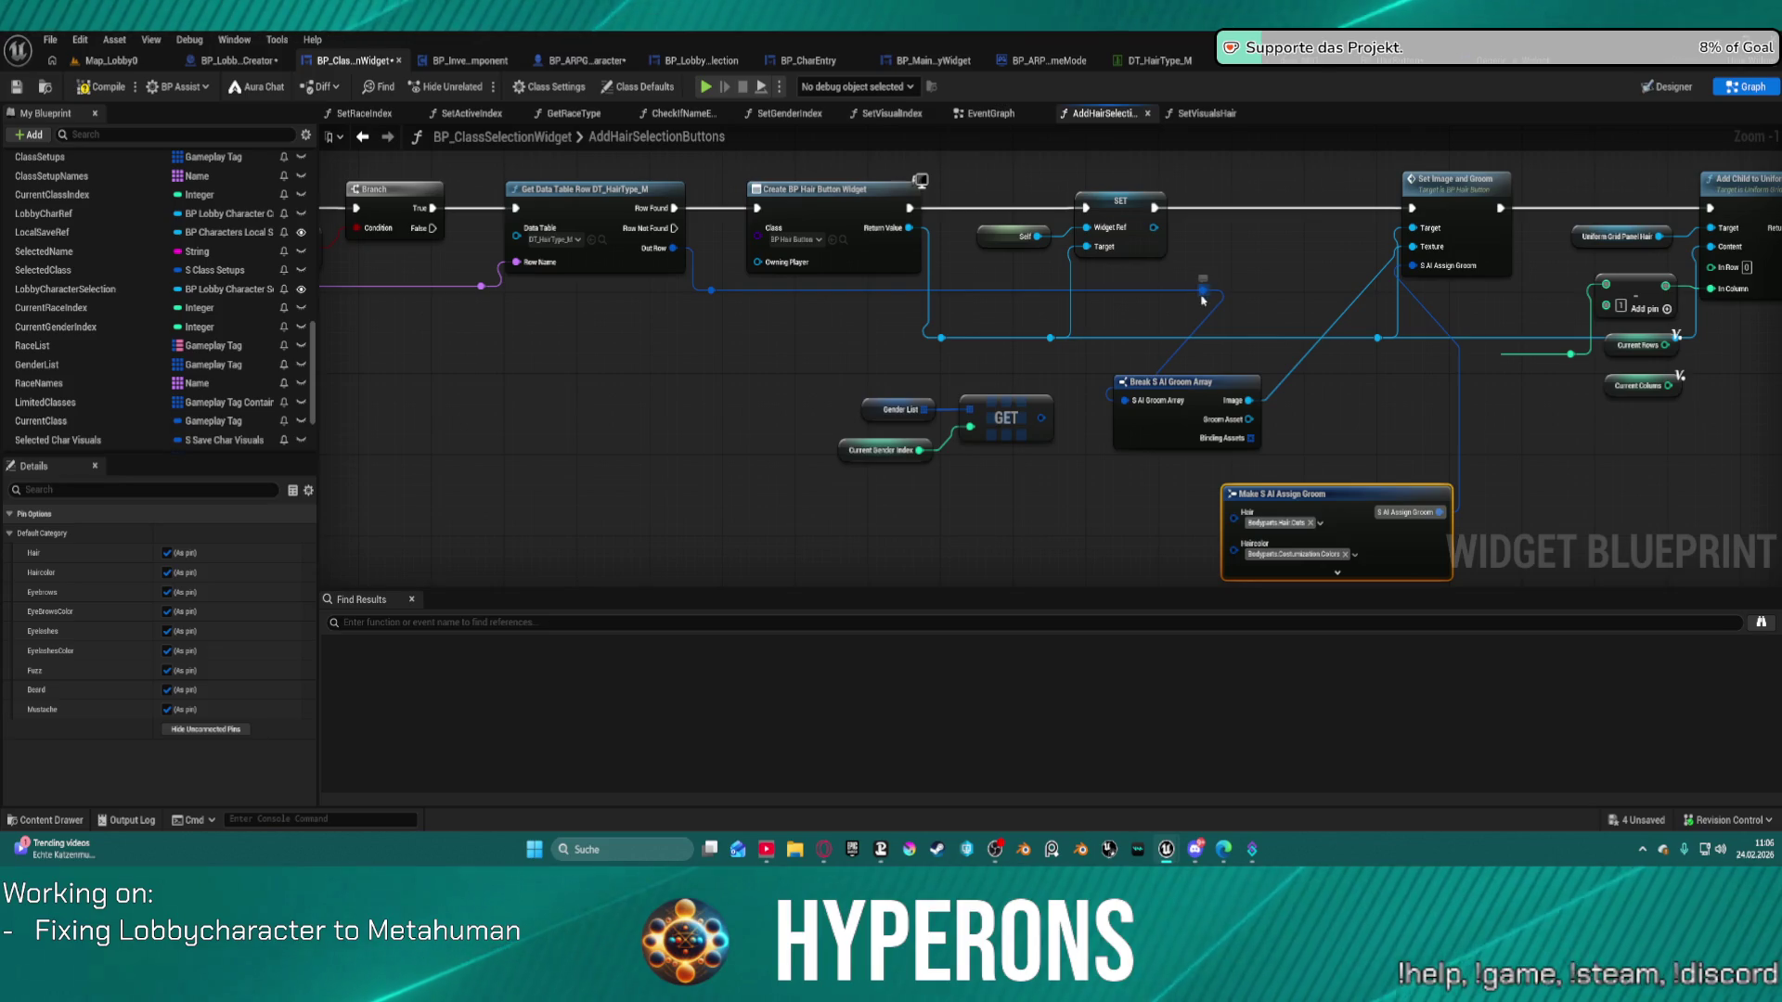
{"action": "mouse_move", "coordinate": [1205, 297]}
{"action": "left_mouse_down"}
{"action": "mouse_move", "coordinate": [1323, 283]}
{"action": "mouse_move", "coordinate": [1226, 302]}
{"action": "left_mouse_up"}
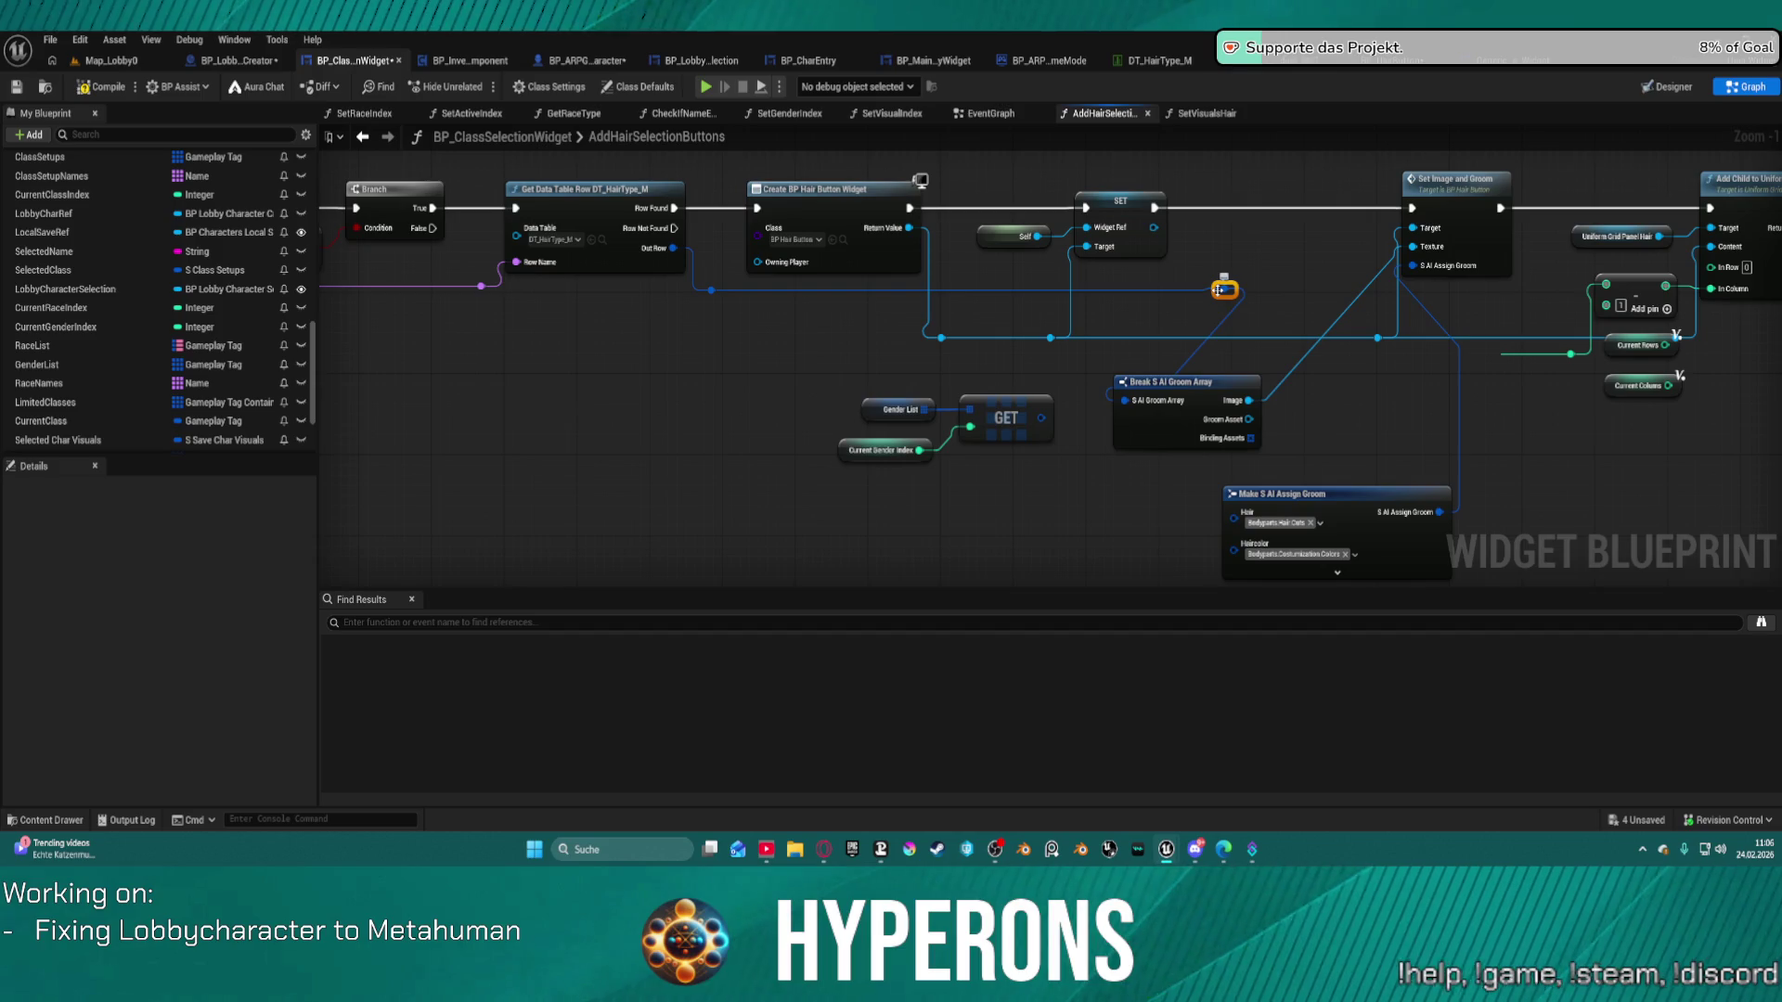
{"action": "mouse_move", "coordinate": [1223, 294]}
{"action": "left_mouse_down"}
{"action": "mouse_move", "coordinate": [1346, 287]}
{"action": "mouse_move", "coordinate": [1312, 287]}
{"action": "left_mouse_up"}
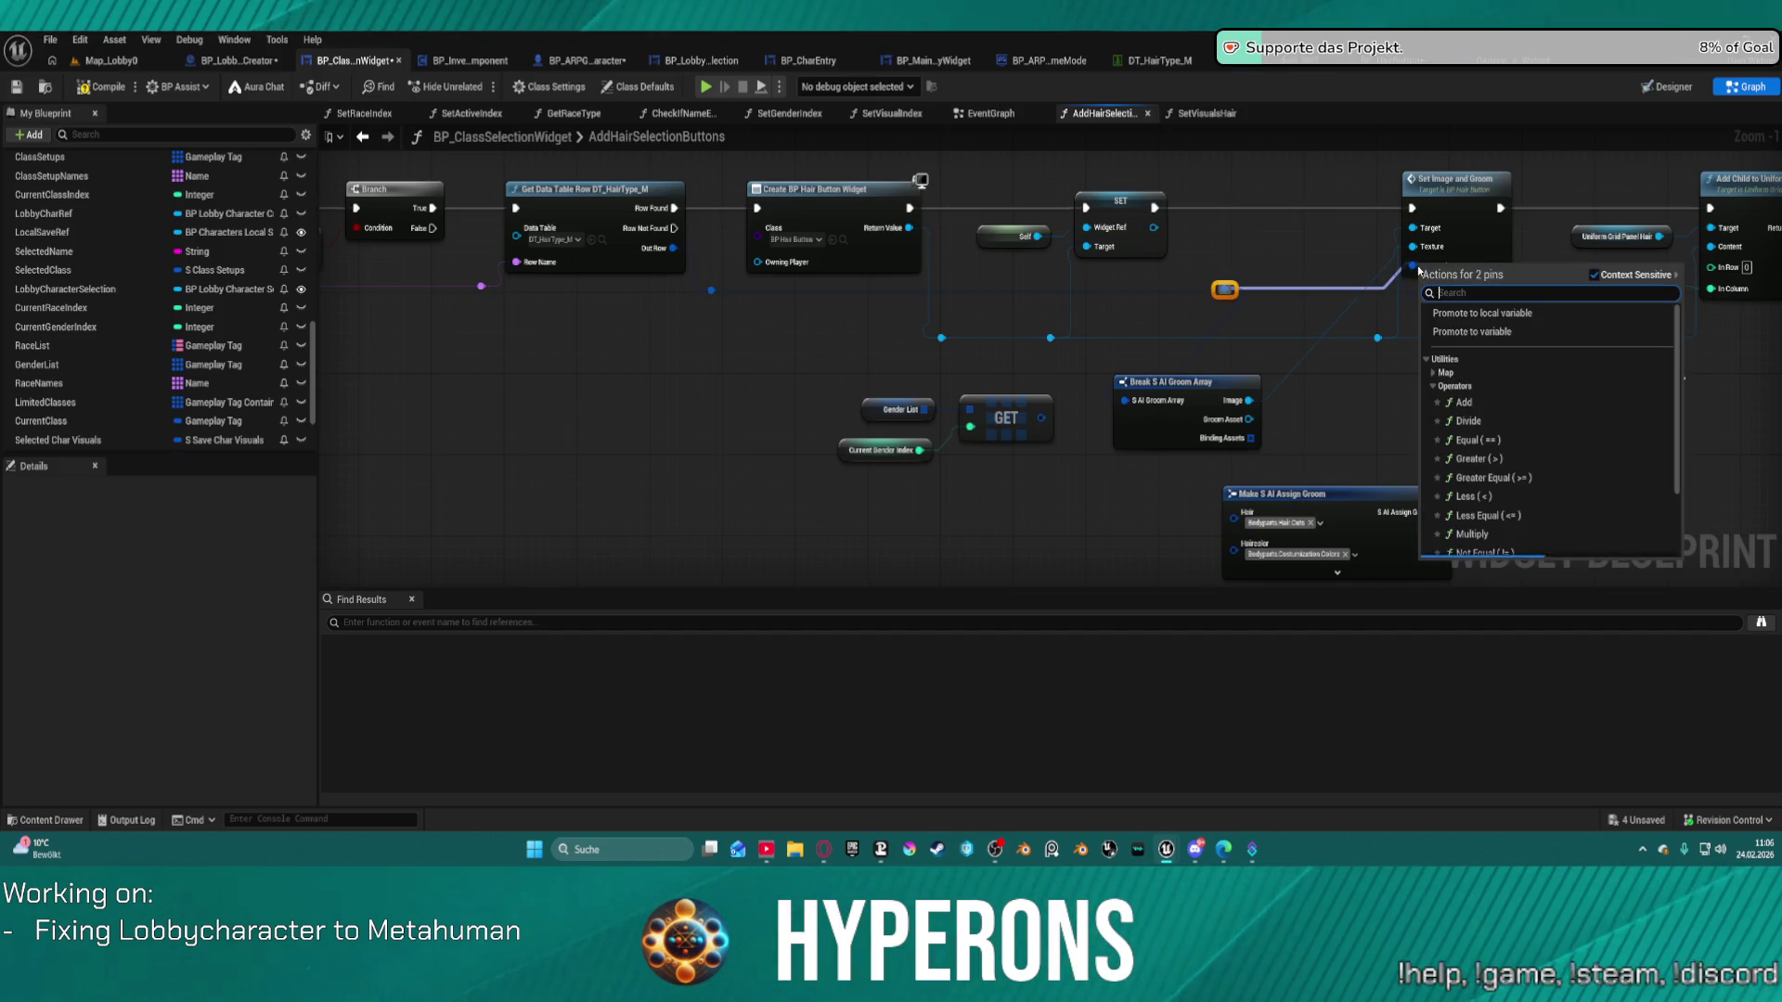
{"action": "left_click", "coordinate": [1245, 300]}
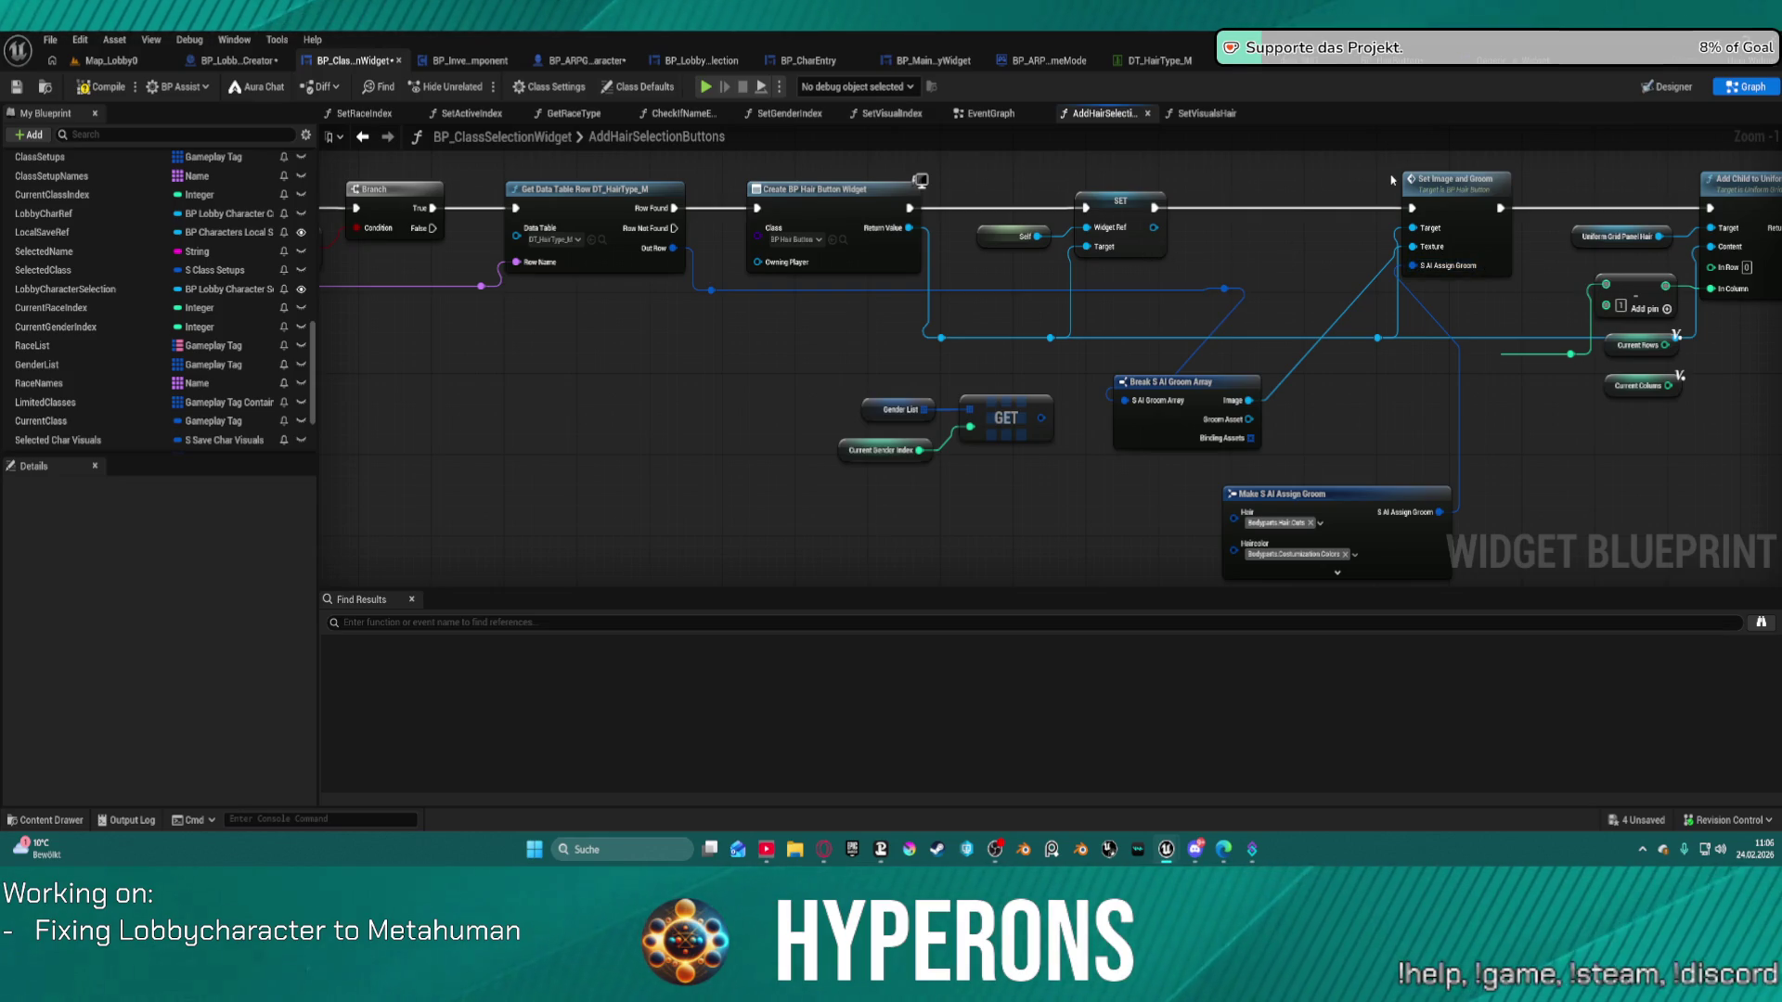
{"action": "left_click_drag", "start_coordinate": [1367, 367], "coordinate": [1248, 292]}
{"action": "mouse_move", "coordinate": [1238, 429]}
{"action": "left_mouse_down"}
{"action": "mouse_move", "coordinate": [1165, 435]}
{"action": "mouse_move", "coordinate": [1110, 379]}
{"action": "left_mouse_up"}
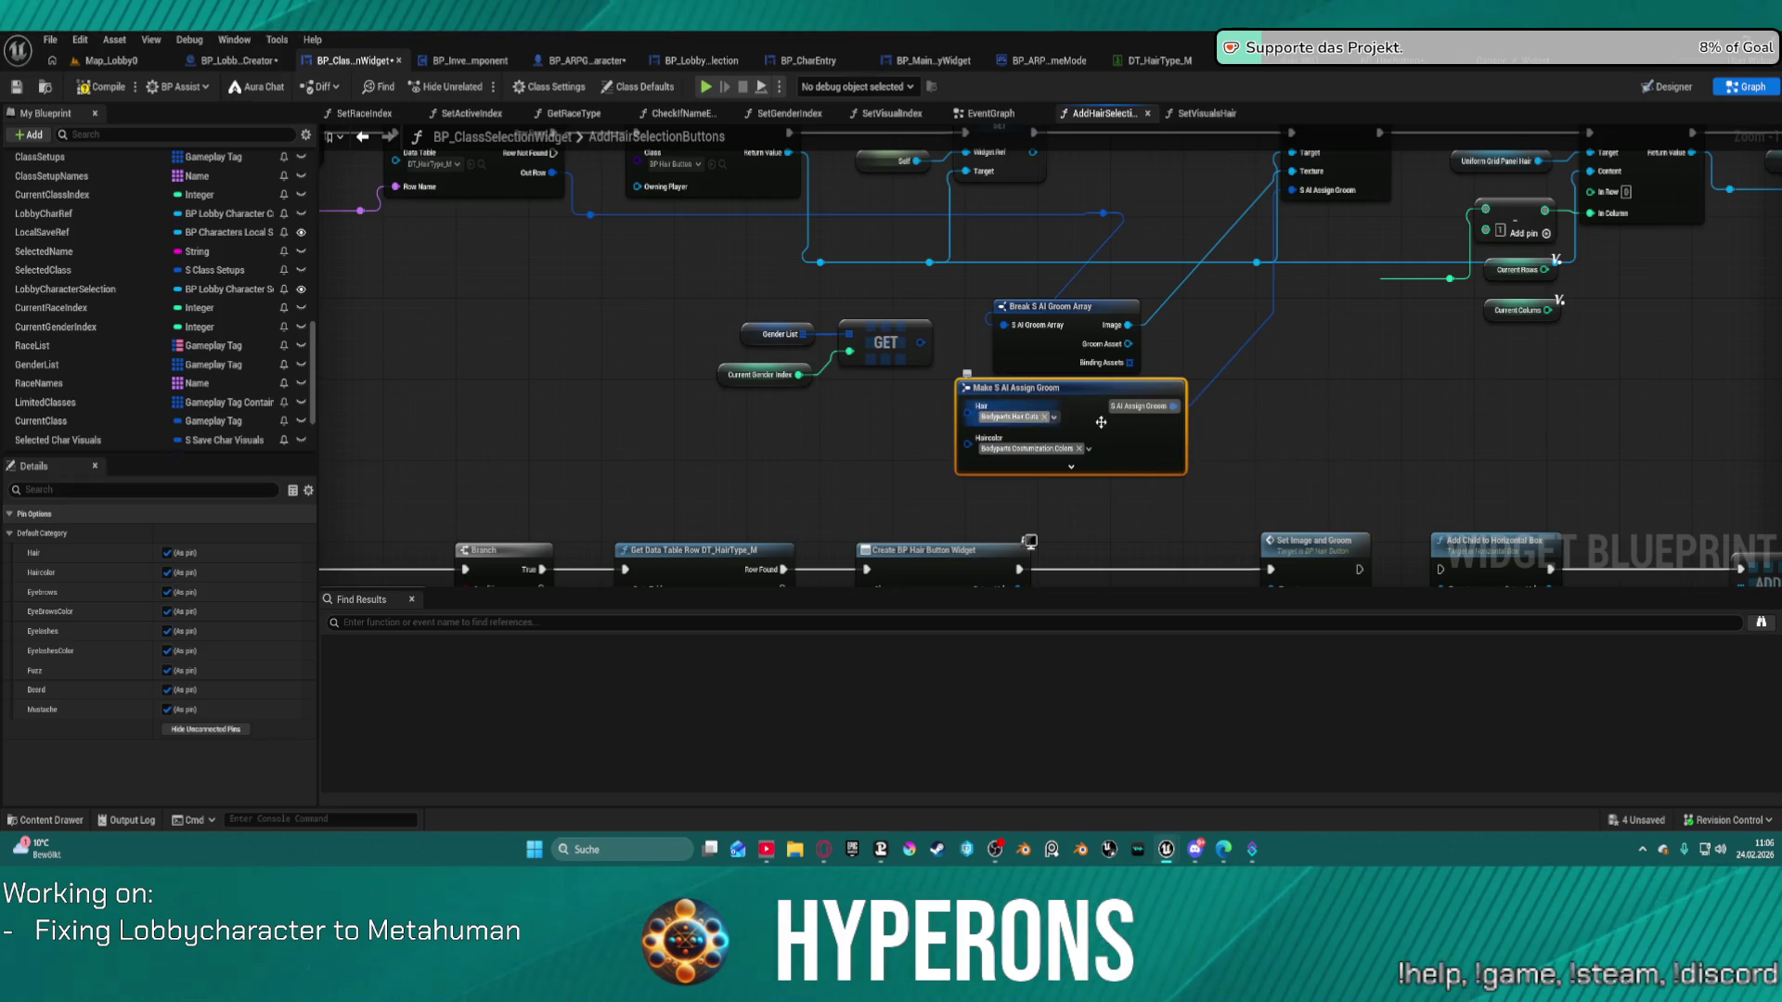
Rearrange Make S AI Assign Groom and Break S AI Groom Array, and copy the Hair pin's tag value.
{"action": "left_click_drag", "start_coordinate": [1090, 404], "coordinate": [1173, 395]}
{"action": "mouse_move", "coordinate": [1091, 328]}
{"action": "left_mouse_down"}
{"action": "mouse_move", "coordinate": [1124, 244]}
{"action": "mouse_move", "coordinate": [1235, 247]}
{"action": "left_mouse_up"}
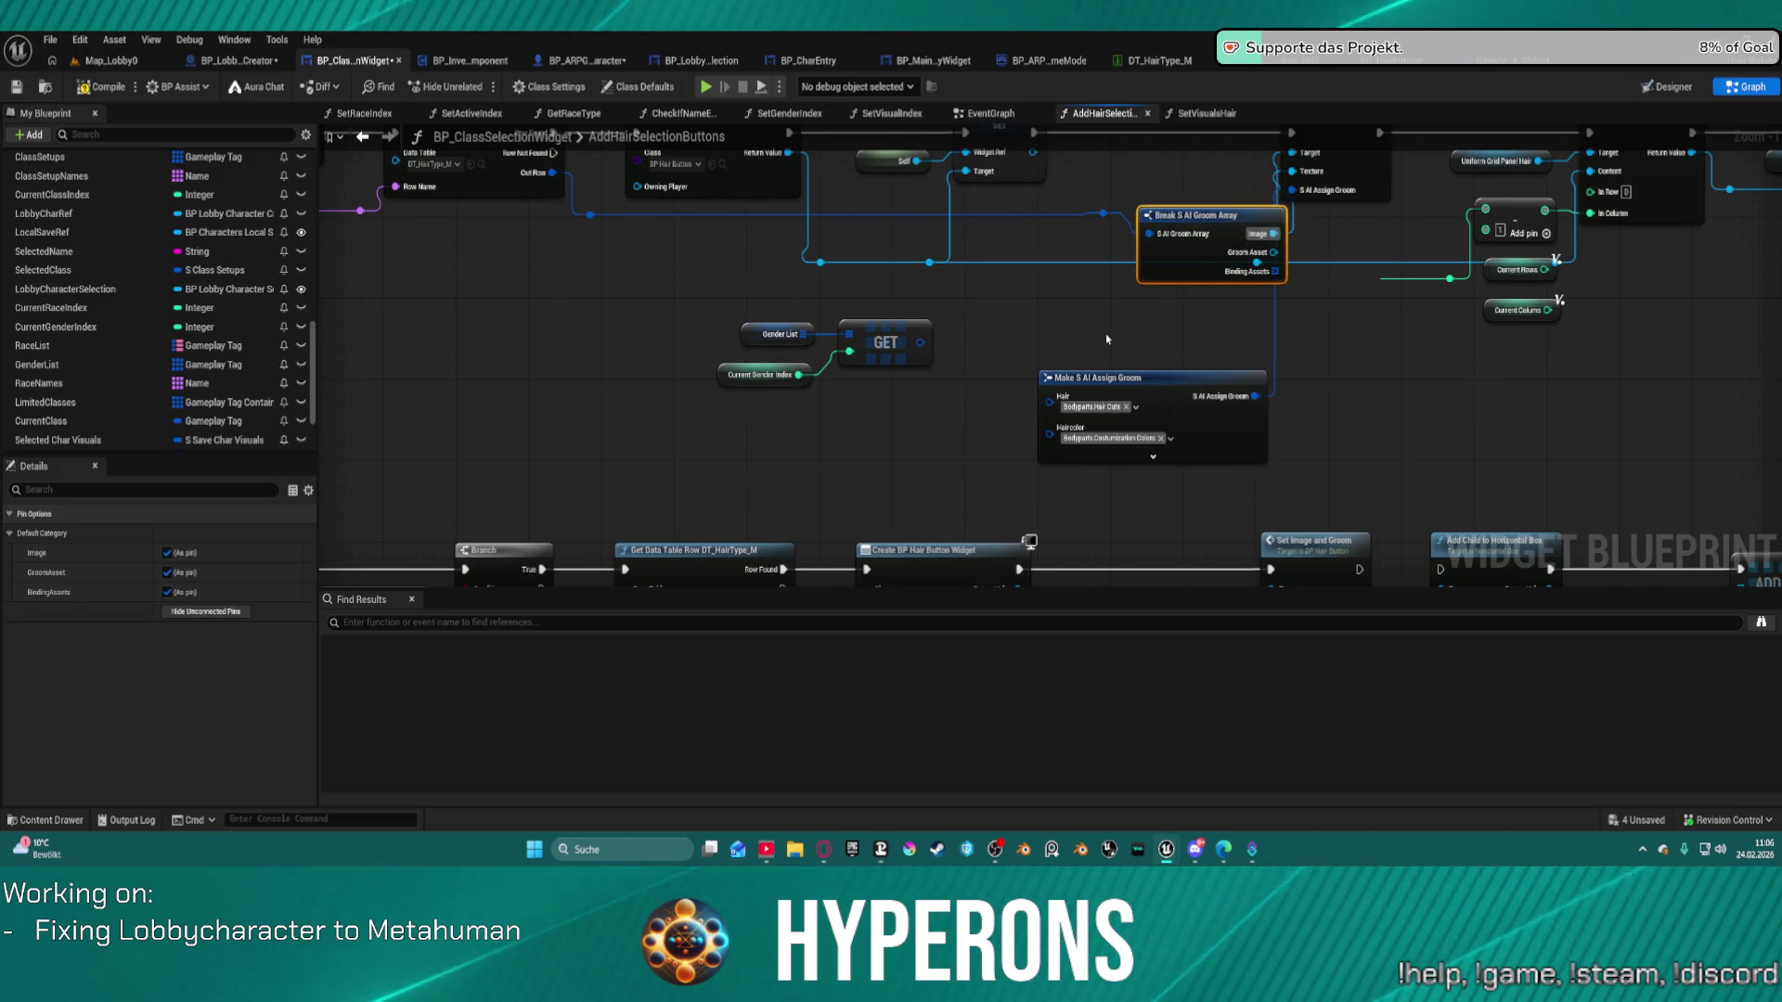
{"action": "right_click", "coordinate": [1112, 407]}
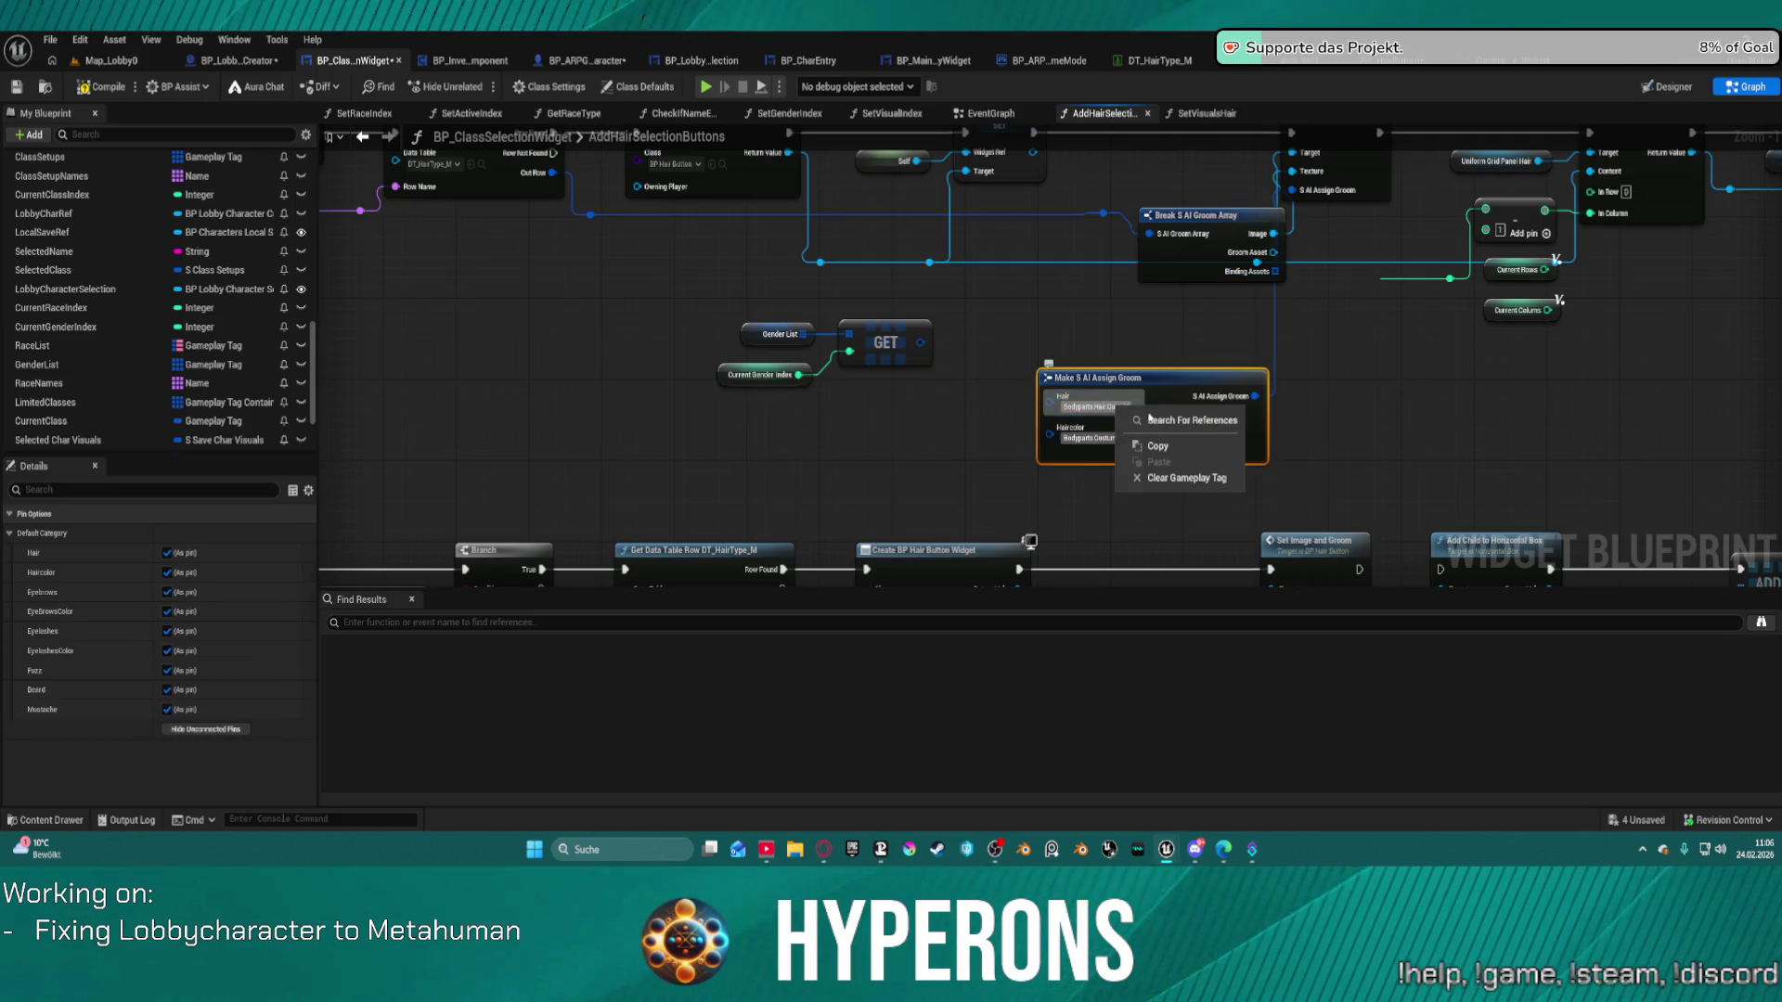
{"action": "left_click", "coordinate": [1162, 447]}
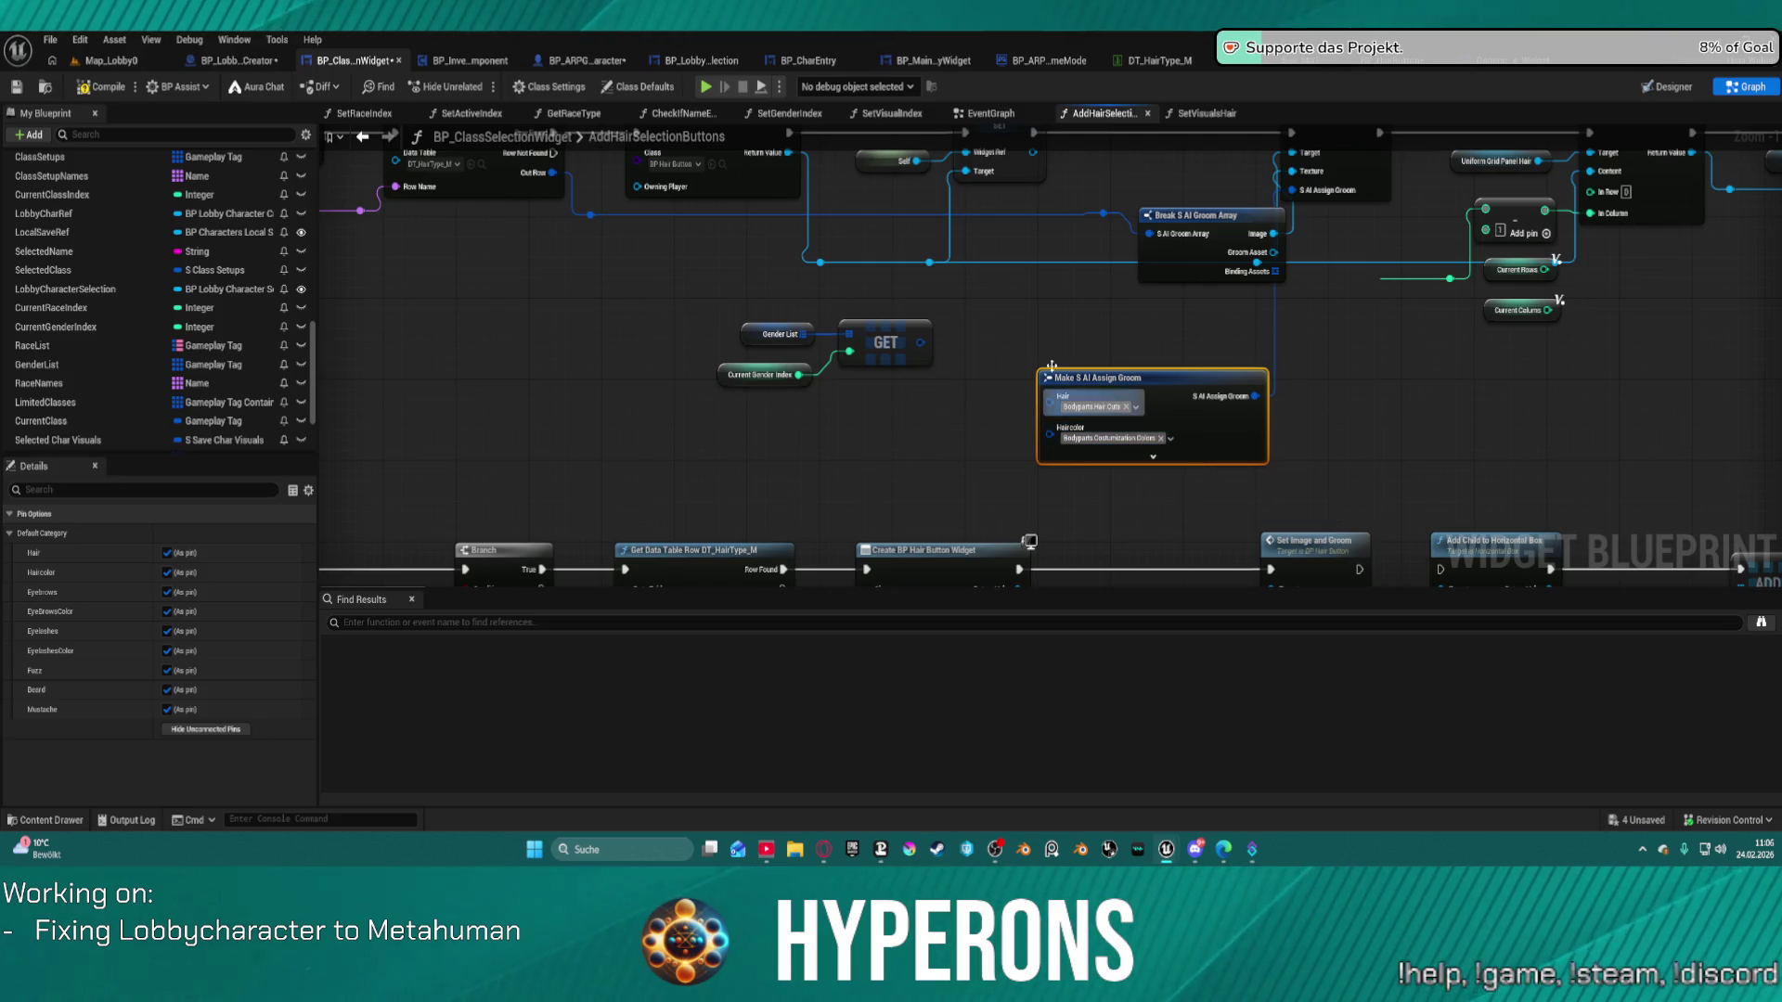
Wire Make S AI Assign Groom's output into Set Image and Groom's groom input.
{"action": "right_click", "coordinate": [1019, 329]}
{"action": "left_click", "coordinate": [1019, 318]}
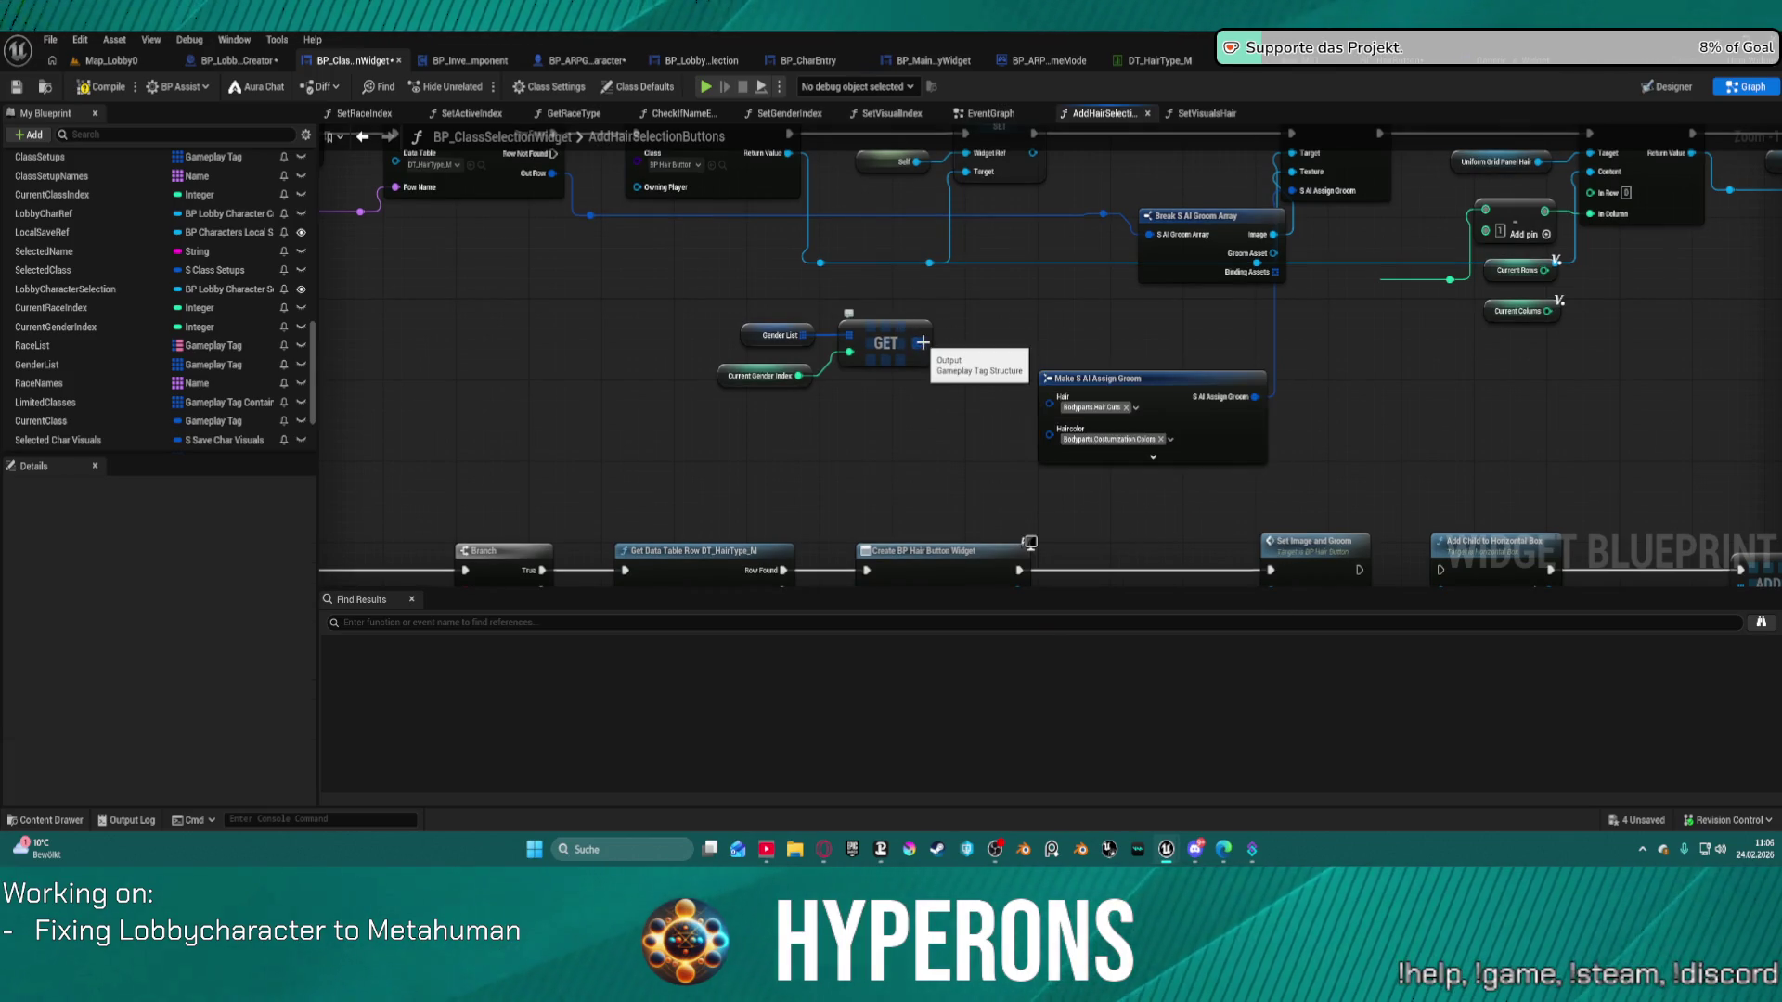
{"action": "left_click_drag", "start_coordinate": [1014, 311], "coordinate": [995, 353]}
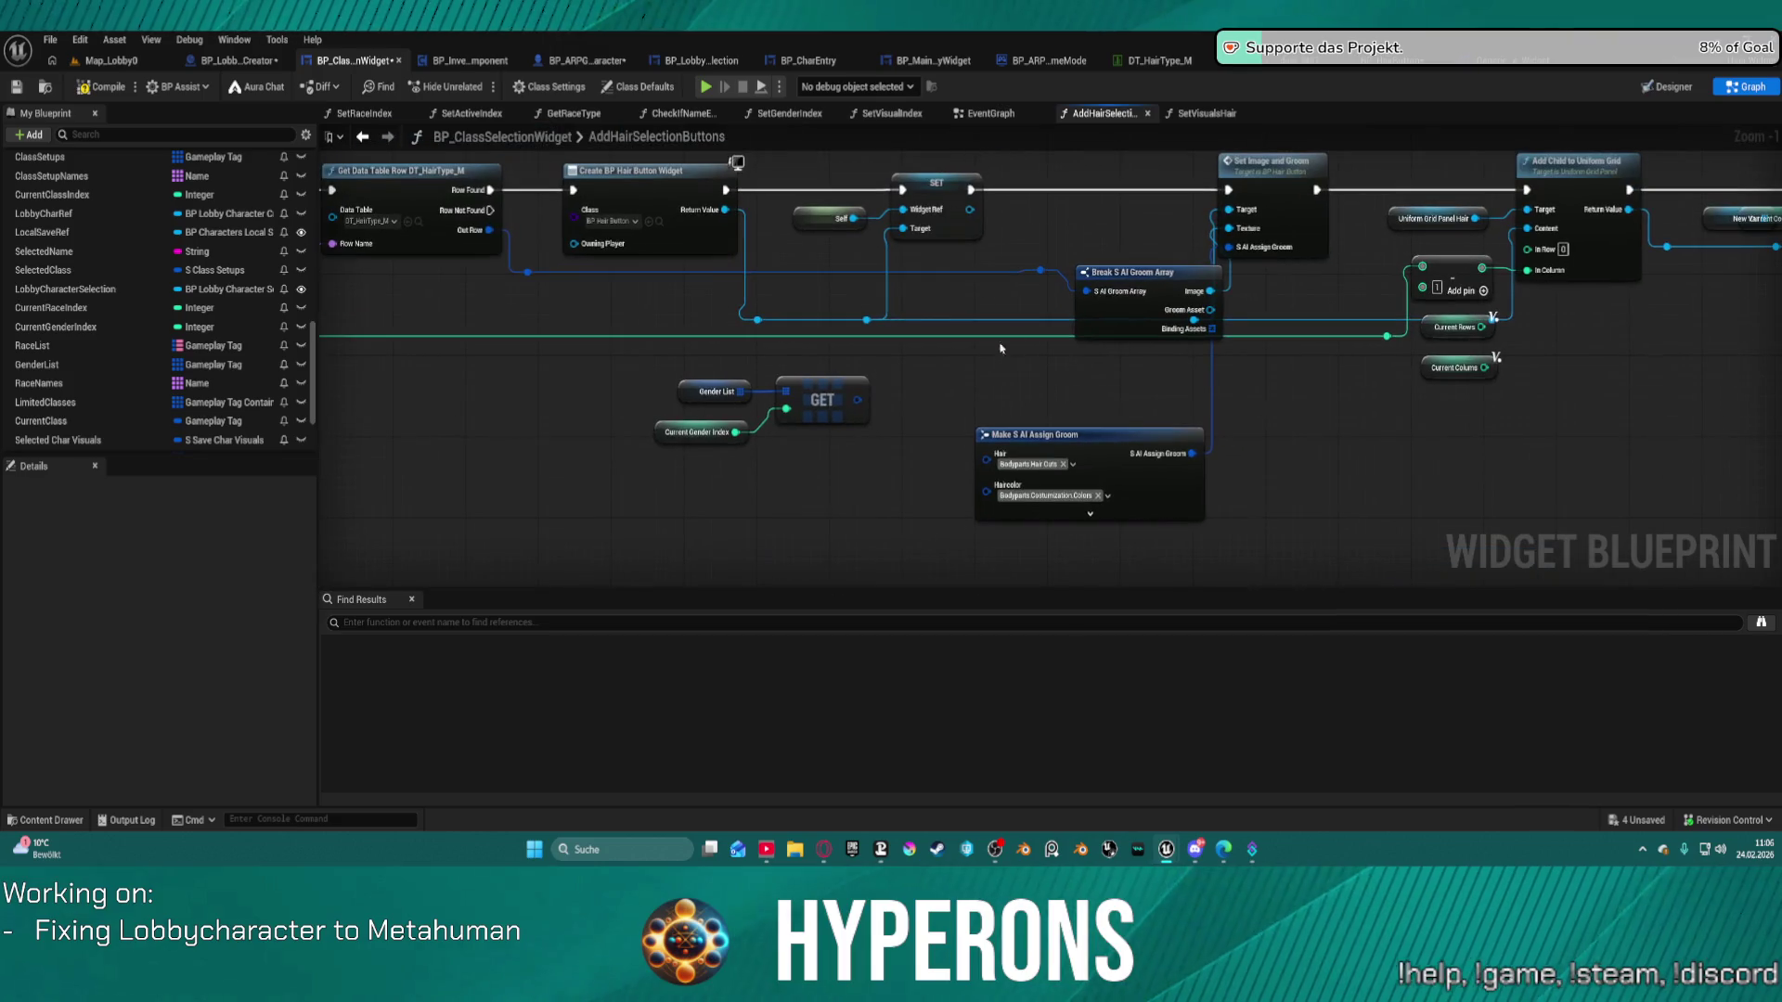
{"action": "left_click_drag", "start_coordinate": [1121, 276], "coordinate": [1084, 235]}
{"action": "mouse_move", "coordinate": [1231, 247]}
{"action": "left_mouse_down"}
{"action": "mouse_move", "coordinate": [1123, 389]}
{"action": "mouse_move", "coordinate": [1086, 395]}
{"action": "mouse_move", "coordinate": [1192, 453]}
{"action": "left_mouse_up"}
{"action": "mouse_move", "coordinate": [1041, 459]}
{"action": "left_mouse_down"}
{"action": "mouse_move", "coordinate": [1159, 418]}
{"action": "mouse_move", "coordinate": [1007, 443]}
{"action": "mouse_move", "coordinate": [983, 423]}
{"action": "left_mouse_up"}
Add a Make Literal Gameplay Tag feeding Hair and place it beside Make S AI Assign Groom.
{"action": "type", "text": "make"}
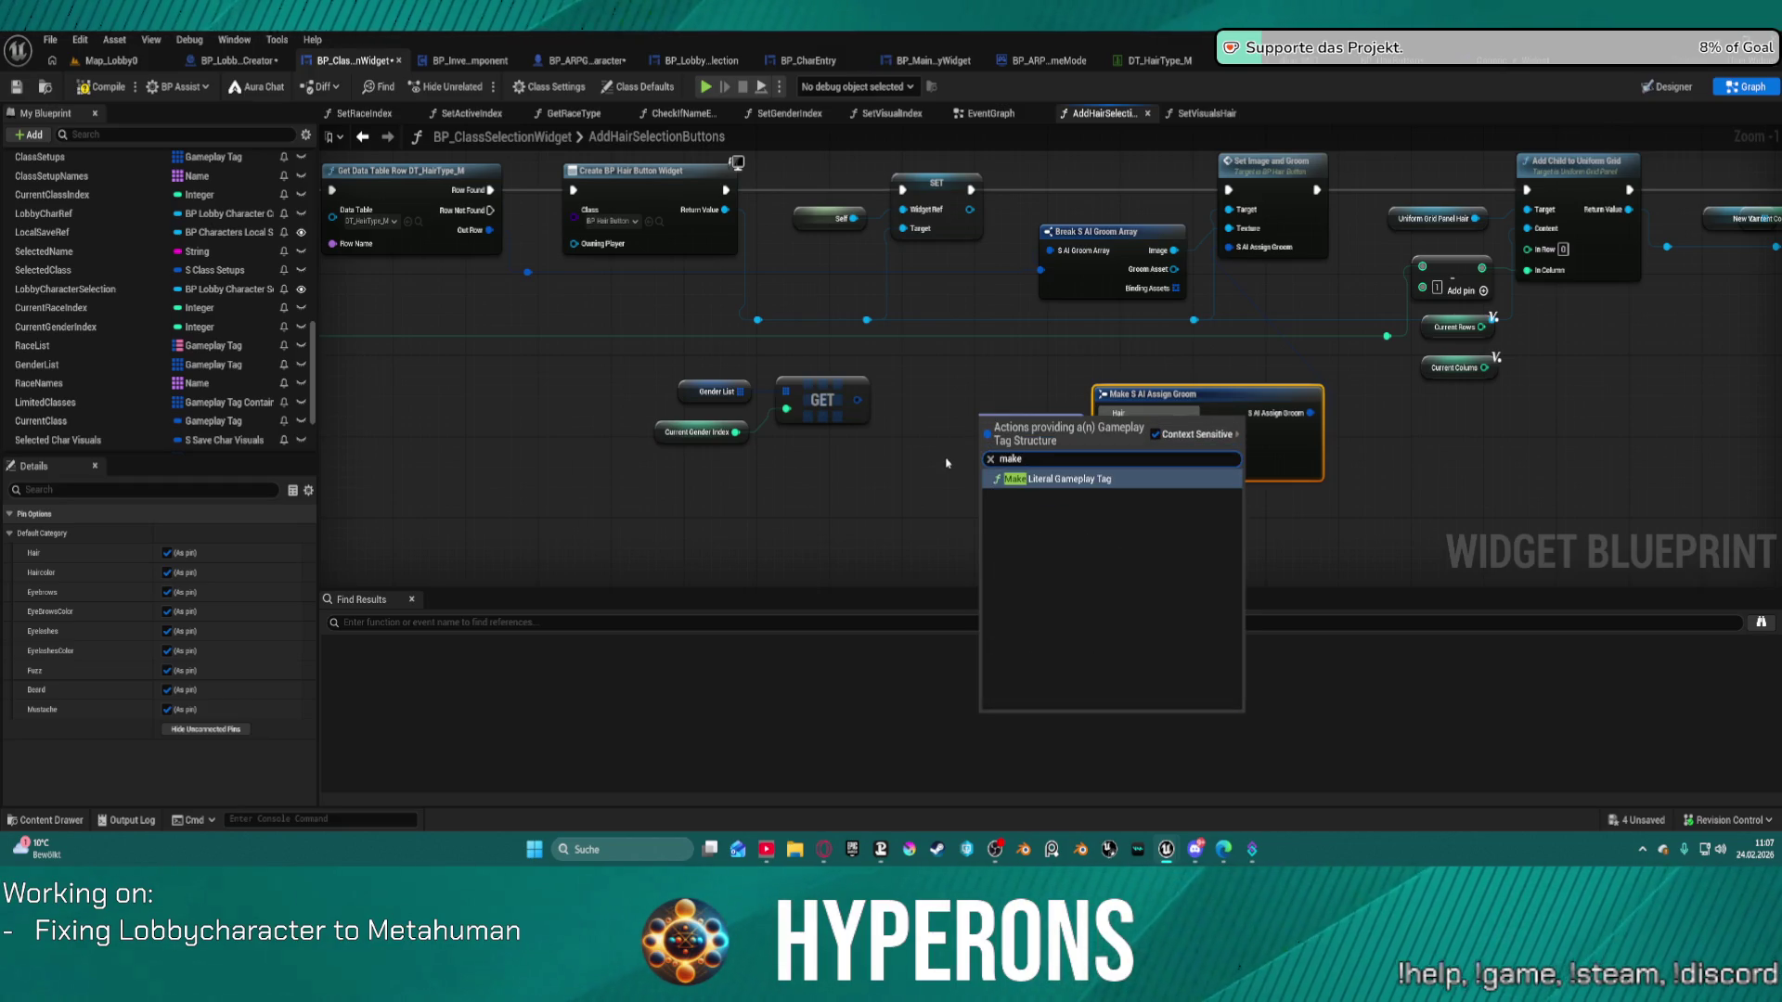
{"action": "key", "text": "Return"}
{"action": "left_click_drag", "start_coordinate": [1018, 424], "coordinate": [927, 454]}
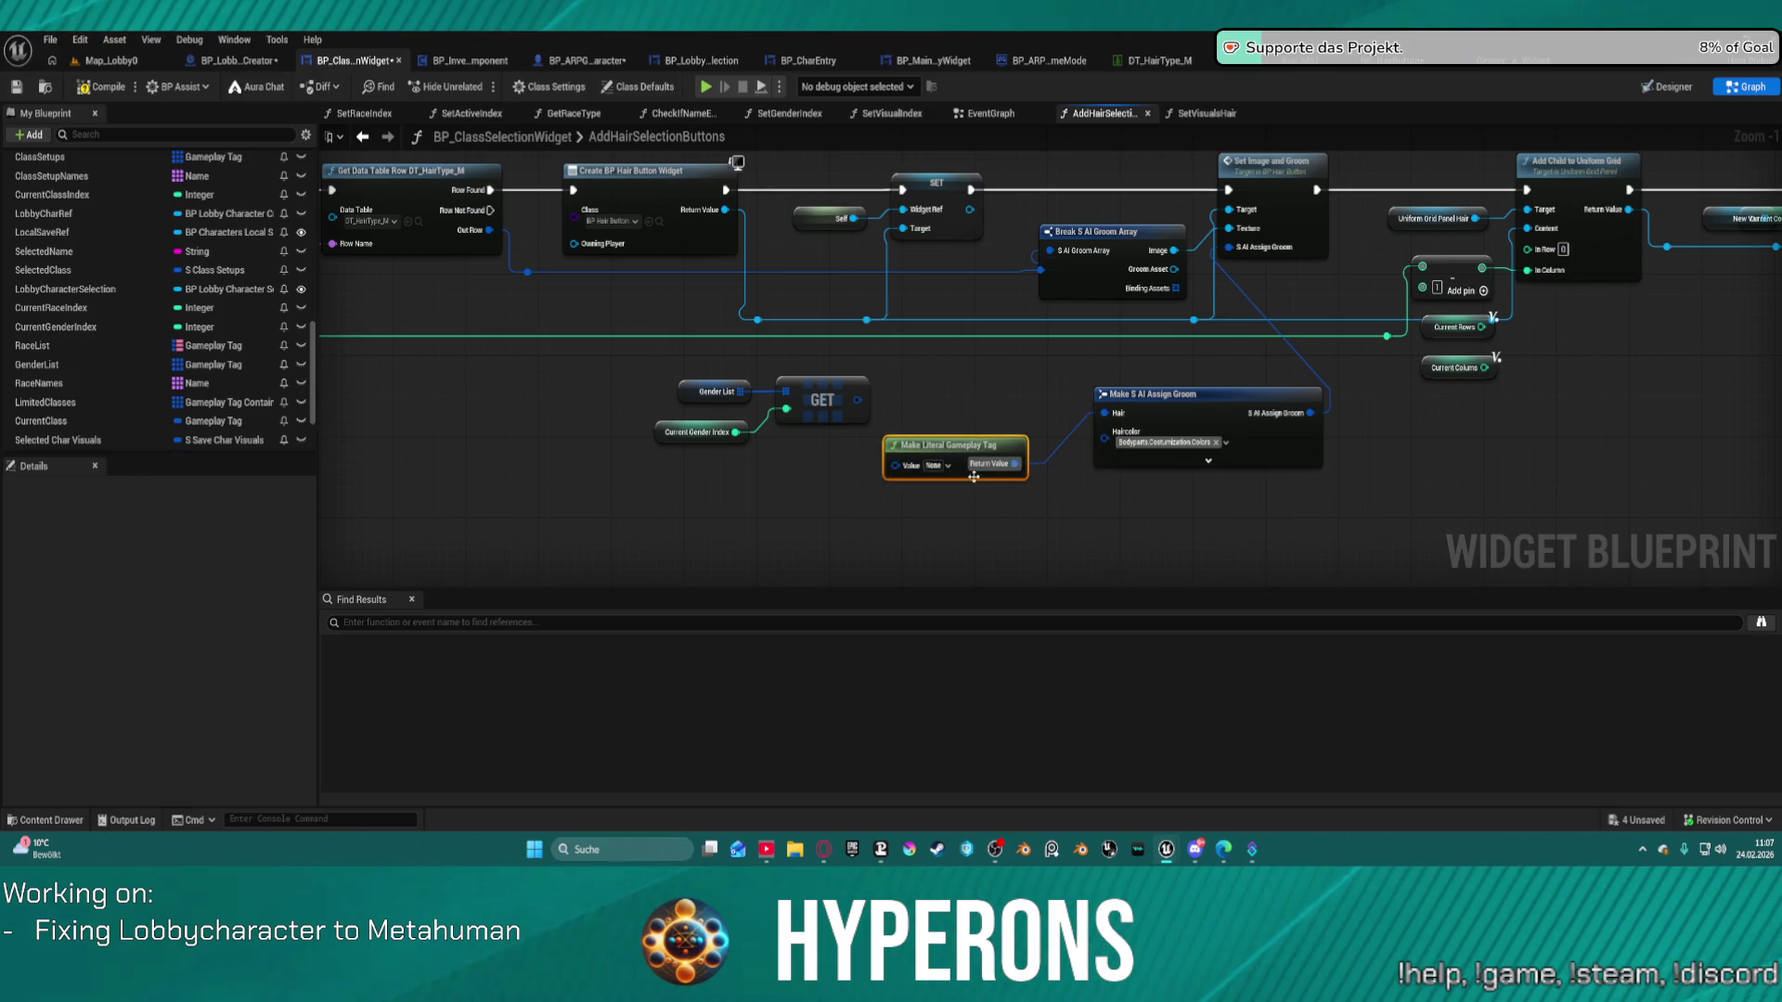
{"action": "left_click", "coordinate": [948, 466]}
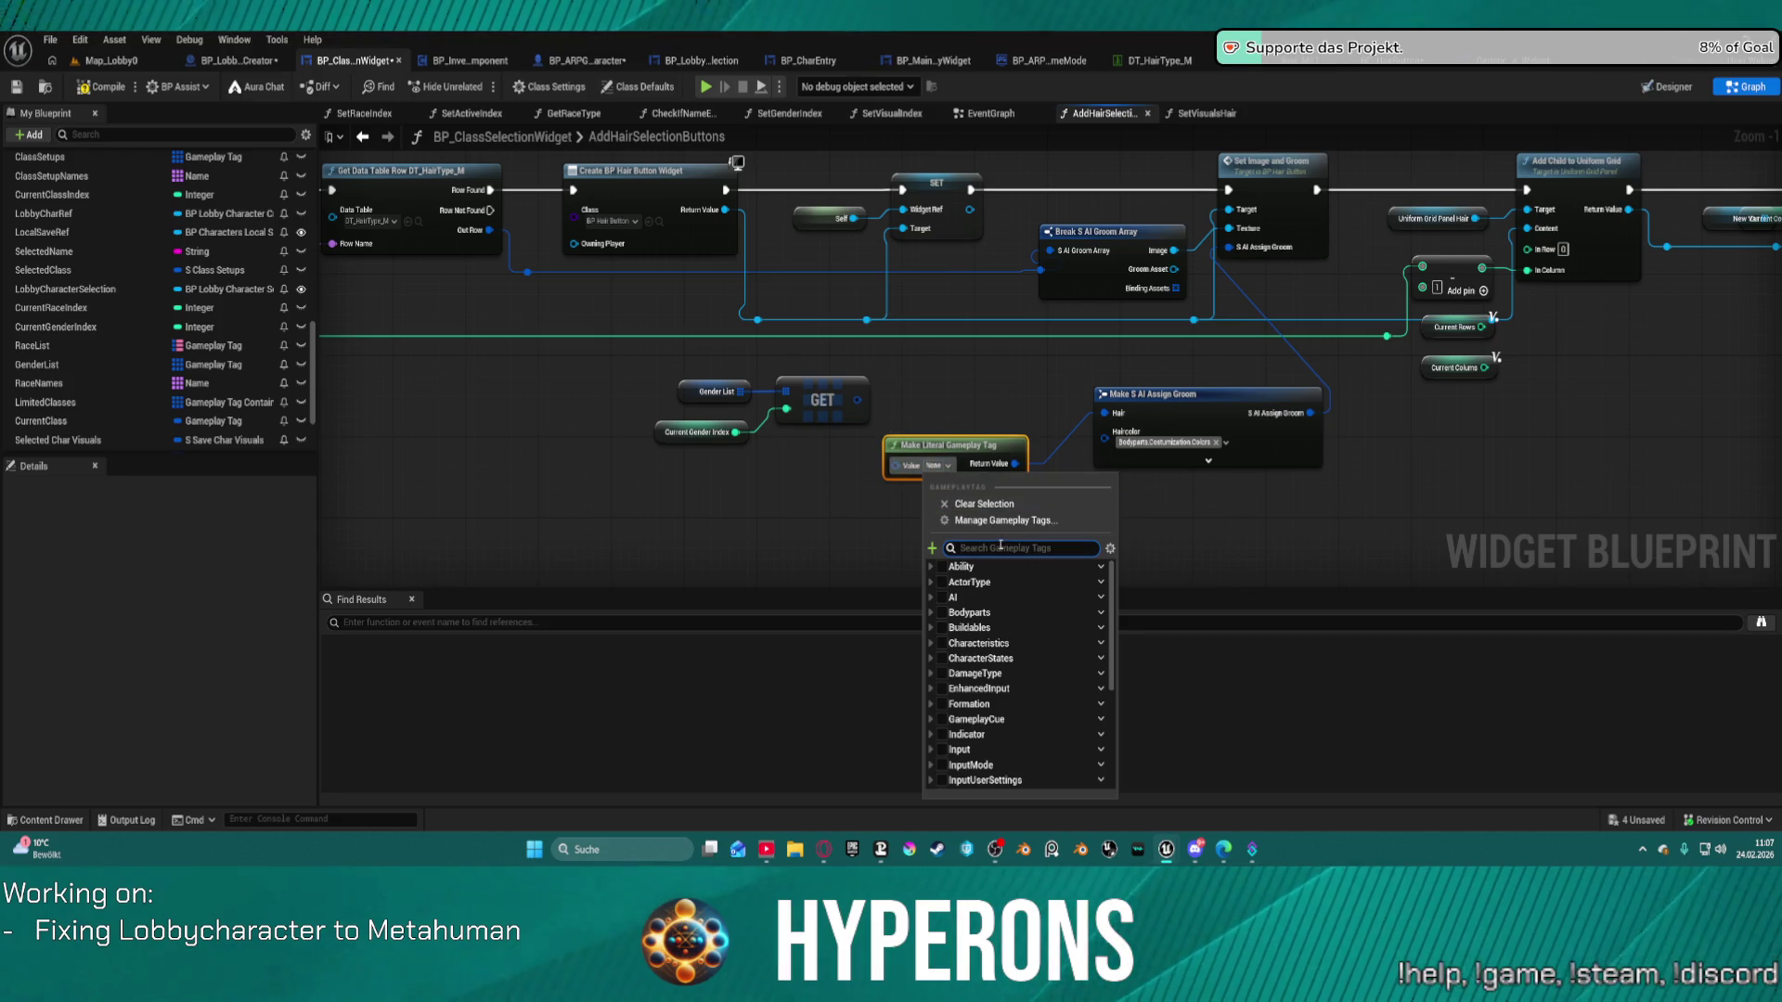
{"action": "mouse_move", "coordinate": [957, 457]}
{"action": "left_mouse_down"}
{"action": "mouse_move", "coordinate": [996, 399]}
{"action": "mouse_move", "coordinate": [919, 445]}
{"action": "mouse_move", "coordinate": [915, 469]}
{"action": "left_mouse_up"}
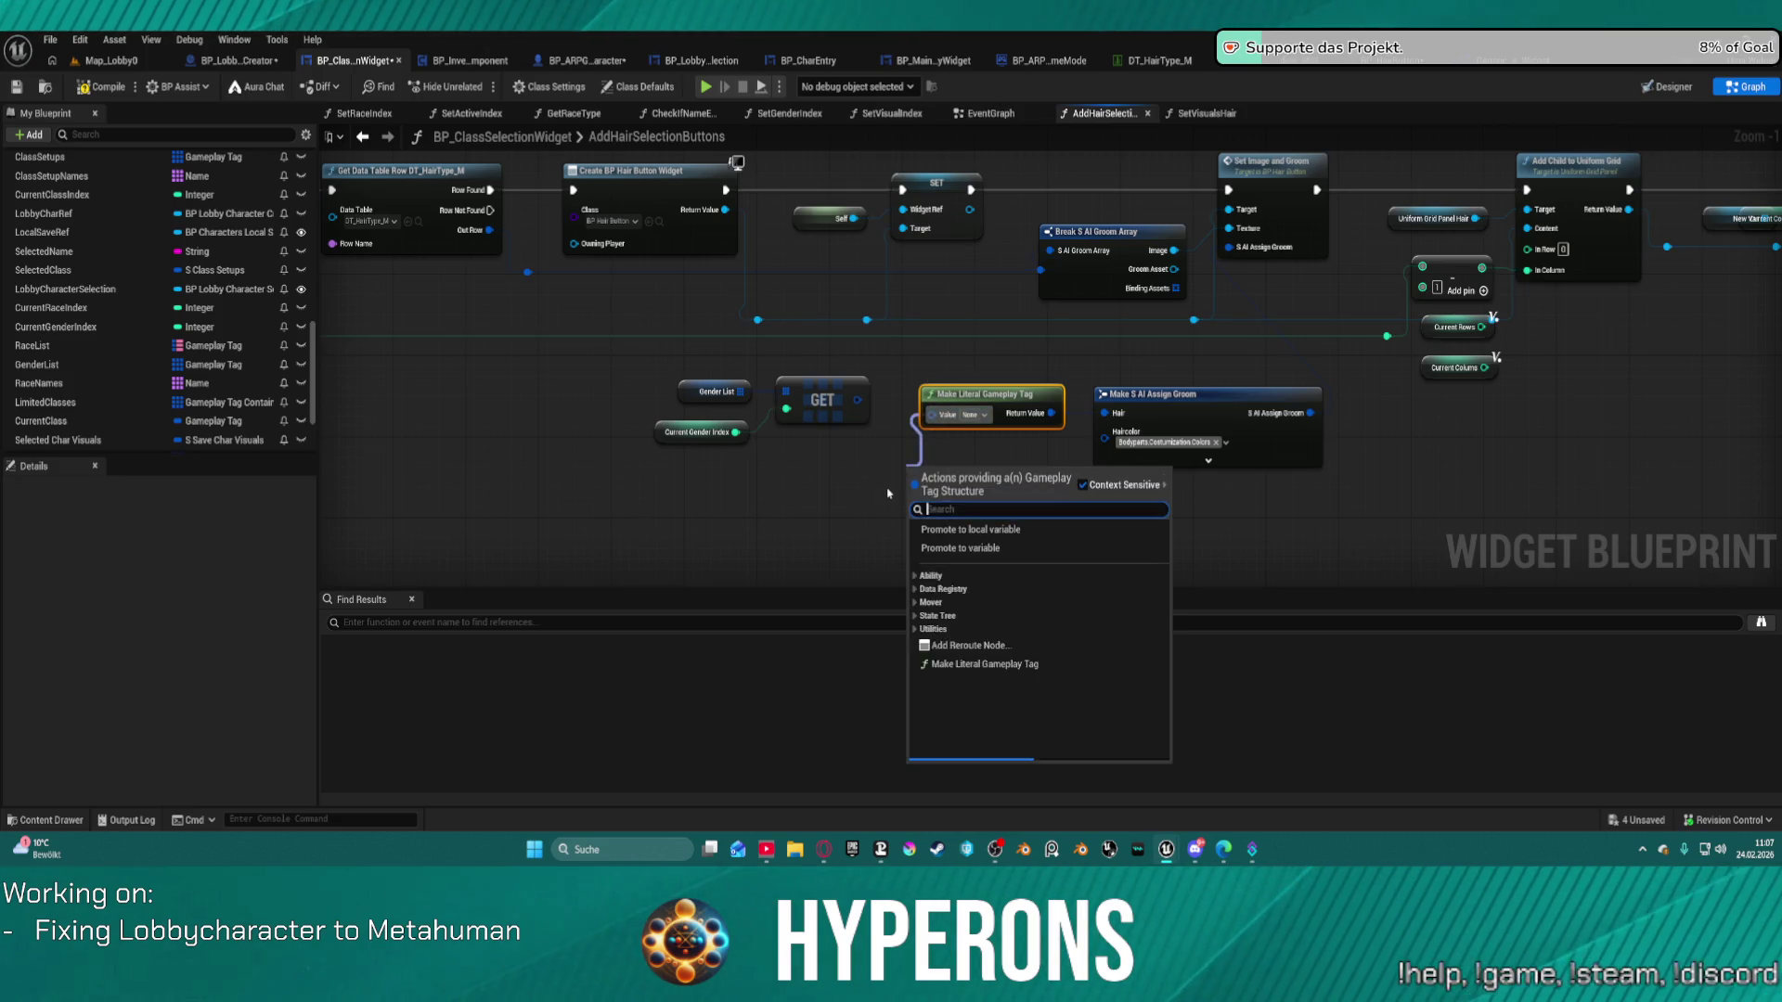
{"action": "type", "text": "make"}
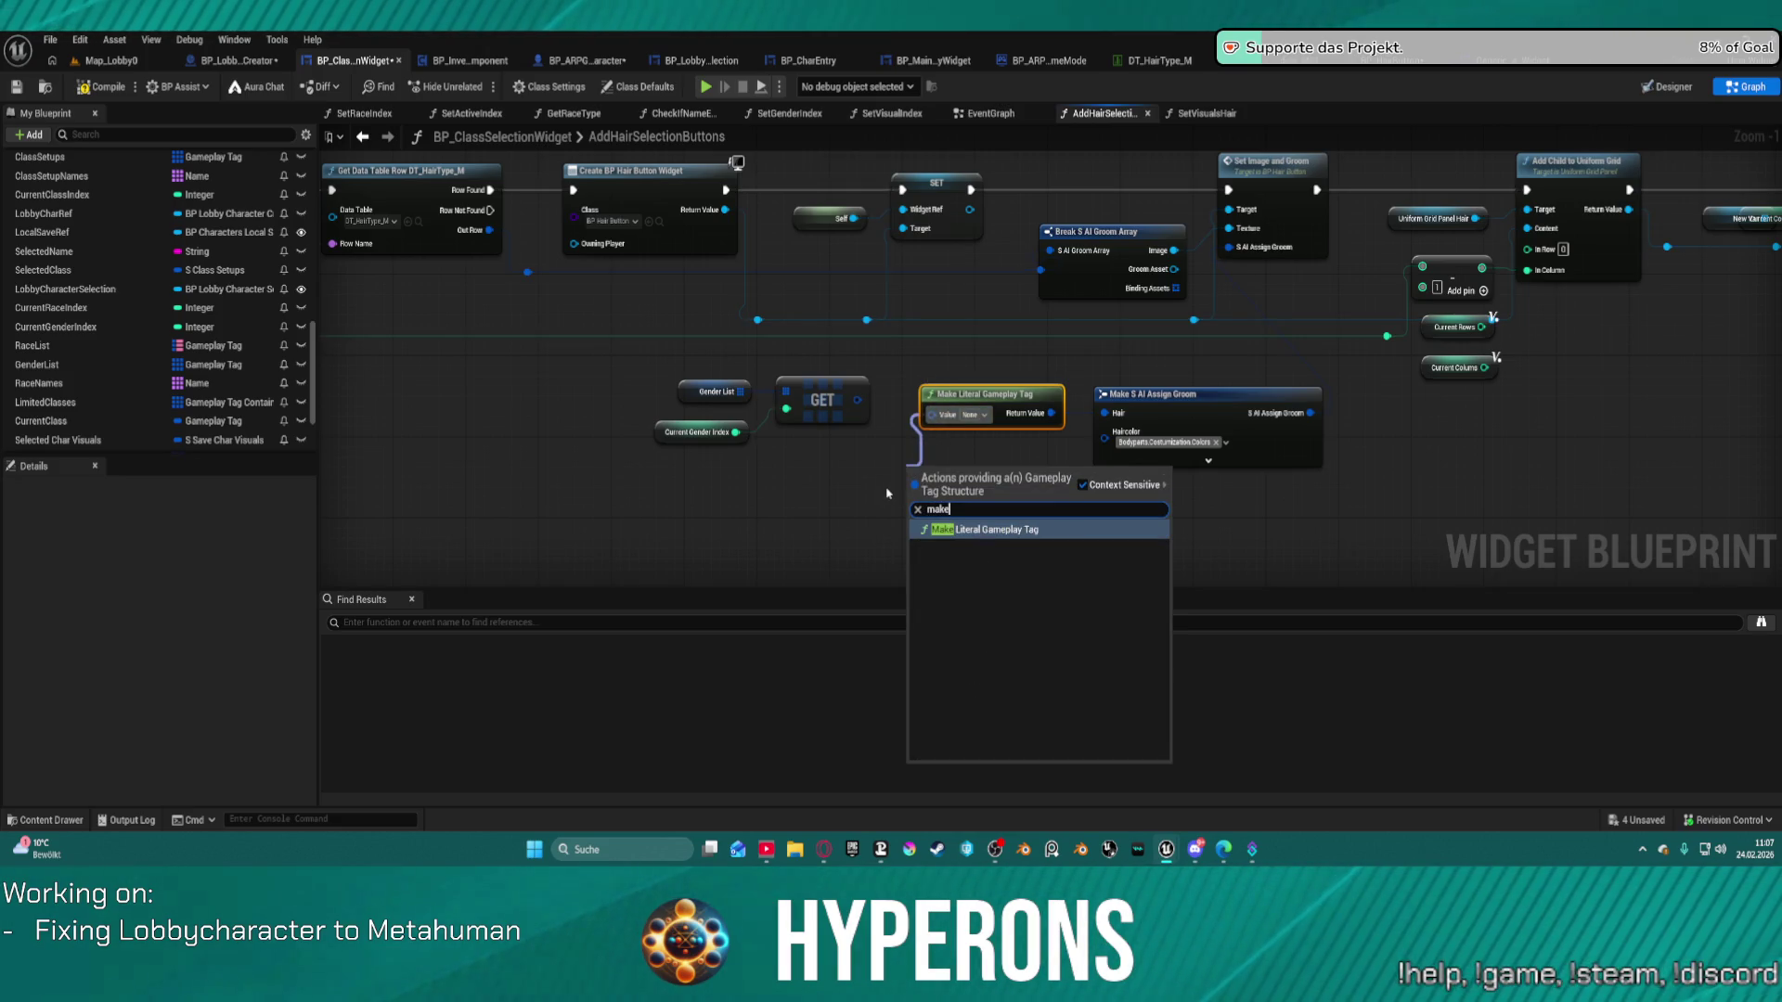
{"action": "key", "text": "BackSpace"}
{"action": "key", "text": "BackSpace"}
{"action": "key", "text": "BackSpace"}
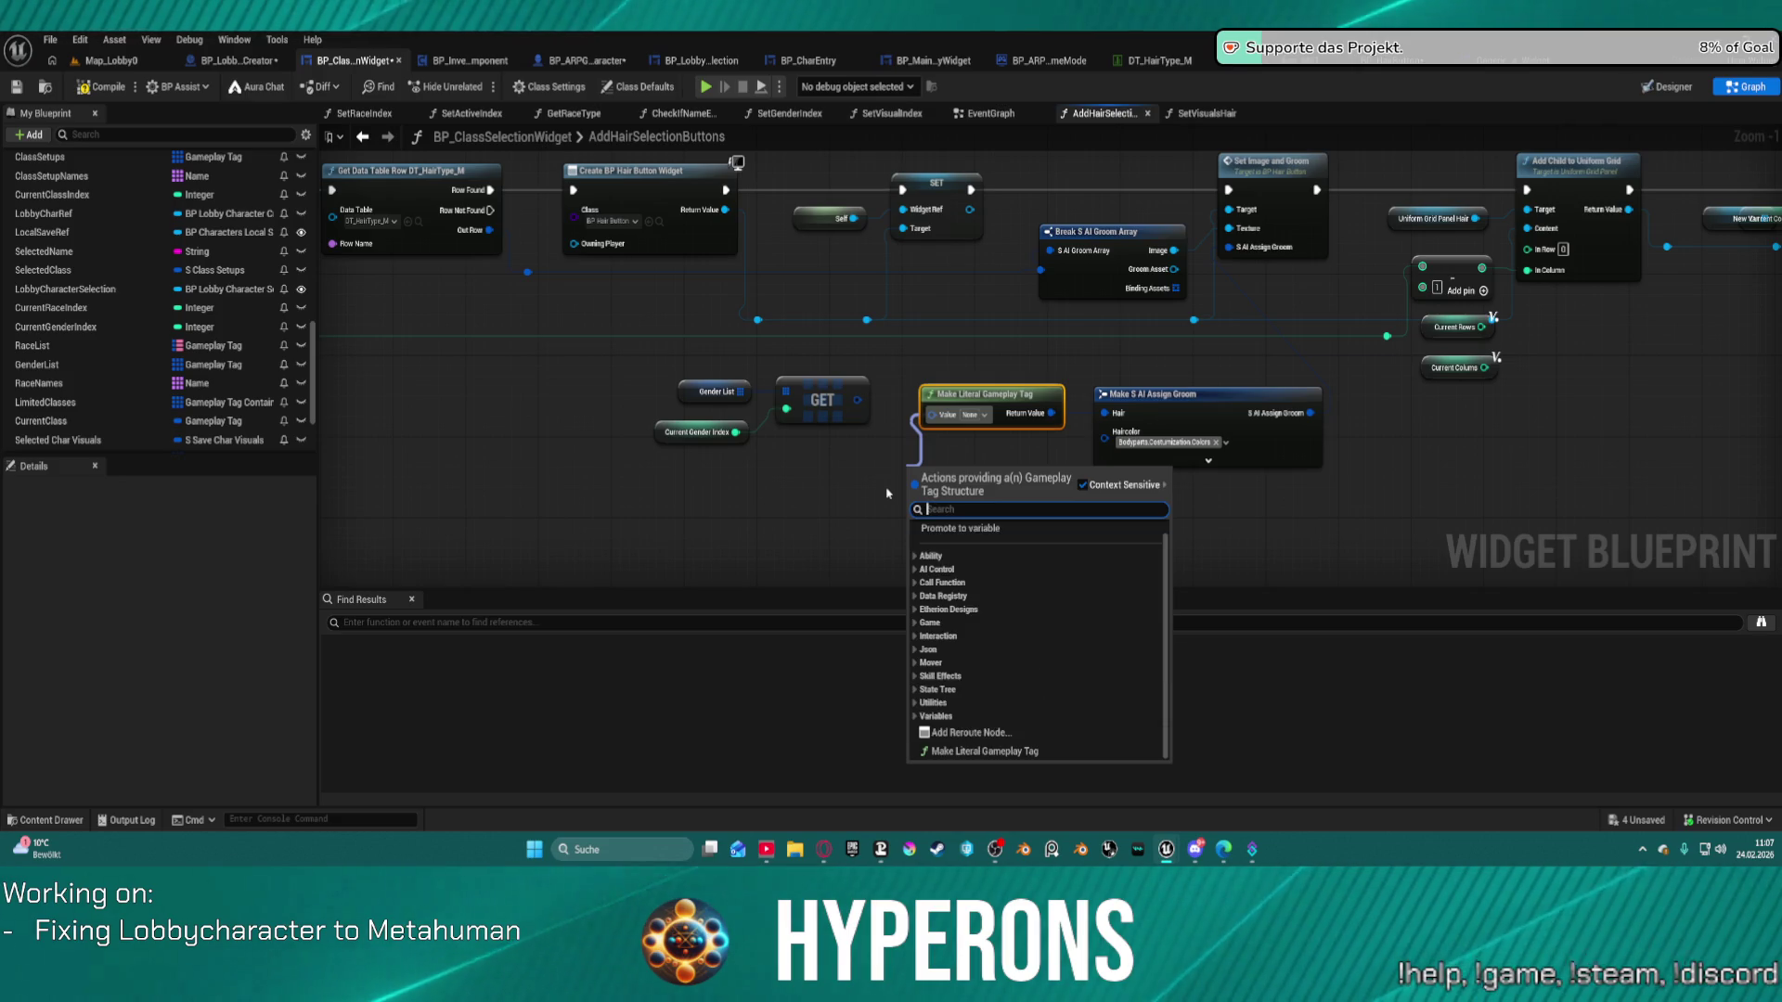
{"action": "type", "text": "stri"}
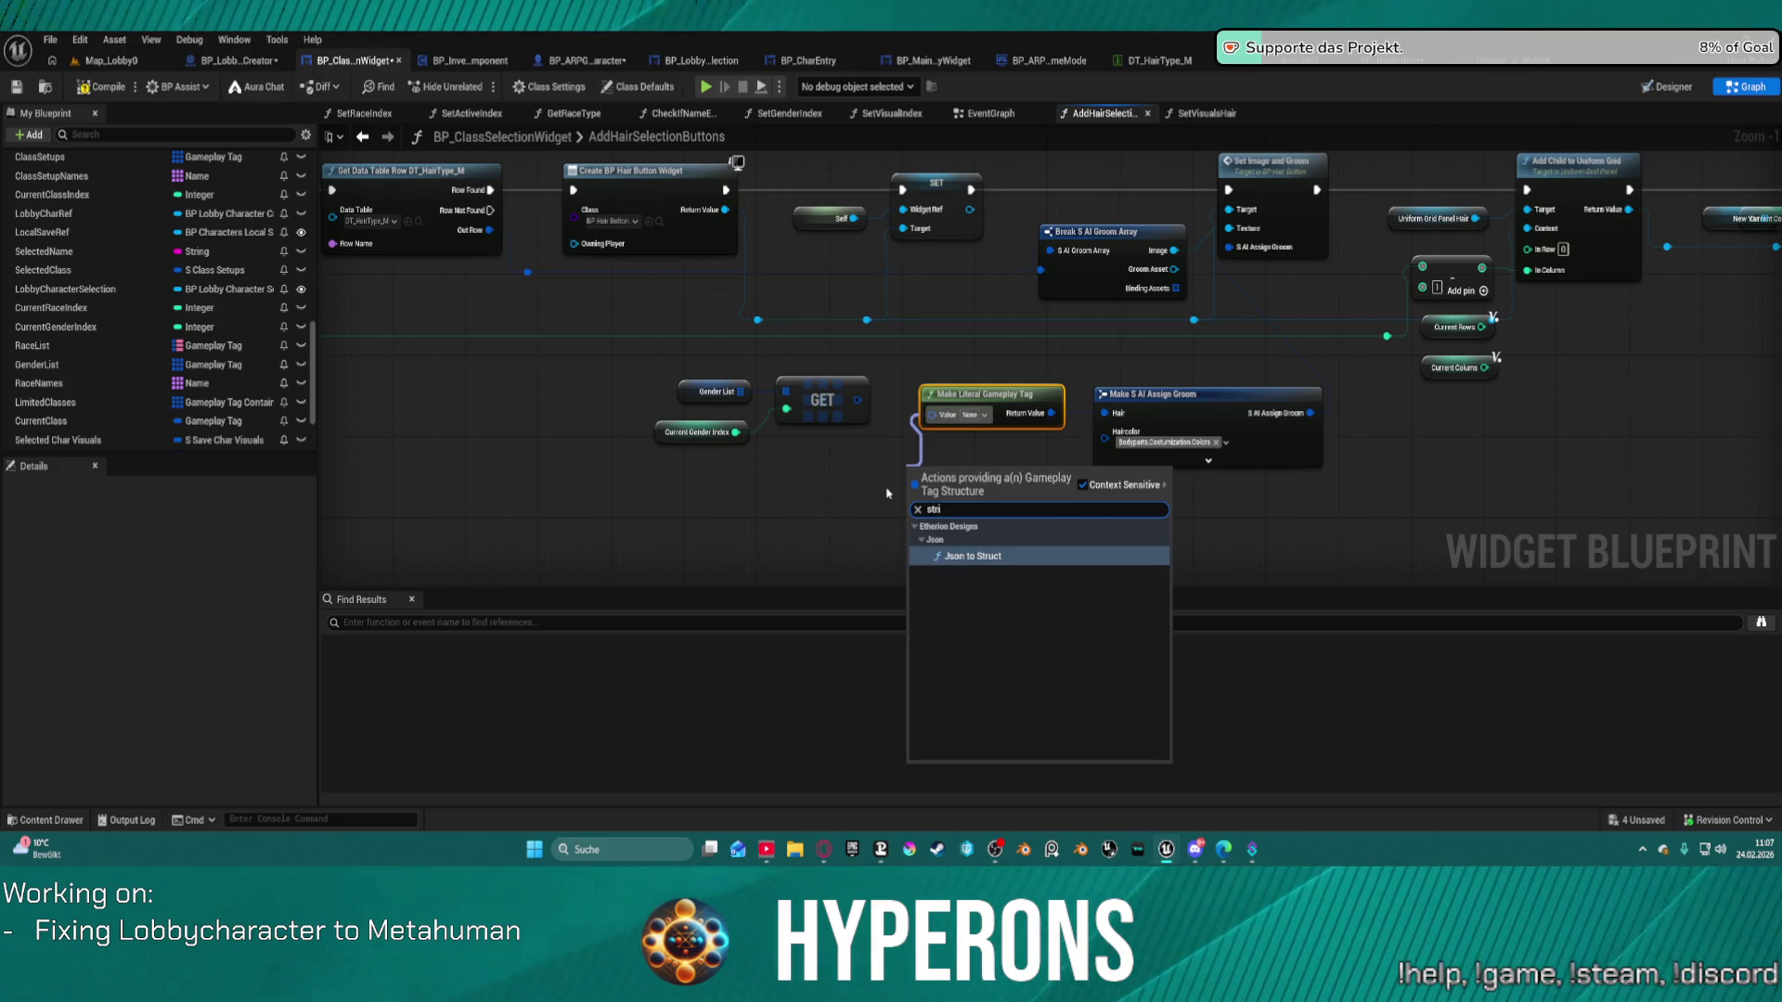
{"action": "left_click", "coordinate": [876, 423]}
{"action": "left_click", "coordinate": [954, 334]}
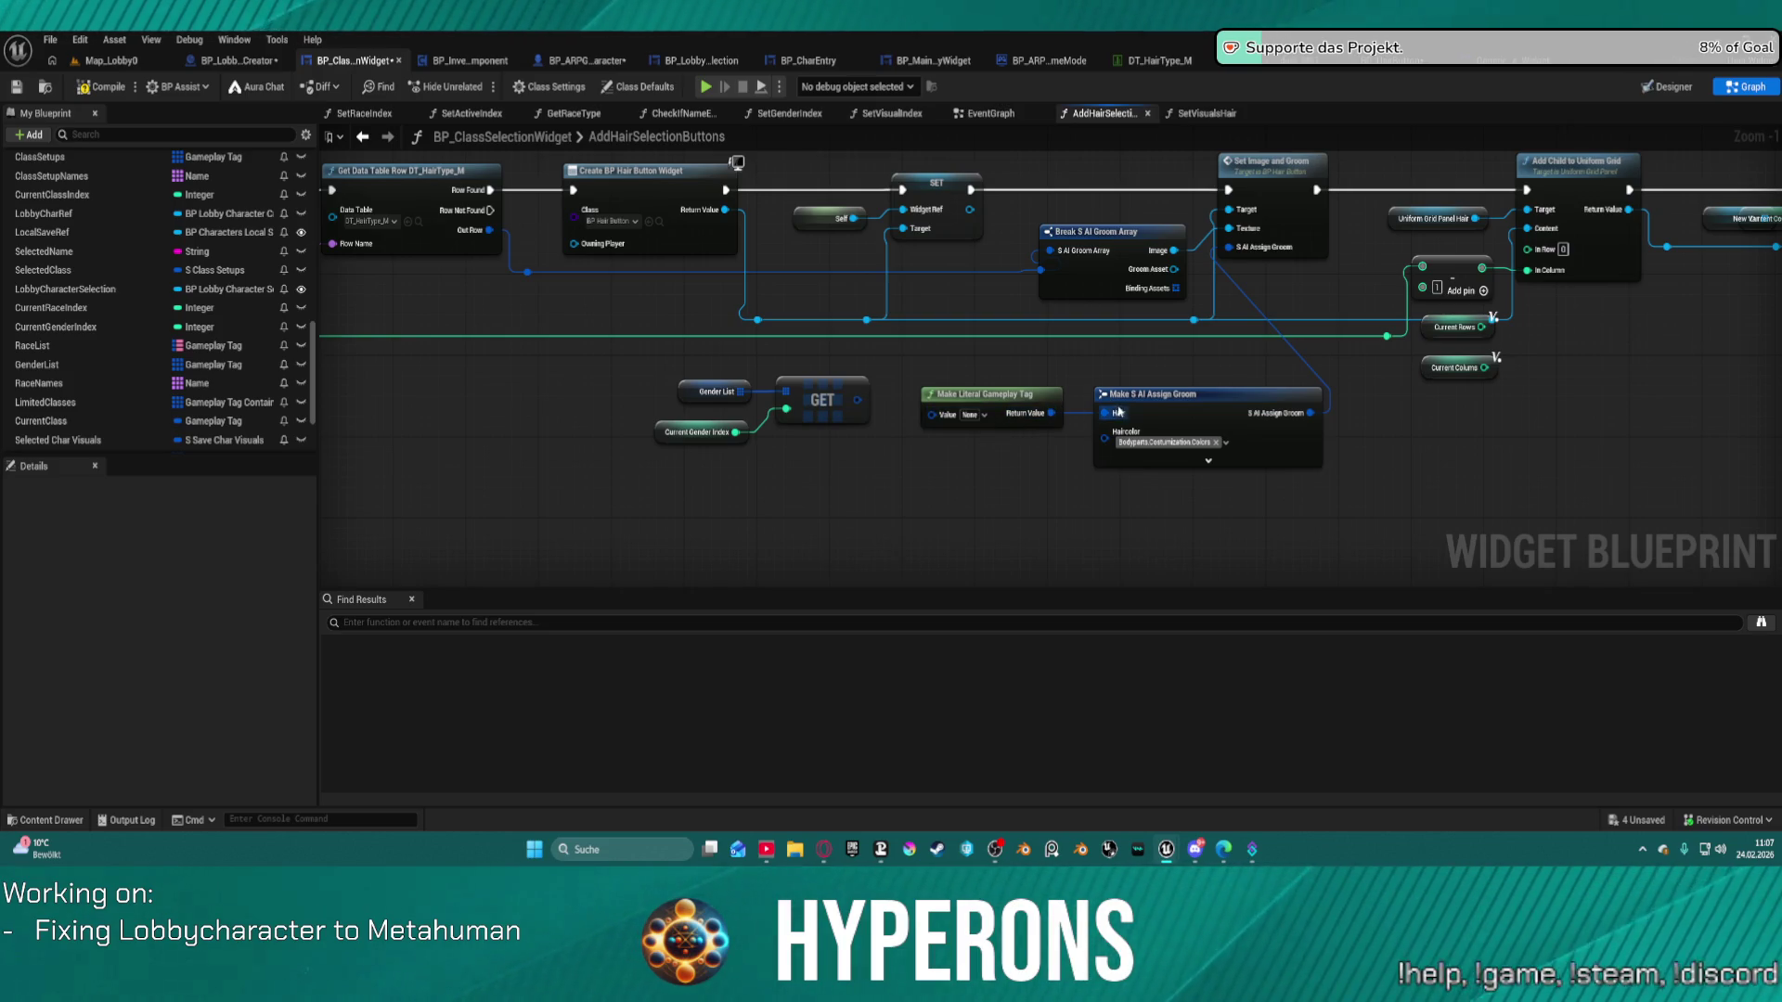
Search 'gameplay' from the Hair input, cancel it, and pull a wire from the groom input.
{"action": "mouse_move", "coordinate": [1105, 413]}
{"action": "left_mouse_down"}
{"action": "mouse_move", "coordinate": [1044, 461]}
{"action": "mouse_move", "coordinate": [928, 474]}
{"action": "left_mouse_up"}
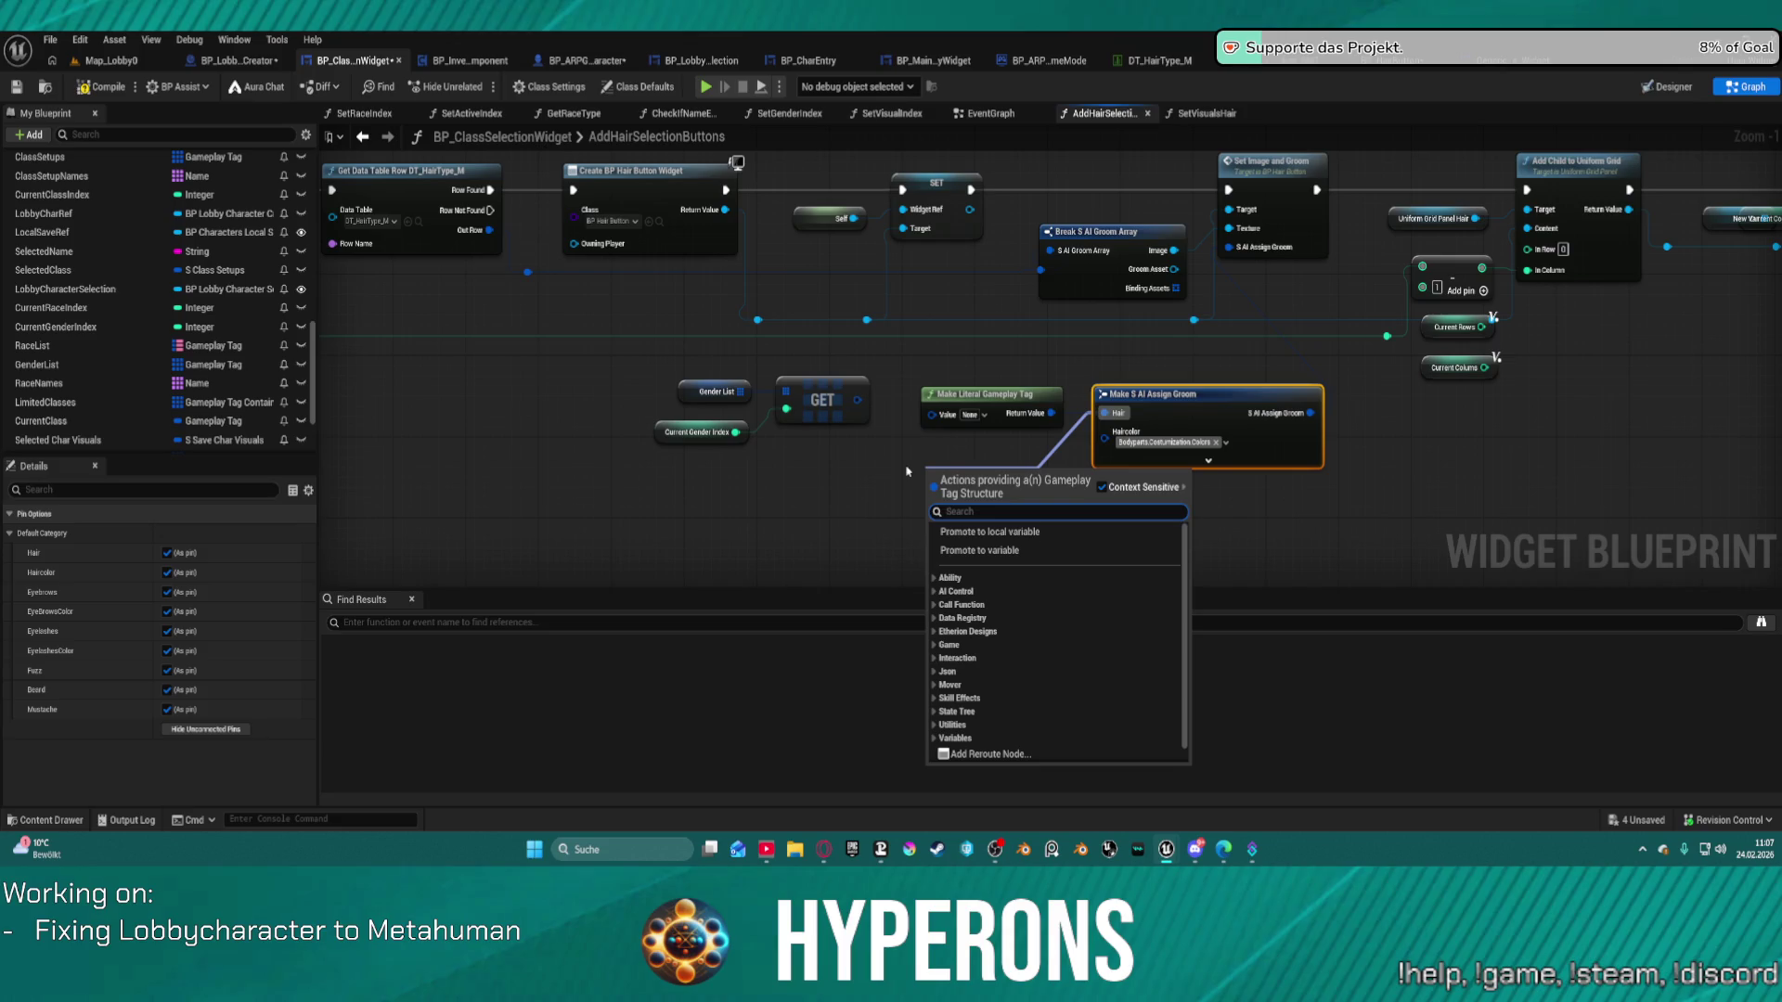
{"action": "type", "text": "gameplay"}
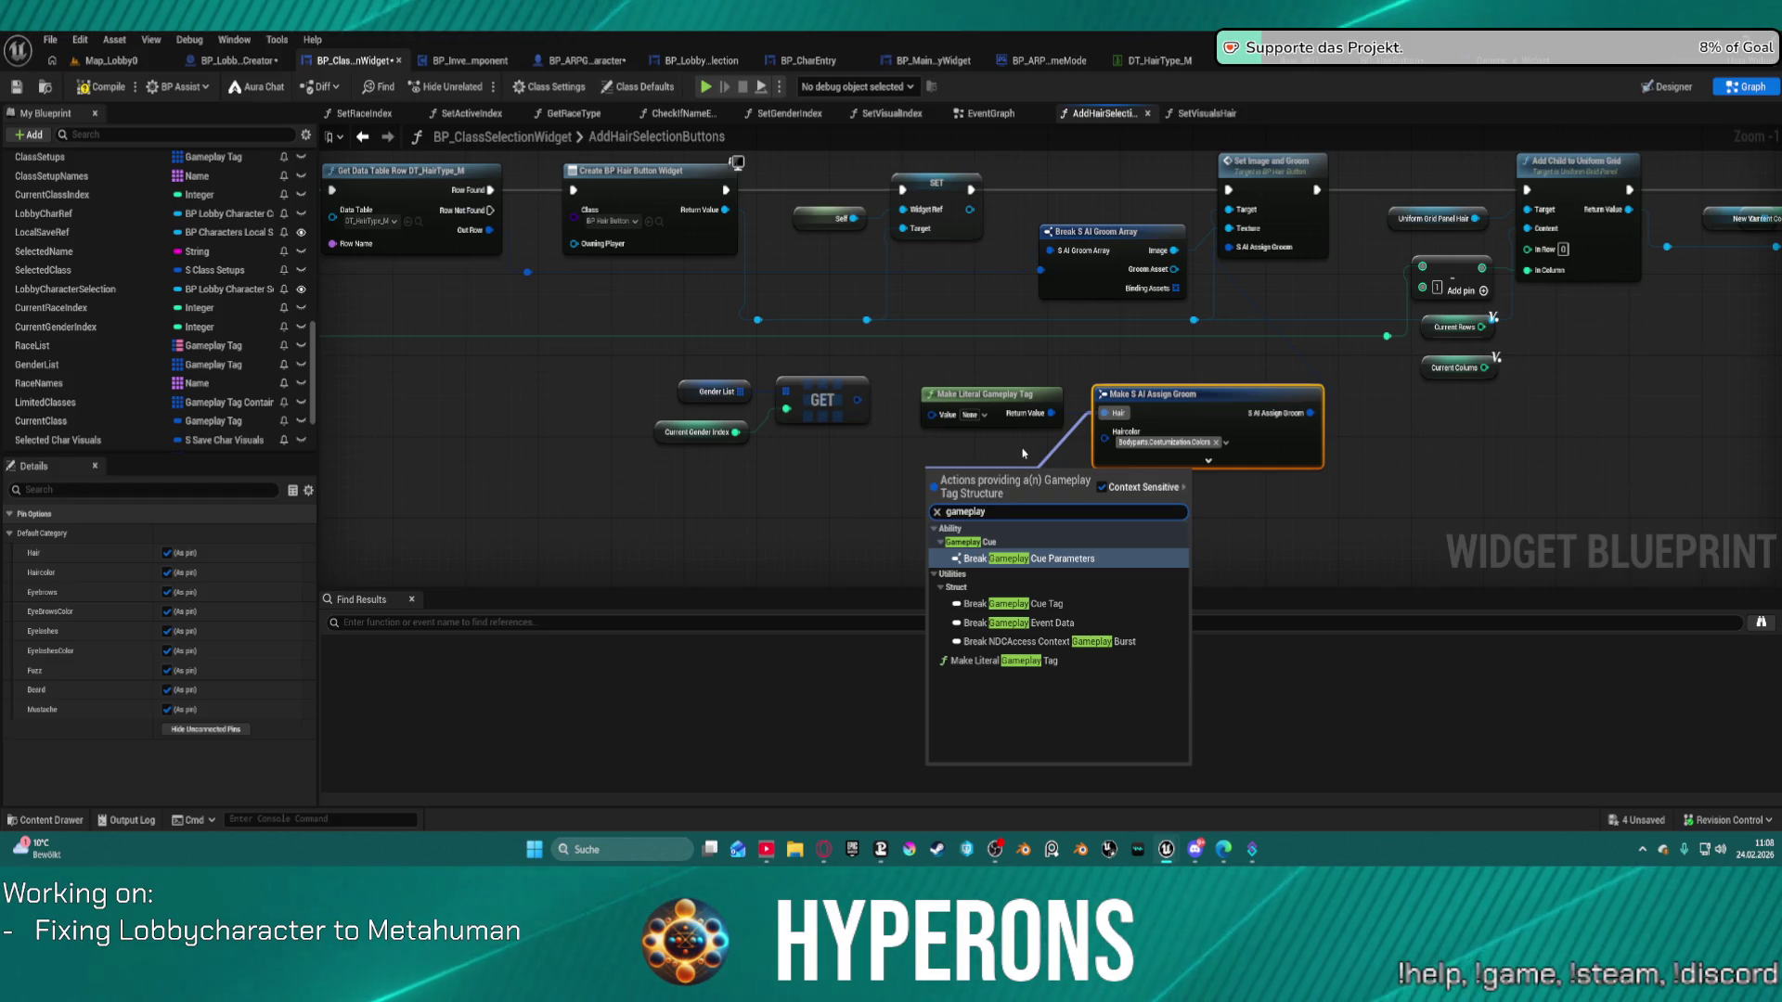
{"action": "key", "text": "Escape"}
{"action": "left_click", "coordinate": [1025, 455]}
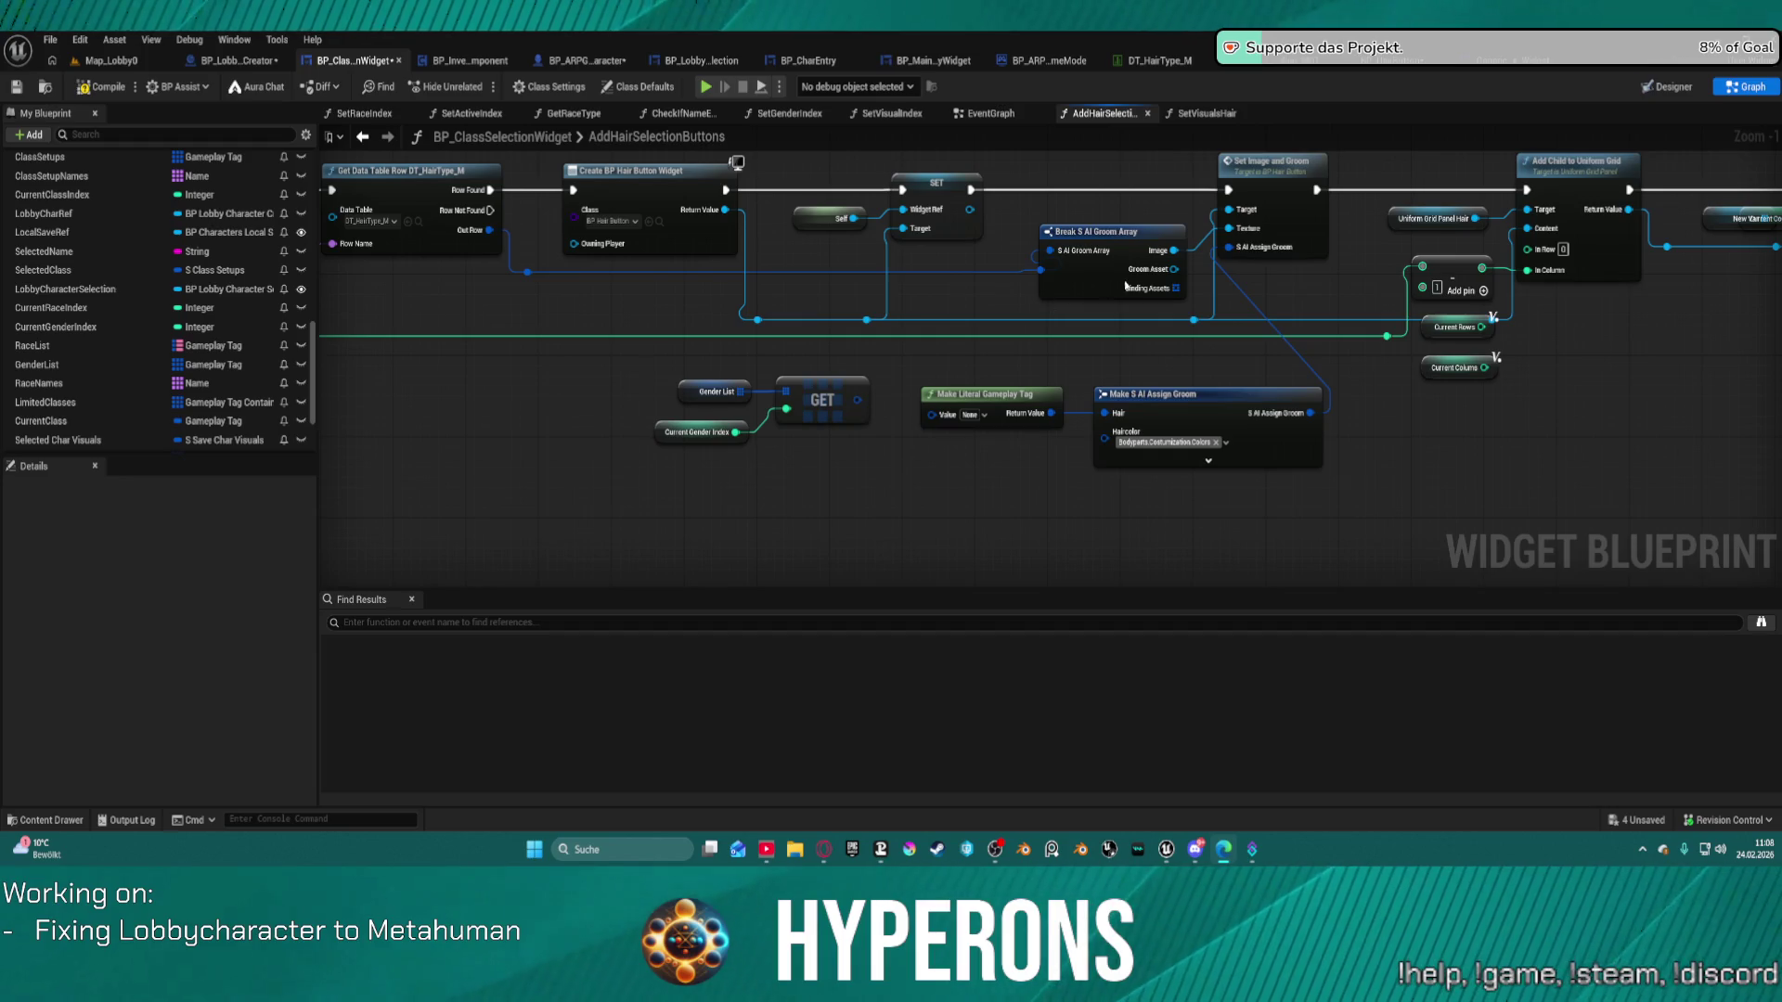
{"action": "mouse_move", "coordinate": [1228, 247]}
{"action": "left_mouse_down"}
{"action": "mouse_move", "coordinate": [1234, 375]}
{"action": "mouse_move", "coordinate": [1286, 370]}
{"action": "left_mouse_up"}
Add a Select node on the S AI Assign Groom input and reposition the literal tag and Make nodes.
{"action": "type", "text": "select"}
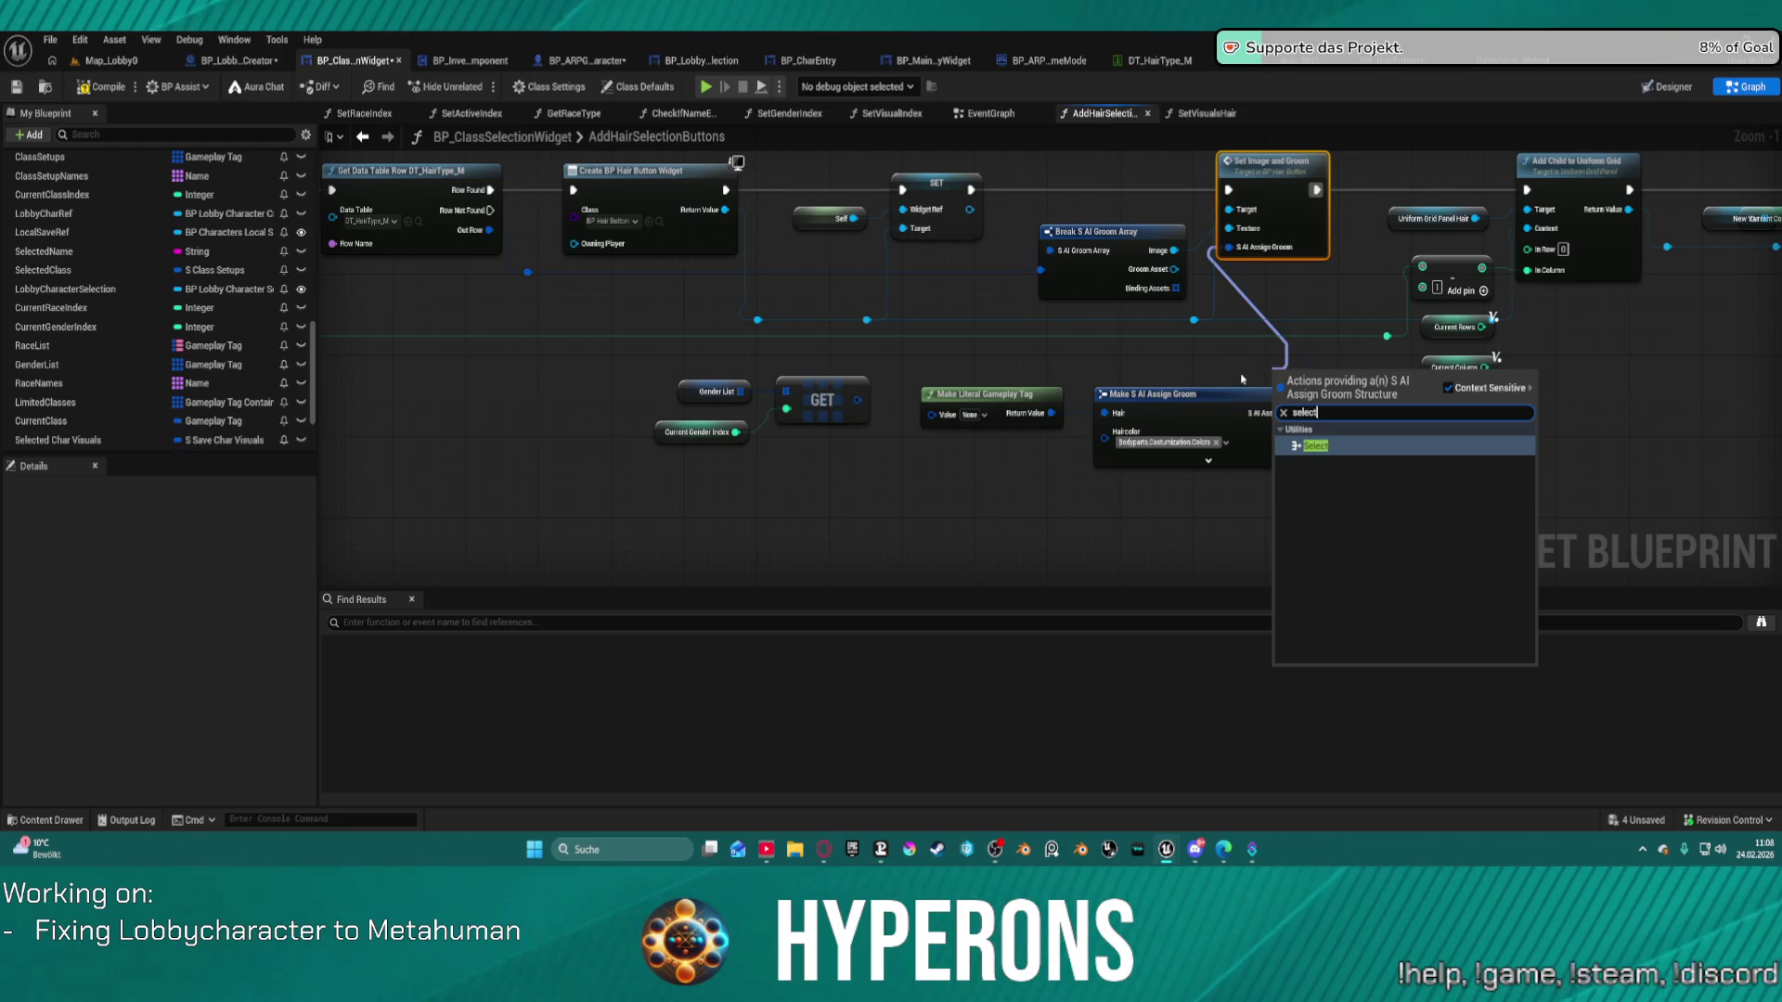
{"action": "key", "text": "Return"}
{"action": "mouse_move", "coordinate": [1322, 414]}
{"action": "left_mouse_down"}
{"action": "mouse_move", "coordinate": [1401, 585]}
{"action": "mouse_move", "coordinate": [1377, 467]}
{"action": "left_mouse_up"}
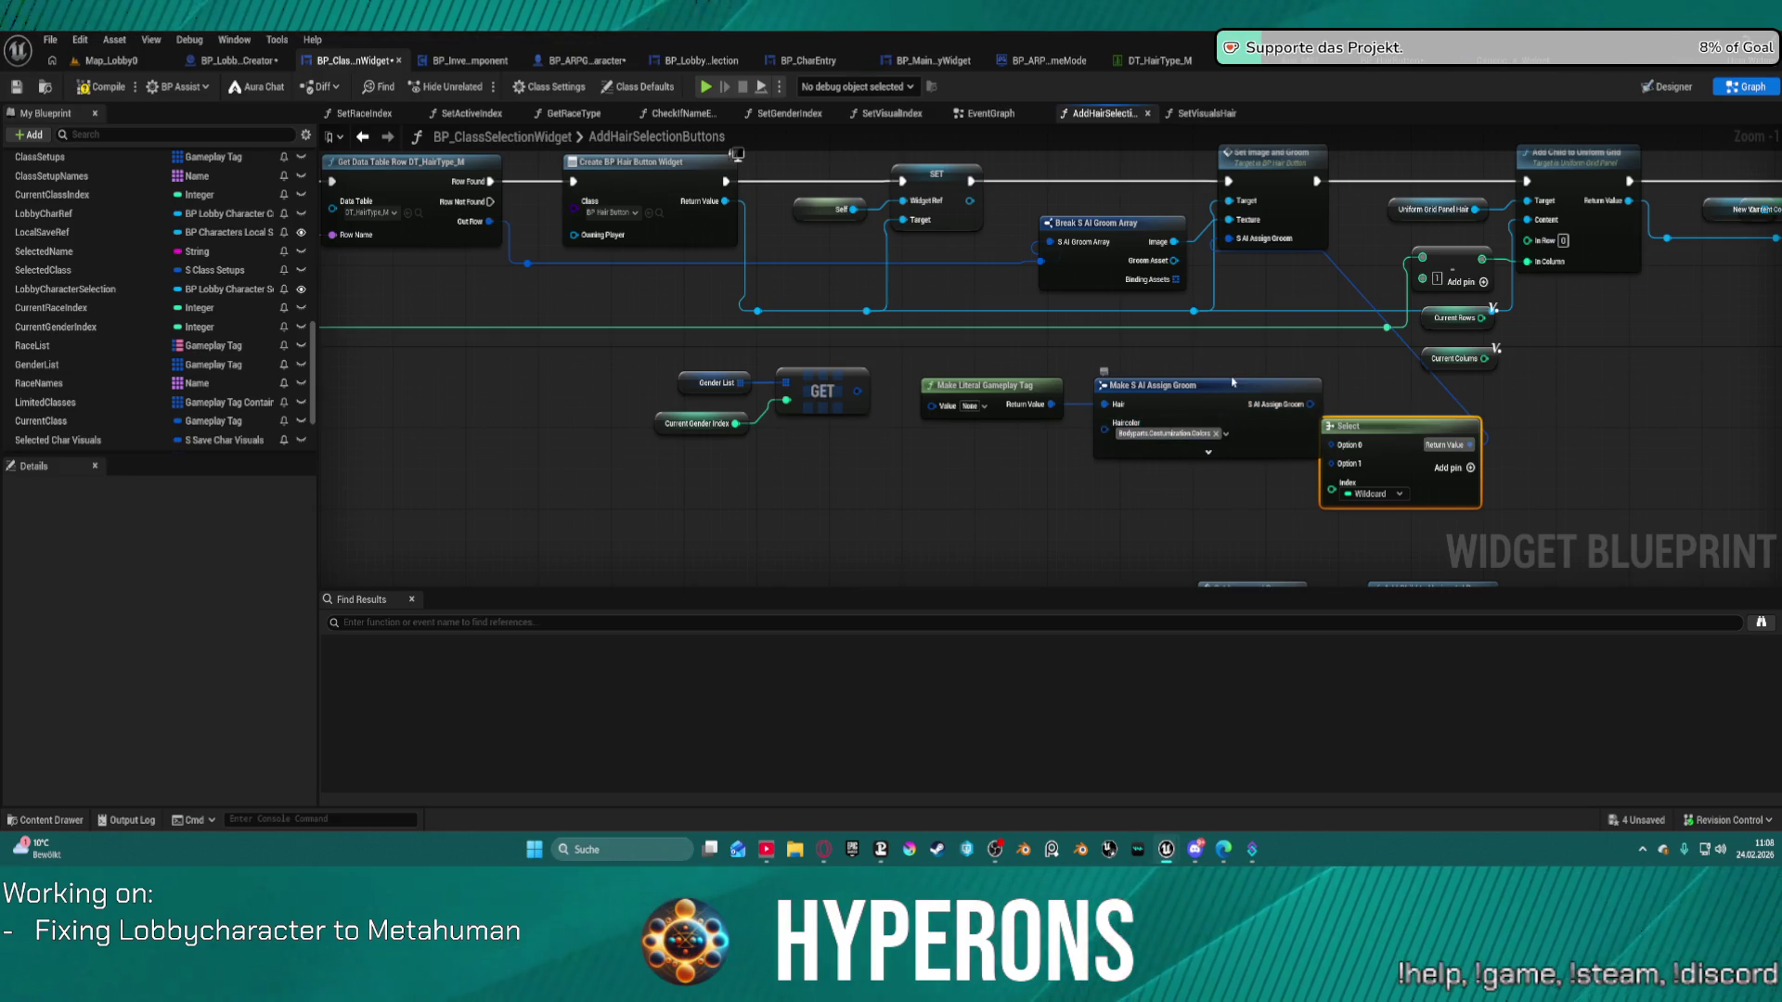
{"action": "mouse_move", "coordinate": [976, 387]}
{"action": "left_mouse_down"}
{"action": "mouse_move", "coordinate": [888, 331]}
{"action": "mouse_move", "coordinate": [758, 317]}
{"action": "left_mouse_up"}
{"action": "left_click_drag", "start_coordinate": [1218, 405], "coordinate": [1016, 396]}
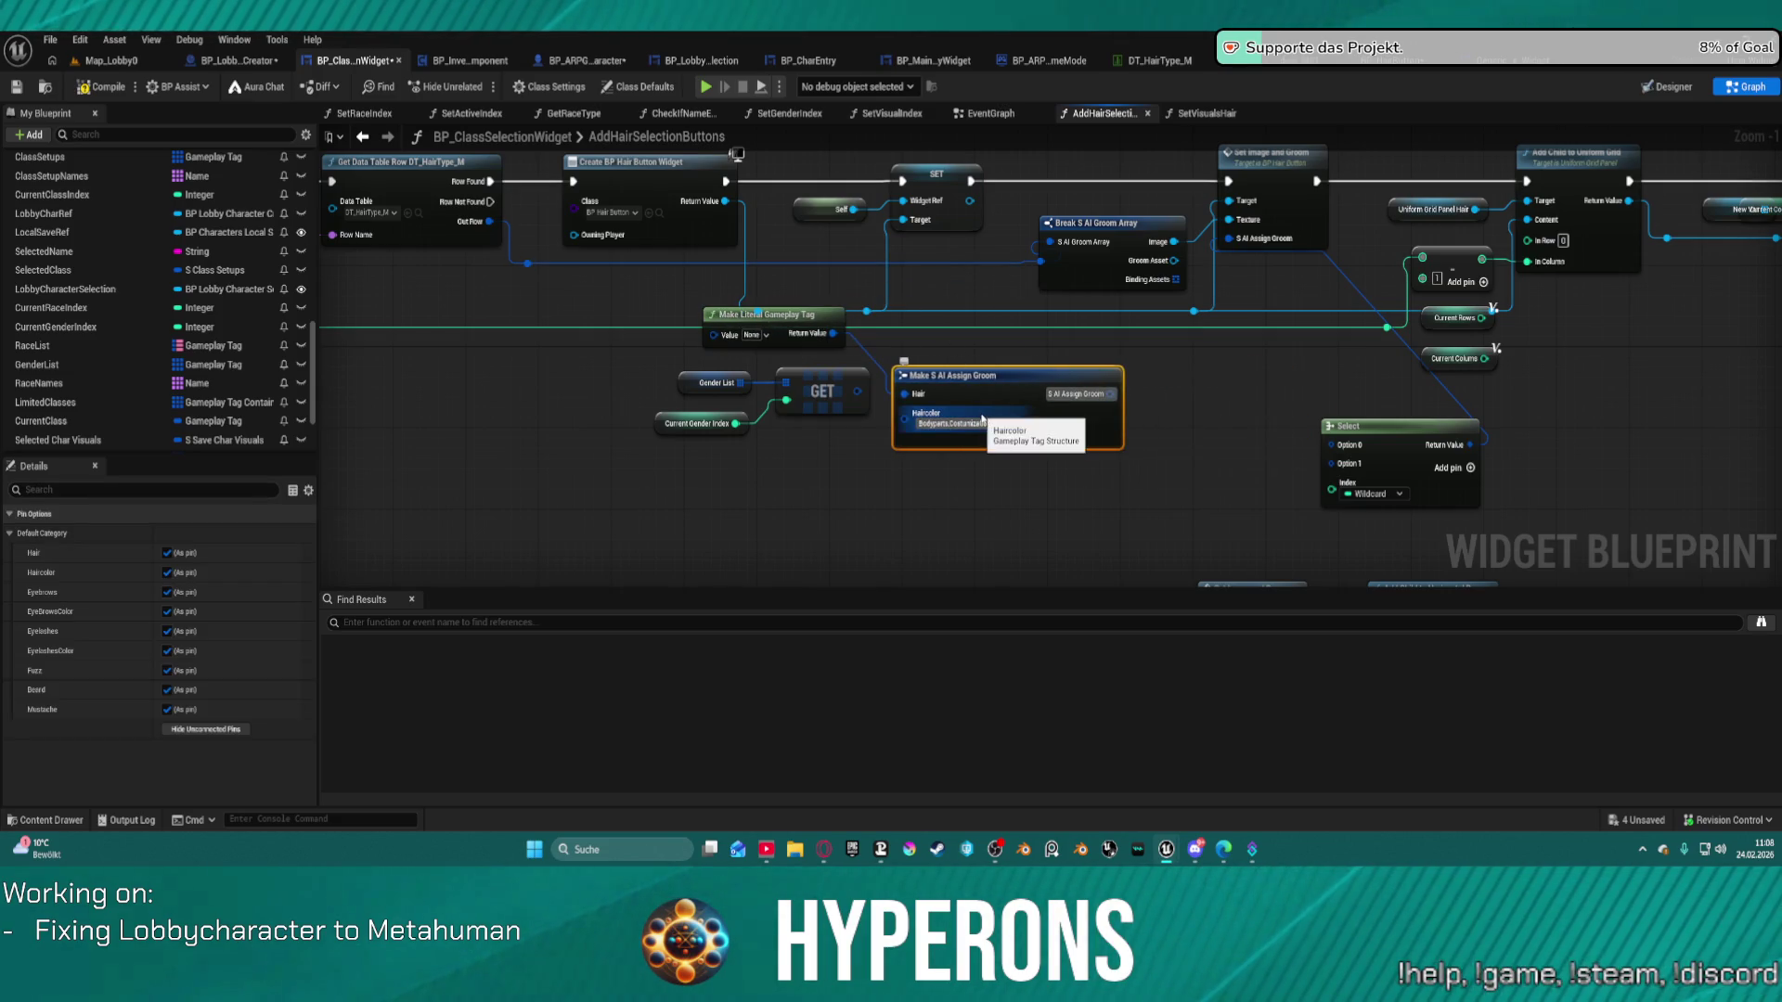
{"action": "left_click_drag", "start_coordinate": [749, 447], "coordinate": [750, 461]}
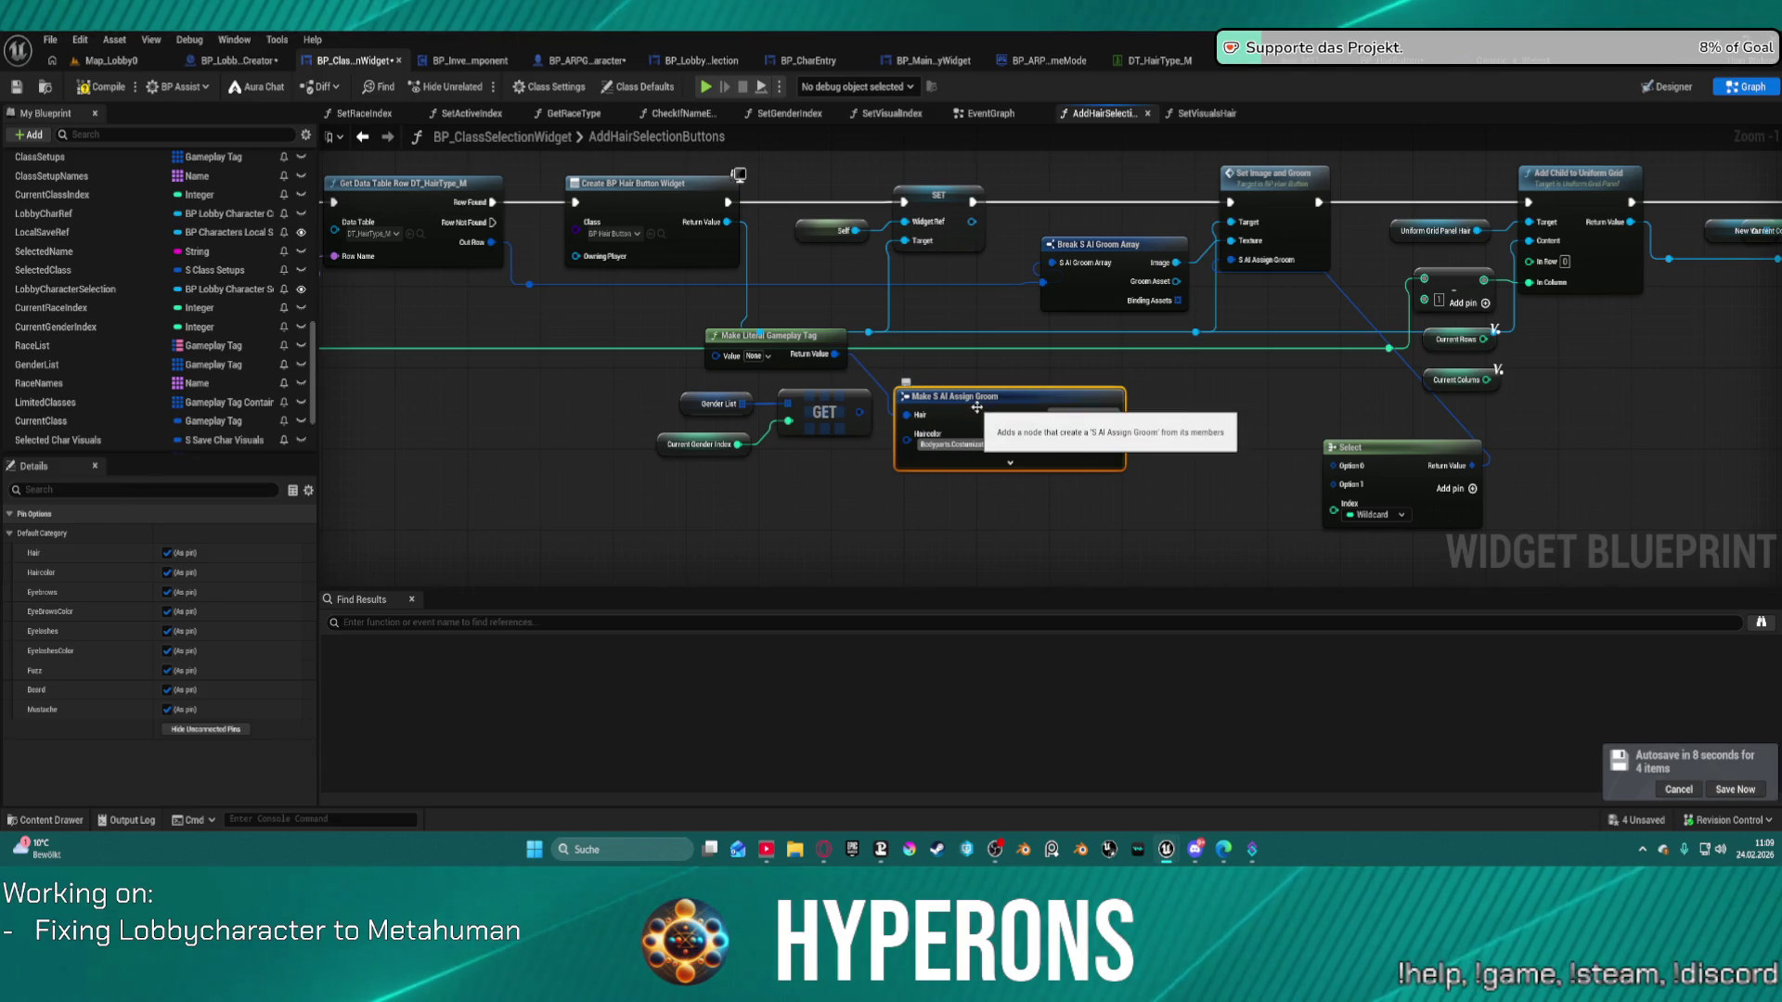
{"action": "left_click_drag", "start_coordinate": [1333, 465], "coordinate": [1202, 396]}
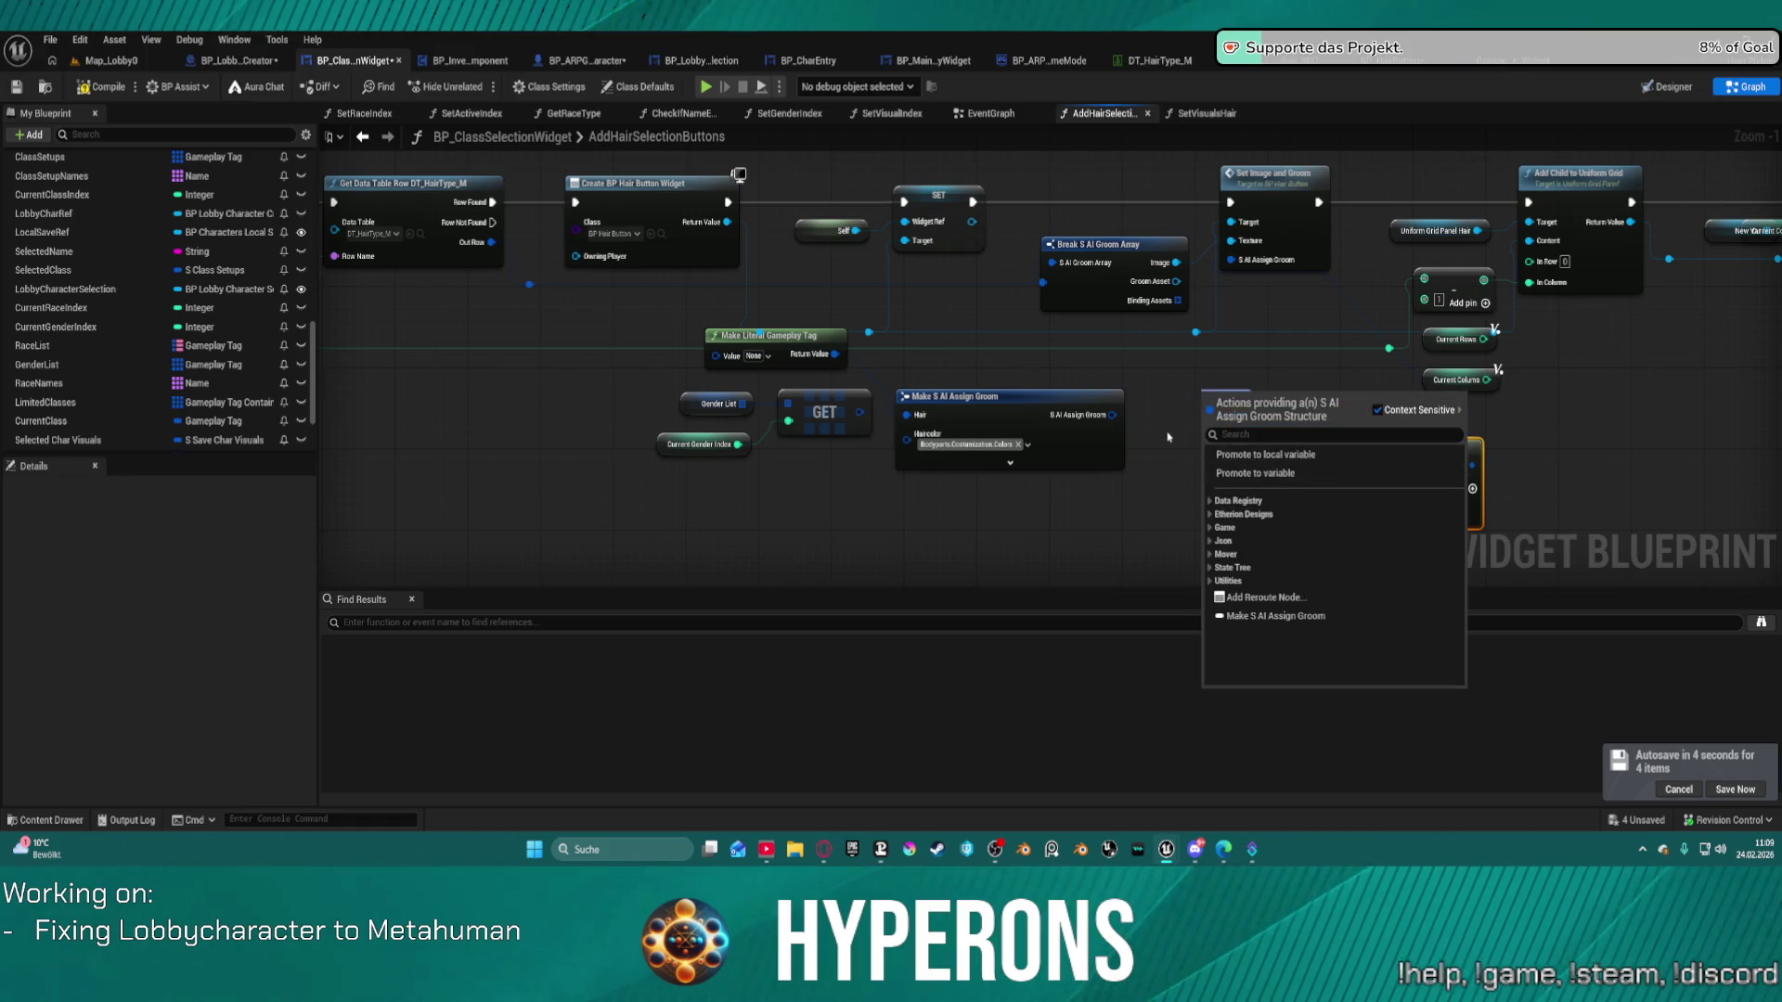
Search 'is match' and 'match' from the Select's pins without adding a node.
{"action": "left_click", "coordinate": [1222, 546]}
{"action": "mouse_move", "coordinate": [1334, 509]}
{"action": "left_mouse_down"}
{"action": "mouse_move", "coordinate": [1266, 506]}
{"action": "mouse_move", "coordinate": [1234, 469]}
{"action": "left_mouse_up"}
{"action": "type", "text": "is matc"}
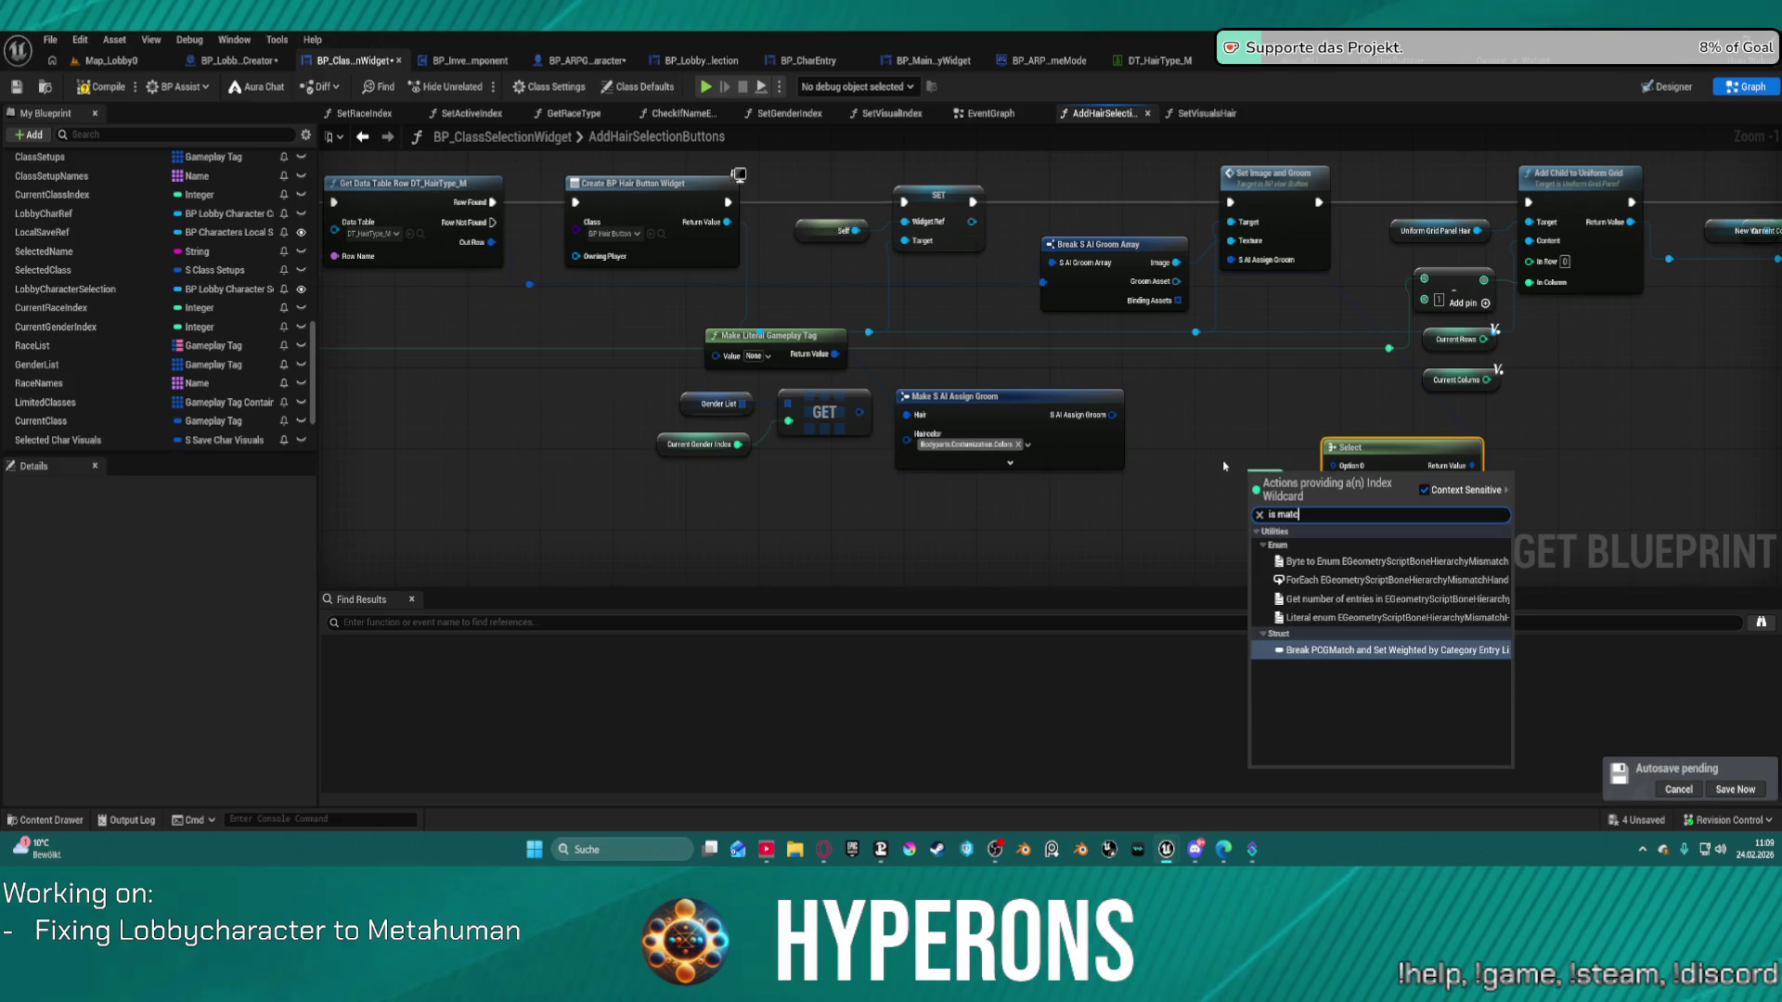
{"action": "left_click", "coordinate": [1207, 404]}
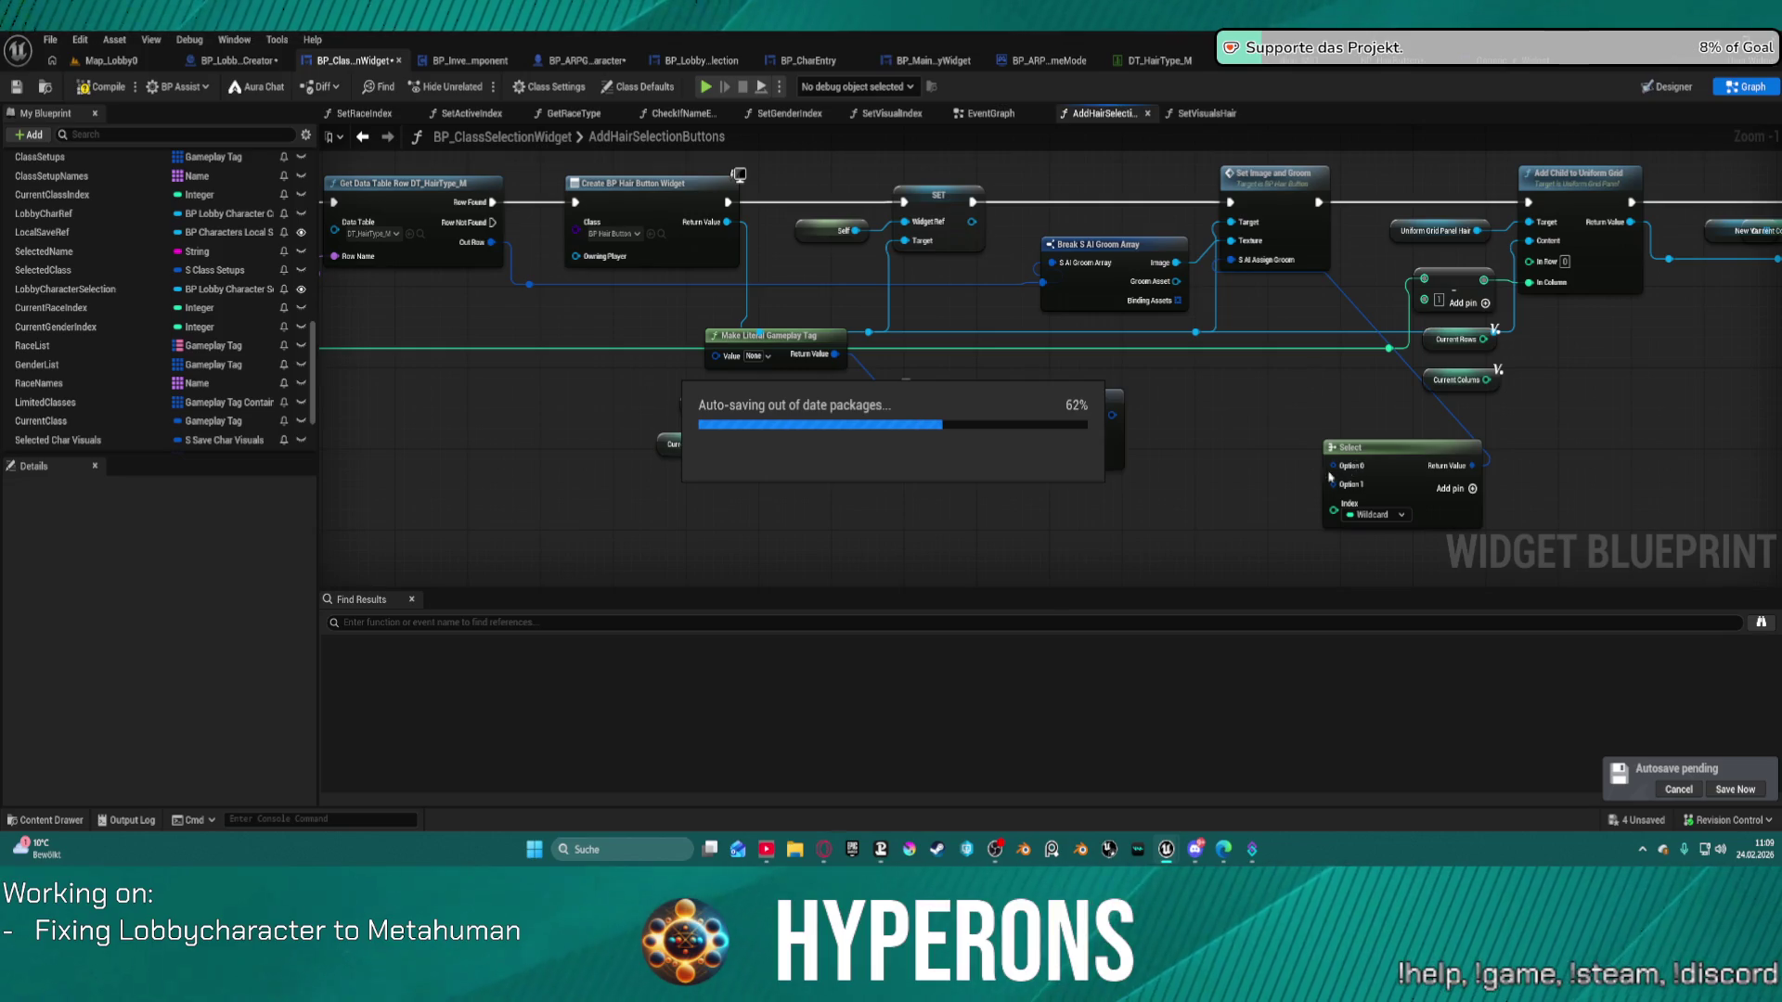
{"action": "left_click_drag", "start_coordinate": [1360, 477], "coordinate": [1223, 428]}
{"action": "type", "text": "is mat"}
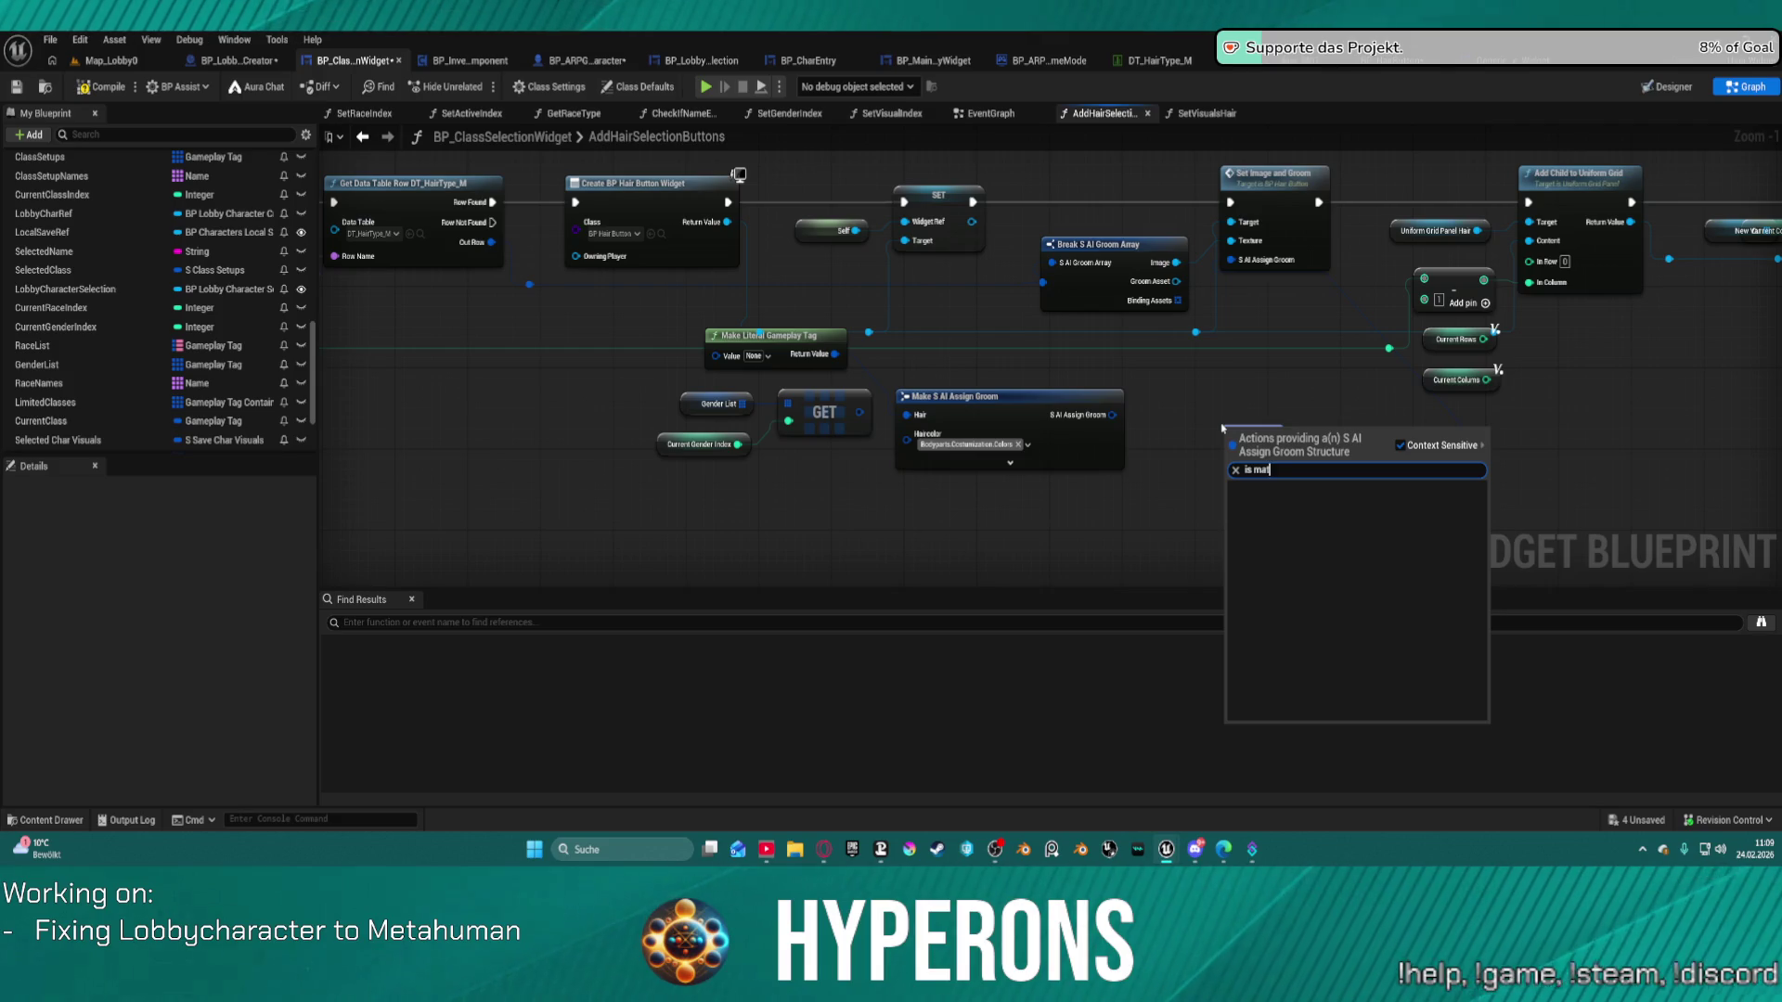
{"action": "key", "text": "BackSpace"}
{"action": "key", "text": "BackSpace"}
{"action": "key", "text": "BackSpace"}
{"action": "type", "text": "match"}
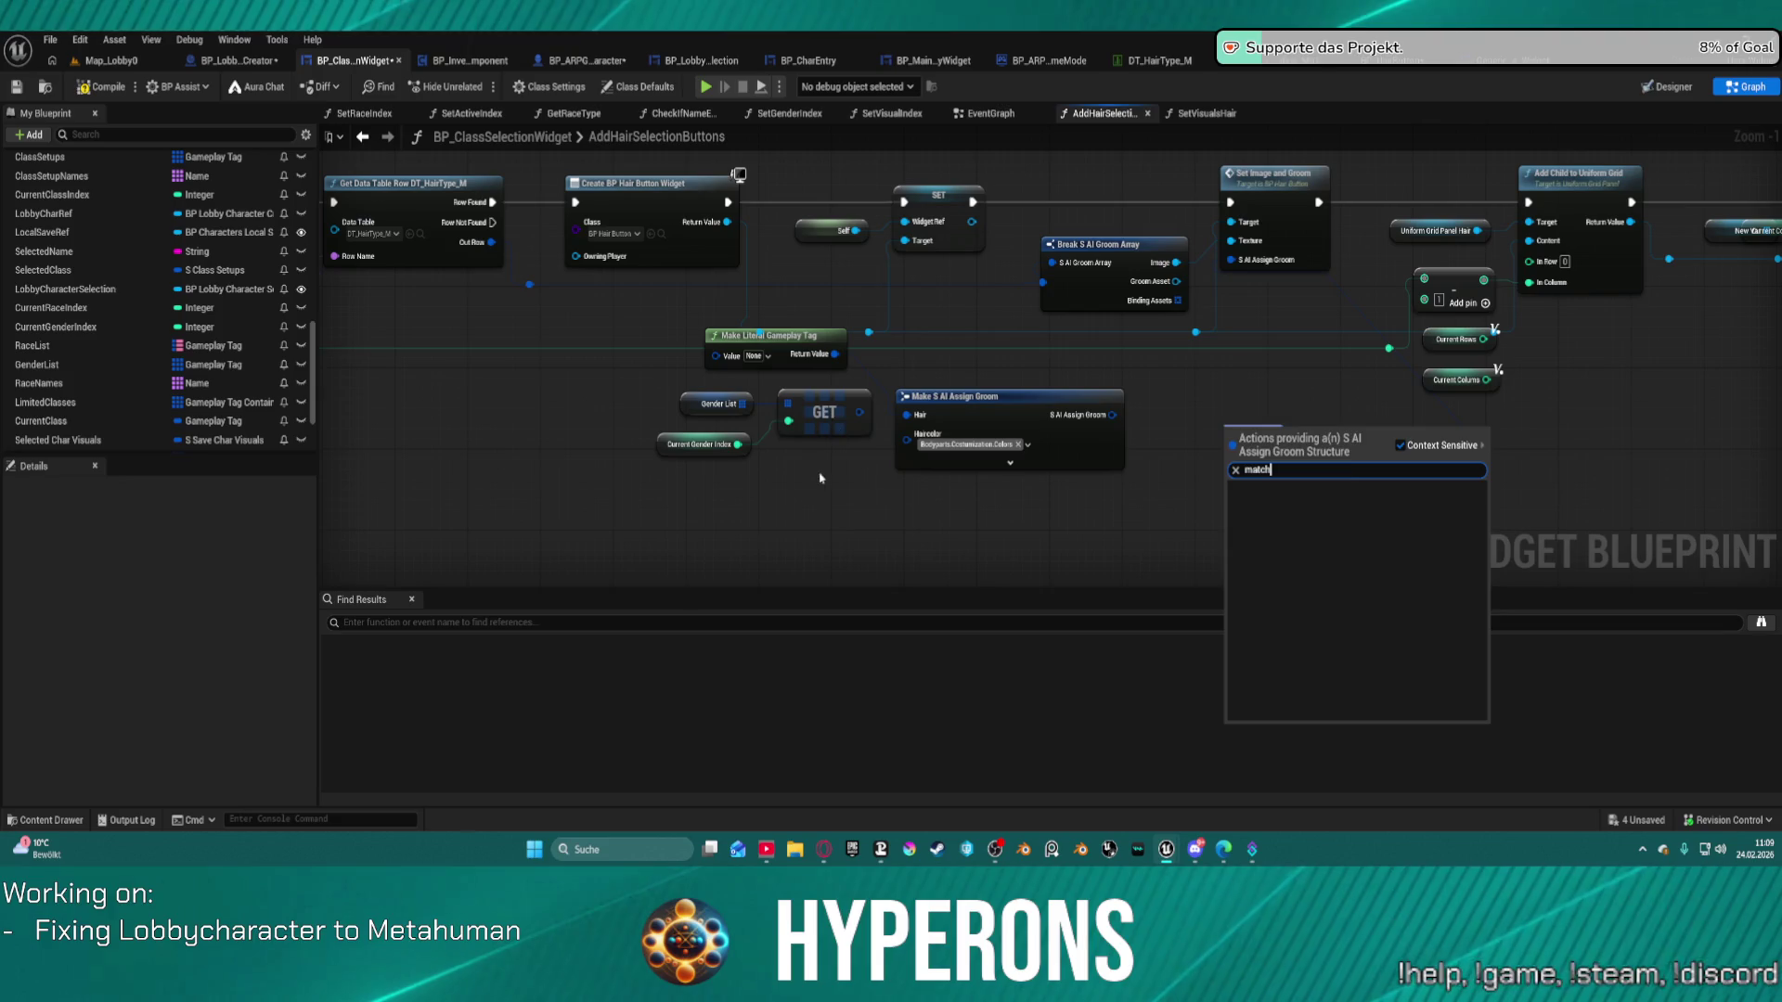
{"action": "key", "text": "Escape"}
Add Matches Tag from the GET output and wire its Return Value to Select's Index.
{"action": "left_click_drag", "start_coordinate": [859, 412], "coordinate": [893, 482]}
{"action": "type", "text": "match"}
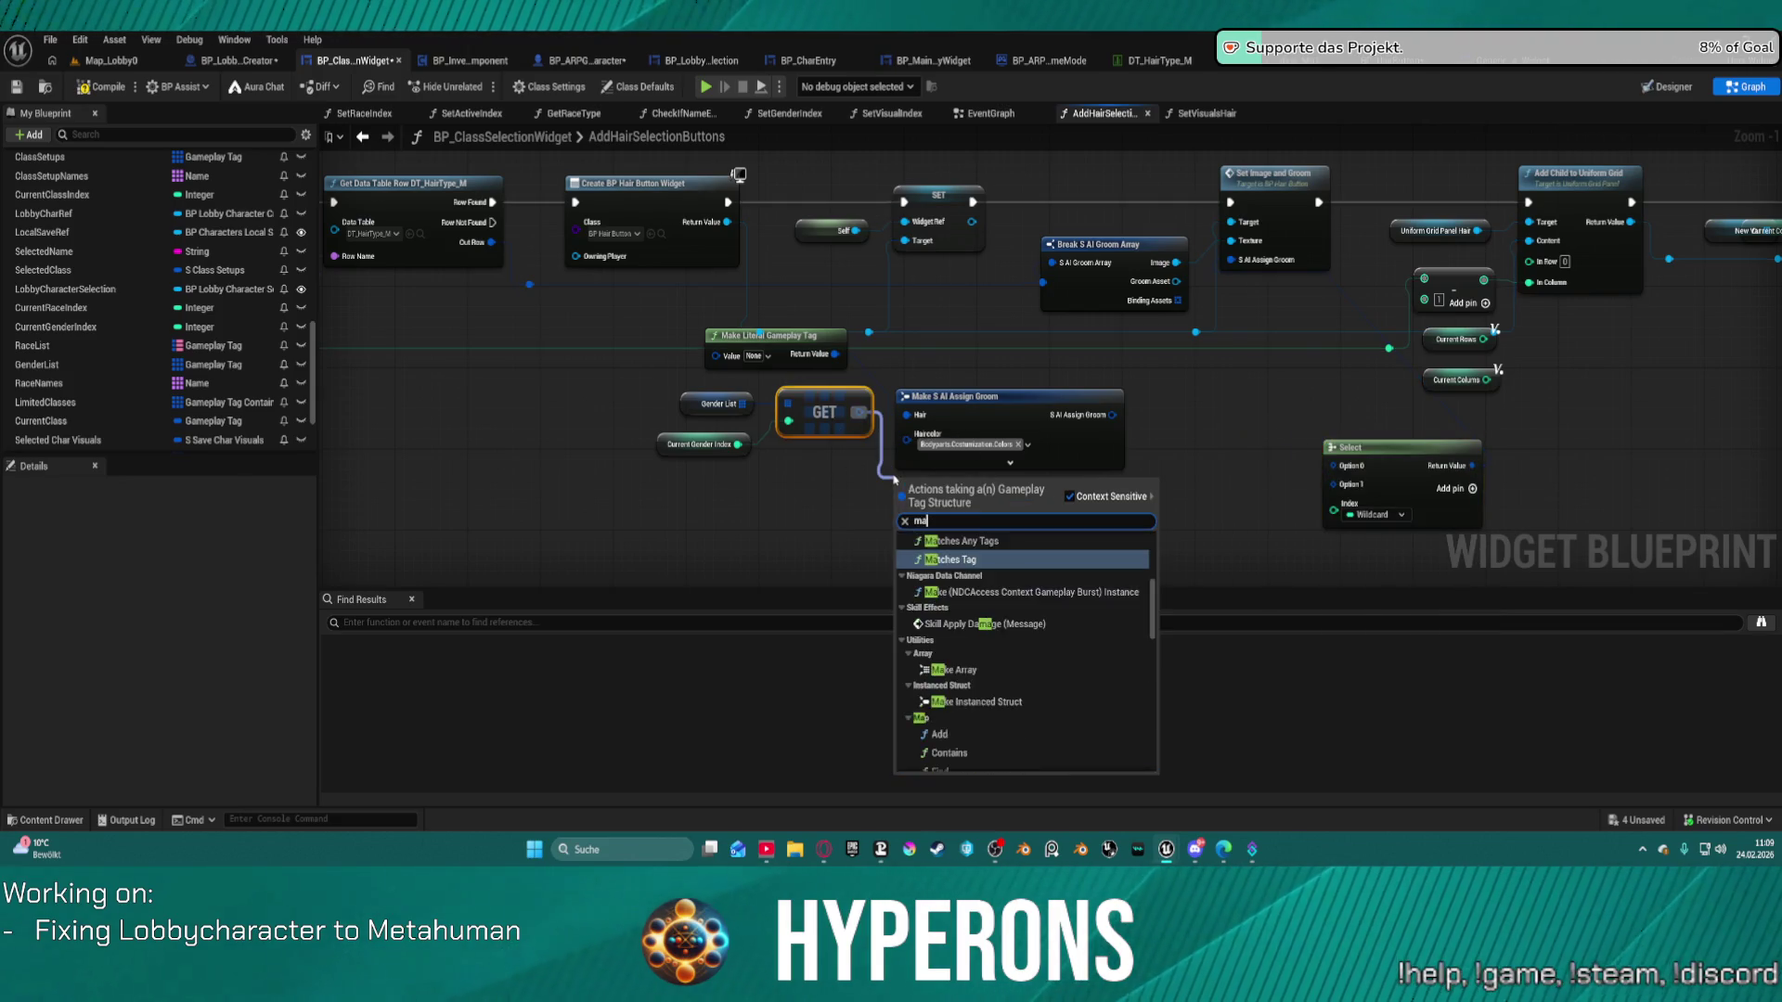
{"action": "key", "text": "Up"}
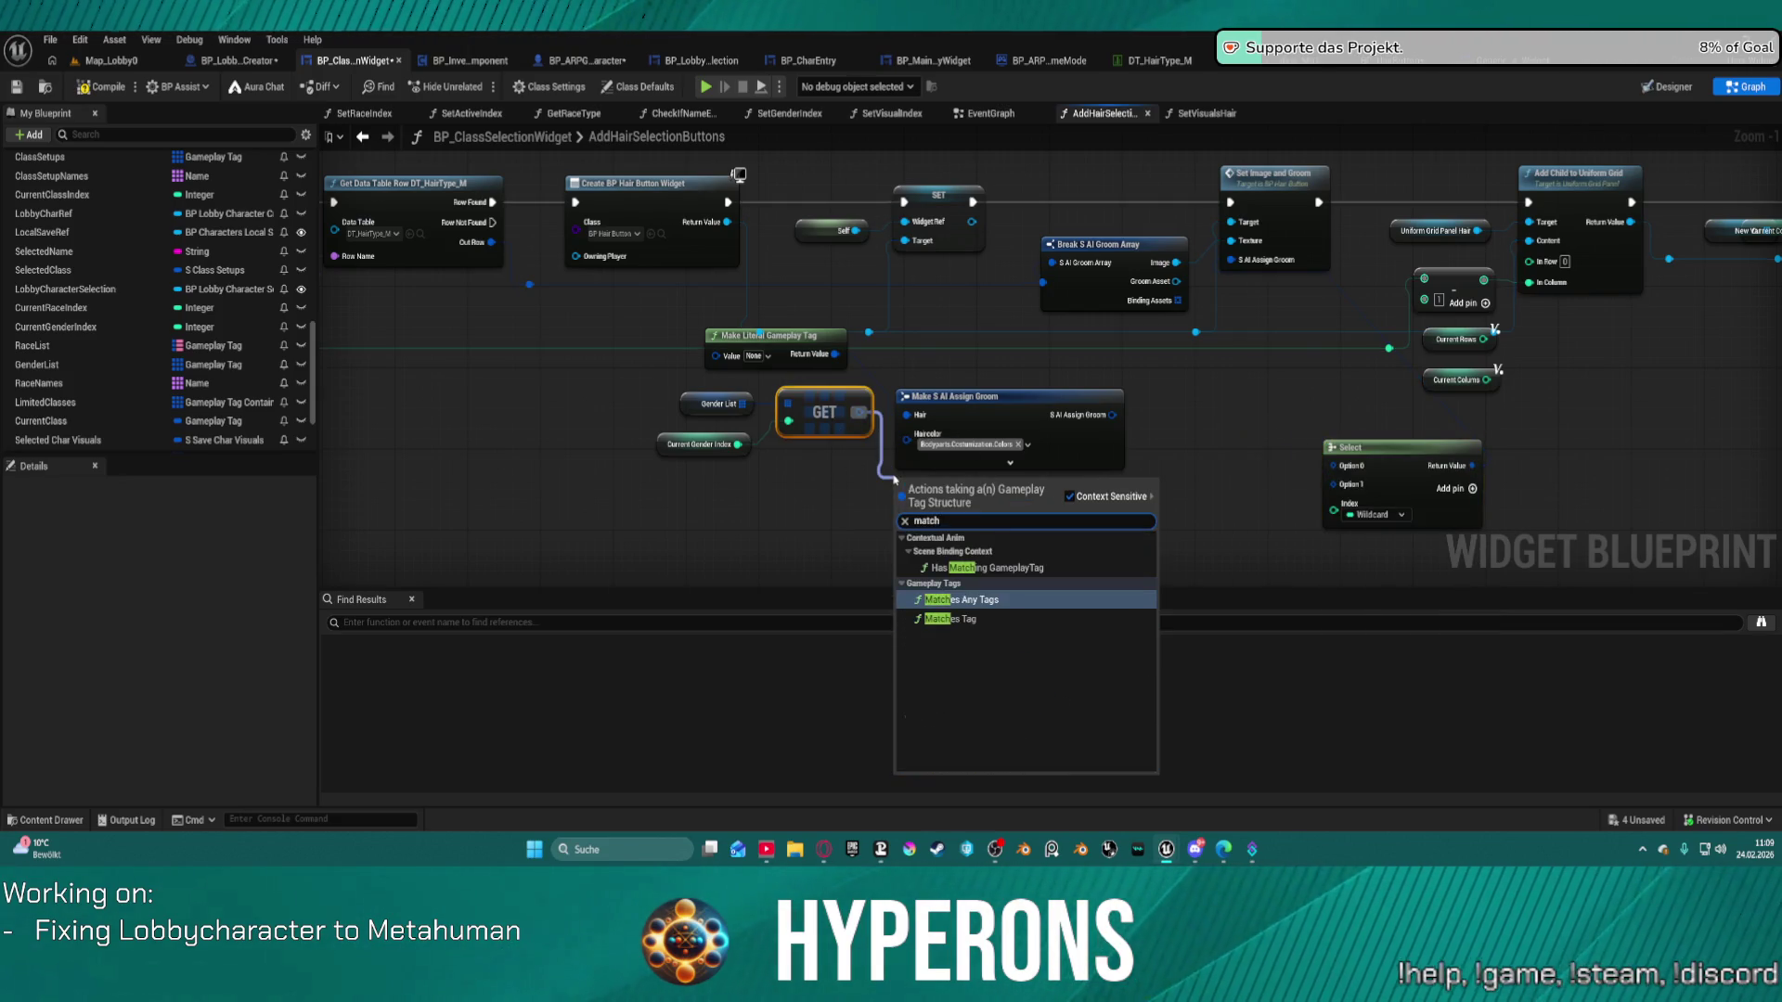
{"action": "key", "text": "Up"}
{"action": "key", "text": "Down"}
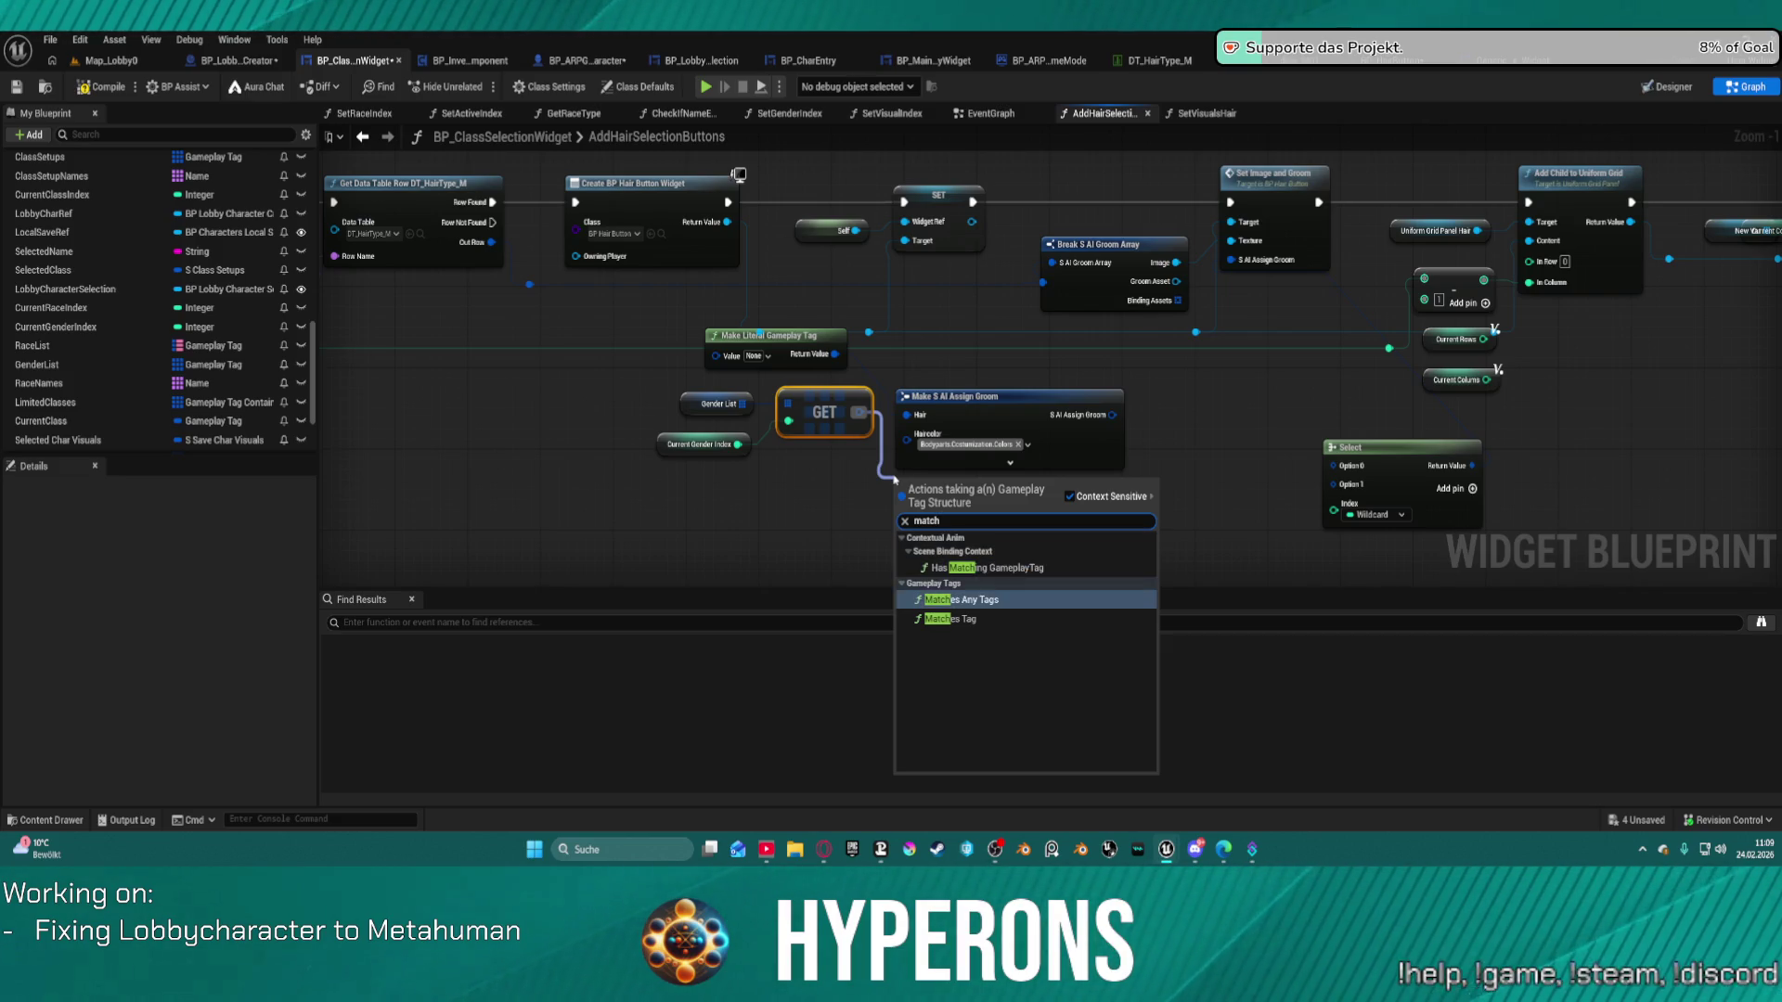
{"action": "key", "text": "Down"}
{"action": "key", "text": "Return"}
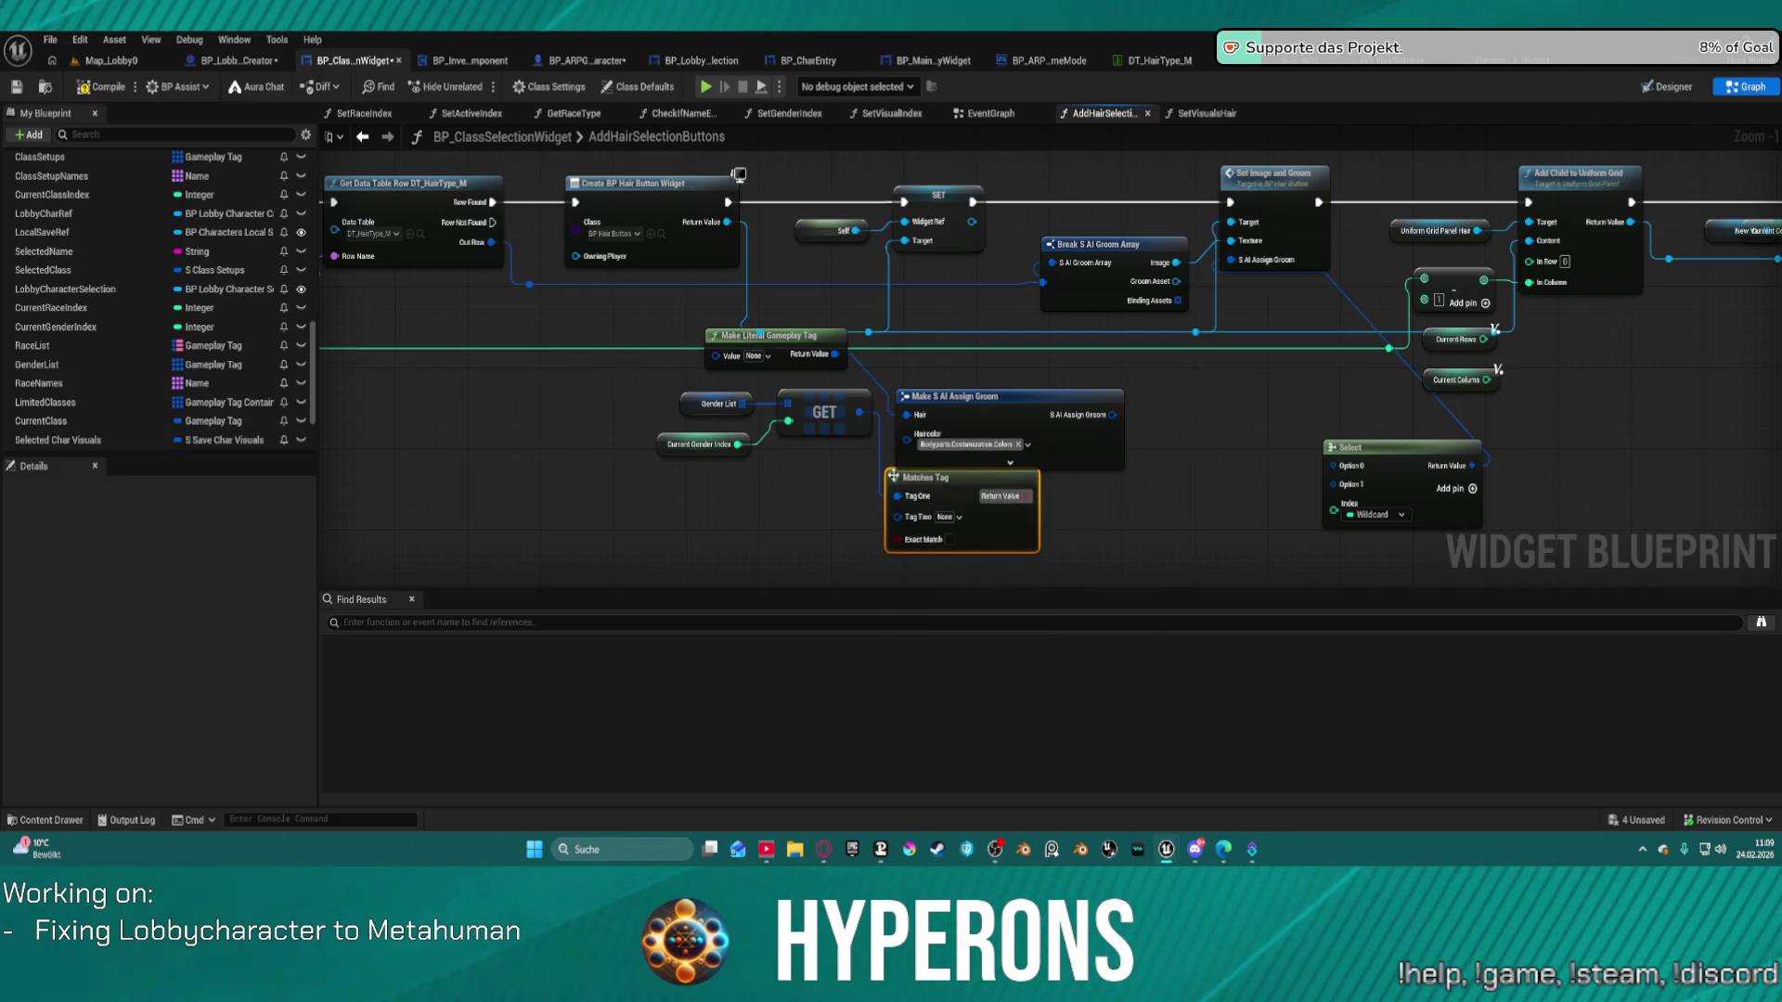
{"action": "left_click_drag", "start_coordinate": [1028, 494], "coordinate": [1336, 517]}
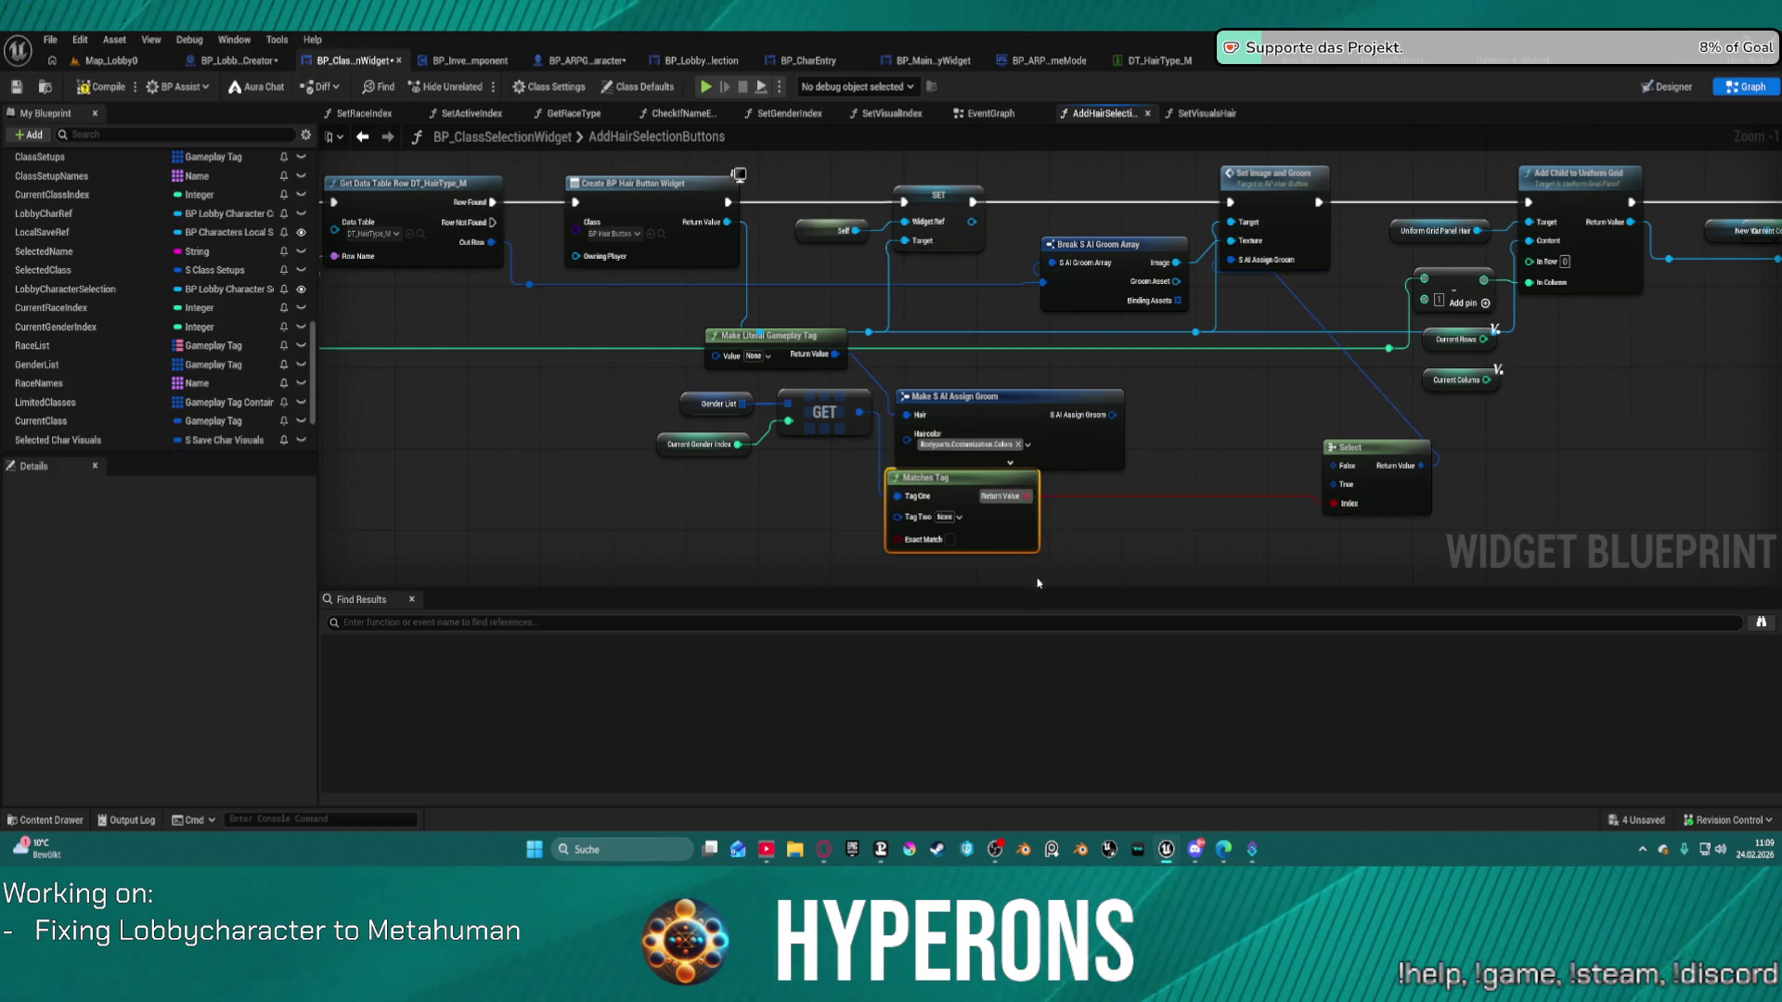
Set Matches Tag's Tag Two to Characteristics.Gender.Gender1 and move Make S AI Assign Groom up.
{"action": "left_click", "coordinate": [950, 518]}
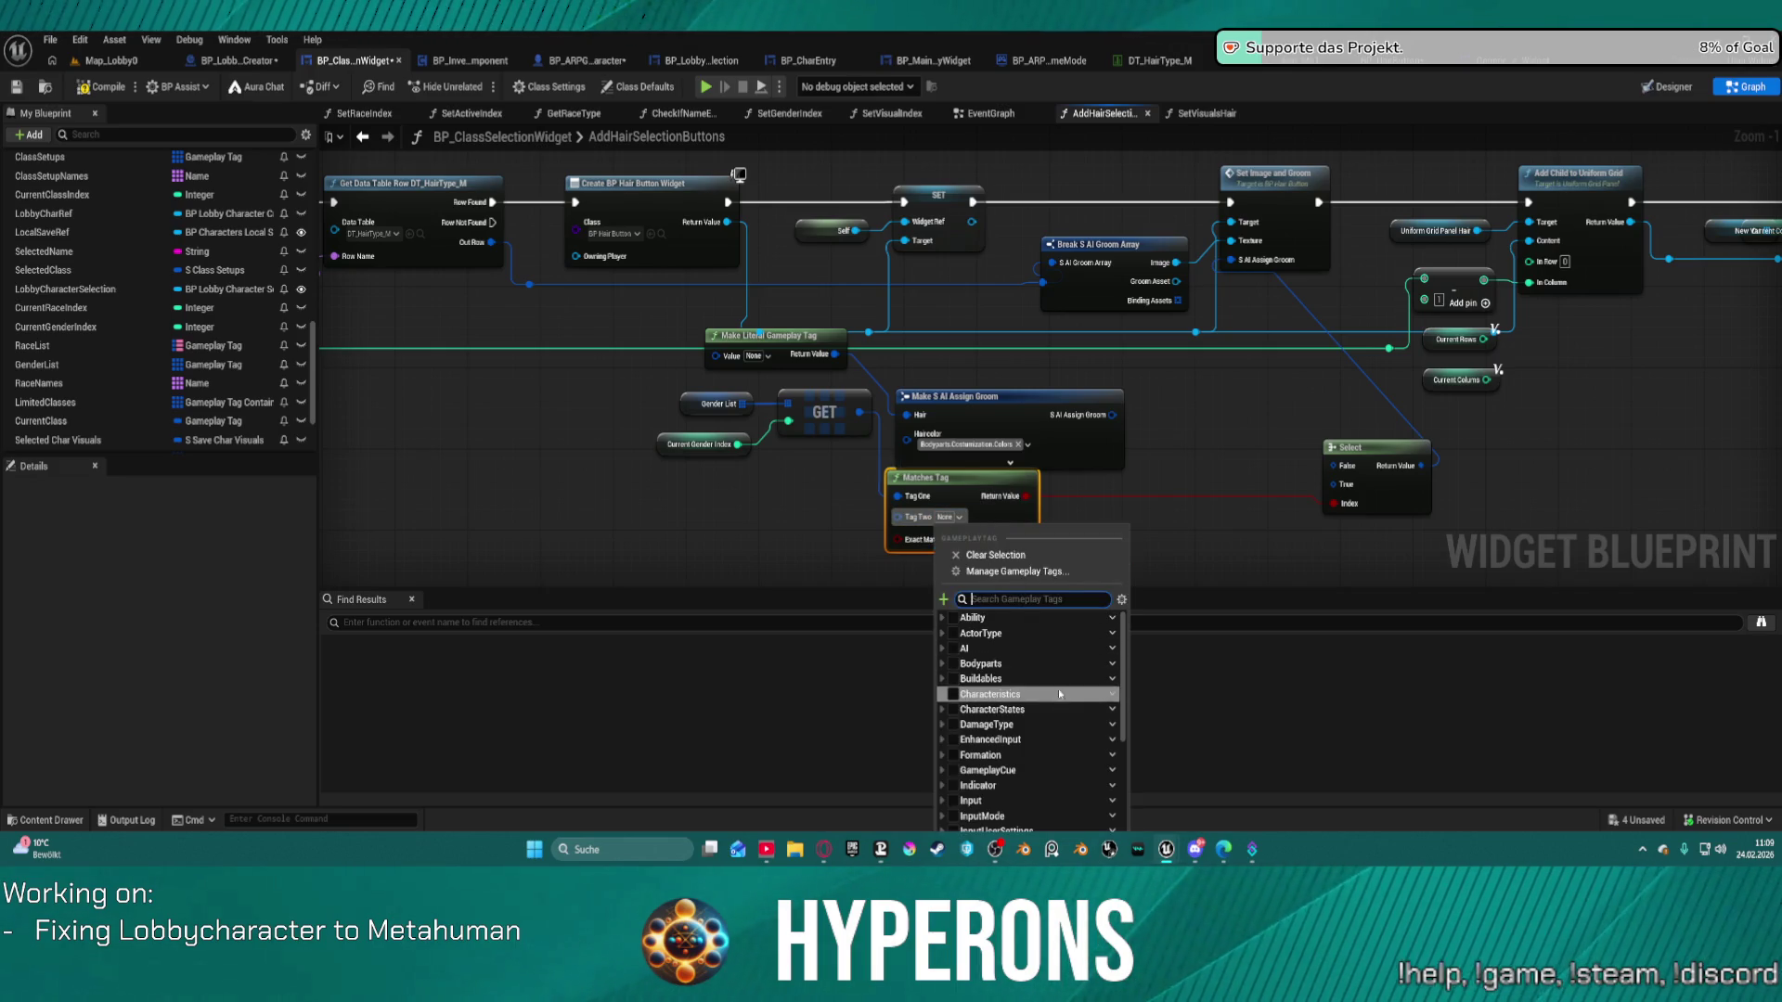
{"action": "left_click", "coordinate": [943, 694]}
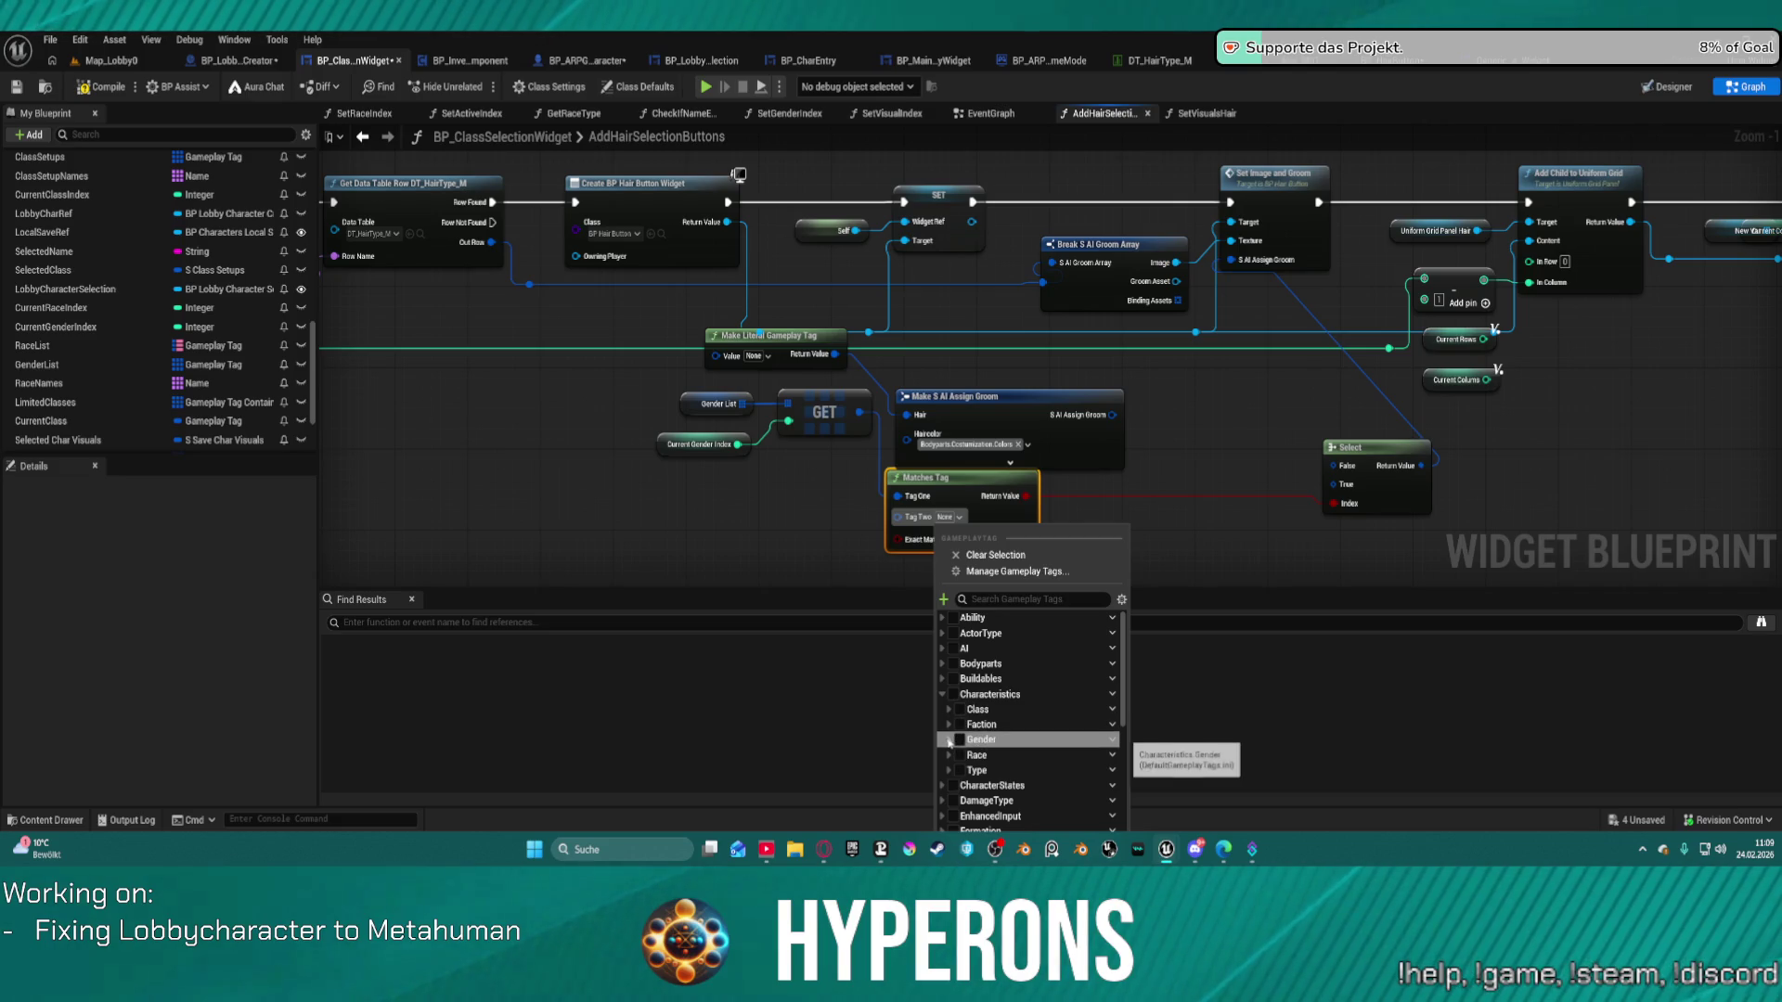
{"action": "left_click", "coordinate": [949, 739]}
{"action": "left_click", "coordinate": [982, 757]}
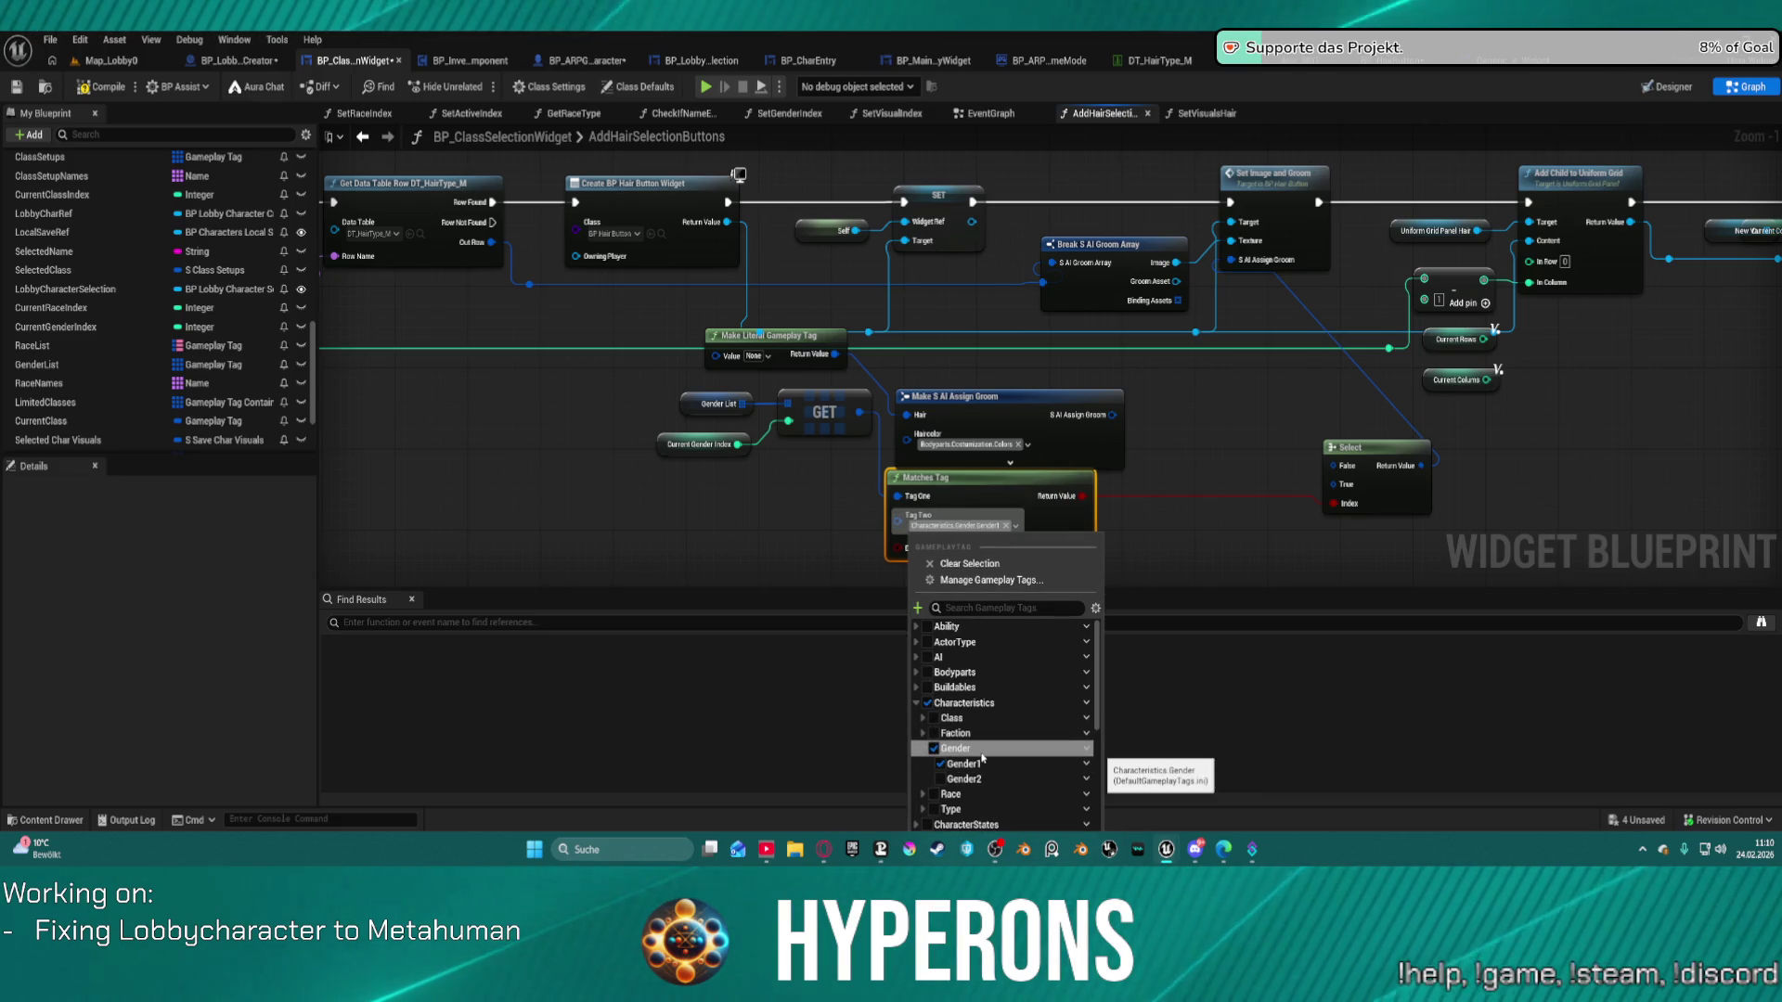
{"action": "left_click", "coordinate": [974, 531]}
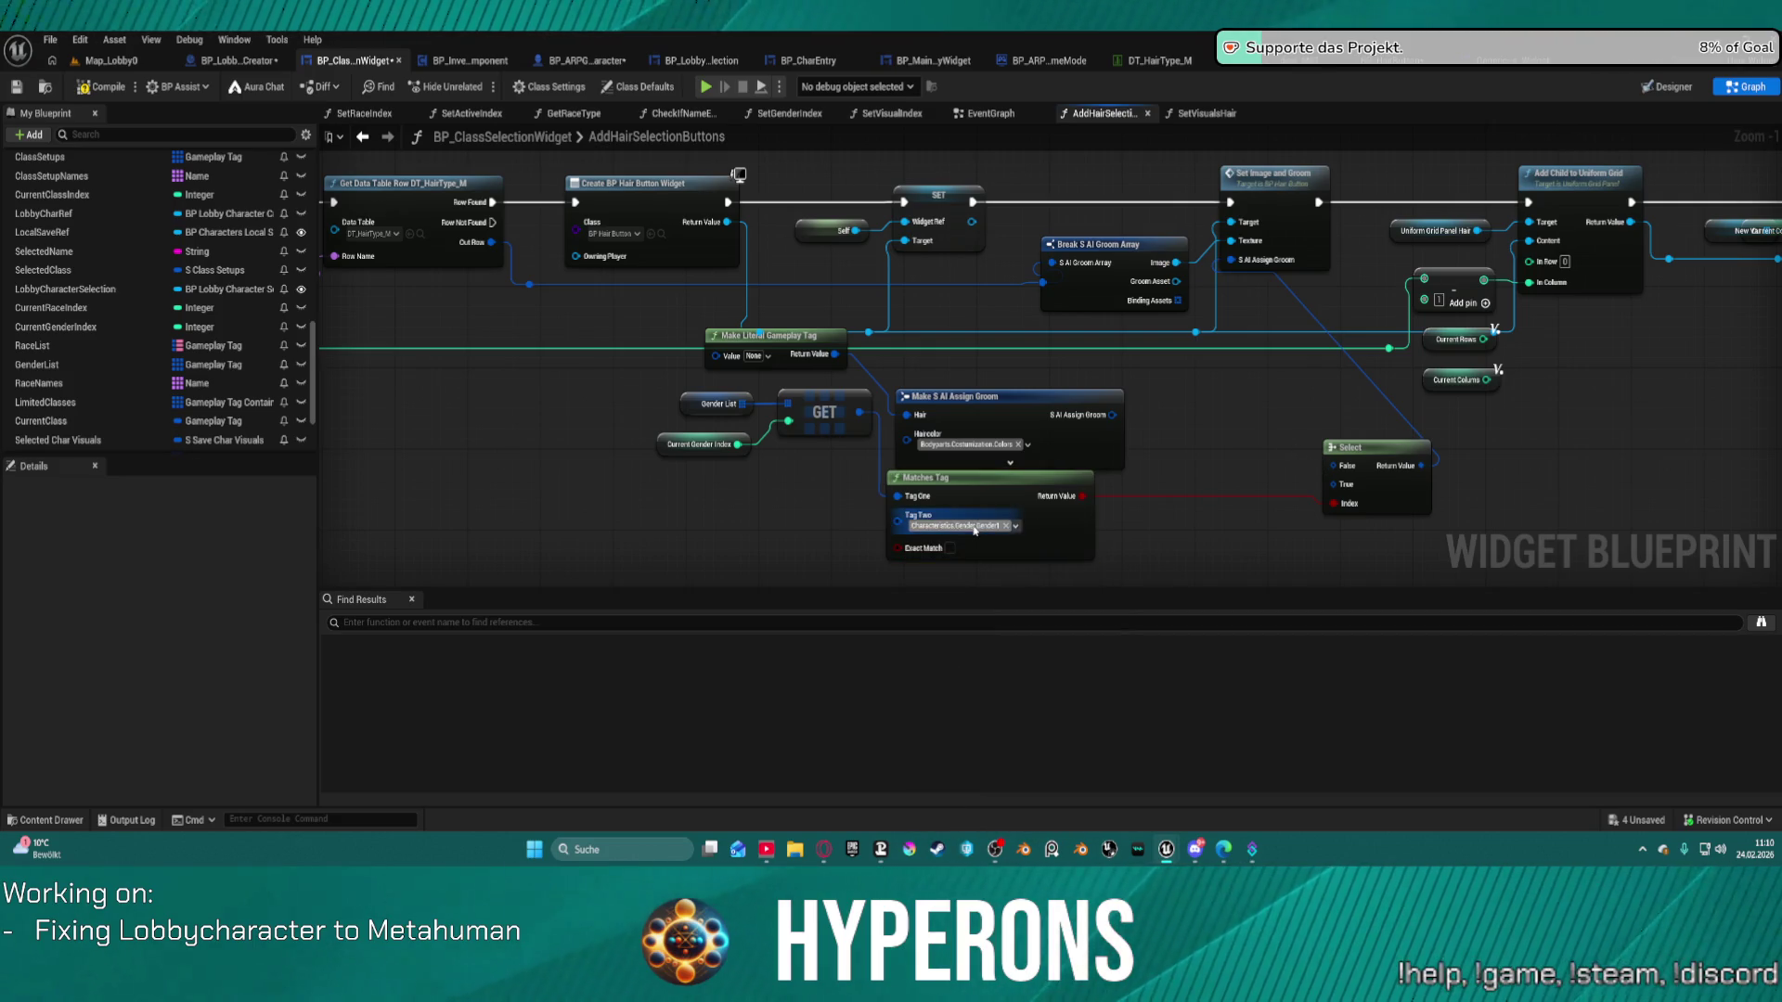
{"action": "left_click_drag", "start_coordinate": [1033, 402], "coordinate": [1050, 351]}
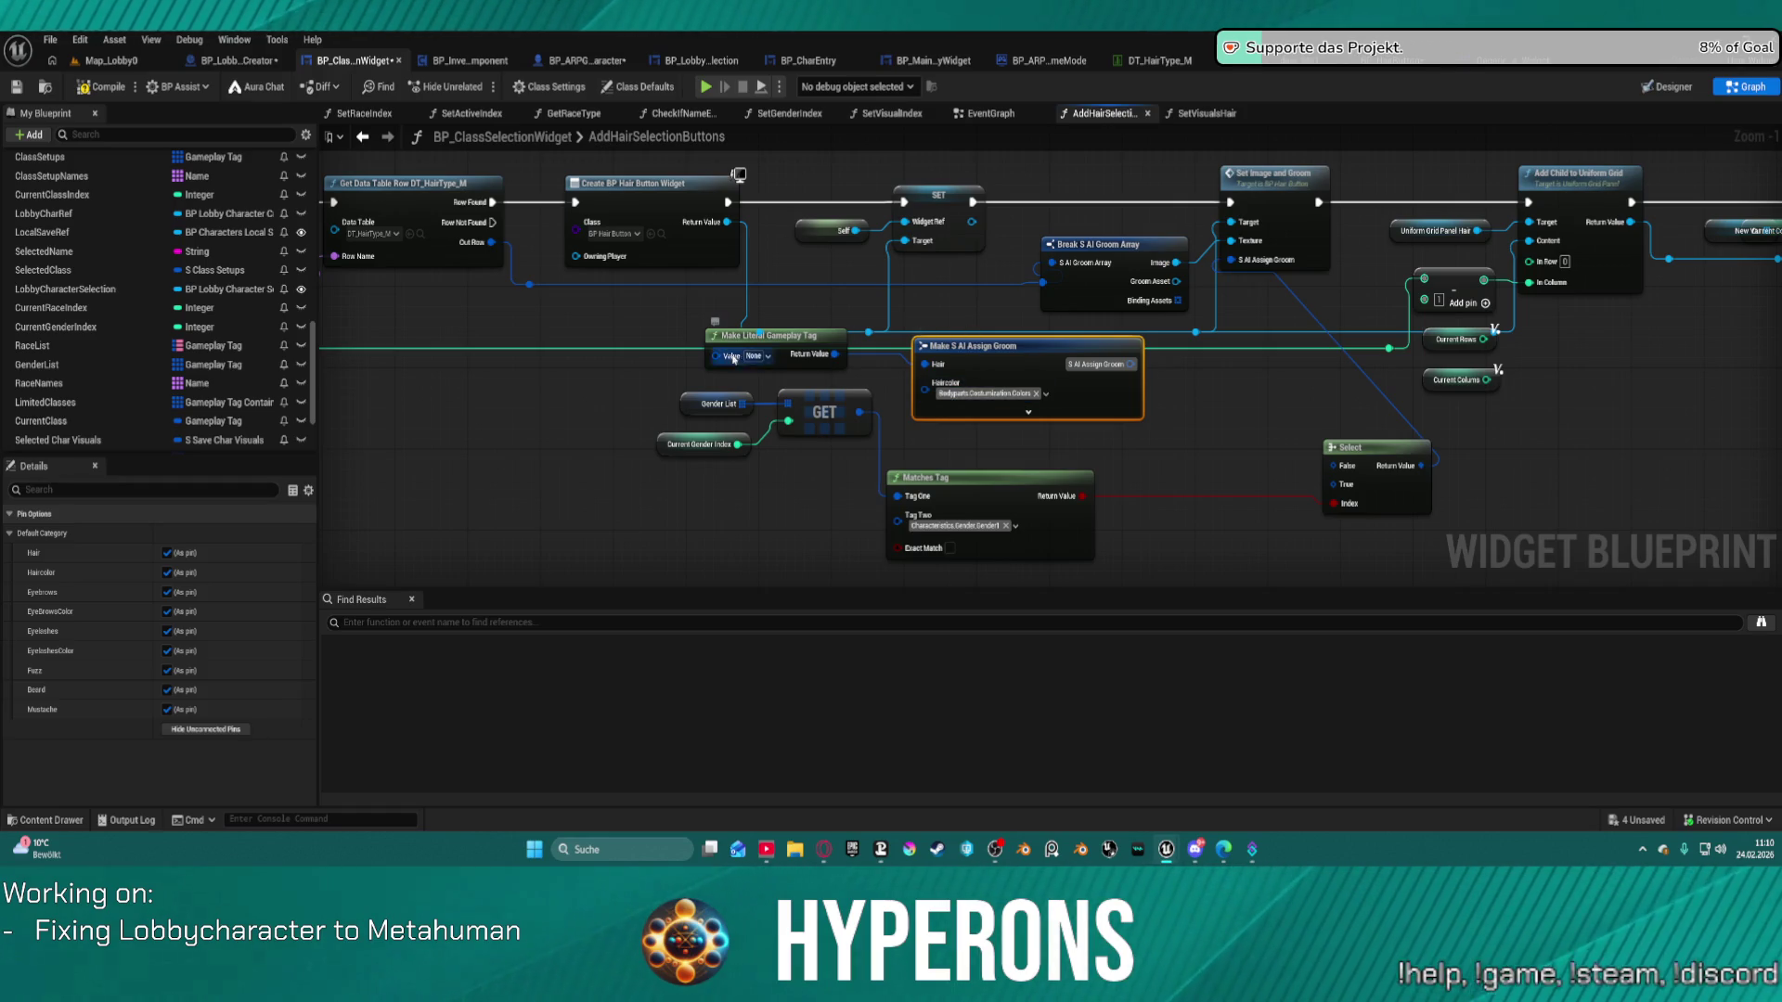
Move the gameplay tag and groom struct nodes up-left and pull Select beside Matches Tag.
{"action": "mouse_move", "coordinate": [667, 358]}
{"action": "left_mouse_down"}
{"action": "mouse_move", "coordinate": [1142, 436]}
{"action": "mouse_move", "coordinate": [1044, 358]}
{"action": "mouse_move", "coordinate": [759, 333]}
{"action": "left_mouse_up"}
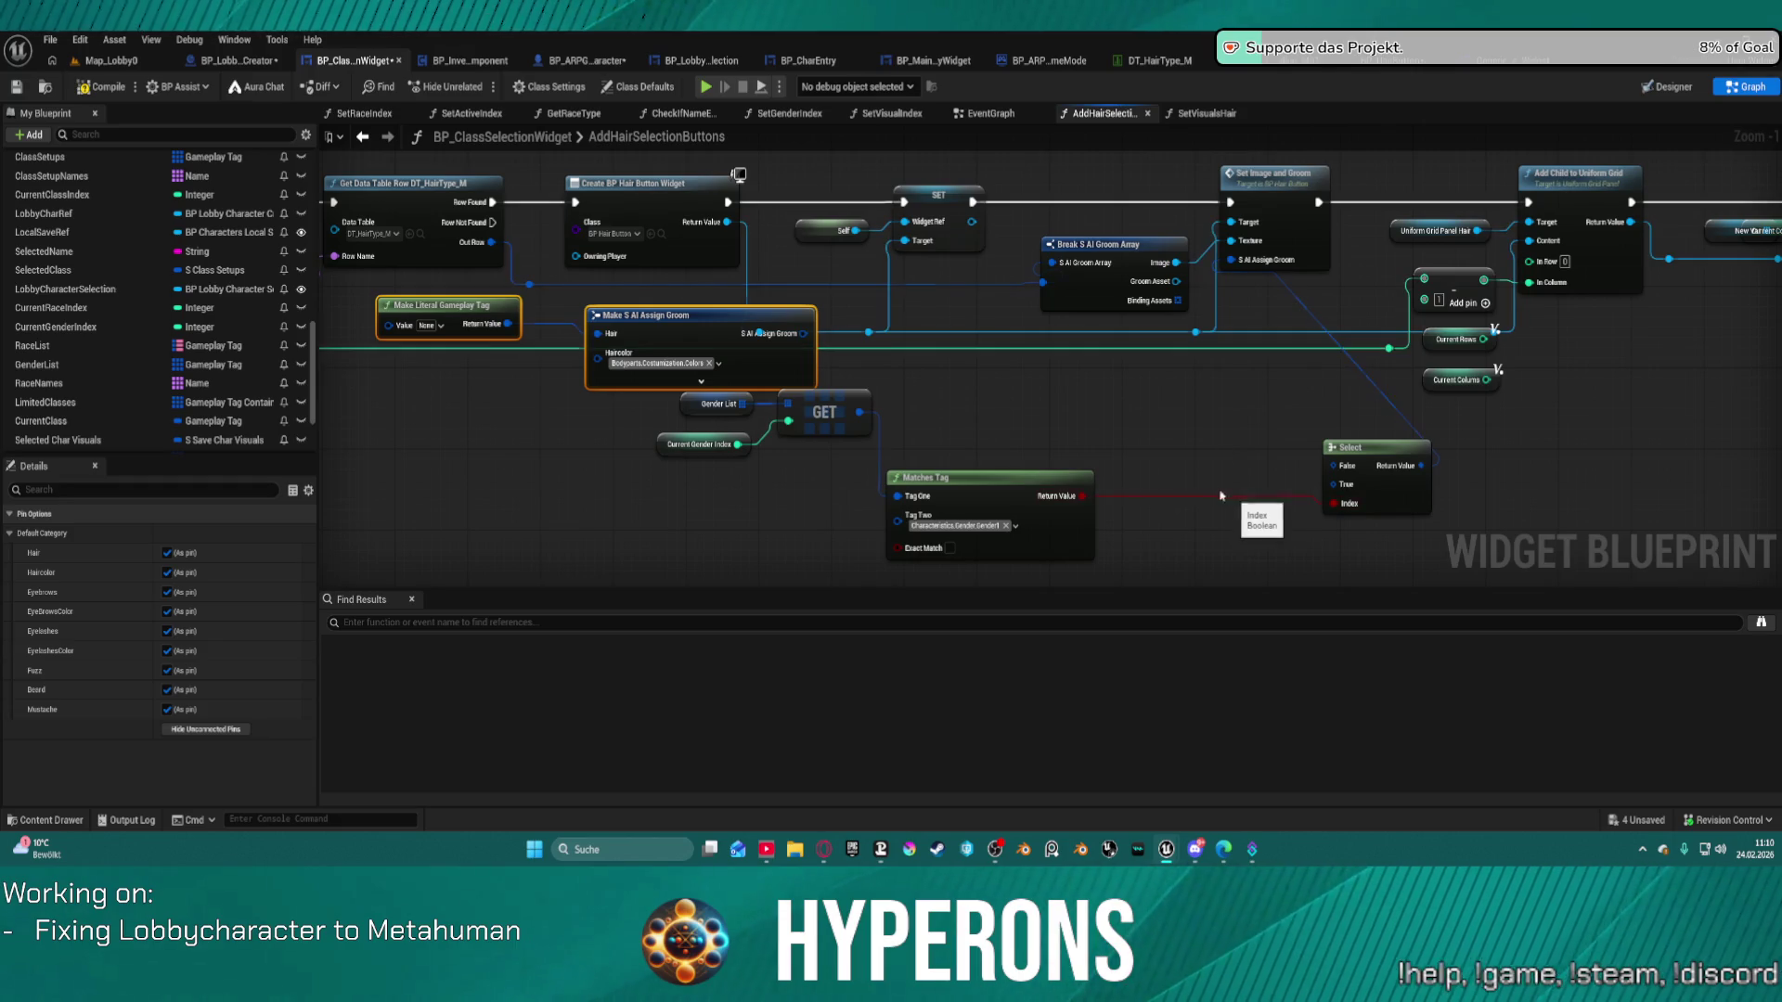
{"action": "mouse_move", "coordinate": [1191, 433]}
{"action": "left_mouse_down"}
{"action": "mouse_move", "coordinate": [1429, 381]}
{"action": "mouse_move", "coordinate": [1614, 441]}
{"action": "mouse_move", "coordinate": [1652, 433]}
{"action": "mouse_move", "coordinate": [789, 425]}
{"action": "mouse_move", "coordinate": [632, 477]}
{"action": "mouse_move", "coordinate": [1312, 494]}
{"action": "left_mouse_up"}
{"action": "mouse_move", "coordinate": [1508, 533]}
{"action": "left_mouse_down"}
{"action": "mouse_move", "coordinate": [1305, 439]}
{"action": "mouse_move", "coordinate": [1246, 448]}
{"action": "mouse_move", "coordinate": [1352, 470]}
{"action": "left_mouse_up"}
{"action": "mouse_move", "coordinate": [1237, 451]}
{"action": "left_mouse_down"}
{"action": "mouse_move", "coordinate": [1050, 397]}
{"action": "mouse_move", "coordinate": [1018, 367]}
{"action": "left_mouse_up"}
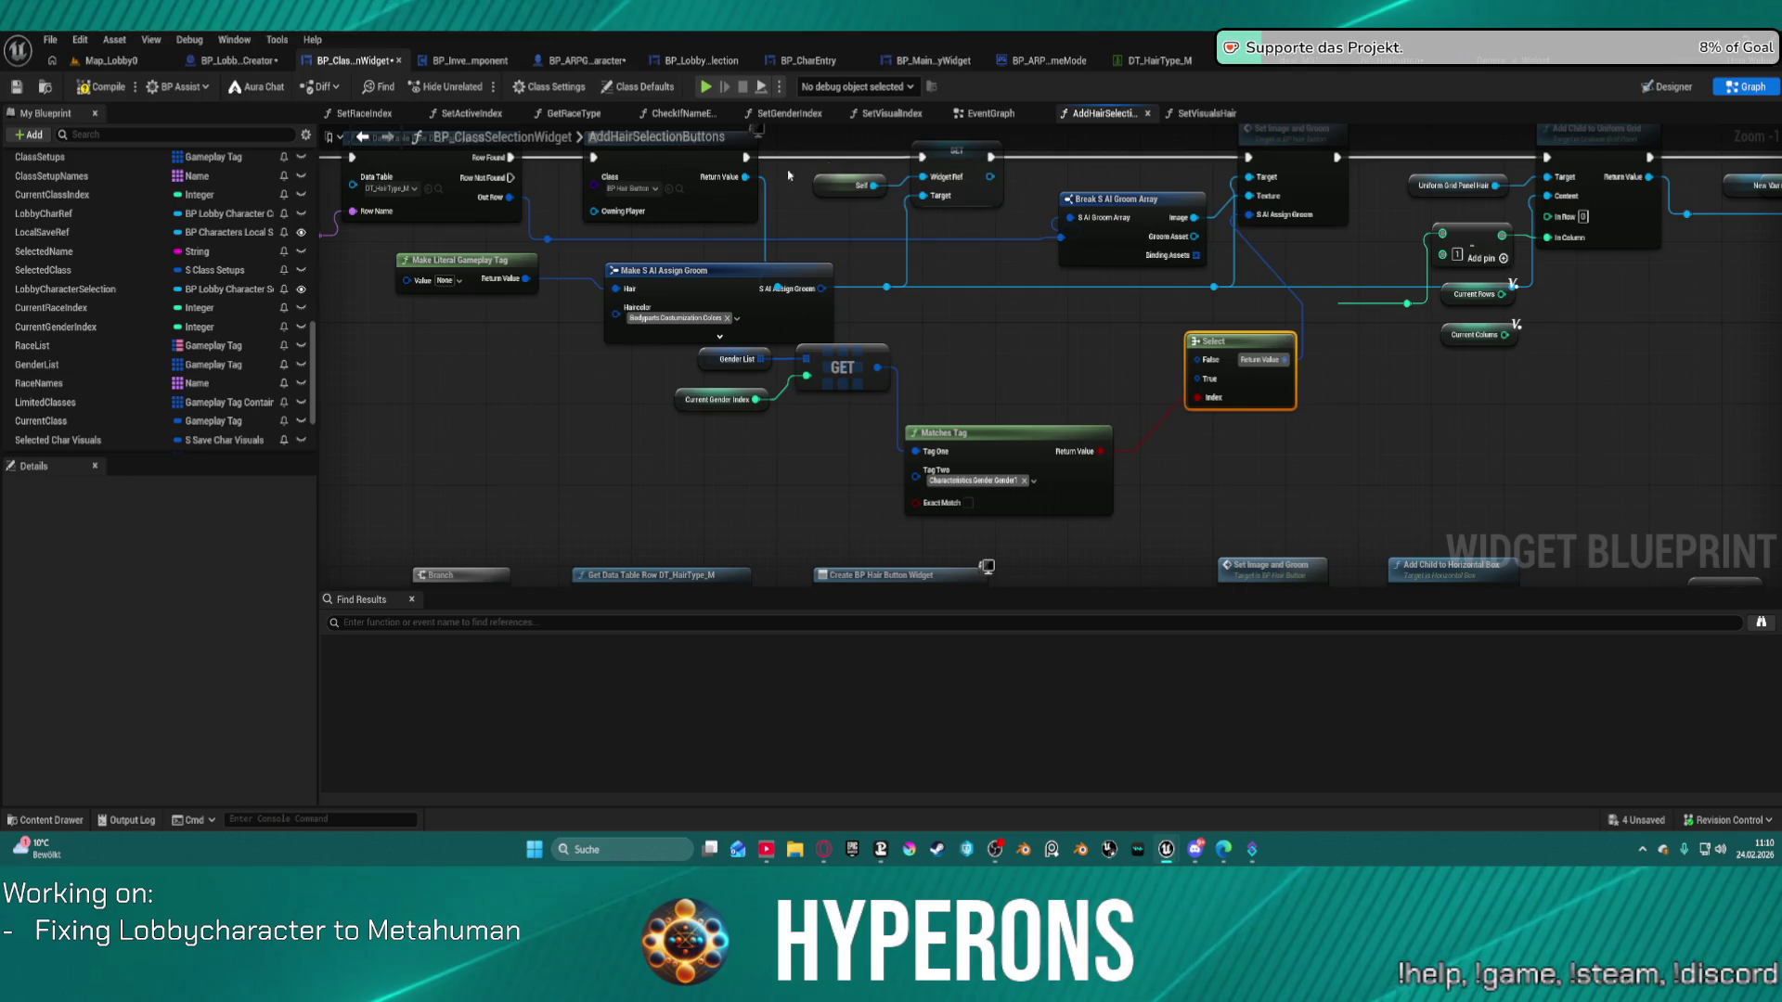
Scroll My Blueprint up to Functions and open the SetVisualIndex graph.
{"action": "scroll", "coordinate": [289, 176], "scroll_direction": "up", "scroll_amount": 10}
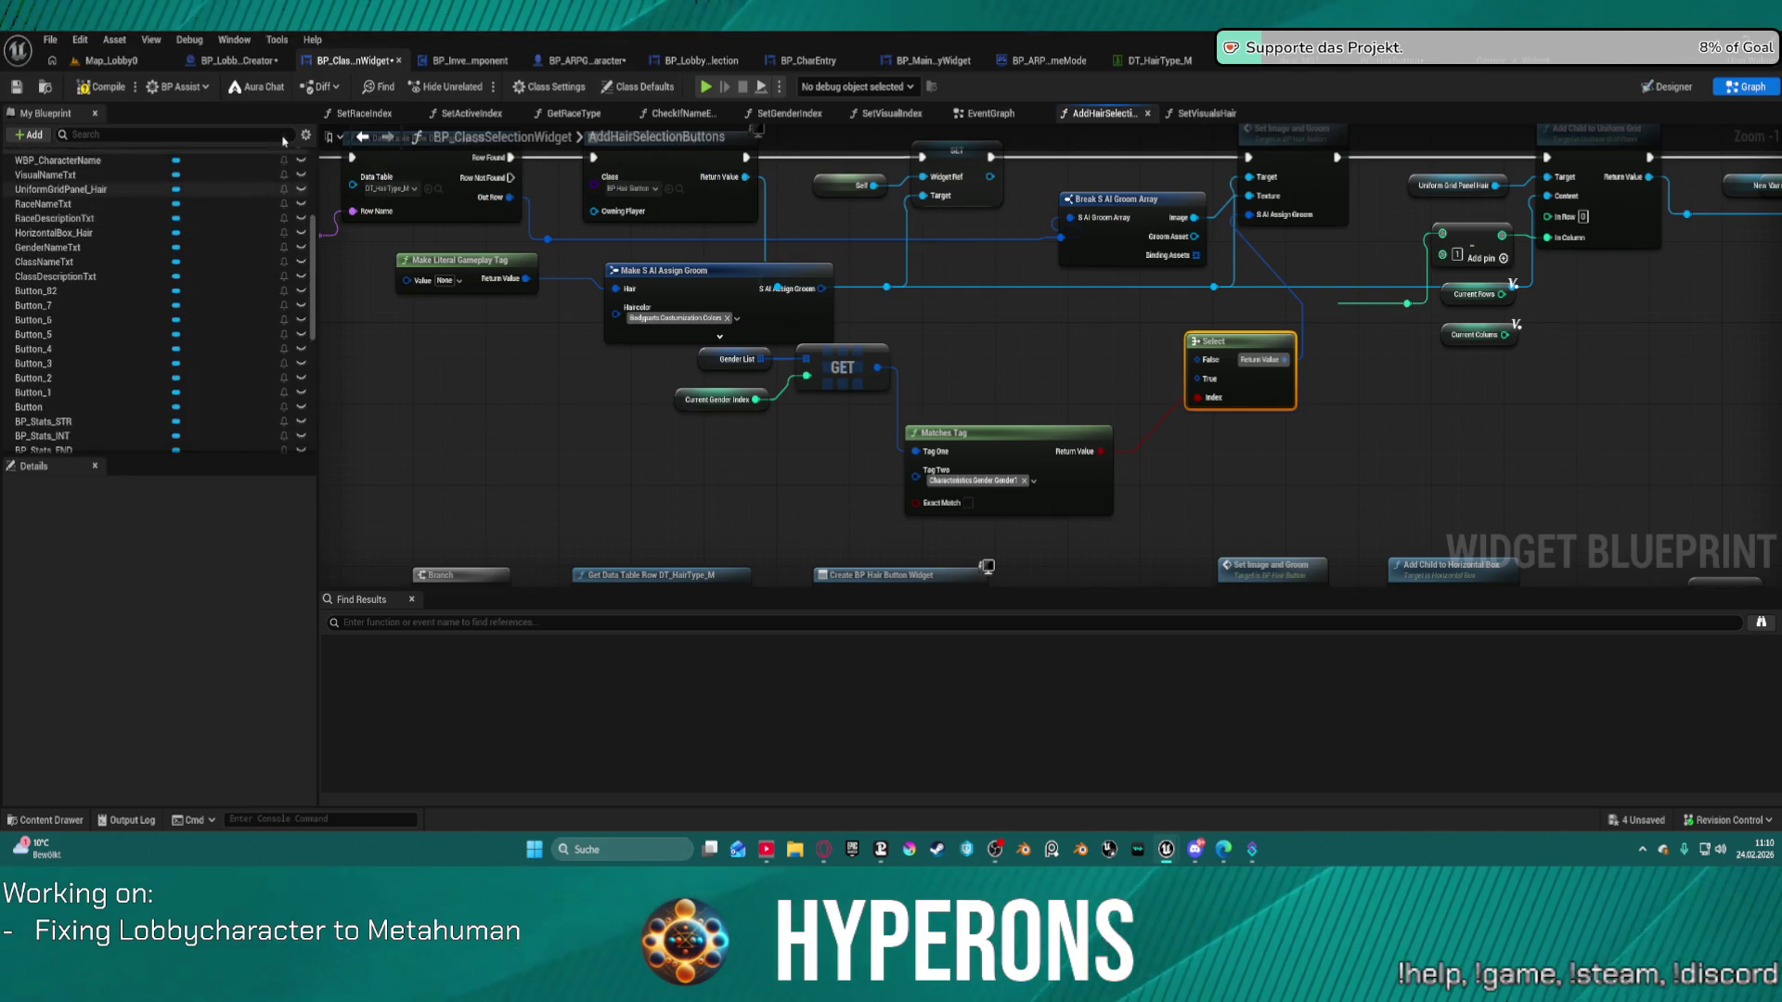
{"action": "scroll", "coordinate": [185, 241], "scroll_direction": "up", "scroll_amount": 5}
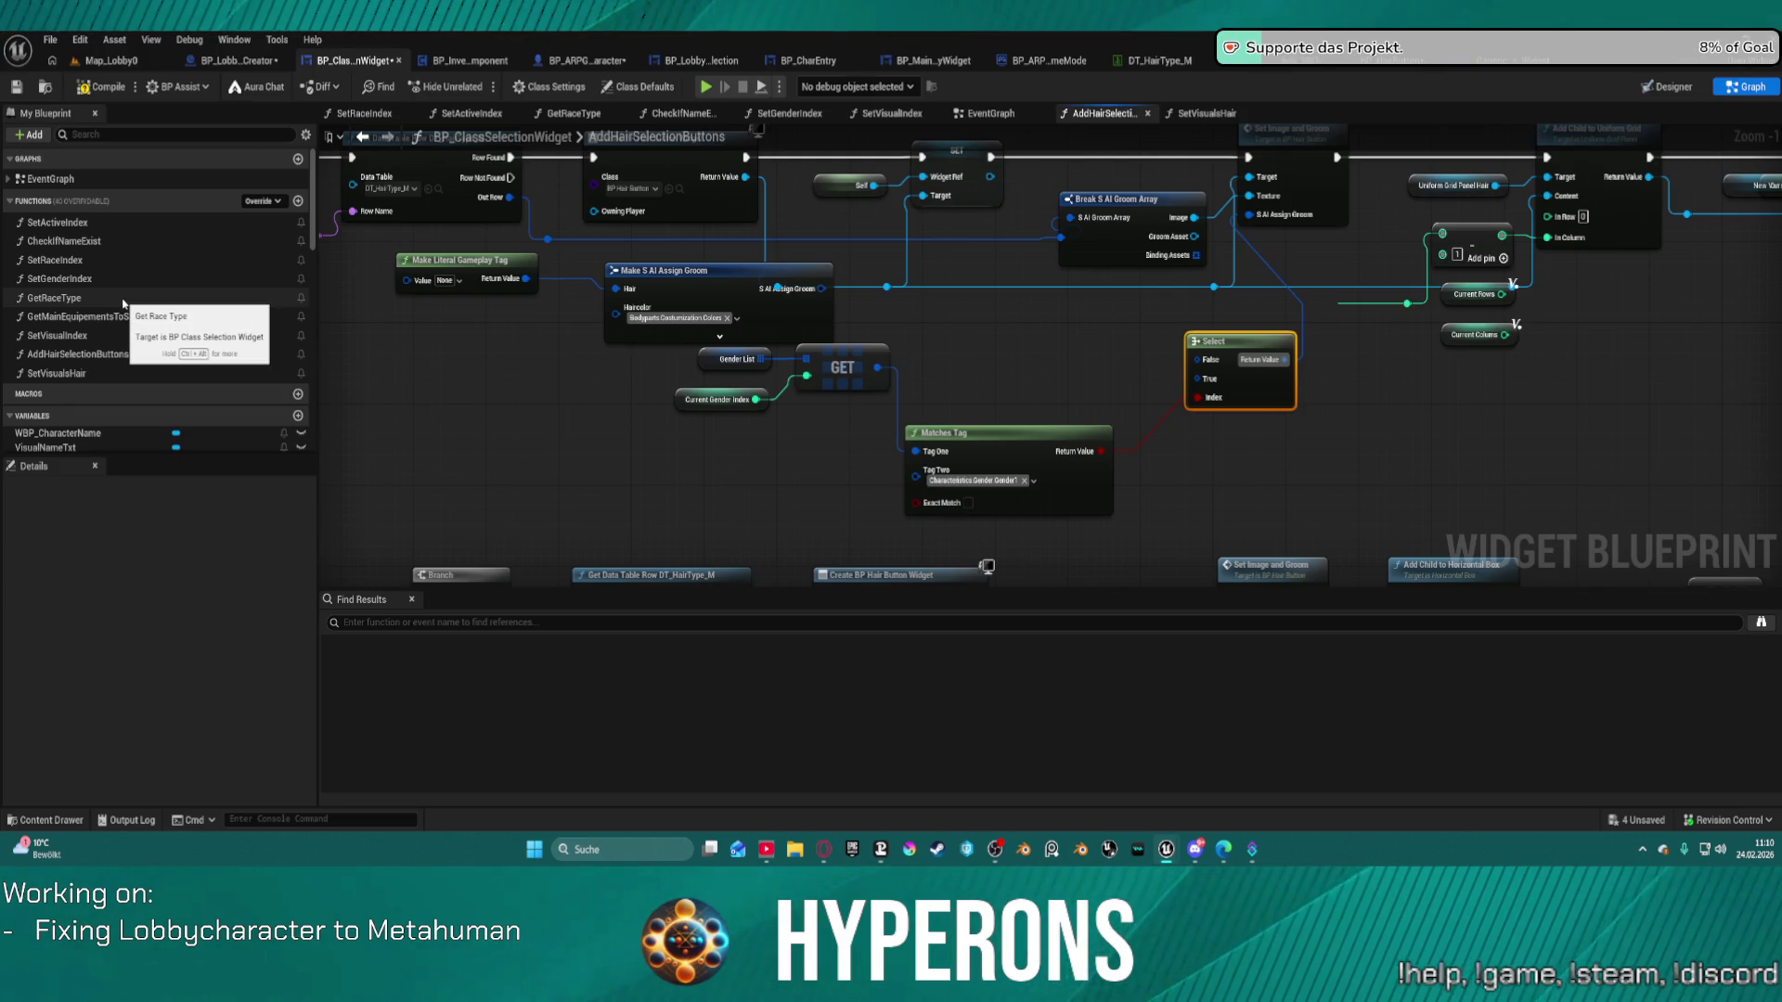
{"action": "double_click", "coordinate": [144, 336]}
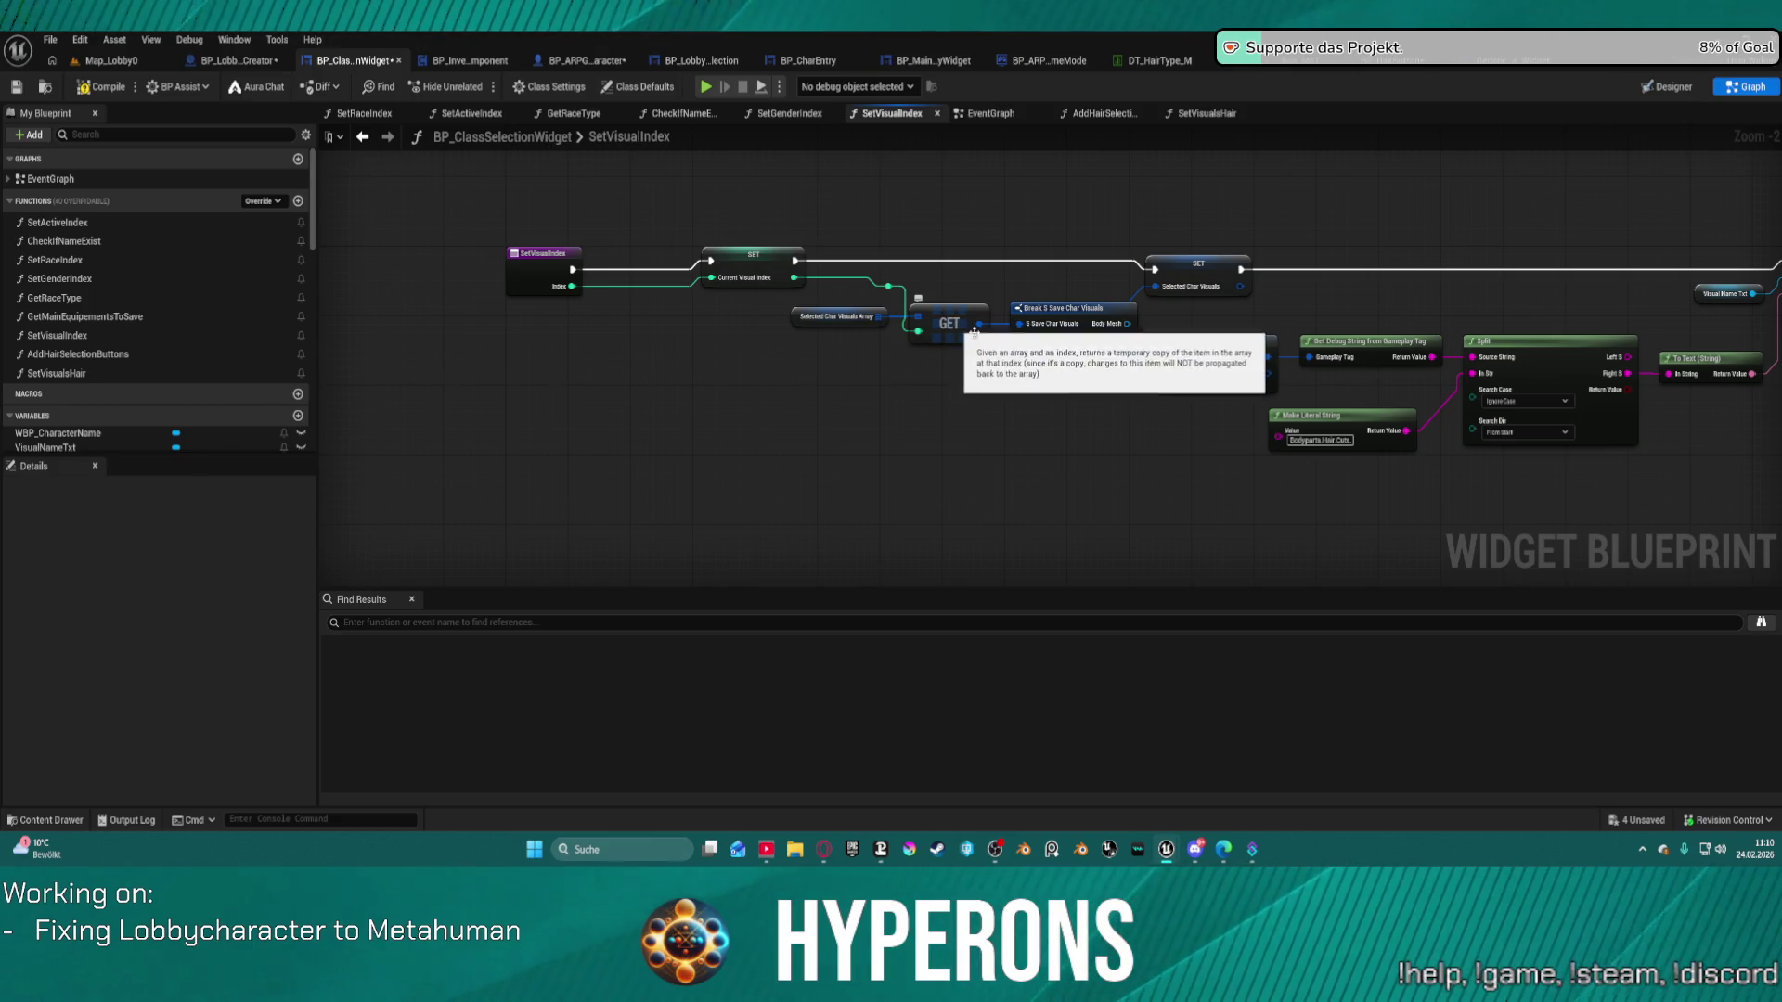
In SetVisualsHair, move Break S AI Assign Groom up-left next to the entry node.
{"action": "mouse_move", "coordinate": [1491, 294]}
{"action": "left_mouse_down"}
{"action": "mouse_move", "coordinate": [1066, 334]}
{"action": "mouse_move", "coordinate": [759, 312]}
{"action": "mouse_move", "coordinate": [809, 323]}
{"action": "left_mouse_up"}
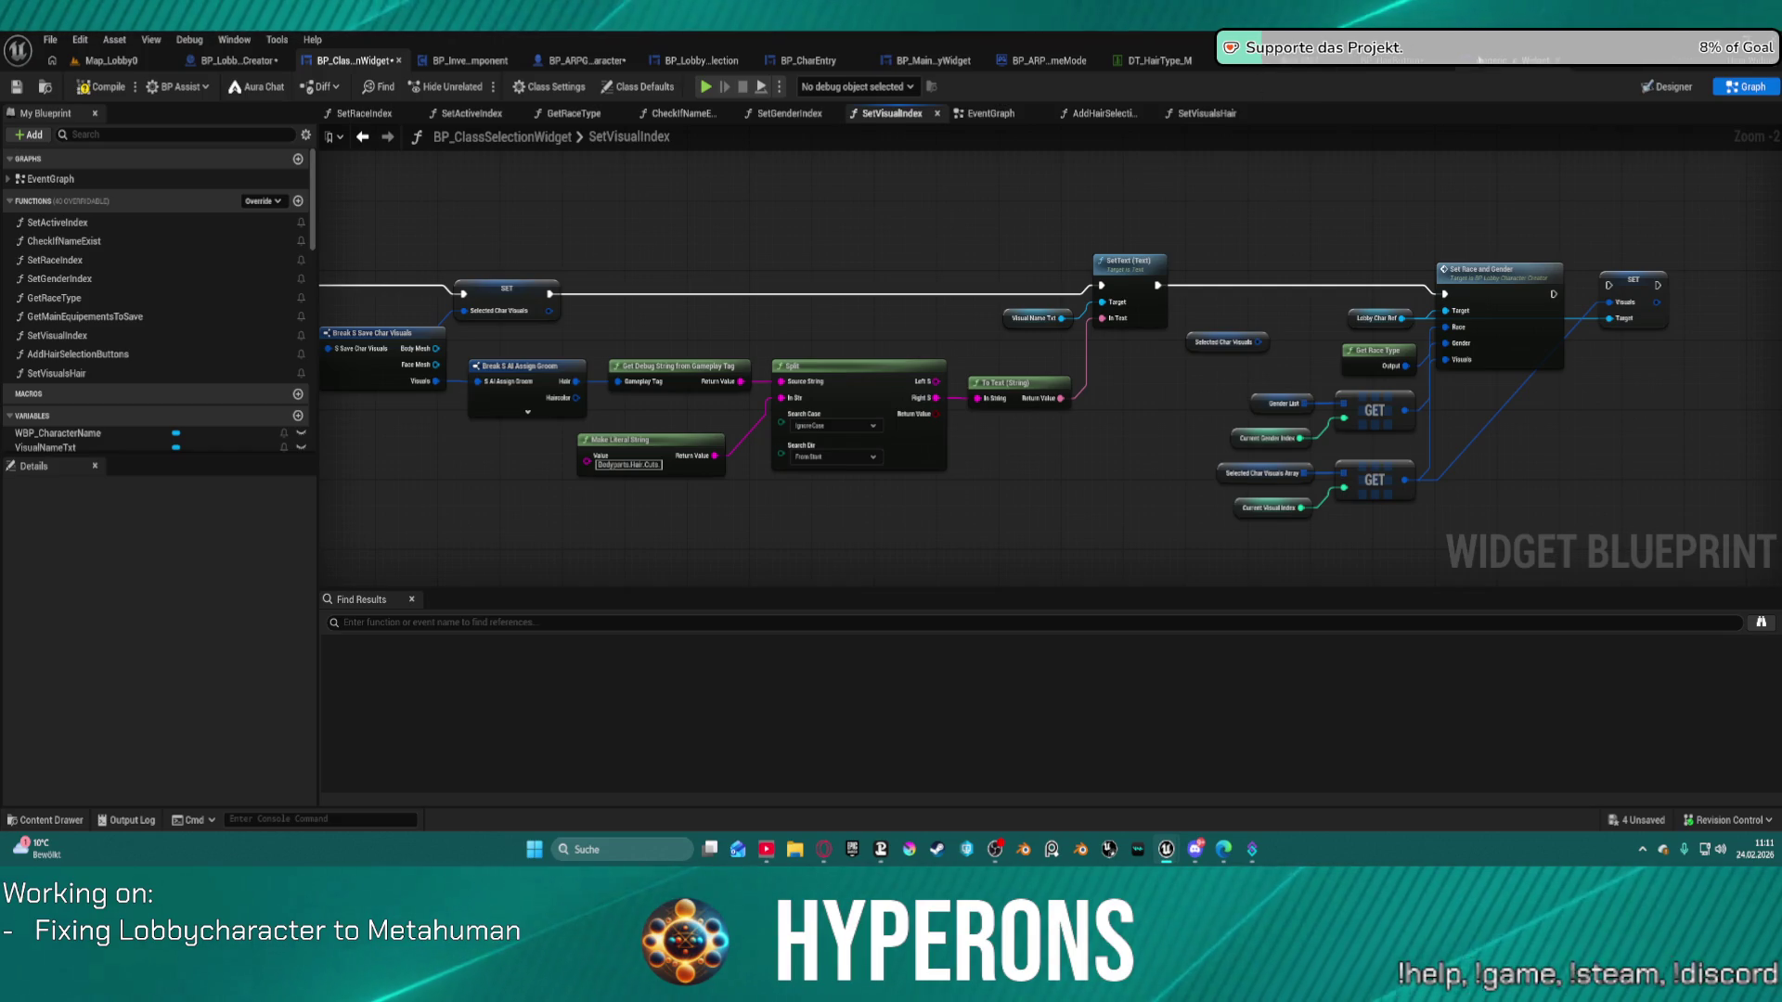
{"action": "left_click", "coordinate": [1207, 113]}
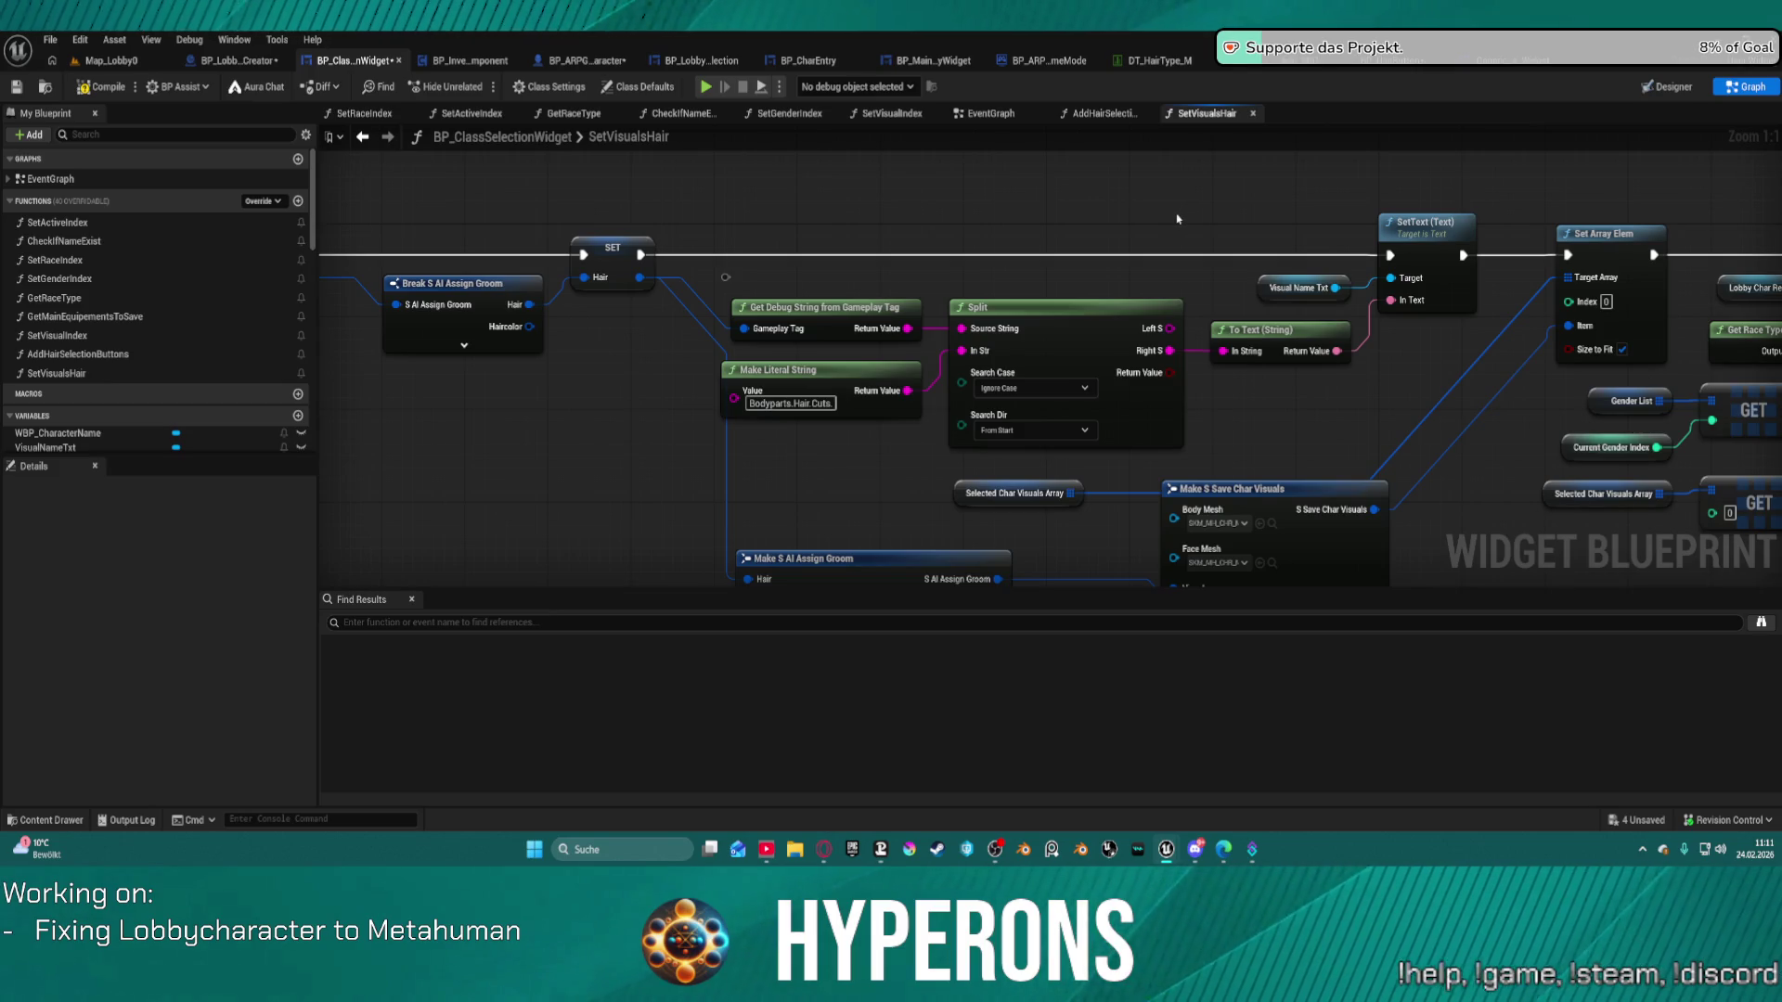
{"action": "left_click_drag", "start_coordinate": [1159, 229], "coordinate": [1434, 222]}
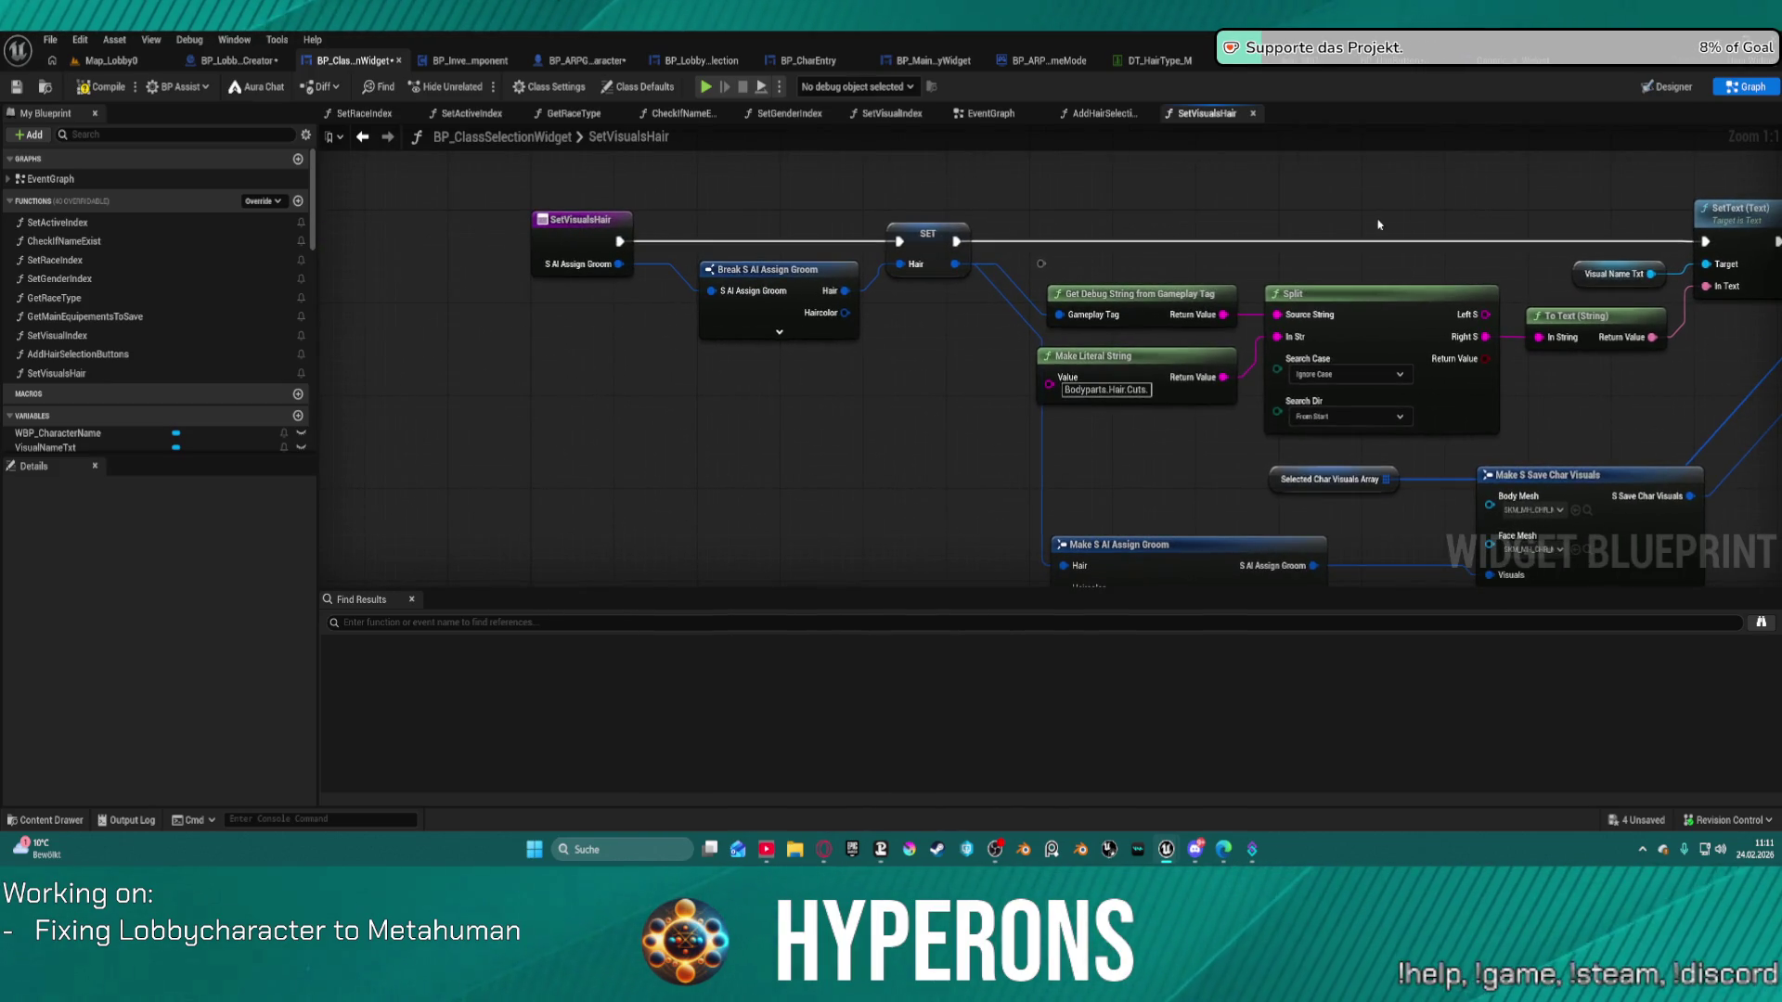
{"action": "left_click_drag", "start_coordinate": [776, 277], "coordinate": [768, 248]}
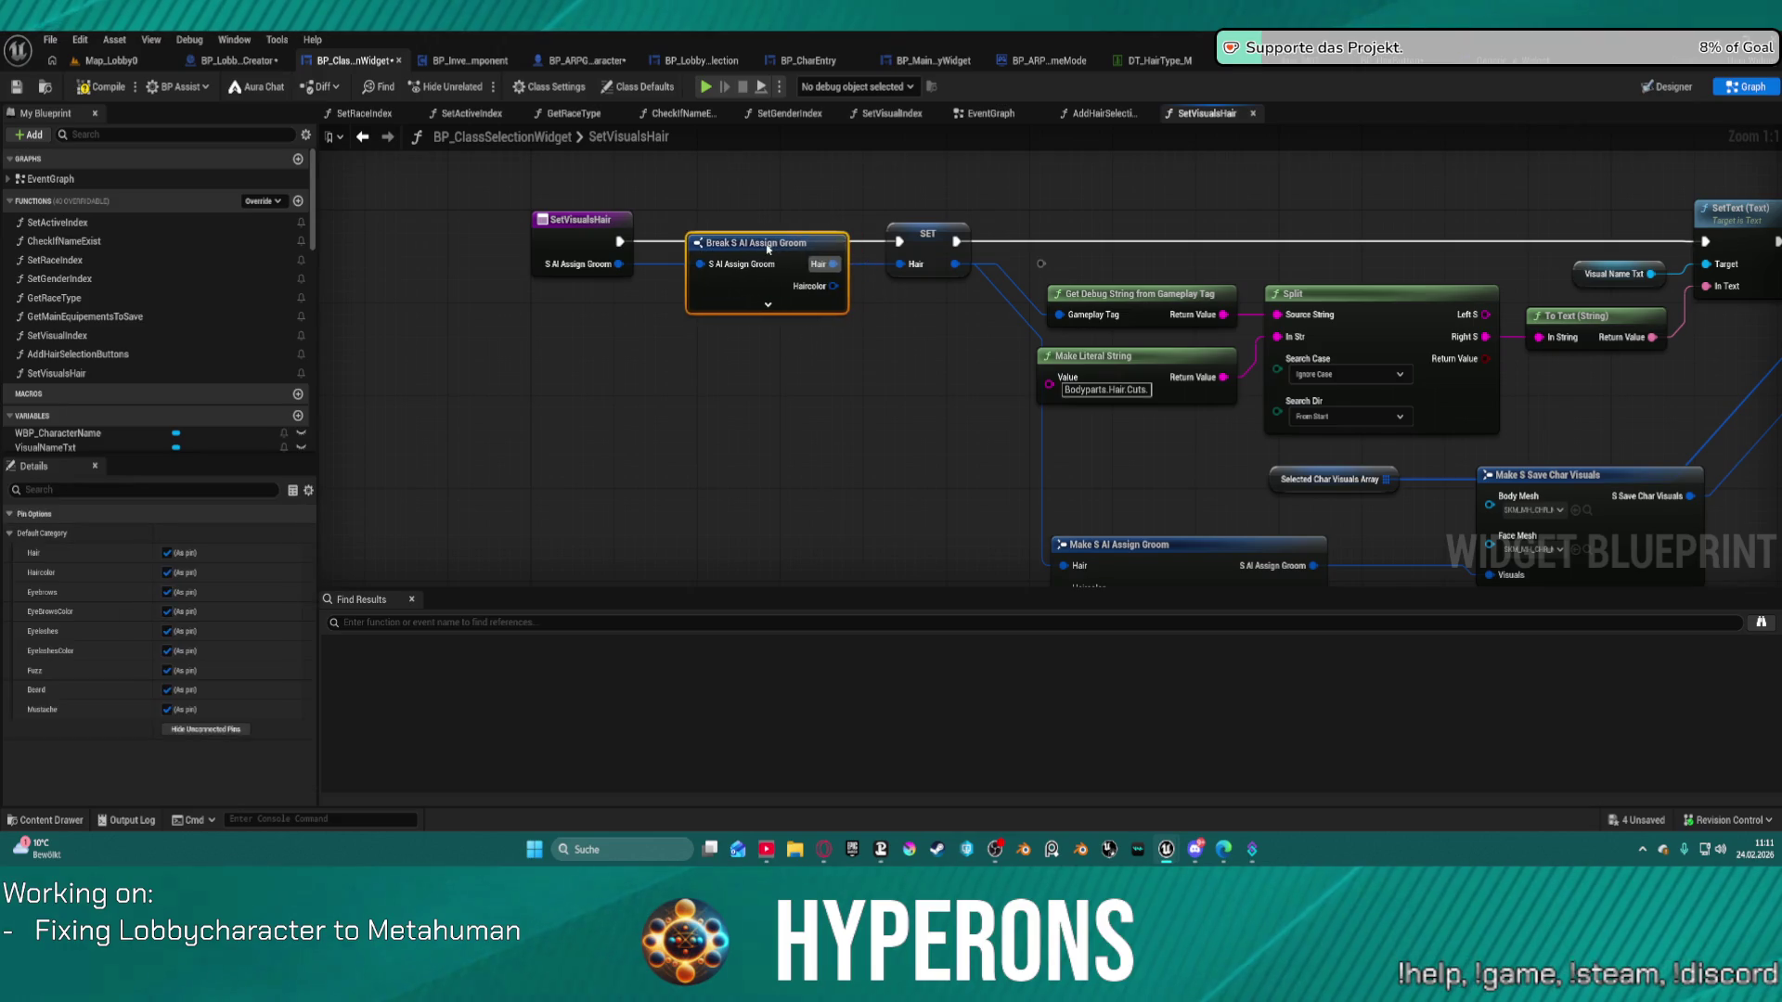
{"action": "mouse_move", "coordinate": [1158, 545]}
{"action": "left_mouse_down"}
{"action": "mouse_move", "coordinate": [808, 480]}
{"action": "mouse_move", "coordinate": [722, 406]}
{"action": "mouse_move", "coordinate": [767, 473]}
{"action": "mouse_move", "coordinate": [1040, 468]}
{"action": "mouse_move", "coordinate": [972, 453]}
{"action": "mouse_move", "coordinate": [921, 338]}
{"action": "mouse_move", "coordinate": [864, 300]}
{"action": "left_mouse_up"}
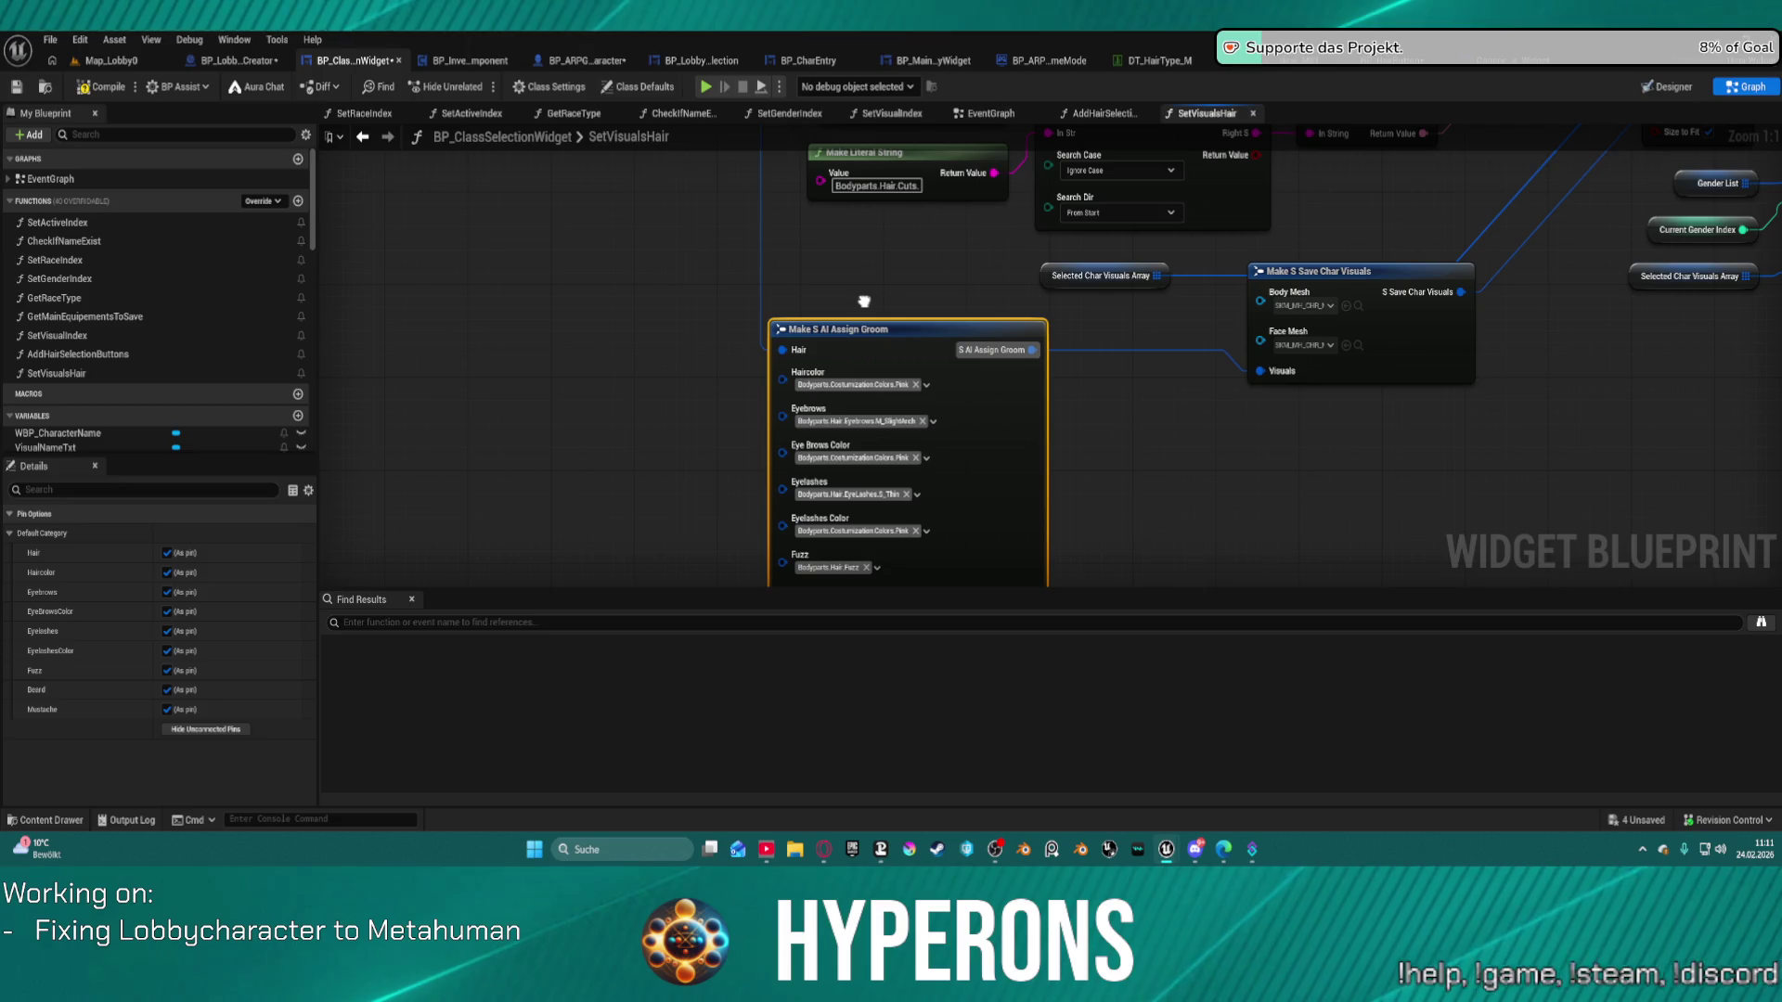
{"action": "left_click_drag", "start_coordinate": [865, 301], "coordinate": [1245, 585]}
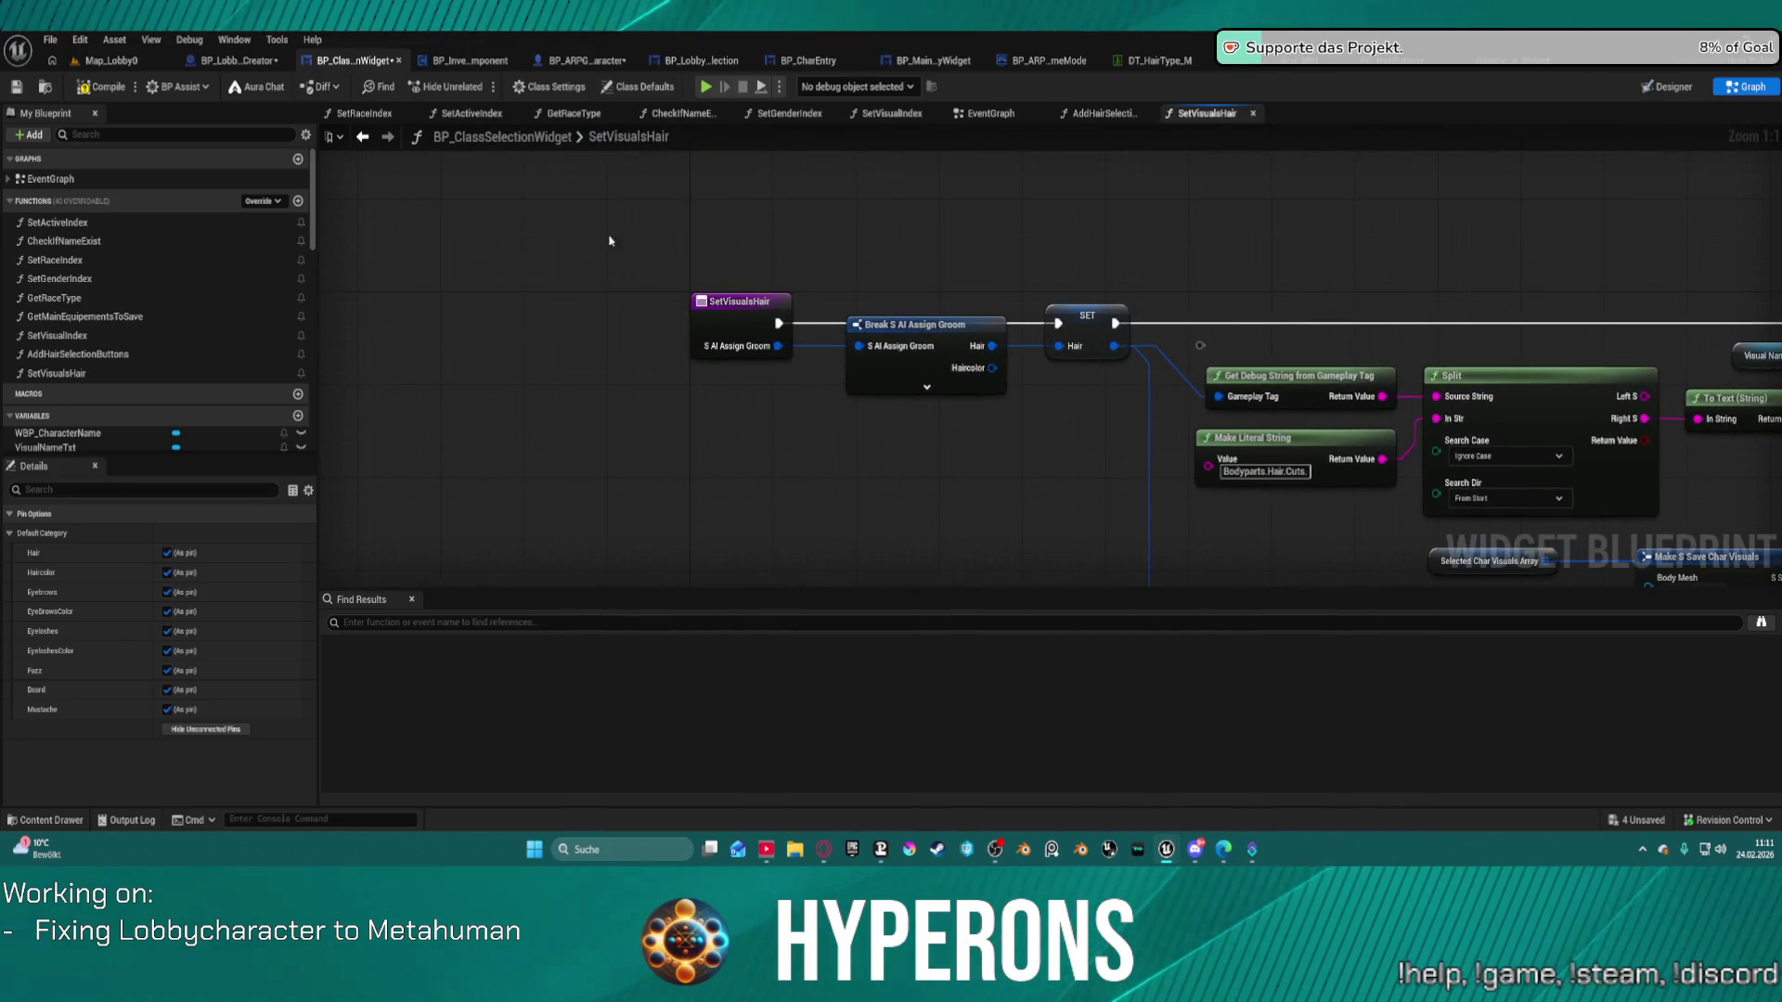
Return to SetVisualIndex and straighten the chain from the Selected Char Visuals SET node.
{"action": "left_click", "coordinate": [363, 136]}
{"action": "mouse_move", "coordinate": [1160, 297]}
{"action": "left_mouse_down"}
{"action": "mouse_move", "coordinate": [1007, 326]}
{"action": "mouse_move", "coordinate": [1246, 332]}
{"action": "mouse_move", "coordinate": [1231, 333]}
{"action": "left_mouse_up"}
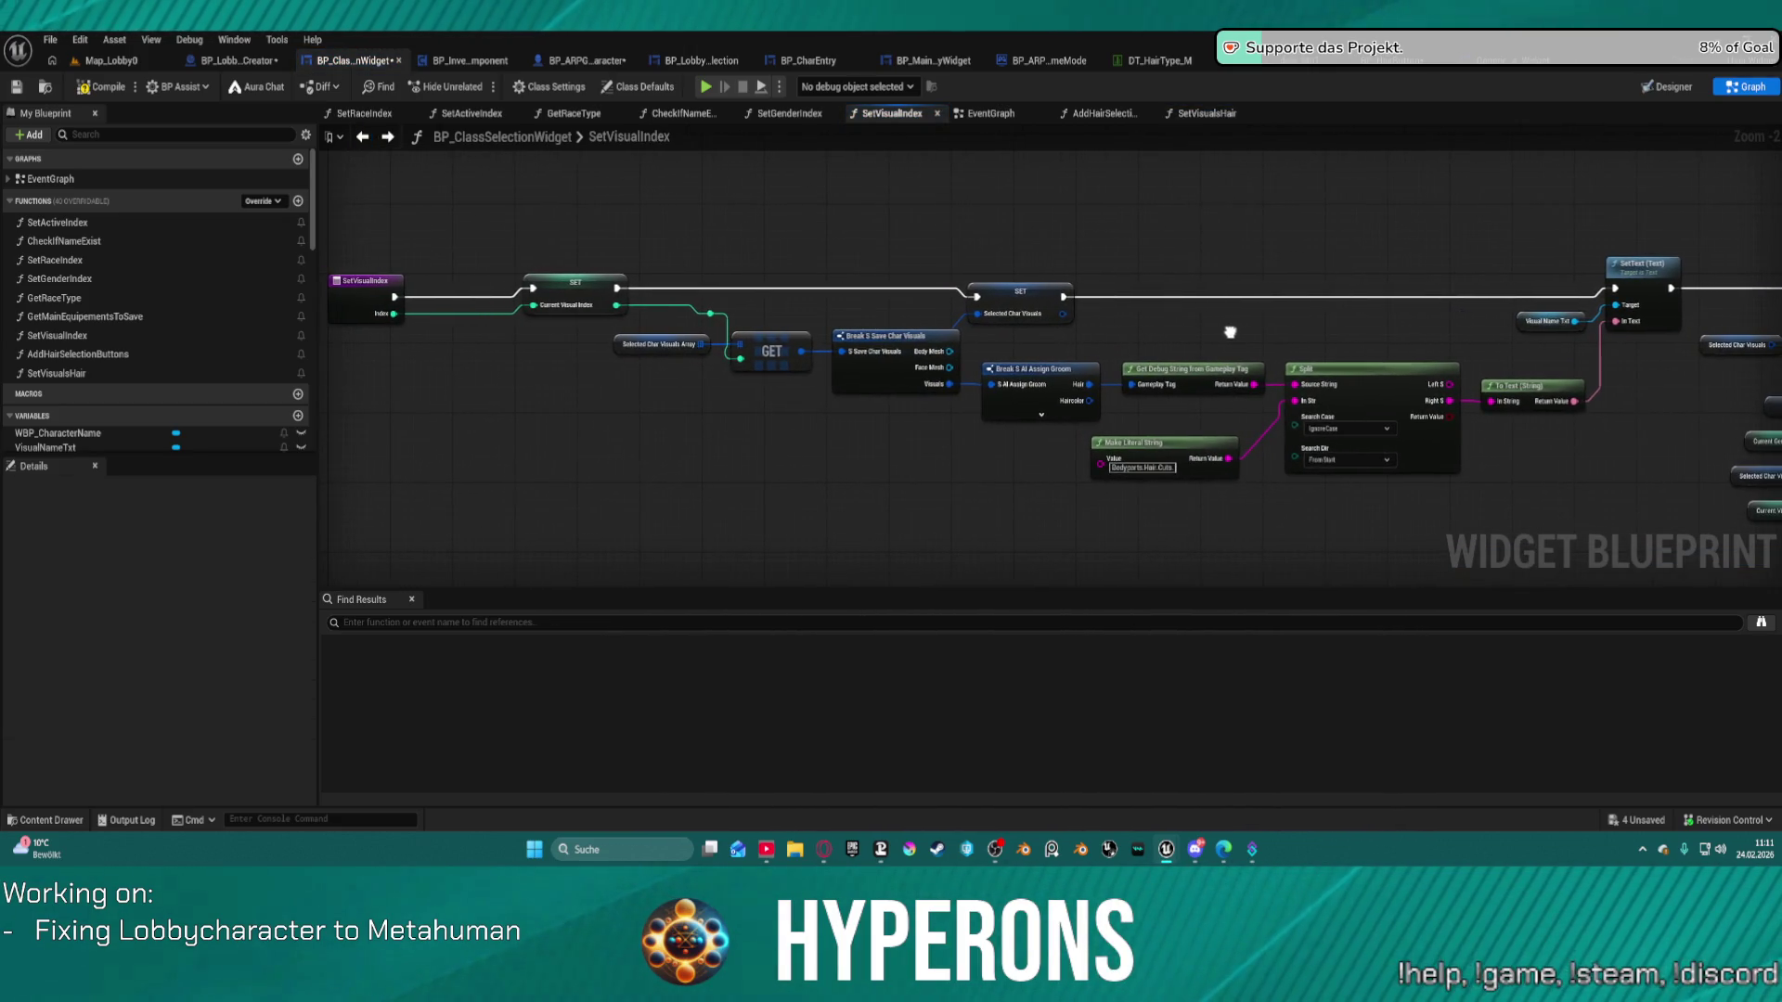
{"action": "left_click", "coordinate": [1033, 290]}
{"action": "key", "text": "f"}
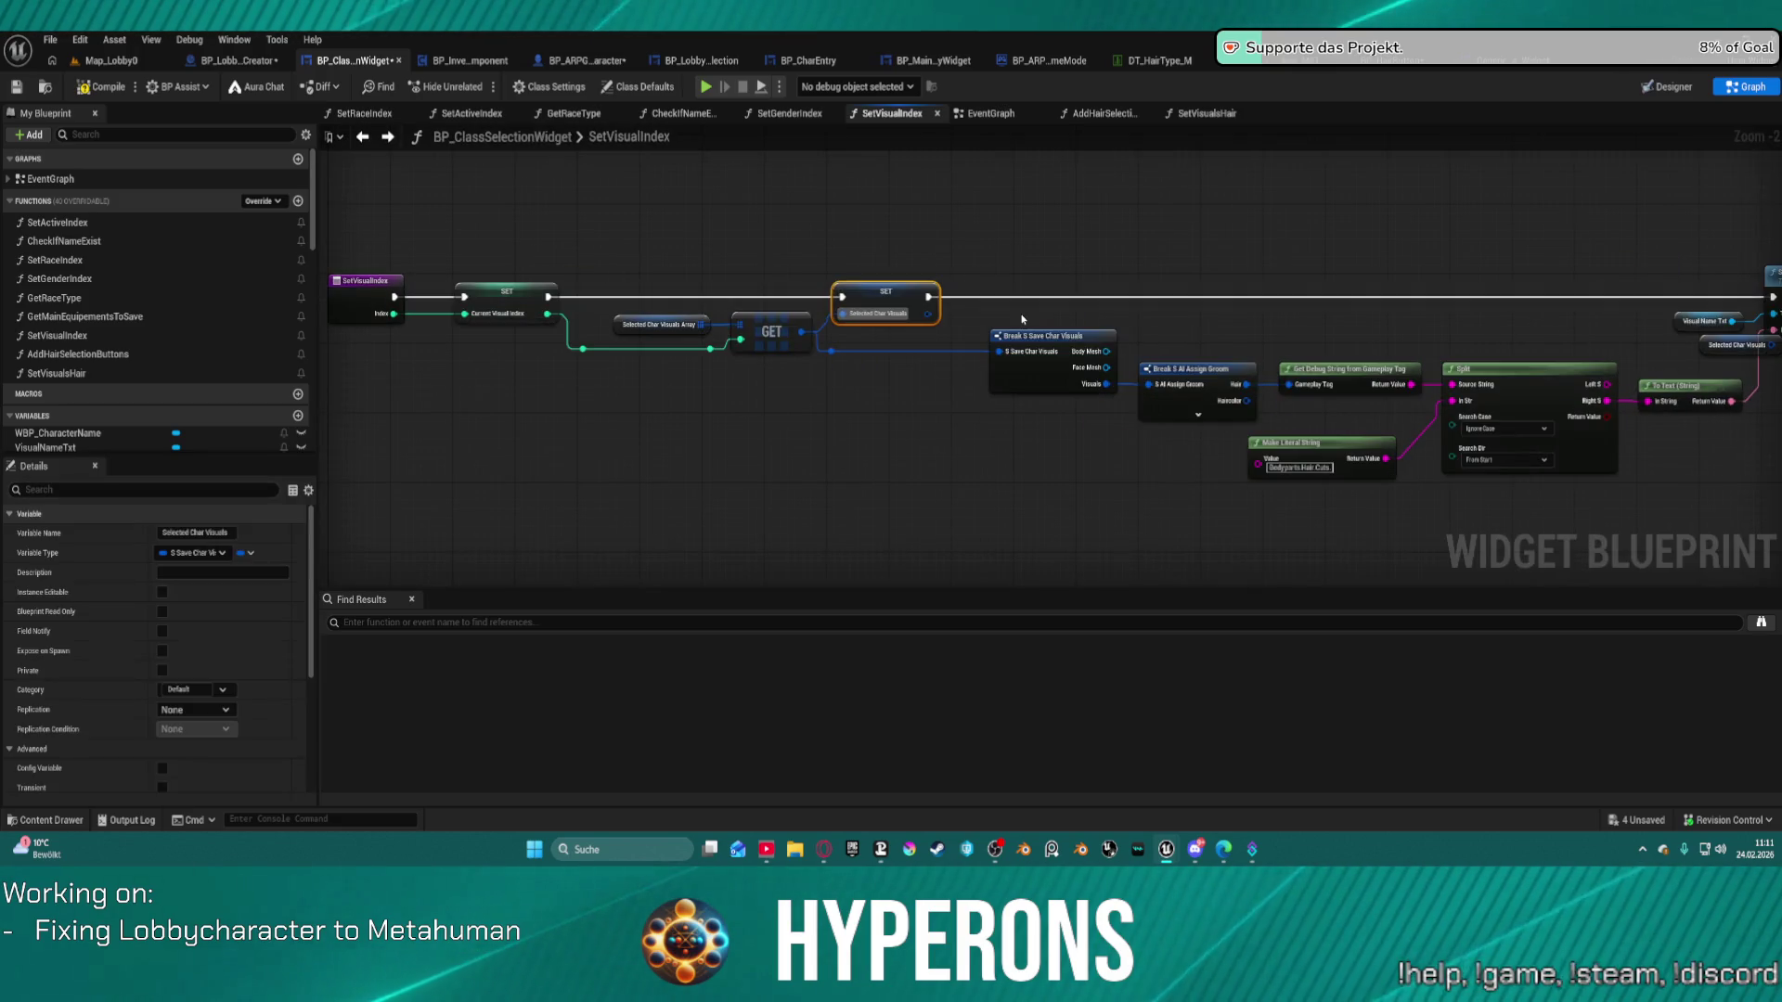
Move the Selected Char Visuals getter to a clear spot, then go back to SetVisualsHair.
{"action": "left_click_drag", "start_coordinate": [1422, 347], "coordinate": [989, 134]}
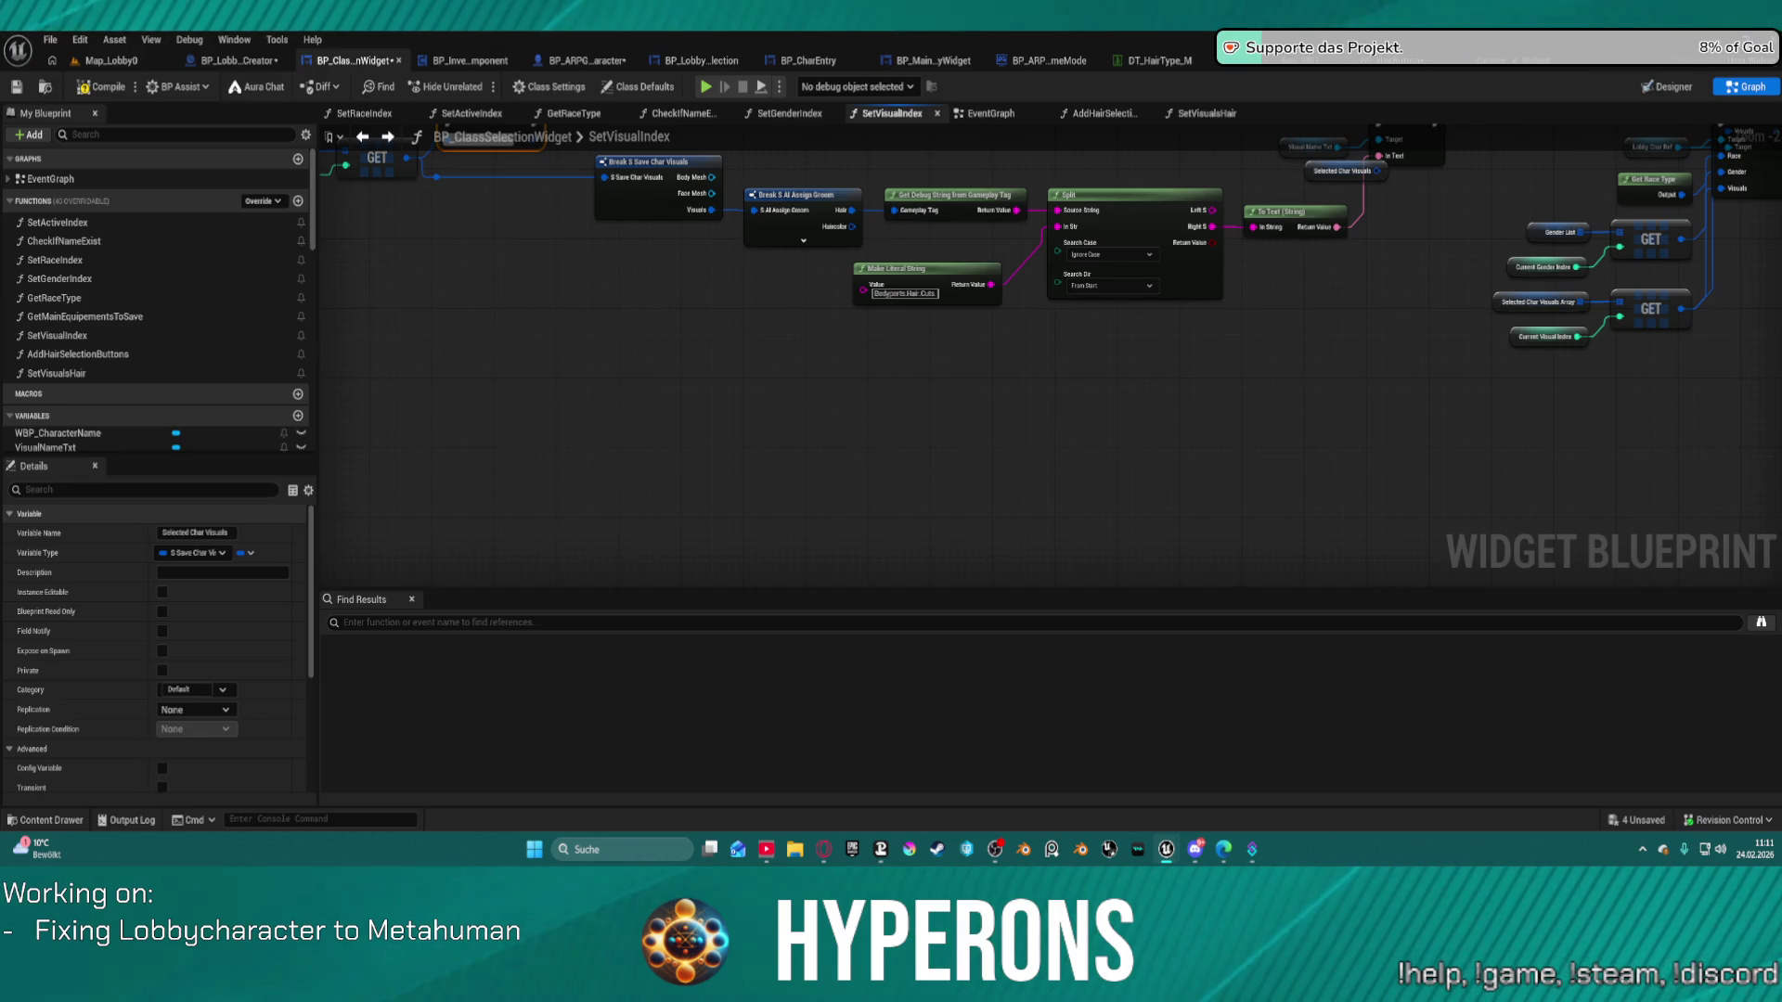
{"action": "mouse_move", "coordinate": [1331, 351]}
{"action": "left_mouse_down"}
{"action": "mouse_move", "coordinate": [1210, 449]}
{"action": "mouse_move", "coordinate": [1008, 540]}
{"action": "left_mouse_up"}
{"action": "mouse_move", "coordinate": [1033, 346]}
{"action": "left_mouse_down"}
{"action": "mouse_move", "coordinate": [789, 313]}
{"action": "mouse_move", "coordinate": [552, 321]}
{"action": "left_mouse_up"}
{"action": "mouse_move", "coordinate": [715, 342]}
{"action": "left_mouse_down"}
{"action": "mouse_move", "coordinate": [856, 334]}
{"action": "mouse_move", "coordinate": [895, 270]}
{"action": "mouse_move", "coordinate": [1352, 298]}
{"action": "mouse_move", "coordinate": [1563, 257]}
{"action": "mouse_move", "coordinate": [1515, 295]}
{"action": "mouse_move", "coordinate": [1436, 313]}
{"action": "mouse_move", "coordinate": [1406, 264]}
{"action": "mouse_move", "coordinate": [1254, 247]}
{"action": "mouse_move", "coordinate": [947, 264]}
{"action": "mouse_move", "coordinate": [932, 288]}
{"action": "left_mouse_up"}
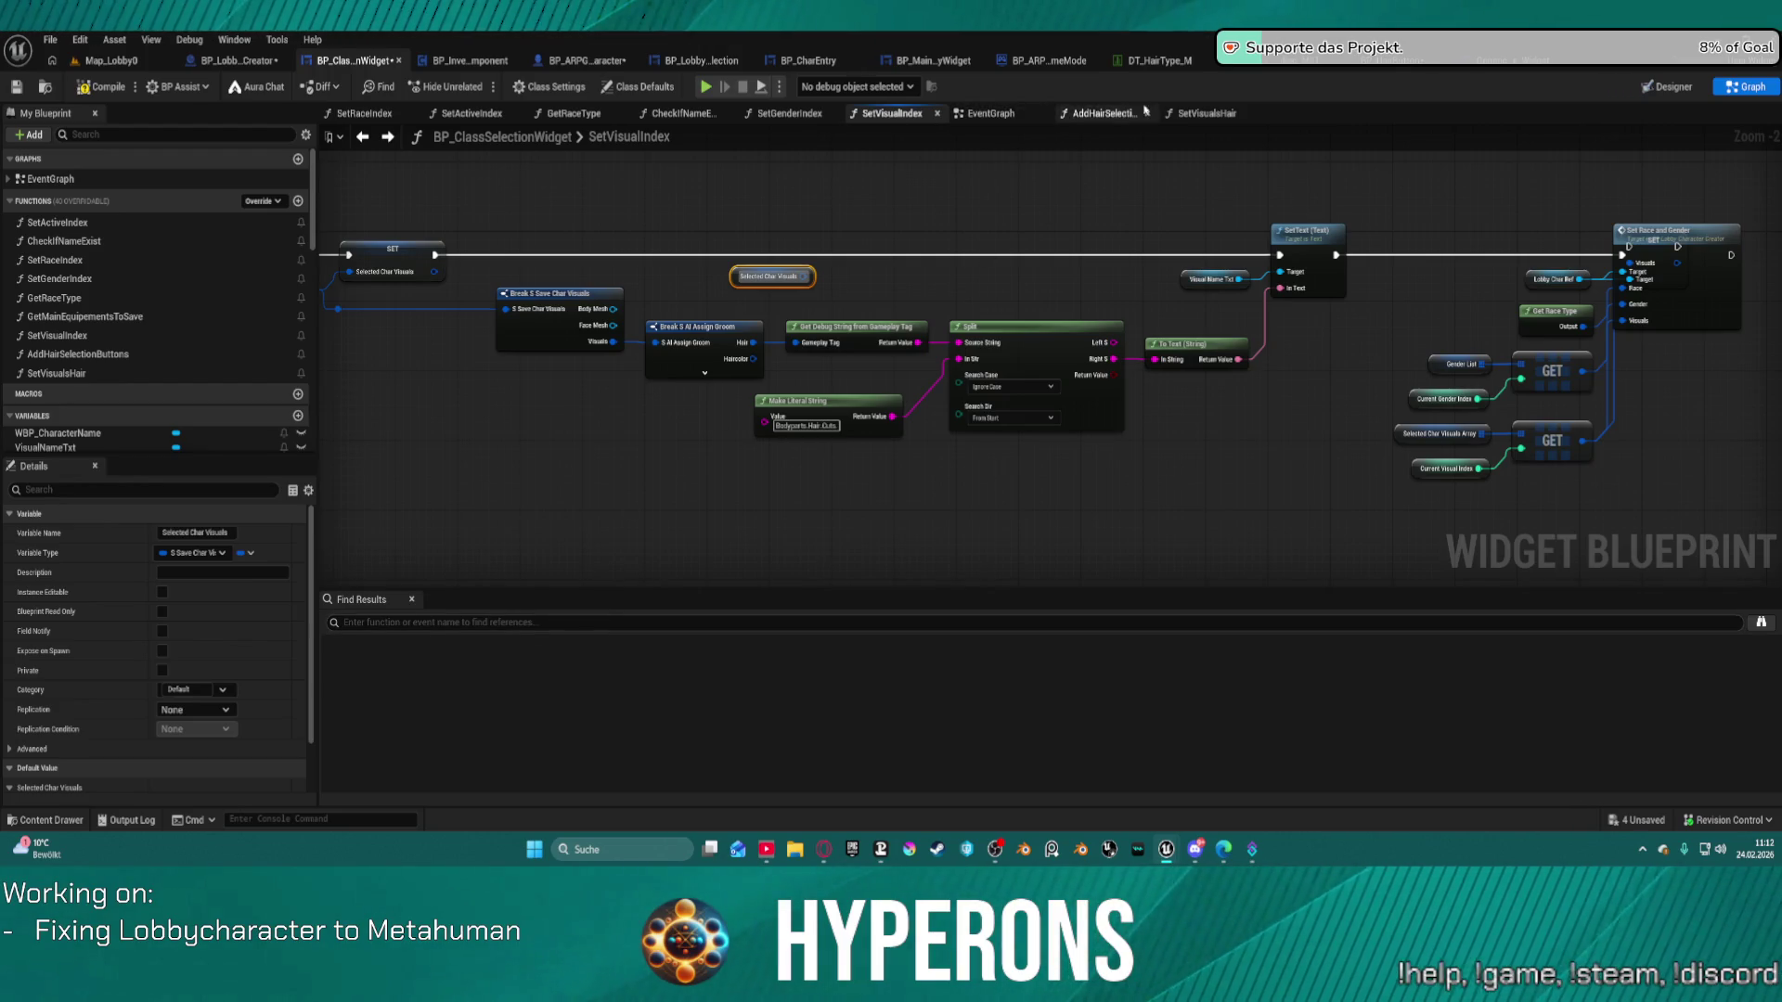
{"action": "left_click", "coordinate": [1183, 114]}
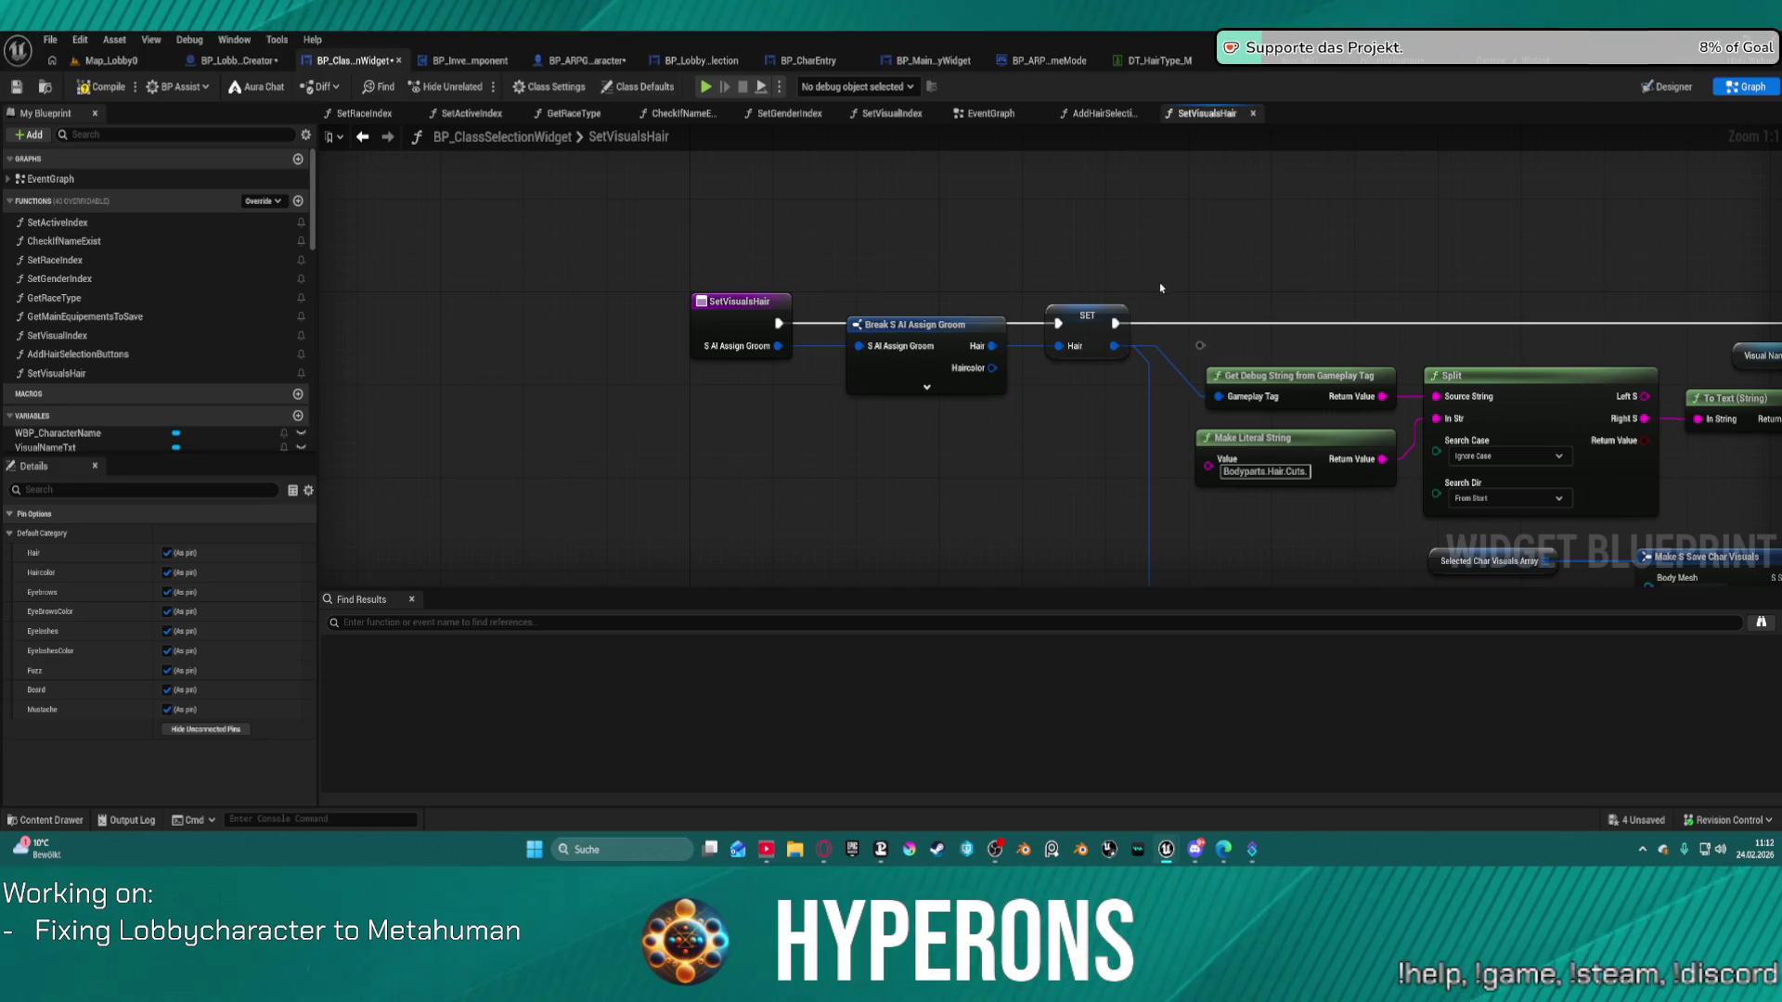
Pan to the Make S AI Assign Groom node, then open AddHairSelectionButtons.
{"action": "mouse_move", "coordinate": [1437, 520]}
{"action": "left_mouse_down"}
{"action": "mouse_move", "coordinate": [998, 426]}
{"action": "mouse_move", "coordinate": [787, 287]}
{"action": "mouse_move", "coordinate": [766, 207]}
{"action": "mouse_move", "coordinate": [787, 93]}
{"action": "mouse_move", "coordinate": [392, 206]}
{"action": "mouse_move", "coordinate": [1281, 127]}
{"action": "mouse_move", "coordinate": [1243, 149]}
{"action": "mouse_move", "coordinate": [885, 149]}
{"action": "left_mouse_up"}
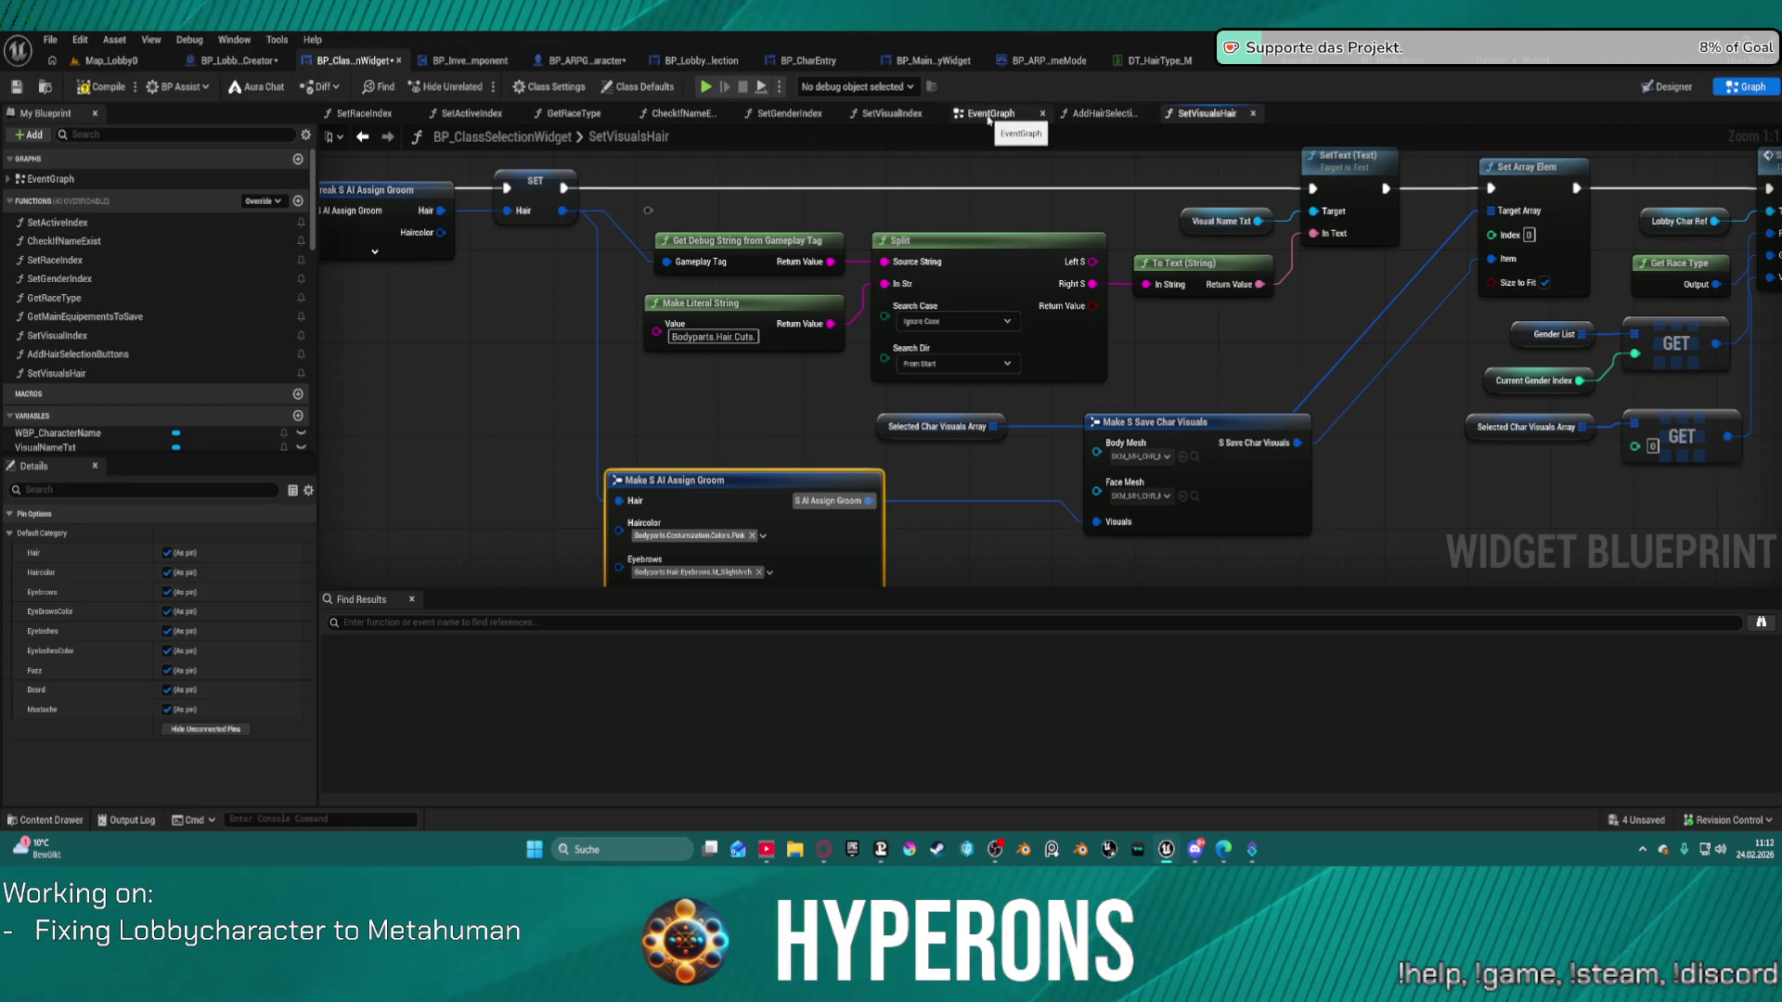
{"action": "left_click", "coordinate": [1100, 113]}
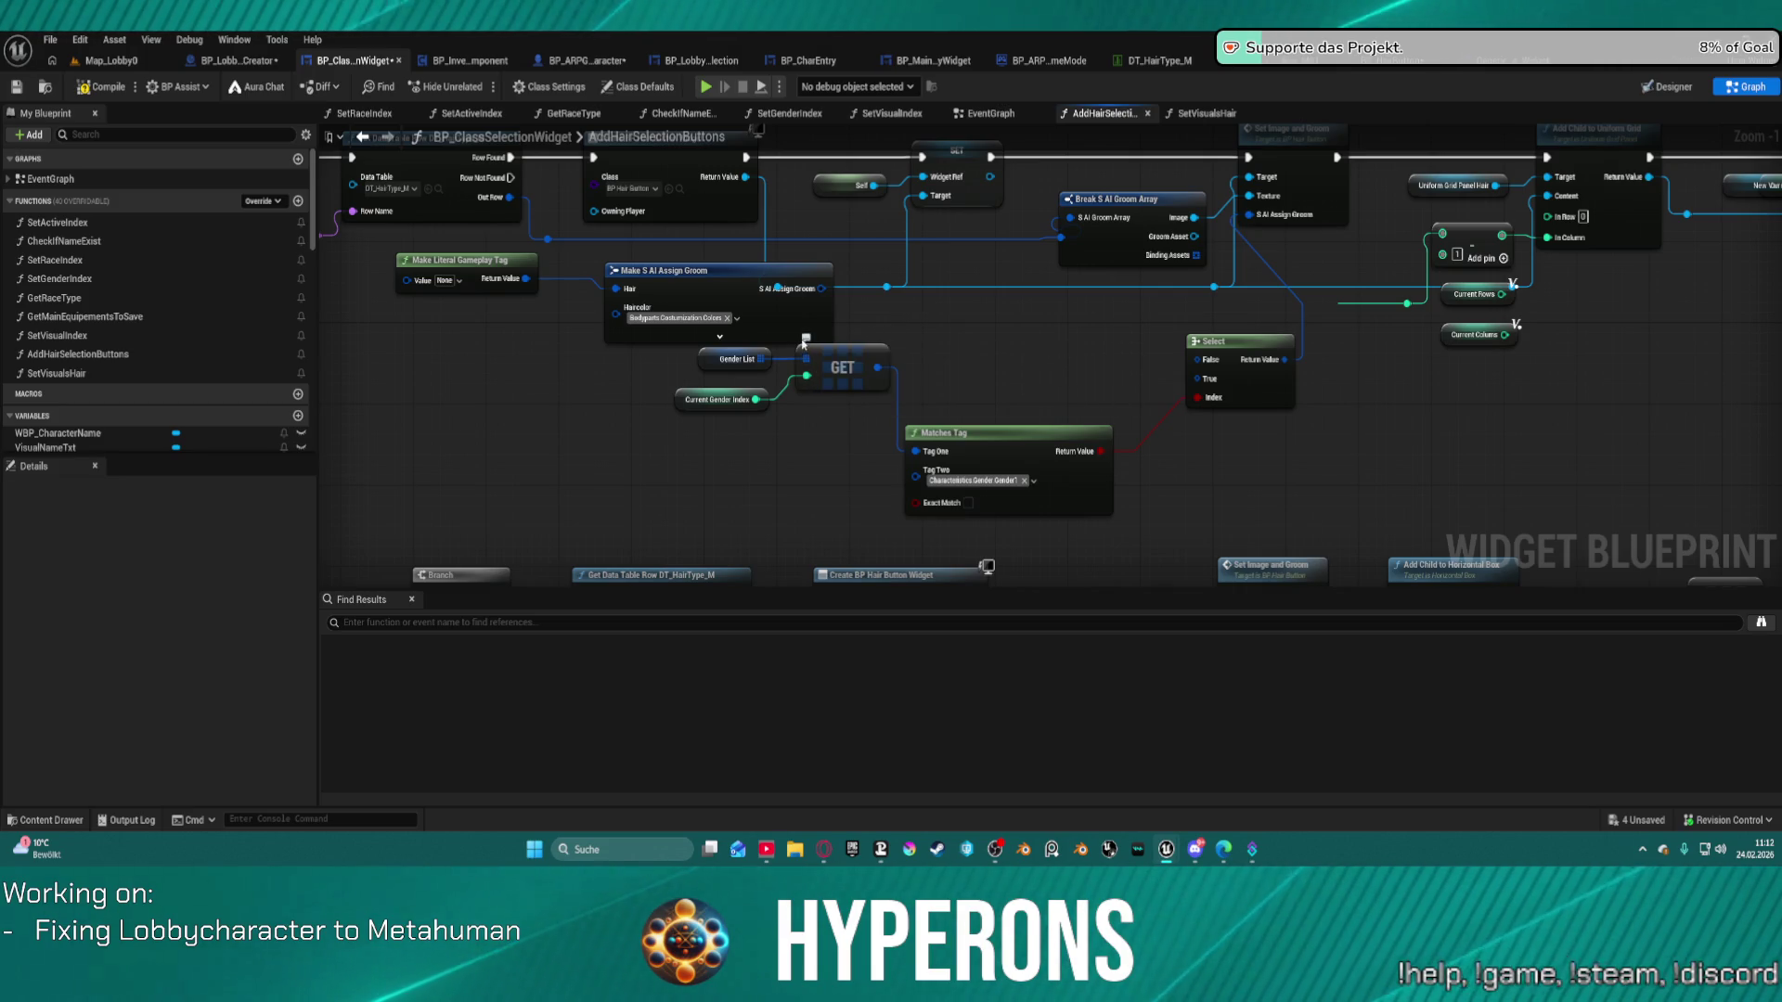
Move the increment, >=, Branch and Current Rows/Columns nodes down into a lower row.
{"action": "mouse_move", "coordinate": [878, 332]}
{"action": "left_mouse_down"}
{"action": "mouse_move", "coordinate": [1472, 416]}
{"action": "mouse_move", "coordinate": [1520, 455]}
{"action": "mouse_move", "coordinate": [953, 452]}
{"action": "mouse_move", "coordinate": [687, 295]}
{"action": "mouse_move", "coordinate": [905, 240]}
{"action": "mouse_move", "coordinate": [891, 271]}
{"action": "mouse_move", "coordinate": [728, 378]}
{"action": "mouse_move", "coordinate": [432, 395]}
{"action": "left_mouse_up"}
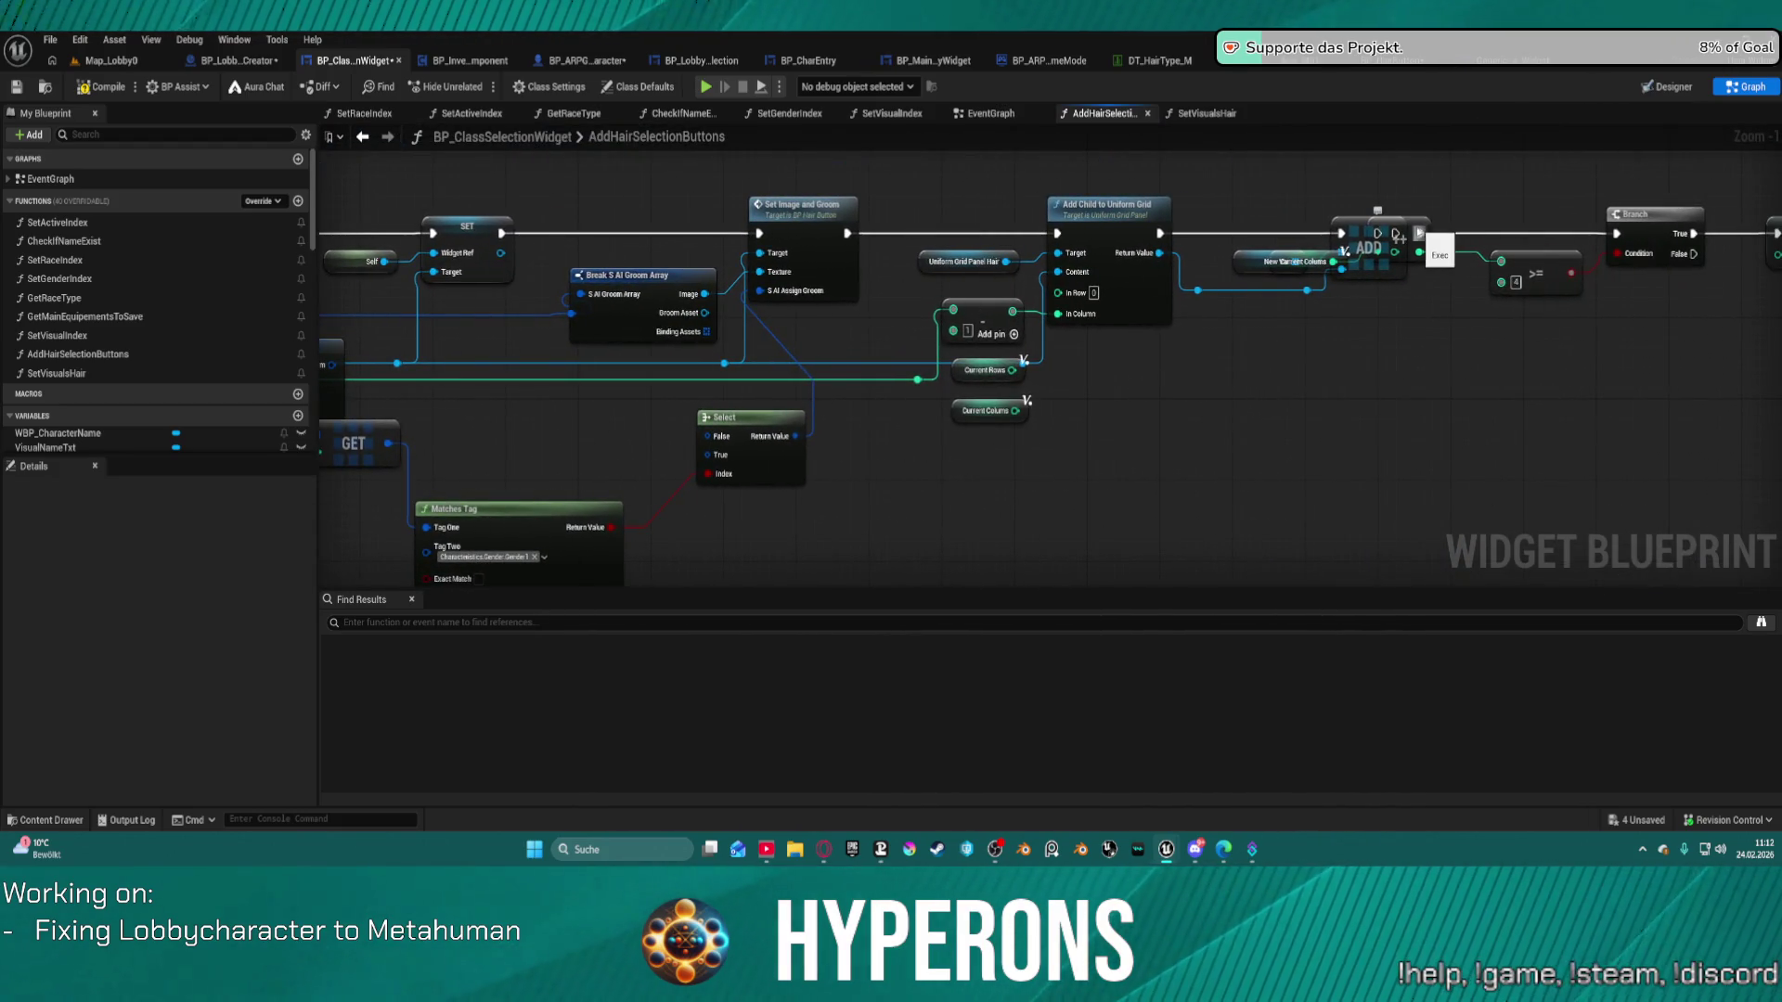
{"action": "mouse_move", "coordinate": [1411, 249]}
{"action": "left_mouse_down"}
{"action": "mouse_move", "coordinate": [1550, 189]}
{"action": "mouse_move", "coordinate": [1542, 278]}
{"action": "mouse_move", "coordinate": [928, 306]}
{"action": "left_mouse_up"}
{"action": "scroll", "coordinate": [928, 307], "scroll_direction": "down", "scroll_amount": 1}
{"action": "mouse_move", "coordinate": [1352, 246]}
{"action": "left_mouse_down"}
{"action": "mouse_move", "coordinate": [1371, 359]}
{"action": "mouse_move", "coordinate": [1370, 313]}
{"action": "left_mouse_up"}
{"action": "left_click_drag", "start_coordinate": [965, 234], "coordinate": [1040, 373]}
{"action": "left_click_drag", "start_coordinate": [888, 294], "coordinate": [875, 425]}
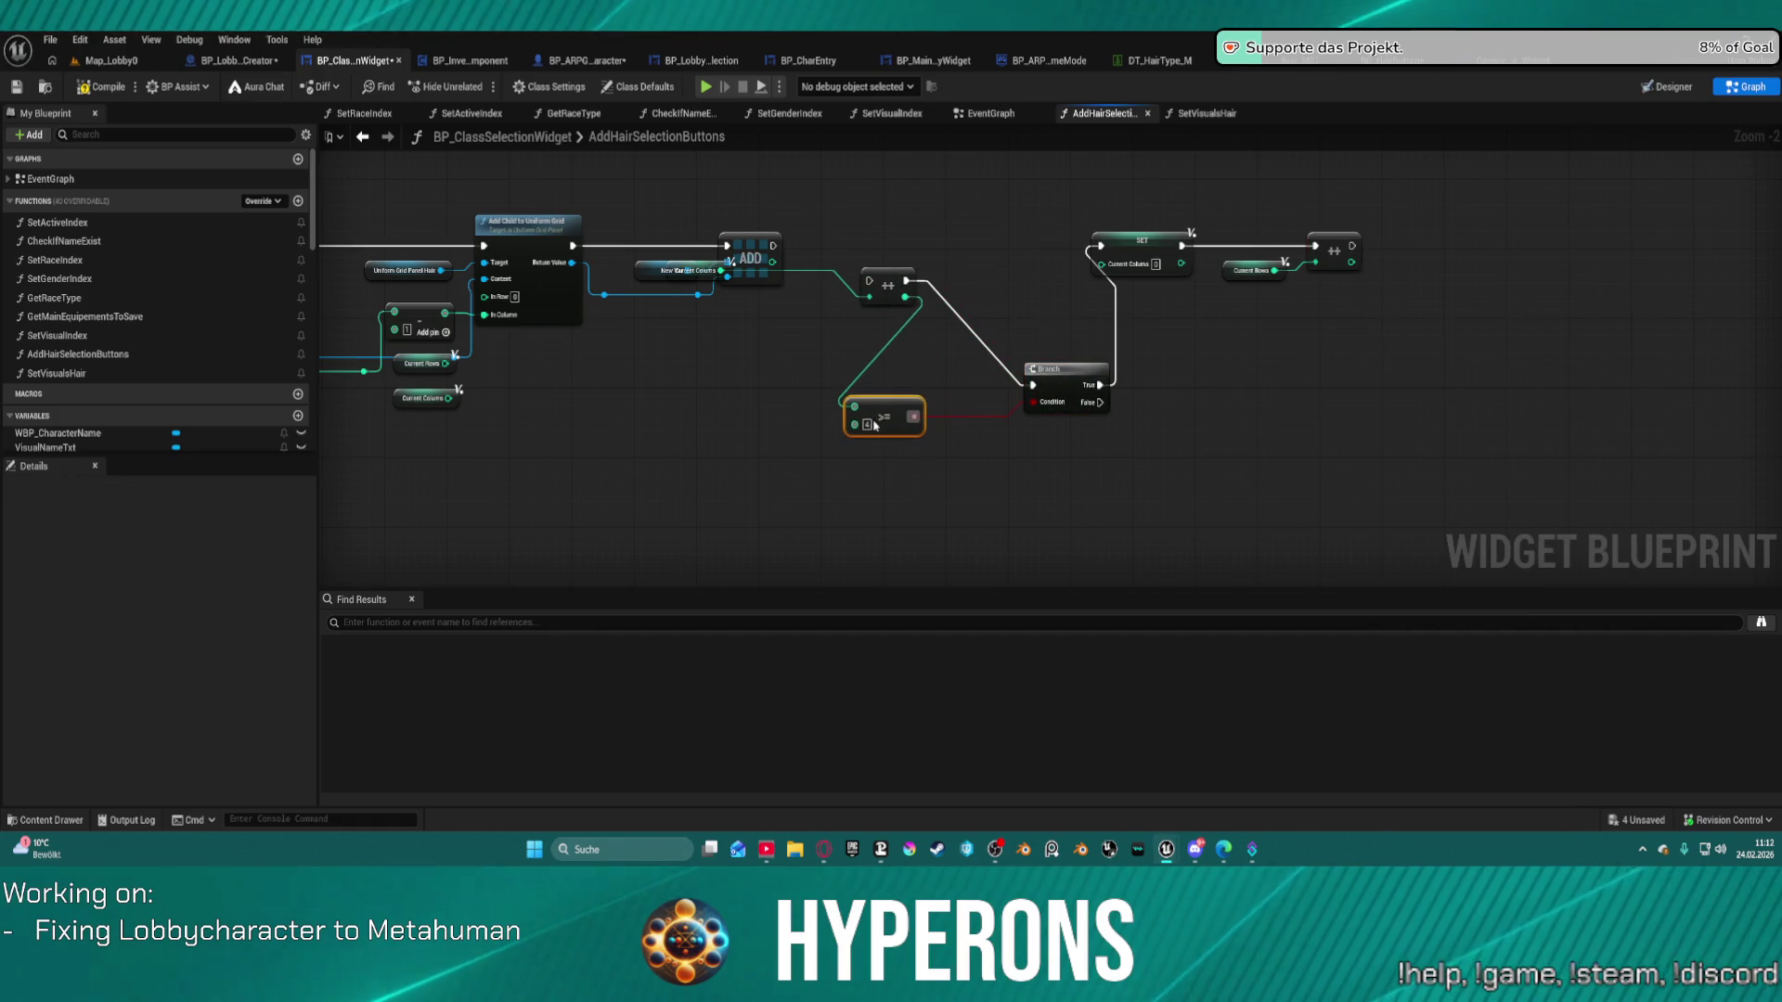
{"action": "mouse_move", "coordinate": [889, 286]}
{"action": "left_mouse_down"}
{"action": "mouse_move", "coordinate": [880, 378]}
{"action": "mouse_move", "coordinate": [933, 320]}
{"action": "mouse_move", "coordinate": [893, 401]}
{"action": "left_mouse_up"}
{"action": "mouse_move", "coordinate": [506, 450]}
{"action": "left_mouse_down"}
{"action": "mouse_move", "coordinate": [394, 375]}
{"action": "mouse_move", "coordinate": [391, 351]}
{"action": "mouse_move", "coordinate": [408, 388]}
{"action": "mouse_move", "coordinate": [553, 409]}
{"action": "mouse_move", "coordinate": [554, 449]}
{"action": "mouse_move", "coordinate": [728, 390]}
{"action": "left_mouse_up"}
Undo the misplaced move and marquee-select the whole lower counter row.
{"action": "left_click", "coordinate": [497, 398]}
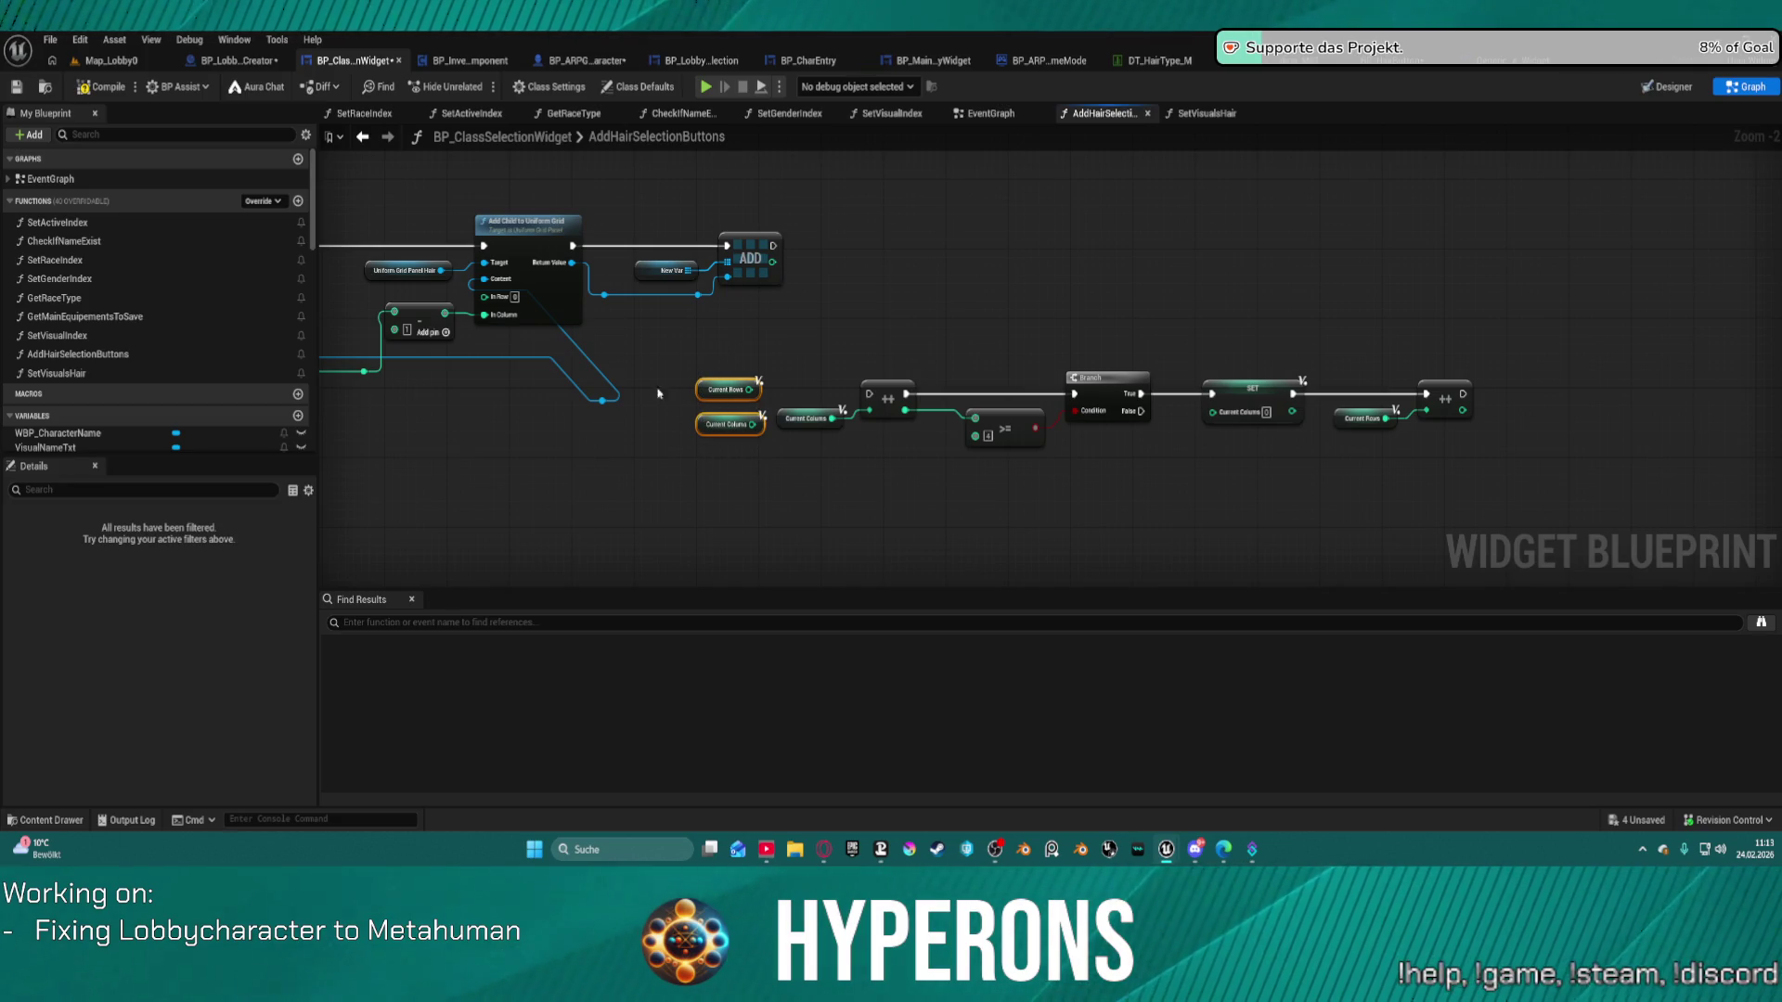
{"action": "key", "text": "ctrl+z"}
{"action": "key", "text": "ctrl+z"}
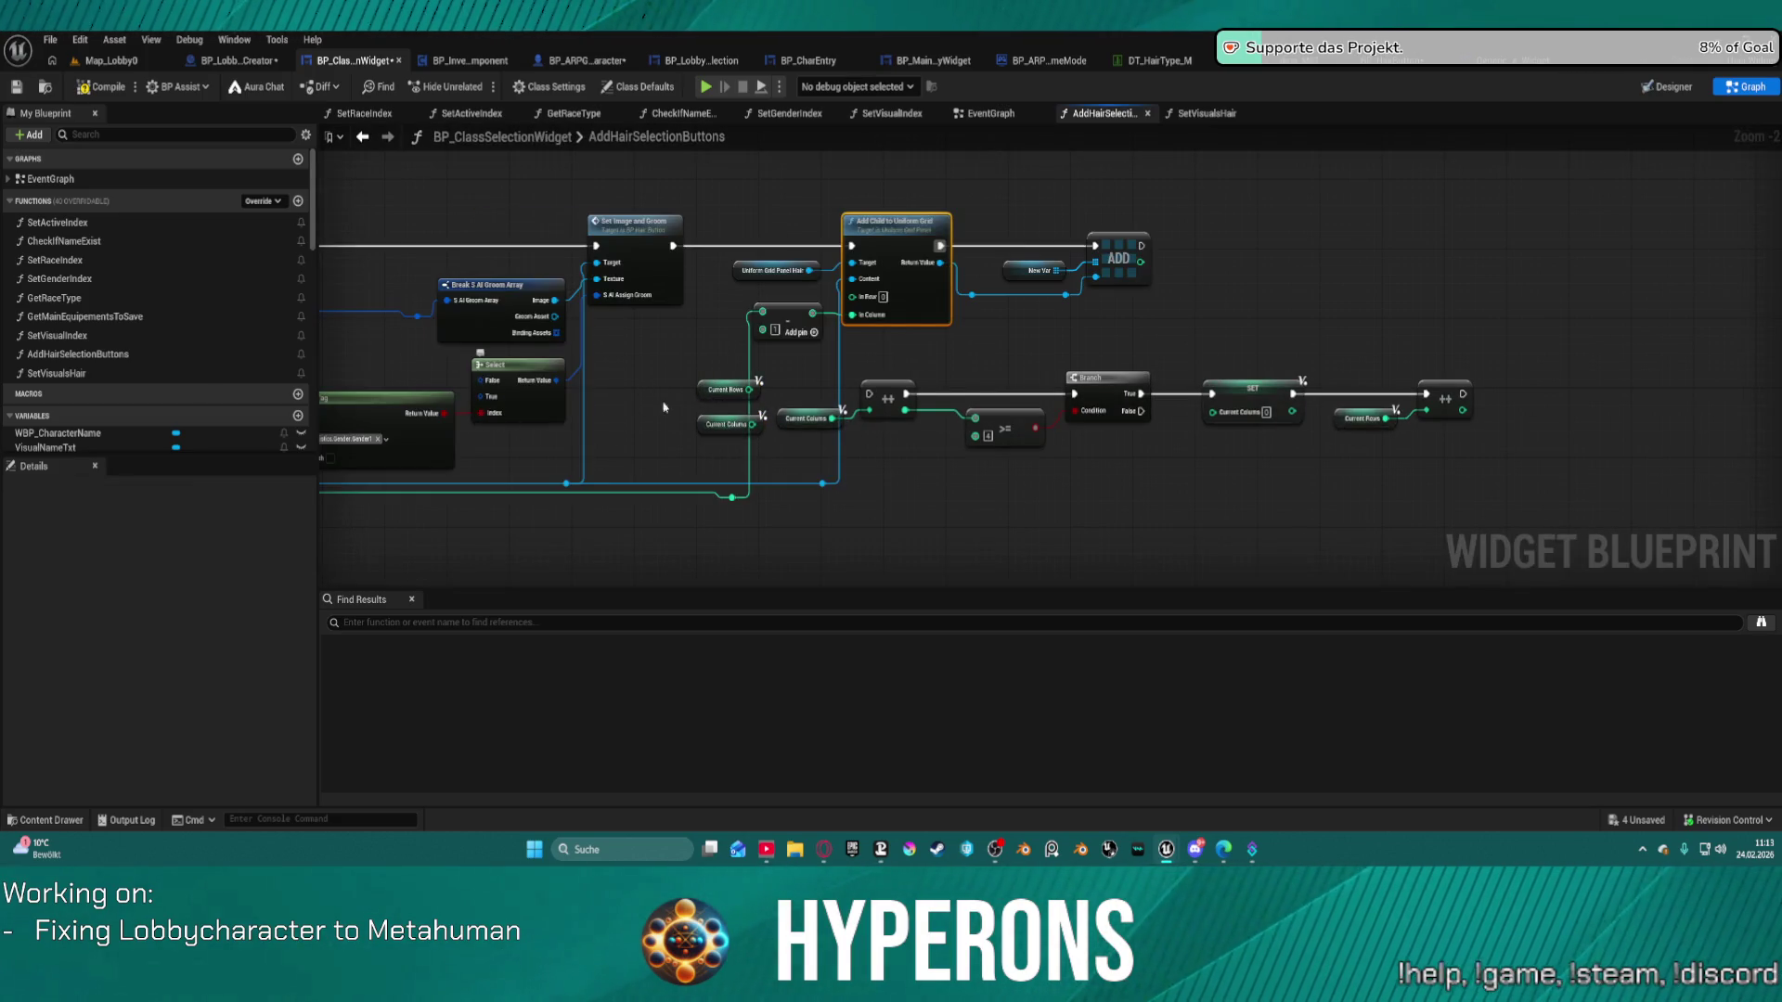
{"action": "mouse_move", "coordinate": [711, 349]}
{"action": "left_mouse_down"}
{"action": "mouse_move", "coordinate": [742, 371]}
{"action": "mouse_move", "coordinate": [1559, 435]}
{"action": "left_mouse_up"}
{"action": "left_click_drag", "start_coordinate": [1444, 379], "coordinate": [1766, 355]}
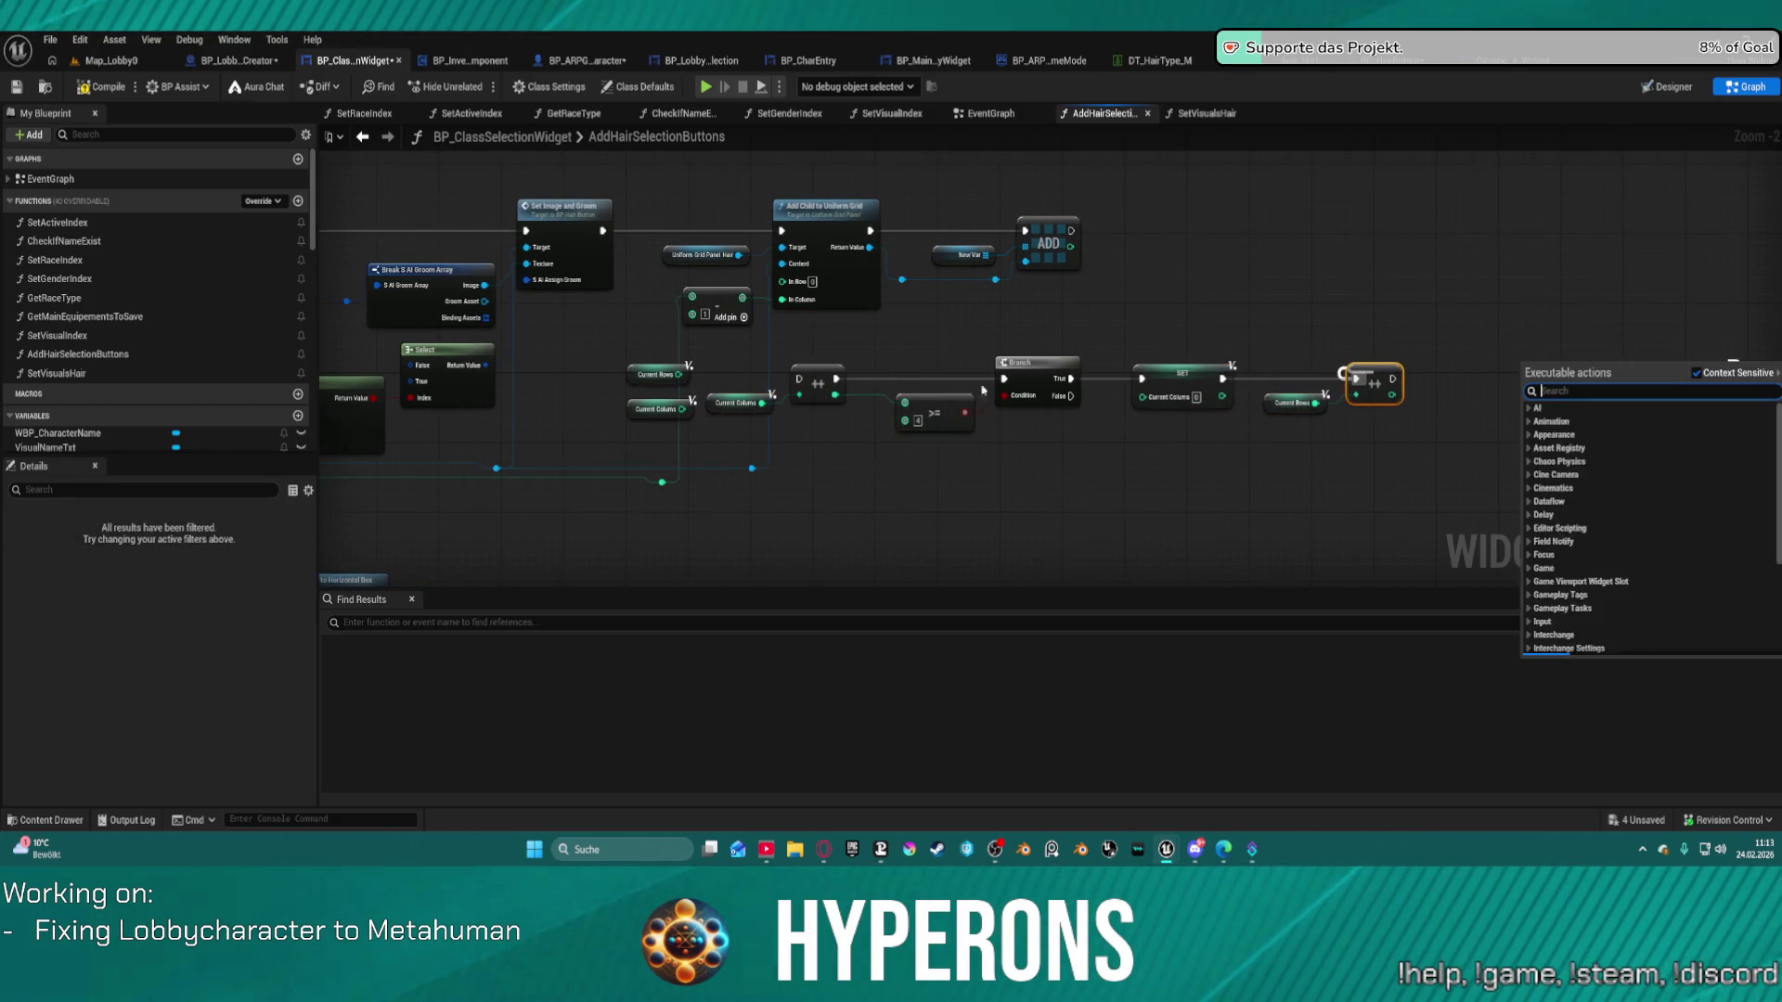
{"action": "mouse_move", "coordinate": [636, 332]}
{"action": "left_mouse_down"}
{"action": "mouse_move", "coordinate": [798, 408]}
{"action": "mouse_move", "coordinate": [1360, 409]}
{"action": "left_mouse_up"}
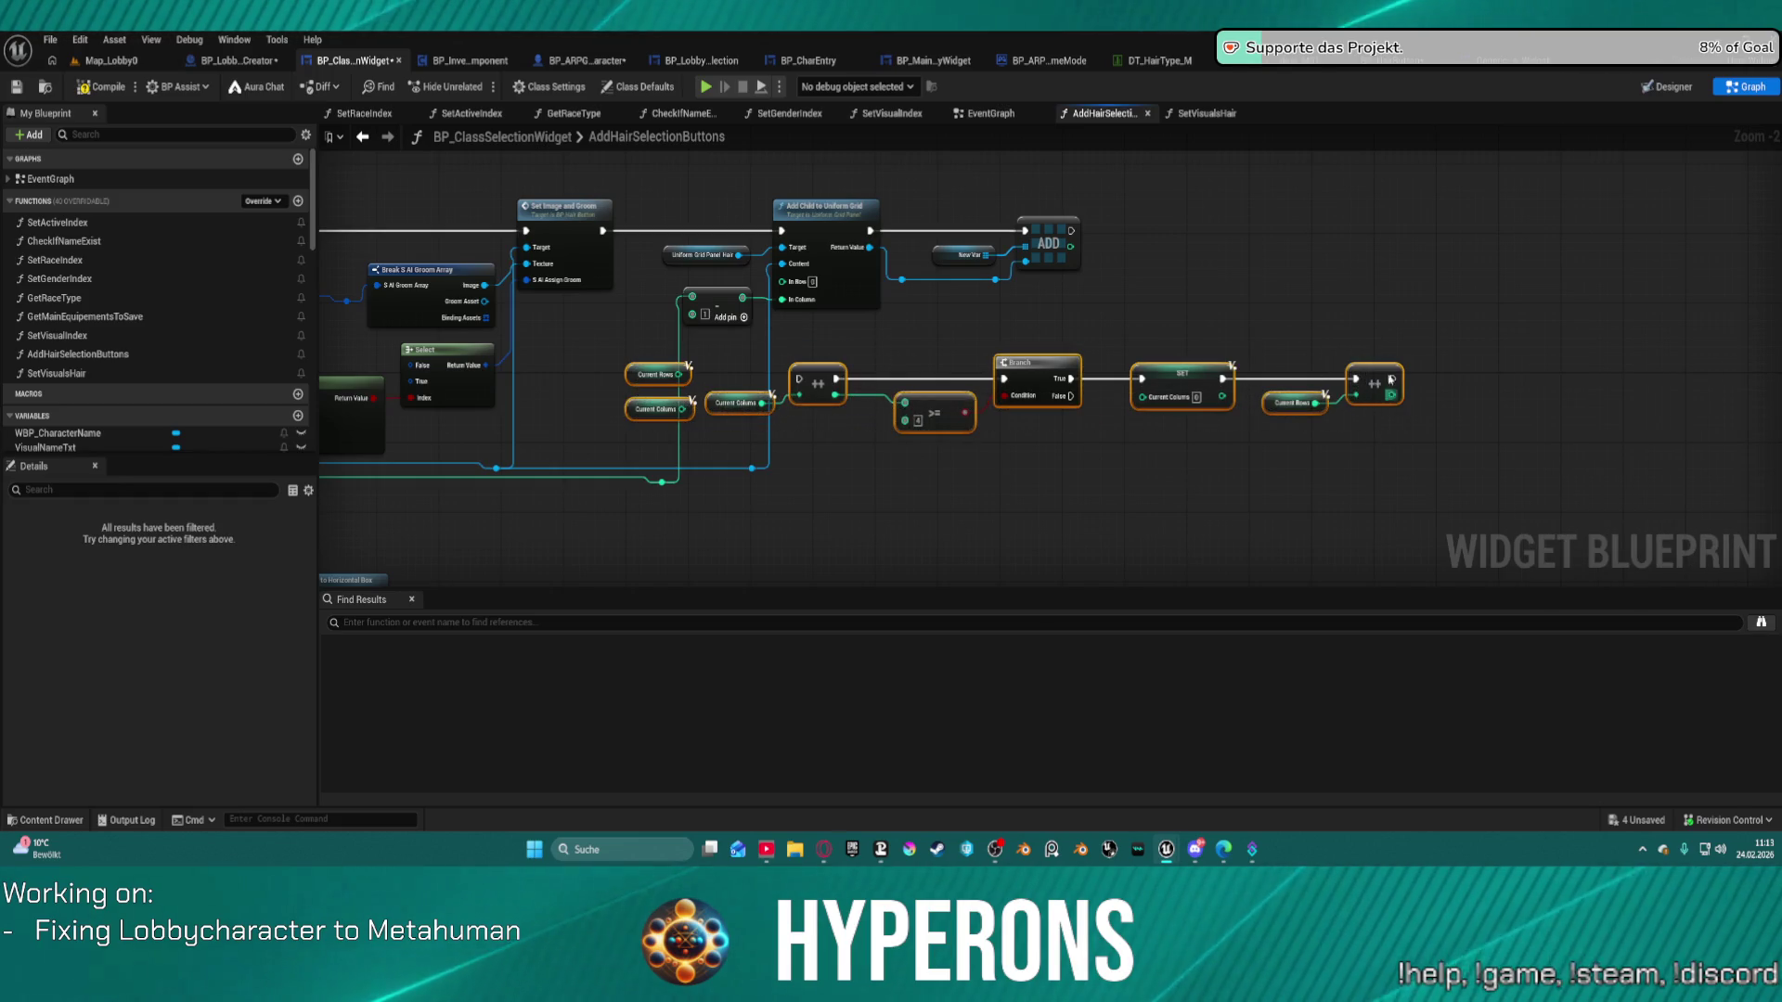
{"action": "left_click", "coordinate": [1381, 369]}
{"action": "mouse_move", "coordinate": [629, 356]}
{"action": "left_mouse_down"}
{"action": "mouse_move", "coordinate": [705, 417]}
{"action": "mouse_move", "coordinate": [1402, 430]}
{"action": "mouse_move", "coordinate": [1456, 379]}
{"action": "mouse_move", "coordinate": [1668, 371]}
{"action": "left_mouse_up"}
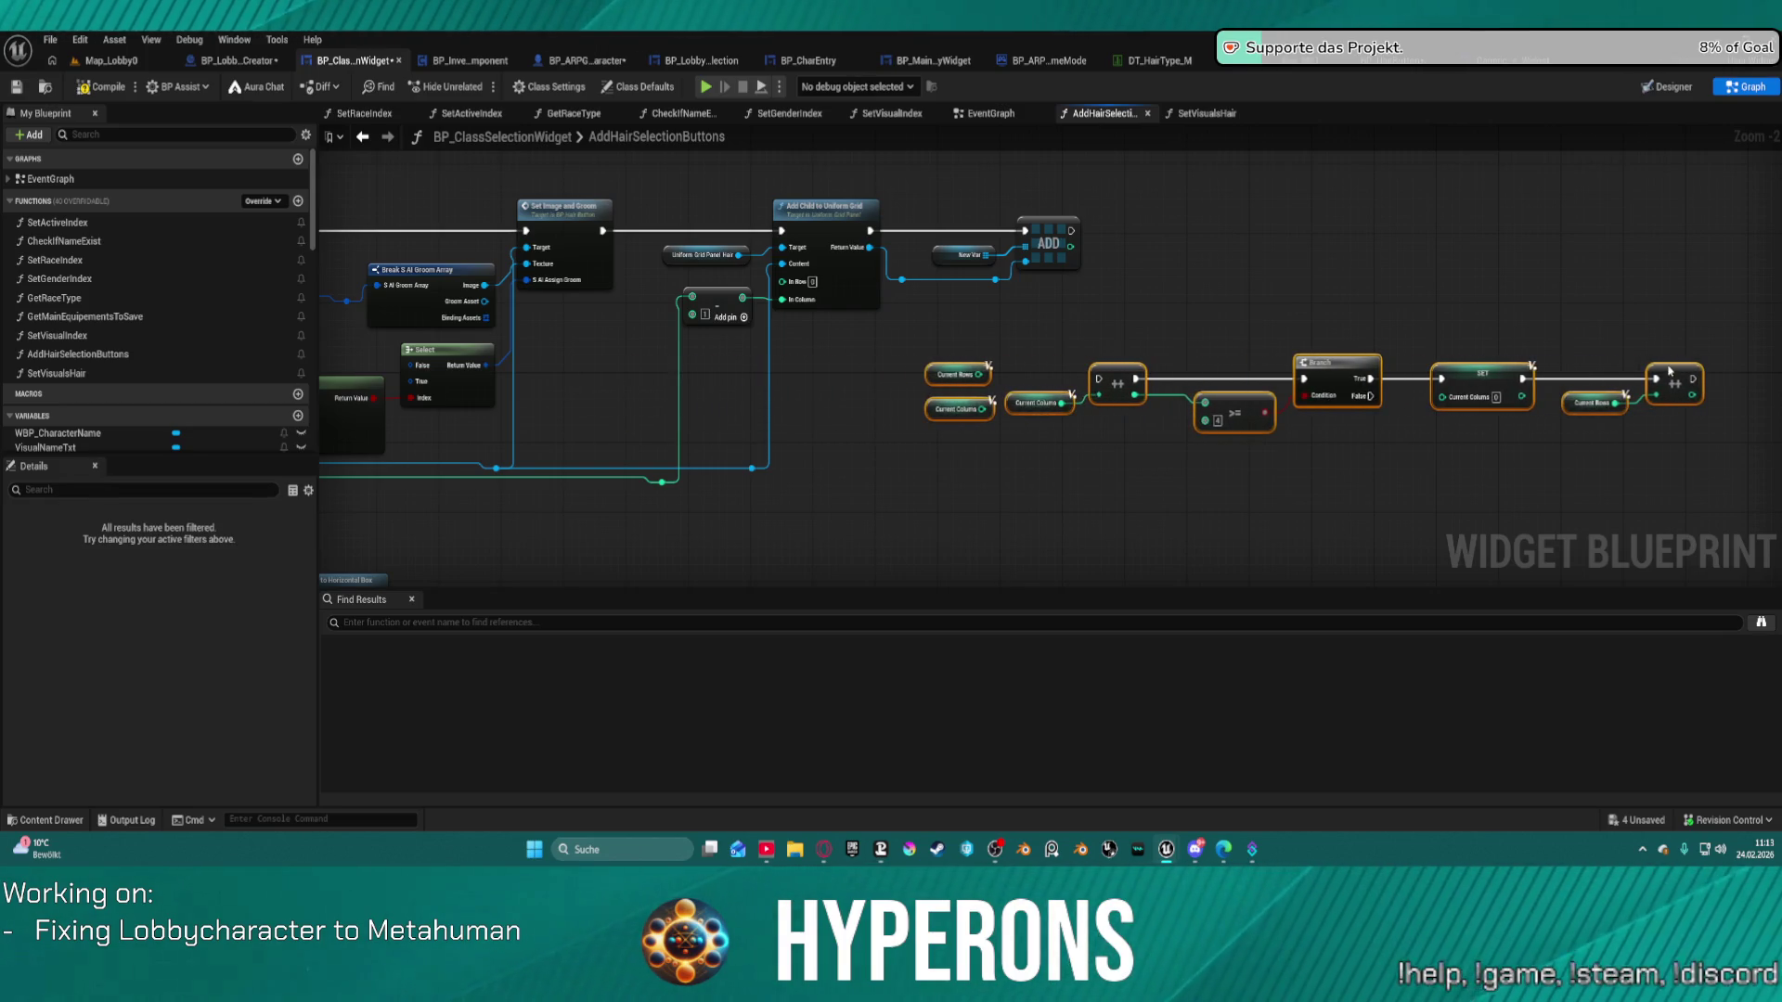
{"action": "mouse_move", "coordinate": [964, 468]}
{"action": "left_mouse_down"}
{"action": "mouse_move", "coordinate": [844, 513]}
{"action": "mouse_move", "coordinate": [1427, 483]}
{"action": "left_mouse_up"}
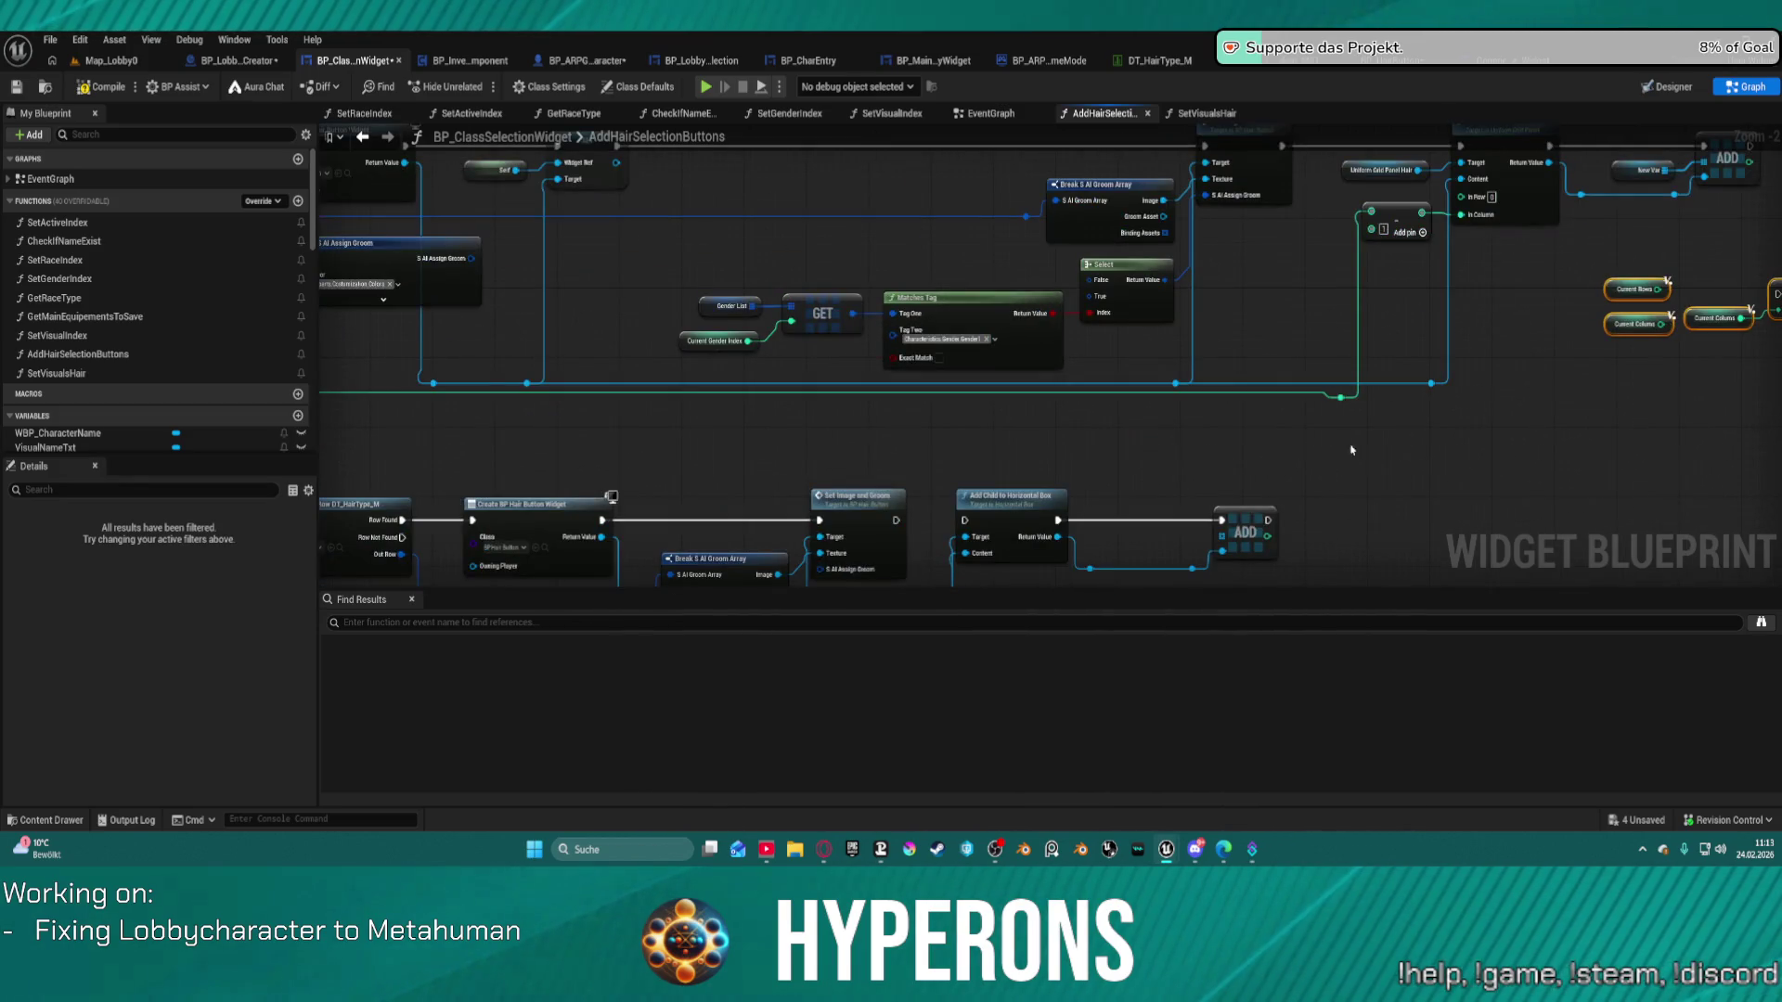
Open BP_HairButton's event graph via Set Image and Groom and move the SET node up.
{"action": "left_click_drag", "start_coordinate": [1204, 401], "coordinate": [1197, 499]}
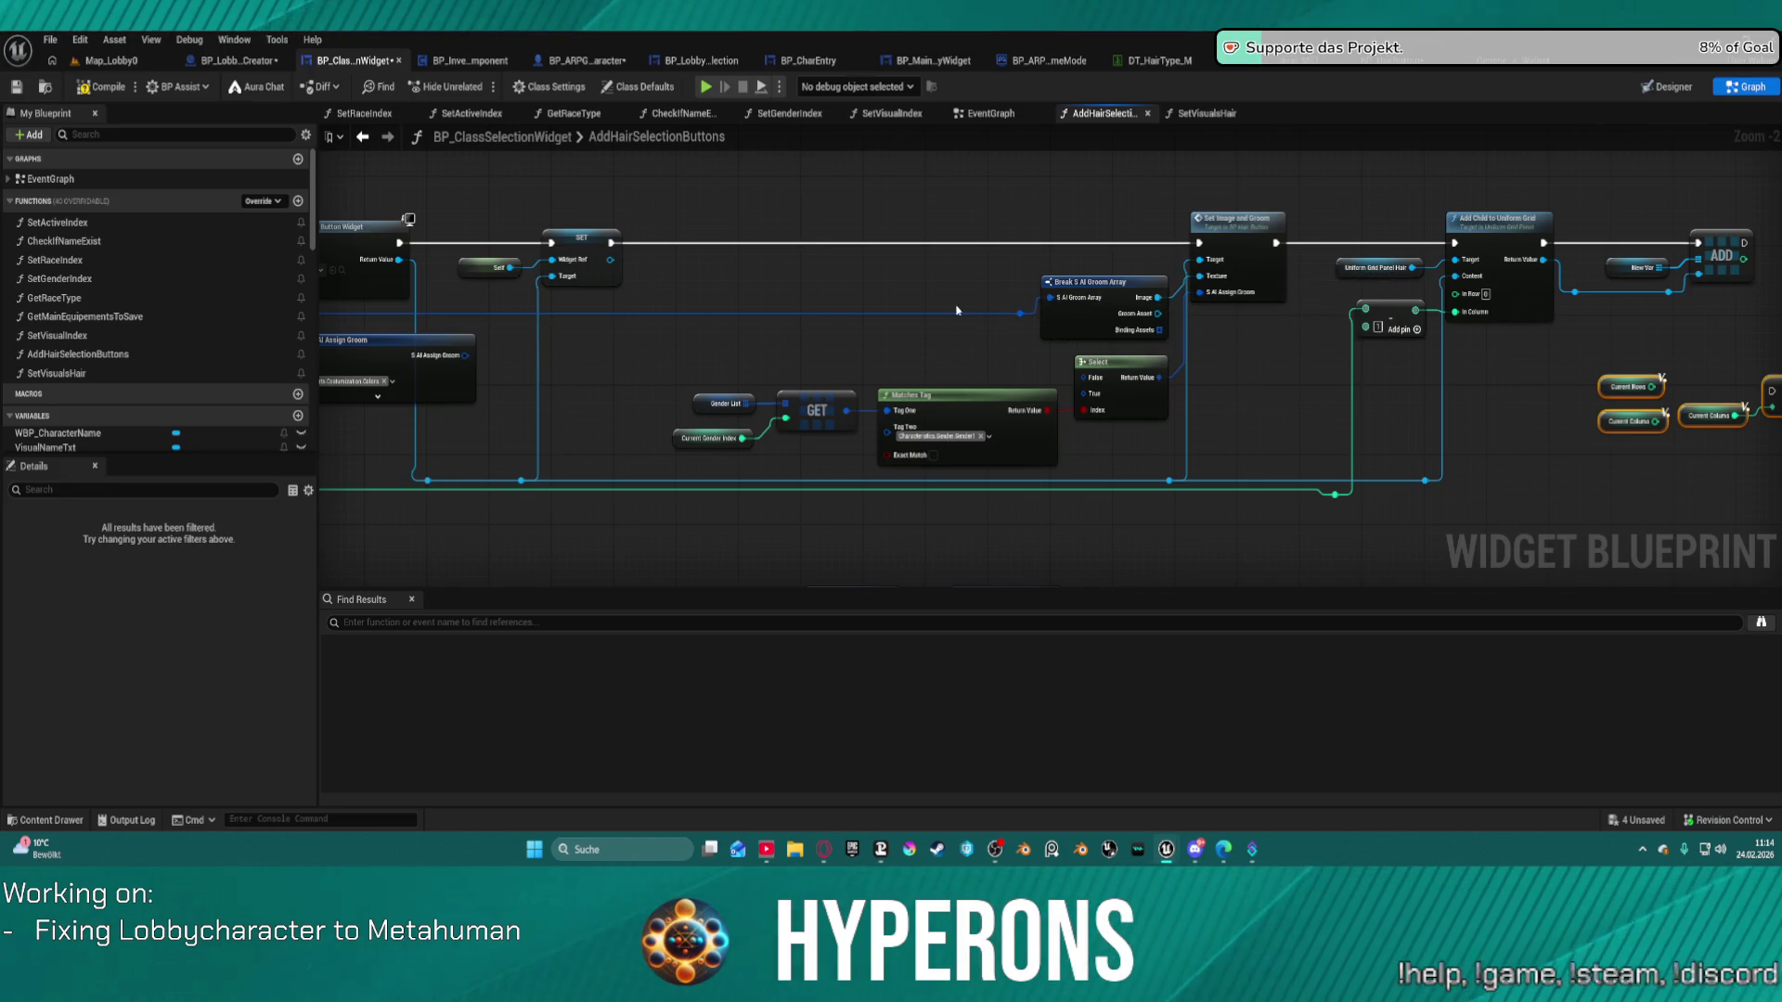
{"action": "mouse_move", "coordinate": [895, 310]}
{"action": "left_mouse_down"}
{"action": "mouse_move", "coordinate": [1229, 365]}
{"action": "mouse_move", "coordinate": [1166, 376]}
{"action": "left_mouse_up"}
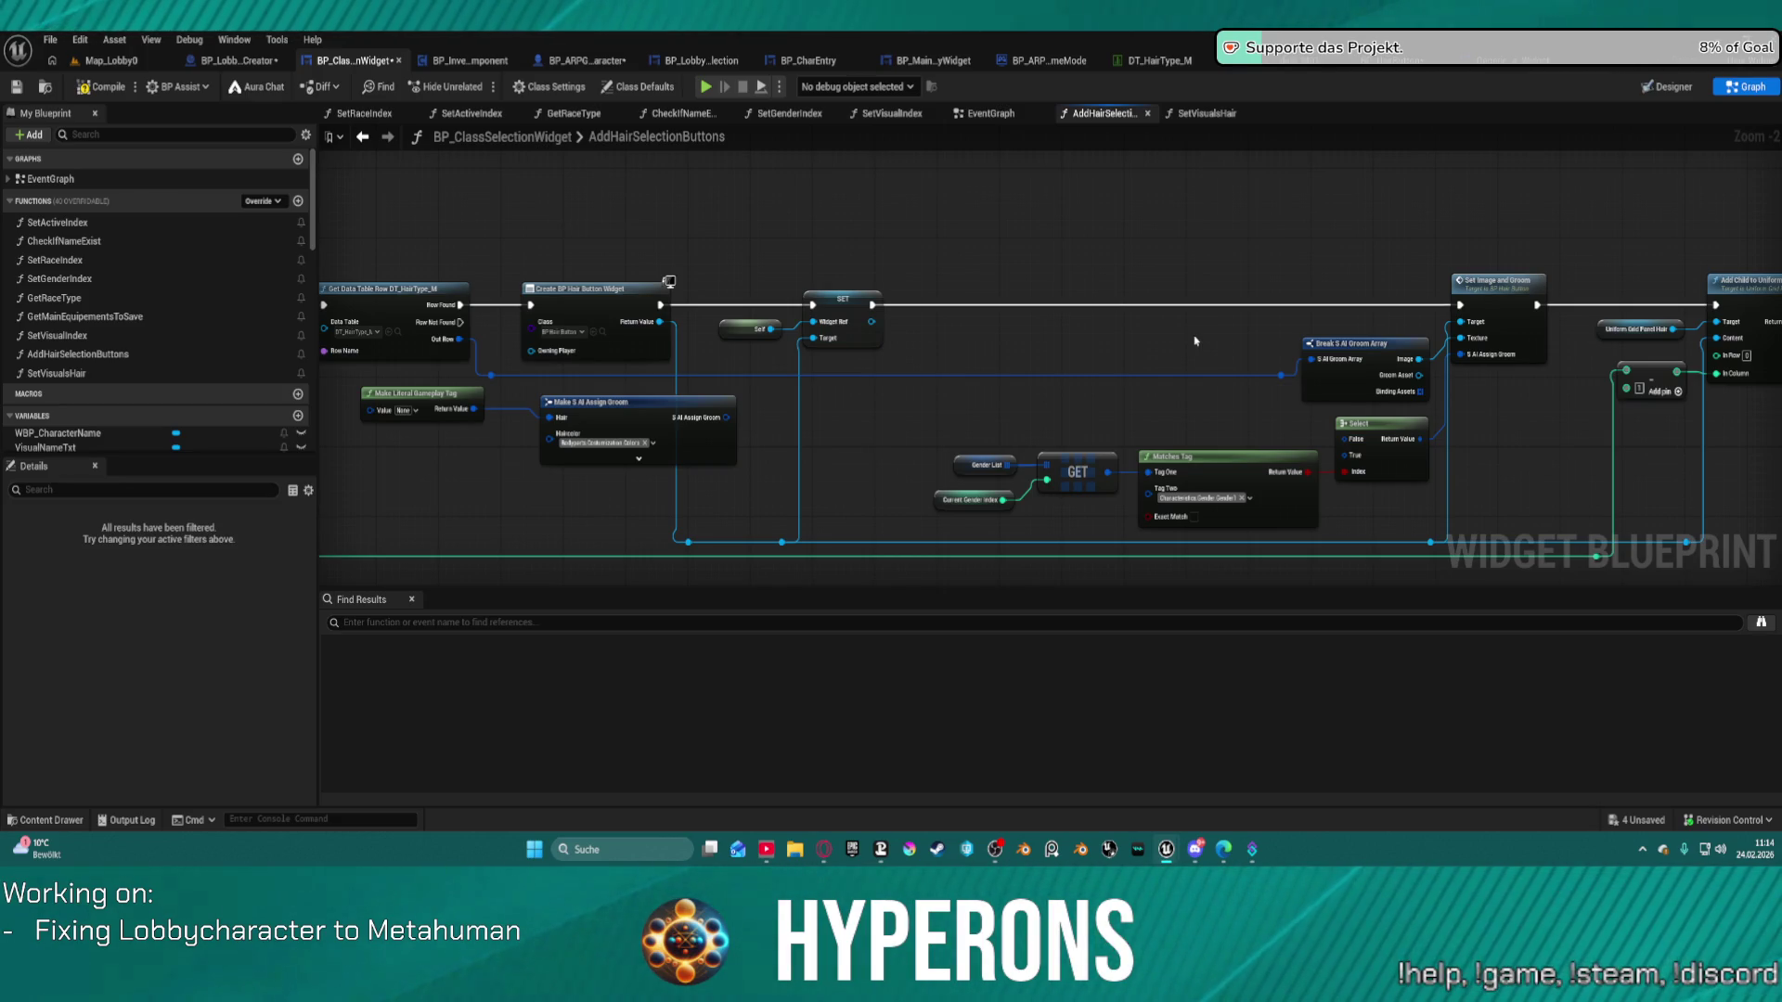
{"action": "double_click", "coordinate": [1535, 326]}
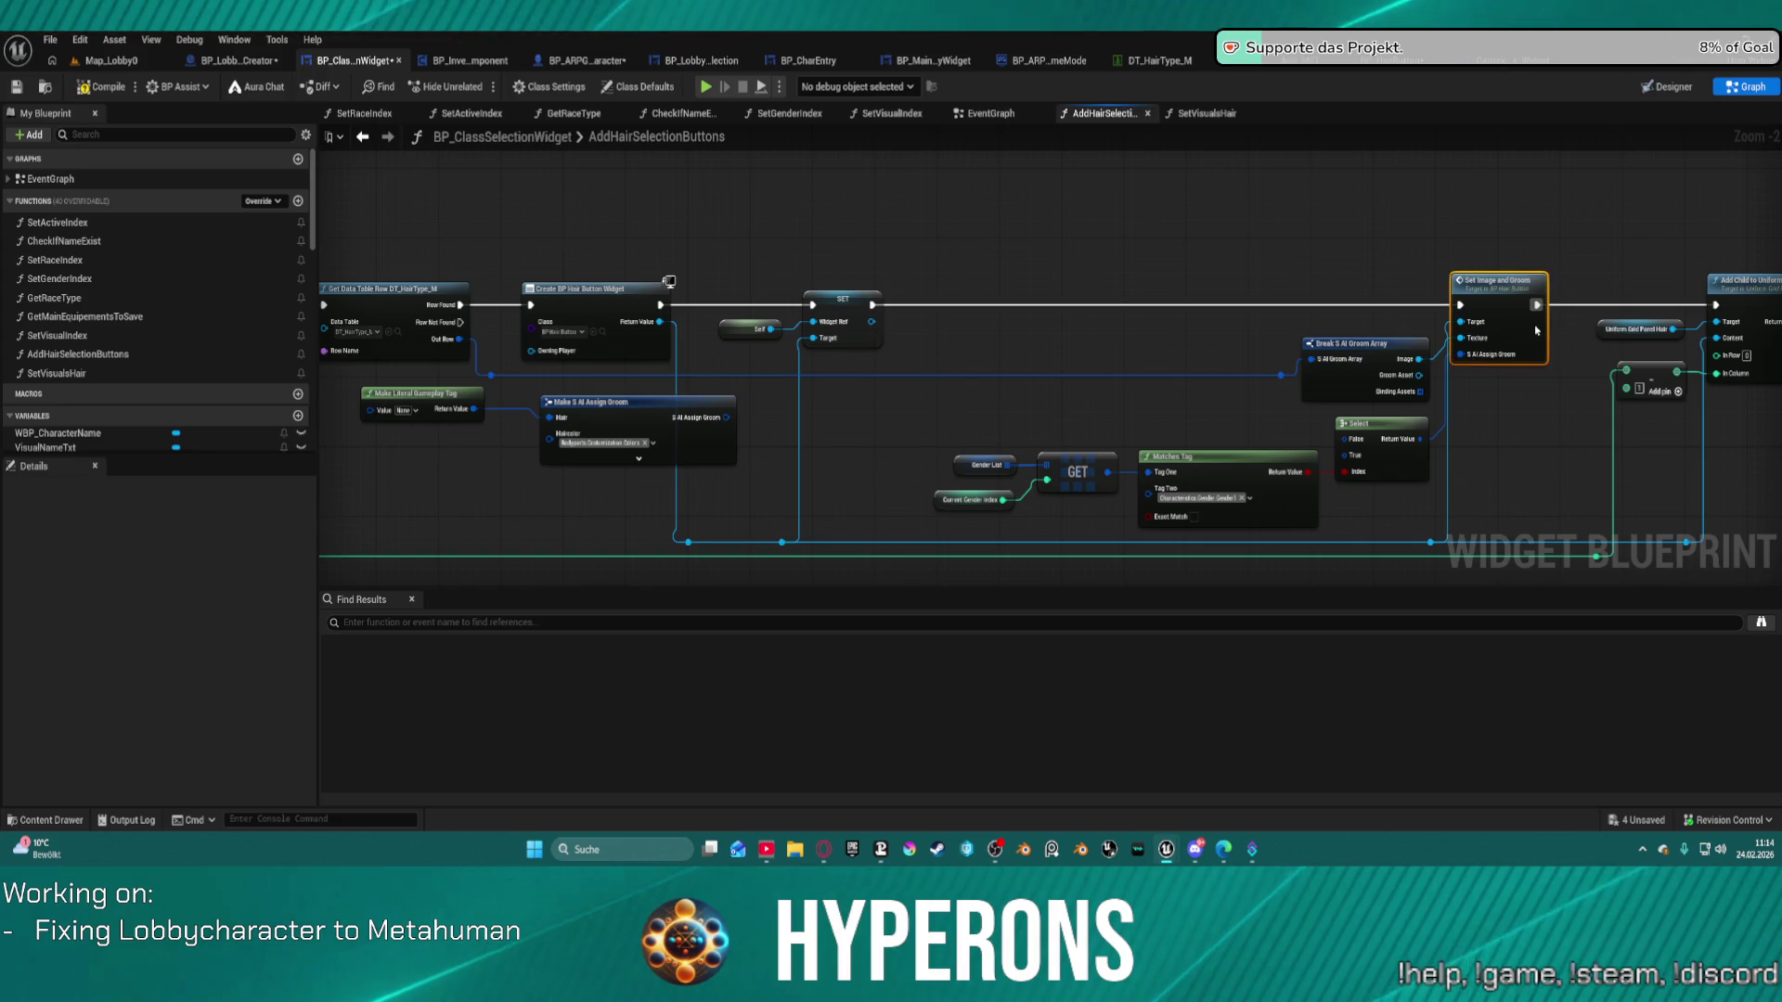
{"action": "mouse_move", "coordinate": [1246, 341]}
{"action": "left_mouse_down"}
{"action": "mouse_move", "coordinate": [1156, 568]}
{"action": "mouse_move", "coordinate": [1127, 419]}
{"action": "mouse_move", "coordinate": [1294, 347]}
{"action": "mouse_move", "coordinate": [1312, 189]}
{"action": "left_mouse_up"}
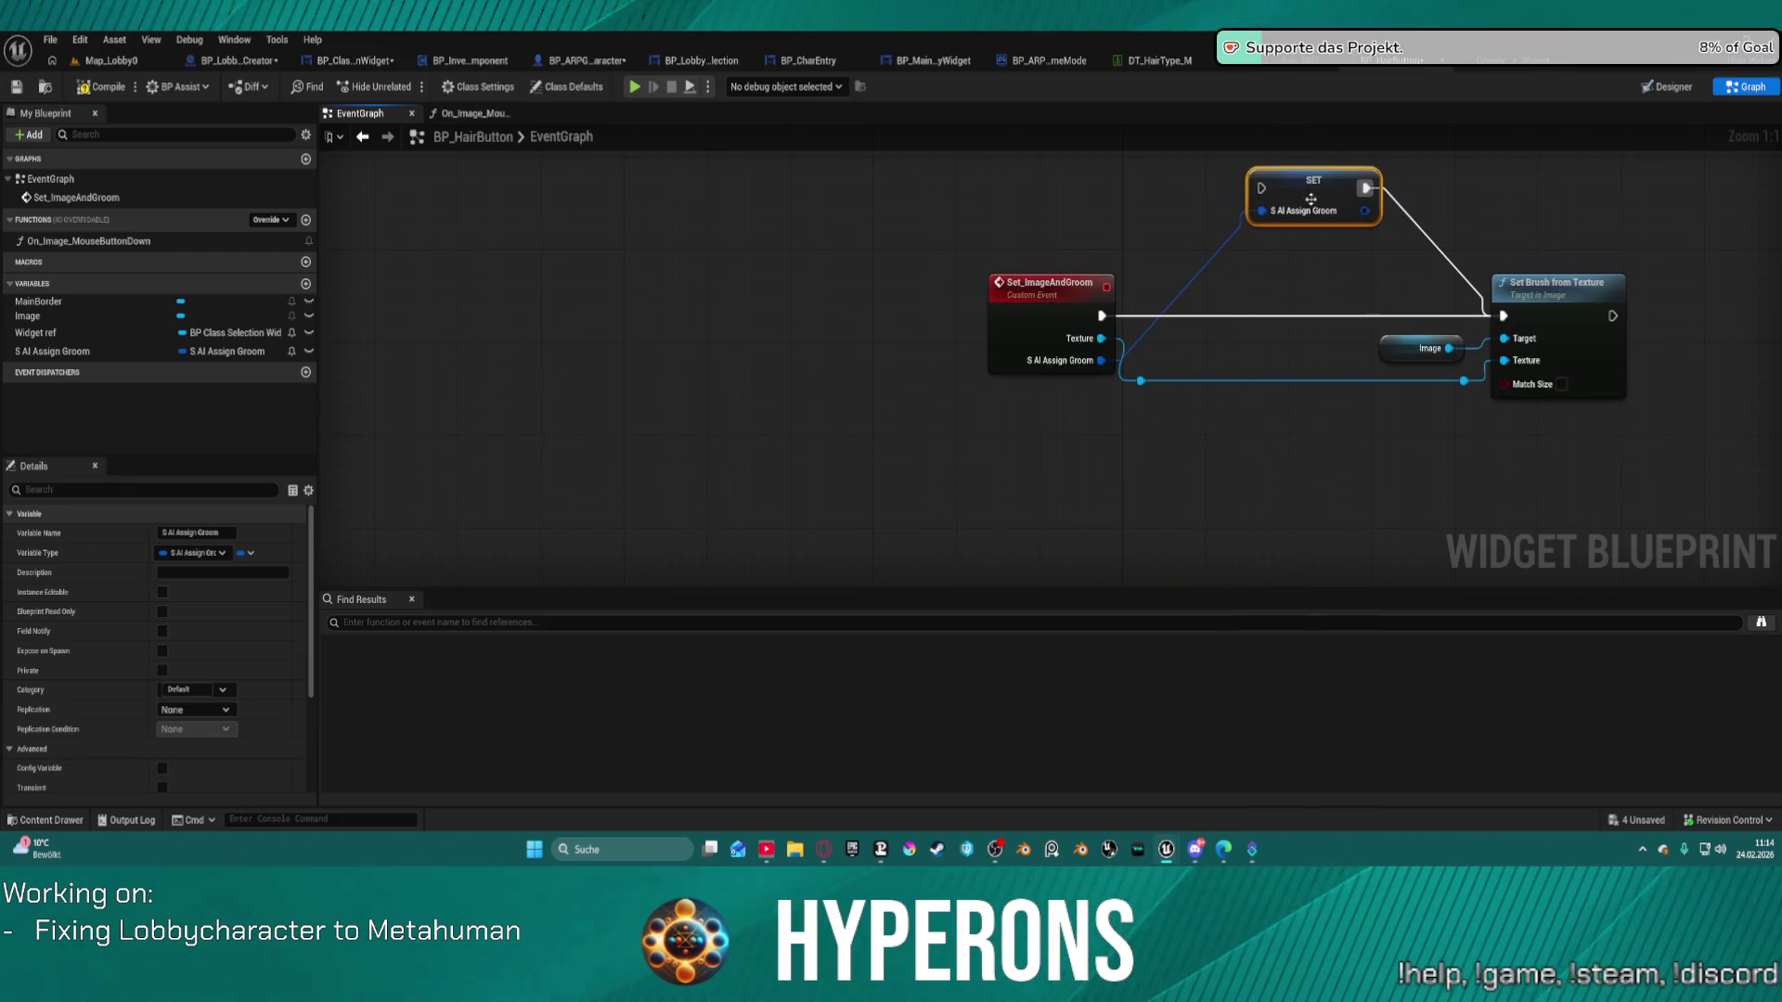
Create a new BP_HairButton variable named Groom.
{"action": "right_click", "coordinate": [1339, 420]}
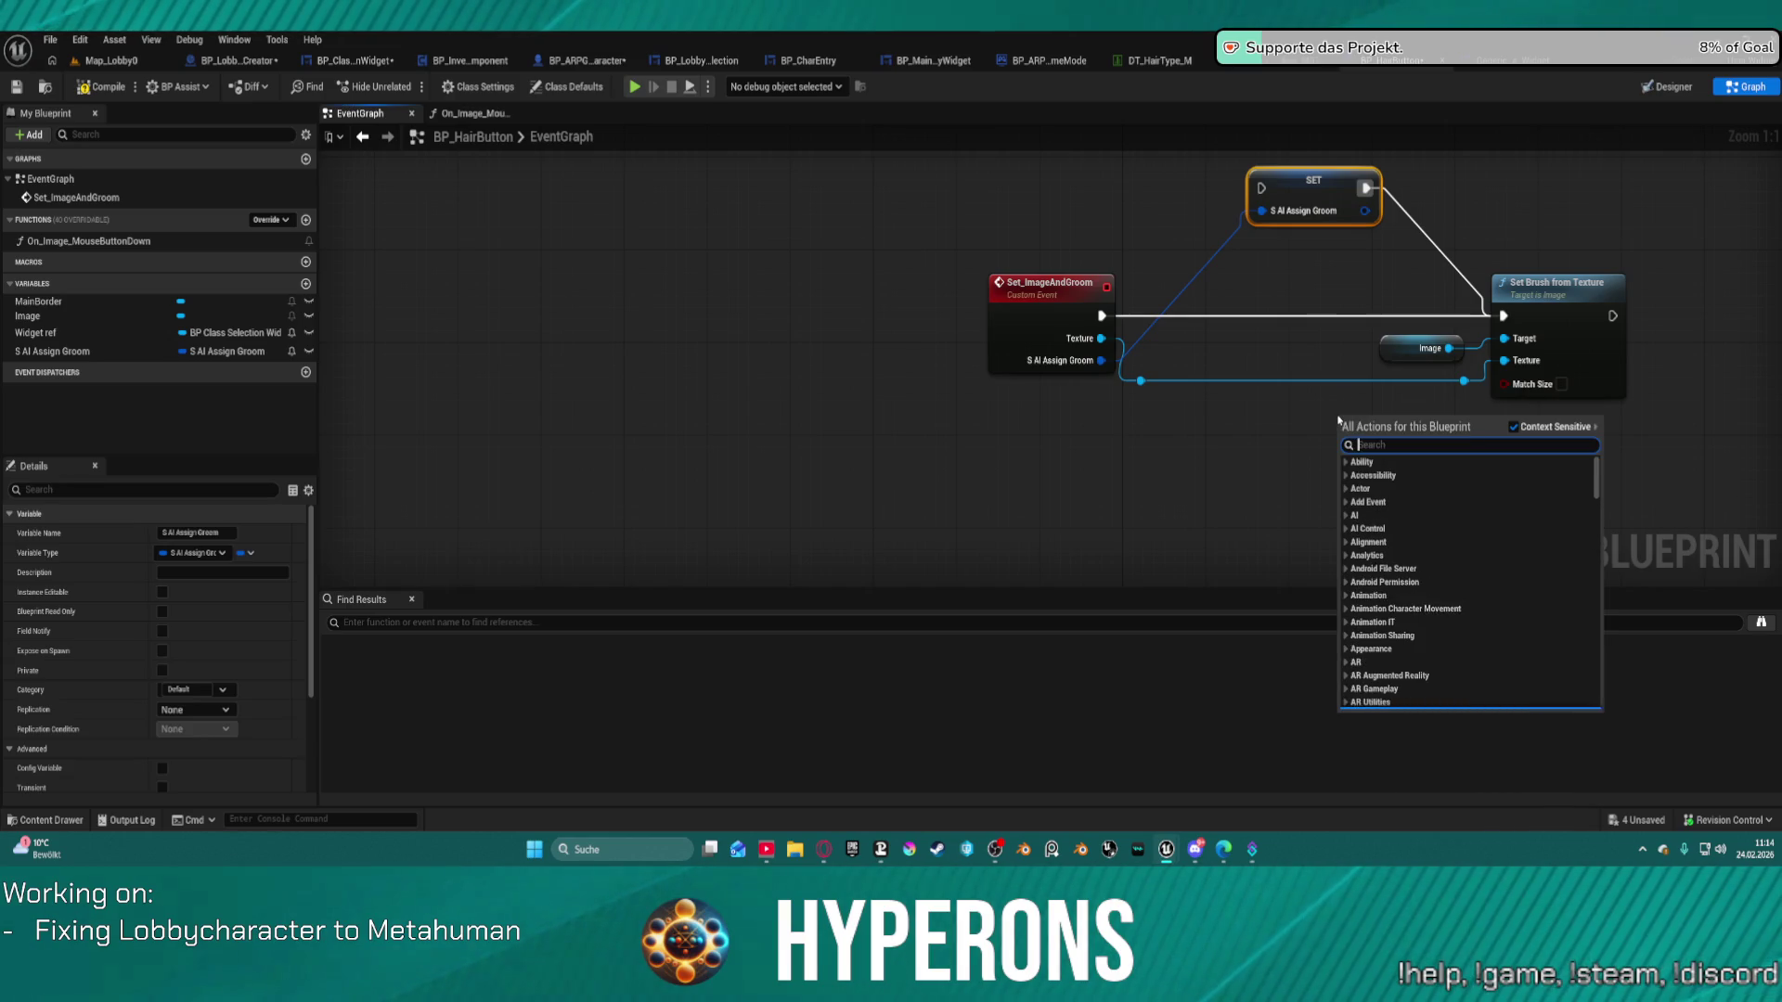
{"action": "type", "text": "game"}
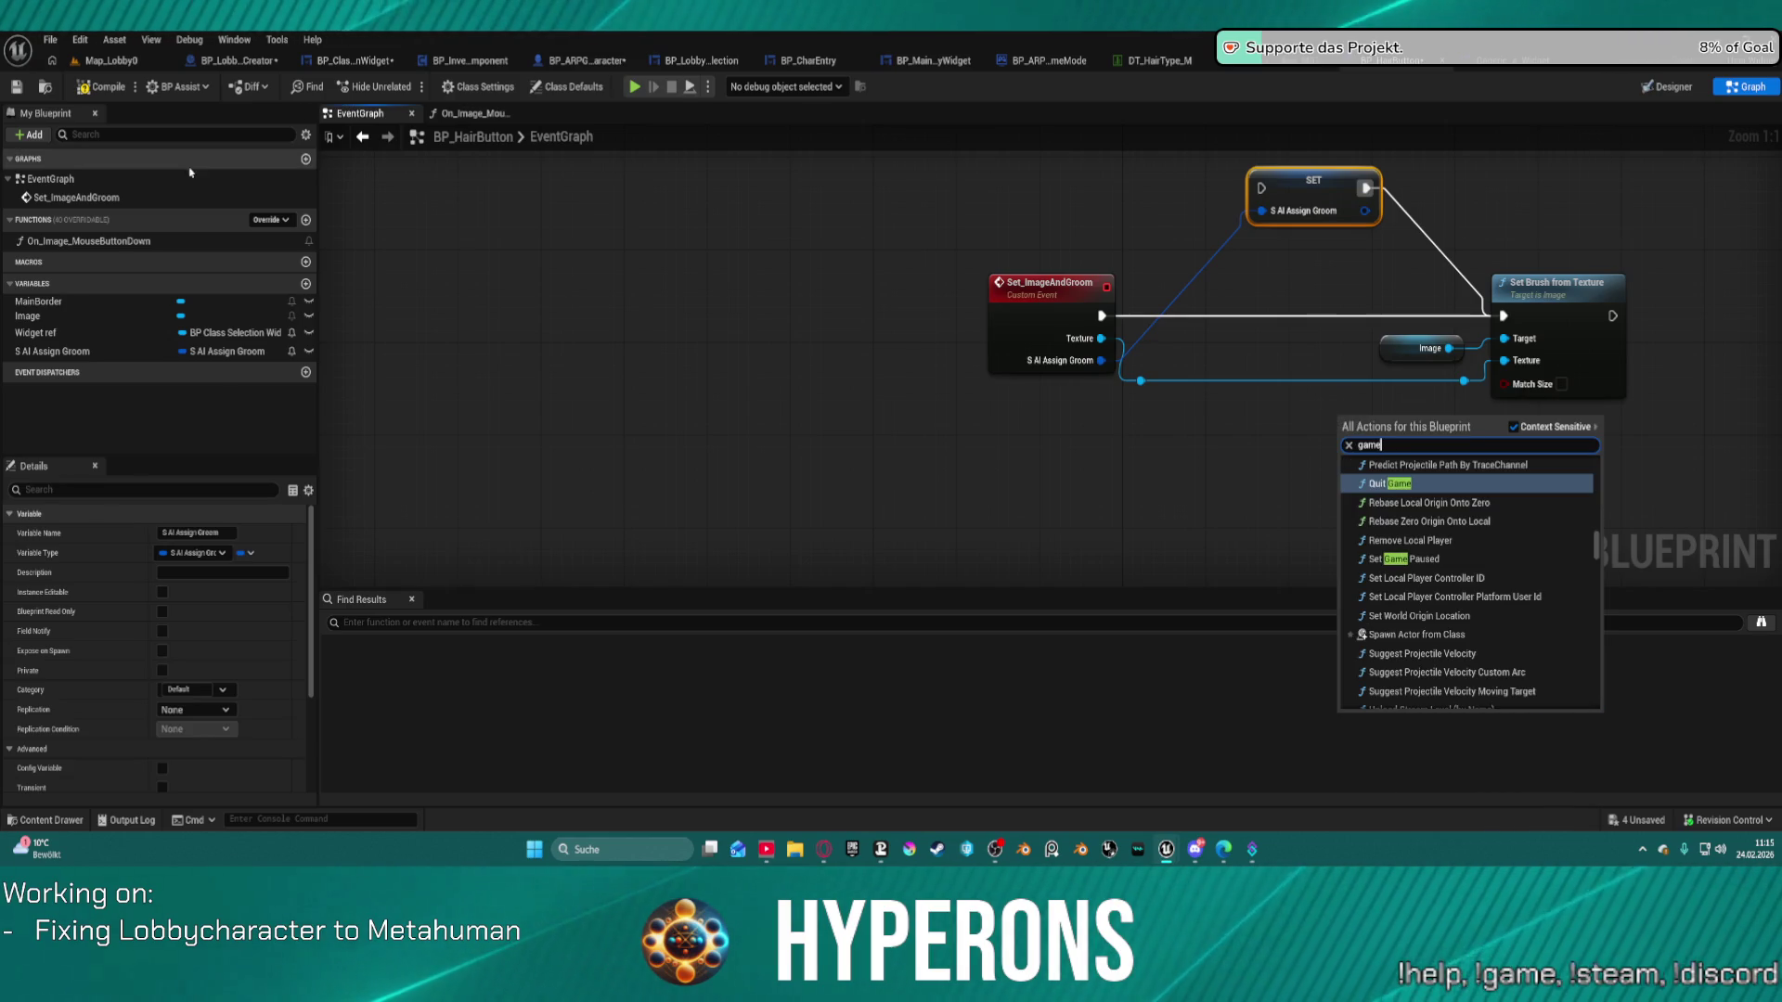
{"action": "left_click", "coordinate": [214, 352]}
{"action": "left_click", "coordinate": [305, 284]}
{"action": "type", "text": "Grro"}
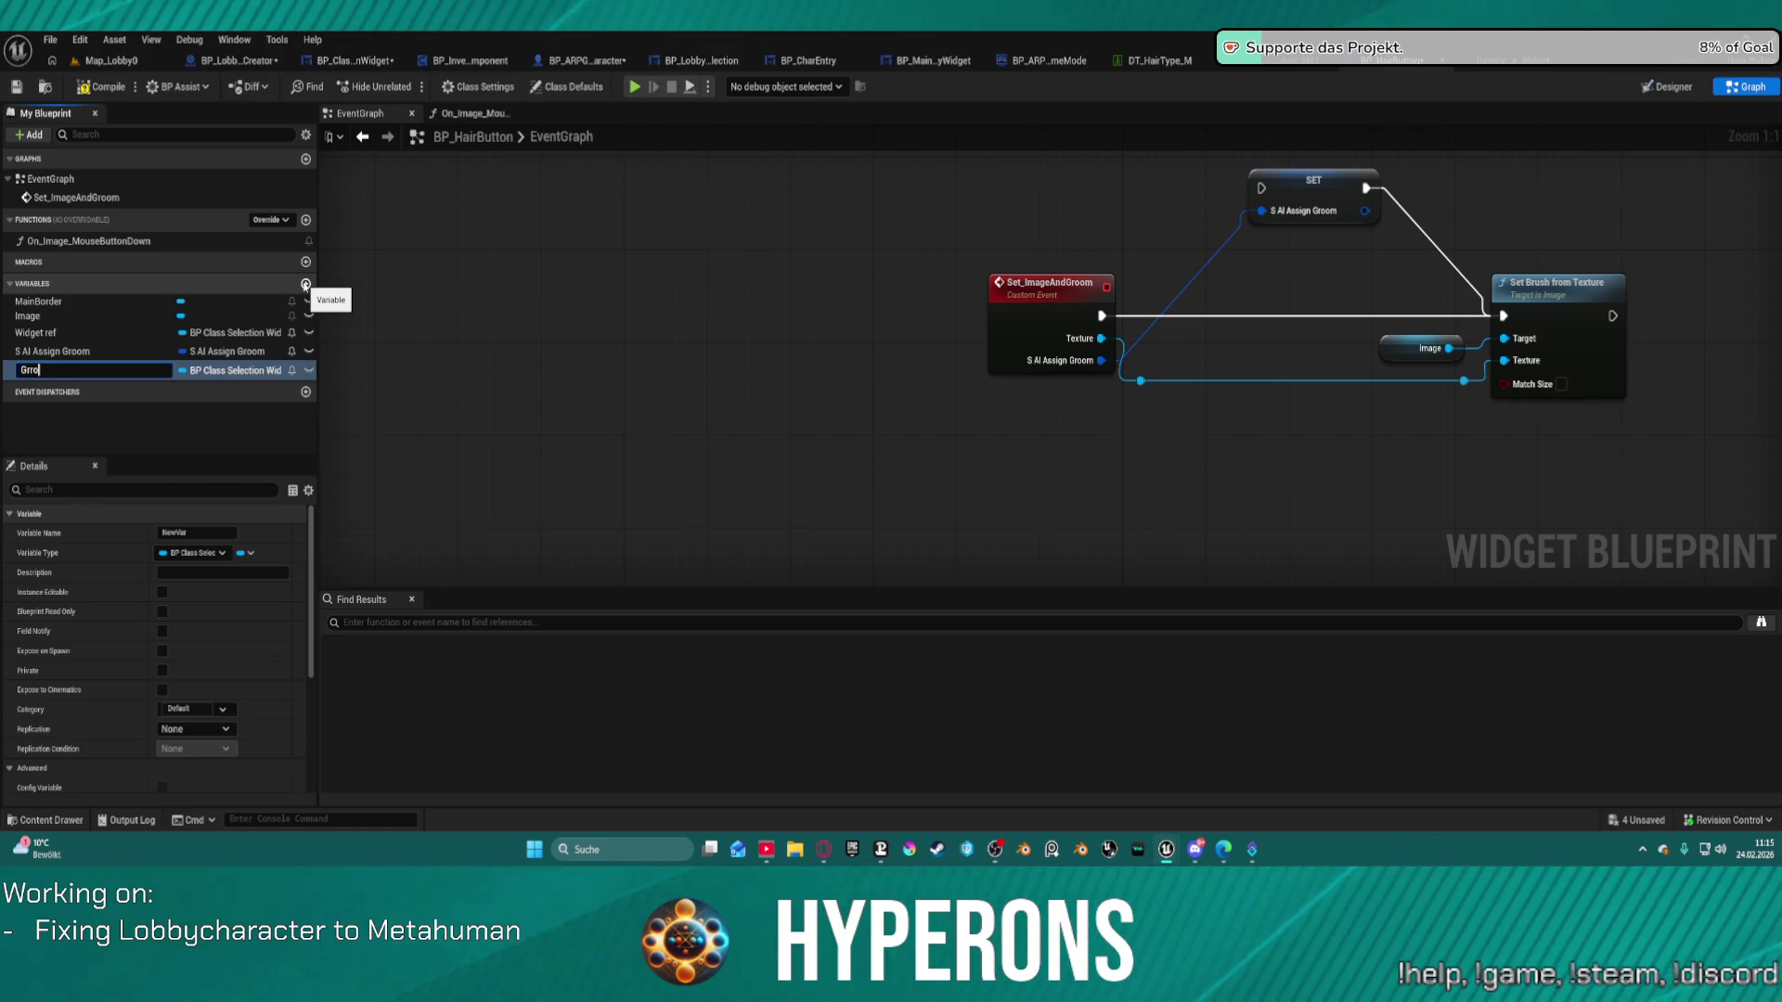
{"action": "key", "text": "BackSpace"}
{"action": "key", "text": "BackSpace"}
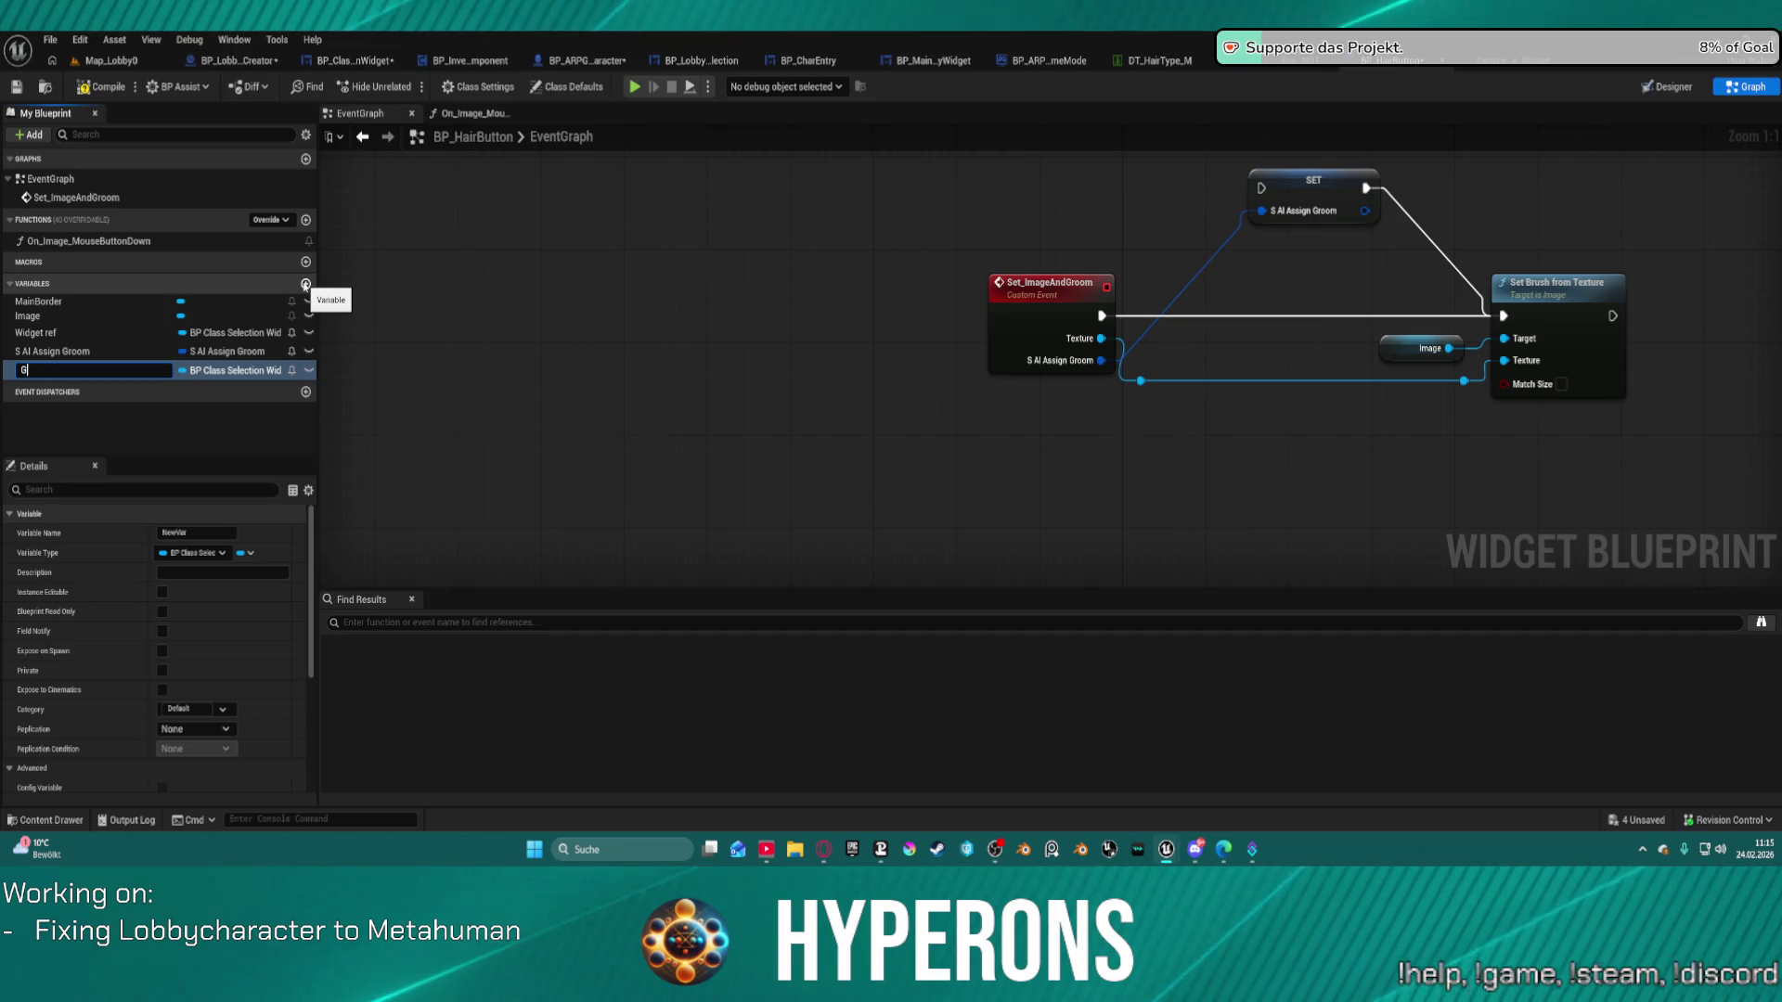
{"action": "key", "text": "Return"}
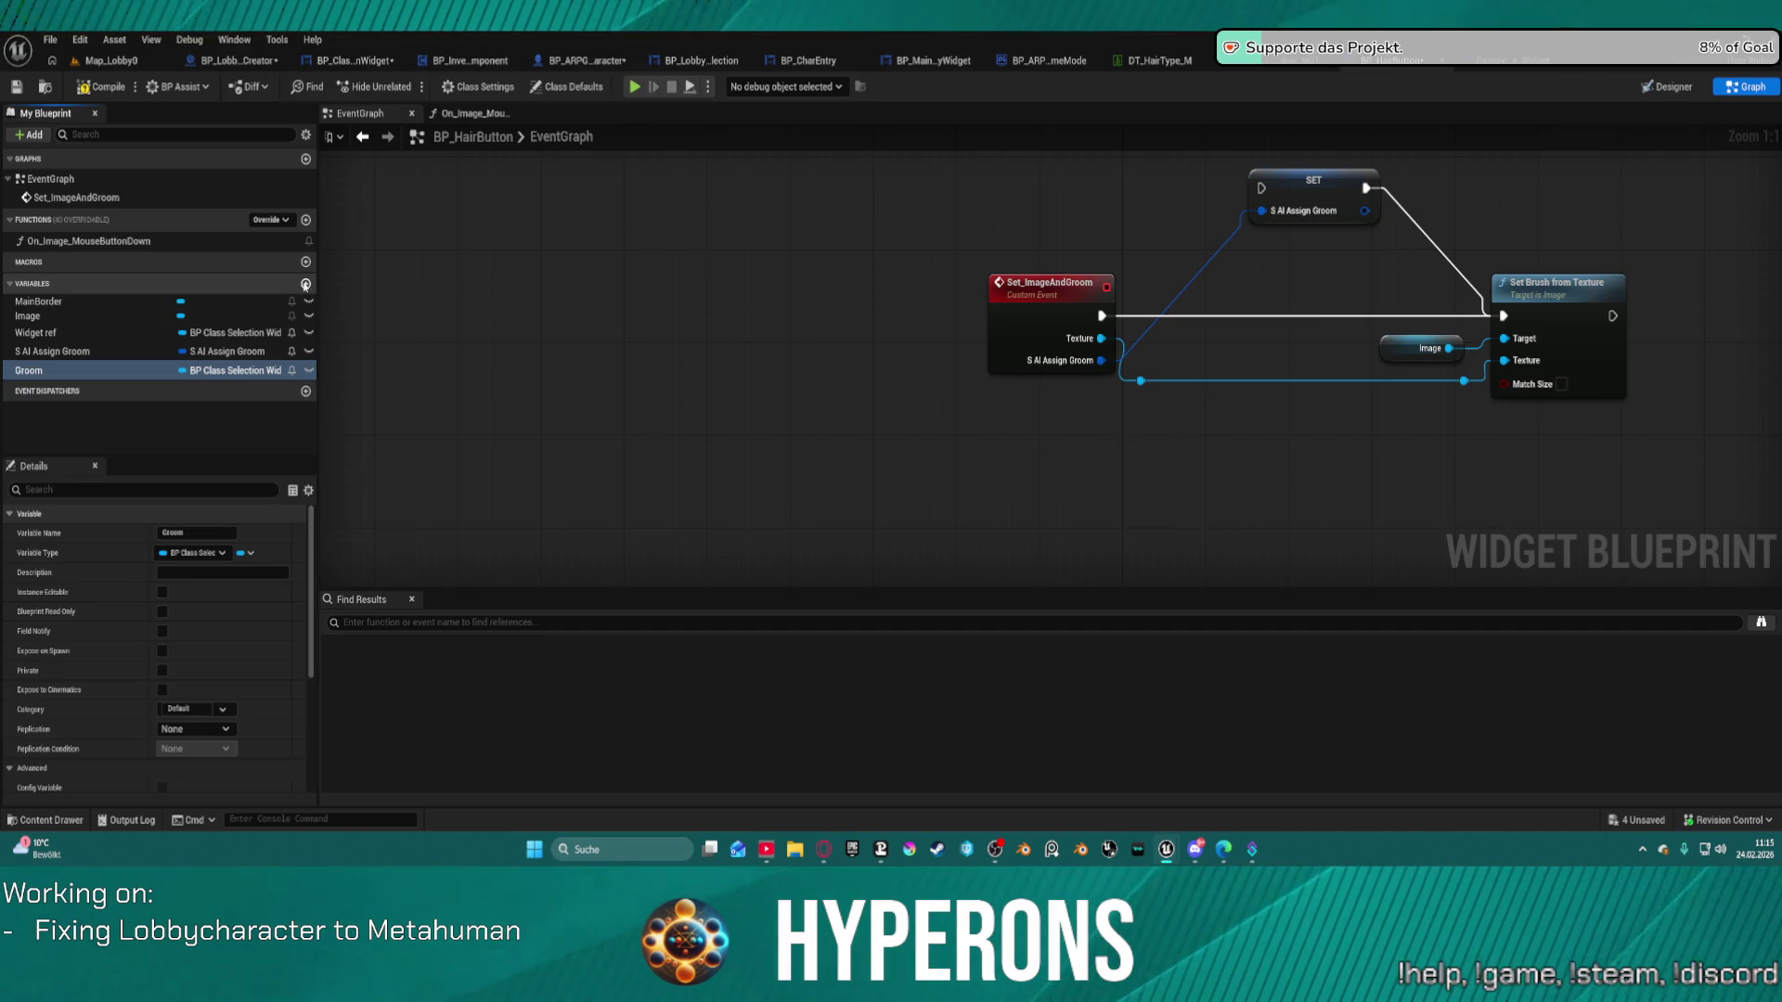
Make Groom a Gameplay Tag variable and drop a Groom getter into the event graph.
{"action": "left_click", "coordinate": [200, 370]}
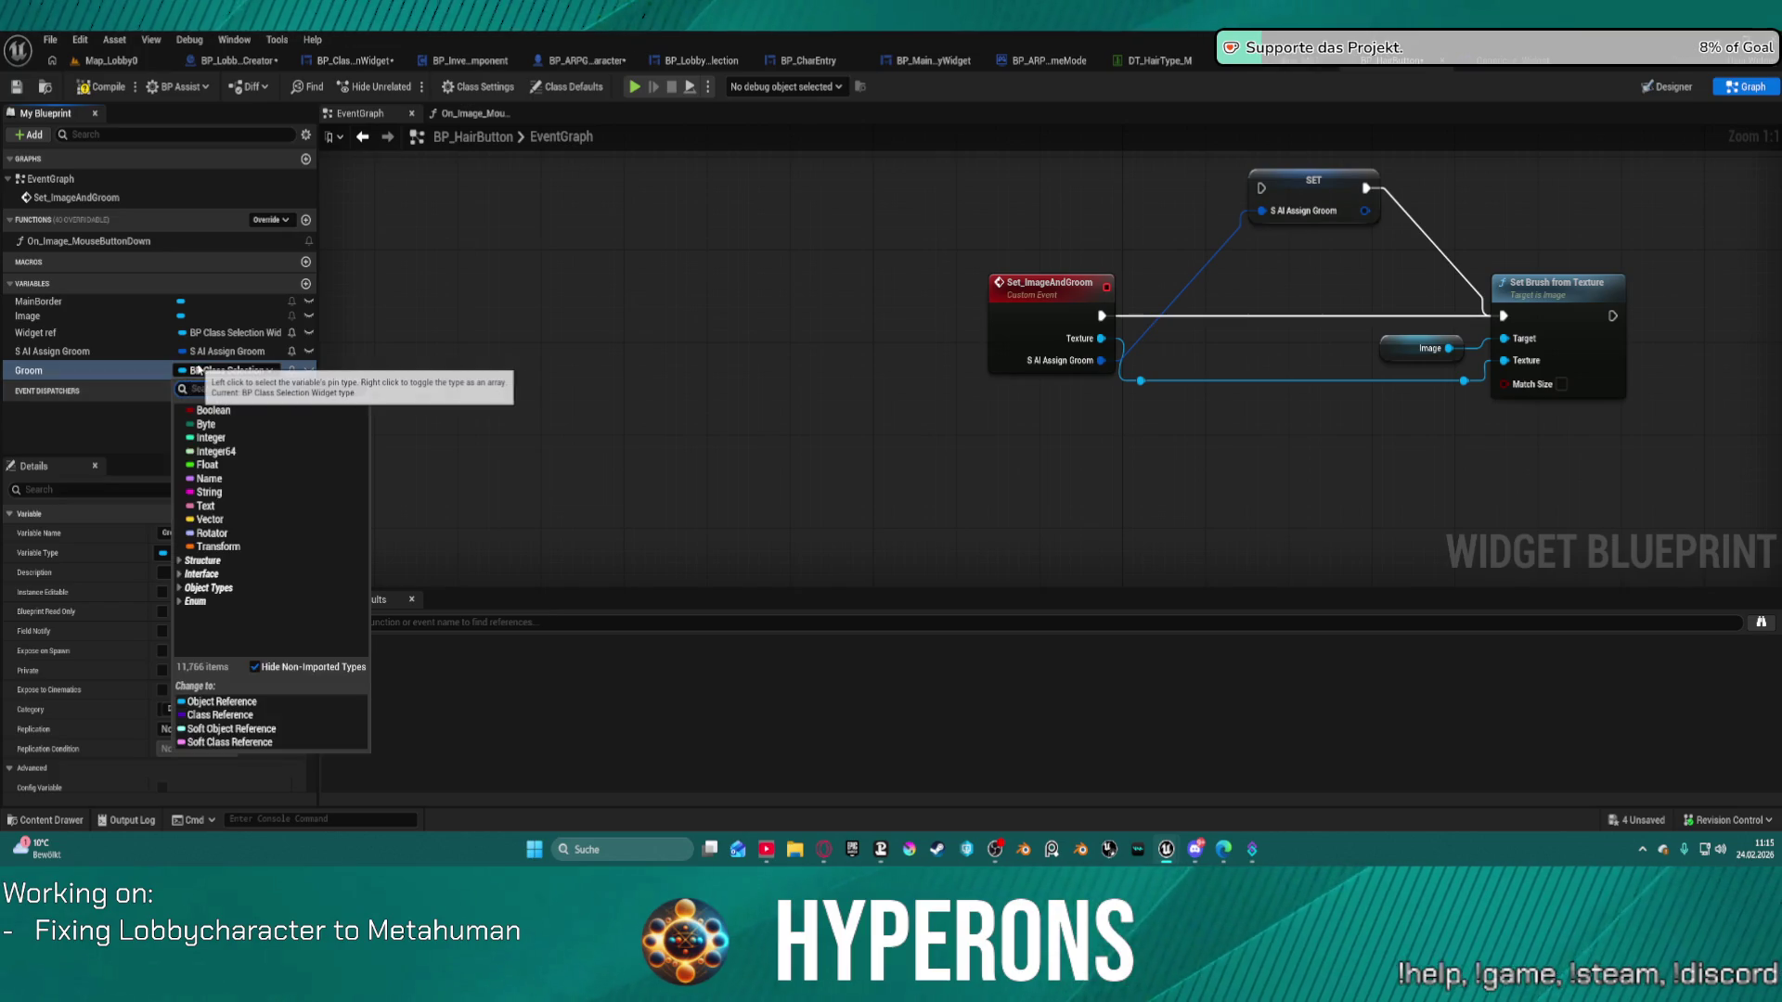
{"action": "type", "text": "Gameplay"}
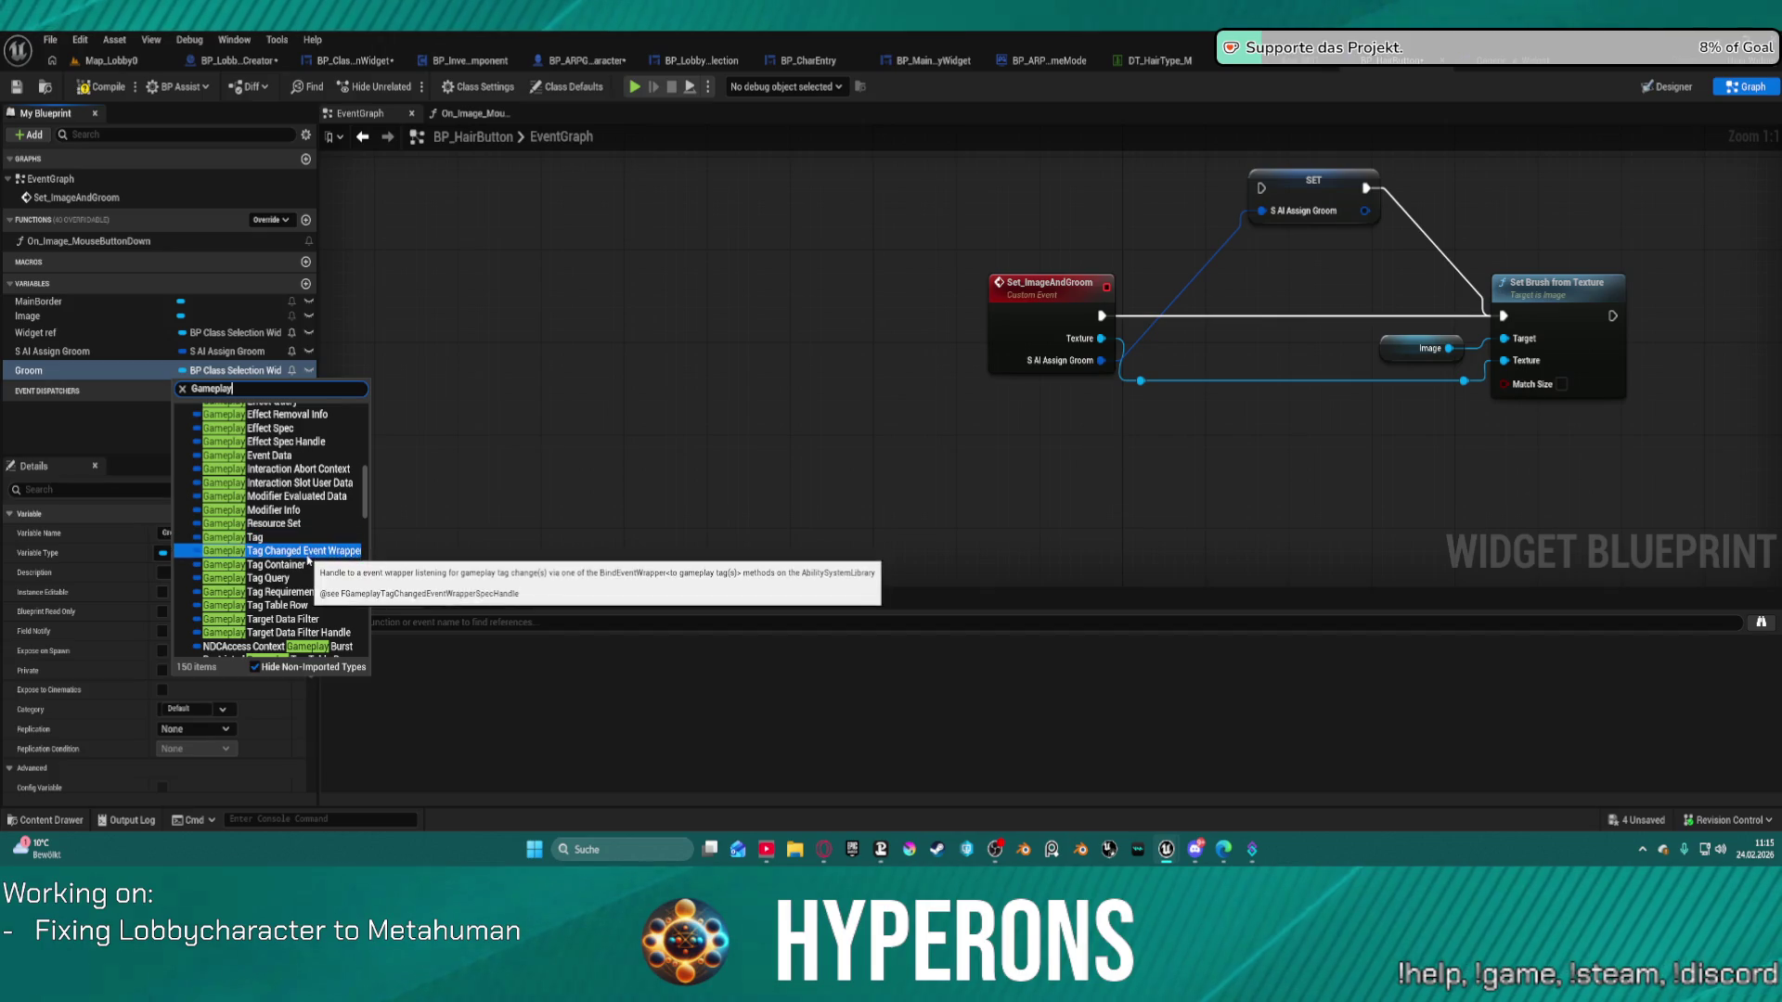
{"action": "left_click", "coordinate": [274, 538]}
{"action": "mouse_move", "coordinate": [93, 370]}
{"action": "left_mouse_down"}
{"action": "mouse_move", "coordinate": [1432, 423]}
{"action": "mouse_move", "coordinate": [939, 449]}
{"action": "left_mouse_up"}
{"action": "left_click", "coordinate": [1348, 438]}
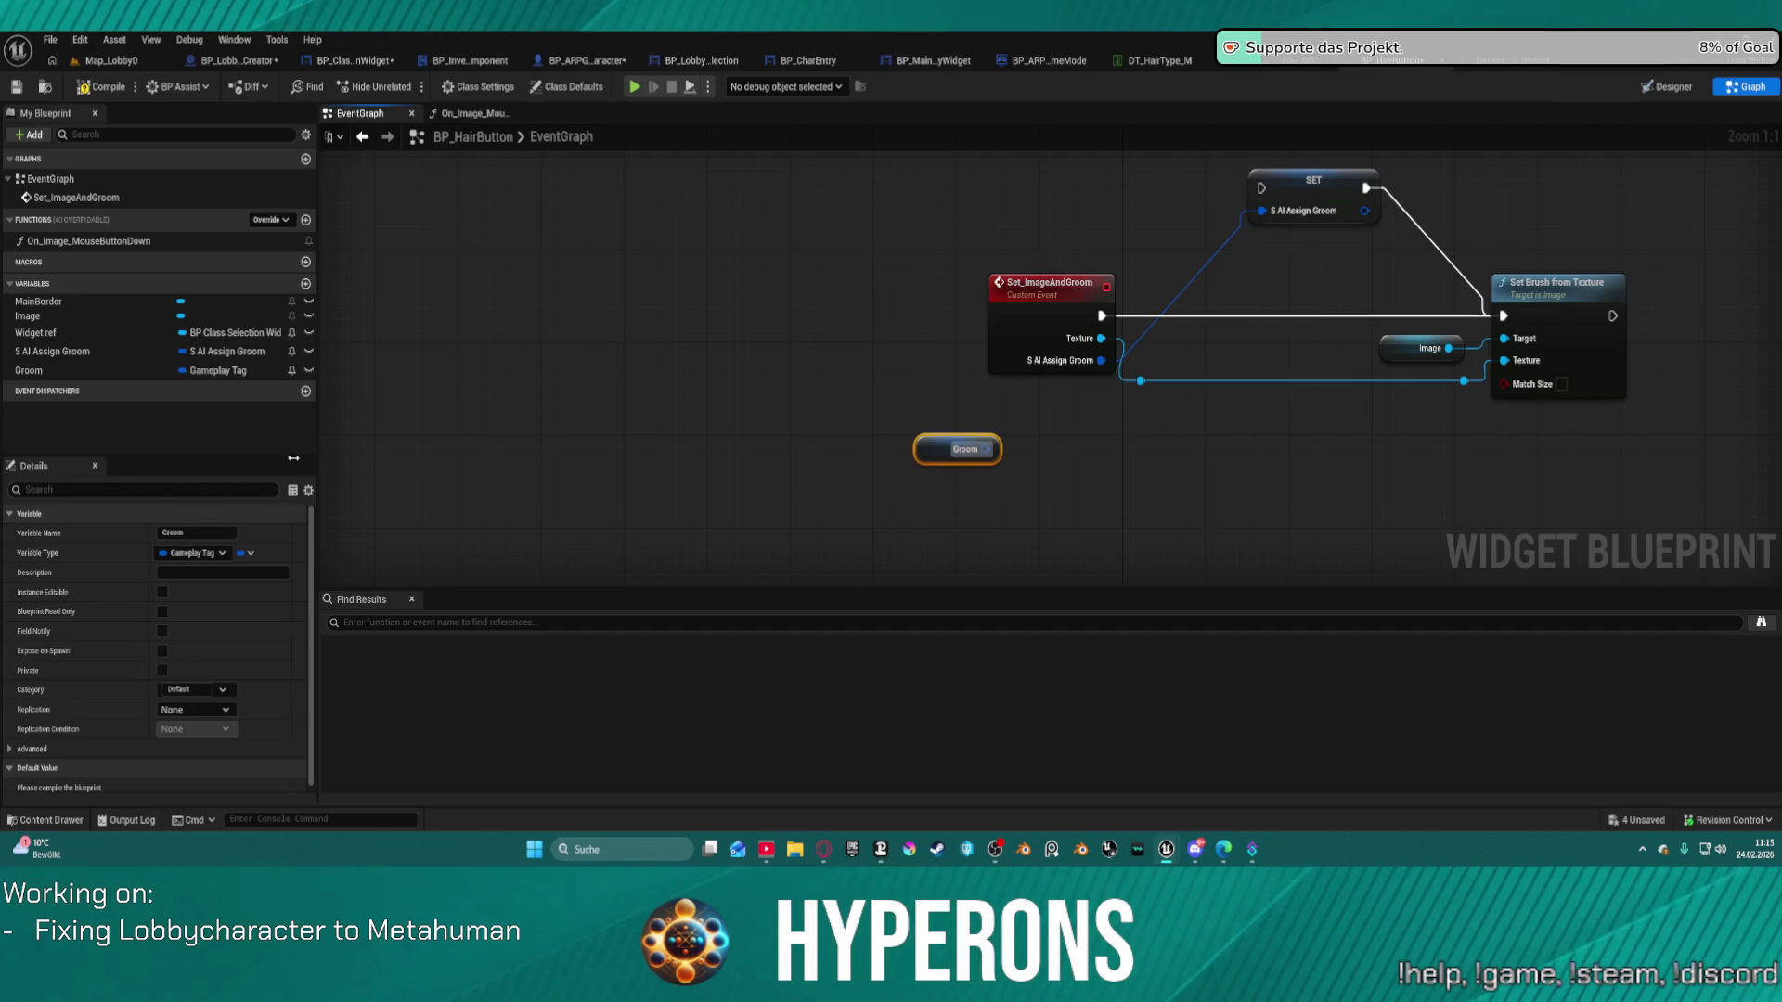
Add a SET Groom node fed by a new Select node on the event's execution line.
{"action": "left_click_drag", "start_coordinate": [56, 370], "coordinate": [1511, 395]}
{"action": "left_click_drag", "start_coordinate": [1214, 424], "coordinate": [1142, 510]}
{"action": "type", "text": "selc"}
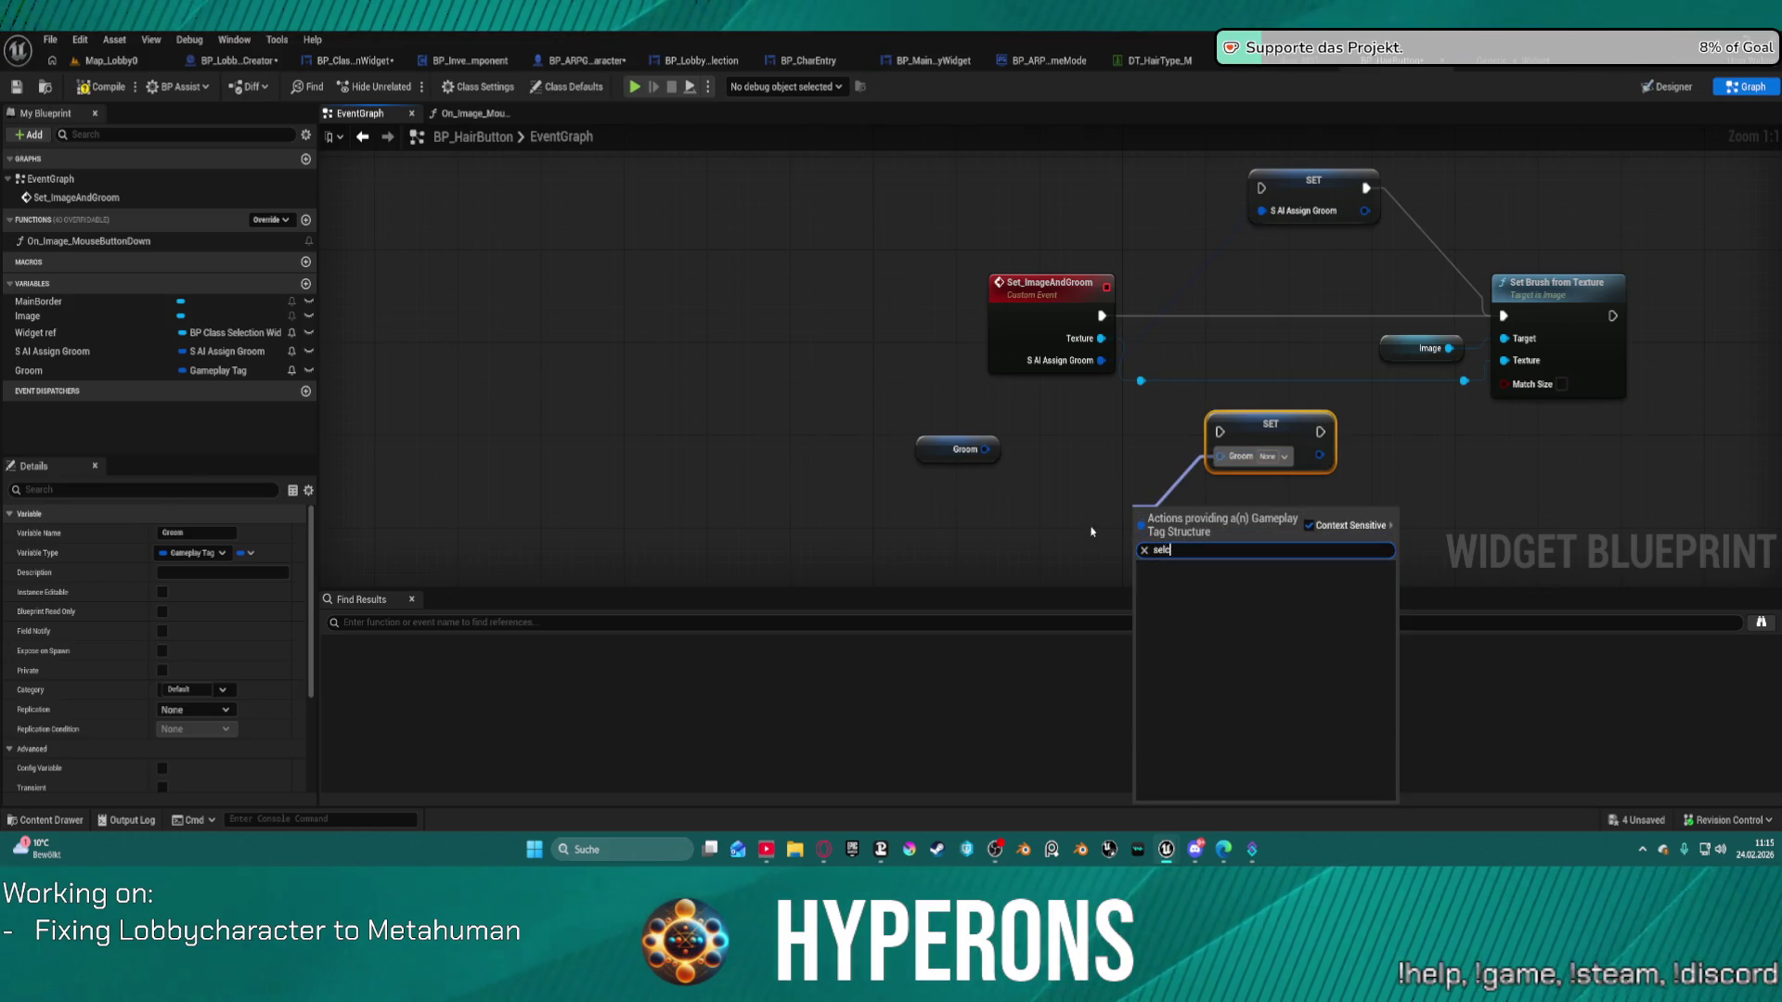
{"action": "key", "text": "Return"}
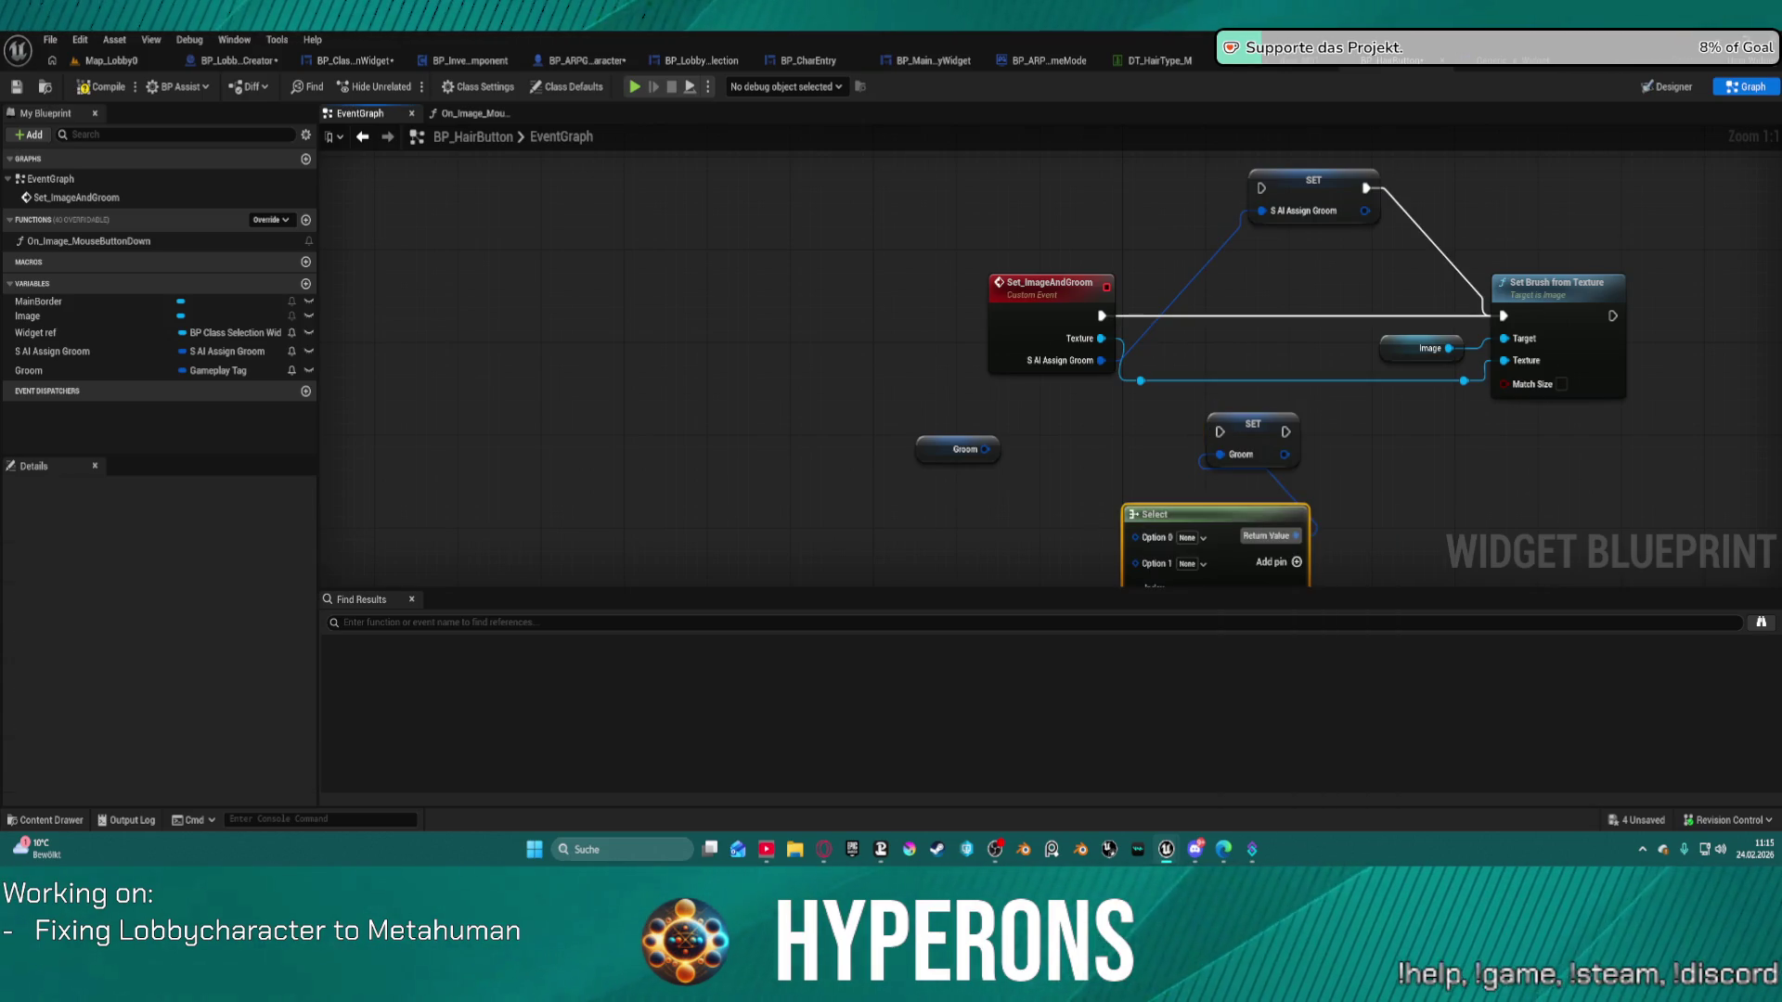
{"action": "mouse_move", "coordinate": [1251, 426]}
{"action": "left_mouse_down"}
{"action": "mouse_move", "coordinate": [1282, 293]}
{"action": "mouse_move", "coordinate": [1306, 309]}
{"action": "mouse_move", "coordinate": [1292, 328]}
{"action": "left_mouse_up"}
{"action": "left_click_drag", "start_coordinate": [1100, 317], "coordinate": [1504, 315]}
{"action": "mouse_move", "coordinate": [1306, 414]}
{"action": "left_mouse_down"}
{"action": "mouse_move", "coordinate": [1294, 179]}
{"action": "mouse_move", "coordinate": [1038, 409]}
{"action": "left_mouse_up"}
{"action": "mouse_move", "coordinate": [912, 462]}
{"action": "left_mouse_down"}
{"action": "mouse_move", "coordinate": [1016, 351]}
{"action": "mouse_move", "coordinate": [1088, 347]}
{"action": "mouse_move", "coordinate": [995, 381]}
{"action": "left_mouse_up"}
{"action": "mouse_move", "coordinate": [1047, 255]}
{"action": "left_mouse_down"}
{"action": "mouse_move", "coordinate": [1093, 247]}
{"action": "mouse_move", "coordinate": [1139, 307]}
{"action": "left_mouse_up"}
{"action": "left_click", "coordinate": [1068, 209]}
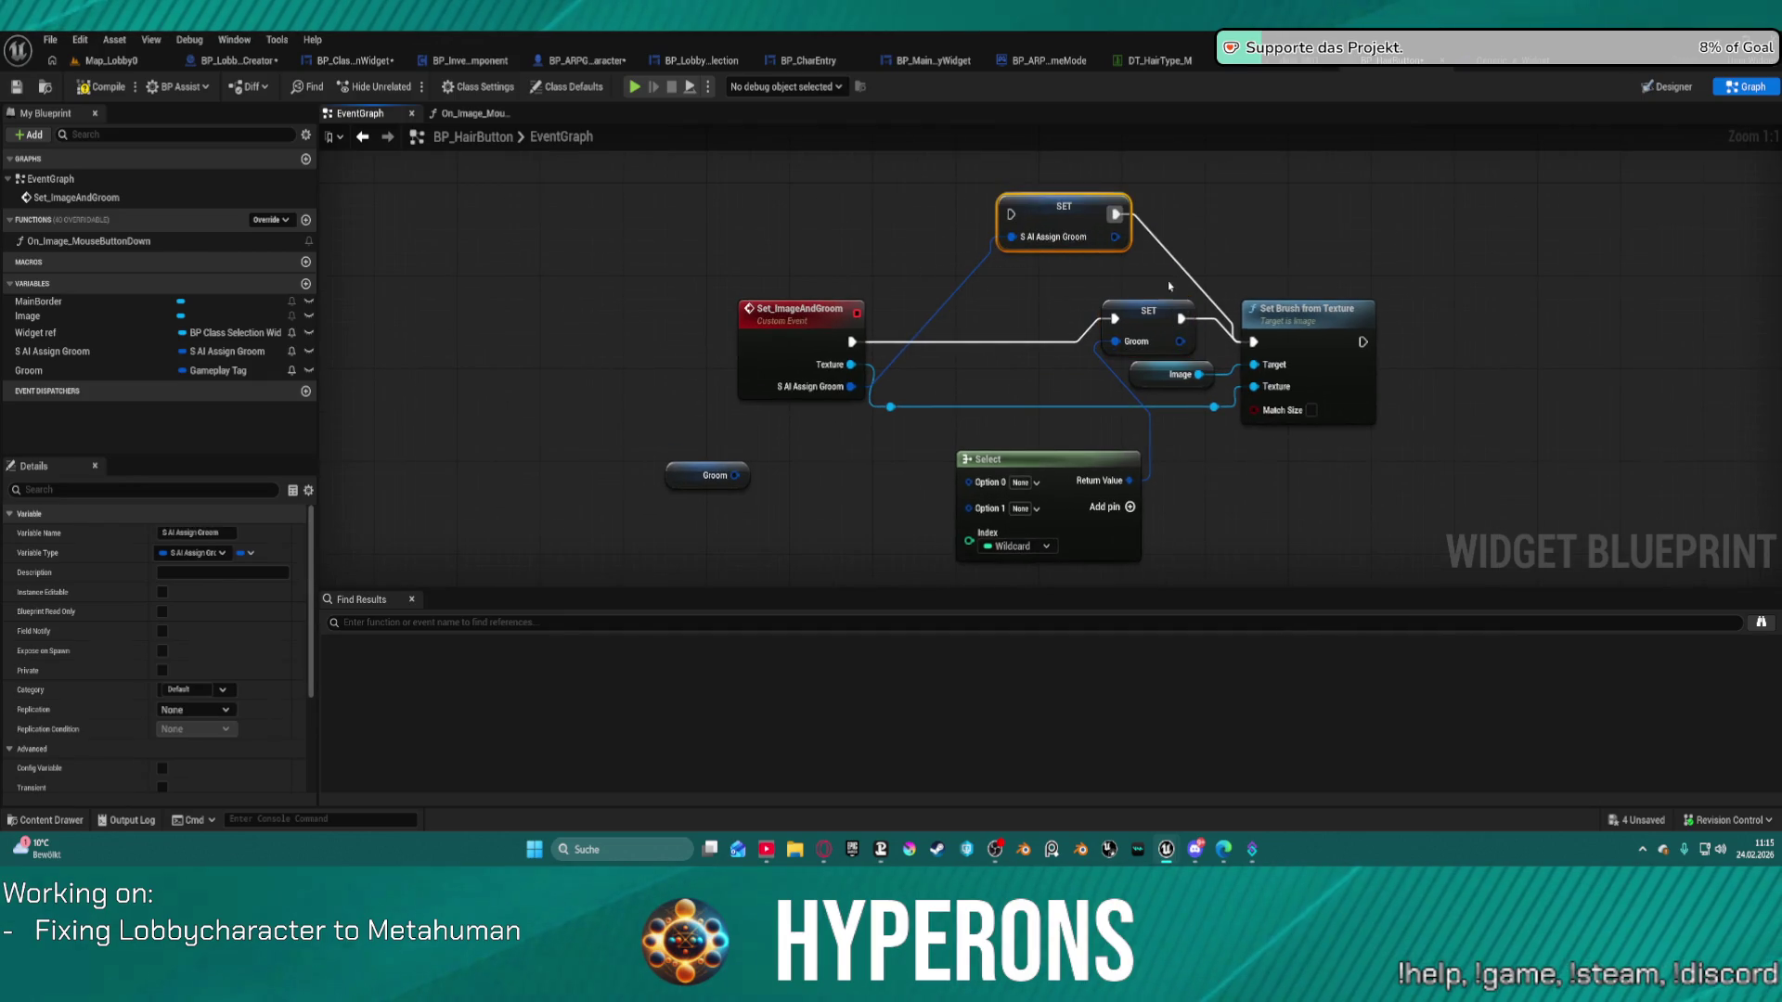
{"action": "left_click_drag", "start_coordinate": [1348, 327], "coordinate": [1707, 339]}
{"action": "left_click_drag", "start_coordinate": [1147, 332], "coordinate": [1333, 341]}
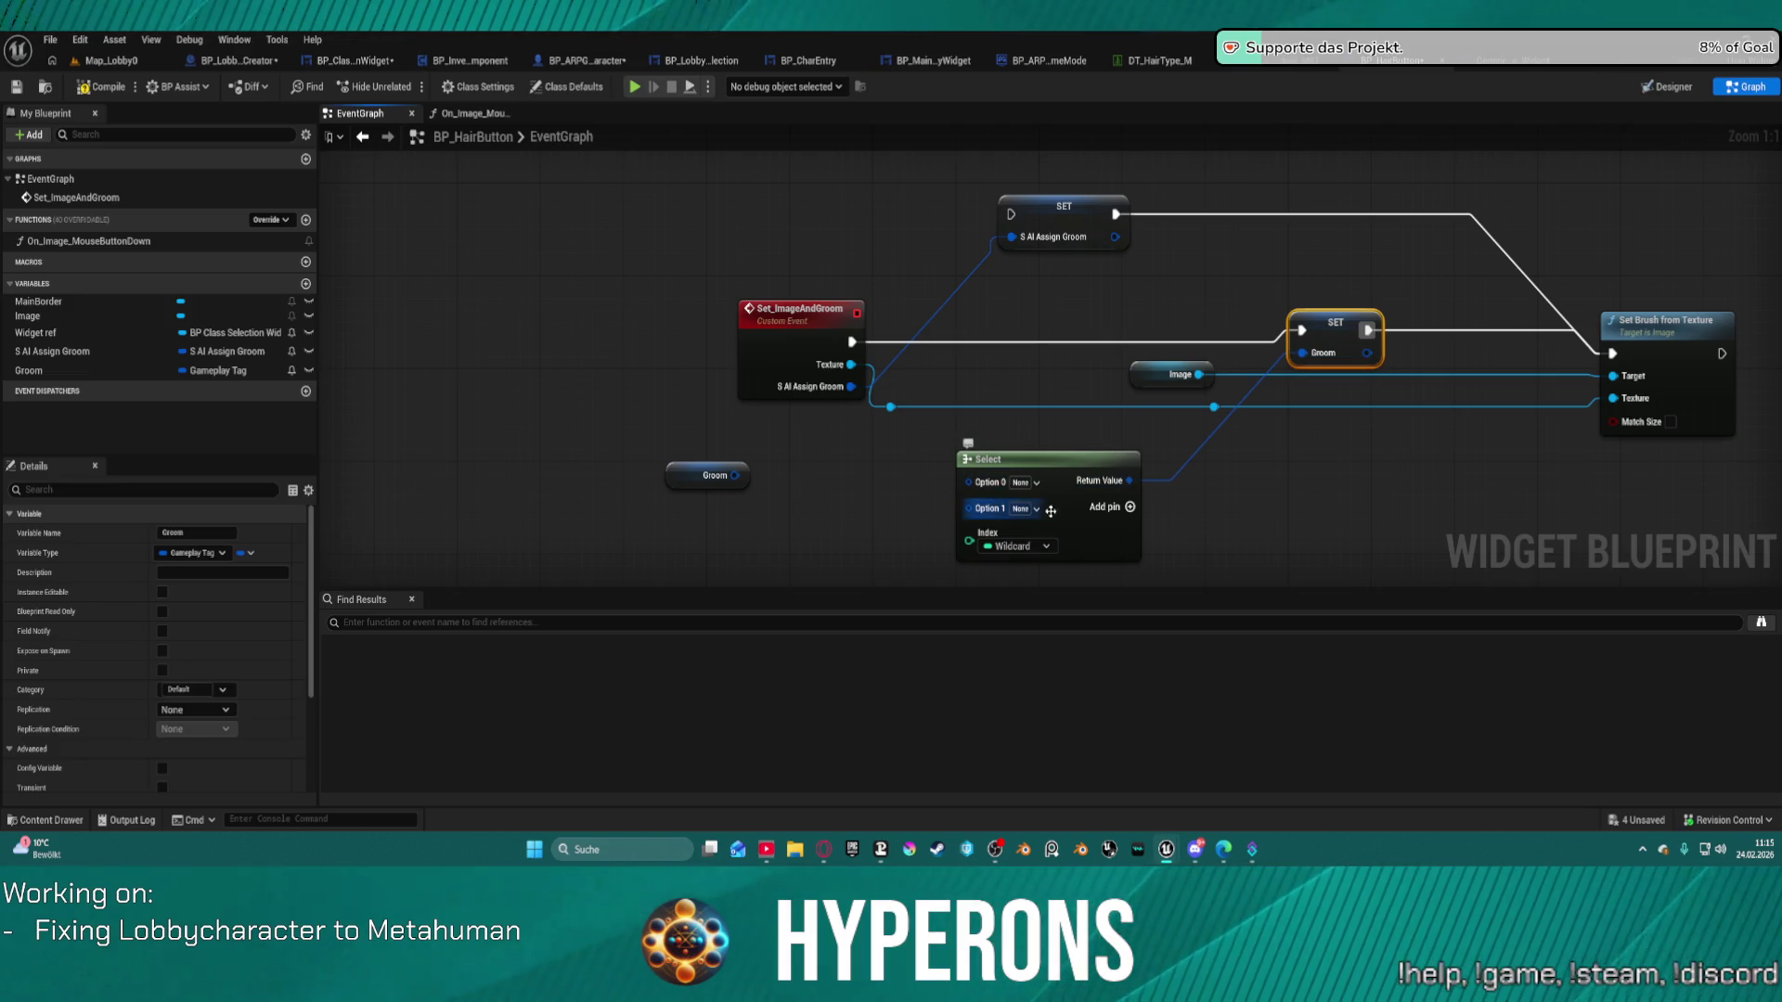
Set the Select node's Option 0 to the Bodyparts.Hair tag.
{"action": "left_click", "coordinate": [1035, 484]}
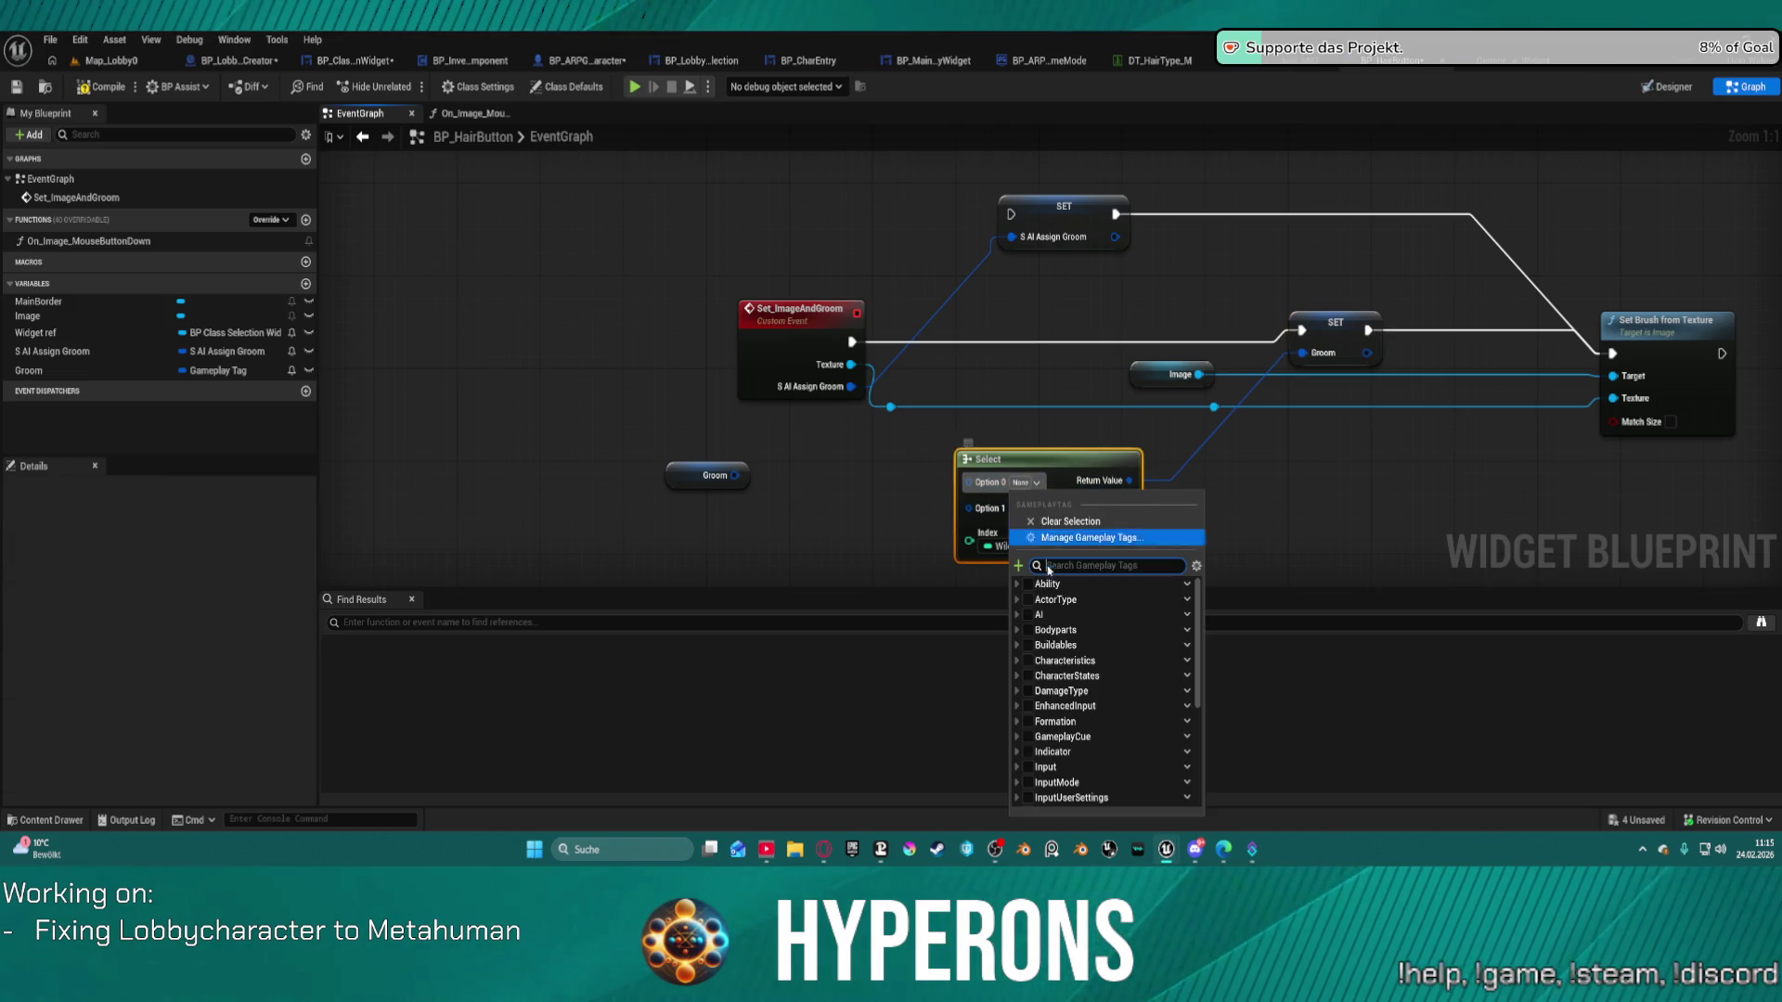
{"action": "left_click", "coordinate": [1018, 661]}
{"action": "left_click", "coordinate": [1017, 630]}
{"action": "left_click", "coordinate": [1034, 691]}
{"action": "left_click", "coordinate": [994, 701]}
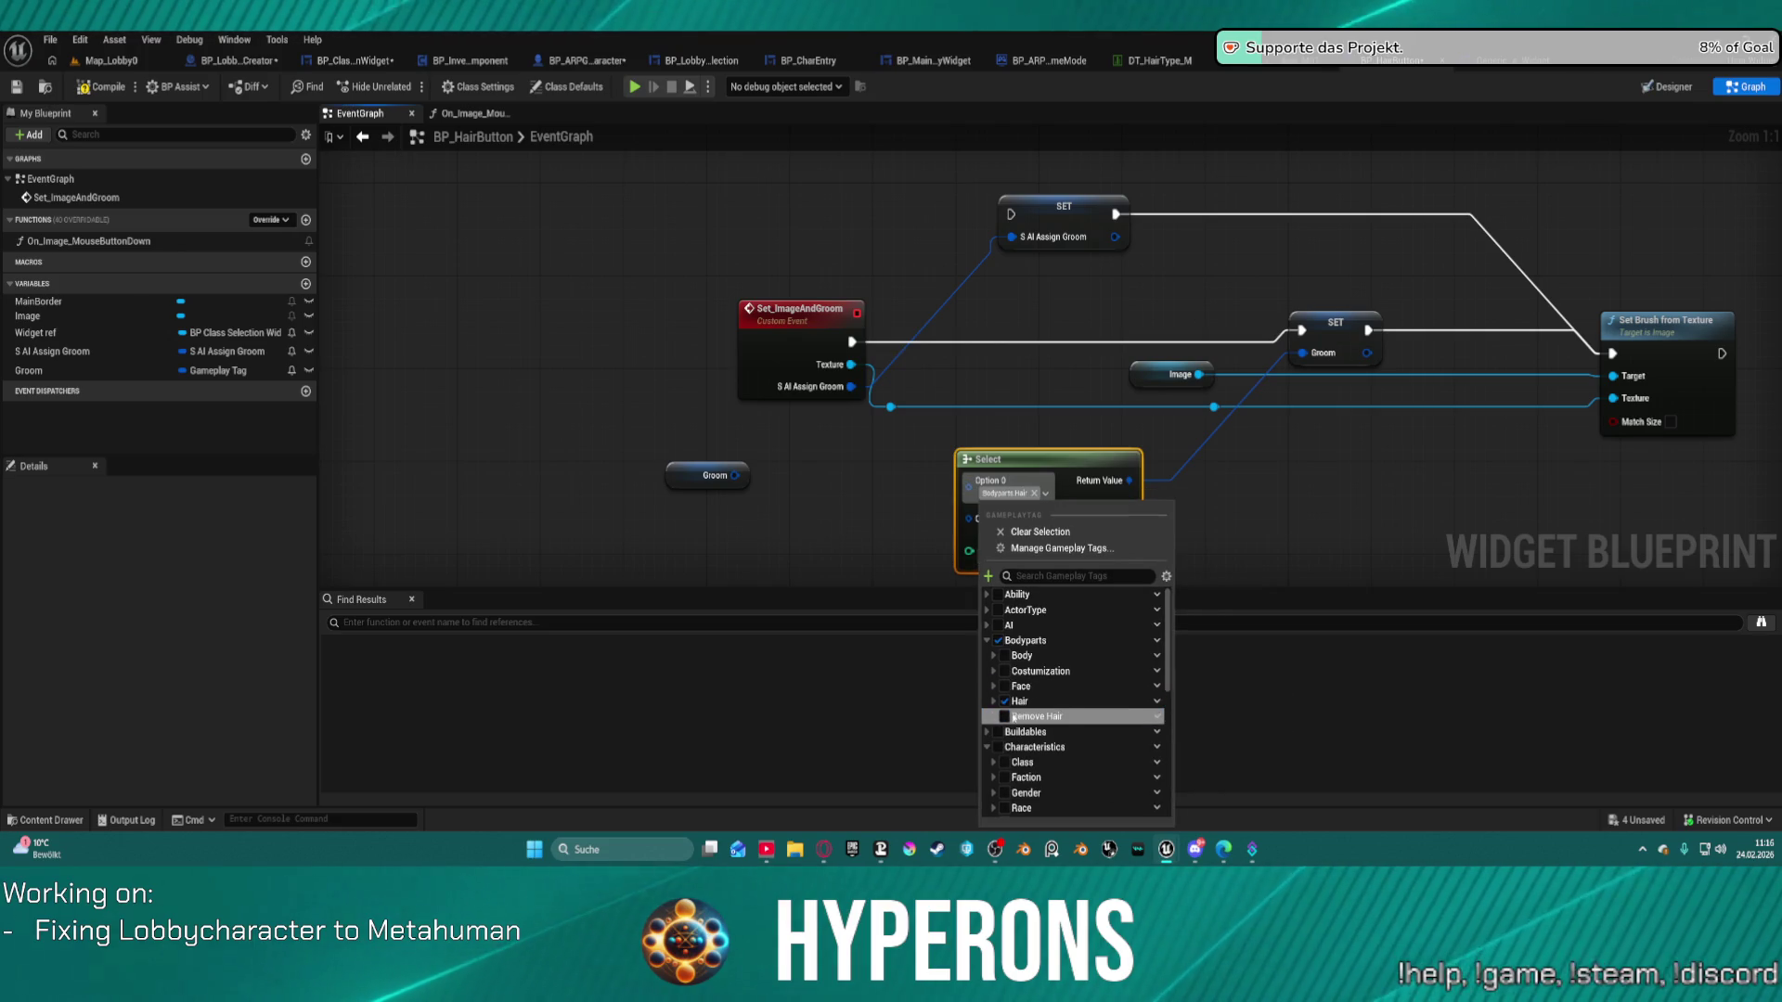
{"action": "left_click", "coordinate": [1000, 747]}
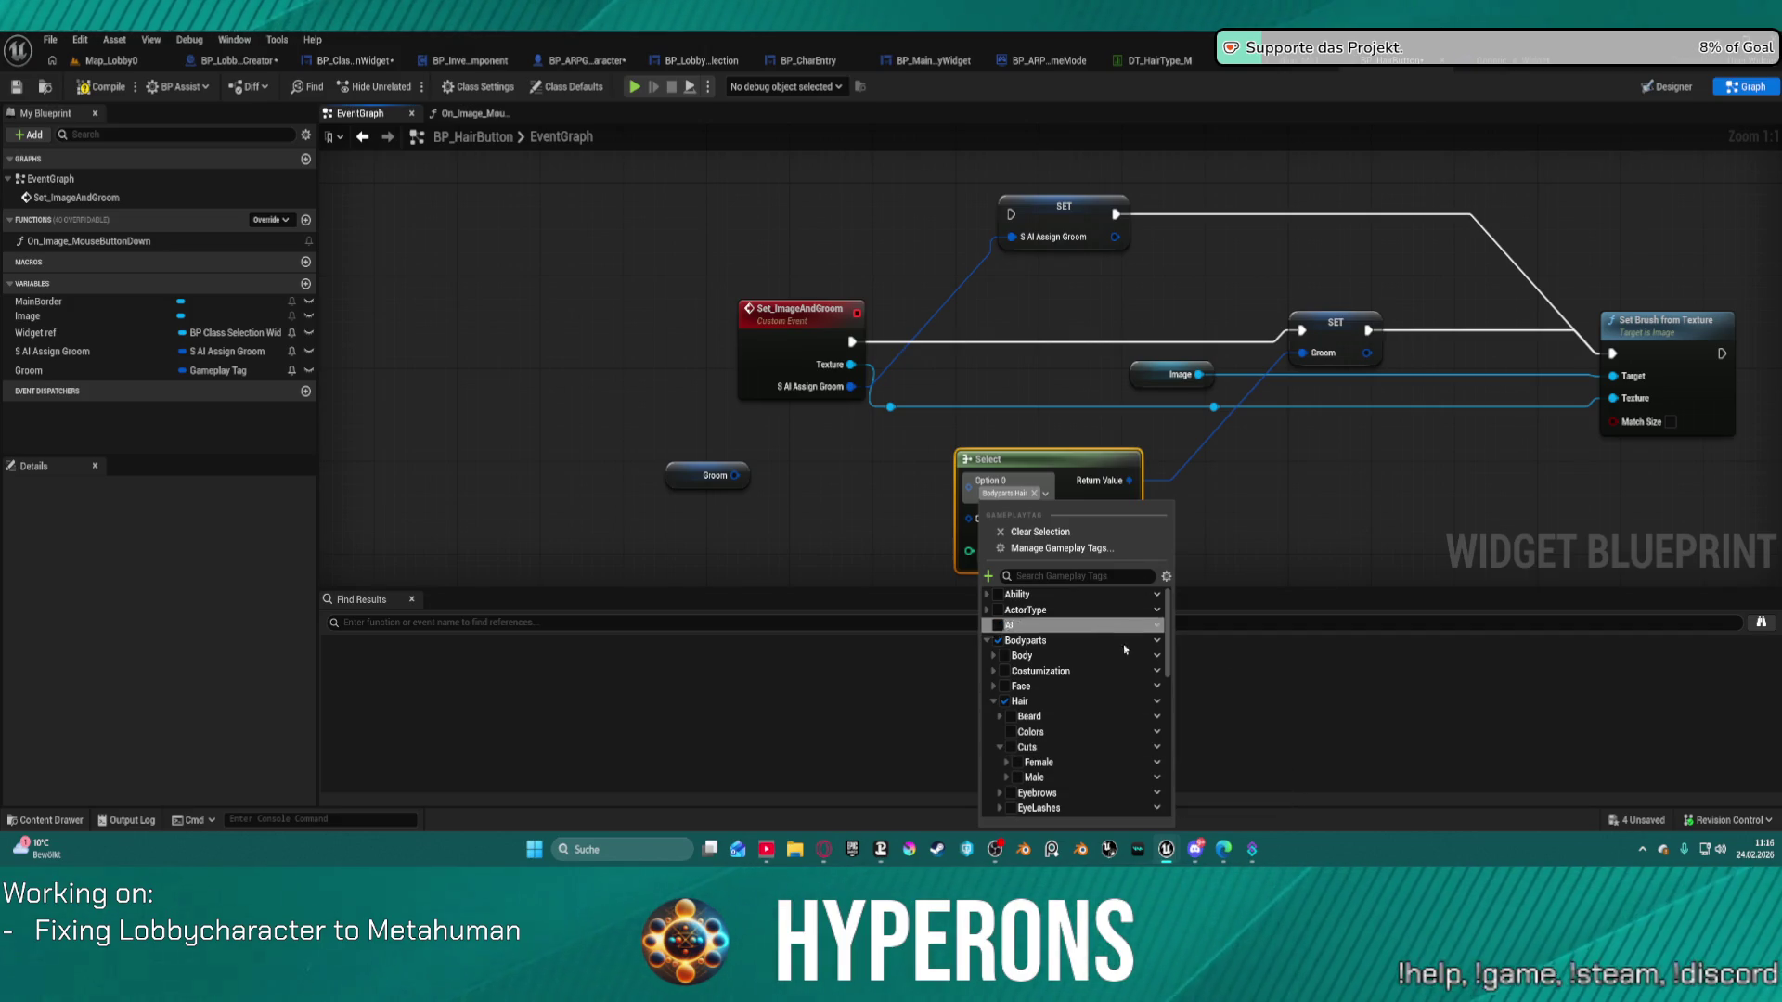
{"action": "left_click", "coordinate": [1364, 498]}
Tidy the Select and Image nodes and delete the S AI Assign Groom setter.
{"action": "mouse_move", "coordinate": [1050, 463]}
{"action": "left_mouse_down"}
{"action": "mouse_move", "coordinate": [1350, 433]}
{"action": "mouse_move", "coordinate": [1312, 429]}
{"action": "left_mouse_up"}
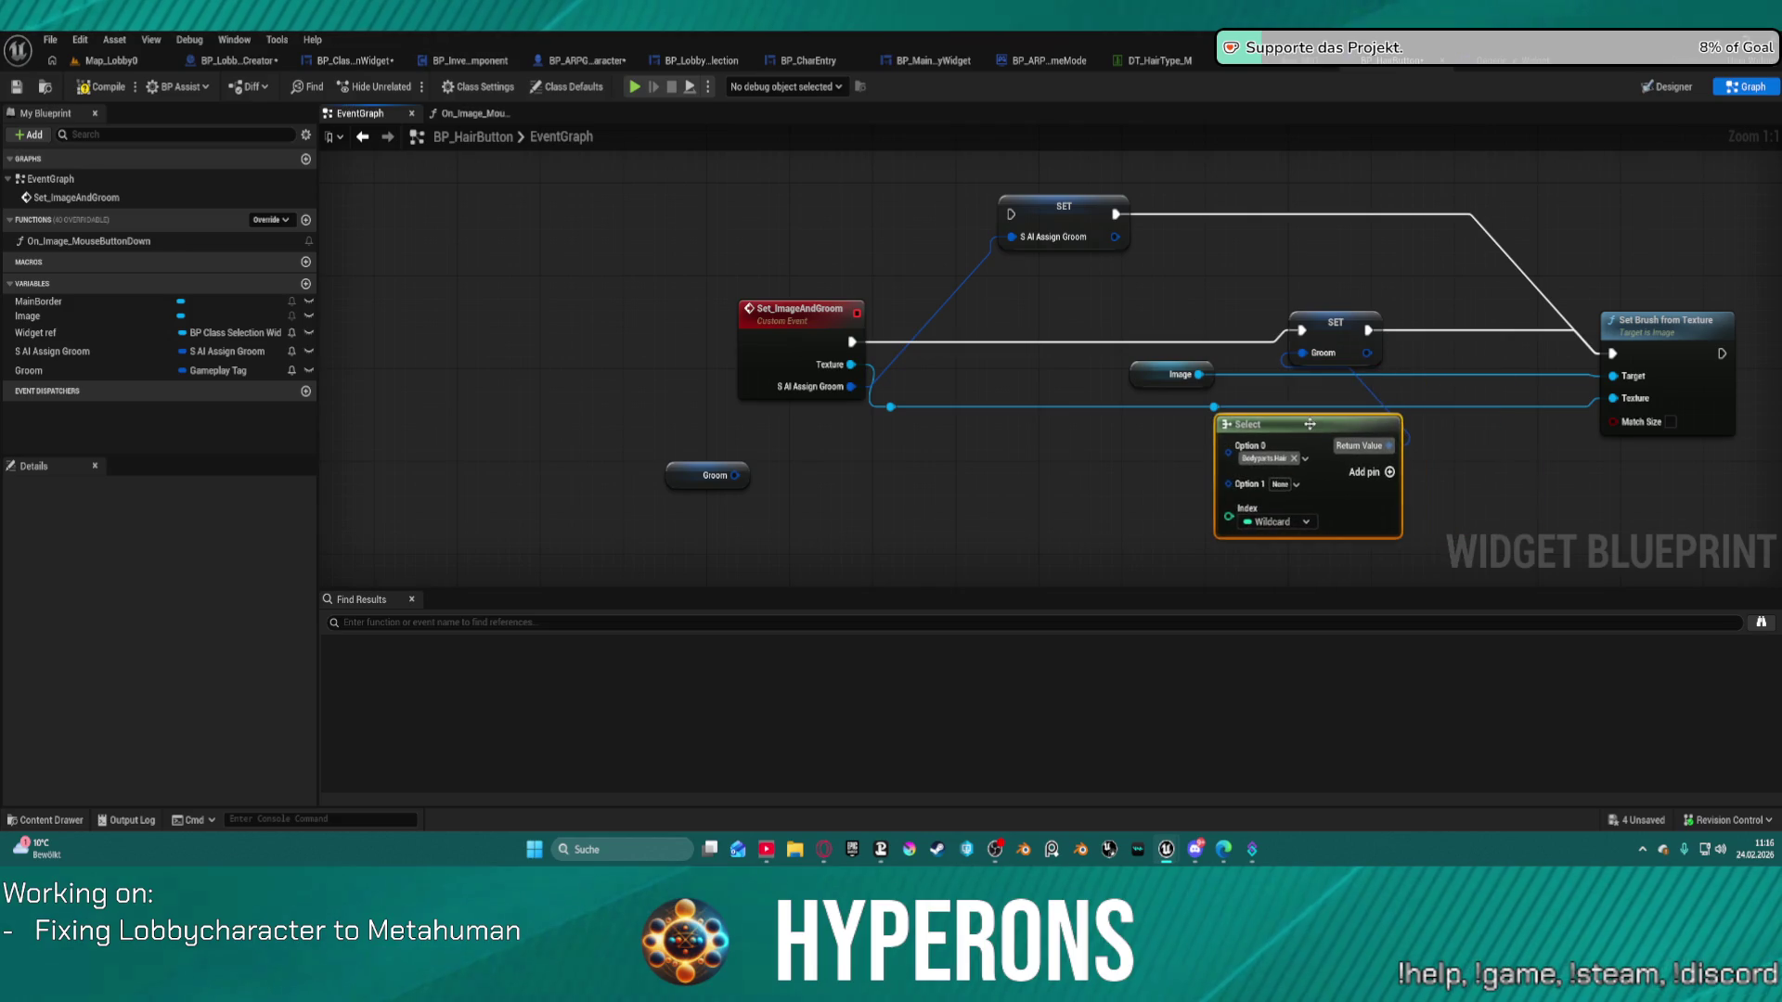
{"action": "left_click_drag", "start_coordinate": [1152, 372], "coordinate": [1524, 381]}
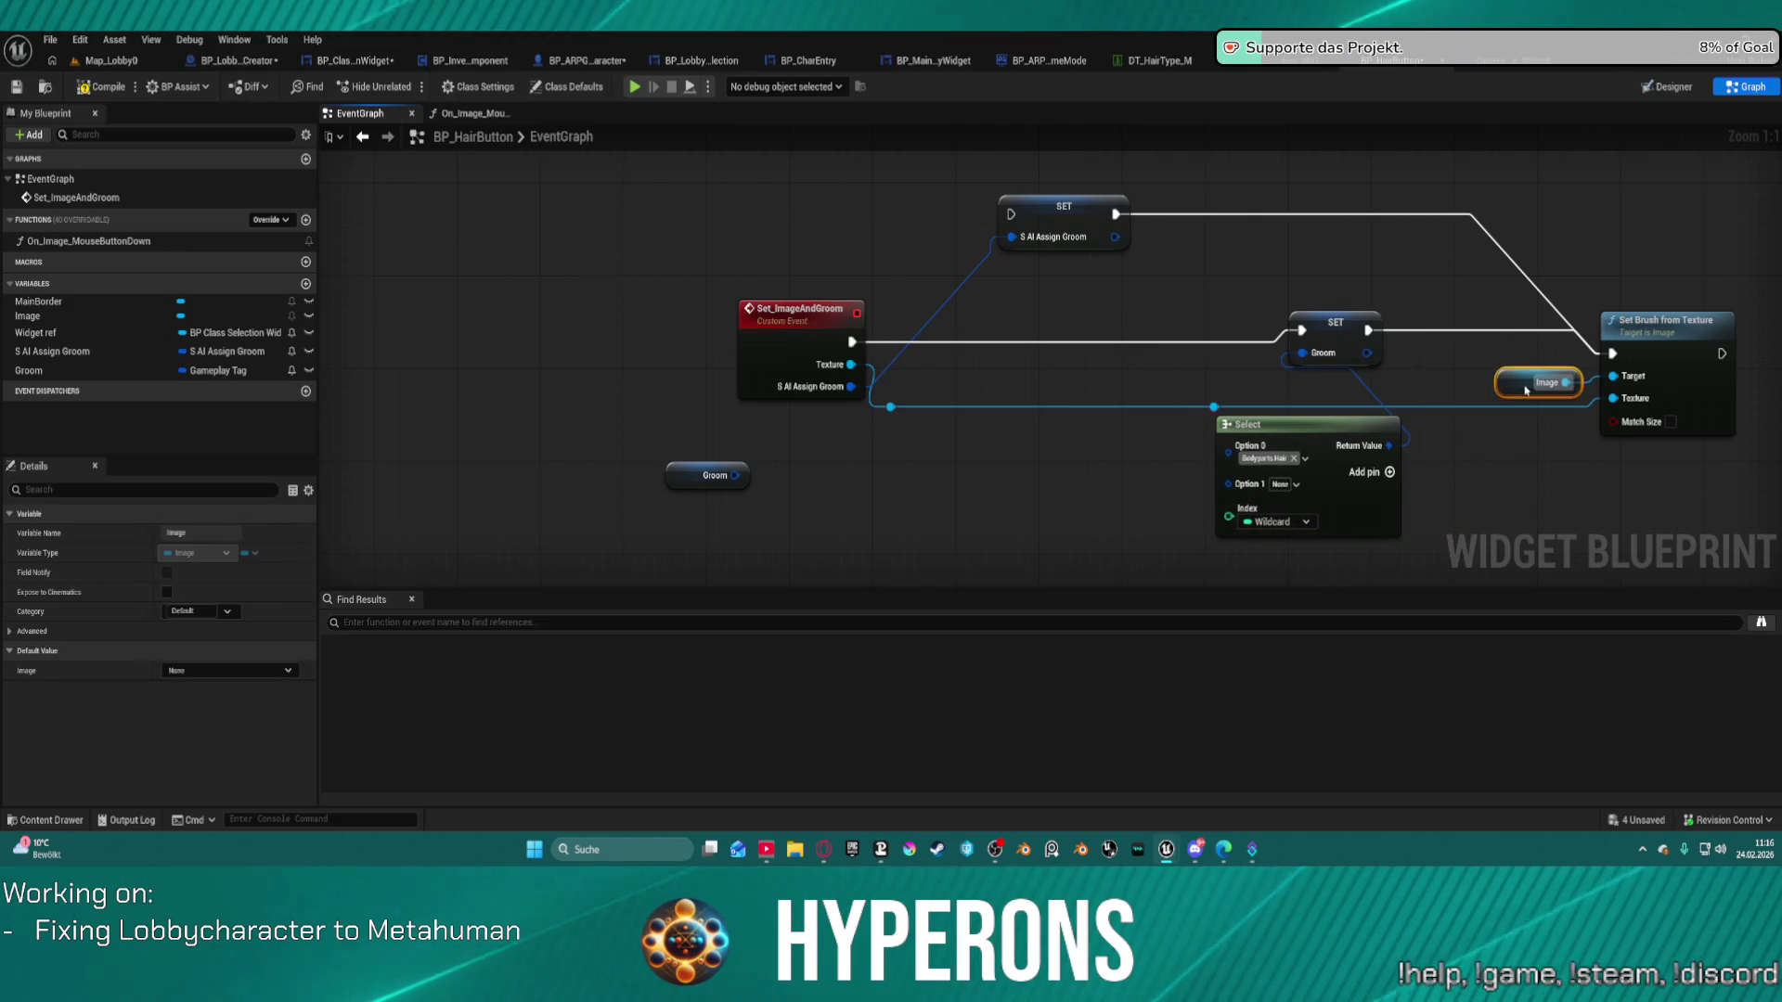
{"action": "mouse_move", "coordinate": [1337, 420]}
{"action": "left_mouse_down"}
{"action": "mouse_move", "coordinate": [1363, 371]}
{"action": "mouse_move", "coordinate": [1358, 409]}
{"action": "left_mouse_up"}
{"action": "left_click_drag", "start_coordinate": [947, 156], "coordinate": [1055, 269]}
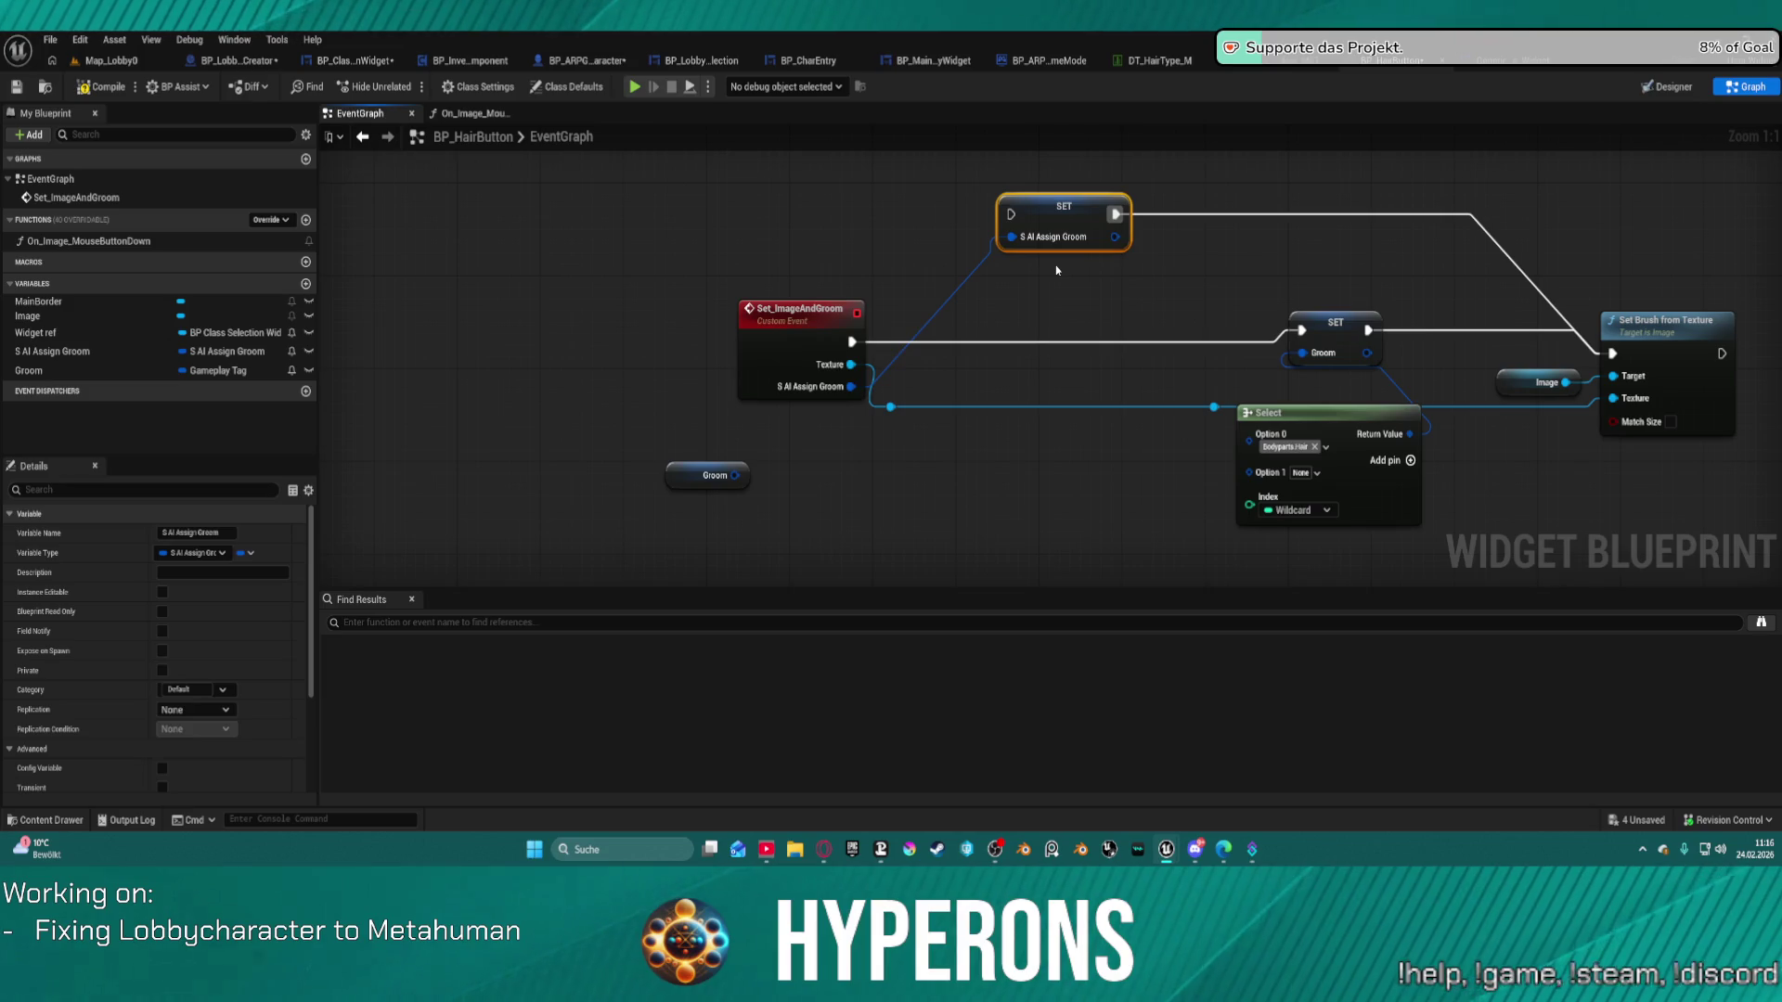
{"action": "key", "text": "Delete"}
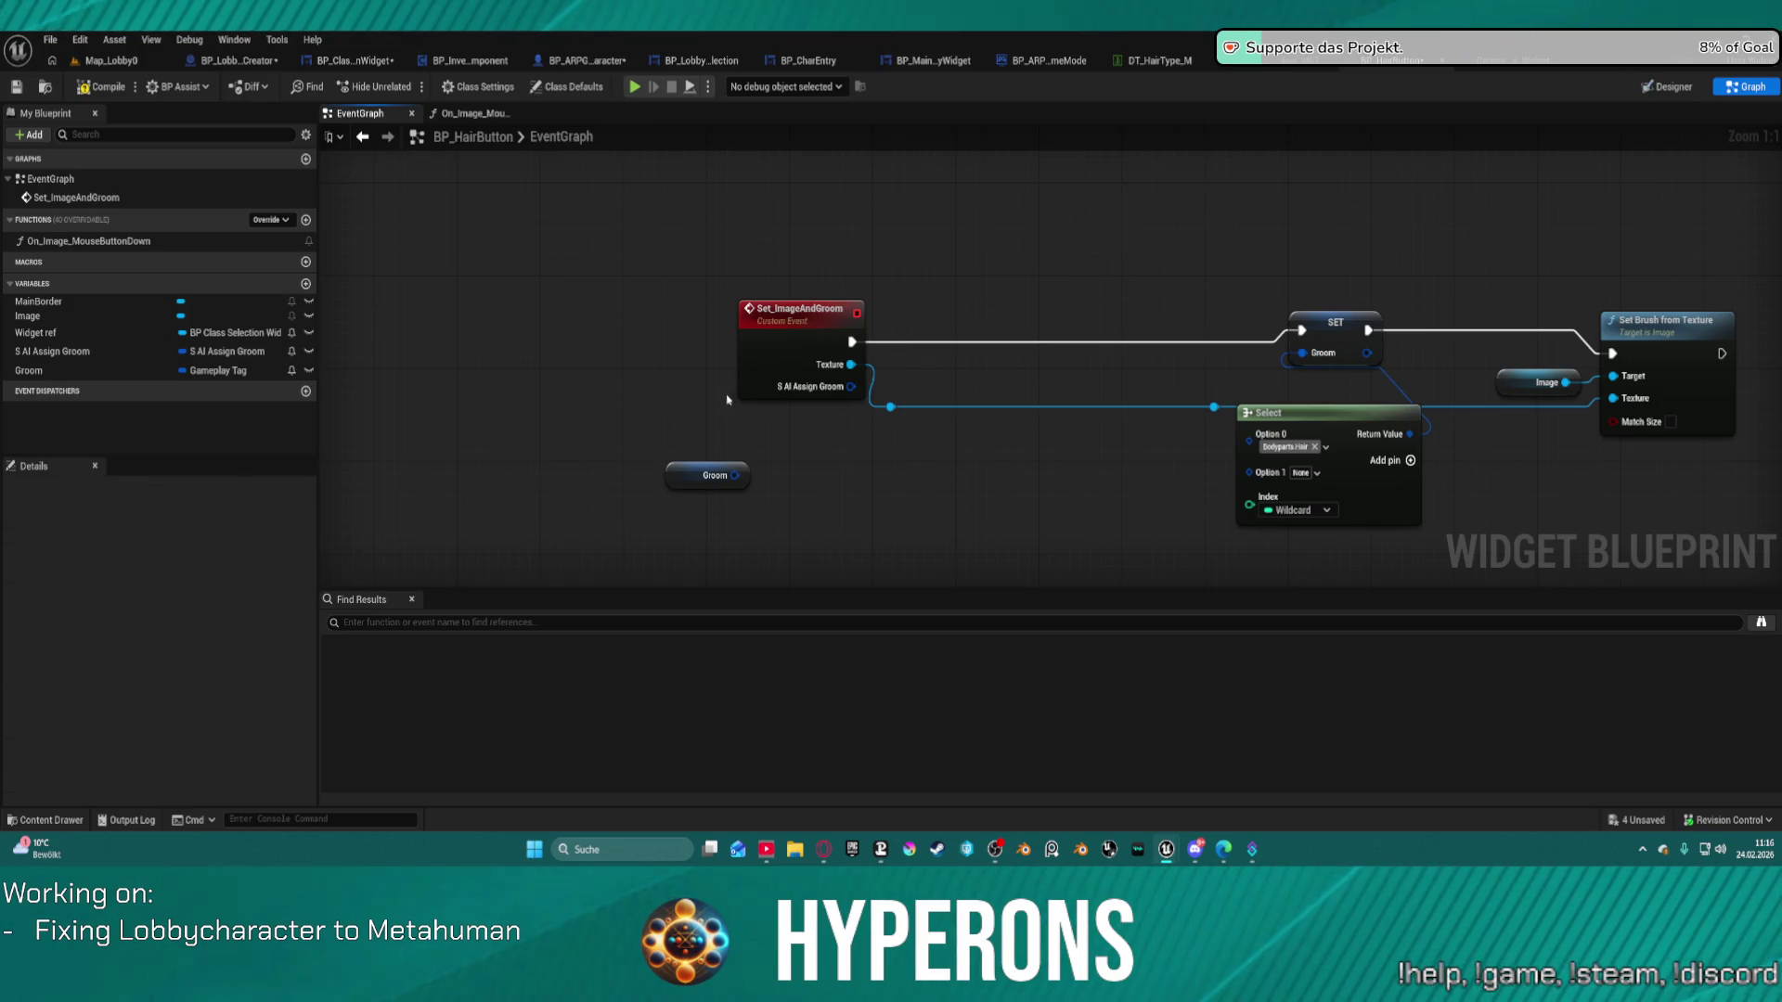
Swap Set_ImageAndGroom's S AI Assign Groom input for a Gameplay Tag input named Gender.
{"action": "left_click", "coordinate": [822, 376]}
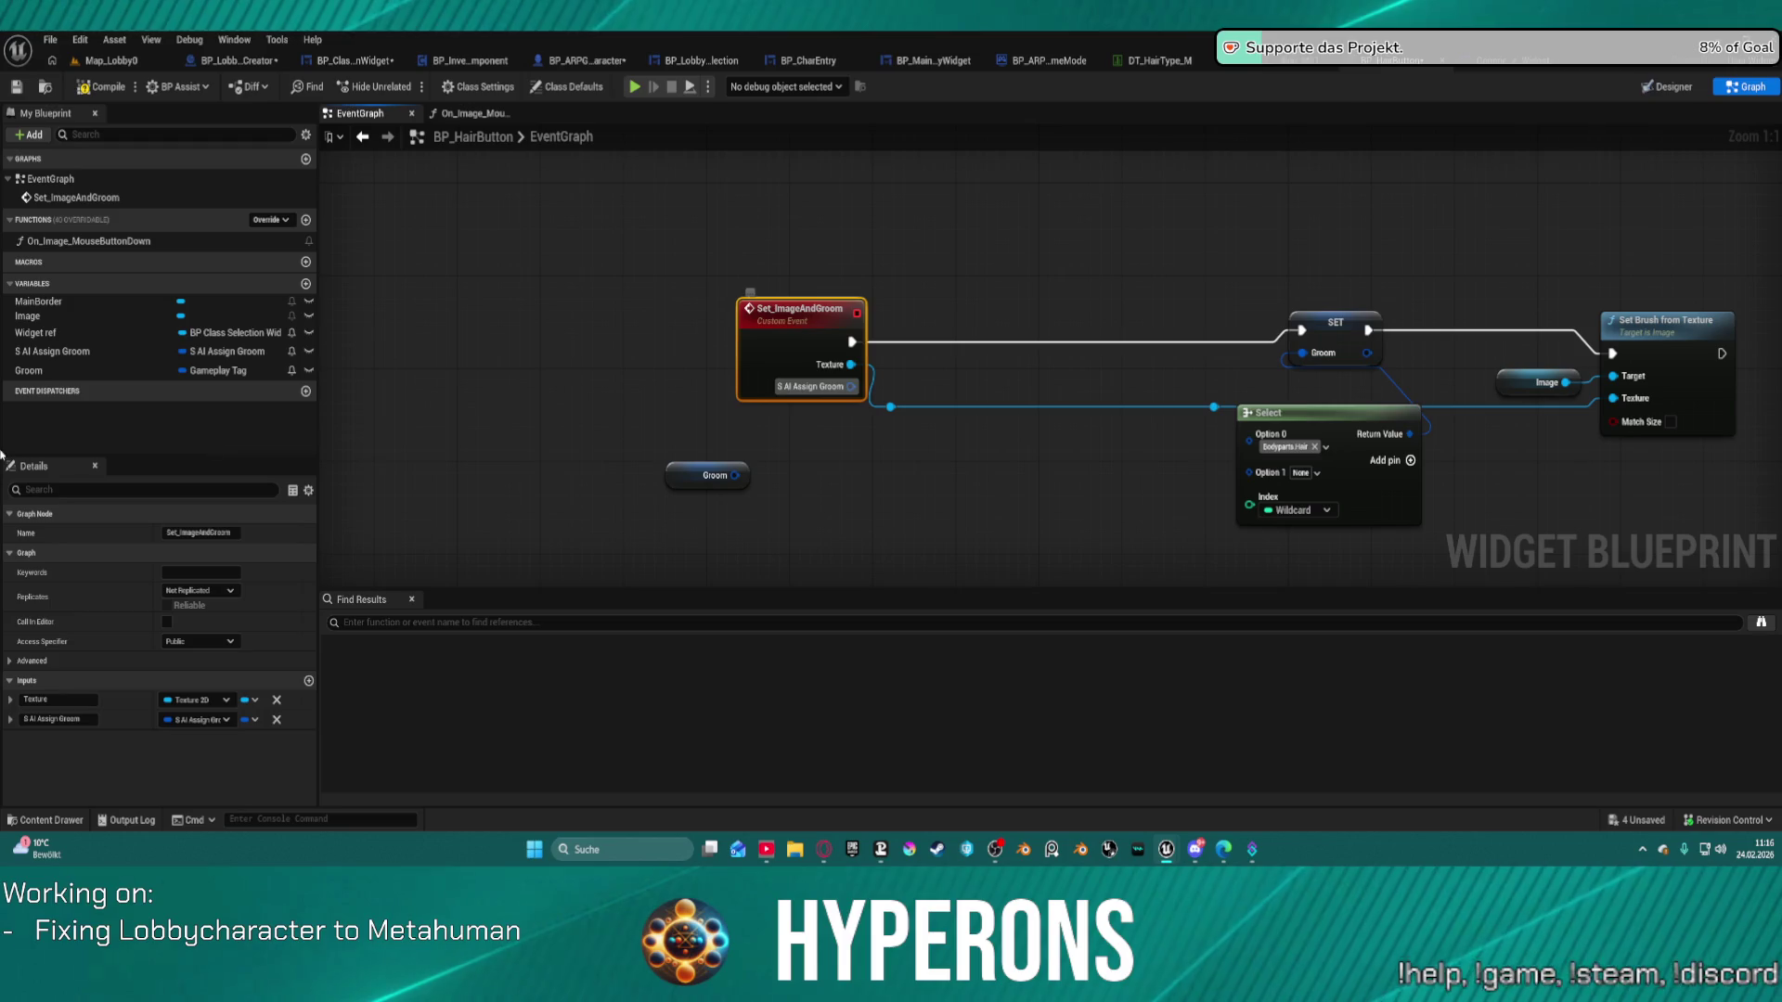
{"action": "left_click", "coordinate": [277, 720]}
{"action": "left_click", "coordinate": [307, 680]}
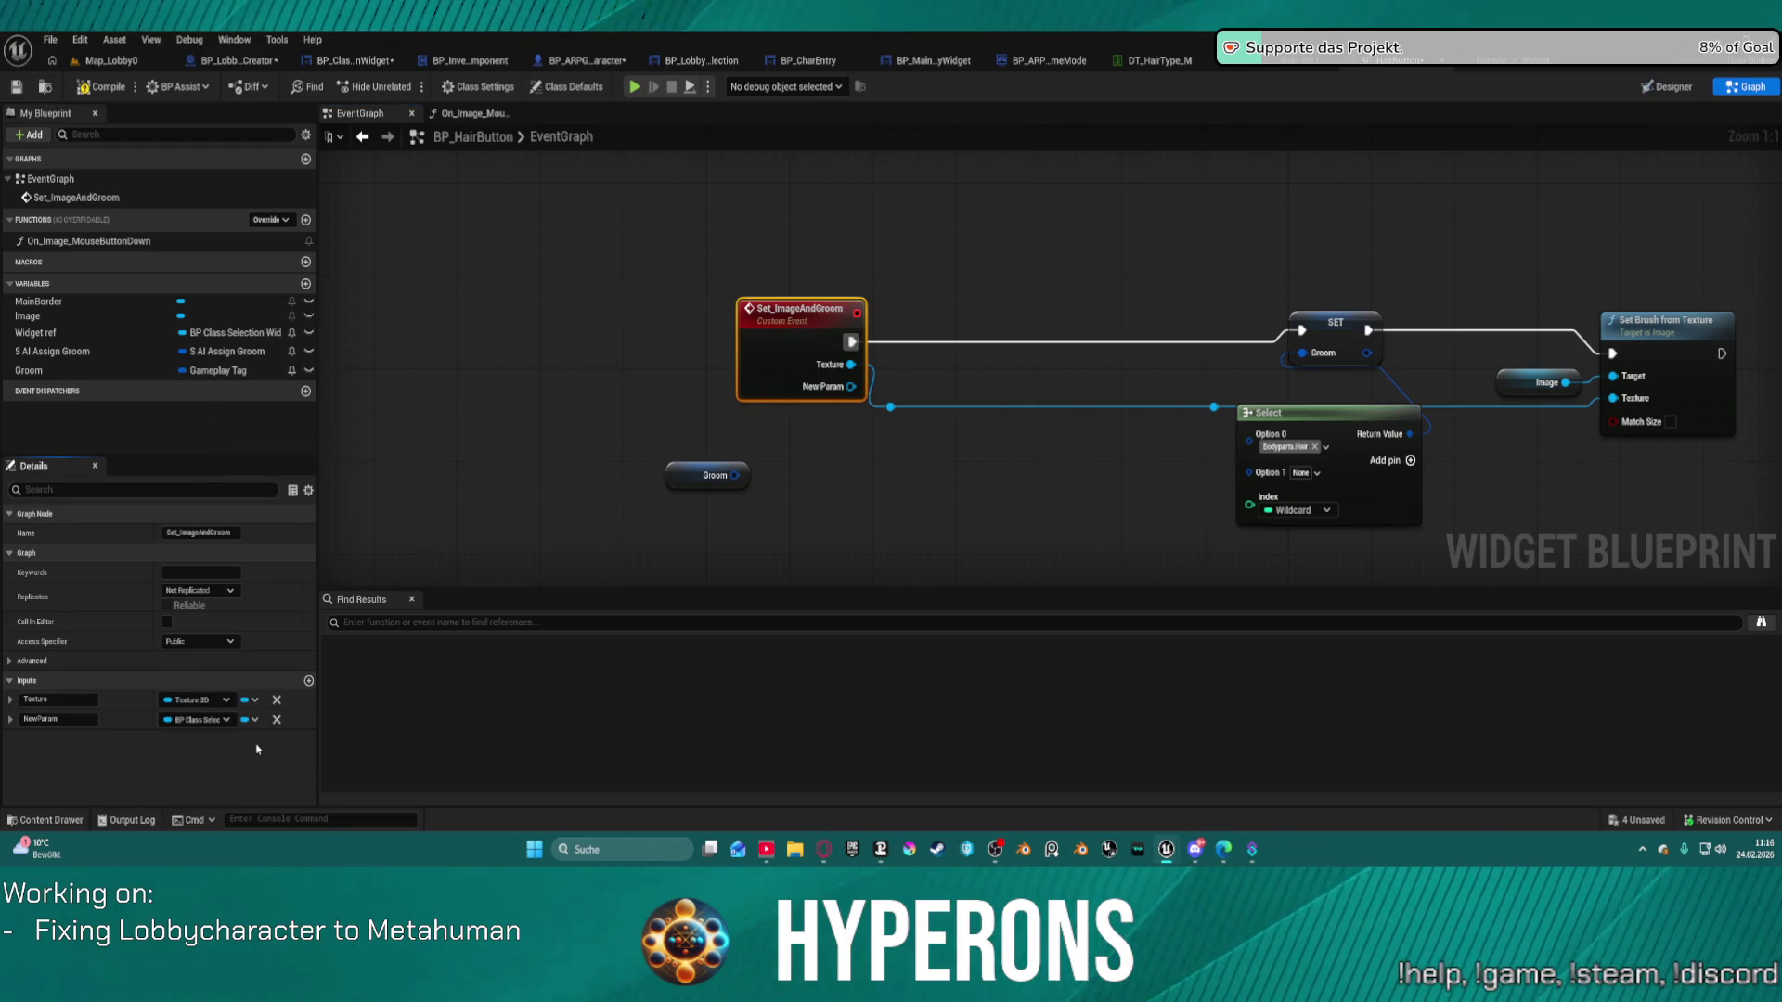
{"action": "left_click", "coordinate": [197, 721]}
{"action": "left_click", "coordinate": [173, 752]}
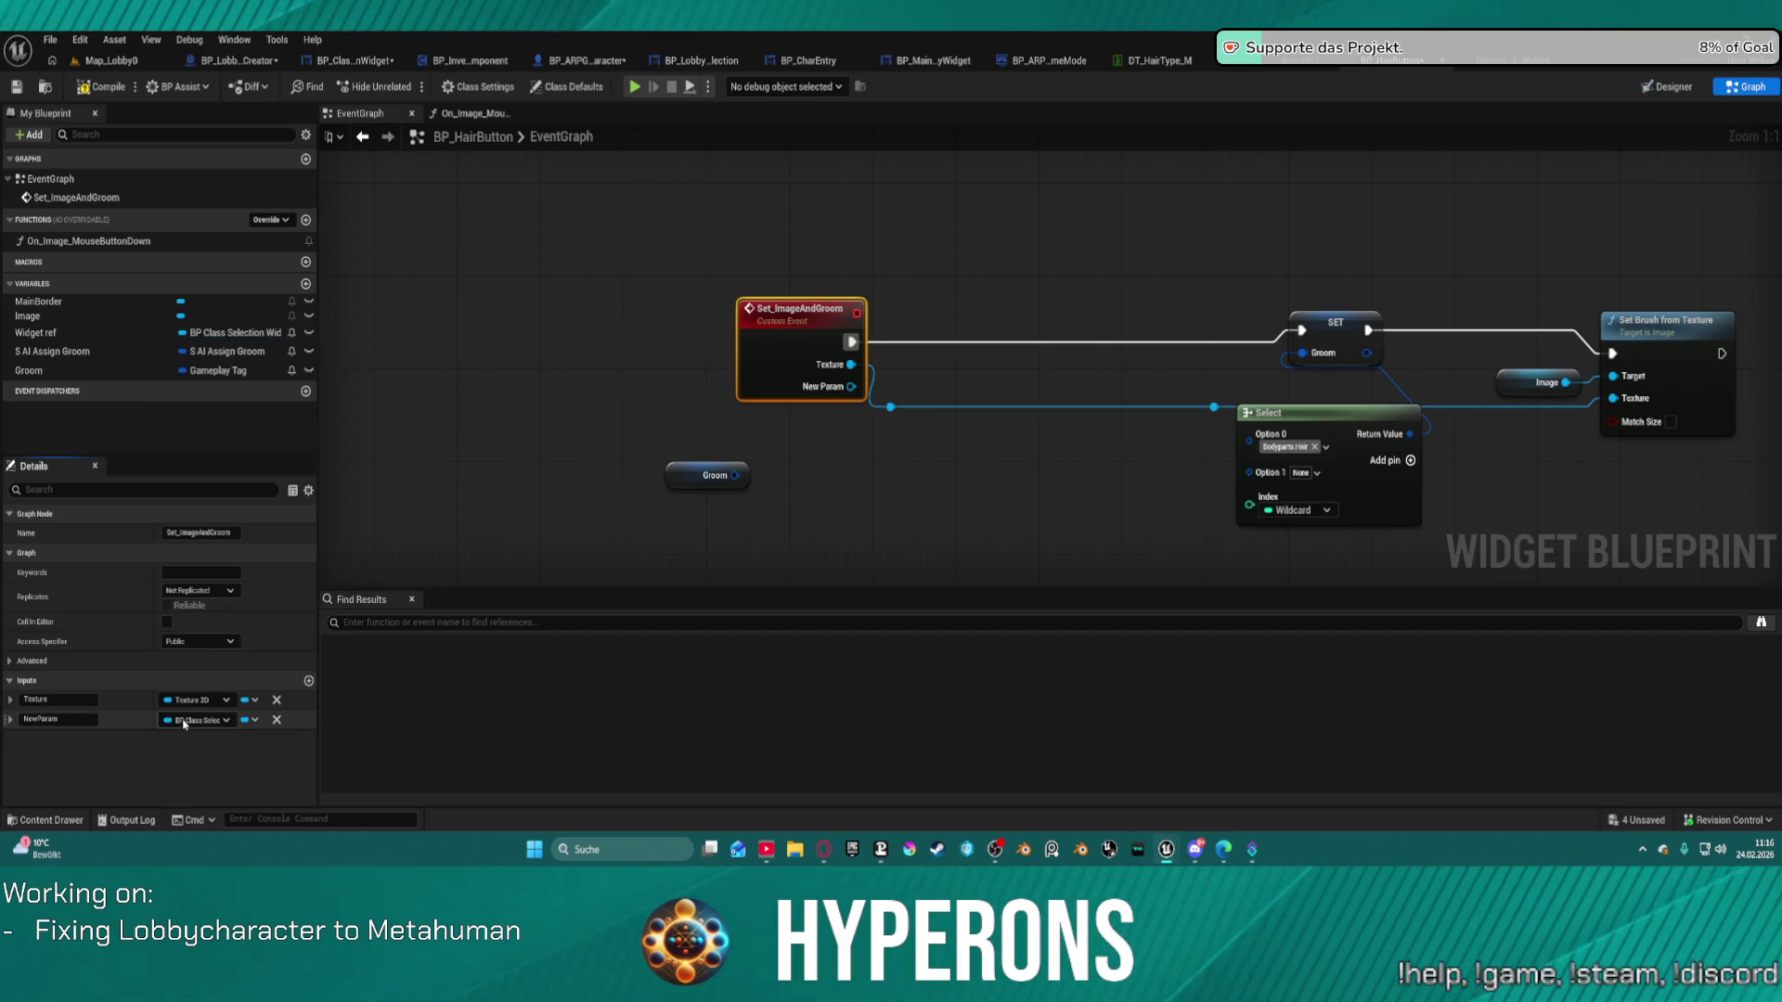
{"action": "left_click", "coordinate": [184, 721]}
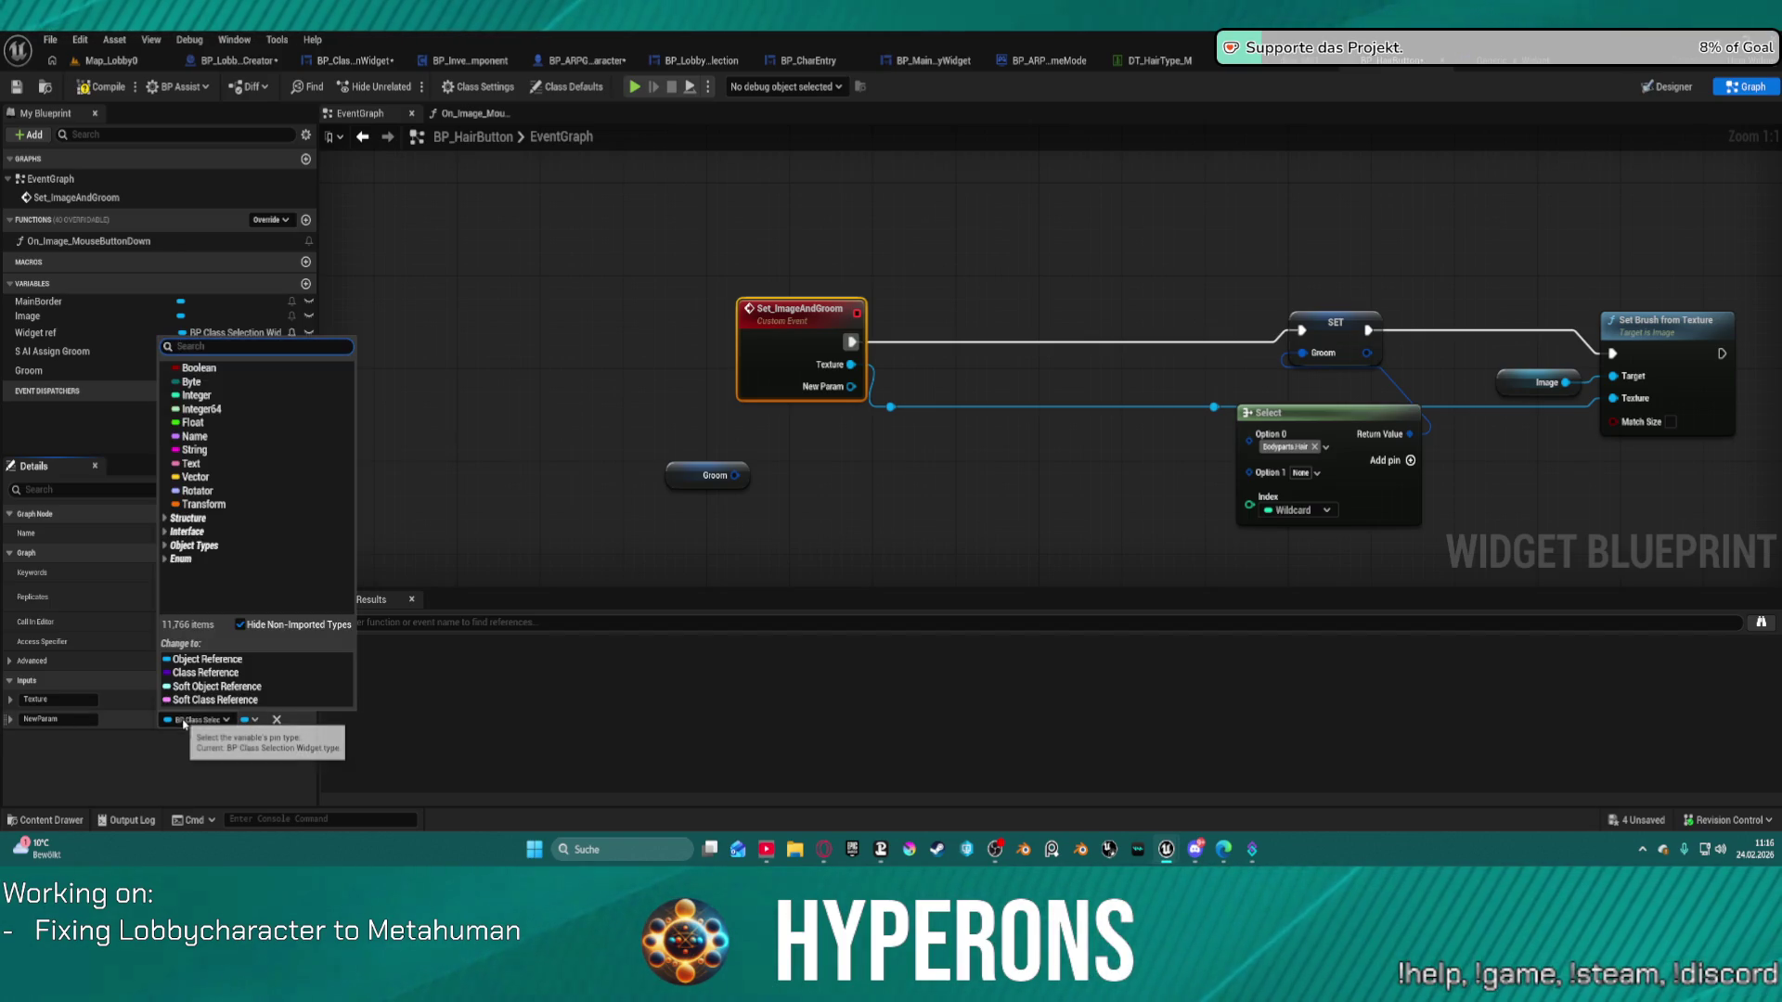
{"action": "type", "text": "Gameplay"}
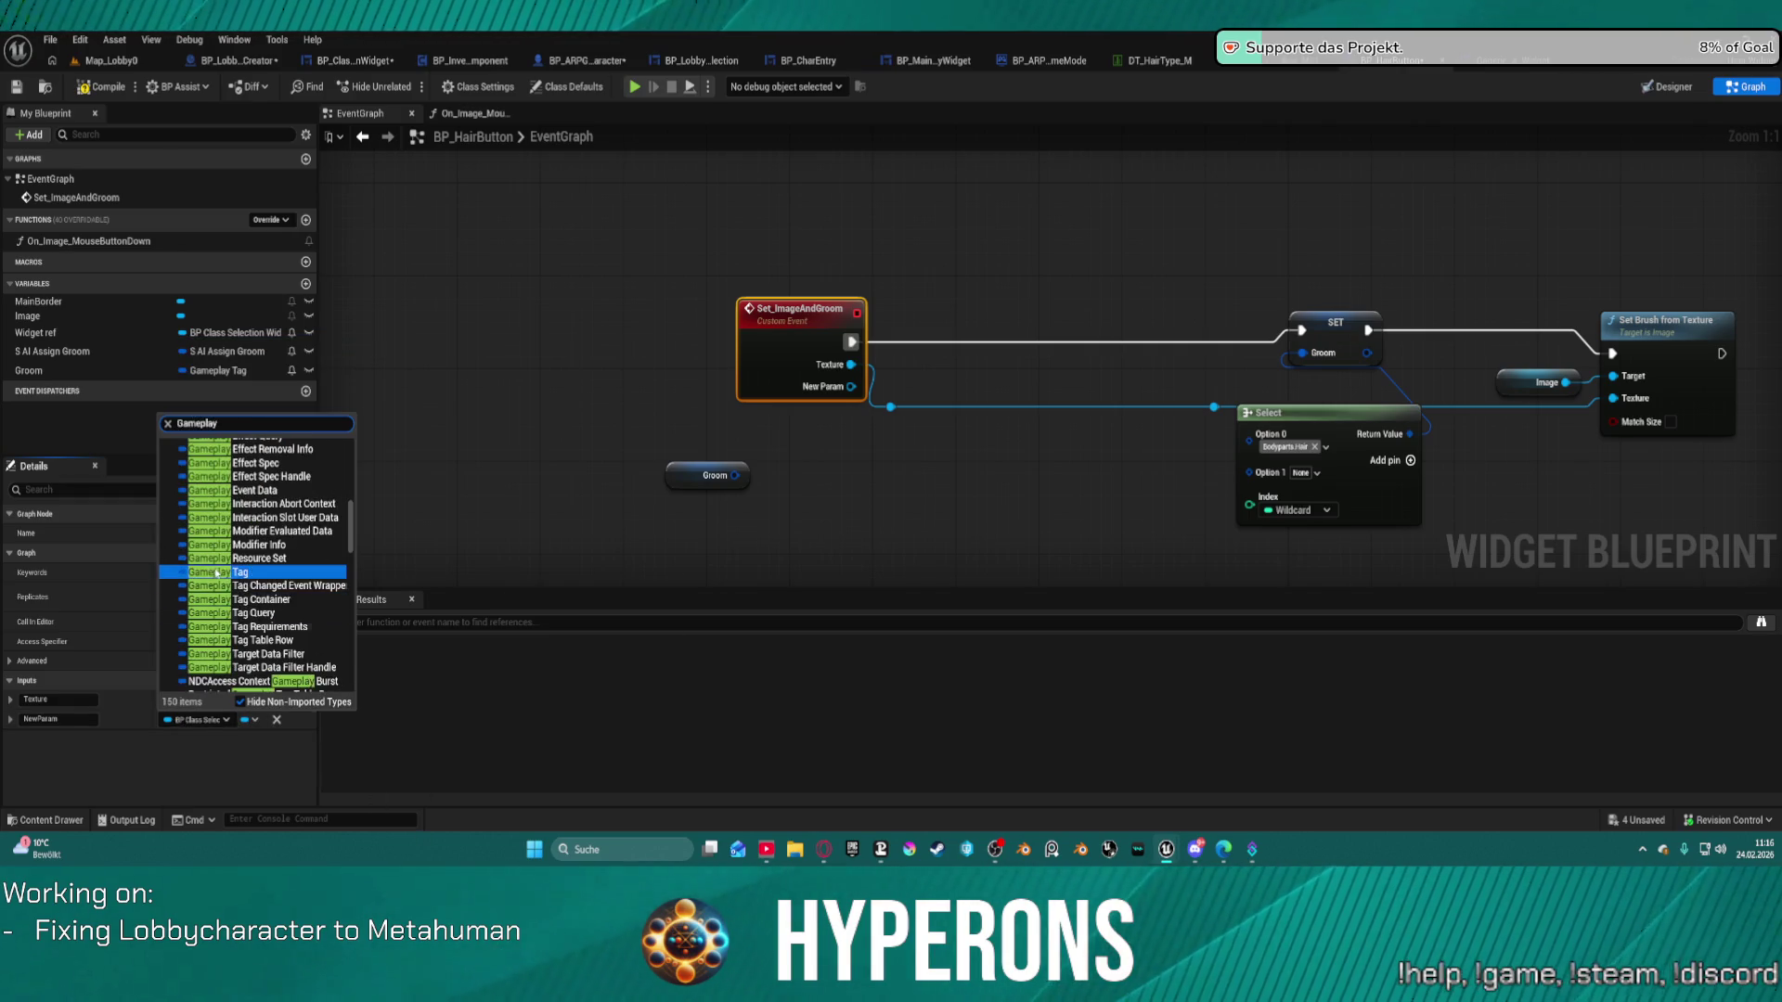
{"action": "left_click", "coordinate": [236, 572]}
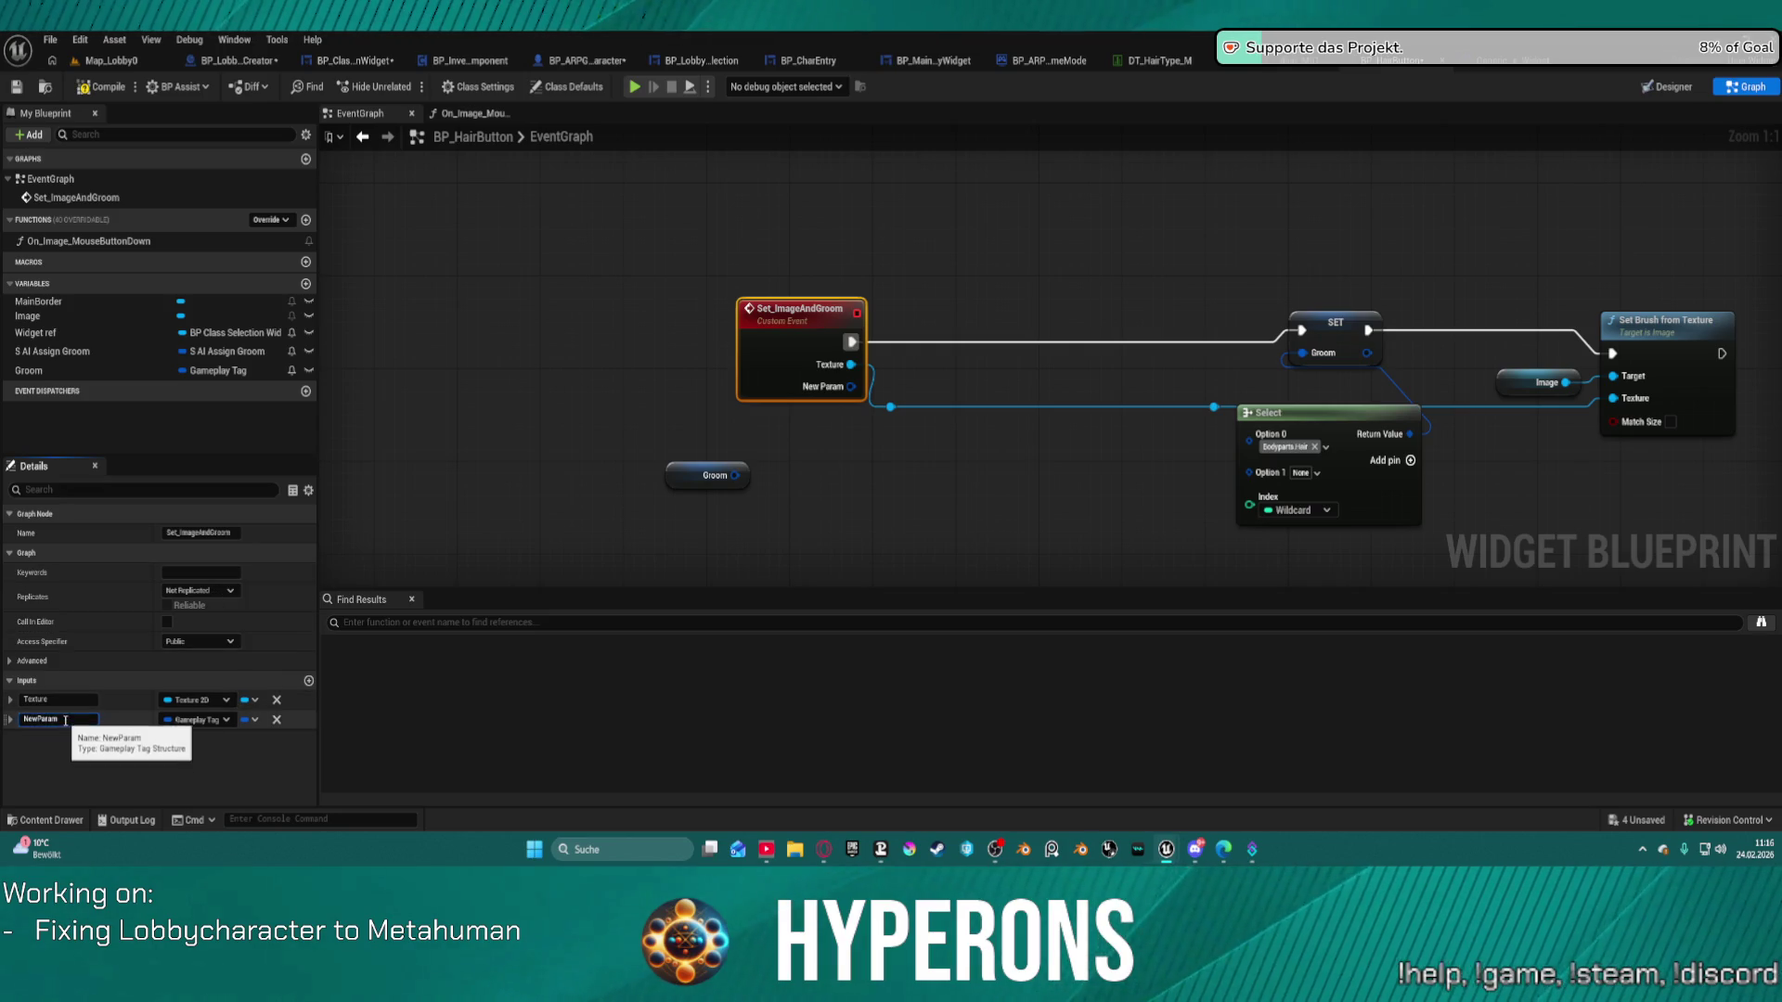
{"action": "key", "text": "ctrl+a"}
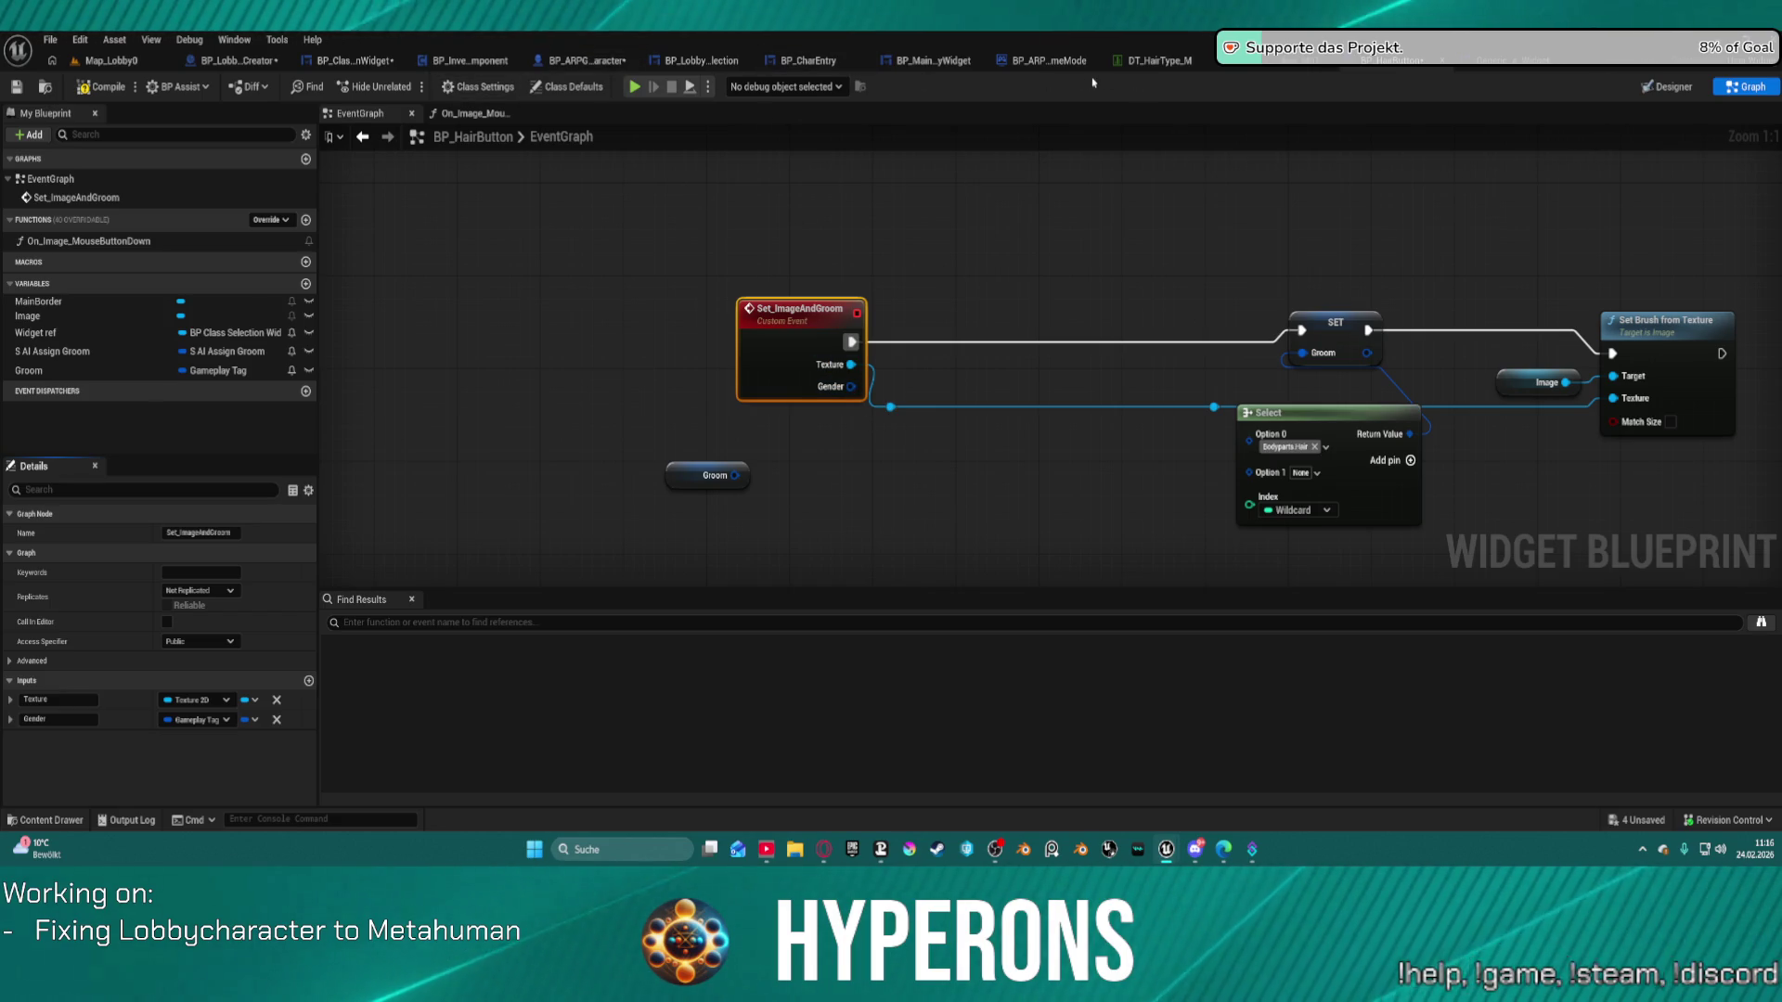
{"action": "left_click", "coordinate": [352, 61]}
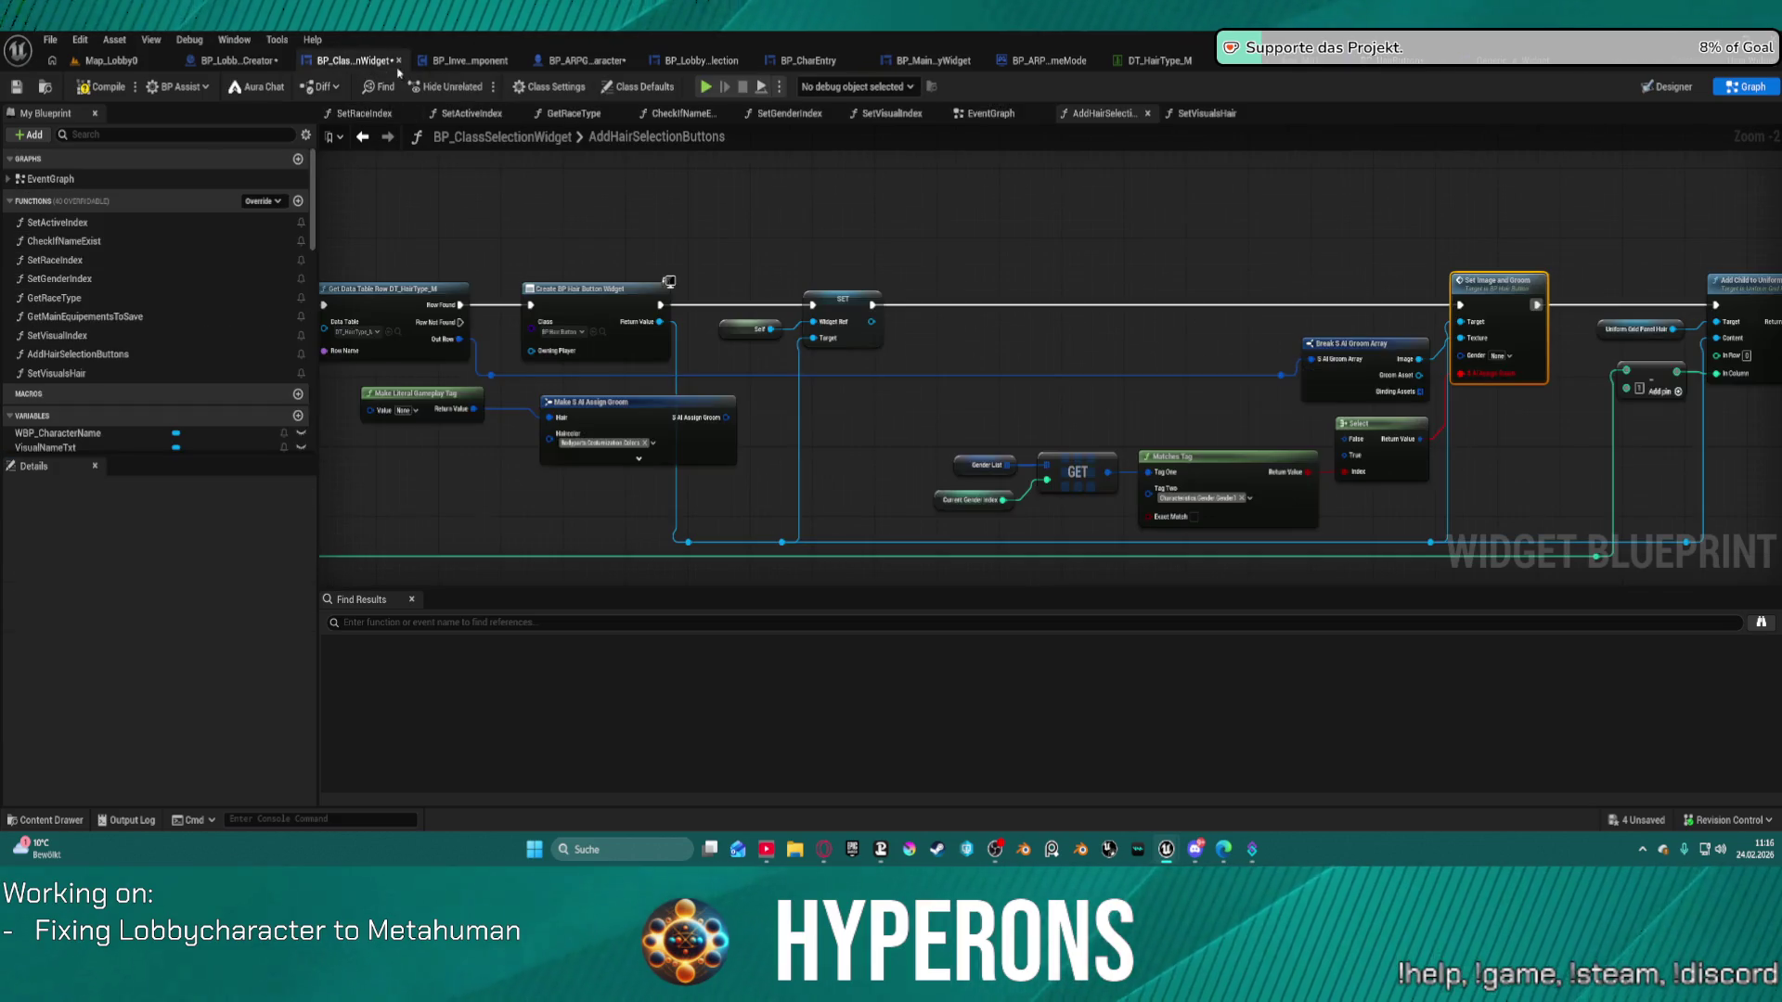
Wire the gender GET into Set Image and Groom's Gender, cut Matches Tag and Select, then return to BP_HairButton.
{"action": "left_click_drag", "start_coordinate": [1151, 371], "coordinate": [863, 353]}
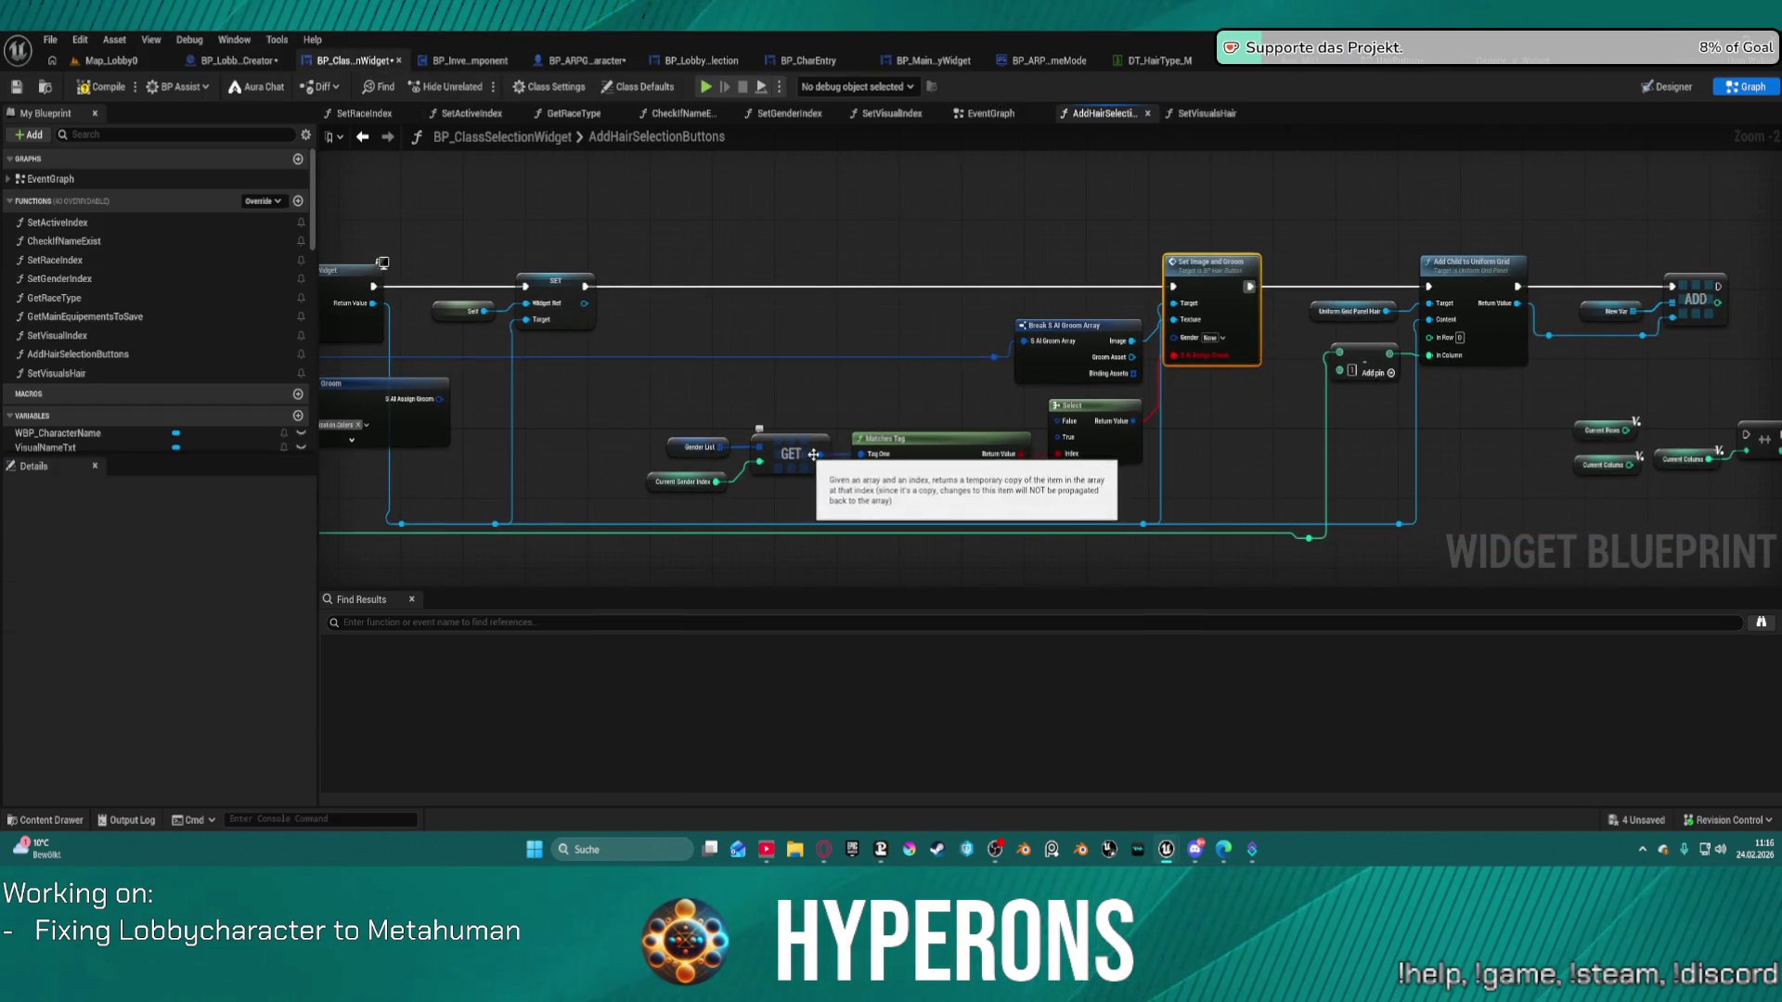
{"action": "left_click_drag", "start_coordinate": [822, 455], "coordinate": [1180, 343]}
{"action": "left_click_drag", "start_coordinate": [1090, 487], "coordinate": [1008, 414]}
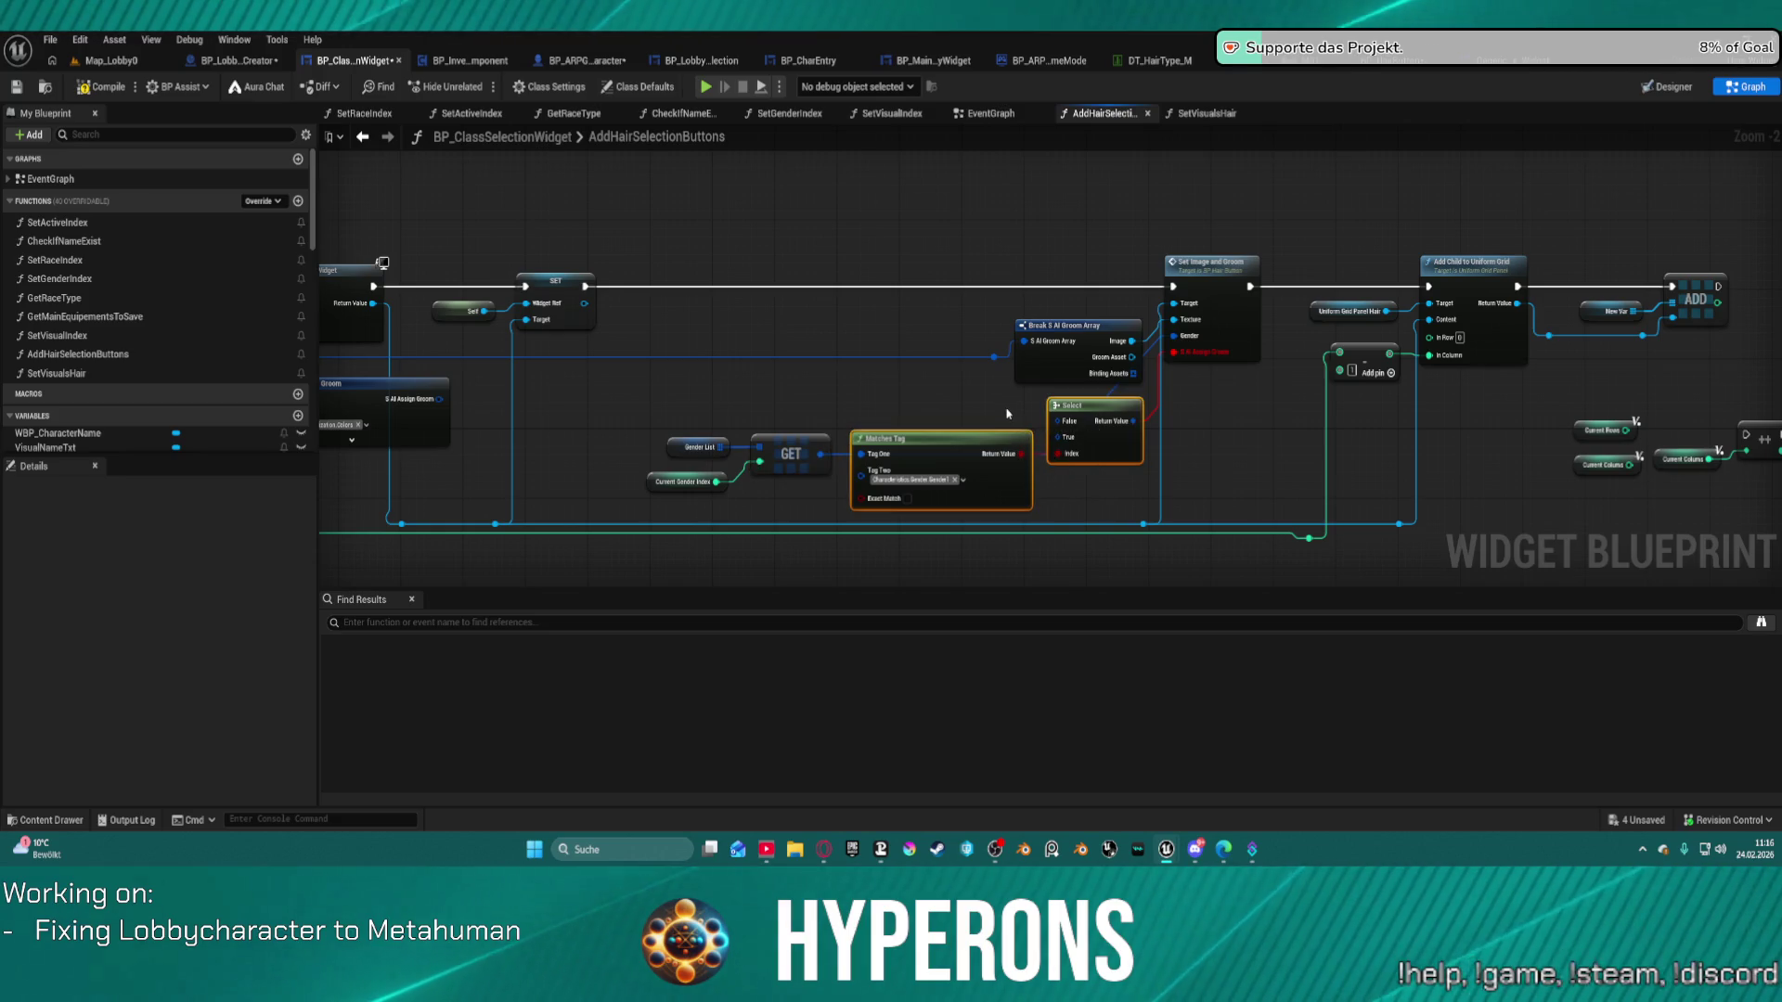
{"action": "key", "text": "Delete"}
{"action": "double_click", "coordinate": [1251, 325]}
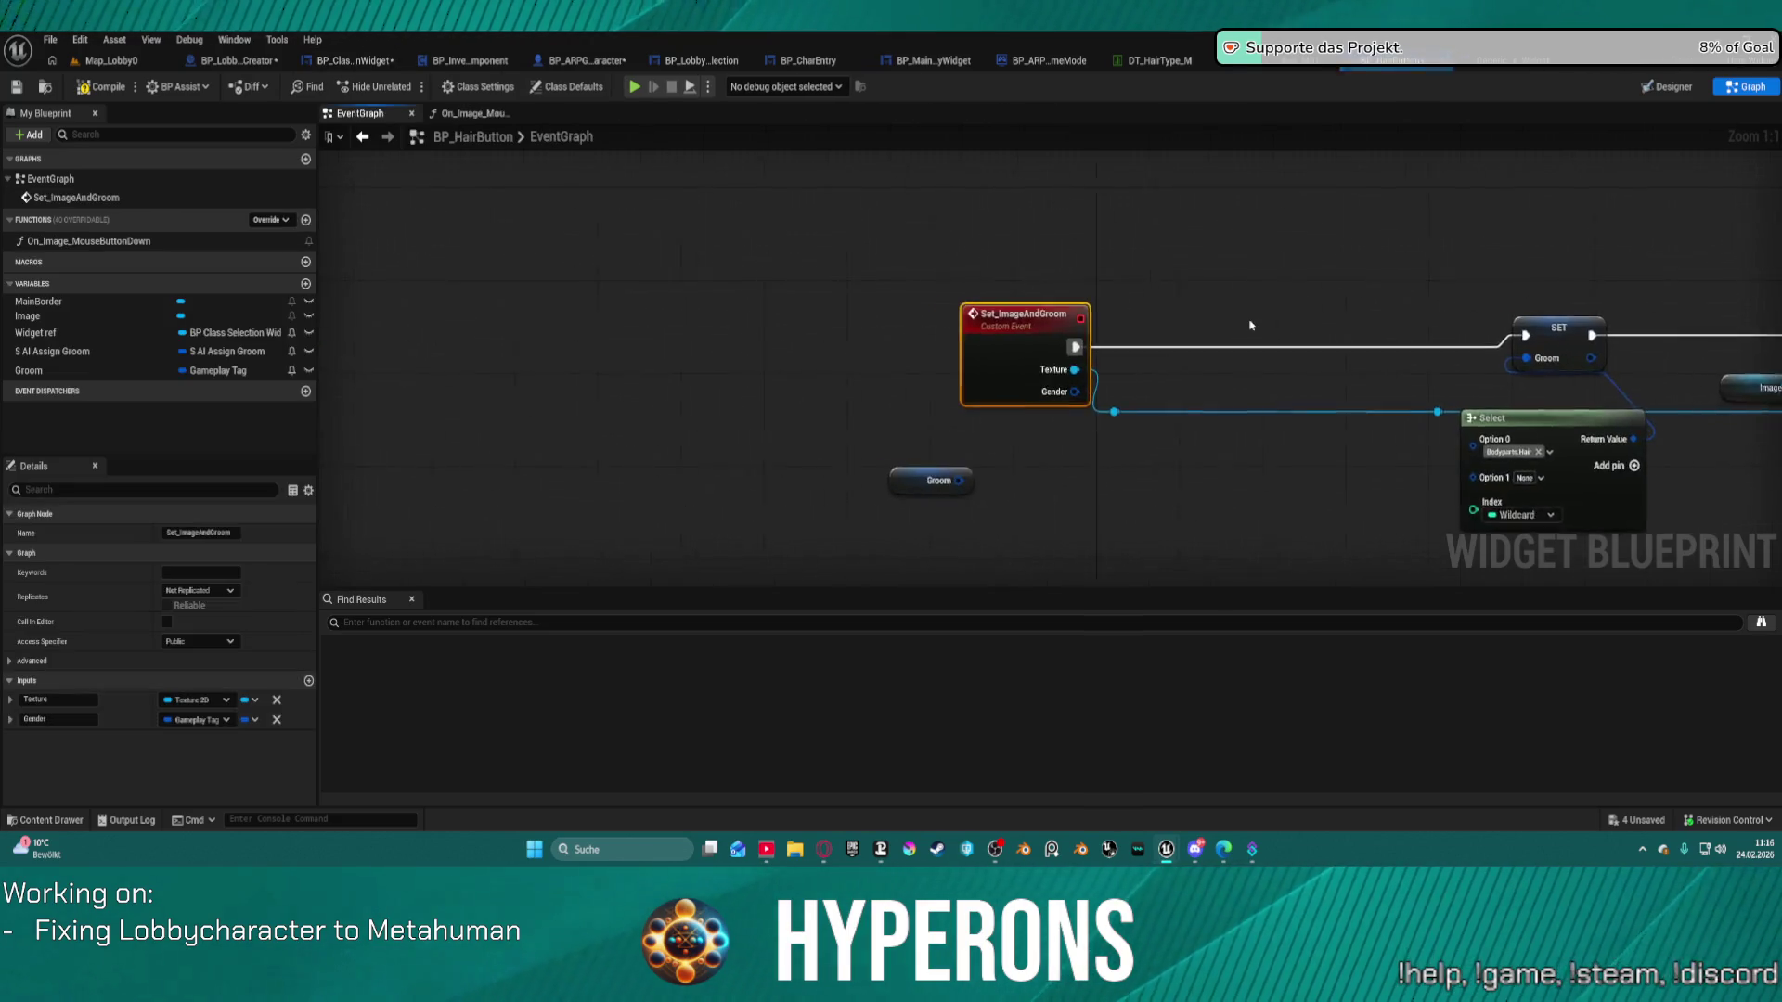
Paste Matches Tag into Set_ImageAndGroom, wire the Gender input to Tag One, and delete the small Select.
{"action": "key", "text": "ctrl+v"}
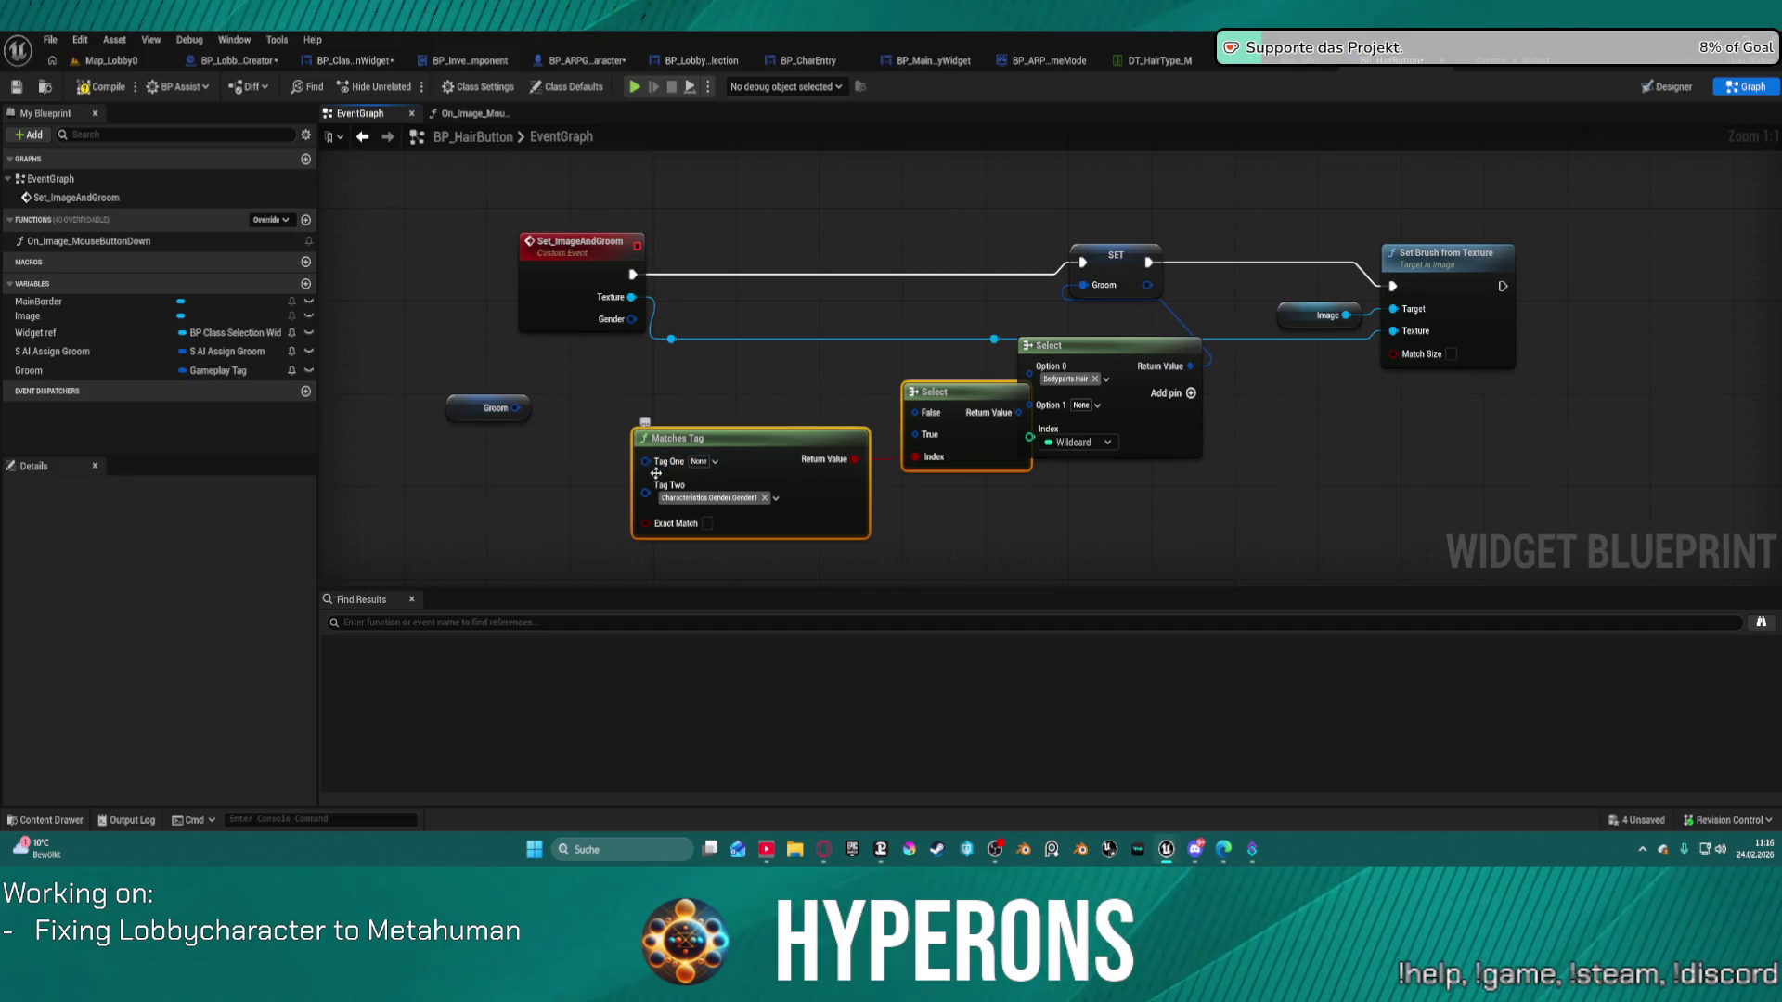
{"action": "left_click", "coordinate": [678, 524]}
{"action": "mouse_move", "coordinate": [993, 397]}
{"action": "left_mouse_down"}
{"action": "mouse_move", "coordinate": [921, 349]}
{"action": "mouse_move", "coordinate": [908, 315]}
{"action": "left_mouse_up"}
{"action": "mouse_move", "coordinate": [802, 445]}
{"action": "left_mouse_down"}
{"action": "mouse_move", "coordinate": [706, 445]}
{"action": "mouse_move", "coordinate": [729, 445]}
{"action": "left_mouse_up"}
{"action": "mouse_move", "coordinate": [632, 319]}
{"action": "left_mouse_down"}
{"action": "mouse_move", "coordinate": [640, 362]}
{"action": "mouse_move", "coordinate": [573, 460]}
{"action": "left_mouse_up"}
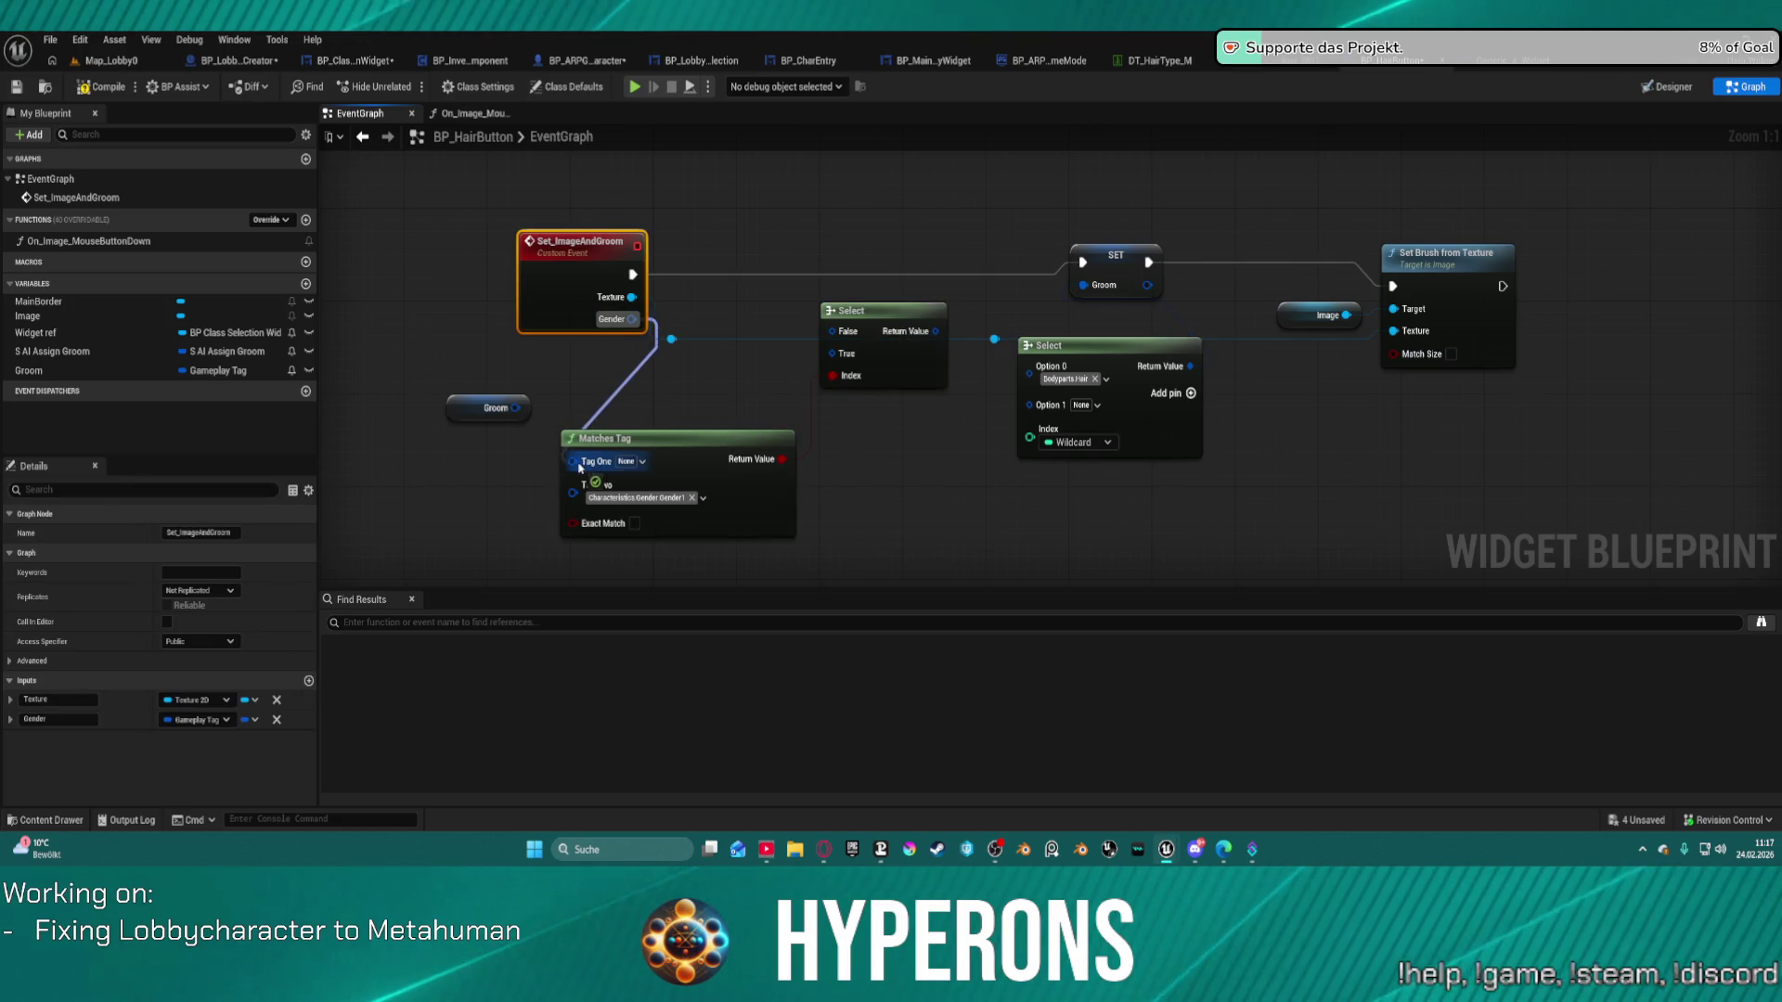
{"action": "left_click", "coordinate": [936, 319]}
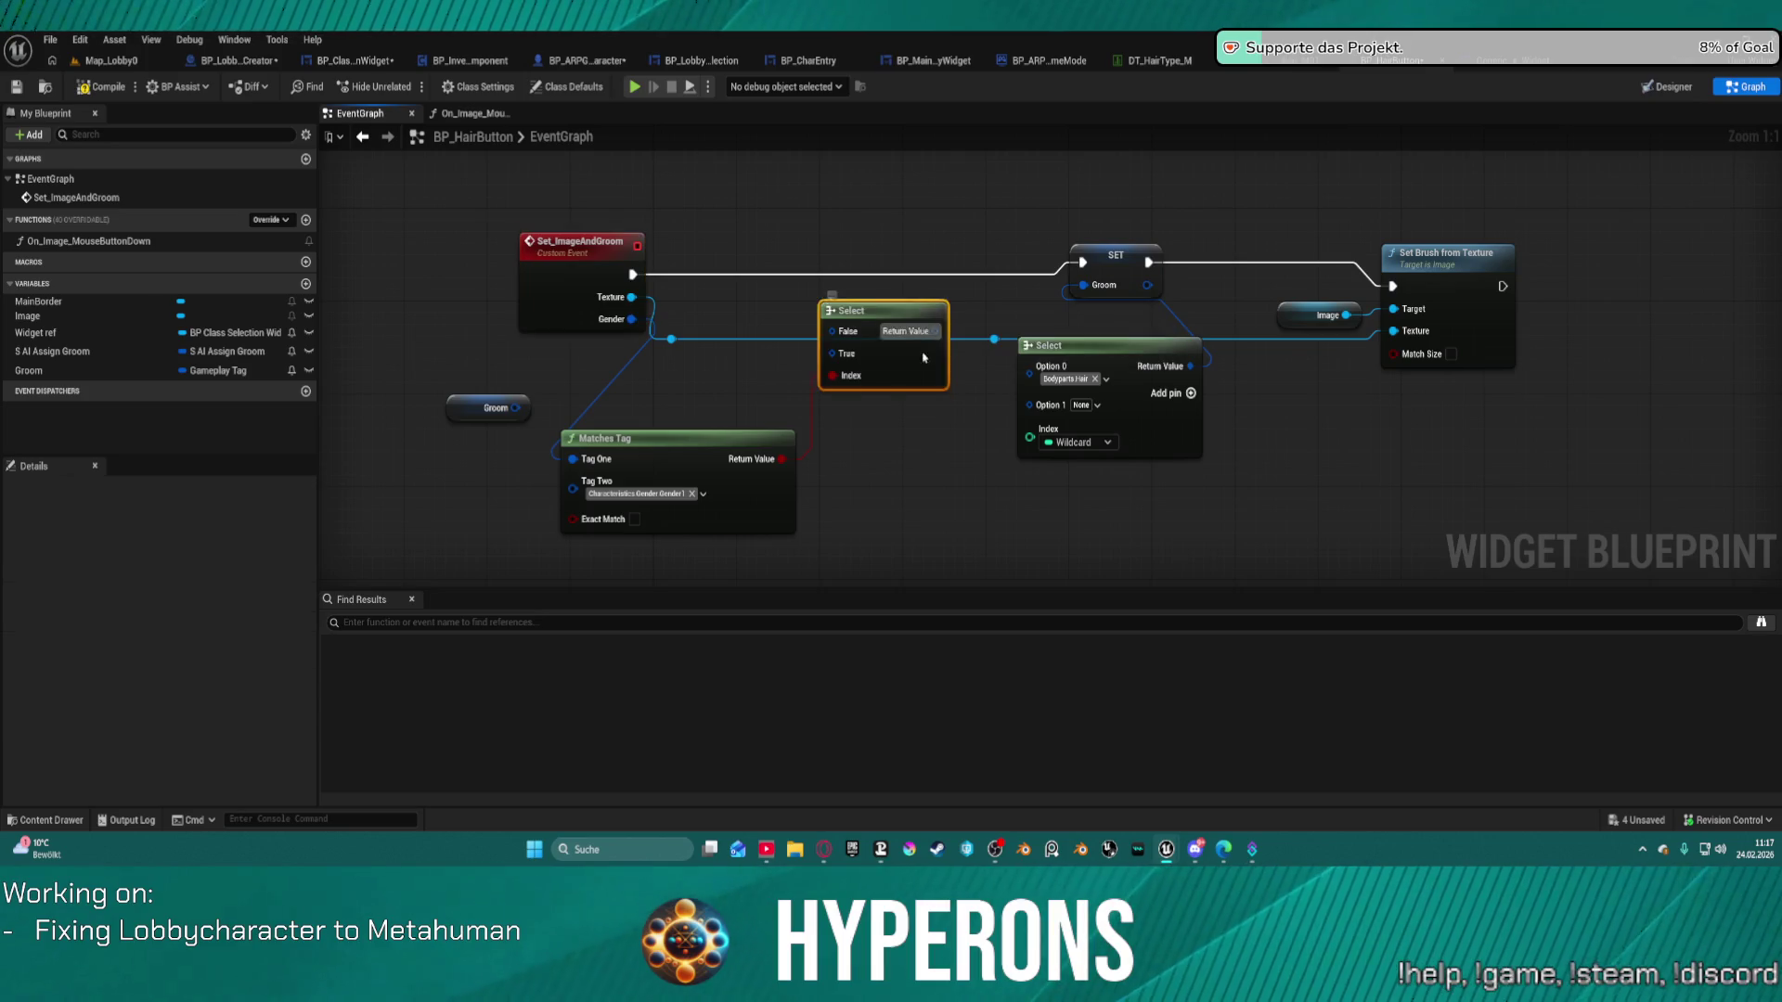
{"action": "key", "text": "Delete"}
Insert a Branch driven by Matches Tag between the event and SET Groom, running SET when true.
{"action": "left_click", "coordinate": [899, 255]}
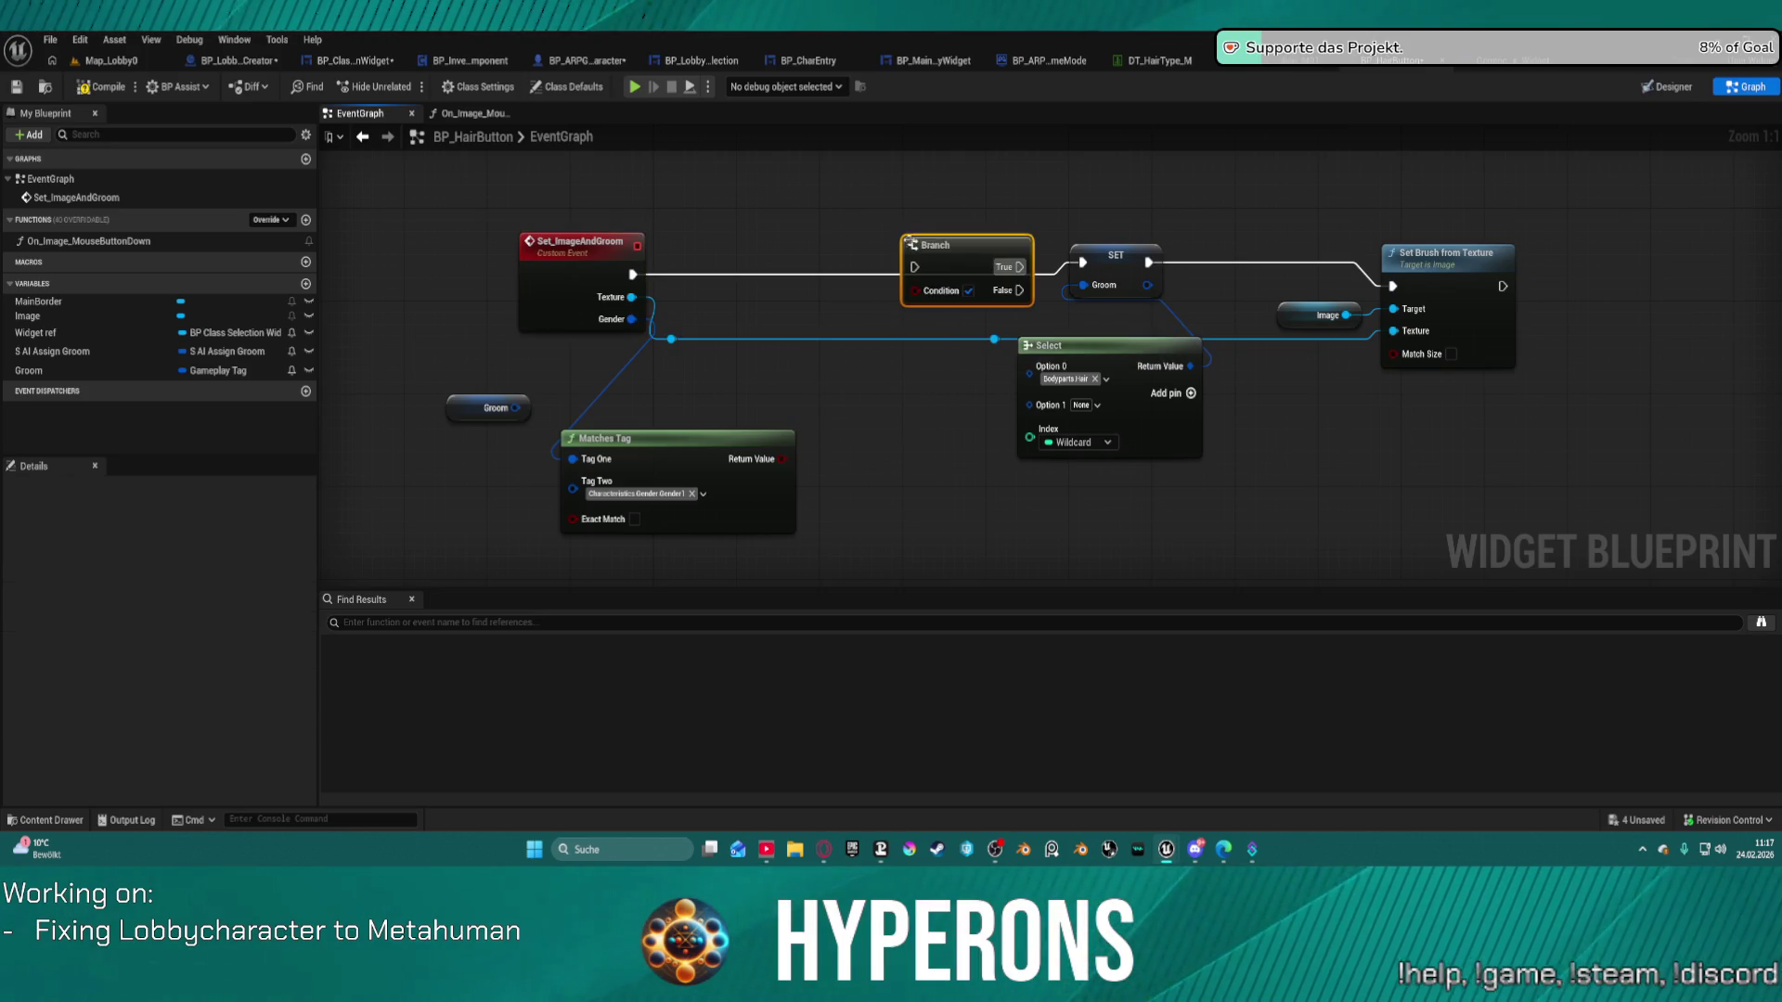
{"action": "left_click_drag", "start_coordinate": [928, 239], "coordinate": [885, 278]}
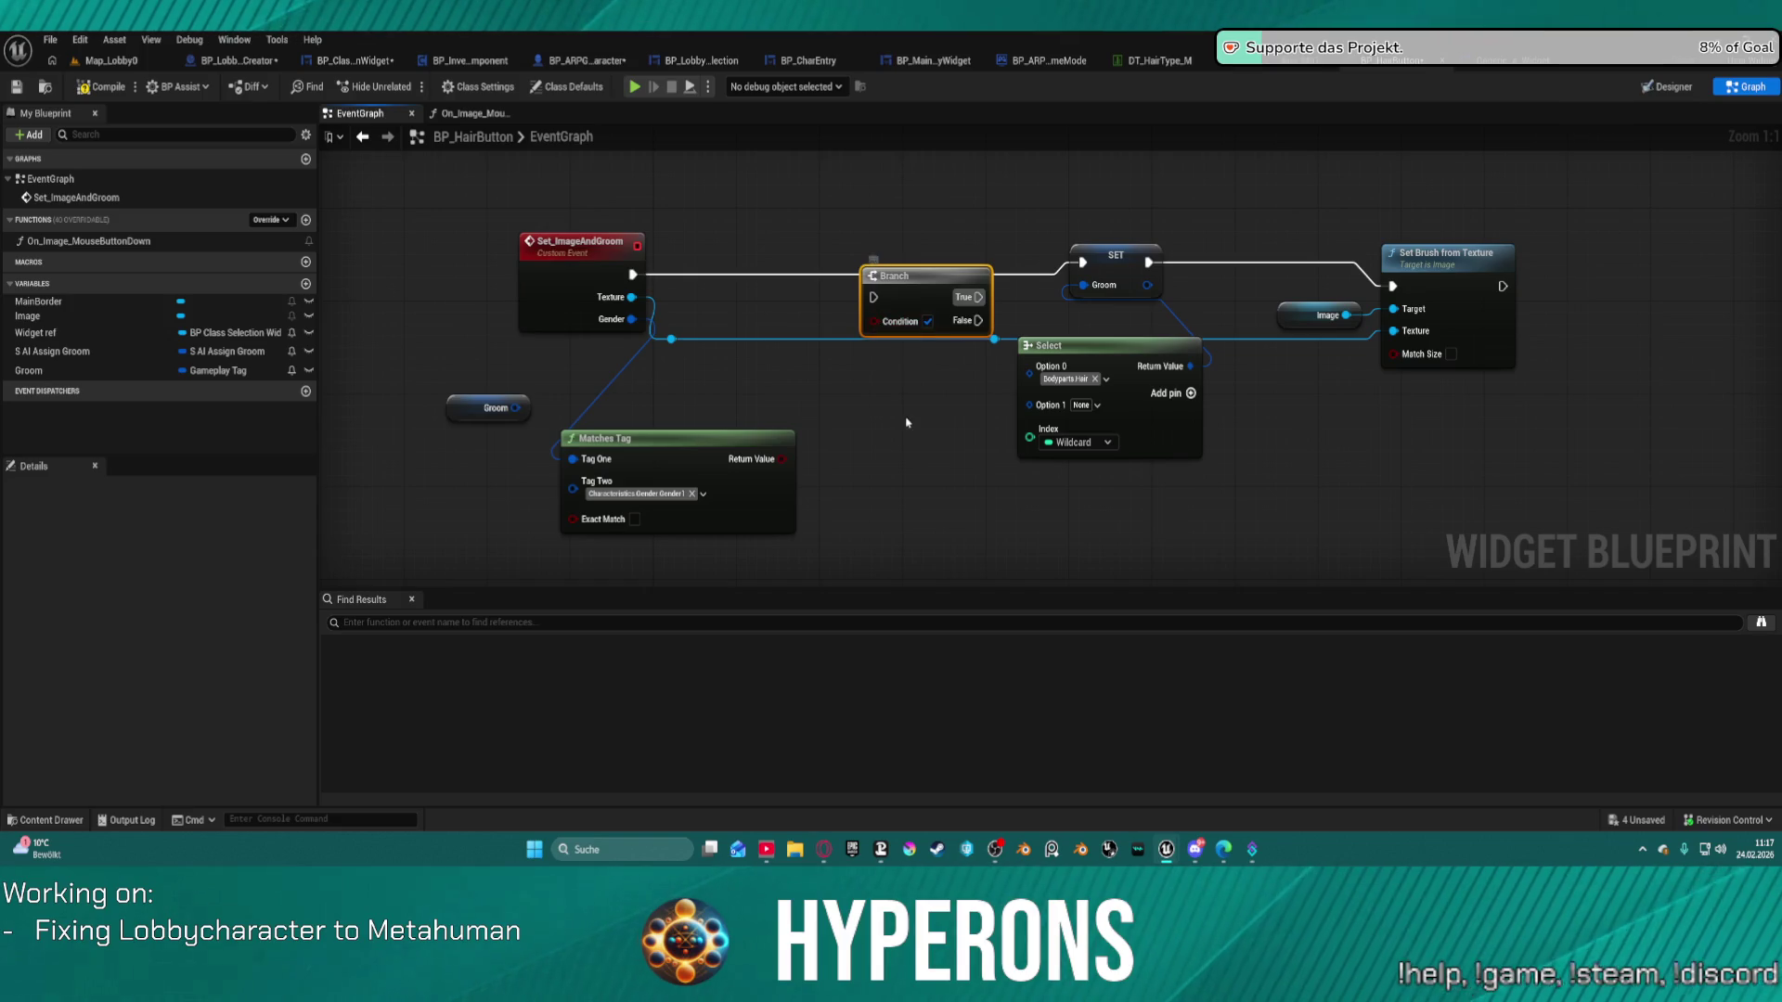
{"action": "key", "text": "ctrl+z"}
{"action": "key", "text": "ctrl+z"}
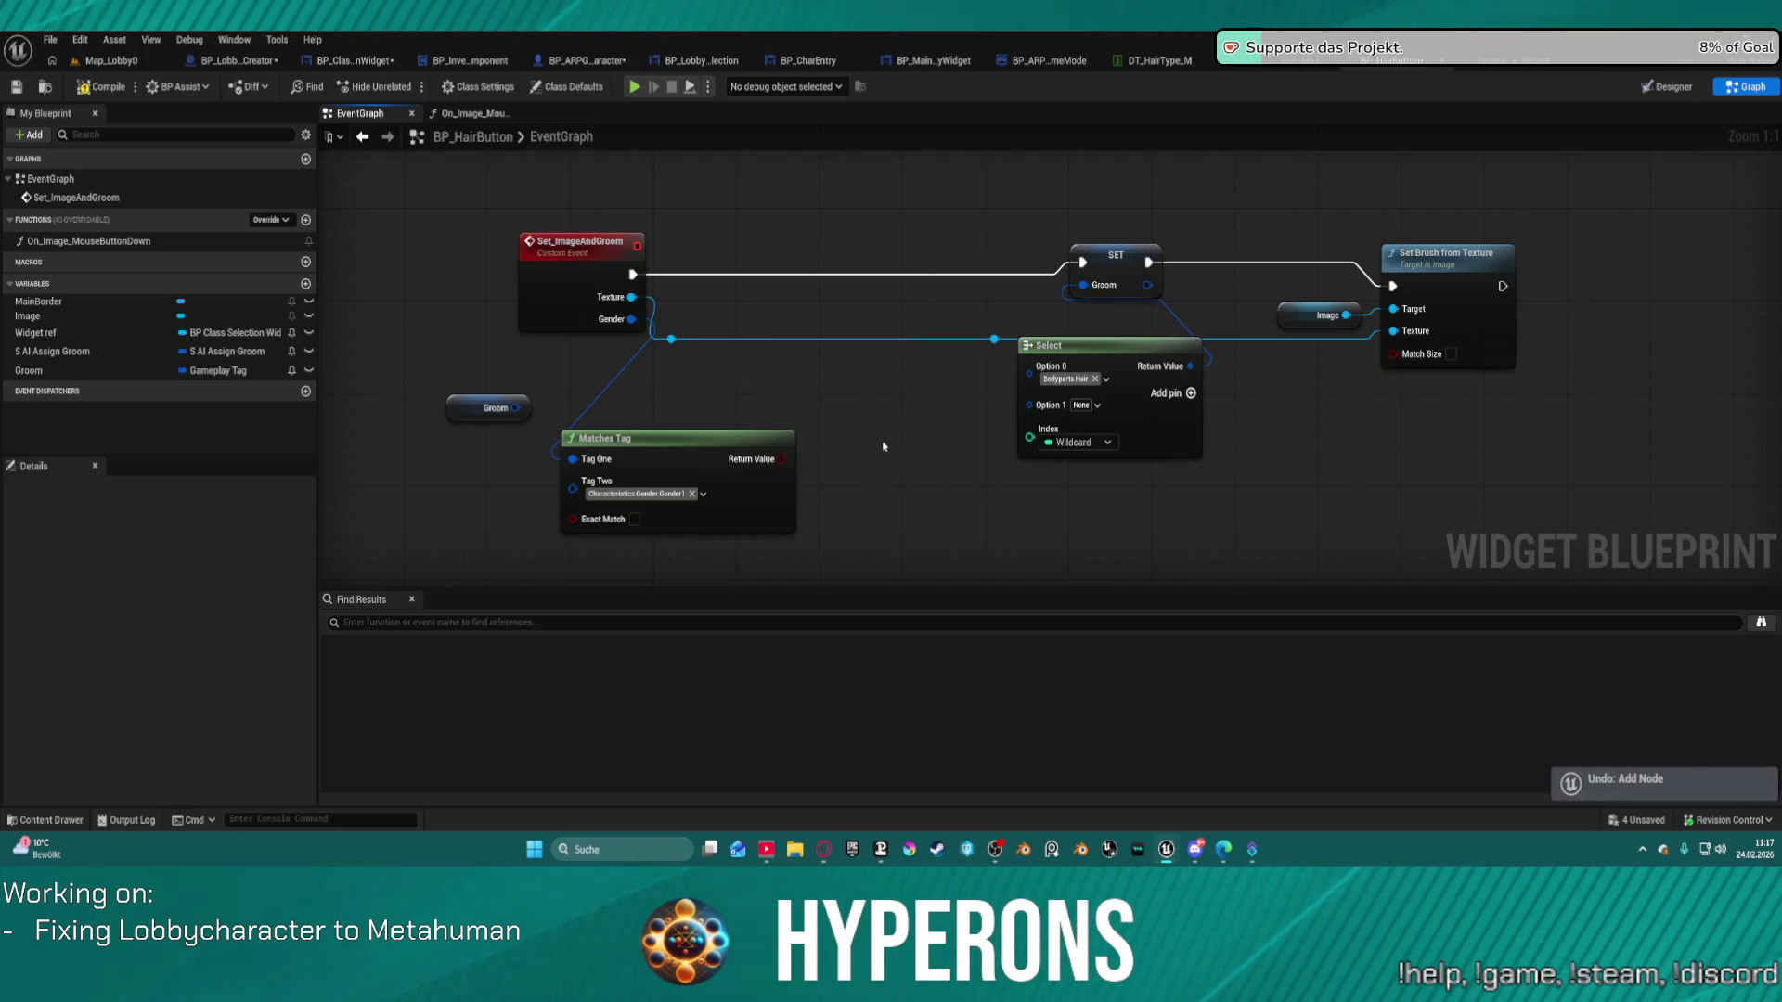
{"action": "key", "text": "ctrl+z"}
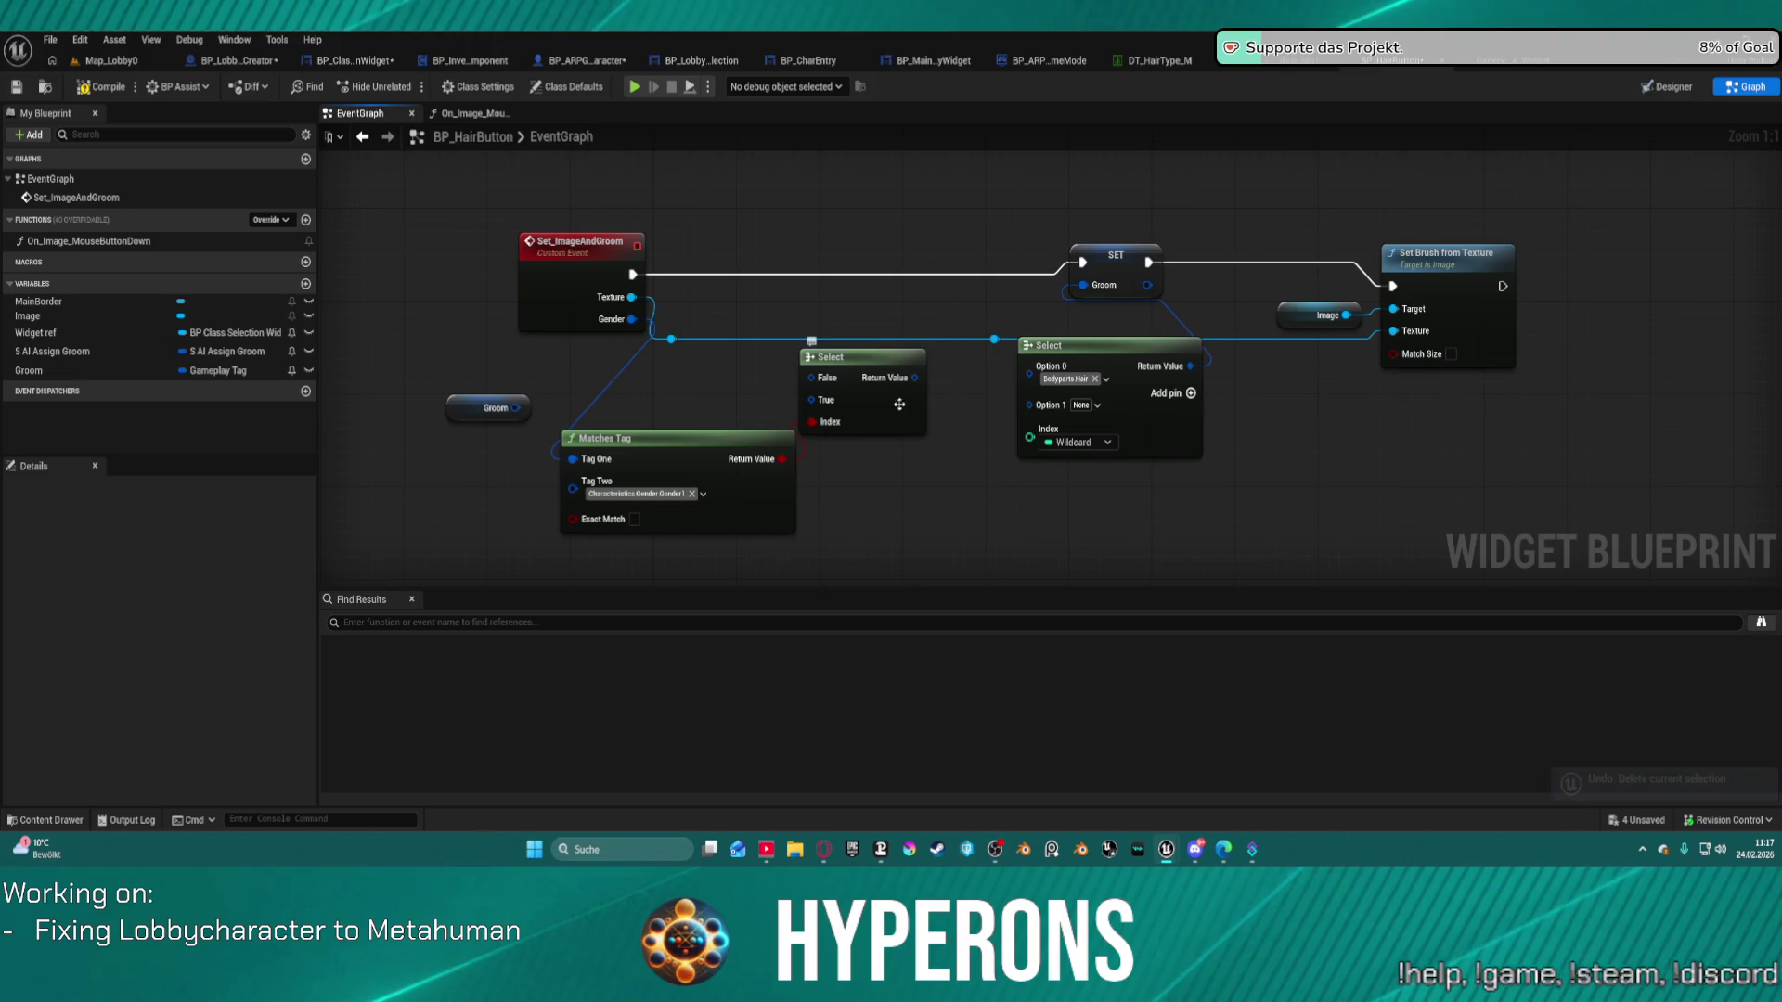
{"action": "left_click", "coordinate": [872, 350]}
{"action": "key", "text": "Delete"}
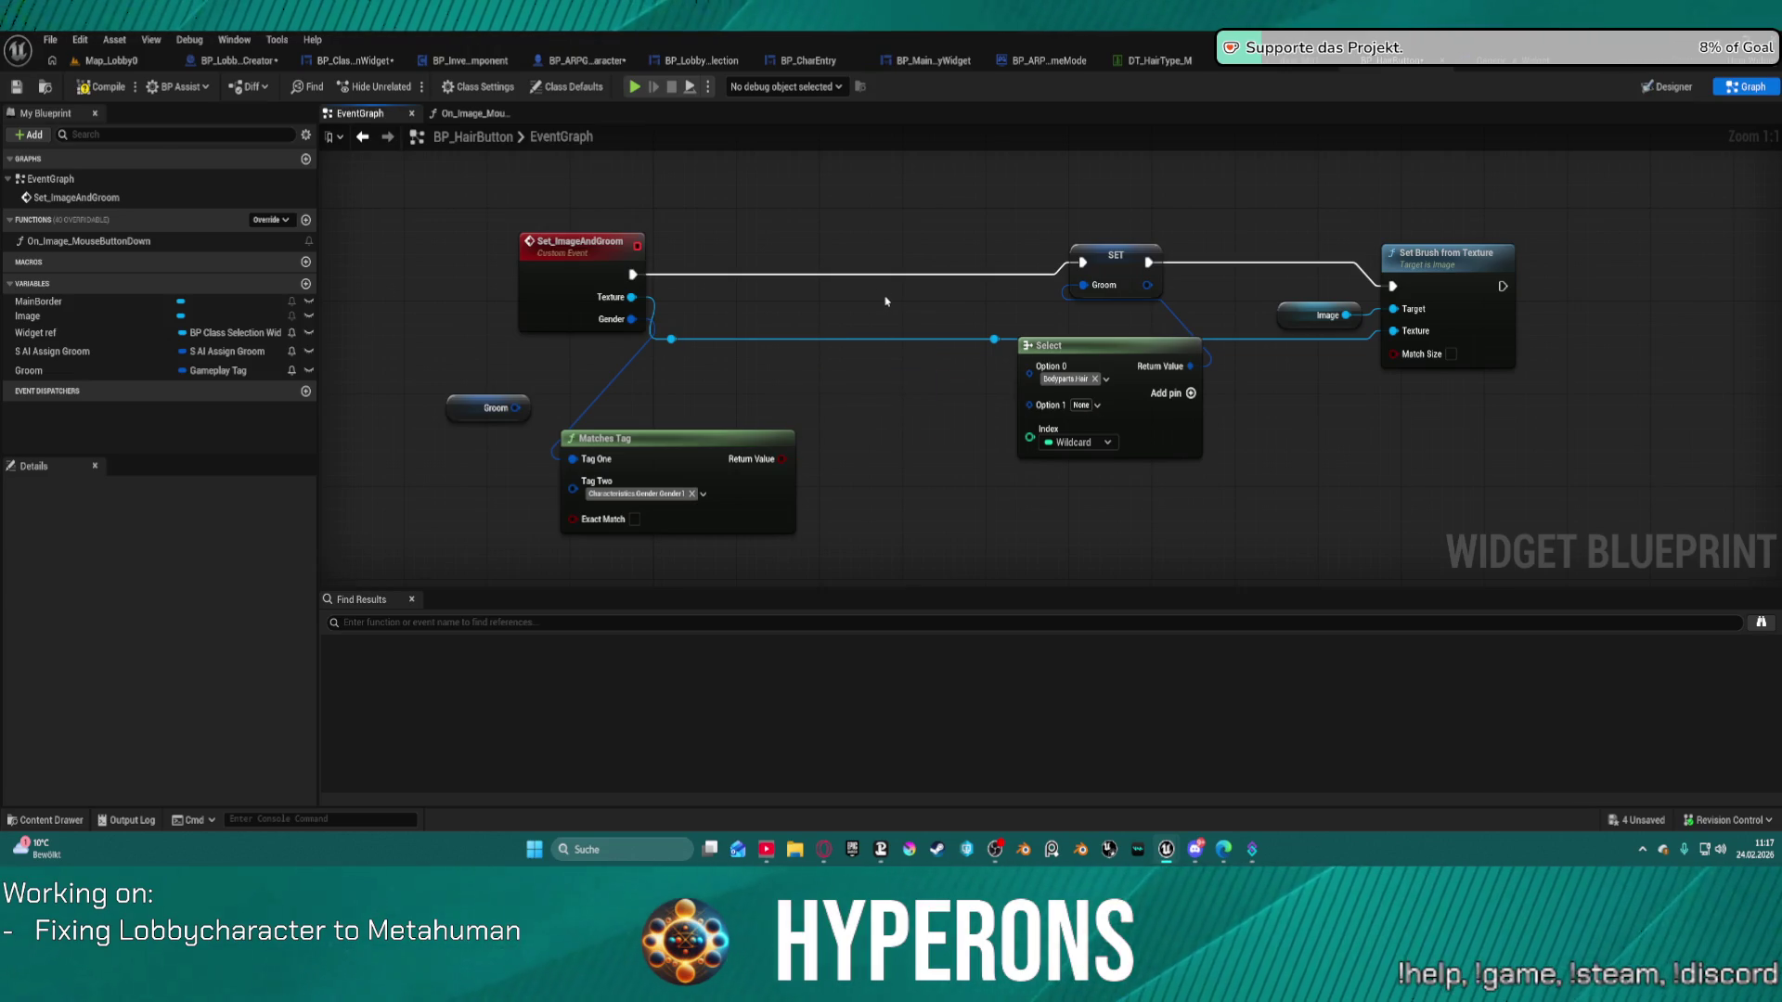
{"action": "left_click", "coordinate": [880, 276]}
{"action": "mouse_move", "coordinate": [898, 322]}
{"action": "left_mouse_down"}
{"action": "mouse_move", "coordinate": [817, 446]}
{"action": "mouse_move", "coordinate": [784, 459]}
{"action": "left_mouse_up"}
{"action": "mouse_move", "coordinate": [890, 300]}
{"action": "left_mouse_down"}
{"action": "mouse_move", "coordinate": [696, 309]}
{"action": "mouse_move", "coordinate": [633, 274]}
{"action": "left_mouse_up"}
{"action": "mouse_move", "coordinate": [975, 300]}
{"action": "left_mouse_down"}
{"action": "mouse_move", "coordinate": [1082, 262]}
{"action": "mouse_move", "coordinate": [859, 262]}
{"action": "left_mouse_up"}
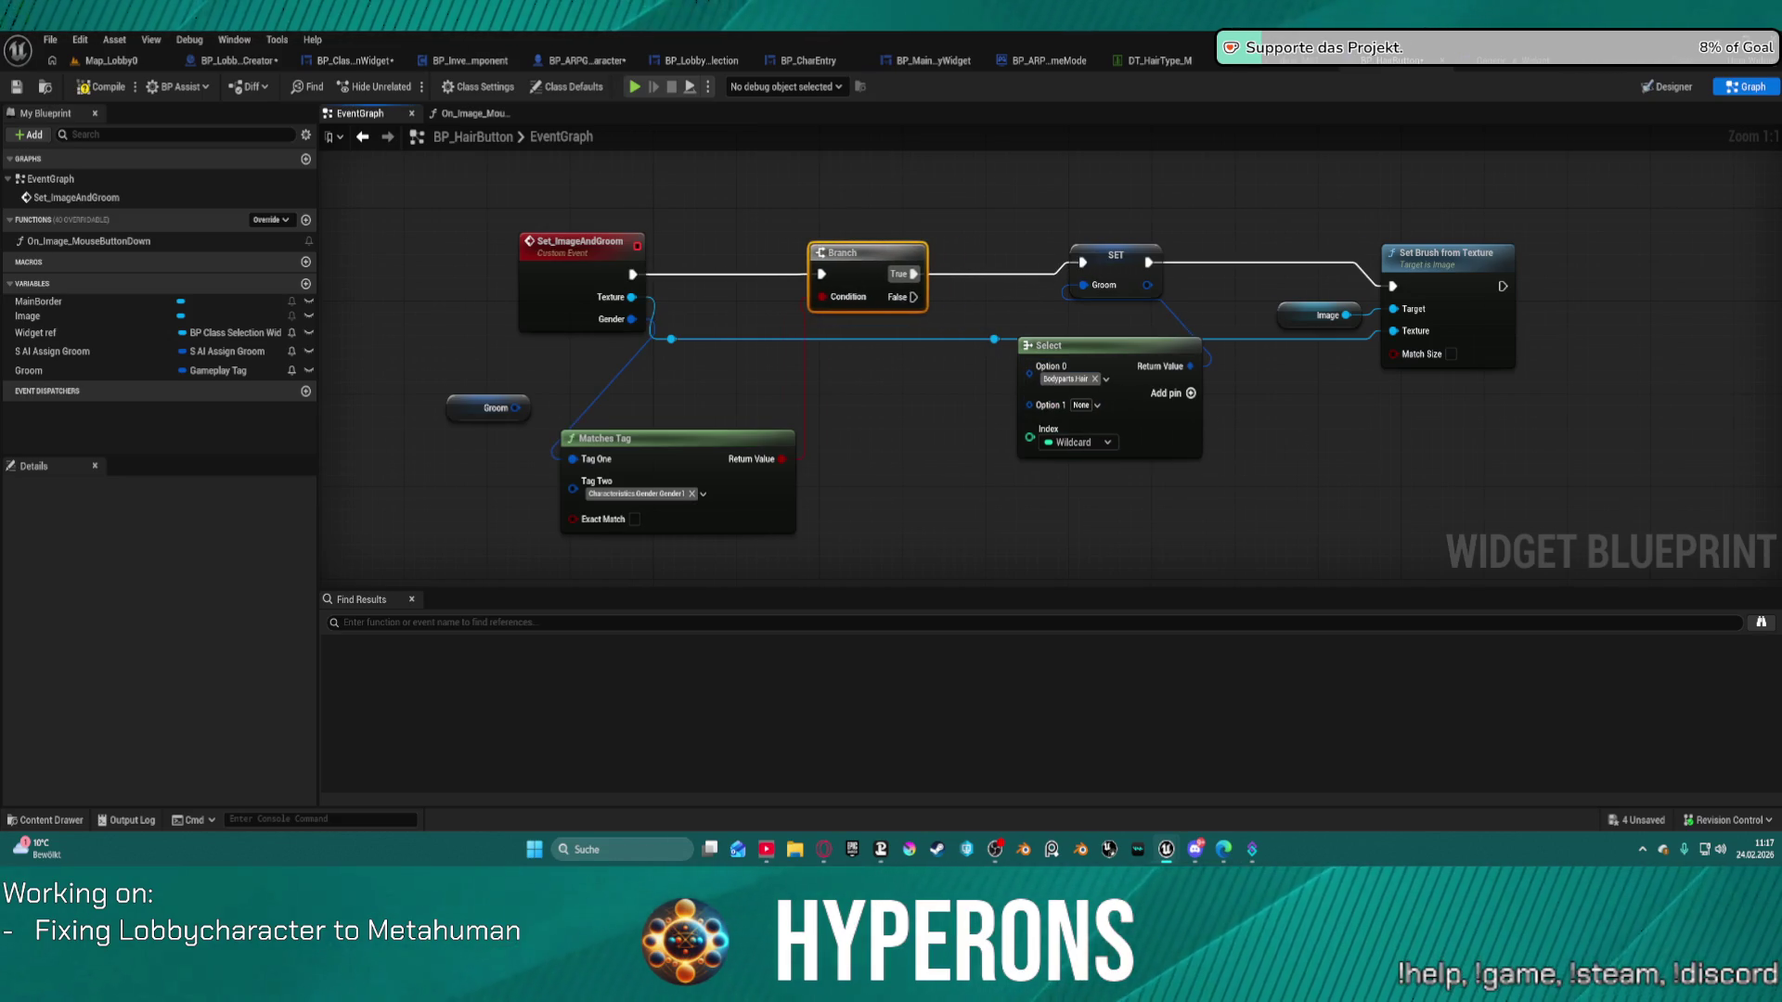
Move SET, Image and Set Brush from Texture up-right, with the Select node beside SET.
{"action": "left_click_drag", "start_coordinate": [1300, 438], "coordinate": [955, 449]}
{"action": "left_click_drag", "start_coordinate": [751, 181], "coordinate": [1141, 330]}
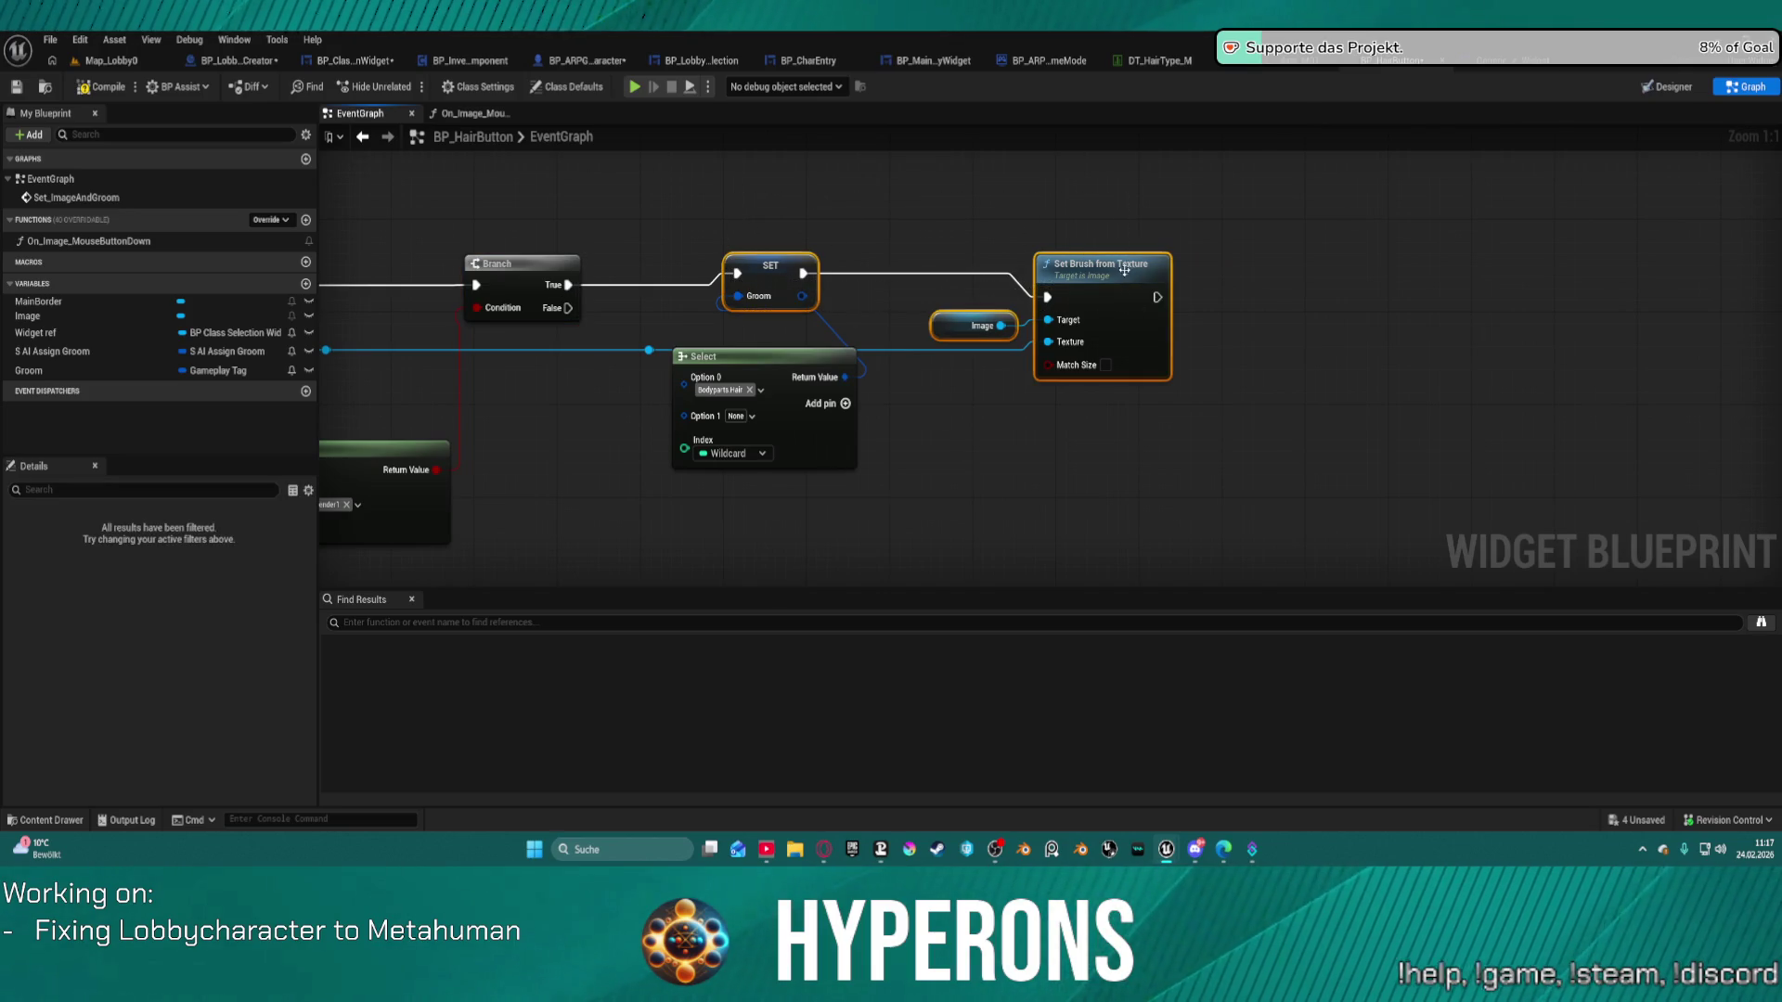
{"action": "mouse_move", "coordinate": [1154, 267]}
{"action": "left_mouse_down"}
{"action": "mouse_move", "coordinate": [1483, 225]}
{"action": "mouse_move", "coordinate": [1384, 166]}
{"action": "mouse_move", "coordinate": [1299, 174]}
{"action": "left_mouse_up"}
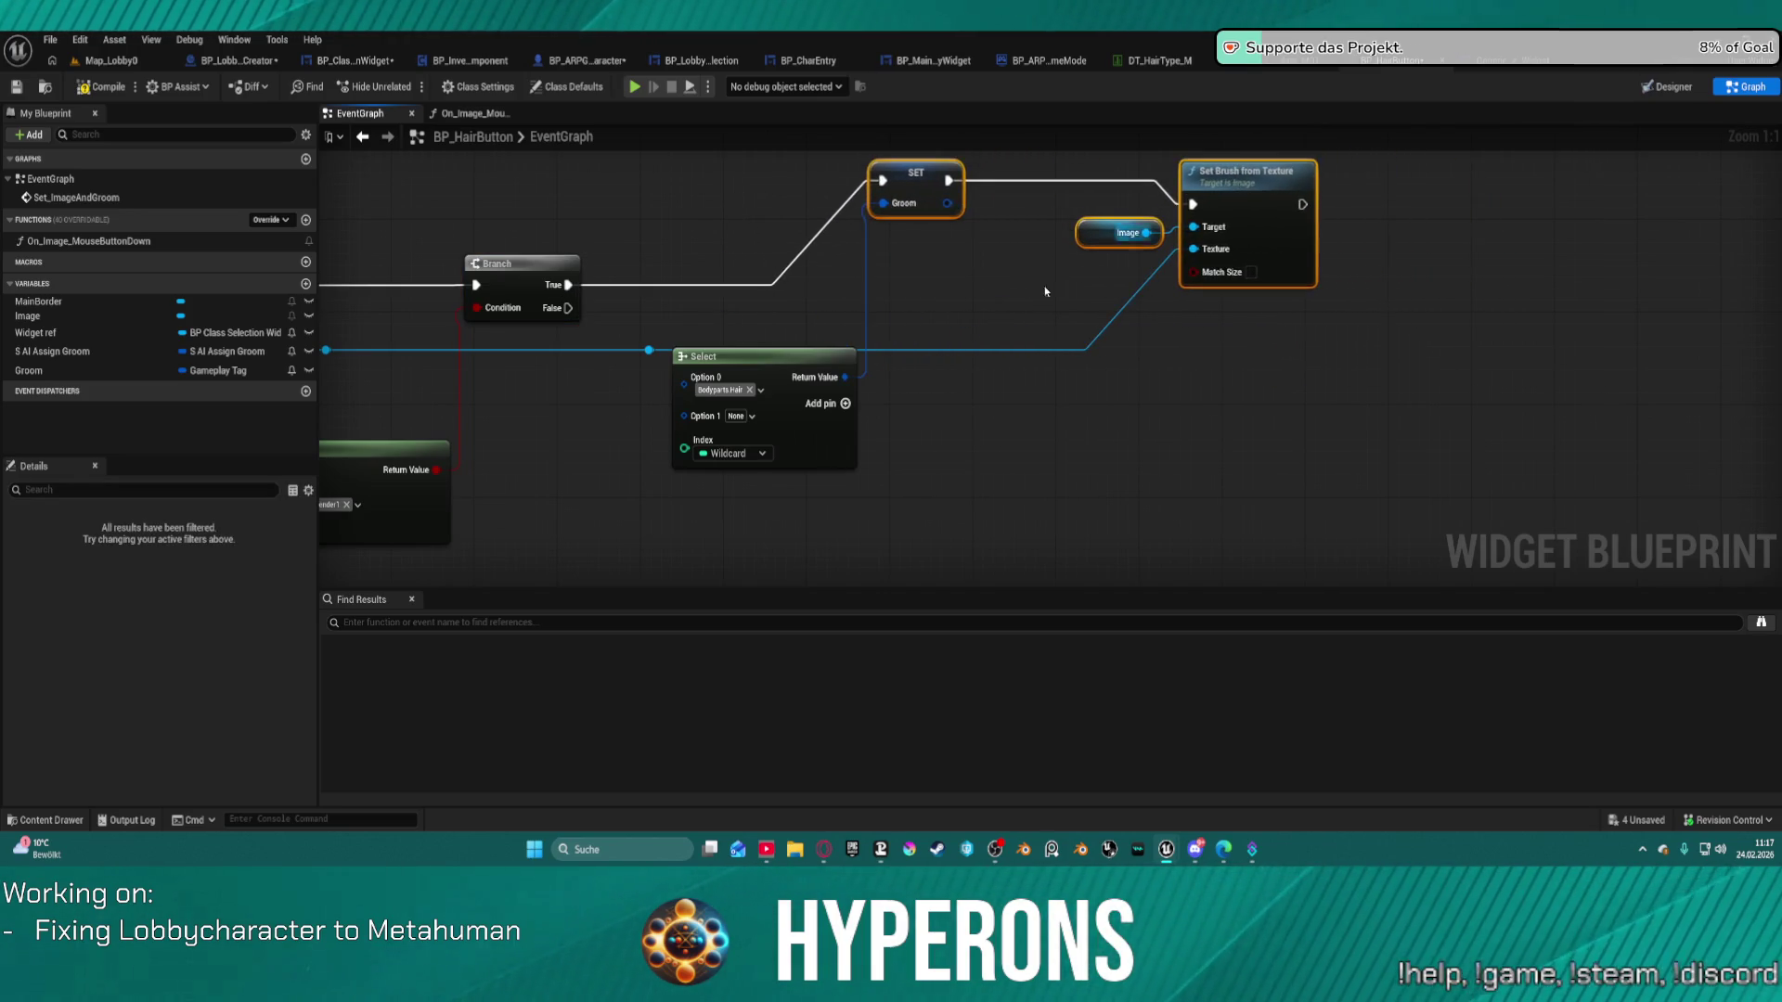
{"action": "mouse_move", "coordinate": [788, 353]}
{"action": "left_mouse_down"}
{"action": "mouse_move", "coordinate": [989, 324]}
{"action": "mouse_move", "coordinate": [691, 240]}
{"action": "mouse_move", "coordinate": [890, 270]}
{"action": "mouse_move", "coordinate": [817, 203]}
{"action": "left_mouse_up"}
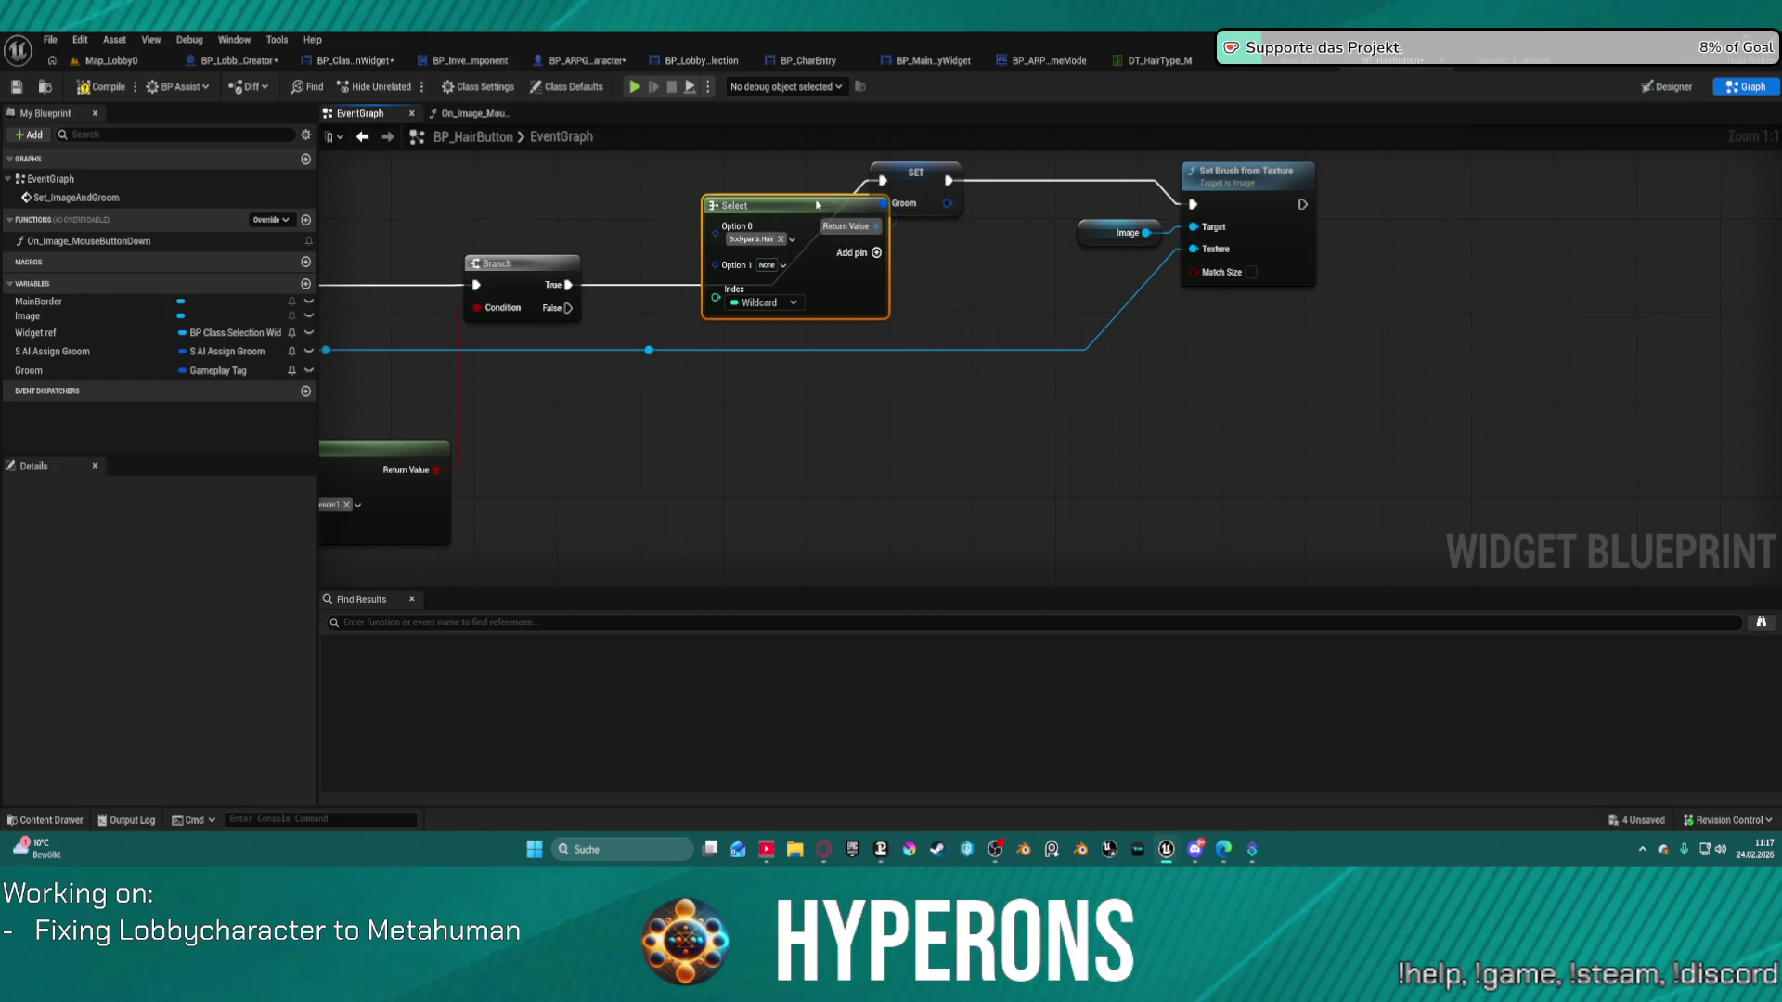
Review Option 0's tag choices, keeping it at Bodyparts.Hair.
{"action": "left_click", "coordinate": [753, 240]}
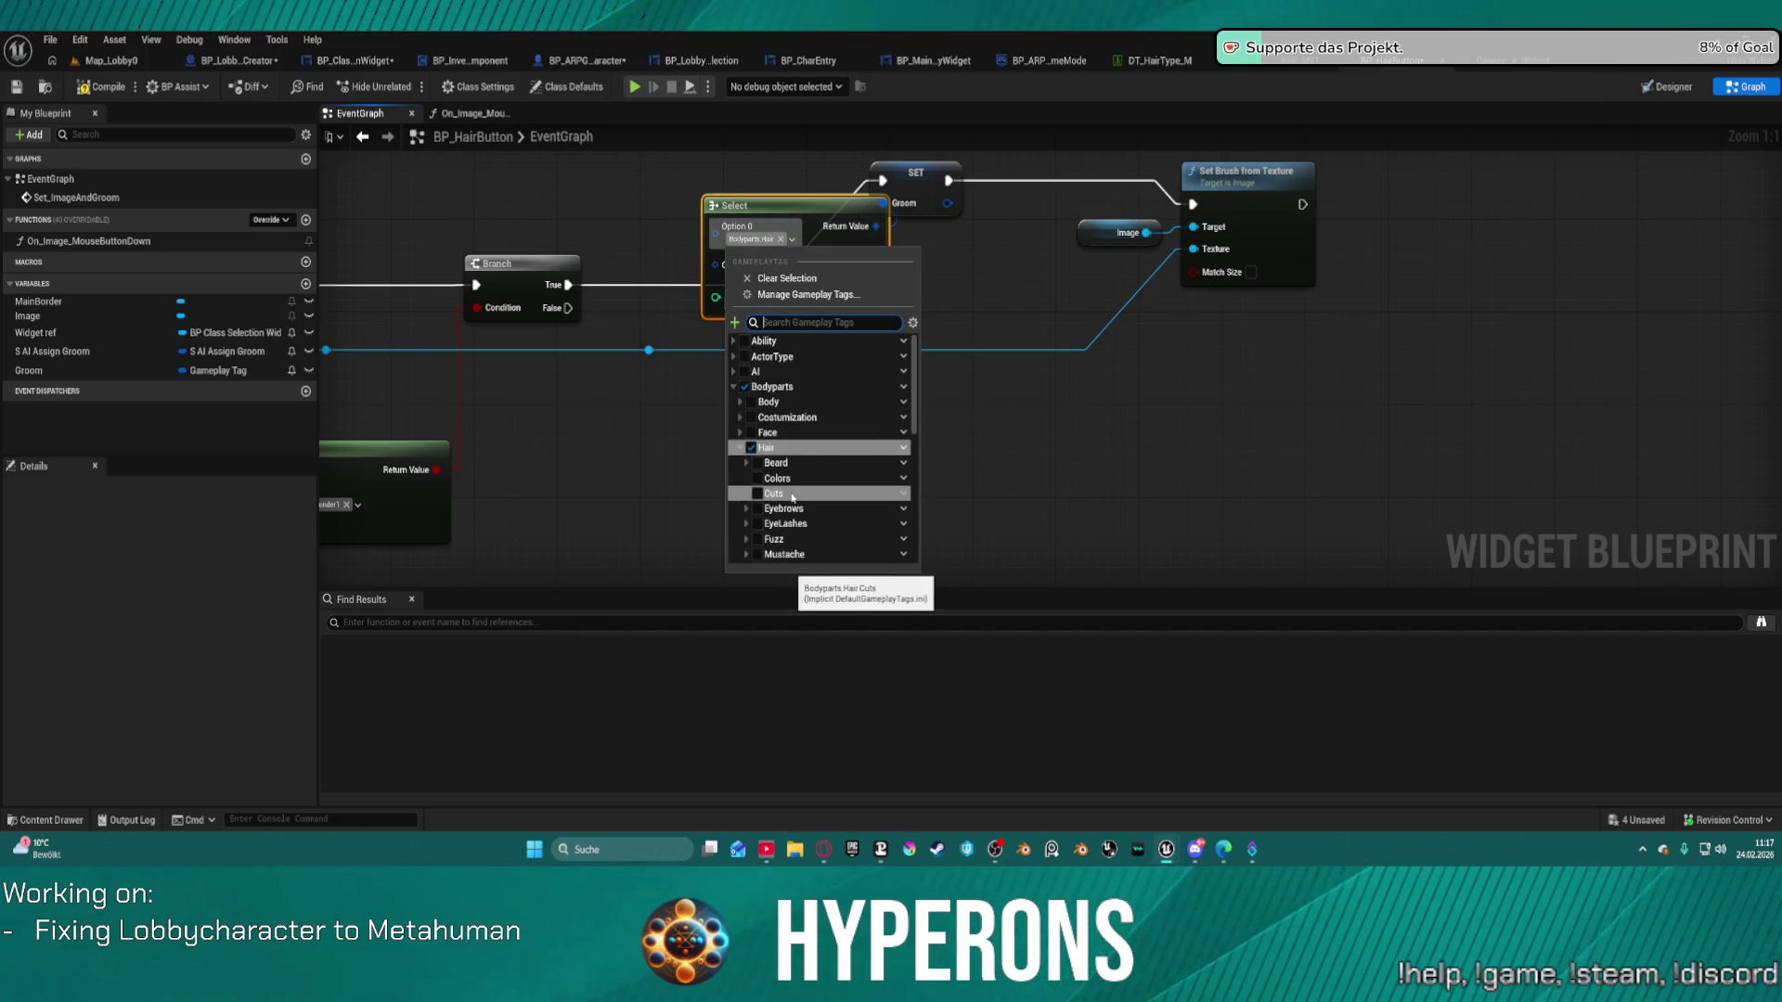
{"action": "scroll", "coordinate": [901, 520], "scroll_direction": "down", "scroll_amount": 3}
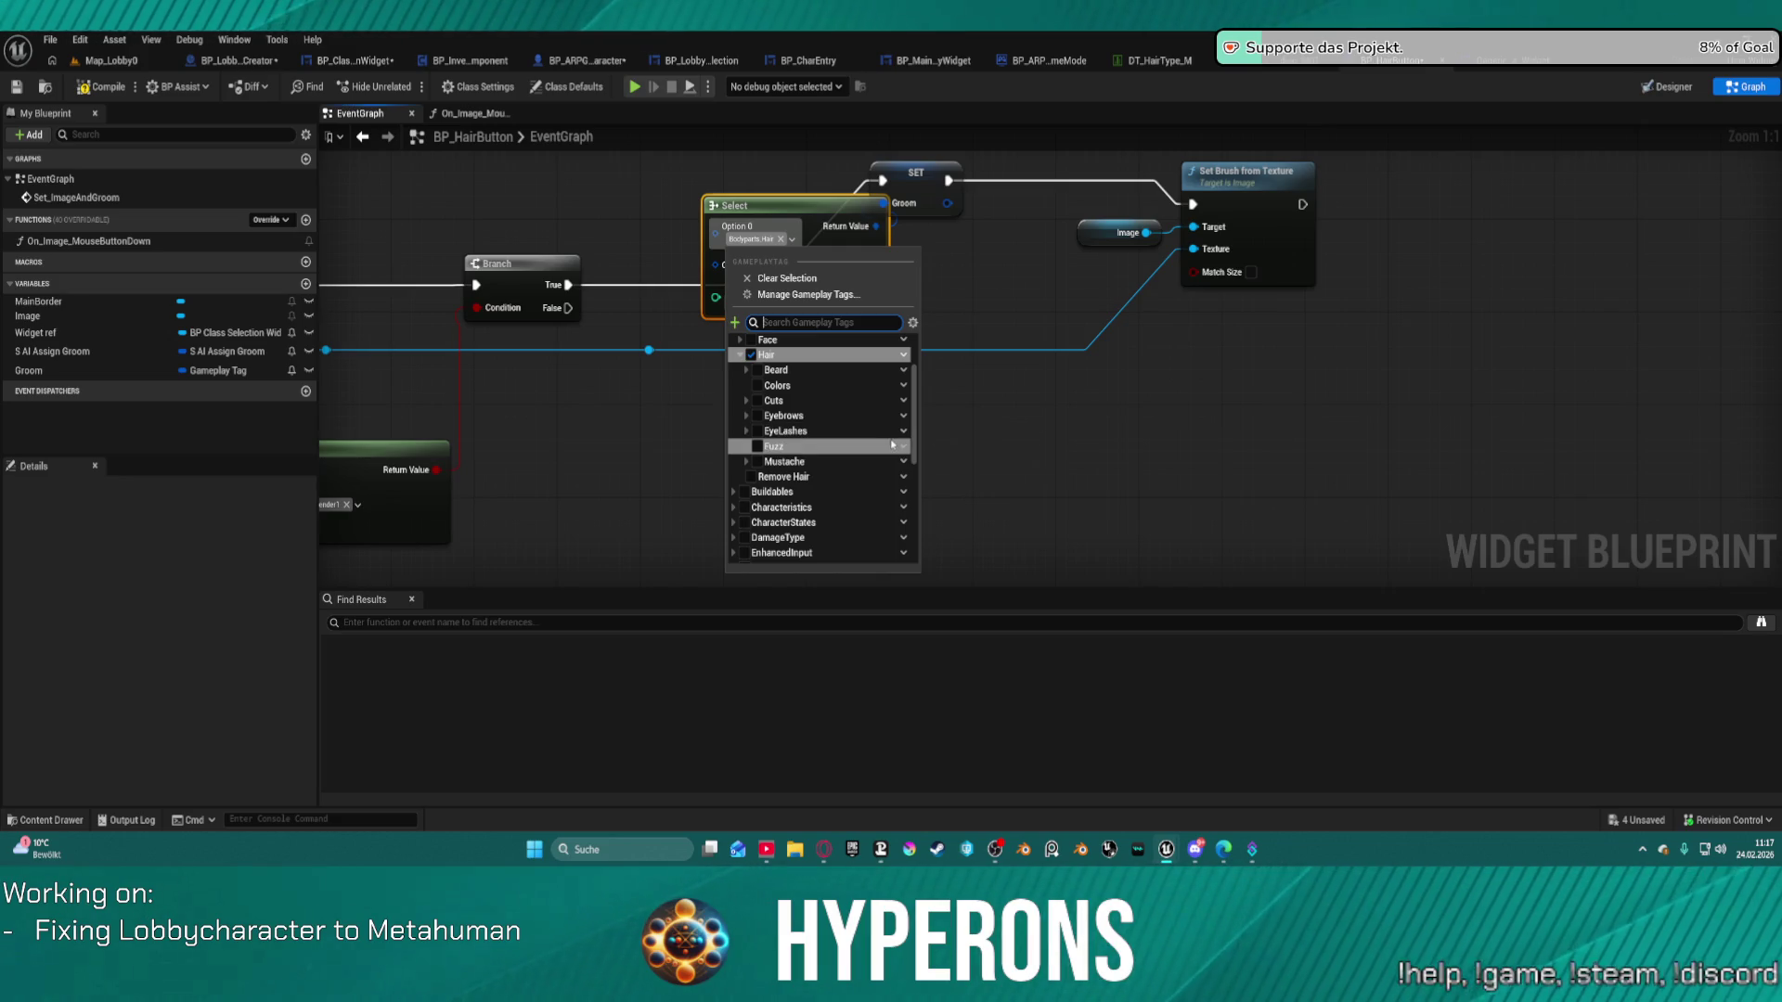
{"action": "left_click", "coordinate": [645, 317]}
{"action": "left_click_drag", "start_coordinate": [644, 318], "coordinate": [878, 448]}
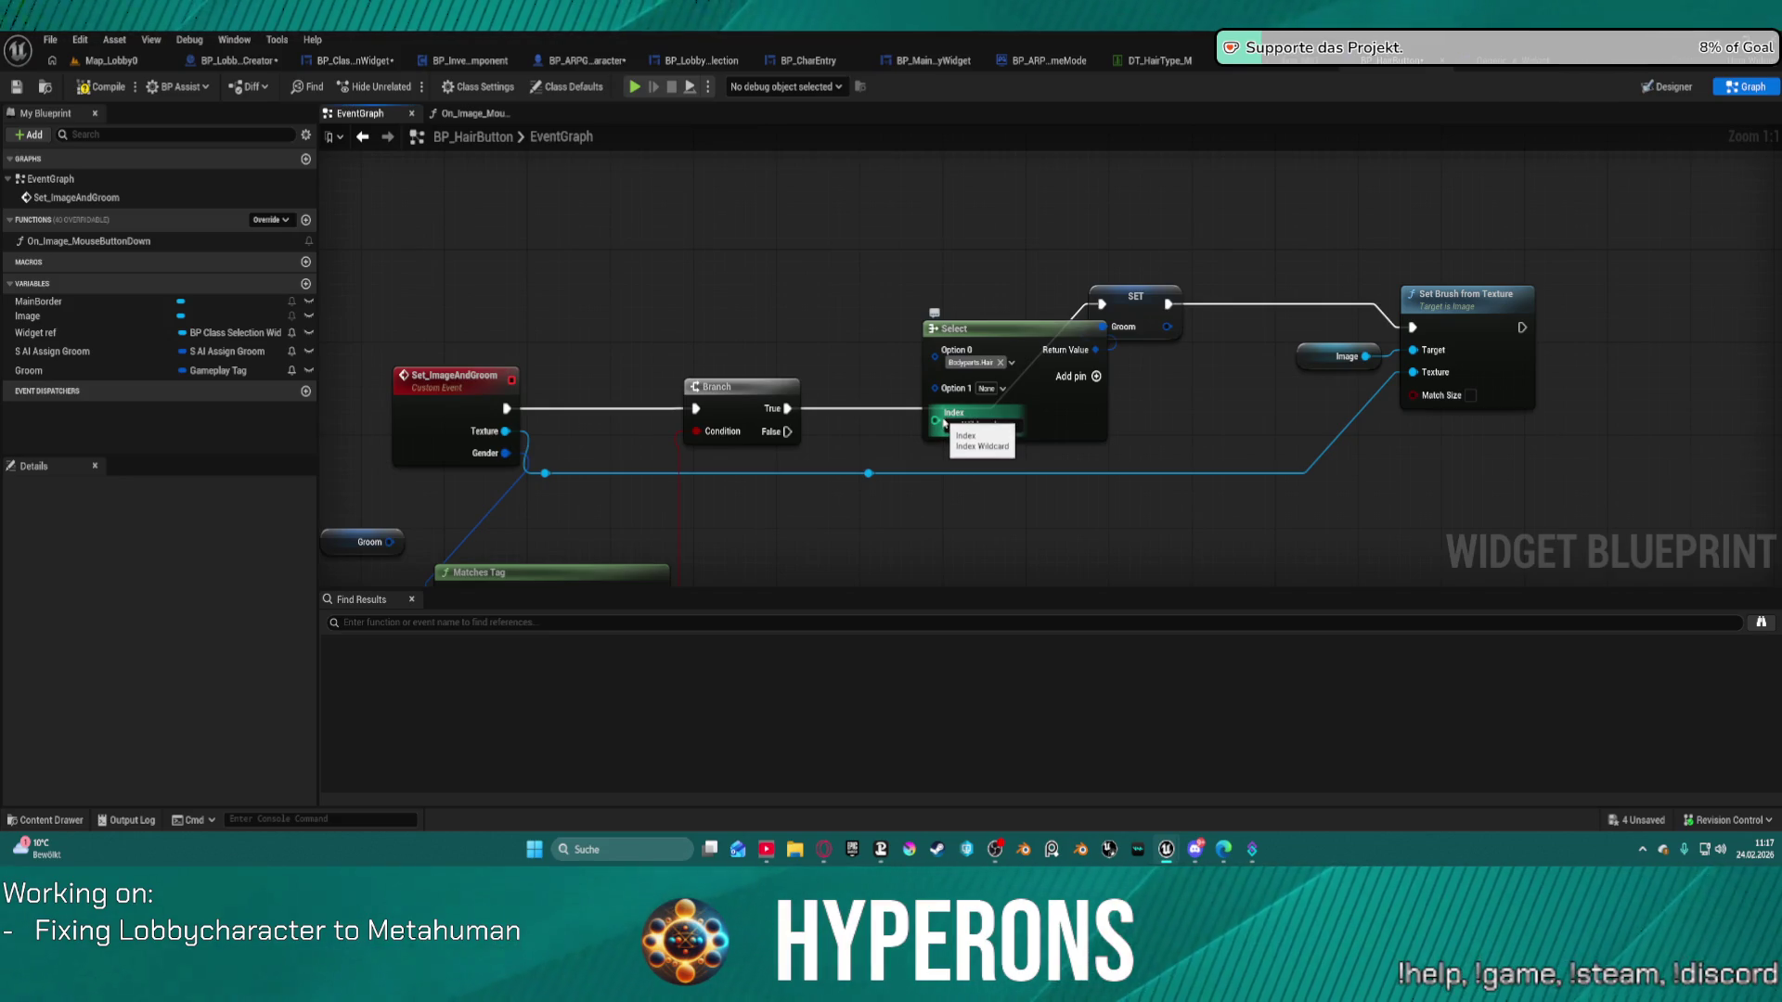
Leave the Select node's Index as Wildcard and move the Select node up above the Branch.
{"action": "left_click_drag", "start_coordinate": [1070, 424], "coordinate": [1075, 536]}
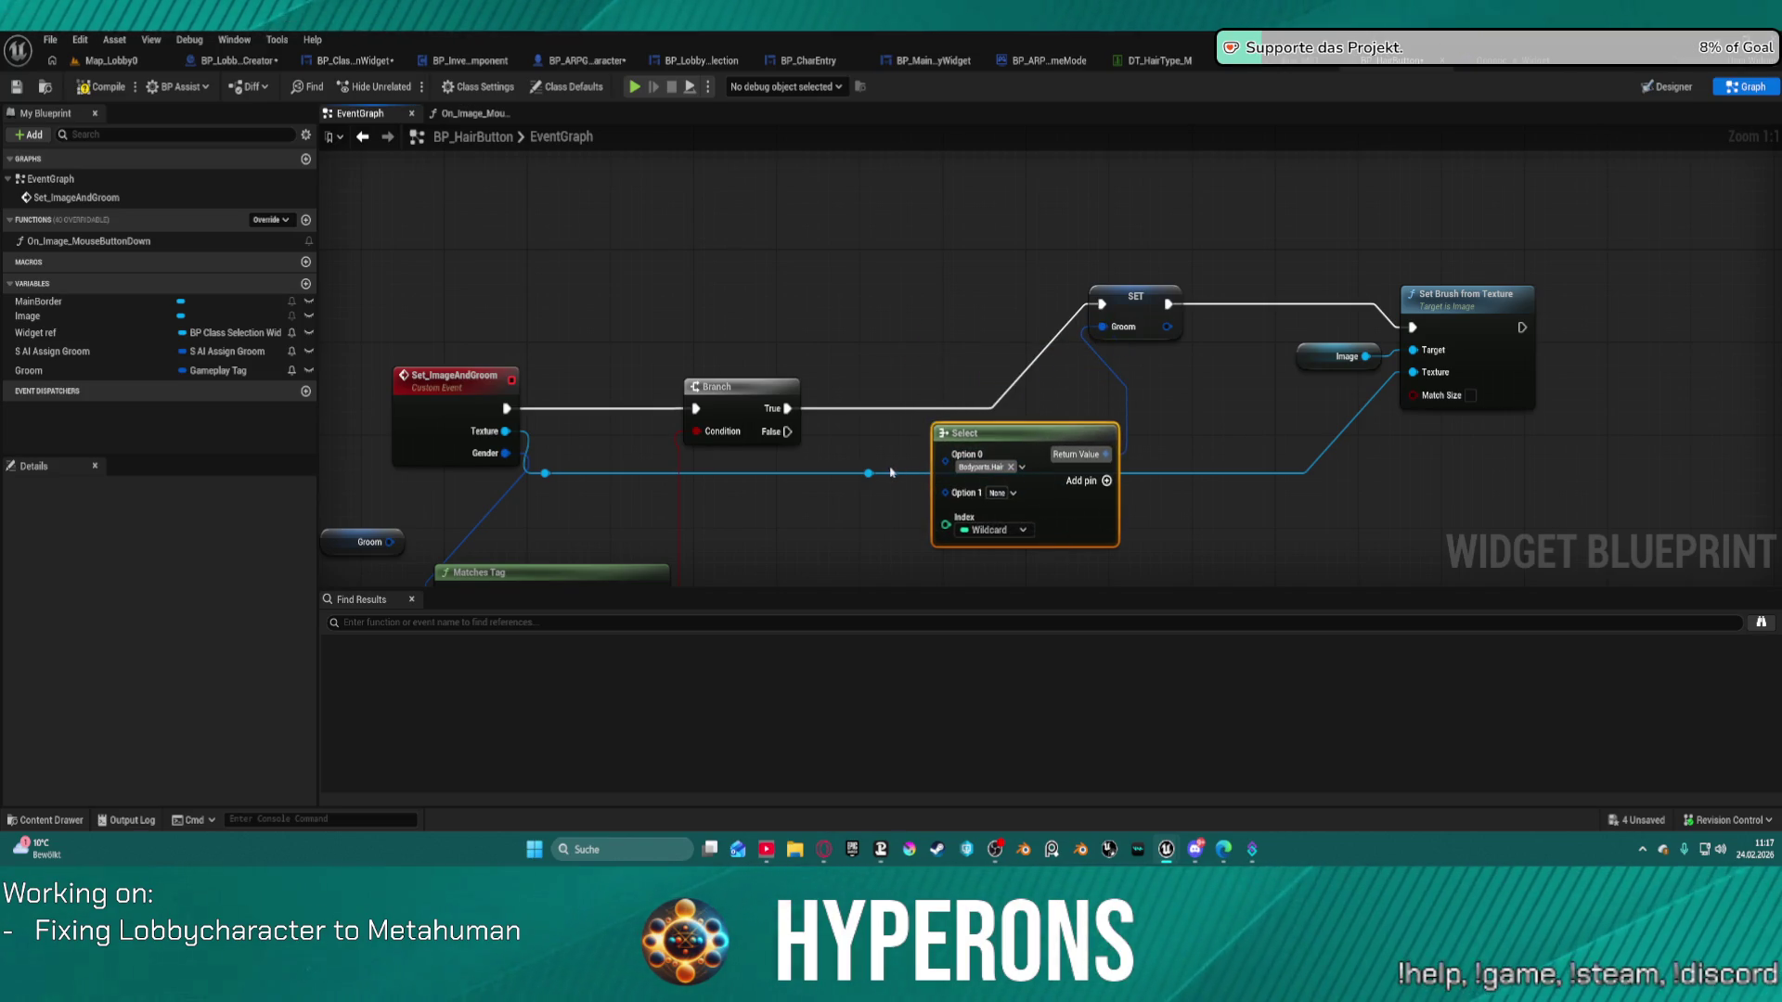
{"action": "mouse_move", "coordinate": [545, 475]}
{"action": "left_mouse_down"}
{"action": "mouse_move", "coordinate": [863, 546]}
{"action": "mouse_move", "coordinate": [947, 526]}
{"action": "left_mouse_up"}
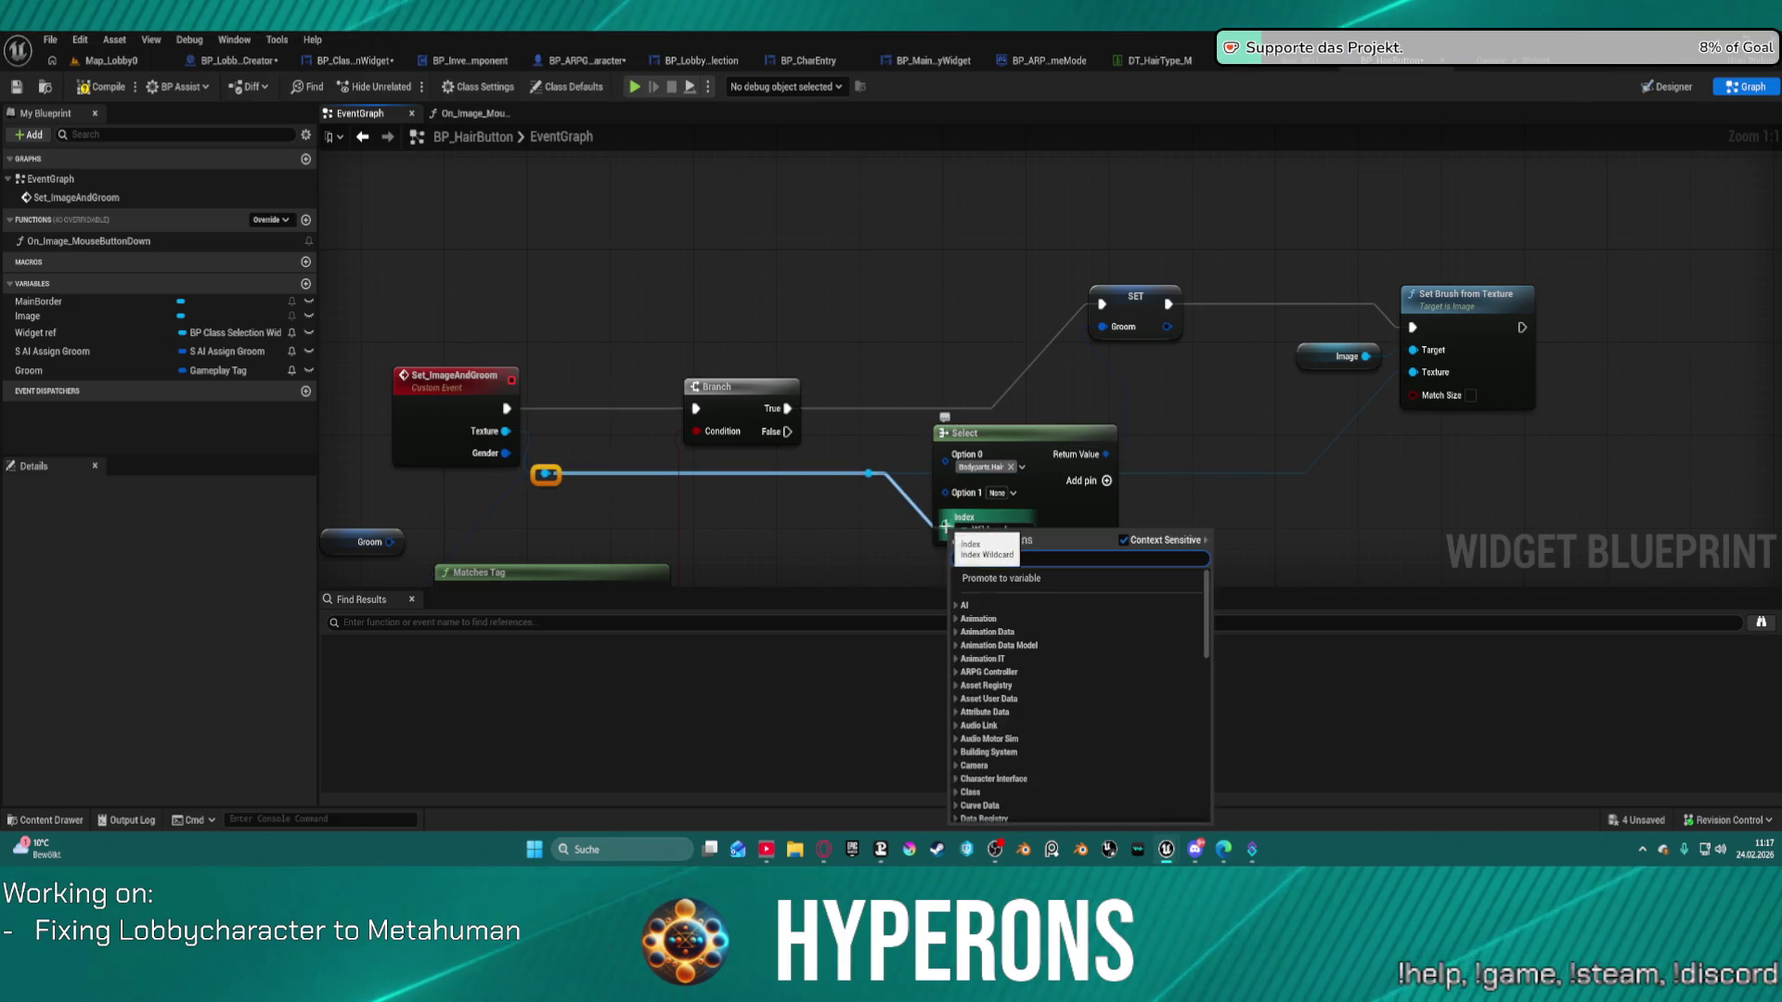
{"action": "right_click", "coordinate": [947, 526]}
{"action": "left_click", "coordinate": [953, 545]}
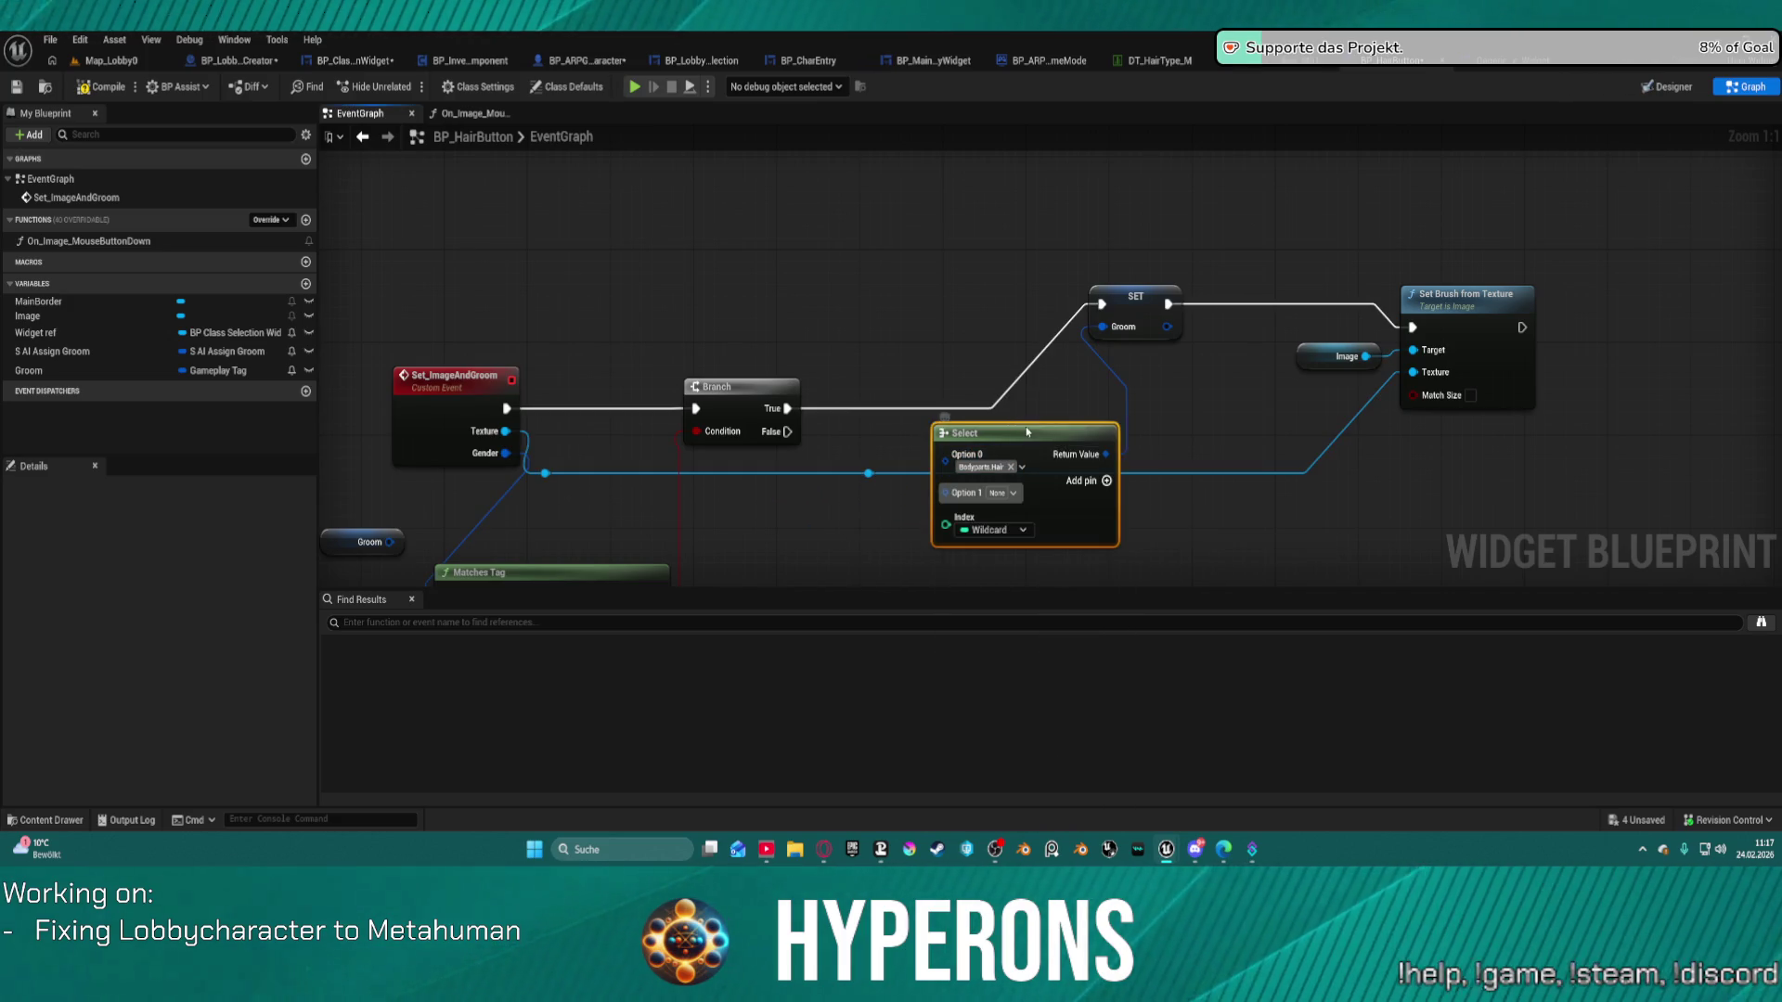
{"action": "left_click", "coordinate": [991, 530]}
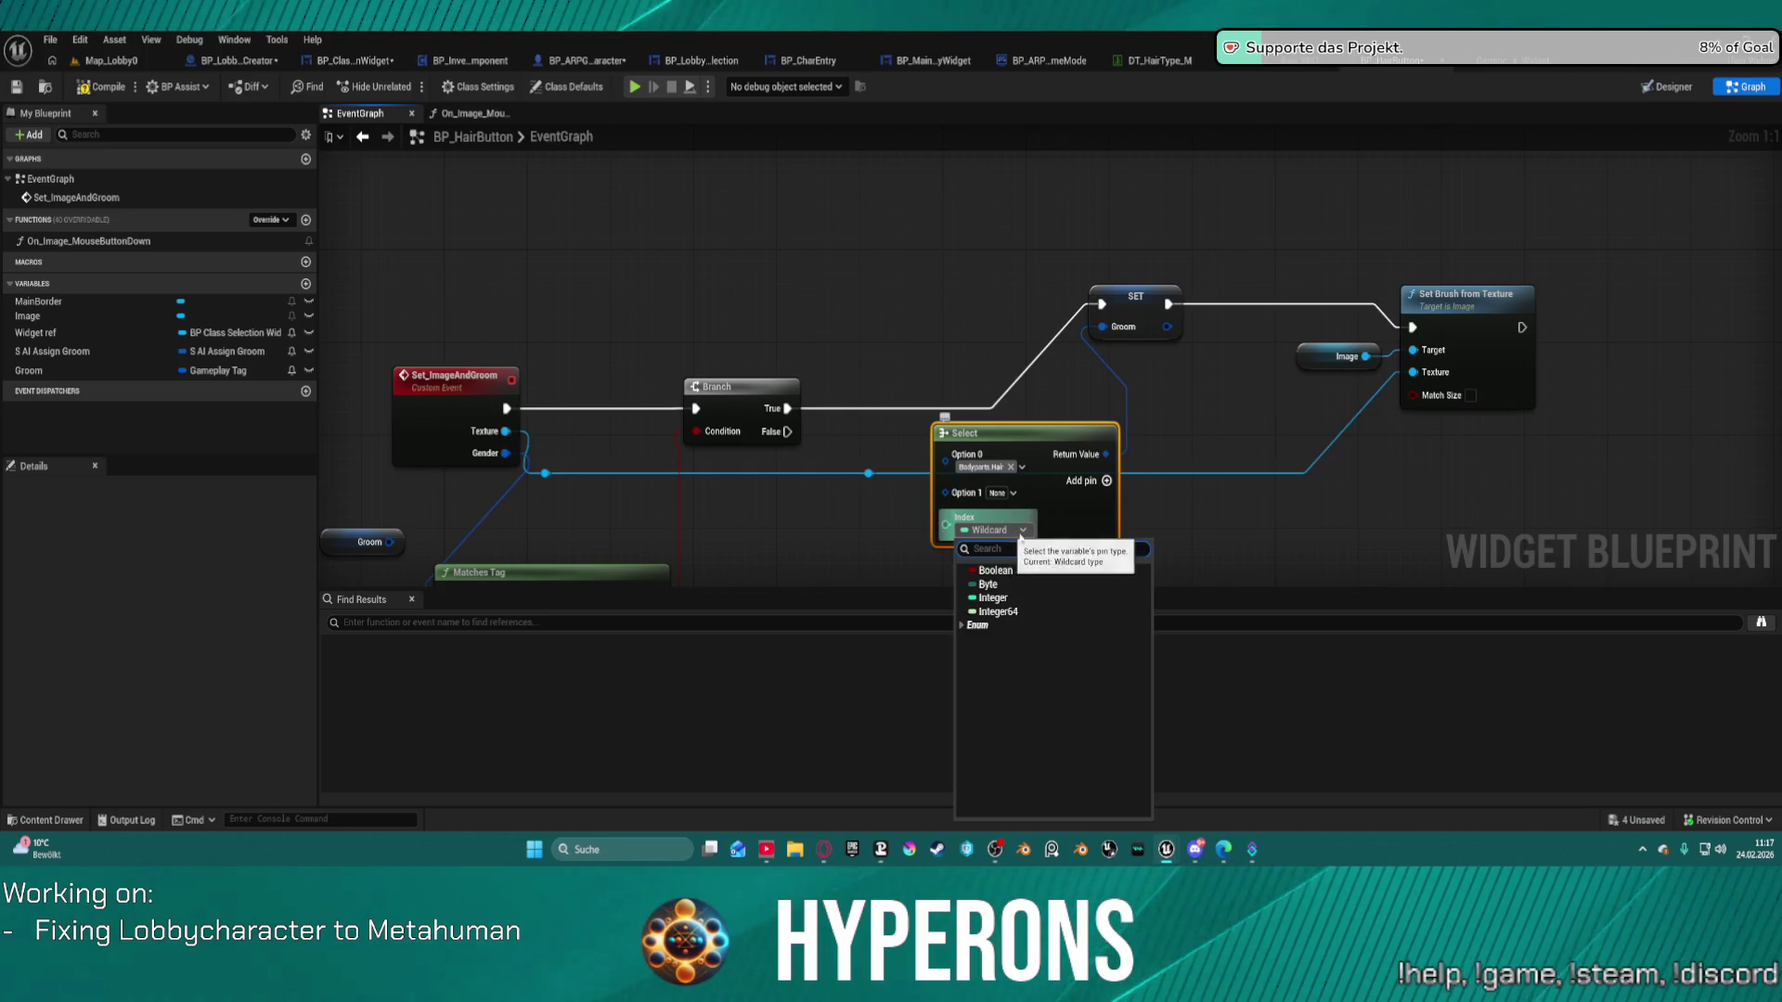
{"action": "left_click", "coordinate": [982, 625]}
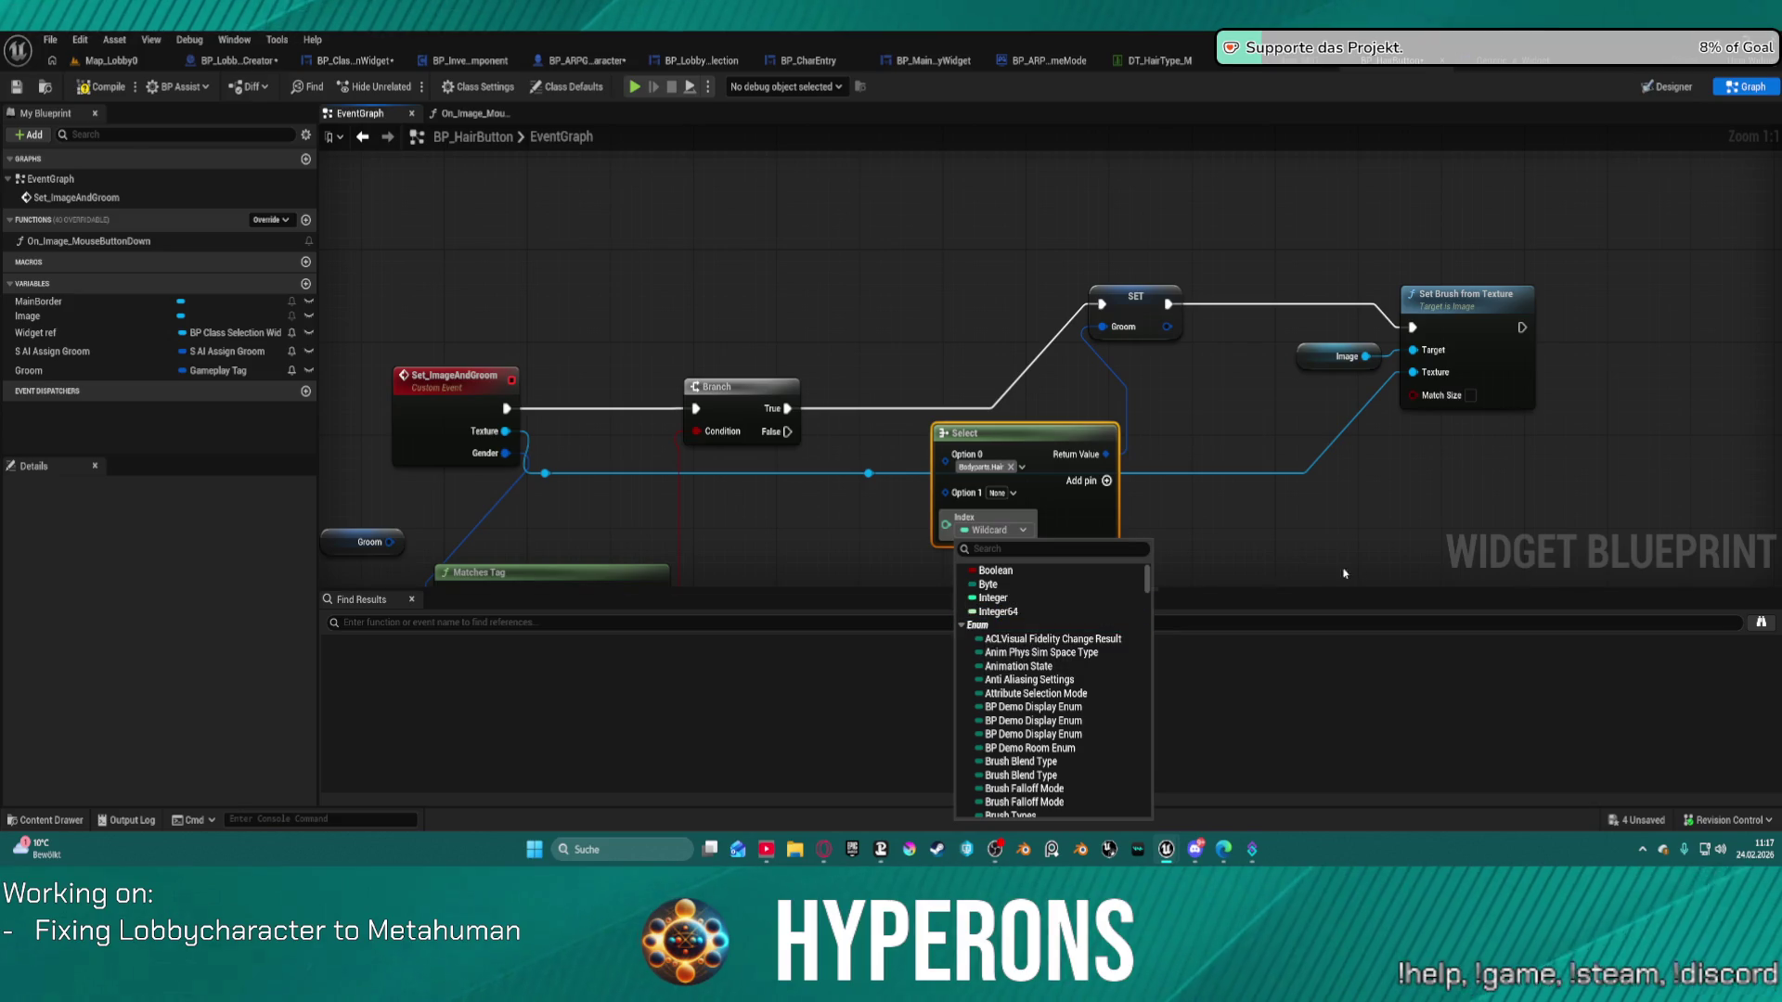
{"action": "left_click", "coordinate": [1039, 412]}
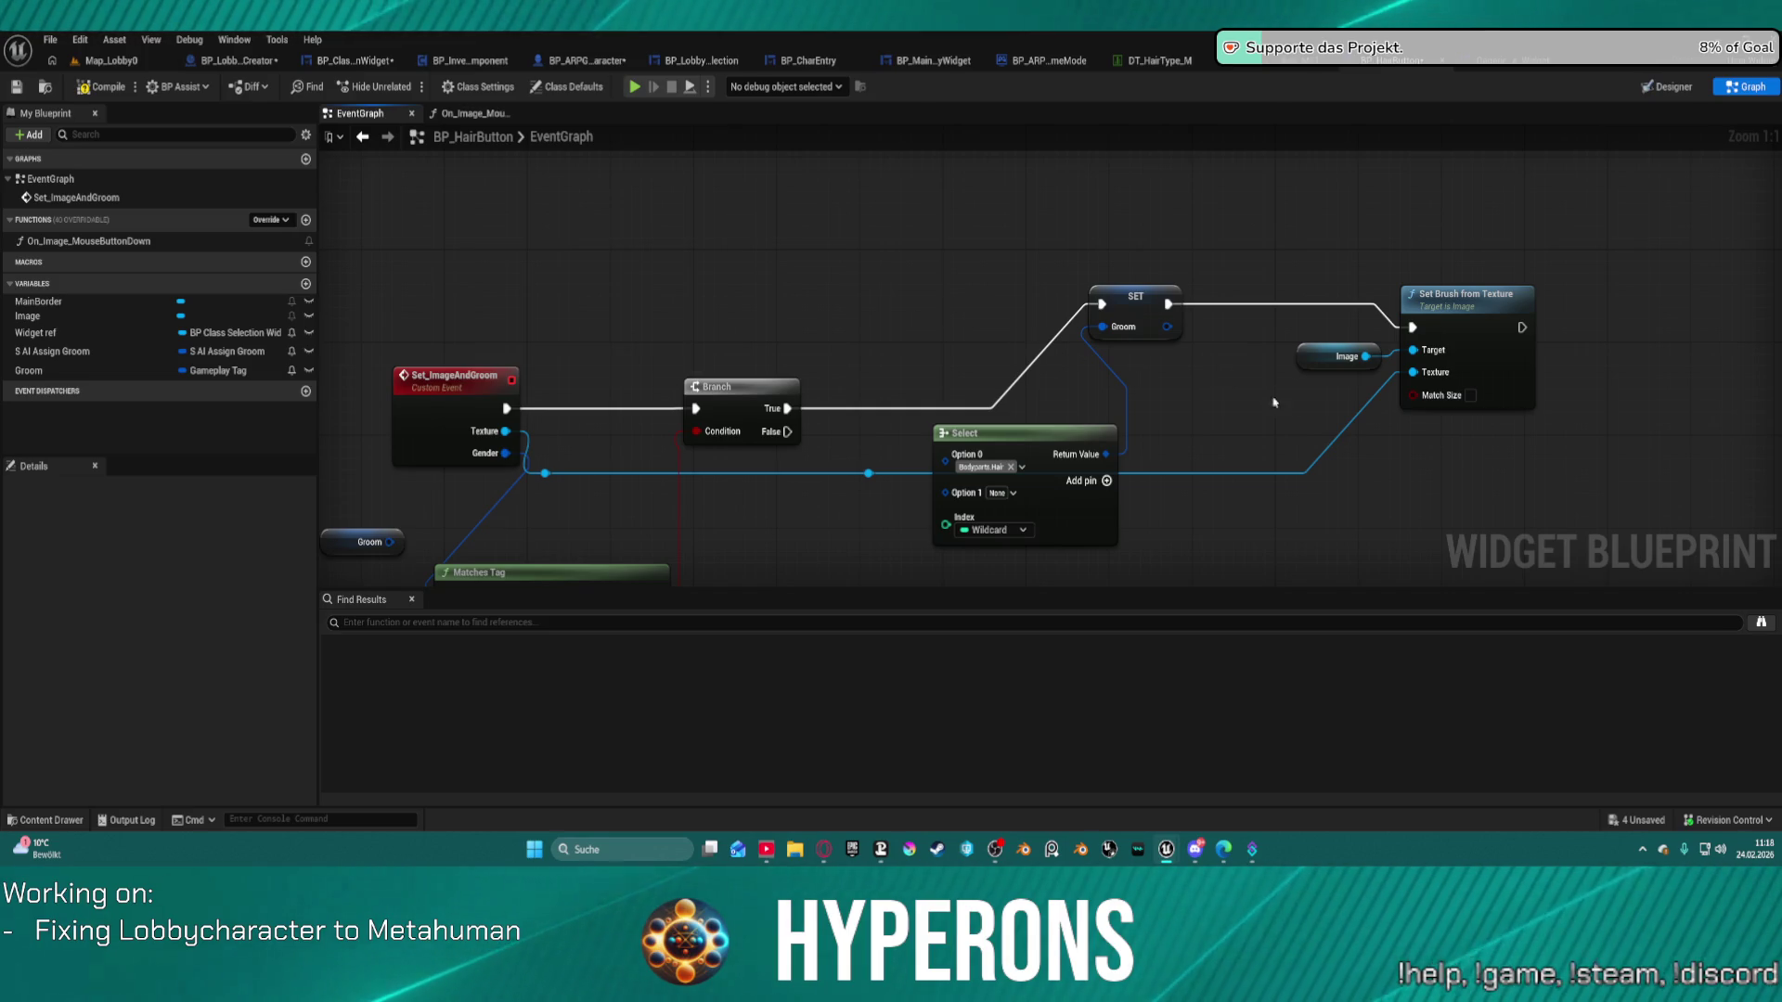
{"action": "left_click_drag", "start_coordinate": [1070, 474], "coordinate": [1361, 474]}
{"action": "mouse_move", "coordinate": [1458, 429]}
{"action": "left_mouse_down"}
{"action": "mouse_move", "coordinate": [1599, 432]}
{"action": "mouse_move", "coordinate": [1221, 345]}
{"action": "mouse_move", "coordinate": [1052, 174]}
{"action": "left_mouse_up"}
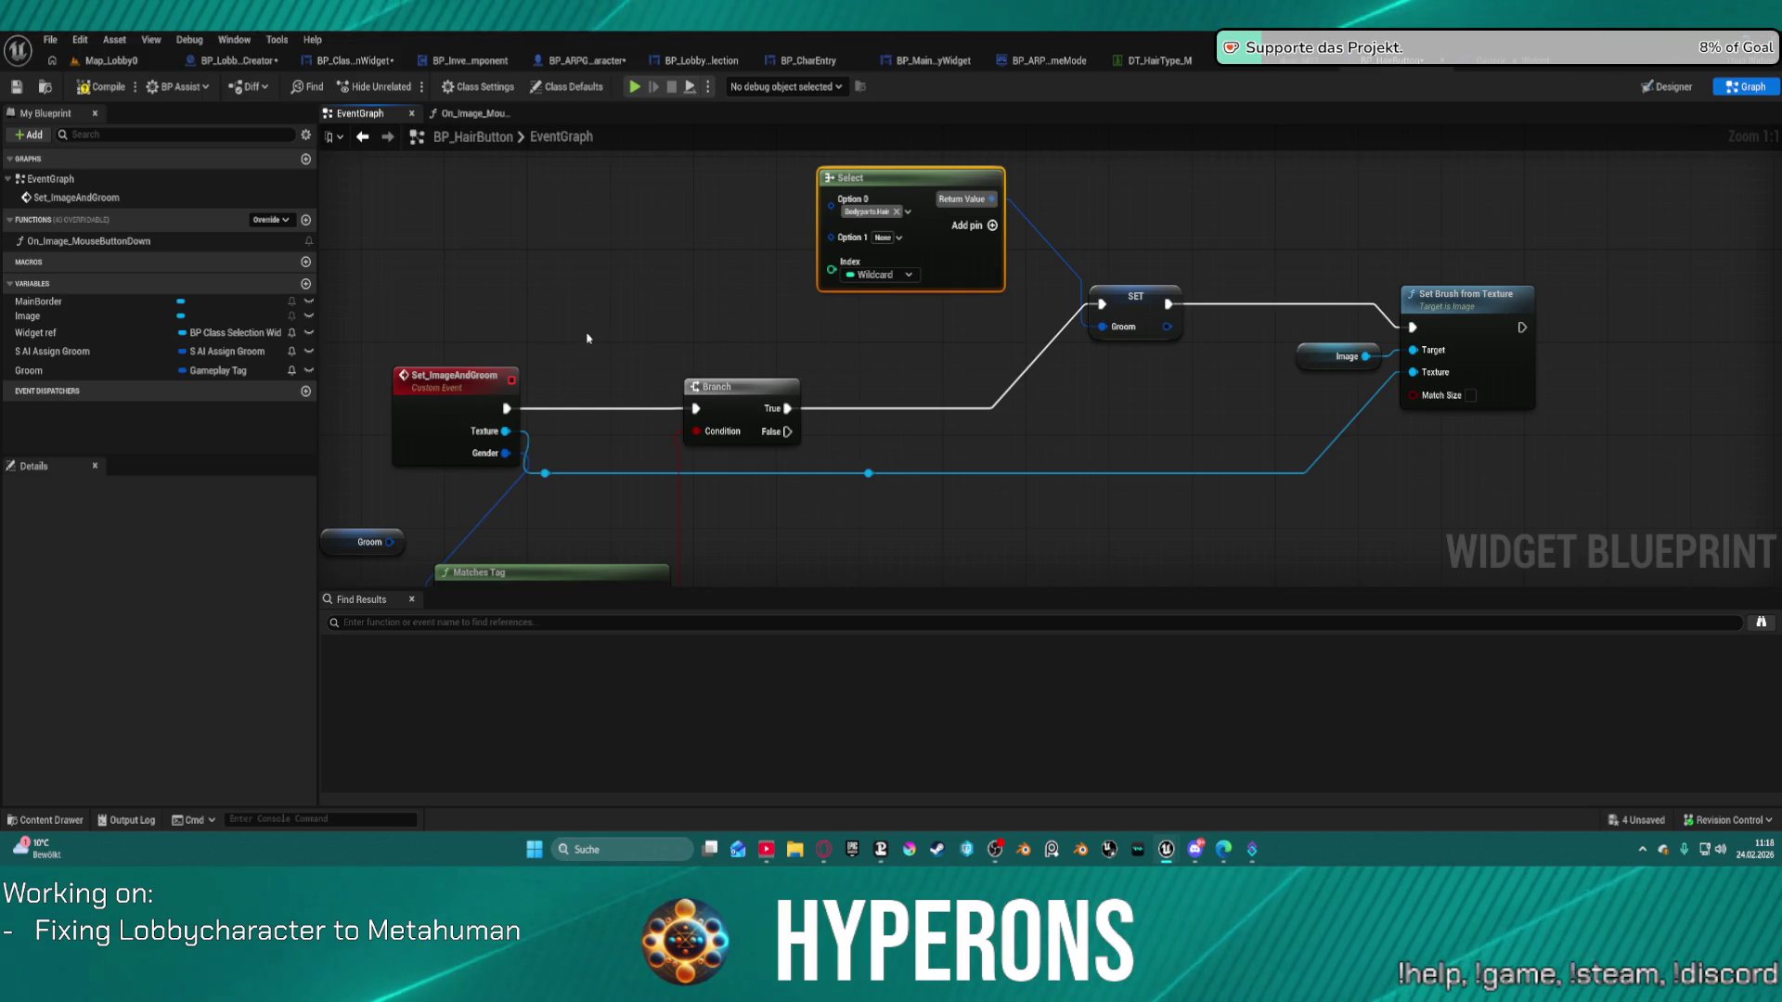
Nudge the Image getter left and try a Select on the Texture wire, then undo it.
{"action": "left_click", "coordinate": [897, 276]}
{"action": "left_click", "coordinate": [899, 276]}
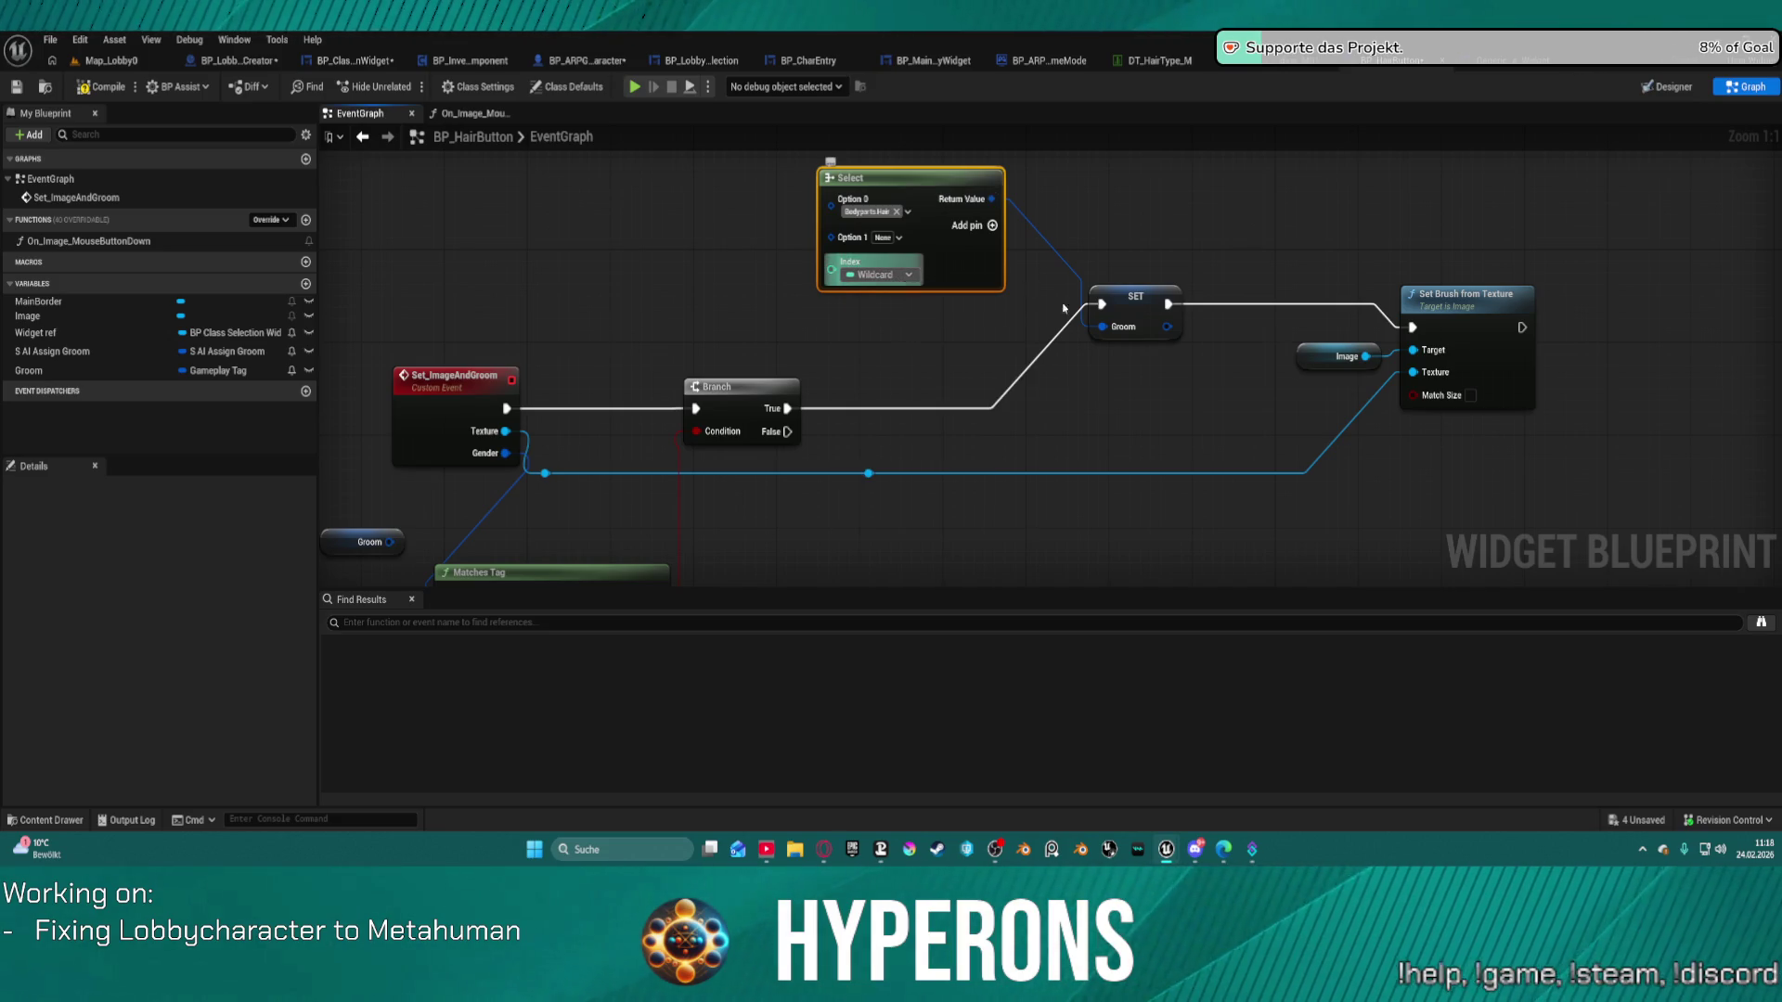
{"action": "left_click_drag", "start_coordinate": [1316, 367], "coordinate": [1203, 391]}
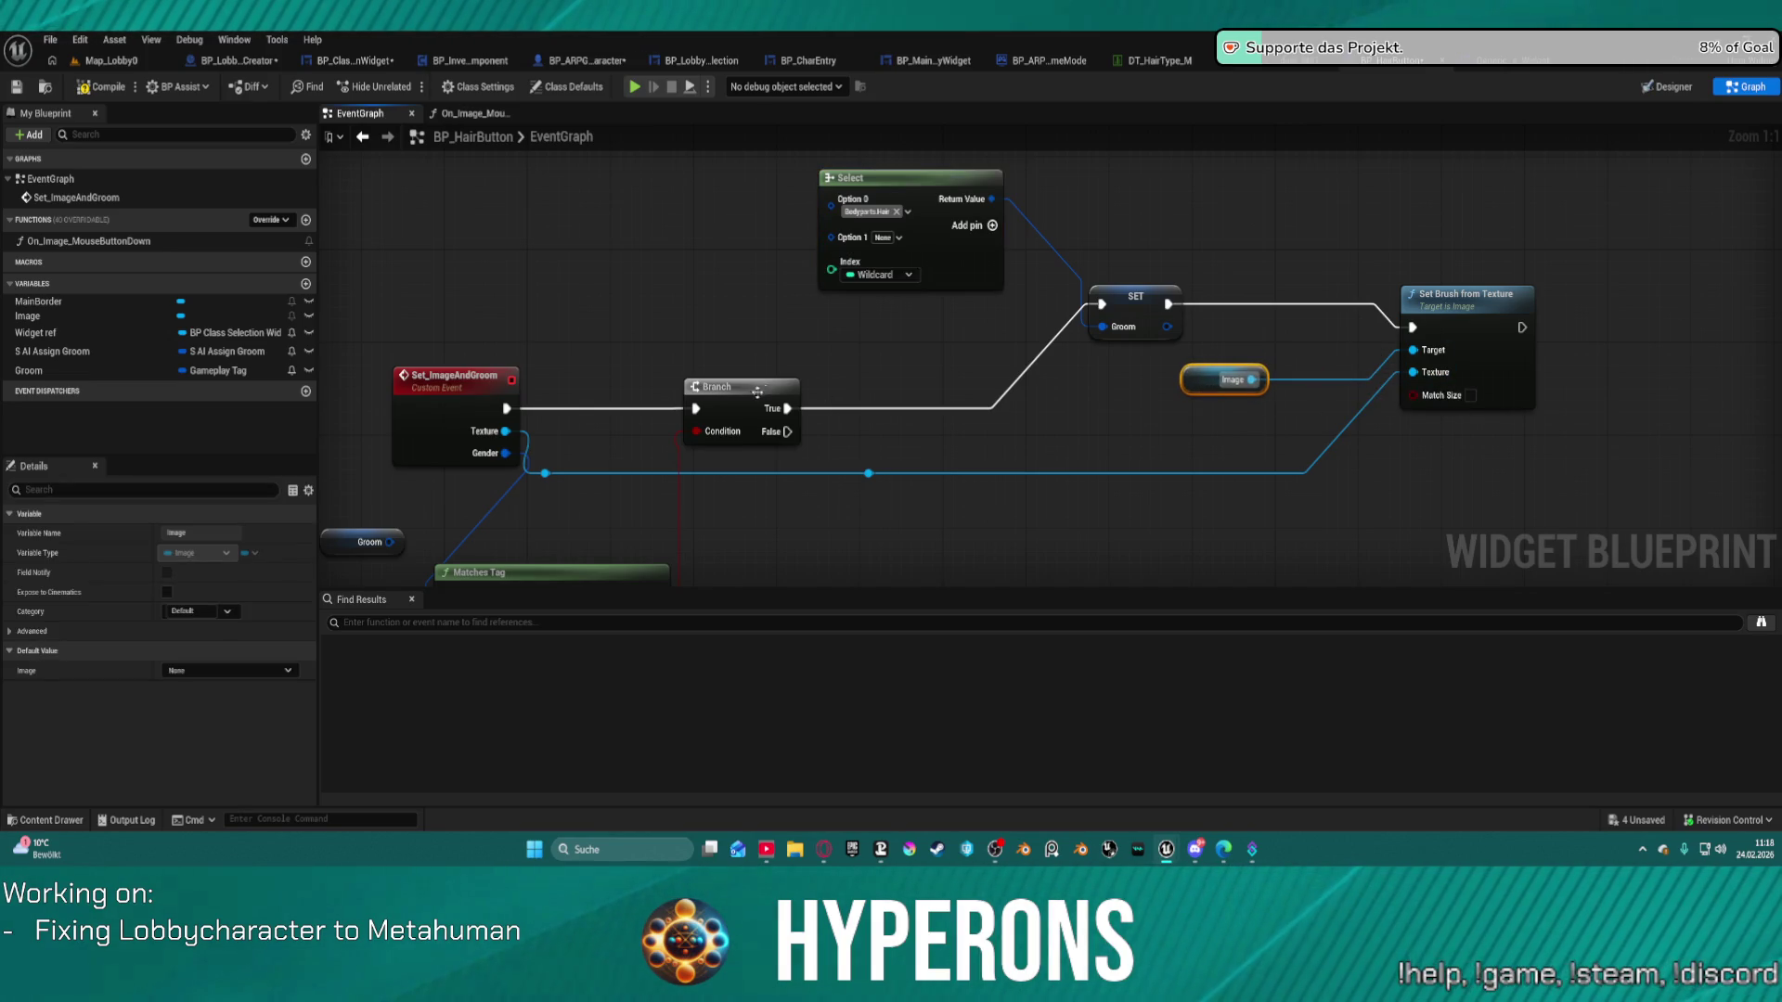
{"action": "mouse_move", "coordinate": [545, 473]}
{"action": "left_mouse_down"}
{"action": "mouse_move", "coordinate": [833, 269]}
{"action": "mouse_move", "coordinate": [928, 399]}
{"action": "mouse_move", "coordinate": [1004, 449]}
{"action": "mouse_move", "coordinate": [990, 432]}
{"action": "left_mouse_up"}
{"action": "type", "text": "sele"}
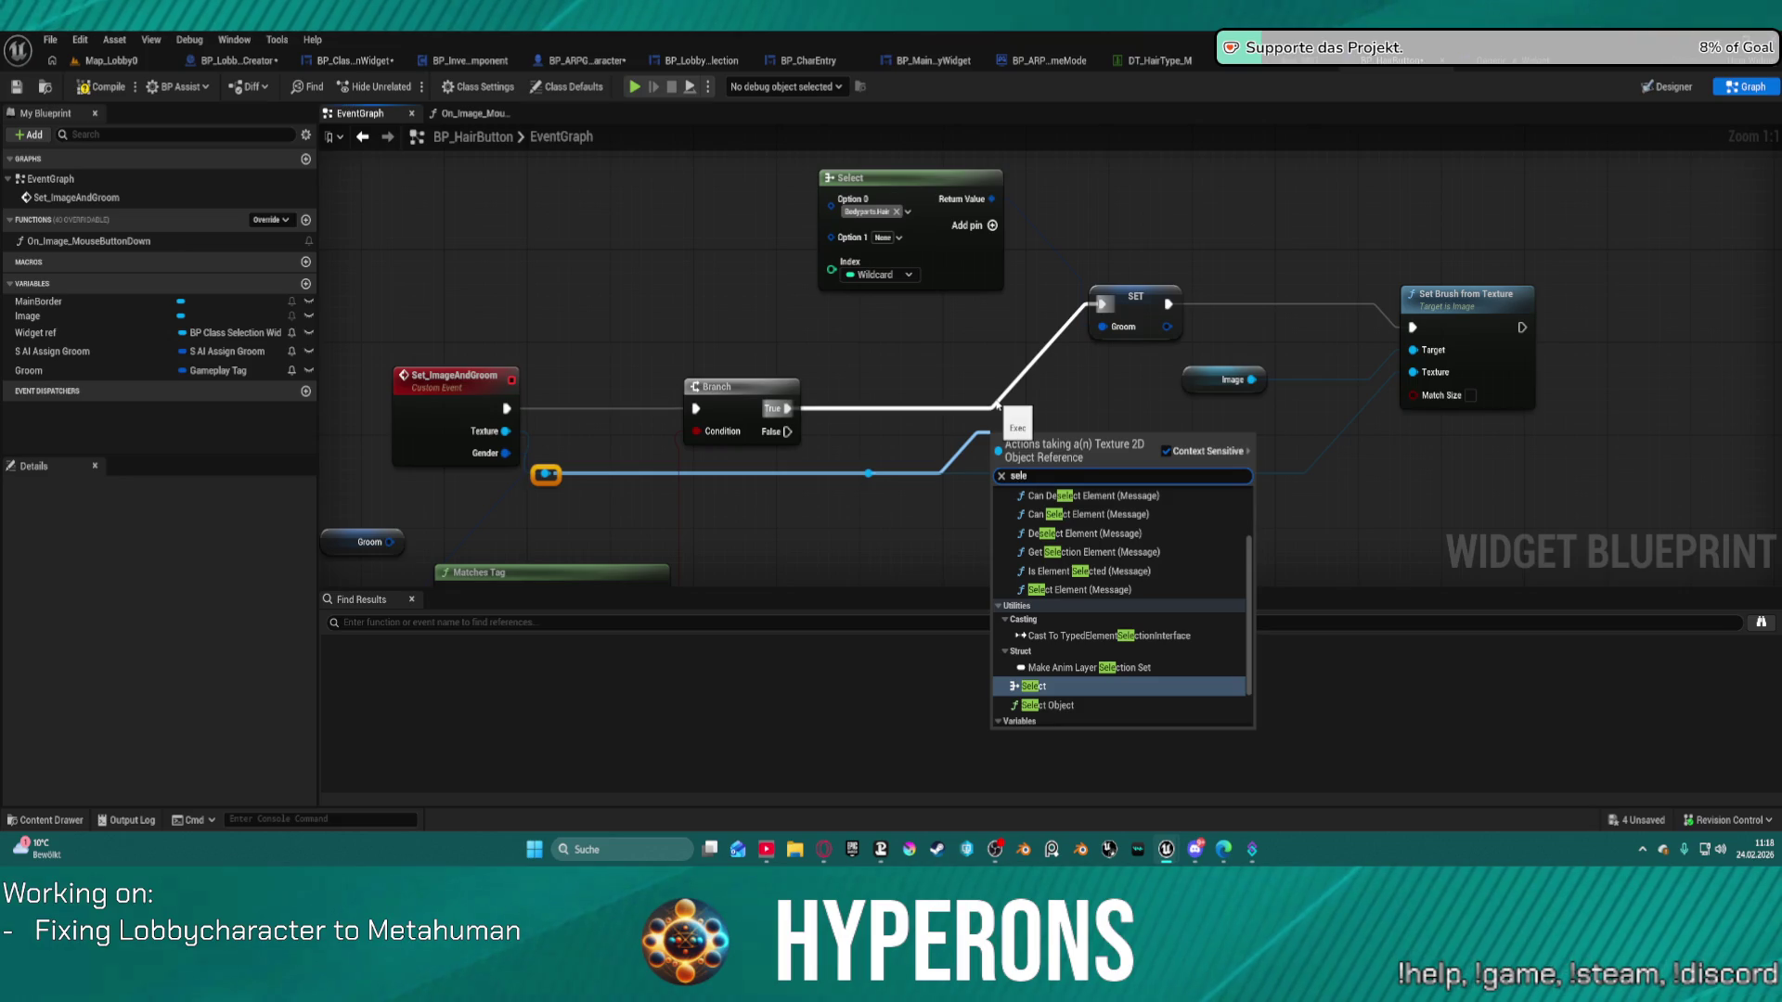
{"action": "key", "text": "Return"}
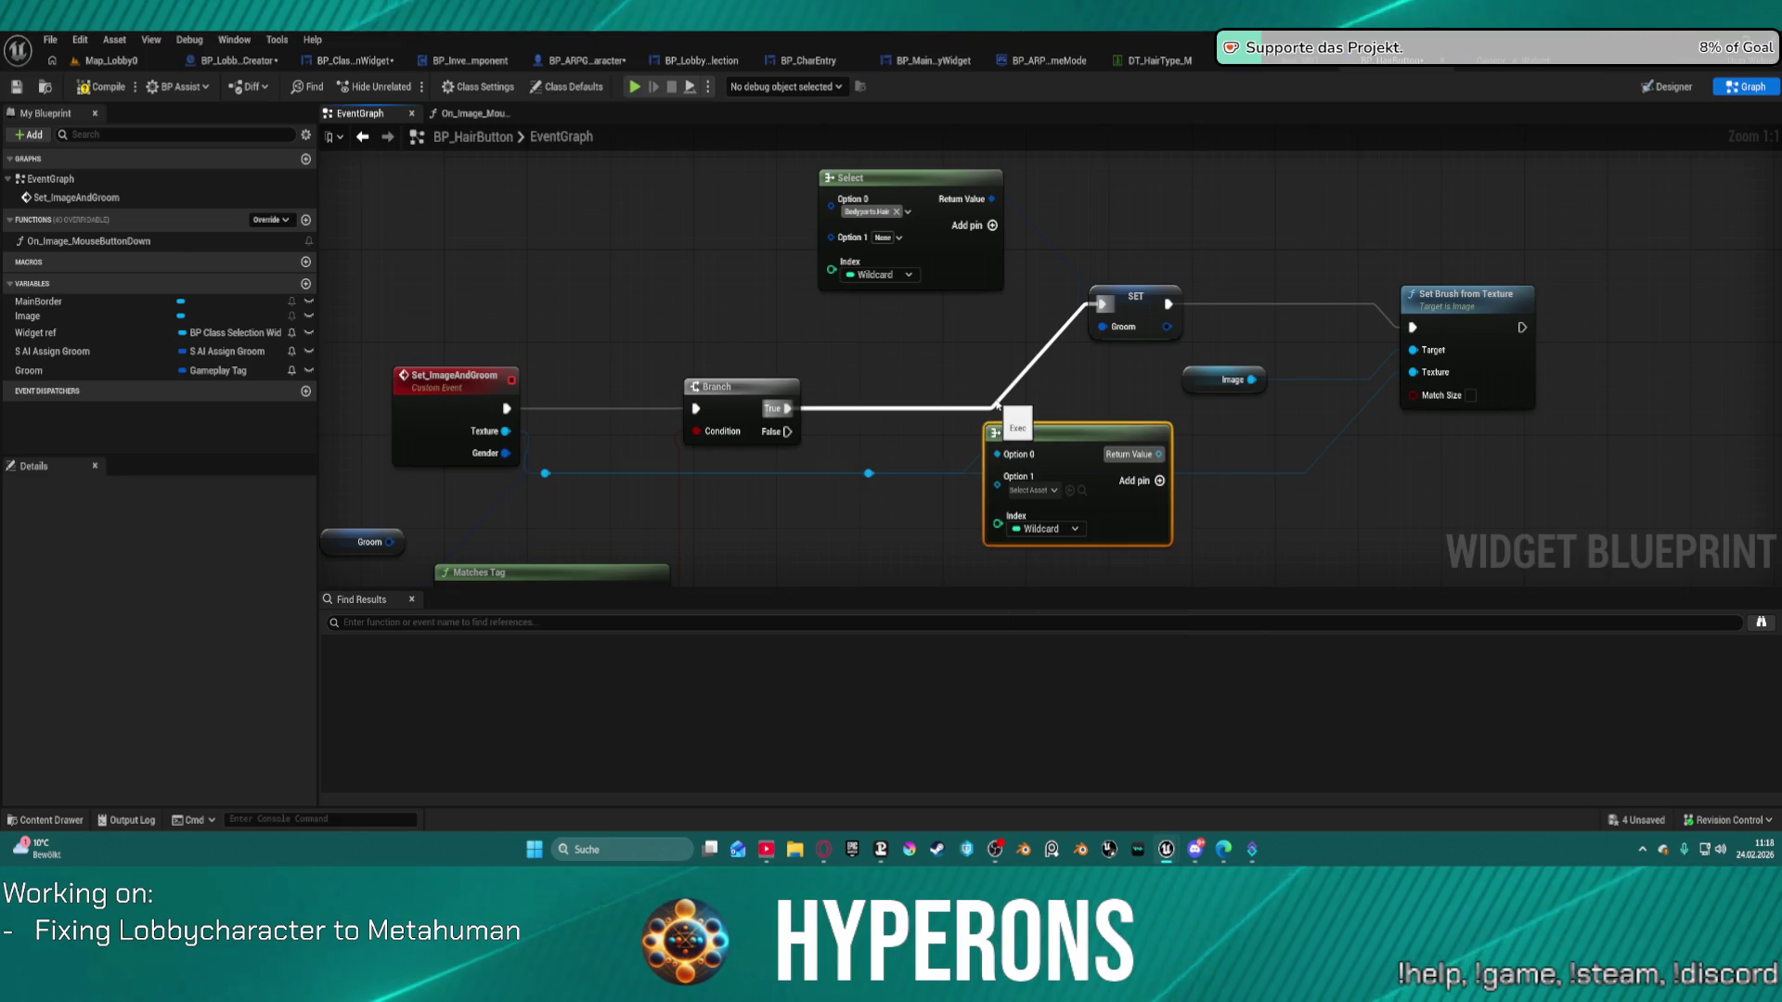
{"action": "key", "text": "ctrl+z"}
{"action": "key", "text": "ctrl+z"}
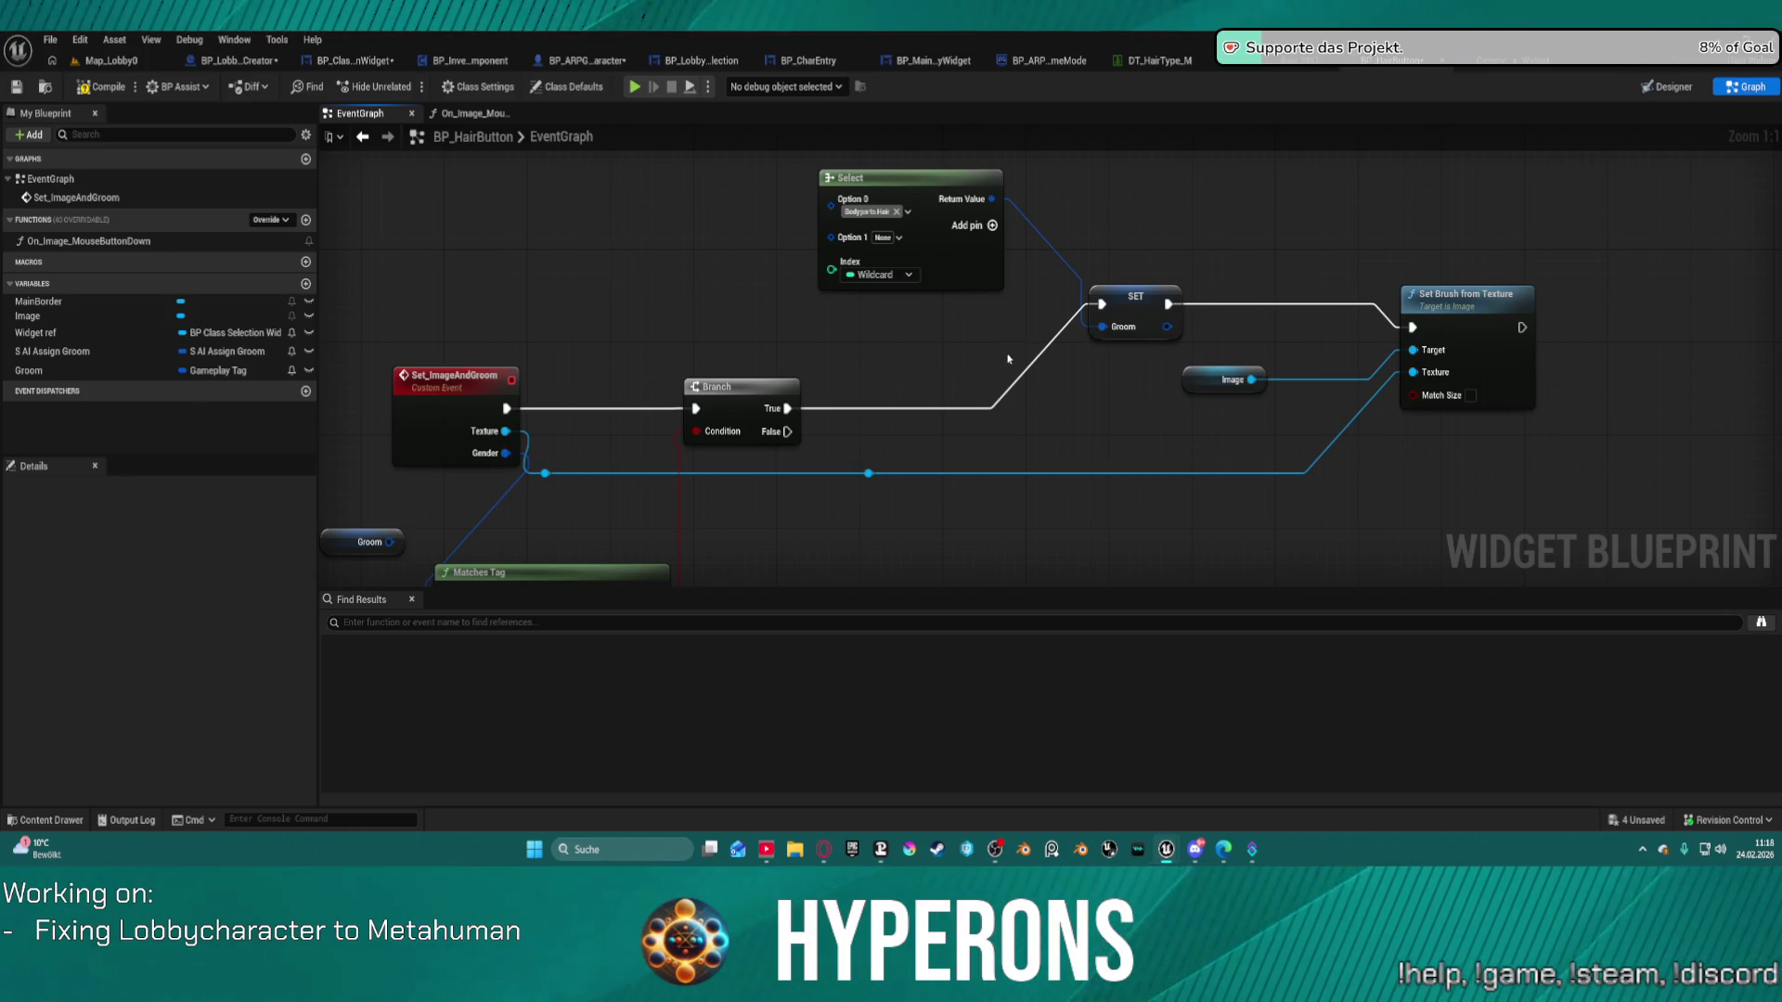
Drag from SET's Groom pin and search the action menu for 'sele'.
{"action": "left_click_drag", "start_coordinate": [1103, 326], "coordinate": [1052, 415]}
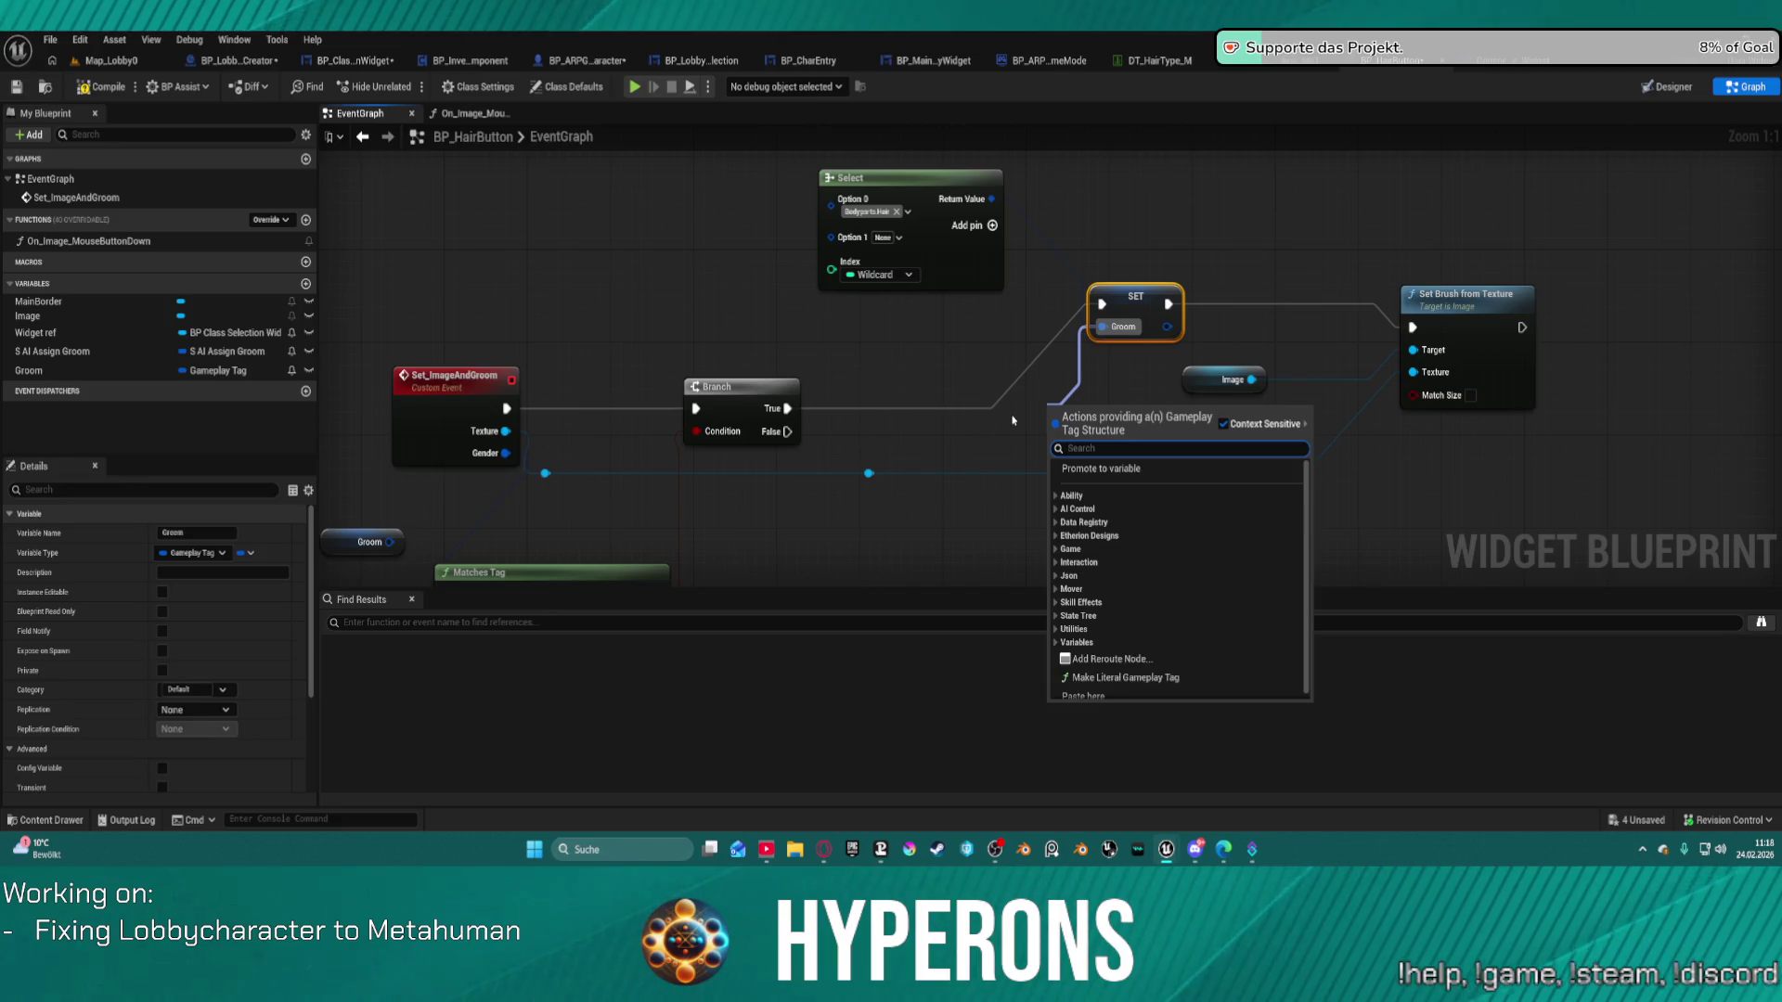
{"action": "type", "text": "sele"}
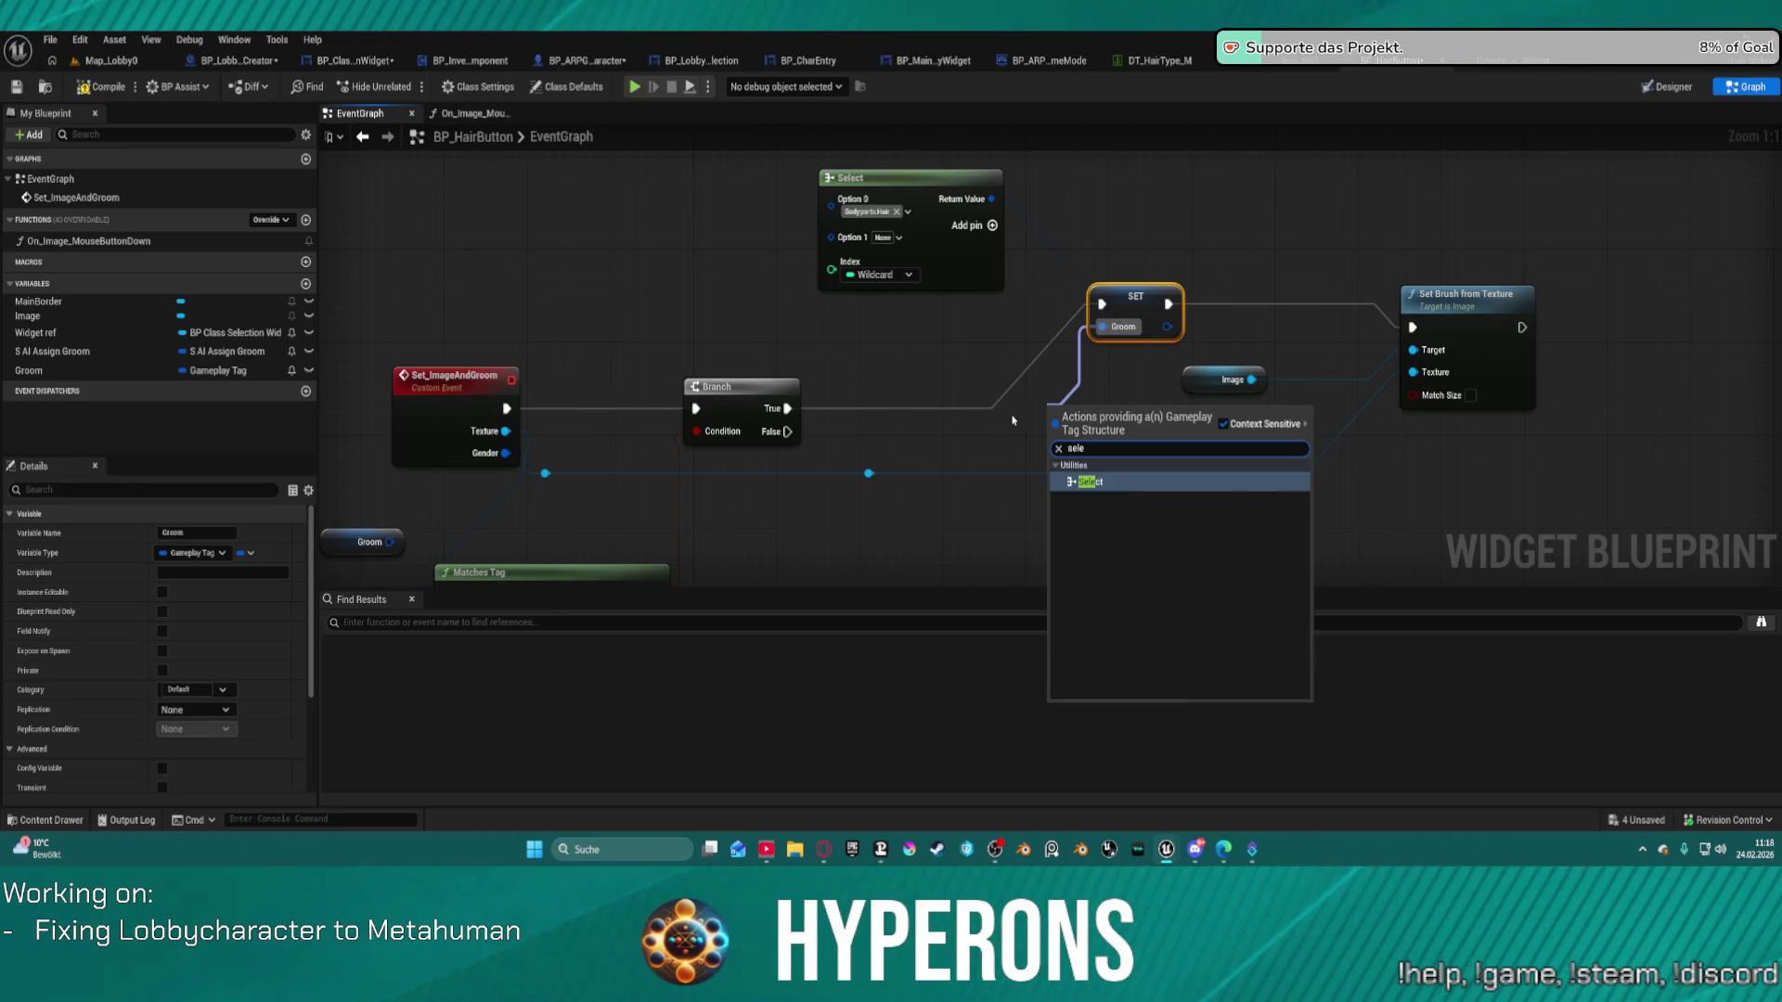
{"action": "key", "text": "BackSpace"}
{"action": "key", "text": "BackSpace"}
{"action": "key", "text": "BackSpace"}
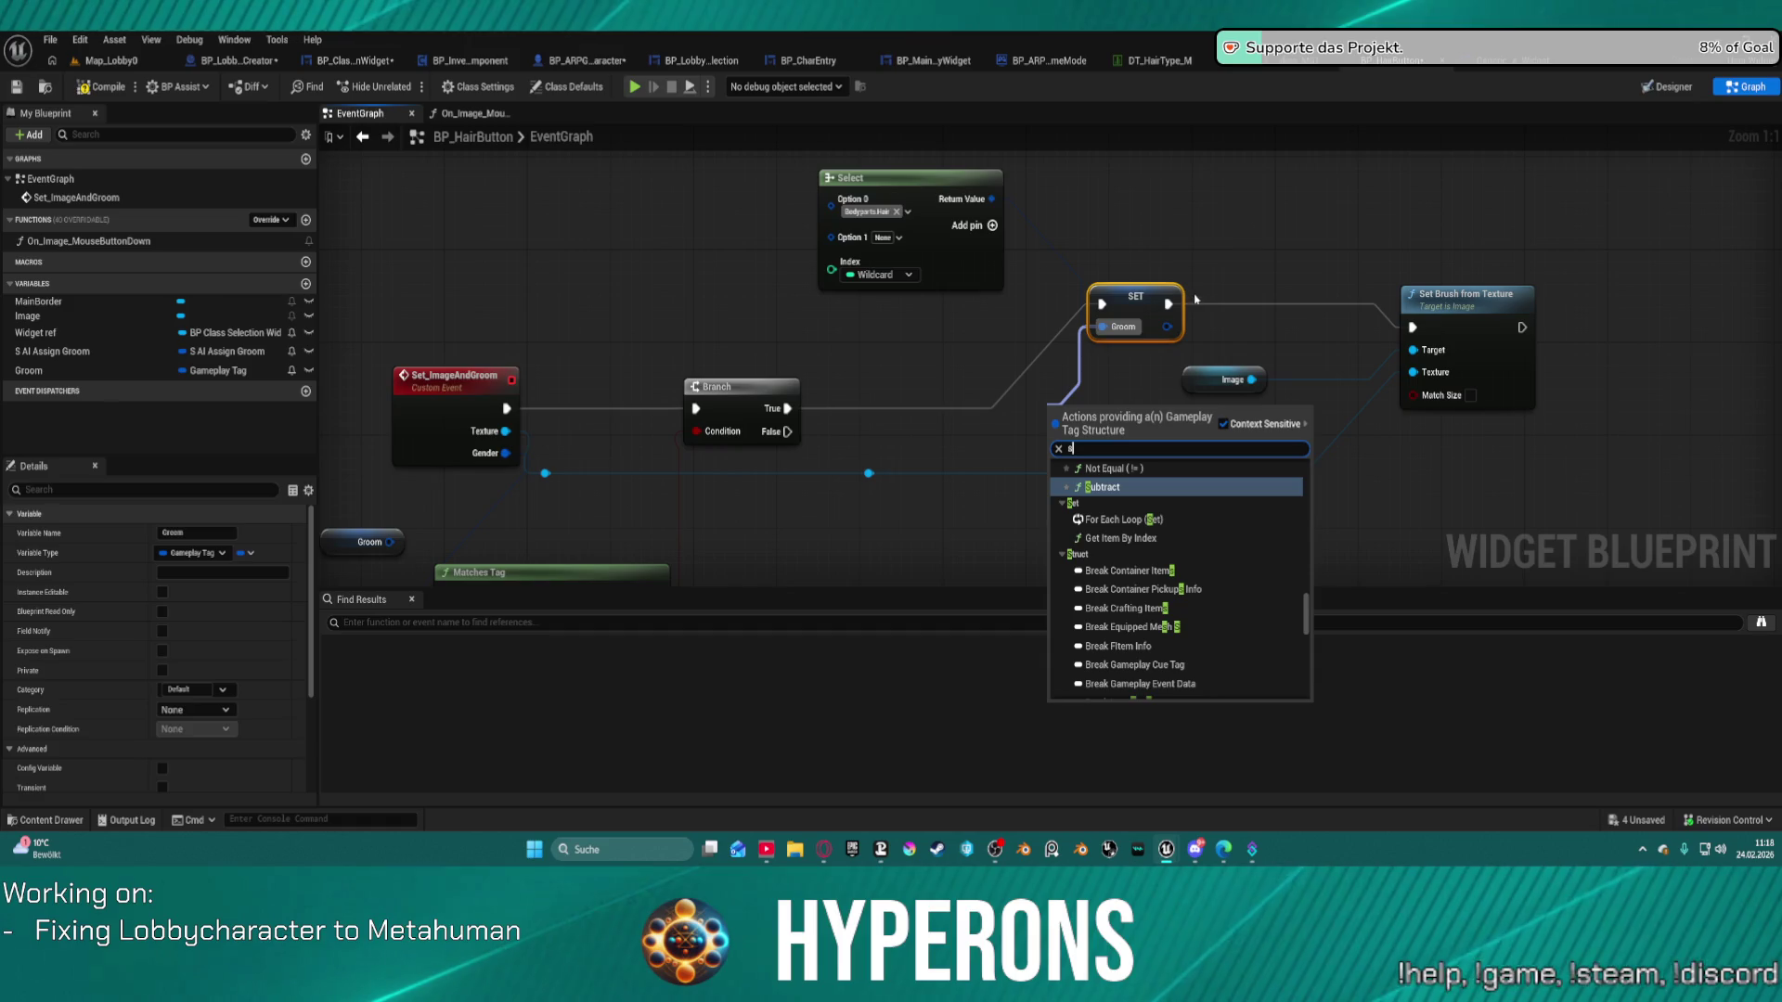